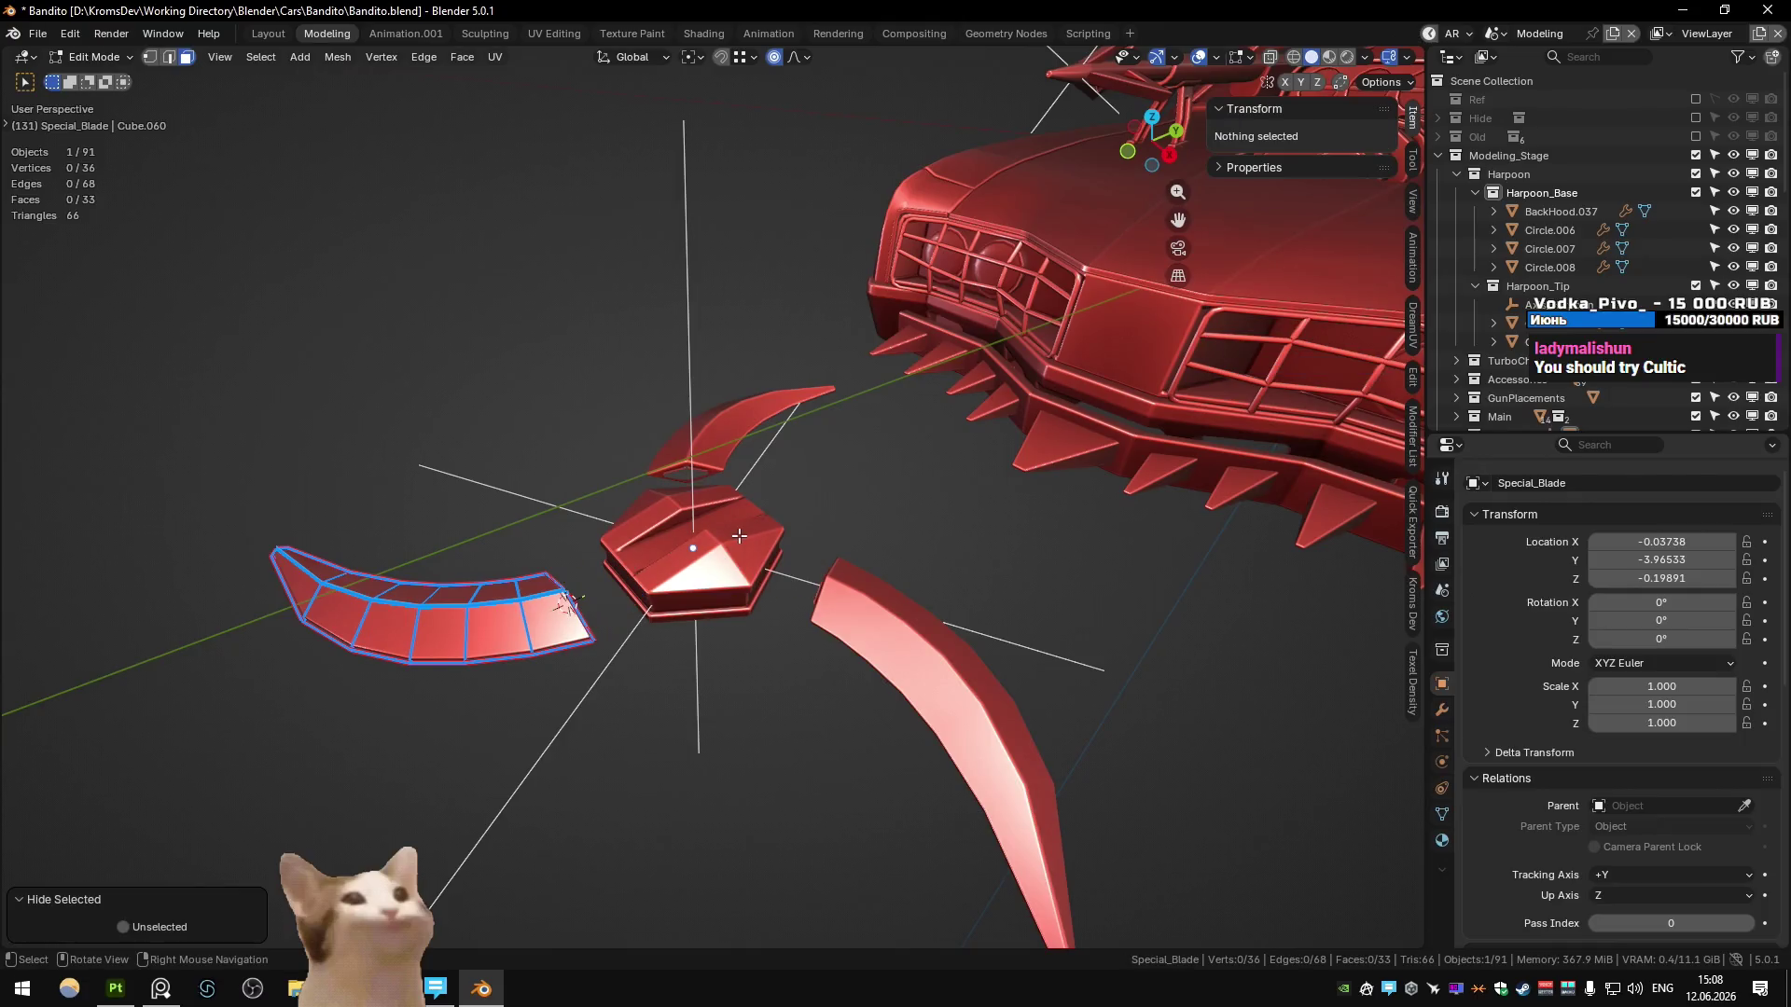
# - Merge the Special_Blade's duplicate vertices by distance, then switch to the hub-cap image search
pyautogui.press('a')
pyautogui.moveTo(637, 580)
pyautogui.mouseDown(button='middle')
pyautogui.moveTo(629, 611)
pyautogui.moveTo(696, 624)
pyautogui.mouseUp(button='middle')
pyautogui.press('m')
pyautogui.click(618, 650)
pyautogui.press('Tab')
pyautogui.hotkey('alt', 'Tab')
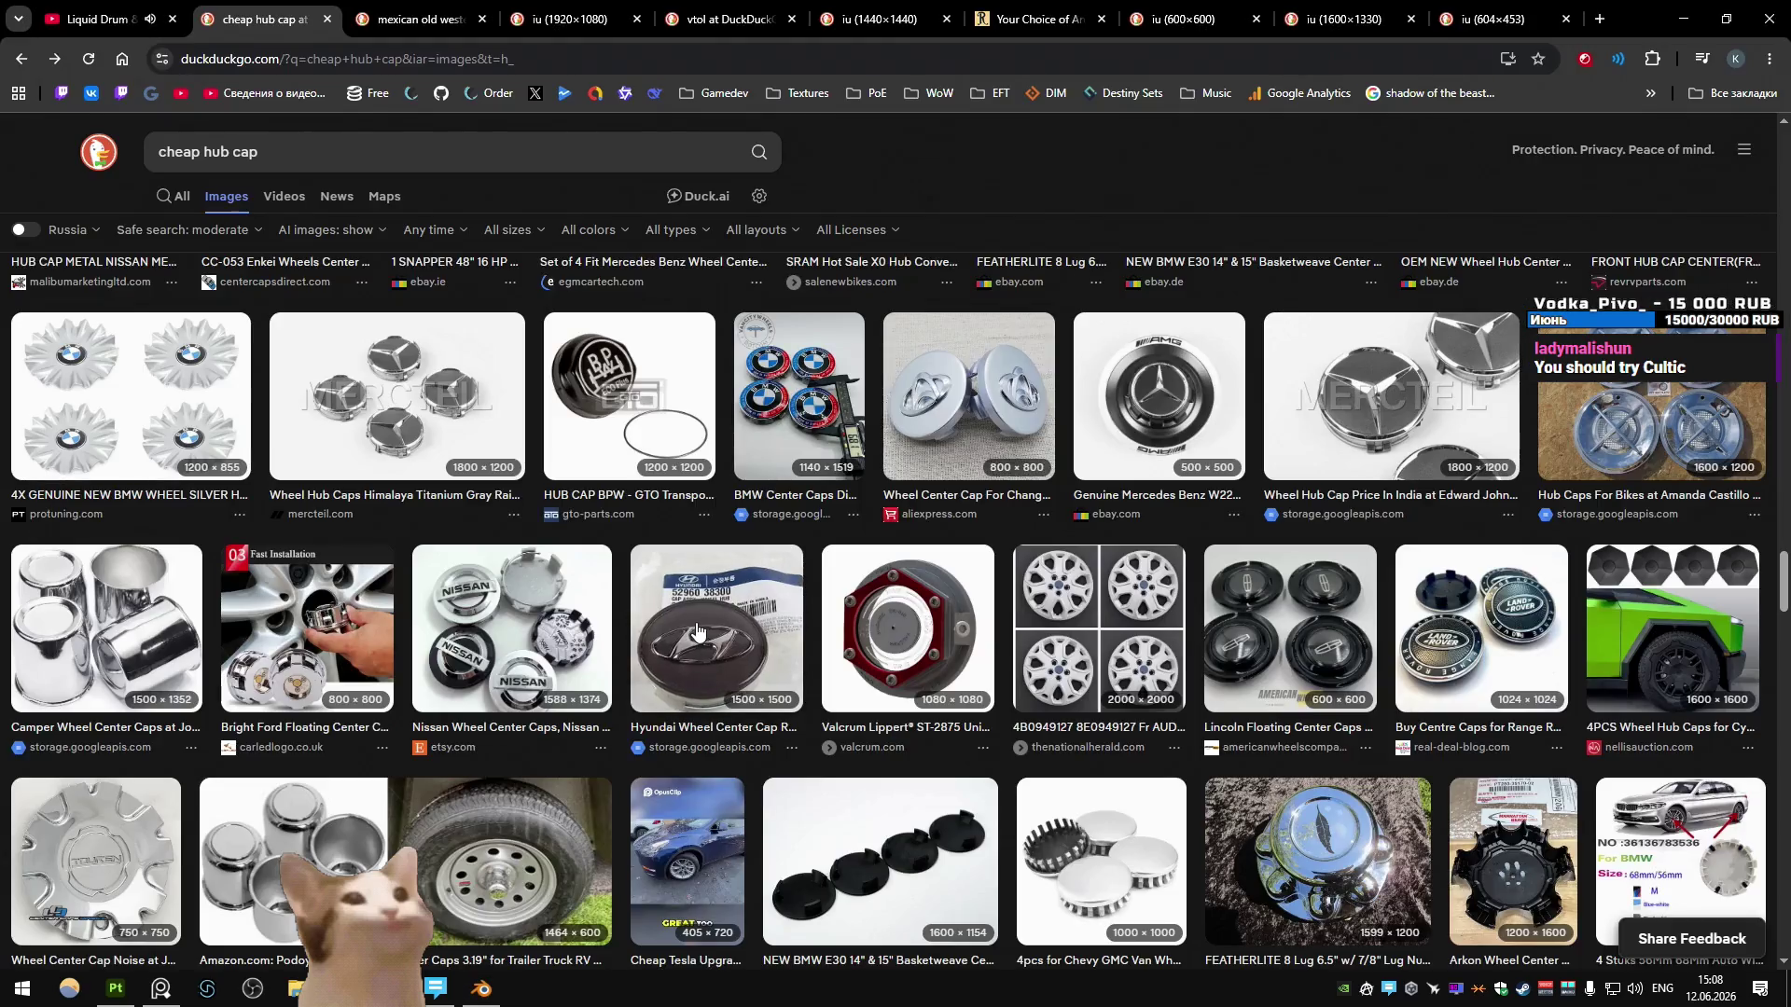
# - Browse the 'cheap hub cap' image results, then move to the 'mexican old western knife' search
pyautogui.scroll(-2, 693, 618)
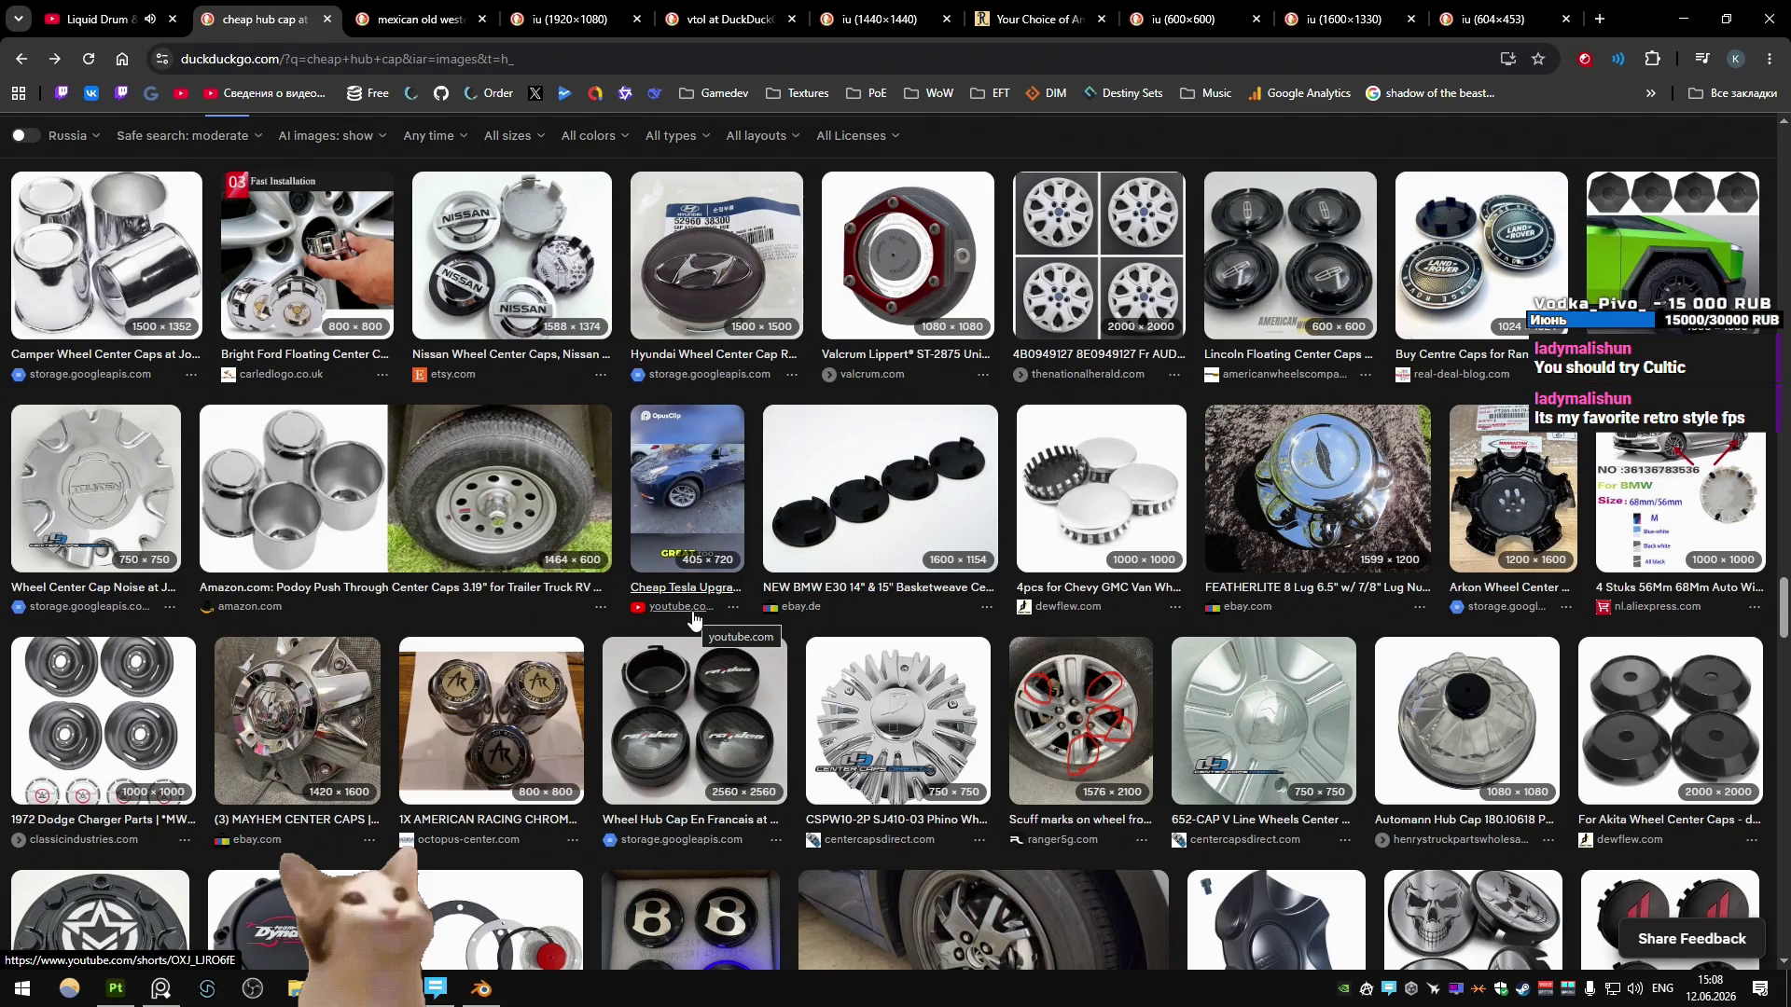
pyautogui.scroll(-4, 692, 618)
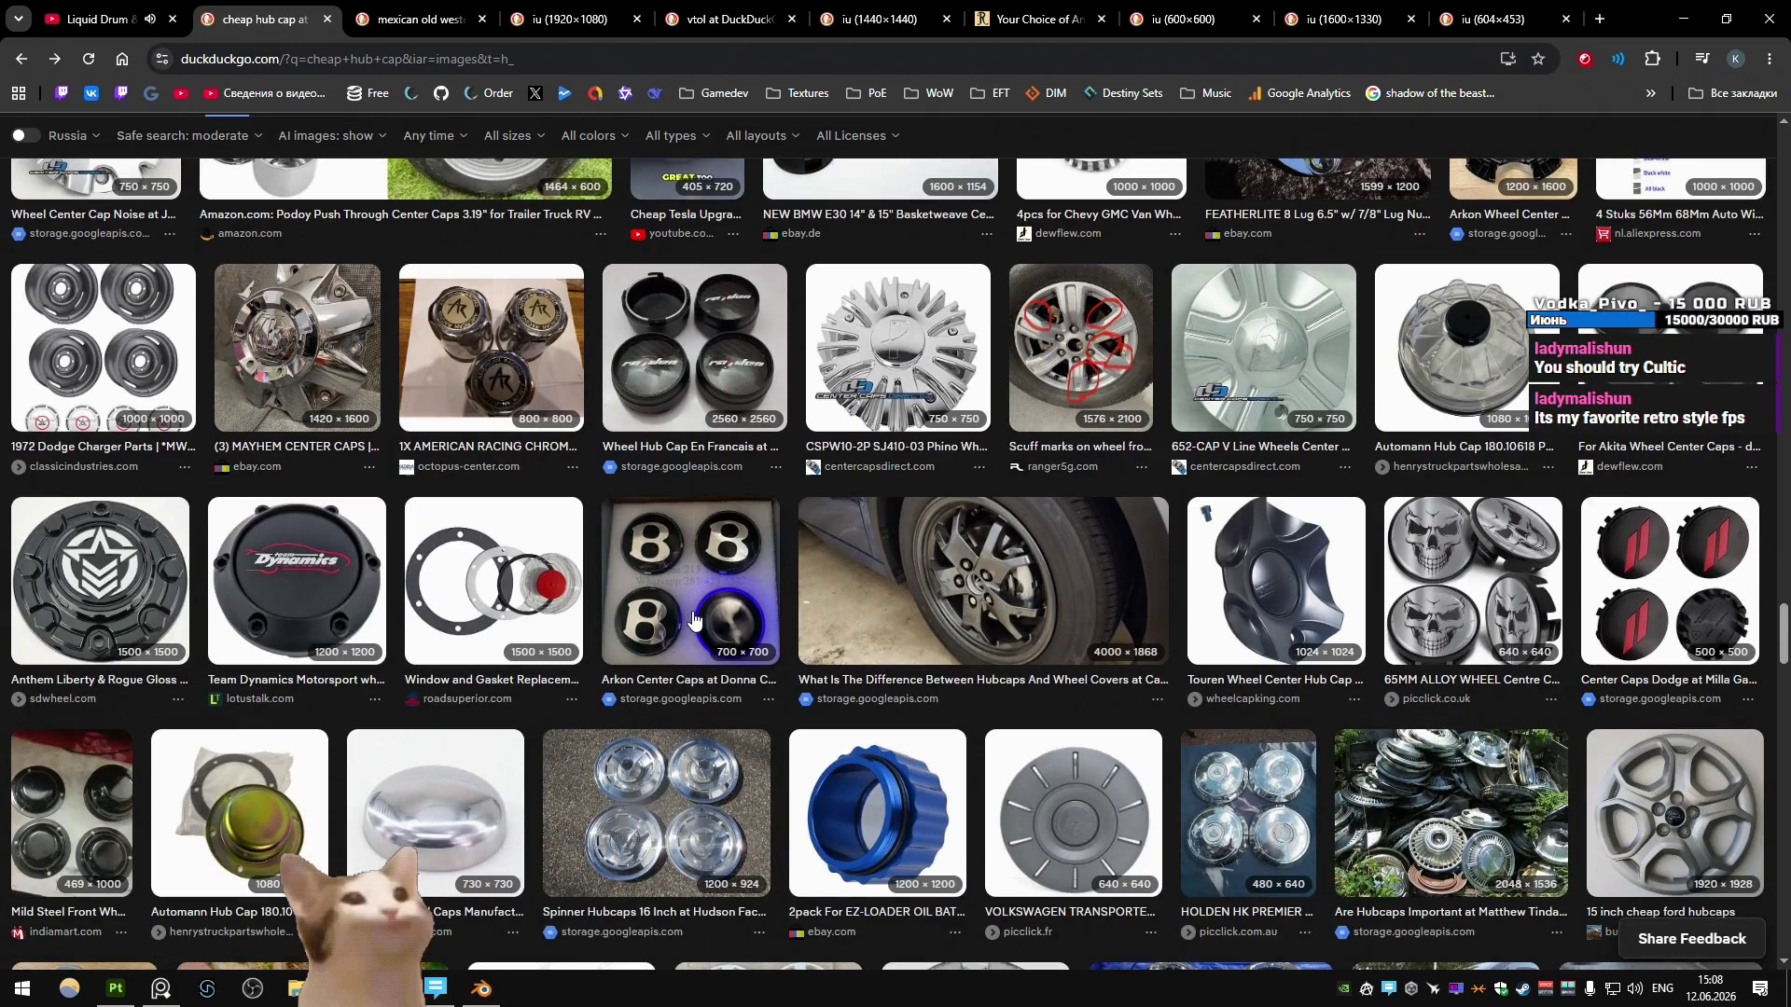
pyautogui.scroll(-1, 693, 619)
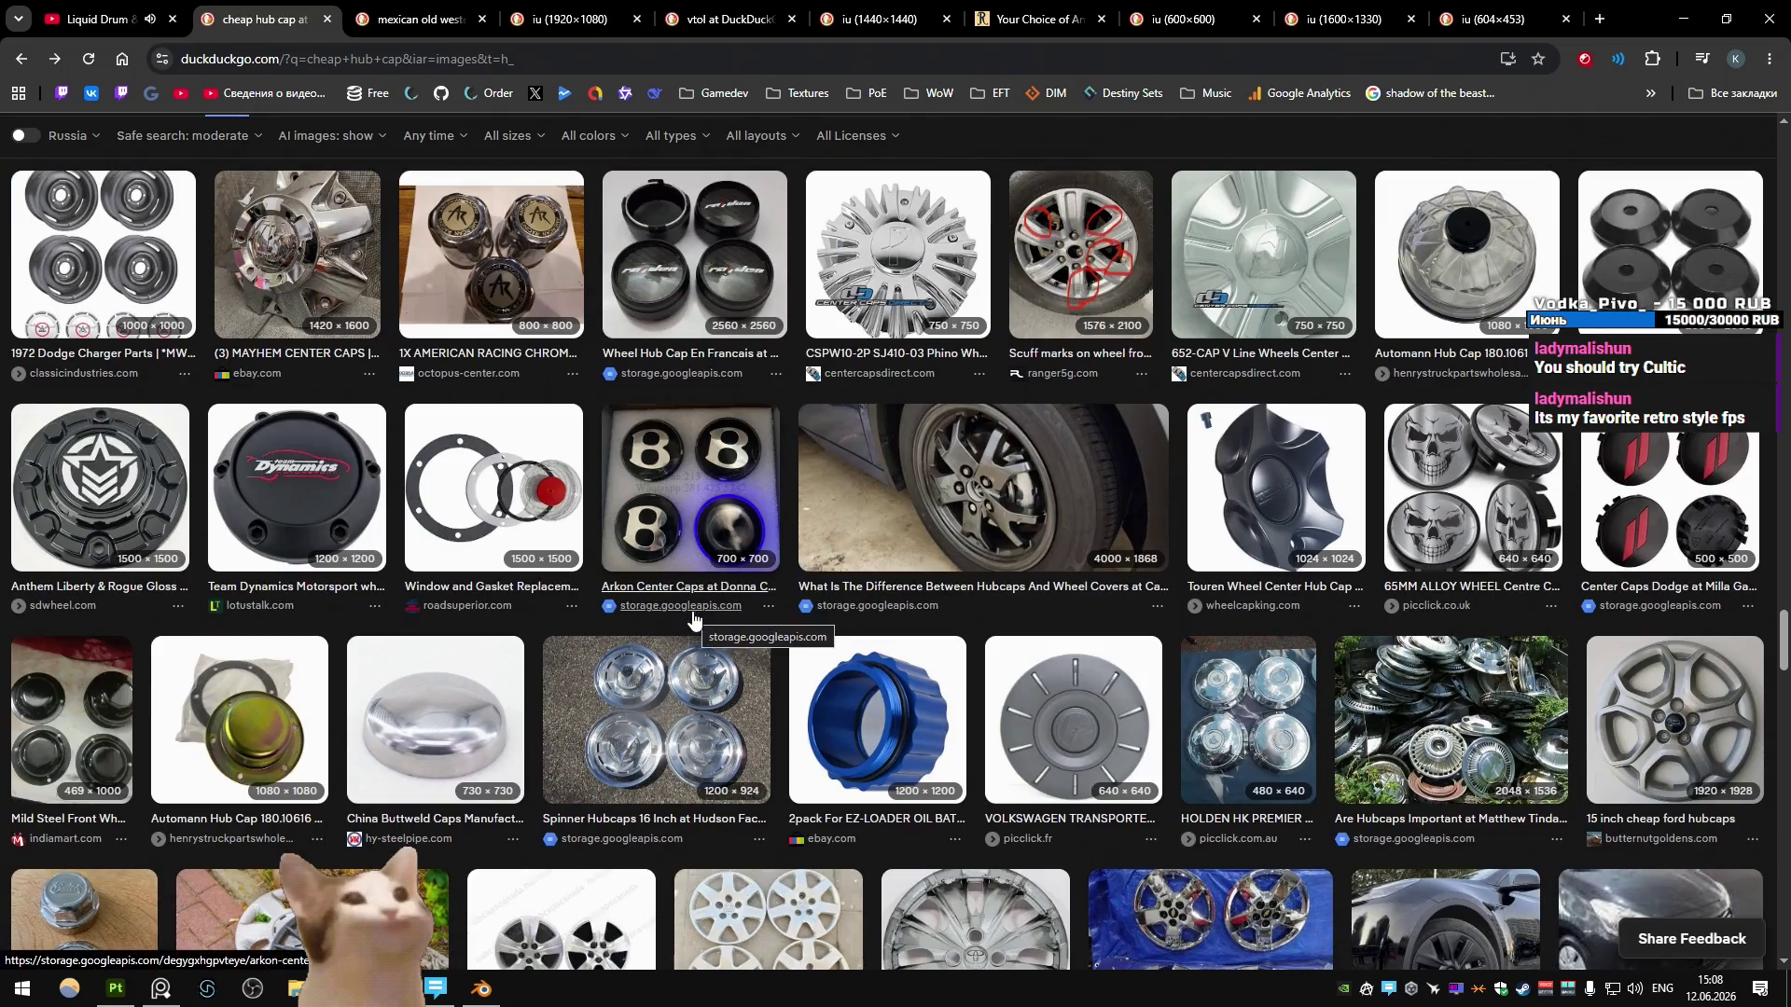
pyautogui.scroll(-4, 688, 636)
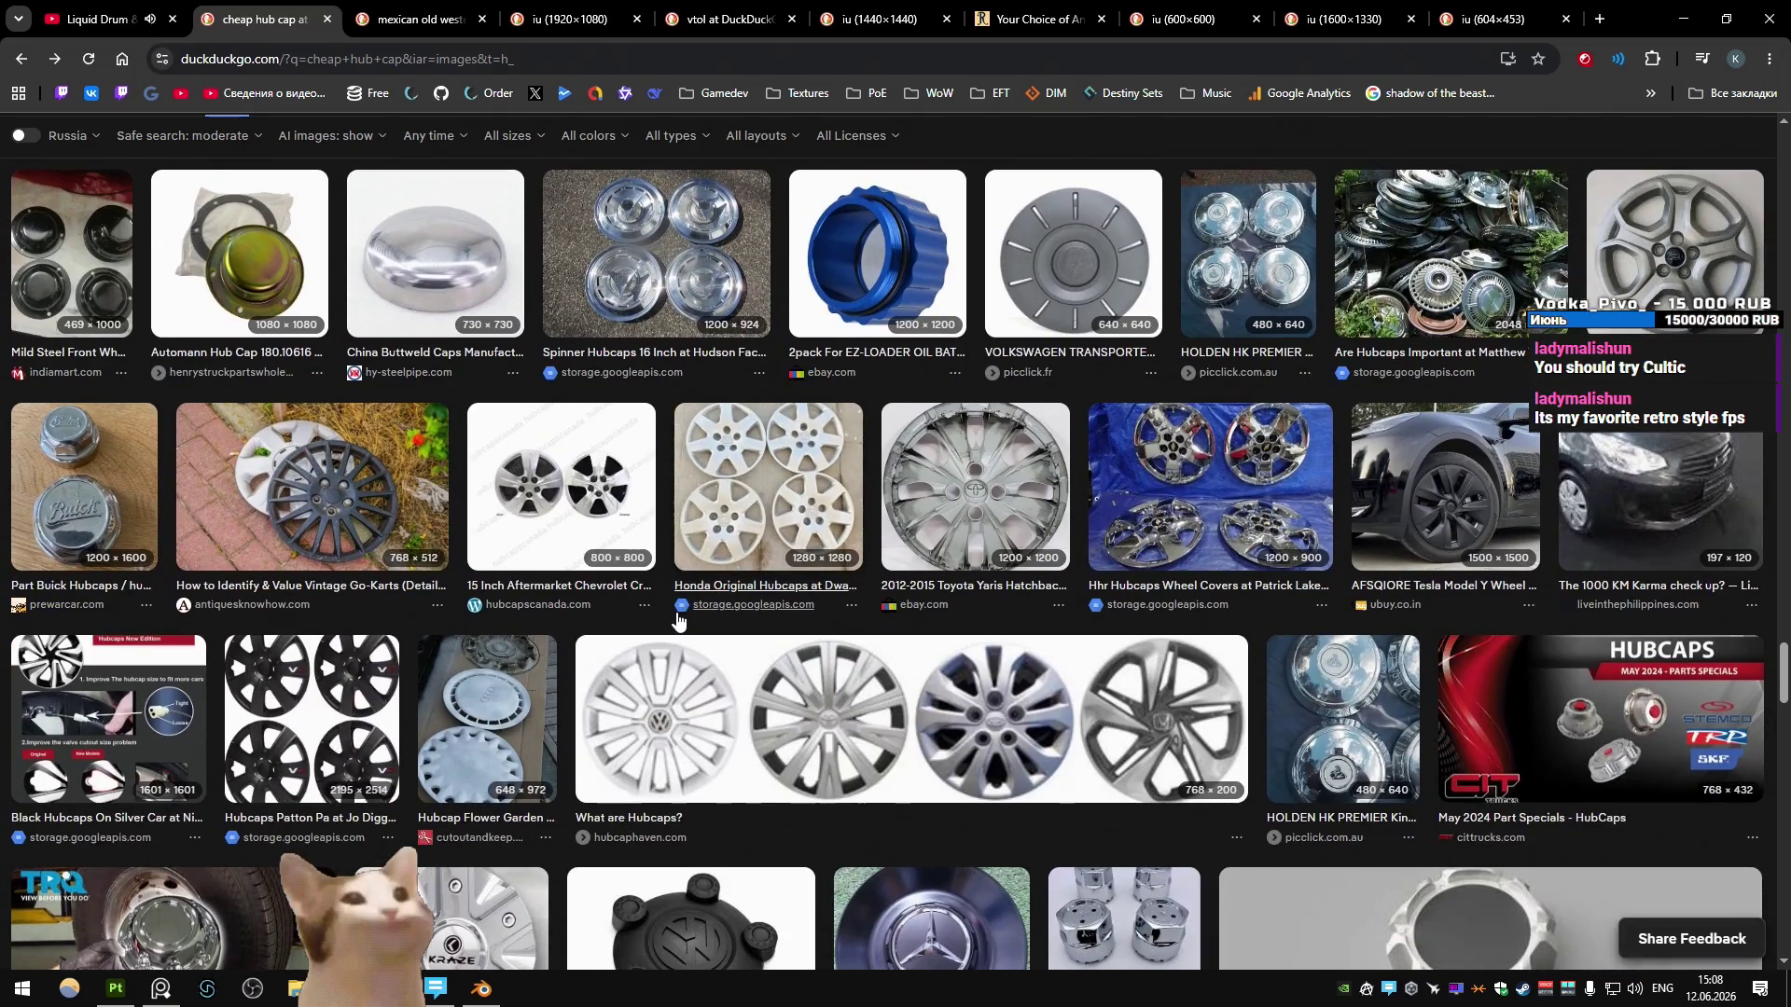
pyautogui.scroll(-3, 677, 619)
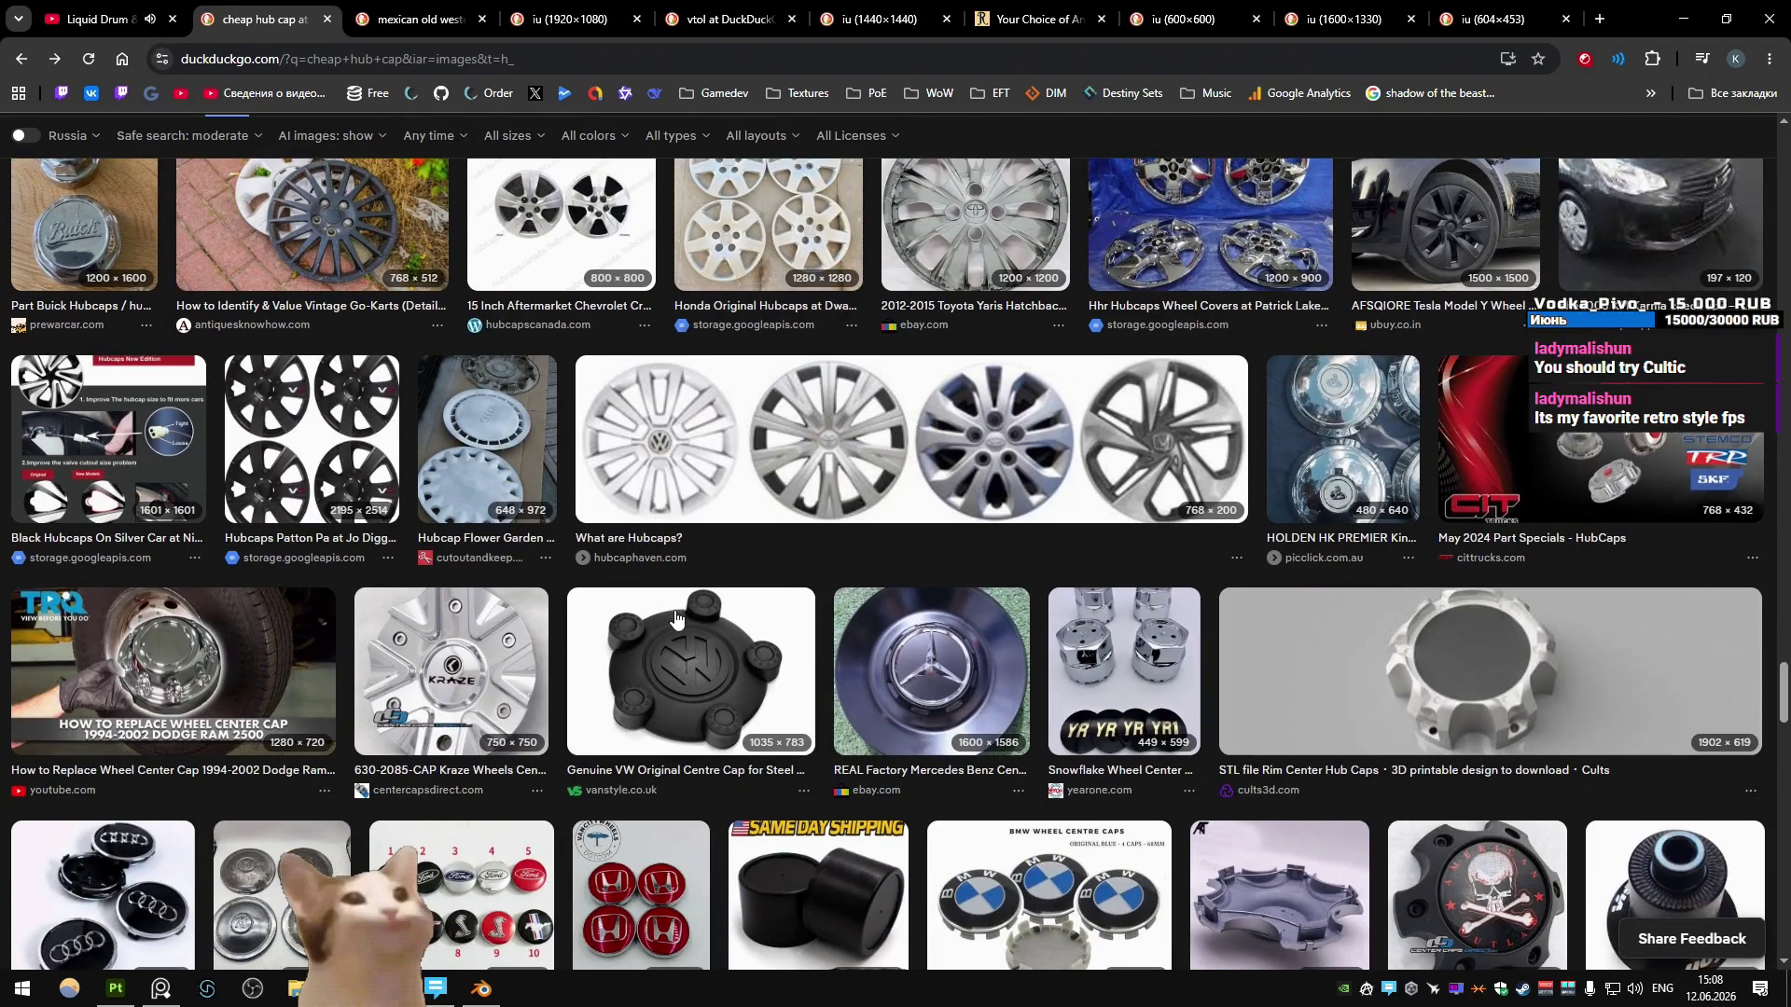
pyautogui.scroll(4, 676, 615)
pyautogui.scroll(15, 677, 608)
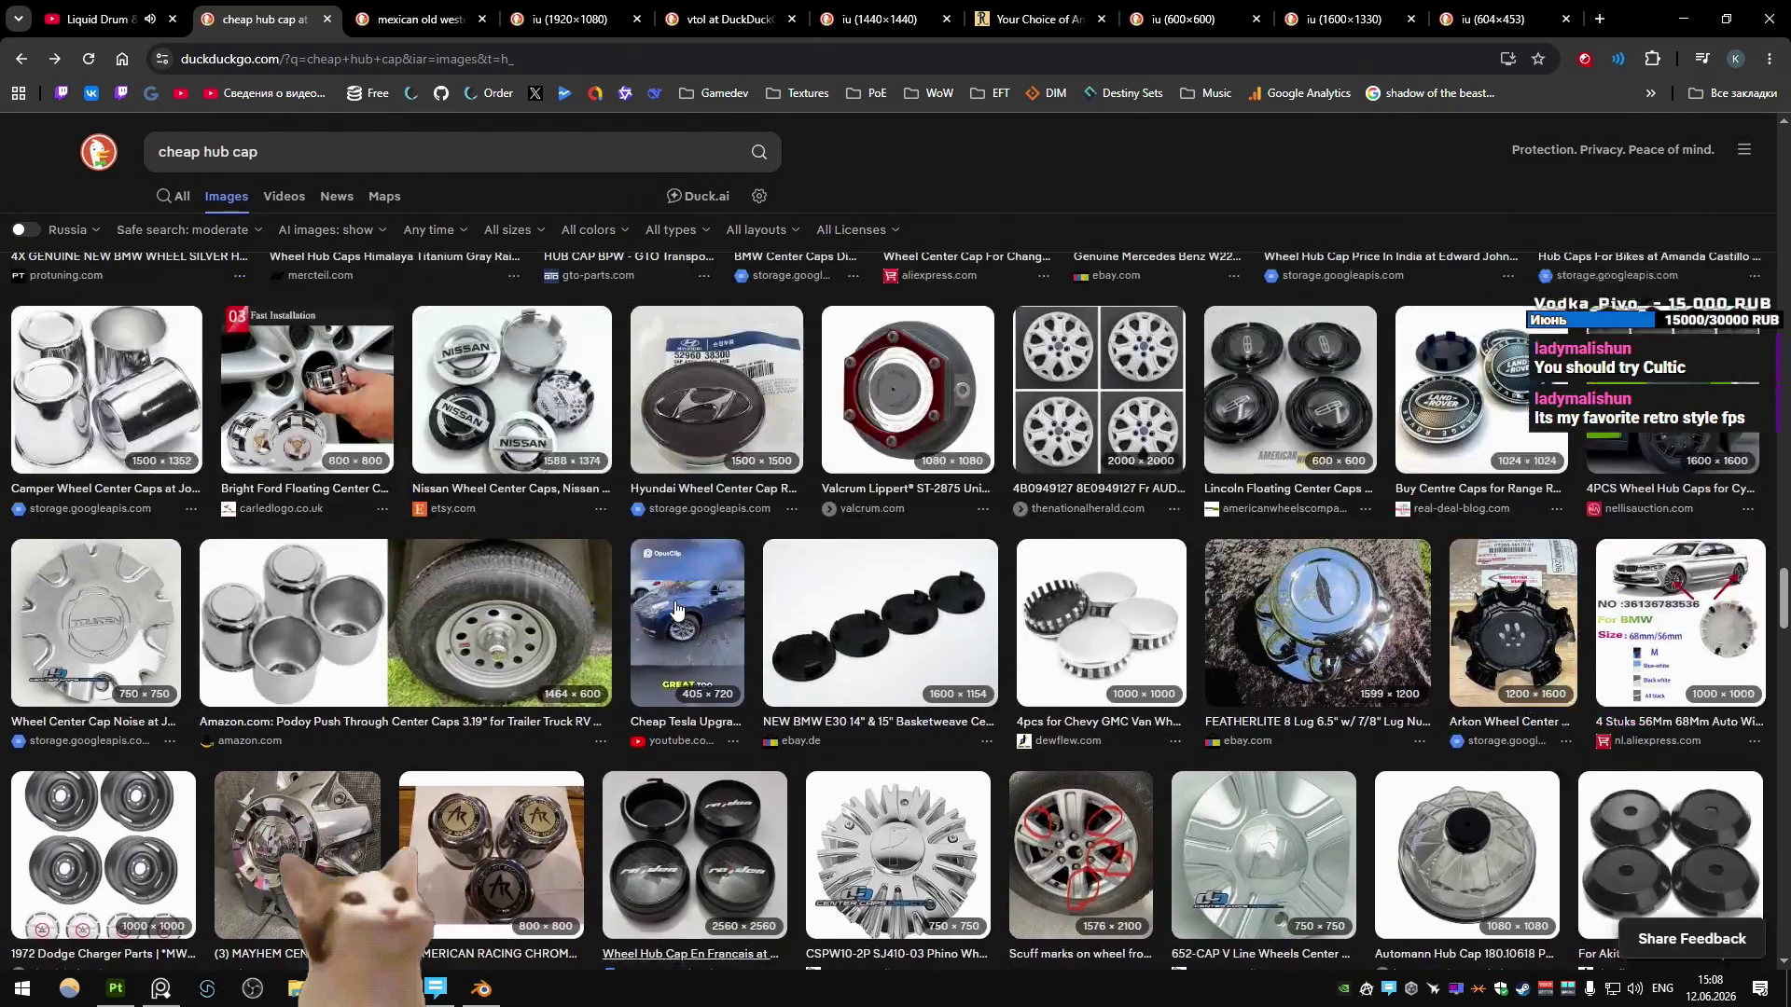
pyautogui.scroll(10, 690, 617)
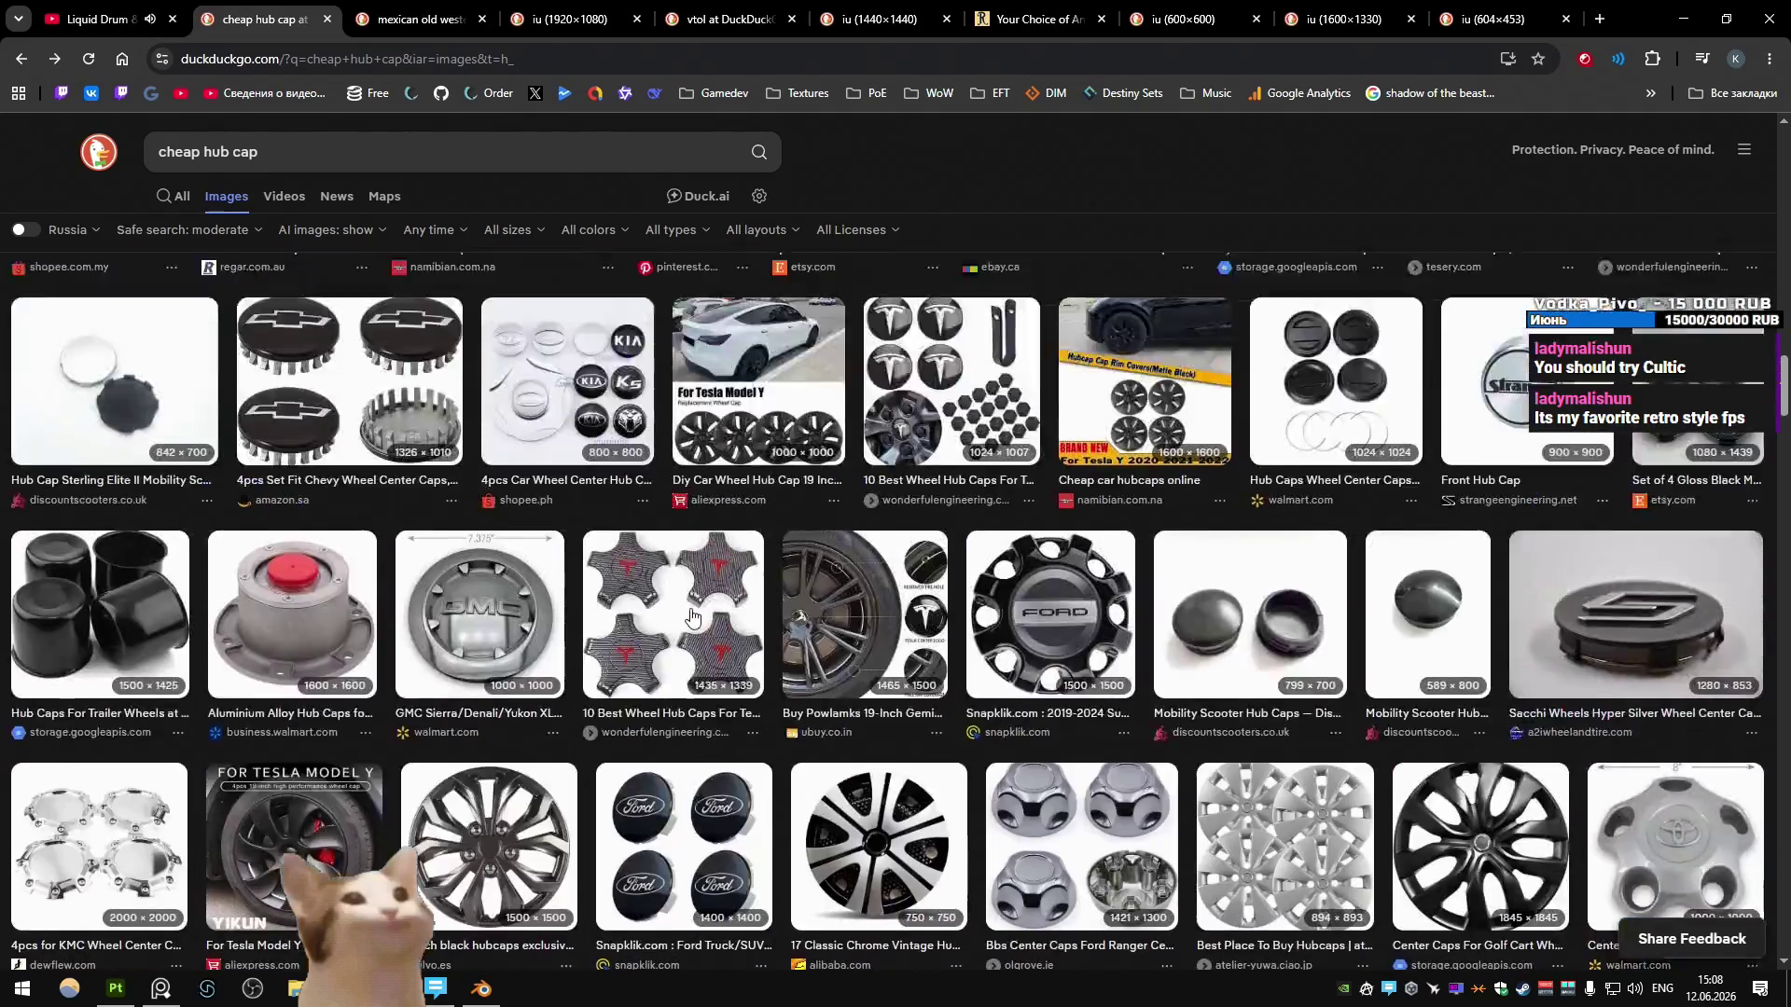
pyautogui.click(442, 23)
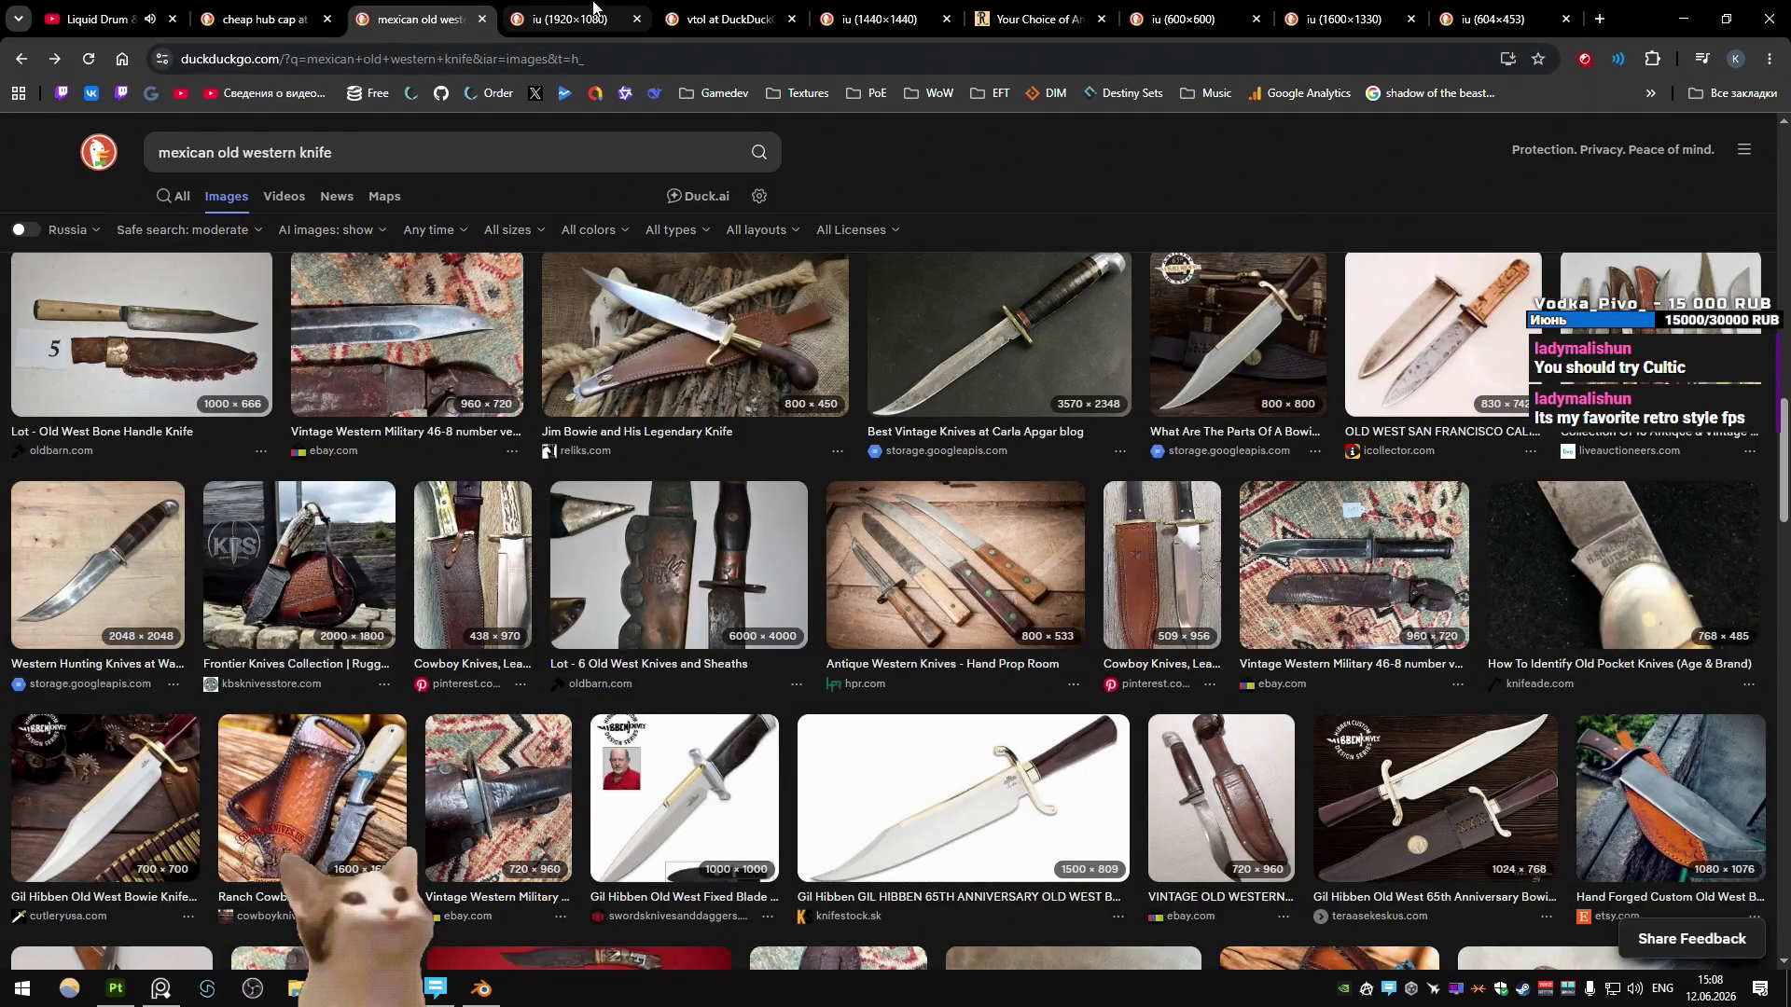
# - Flip through the boomerang, VTOL, twin curved blade and knife shop reference tabs
pyautogui.click(593, 10)
pyautogui.click(723, 14)
pyautogui.click(859, 10)
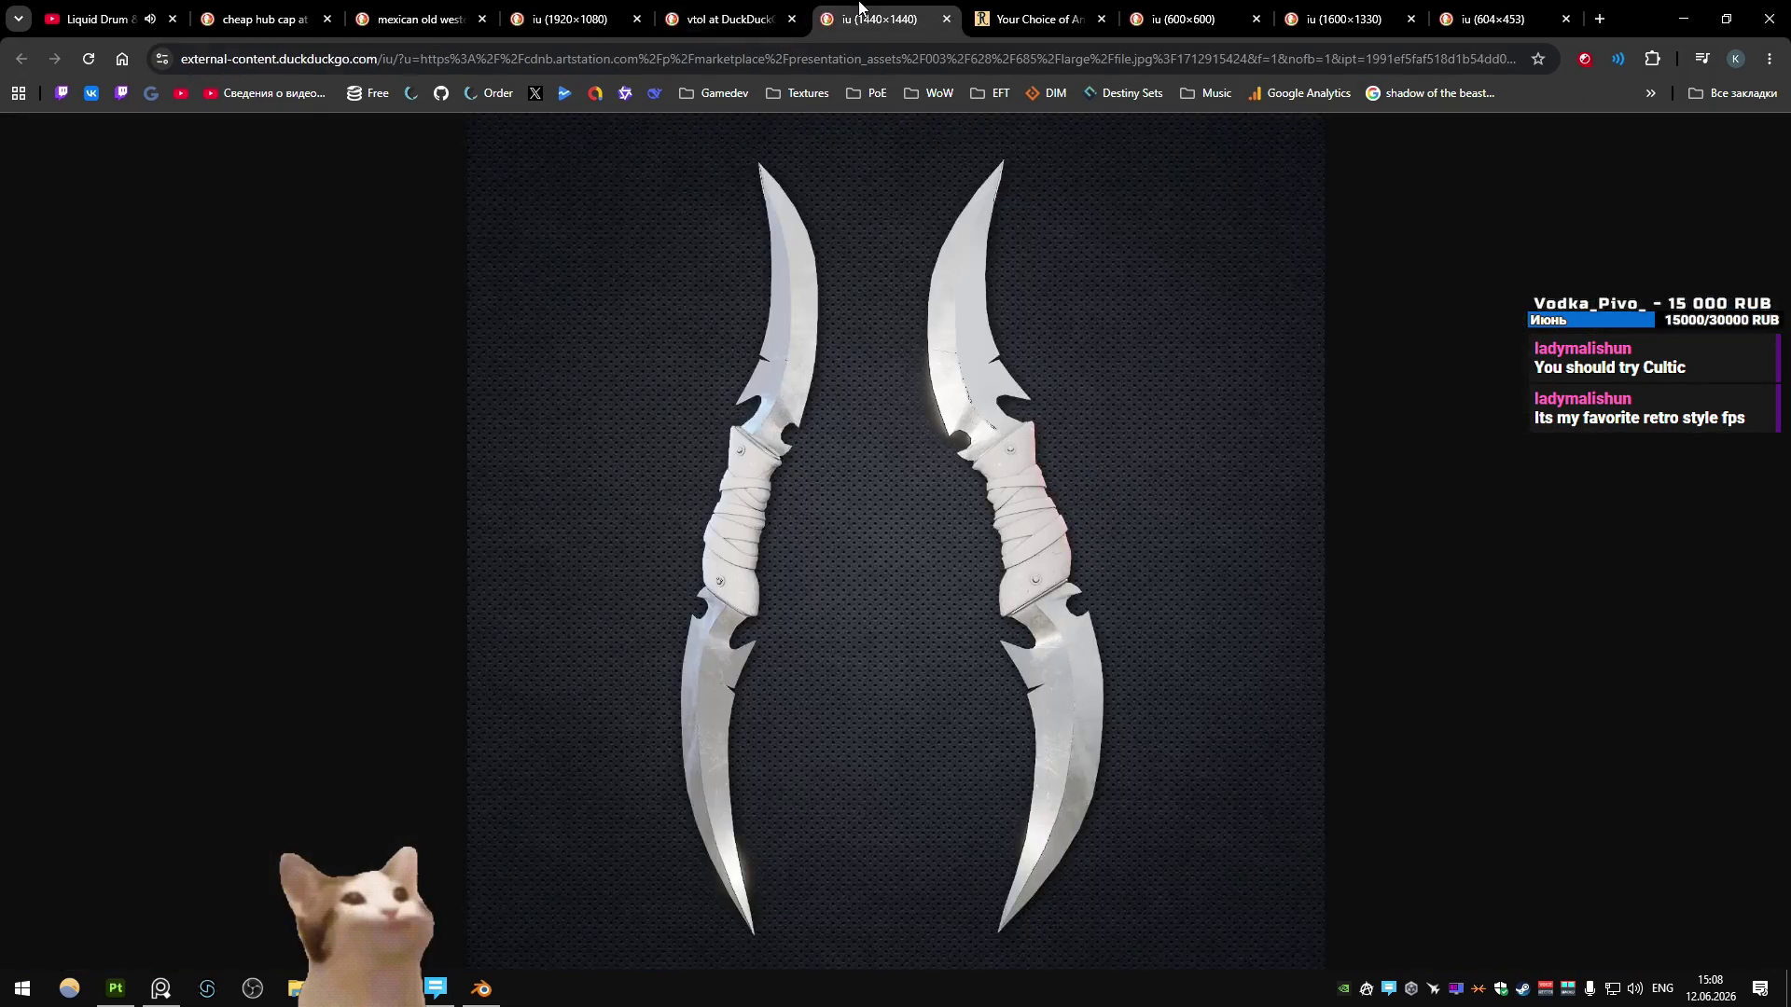
pyautogui.click(718, 11)
pyautogui.click(559, 10)
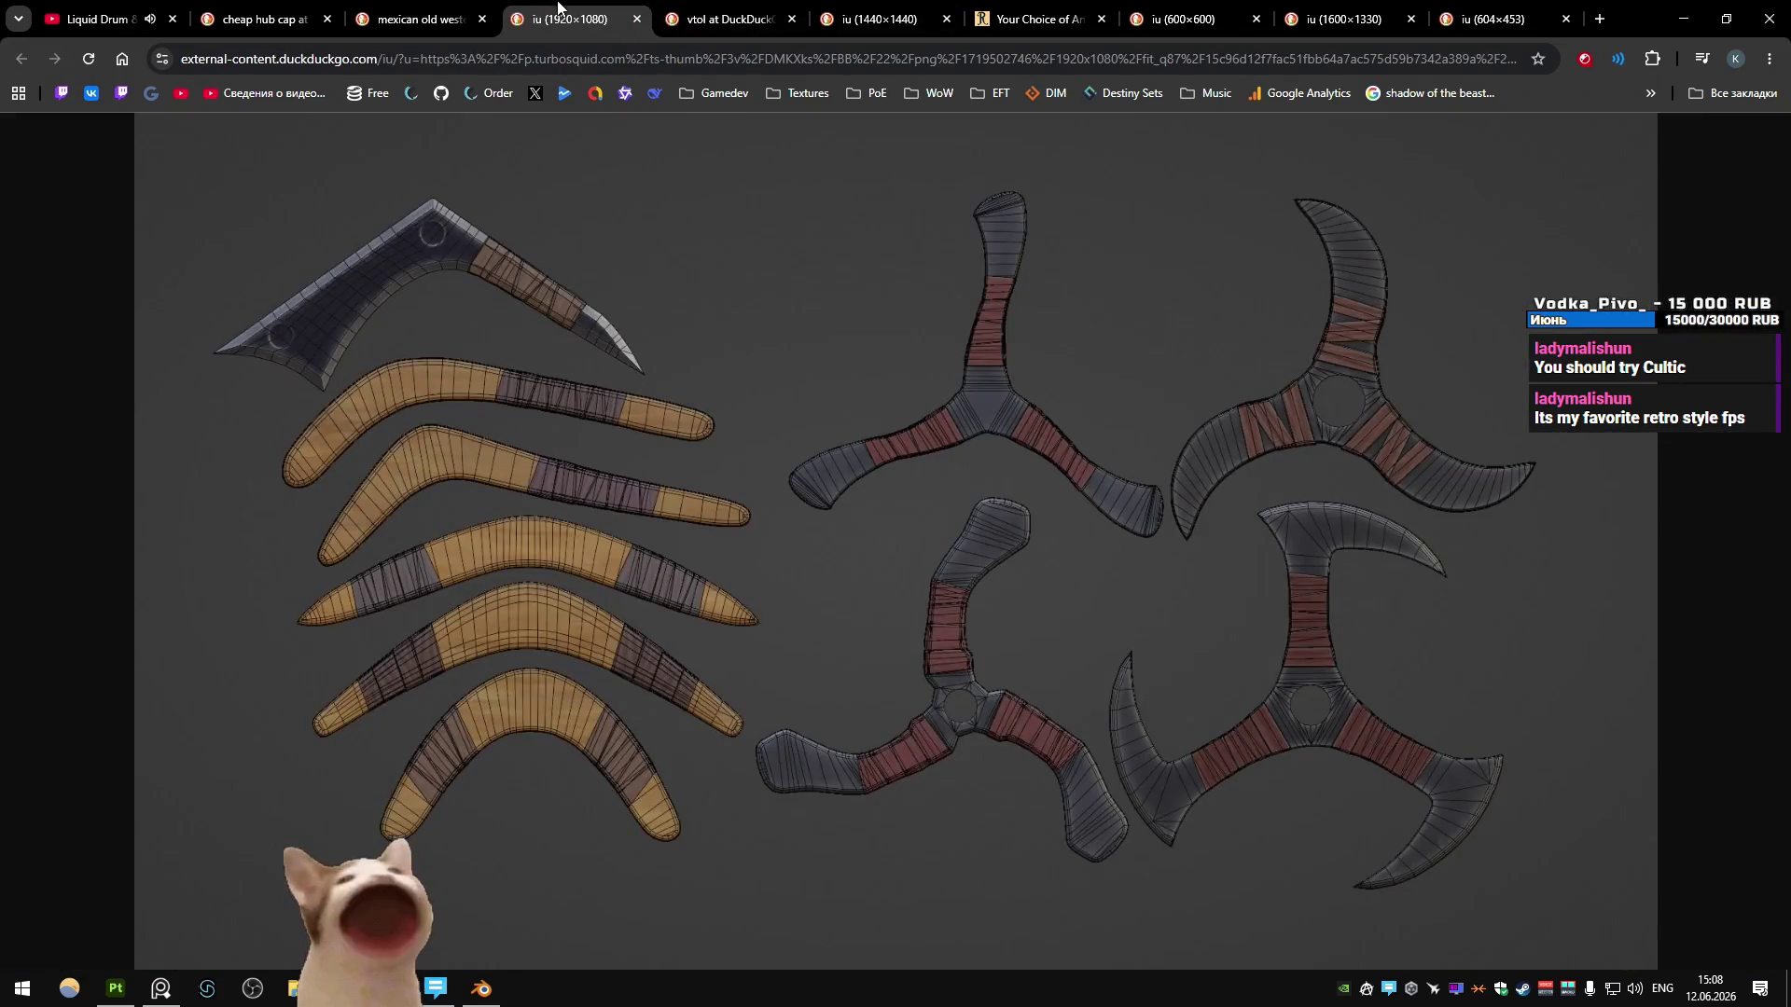
pyautogui.click(465, 10)
pyautogui.click(981, 7)
pyautogui.click(1161, 10)
# - Compare the kukri, forest knife and sheathed knife reference images
pyautogui.hotkey('ctrl', 'Tab')
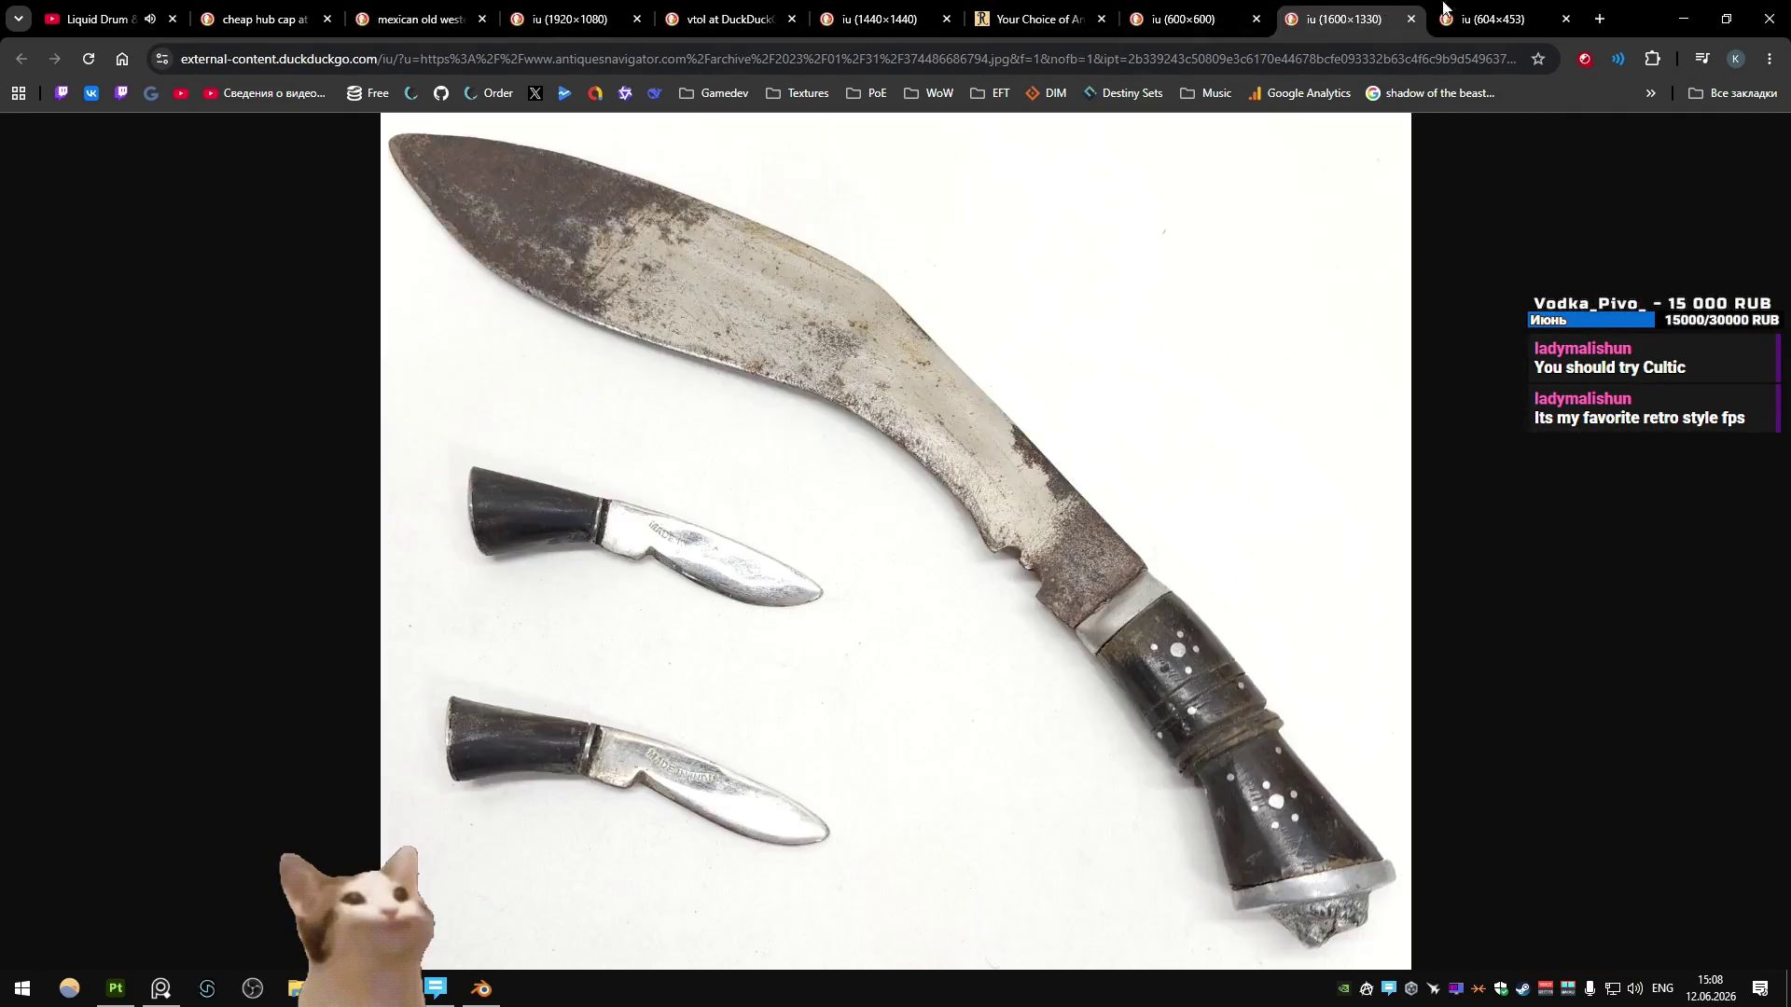
pyautogui.click(1201, 9)
pyautogui.hotkey('ctrl', 'Tab')
pyautogui.click(1502, 13)
pyautogui.click(1378, 7)
pyautogui.click(1492, 13)
pyautogui.click(1396, 14)
pyautogui.hotkey('ctrl', 'shift', 'Tab')
pyautogui.click(1368, 7)
pyautogui.click(1527, 10)
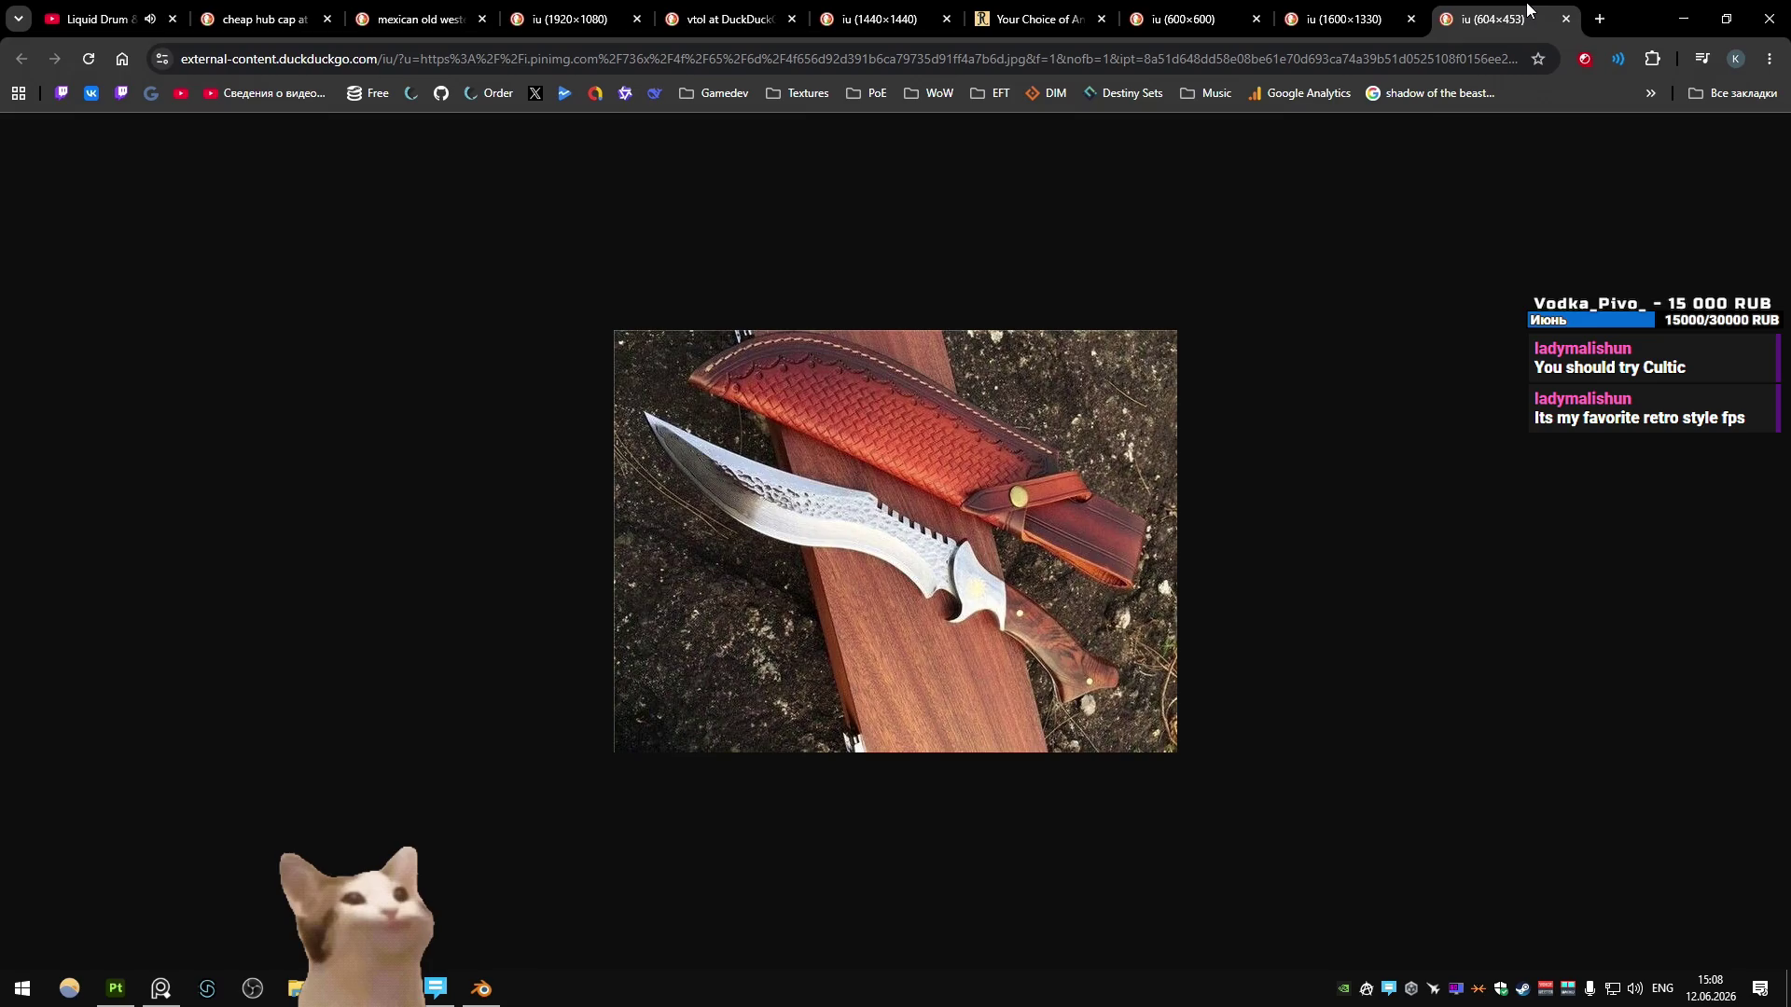
pyautogui.click(1405, 5)
pyautogui.click(1221, 6)
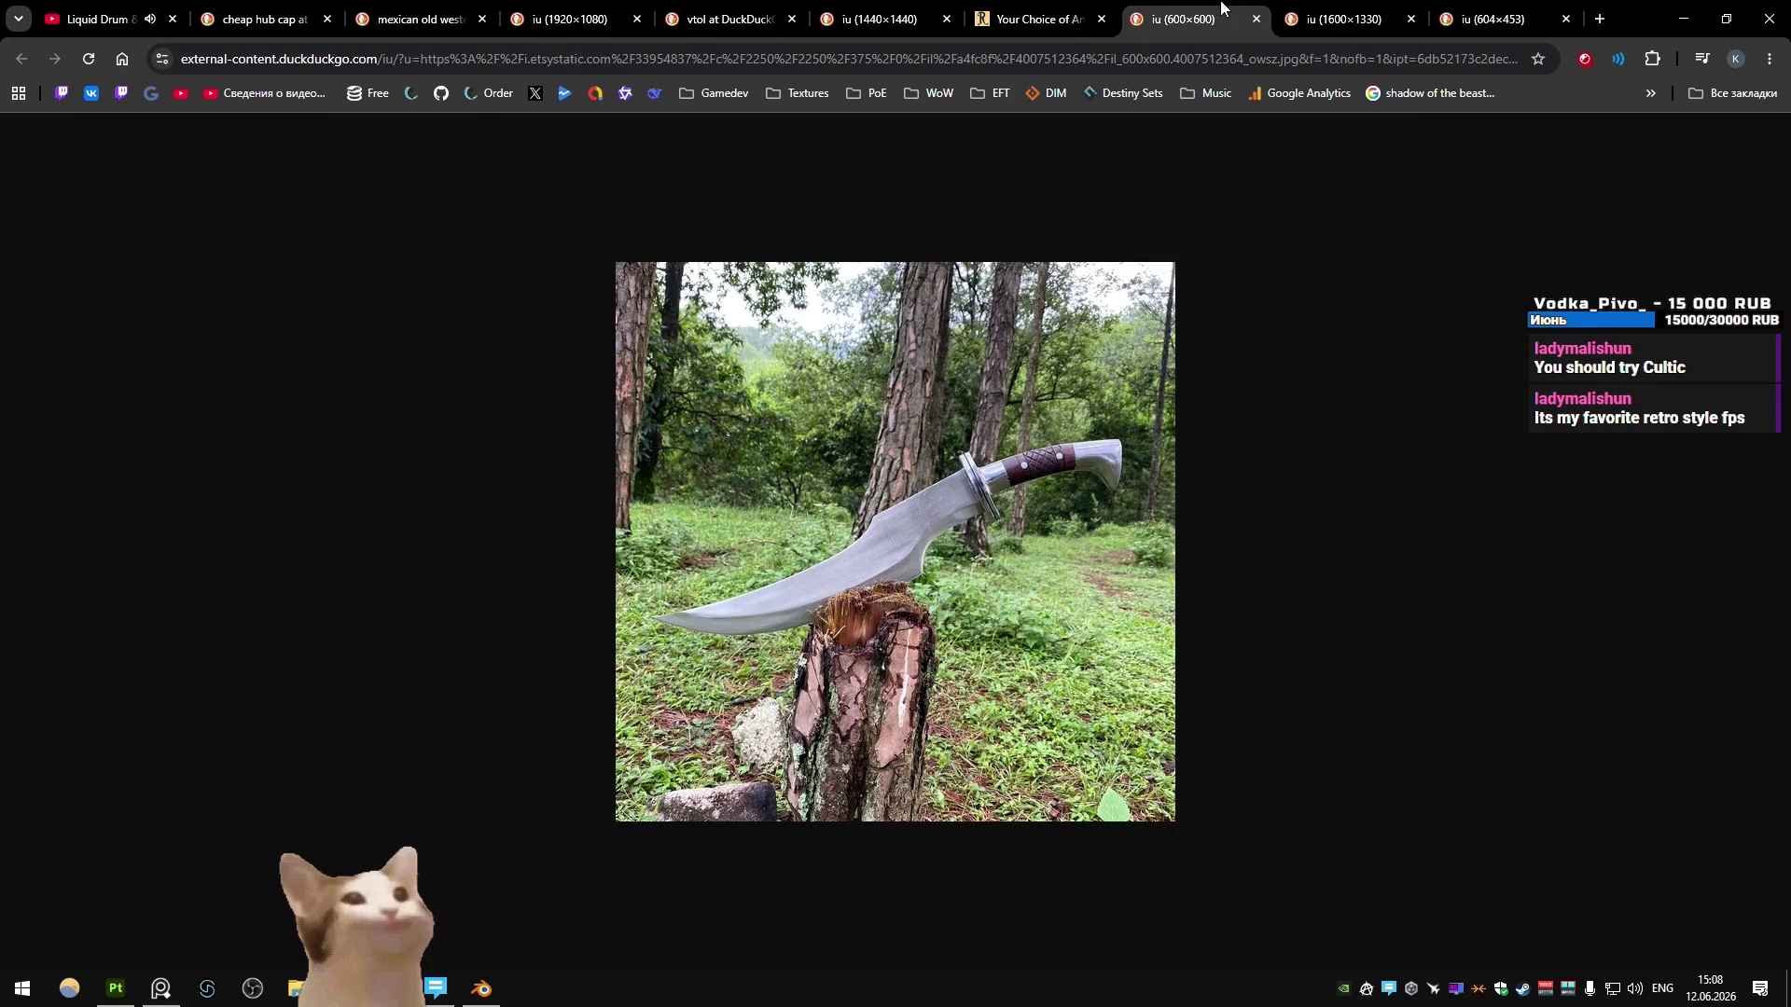
# - Settle on the boomerang and shuriken reference, then return to the Blender blade model
pyautogui.click(1068, 8)
pyautogui.click(886, 8)
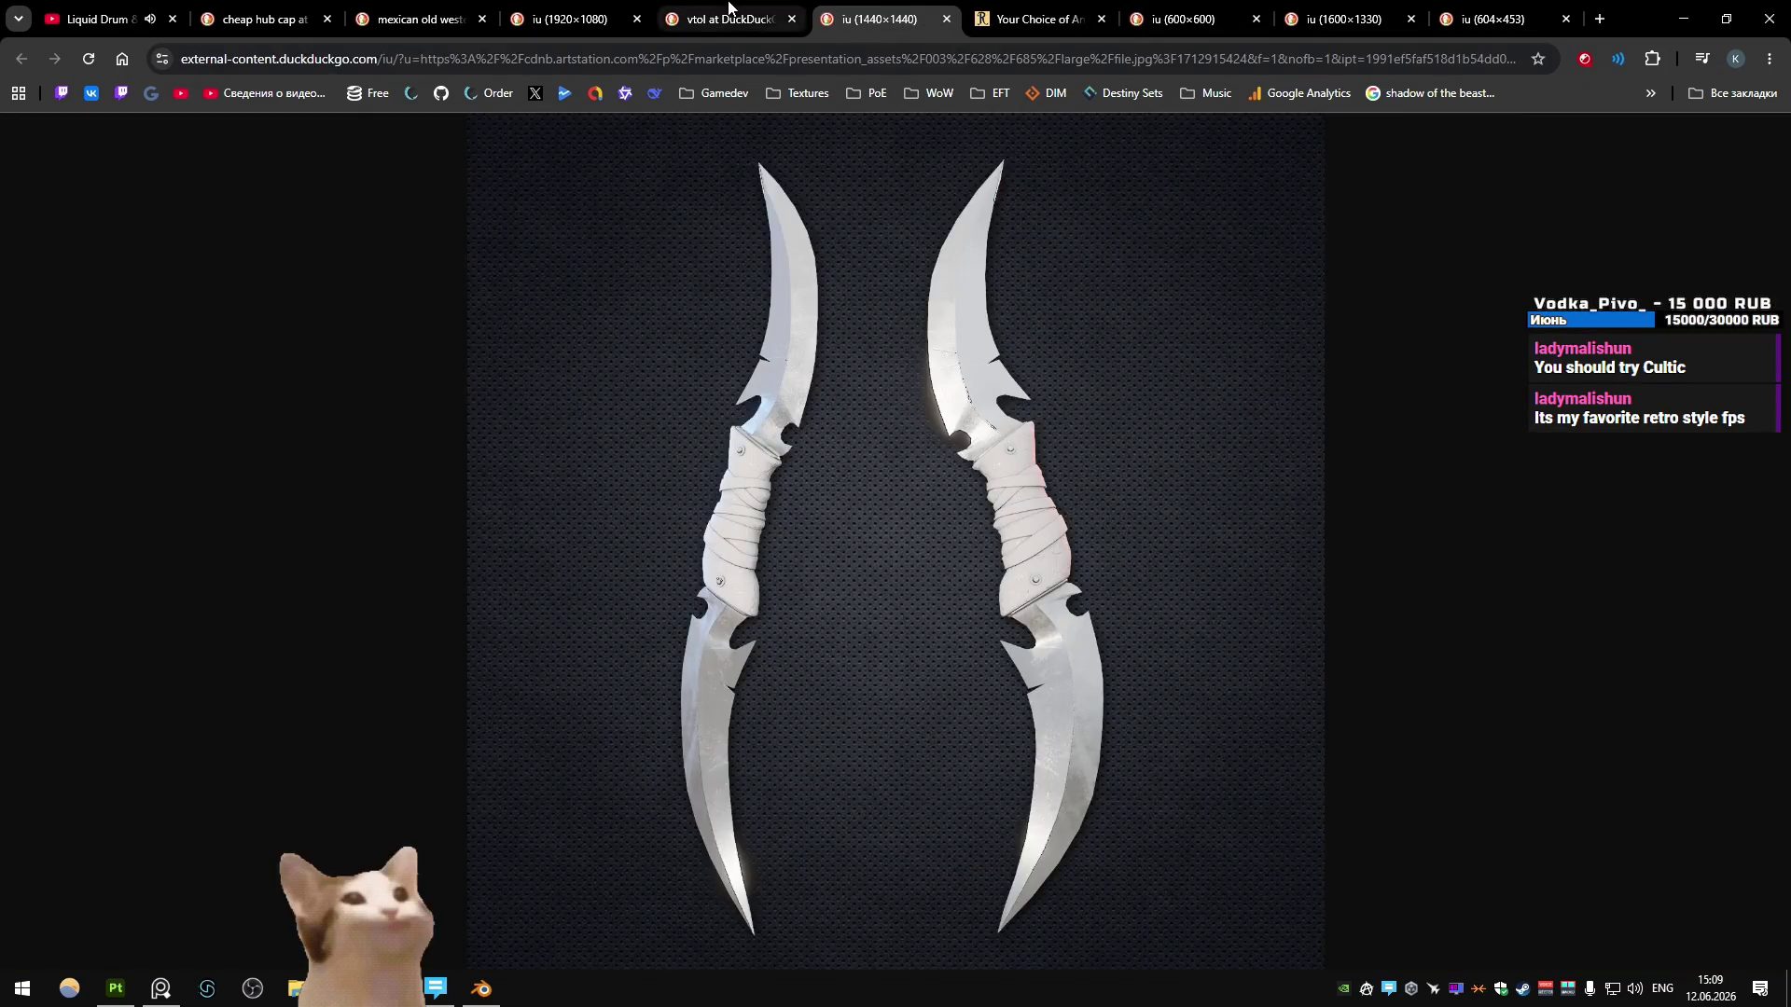
pyautogui.click(727, 7)
pyautogui.click(554, 7)
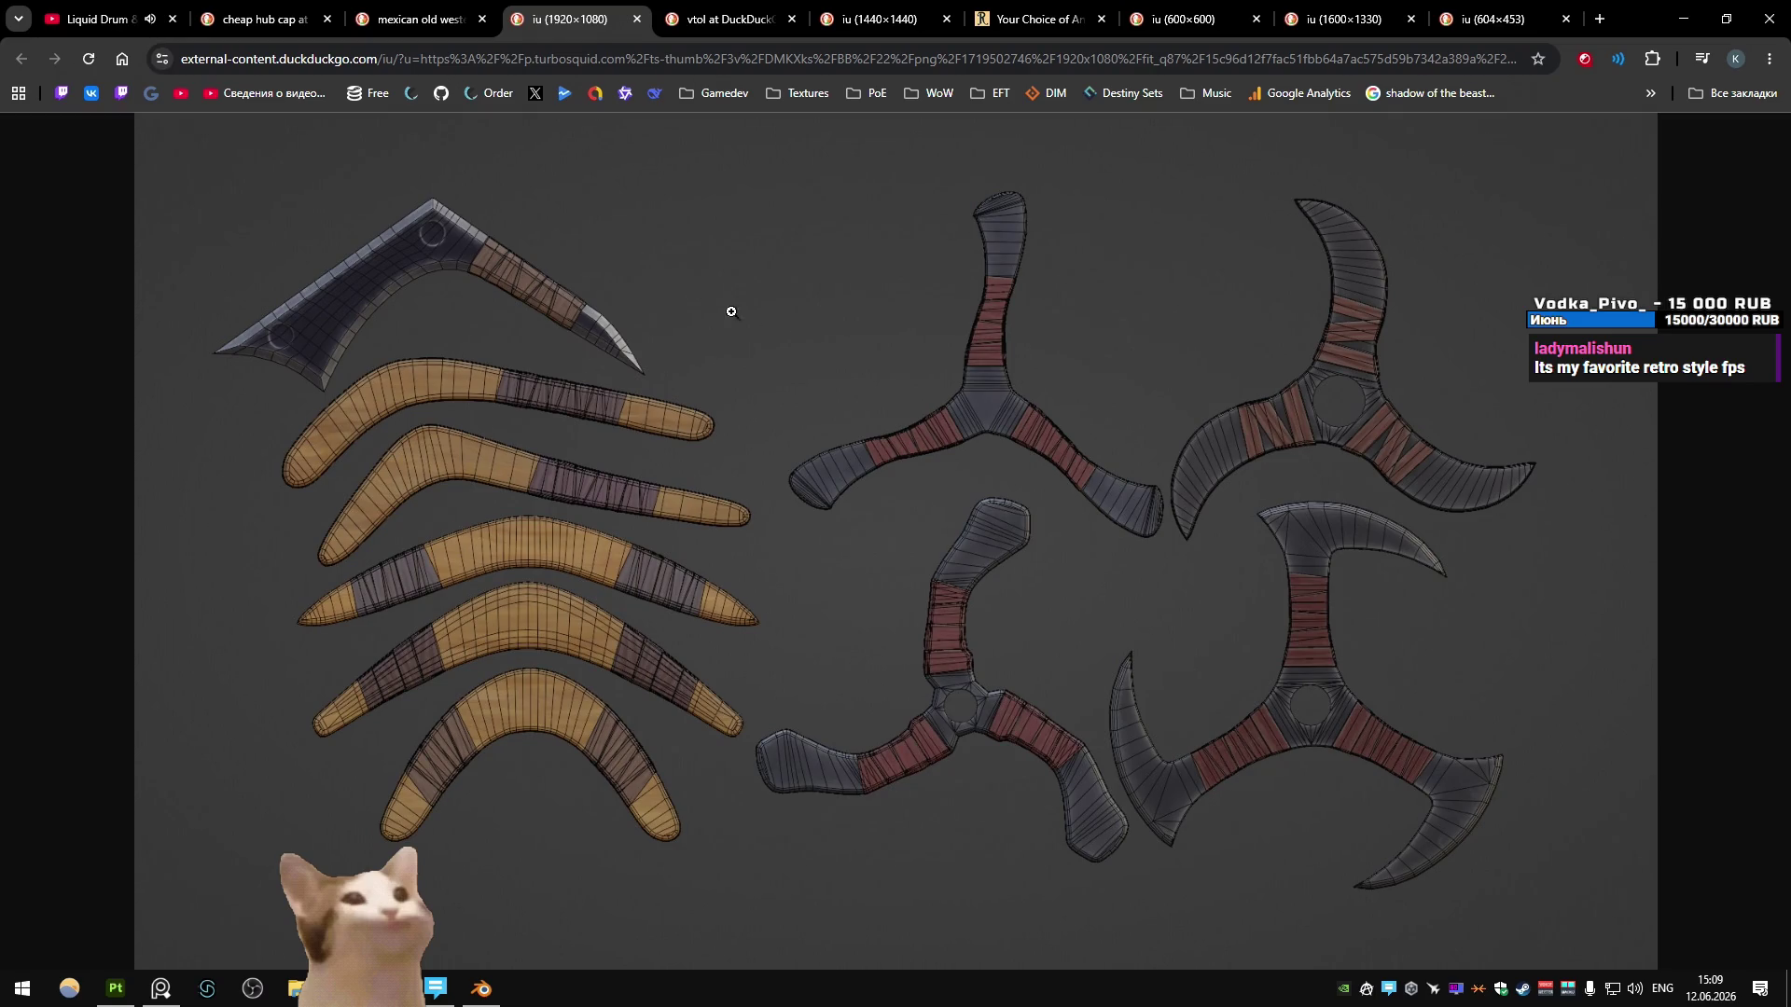
pyautogui.hotkey('alt', 'Tab')
pyautogui.moveTo(740, 281)
pyautogui.mouseDown(button='middle')
pyautogui.moveTo(763, 419)
pyautogui.moveTo(753, 343)
pyautogui.moveTo(720, 552)
pyautogui.moveTo(606, 546)
pyautogui.mouseUp(button='middle')
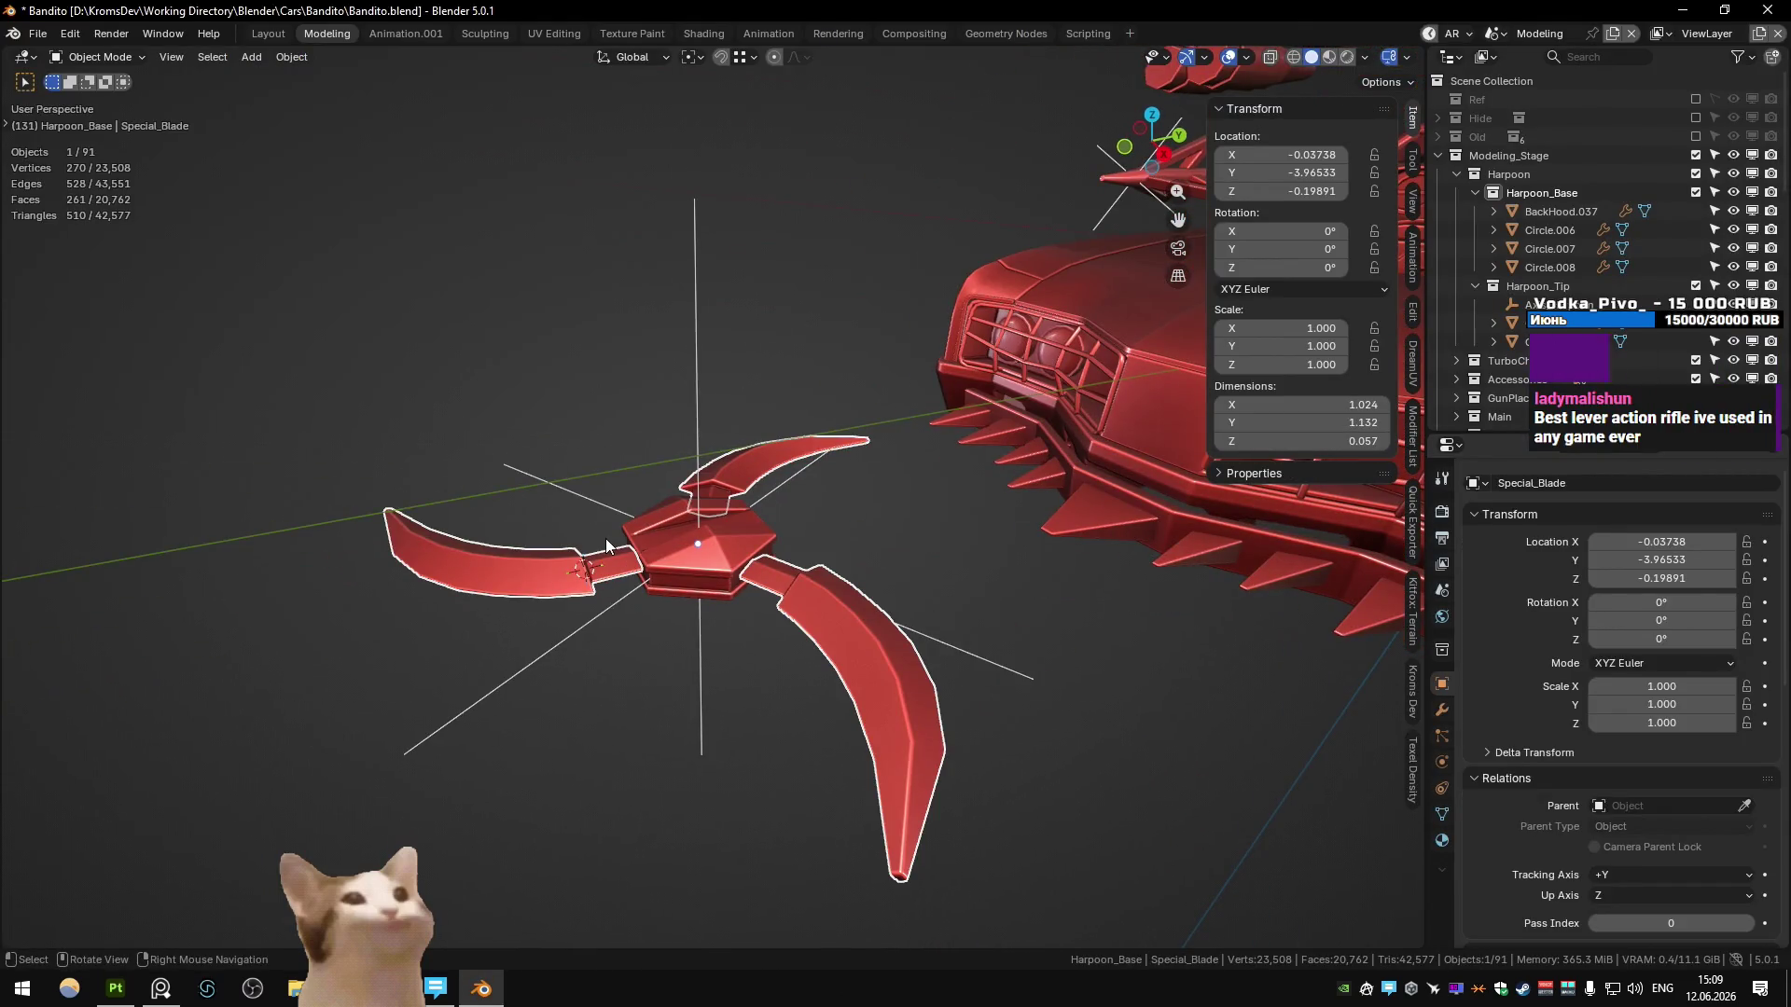
pyautogui.click(739, 553)
pyautogui.click(775, 589)
pyautogui.press('KP_7')
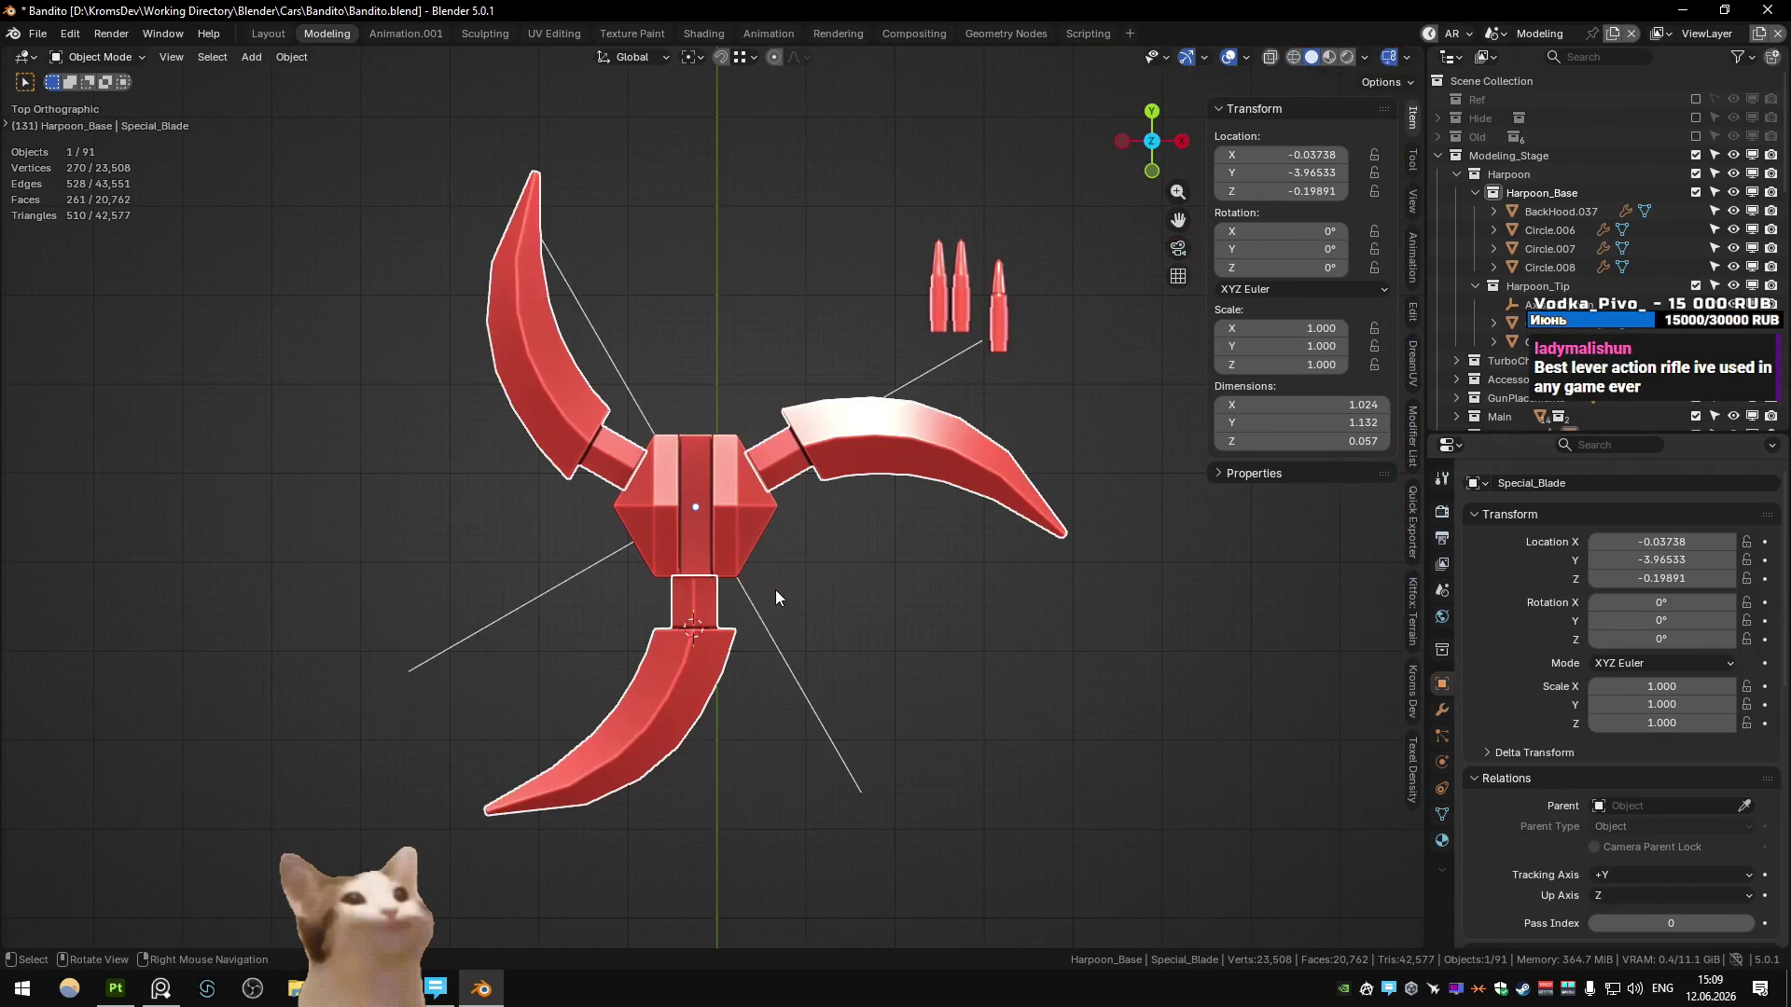
pyautogui.press('Tab')
pyautogui.hotkey('alt', 'z')
pyautogui.scroll(7, 708, 564)
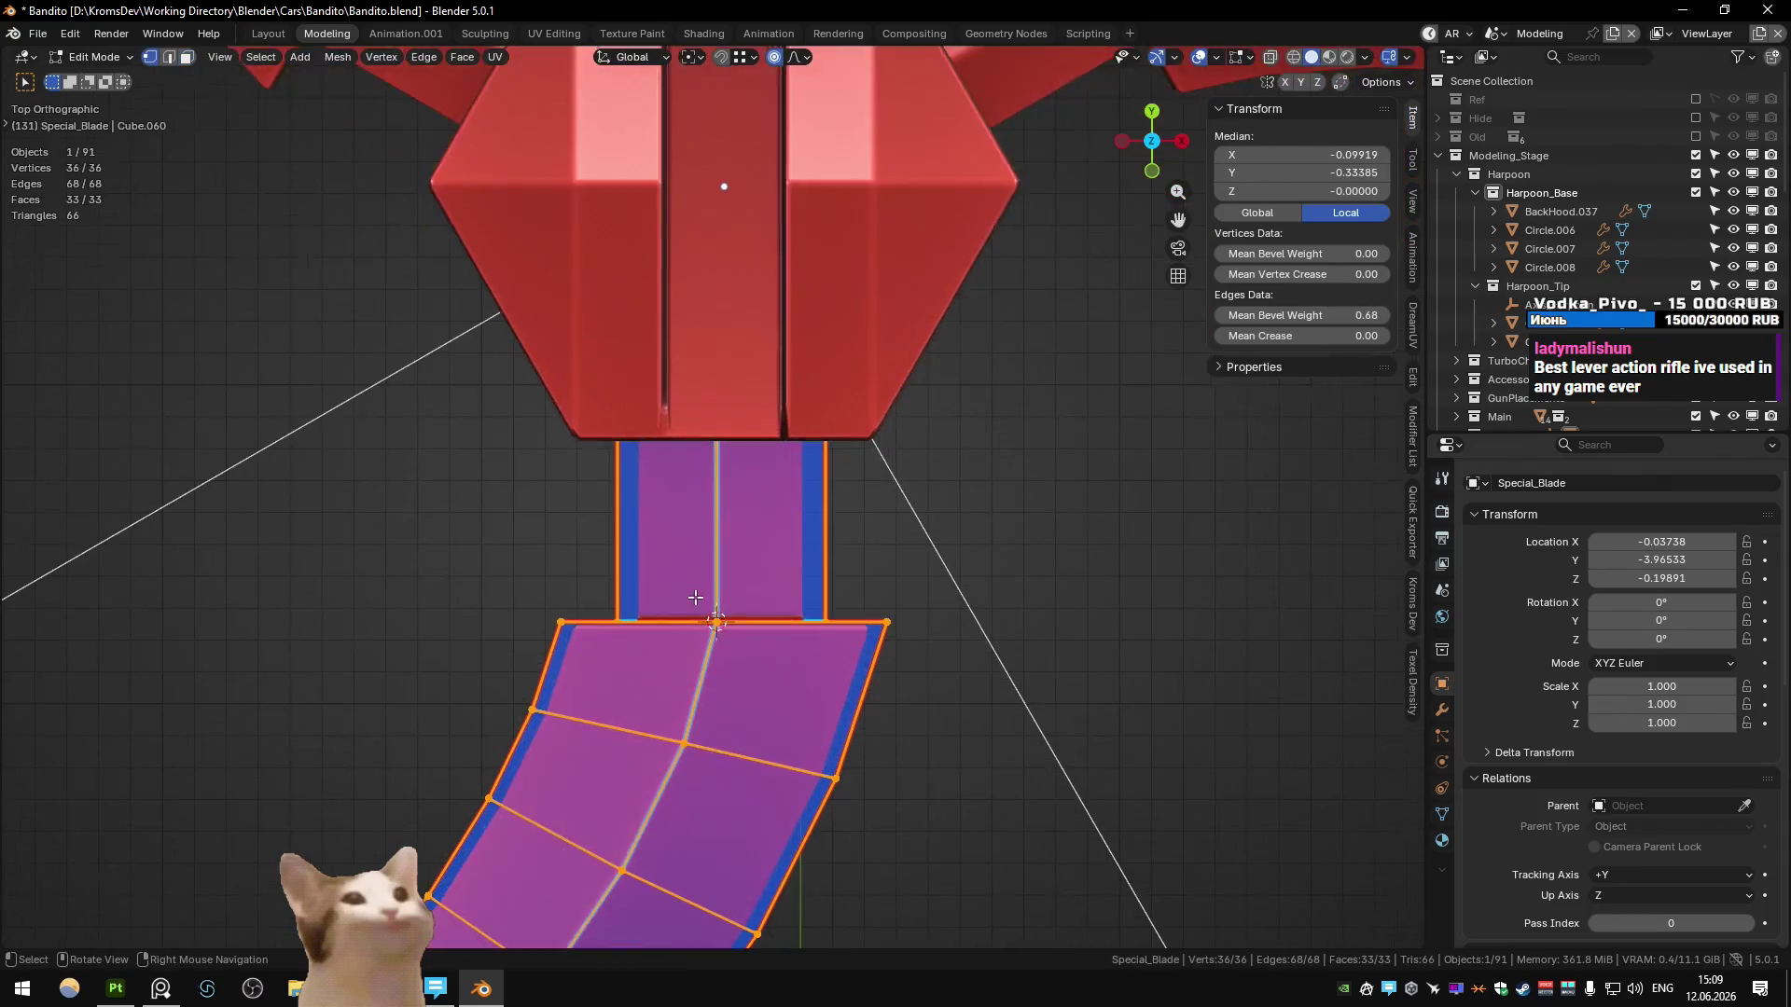
pyautogui.keyDown('alt'); pyautogui.click(622, 519); pyautogui.keyUp('alt')
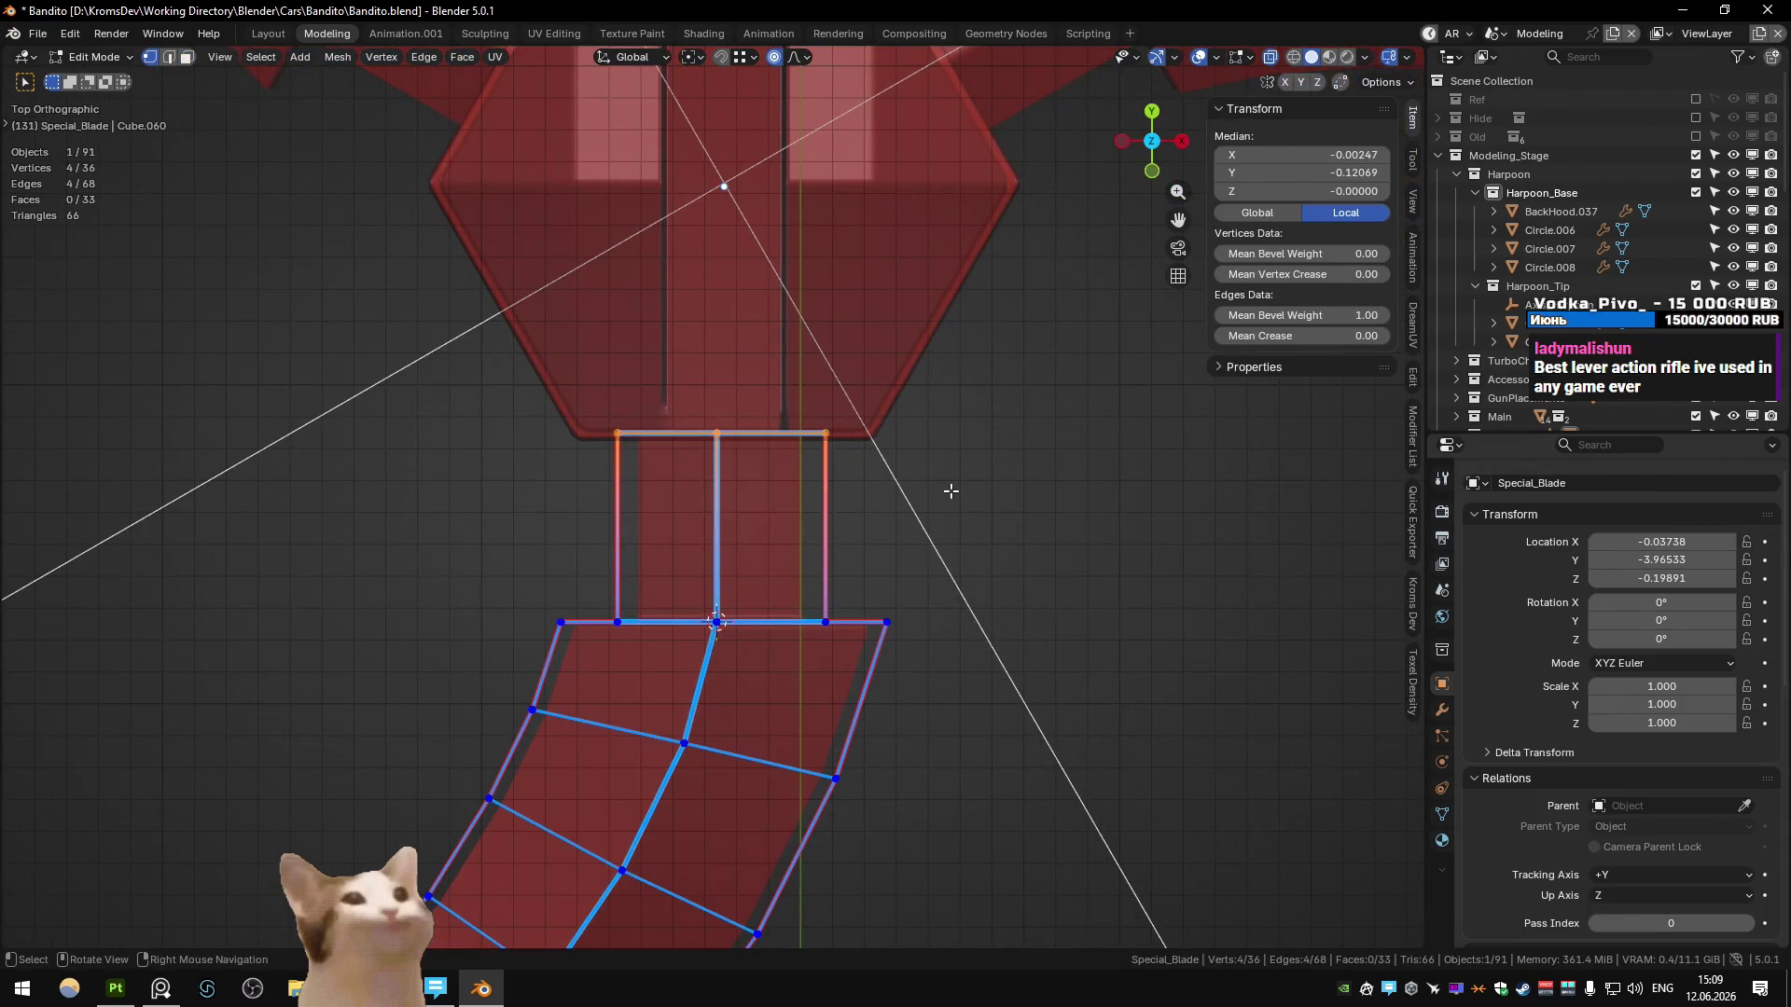
pyautogui.scroll(-3, 950, 490)
pyautogui.hotkey('alt', 'z')
pyautogui.moveTo(951, 491)
pyautogui.mouseDown(button='middle')
pyautogui.moveTo(781, 453)
pyautogui.moveTo(774, 346)
pyautogui.moveTo(764, 434)
pyautogui.mouseUp(button='middle')
pyautogui.press('Tab')
pyautogui.click(763, 440)
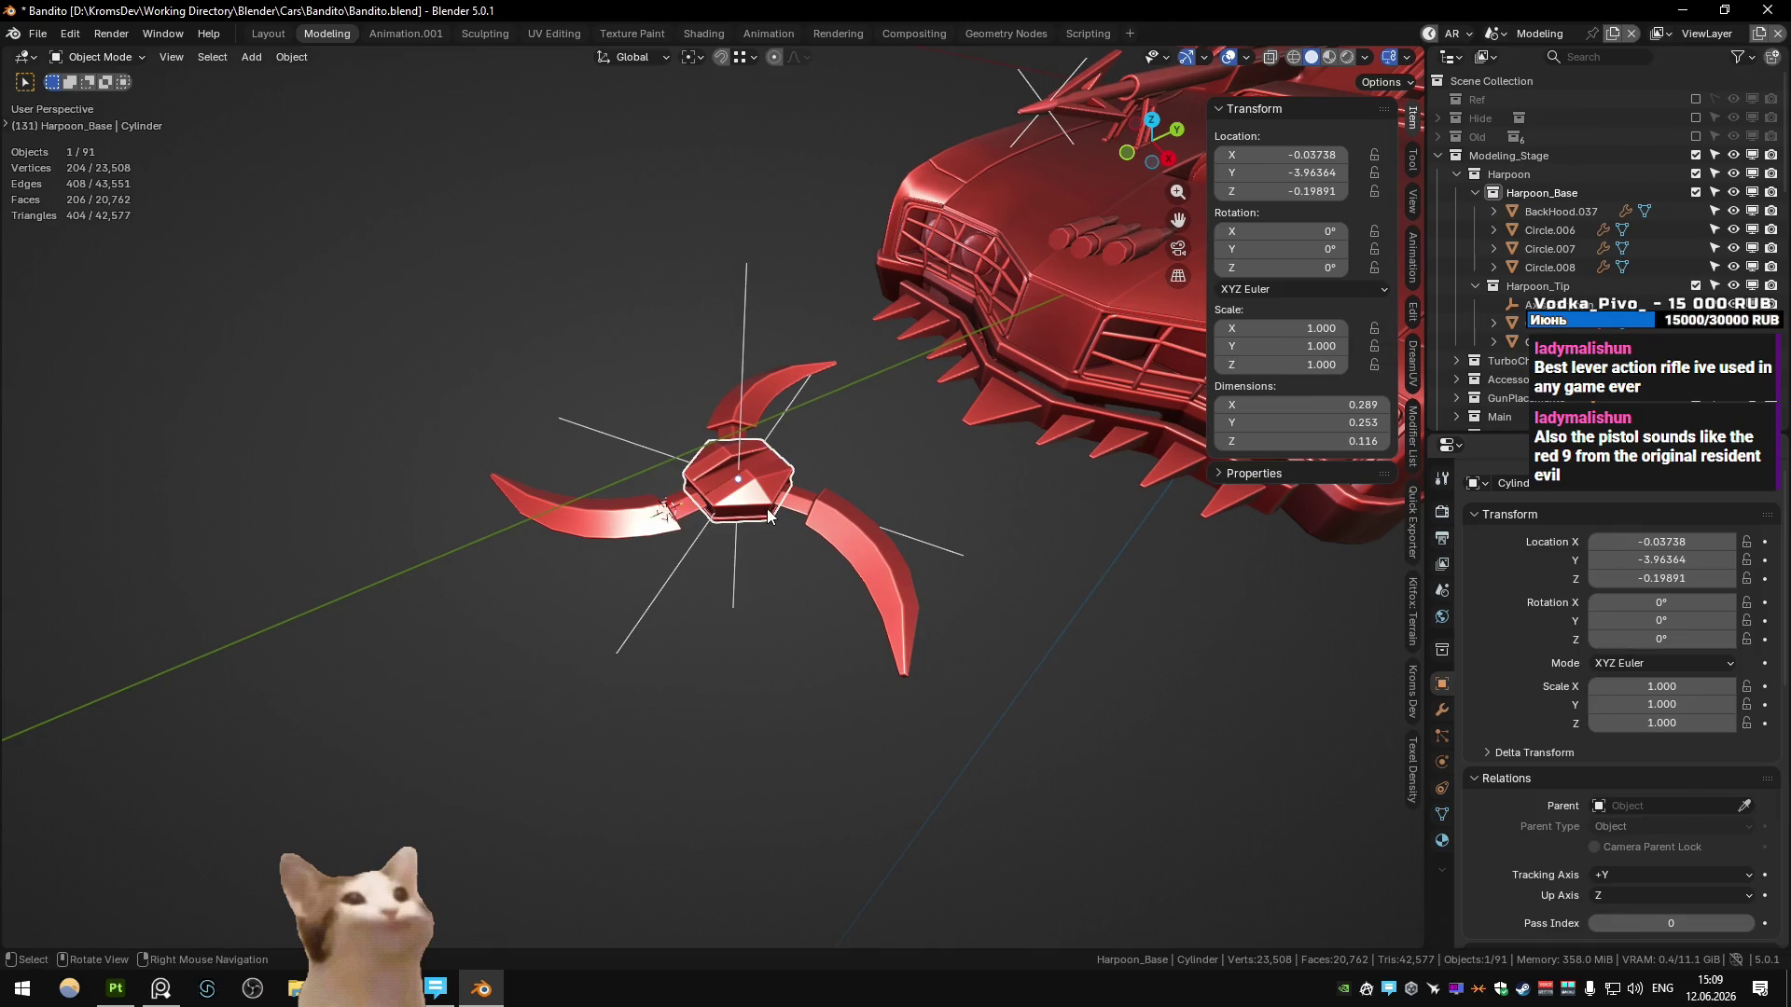
pyautogui.press('h')
pyautogui.hotkey('alt', 'h')
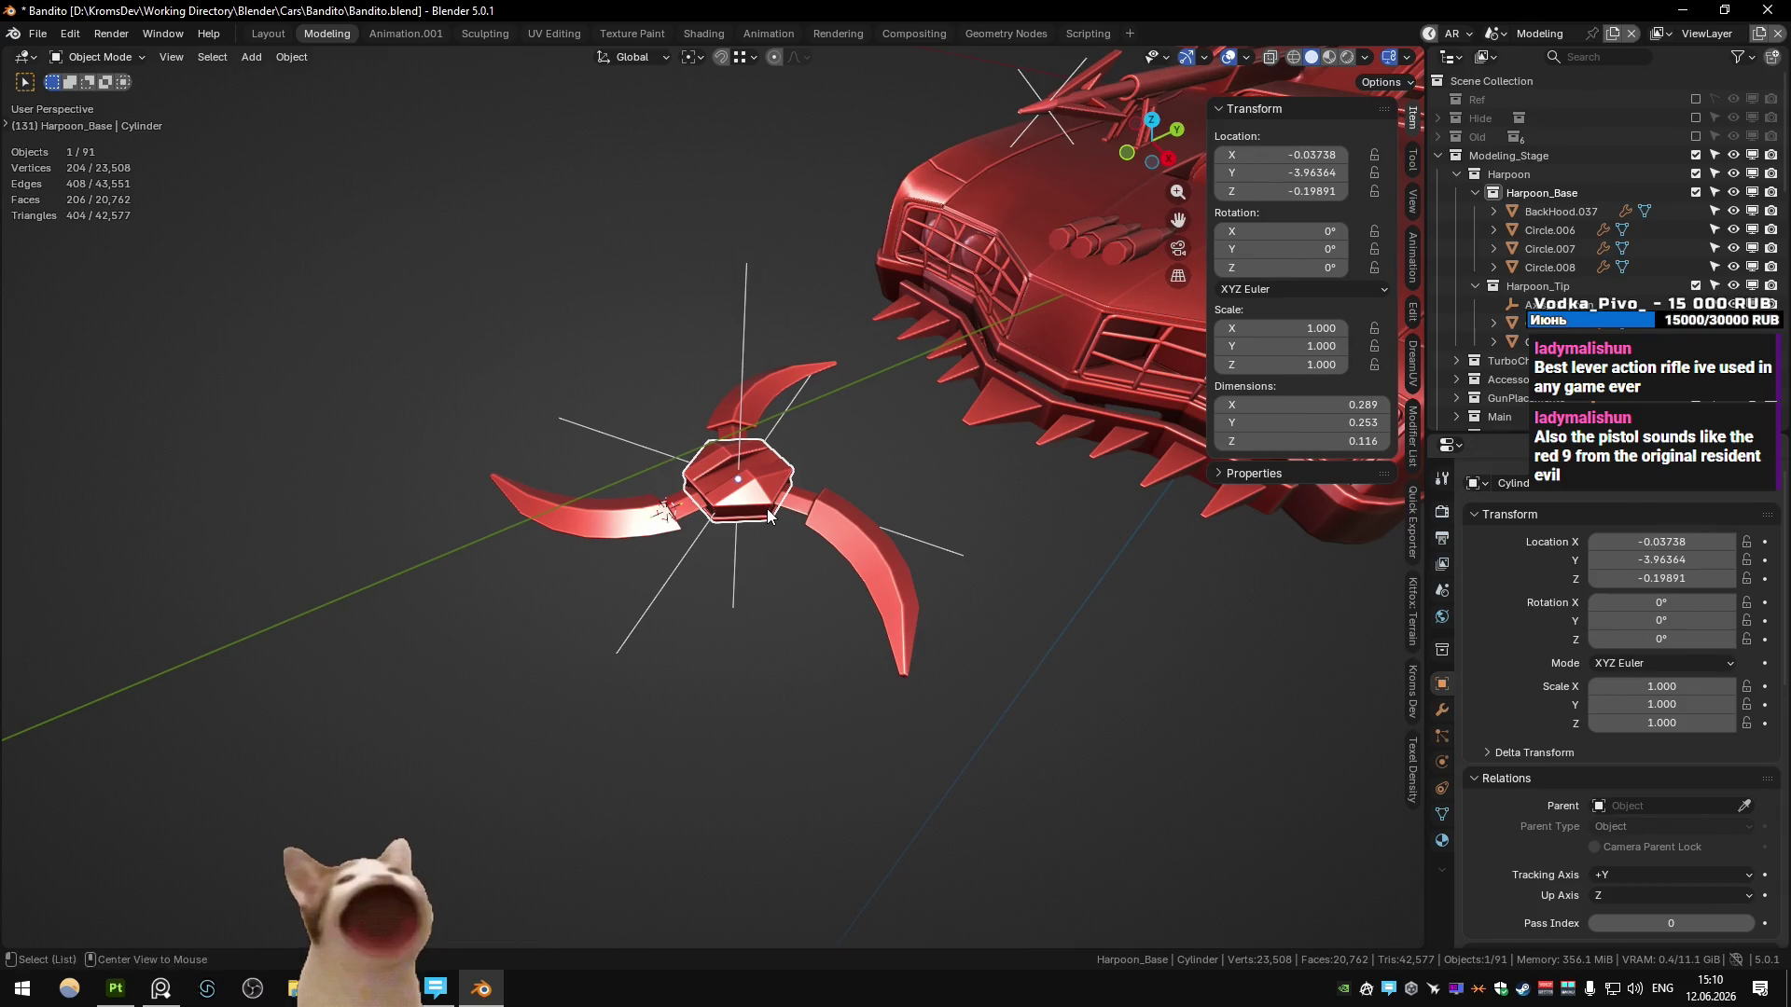
# - Back in the browser, cycle through the knife, twin blade, VTOL and boomerang reference tabs
pyautogui.hotkey('alt', 'Tab')
pyautogui.click(1343, 19)
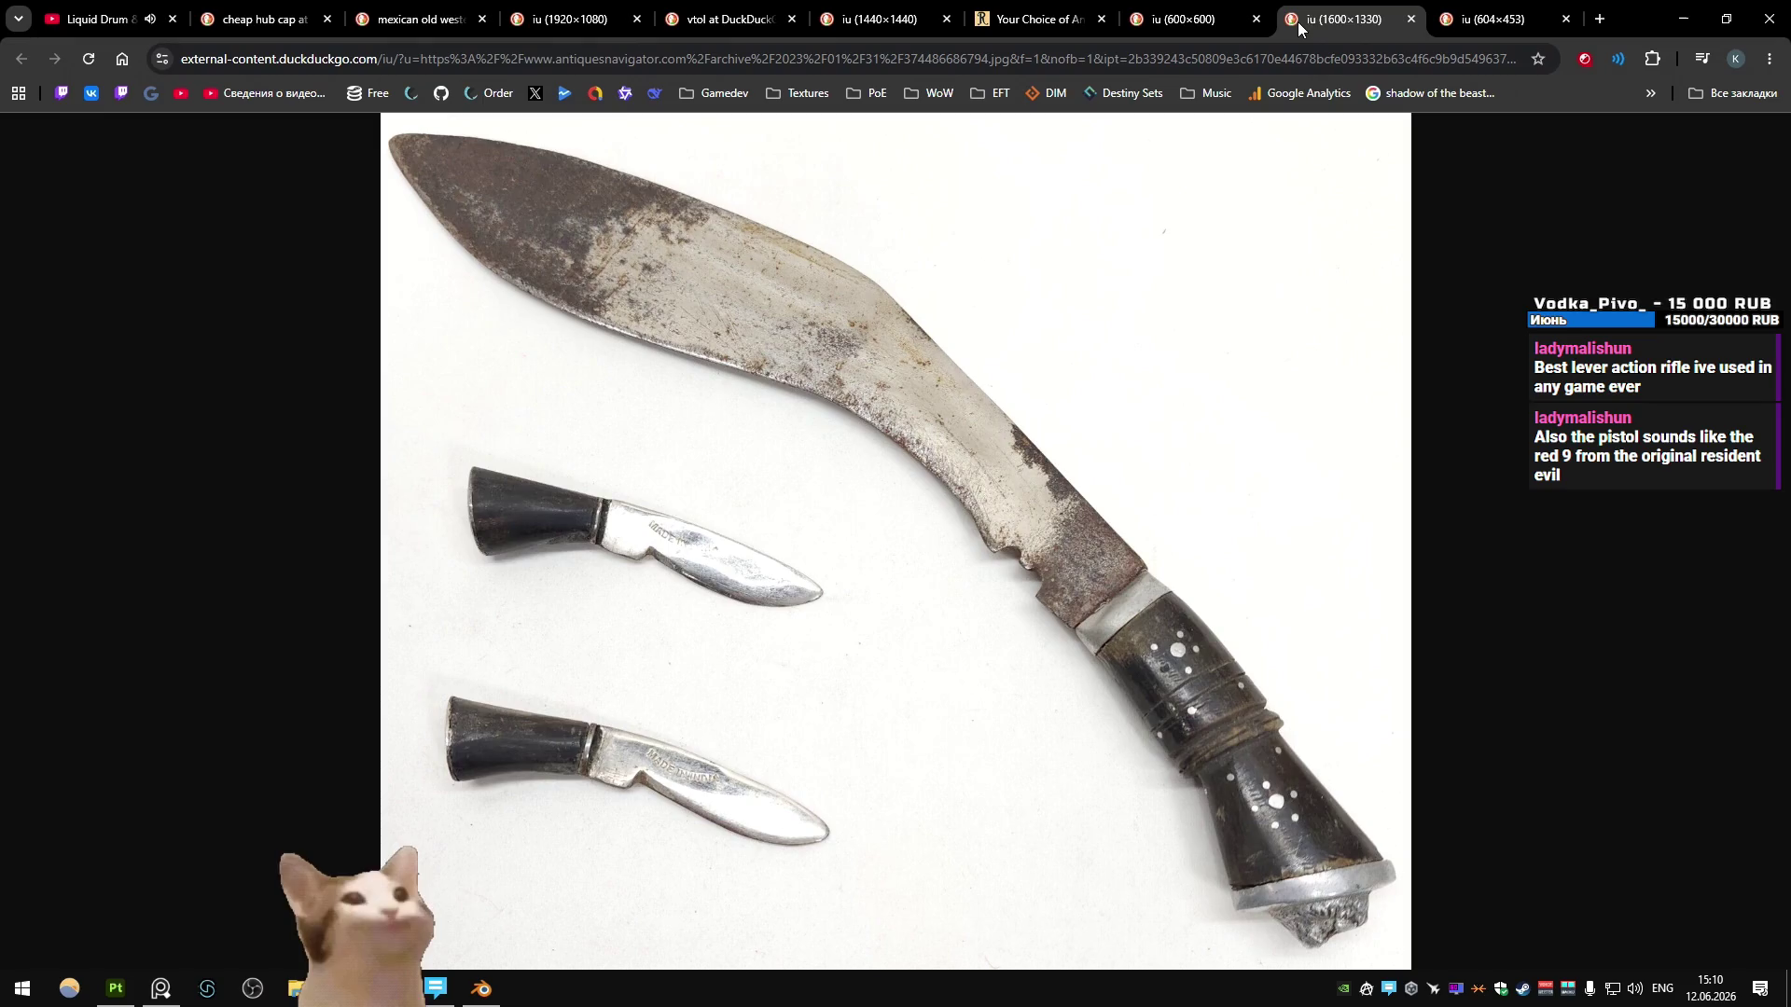
pyautogui.click(1441, 8)
pyautogui.click(1342, 13)
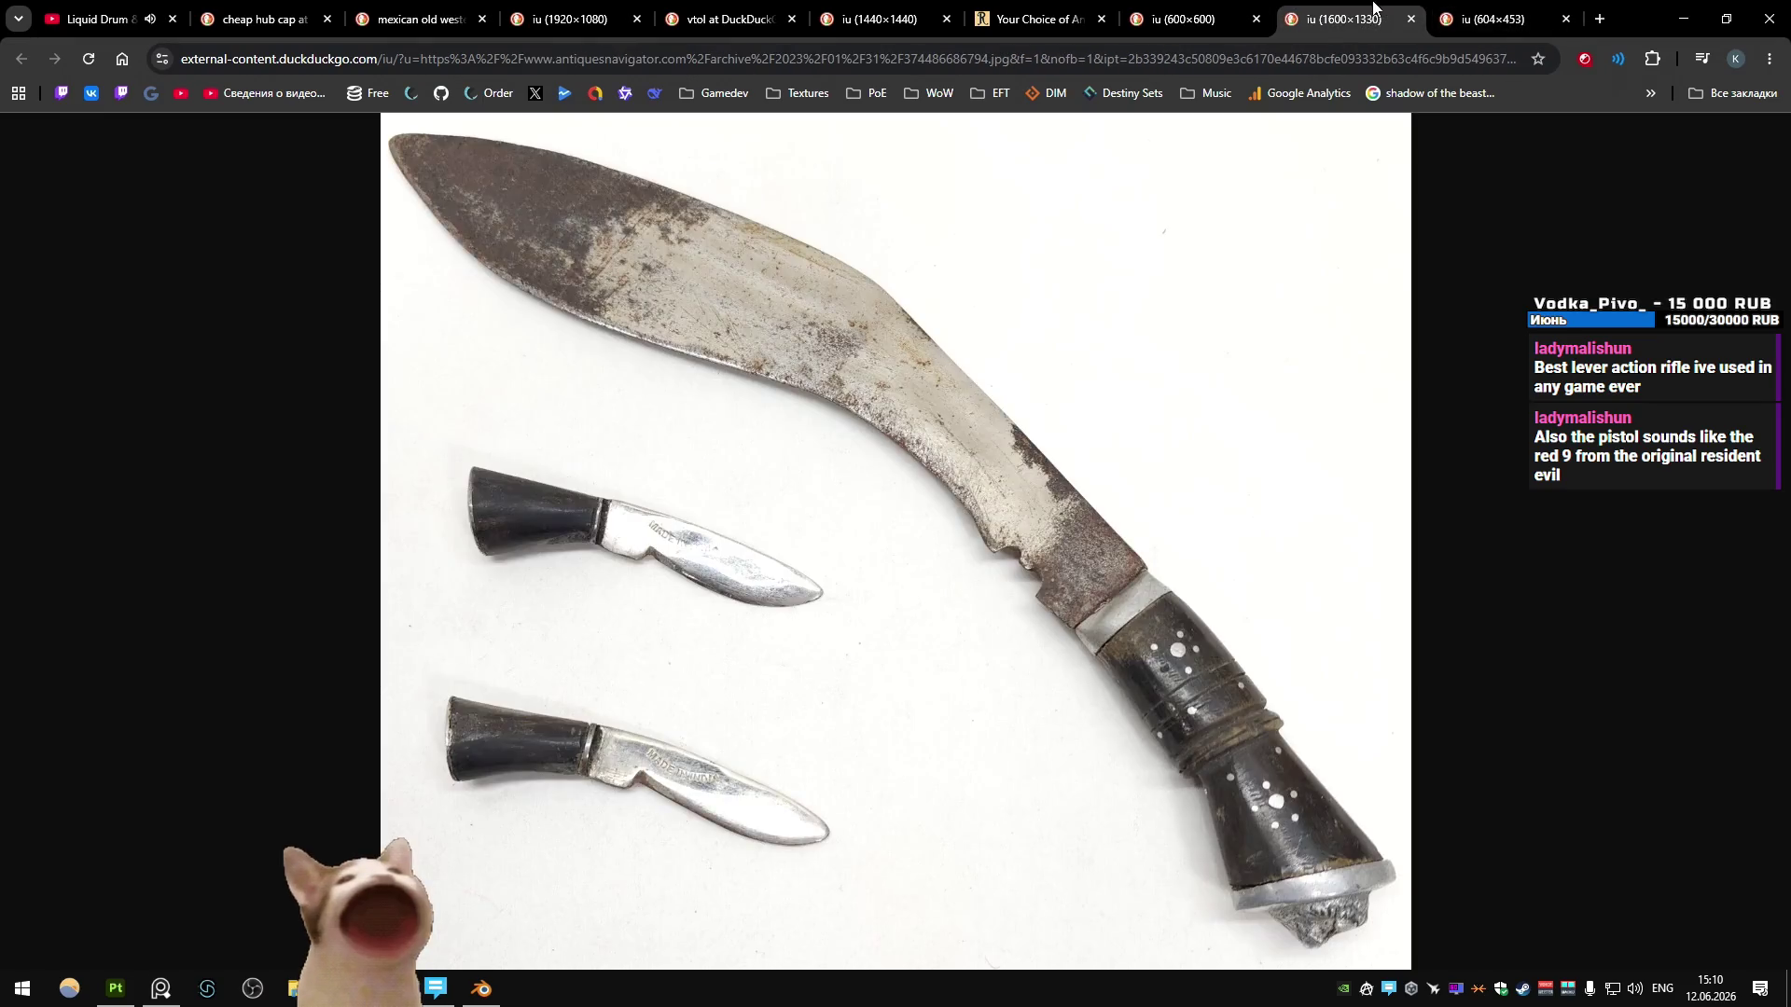
pyautogui.click(1243, 7)
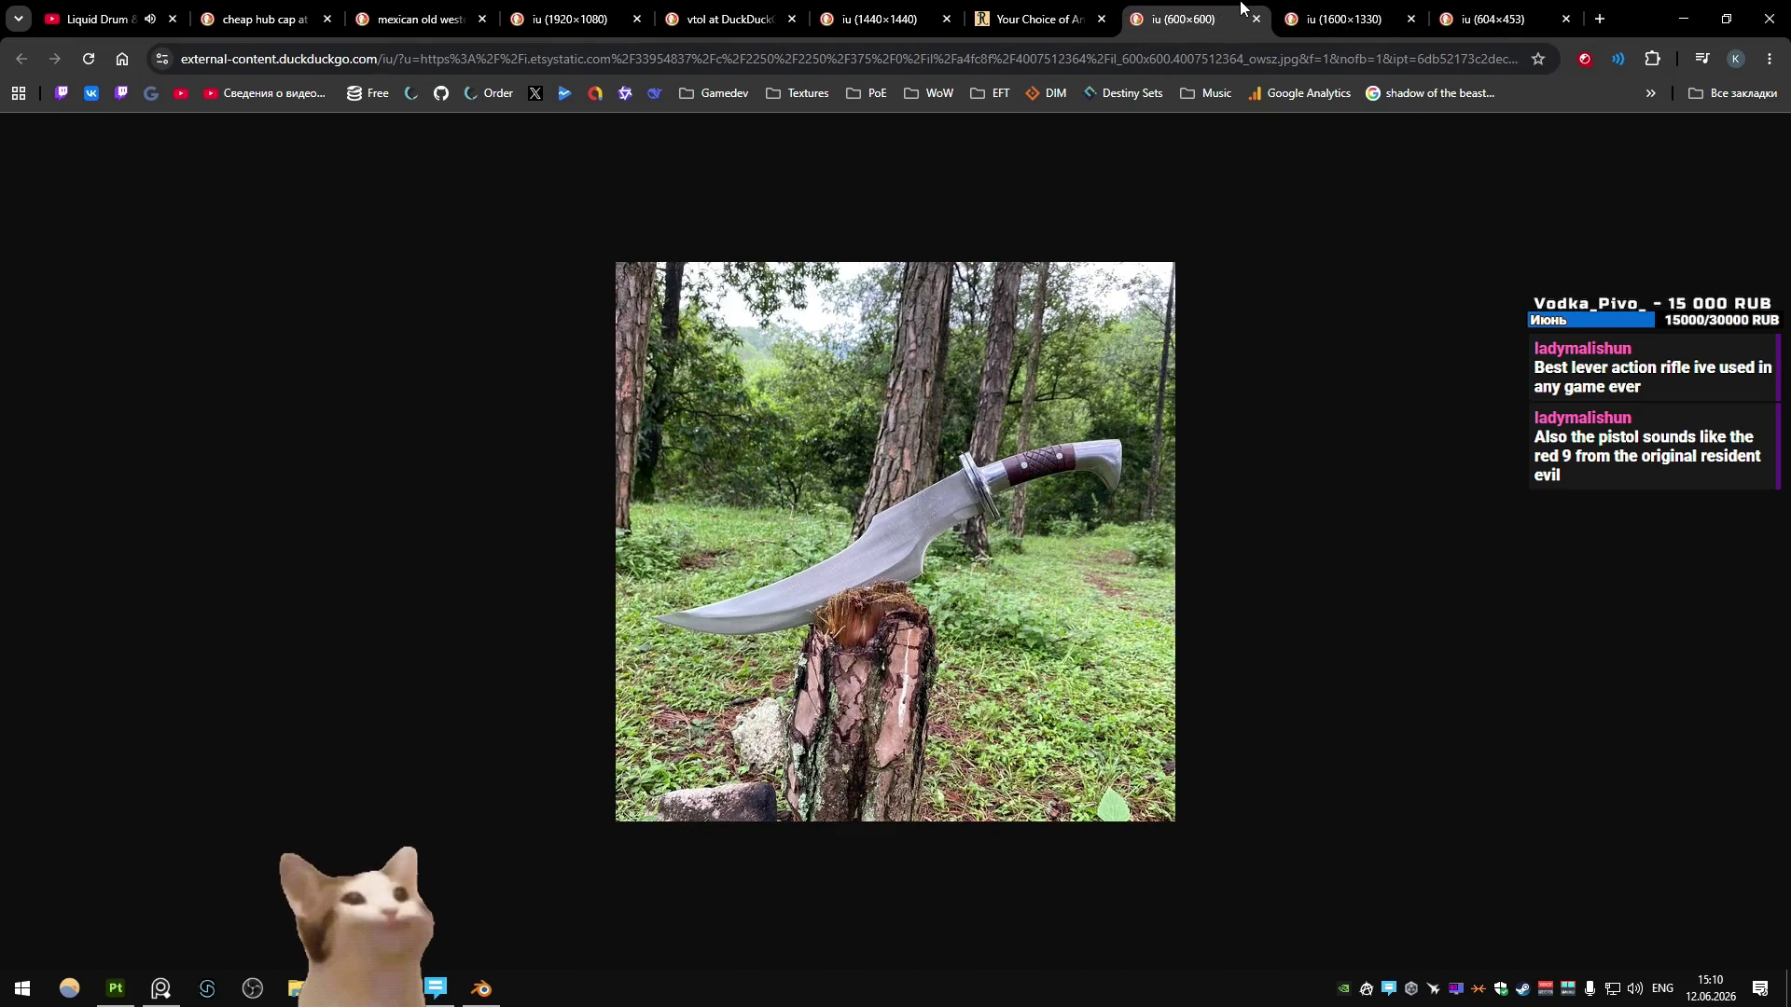
pyautogui.click(1035, 11)
pyautogui.click(891, 7)
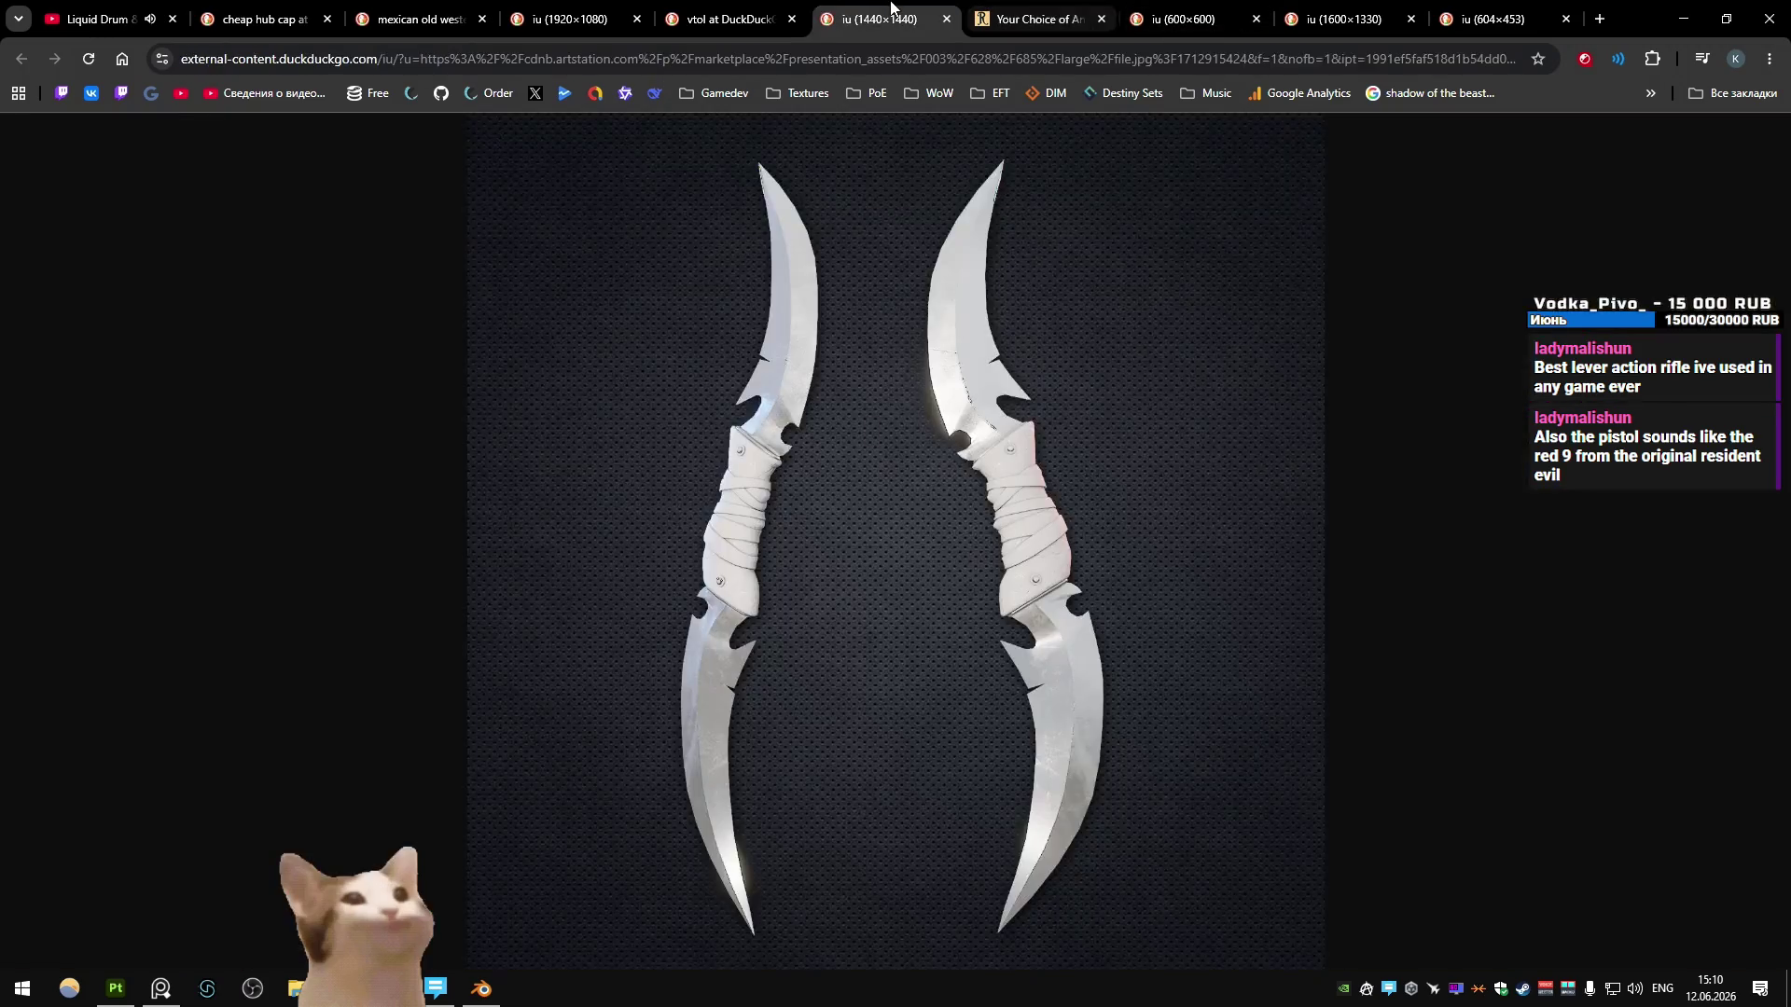
pyautogui.click(746, 8)
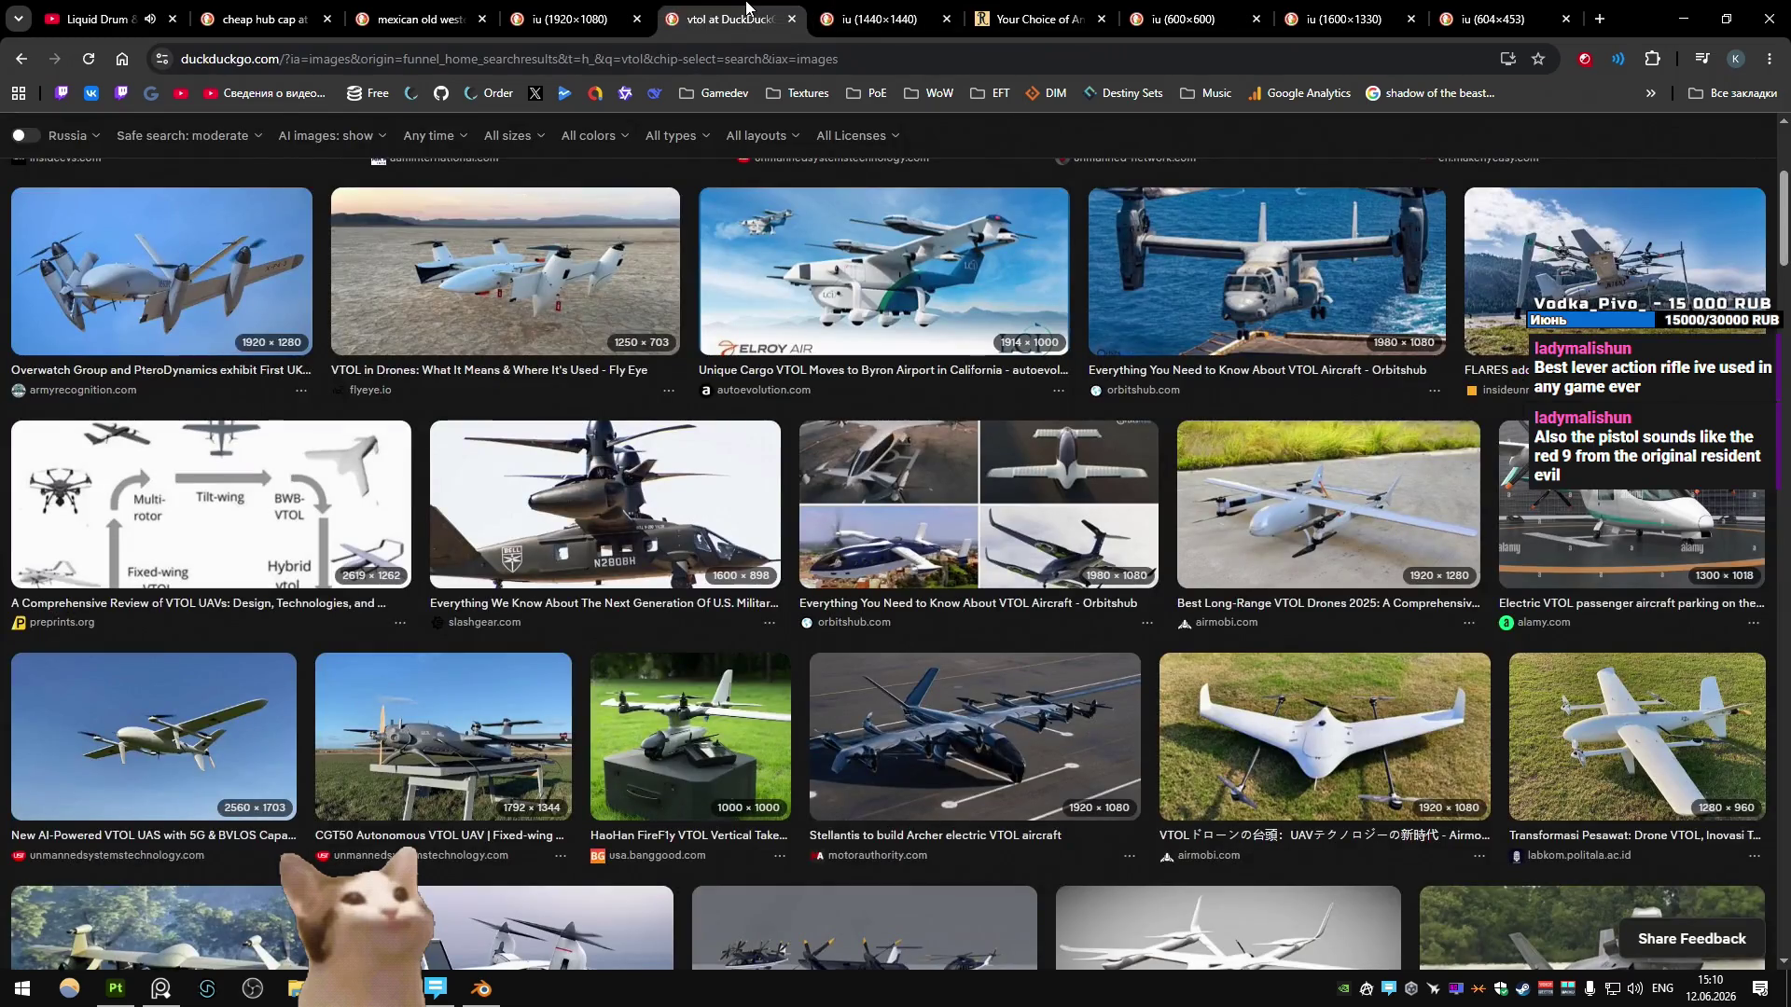
pyautogui.click(886, 11)
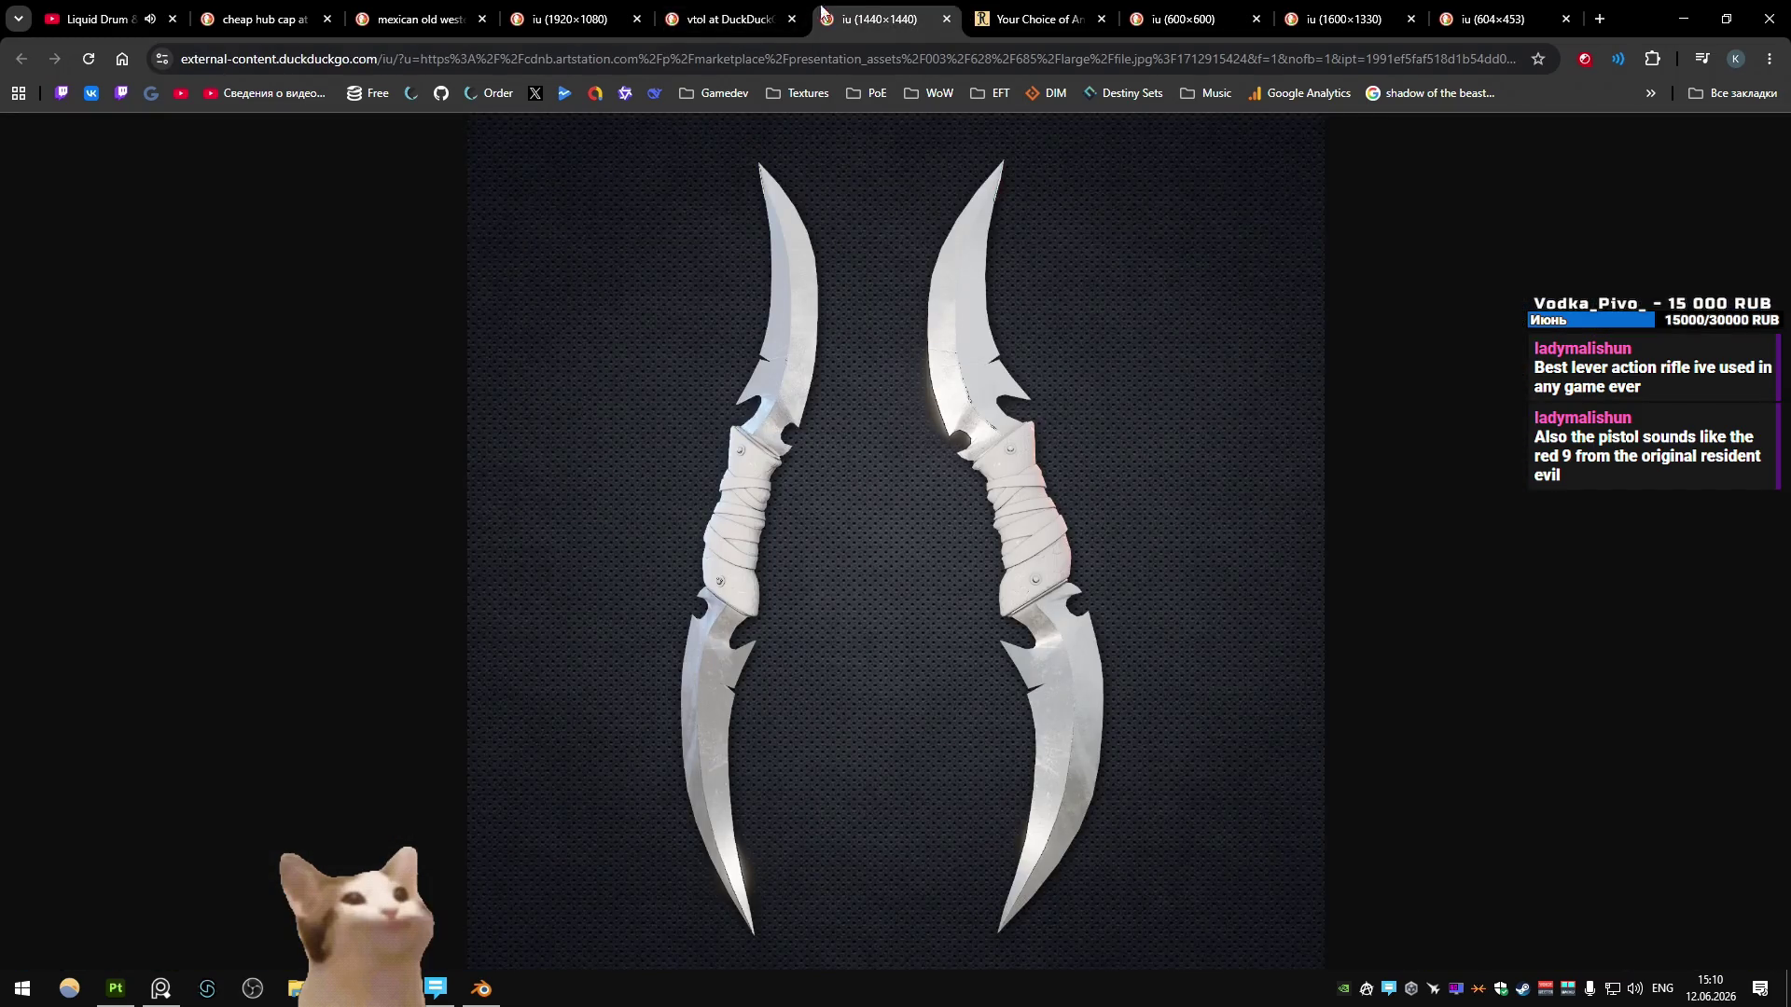
pyautogui.click(746, 11)
pyautogui.click(611, 8)
pyautogui.click(475, 9)
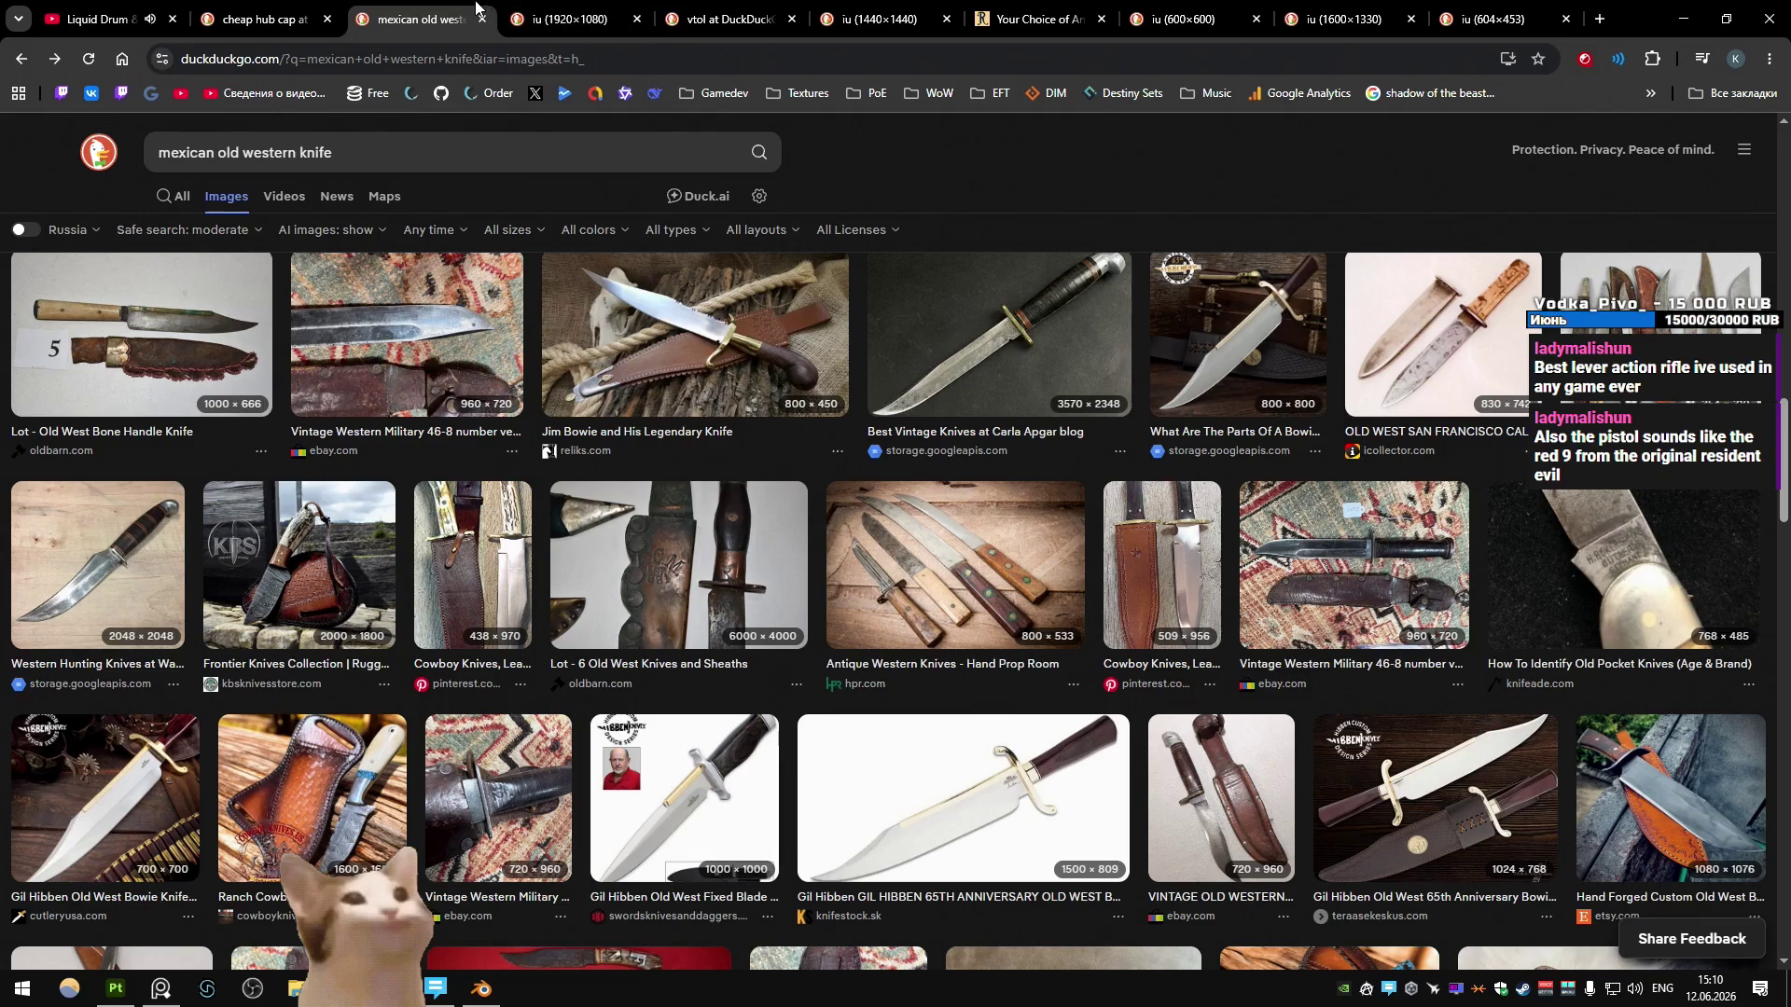
# - Scan the western knife results, then compare the twin curved blades and boomerang references
pyautogui.scroll(-5, 559, 363)
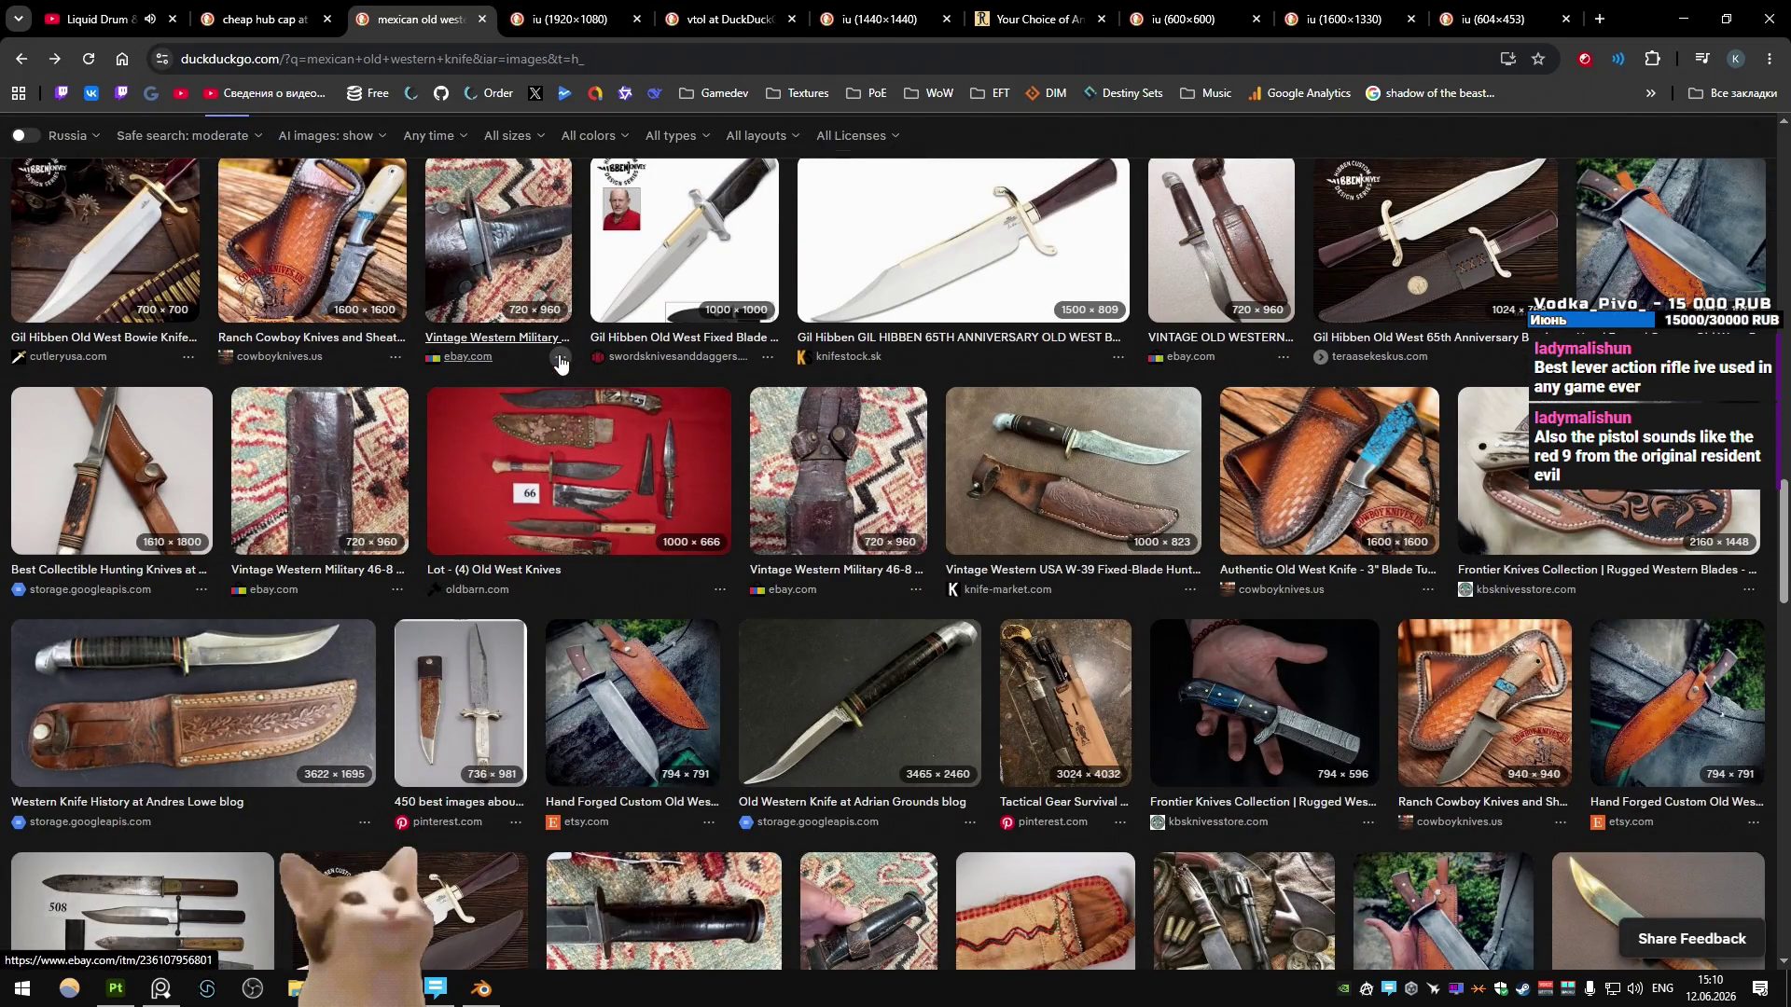
pyautogui.scroll(-4, 560, 362)
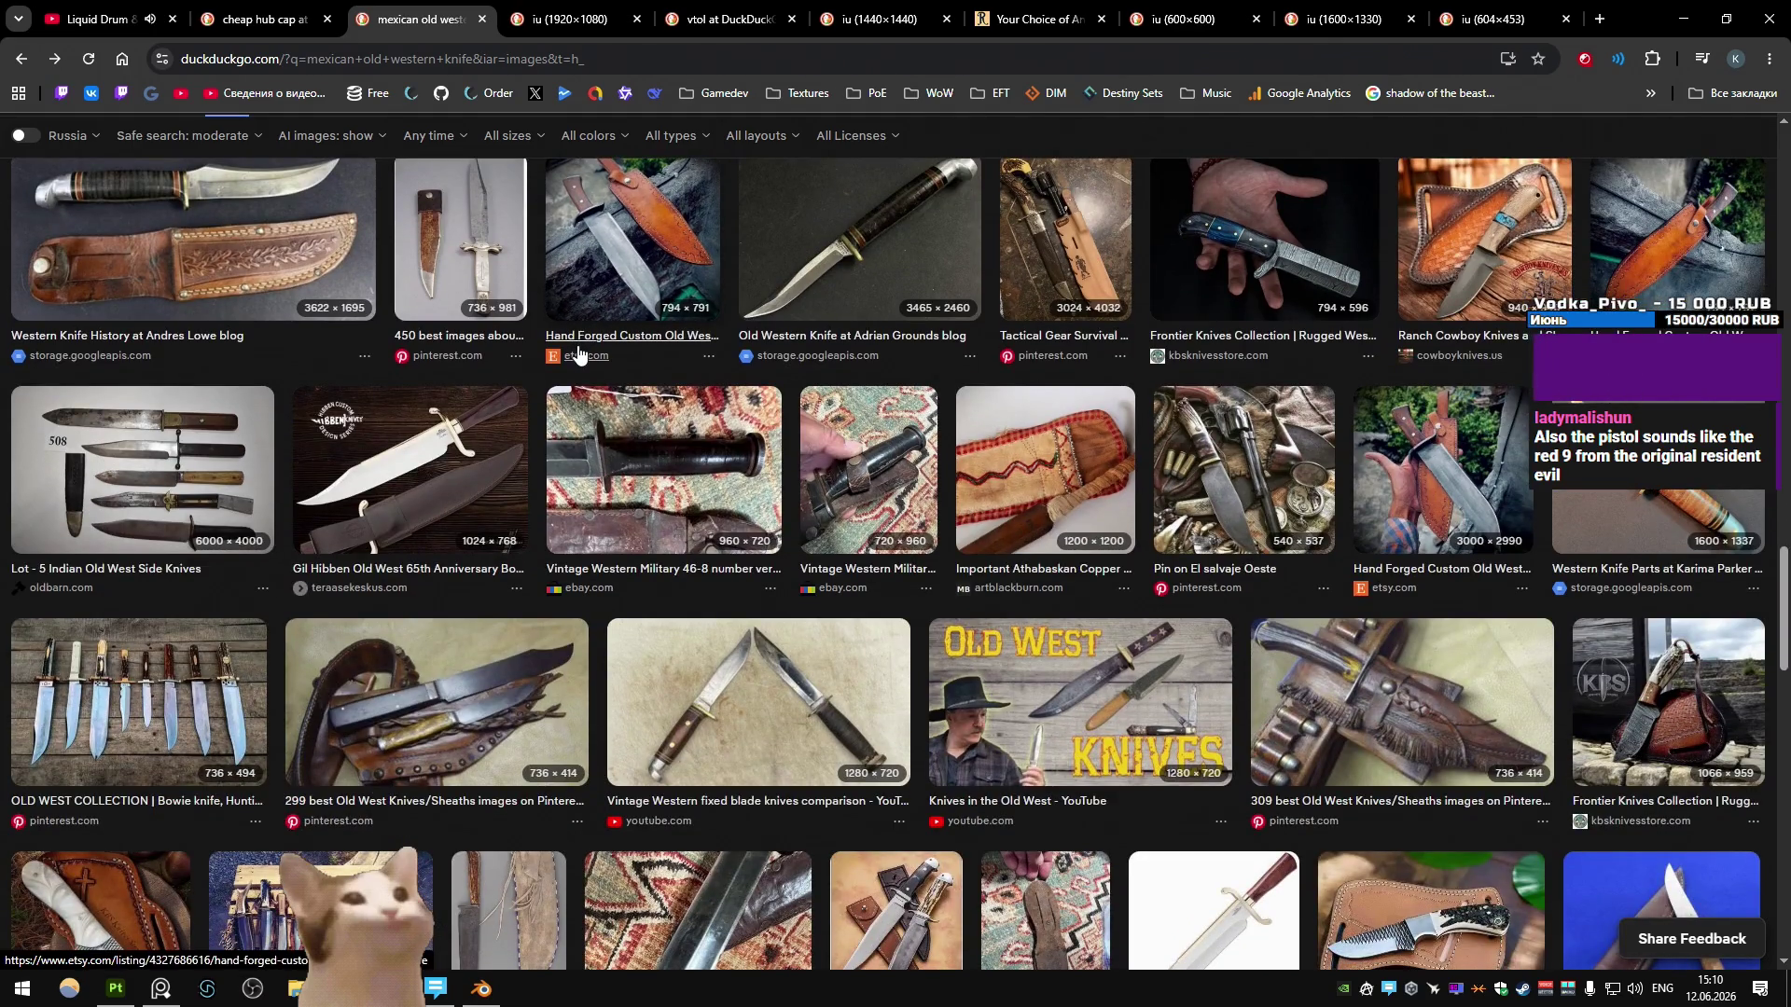
pyautogui.scroll(10, 579, 352)
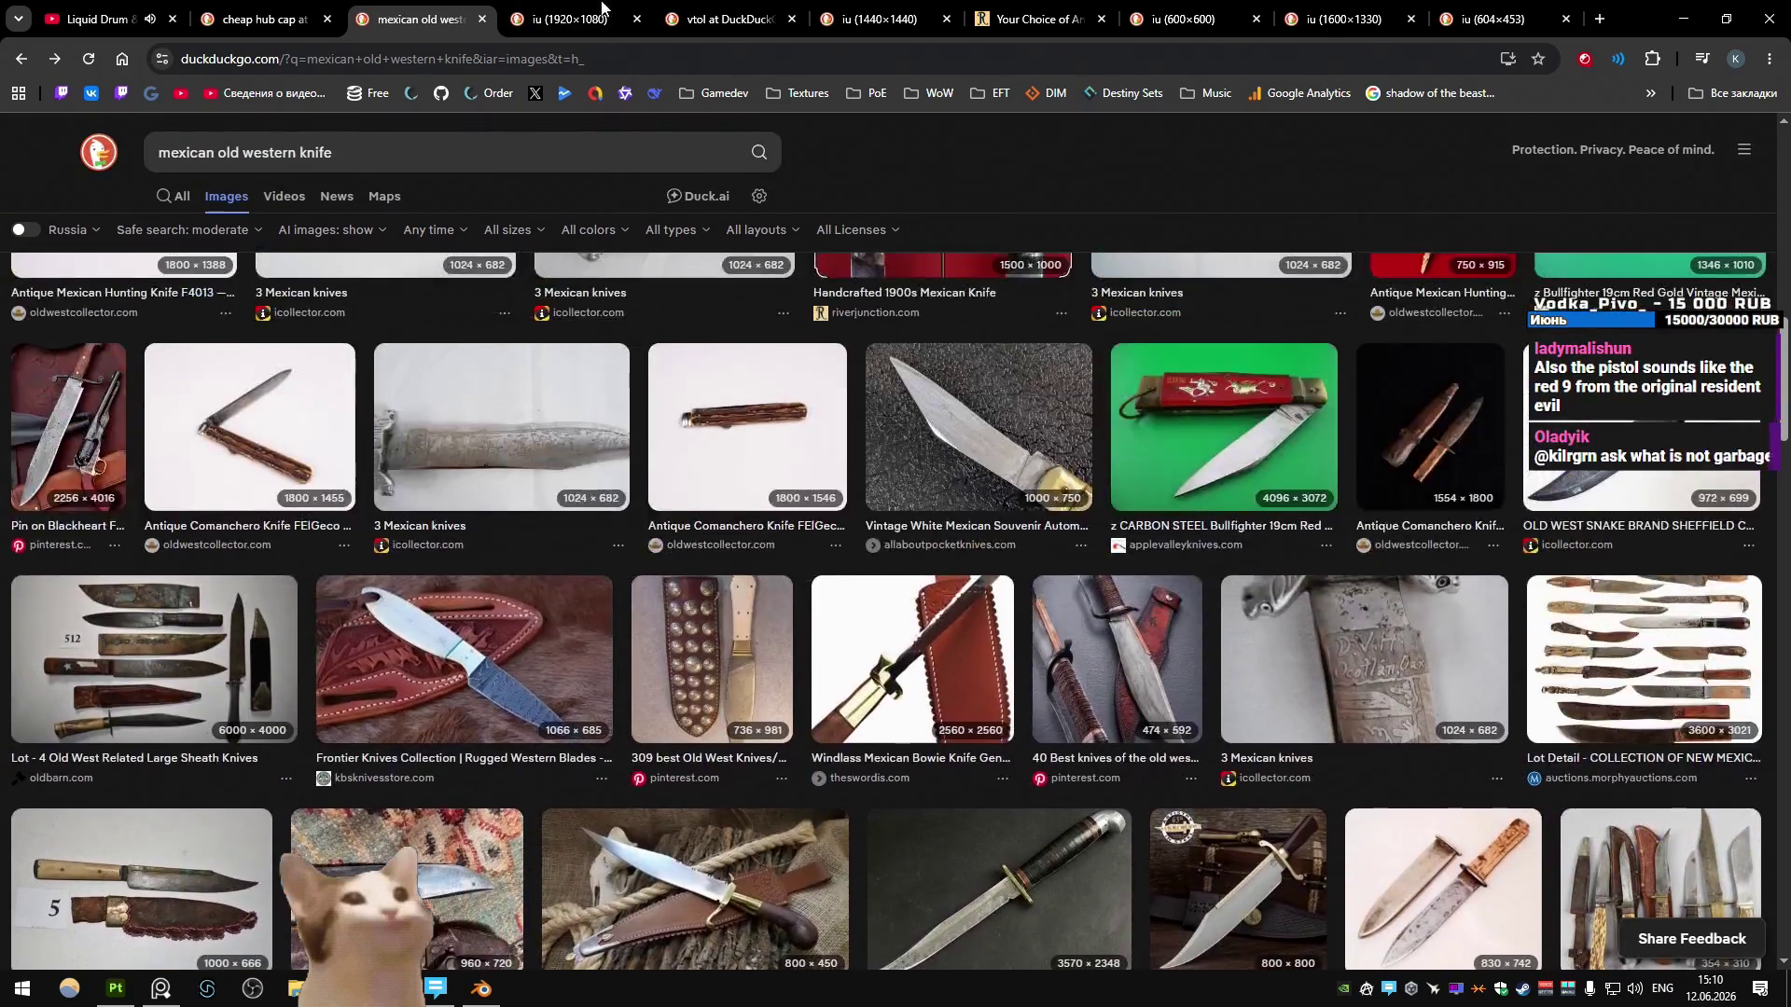
pyautogui.click(597, 14)
pyautogui.click(683, 9)
pyautogui.click(589, 10)
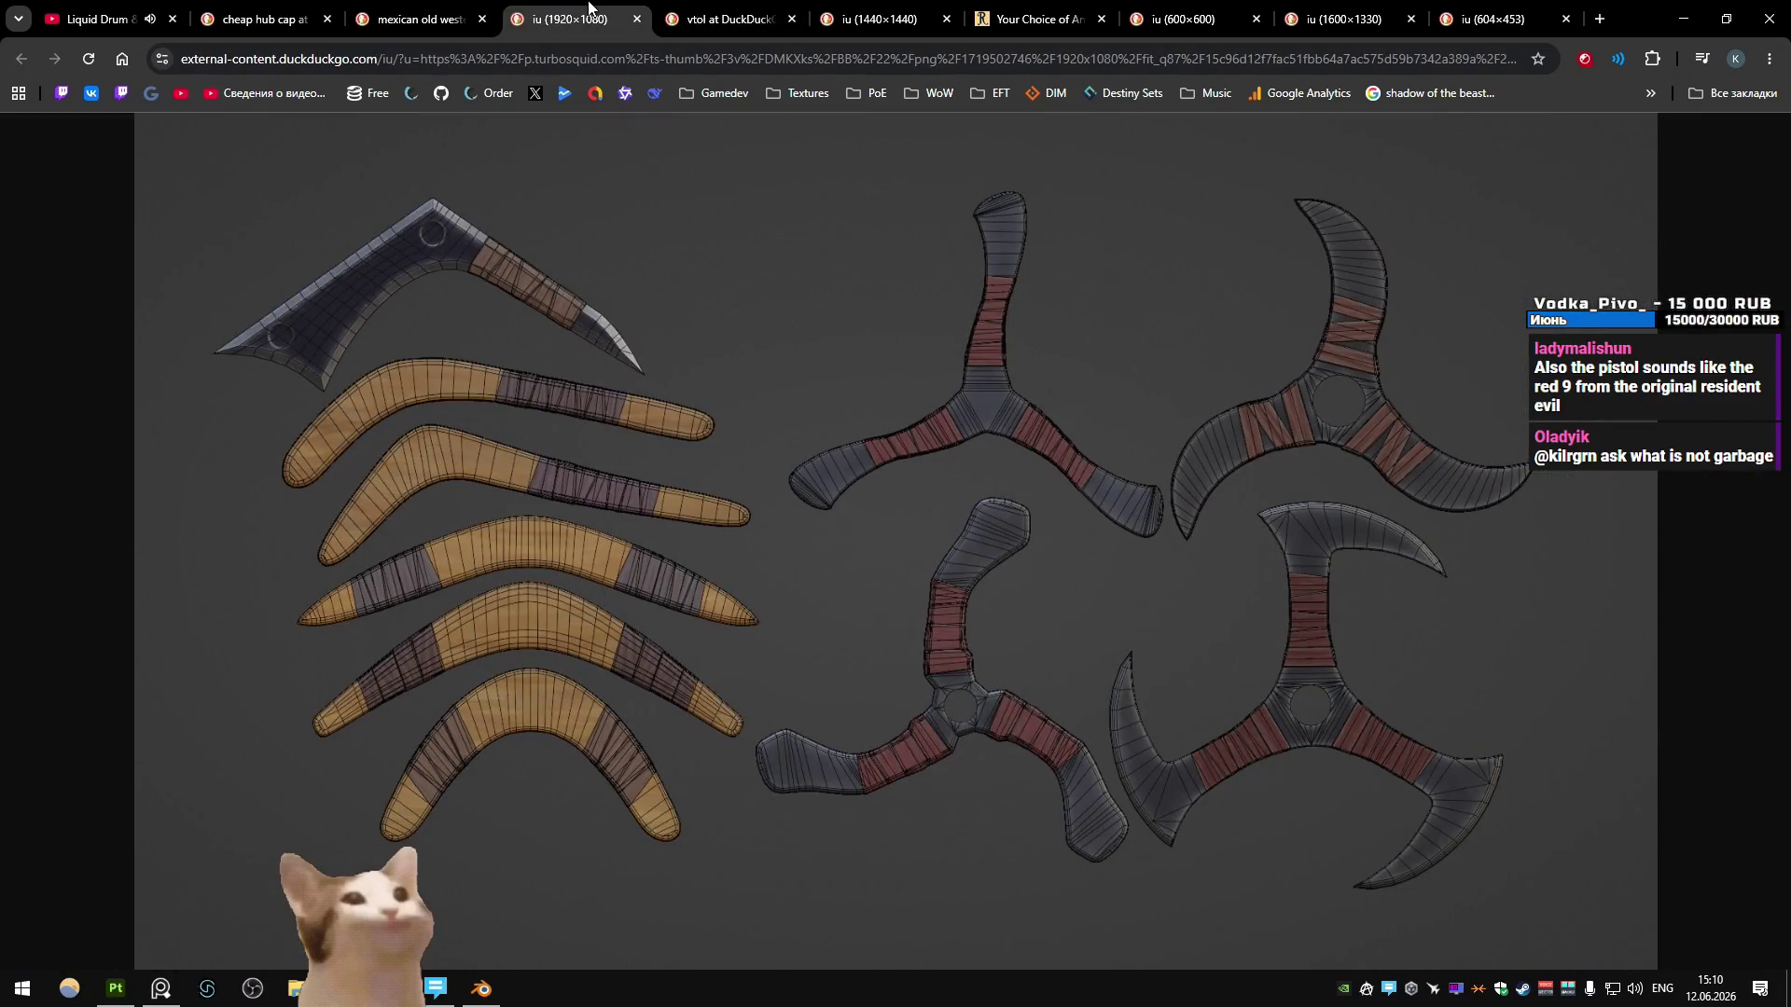
pyautogui.click(726, 9)
pyautogui.click(870, 9)
pyautogui.click(1071, 9)
pyautogui.click(876, 10)
pyautogui.click(727, 10)
pyautogui.click(575, 9)
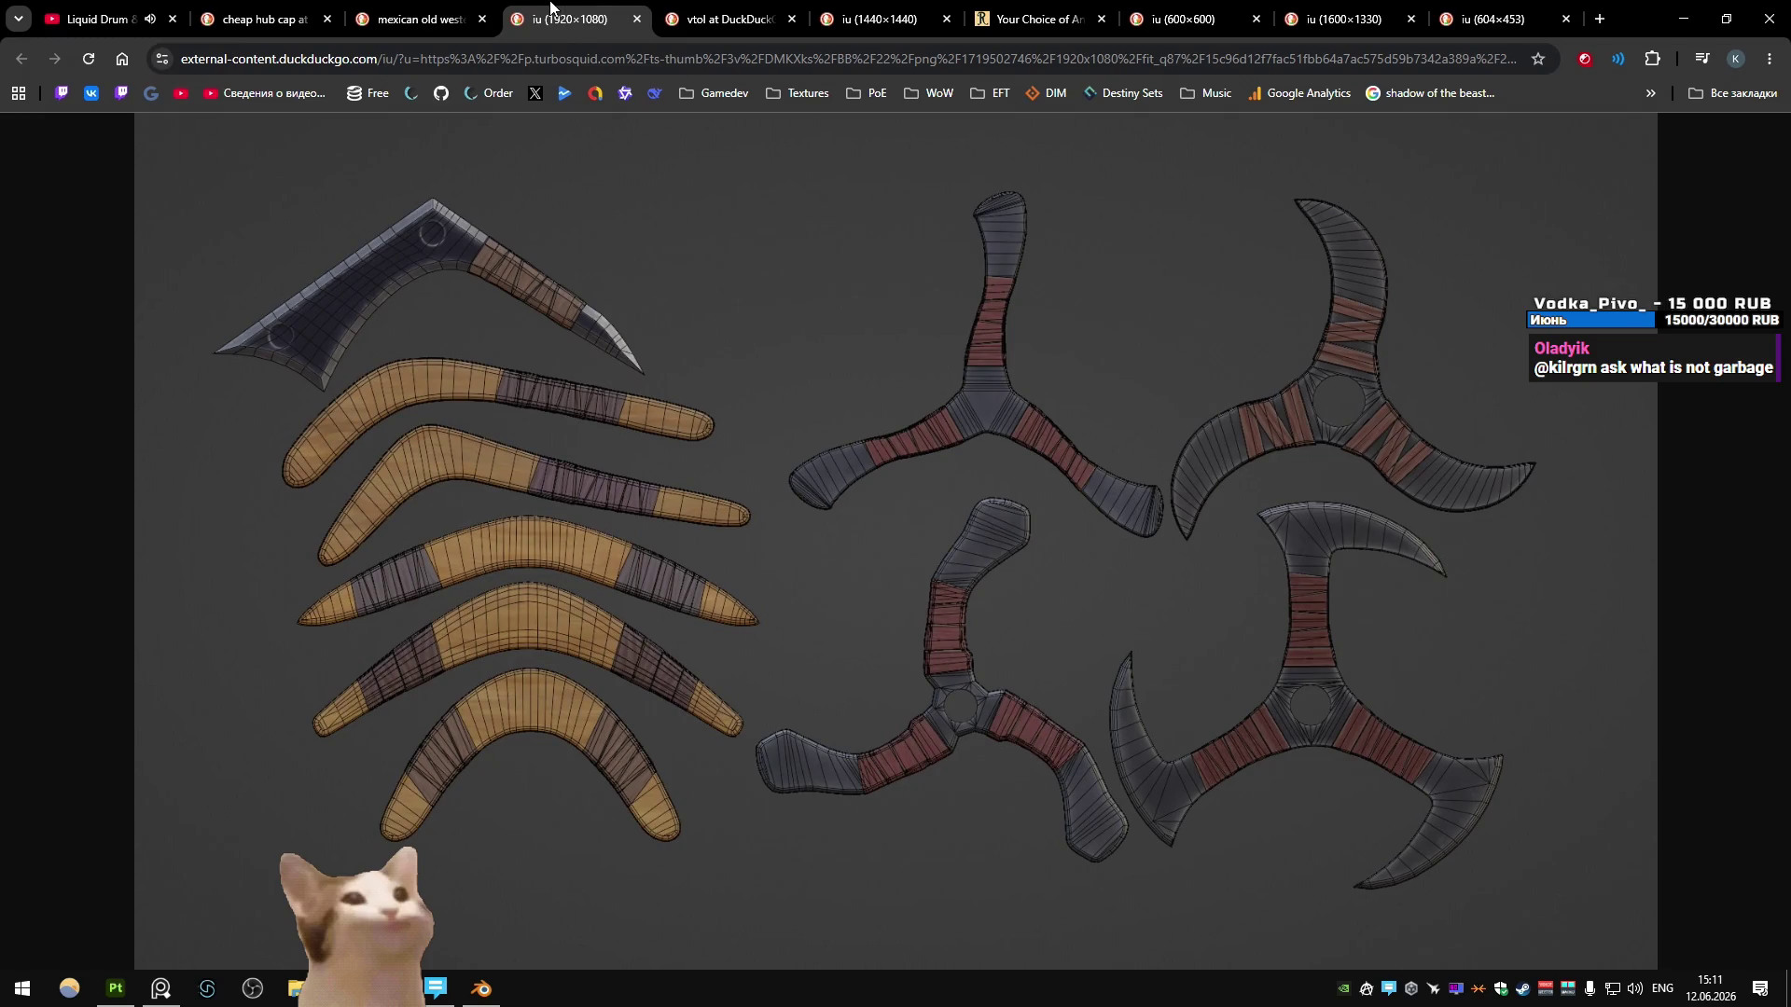
# - Return to the Blender scene with the Special_Blade shuriken beside the car
pyautogui.hotkey('alt', 'Tab')
# - Save the Bandito file, duplicate Special_Blade in place, and hide the original
pyautogui.hotkey('ctrl', 's')
pyautogui.hotkey('ctrl', 'z')
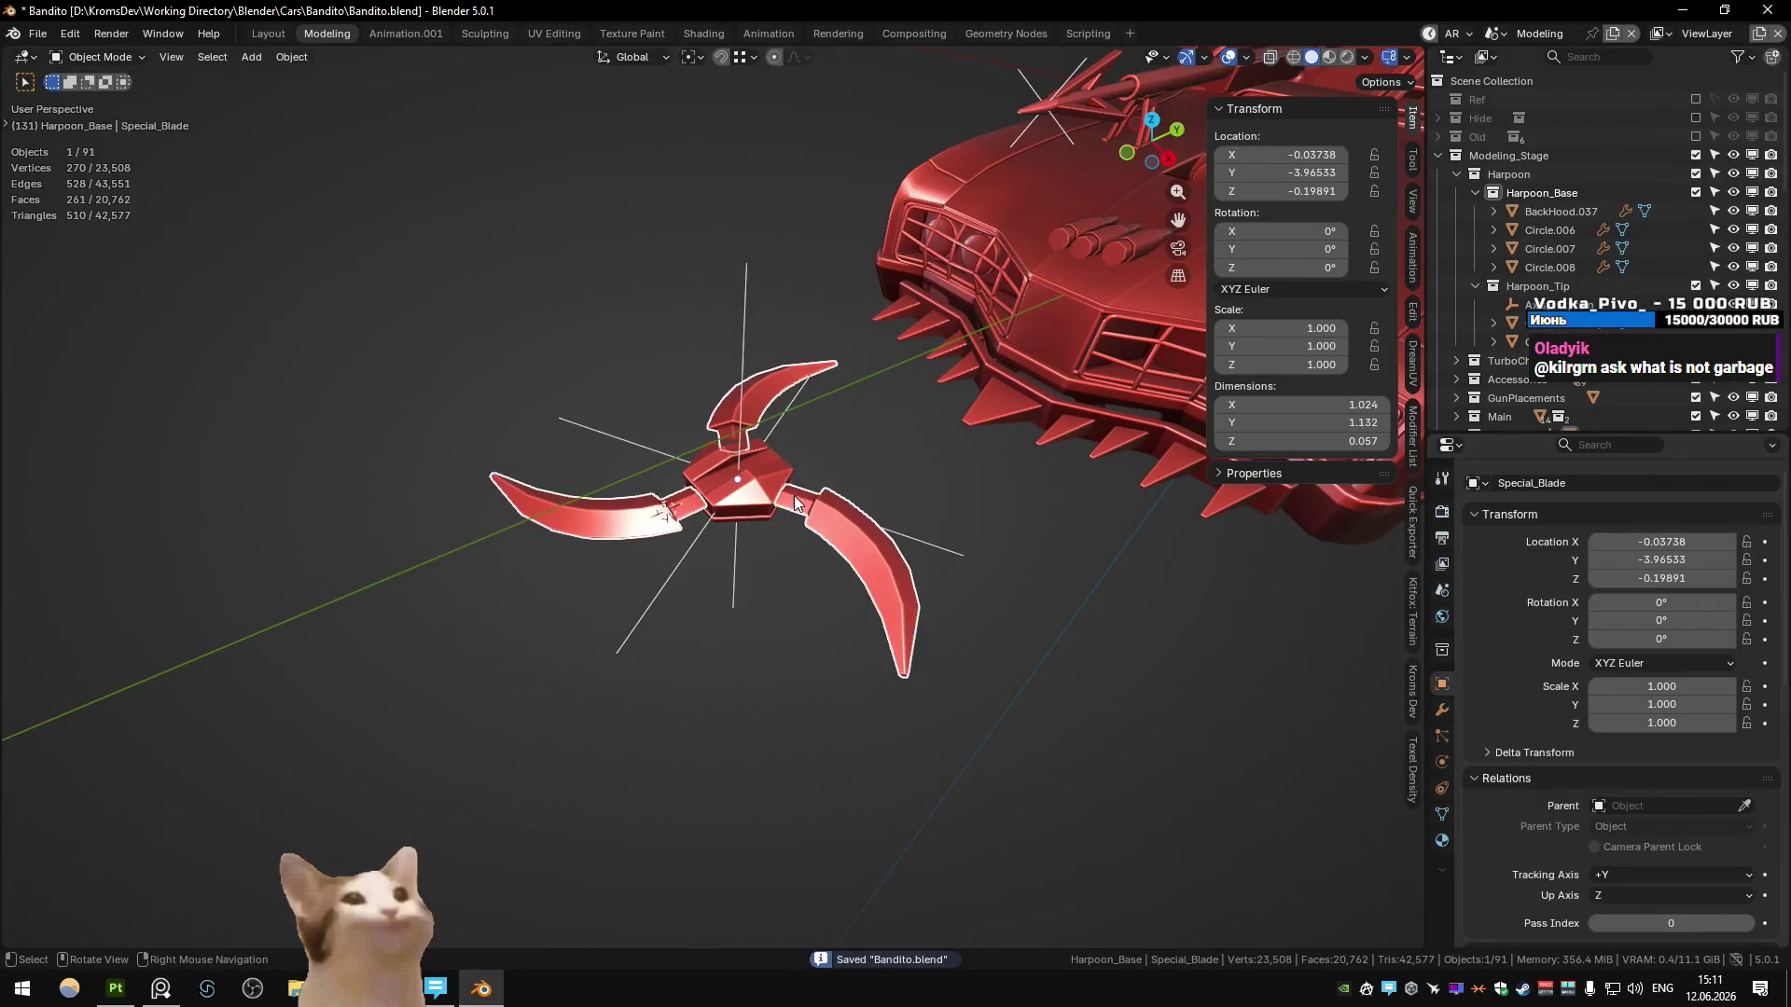
pyautogui.scroll(3, 765, 481)
pyautogui.moveTo(765, 480); pyautogui.dragTo(814, 496, button='middle')
pyautogui.press('Tab')
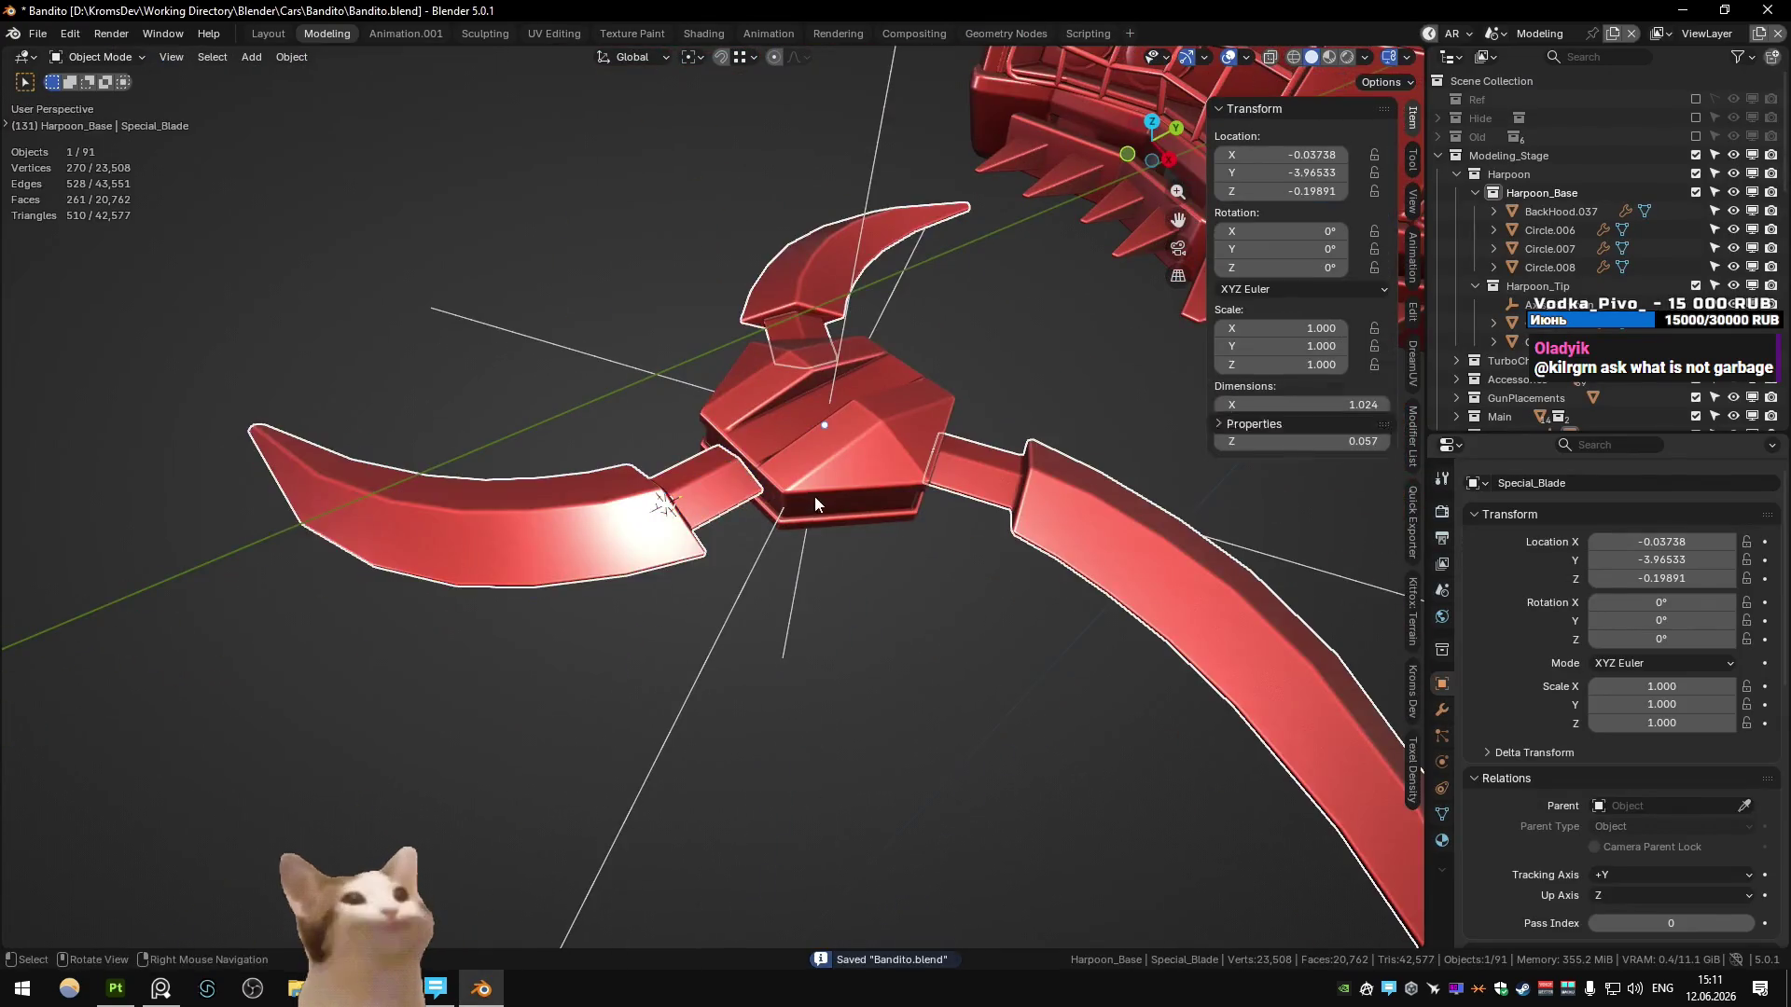
pyautogui.hotkey('shift', 'd')
pyautogui.press('Escape')
pyautogui.press('h')
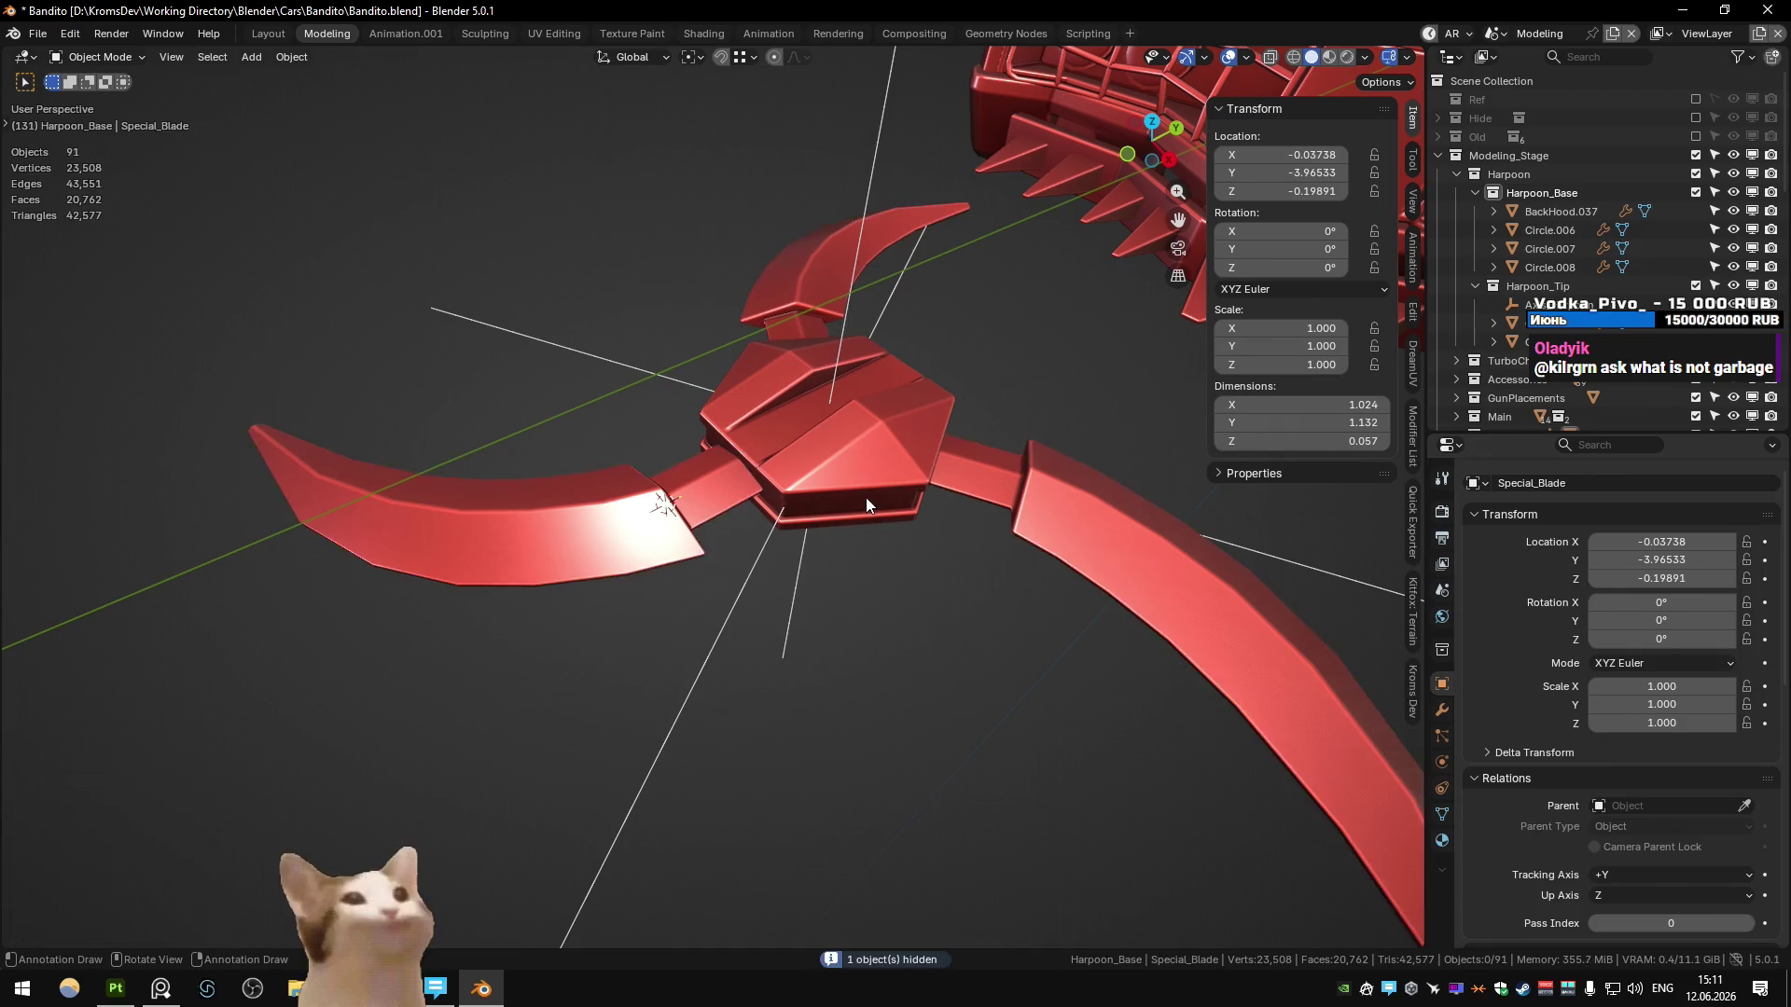
# - Delete the curved blade faces of Special_Blade.001, leaving three short stub arms
pyautogui.press('Tab')
pyautogui.moveTo(688, 502); pyautogui.dragTo(615, 466, button='middle')
pyautogui.hotkey('alt', 'a')
pyautogui.hotkey('alt', 'z')
pyautogui.moveTo(265, 209); pyautogui.dragTo(596, 553)
pyautogui.press('Delete')
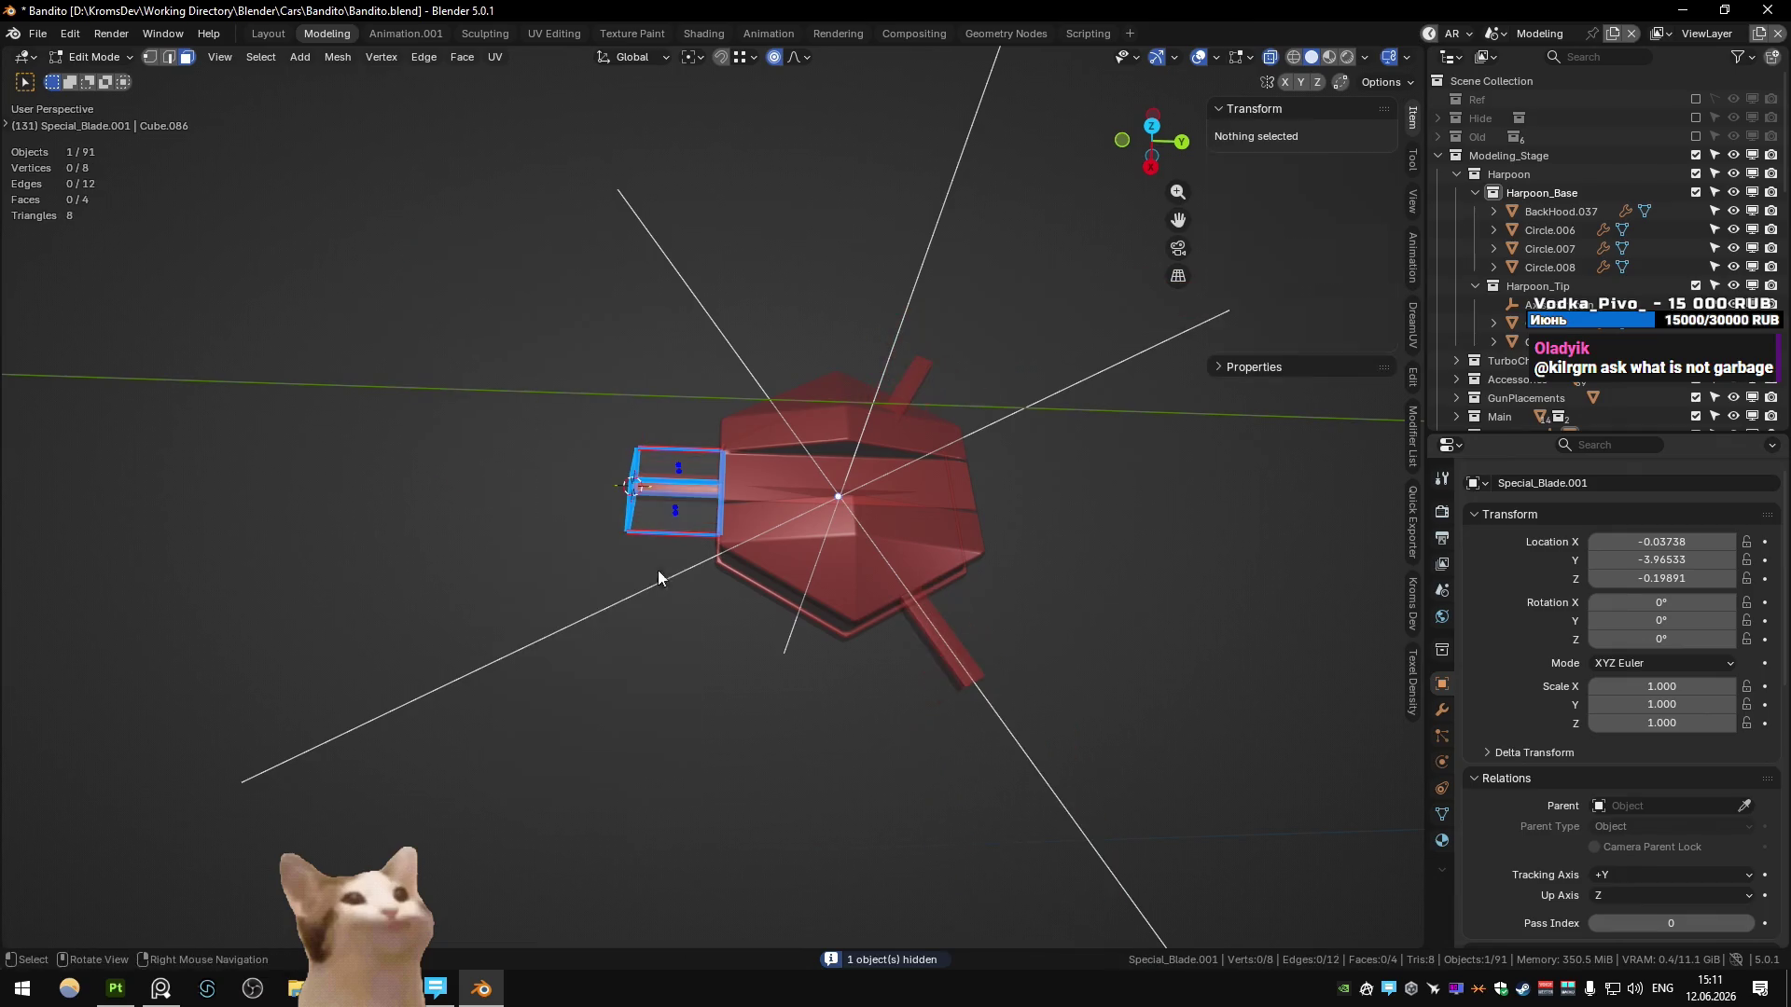
pyautogui.hotkey('alt', 'z')
pyautogui.moveTo(662, 498); pyautogui.dragTo(722, 460, button='middle')
pyautogui.press('Tab')
pyautogui.click(1442, 710)
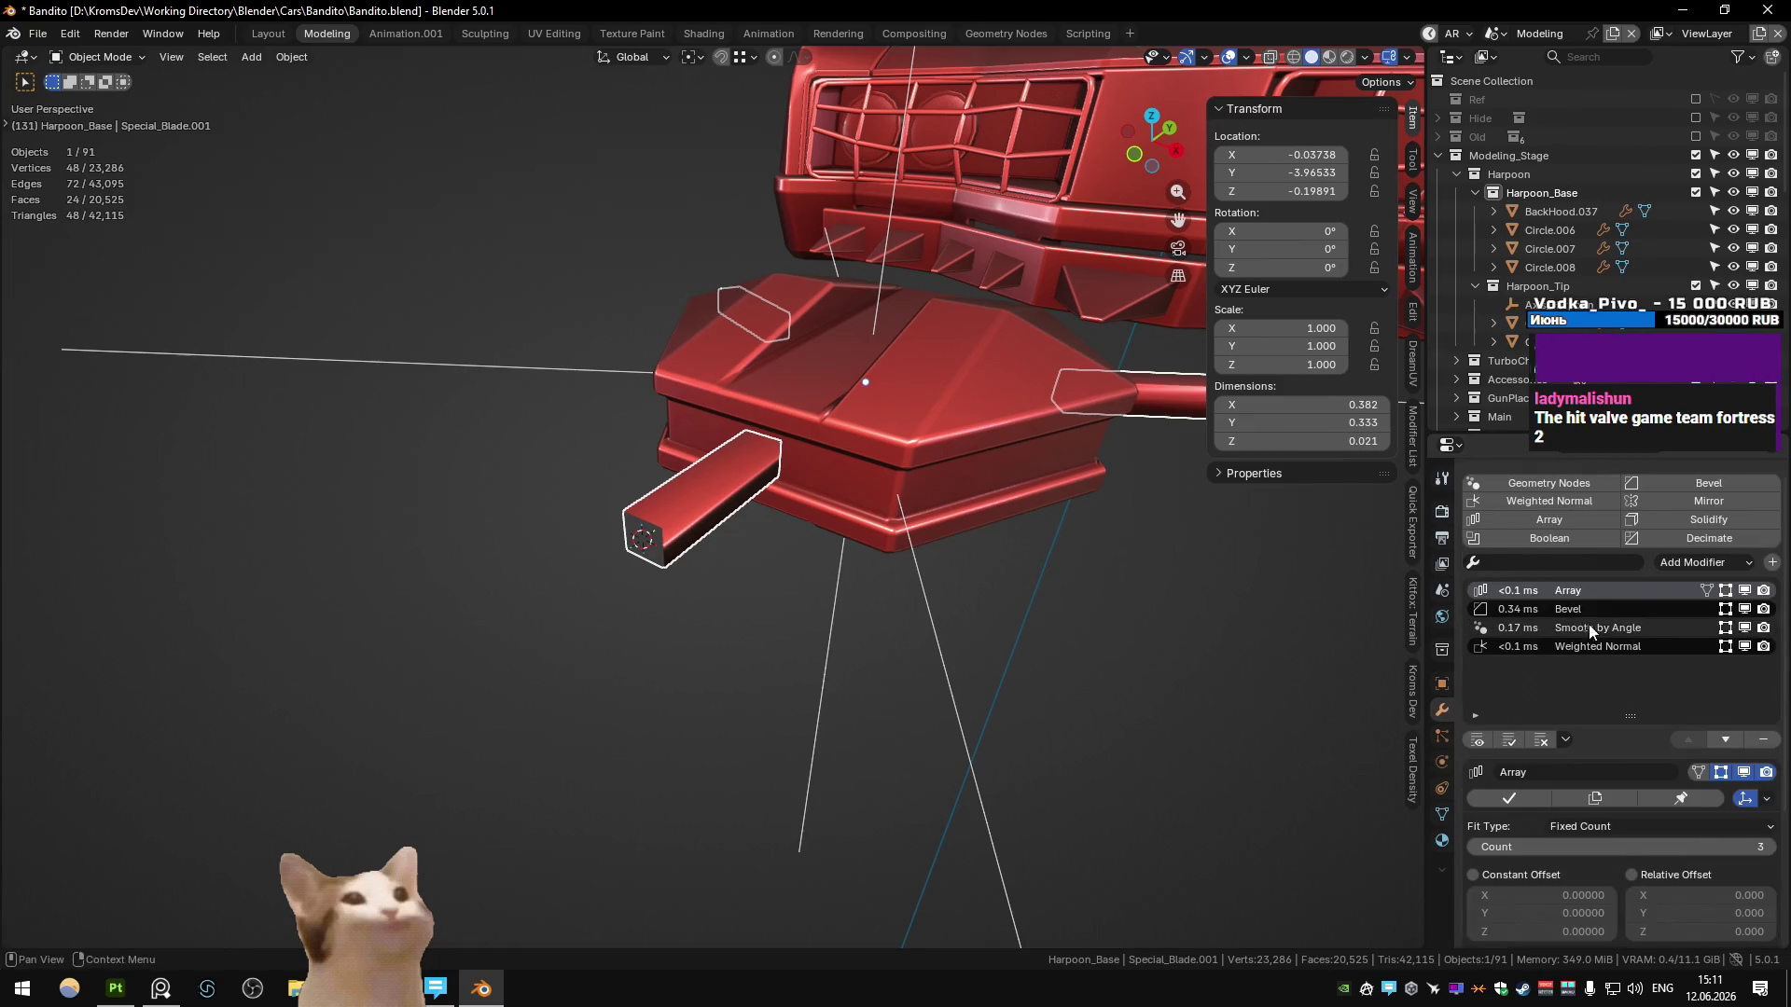
# - Set the stub's Bevel modifier to an Angle limit with 0.0048 width
pyautogui.click(1742, 609)
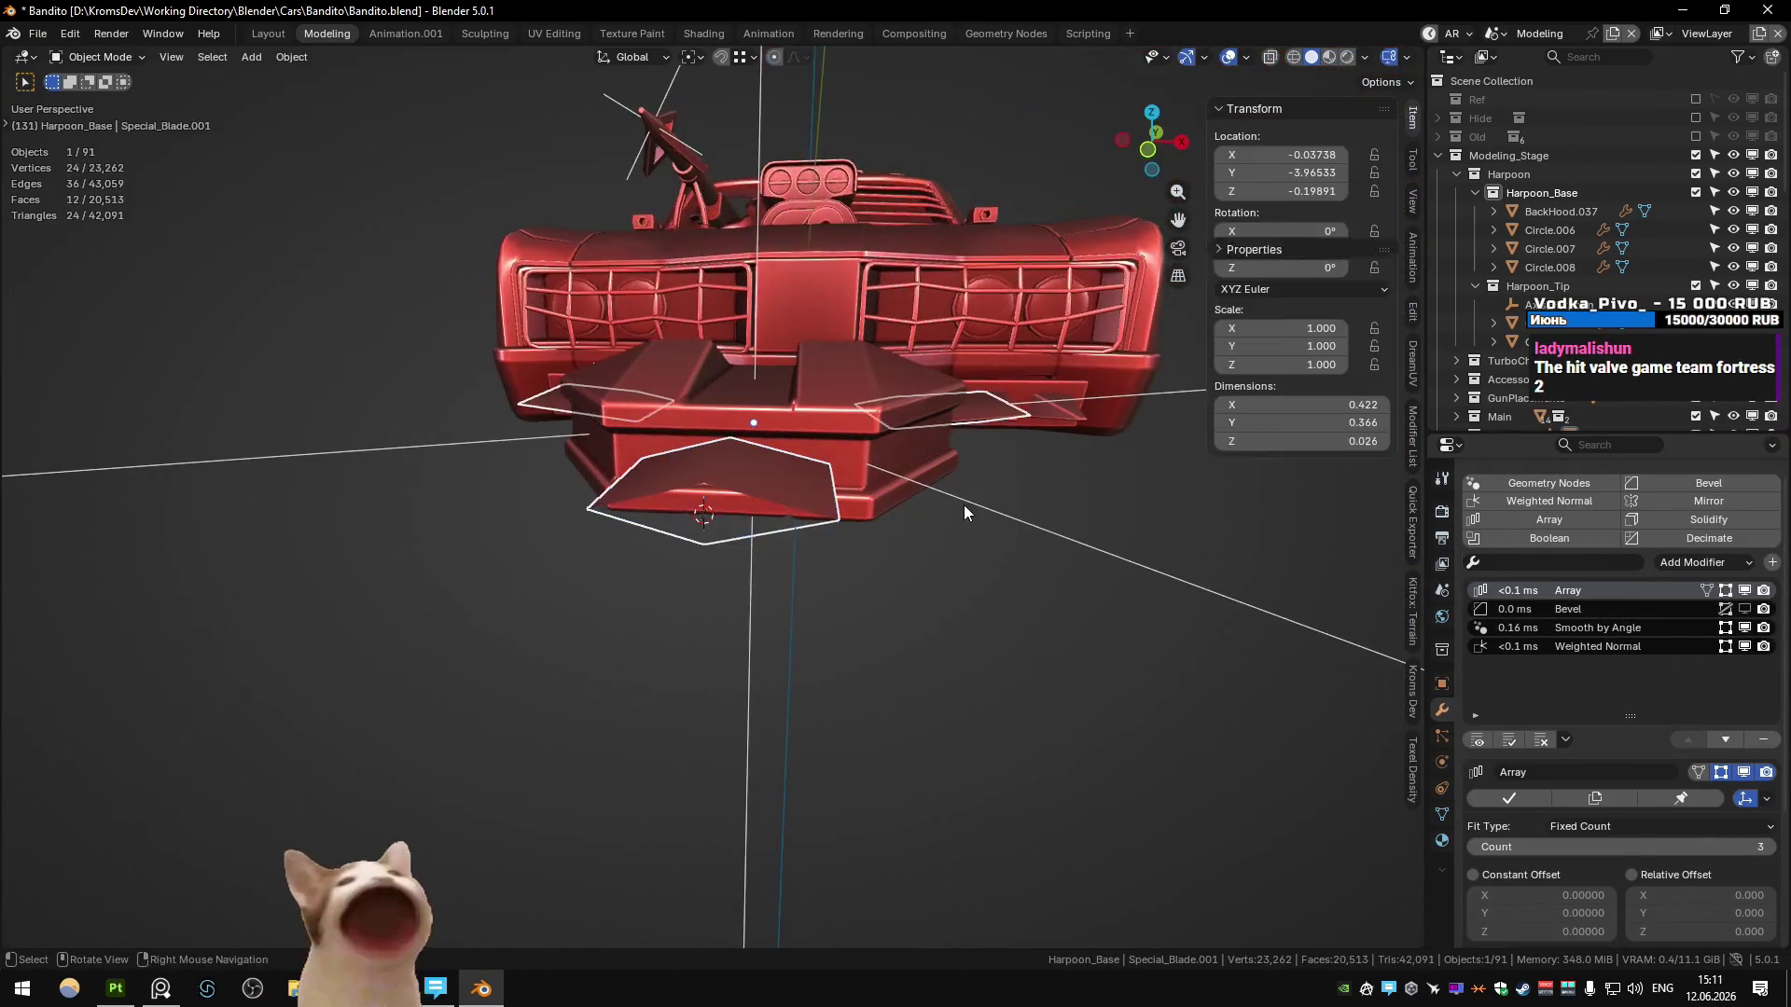
pyautogui.click(1483, 617)
pyautogui.click(1742, 609)
pyautogui.scroll(-3, 1570, 785)
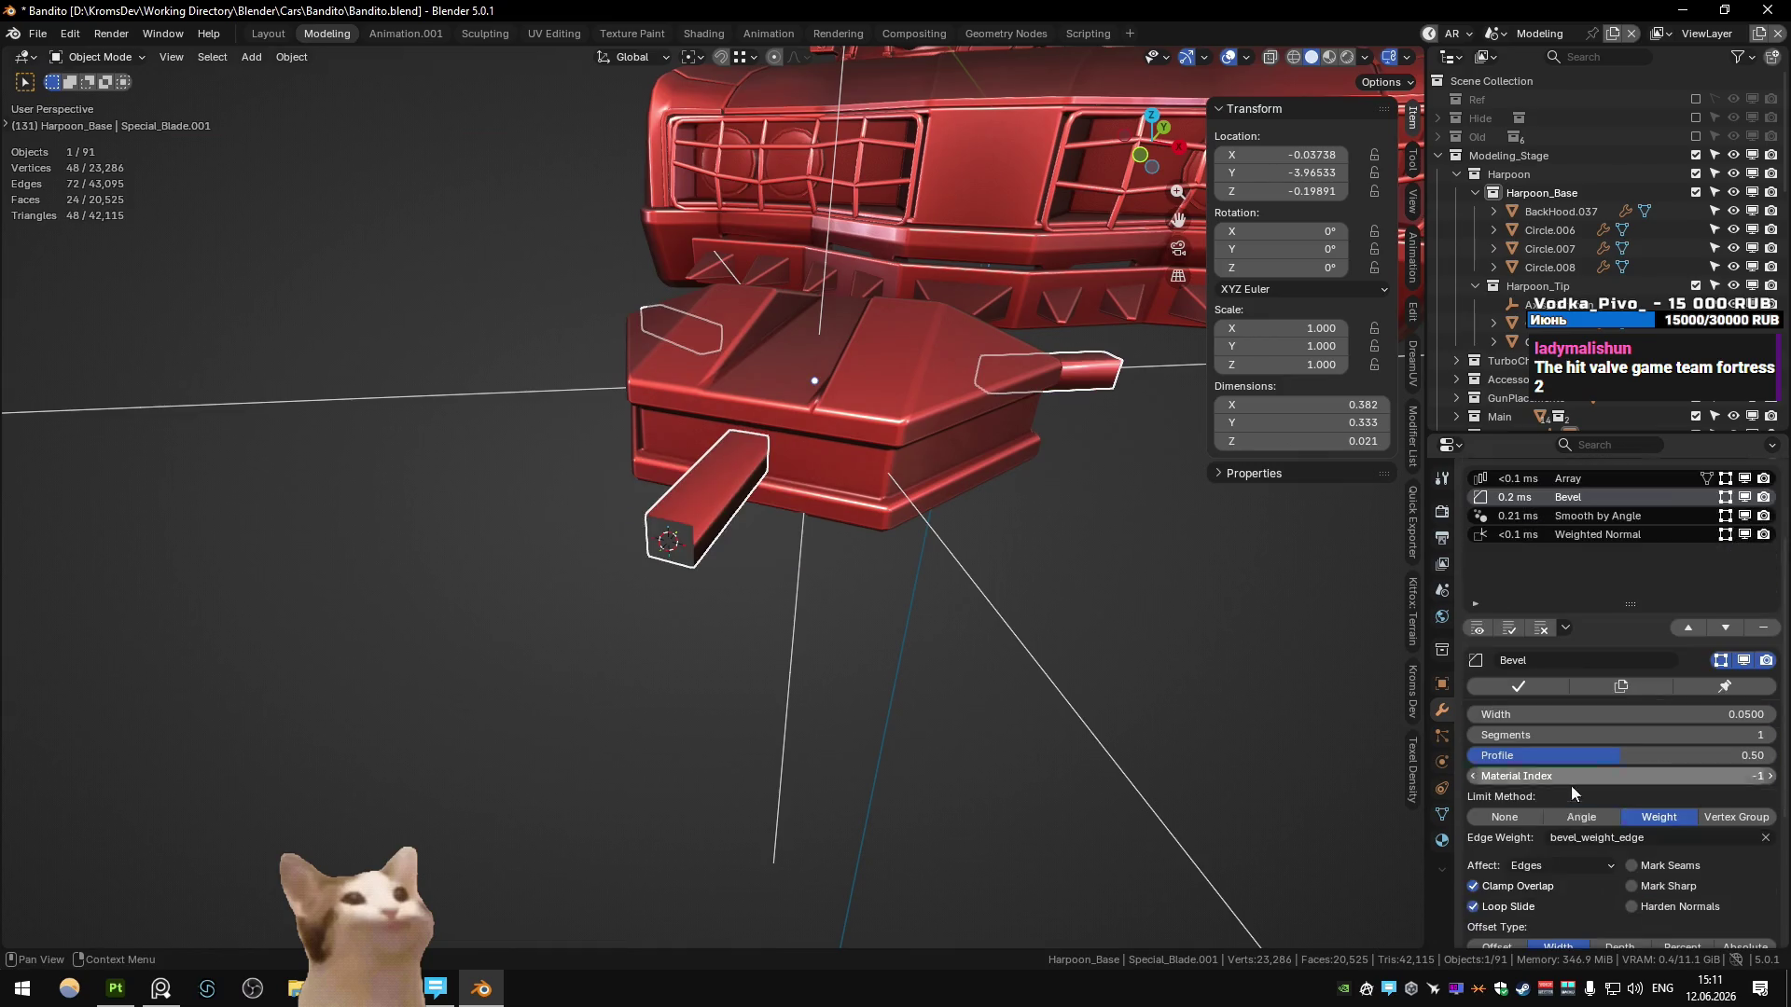
pyautogui.click(1591, 819)
pyautogui.moveTo(1591, 715); pyautogui.dragTo(1511, 714)
# - Lower the bevel angle to 9.5° and frame the blade to check the result
pyautogui.press('Tab')
pyautogui.moveTo(963, 632); pyautogui.dragTo(802, 523, button='middle')
pyautogui.press('Tab')
pyautogui.moveTo(1586, 838); pyautogui.dragTo(1563, 837)
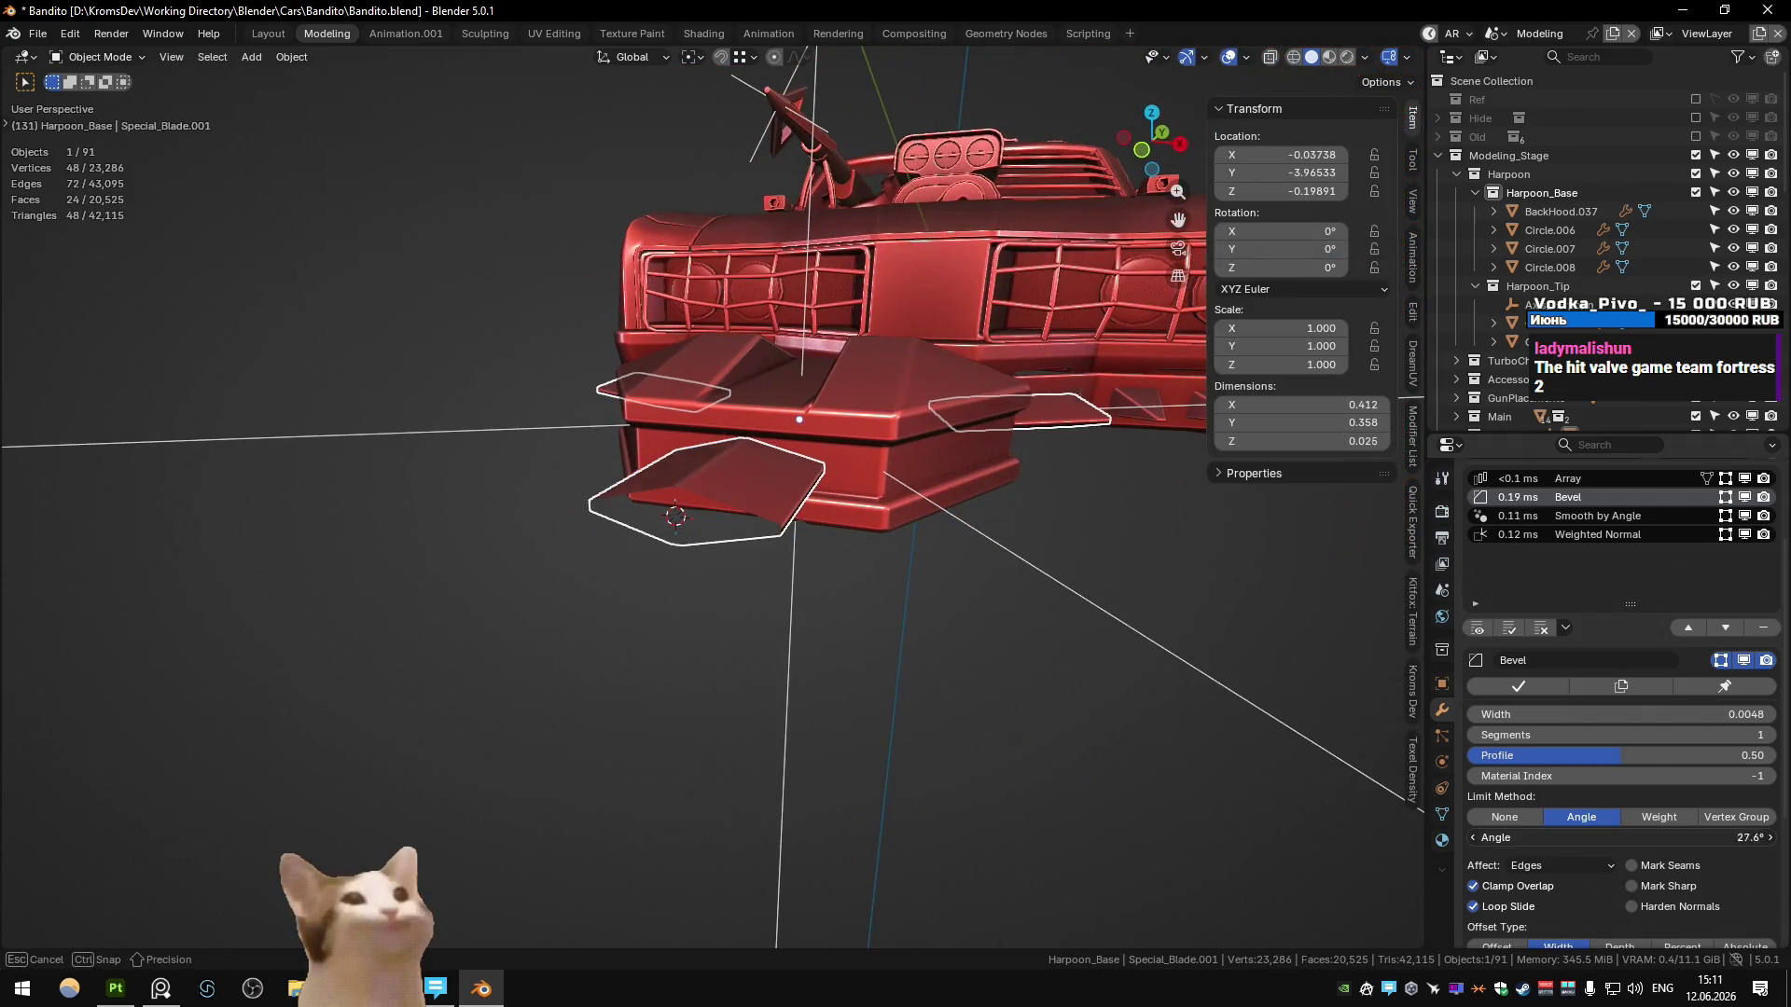
pyautogui.press('KP_Decimal')
pyautogui.moveTo(793, 709); pyautogui.dragTo(742, 698, button='middle')
pyautogui.moveTo(914, 618)
pyautogui.mouseDown(button='middle')
pyautogui.moveTo(998, 675)
pyautogui.moveTo(972, 701)
pyautogui.moveTo(837, 628)
pyautogui.mouseUp(button='middle')
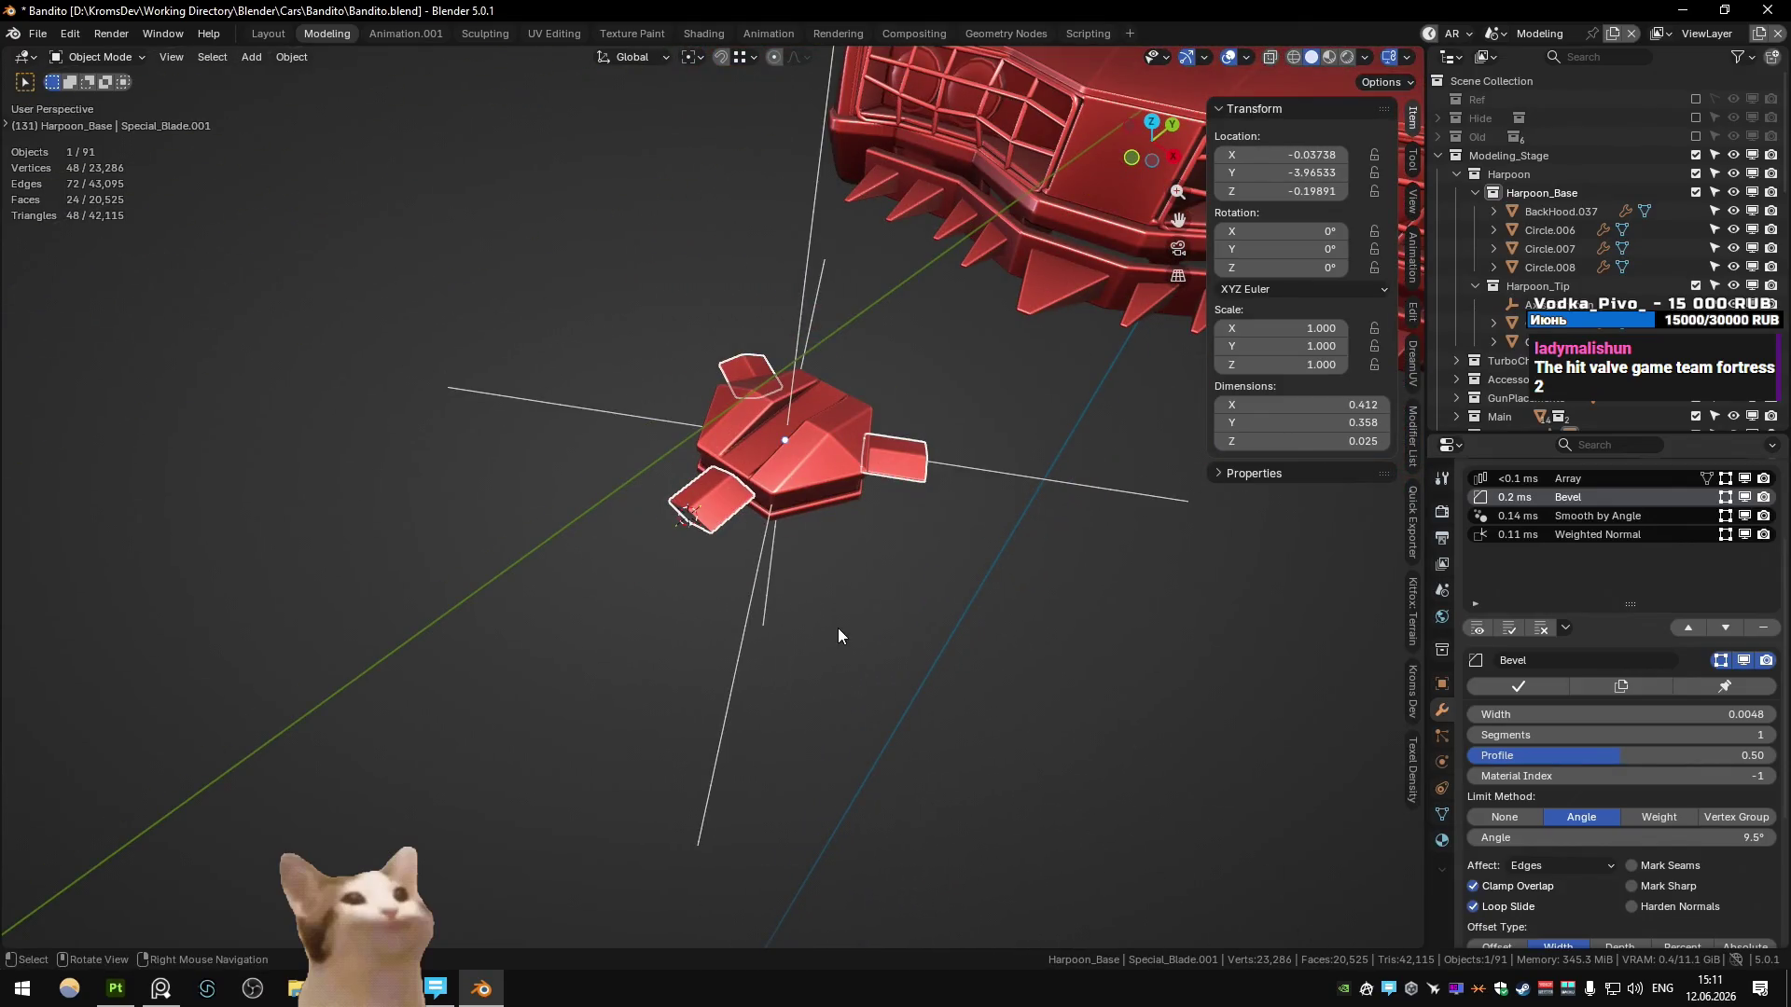
pyautogui.press('Tab')
pyautogui.press('a')
pyautogui.hotkey('alt', 'a')
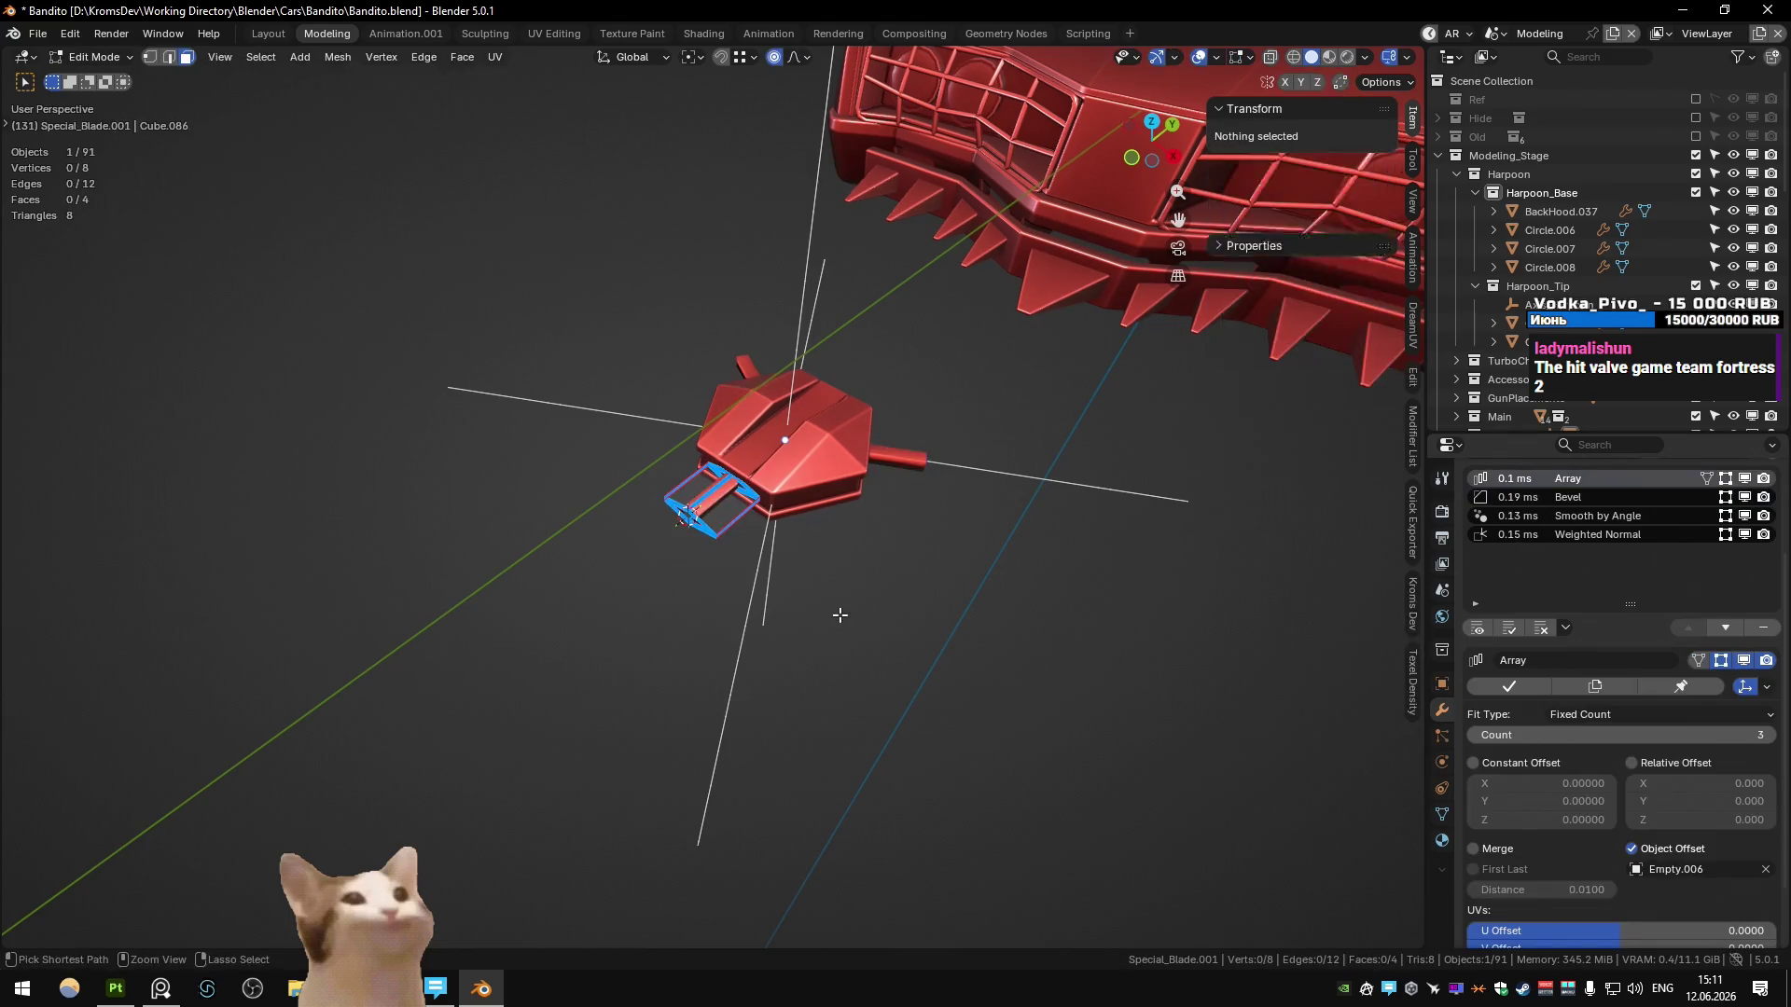
# - Restore the copy's full curved blade and view its mesh from the top in Edit Mode
pyautogui.hotkey('ctrl', 'z')
pyautogui.moveTo(839, 616); pyautogui.dragTo(740, 592, button='middle')
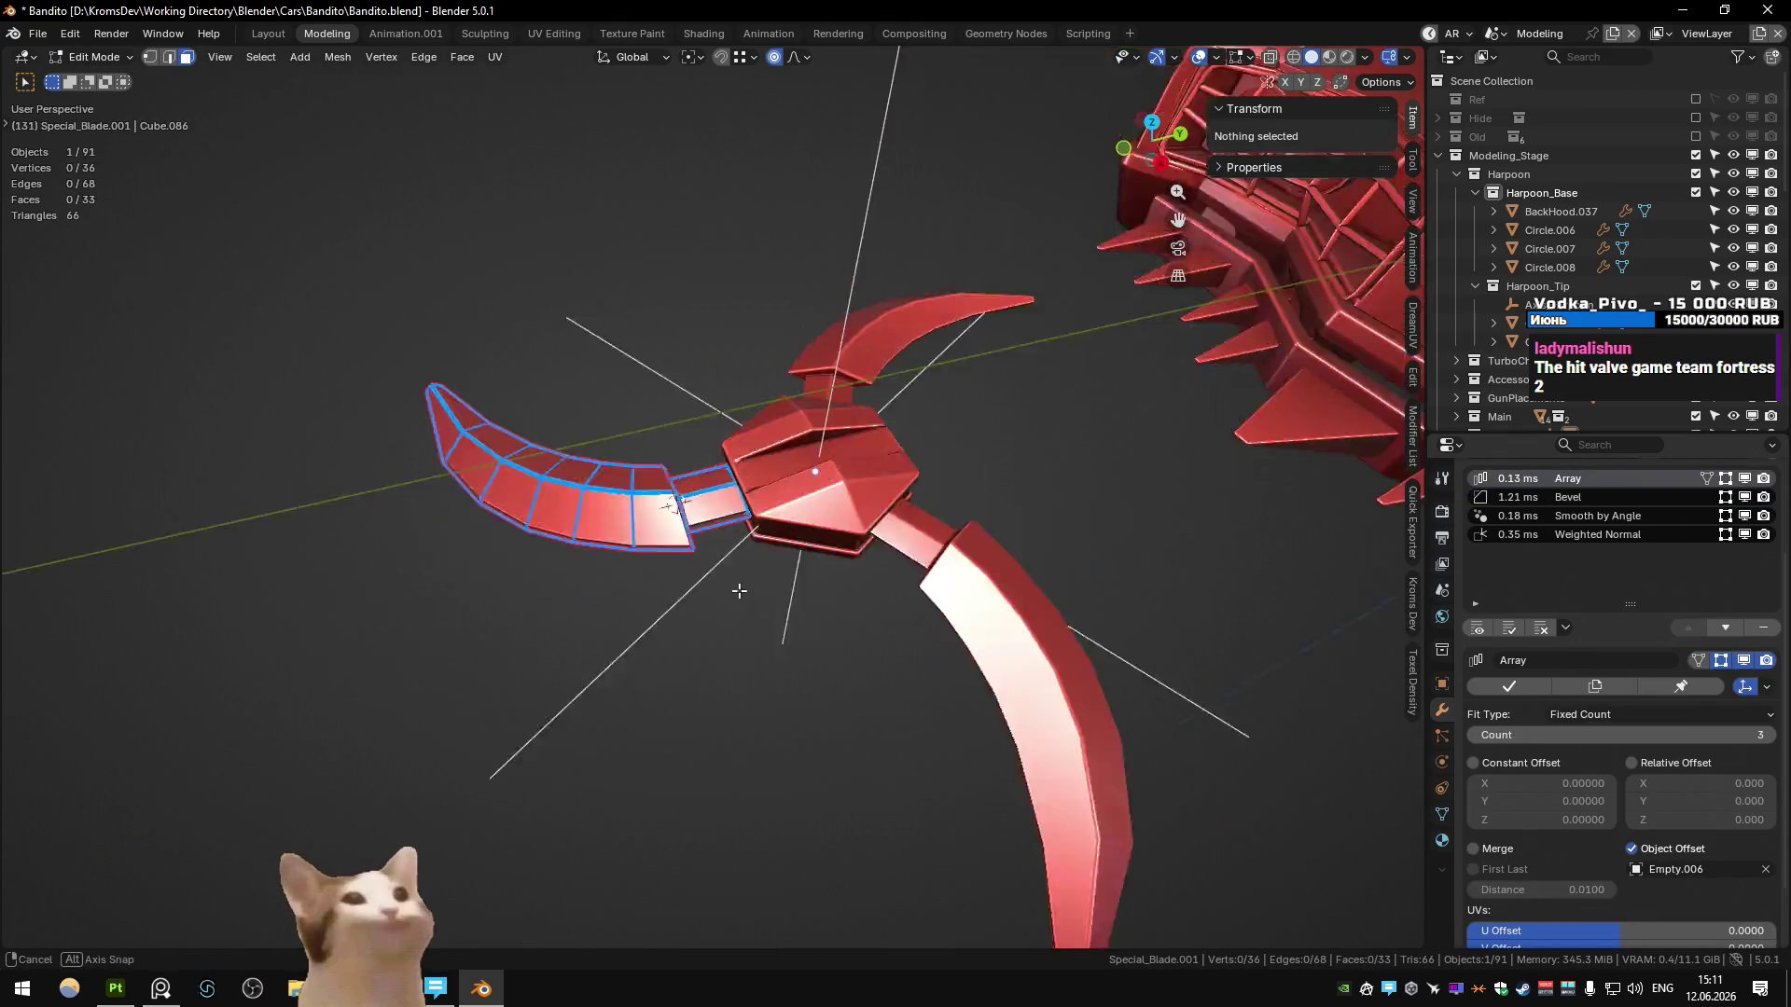
pyautogui.press('Tab')
pyautogui.scroll(5, 709, 485)
pyautogui.moveTo(709, 485)
pyautogui.mouseDown(button='middle')
pyautogui.moveTo(692, 451)
pyautogui.moveTo(840, 537)
pyautogui.mouseUp(button='middle')
pyautogui.scroll(-4, 793, 522)
pyautogui.press('Tab')
pyautogui.press('KP_7')
pyautogui.scroll(-3, 839, 523)
pyautogui.scroll(3, 765, 564)
# - Shrink/fatten the selected blade faces by -0.023 to slim the hook blades
pyautogui.keyDown('alt'); pyautogui.click(728, 585); pyautogui.keyUp('alt')
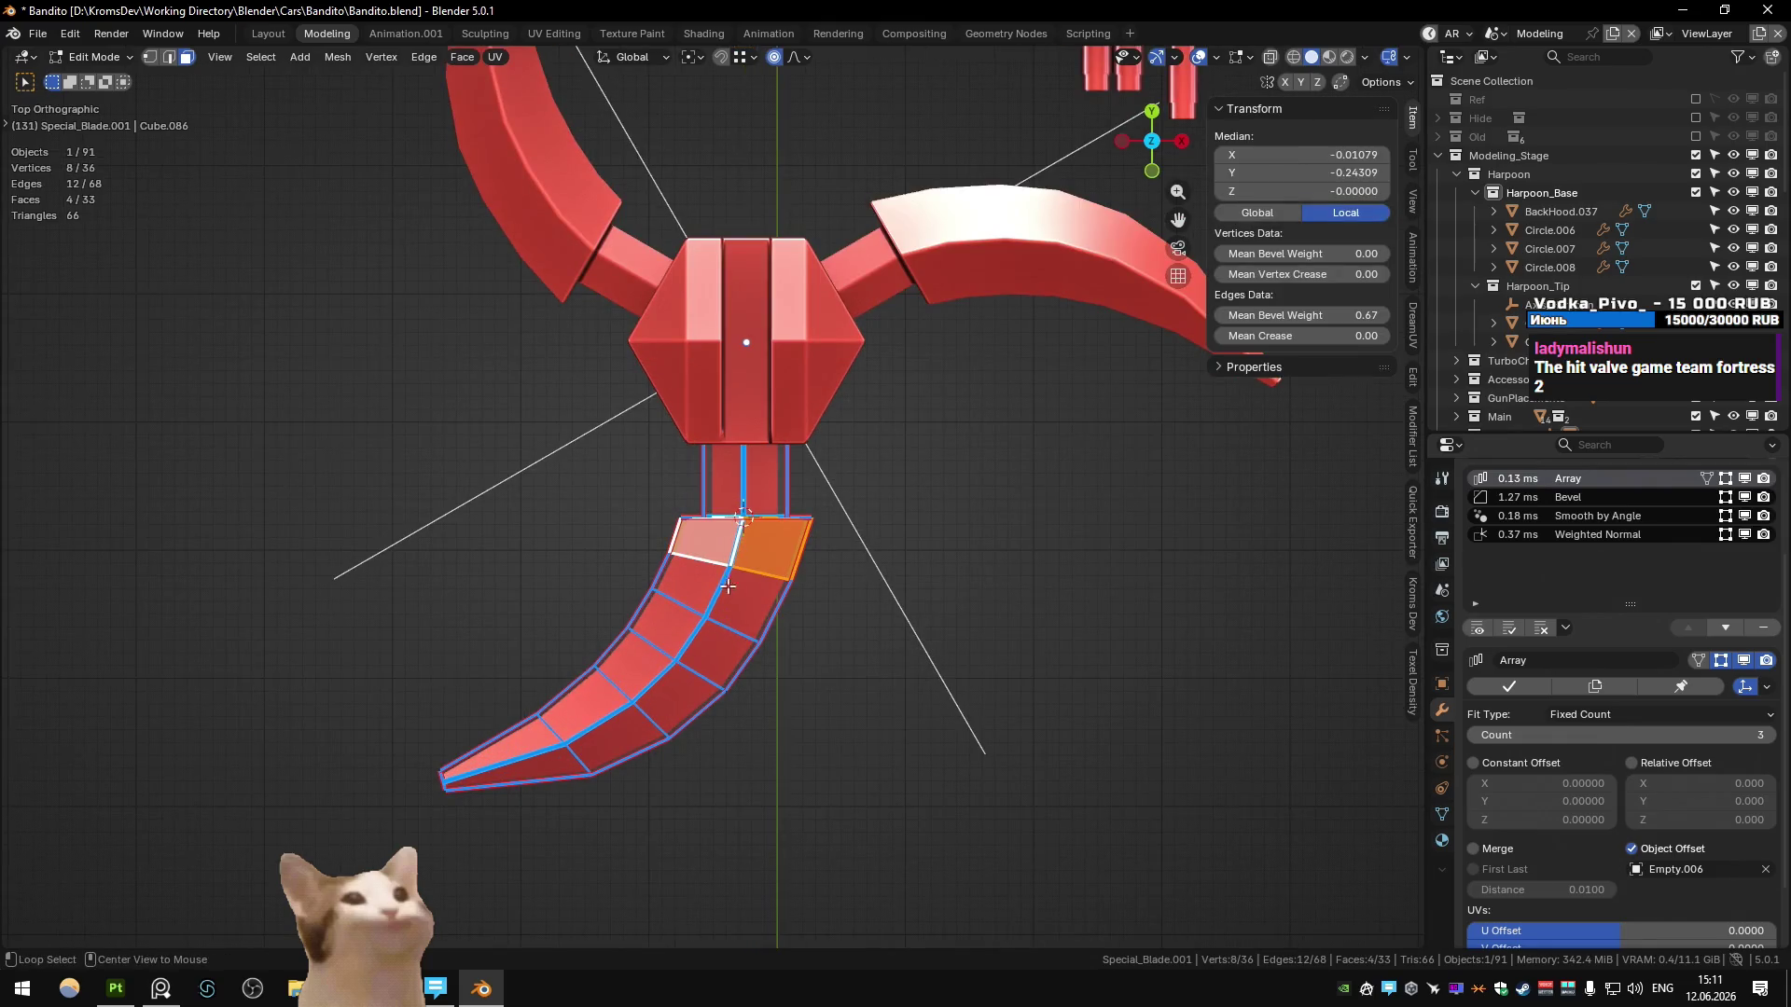
pyautogui.keyDown('alt'); pyautogui.keyDown('shift'); pyautogui.click(532, 746); pyautogui.keyUp('shift'); pyautogui.keyUp('alt')
pyautogui.hotkey('alt', 's')
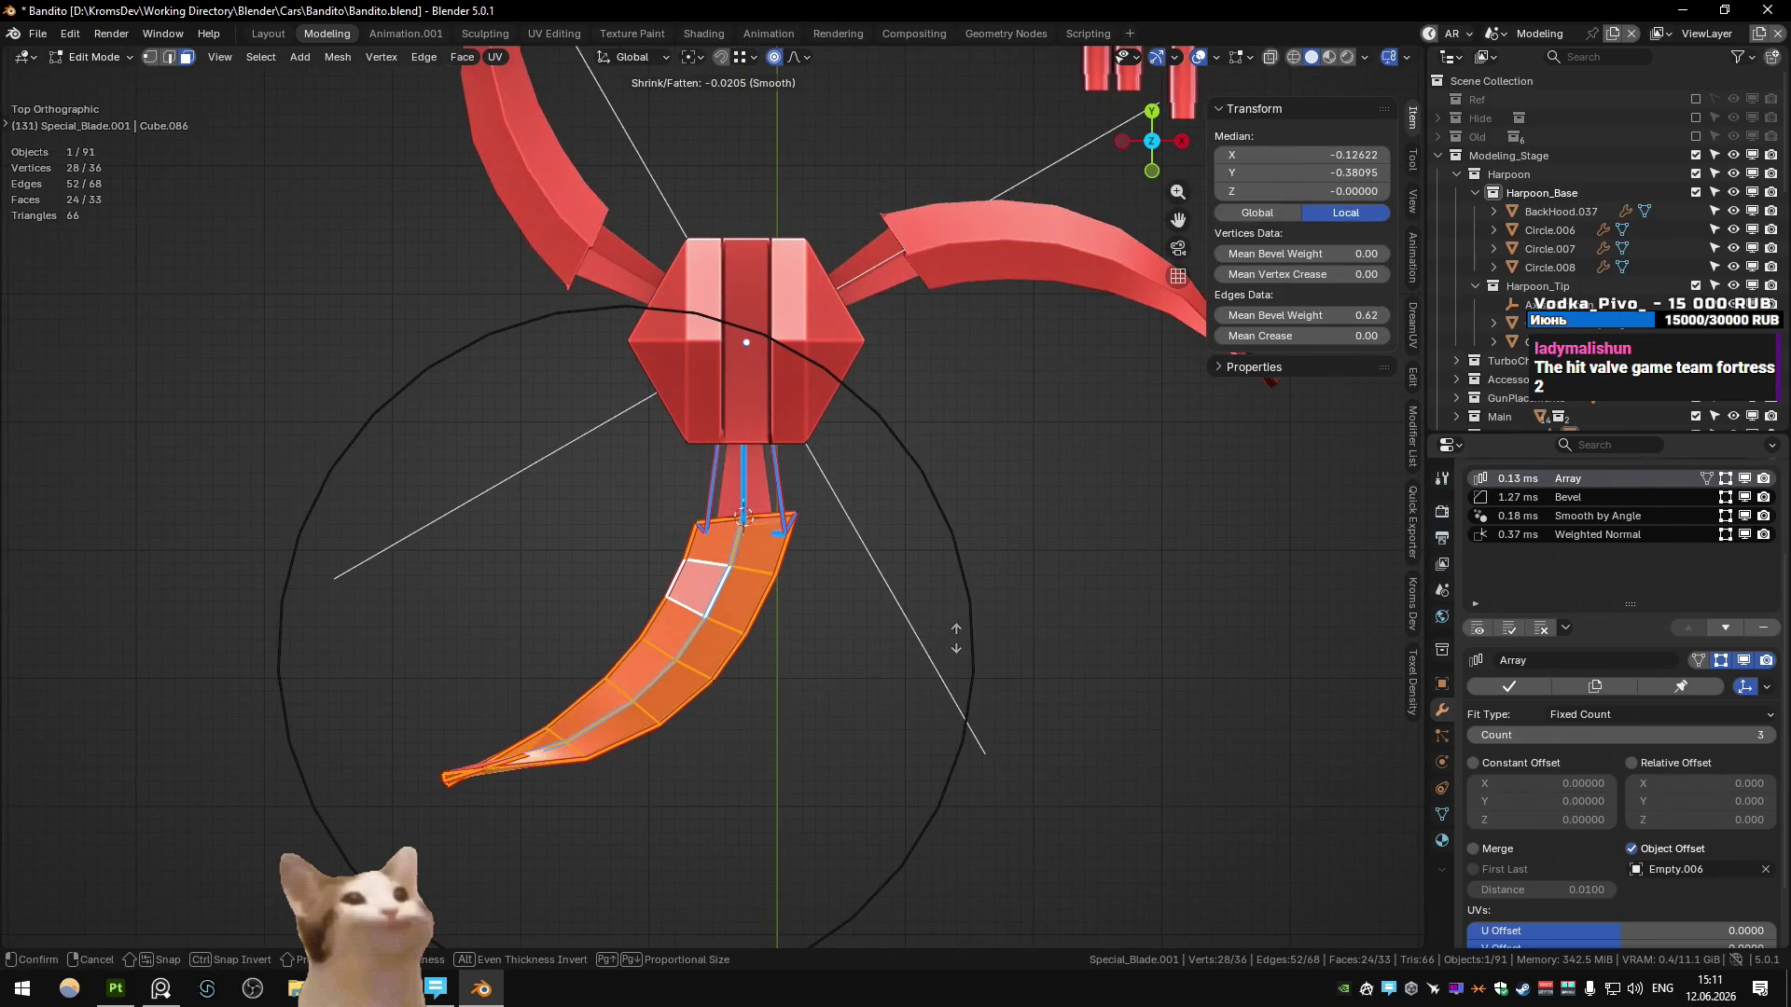
pyautogui.press('Escape')
pyautogui.hotkey('alt', 's')
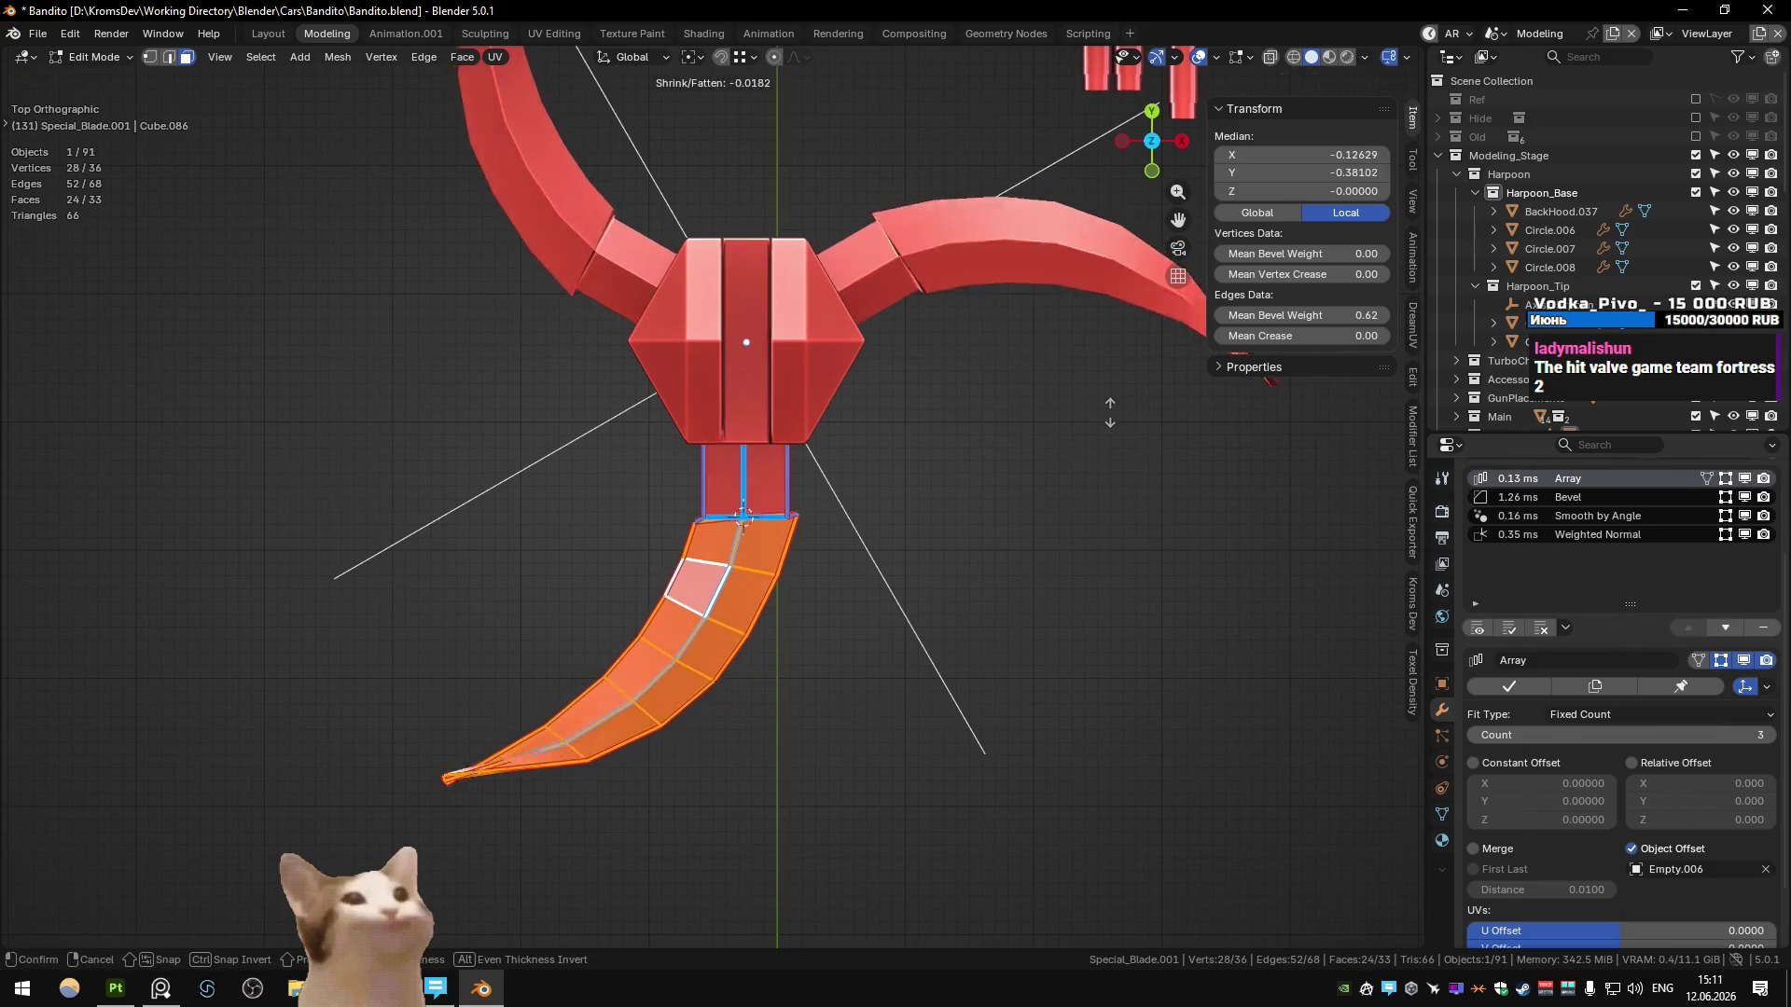
pyautogui.click(1109, 414)
pyautogui.press('Tab')
pyautogui.moveTo(1110, 414)
pyautogui.mouseDown(button='middle')
pyautogui.moveTo(1006, 446)
pyautogui.moveTo(714, 340)
pyautogui.moveTo(856, 311)
pyautogui.moveTo(903, 377)
pyautogui.mouseUp(button='middle')
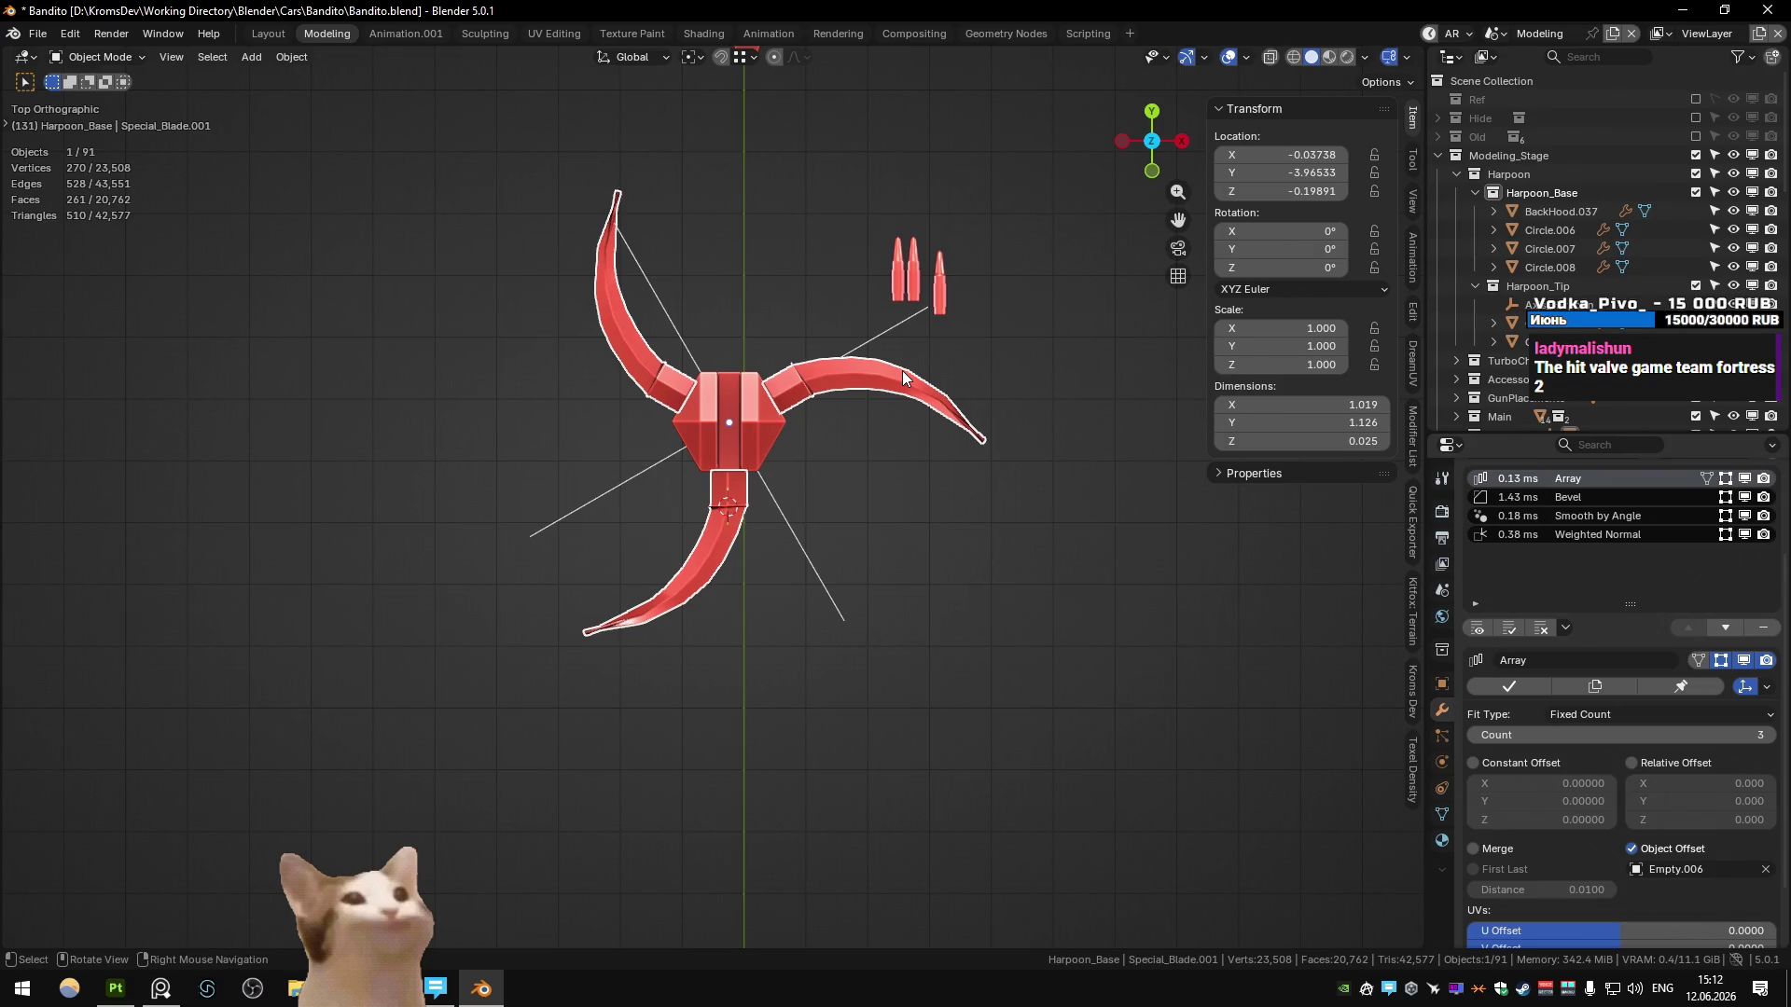
pyautogui.press('Tab')
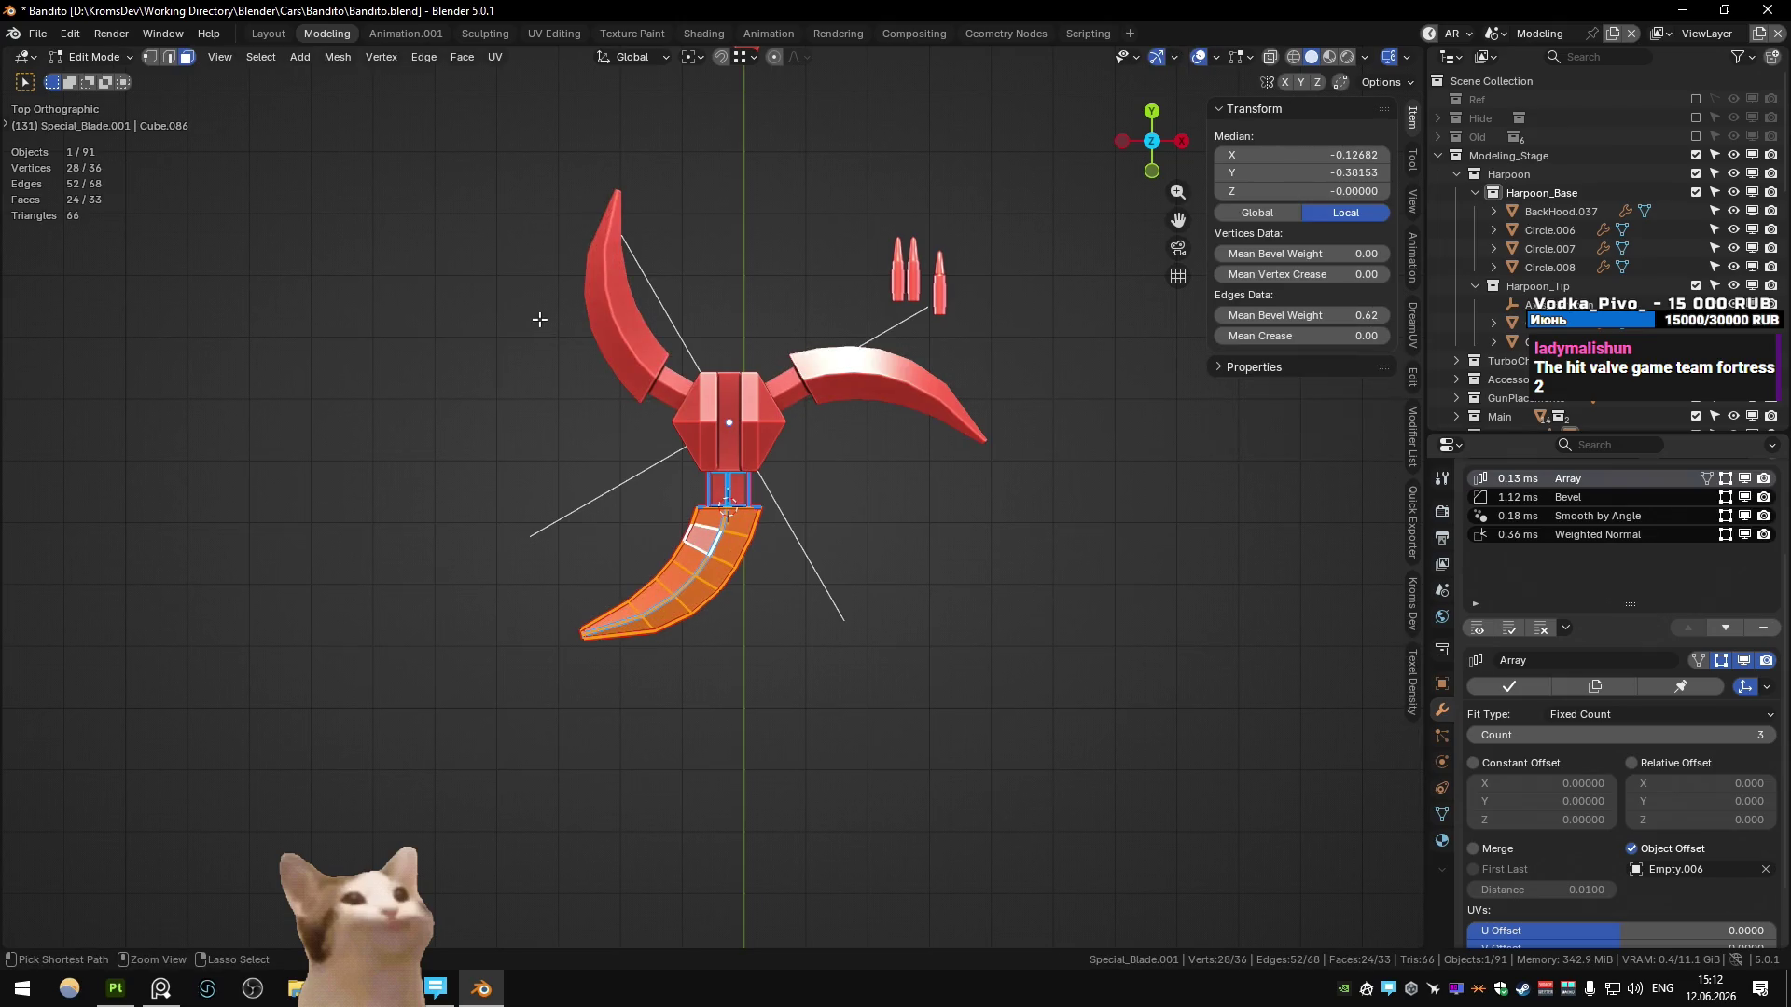
pyautogui.moveTo(579, 352)
pyautogui.mouseDown(button='middle')
pyautogui.moveTo(728, 406)
pyautogui.moveTo(737, 373)
pyautogui.mouseUp(button='middle')
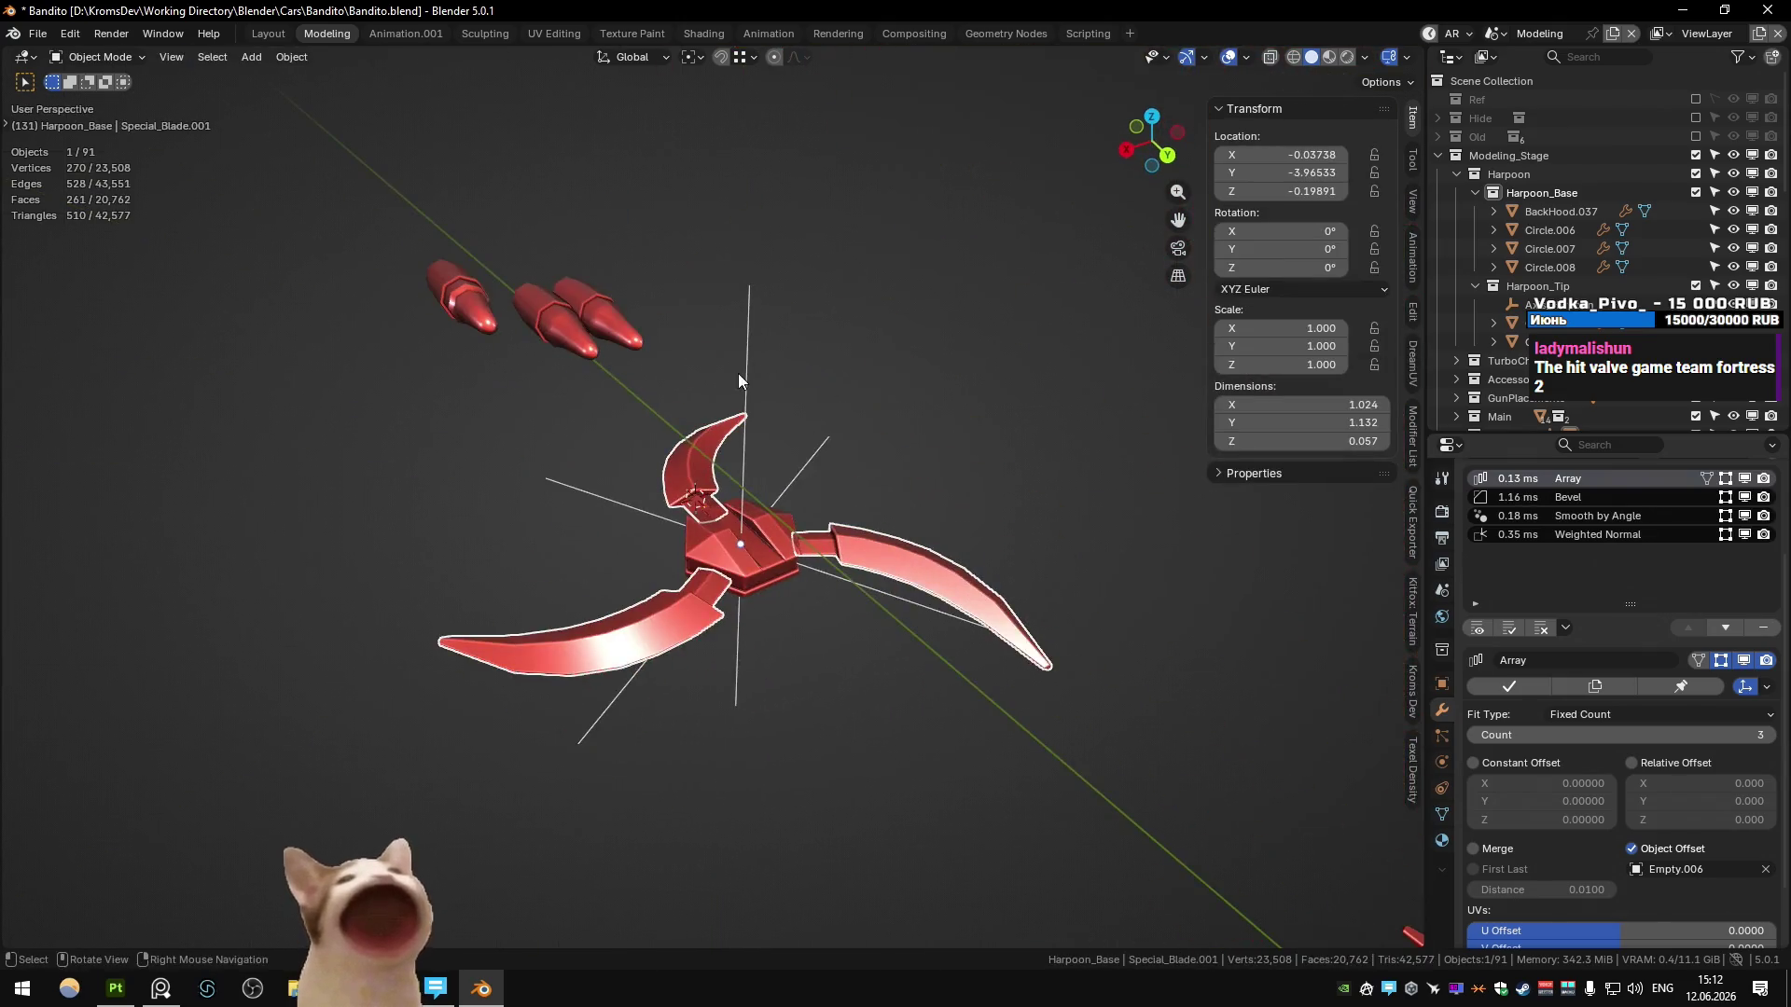
pyautogui.hotkey('alt', 'Tab')
pyautogui.hotkey('alt', 'Tab')
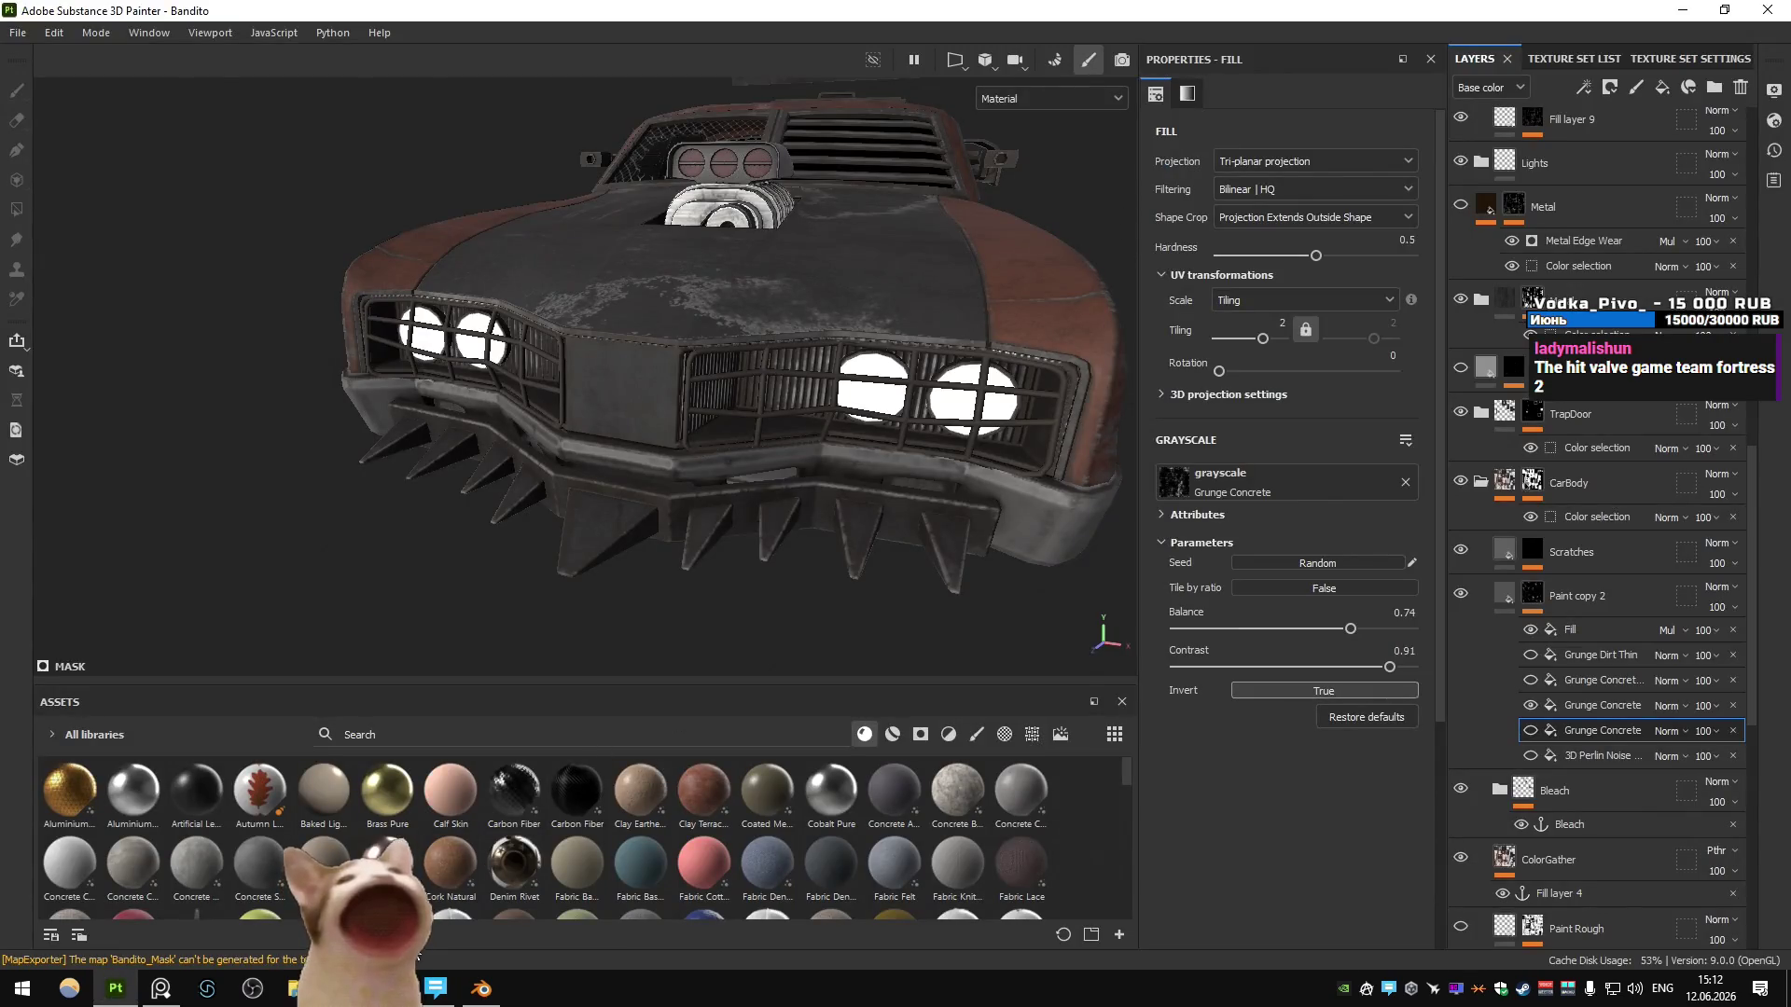
# - In Unity, play the game, drive the Bandito right and fire the harpoon twice
pyautogui.hotkey('alt', 'Tab')
pyautogui.click(1224, 56)
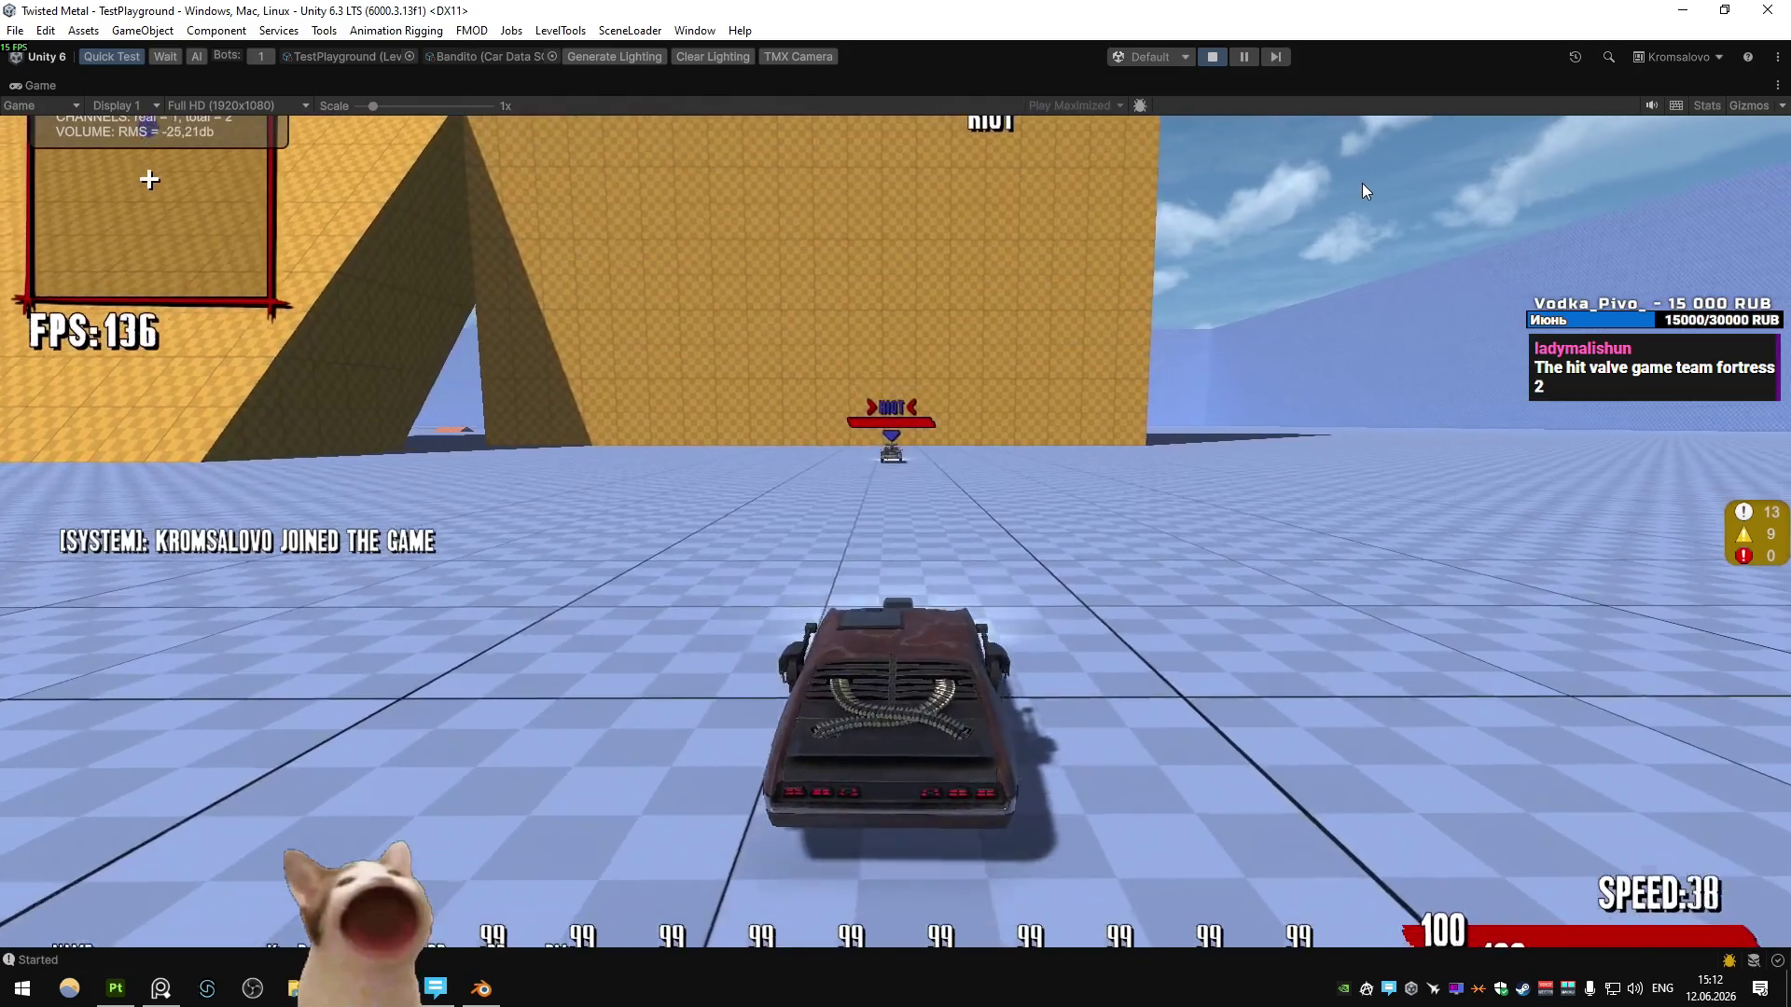
pyautogui.press('d')
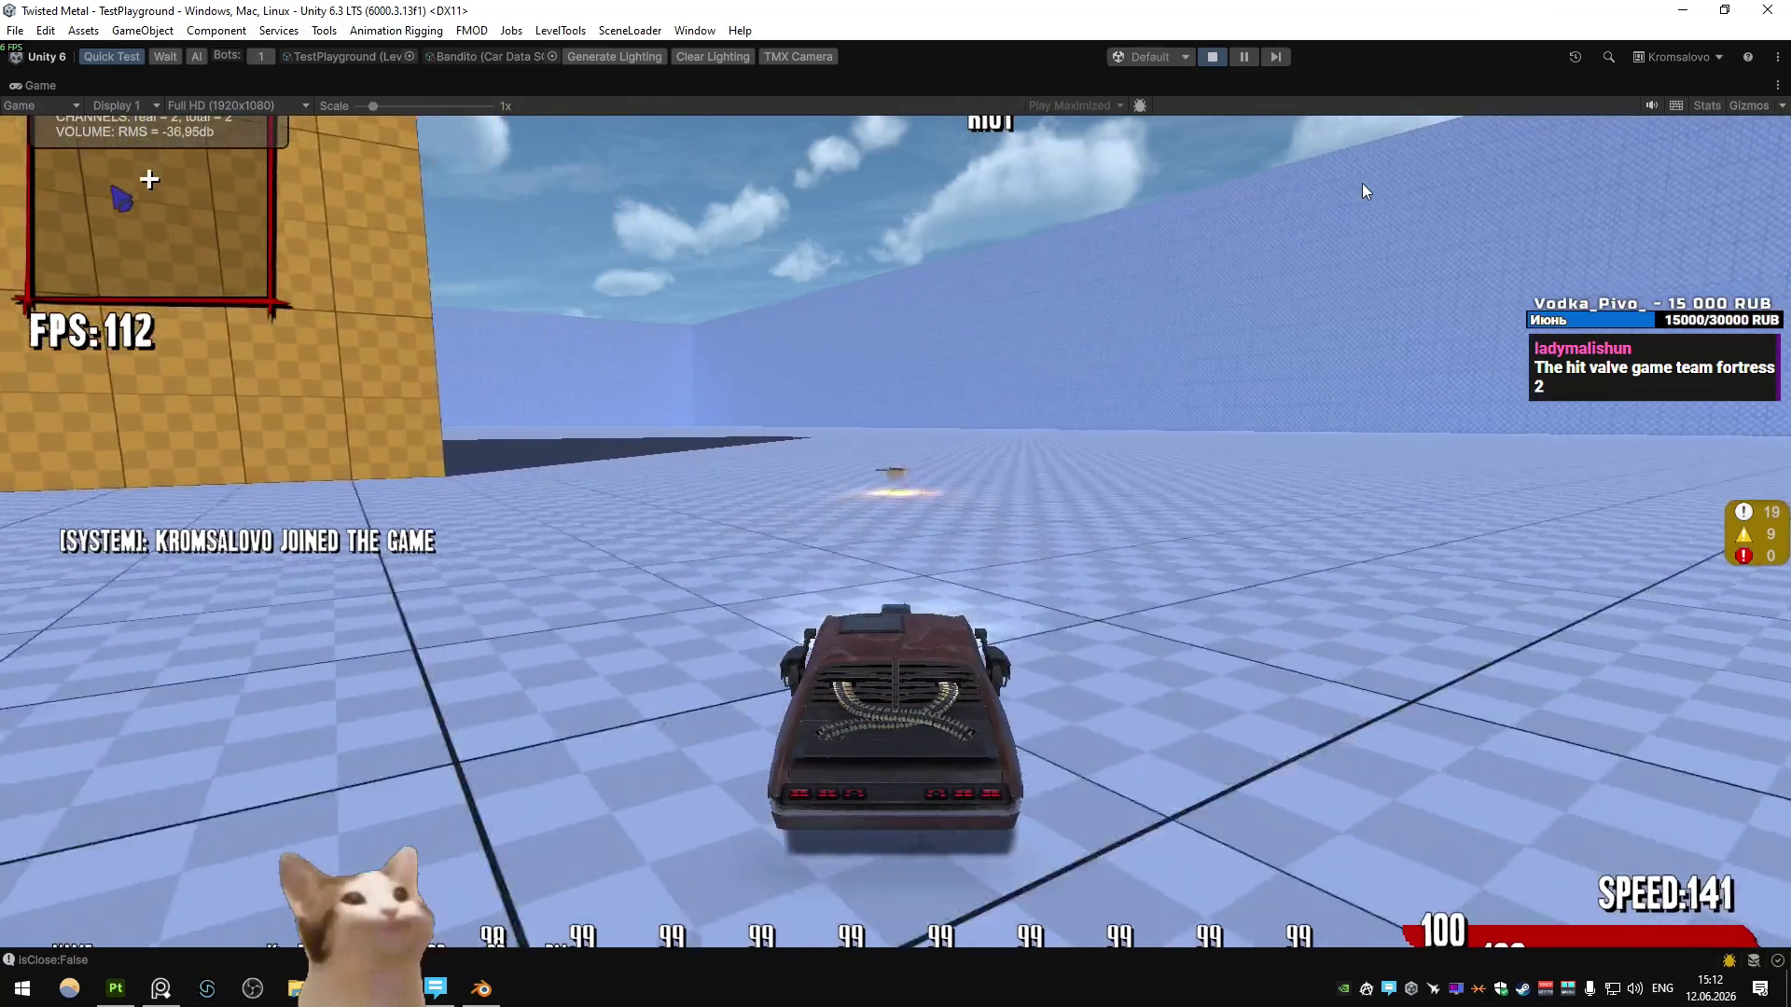
pyautogui.click(1362, 183)
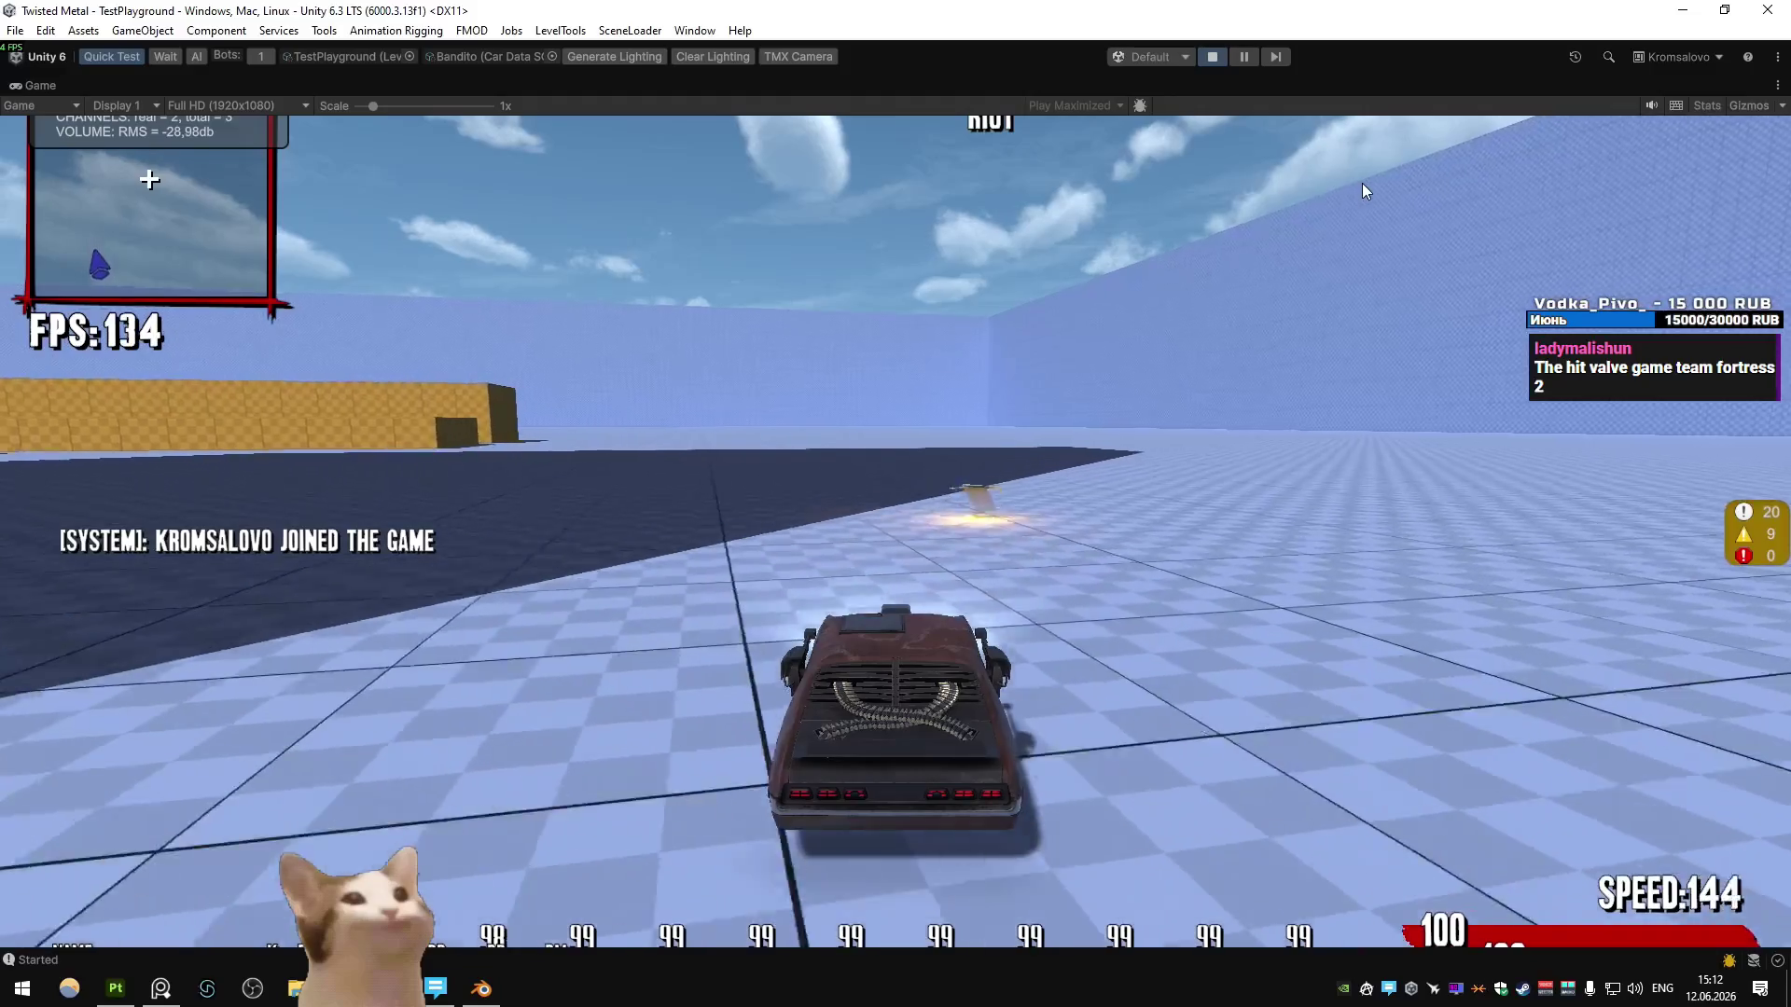
pyautogui.click(1362, 183)
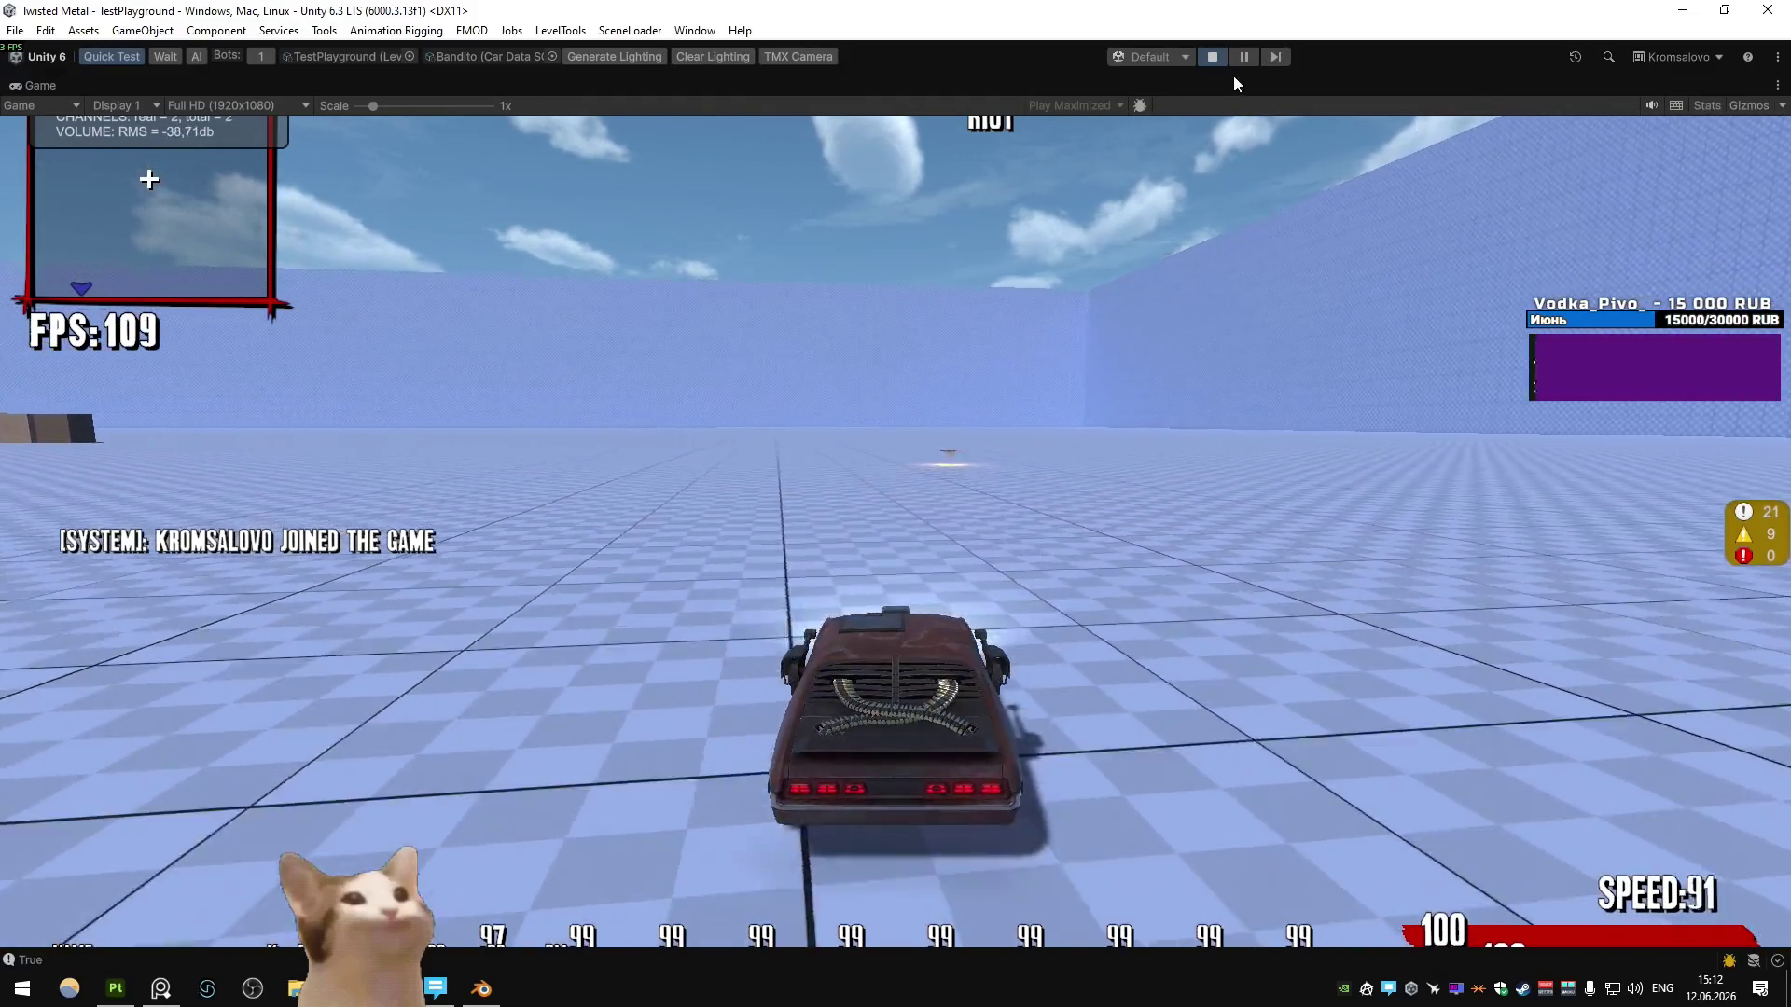
# - Pause the game and fly the Scene camera in to inspect the fired hook blades
pyautogui.click(1242, 58)
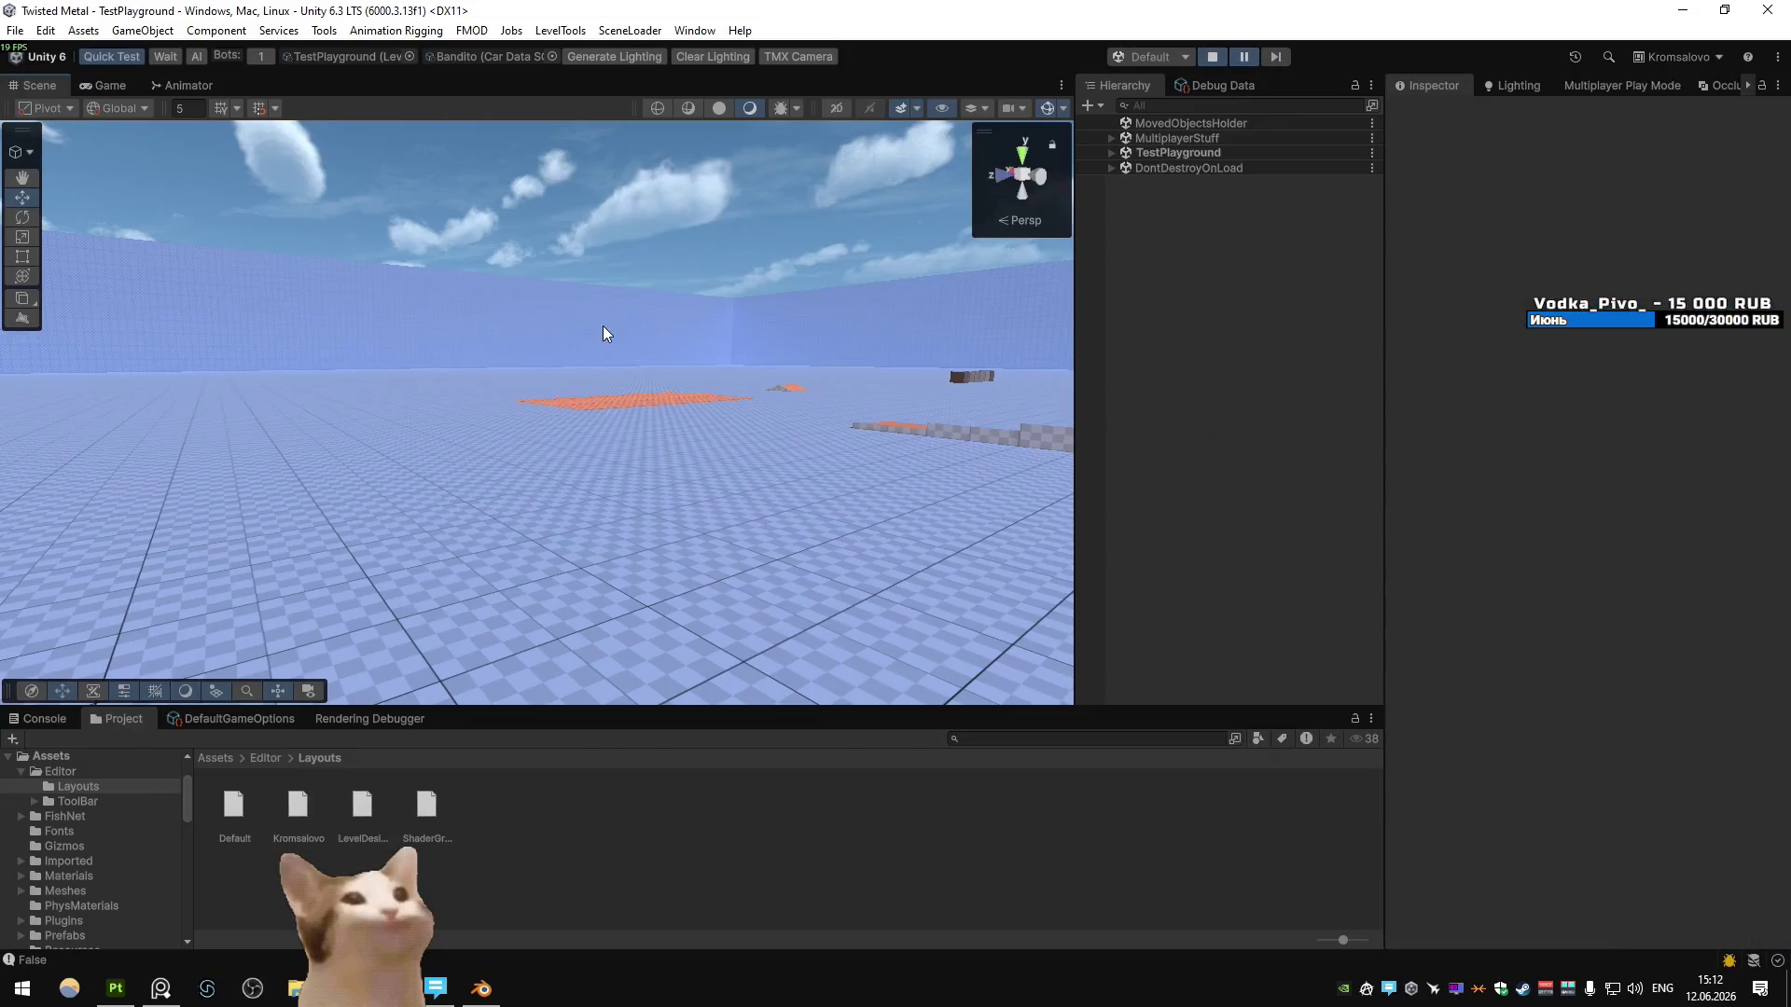
pyautogui.moveTo(606, 331)
pyautogui.mouseDown(button='right')
pyautogui.moveTo(672, 415)
pyautogui.moveTo(420, 467)
pyautogui.moveTo(1007, 271)
pyautogui.moveTo(840, 279)
pyautogui.moveTo(932, 327)
pyautogui.moveTo(1427, 416)
pyautogui.moveTo(836, 504)
pyautogui.moveTo(551, 490)
pyautogui.moveTo(747, 448)
pyautogui.moveTo(845, 398)
pyautogui.moveTo(544, 378)
pyautogui.moveTo(1019, 416)
pyautogui.moveTo(963, 404)
pyautogui.mouseUp(button='right')
pyautogui.hotkey('shift', 'space')
pyautogui.hotkey('alt', 'Tab')
pyautogui.moveTo(958, 422)
pyautogui.keyDown('alt'); pyautogui.mouseDown()
pyautogui.moveTo(668, 416)
pyautogui.moveTo(806, 457)
pyautogui.moveTo(830, 425)
pyautogui.mouseUp(); pyautogui.keyUp('alt')
pyautogui.hotkey('alt', 'Tab')
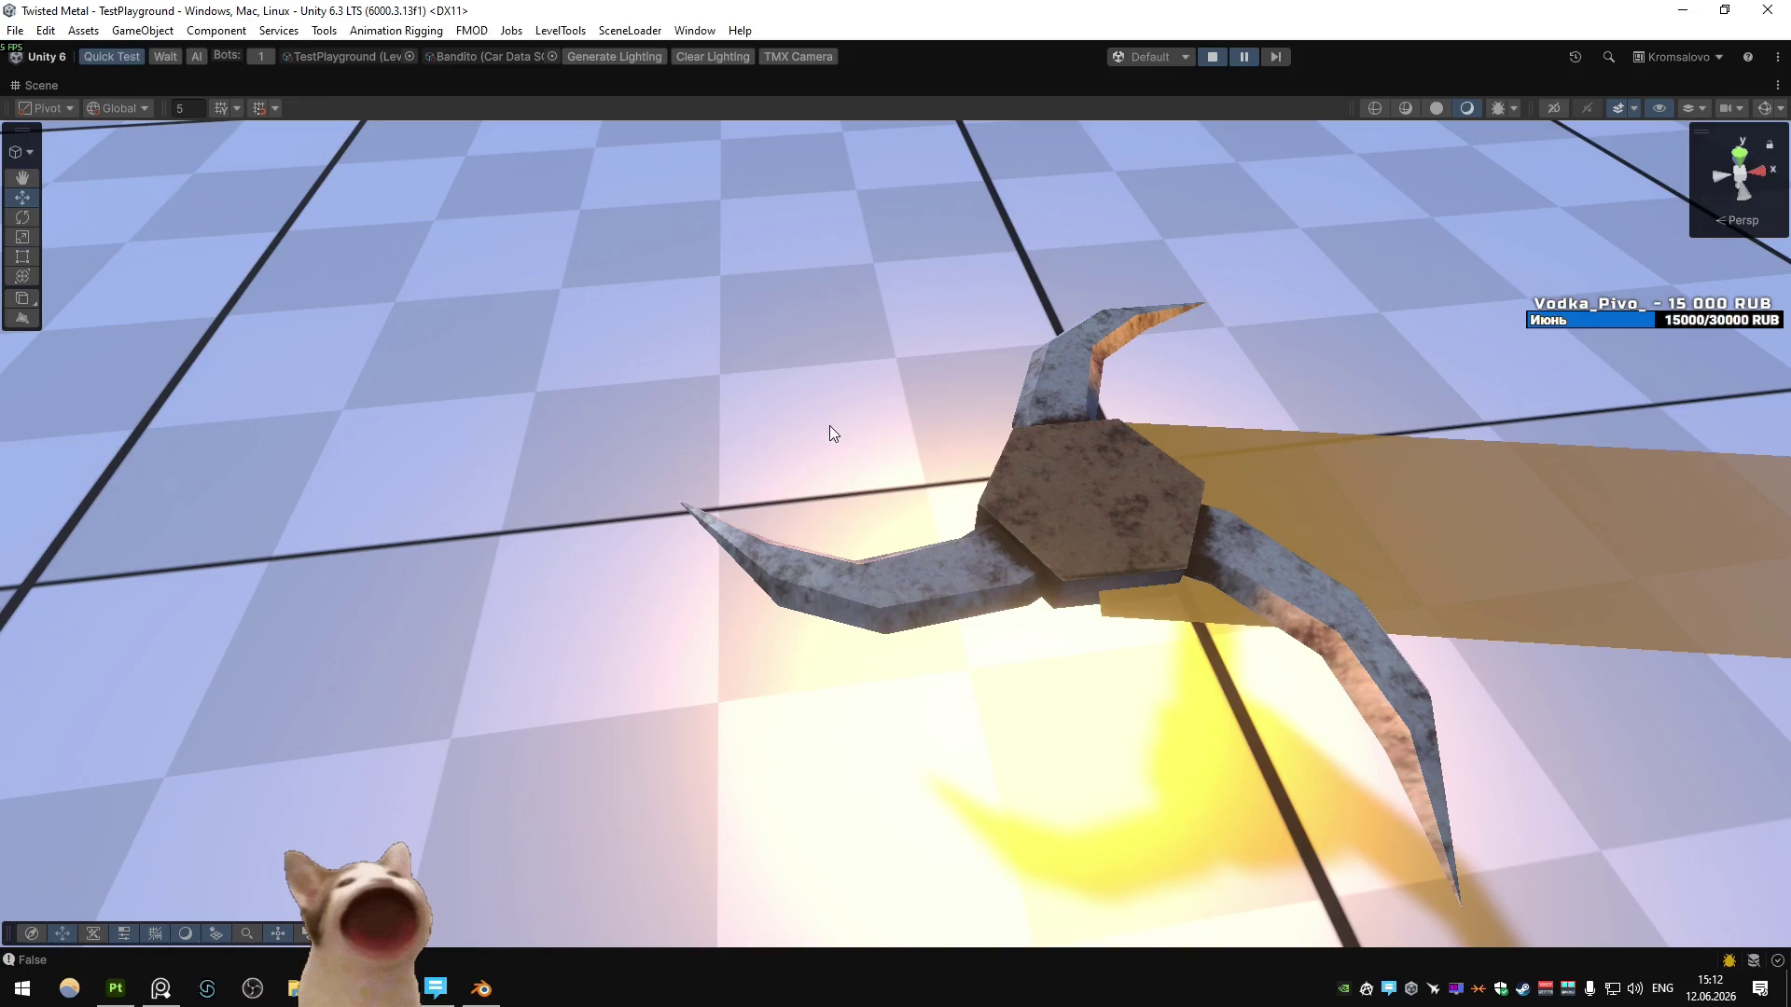
# - Stop the Unity harpoon play test and restore the normal editor layout
pyautogui.hotkey('alt', 'Tab')
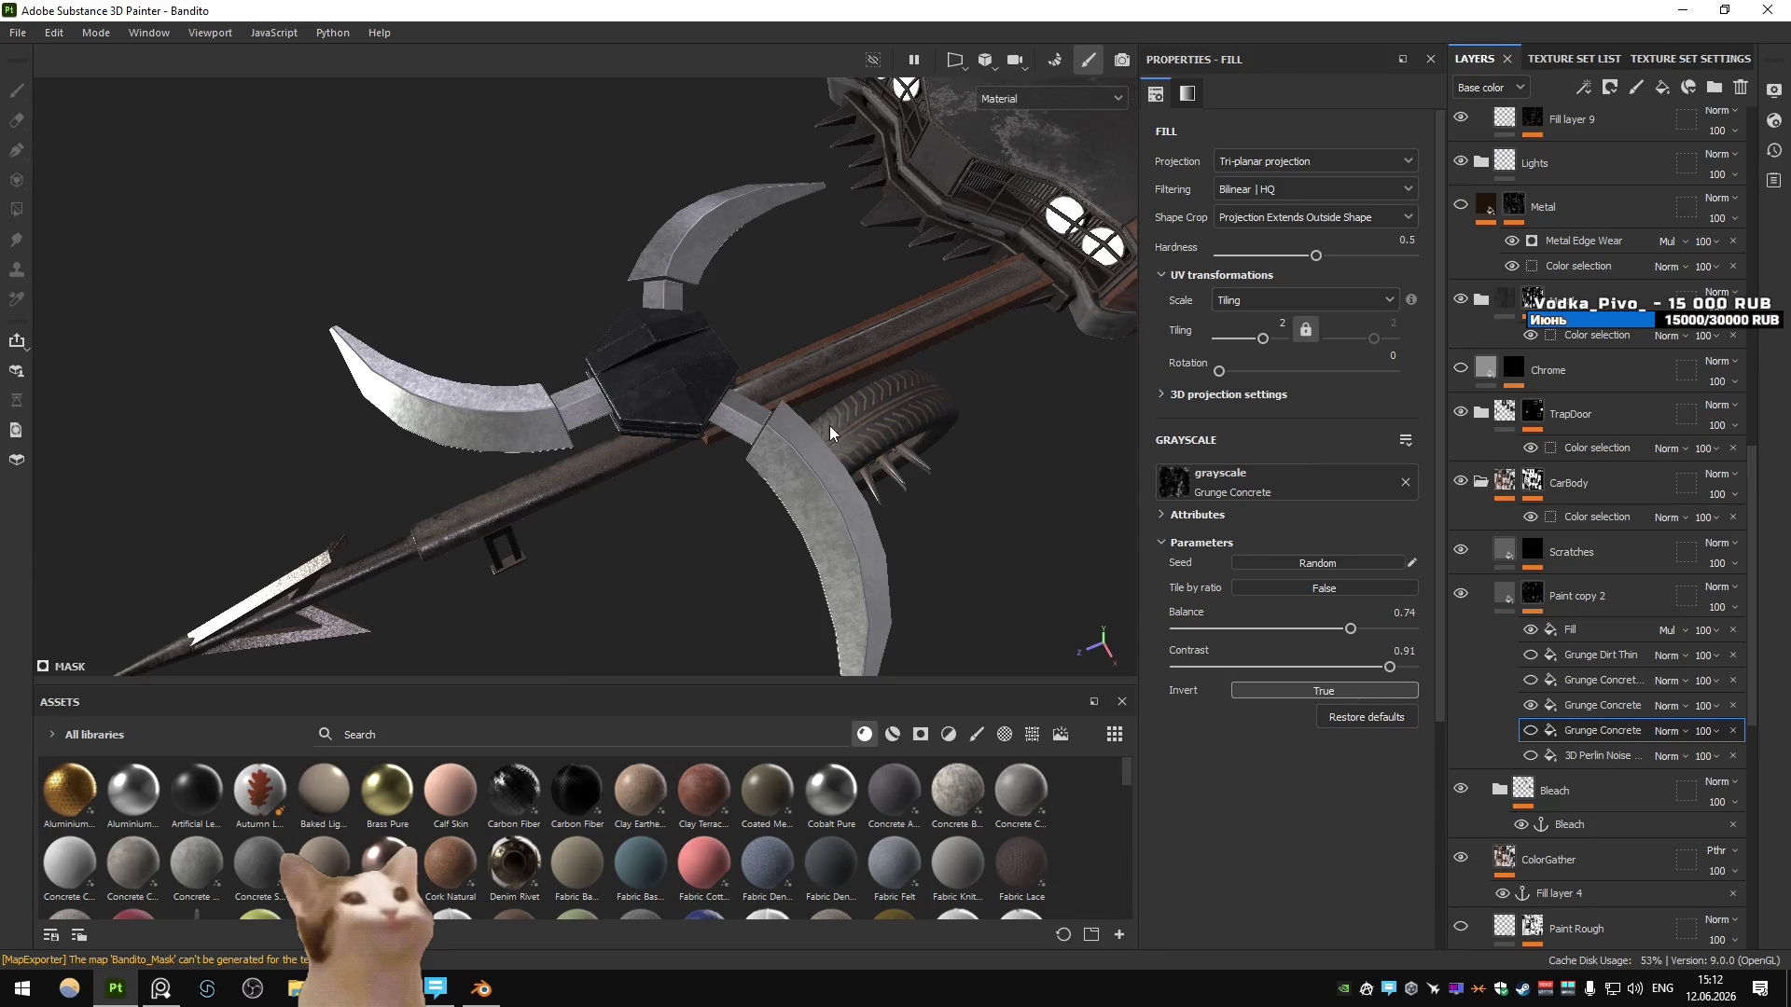
pyautogui.hotkey('alt', 'Tab')
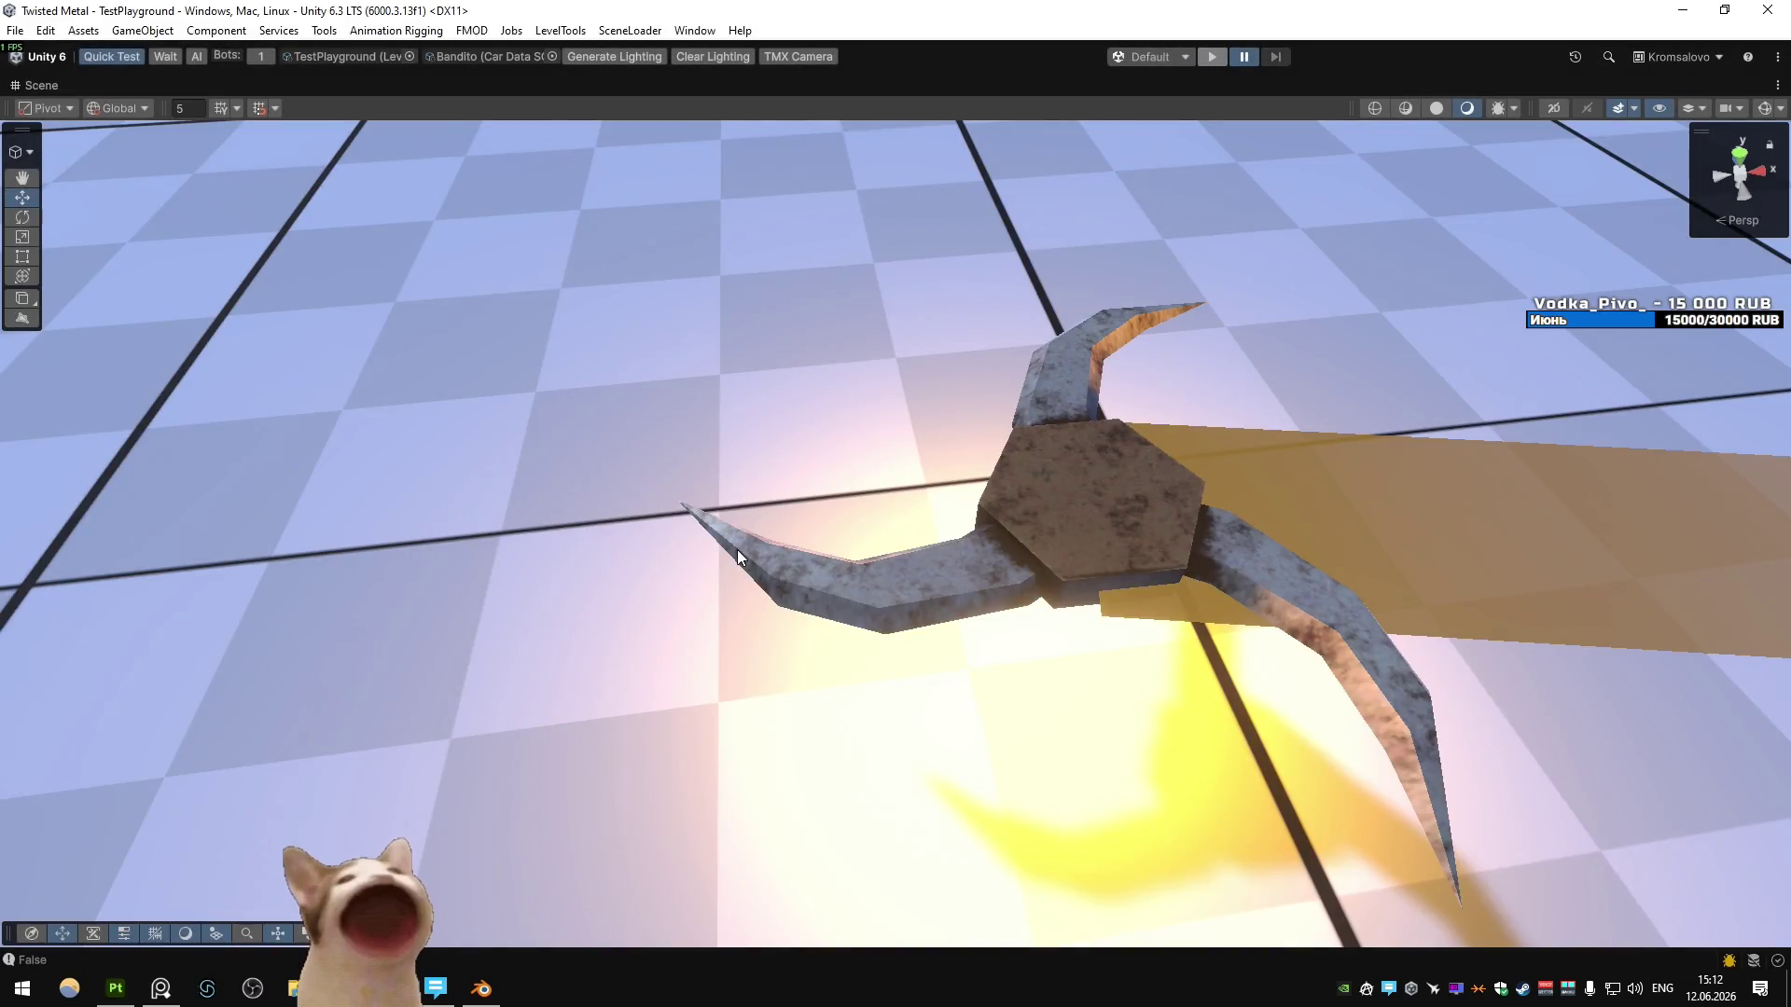
pyautogui.hotkey('ctrl', 'p')
pyautogui.rightClick(28, 85)
pyautogui.click(56, 90)
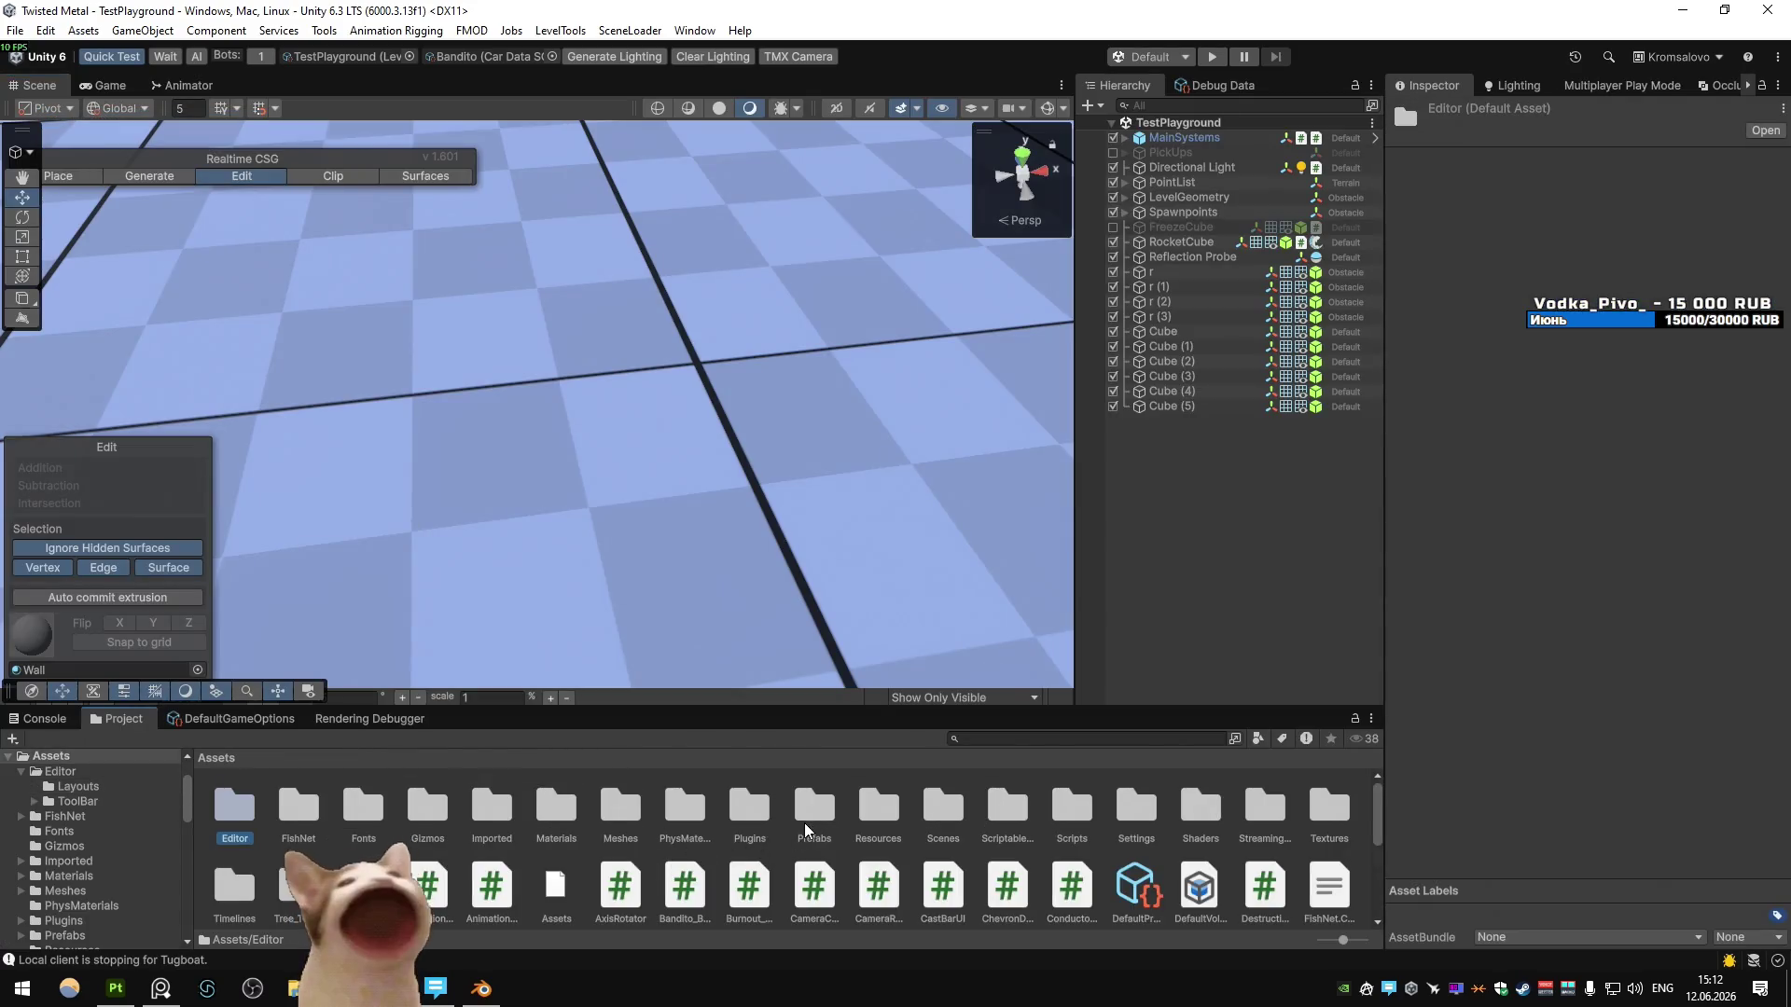
# - Browse to Prefabs/Weapons/Specials and open the S_Bandito prefab for editing
pyautogui.doubleClick(813, 807)
pyautogui.doubleClick(620, 807)
pyautogui.doubleClick(442, 891)
pyautogui.click(442, 891)
pyautogui.click(991, 882)
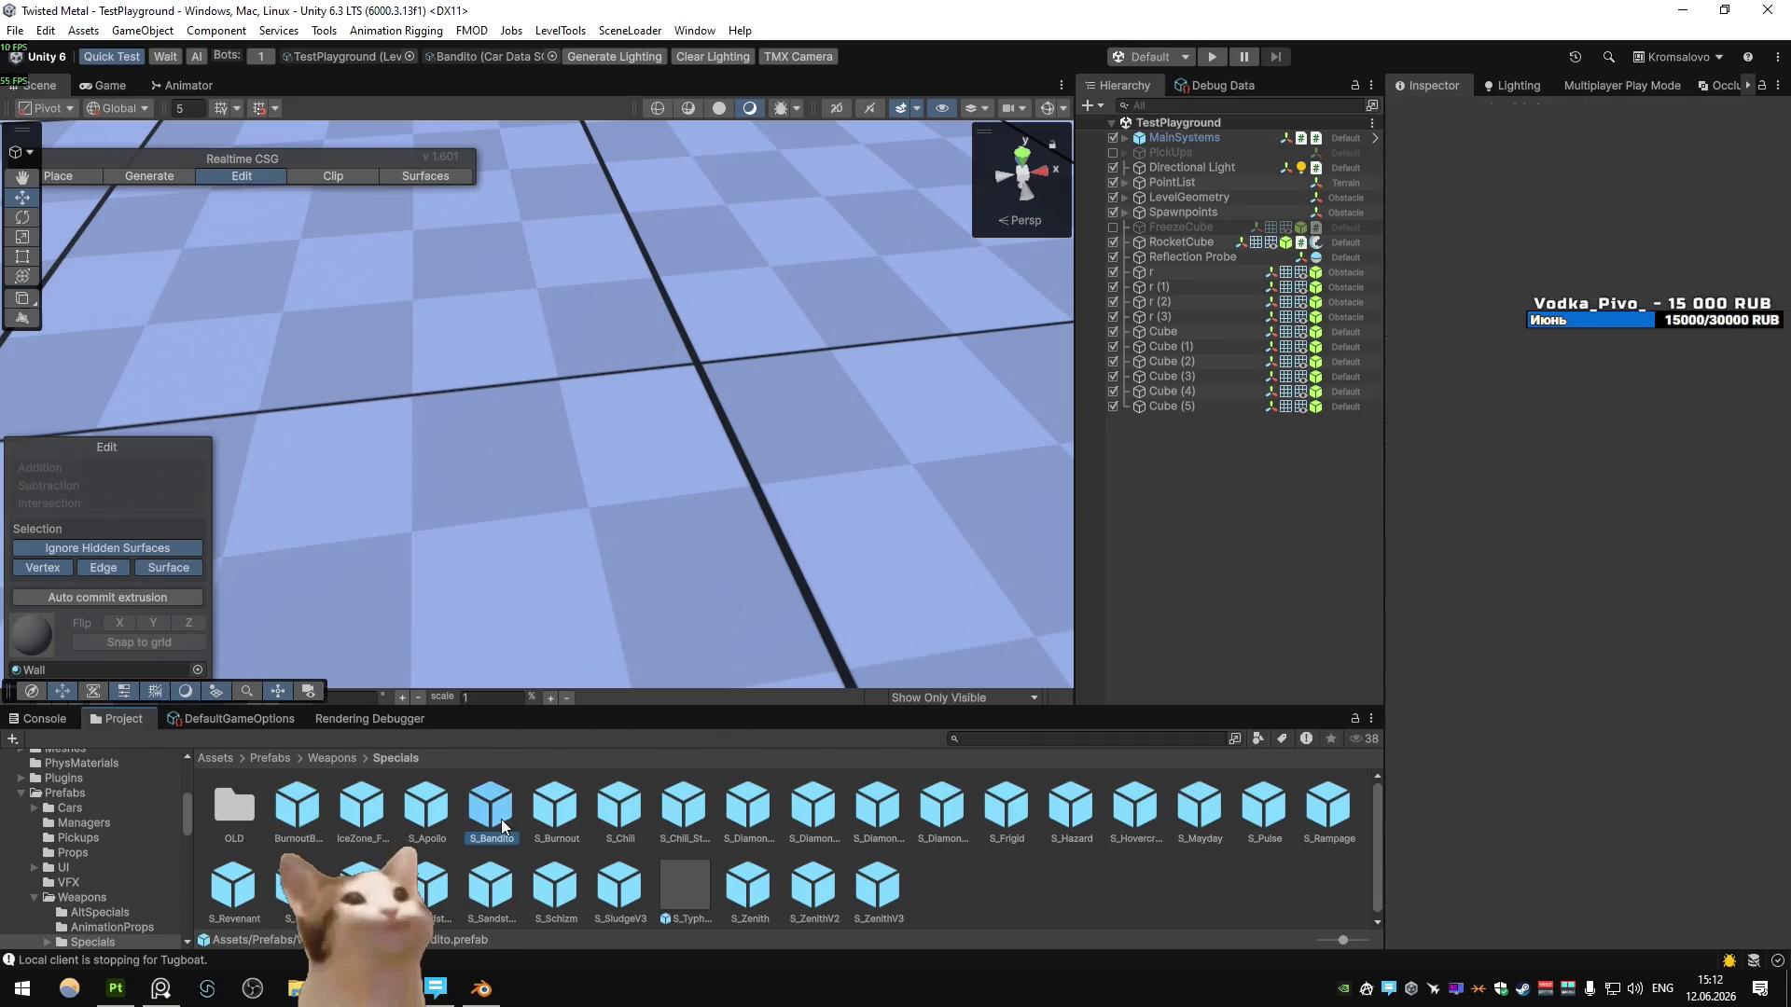
pyautogui.doubleClick(501, 818)
# - Inspect the prefab's MainObject, Point Light, Bandito_Special and its Cylinder hub
pyautogui.click(1196, 177)
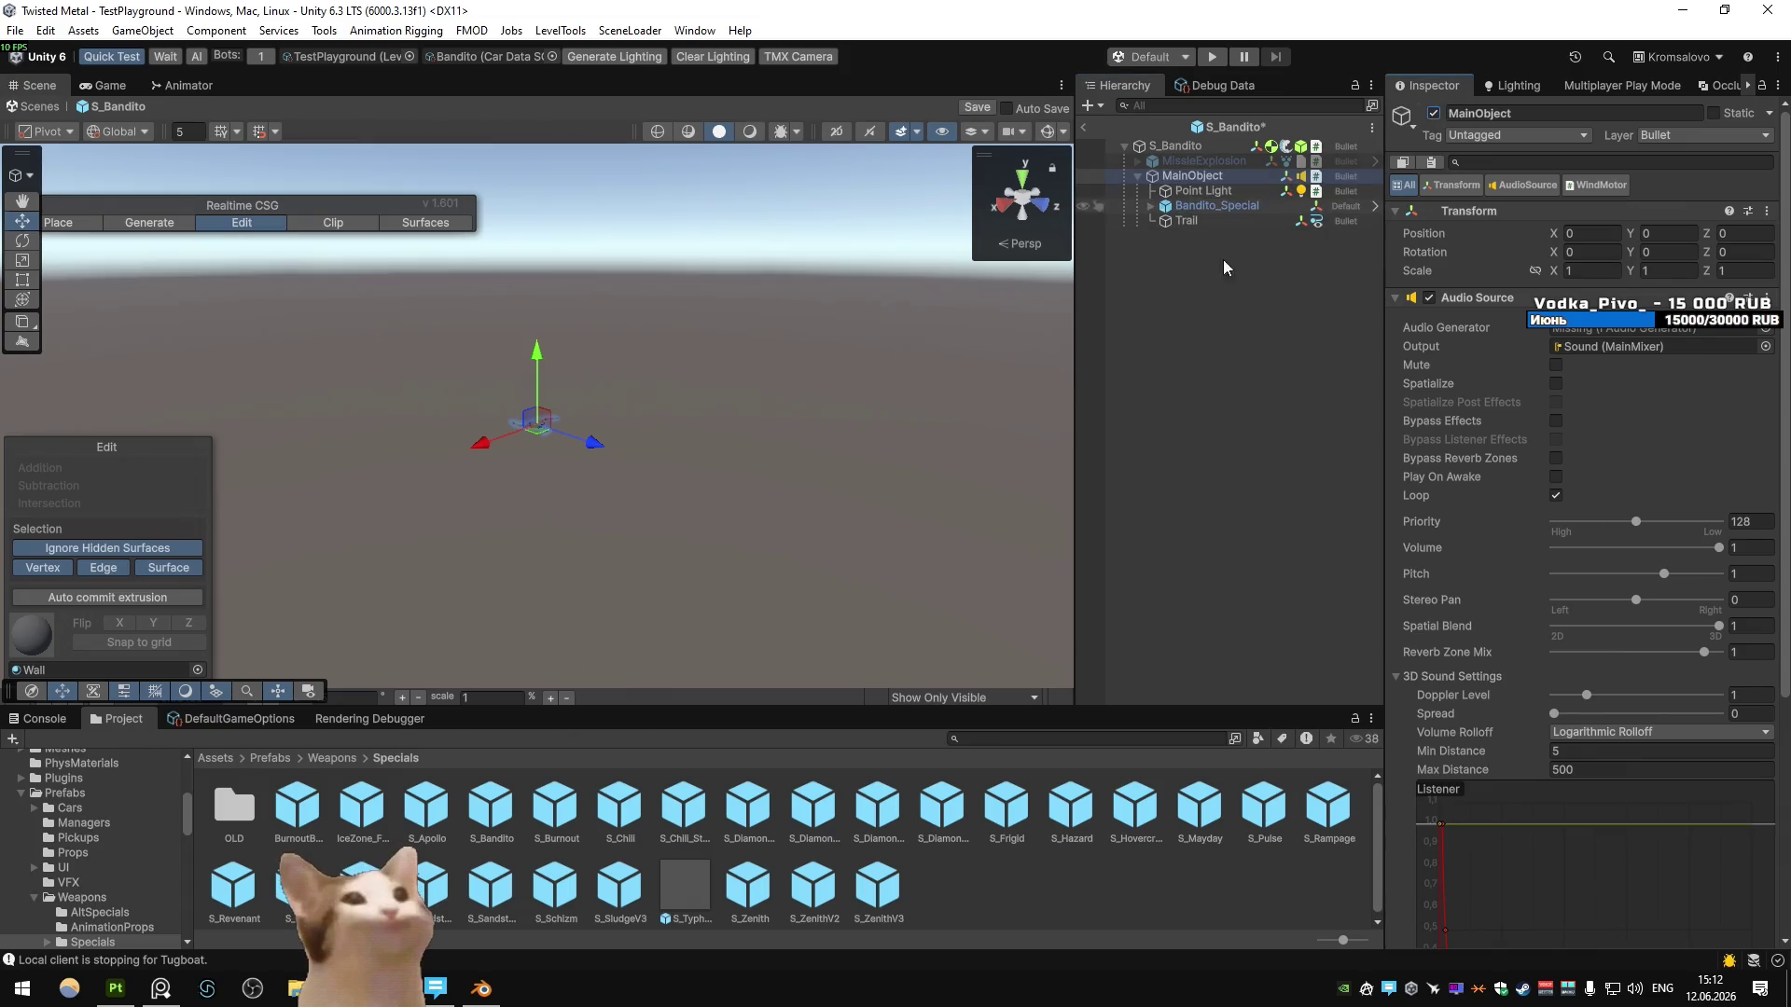
pyautogui.press('f')
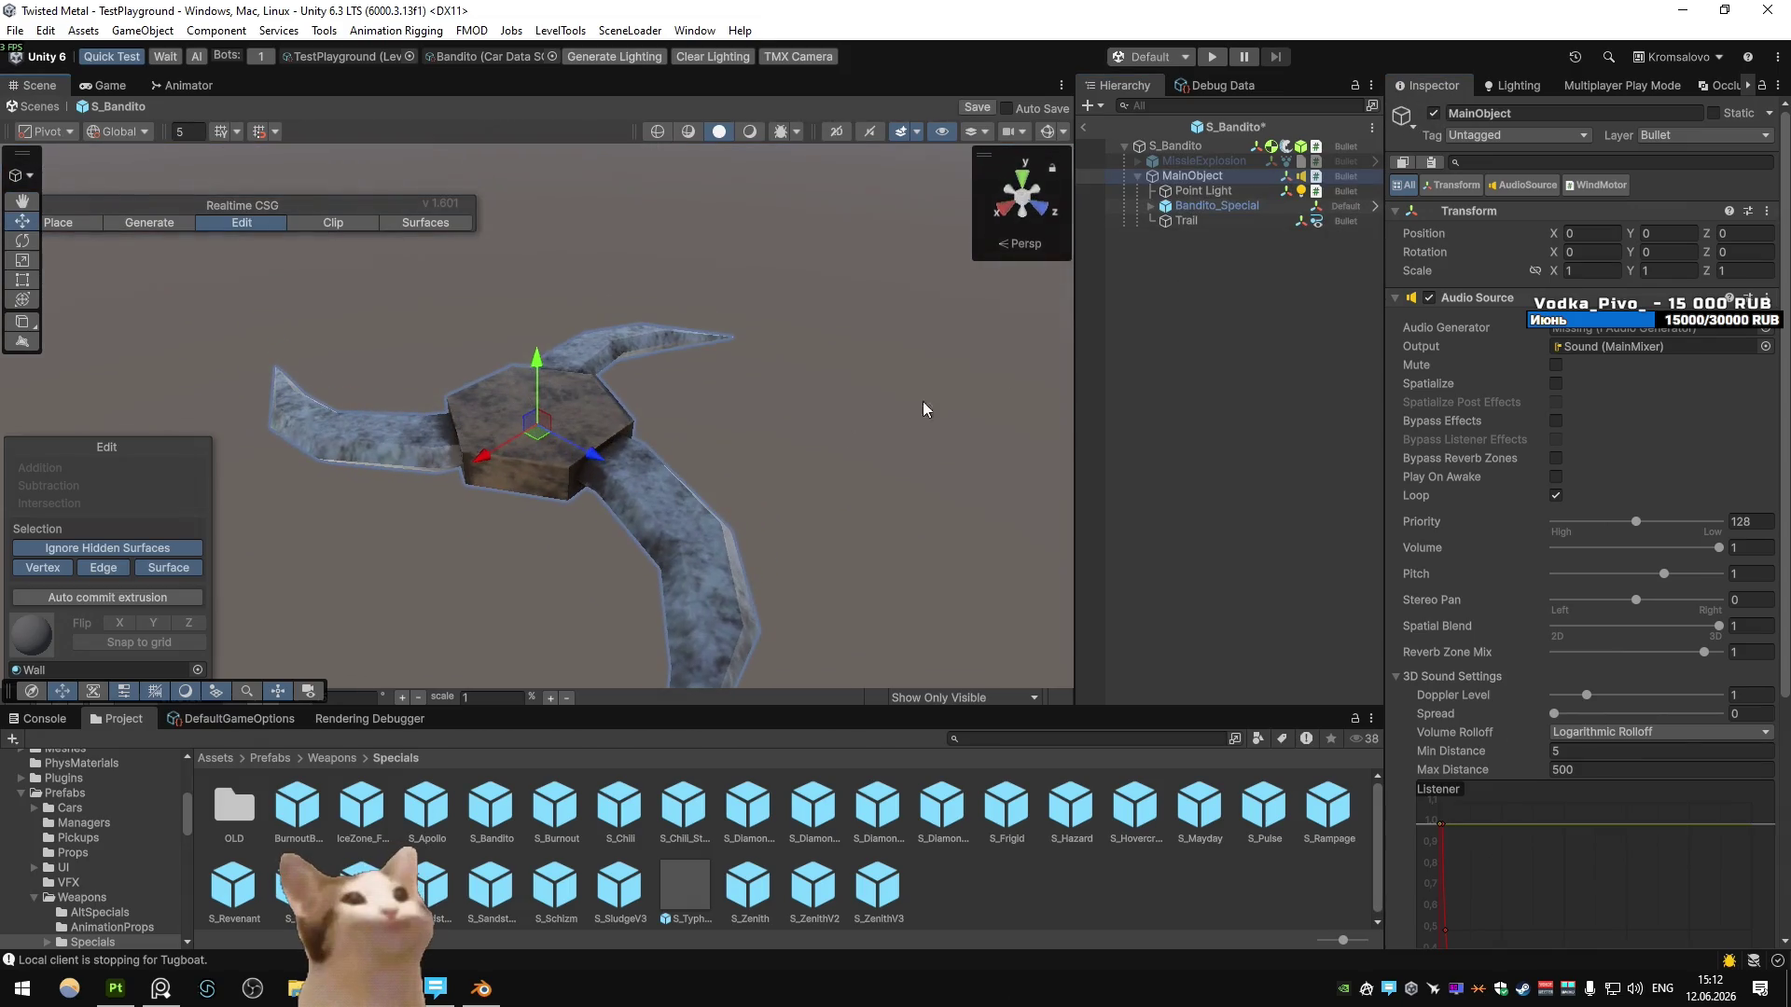
pyautogui.click(1227, 192)
pyautogui.click(1213, 205)
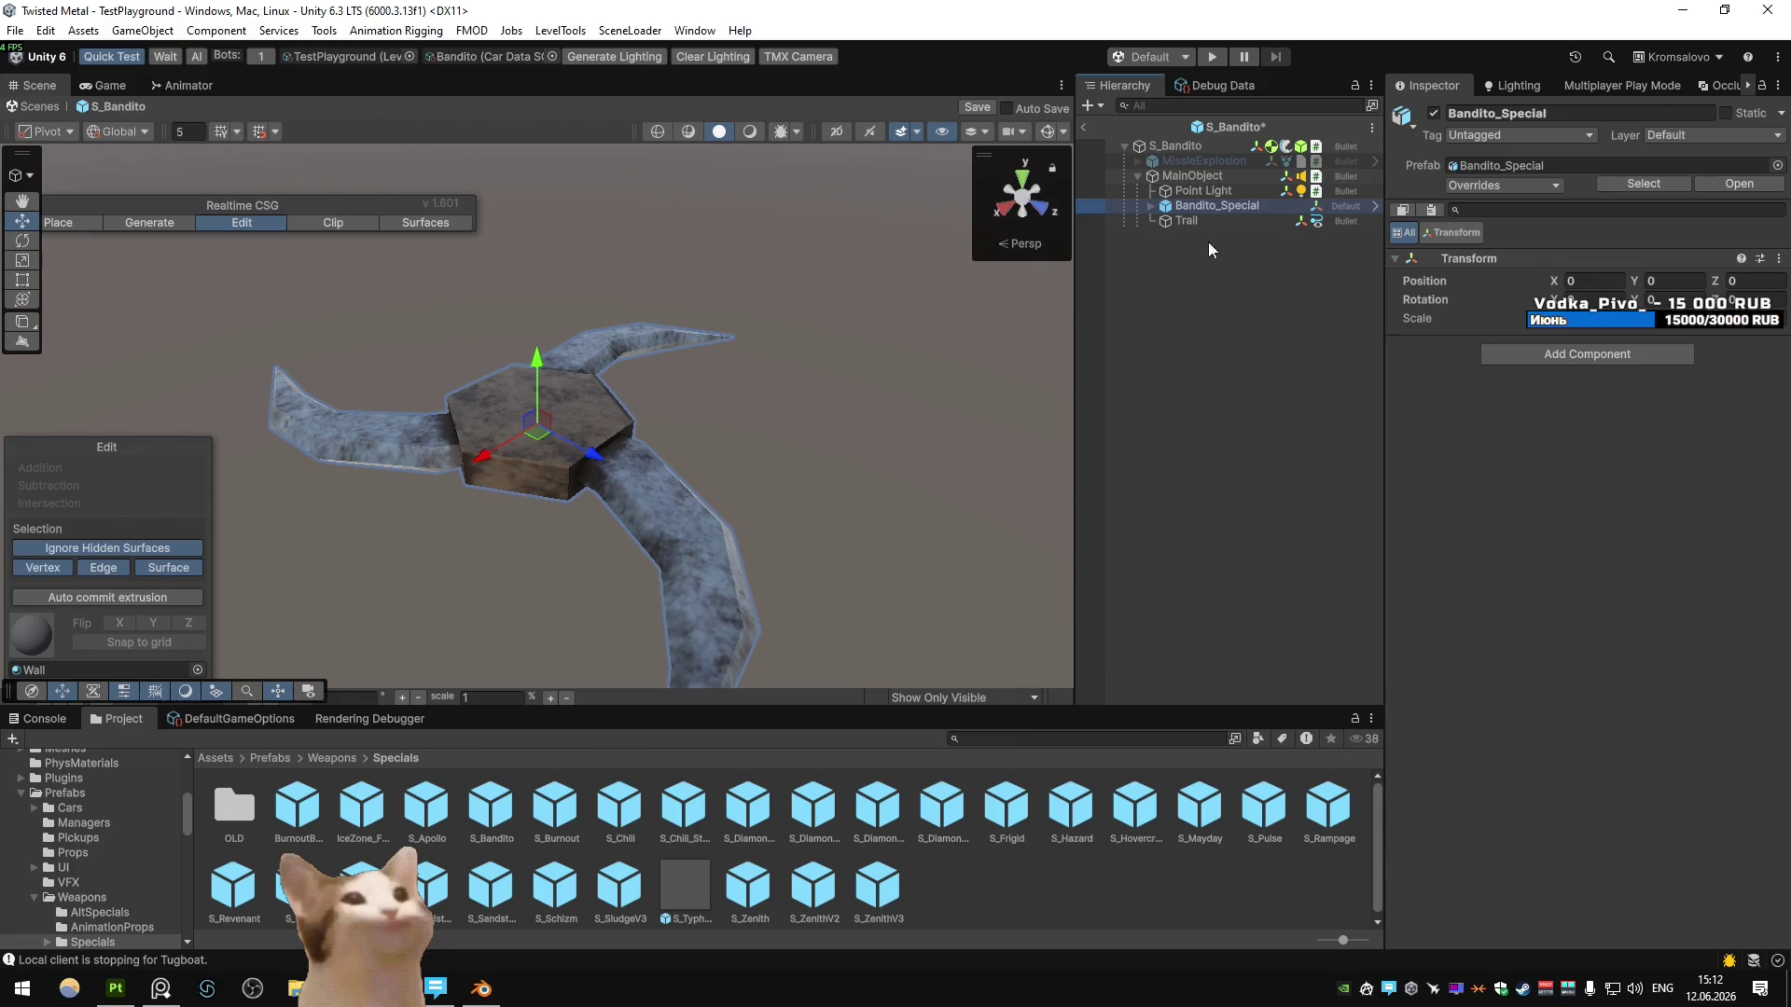
pyautogui.click(1161, 207)
pyautogui.click(1213, 220)
pyautogui.click(1215, 206)
# - Clear the selection, open the Meshes folder and return to Blender
pyautogui.click(928, 867)
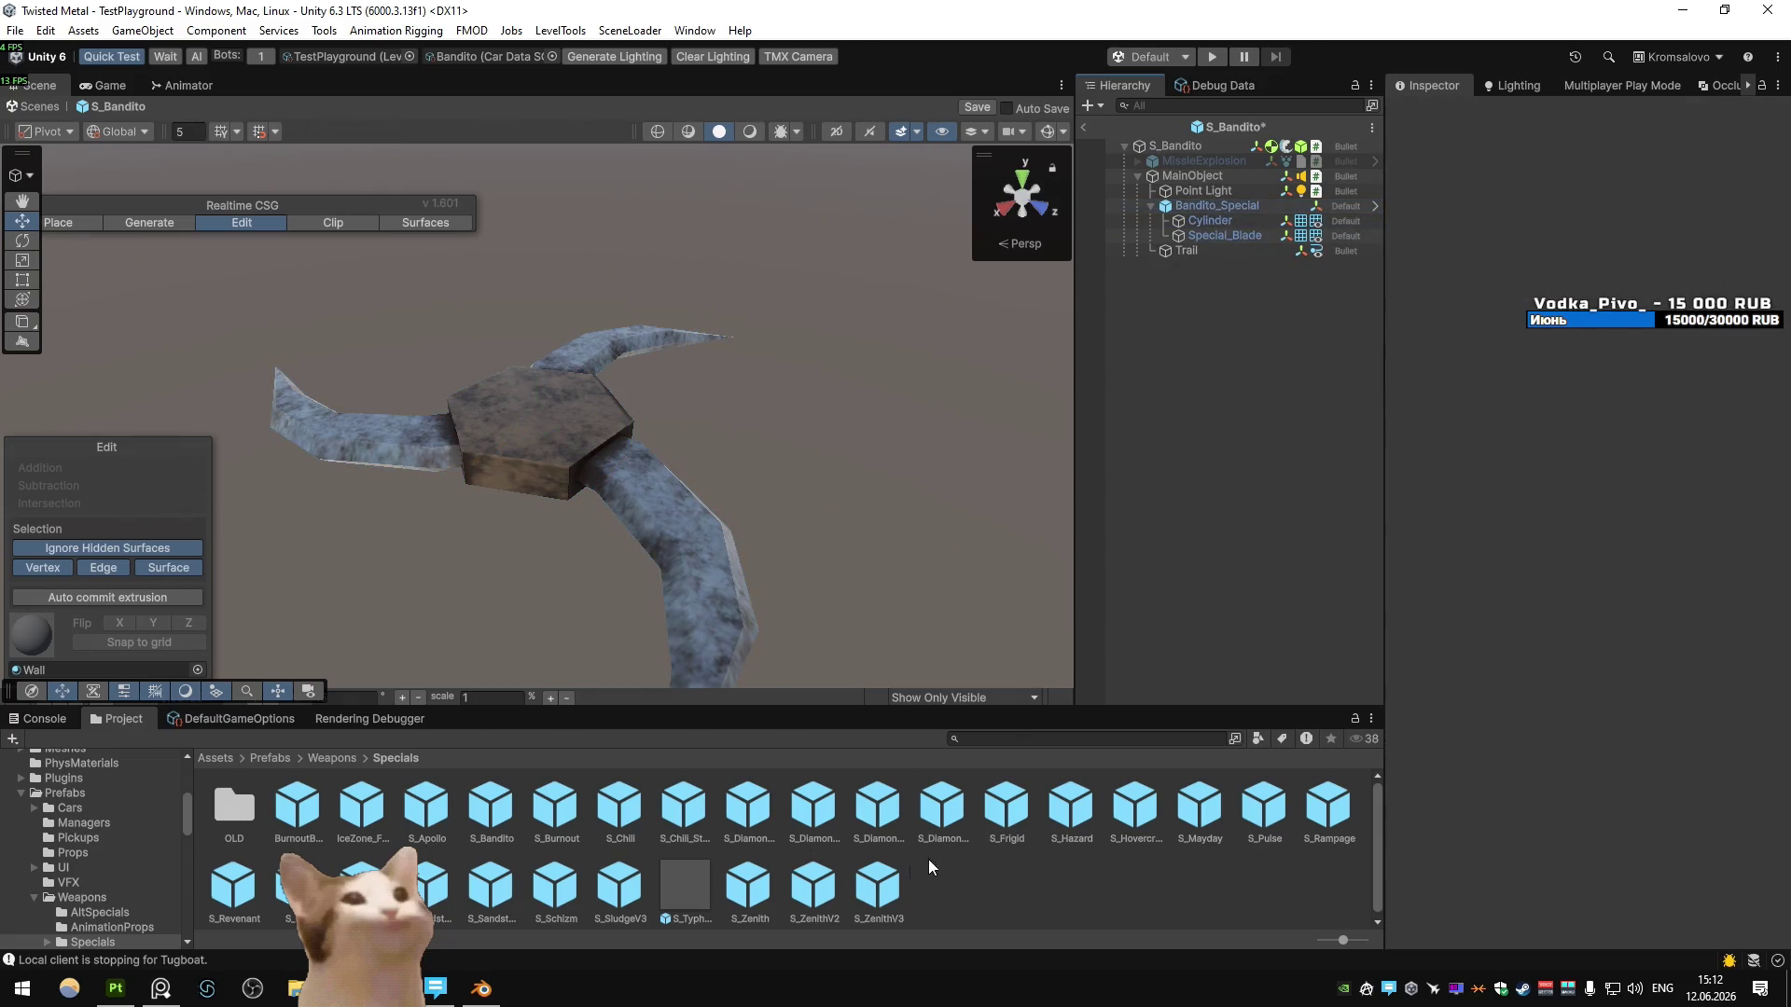
pyautogui.click(216, 757)
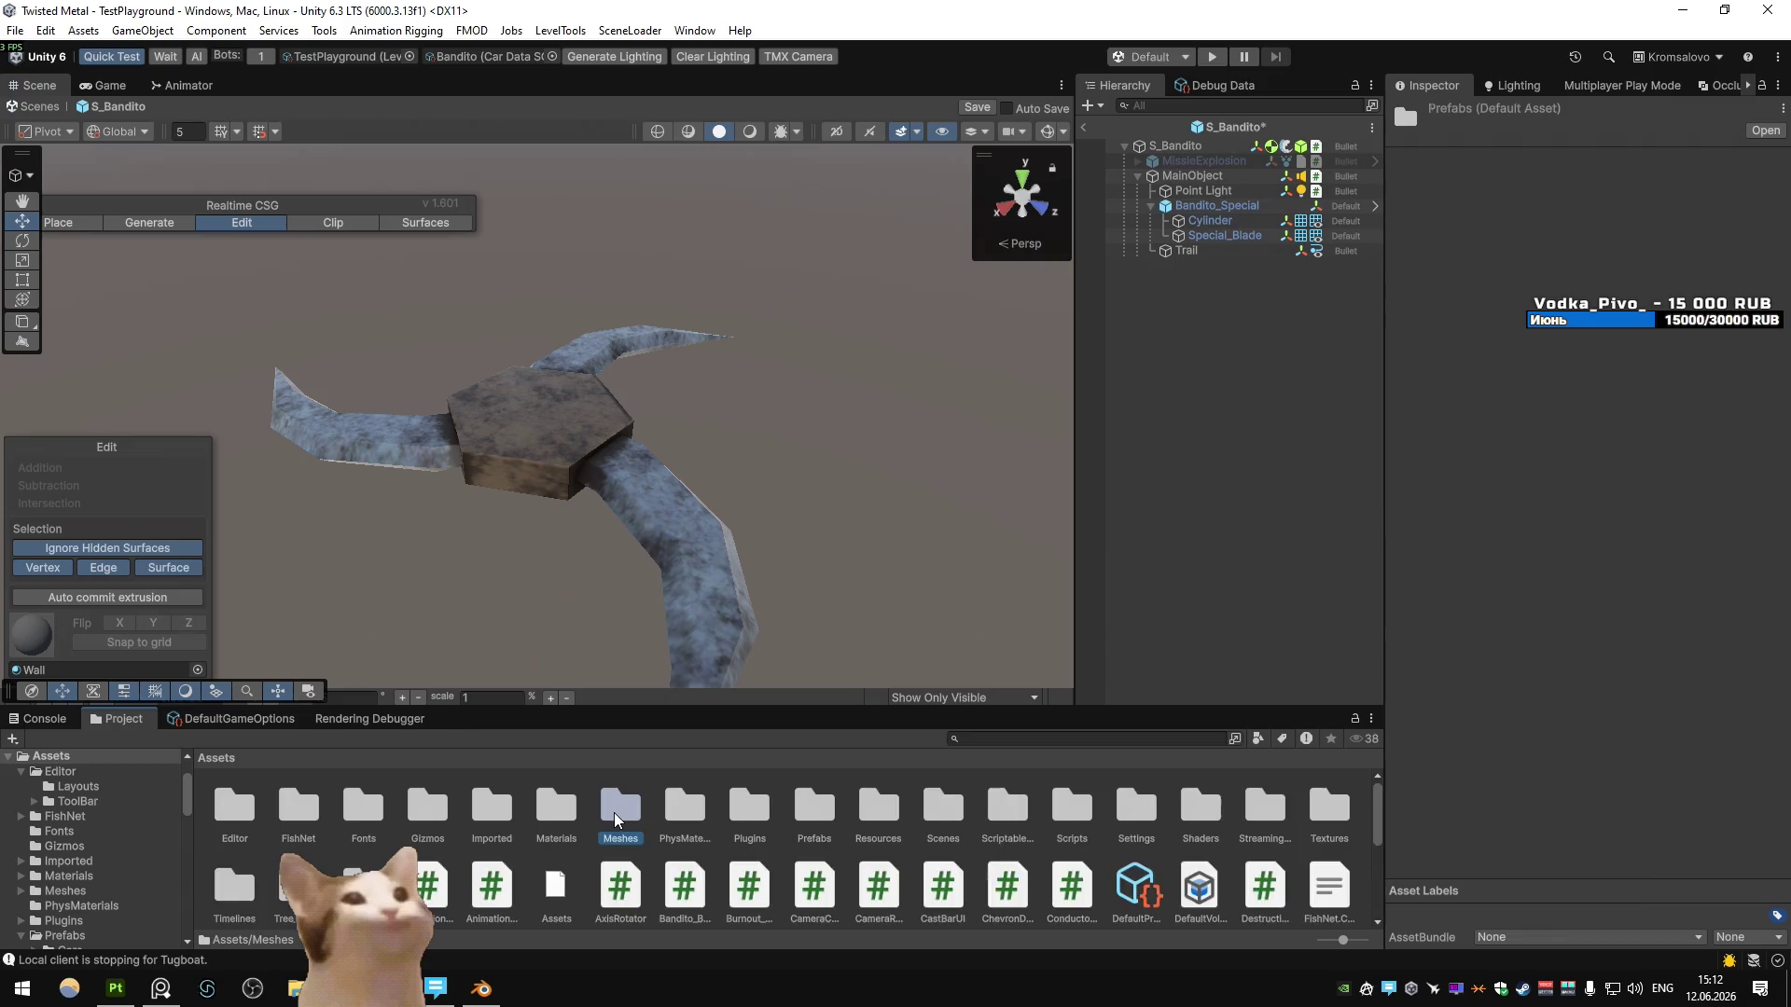
pyautogui.doubleClick(278, 816)
pyautogui.hotkey('alt', 'Tab')
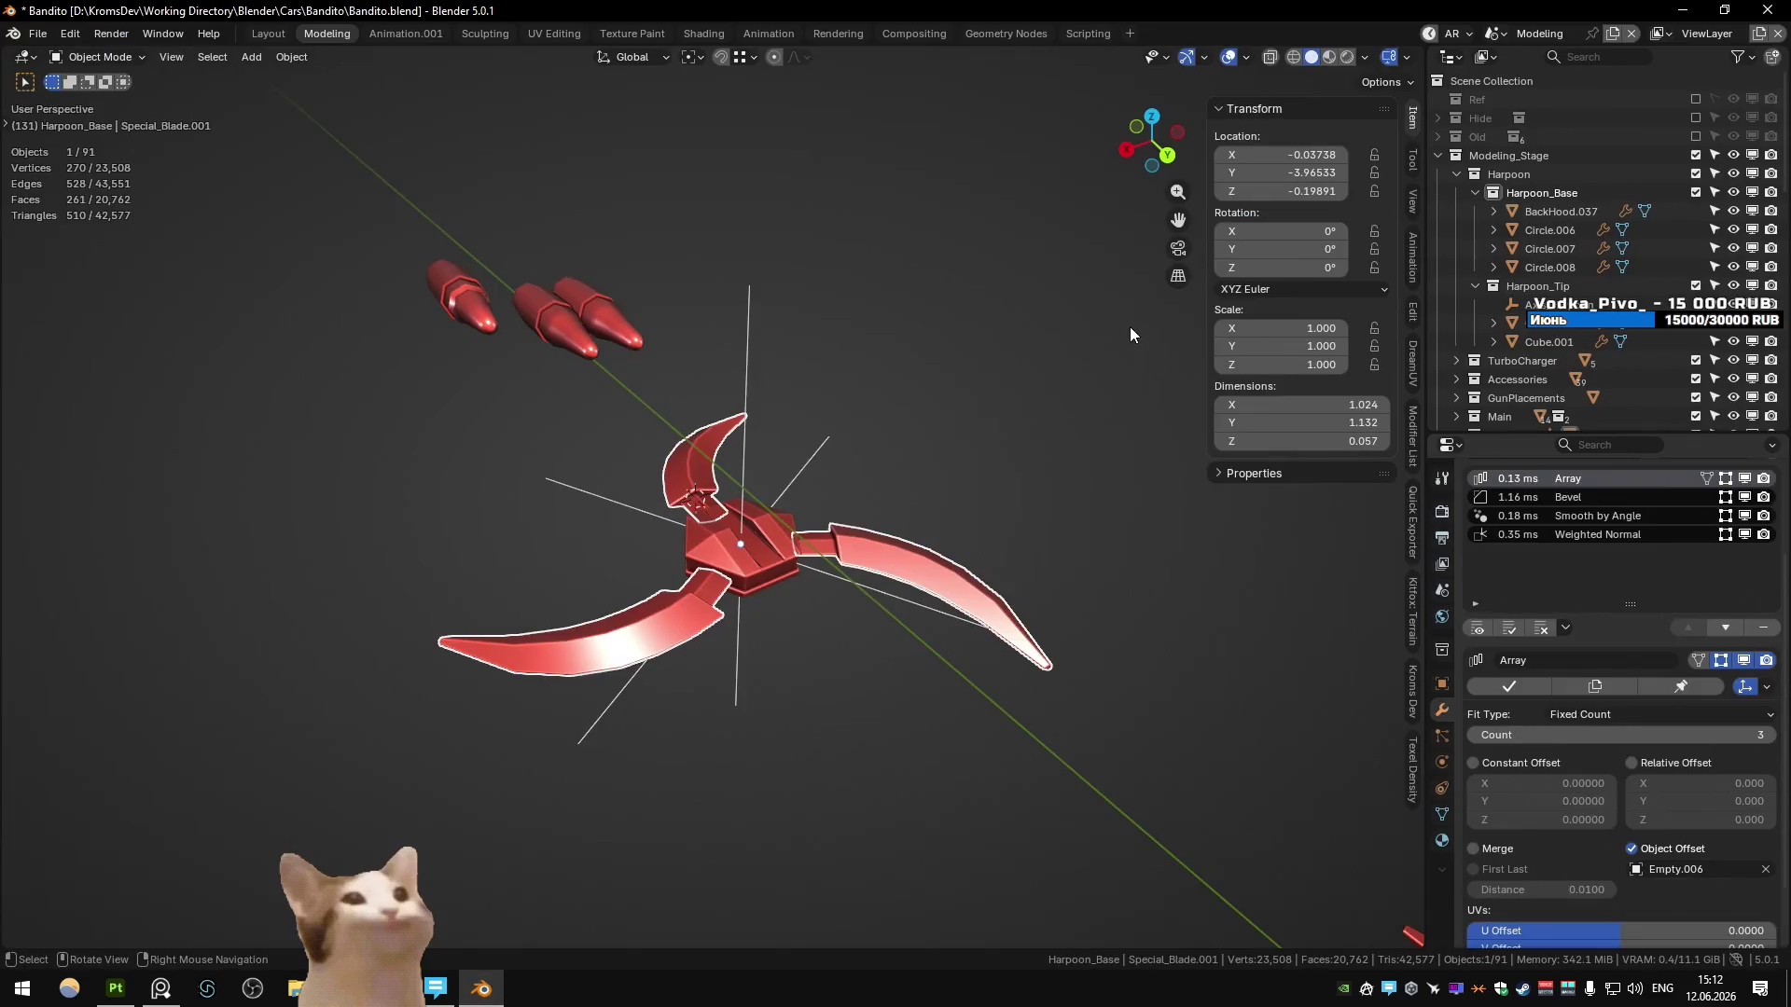
# - Show Blender's quick export options, then check Bandito_Belt's import settings in Meshes/Cars/Bandito
pyautogui.click(1408, 509)
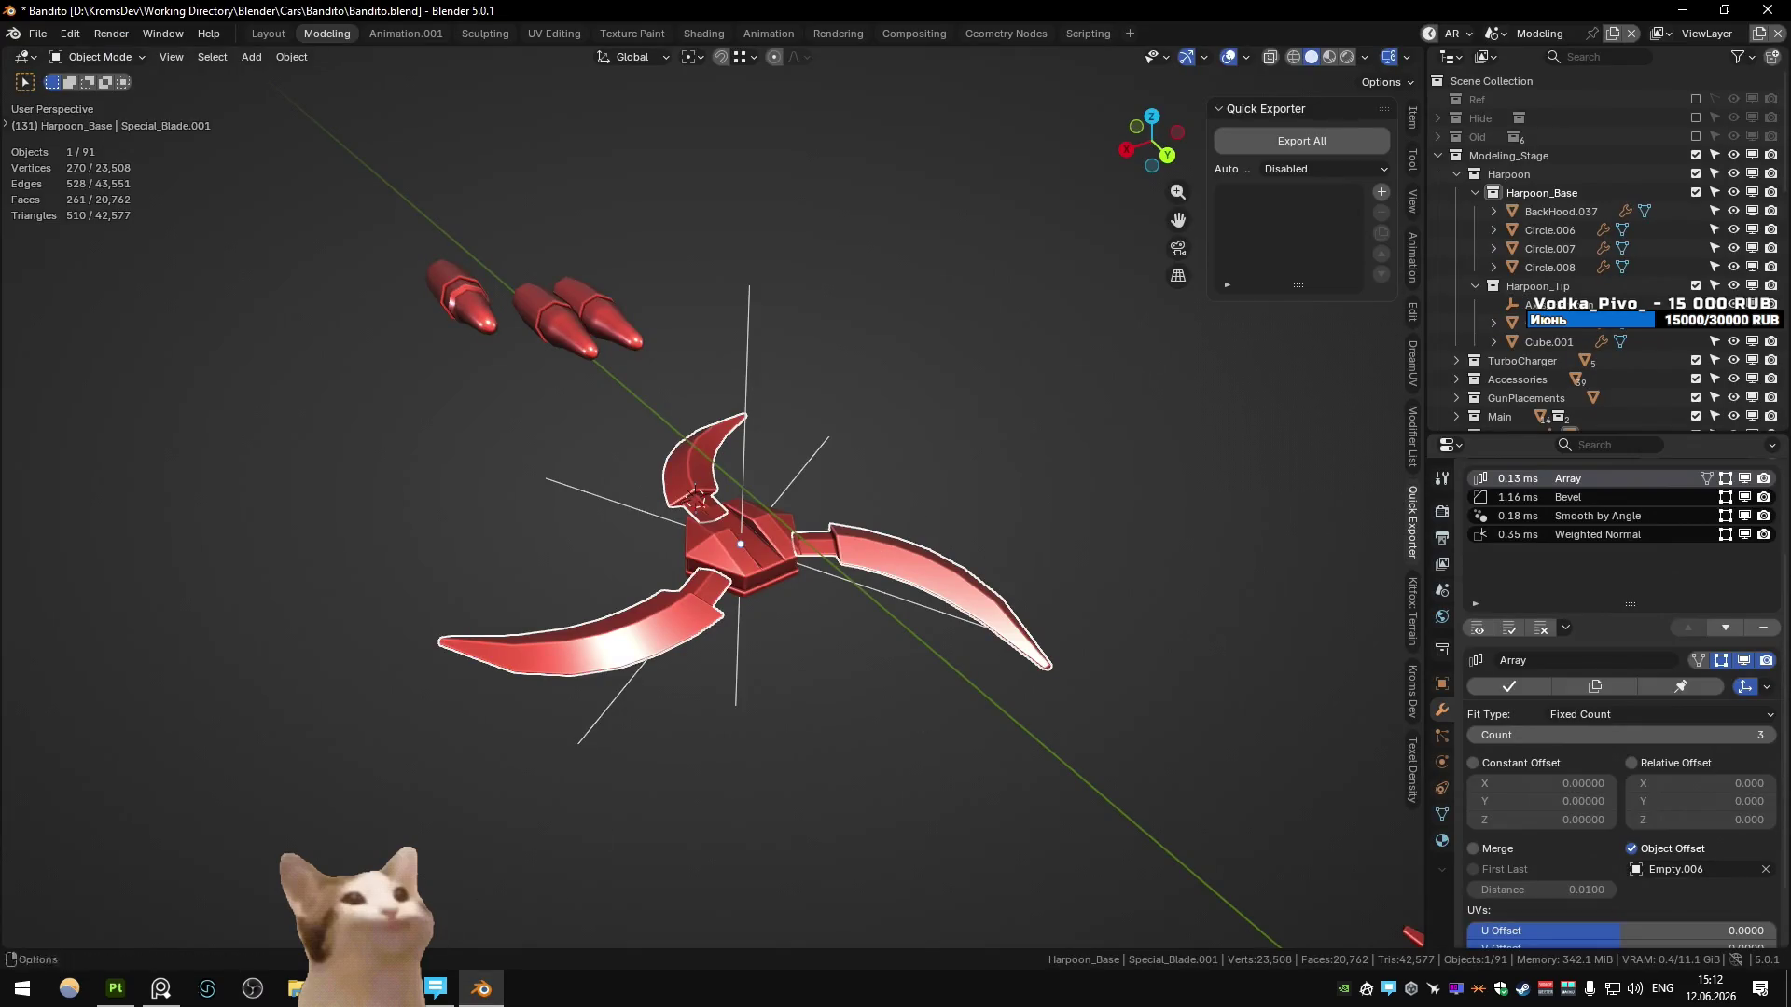
pyautogui.hotkey('alt', 'Tab')
pyautogui.doubleClick(234, 807)
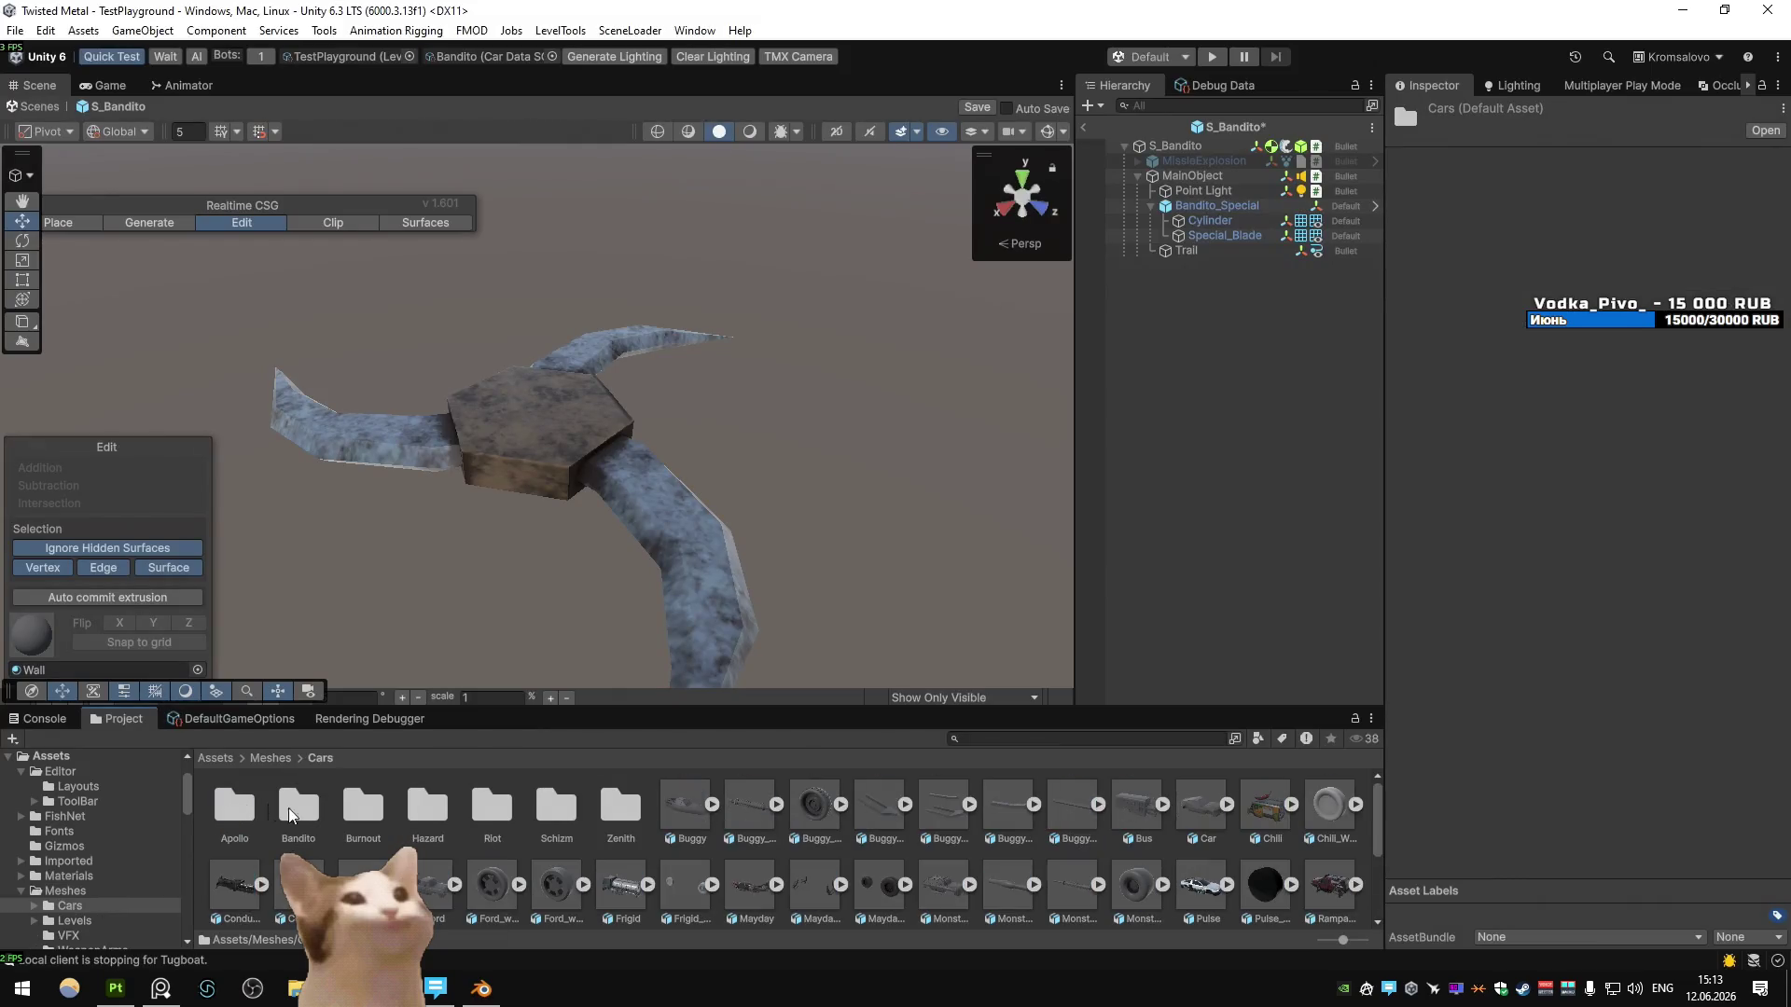
pyautogui.doubleClick(317, 809)
pyautogui.click(362, 806)
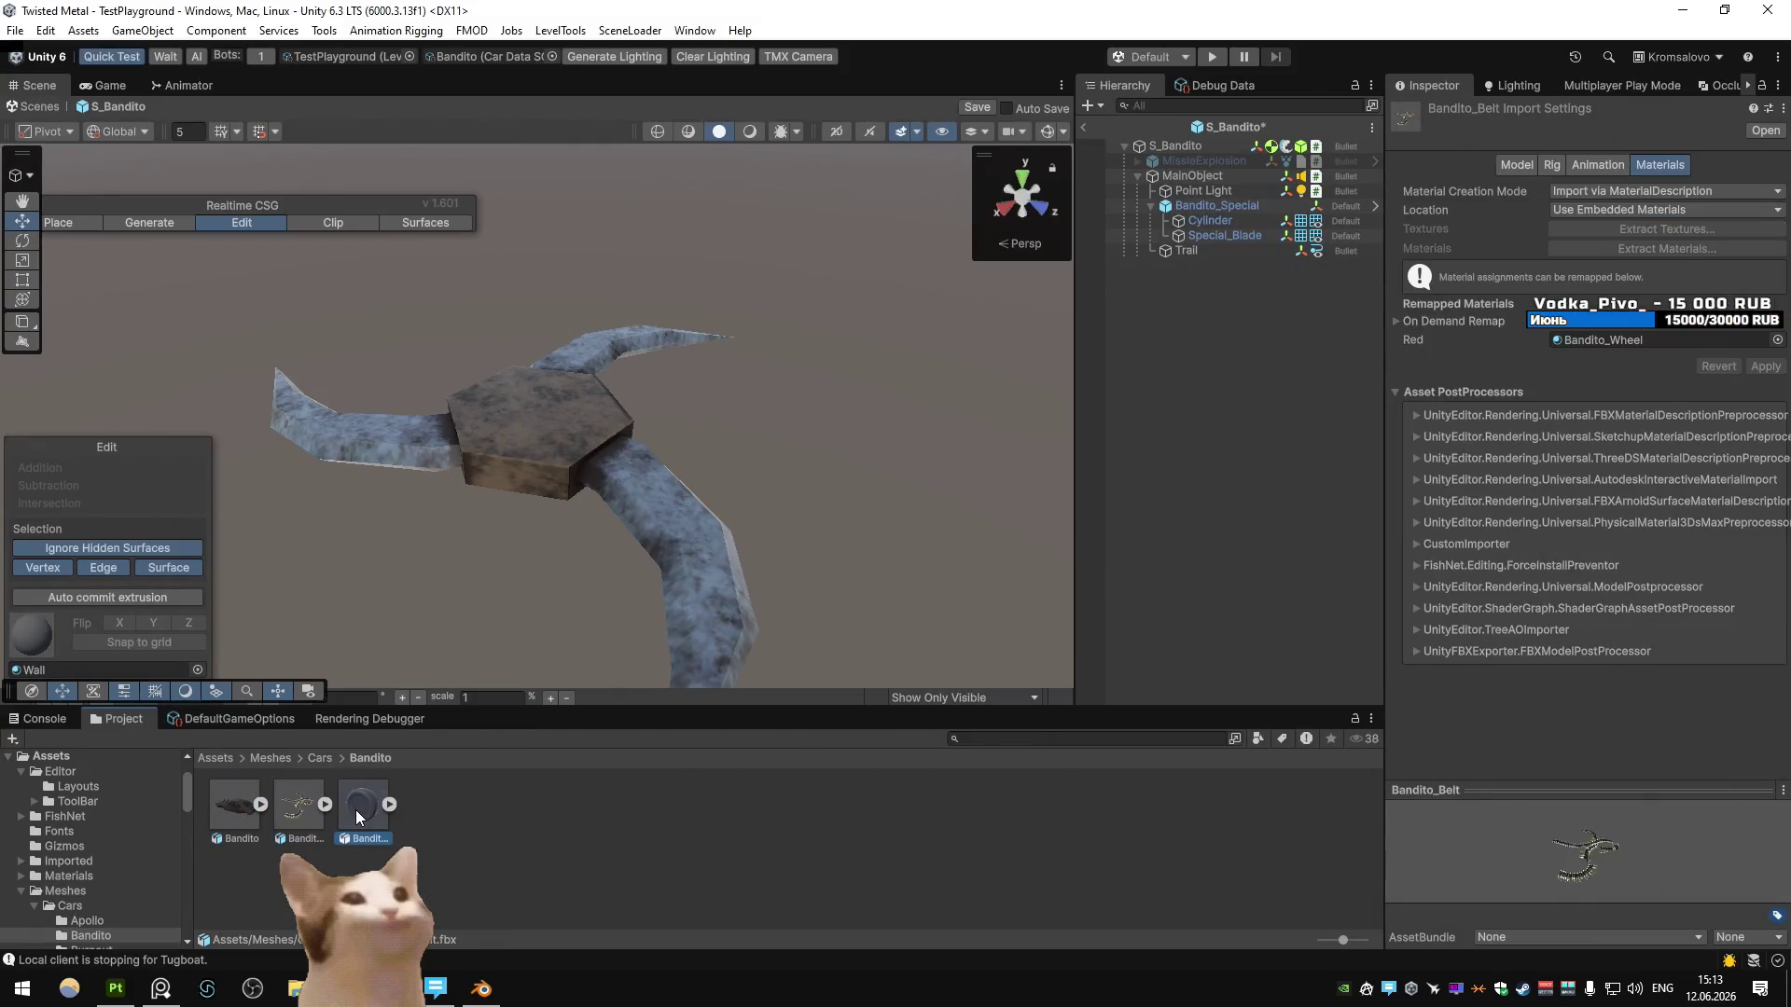
pyautogui.press('BackSpace')
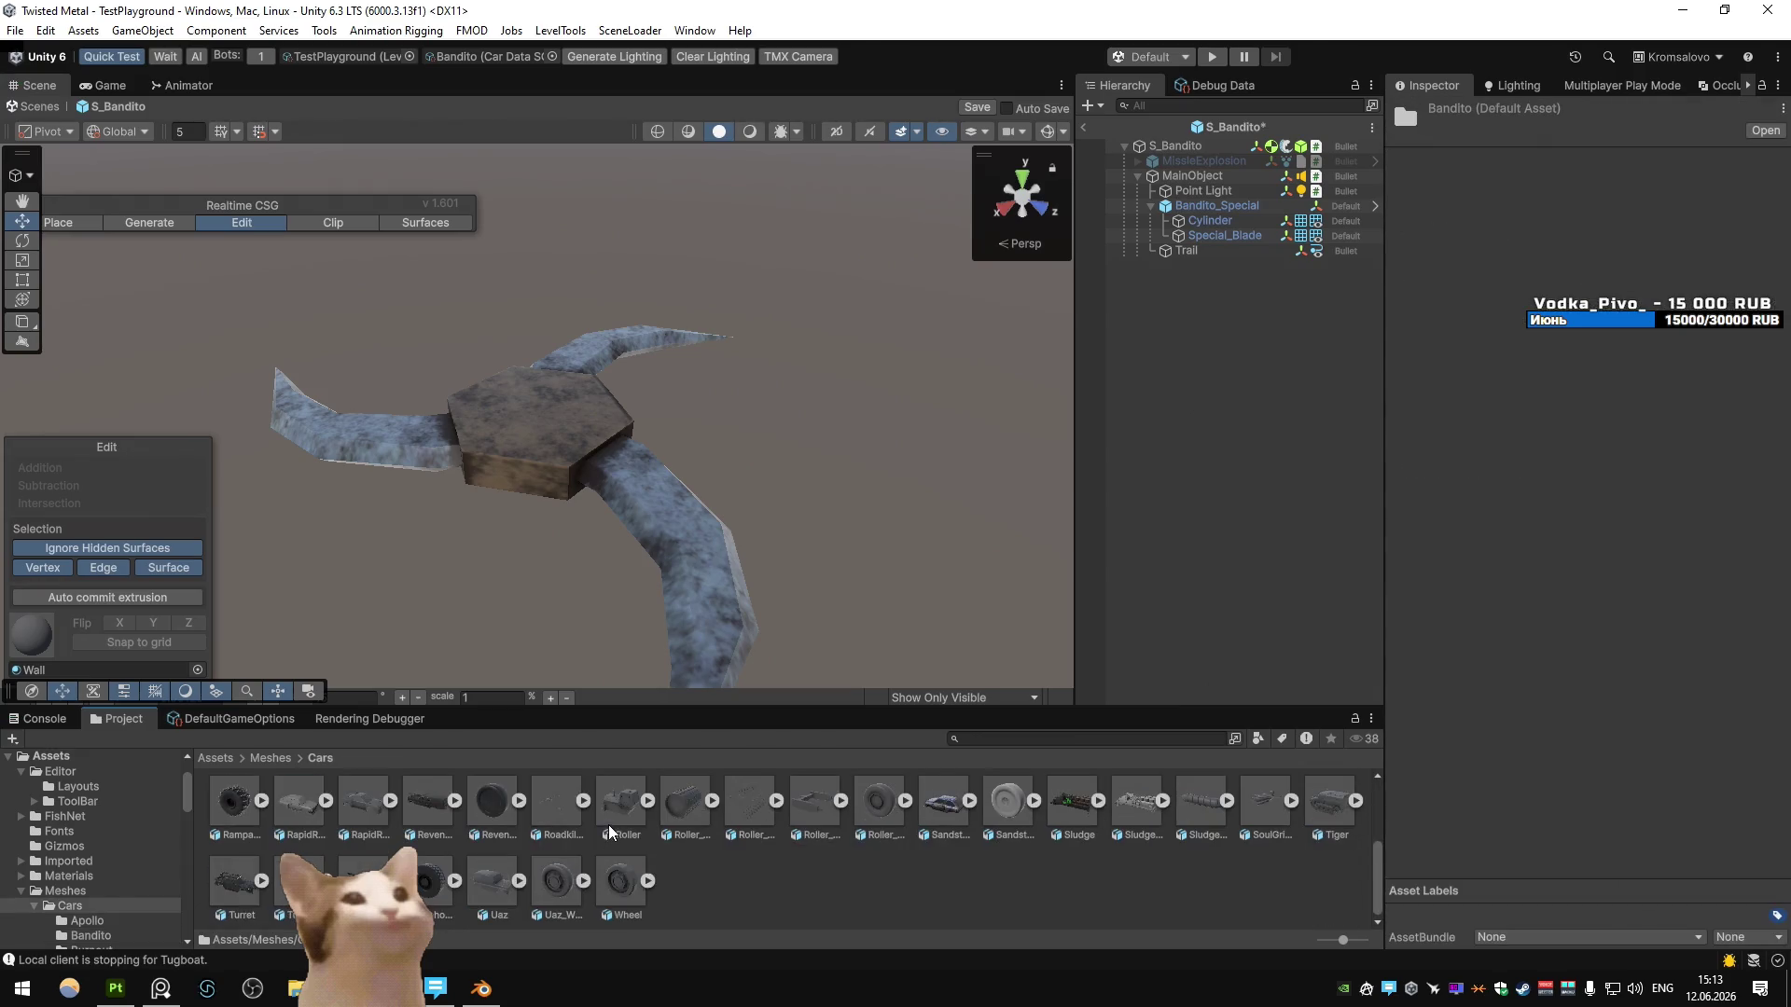
# - Search 'bandito' in the Project window and check the Bandito and Bandito_Special import settings
pyautogui.scroll(3, 609, 830)
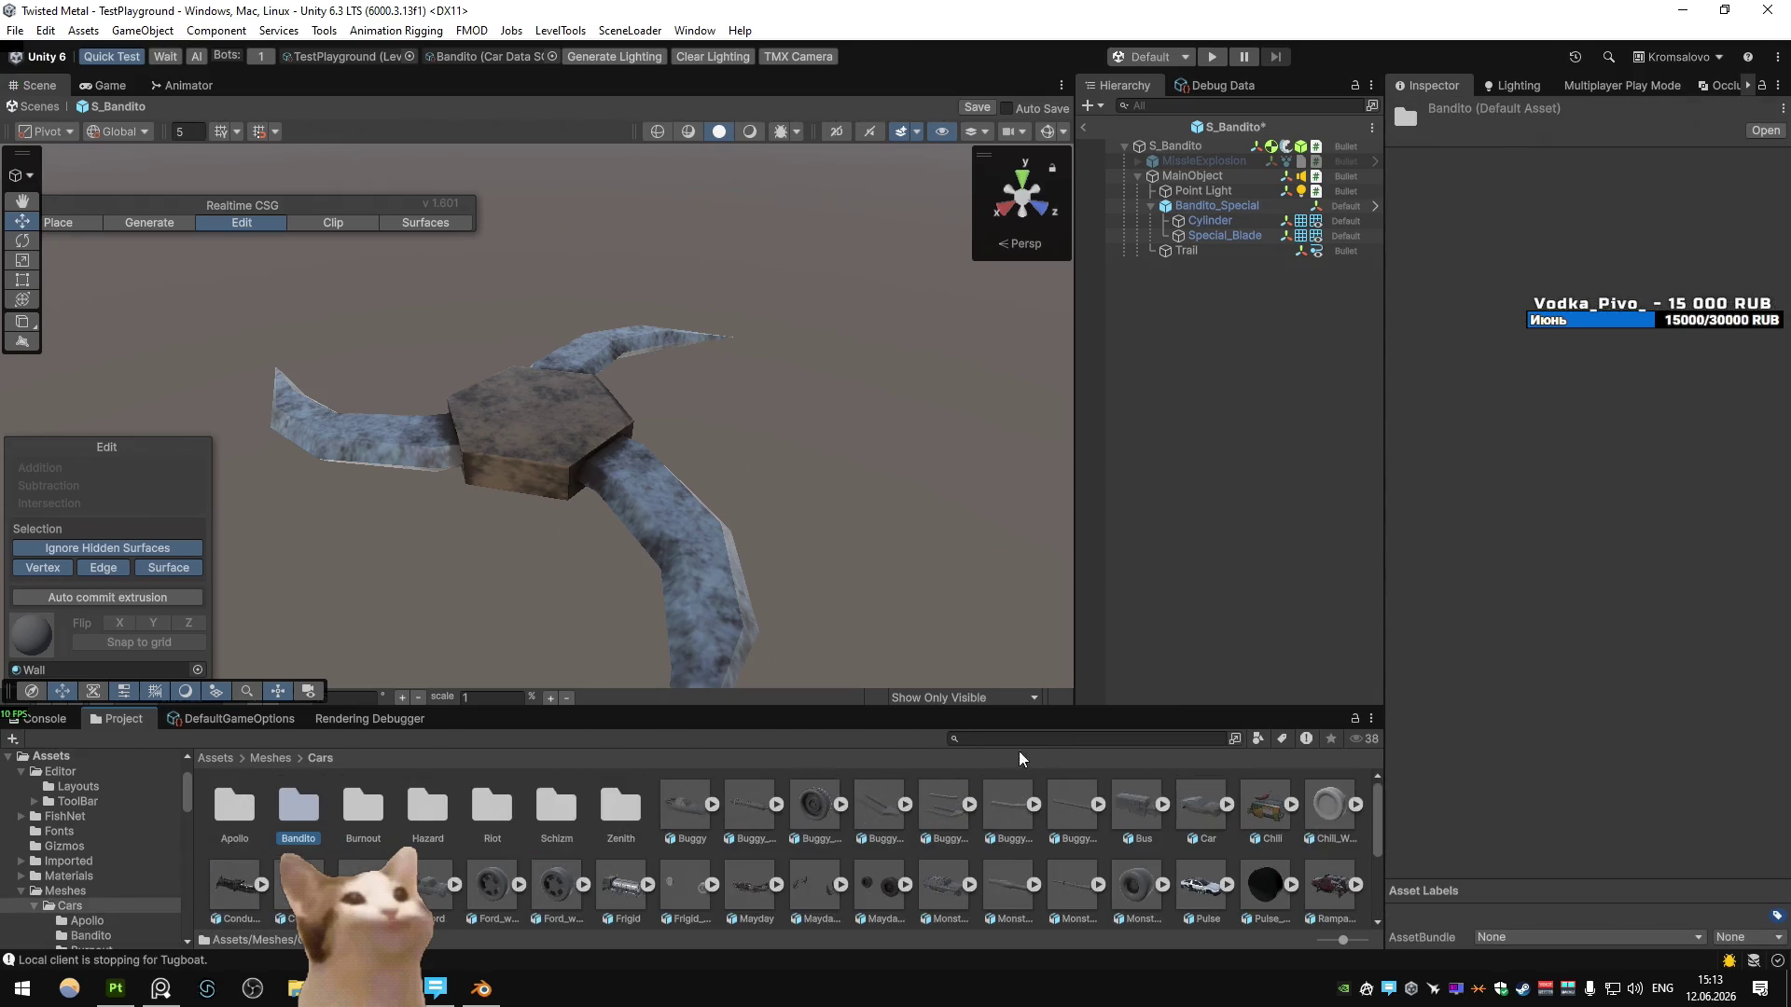
pyautogui.write('bandito')
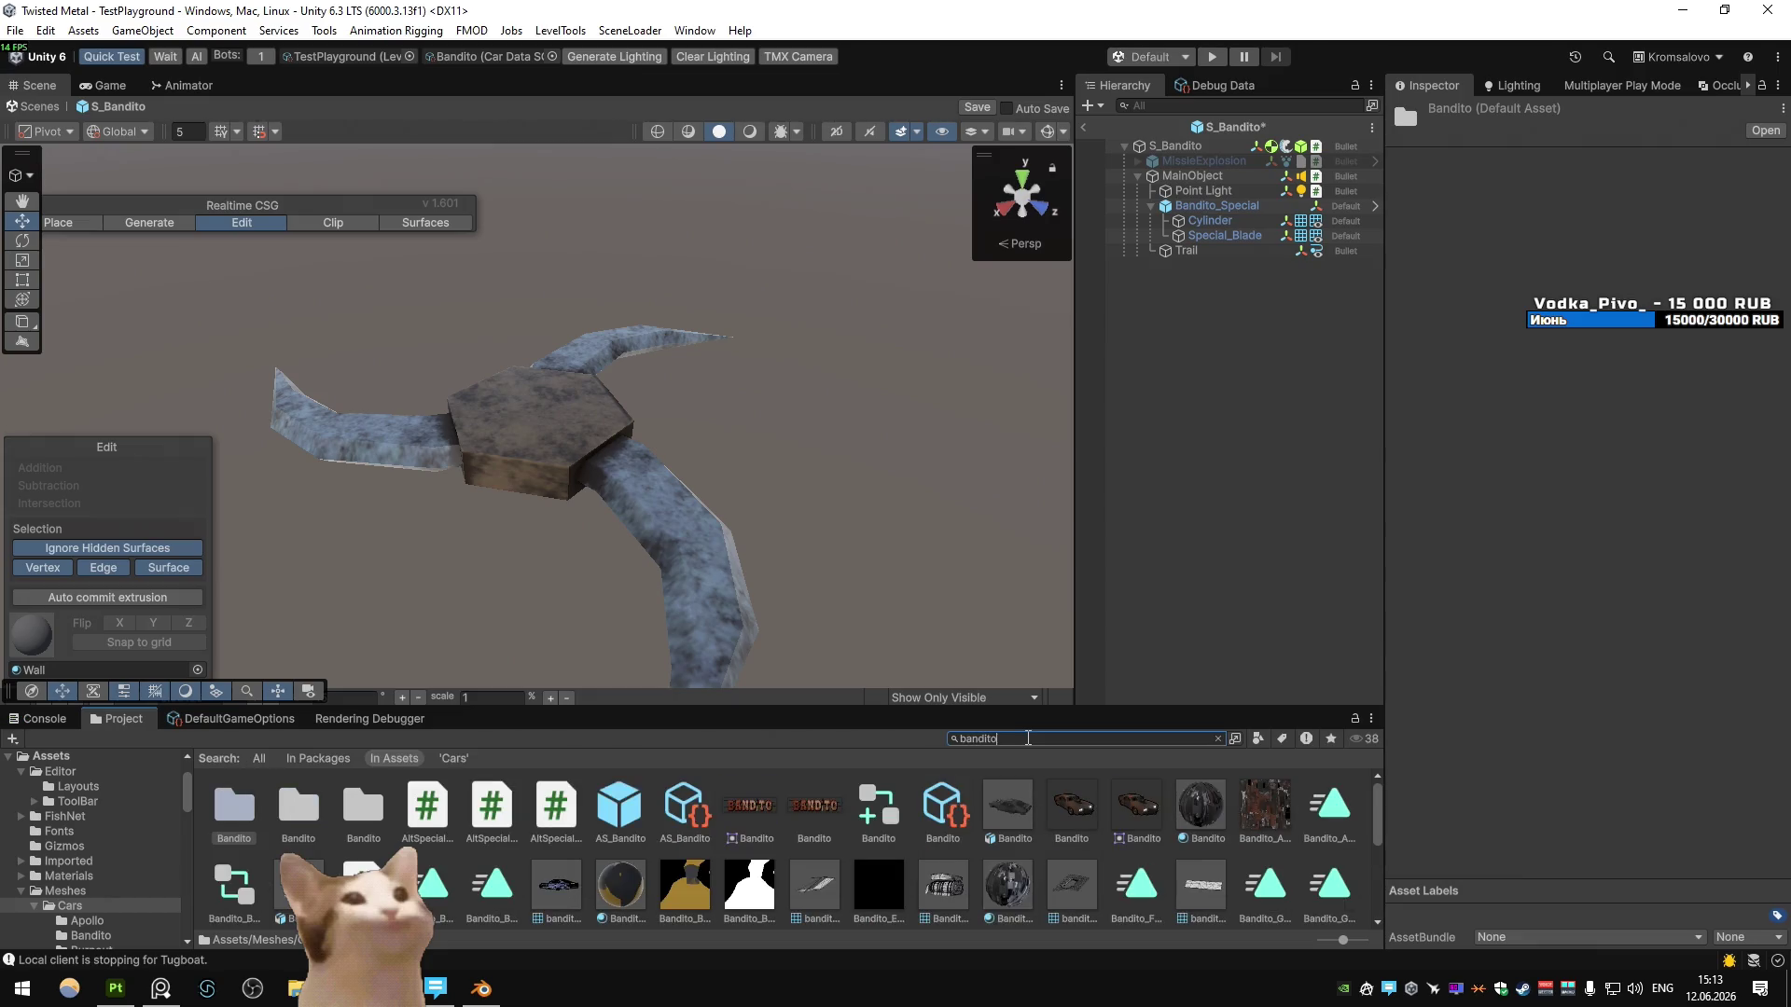
pyautogui.click(1002, 814)
pyautogui.scroll(-5, 1002, 814)
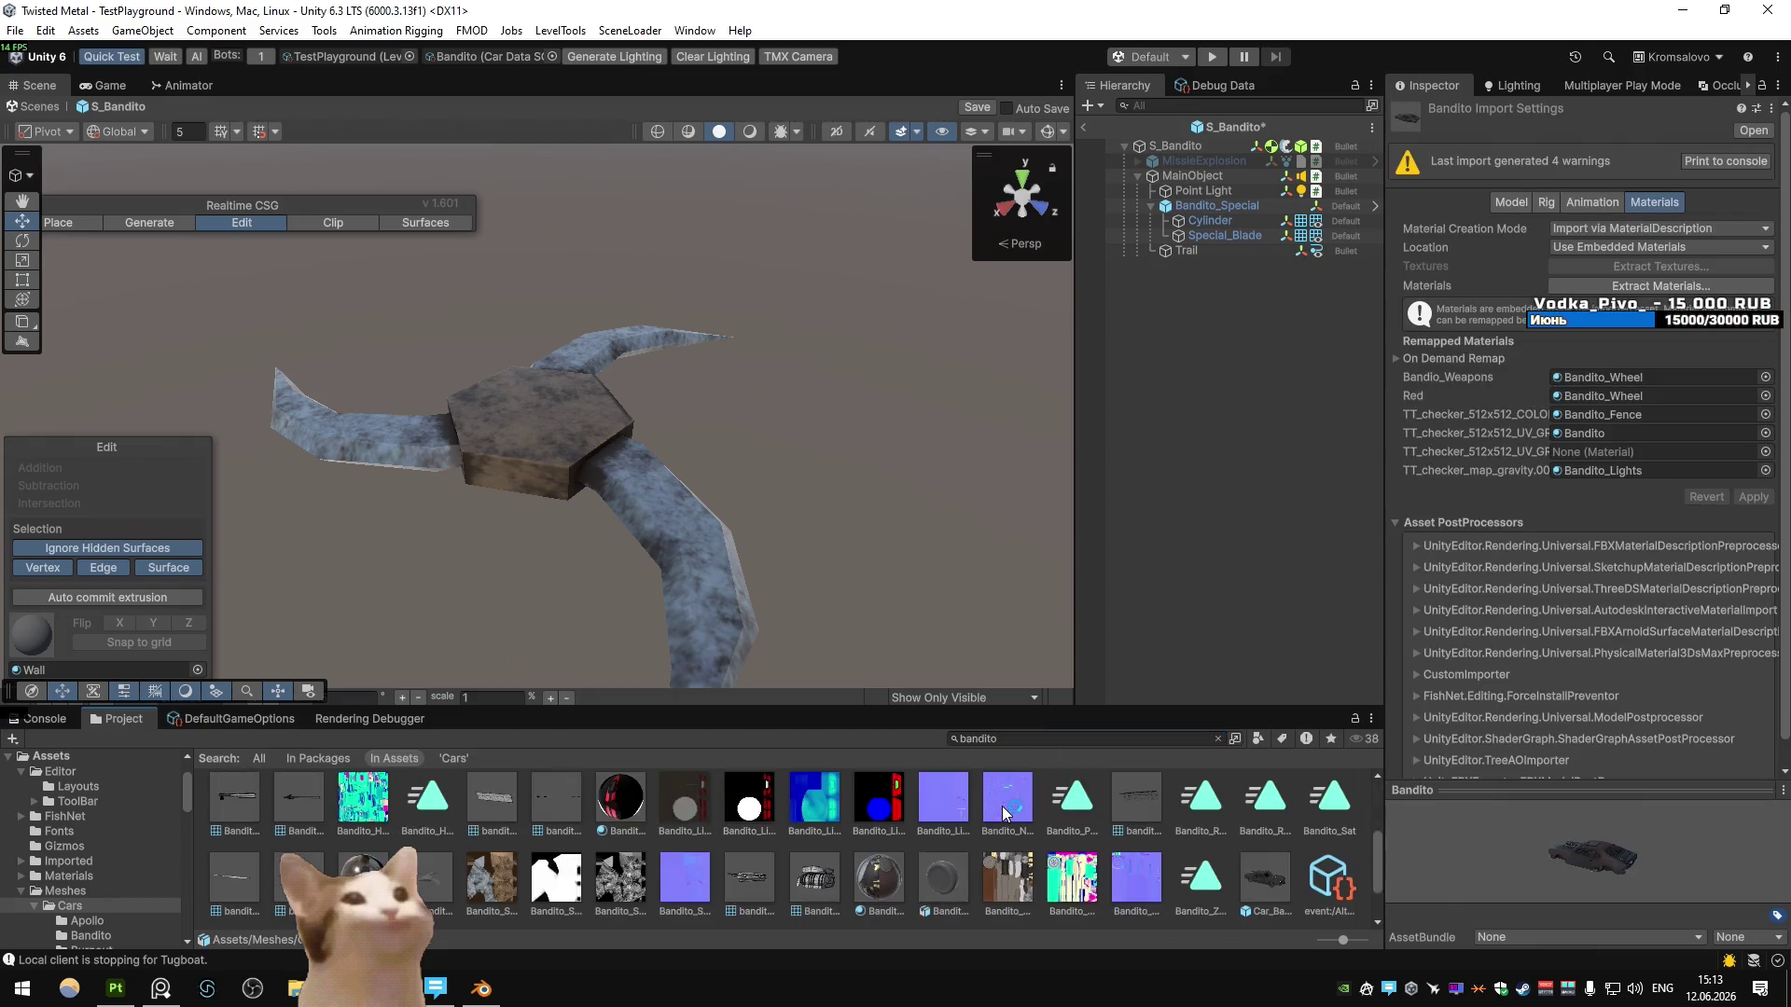
pyautogui.click(425, 813)
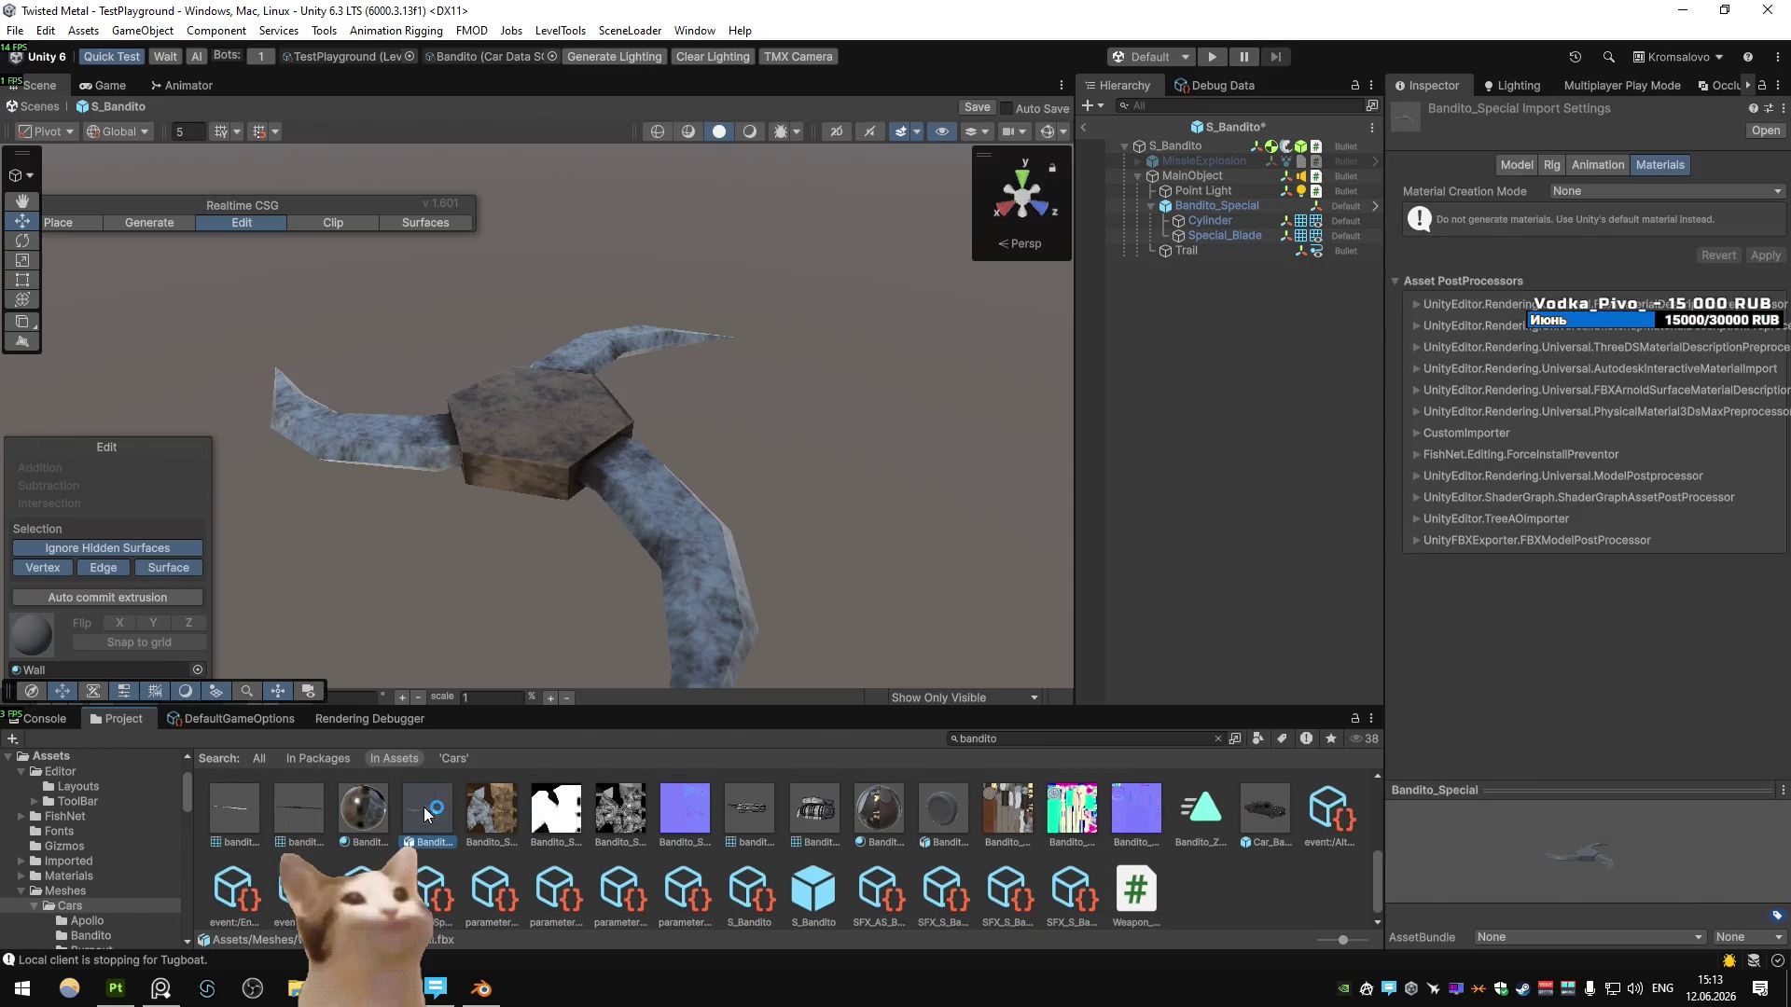
# - Review the skill_compartment, trunk and lights meshes, then select the hexagon hub in Blender
pyautogui.click(305, 819)
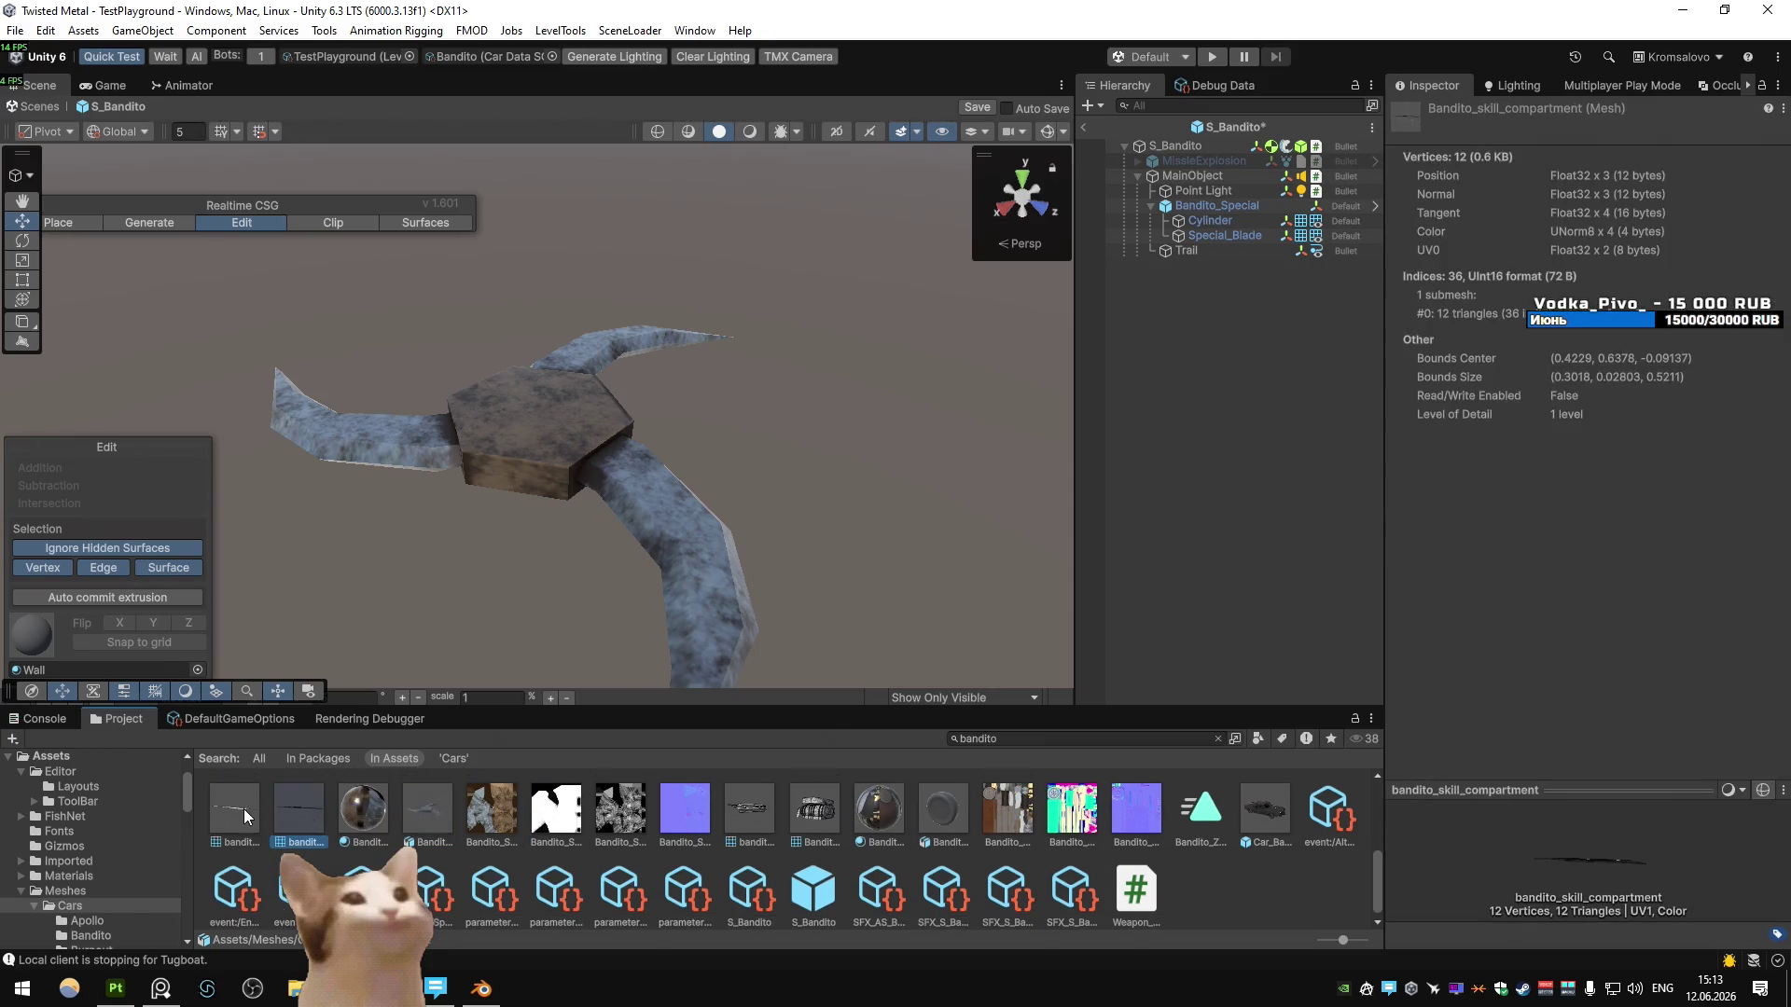
pyautogui.moveTo(1575, 866); pyautogui.dragTo(987, 888)
pyautogui.click(752, 810)
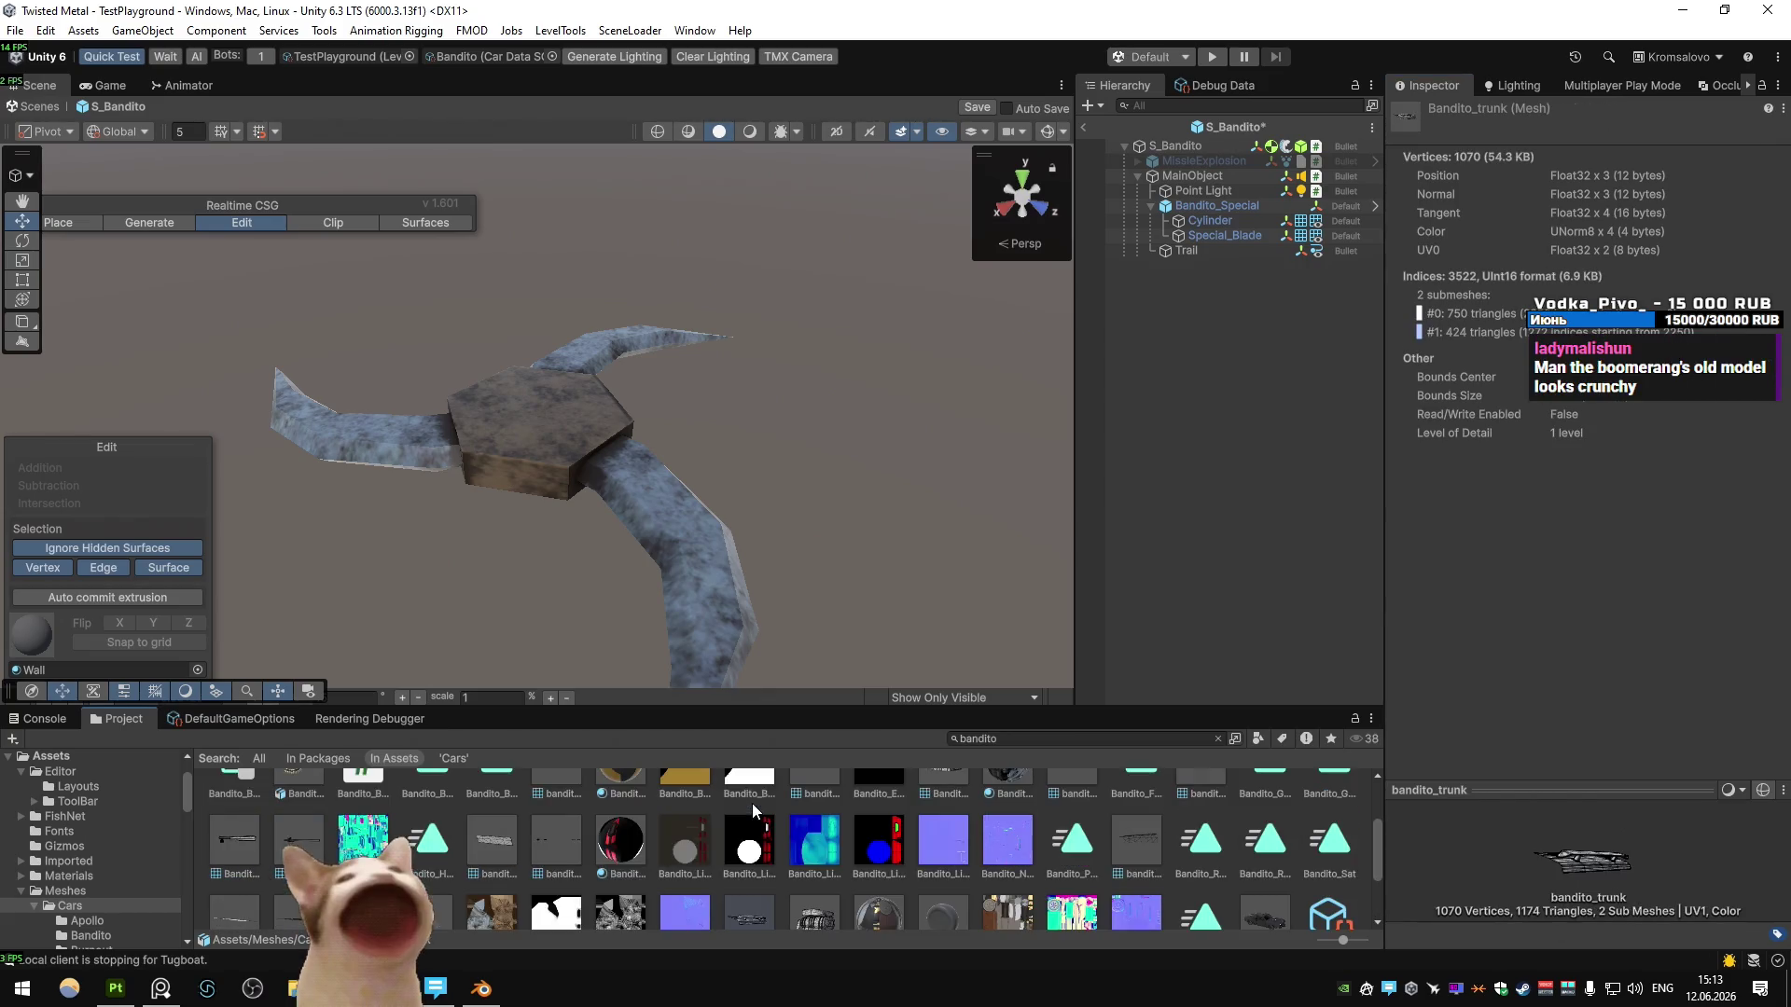
pyautogui.scroll(3, 753, 810)
pyautogui.click(556, 839)
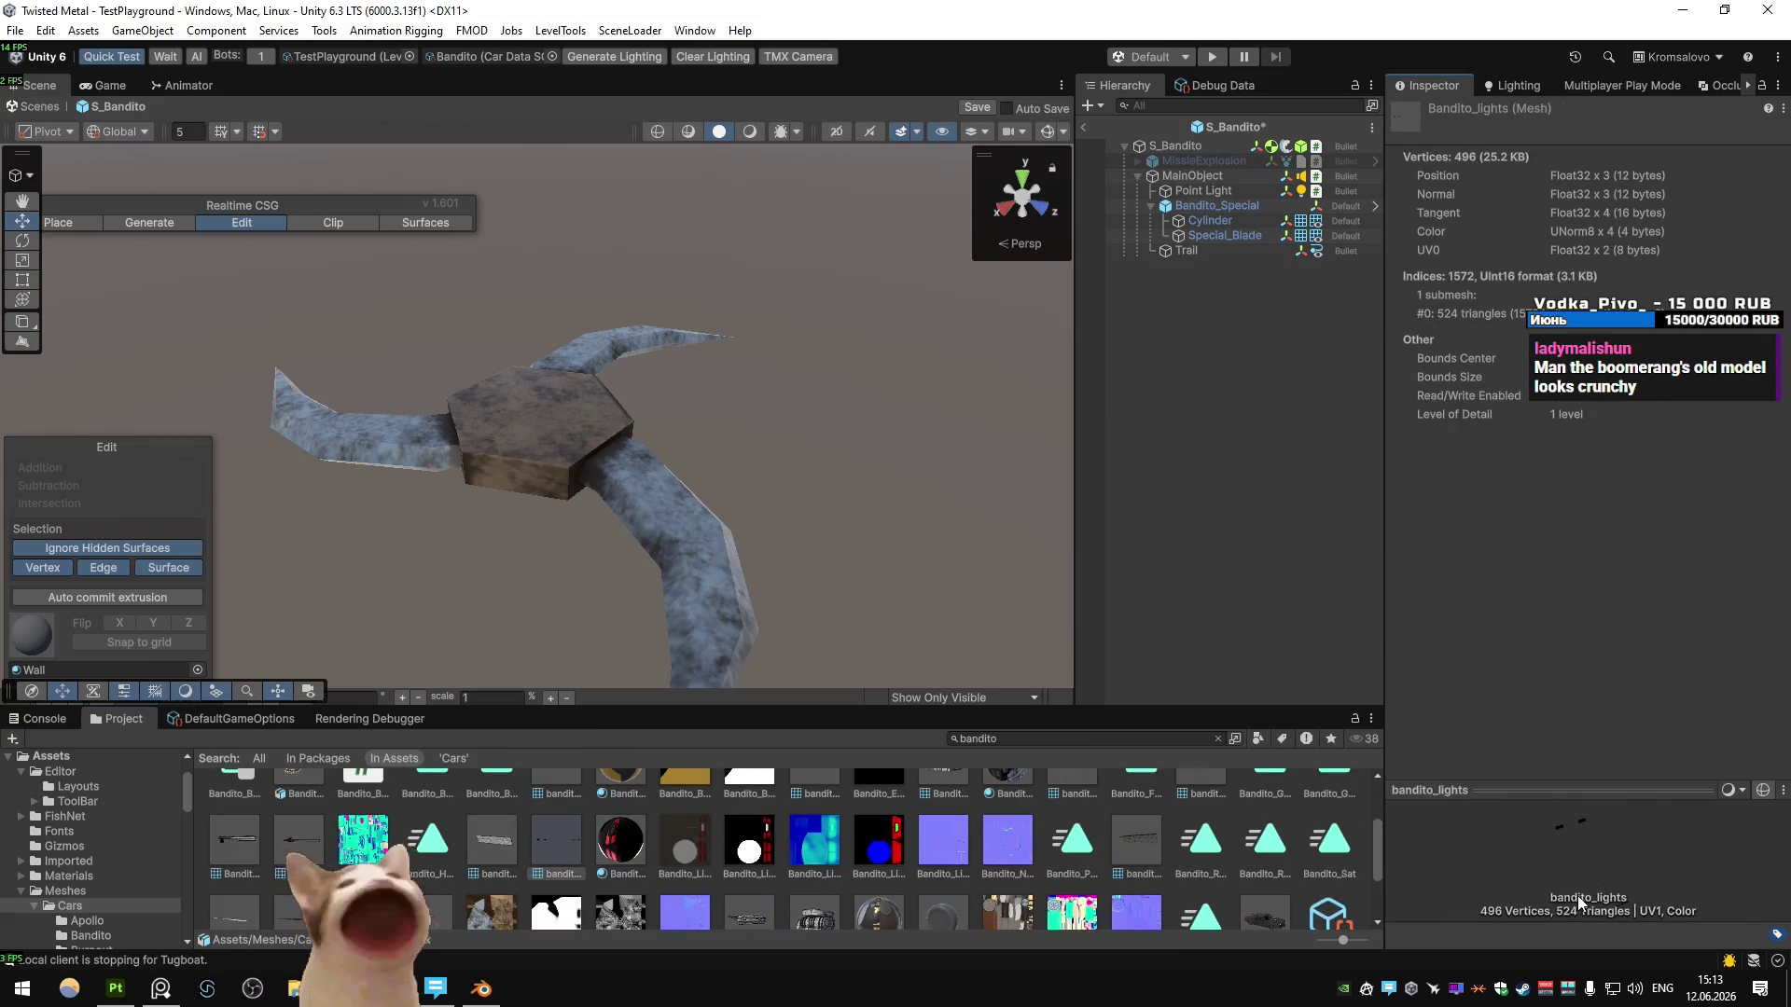
pyautogui.scroll(3, 567, 893)
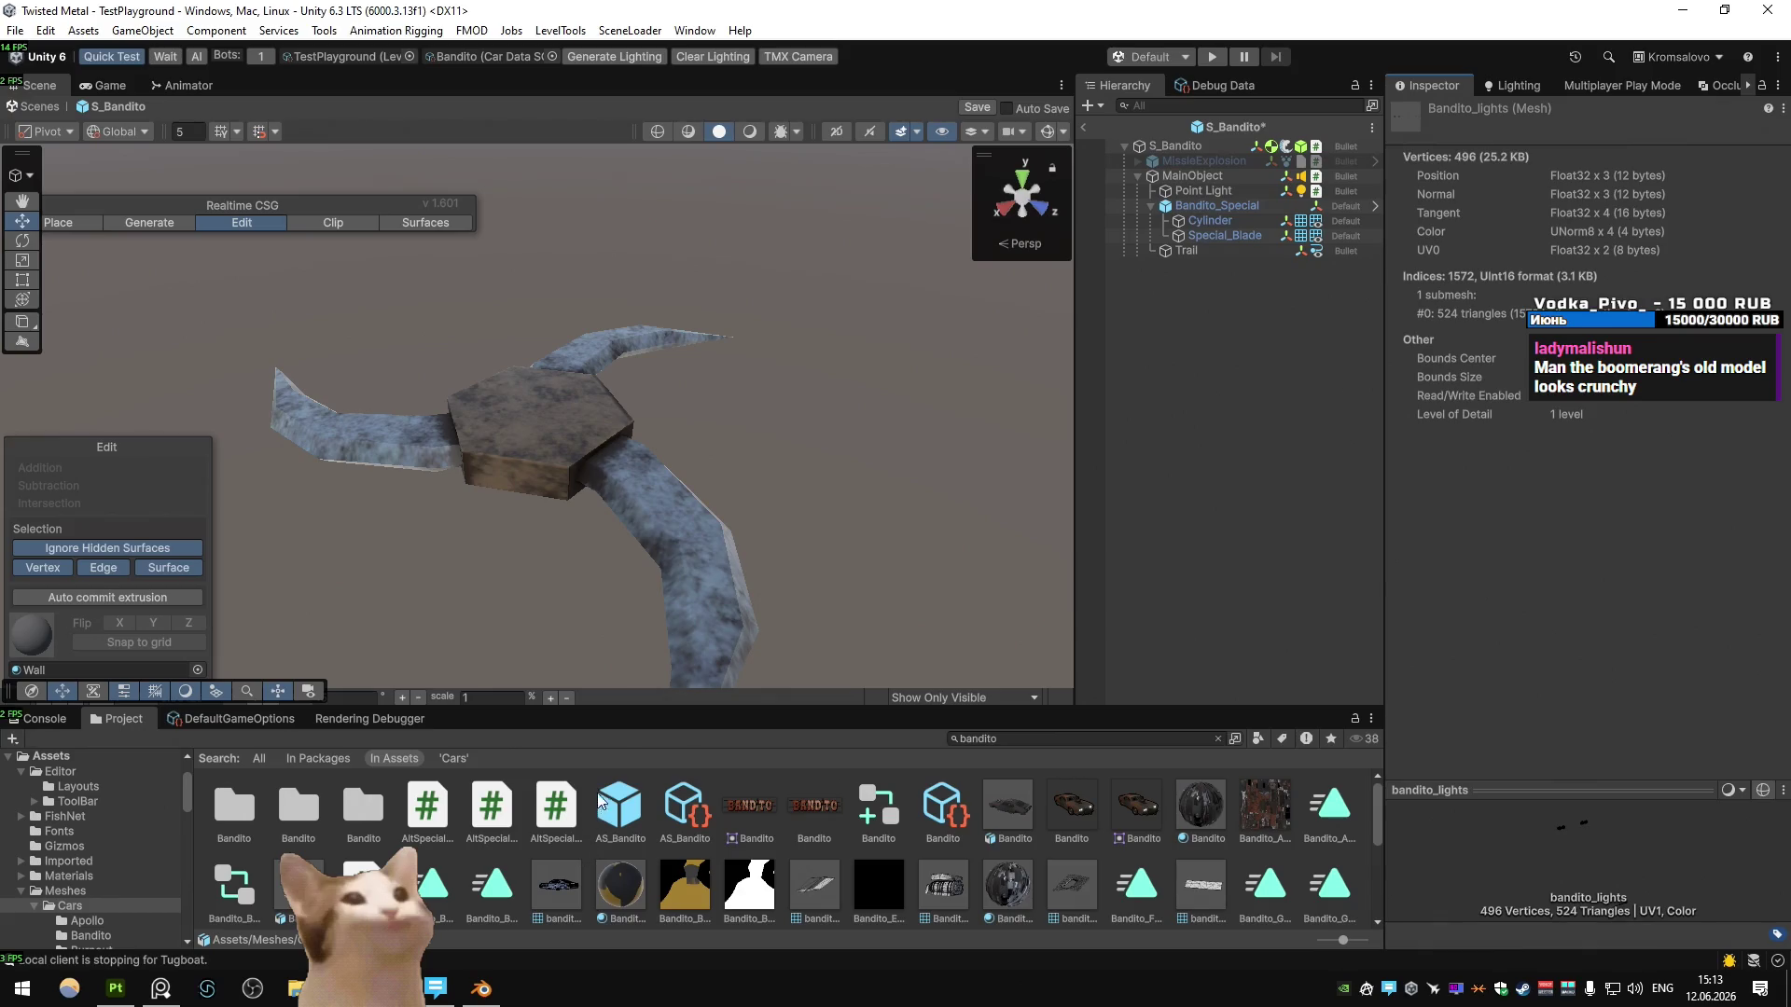
pyautogui.click(481, 987)
pyautogui.click(765, 563)
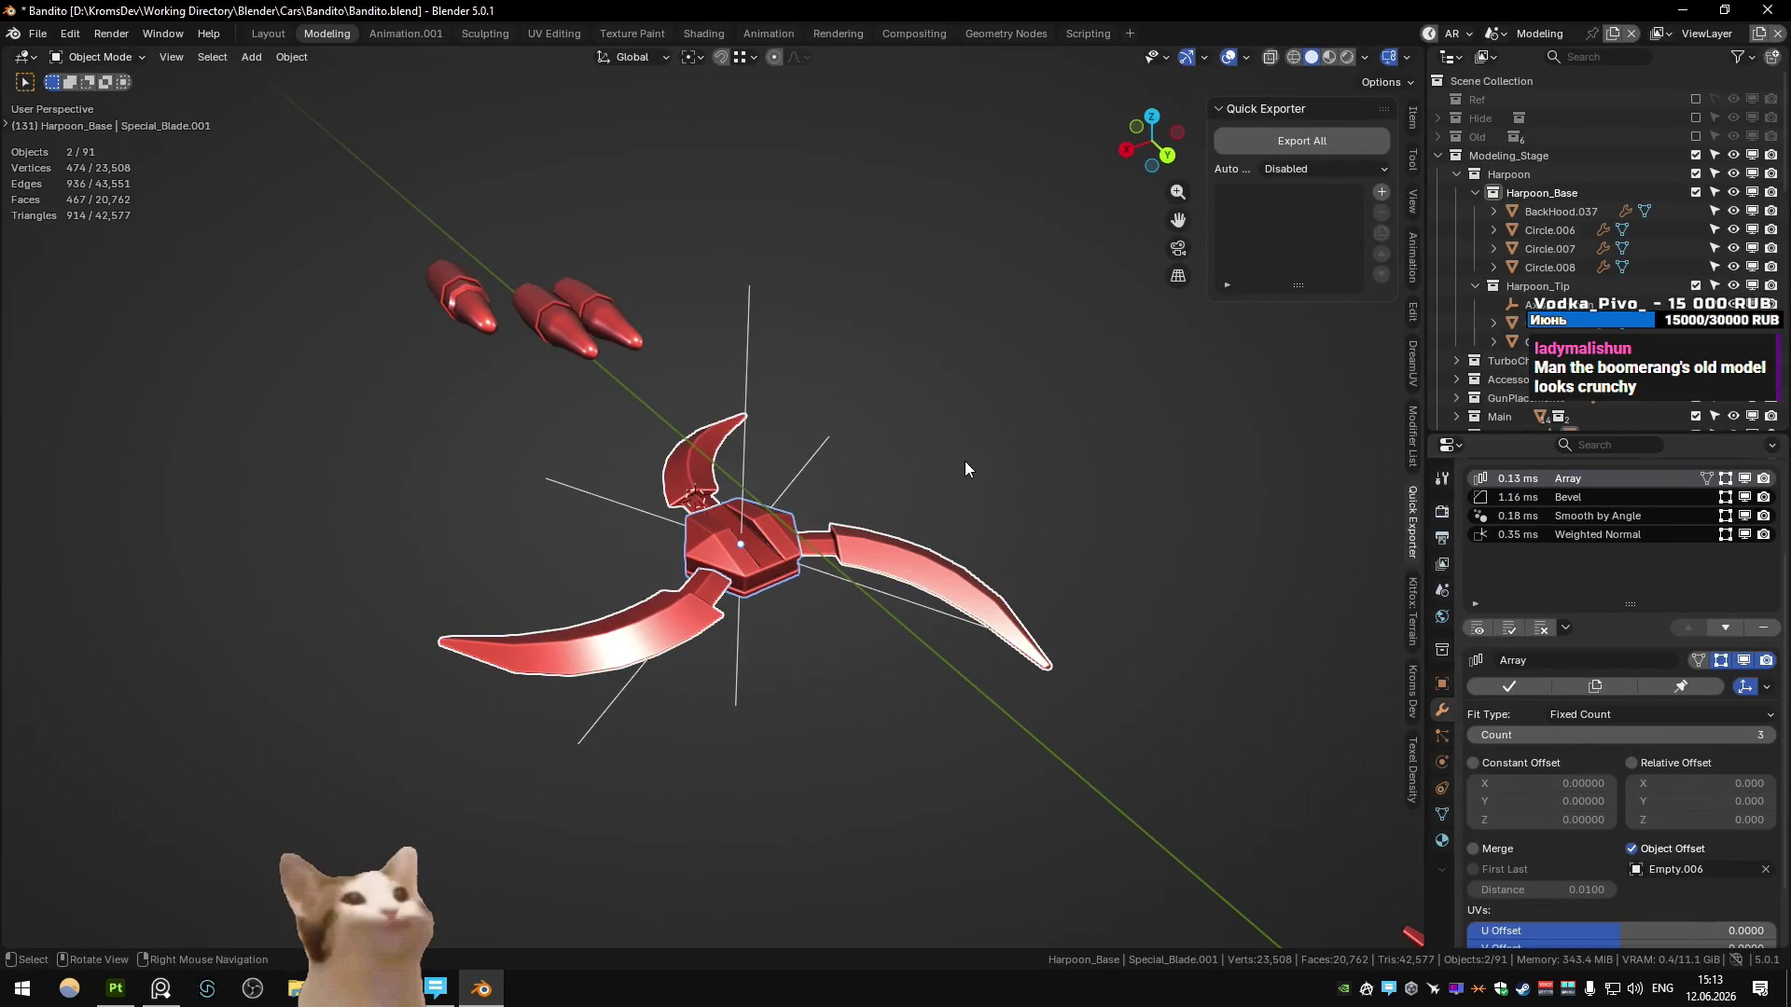
# - Select the harpoon blade together with its hexagon hub
pyautogui.click(1060, 439)
pyautogui.press('KP_7')
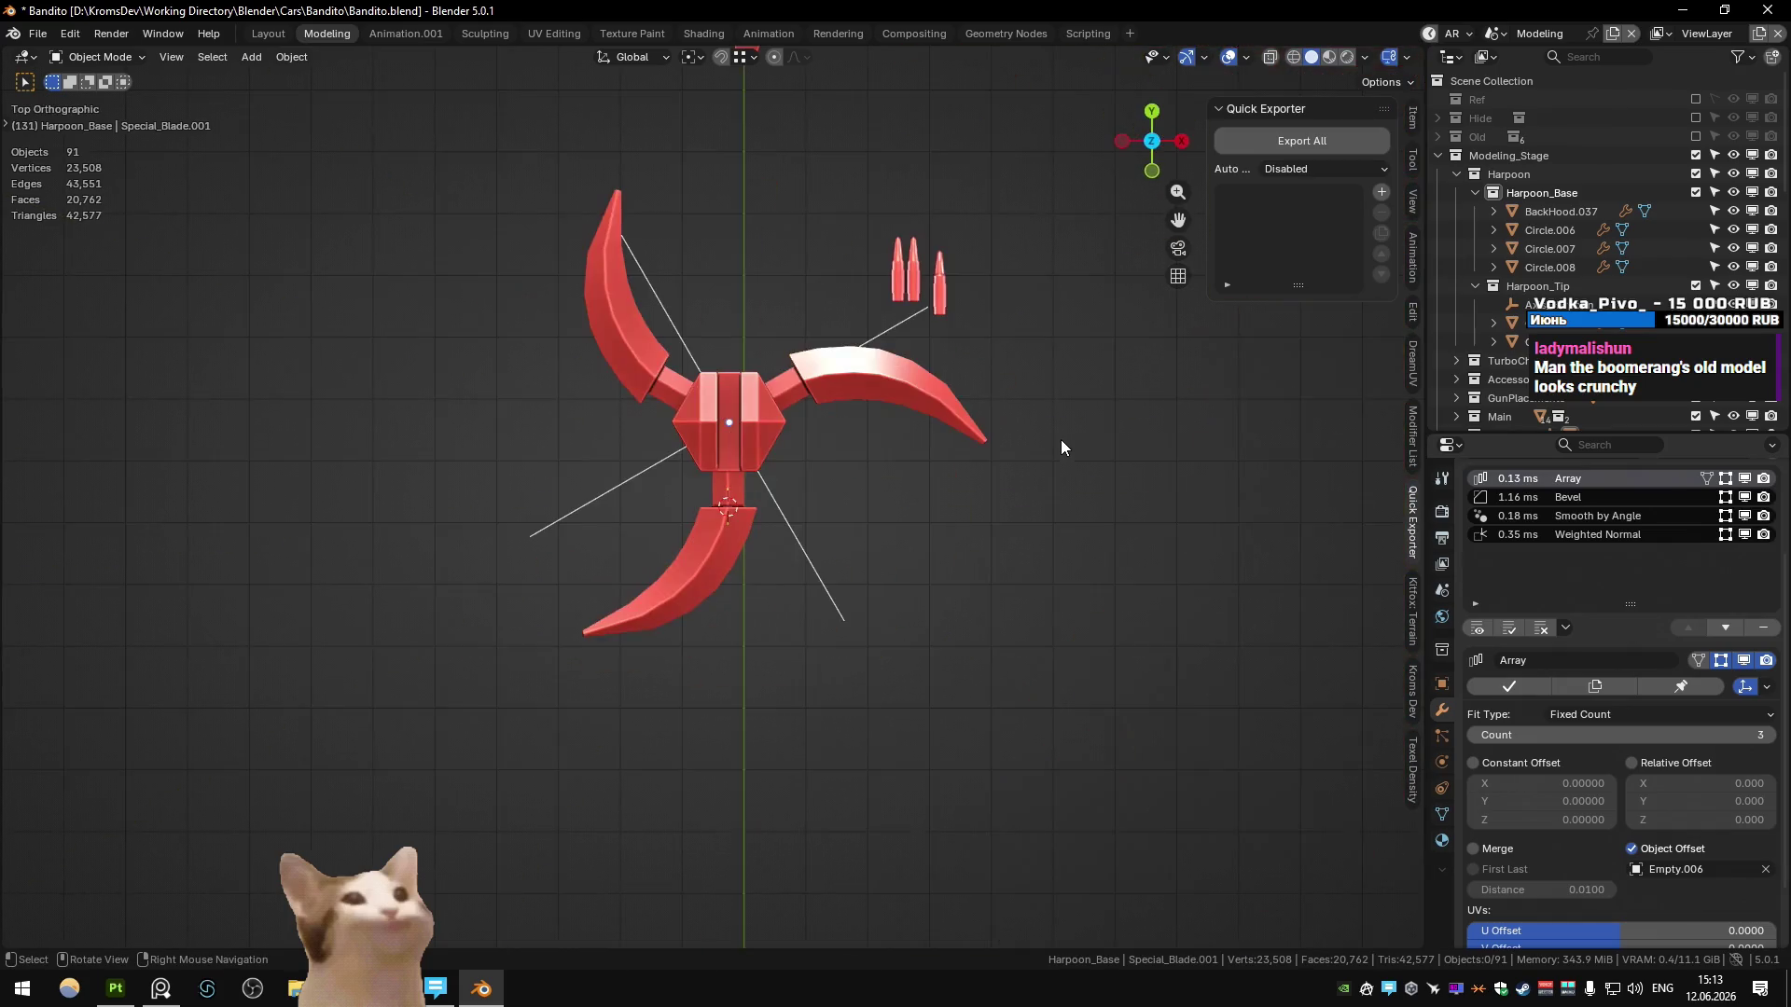
pyautogui.moveTo(1061, 439); pyautogui.dragTo(845, 386, button='middle')
pyautogui.keyDown('shift'); pyautogui.click(910, 462); pyautogui.keyUp('shift')
# - Export the selection as Bandito_Boomerang.fbx into the Blender Cars/Bandito folder
pyautogui.press('q')
pyautogui.click(881, 736)
pyautogui.click(1110, 225)
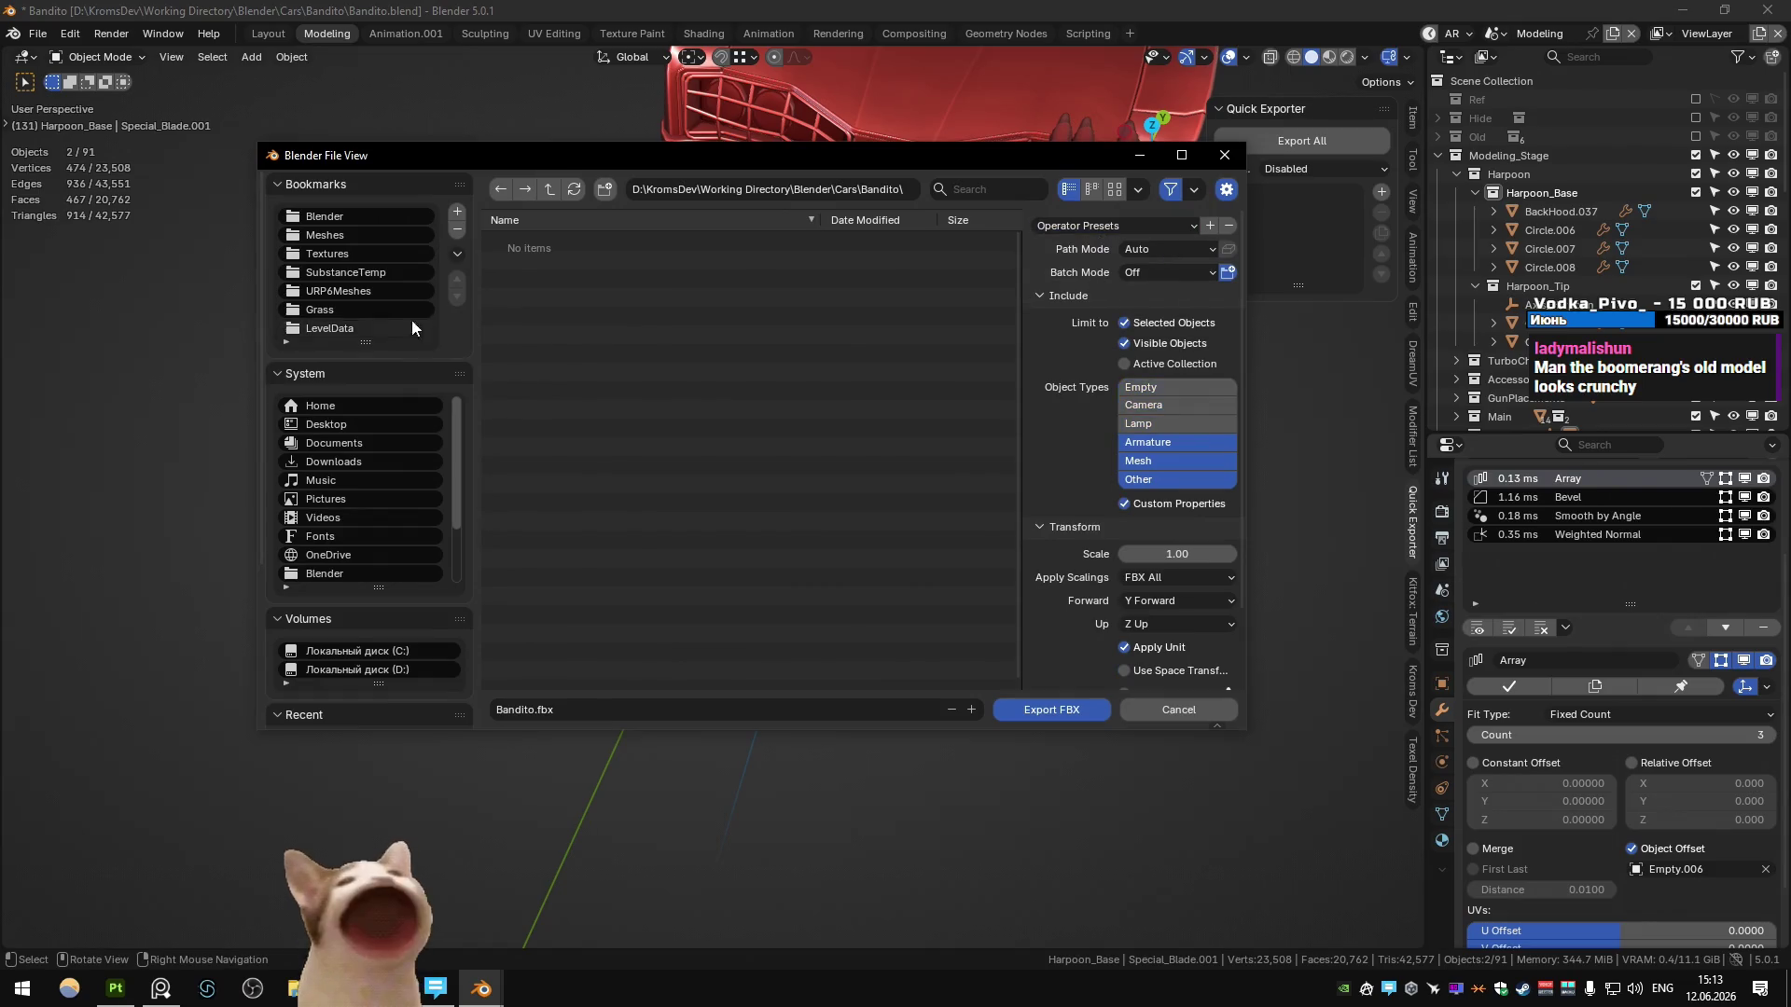
pyautogui.click(363, 215)
pyautogui.doubleClick(527, 261)
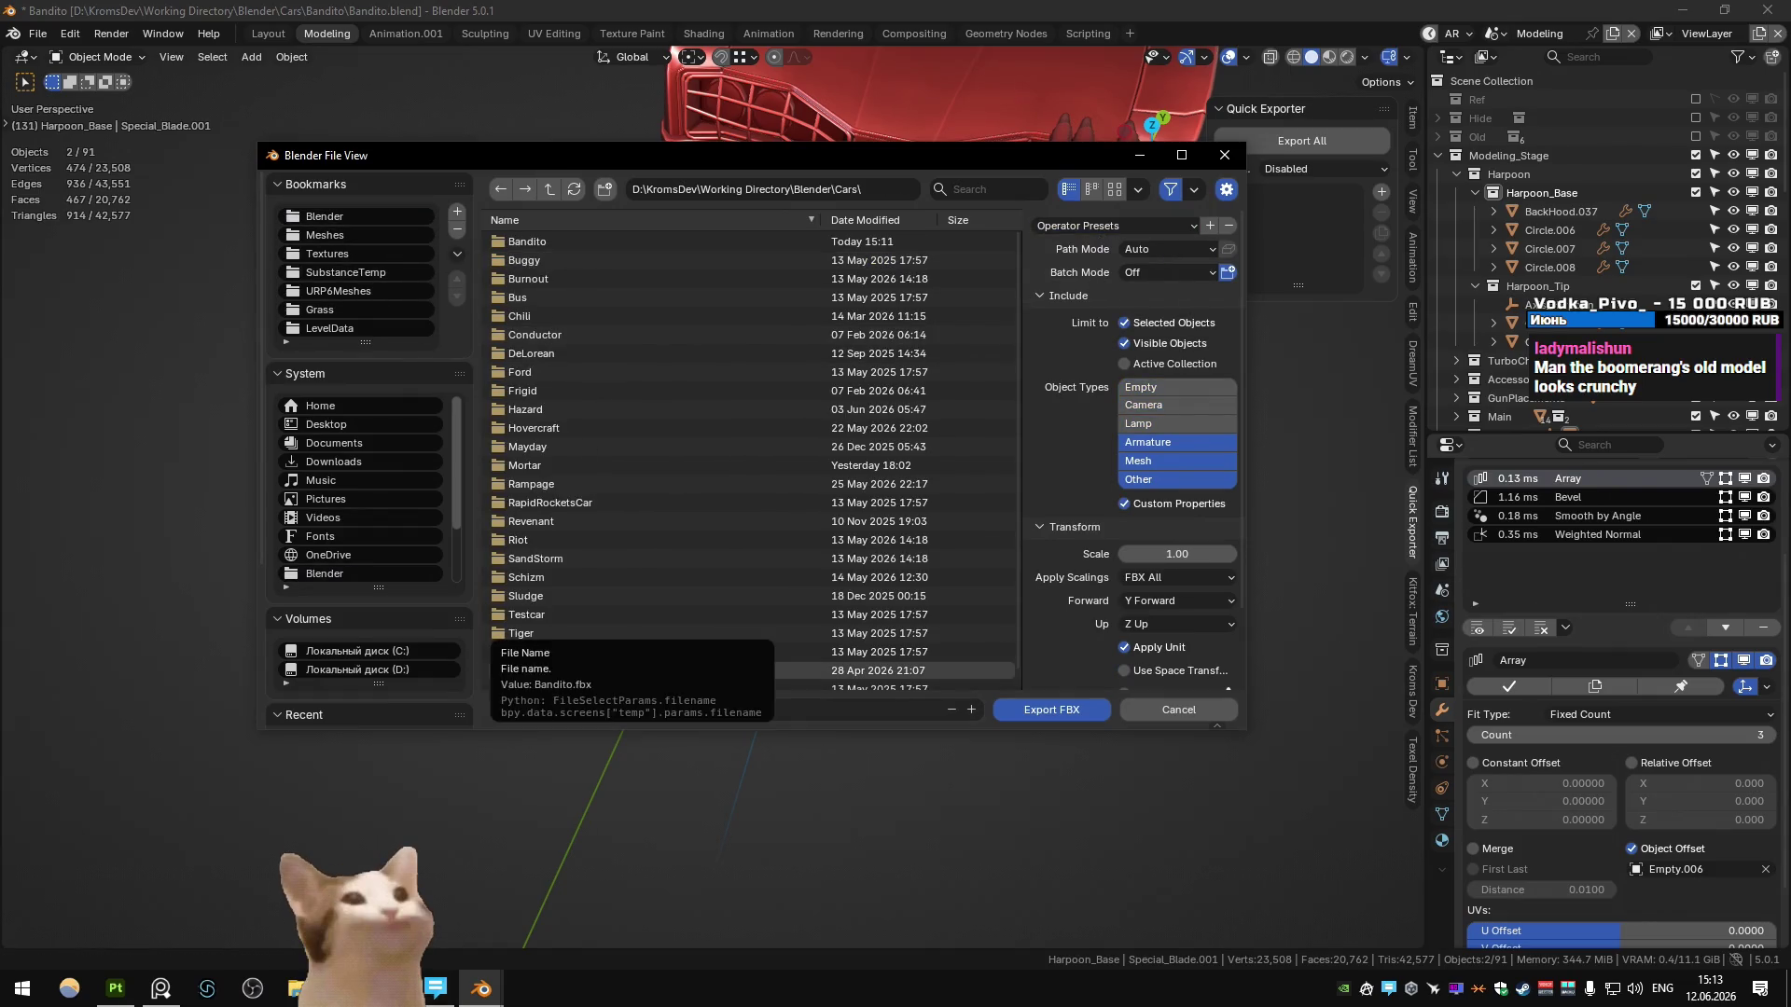
pyautogui.doubleClick(546, 241)
pyautogui.write('_Boomerang')
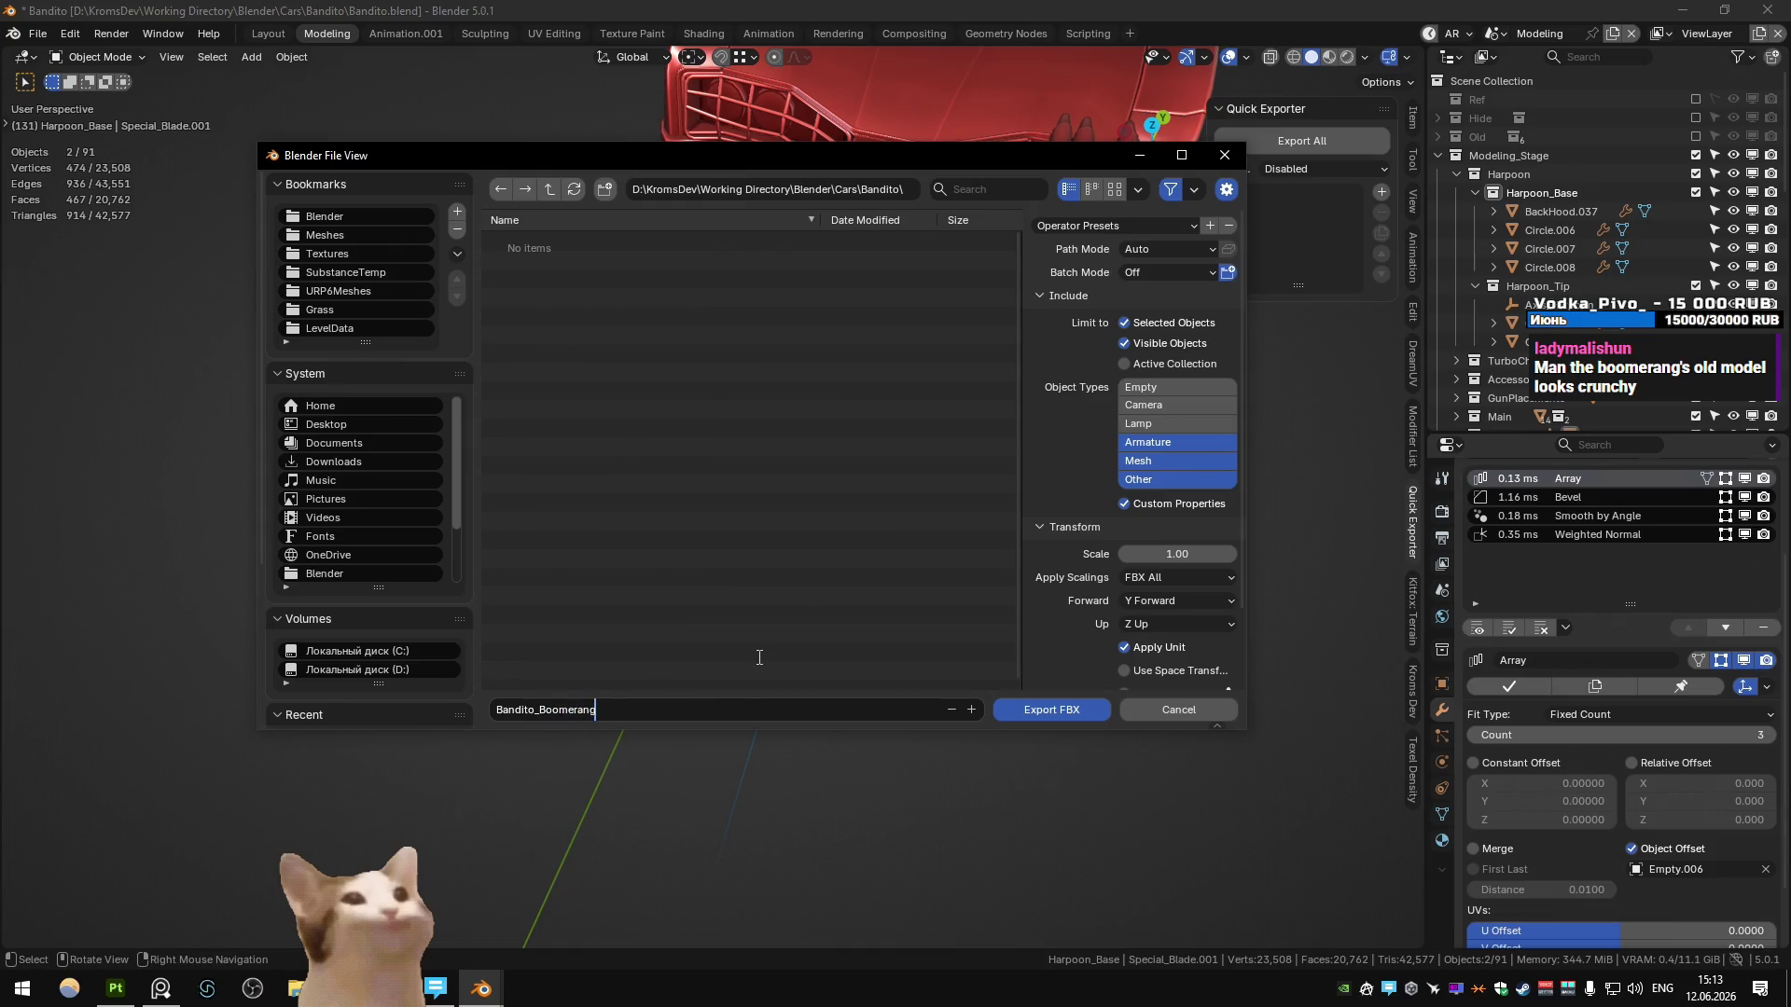
pyautogui.click(1040, 712)
# - Clear Unity's asset search and browse to Meshes/Cars/Bandito
pyautogui.hotkey('alt', 'Tab')
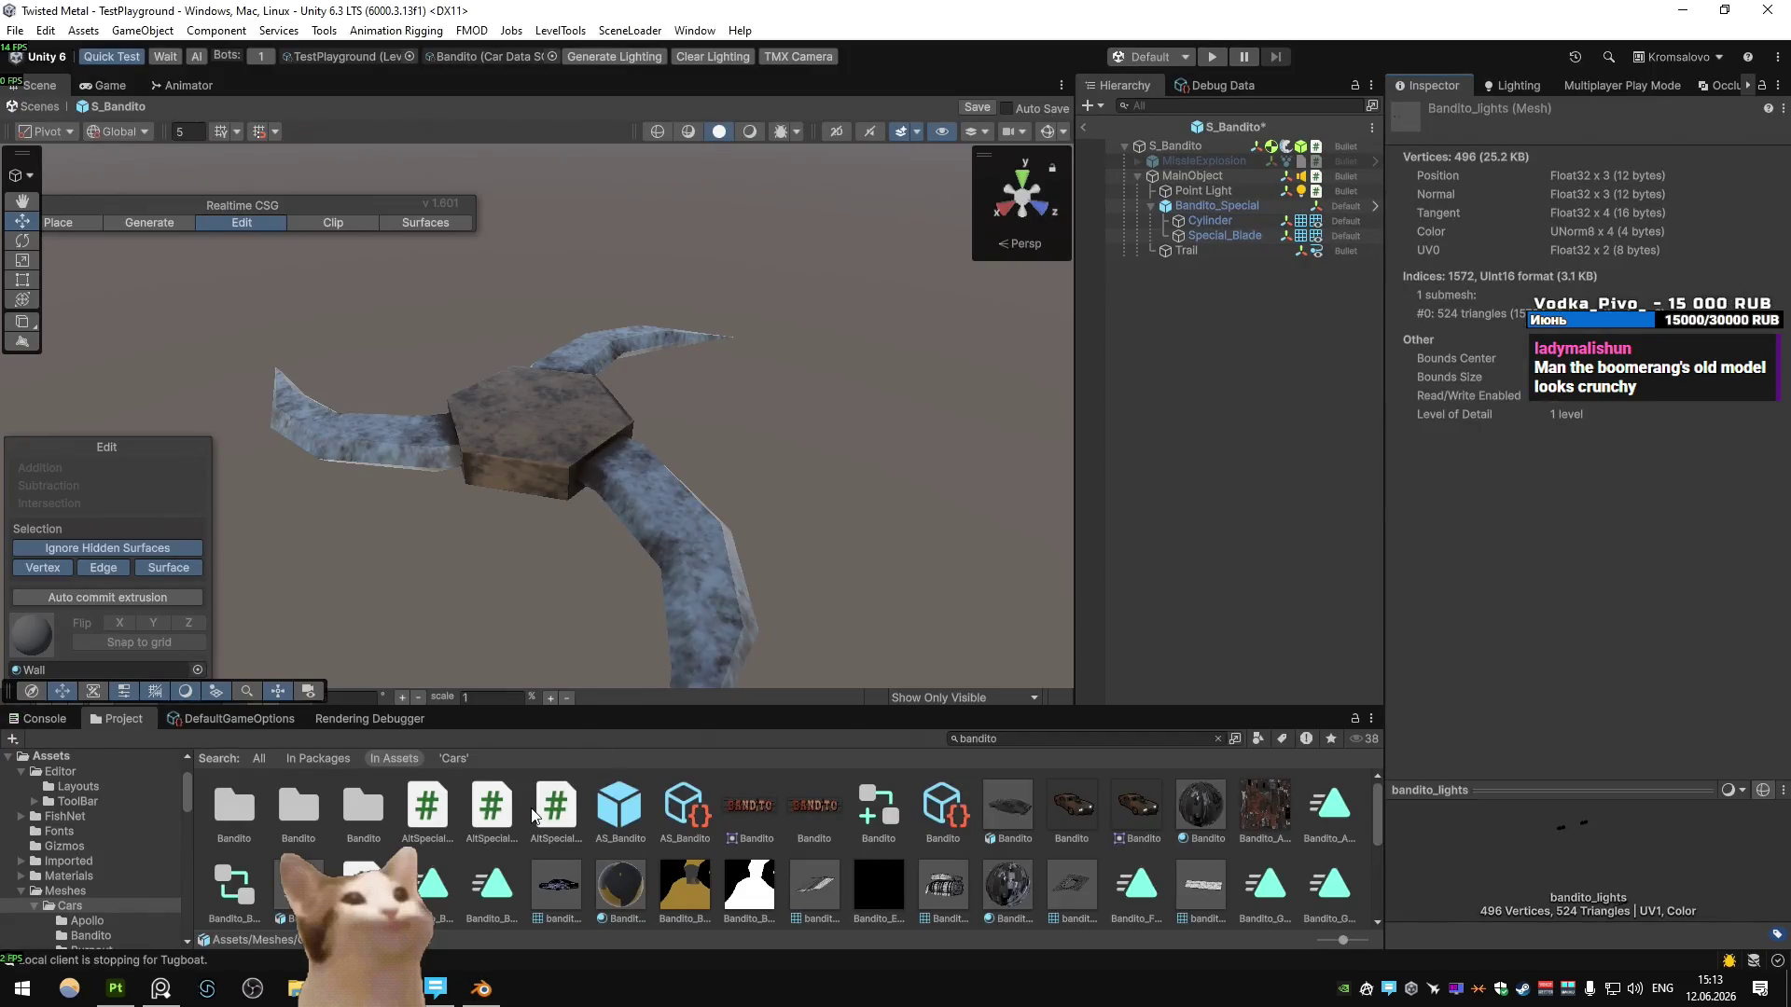
pyautogui.click(556, 816)
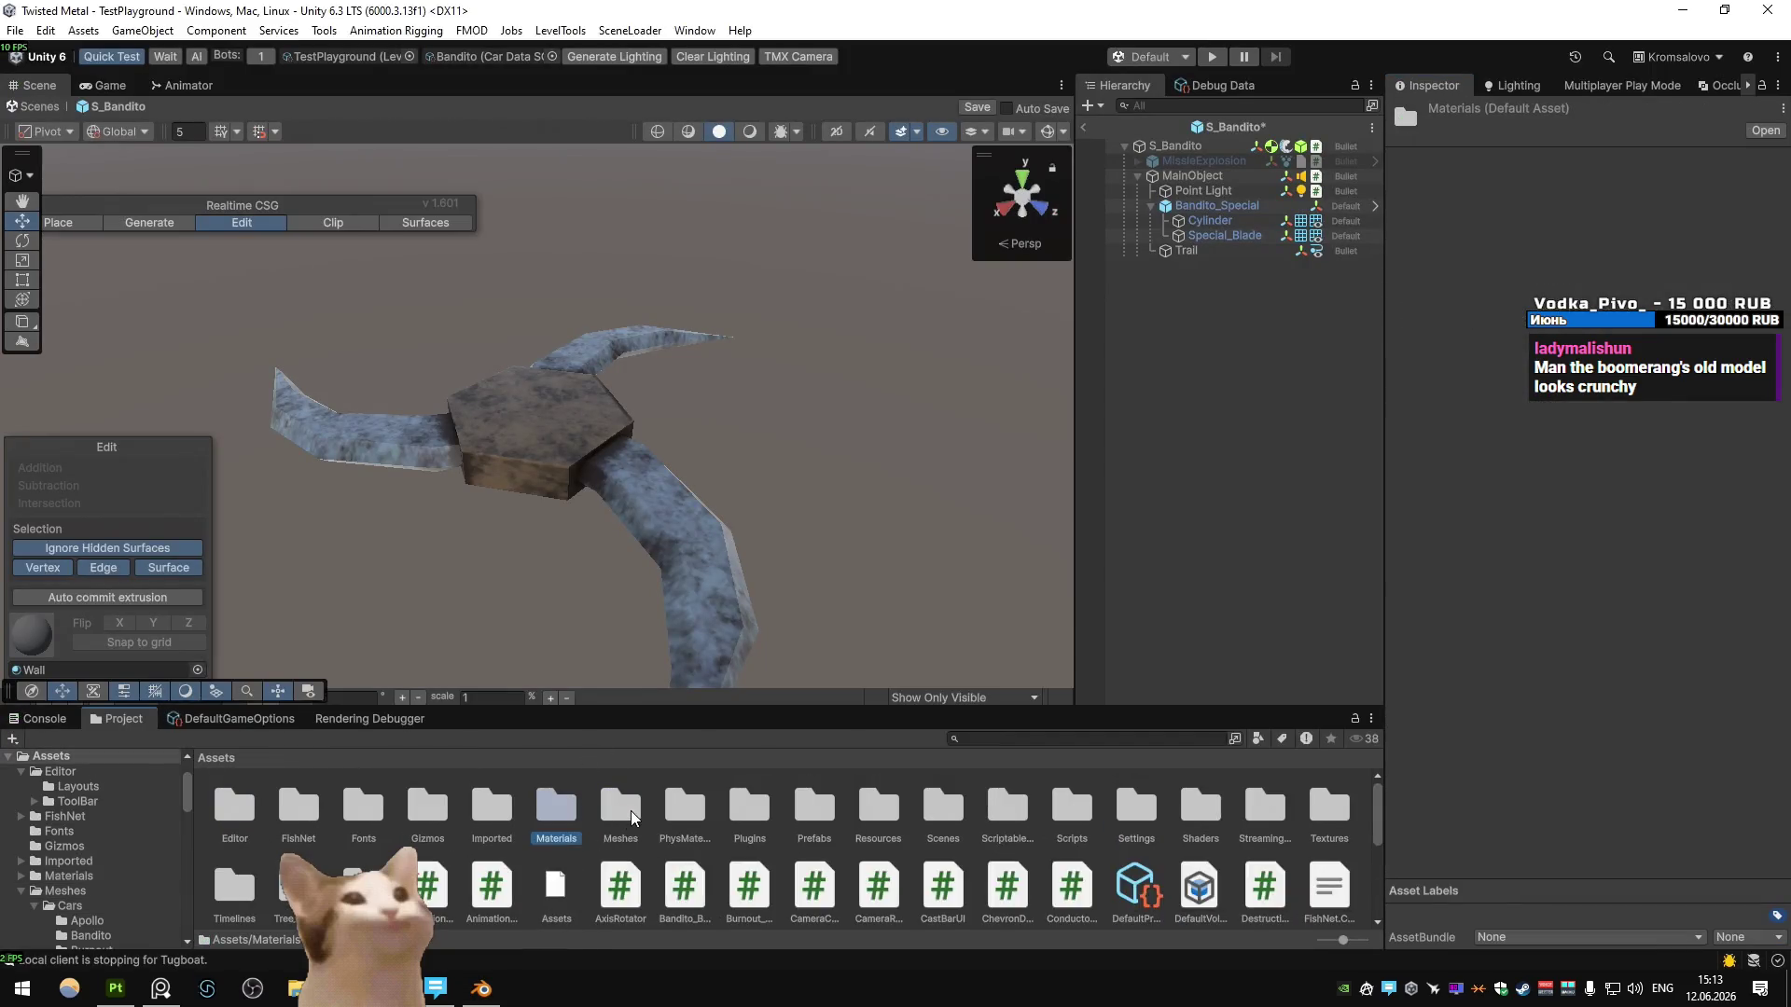
pyautogui.doubleClick(620, 806)
pyautogui.doubleClick(300, 808)
pyautogui.doubleClick(312, 821)
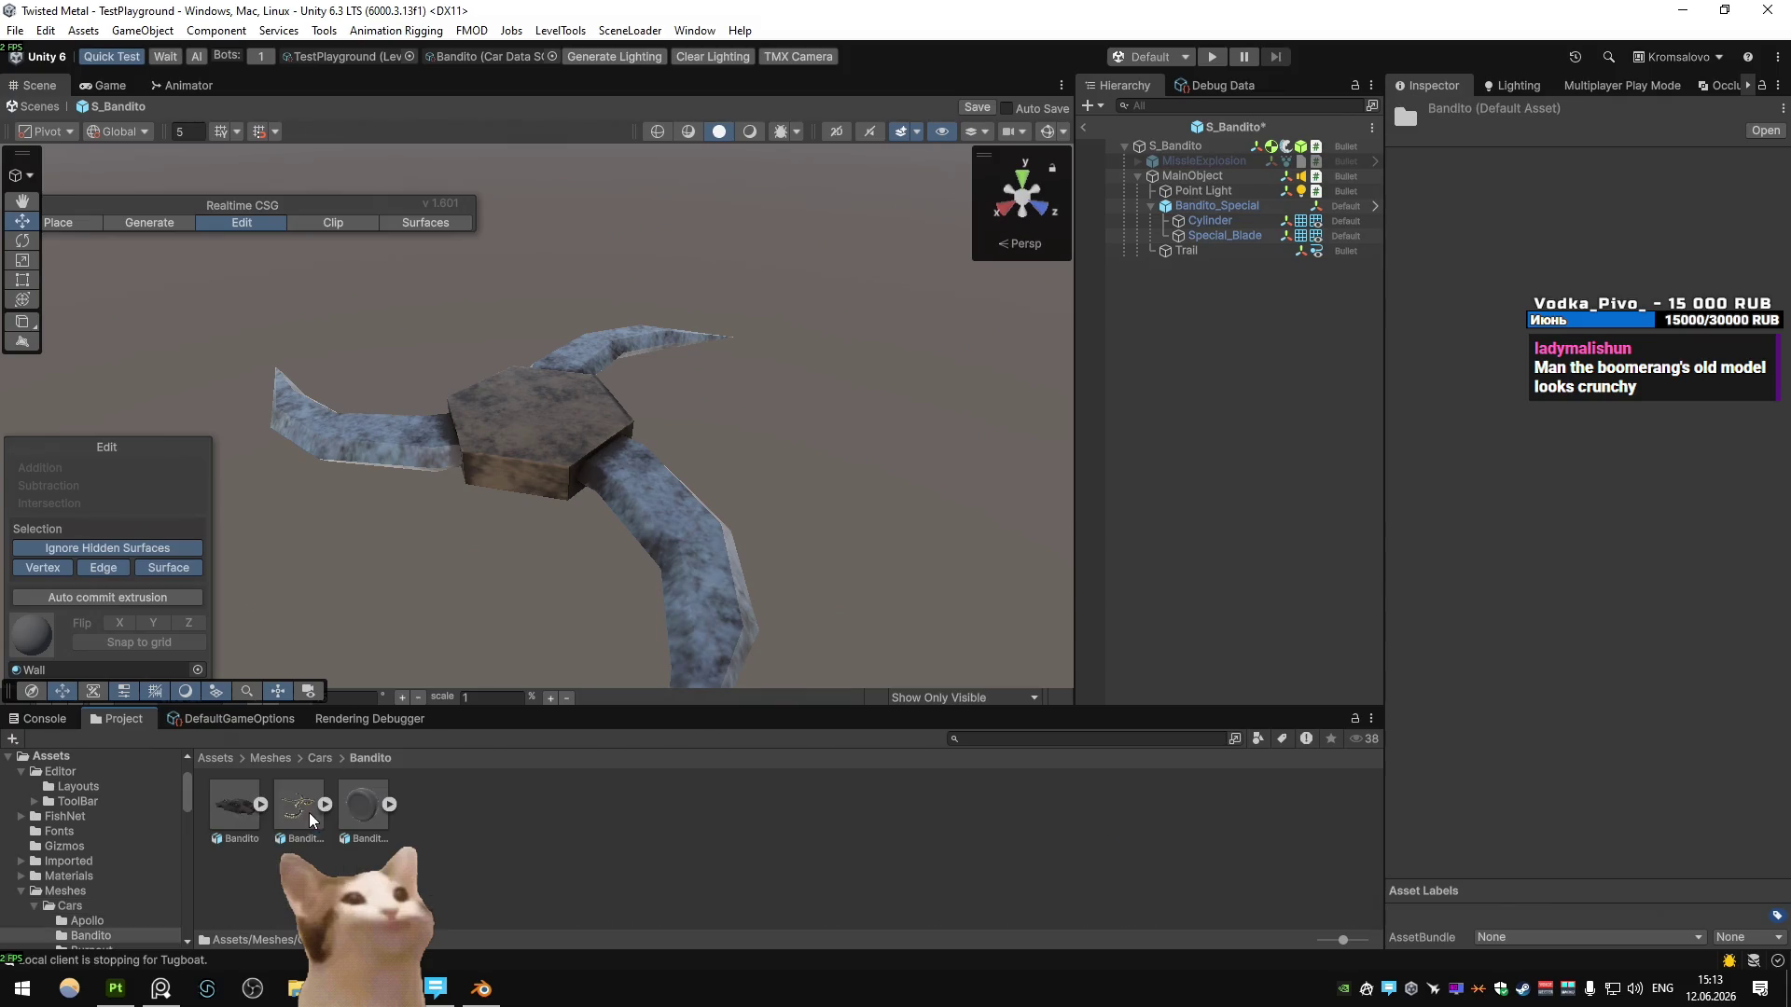
pyautogui.click(480, 987)
# - Reopen and cancel Blender's FBX export browser, then bring up File Explorer
pyautogui.click(1153, 338)
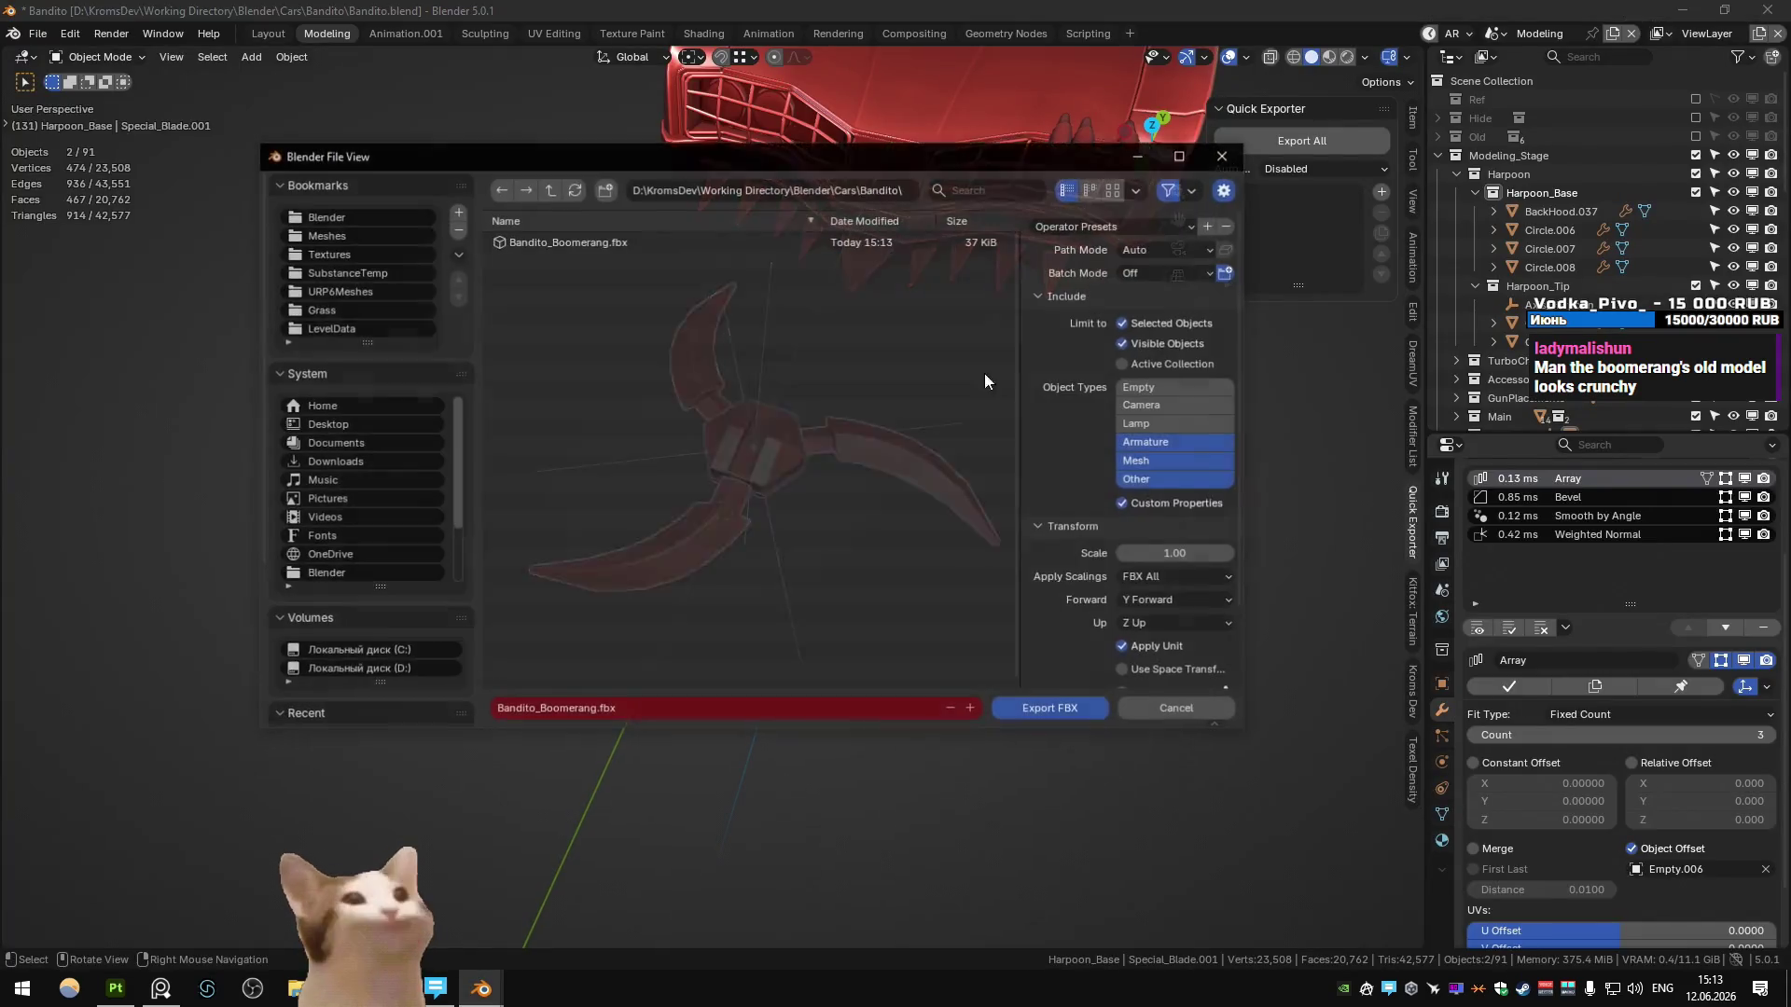
pyautogui.rightClick(564, 244)
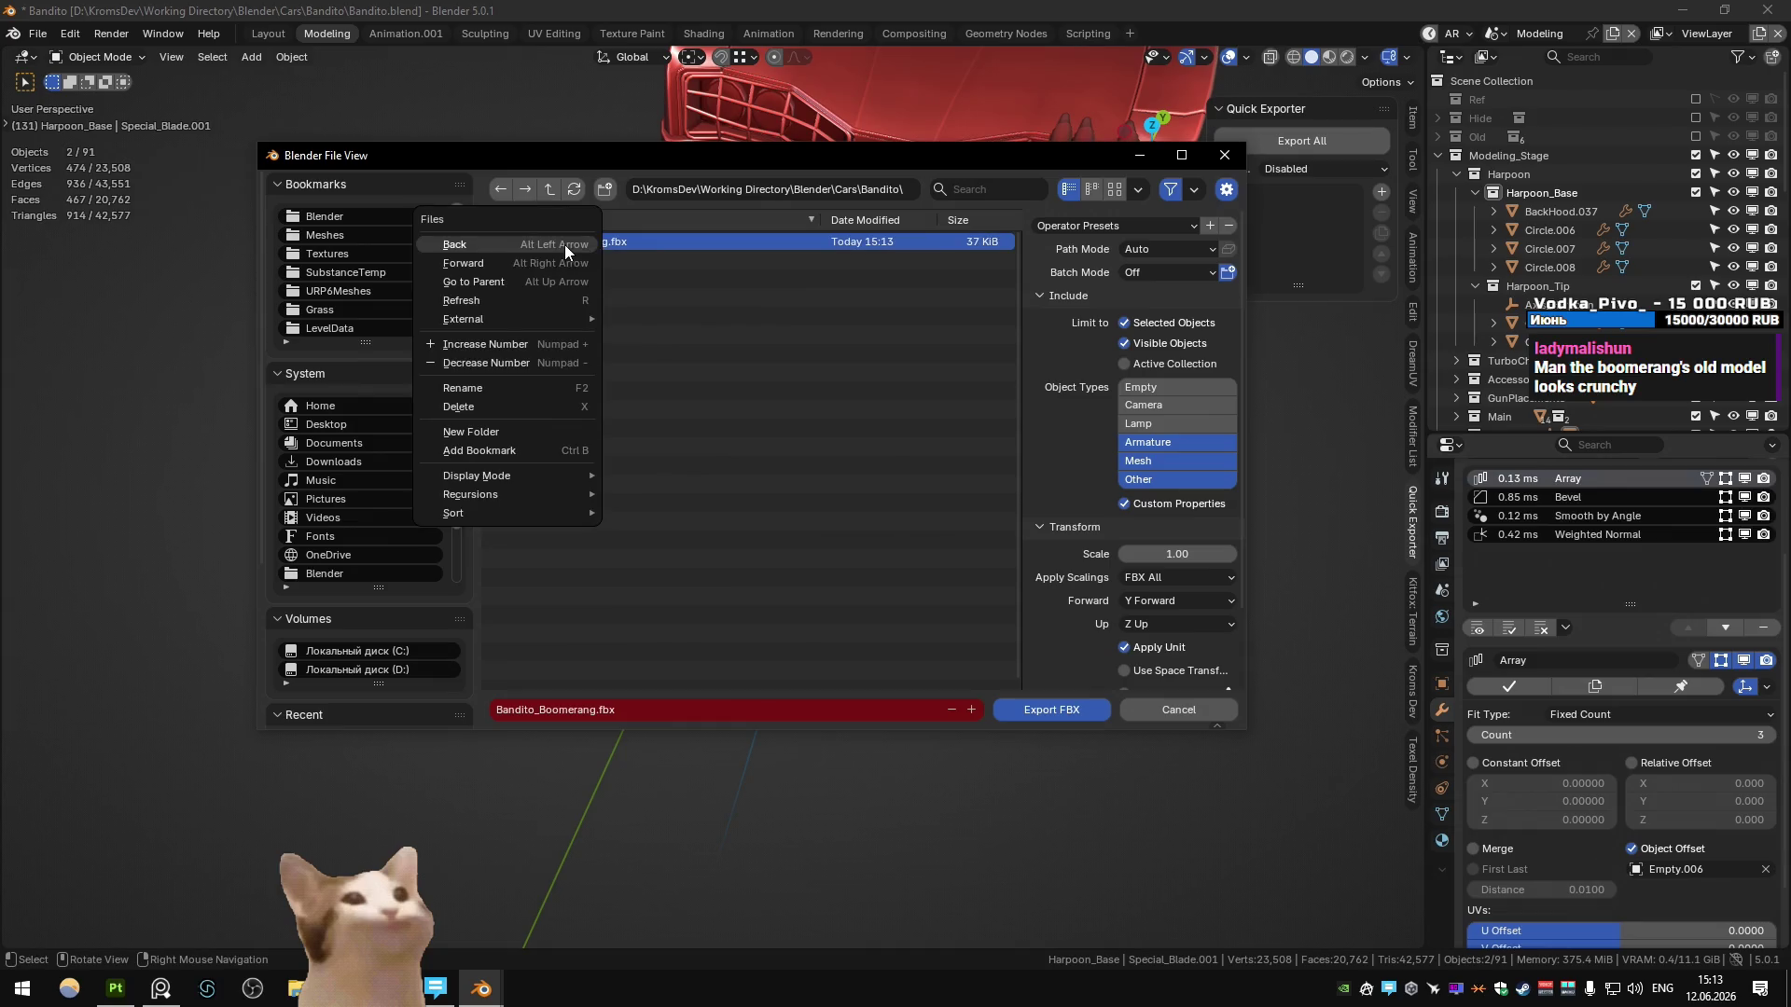
pyautogui.press('Escape')
pyautogui.press('Escape')
pyautogui.hotkey('alt', 'Tab')
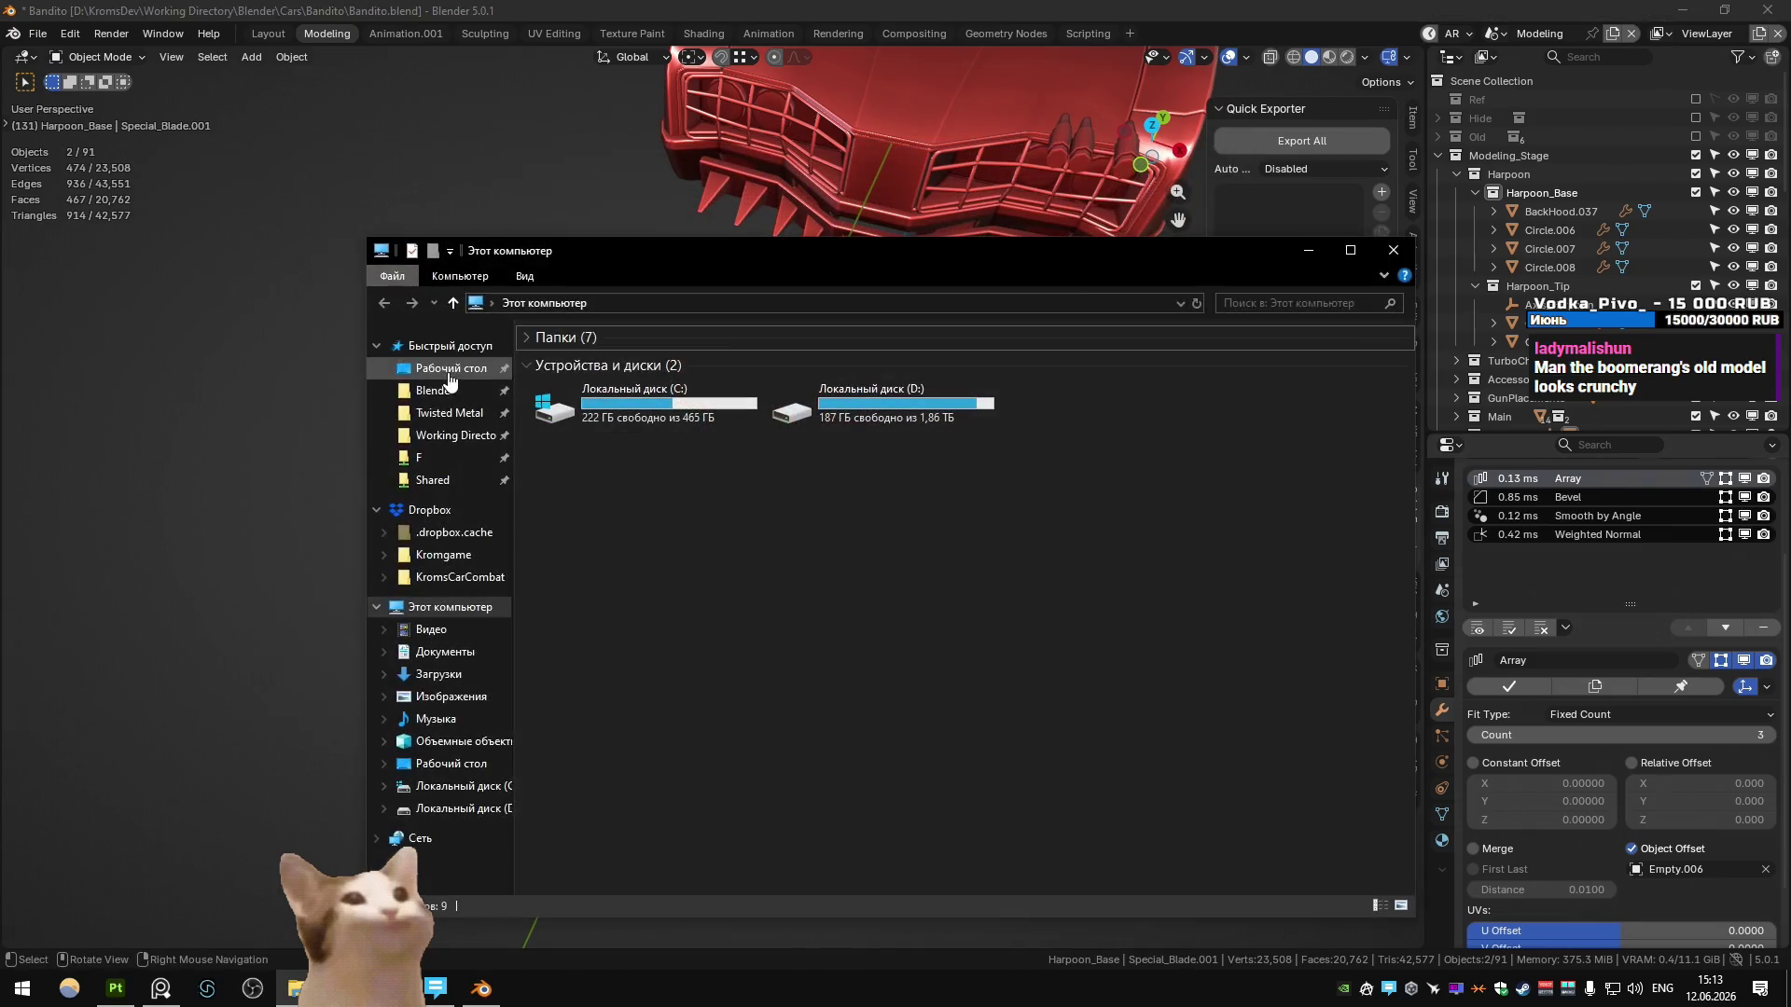
# - Permanently delete Bandito_Boomerang.fbx from Blender\Cars\Bandito and close File Explorer
pyautogui.doubleClick(640, 371)
pyautogui.doubleClick(635, 360)
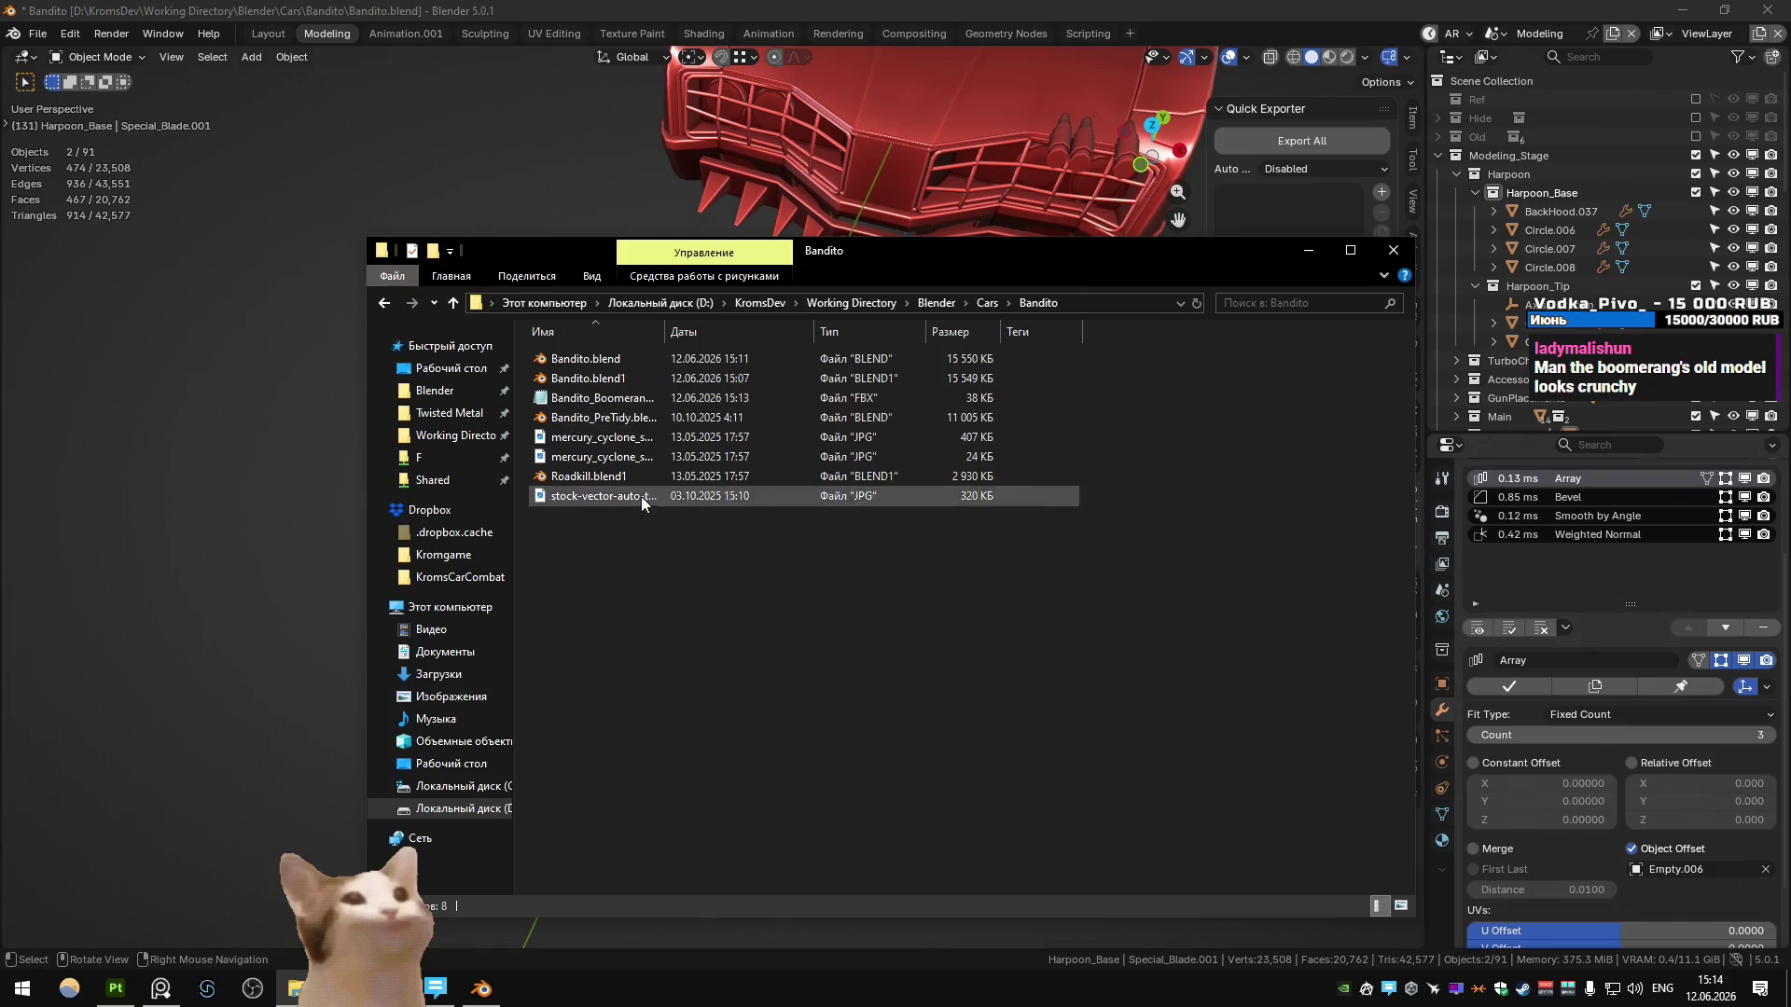
pyautogui.click(623, 401)
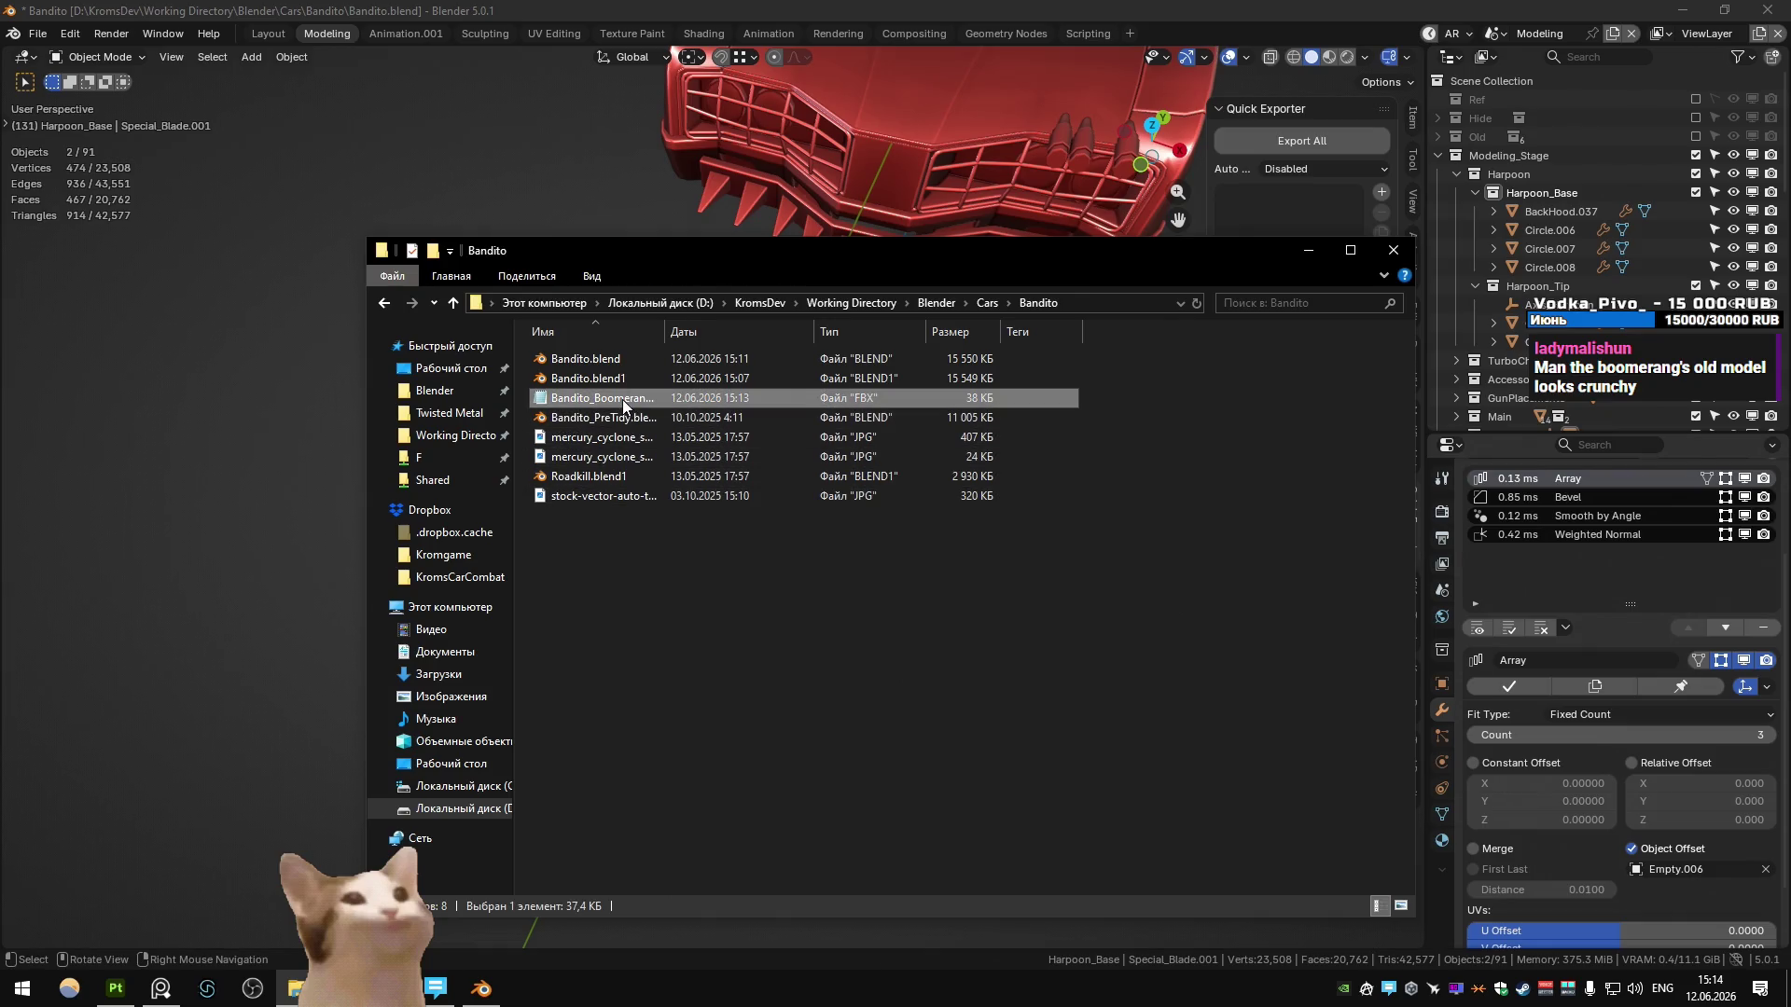
pyautogui.hotkey('shift', 'Delete')
pyautogui.click(960, 573)
pyautogui.rightClick(1251, 463)
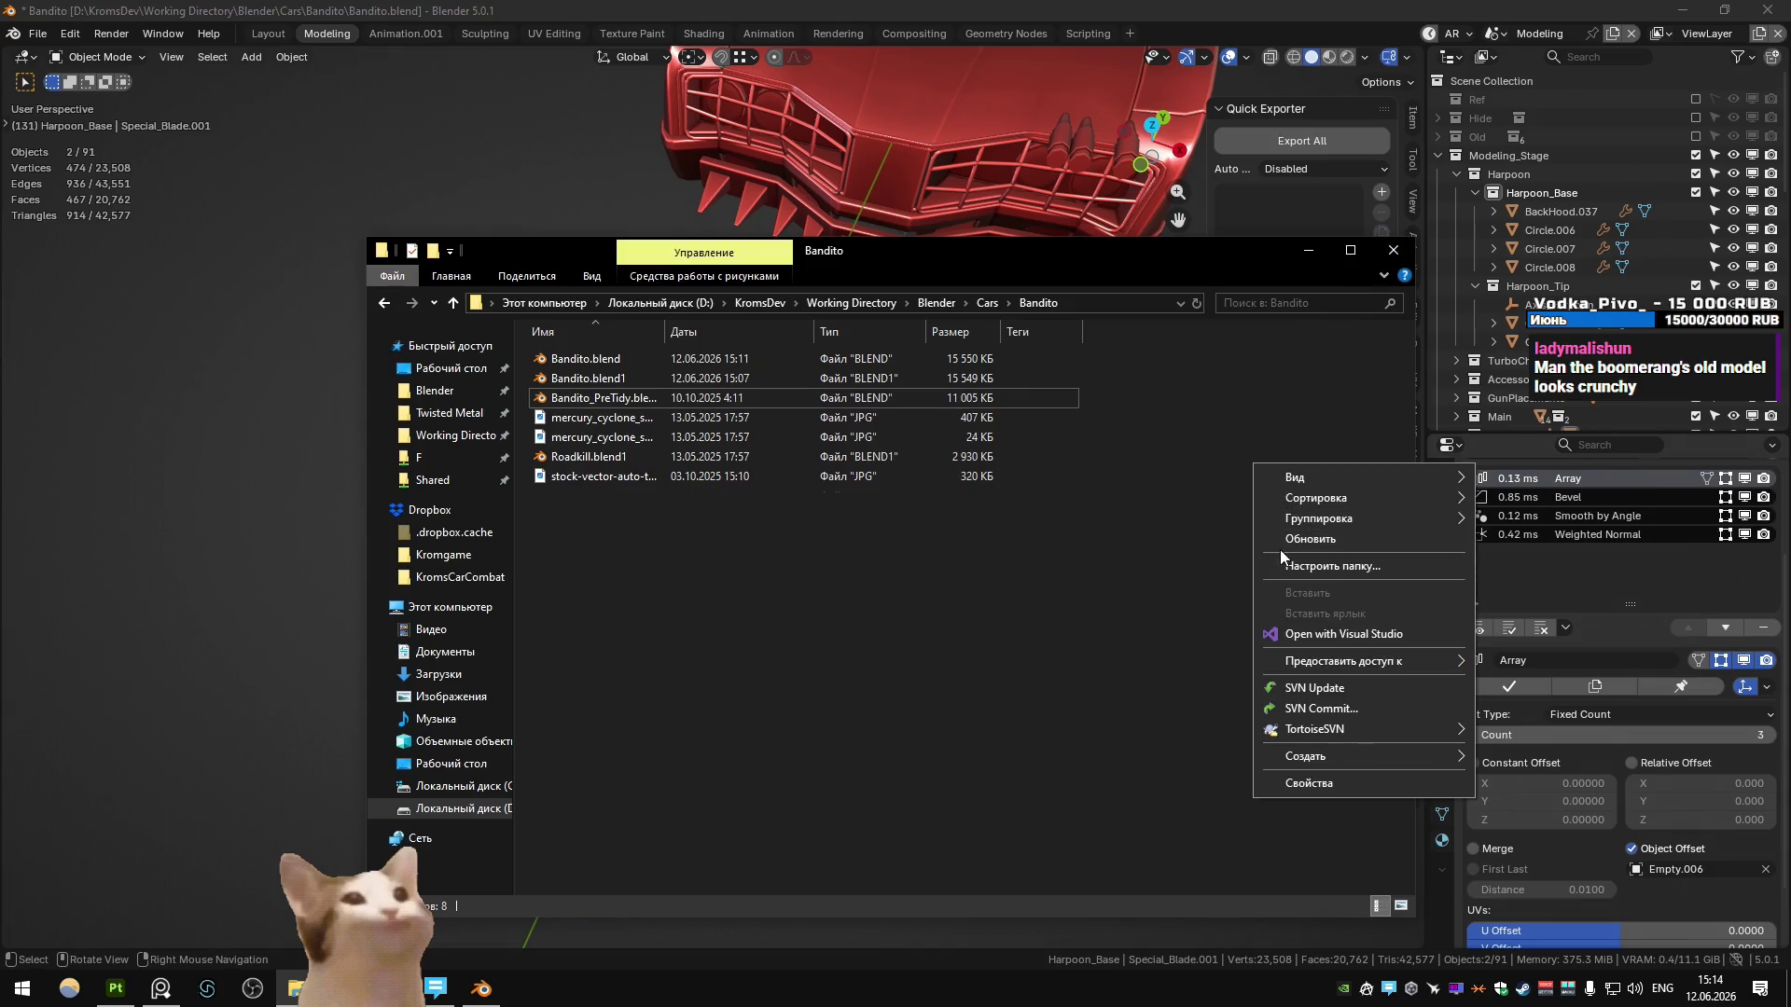
pyautogui.click(1393, 250)
# - Re-export the boomerang FBX into Meshes\Cars\Bandito using a saved export preset
pyautogui.rightClick(915, 454)
pyautogui.click(915, 453)
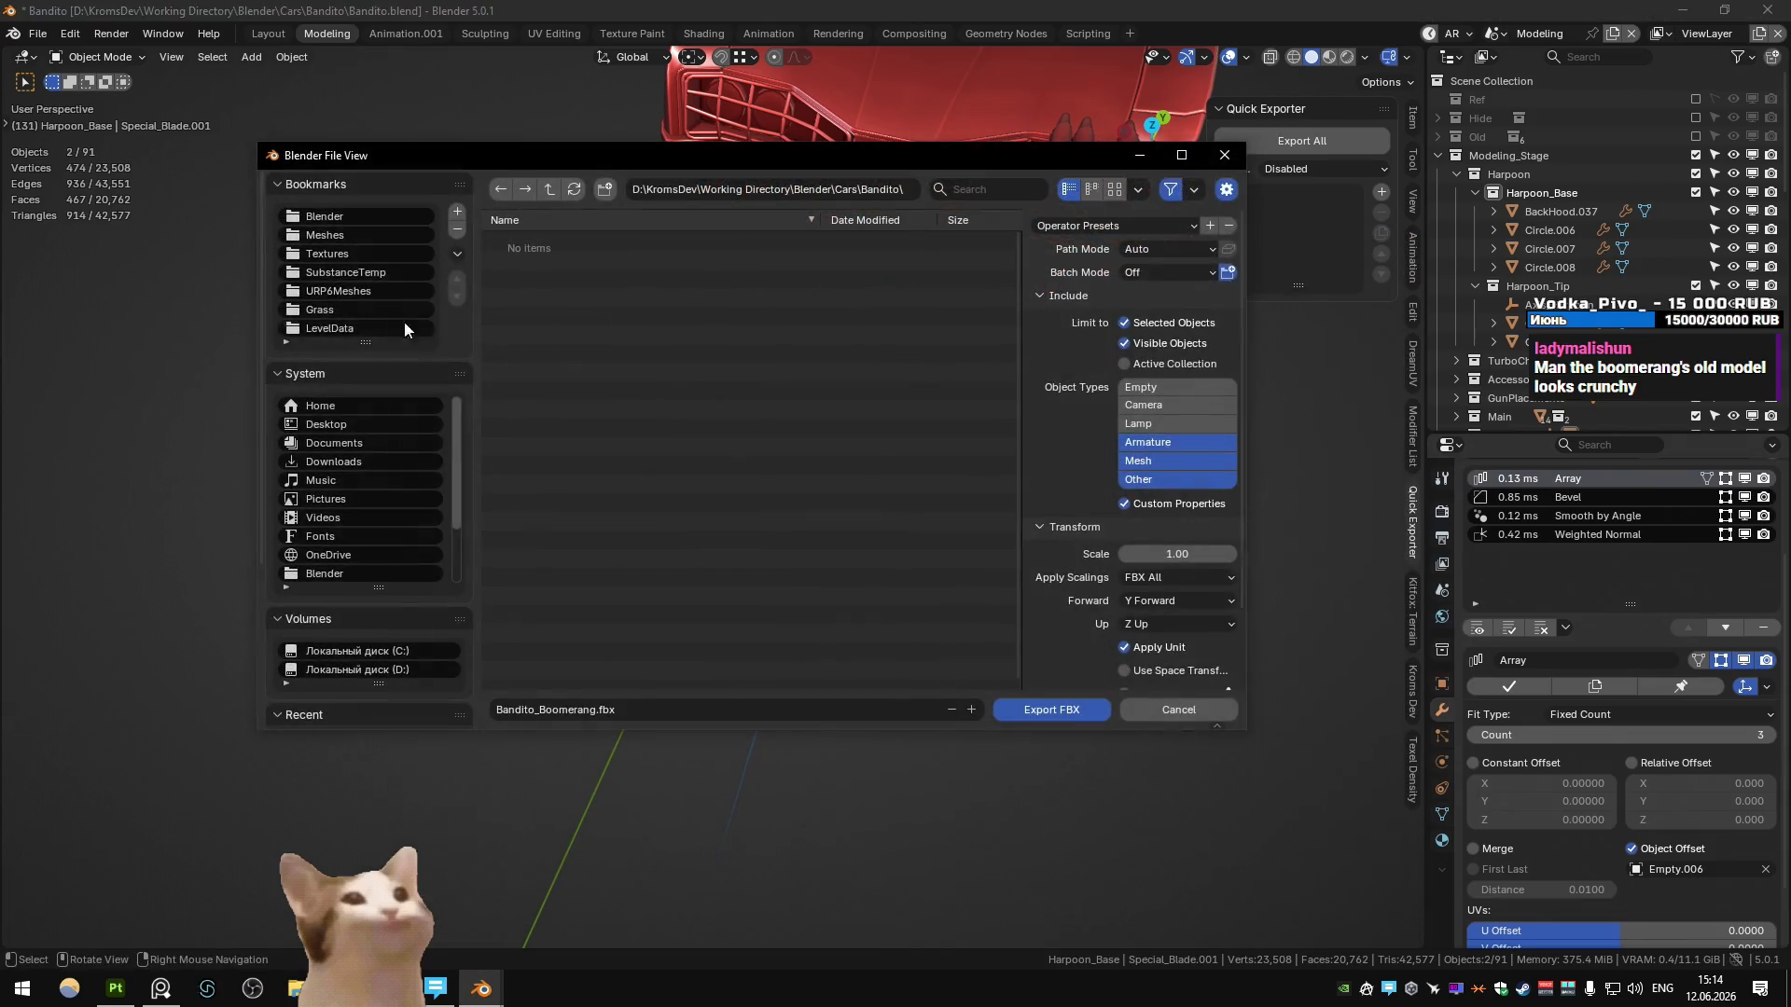
pyautogui.doubleClick(564, 242)
pyautogui.doubleClick(572, 279)
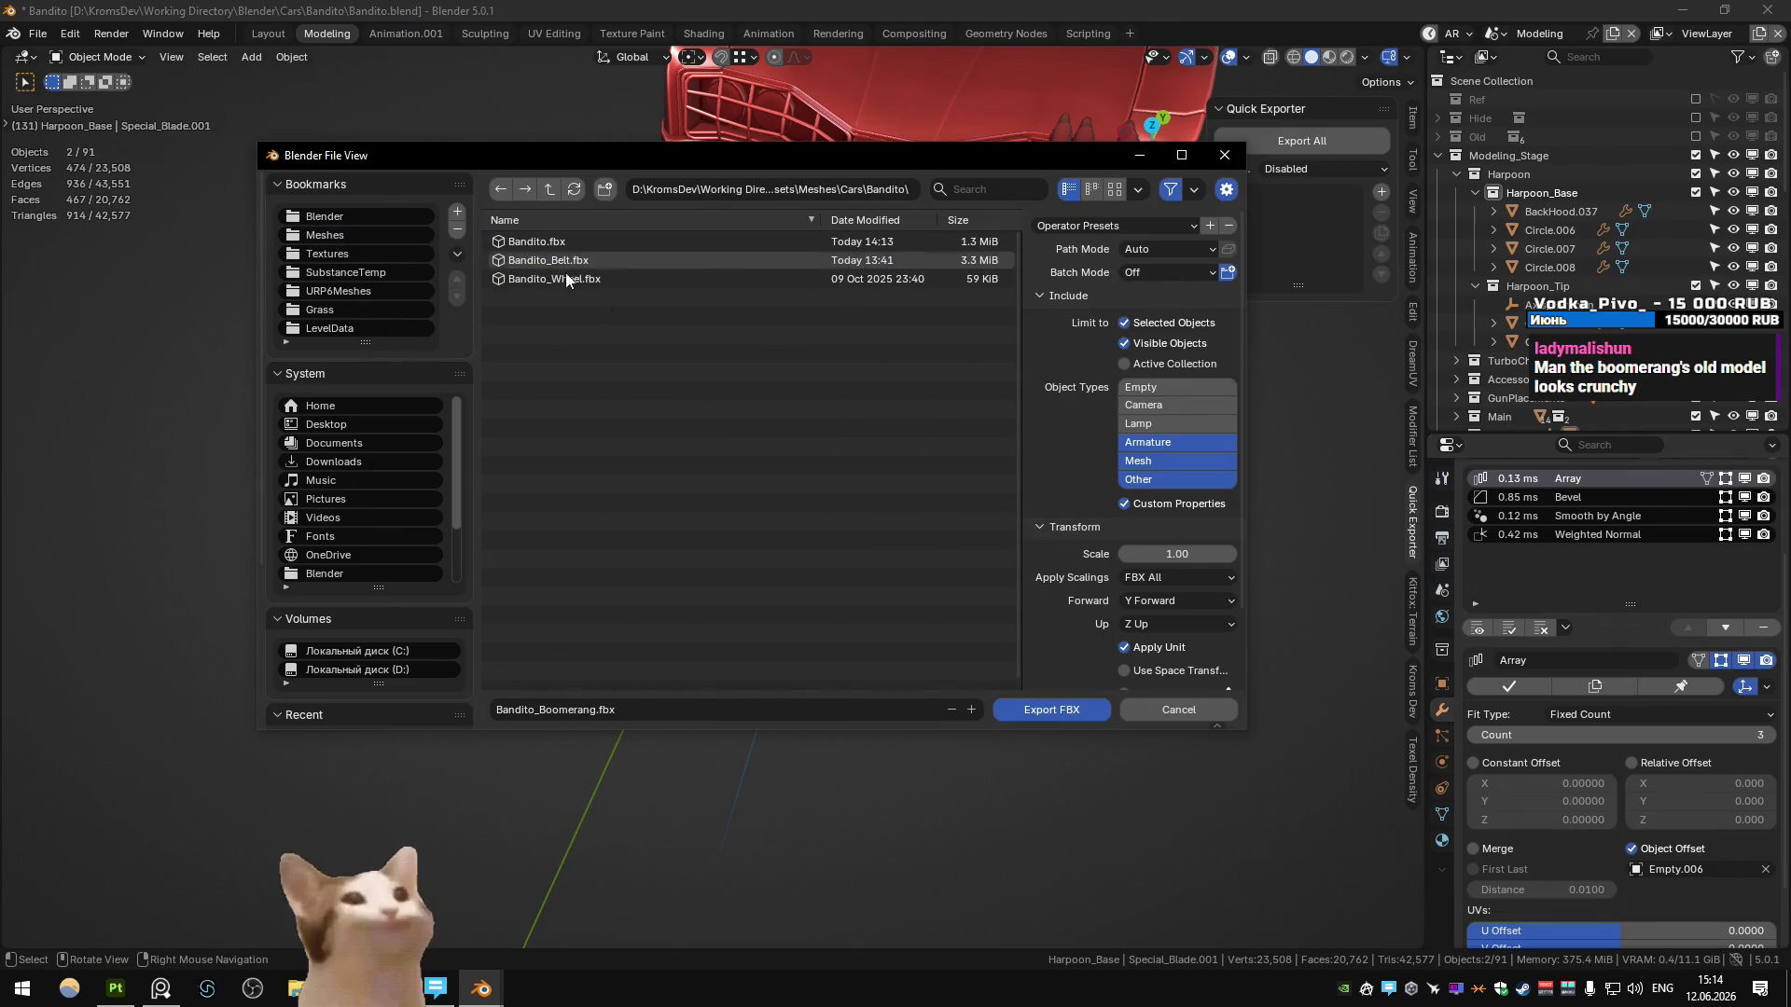
pyautogui.click(1115, 226)
pyautogui.click(1073, 247)
pyautogui.click(1052, 709)
pyautogui.hotkey('alt', 'Tab')
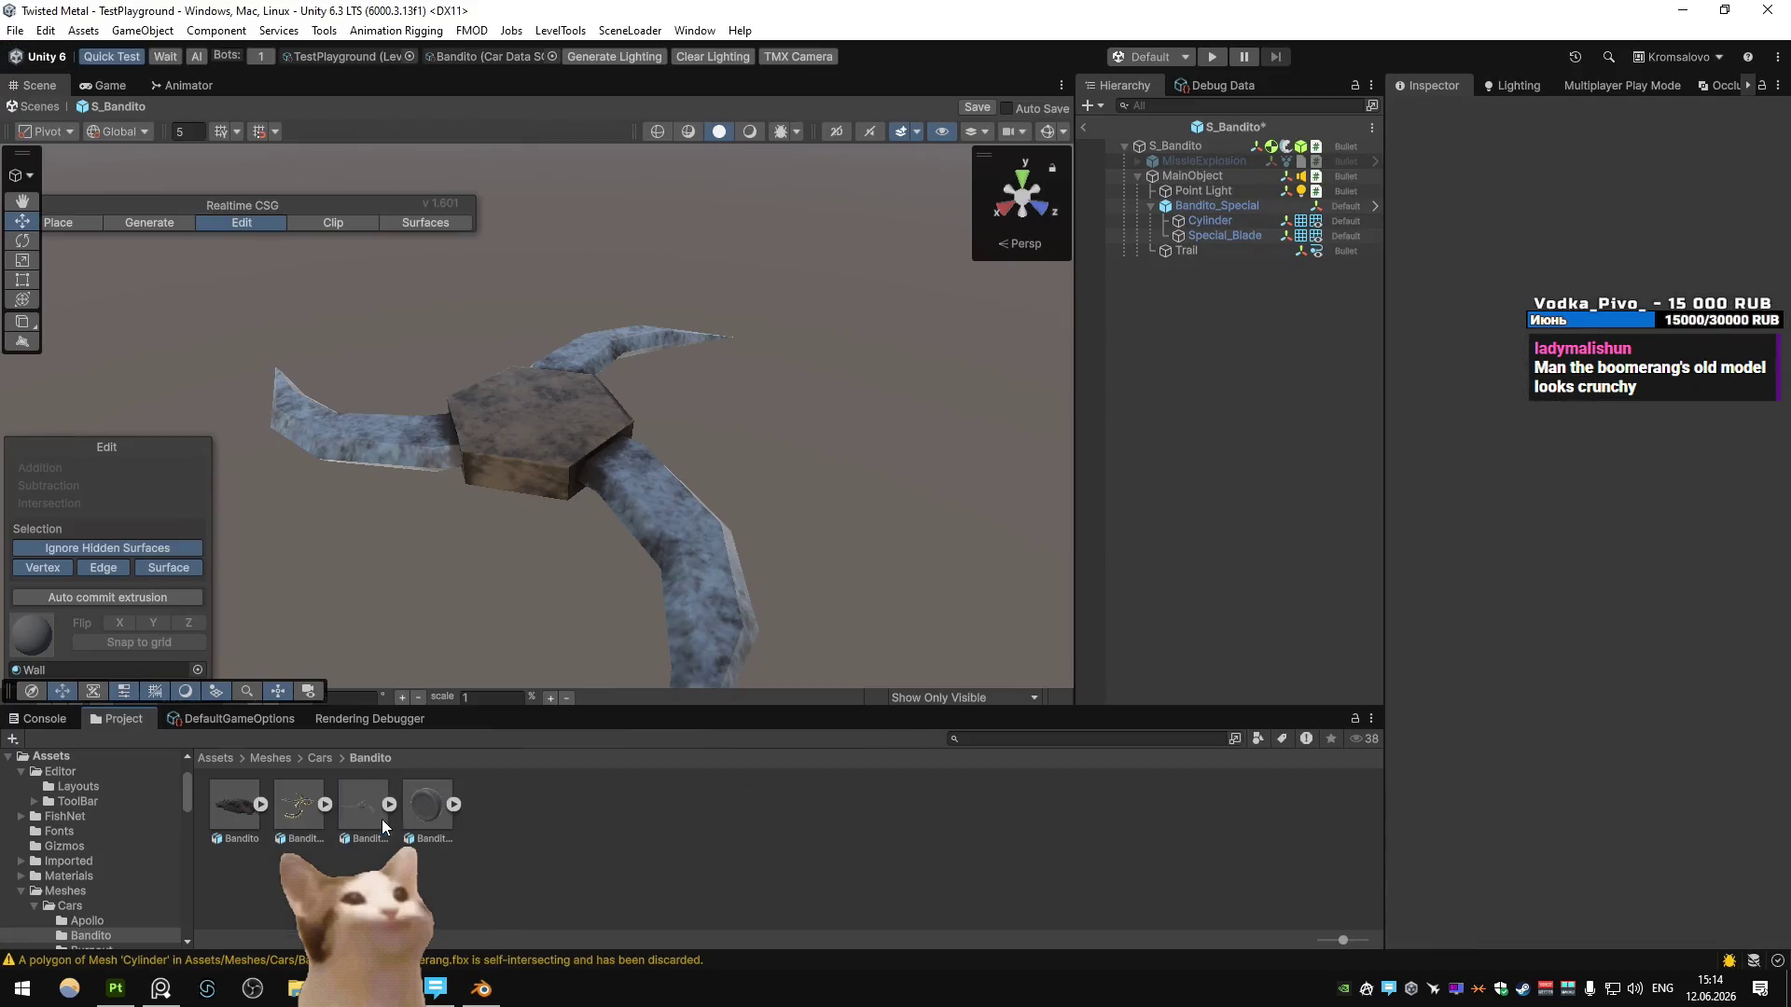
# - Enable Bake Axis Conversion on the imported Bandito_Boomerang model
pyautogui.click(364, 807)
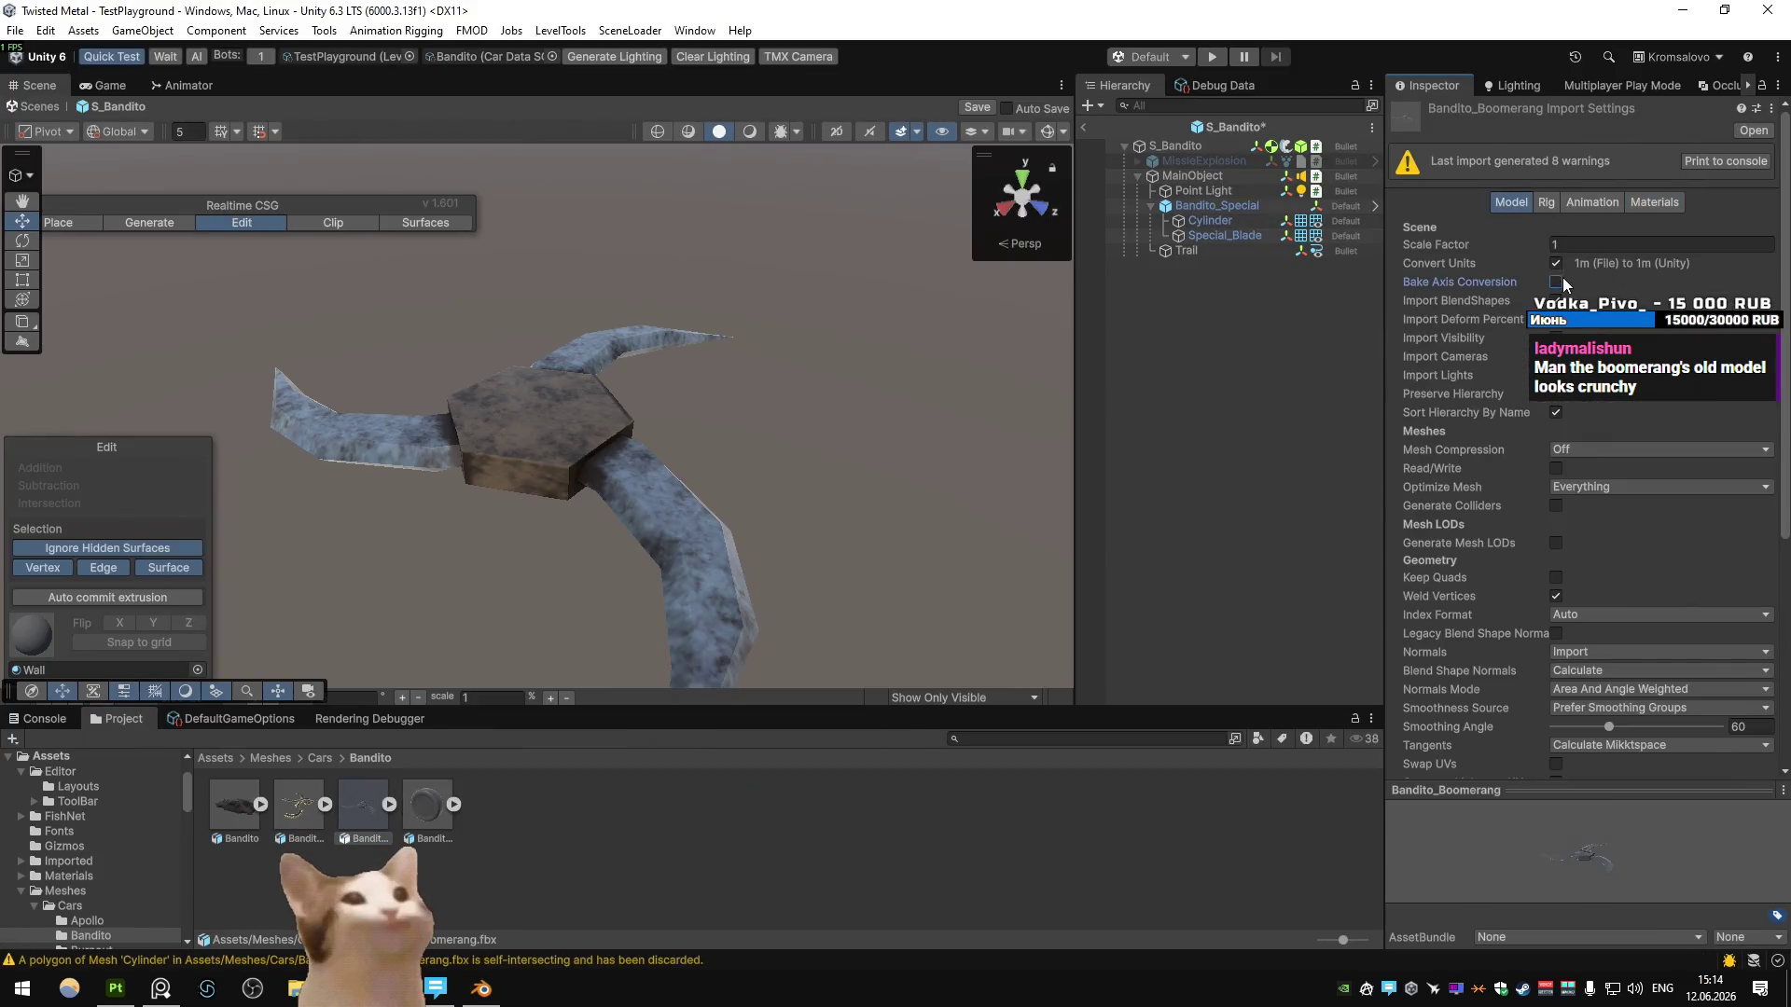
pyautogui.click(1555, 282)
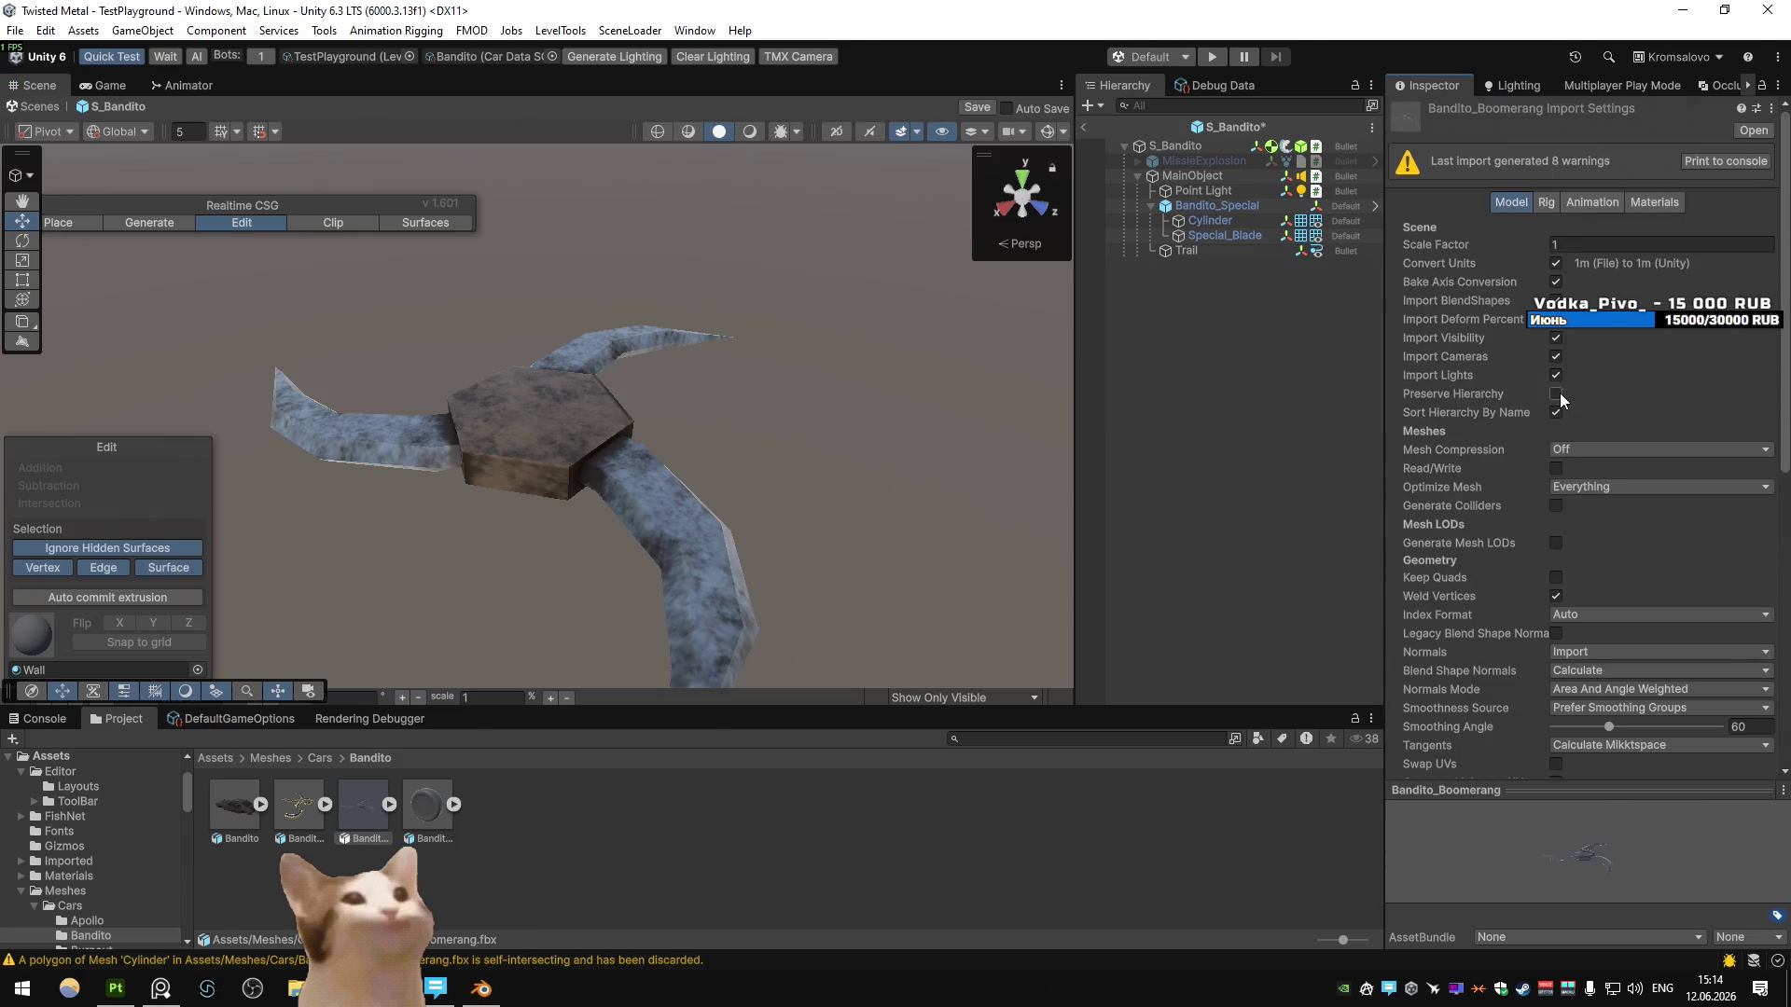
pyautogui.click(1654, 202)
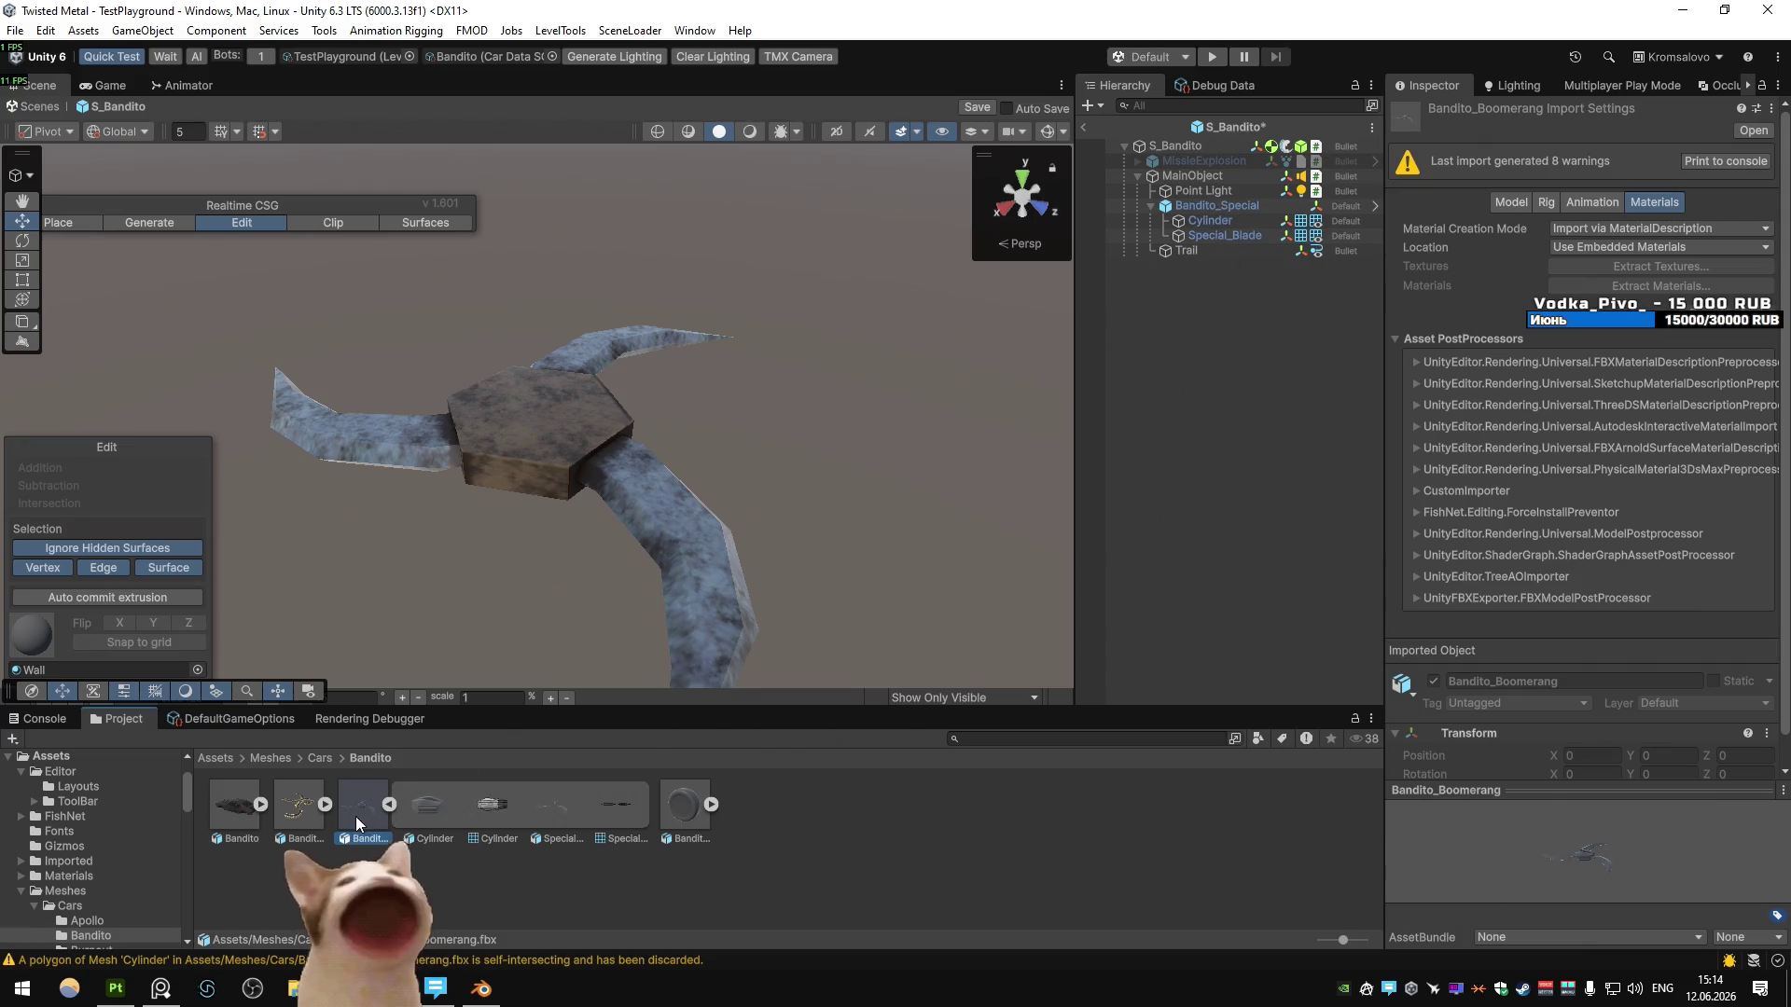
# - Add Bandito_Boomerang into the S_Bandito hierarchy and check its placement
pyautogui.moveTo(1210, 276); pyautogui.dragTo(1224, 200)
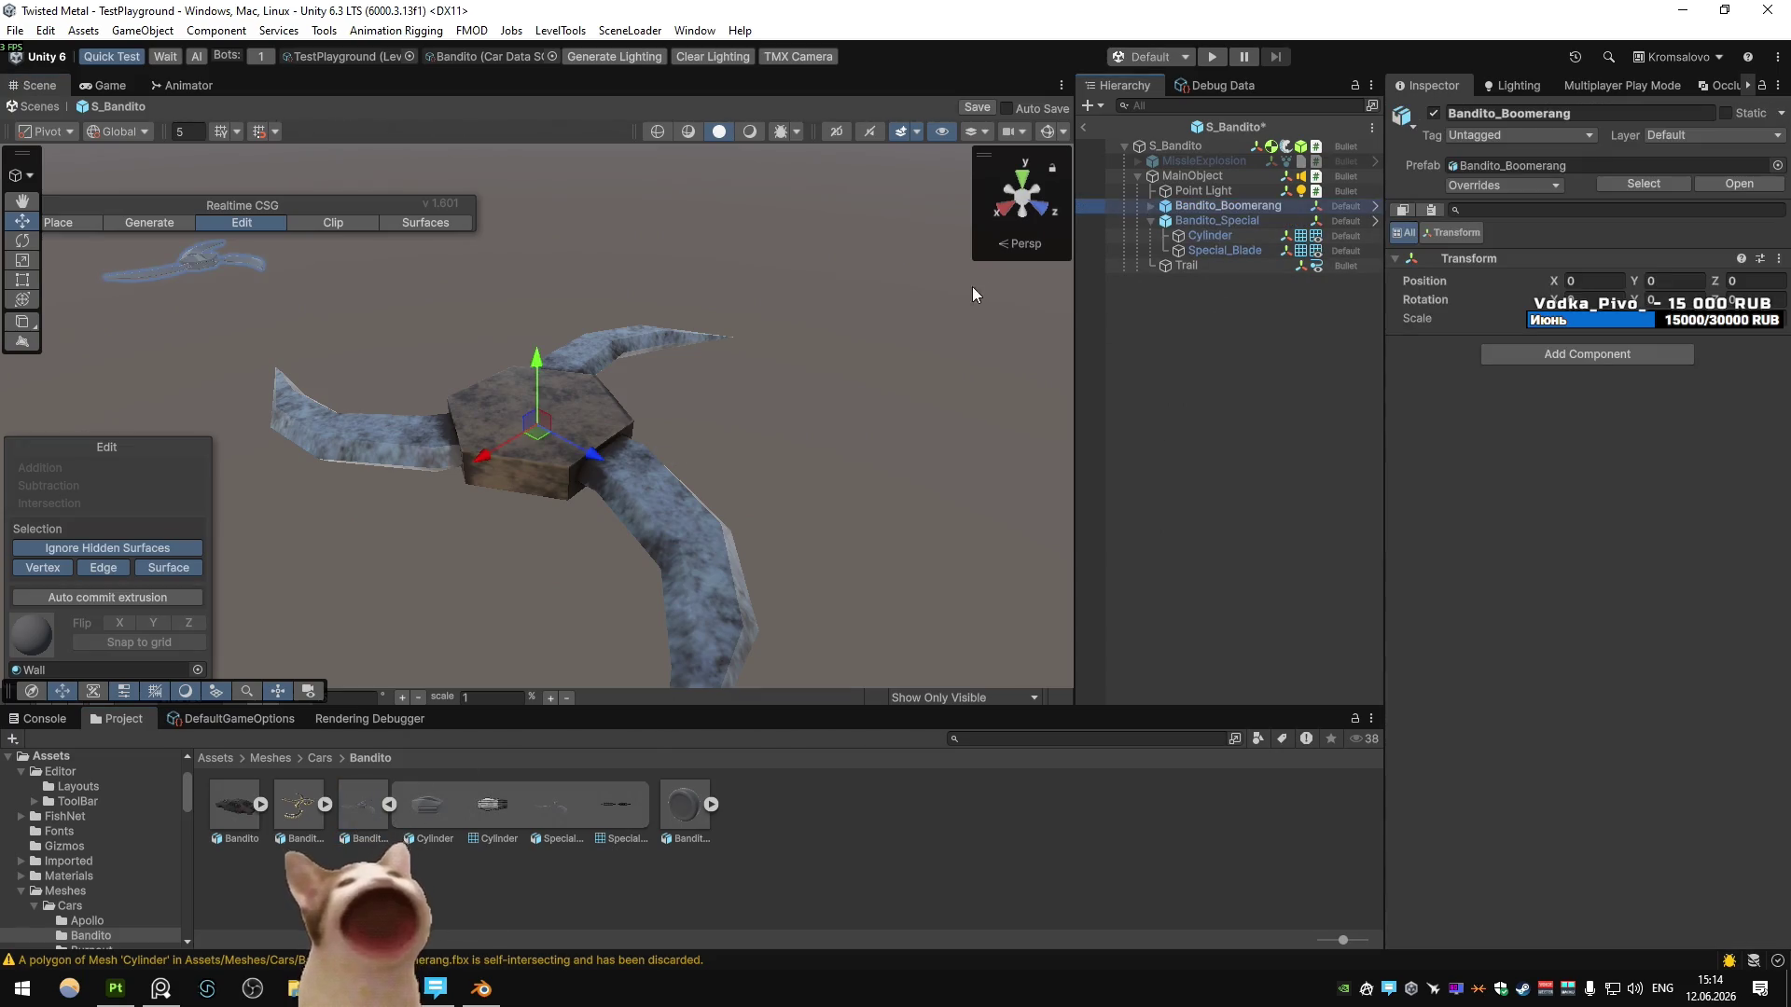
pyautogui.click(1245, 177)
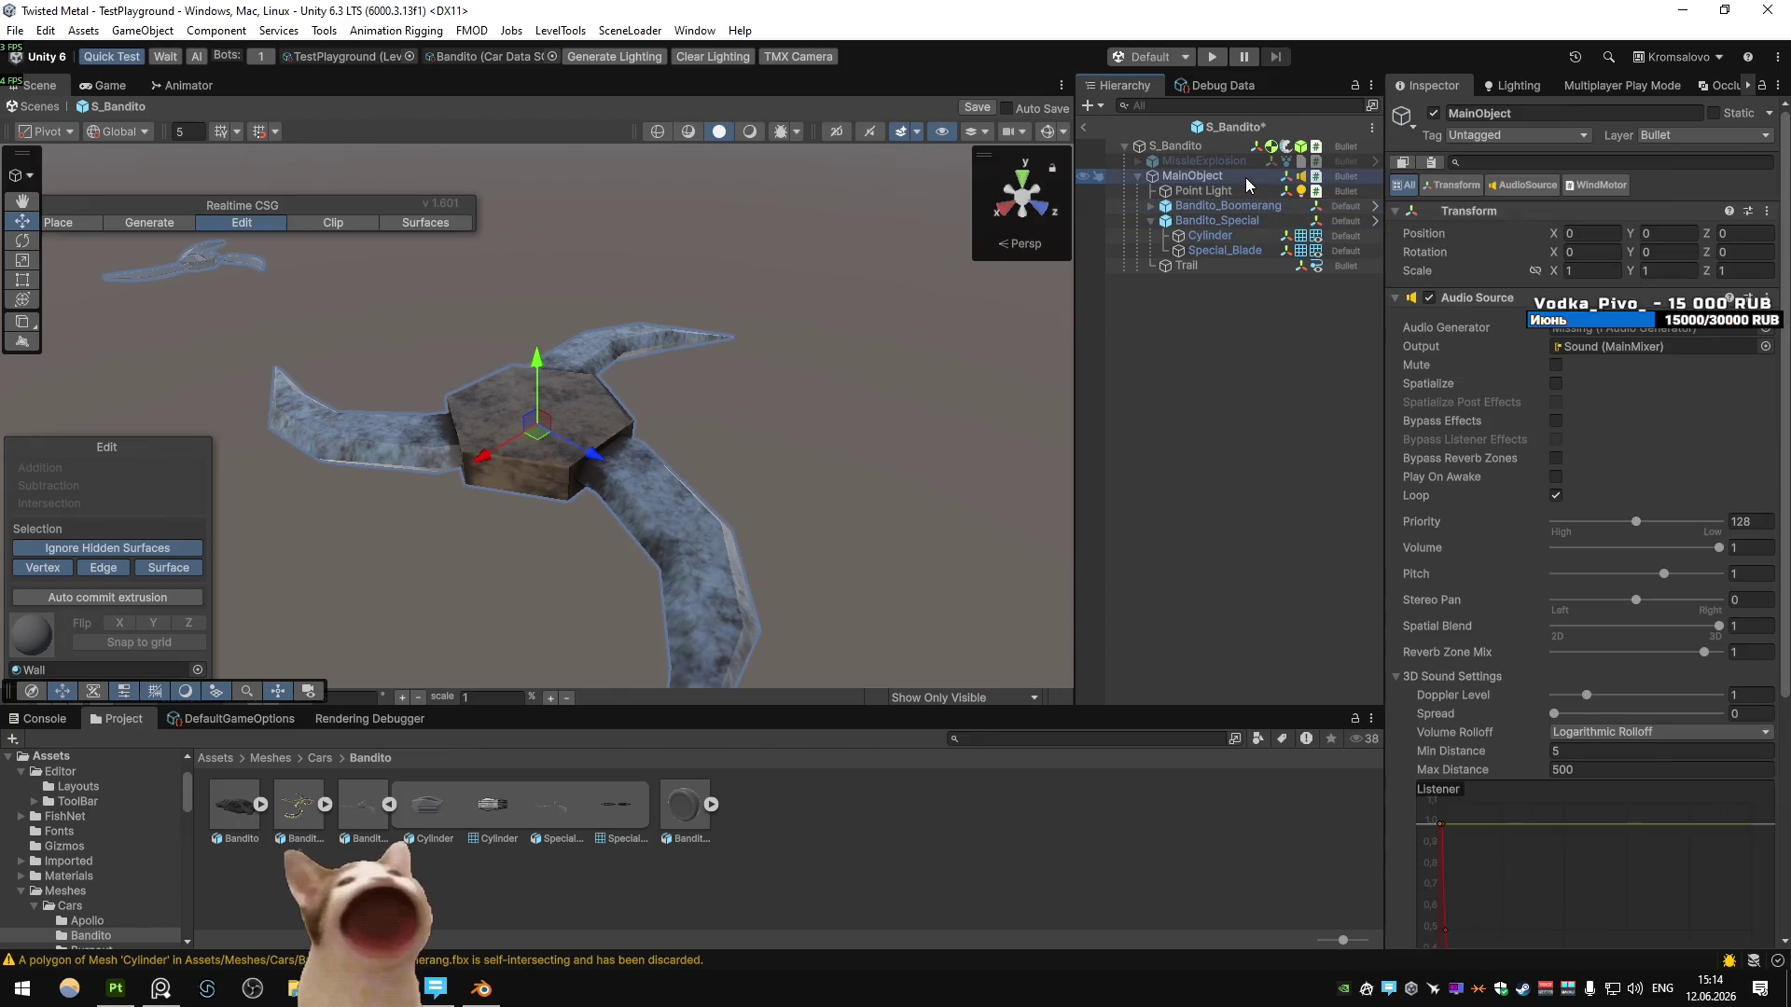
pyautogui.click(1227, 149)
pyautogui.click(1217, 205)
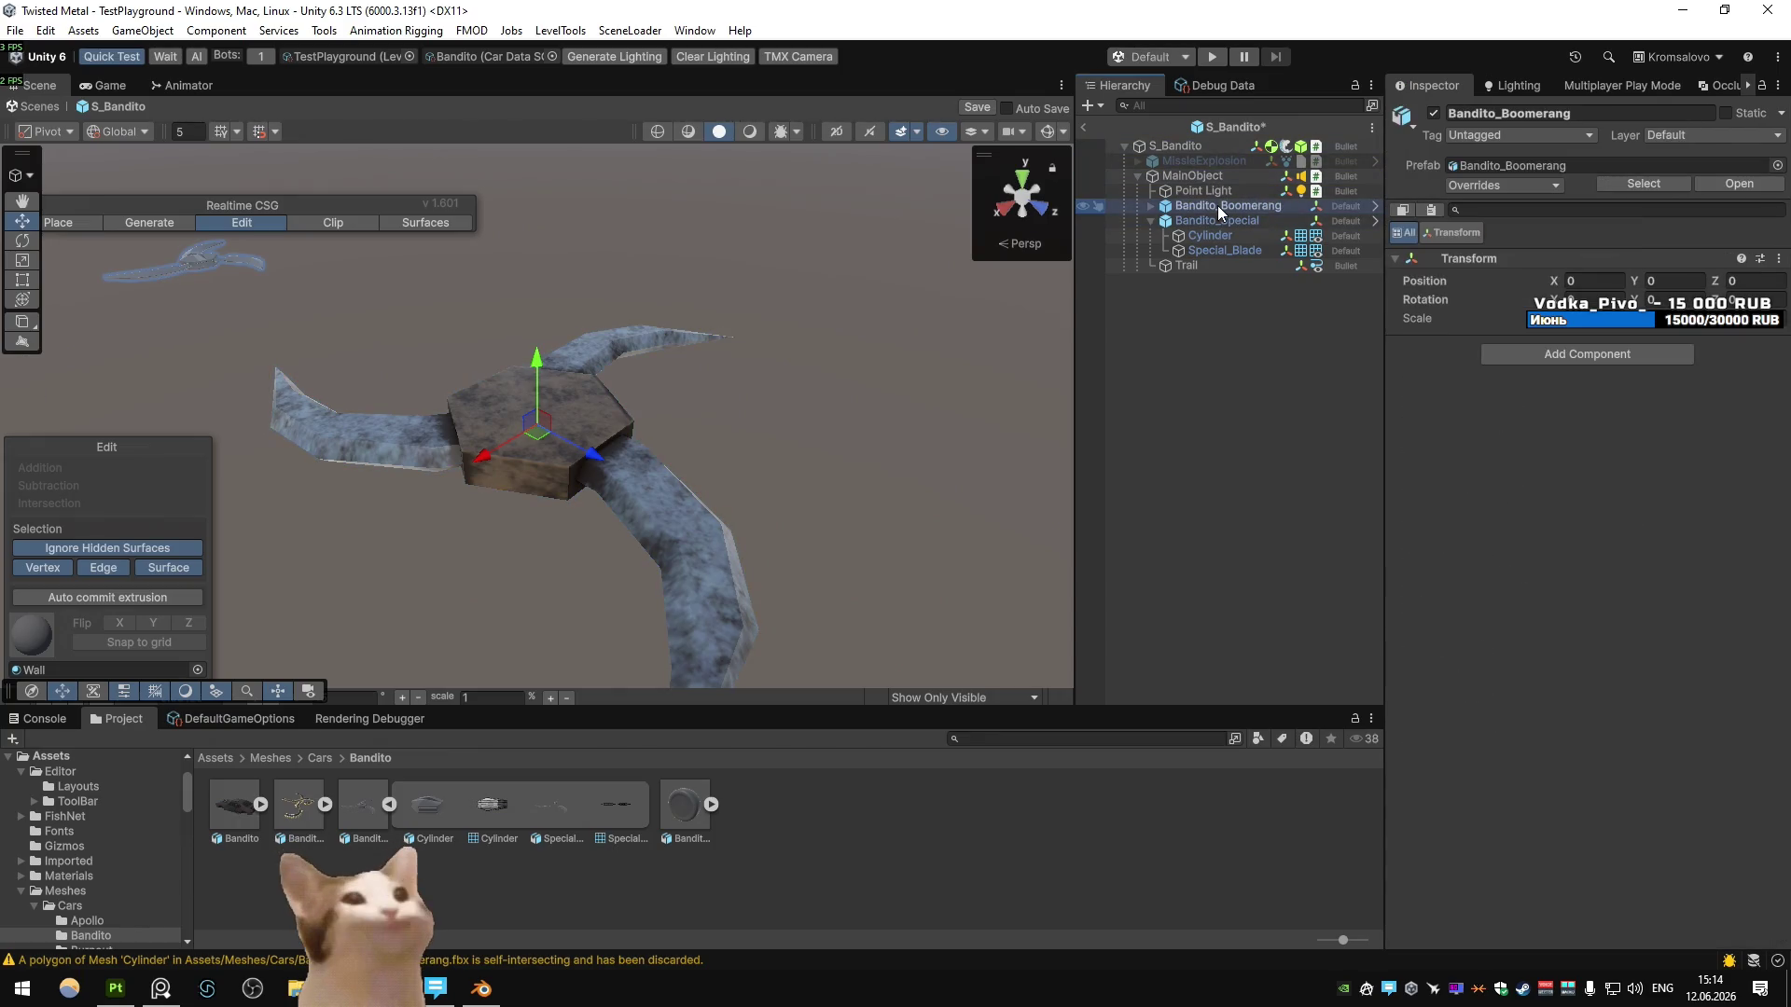
pyautogui.hotkey('alt', 'Tab')
pyautogui.scroll(-3, 888, 373)
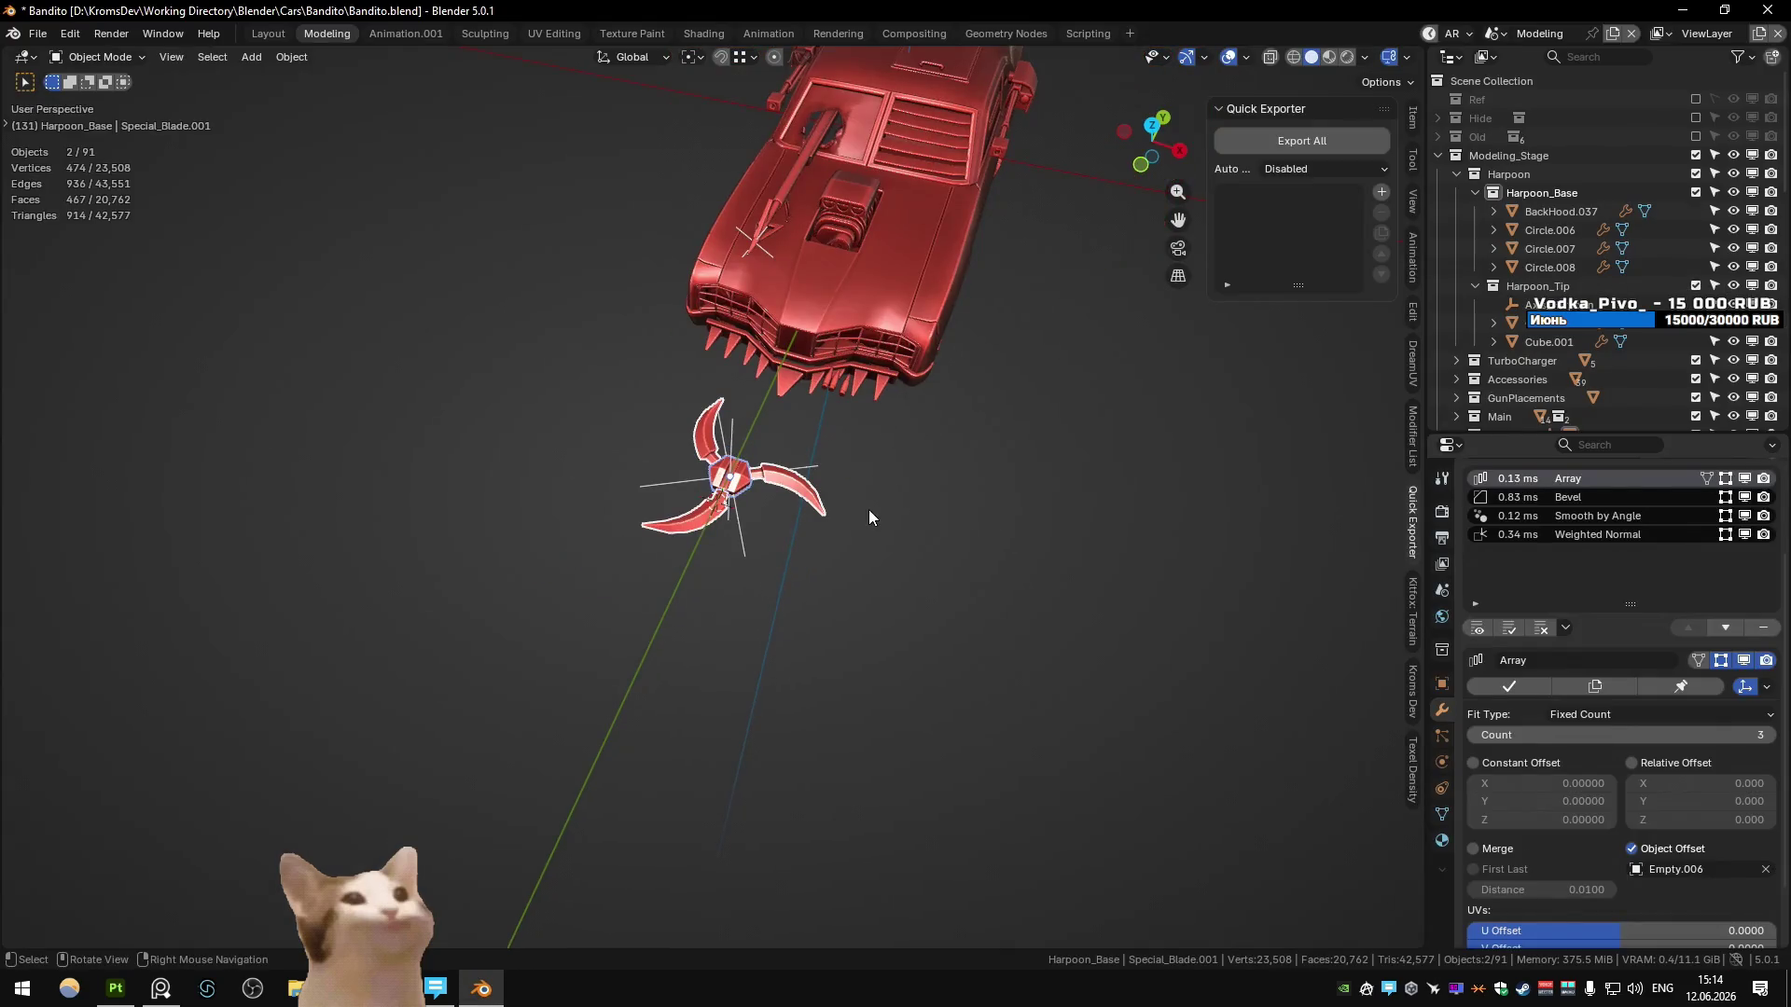
# - Switch to the Substance scene and frame the 02_special_high weapon part
pyautogui.click(723, 495)
pyautogui.moveTo(723, 494); pyautogui.dragTo(712, 464, button='middle')
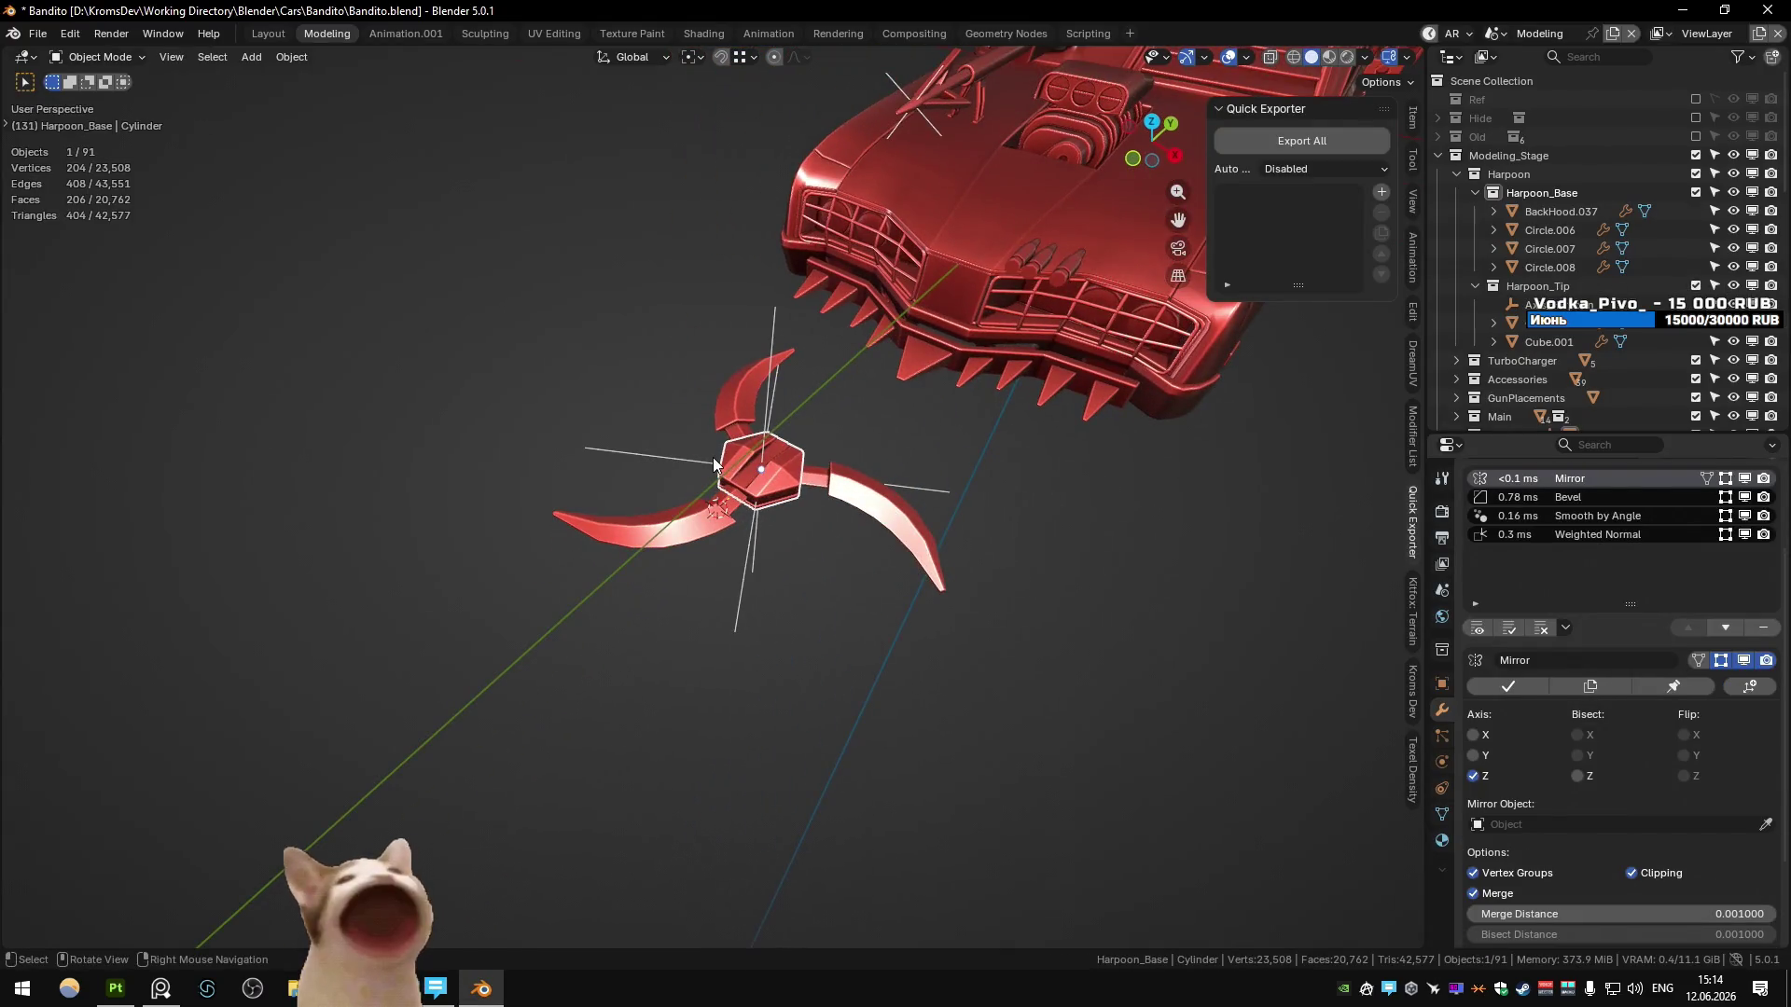
pyautogui.hotkey('ctrl', 'pagedown')
pyautogui.scroll(-5, 690, 434)
pyautogui.click(429, 338)
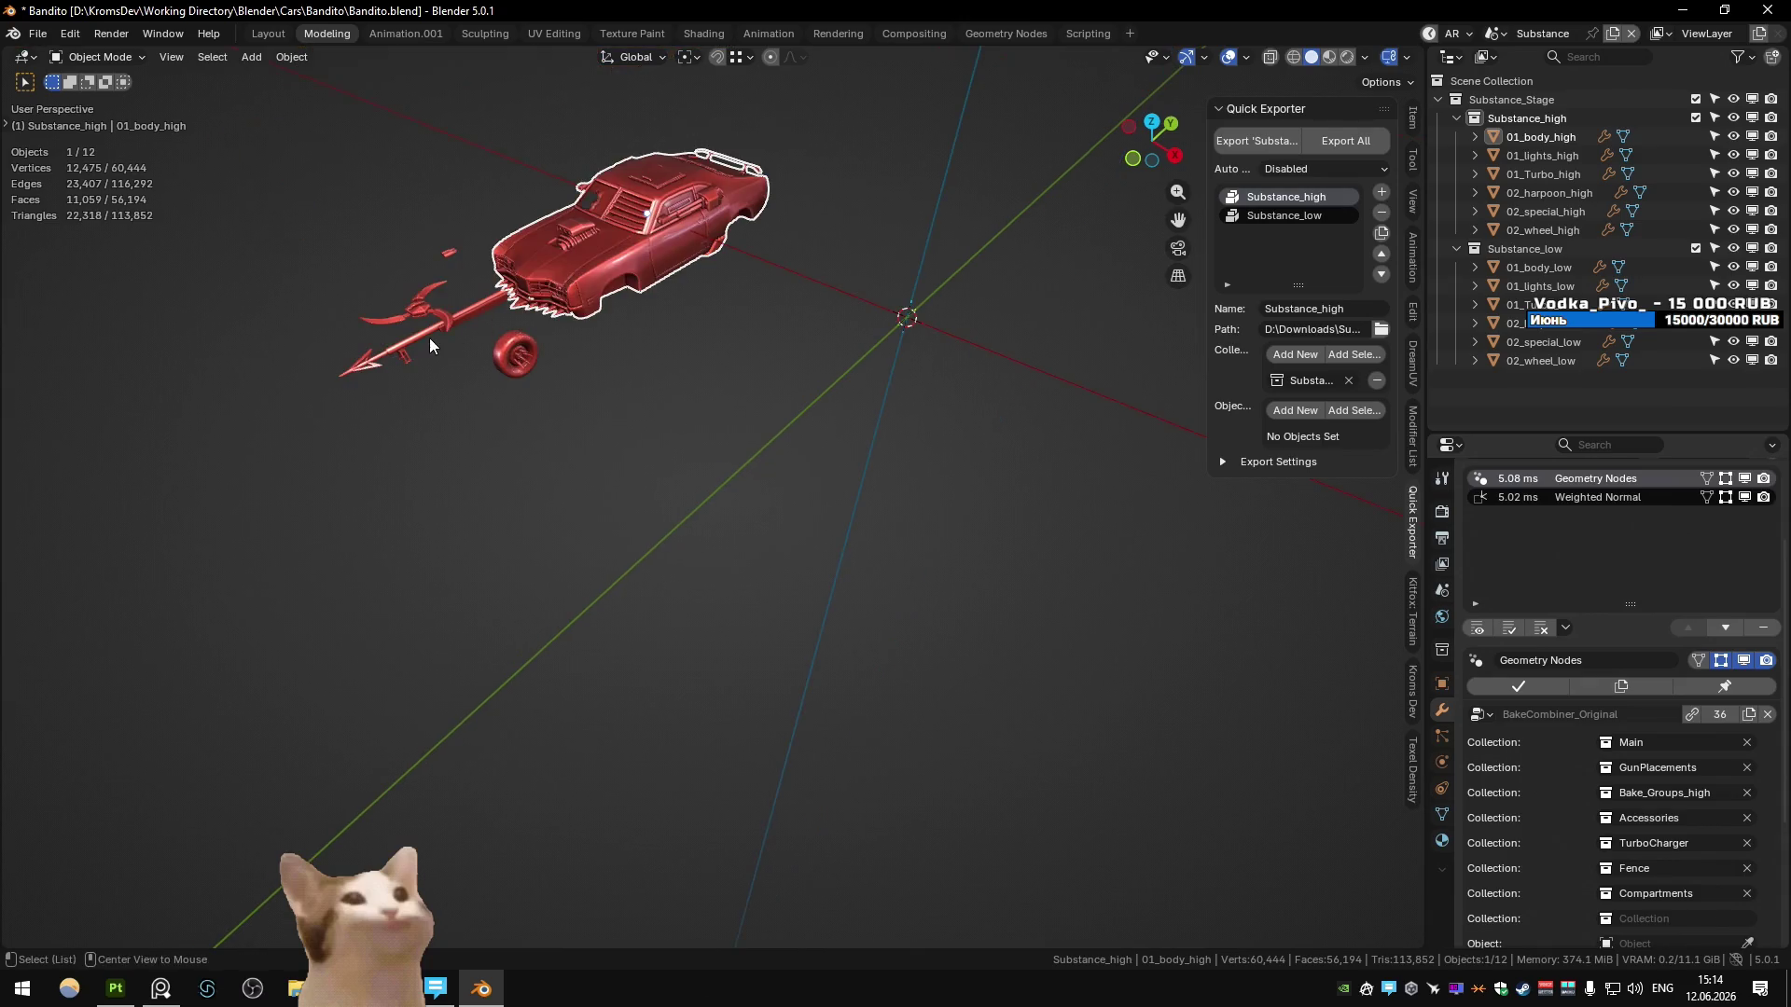
pyautogui.press('KP_Decimal')
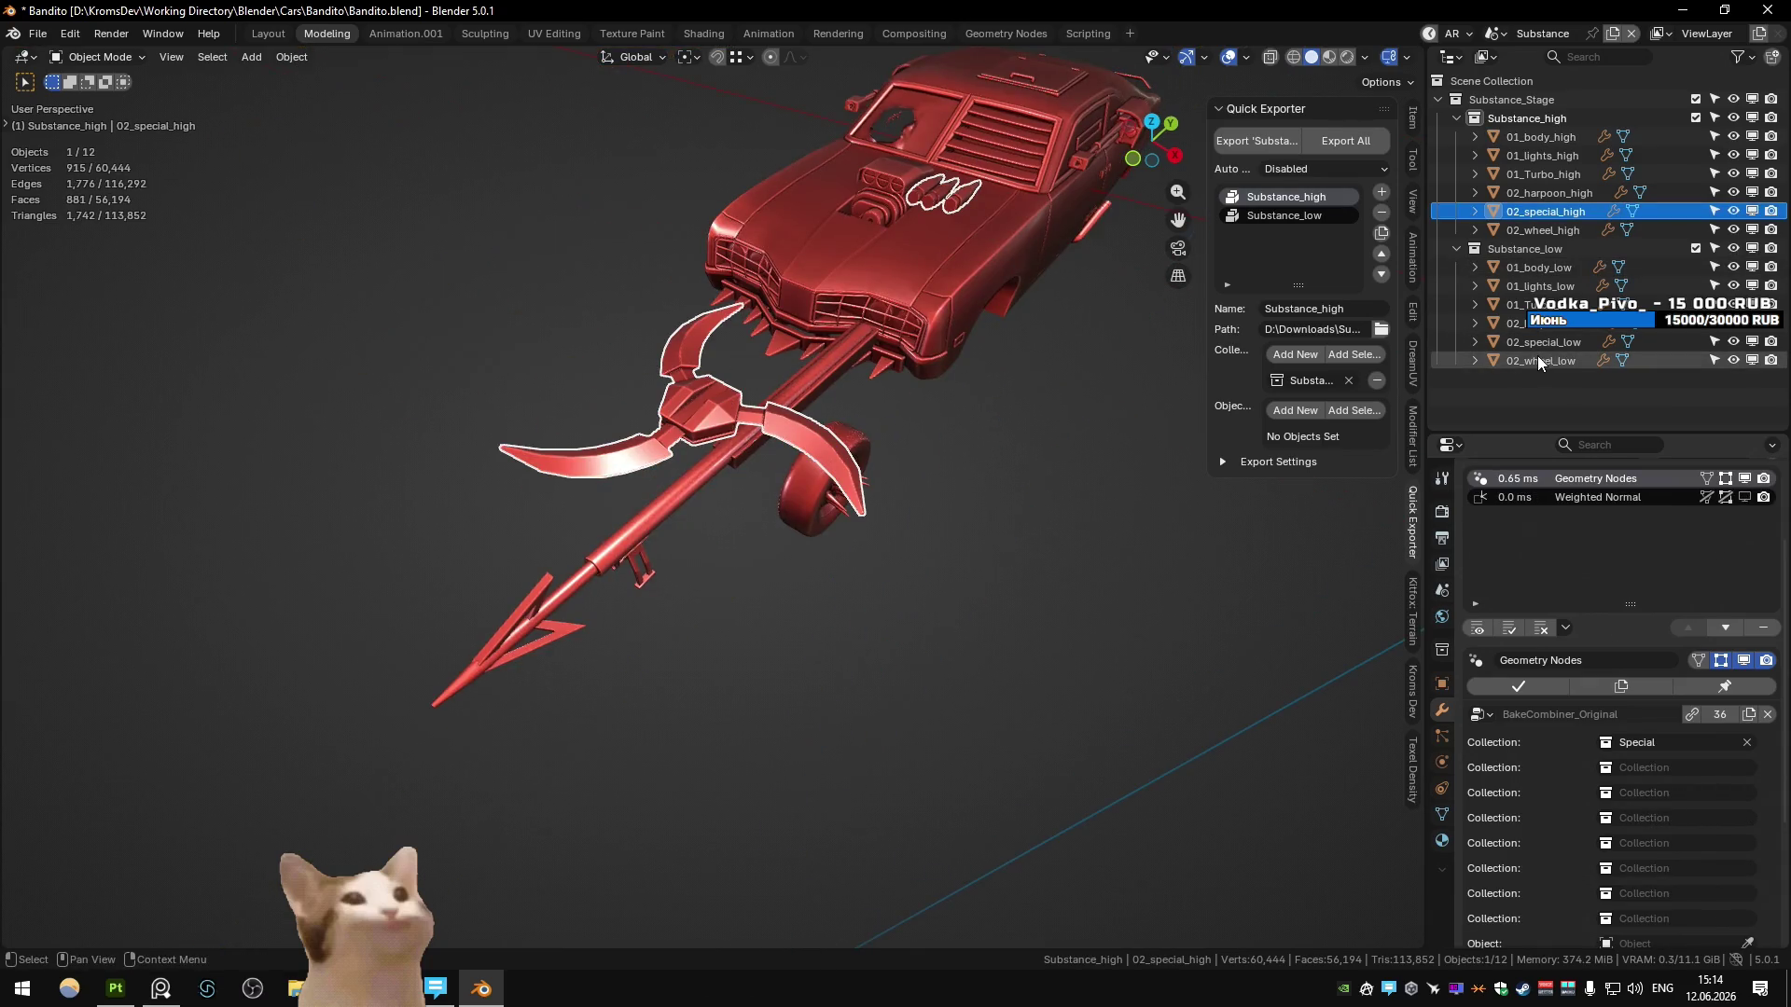
# - Export 02_special_low over Bandito_Boomerang.fbx via the quick export menu
pyautogui.click(1541, 341)
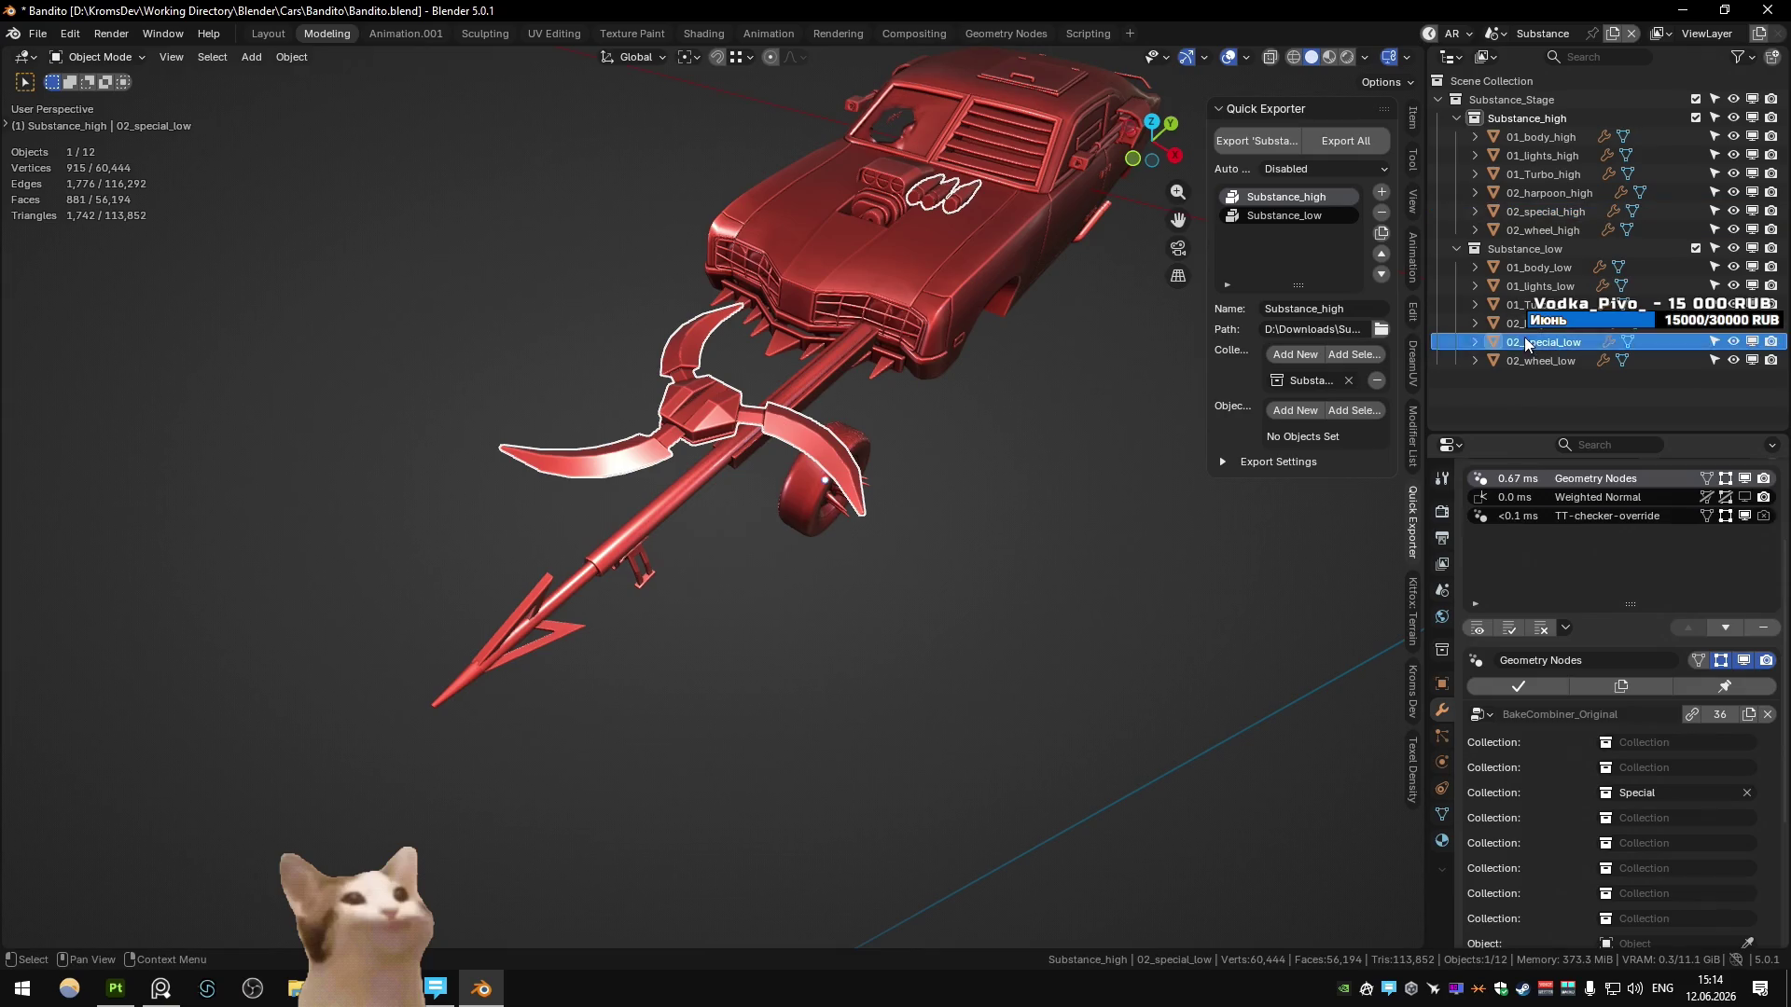
pyautogui.moveTo(856, 444); pyautogui.dragTo(852, 383, button='middle')
pyautogui.rightClick(853, 383)
pyautogui.click(848, 388)
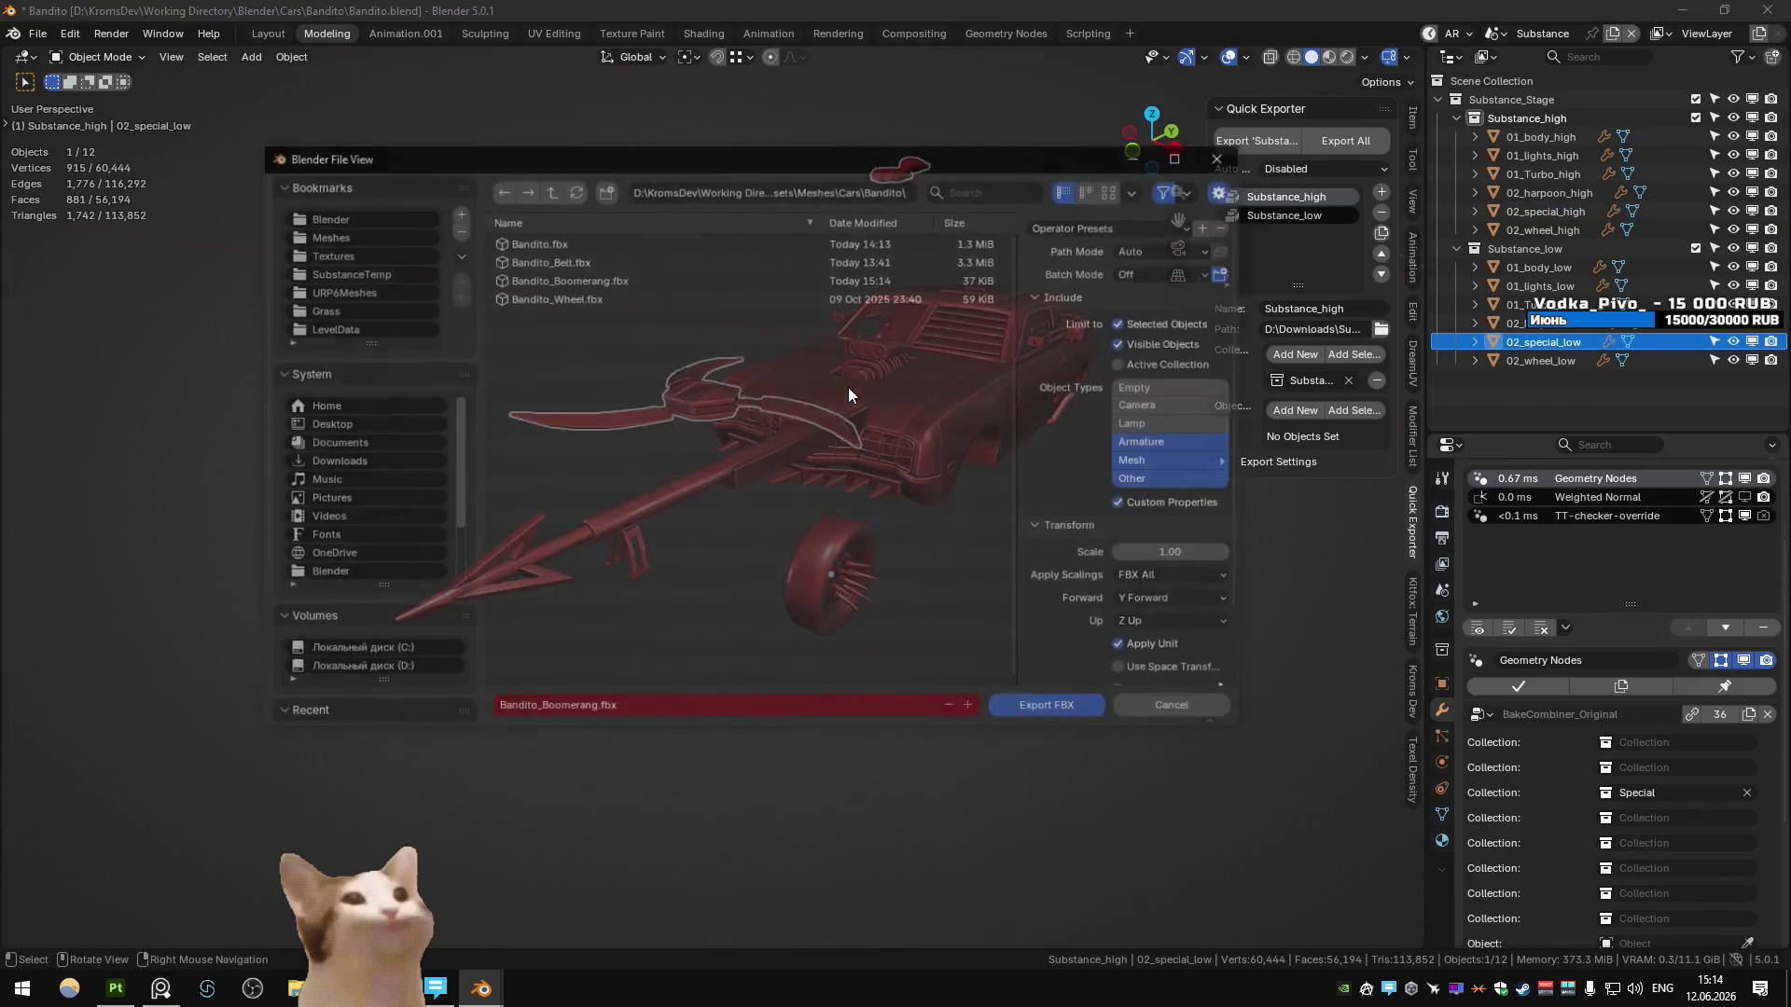
pyautogui.press('Escape')
pyautogui.hotkey('alt', 'Tab')
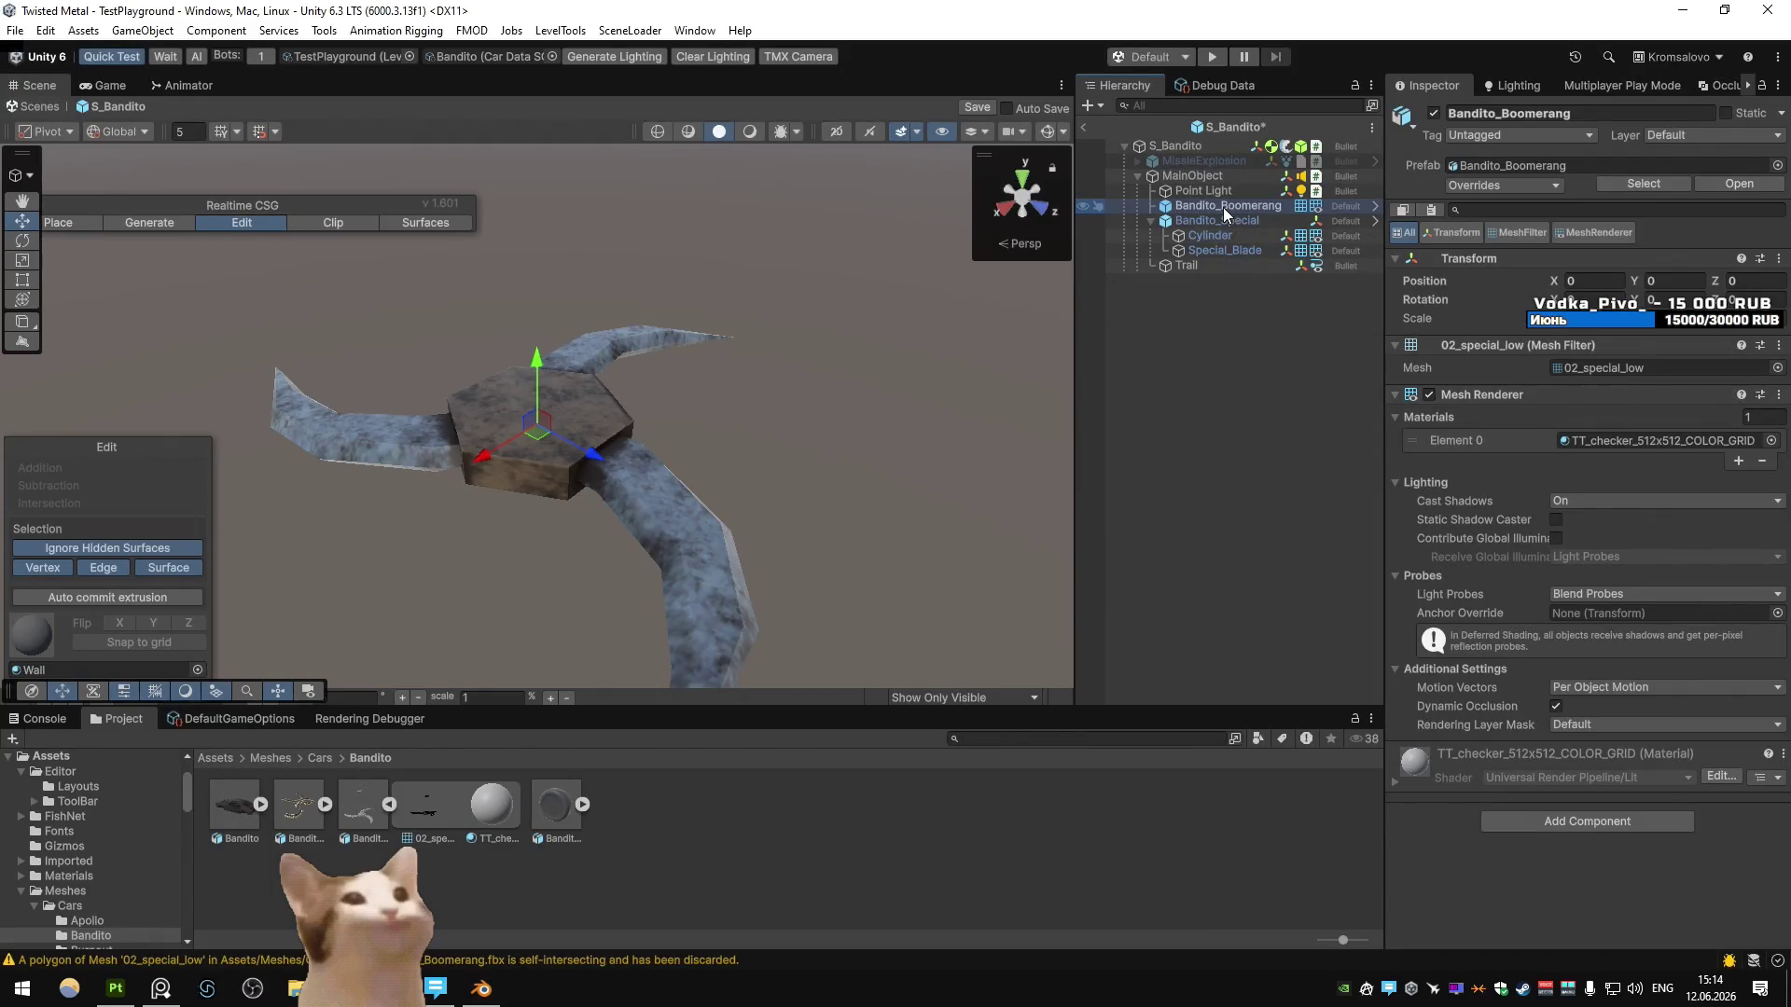
# - Check Bandito_Boomerang's import settings for the 02_special_low mesh and checker material
pyautogui.click(358, 813)
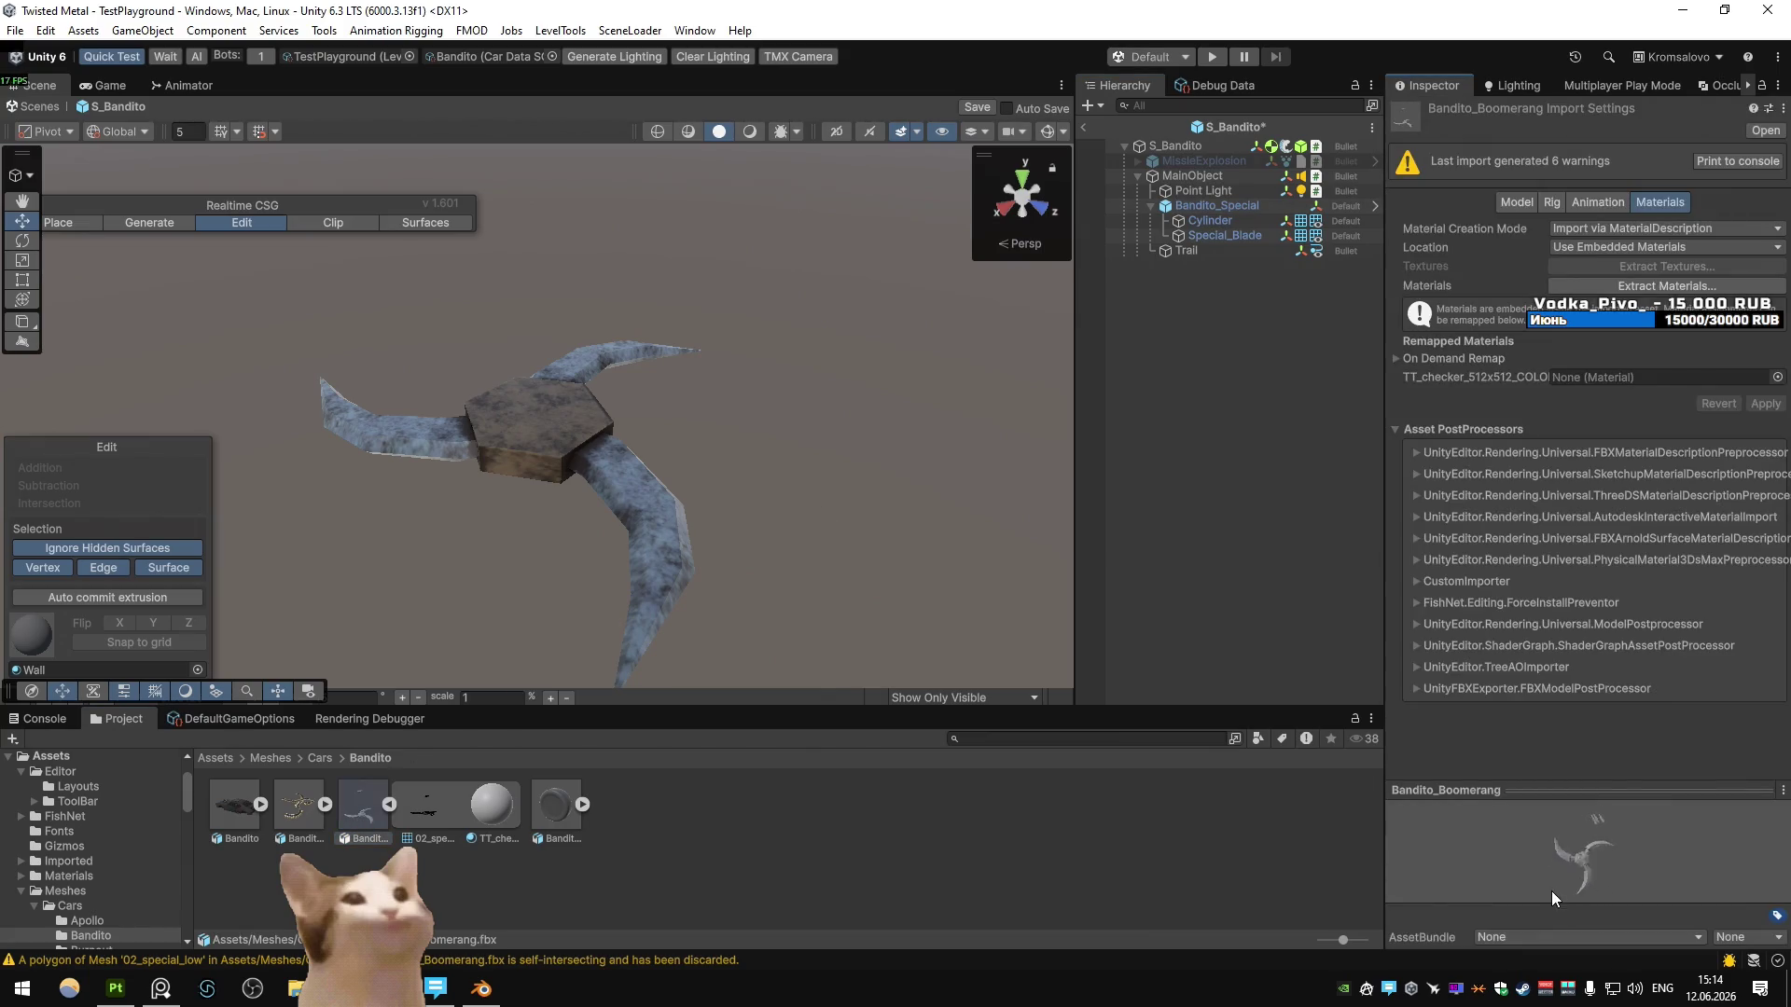
pyautogui.hotkey('alt', 'Tab')
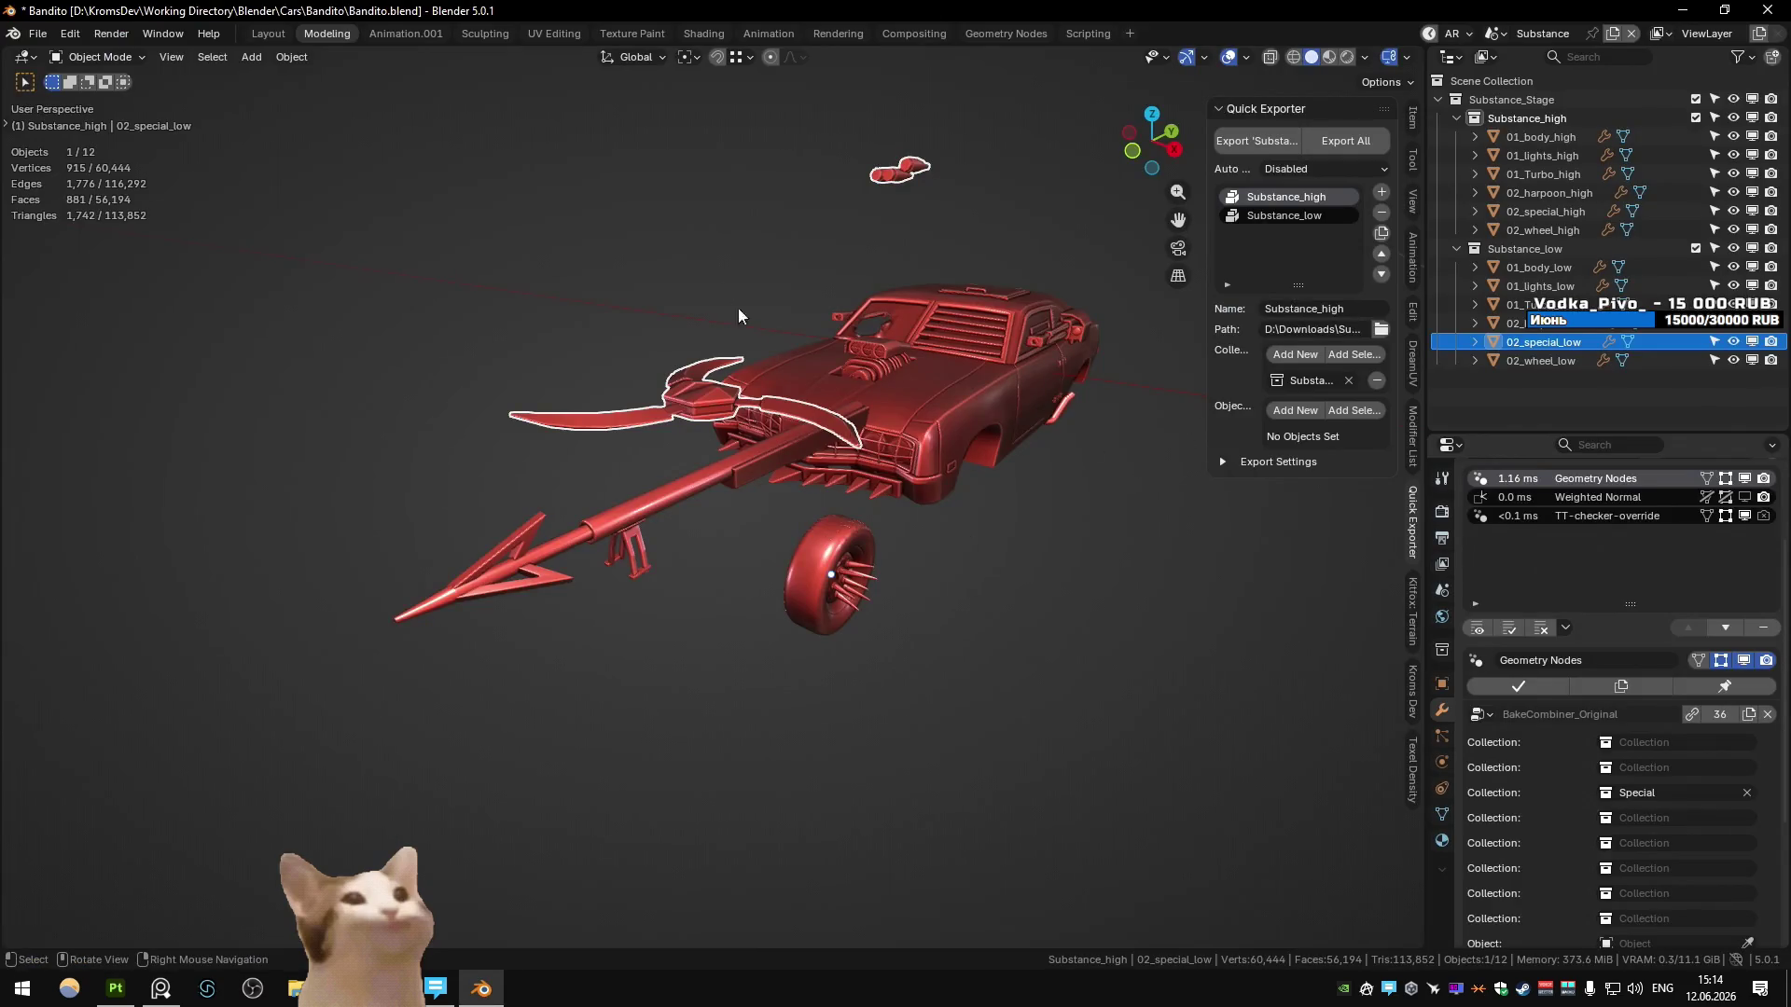
pyautogui.click(706, 413)
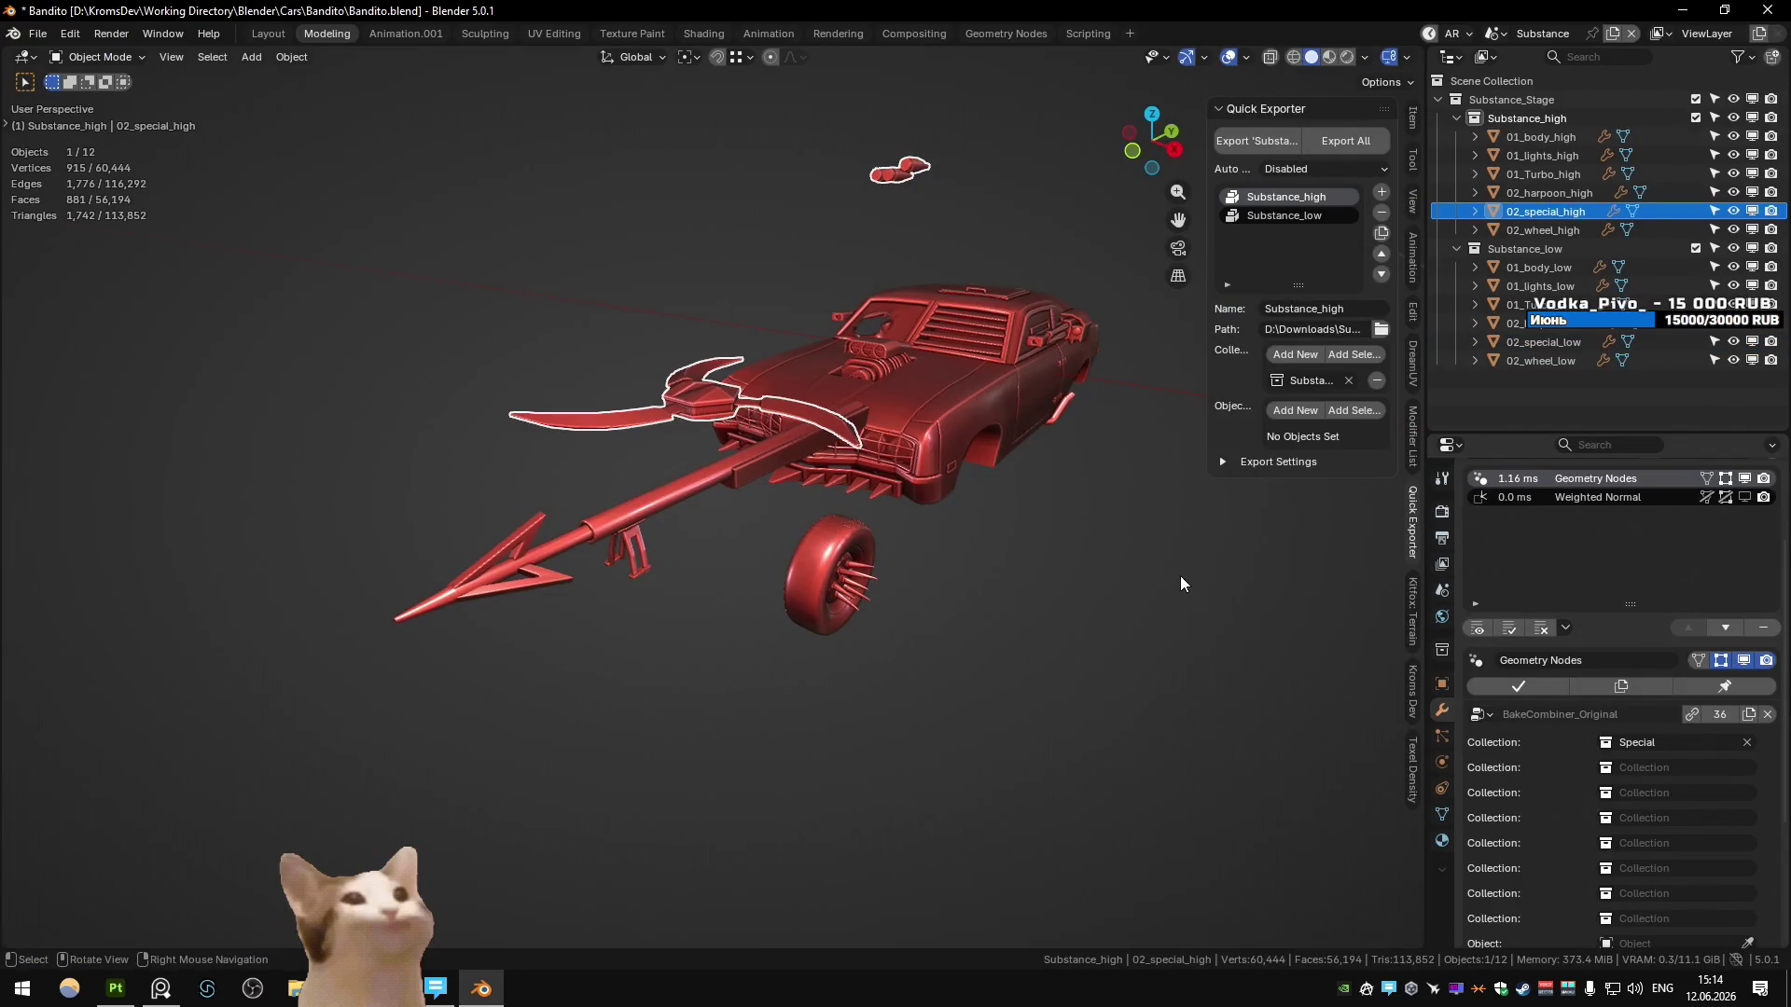
pyautogui.scroll(-5, 1604, 717)
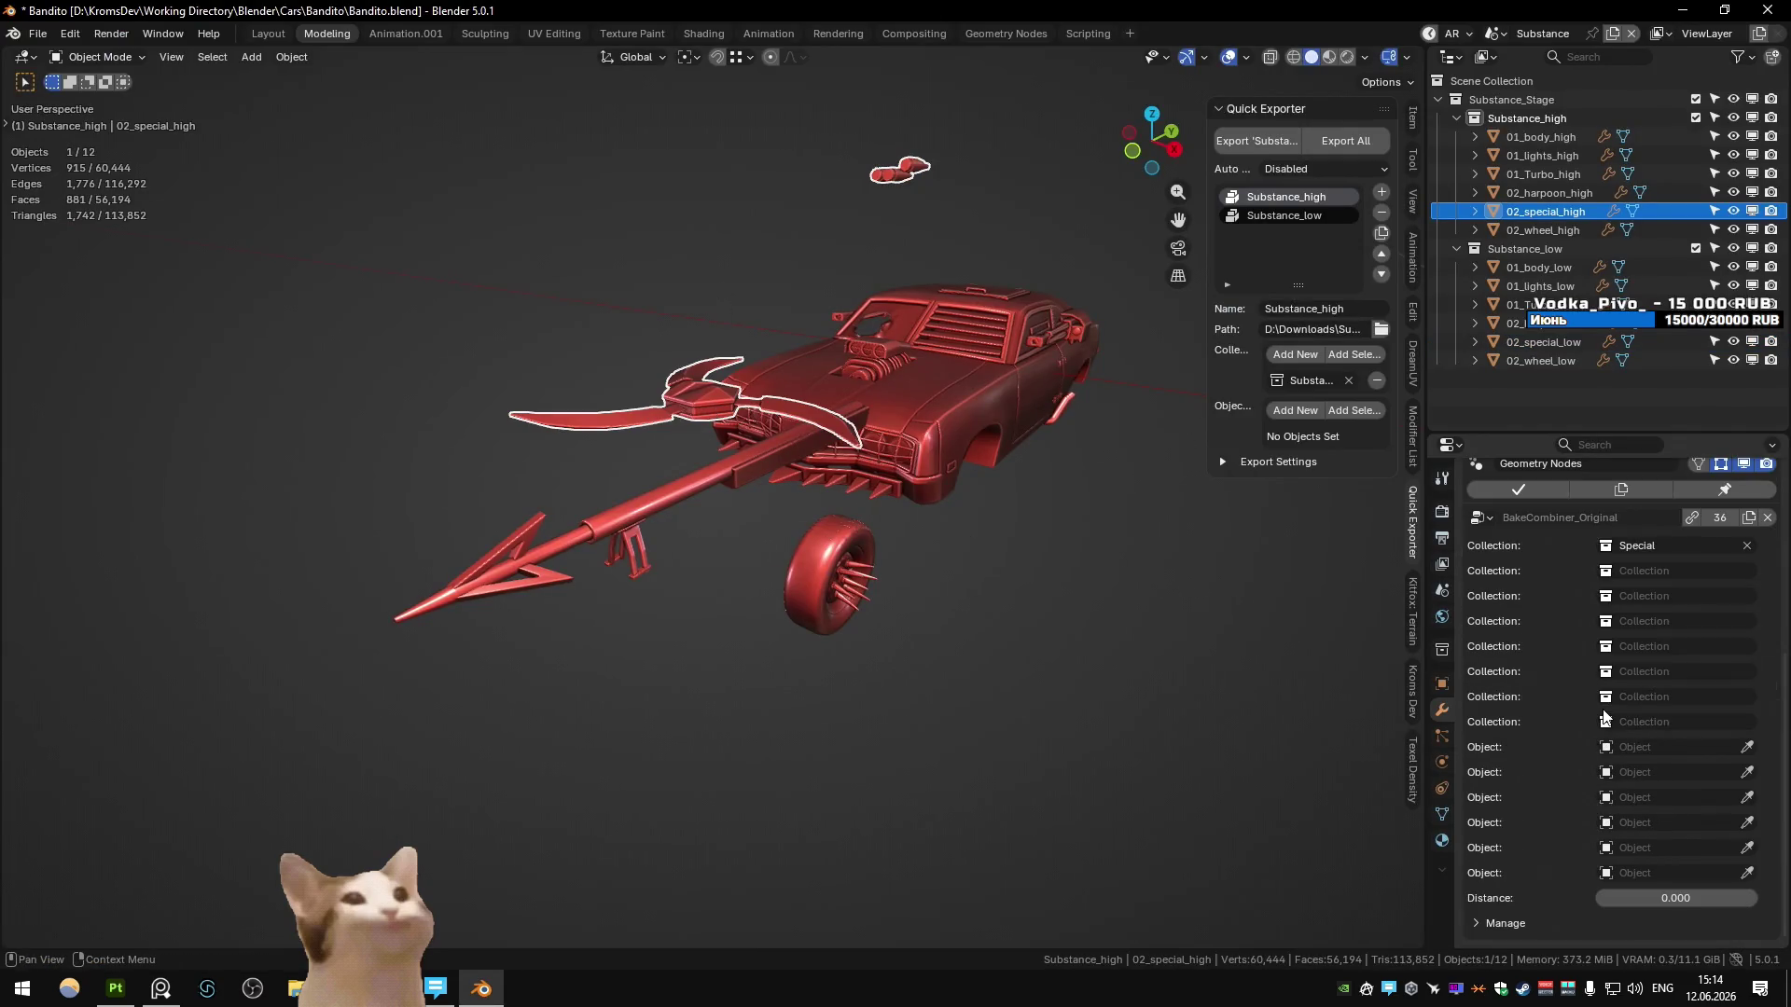
pyautogui.click(1091, 513)
pyautogui.moveTo(1084, 377); pyautogui.dragTo(1016, 449, button='middle')
pyautogui.click(868, 267)
pyautogui.moveTo(867, 269); pyautogui.dragTo(858, 308, button='middle')
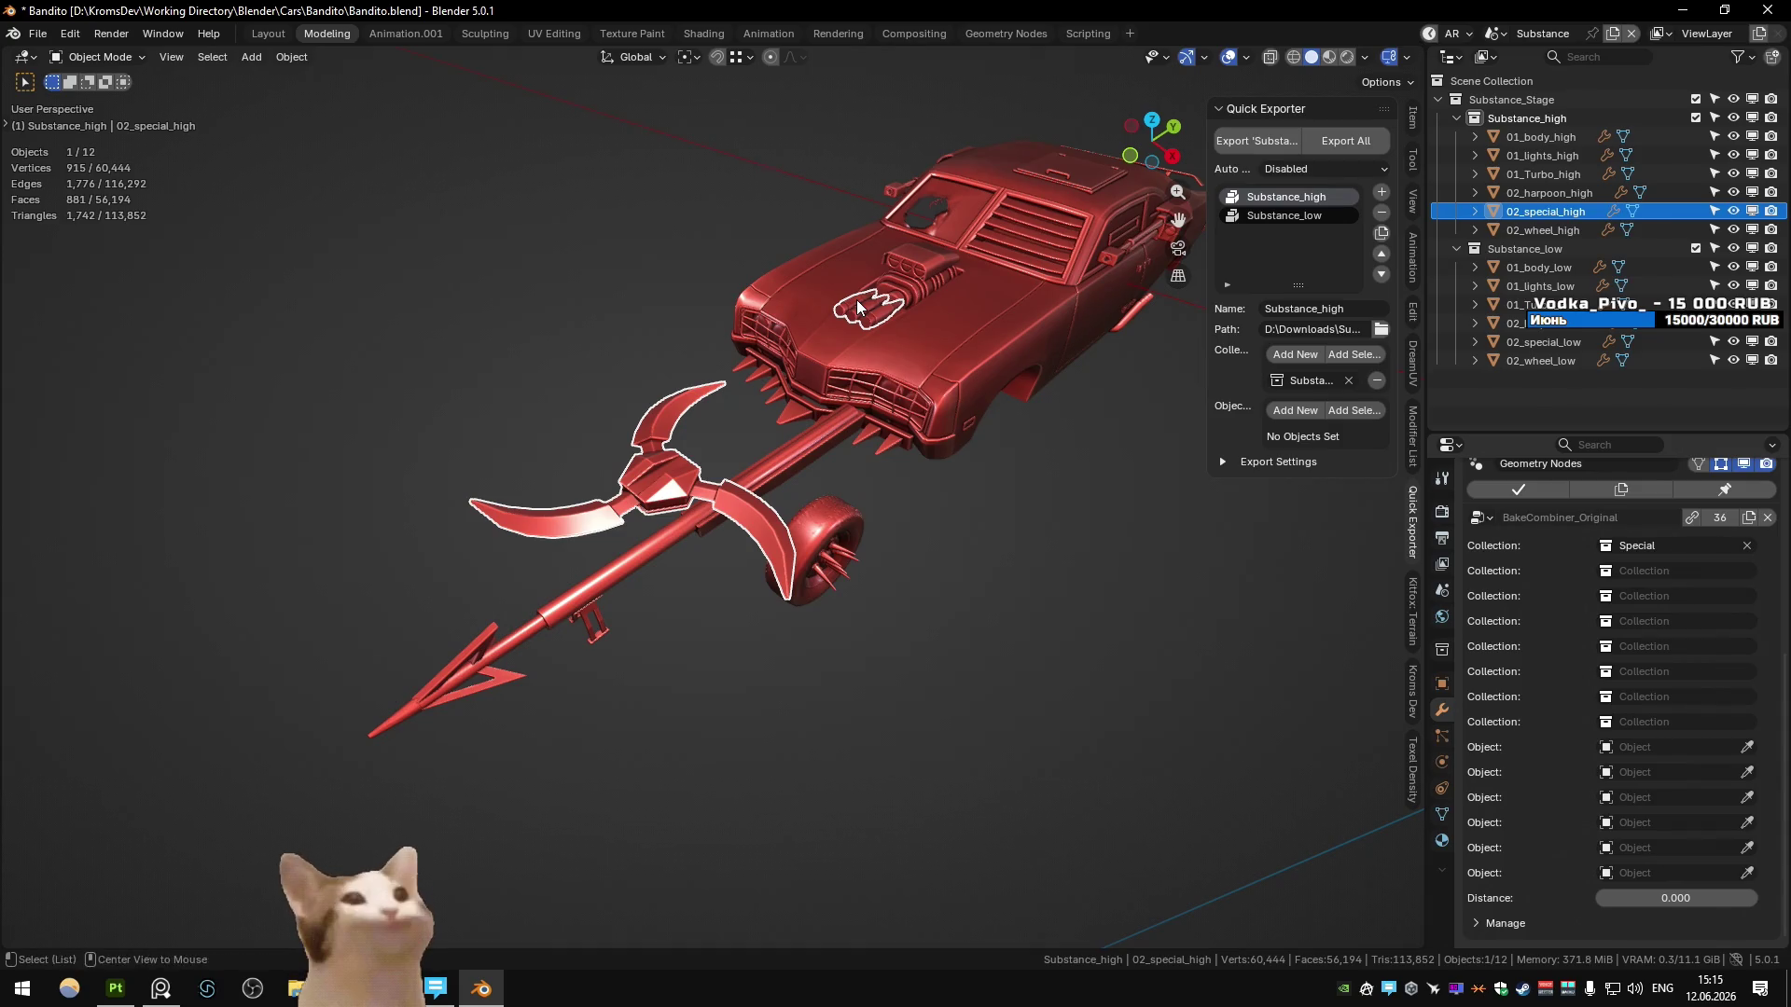
pyautogui.hotkey('alt', 'Tab')
pyautogui.hotkey('alt', 'Tab')
pyautogui.moveTo(925, 328)
pyautogui.keyDown('alt'); pyautogui.mouseDown()
pyautogui.moveTo(742, 319)
pyautogui.moveTo(684, 346)
pyautogui.mouseUp(); pyautogui.keyUp('alt')
pyautogui.scroll(5, 838, 323)
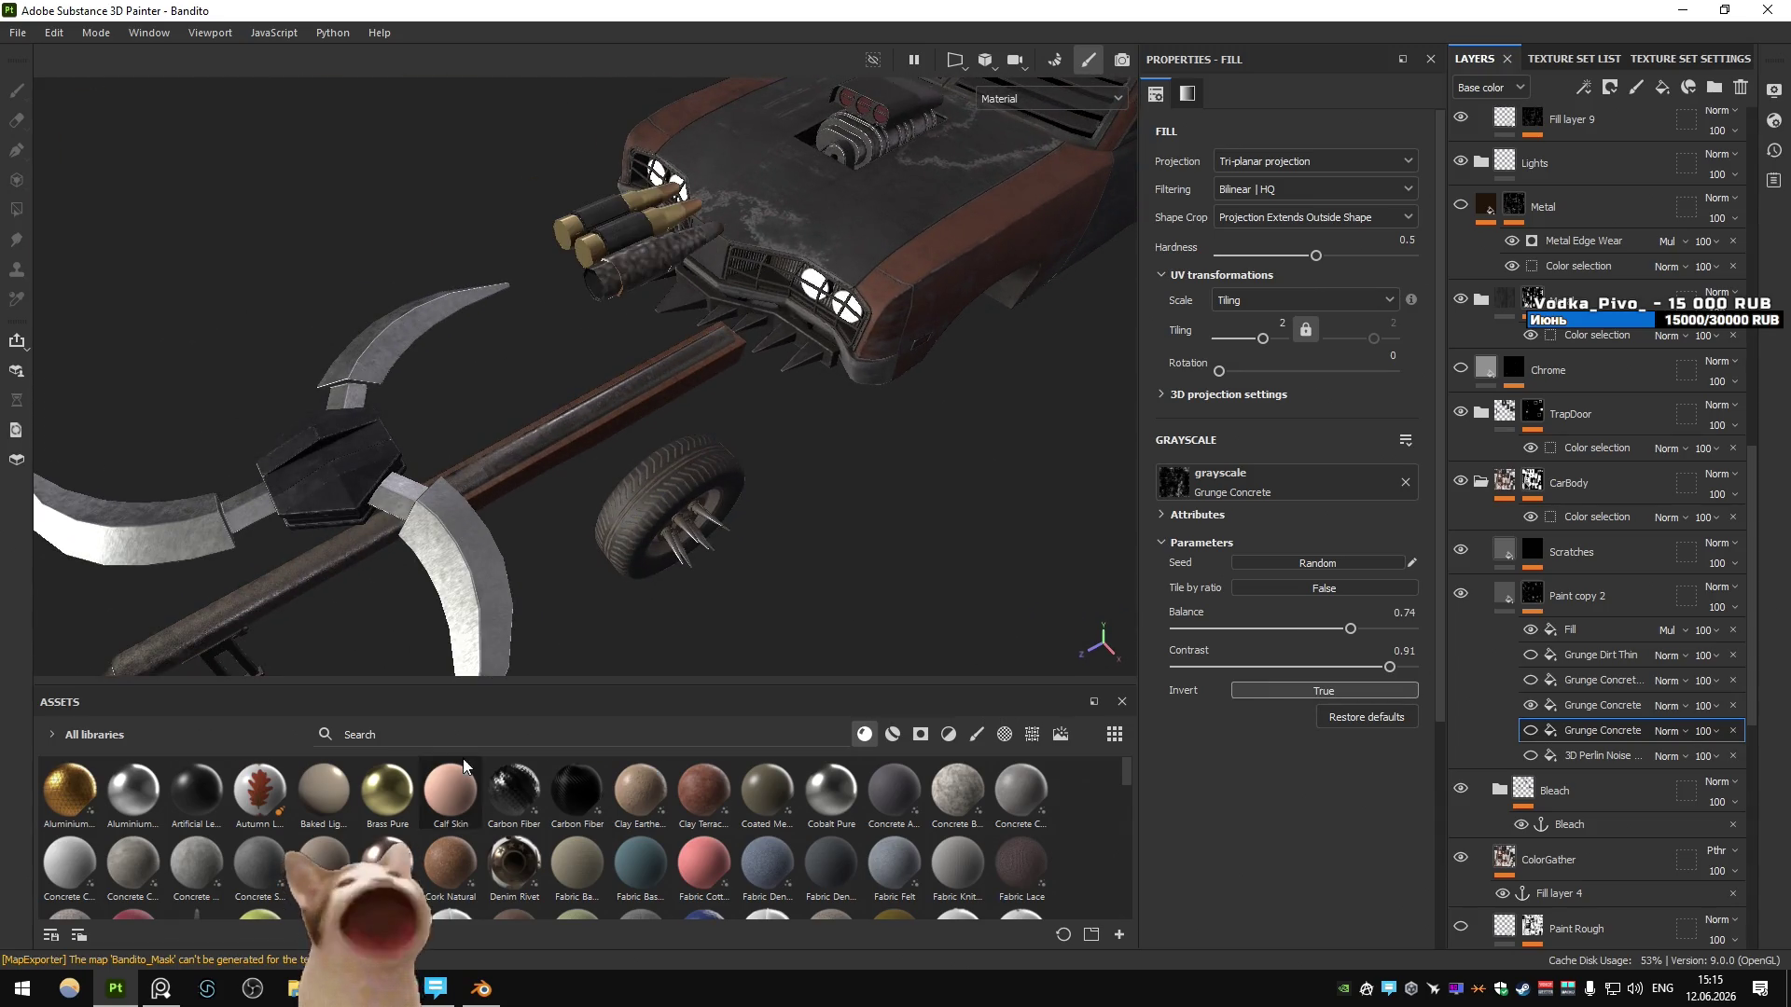
pyautogui.hotkey('alt', 'Tab')
pyautogui.hotkey('alt', 'Tab')
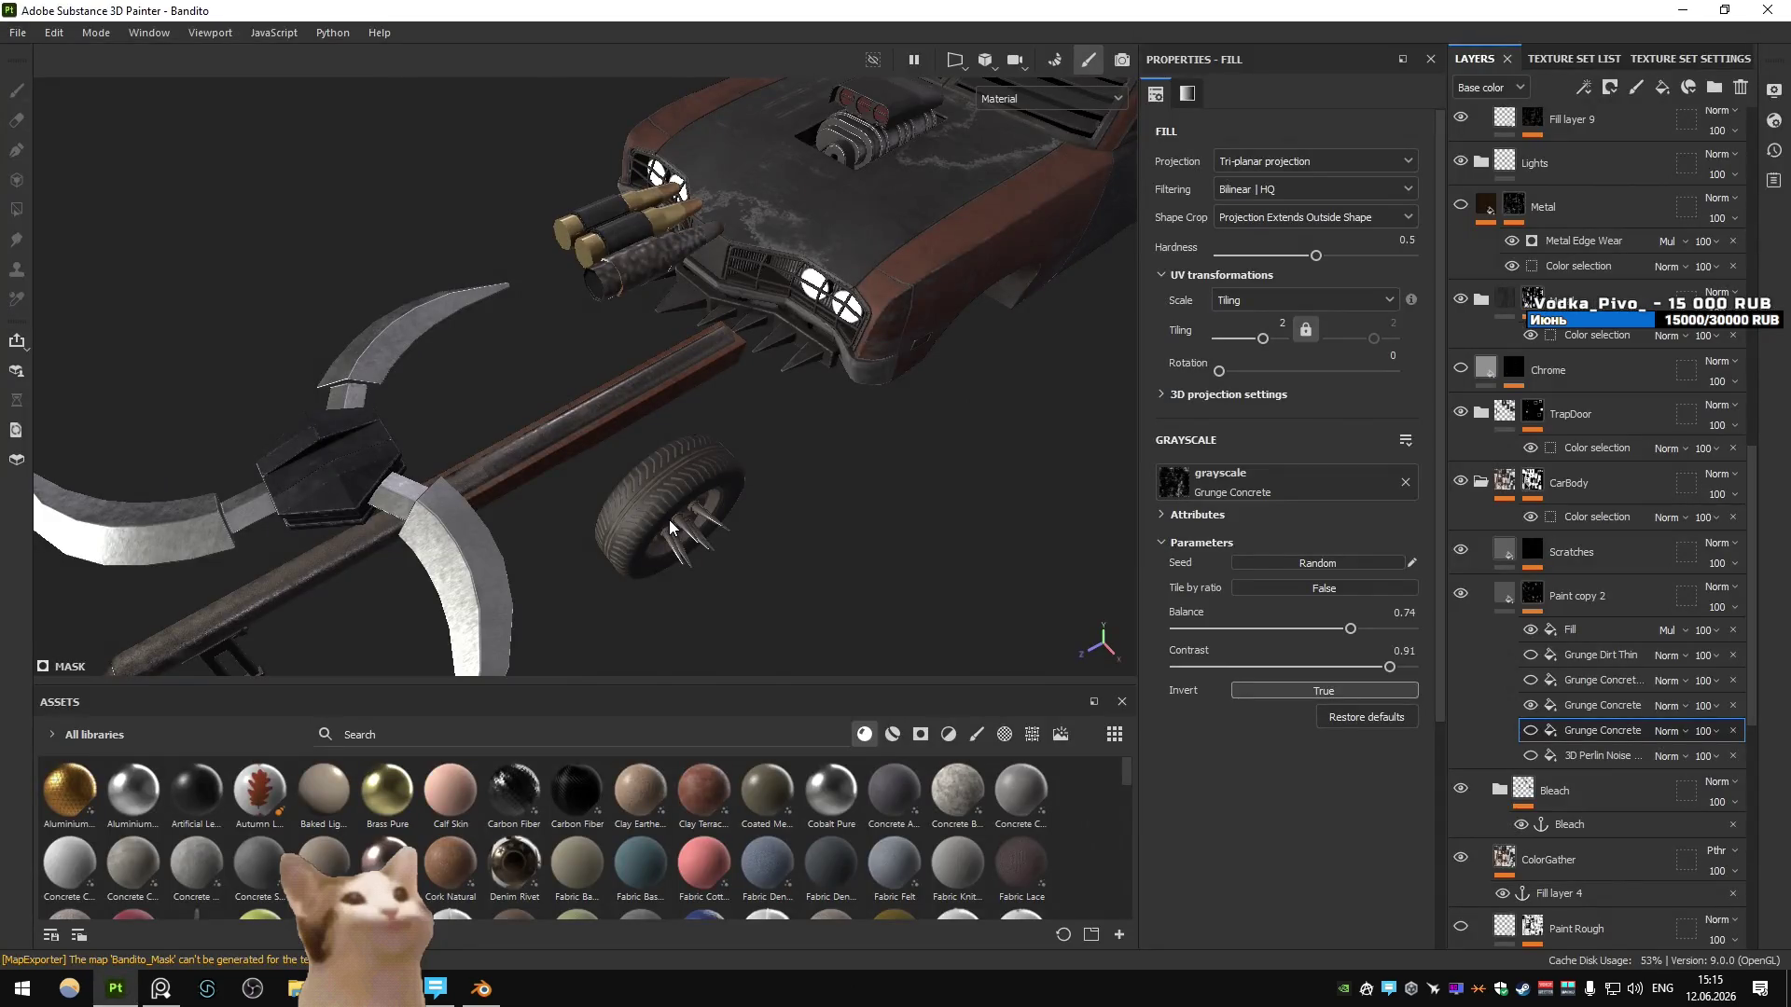
pyautogui.keyDown('alt'); pyautogui.moveTo(666, 513); pyautogui.dragTo(680, 434); pyautogui.keyUp('alt')
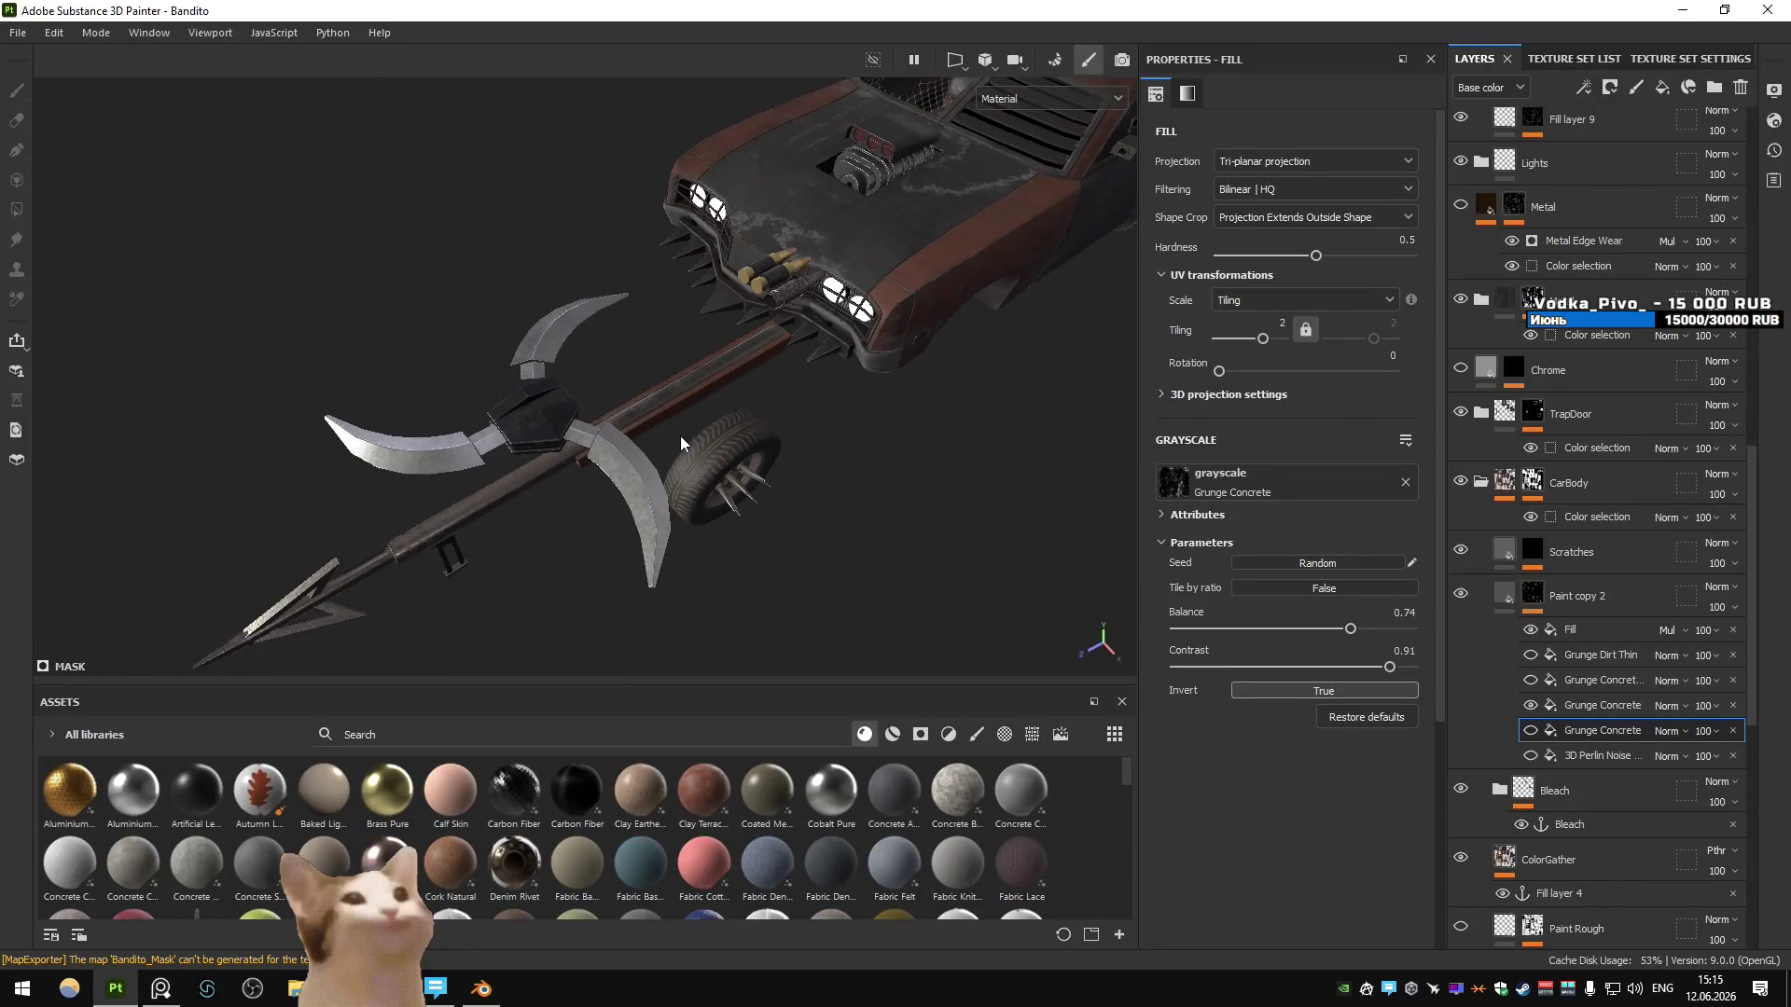
pyautogui.hotkey('alt', 'Tab')
pyautogui.hotkey('alt', 'Tab')
pyautogui.press('Tab')
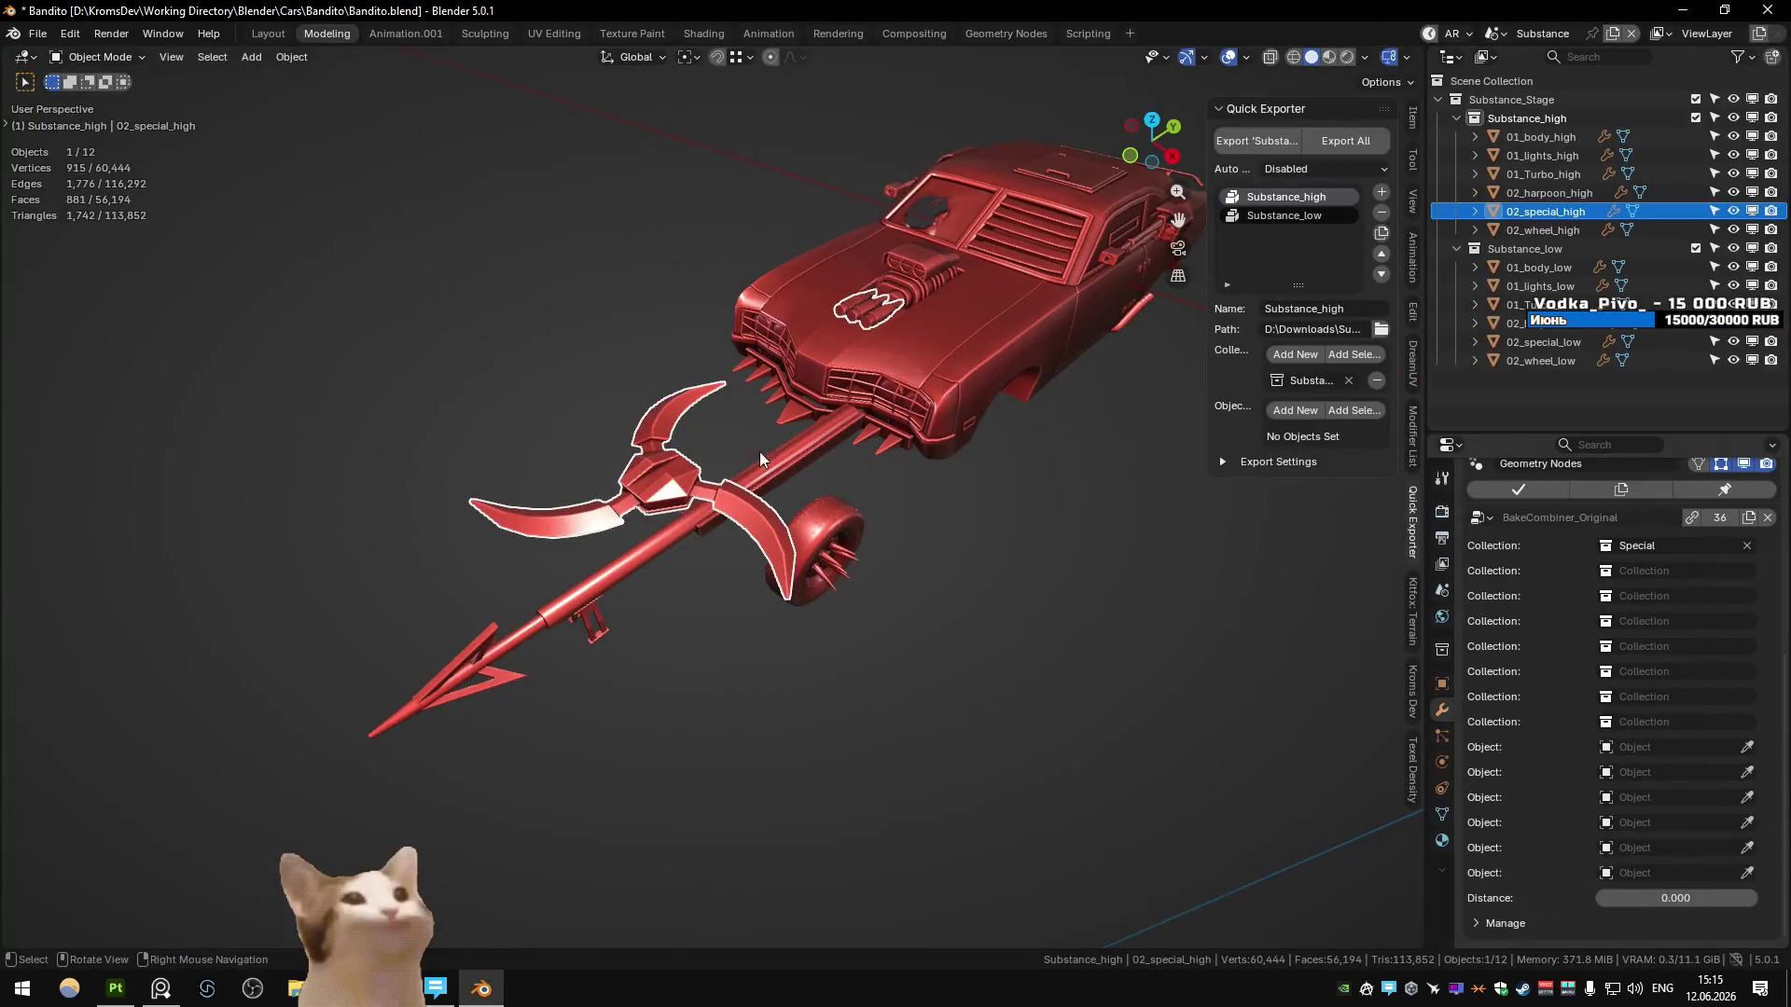
# - In the Modeling scene, select BulletOriginal.042 beside the harpoon and reveal it in the Outliner
pyautogui.click(860, 313)
pyautogui.hotkey('ctrl', 'pagedown')
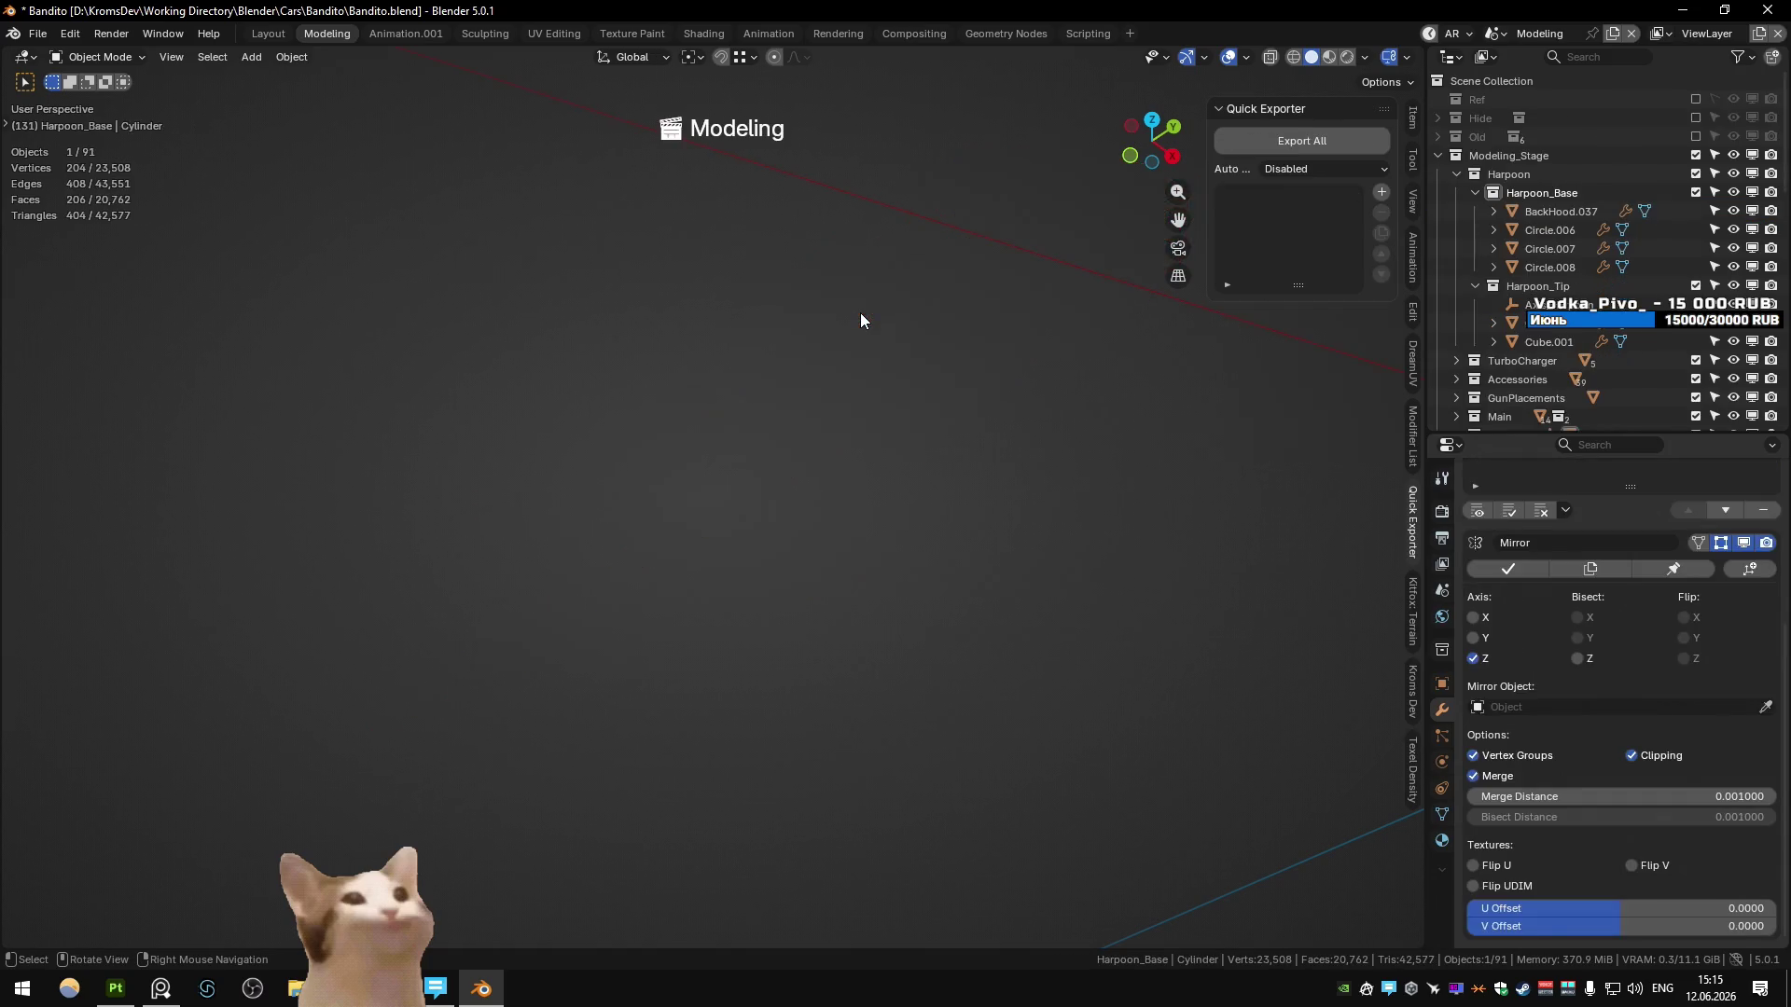
pyautogui.scroll(-3, 866, 420)
pyautogui.scroll(8, 671, 562)
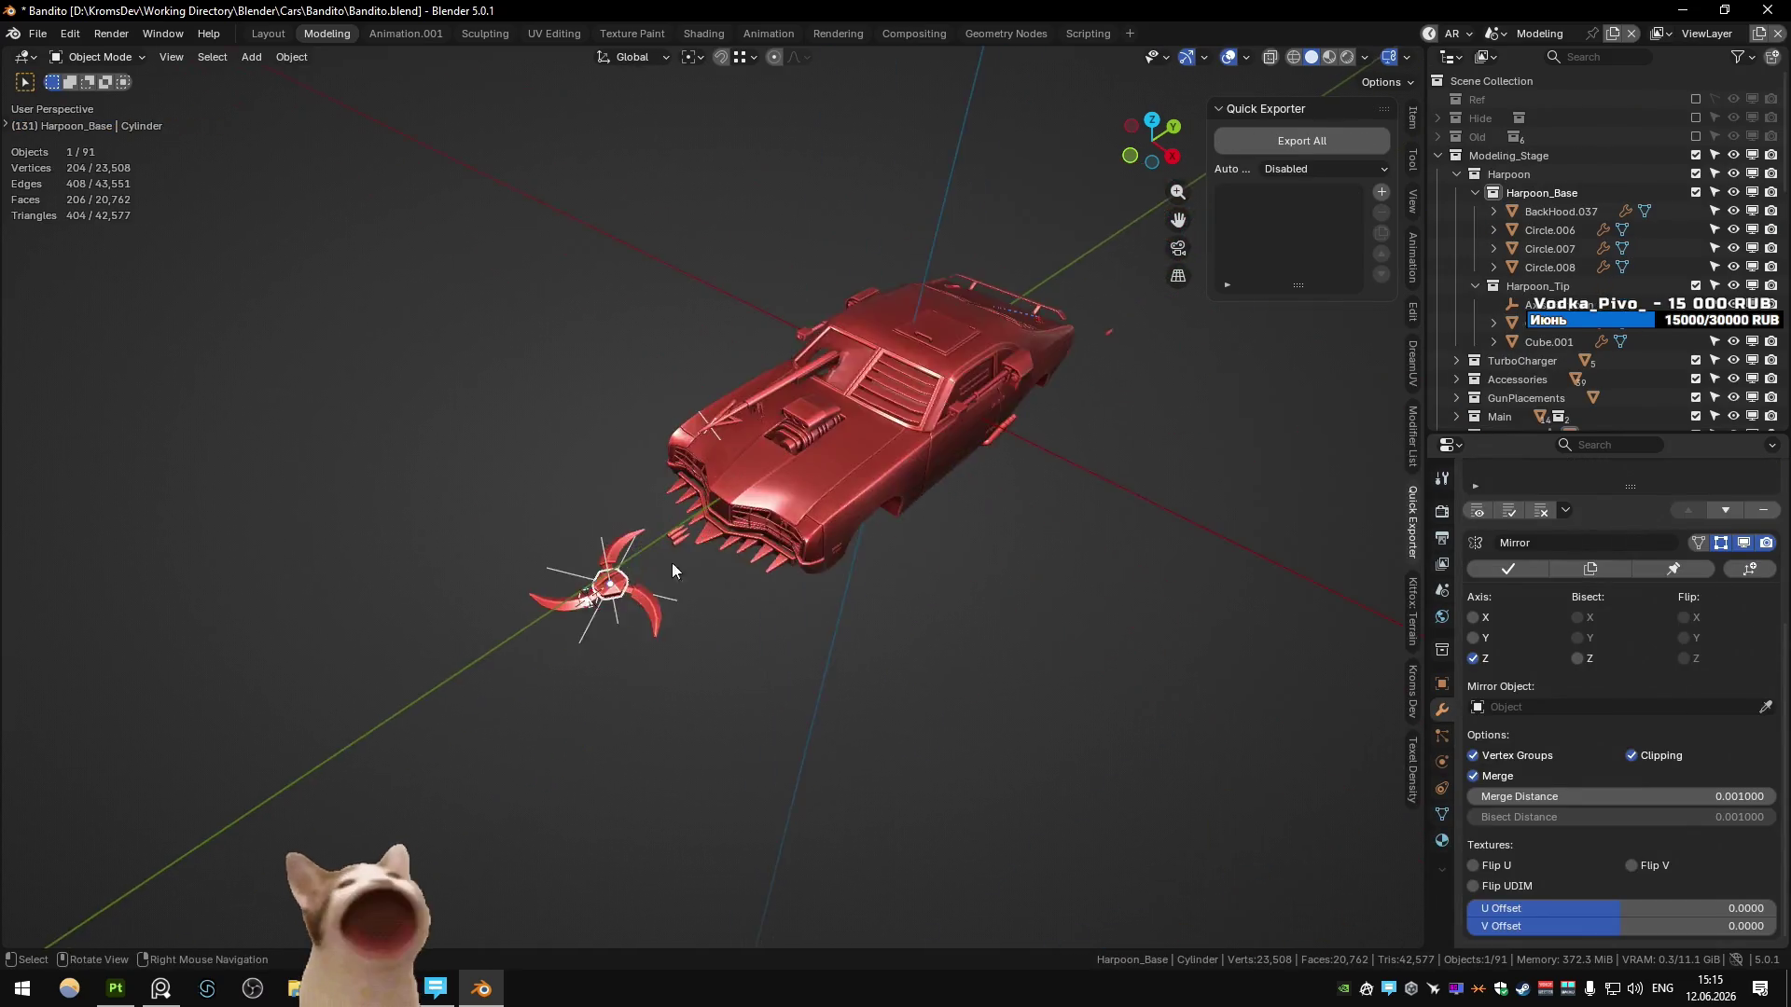
pyautogui.click(611, 600)
pyautogui.press('.')
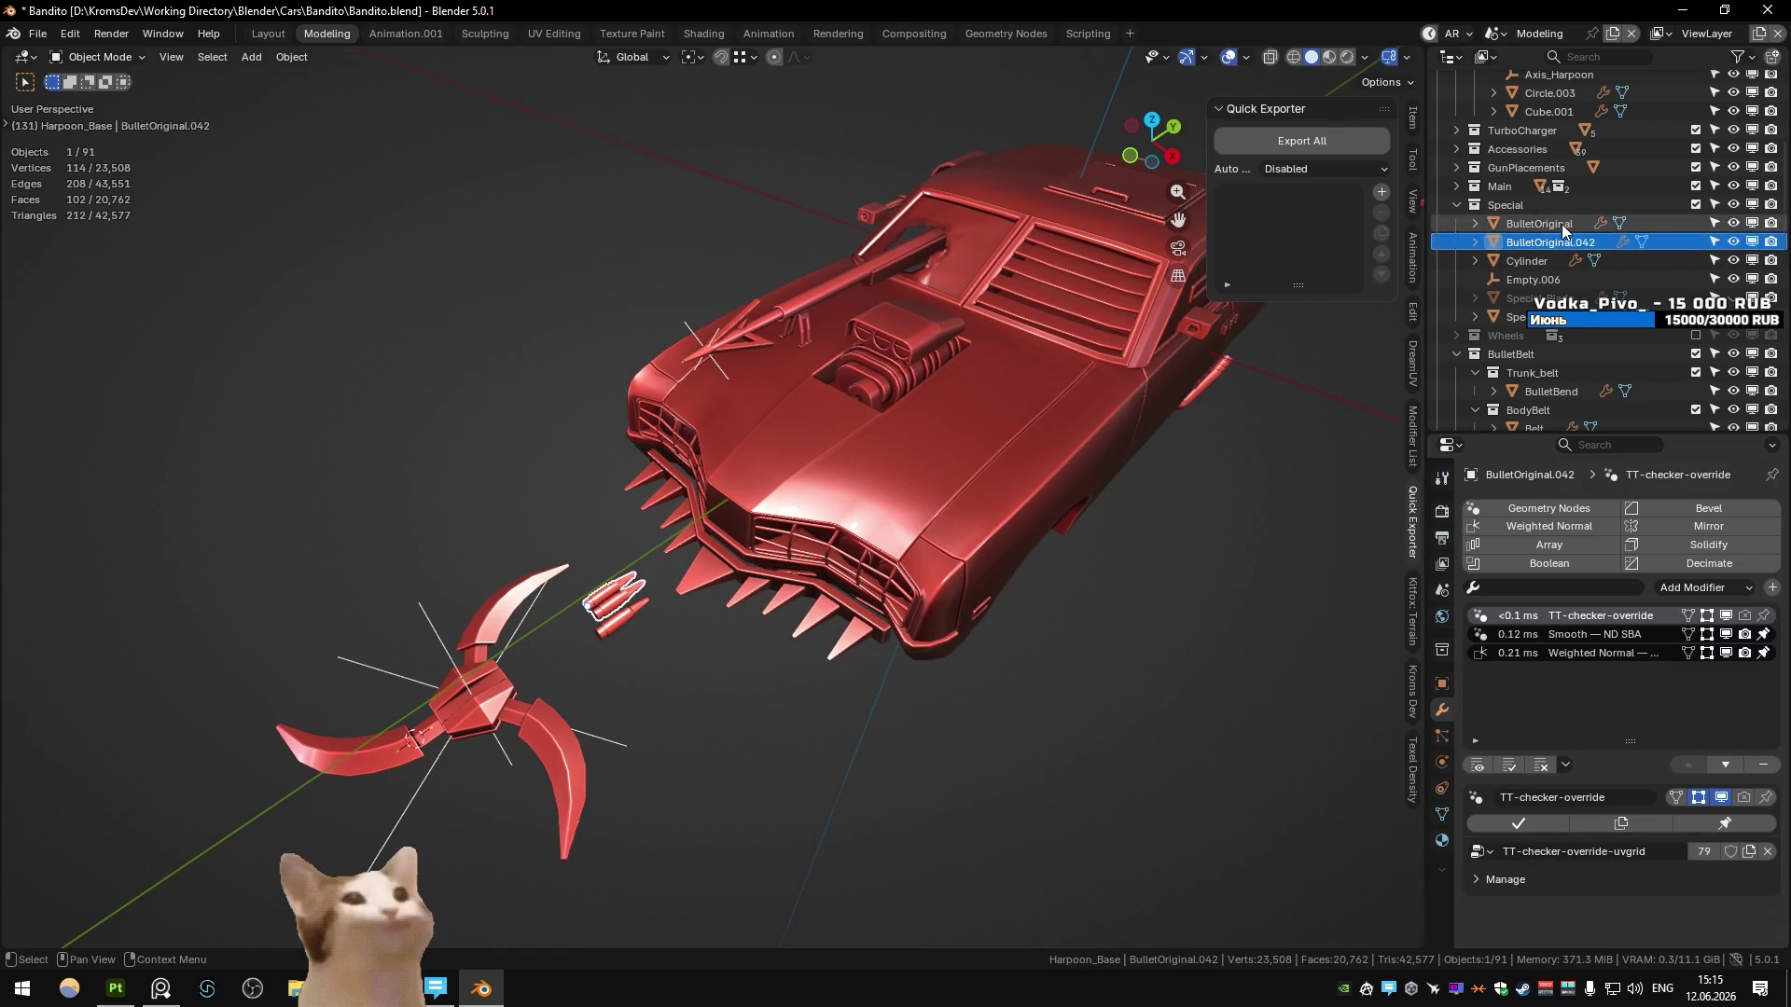
# - Select both BulletOriginal bullets and expand Modeling_Stage in the Collection Manager
pyautogui.moveTo(1025, 401); pyautogui.dragTo(1138, 414, button='middle')
pyautogui.keyDown('ctrl'); pyautogui.click(1539, 224); pyautogui.keyUp('ctrl')
pyautogui.press('m')
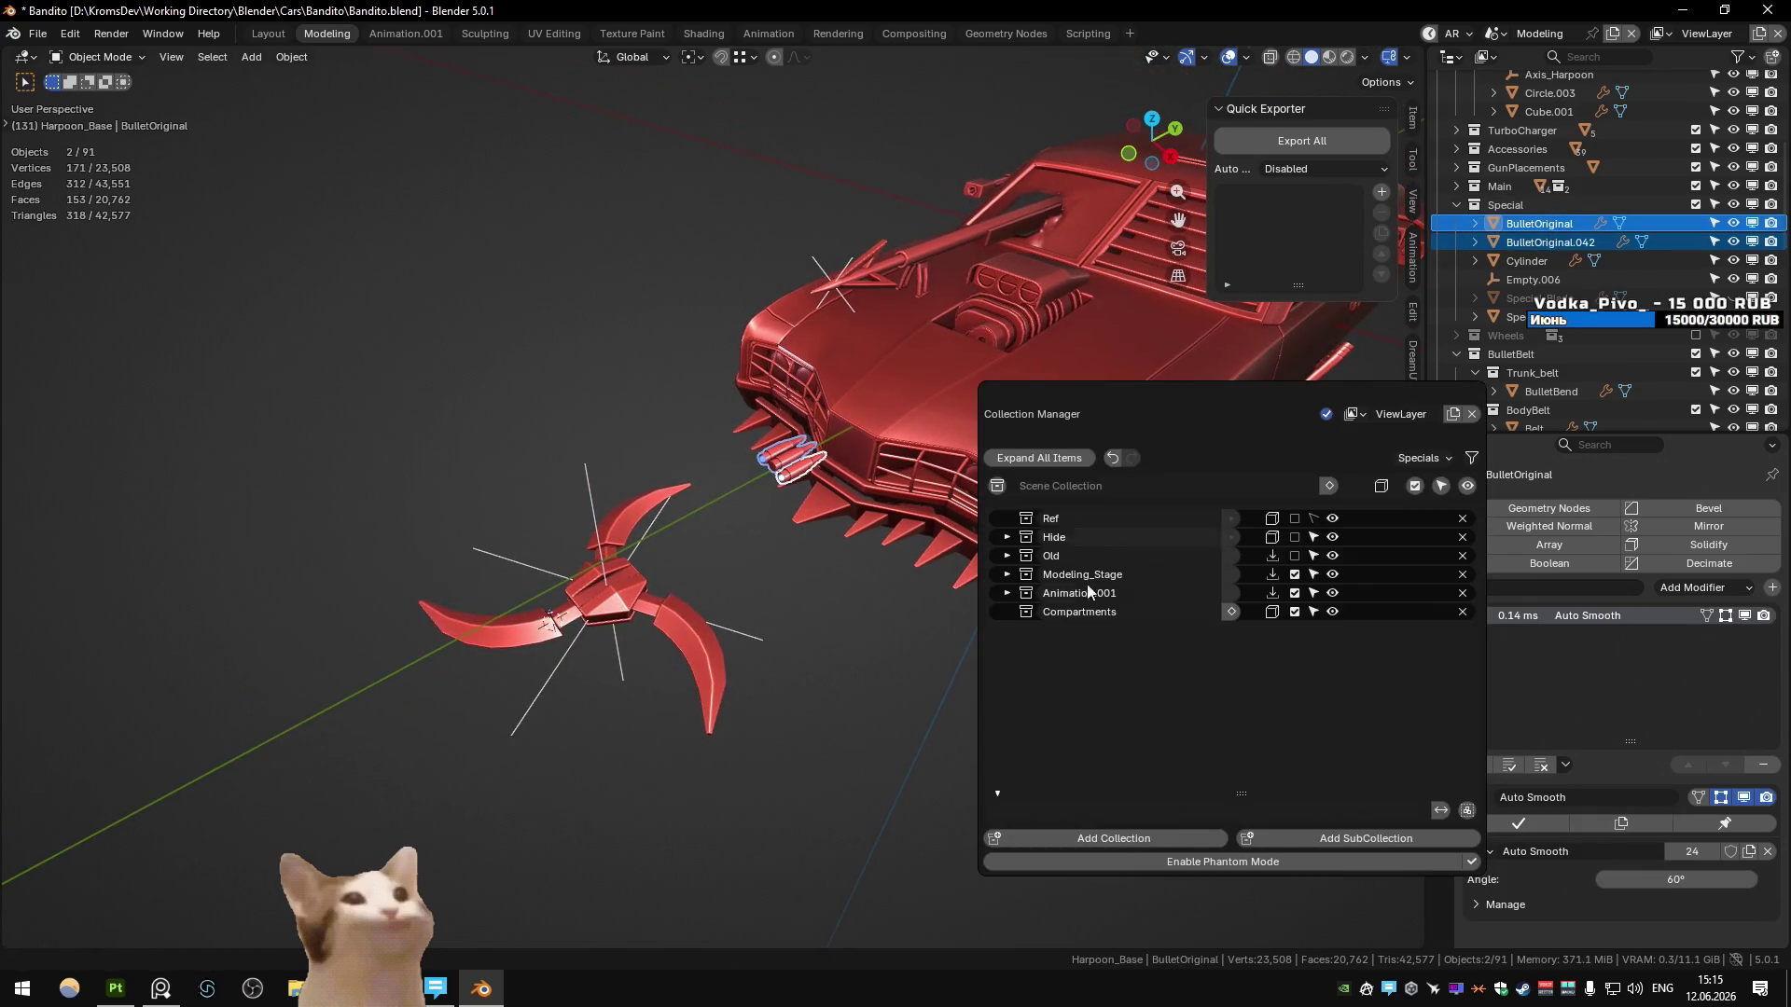
pyautogui.click(1007, 574)
pyautogui.scroll(-2, 1105, 643)
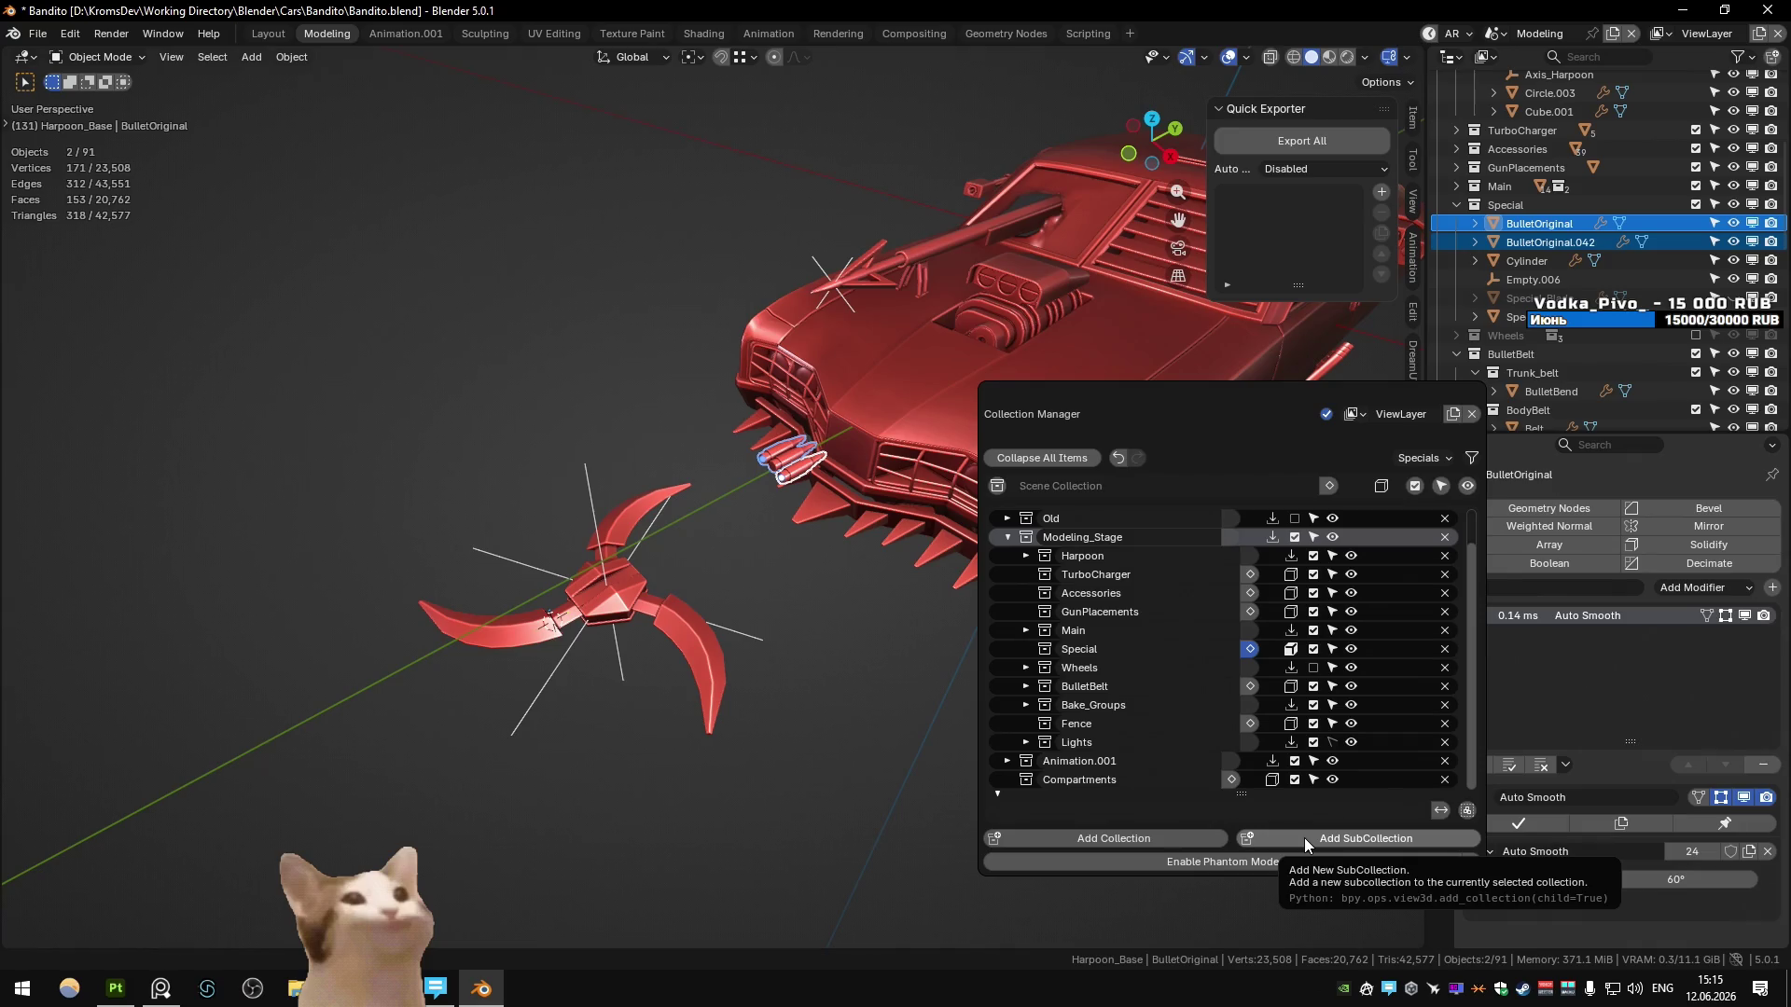
pyautogui.click(1026, 687)
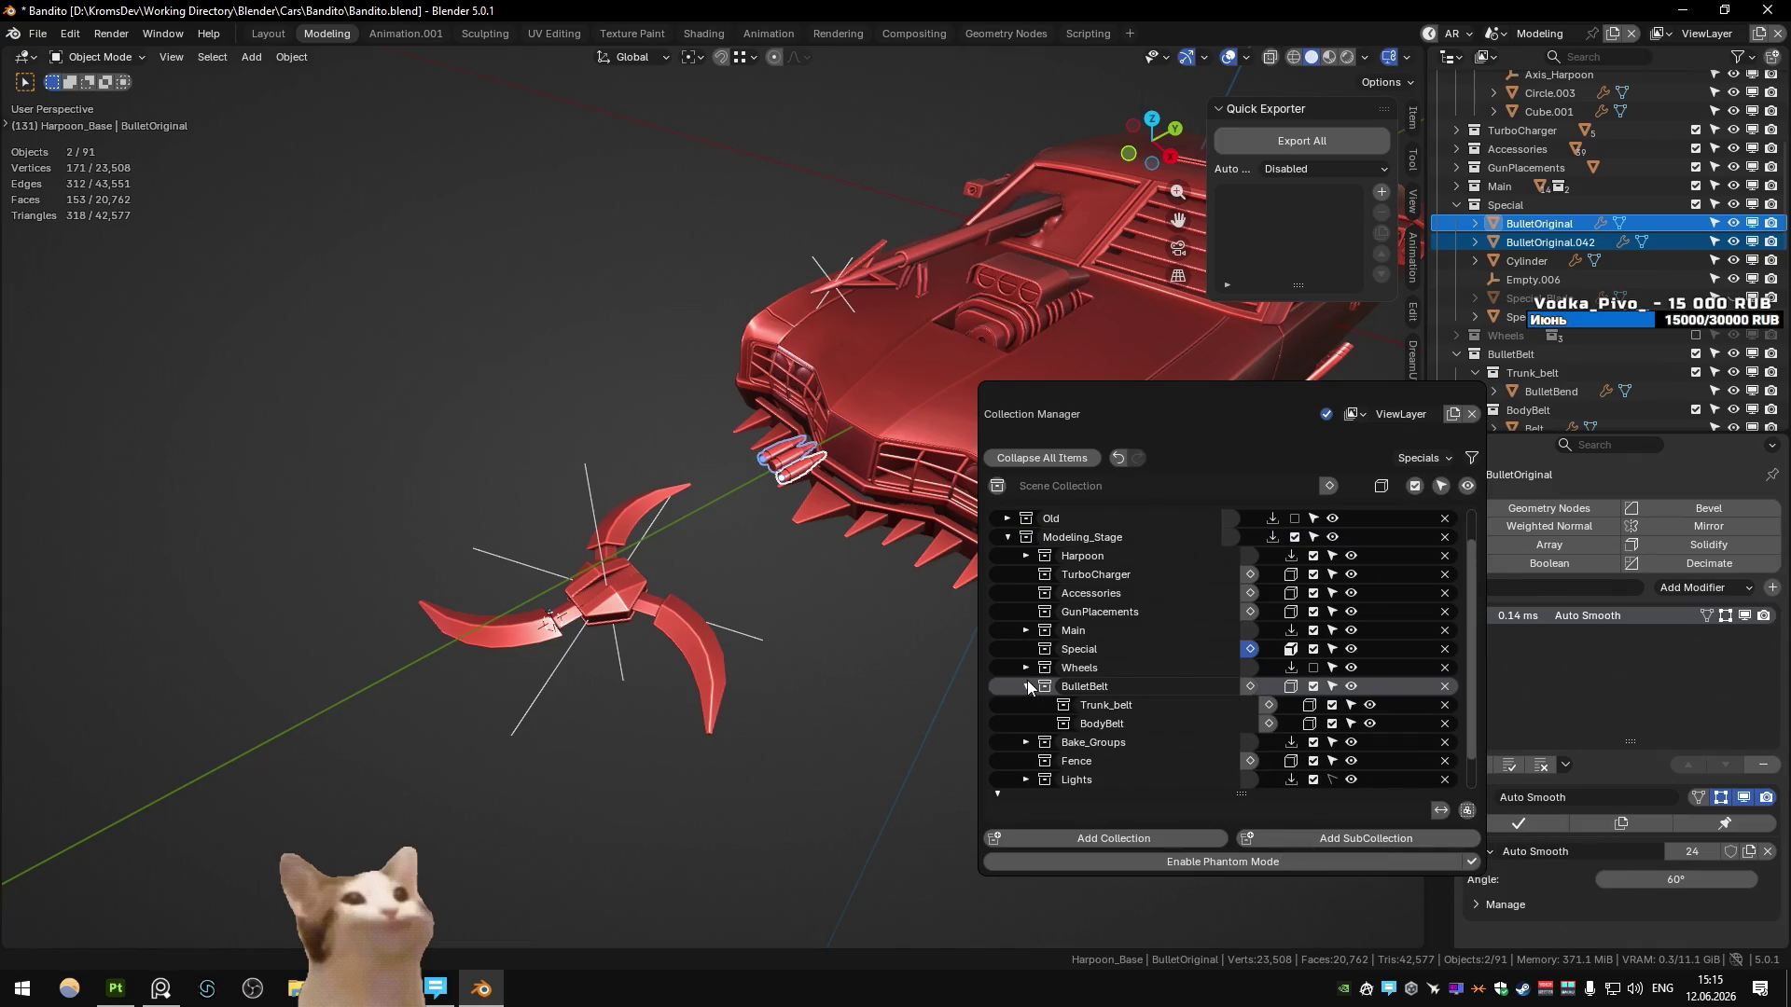
pyautogui.click(1027, 686)
# - Create a collection named 'Bullet' in Modeling_Stage and move the bullets into it
pyautogui.click(1147, 838)
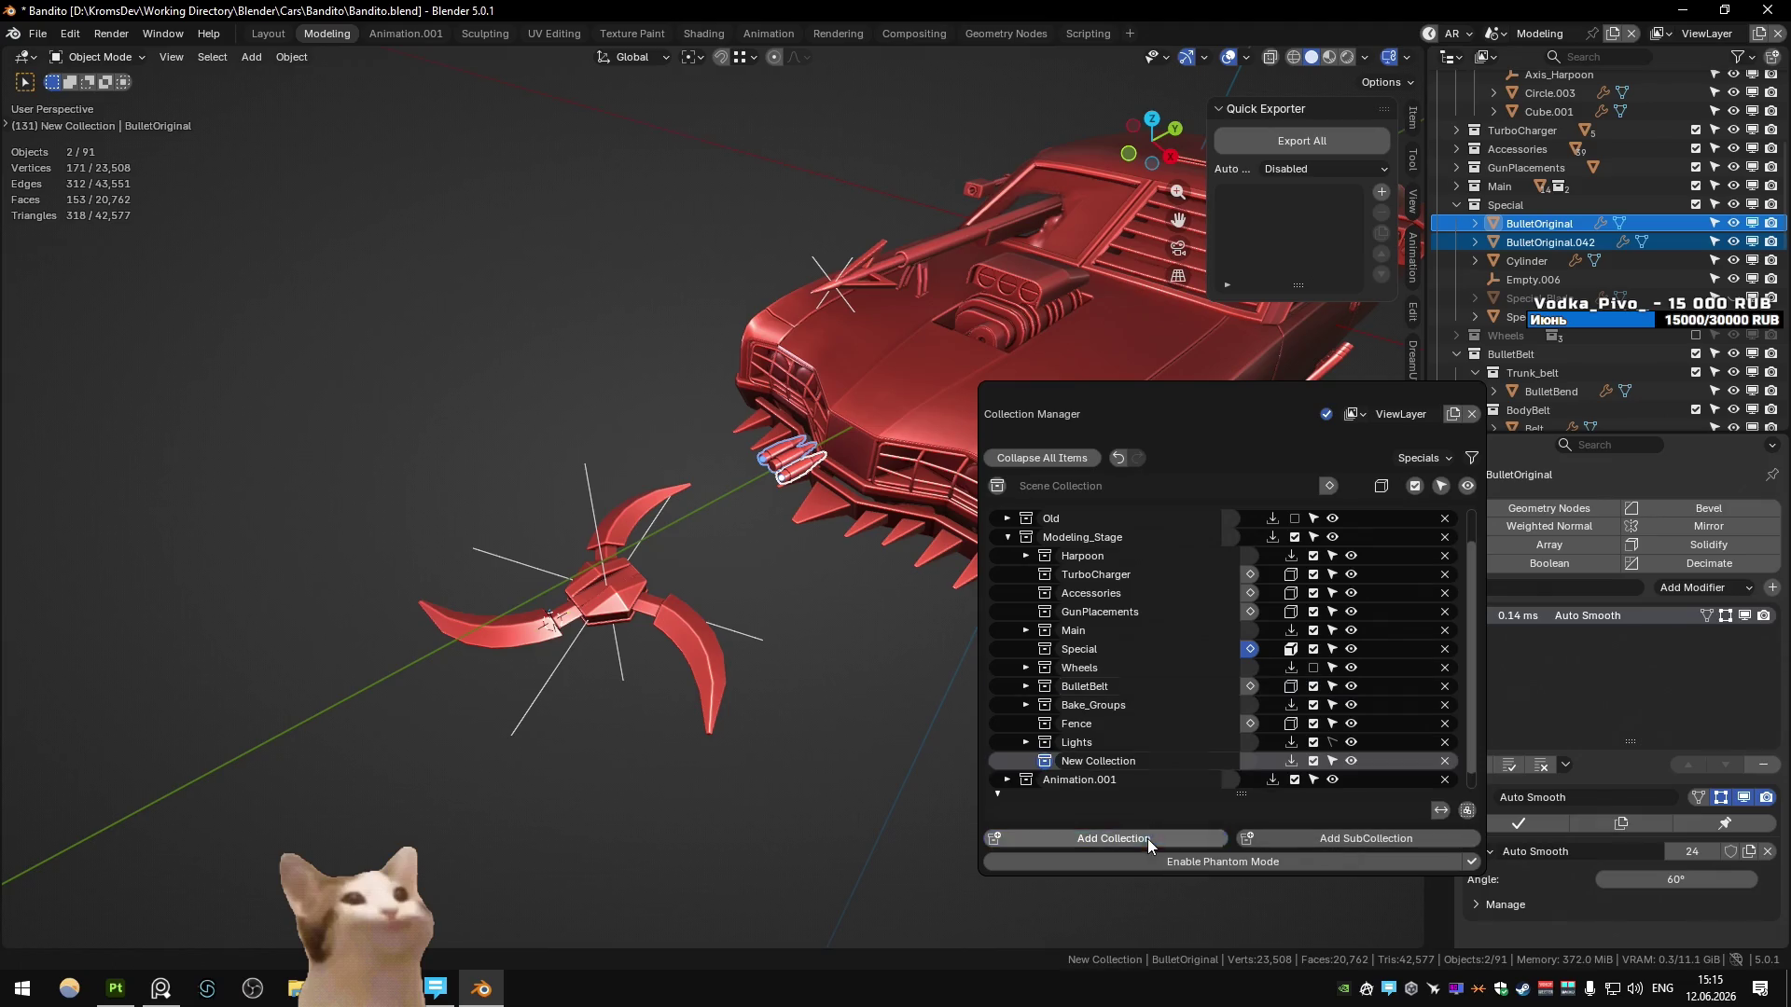
pyautogui.doubleClick(1129, 760)
pyautogui.write('Bullet')
pyautogui.press('Return')
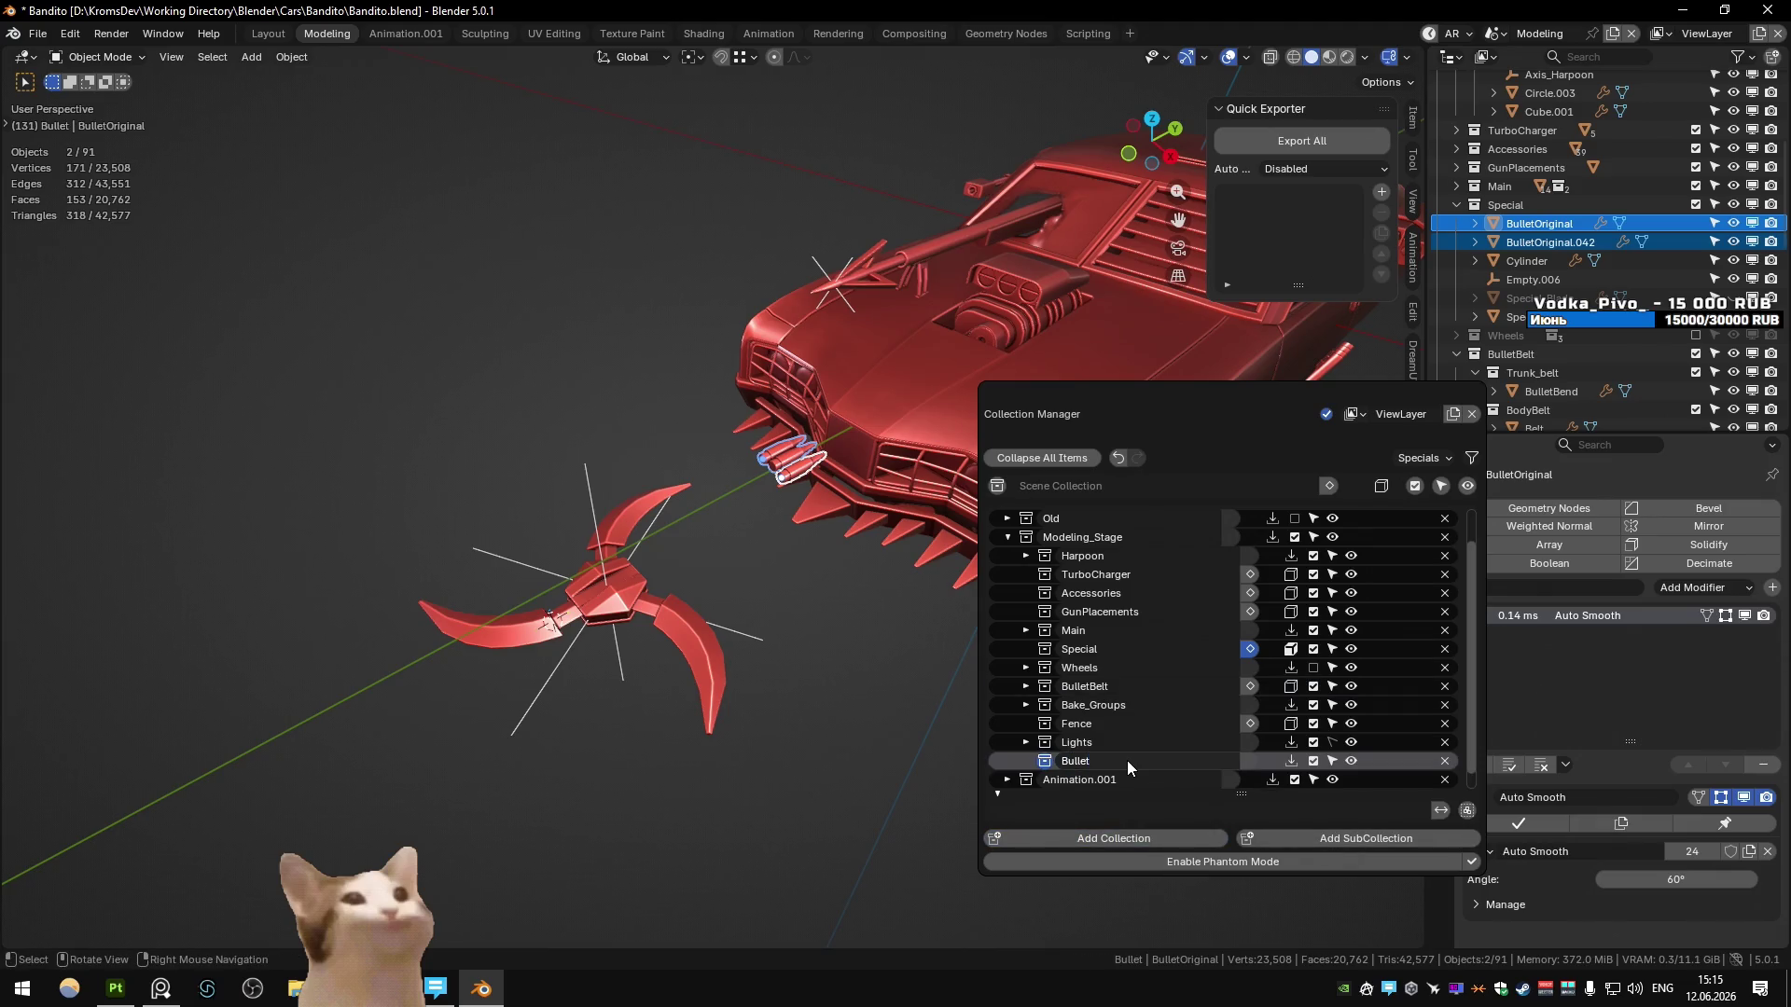
pyautogui.click(1293, 763)
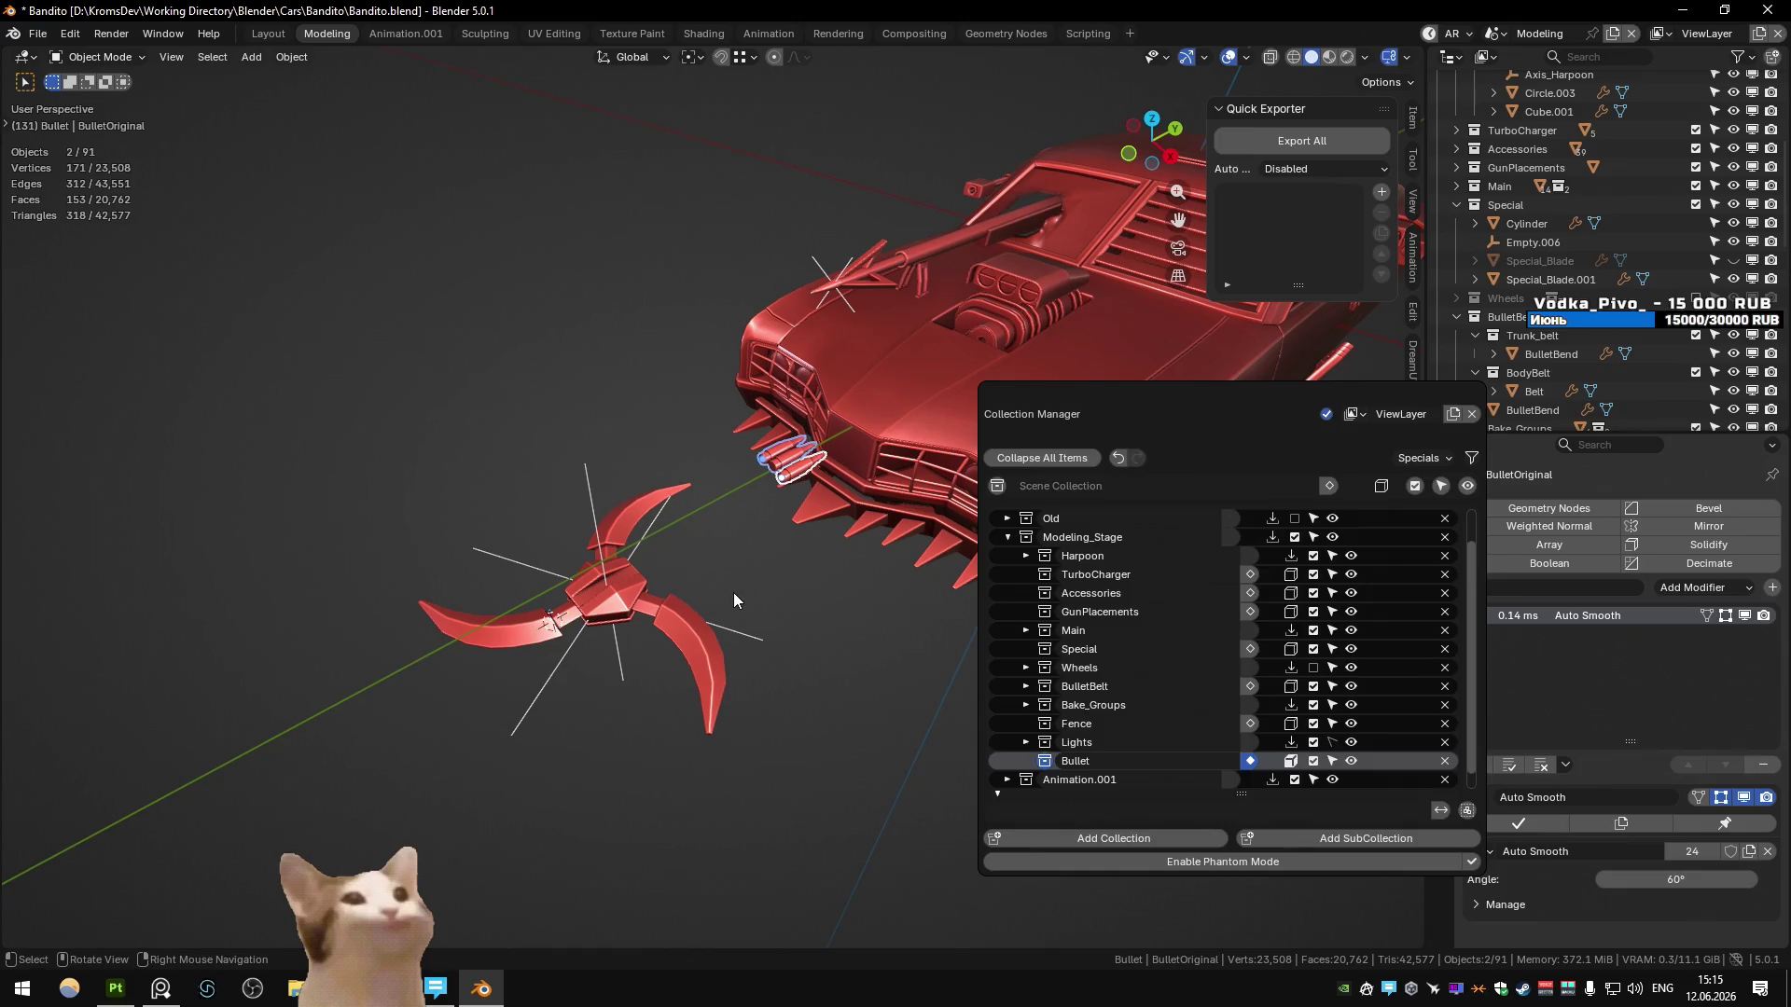
pyautogui.click(1506, 204)
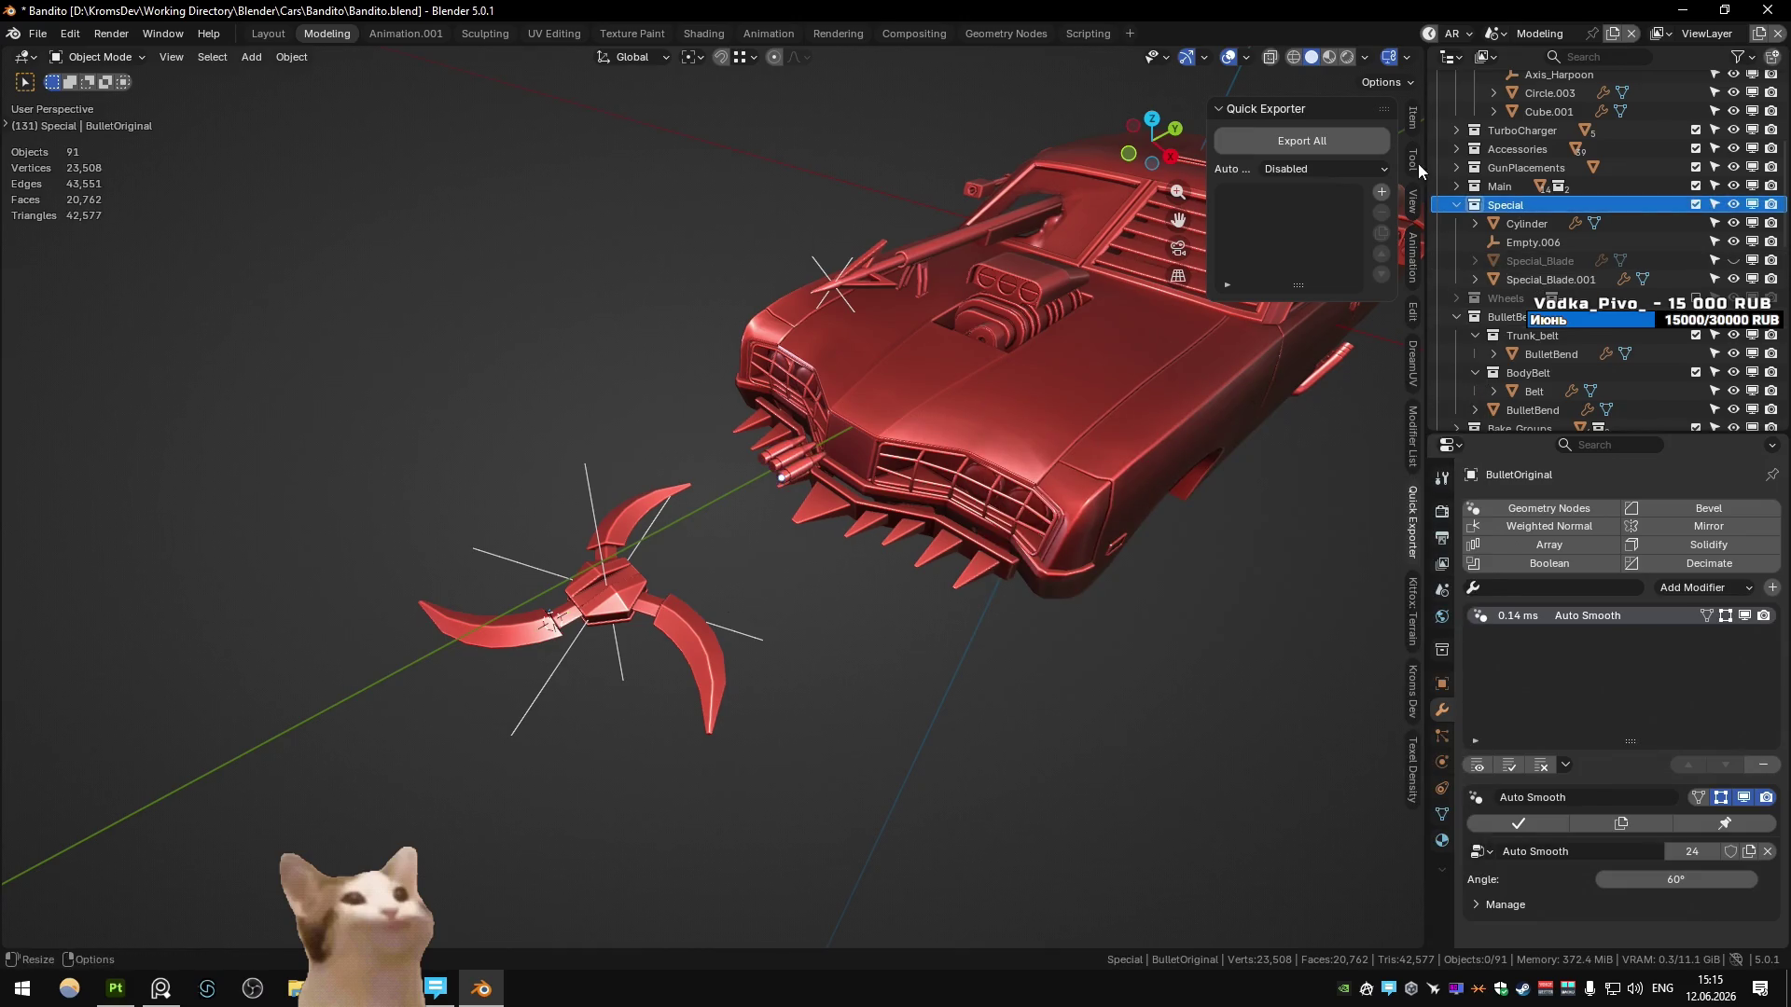
# - Show the transform values, Special collection properties and 3D cursor view settings
pyautogui.click(1417, 112)
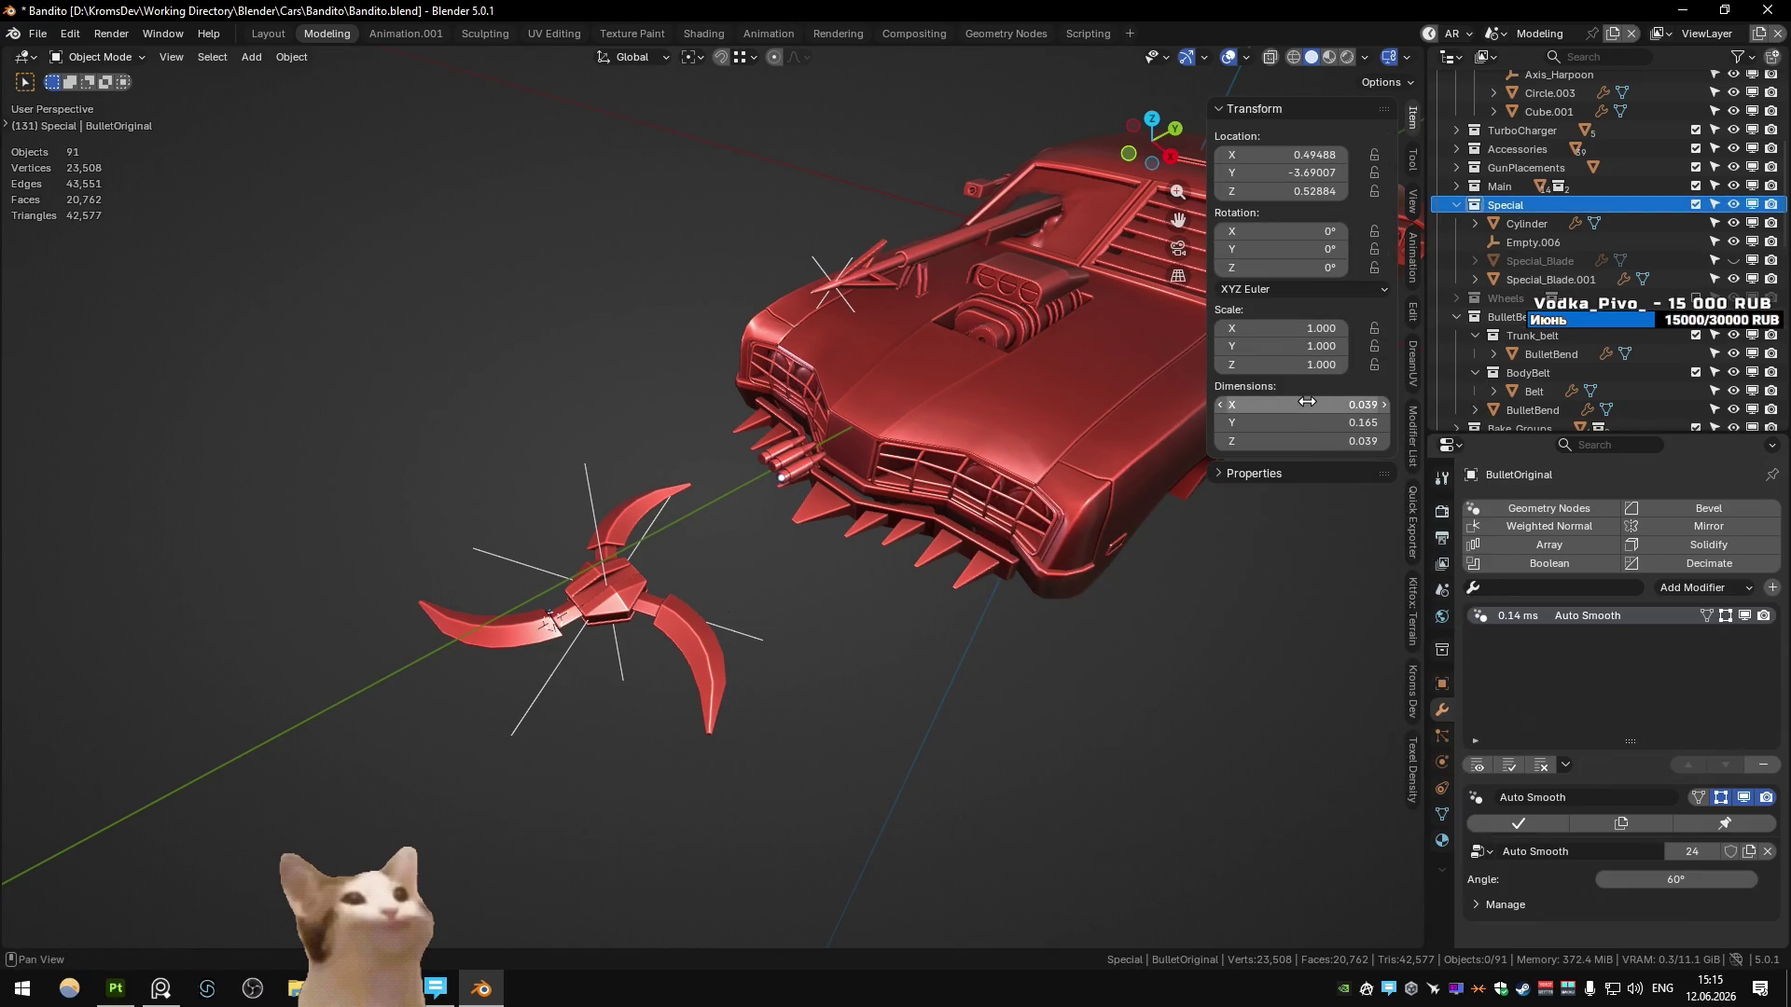
pyautogui.click(1441, 650)
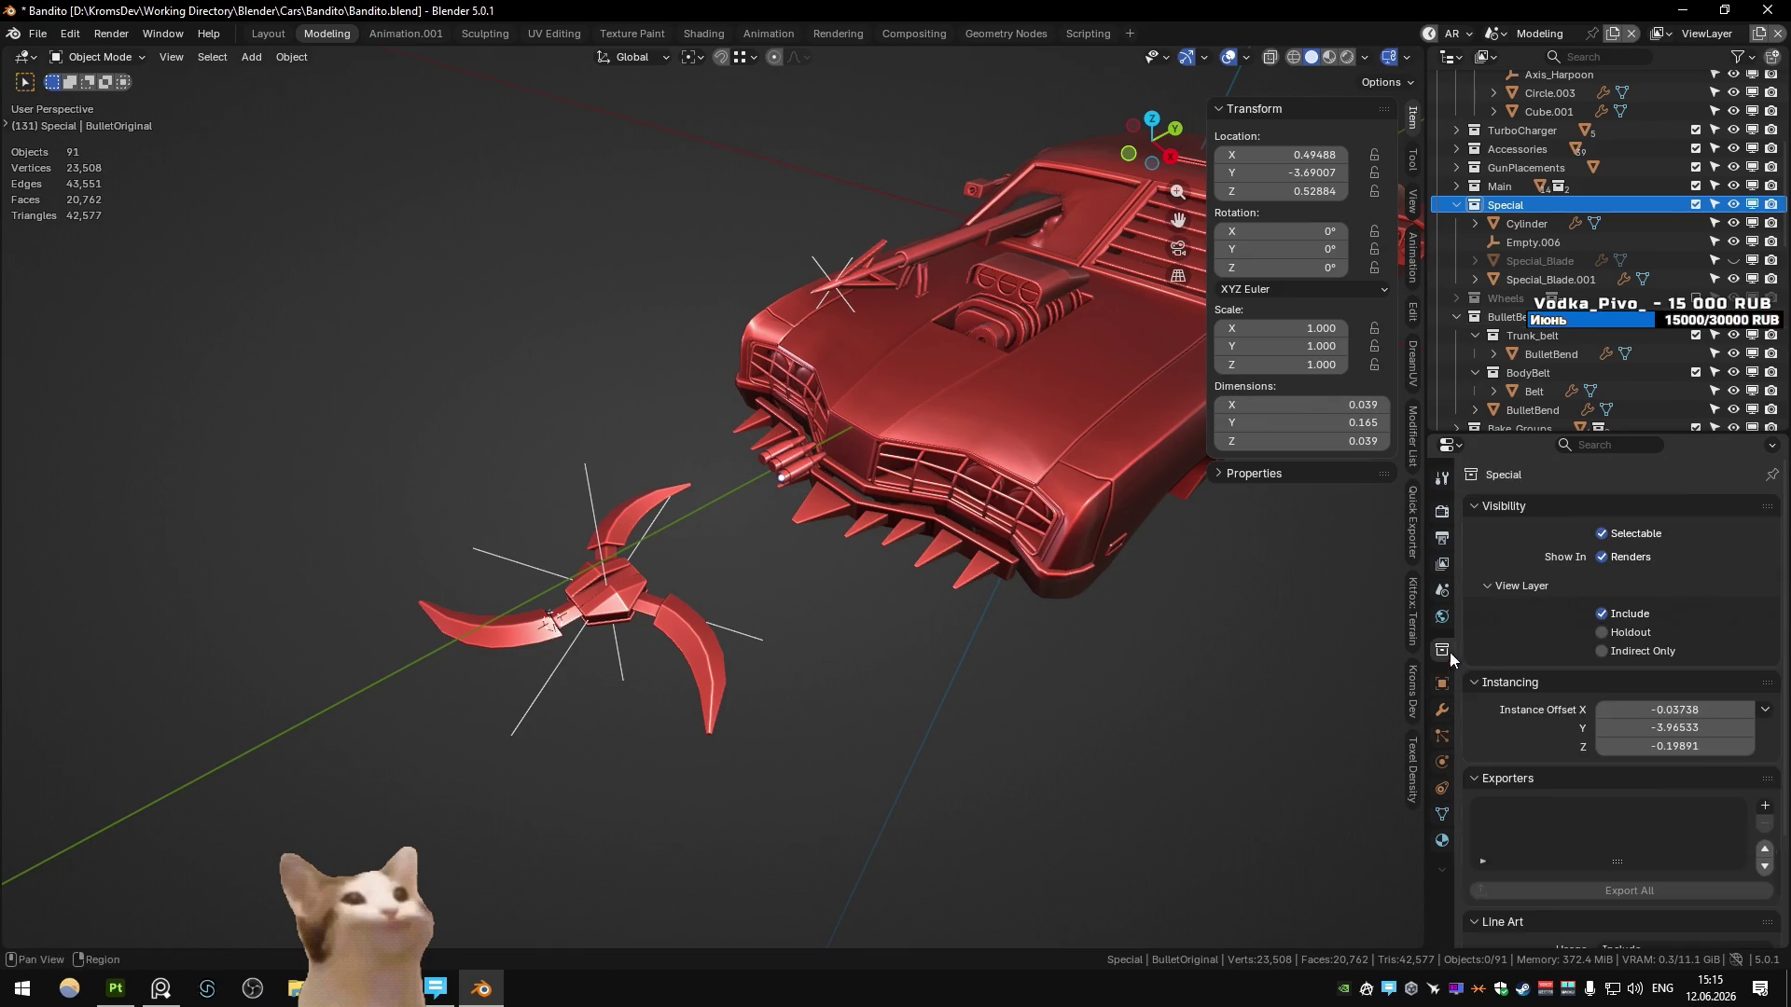
pyautogui.click(1415, 220)
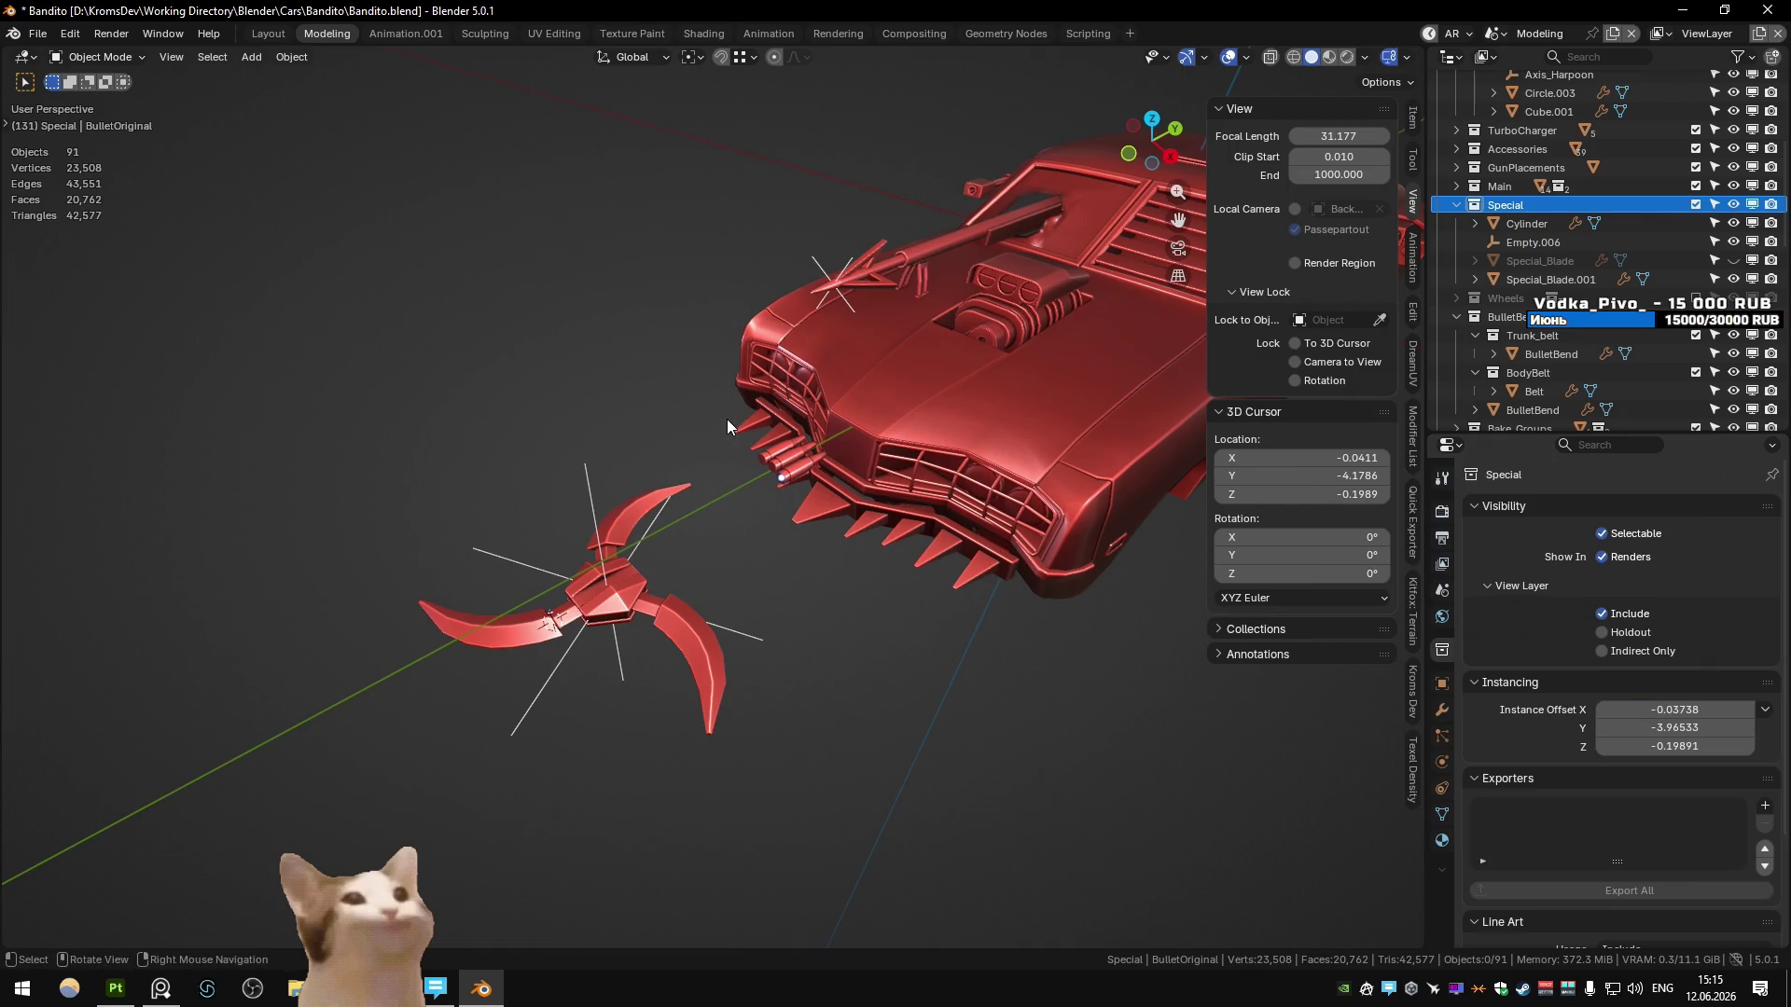
pyautogui.click(439, 988)
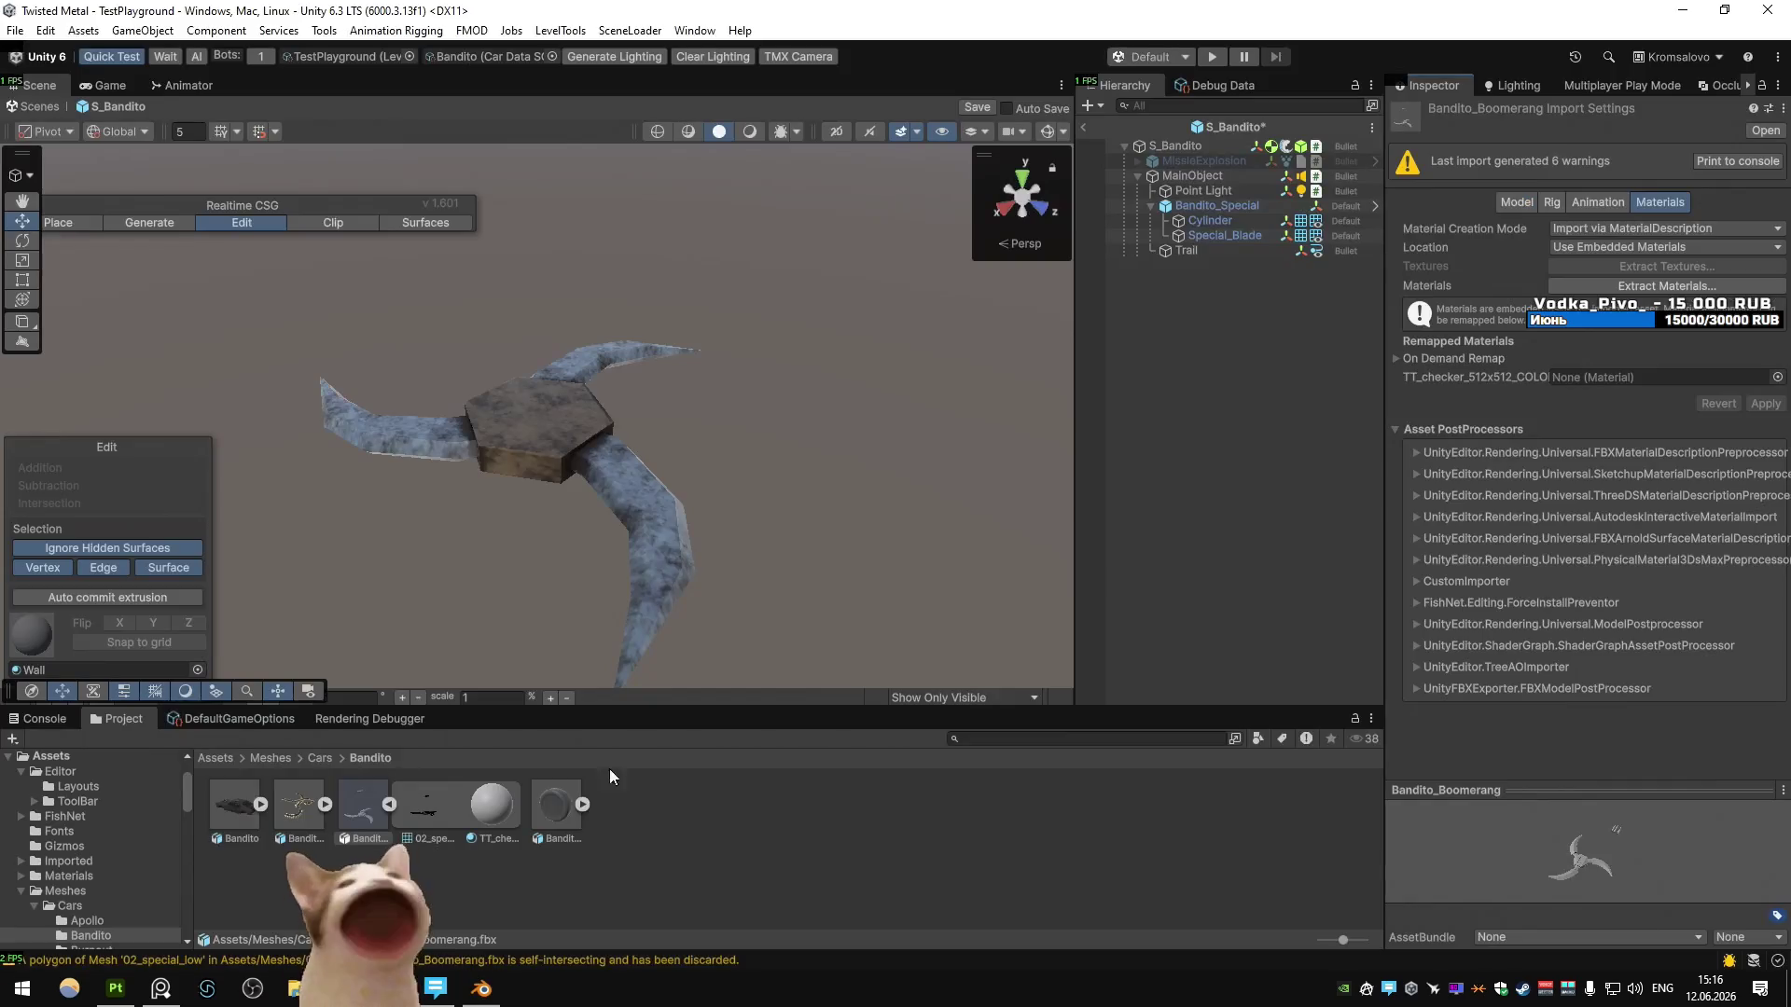
# - Inspect the boomerang in Unity, then copy Special's instance offset X (-0.0374) into the 3D cursor X
pyautogui.keyDown('alt'); pyautogui.moveTo(650, 423); pyautogui.dragTo(642, 436); pyautogui.keyUp('alt')
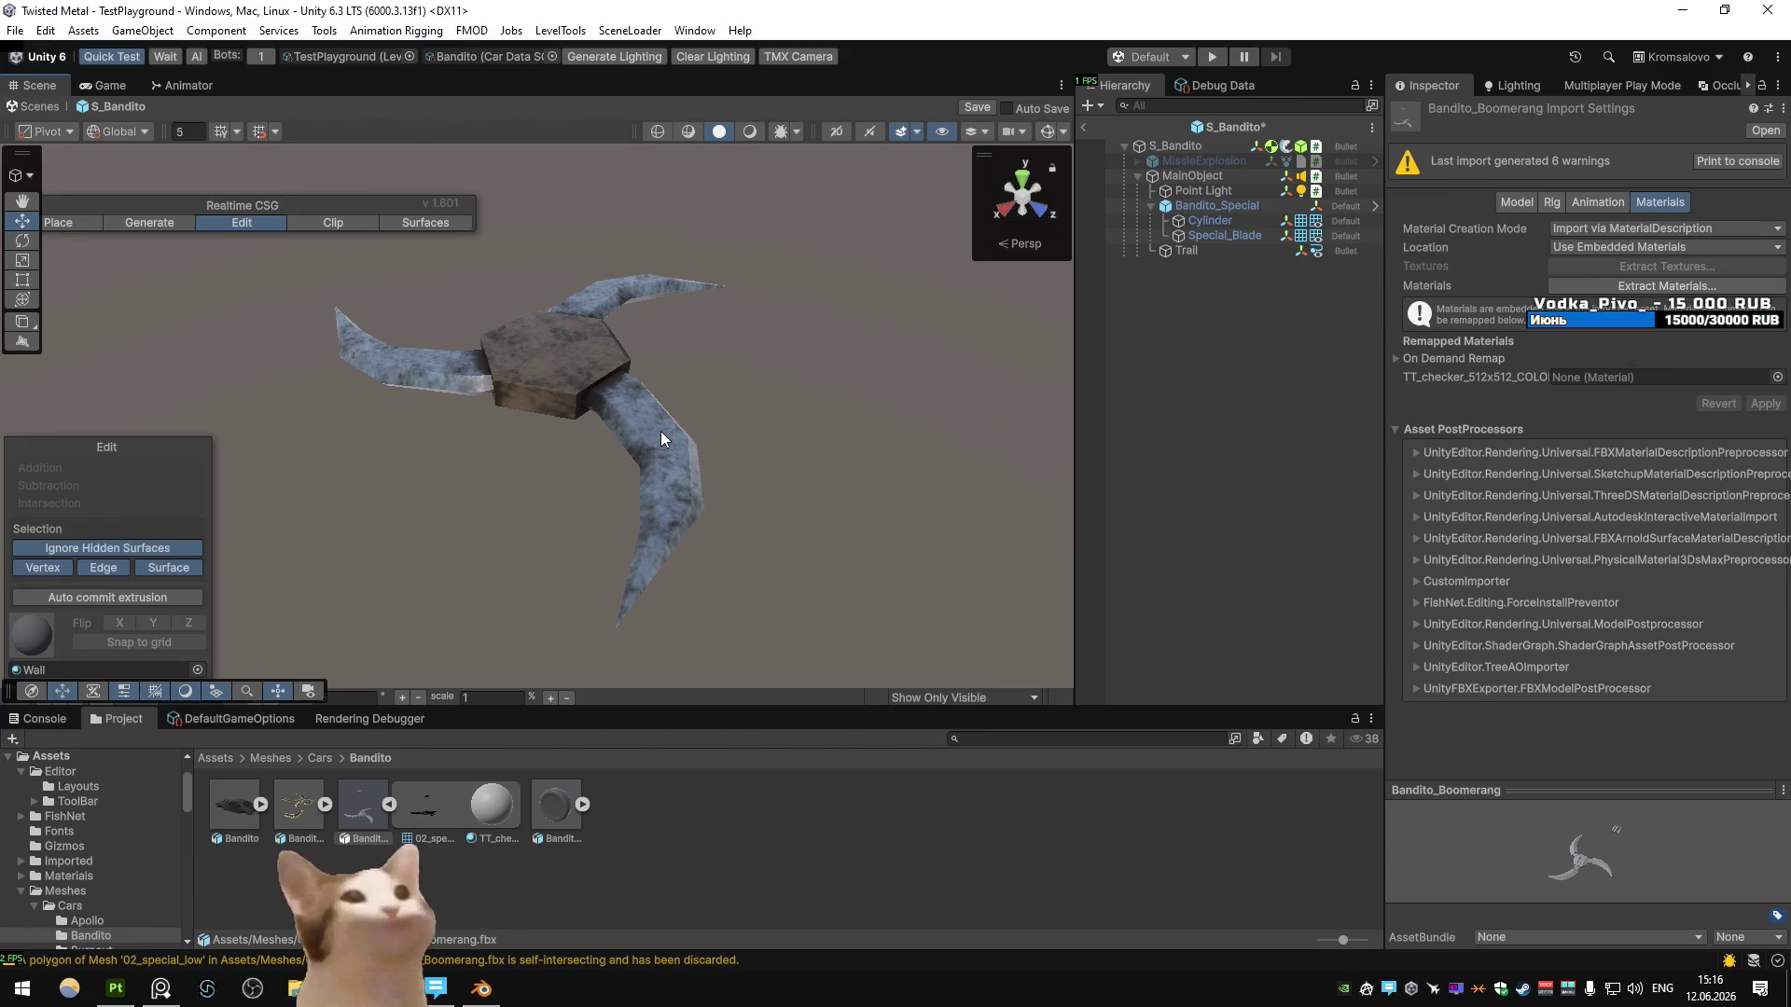
pyautogui.hotkey('alt', 'Tab')
pyautogui.hotkey('ctrl', 'c')
pyautogui.hotkey('ctrl', 'v')
# - Copy the instance offset Y (-3.9653) and Z (-0.1989) into the 3D cursor location
pyautogui.click(1670, 728)
pyautogui.hotkey('ctrl', 'c')
pyautogui.press('Return')
pyautogui.hotkey('ctrl', 'v')
pyautogui.click(1674, 746)
pyautogui.press('Return')
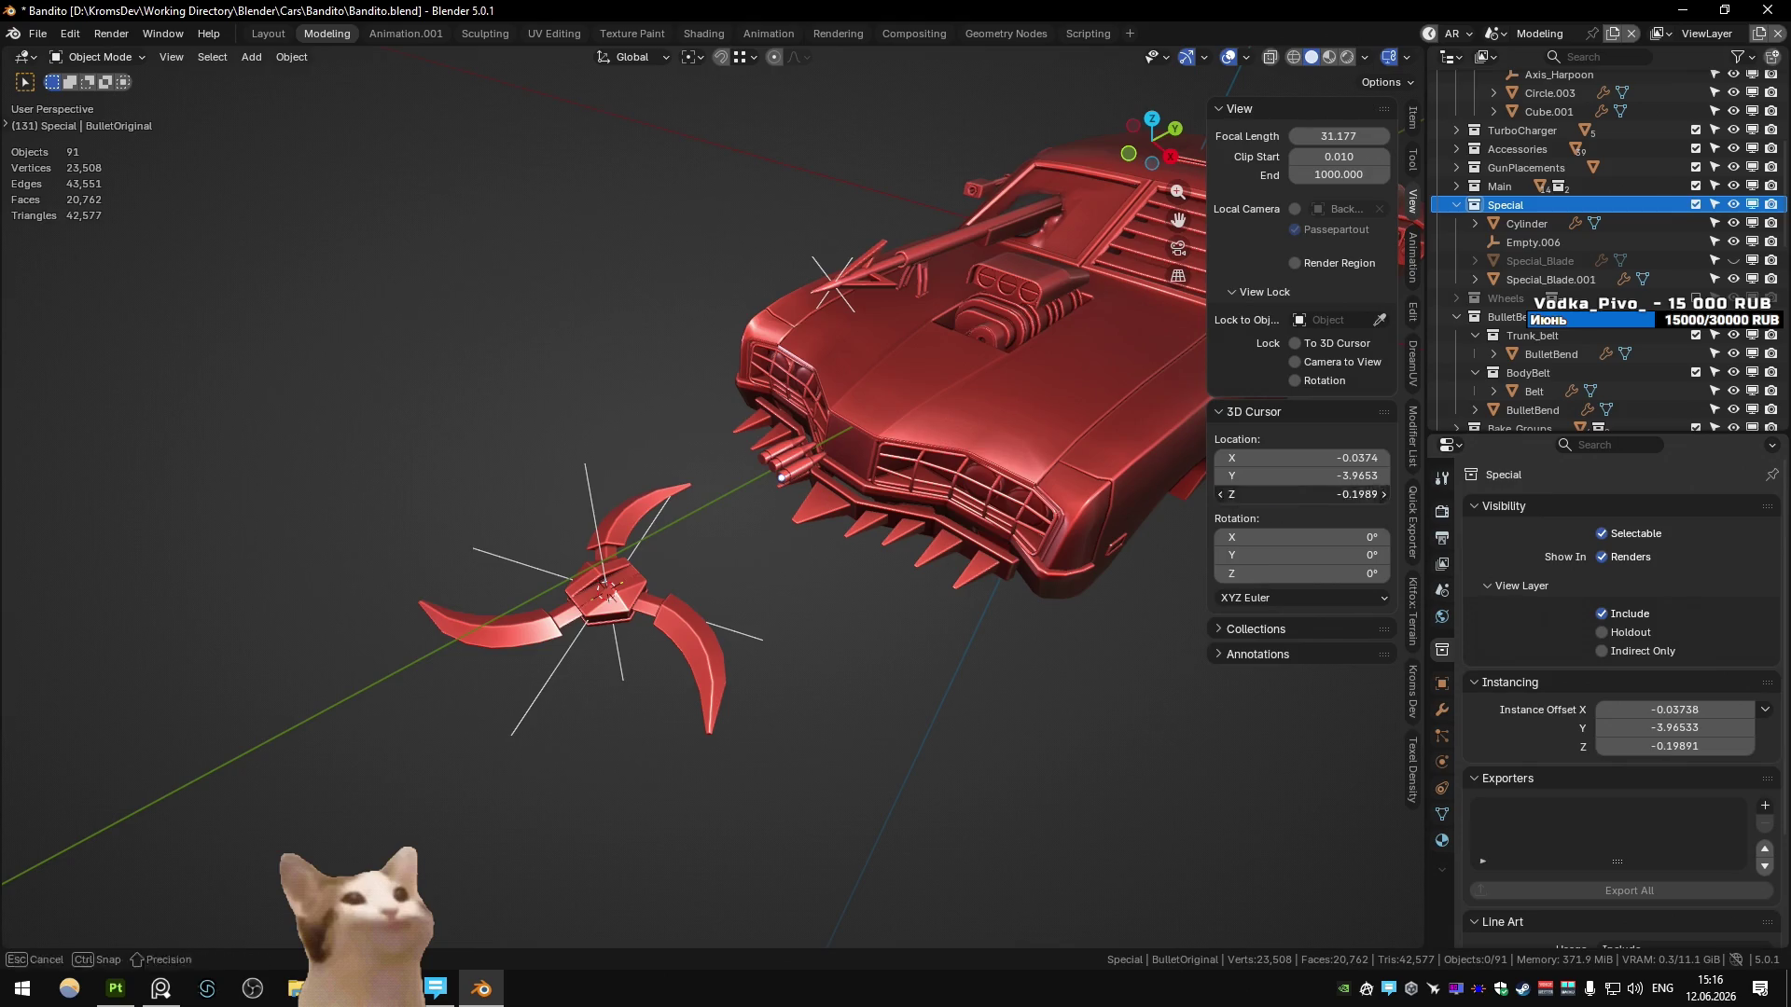
pyautogui.hotkey('alt', 'Tab')
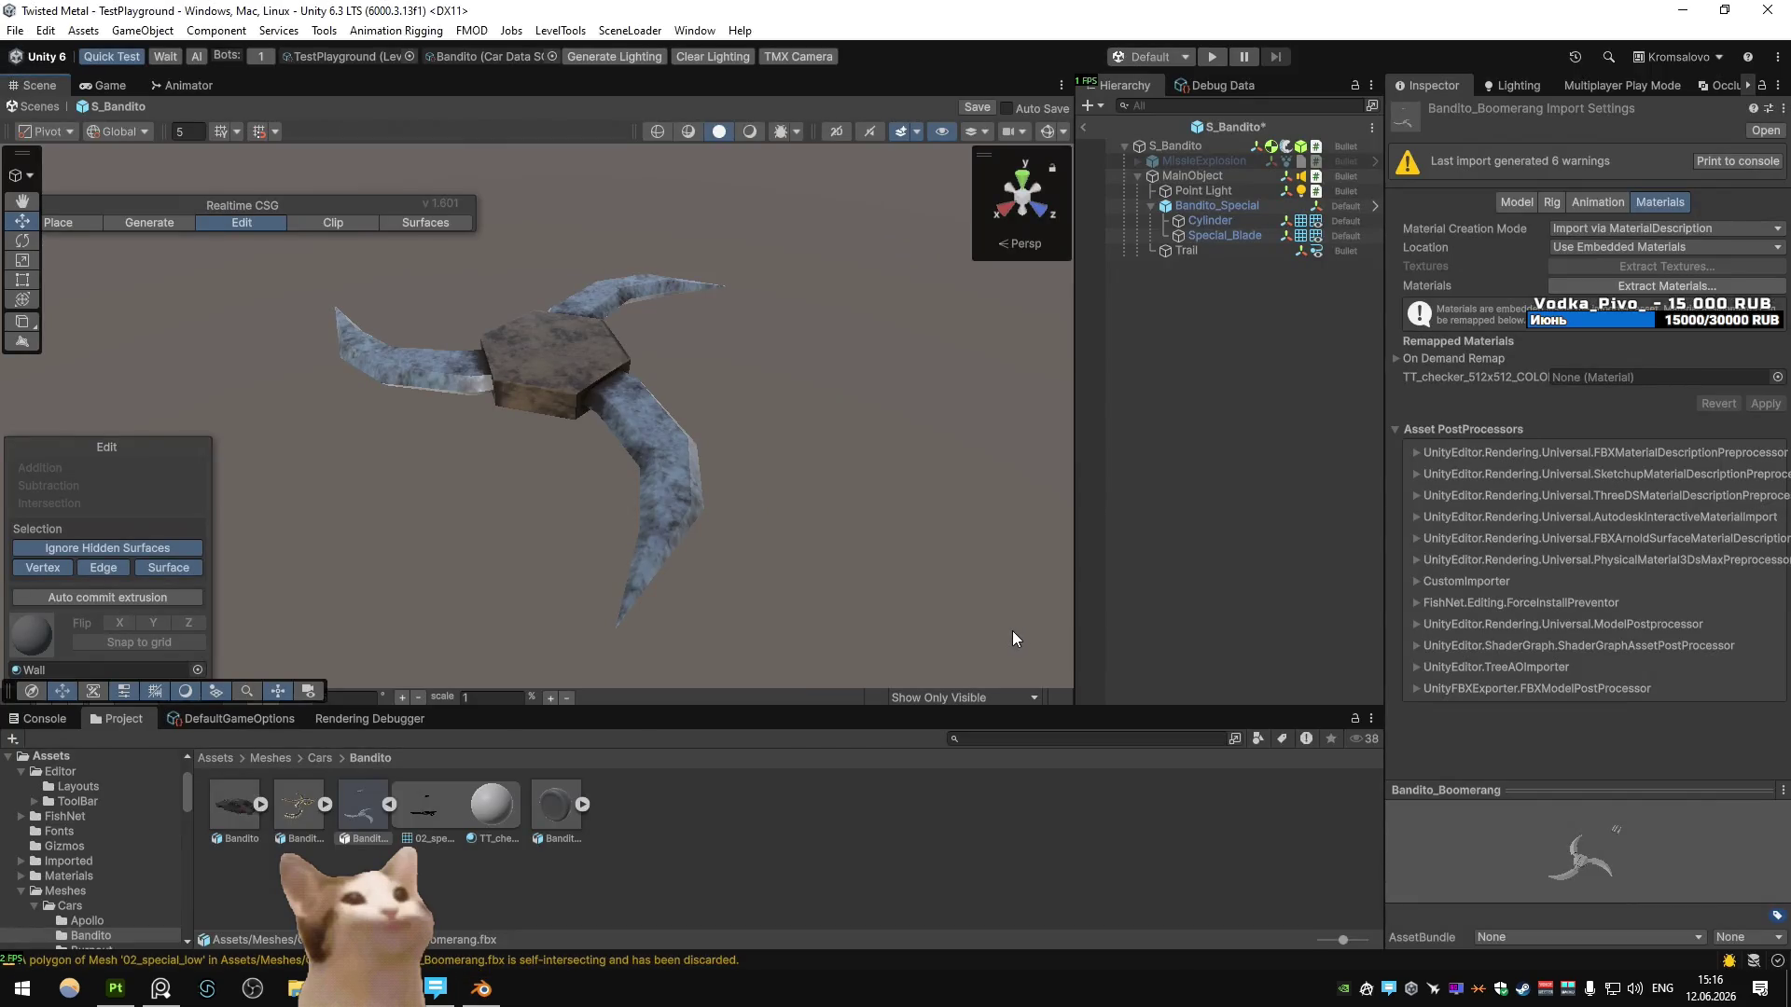
pyautogui.hotkey('alt', 'Tab')
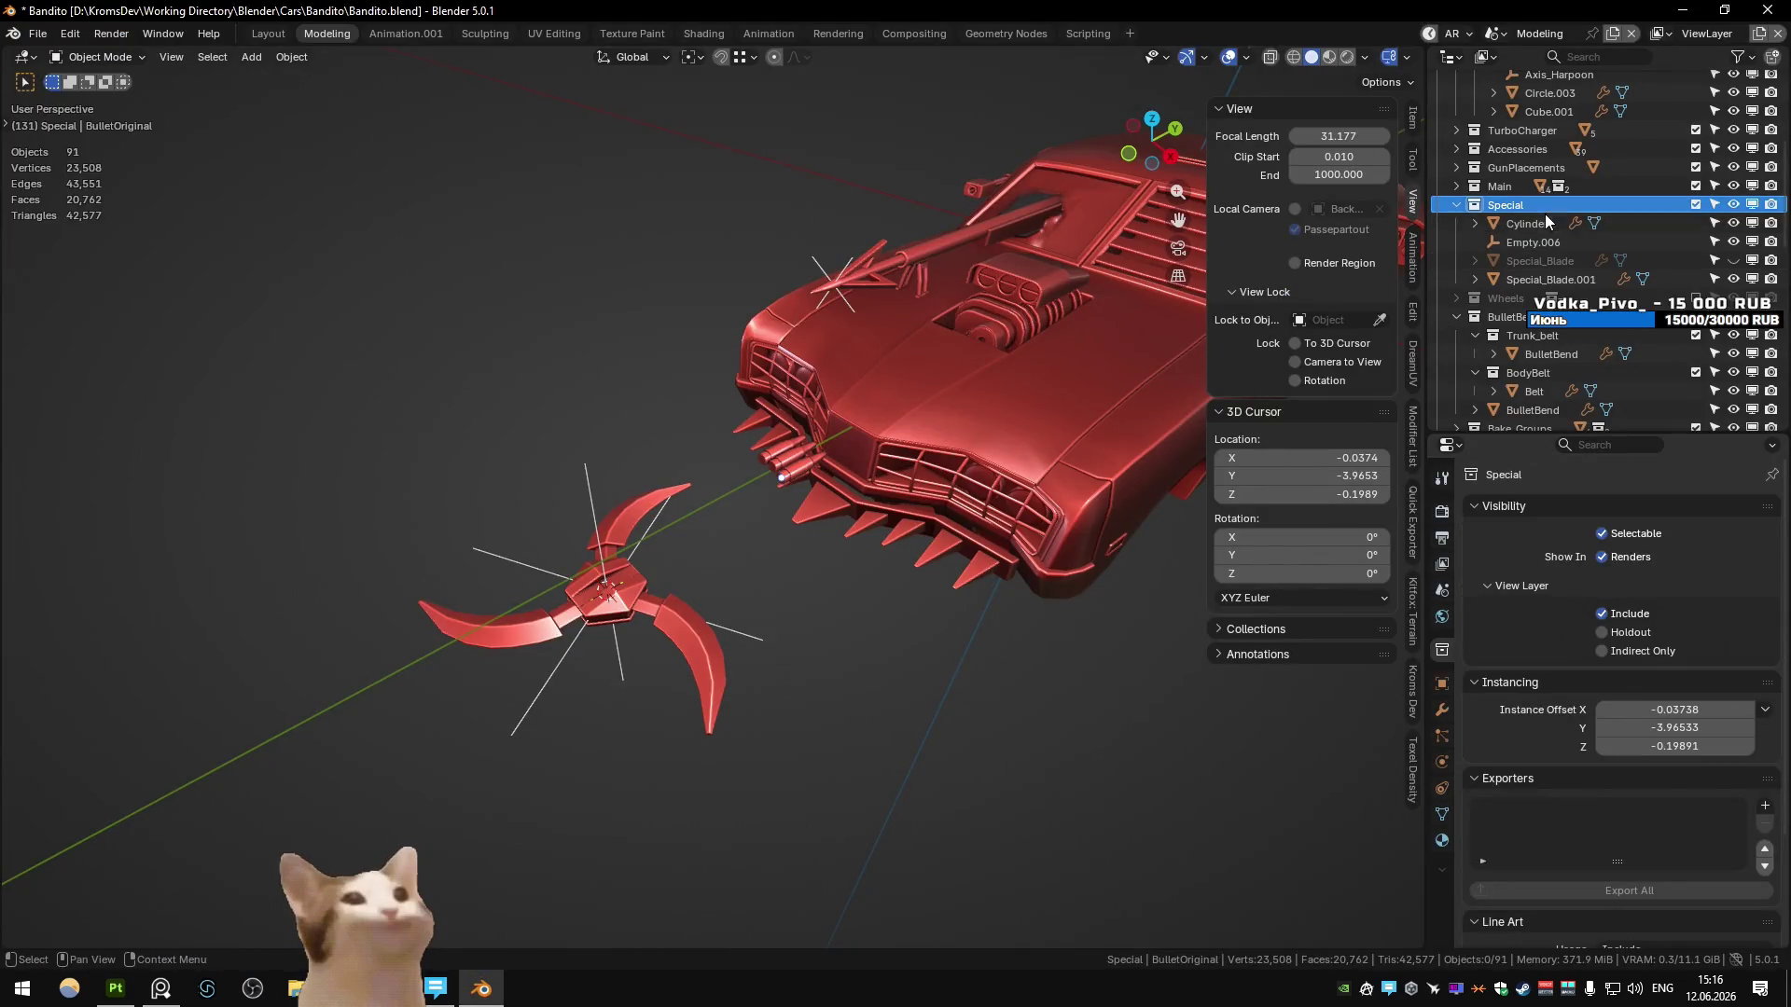
# - Select the Bullet collection, switch to the Substance scene and frame the harpoon
pyautogui.scroll(-6, 1515, 360)
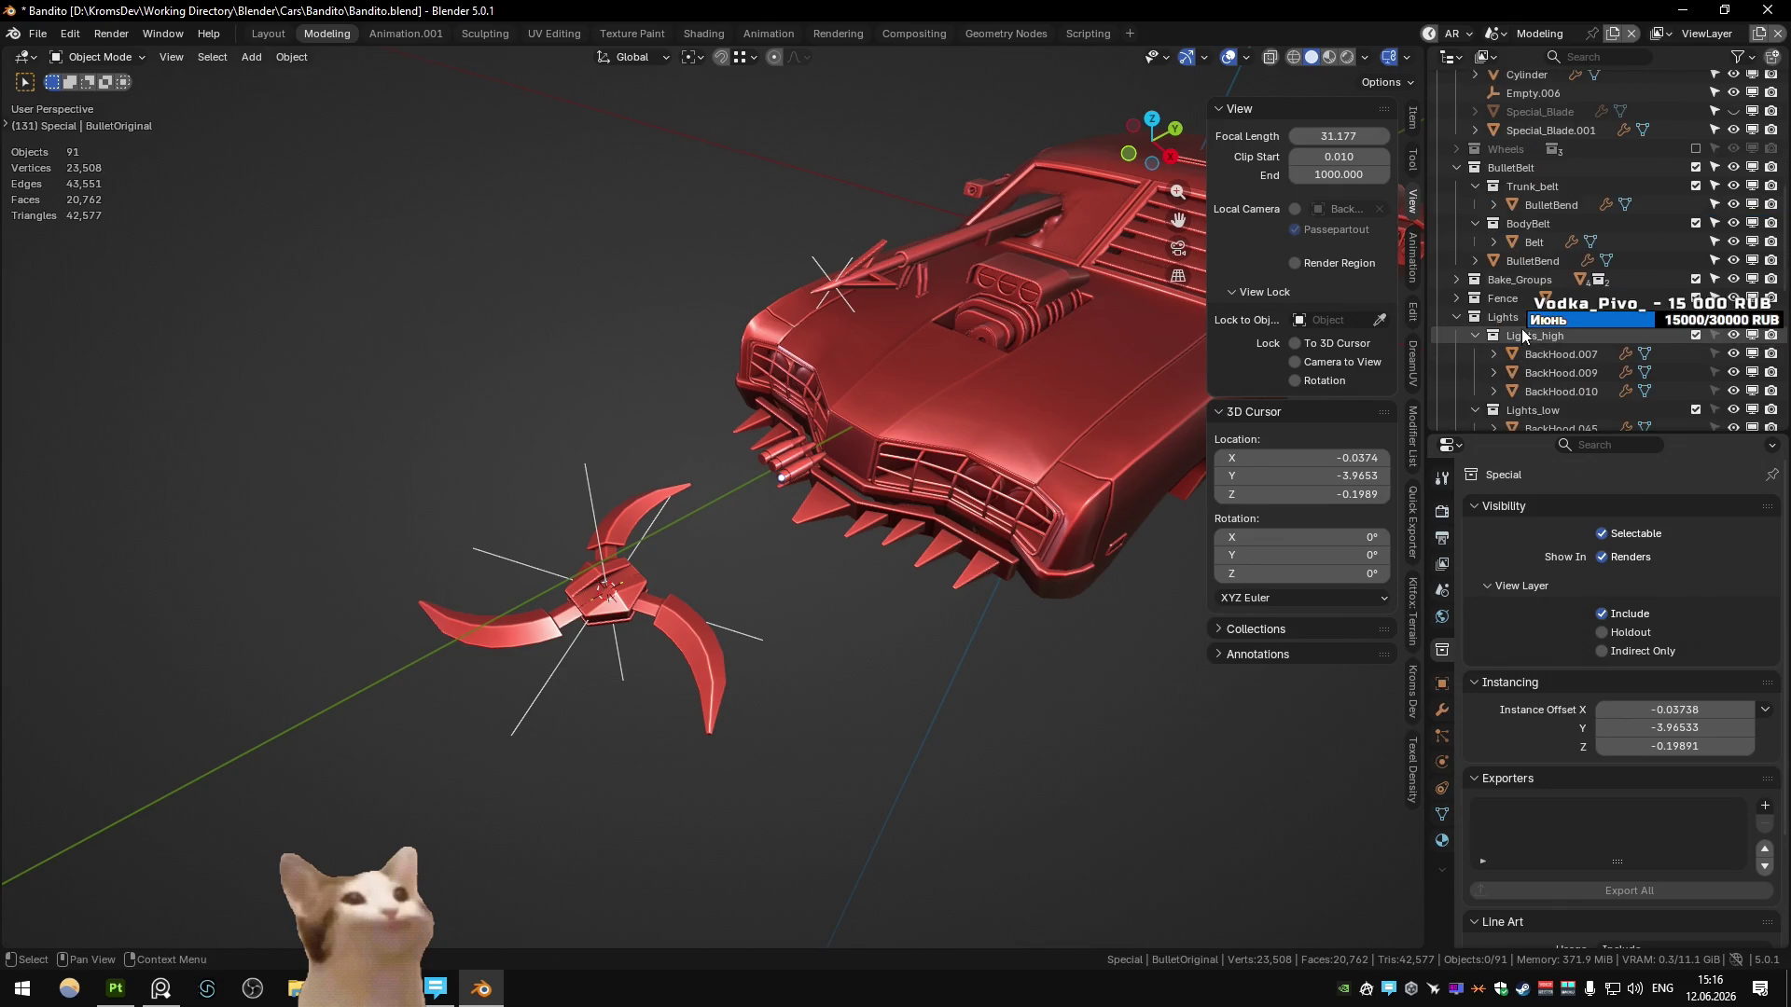
pyautogui.click(1492, 354)
pyautogui.press('q')
pyautogui.click(696, 549)
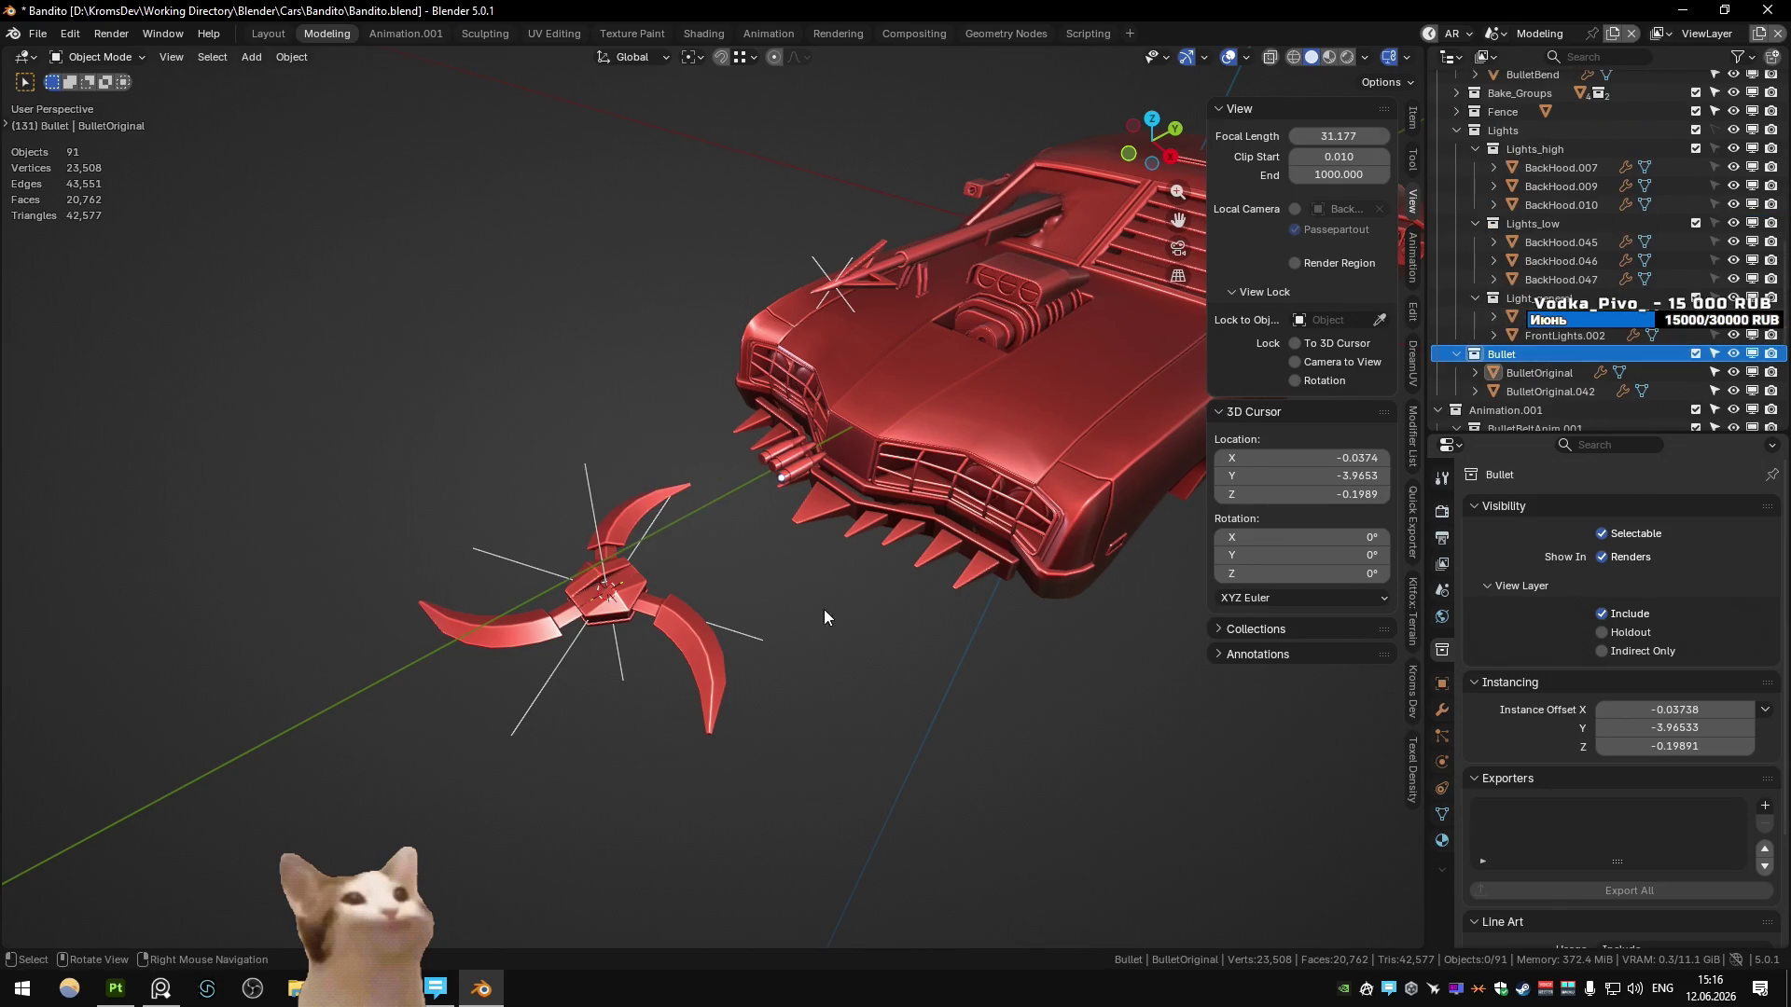
pyautogui.press('KP_Decimal')
# - Duplicate 02_special_high as 02_bullet_high, with its Geometry Nodes collection set to Bullet
pyautogui.hotkey('shift', 'd')
pyautogui.press('Escape')
pyautogui.press('F2')
pyautogui.click(841, 473)
pyautogui.press('BackSpace')
pyautogui.write('02_bullet_hi')
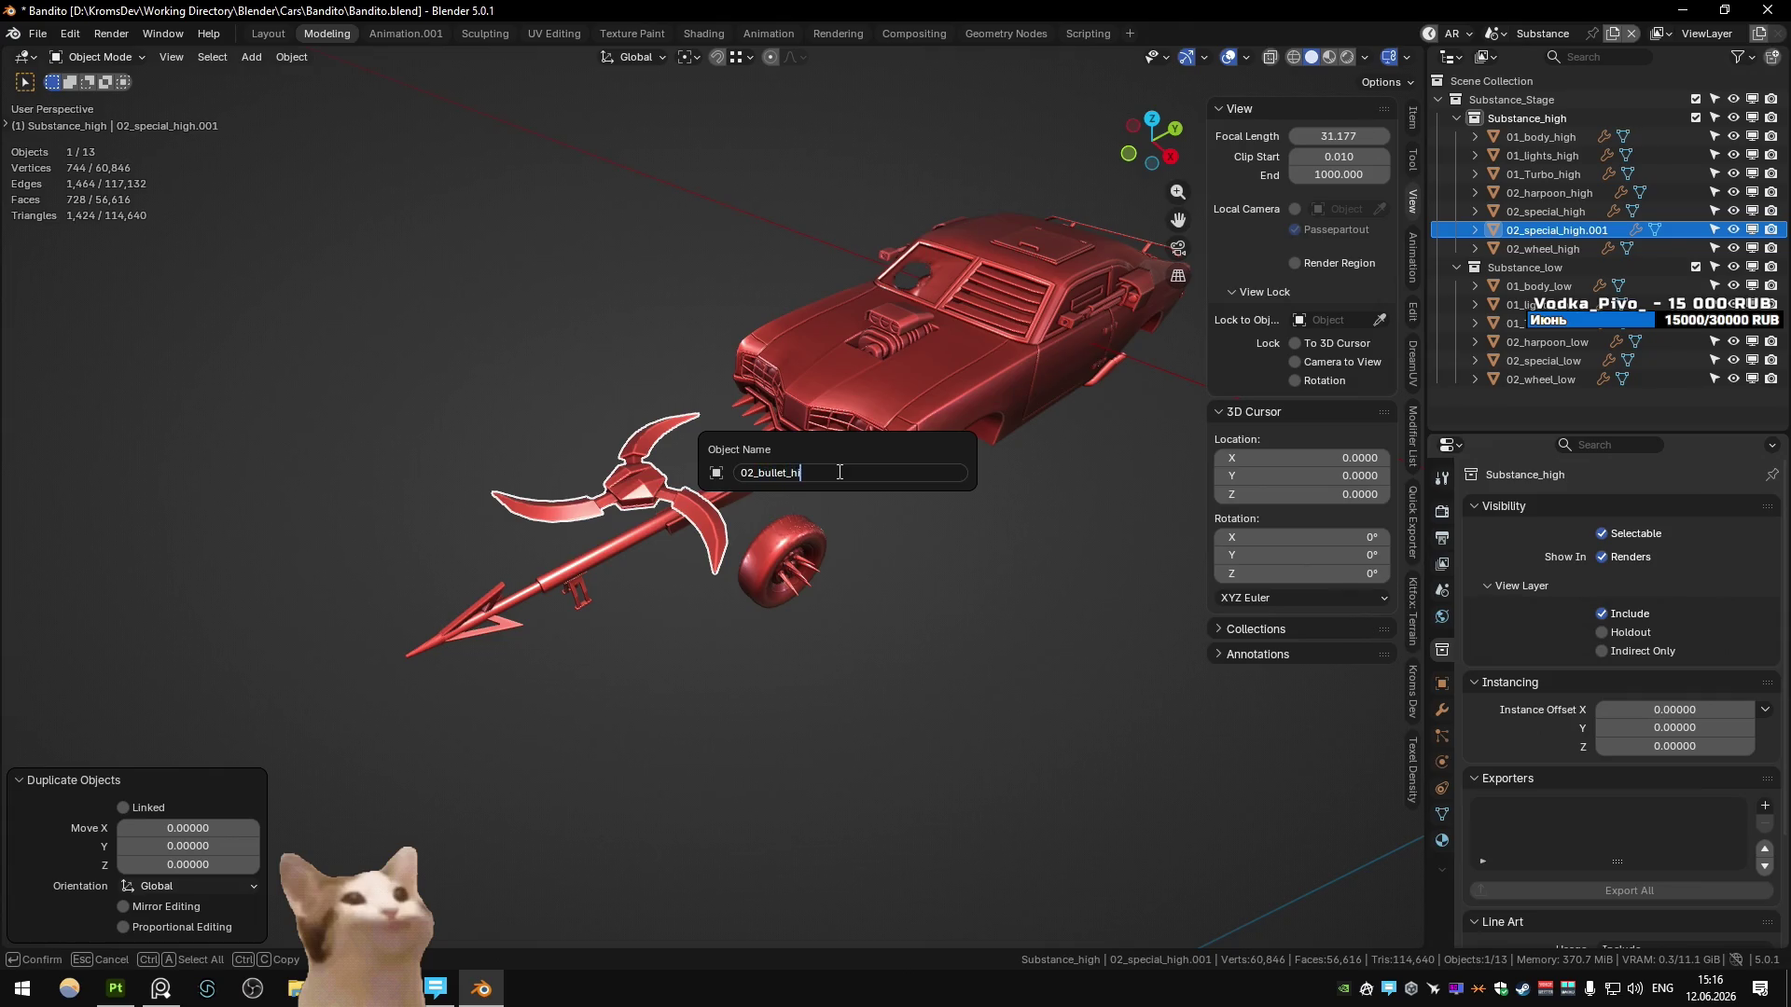
pyautogui.write('gh')
pyautogui.press('Return')
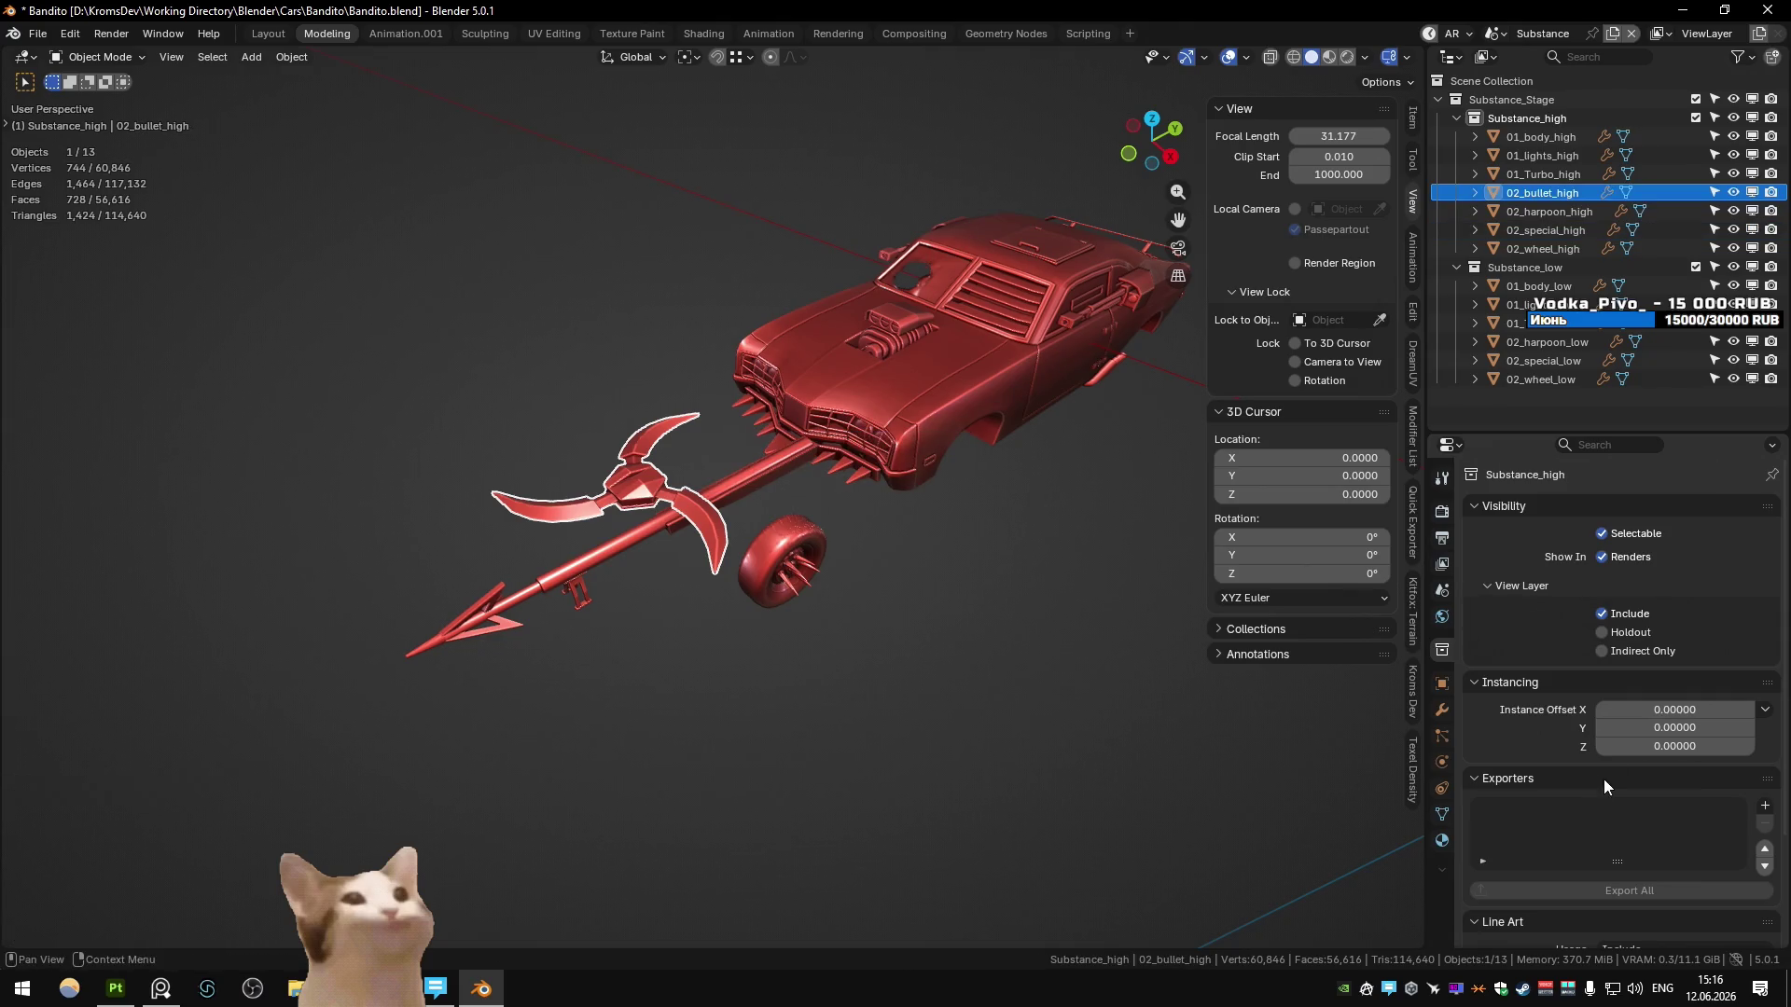
pyautogui.click(1441, 710)
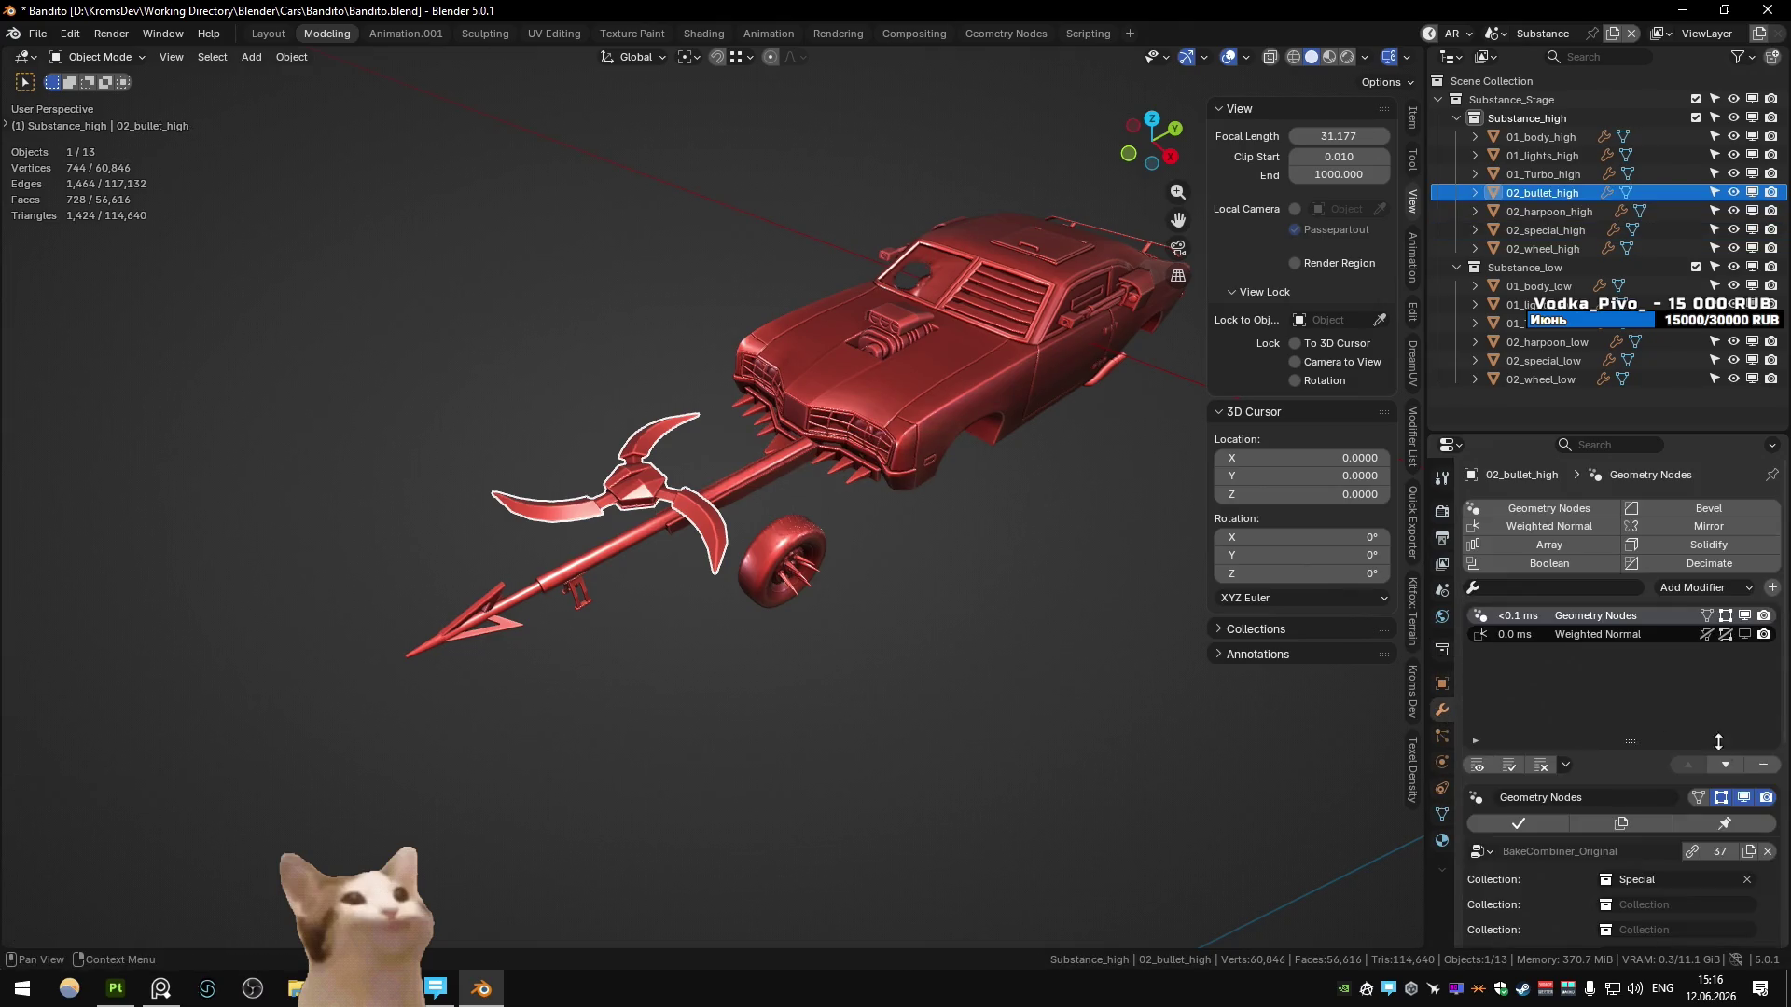
pyautogui.click(1682, 890)
pyautogui.click(1641, 683)
# - Copy it into Substance_low as 02_bullet_low and save the file
pyautogui.hotkey('shift', 'd')
pyautogui.press('Escape')
pyautogui.moveTo(1550, 211); pyautogui.dragTo(1534, 285)
pyautogui.doubleClick(1544, 345)
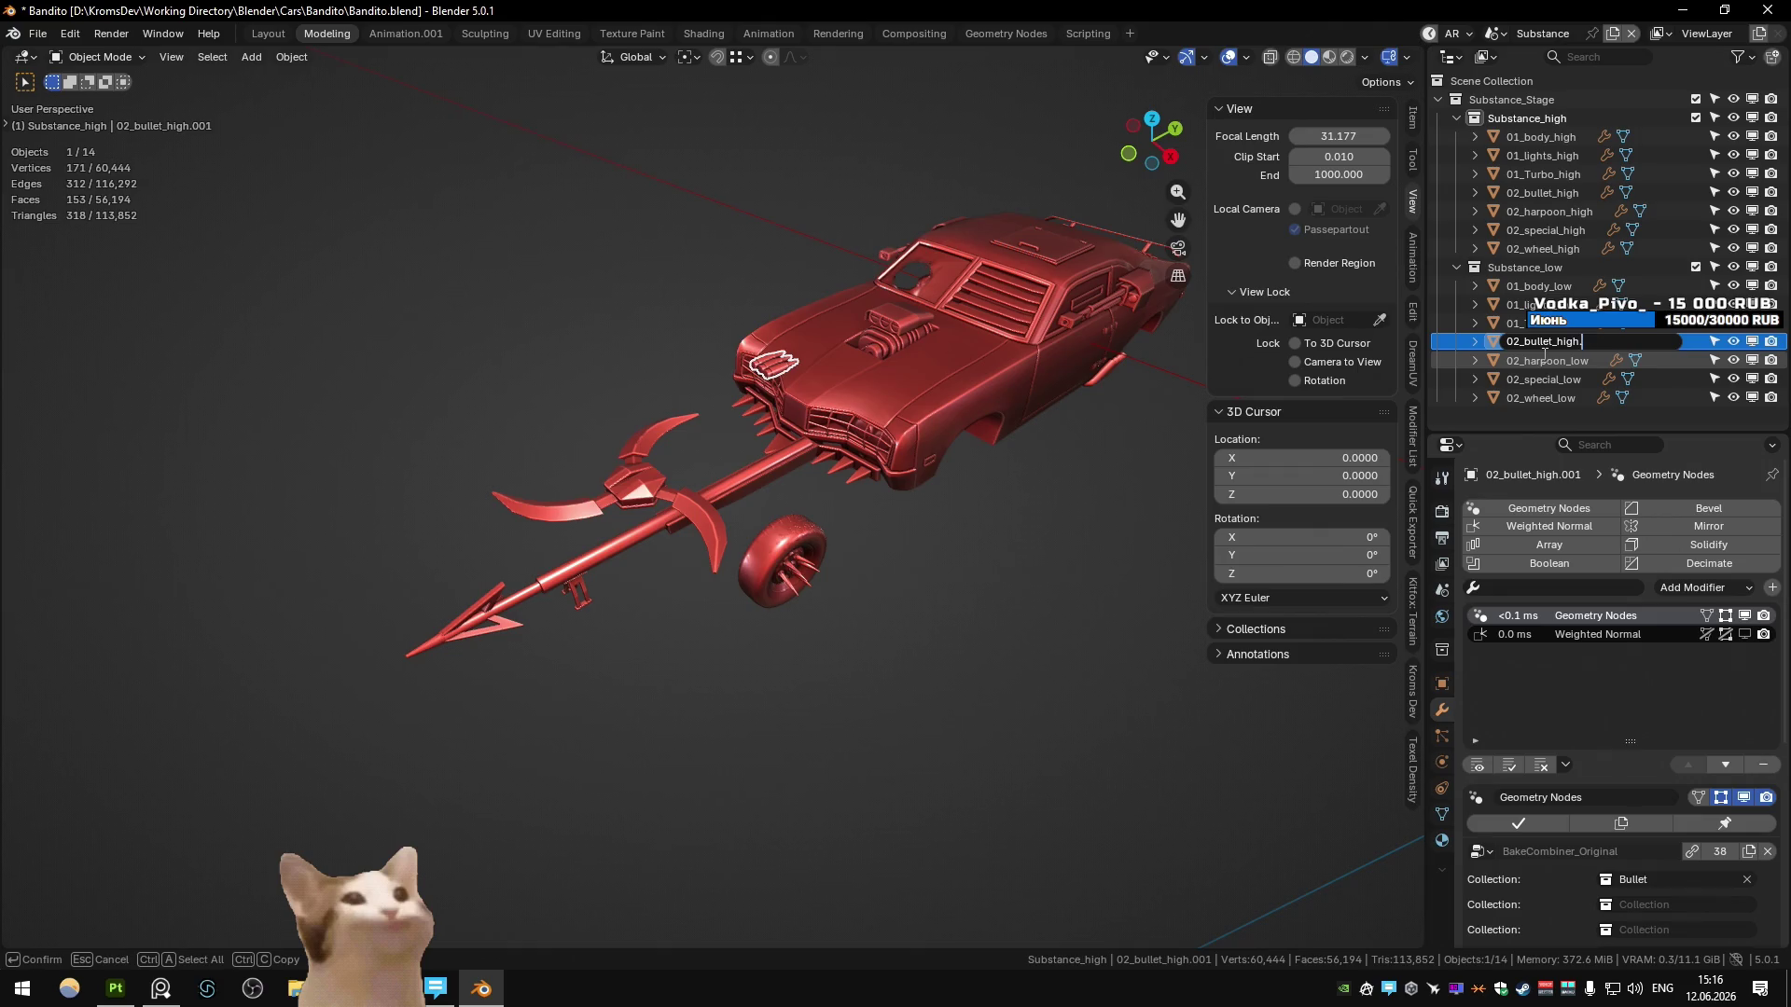
pyautogui.write('low')
pyautogui.press('Return')
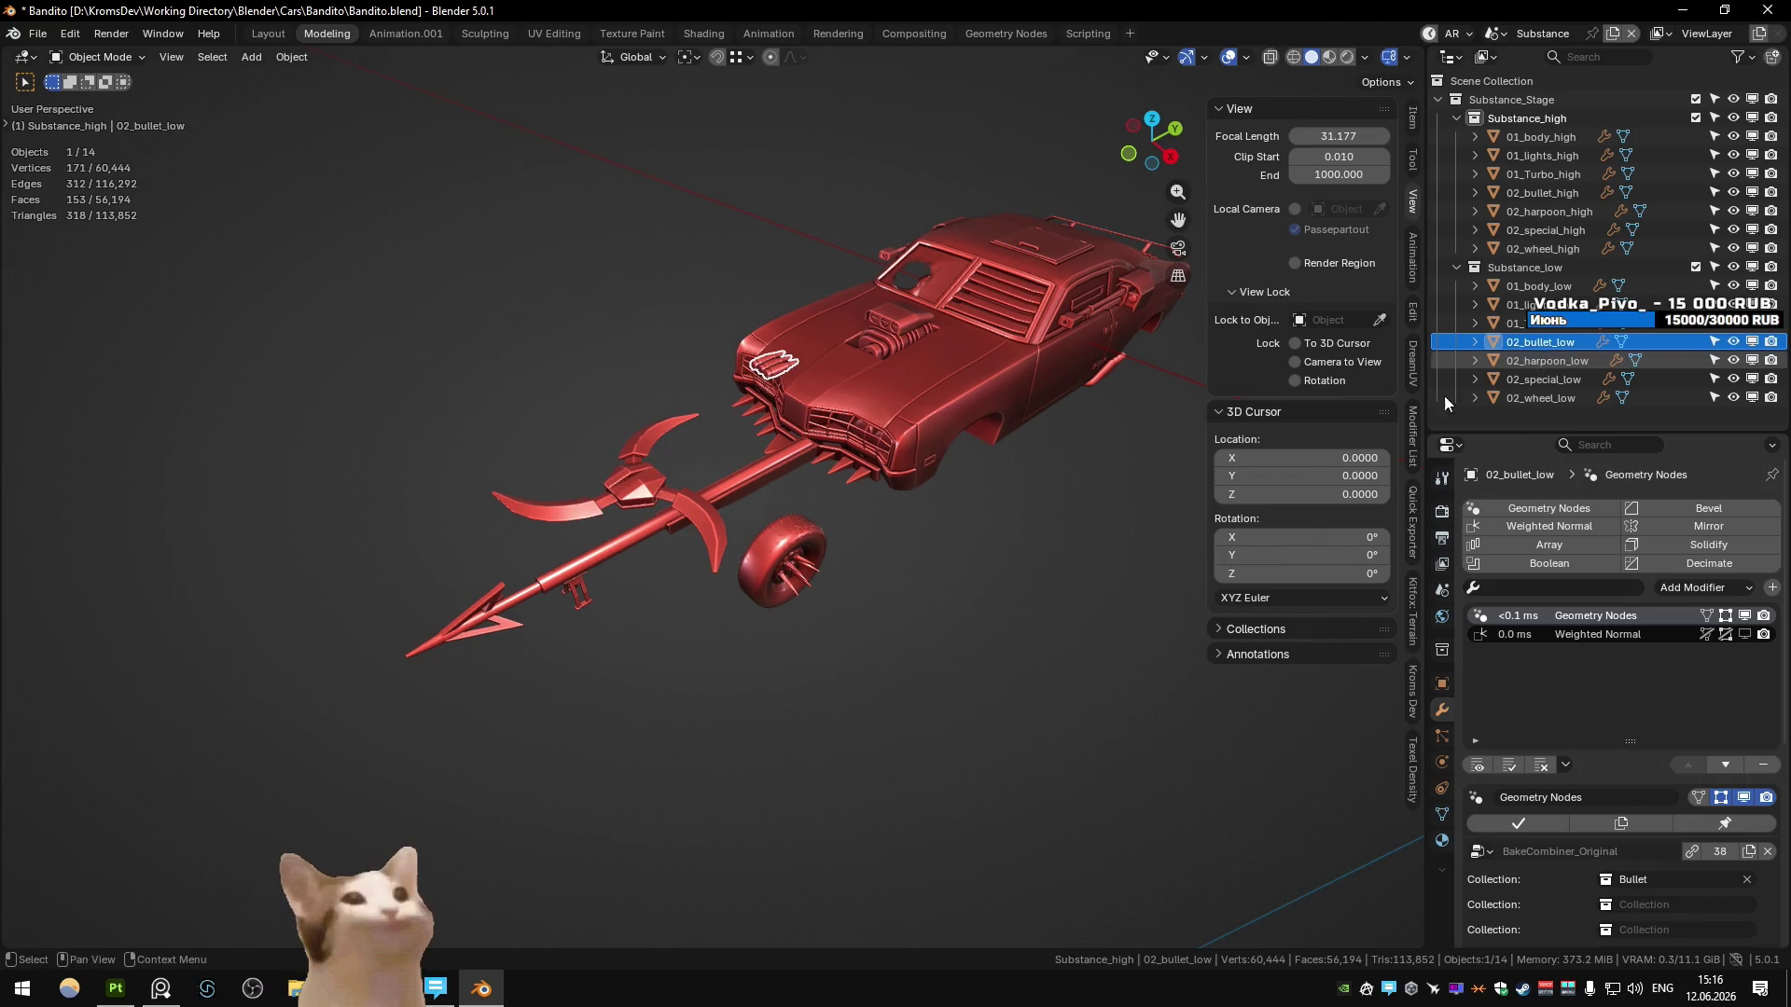
pyautogui.click(966, 483)
pyautogui.hotkey('ctrl', 's')
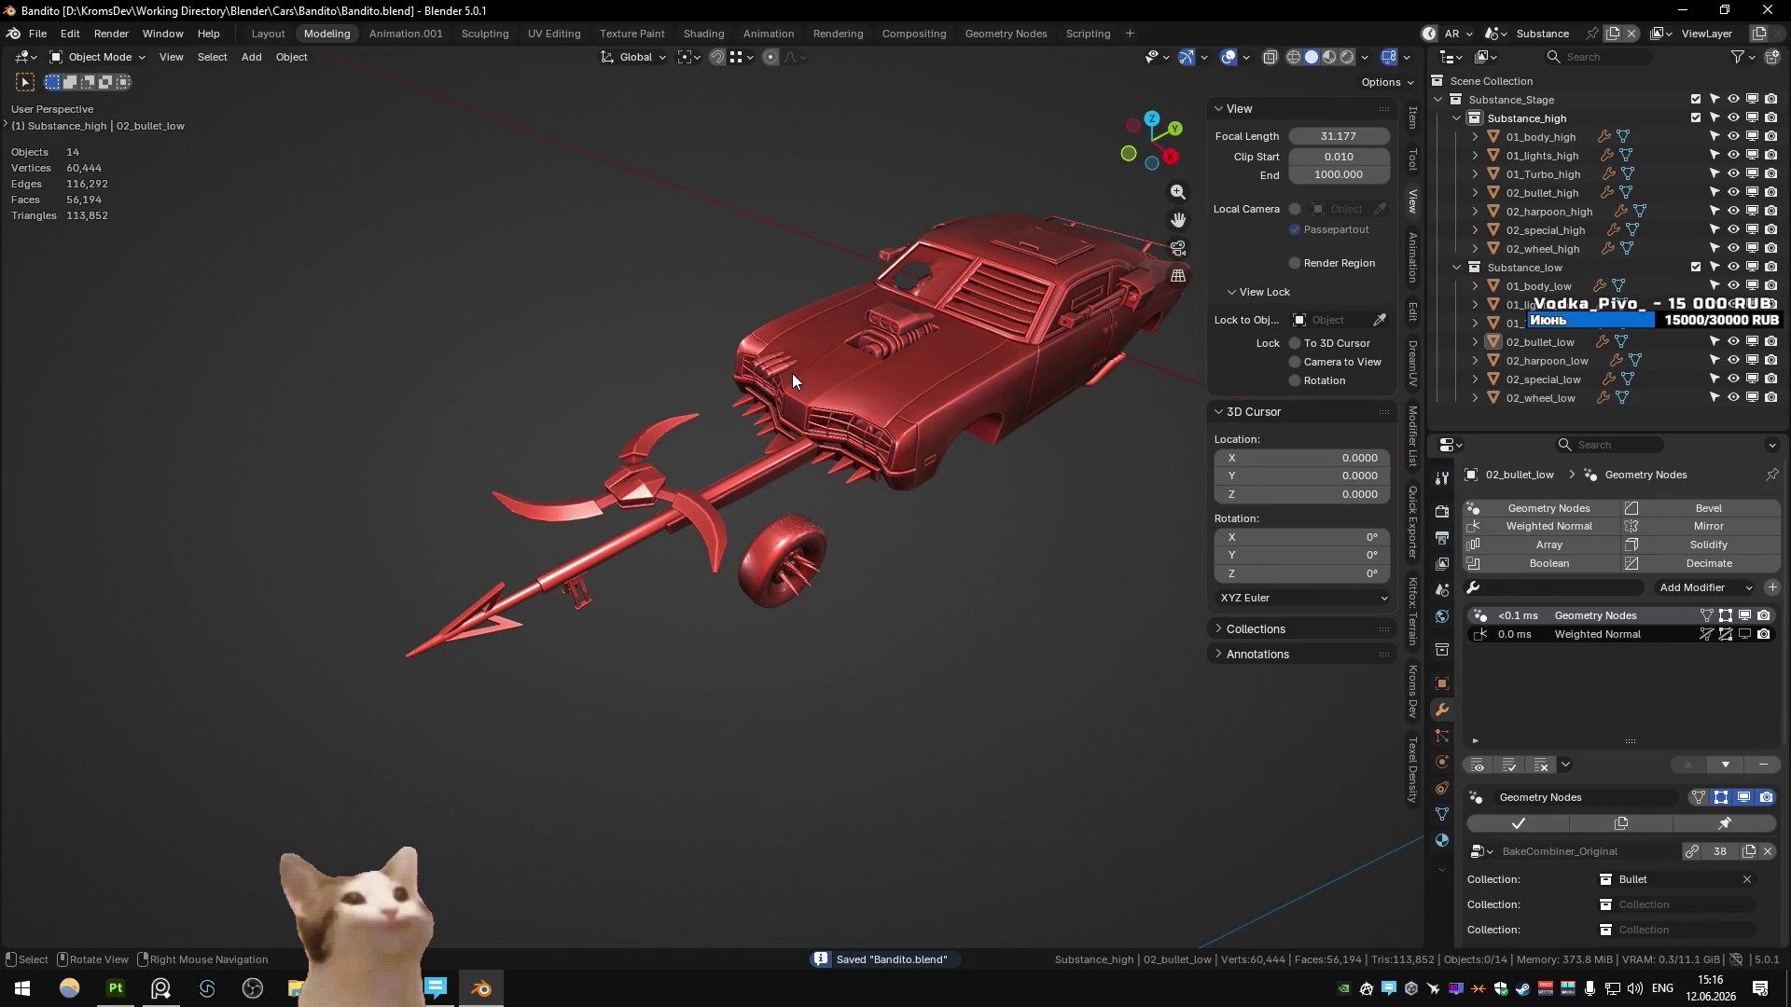
# - Compare the scythe with 02_special_low, save again, and return to the Unity_Stage scene
pyautogui.click(650, 492)
pyautogui.click(1564, 378)
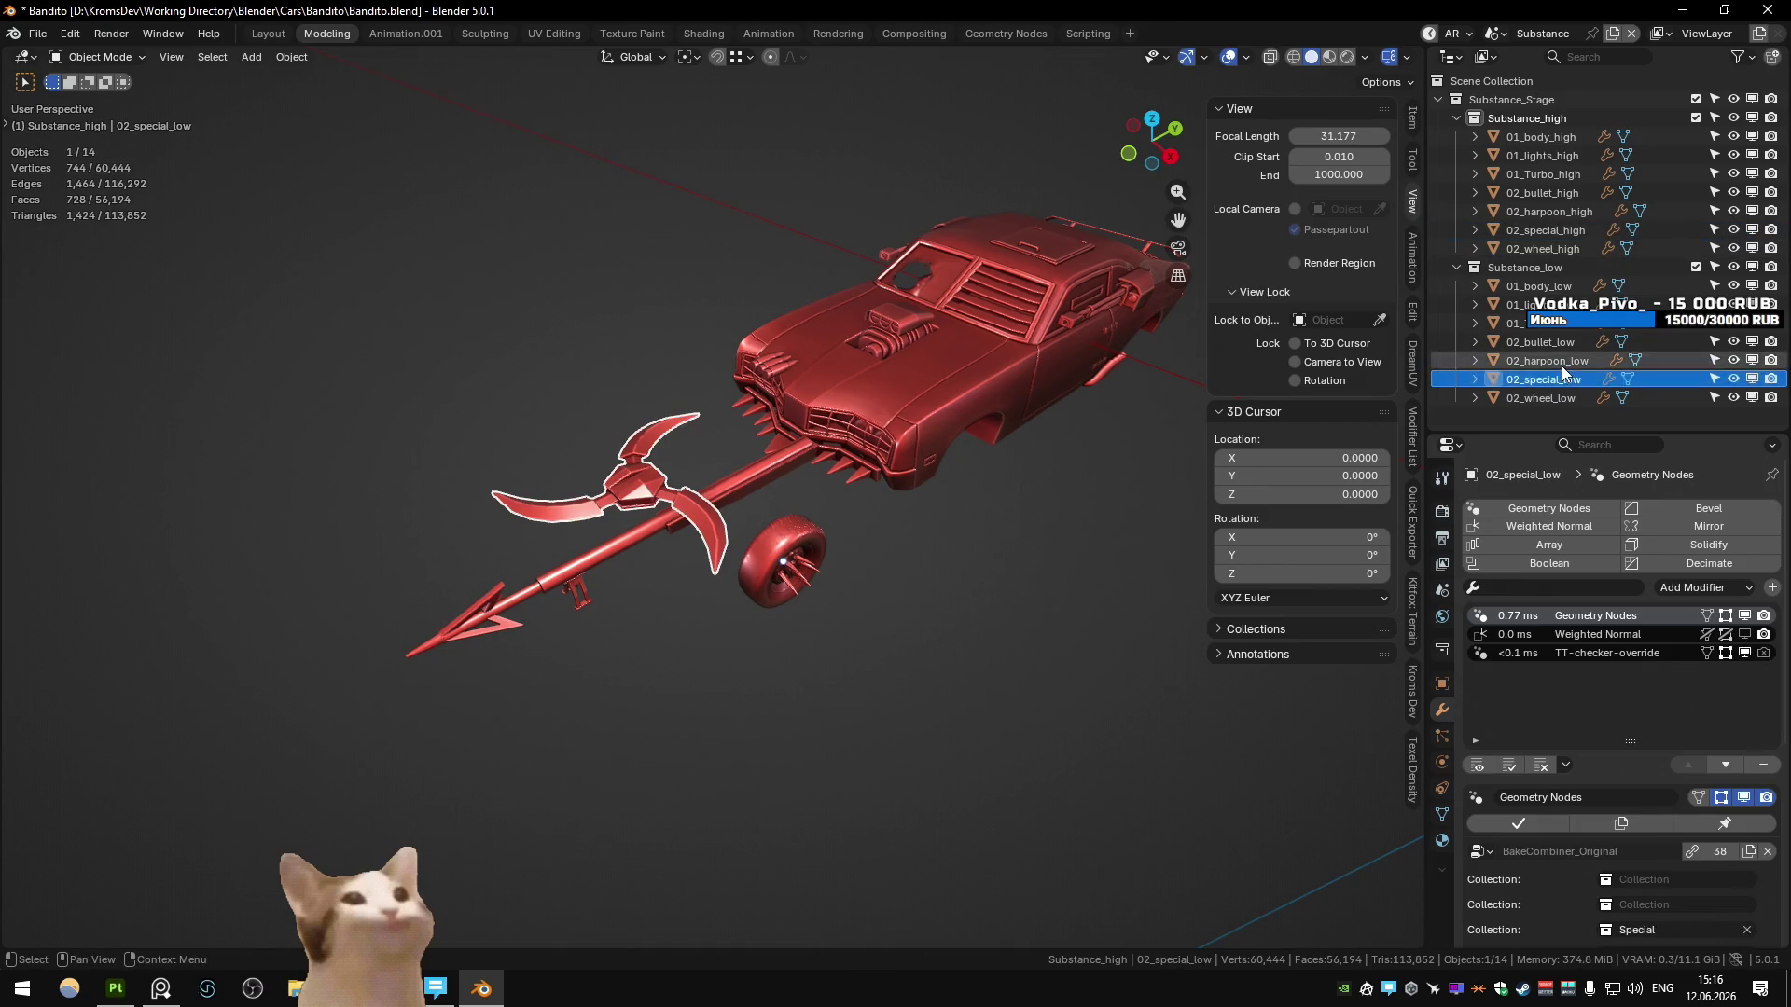
pyautogui.click(652, 489)
pyautogui.hotkey('ctrl', 's')
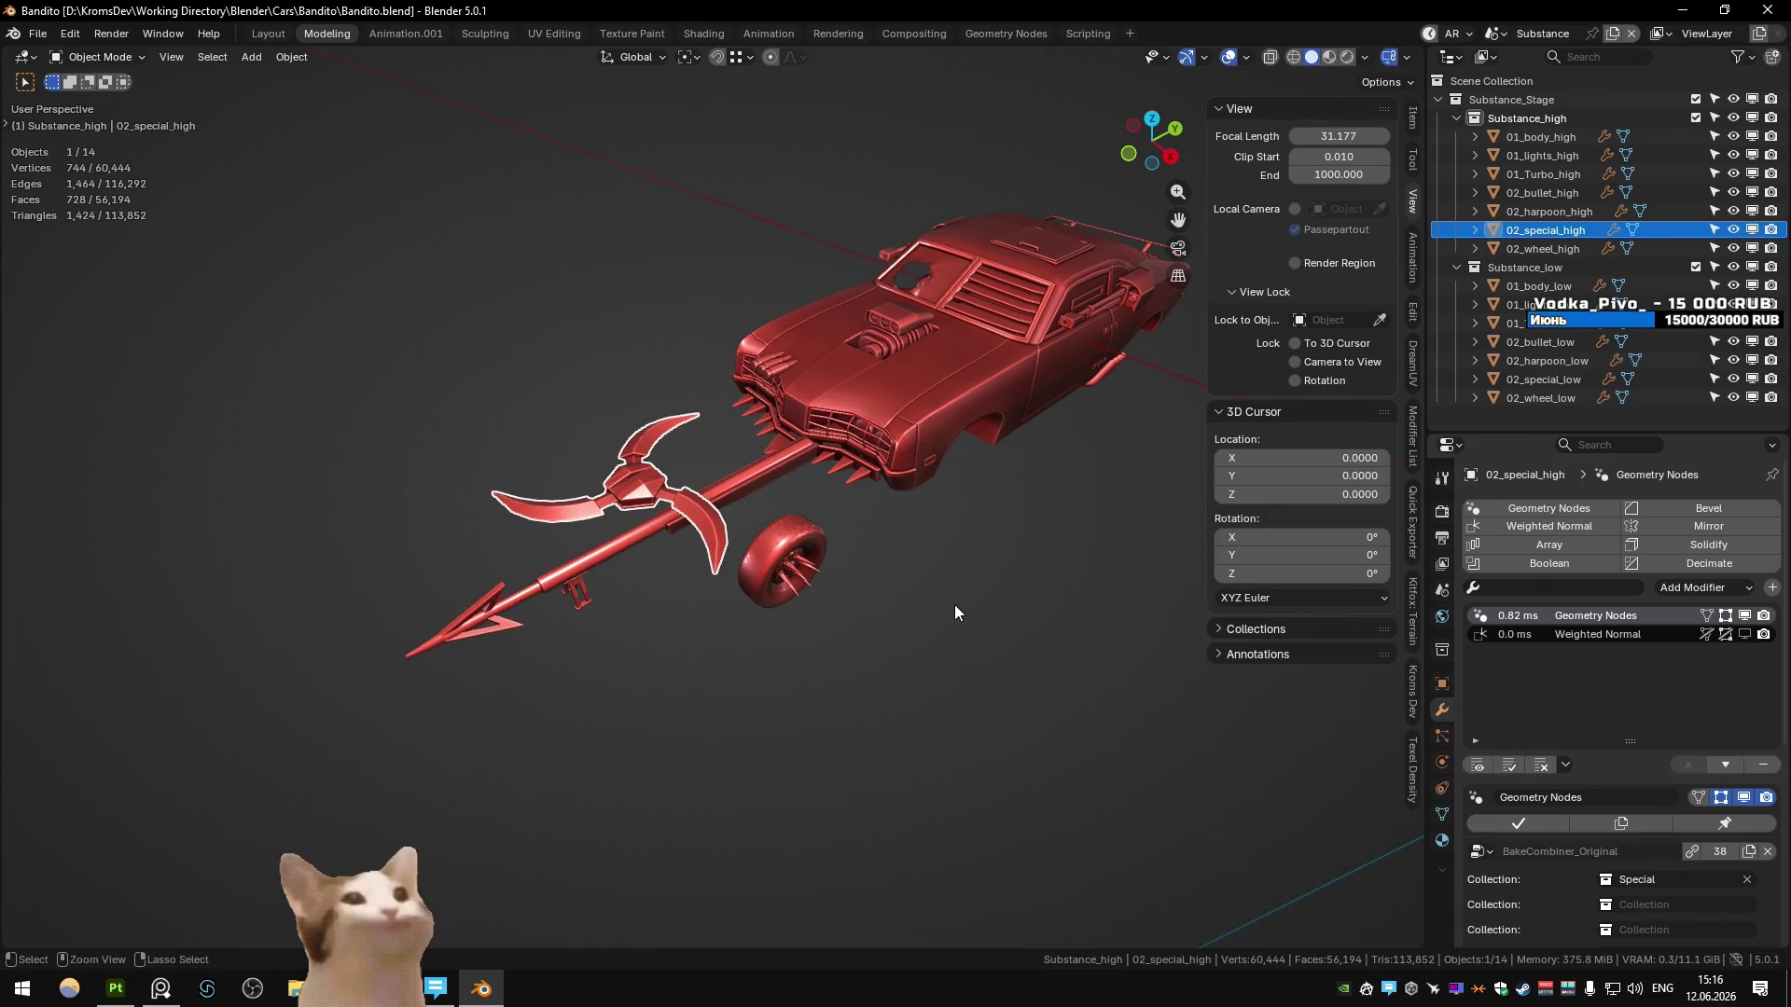
pyautogui.click(951, 602)
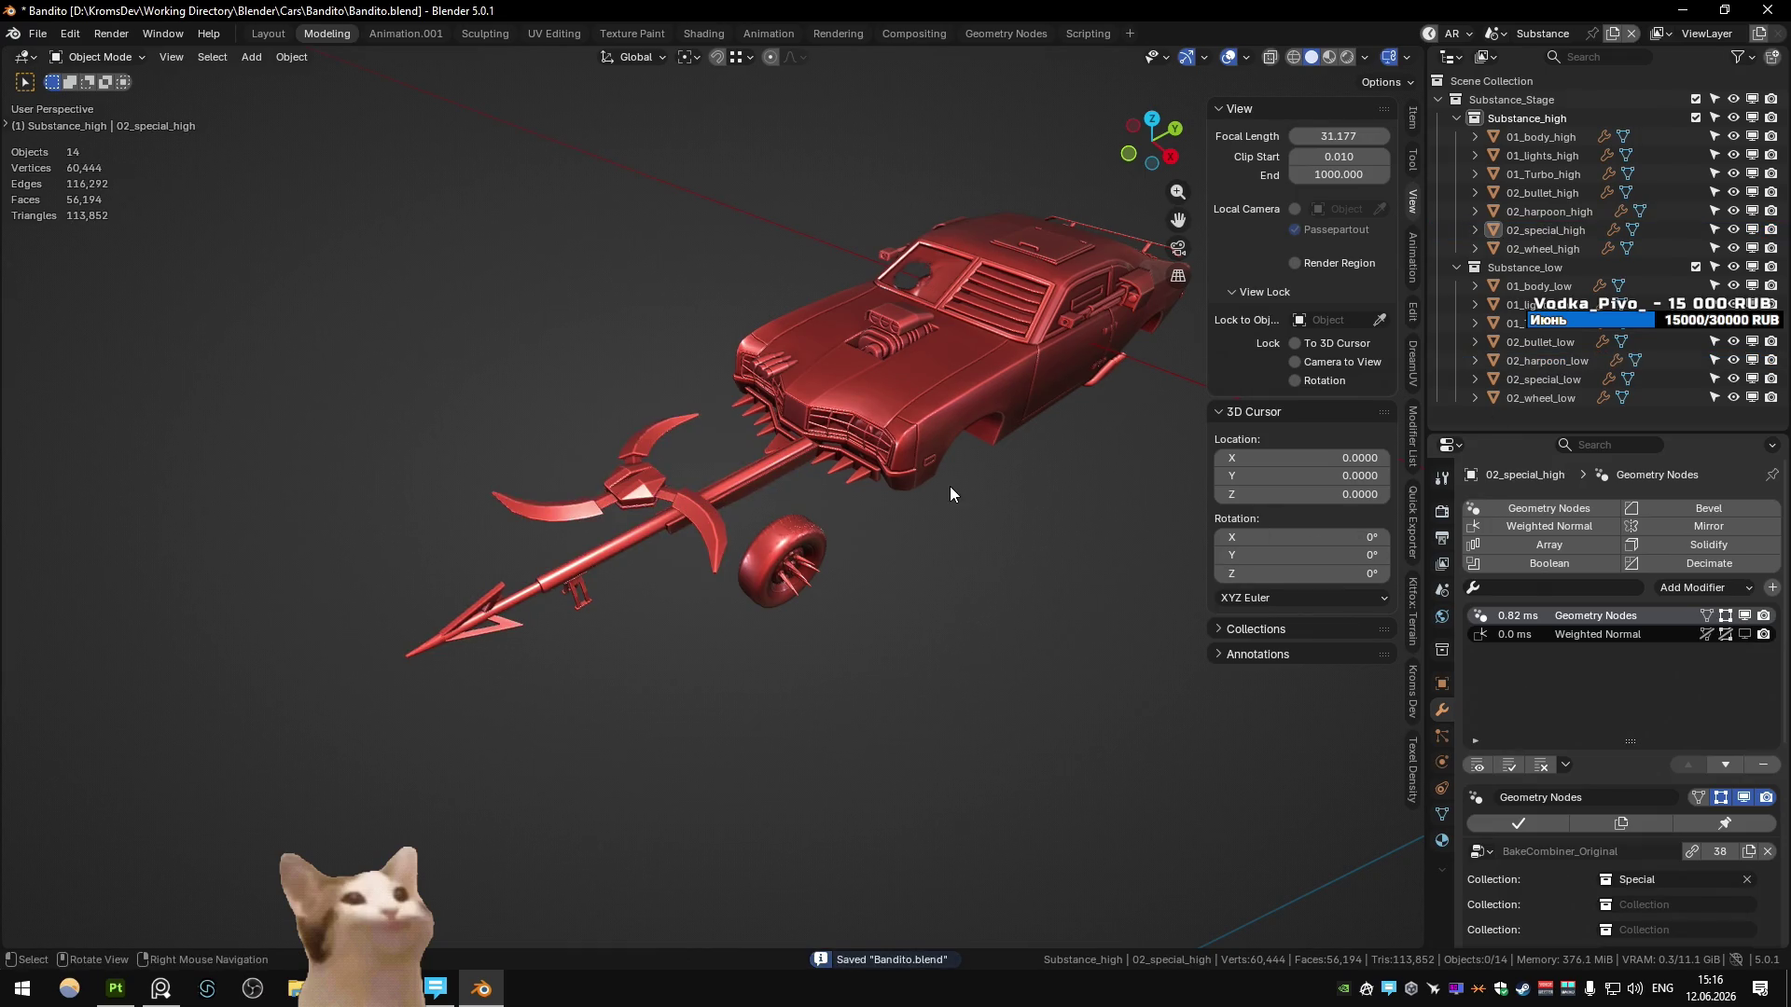
pyautogui.hotkey('ctrl', 'pagedown')
pyautogui.press('Home')
# - Collapse Unity_Stage and Animation, deselect bones, reset the 3D cursor to origin, enter Object Mode
pyautogui.scroll(5, 805, 507)
pyautogui.moveTo(746, 476)
pyautogui.mouseDown(button='middle')
pyautogui.moveTo(700, 439)
pyautogui.moveTo(622, 549)
pyautogui.mouseUp(button='middle')
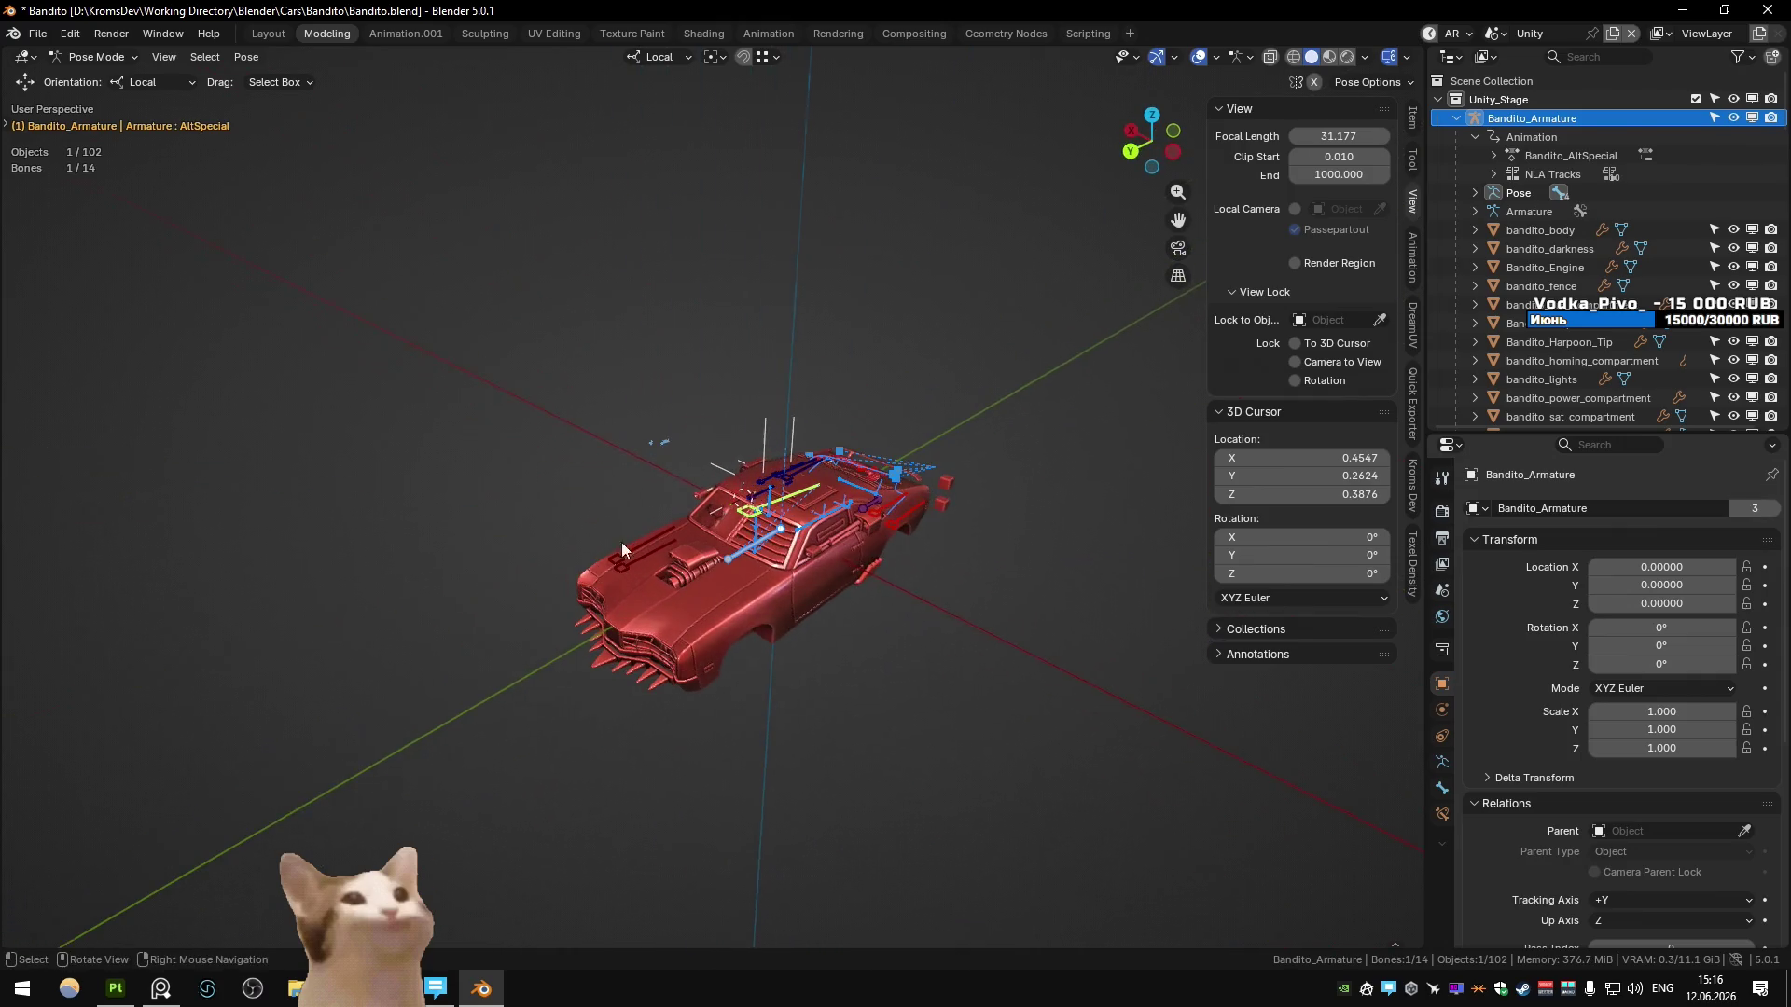
pyautogui.click(1438, 99)
pyautogui.click(1438, 118)
pyautogui.hotkey('alt', 'a')
pyautogui.keyDown('shift'); pyautogui.moveTo(849, 671); pyautogui.dragTo(926, 603, button='middle'); pyautogui.keyUp('shift')
pyautogui.hotkey('shift', 's')
pyautogui.click(744, 618)
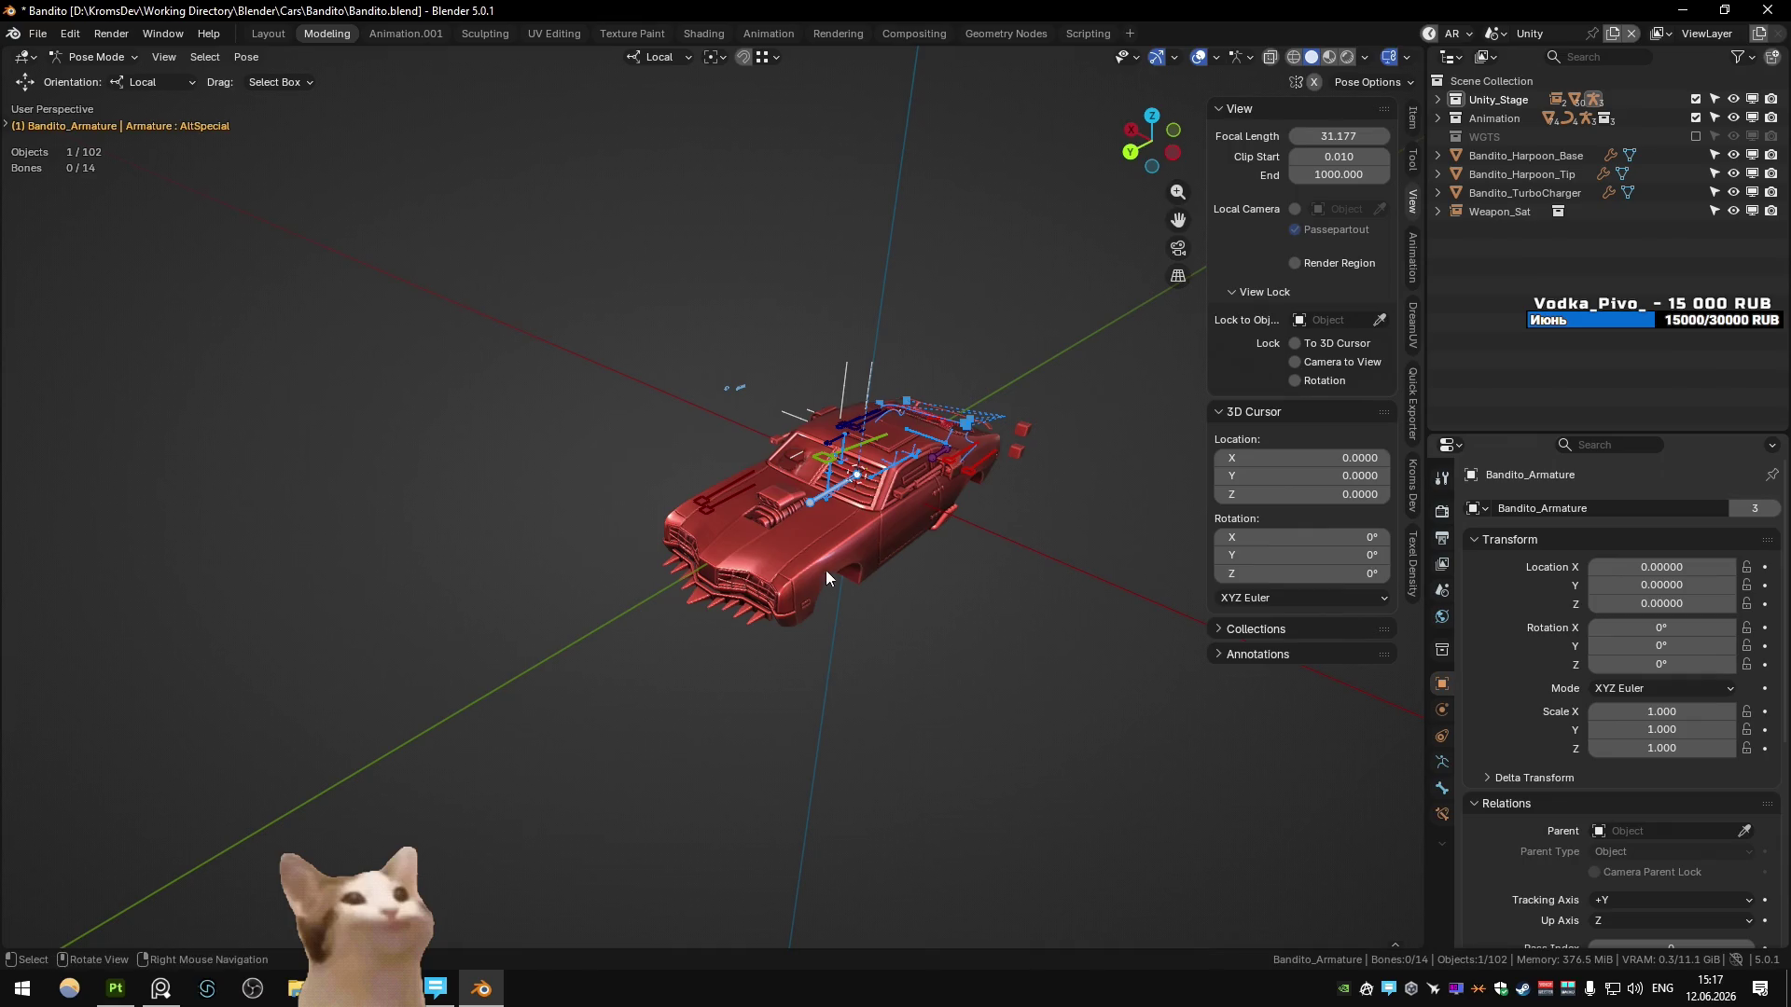
pyautogui.hotkey('ctrl', 'Tab')
pyautogui.hotkey('ctrl', 's')
# - Add a new plane and move it into position
pyautogui.hotkey('shift', 'a')
pyautogui.moveTo(809, 323)
pyautogui.click(895, 327)
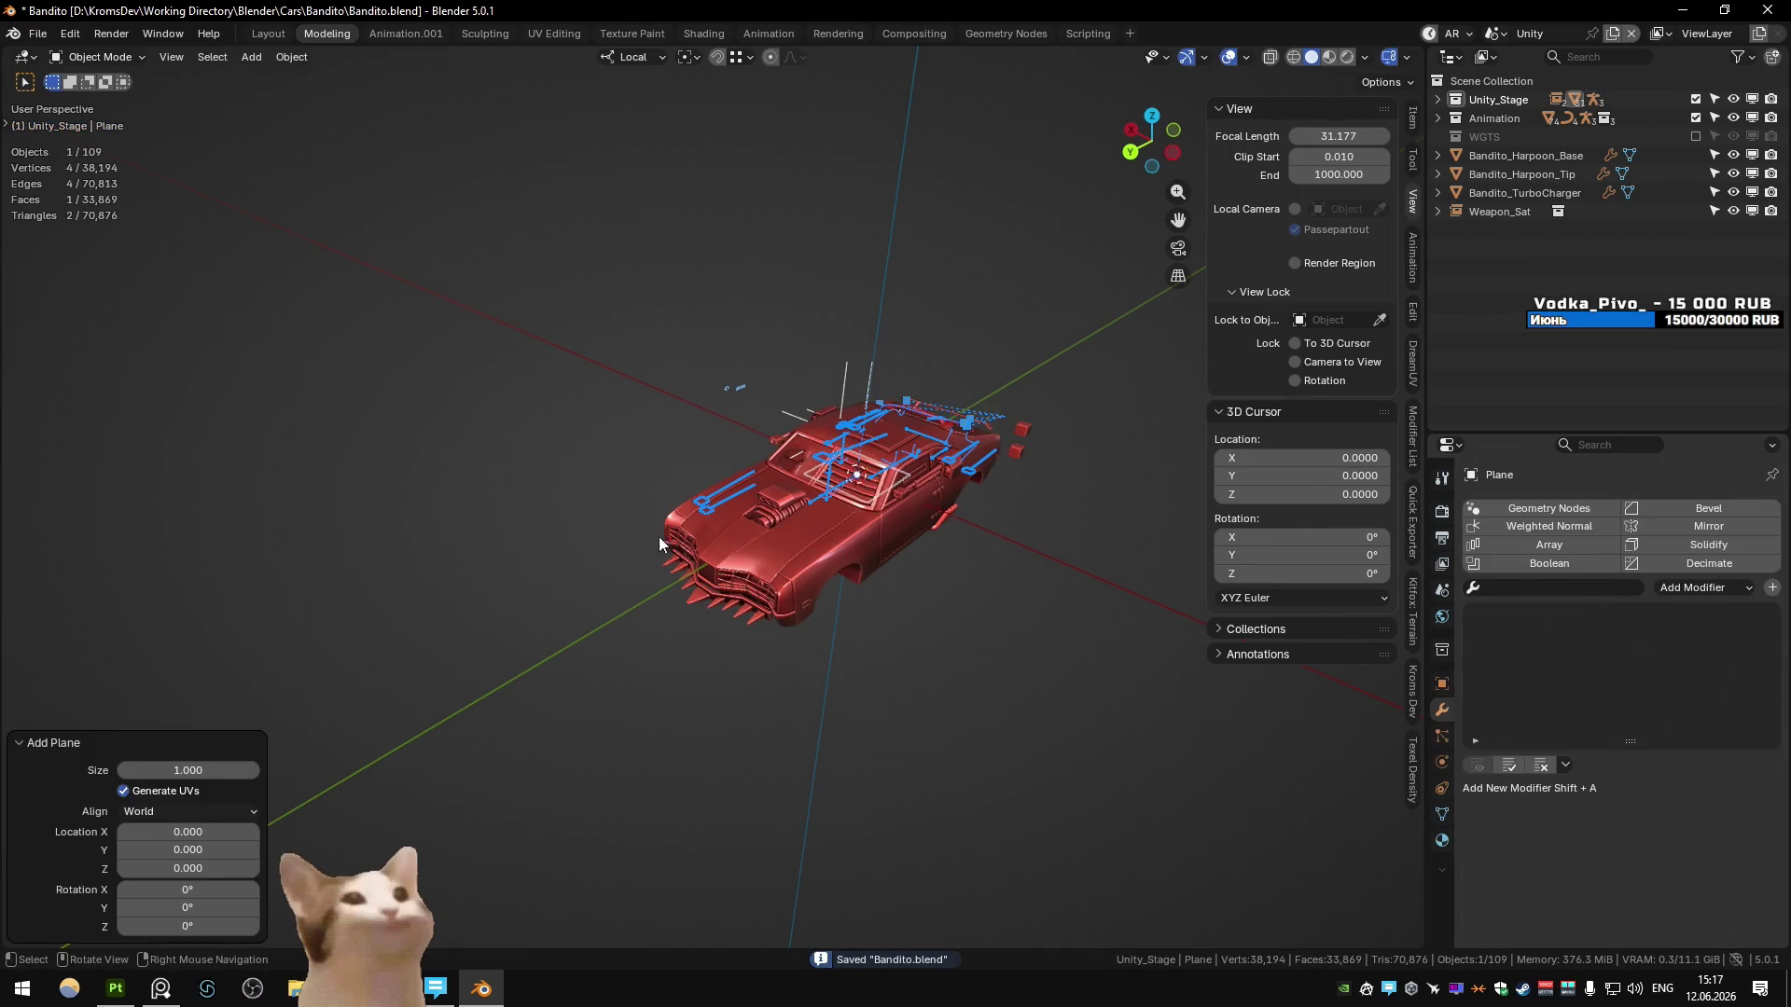
pyautogui.press('g')
pyautogui.press('z')
pyautogui.press('y')
pyautogui.press('Return')
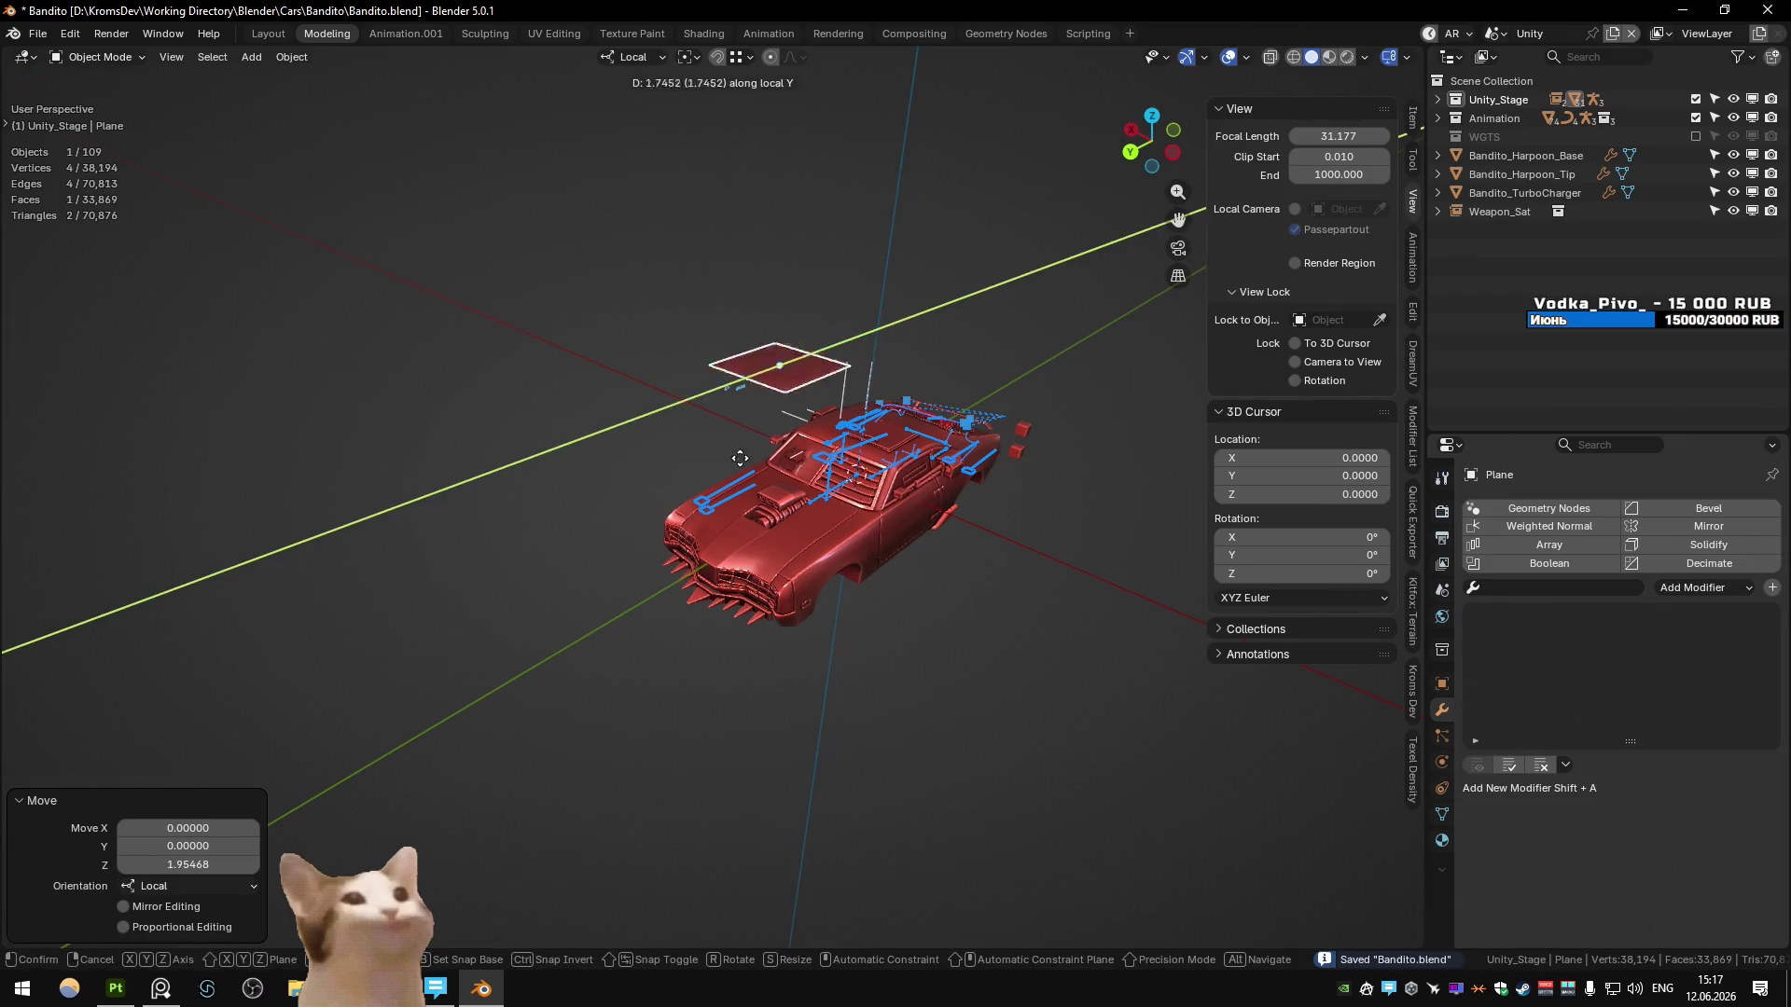
pyautogui.moveTo(696, 453); pyautogui.dragTo(1439, 559, button='middle')
# - Give the plane BakeCombiner_Original geometry nodes reading Special, and rename it Bandito_Special
pyautogui.click(1549, 508)
pyautogui.click(1479, 851)
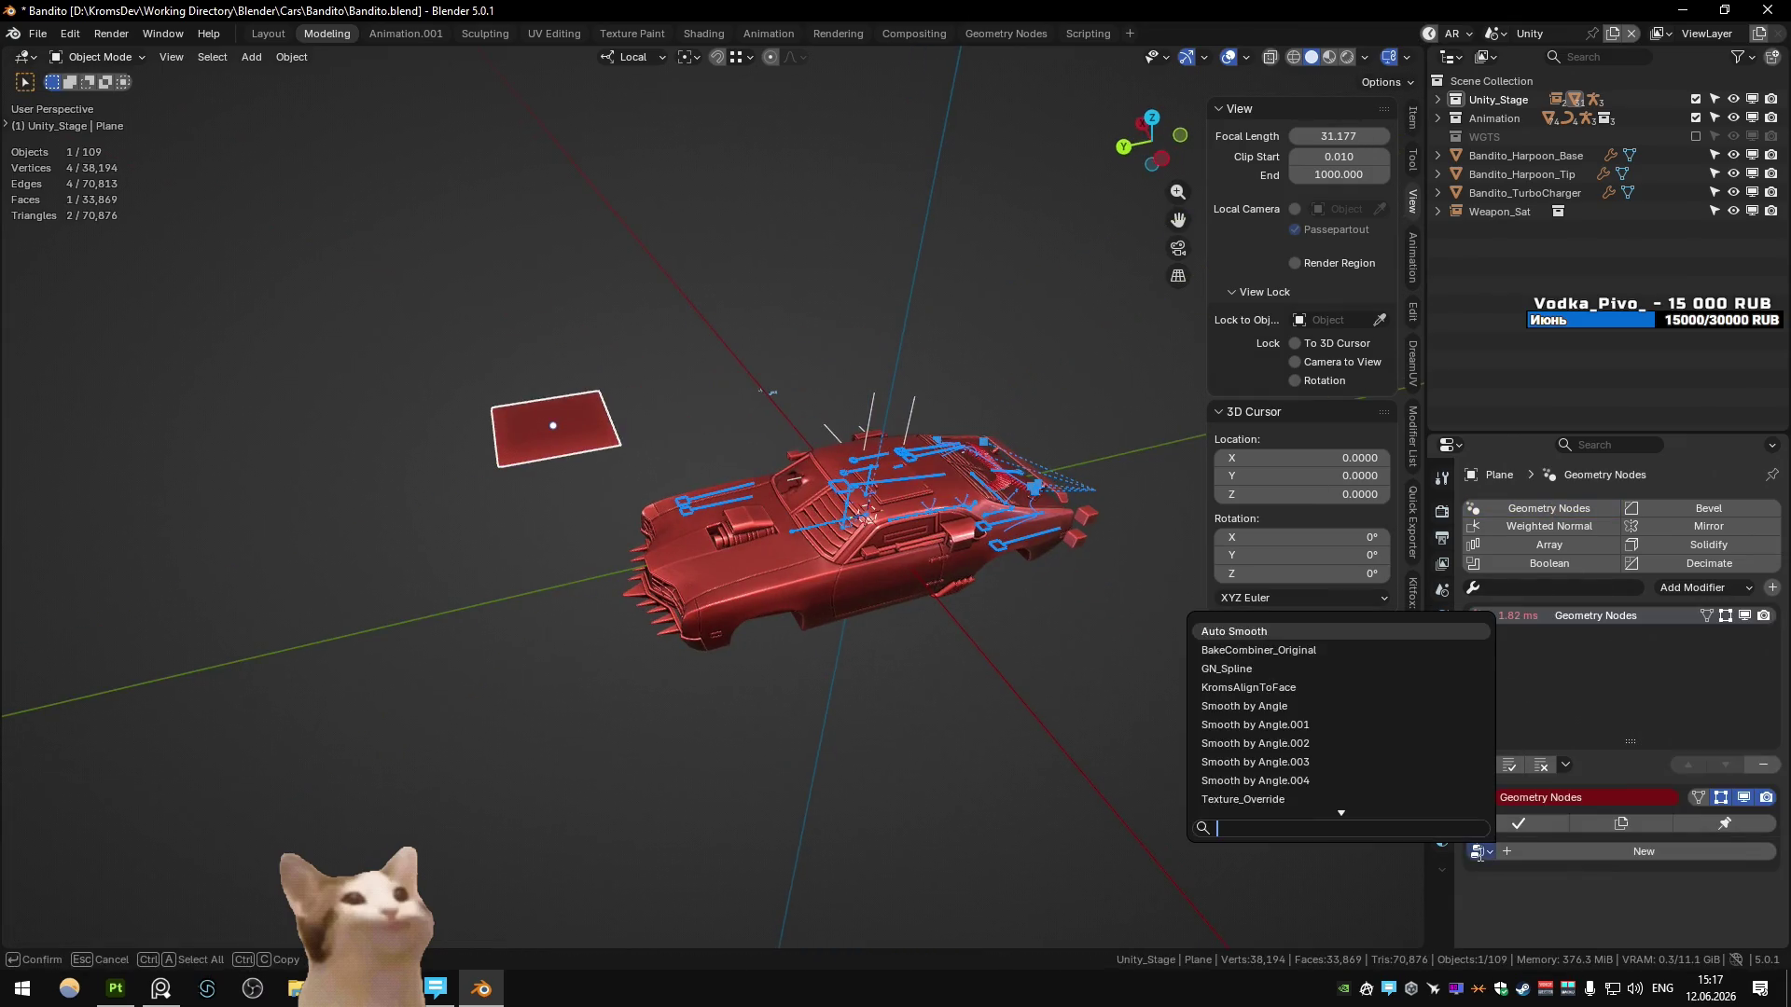
pyautogui.click(1259, 650)
pyautogui.click(1669, 879)
pyautogui.write('boo')
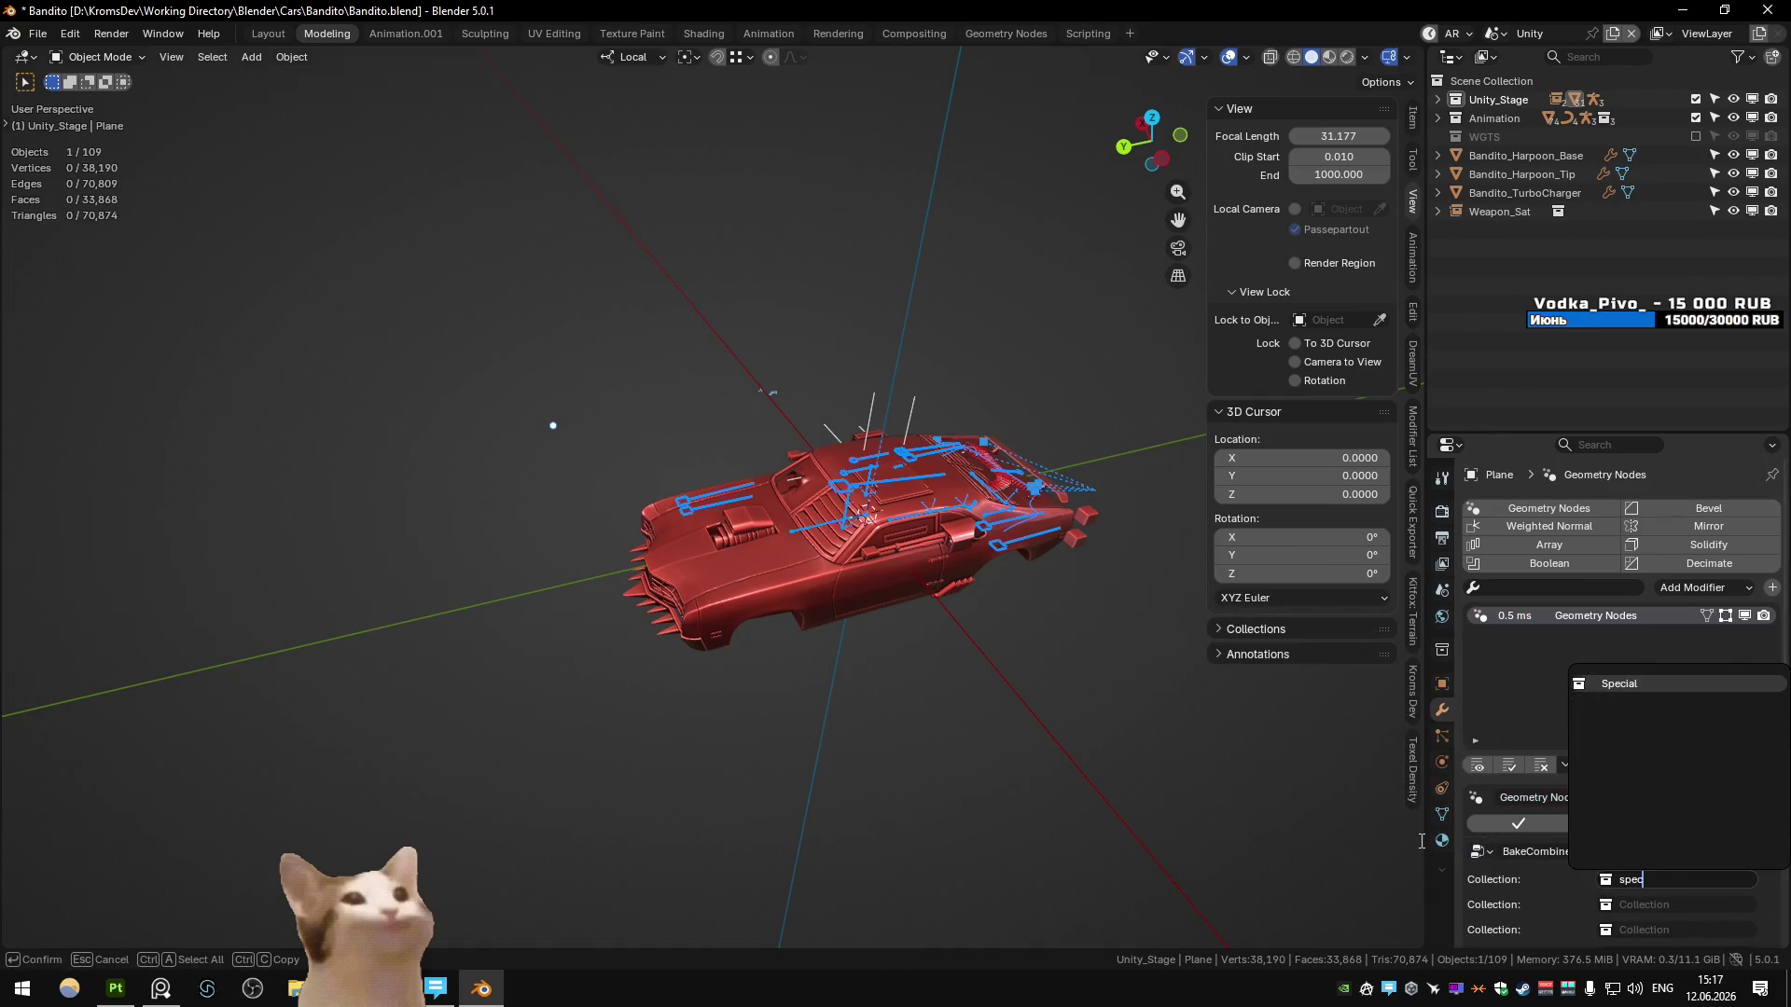
pyautogui.press('Return')
pyautogui.press('F2')
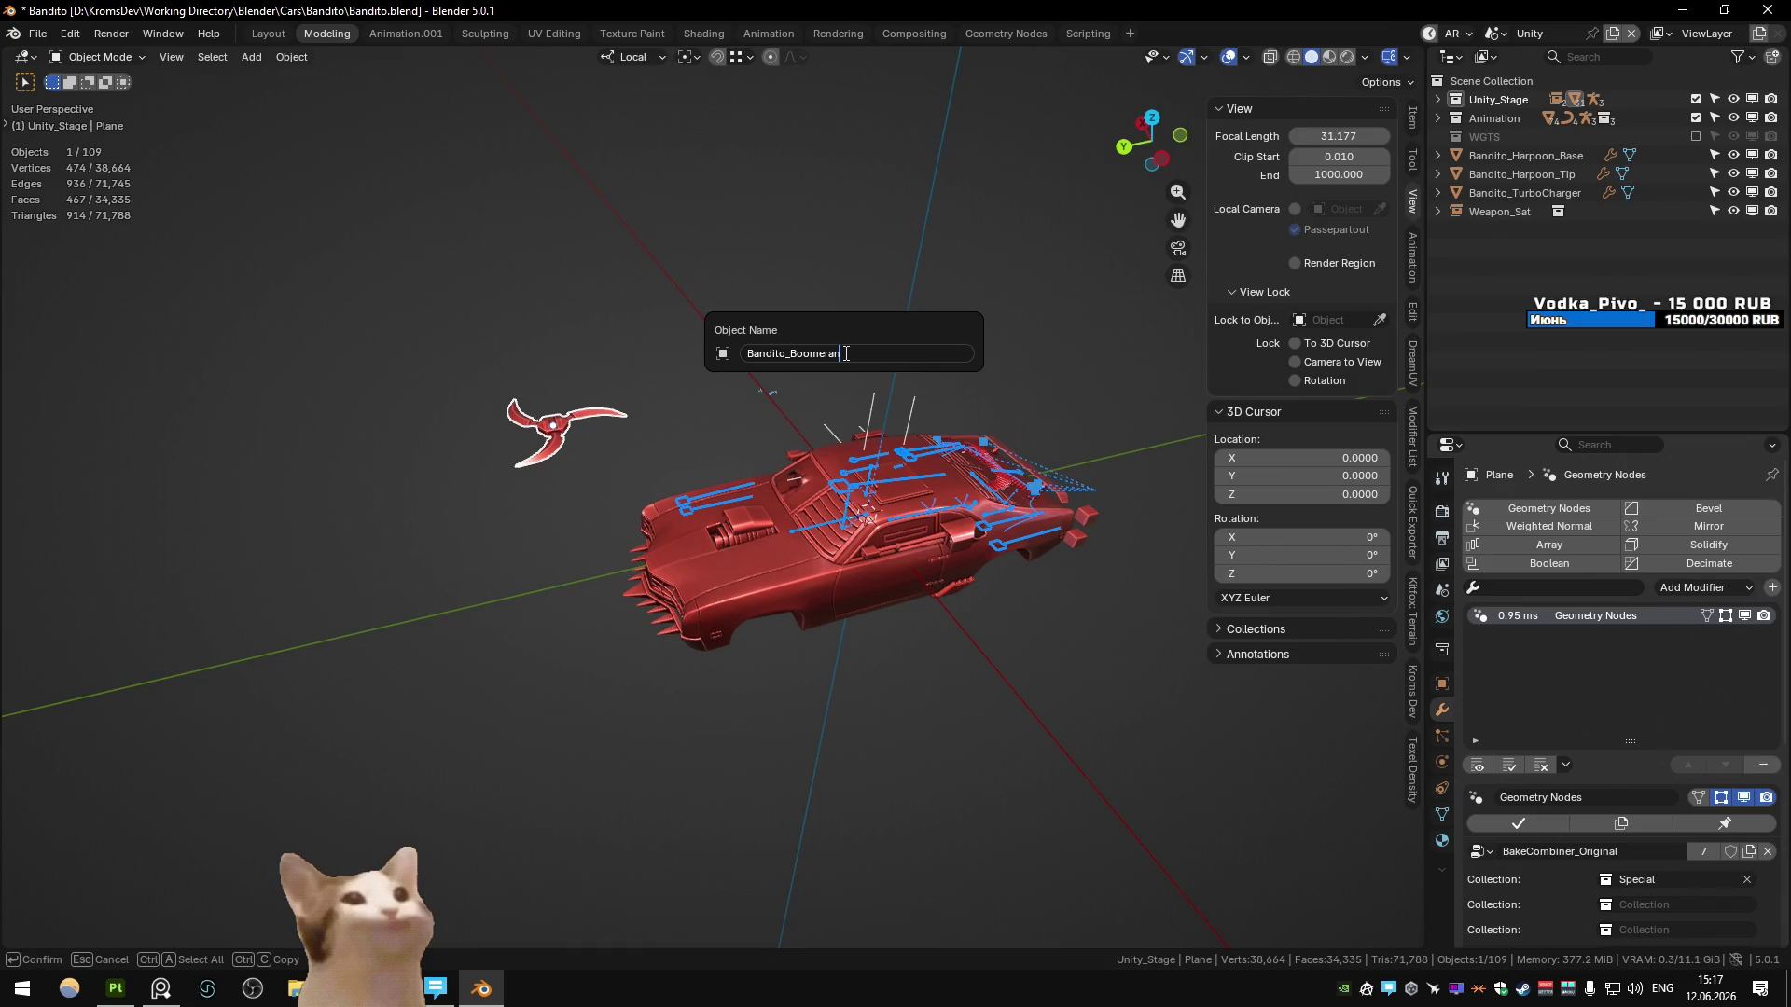
pyautogui.write('l')
pyautogui.press('Return')
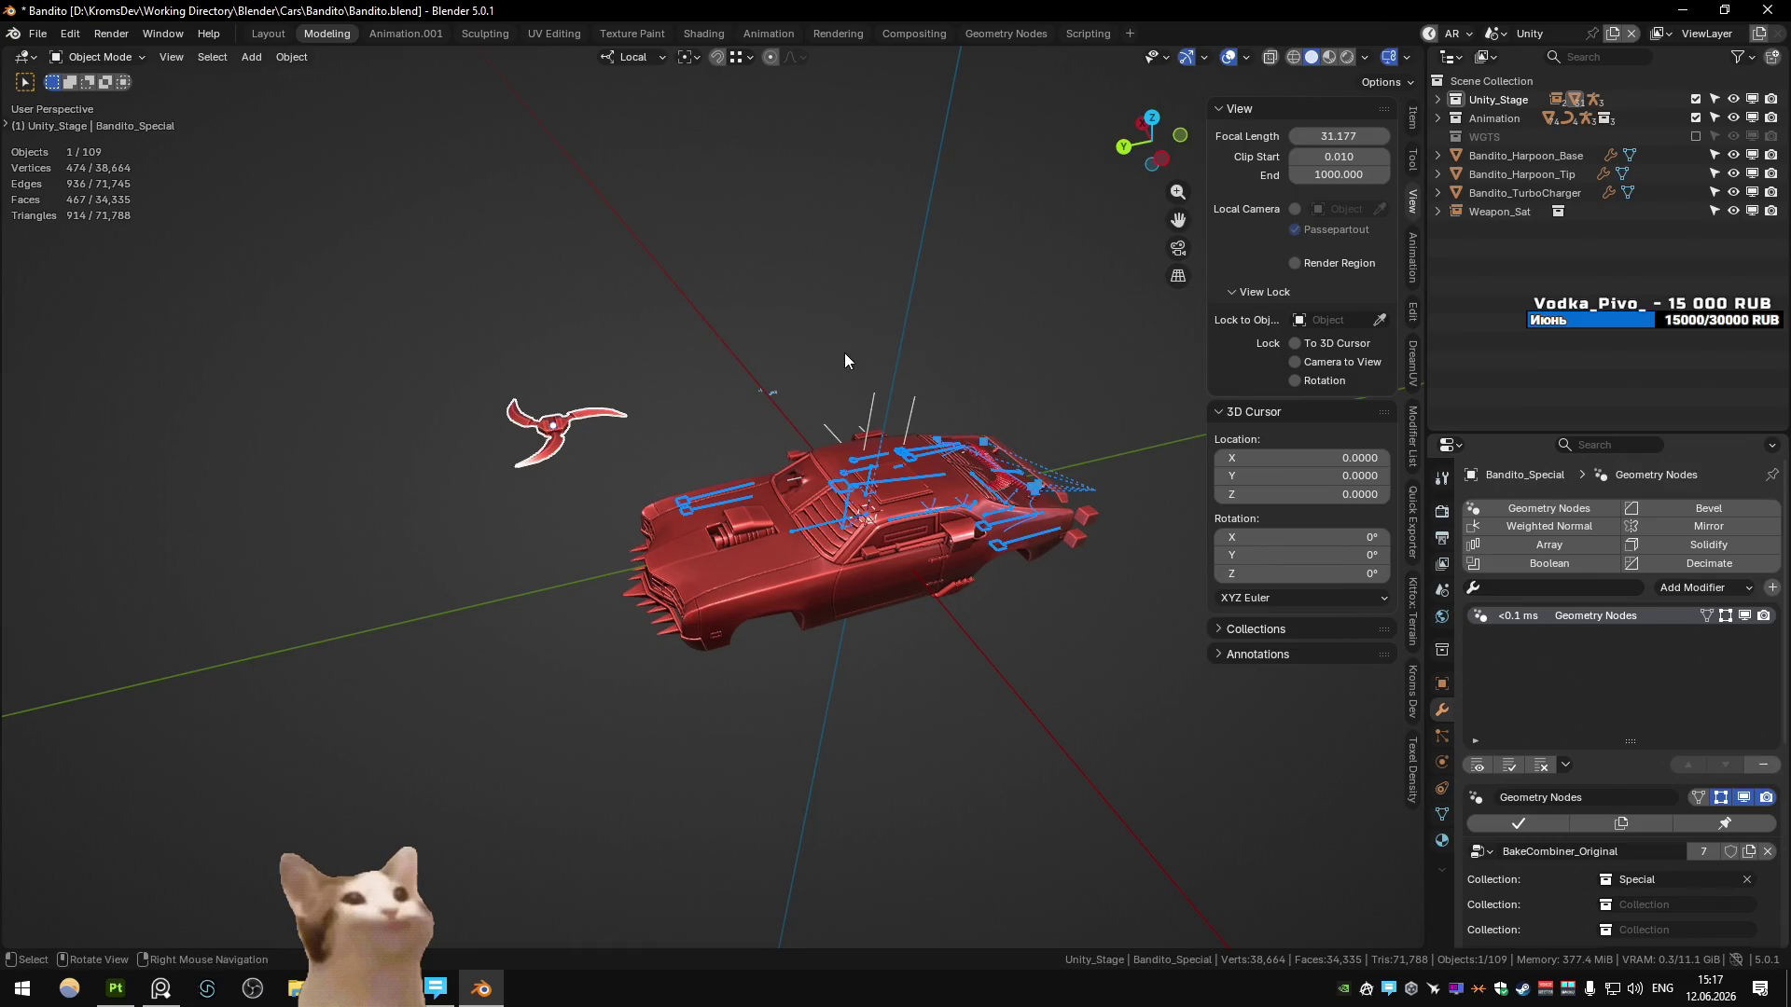
# - Add a fourth Quick Exporter entry named Bandito_Special
pyautogui.click(1412, 522)
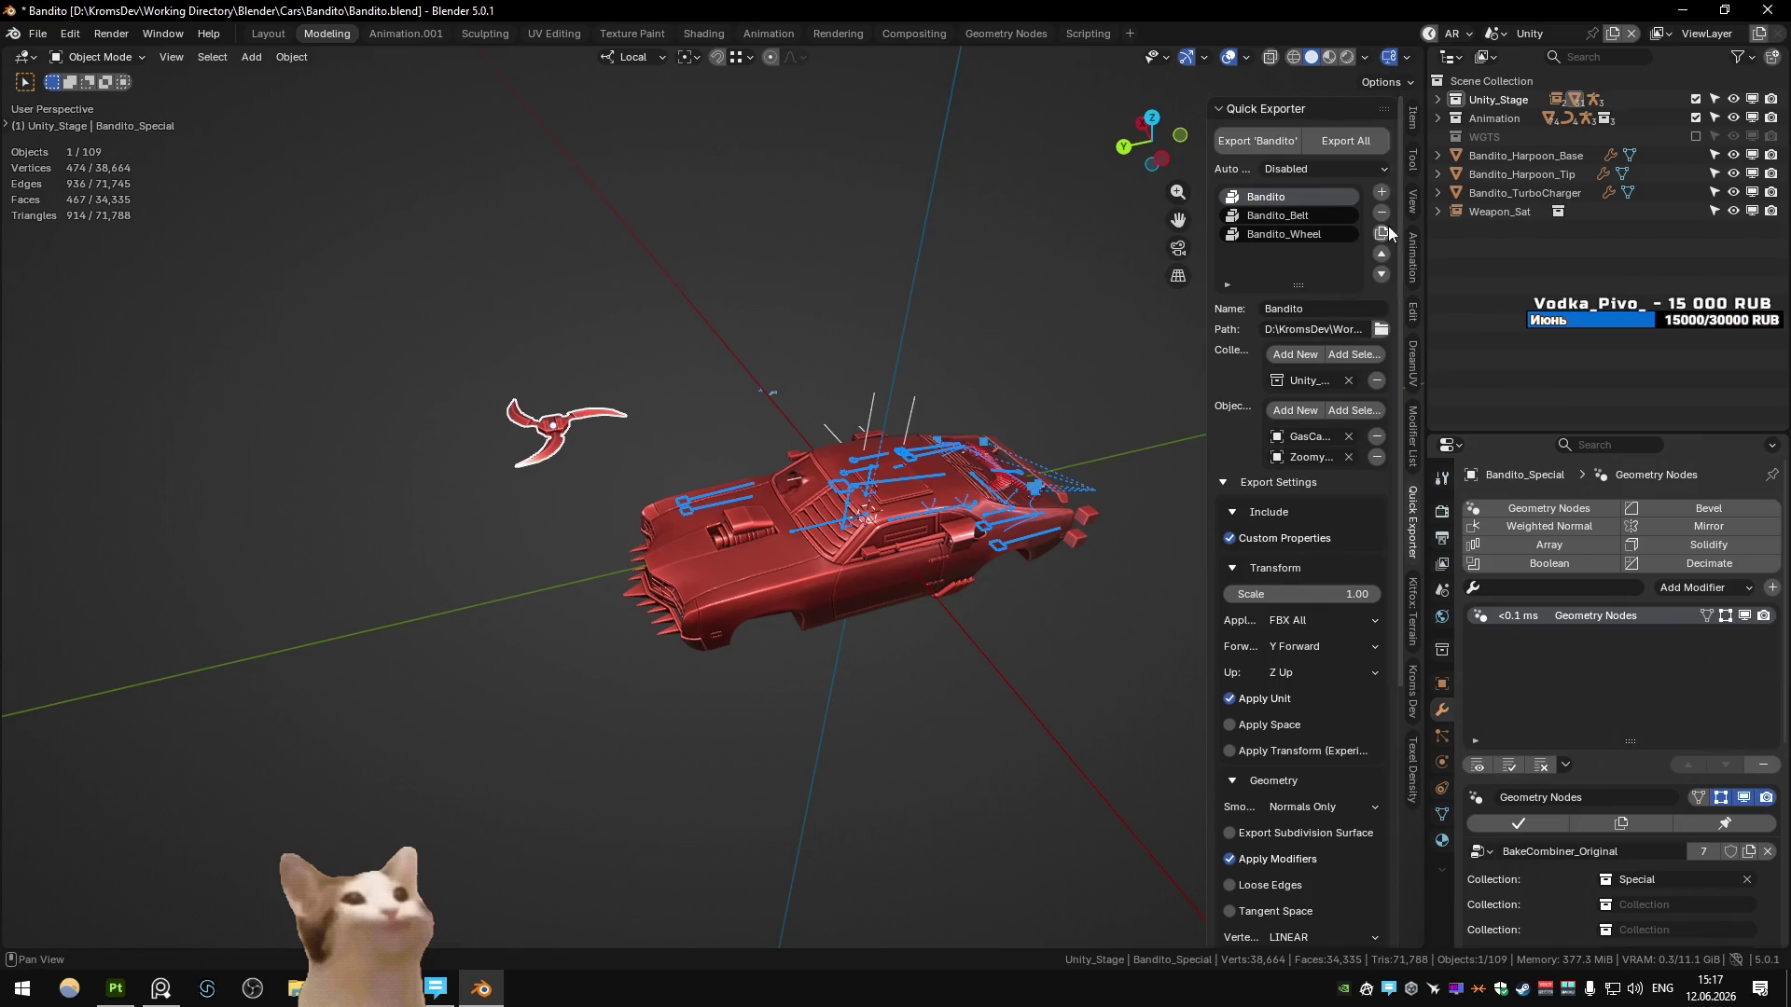
pyautogui.click(1291, 260)
pyautogui.click(1332, 321)
pyautogui.click(1351, 308)
pyautogui.write('_Speci')
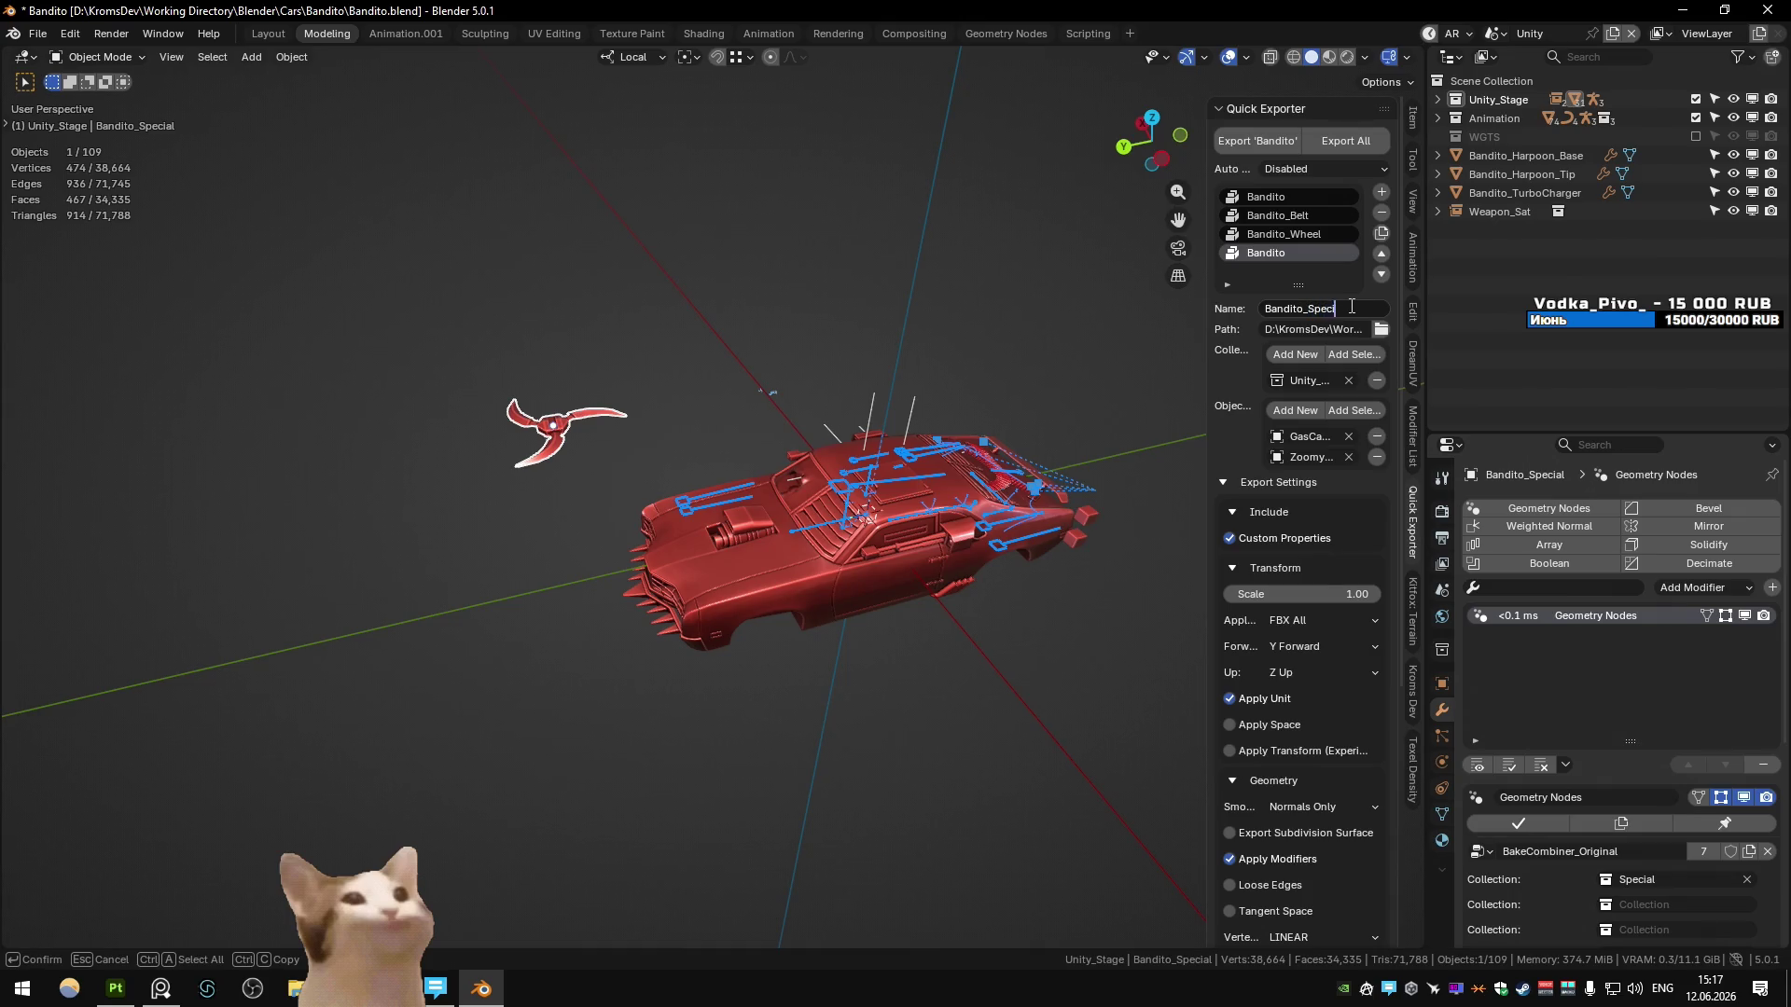
pyautogui.write('al')
pyautogui.press('Return')
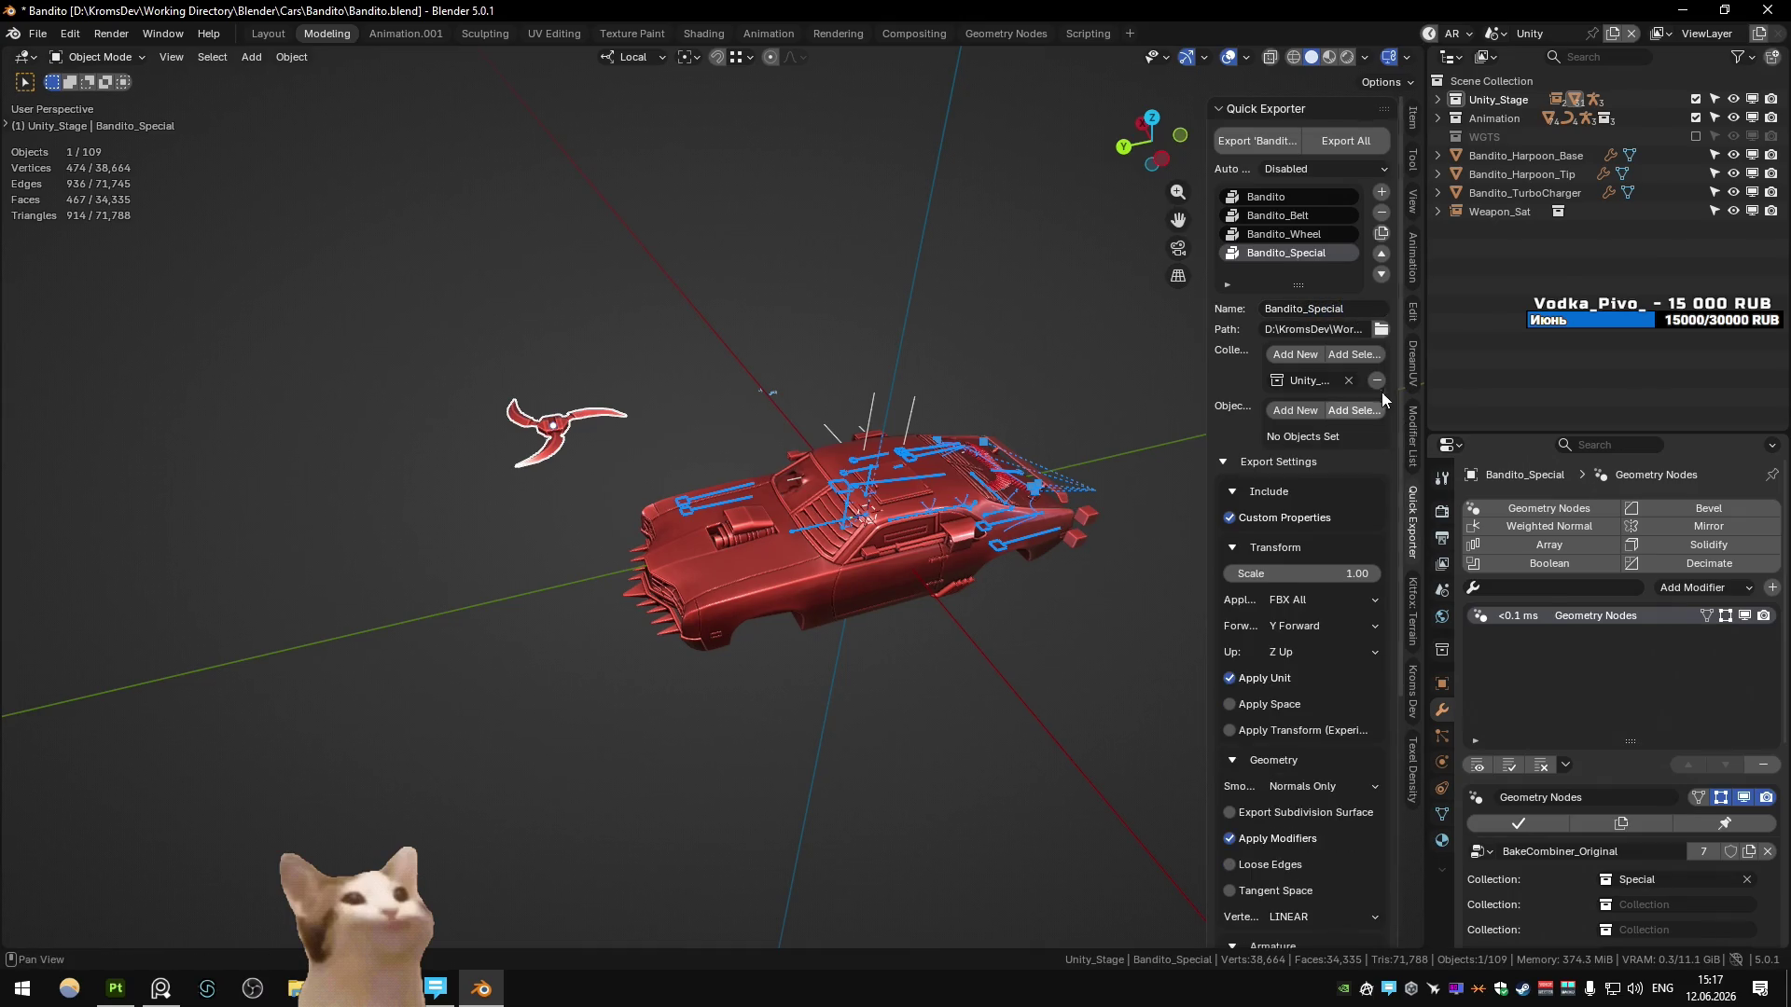
# - Create a Unity_Special collection, move Bandito_Special into it, and switch to Unity
pyautogui.press('m')
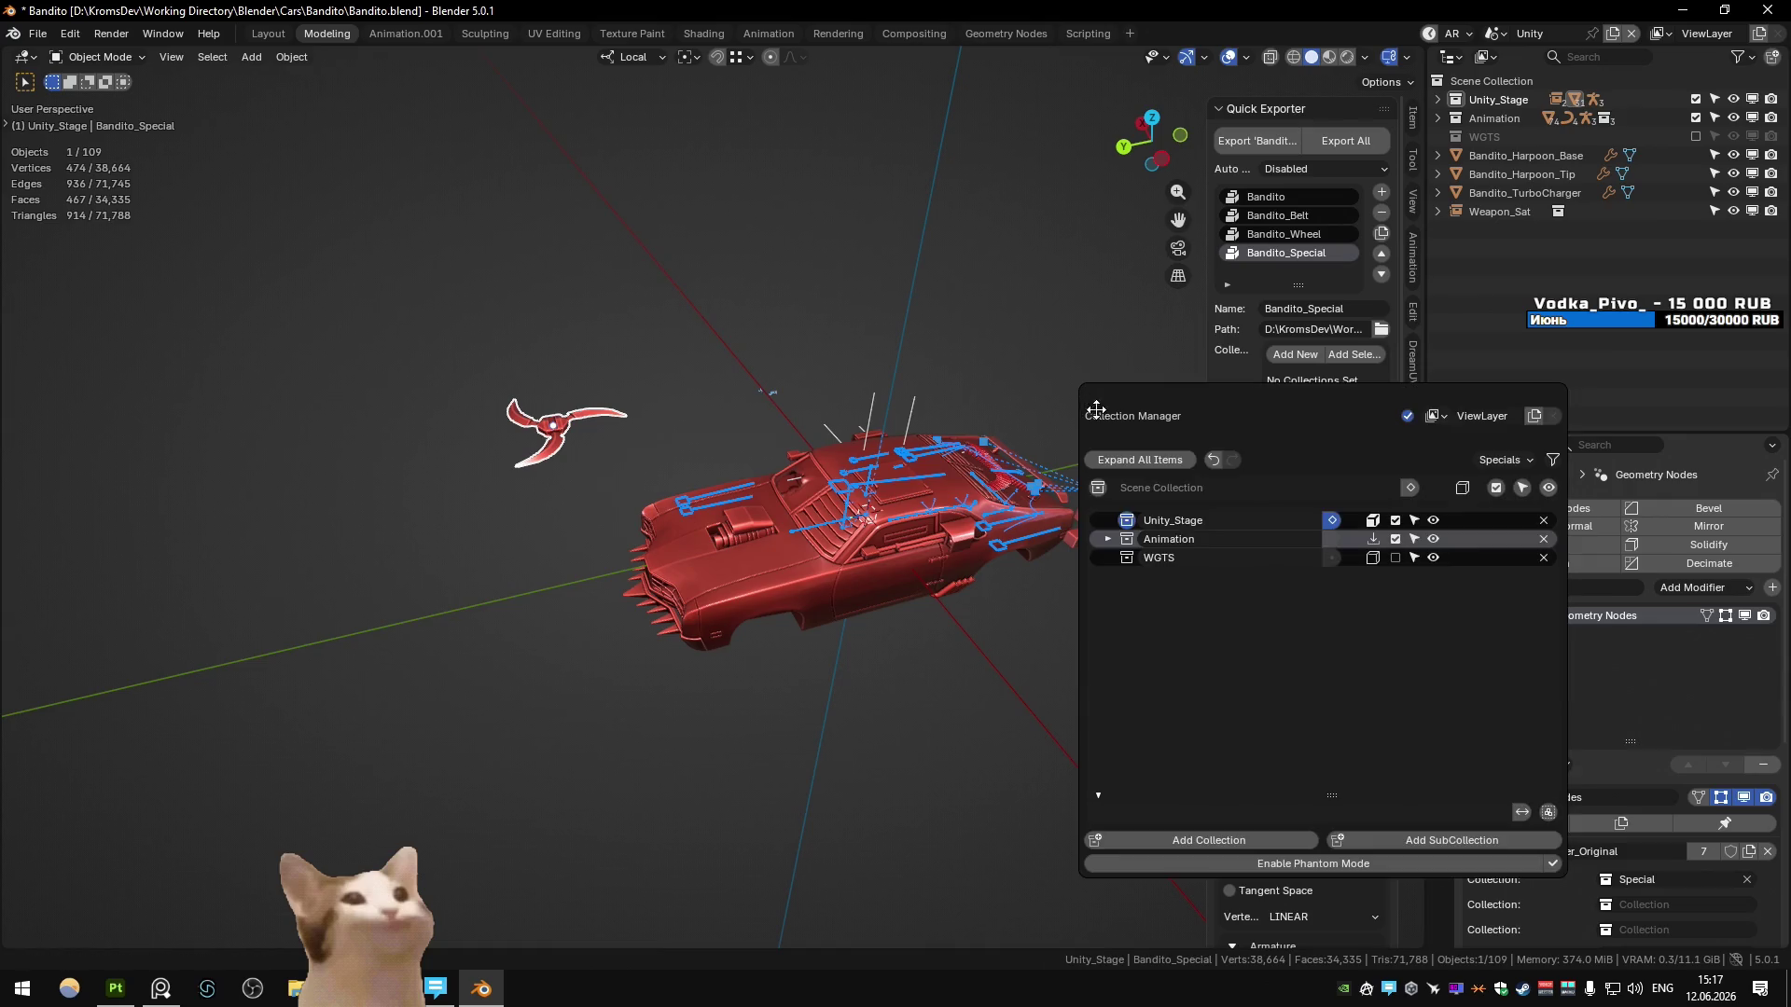
pyautogui.click(1202, 842)
pyautogui.doubleClick(1226, 578)
pyautogui.write('Uni')
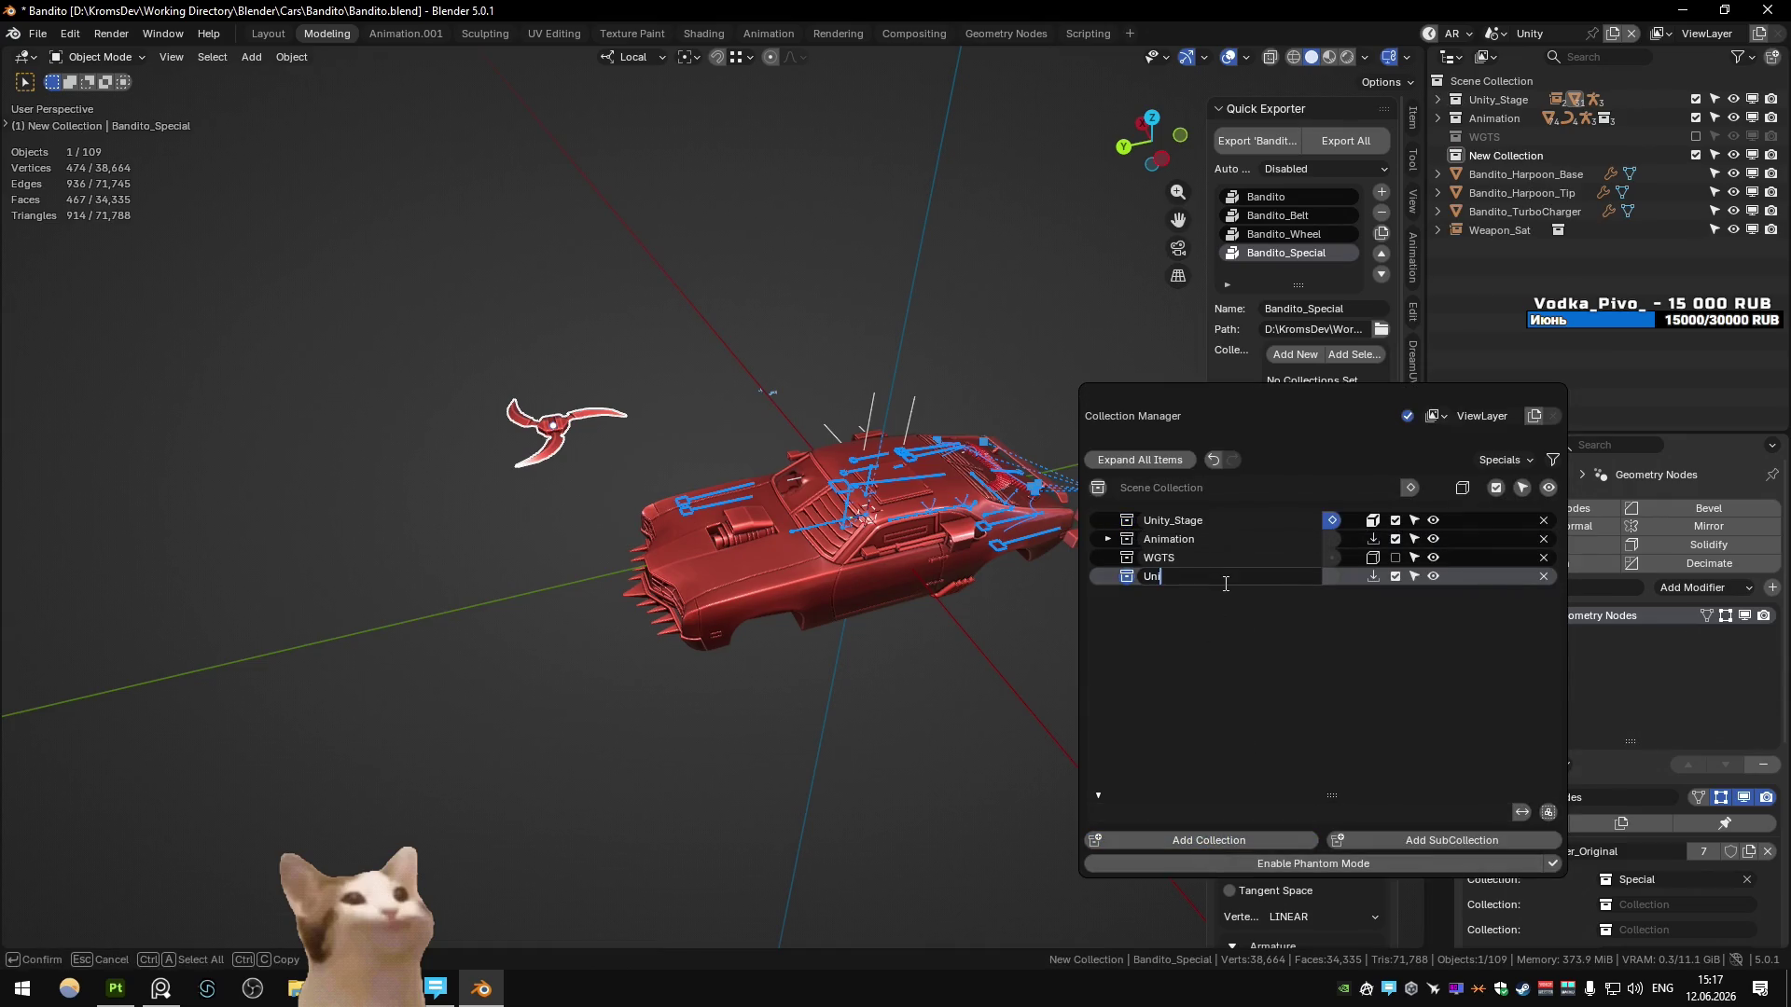
pyautogui.write('ty_Special')
pyautogui.press('Return')
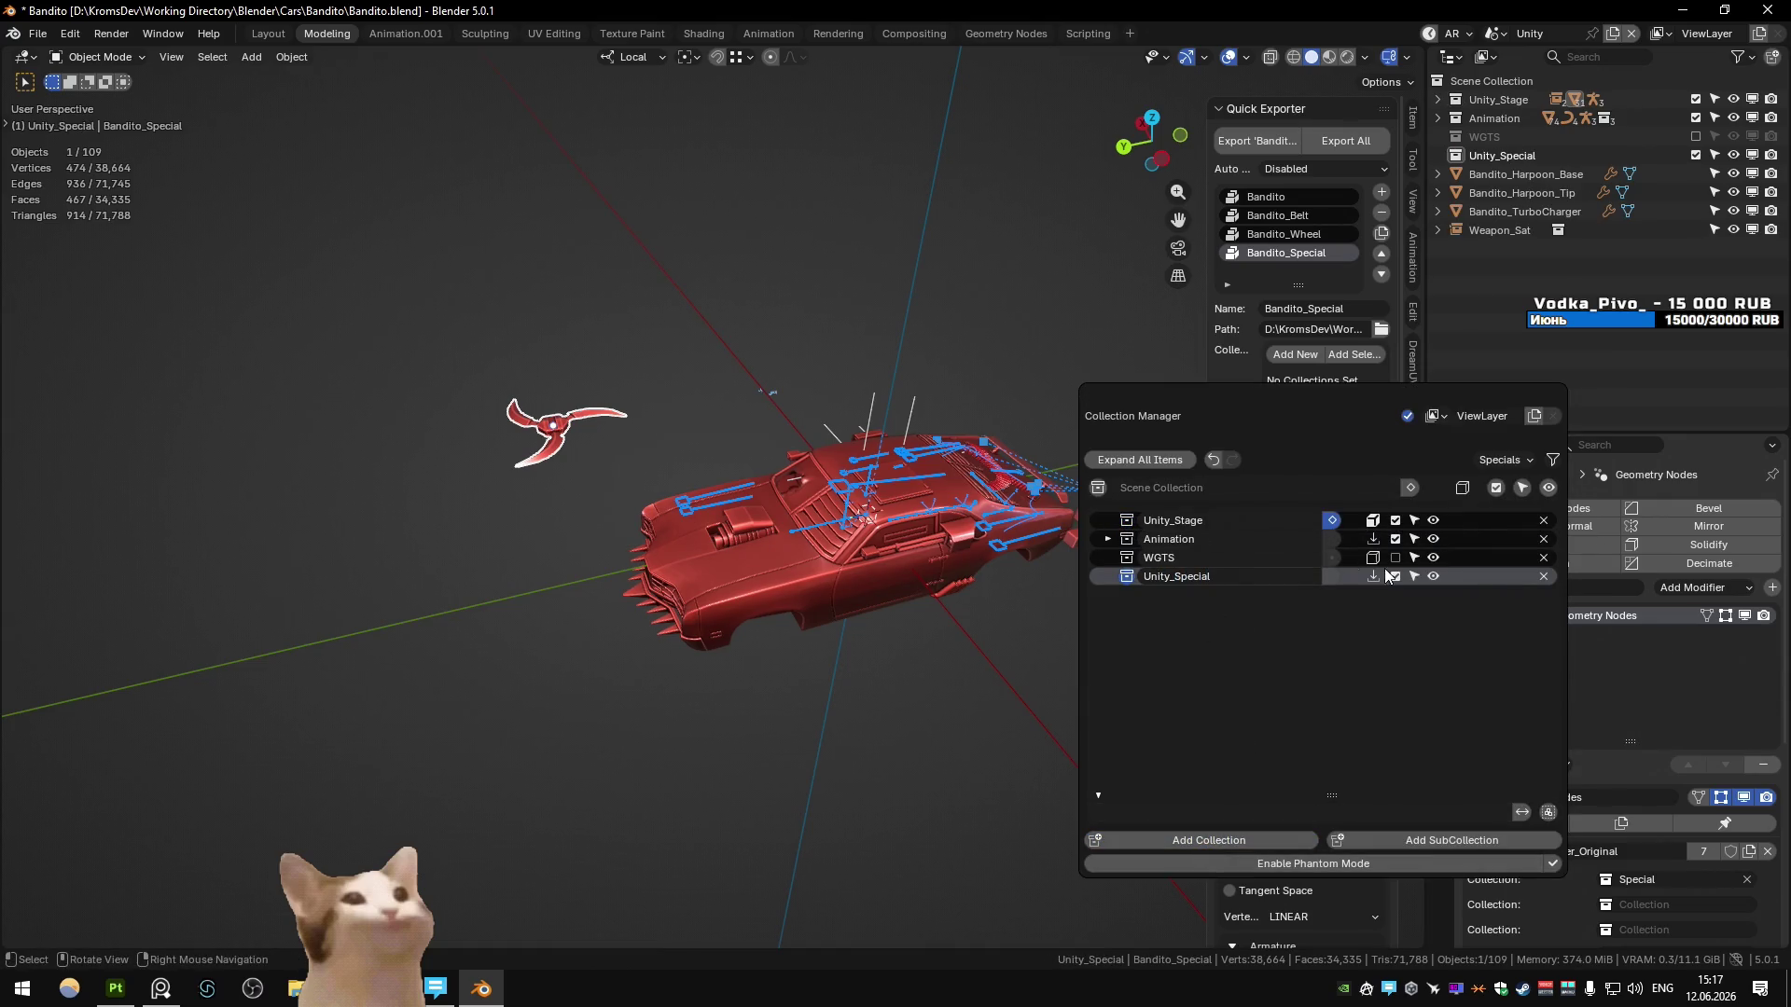
pyautogui.click(1372, 577)
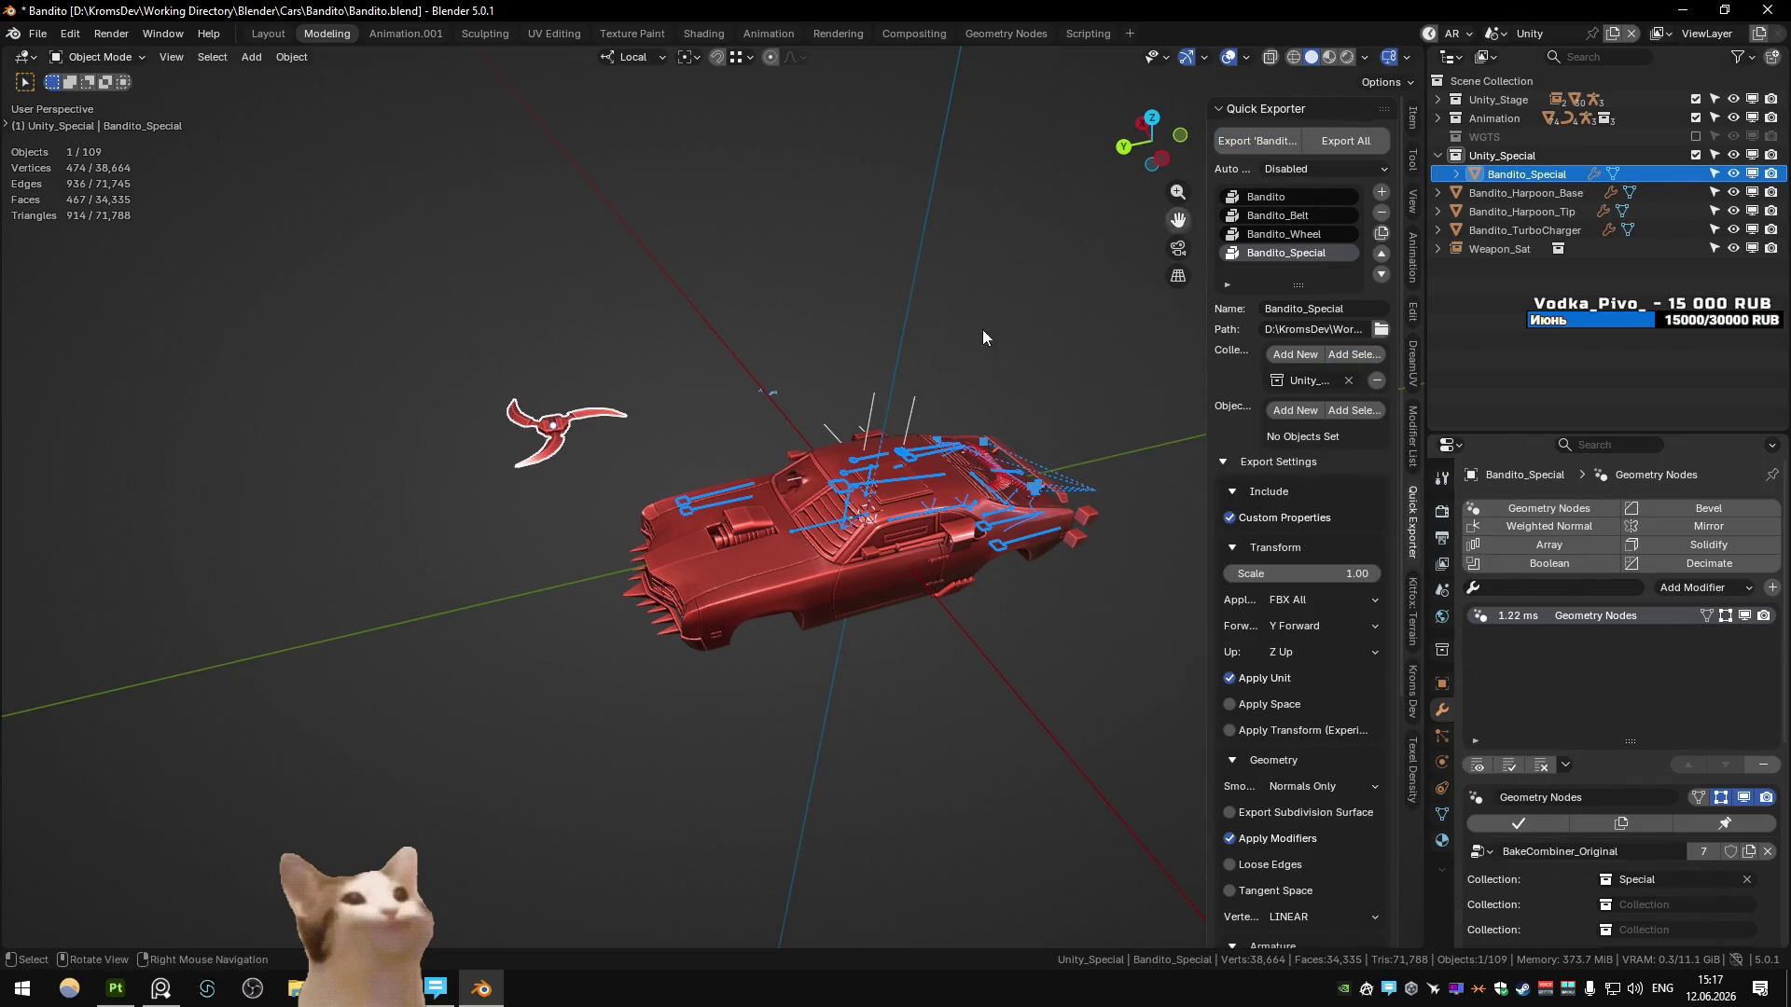
pyautogui.hotkey('alt', 'Tab')
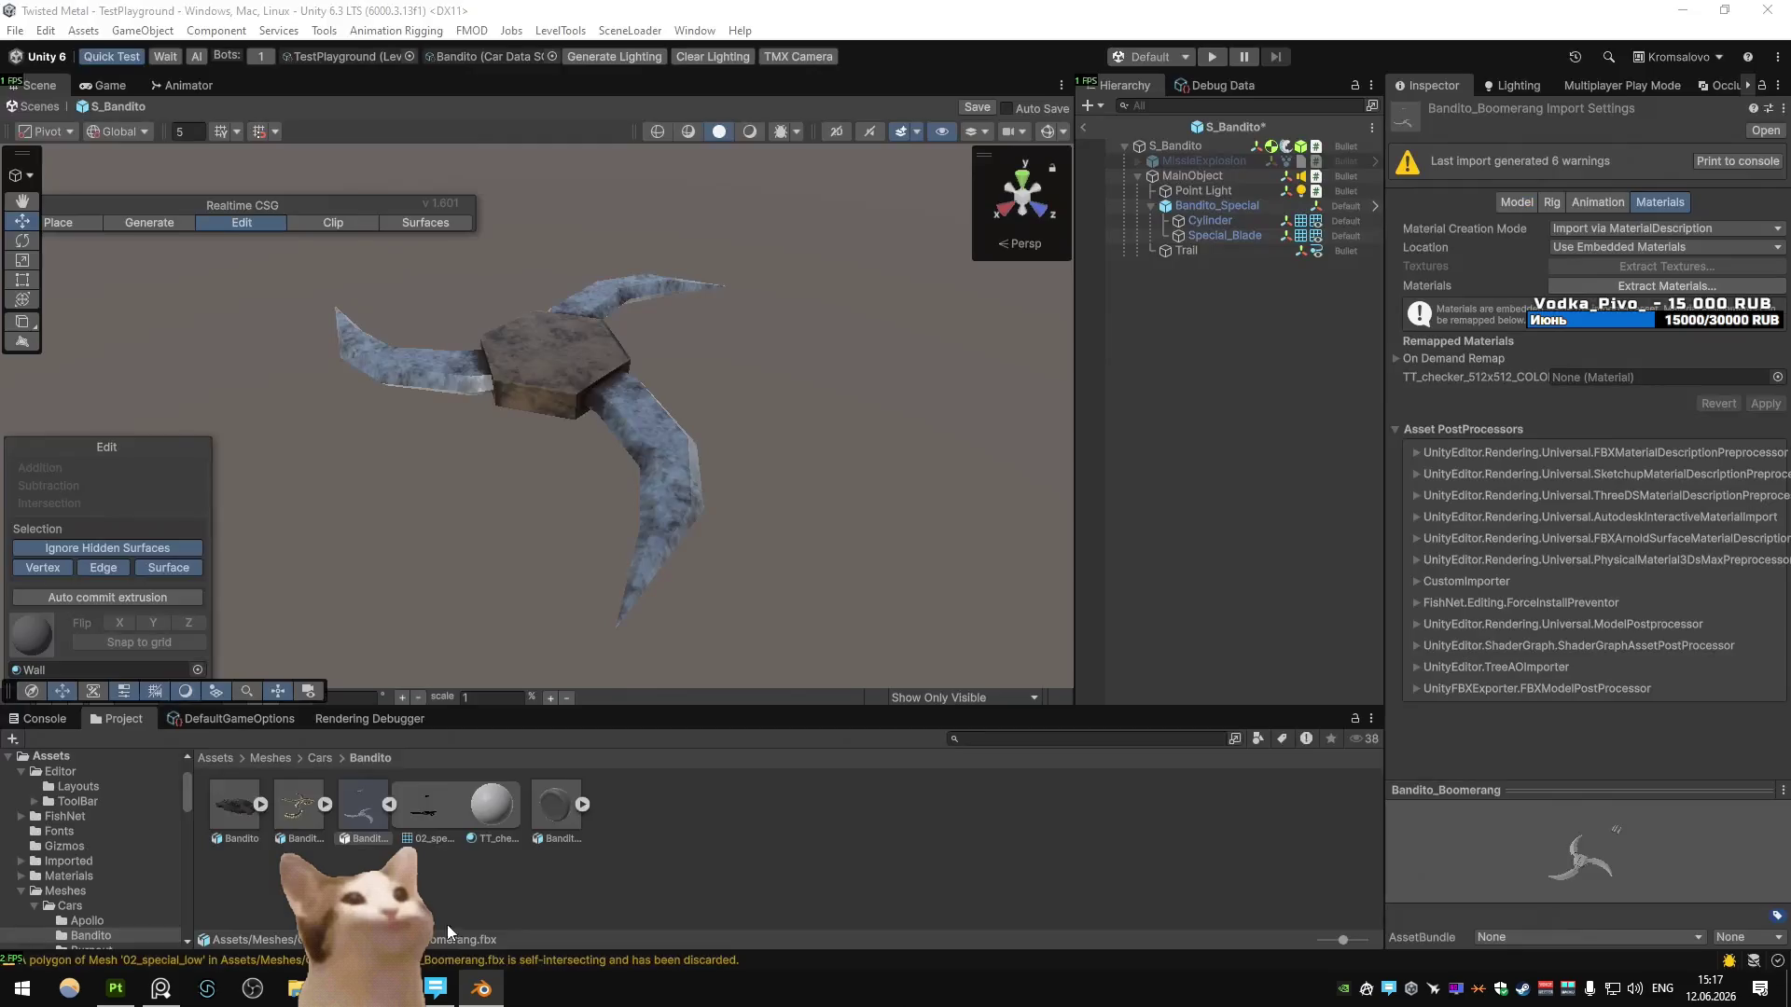
# - Review the Bandito_Special asset's model and material import settings
pyautogui.click(364, 844)
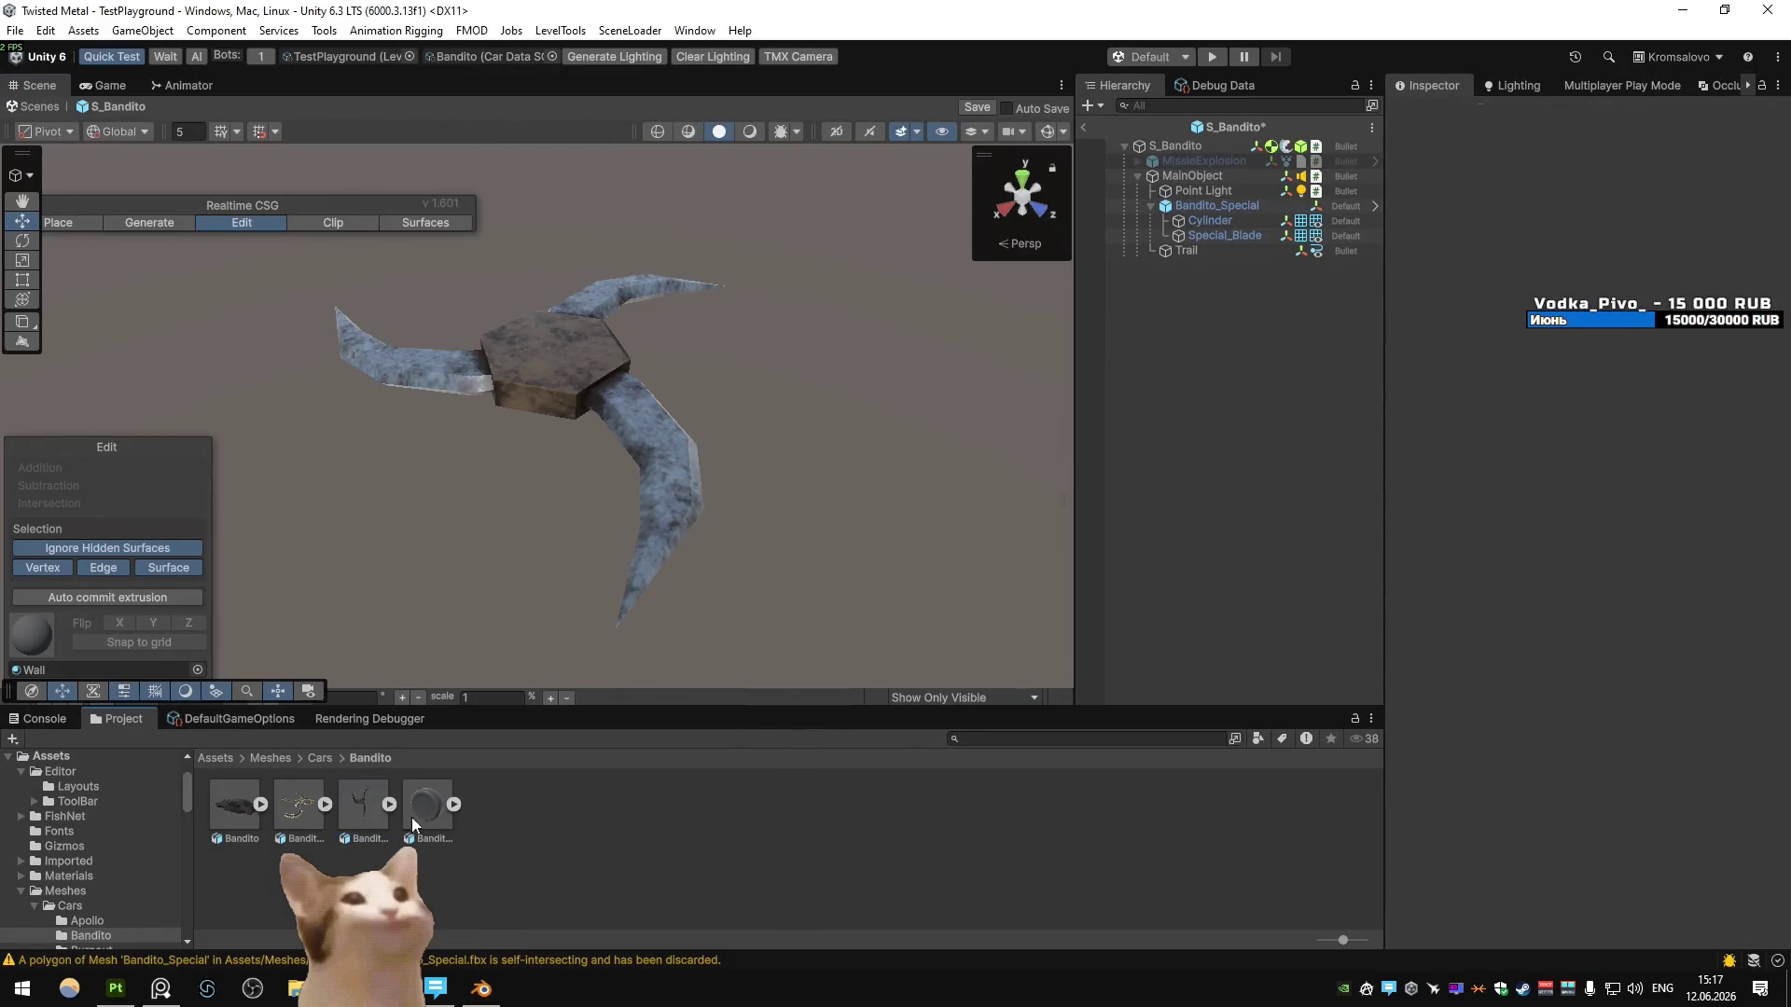
pyautogui.click(1517, 203)
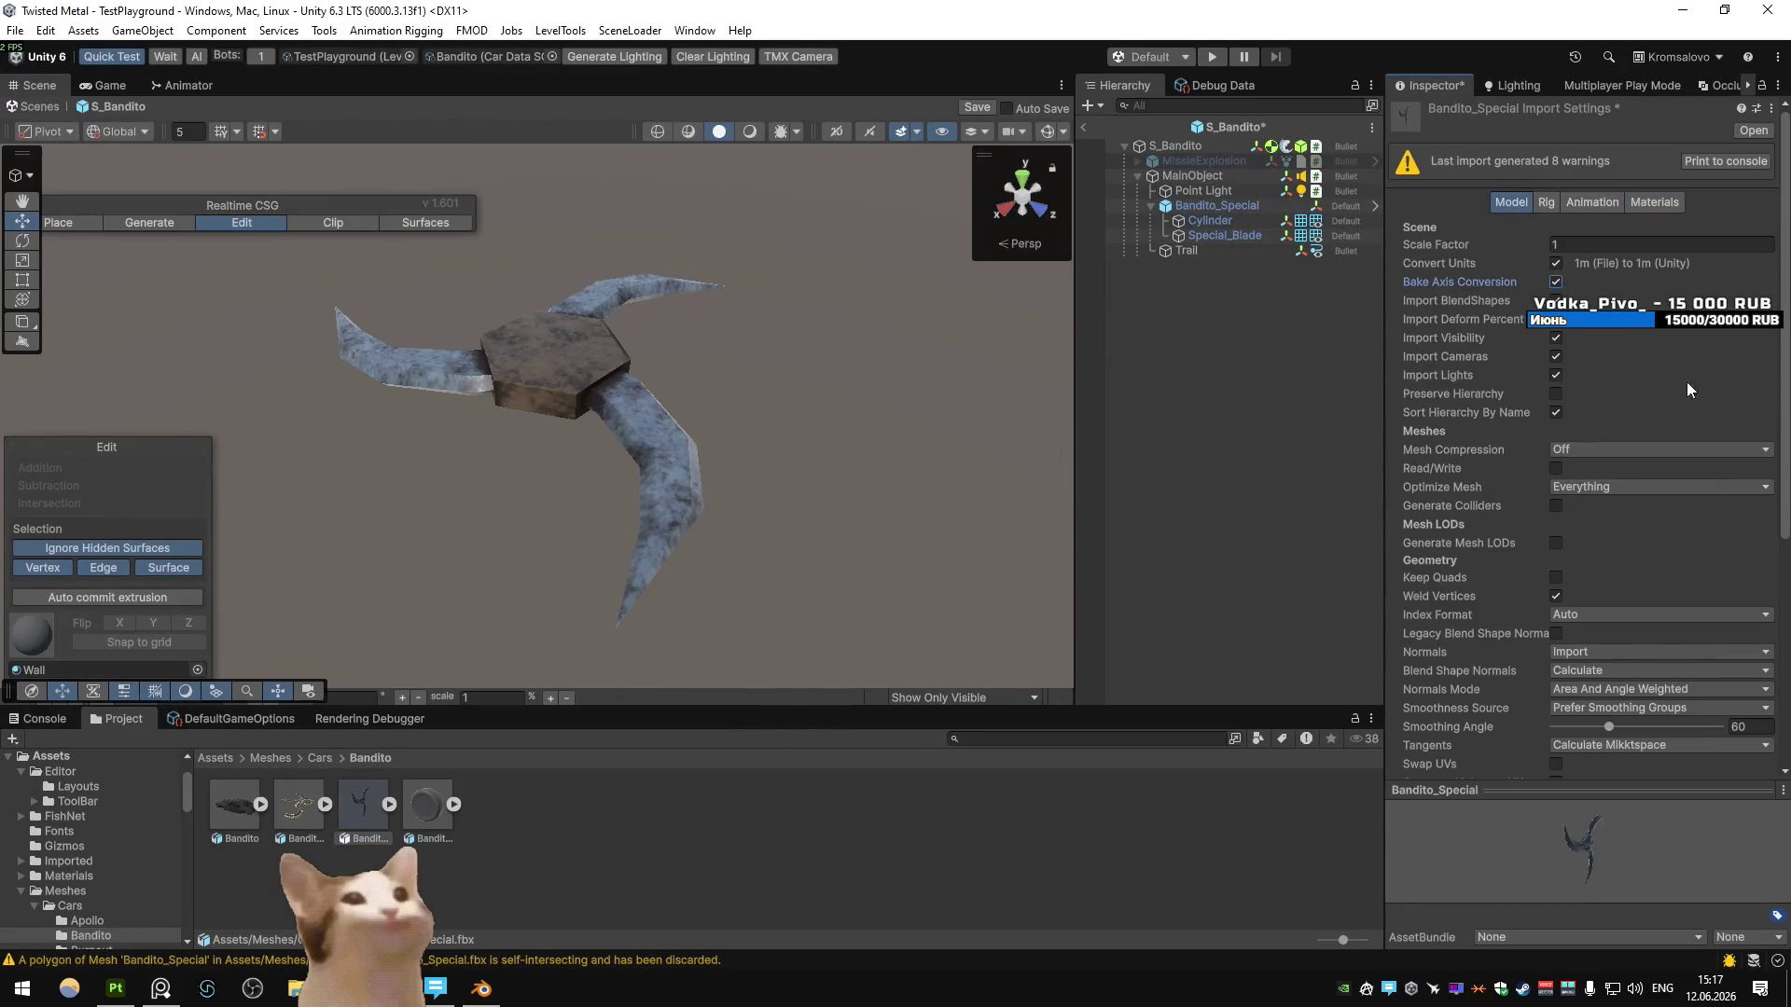
pyautogui.scroll(-5, 1686, 382)
pyautogui.scroll(5, 1671, 457)
pyautogui.click(1653, 151)
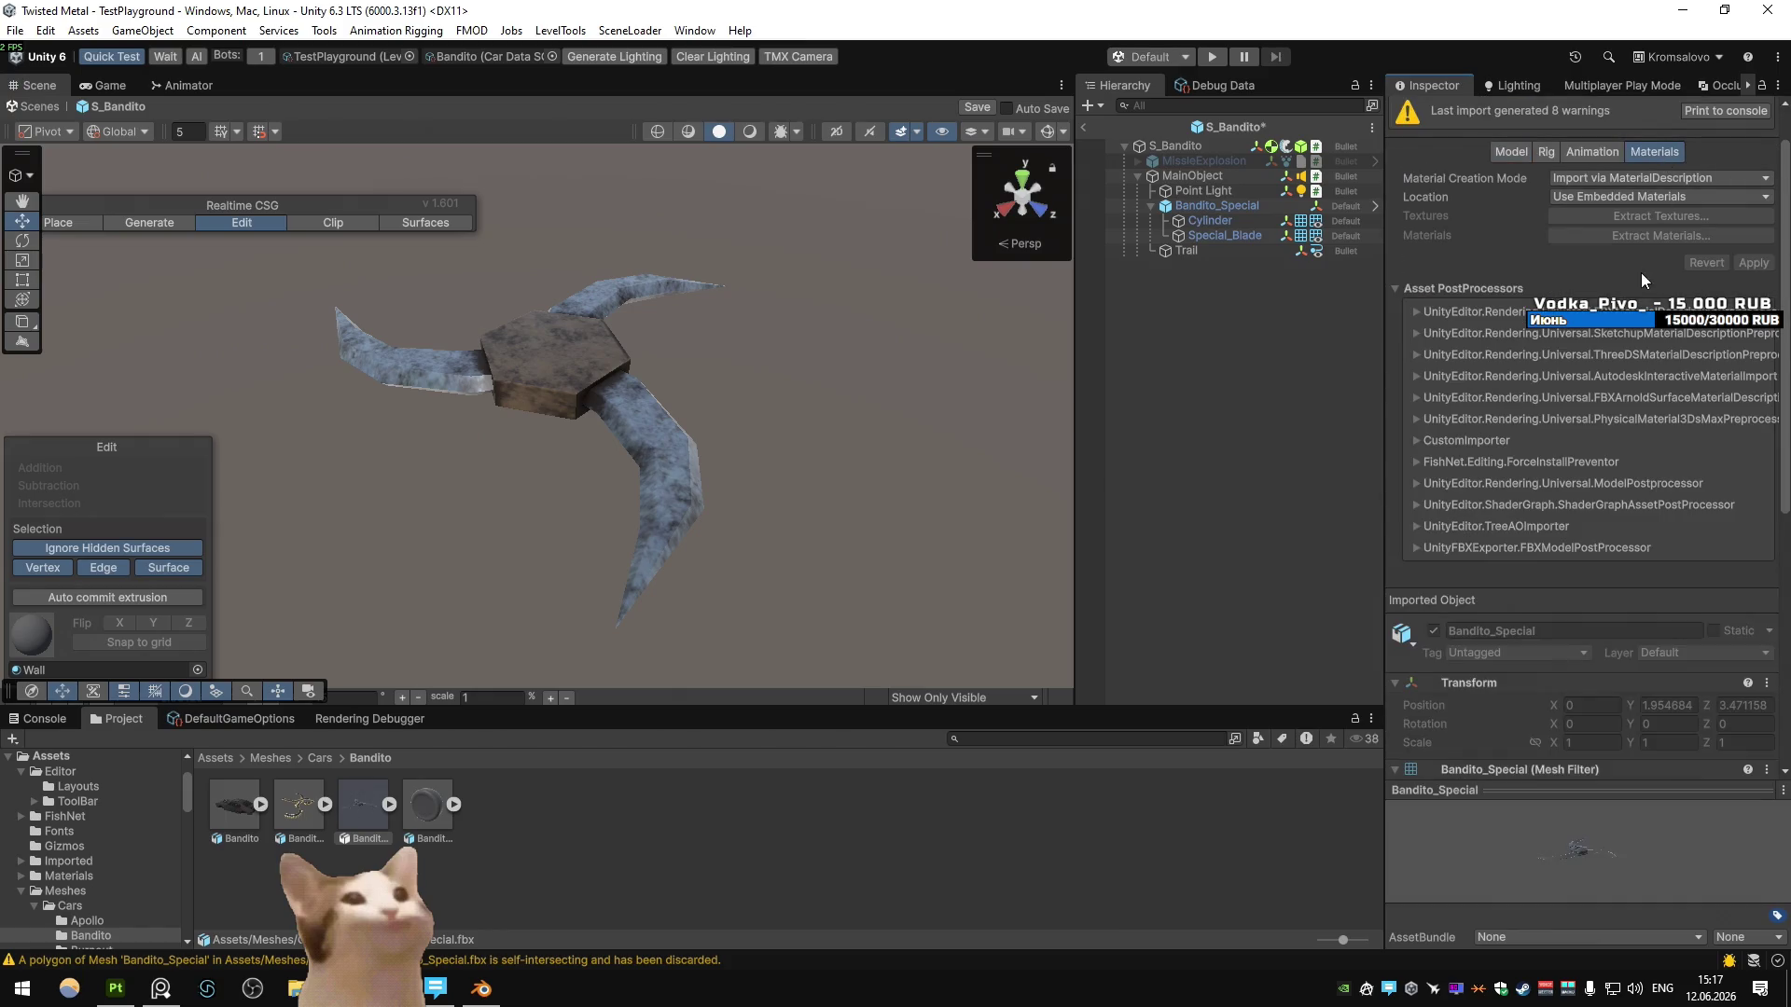
# - Place Bandito_Special under MainObject in S_Bandito with its position zeroed
pyautogui.moveTo(364, 835)
pyautogui.mouseDown()
pyautogui.moveTo(416, 760)
pyautogui.moveTo(1212, 199)
pyautogui.mouseUp()
pyautogui.click(1593, 281)
pyautogui.write('0')
pyautogui.press('Tab')
pyautogui.write('0')
pyautogui.press('Tab')
pyautogui.write('0')
pyautogui.press('Return')
# - Compare the new shuriken with the old Bandito_Special in the scene view
pyautogui.keyDown('alt'); pyautogui.moveTo(736, 367); pyautogui.dragTo(384, 354); pyautogui.keyUp('alt')
pyautogui.press('f')
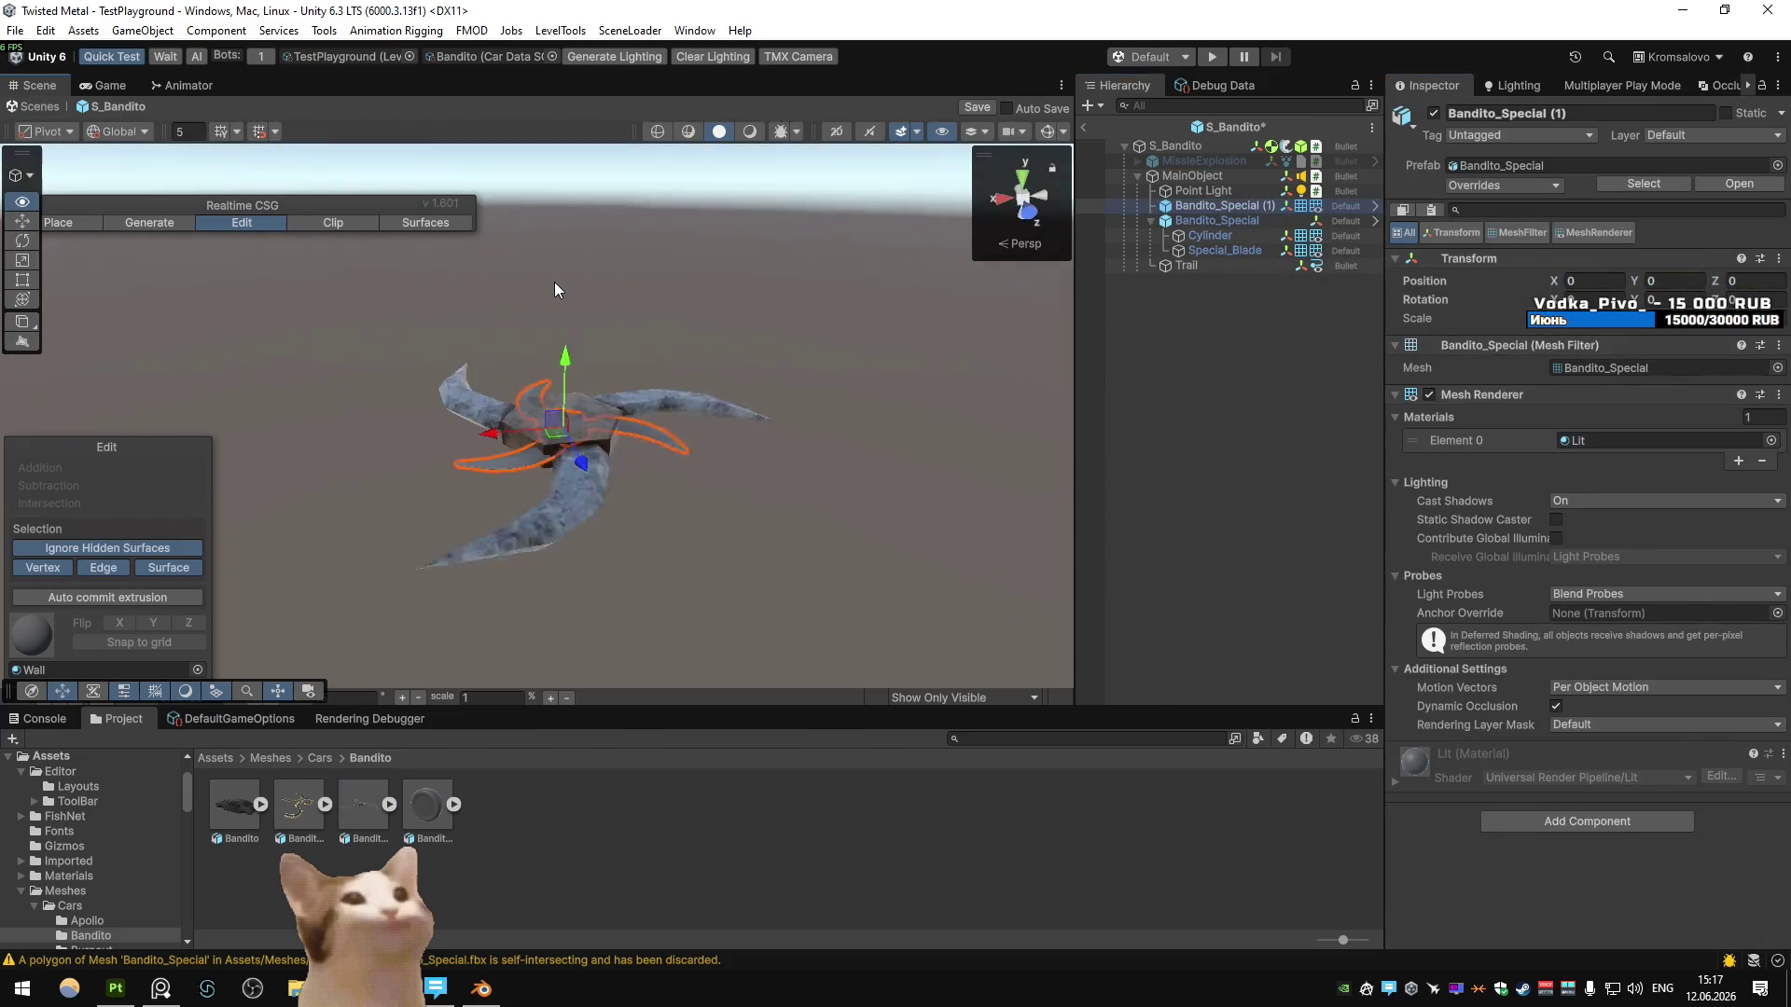
pyautogui.keyDown('alt'); pyautogui.moveTo(554, 282); pyautogui.dragTo(712, 248); pyautogui.keyUp('alt')
pyautogui.click(1256, 220)
pyautogui.click(1250, 205)
pyautogui.press('f')
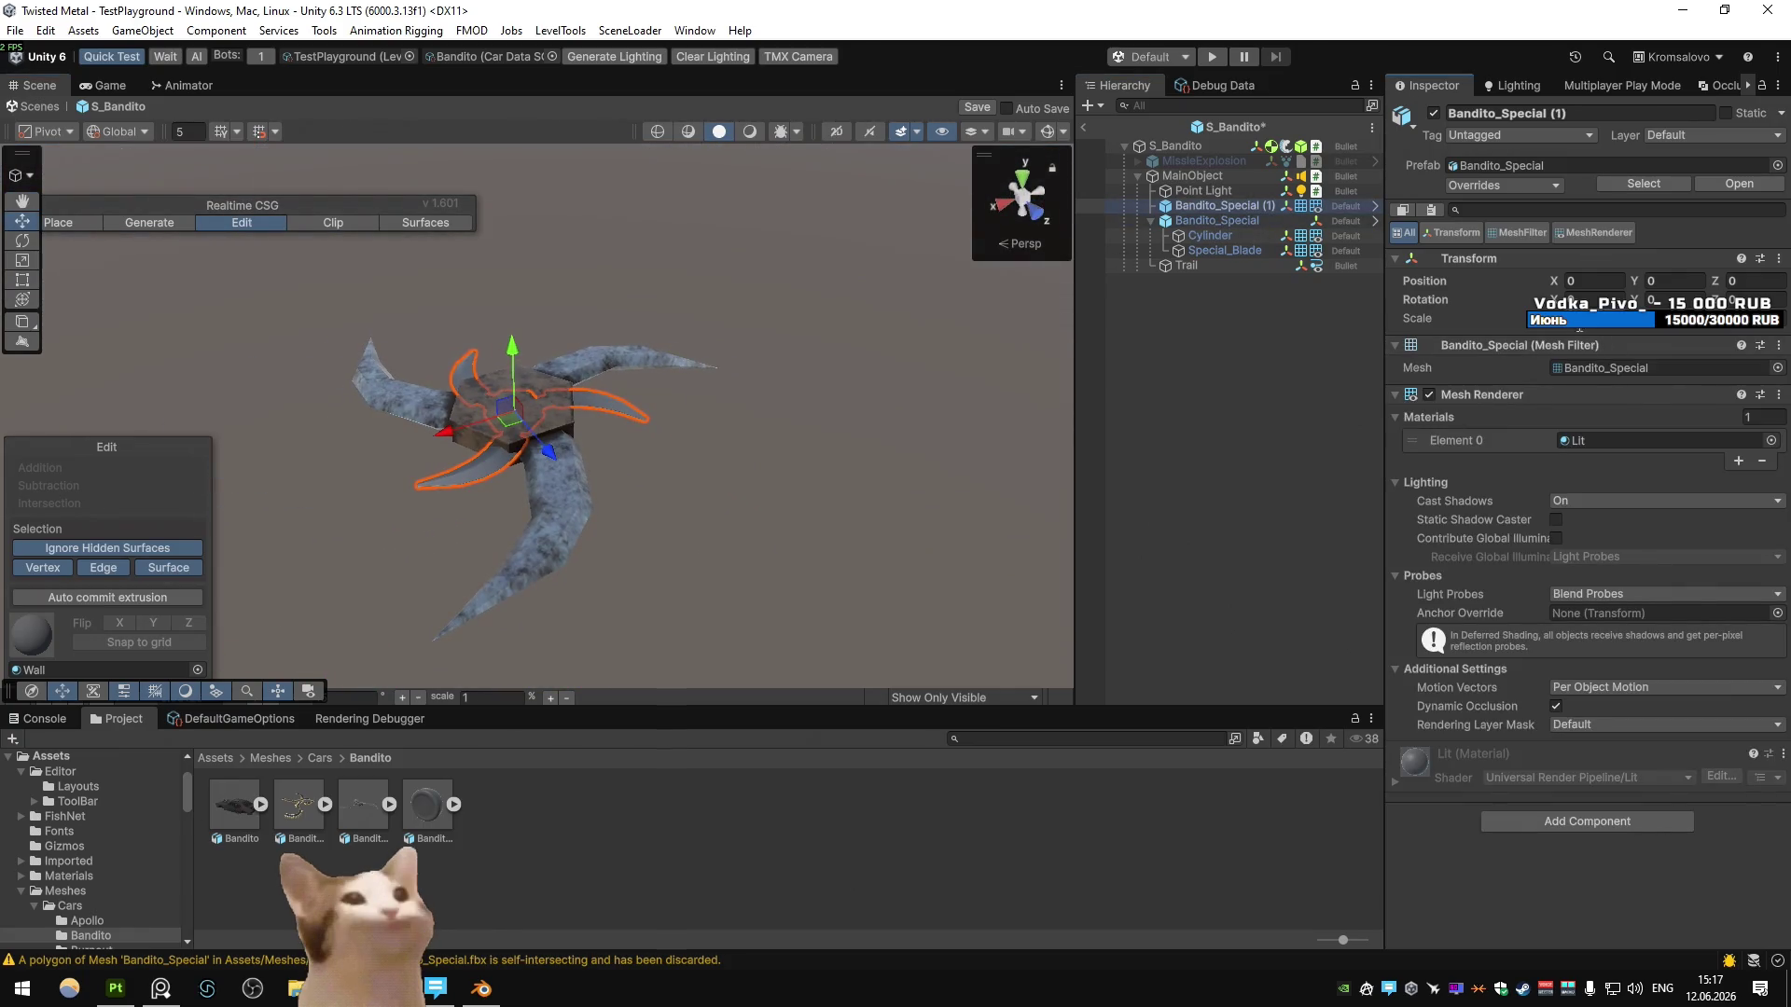
pyautogui.scroll(5, 867, 396)
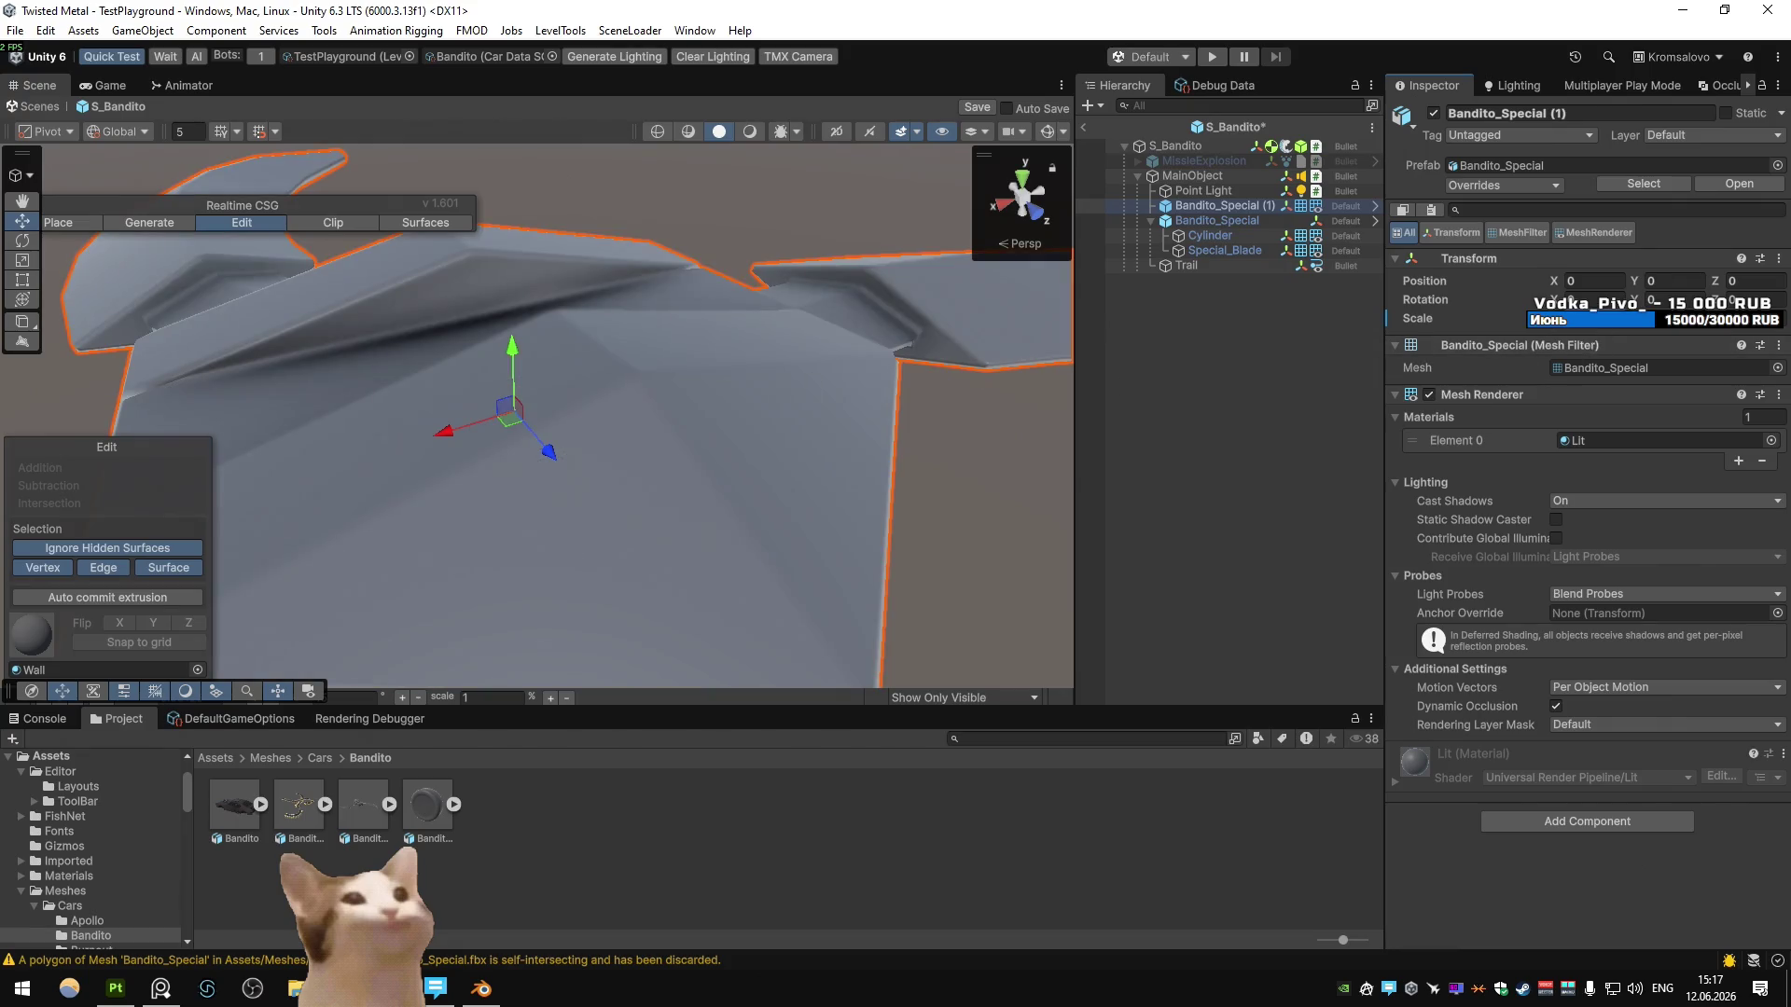
pyautogui.scroll(-5, 867, 396)
pyautogui.moveTo(709, 401)
pyautogui.keyDown('alt'); pyautogui.mouseDown()
pyautogui.moveTo(590, 439)
pyautogui.moveTo(724, 400)
pyautogui.mouseUp(); pyautogui.keyUp('alt')
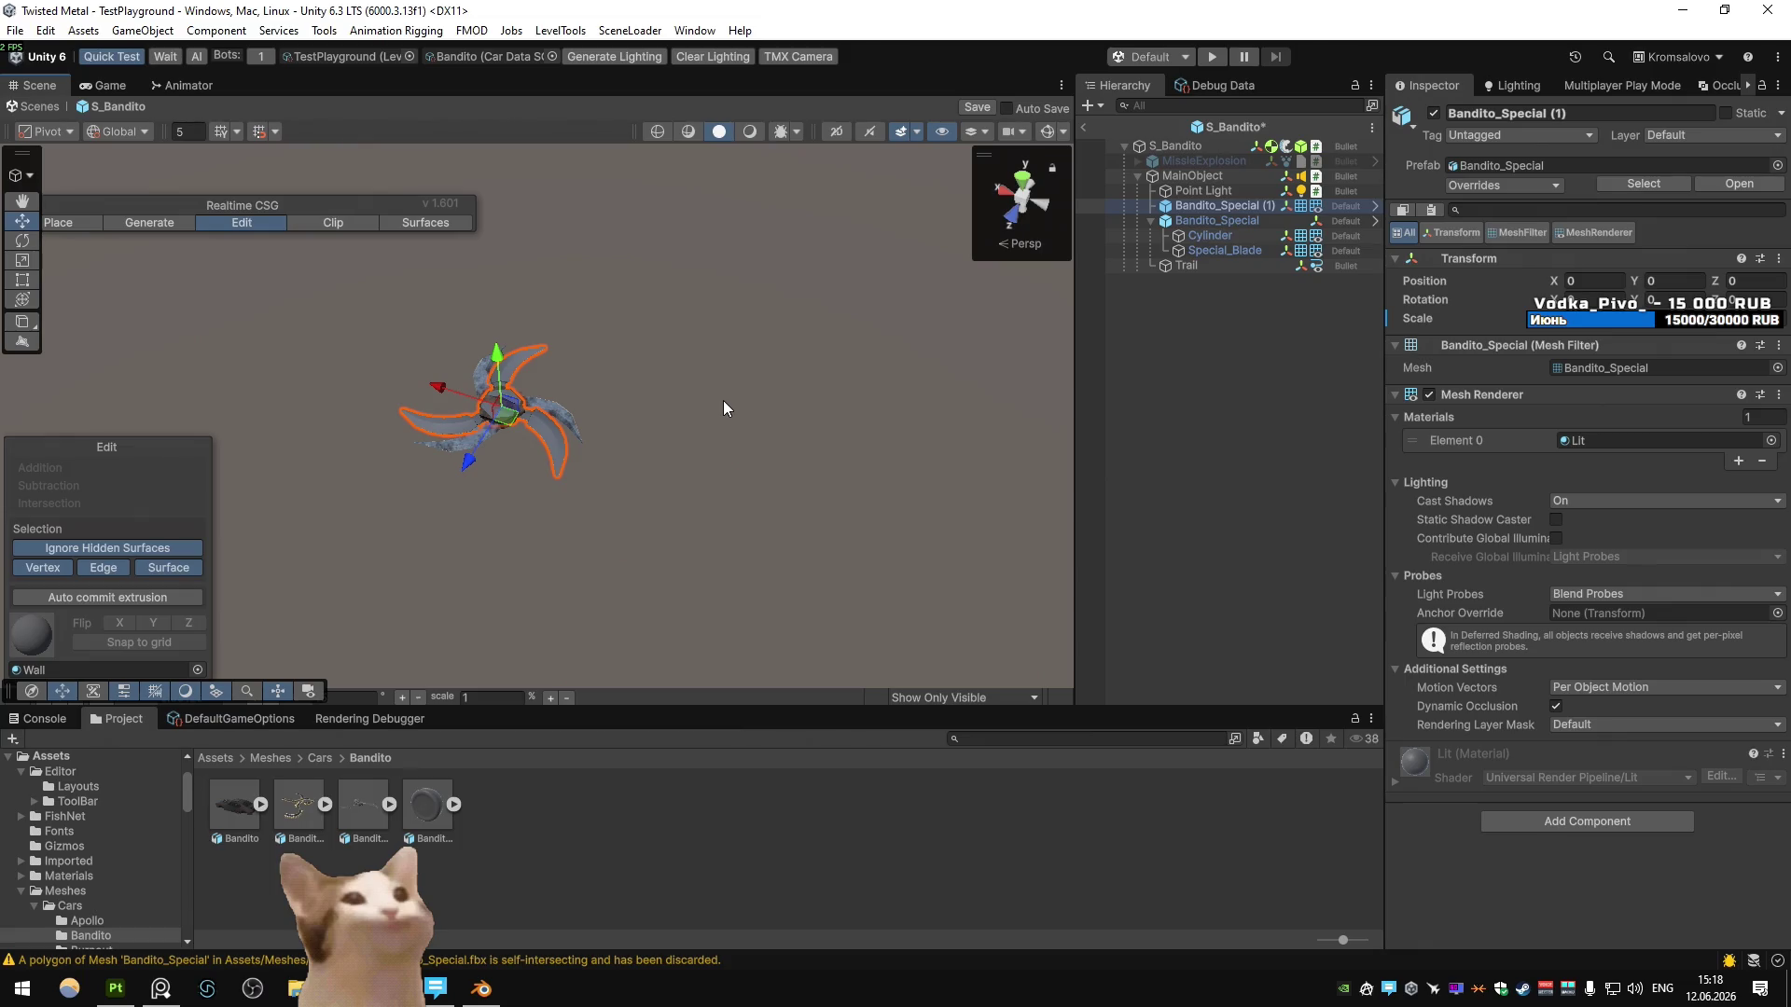
pyautogui.keyDown('alt'); pyautogui.moveTo(663, 356); pyautogui.dragTo(847, 339); pyautogui.keyUp('alt')
# - Deactivate the old Bandito_Special and give Bandito_Special (1) the Bandito_Wheel material
pyautogui.click(1115, 221)
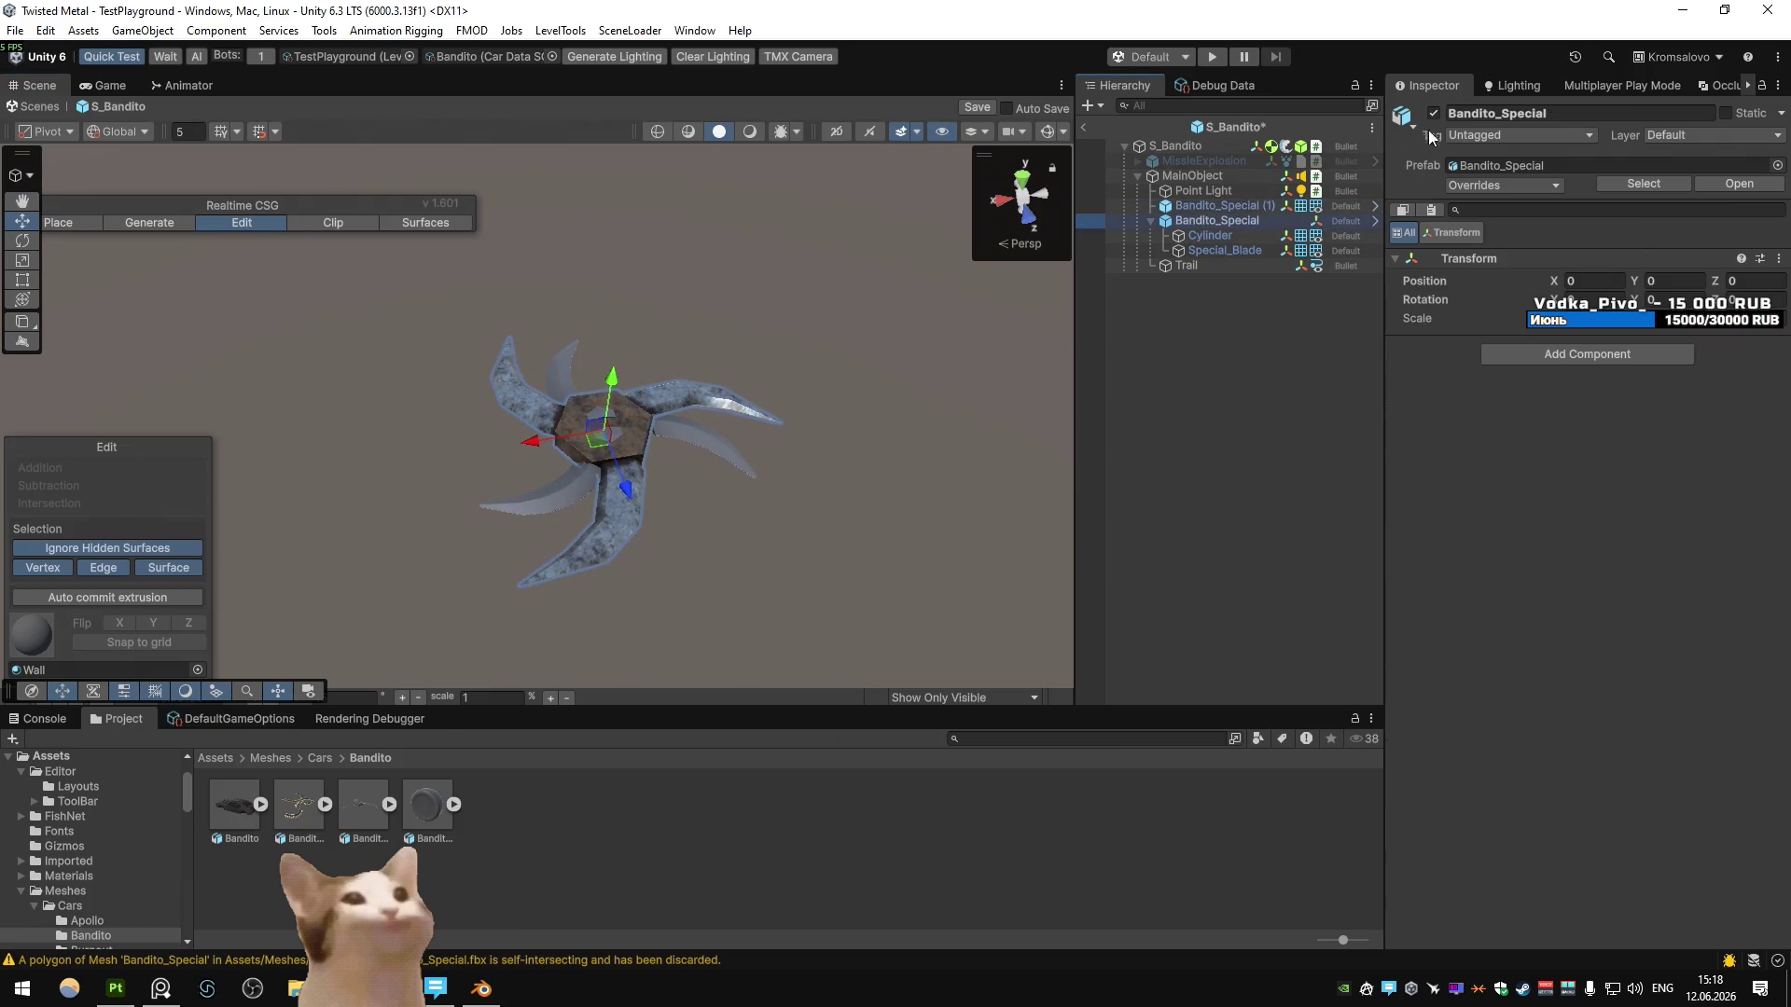
pyautogui.hotkey('alt', 'shift', 'a')
pyautogui.click(1183, 147)
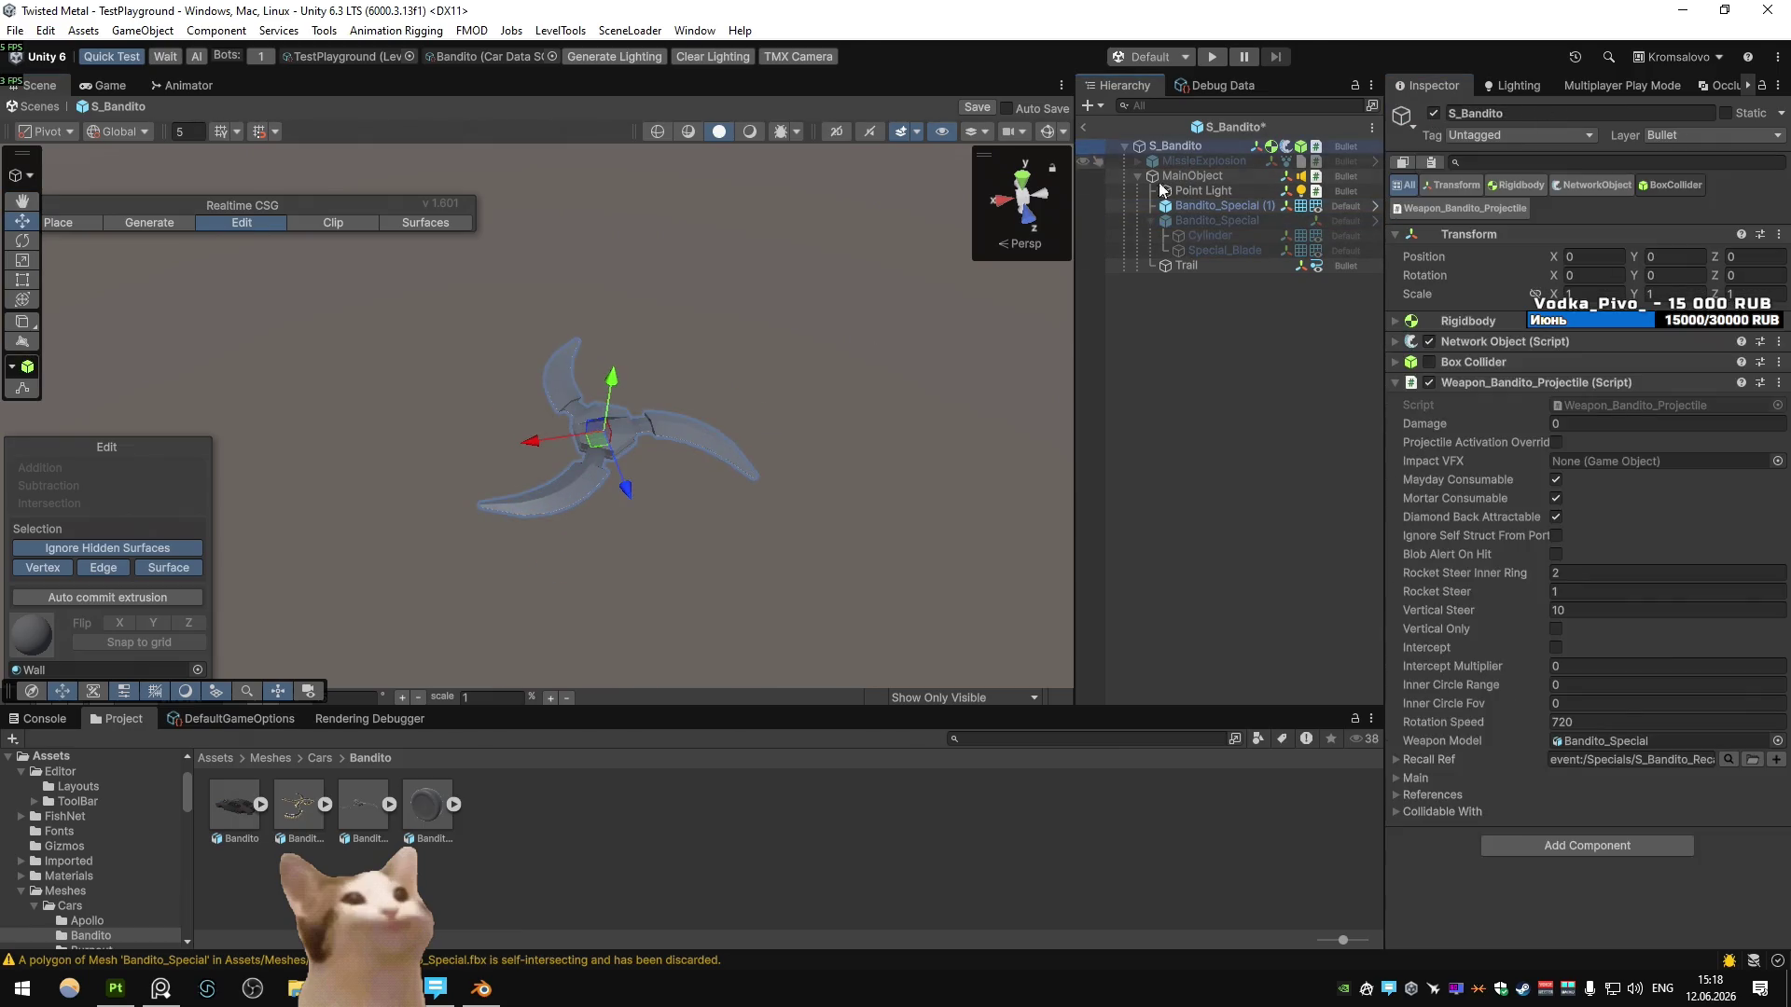
pyautogui.click(1214, 207)
pyautogui.click(1771, 440)
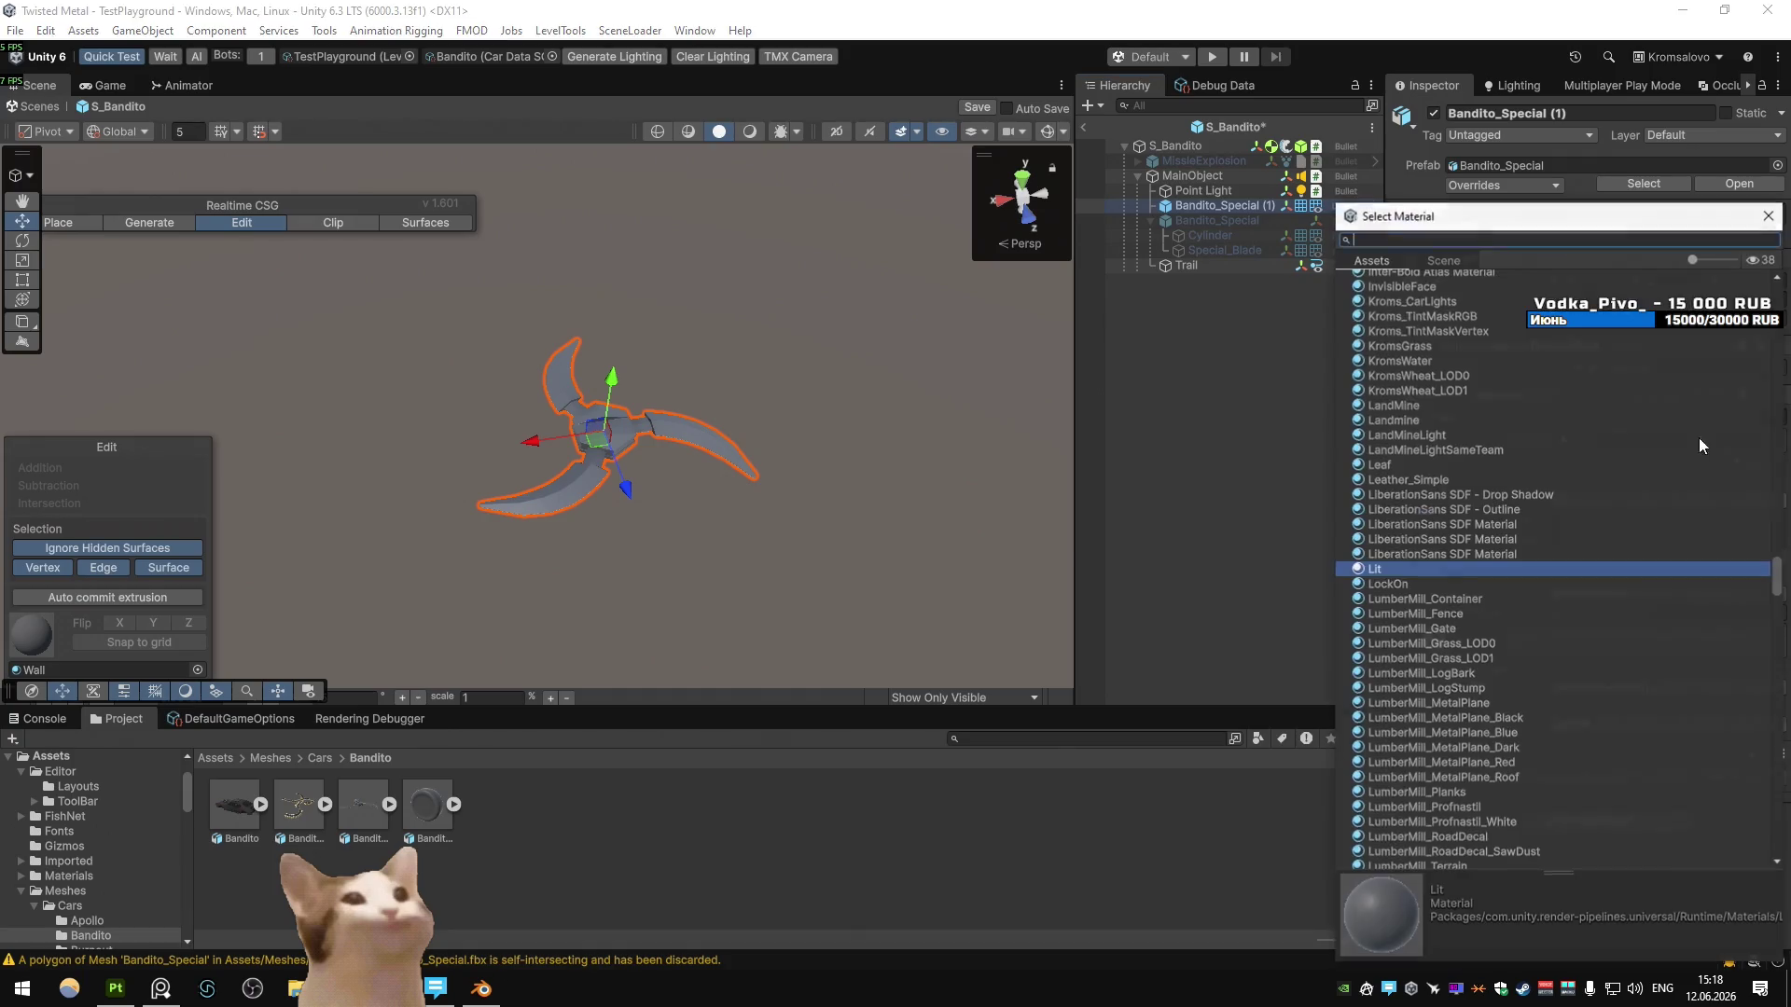
pyautogui.write('band')
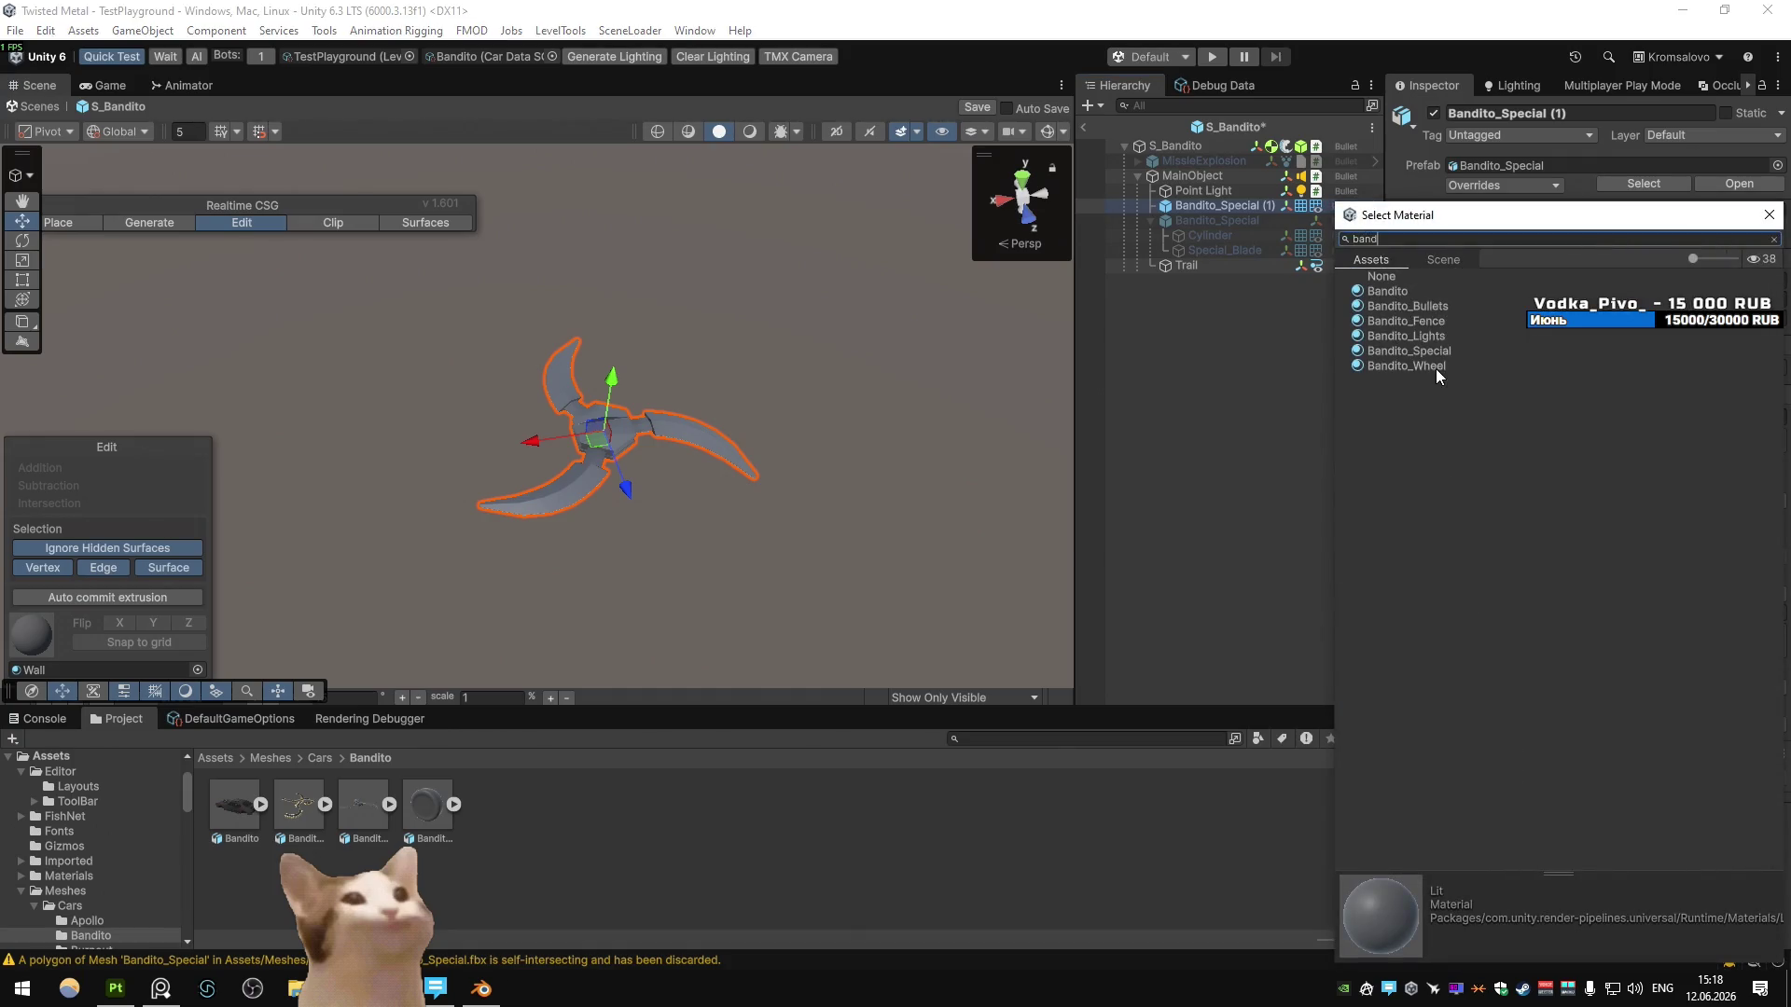
pyautogui.doubleClick(1435, 367)
# - Leave prefab mode saving the changes, and start a play test
pyautogui.click(1082, 126)
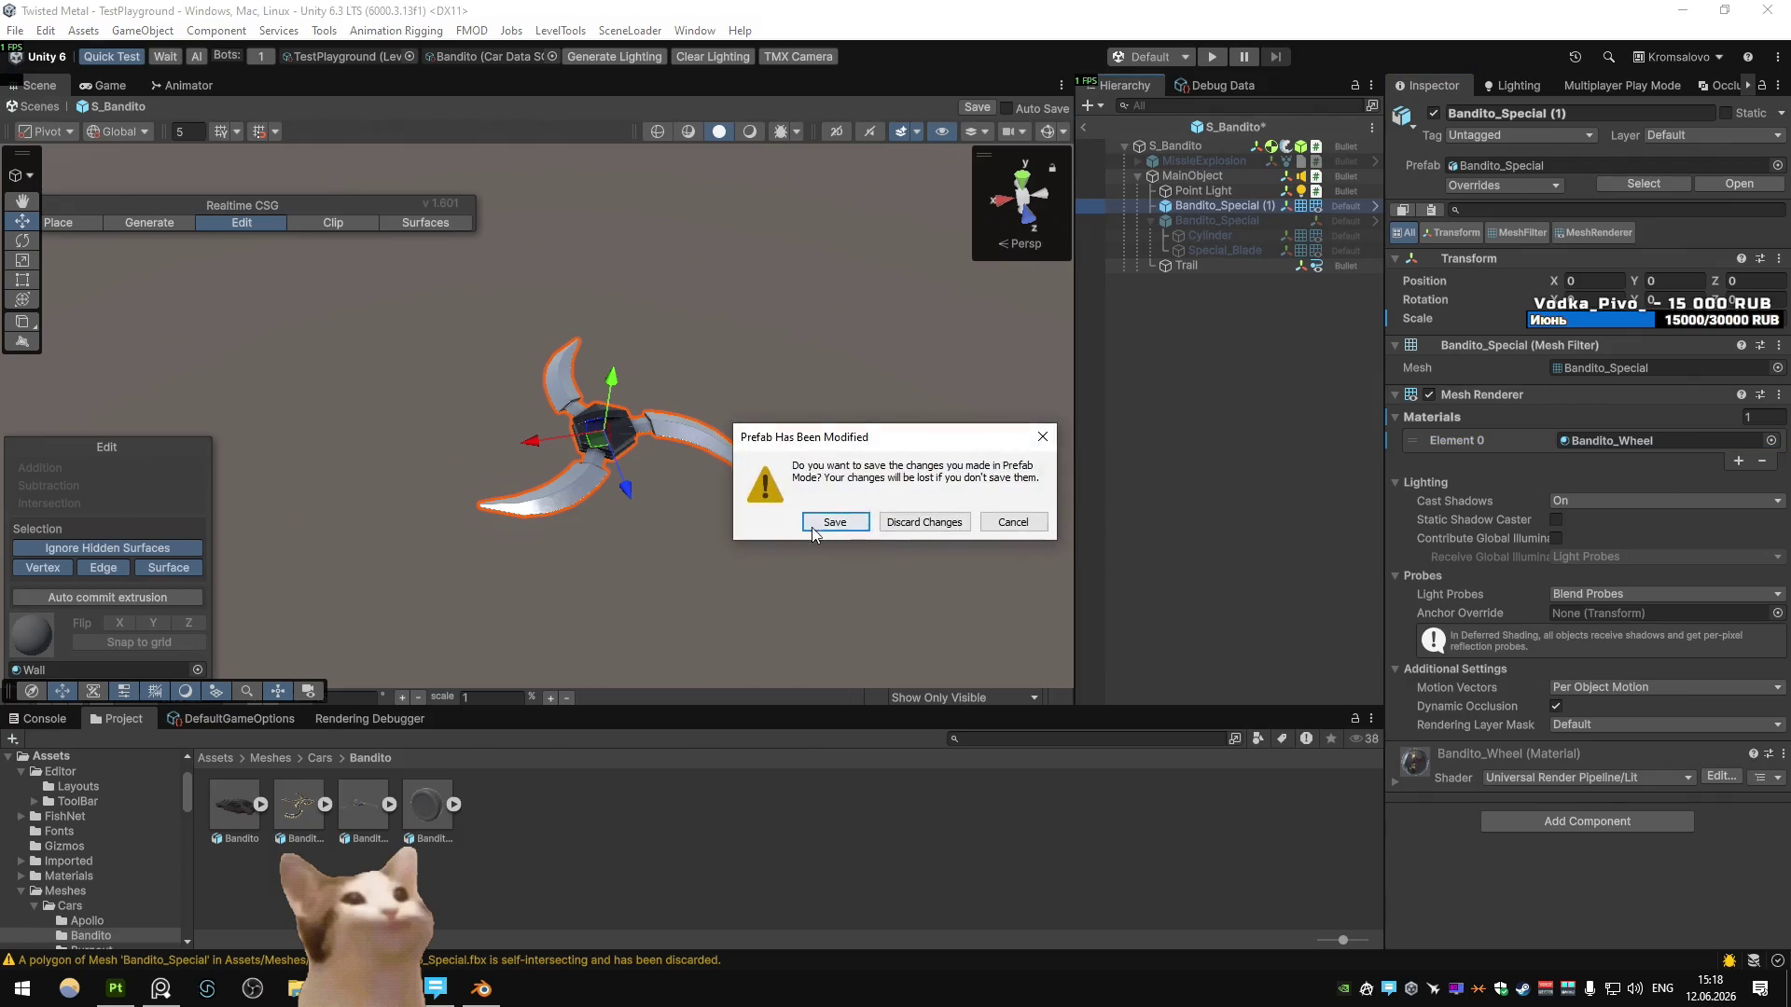
pyautogui.click(827, 523)
pyautogui.click(1213, 57)
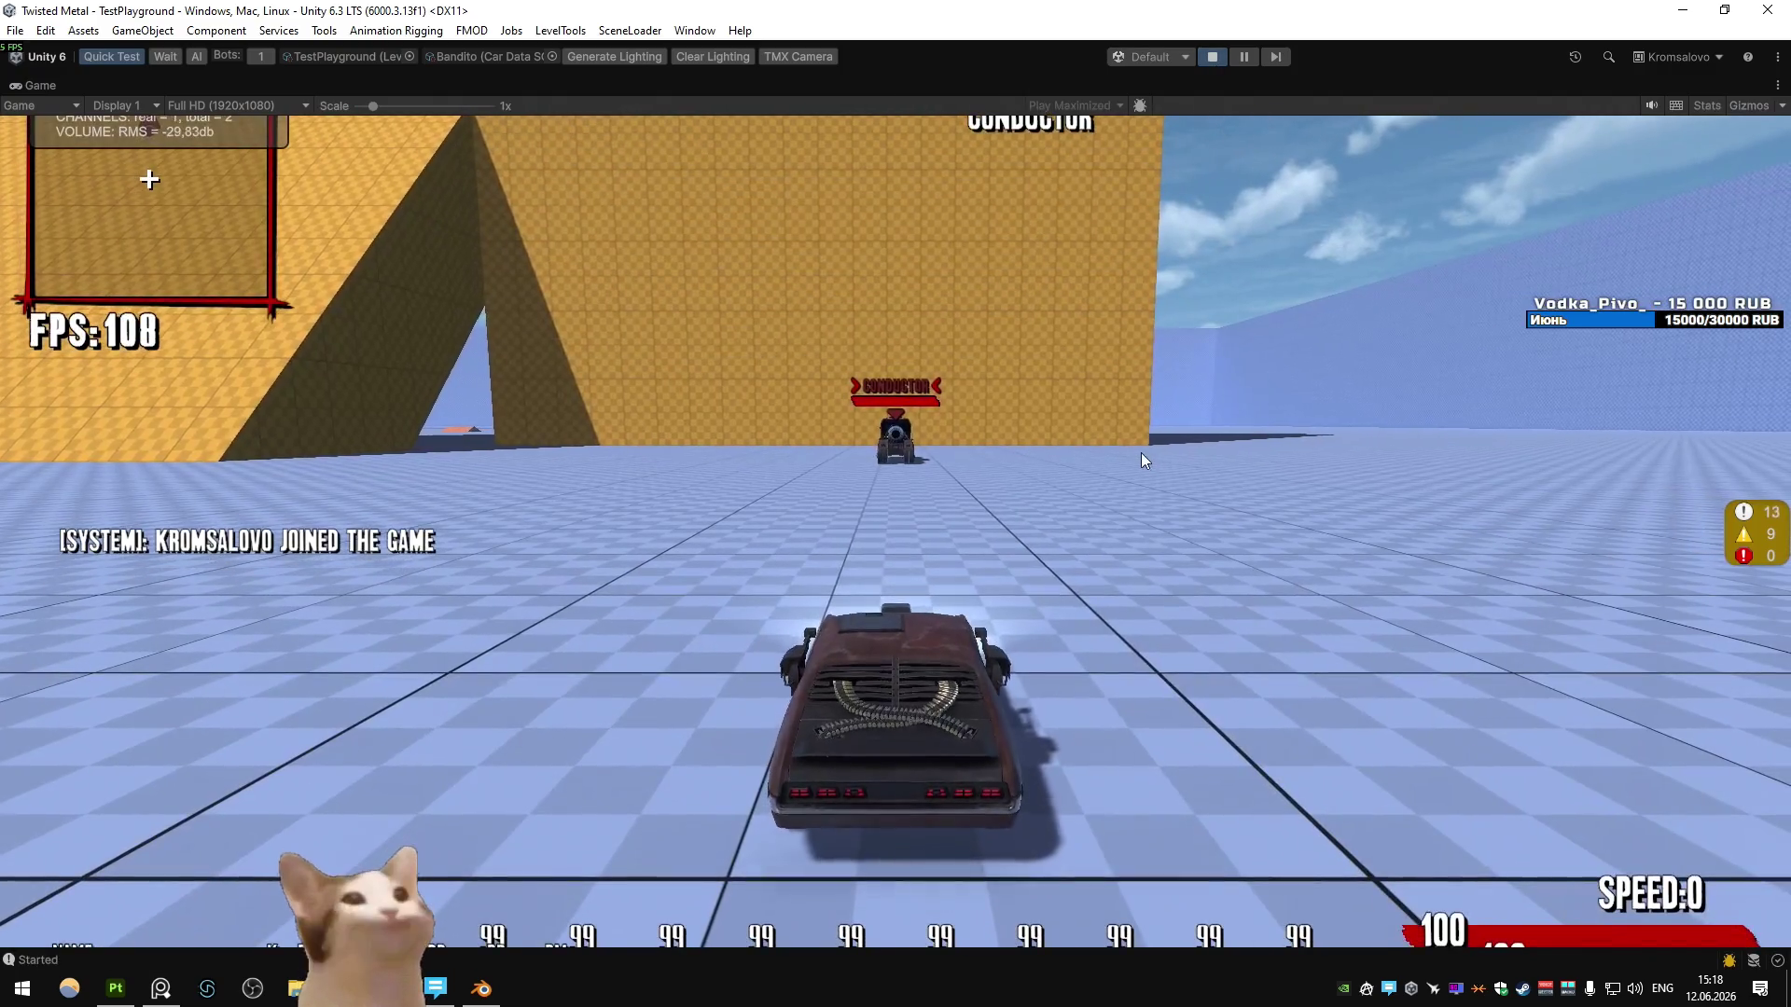
# - Drive the Bandito around, firing the special weapon, then pause the game
pyautogui.press('d')
pyautogui.press('w')
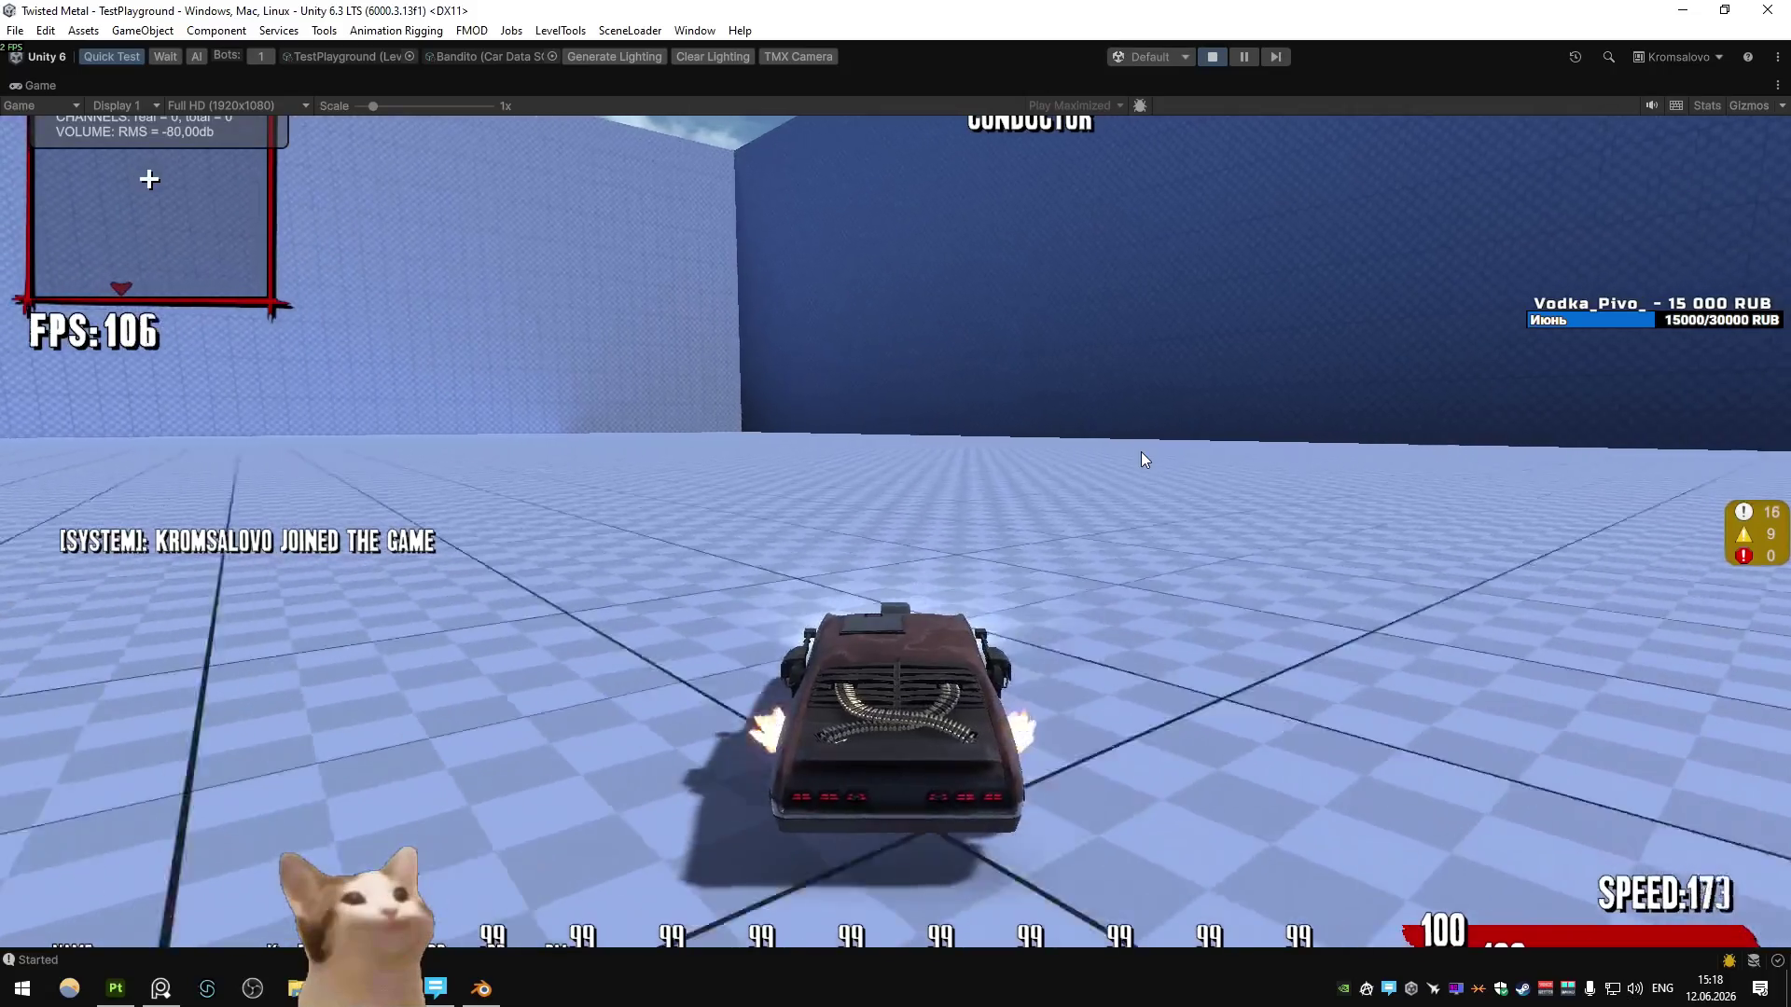
pyautogui.press('a')
pyautogui.press('d')
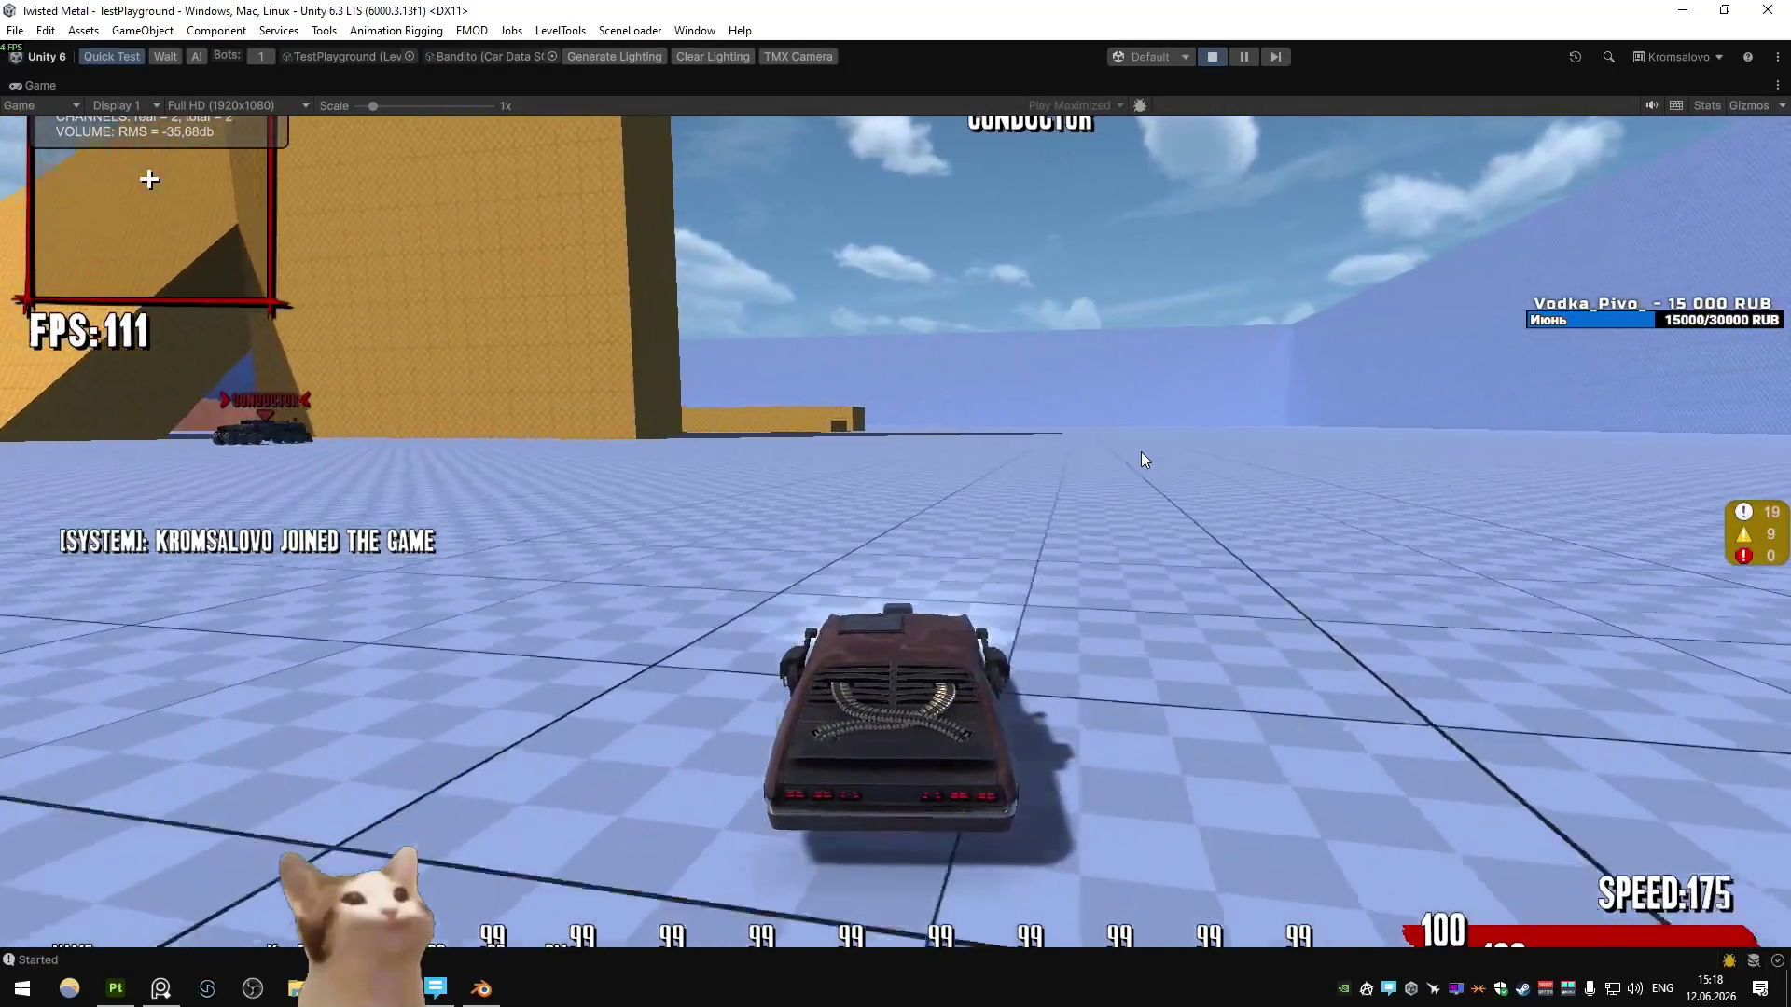
pyautogui.press('a')
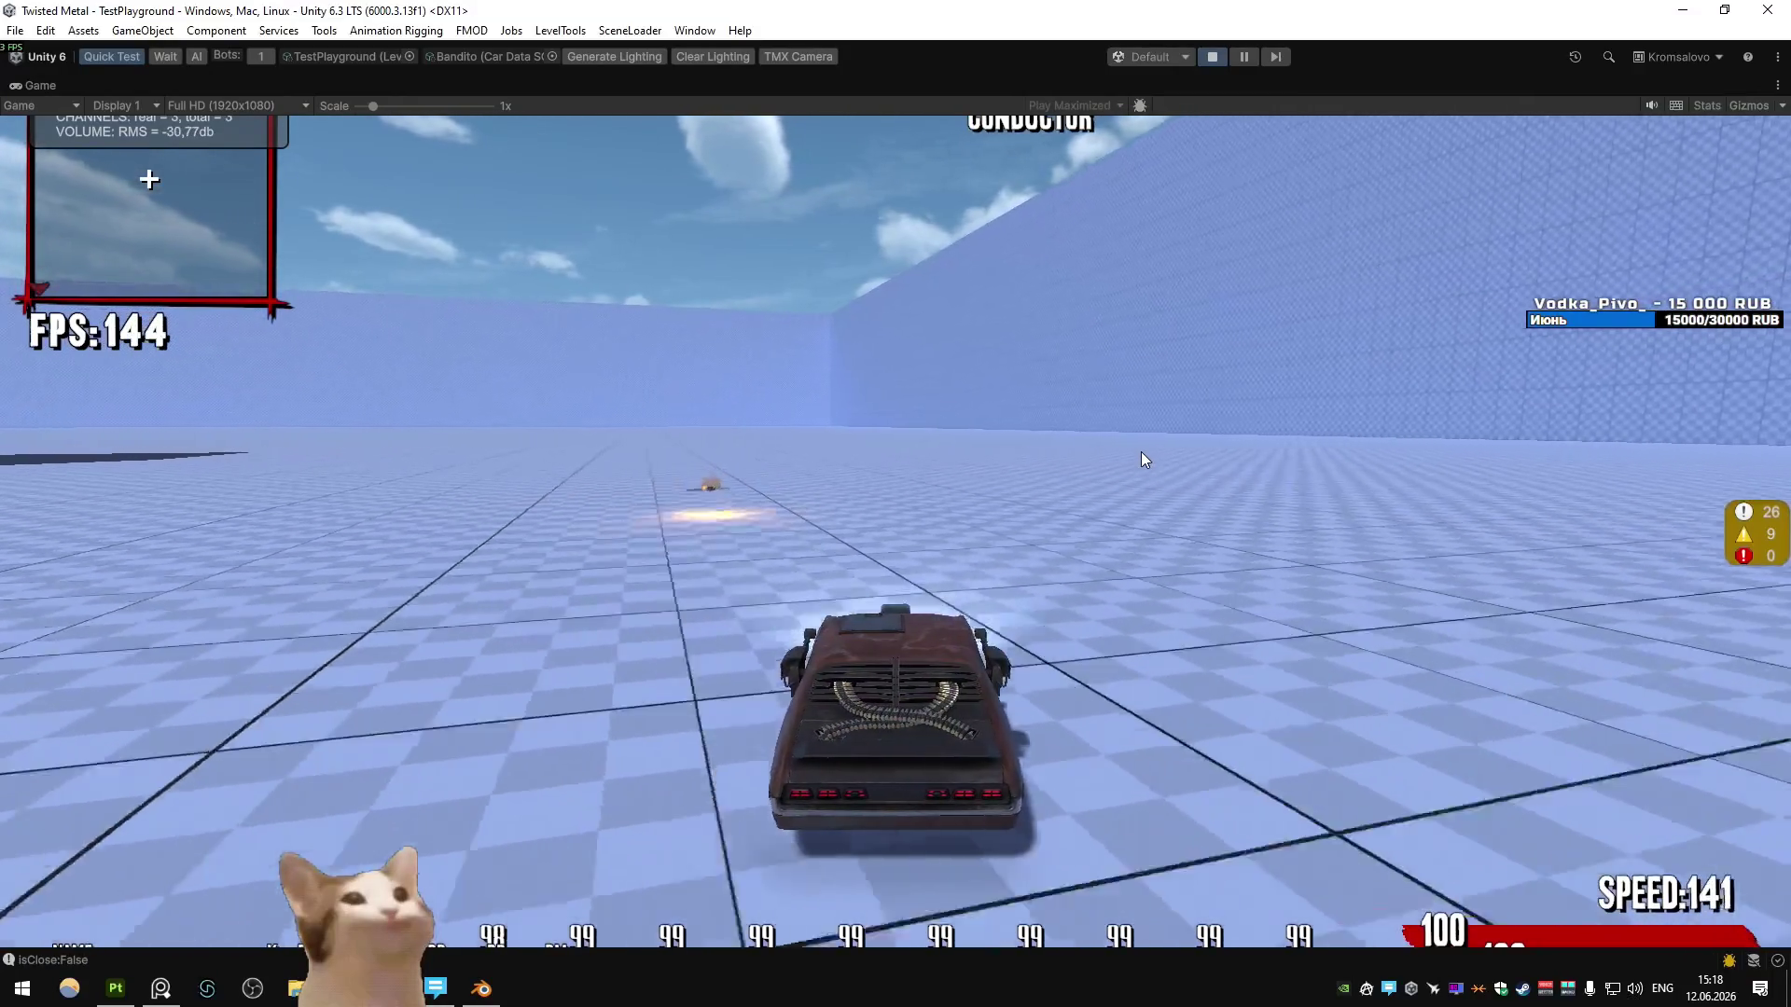
pyautogui.press('a')
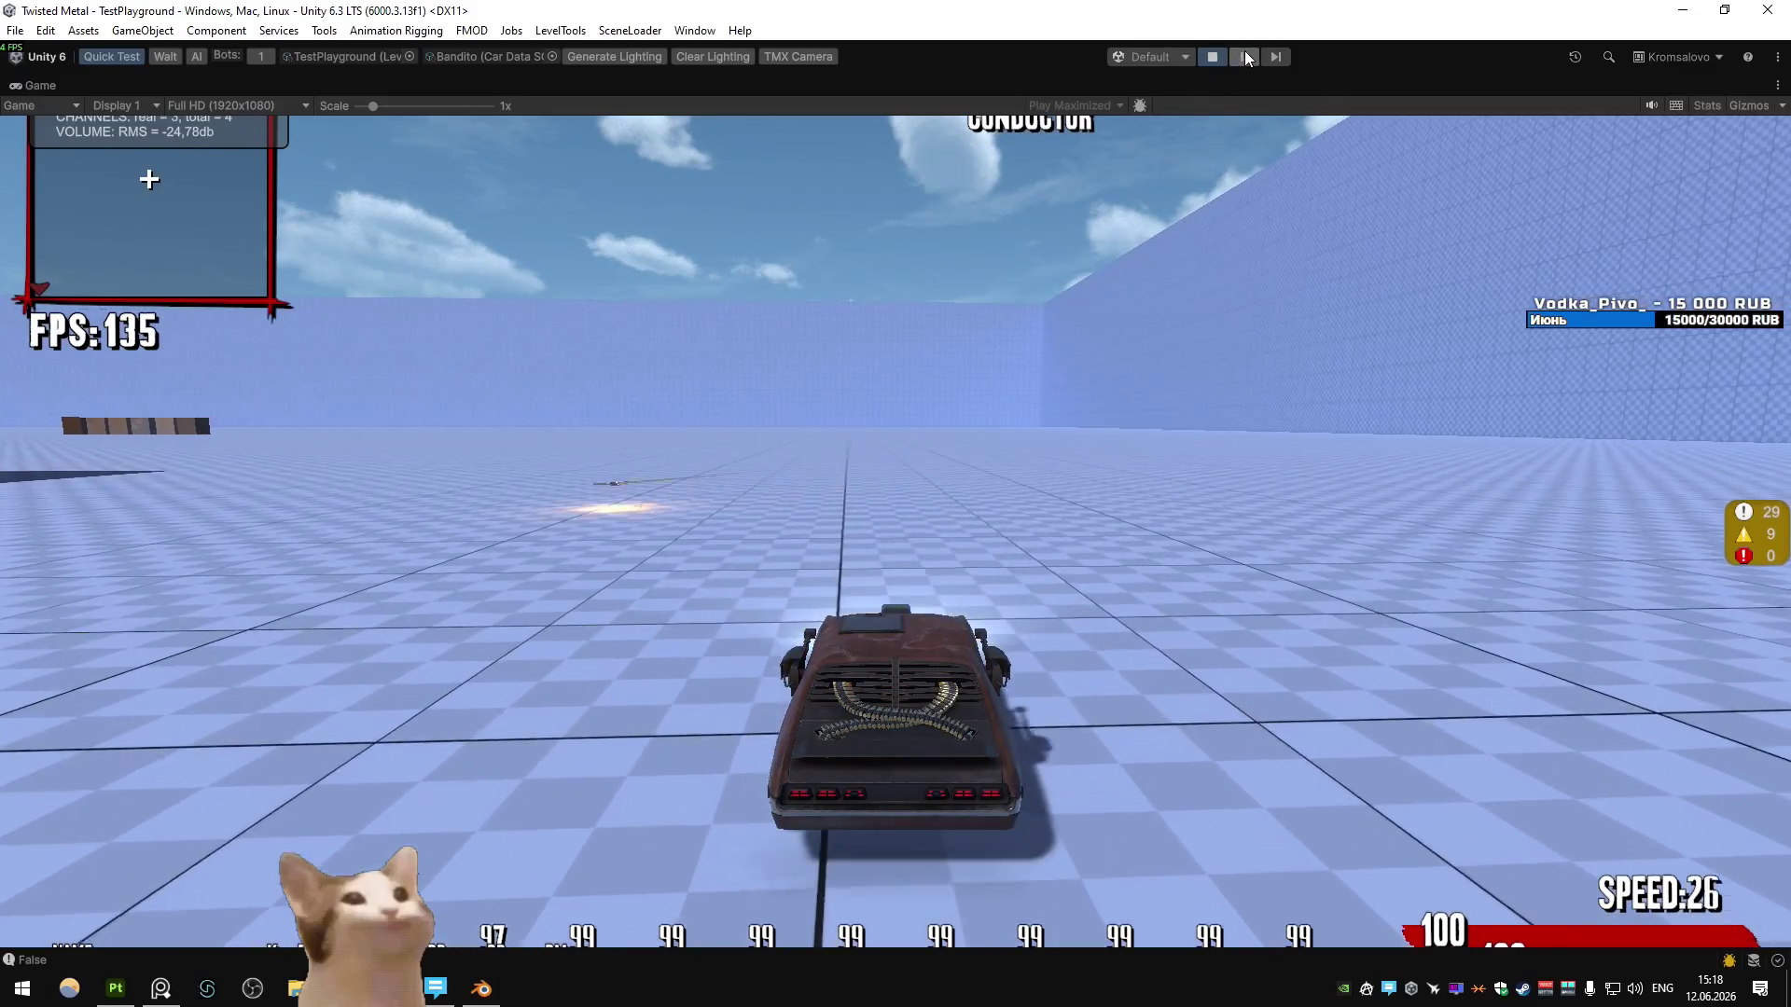
pyautogui.click(1244, 53)
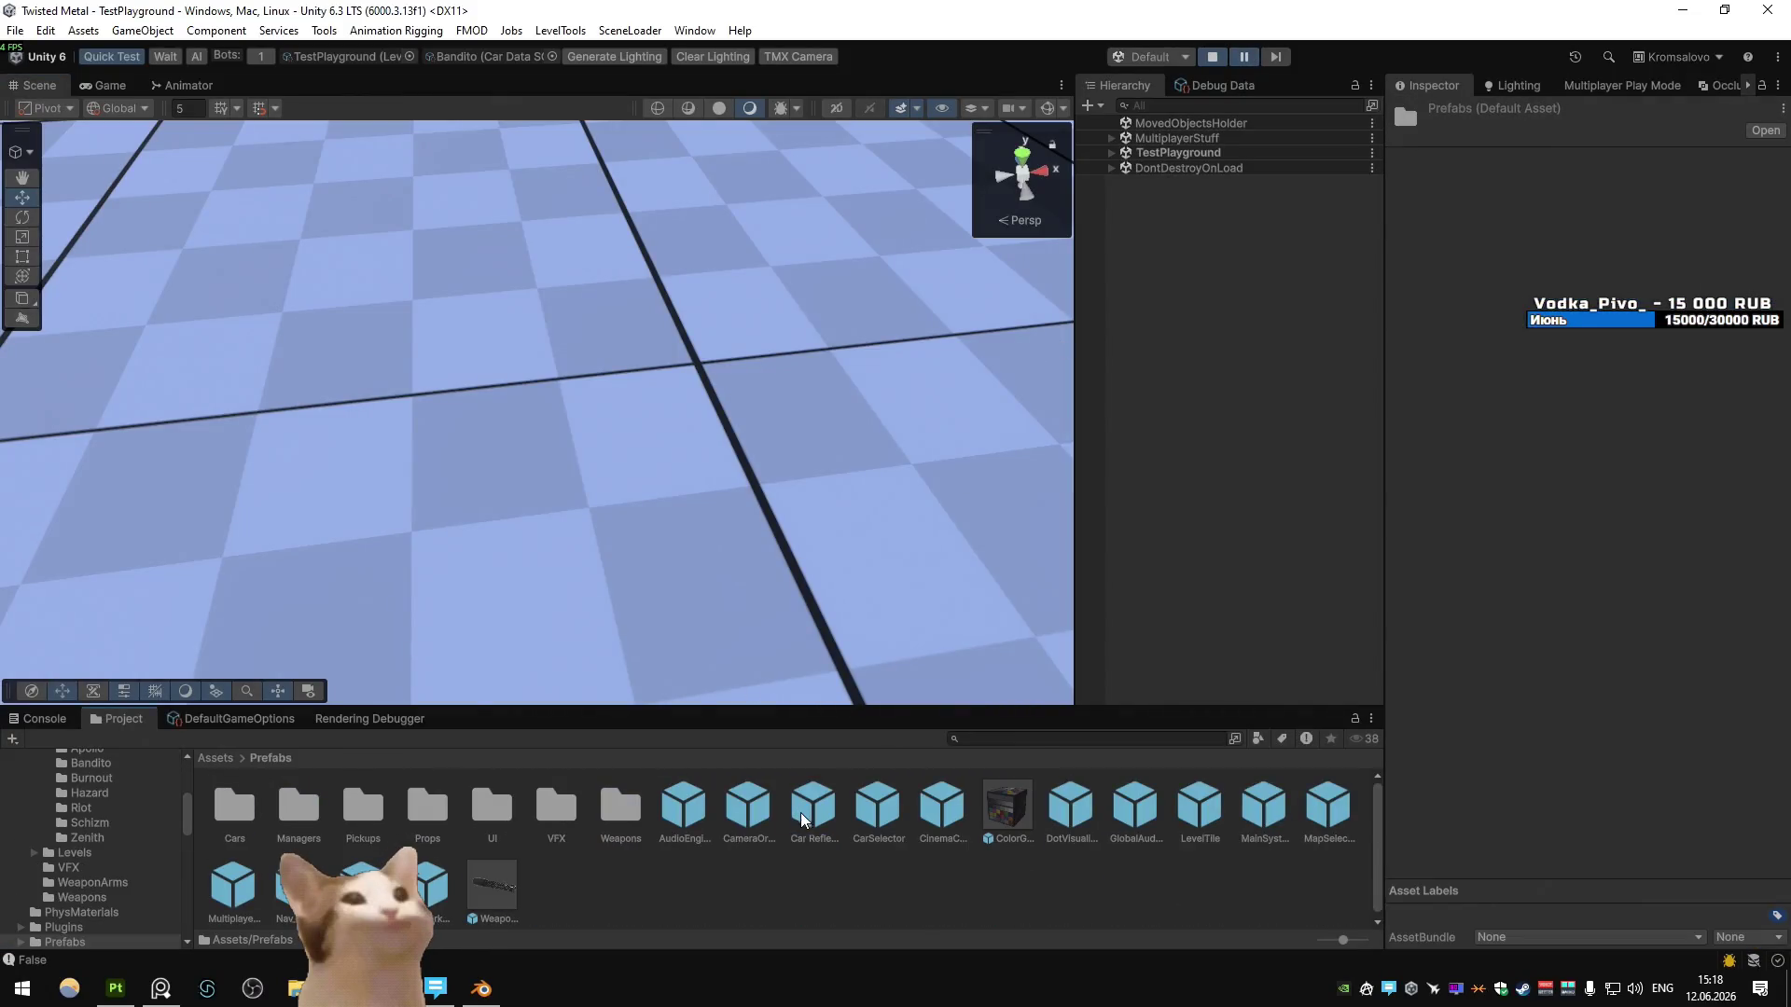
# - Open the S_Bandito prefab from Weapons/Specials and disable its MainObject
pyautogui.doubleClick(618, 810)
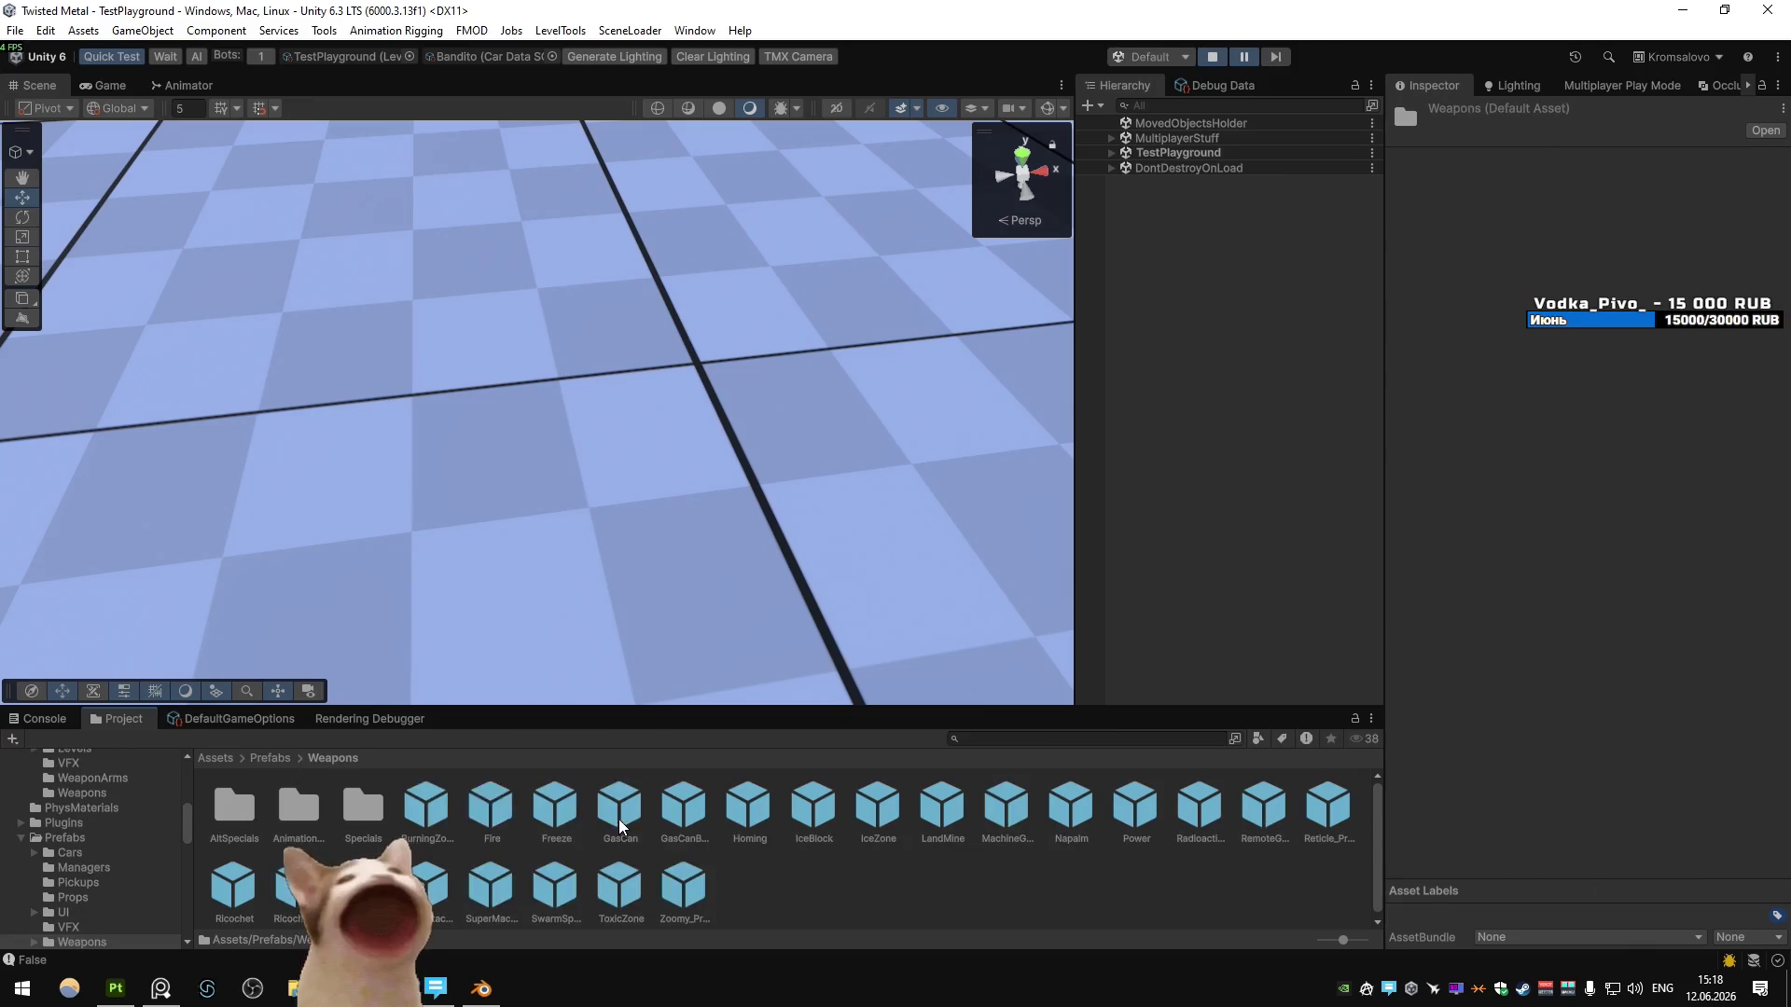
pyautogui.doubleClick(350, 820)
pyautogui.doubleClick(514, 809)
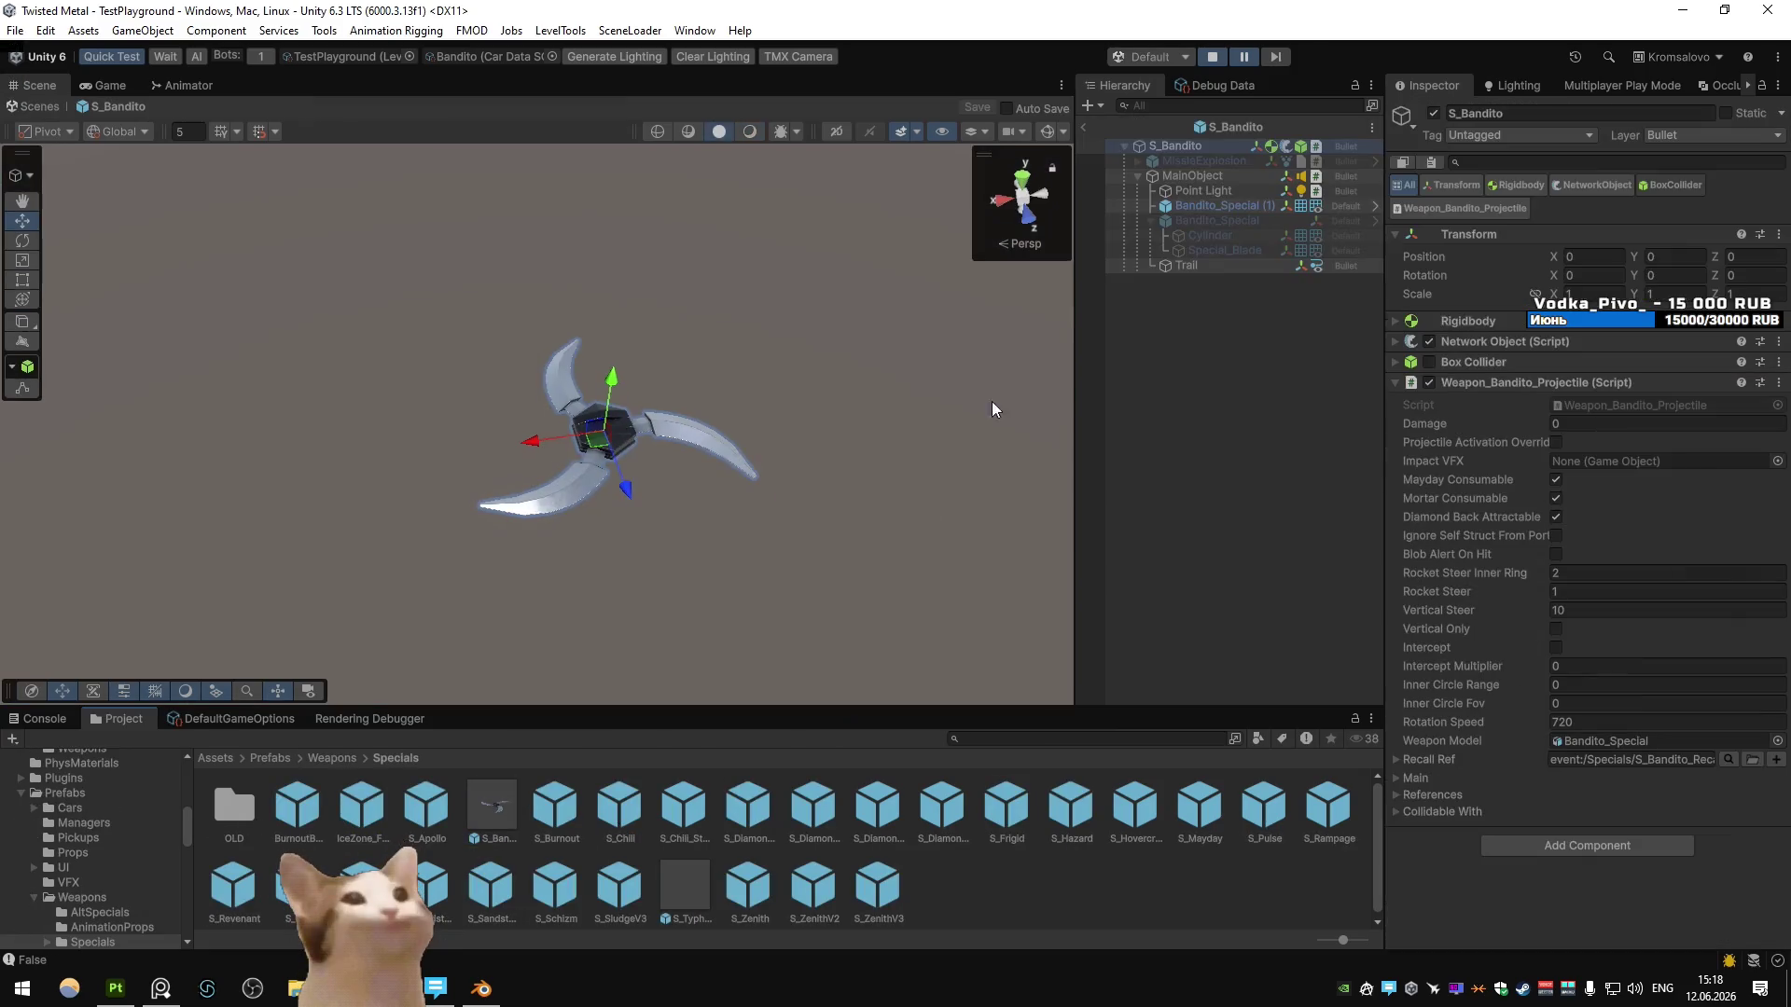
pyautogui.click(1339, 177)
pyautogui.click(1433, 113)
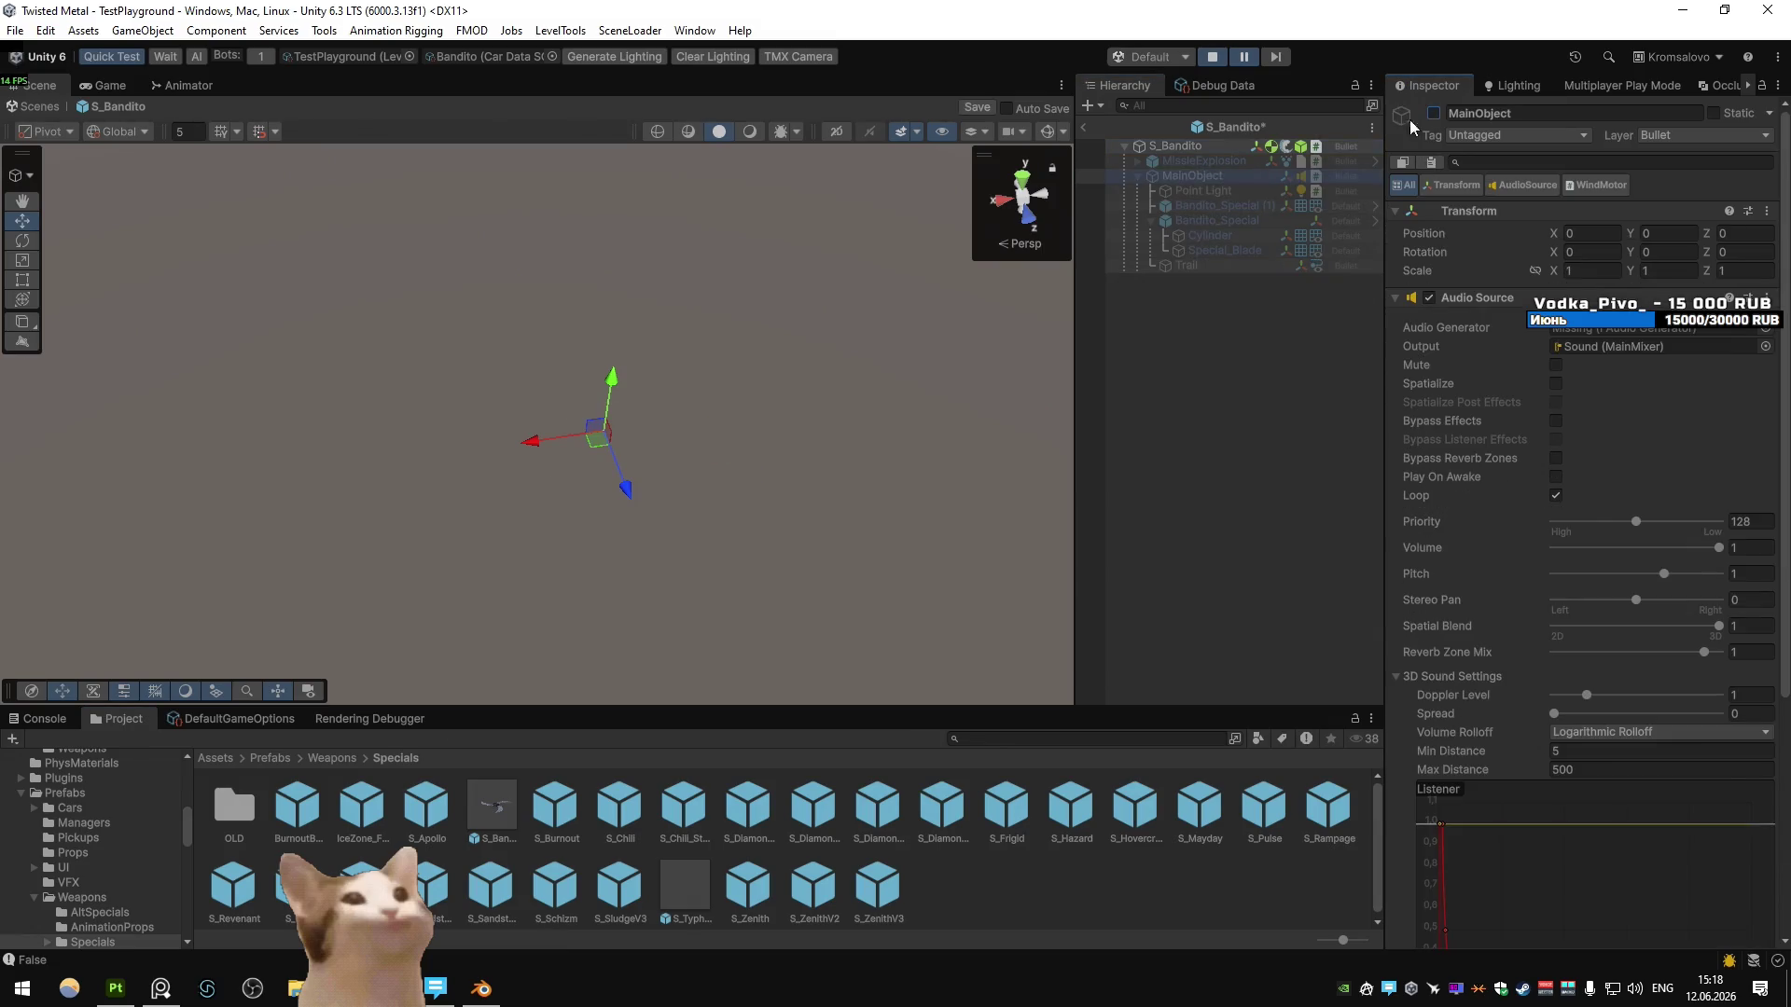
# - Set S_Bandito's Weapon Model to Bandito_Special (1) and save the prefab
pyautogui.click(1203, 149)
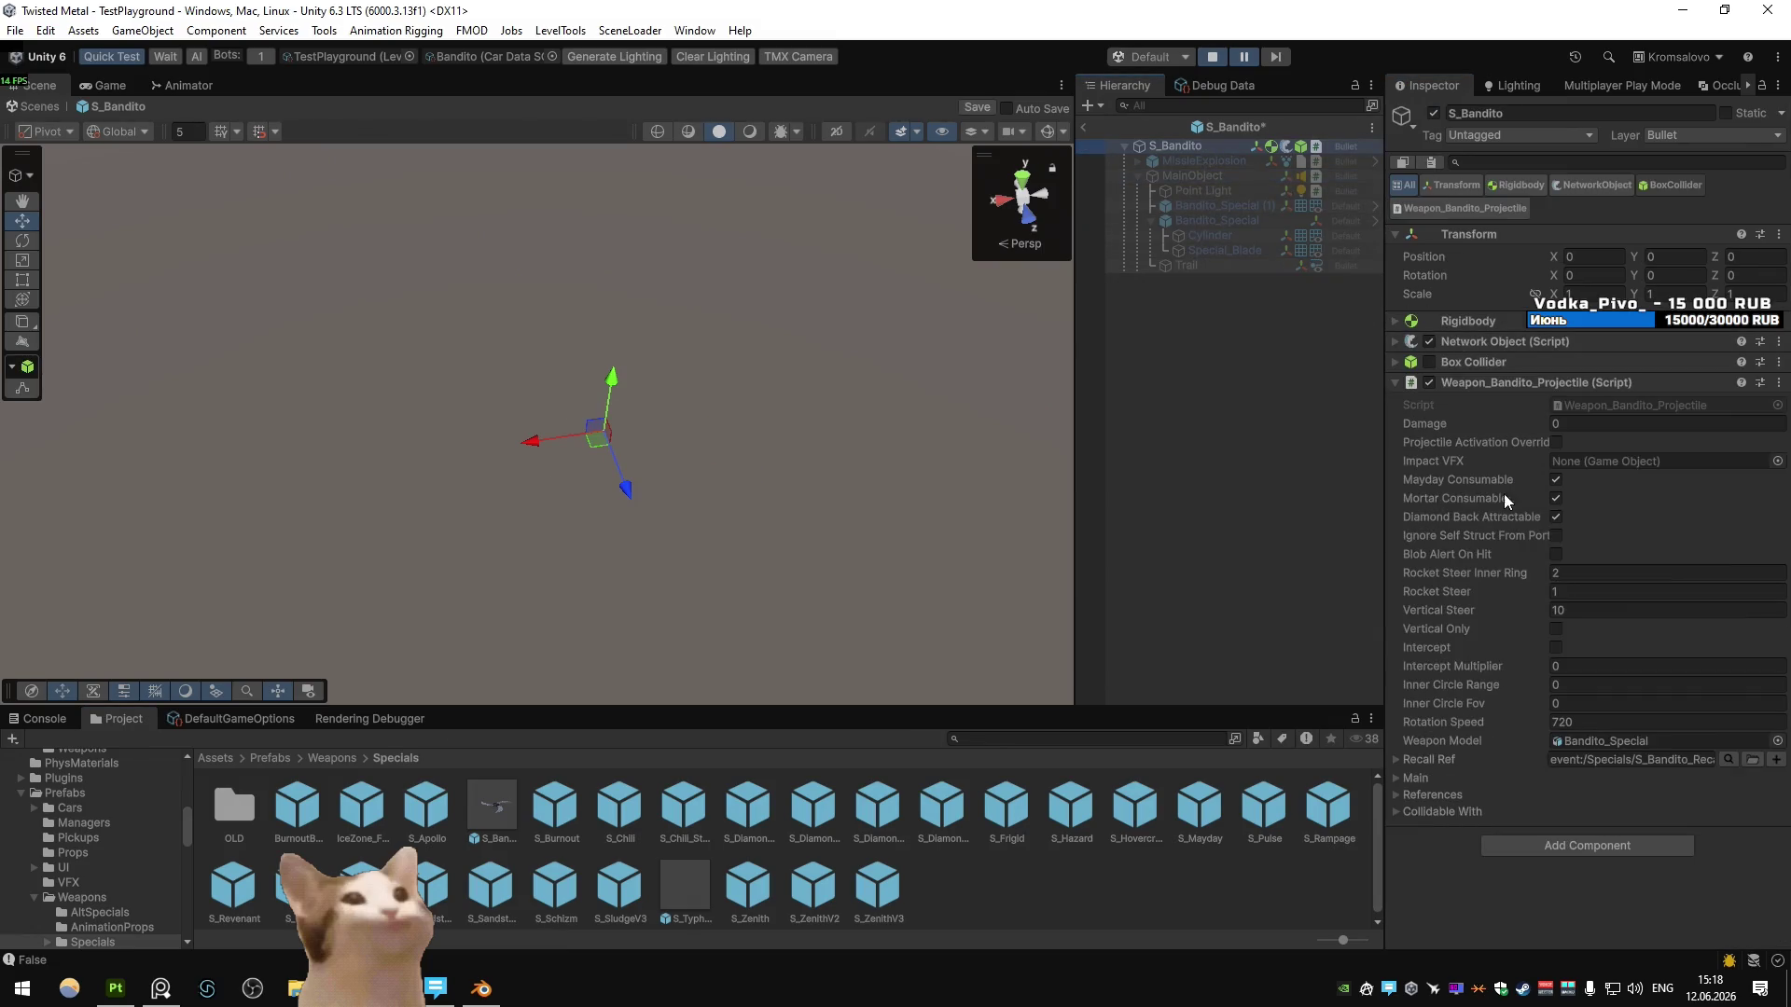
pyautogui.click(1608, 740)
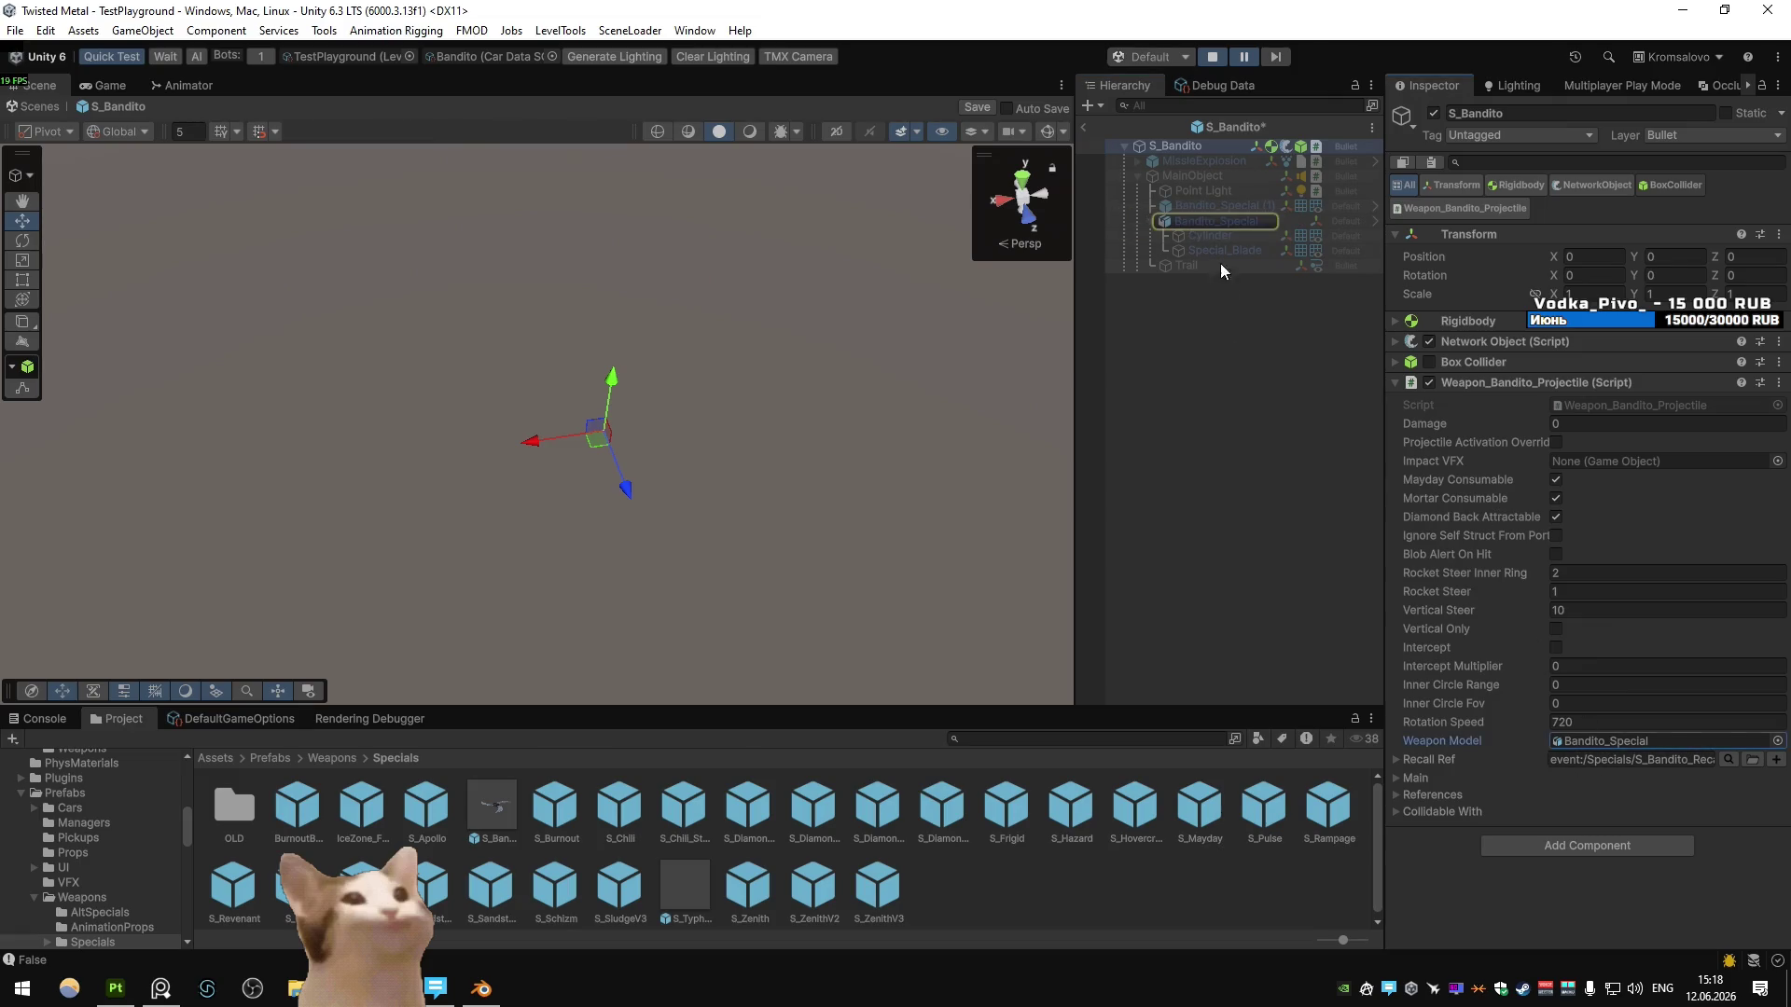
pyautogui.moveTo(1614, 735); pyautogui.dragTo(1608, 737)
pyautogui.click(1084, 127)
pyautogui.click(871, 531)
# - Start, stop and restart the play test
pyautogui.click(1213, 57)
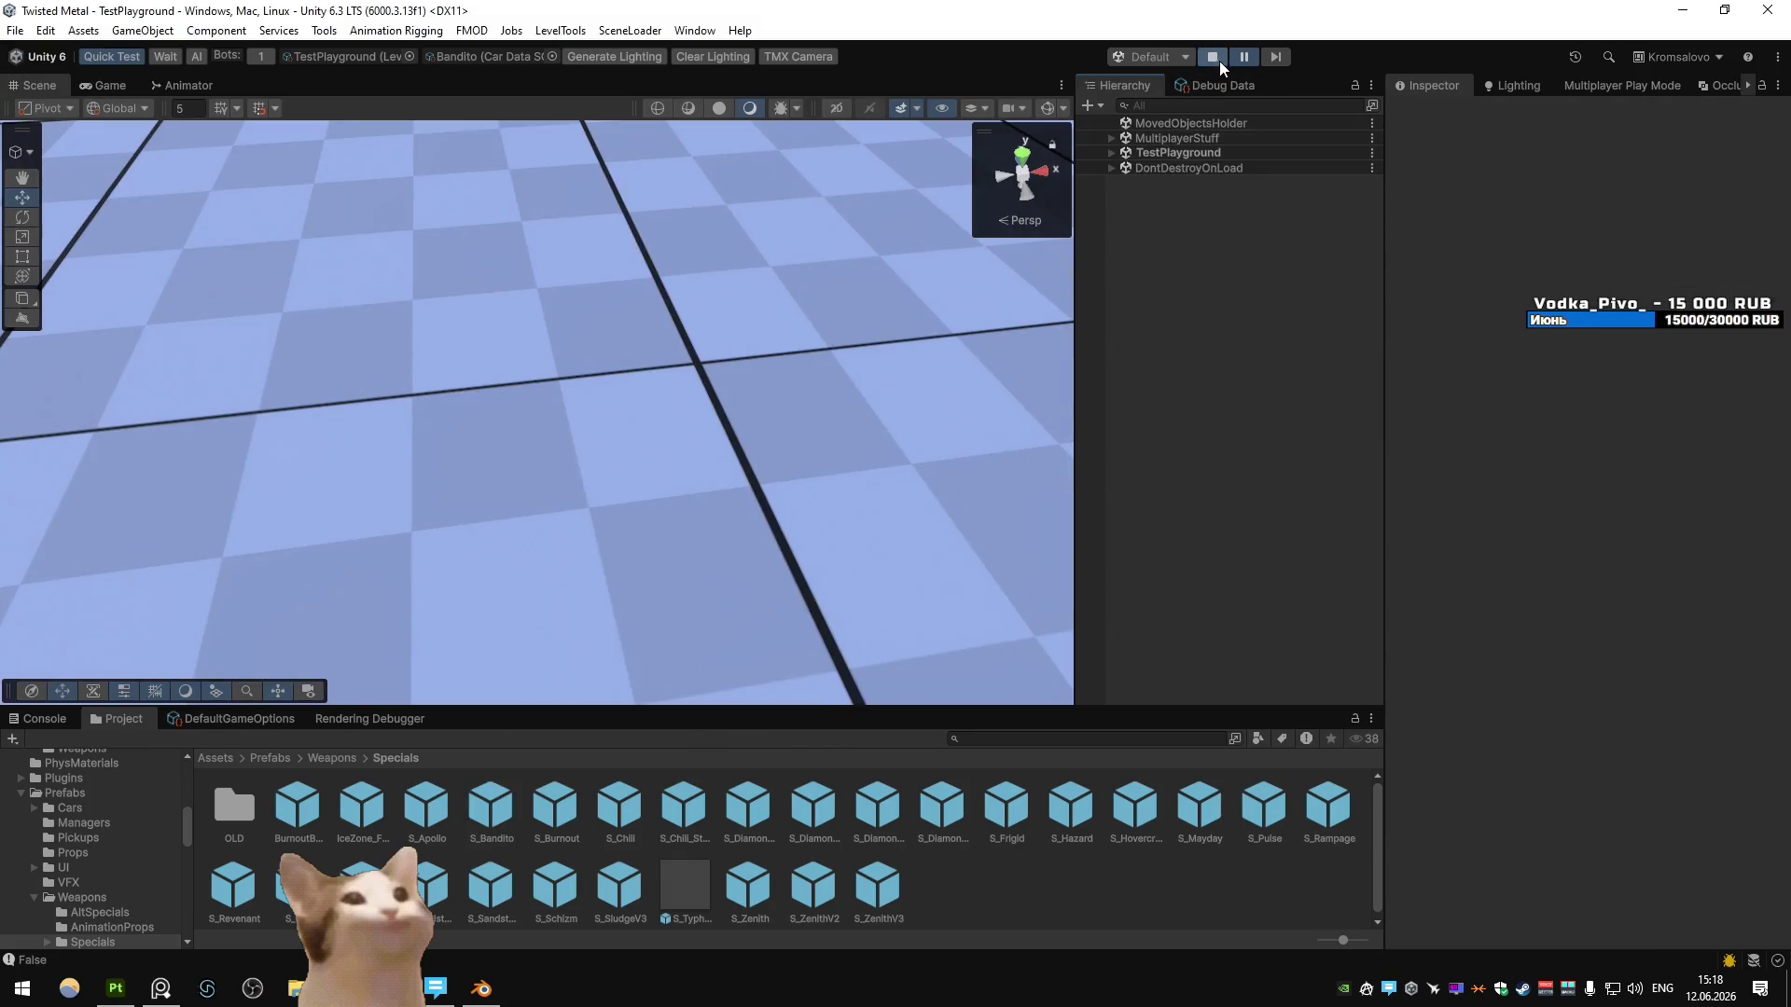
pyautogui.click(1218, 59)
pyautogui.click(1213, 56)
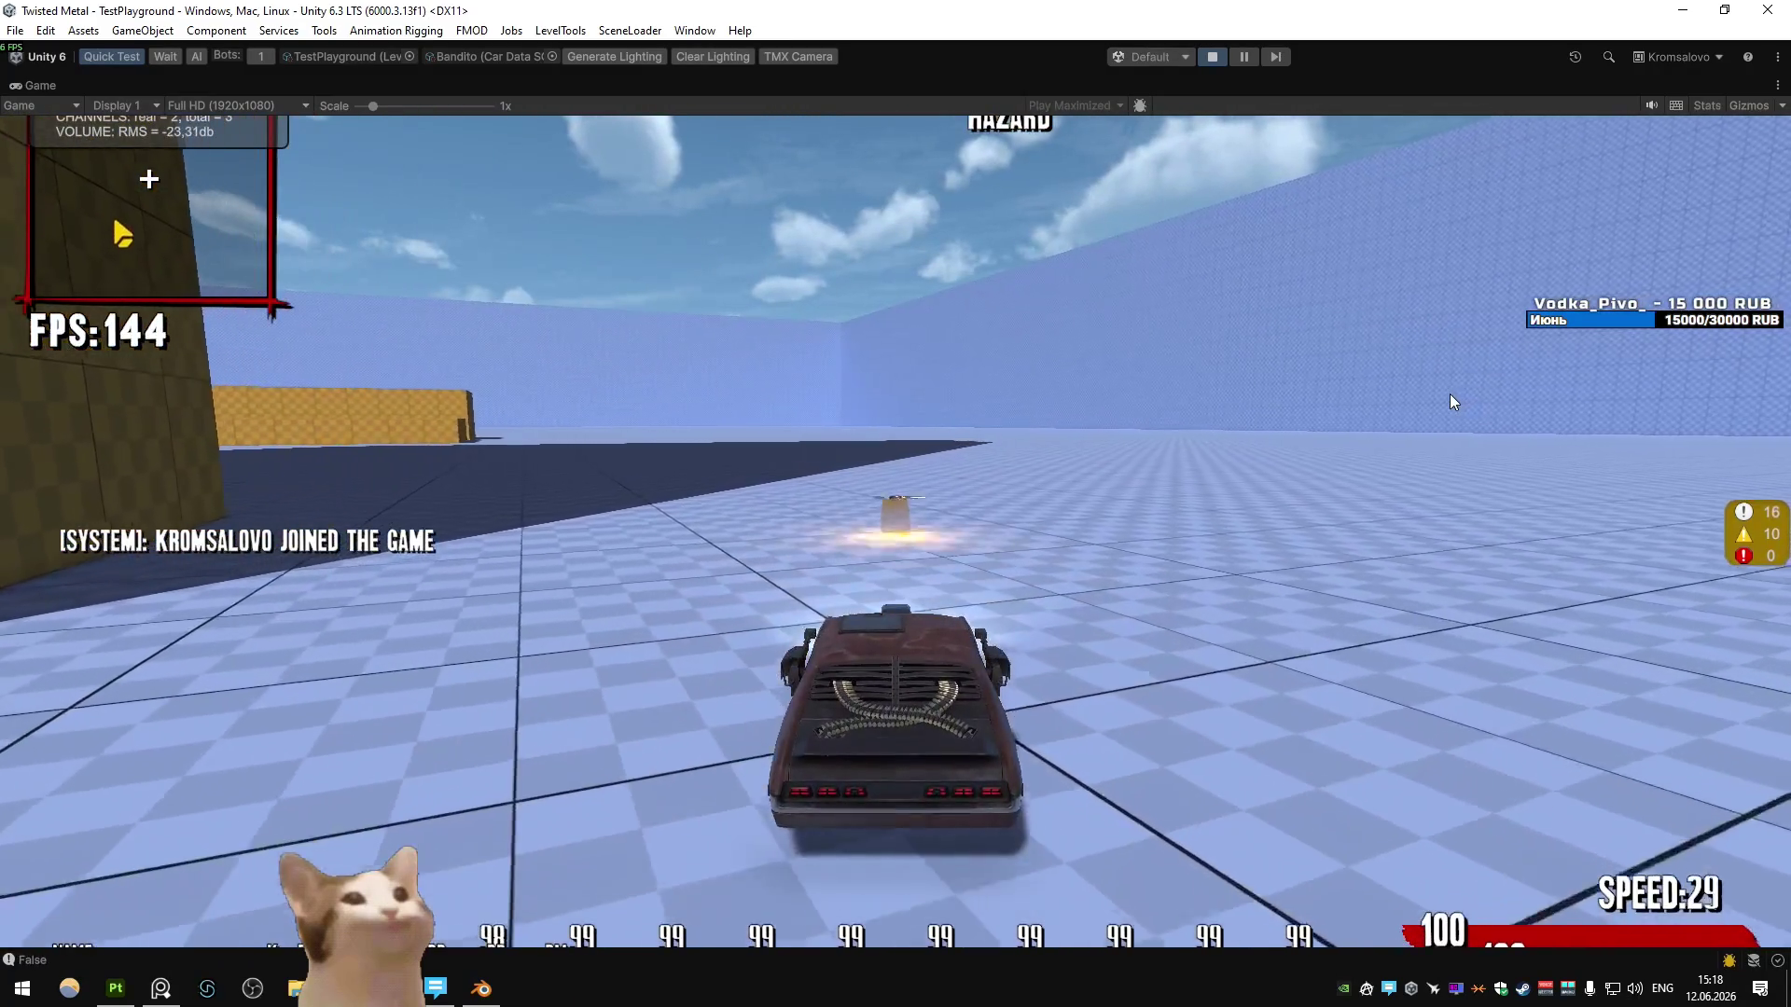
# - Pause to inspect the flying shuriken up close in the Scene view, then restore the Game view
pyautogui.click(1243, 62)
pyautogui.moveTo(684, 405)
pyautogui.mouseDown(button='right')
pyautogui.moveTo(519, 227)
pyautogui.moveTo(400, 252)
pyautogui.moveTo(600, 249)
pyautogui.moveTo(591, 427)
pyautogui.moveTo(901, 401)
pyautogui.moveTo(948, 334)
pyautogui.moveTo(876, 327)
pyautogui.moveTo(785, 373)
pyautogui.mouseUp(button='right')
pyautogui.hotkey('shift', 'space')
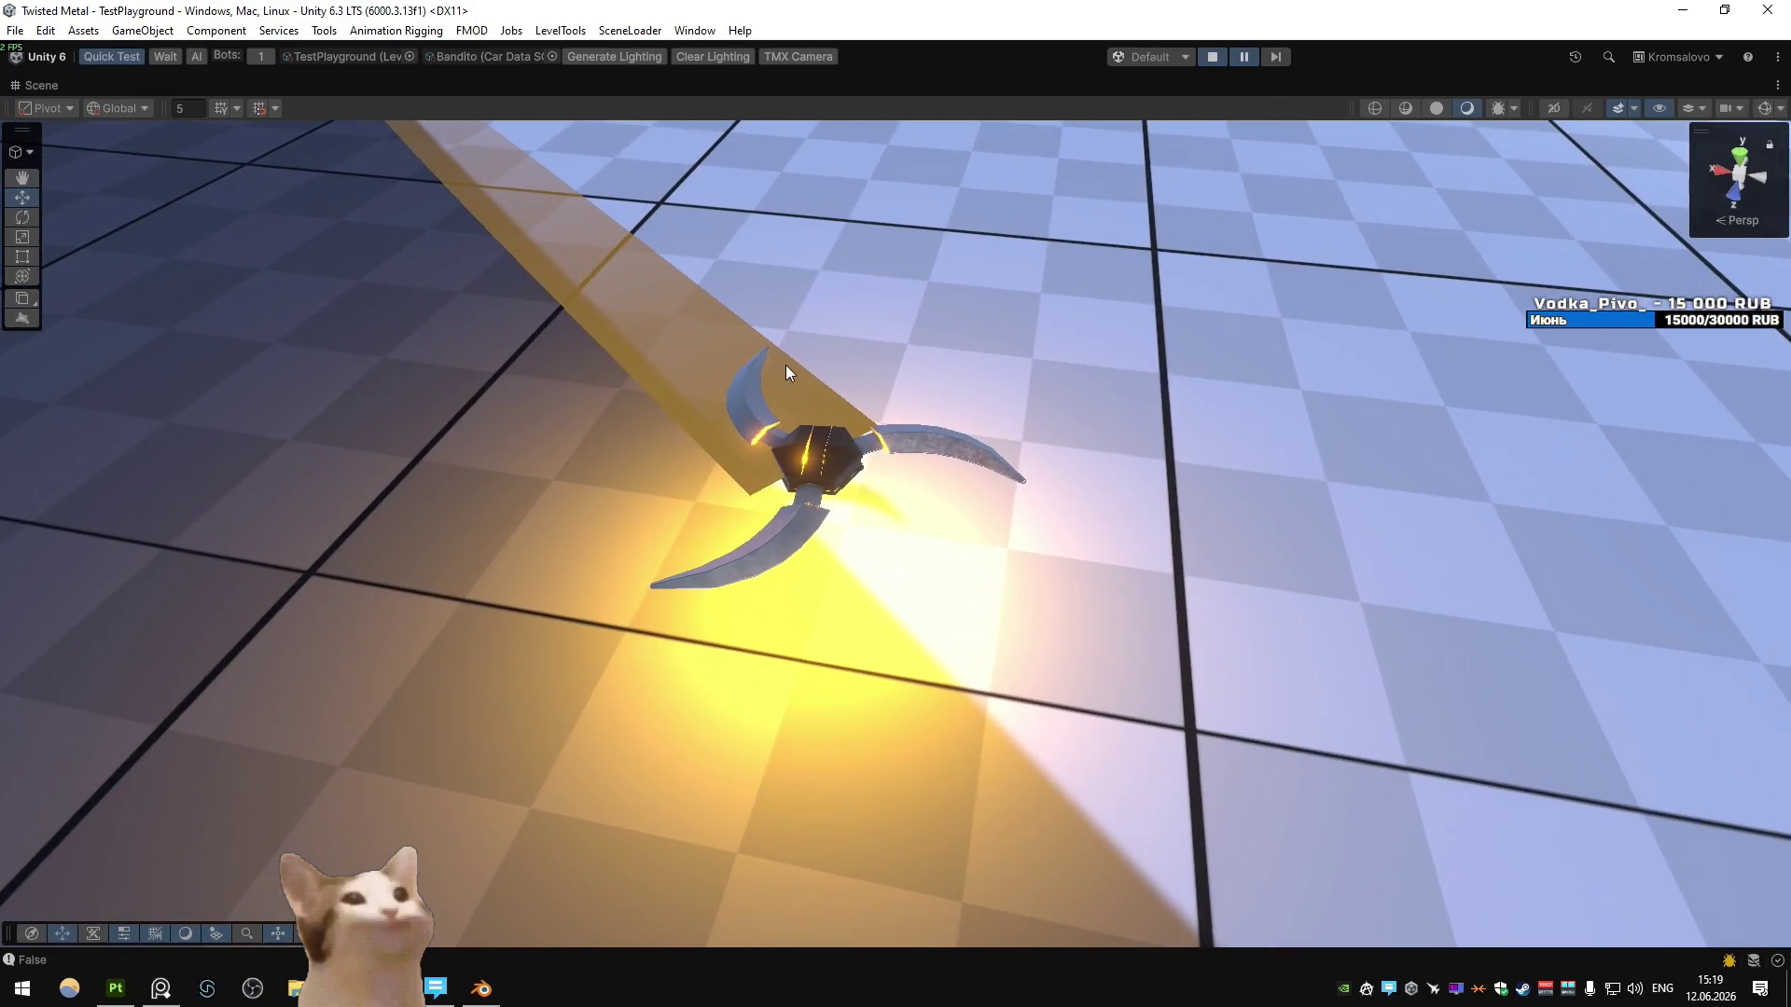
pyautogui.rightClick(41, 85)
pyautogui.click(116, 111)
pyautogui.click(103, 86)
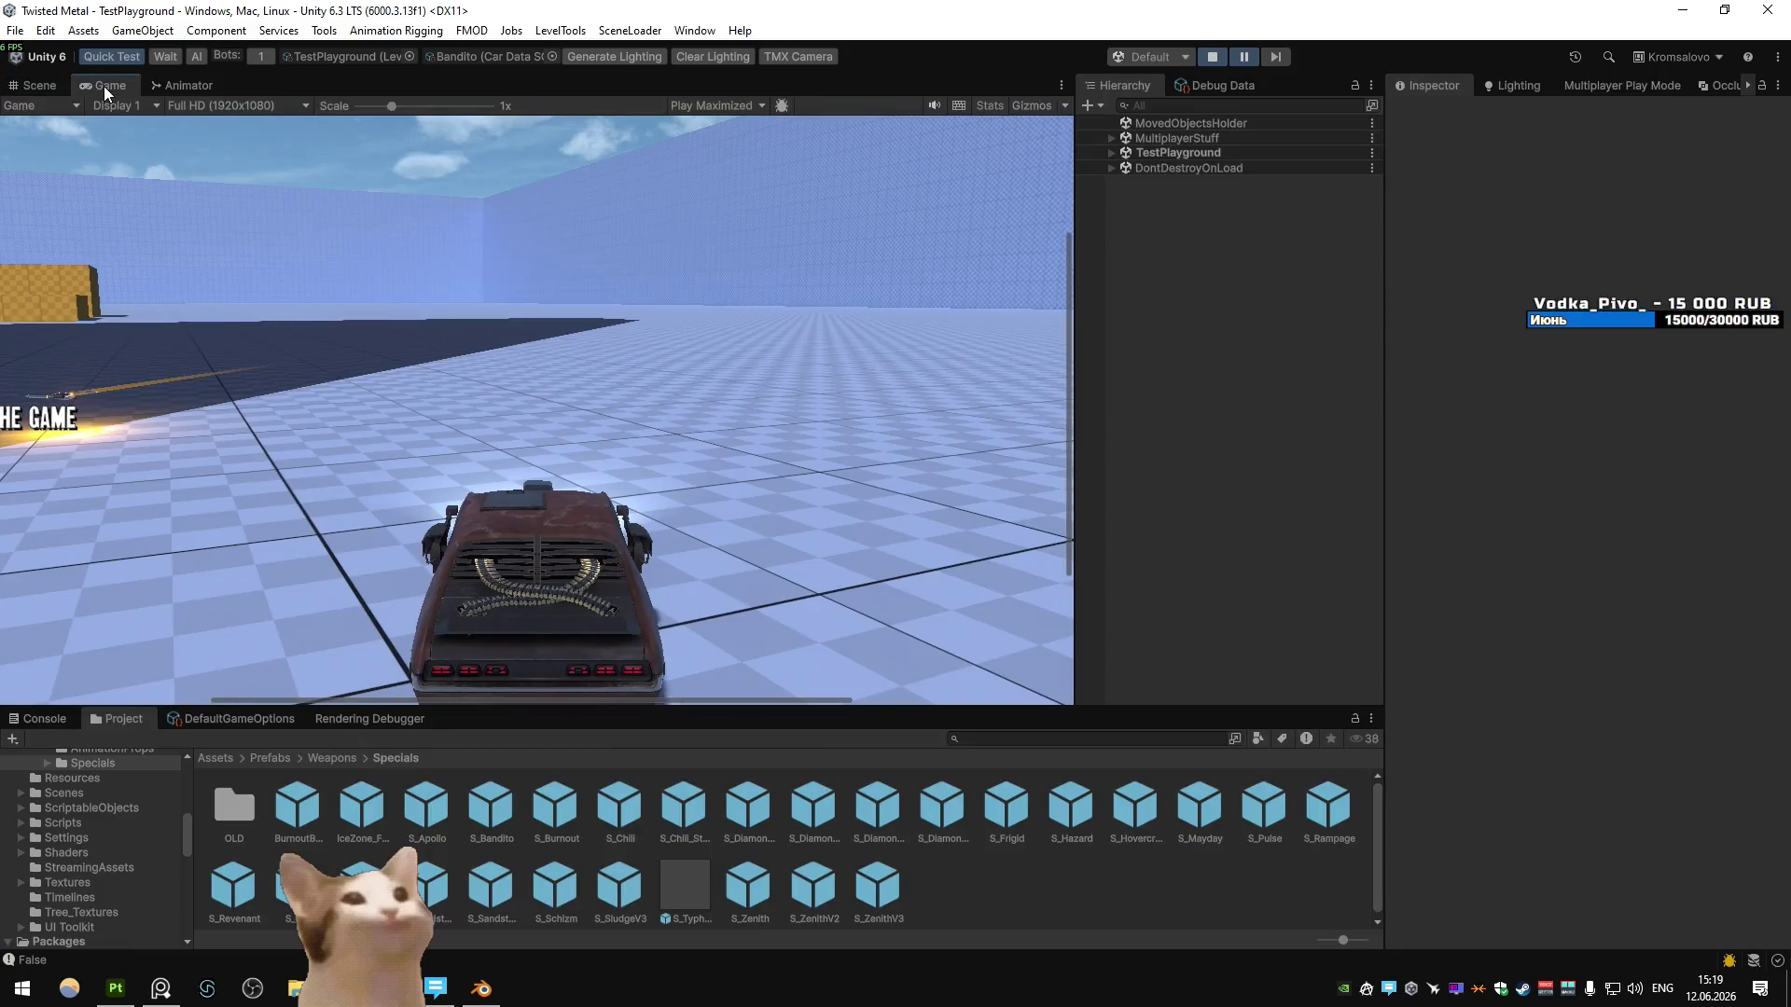
# - Resume the game, drive the Bandito, and fire the special ahead
pyautogui.click(1243, 57)
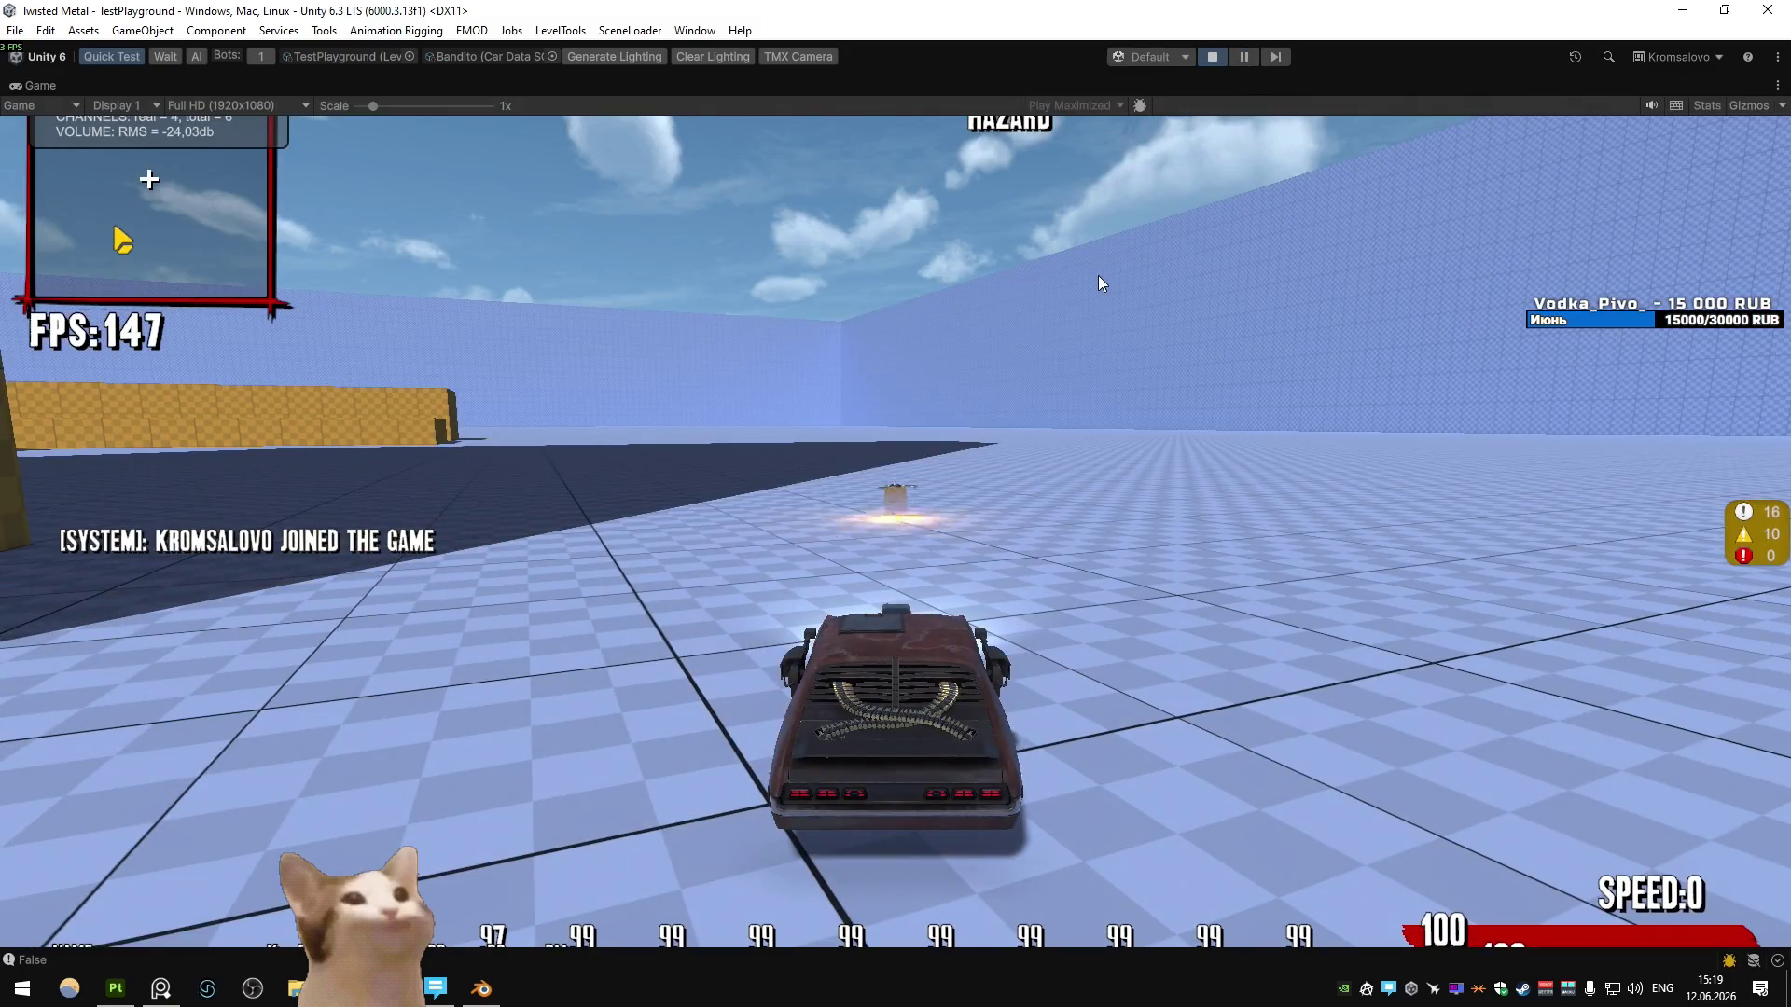
pyautogui.press('w')
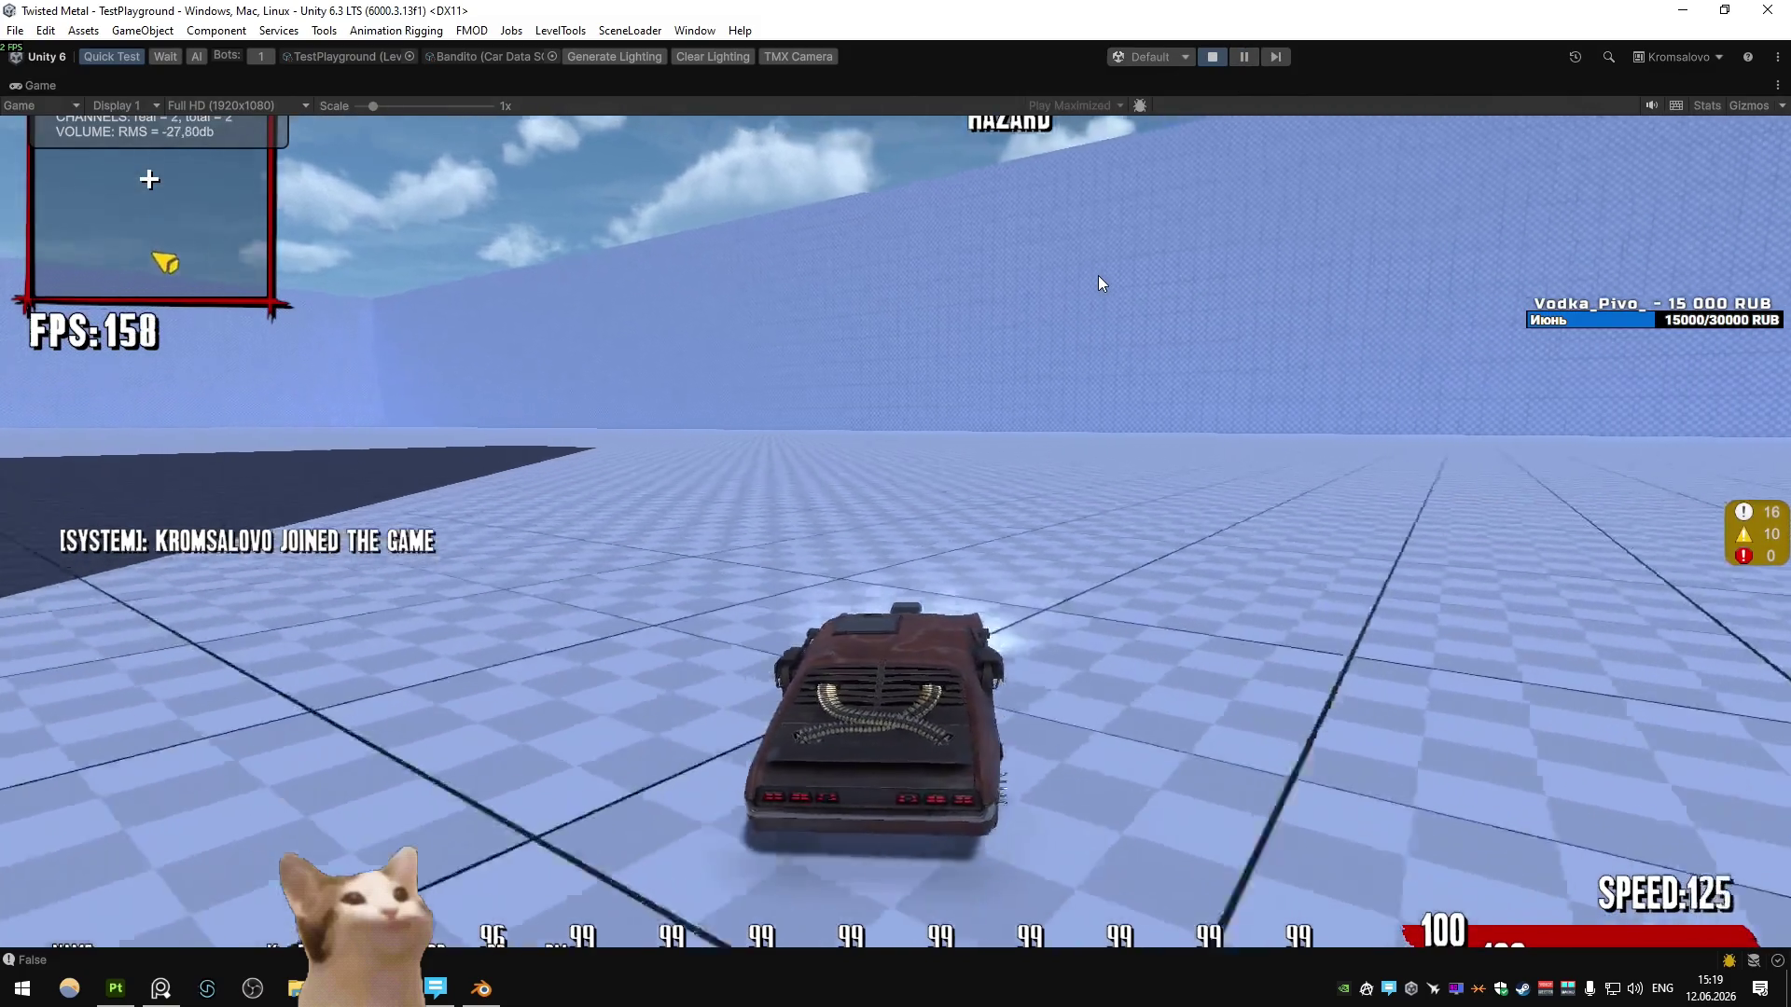
pyautogui.press('s')
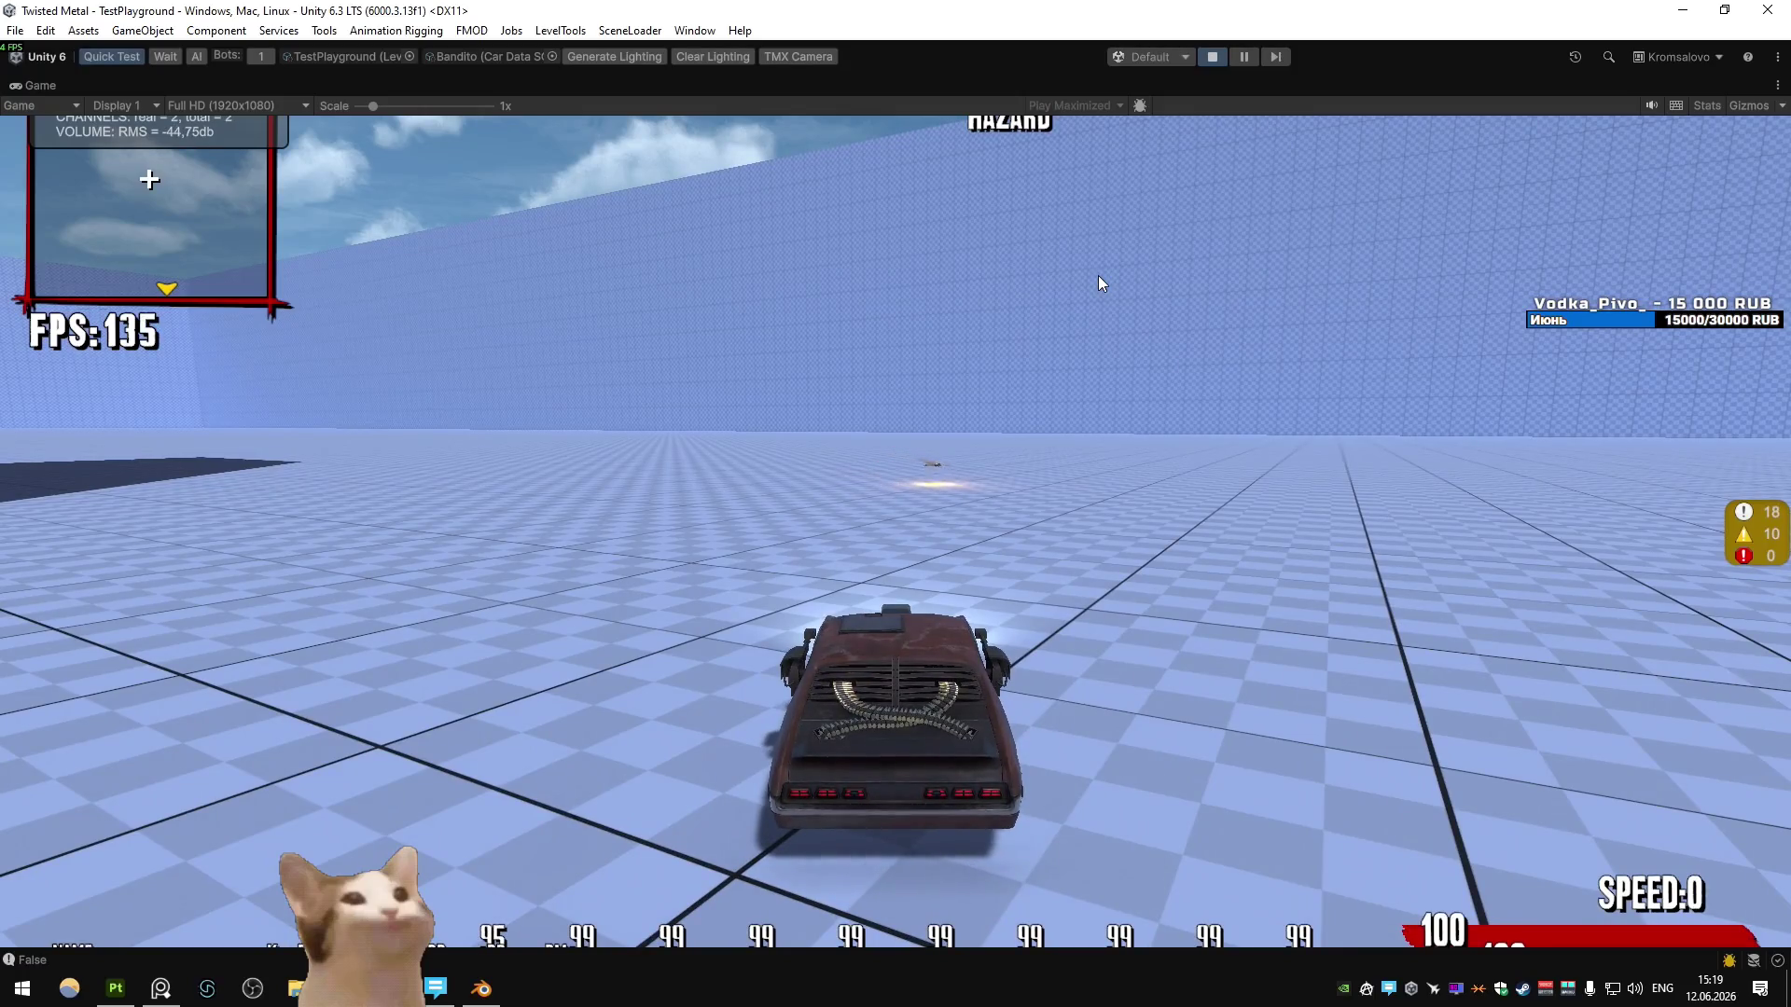
pyautogui.press('w')
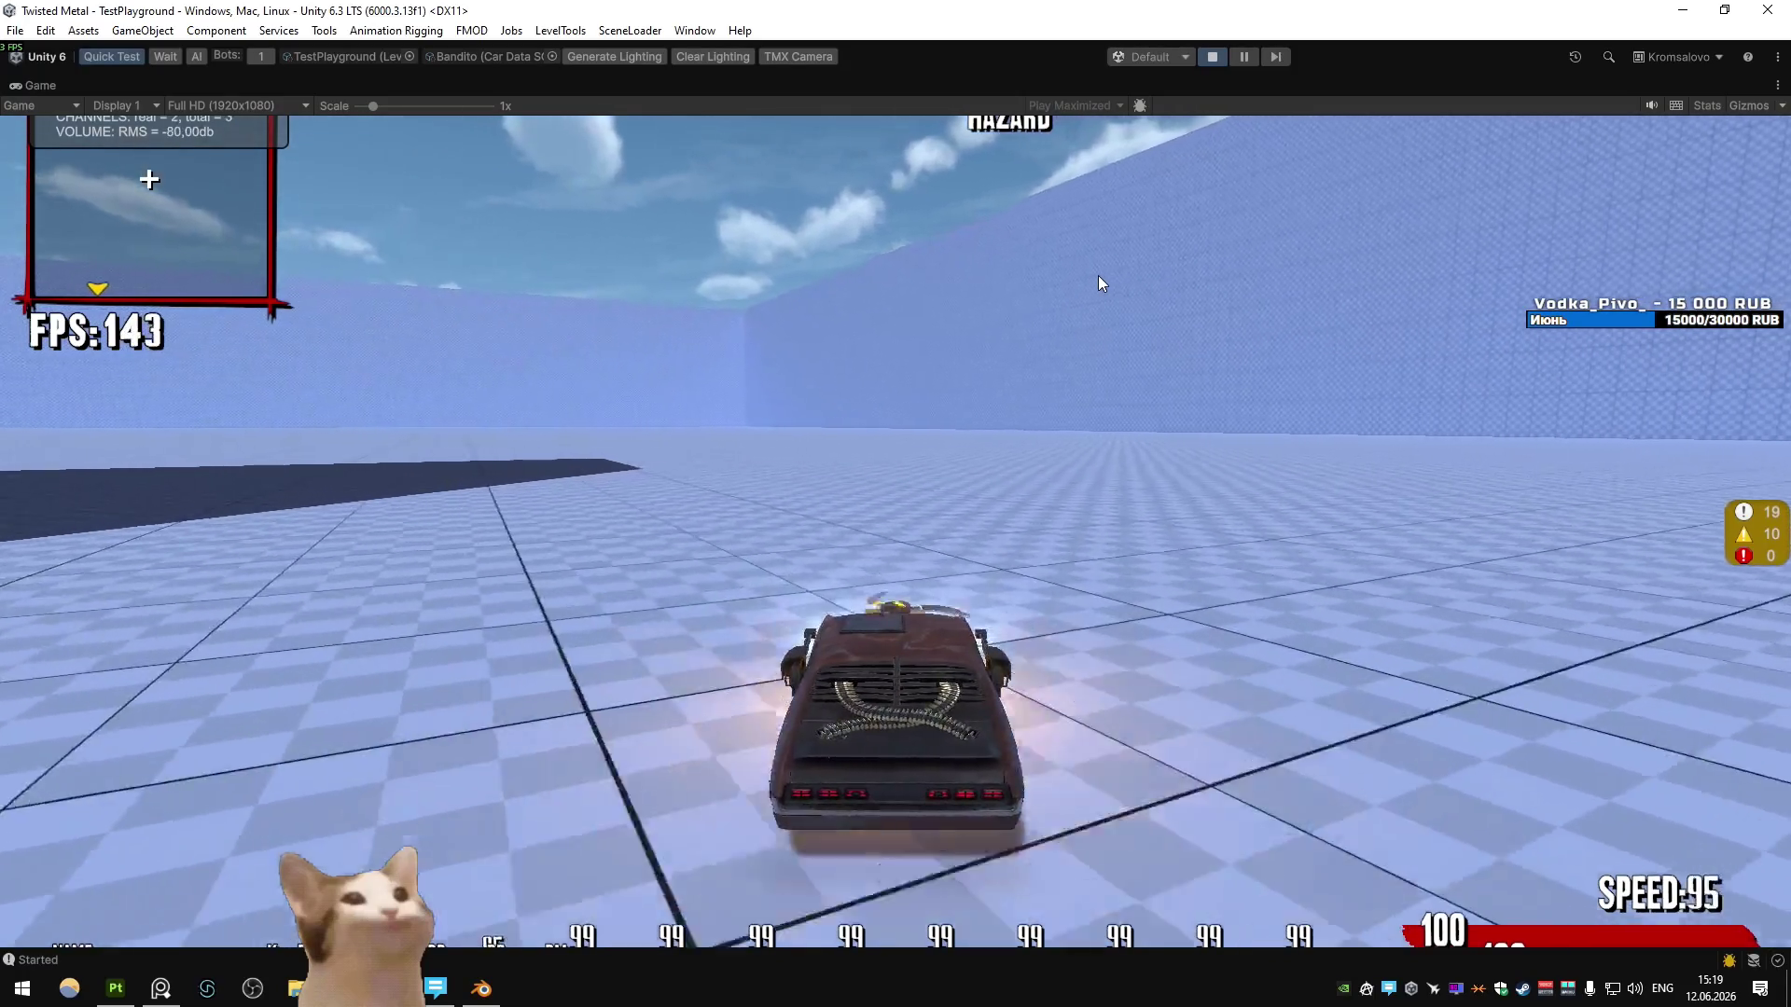
pyautogui.press('e')
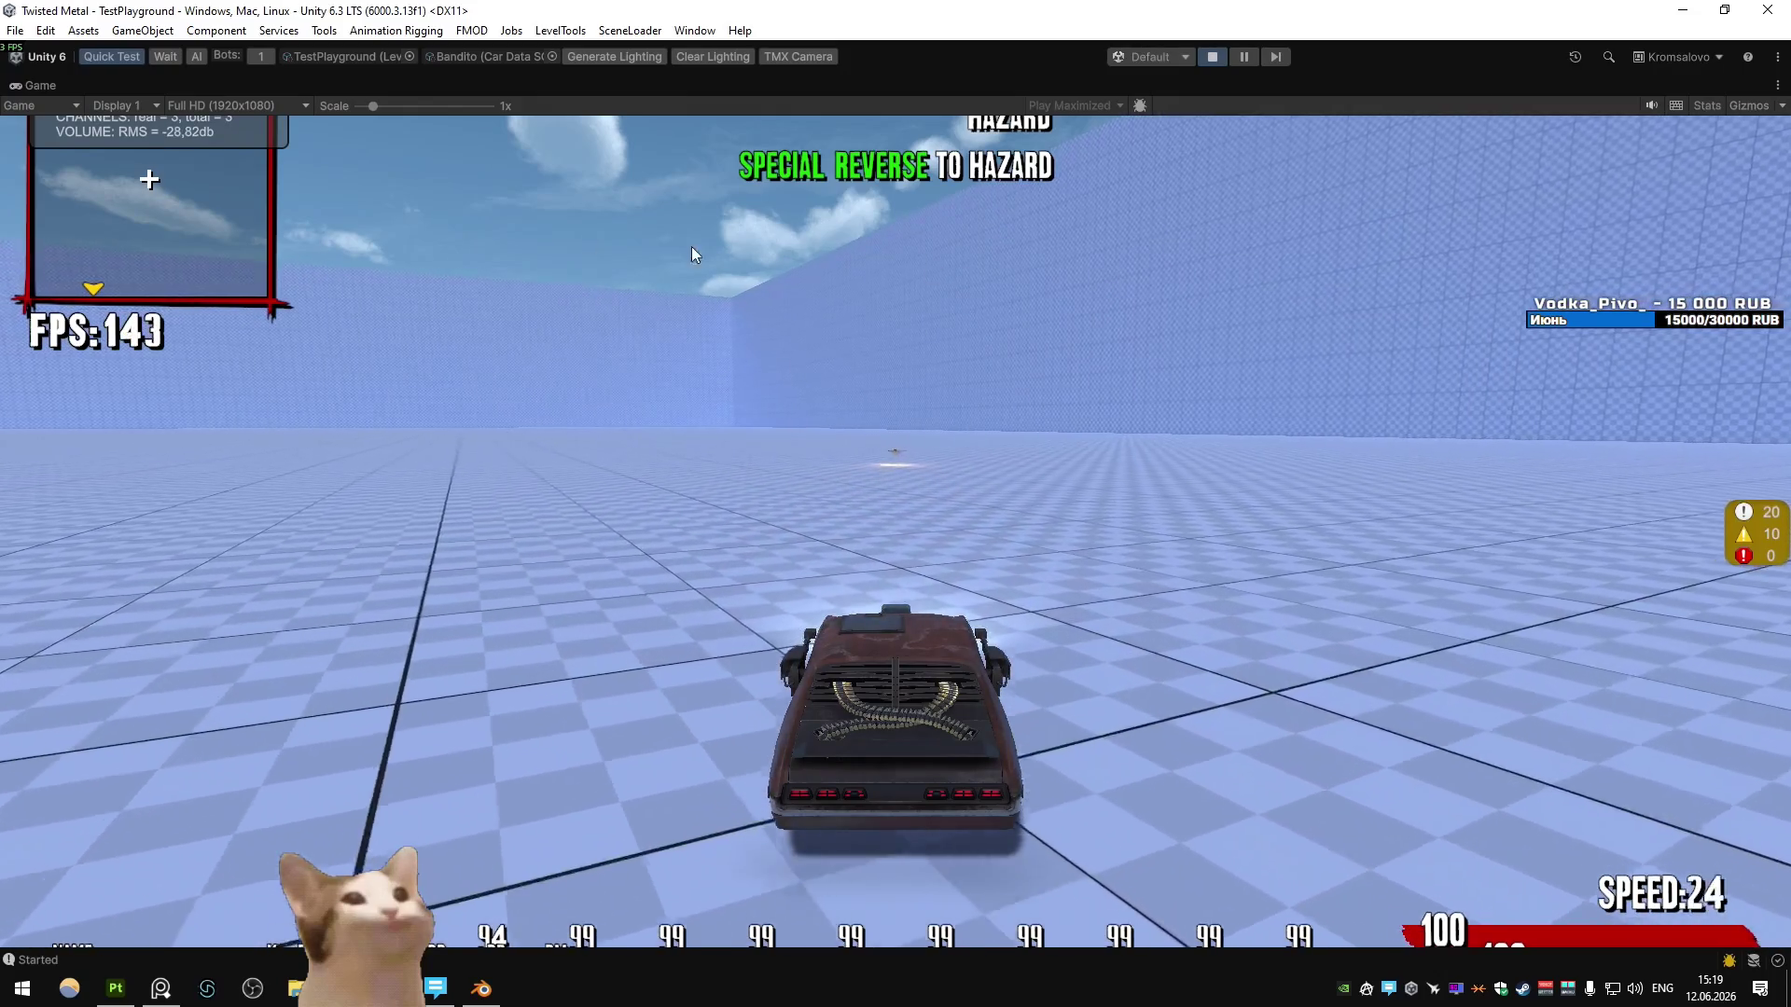
# - Restore the layout, open the S_Bandito prefab and select Bandito_Special (1)
pyautogui.doubleClick(41, 85)
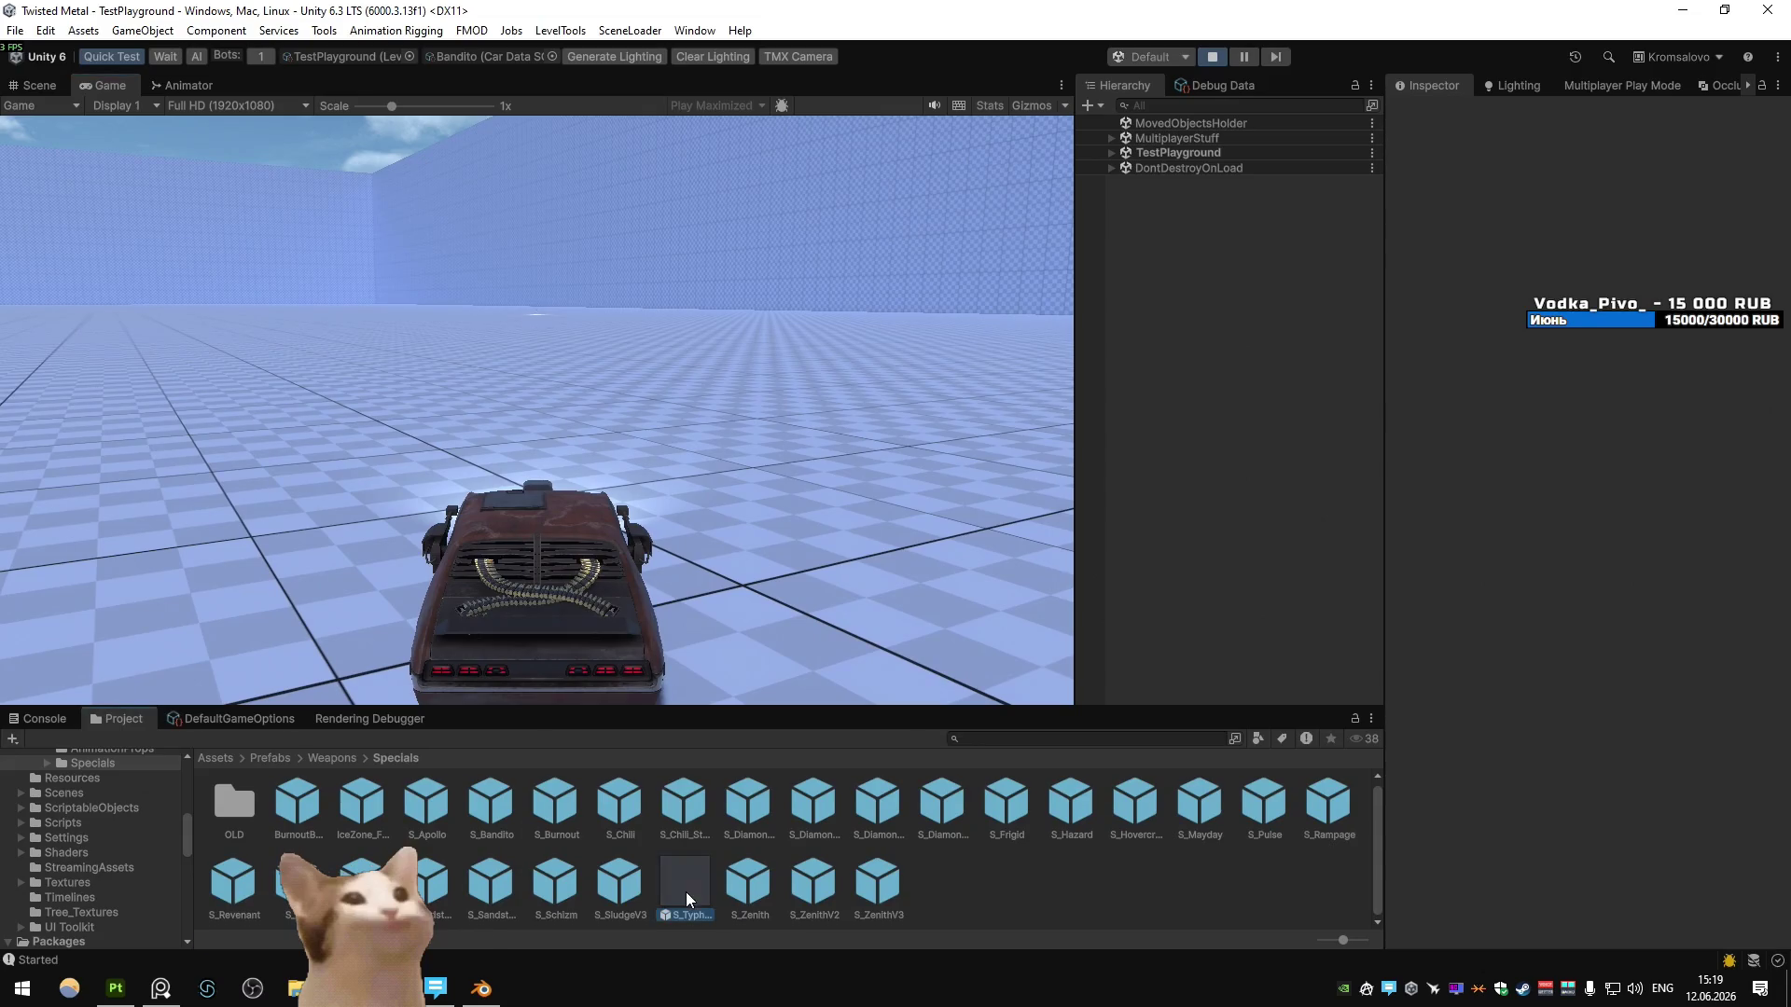
pyautogui.doubleClick(506, 815)
pyautogui.click(1203, 205)
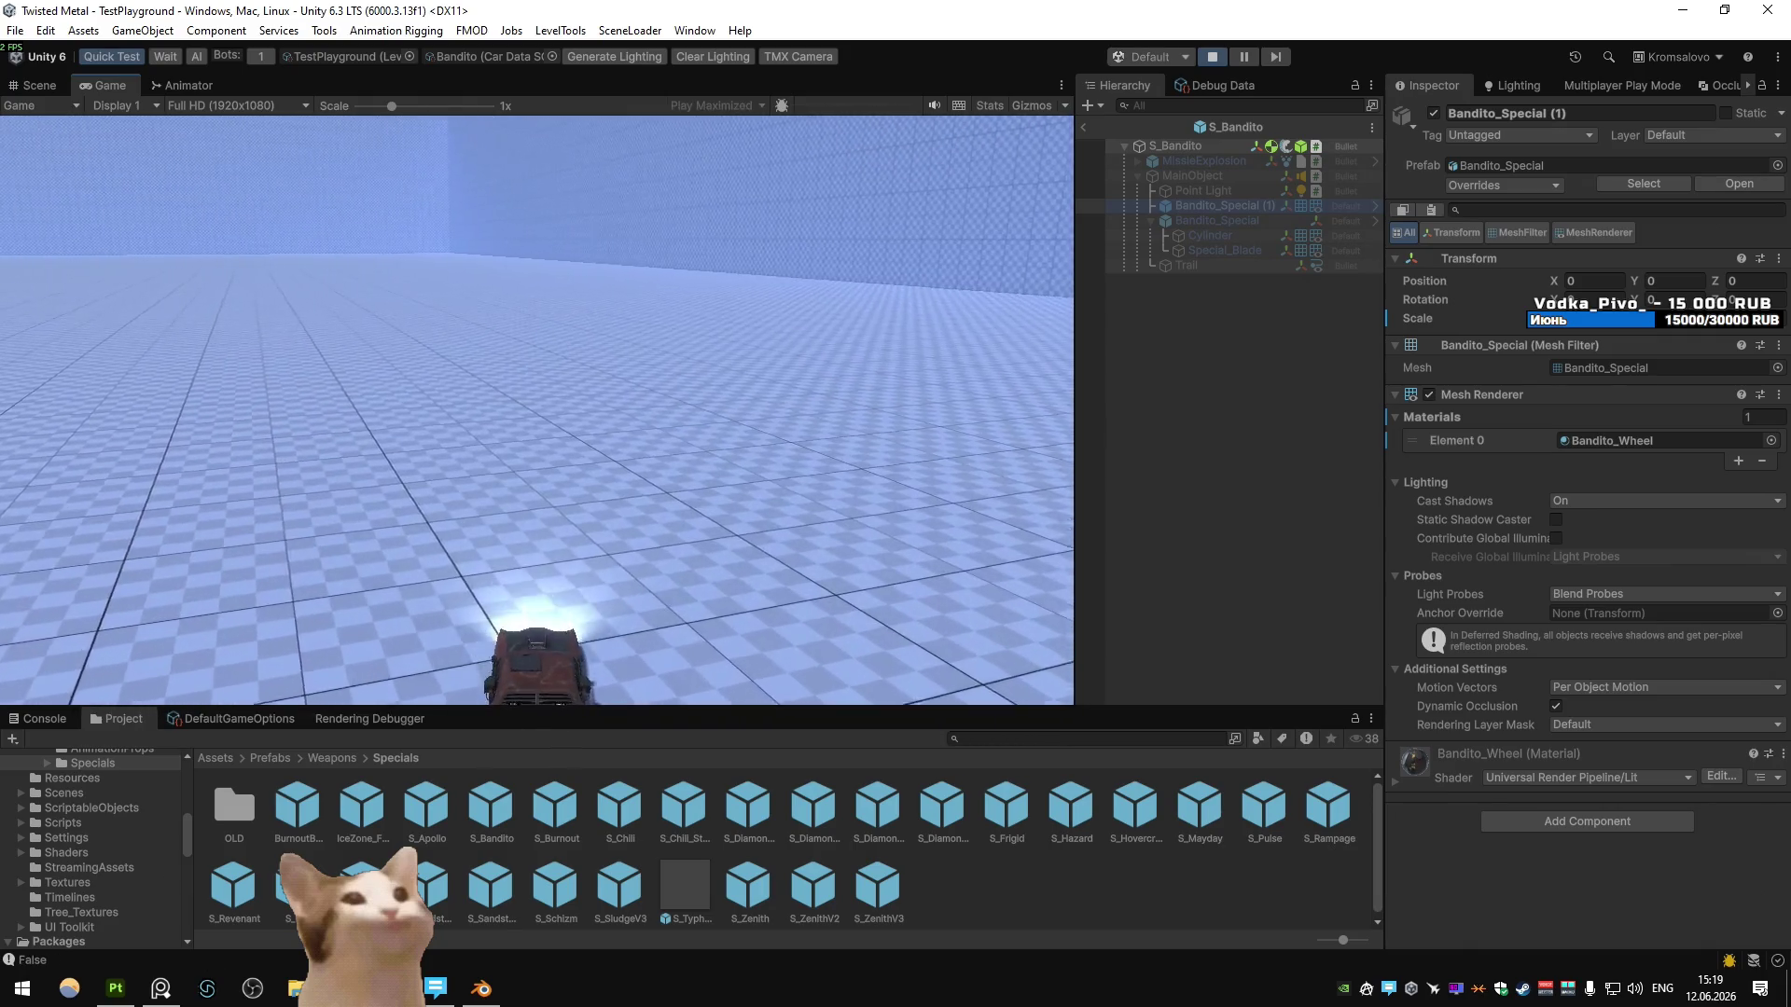
# - Switch back to Blender
pyautogui.hotkey('alt', 'Tab')
pyautogui.press('KP_7')
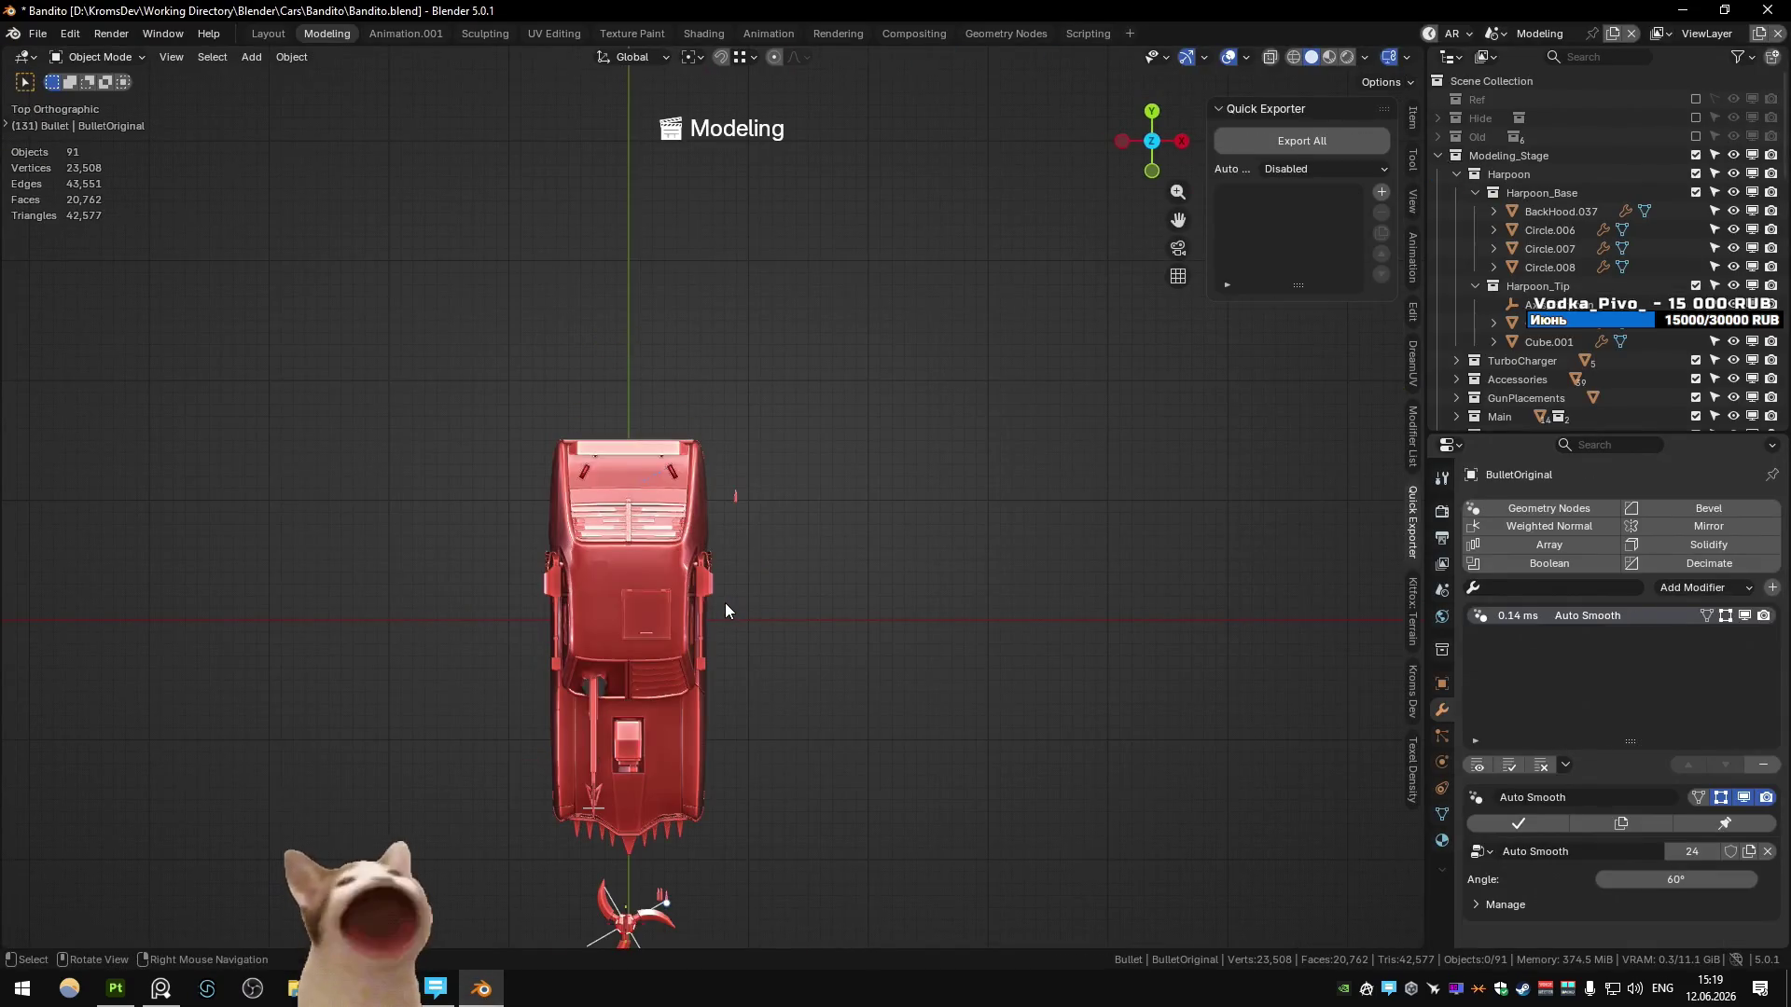
pyautogui.scroll(3, 725, 603)
pyautogui.keyDown('shift'); pyautogui.moveTo(725, 603); pyautogui.dragTo(630, 656, button='middle'); pyautogui.keyUp('shift')
pyautogui.click(734, 699)
pyautogui.press('s')
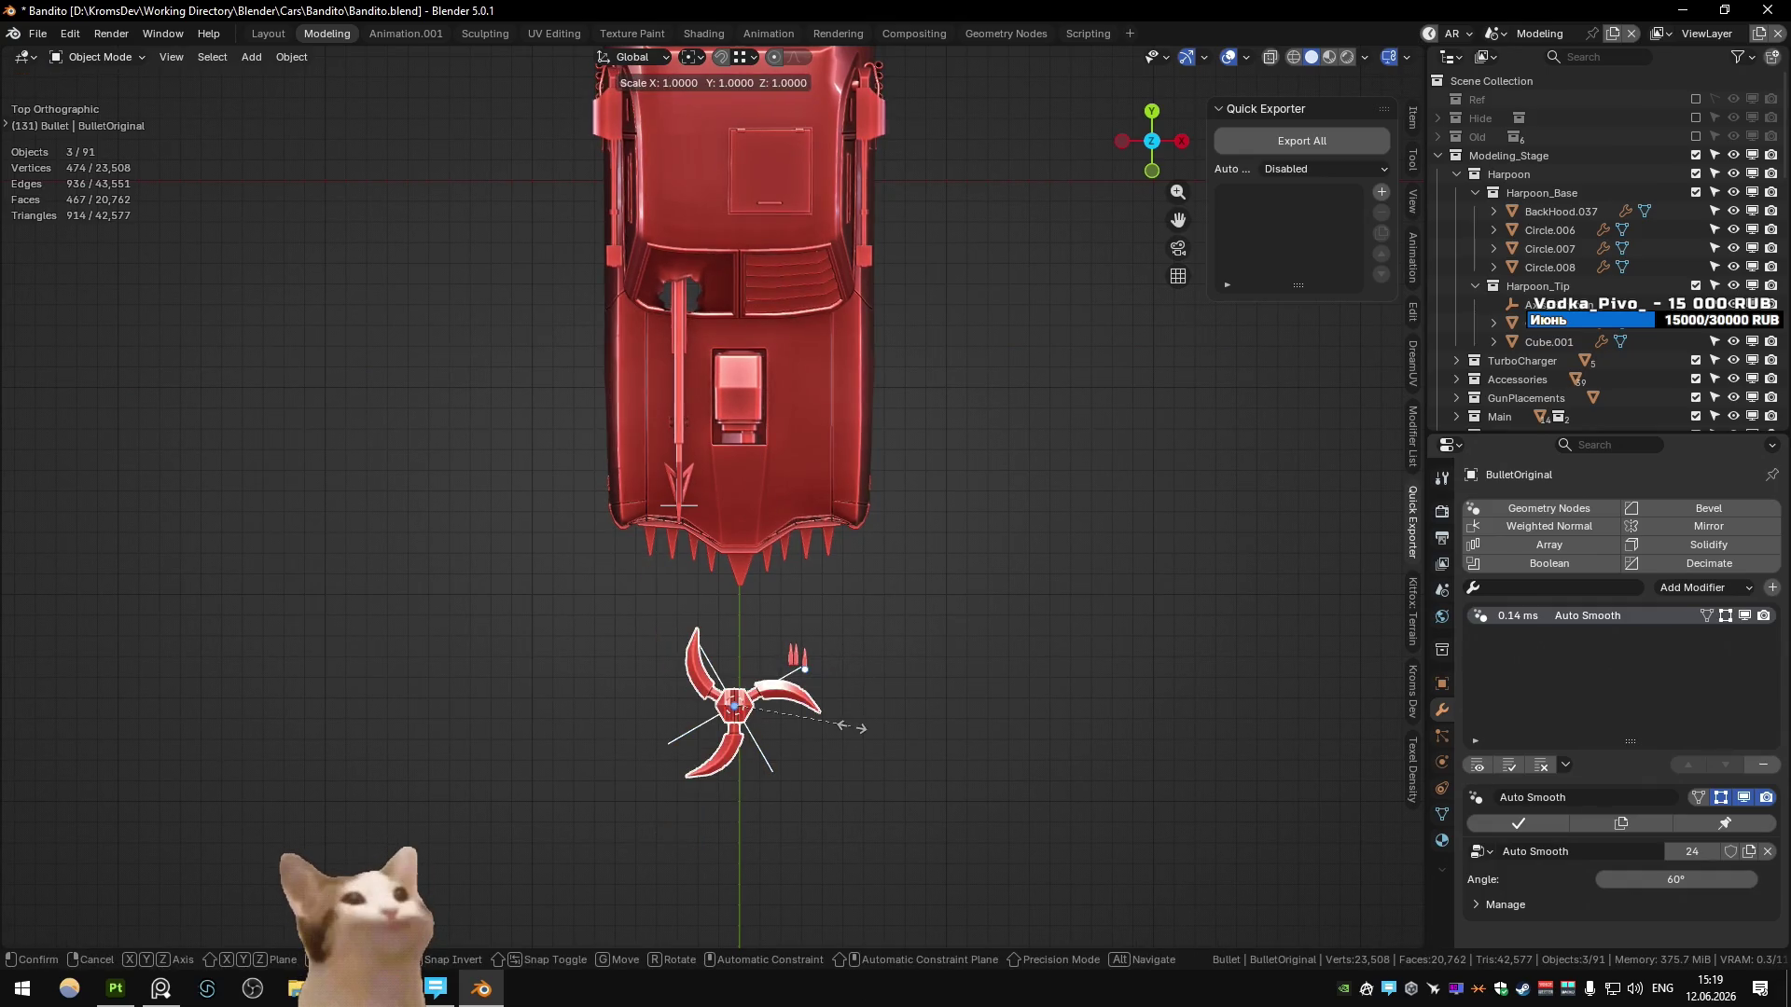
pyautogui.click(850, 727)
pyautogui.press('g')
pyautogui.press('z')
pyautogui.click(928, 407)
pyautogui.moveTo(928, 408)
pyautogui.mouseDown(button='middle')
pyautogui.moveTo(775, 301)
pyautogui.moveTo(821, 392)
pyautogui.moveTo(952, 511)
pyautogui.mouseUp(button='middle')
pyautogui.press('g')
pyautogui.press('z')
pyautogui.click(820, 373)
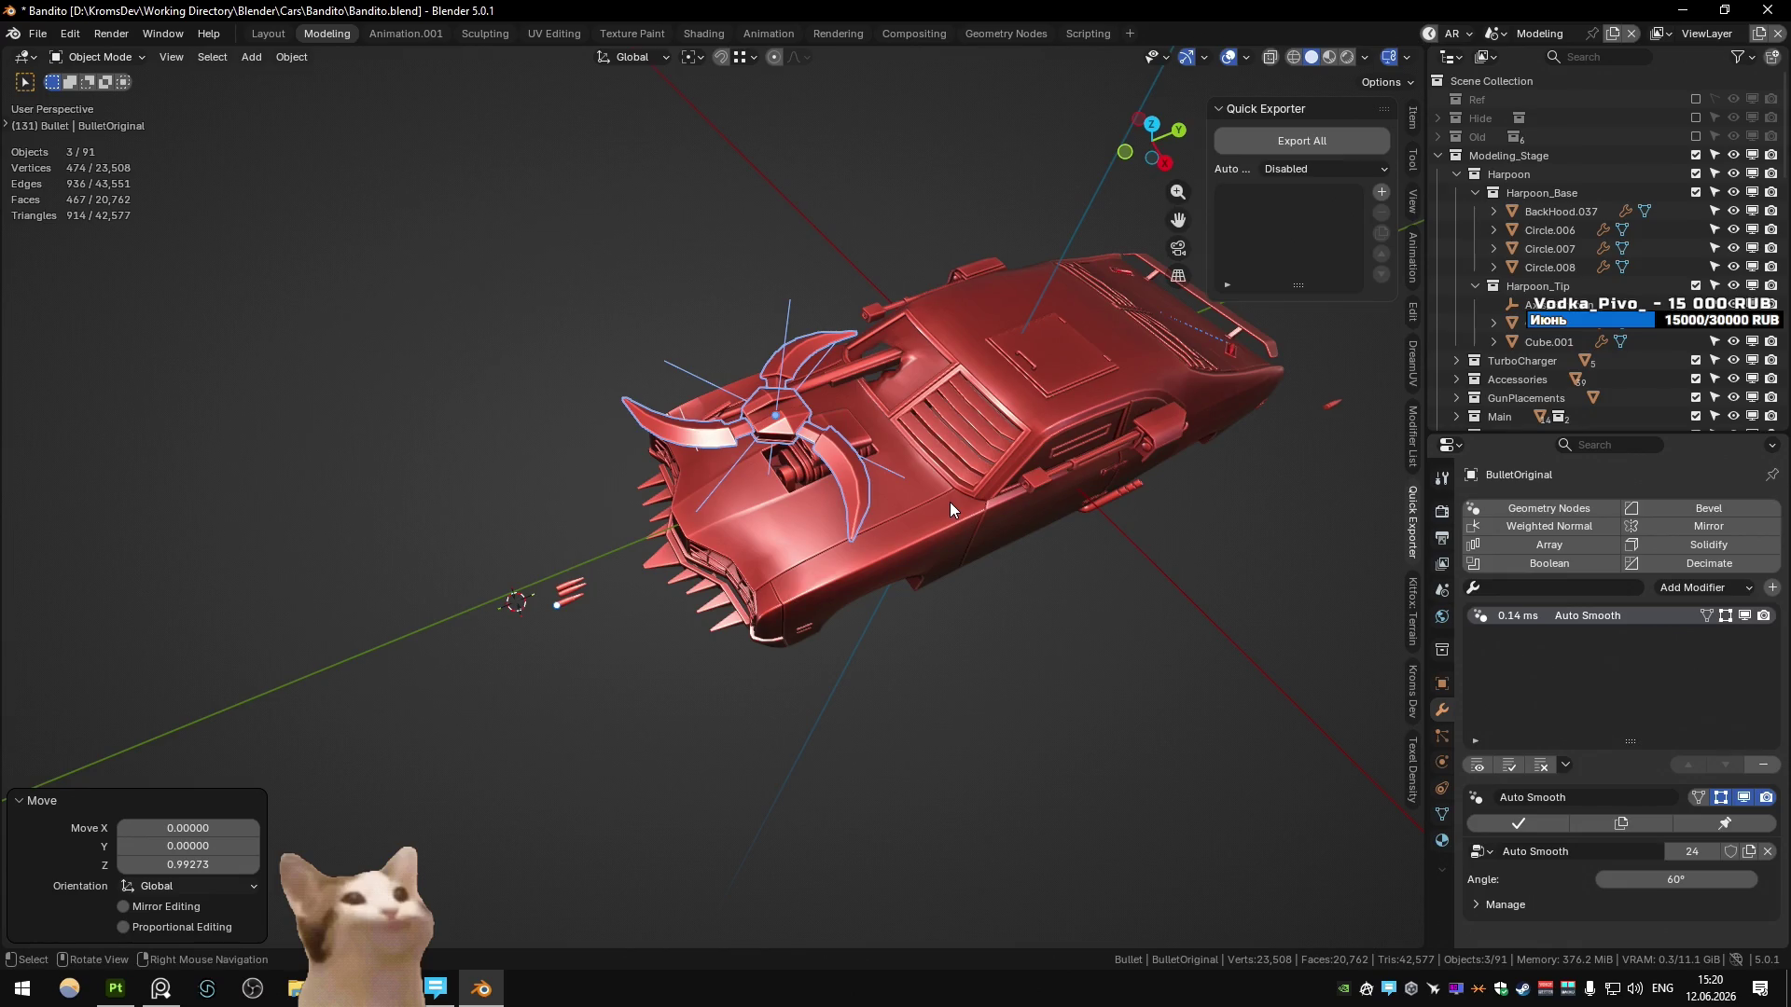
pyautogui.press('KP_7')
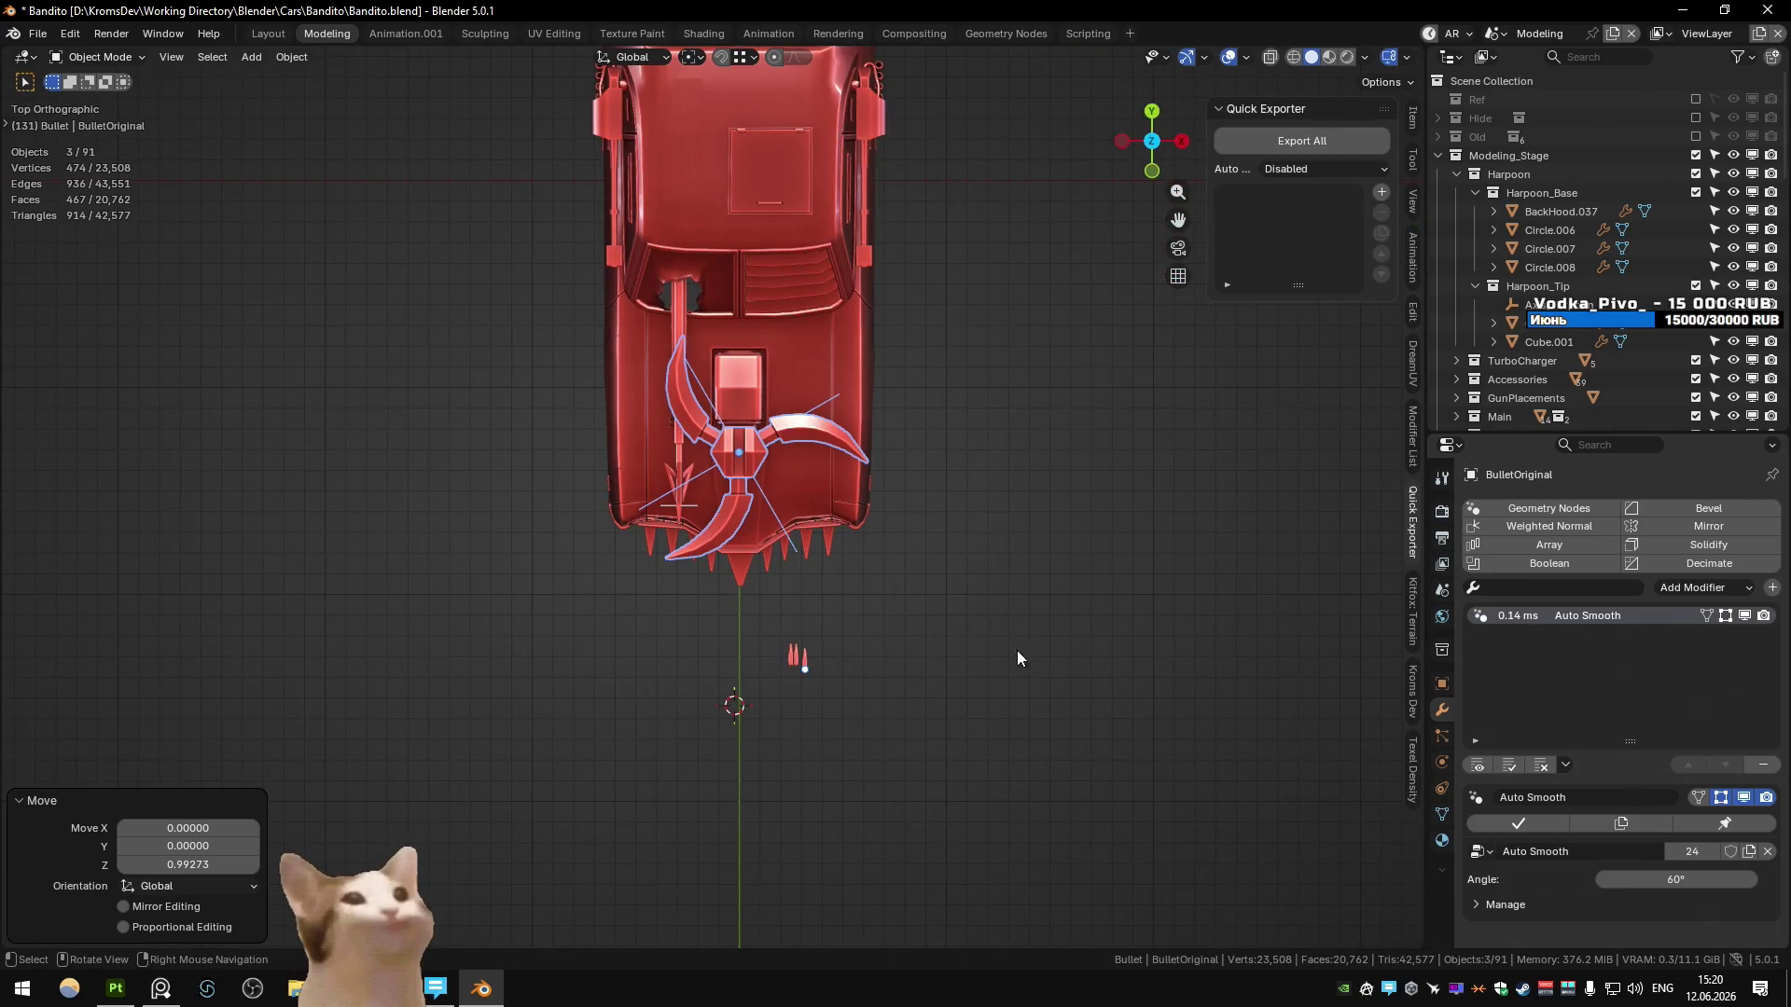
pyautogui.press('s')
pyautogui.click(918, 615)
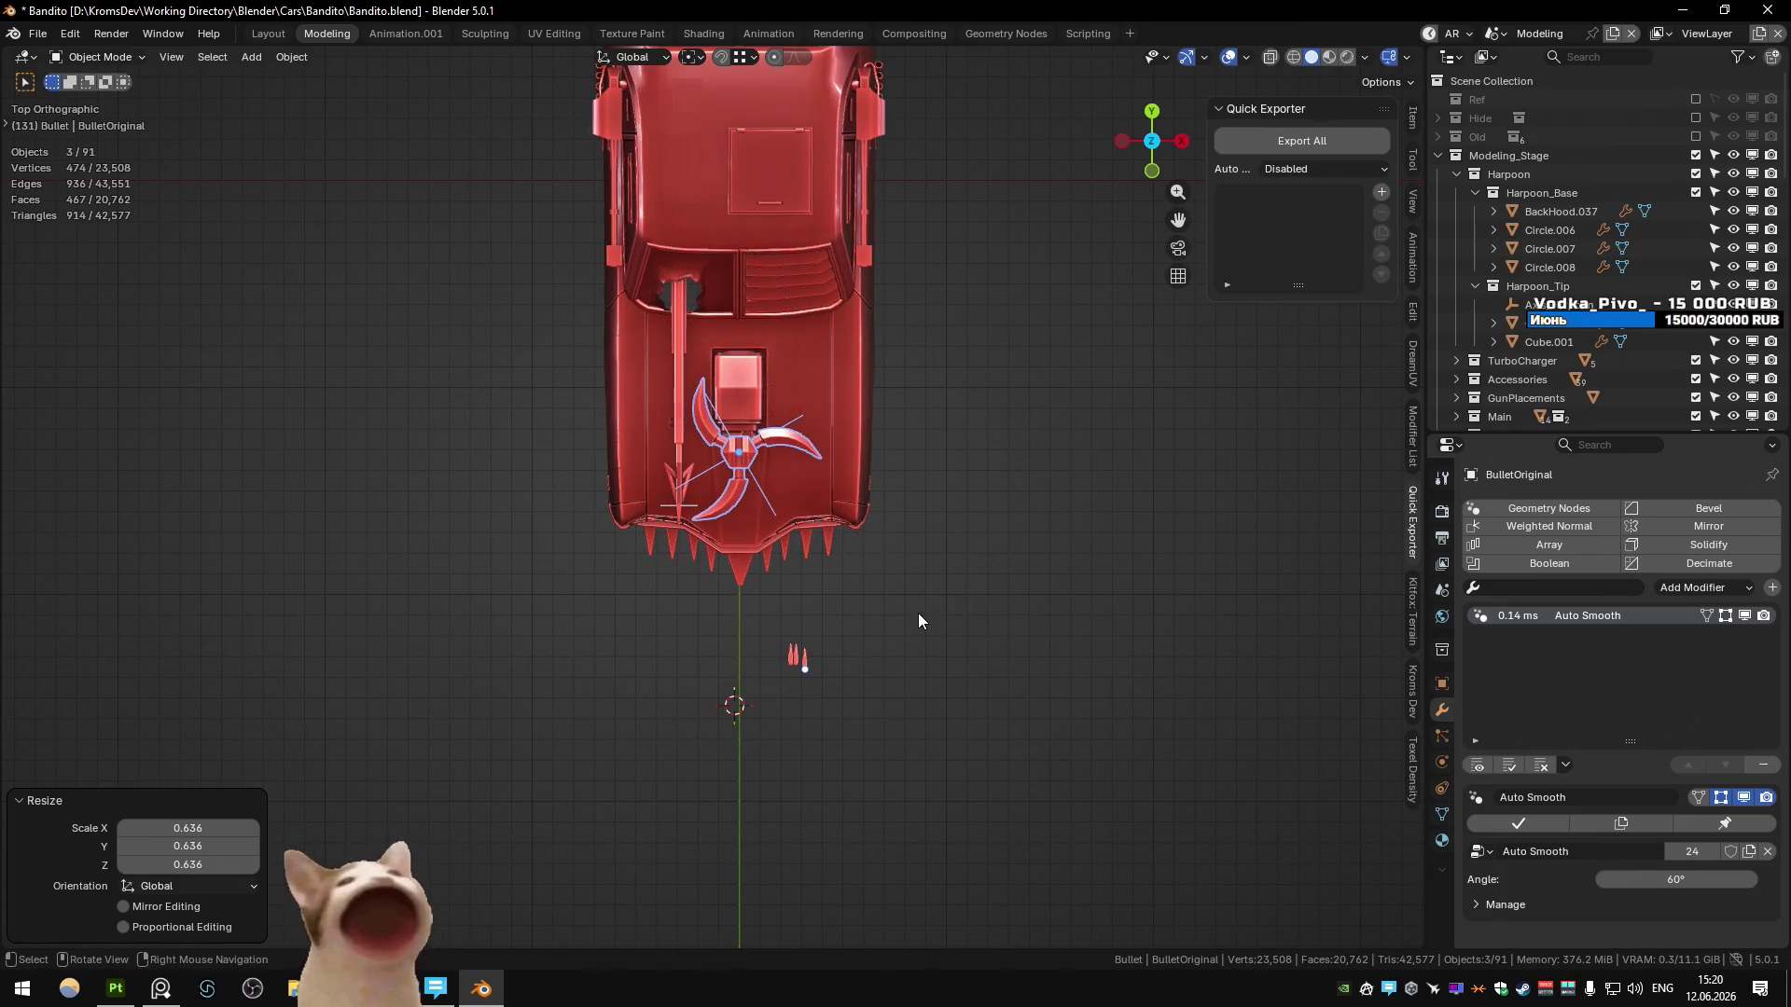
pyautogui.press('s')
pyautogui.click(961, 783)
pyautogui.press('g')
pyautogui.click(993, 843)
pyautogui.hotkey('ctrl', 'z')
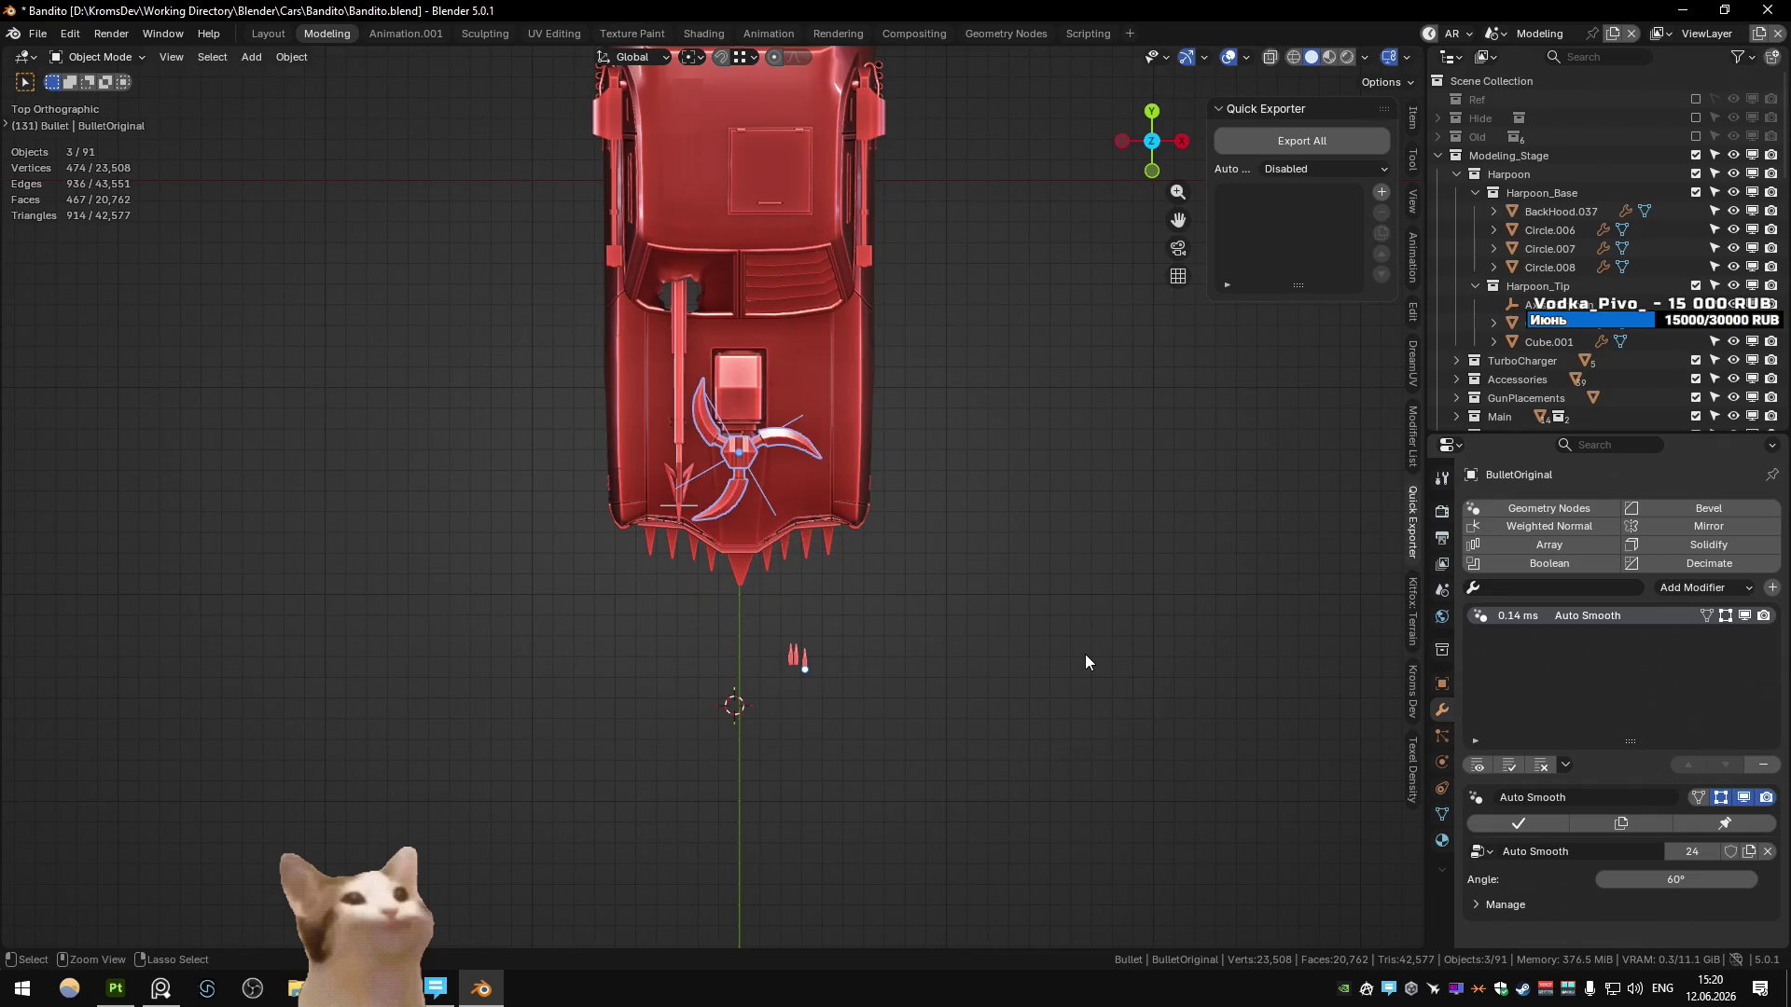
pyautogui.hotkey('ctrl', 'shift', 'z')
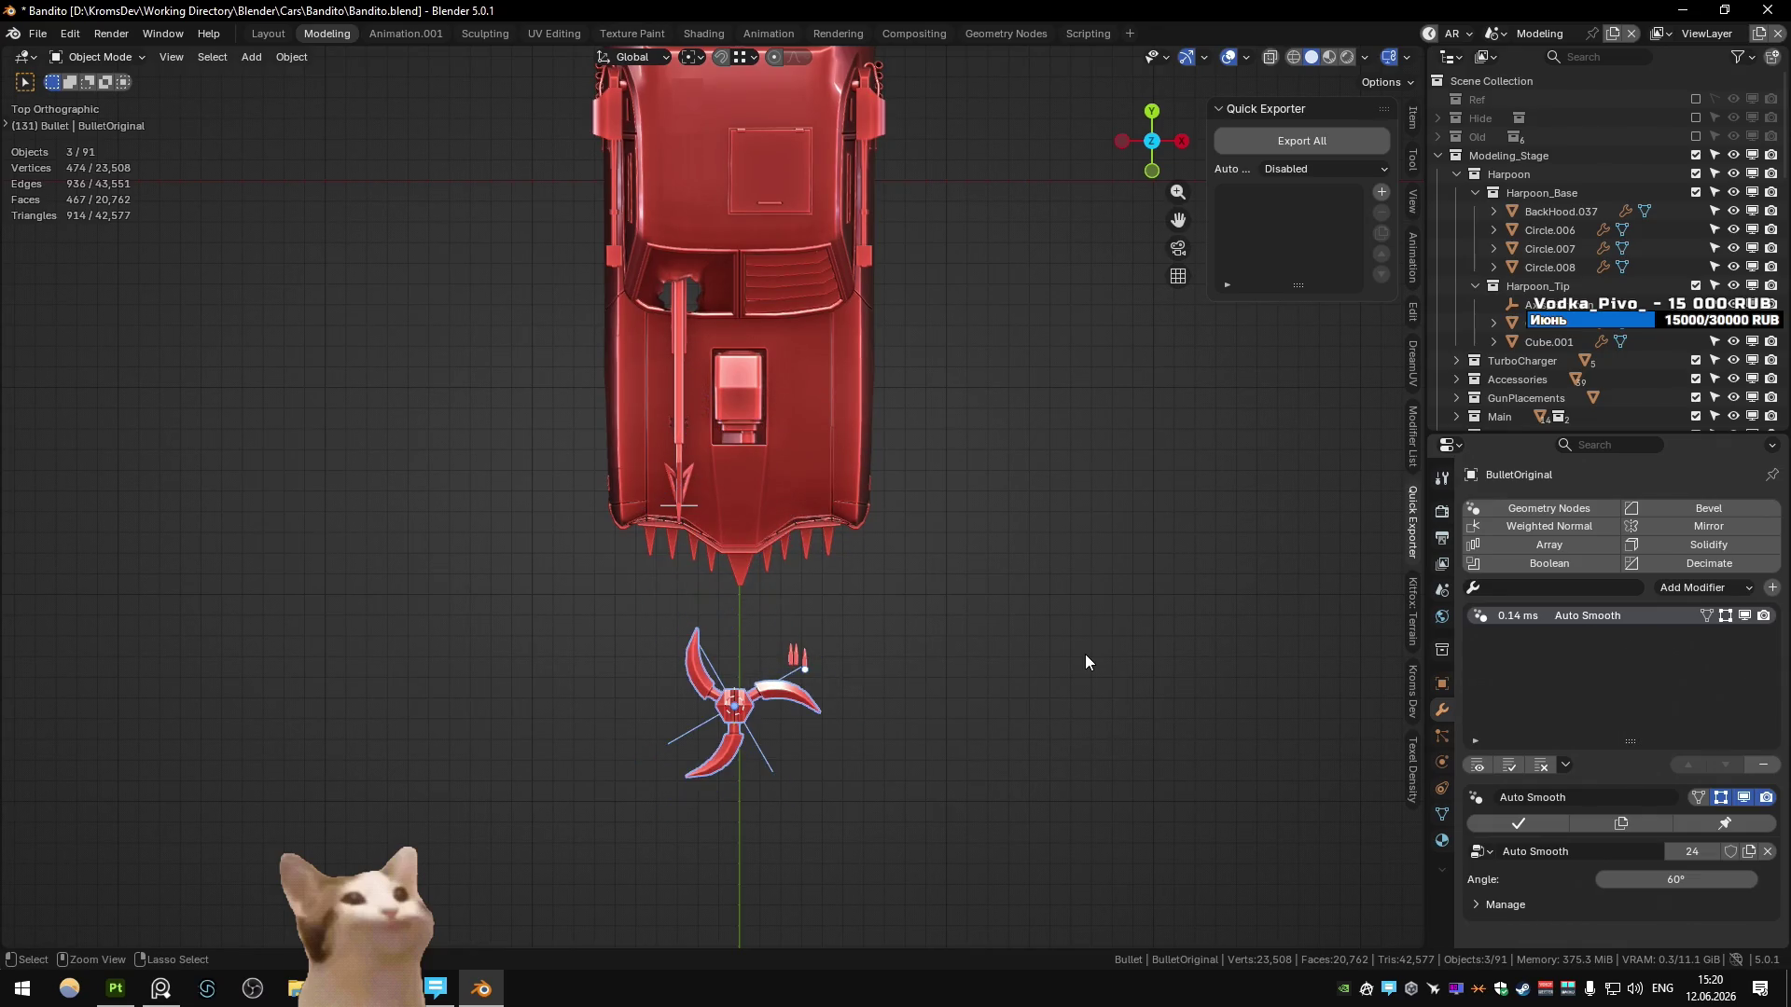
pyautogui.press('g')
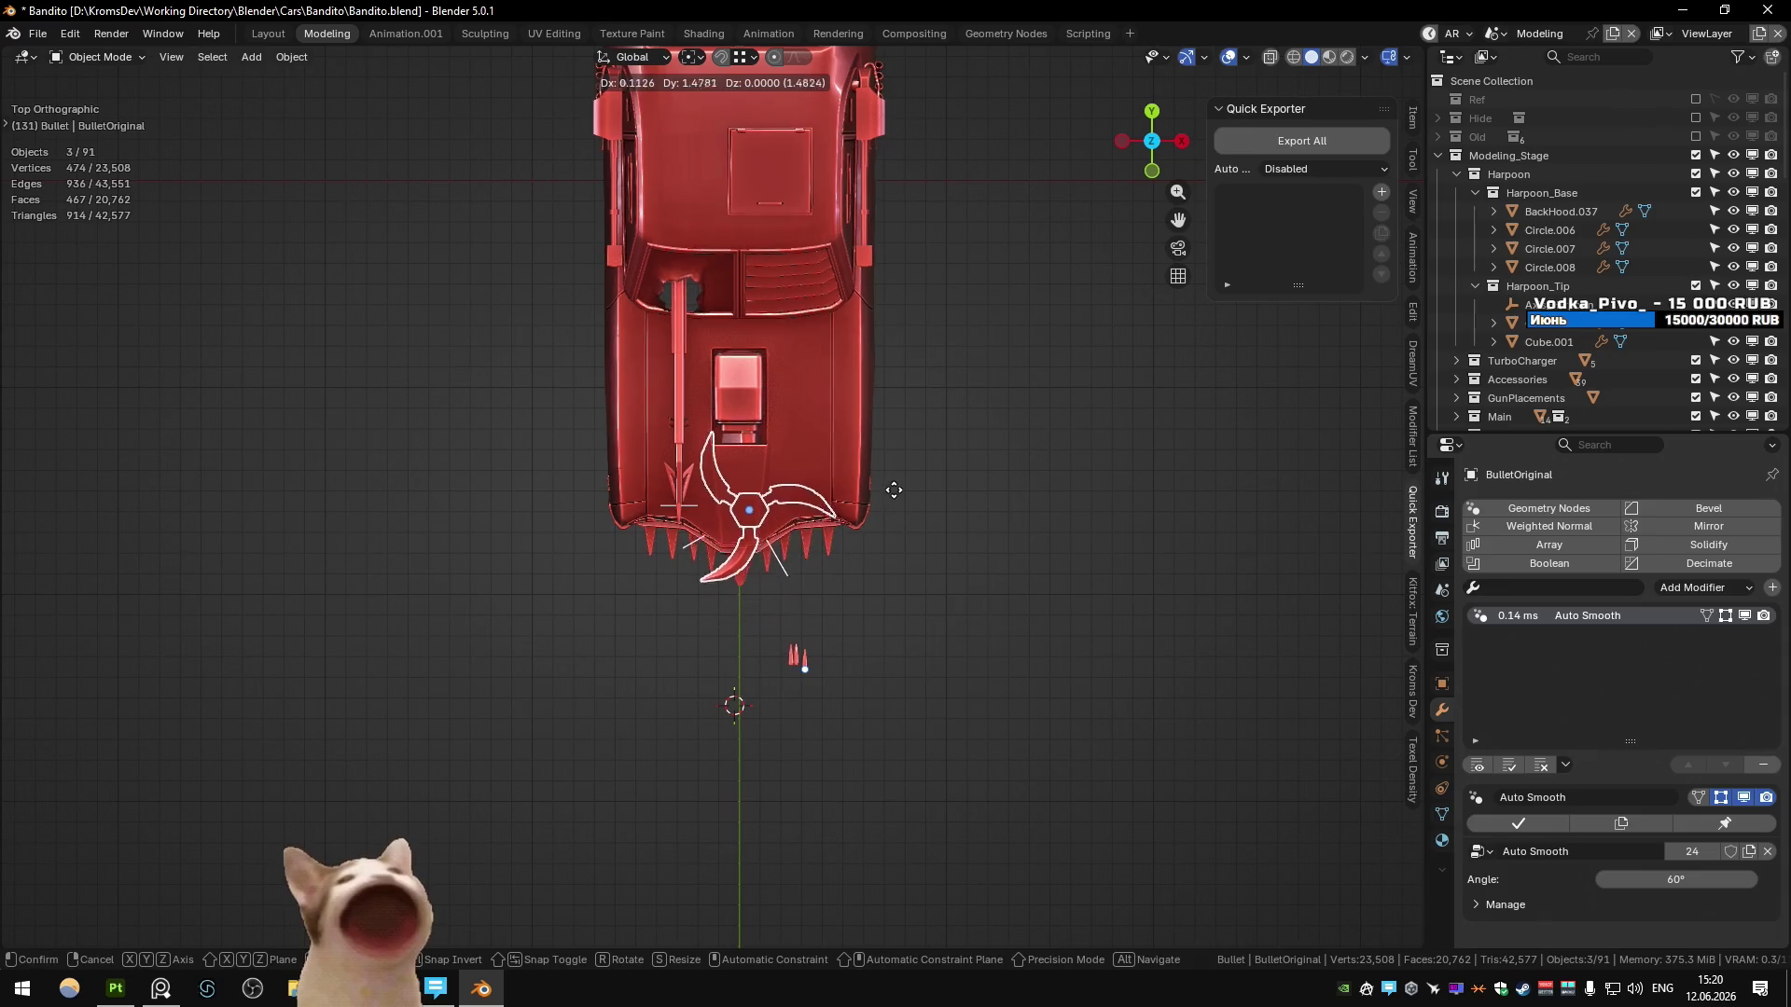
pyautogui.click(887, 491)
pyautogui.moveTo(957, 519)
pyautogui.mouseDown(button='middle')
pyautogui.moveTo(678, 466)
pyautogui.moveTo(937, 541)
pyautogui.moveTo(954, 568)
pyautogui.mouseUp(button='middle')
pyautogui.press('g')
pyautogui.press('z')
pyautogui.click(709, 485)
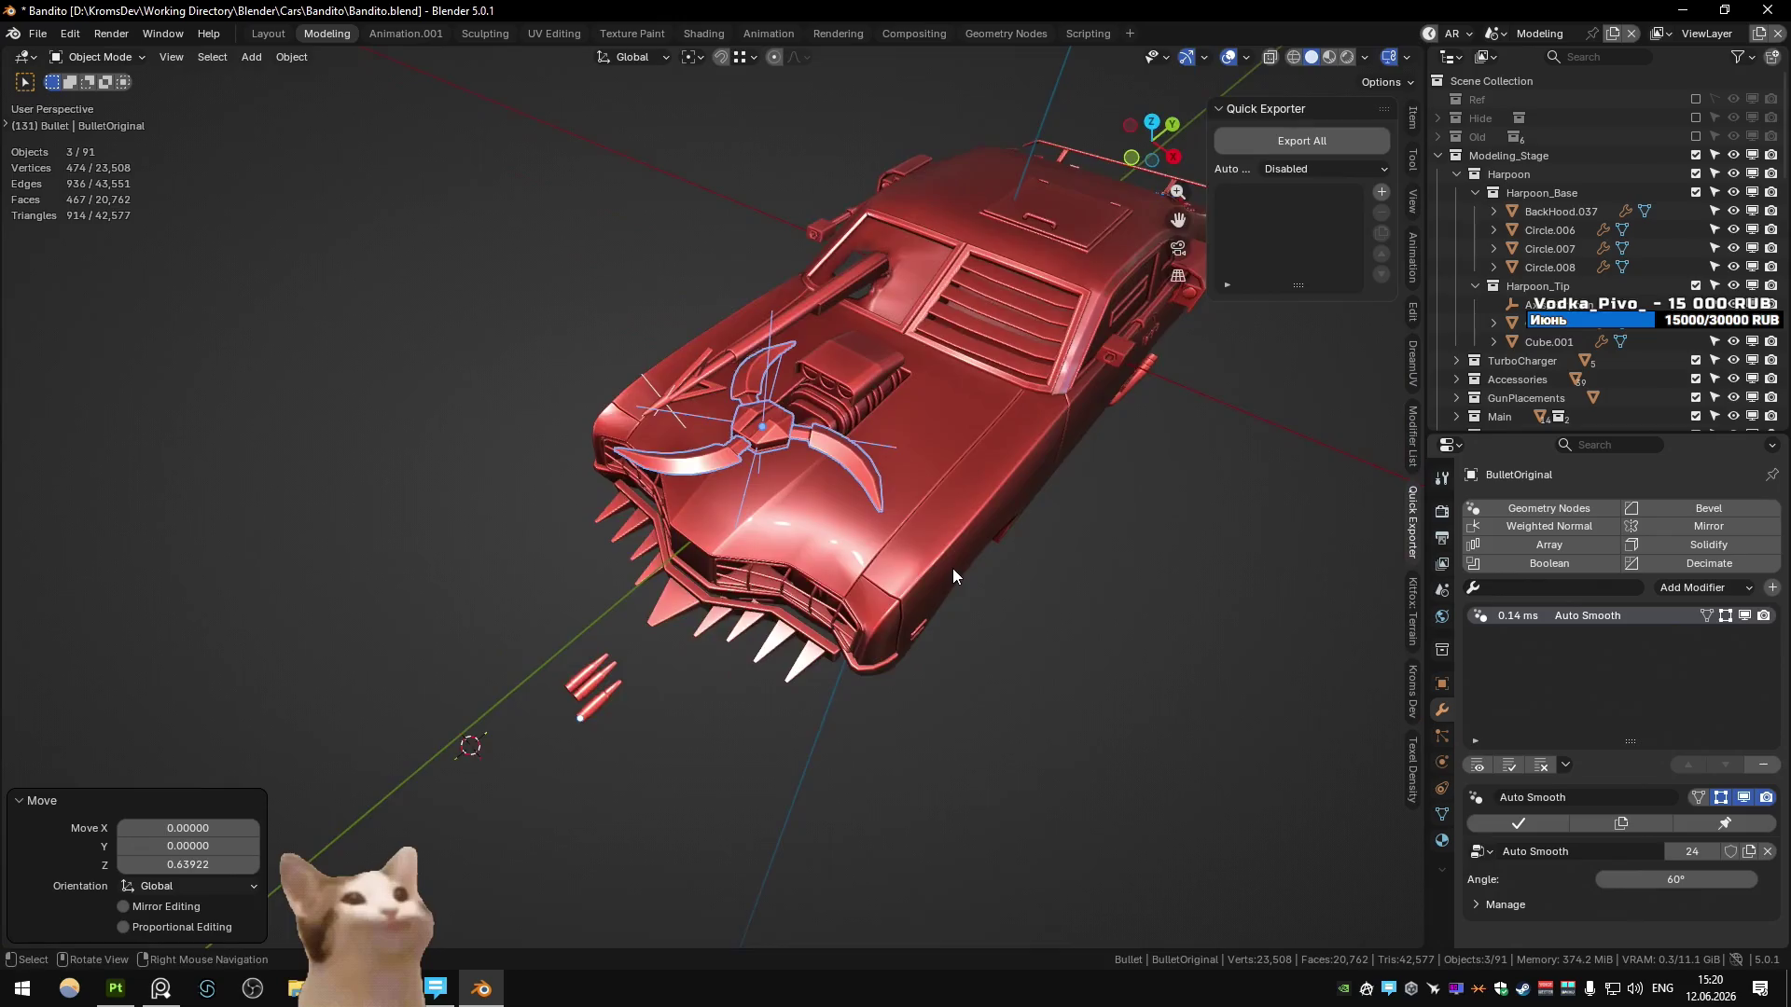
pyautogui.press('KP_7')
pyautogui.hotkey('ctrl', 'z')
pyautogui.scroll(-1, 933, 640)
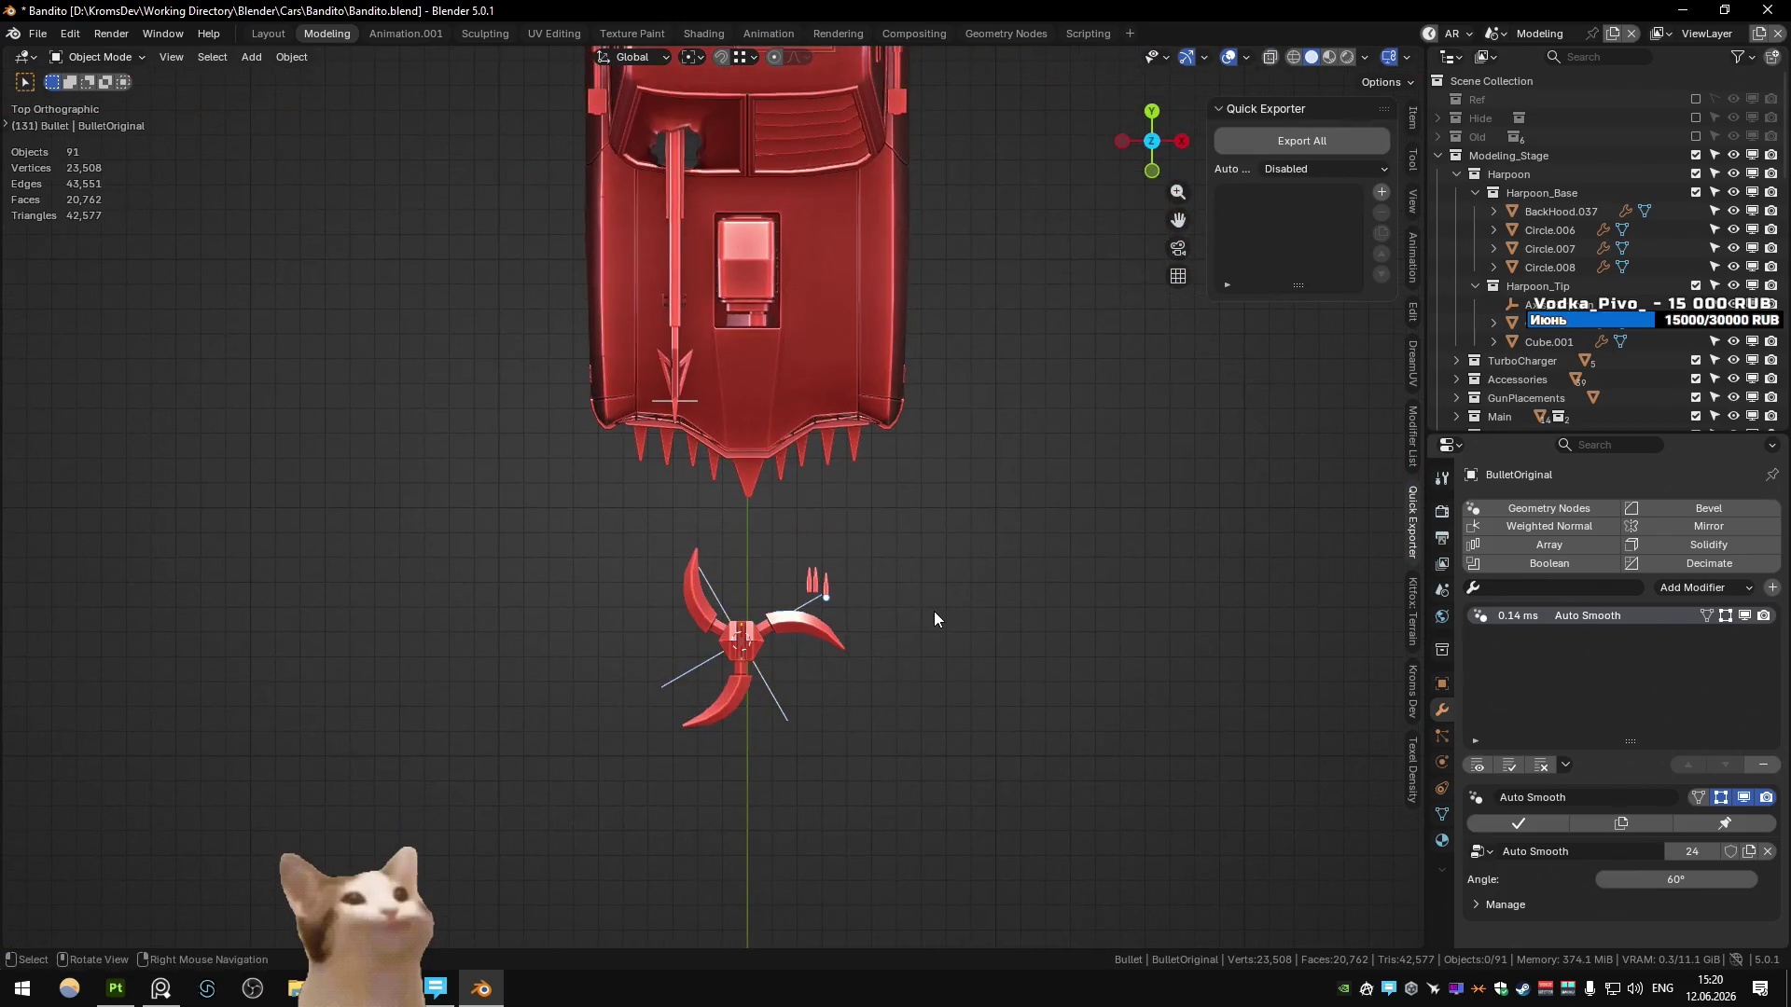
pyautogui.hotkey('alt', 'Tab')
# - Fire five glowing shuriken projectiles from the car, then stop the game and switch to Blender
pyautogui.click(880, 418)
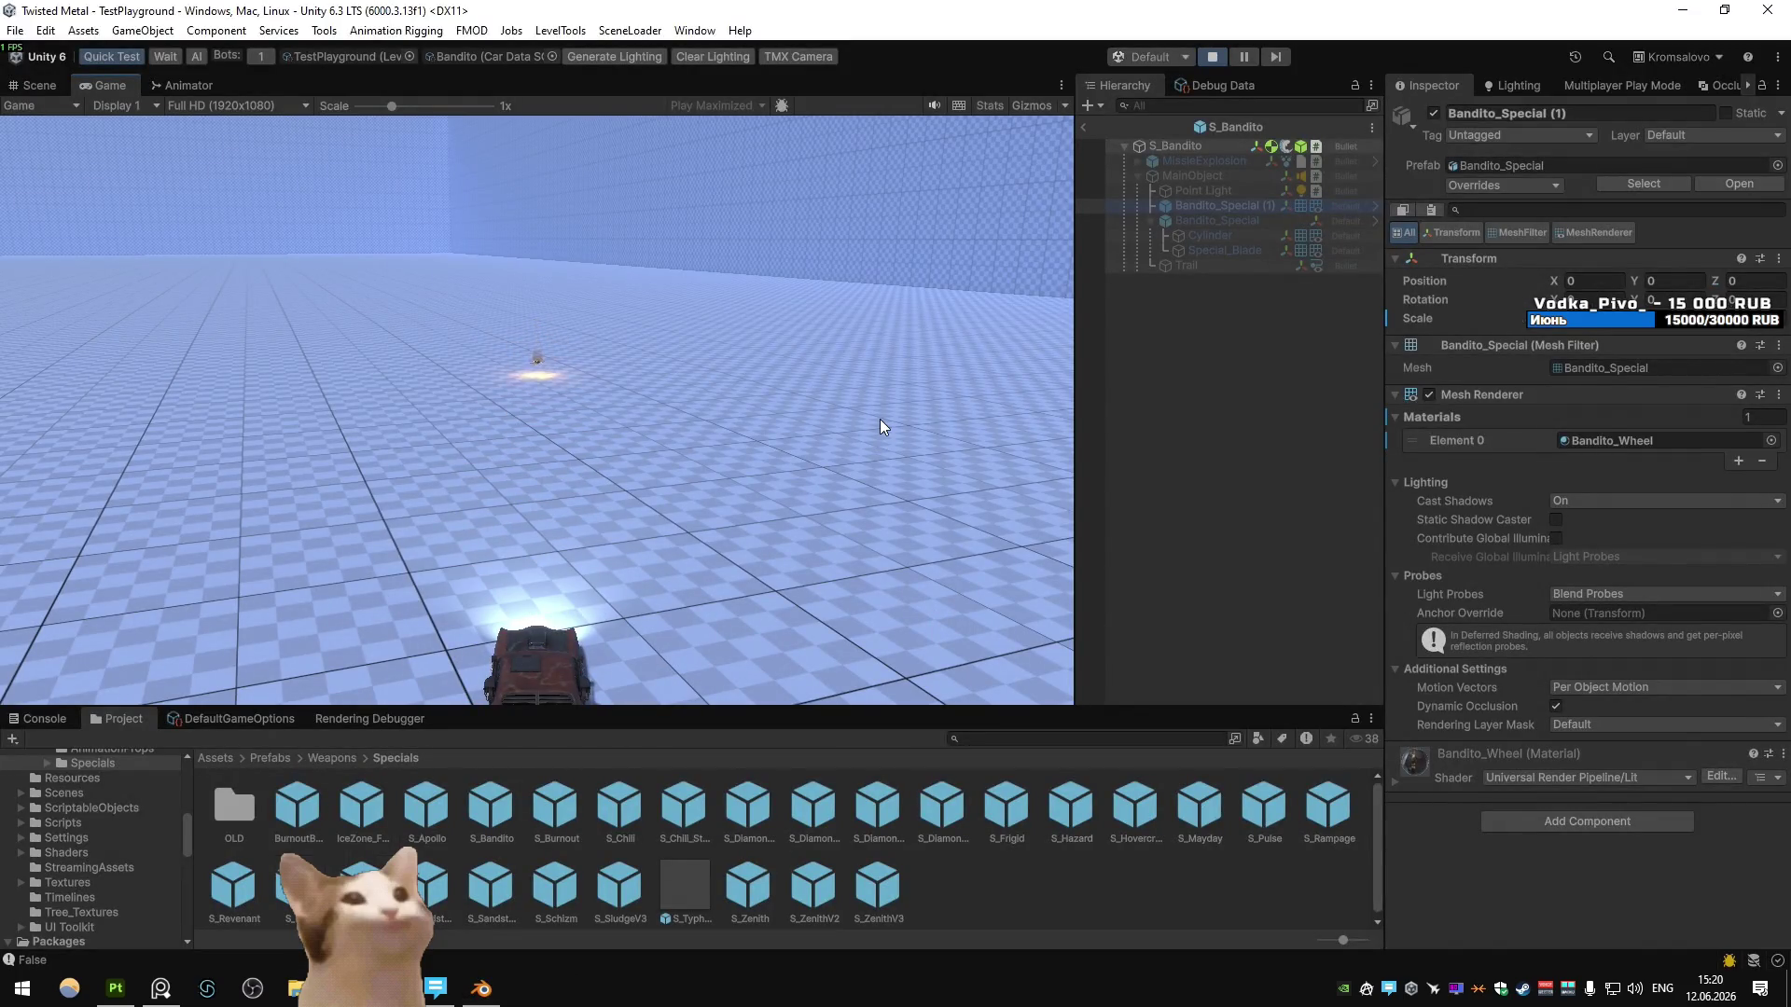
pyautogui.click(882, 426)
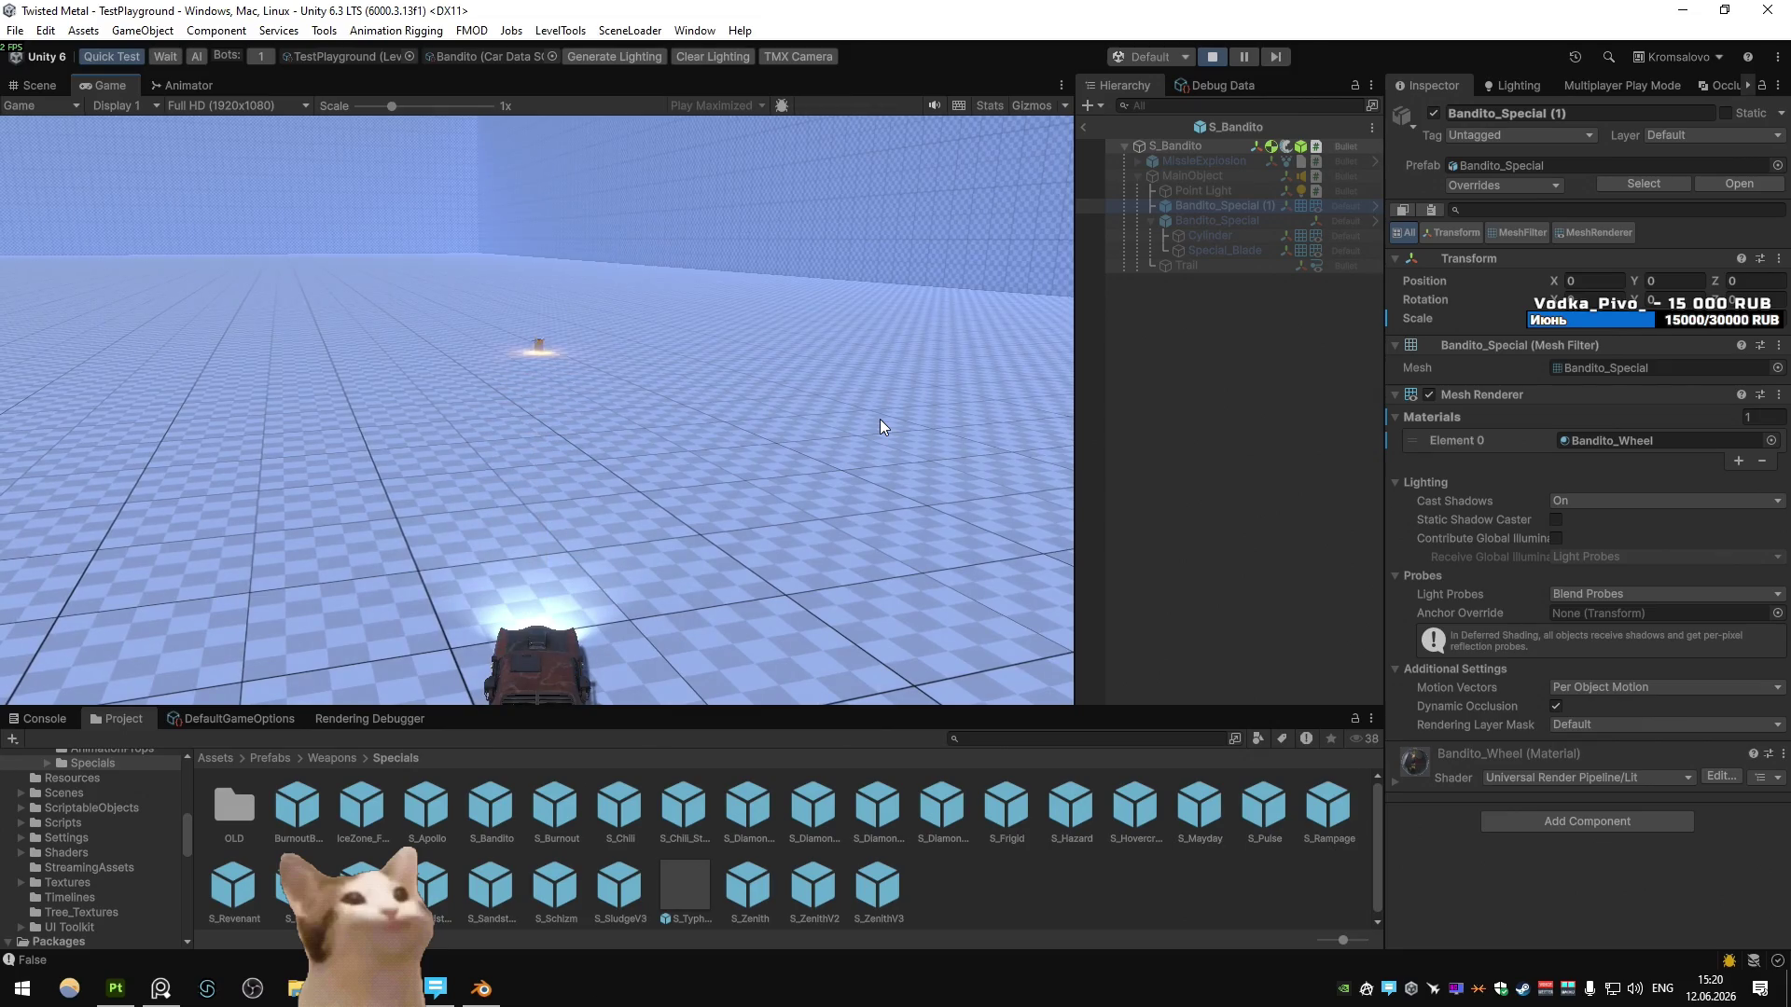
pyautogui.click(880, 427)
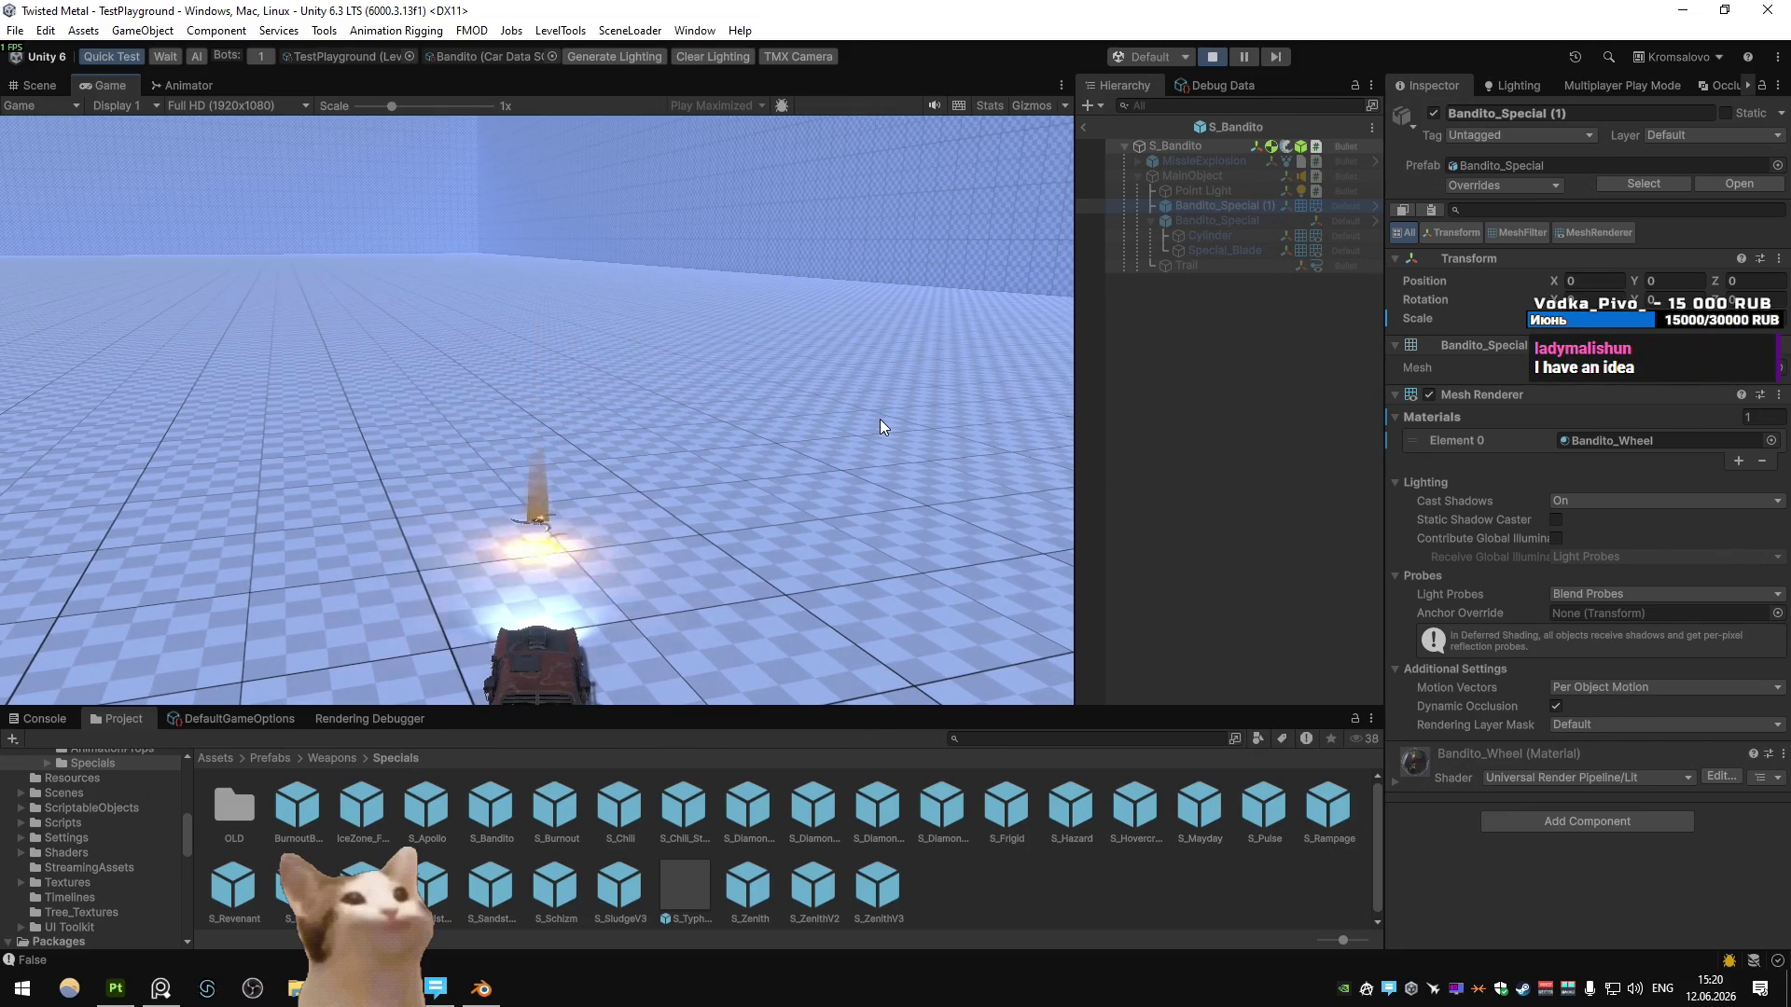
pyautogui.click(881, 427)
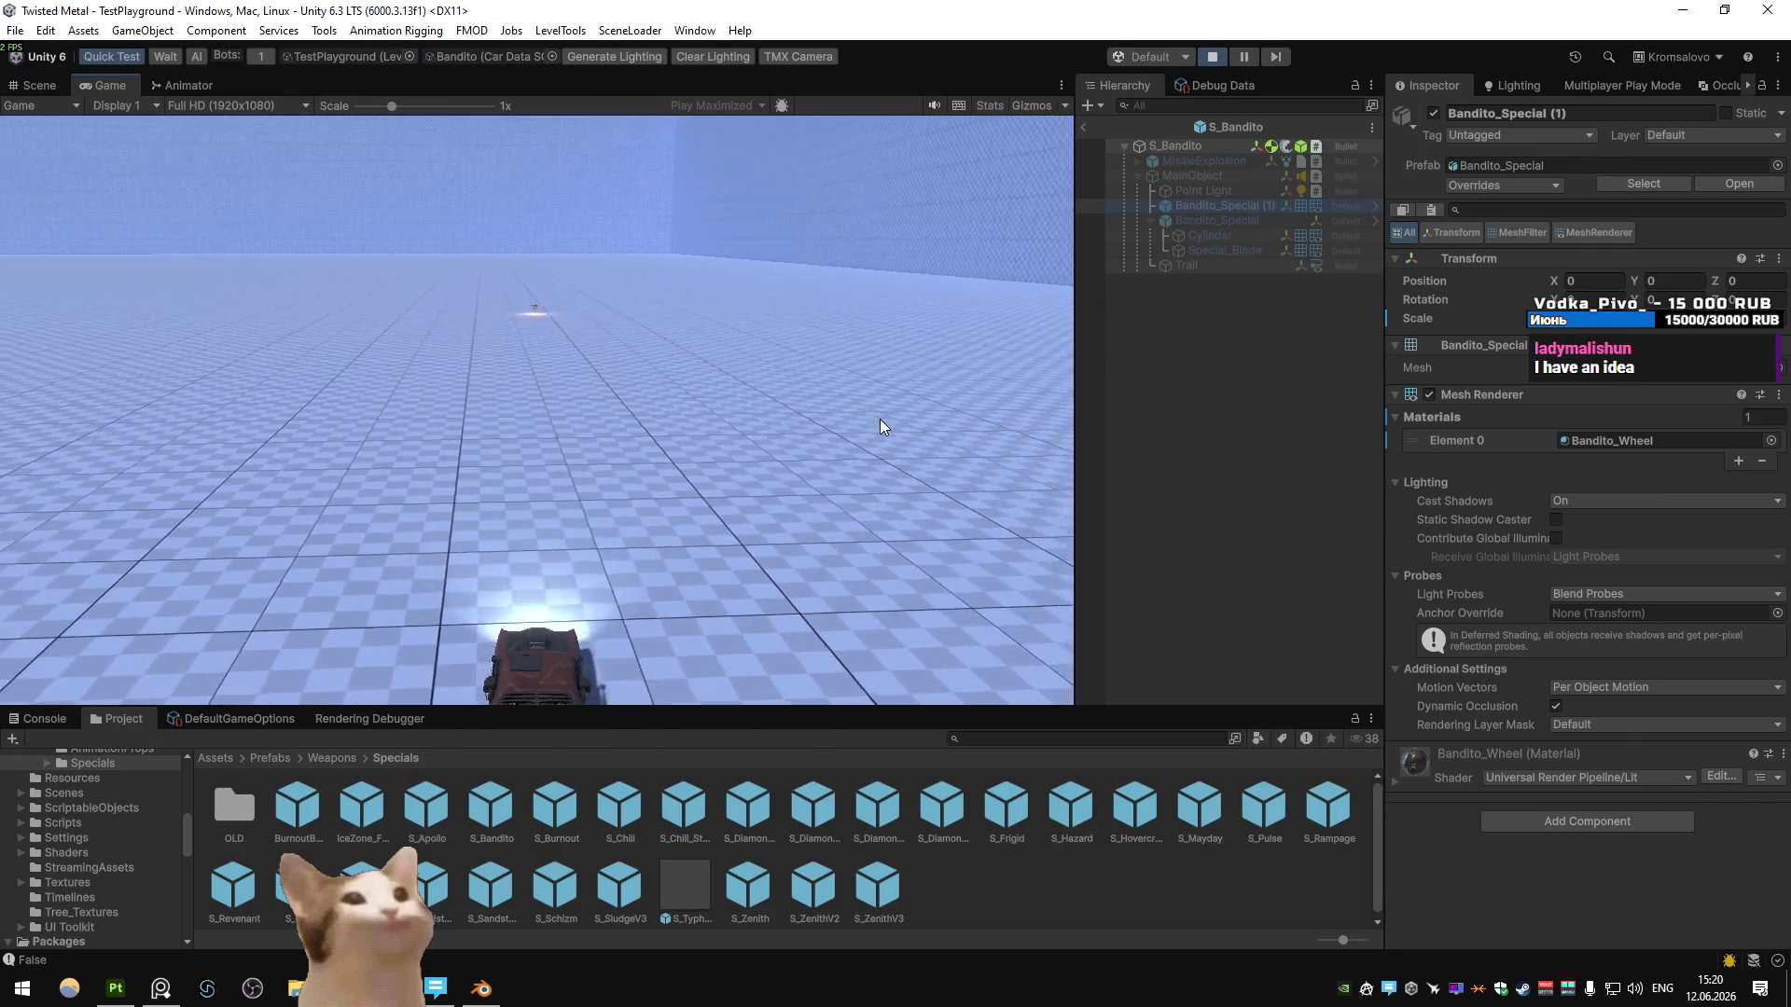
pyautogui.click(881, 418)
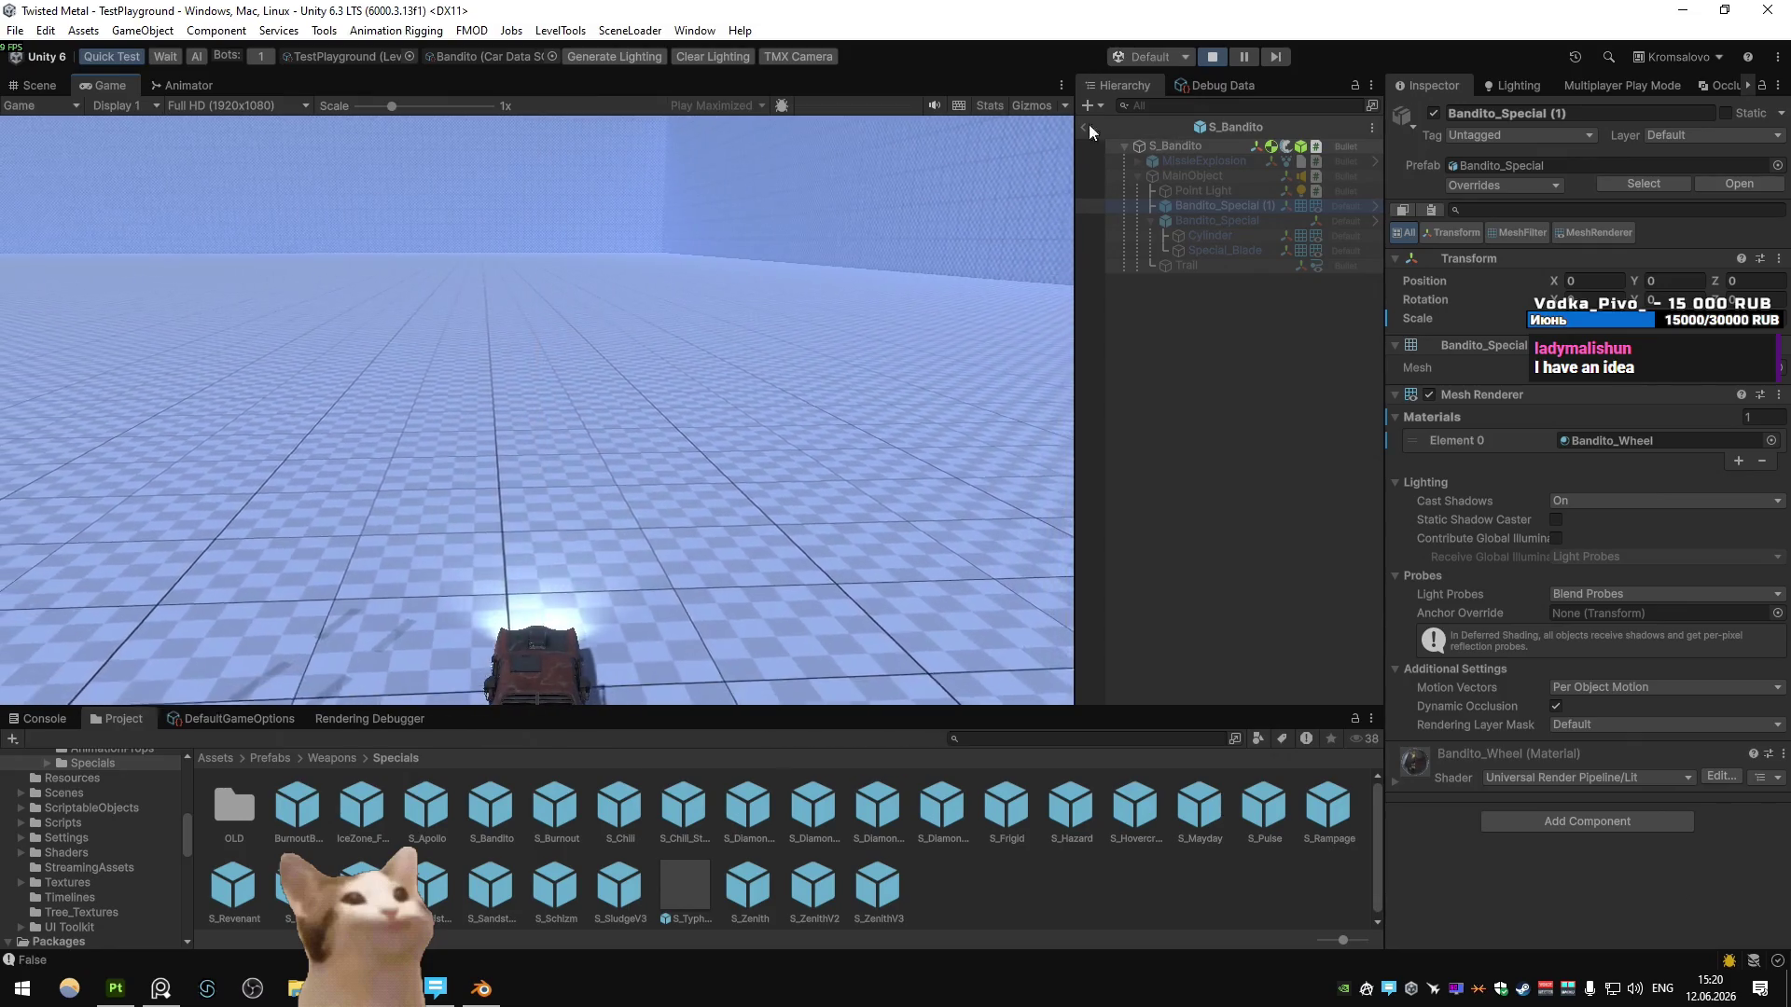
pyautogui.click(1212, 57)
pyautogui.click(484, 992)
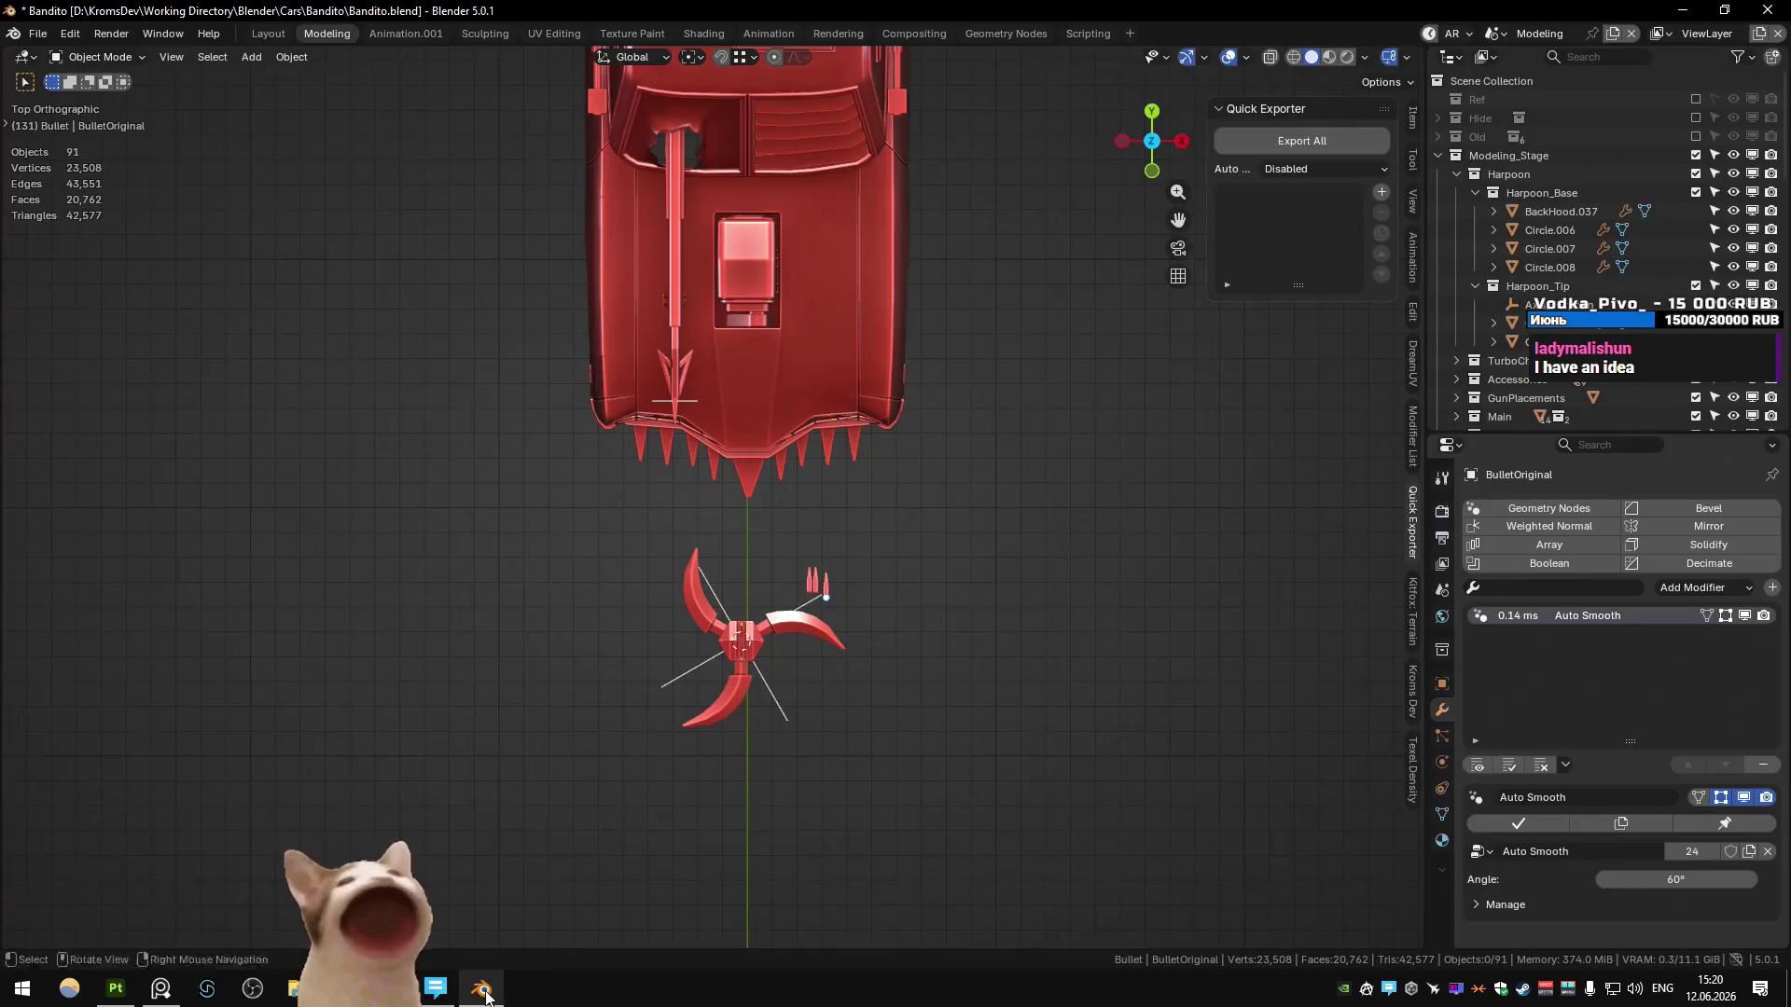
# - Save Bandito.blend, then switch to Unity and start Play Maximized with Ctrl+P
pyautogui.hotkey('ctrl', 's')
pyautogui.moveTo(818, 478)
pyautogui.mouseDown(button='middle')
pyautogui.moveTo(640, 457)
pyautogui.moveTo(705, 506)
pyautogui.moveTo(556, 479)
pyautogui.moveTo(801, 462)
pyautogui.moveTo(709, 515)
pyautogui.mouseUp(button='middle')
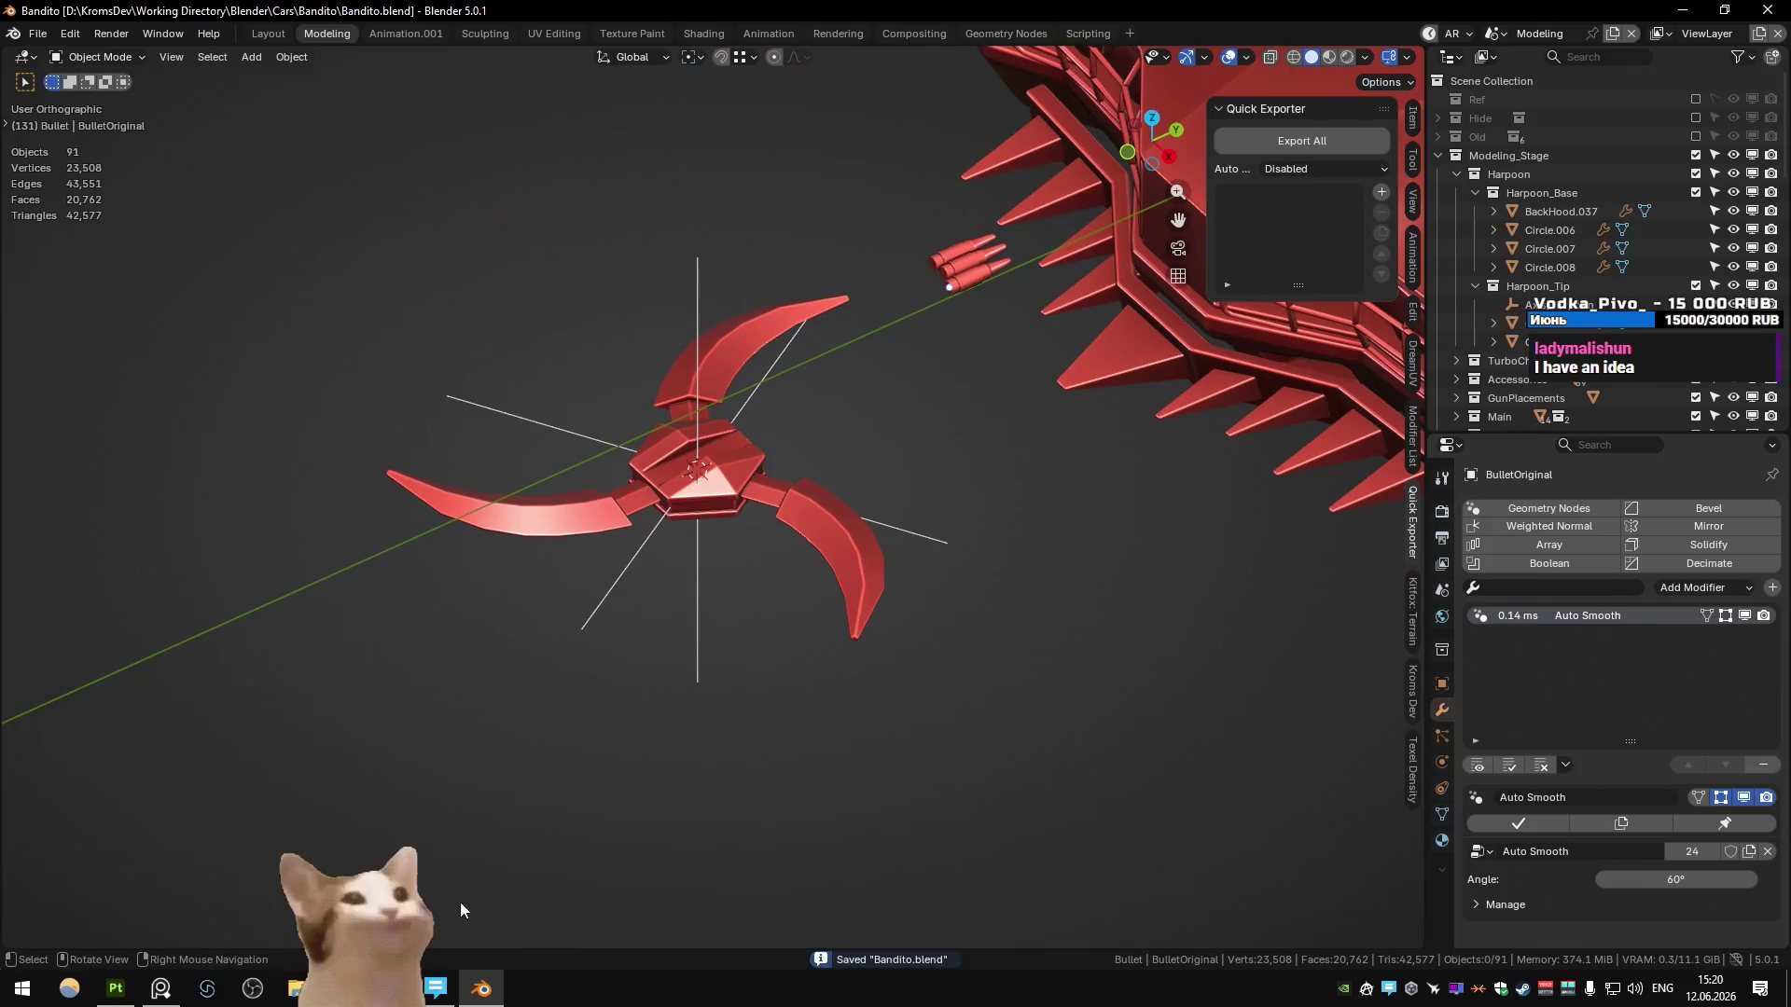
pyautogui.hotkey('alt', 'Tab')
pyautogui.hotkey('ctrl', 'p')
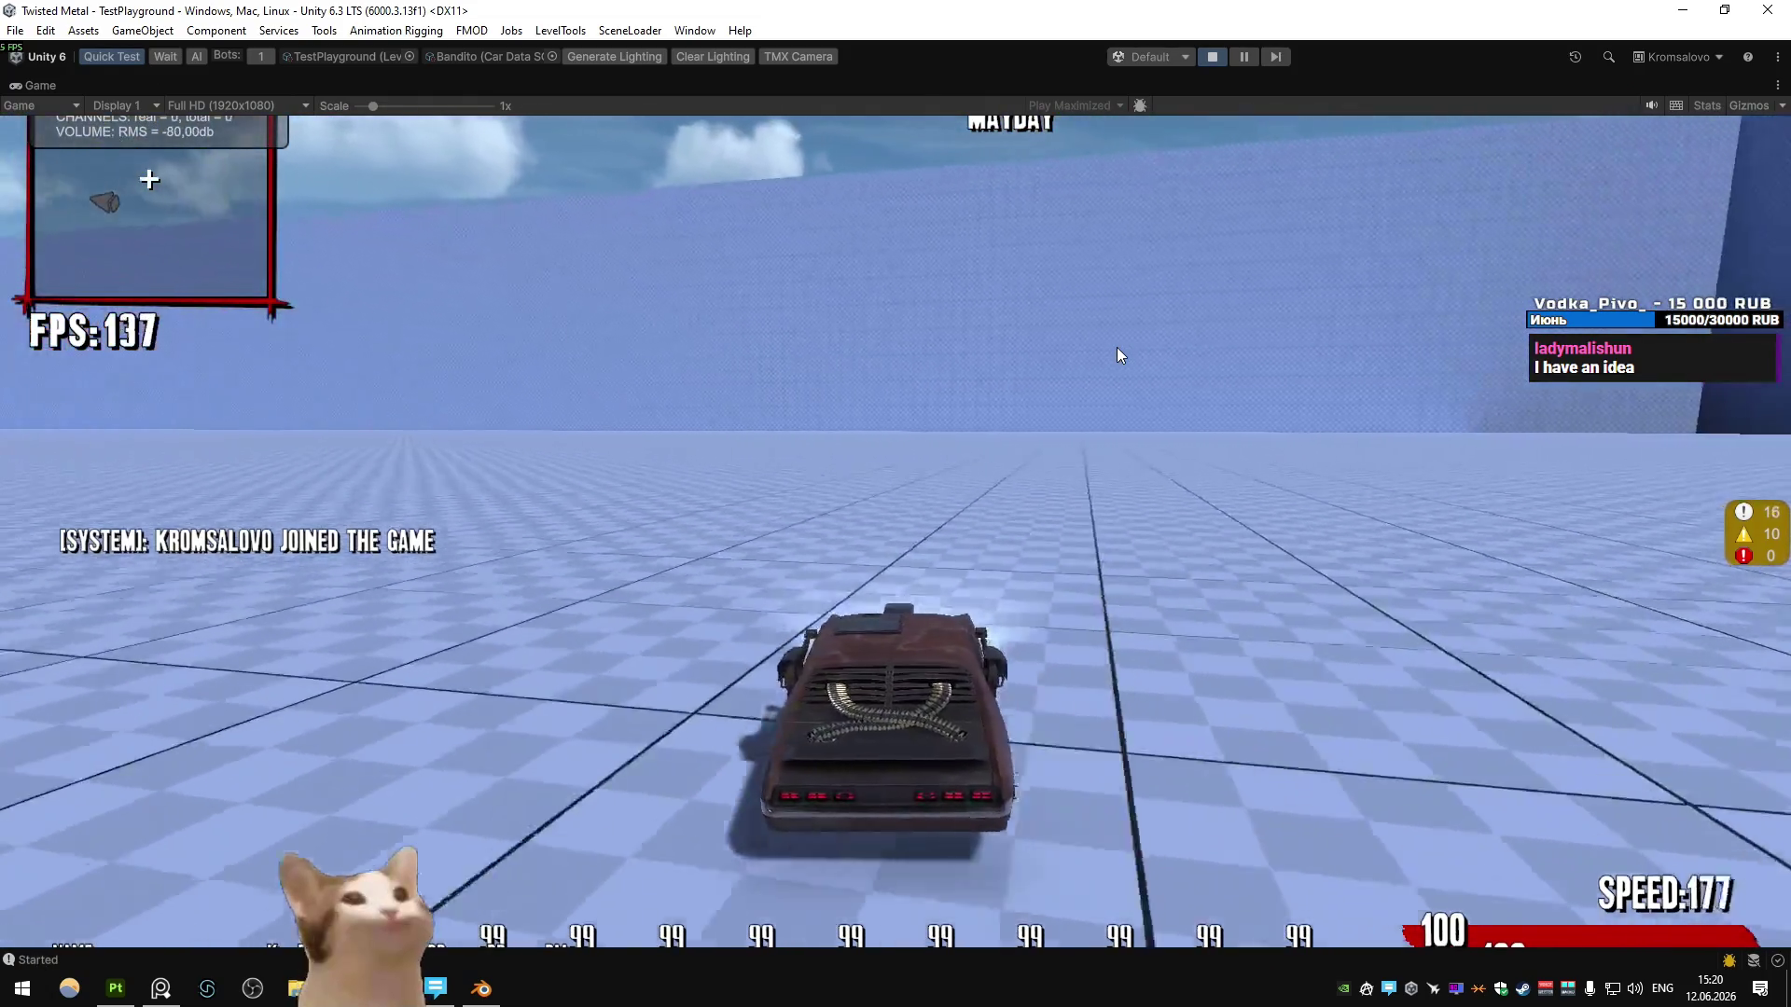
# - Stop the game, open the S_Bandito prefab, and activate and frame MainObject
pyautogui.click(1212, 57)
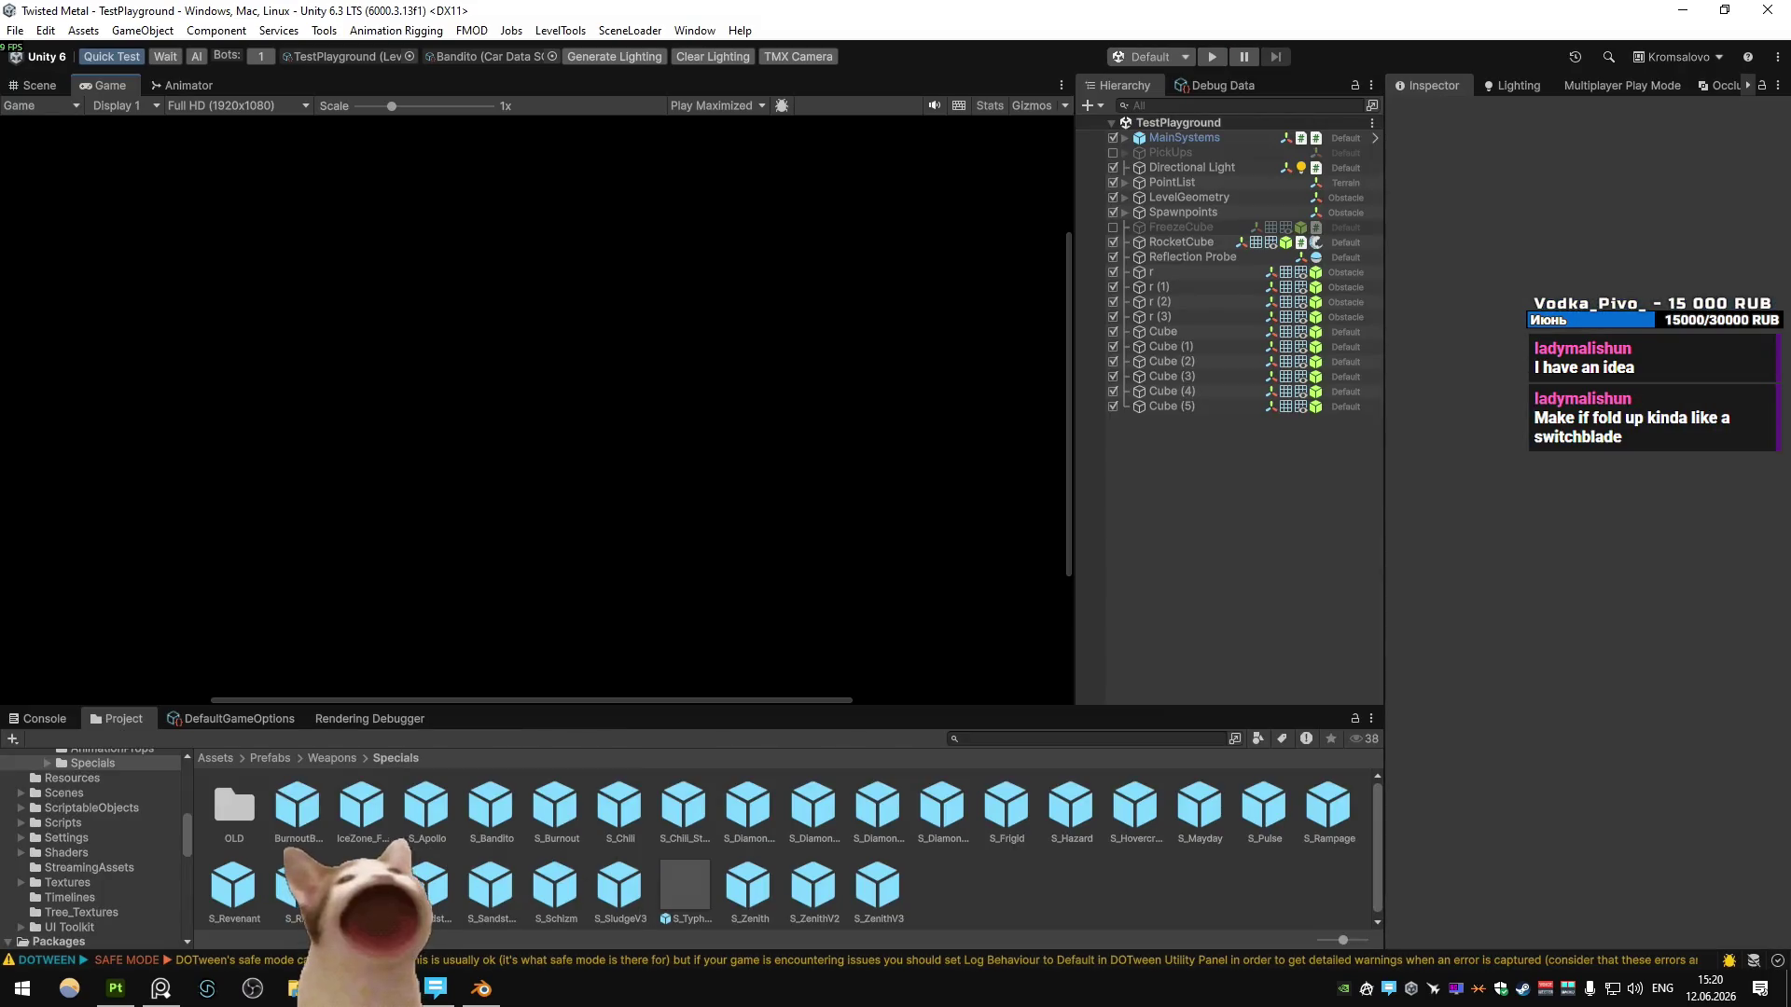
pyautogui.doubleClick(490, 806)
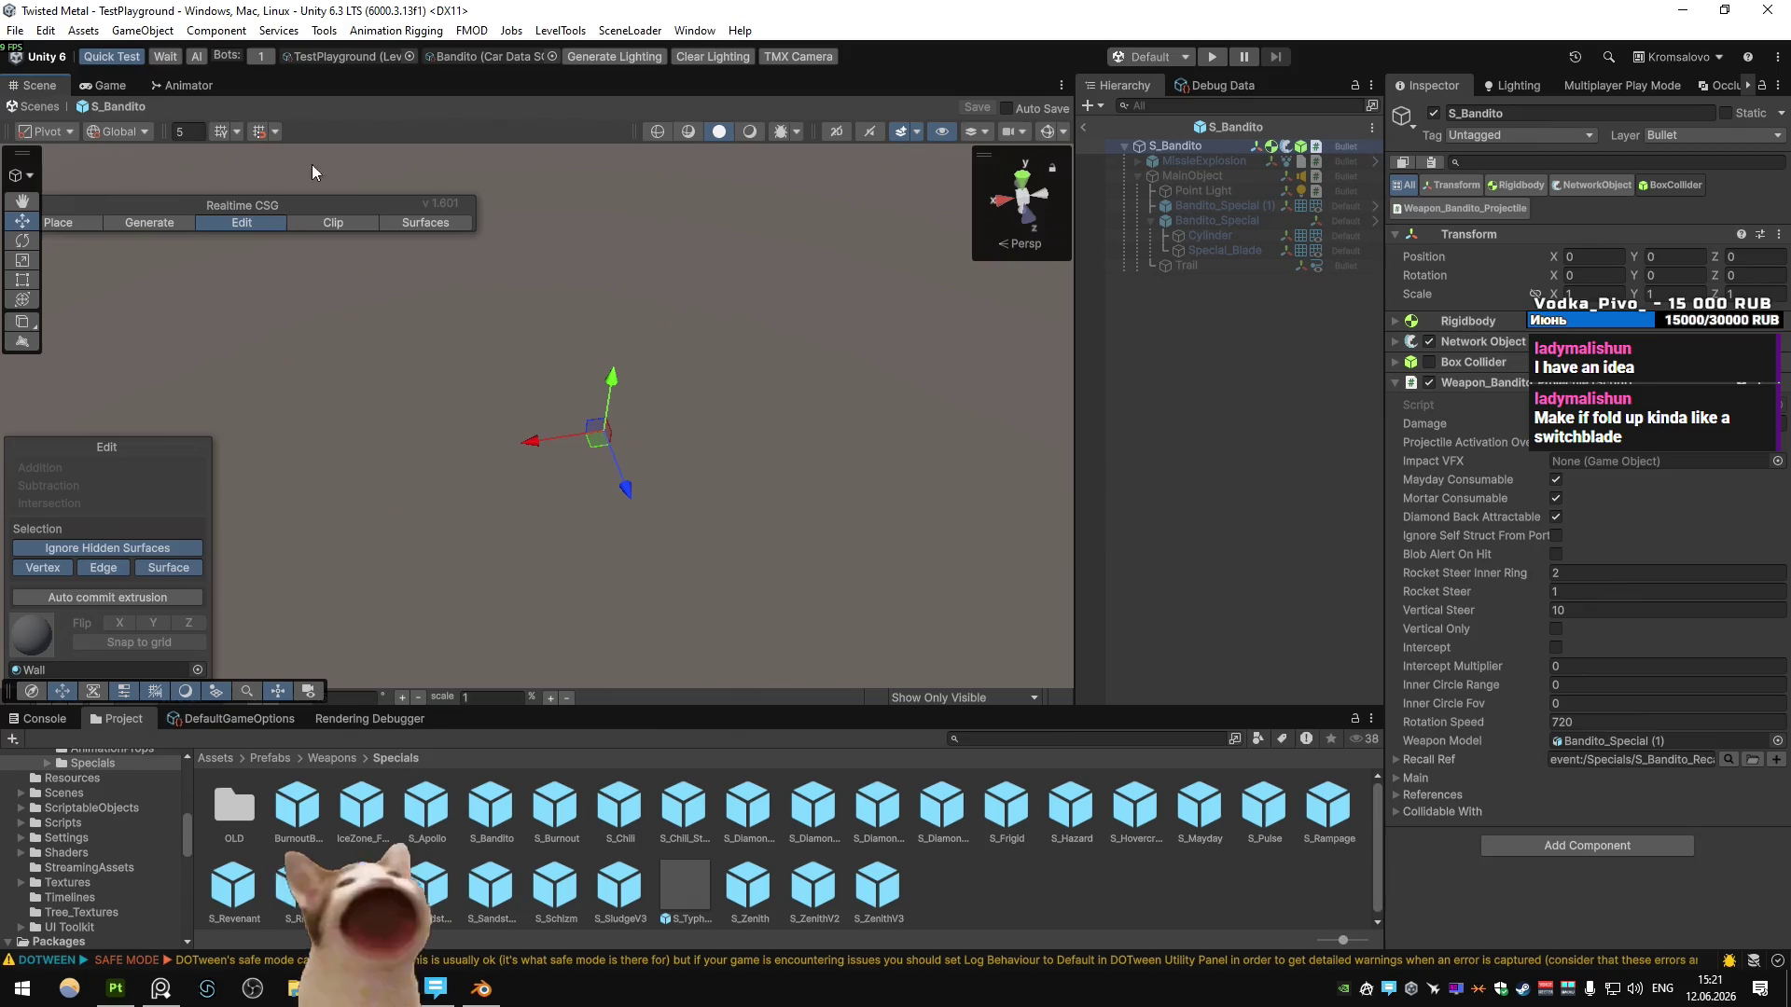
pyautogui.click(1194, 229)
pyautogui.click(1192, 176)
pyautogui.click(1089, 175)
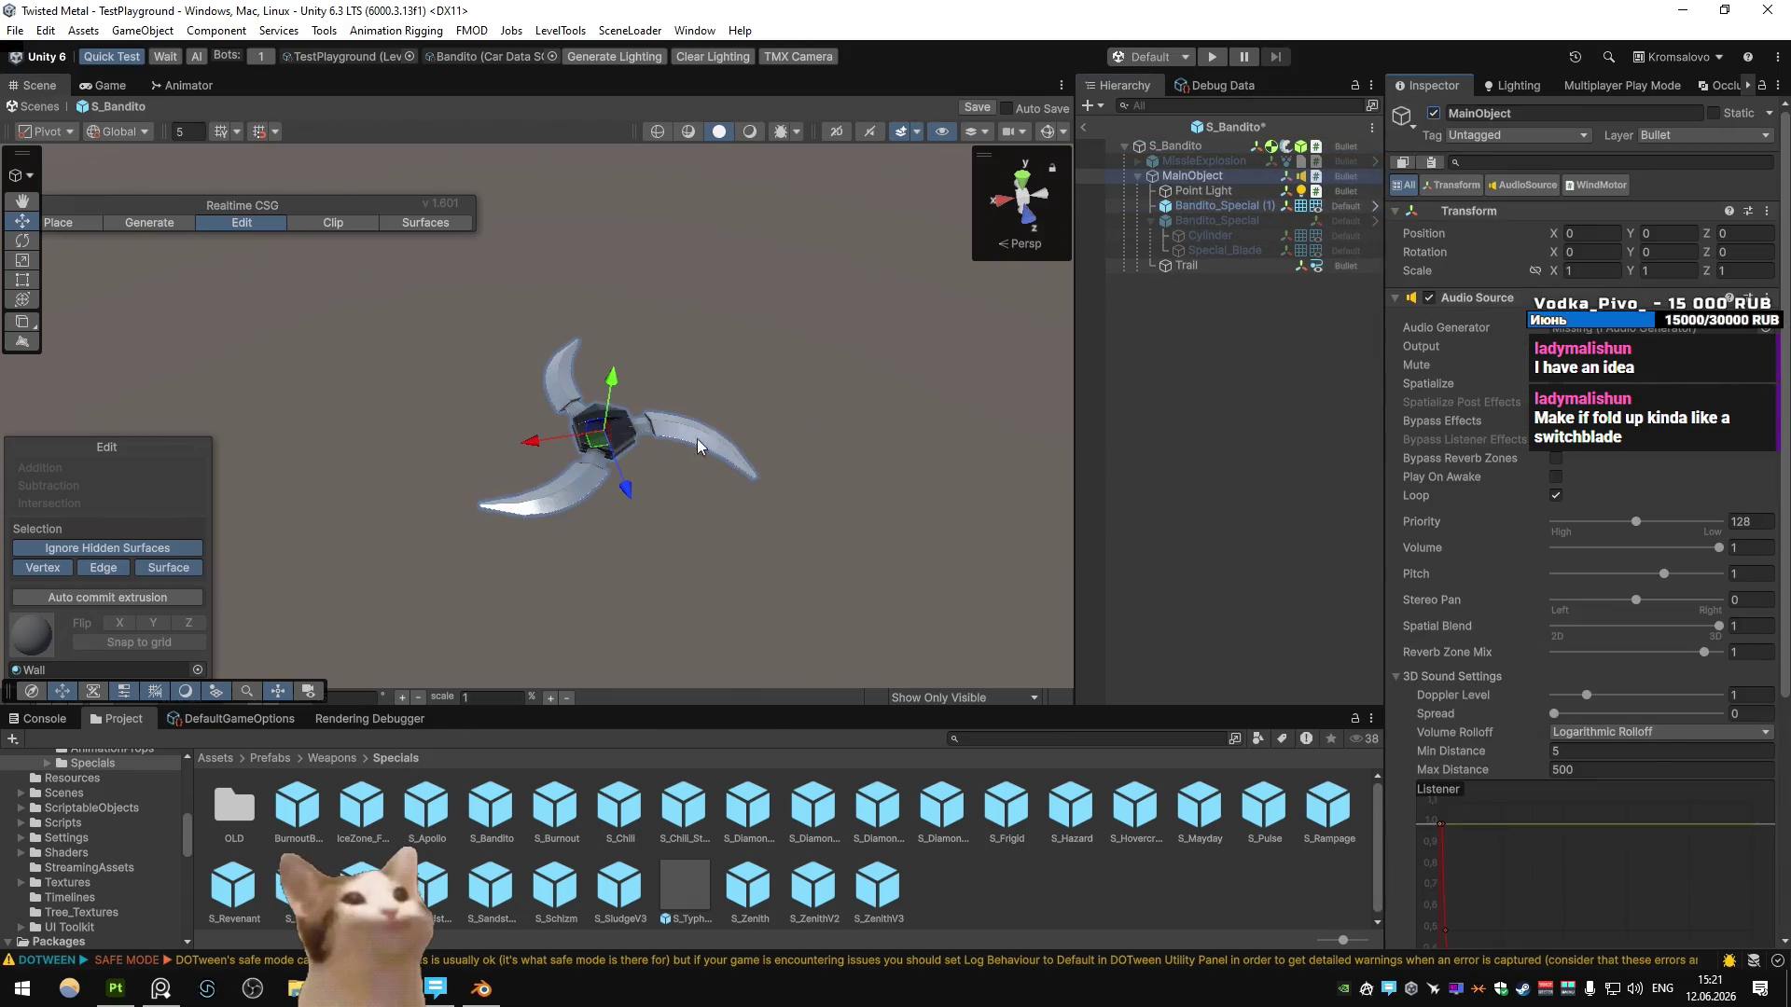
pyautogui.press('f')
# - Disable Bandito_Special (1) and enable the older Bandito_Special shuriken to view it alone
pyautogui.click(1212, 205)
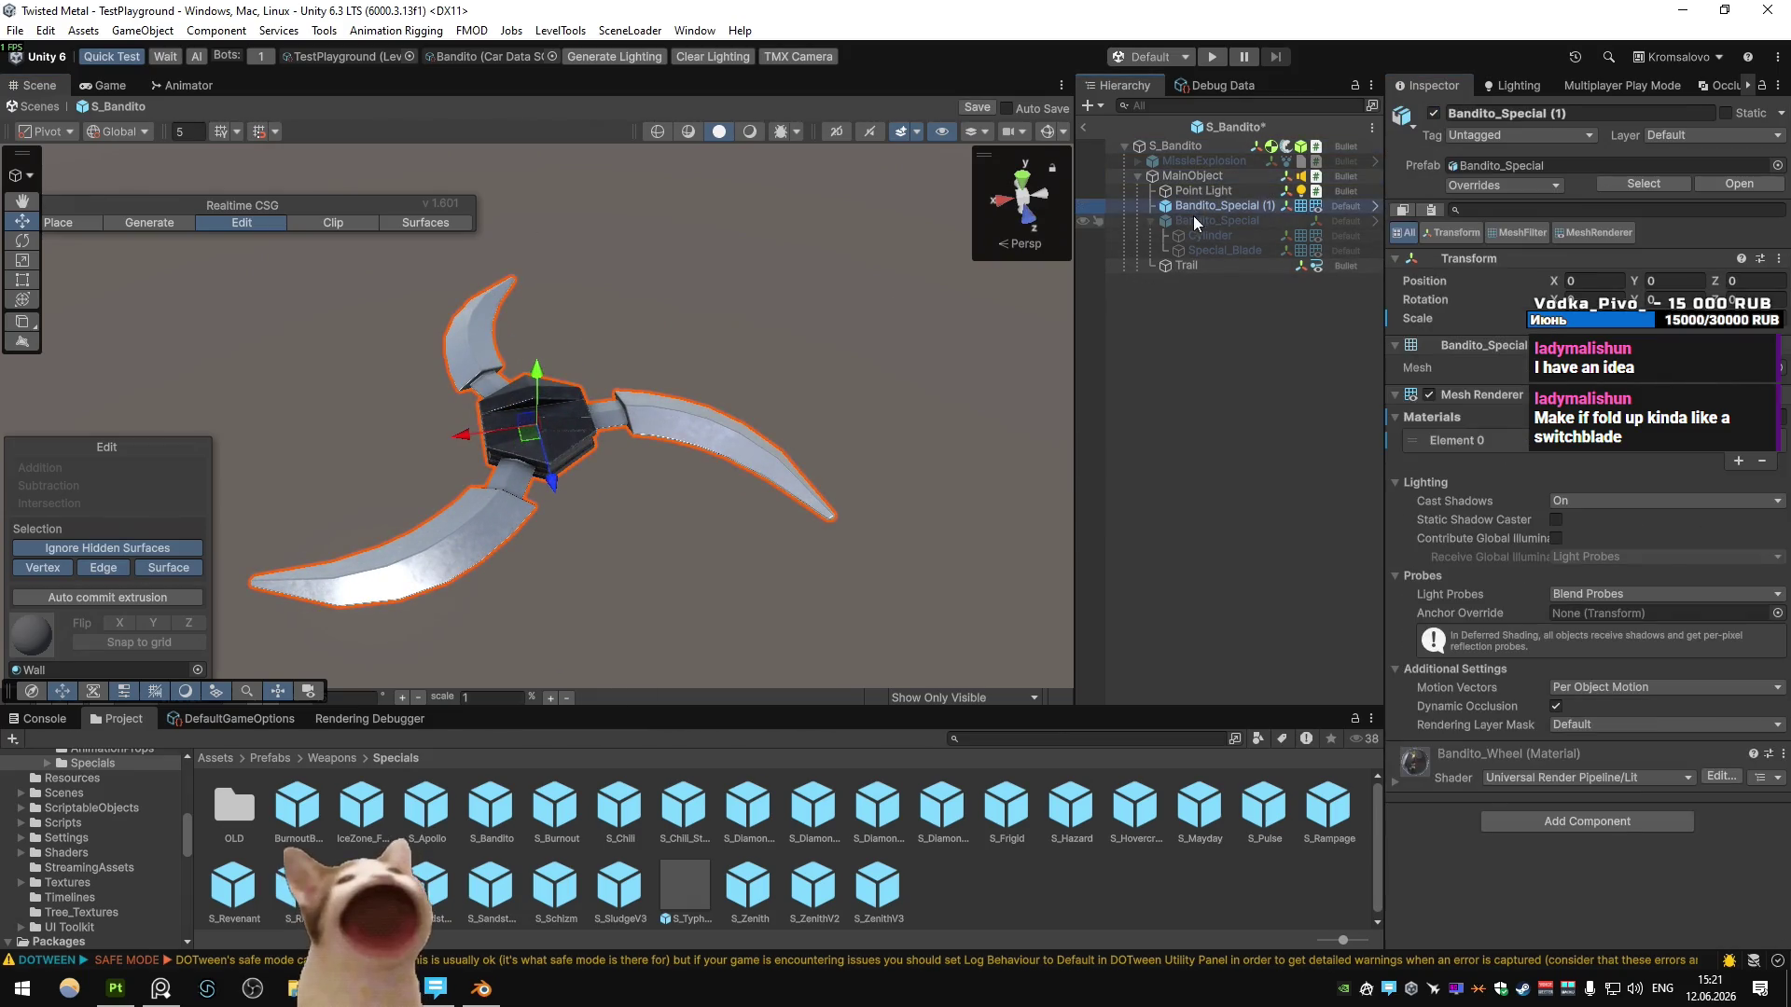
pyautogui.hotkey('alt', 'shift', 'a')
pyautogui.click(1212, 220)
pyautogui.hotkey('alt', 'shift', 'a')
pyautogui.click(831, 336)
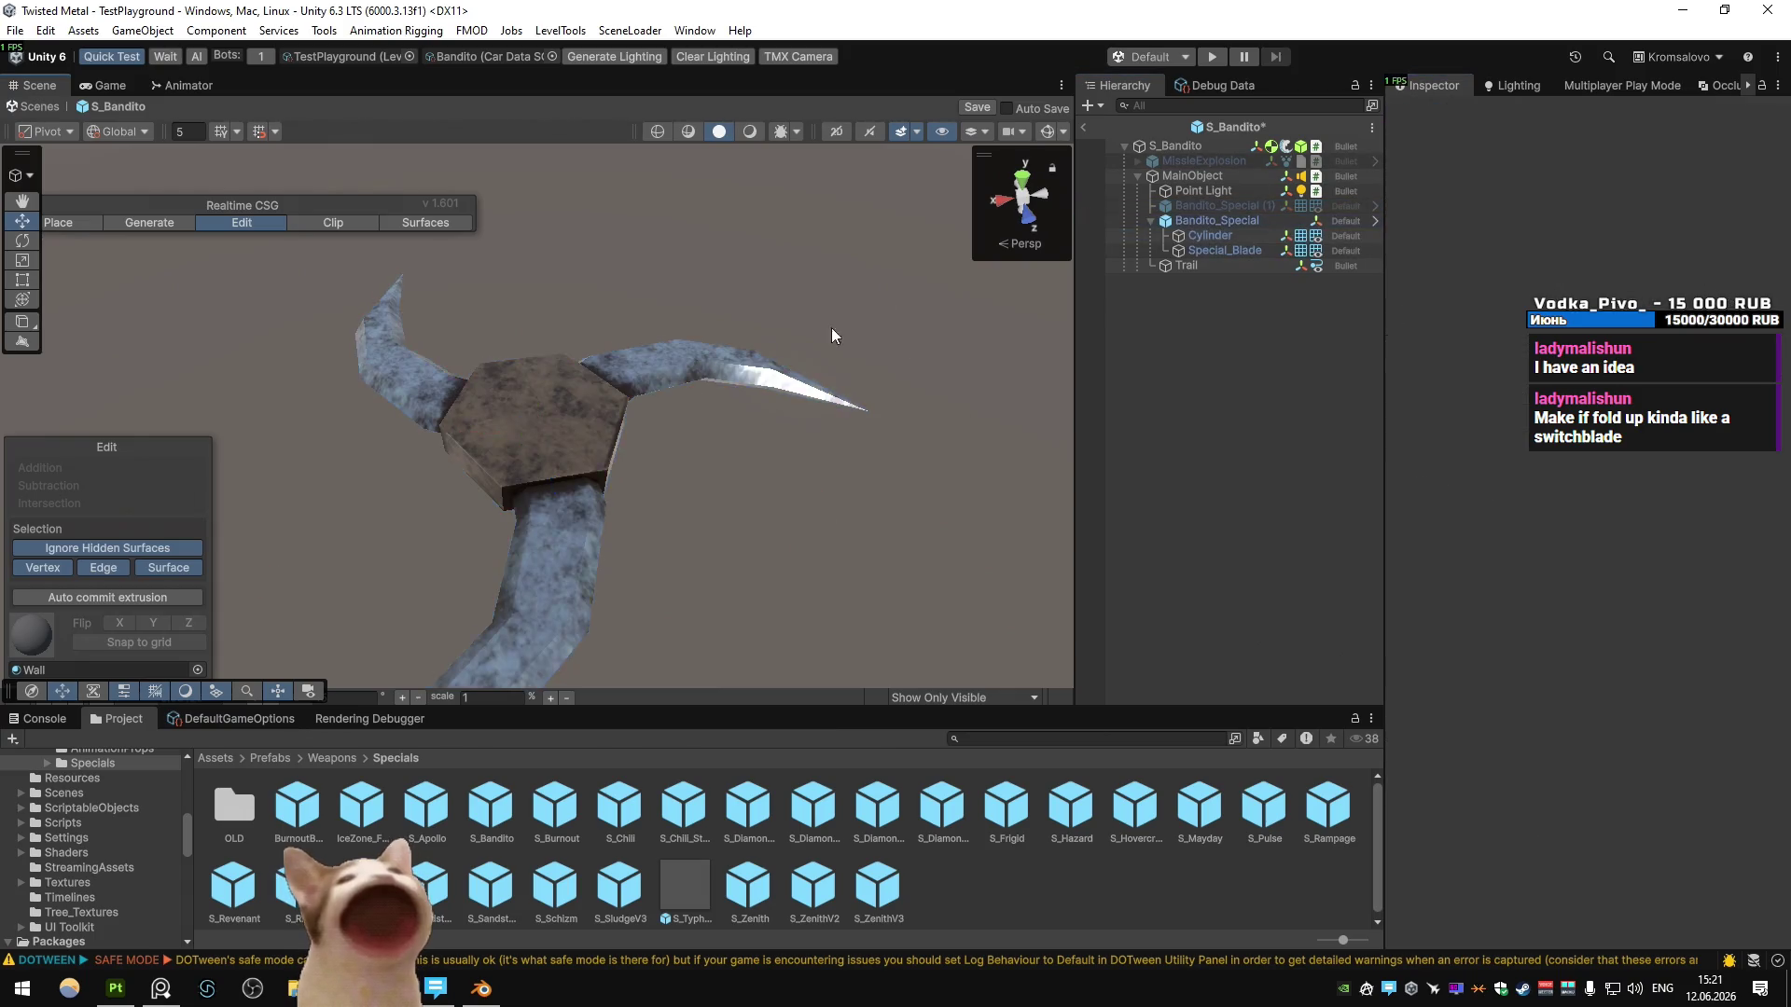
pyautogui.keyDown('alt'); pyautogui.moveTo(668, 496); pyautogui.dragTo(656, 514); pyautogui.keyUp('alt')
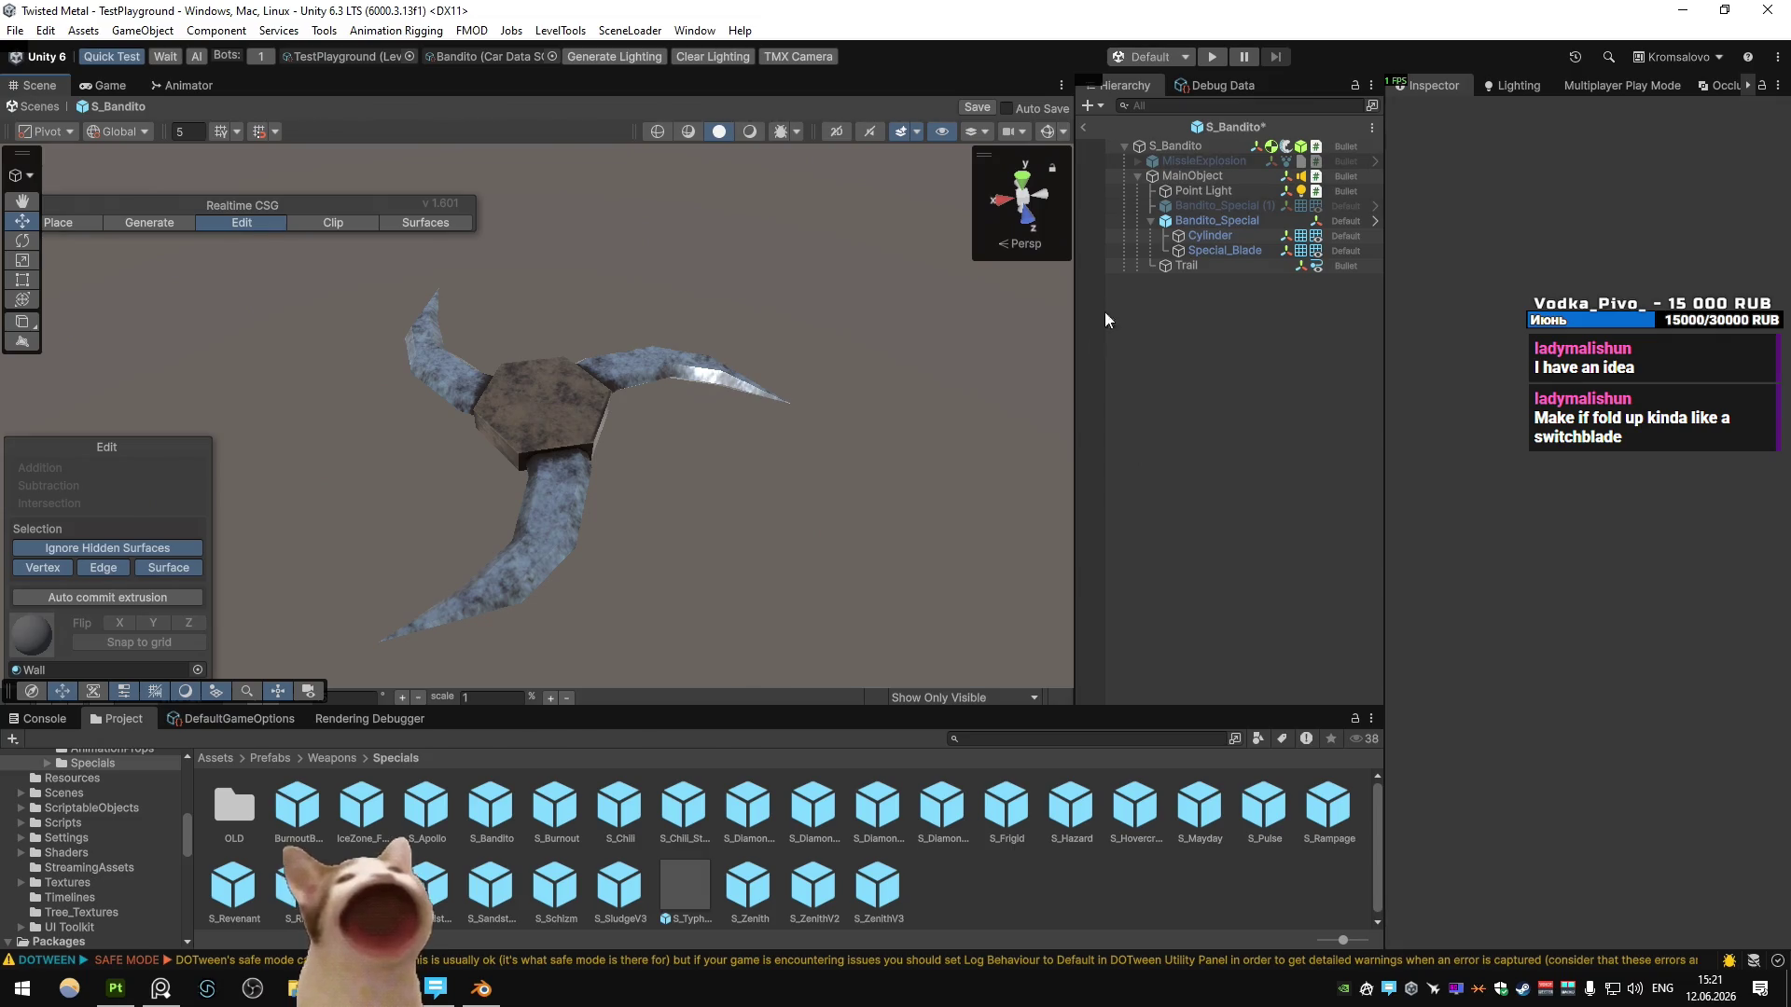
# - Enable both Bandito_Special and Bandito_Special (1) to compare the blades, then view Blender from the top
pyautogui.click(1208, 223)
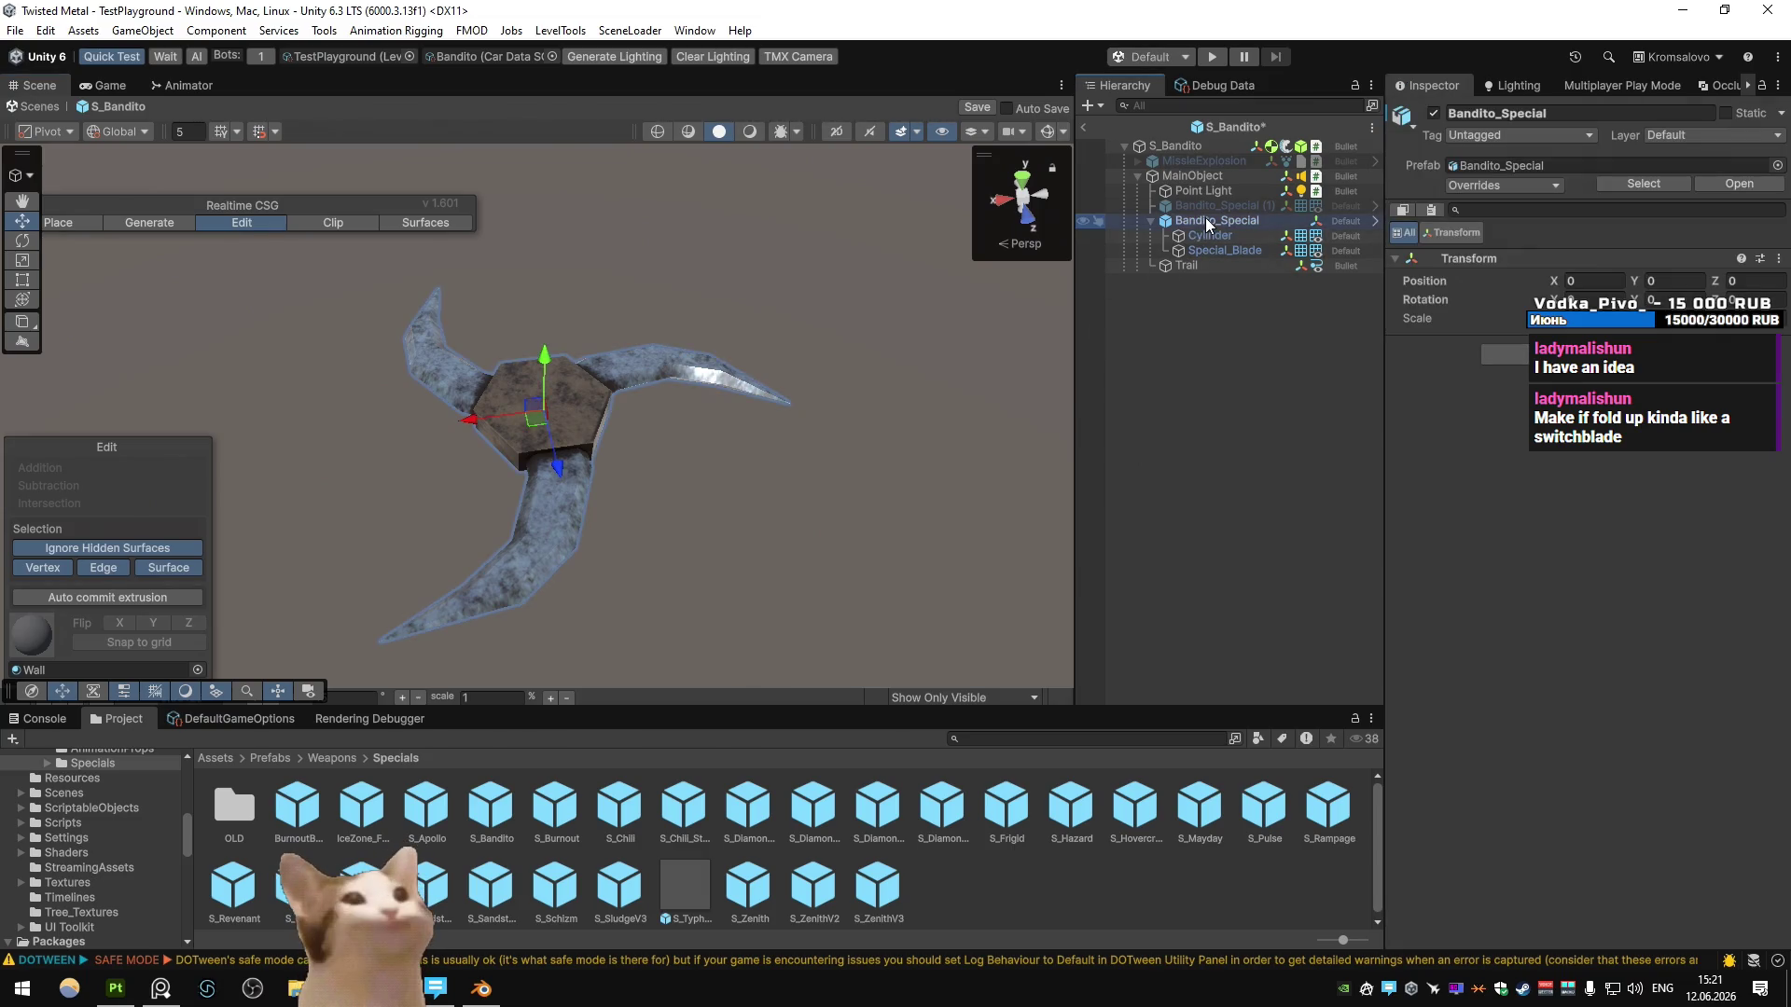
pyautogui.click(1433, 113)
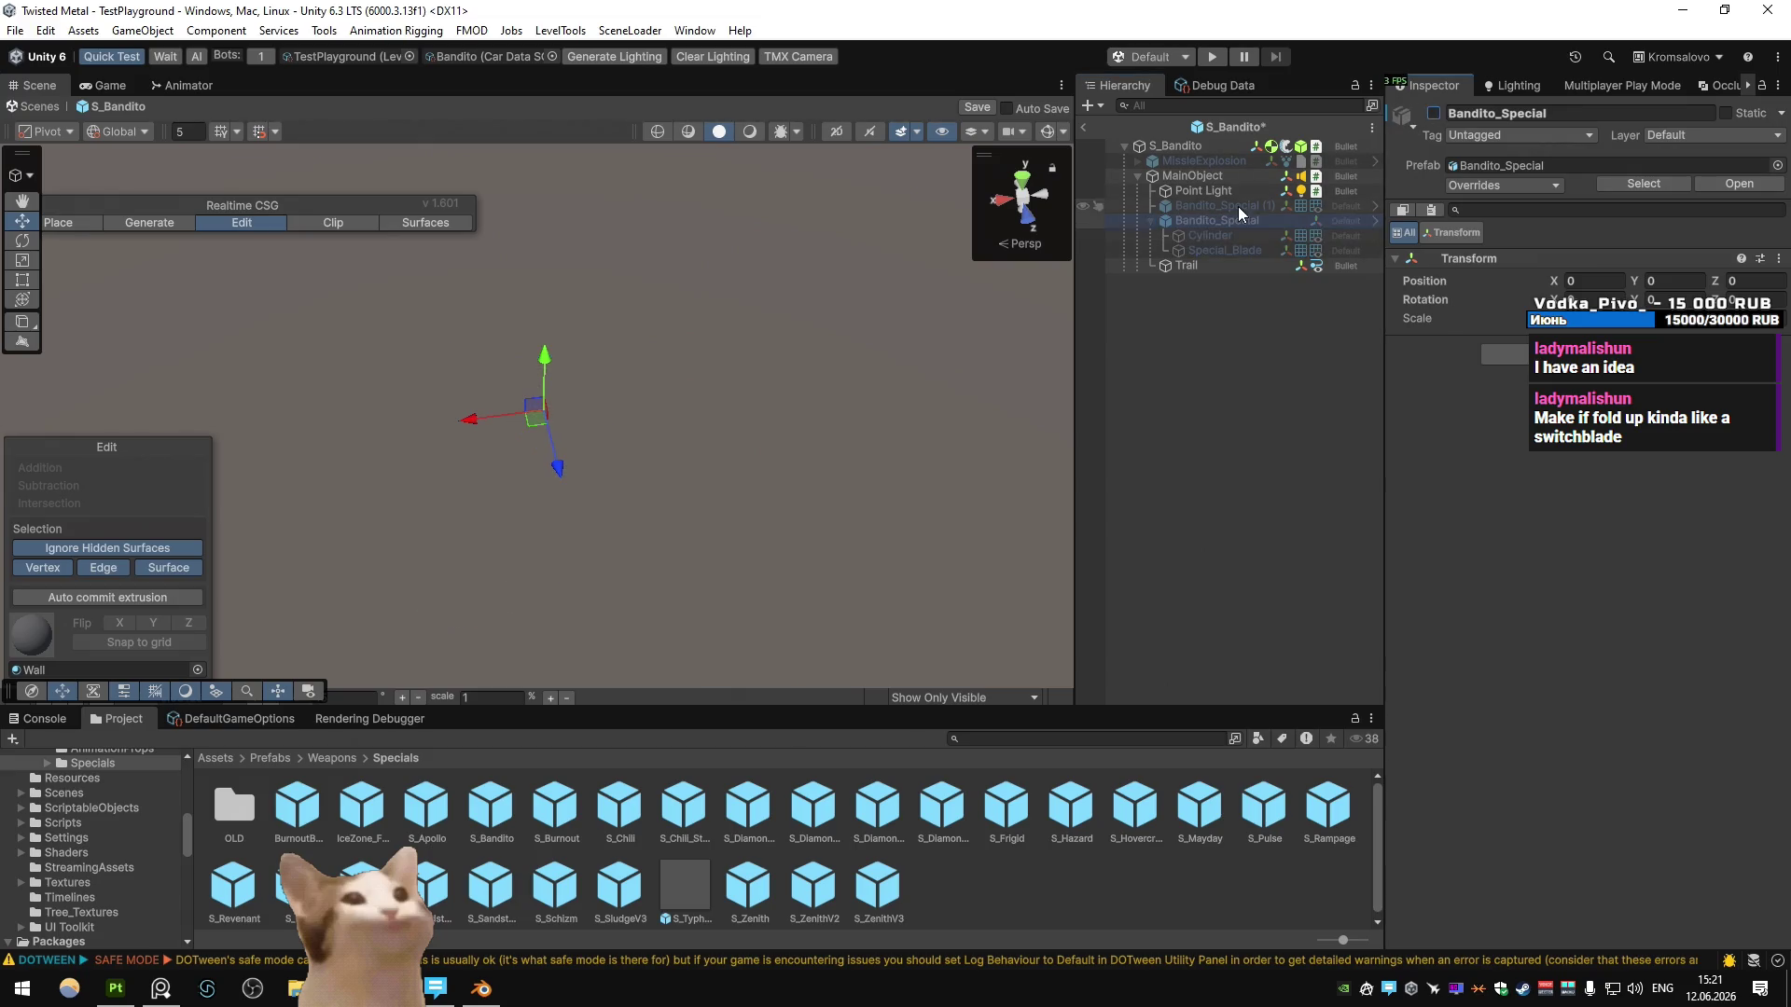
pyautogui.click(1217, 205)
pyautogui.click(1433, 113)
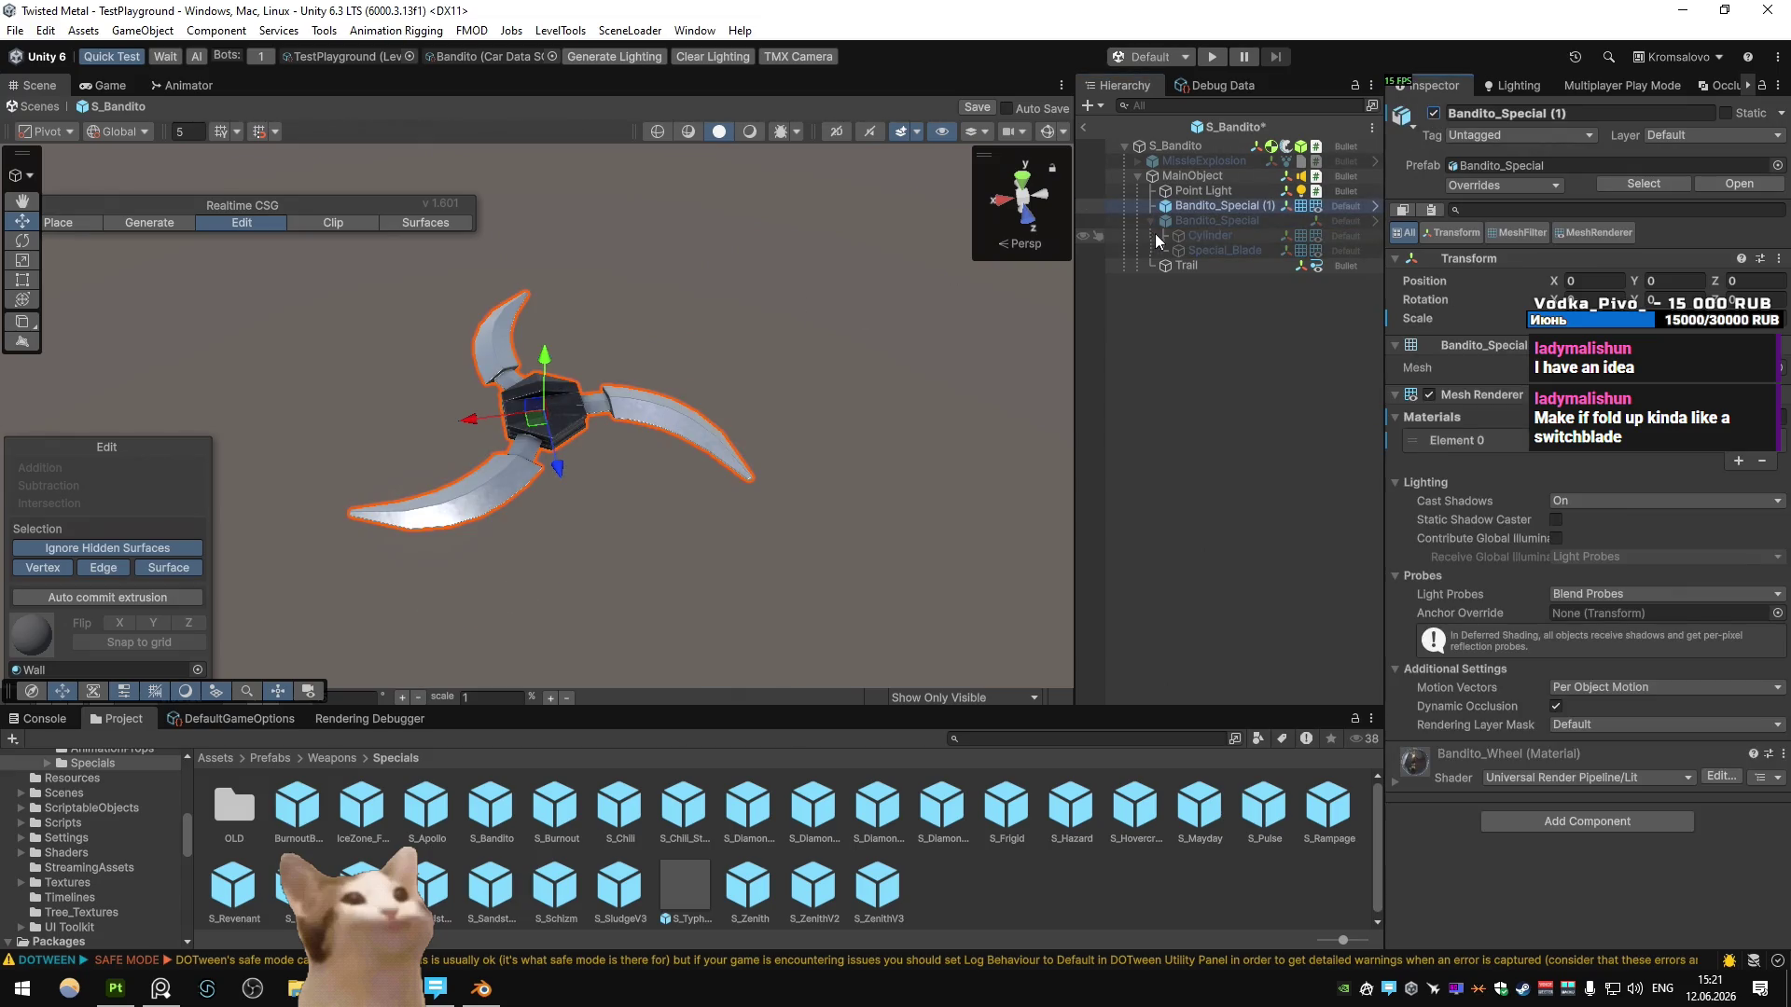
pyautogui.click(1208, 221)
pyautogui.click(1433, 113)
pyautogui.click(1208, 207)
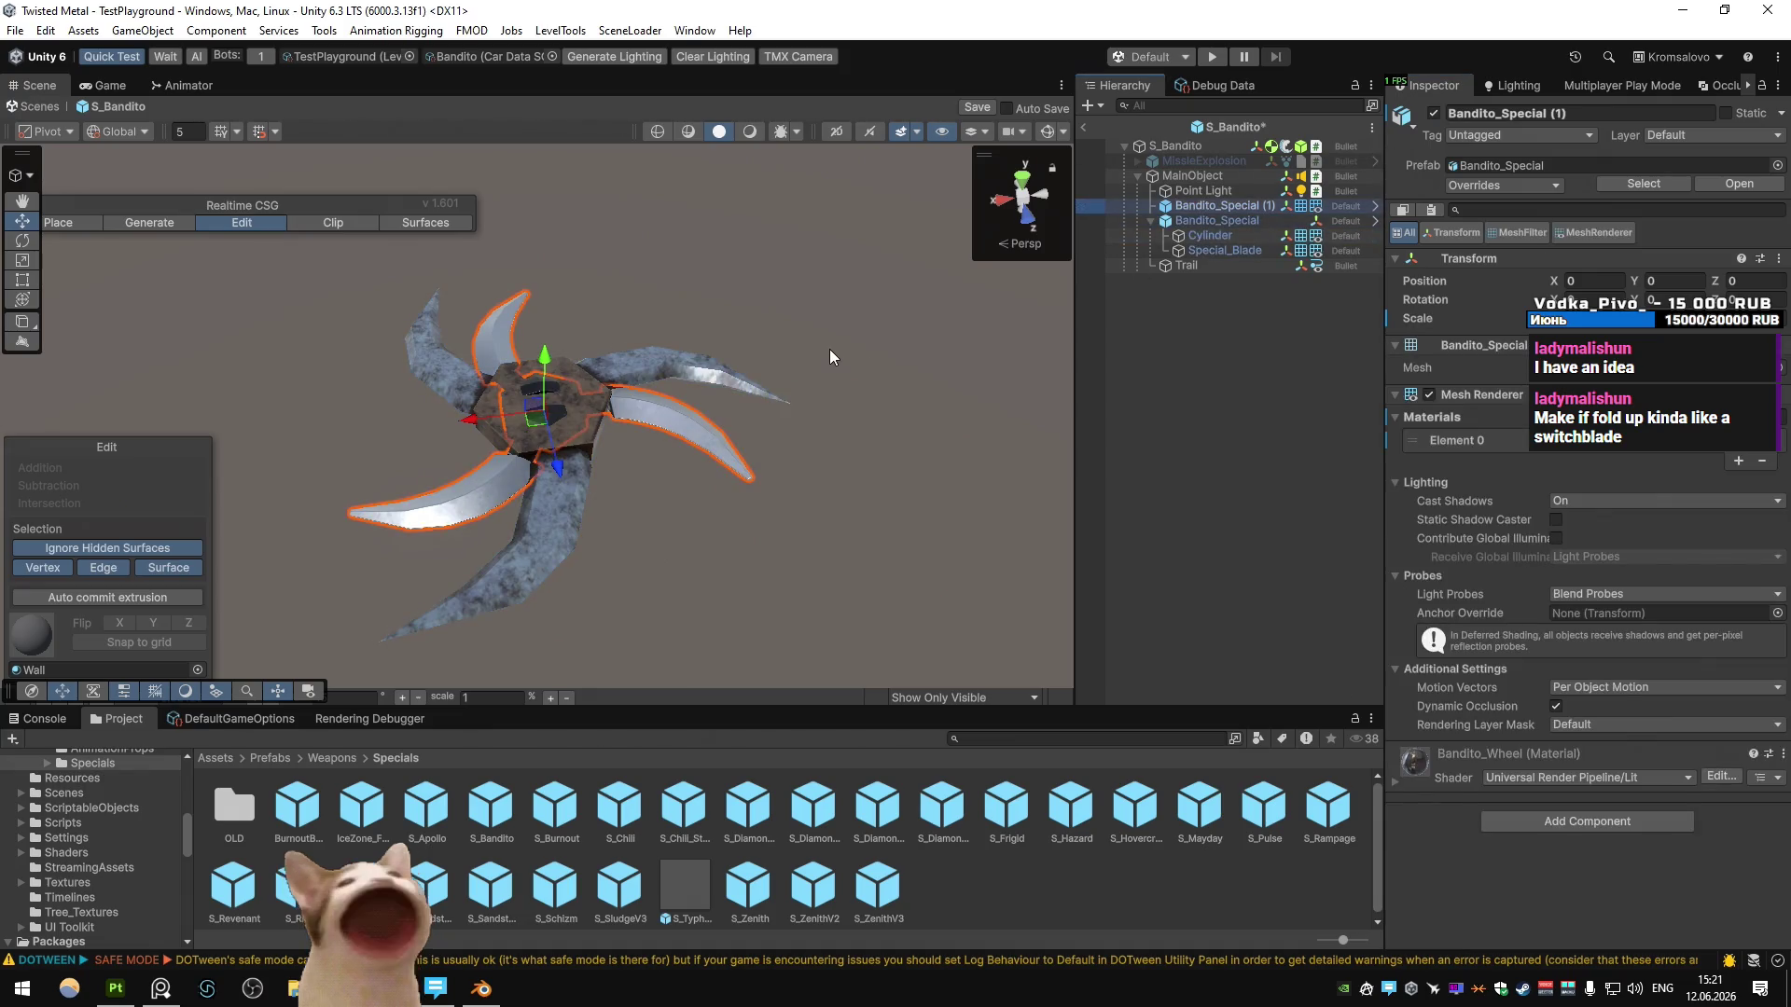
pyautogui.moveTo(827, 350); pyautogui.dragTo(840, 378, button='right')
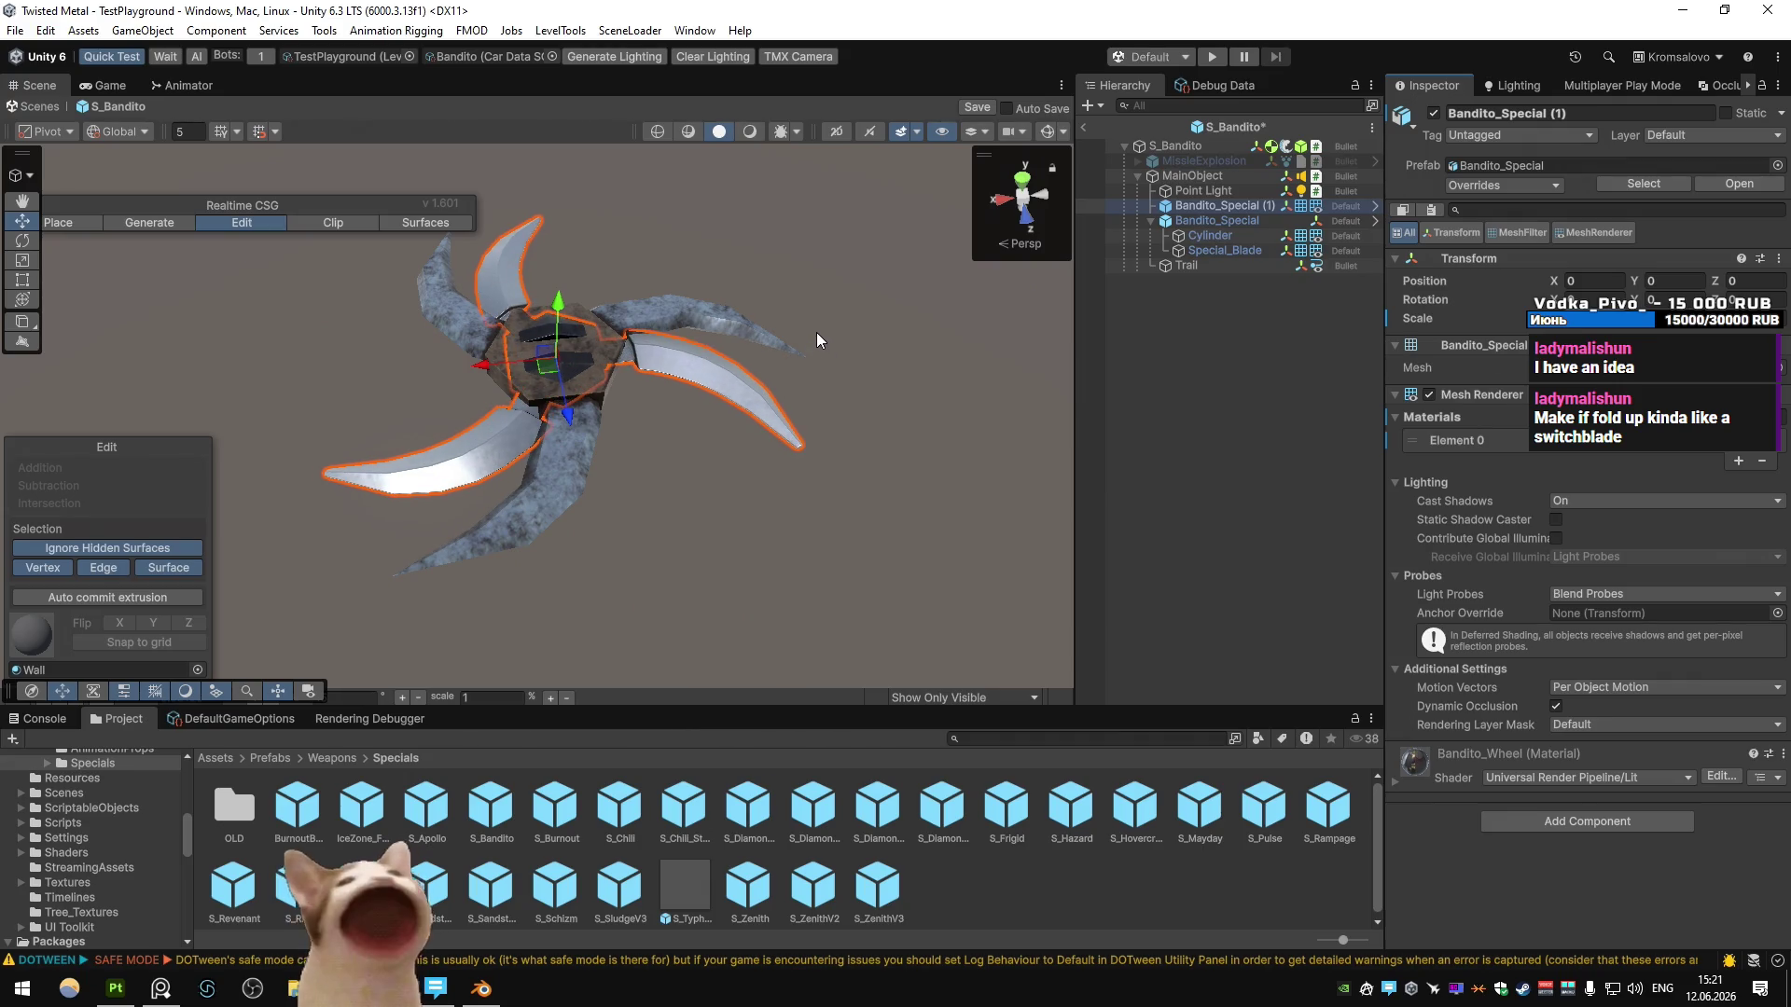
pyautogui.moveTo(697, 429)
pyautogui.mouseDown(button='right')
pyautogui.moveTo(718, 431)
pyautogui.moveTo(698, 429)
pyautogui.mouseUp(button='right')
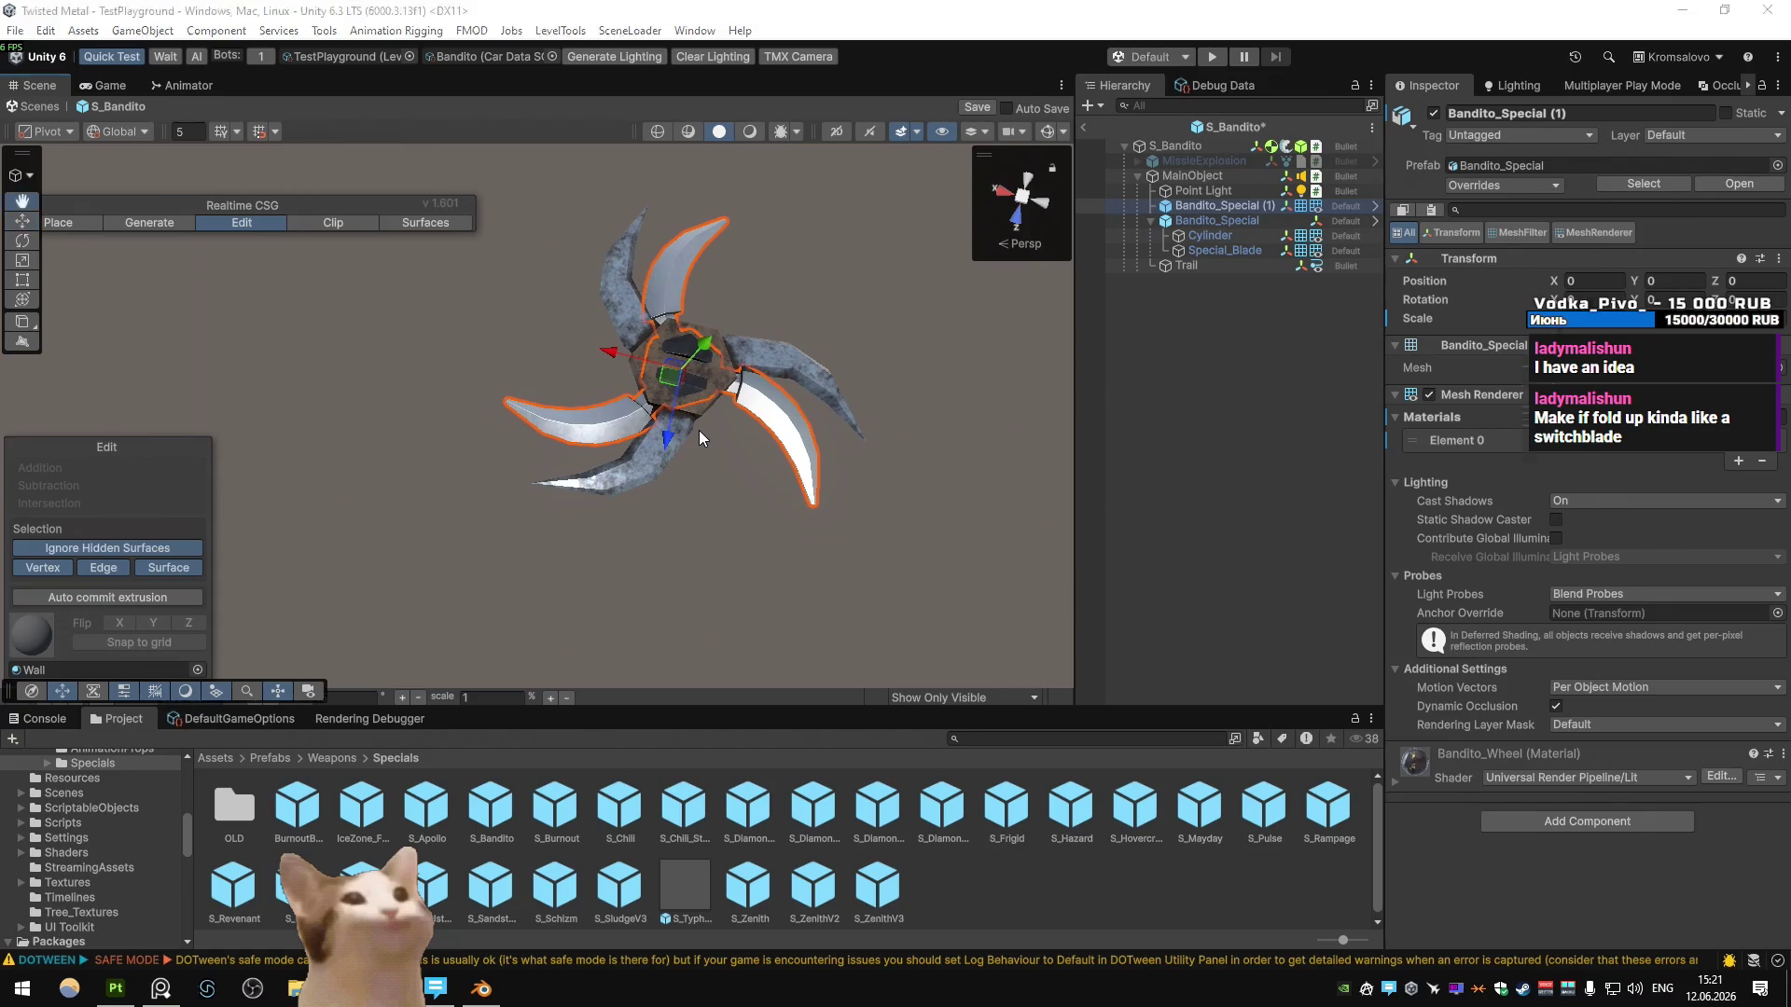
pyautogui.hotkey('alt', 'Tab')
pyautogui.press('KP_7')
# - Scale the three shuriken parts by 12 and raise them vertically above the car
pyautogui.click(655, 451)
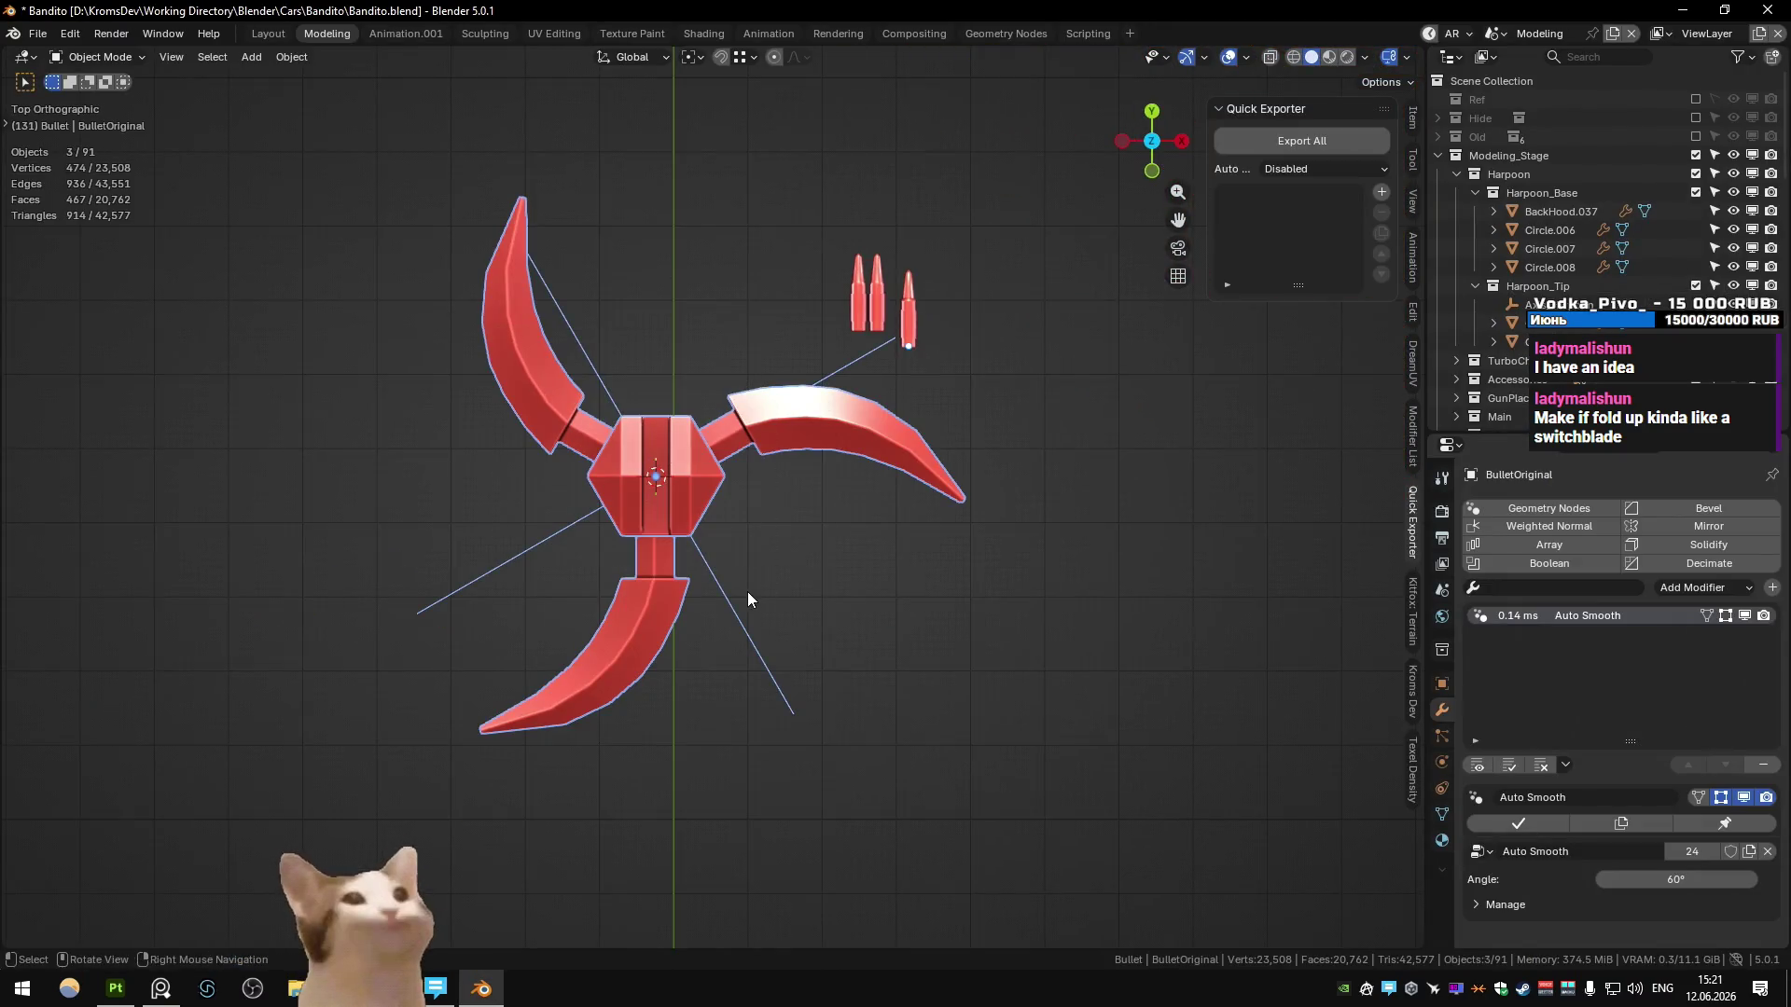
pyautogui.write('s12')
pyautogui.press('Return')
pyautogui.scroll(-4, 747, 591)
pyautogui.scroll(-4, 803, 548)
pyautogui.press('g')
pyautogui.click(743, 463)
pyautogui.press('g')
pyautogui.press('z')
pyautogui.moveTo(836, 344)
pyautogui.keyDown('alt'); pyautogui.mouseDown(button='middle')
pyautogui.moveTo(706, 212)
pyautogui.moveTo(746, 257)
pyautogui.moveTo(759, 192)
pyautogui.moveTo(732, 224)
pyautogui.mouseUp(button='middle'); pyautogui.keyUp('alt')
pyautogui.click(759, 192)
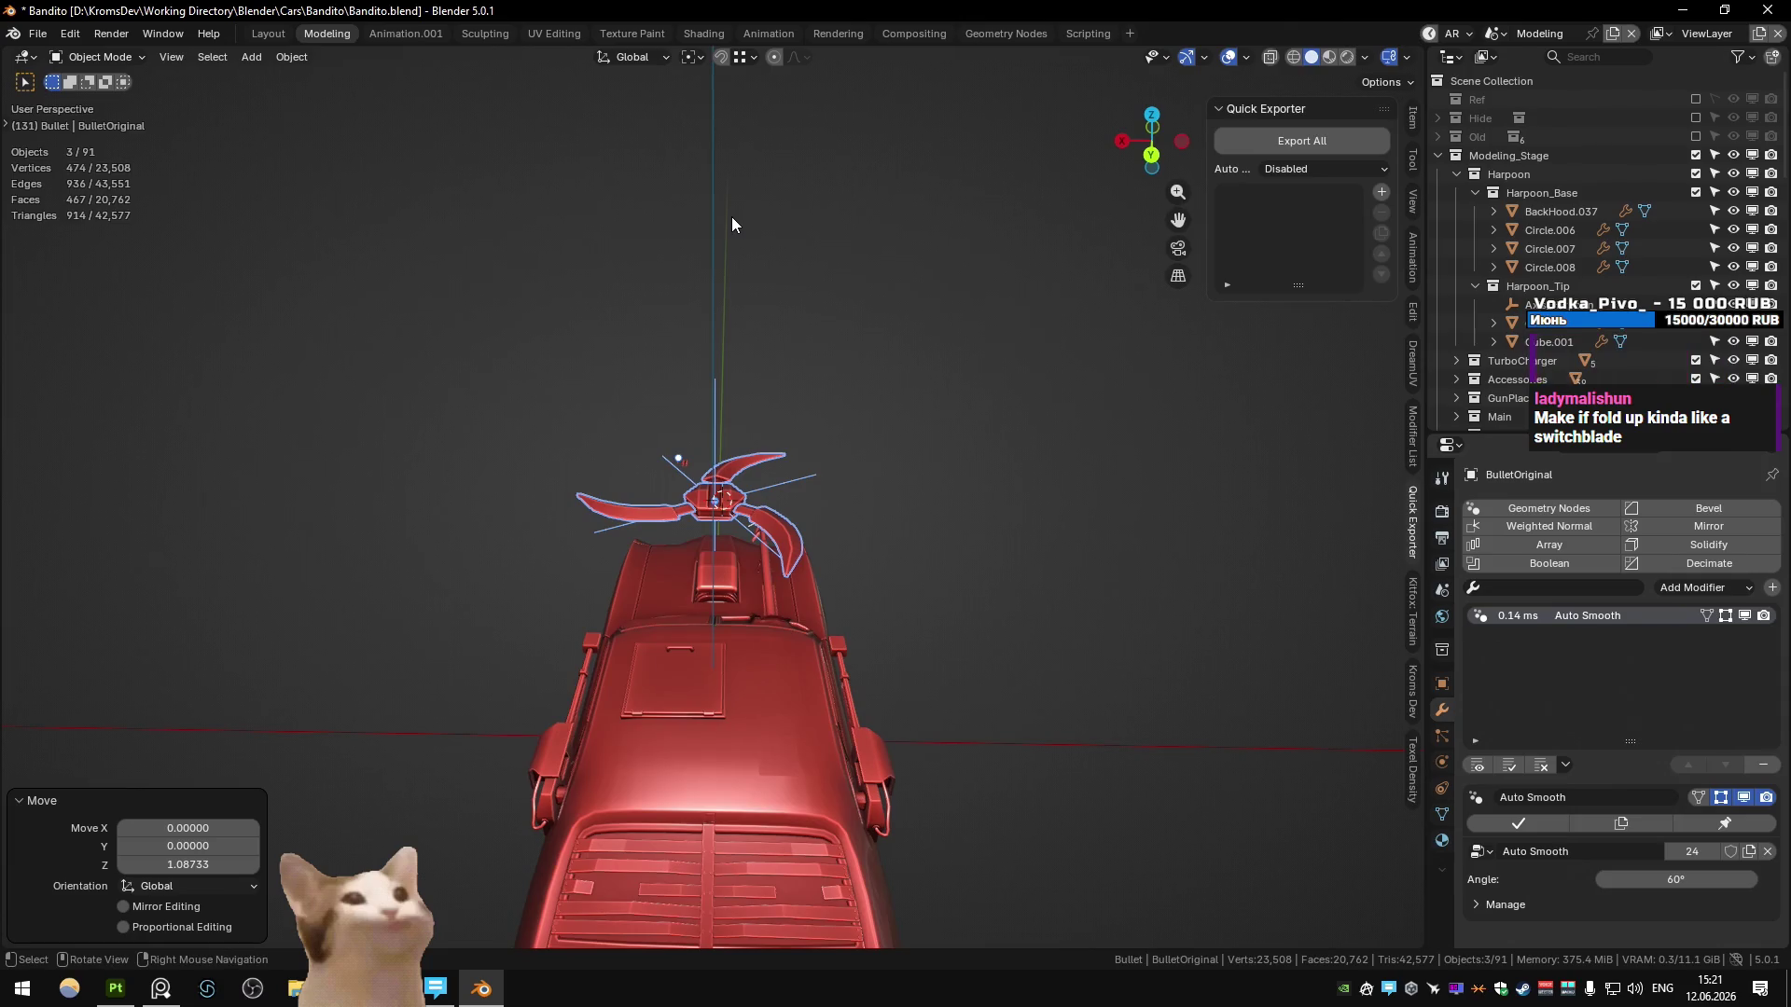
# - Rescale the shuriken by 0.1 and then 1.5, checking it from the top view
pyautogui.write('s.1')
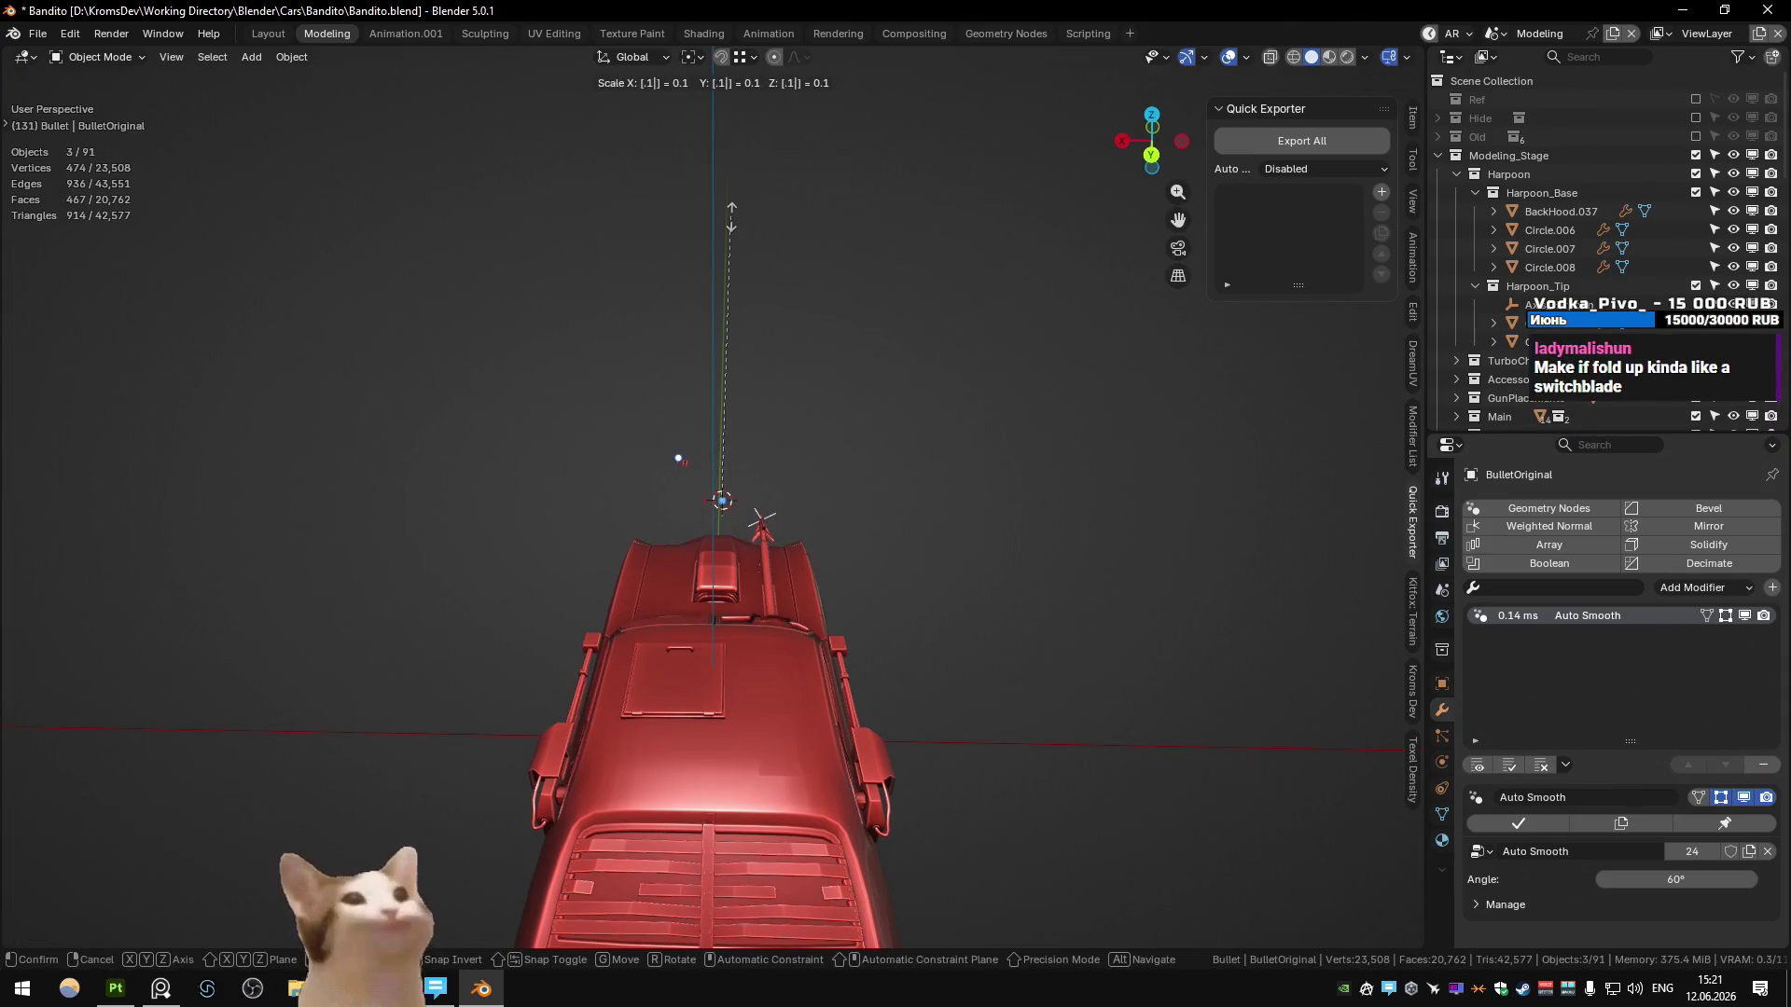
pyautogui.press('Return')
pyautogui.write('s1.5')
pyautogui.press('Return')
pyautogui.press('KP_5')
pyautogui.moveTo(731, 216); pyautogui.dragTo(860, 373, button='middle')
pyautogui.press('KP_7')
# - Set the shuriken's height to about Z 0.9 at the car front, verify from the top, then return to Unity
pyautogui.press('g')
pyautogui.press('z')
pyautogui.click(731, 237)
pyautogui.press('g')
pyautogui.press('z')
pyautogui.click(764, 388)
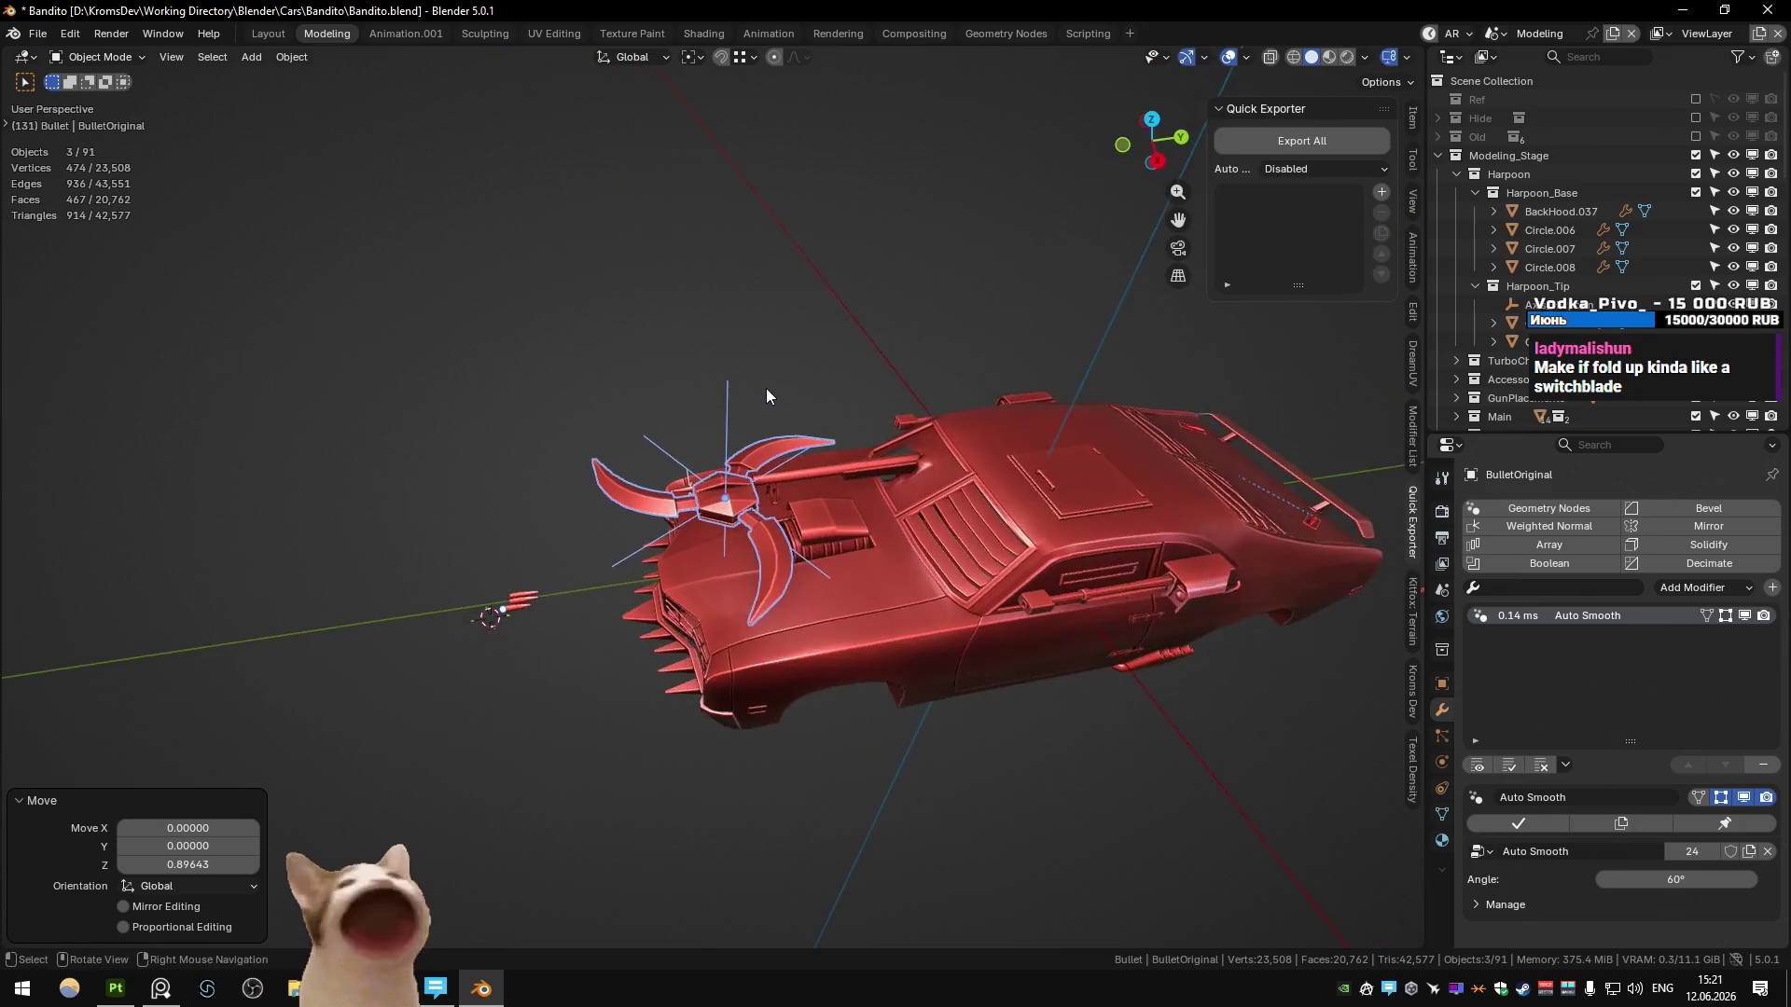
pyautogui.scroll(2, 744, 339)
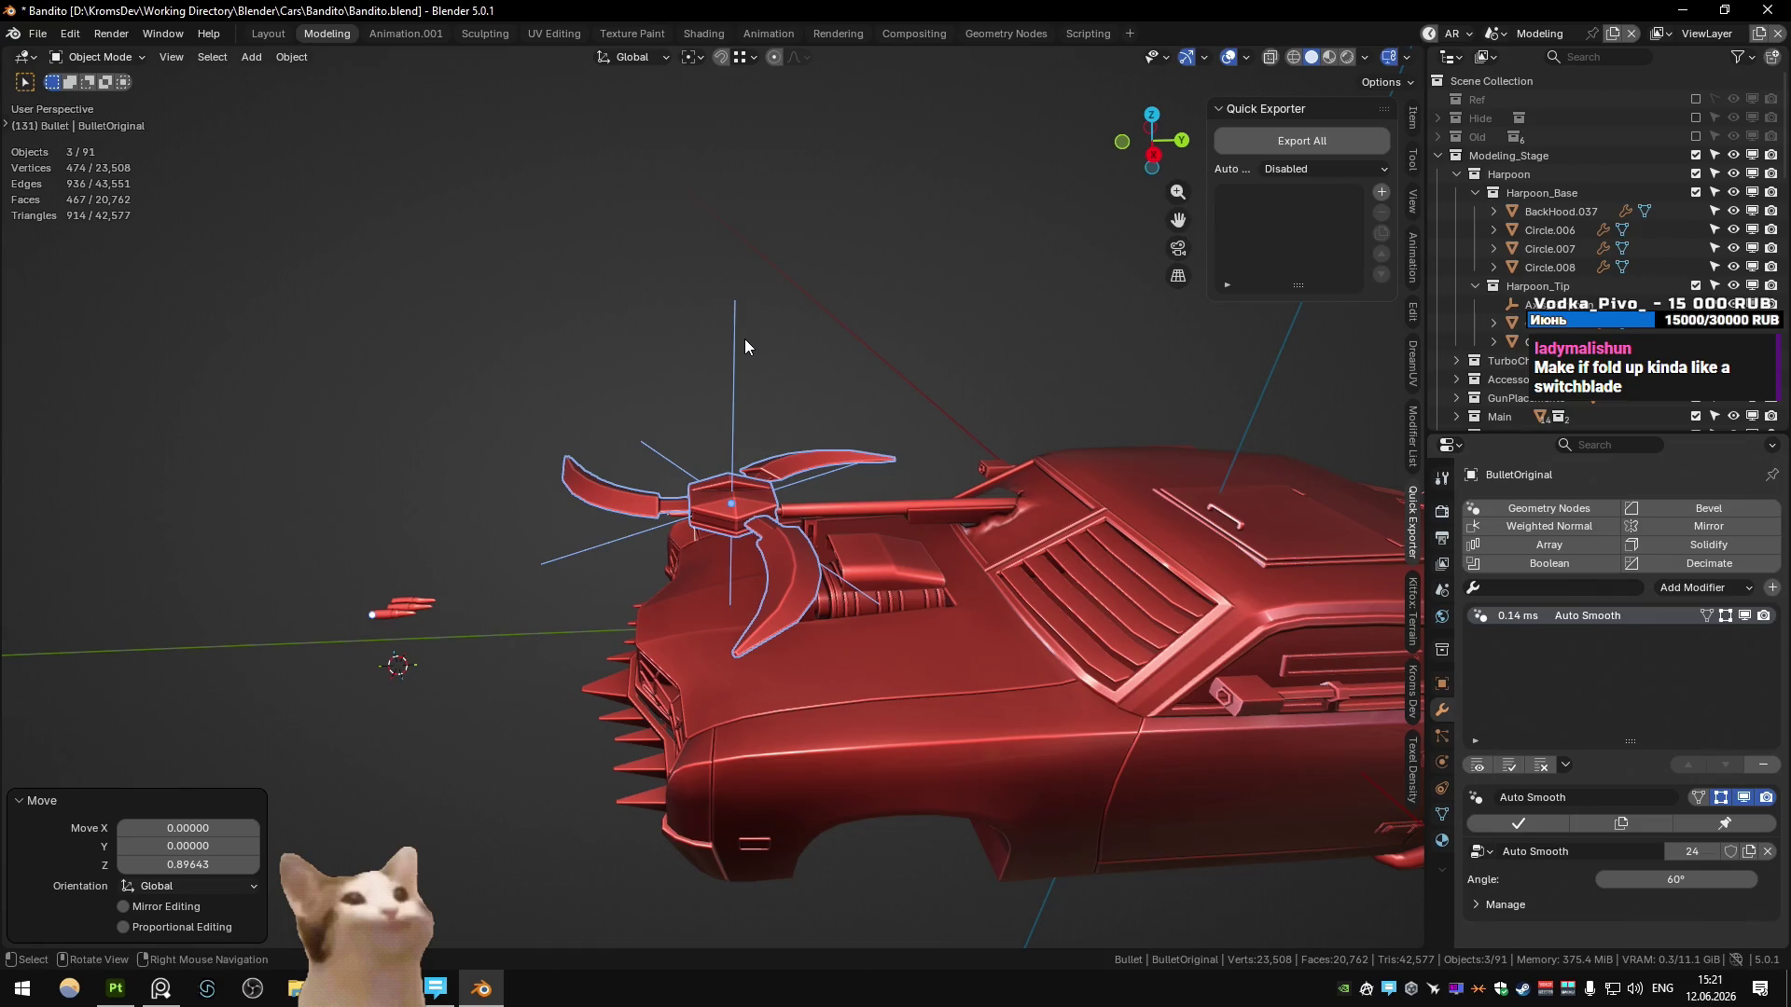
pyautogui.press('KP_7')
pyautogui.scroll(-3, 744, 338)
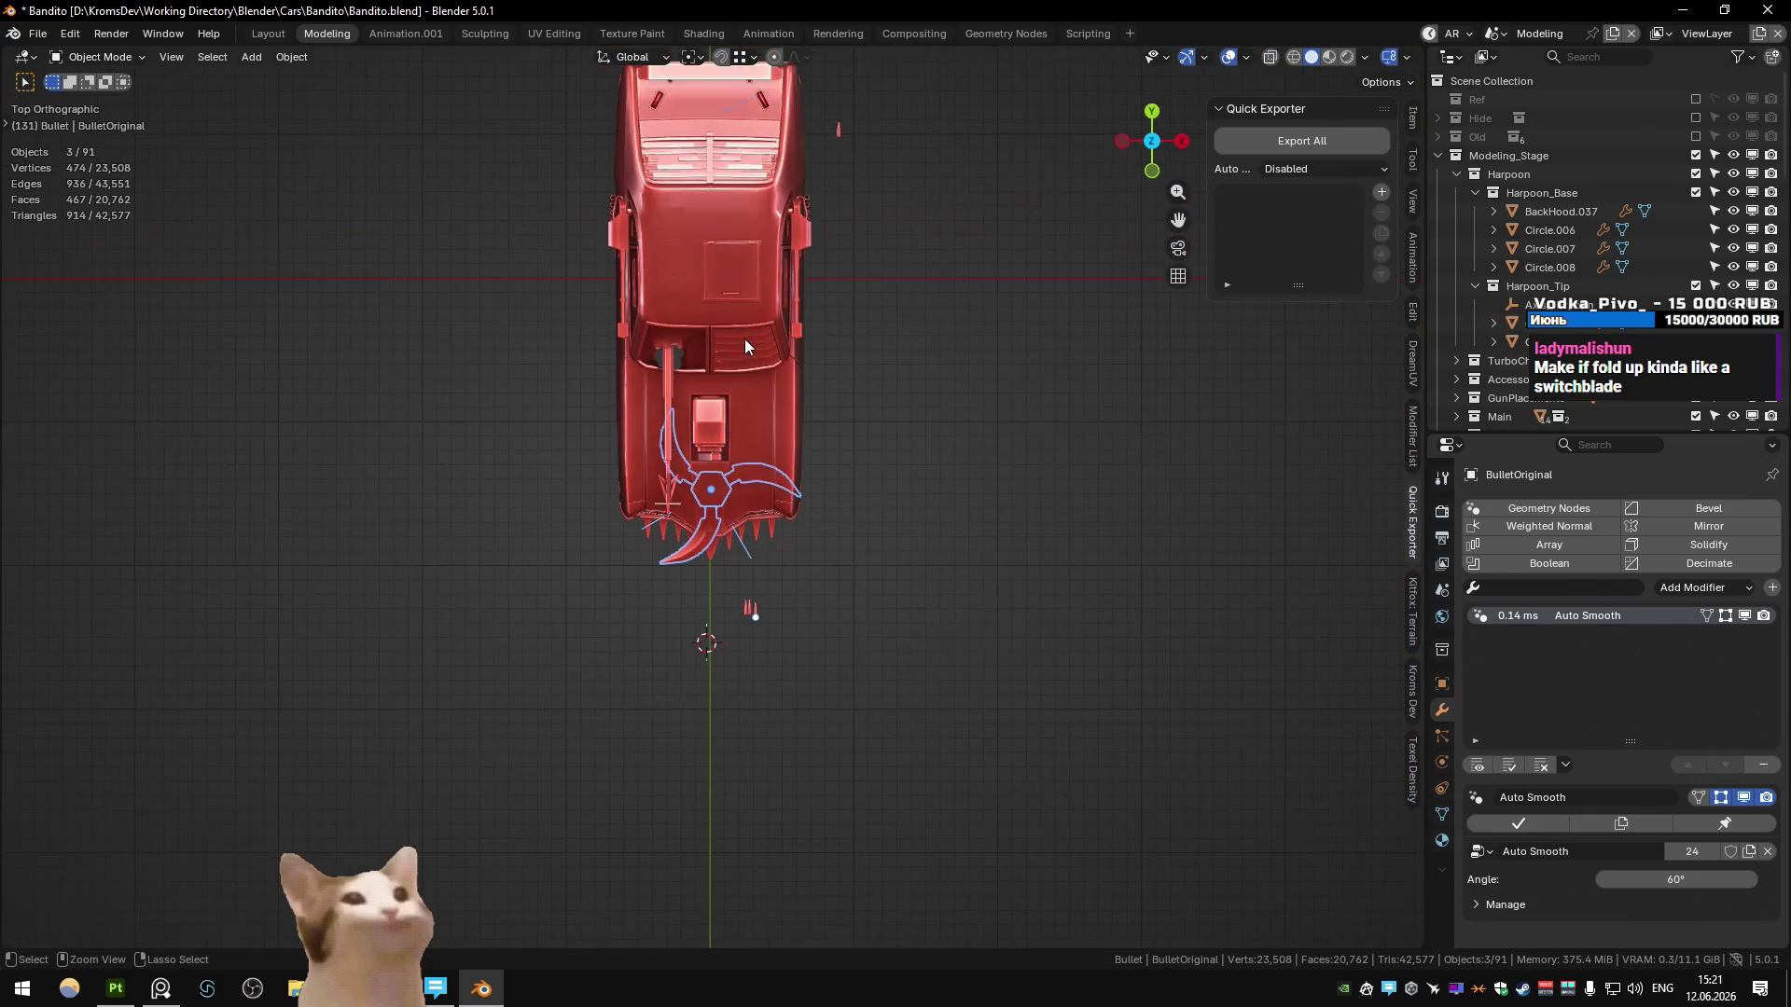
pyautogui.hotkey('alt', 'Tab')
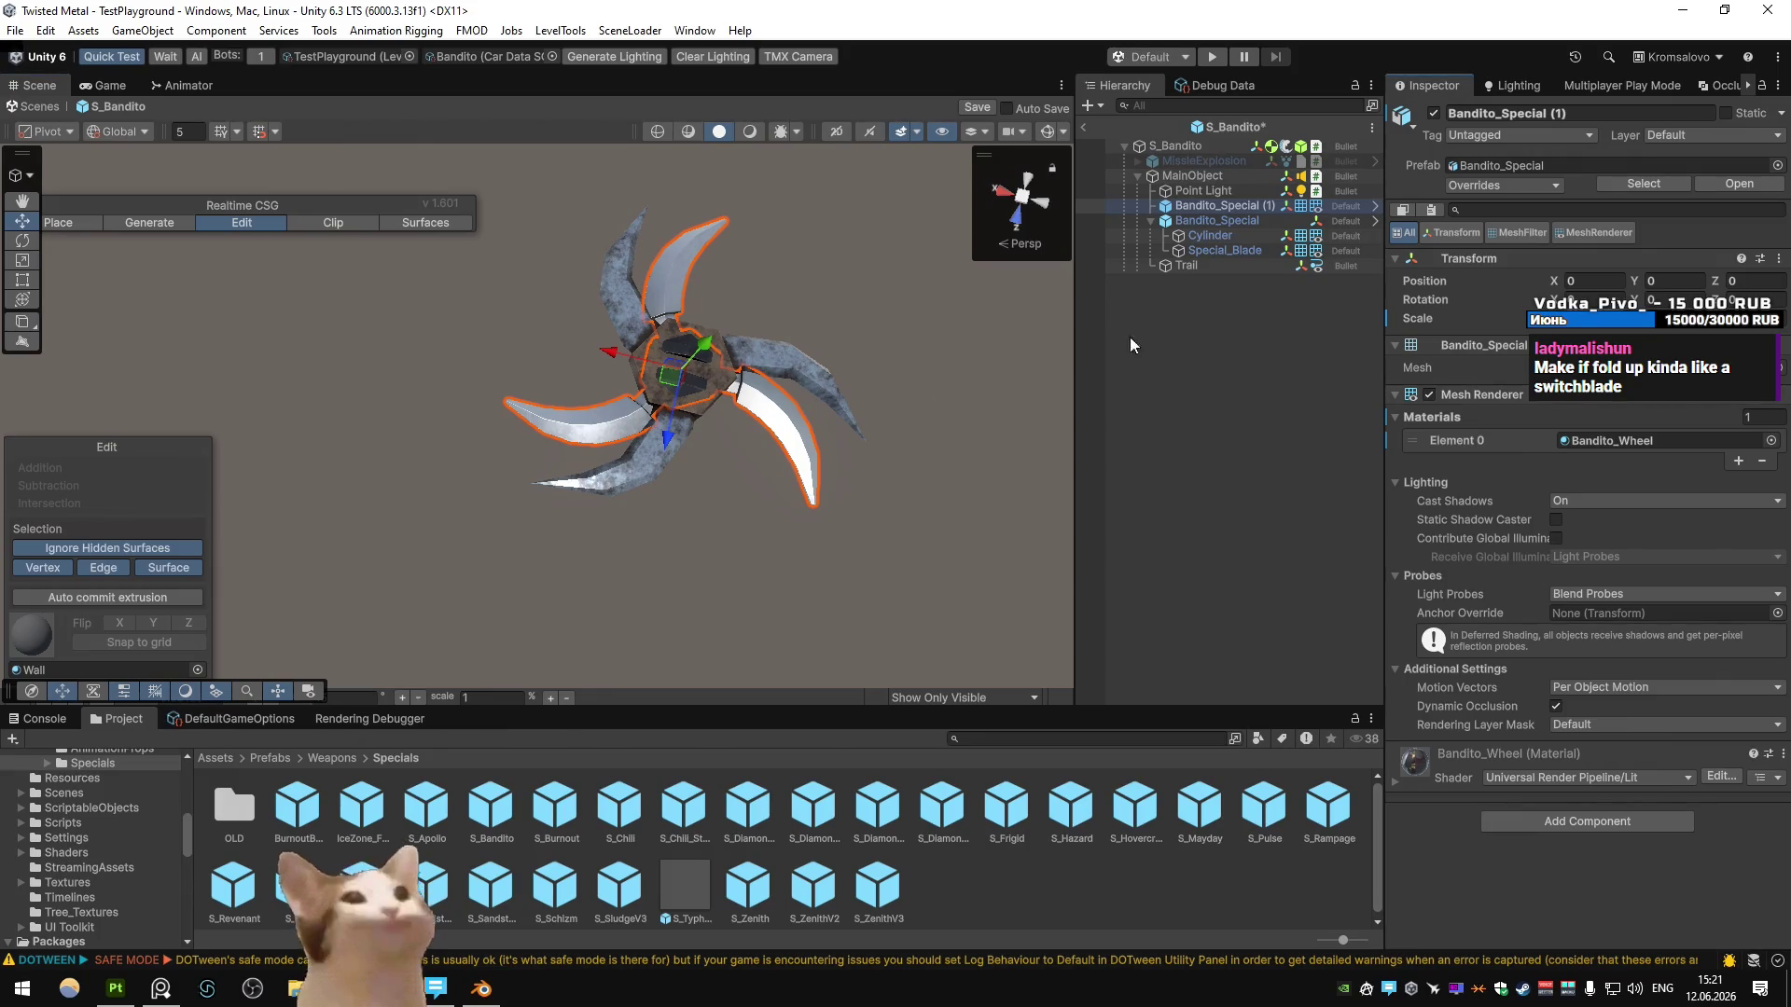
# - Select the shuriken and S_Bandito root, toggling scene helpers on and off to check the collider
pyautogui.click(594, 356)
pyautogui.moveTo(593, 356)
pyautogui.keyDown('alt'); pyautogui.mouseDown()
pyautogui.moveTo(589, 389)
pyautogui.moveTo(724, 497)
pyautogui.mouseUp(); pyautogui.keyUp('alt')
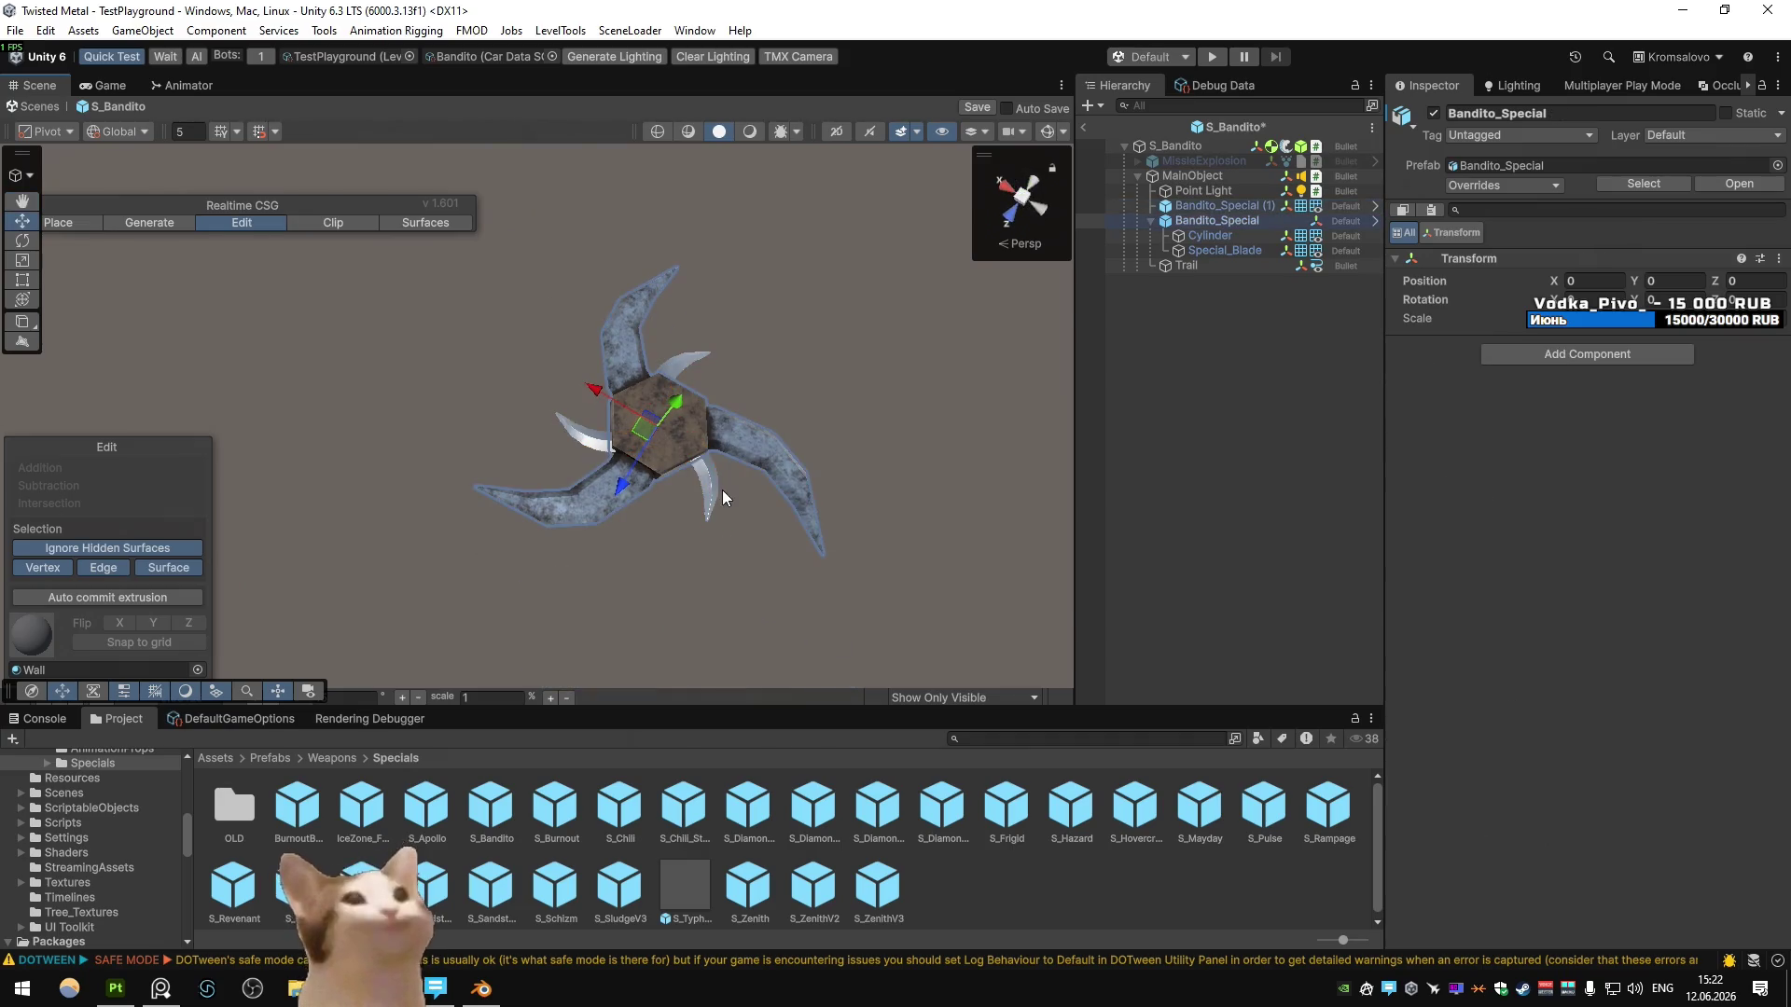
pyautogui.click(1190, 206)
pyautogui.click(1192, 146)
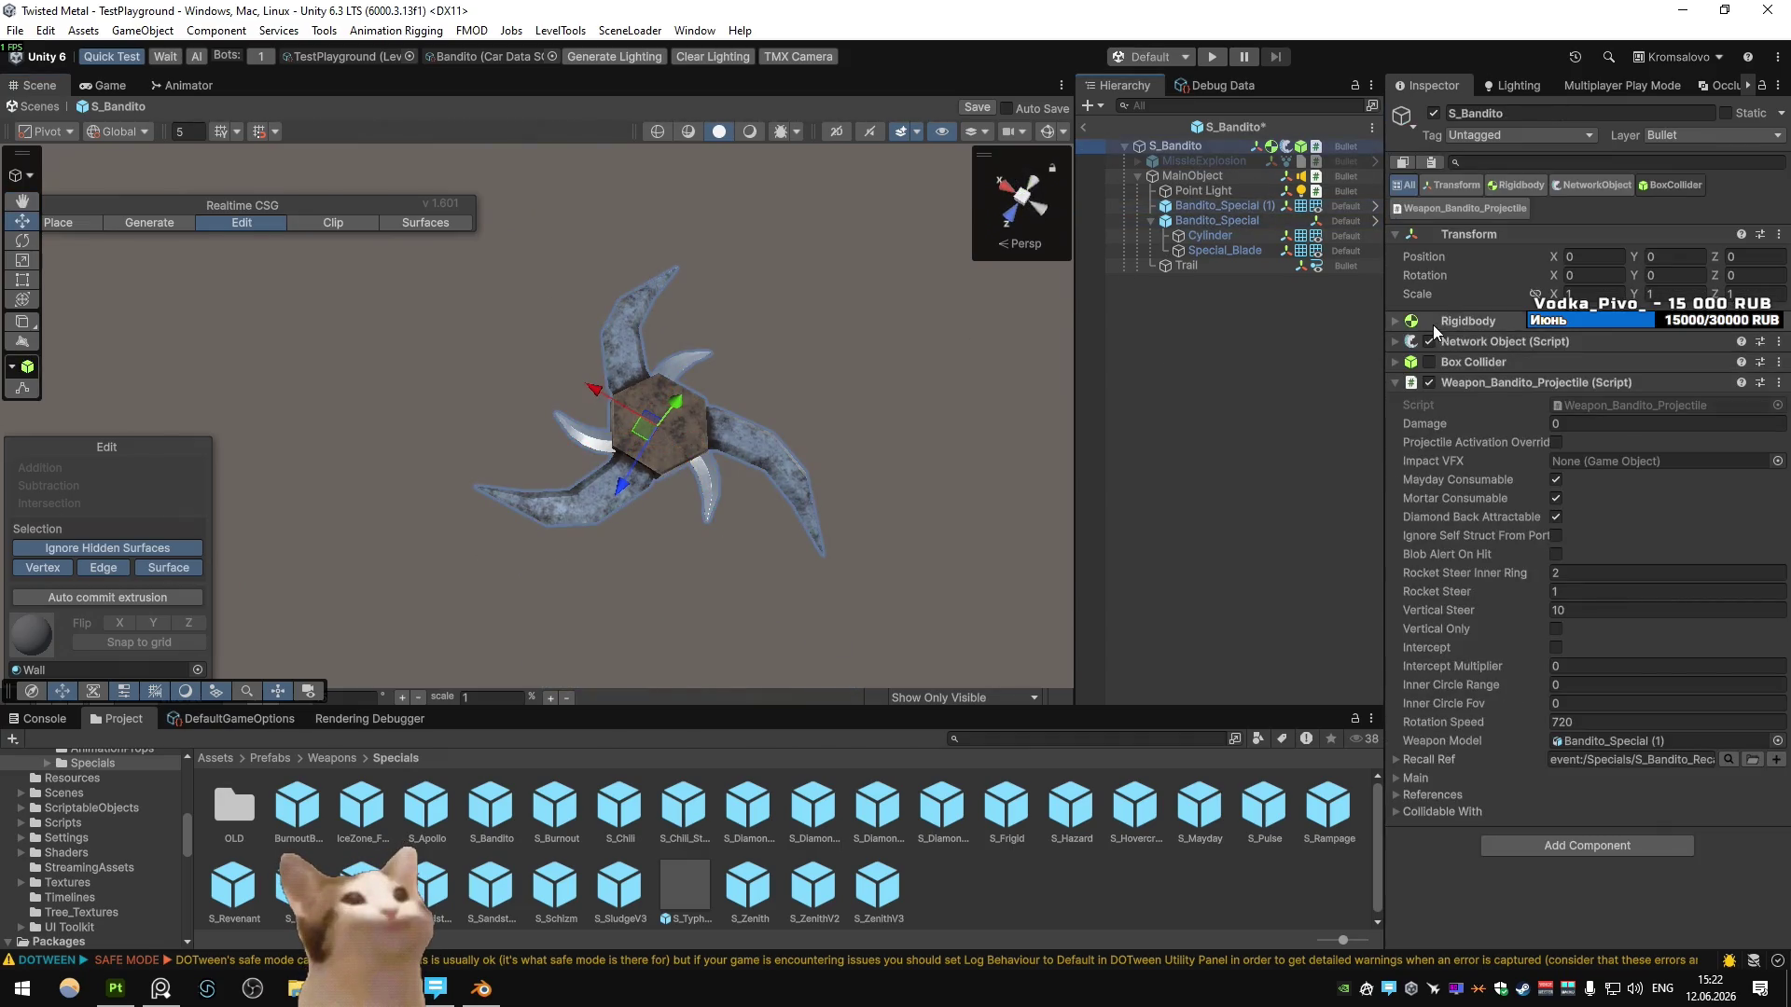
pyautogui.click(1046, 135)
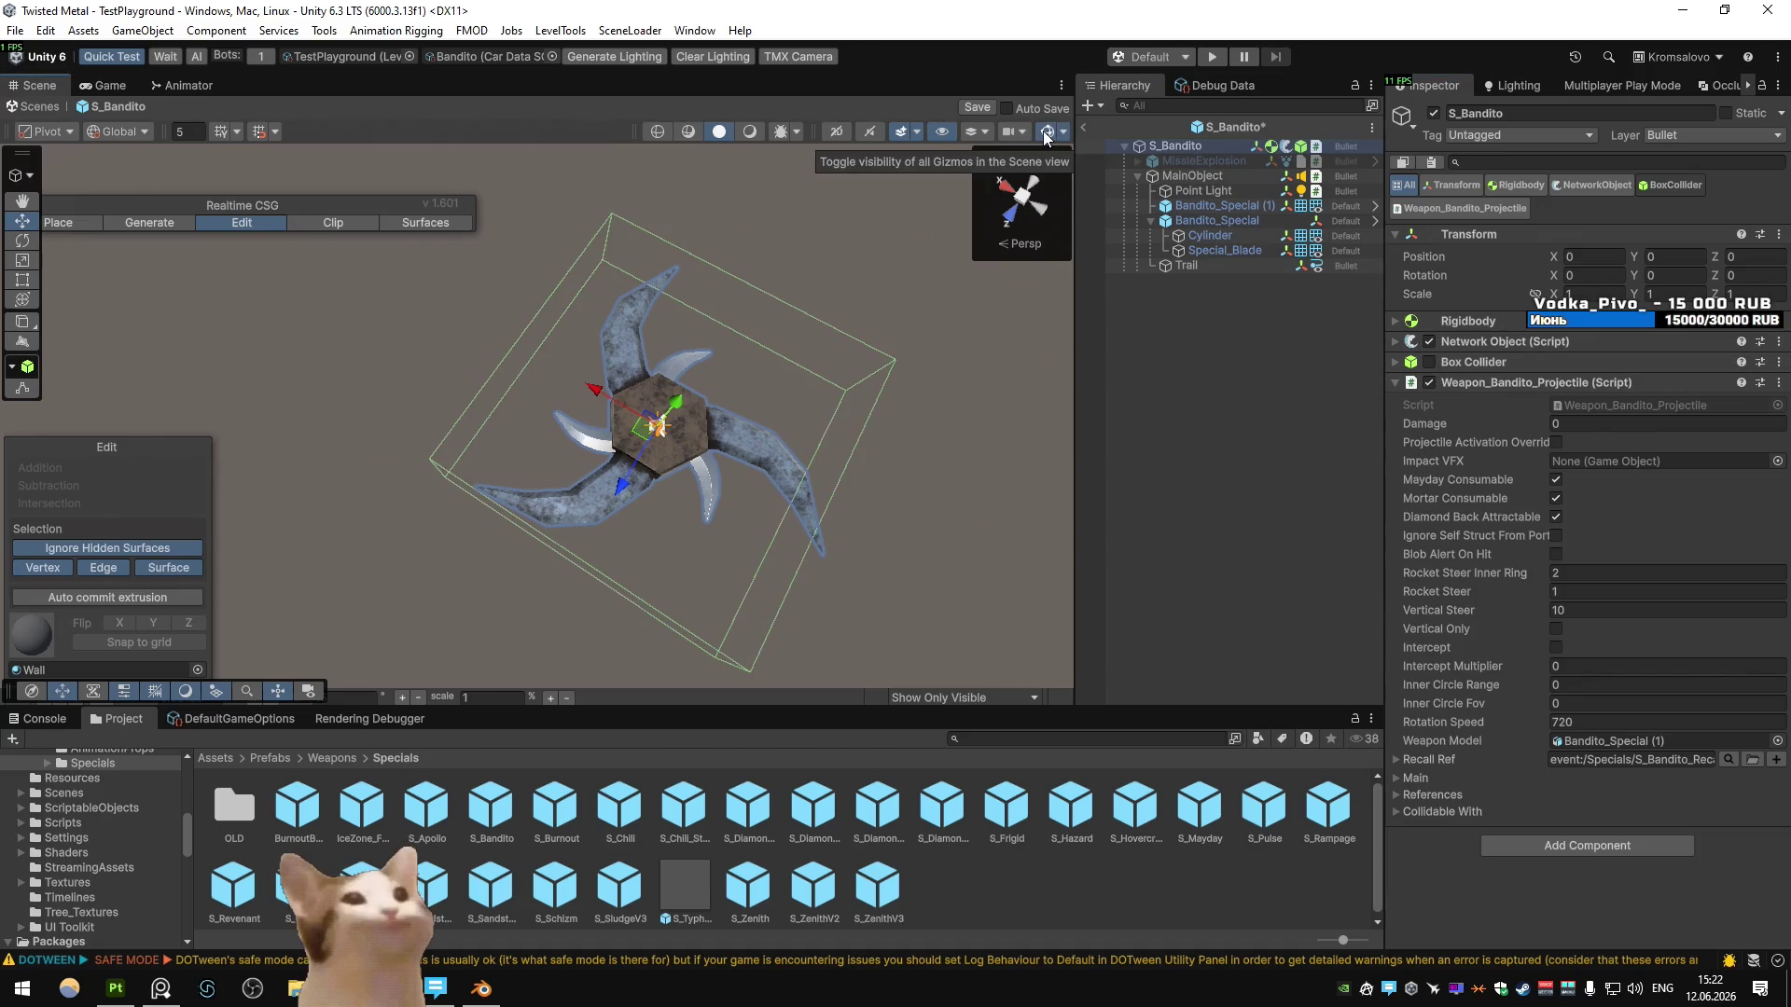
pyautogui.click(1045, 135)
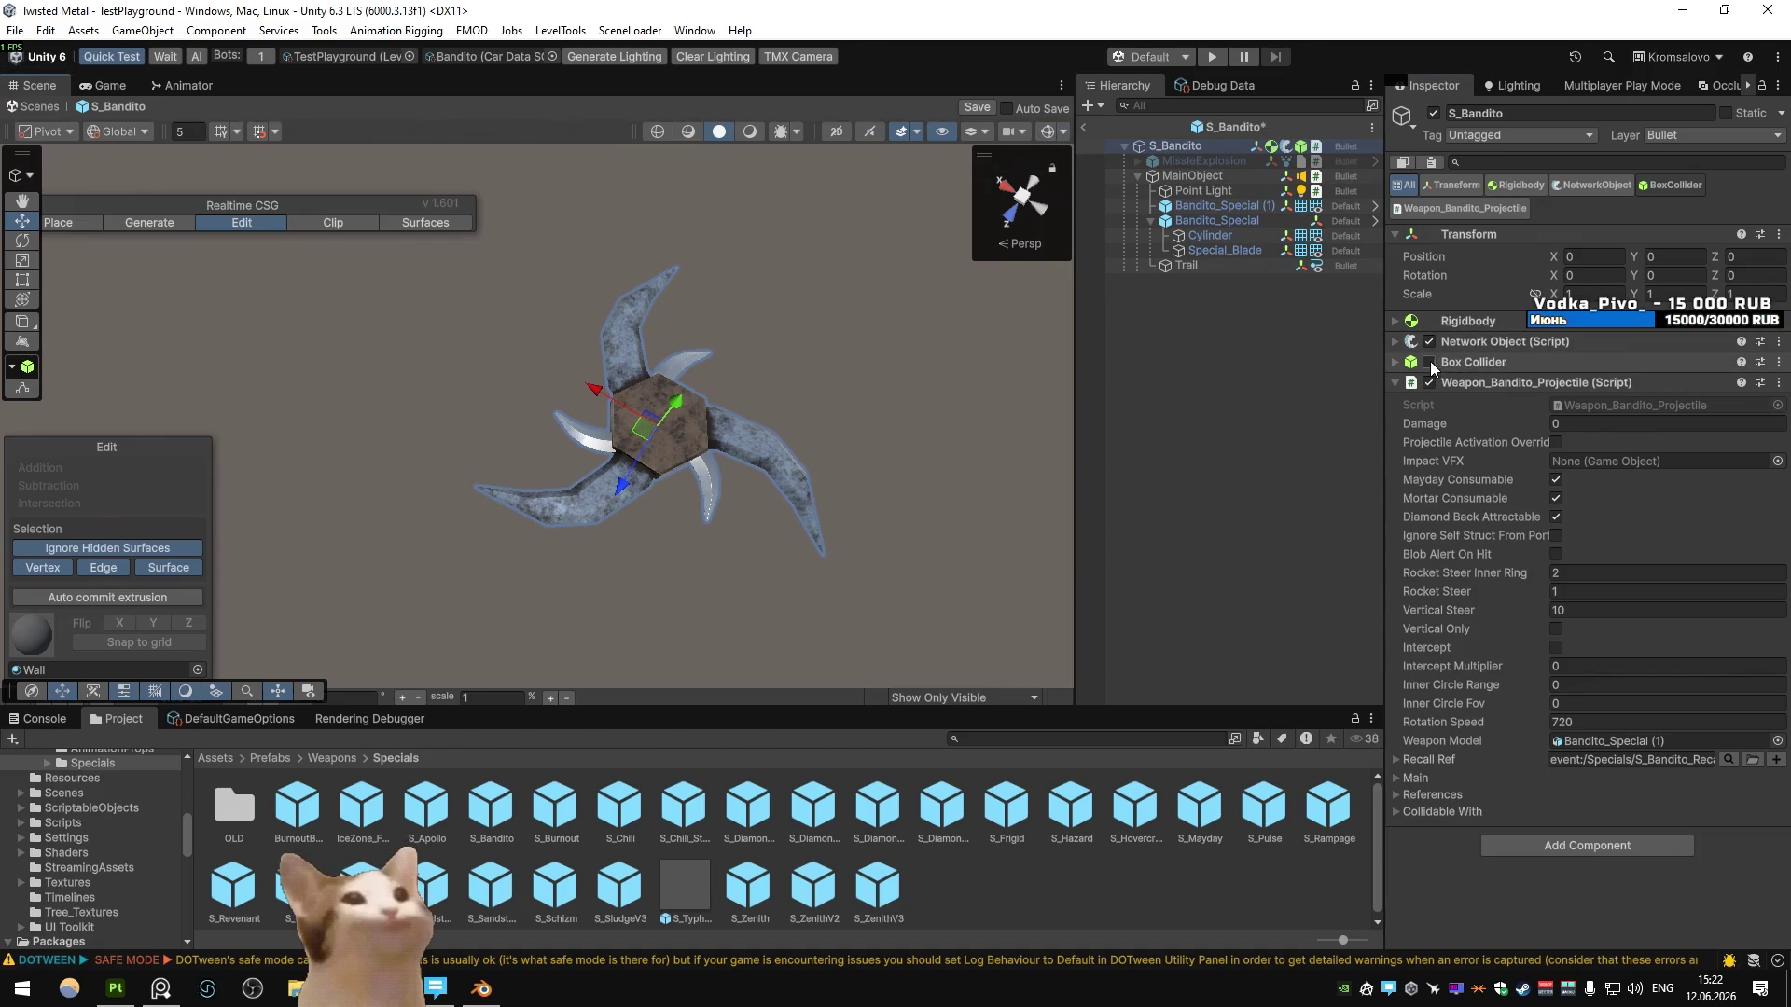
# - Inspect Bandito_Special (1) in the Inspector, then switch back to Blender
pyautogui.click(1203, 206)
pyautogui.click(1204, 221)
pyautogui.click(1200, 212)
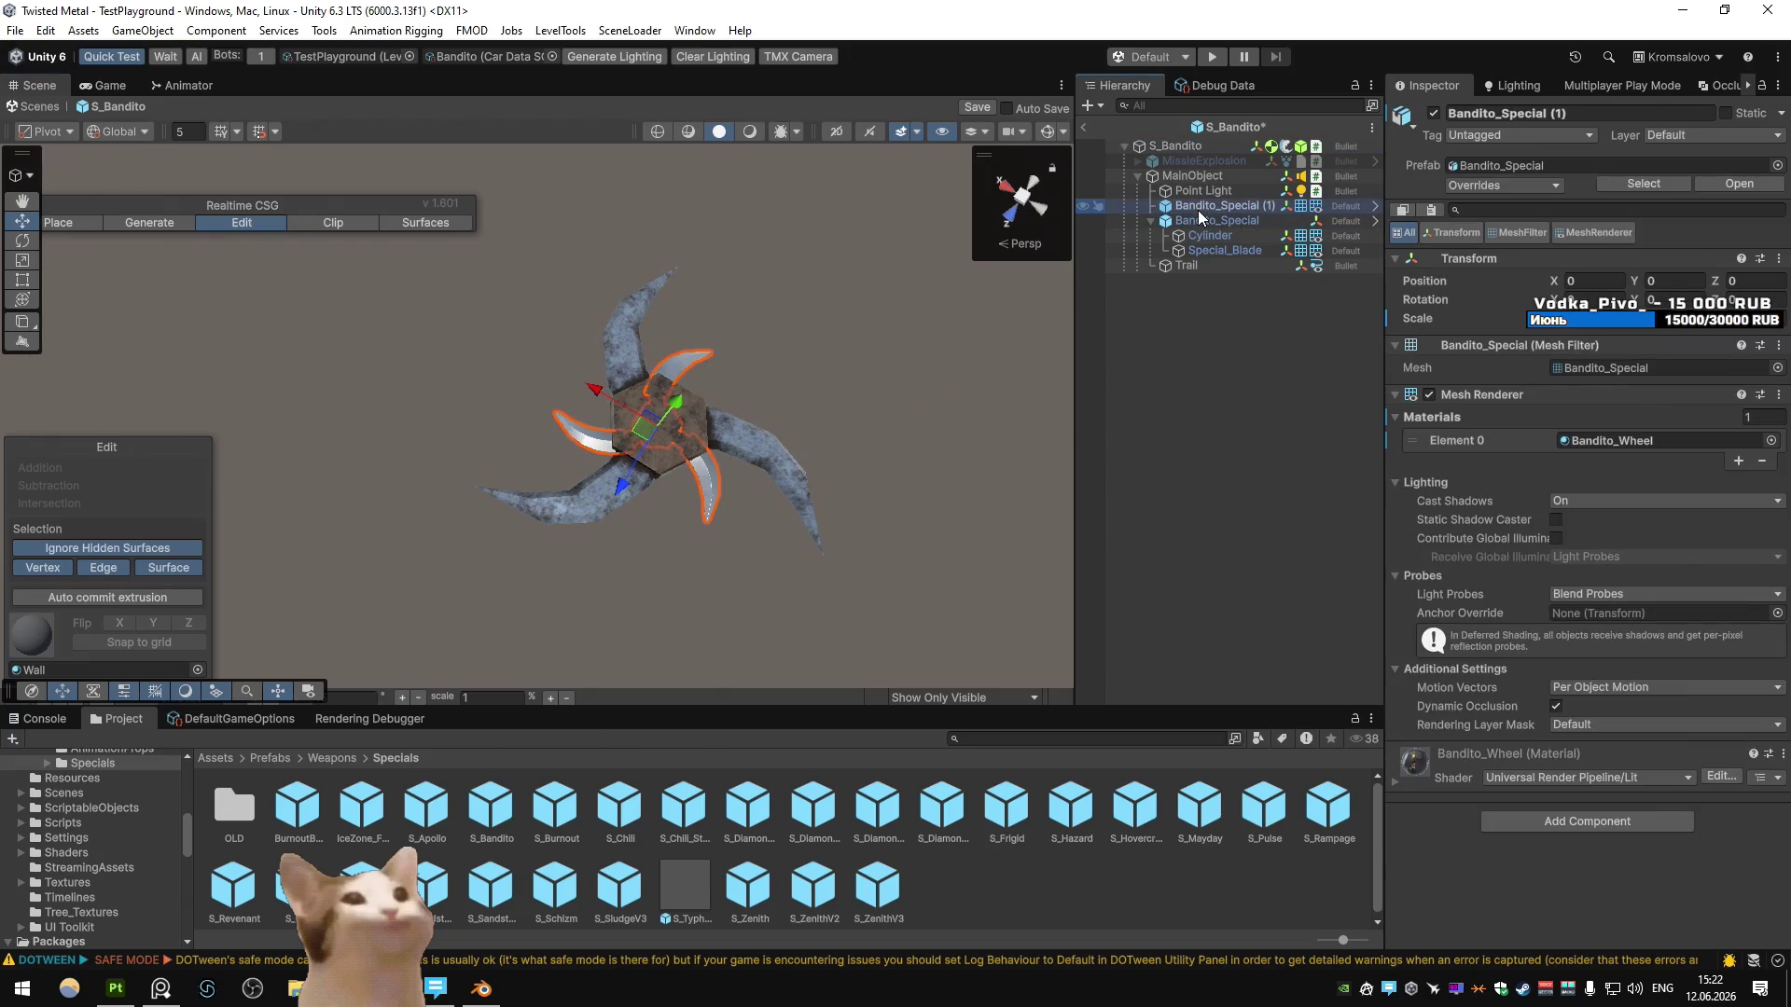
pyautogui.hotkey('alt', 'Tab')
pyautogui.scroll(3, 713, 720)
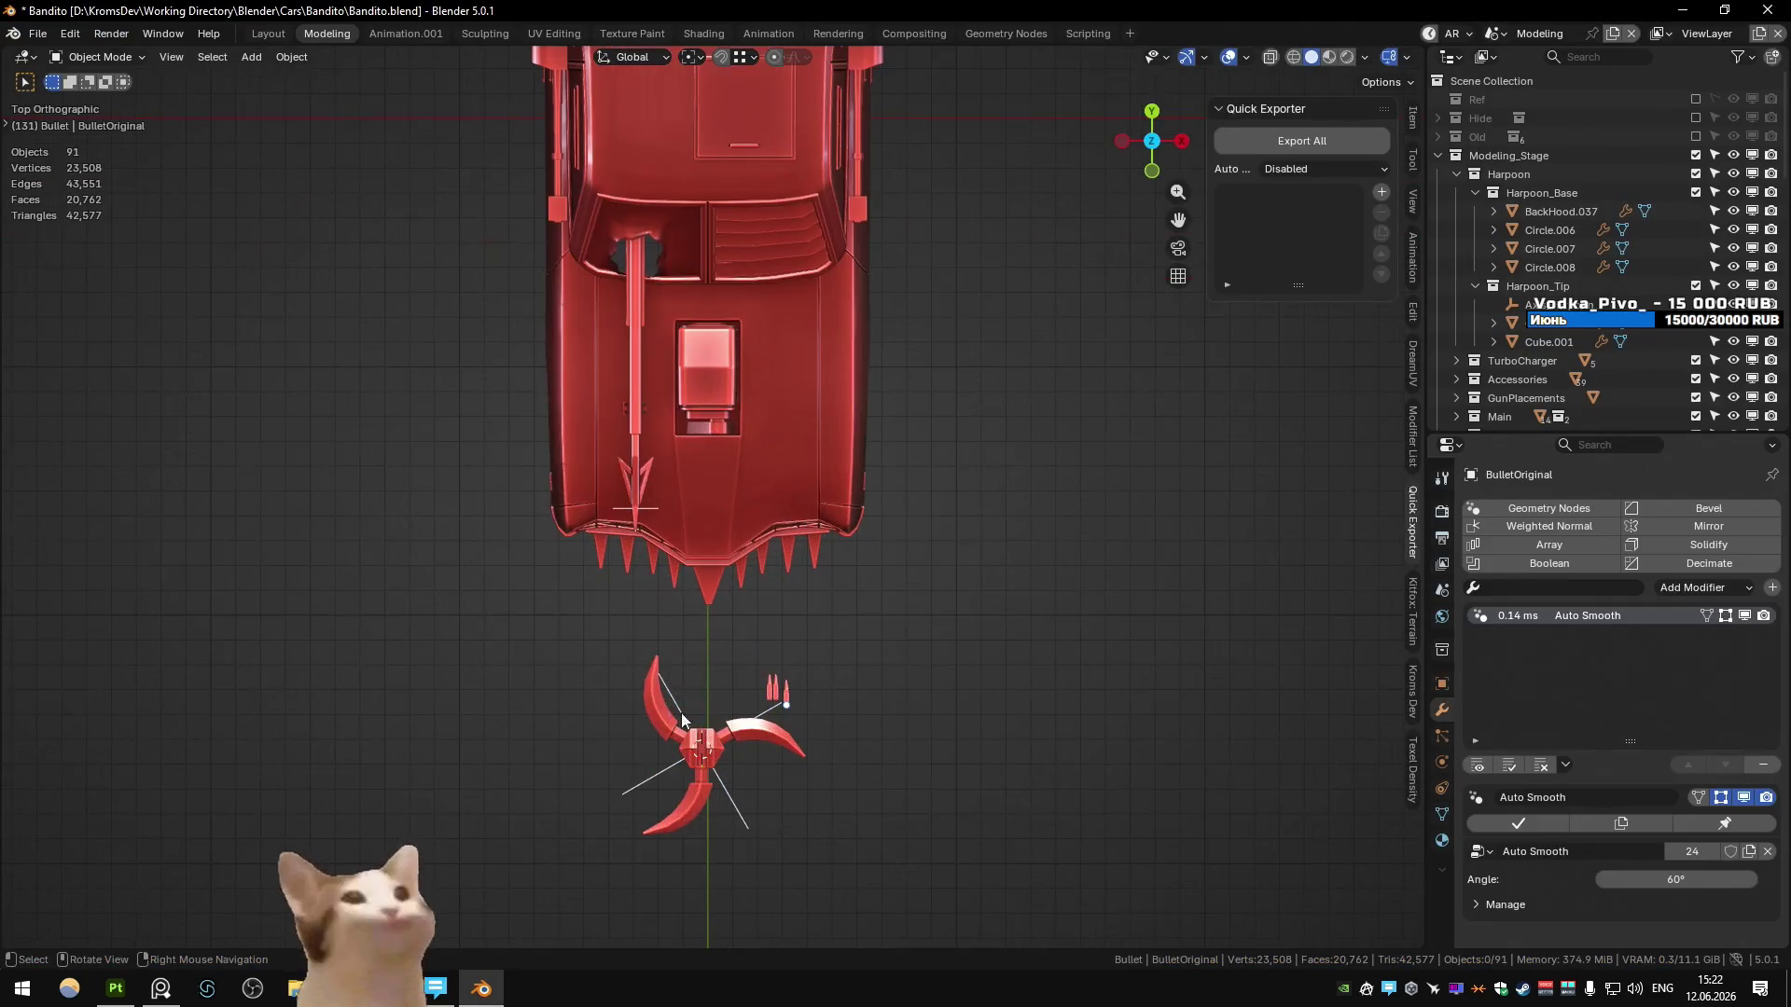
# - Move the bullet to the car's front, adjusting its height along Z, then return to Unity
pyautogui.press('g')
pyautogui.click(736, 709)
pyautogui.moveTo(736, 709); pyautogui.dragTo(735, 423, button='middle')
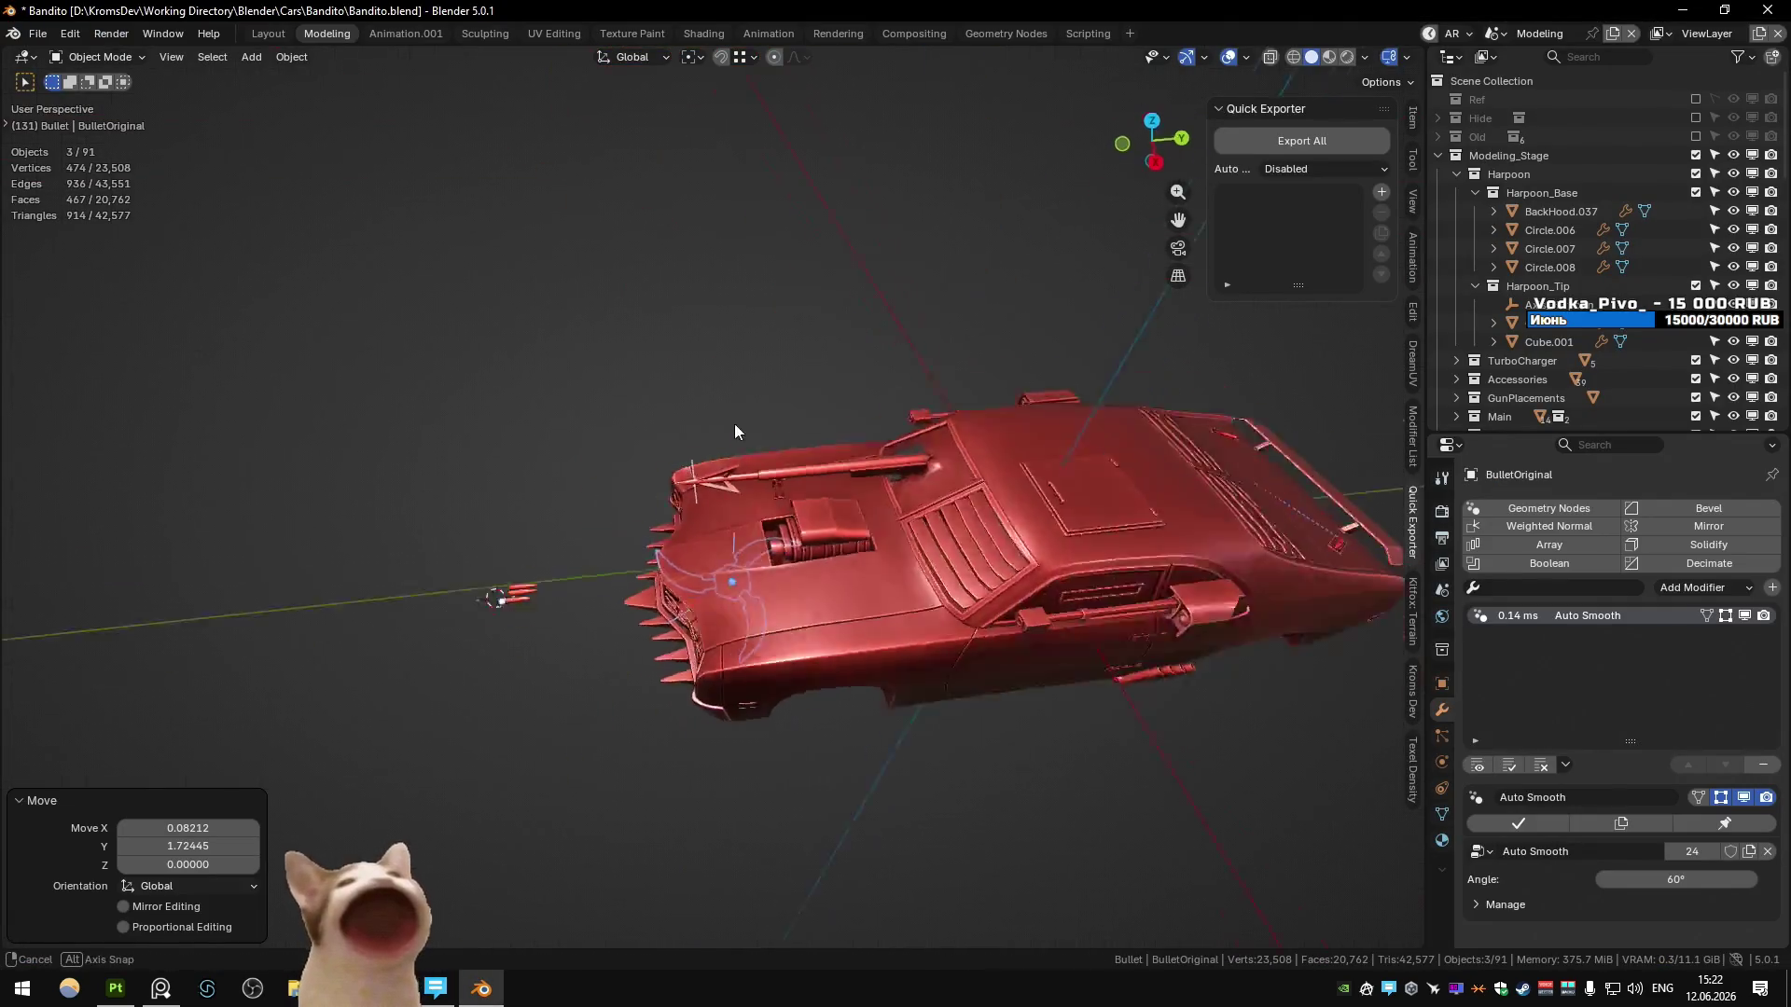
pyautogui.press('g')
pyautogui.press('z')
pyautogui.click(839, 446)
pyautogui.moveTo(839, 445)
pyautogui.mouseDown(button='middle')
pyautogui.moveTo(813, 427)
pyautogui.moveTo(893, 376)
pyautogui.moveTo(1047, 418)
pyautogui.mouseUp(button='middle')
pyautogui.hotkey('alt', 'Tab')
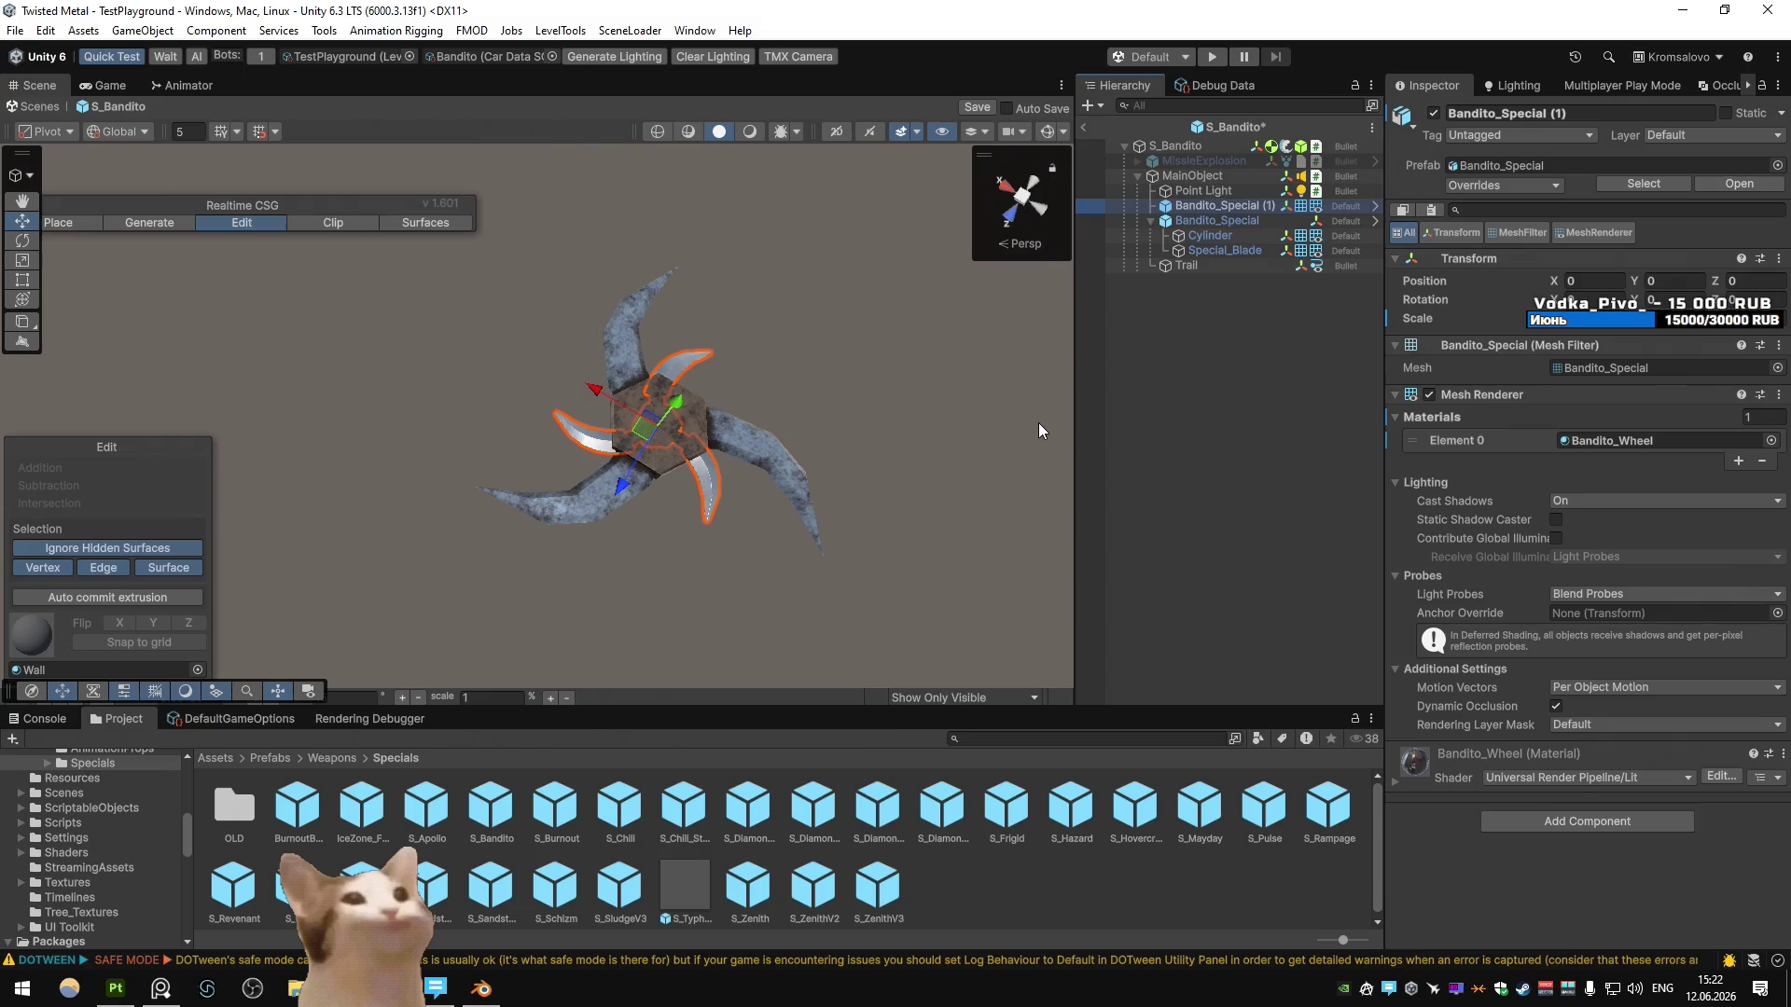
# - Check the blade from right and top views, deactivate the original Bandito_Special, and review the Trail settings
pyautogui.click(1020, 193)
pyautogui.click(1025, 194)
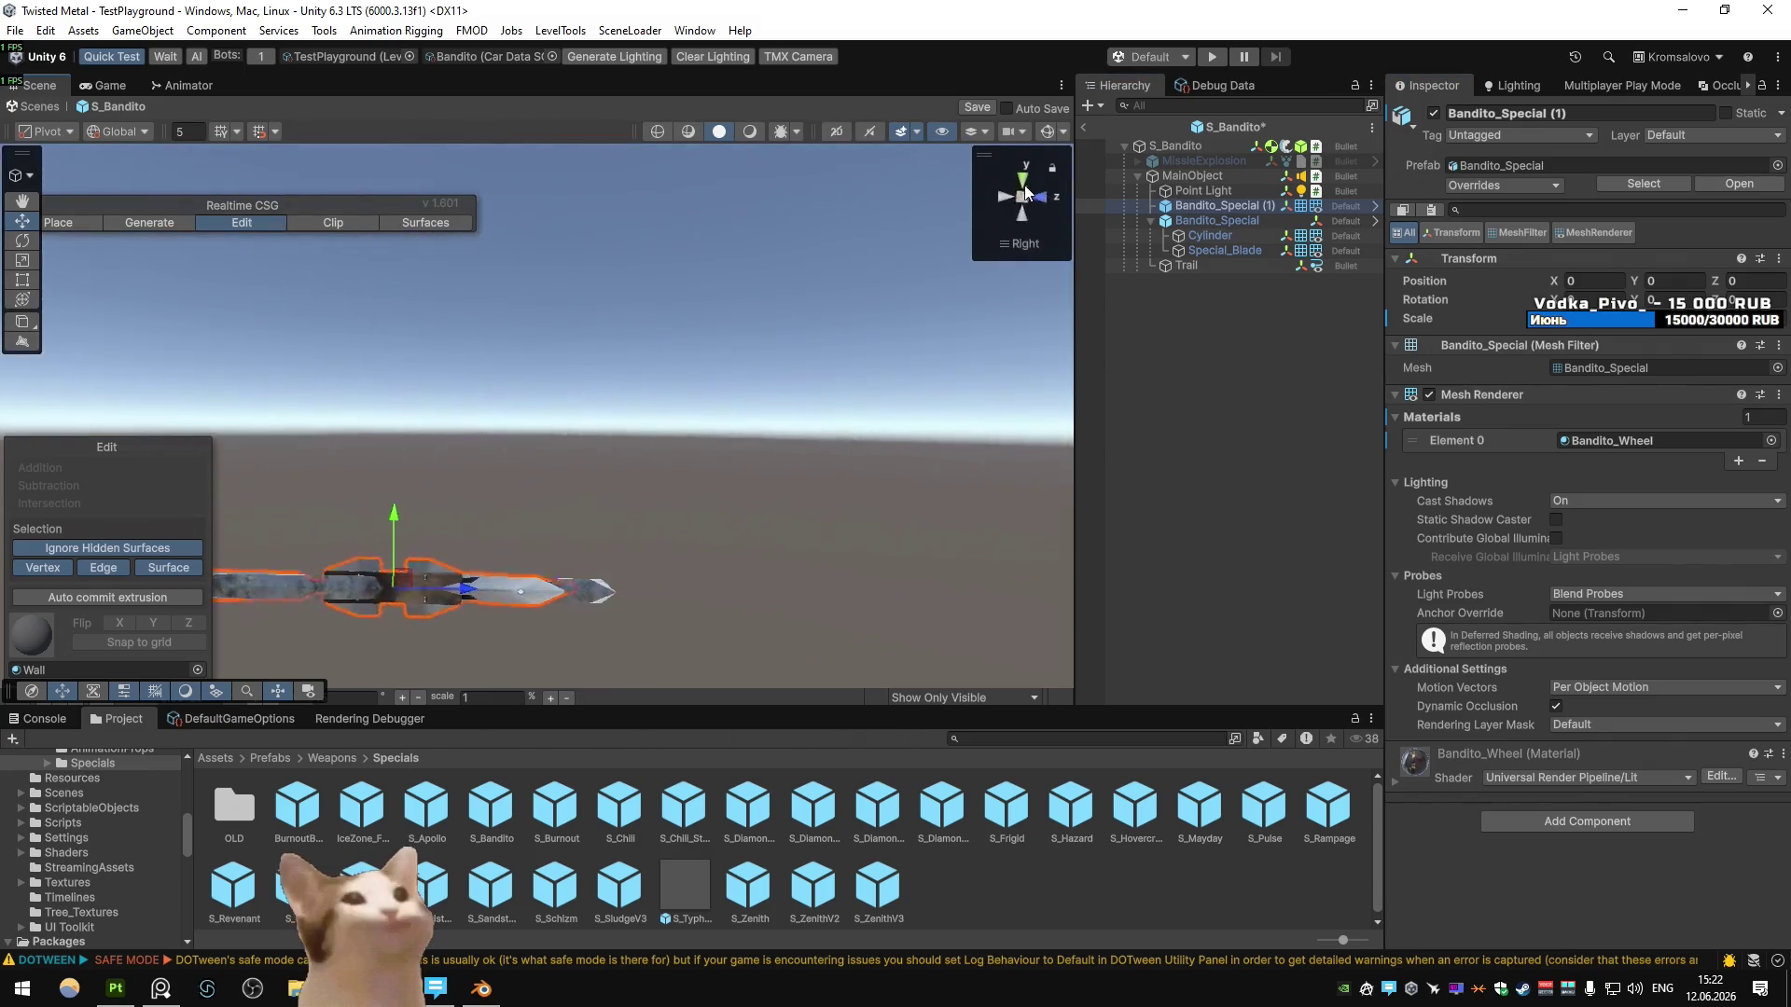
pyautogui.click(1024, 189)
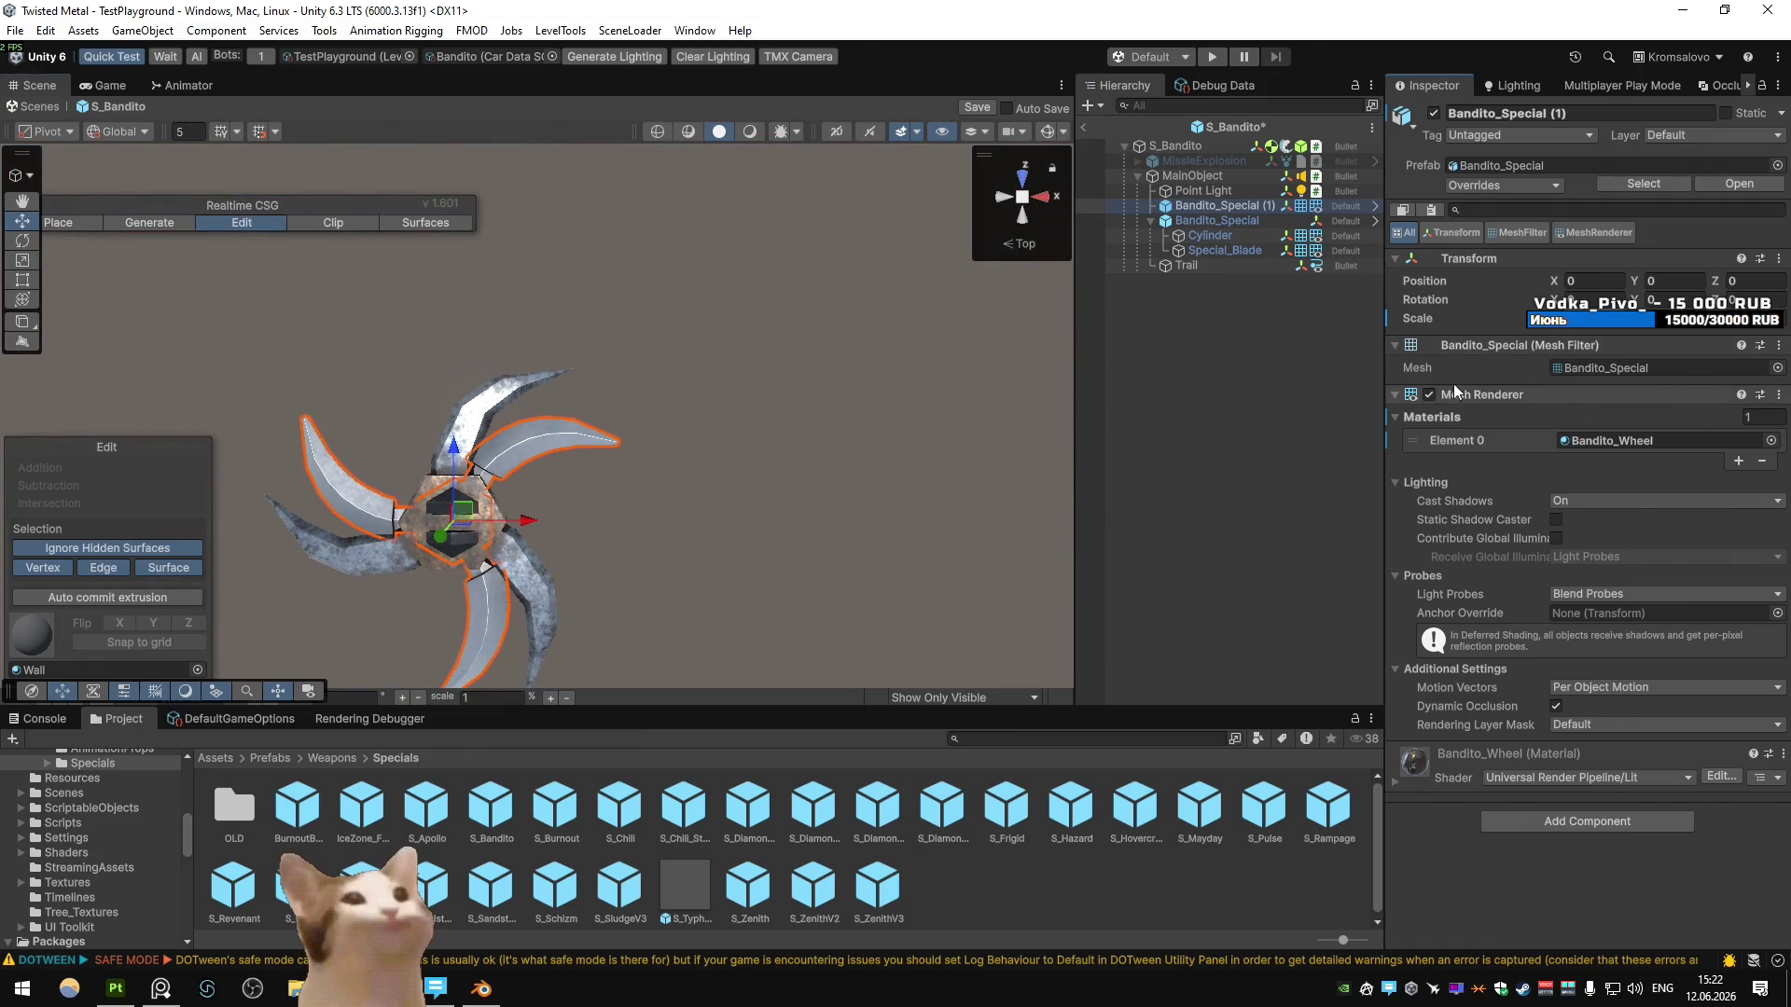
pyautogui.click(1217, 220)
pyautogui.click(1434, 112)
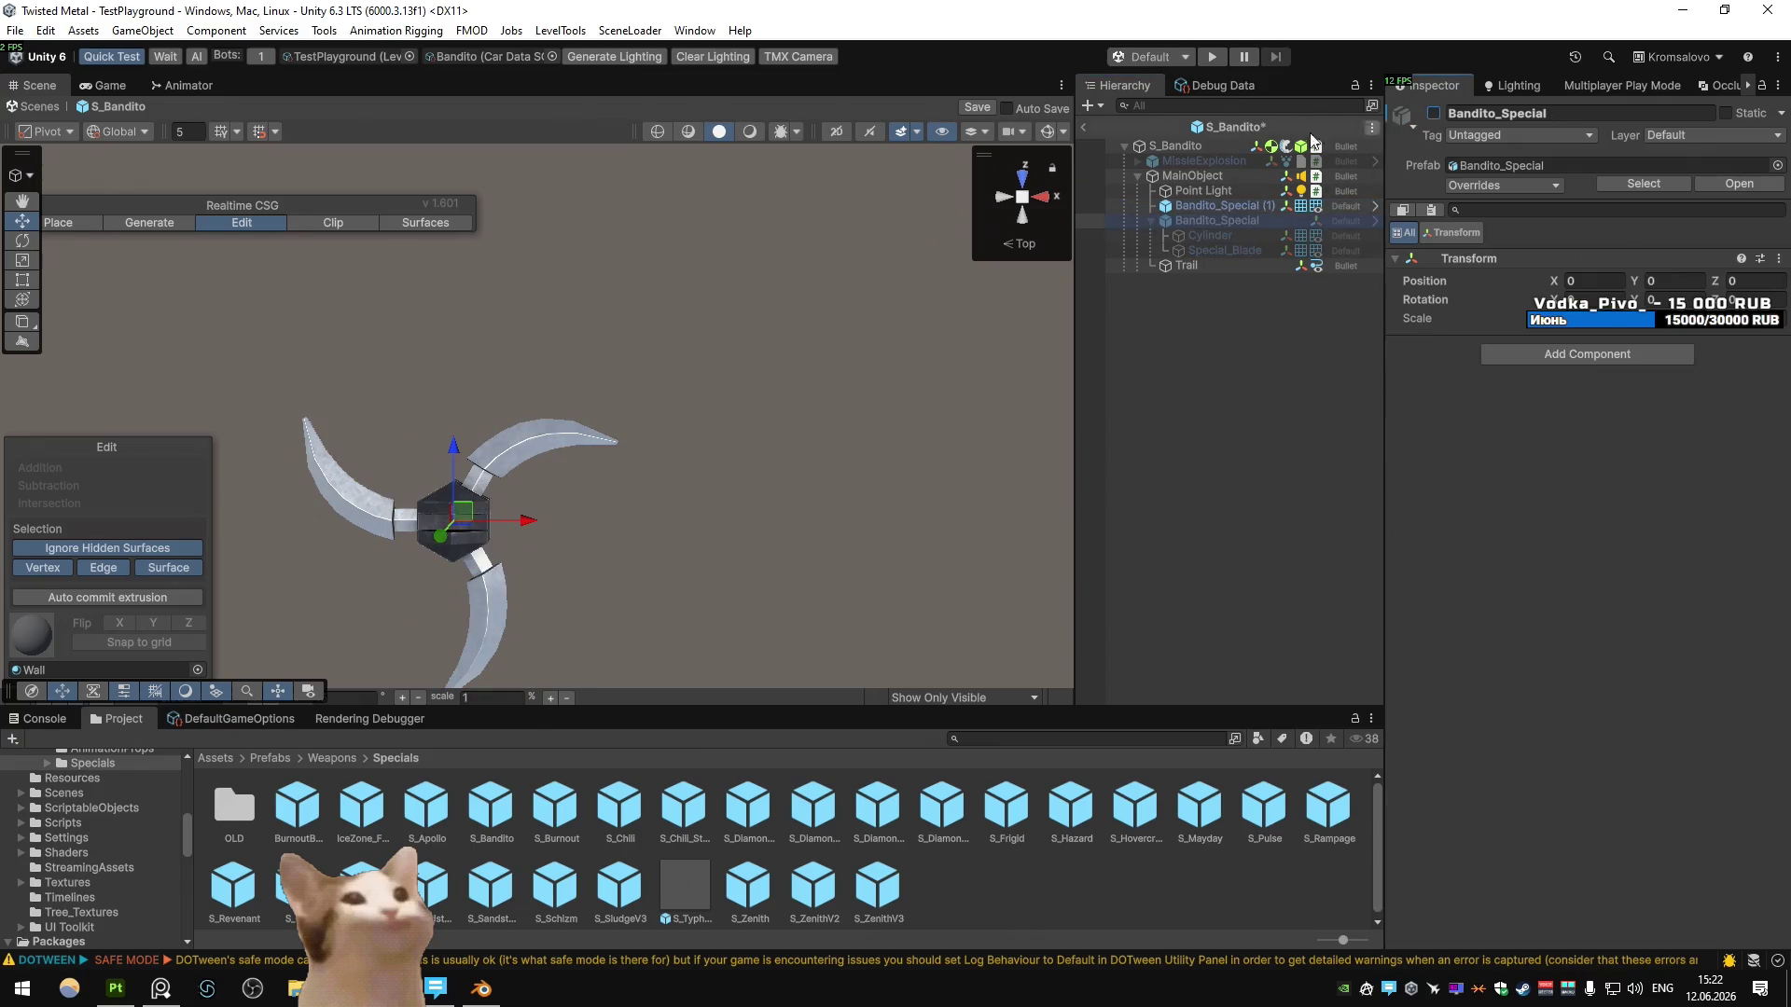
pyautogui.click(1207, 177)
pyautogui.click(1203, 267)
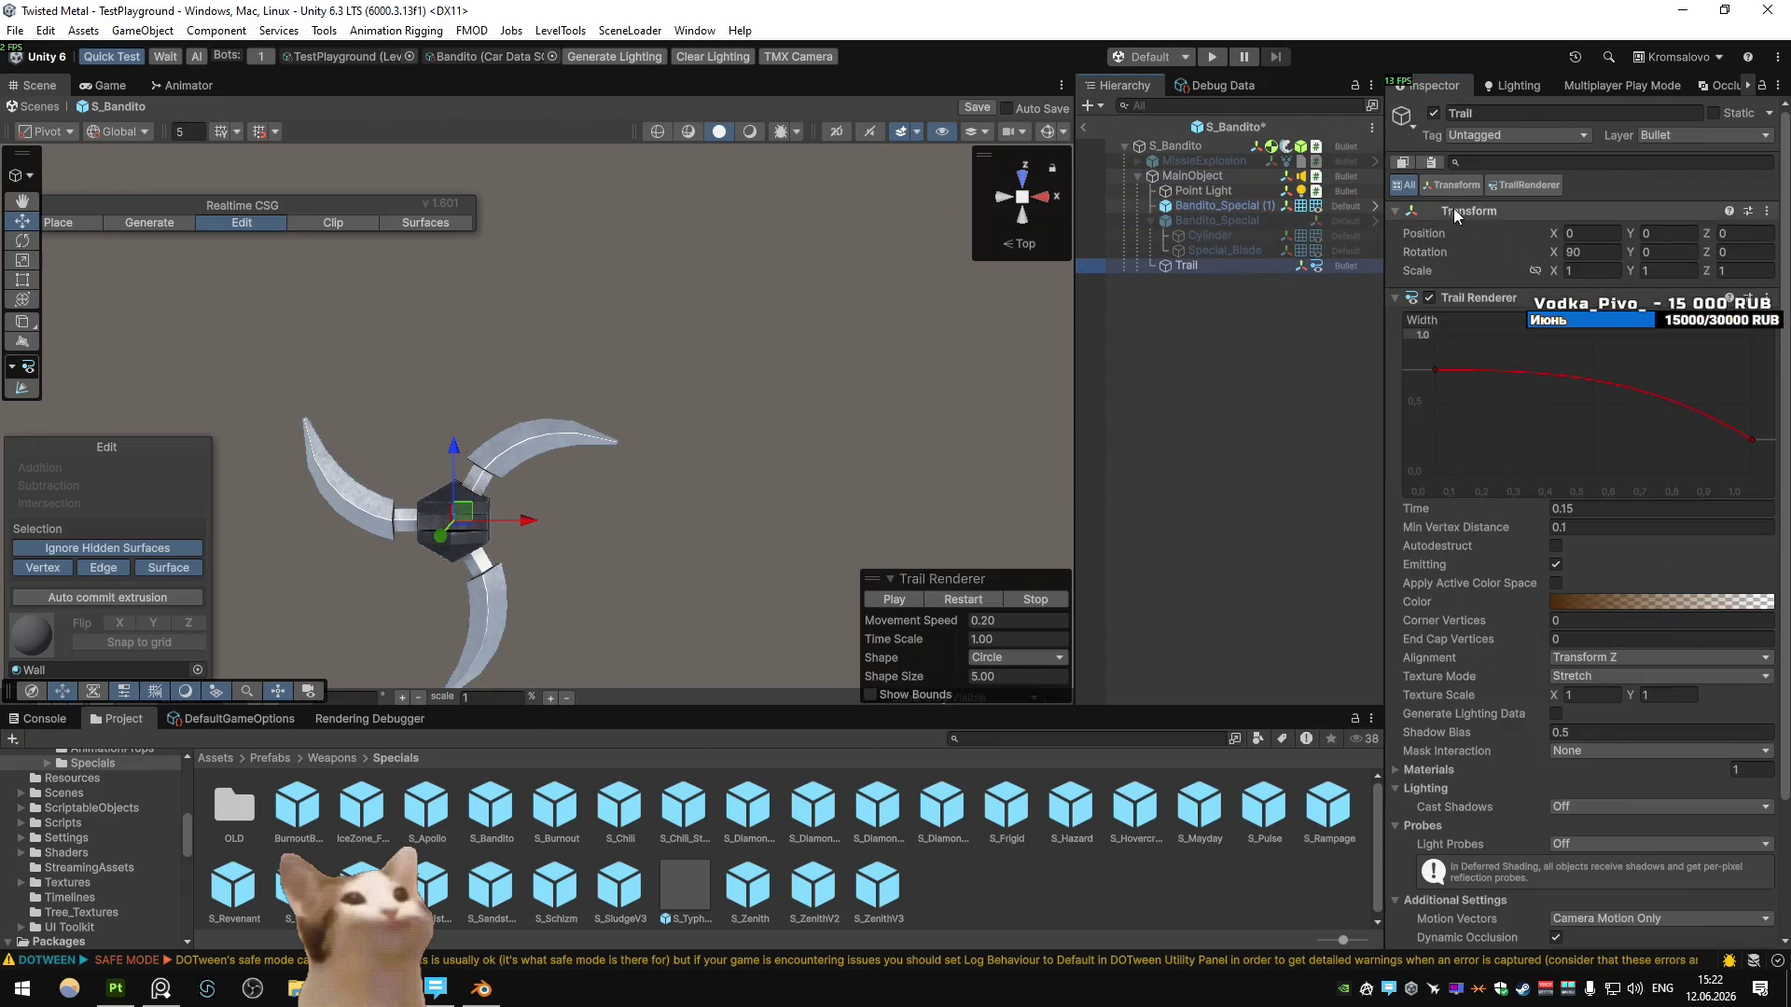
# - Exit S_Bandito saving changes, reopen and save it again, then start a play test
pyautogui.click(1084, 129)
pyautogui.press('Return')
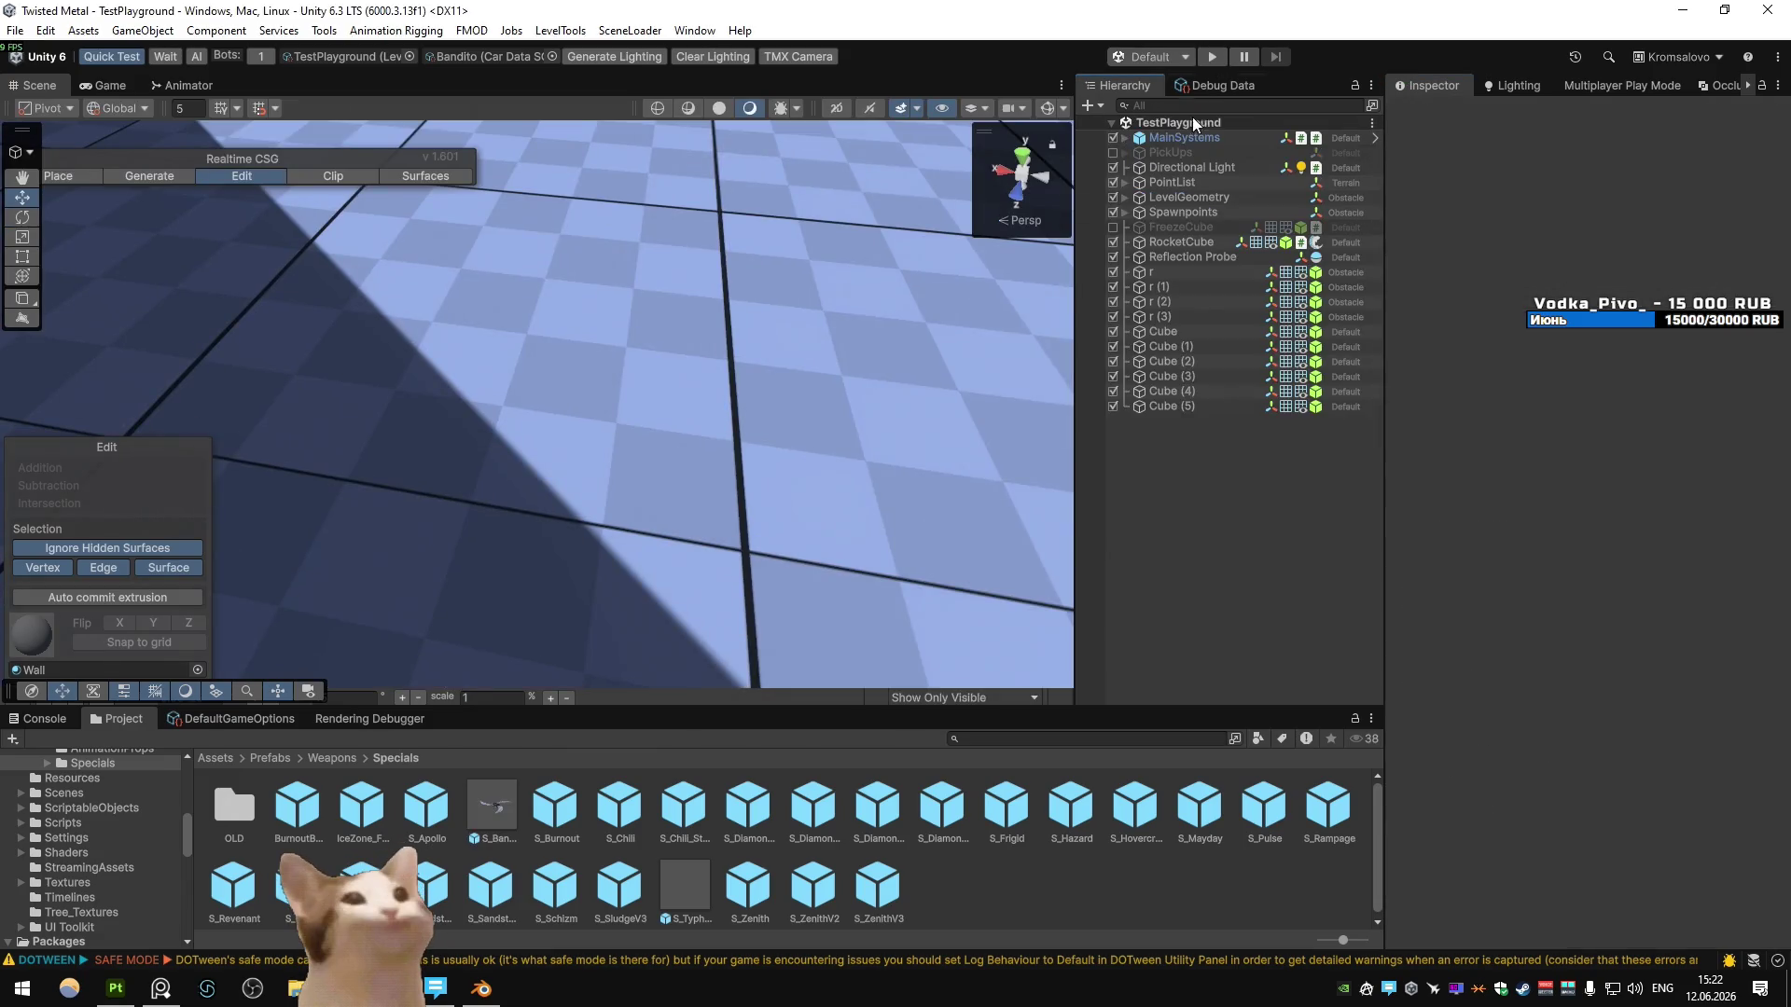
pyautogui.click(494, 804)
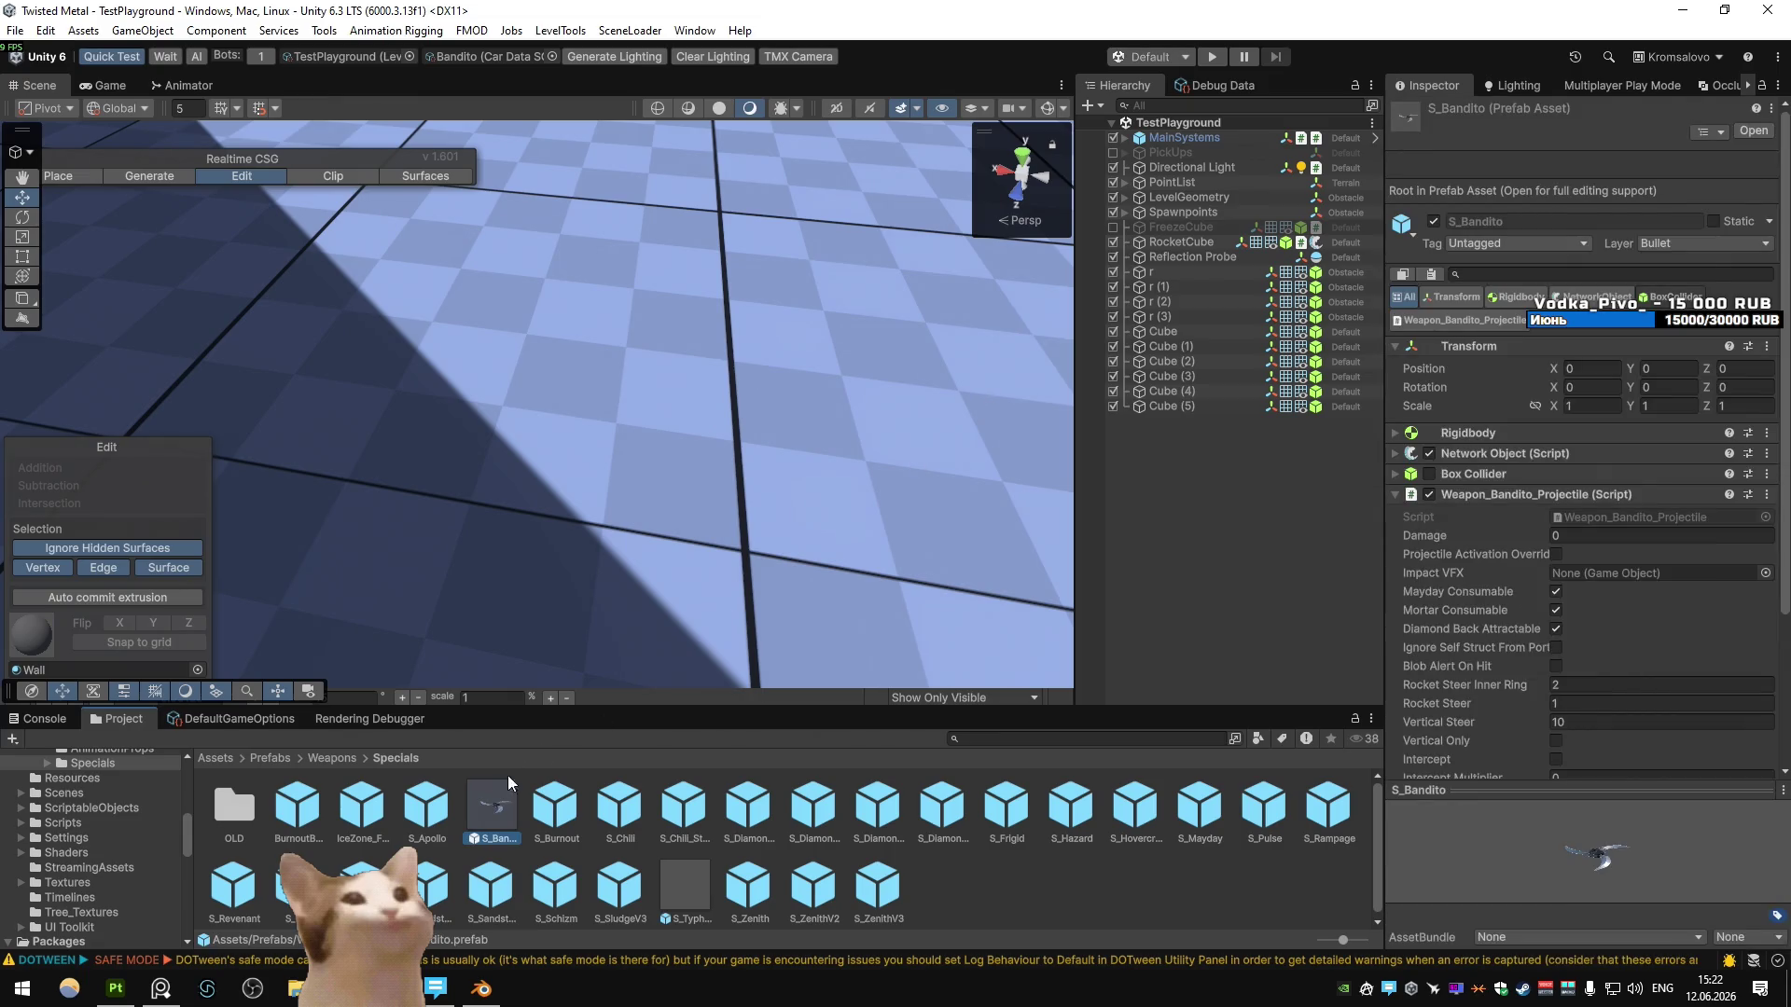
pyautogui.doubleClick(494, 804)
pyautogui.click(1192, 175)
pyautogui.click(1433, 113)
pyautogui.click(1084, 127)
pyautogui.press('Return')
pyautogui.click(1211, 57)
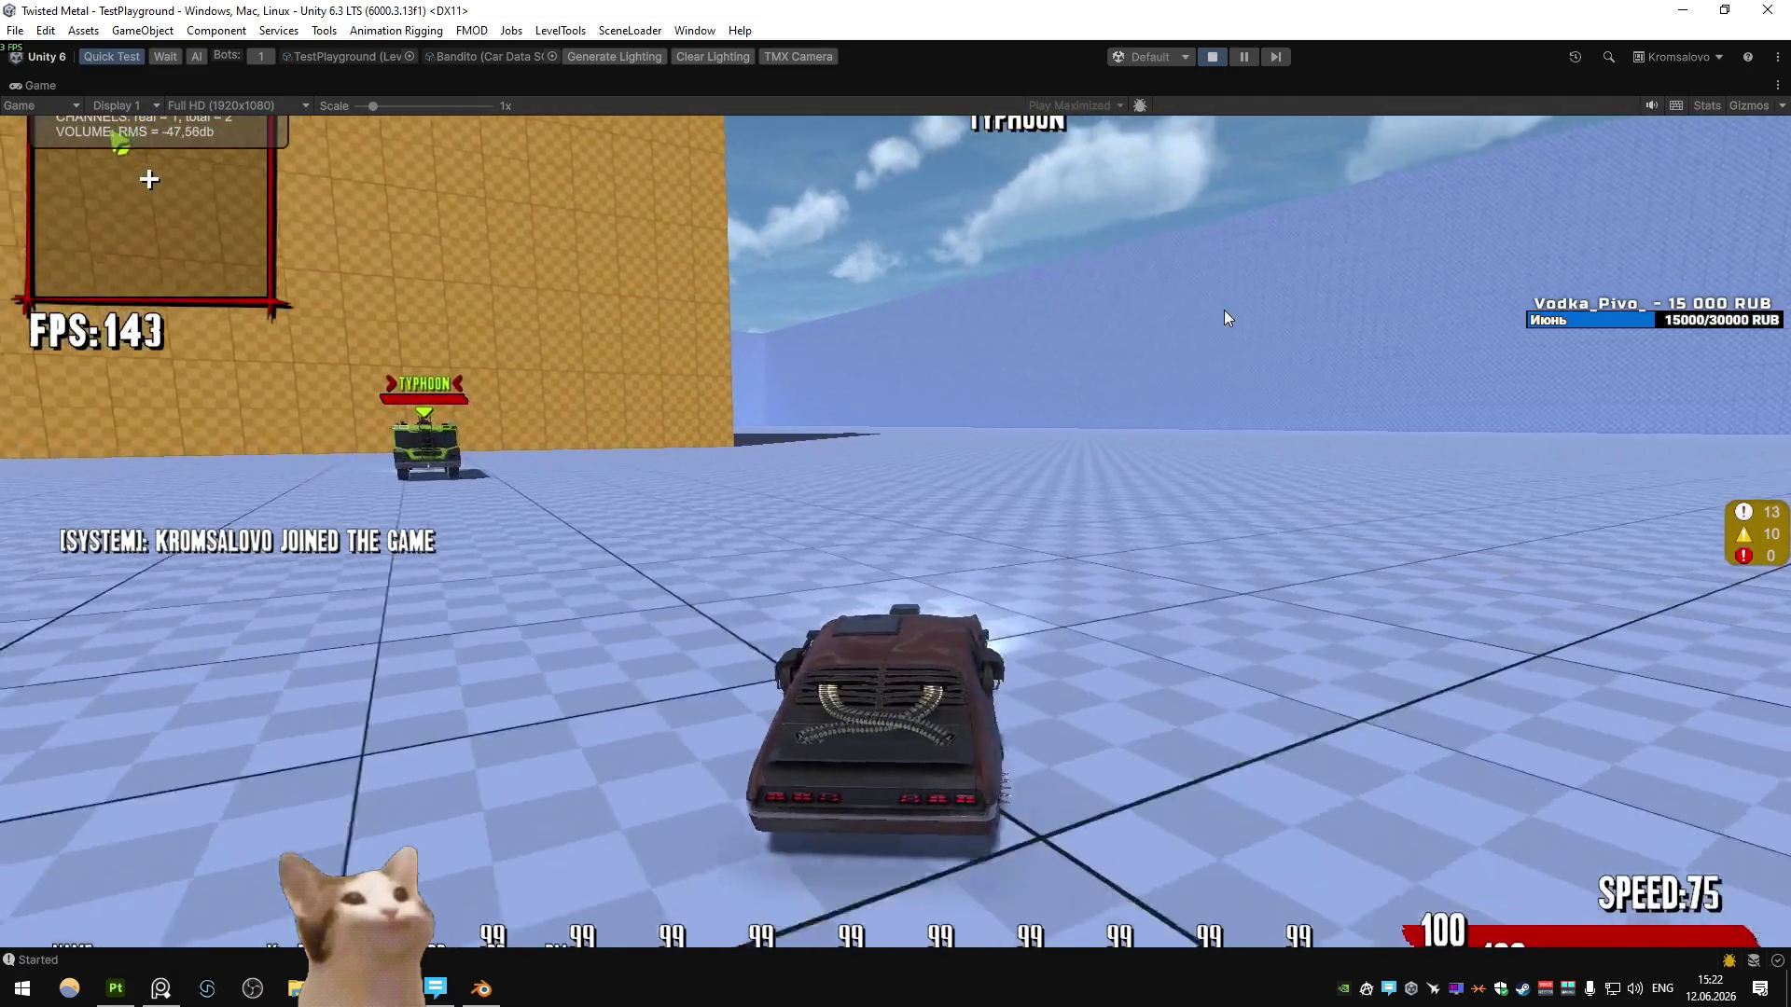
# - Drive the Bandito around the arena, firing the special backward and ahead, then brake hard
pyautogui.press('w')
pyautogui.press('d')
pyautogui.press('s')
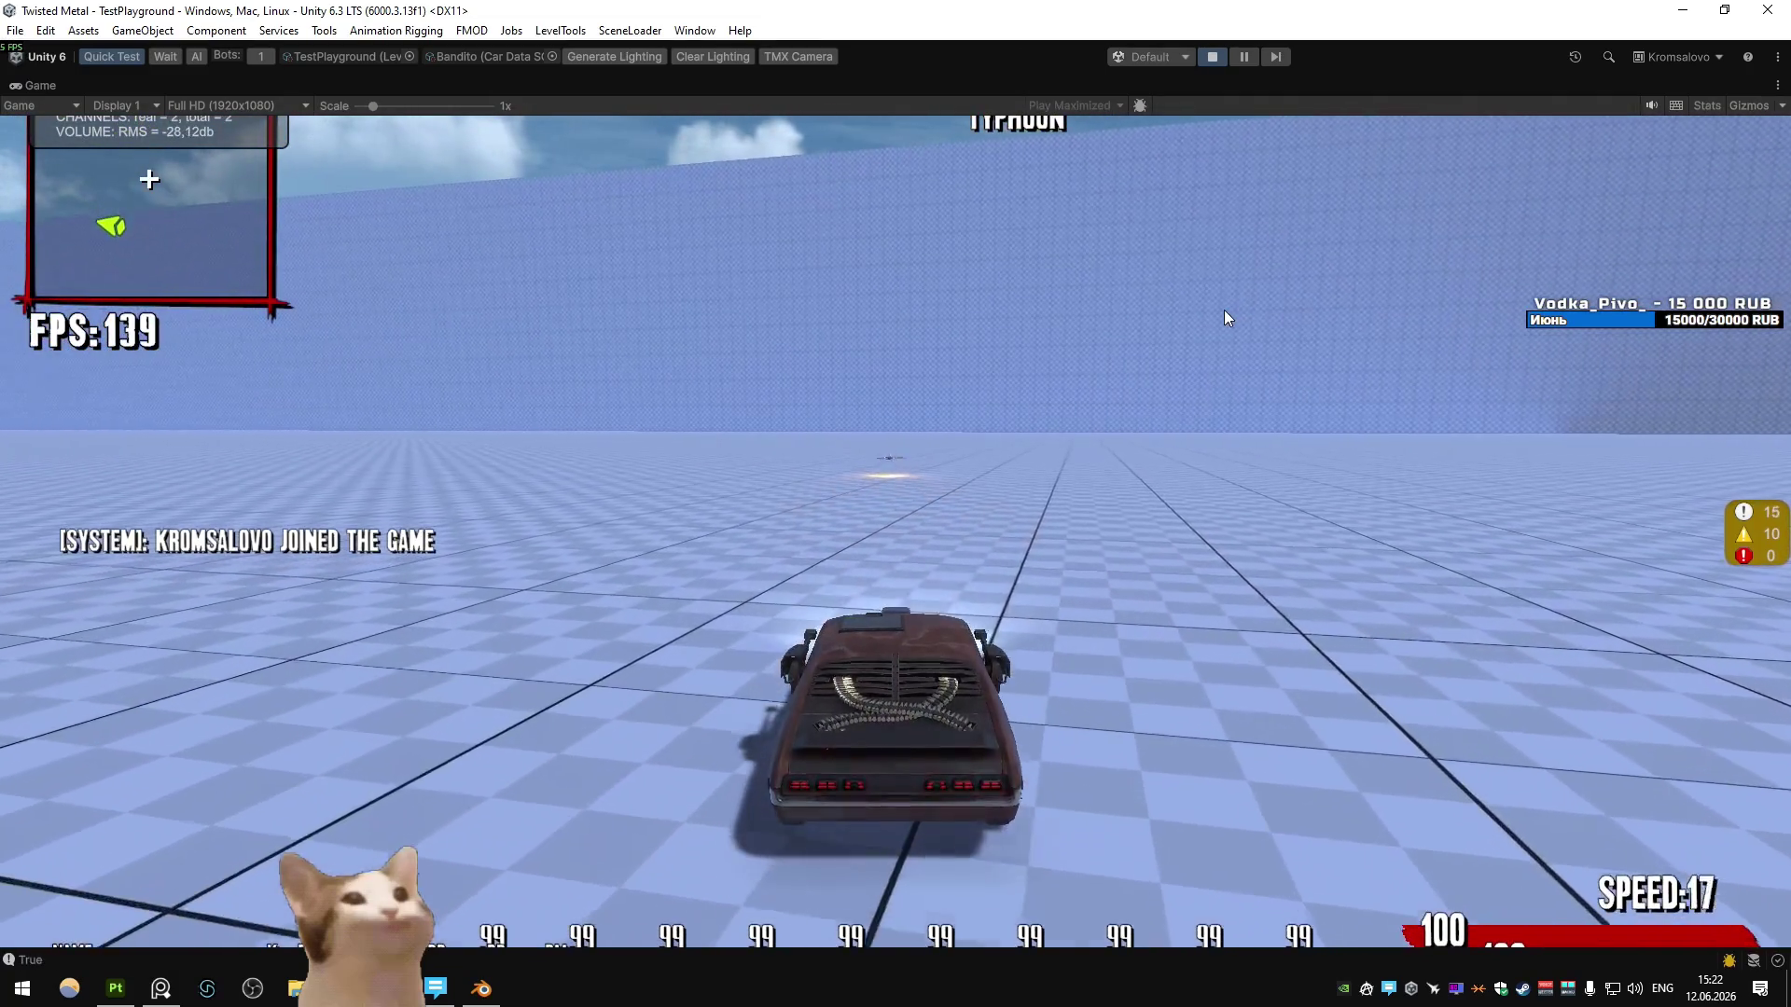
pyautogui.press('w')
pyautogui.press('a')
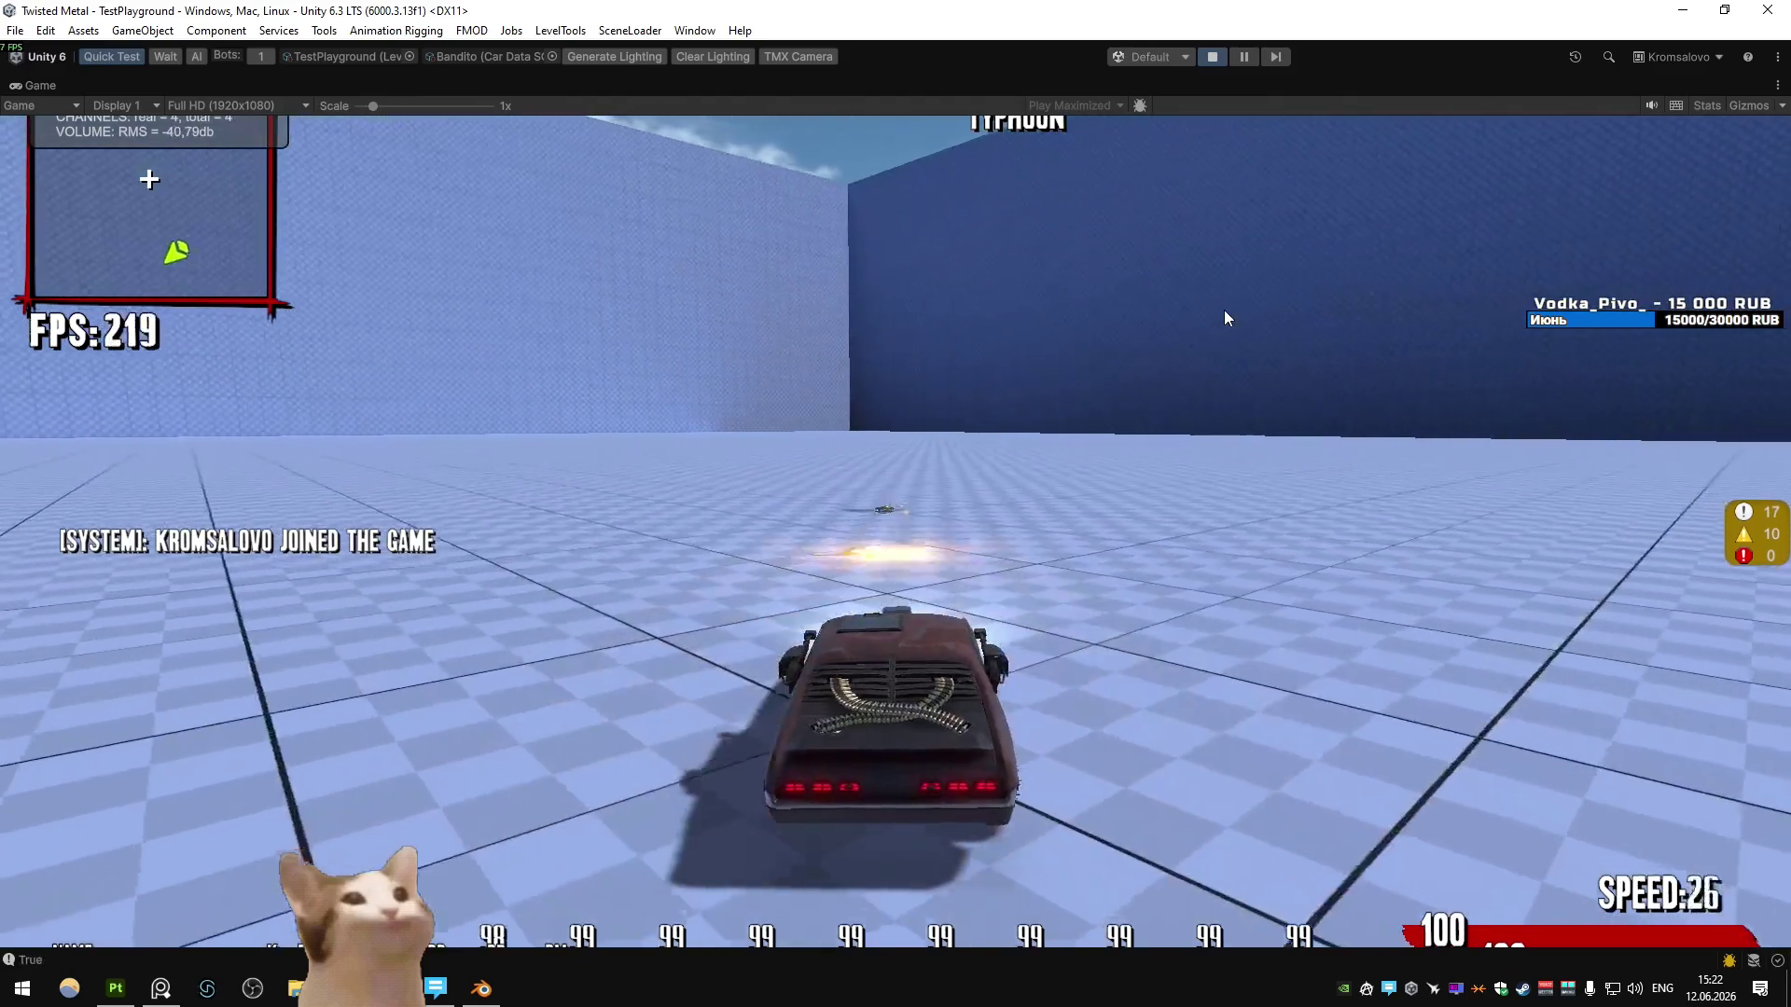
pyautogui.press('s')
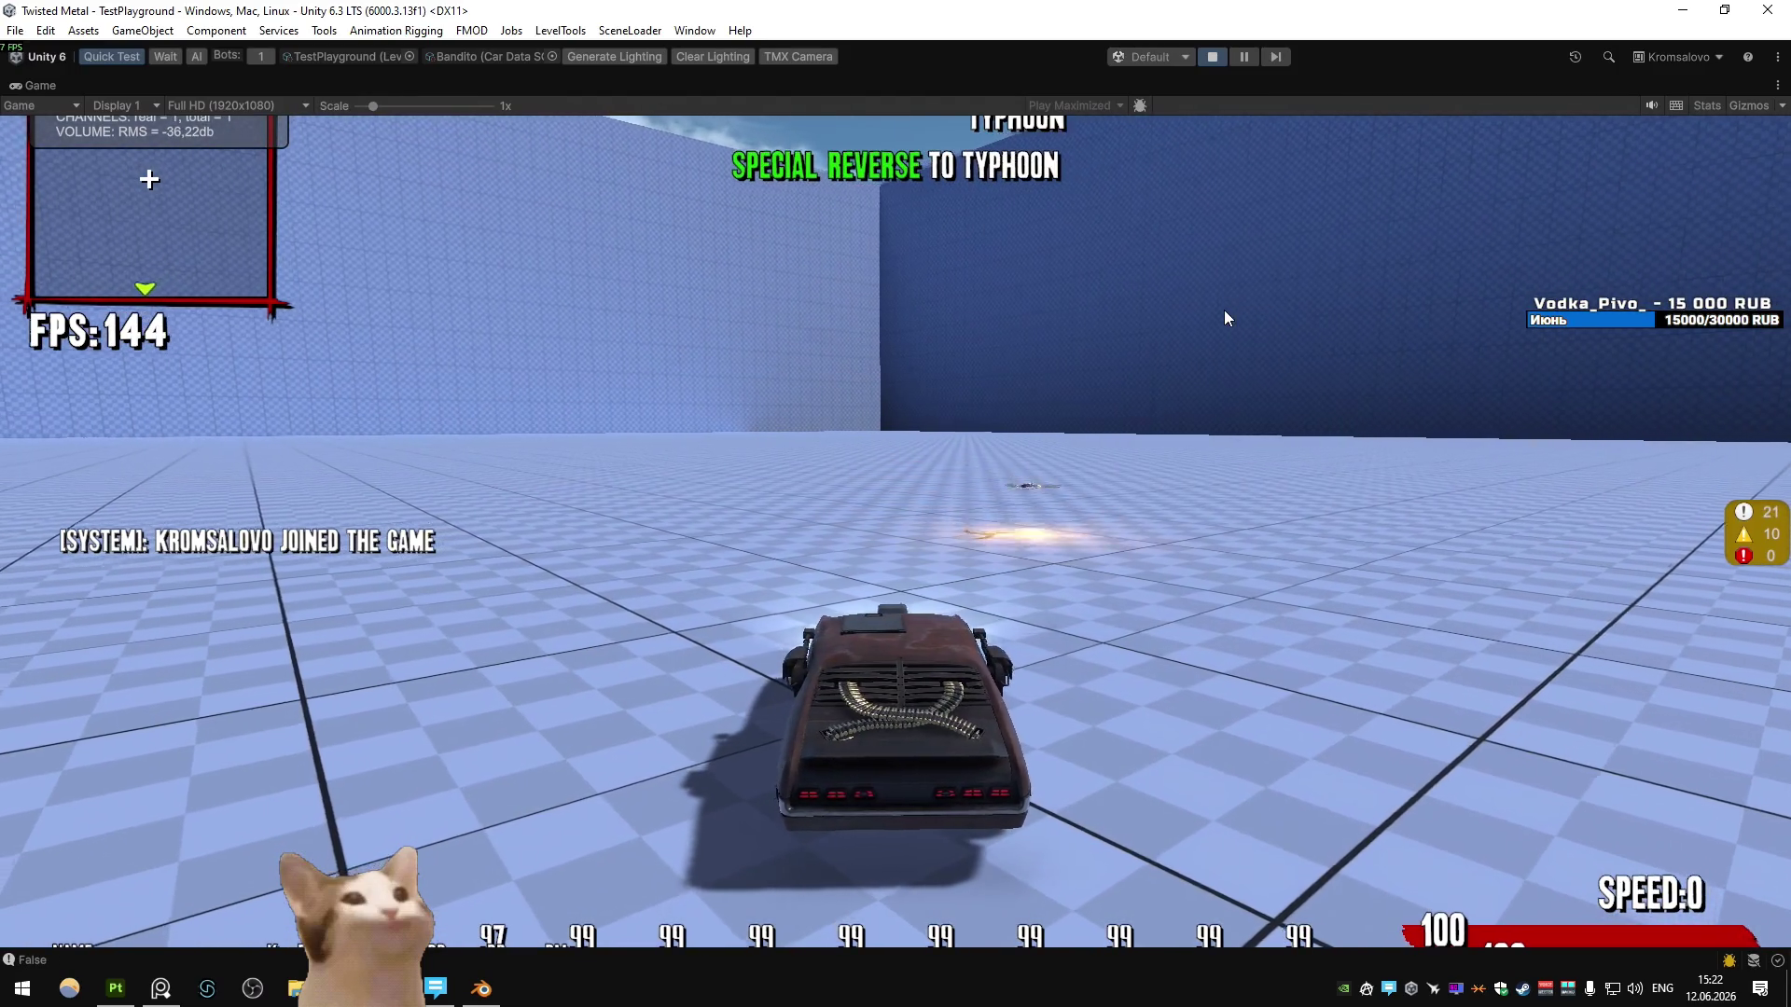
pyautogui.press('w')
pyautogui.press('a')
pyautogui.press('s')
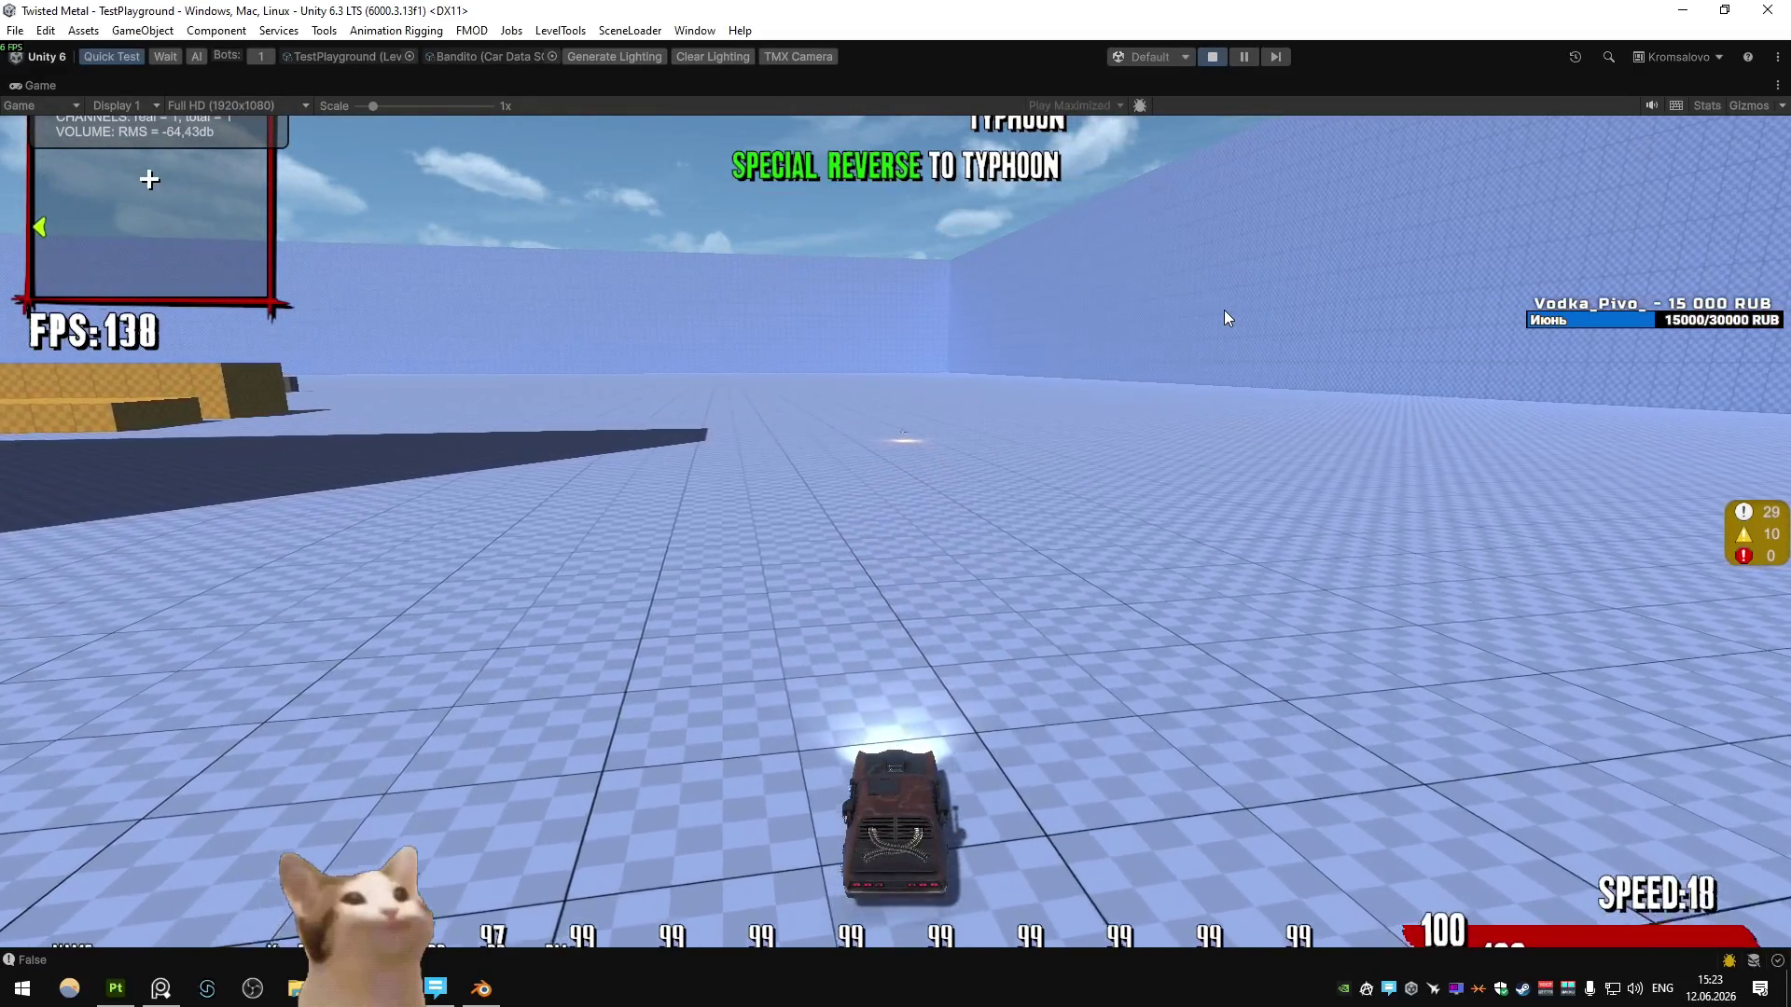
pyautogui.press('w')
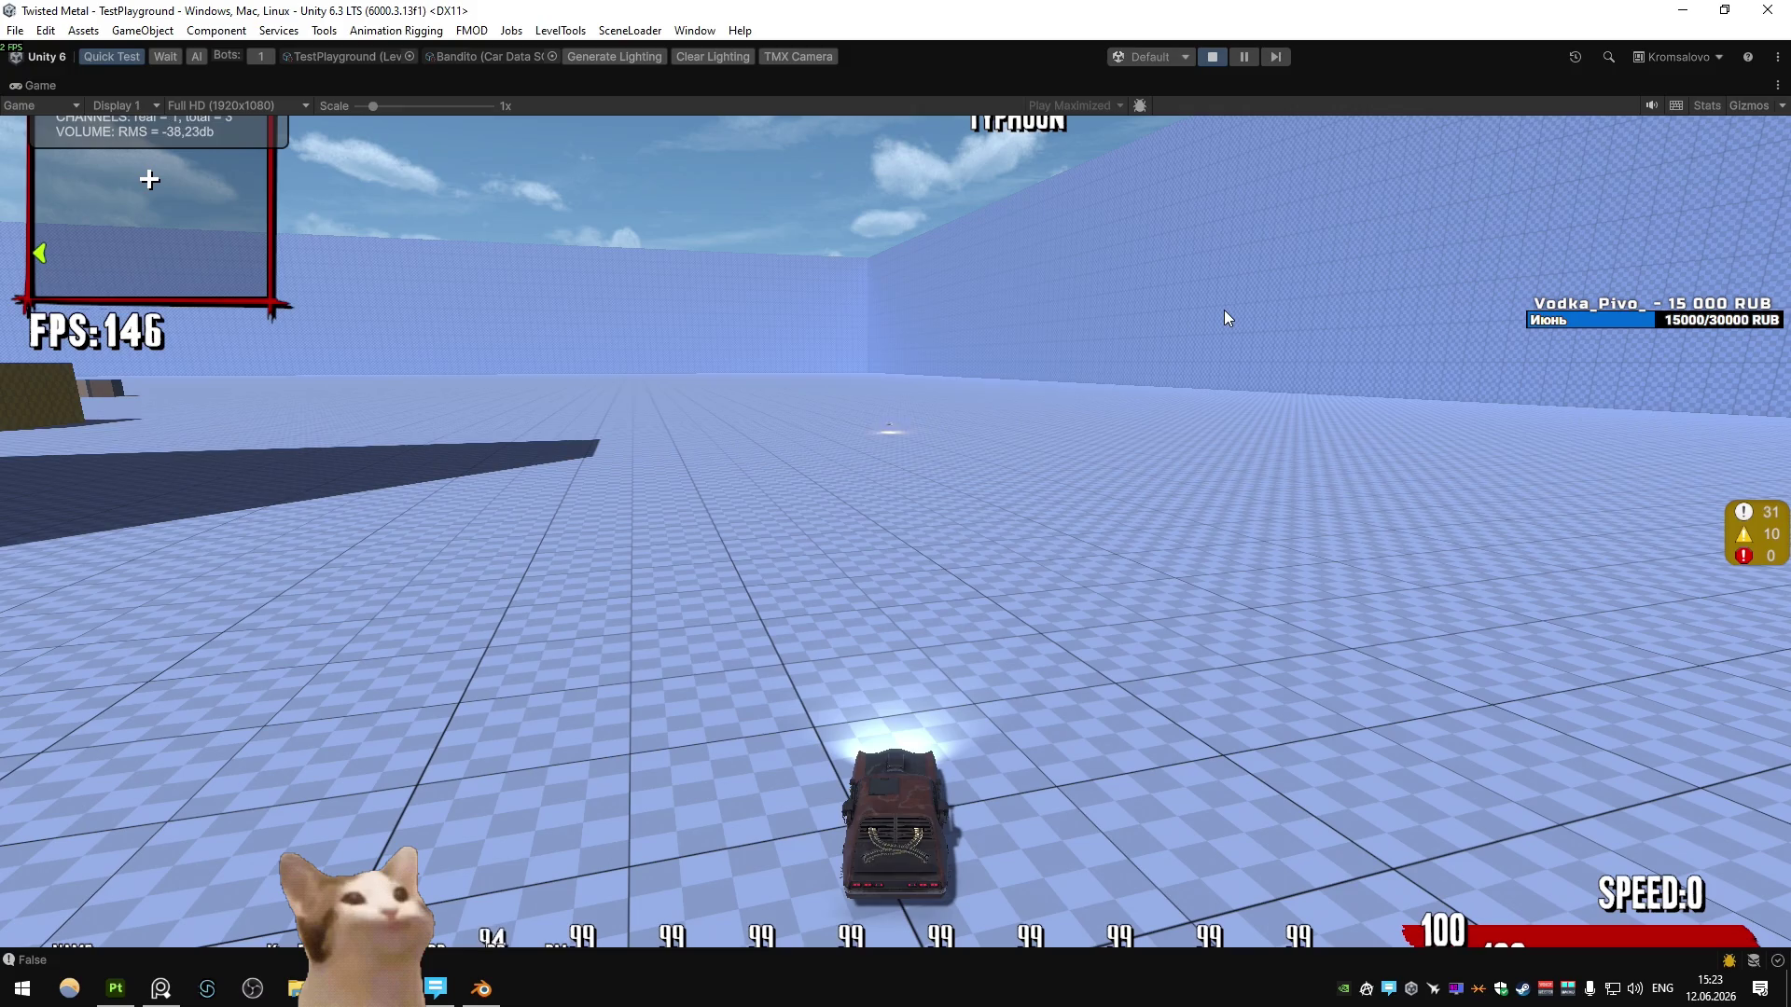
pyautogui.press('w')
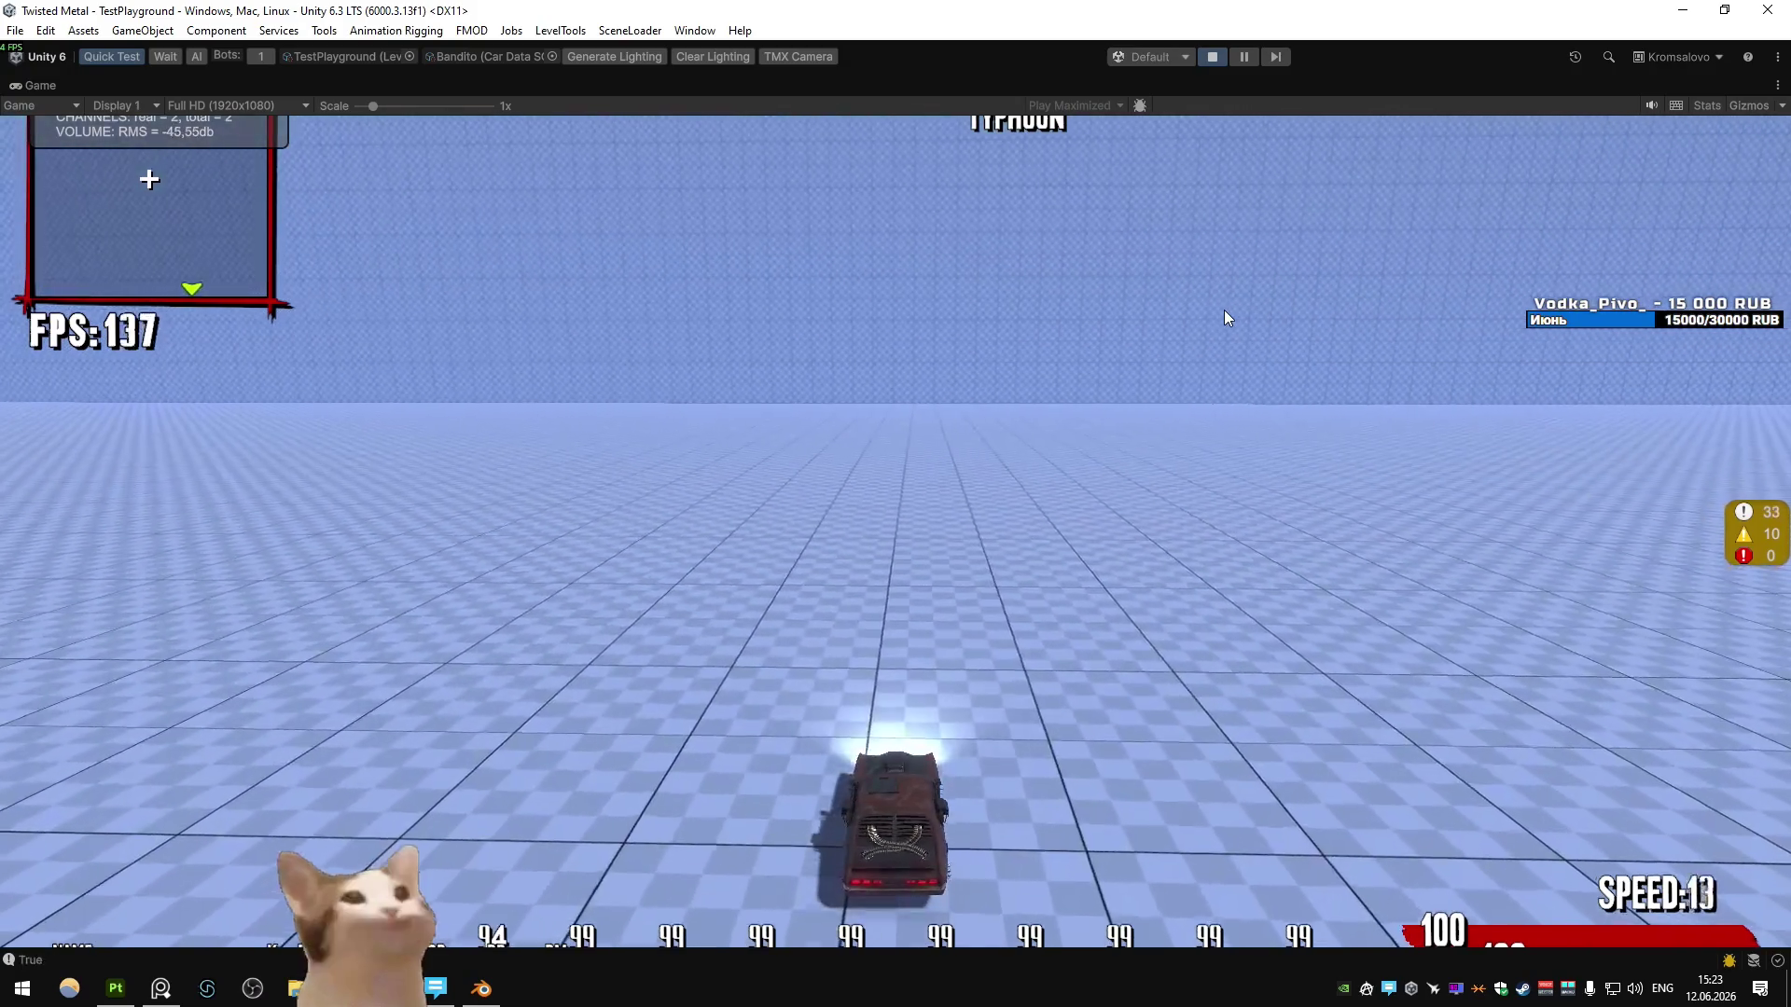
pyautogui.press('w')
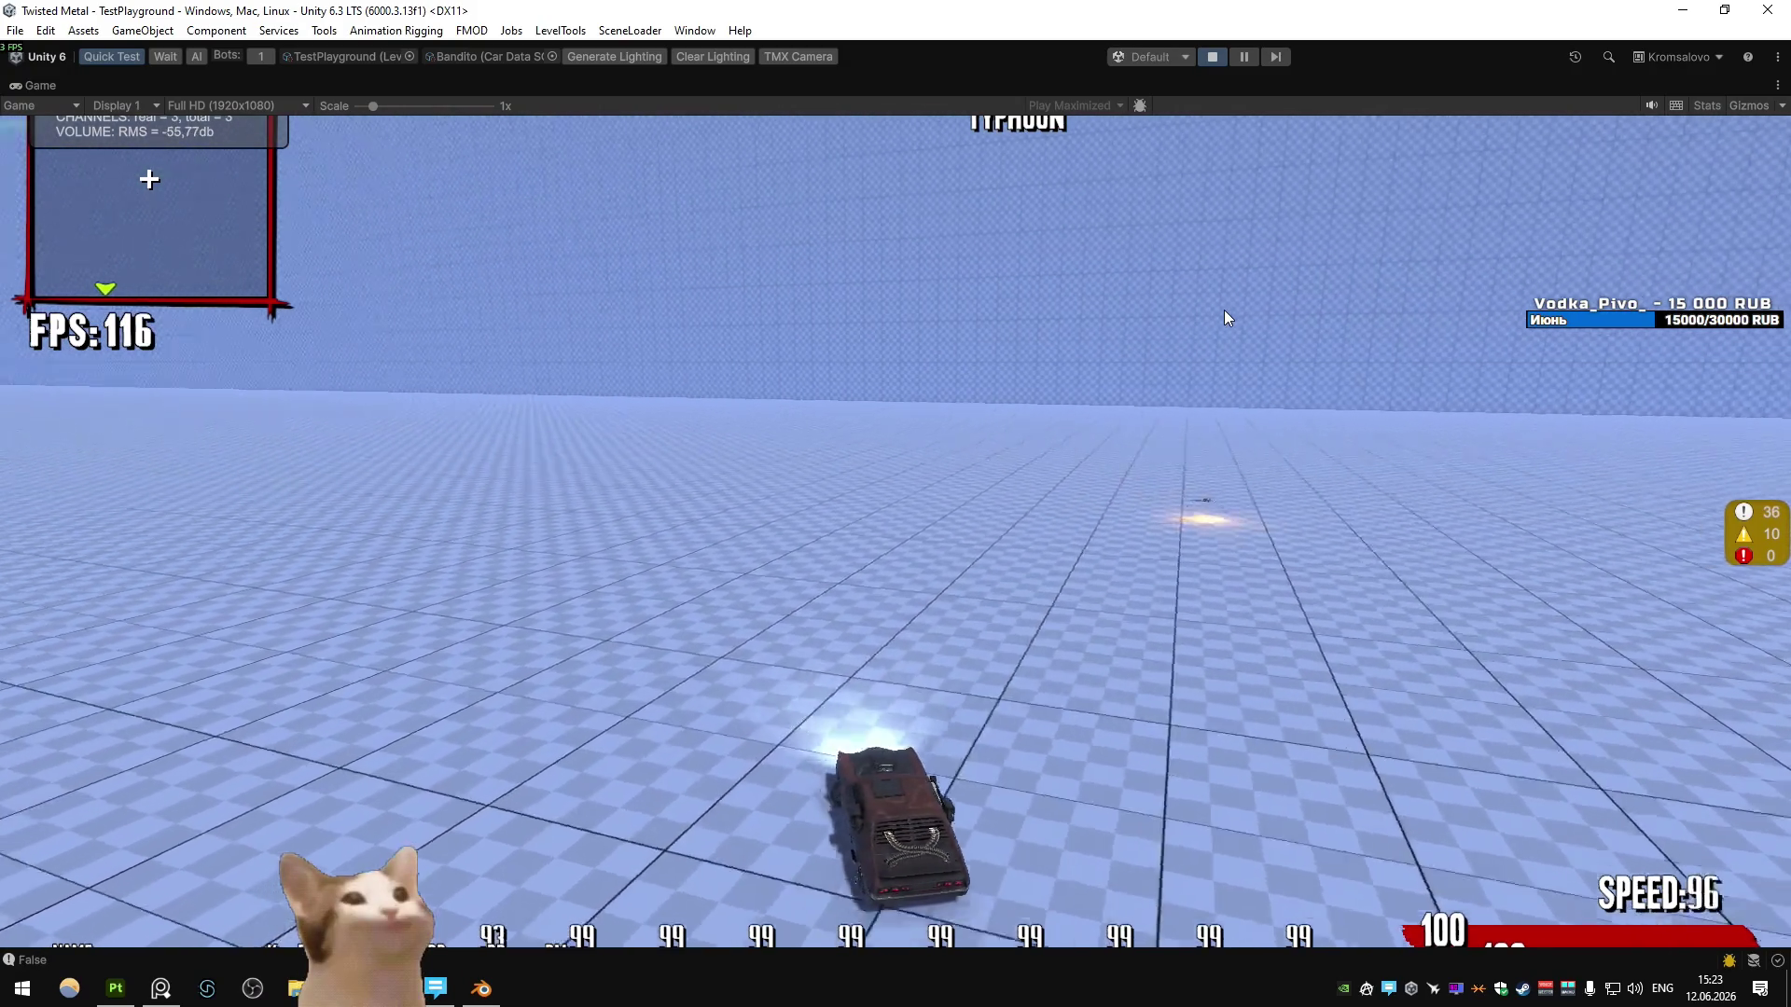
pyautogui.press('a')
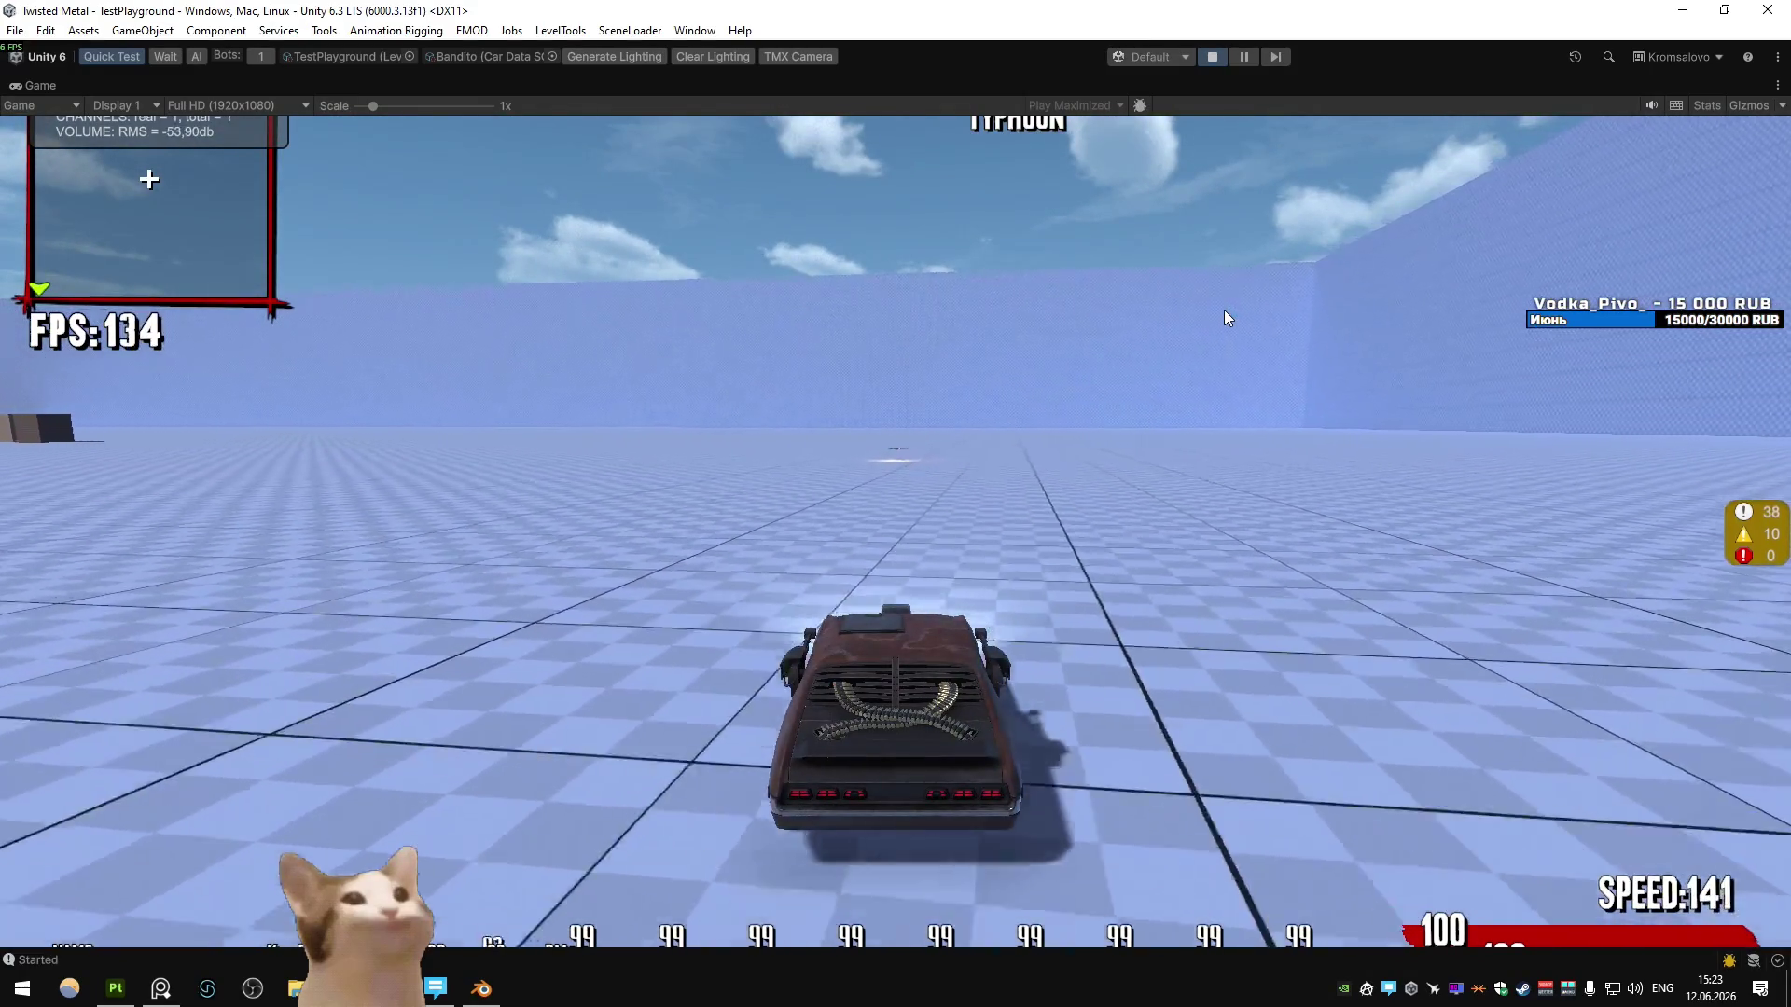
pyautogui.press('d')
pyautogui.press('s')
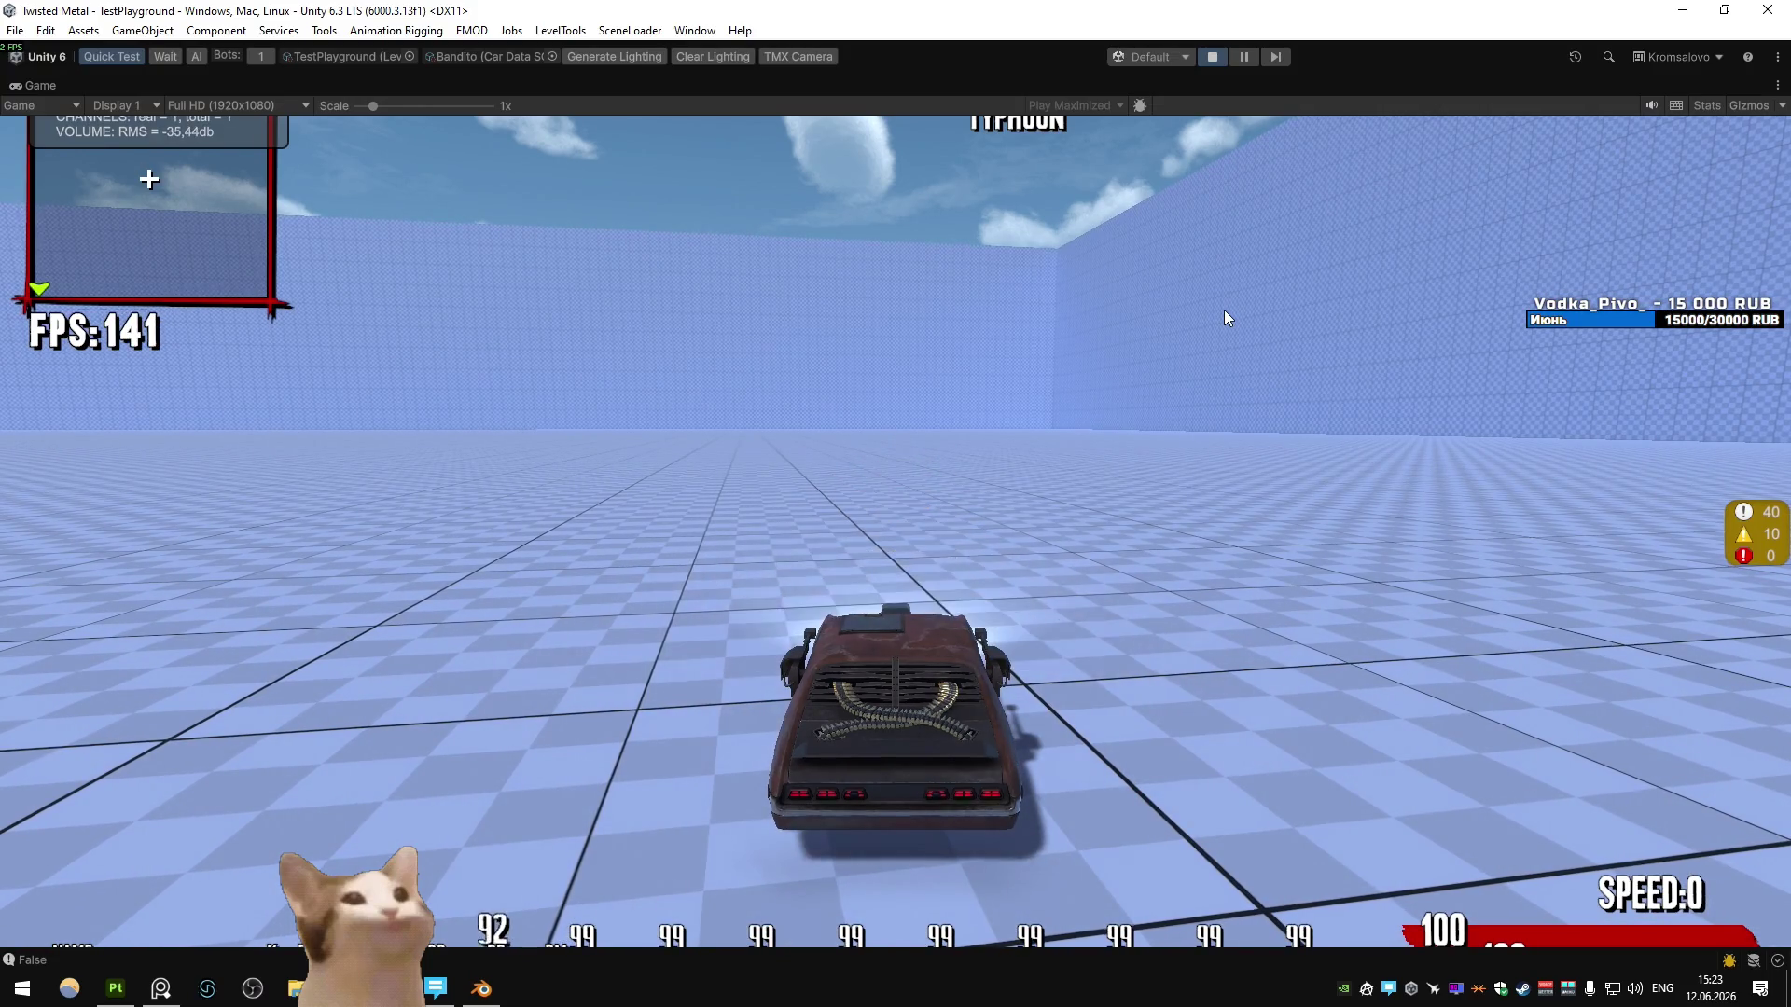
# - Drive over the orange ramp, drift past the yellow structure, and bring the car to a stop
pyautogui.press('w')
pyautogui.press('a')
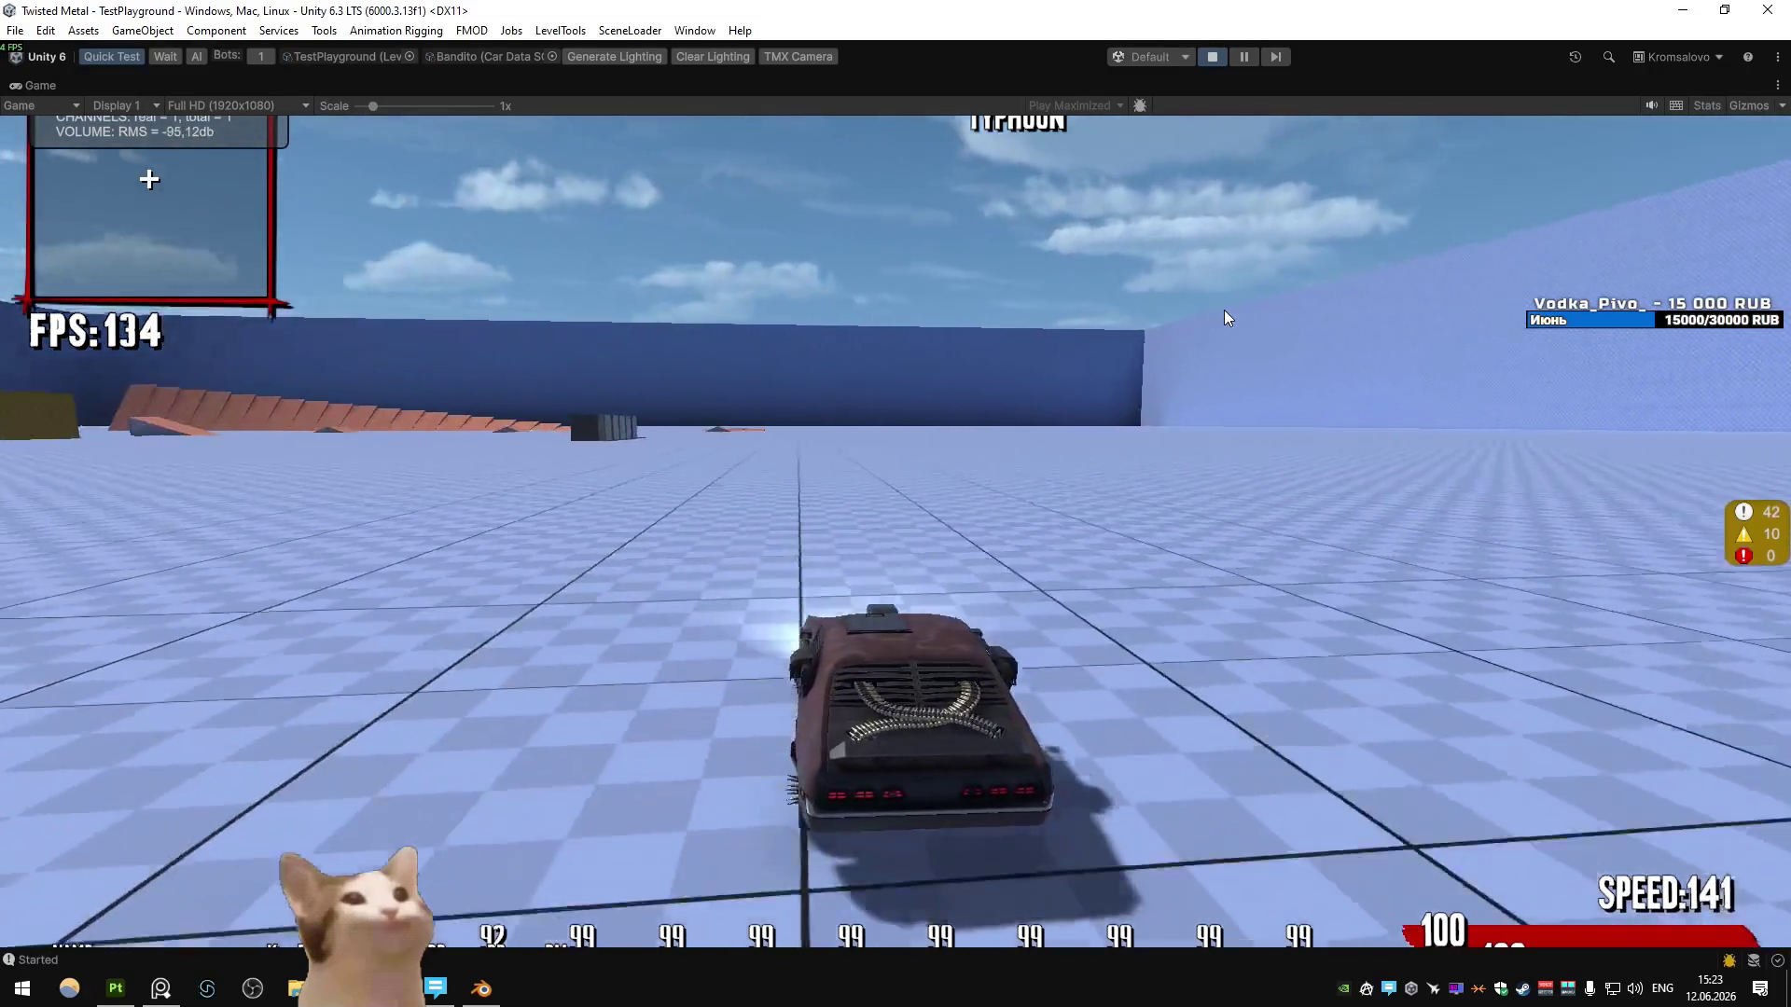
pyautogui.press('a')
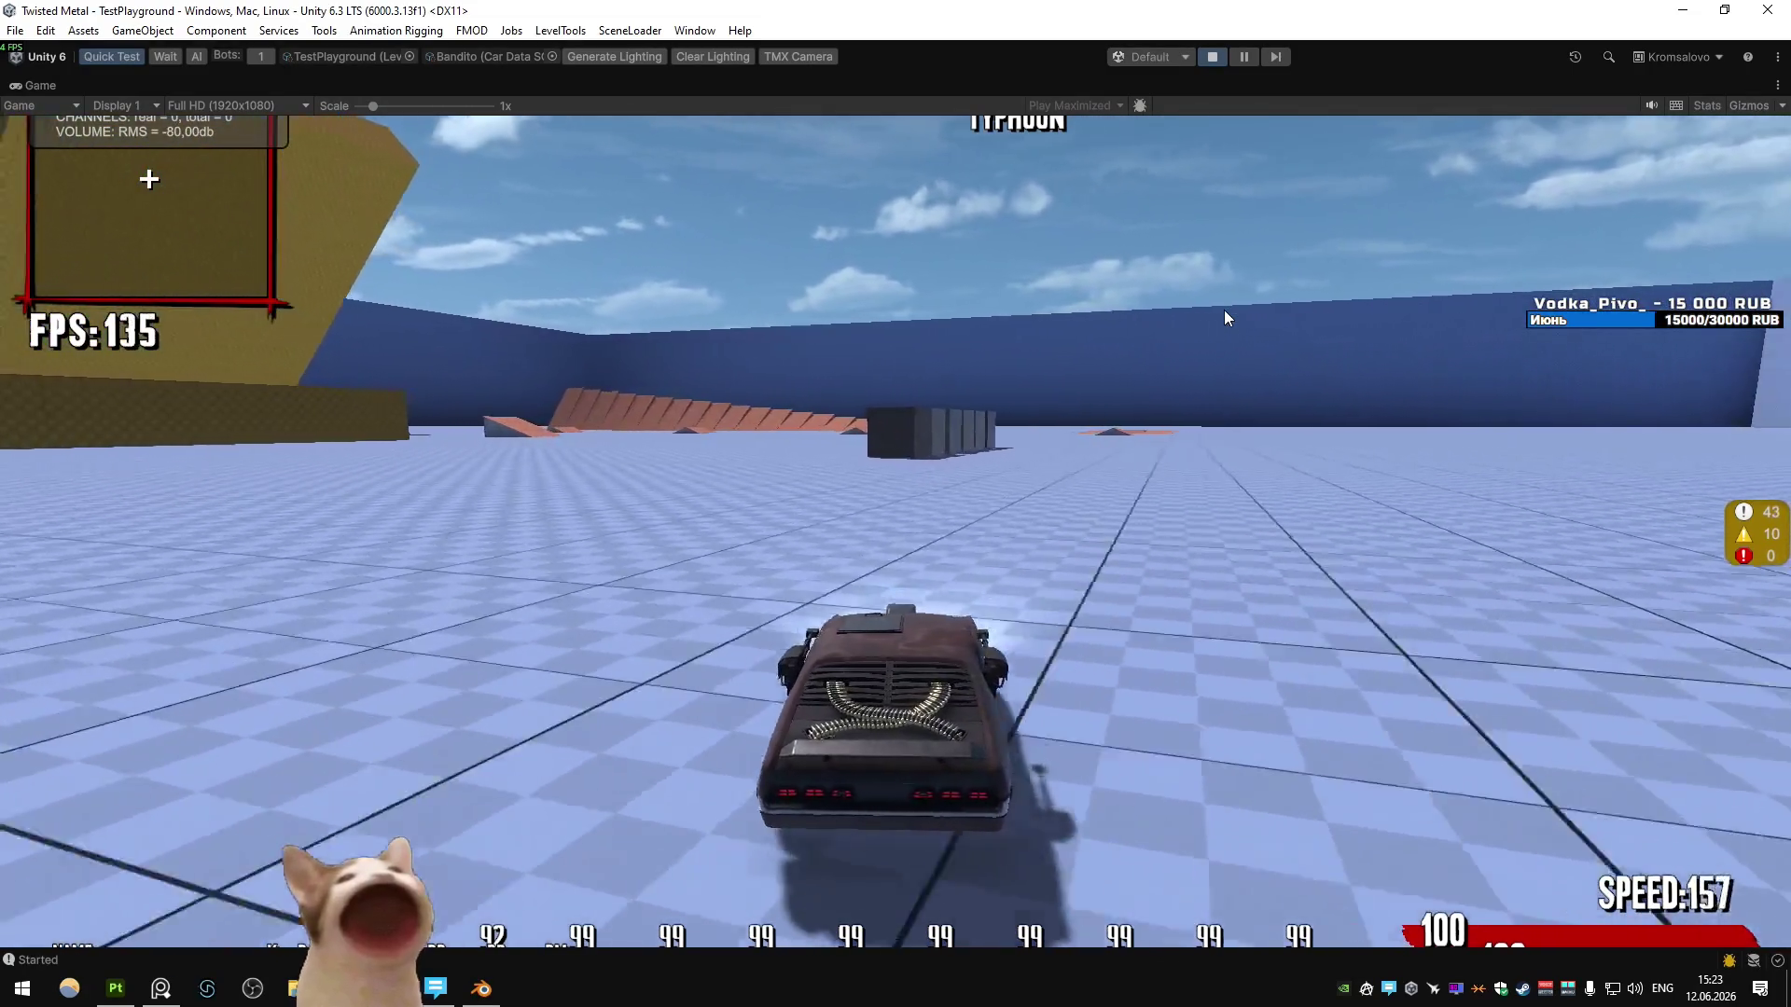
pyautogui.press('d')
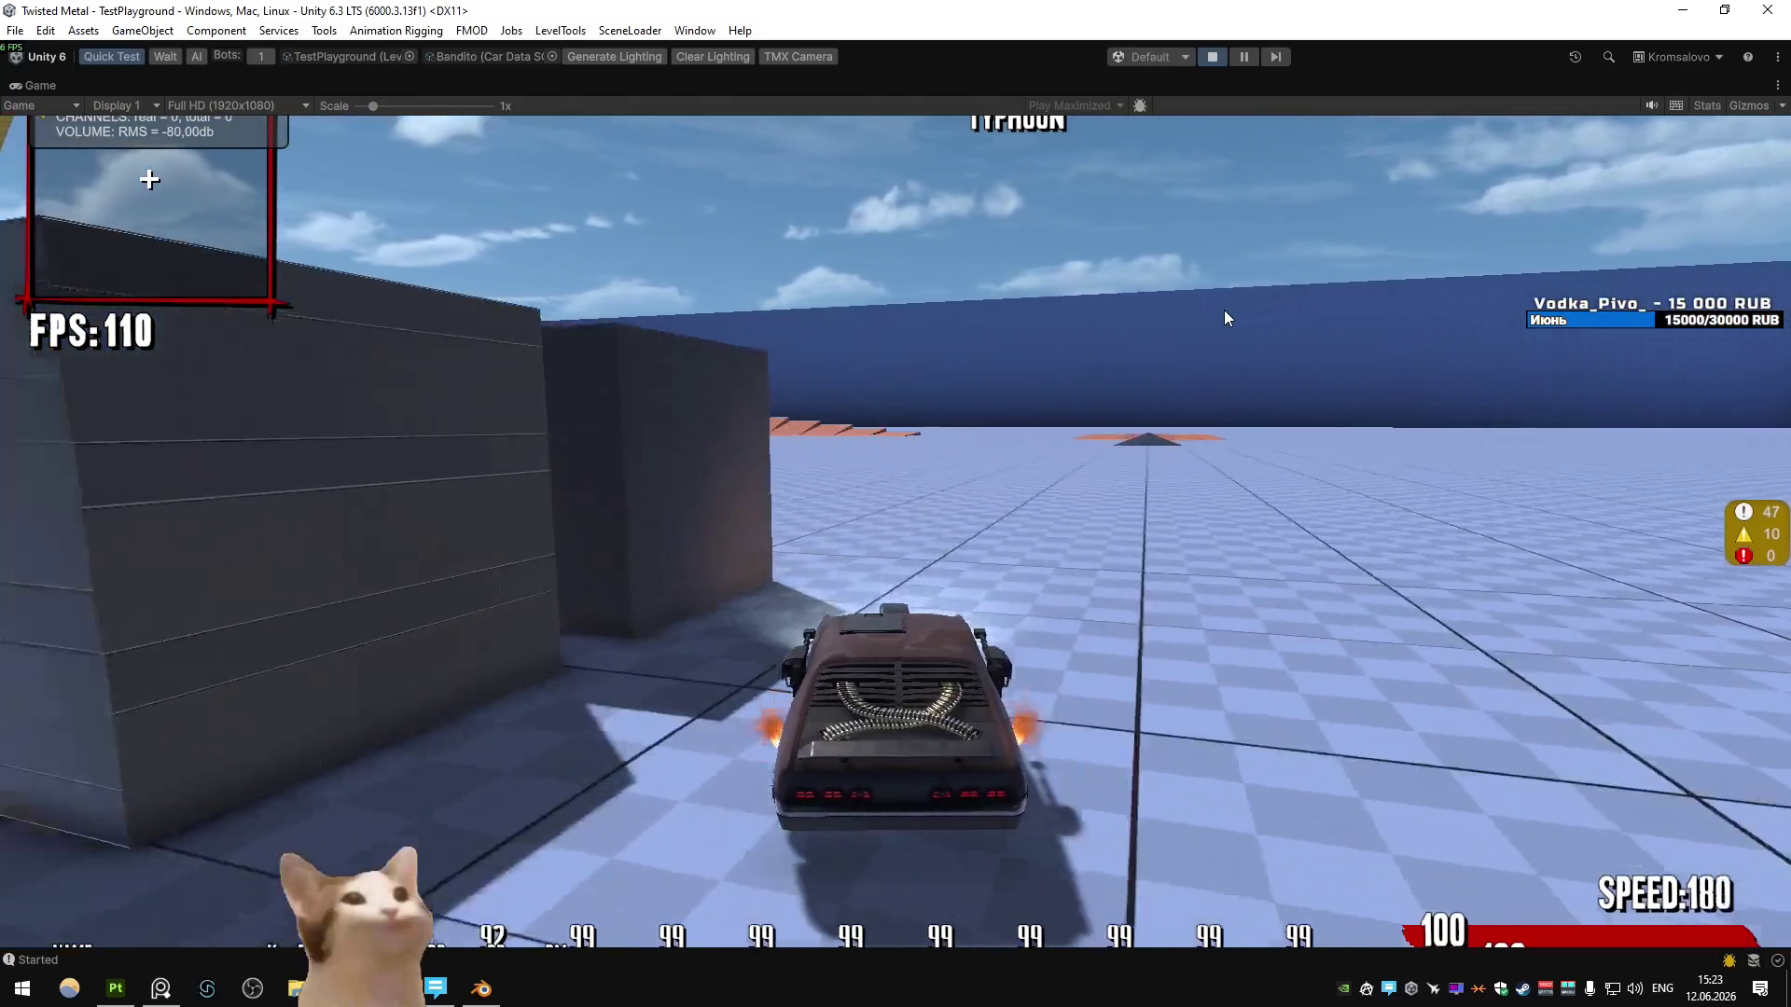
pyautogui.press('a')
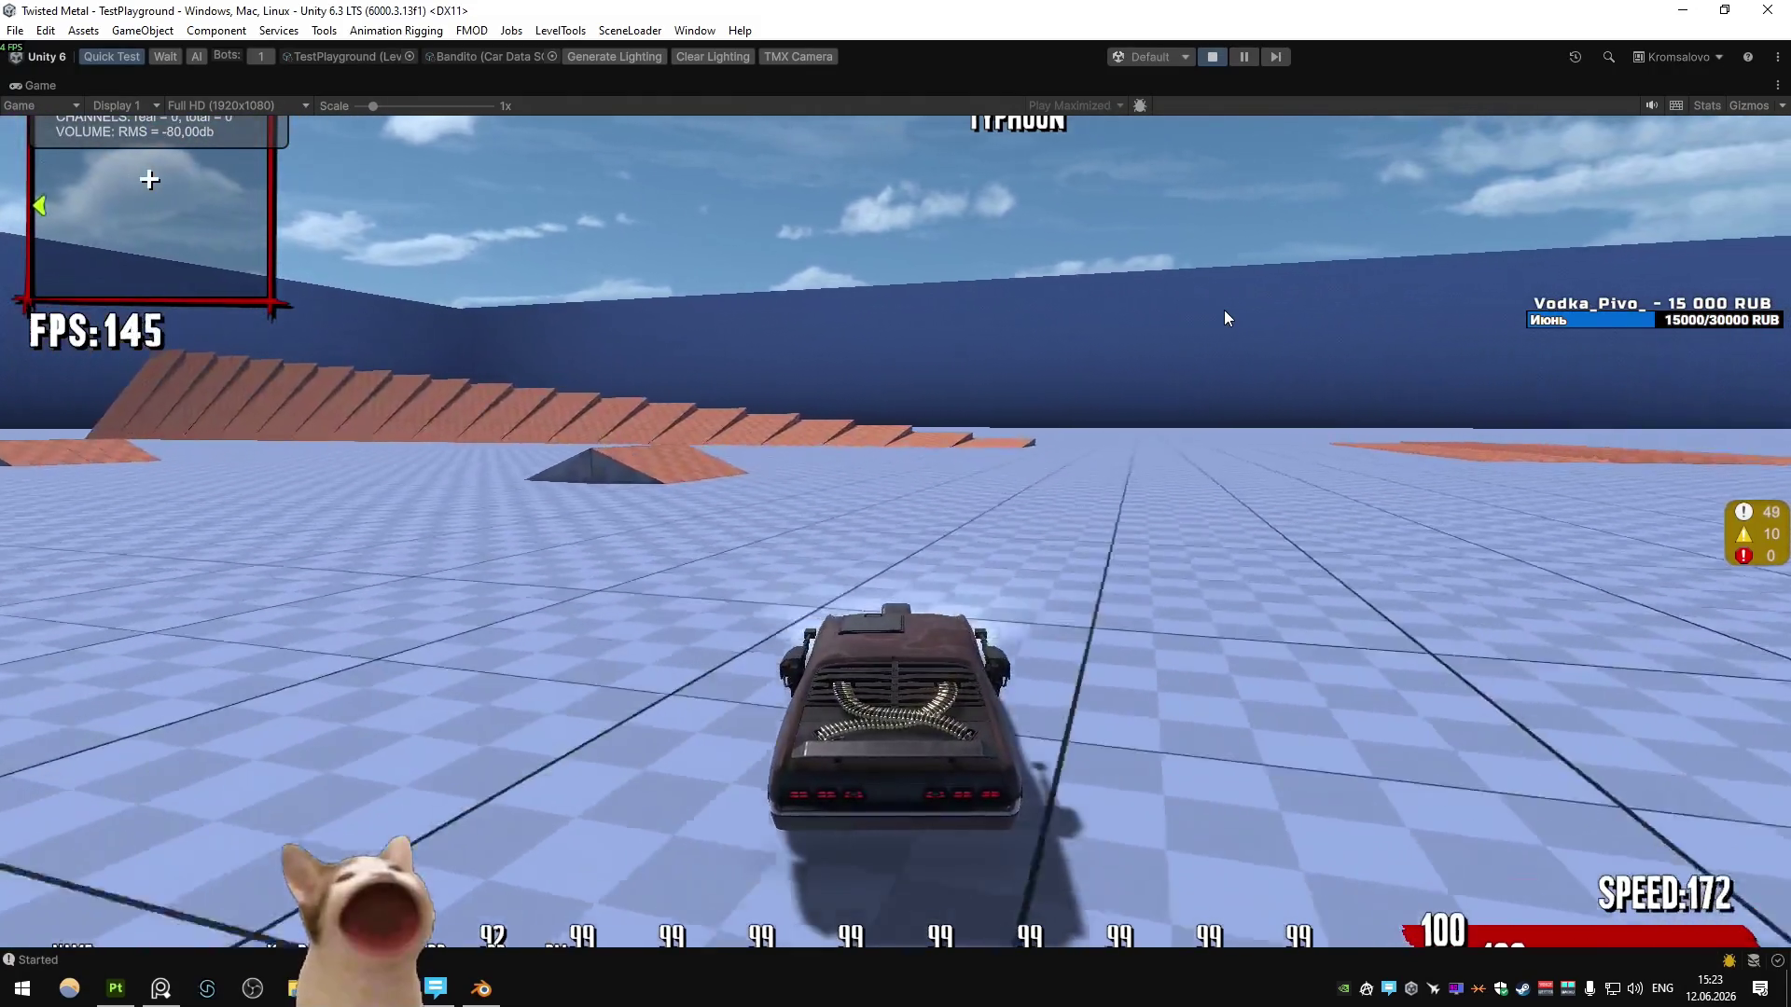
pyautogui.press('a')
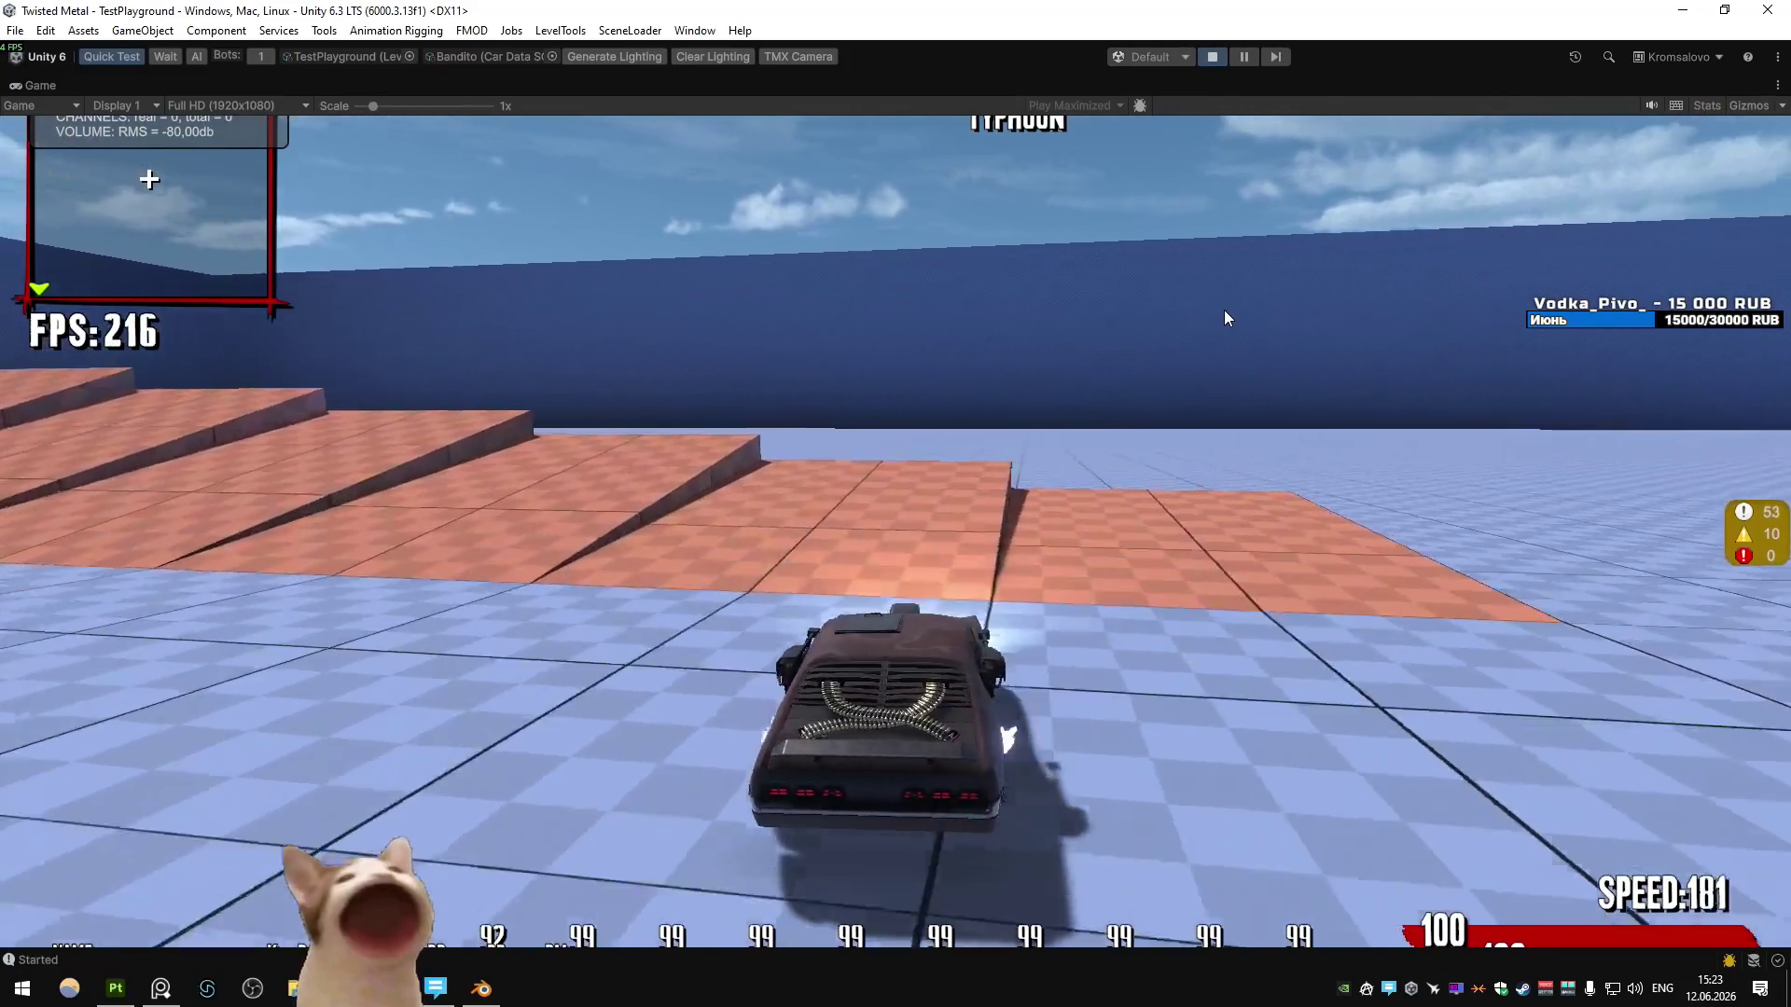
pyautogui.press('a')
pyautogui.press('s')
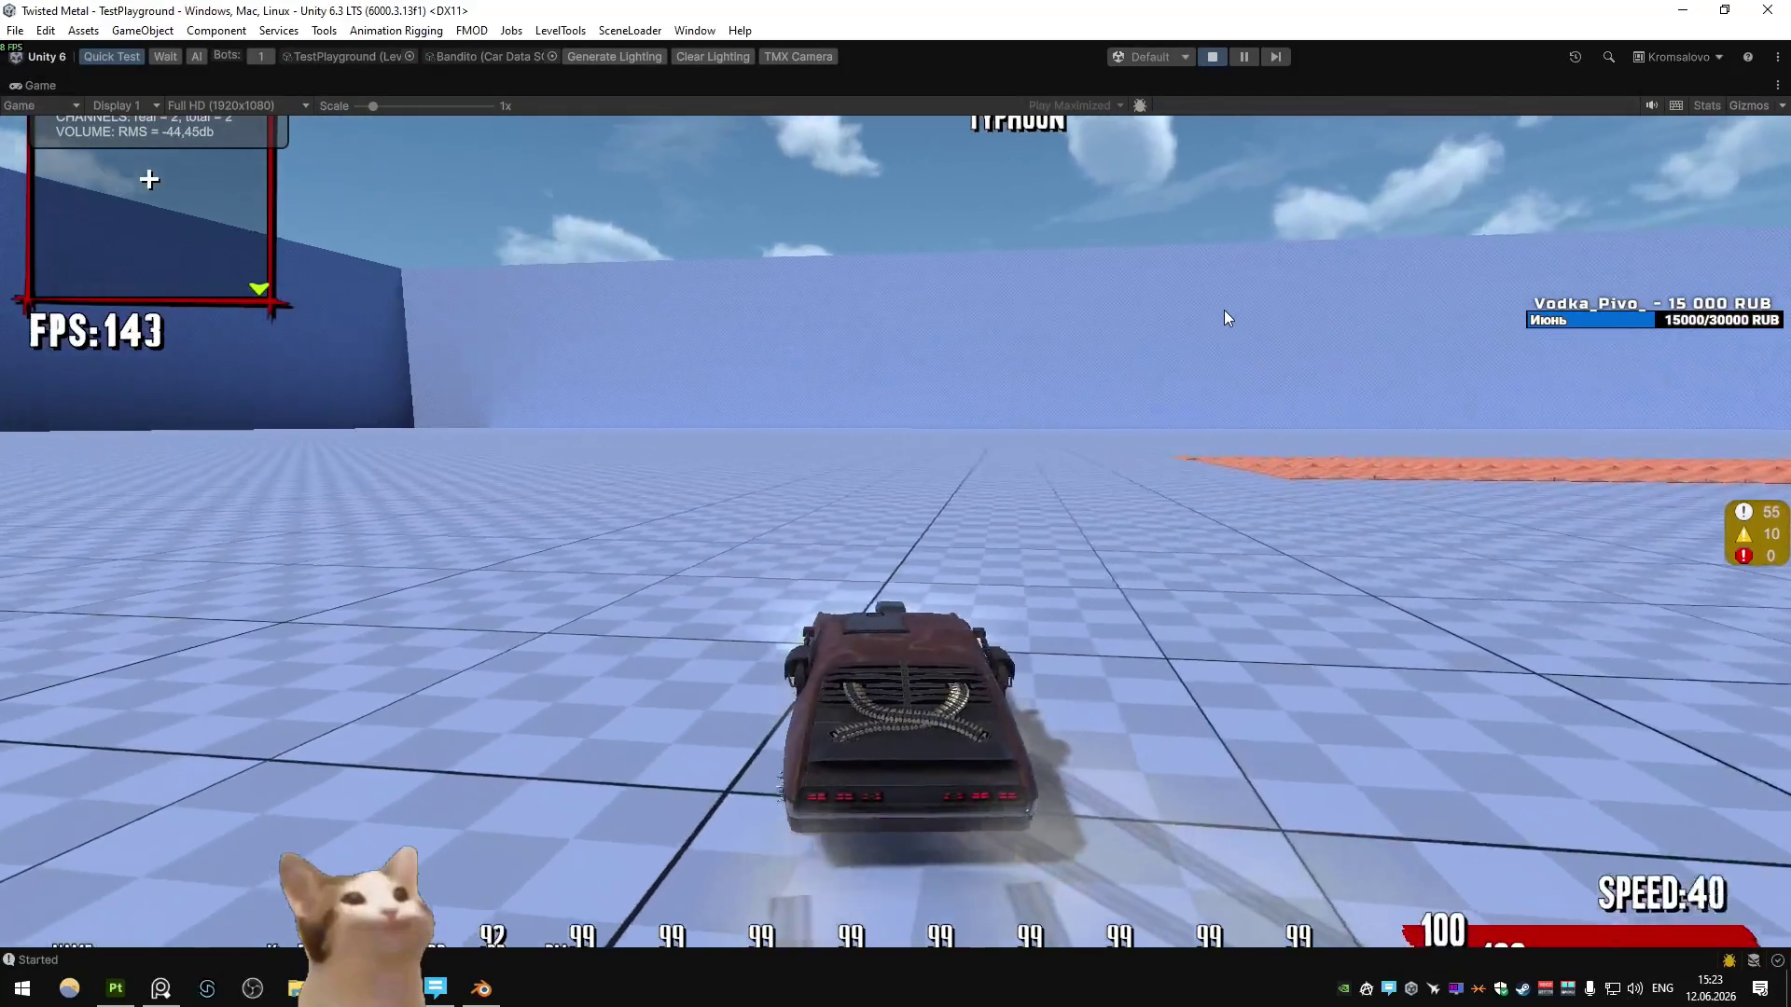
pyautogui.press('w')
pyautogui.press('d')
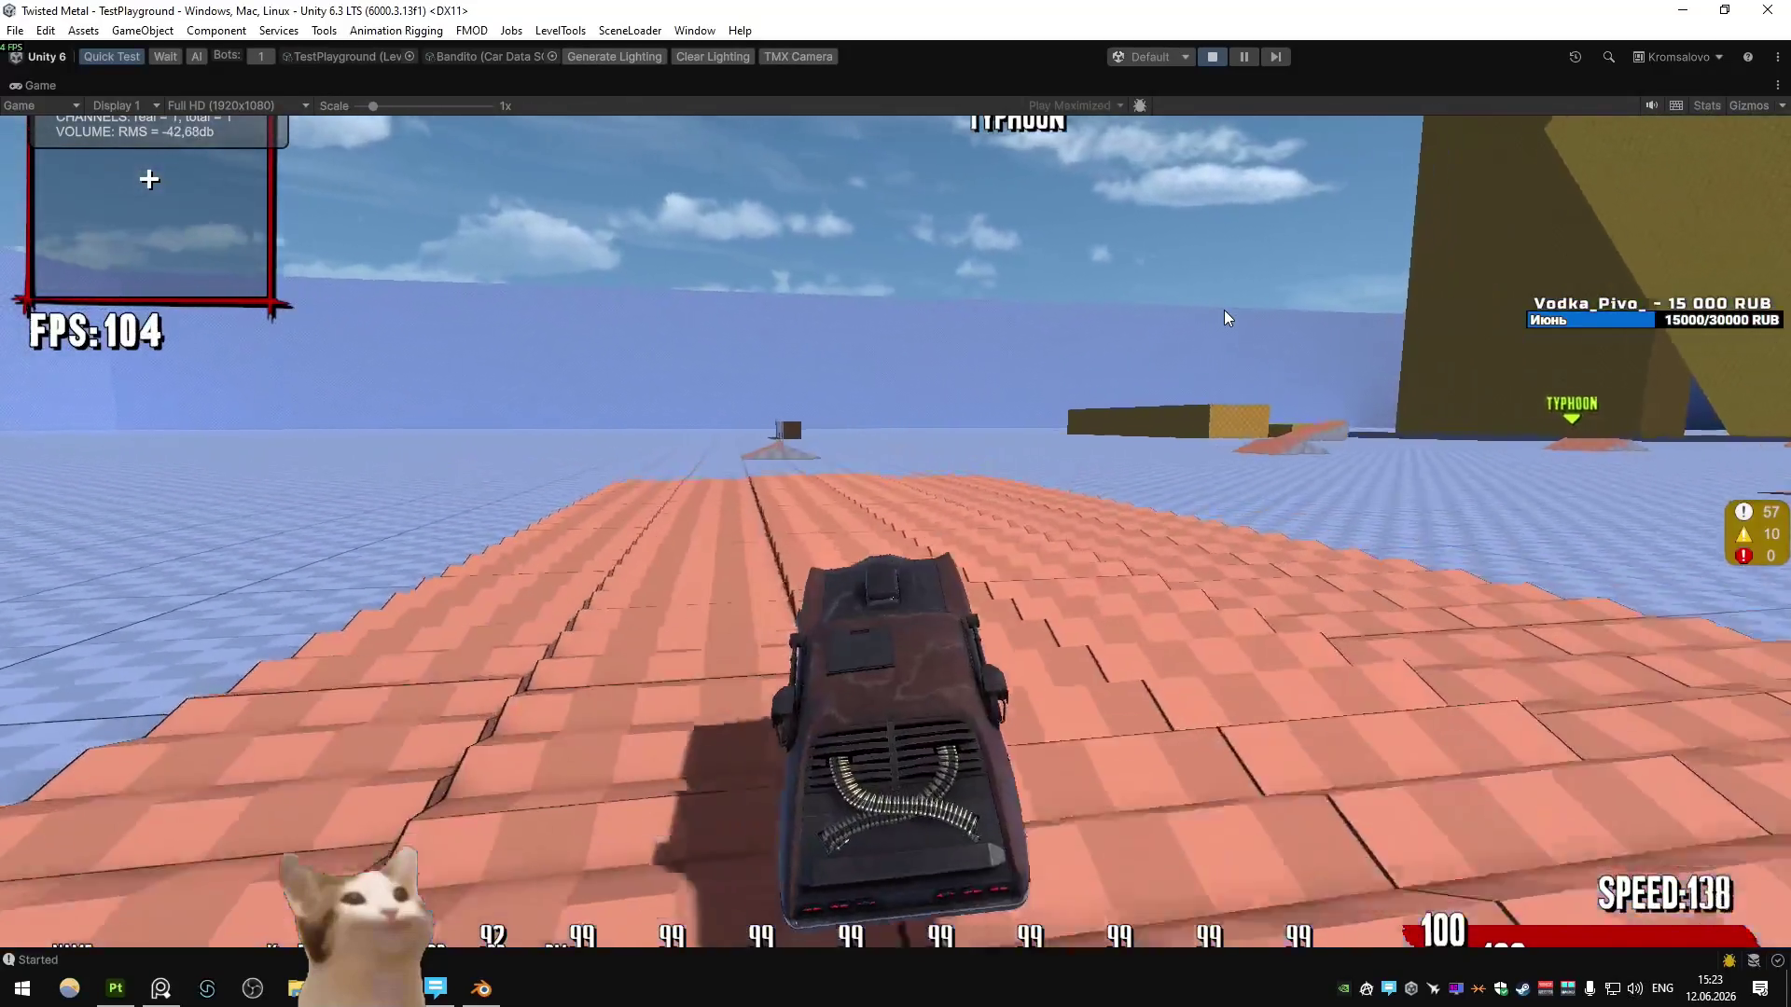
pyautogui.press('w')
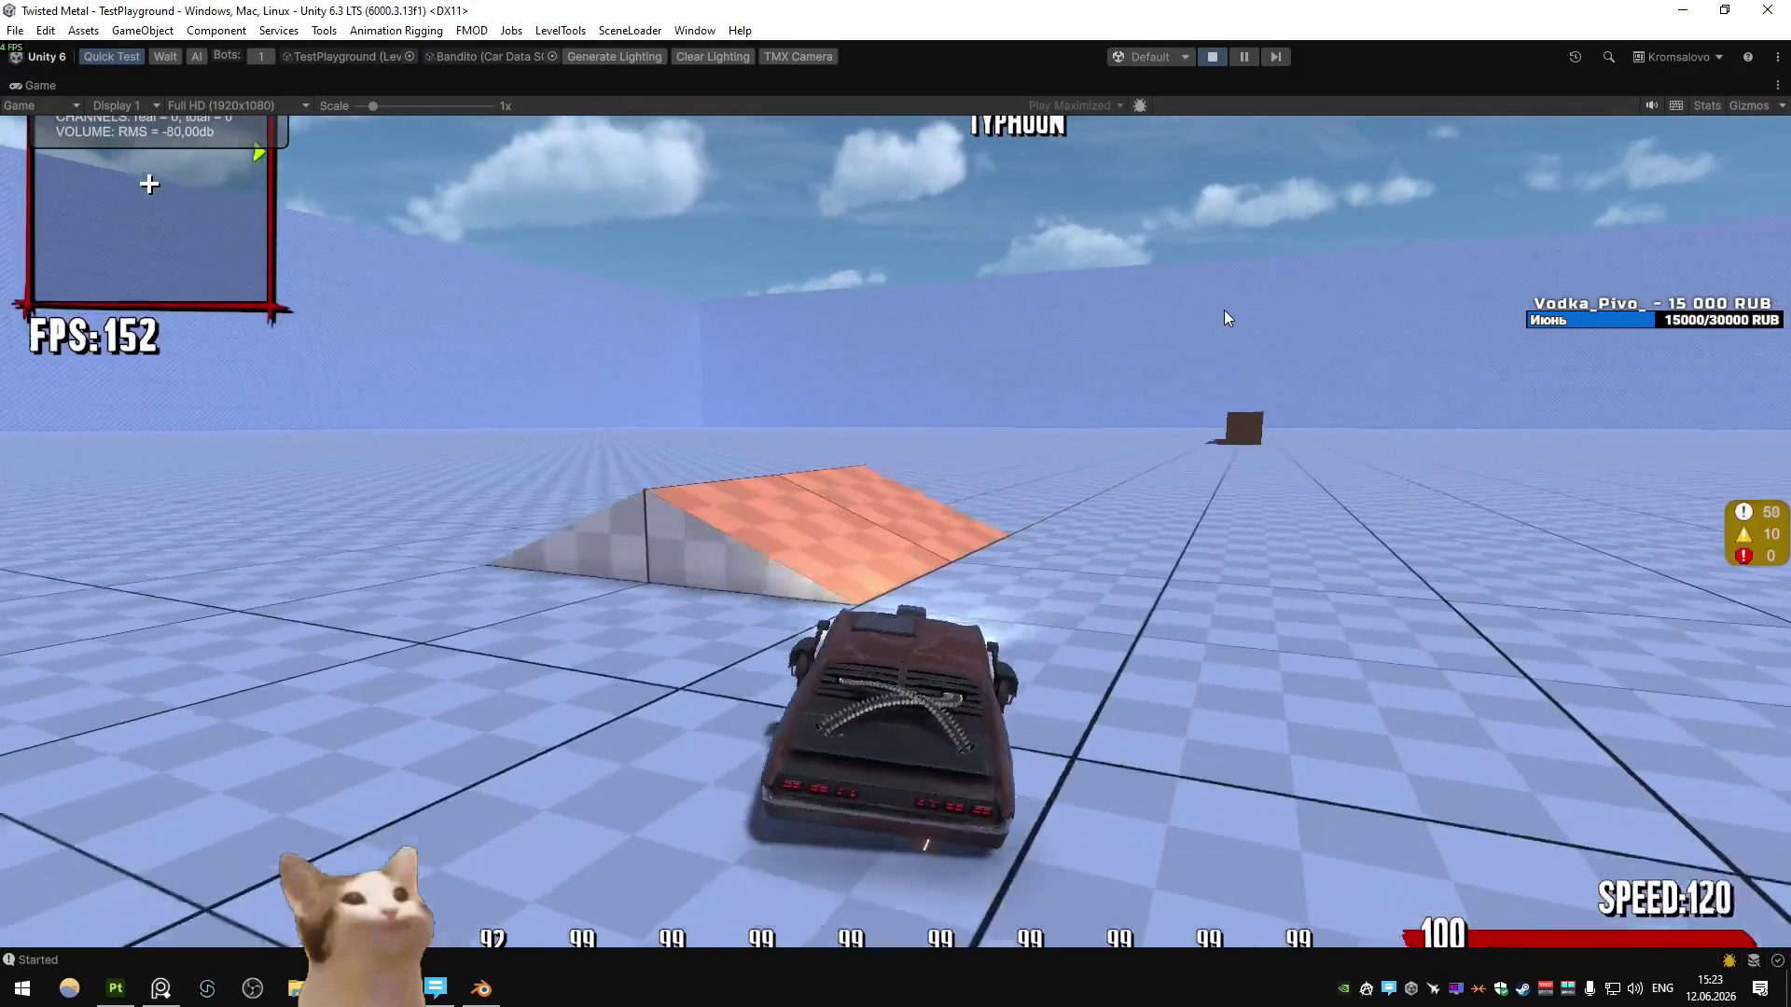
pyautogui.press('w')
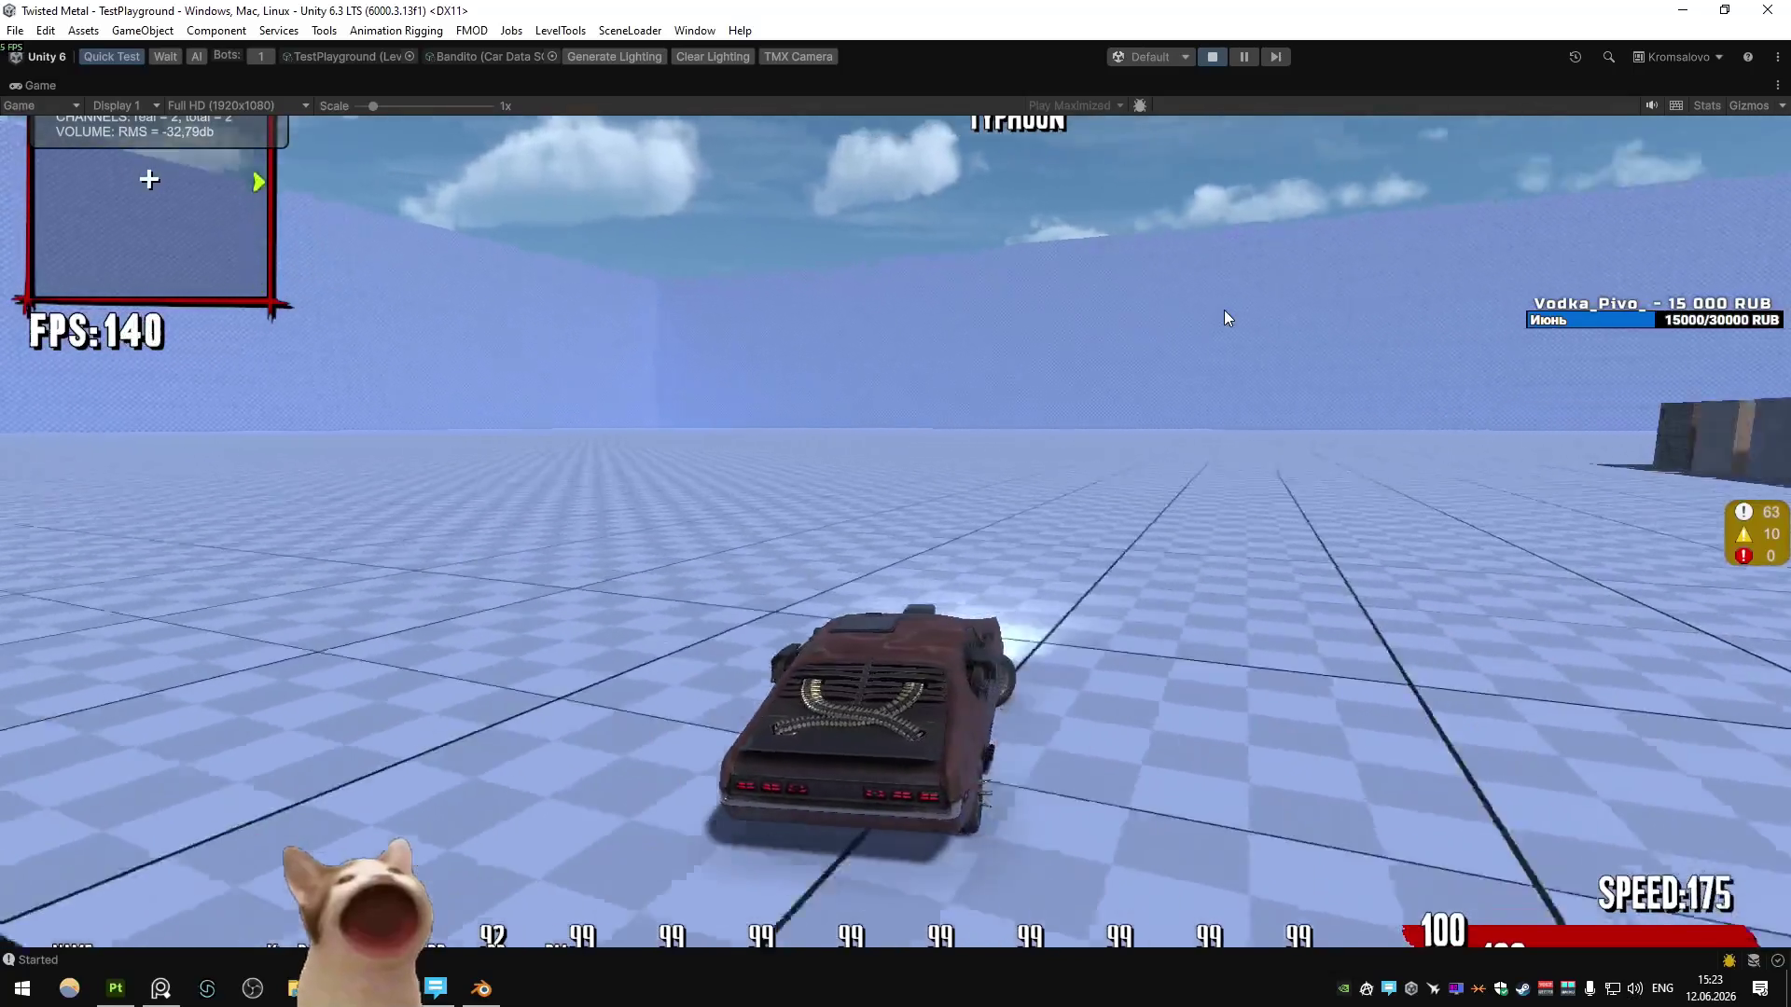
pyautogui.press('a')
pyautogui.press('w')
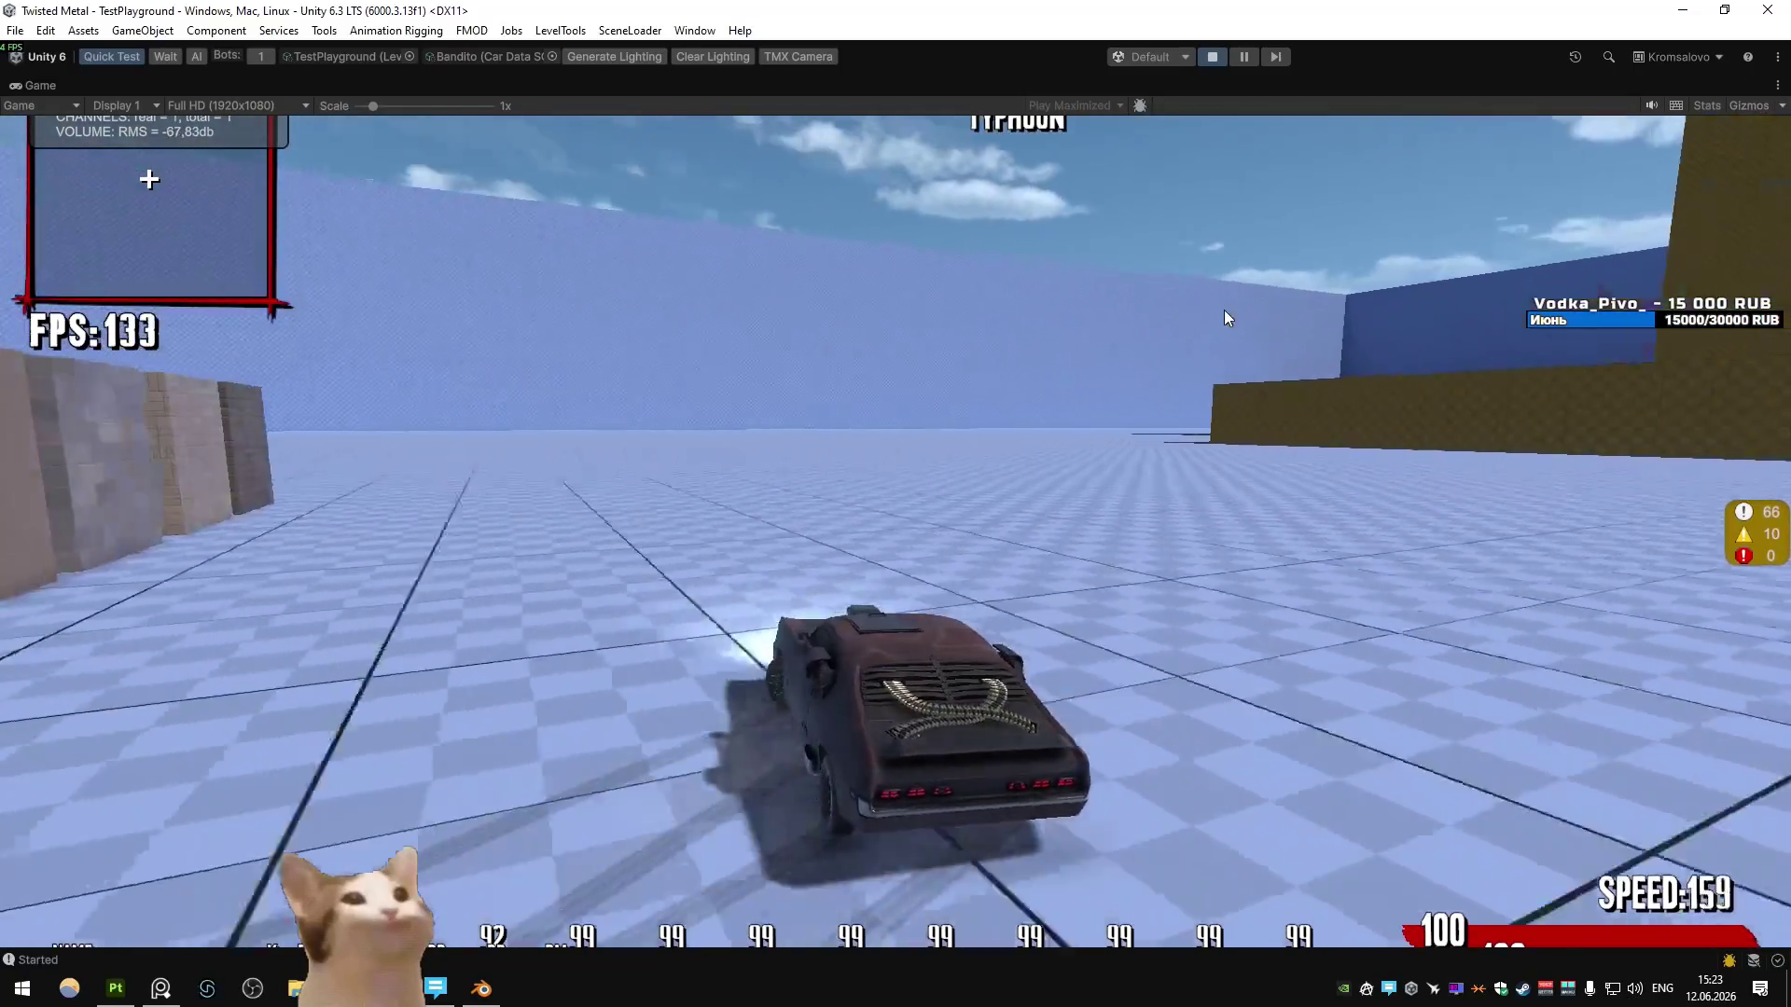
pyautogui.press('a')
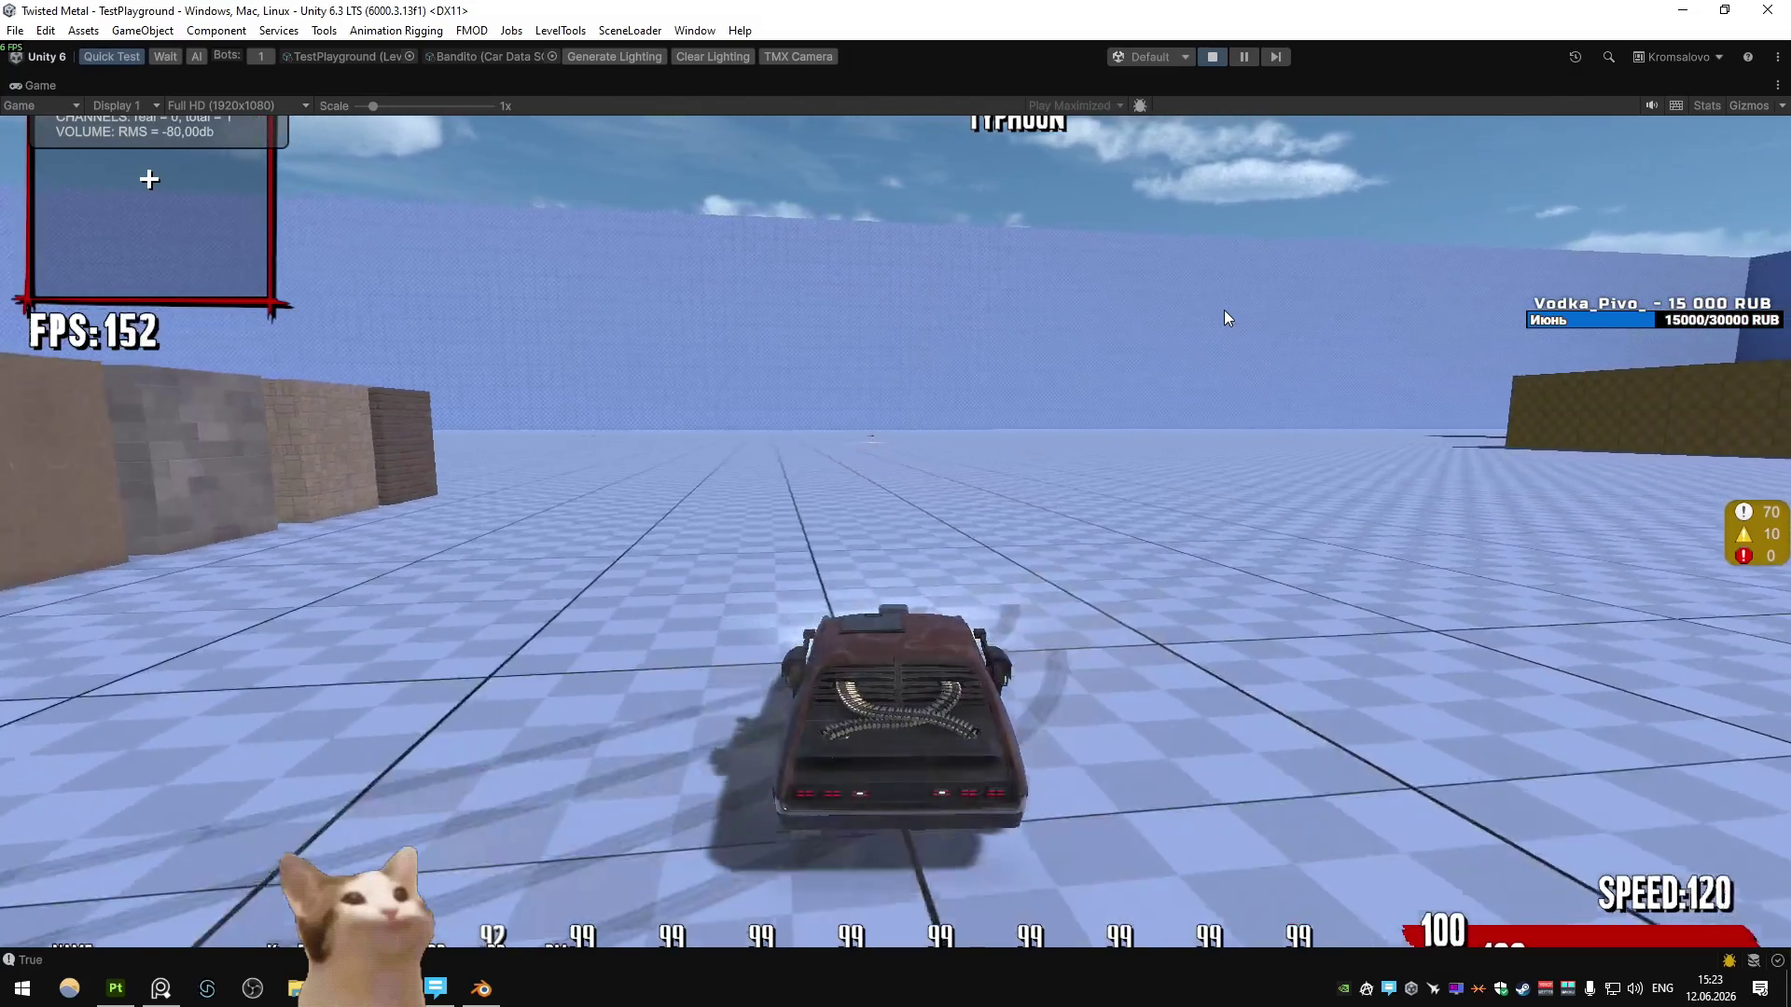
pyautogui.press('s')
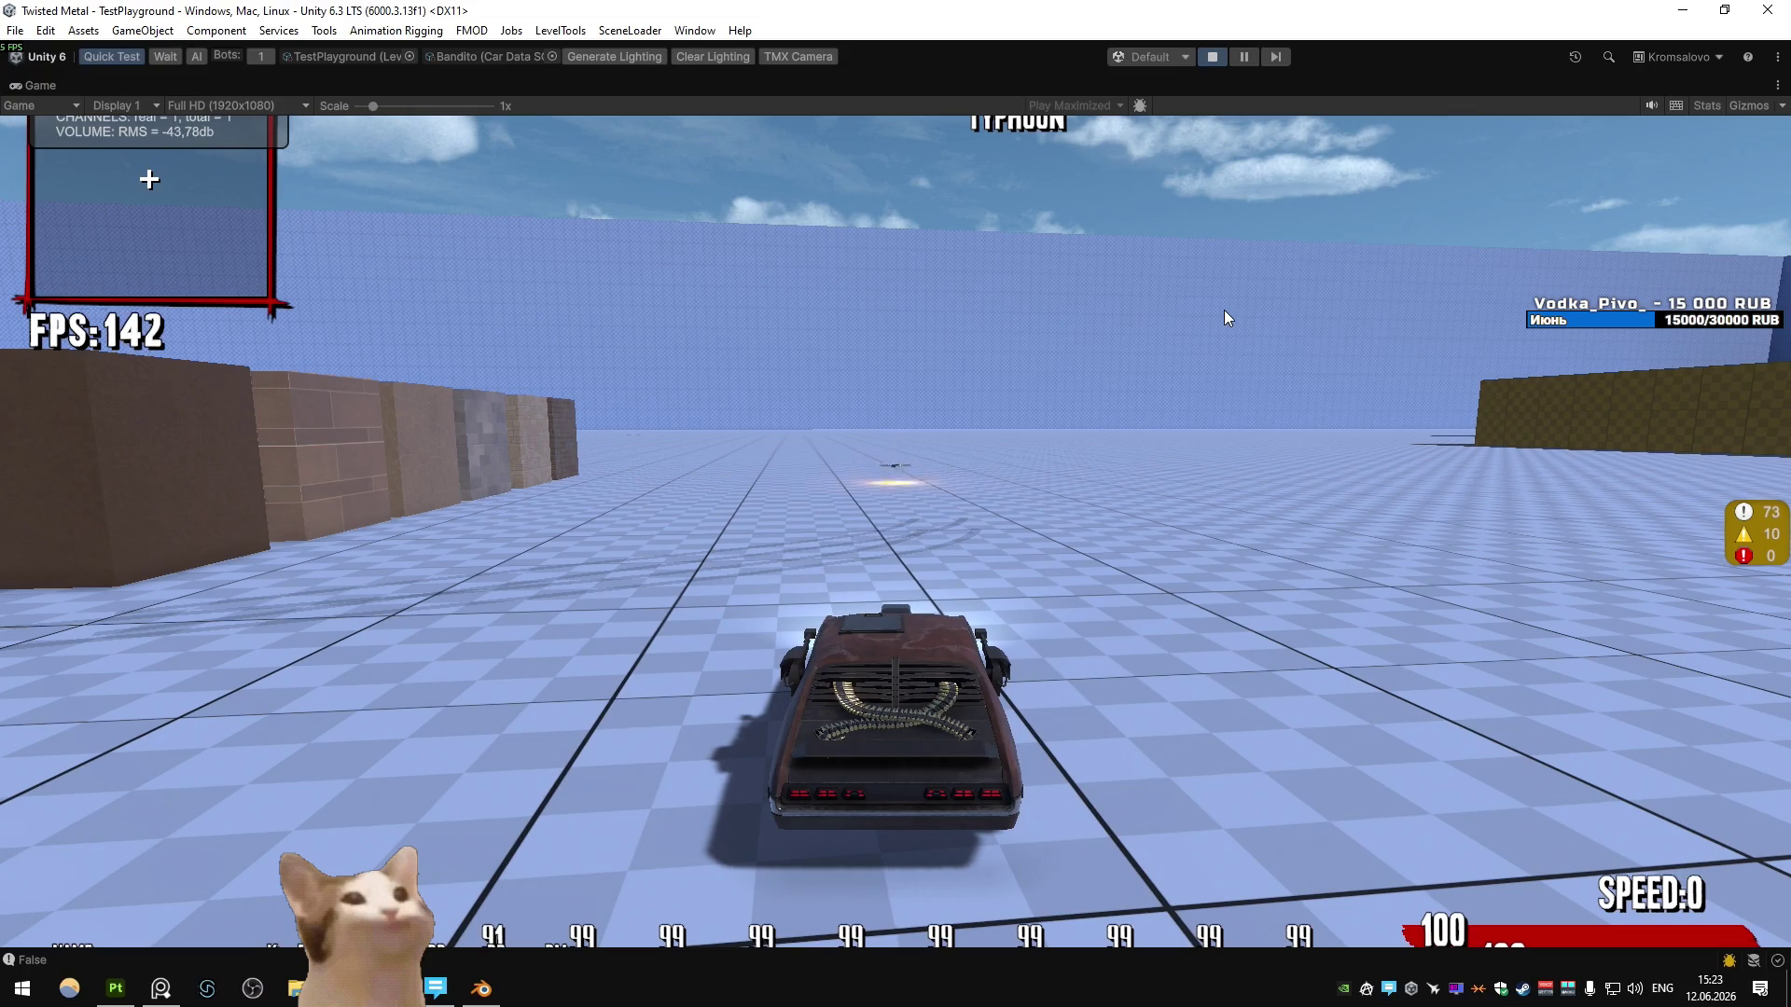
# - Fire nine harpoon shots from the car, then stop Play mode
pyautogui.click(1224, 310)
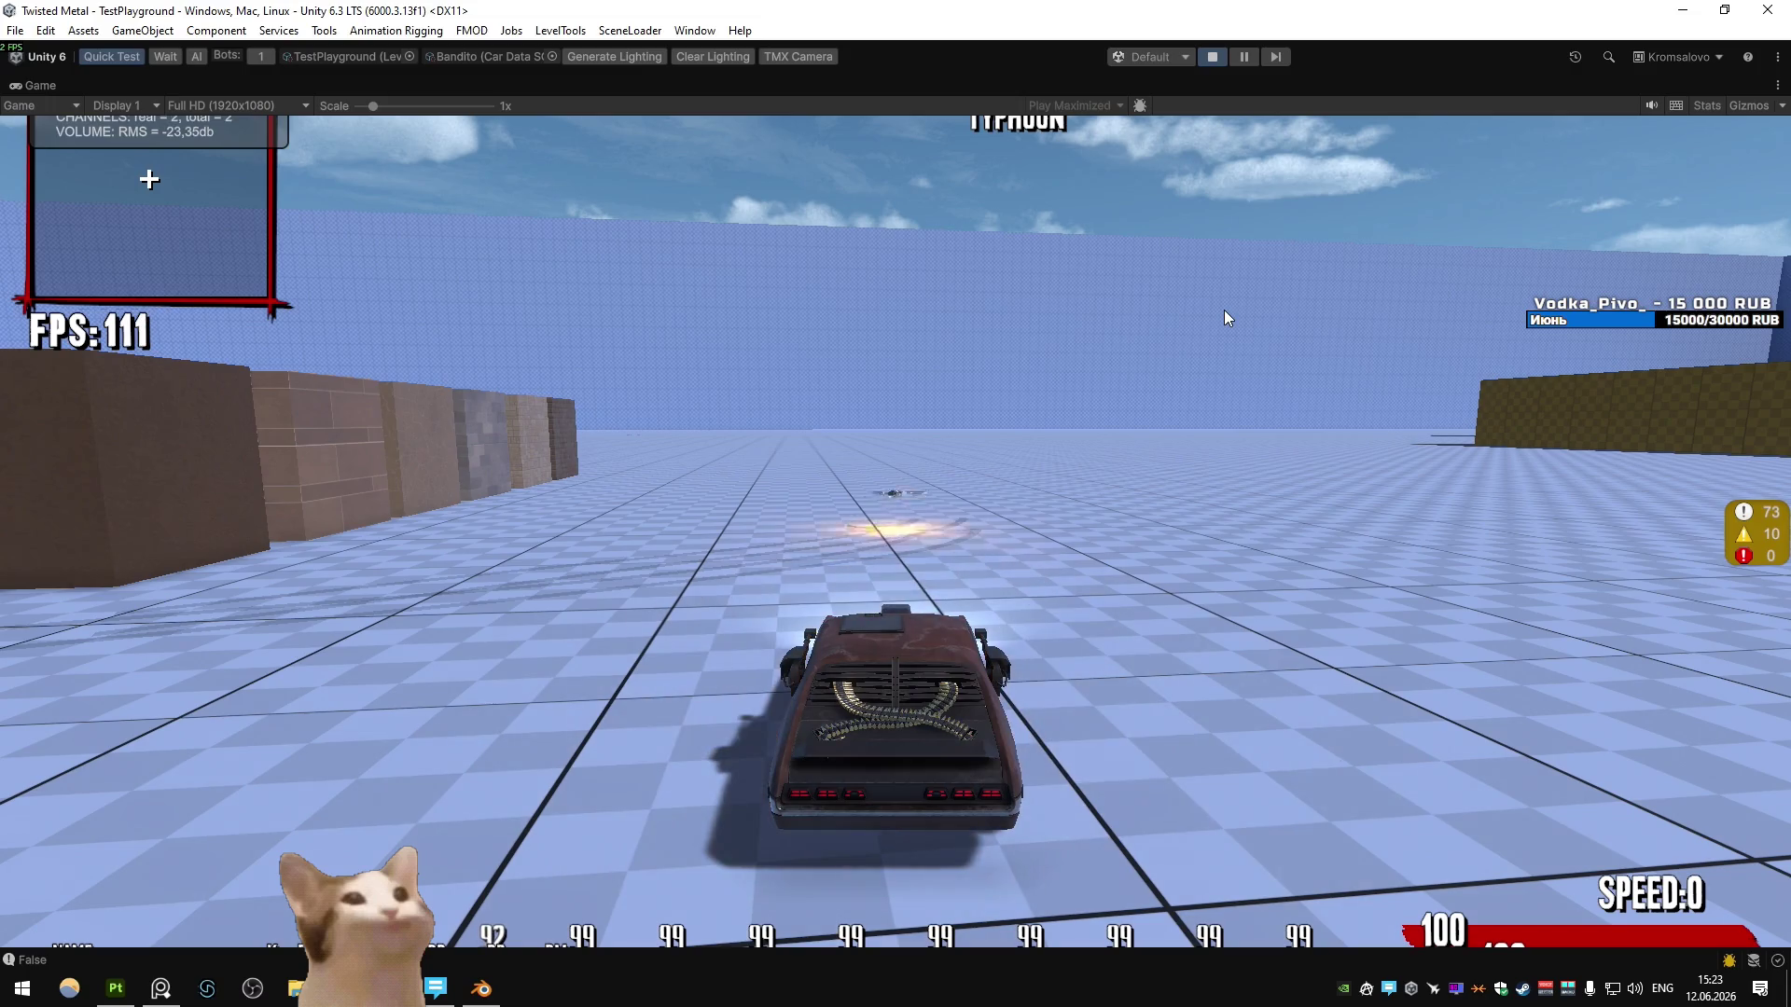
pyautogui.click(1223, 309)
pyautogui.click(1223, 310)
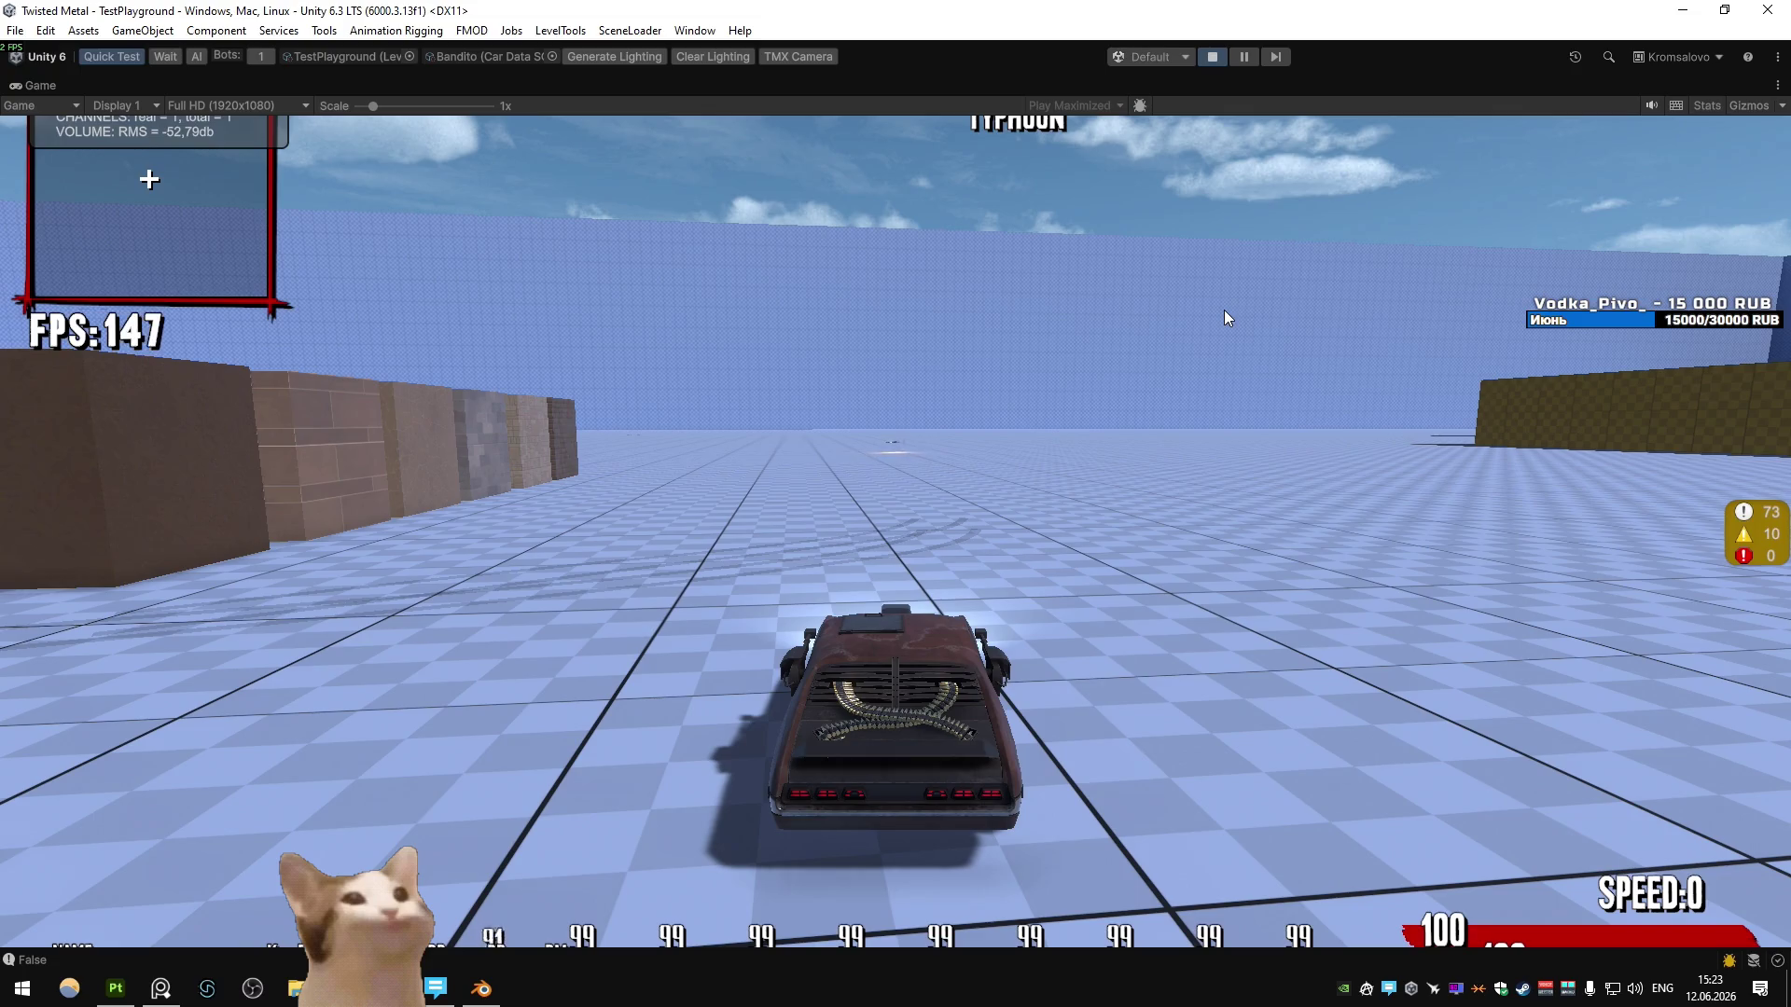
pyautogui.click(1224, 309)
pyautogui.click(1224, 309)
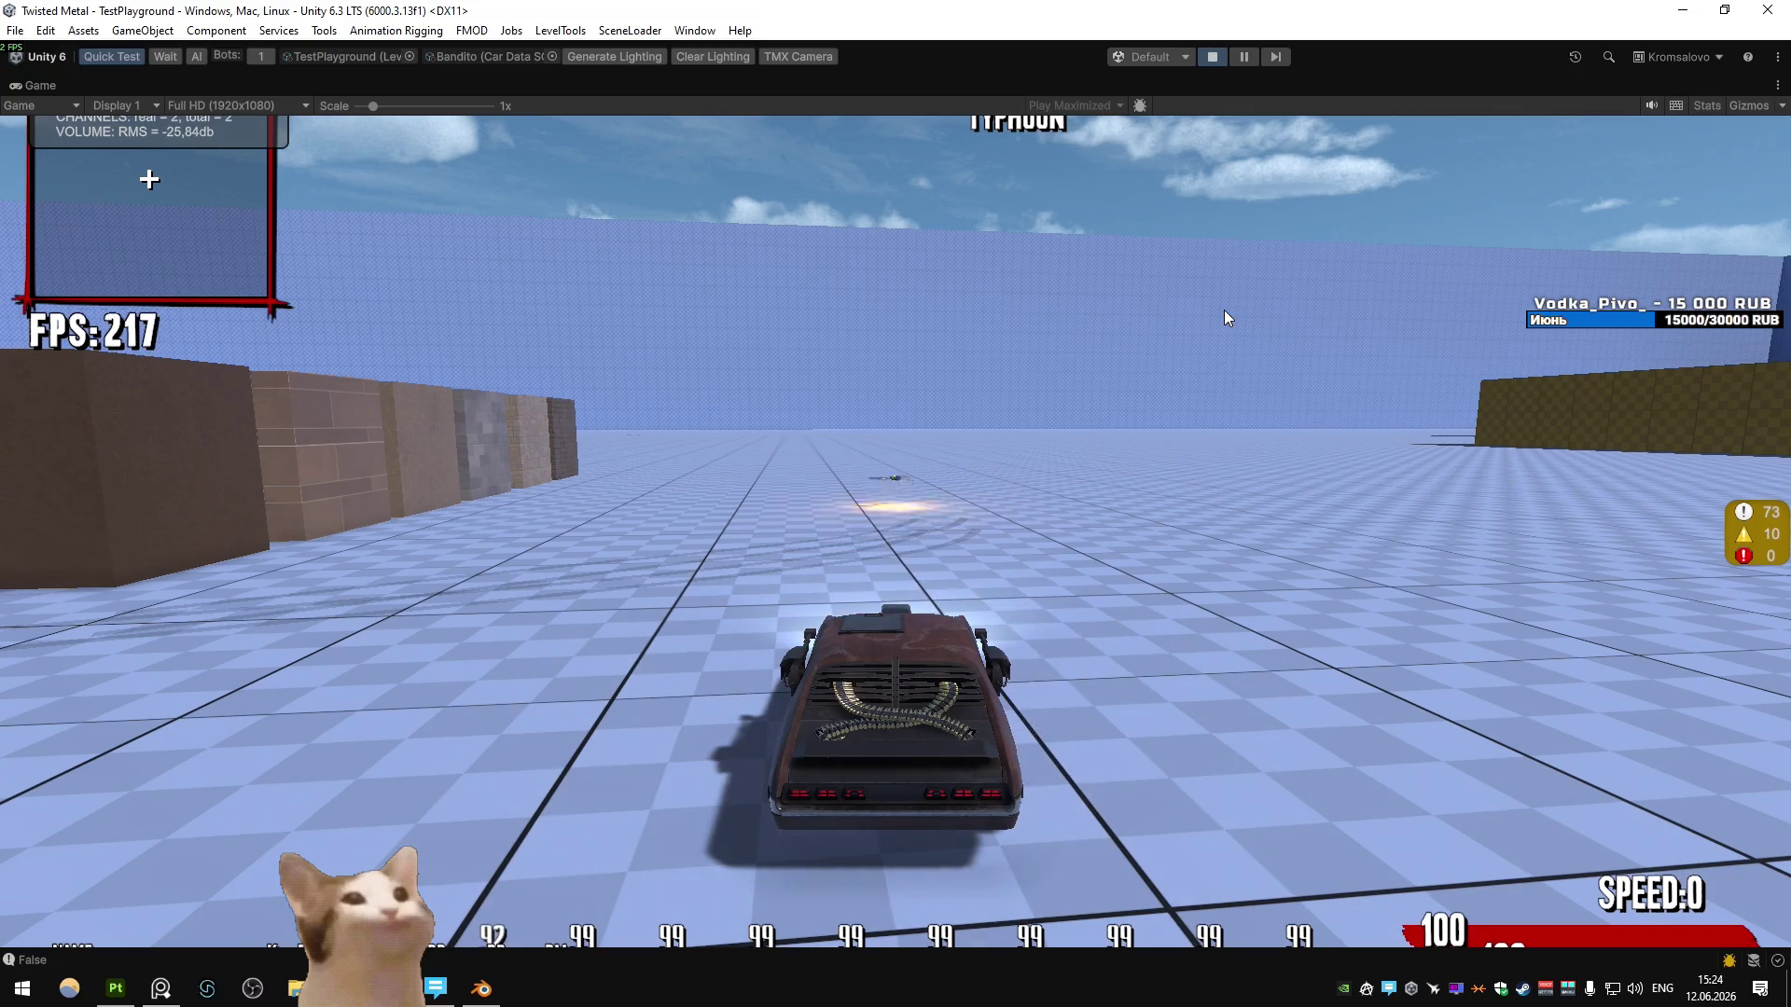
pyautogui.click(1190, 363)
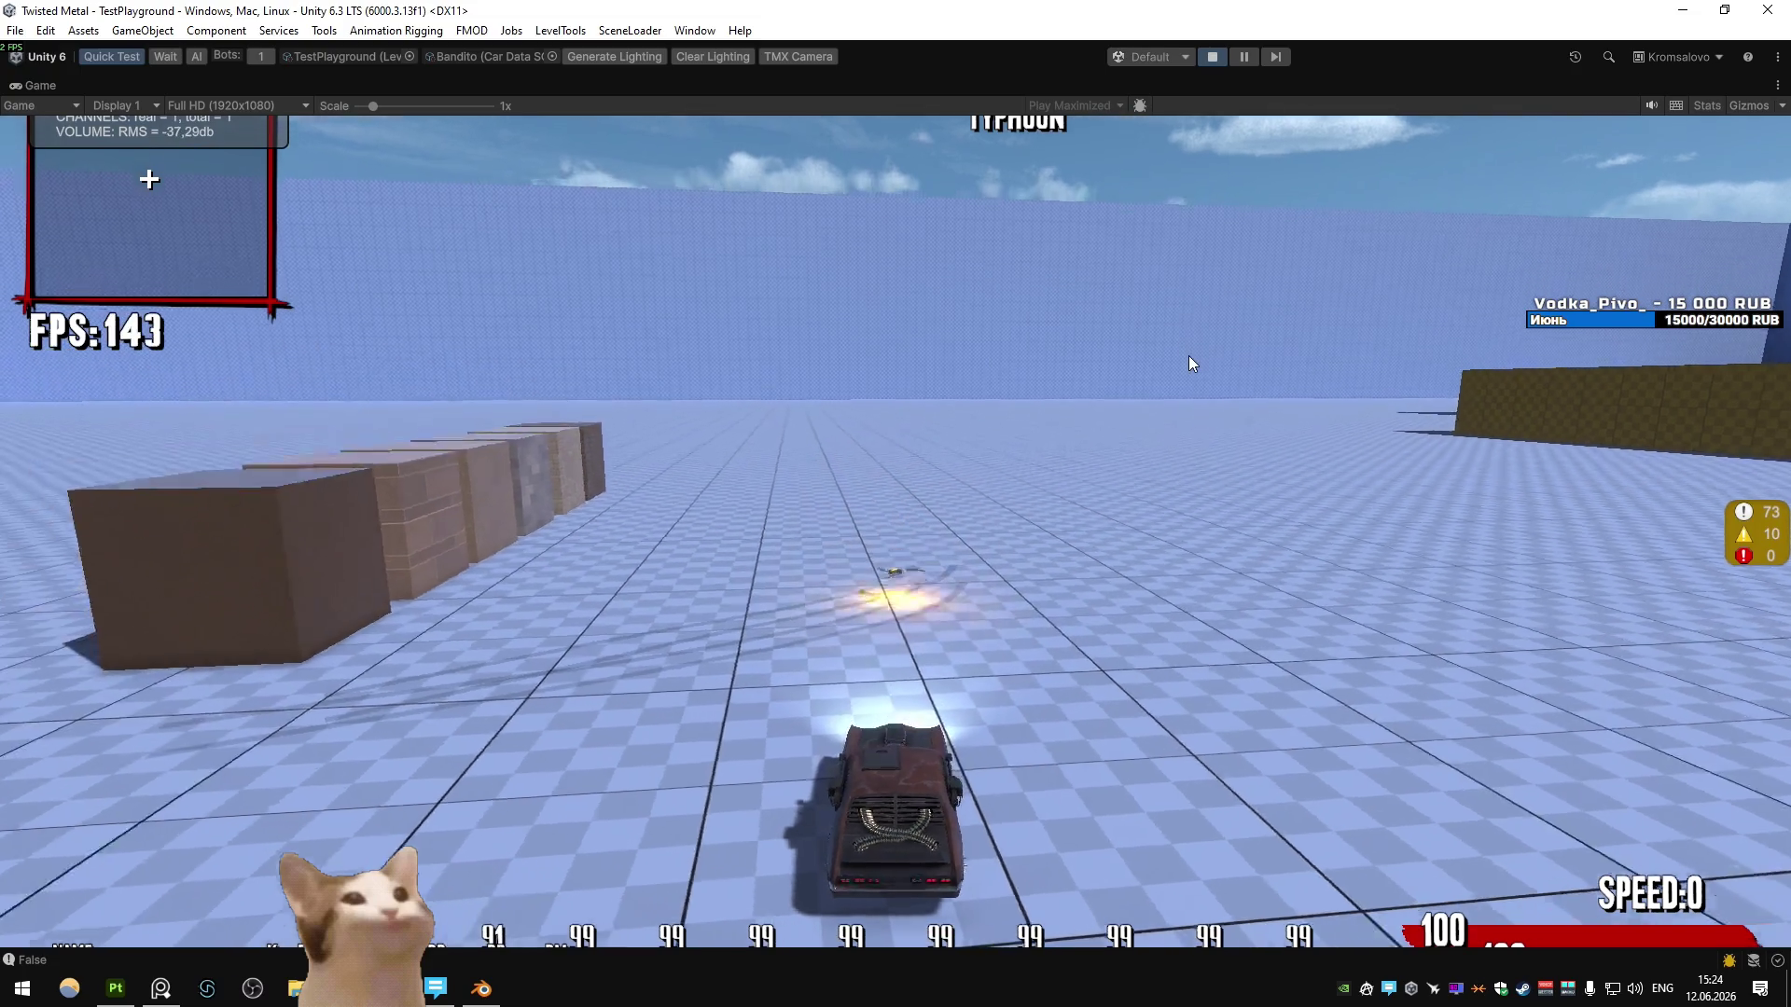
pyautogui.click(1190, 363)
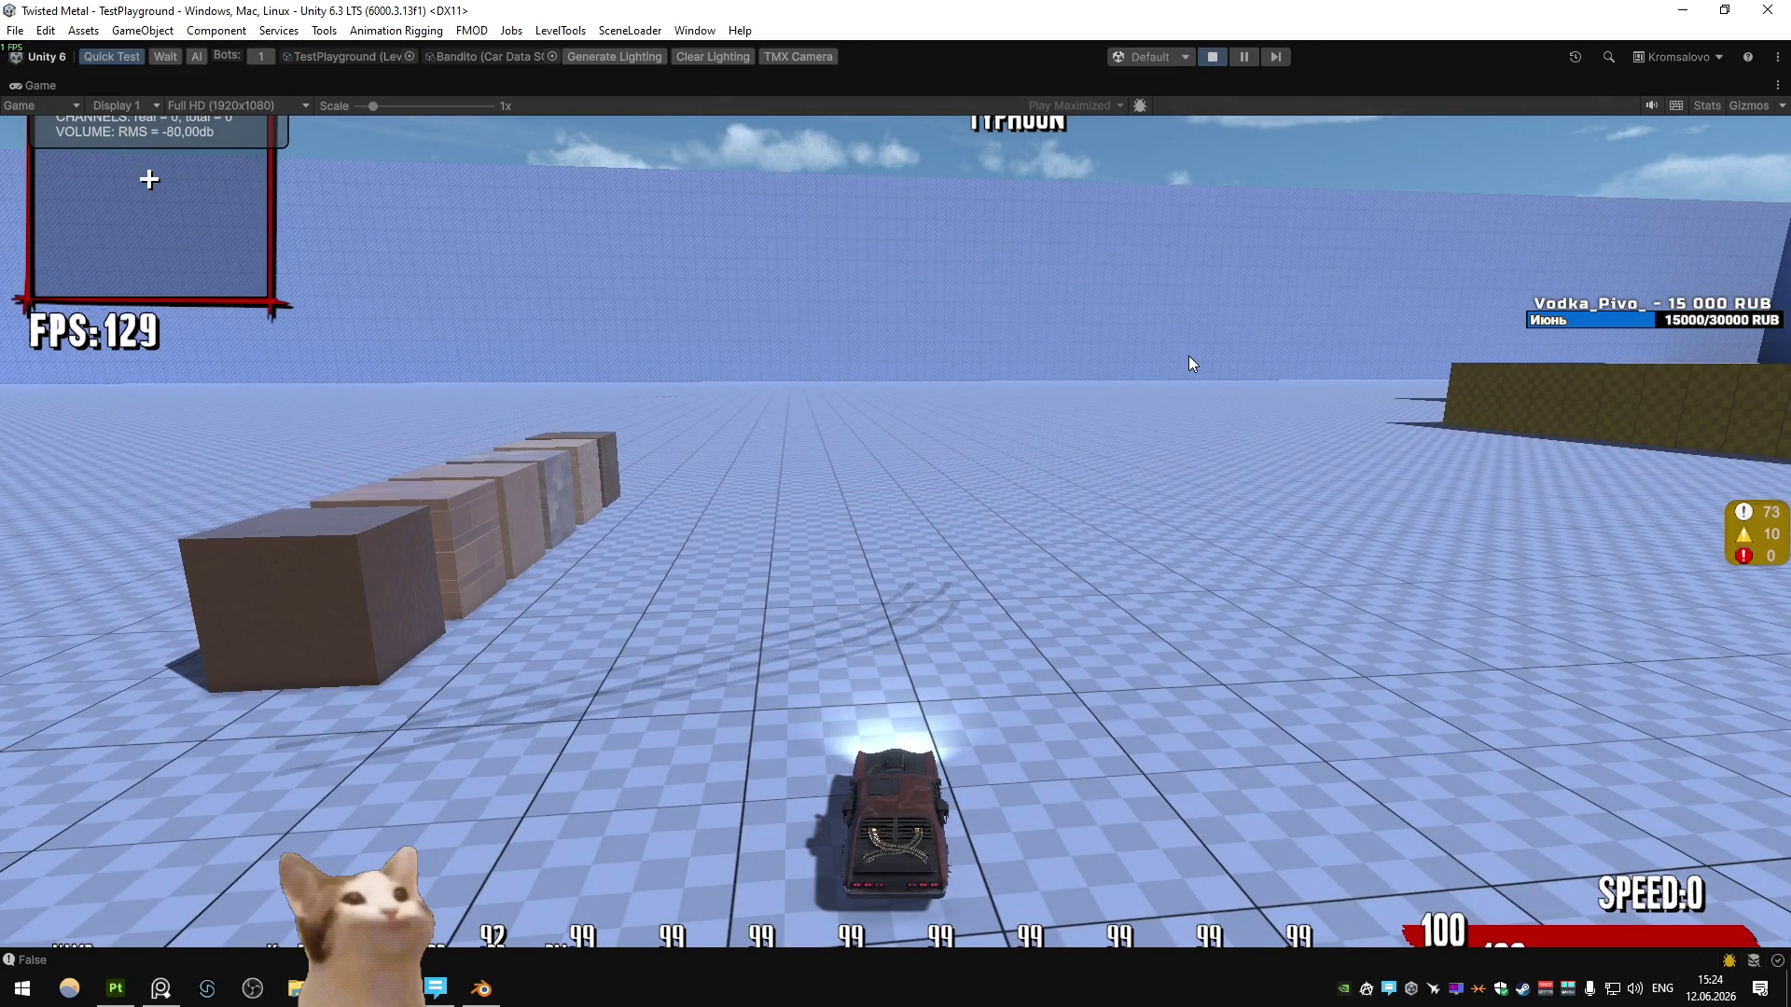
pyautogui.click(1189, 356)
pyautogui.click(1188, 356)
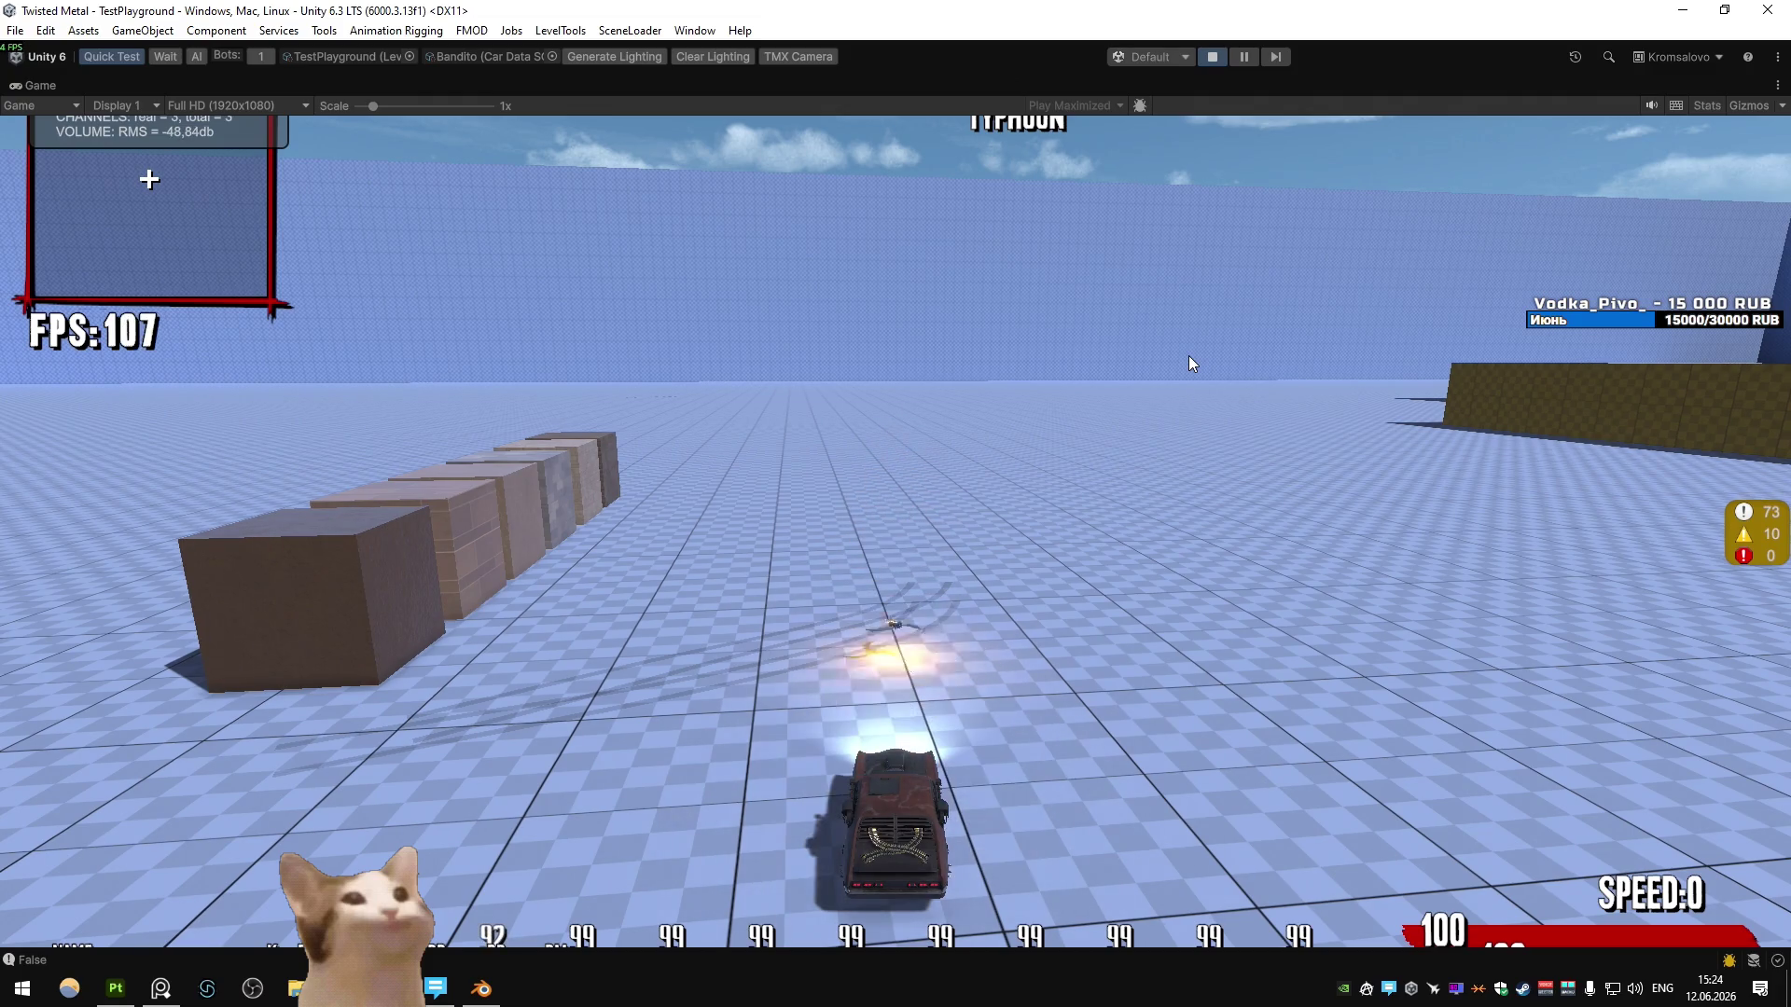
pyautogui.click(1215, 58)
# - Add a new collection in the Collection Manager and name it Special_V2
pyautogui.click(483, 990)
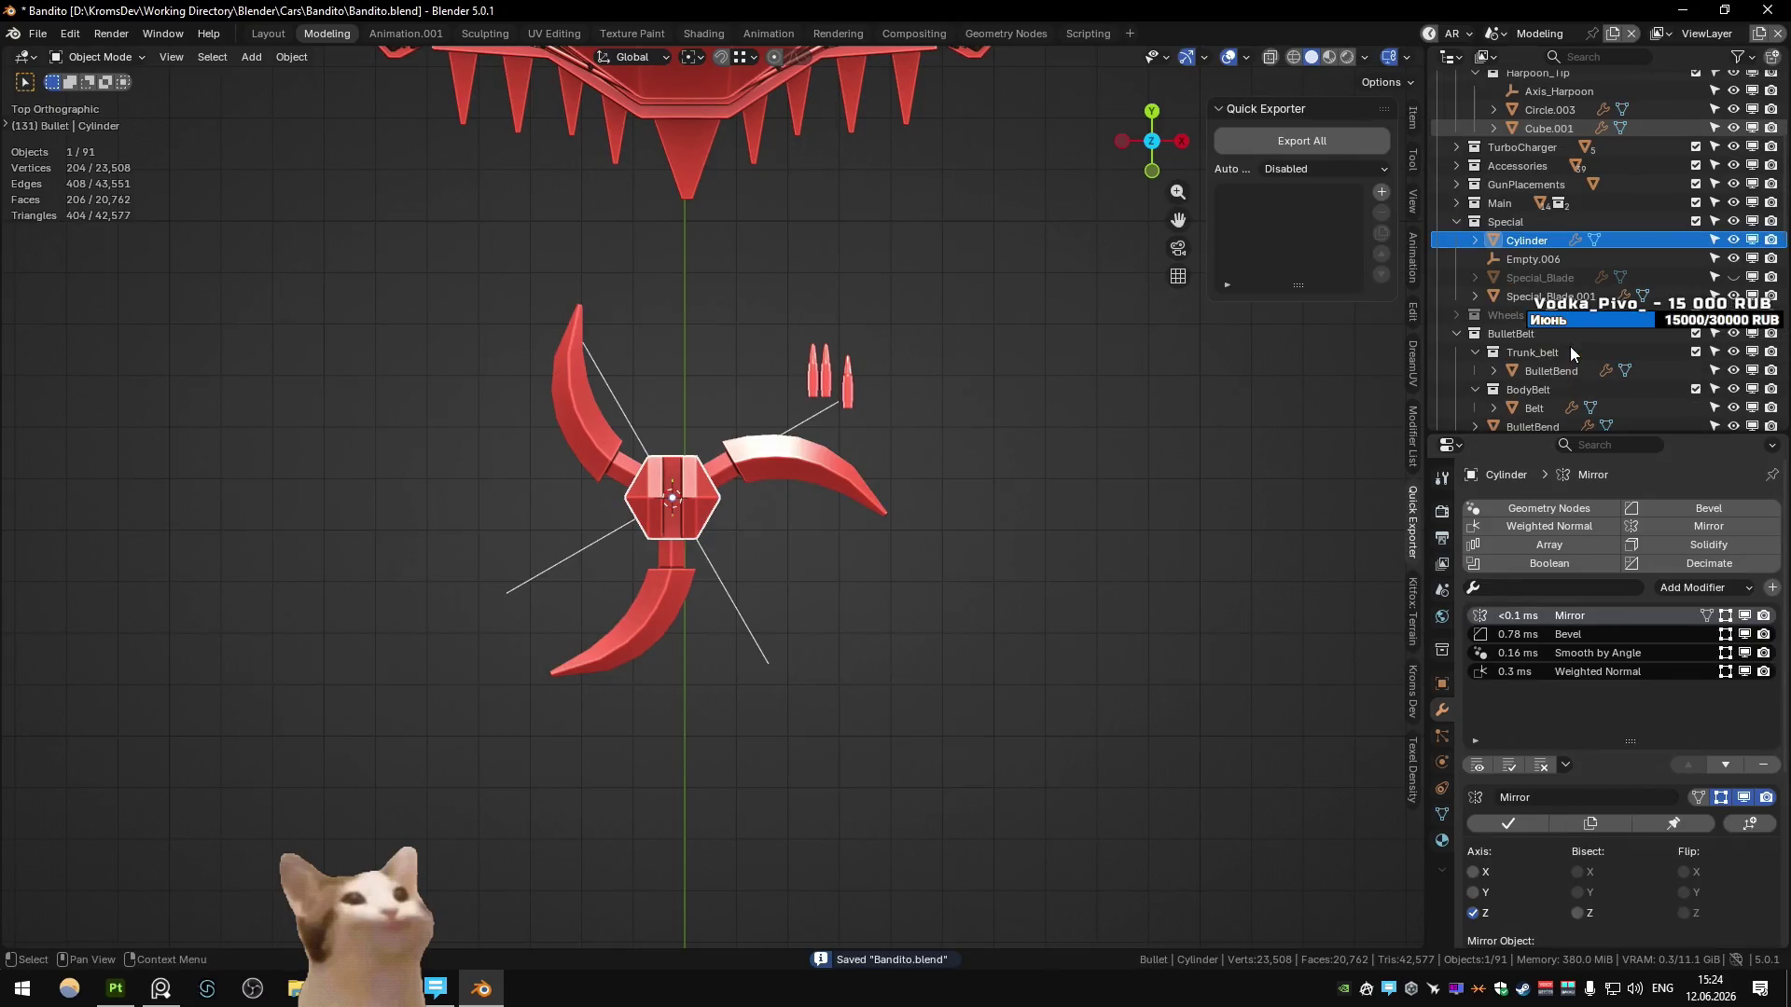
pyautogui.press('m')
pyautogui.click(1038, 585)
pyautogui.scroll(-3, 1160, 656)
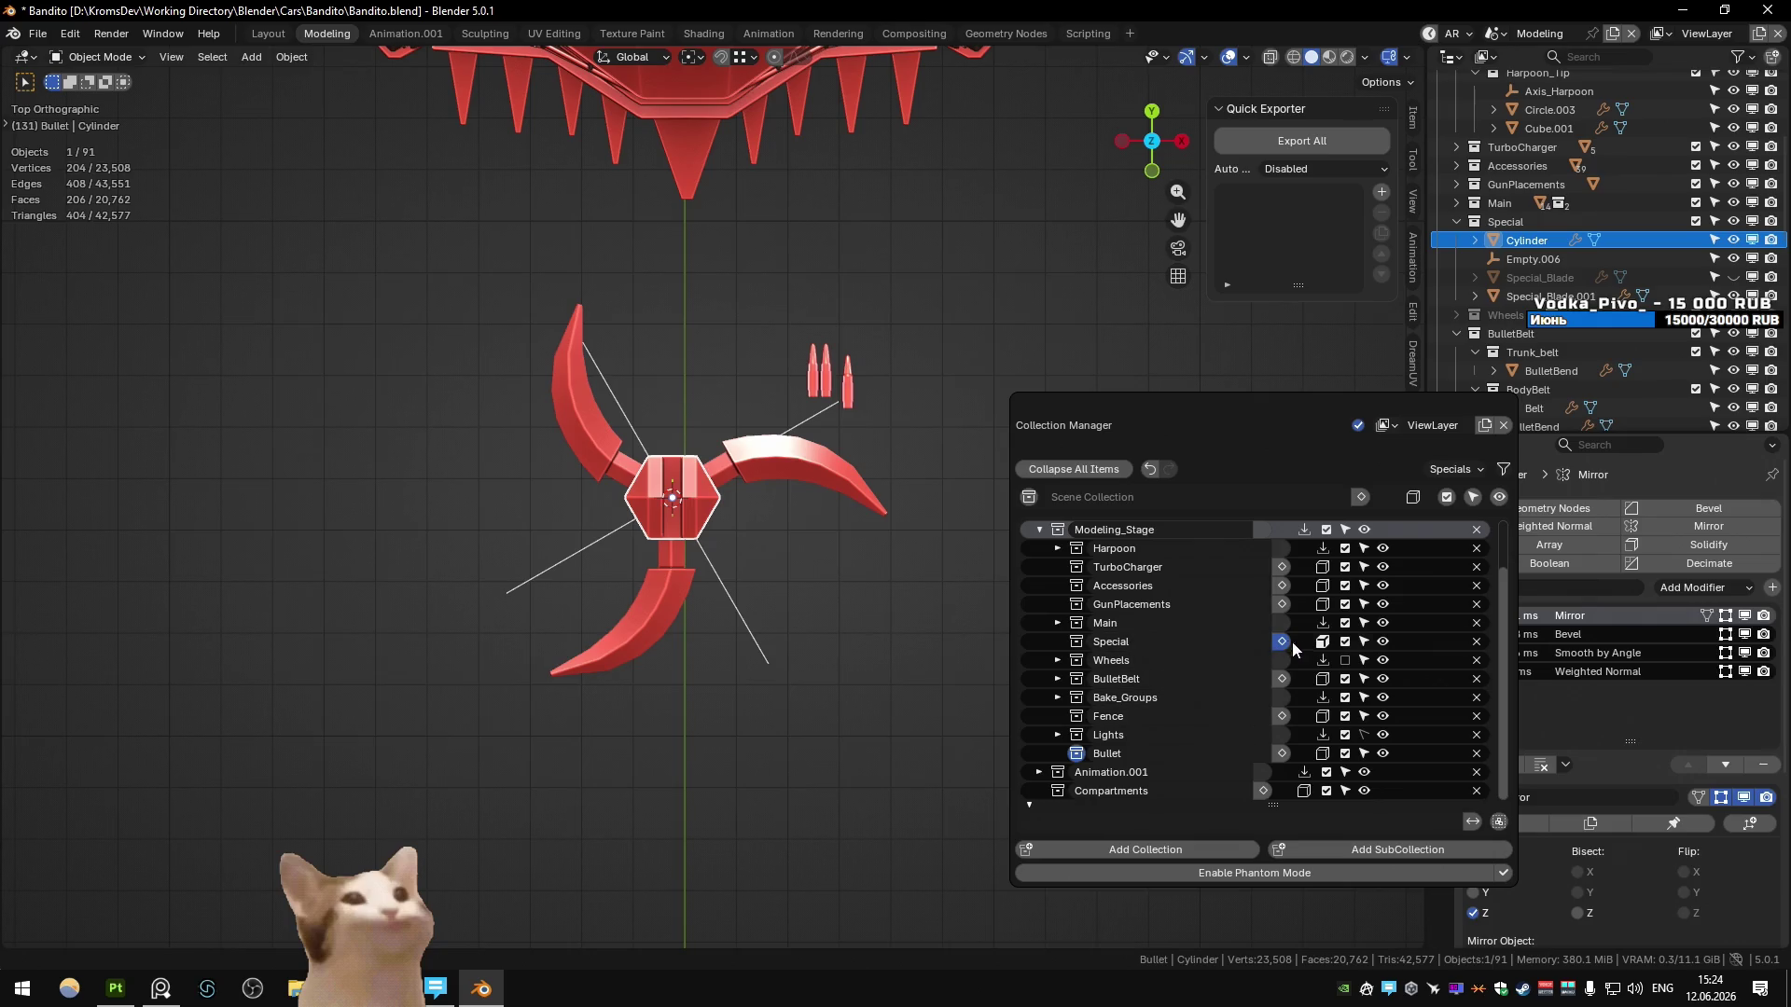
pyautogui.doubleClick(1109, 642)
pyautogui.hotkey('ctrl', 'c')
pyautogui.click(1178, 848)
pyautogui.doubleClick(1190, 772)
pyautogui.hotkey('ctrl', 'v')
pyautogui.write('2')
pyautogui.press('Return')
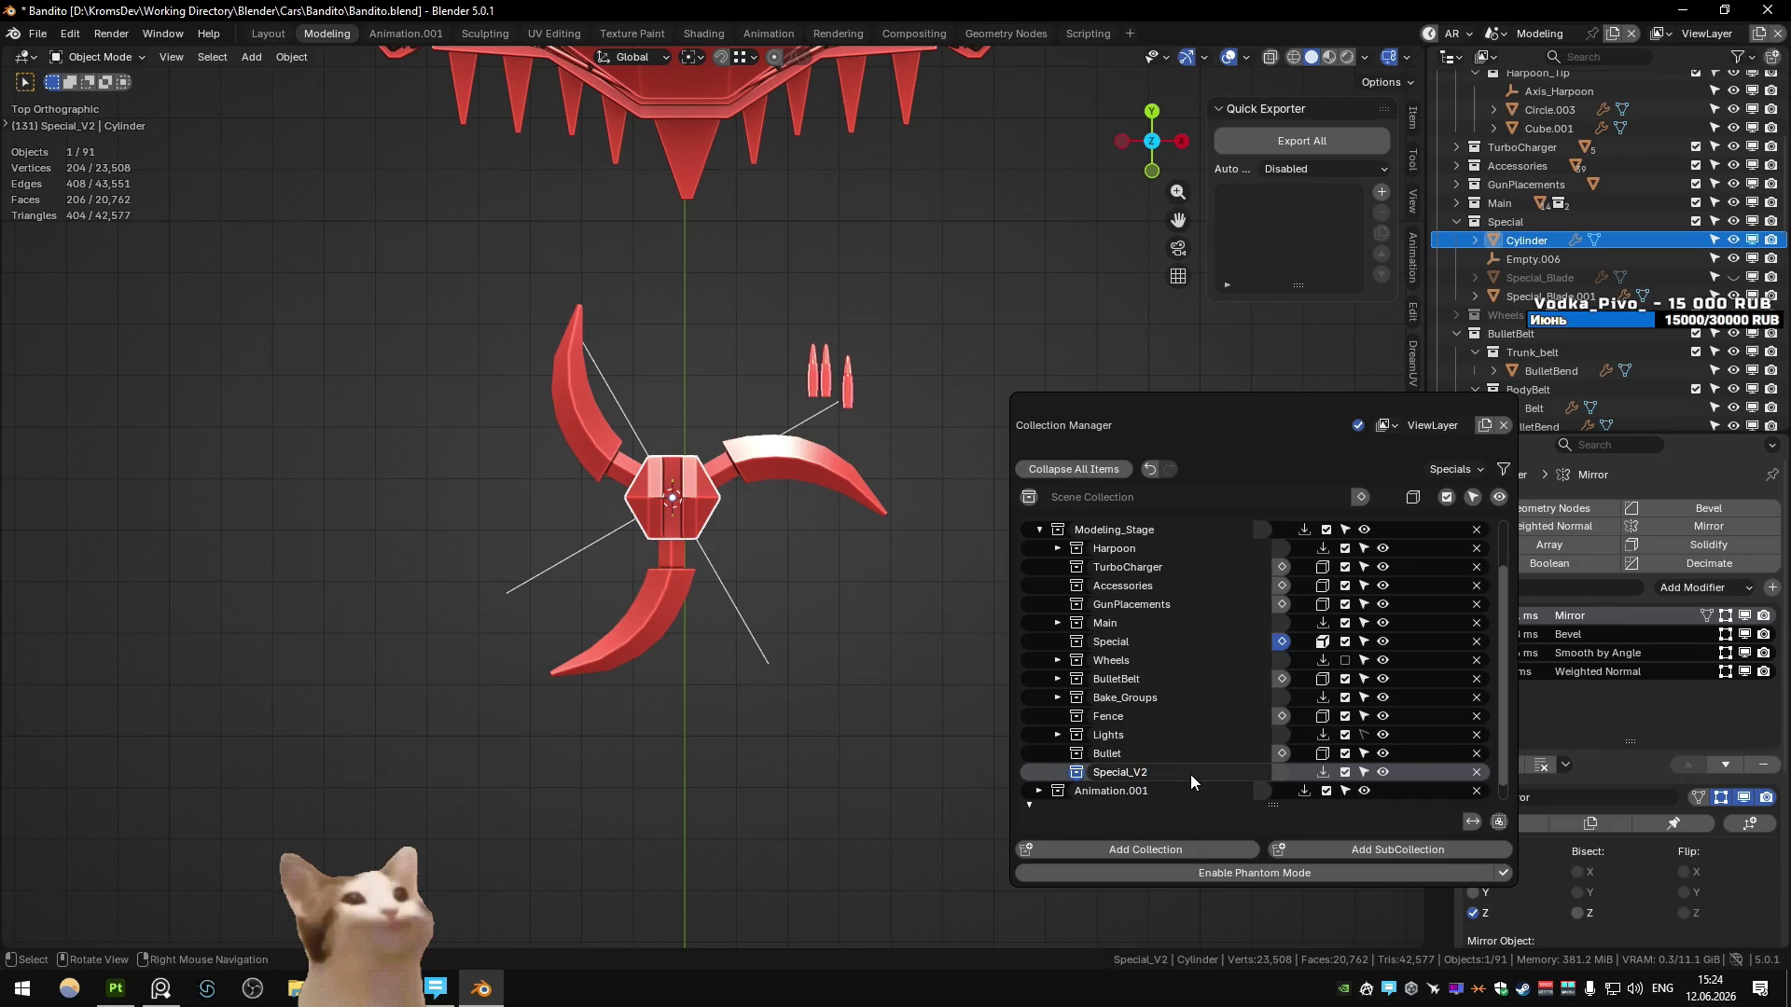
# - Move Special_V2 directly below the Special collection in the Outliner
pyautogui.click(1457, 221)
pyautogui.click(1456, 258)
pyautogui.click(1456, 314)
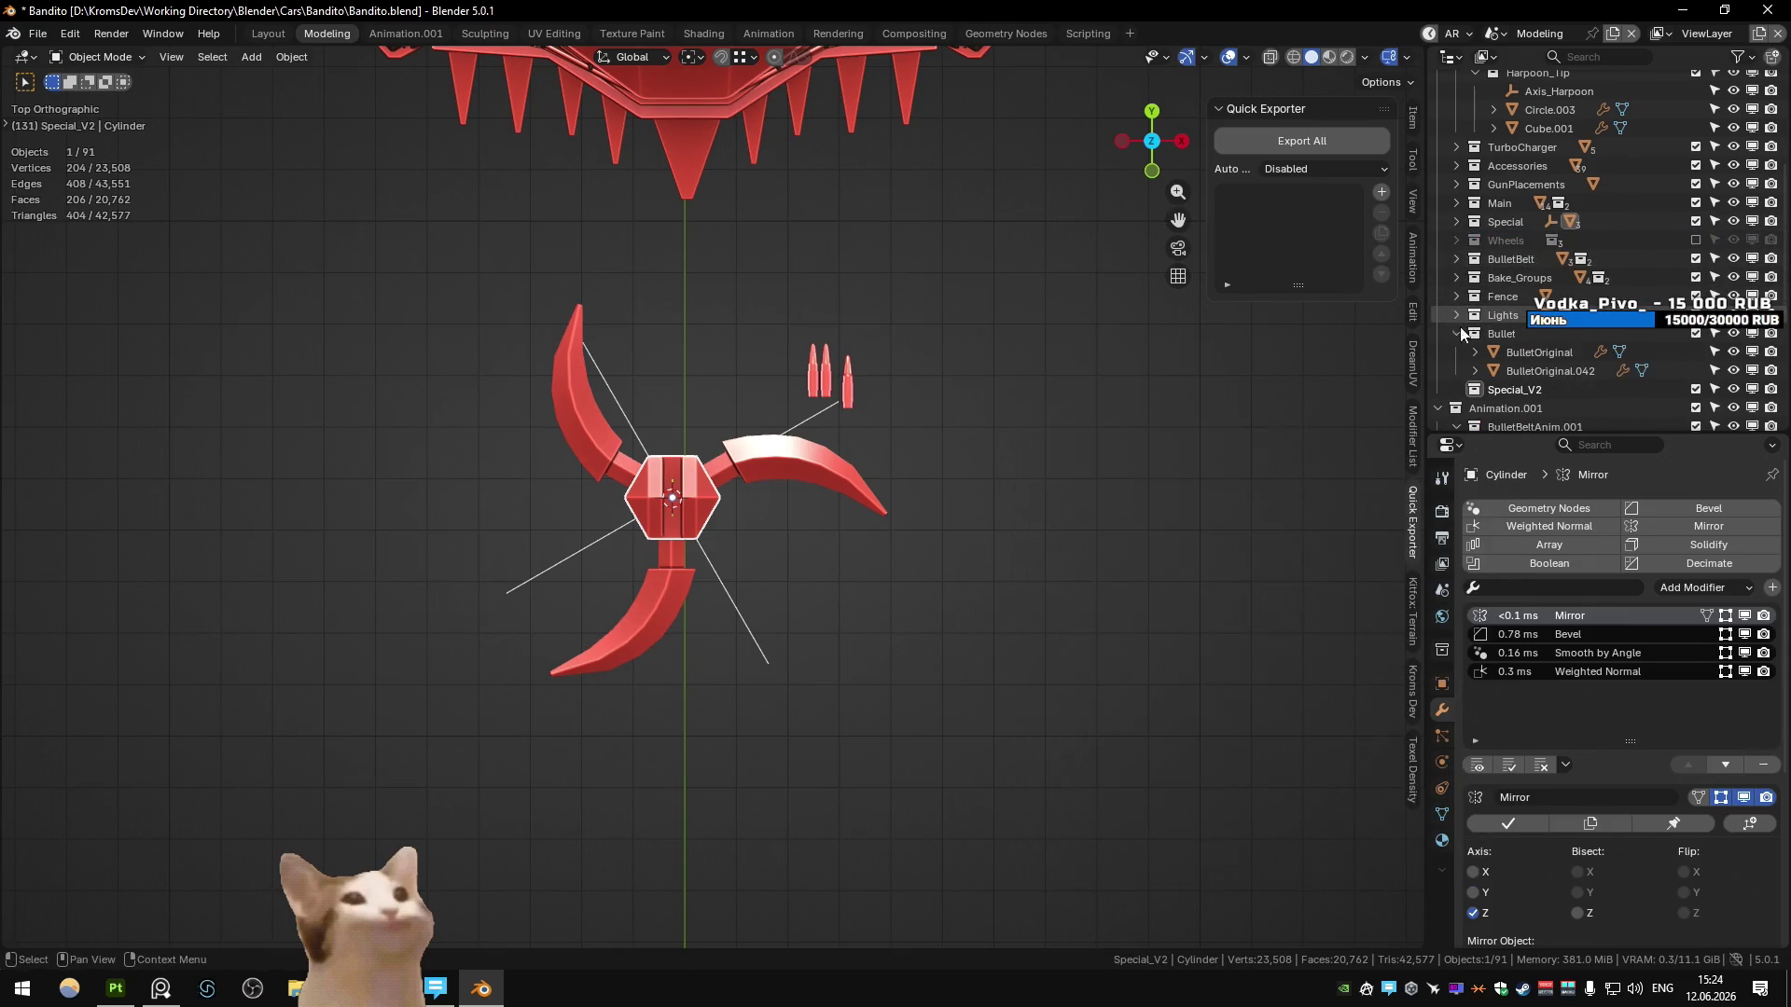
pyautogui.moveTo(1492, 352); pyautogui.dragTo(1586, 229)
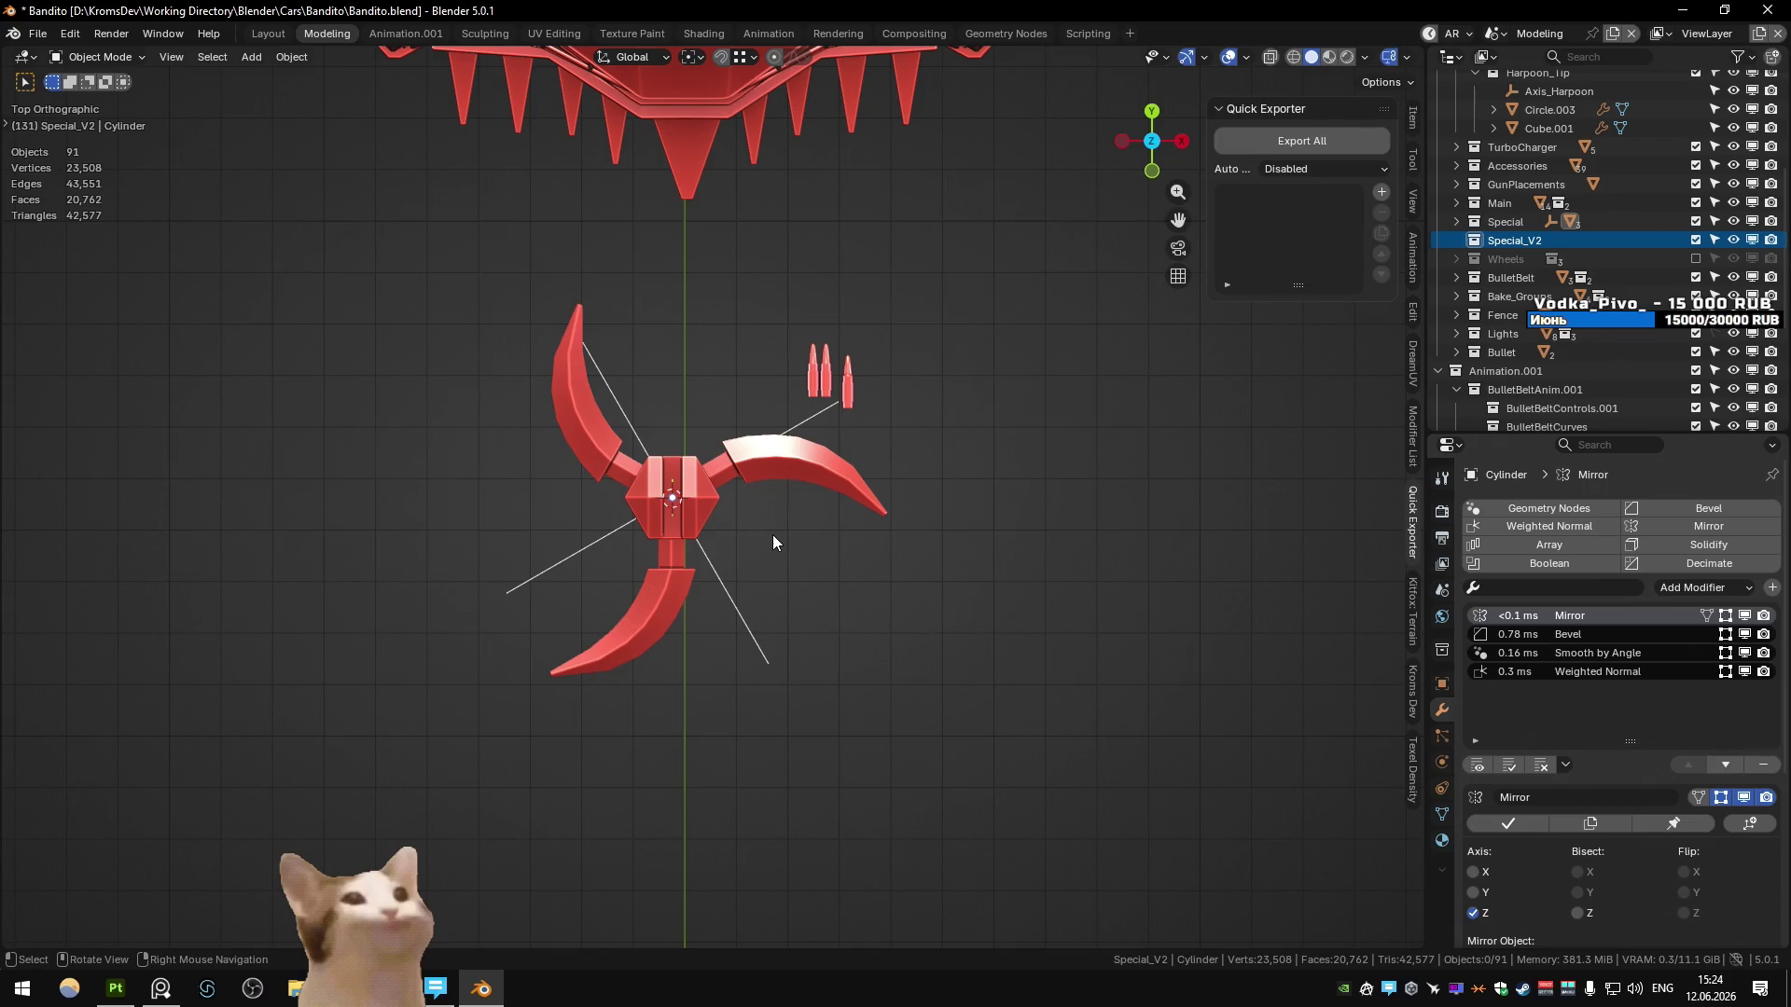
pyautogui.moveTo(772, 534)
pyautogui.mouseDown(button='middle')
pyautogui.moveTo(760, 485)
pyautogui.moveTo(724, 494)
pyautogui.mouseUp(button='middle')
pyautogui.moveTo(684, 499); pyautogui.dragTo(862, 556, button='middle')
pyautogui.click(960, 433)
# - Add an enlarged cylinder mesh at the shuriken's centre
pyautogui.hotkey('shift', 'a')
pyautogui.moveTo(888, 495)
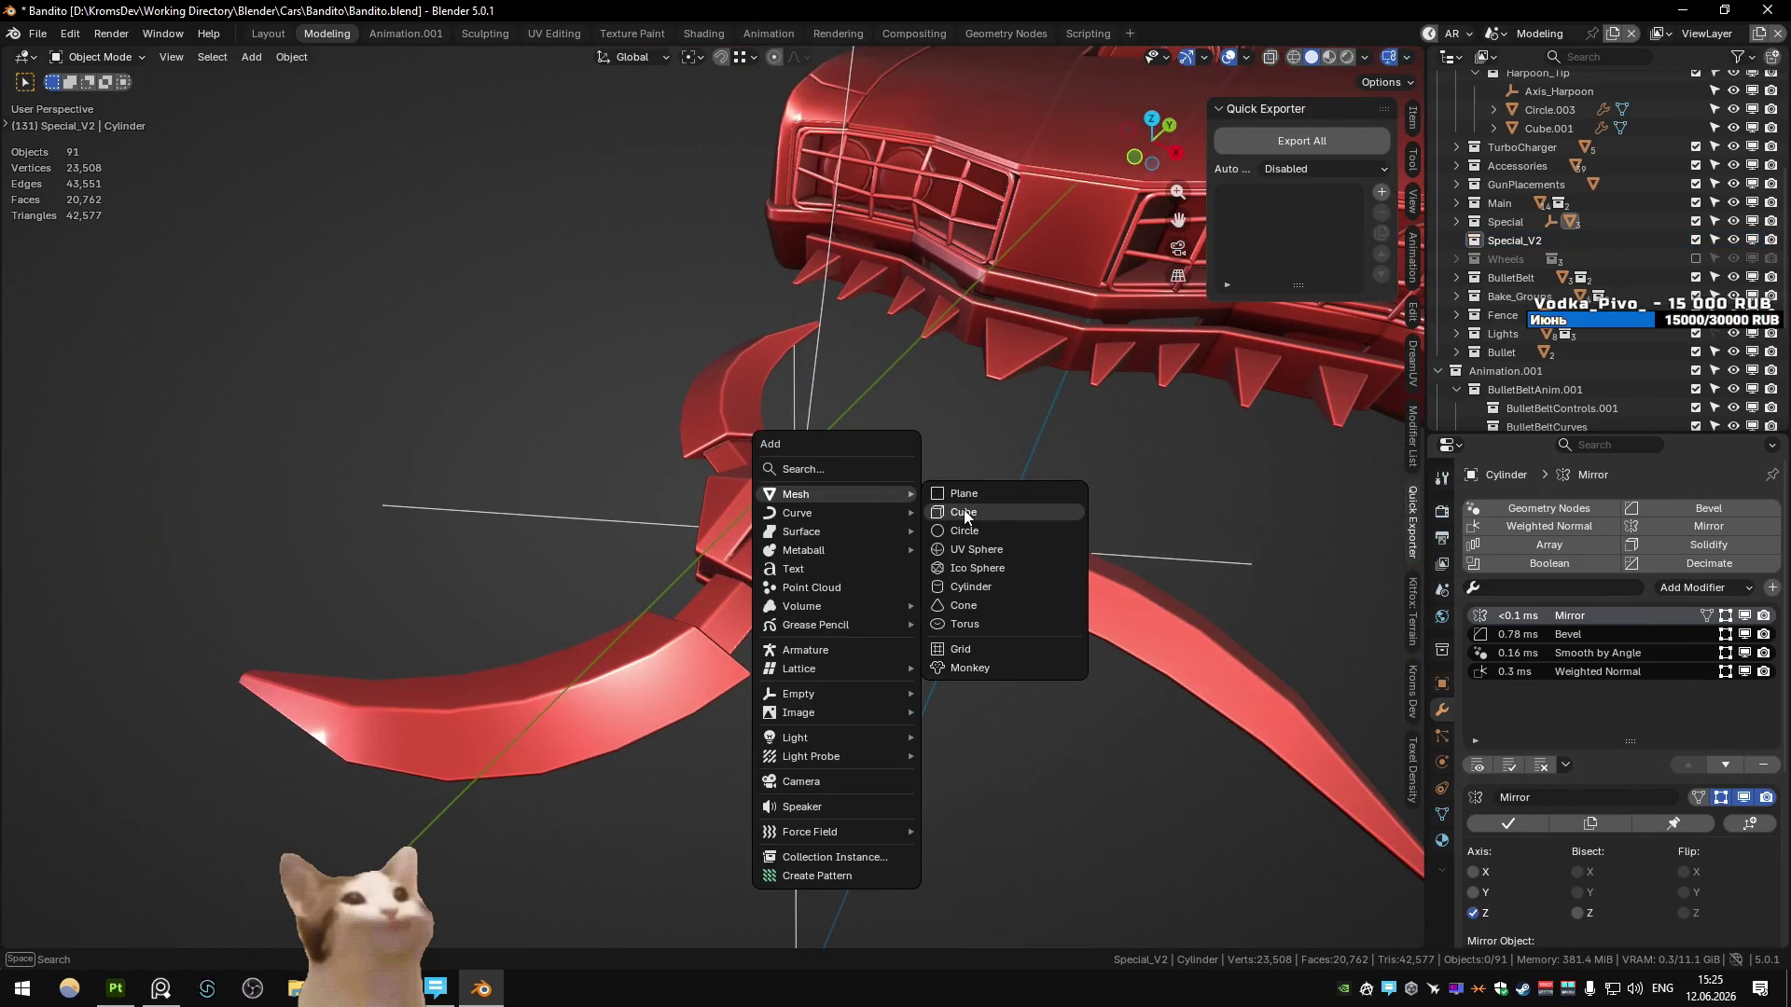
pyautogui.click(985, 586)
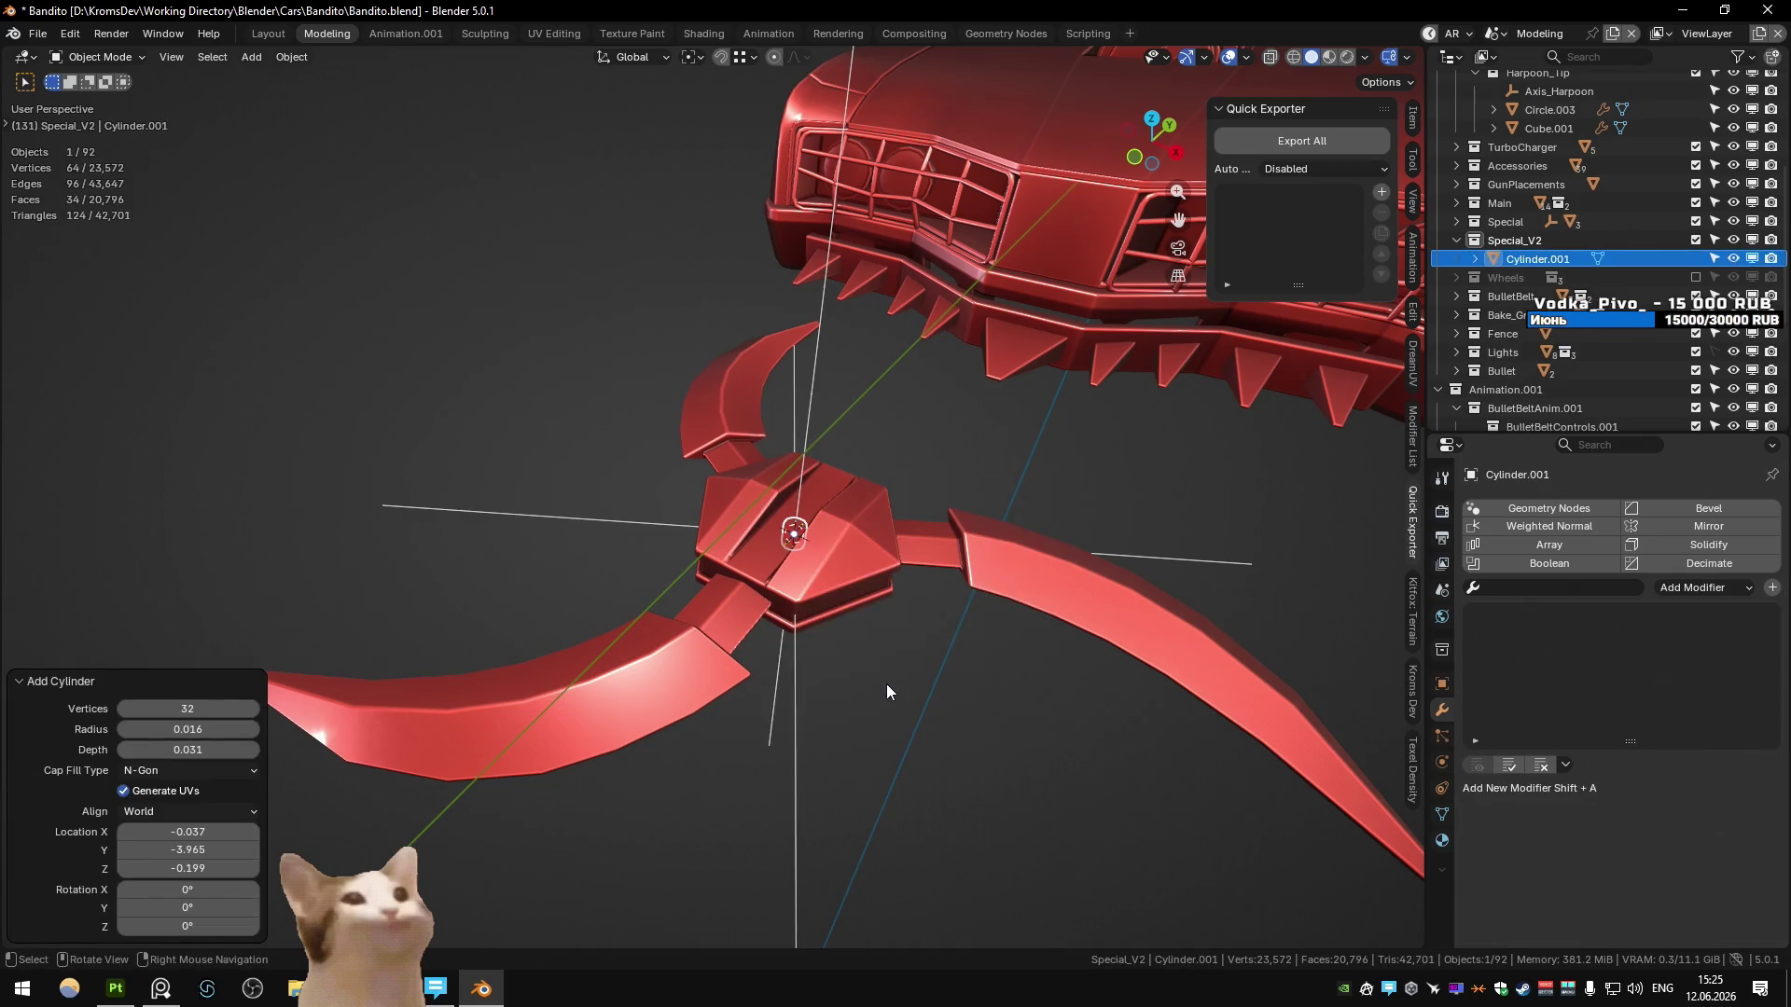
pyautogui.press('s')
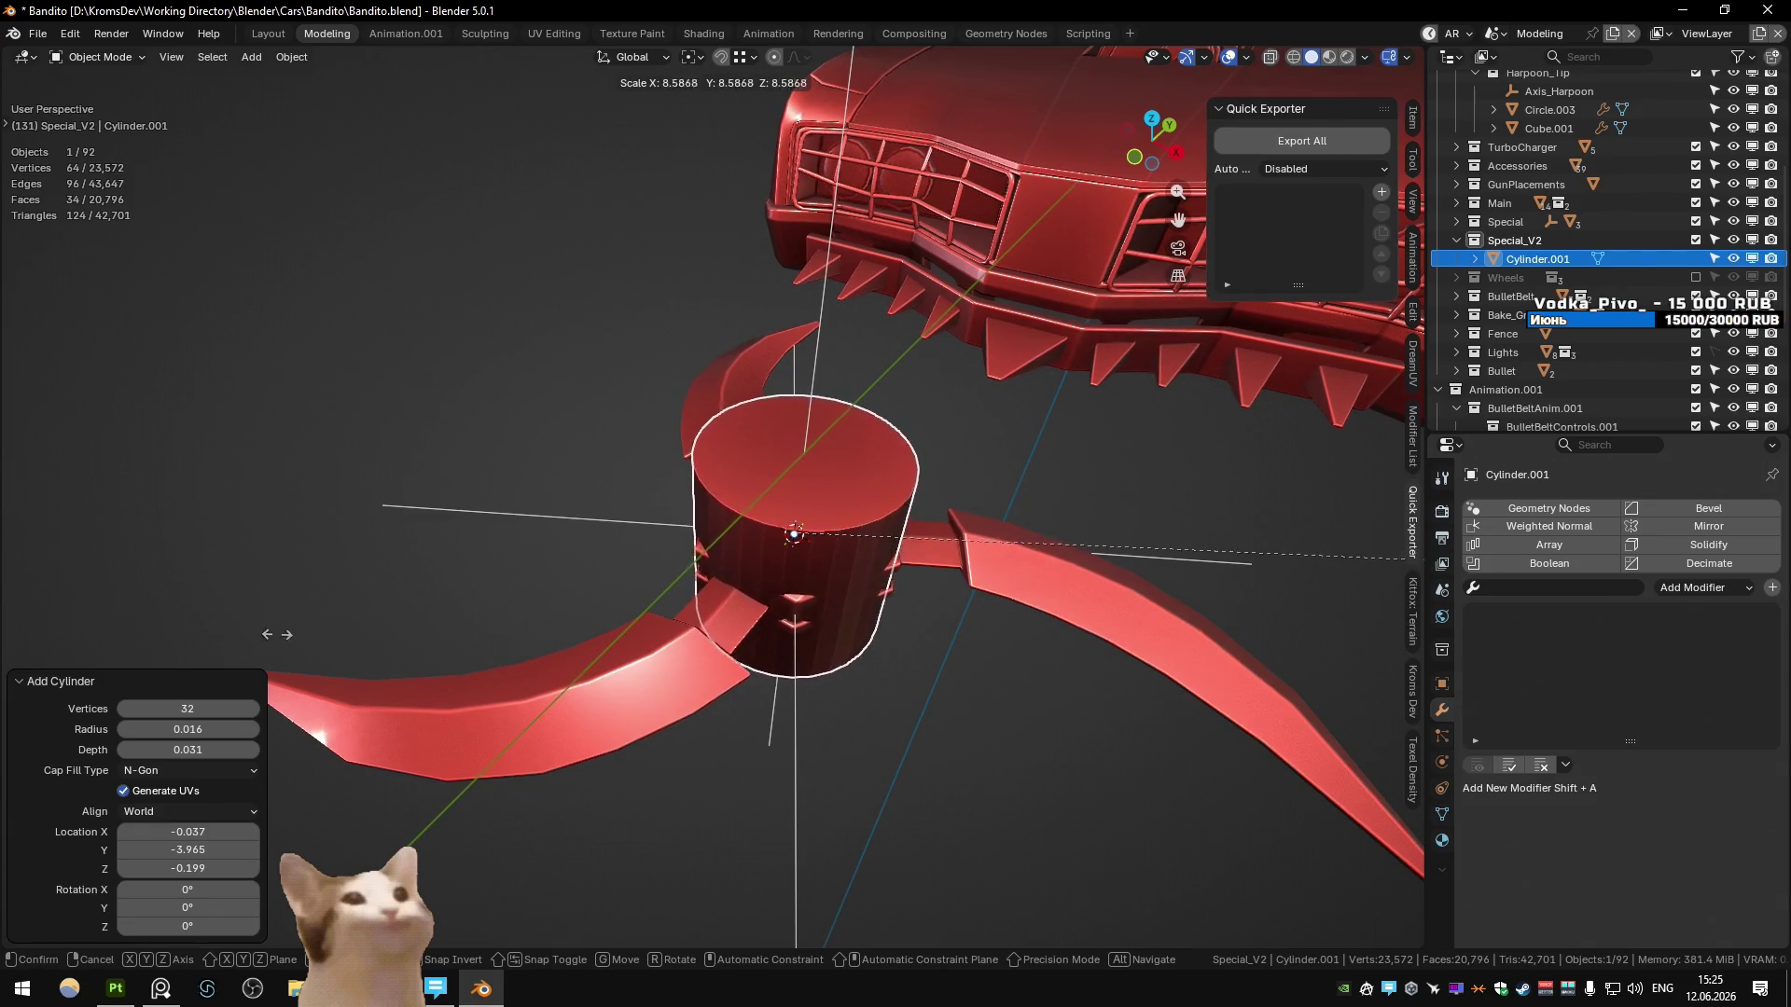
pyautogui.click(1049, 559)
# - Flatten the cylinder along Z and set its Z dimension to 0.075
pyautogui.press('Tab')
pyautogui.press('s')
pyautogui.press('z')
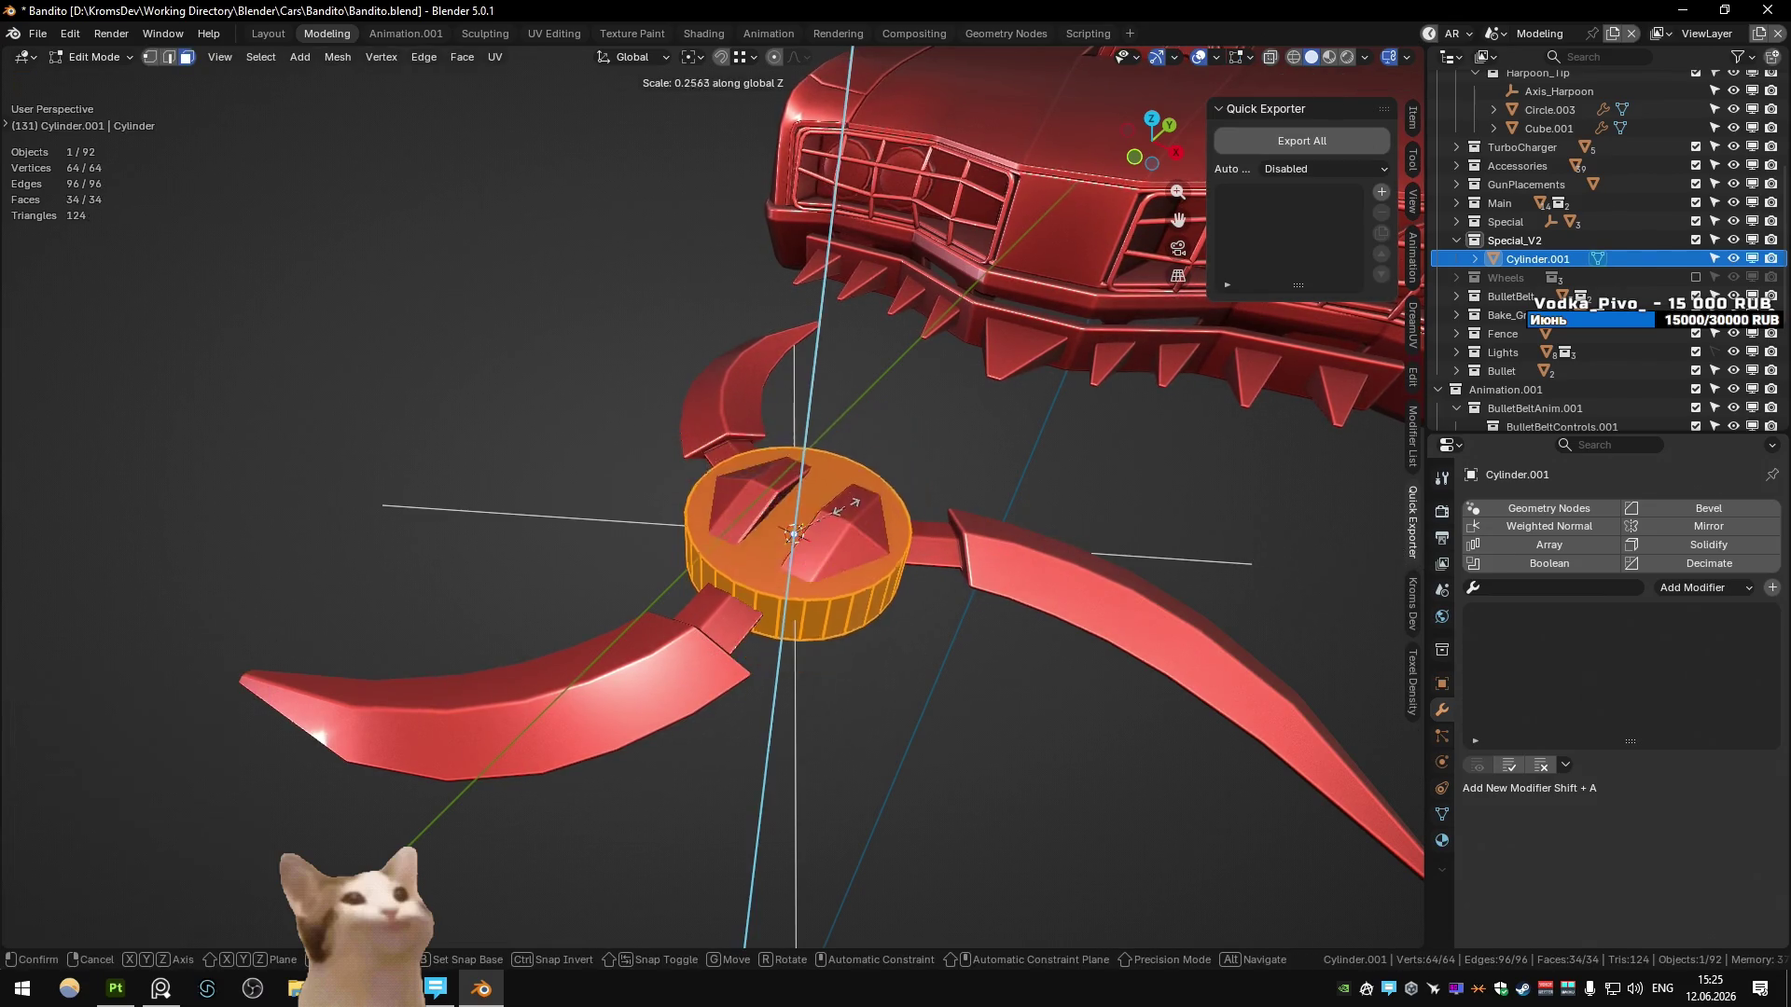
pyautogui.click(1120, 287)
pyautogui.press('Tab')
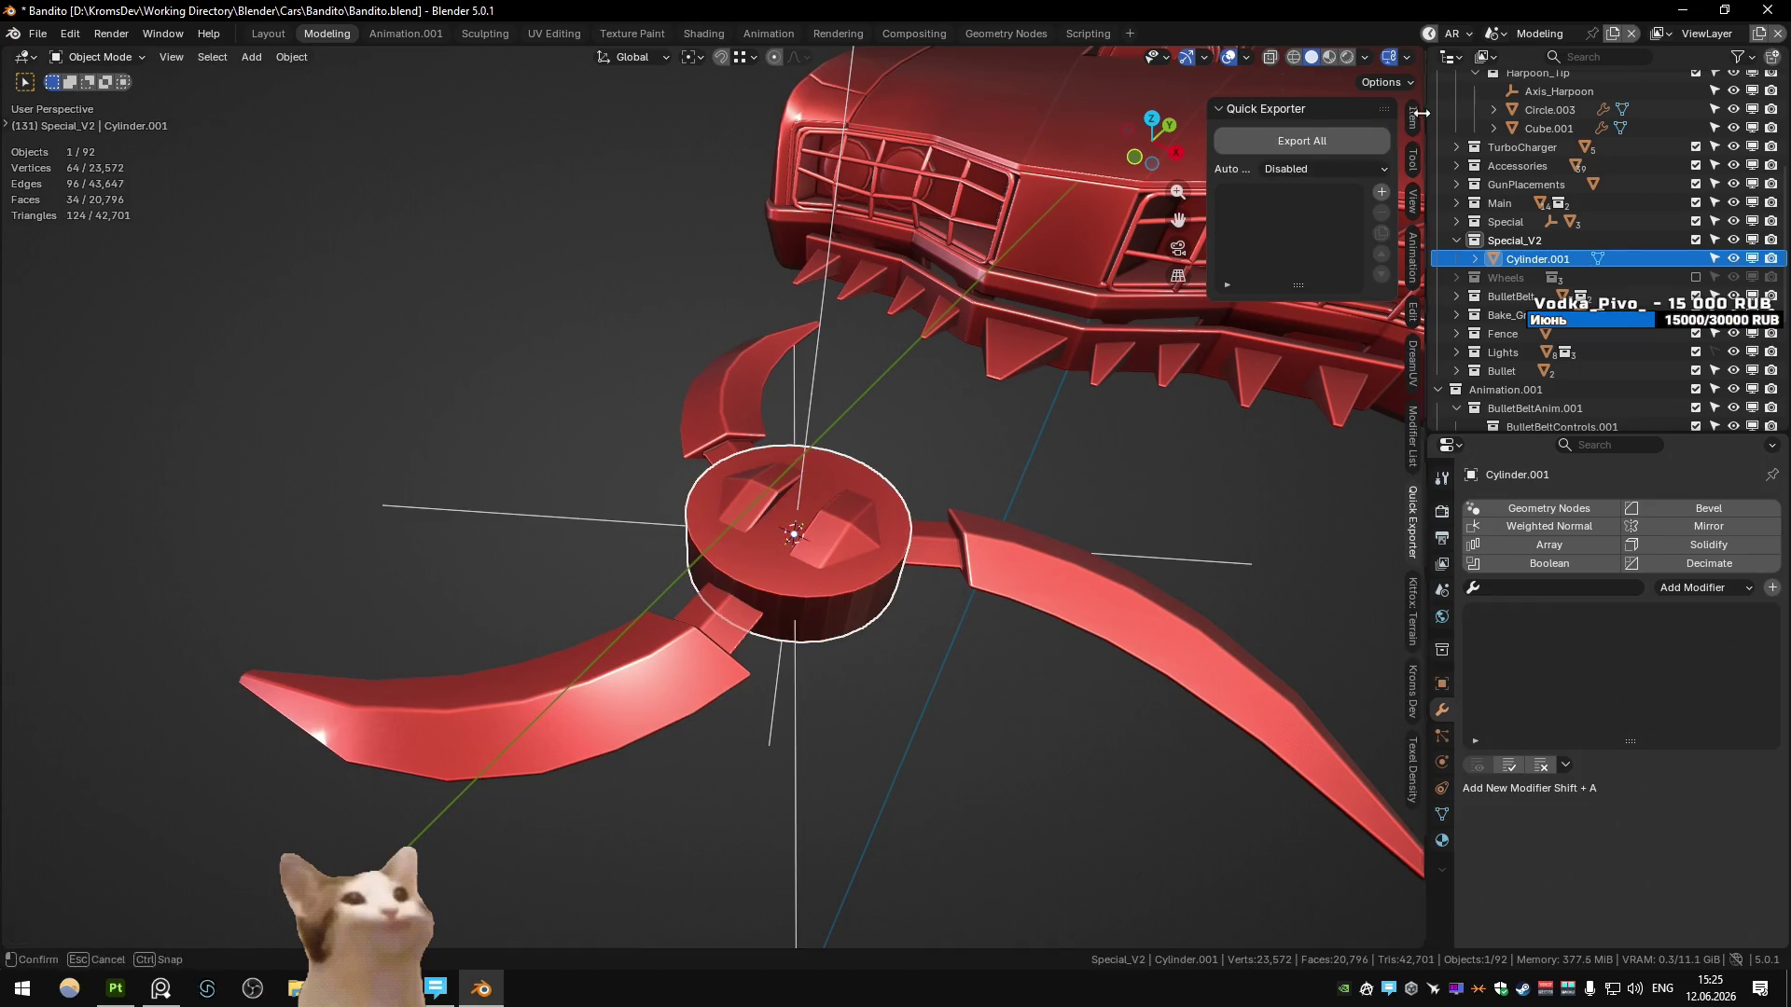
pyautogui.click(1413, 119)
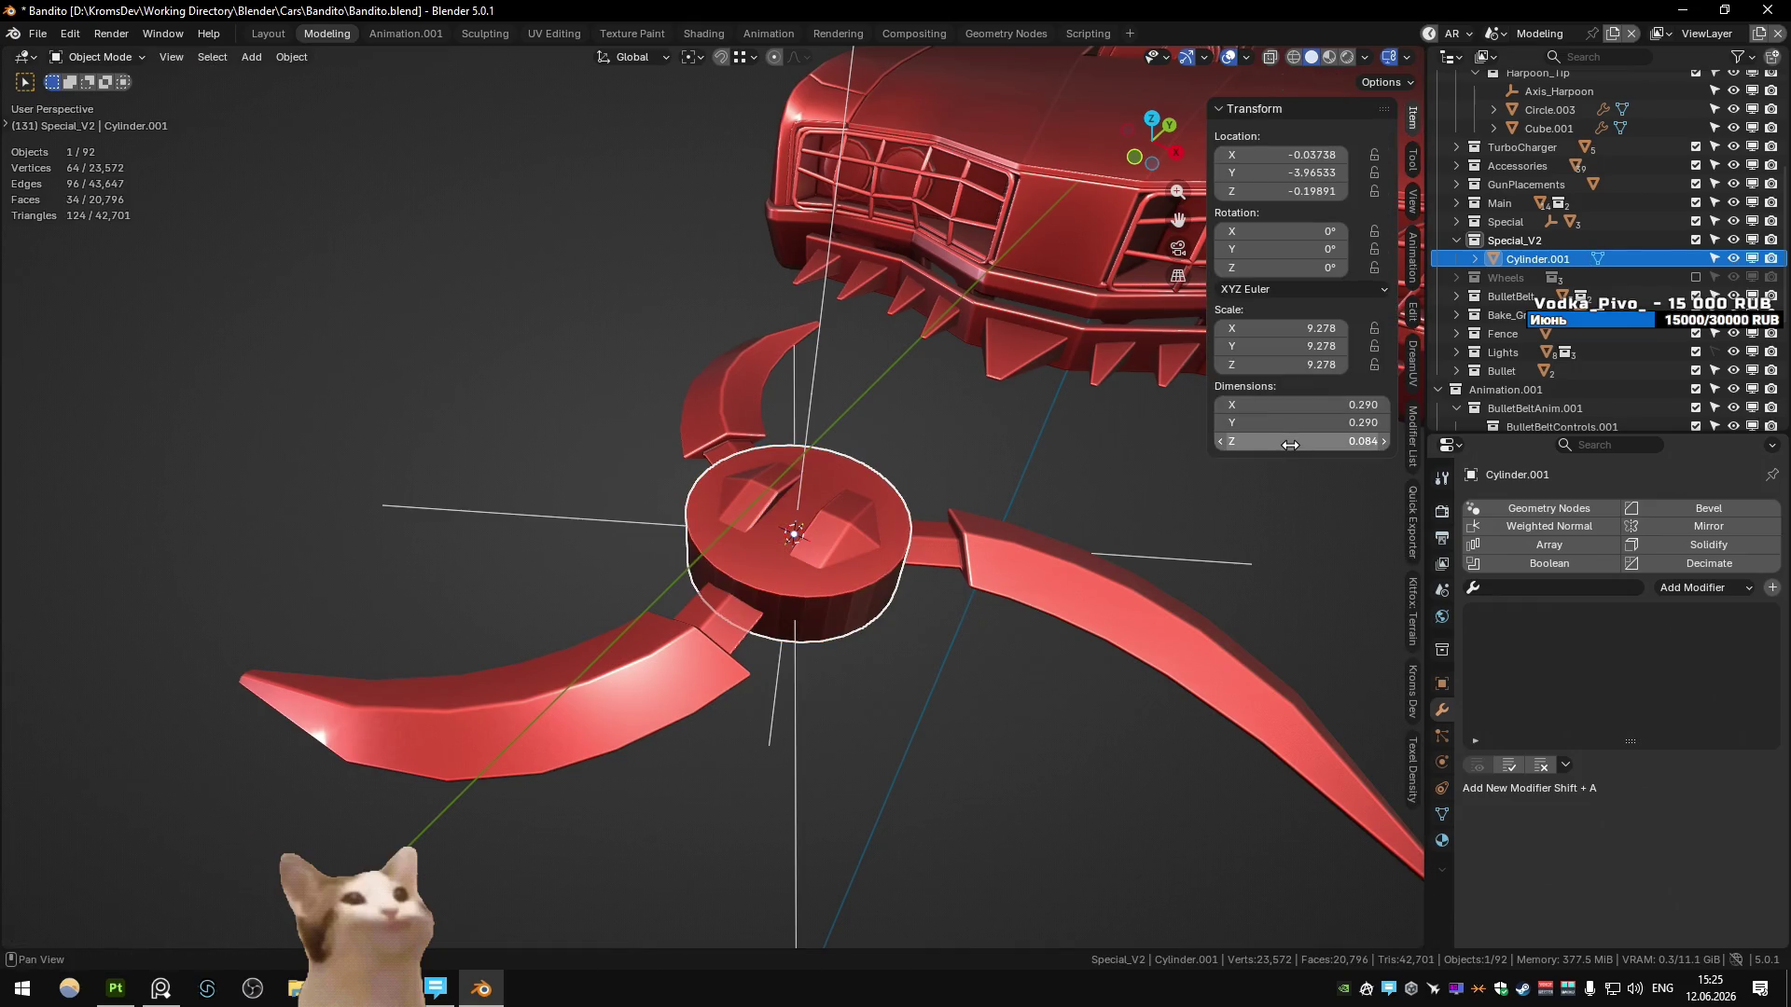
pyautogui.click(1290, 445)
pyautogui.moveTo(1270, 441); pyautogui.dragTo(1237, 454)
pyautogui.write('75')
pyautogui.press('Return')
# - Apply Shade Auto Smooth to the cylinder hub
pyautogui.moveTo(1042, 695)
pyautogui.mouseDown(button='middle')
pyautogui.moveTo(838, 557)
pyautogui.moveTo(887, 635)
pyautogui.mouseUp(button='middle')
pyautogui.rightClick(871, 606)
pyautogui.click(845, 552)
pyautogui.moveTo(789, 608); pyautogui.dragTo(841, 612, button='middle')
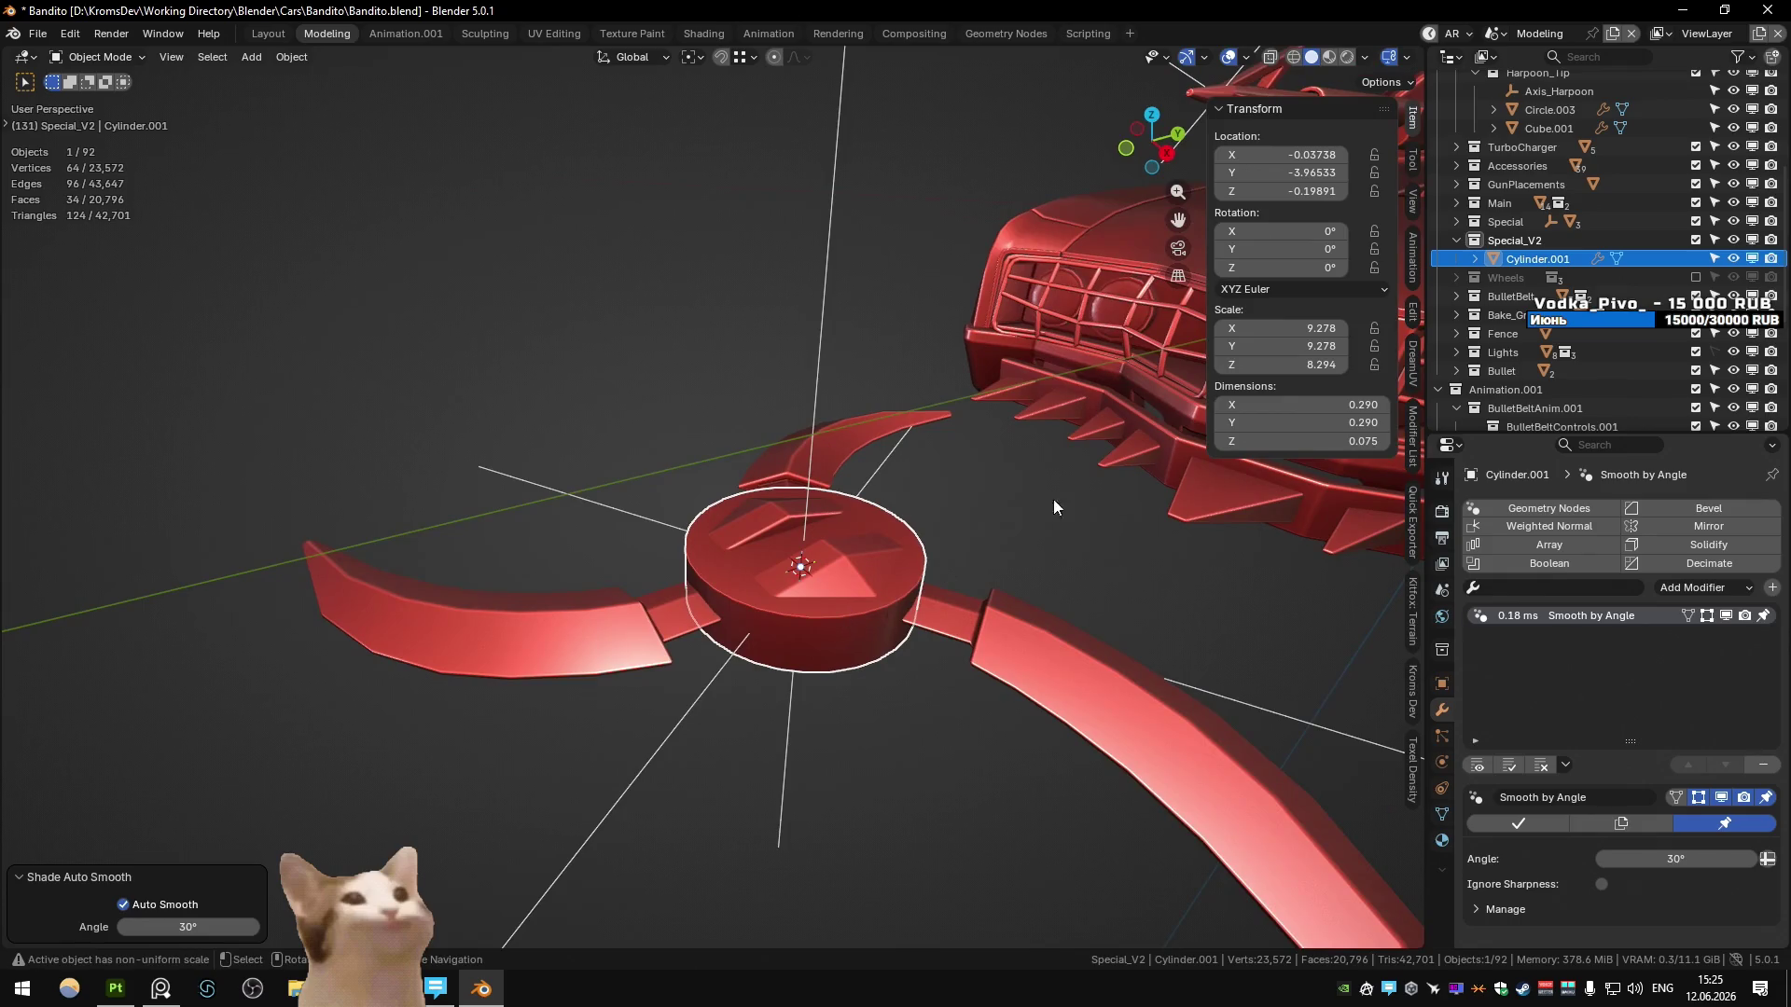
pyautogui.moveTo(973, 545)
pyautogui.mouseDown(button='middle')
pyautogui.moveTo(915, 452)
pyautogui.moveTo(890, 560)
pyautogui.moveTo(832, 586)
pyautogui.mouseUp(button='middle')
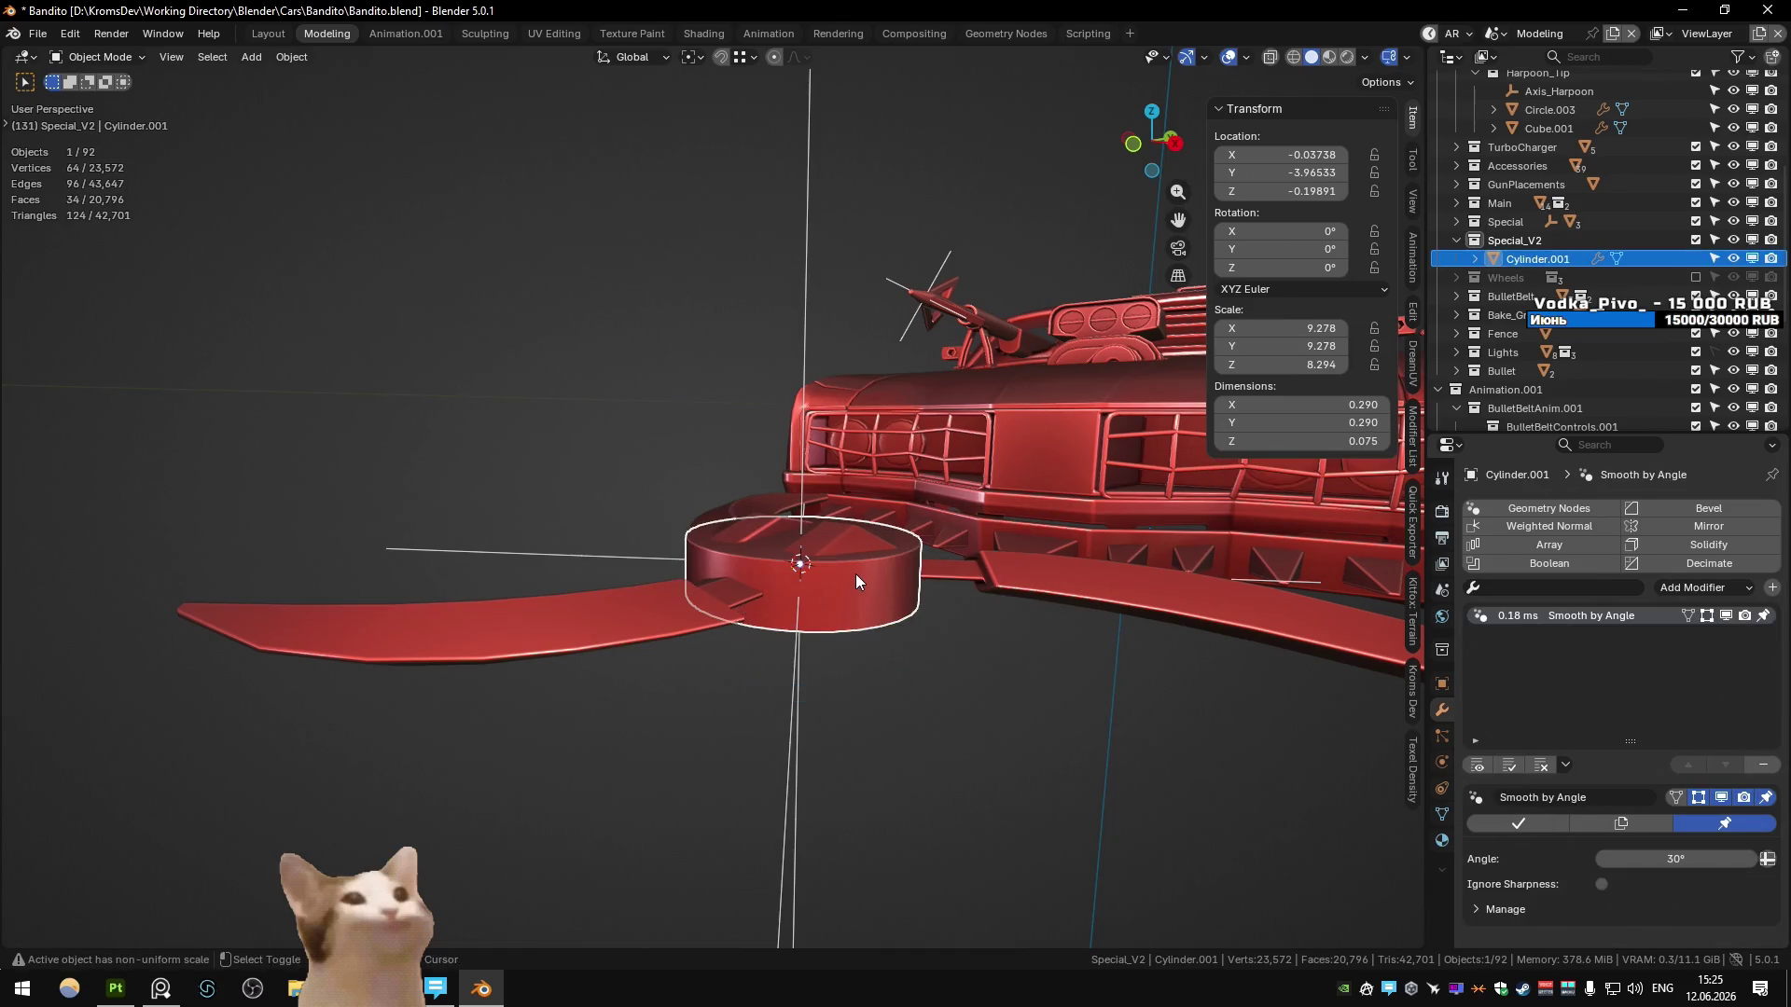
# - Snap the hub cylinder onto the 3D cursor
pyautogui.hotkey('shift', 's')
pyautogui.click(852, 539)
pyautogui.moveTo(852, 541)
pyautogui.mouseDown(button='middle')
pyautogui.moveTo(669, 548)
pyautogui.moveTo(770, 597)
pyautogui.mouseUp(button='middle')
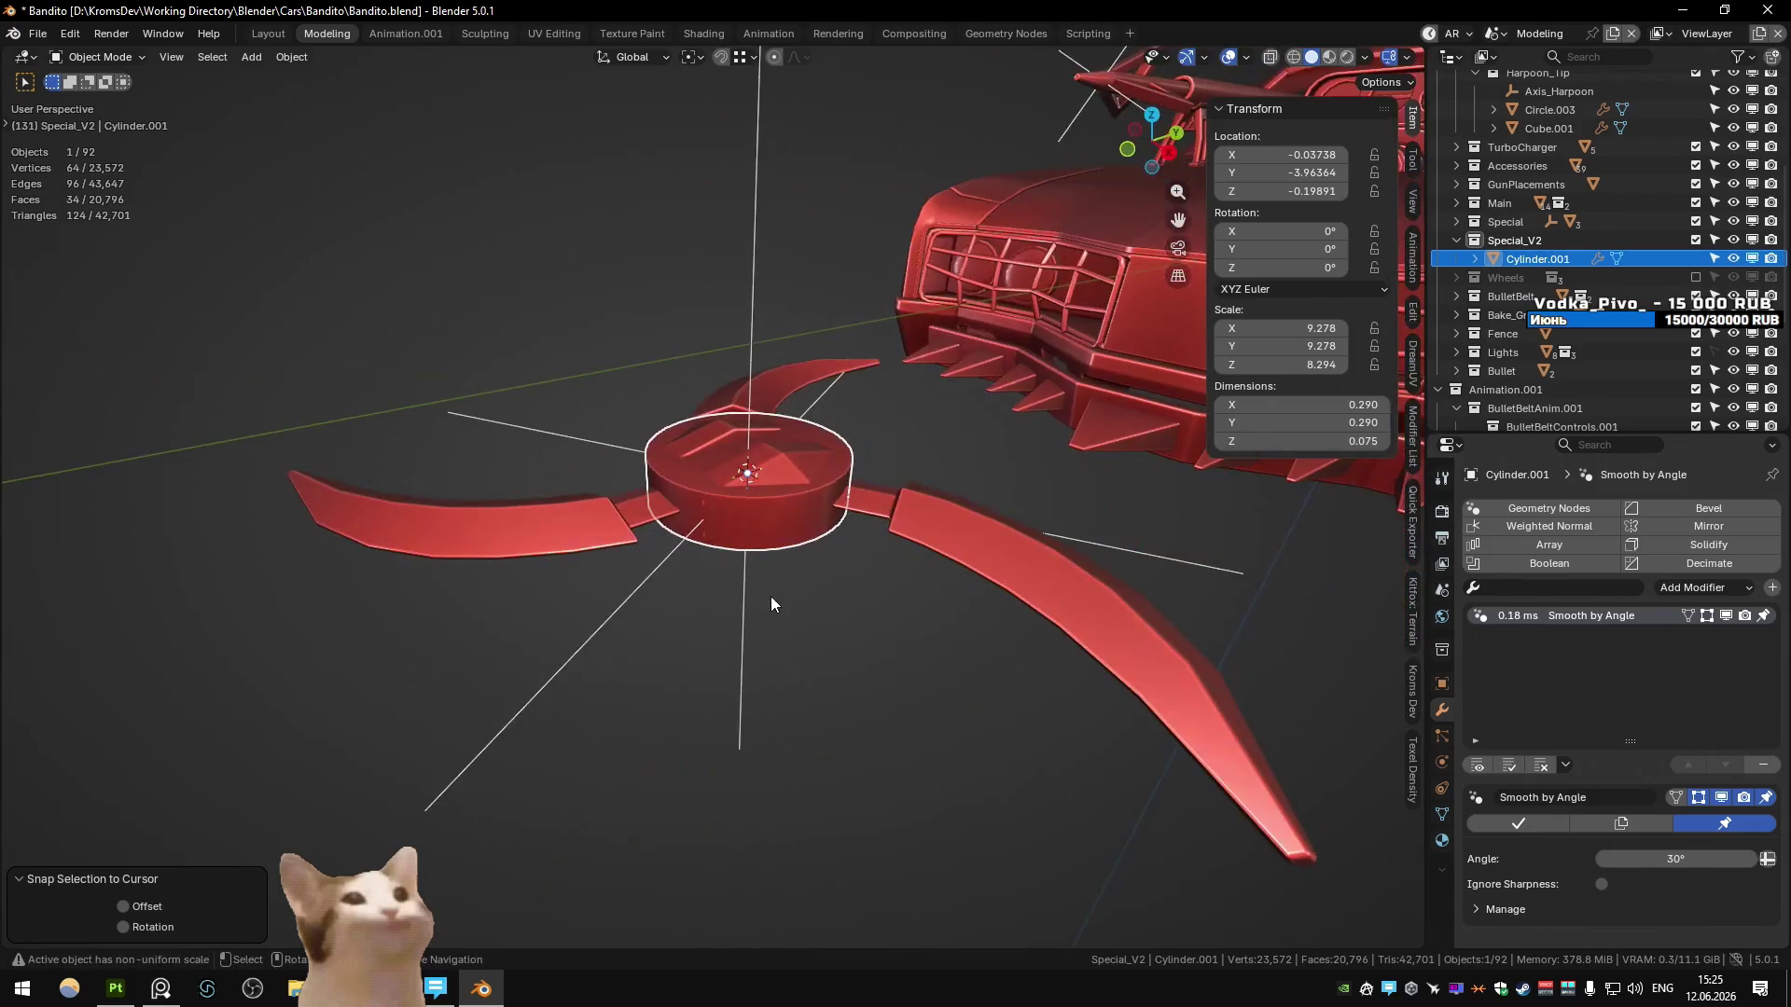
pyautogui.moveTo(806, 510)
pyautogui.mouseDown(button='middle')
pyautogui.moveTo(791, 548)
pyautogui.moveTo(818, 645)
pyautogui.mouseUp(button='middle')
# - Add a centred loop cut around the hub, bevel it, and shrink the band inward
pyautogui.press('Tab')
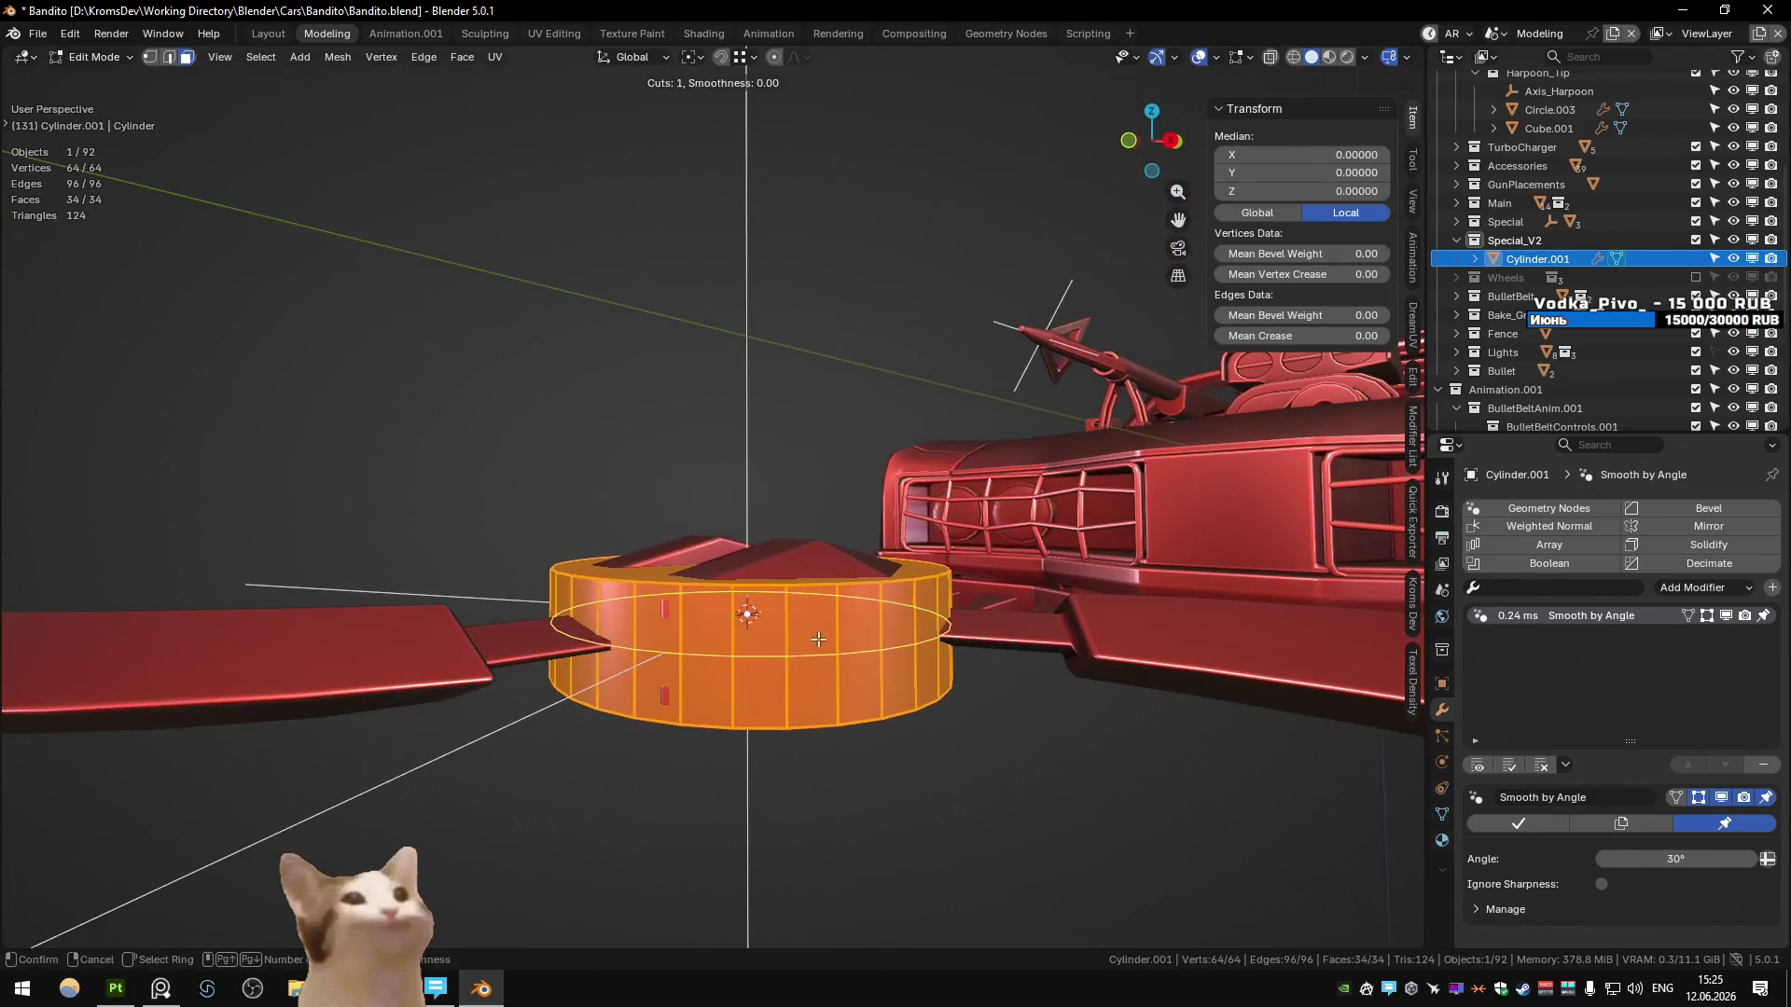
pyautogui.hotkey('ctrl', 'r')
pyautogui.click(821, 651)
pyautogui.rightClick(821, 651)
pyautogui.hotkey('ctrl', 'b')
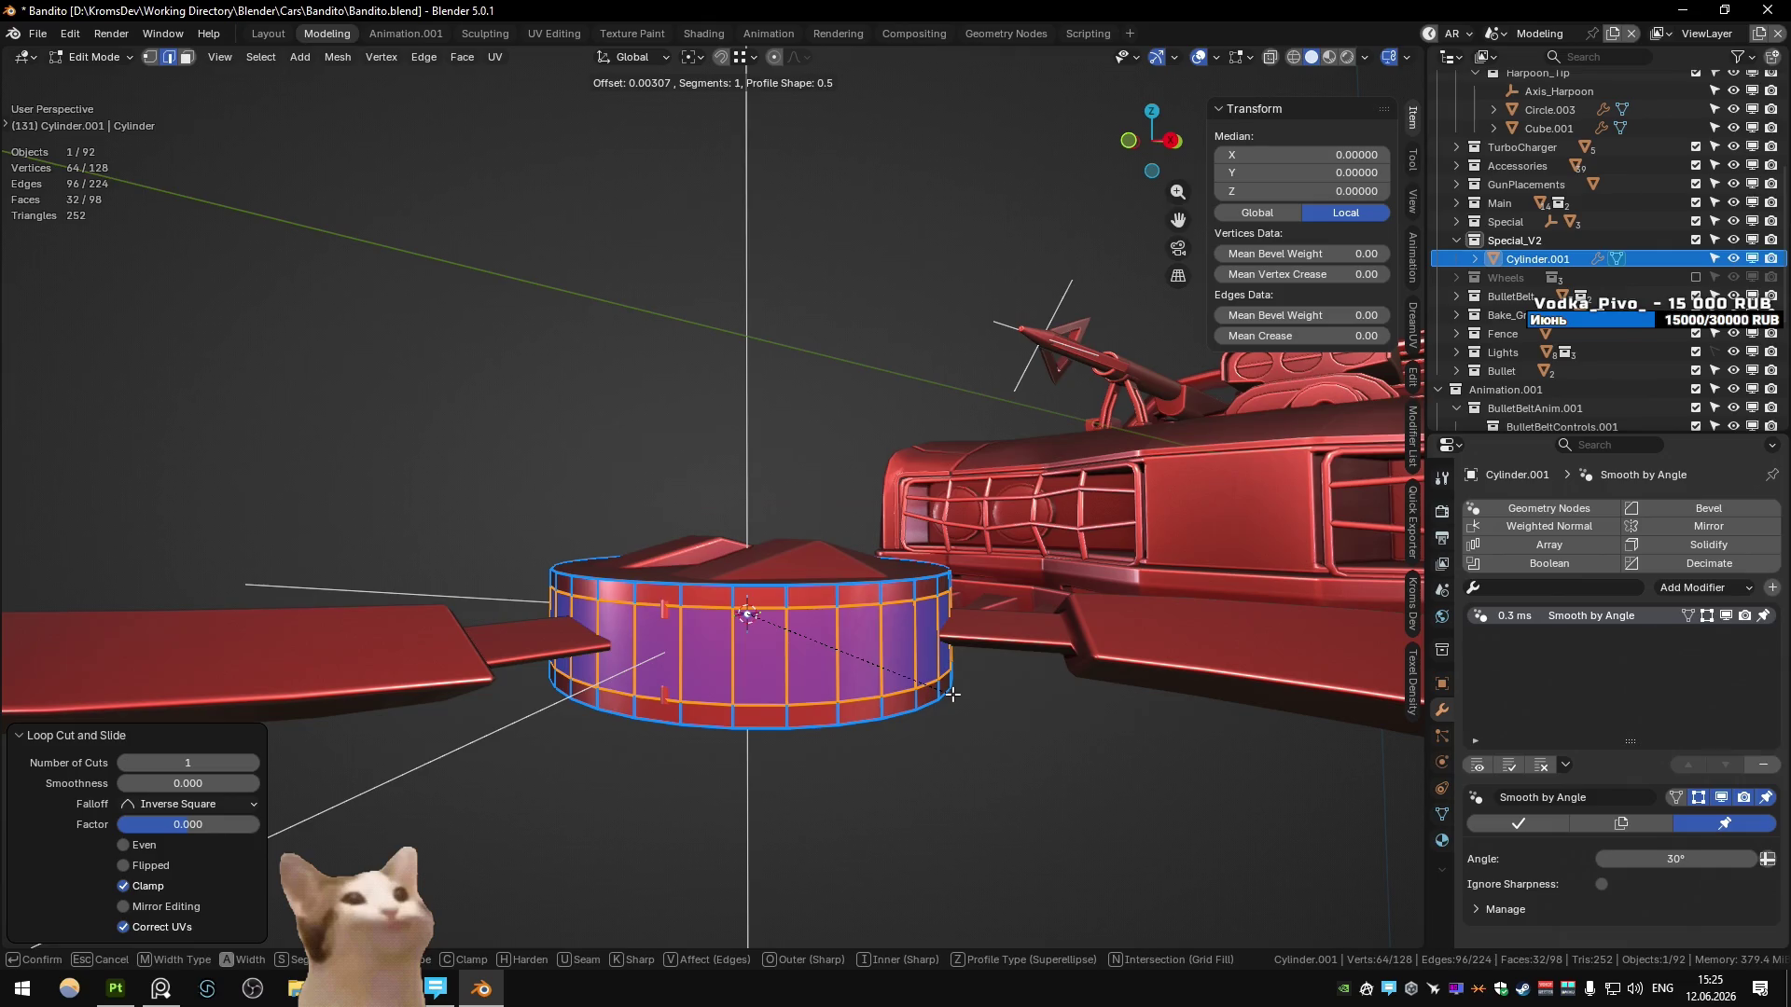
pyautogui.click(952, 694)
pyautogui.moveTo(951, 693); pyautogui.dragTo(995, 703, button='middle')
pyautogui.hotkey('alt', 's')
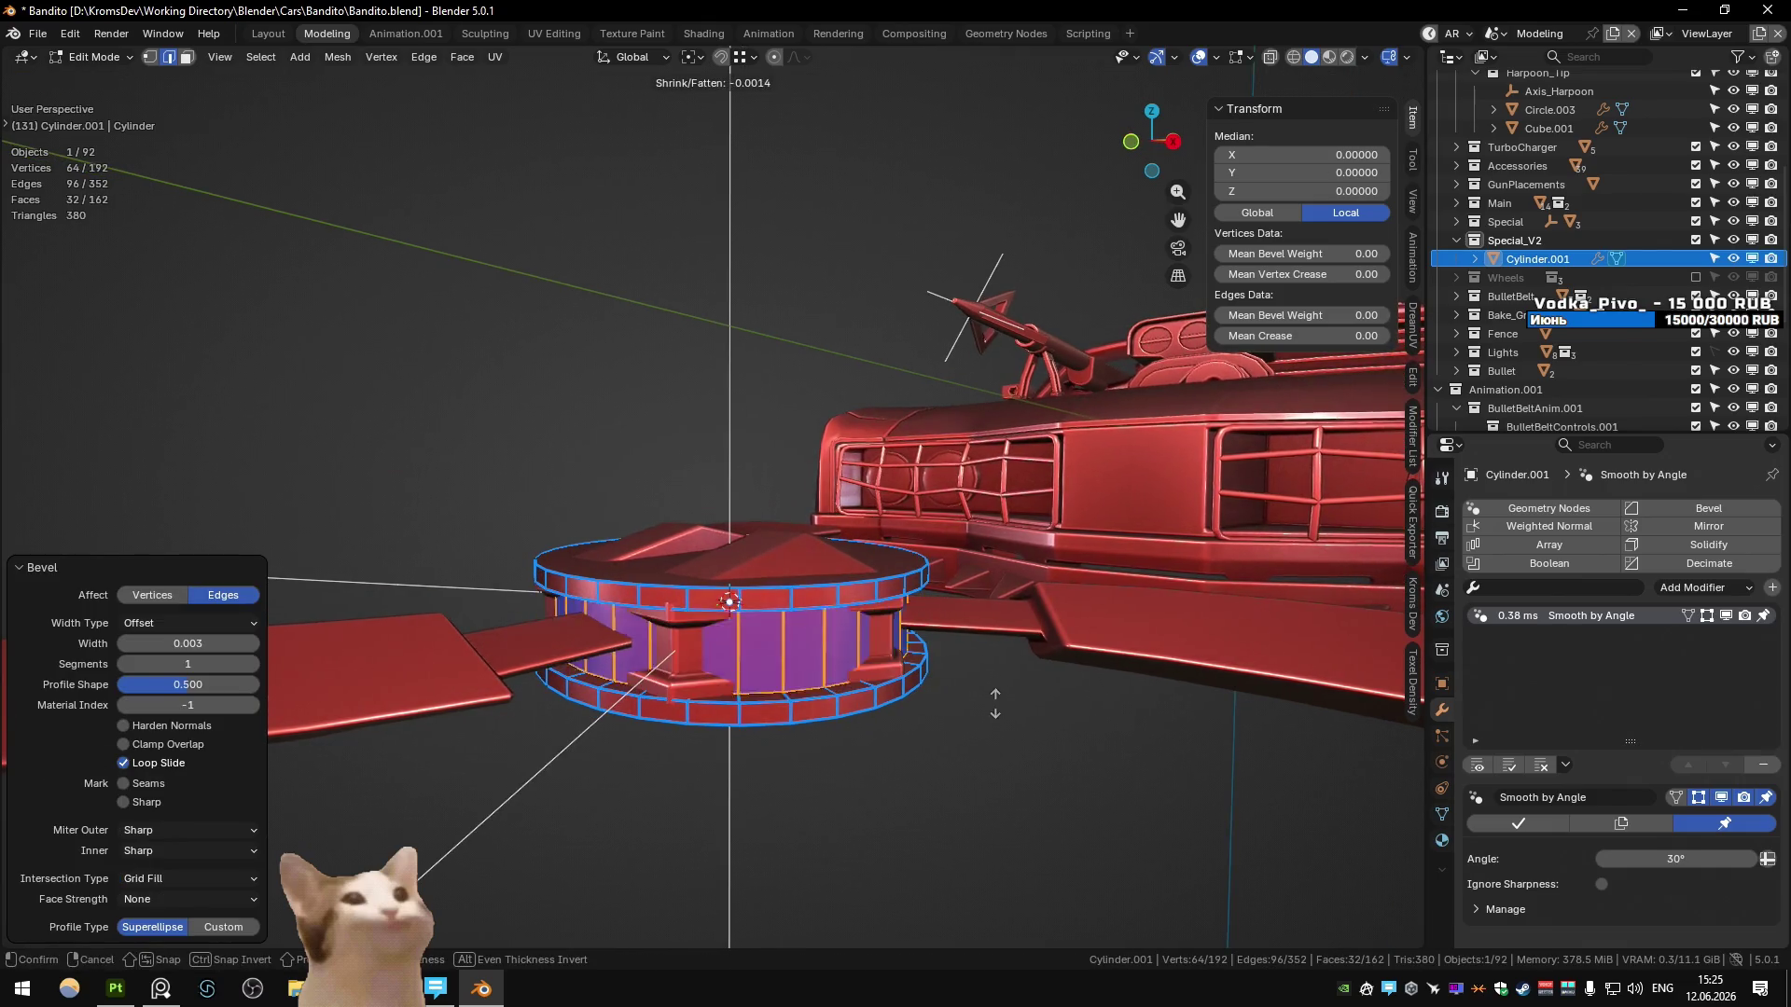
pyautogui.click(932, 695)
pyautogui.press('Tab')
pyautogui.moveTo(933, 695); pyautogui.dragTo(919, 681, button='middle')
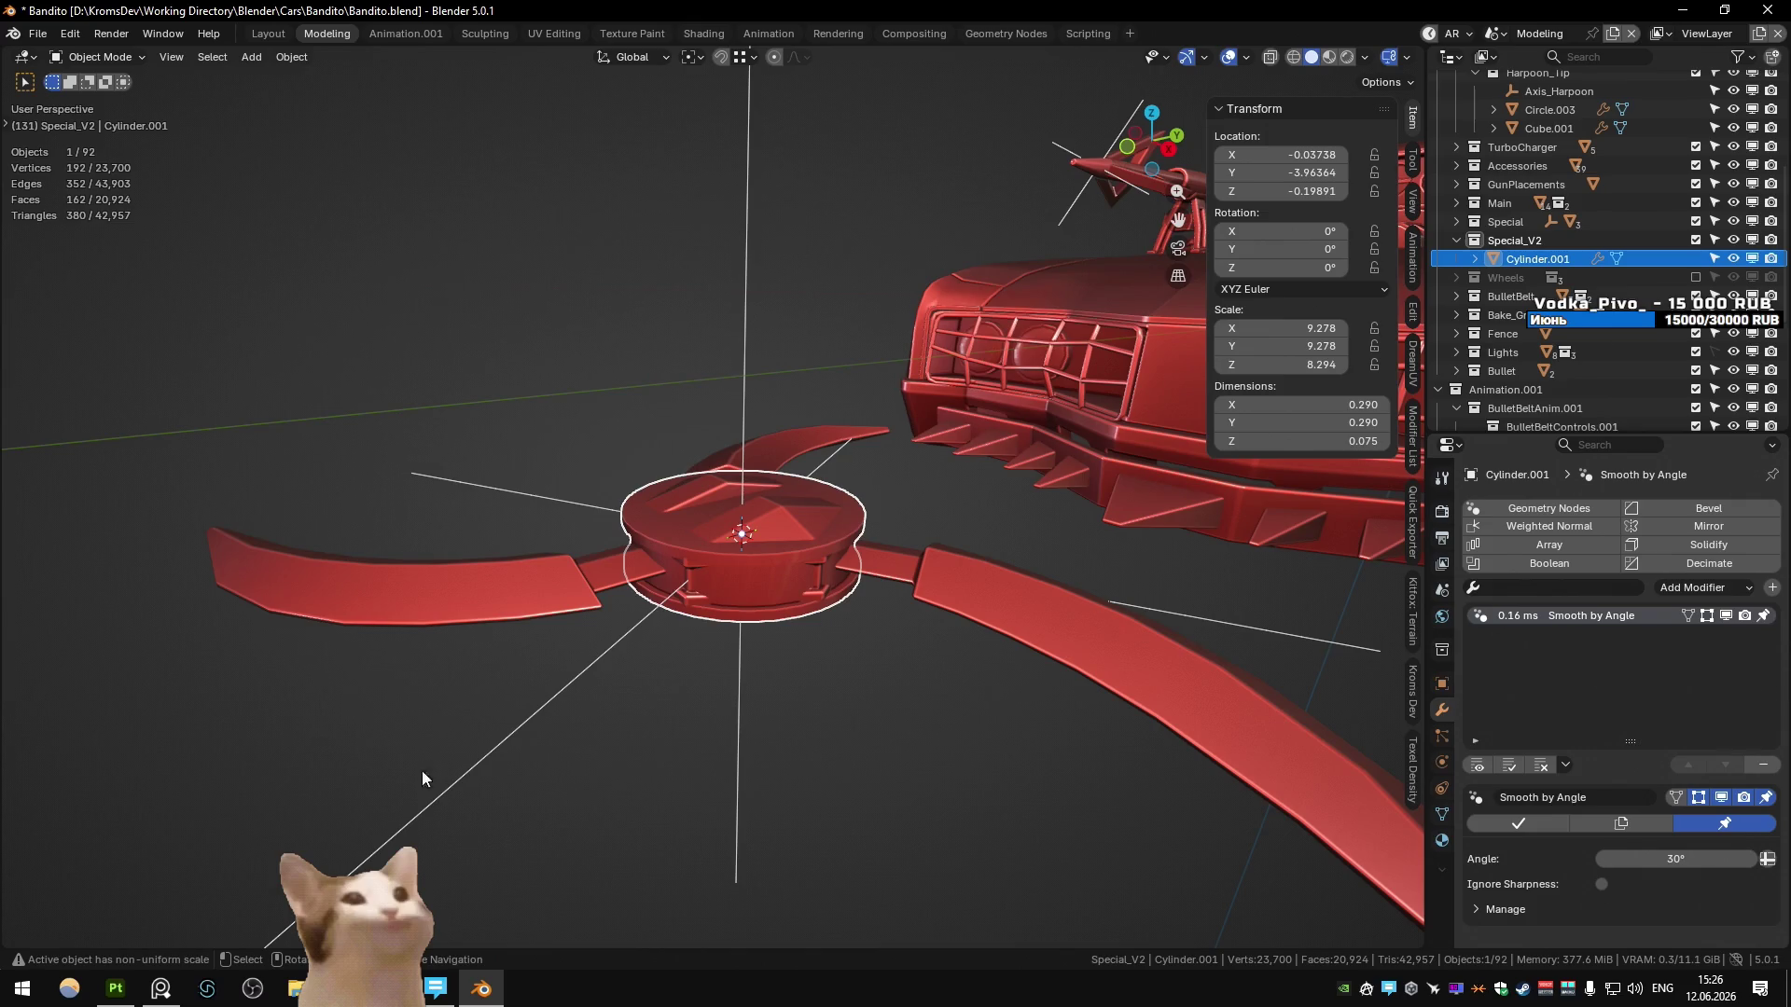
# - Switch from Blender to the Chrome window holding the boomerang reference images
pyautogui.click(388, 989)
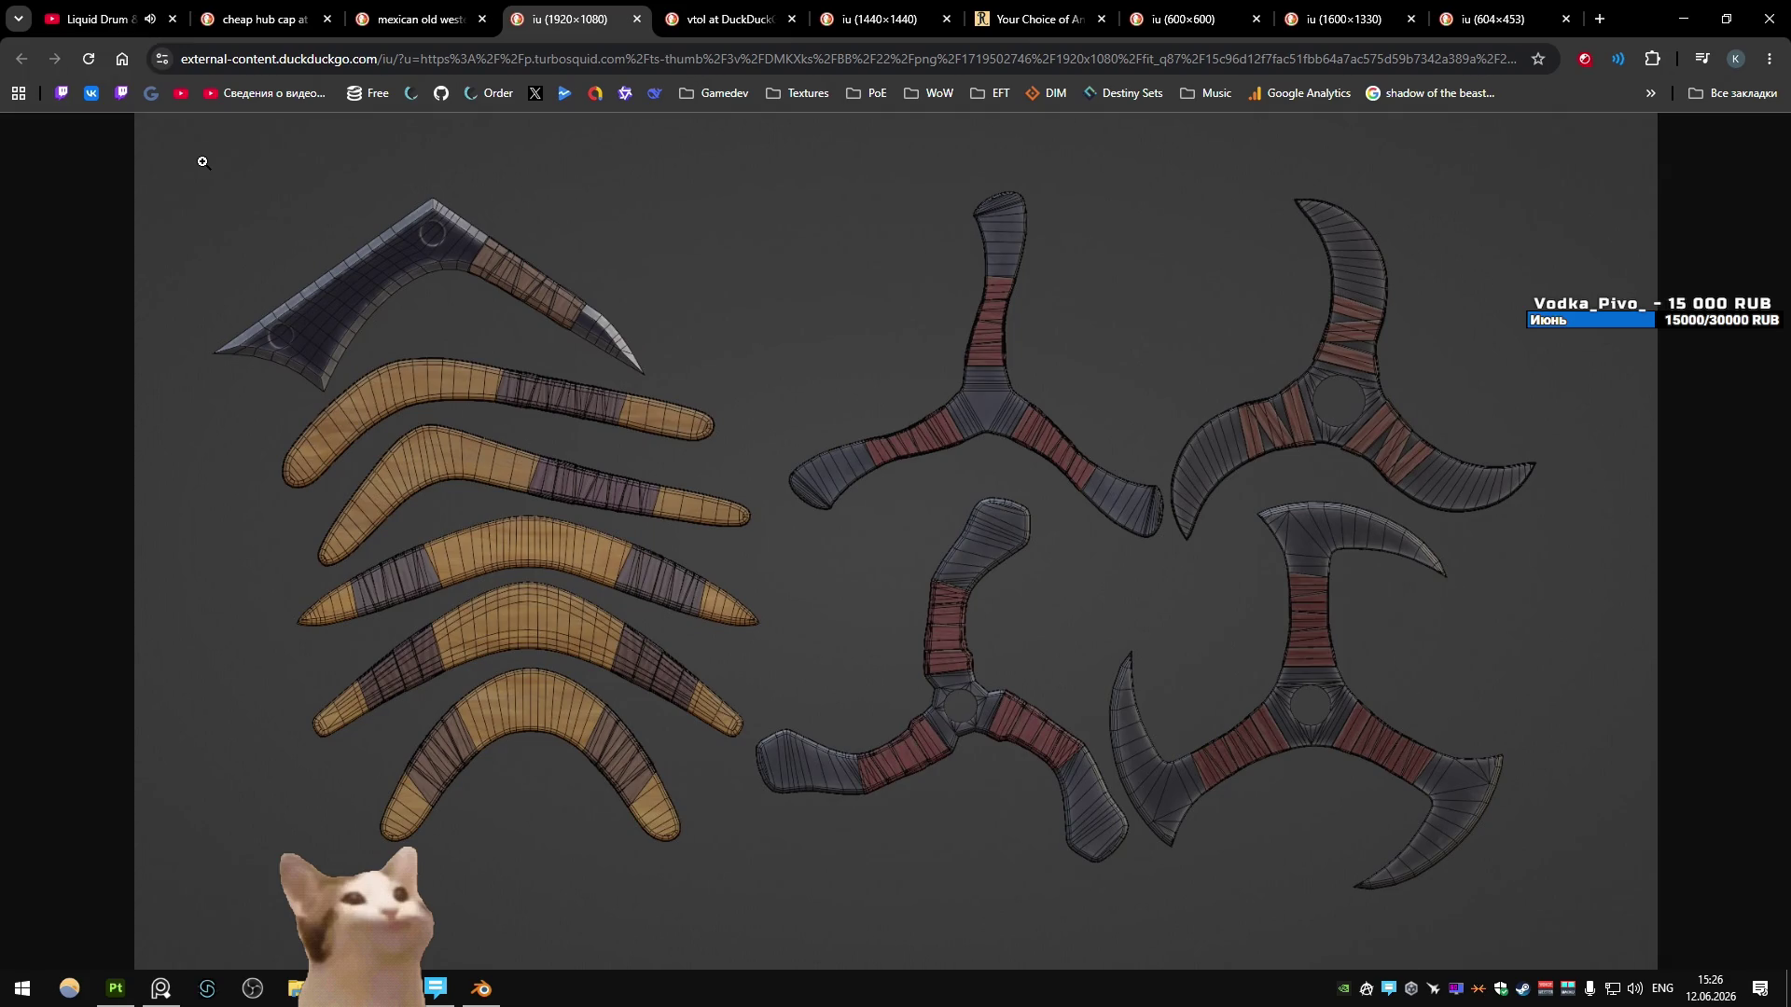
# - Open YouTube from the bookmark in a background tab and switch to it
pyautogui.middleClick(182, 92)
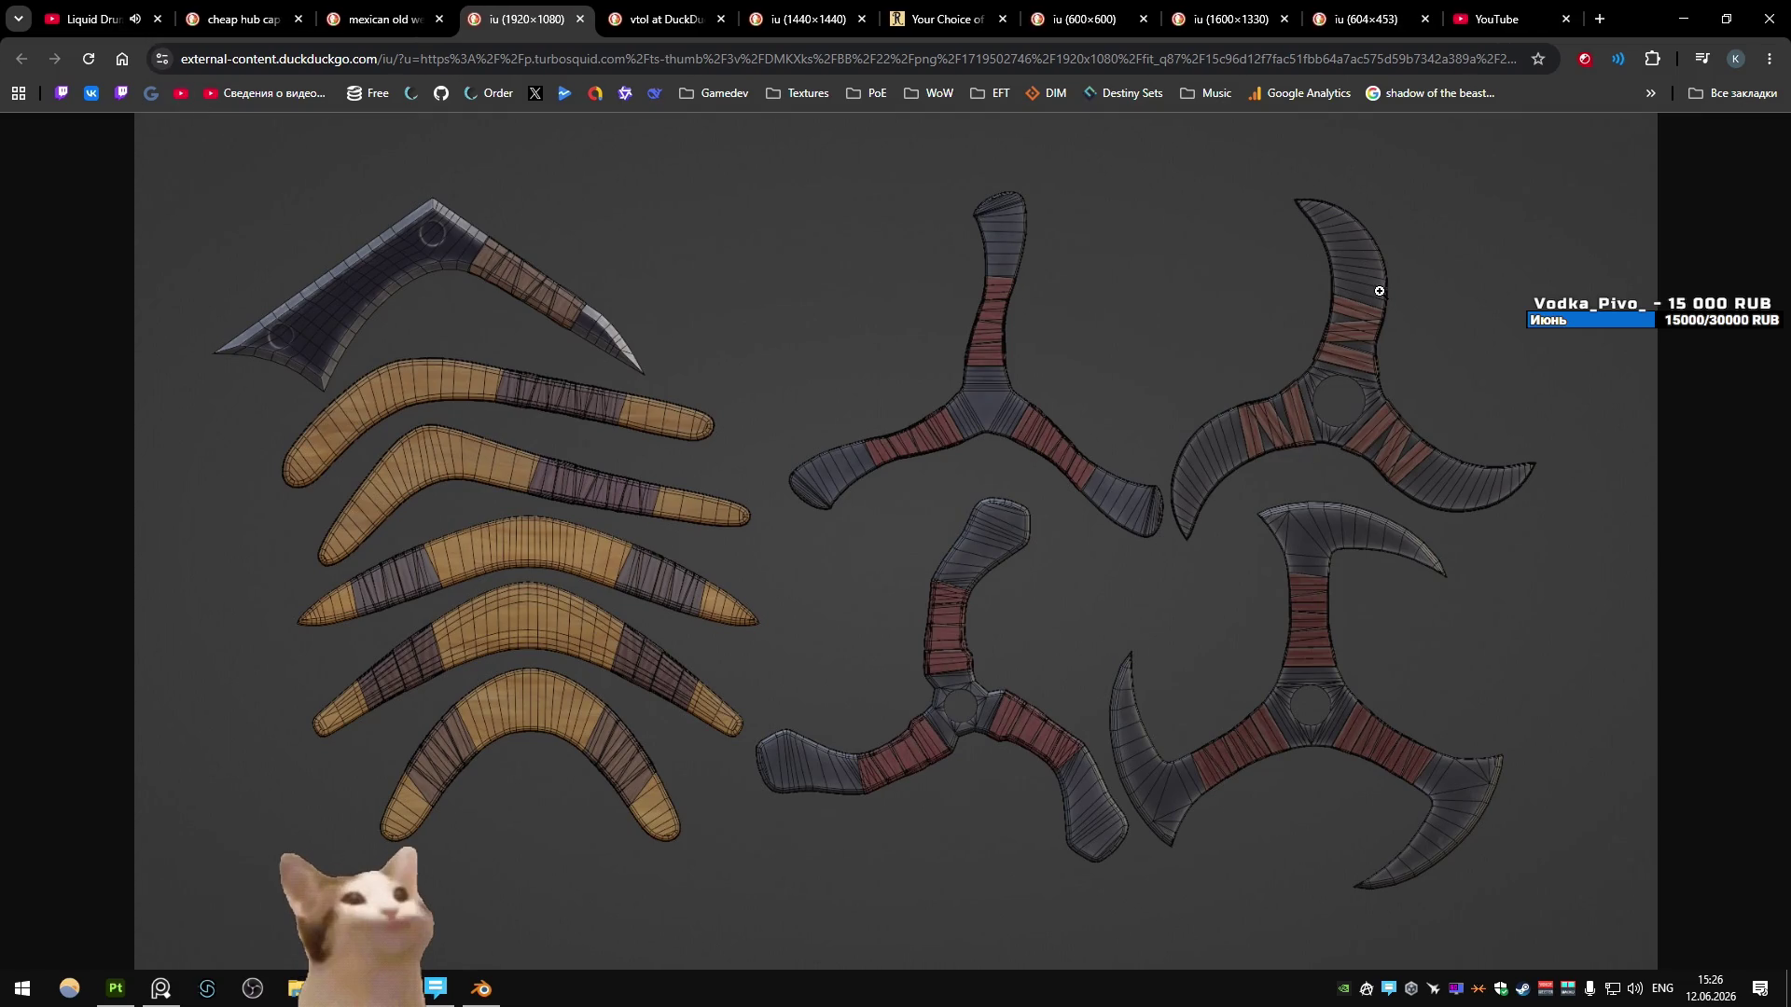
pyautogui.click(1503, 17)
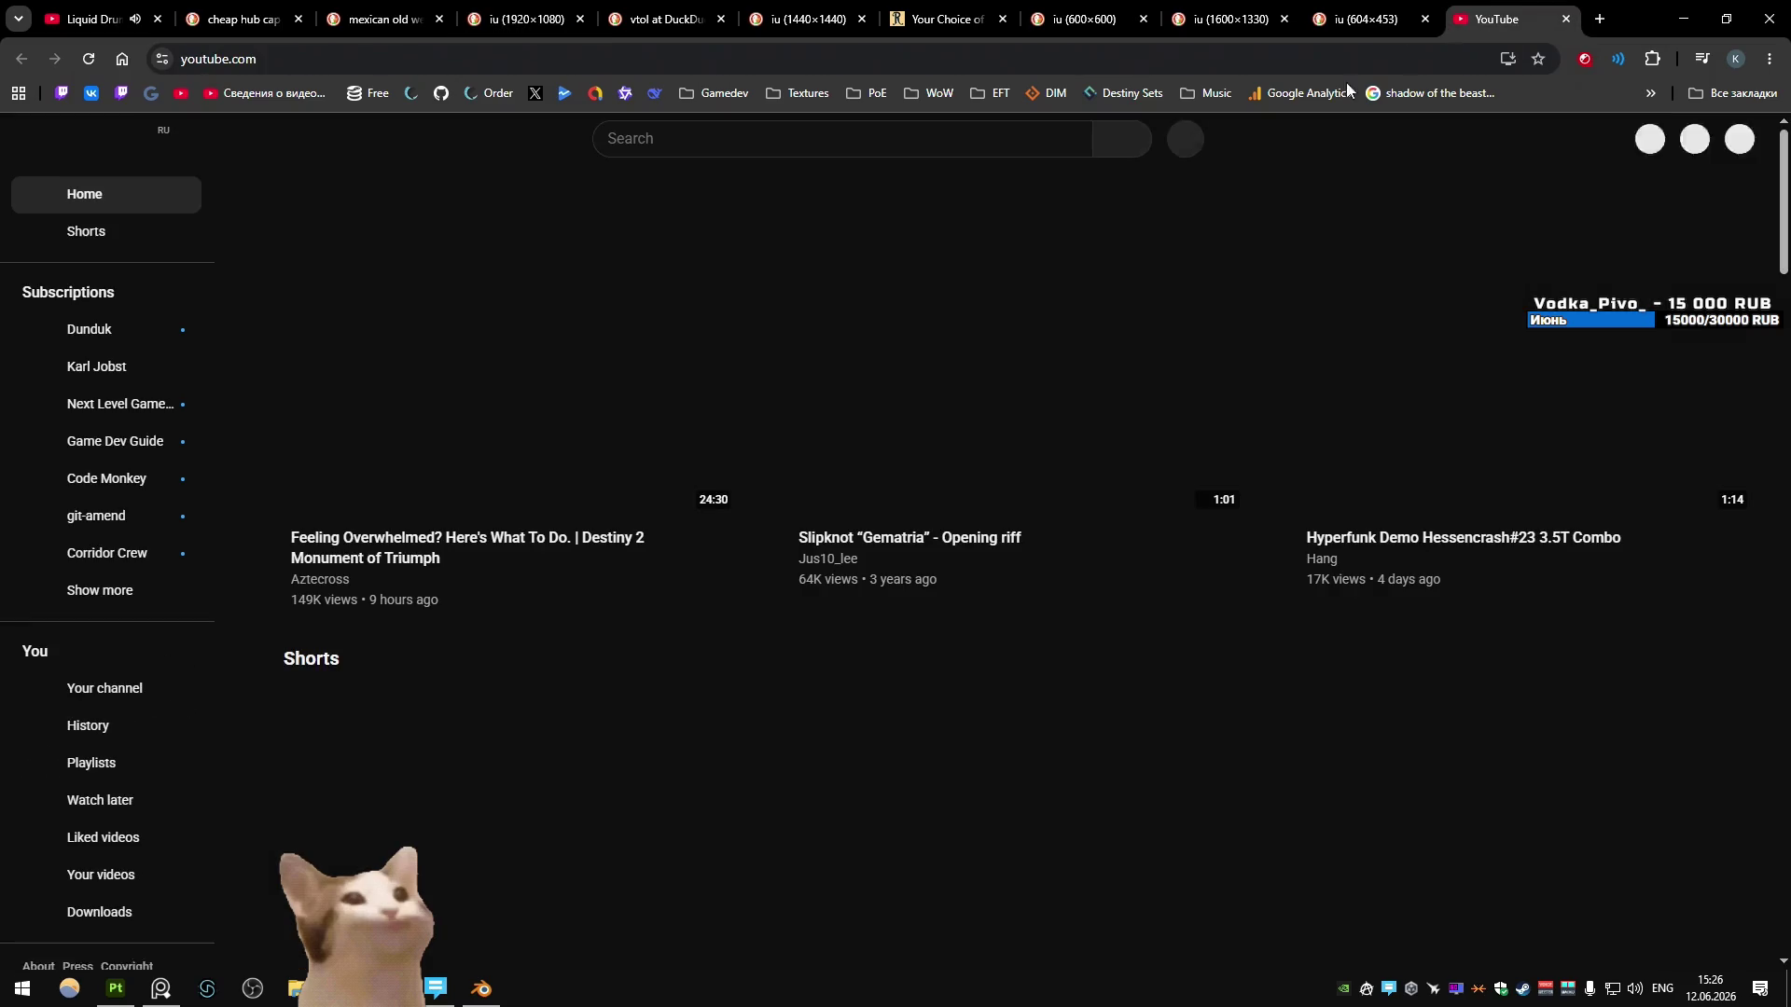
# - Search 'overwatch' and open the PlayOverwatch channel's Shion New Hero Gameplay Trailer
pyautogui.write('overwatch')
pyautogui.press('Return')
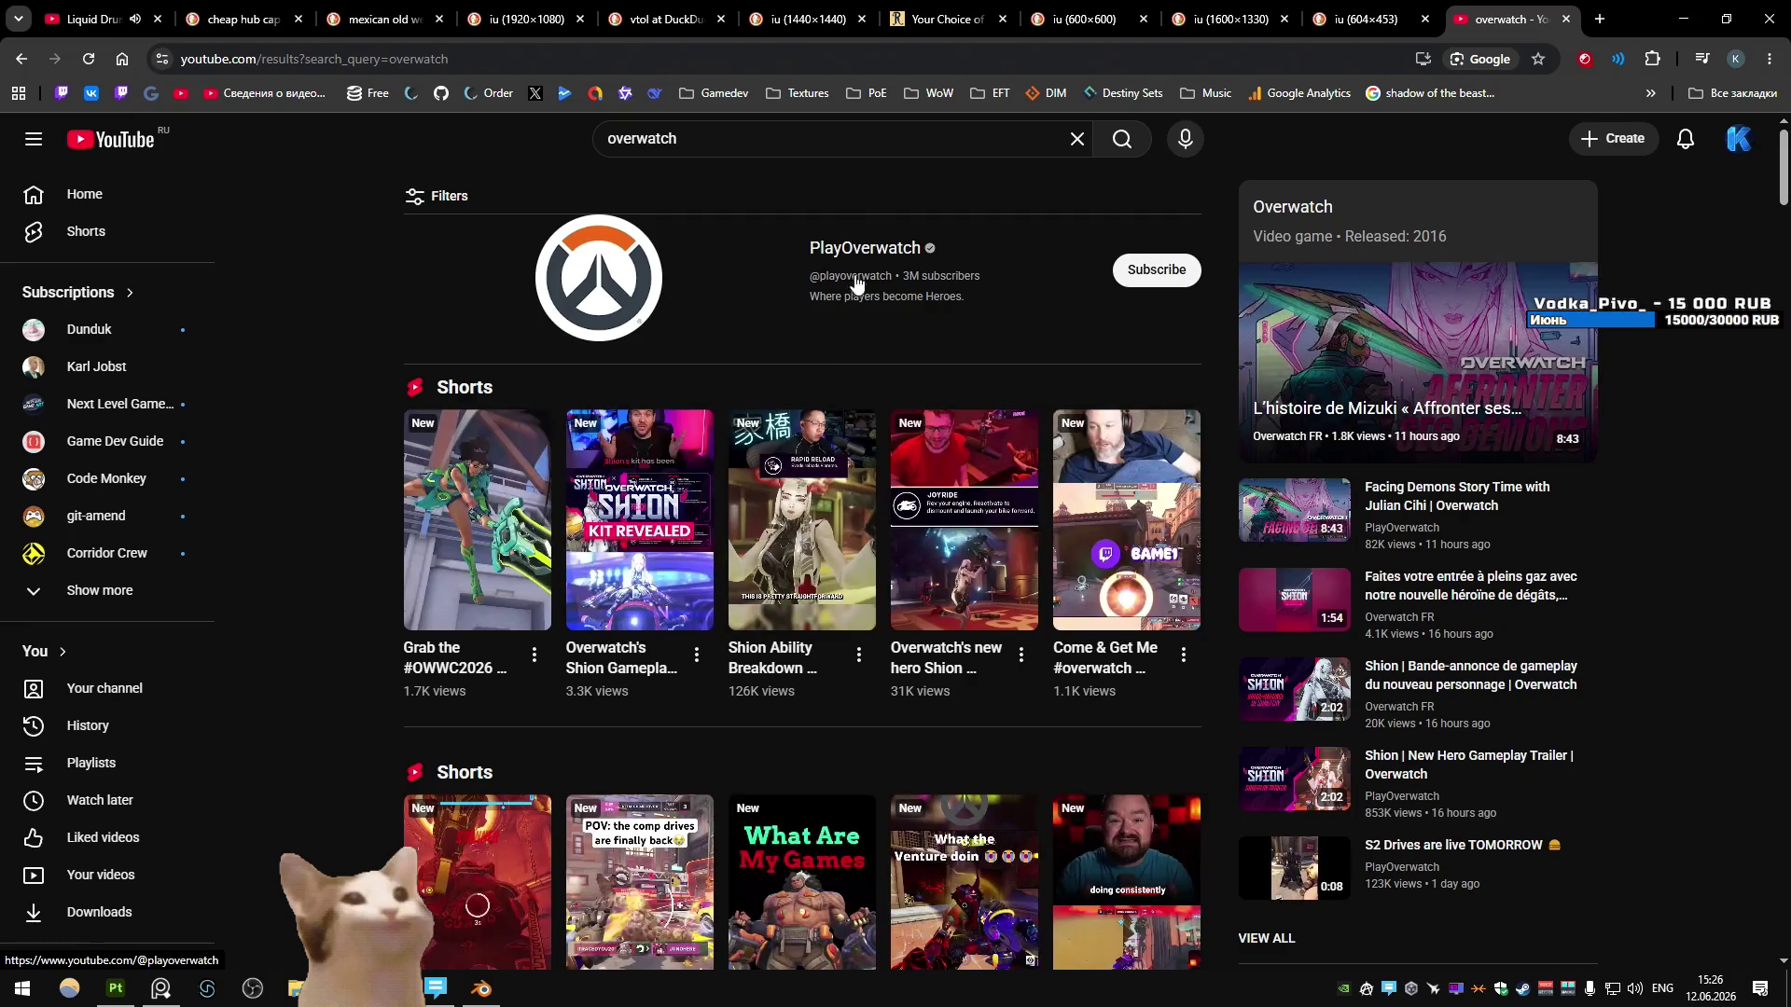
pyautogui.click(867, 341)
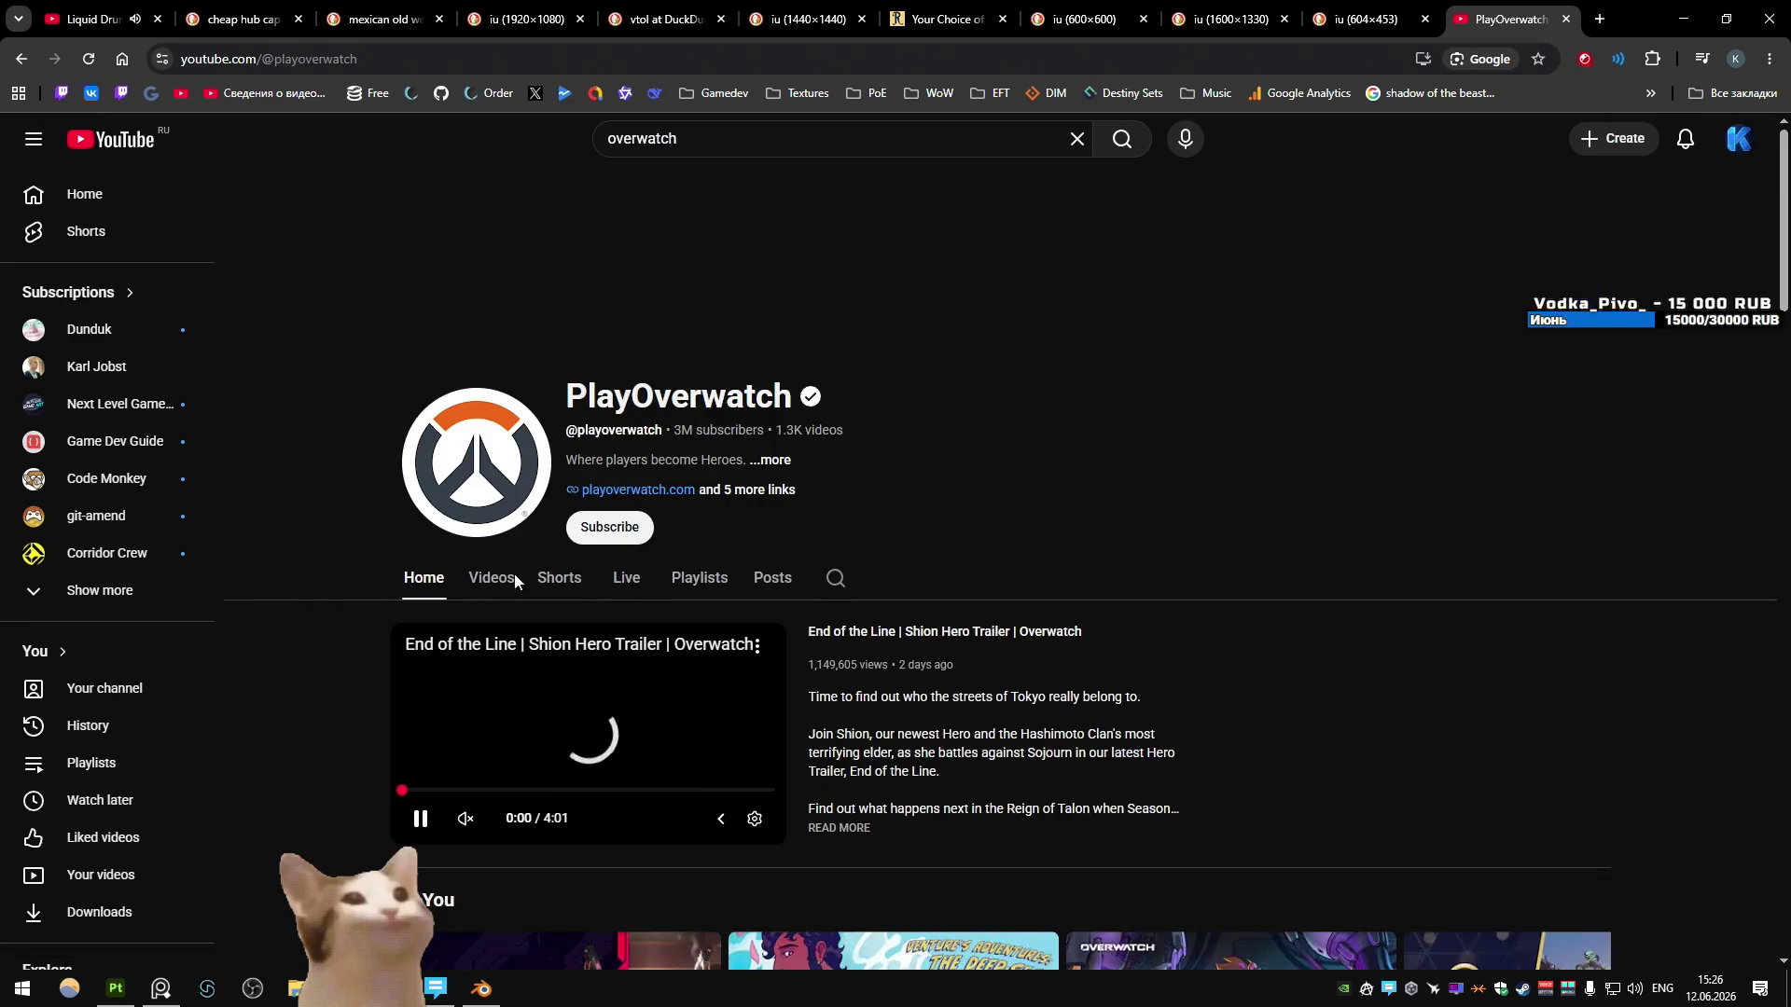
pyautogui.click(492, 579)
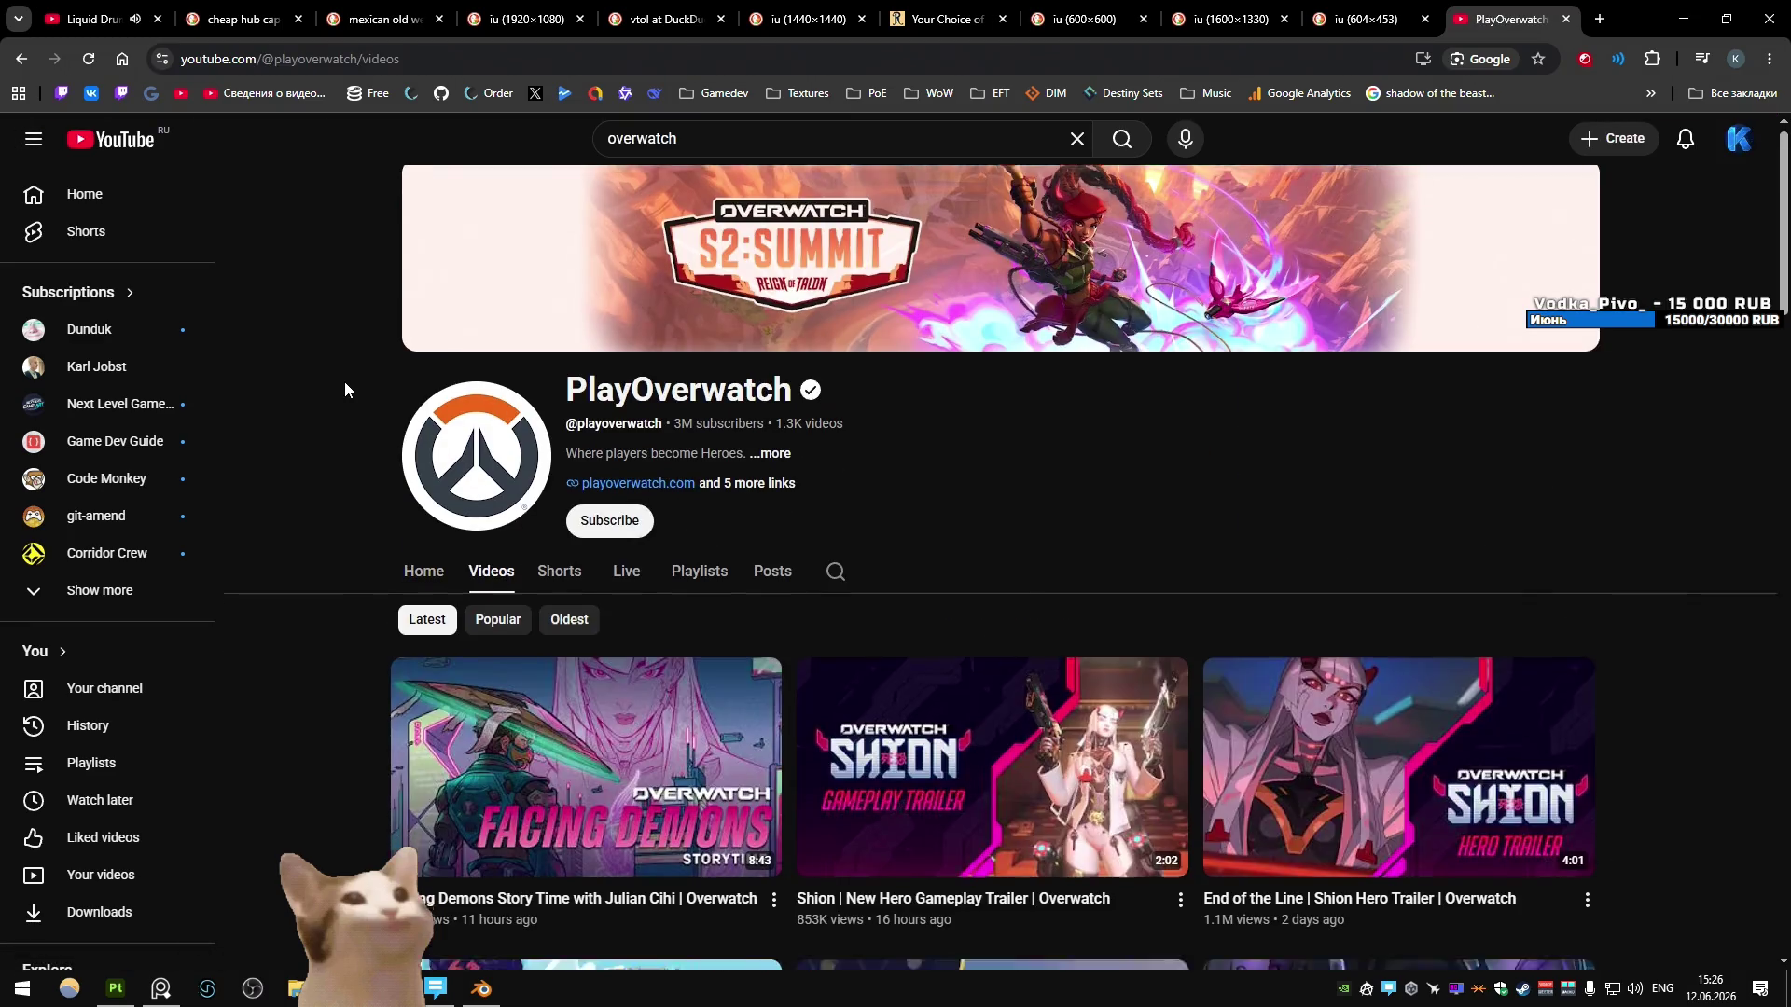
pyautogui.scroll(-4, 344, 388)
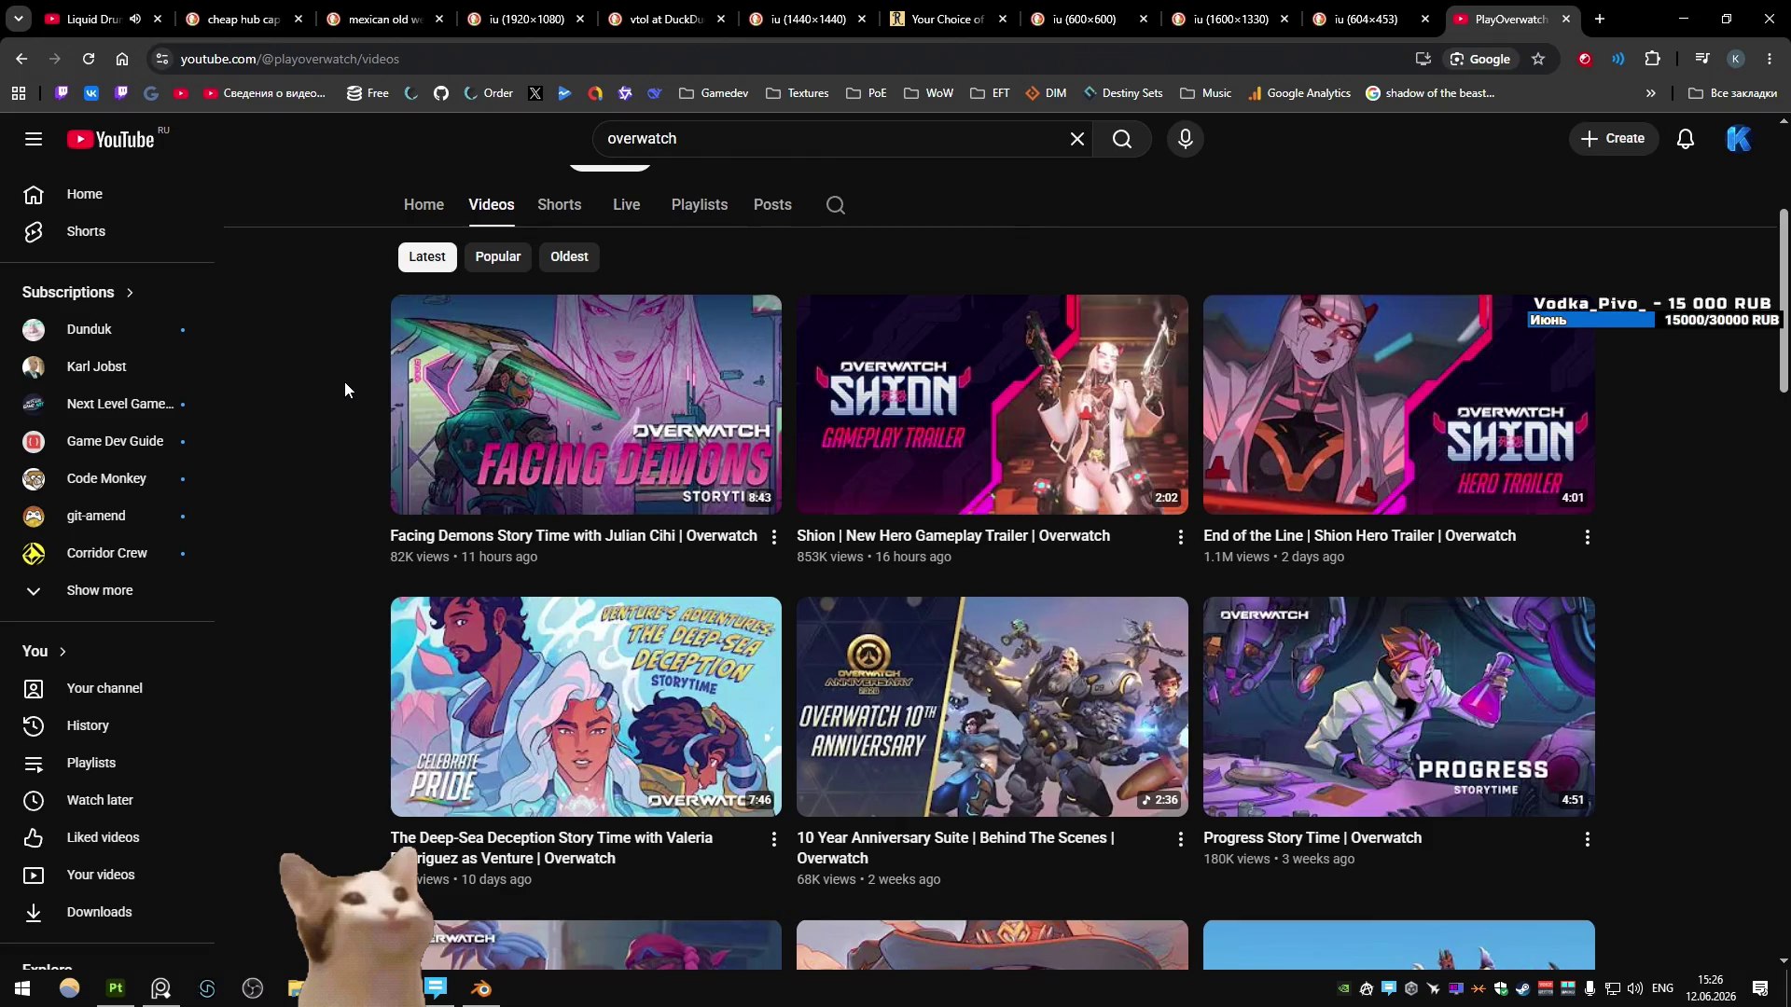
pyautogui.click(825, 539)
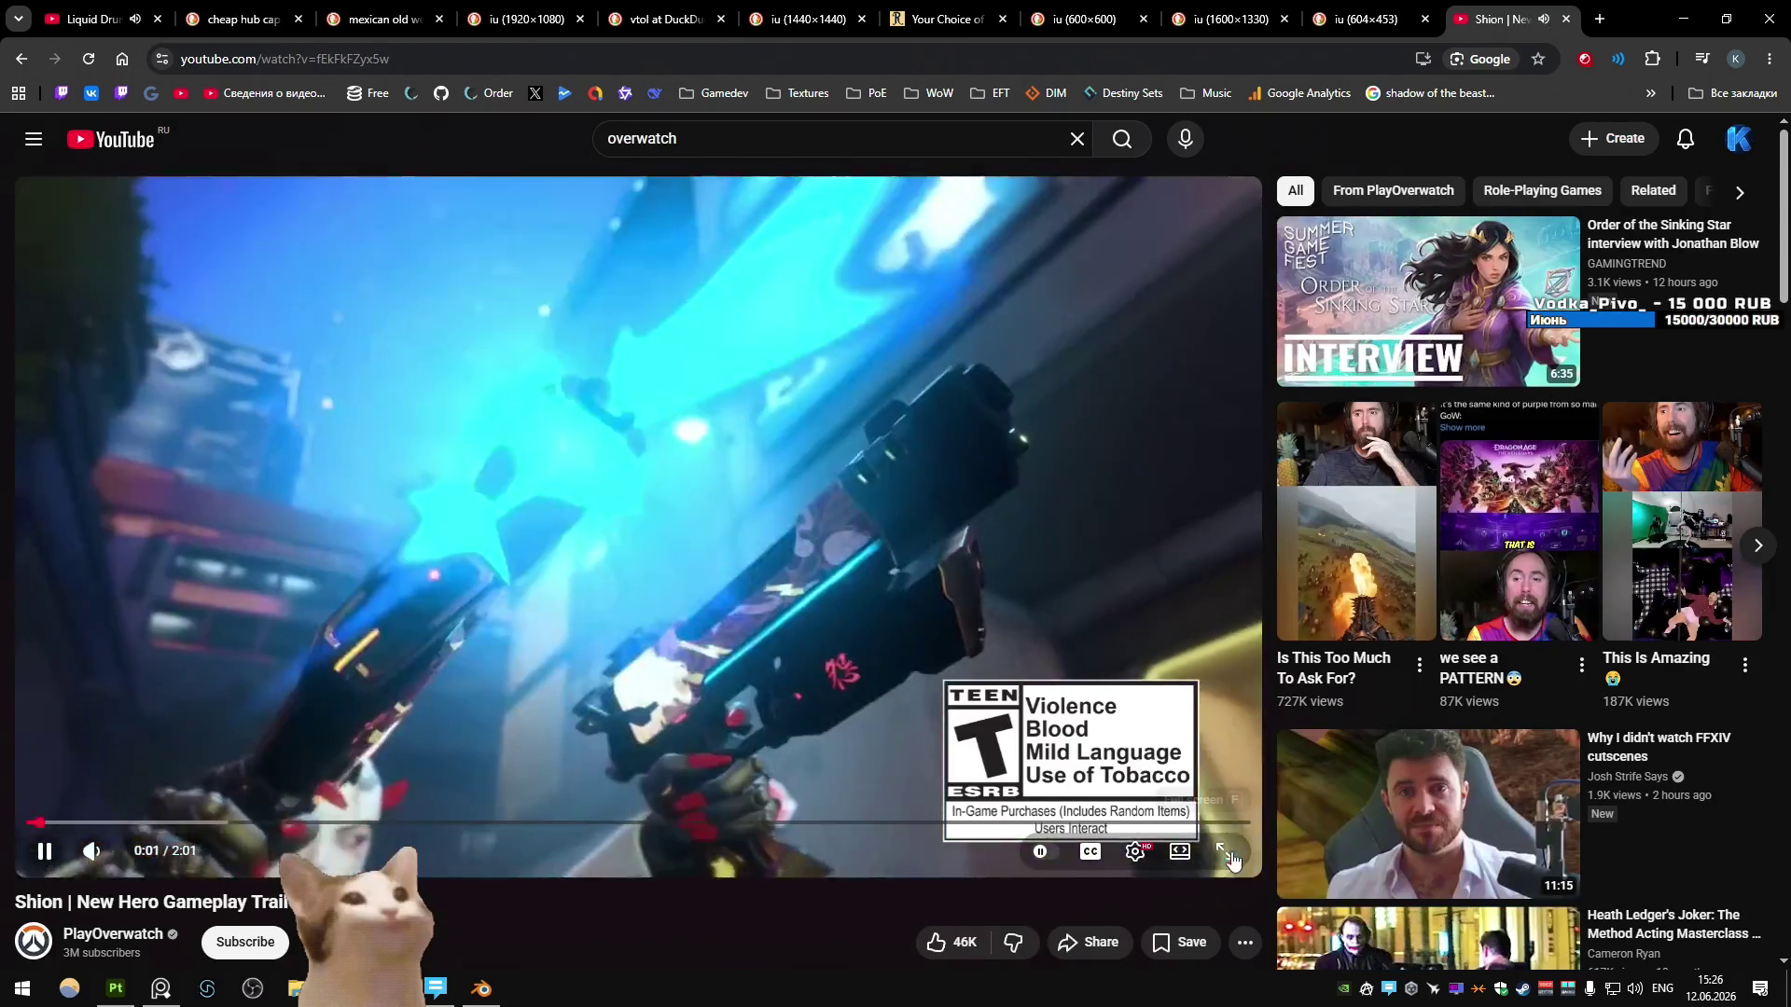
# - Watch the Shion trailer fullscreen, pausing briefly at 0:06 before resuming in fullscreen
pyautogui.doubleClick(1189, 725)
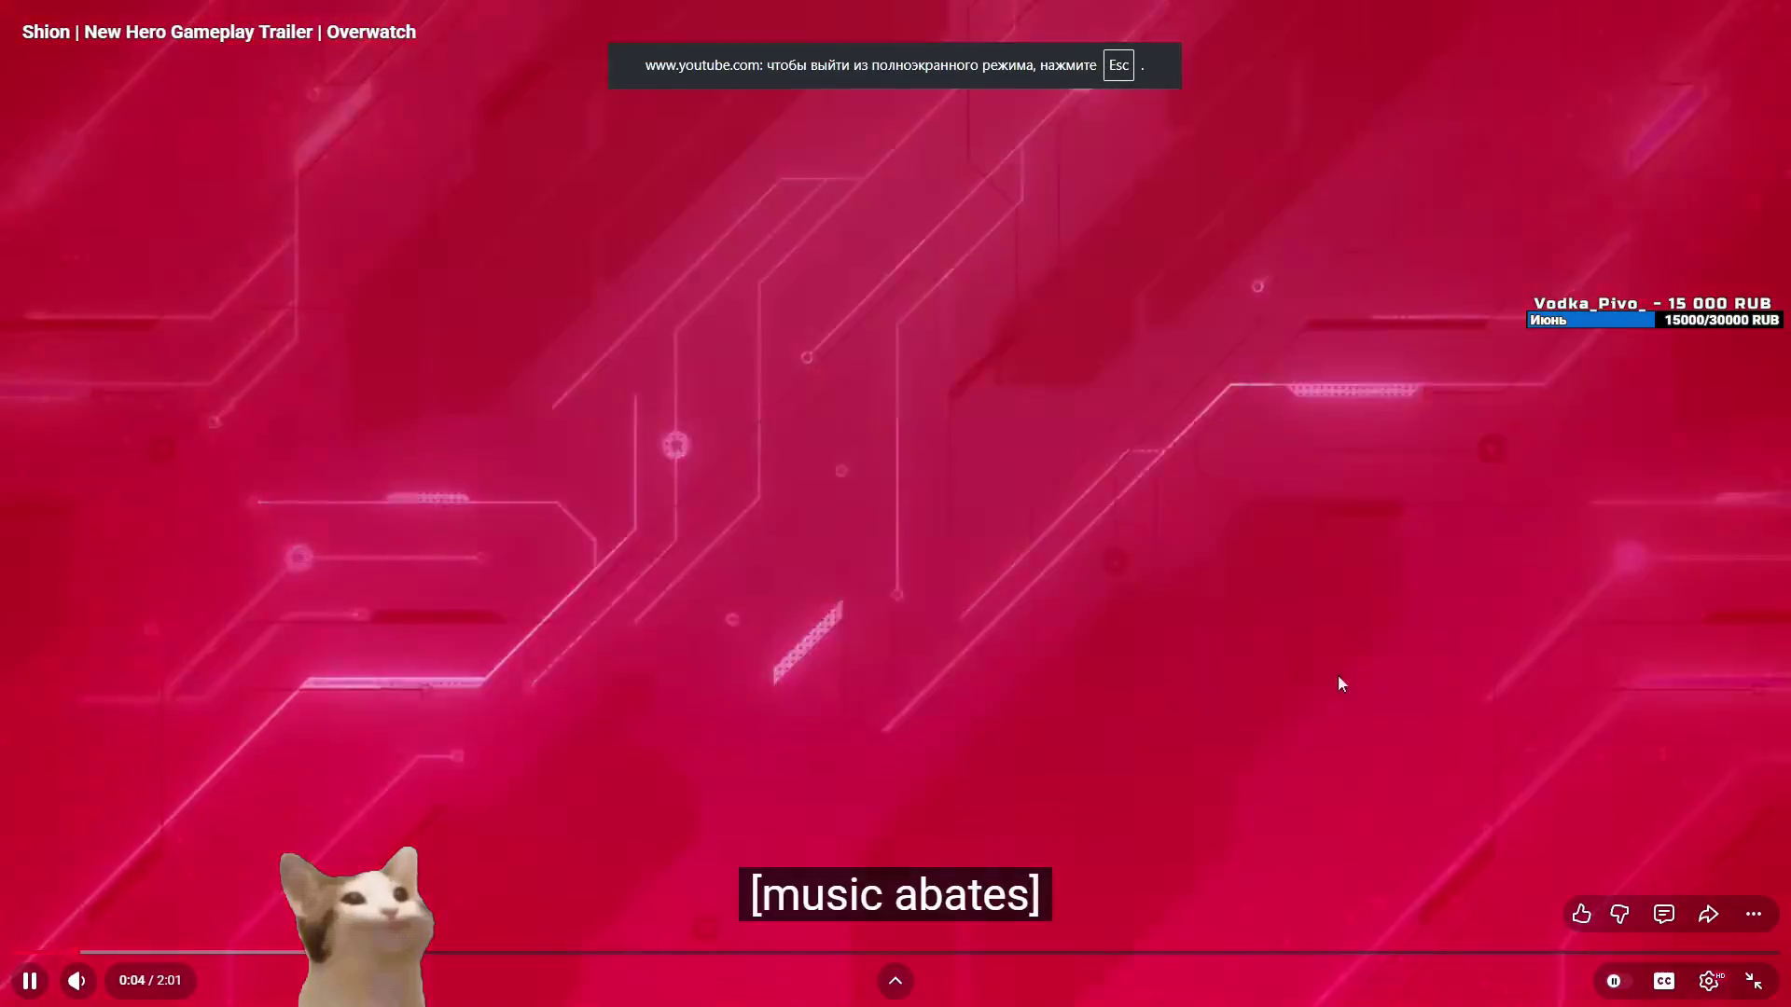
pyautogui.press('Escape')
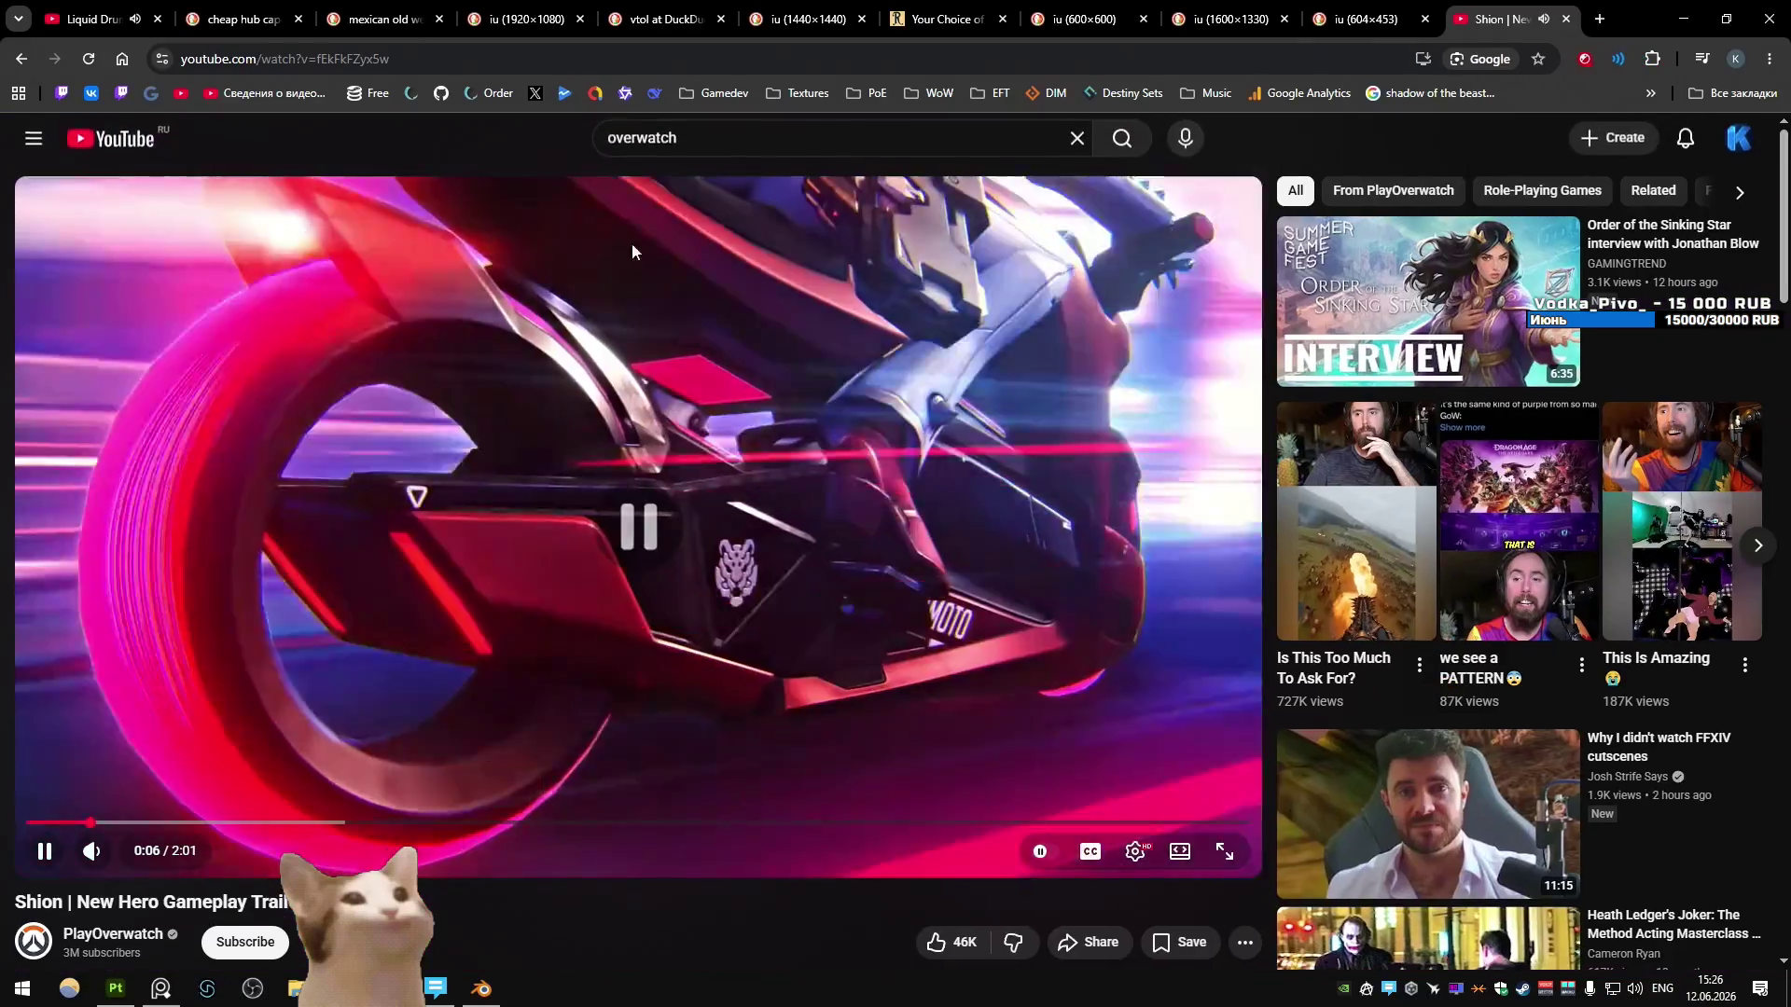
pyautogui.hotkey('ctrl', 'Tab')
pyautogui.press('k')
pyautogui.hotkey('ctrl', 'shift', 'Tab')
pyautogui.click(989, 500)
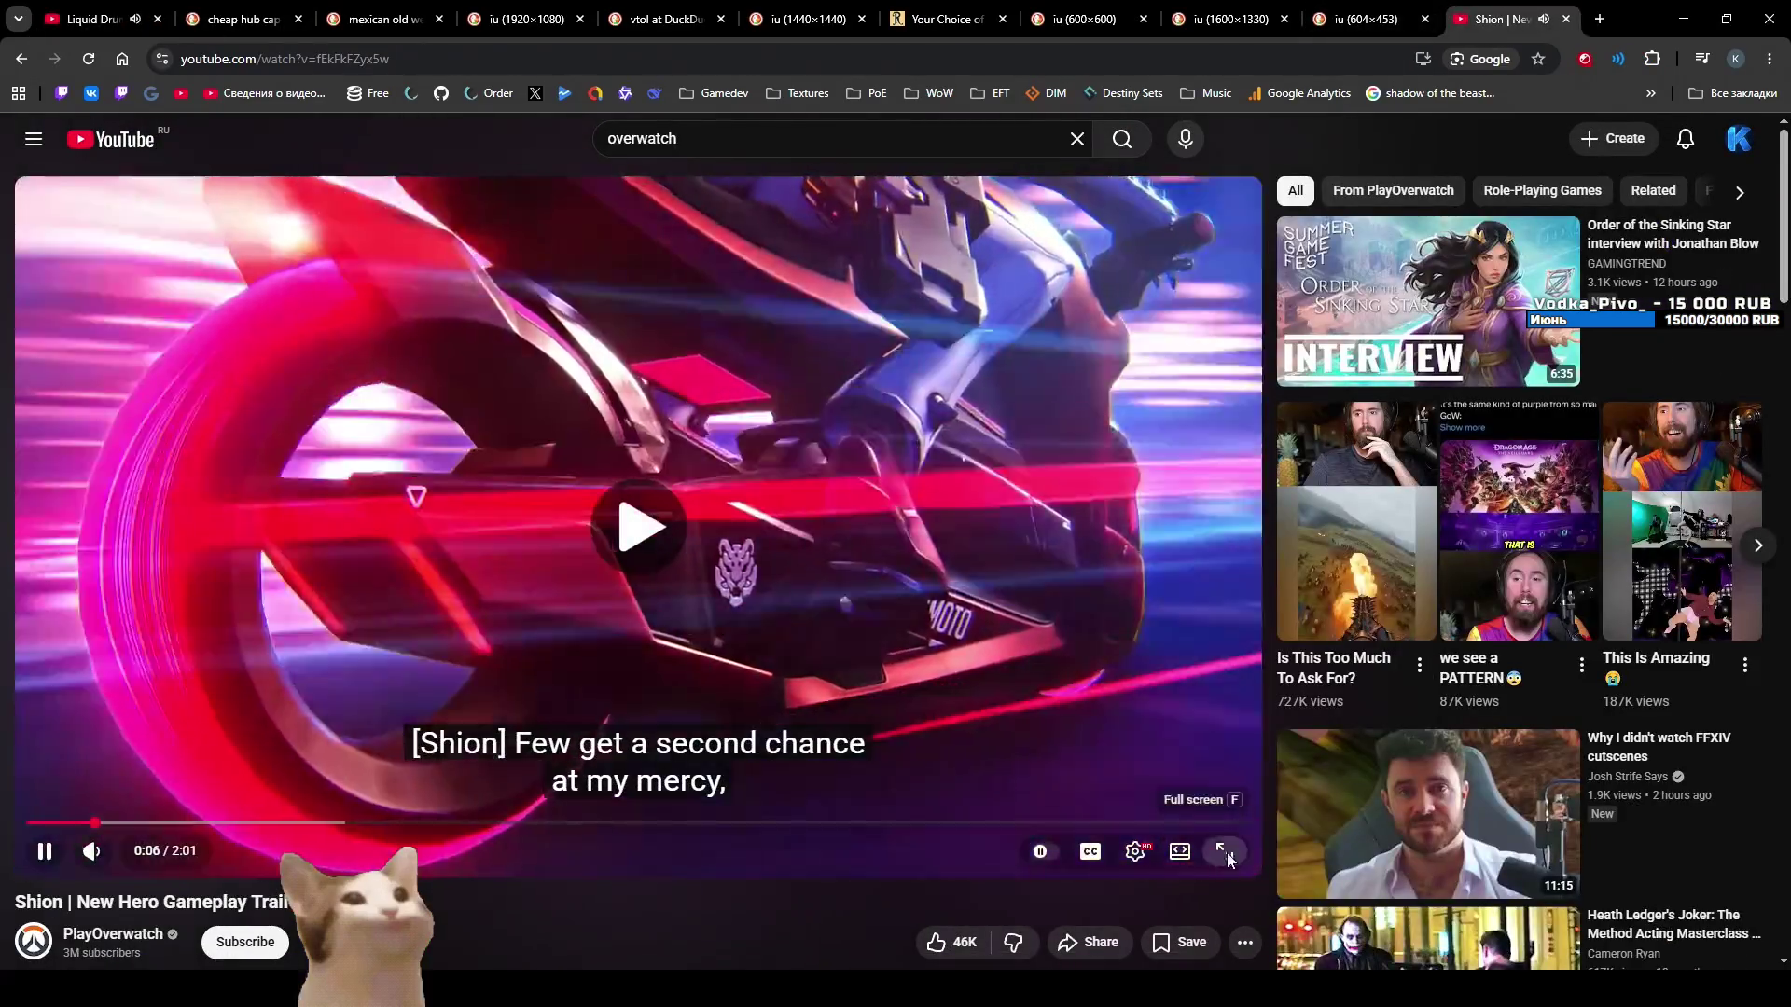
pyautogui.click(1224, 851)
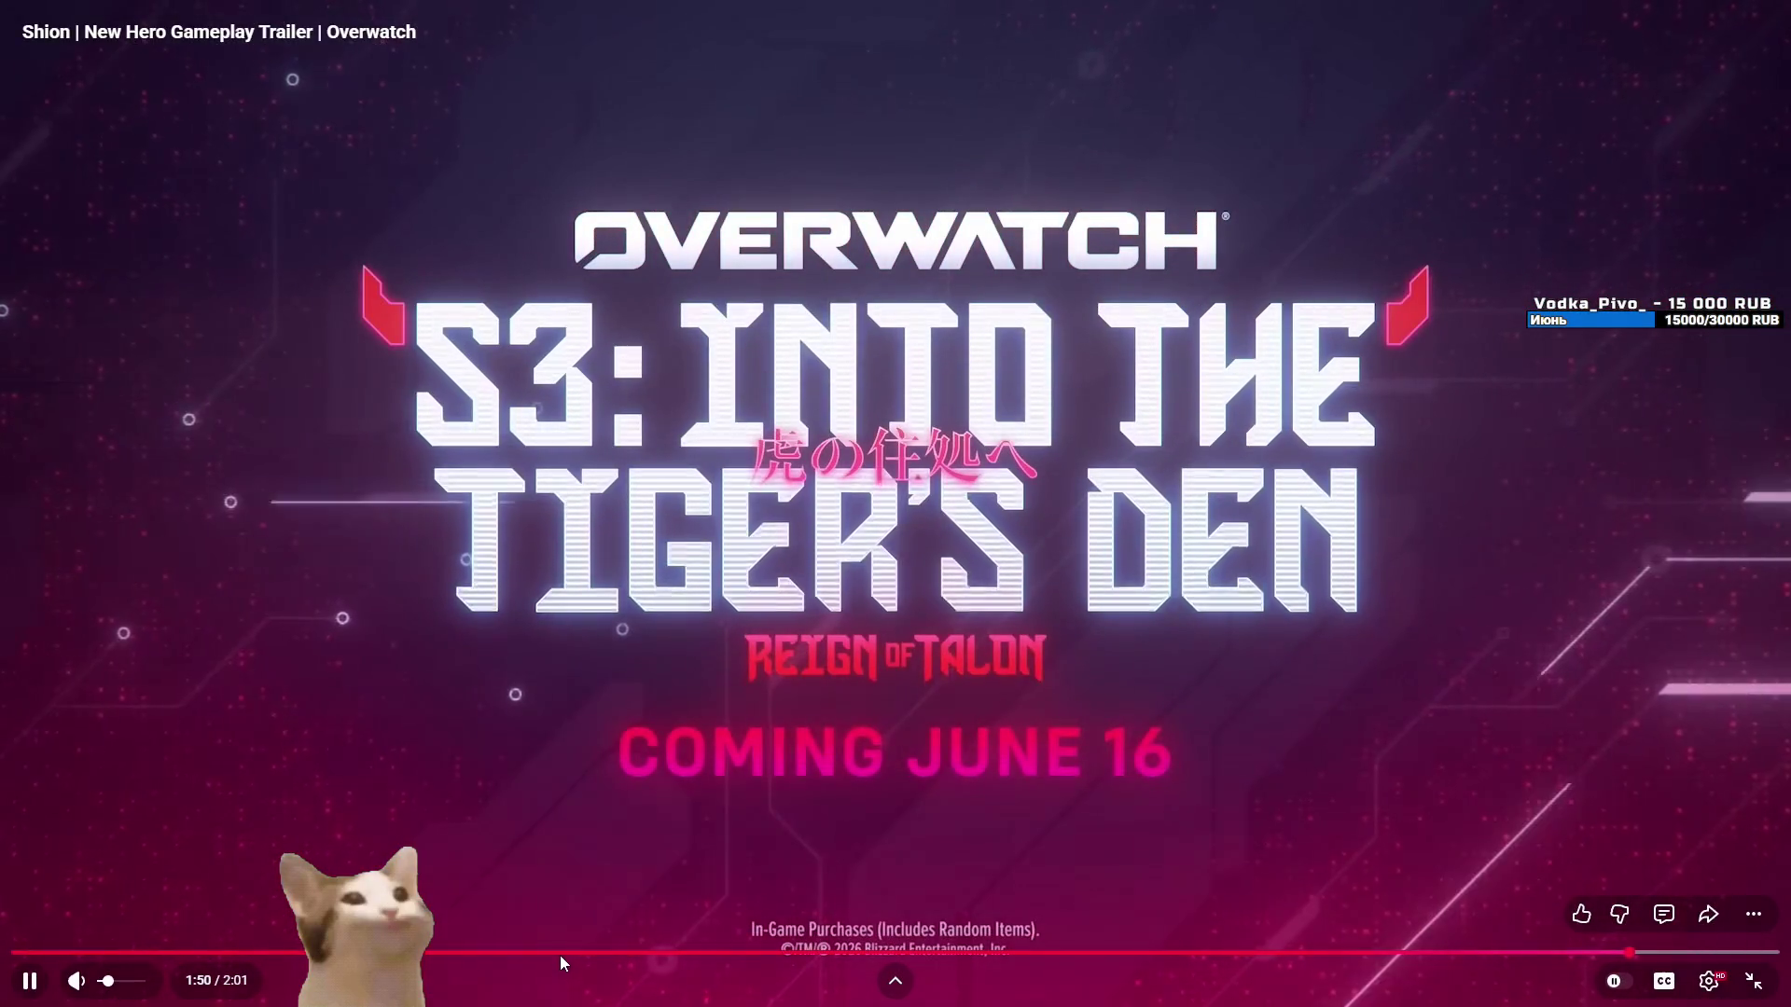
# - Let the Shion trailer play to 1:52, then exit fullscreen
pyautogui.doubleClick(1272, 725)
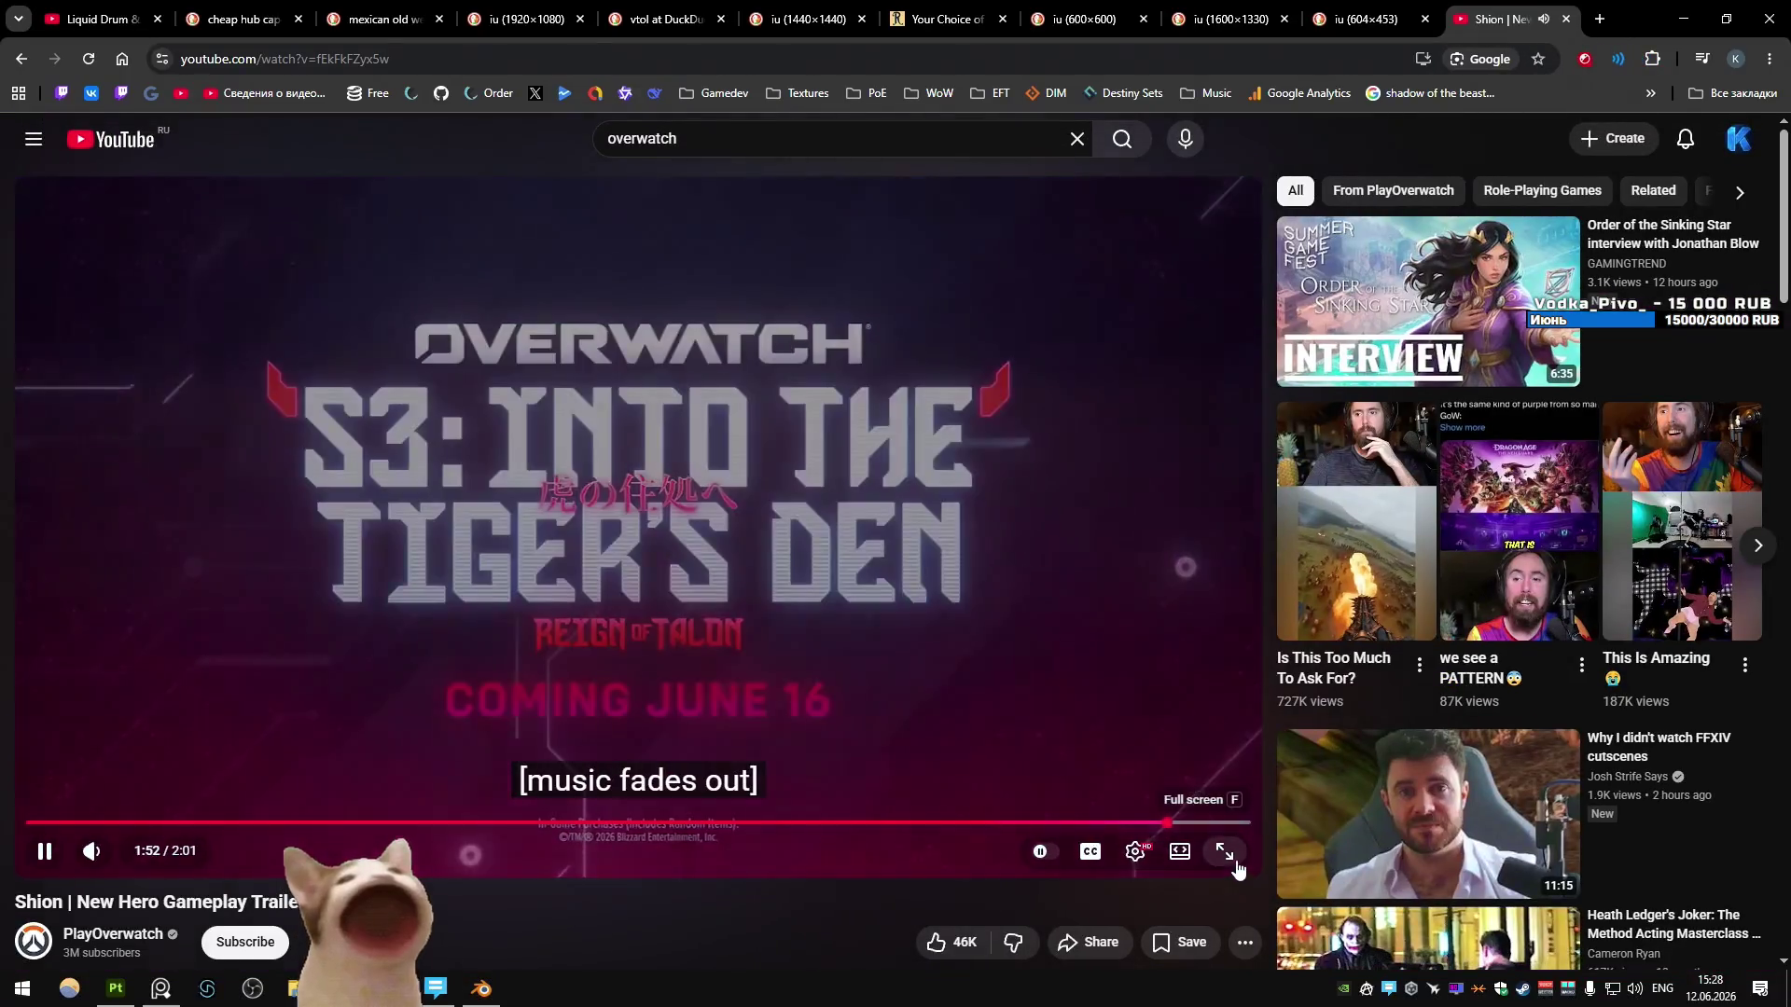
# - Rewatch the Shion trailer fullscreen, scrubbing between 0:25 and 0:32
pyautogui.click(1227, 847)
pyautogui.click(378, 952)
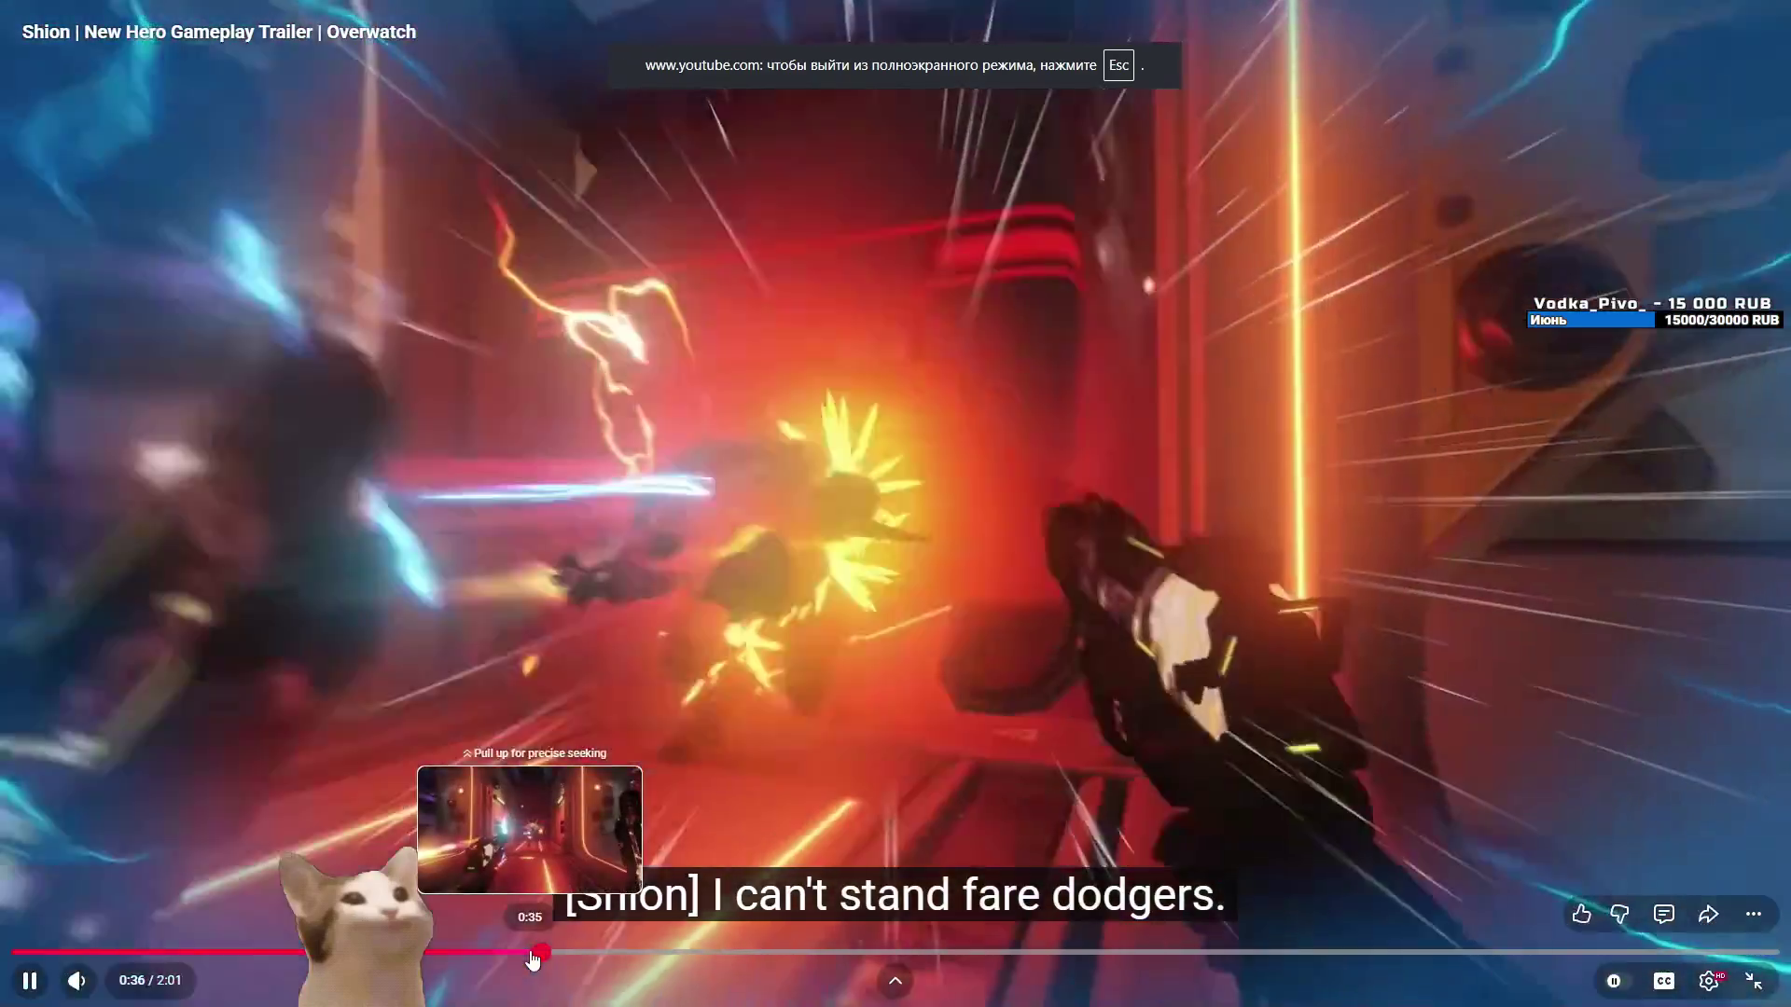
pyautogui.press('Left')
pyautogui.press('Left')
pyautogui.press('Left')
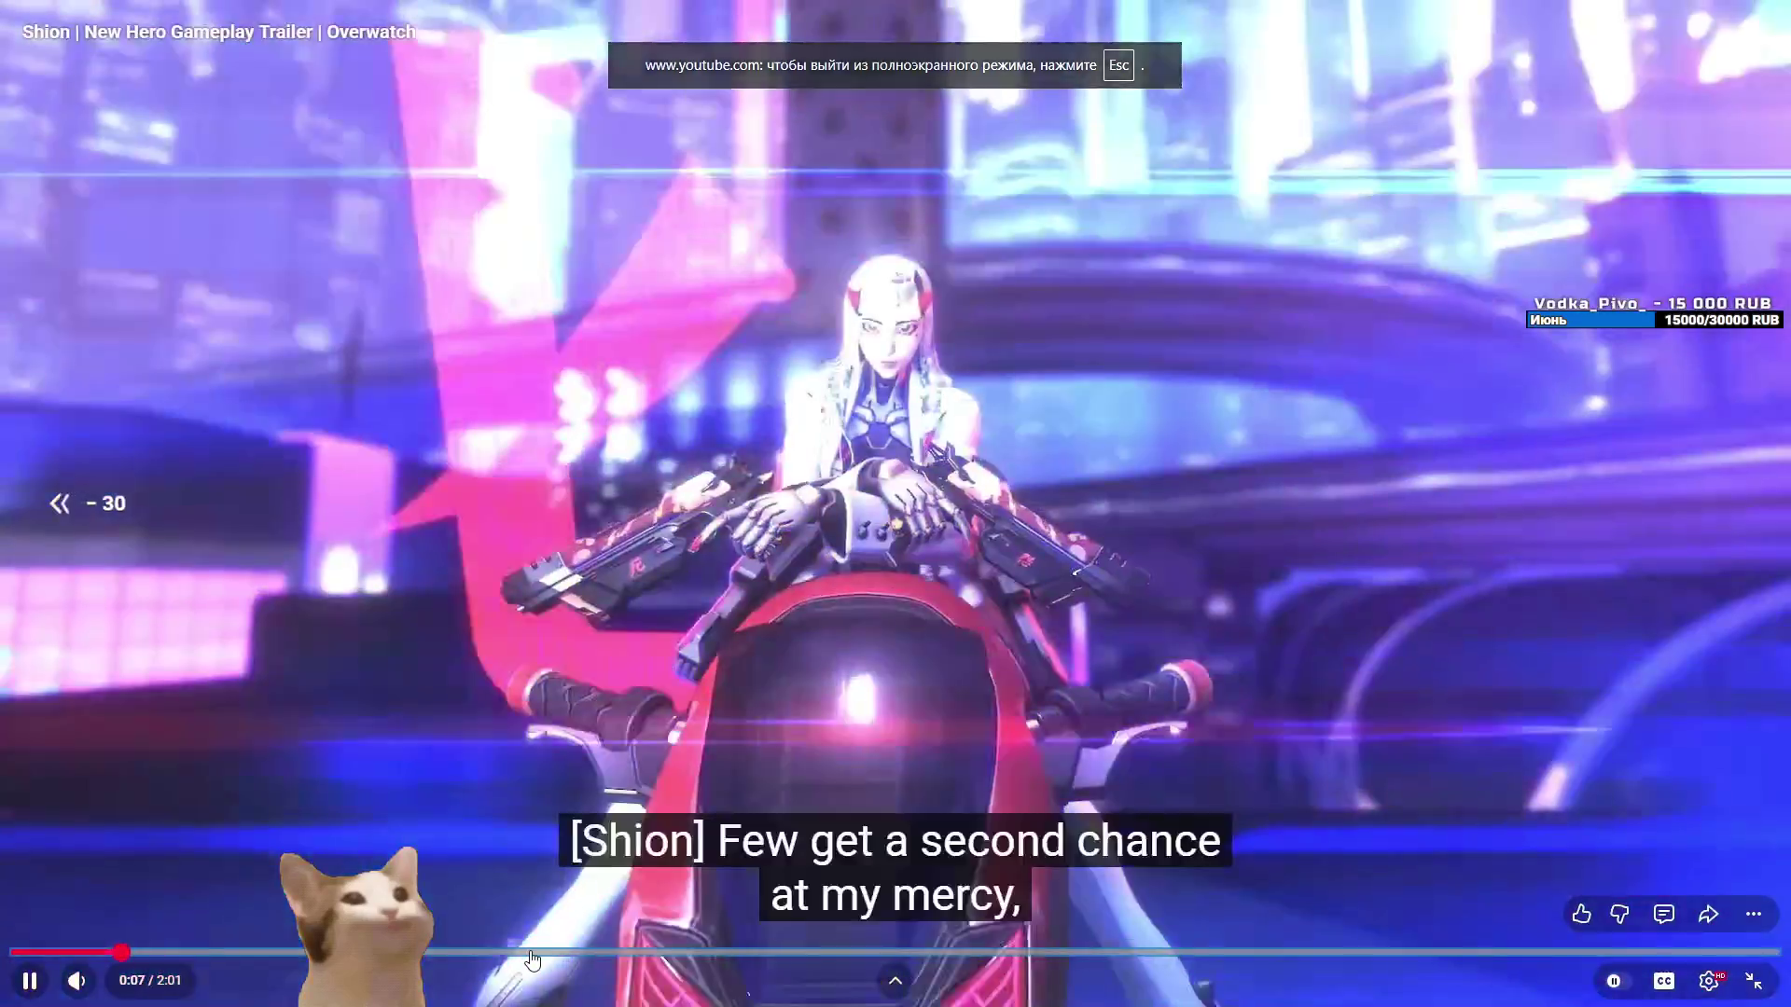
pyautogui.press('Right')
pyautogui.press('Right')
pyautogui.press('Right')
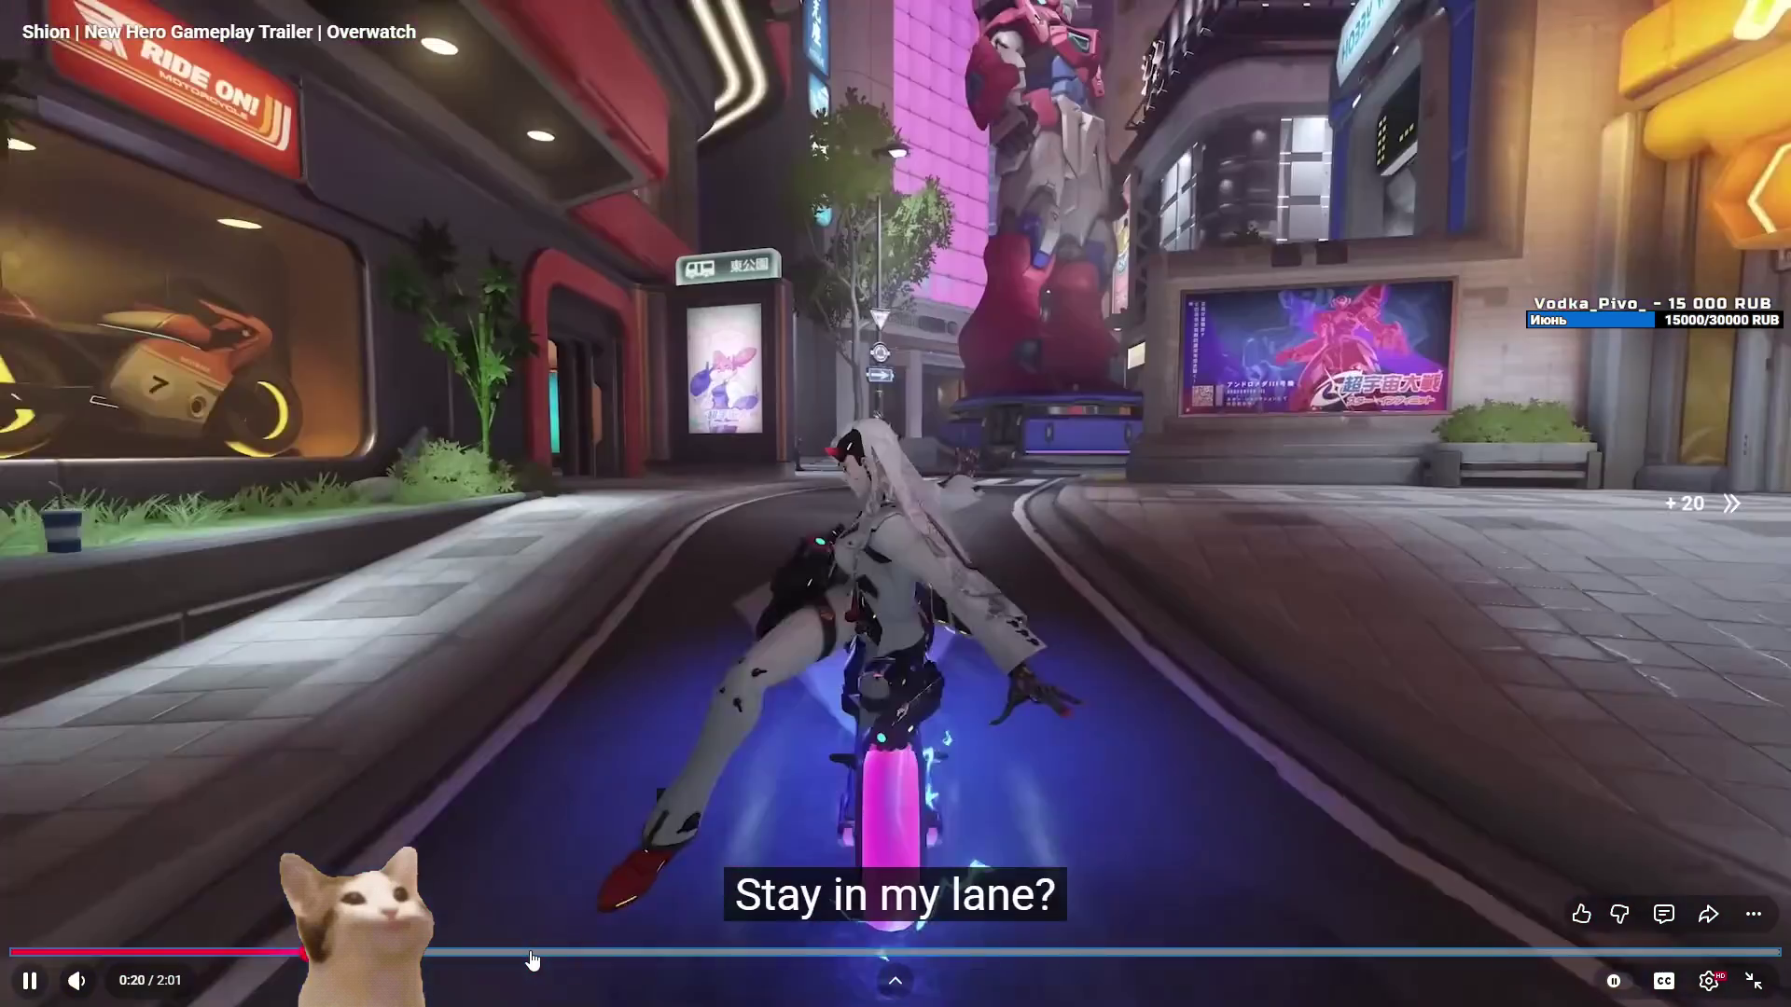
pyautogui.press('Left')
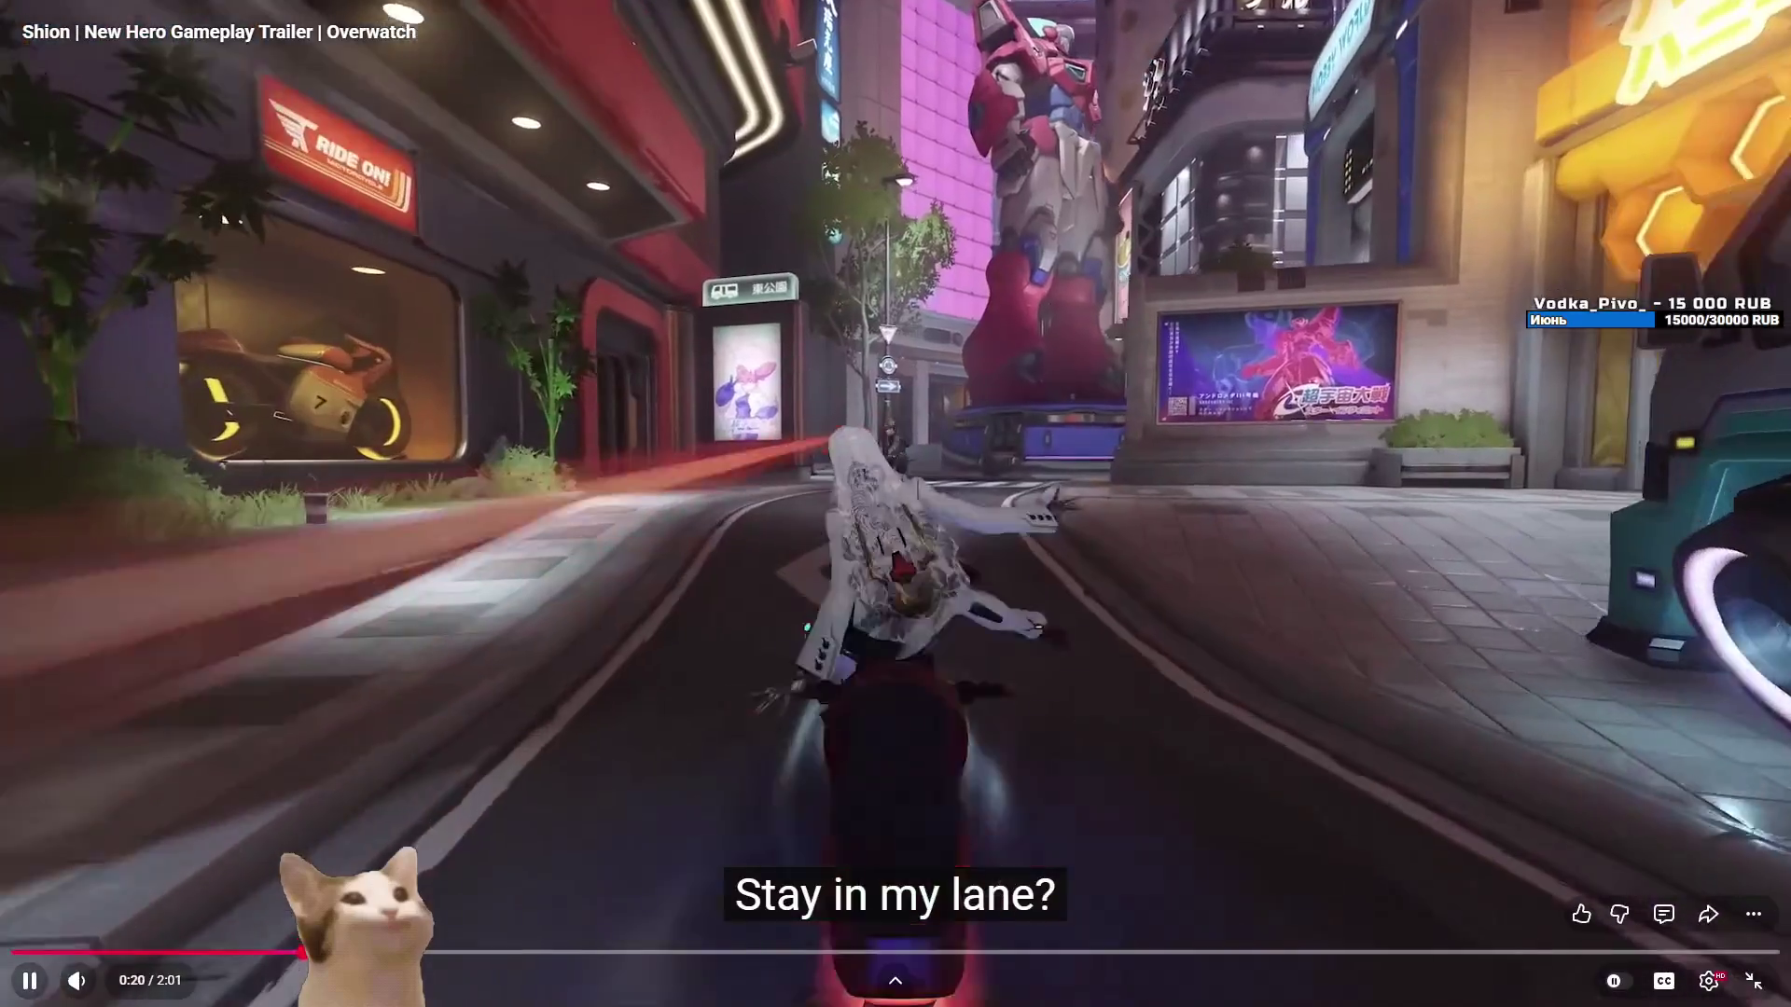
pyautogui.moveTo(303, 951); pyautogui.dragTo(442, 949)
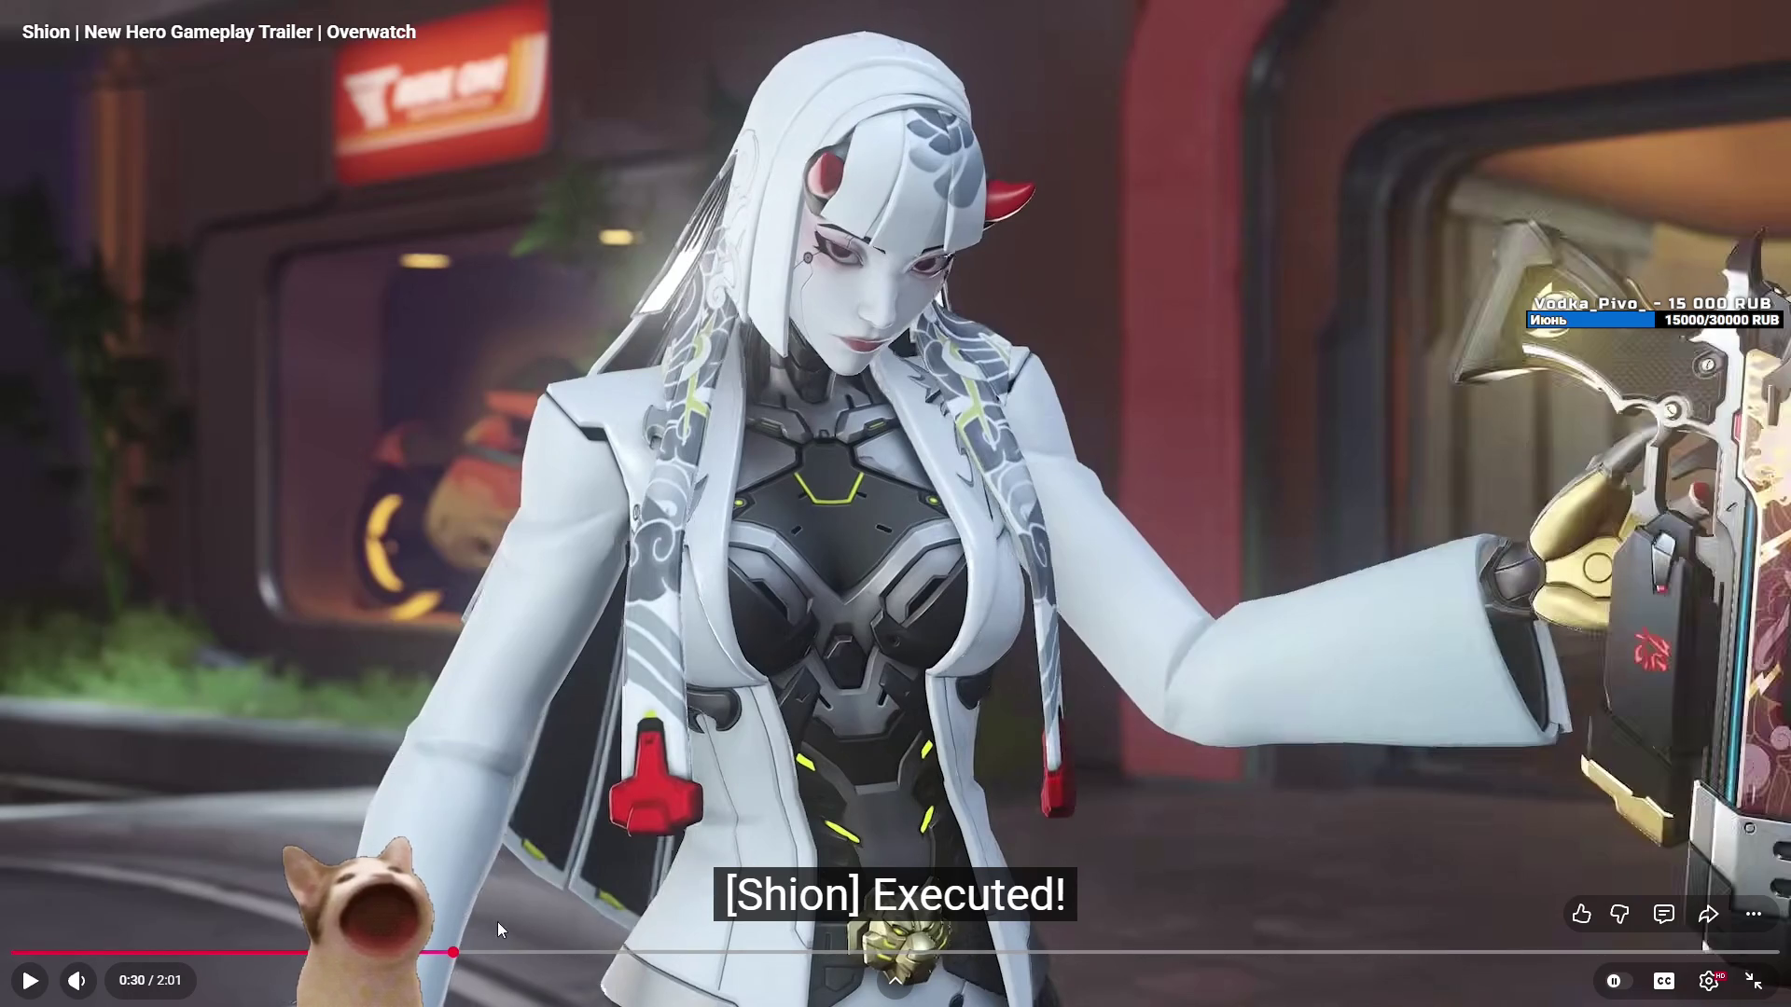
pyautogui.moveTo(483, 951)
pyautogui.mouseDown()
pyautogui.moveTo(462, 951)
pyautogui.moveTo(917, 952)
pyautogui.mouseUp()
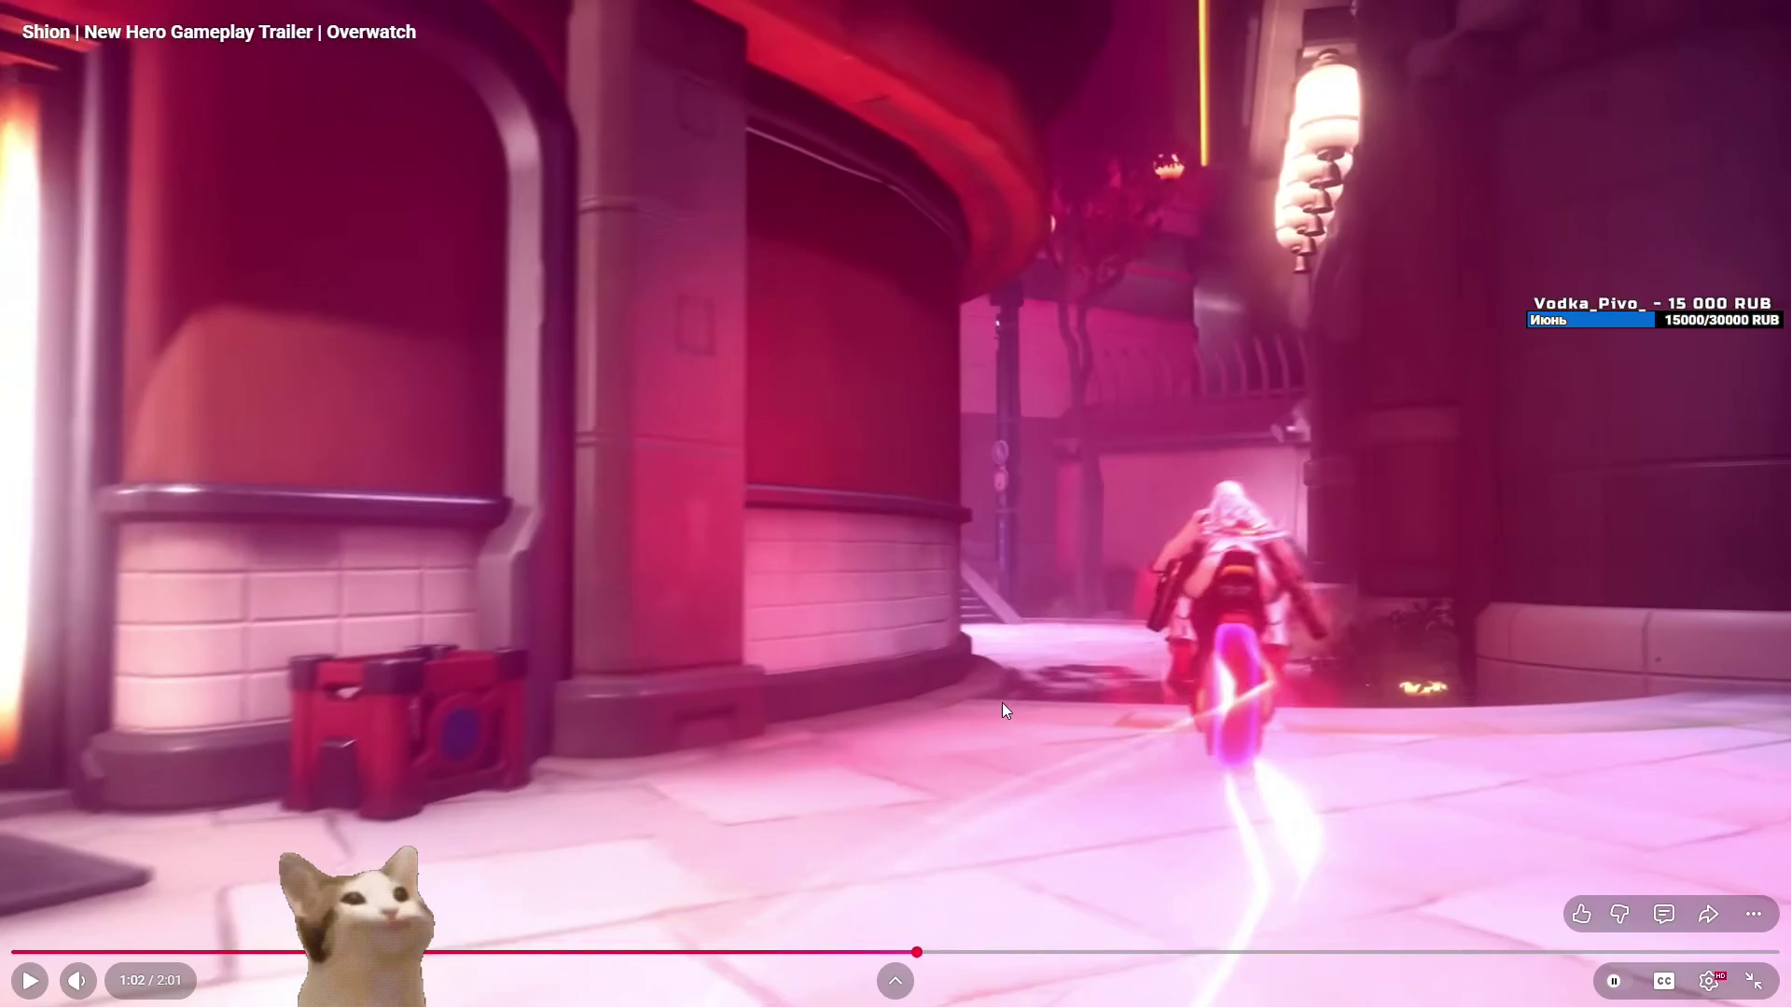
pyautogui.press('Escape')
# - Resume from 0:45 fullscreen, jump around 1:03–1:13, and pause at 1:17
pyautogui.moveTo(636, 823); pyautogui.dragTo(492, 830)
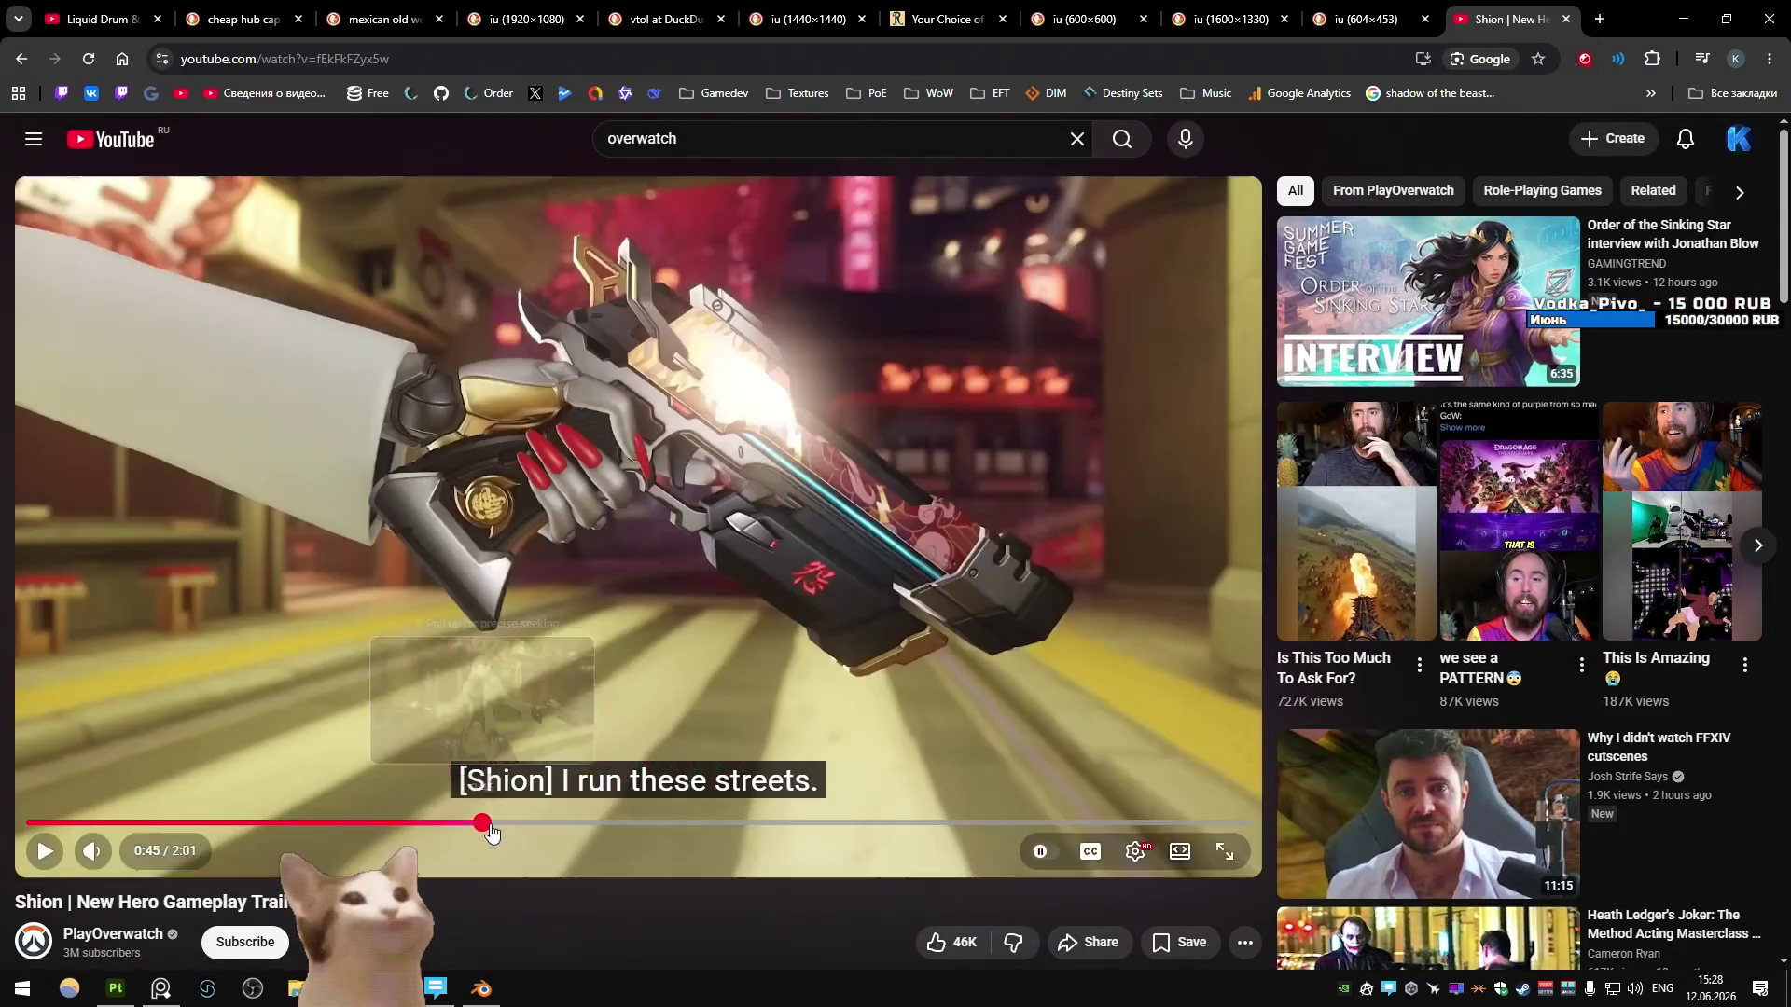
pyautogui.click(675, 584)
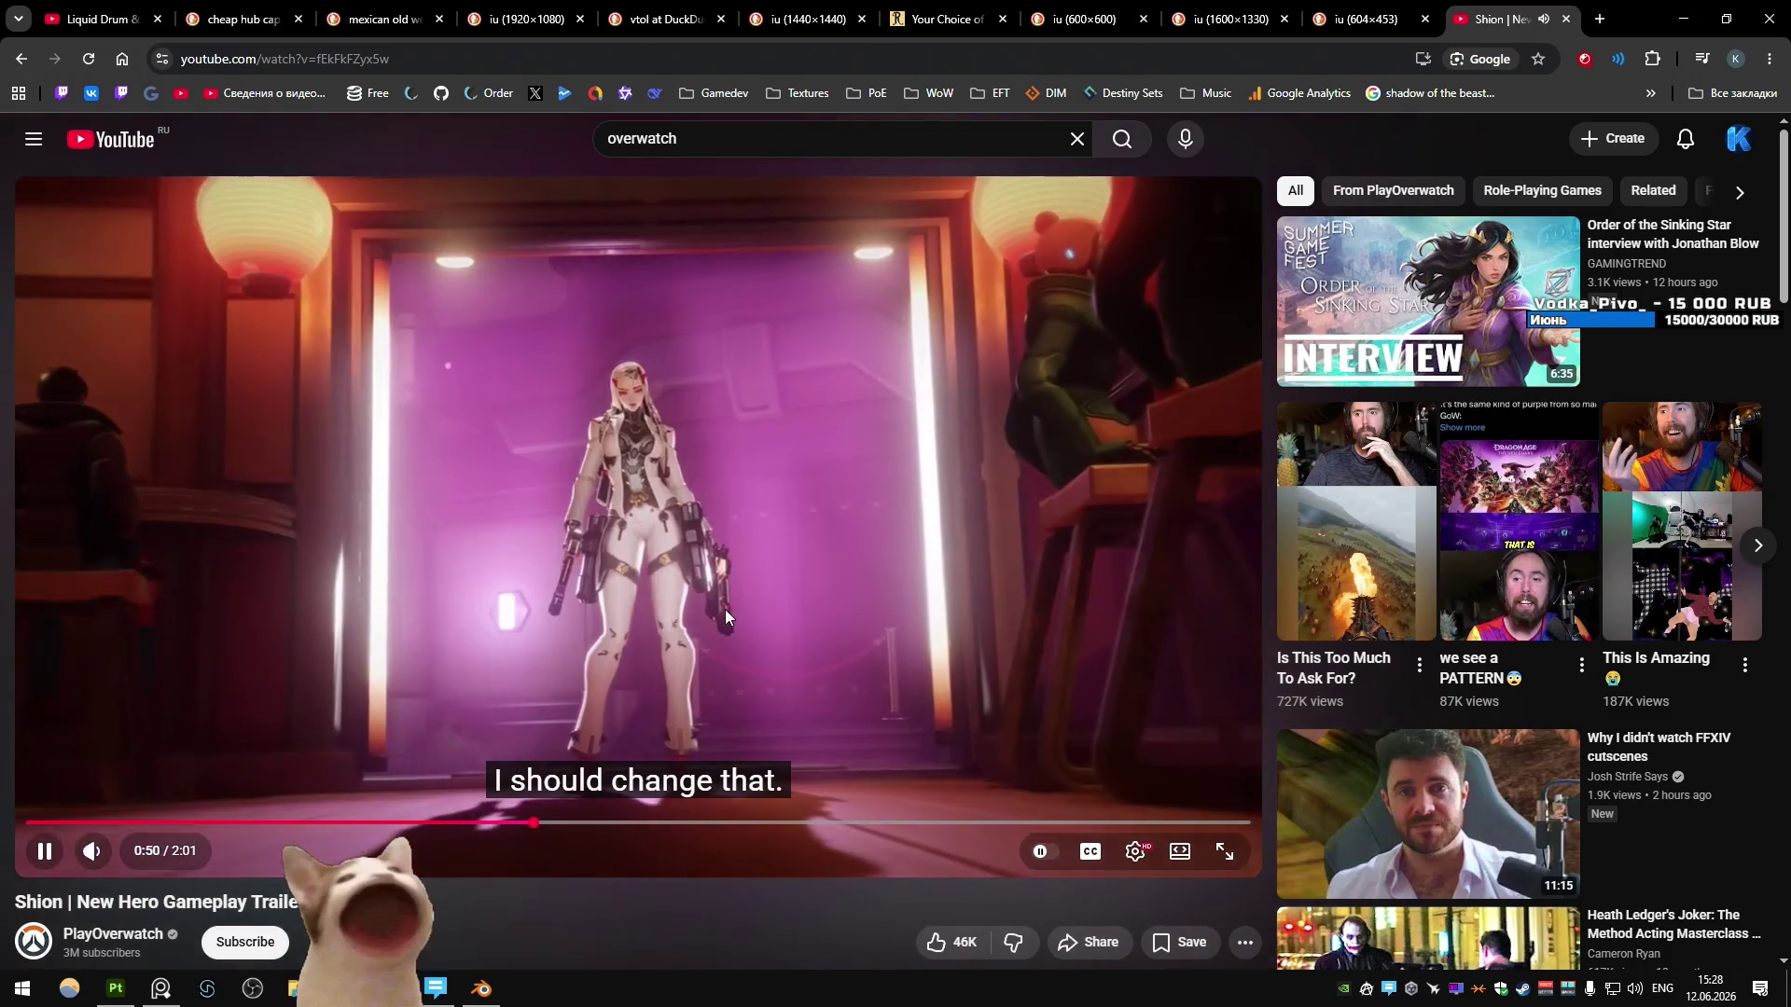
pyautogui.click(1227, 856)
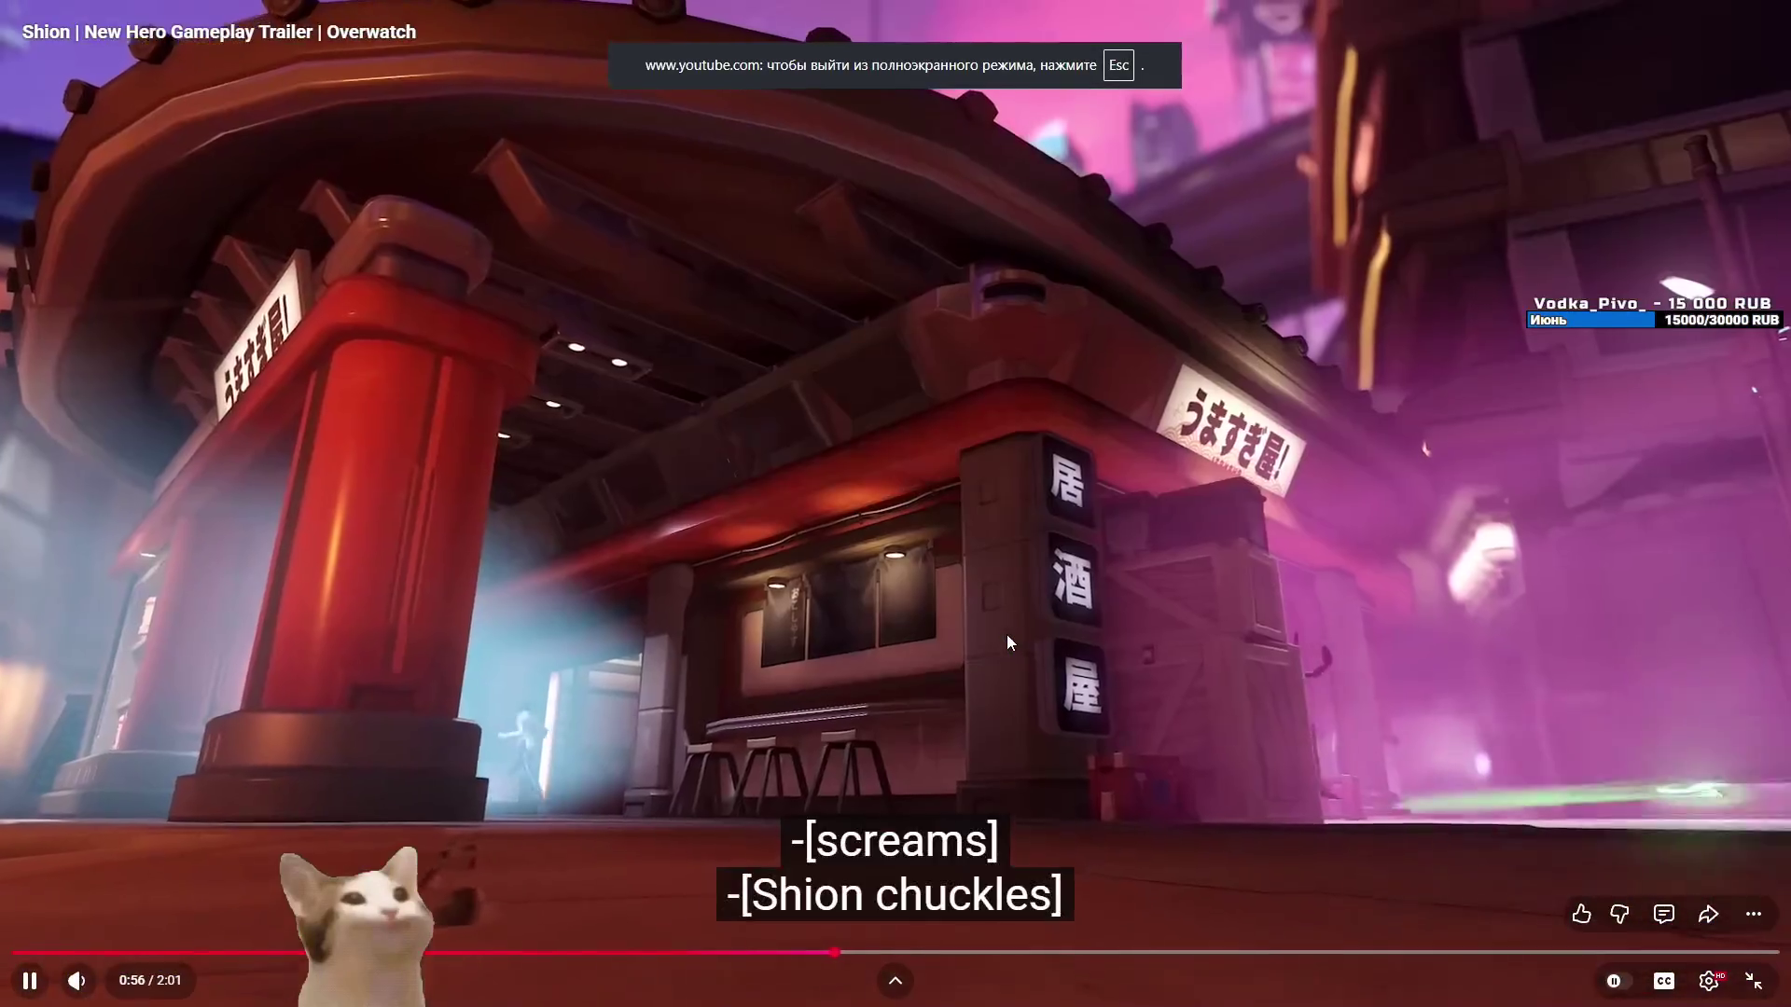
pyautogui.click(911, 952)
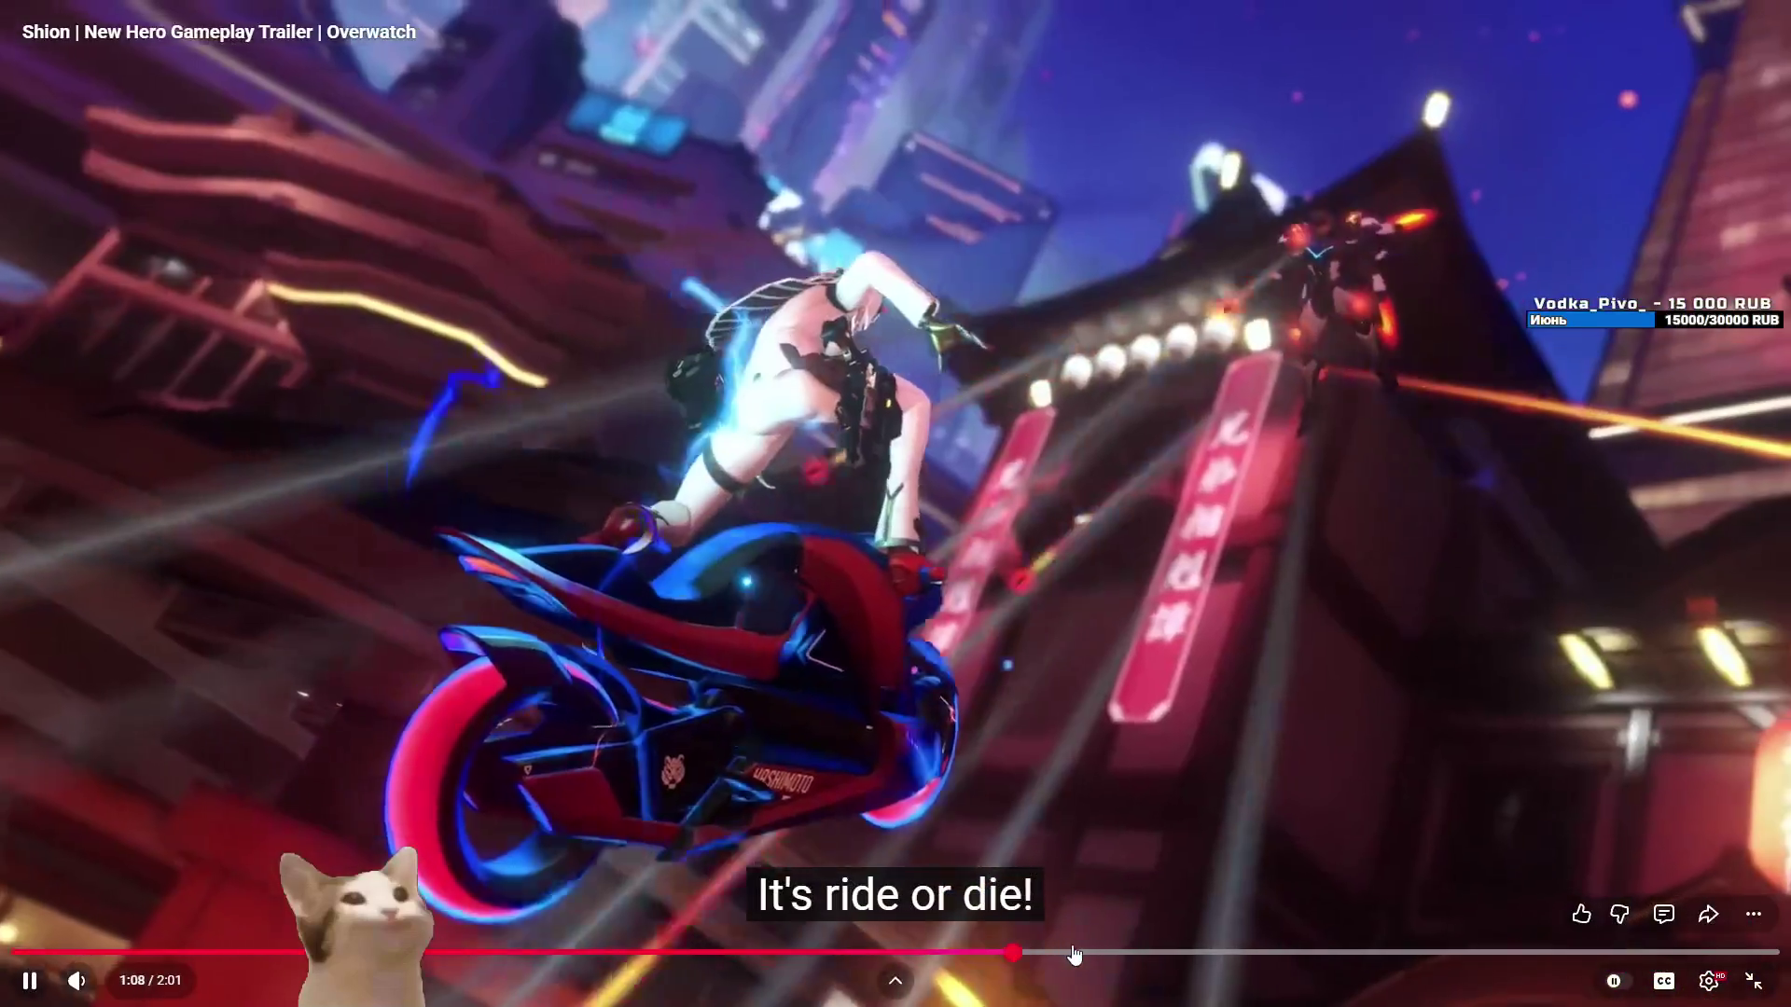
pyautogui.click(1062, 953)
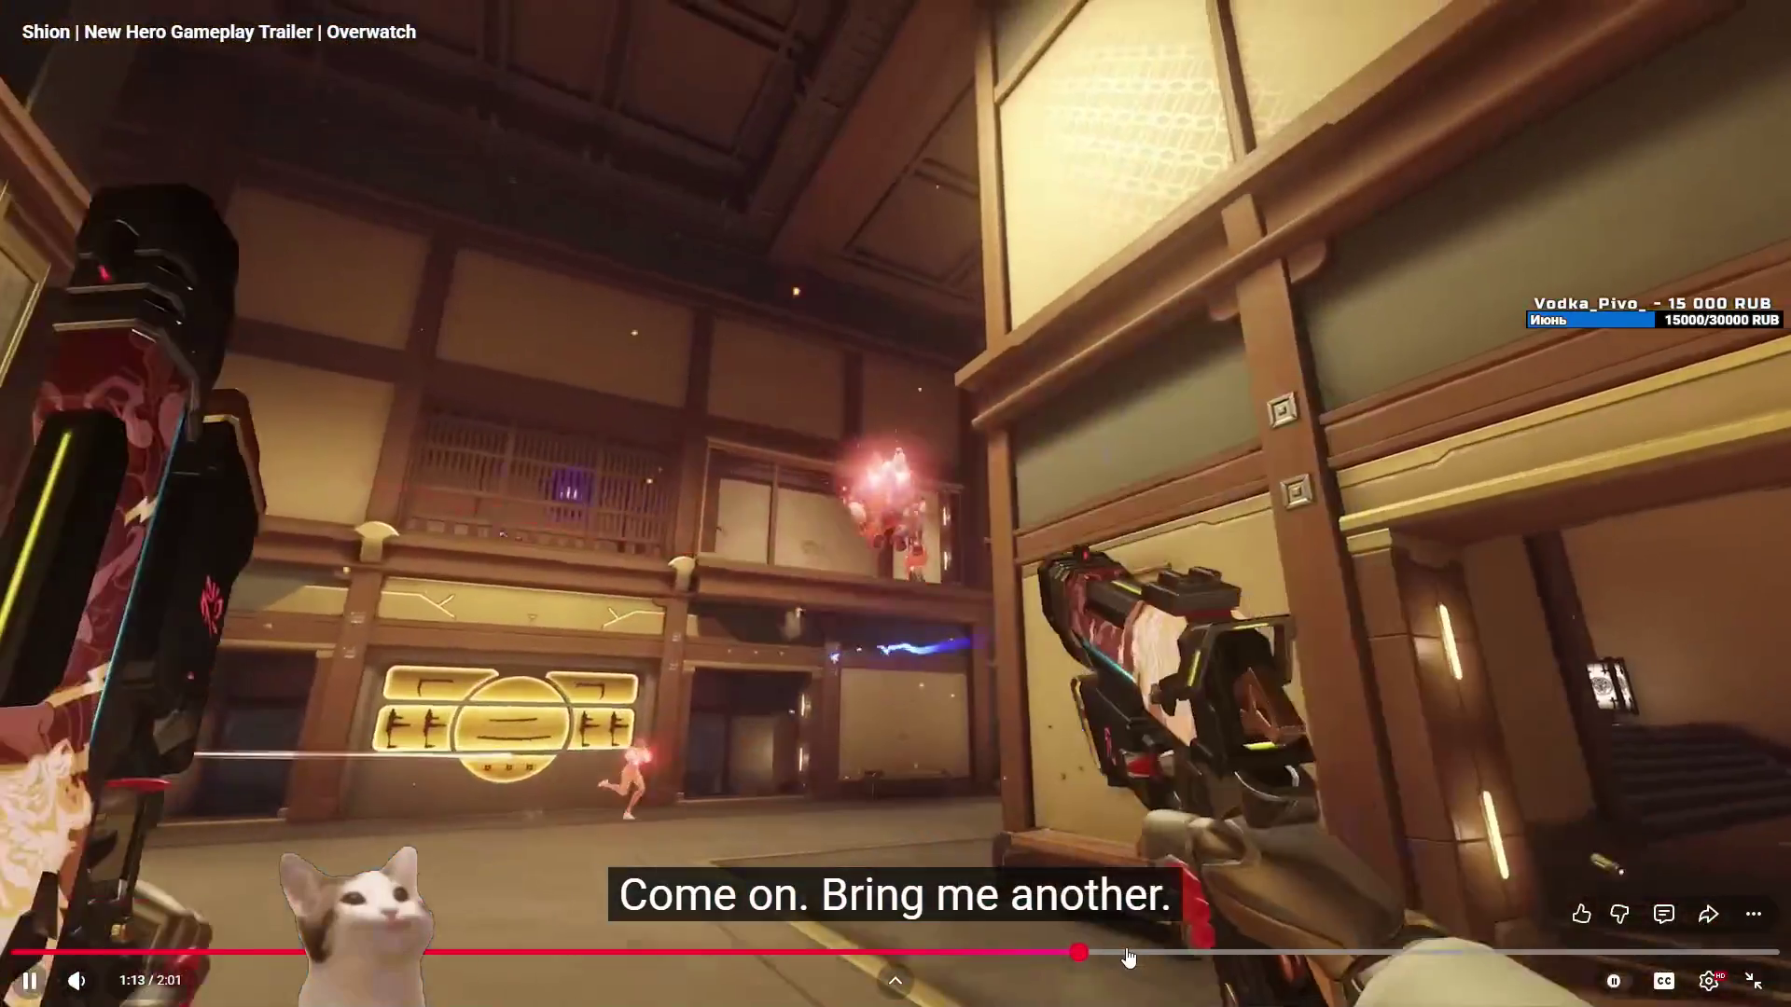
pyautogui.press('Left')
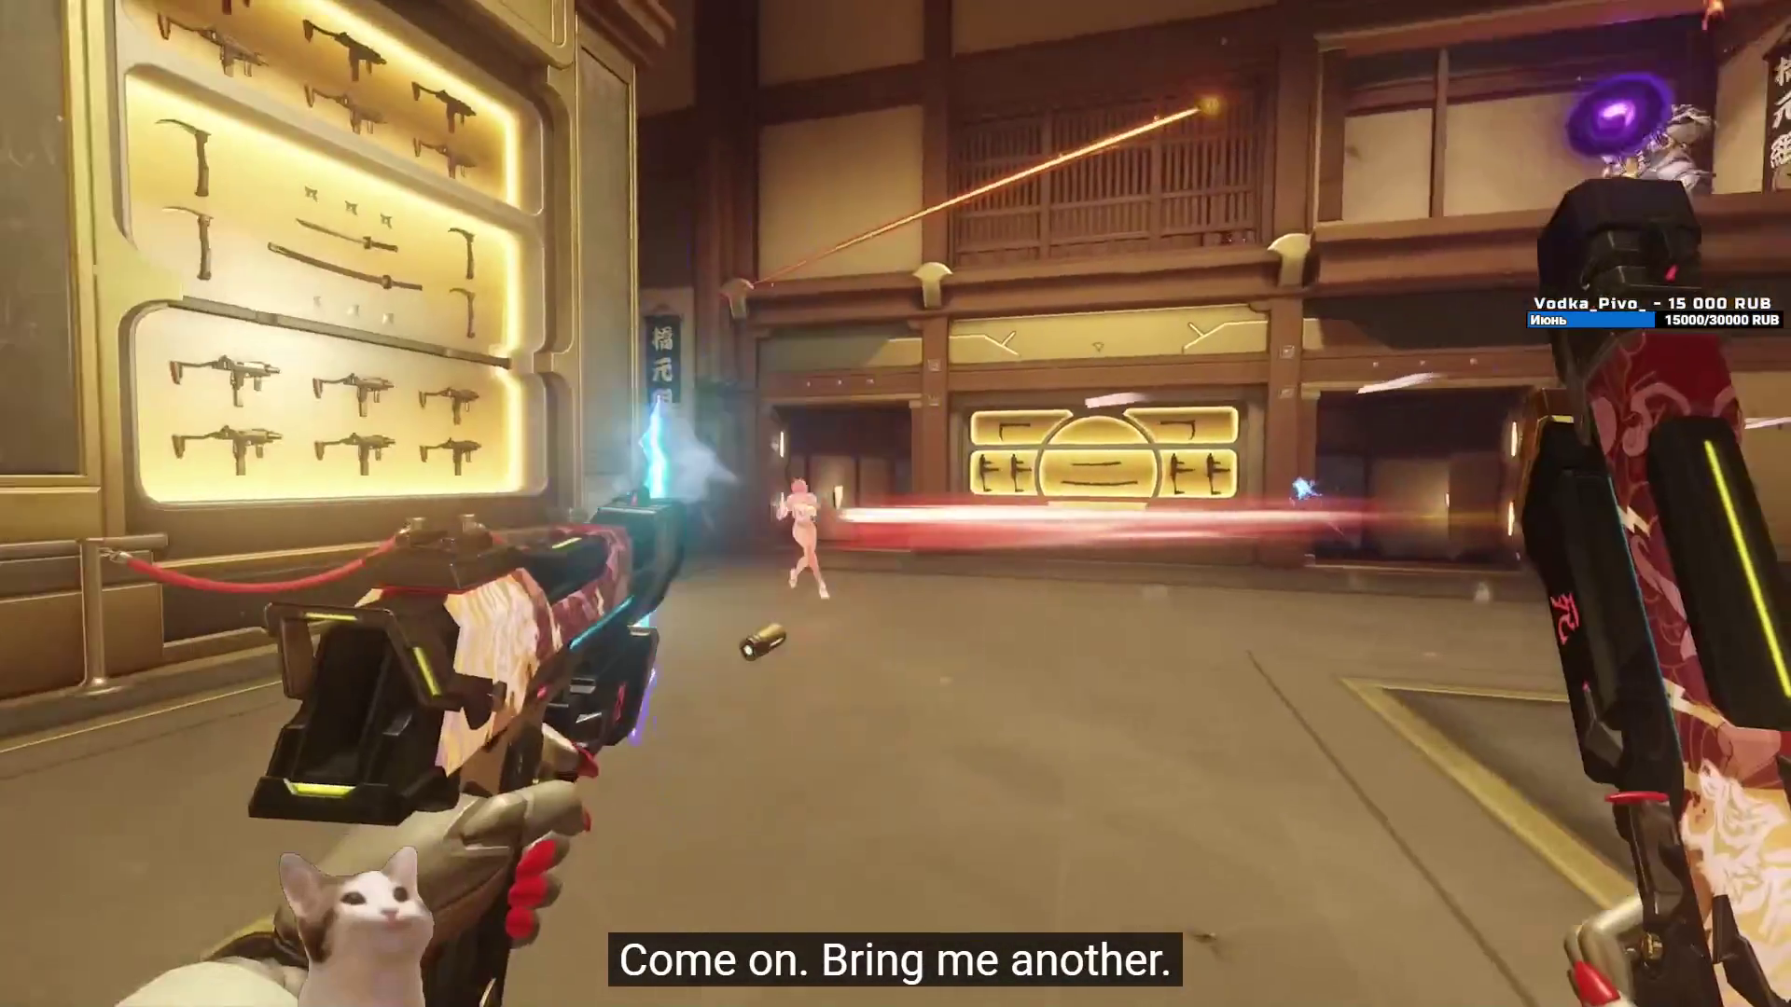
pyautogui.press('Left')
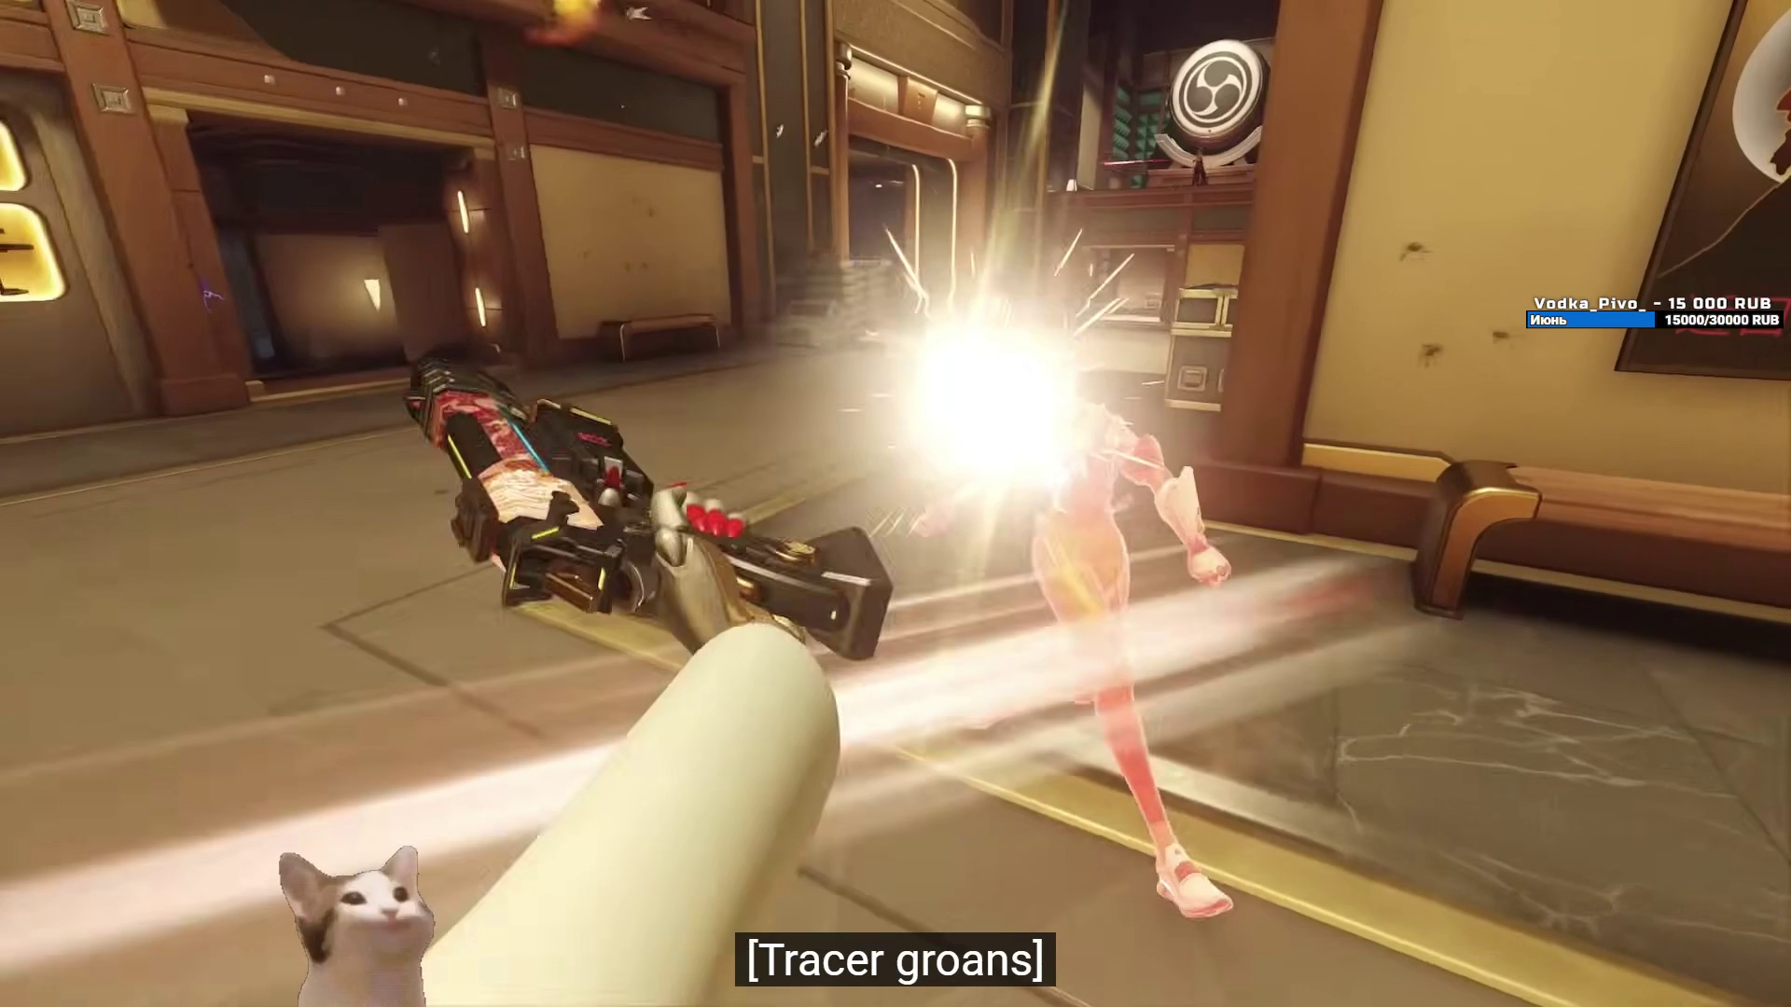
pyautogui.click(1061, 958)
pyautogui.press('space')
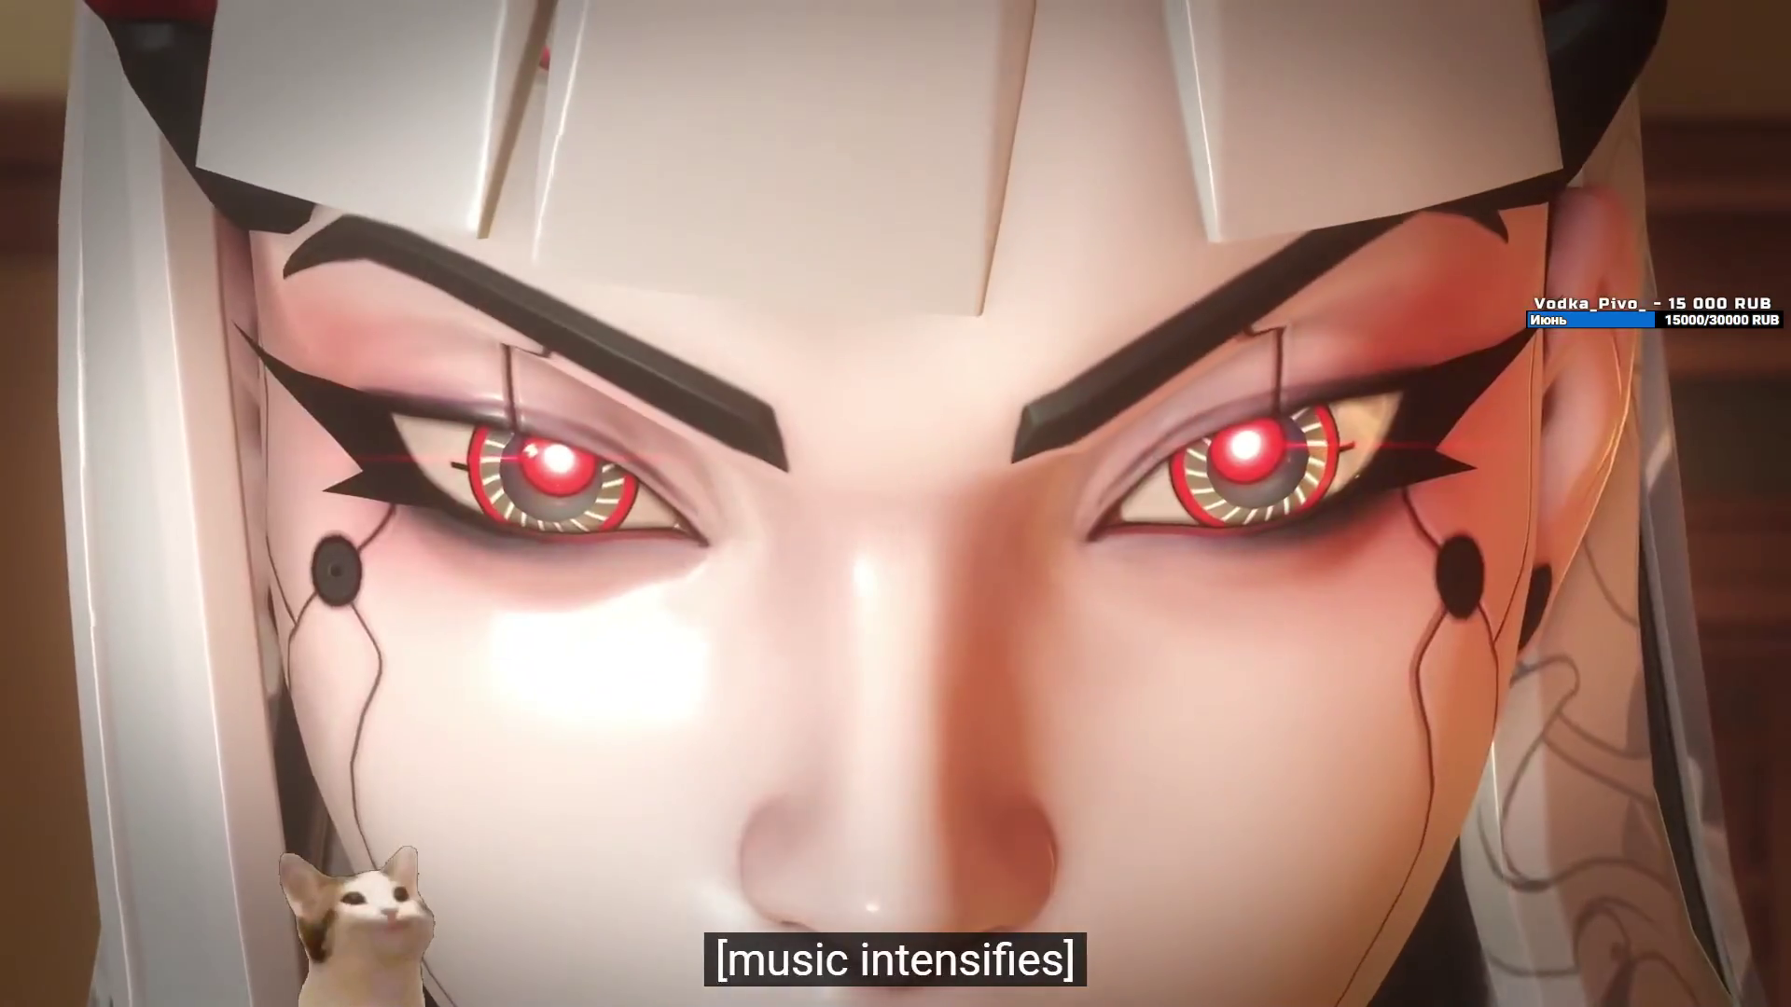
pyautogui.moveTo(1062, 959)
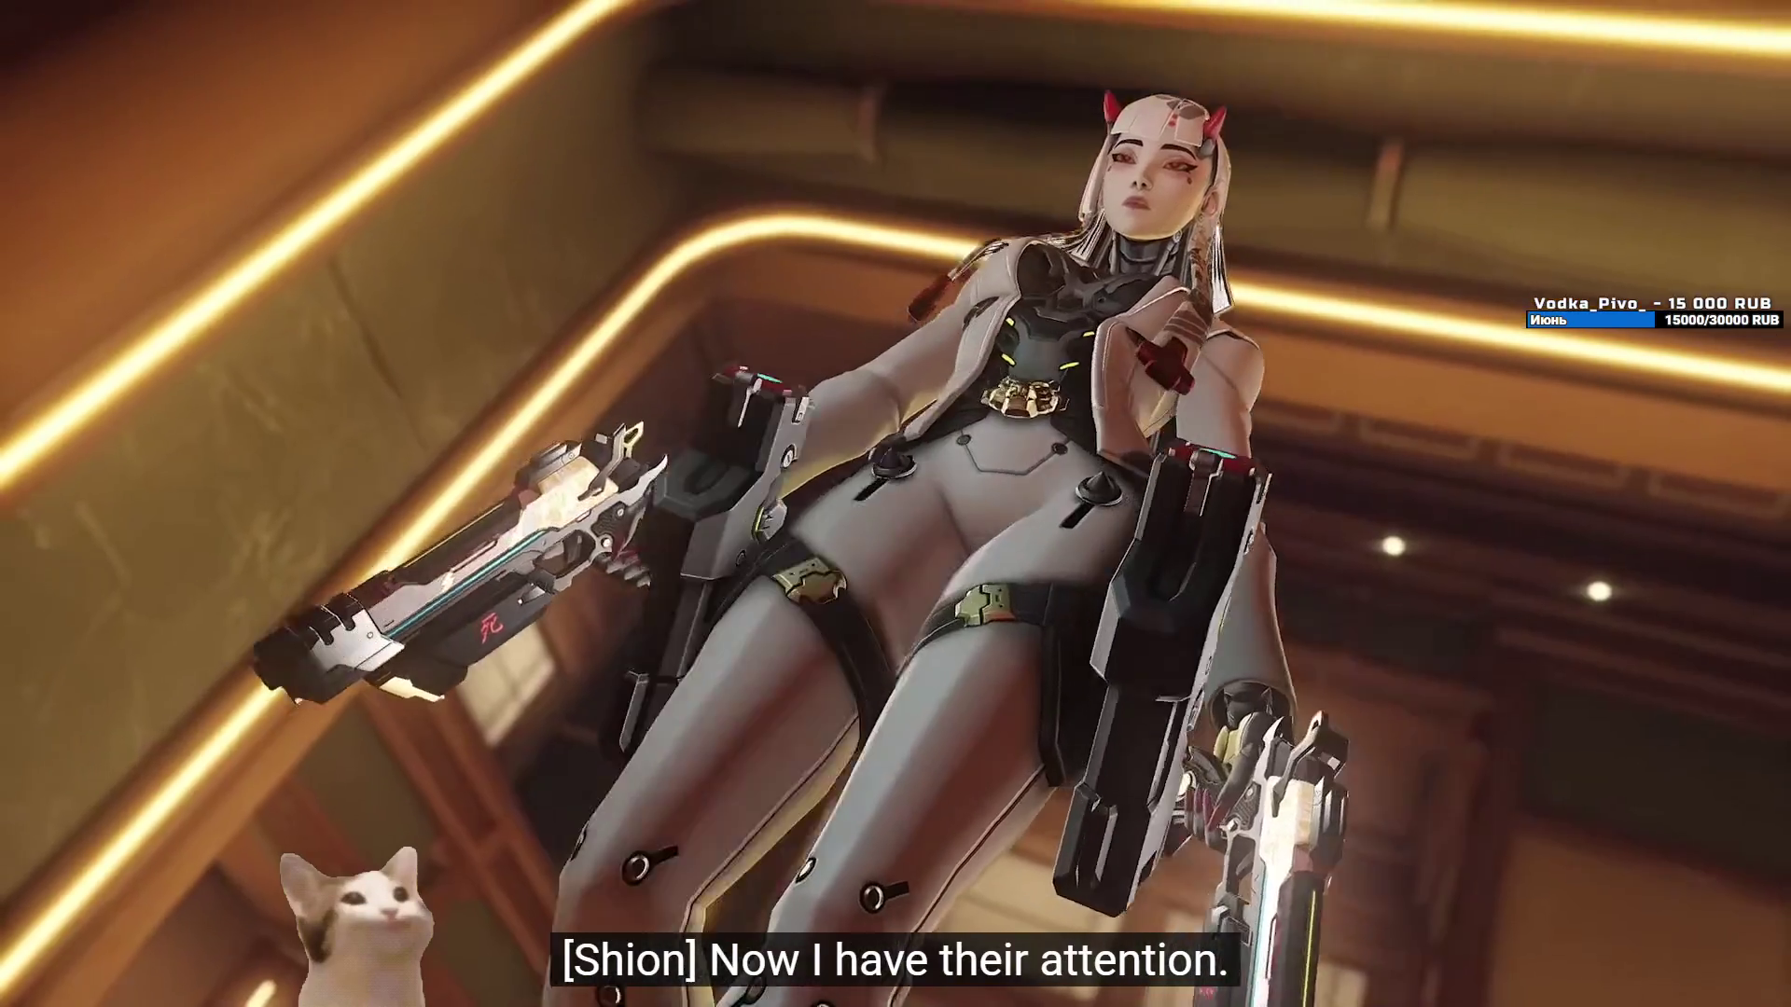
pyautogui.press('Left')
pyautogui.press('space')
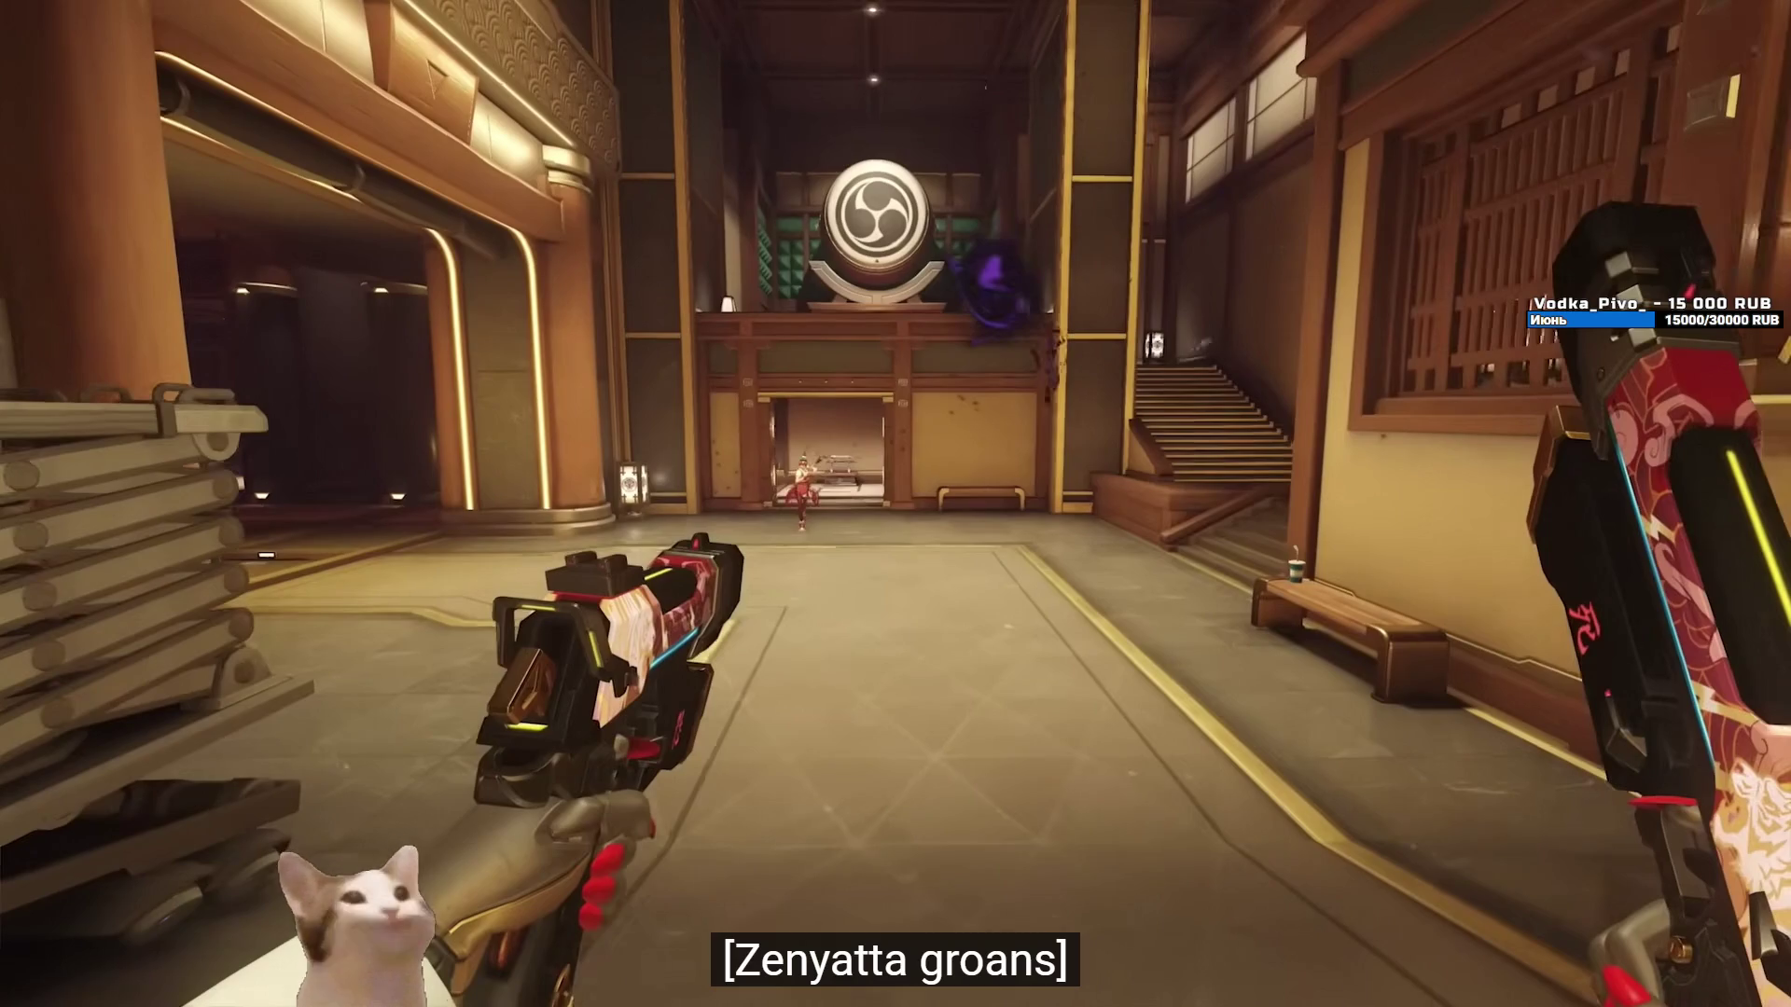
pyautogui.press('Escape')
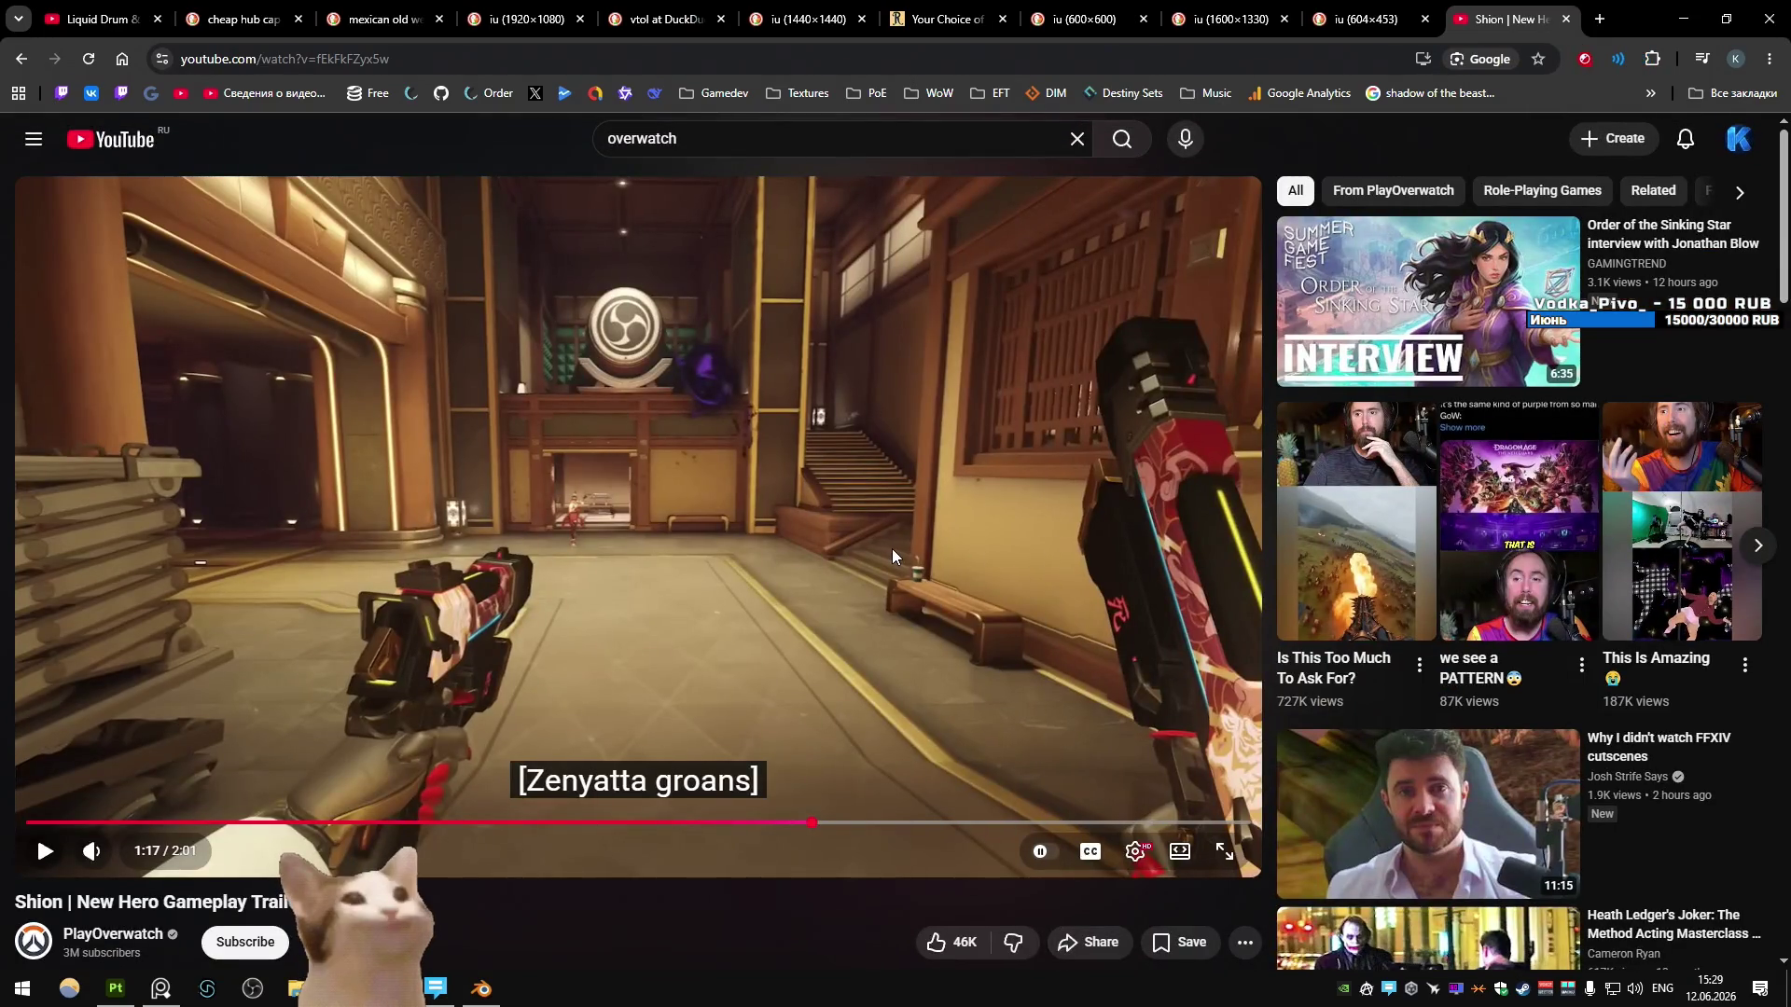
# - Replace the YouTube search query with 'apex legends'
pyautogui.scroll(-5, 813, 496)
pyautogui.scroll(5, 802, 559)
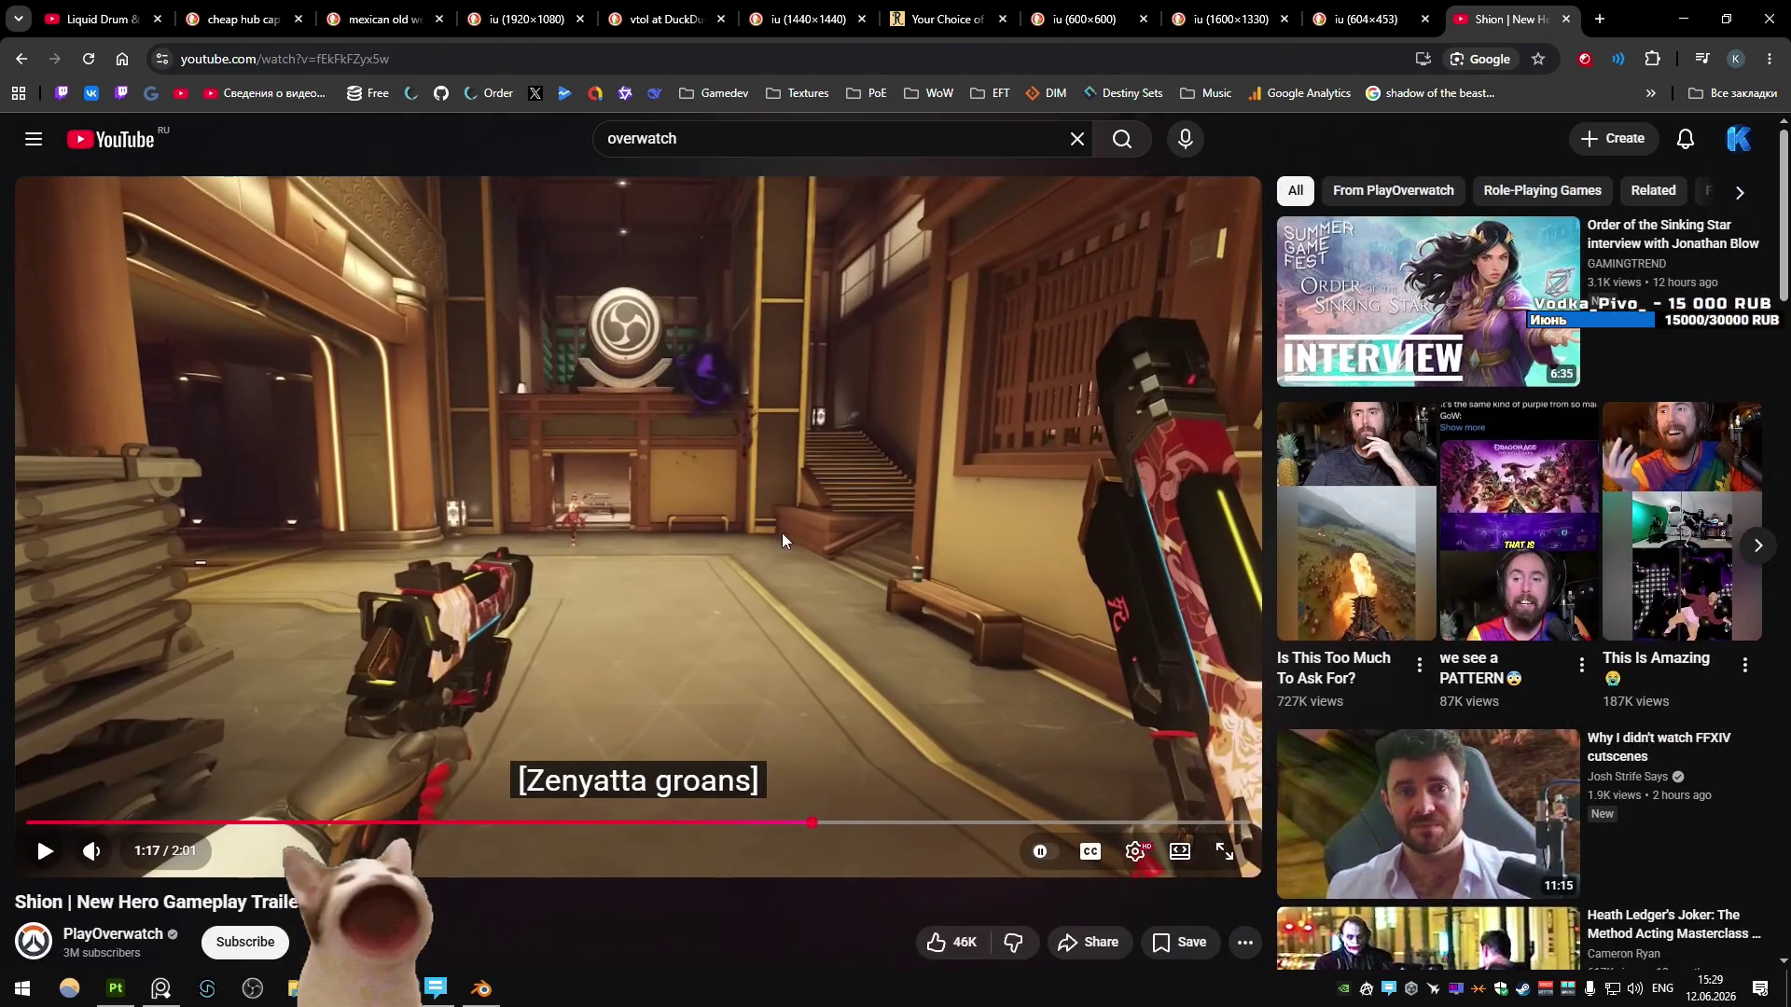
pyautogui.click(786, 150)
pyautogui.hotkey('ctrl', 'a')
pyautogui.write('ape')
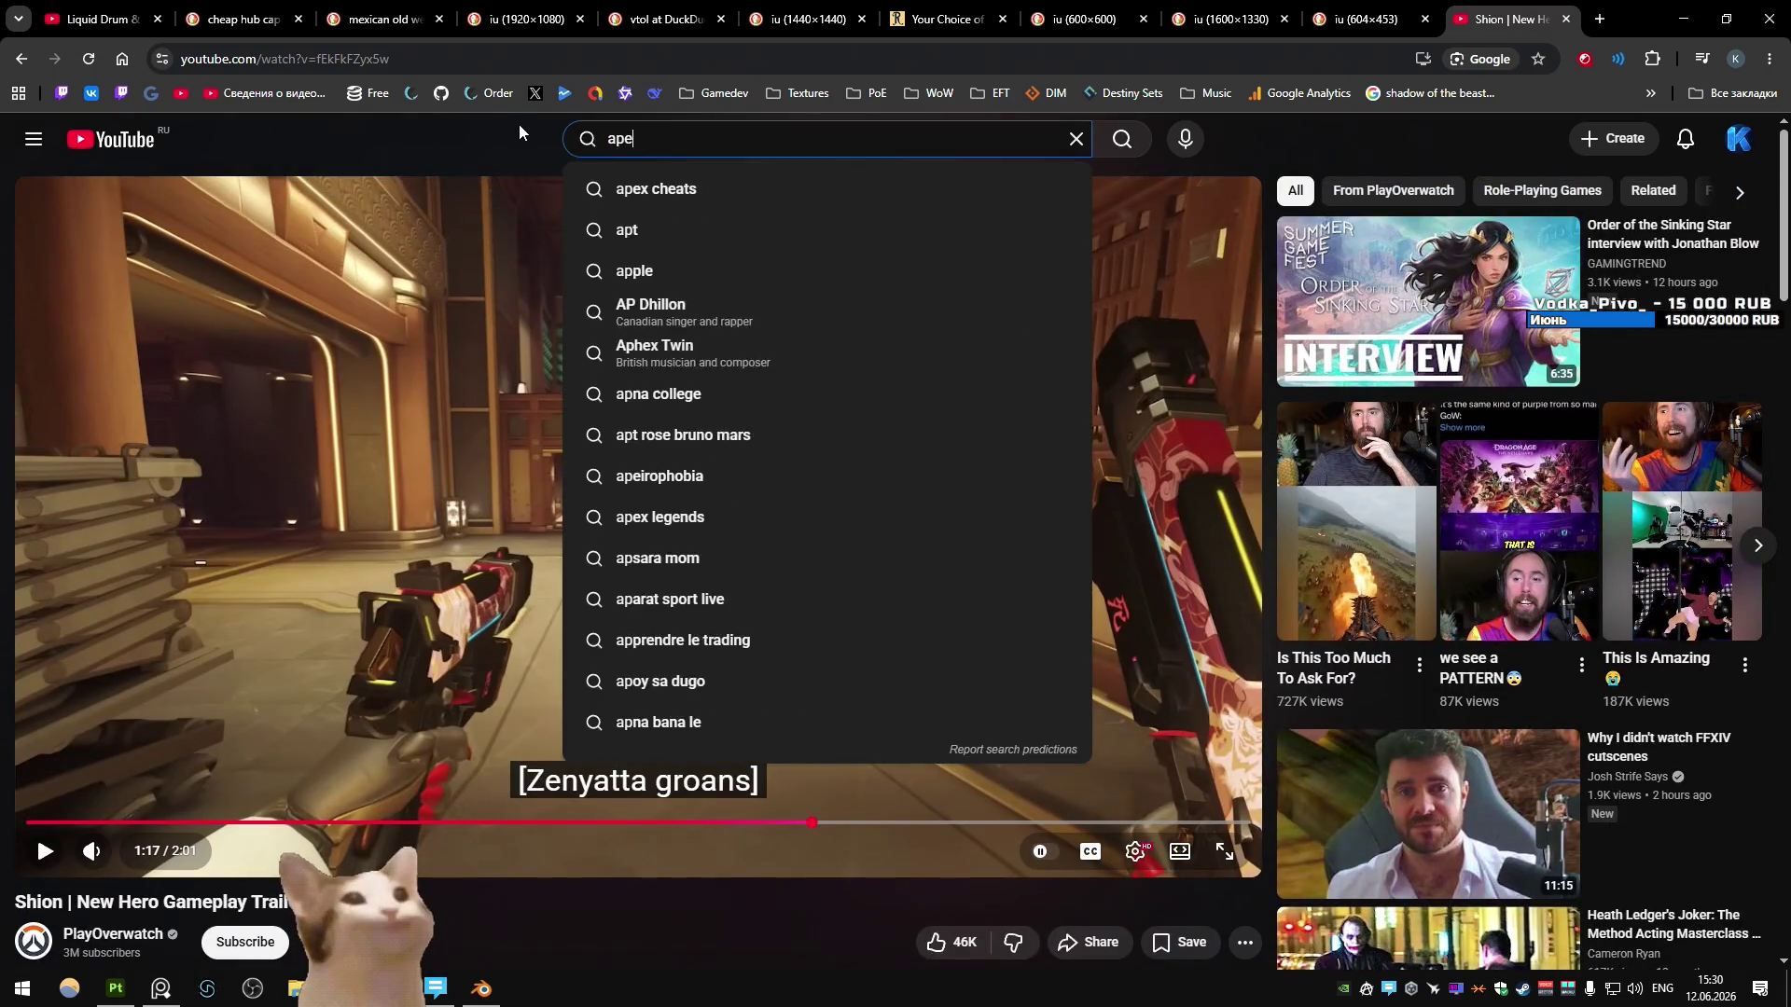
pyautogui.write('x legends')
# - Run the 'apex legends' search and open the channel's Overclocked Gameplay Trailer from its Videos list
pyautogui.press('Return')
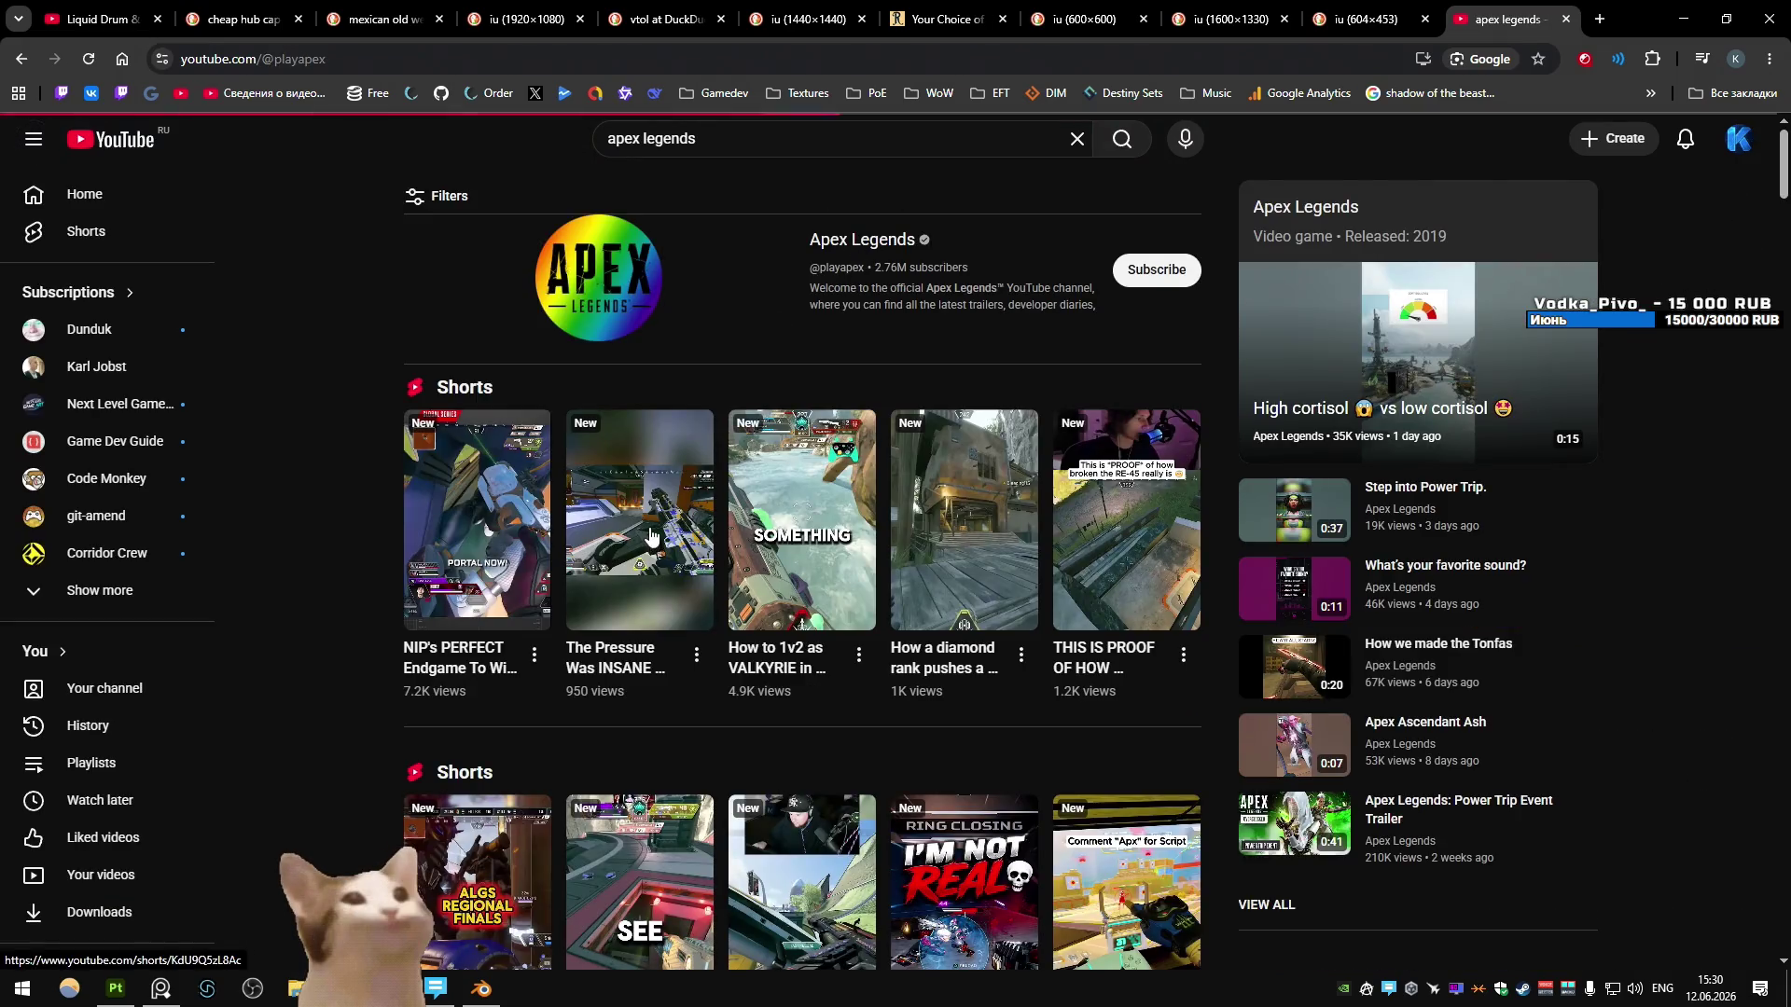
pyautogui.click(489, 578)
pyautogui.scroll(-3, 764, 455)
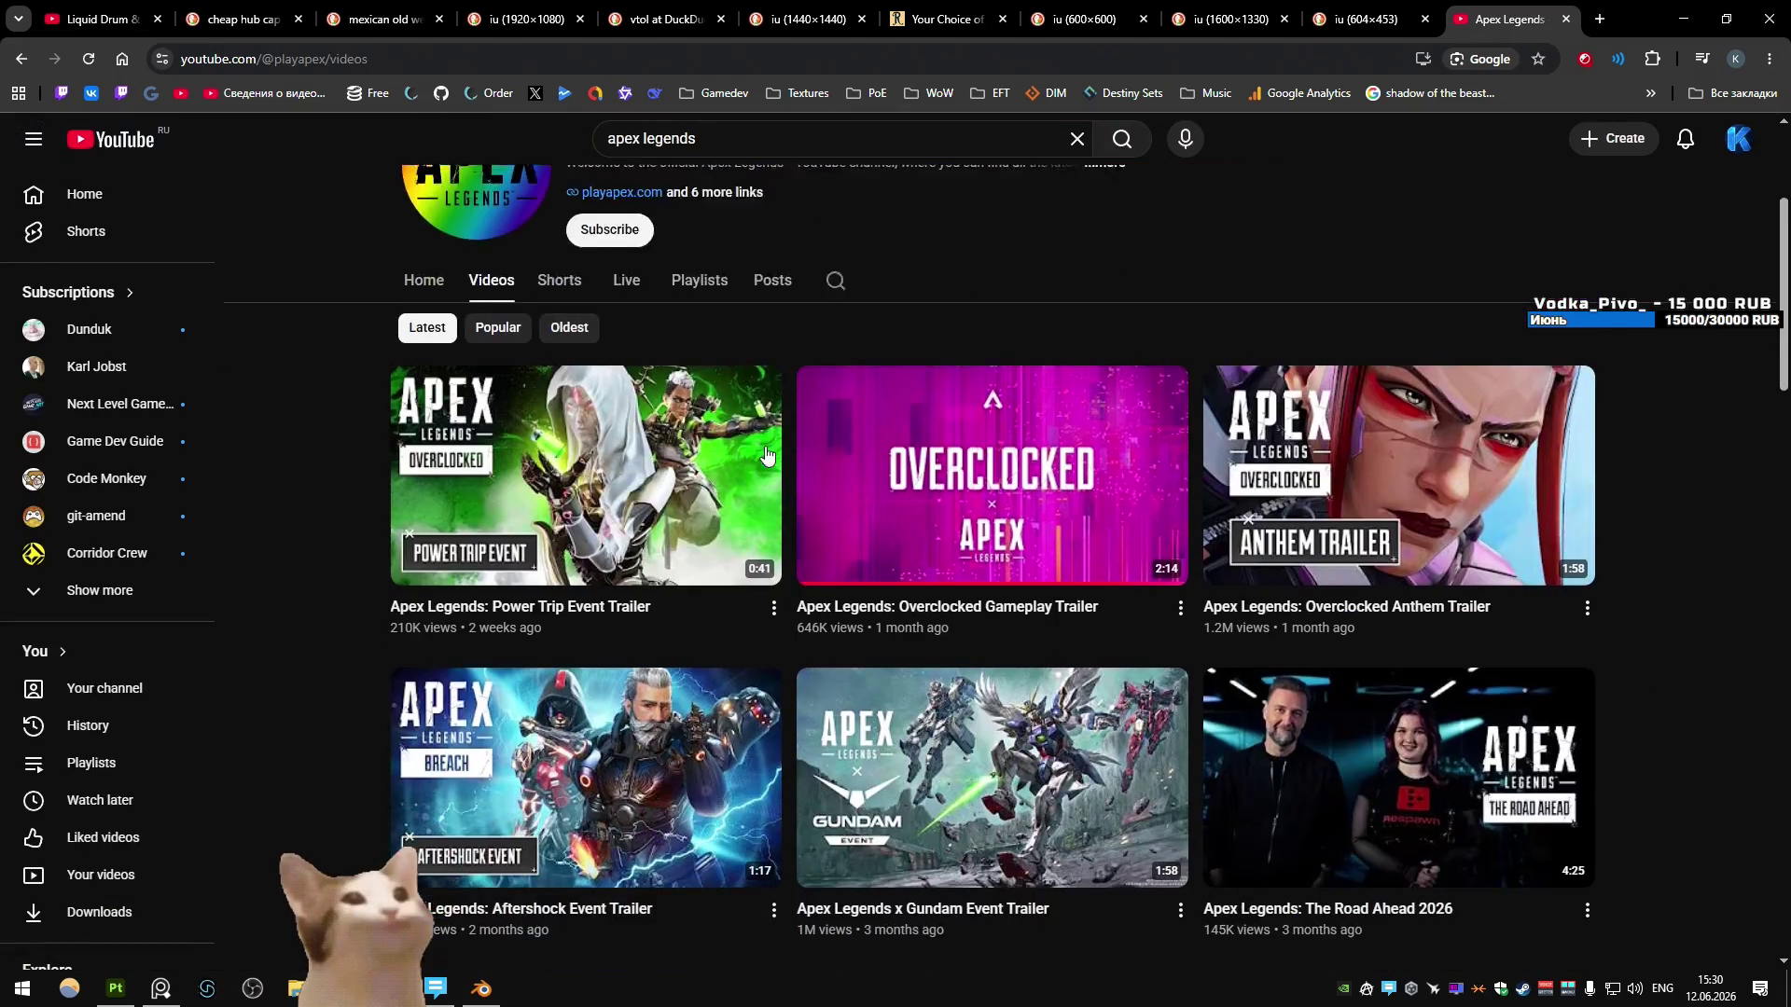
pyautogui.click(992, 410)
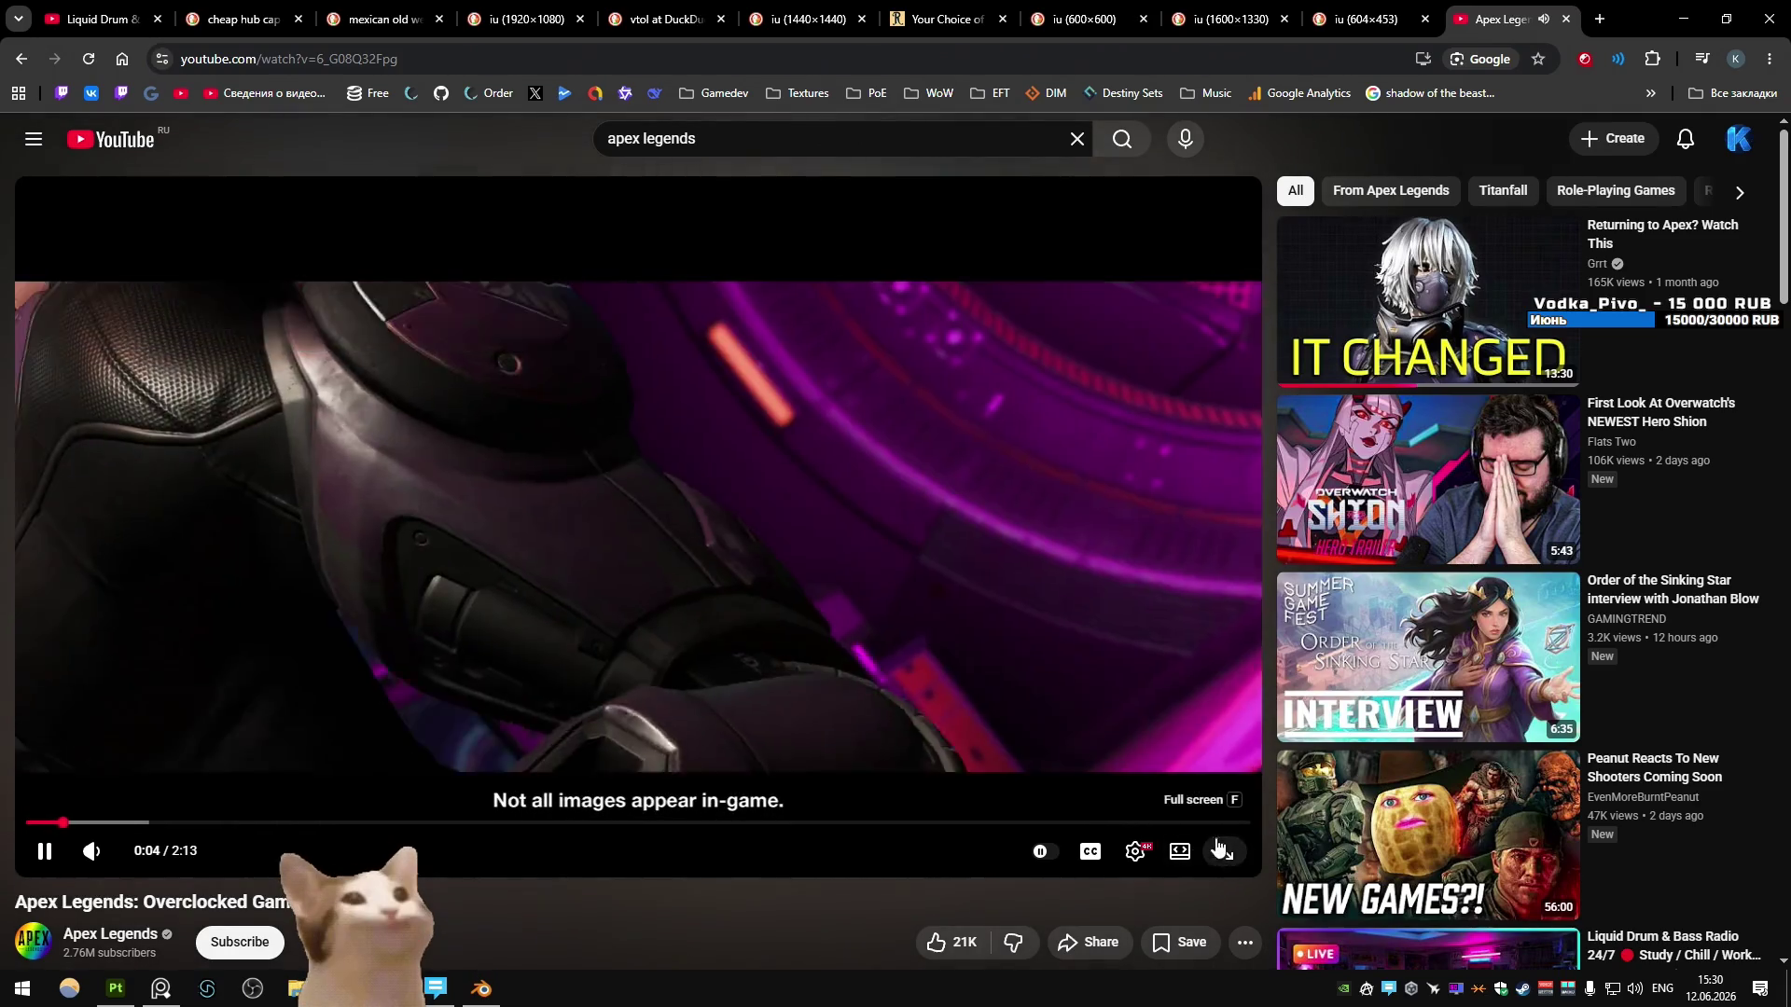
pyautogui.hotkey('alt', 'Left')
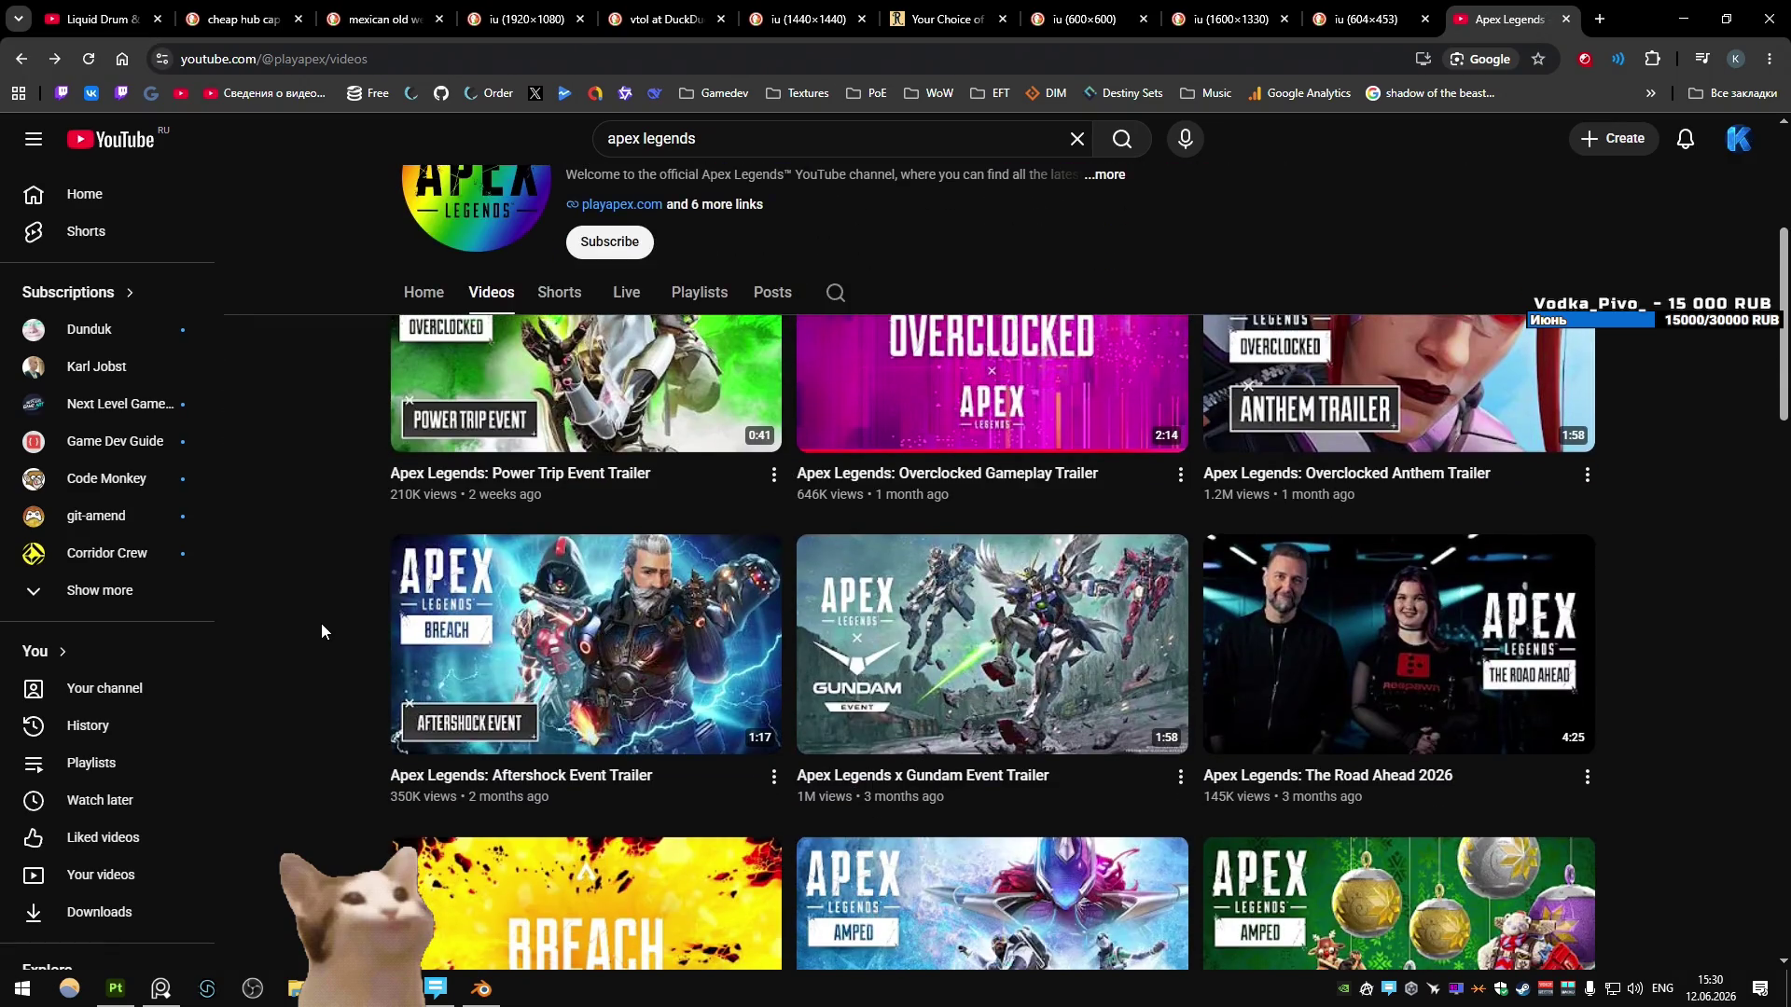
pyautogui.scroll(2, 321, 624)
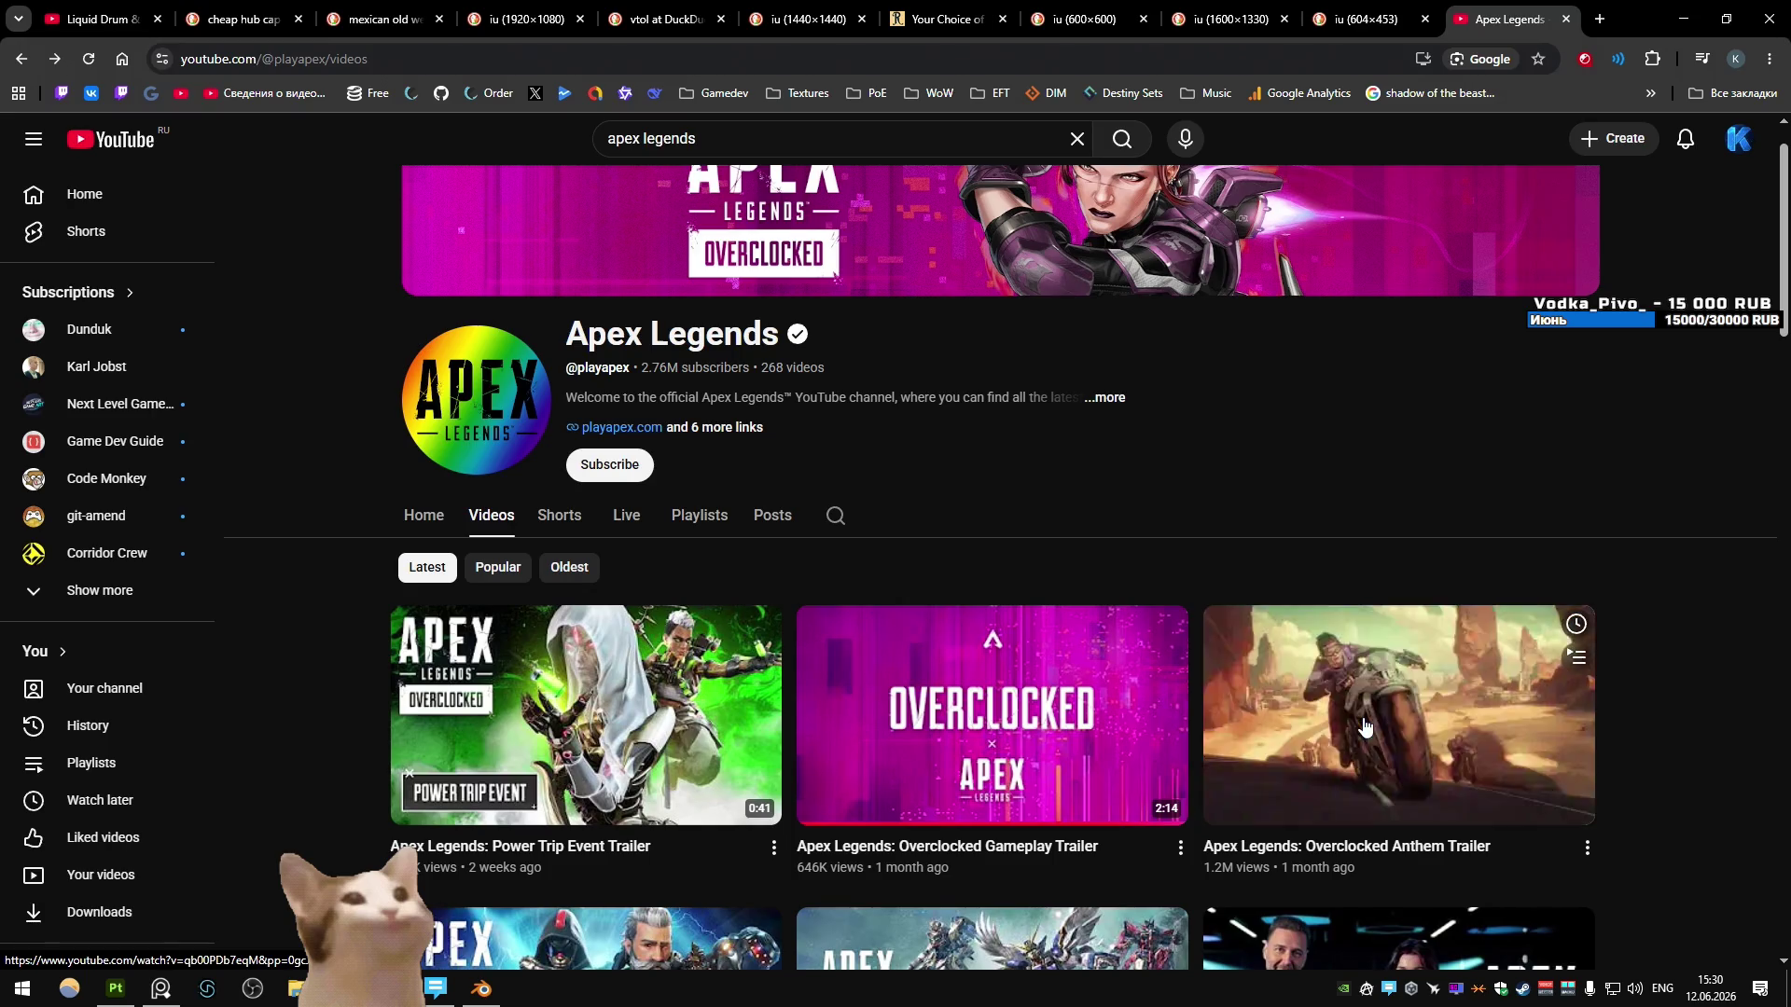
pyautogui.hotkey('alt', 'Right')
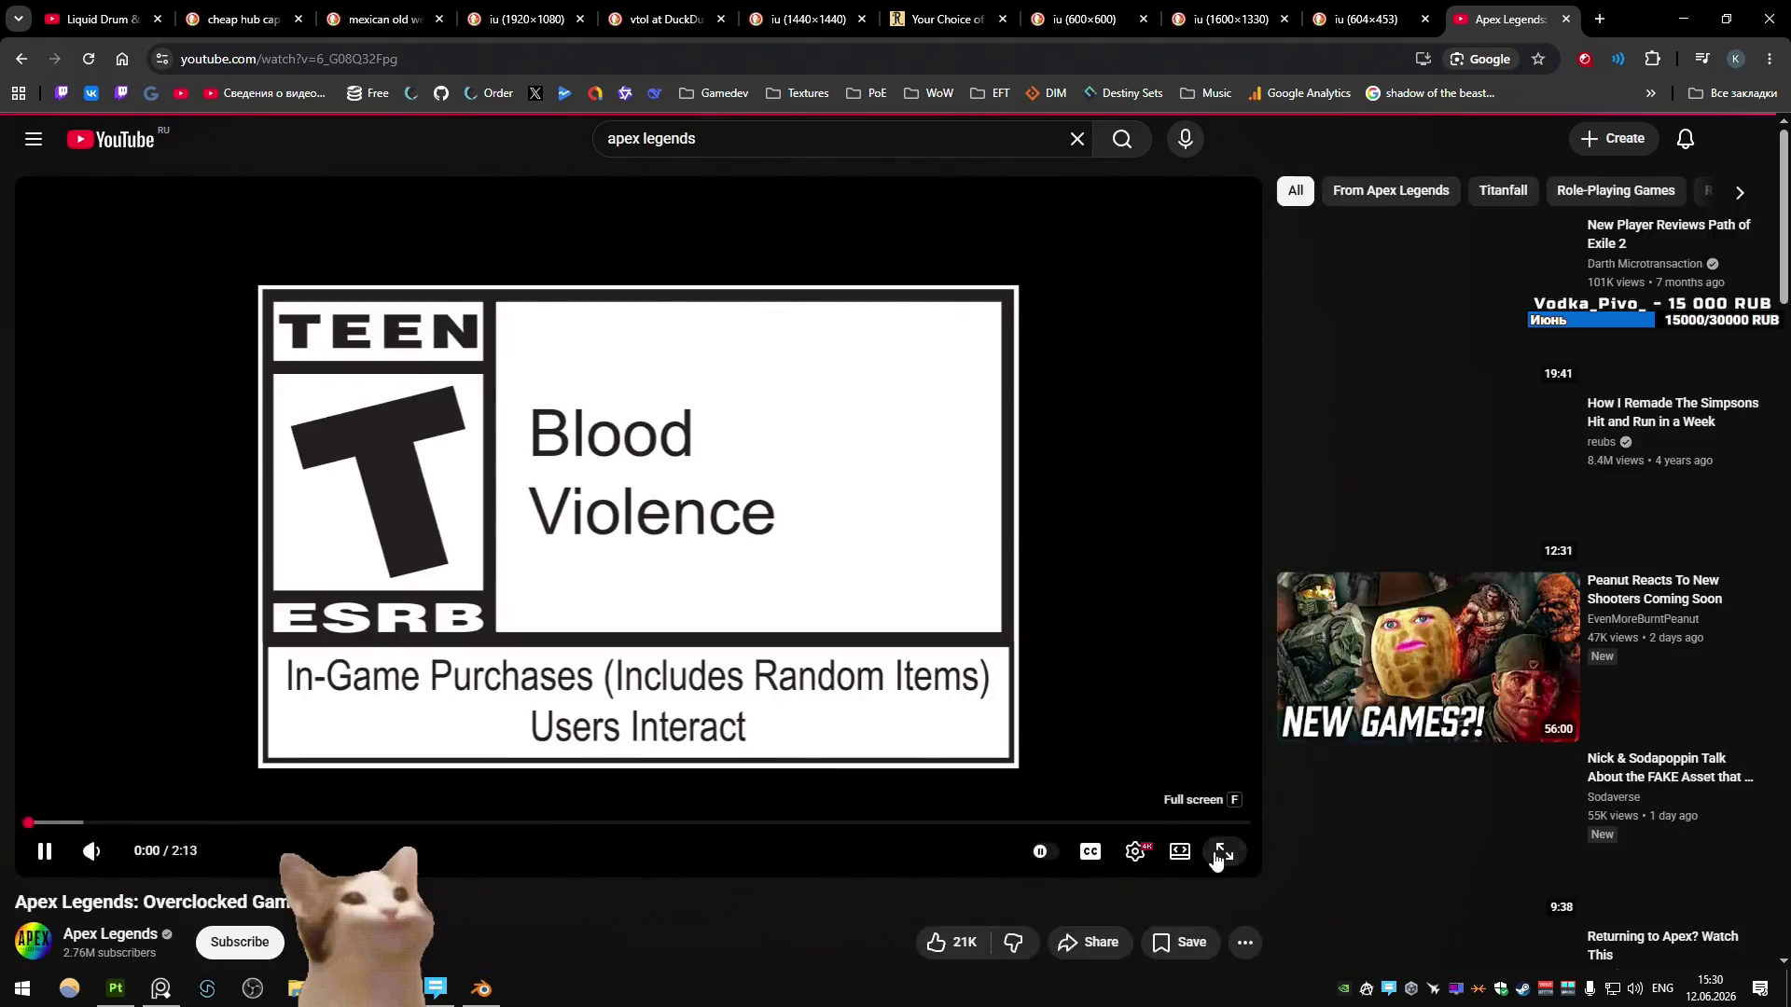
# - Watch the Overclocked trailer fullscreen with skips, then exit and pause it at 0:41
pyautogui.click(1216, 860)
pyautogui.press('l')
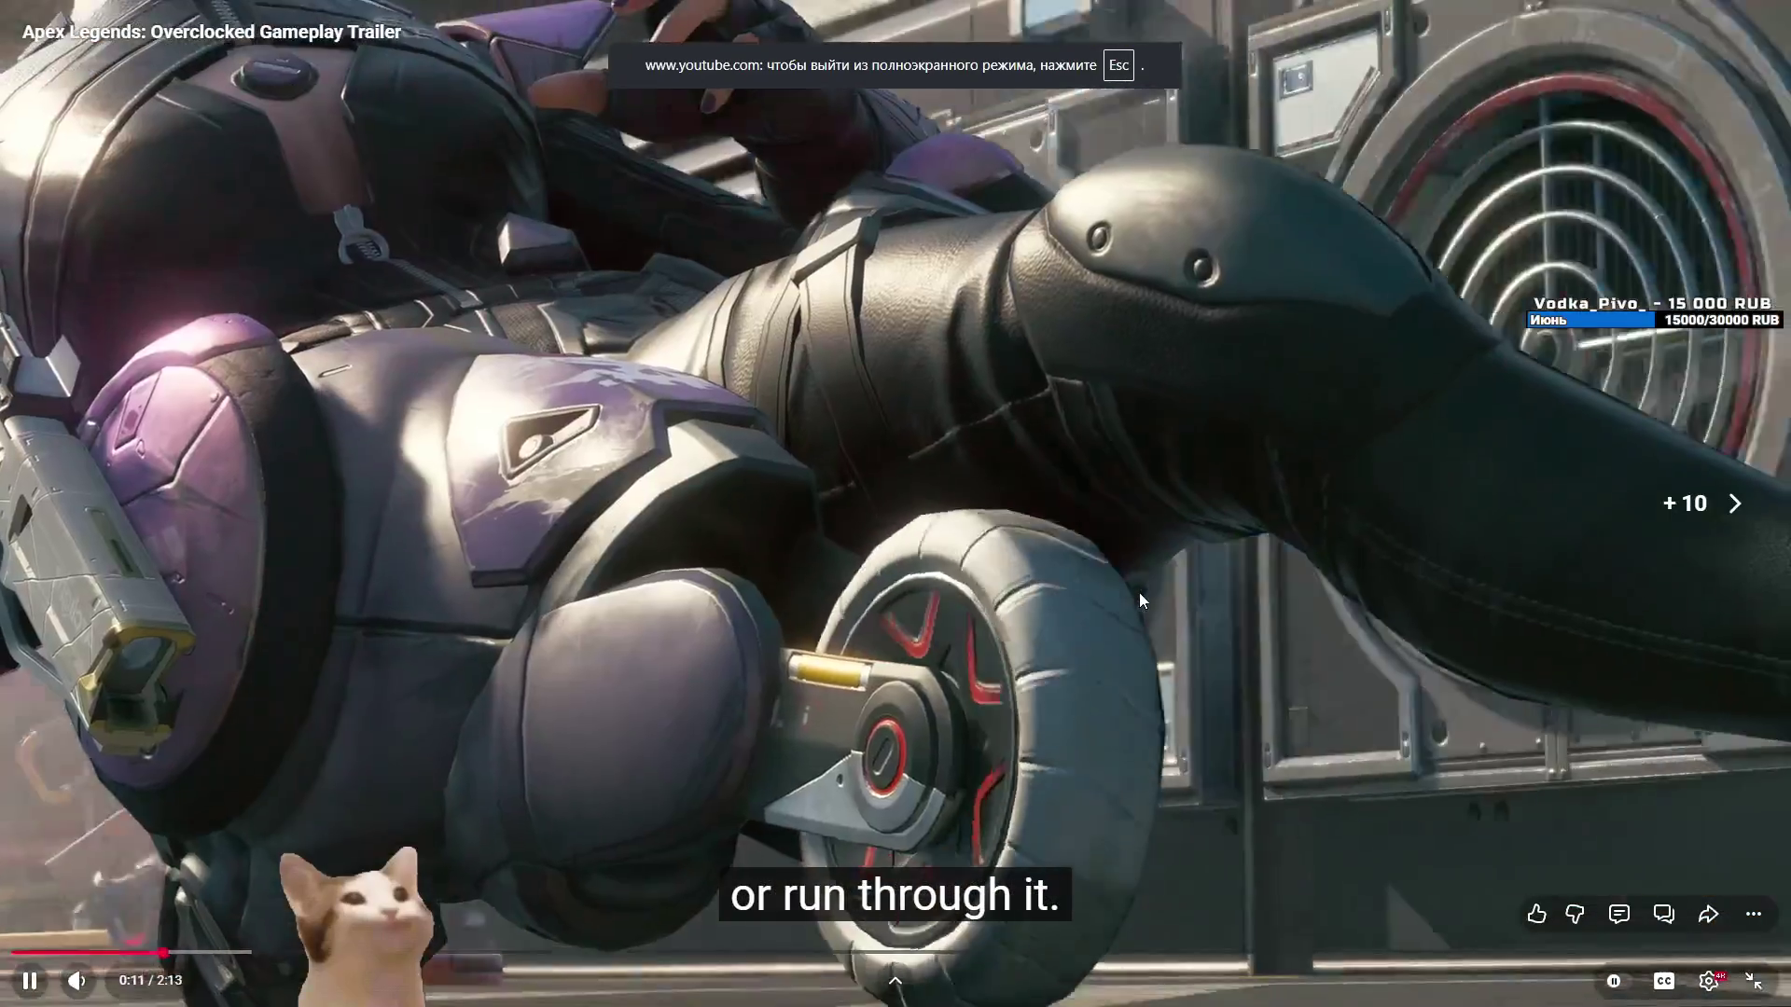
pyautogui.press('Left')
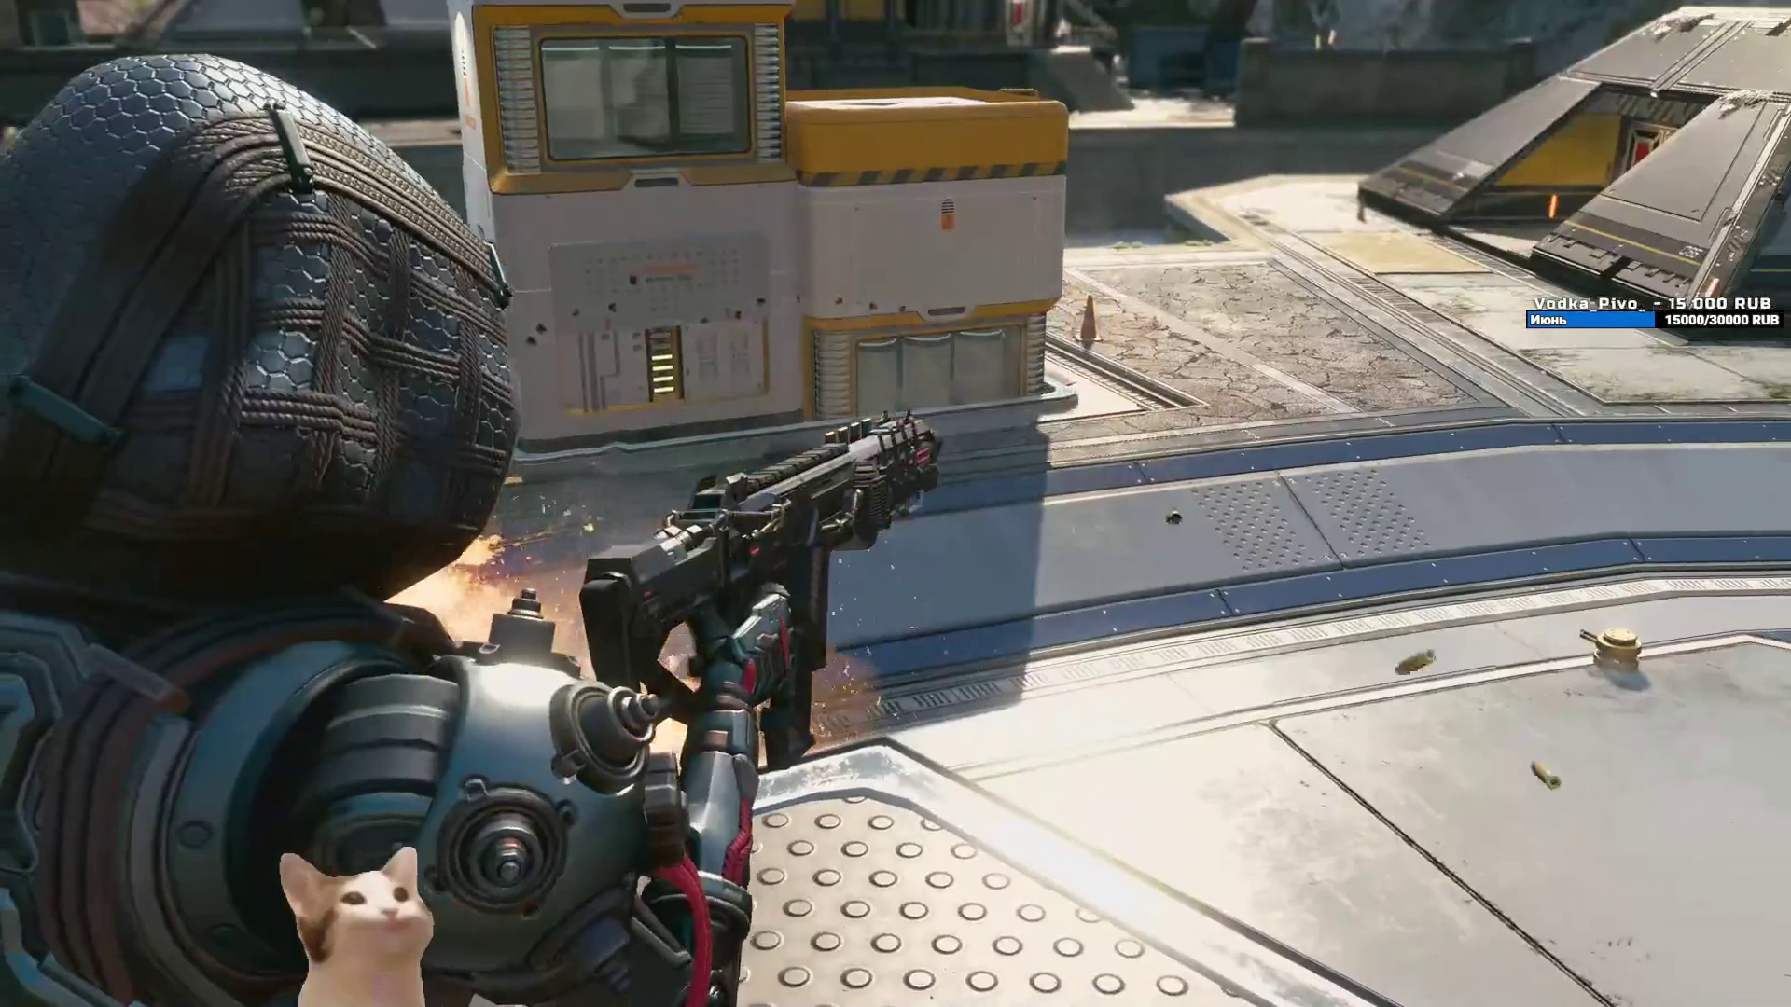
pyautogui.moveTo(1609, 401)
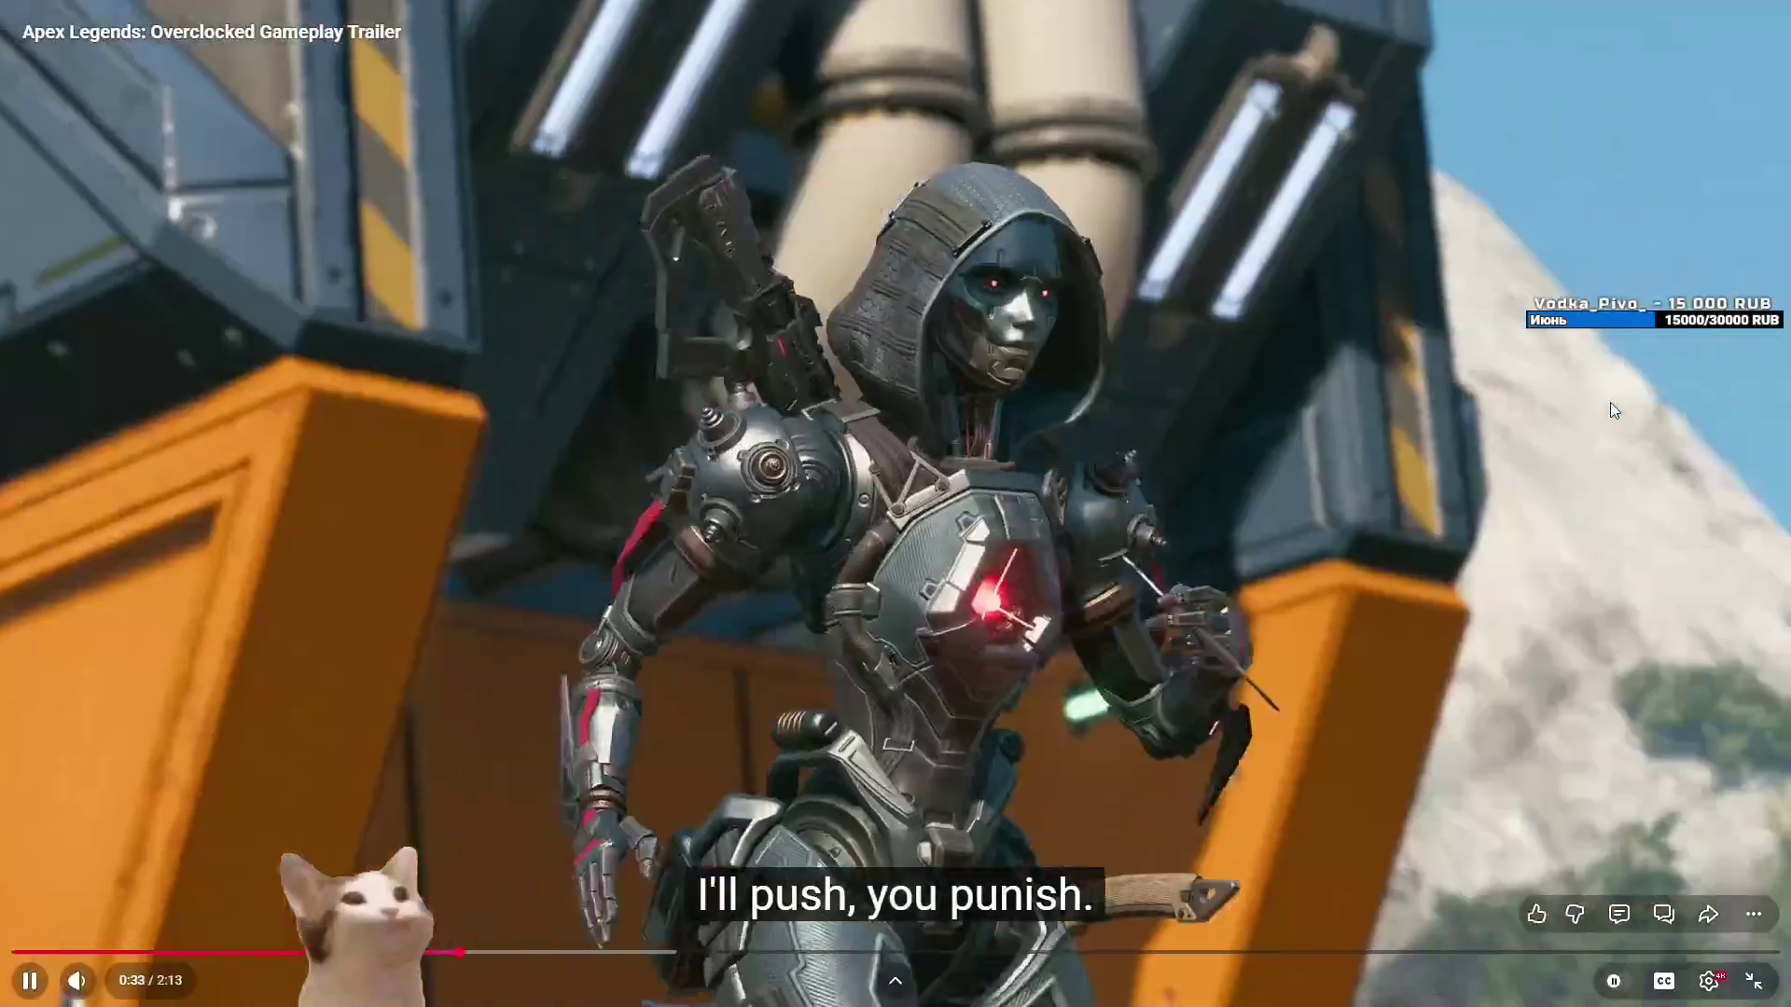
pyautogui.press('space')
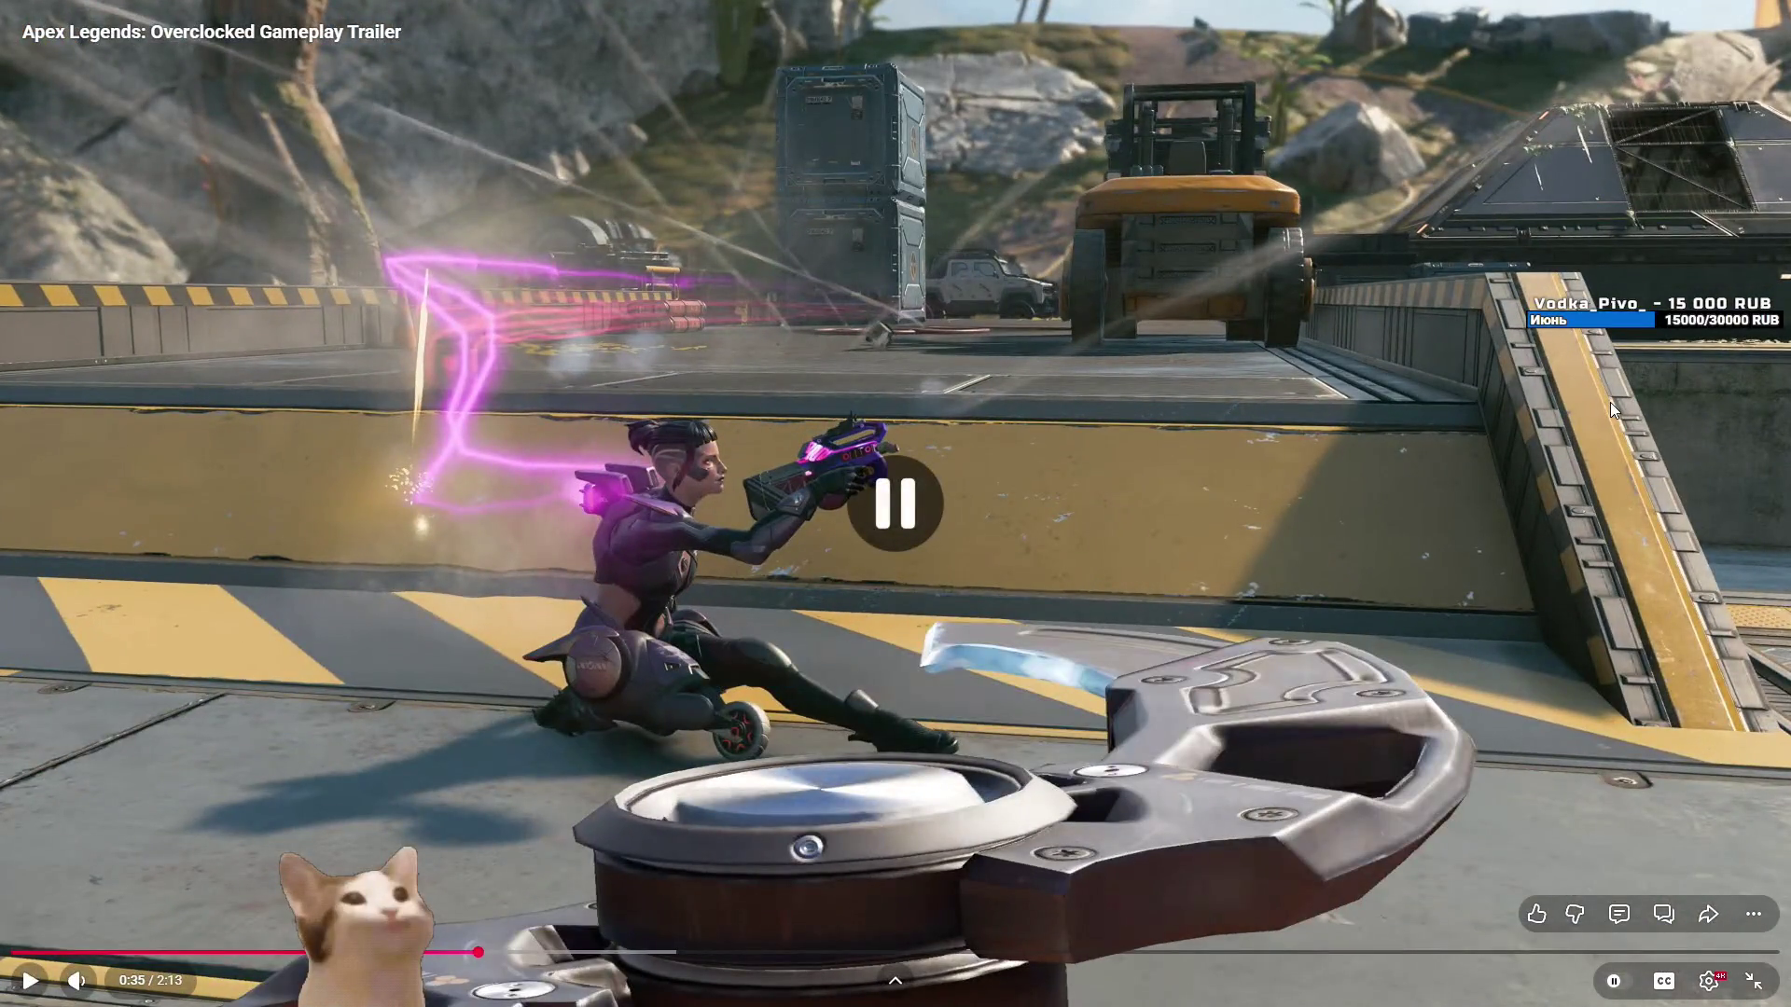
pyautogui.press('space')
pyautogui.press('space')
pyautogui.press('space')
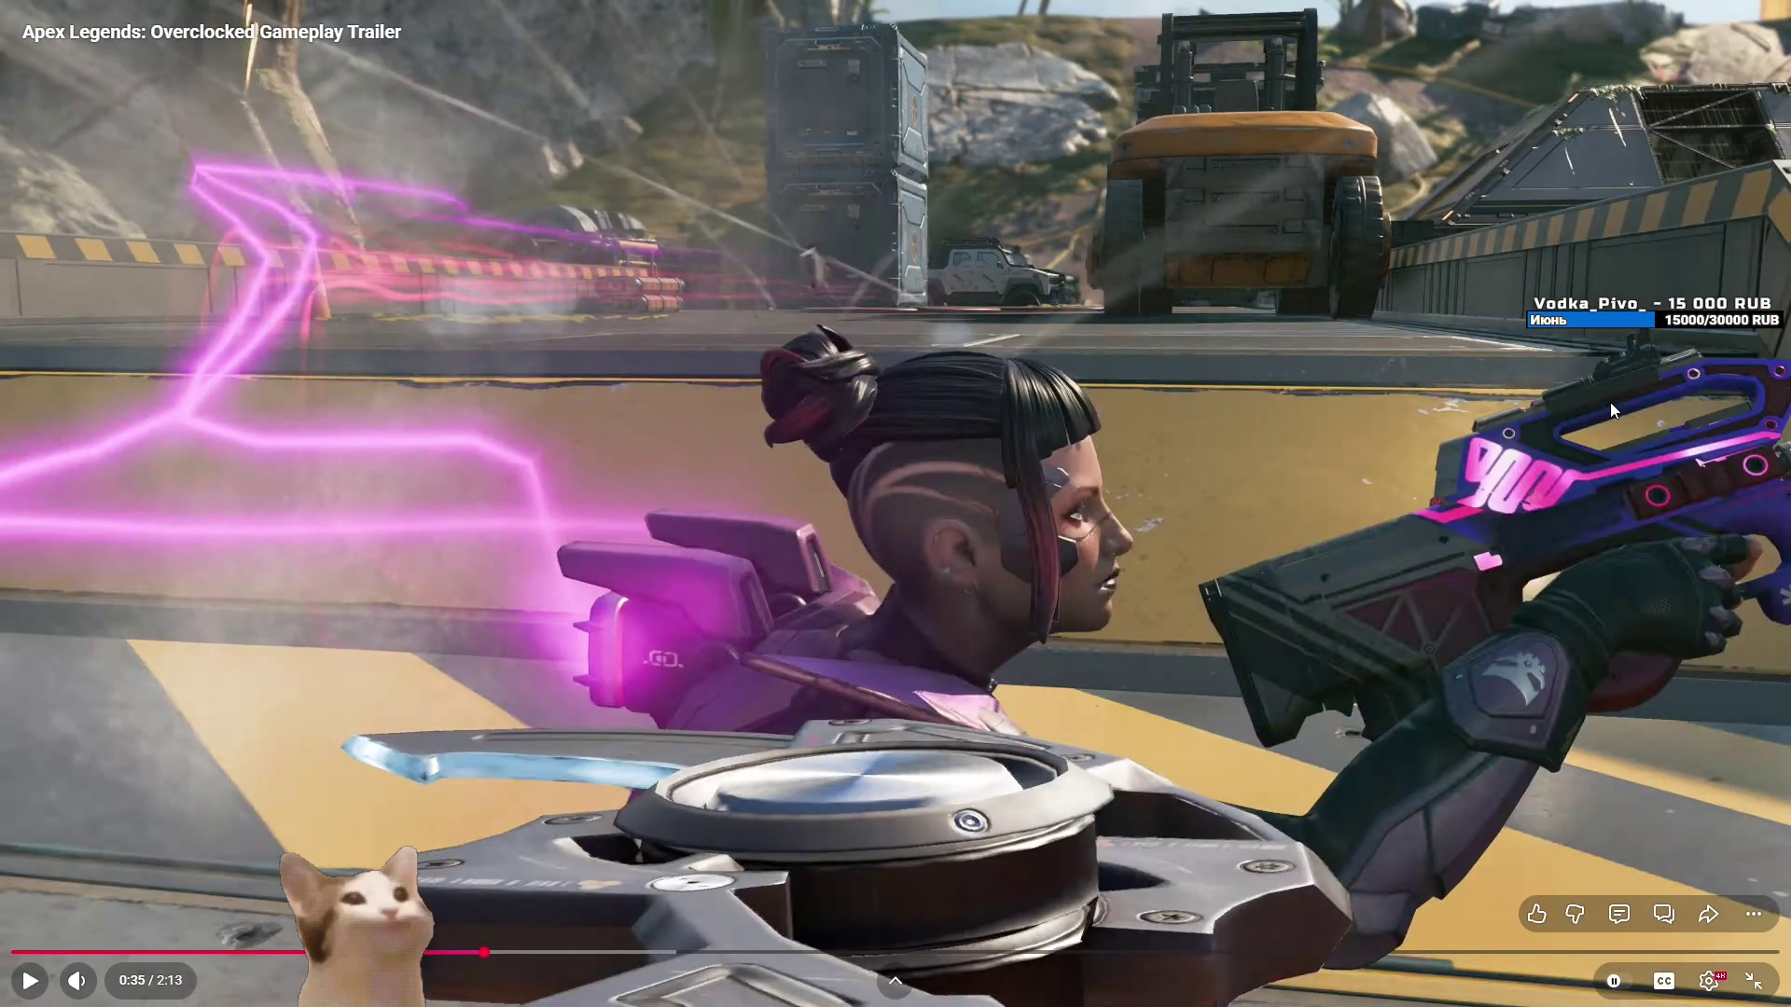
pyautogui.press('space')
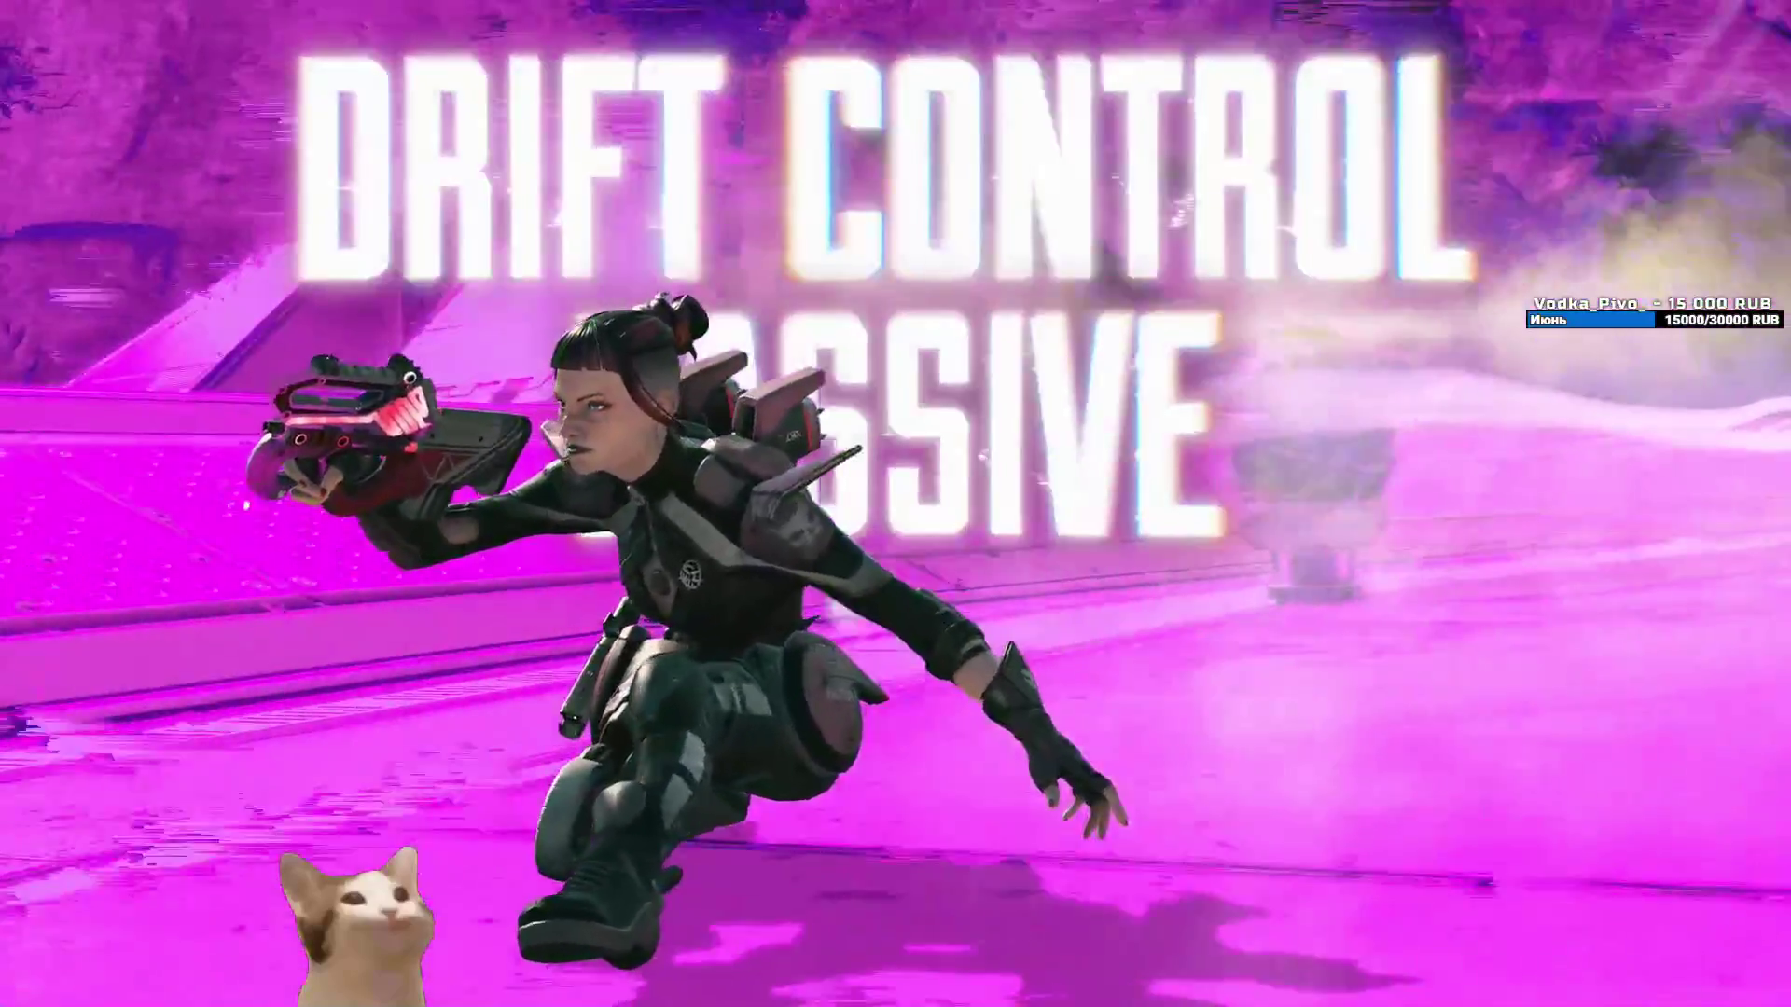
pyautogui.press('Escape')
pyautogui.press('space')
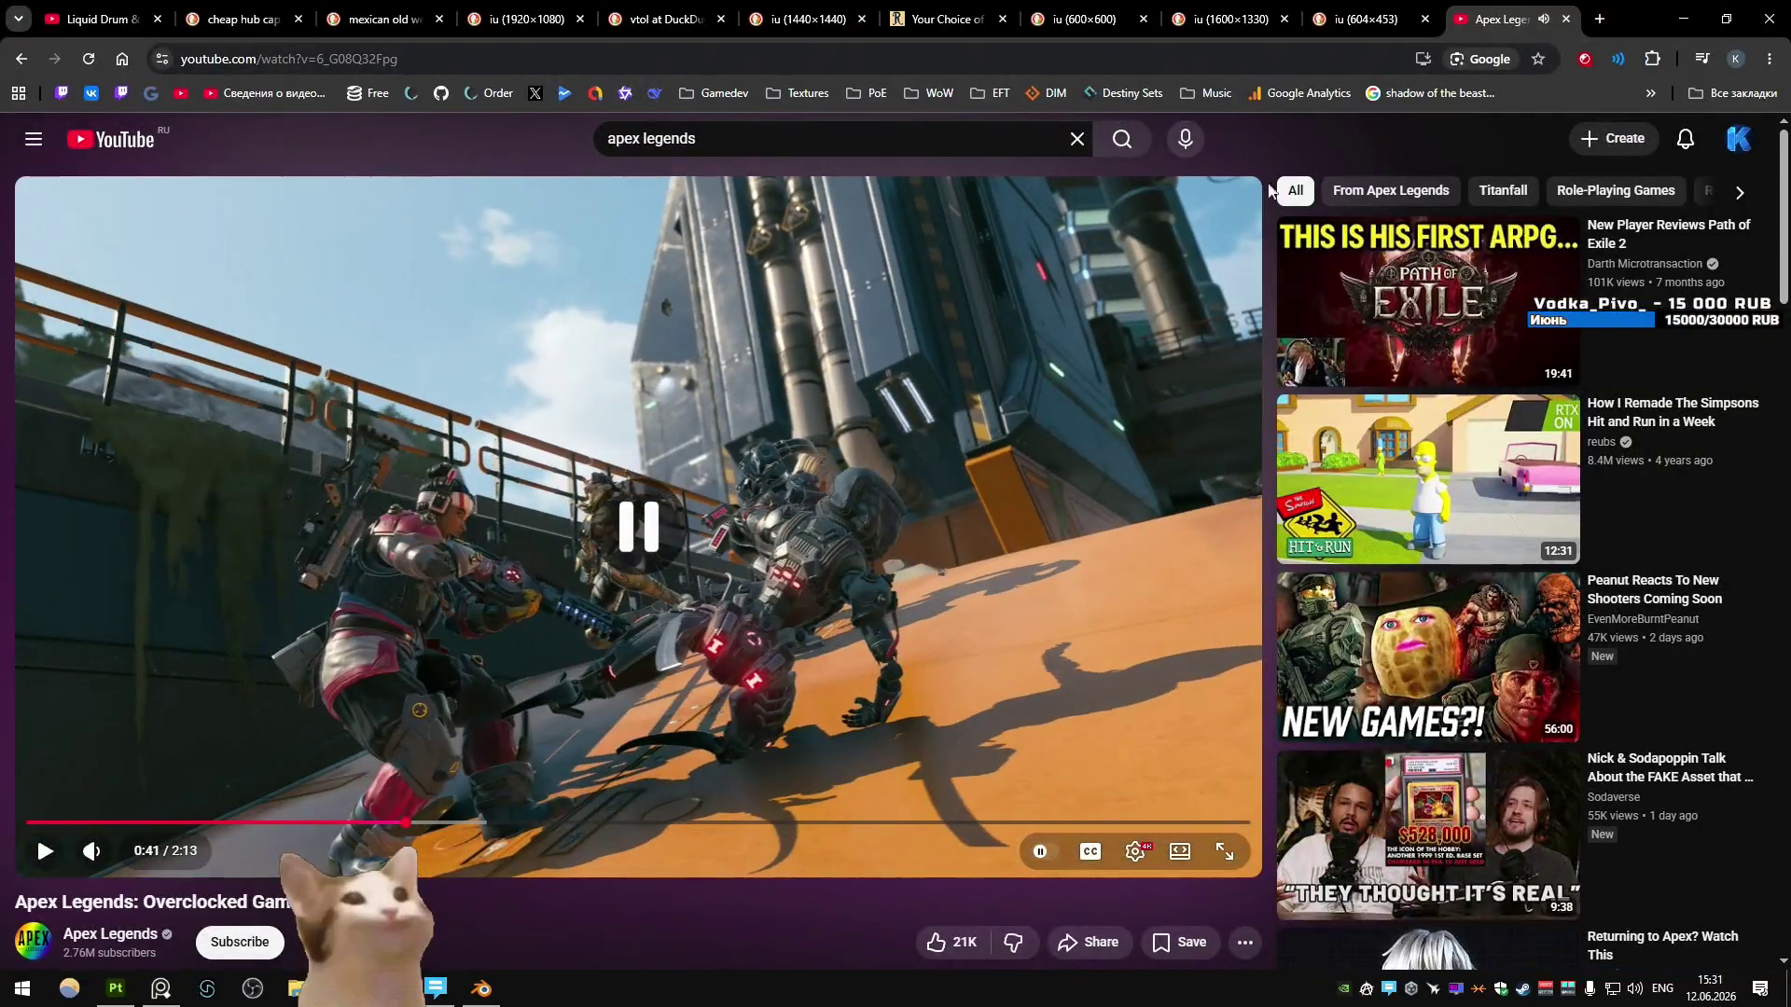
# - Close the trailer tab and browse the kukri and curved-knife reference tabs
pyautogui.middleClick(1502, 7)
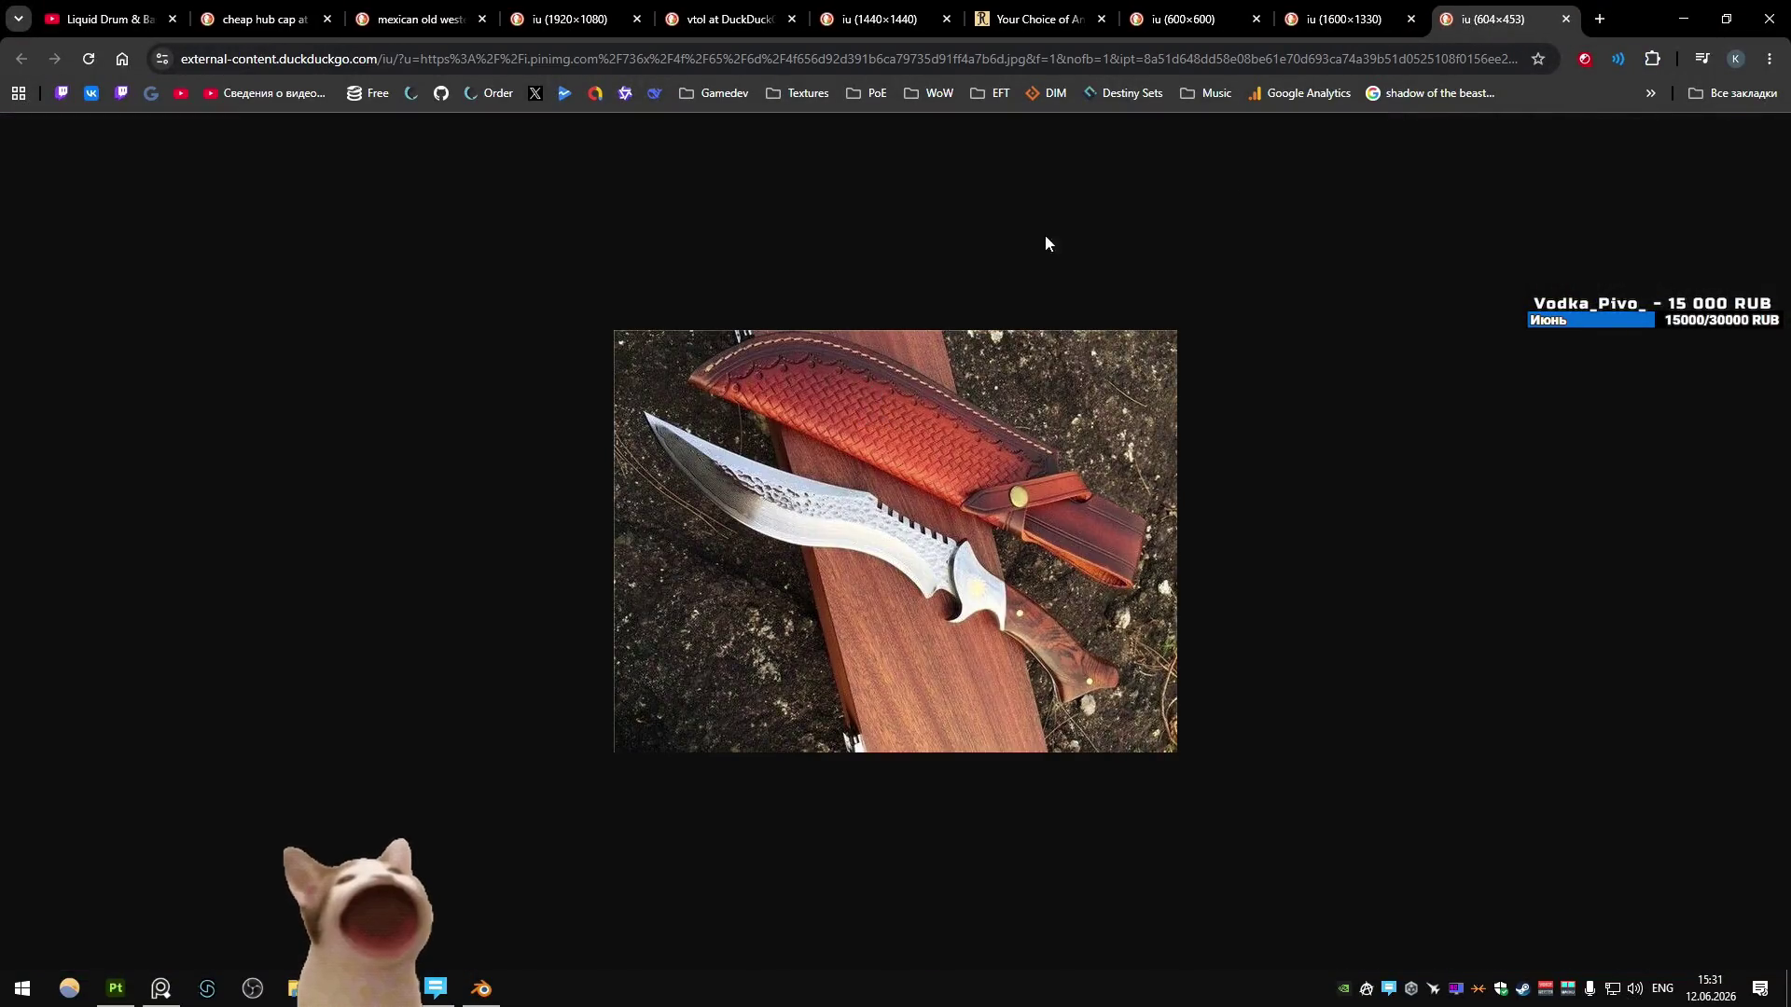
pyautogui.hotkey('ctrl', 'shift', 'Tab')
pyautogui.hotkey('ctrl', '1')
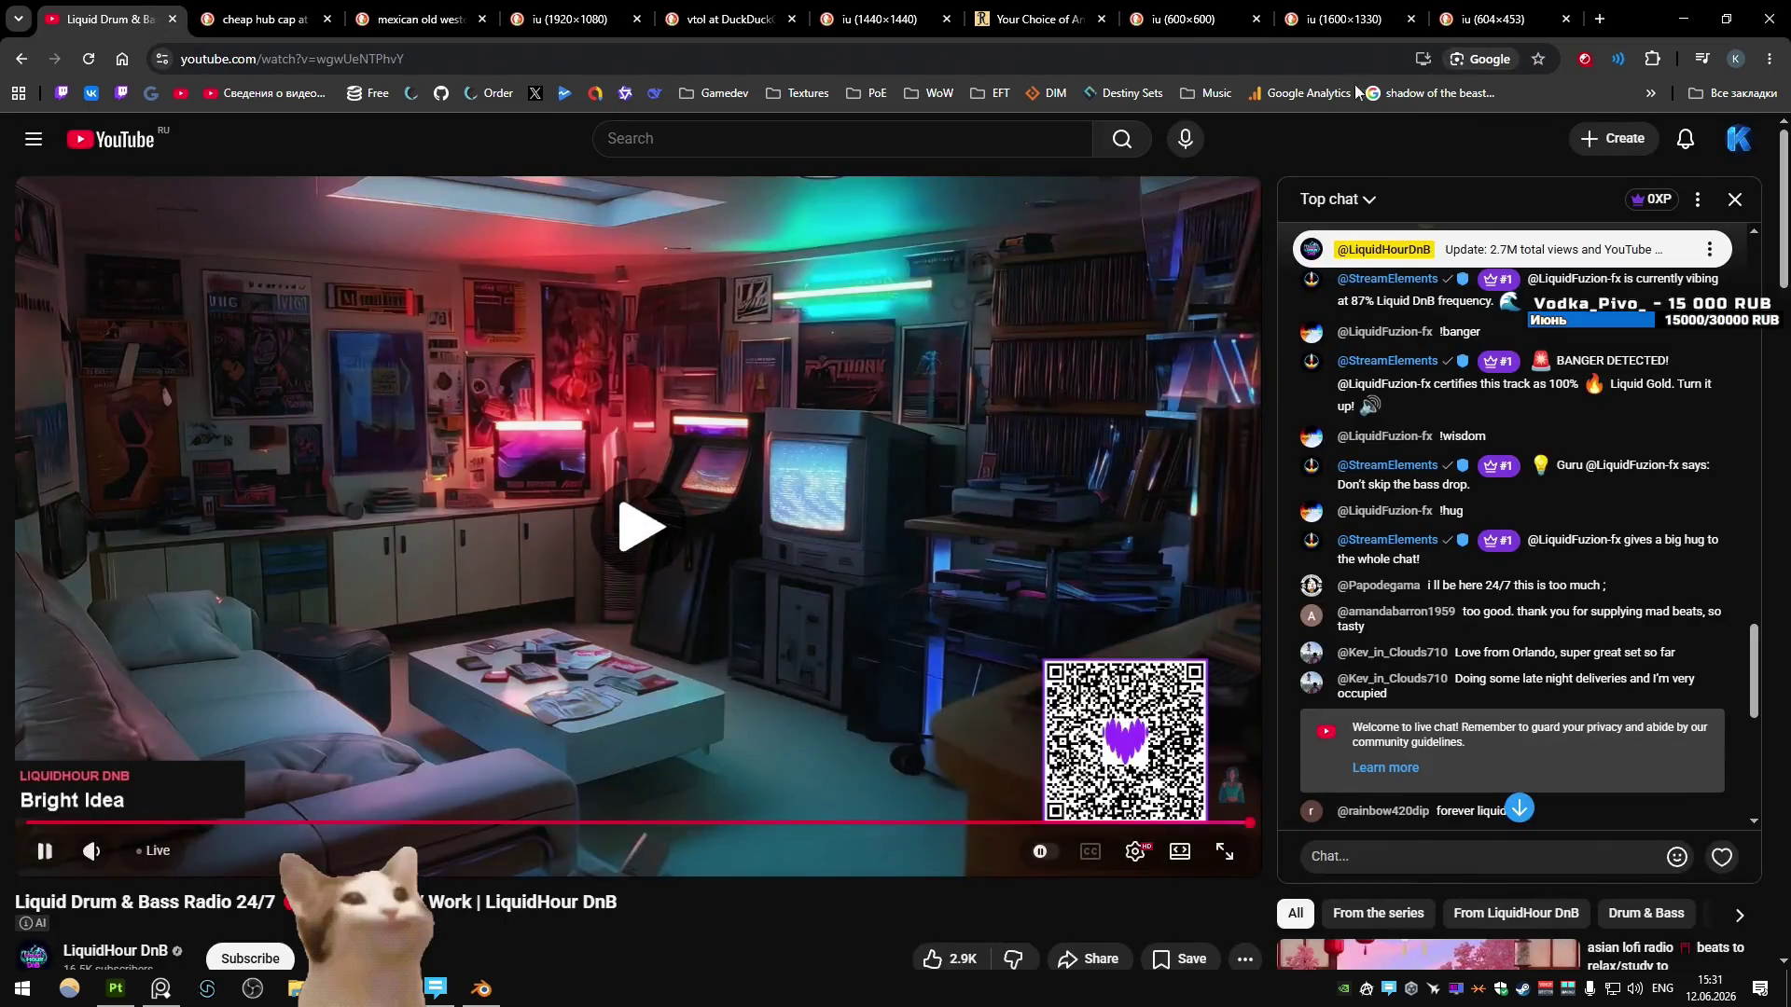
pyautogui.click(1203, 17)
pyautogui.click(1080, 8)
pyautogui.hotkey('ctrl', 'shift', 'Tab')
pyautogui.hotkey('ctrl', 'shift', 'Tab')
pyautogui.hotkey('ctrl', 'shift', 'Tab')
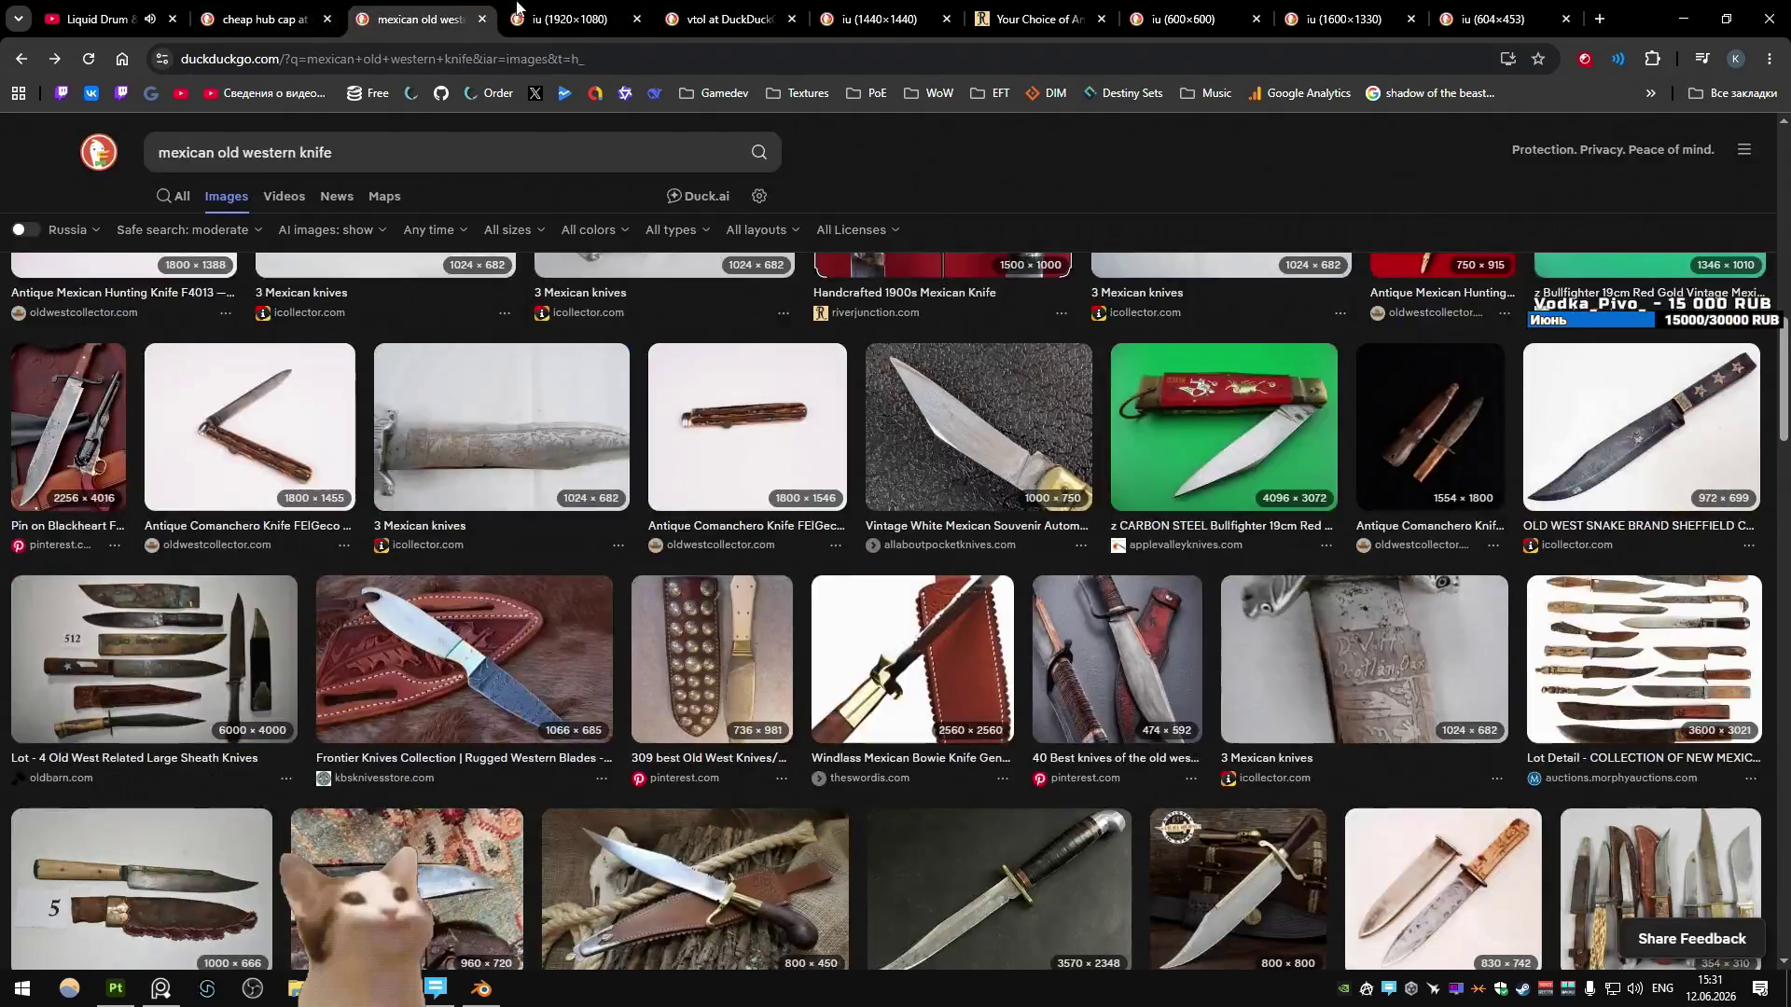
pyautogui.click(518, 10)
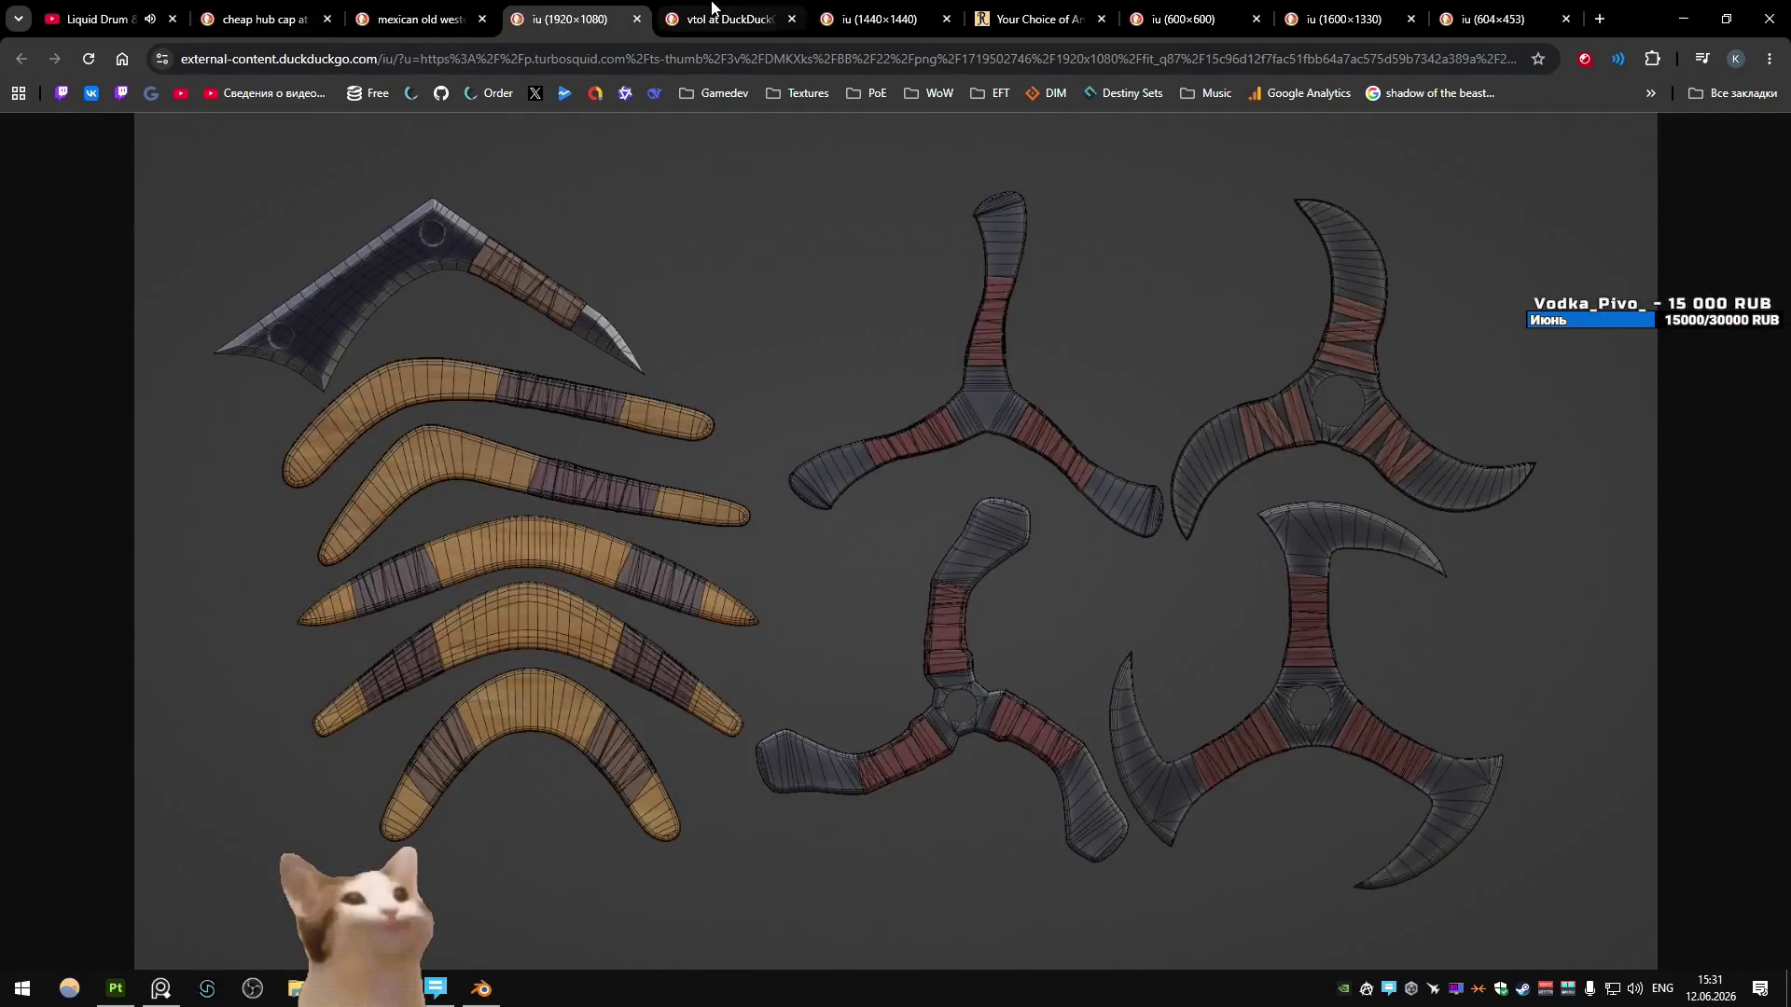
pyautogui.click(743, 10)
pyautogui.click(569, 9)
pyautogui.click(743, 10)
pyautogui.click(891, 8)
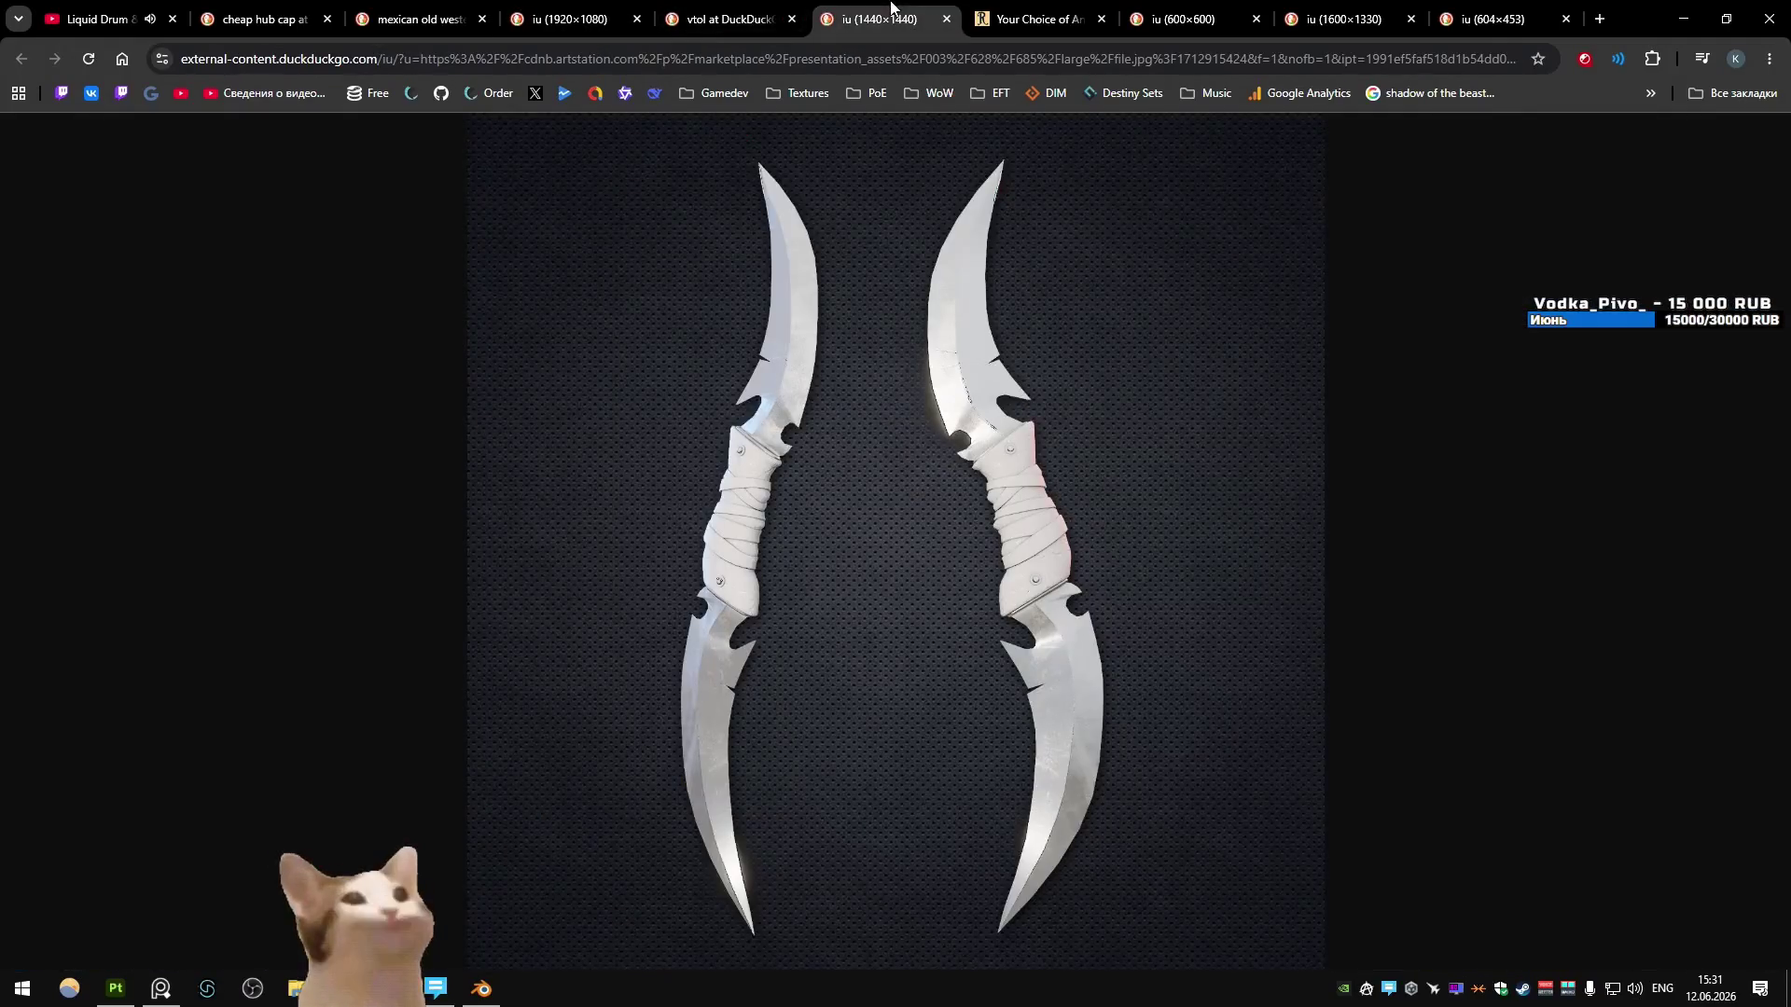
# - Back in Blender, frame the hub cylinder and enter Edit Mode on it
pyautogui.click(500, 992)
pyautogui.moveTo(740, 597)
pyautogui.mouseDown(button='middle')
pyautogui.moveTo(797, 580)
pyautogui.moveTo(809, 537)
pyautogui.moveTo(814, 618)
pyautogui.moveTo(765, 569)
pyautogui.moveTo(794, 555)
pyautogui.moveTo(808, 669)
pyautogui.mouseUp(button='middle')
pyautogui.press('KP_Decimal')
pyautogui.press('Tab')
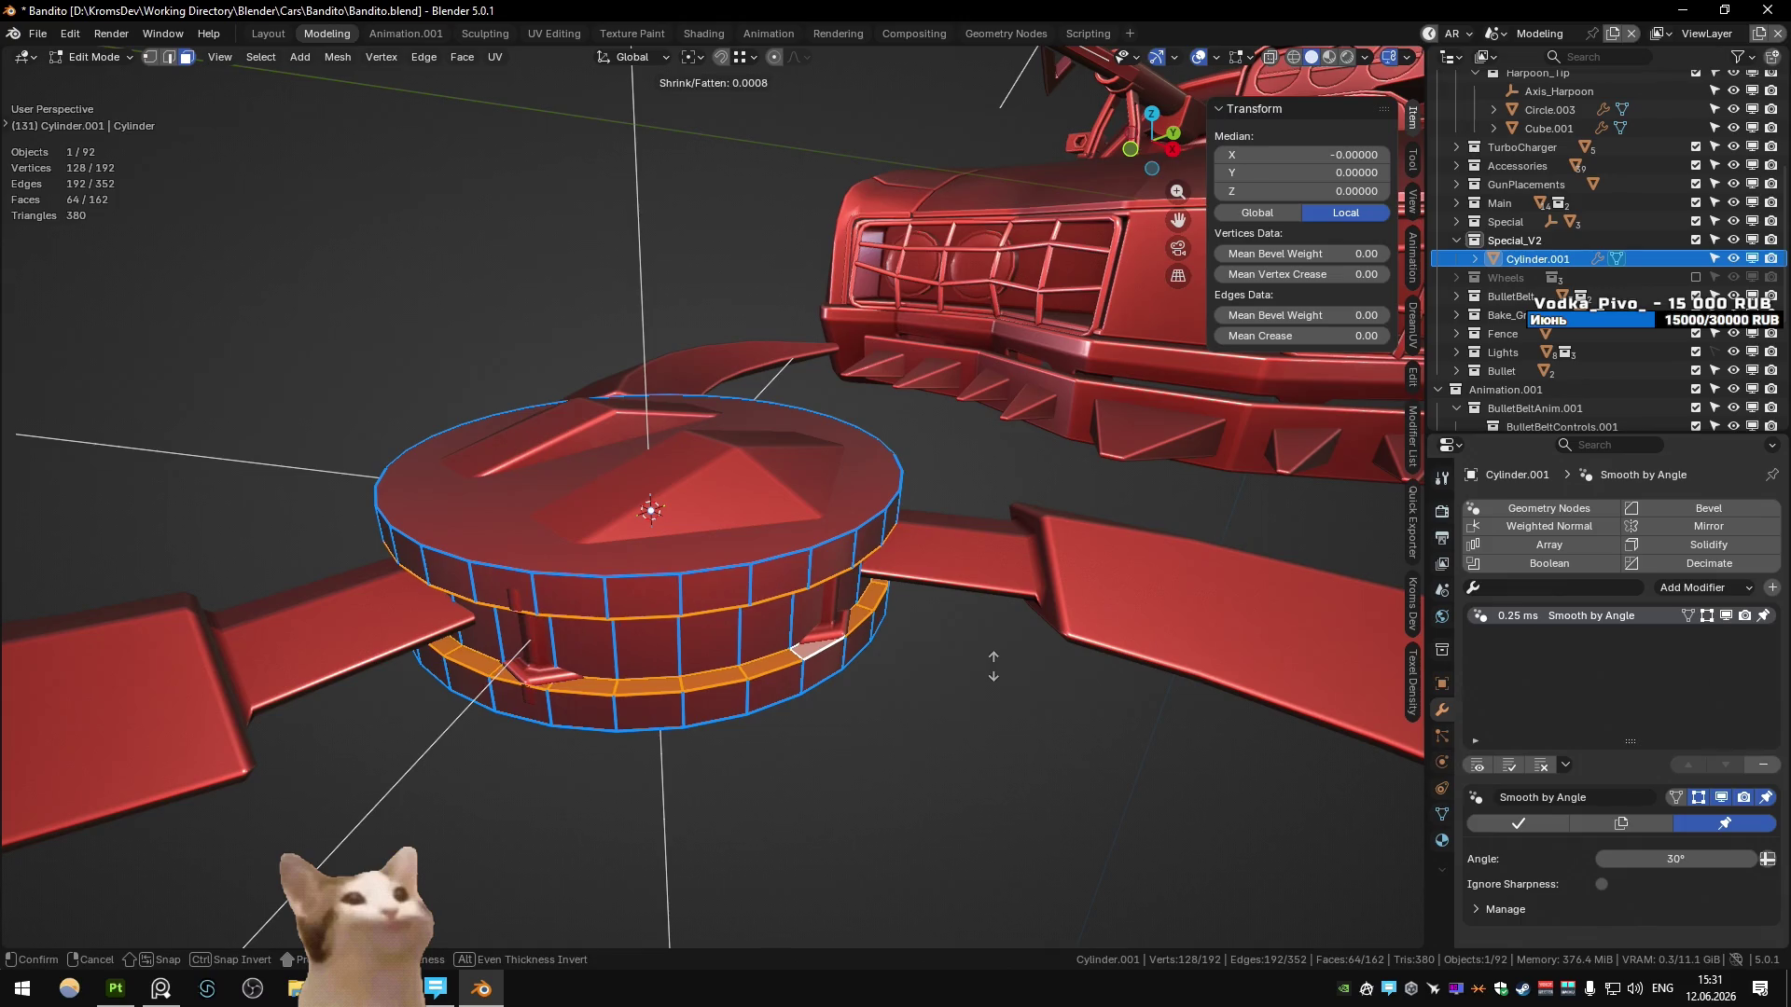
pyautogui.scroll(-5, 803, 528)
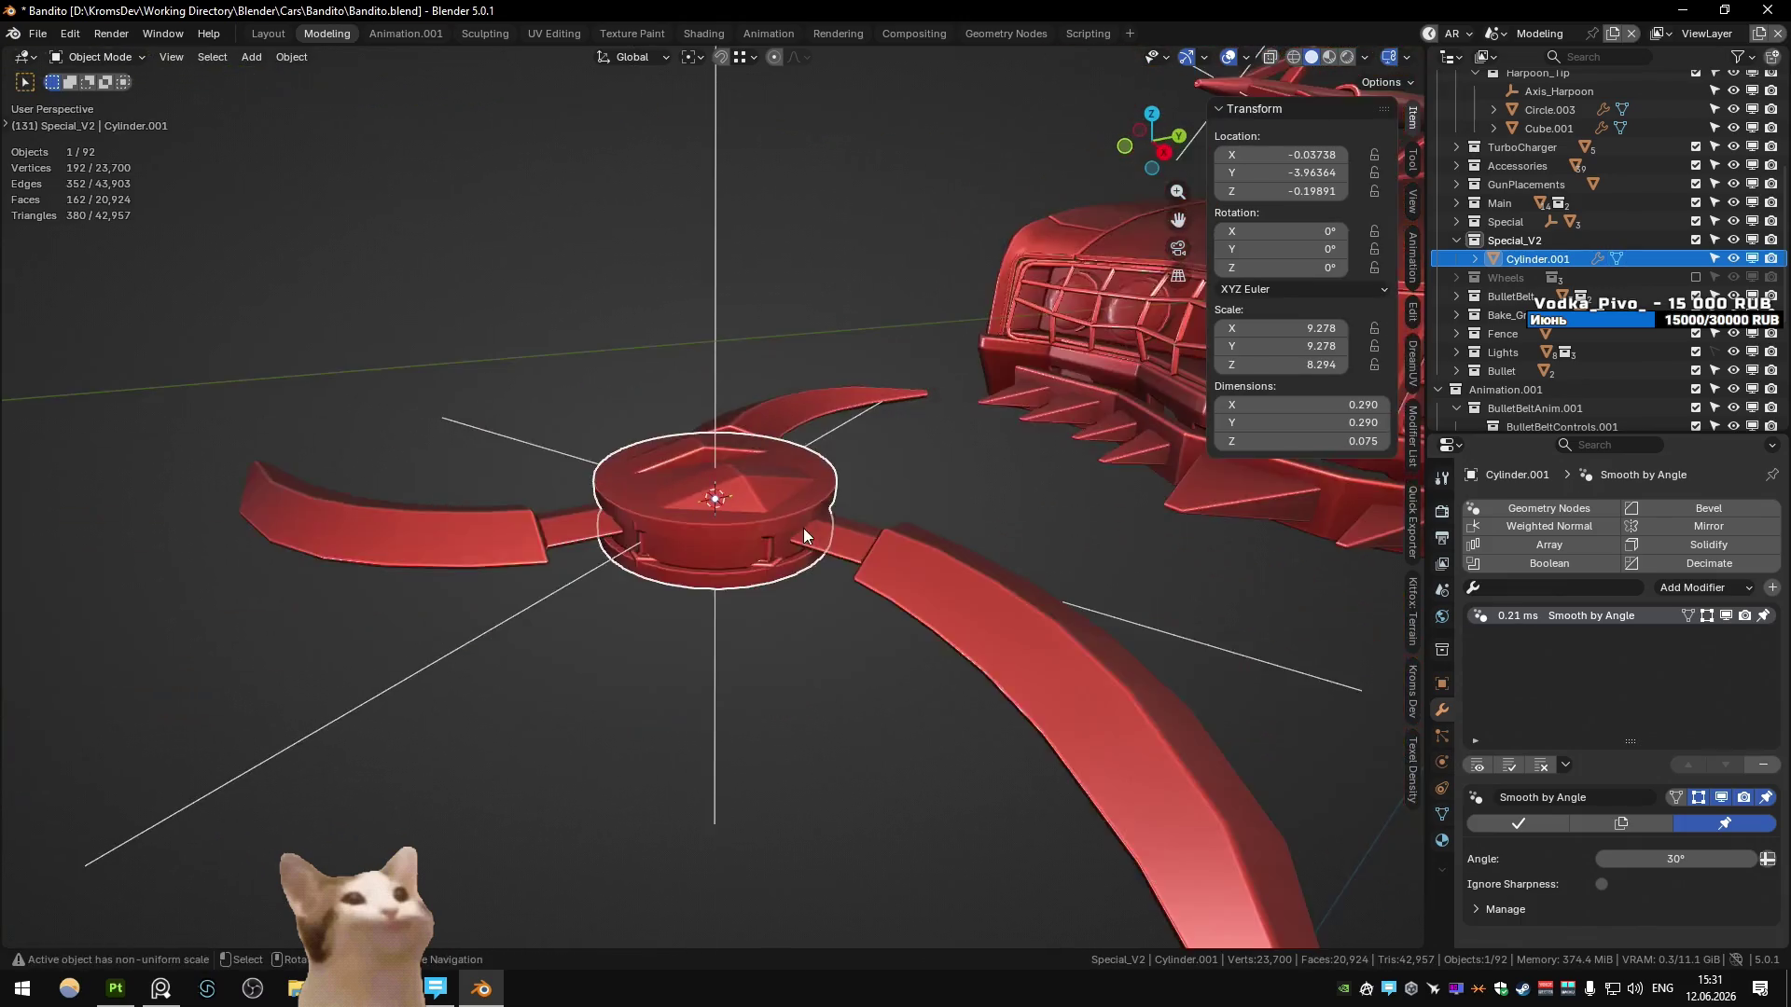
# - Study the boomerang and shuriken reference sheet, then return to Blender's bladed hub
pyautogui.hotkey('alt', 'Tab')
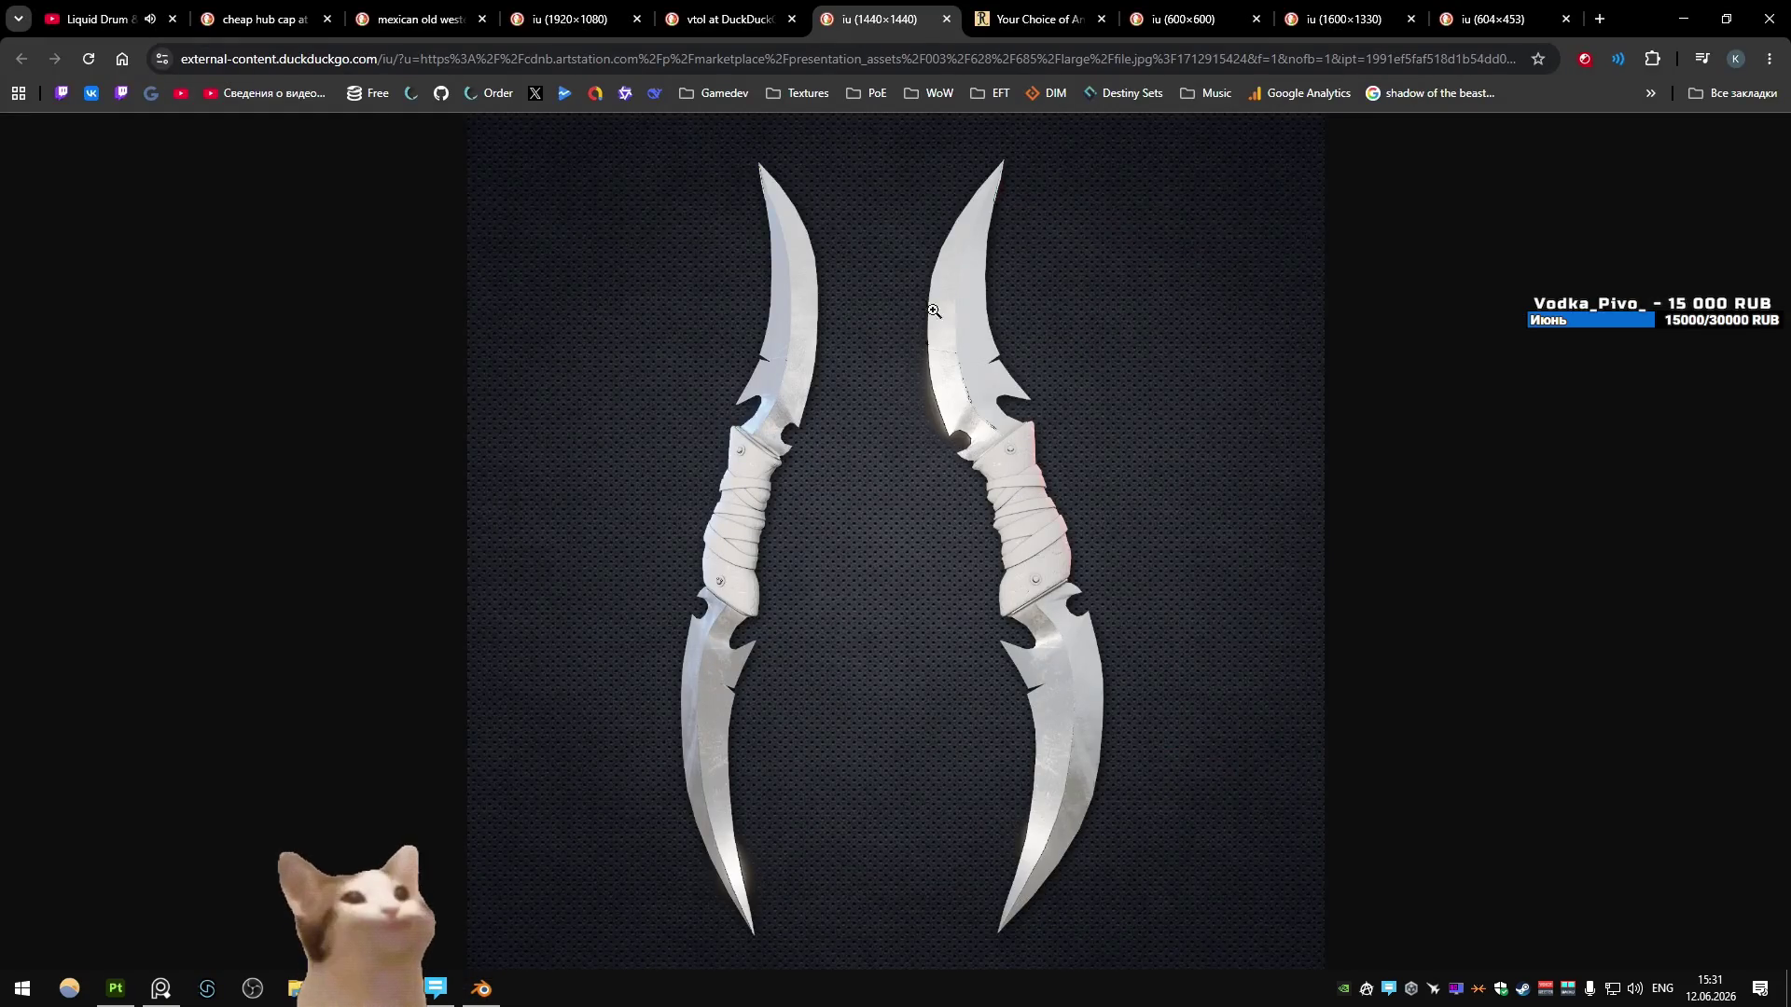
pyautogui.hotkey('ctrl', 'Tab')
pyautogui.hotkey('ctrl', 'Tab')
pyautogui.click(1307, 7)
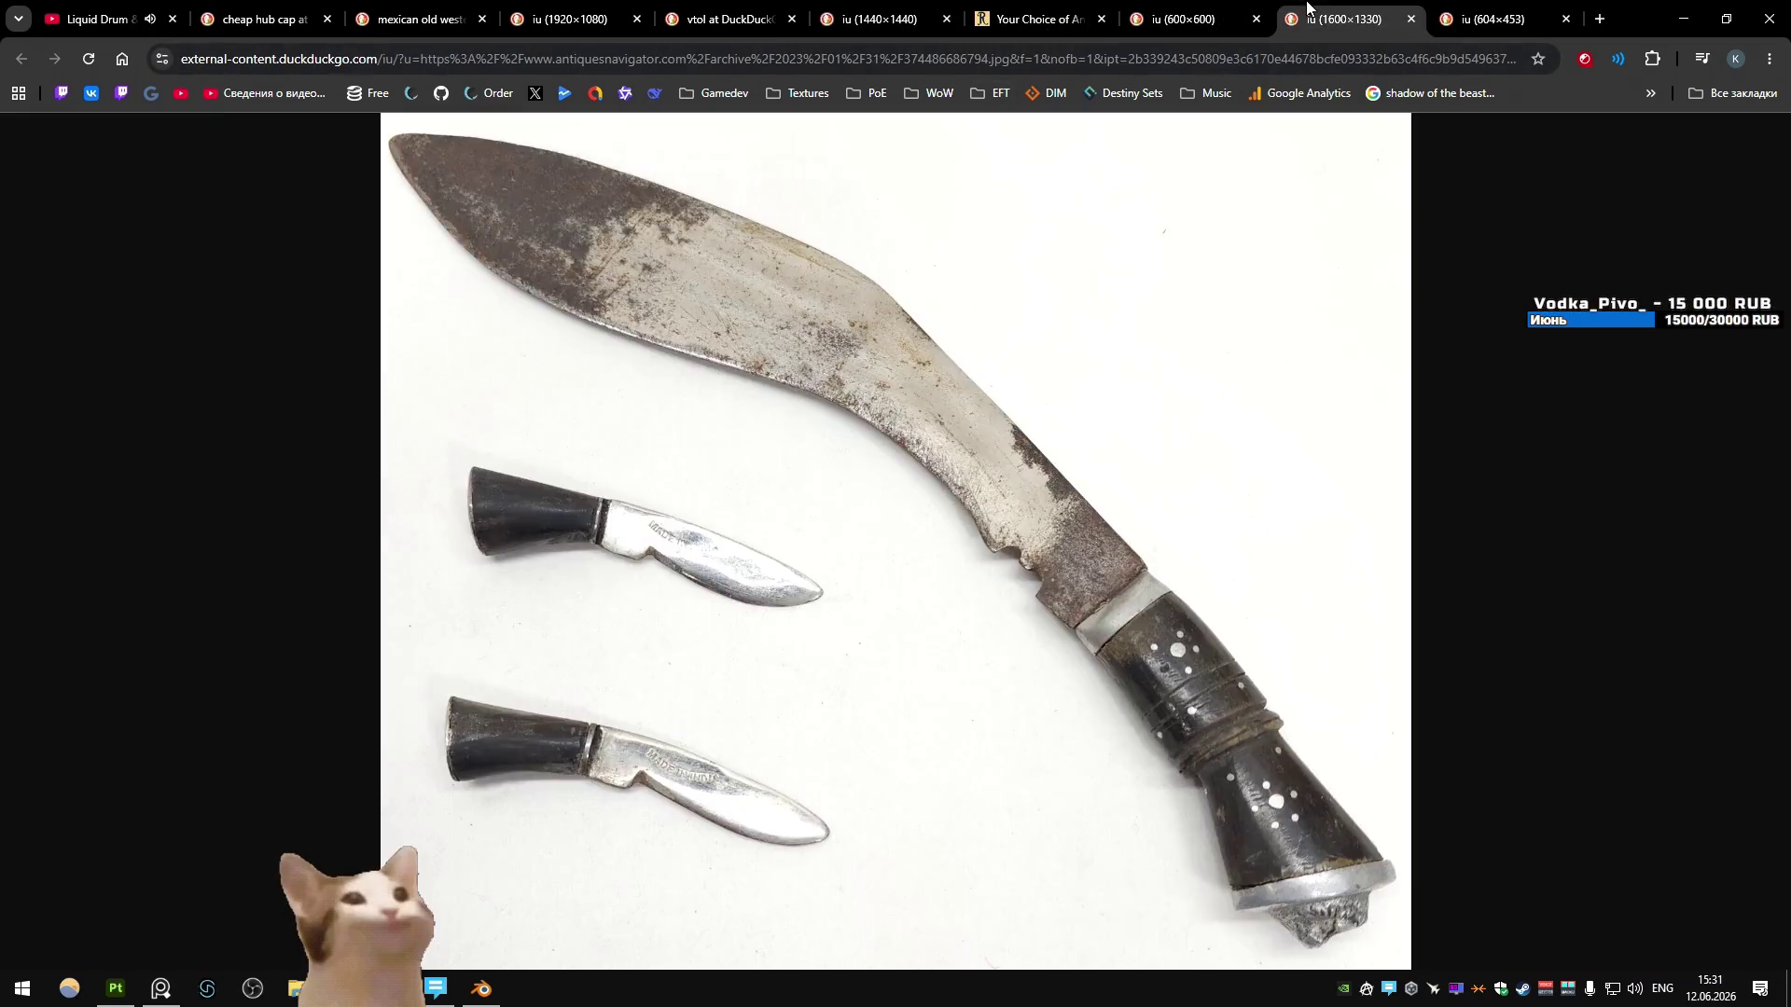
pyautogui.hotkey('ctrl', 'Tab')
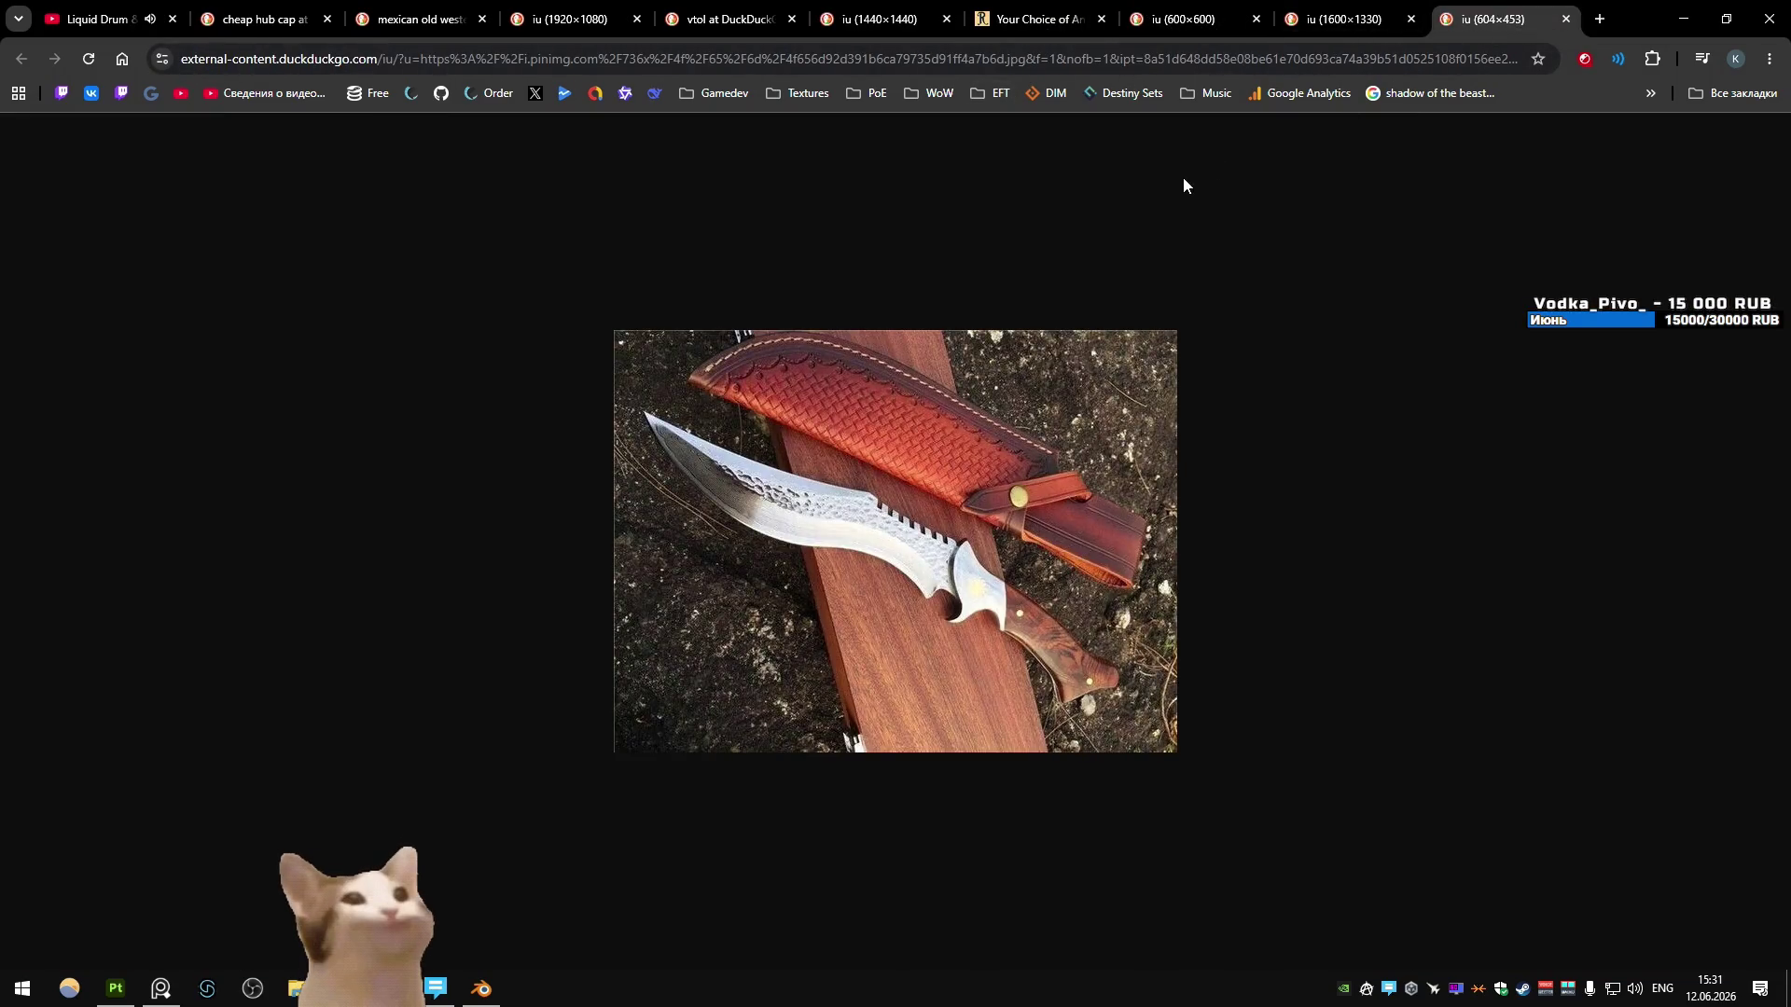
pyautogui.click(572, 23)
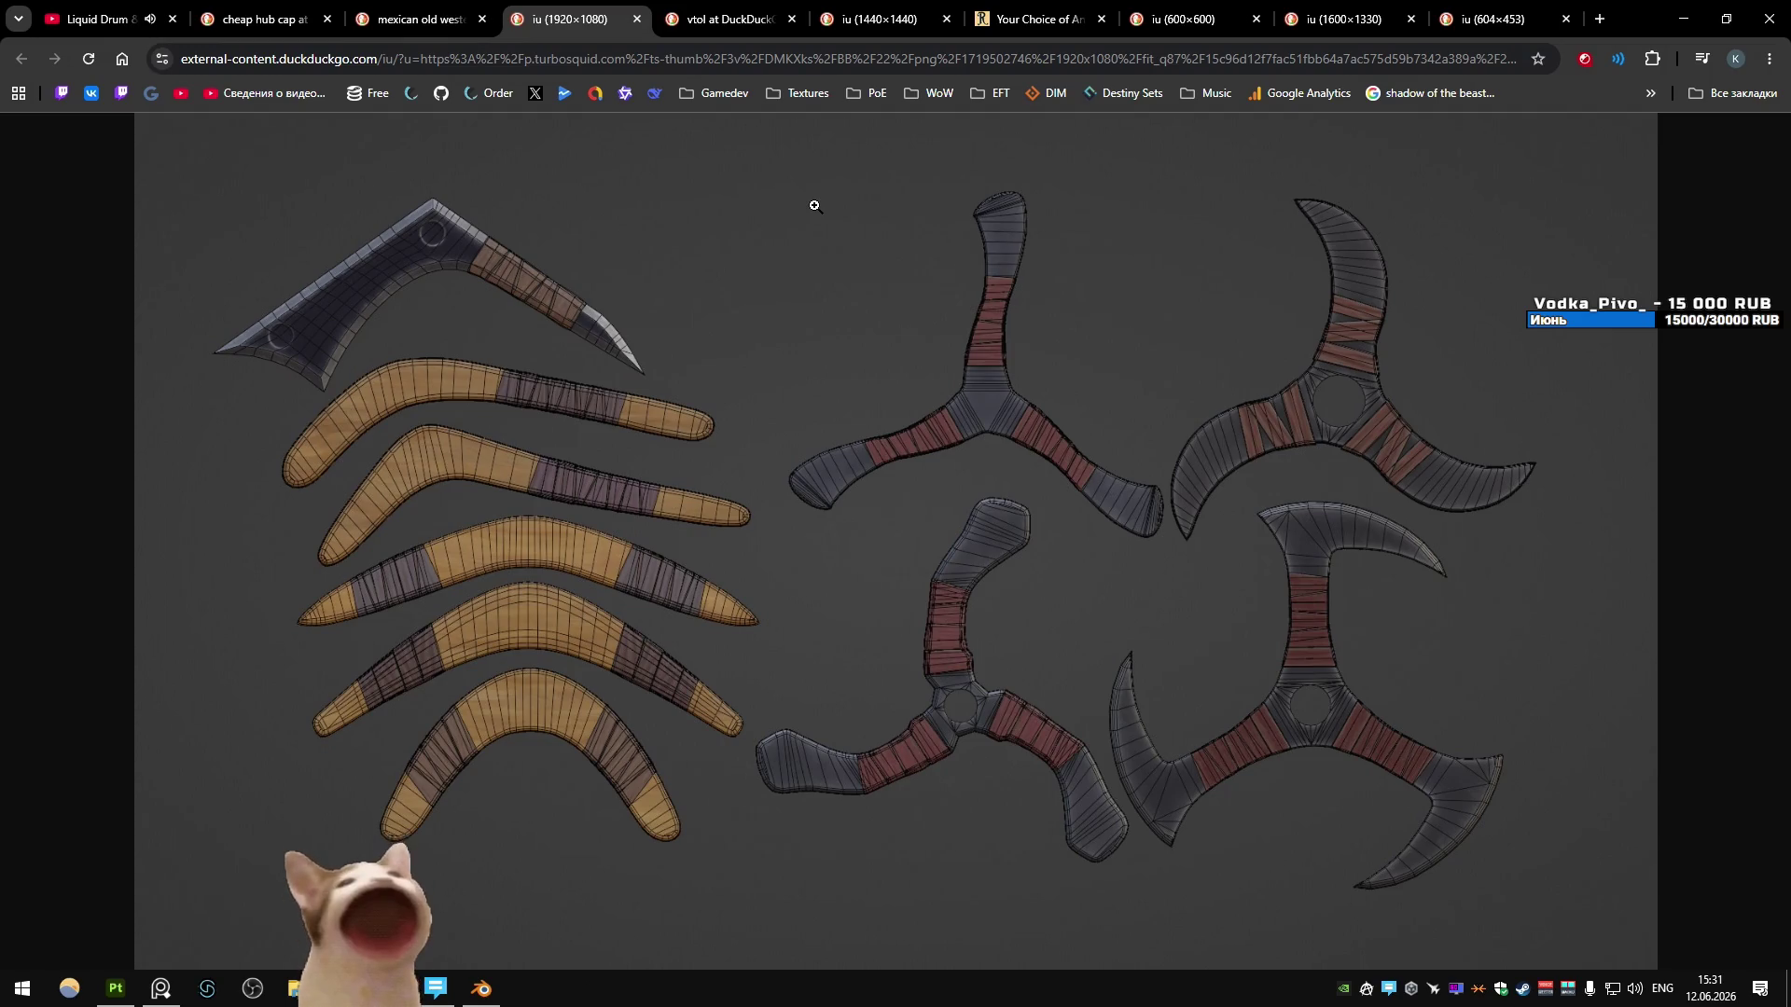
pyautogui.hotkey('alt', 'Tab')
pyautogui.moveTo(832, 310); pyautogui.dragTo(847, 378, button='middle')
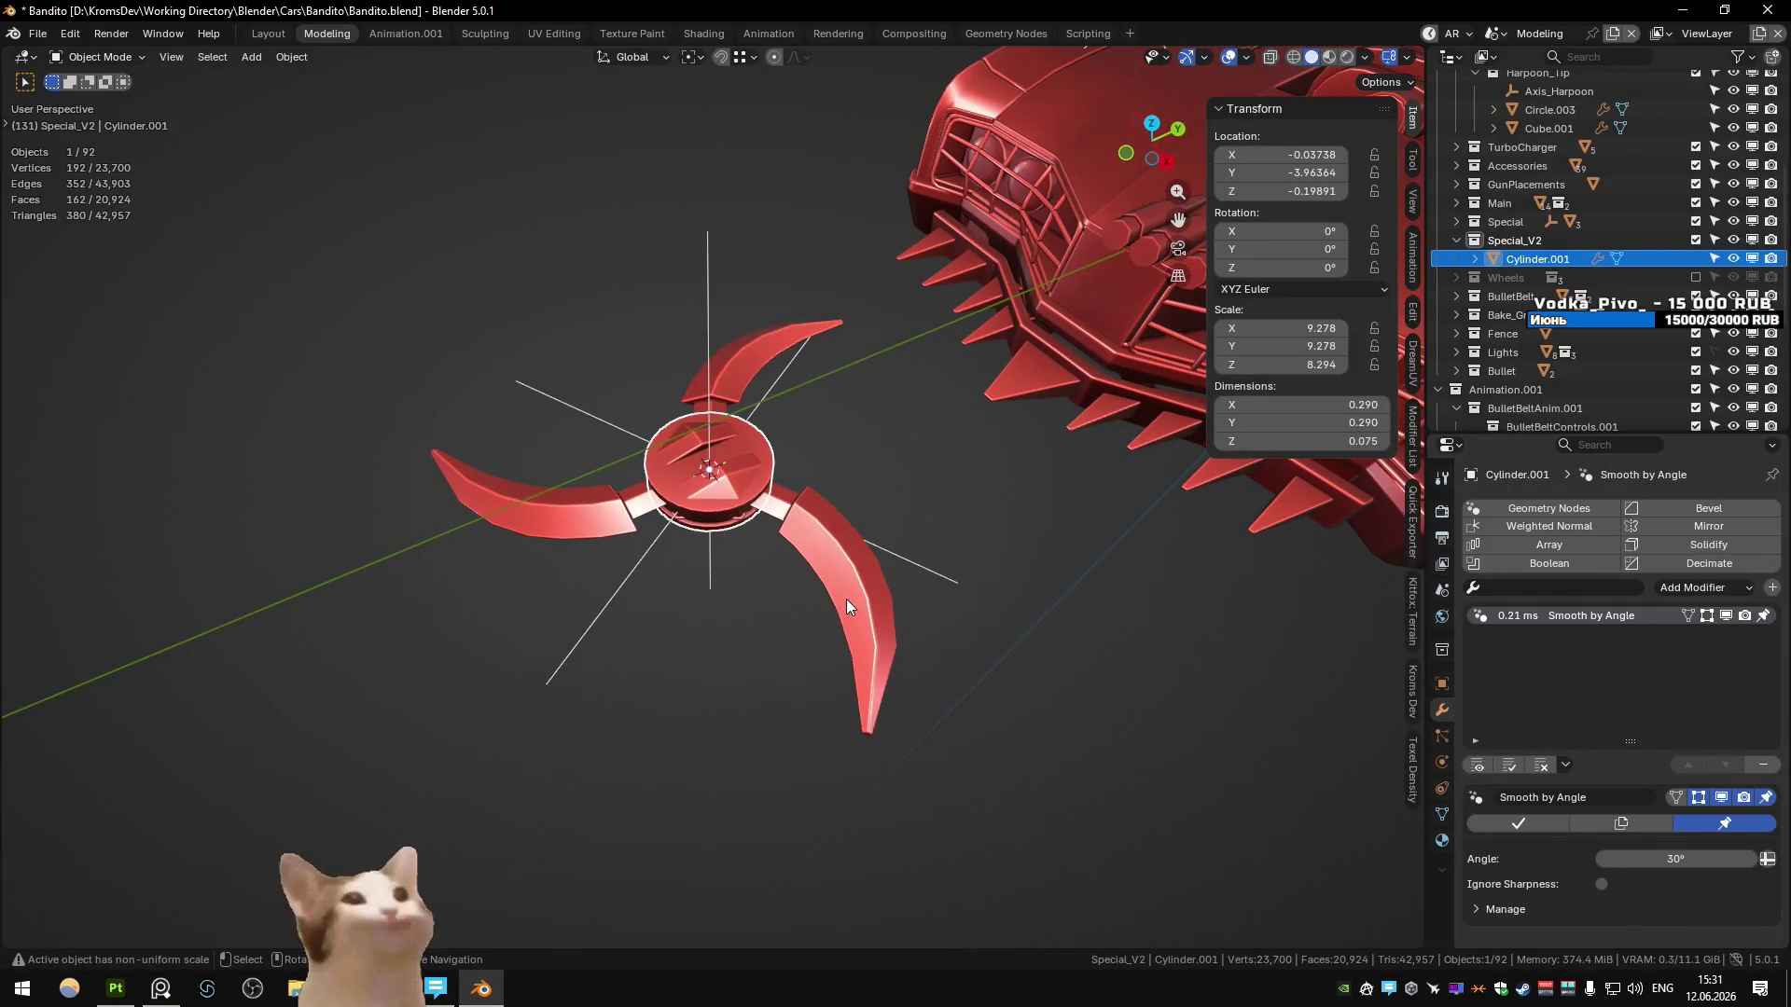
# - Hide the hub and, in top view with X-ray, select a blade's tip vertices
pyautogui.press('h')
pyautogui.click(847, 636)
pyautogui.press('Tab')
pyautogui.press('KP_7')
pyautogui.press('2')
pyautogui.hotkey('alt', 'z')
pyautogui.keyDown('alt'); pyautogui.click(668, 590); pyautogui.keyUp('alt')
pyautogui.press('1')
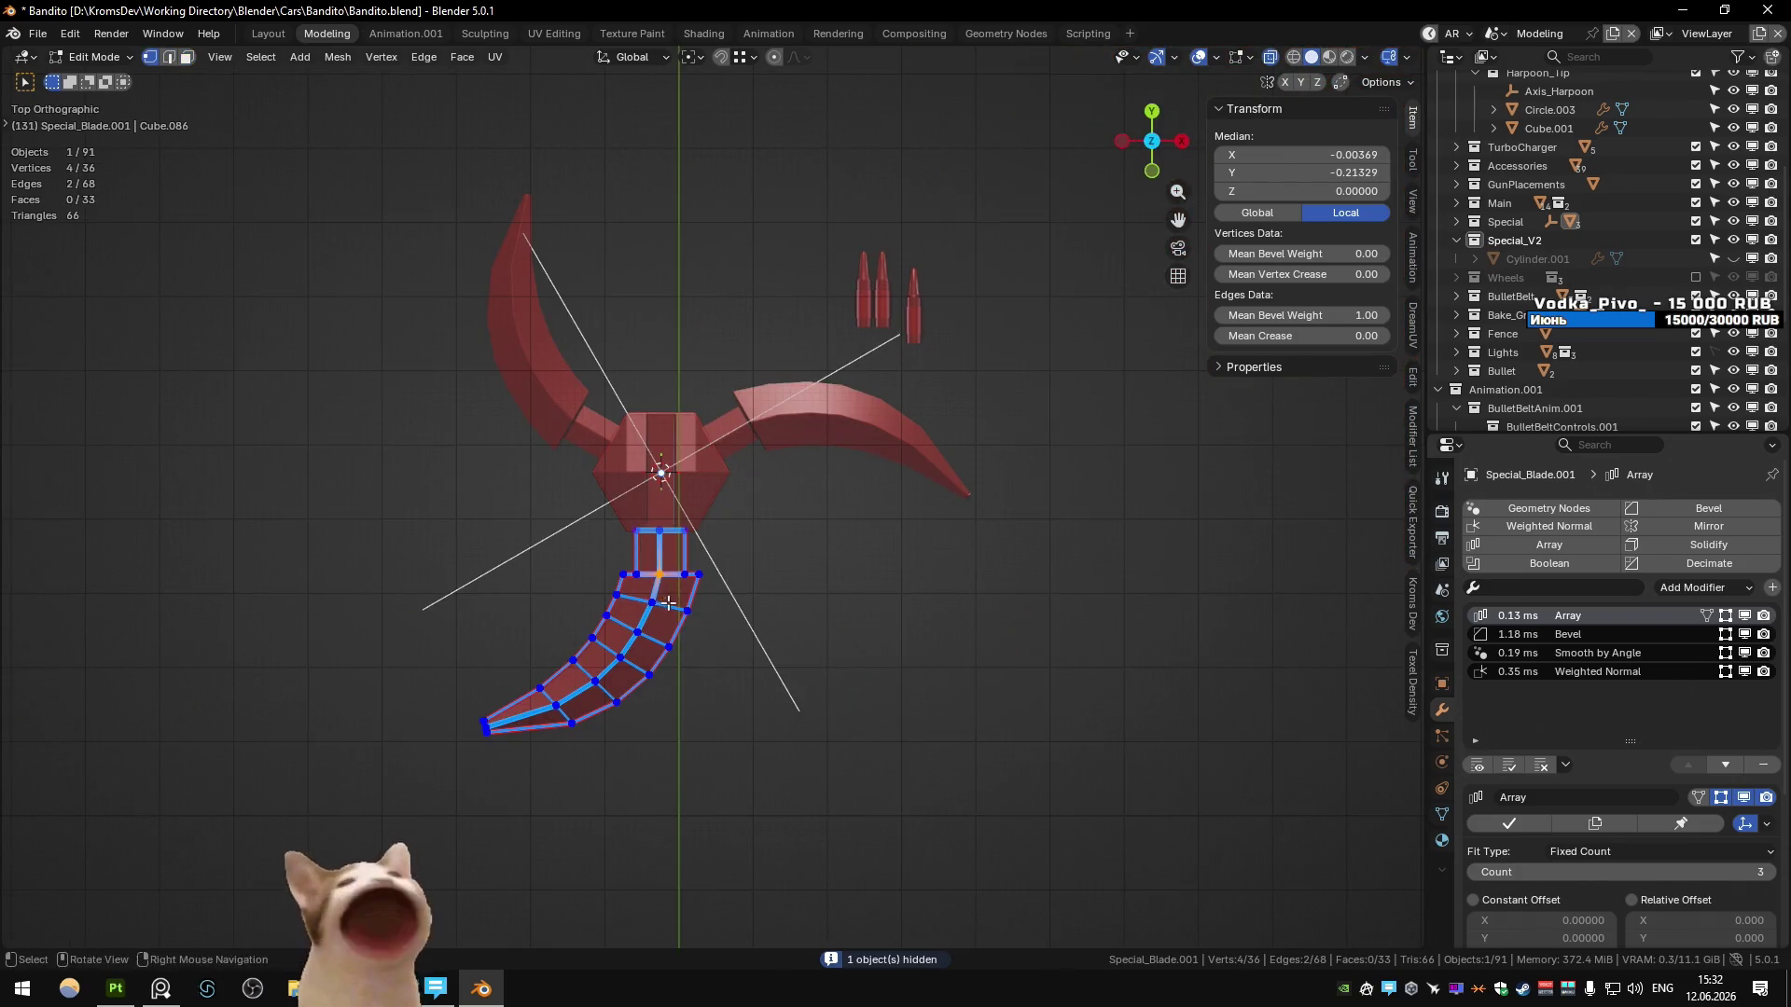
pyautogui.moveTo(457, 695); pyautogui.dragTo(513, 746)
# - Rotate the blade tip around a custom pivot with smooth proportional falloff
pyautogui.press('m')
pyautogui.press('.')
pyautogui.click(606, 588)
pyautogui.press('r')
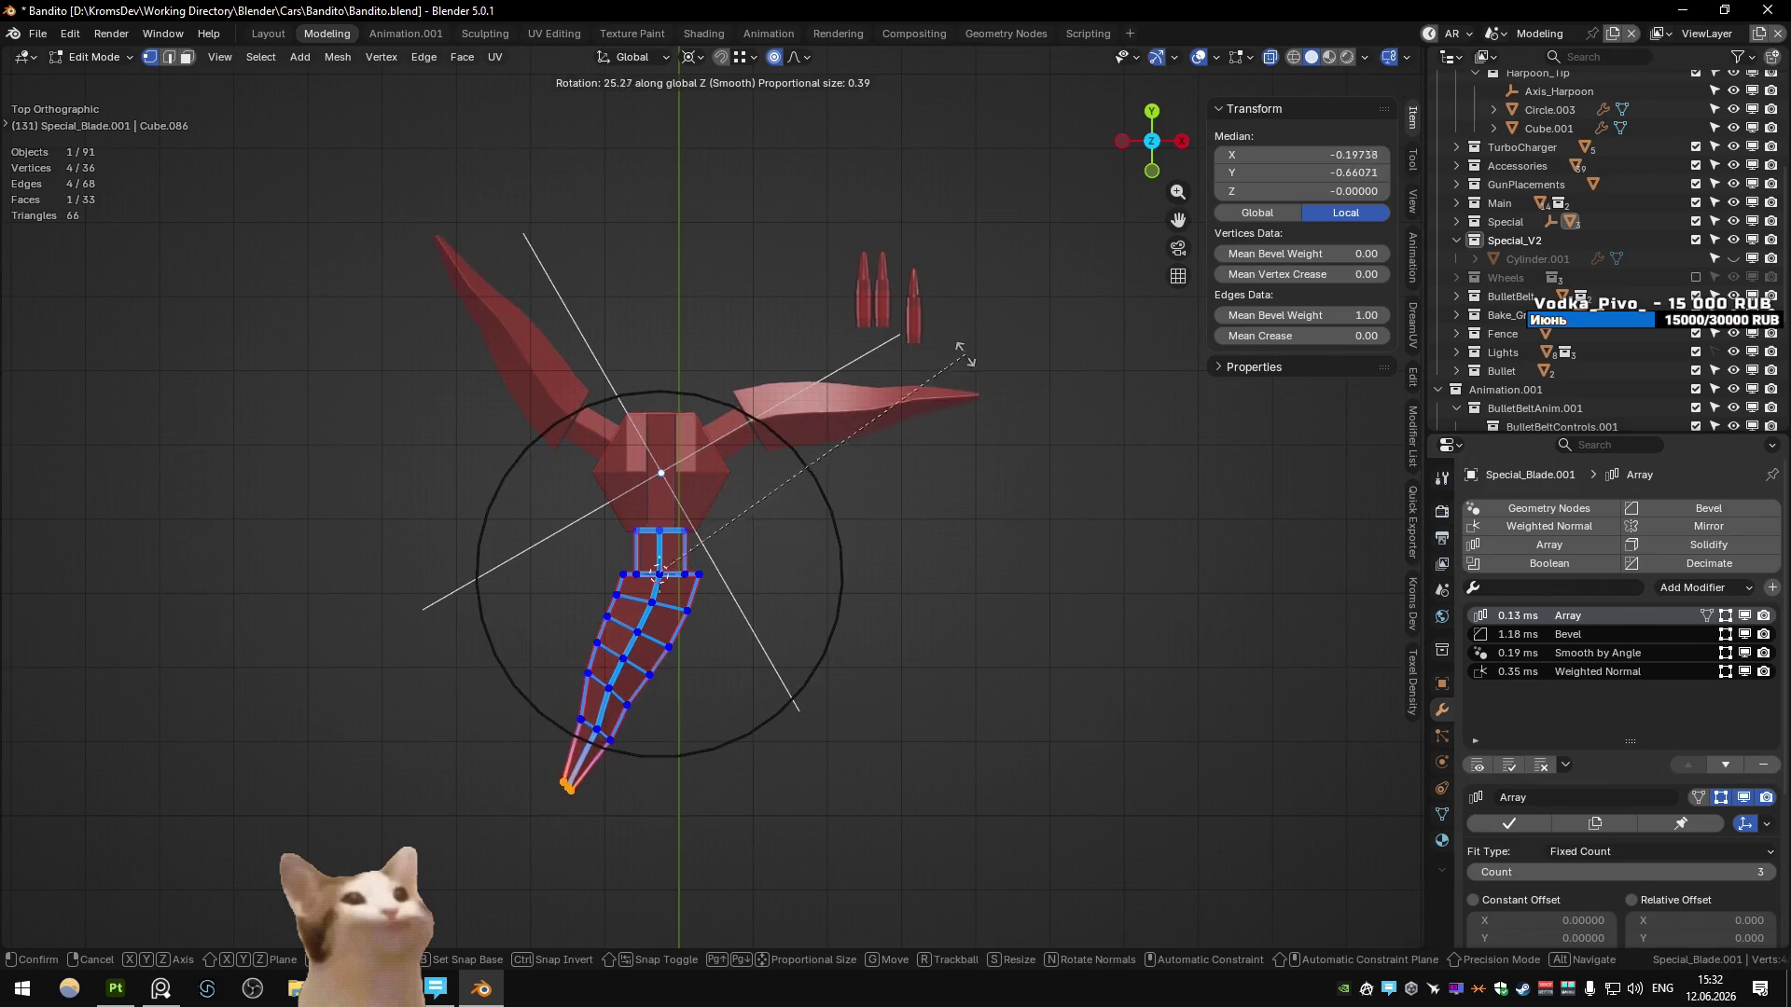
pyautogui.scroll(-8, 933, 350)
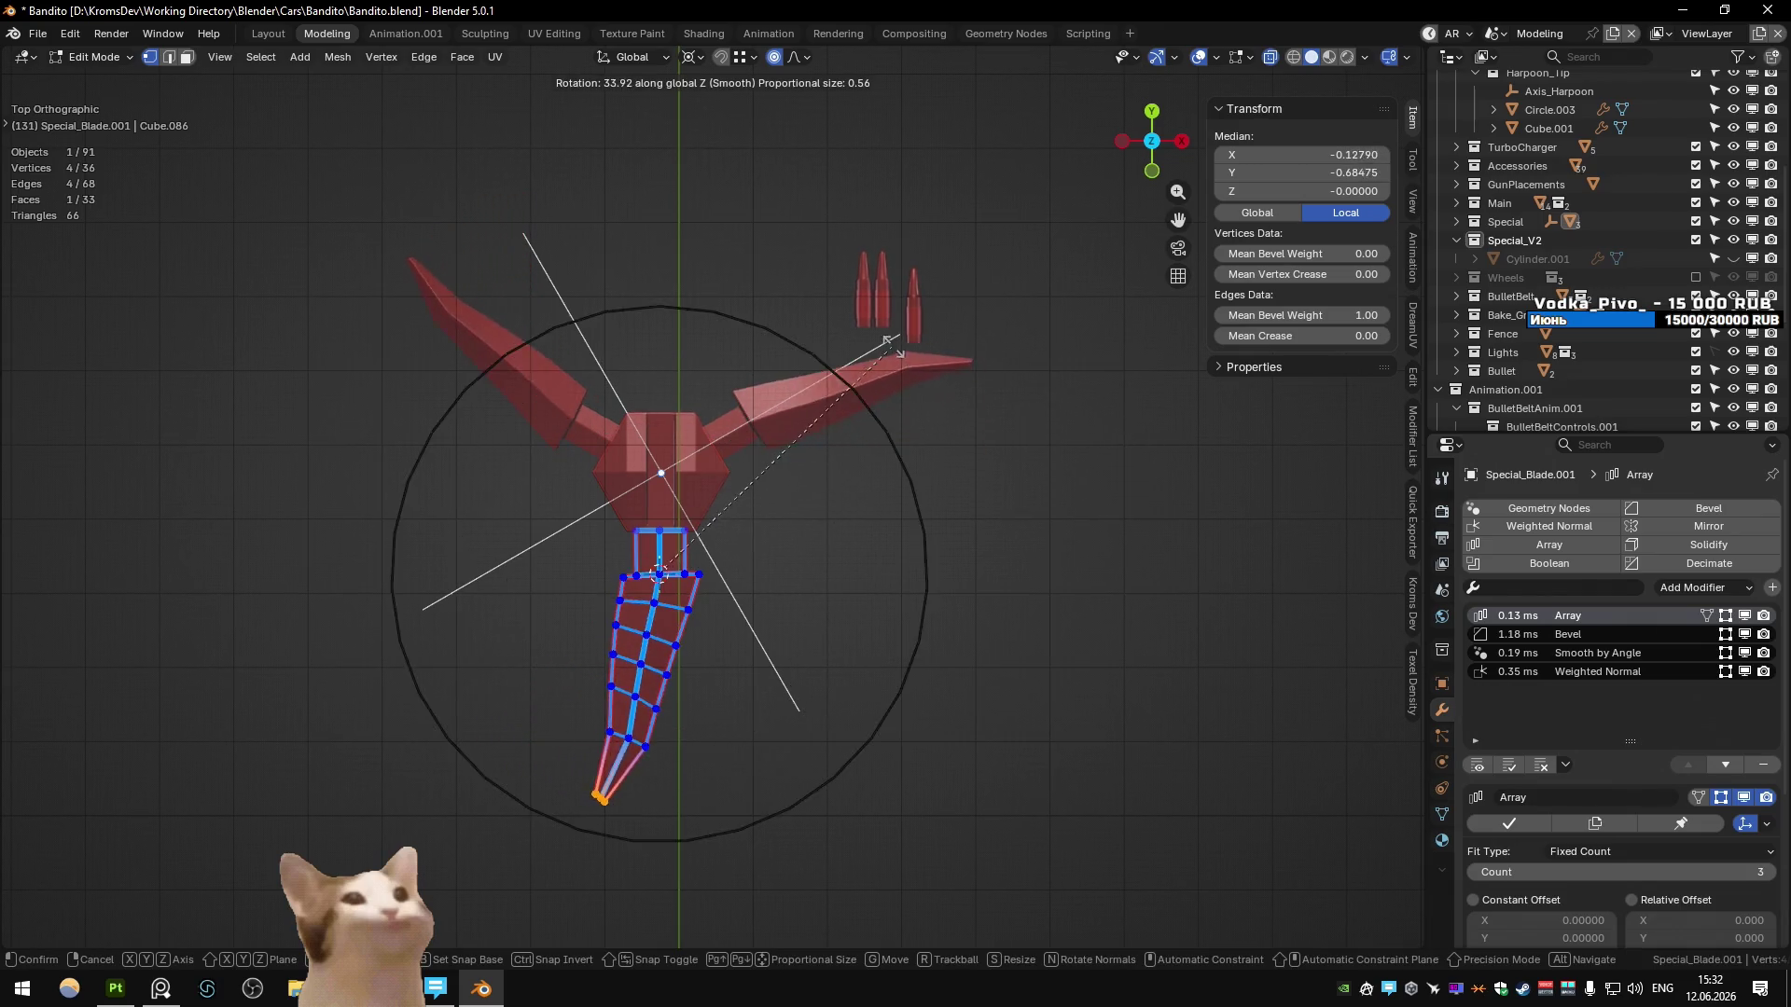
pyautogui.click(858, 380)
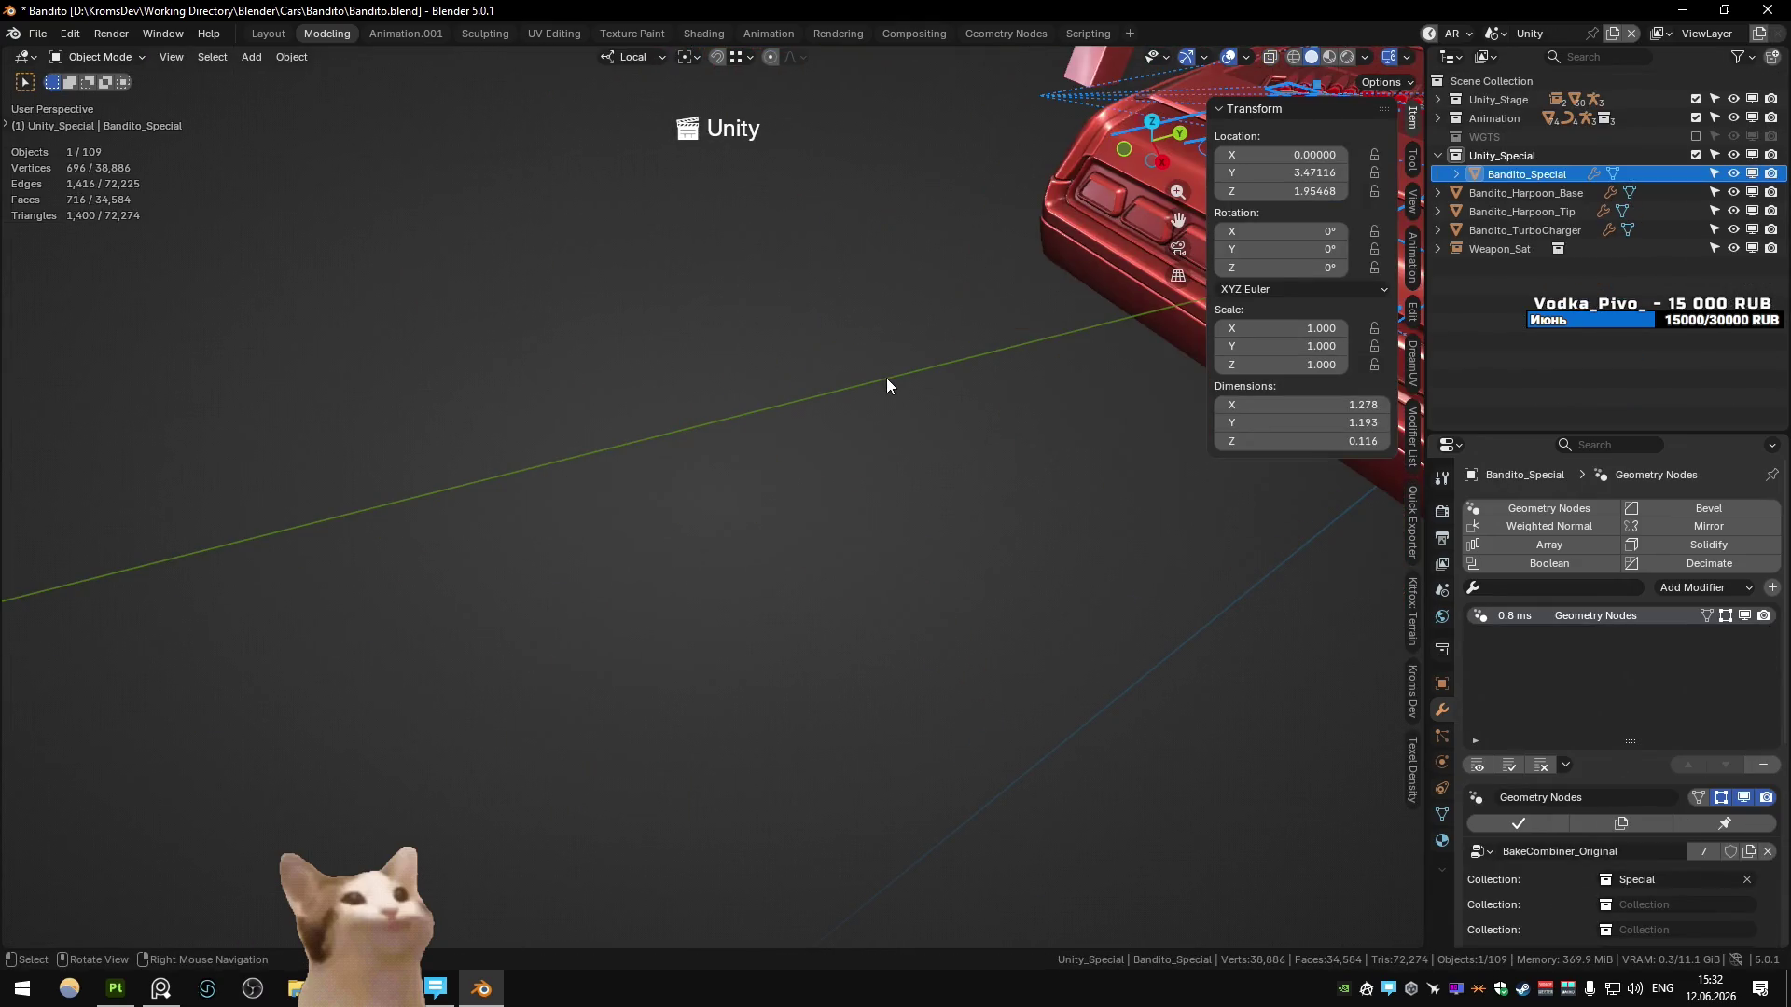
# - Export Bandito_Special with the Quick Exporter from the Unity scene and switch to Unity
pyautogui.press('Home')
pyautogui.hotkey('ctrl', 'pagedown')
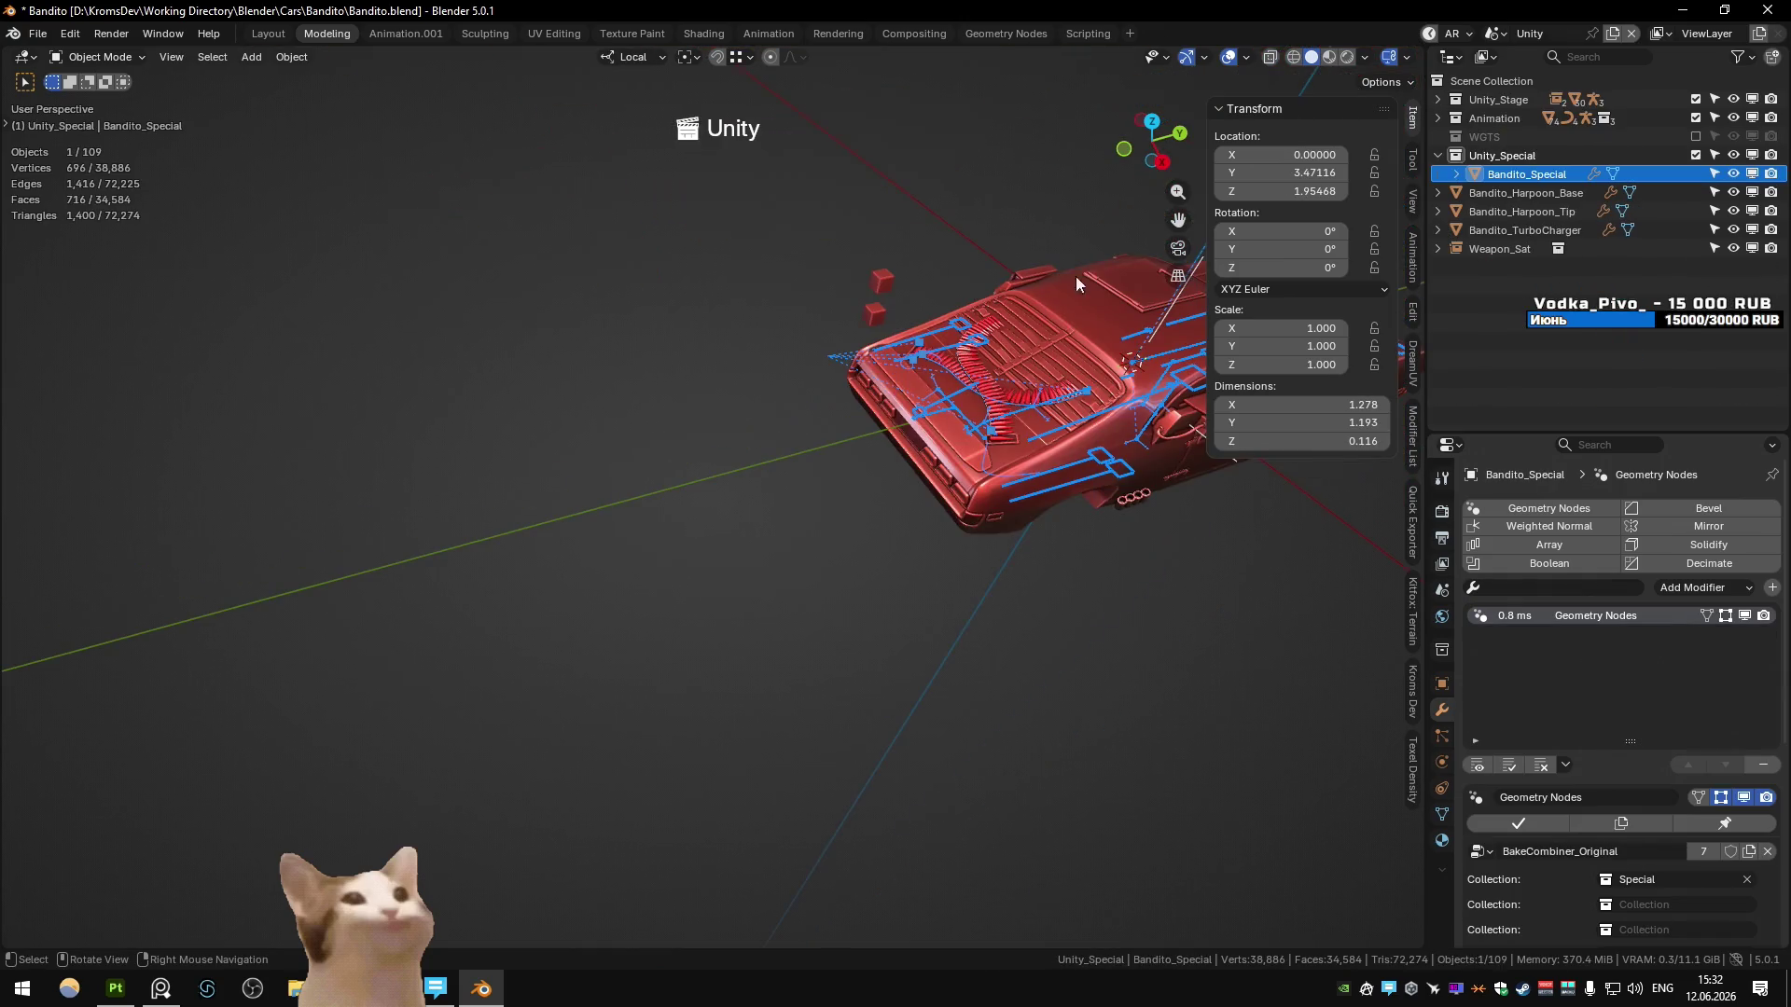
pyautogui.click(1411, 522)
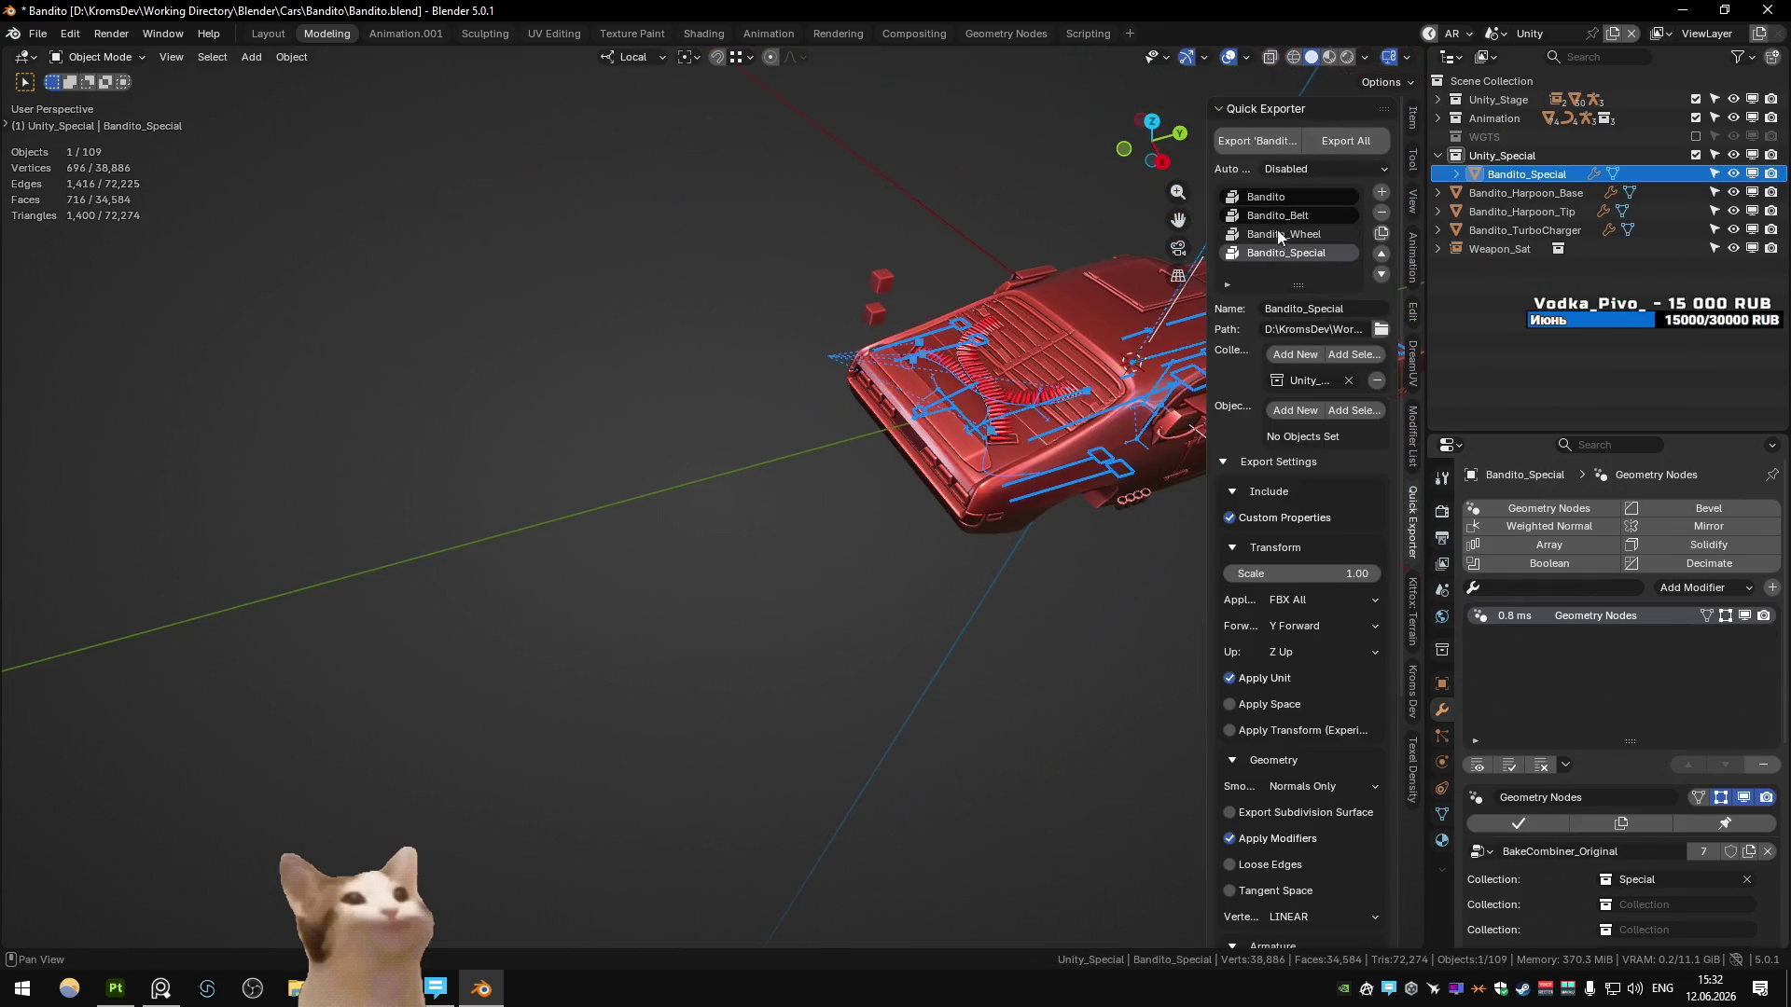
pyautogui.hotkey('alt', 'Tab')
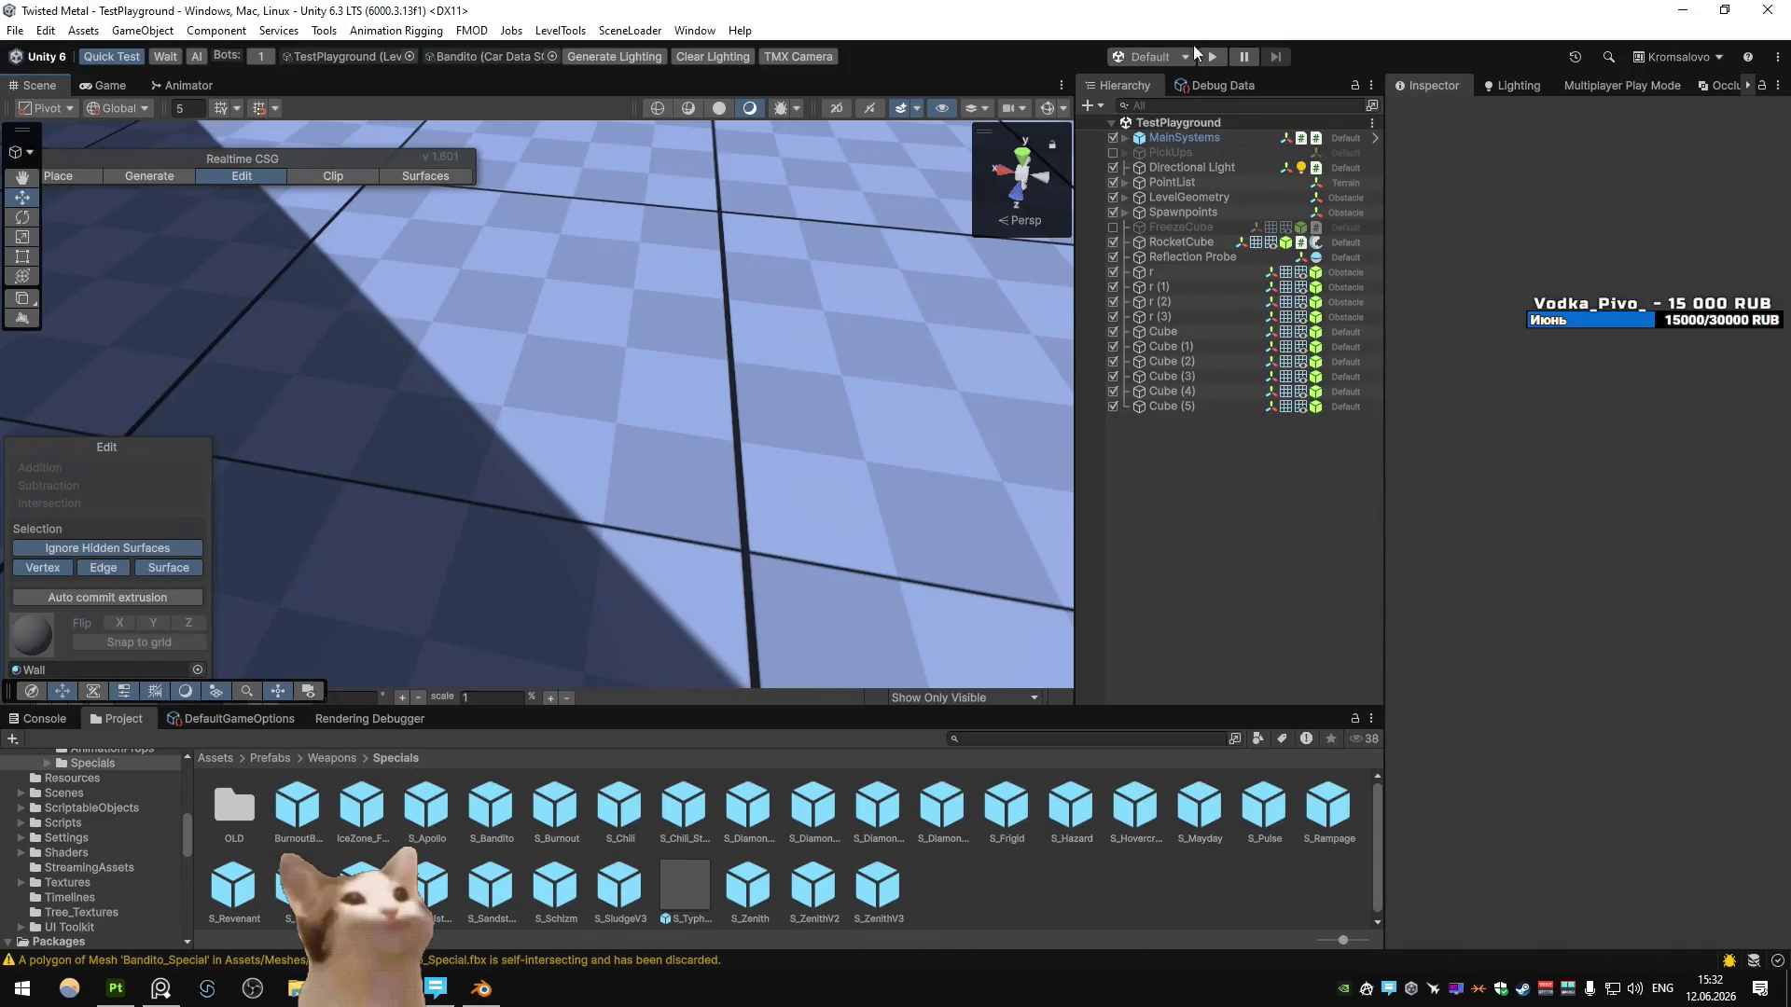
# - Play-test the car in Unity, driving and firing the special weapon, then stop
pyautogui.click(1211, 56)
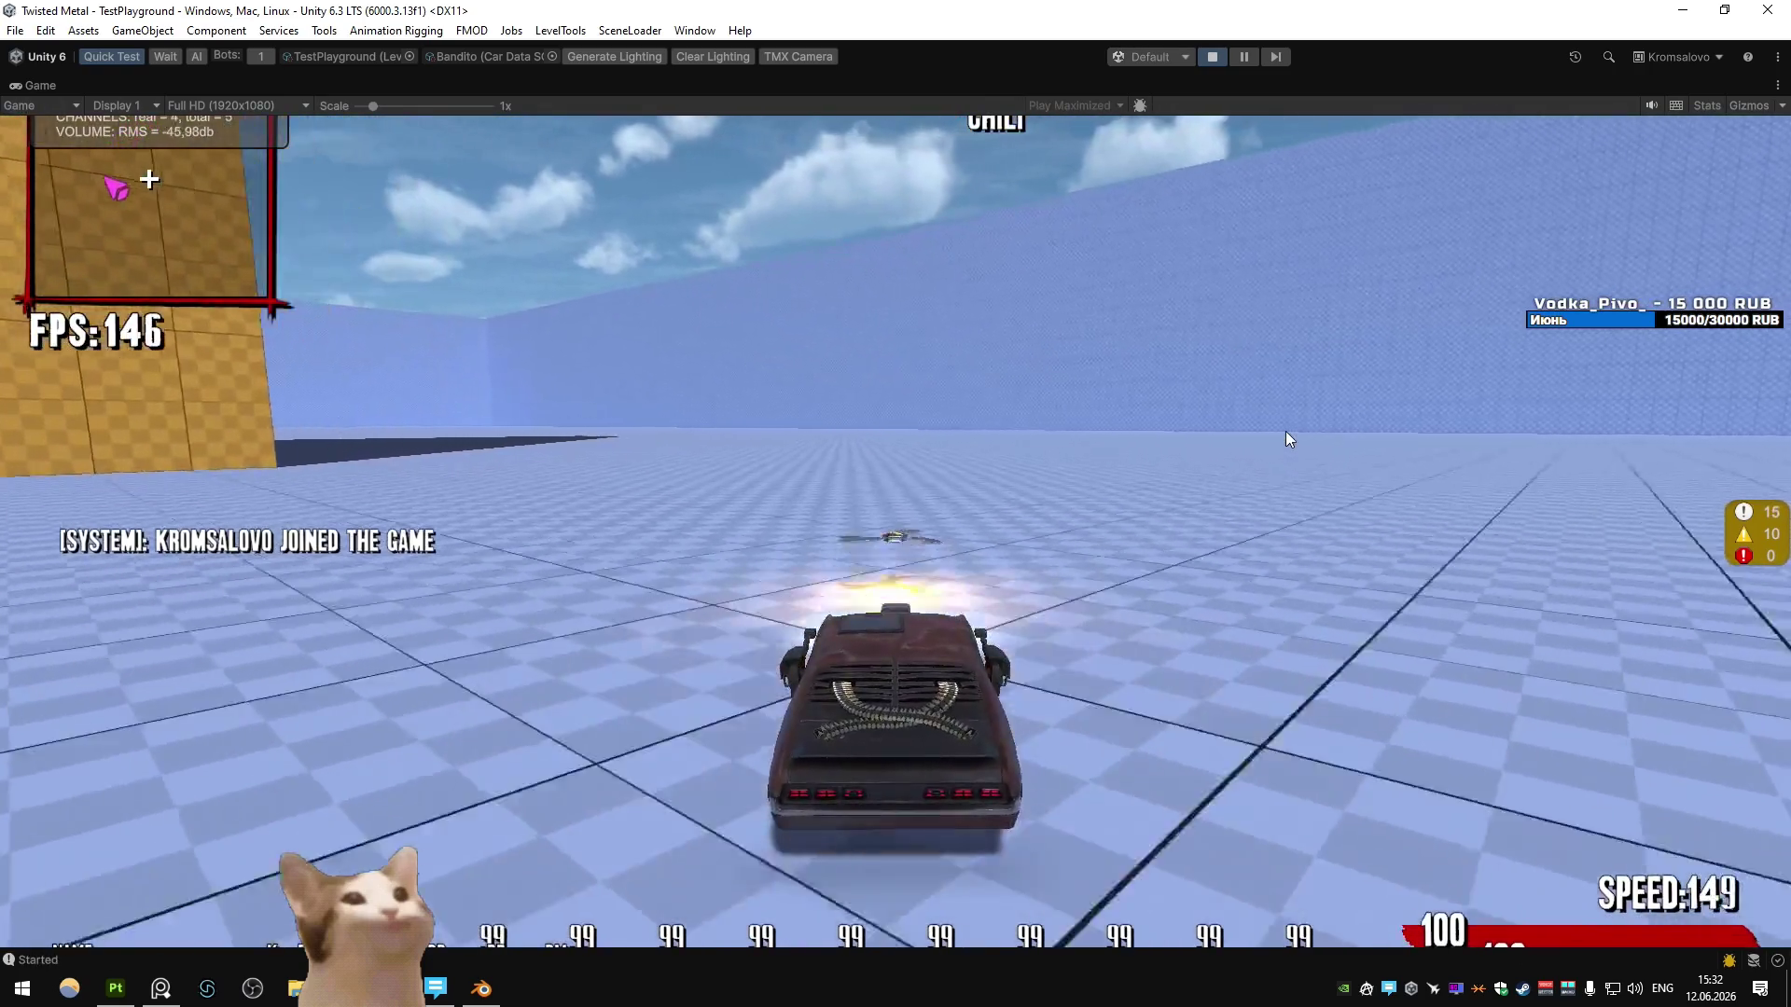
pyautogui.press('s')
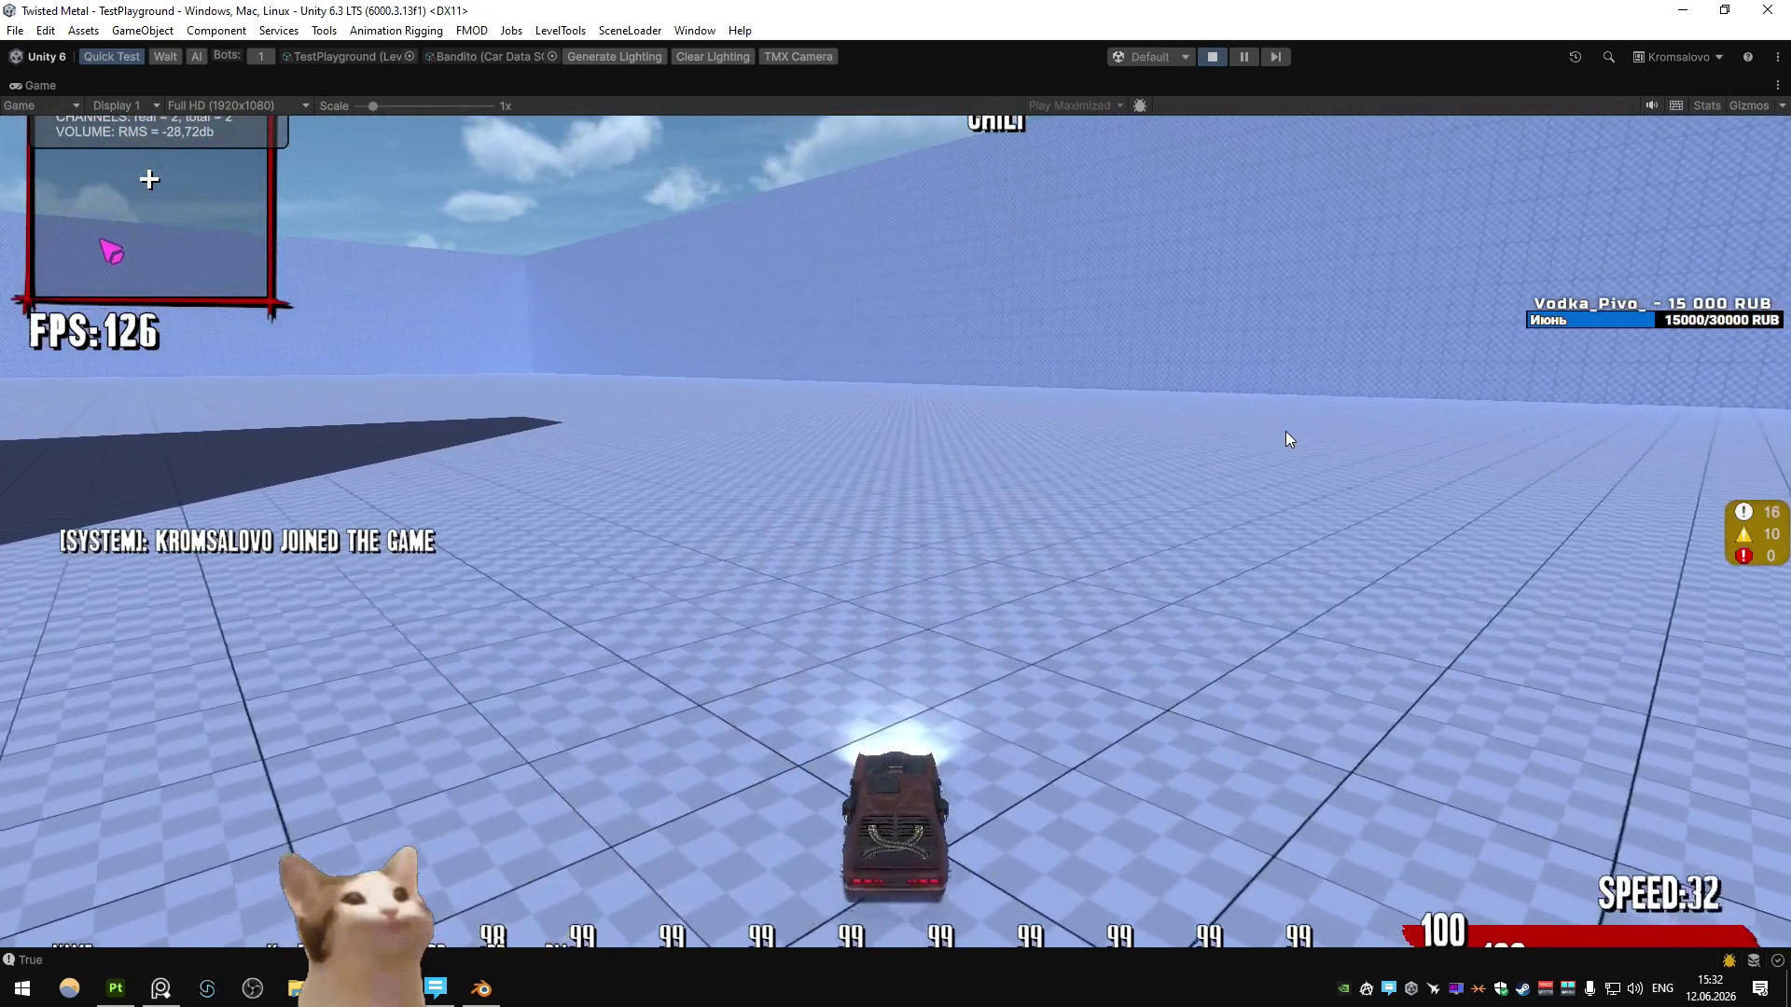
pyautogui.press('space')
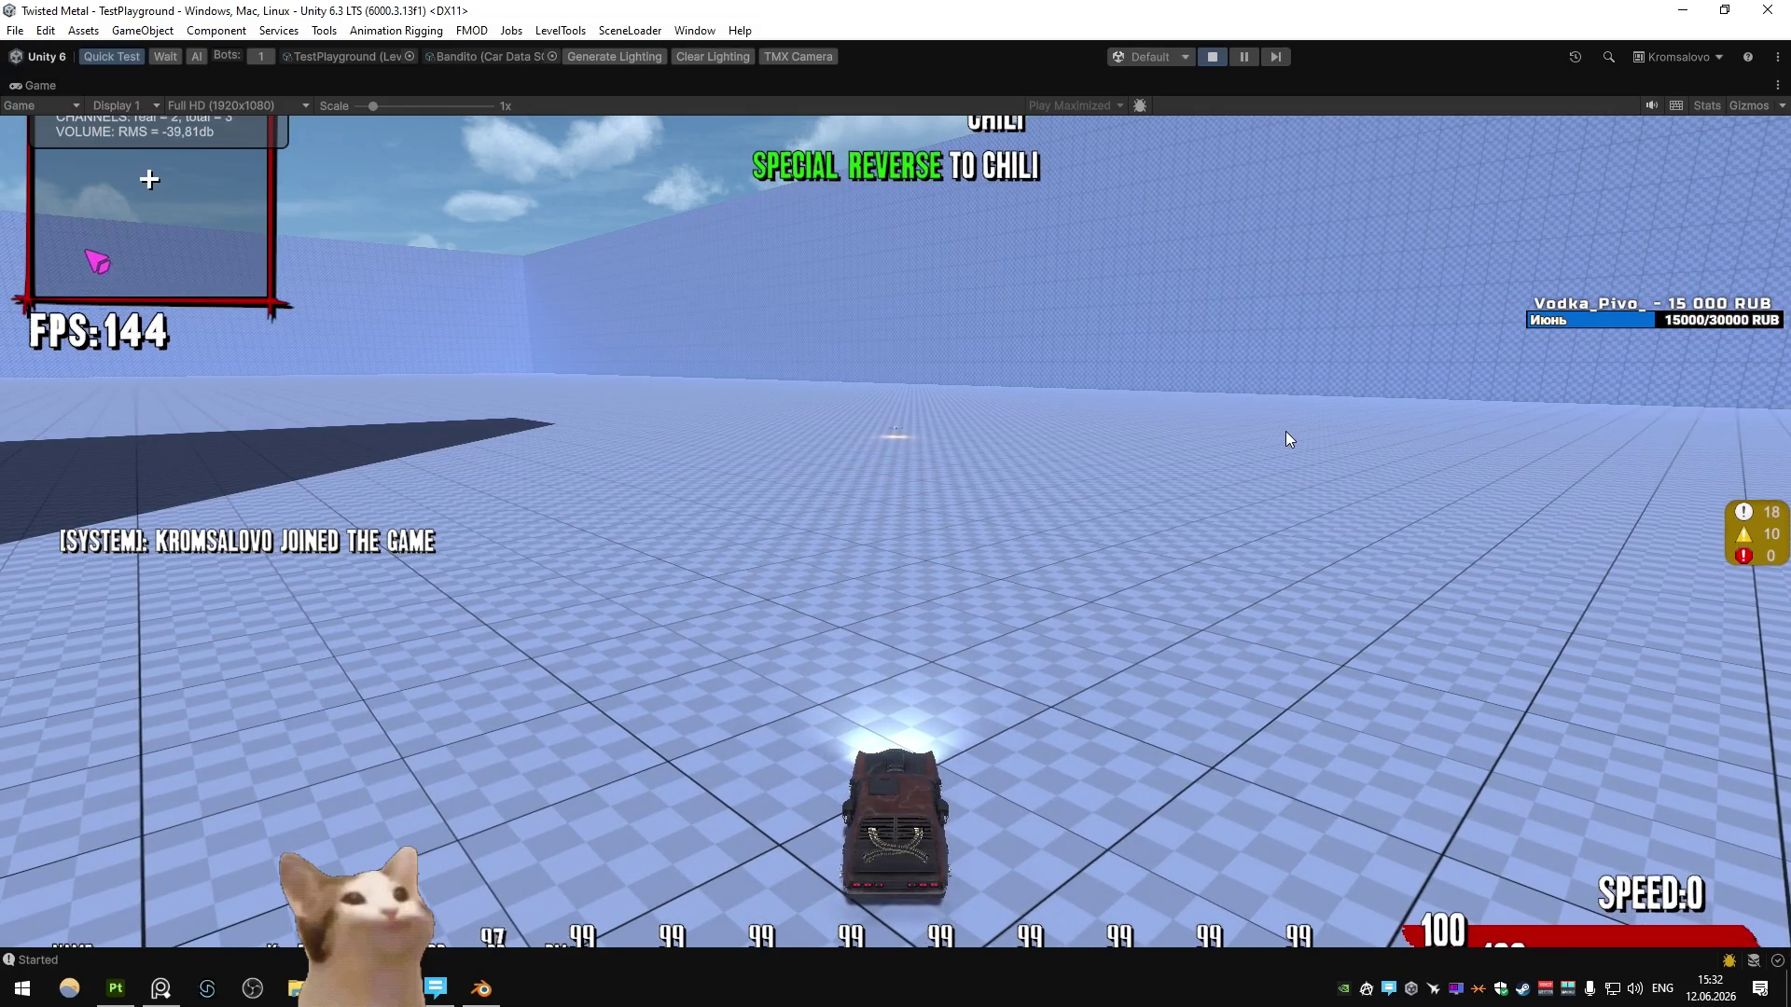
pyautogui.press('w')
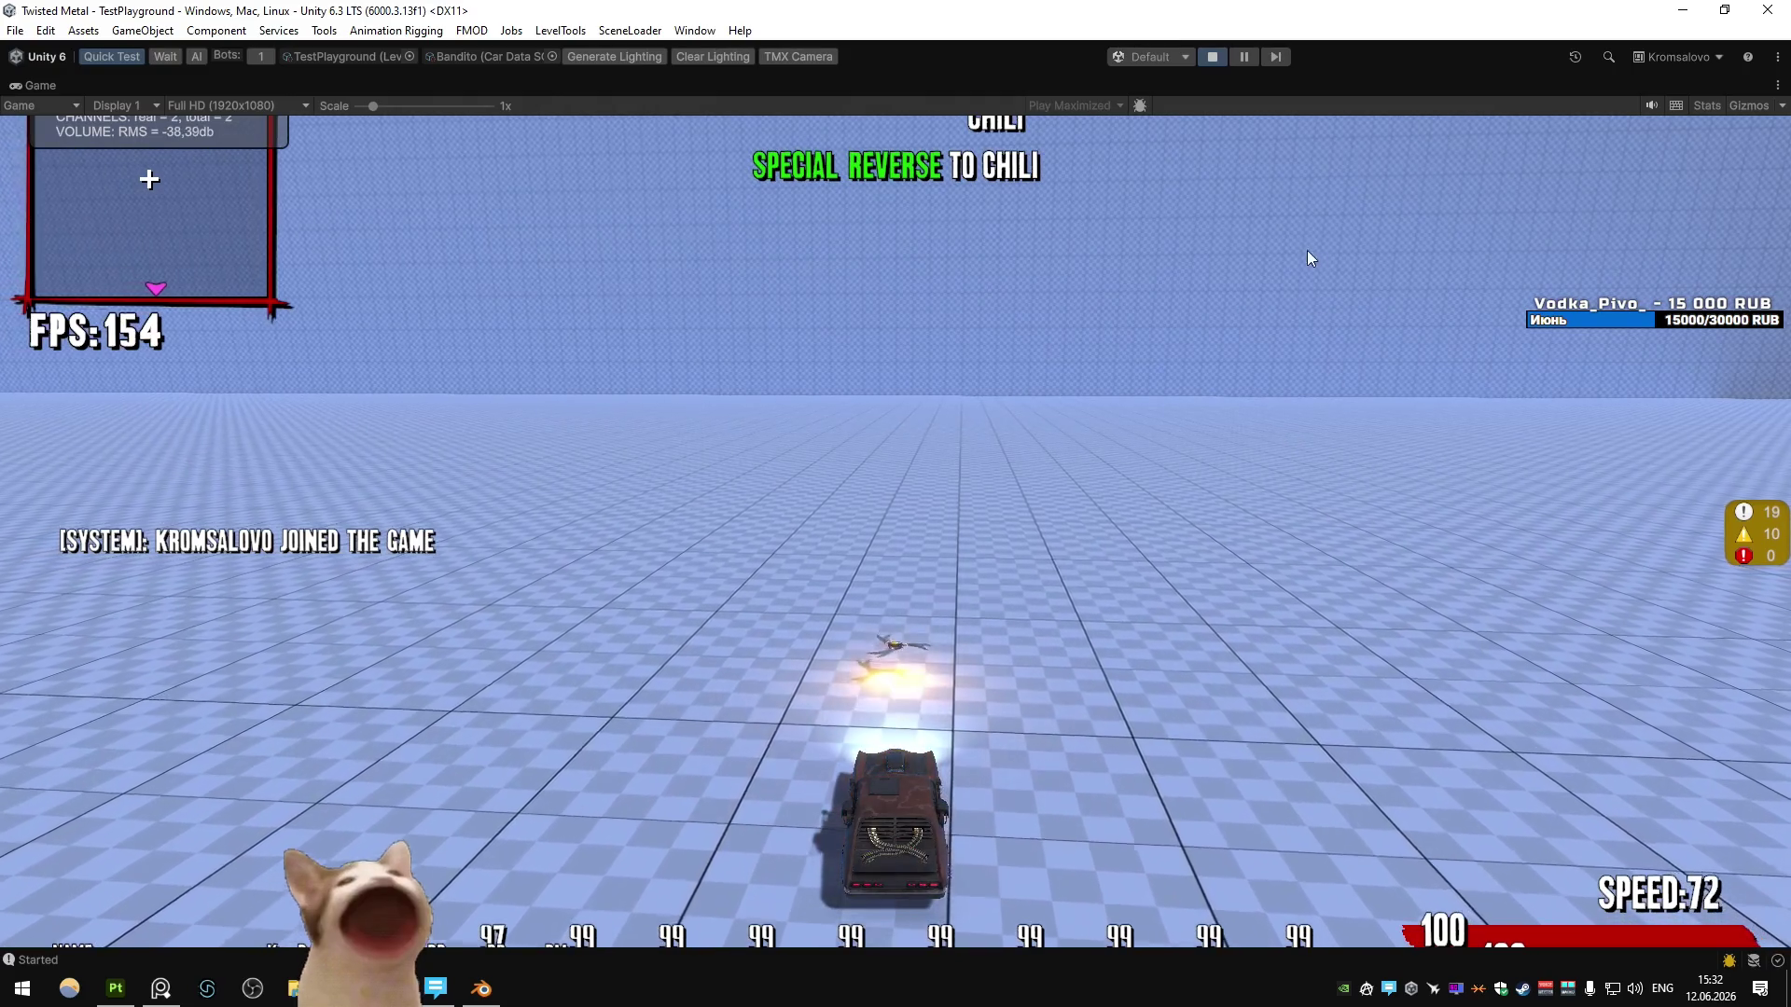
pyautogui.hotkey('ctrl', 'p')
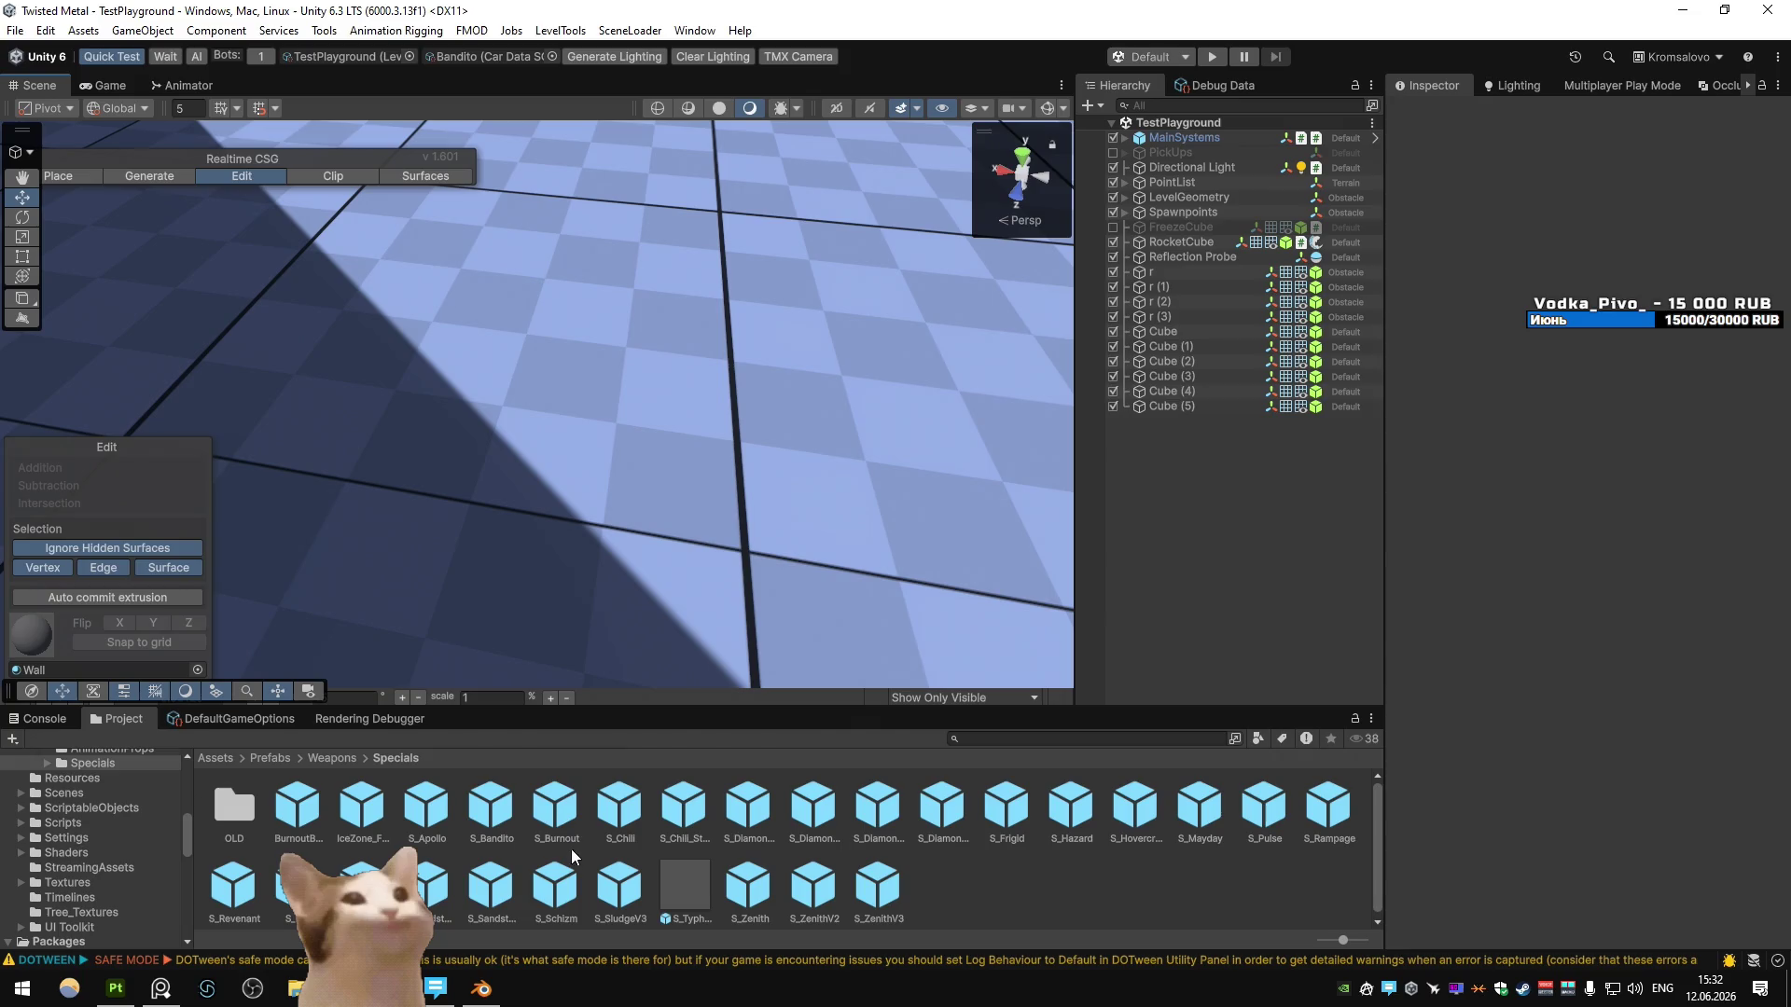
# - Open the S_Bandito prefab and select its Bandito_Special (1) part
pyautogui.click(497, 819)
pyautogui.doubleClick(499, 819)
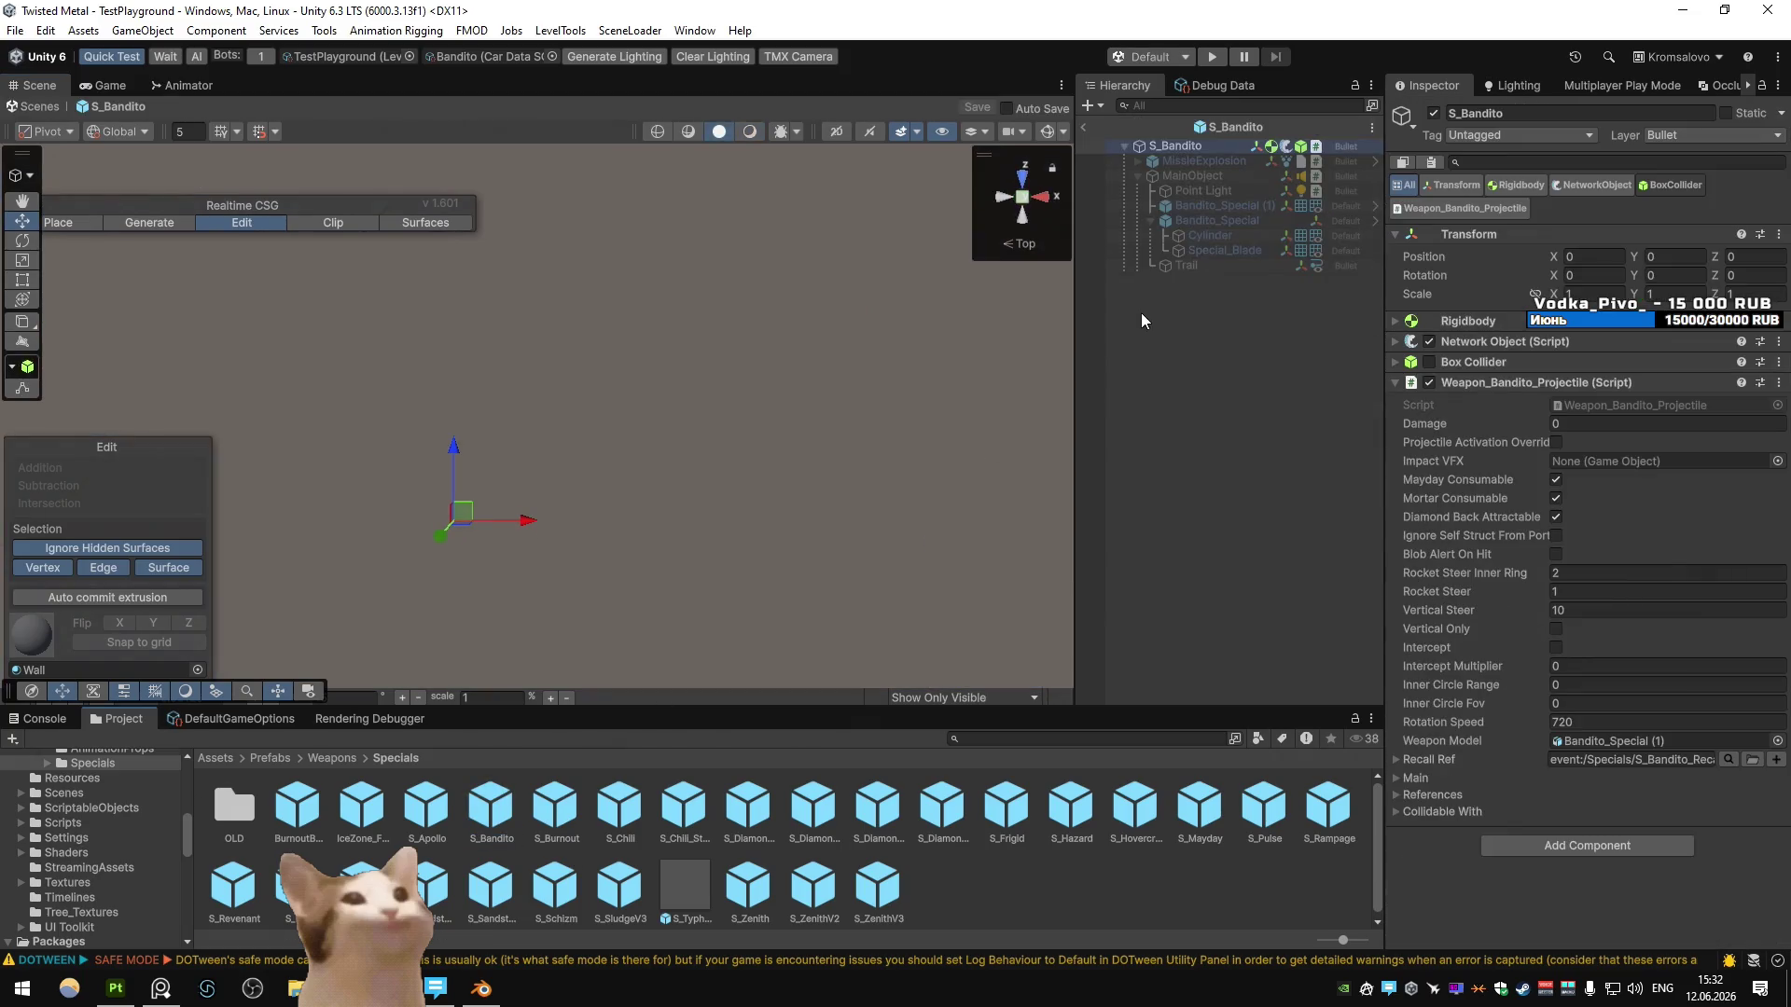
pyautogui.click(1203, 207)
pyautogui.hotkey('alt', 'Tab')
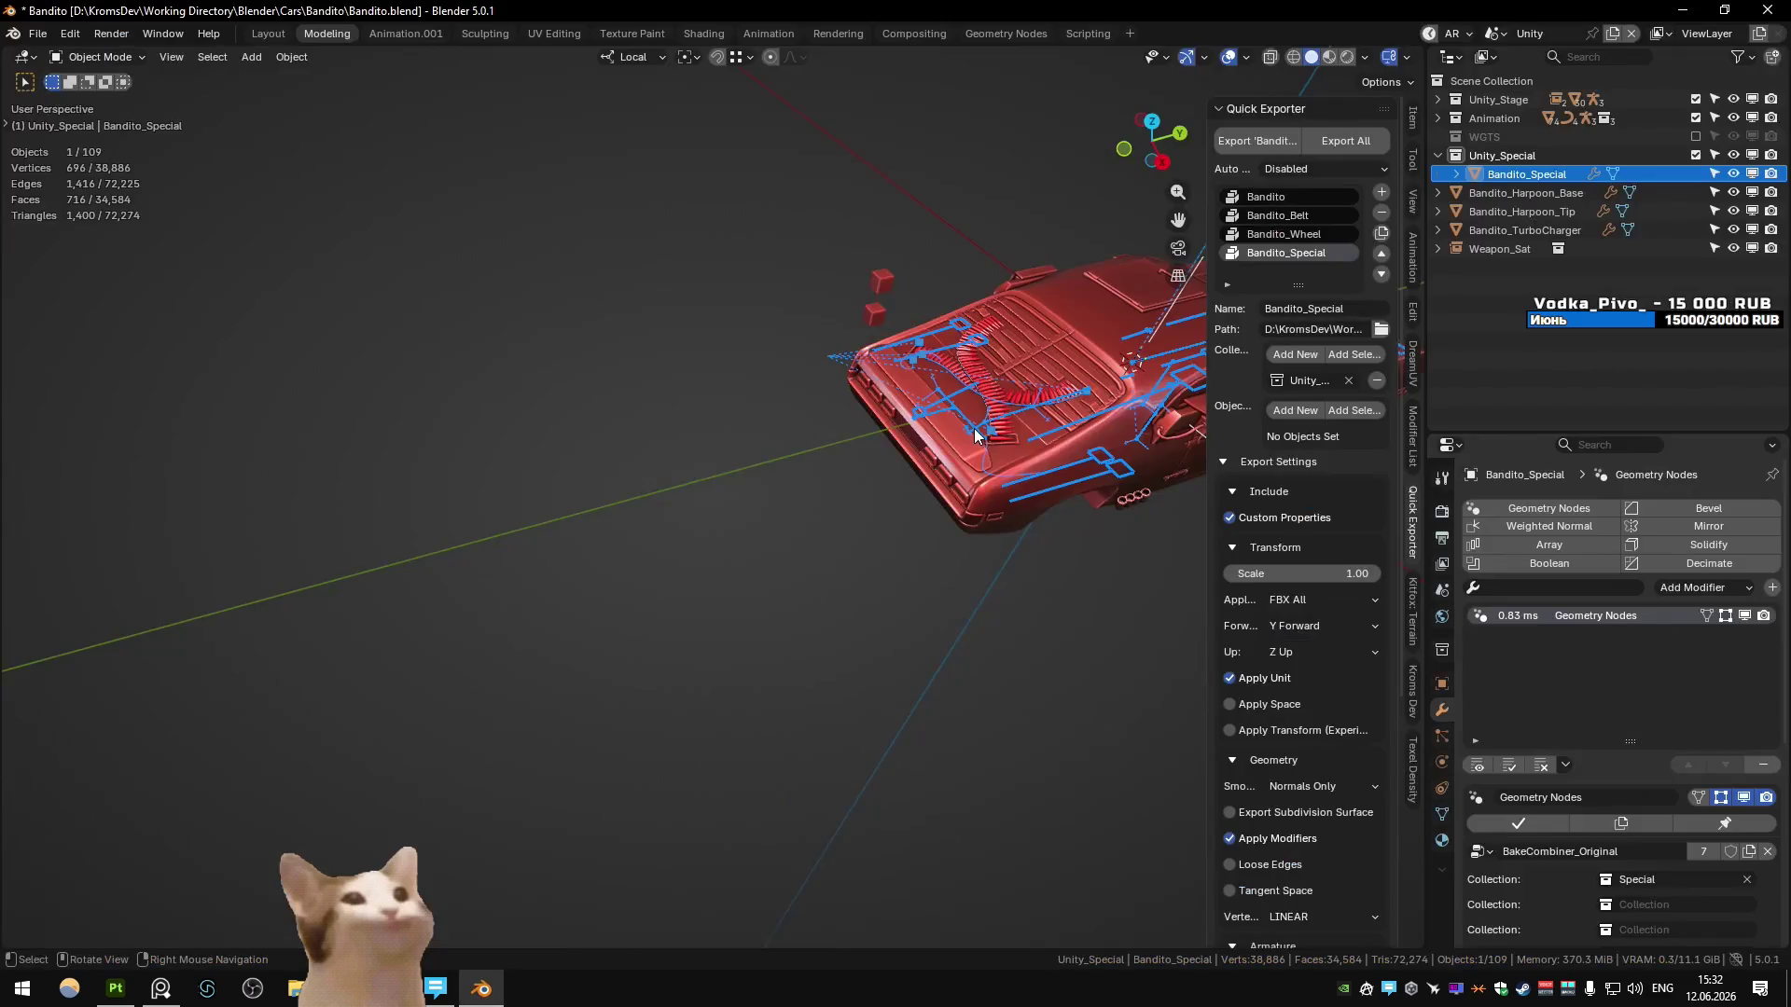
# - Return to the Unity scene in Blender and view the car from the front and above
pyautogui.hotkey('alt', 'Tab')
pyautogui.hotkey('alt', 'Tab')
pyautogui.hotkey('ctrl', 'pagedown')
pyautogui.hotkey('ctrl', 'pageup')
pyautogui.press('KP_1')
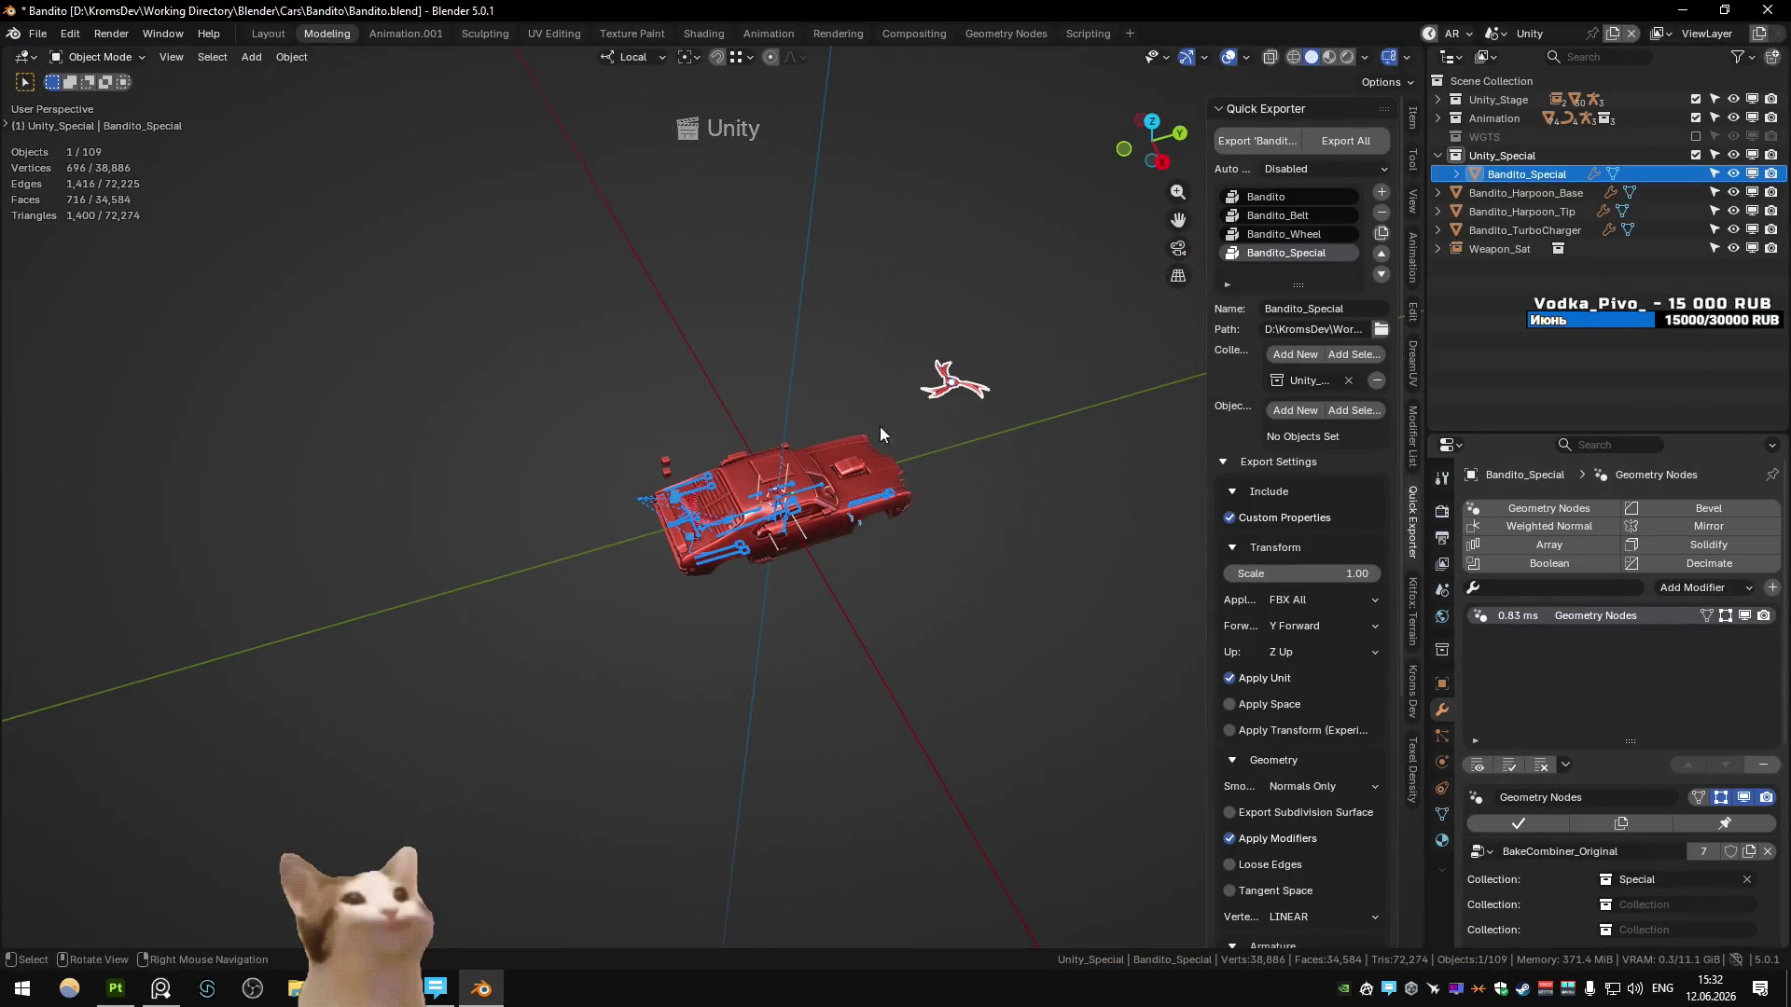
pyautogui.moveTo(845, 438)
pyautogui.mouseDown(button='middle')
pyautogui.moveTo(749, 468)
pyautogui.moveTo(709, 522)
pyautogui.moveTo(839, 420)
pyautogui.mouseUp(button='middle')
# - Set the bake collection to Special_V2, then set it back to Special
pyautogui.click(1670, 879)
pyautogui.write('v2')
pyautogui.press('Return')
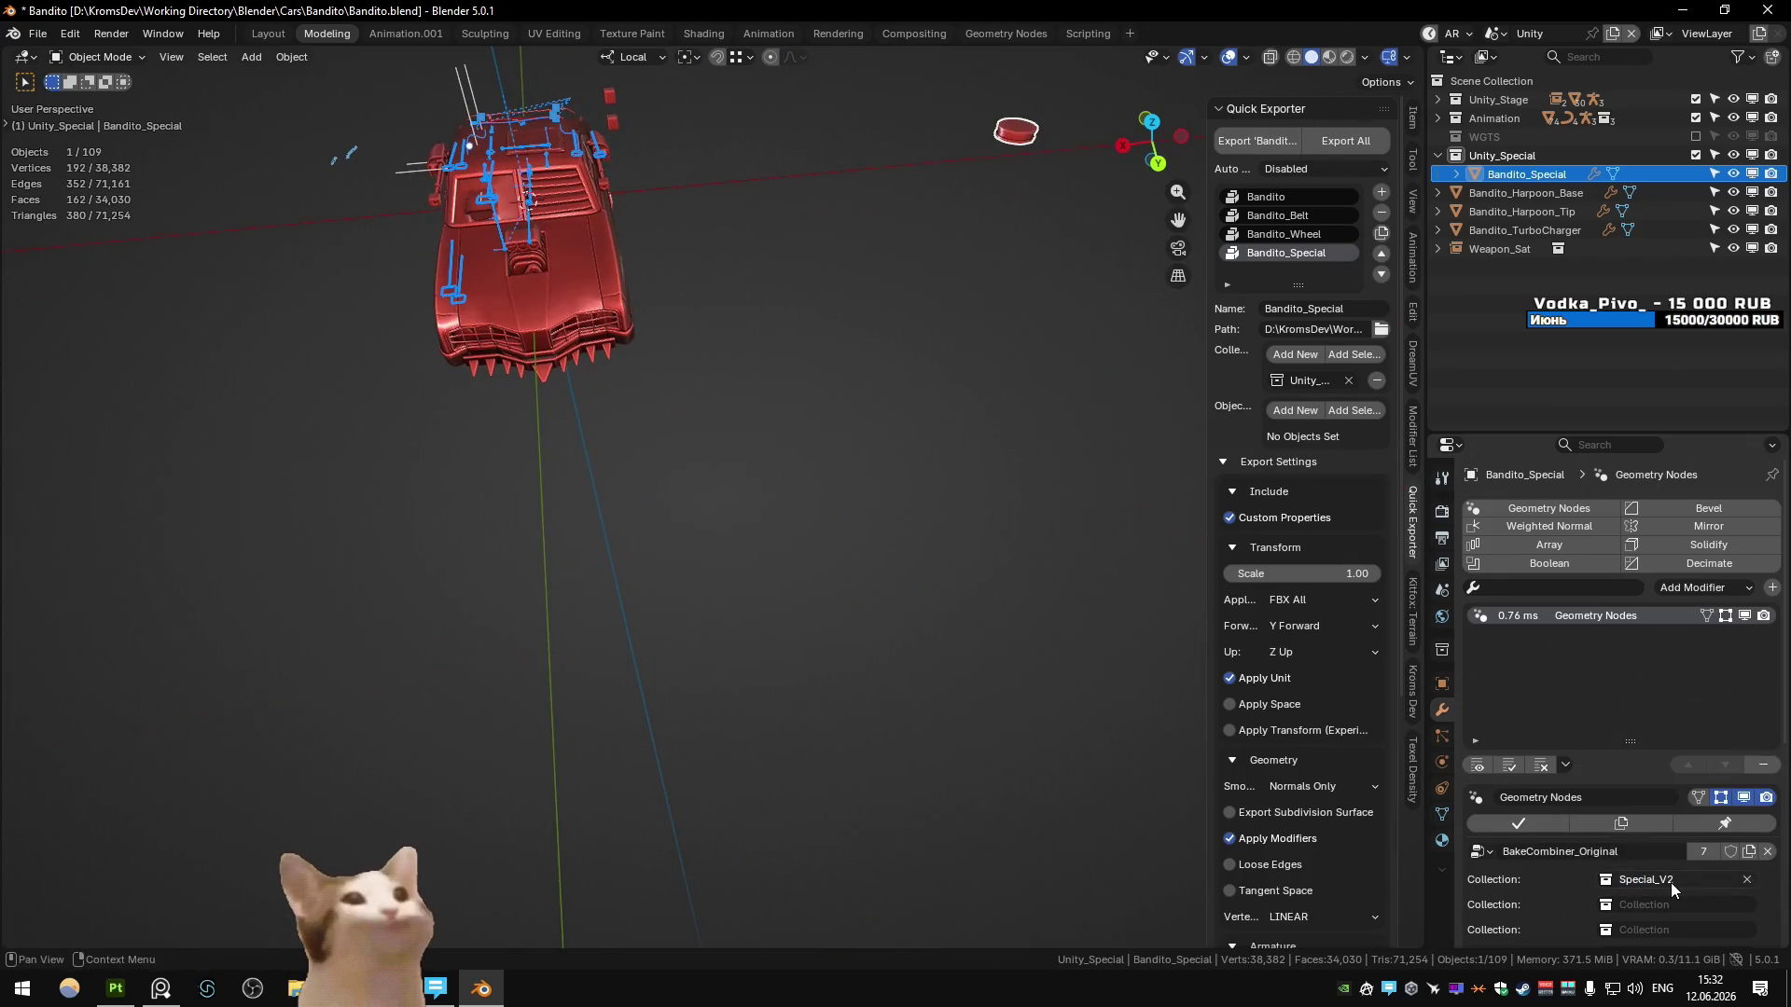
pyautogui.click(1657, 882)
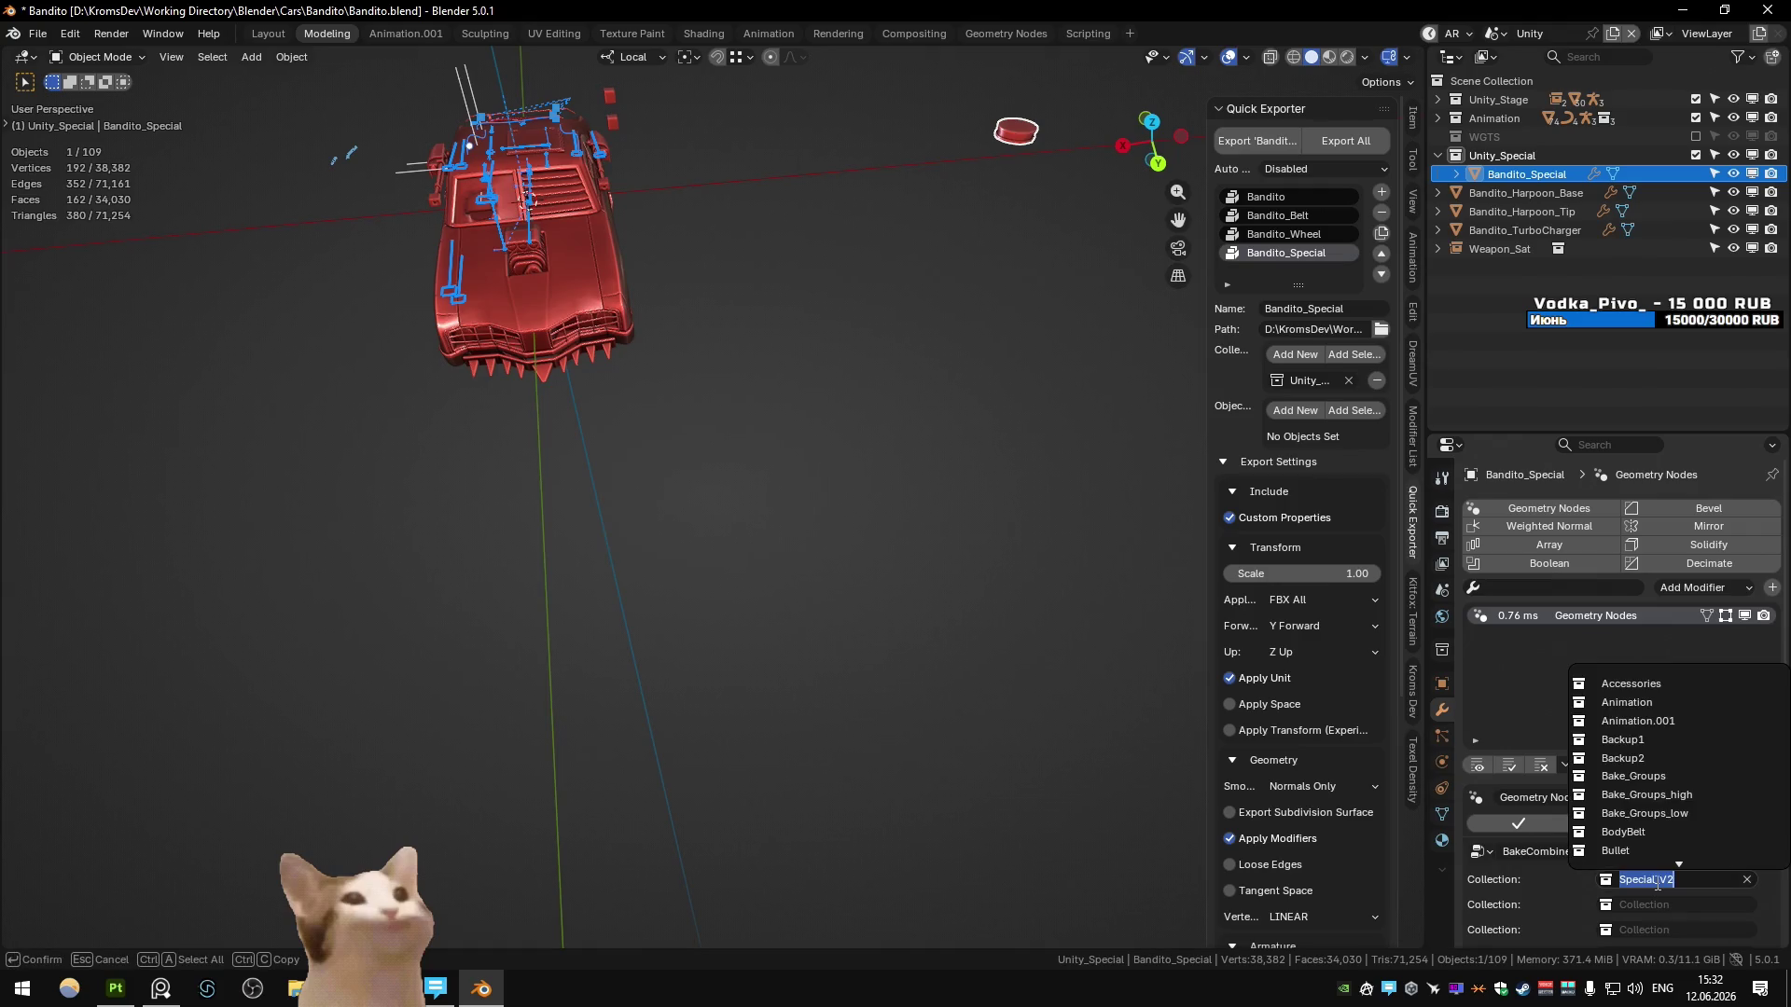
pyautogui.write('spec')
pyautogui.press('Return')
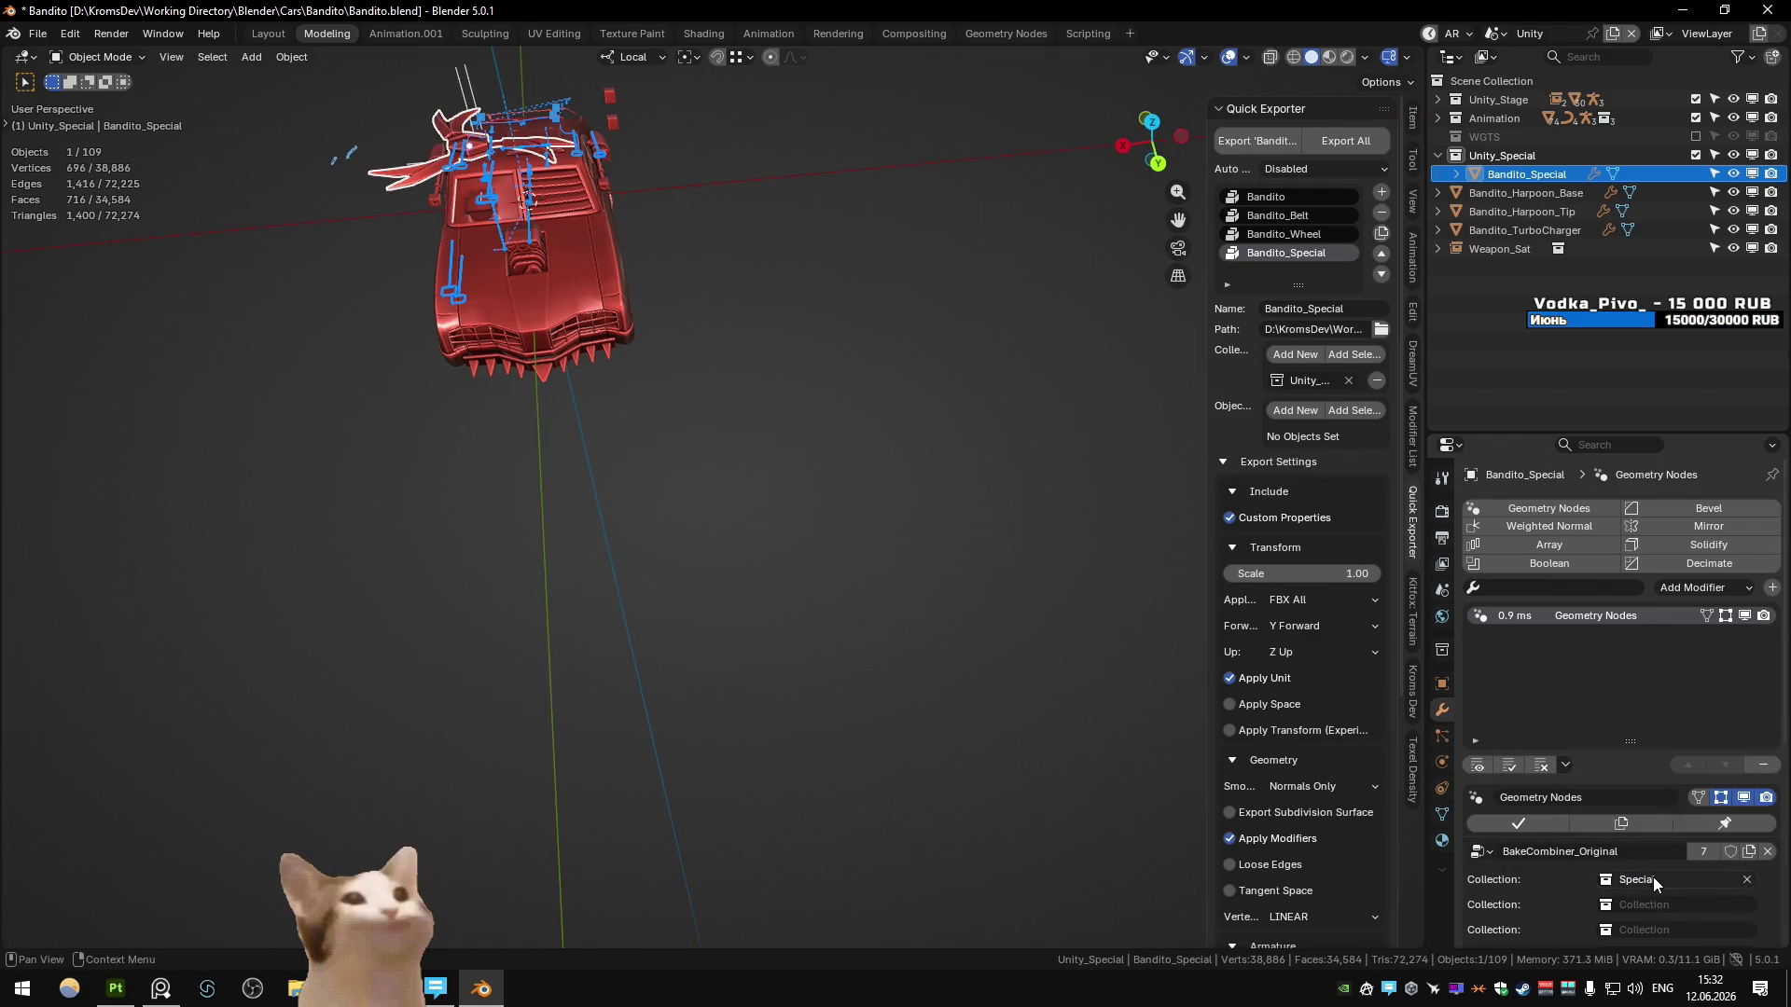
# - In the Modeling scene, unhide the hidden blade objects with Alt+H
pyautogui.hotkey('ctrl', 'pagedown')
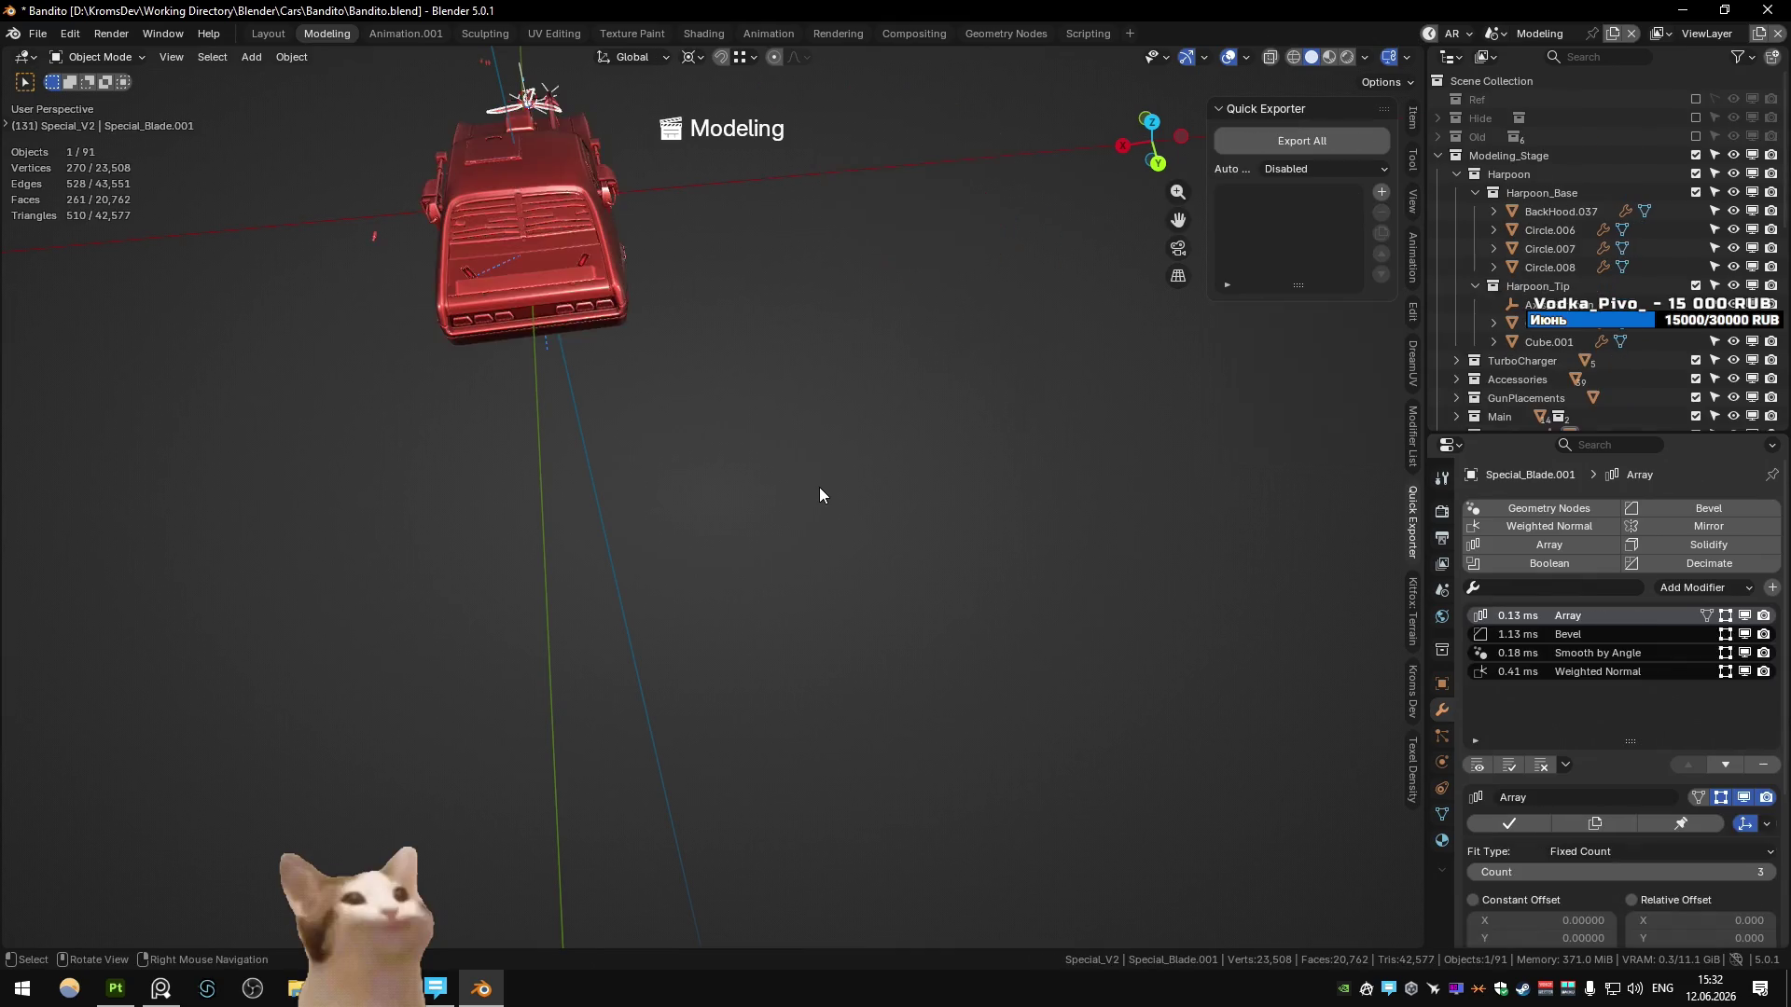
pyautogui.moveTo(509, 104)
pyautogui.keyDown('alt'); pyautogui.mouseDown(button='middle')
pyautogui.moveTo(938, 583)
pyautogui.moveTo(640, 622)
pyautogui.mouseUp(button='middle'); pyautogui.keyUp('alt')
pyautogui.scroll(5, 640, 622)
pyautogui.hotkey('alt', 'h')
pyautogui.moveTo(738, 519); pyautogui.dragTo(793, 558, button='middle')
pyautogui.scroll(2, 785, 587)
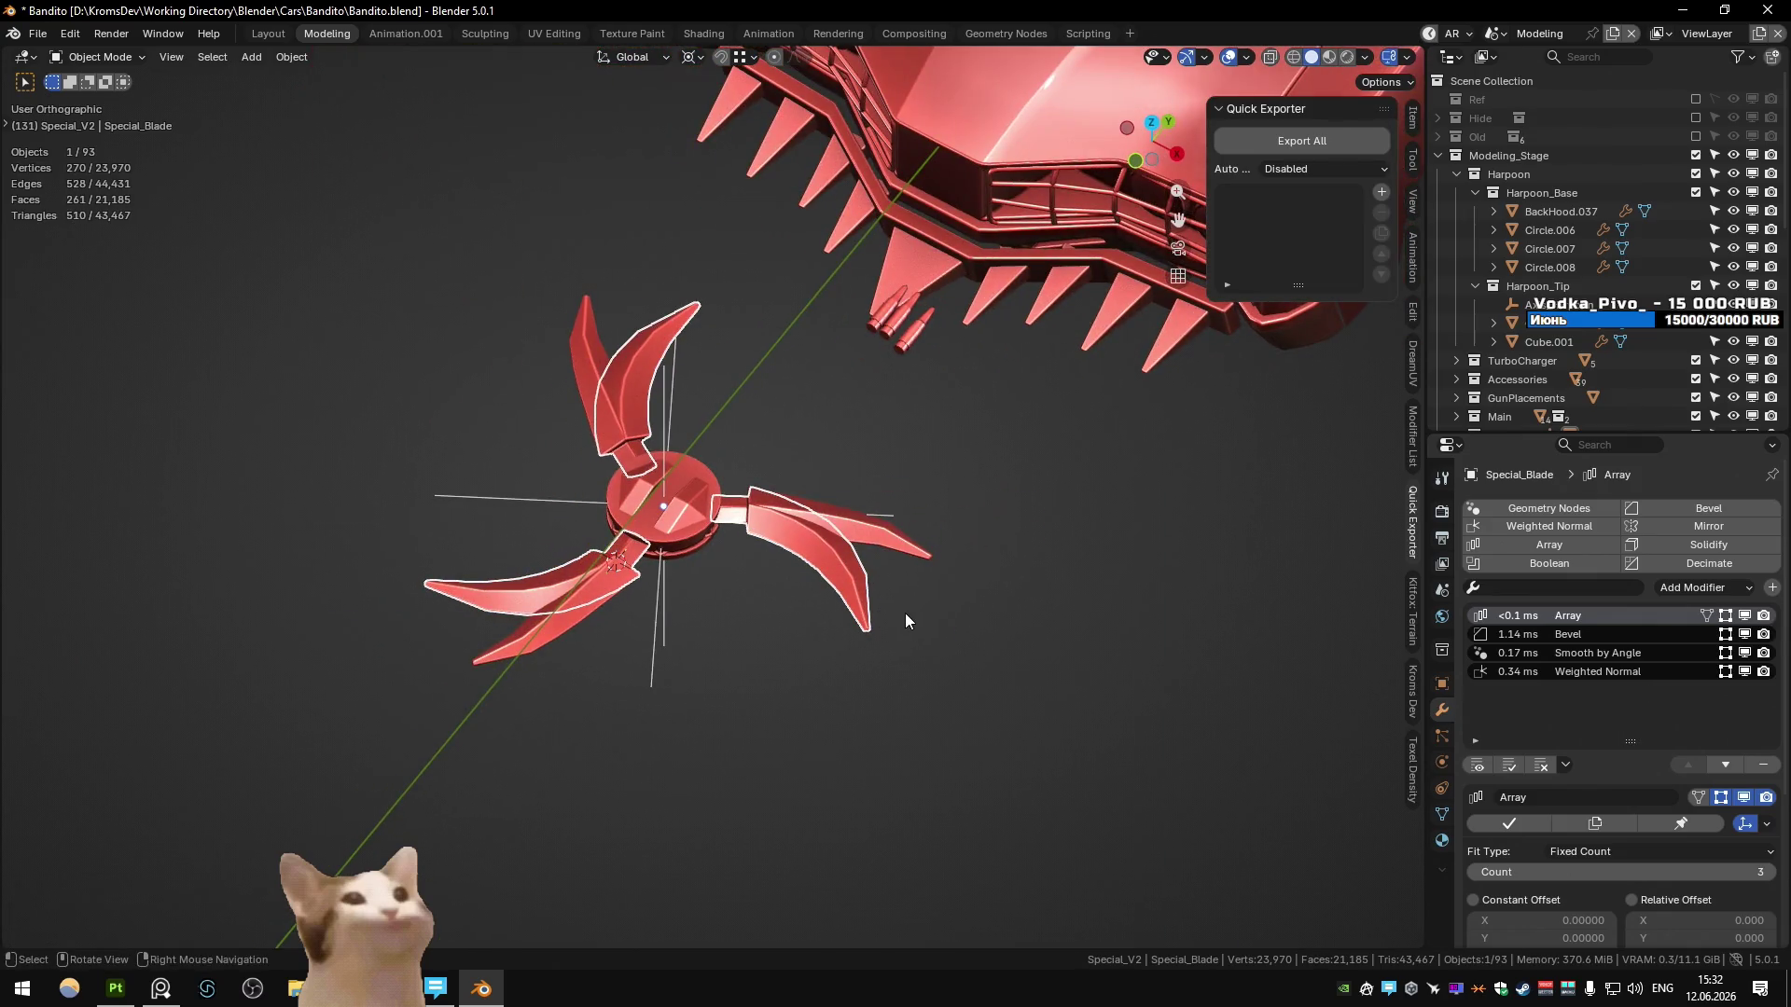
# - Check the collection list, return to the Unity scene, and switch over to Unity
pyautogui.press('m')
pyautogui.scroll(-2, 1224, 791)
pyautogui.hotkey('ctrl', 'pagedown')
pyautogui.moveTo(767, 654)
pyautogui.mouseDown(button='middle')
pyautogui.moveTo(663, 796)
pyautogui.moveTo(392, 840)
pyautogui.mouseUp(button='middle')
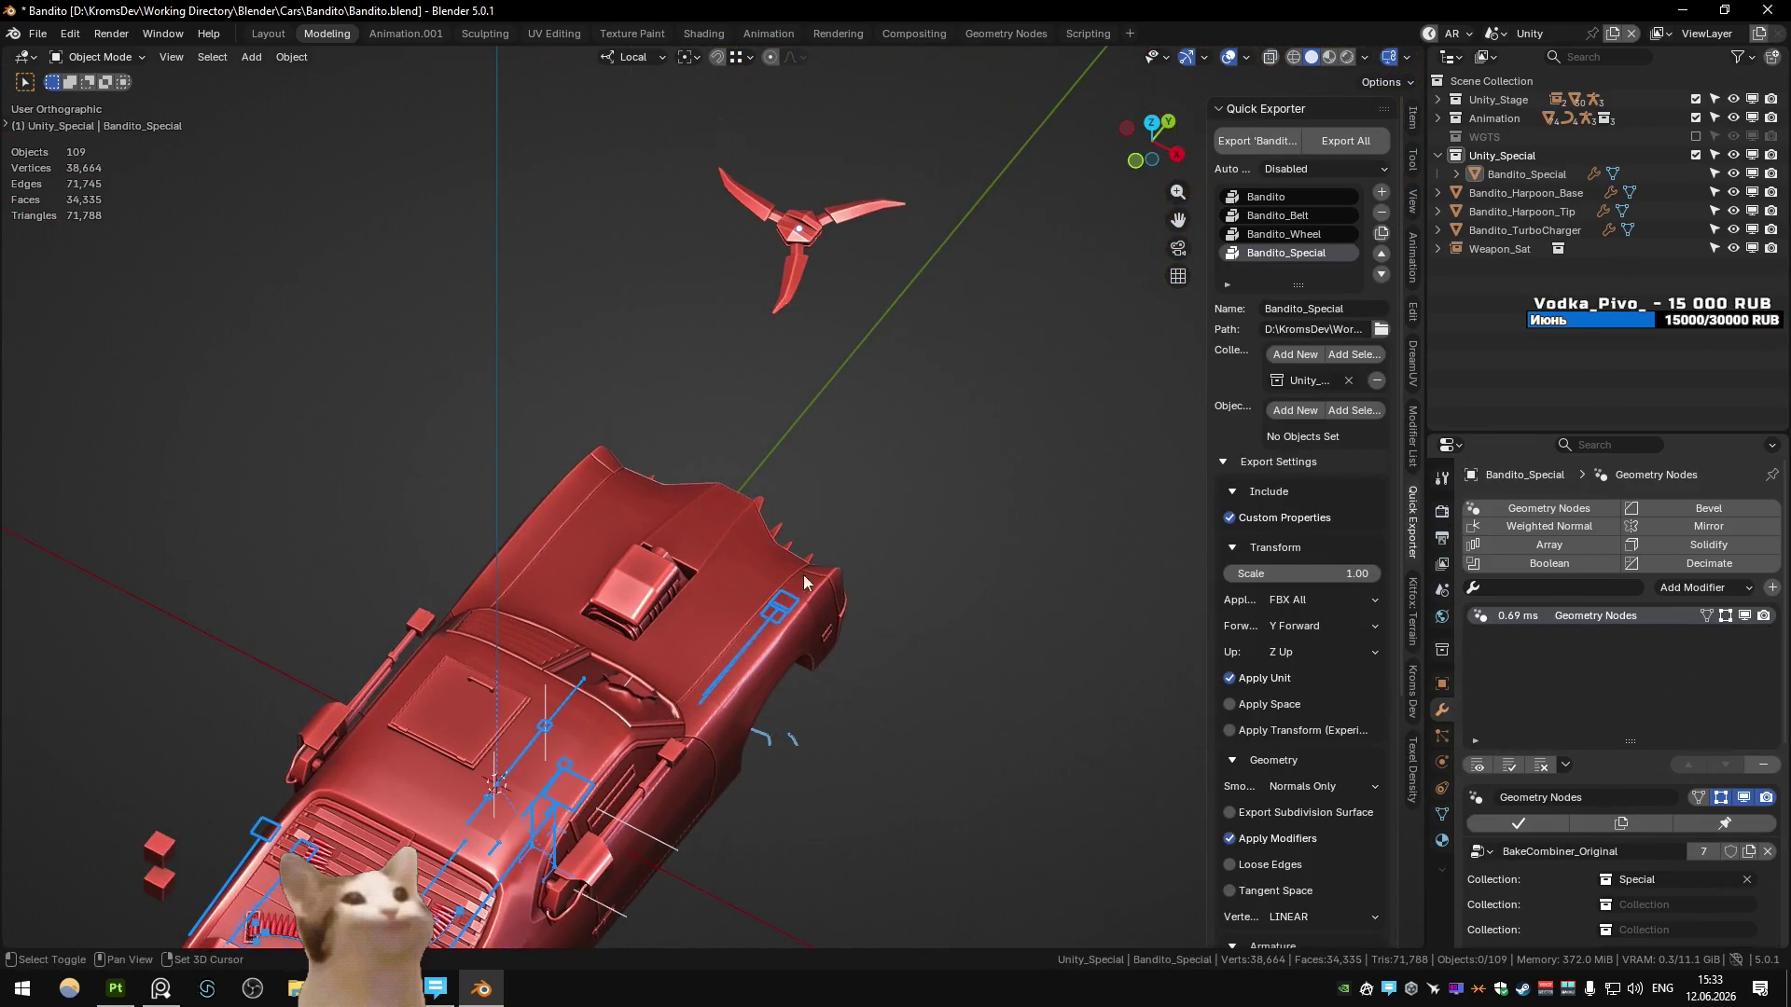
pyautogui.hotkey('alt', 'Tab')
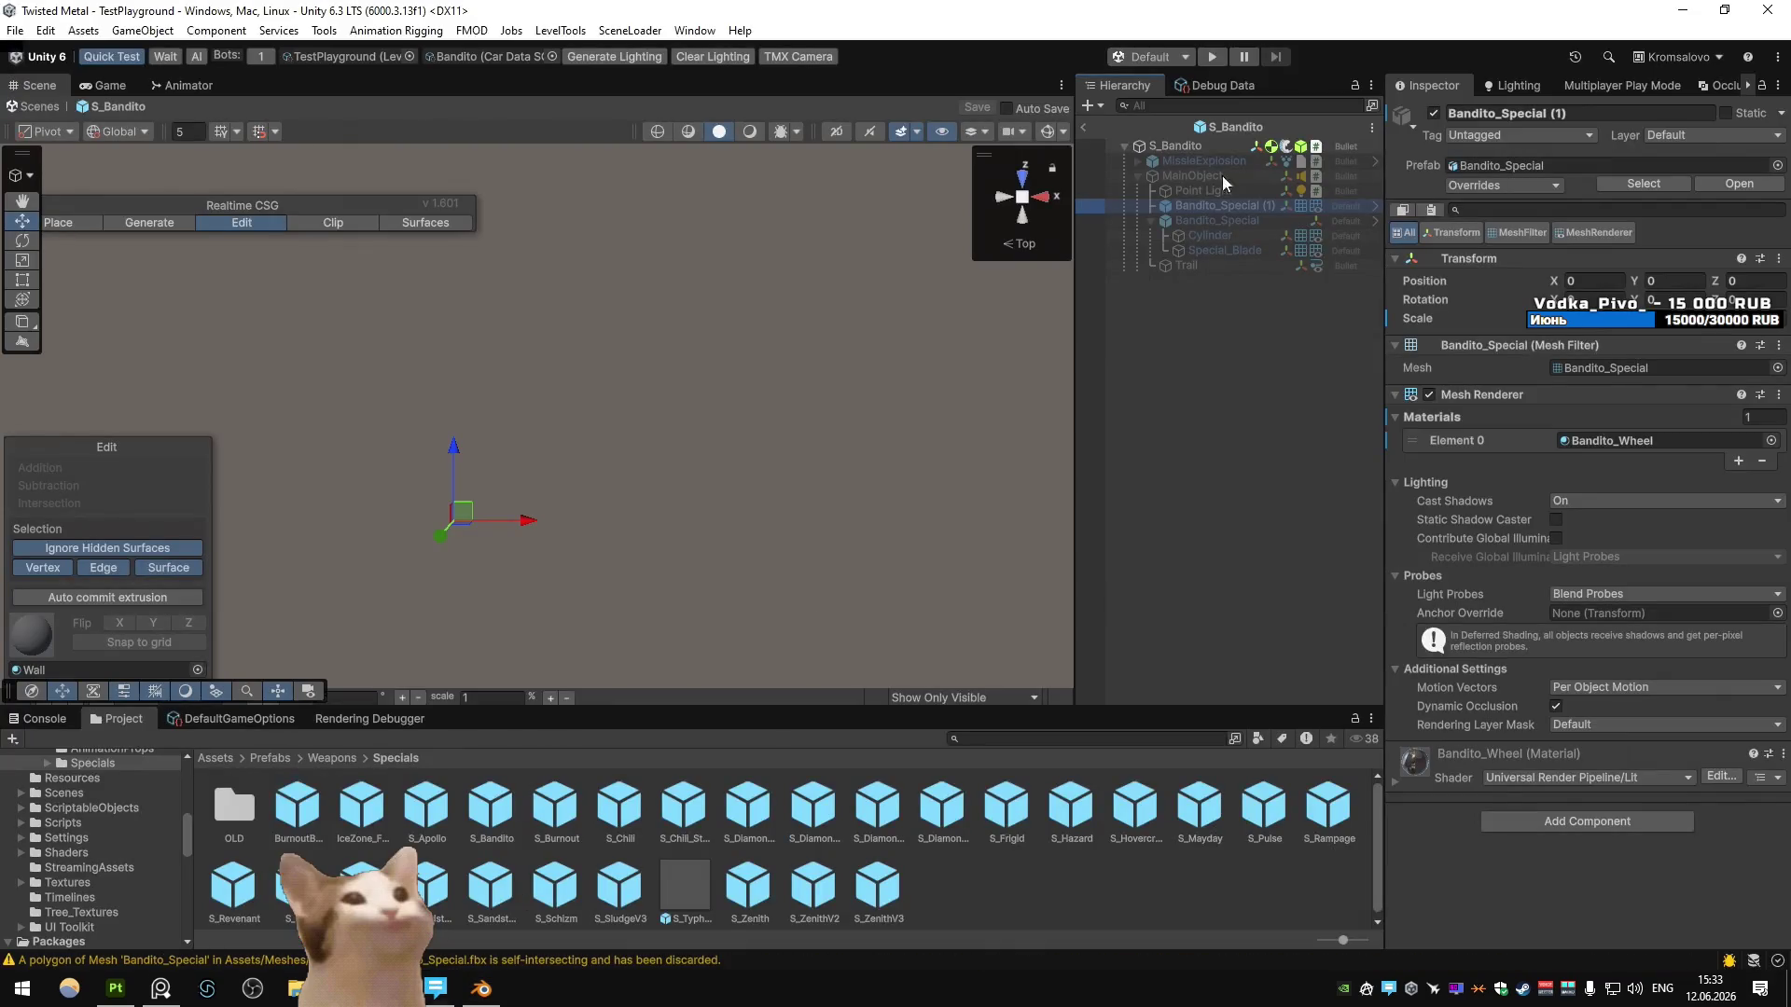
# - Play-test: drive left over the yellow ramp, fire at the brown blocks, brake, fire again
pyautogui.click(1212, 57)
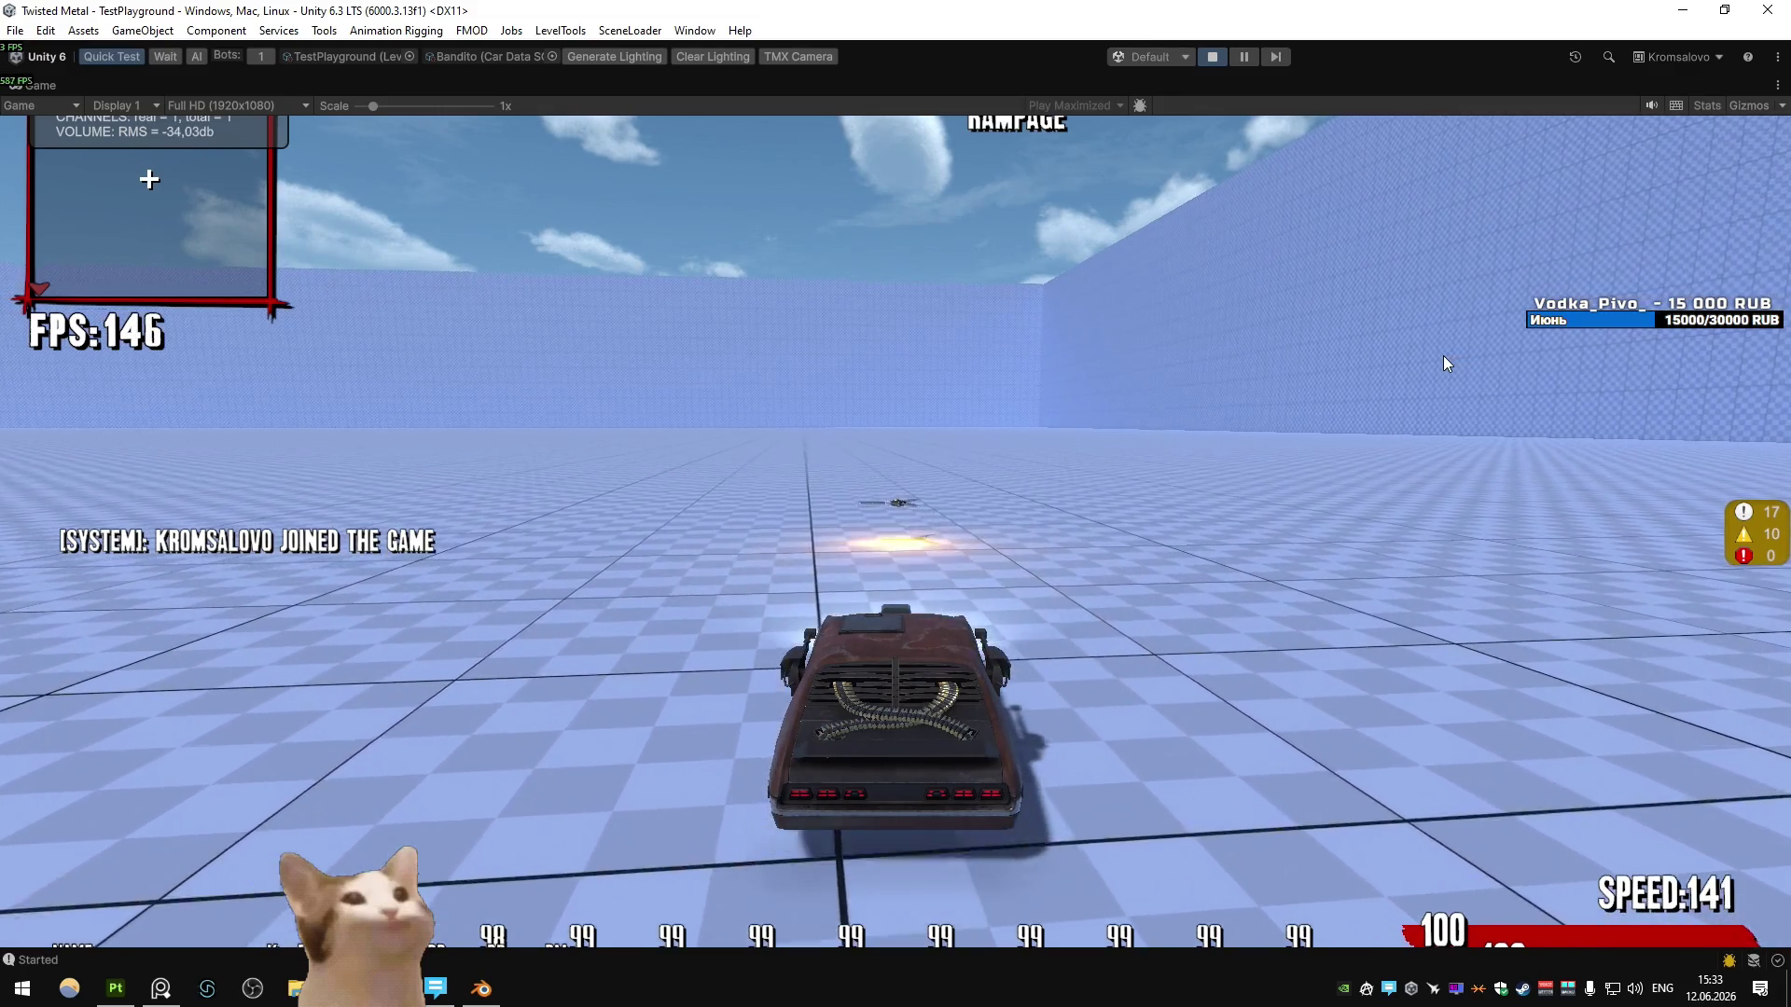
pyautogui.press('a')
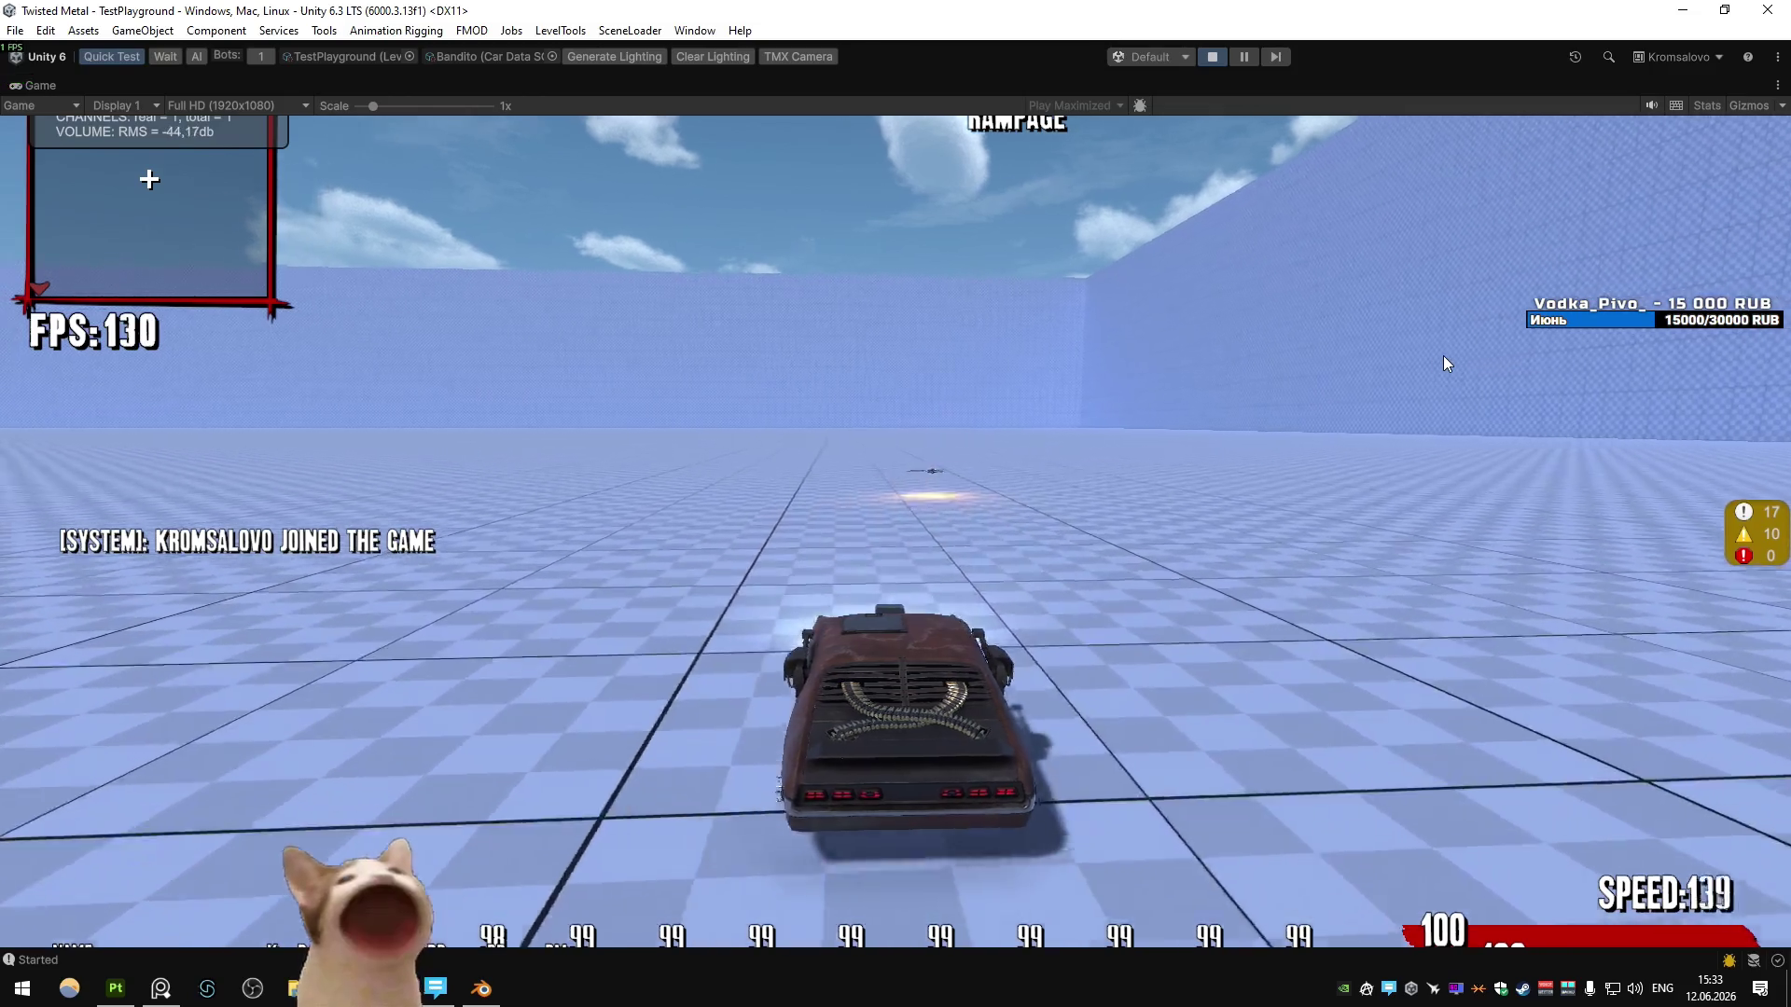
pyautogui.press('a')
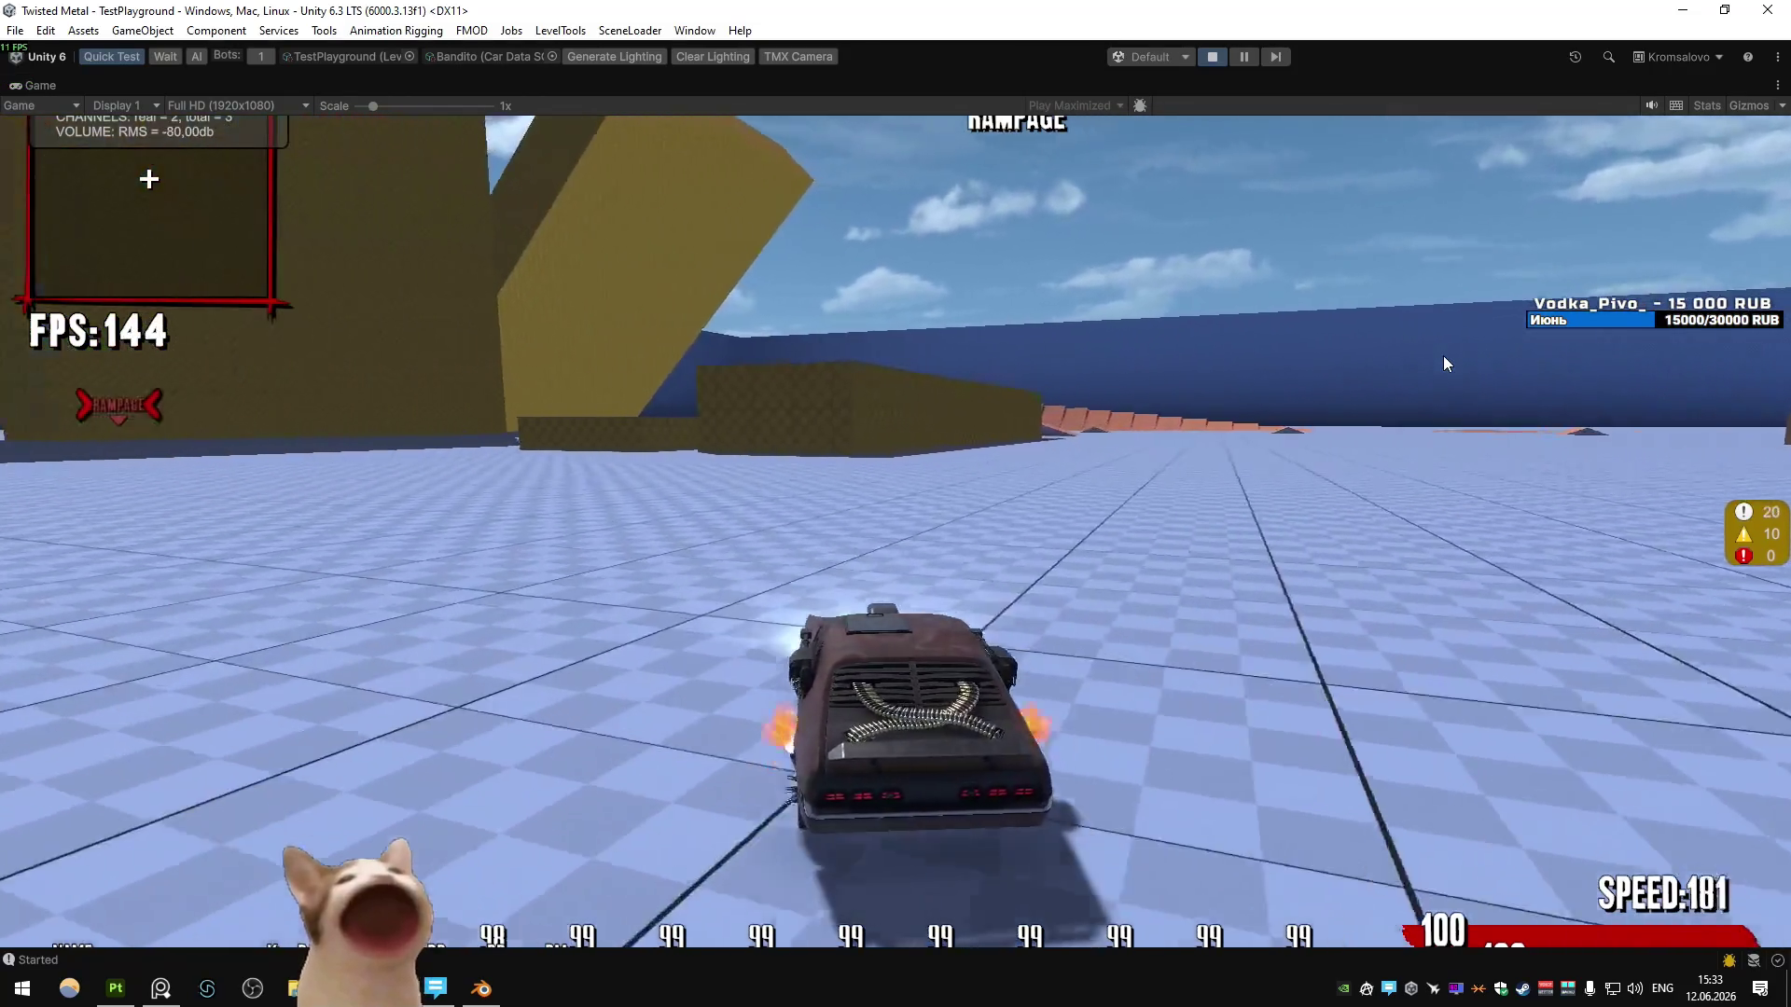
pyautogui.press('a')
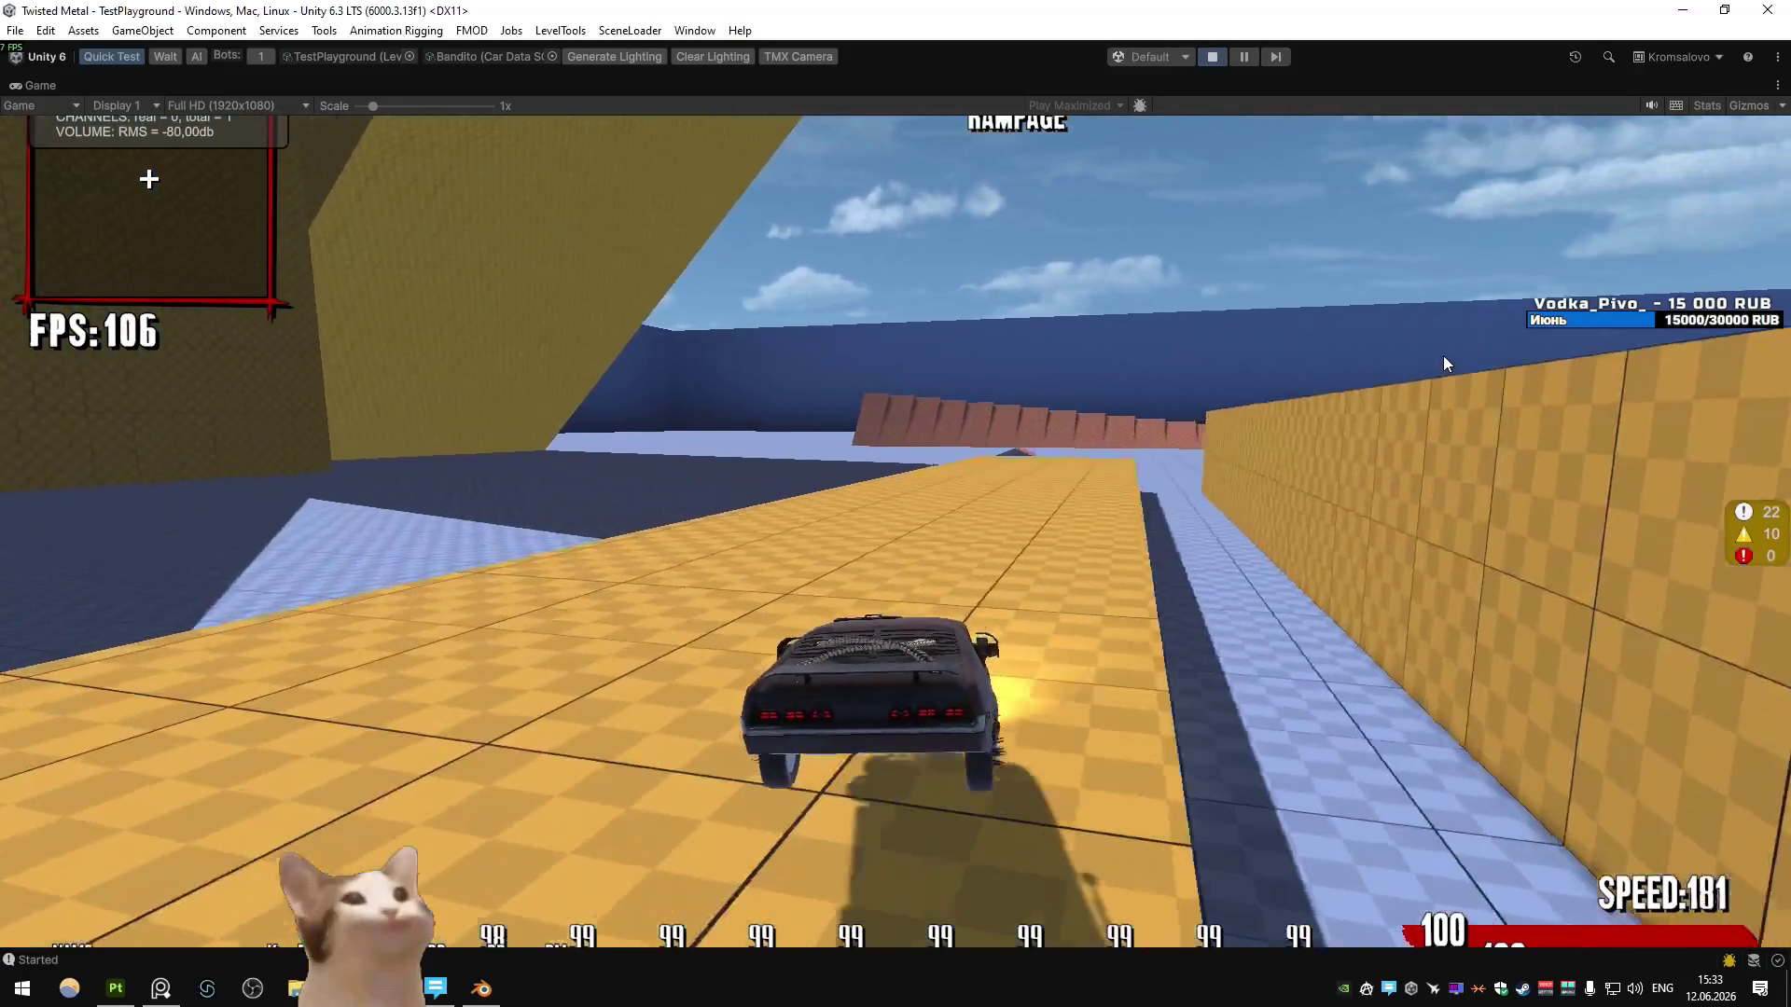
pyautogui.press('a')
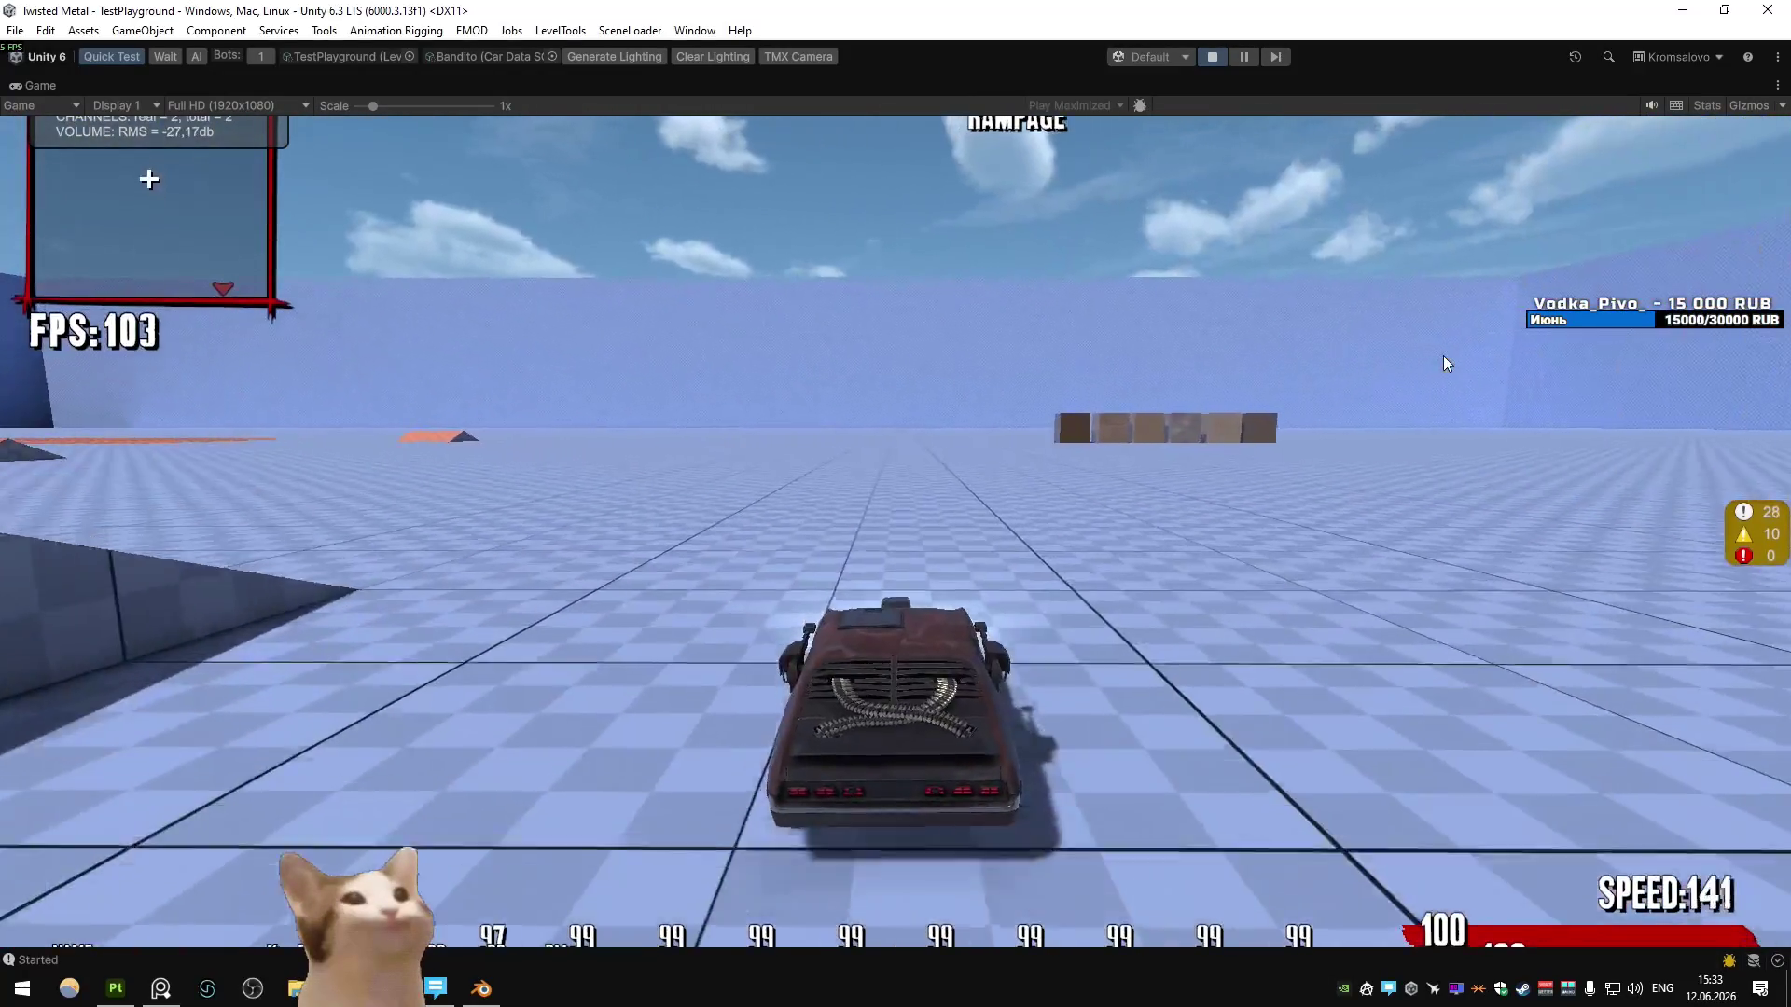
pyautogui.click(1444, 364)
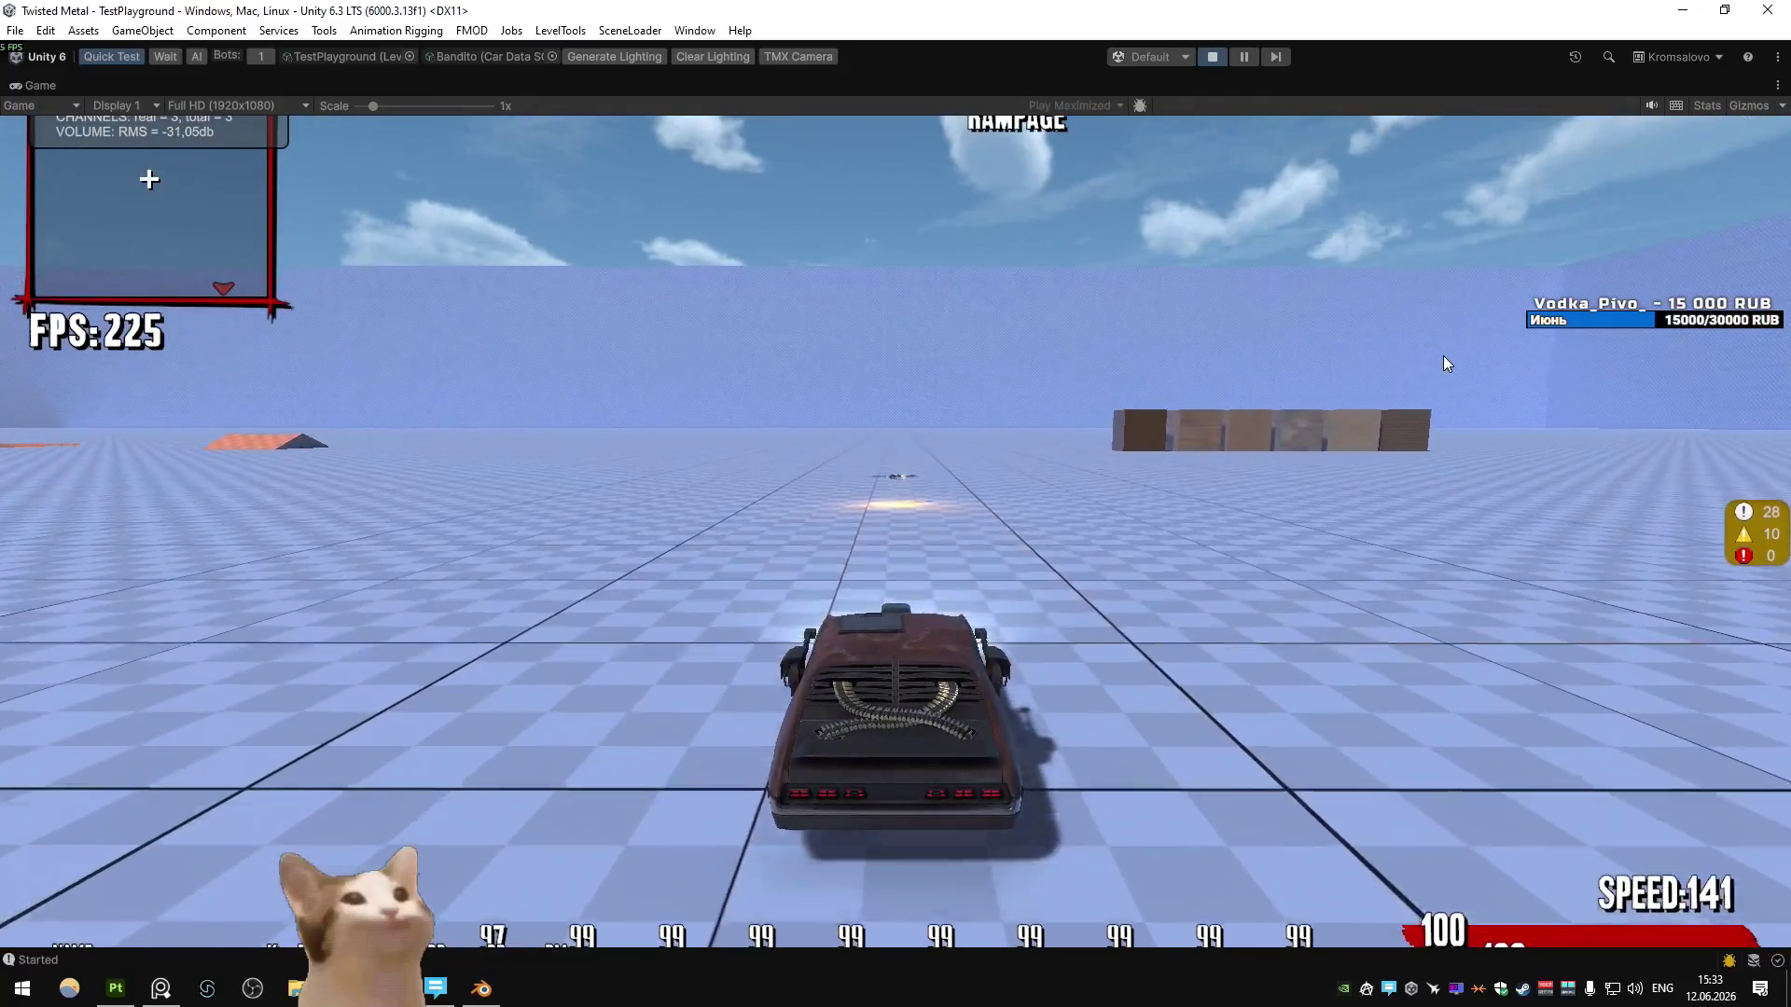
pyautogui.press('s')
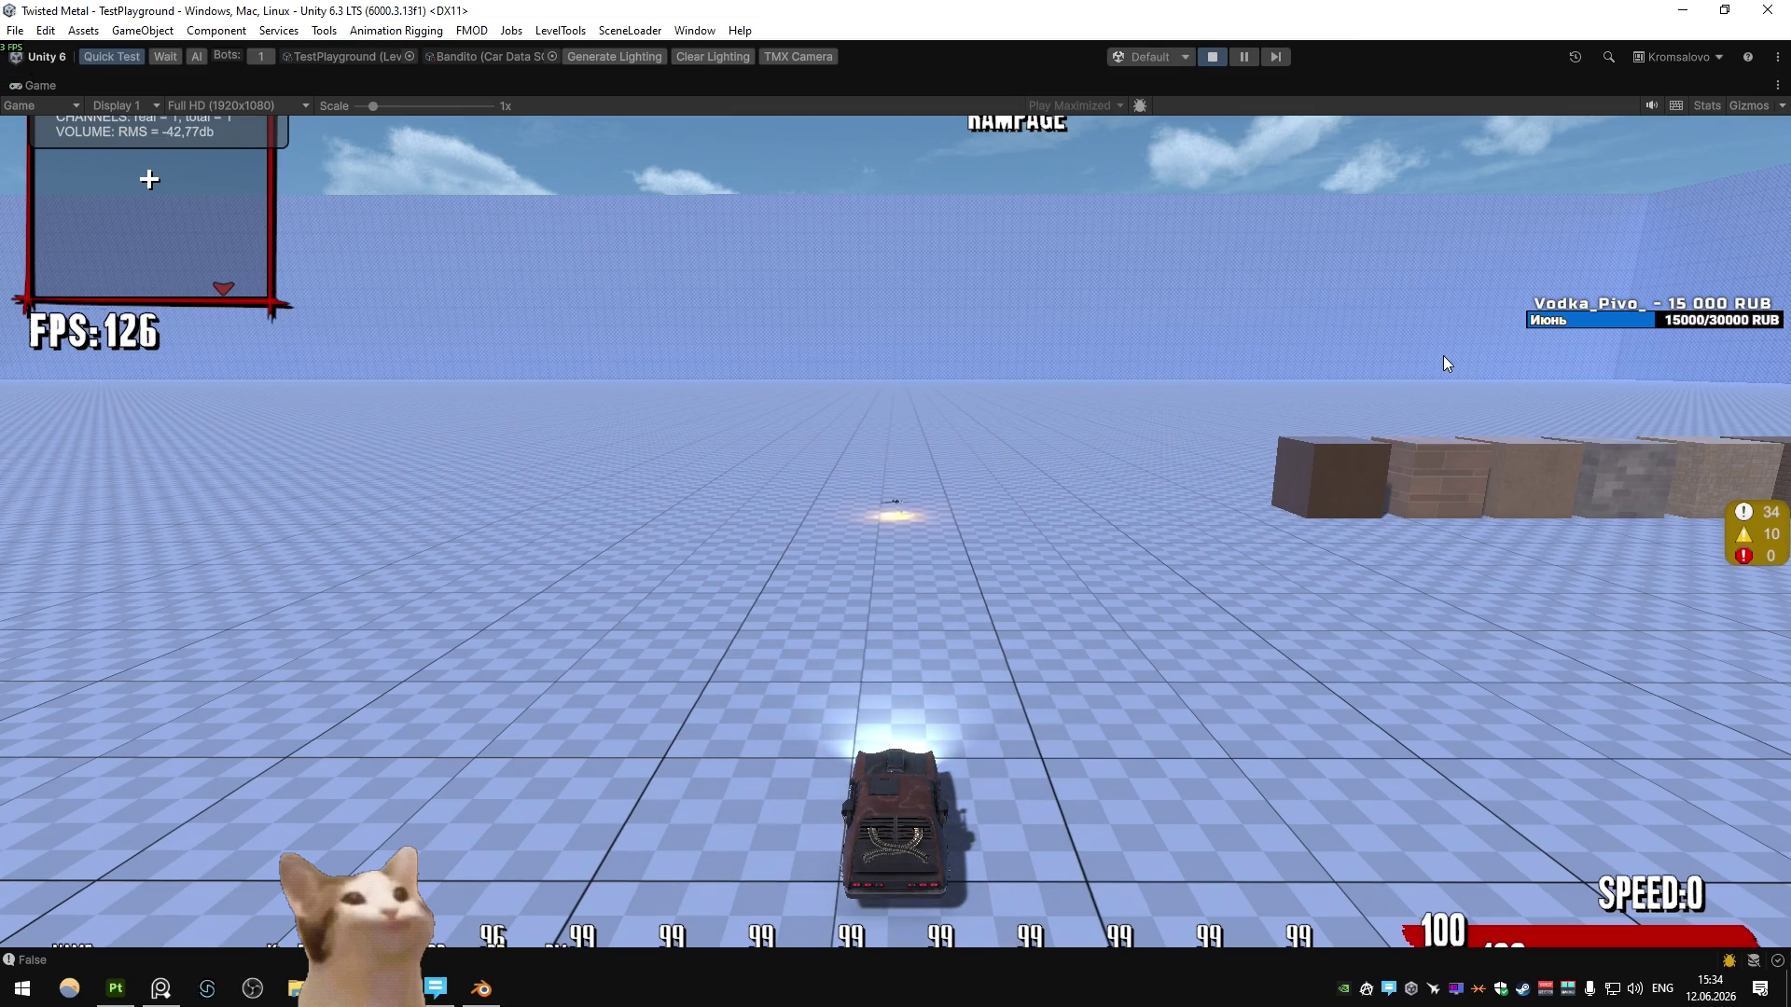
pyautogui.click(1444, 358)
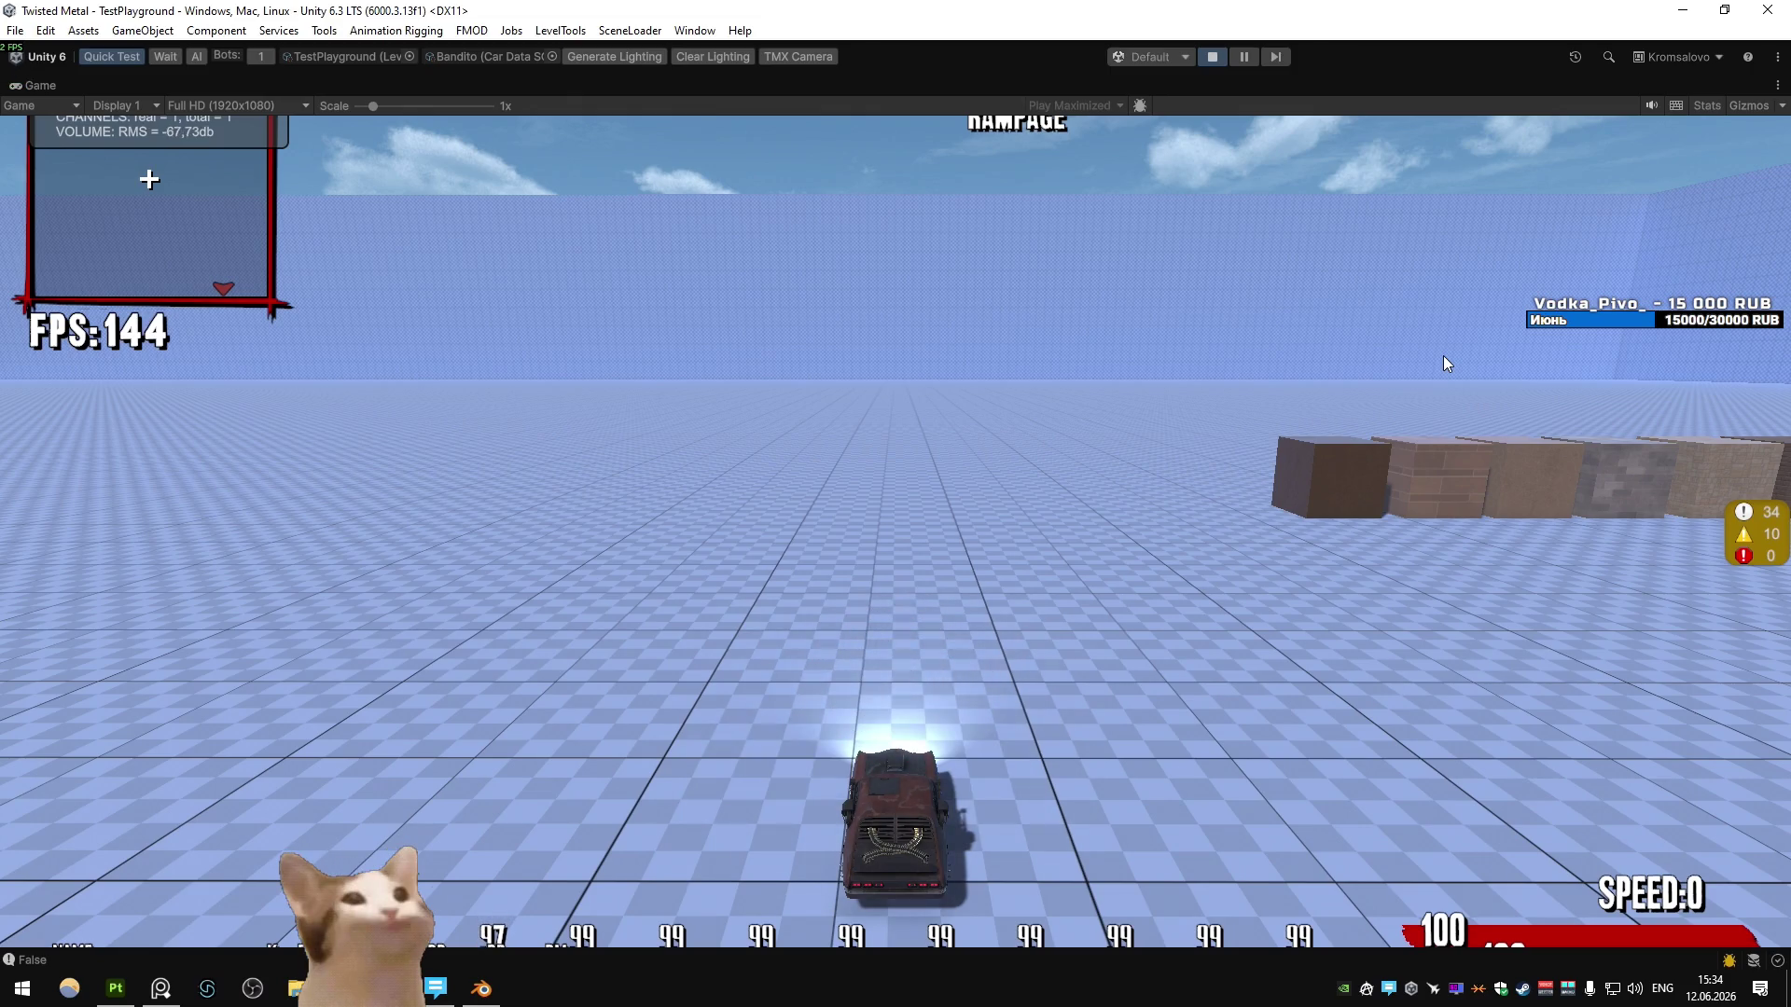
pyautogui.hotkey('alt', 'Tab')
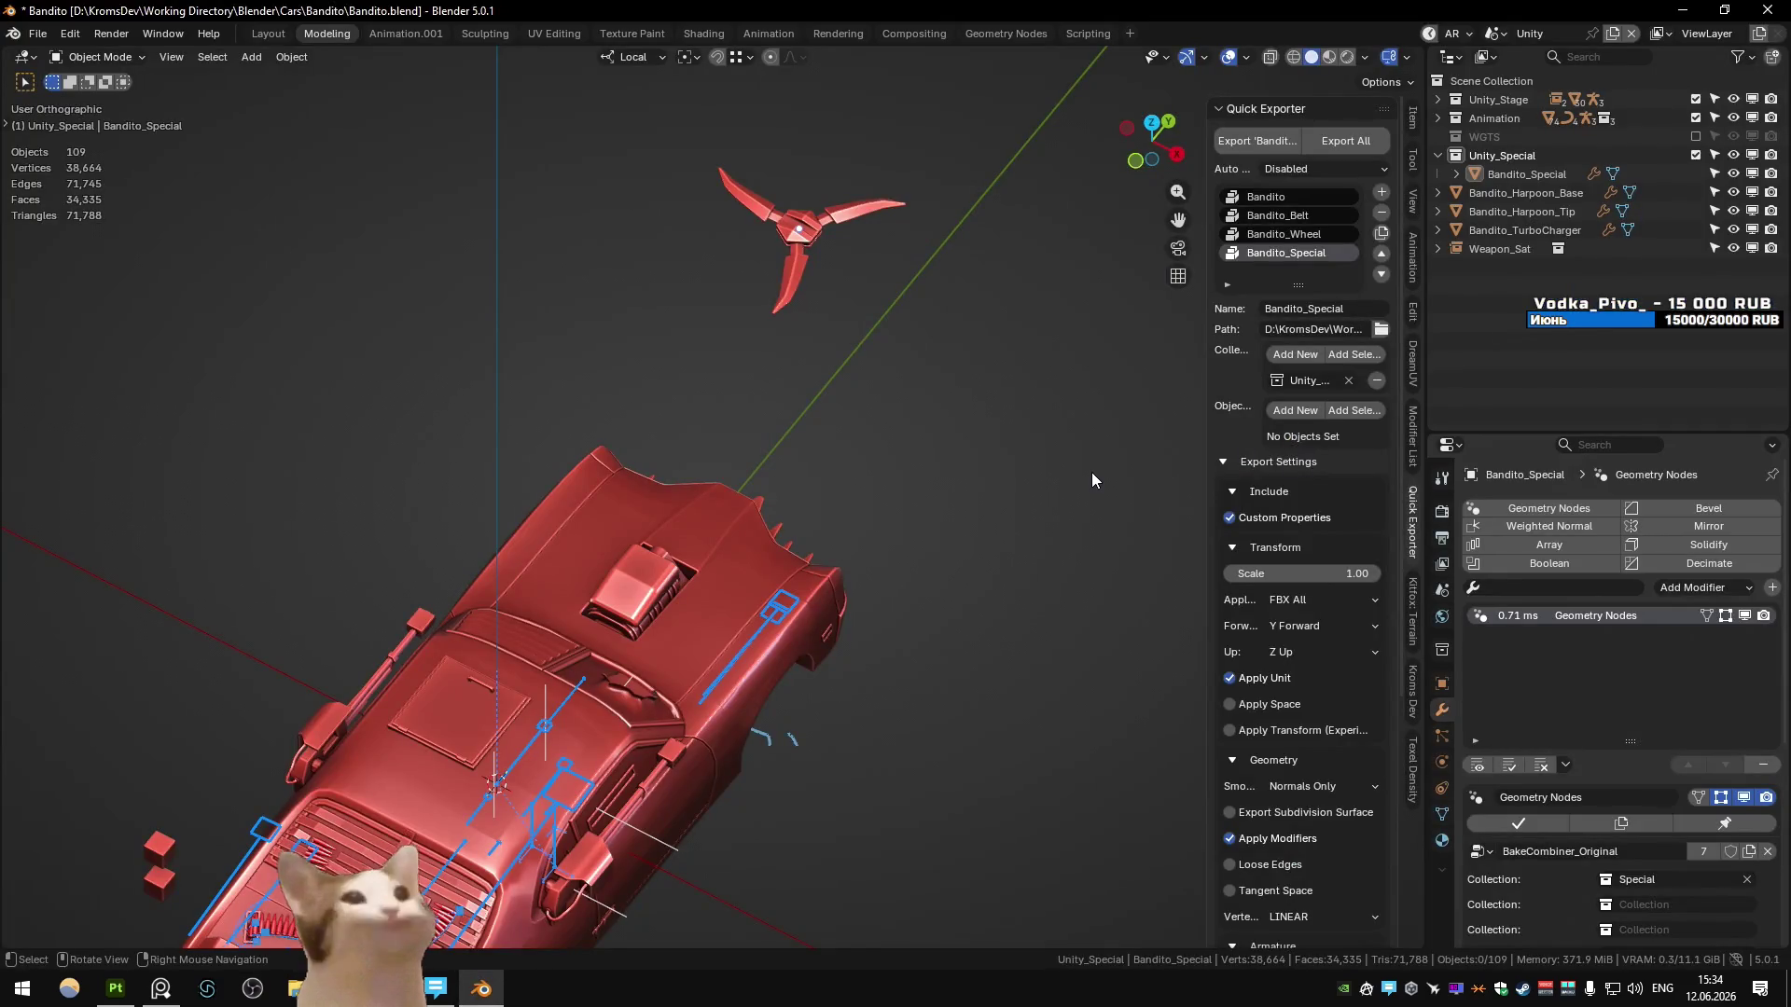
# - In the Modeling scene, delete the old weapon's straight blade and round hub
pyautogui.hotkey('ctrl', 'pagedown')
pyautogui.hotkey('ctrl', 'pagedown')
pyautogui.scroll(-5, 1091, 473)
pyautogui.moveTo(671, 641); pyautogui.dragTo(550, 696, button='middle')
pyautogui.scroll(8, 550, 696)
pyautogui.moveTo(616, 608); pyautogui.dragTo(701, 526, button='middle')
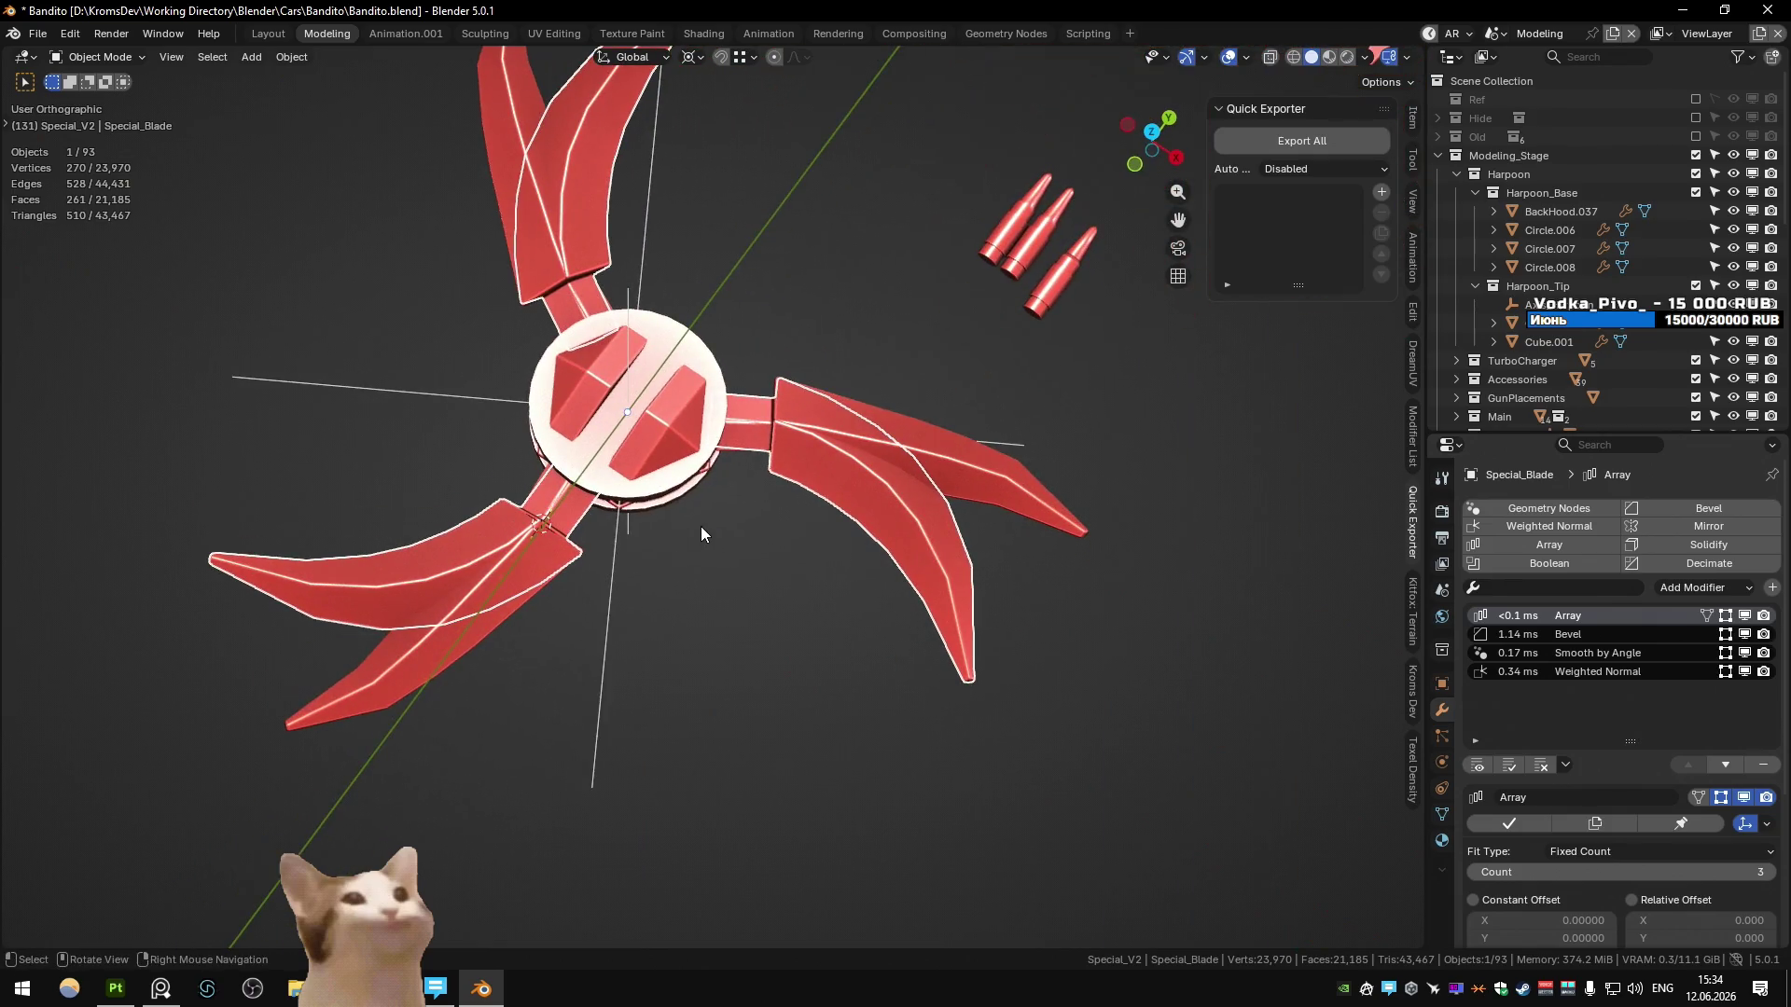
pyautogui.press('KP_7')
pyautogui.click(924, 316)
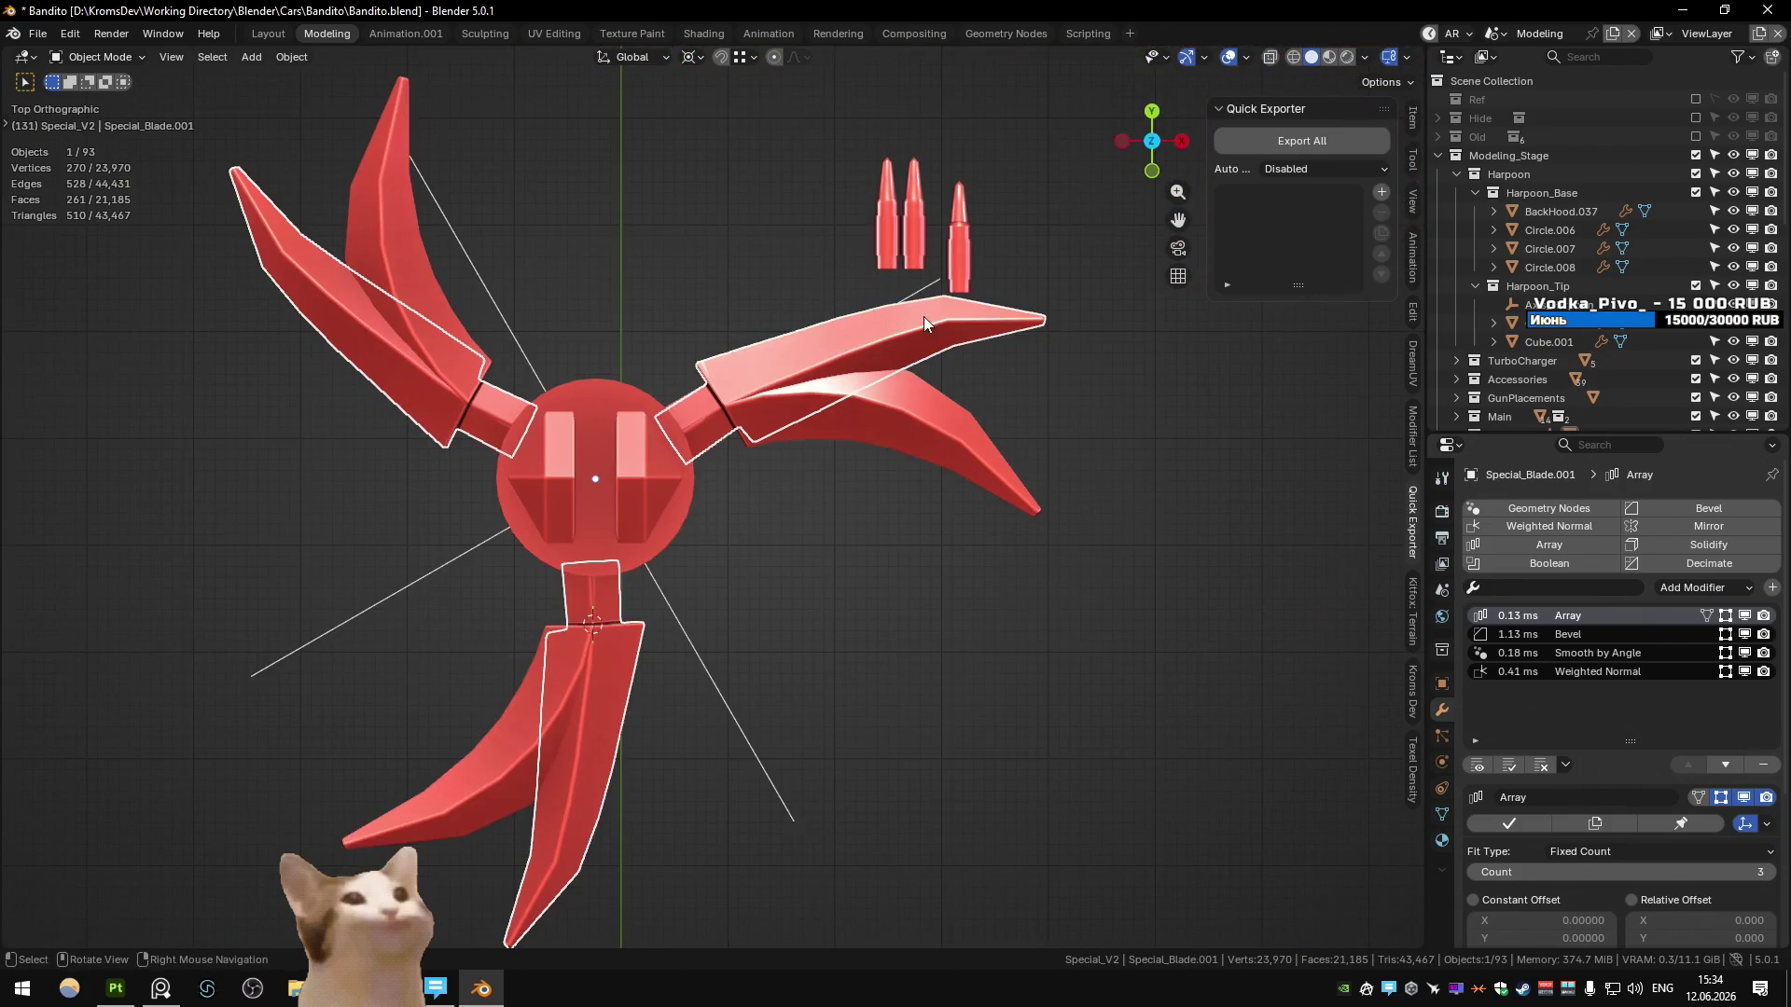
pyautogui.press('Delete')
pyautogui.click(669, 541)
pyautogui.press('Delete')
# - Duplicate the hexagonal hub and curved Special_Blade in place, keeping the copies only in Special_V2
pyautogui.moveTo(713, 560); pyautogui.dragTo(630, 423, button='middle')
pyautogui.click(630, 423)
pyautogui.keyDown('shift'); pyautogui.click(809, 496); pyautogui.keyUp('shift')
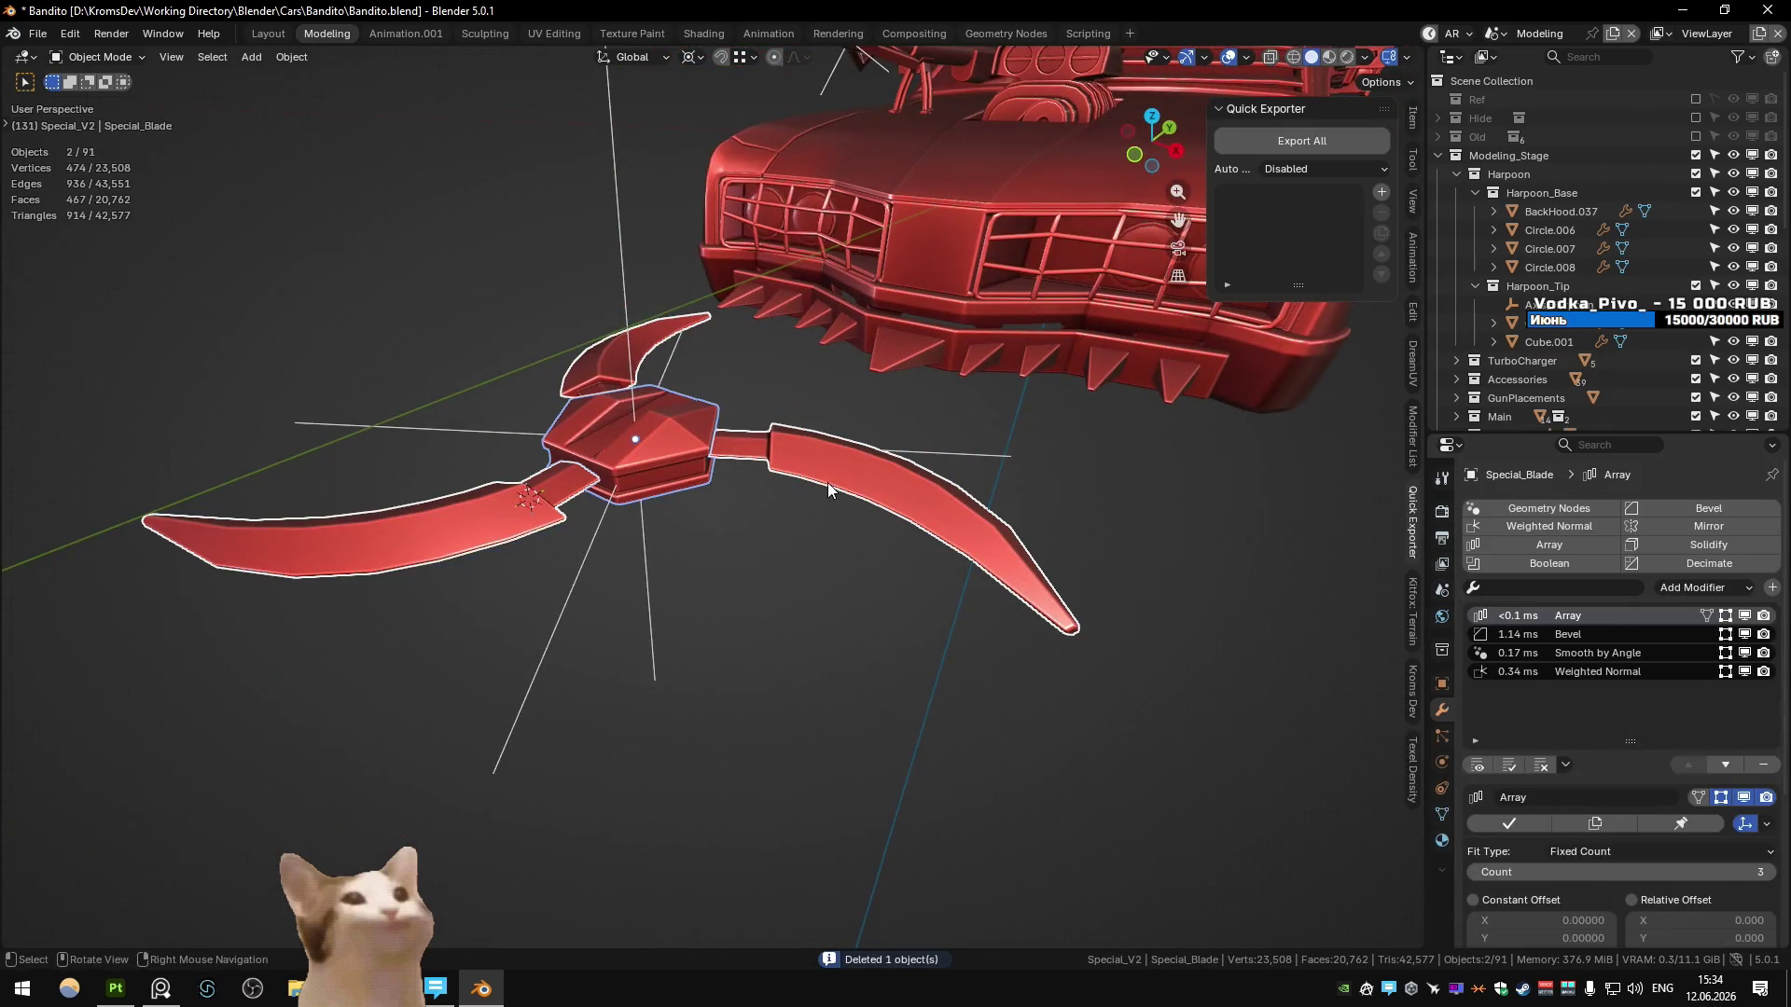
pyautogui.moveTo(797, 483); pyautogui.dragTo(821, 531, button='middle')
pyautogui.hotkey('shift', 'd')
pyautogui.rightClick(782, 540)
pyautogui.press('m')
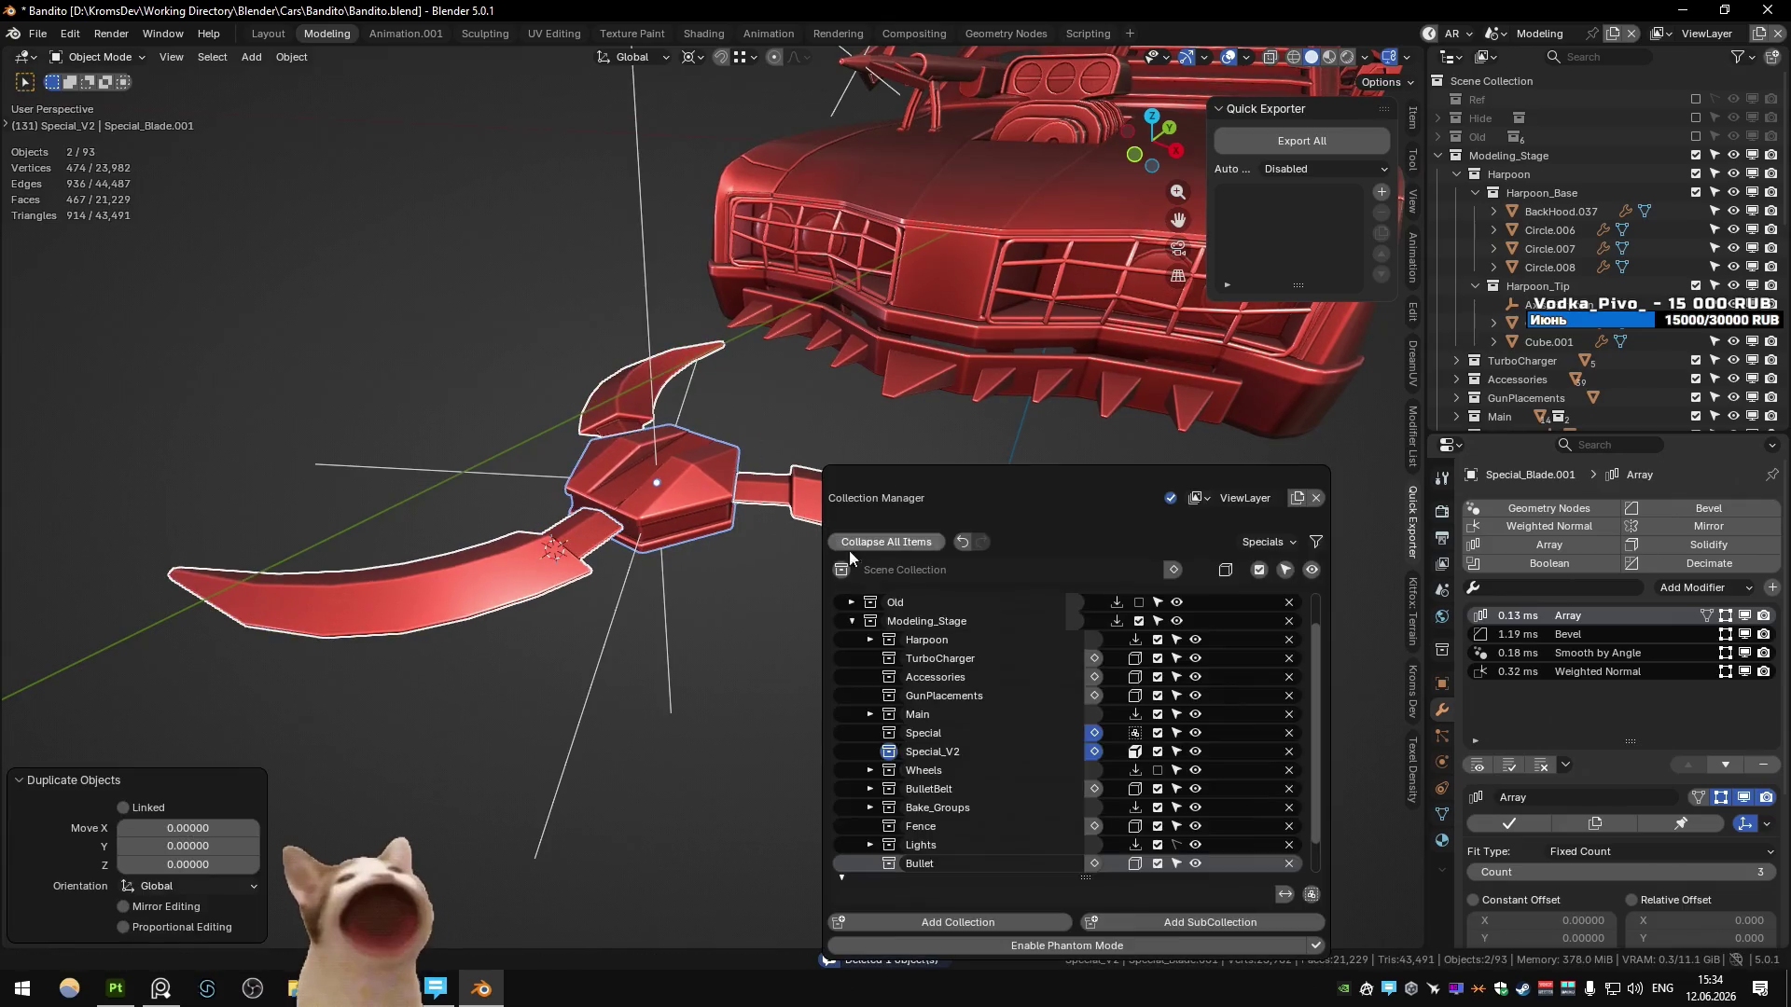
pyautogui.scroll(-2, 1043, 746)
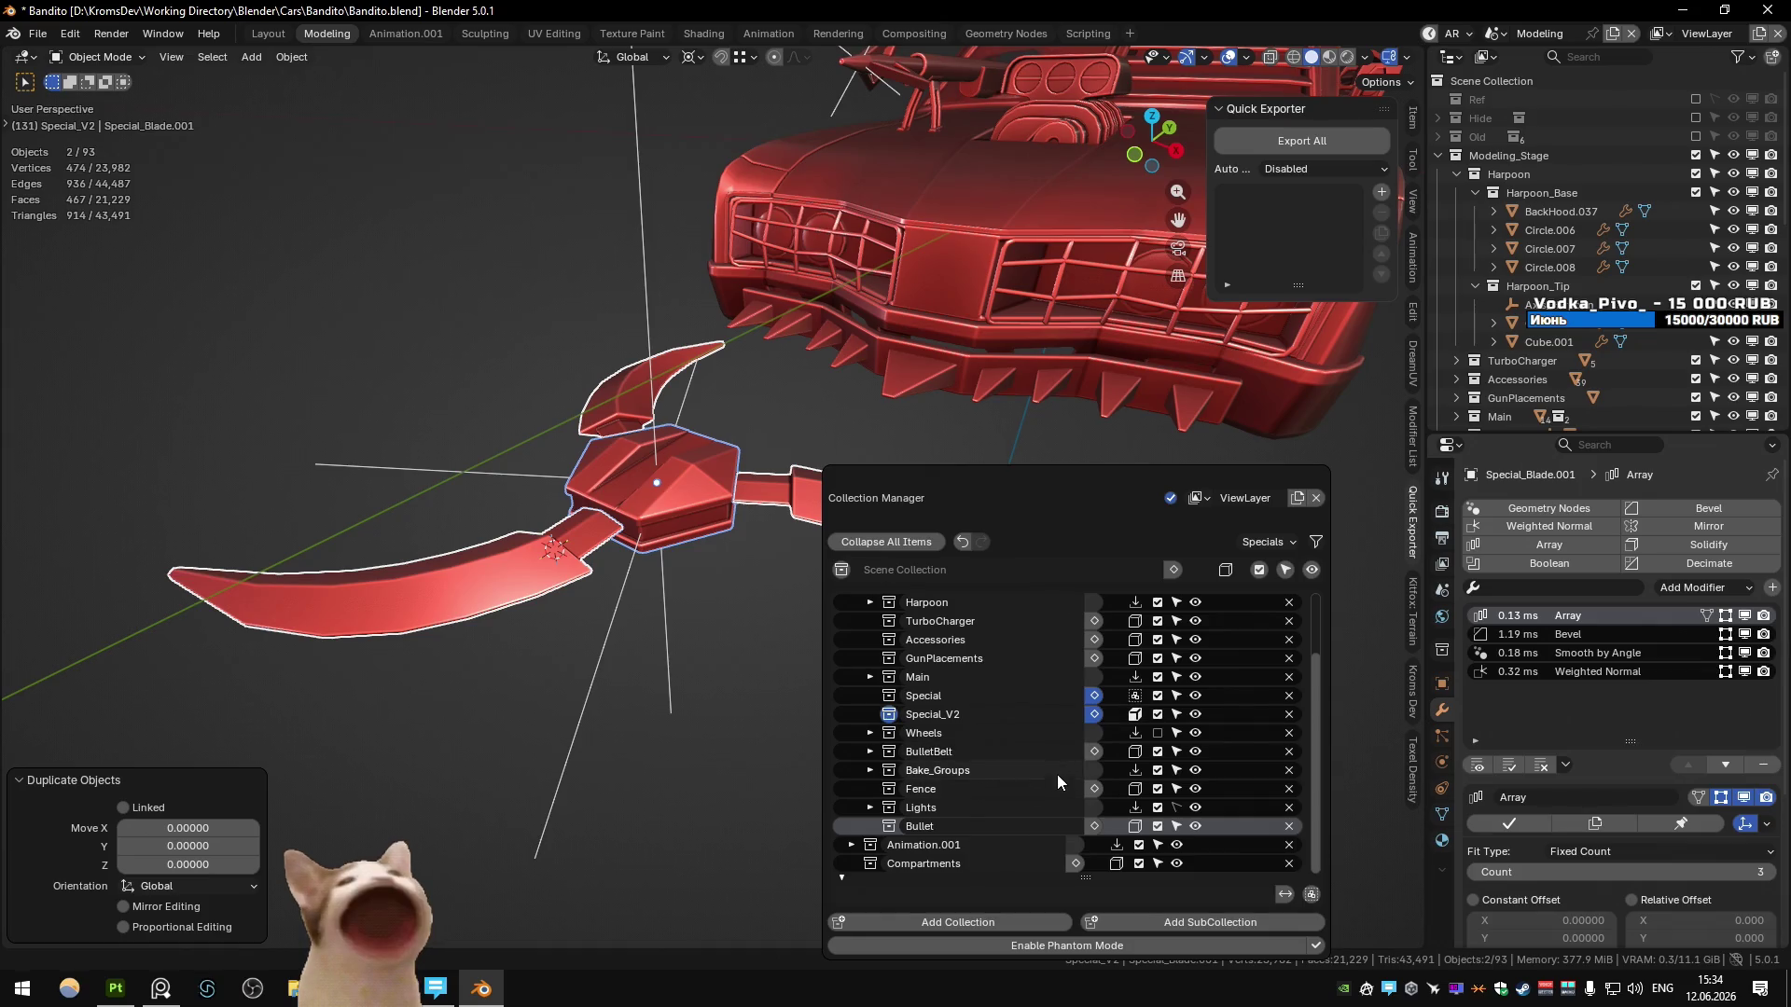
pyautogui.click(1097, 715)
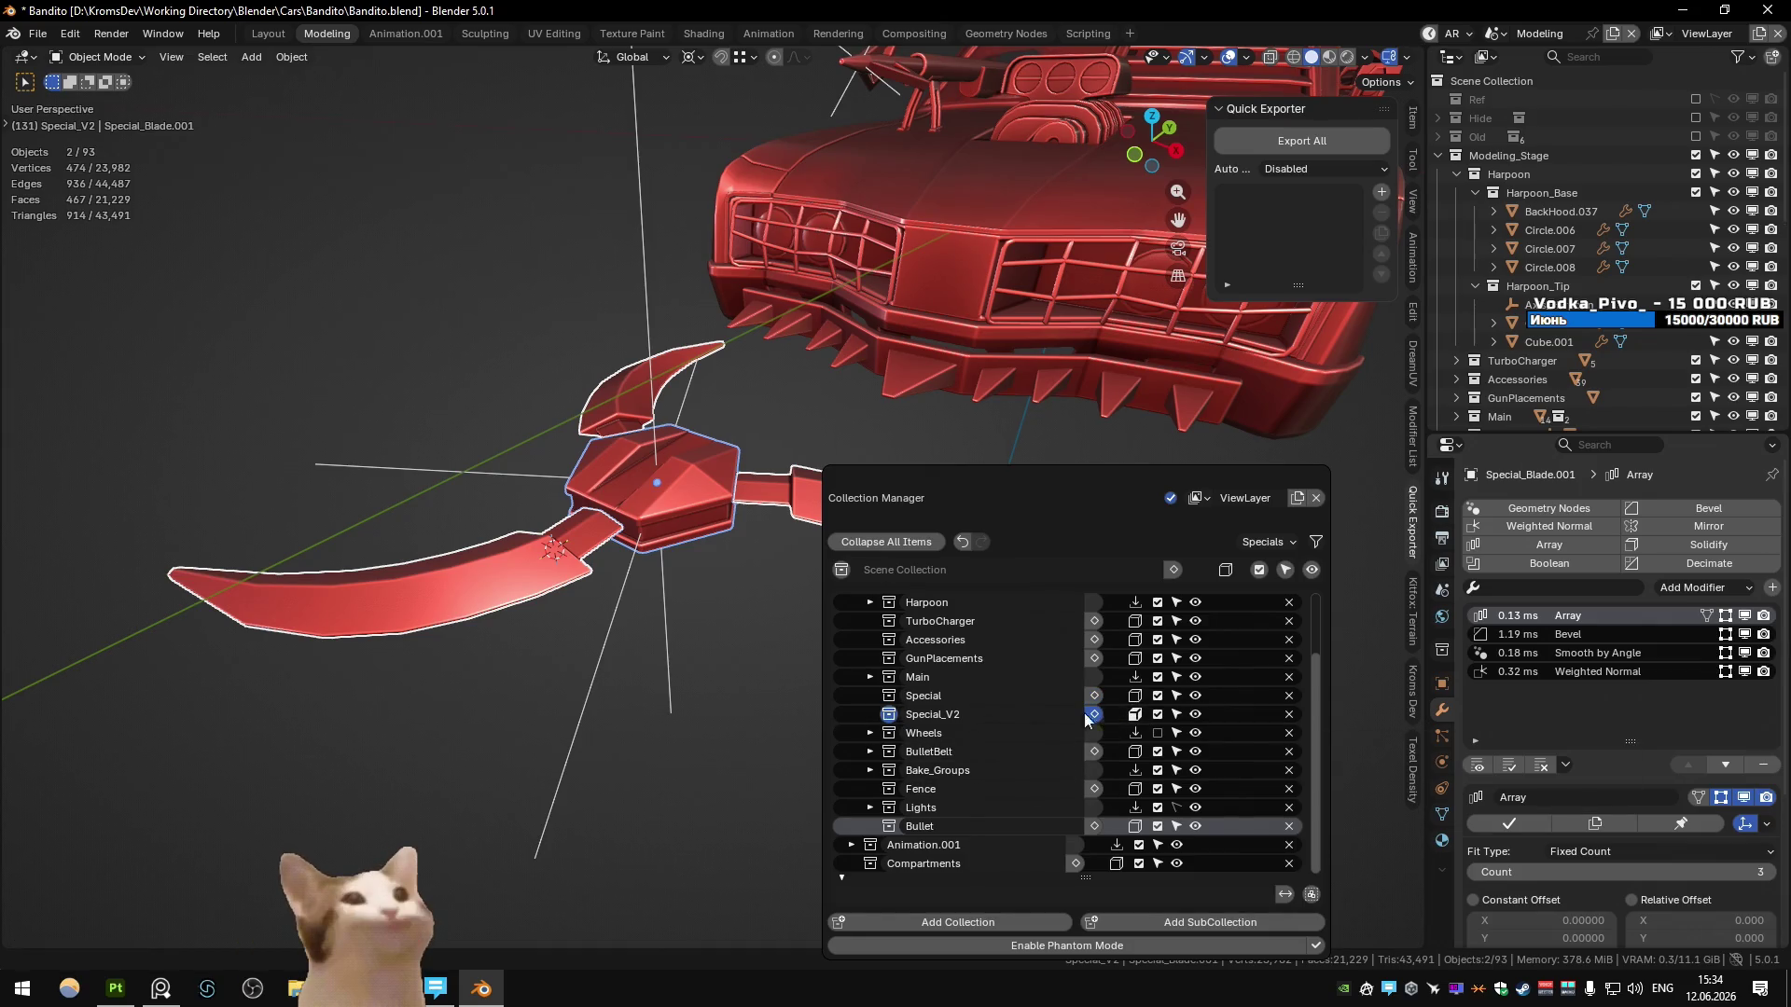
# - Delete the two copies, then undo back to the arrayed blades
pyautogui.press('Delete')
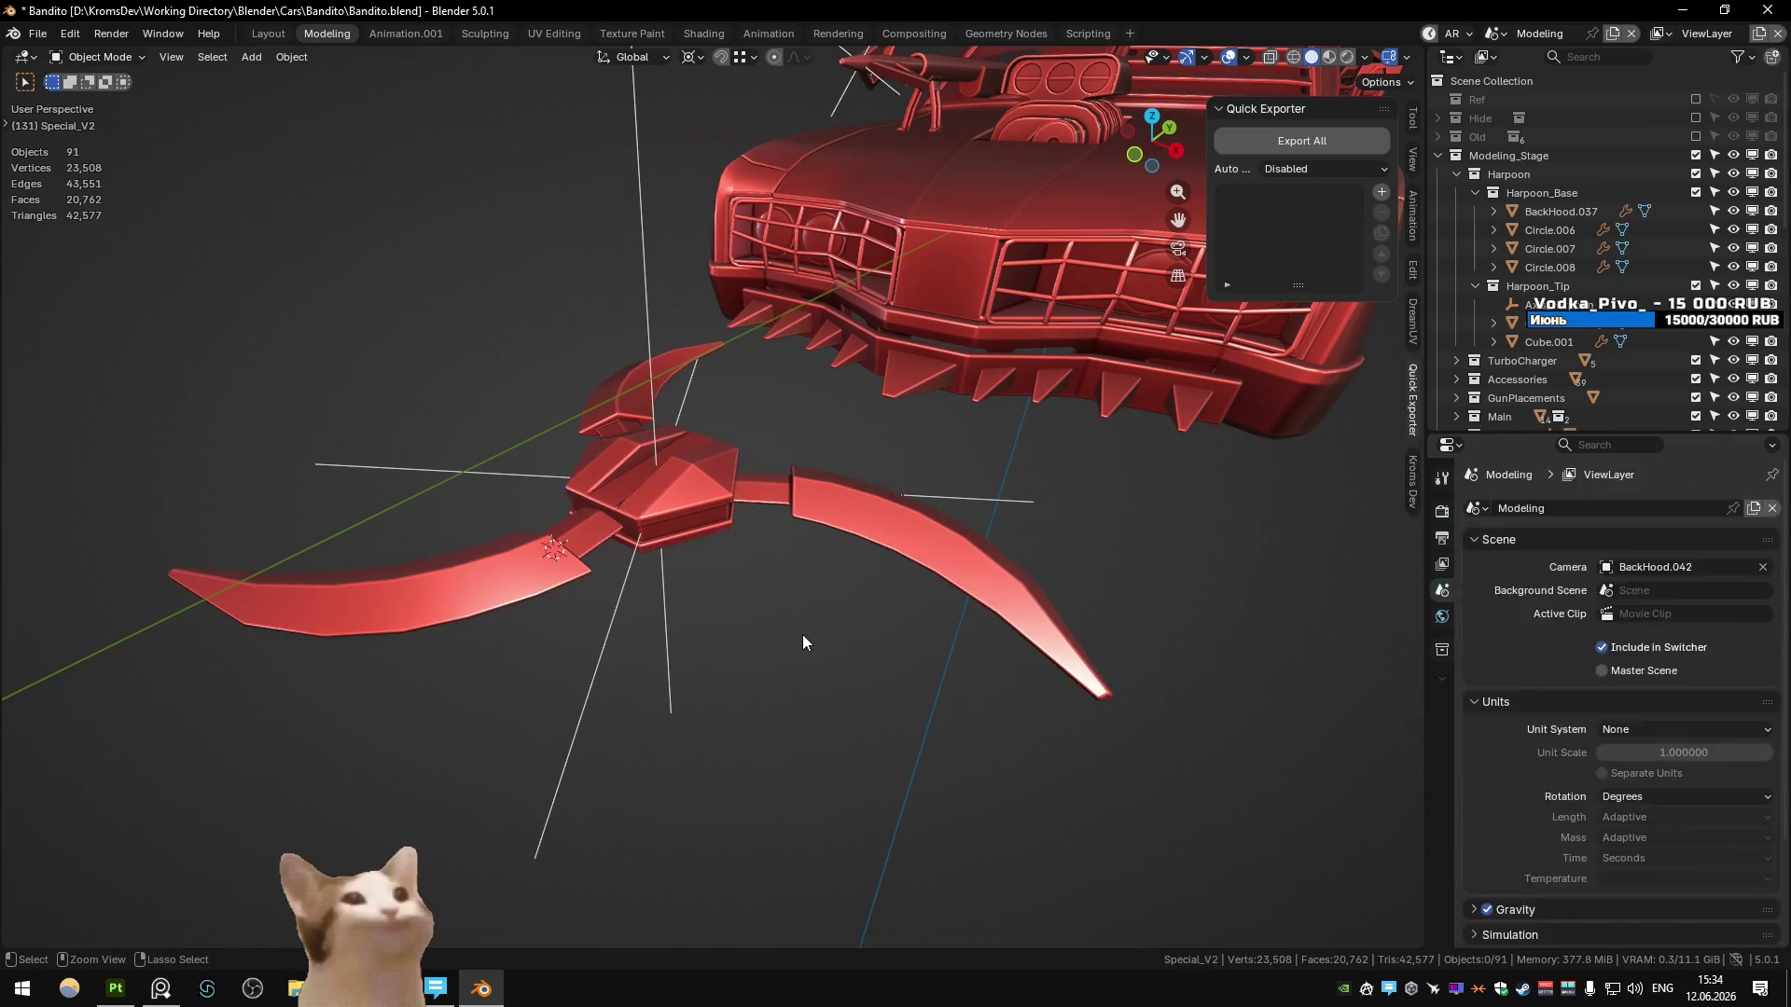
pyautogui.hotkey('ctrl', 'z')
pyautogui.hotkey('ctrl', 'z')
pyautogui.hotkey('ctrl', 'z')
pyautogui.hotkey('ctrl', 'z')
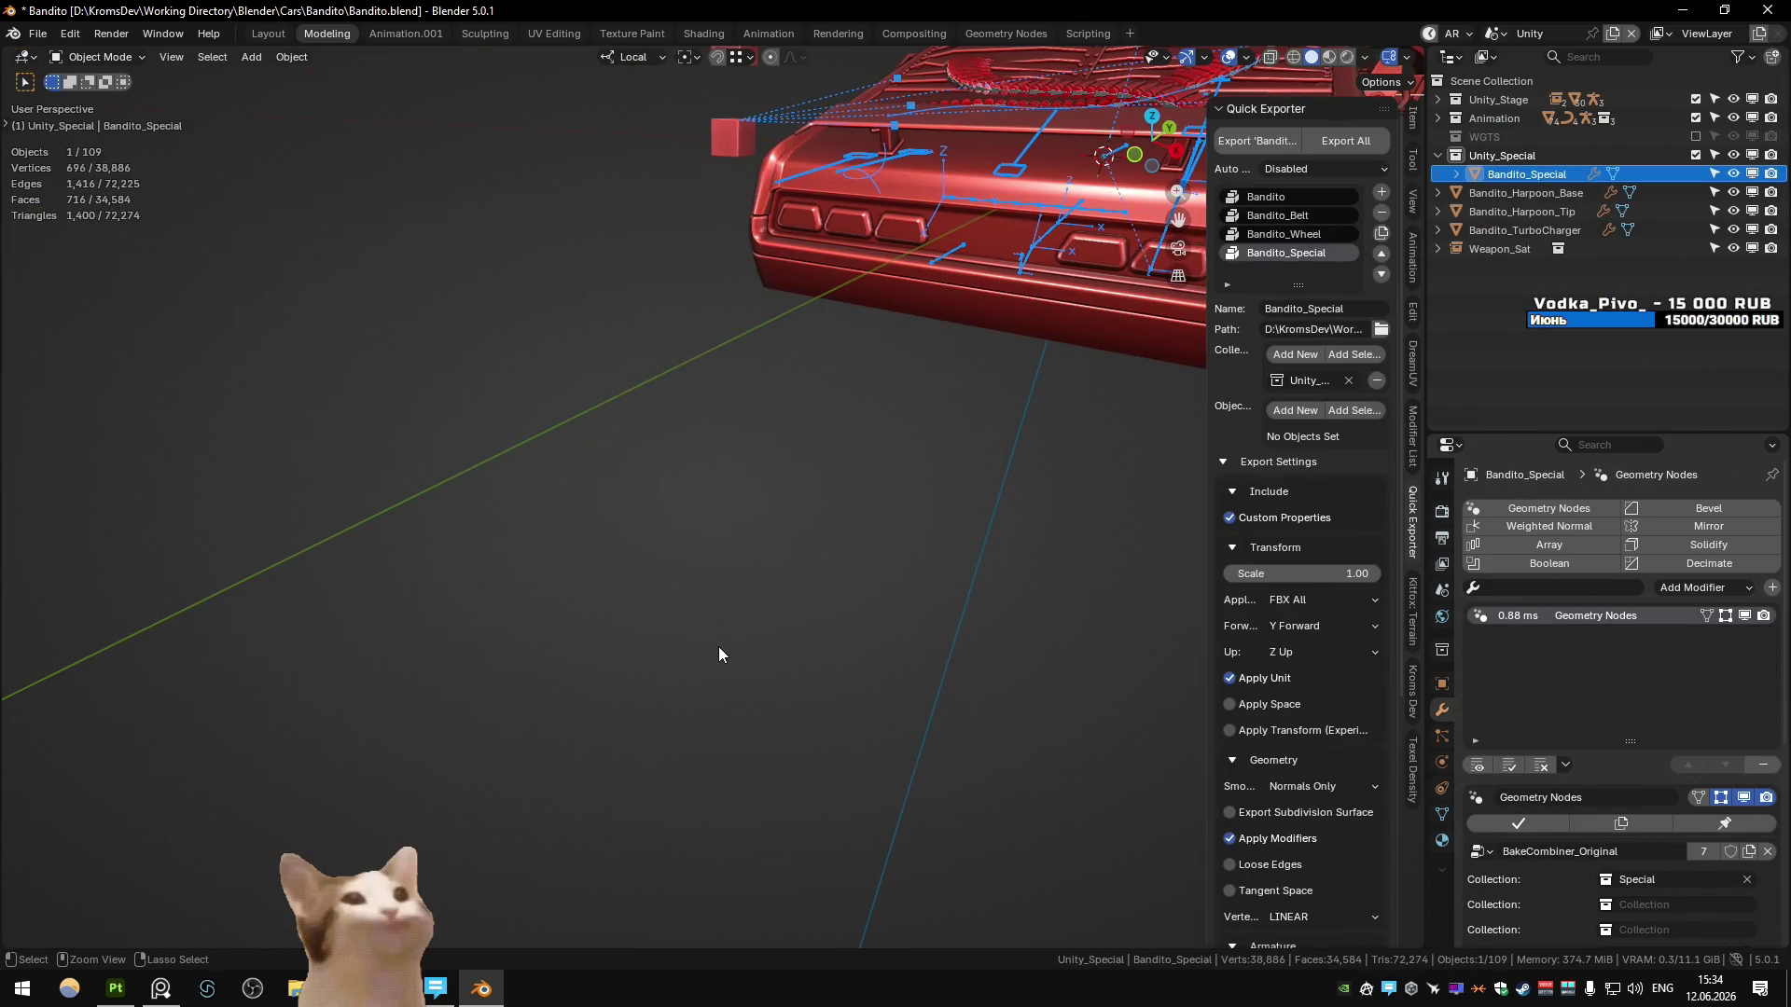
pyautogui.hotkey('ctrl', 'z')
pyautogui.hotkey('ctrl', 'z')
pyautogui.hotkey('ctrl', 'z')
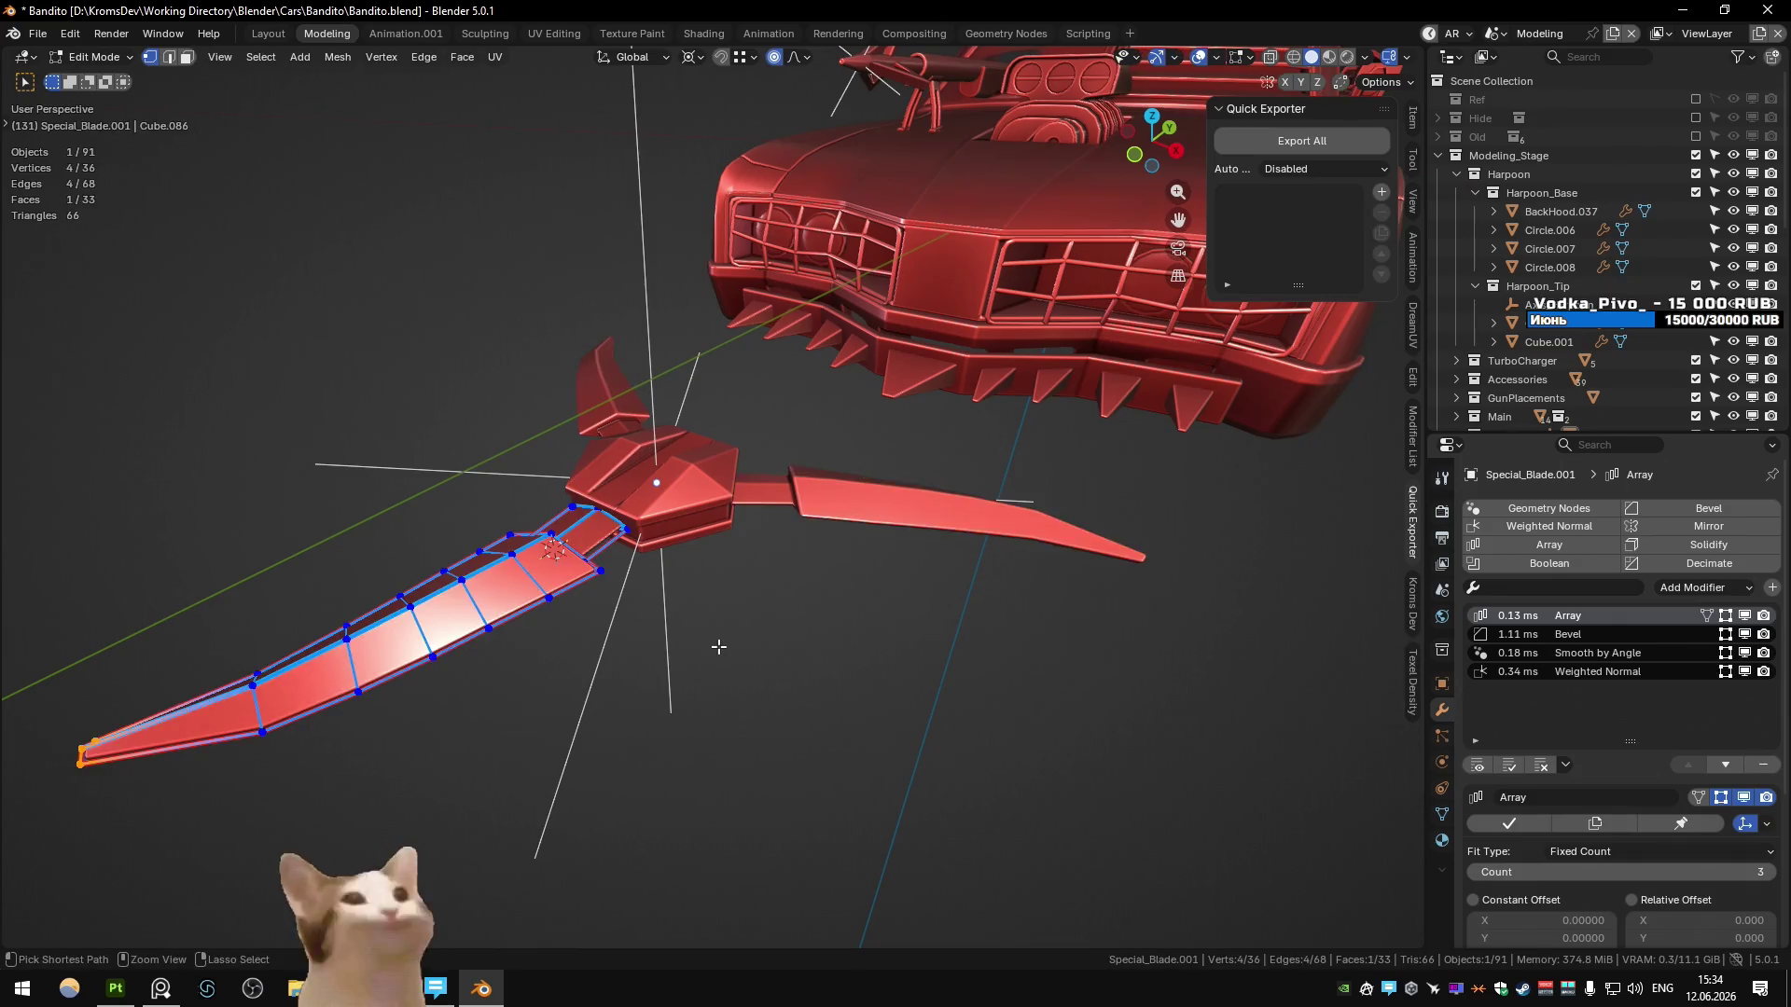
pyautogui.hotkey('ctrl', 'z')
pyautogui.hotkey('ctrl', 'z')
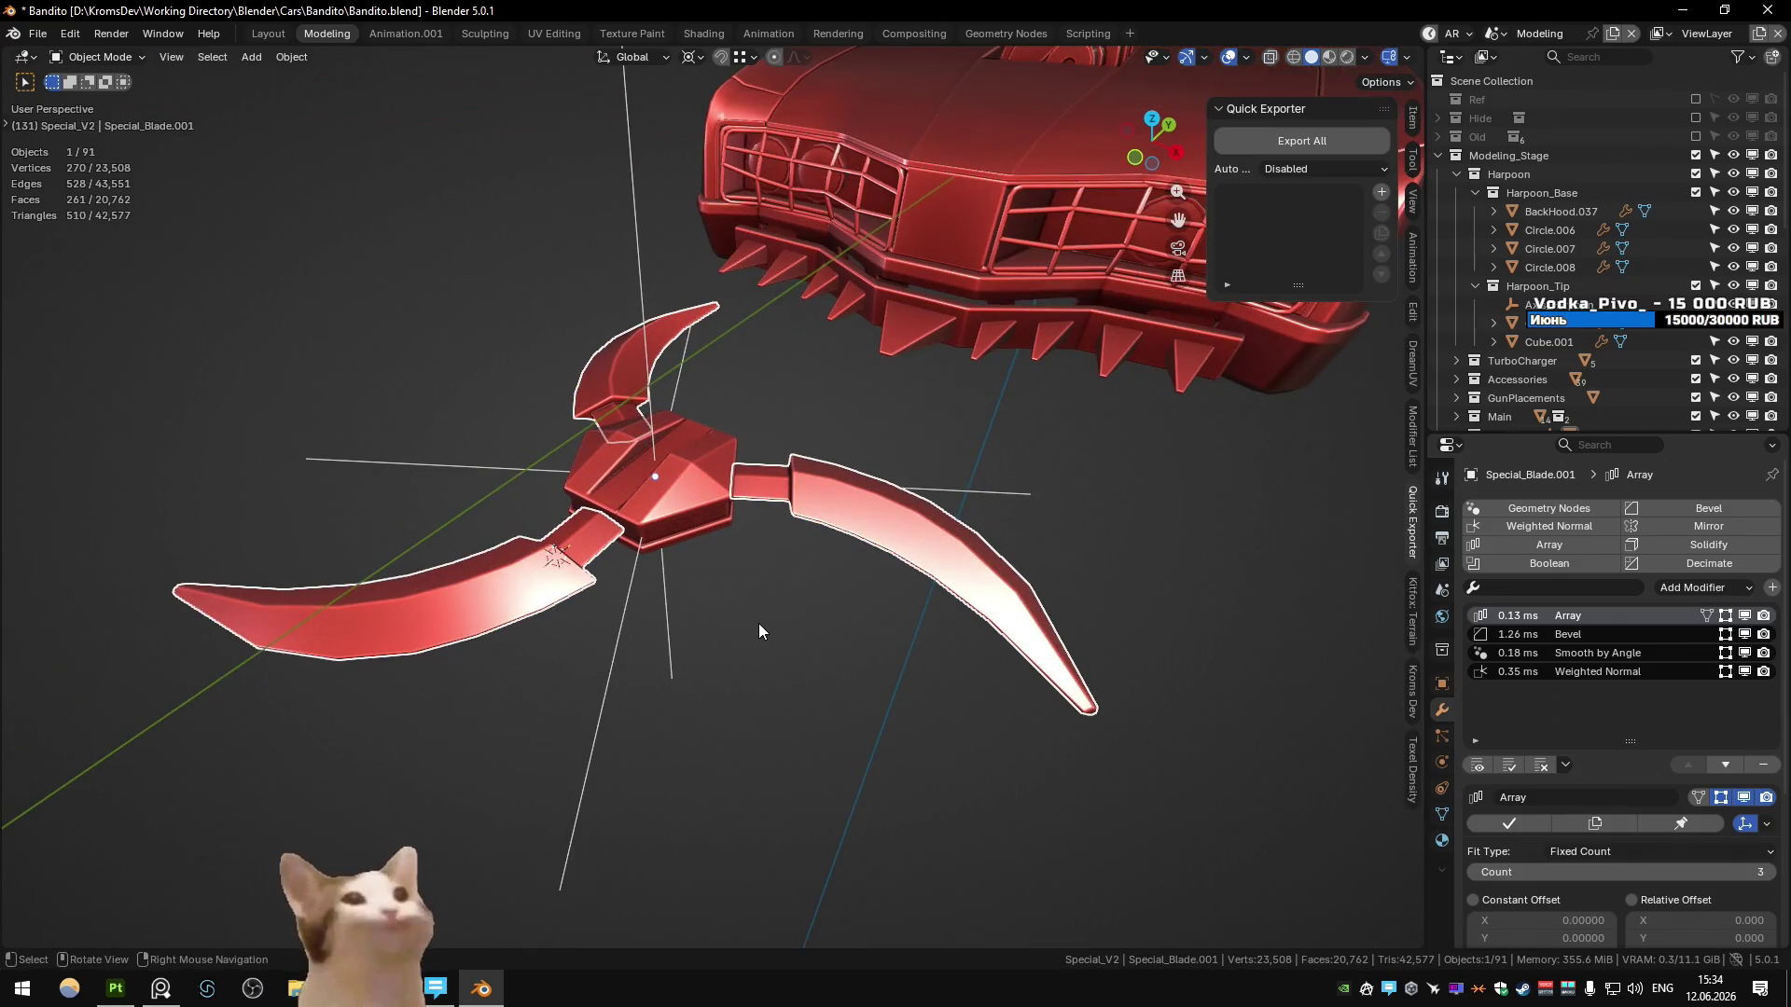
# - Inspect the blade's faces near the hub in Edit Mode, then deselect all and open the collection list
pyautogui.press('Tab')
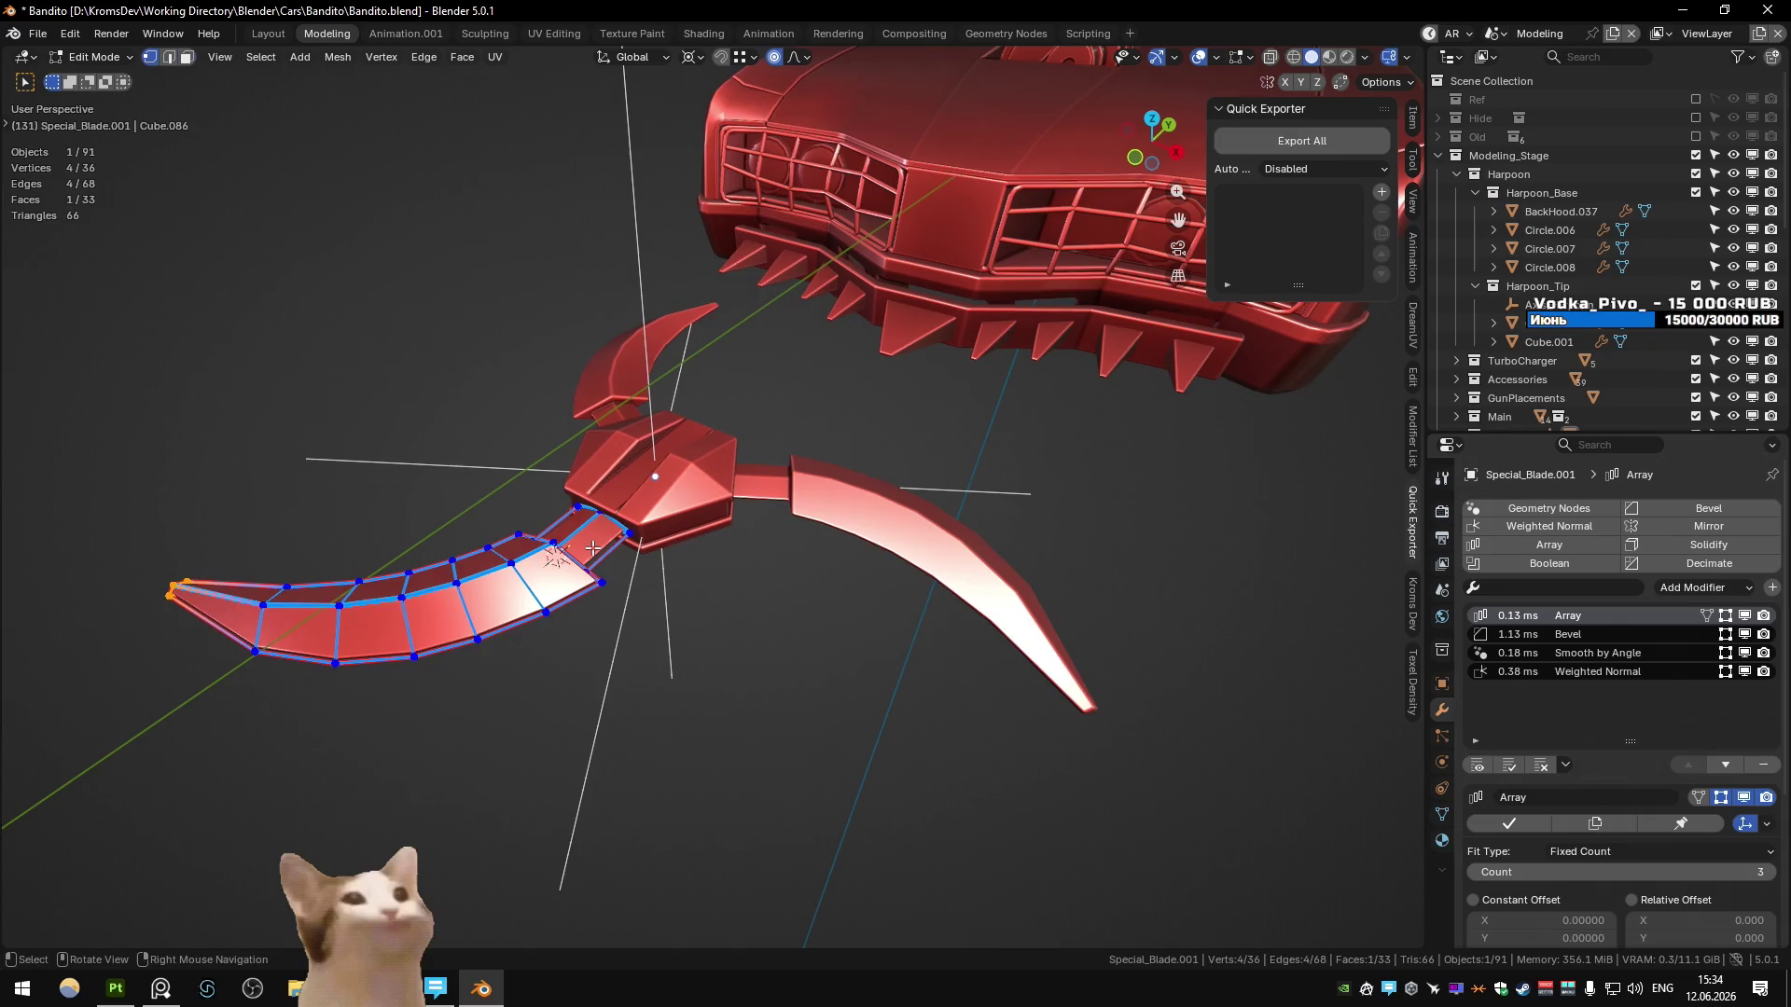
pyautogui.press('3')
pyautogui.keyDown('alt'); pyautogui.click(593, 547); pyautogui.keyUp('alt')
pyautogui.moveTo(833, 668)
pyautogui.mouseDown(button='middle')
pyautogui.moveTo(808, 696)
pyautogui.moveTo(808, 602)
pyautogui.moveTo(764, 591)
pyautogui.moveTo(839, 604)
pyautogui.moveTo(836, 687)
pyautogui.moveTo(792, 606)
pyautogui.moveTo(804, 627)
pyautogui.mouseUp(button='middle')
pyautogui.press('Tab')
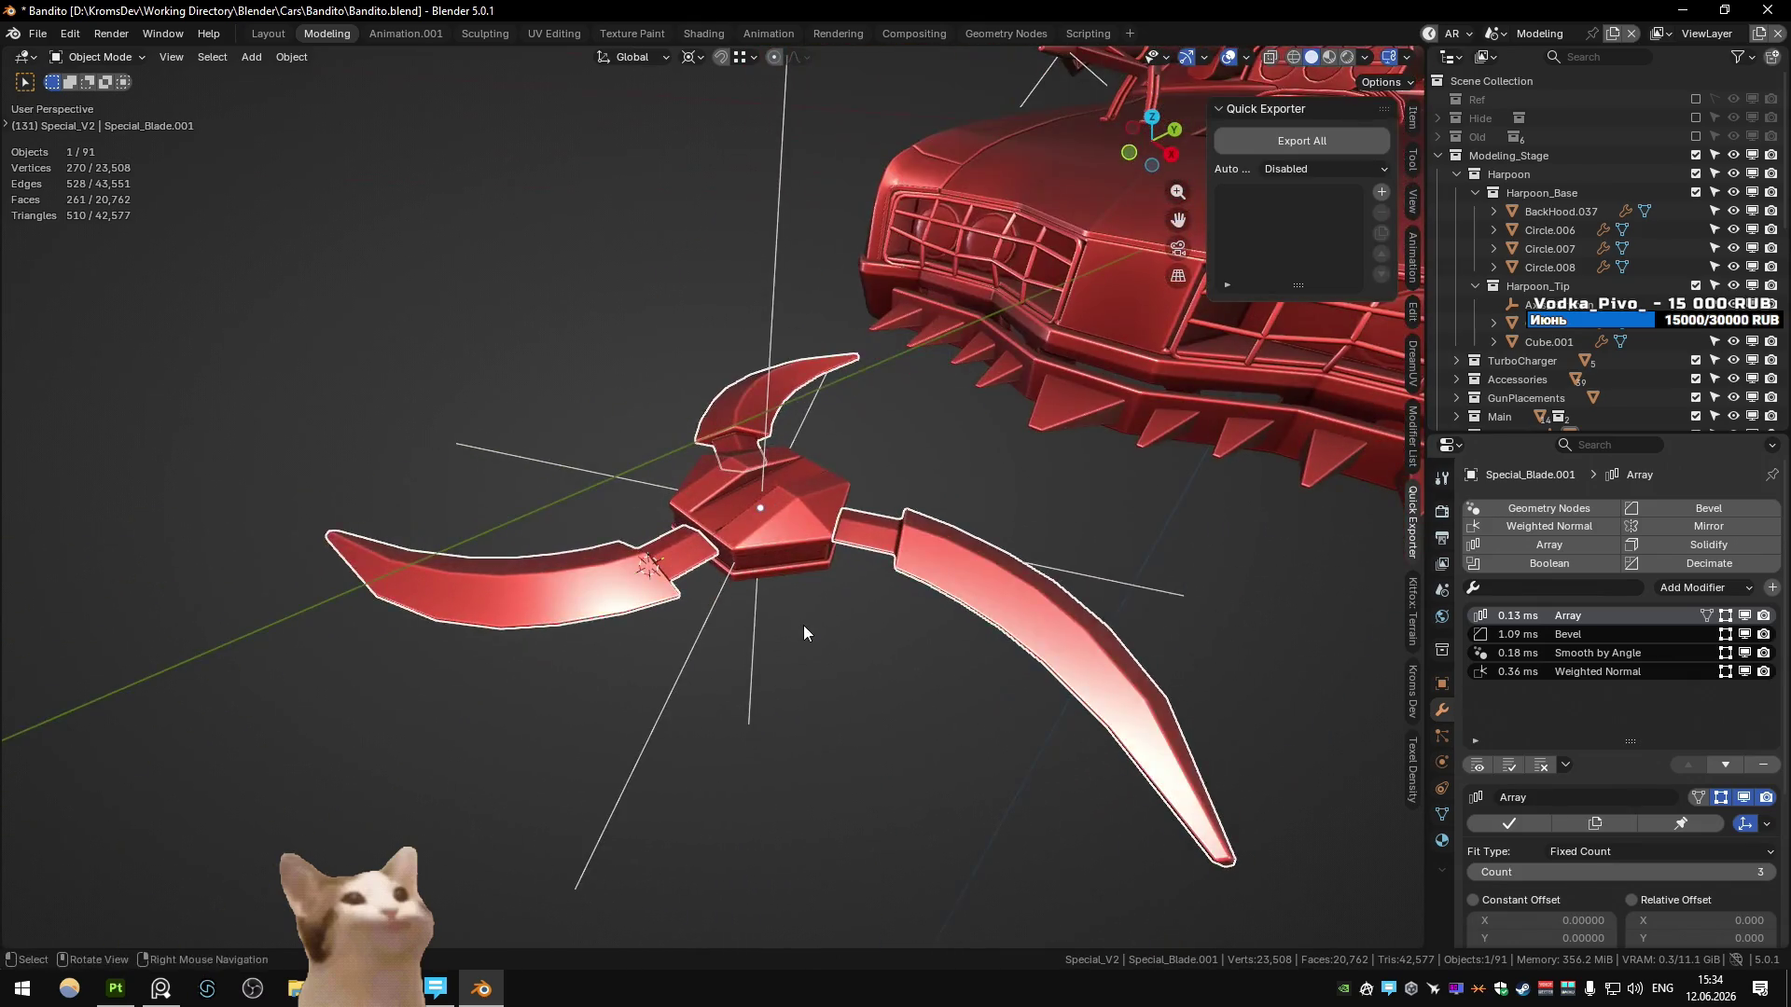
pyautogui.hotkey('alt', 'a')
pyautogui.press('m')
pyautogui.scroll(-1, 955, 741)
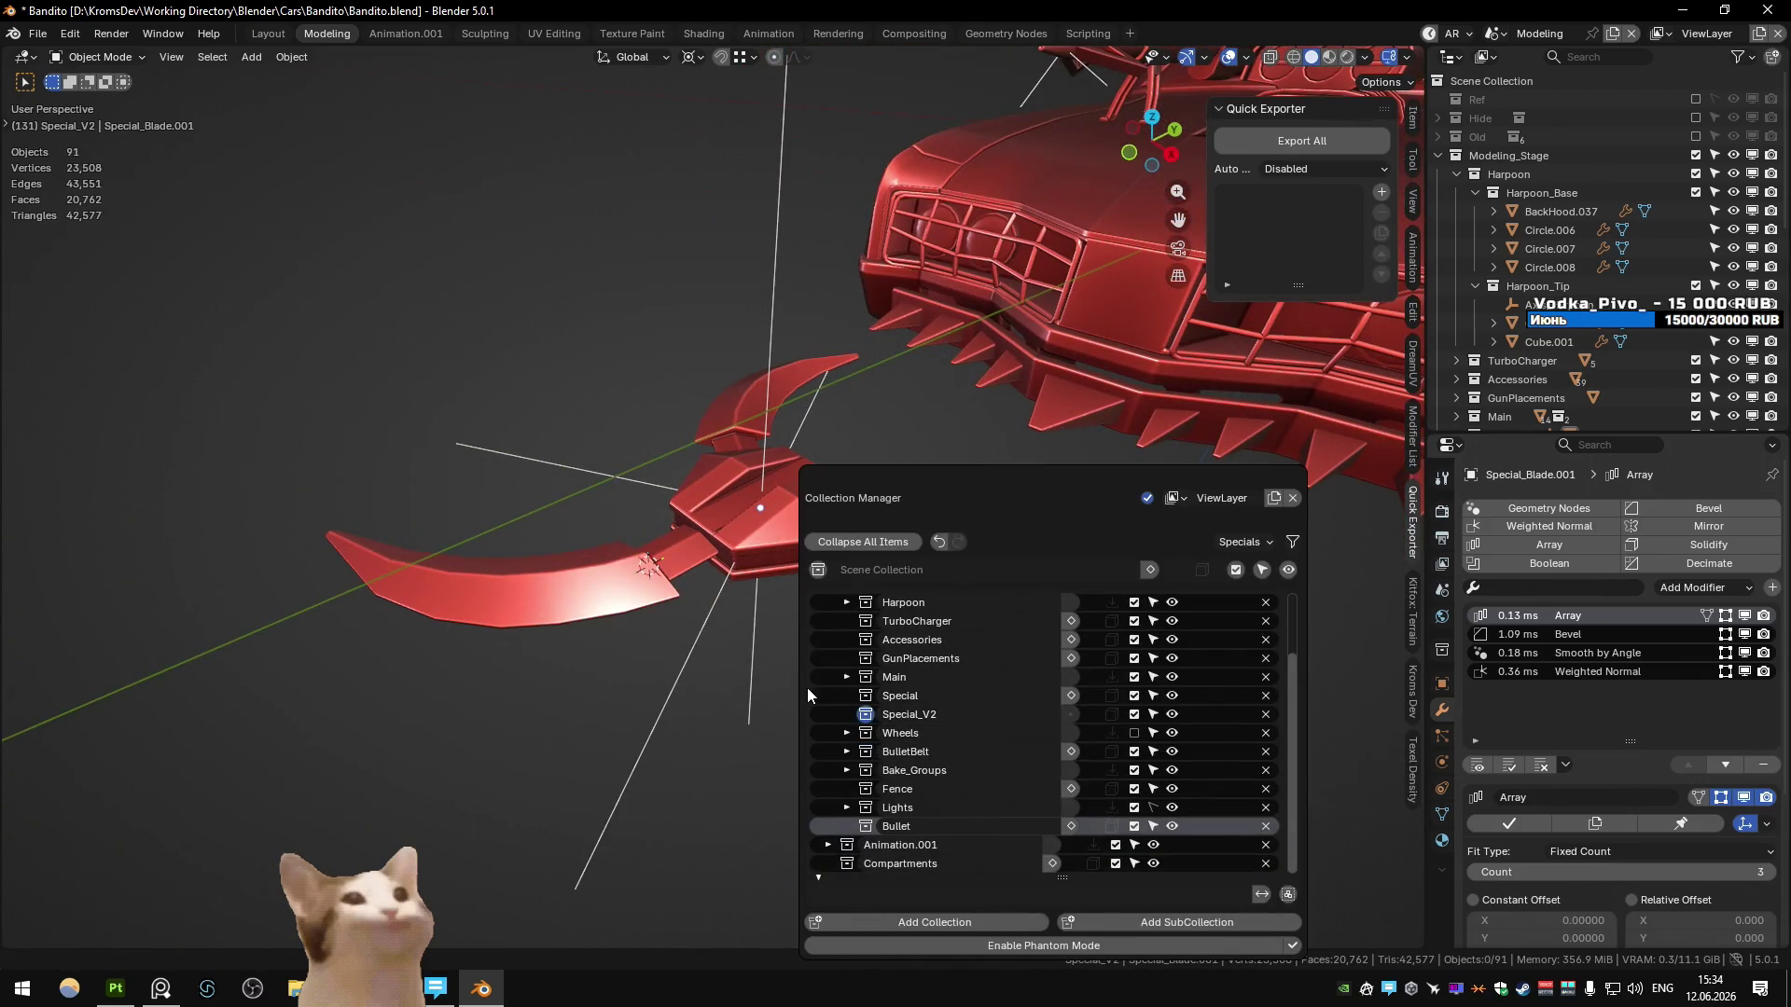
# - Unhide the hidden objects, delete the extra Special_Blade.001 copy, and save the file
pyautogui.click(764, 530)
pyautogui.scroll(-5, 1520, 298)
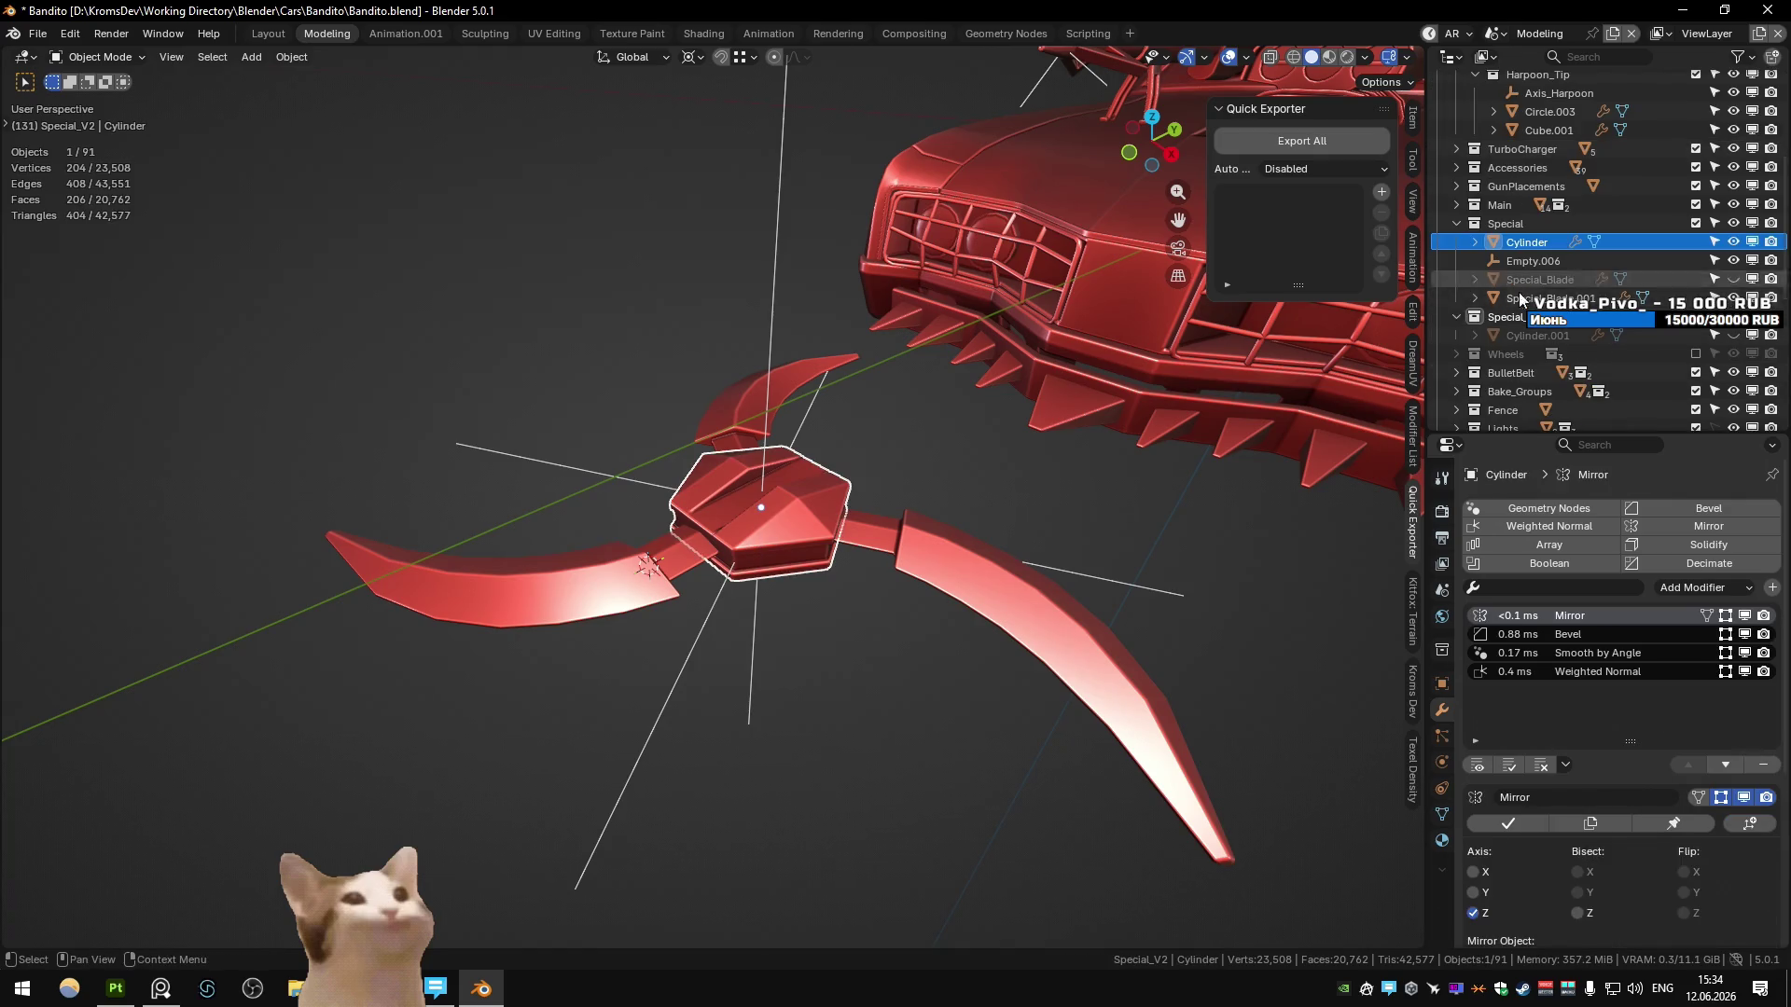
pyautogui.hotkey('alt', 'h')
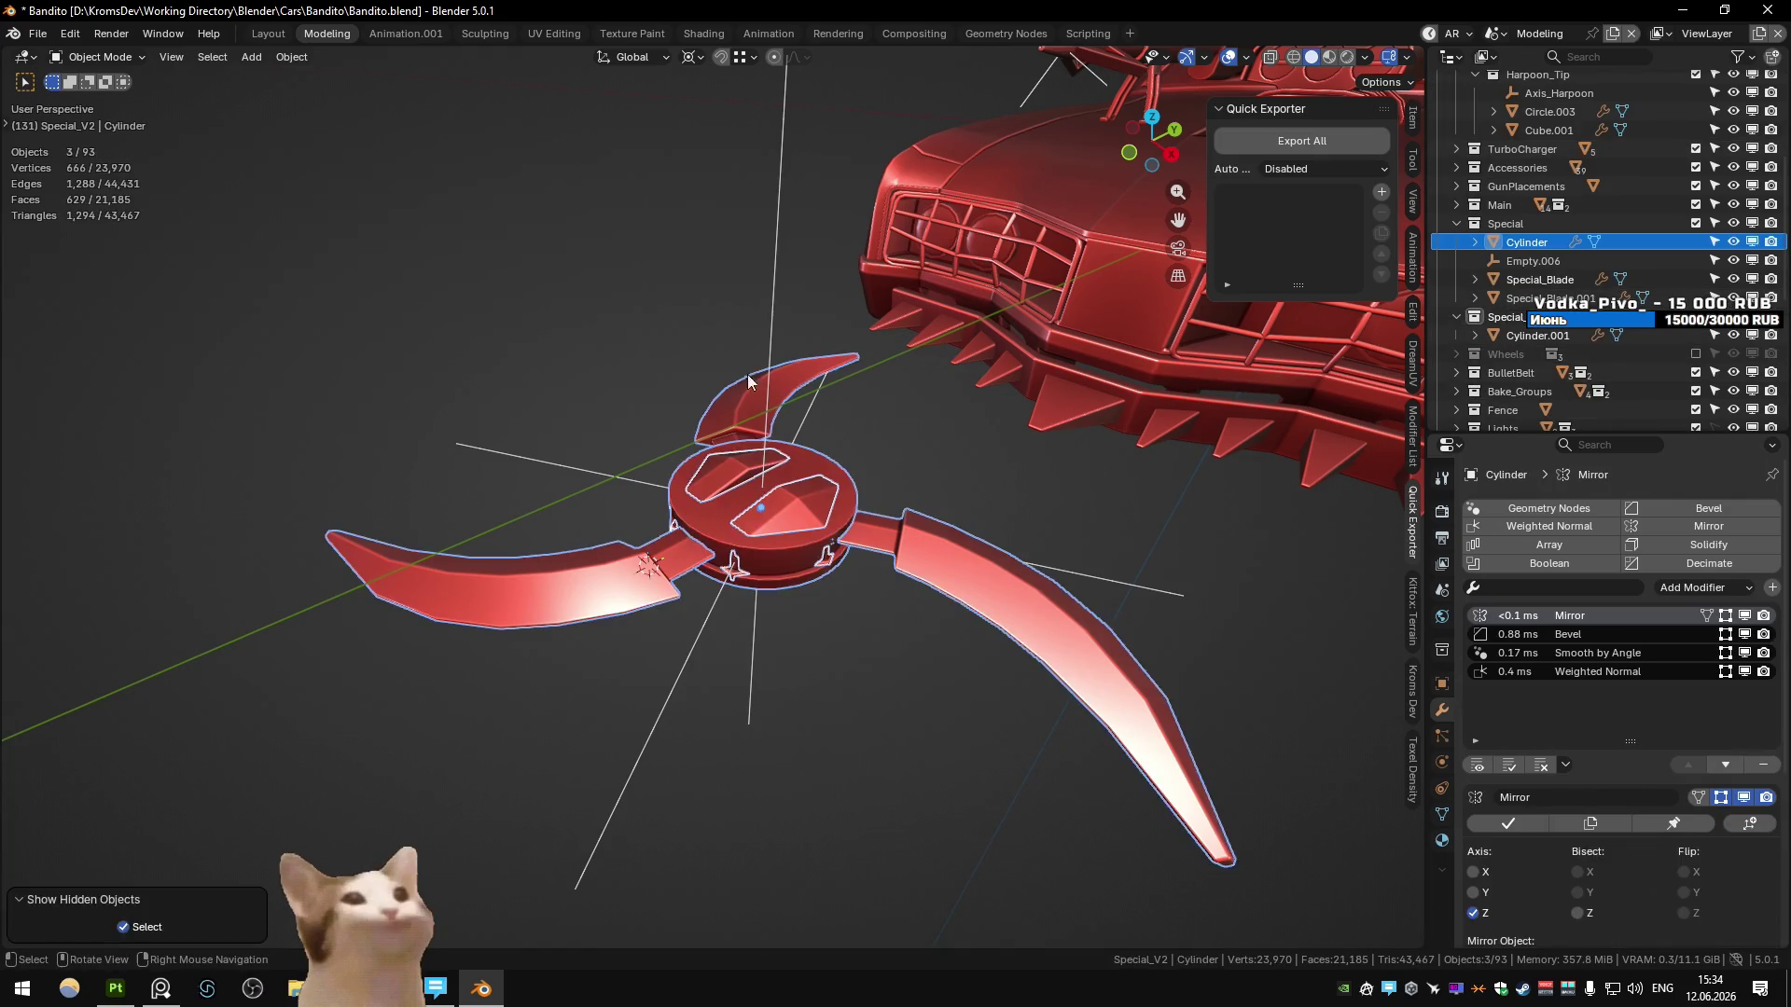
pyautogui.click(769, 547)
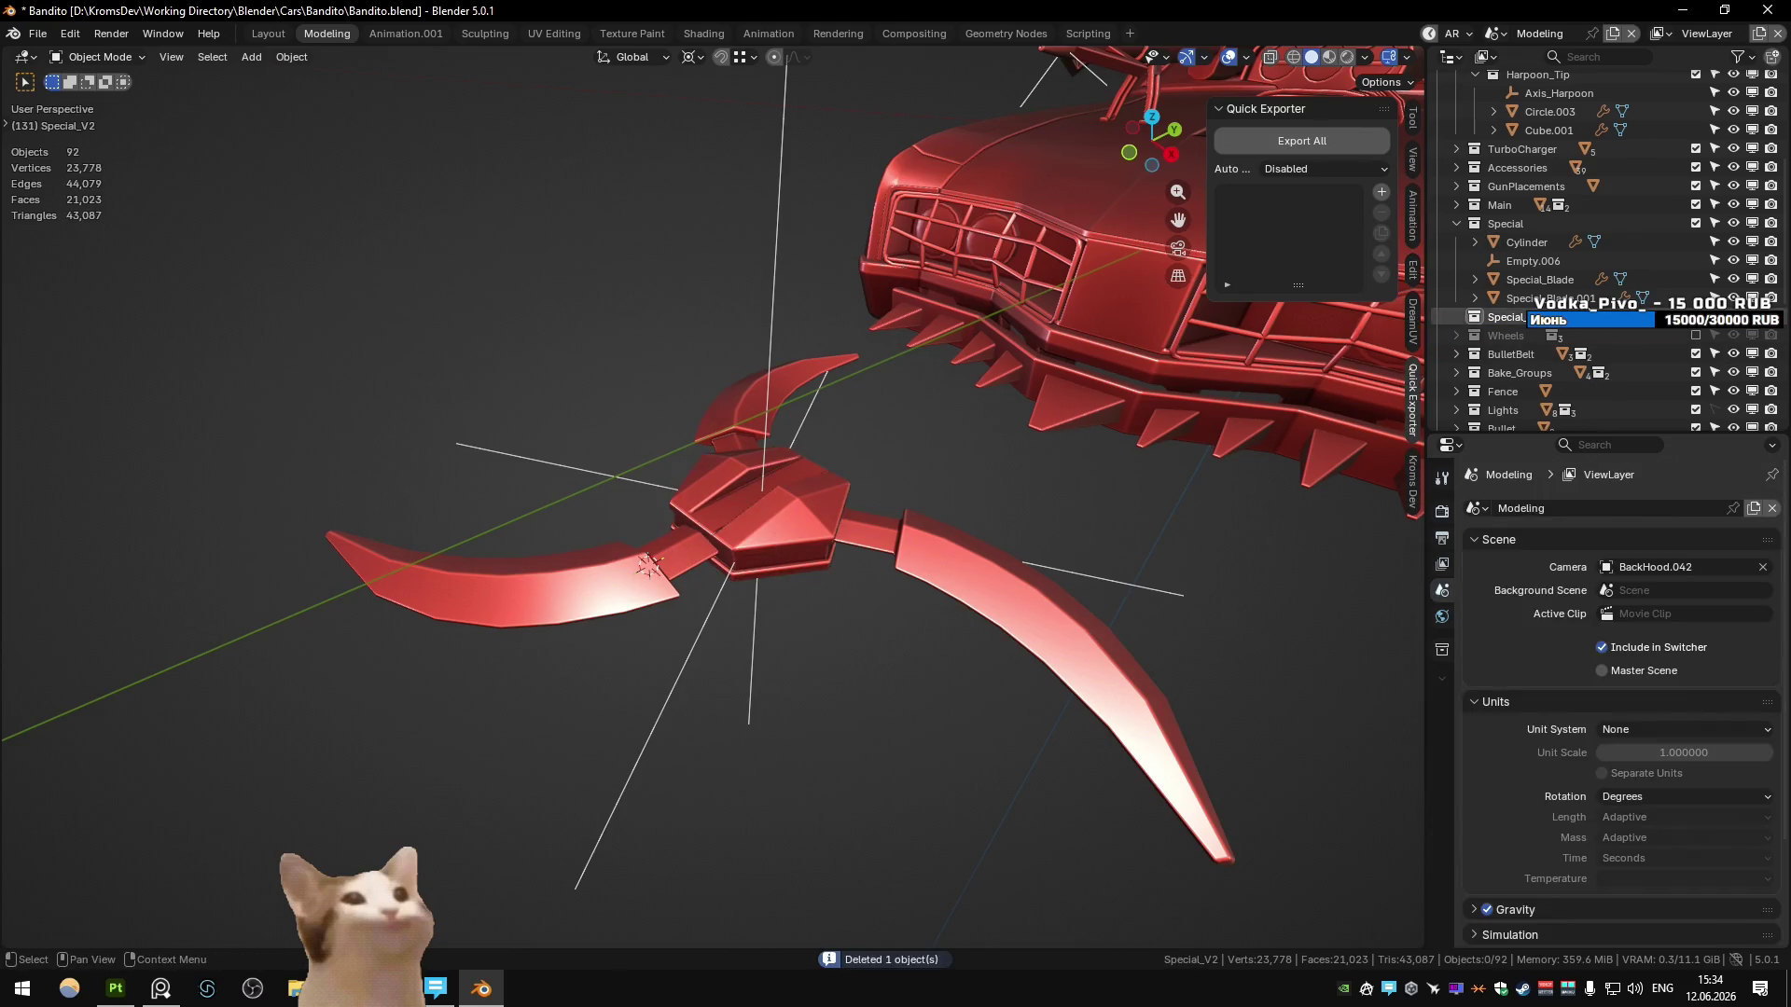
pyautogui.click(1552, 297)
pyautogui.press('Delete')
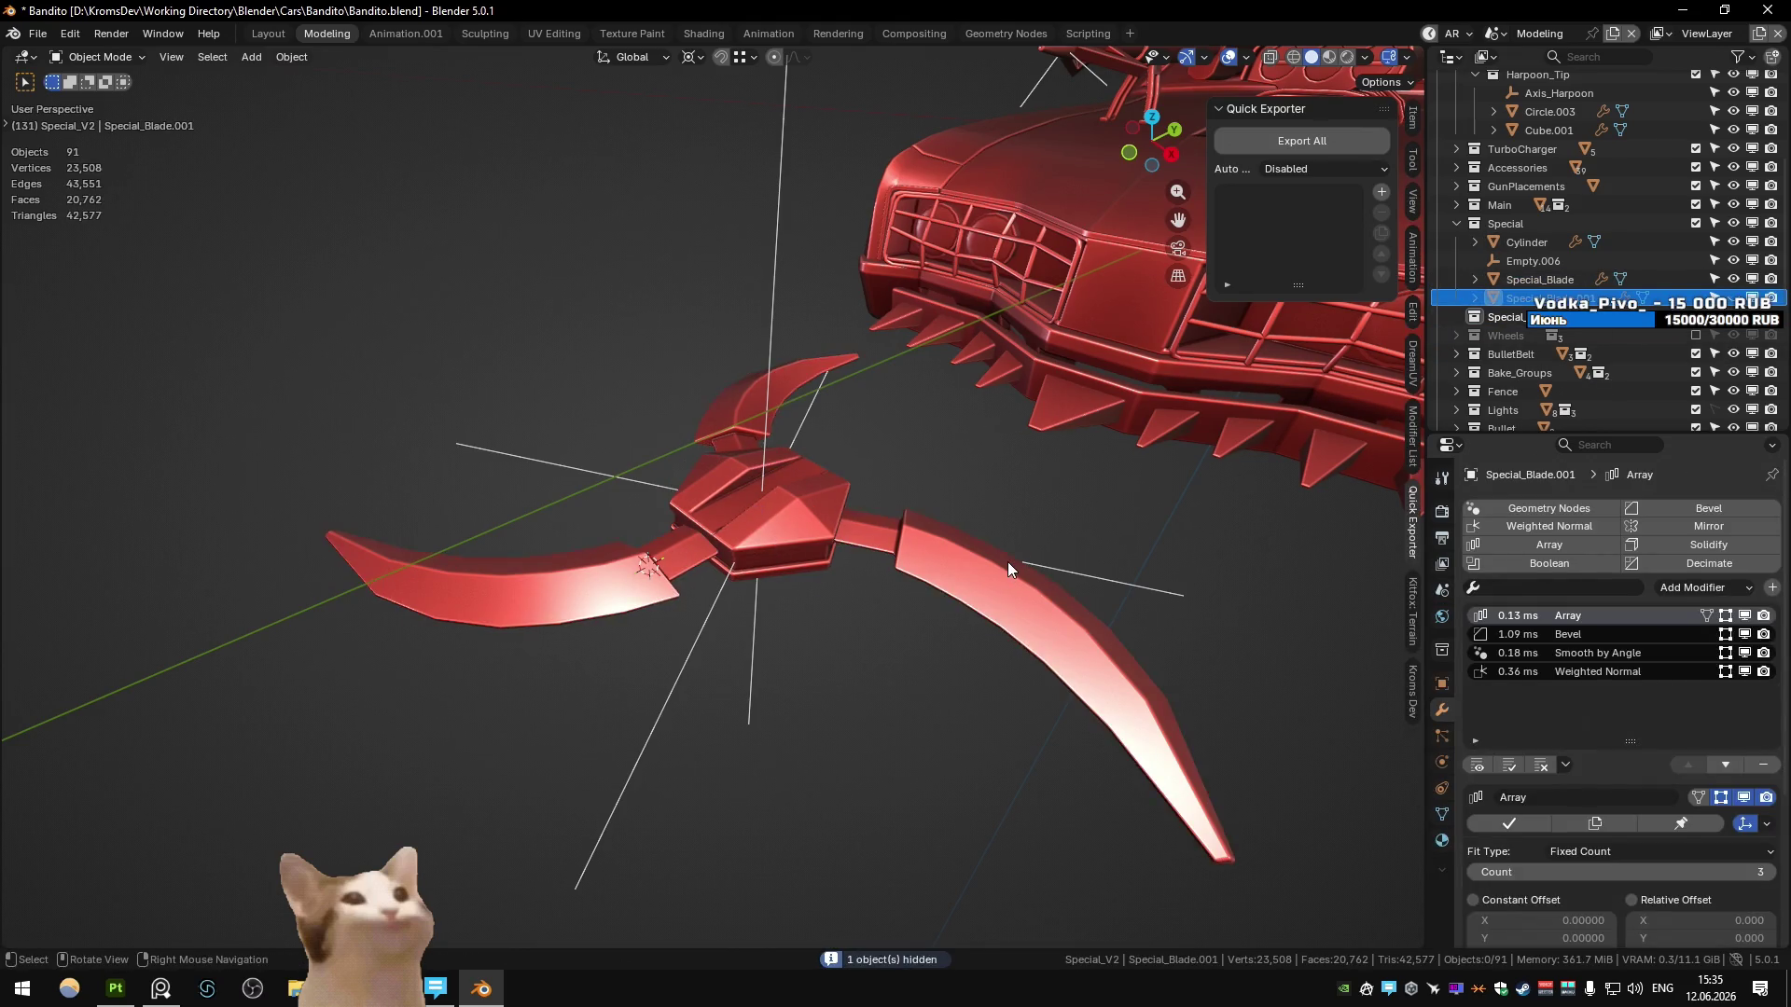
pyautogui.click(954, 555)
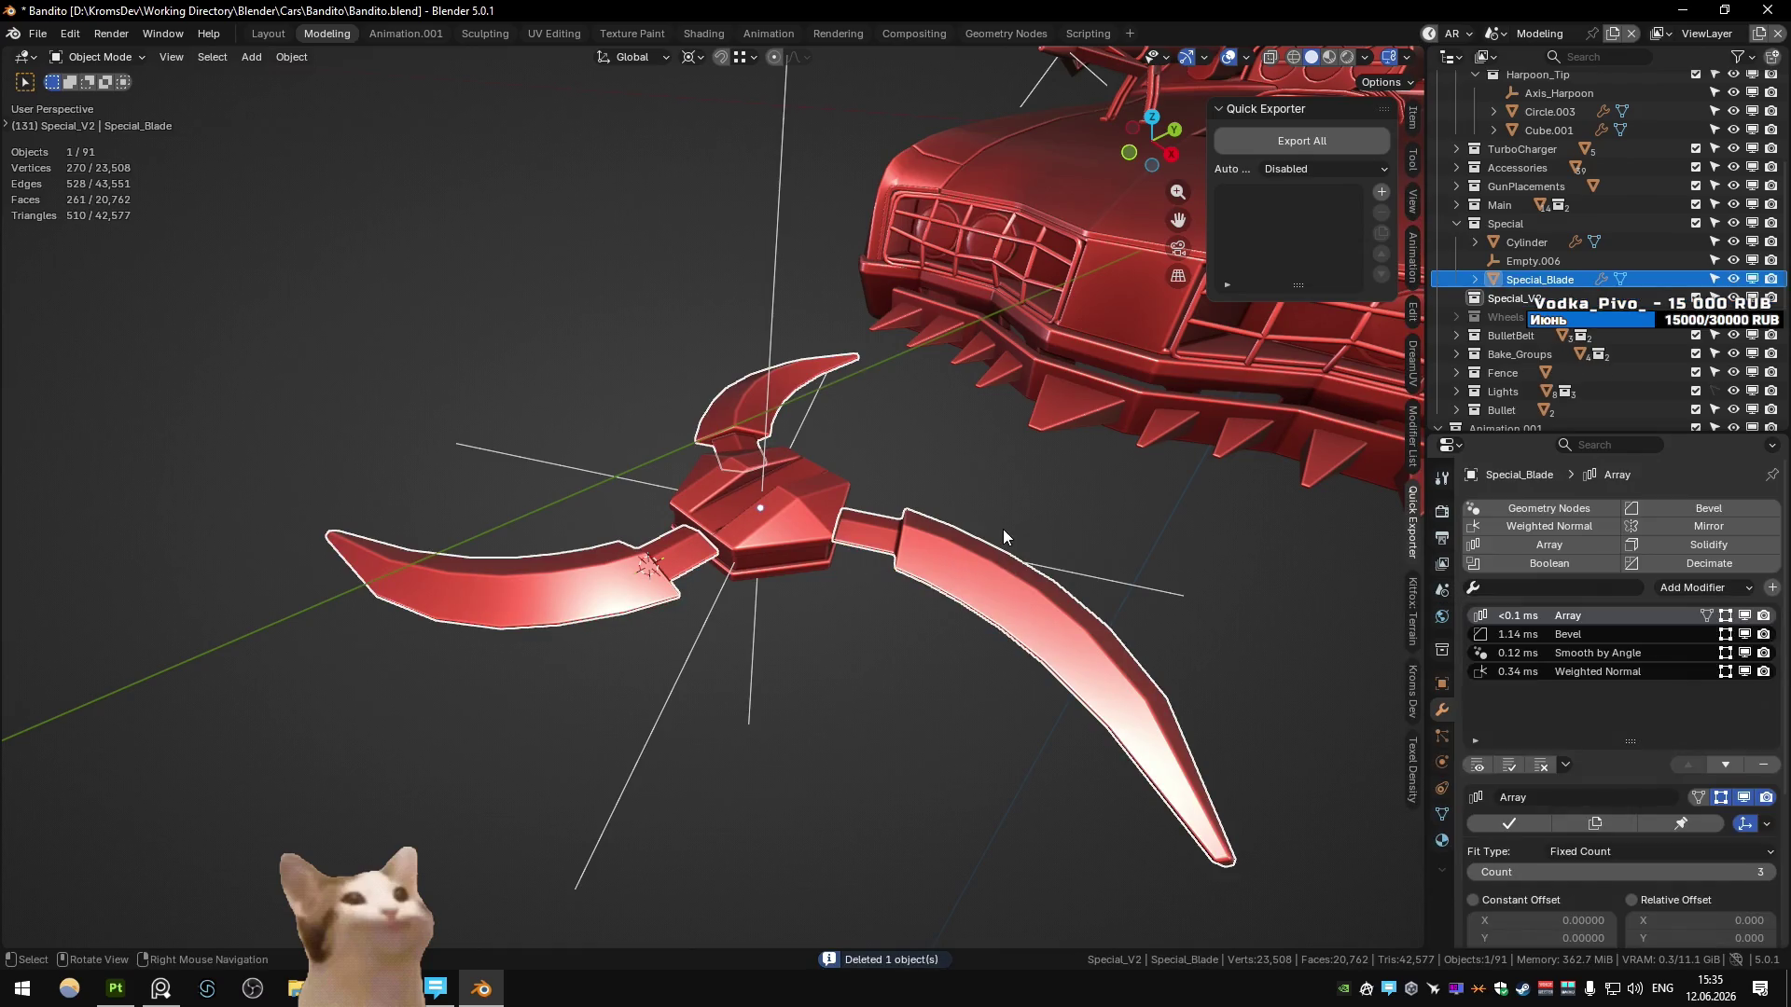
pyautogui.hotkey('ctrl', 's')
# - Duplicate the hub, its empty and Special_Blade in place, moving the copies into Special_V2
pyautogui.click(770, 528)
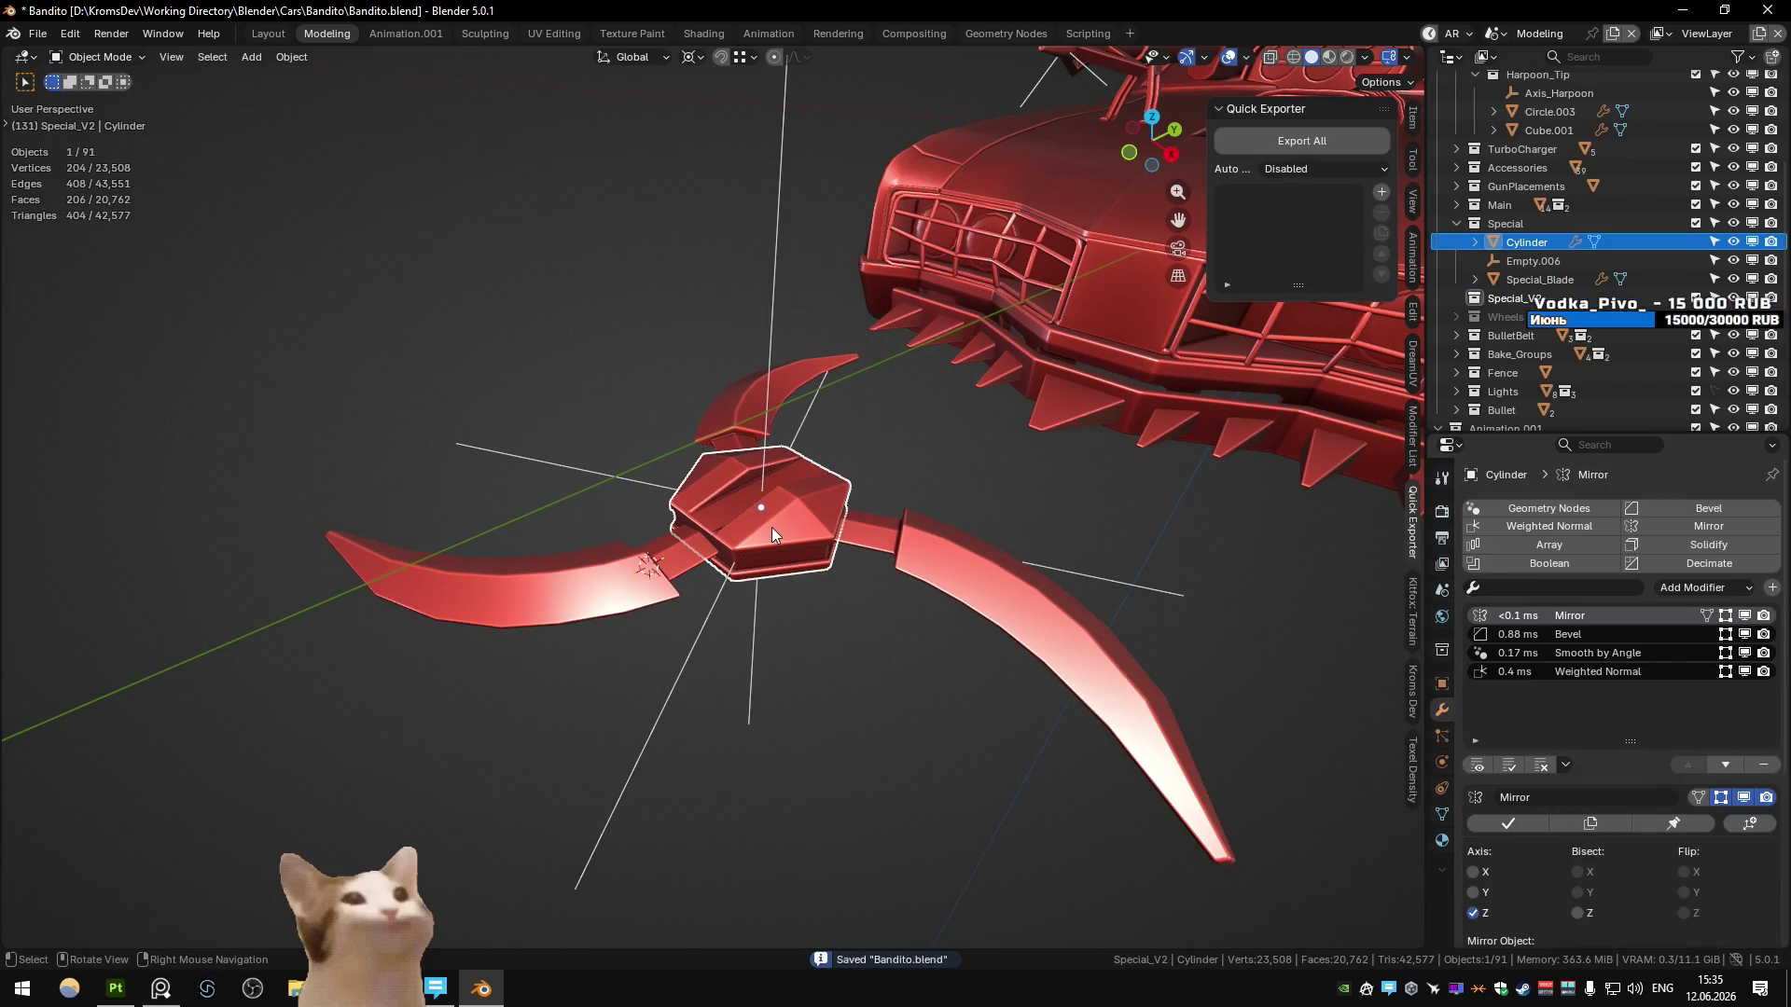
pyautogui.click(940, 564)
pyautogui.keyDown('shift'); pyautogui.moveTo(512, 414); pyautogui.dragTo(839, 664); pyautogui.keyUp('shift')
pyautogui.hotkey('shift', 'd')
pyautogui.press('Escape')
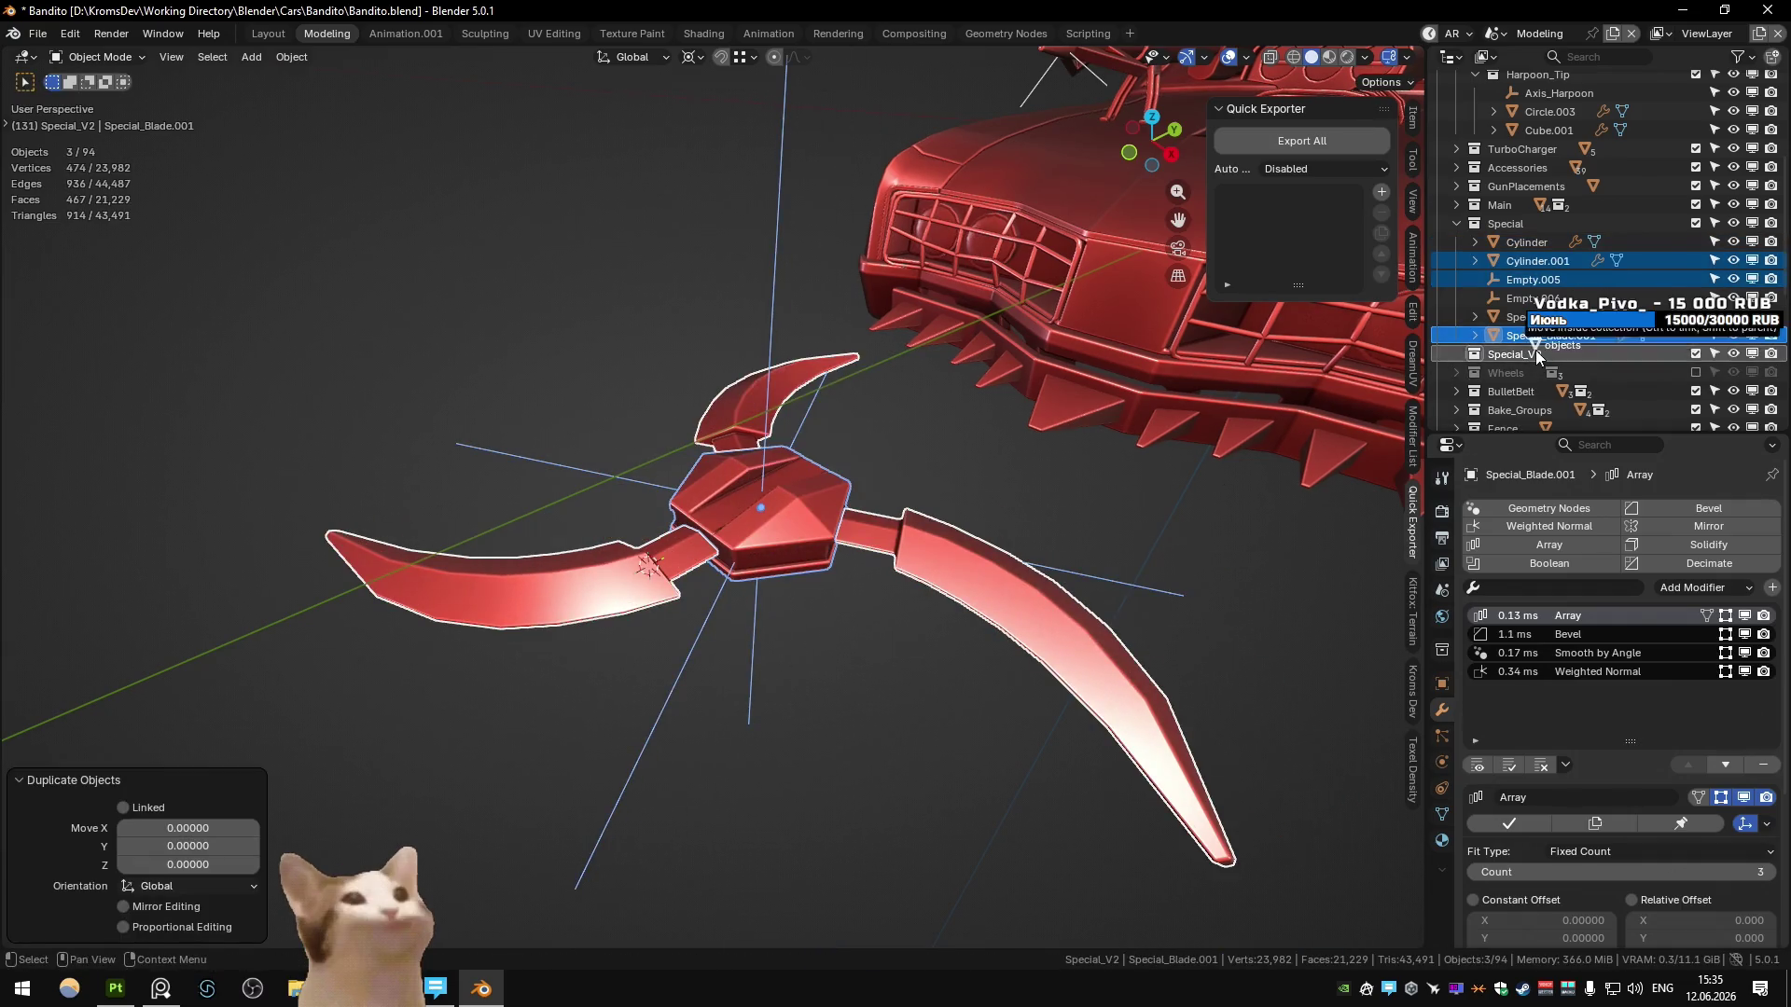
pyautogui.press('m')
pyautogui.press('e')
# - Select the copied hub Cylinder.001, frame it in the view, and enter Edit Mode
pyautogui.click(828, 634)
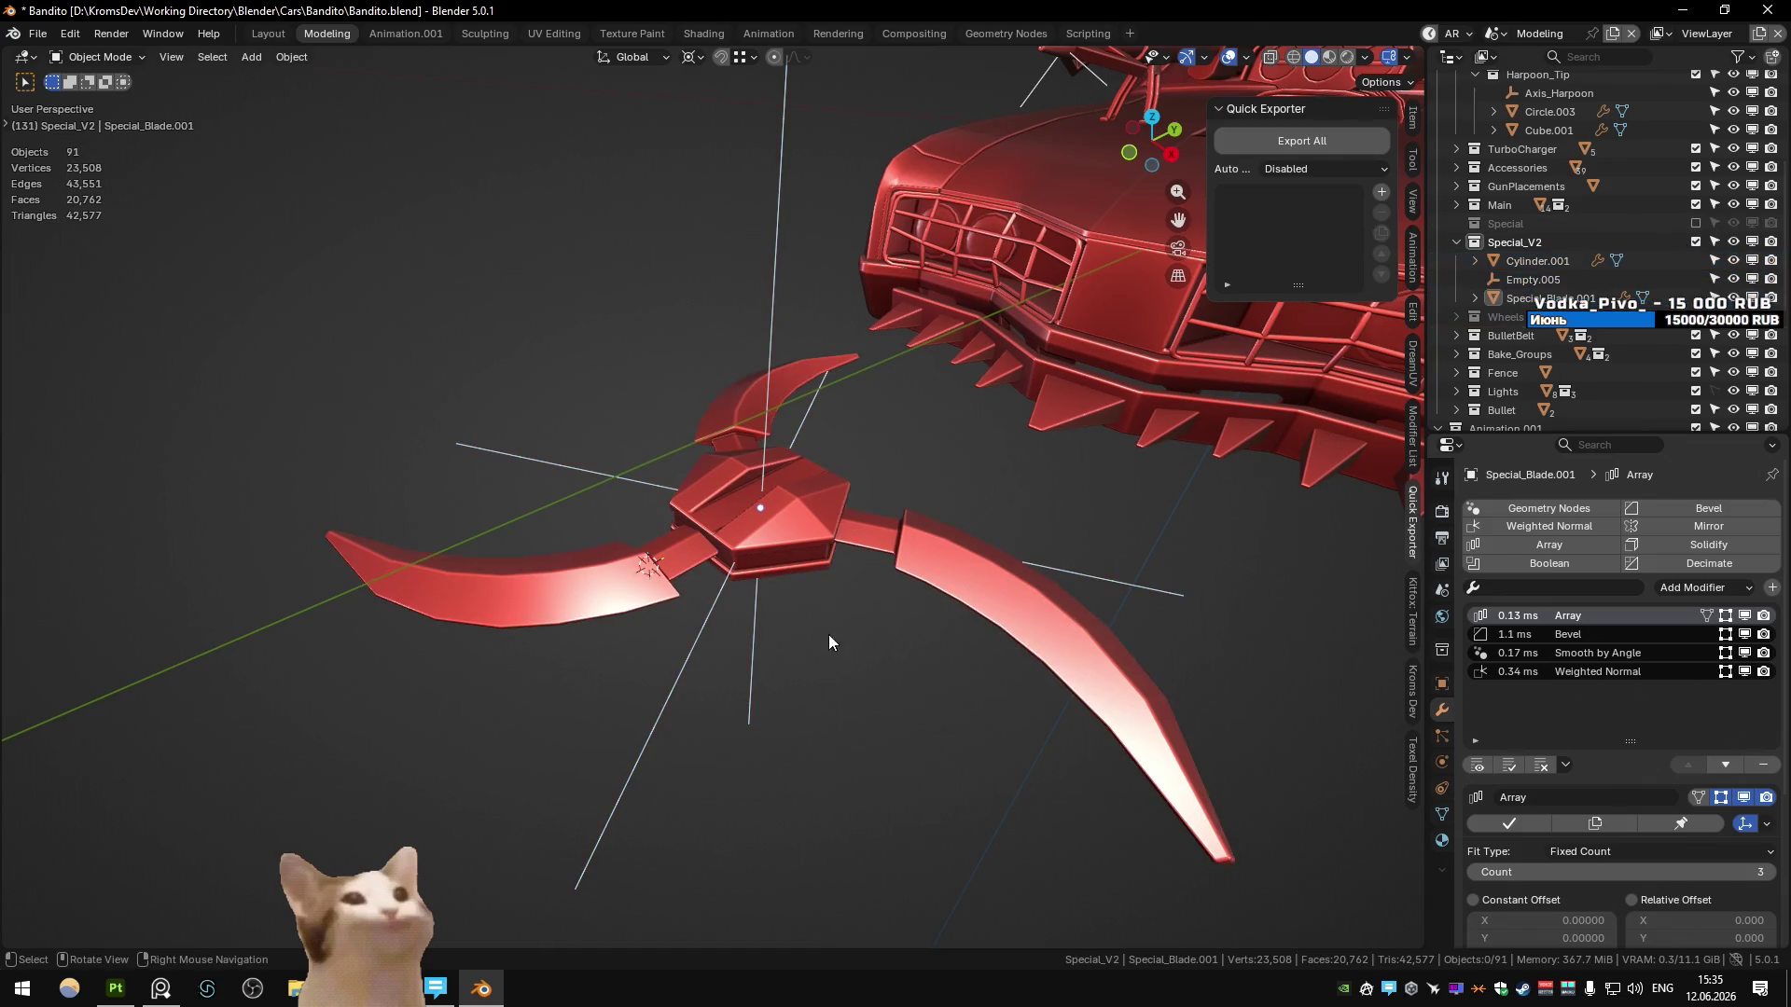
pyautogui.click(808, 547)
pyautogui.press('KP_Decimal')
pyautogui.scroll(3, 735, 569)
pyautogui.press('Tab')
# - Select the ridge edges on the hub top and turn off proportional editing
pyautogui.moveTo(735, 569)
pyautogui.mouseDown(button='middle')
pyautogui.moveTo(653, 578)
pyautogui.moveTo(837, 623)
pyautogui.mouseUp(button='middle')
pyautogui.press('2')
pyautogui.click(815, 593)
pyautogui.keyDown('shift'); pyautogui.click(519, 587); pyautogui.keyUp('shift')
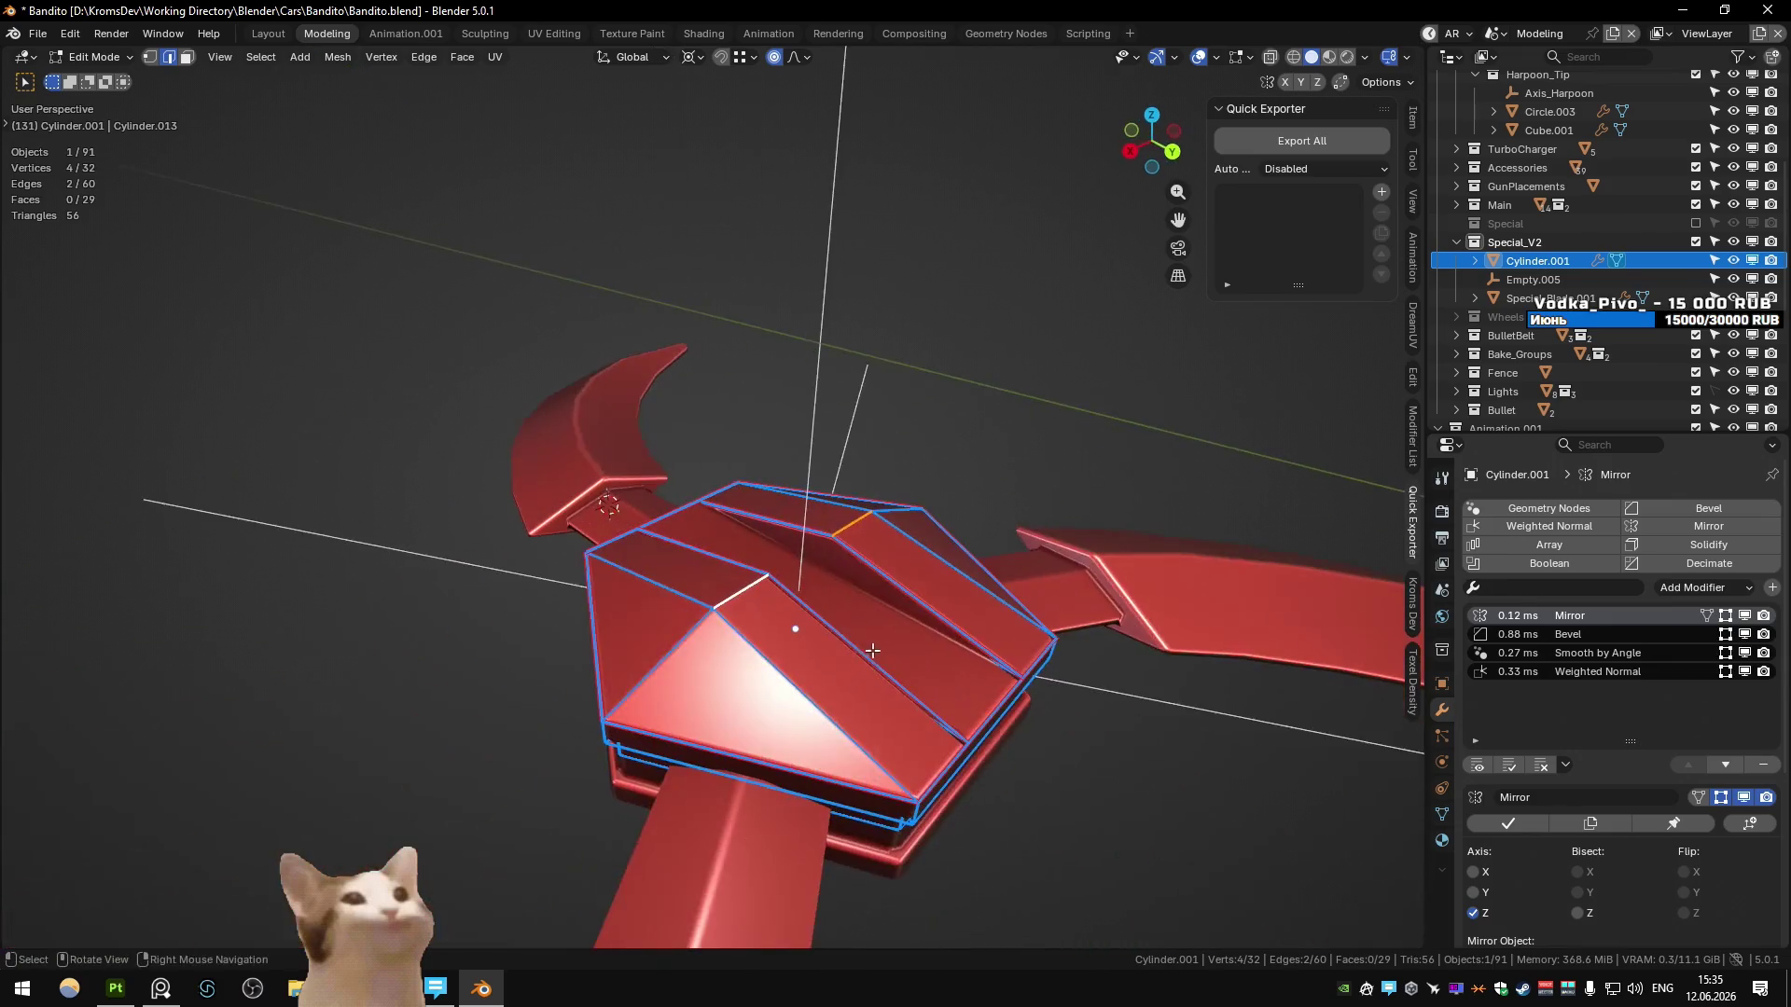
pyautogui.hotkey('alt', 'z')
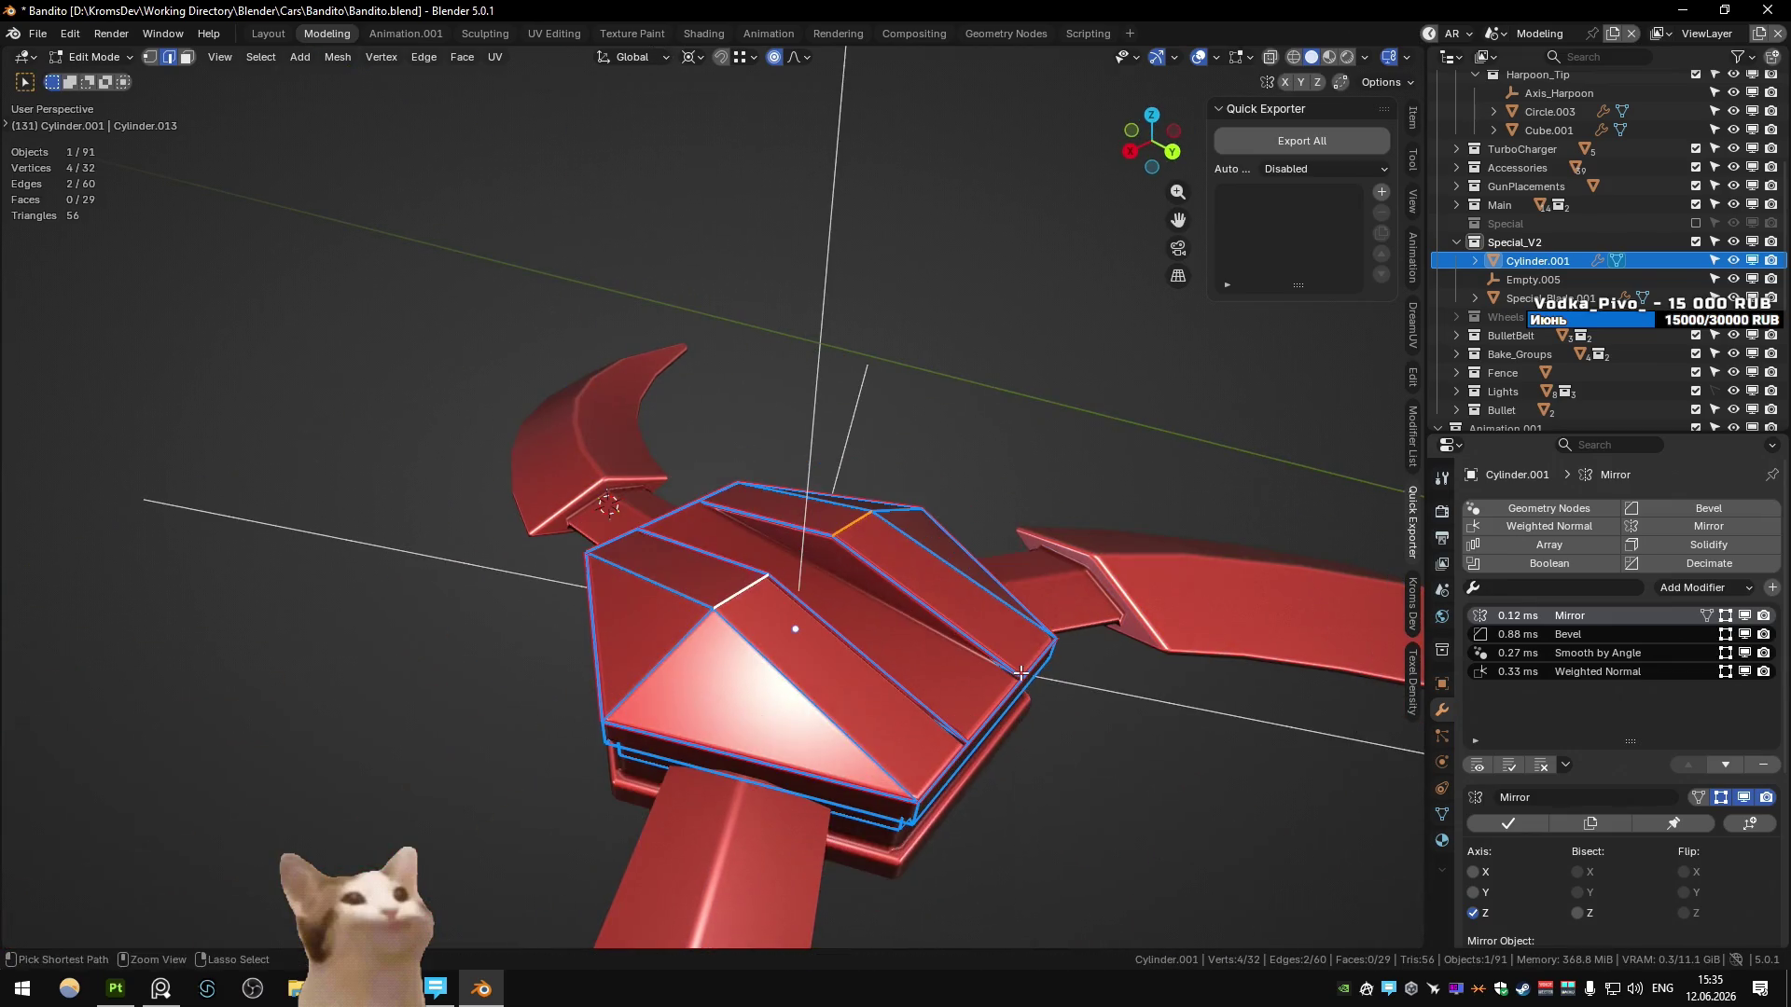
pyautogui.click(775, 58)
# - Lower the two ridge edges along Z to flatten the hub top
pyautogui.press('g')
pyautogui.press('z')
pyautogui.press('Escape')
pyautogui.click(852, 523)
pyautogui.press('g')
pyautogui.press('z')
pyautogui.press('Escape')
pyautogui.keyDown('shift'); pyautogui.click(742, 591); pyautogui.keyUp('shift')
pyautogui.press('g')
pyautogui.press('z')
pyautogui.click(828, 539)
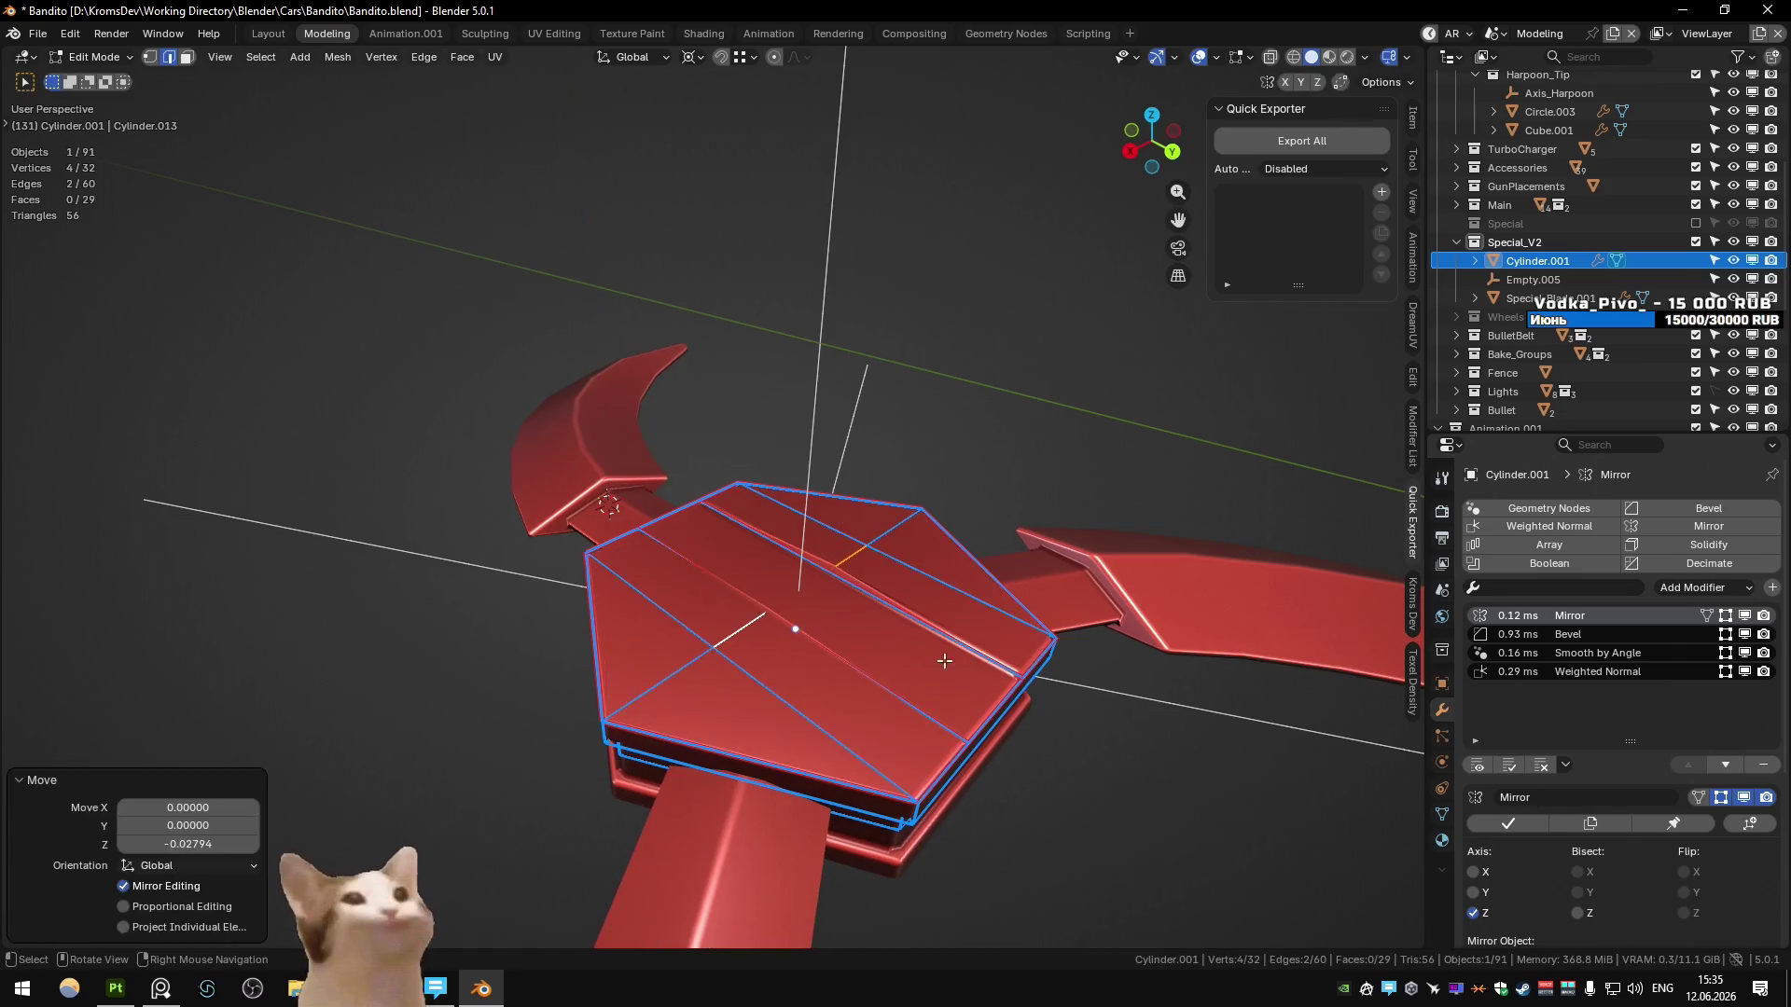
# - Merge the hub's vertices by distance and dissolve the edges across the hexagon top
pyautogui.press('a')
pyautogui.press('m')
pyautogui.press('b')
pyautogui.moveTo(829, 539); pyautogui.dragTo(874, 583, button='middle')
pyautogui.press('2')
pyautogui.keyDown('alt'); pyautogui.click(875, 582); pyautogui.keyUp('alt')
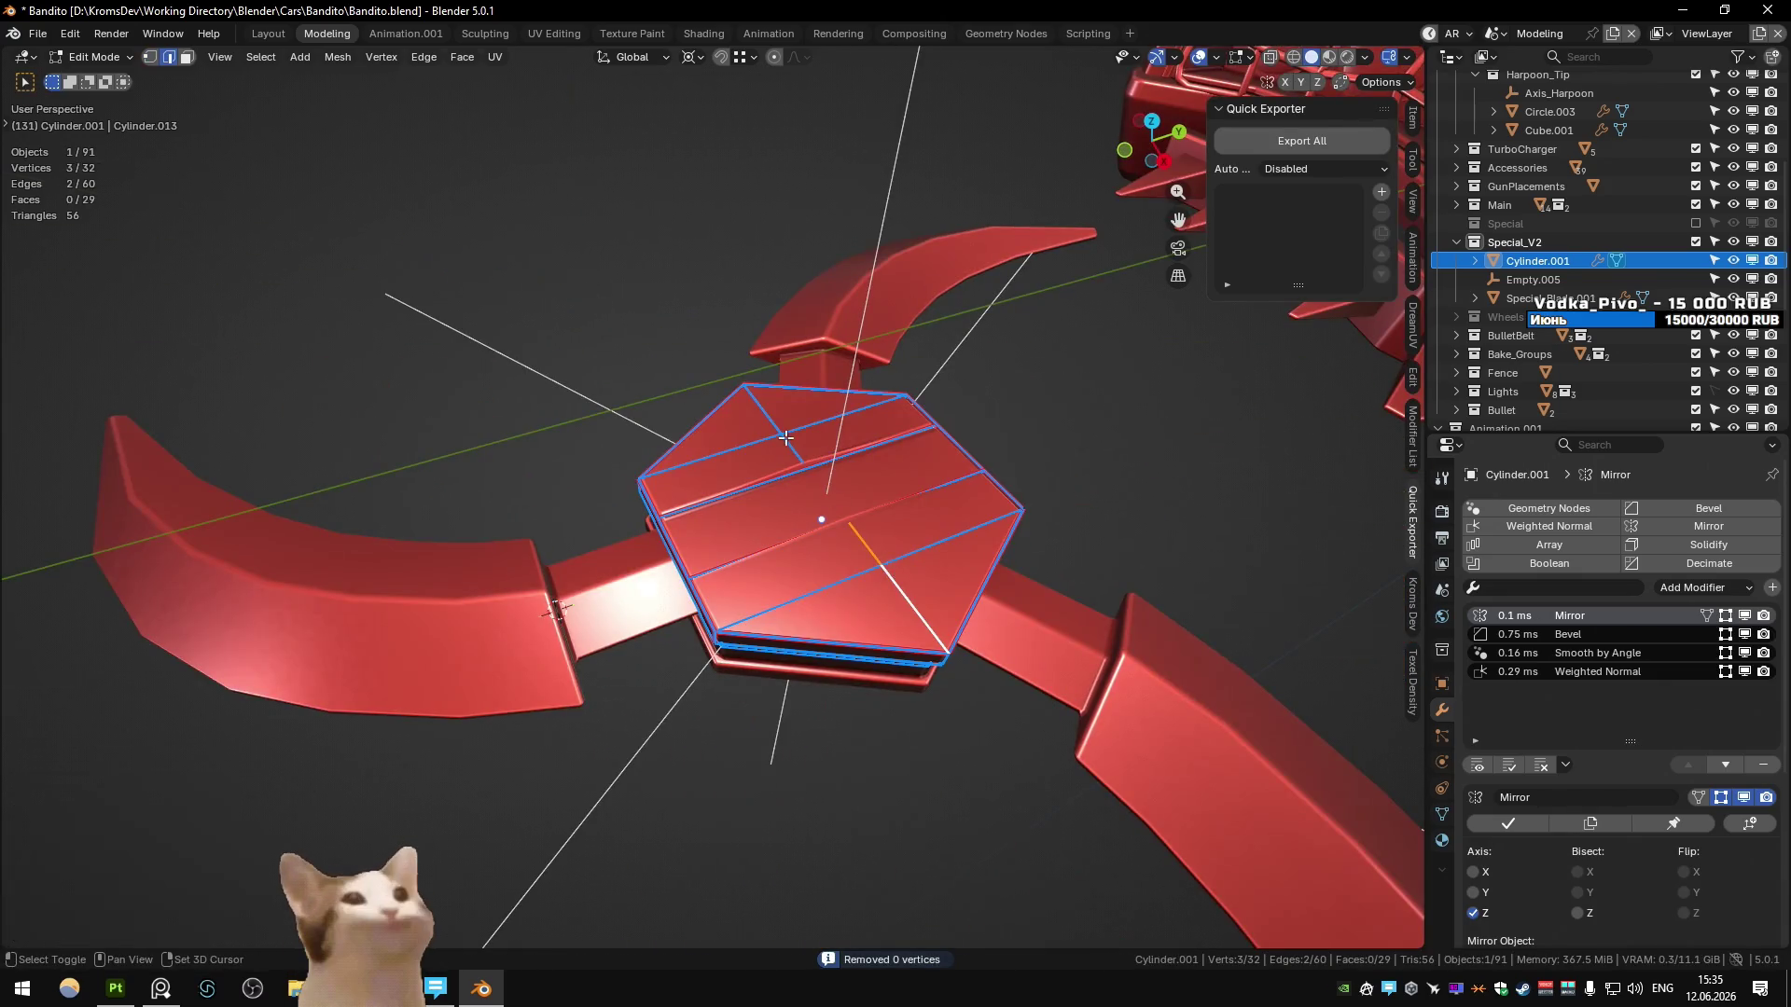
pyautogui.hotkey('ctrl', 'x')
pyautogui.moveTo(842, 484)
pyautogui.mouseDown(button='middle')
pyautogui.moveTo(936, 476)
pyautogui.moveTo(910, 541)
pyautogui.moveTo(731, 619)
pyautogui.moveTo(837, 557)
pyautogui.moveTo(953, 548)
pyautogui.moveTo(653, 485)
pyautogui.mouseUp(button='middle')
pyautogui.scroll(2, 907, 564)
pyautogui.press('Tab')
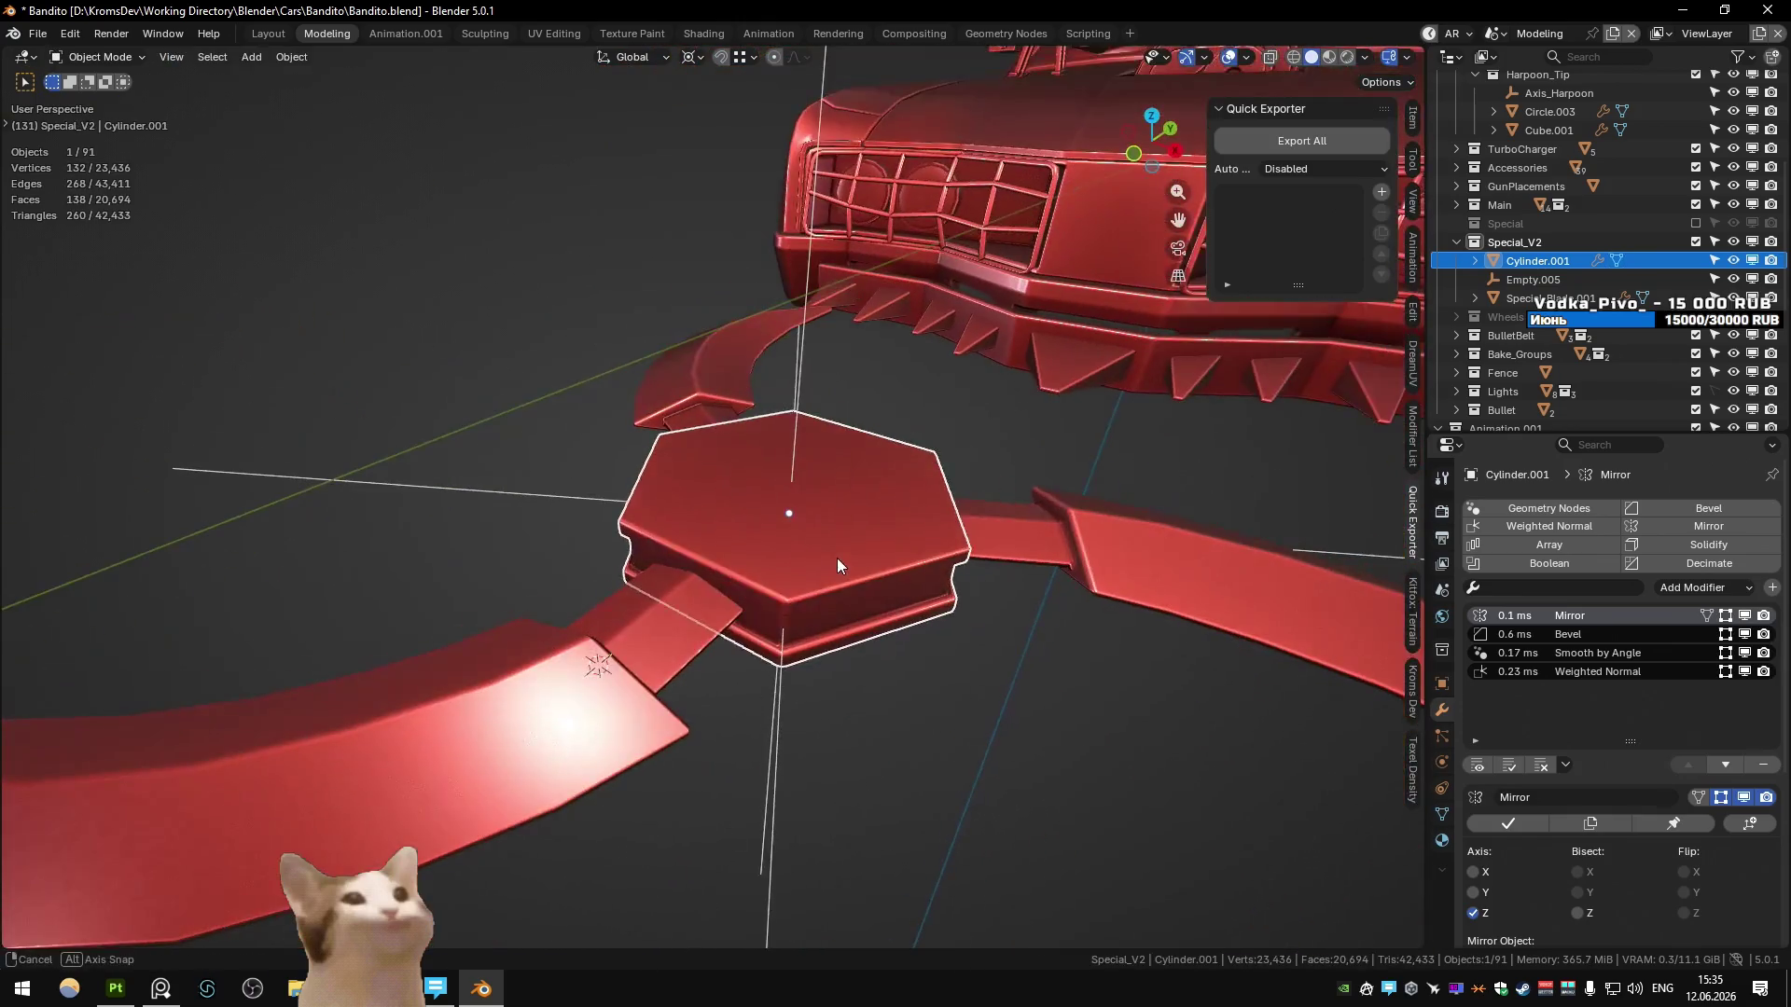
pyautogui.press('Tab')
# - Dissolve the two remaining inner edges on the hexagon top
pyautogui.click(639, 480)
pyautogui.keyDown('shift'); pyautogui.click(820, 480); pyautogui.keyUp('shift')
pyautogui.hotkey('ctrl', 'x')
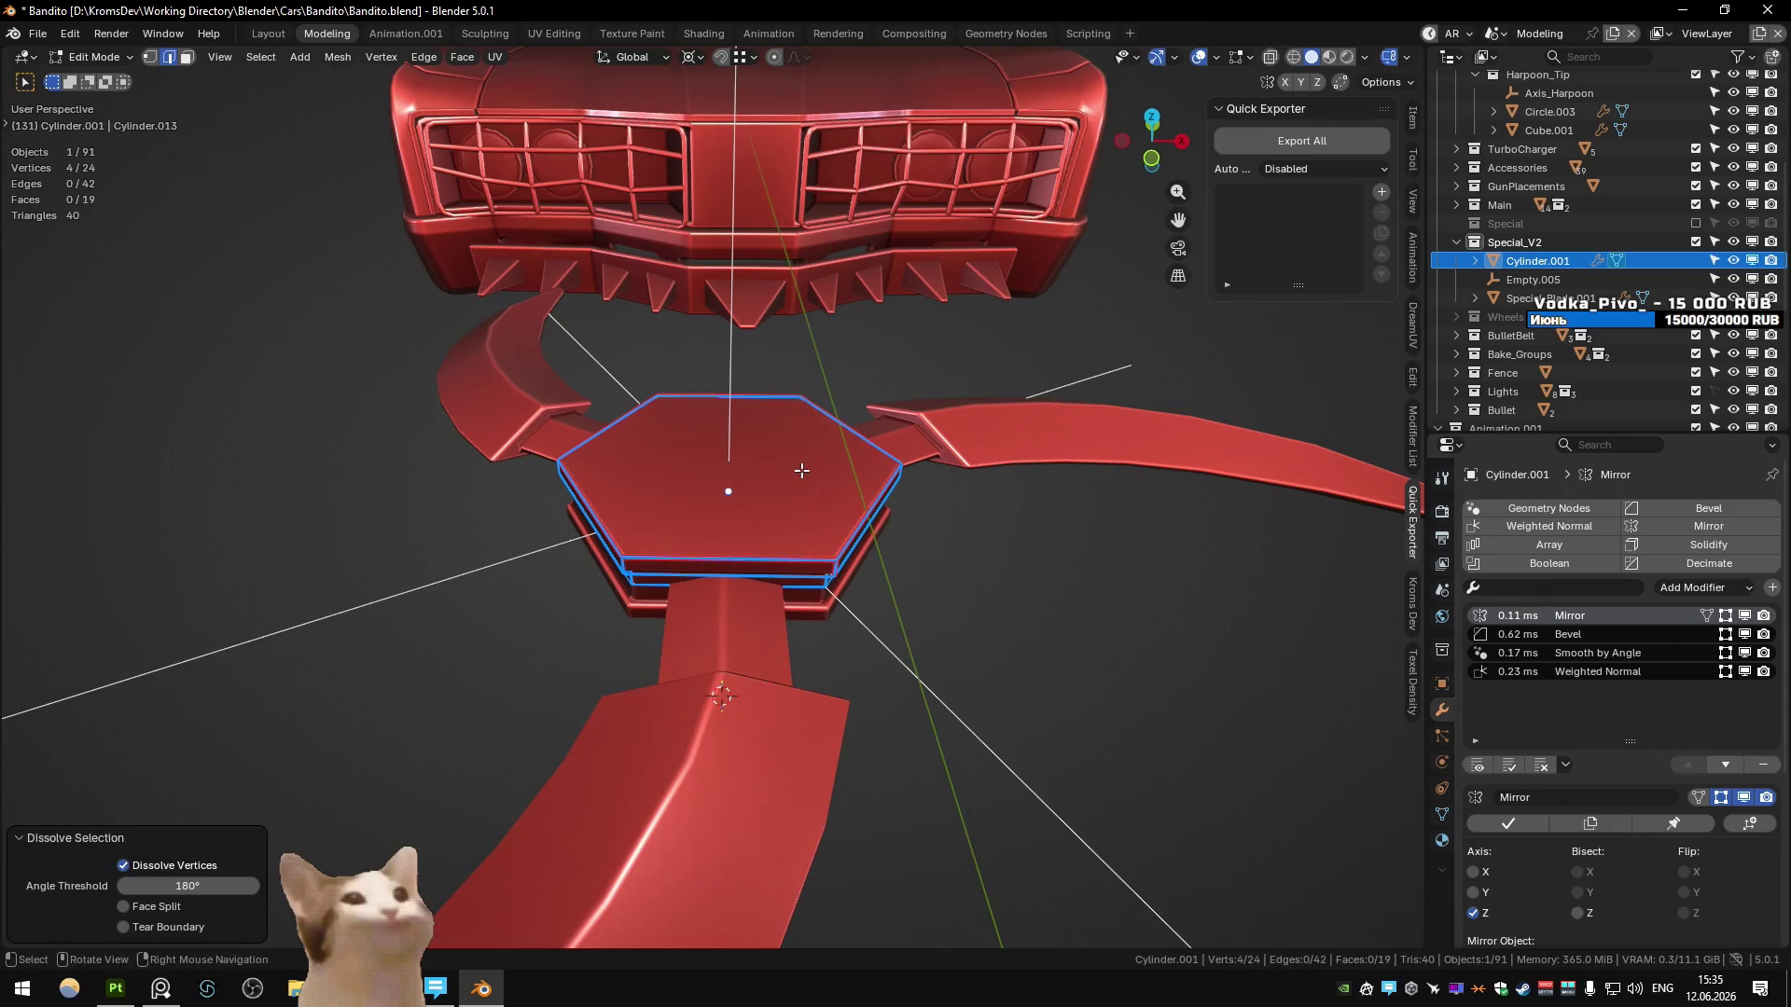
pyautogui.moveTo(820, 480); pyautogui.dragTo(708, 419, button='middle')
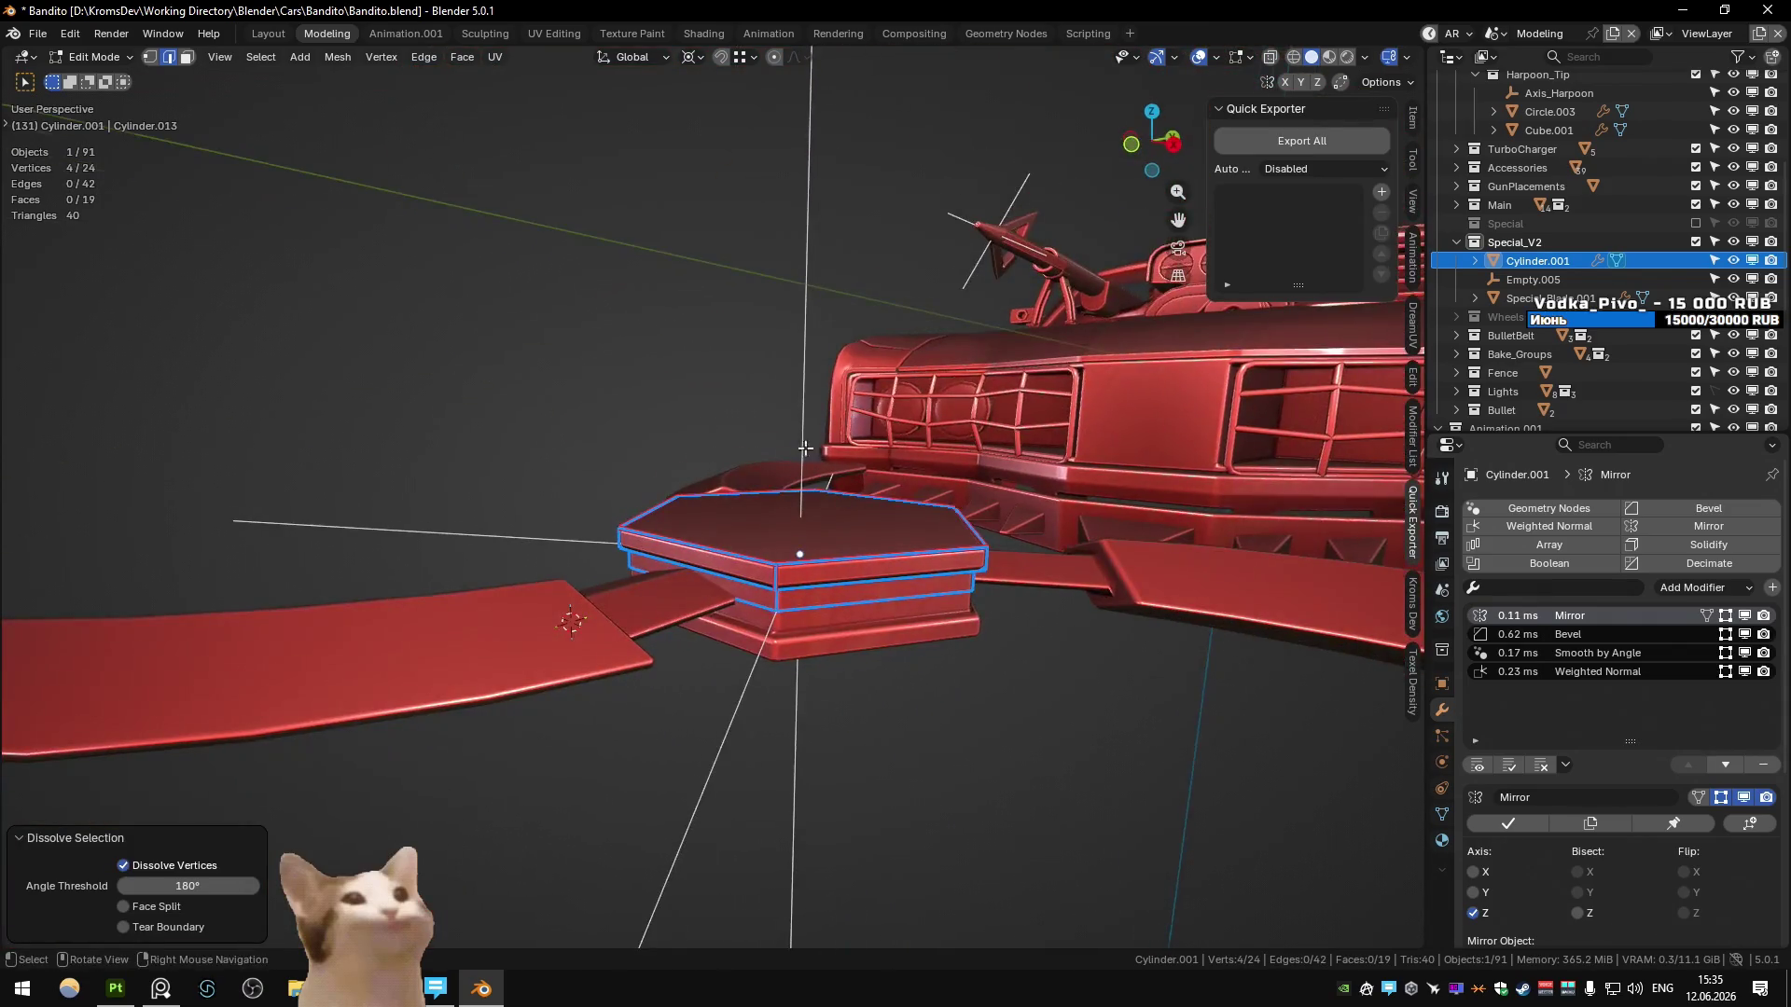
pyautogui.moveTo(805, 449); pyautogui.dragTo(788, 608, button='middle')
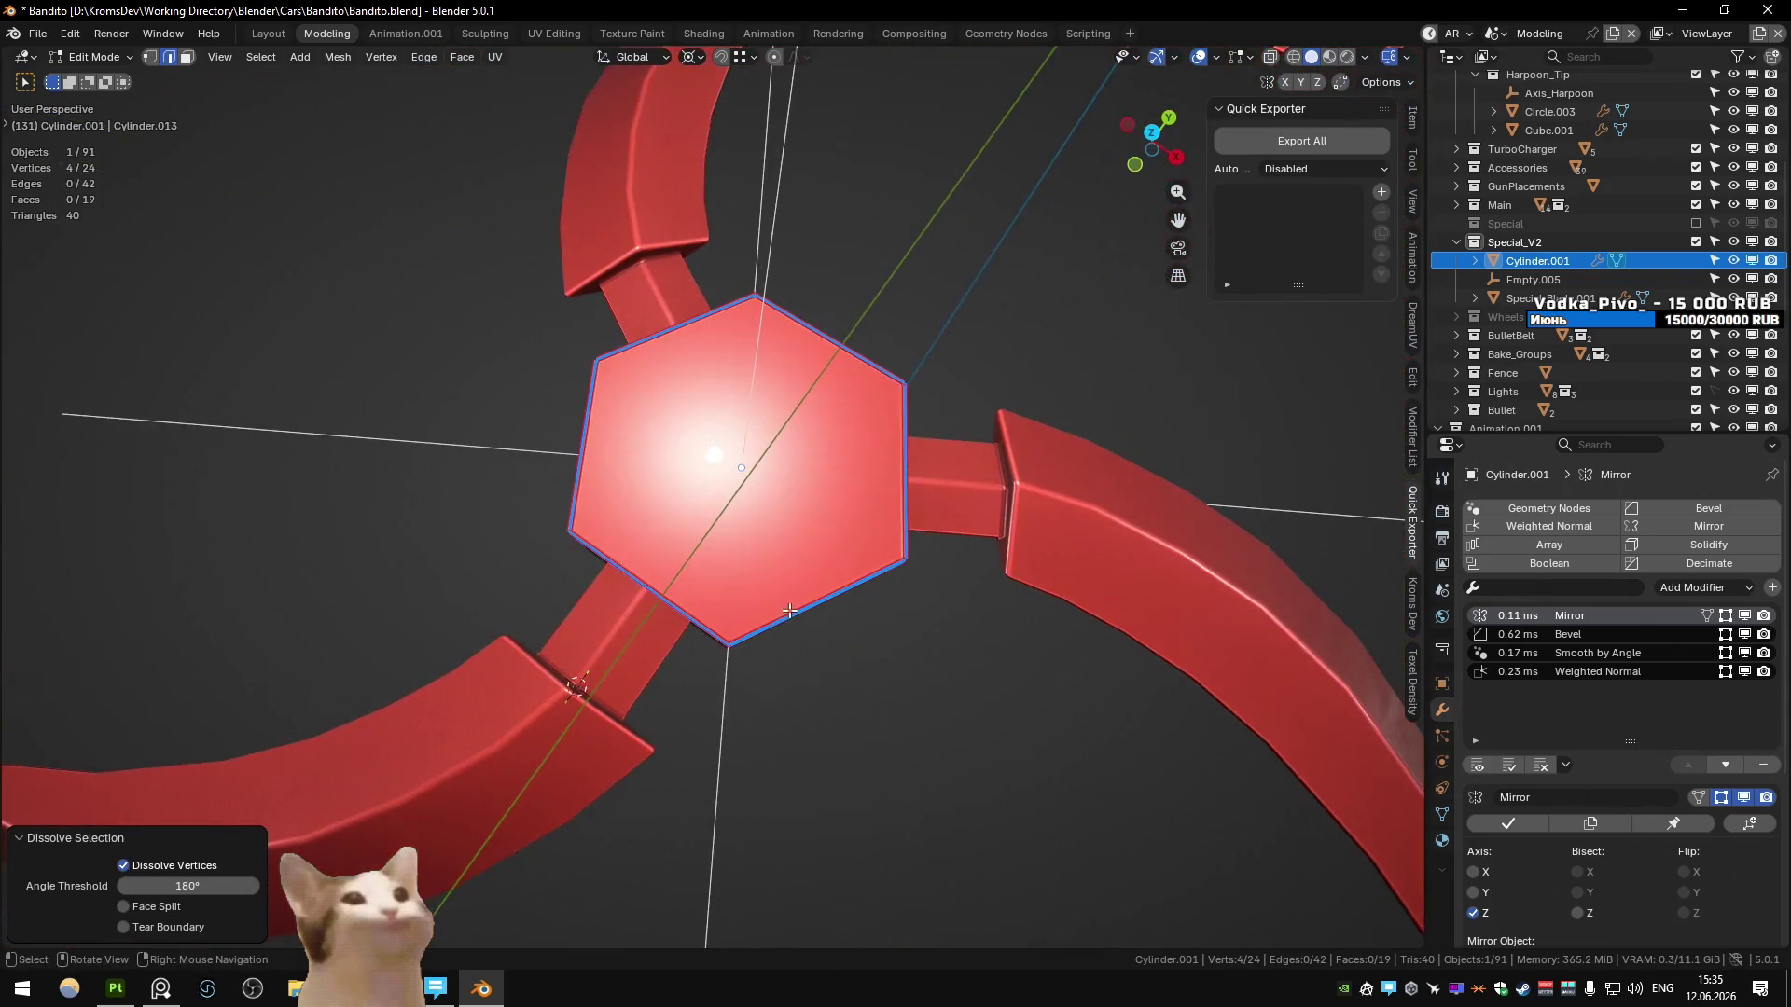
# - Add two unslid edge loops around the hub's sides
pyautogui.hotkey('ctrl', 'r')
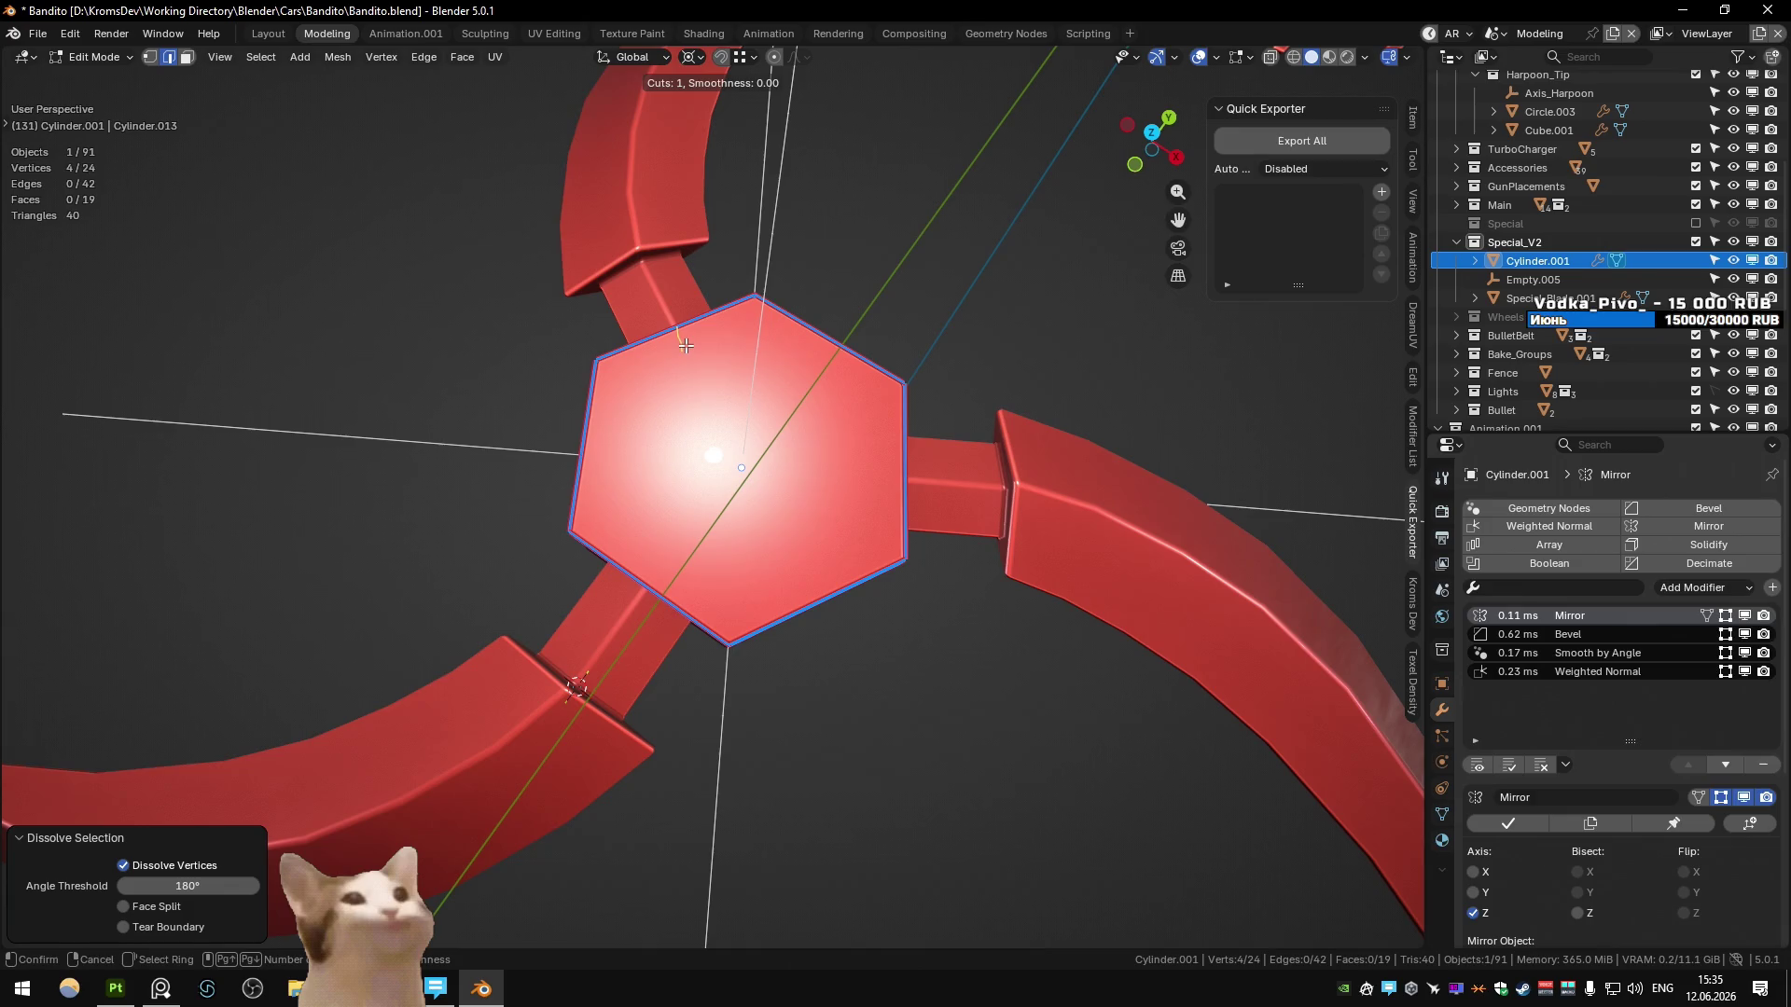
pyautogui.click(685, 346)
pyautogui.rightClick(685, 346)
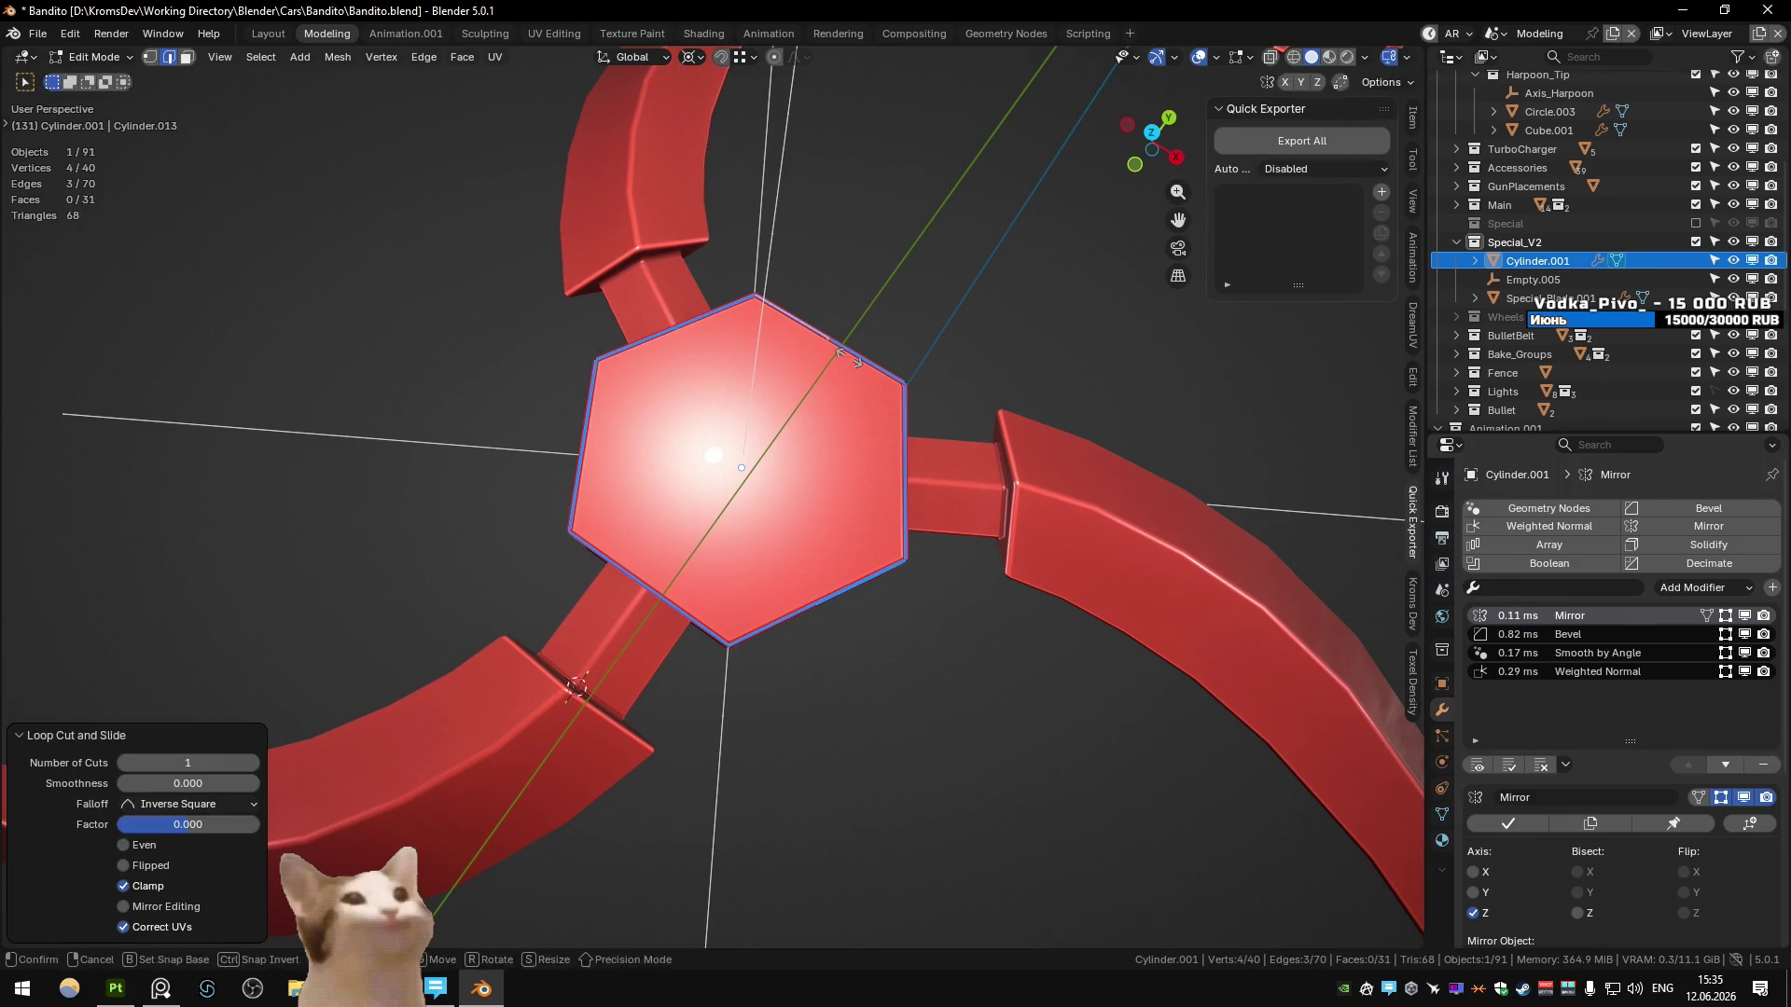
pyautogui.hotkey('ctrl', 'r')
pyautogui.click(651, 591)
pyautogui.rightClick(651, 591)
# - Select the hexagon's top face and apply Circle from the Quick Favourites menu
pyautogui.moveTo(651, 590); pyautogui.dragTo(755, 629, button='middle')
pyautogui.keyDown('alt'); pyautogui.click(755, 629); pyautogui.keyUp('alt')
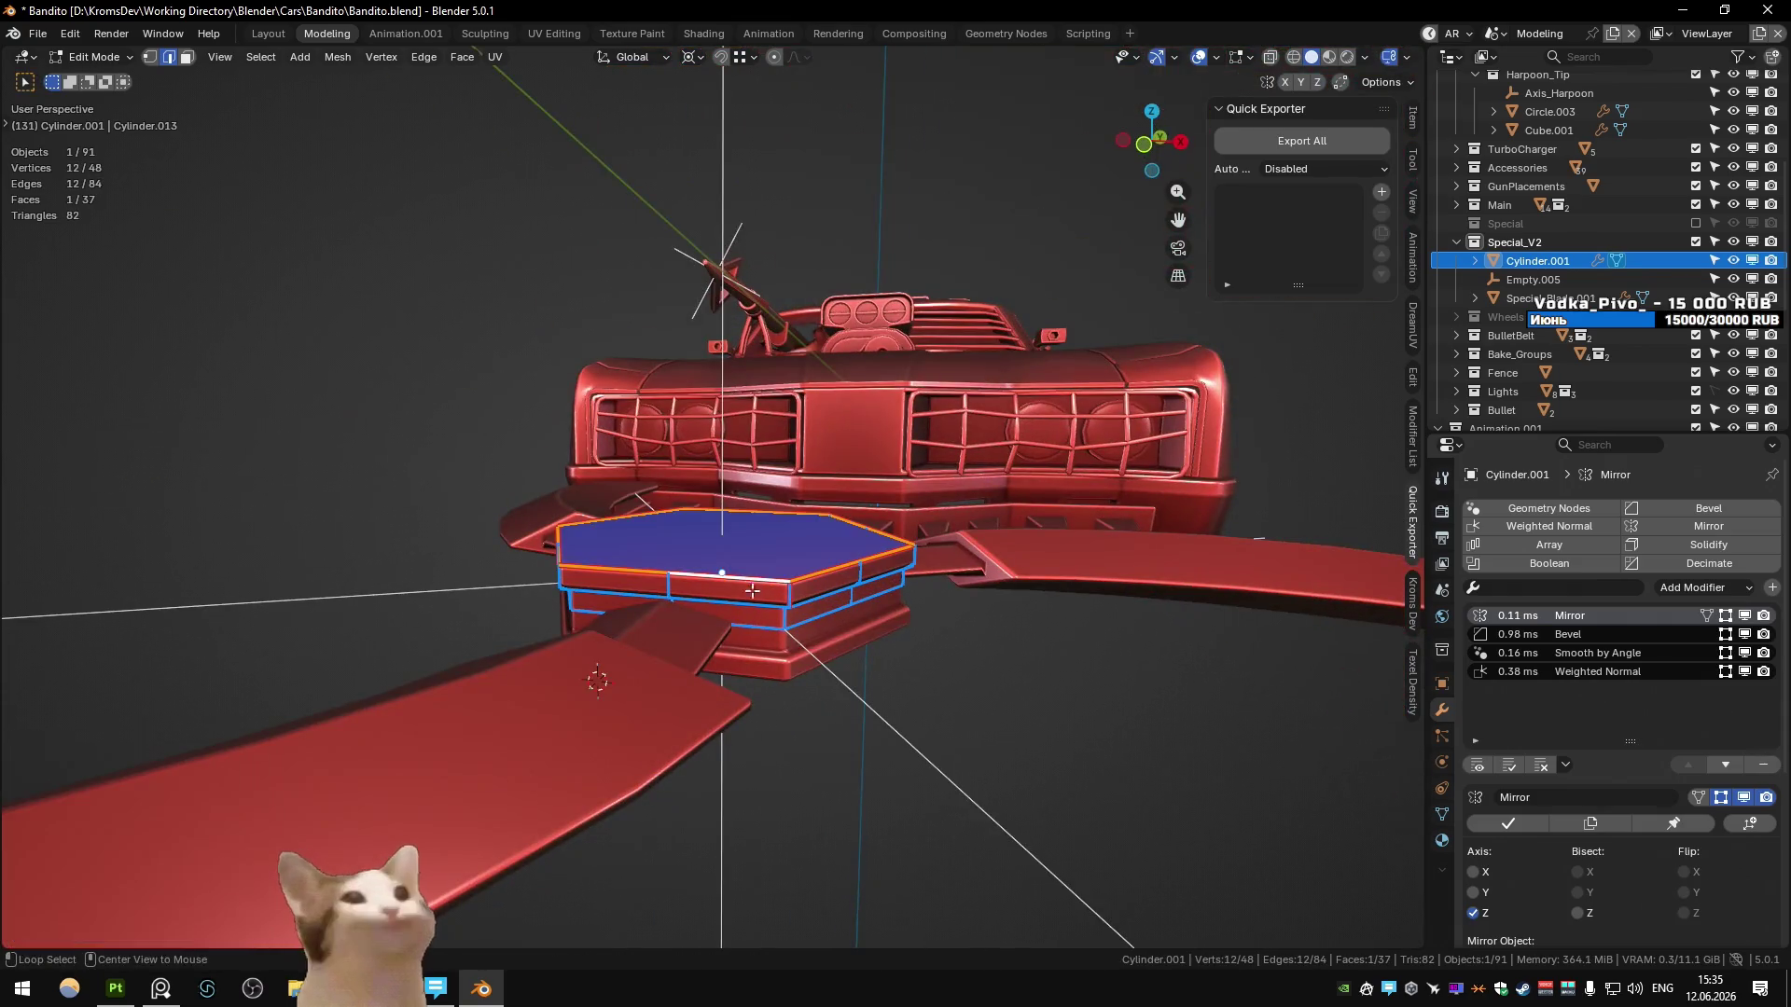
pyautogui.rightClick(755, 628)
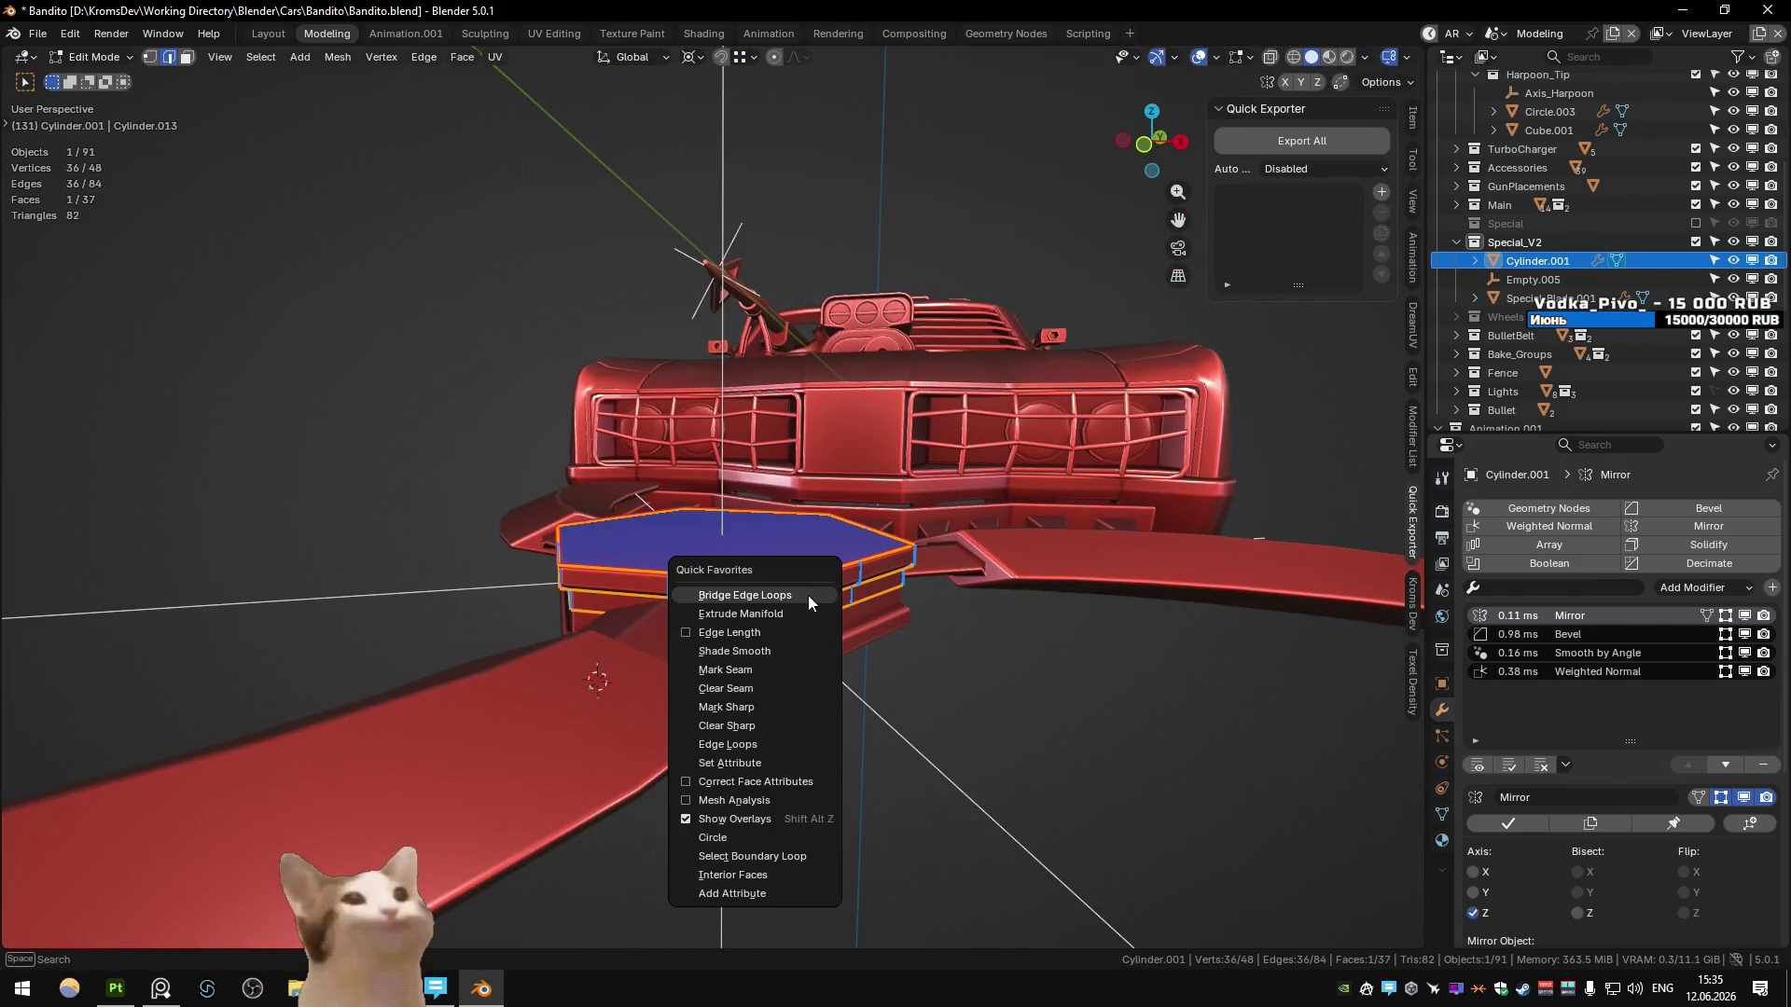
pyautogui.click(742, 842)
pyautogui.press('Tab')
pyautogui.moveTo(743, 841); pyautogui.dragTo(791, 598, button='middle')
pyautogui.press('Tab')
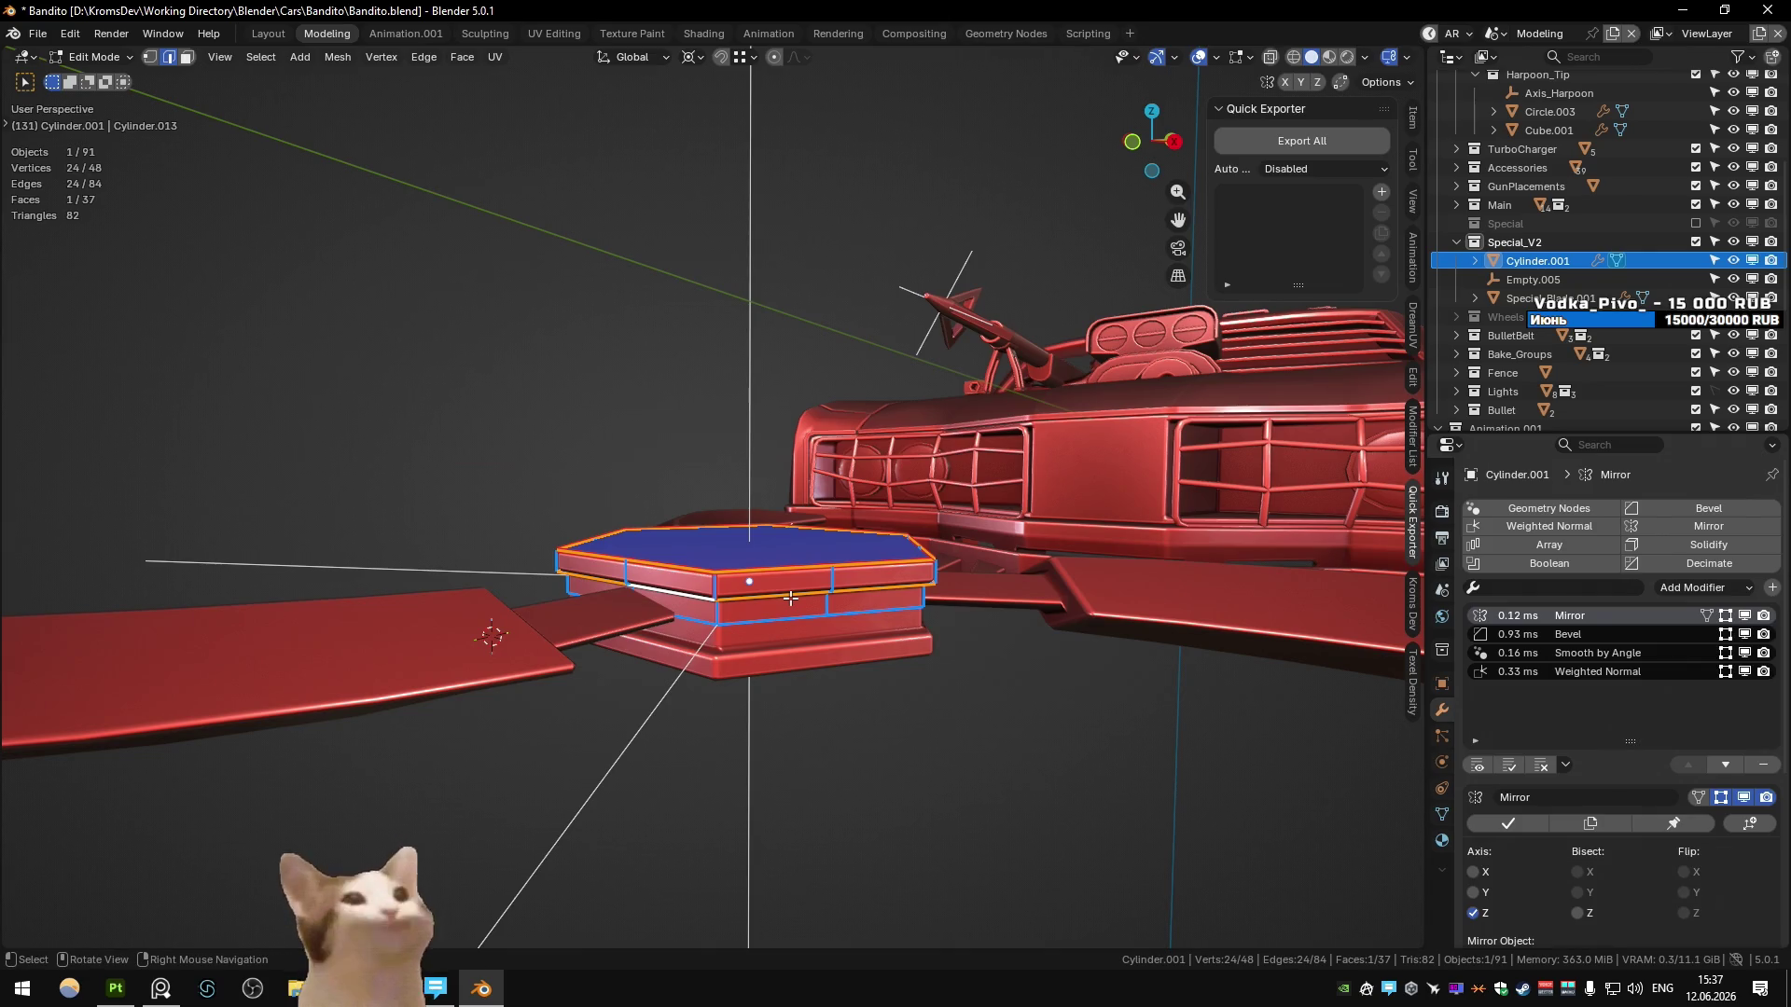
# - Try rounding the hub's edge loops into circles with LoopTools Circle
pyautogui.keyDown('alt'); pyautogui.keyDown('shift'); pyautogui.click(791, 606); pyautogui.keyUp('shift'); pyautogui.keyUp('alt')
pyautogui.press('q')
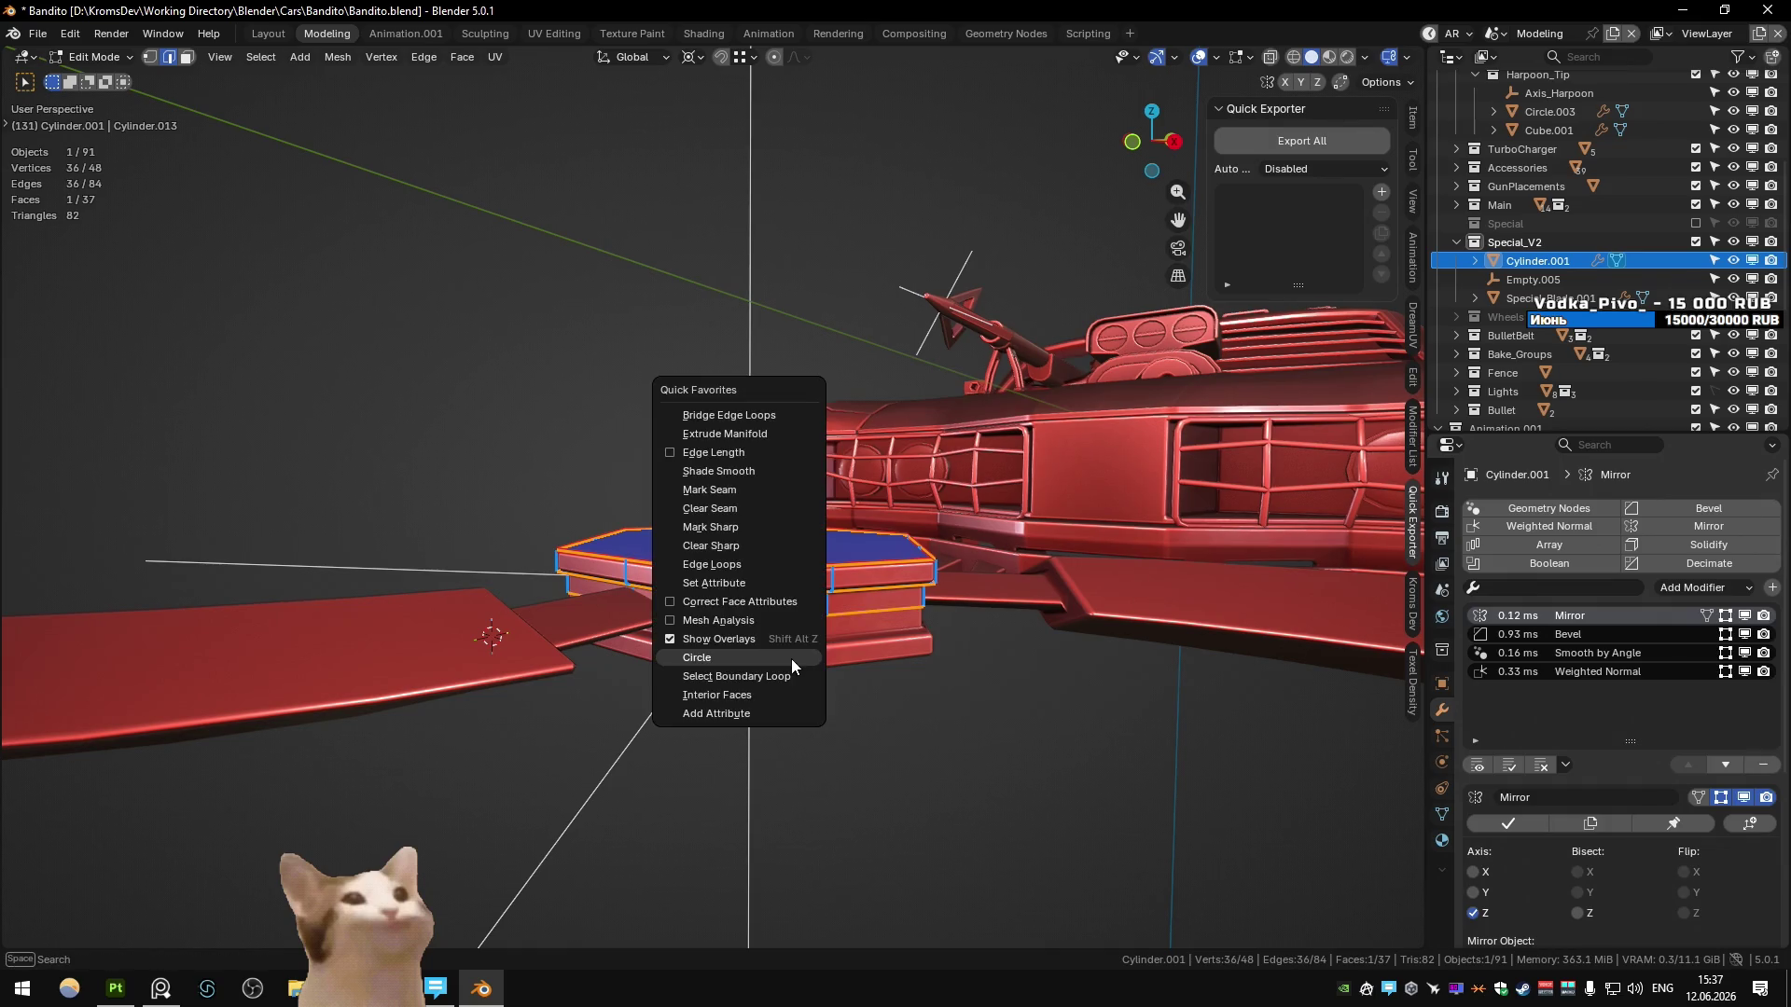
pyautogui.click(790, 659)
pyautogui.press('KP_Decimal')
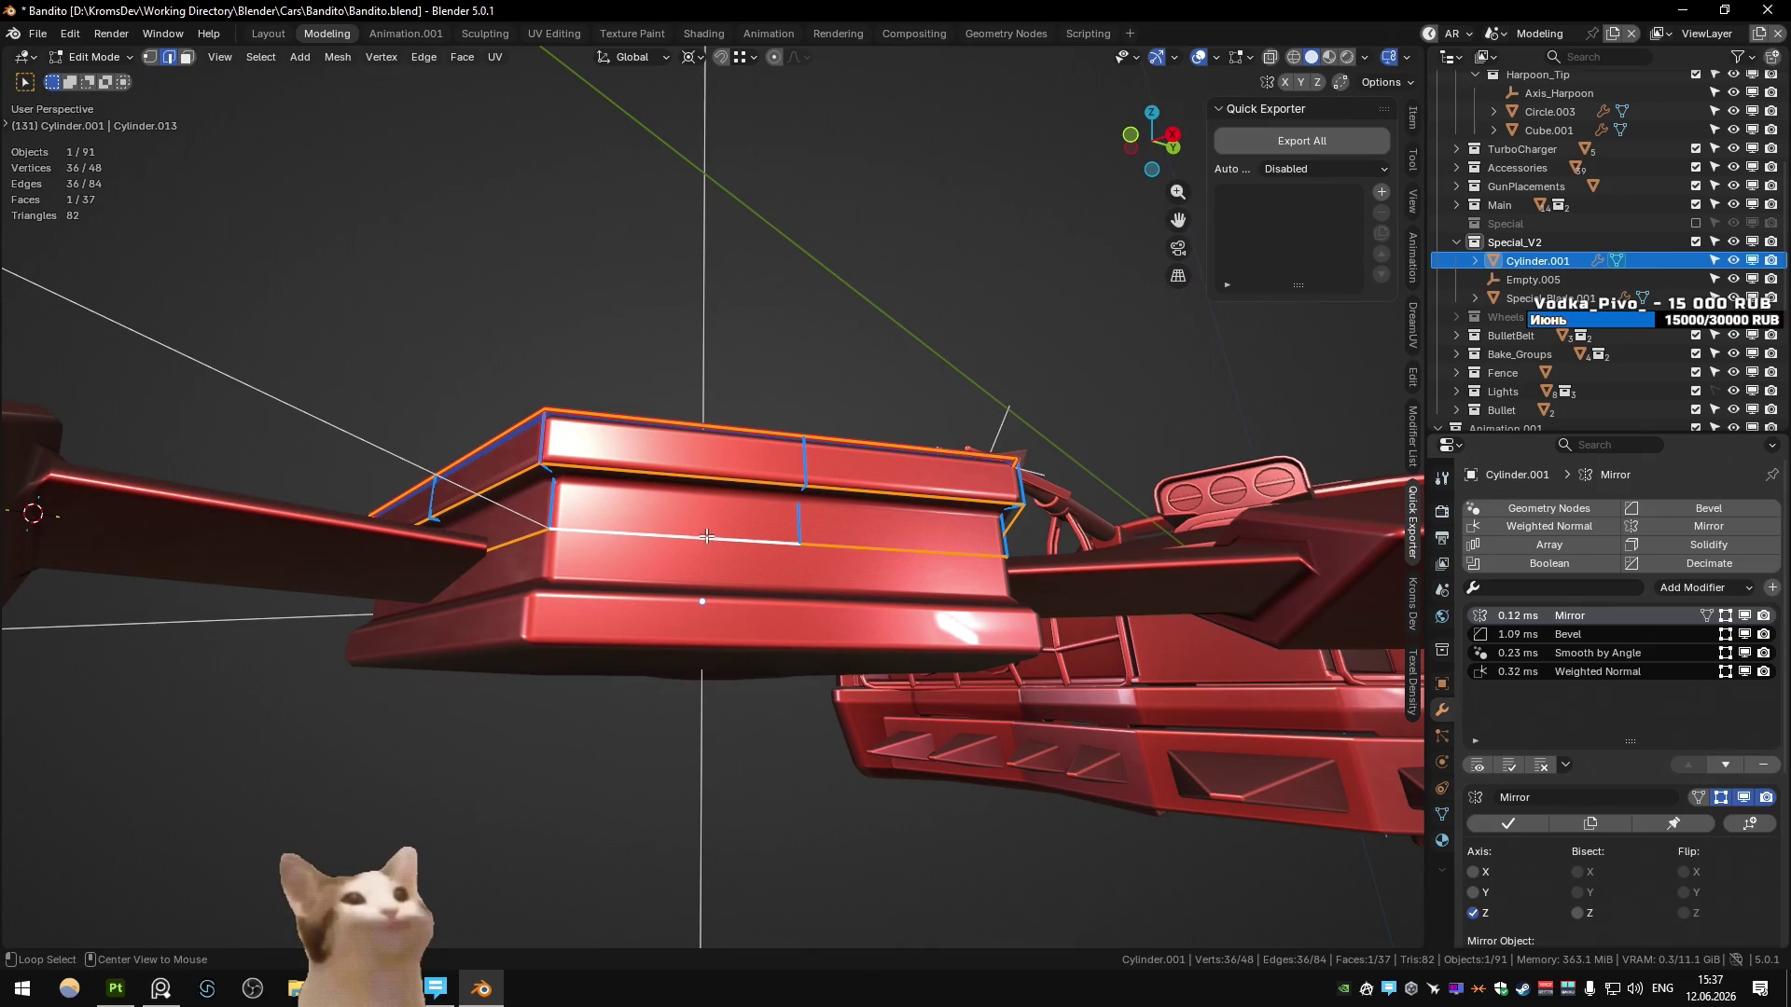
pyautogui.keyDown('ctrl'); pyautogui.keyDown('alt'); pyautogui.keyDown('shift'); pyautogui.click(804, 471); pyautogui.keyUp('shift'); pyautogui.keyUp('alt'); pyautogui.keyUp('ctrl')
pyautogui.moveTo(803, 471)
pyautogui.mouseDown(button='middle')
pyautogui.moveTo(756, 631)
pyautogui.moveTo(771, 518)
pyautogui.moveTo(751, 550)
pyautogui.moveTo(792, 621)
pyautogui.moveTo(753, 621)
pyautogui.moveTo(758, 564)
pyautogui.moveTo(711, 584)
pyautogui.mouseUp(button='middle')
pyautogui.press('q')
pyautogui.click(771, 517)
pyautogui.keyDown('alt'); pyautogui.click(770, 572); pyautogui.keyUp('alt')
pyautogui.press('q')
pyautogui.click(770, 572)
pyautogui.press('q')
pyautogui.click(757, 580)
# - Review the rounded hub, then undo the circle shaping back to the 24-vertex hexagon
pyautogui.press('Tab')
pyautogui.scroll(2, 711, 586)
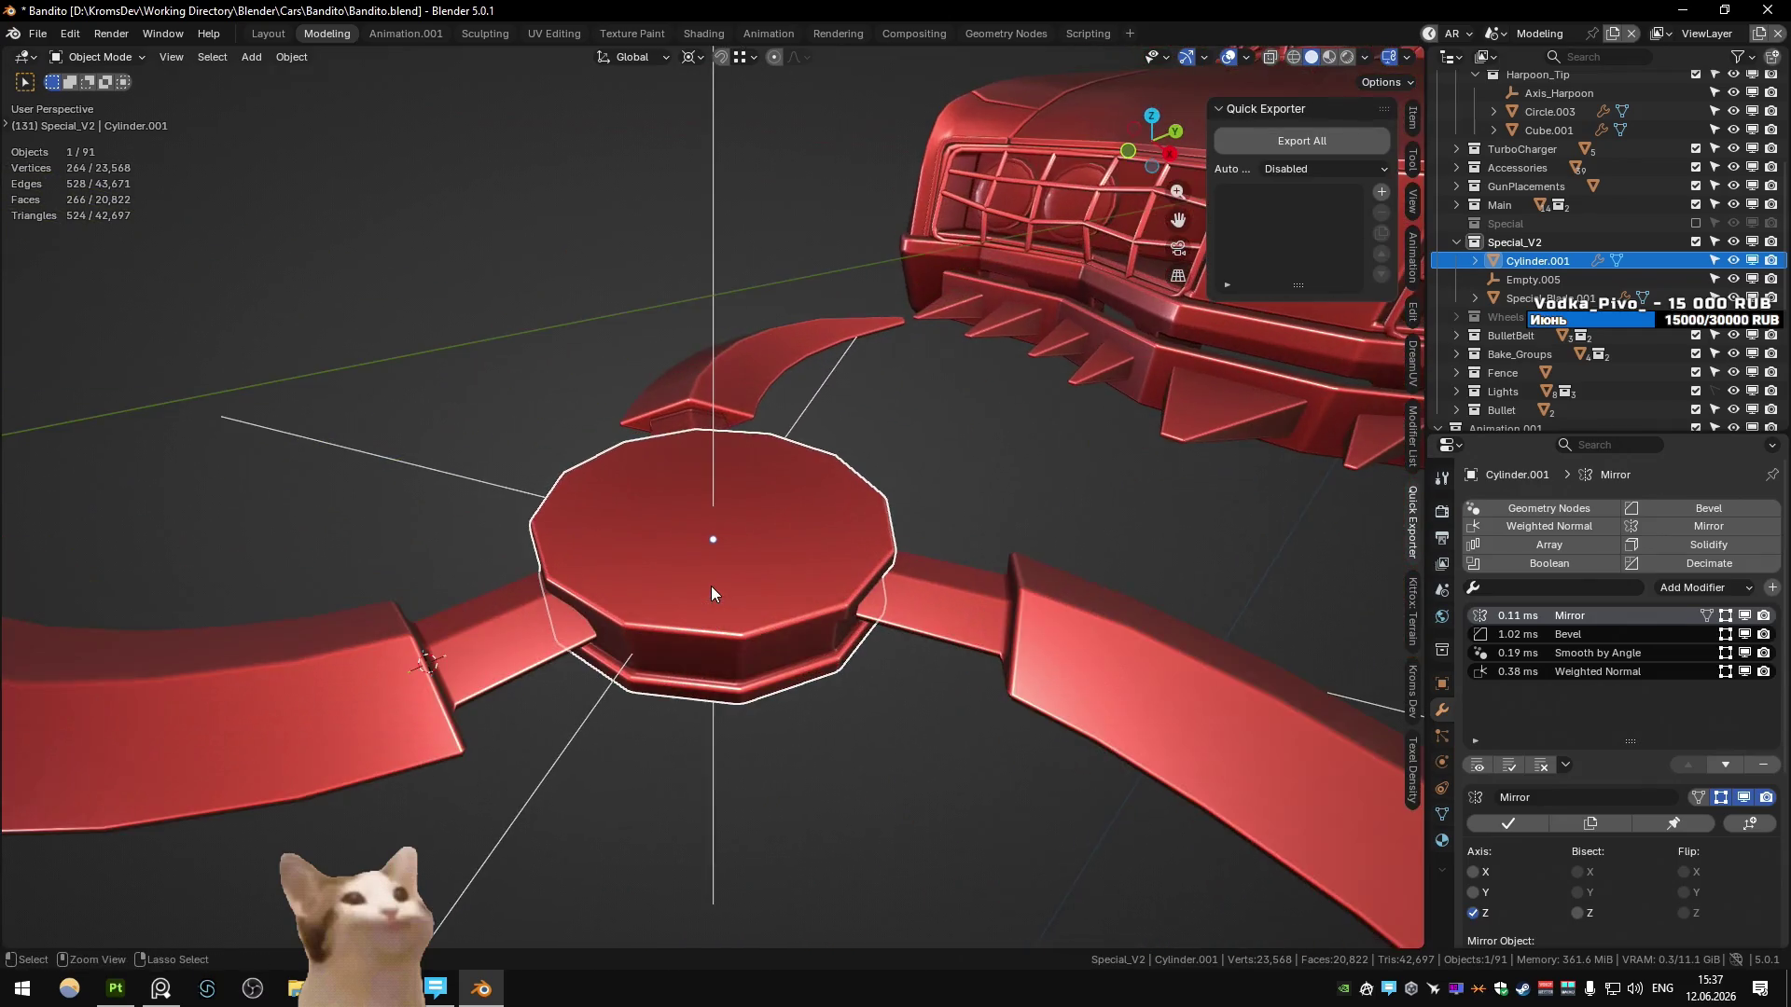
pyautogui.press('Tab')
pyautogui.hotkey('ctrl', 'z')
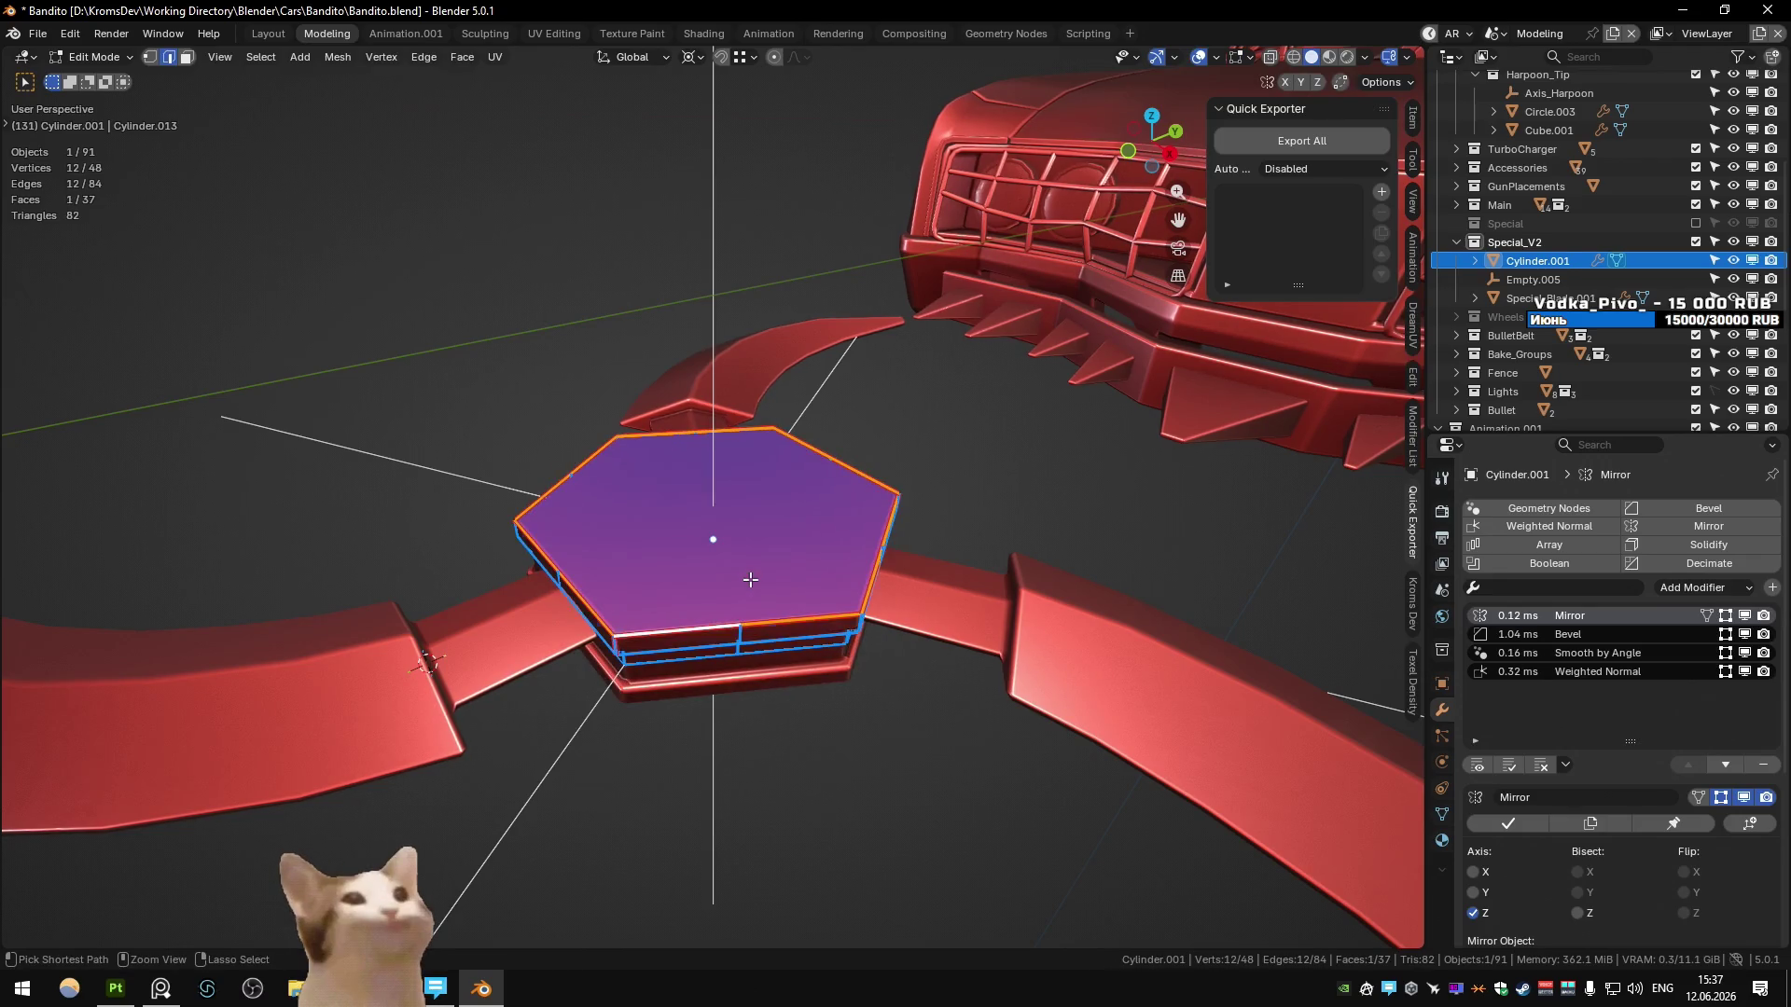
pyautogui.scroll(-1, 746, 580)
pyautogui.hotkey('ctrl', 'z')
pyautogui.hotkey('ctrl', 'z')
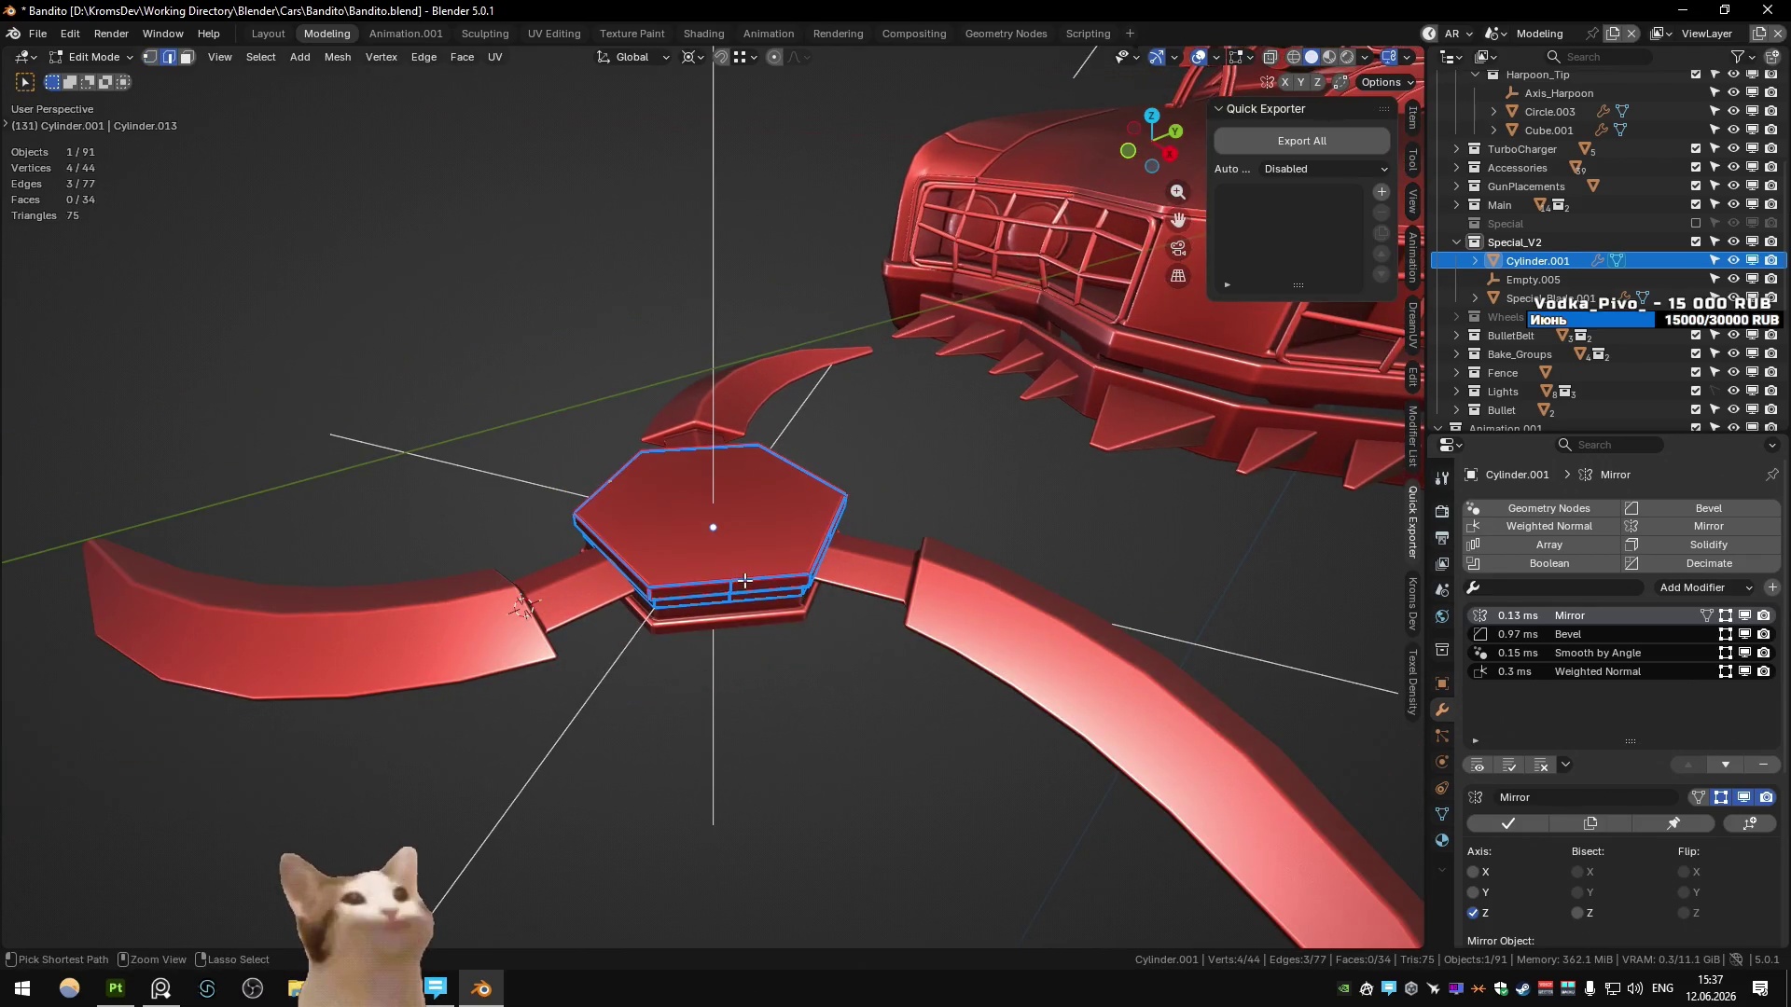
# - Select all of the hub's geometry and scale it up by 1.23, viewed from the top
pyautogui.press('Tab')
pyautogui.moveTo(744, 580)
pyautogui.mouseDown(button='middle')
pyautogui.moveTo(976, 490)
pyautogui.moveTo(714, 552)
pyautogui.moveTo(694, 668)
pyautogui.moveTo(464, 451)
pyautogui.moveTo(681, 575)
pyautogui.moveTo(814, 586)
pyautogui.moveTo(751, 619)
pyautogui.moveTo(758, 580)
pyautogui.mouseUp(button='middle')
pyautogui.press('Tab')
pyautogui.keyDown('alt'); pyautogui.click(798, 560); pyautogui.keyUp('alt')
pyautogui.press('s')
pyautogui.hotkey('shift', 'z')
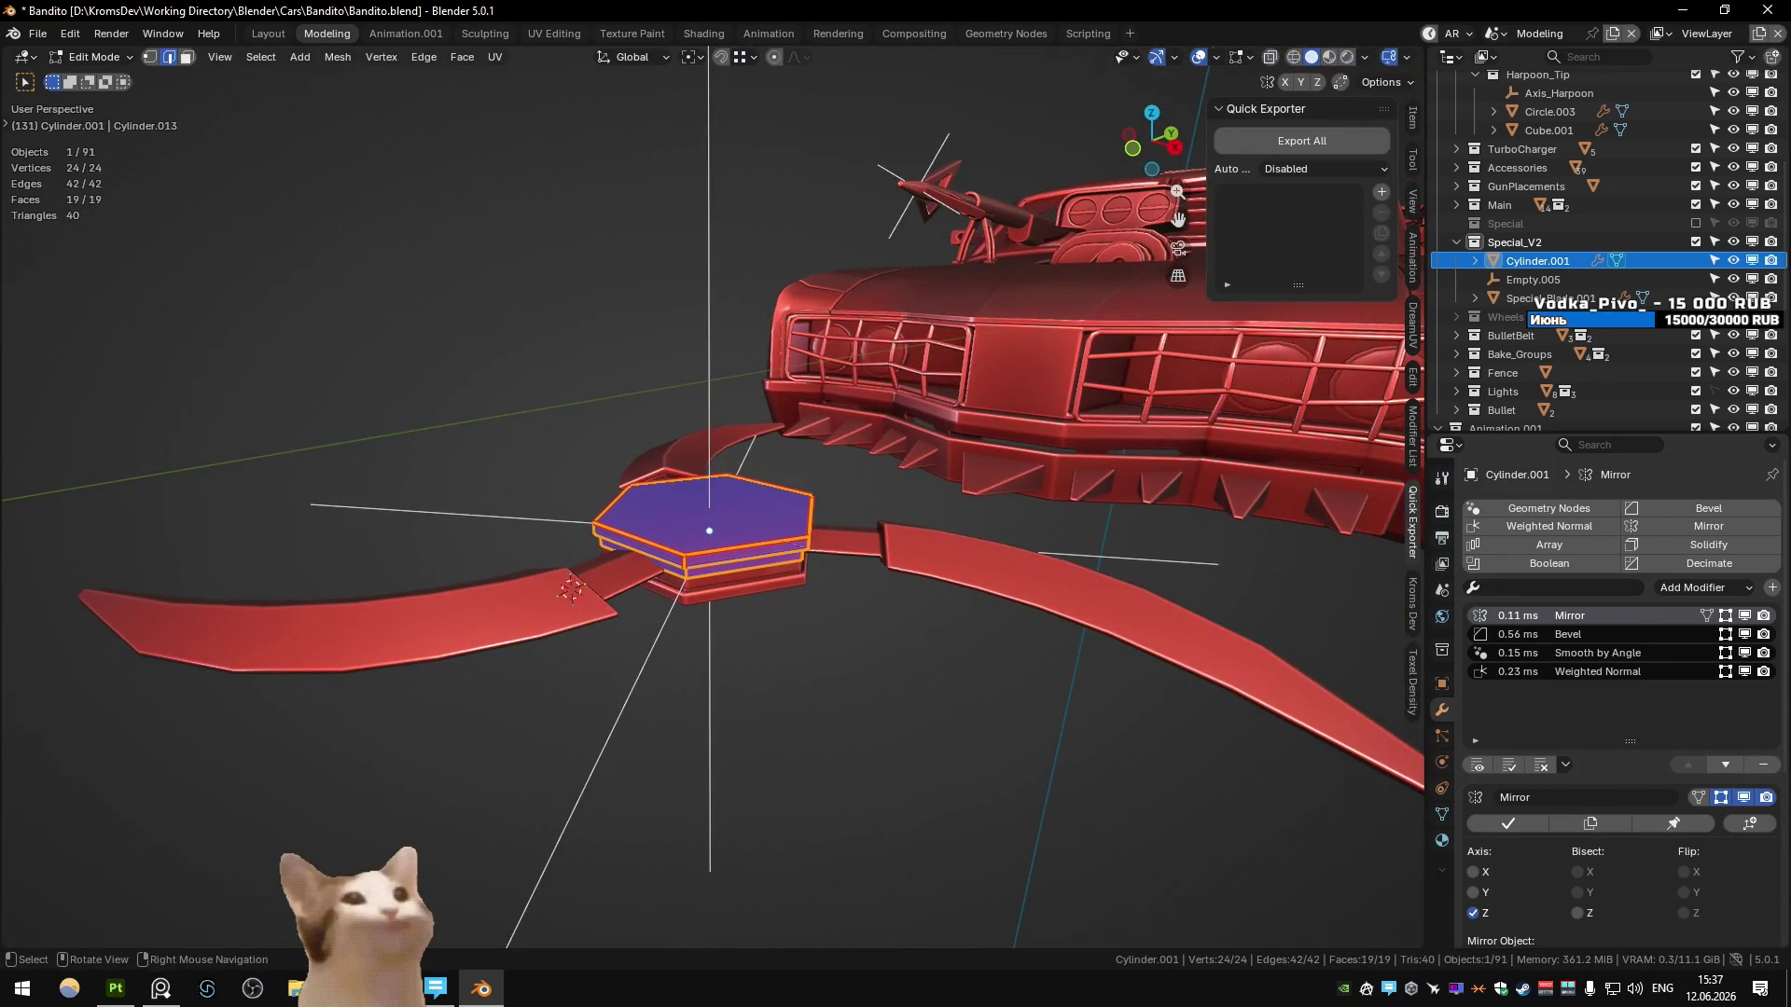
pyautogui.click(981, 617)
pyautogui.press('Tab')
pyautogui.press('KP_7')
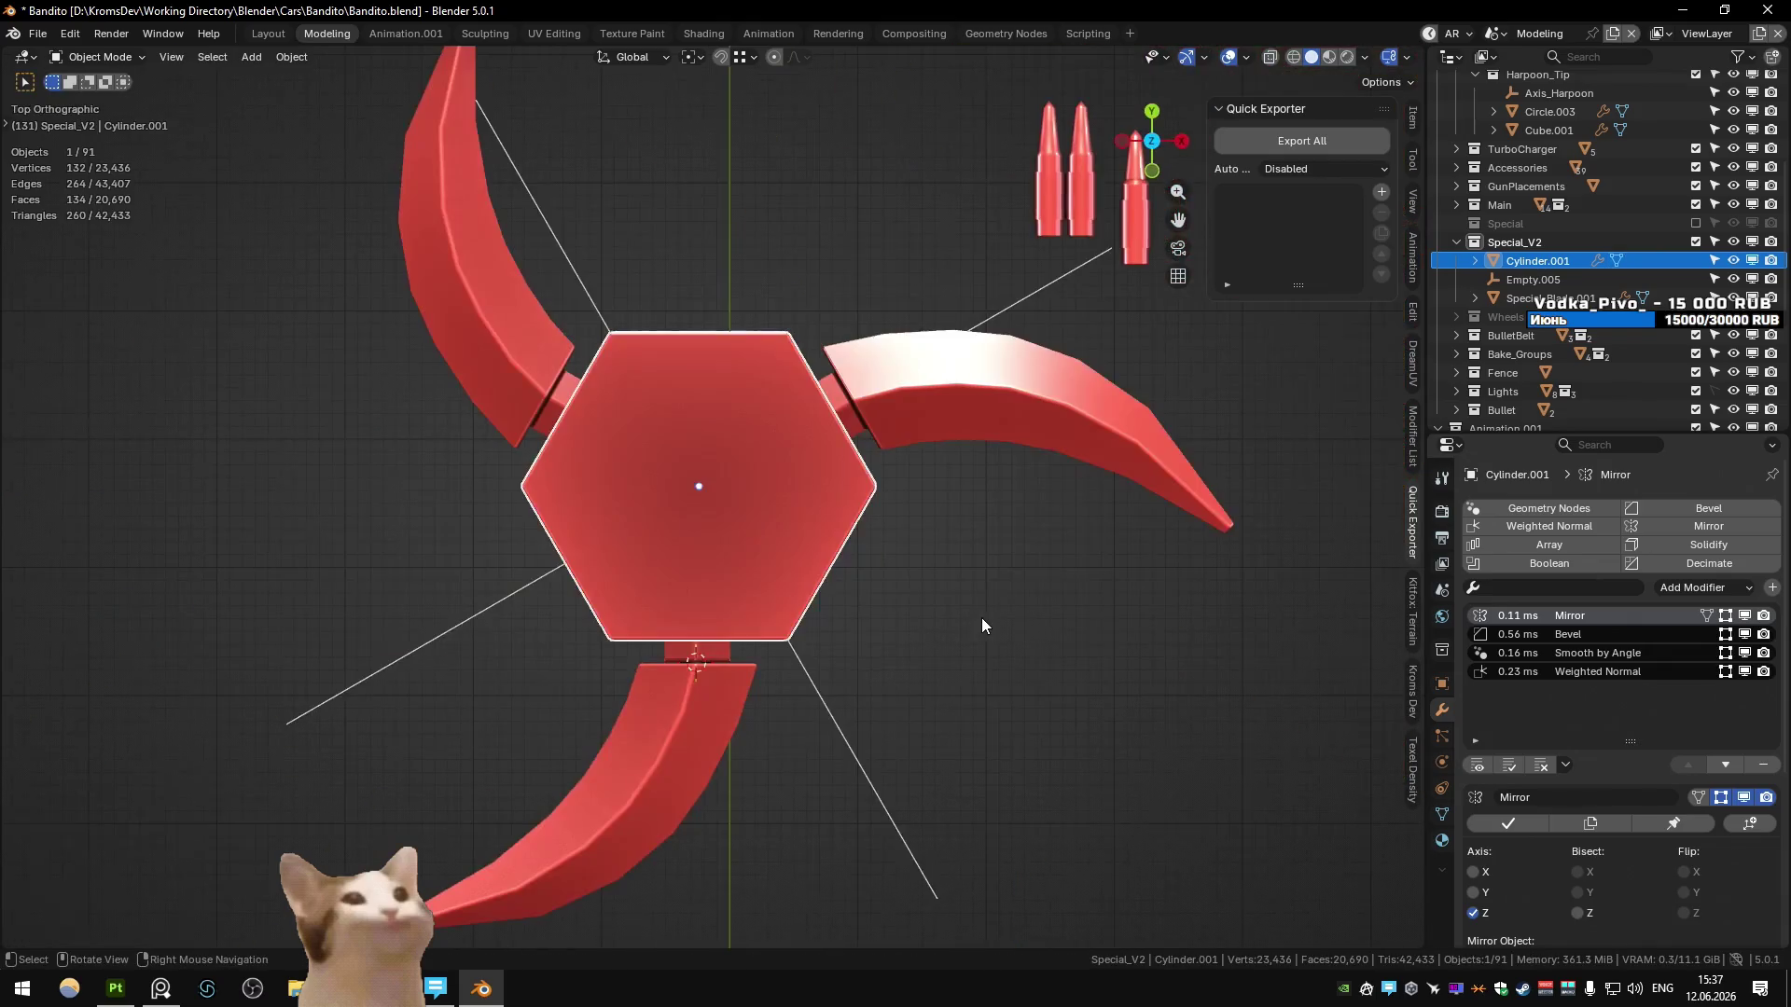
pyautogui.scroll(-1, 971, 614)
pyautogui.press('s')
pyautogui.hotkey('shift', 'z')
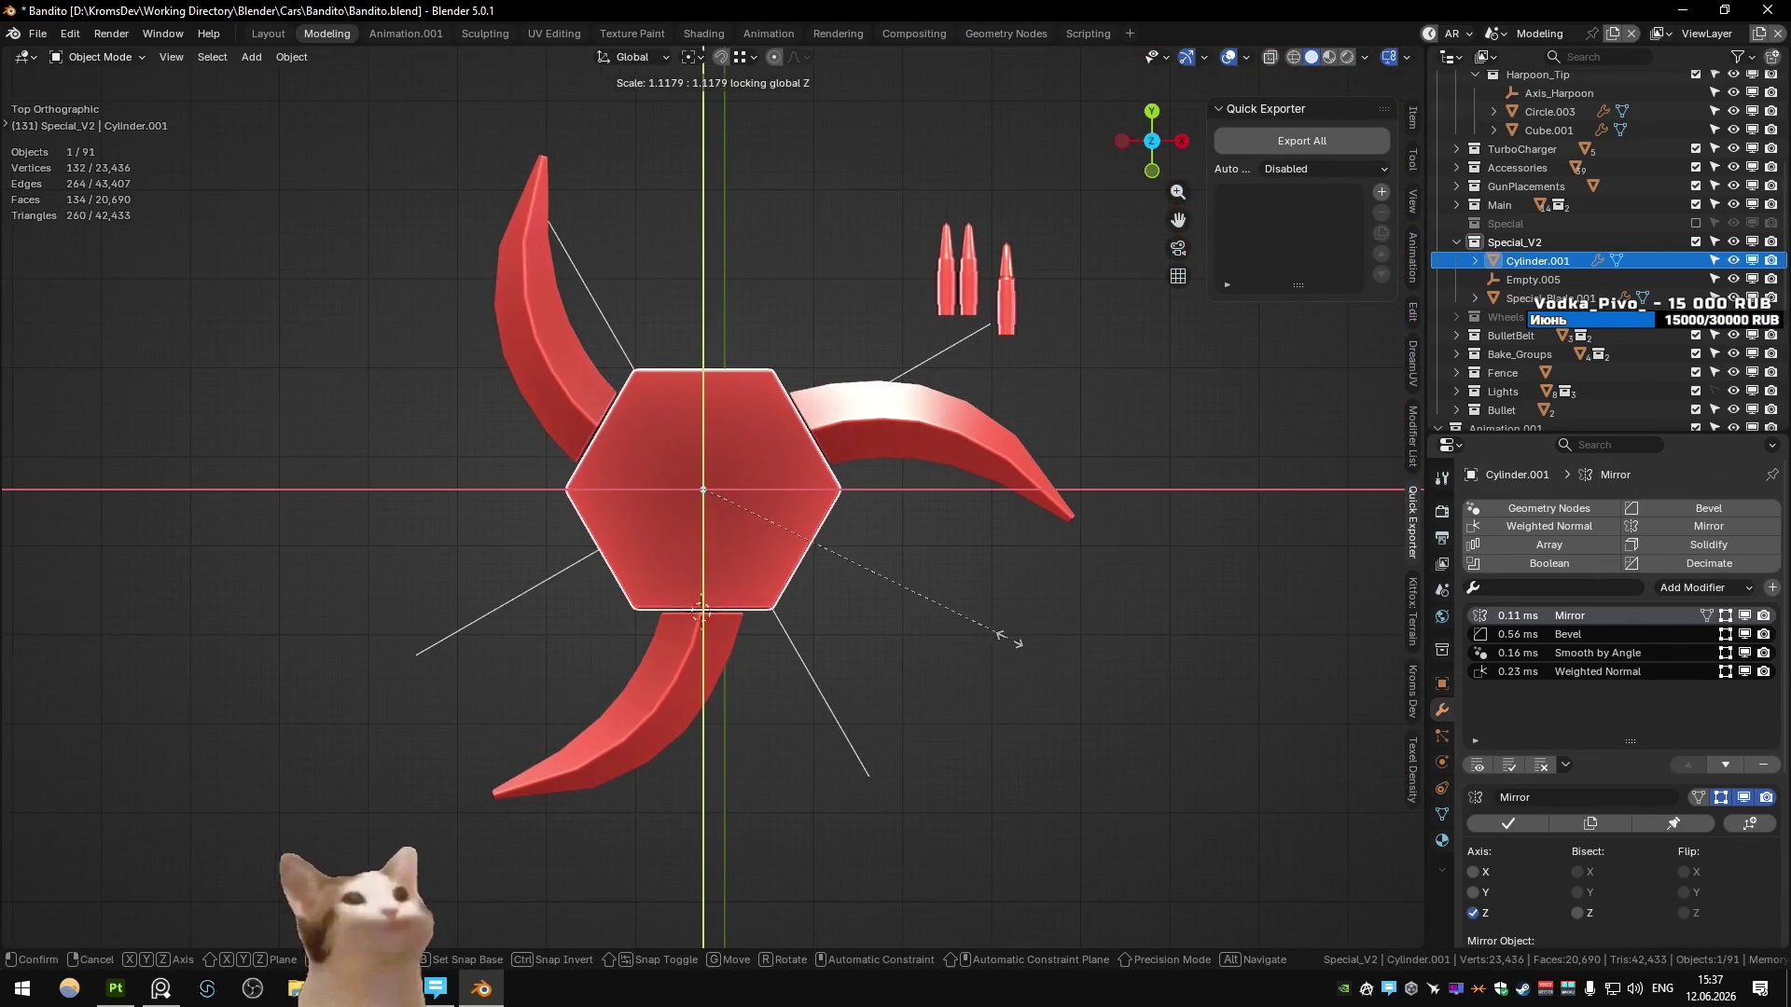
pyautogui.click(943, 602)
pyautogui.scroll(-2, 943, 601)
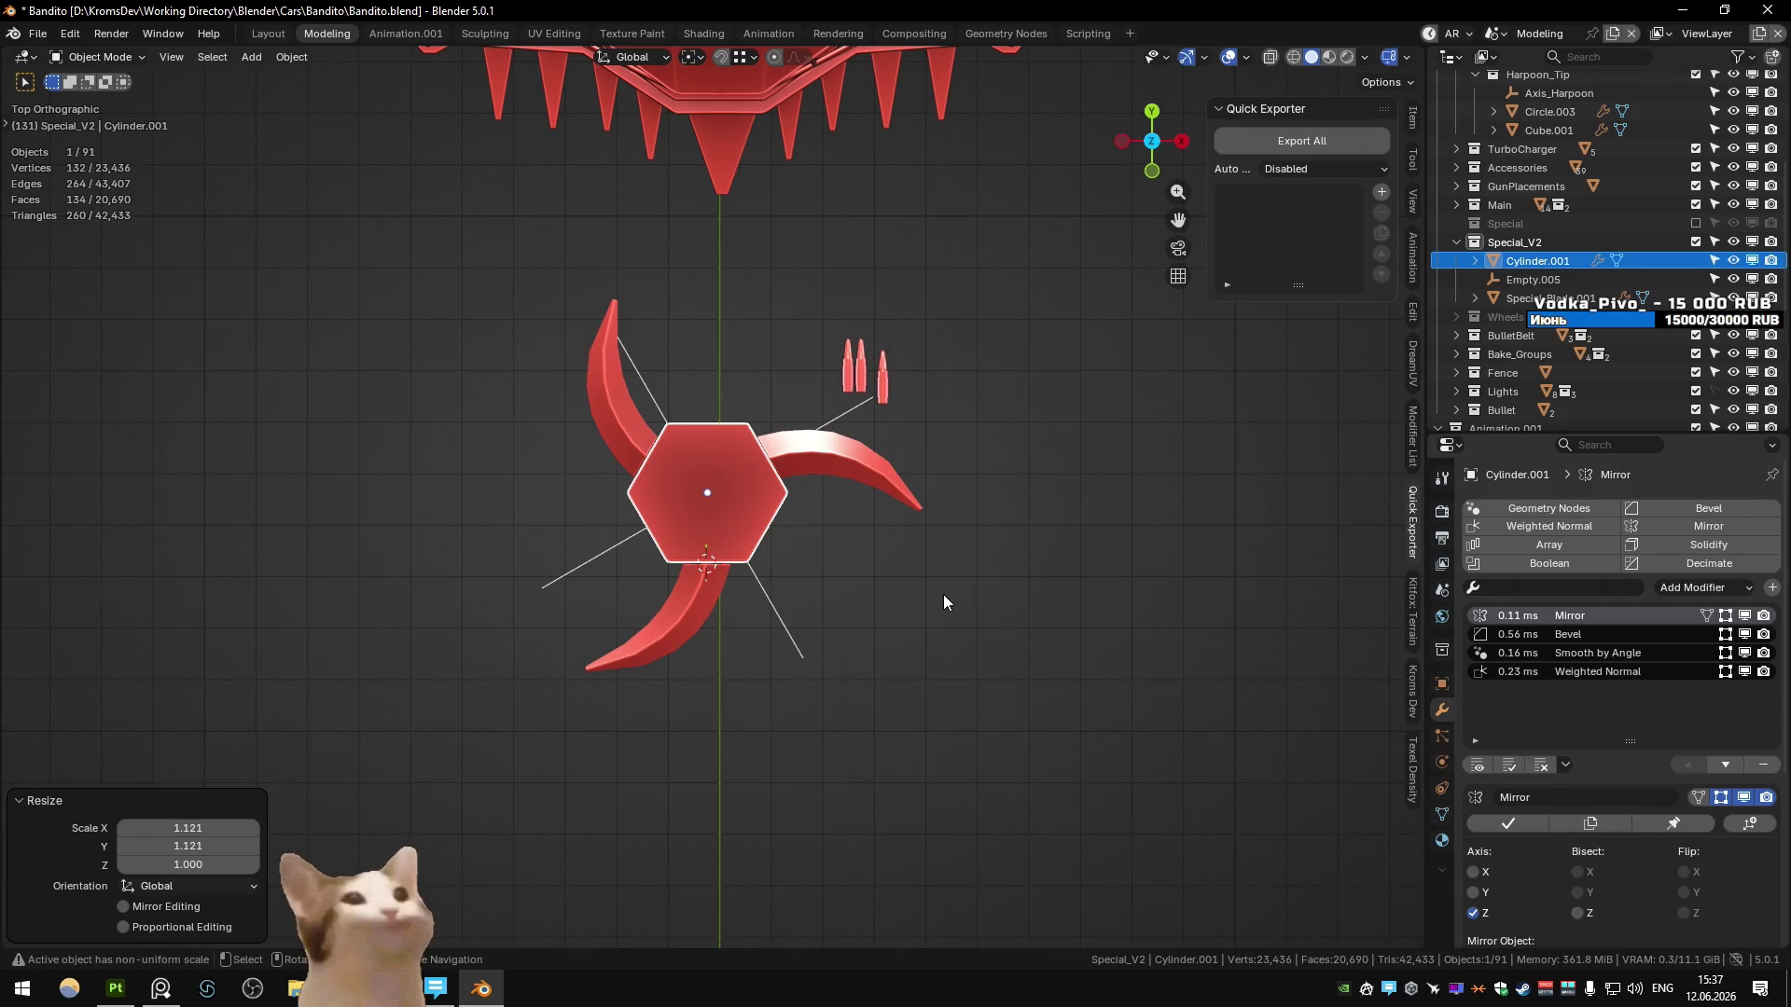
pyautogui.hotkey('ctrl', 'z')
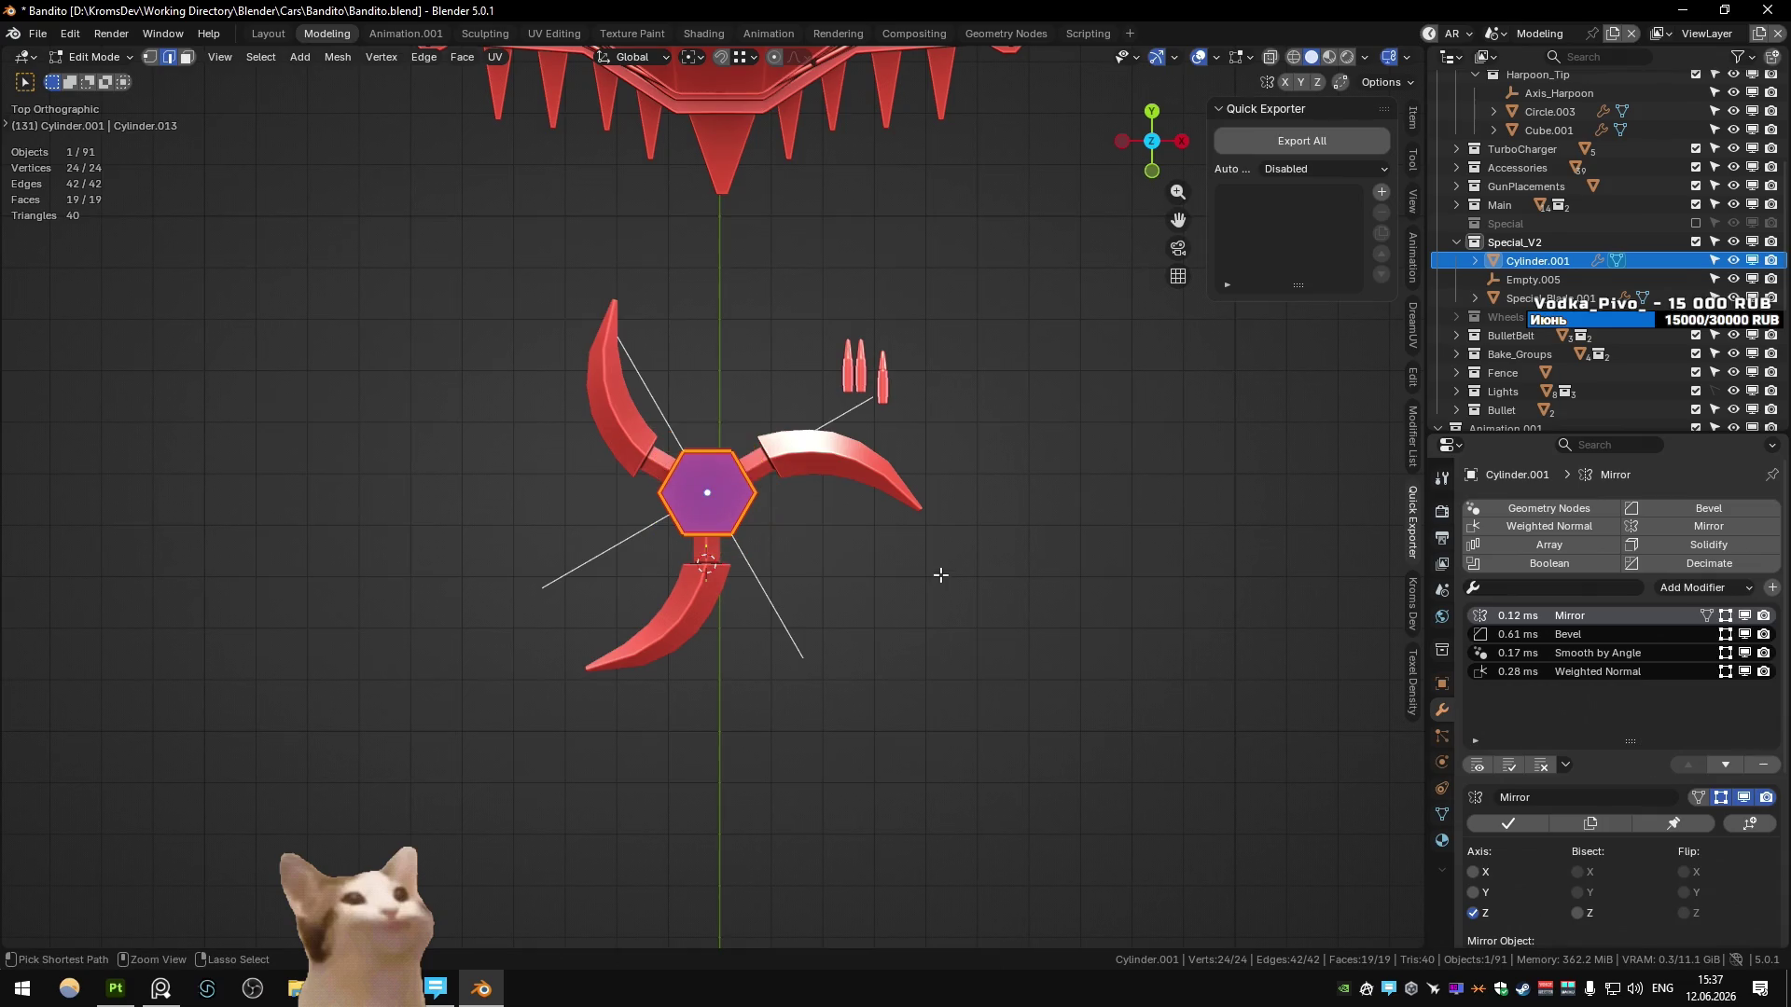
pyautogui.click(854, 580)
pyautogui.moveTo(734, 496)
pyautogui.mouseDown(button='middle')
pyautogui.moveTo(585, 426)
pyautogui.moveTo(748, 420)
pyautogui.moveTo(718, 498)
pyautogui.moveTo(767, 591)
pyautogui.mouseUp(button='middle')
pyautogui.scroll(-3, 718, 498)
pyautogui.hotkey('alt', 'Tab')
pyautogui.hotkey('alt', 'Tab')
pyautogui.hotkey('alt', 'Tab')
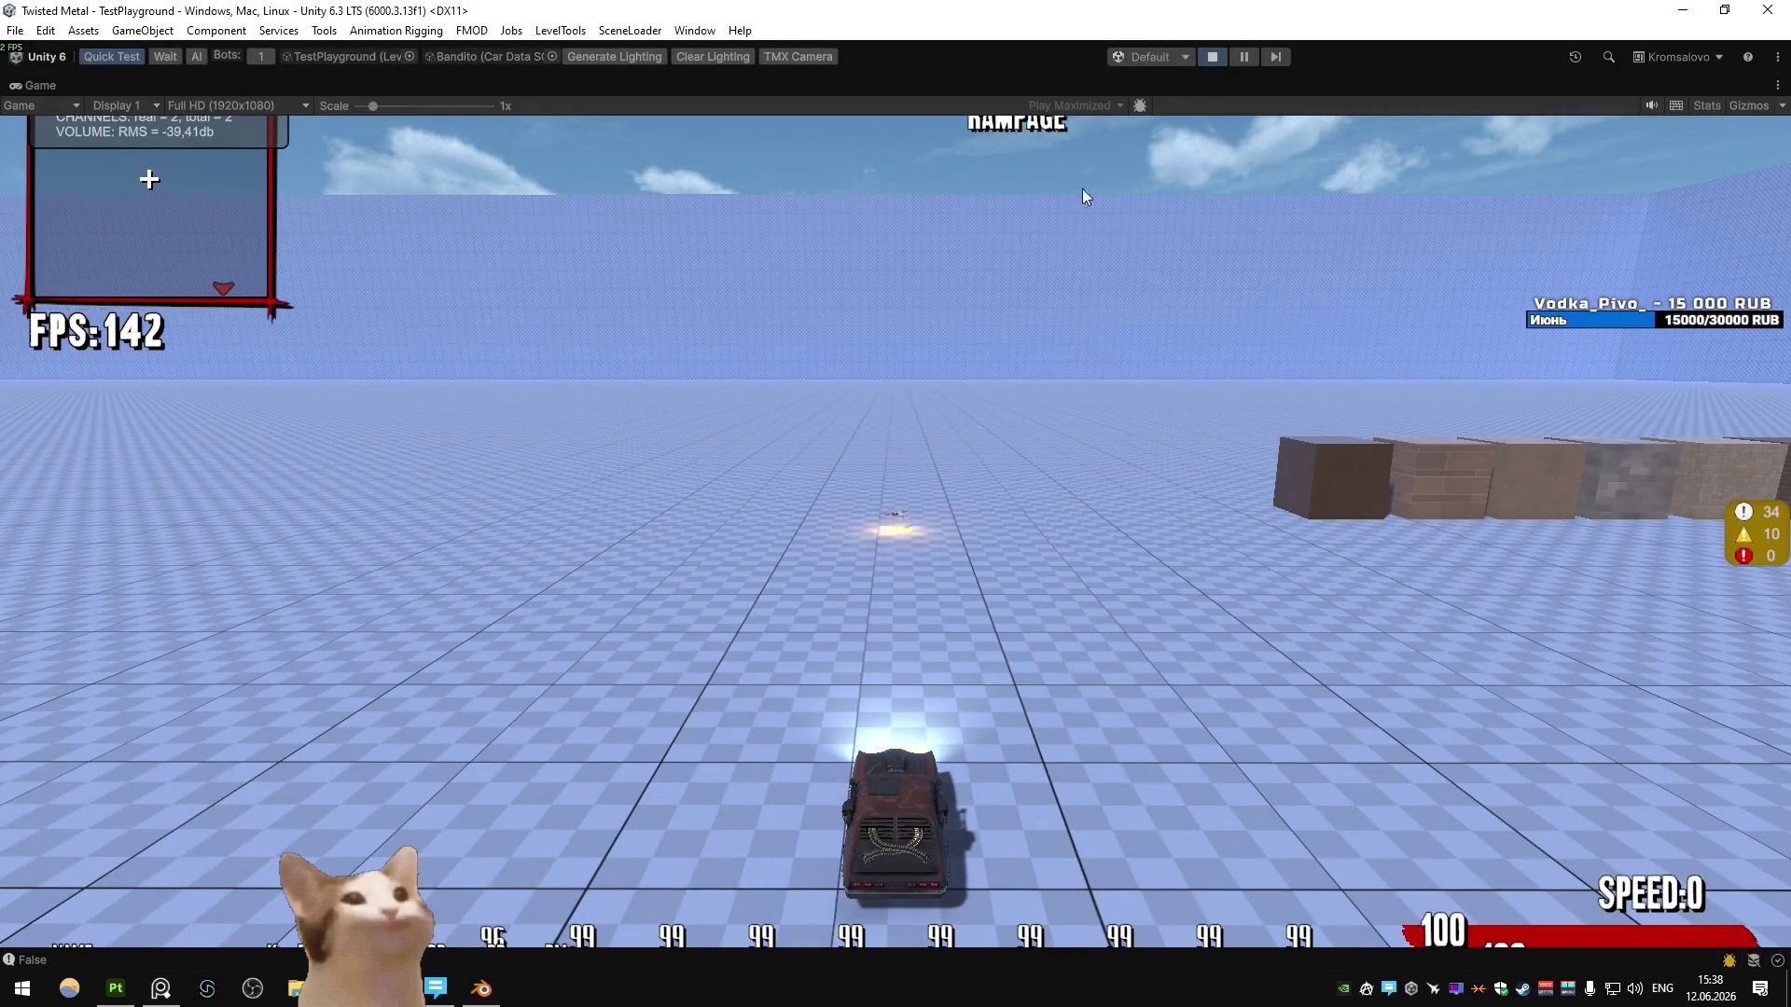
pyautogui.click(1211, 57)
pyautogui.hotkey('alt', 'Tab')
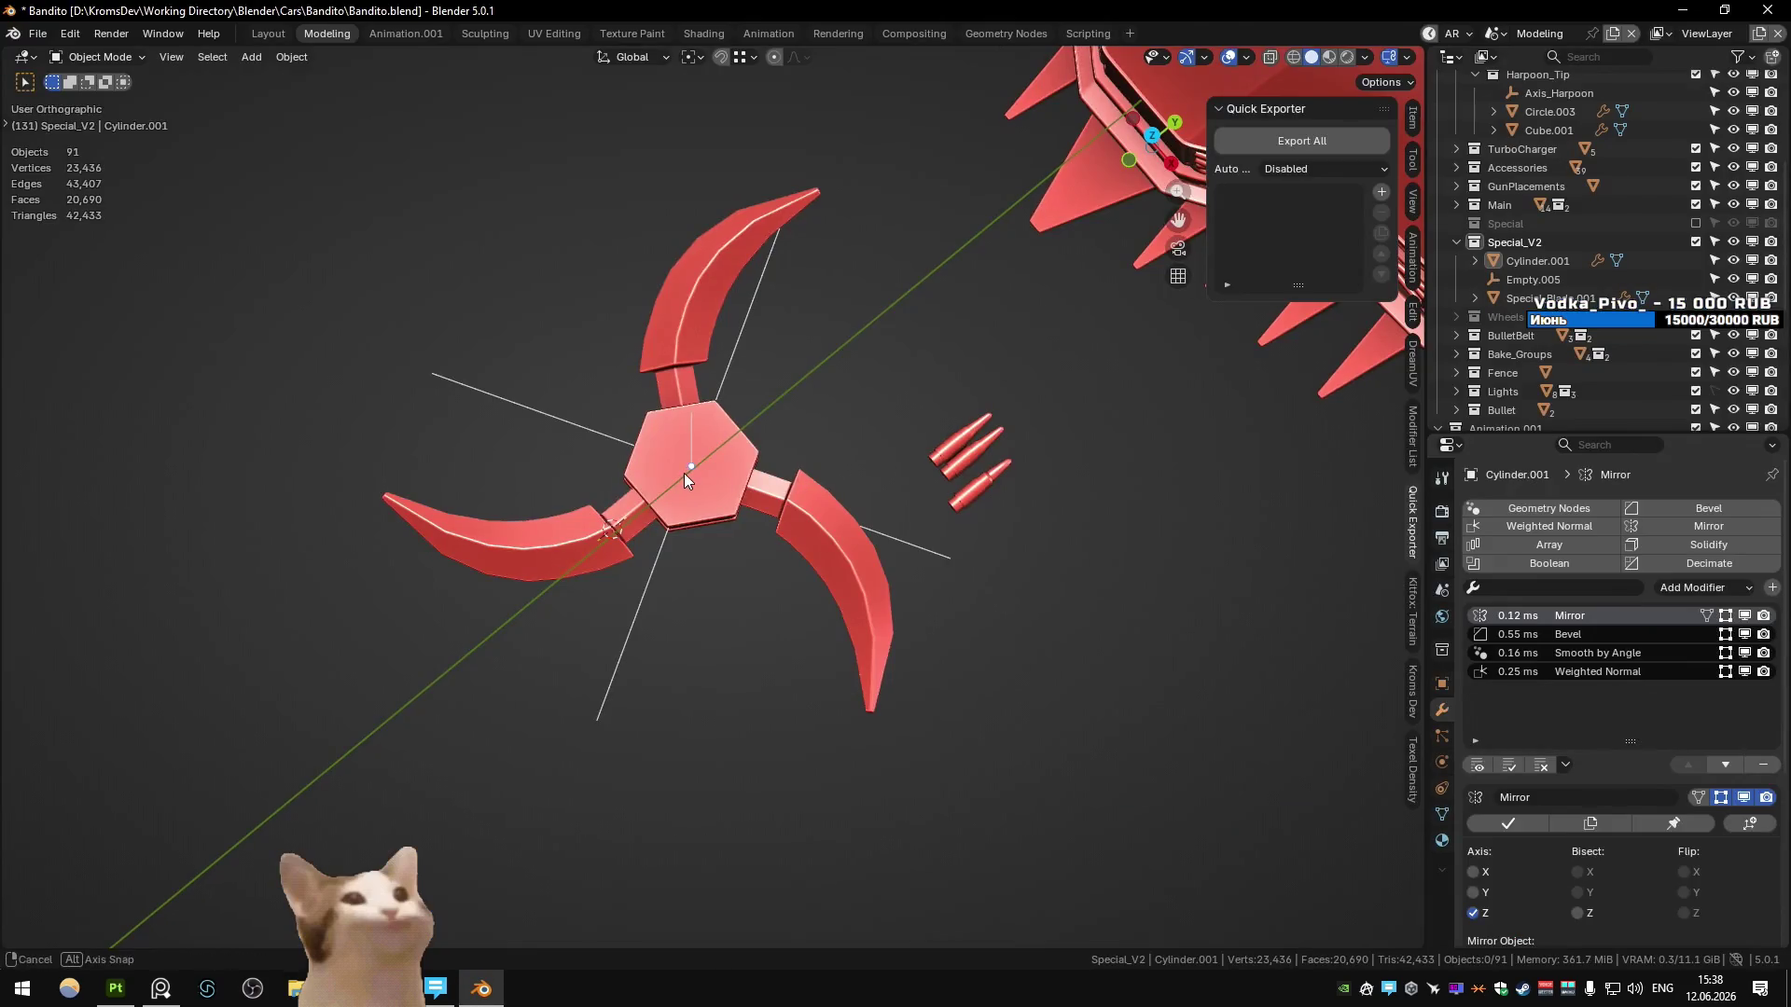
# - Box-select Special_Blade.001's lower stem edge loop in X-ray and narrow it along X
pyautogui.click(686, 473)
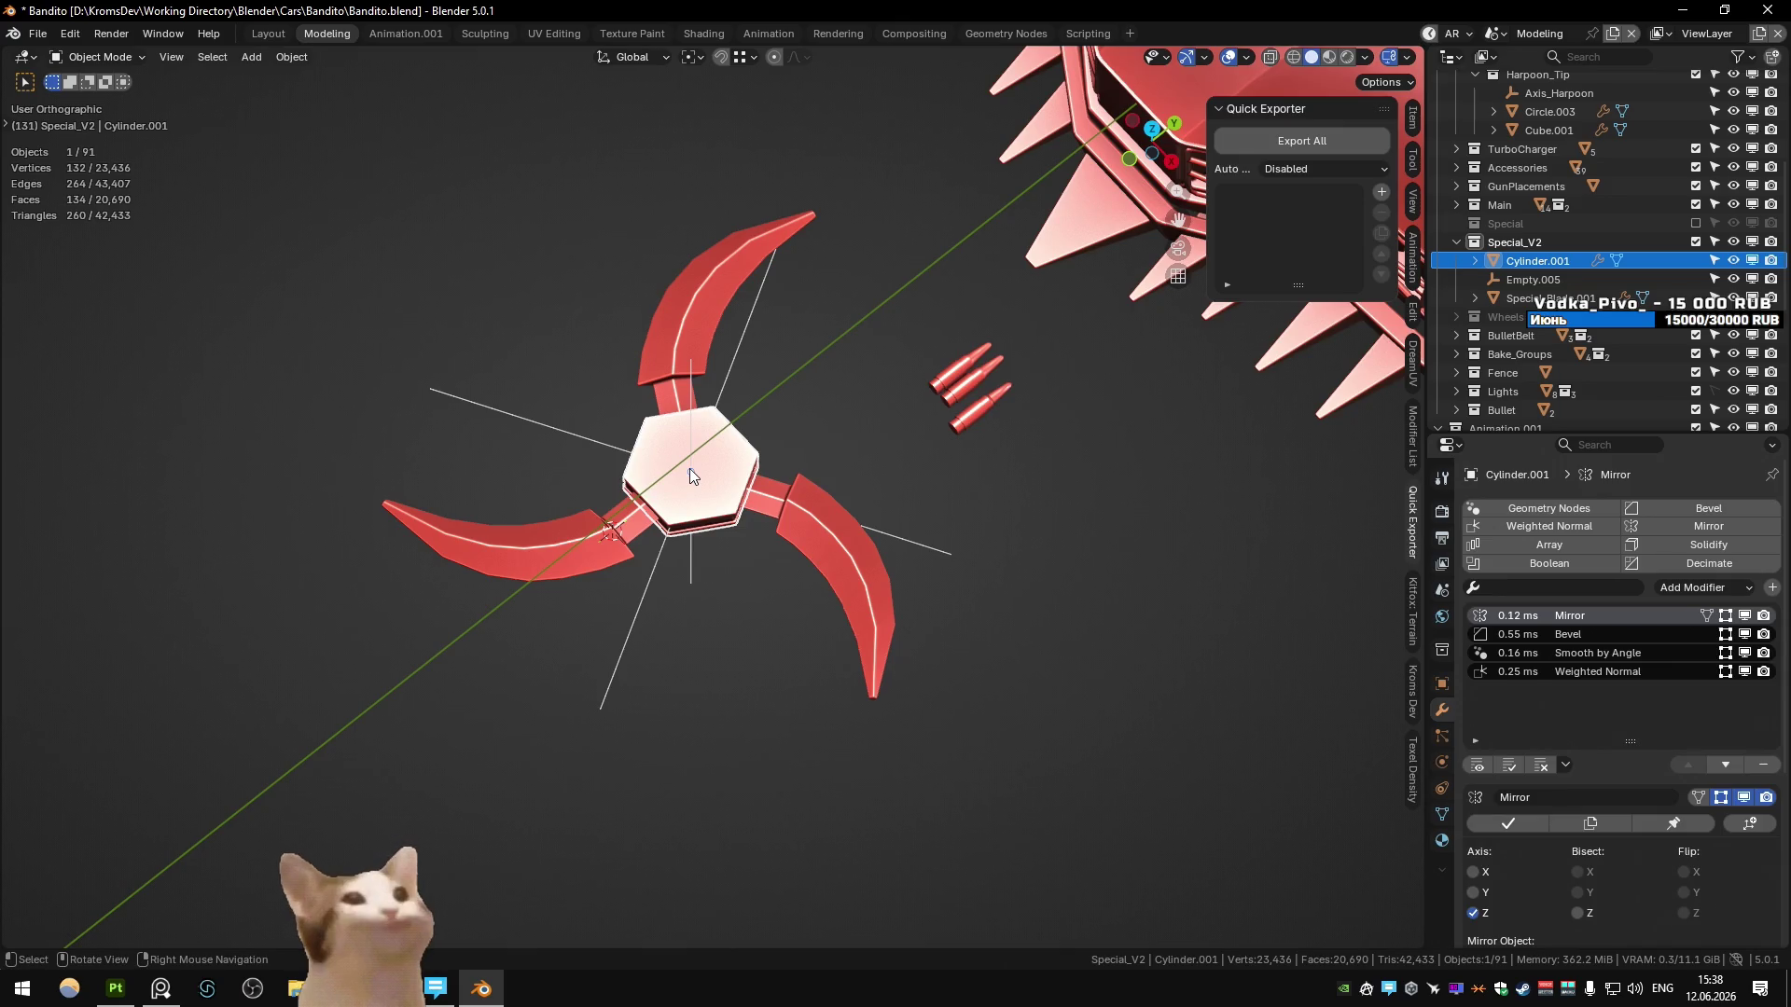
pyautogui.scroll(4, 836, 415)
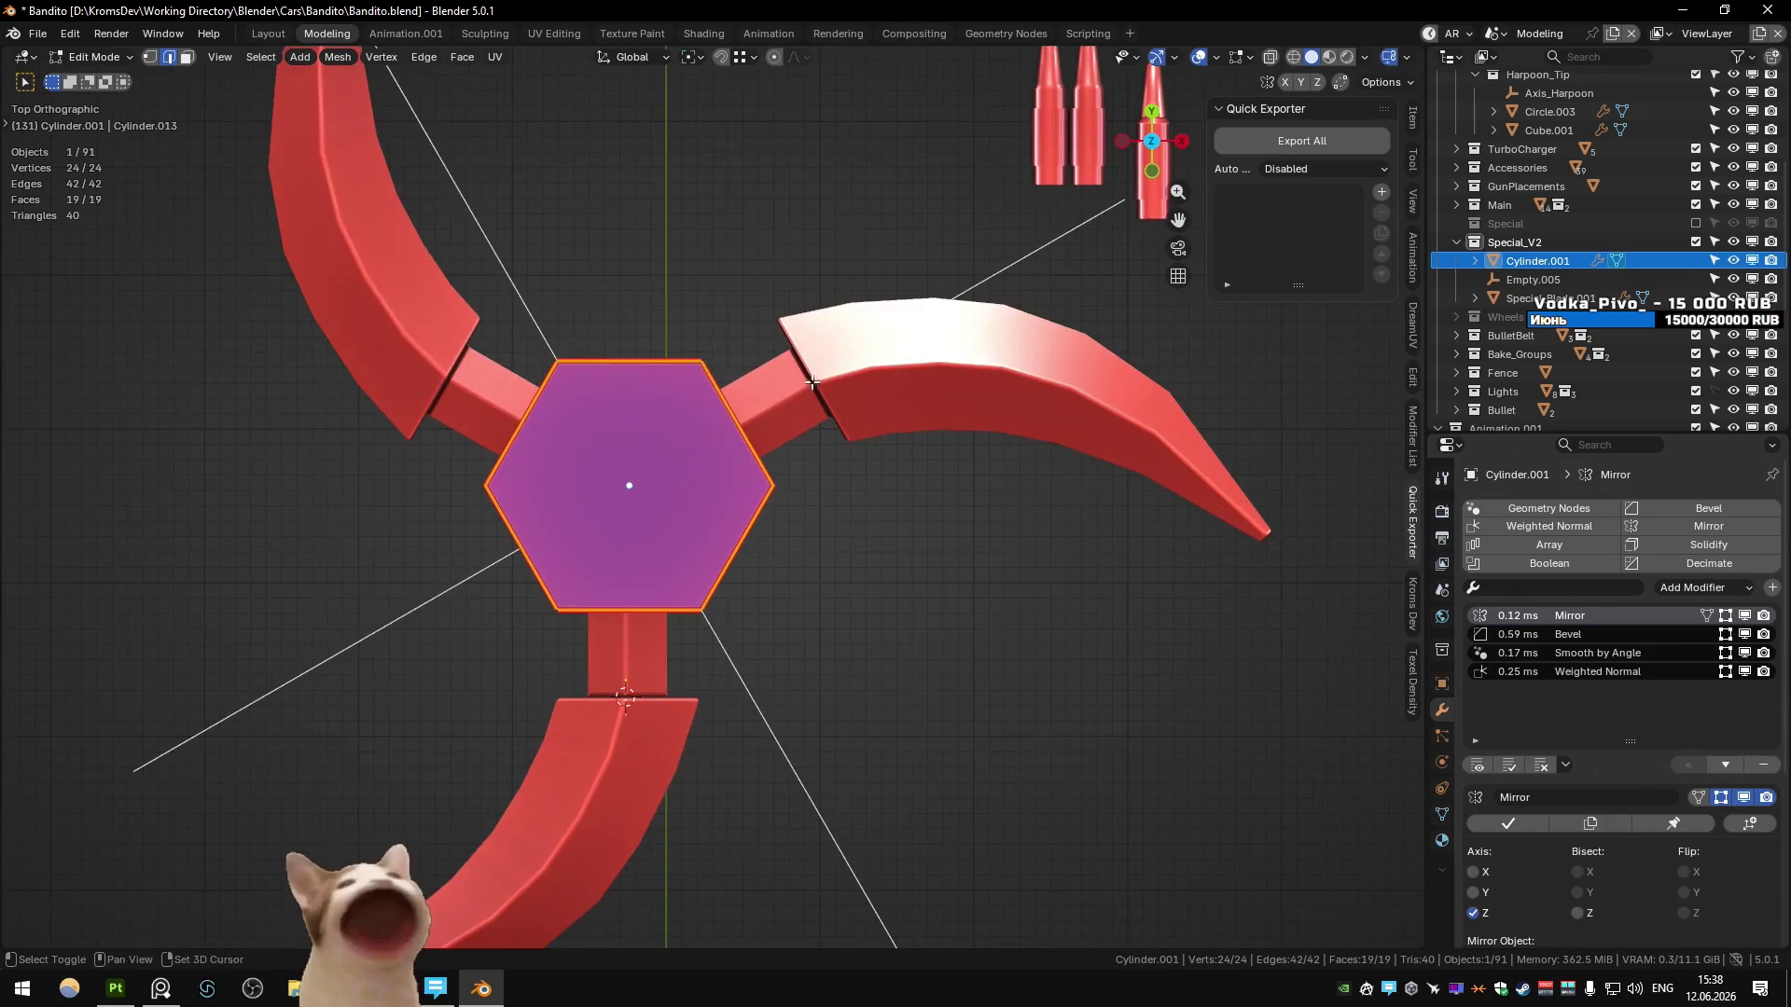
pyautogui.hotkey('alt', 'q')
pyautogui.hotkey('alt', 'z')
pyautogui.keyDown('shift'); pyautogui.moveTo(482, 670); pyautogui.dragTo(750, 722); pyautogui.keyUp('shift')
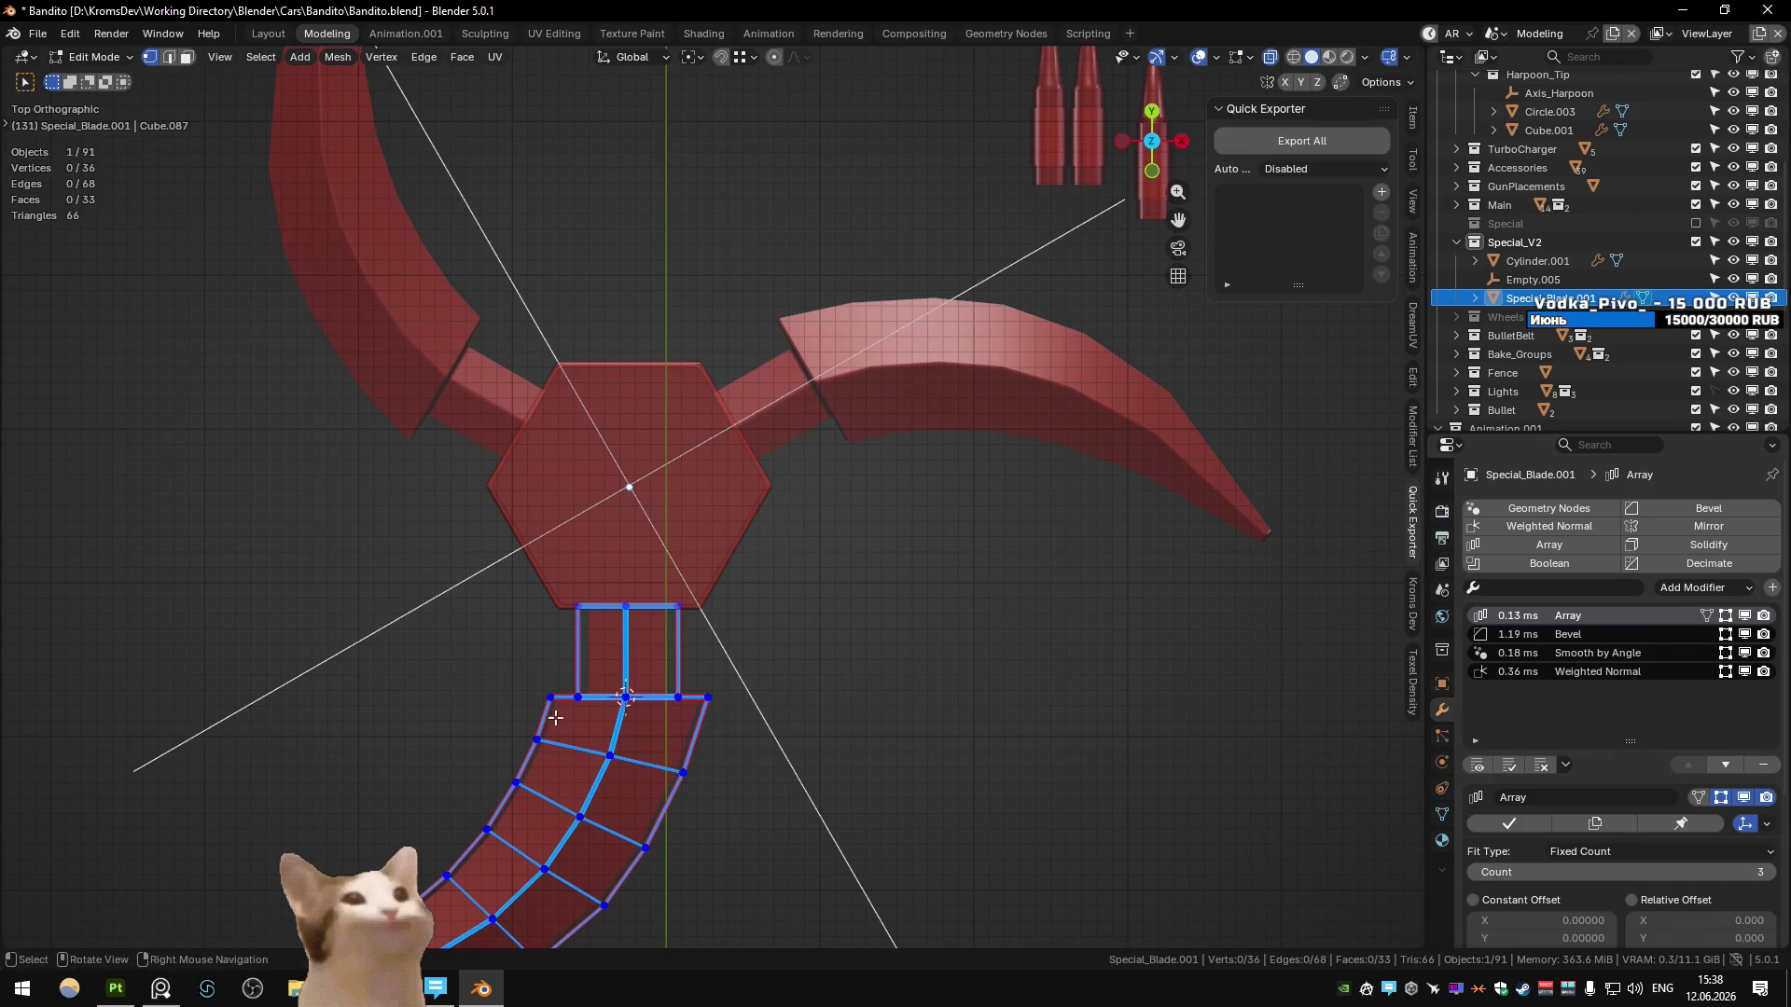
pyautogui.hotkey('alt', 'z')
pyautogui.press('s')
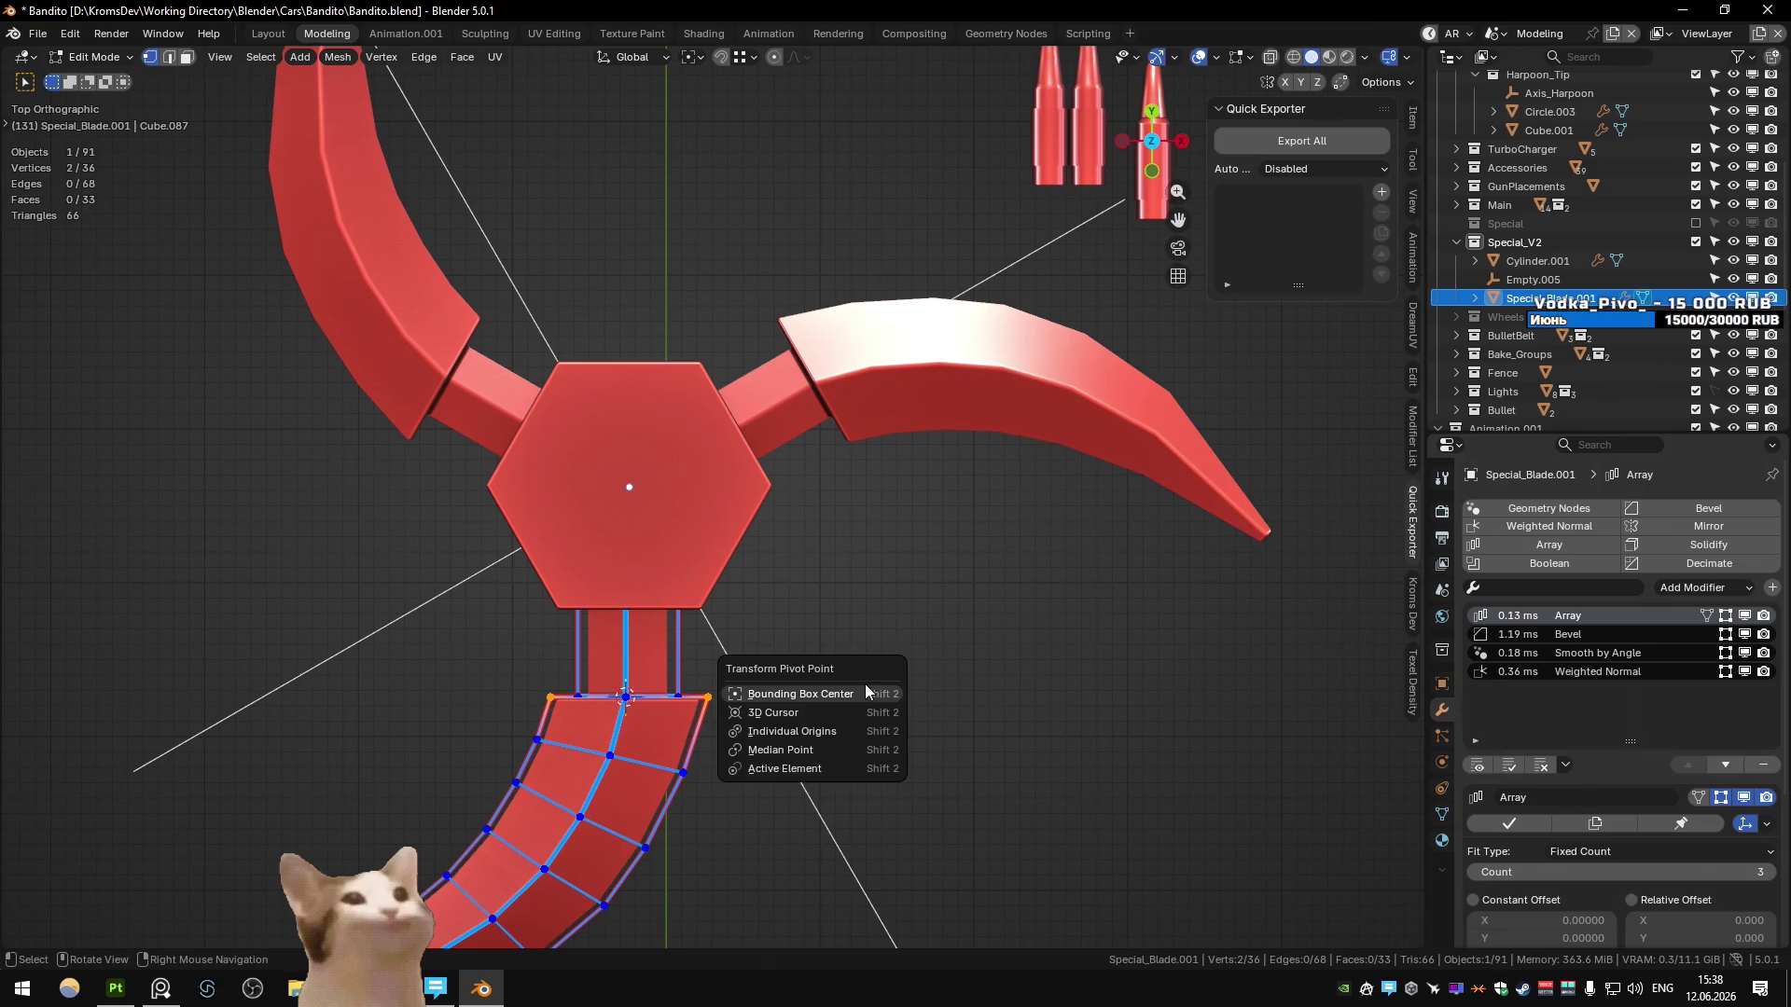
pyautogui.press('x')
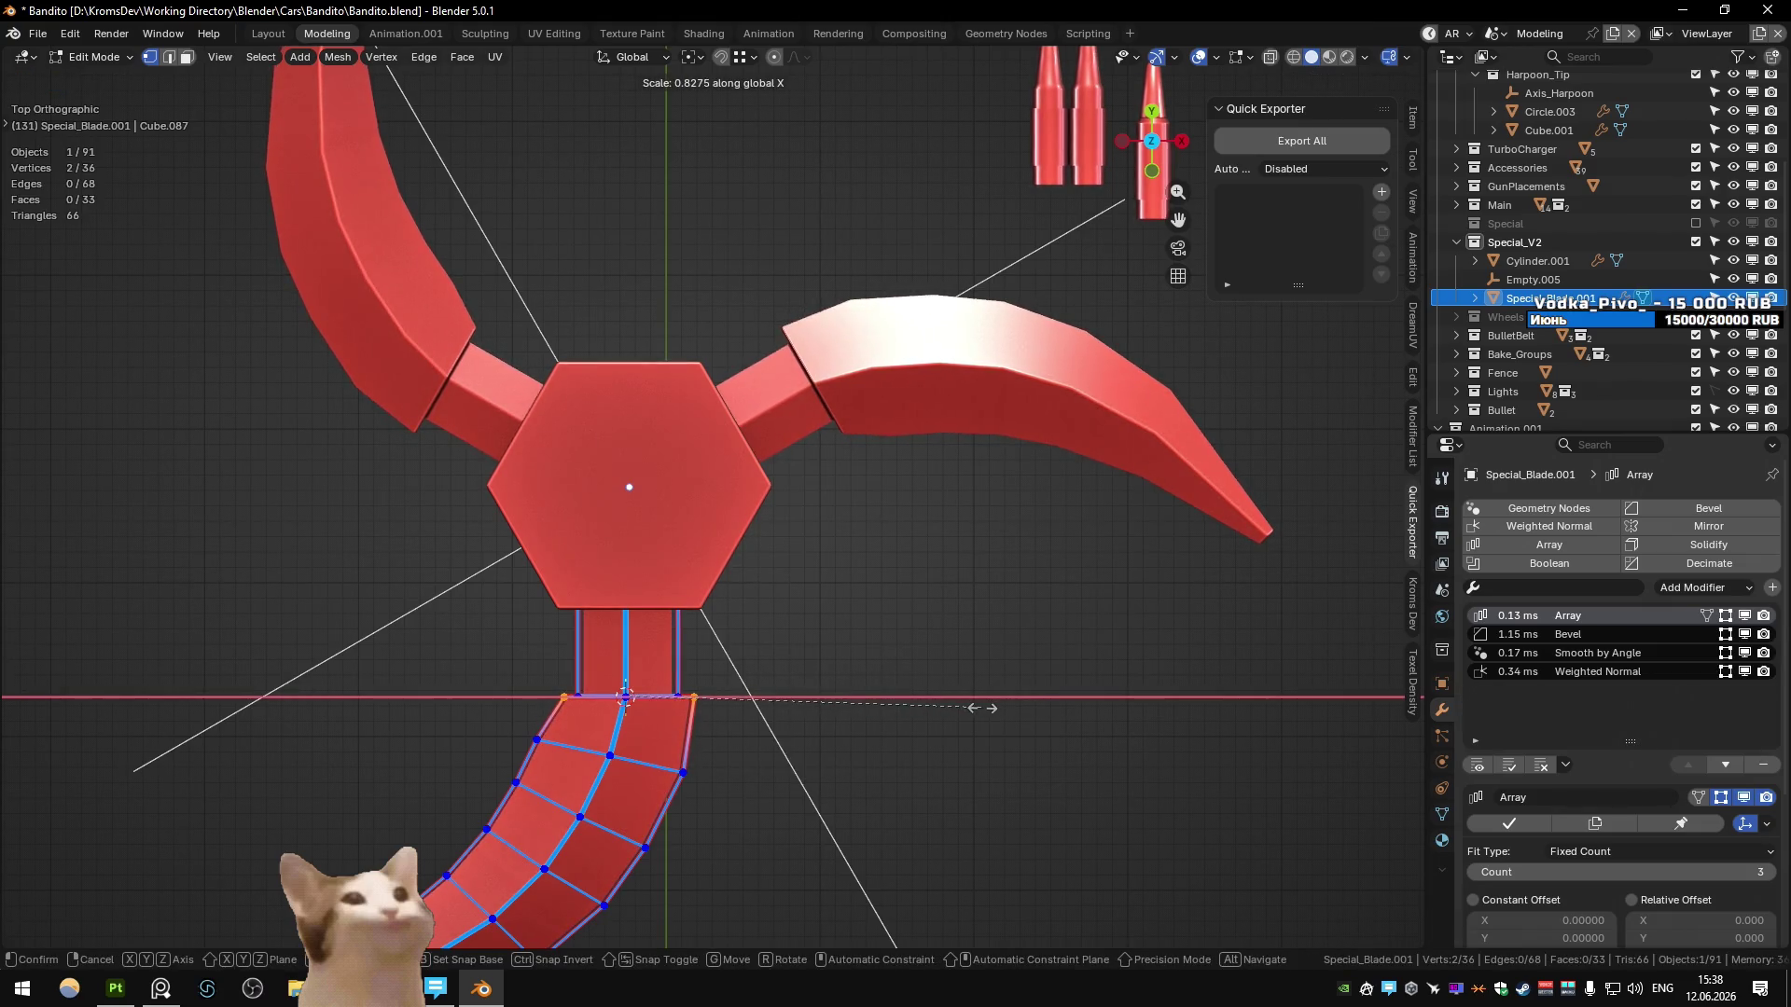
pyautogui.click(982, 708)
pyautogui.press('Tab')
pyautogui.moveTo(982, 708)
pyautogui.mouseDown(button='middle')
pyautogui.moveTo(645, 455)
pyautogui.moveTo(643, 589)
pyautogui.mouseUp(button='middle')
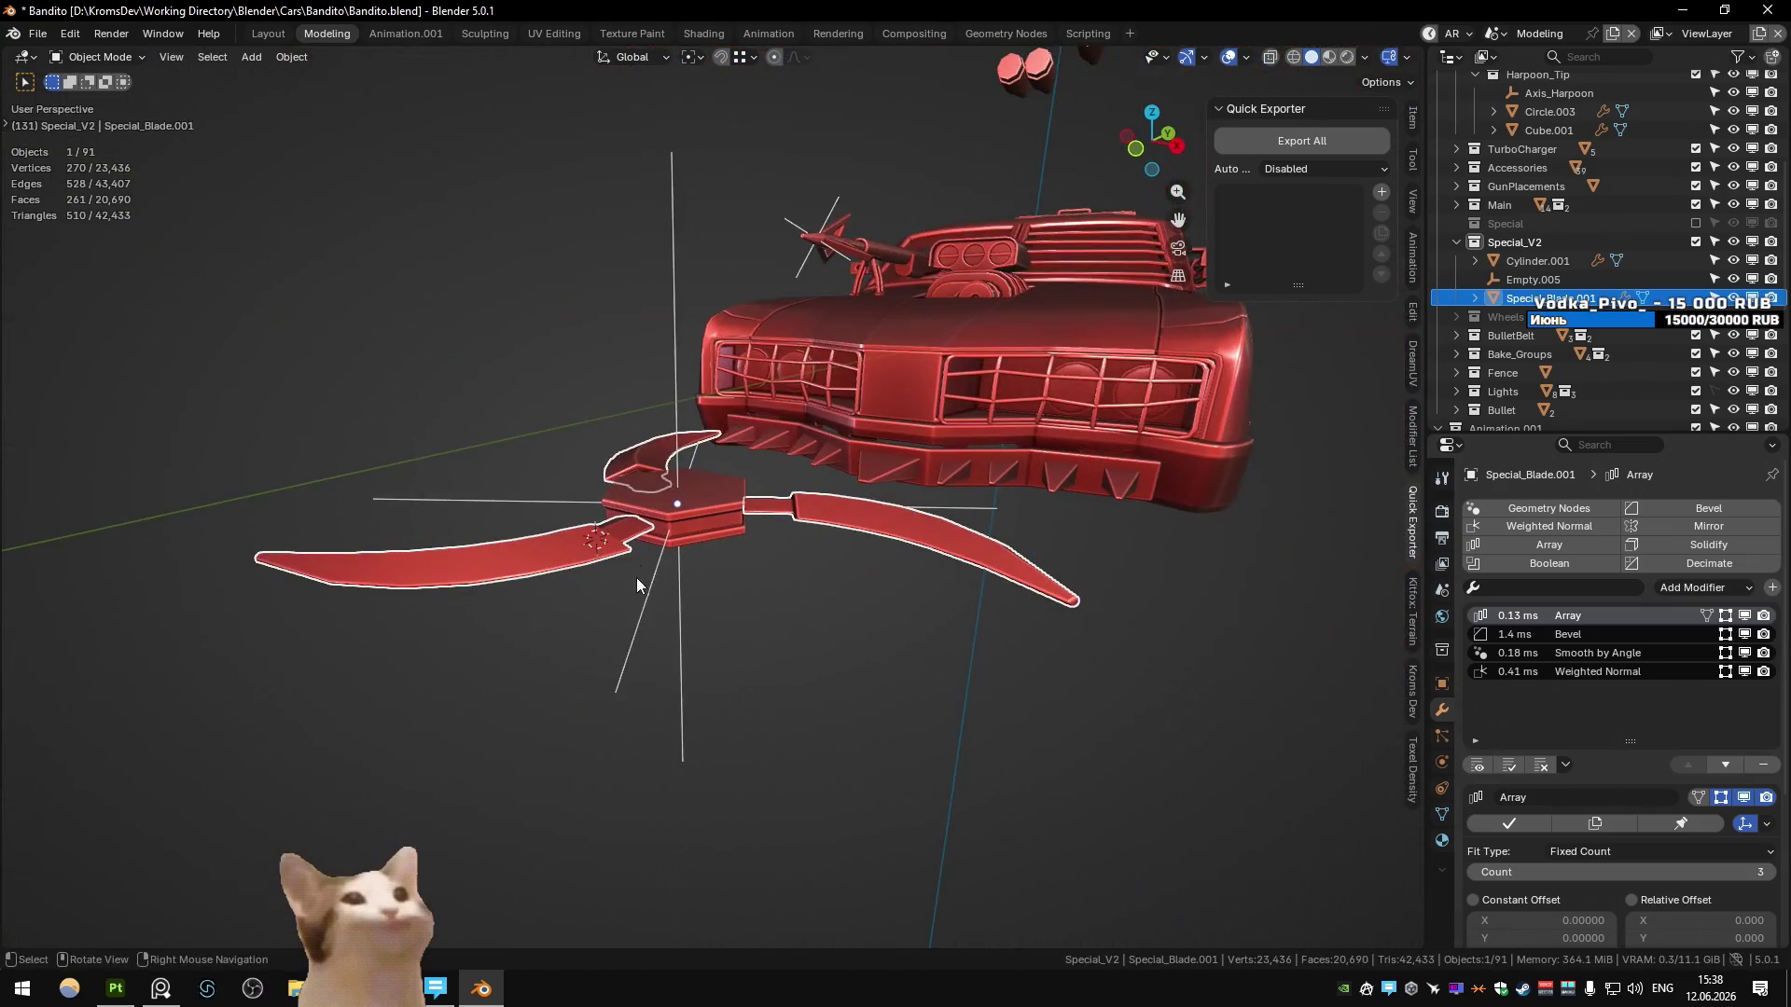
pyautogui.scroll(3, 646, 546)
# - Turn off Clamp Overlap on the blade's Bevel modifier and set its width to 0.0050
pyautogui.click(1566, 634)
pyautogui.scroll(-5, 1586, 746)
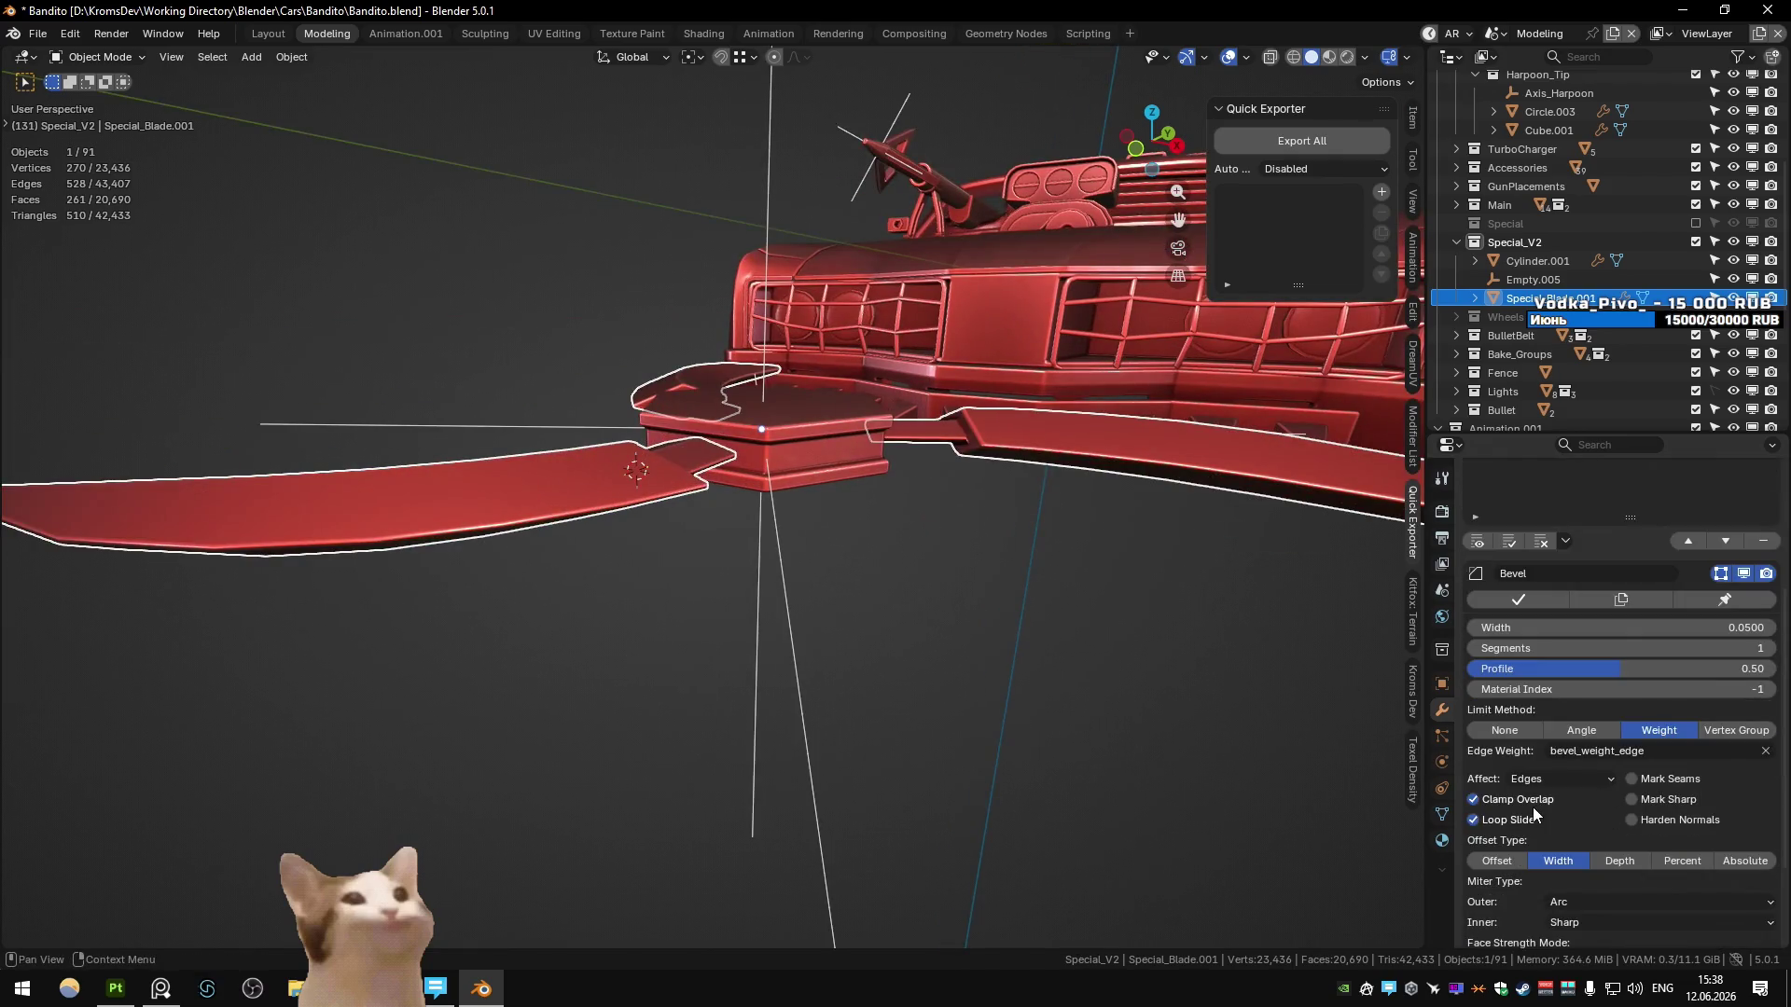
pyautogui.click(1533, 804)
pyautogui.moveTo(1534, 628); pyautogui.dragTo(1429, 628)
pyautogui.write('0.0054')
pyautogui.moveTo(448, 531); pyautogui.dragTo(616, 504, button='middle')
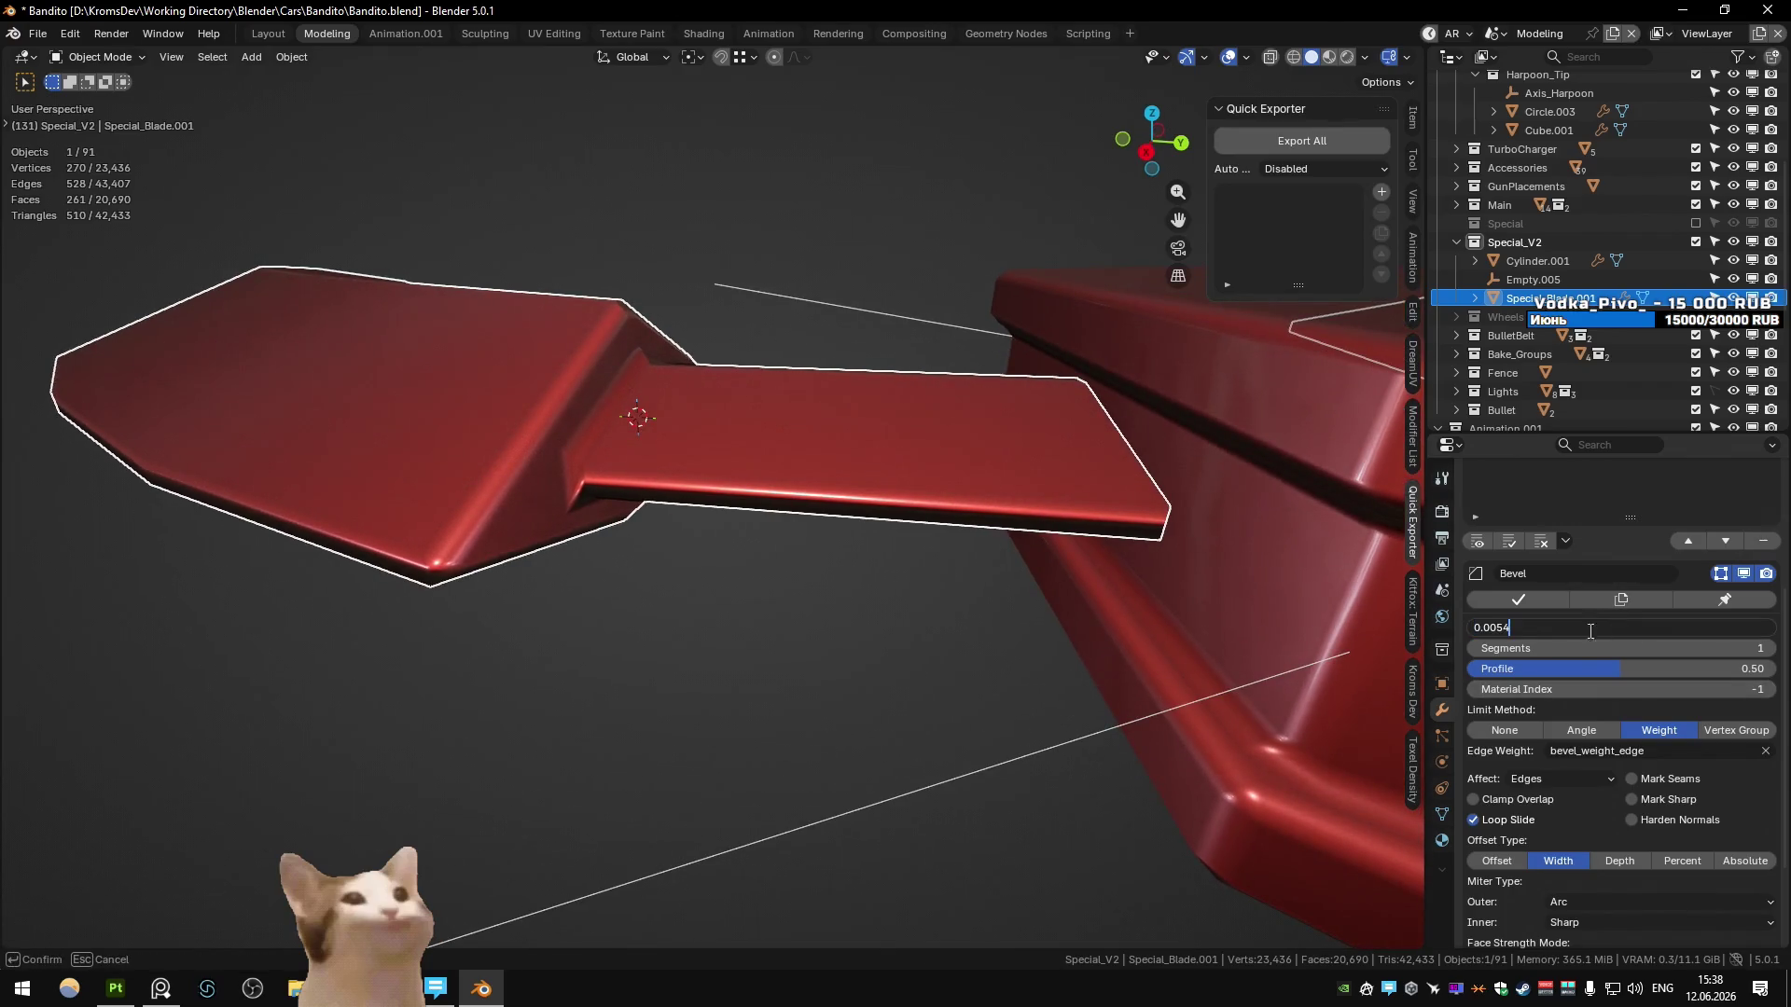
pyautogui.press('Return')
pyautogui.scroll(-5, 759, 528)
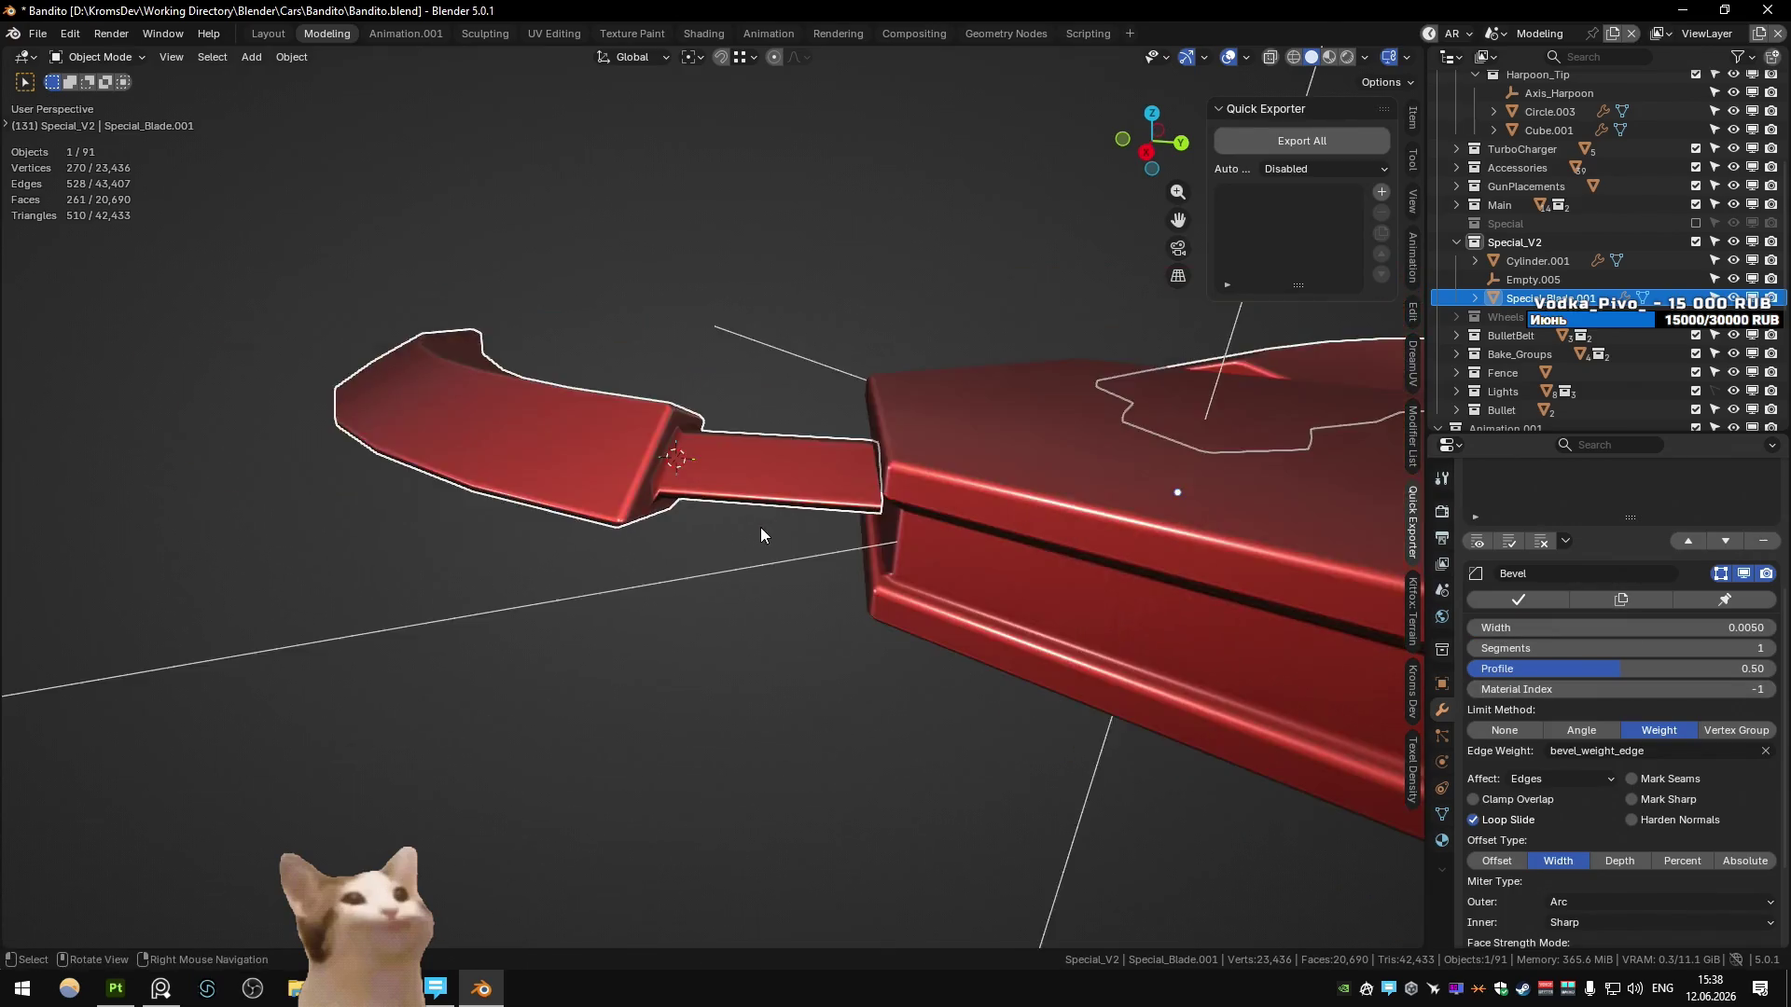
pyautogui.moveTo(759, 528); pyautogui.dragTo(964, 558, button='middle')
pyautogui.press('KP_7')
pyautogui.scroll(4, 926, 608)
pyautogui.scroll(-3, 926, 608)
# - Select the lower blade and narrow its stem joint edges along X
pyautogui.click(931, 573)
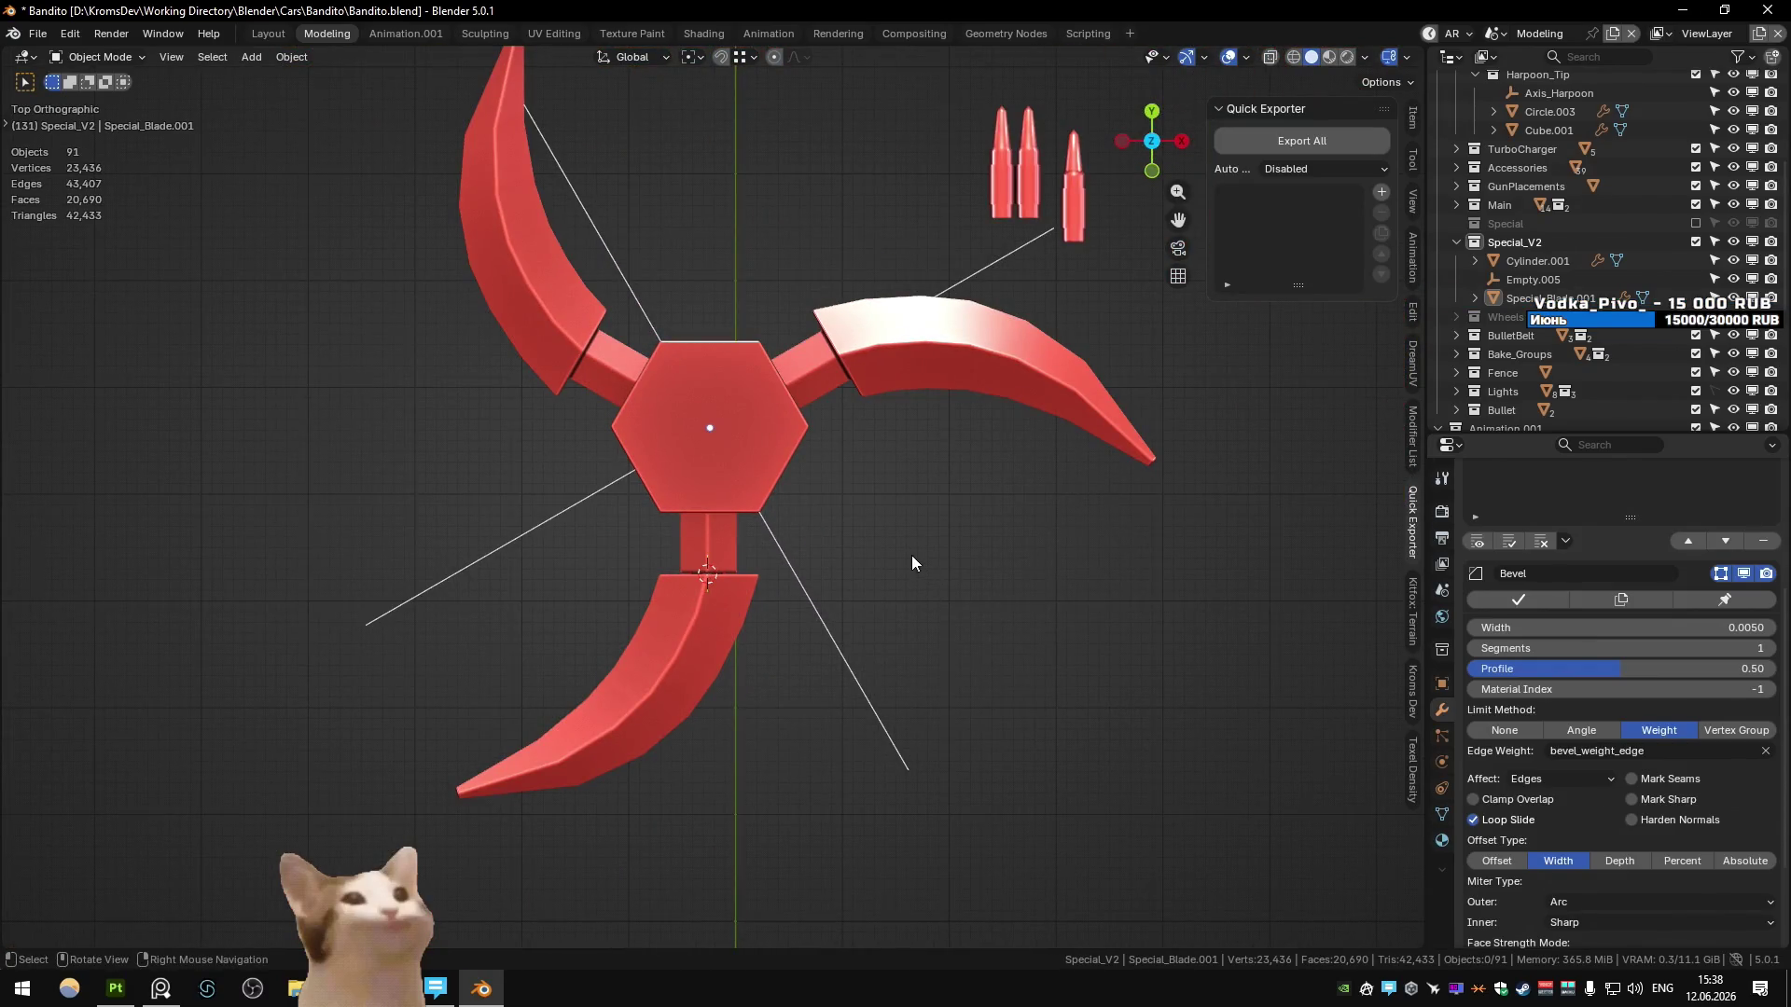
pyautogui.click(714, 620)
pyautogui.press('Tab')
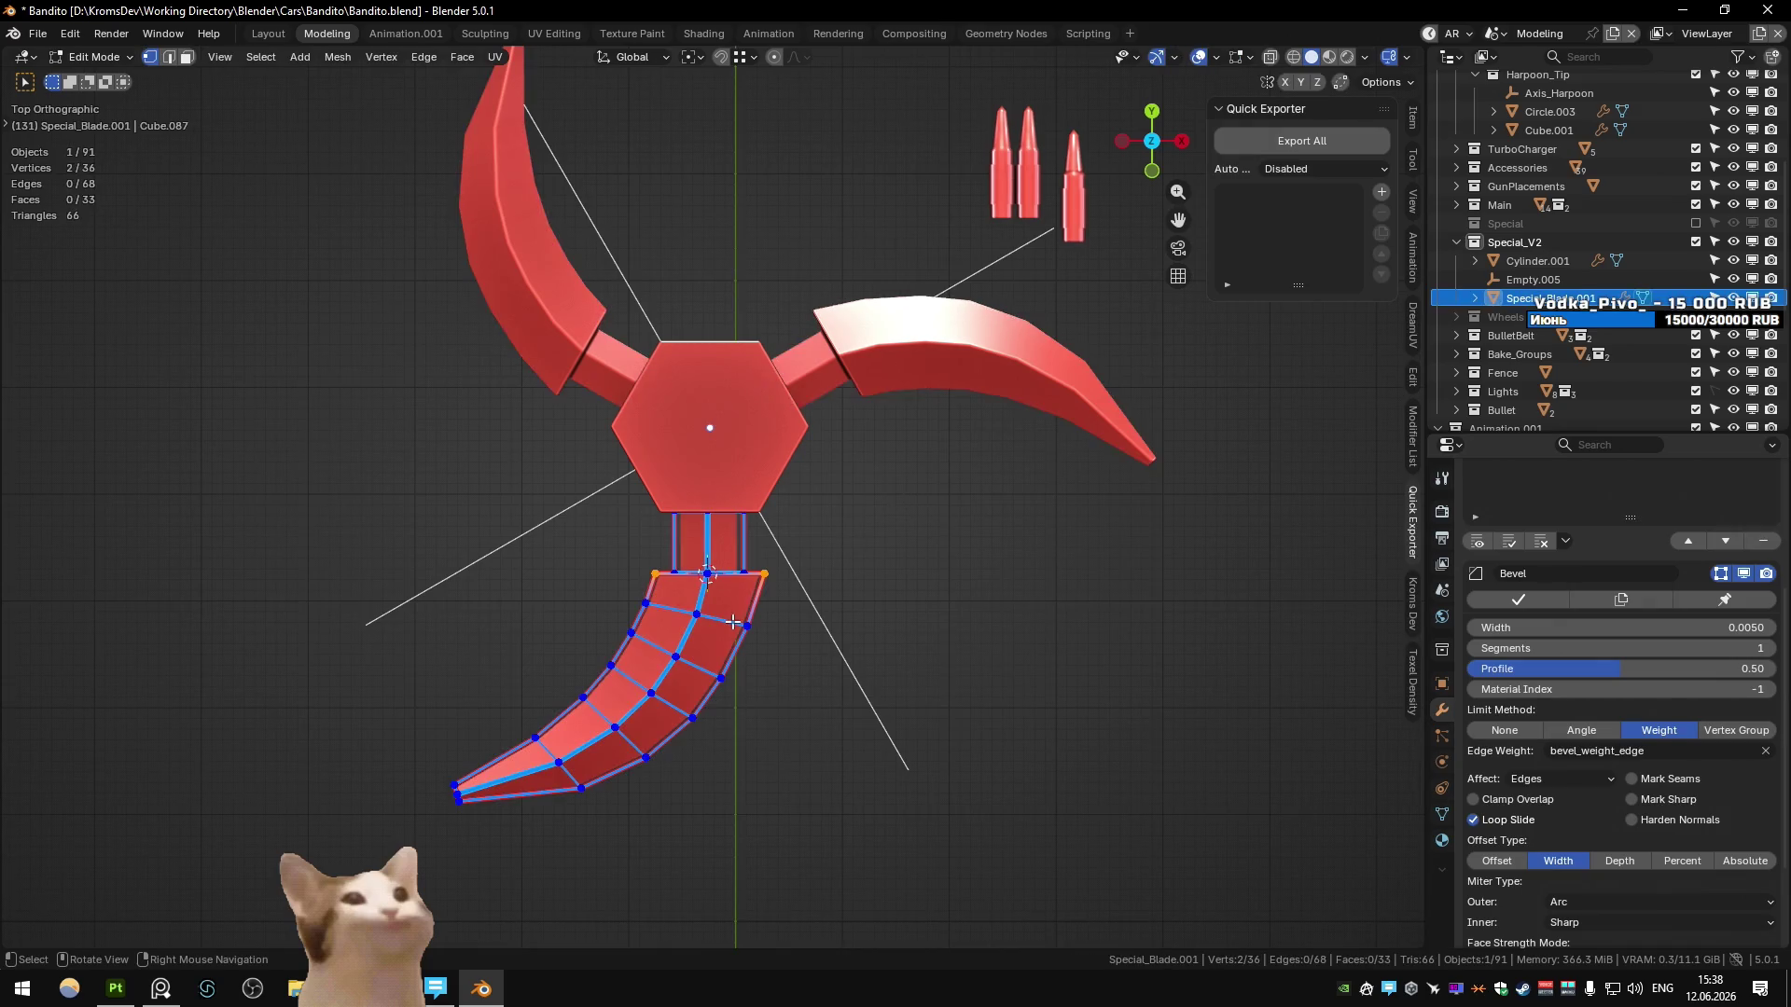
pyautogui.press('s')
pyautogui.press('x')
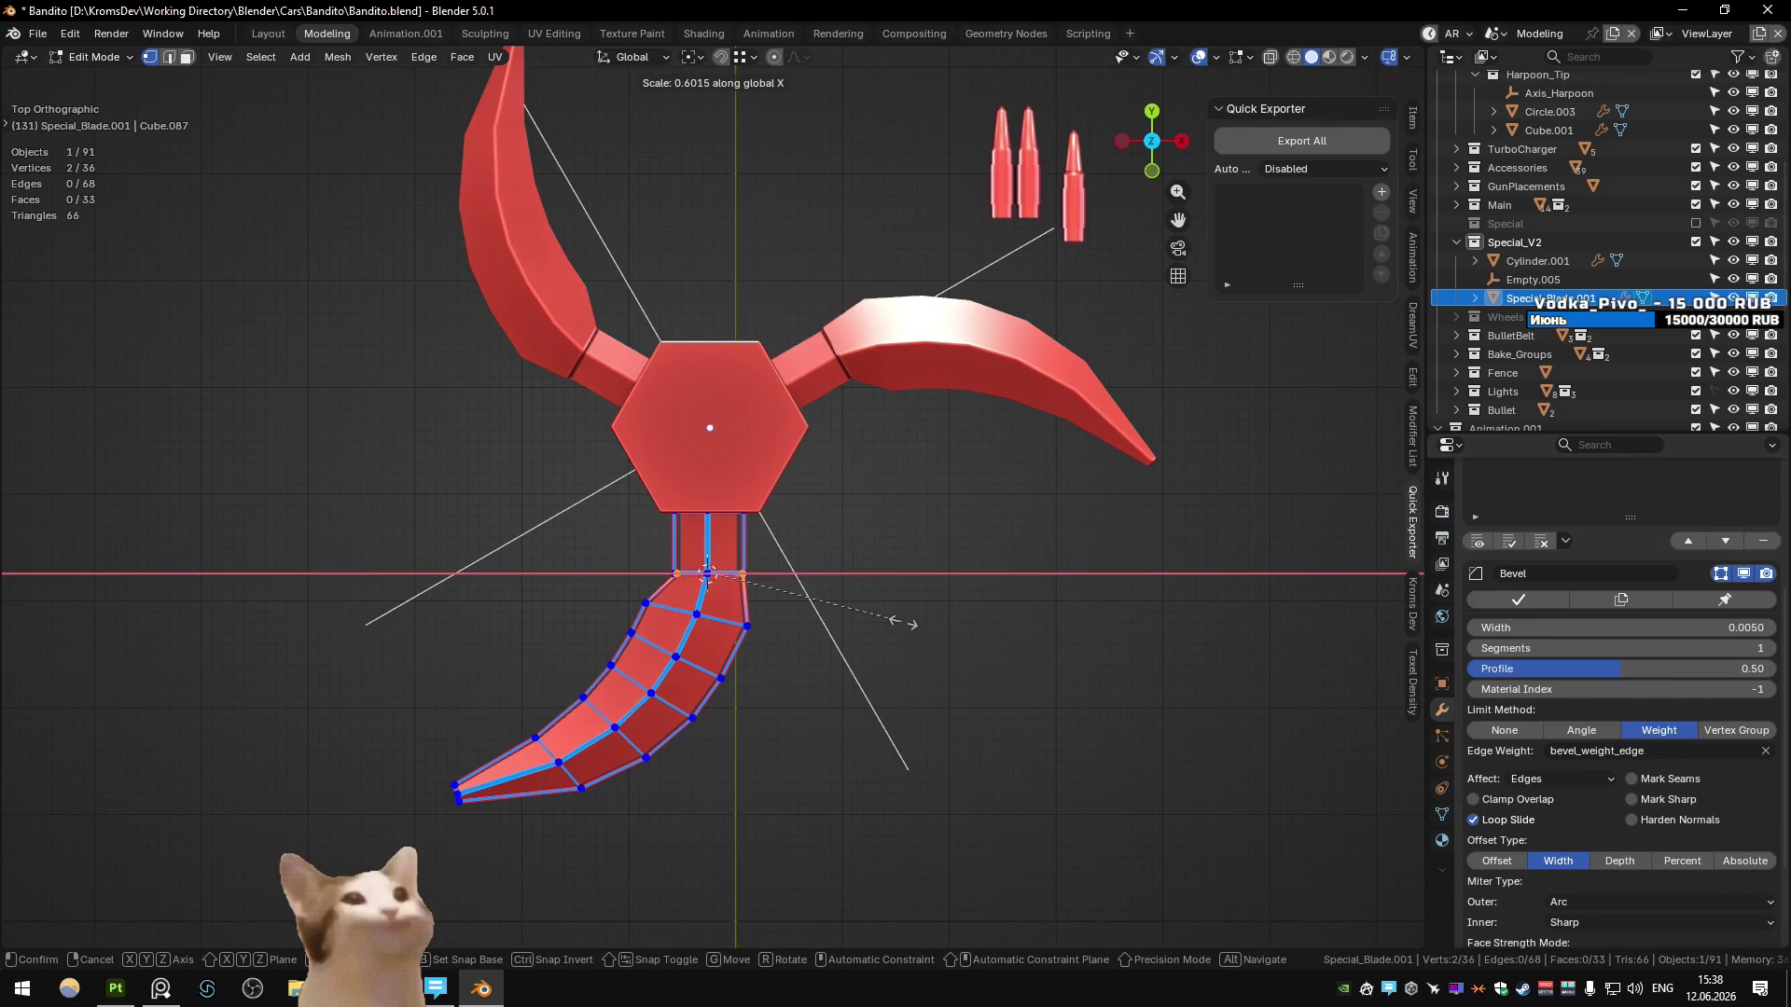
pyautogui.click(897, 621)
pyautogui.hotkey('alt', 'Tab')
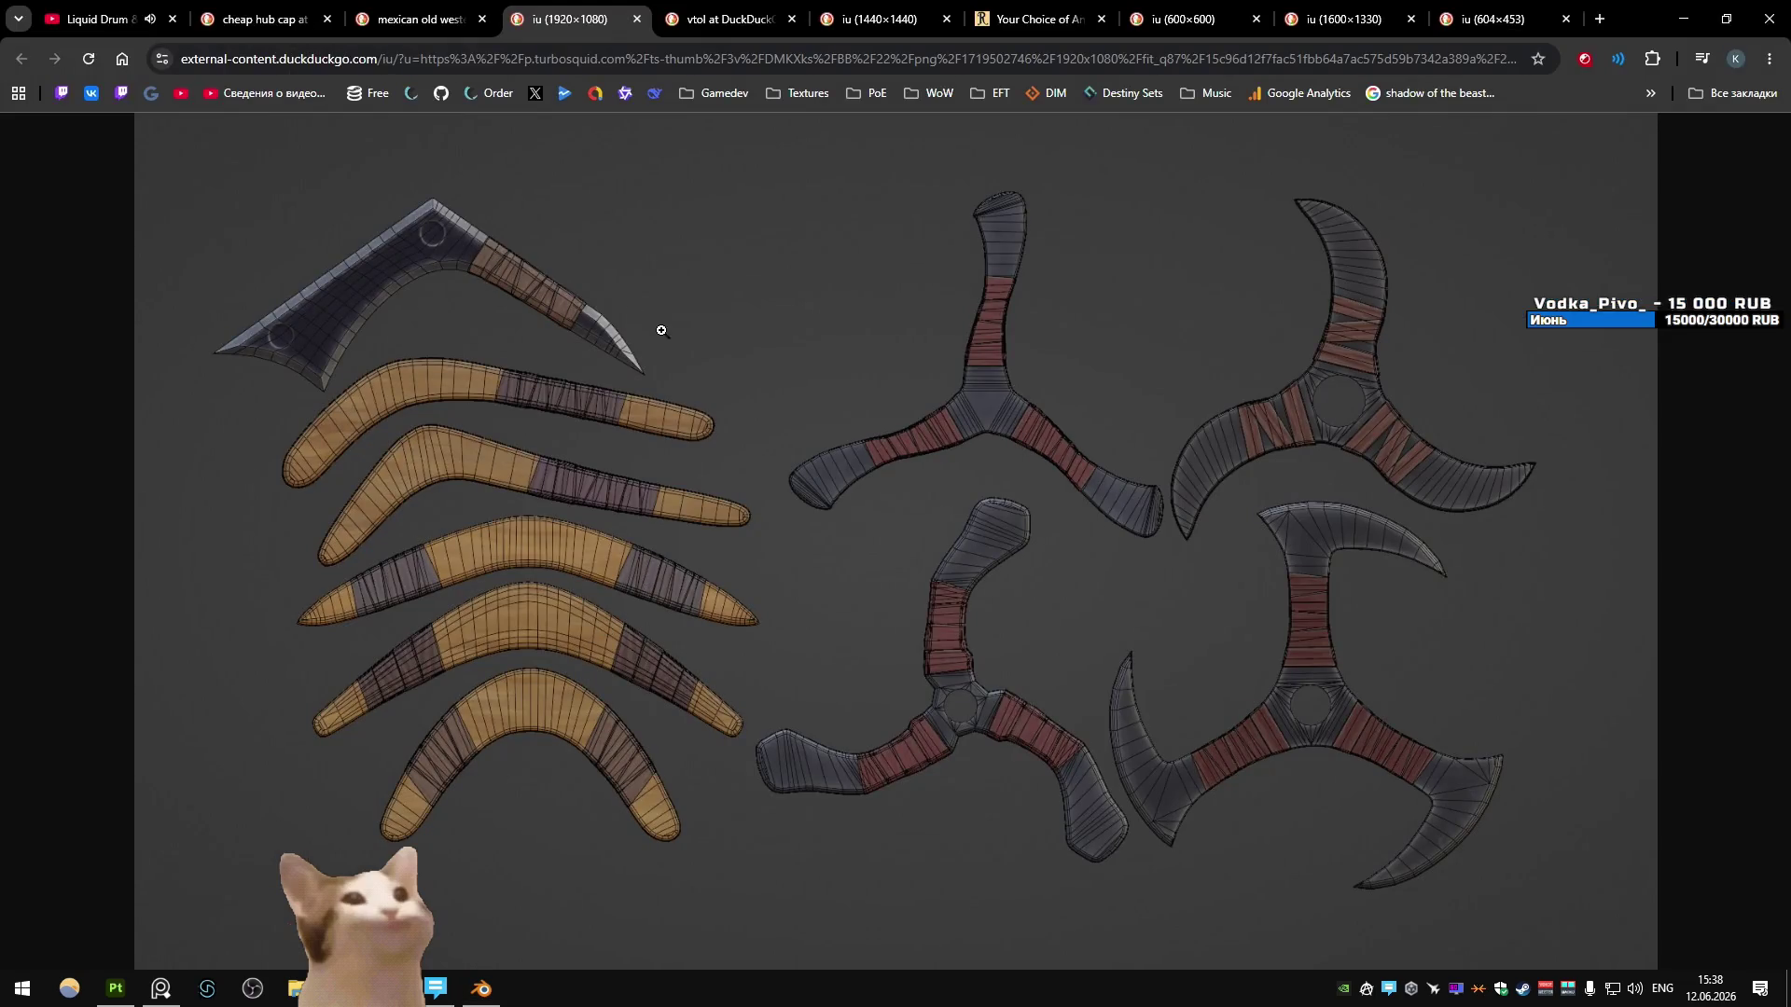
# - Zoom the PureRef board to fit the twin curved white-wrapped knife reference image
pyautogui.hotkey('alt', 'Tab')
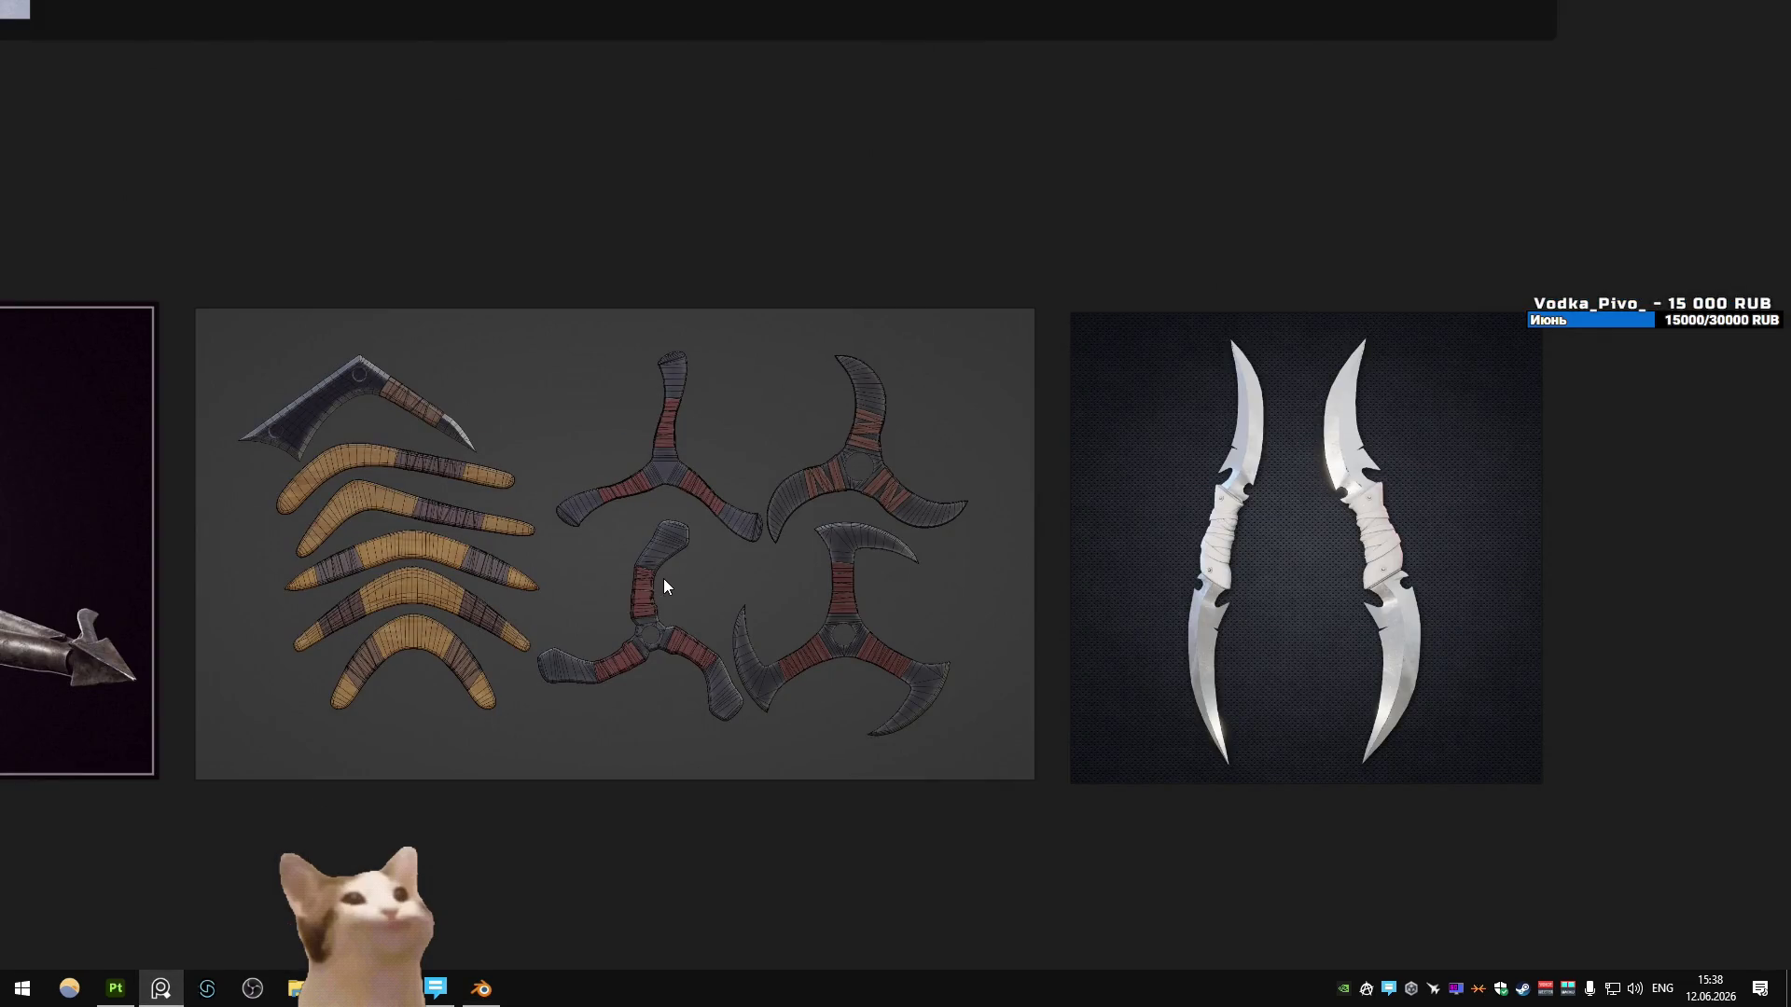
pyautogui.doubleClick(1188, 525)
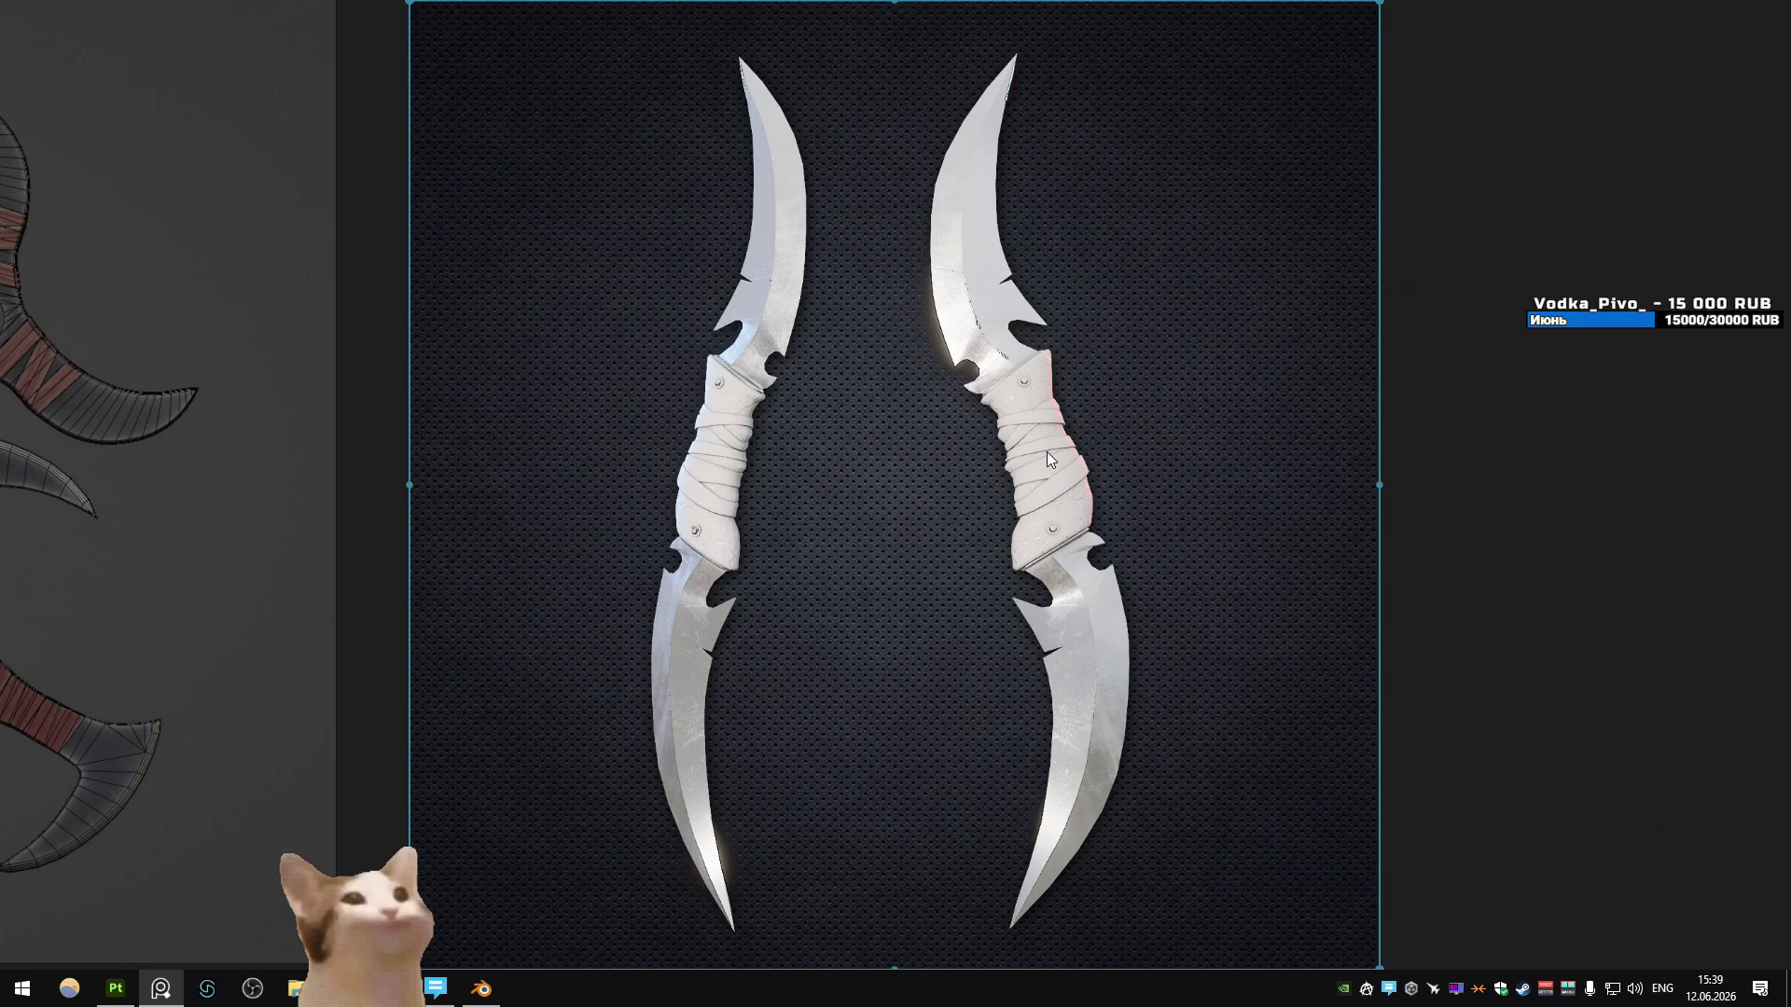
pyautogui.hotkey('alt', 'Tab')
pyautogui.hotkey('alt', 'Tab')
pyautogui.hotkey('alt', 'Tab')
pyautogui.hotkey('alt', 'Tab')
pyautogui.hotkey('alt', 'Tab')
pyautogui.hotkey('alt', 'Tab')
pyautogui.hotkey('alt', 'Tab')
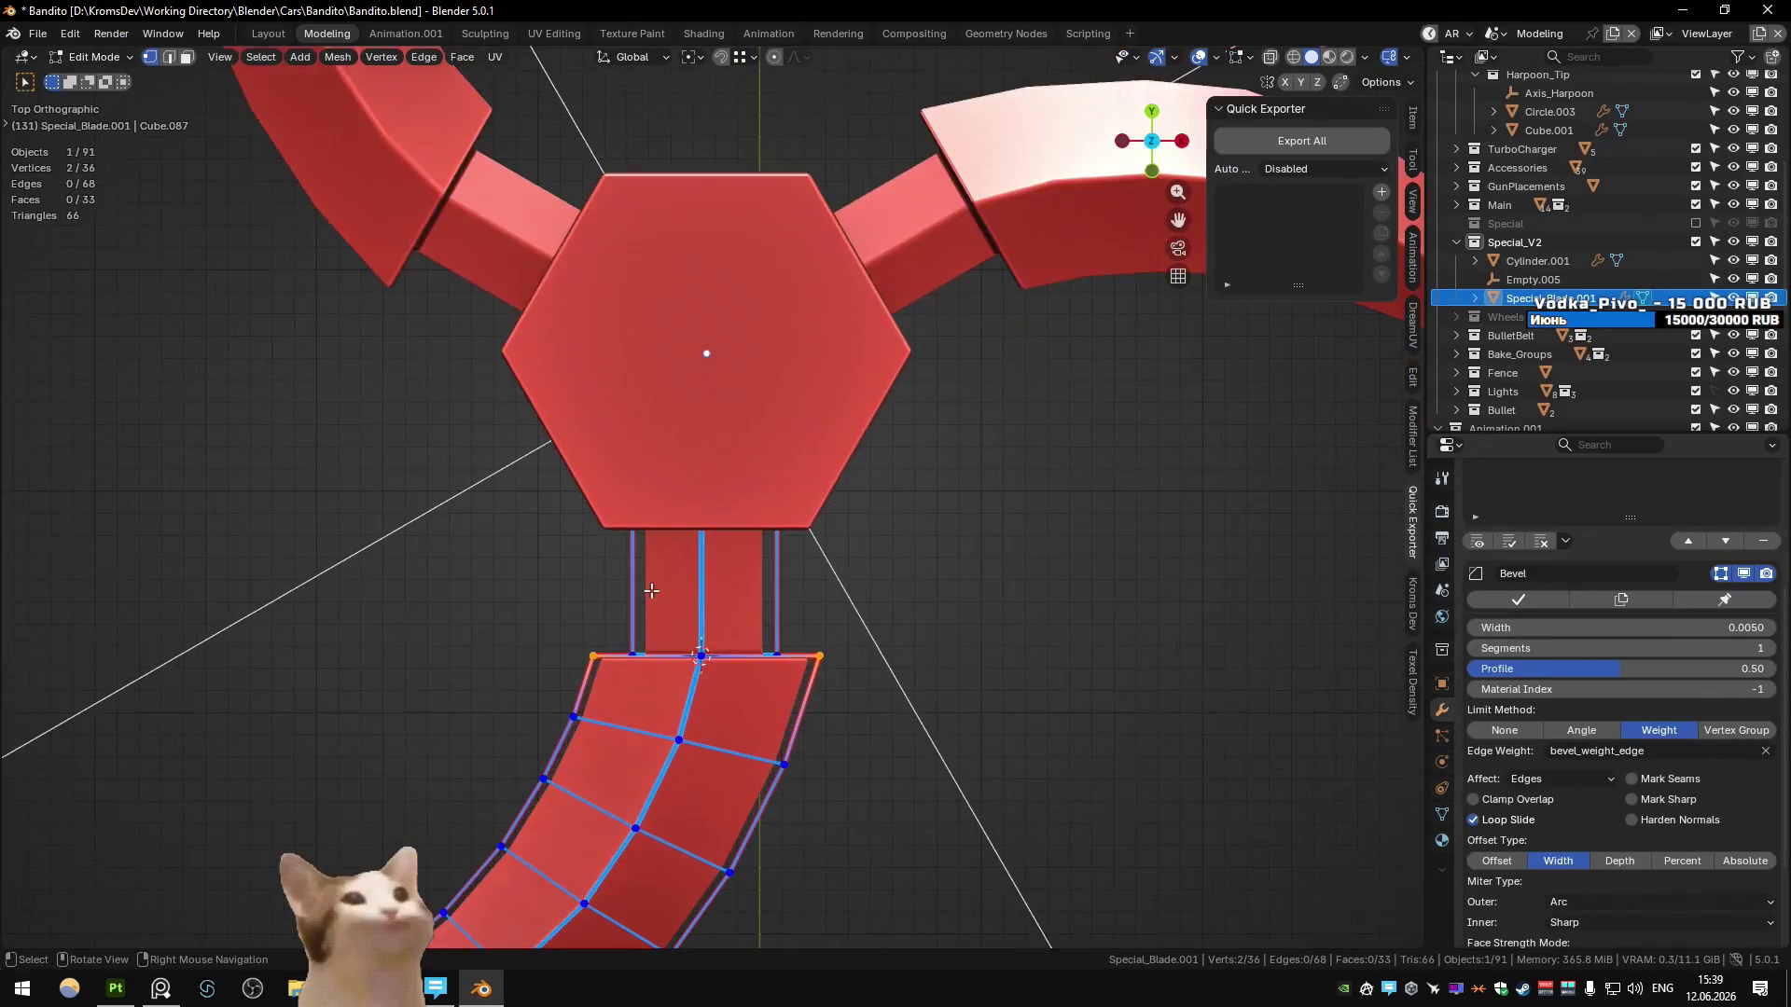
# - Select the bottom blade's neck edges and widen them along X to 1.29
pyautogui.hotkey('alt', 'z')
pyautogui.moveTo(608, 455); pyautogui.dragTo(792, 678)
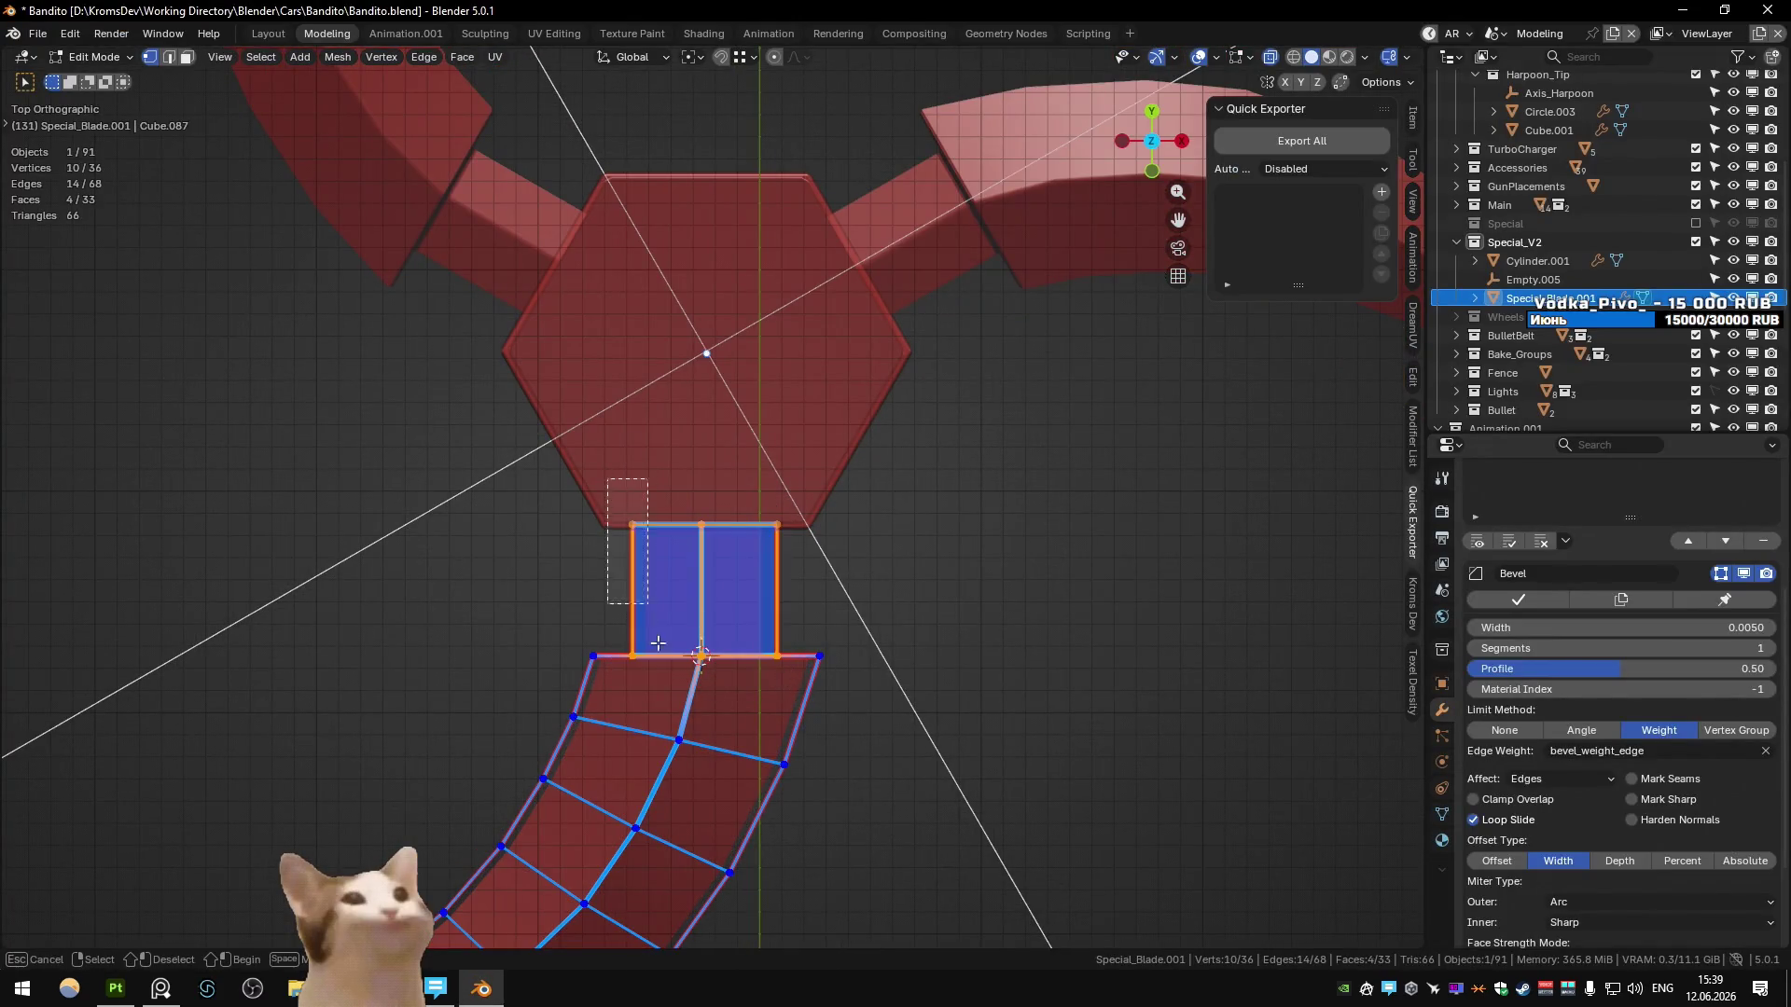
pyautogui.click(757, 523)
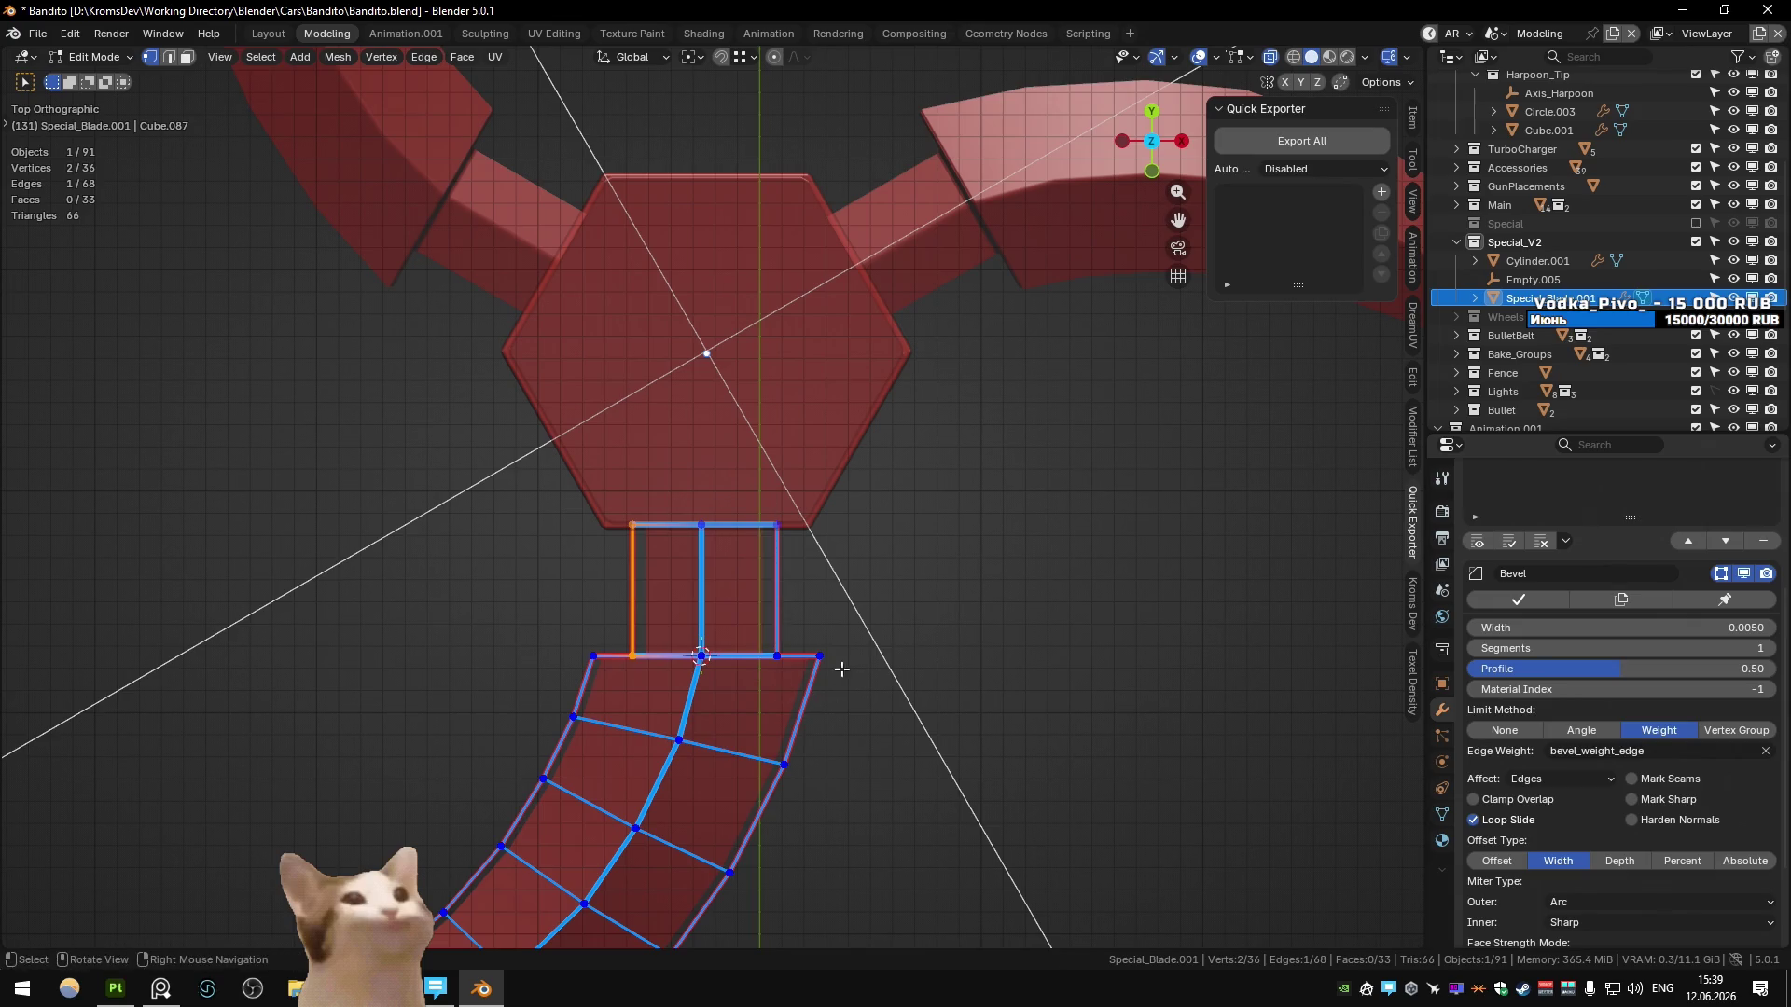
pyautogui.hotkey('alt', 'z')
pyautogui.press('s')
pyautogui.press('x')
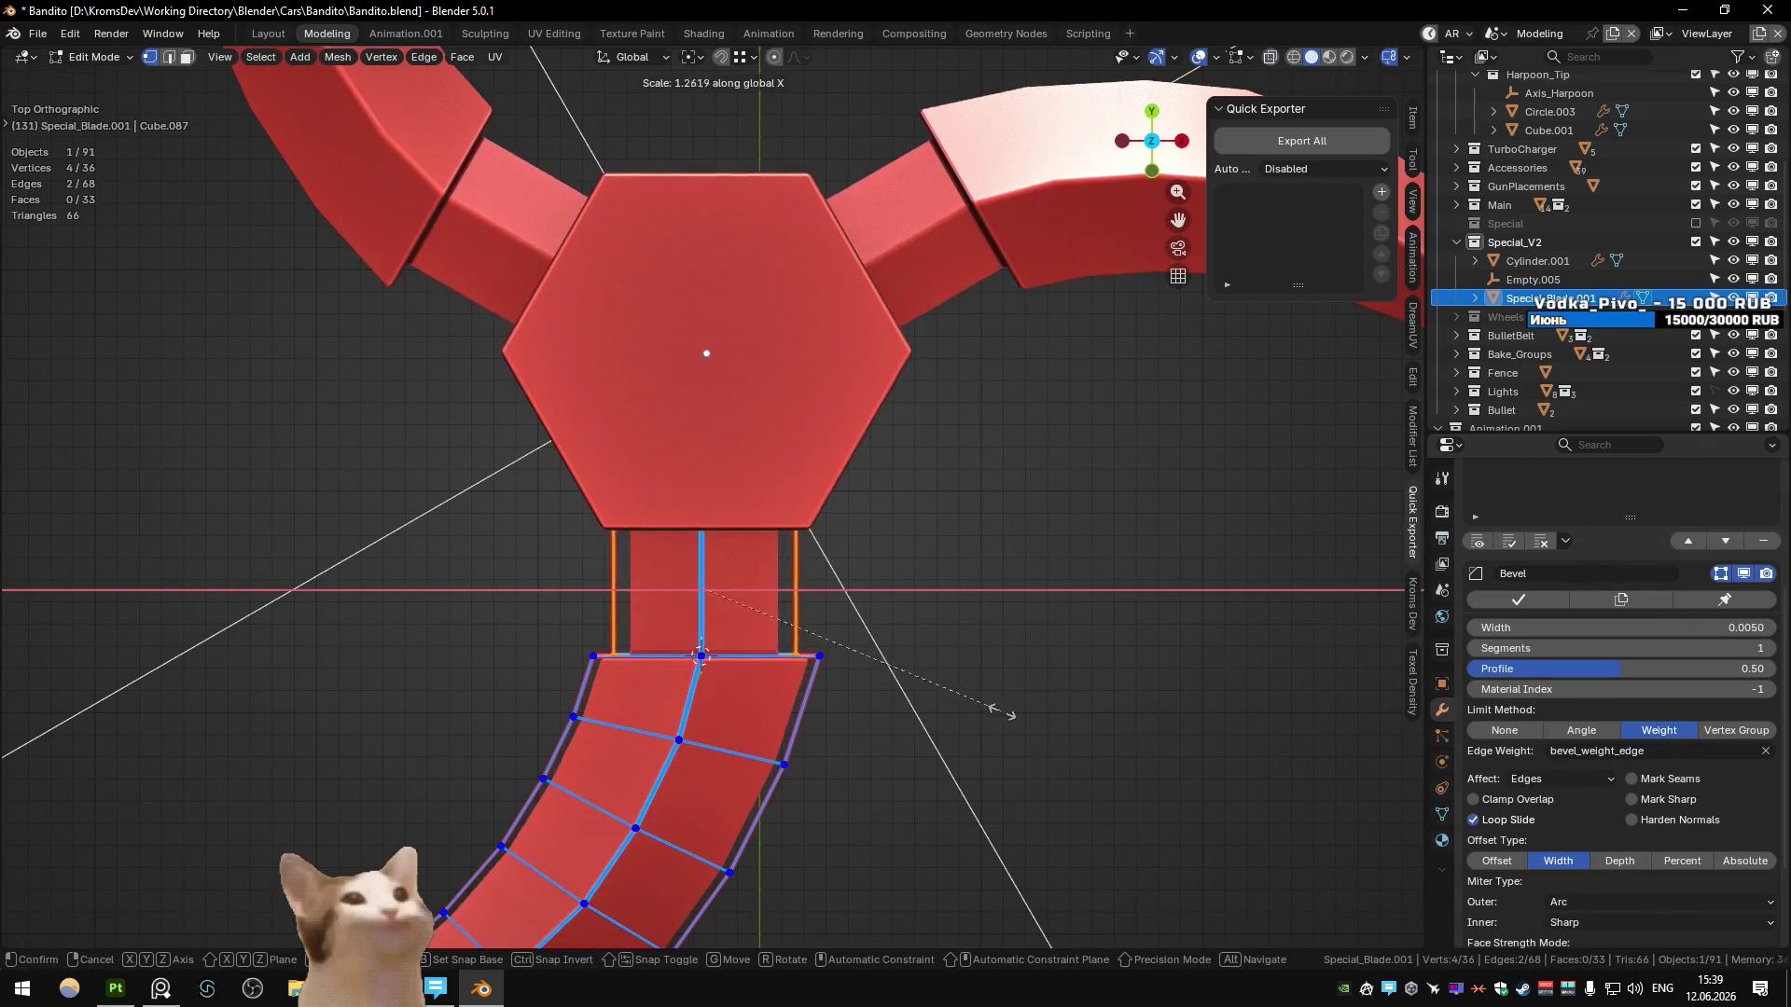
pyautogui.click(971, 688)
pyautogui.scroll(-5, 971, 687)
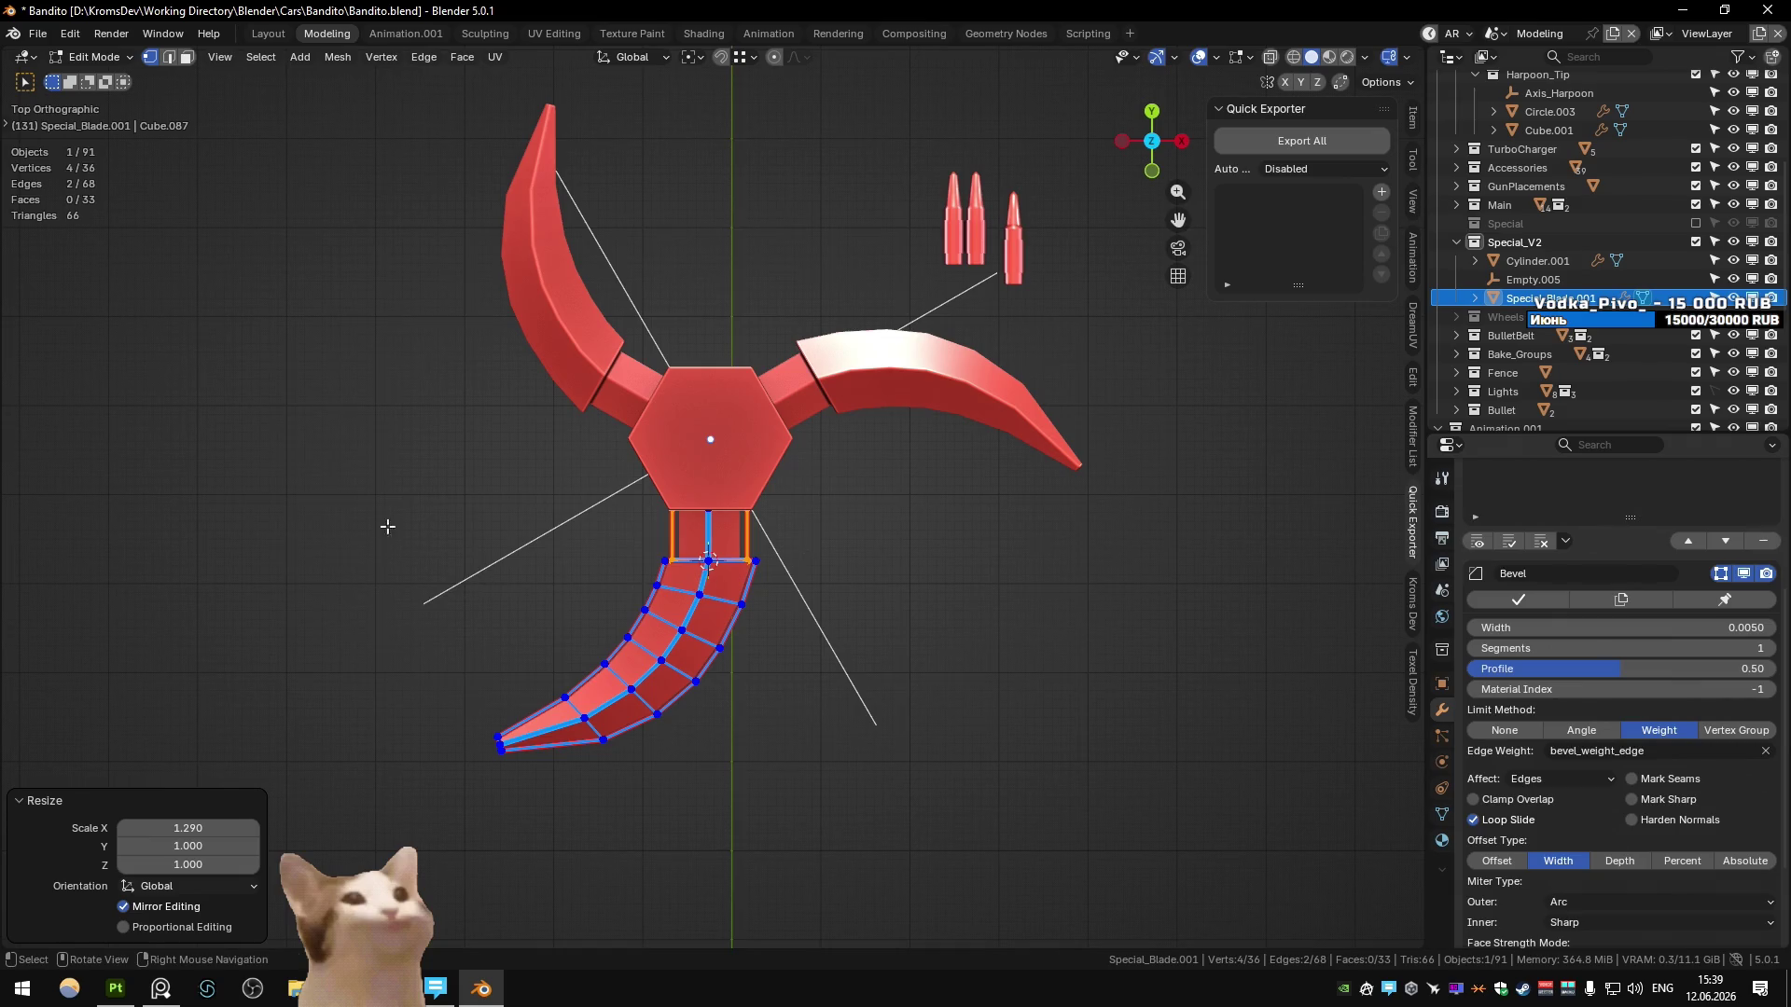
# - Select the whole curved blade piece and move it 0.059 down along Y
pyautogui.hotkey('ctrl', 'l')
pyautogui.hotkey('alt', 'z')
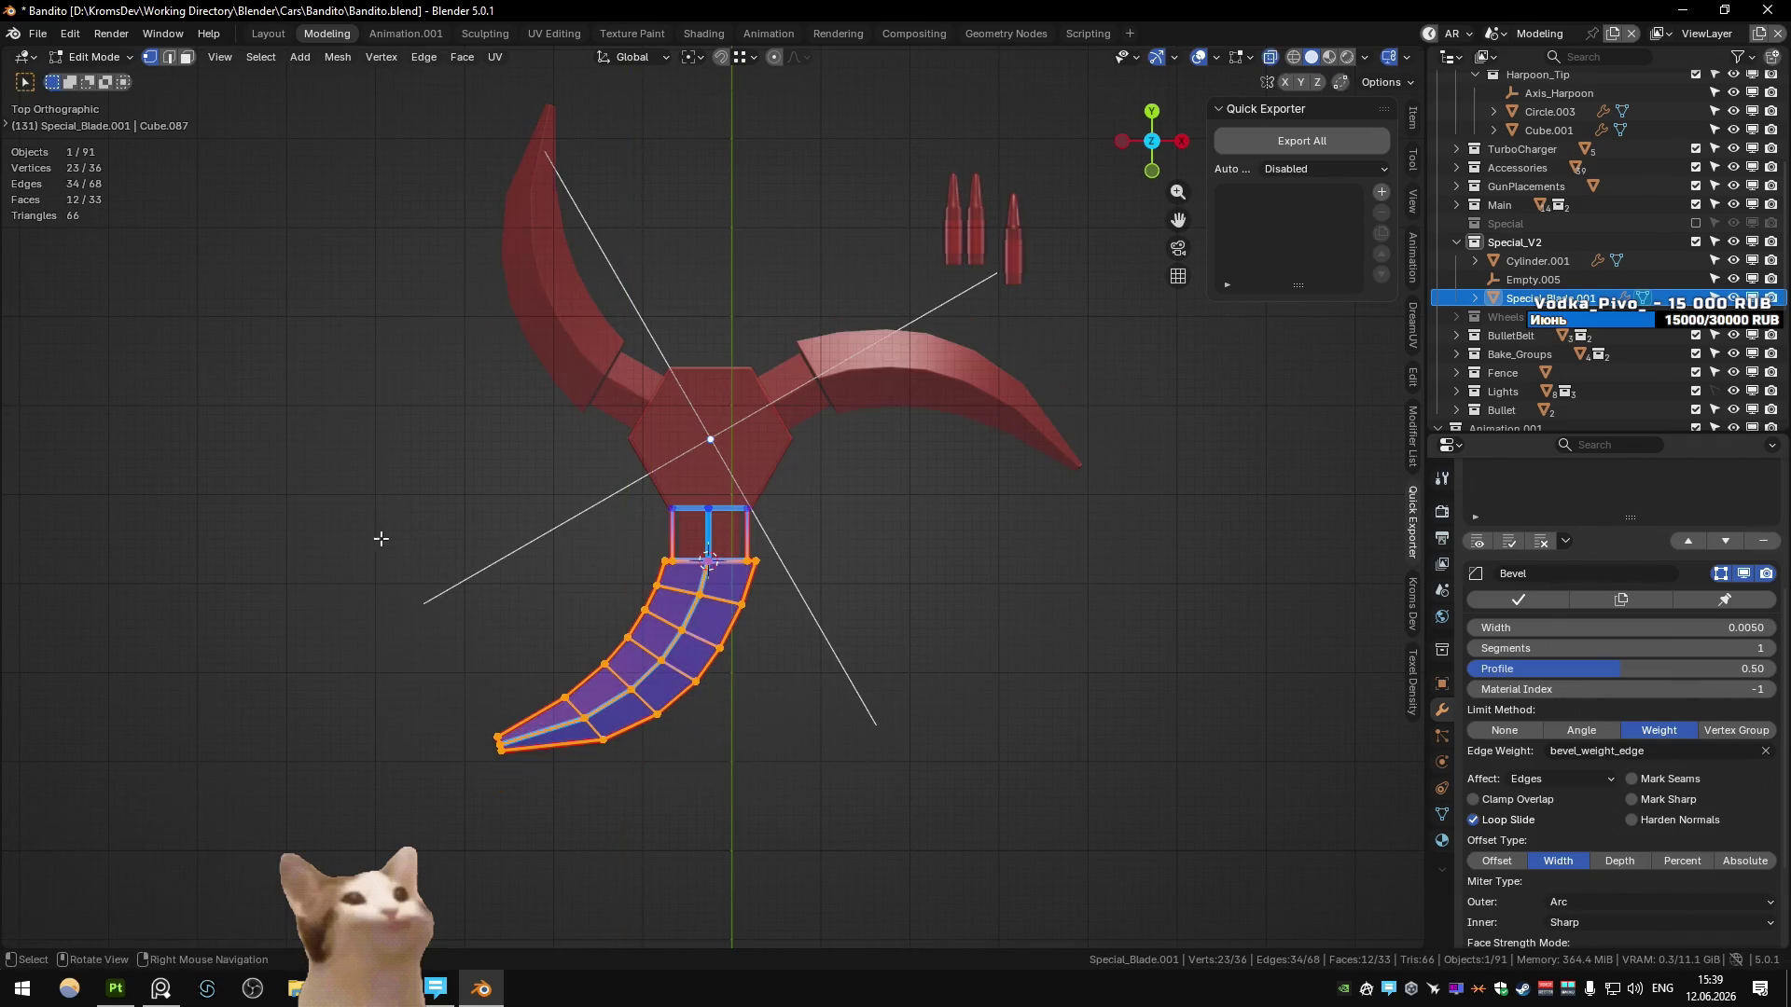
pyautogui.hotkey('alt', 'z')
pyautogui.press('g')
pyautogui.press('y')
pyautogui.click(915, 810)
pyautogui.press('Tab')
pyautogui.moveTo(915, 811)
pyautogui.mouseDown(button='middle')
pyautogui.moveTo(716, 579)
pyautogui.moveTo(676, 651)
pyautogui.mouseUp(button='middle')
pyautogui.press('KP_7')
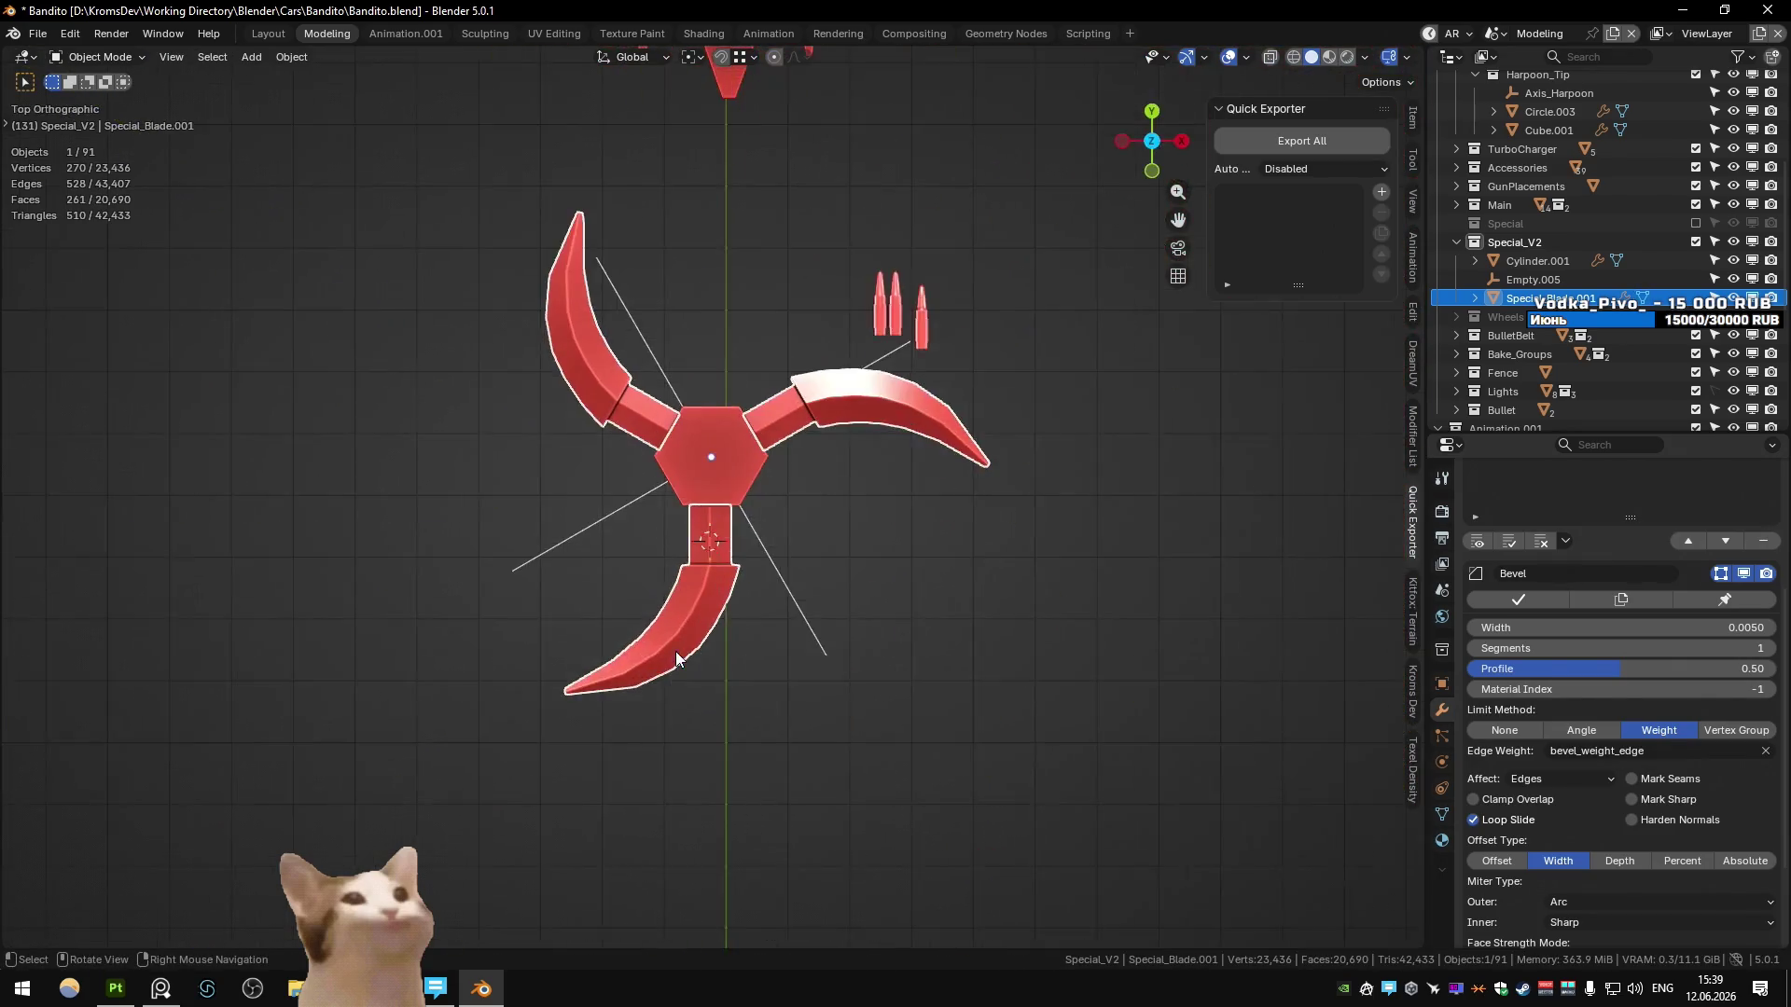
pyautogui.scroll(5, 675, 651)
pyautogui.scroll(-4, 688, 634)
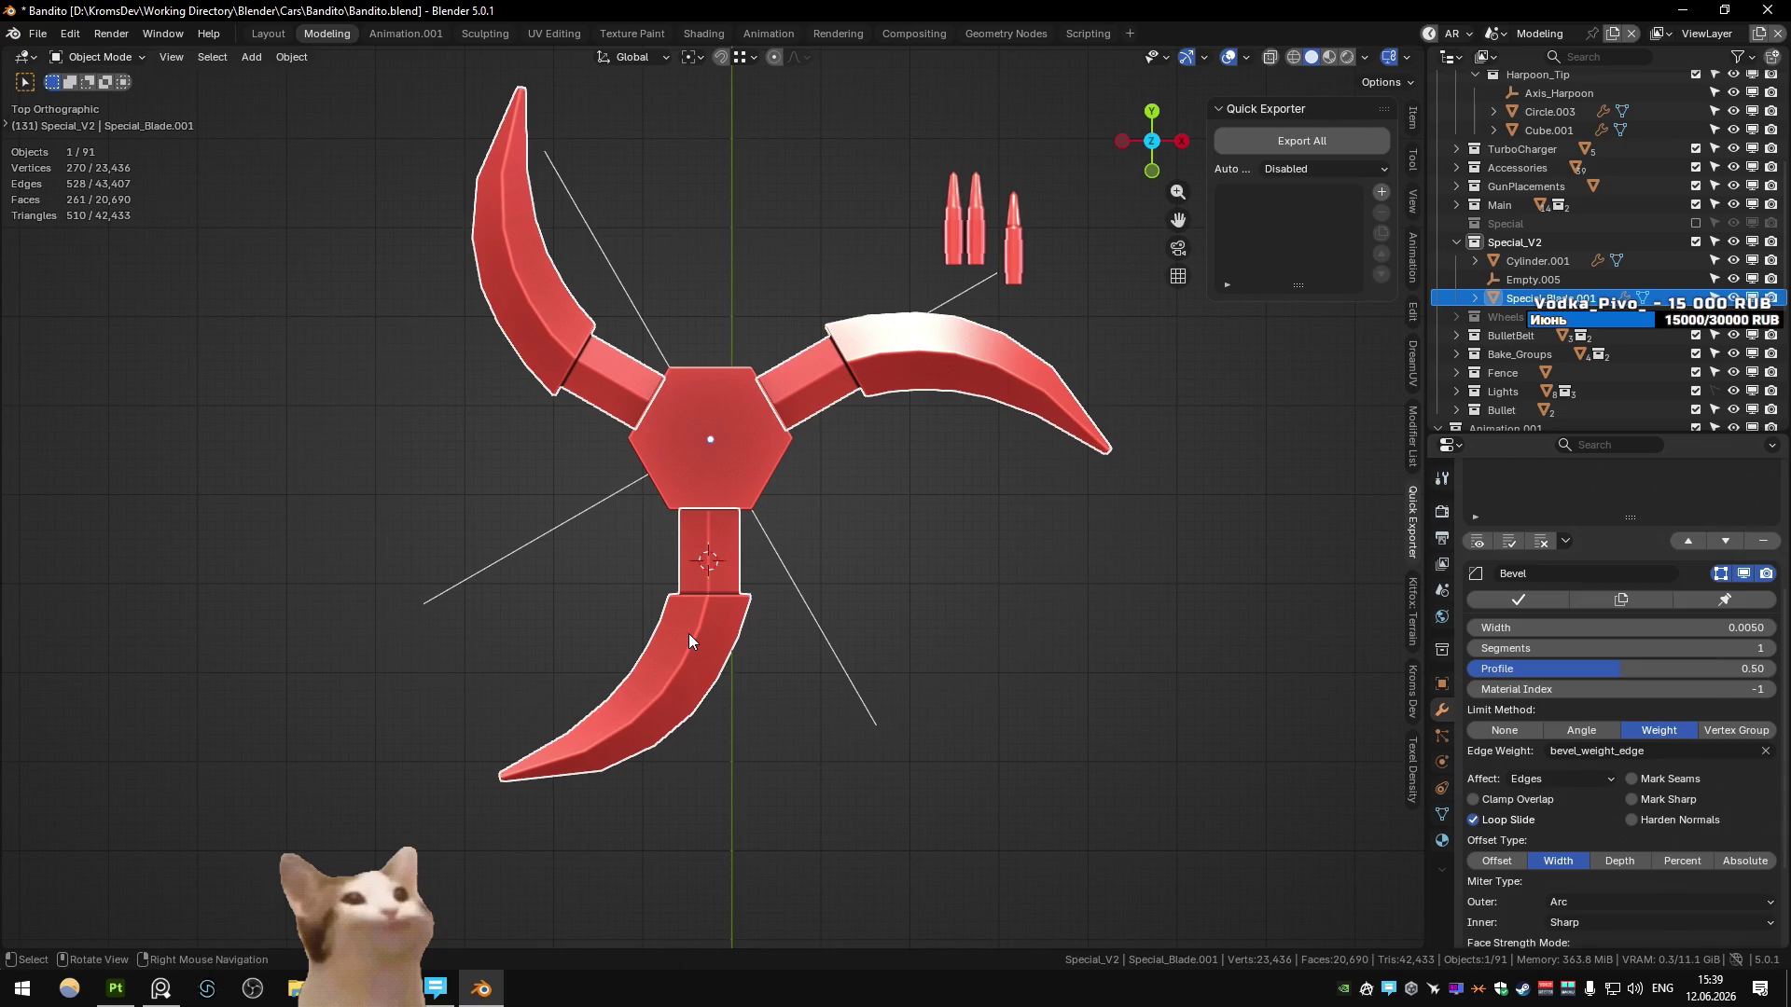
# - Re-enter the bottom blade's mesh, undo a neck edge selection, and return to object mode
pyautogui.press('Tab')
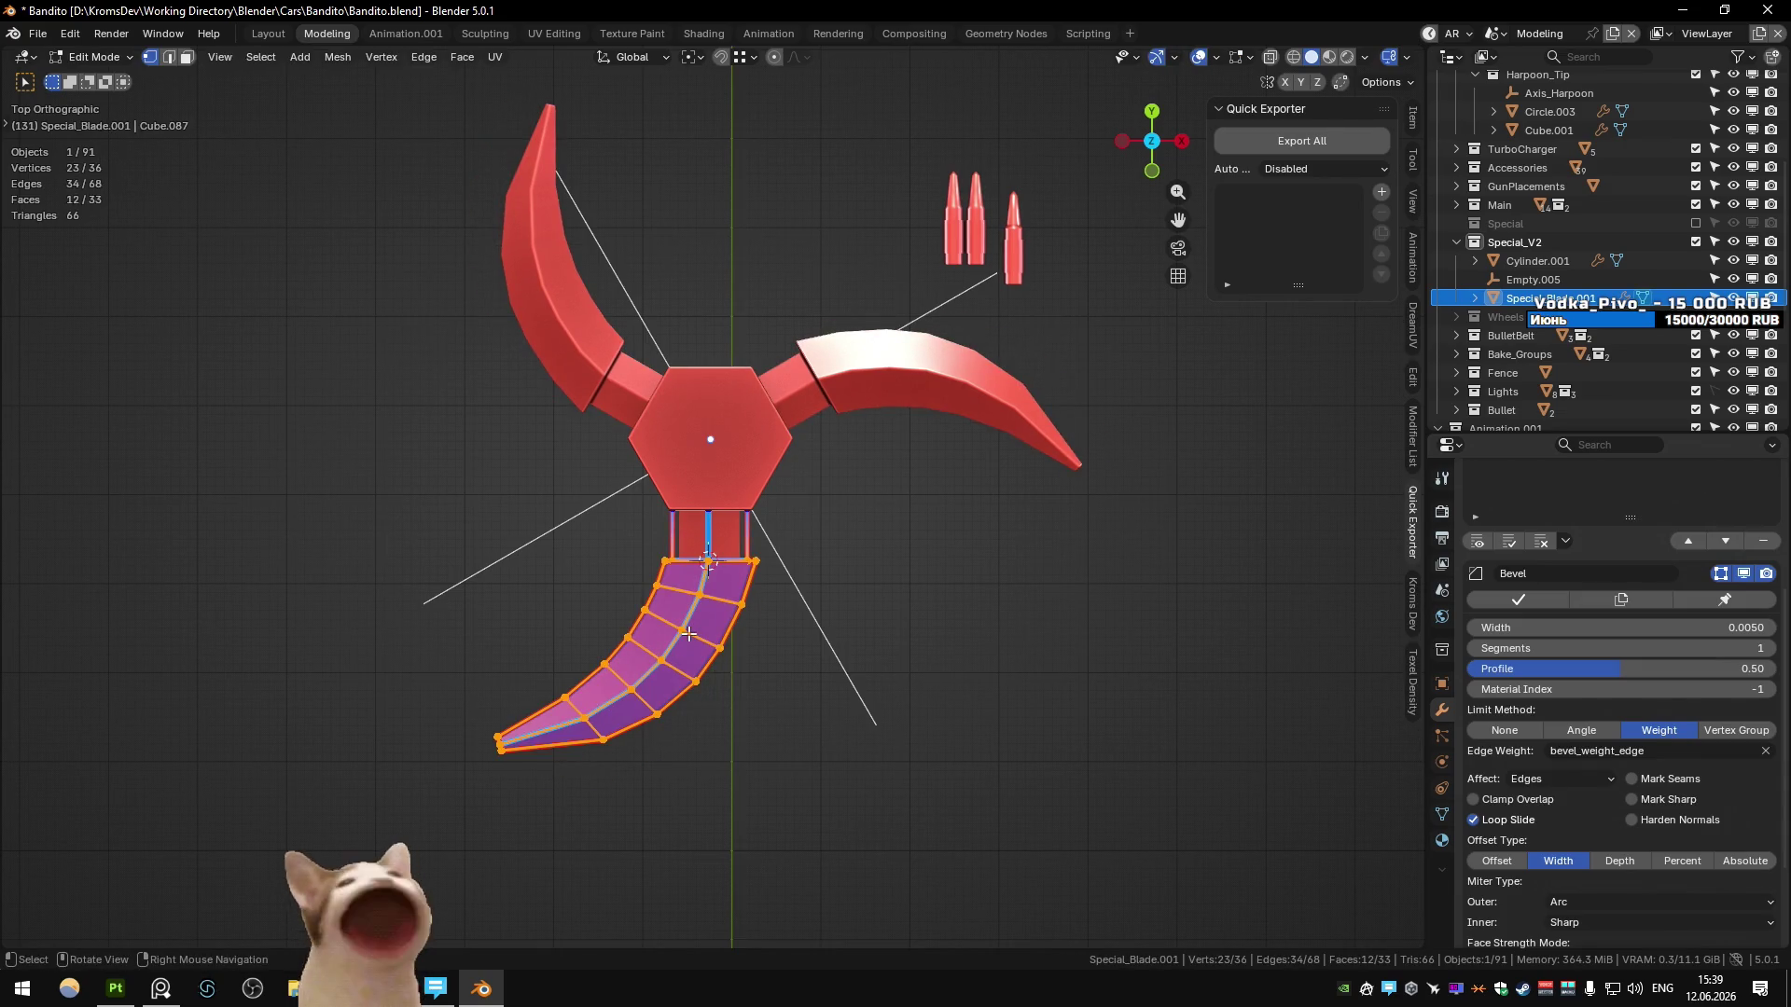
pyautogui.click(863, 604)
pyautogui.hotkey('ctrl', 'z')
pyautogui.hotkey('ctrl', 'z')
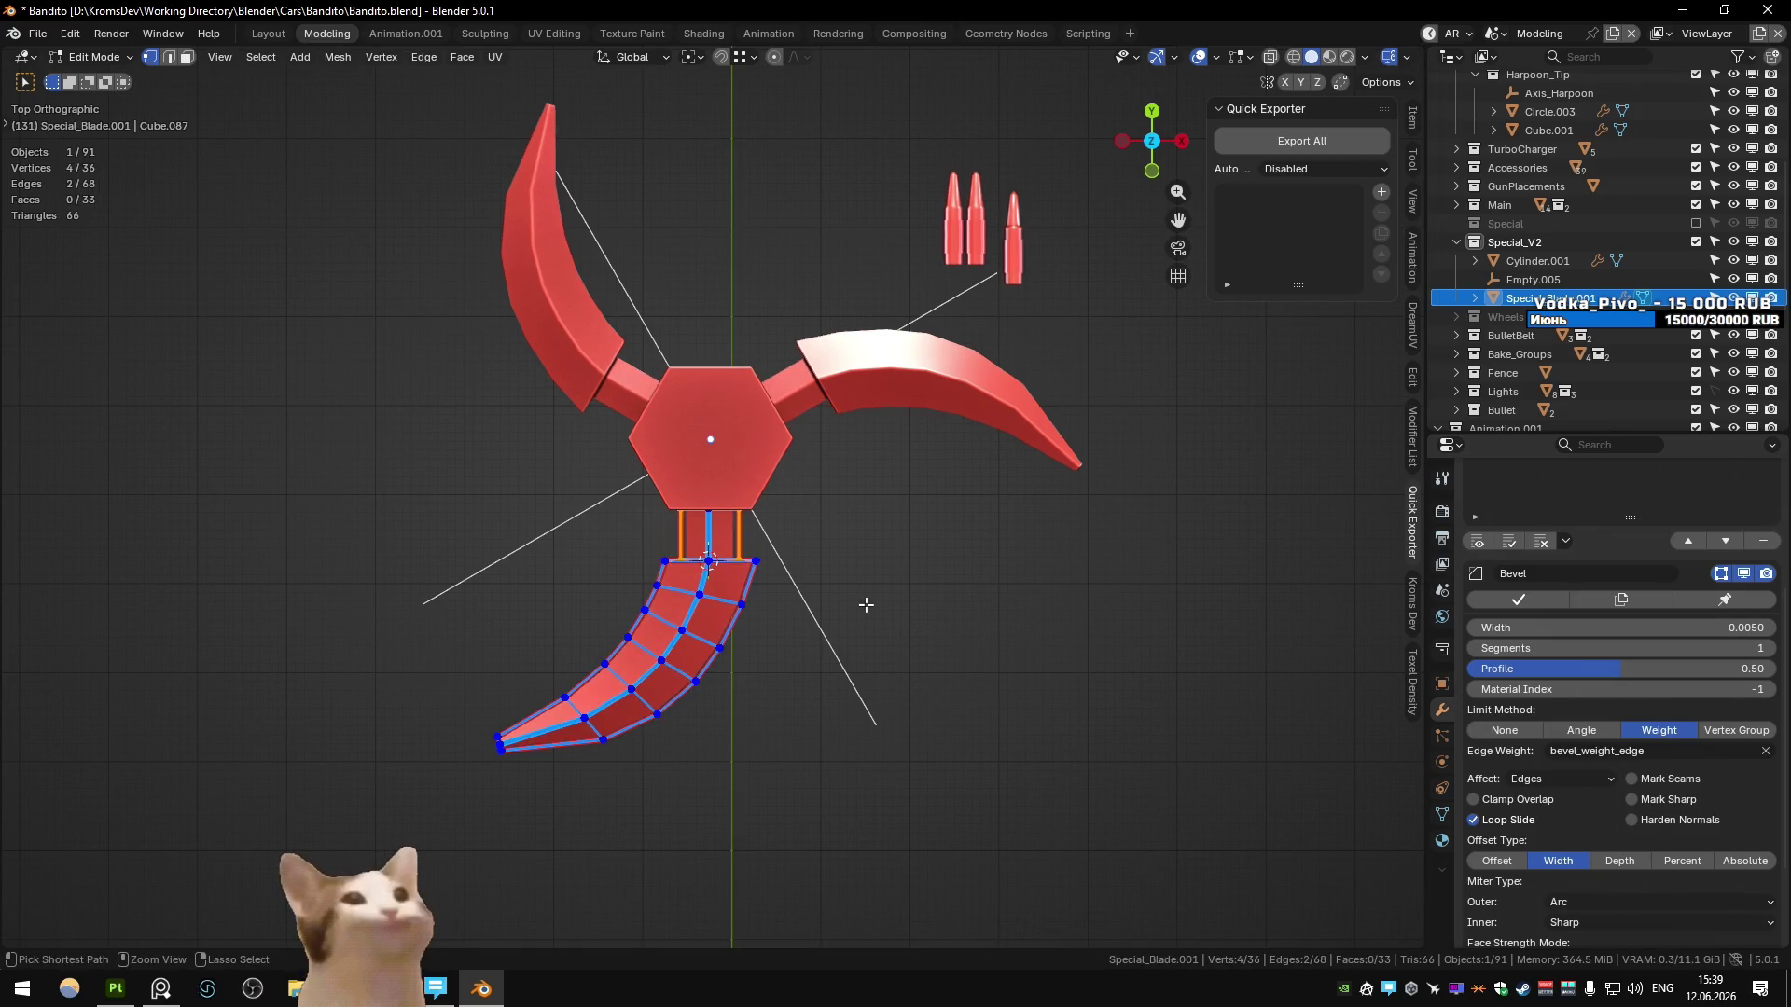
pyautogui.press('Tab')
pyautogui.moveTo(865, 604)
pyautogui.mouseDown(button='middle')
pyautogui.moveTo(498, 401)
pyautogui.moveTo(619, 361)
pyautogui.moveTo(664, 413)
pyautogui.moveTo(676, 377)
pyautogui.moveTo(774, 451)
pyautogui.moveTo(750, 436)
pyautogui.moveTo(758, 528)
pyautogui.mouseUp(button='middle')
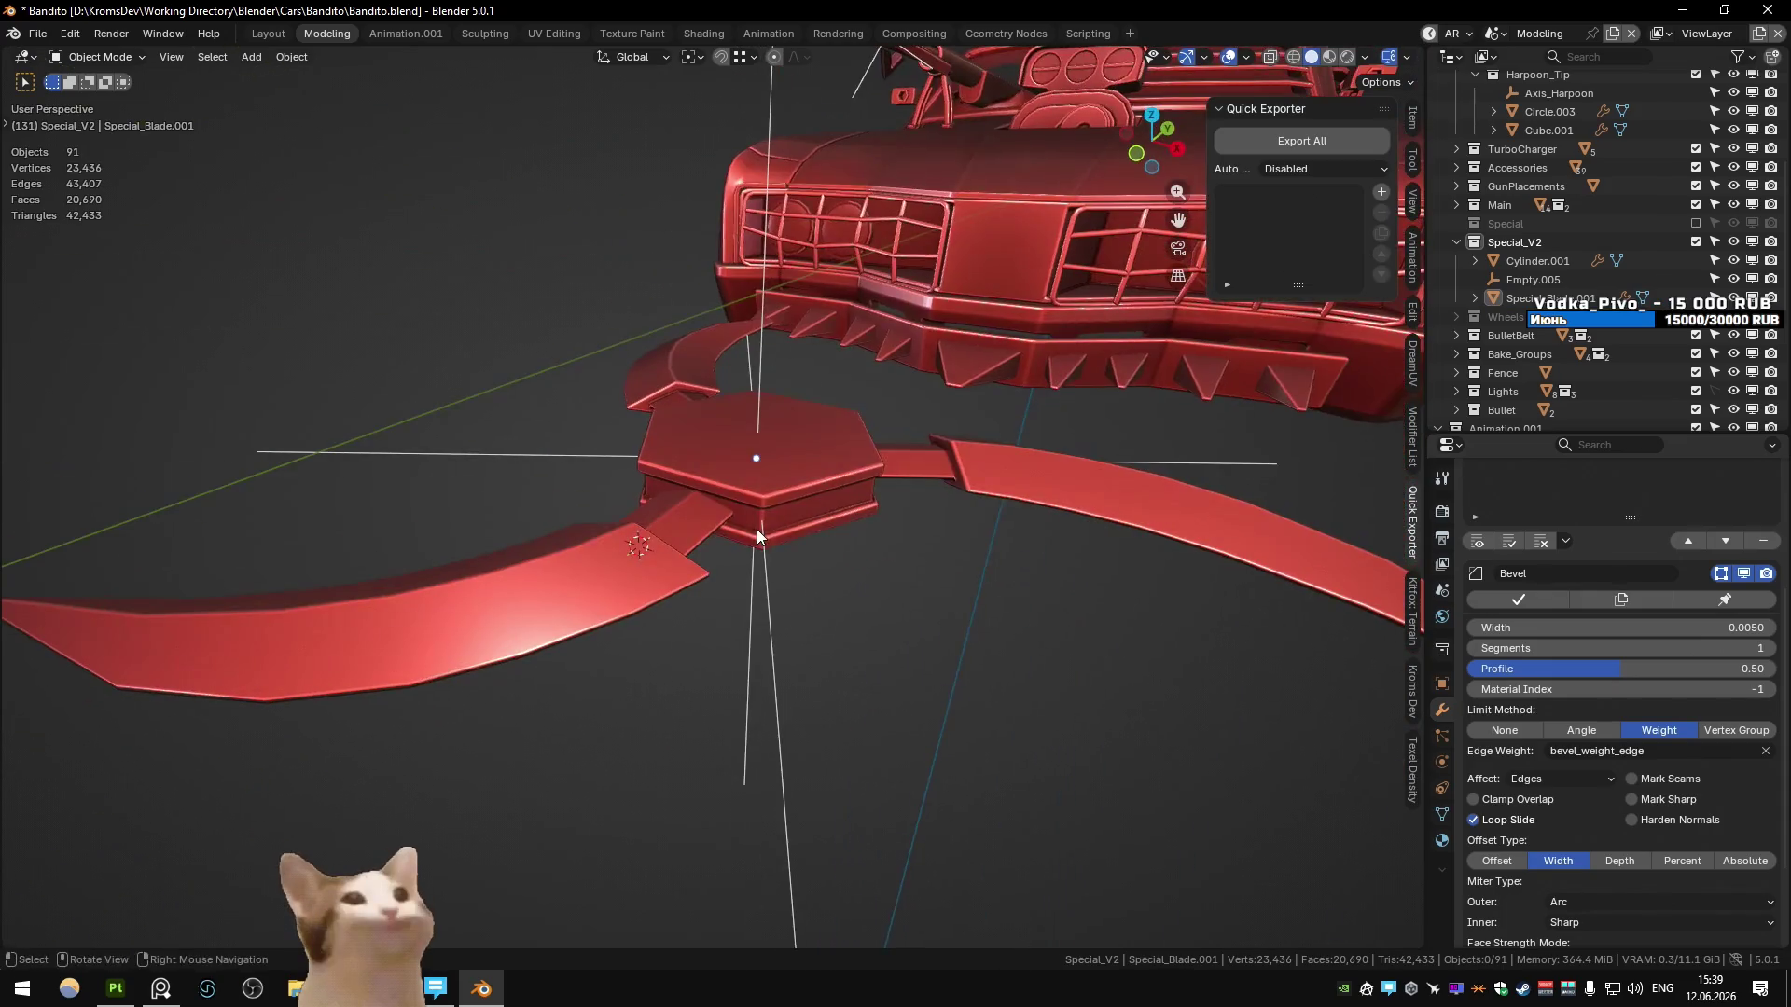
# - Select the hexagonal hub and duplicate its top face in place with Shift+D
pyautogui.click(769, 461)
pyautogui.moveTo(768, 461); pyautogui.dragTo(767, 442, button='middle')
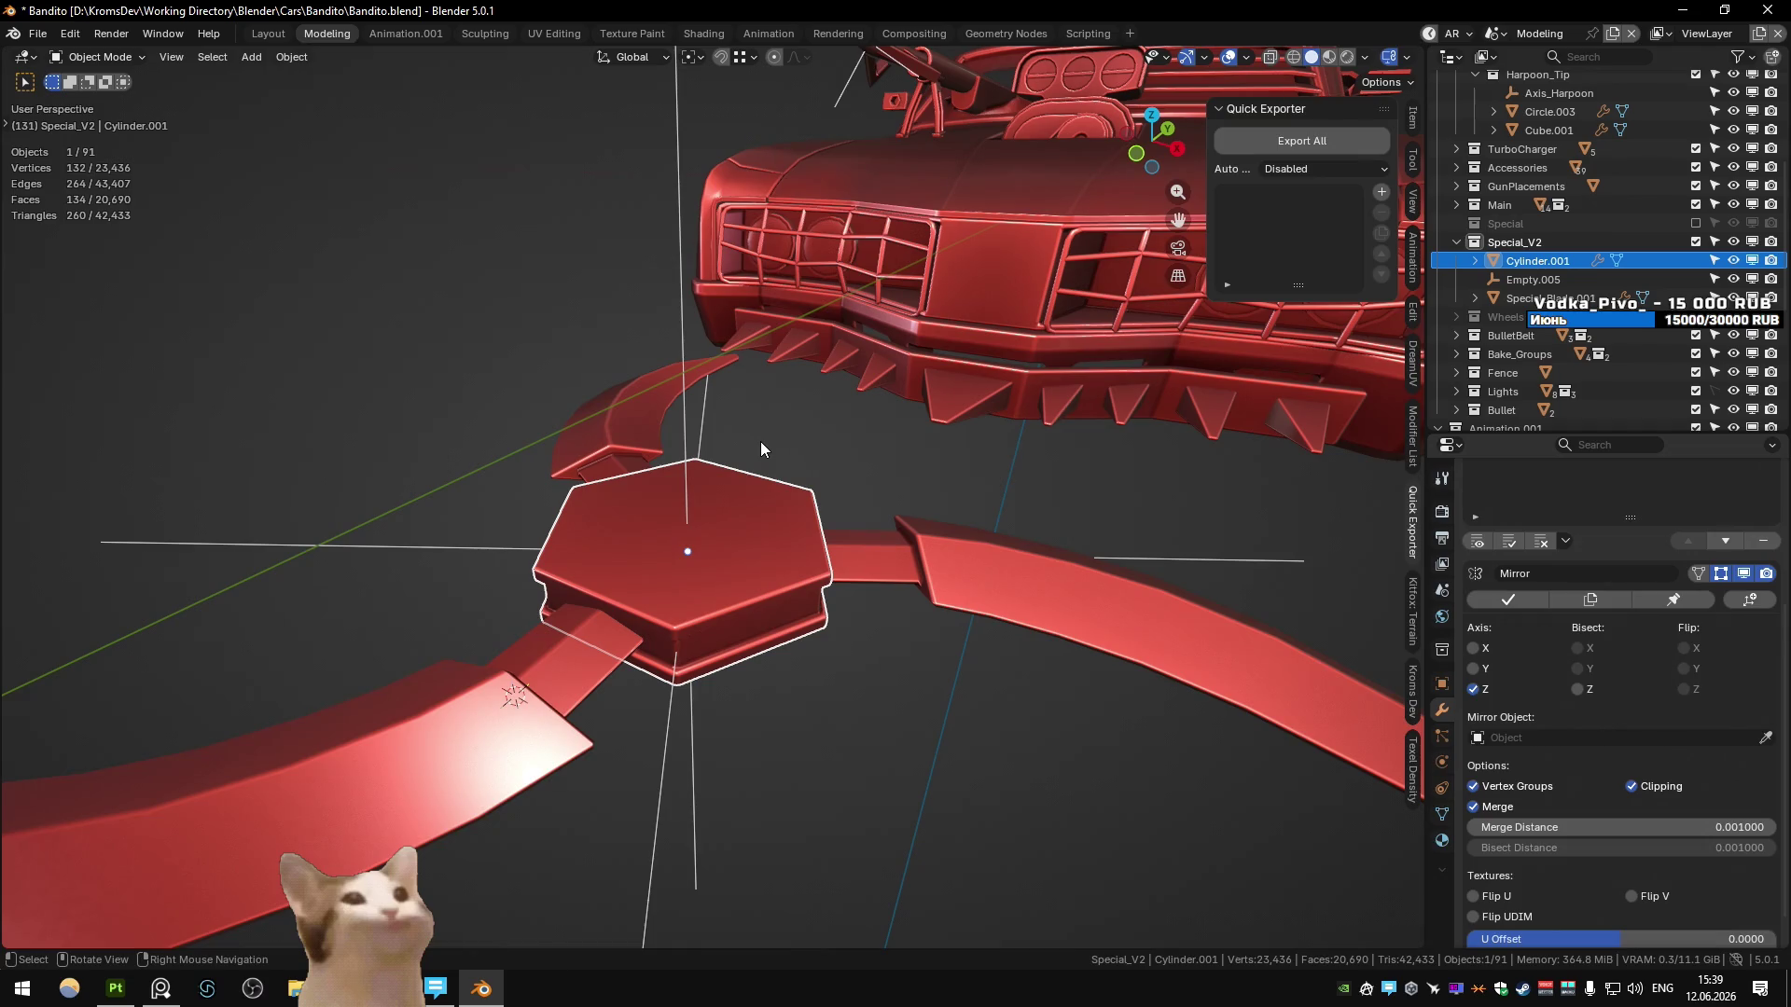
pyautogui.press('Tab')
pyautogui.moveTo(761, 450)
pyautogui.mouseDown(button='middle')
pyautogui.moveTo(837, 571)
pyautogui.moveTo(858, 547)
pyautogui.mouseUp(button='middle')
pyautogui.hotkey('shift', 'd')
pyautogui.rightClick(912, 535)
pyautogui.press('Tab')
# - Save the Bandito file, then select the lower-left blade for mesh editing
pyautogui.hotkey('ctrl', 's')
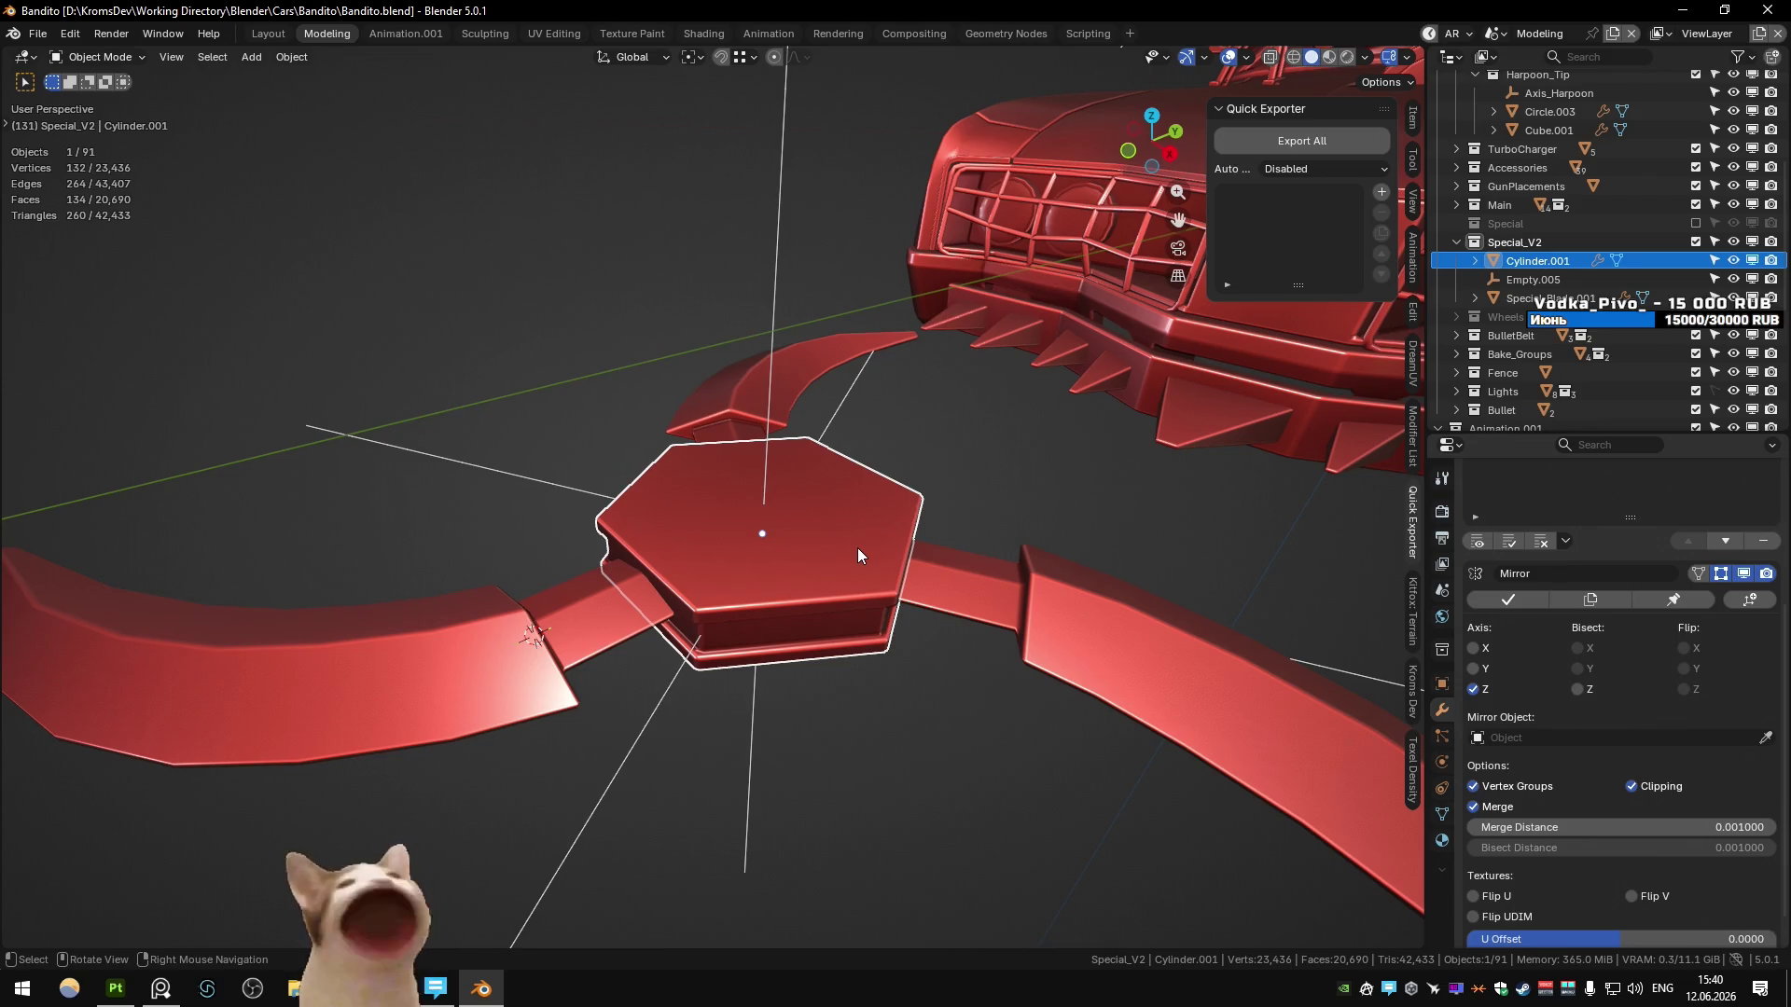
pyautogui.scroll(-5, 858, 546)
pyautogui.moveTo(830, 529); pyautogui.dragTo(901, 677, button='middle')
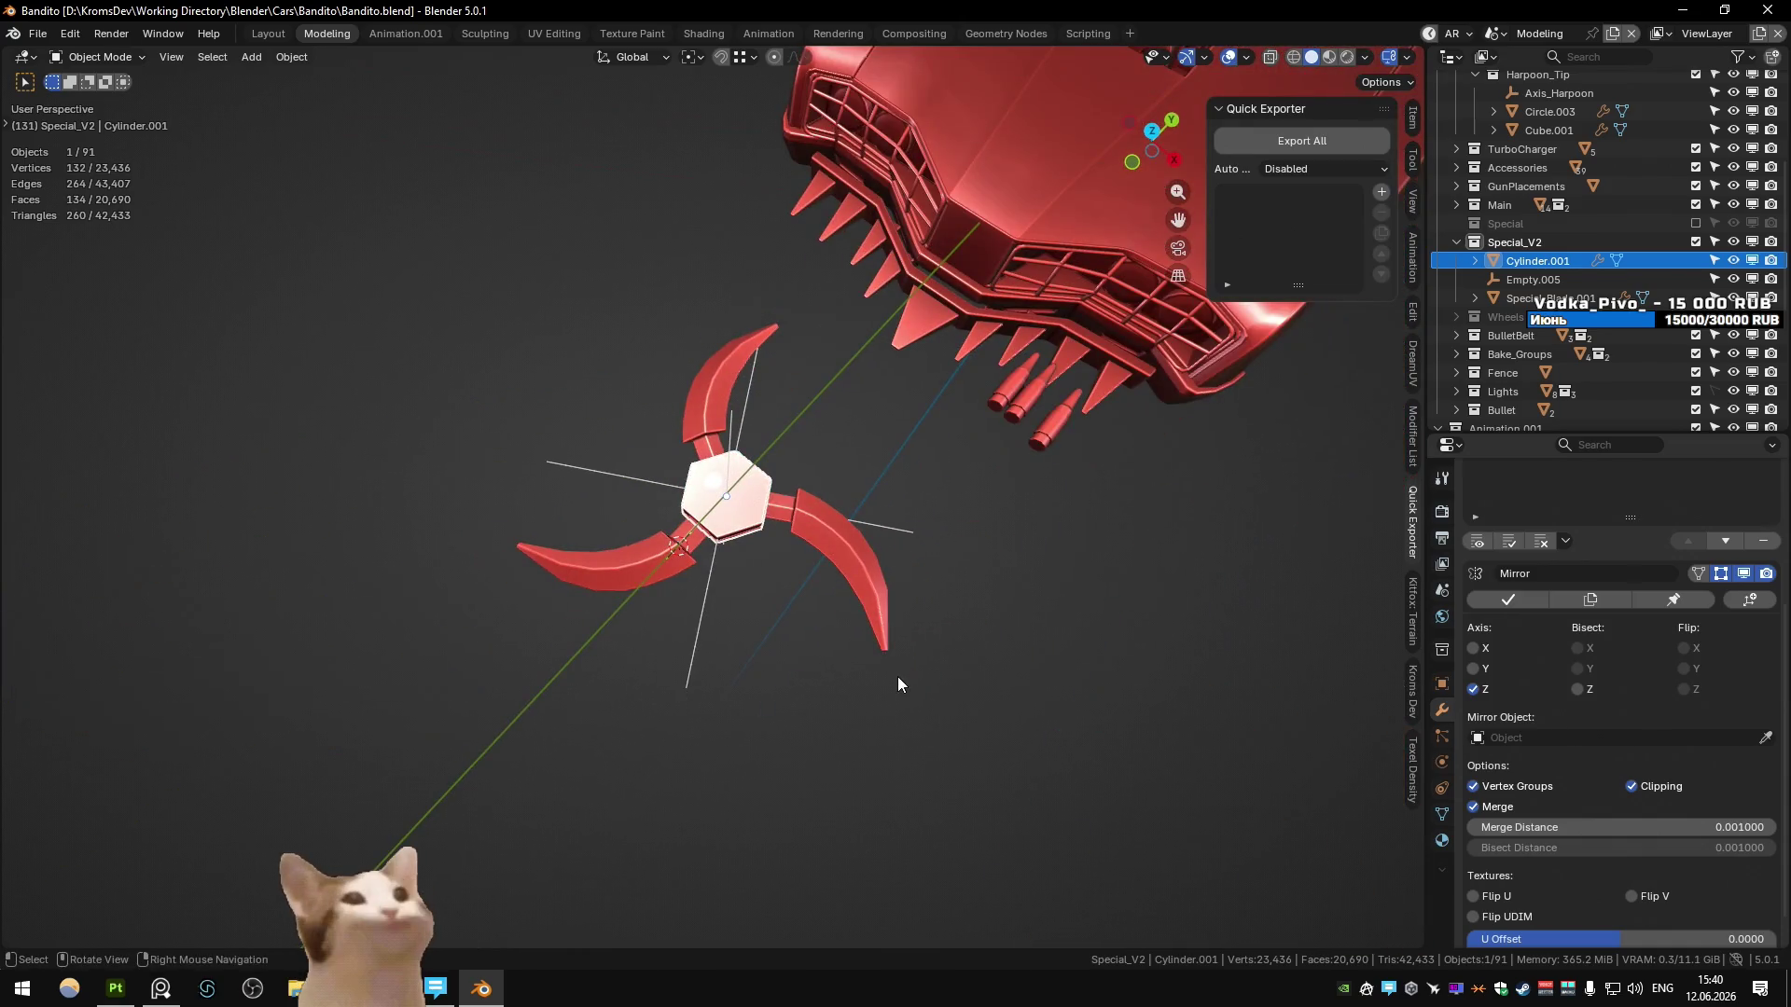
pyautogui.scroll(2, 856, 648)
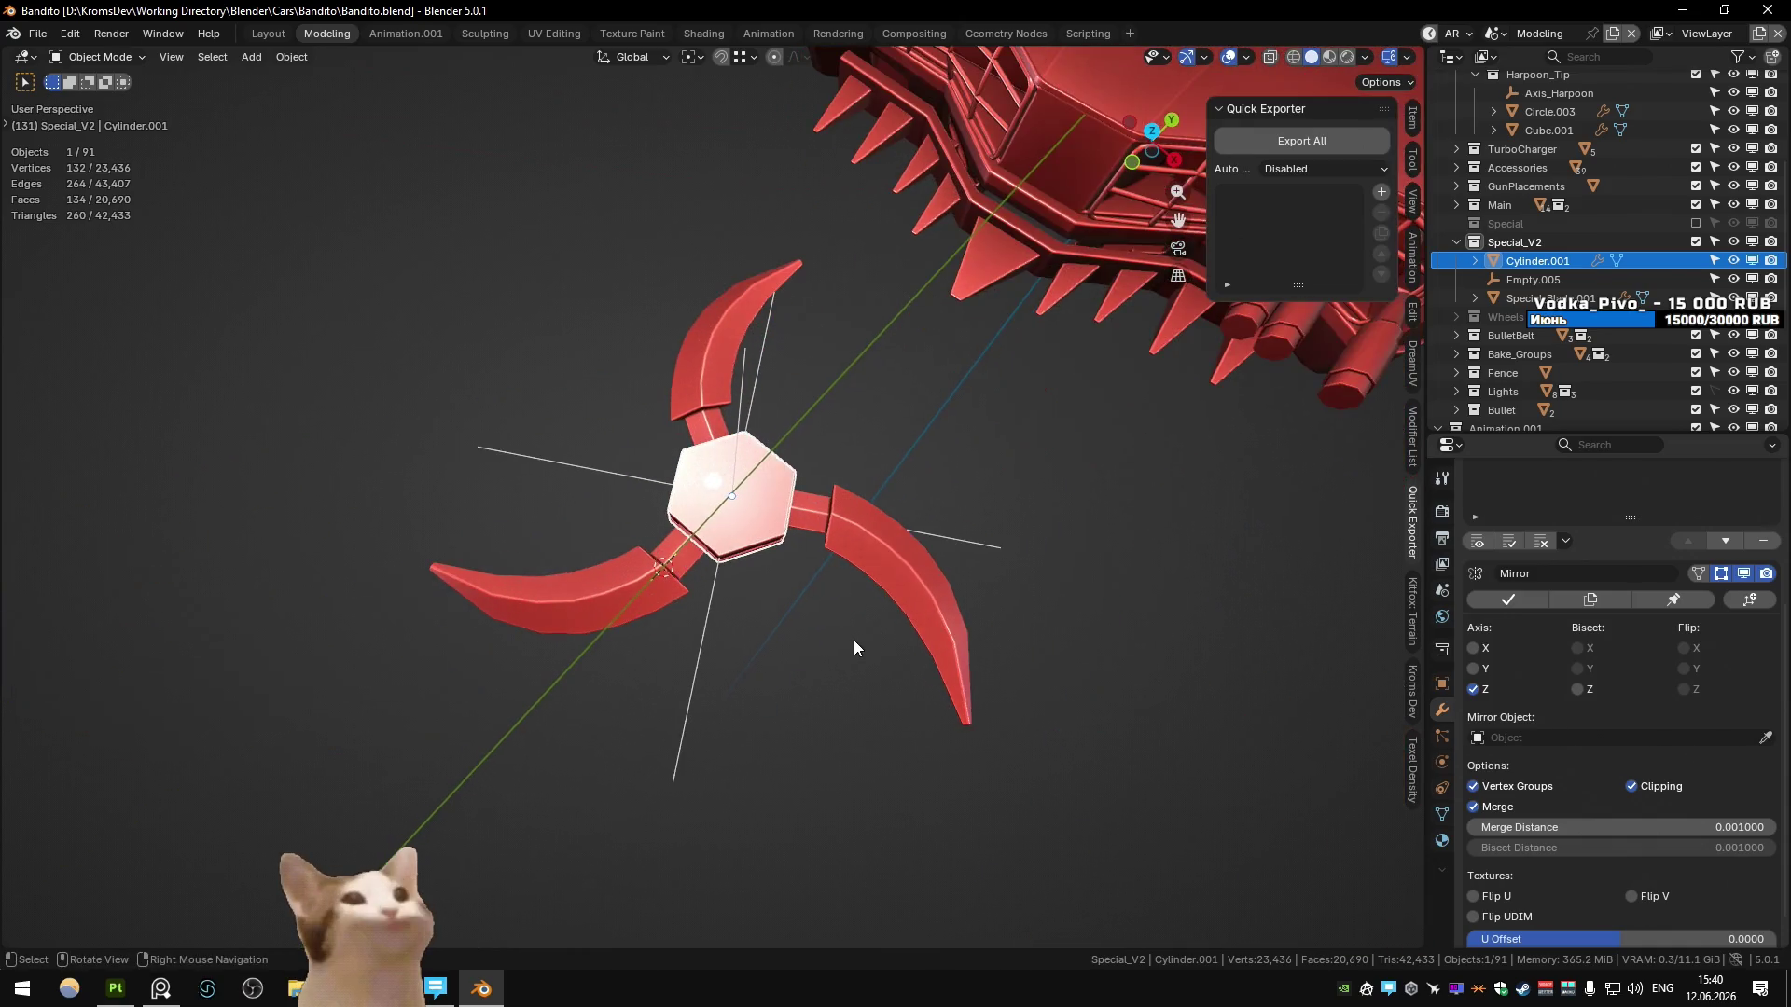
pyautogui.click(607, 604)
pyautogui.press('Tab')
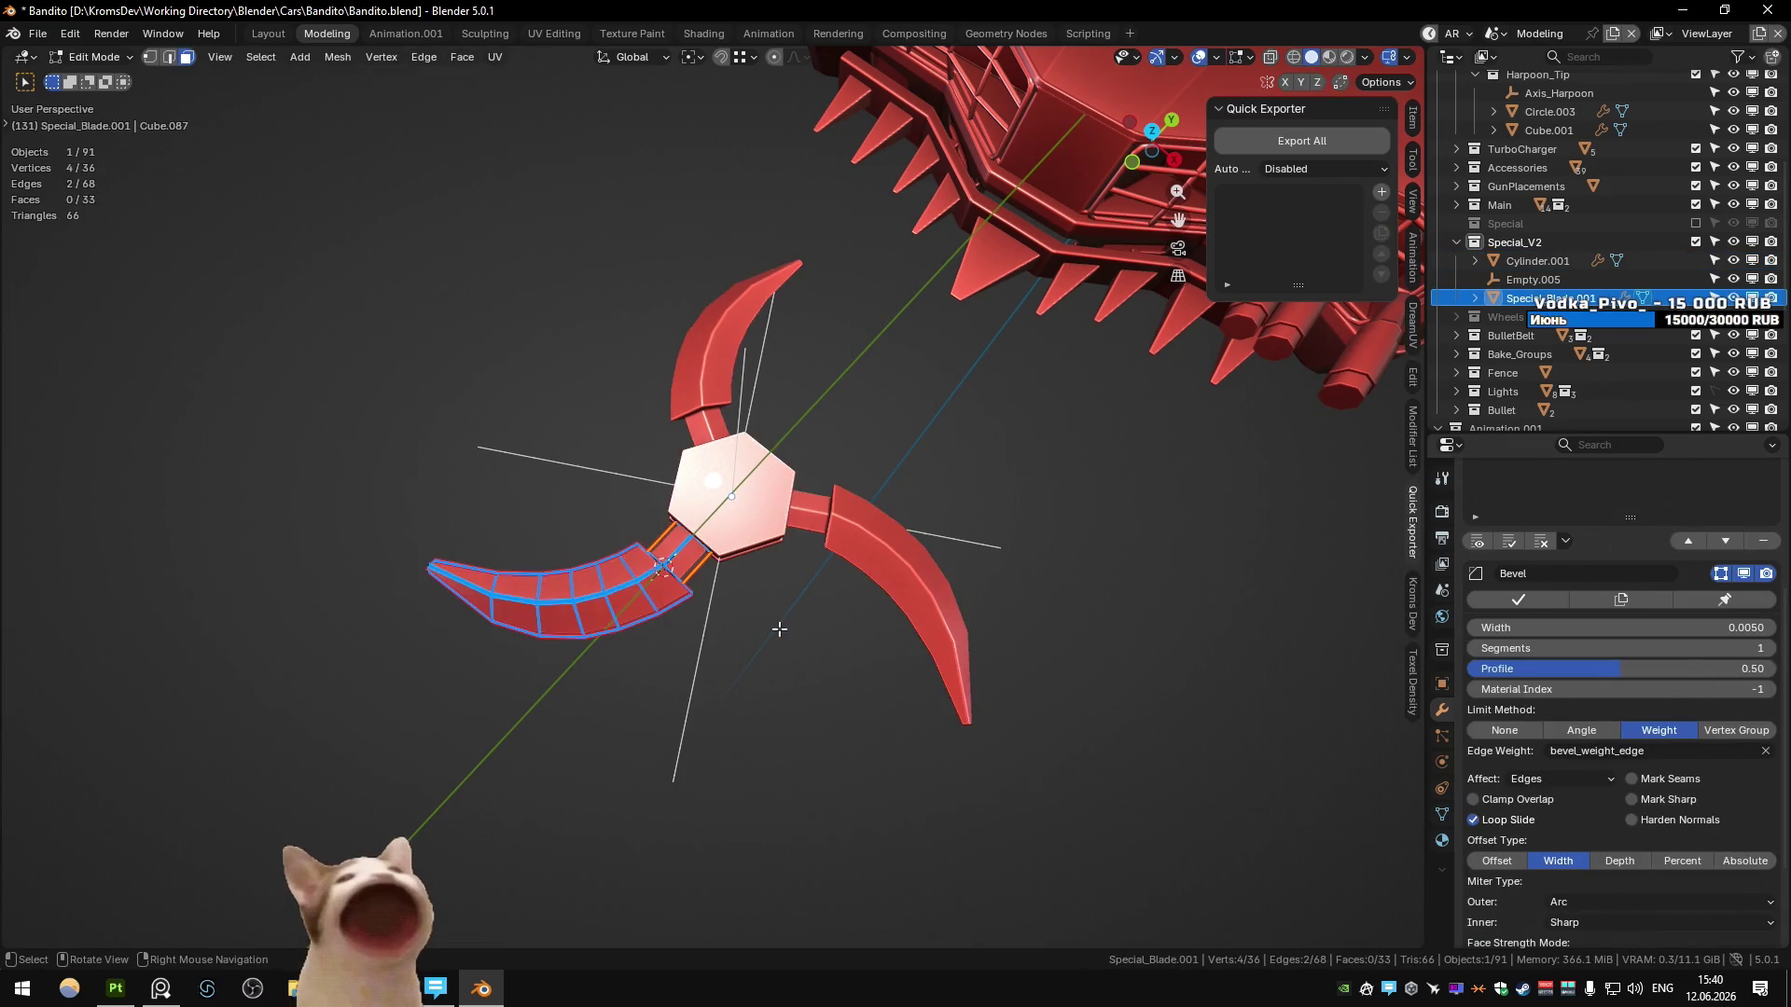
# - Box-select the curved blade faces below the neck and set the pivot to Bounding Box Center
pyautogui.press('KP_7')
pyautogui.press('3')
pyautogui.hotkey('alt', 'z')
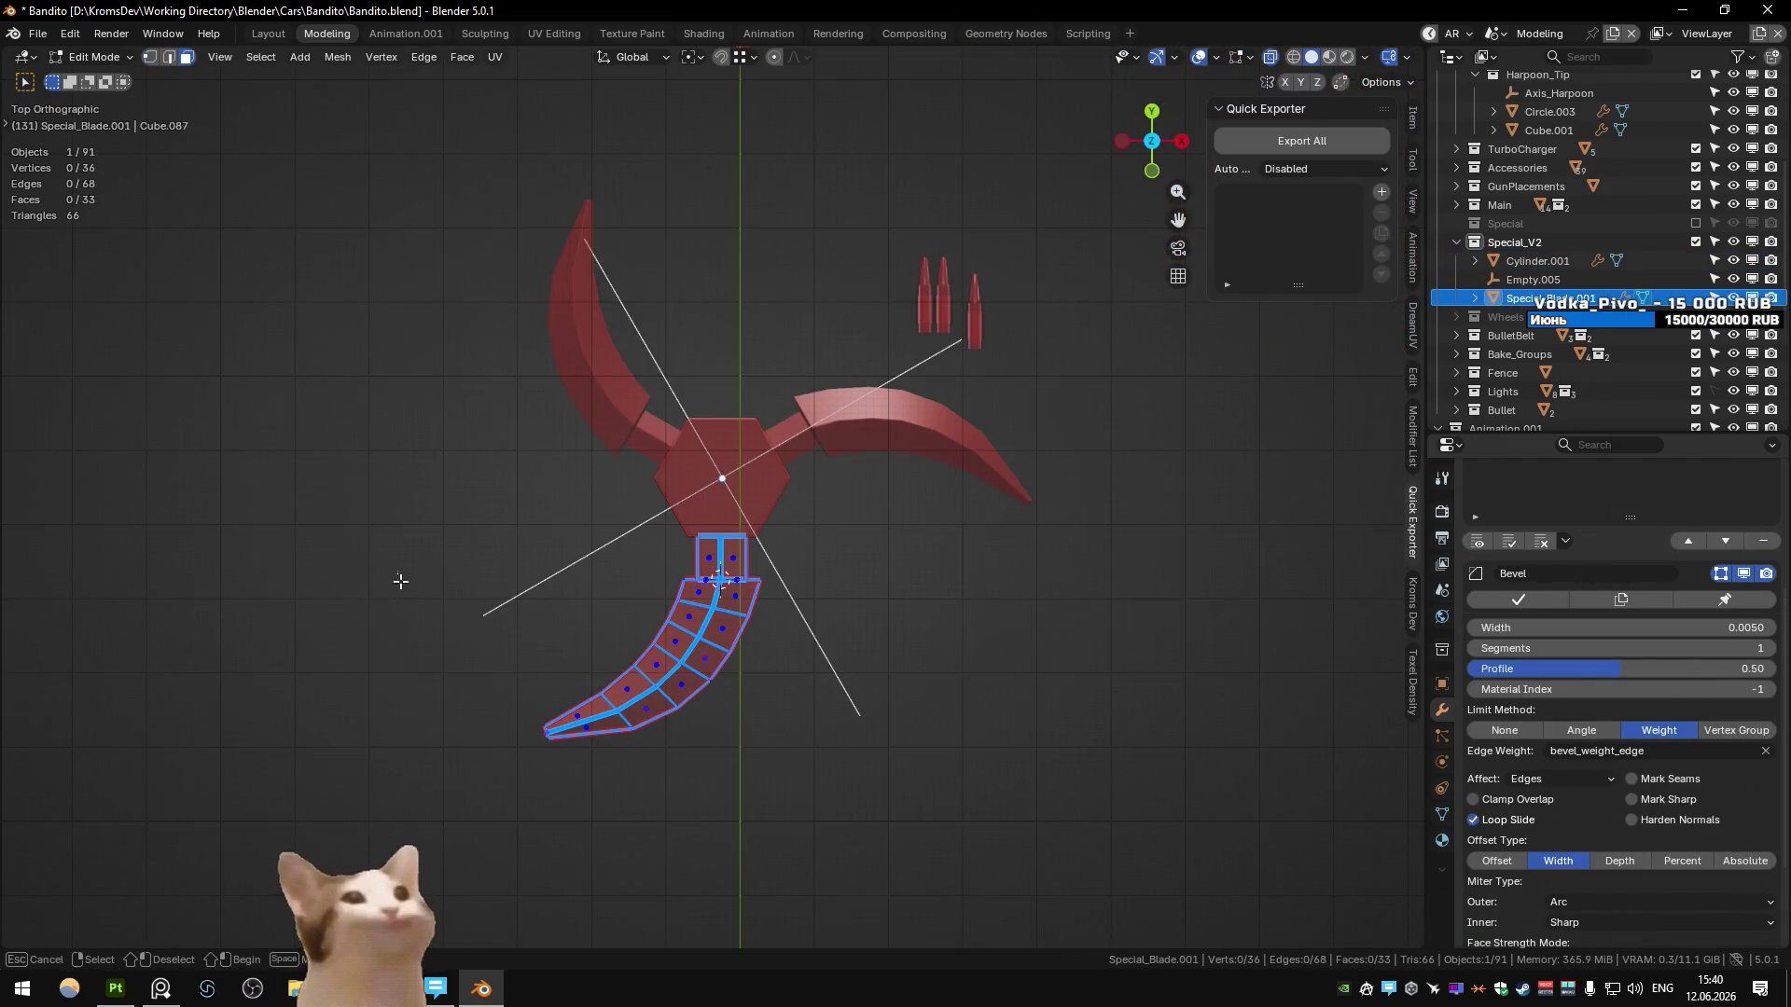
pyautogui.moveTo(400, 581); pyautogui.dragTo(761, 801)
pyautogui.press('1')
pyautogui.press('.')
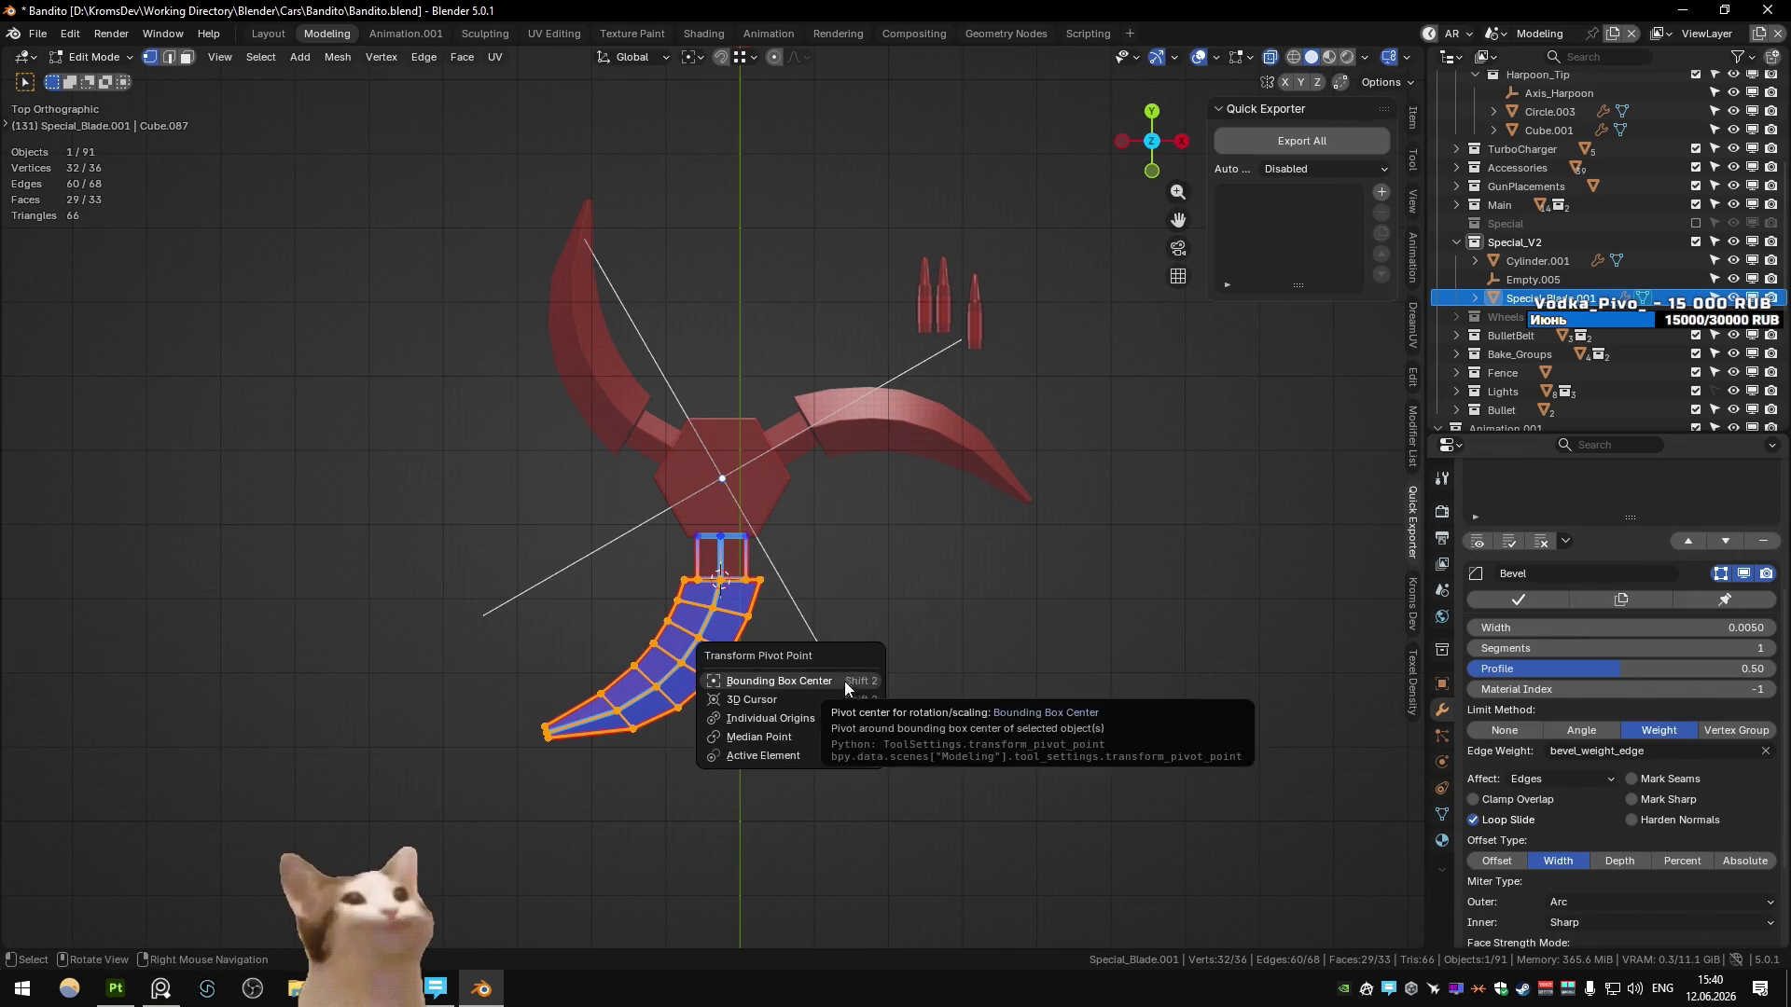
pyautogui.click(843, 681)
pyautogui.hotkey('alt', 'z')
pyautogui.press('s')
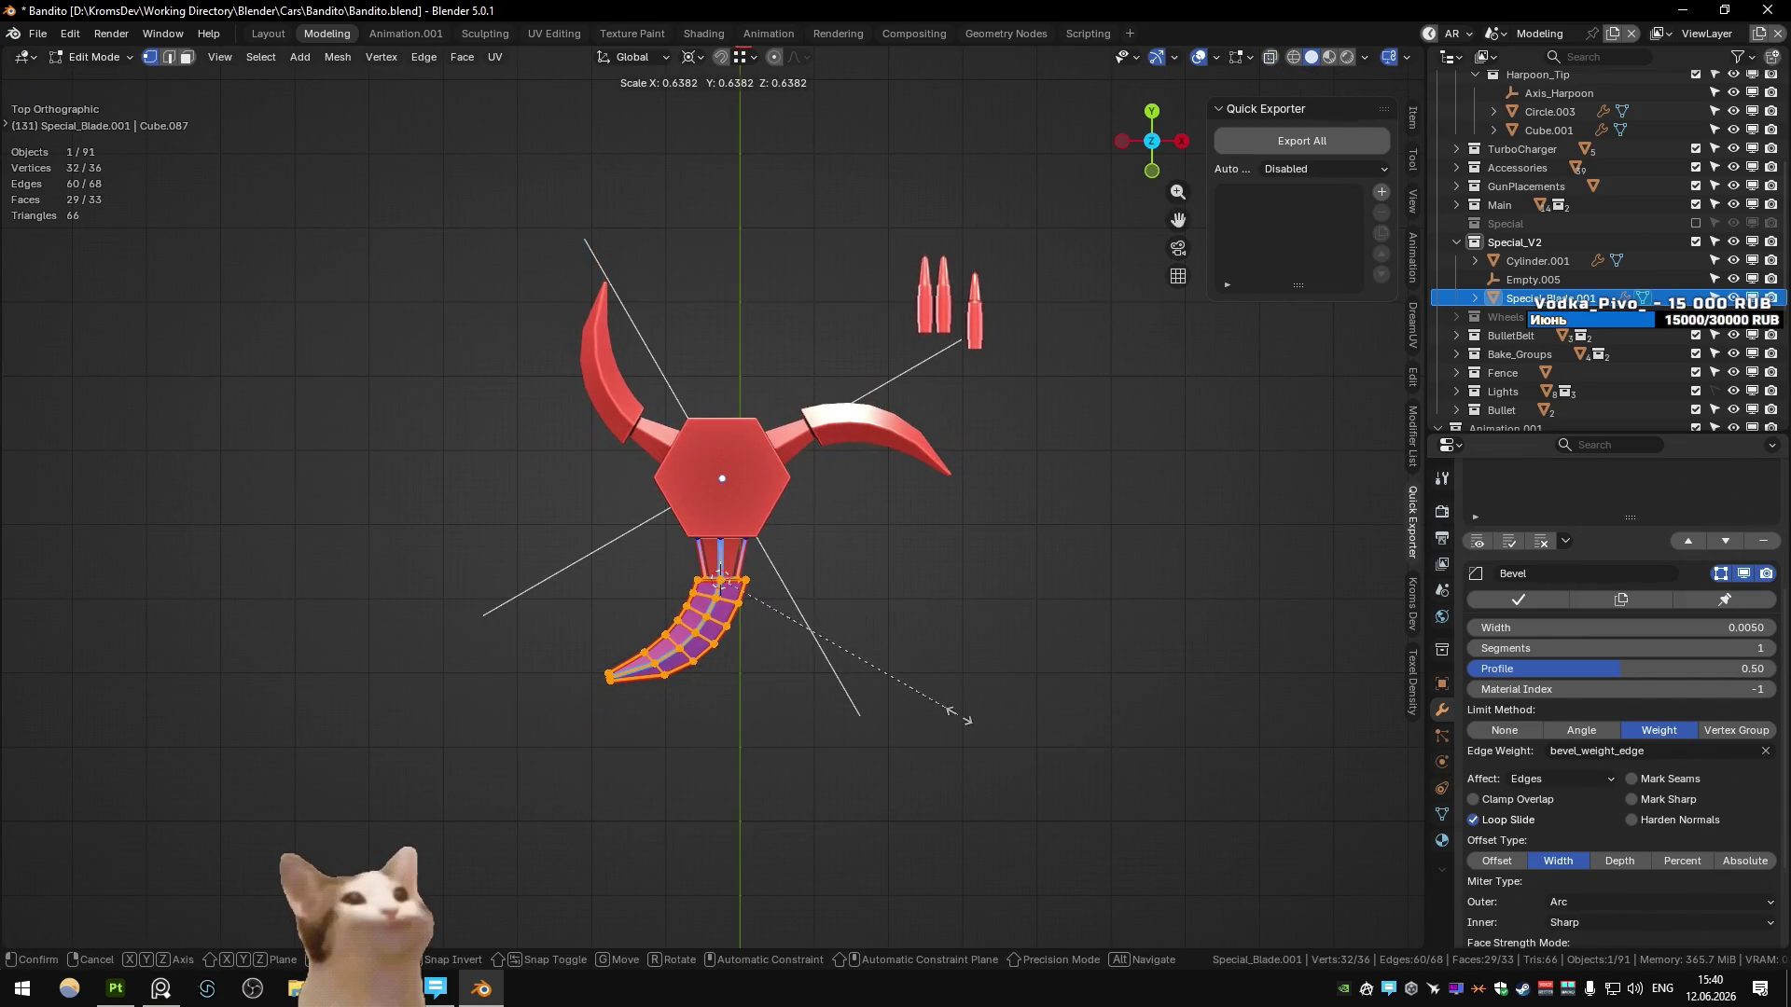
pyautogui.press('Escape')
# - Deselect the neck vertex and scale the blade down to 0.645
pyautogui.hotkey('alt', 'z')
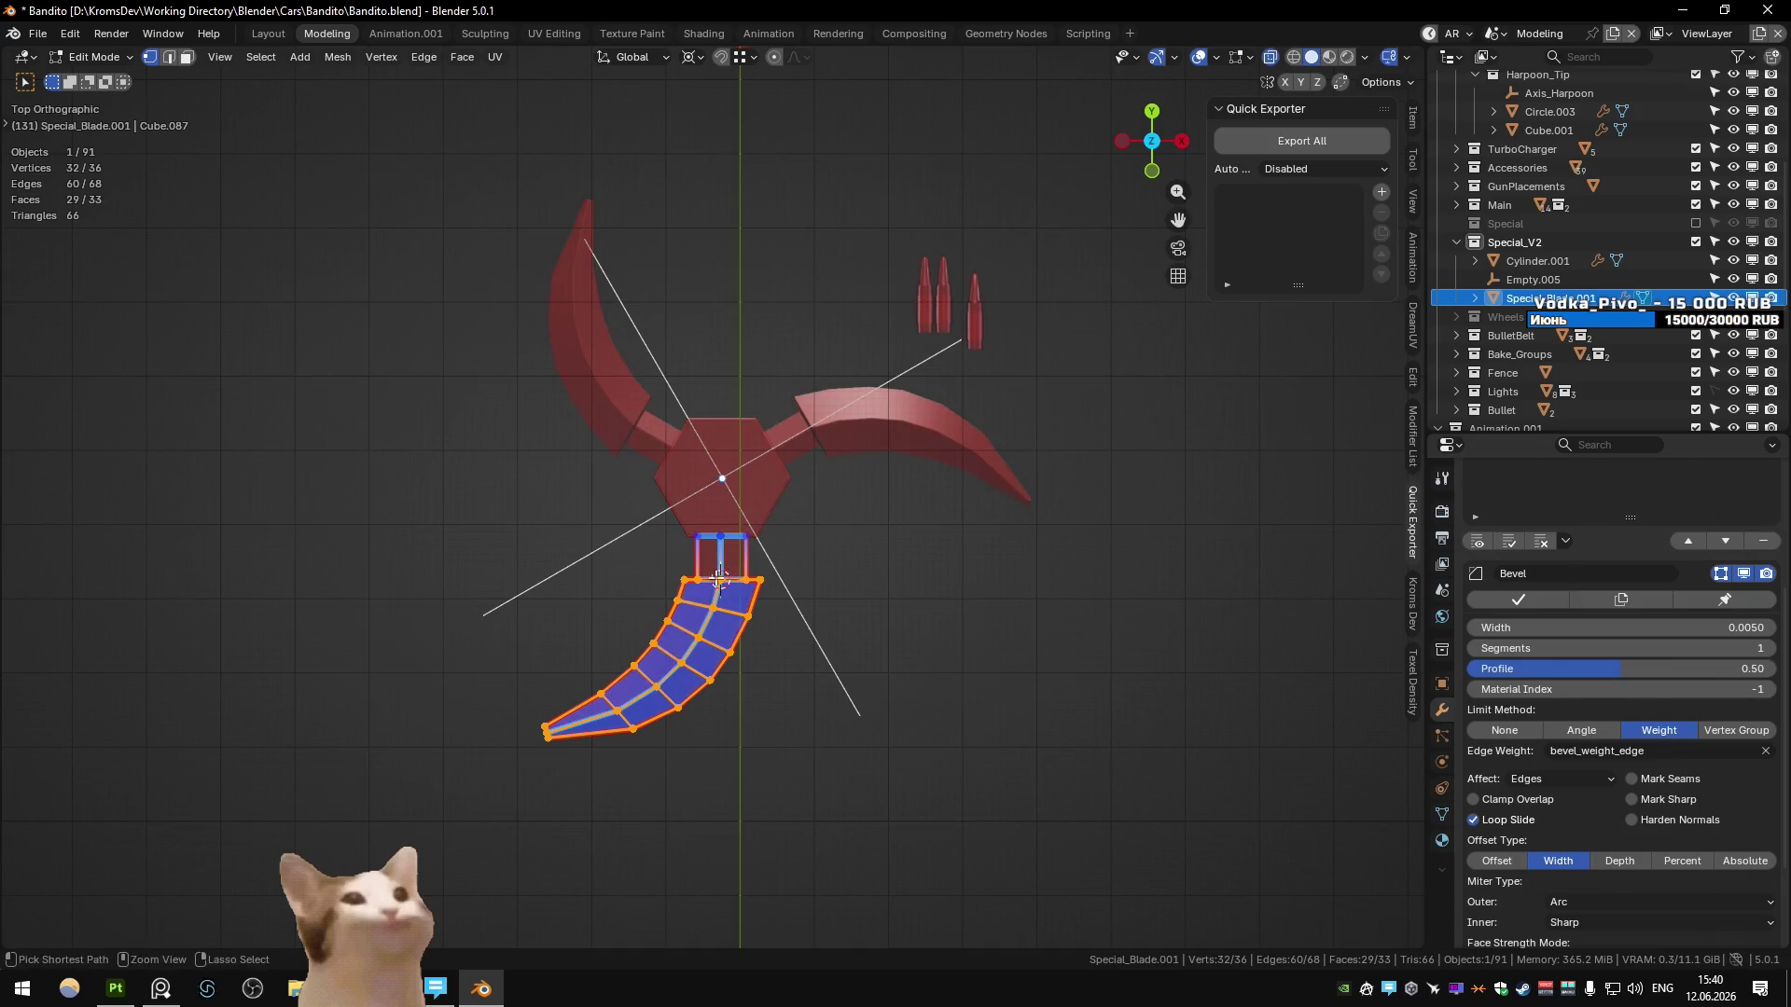
pyautogui.keyDown('ctrl'); pyautogui.click(699, 581); pyautogui.keyUp('ctrl')
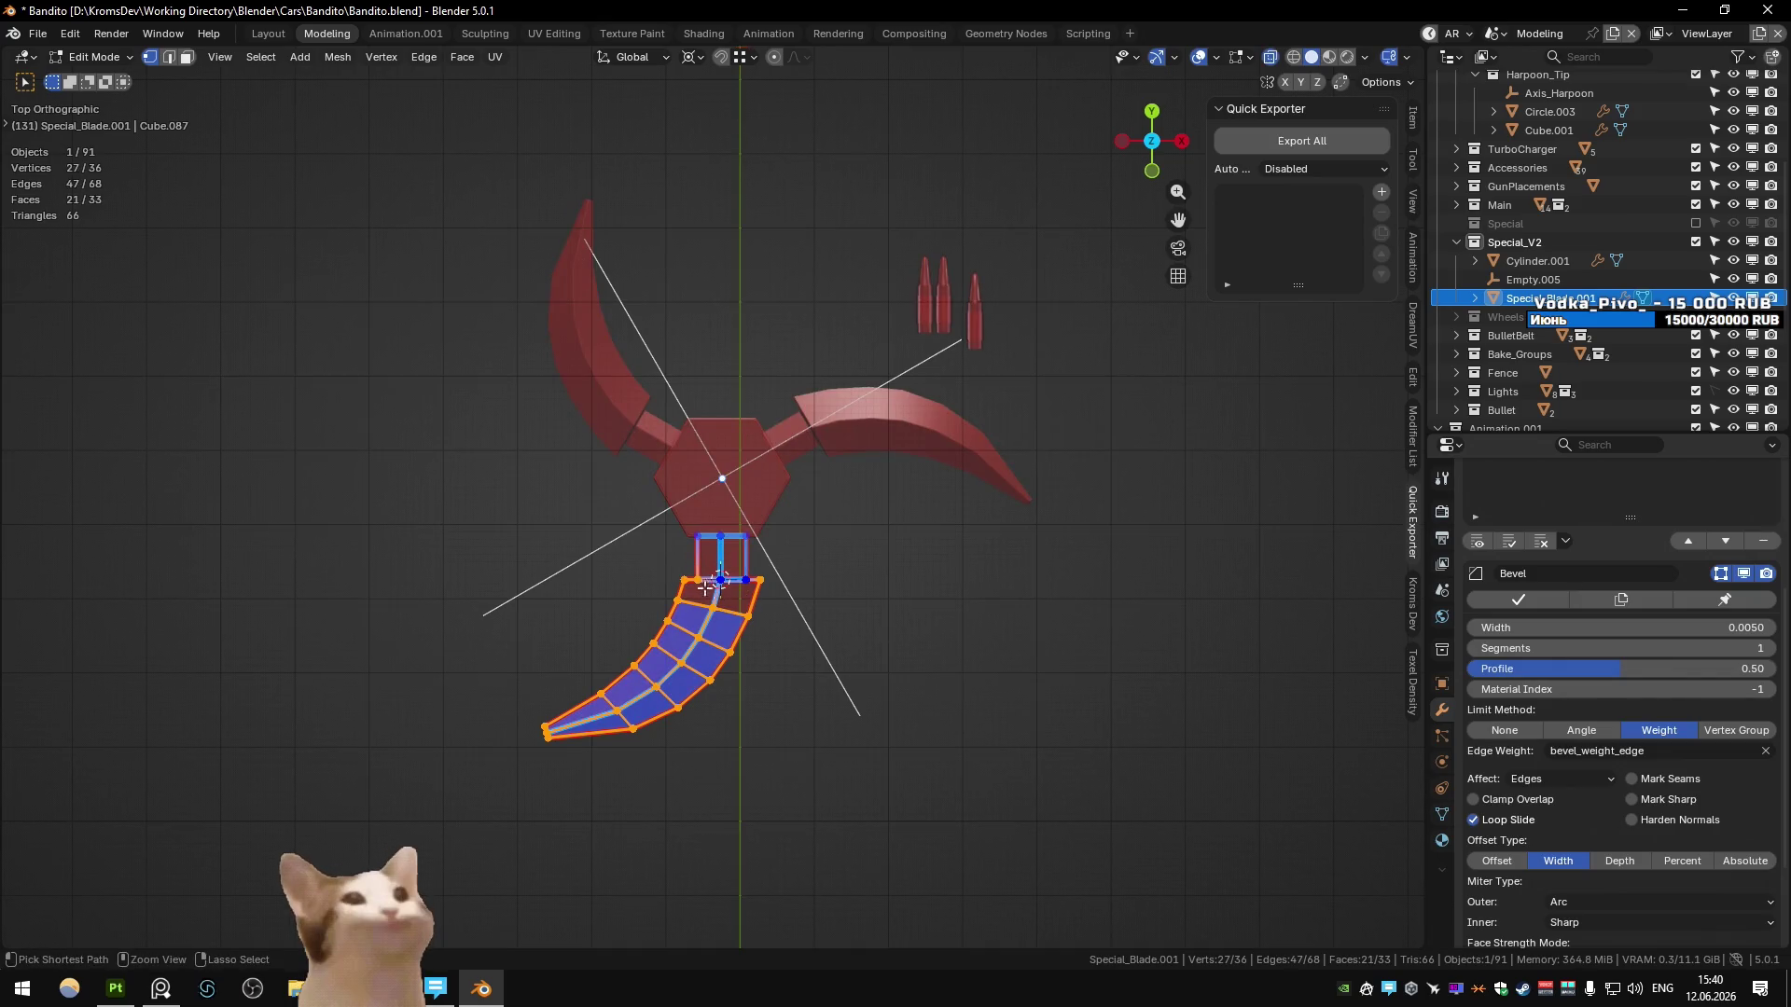
pyautogui.hotkey('alt', 'z')
pyautogui.press('s')
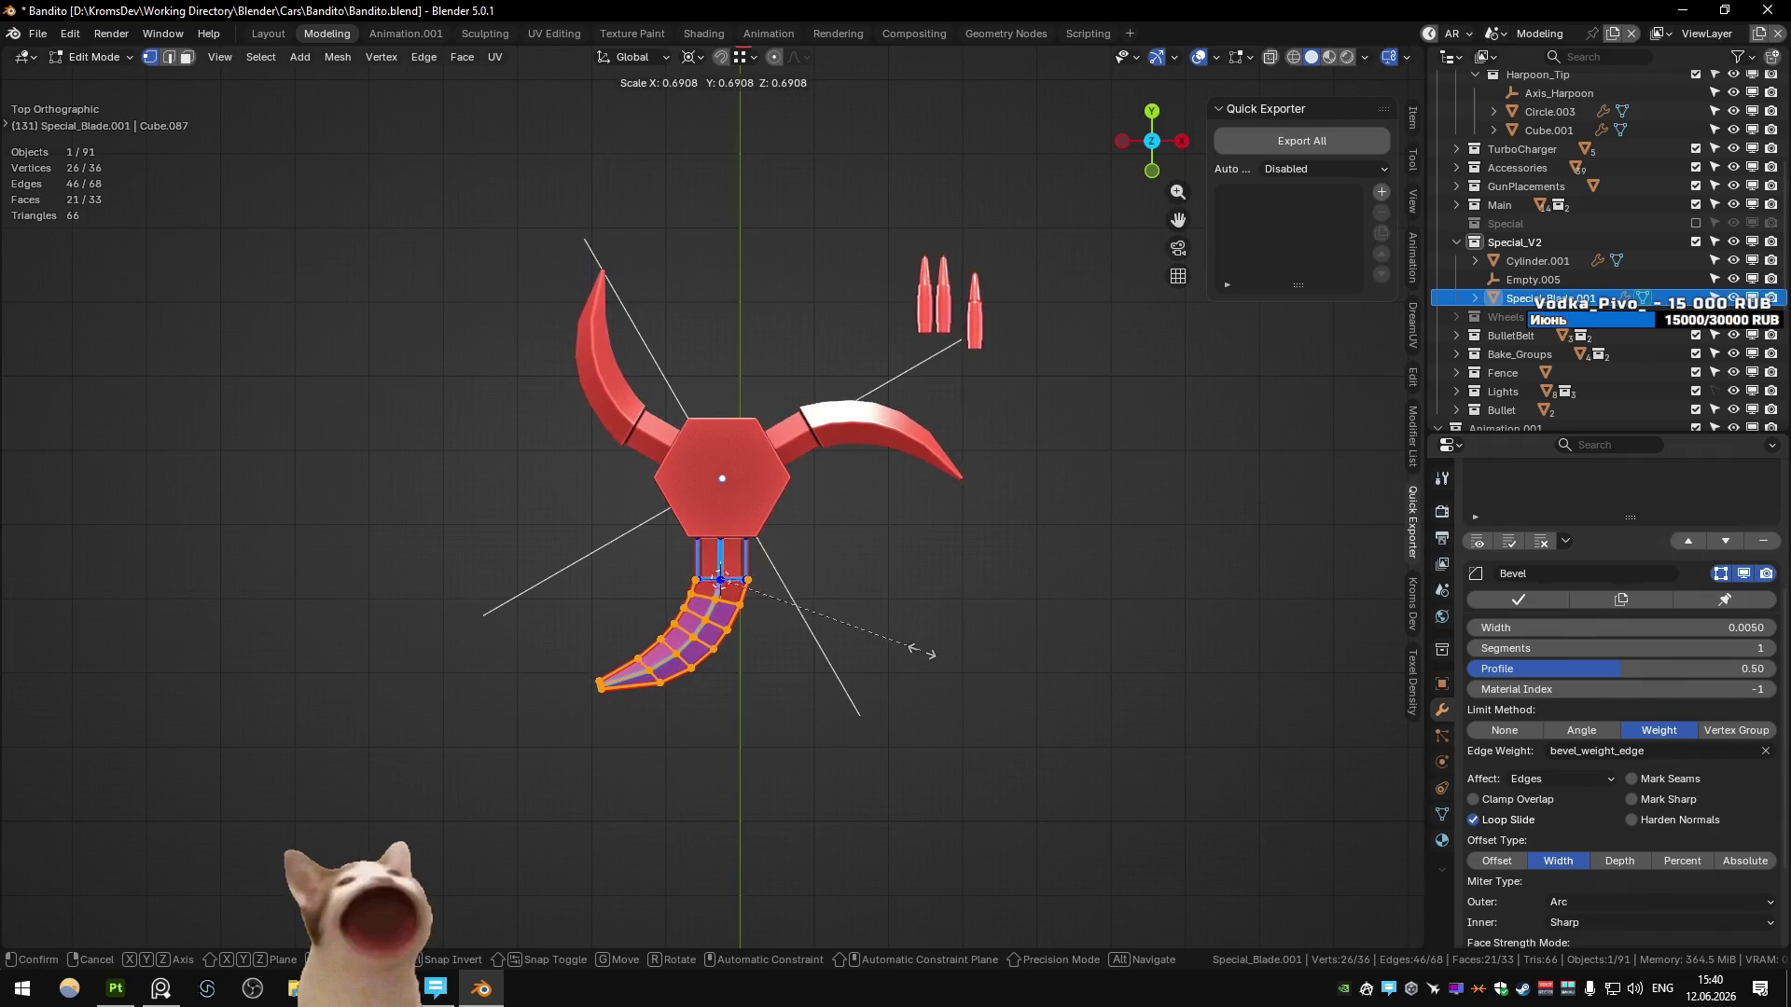
pyautogui.click(899, 640)
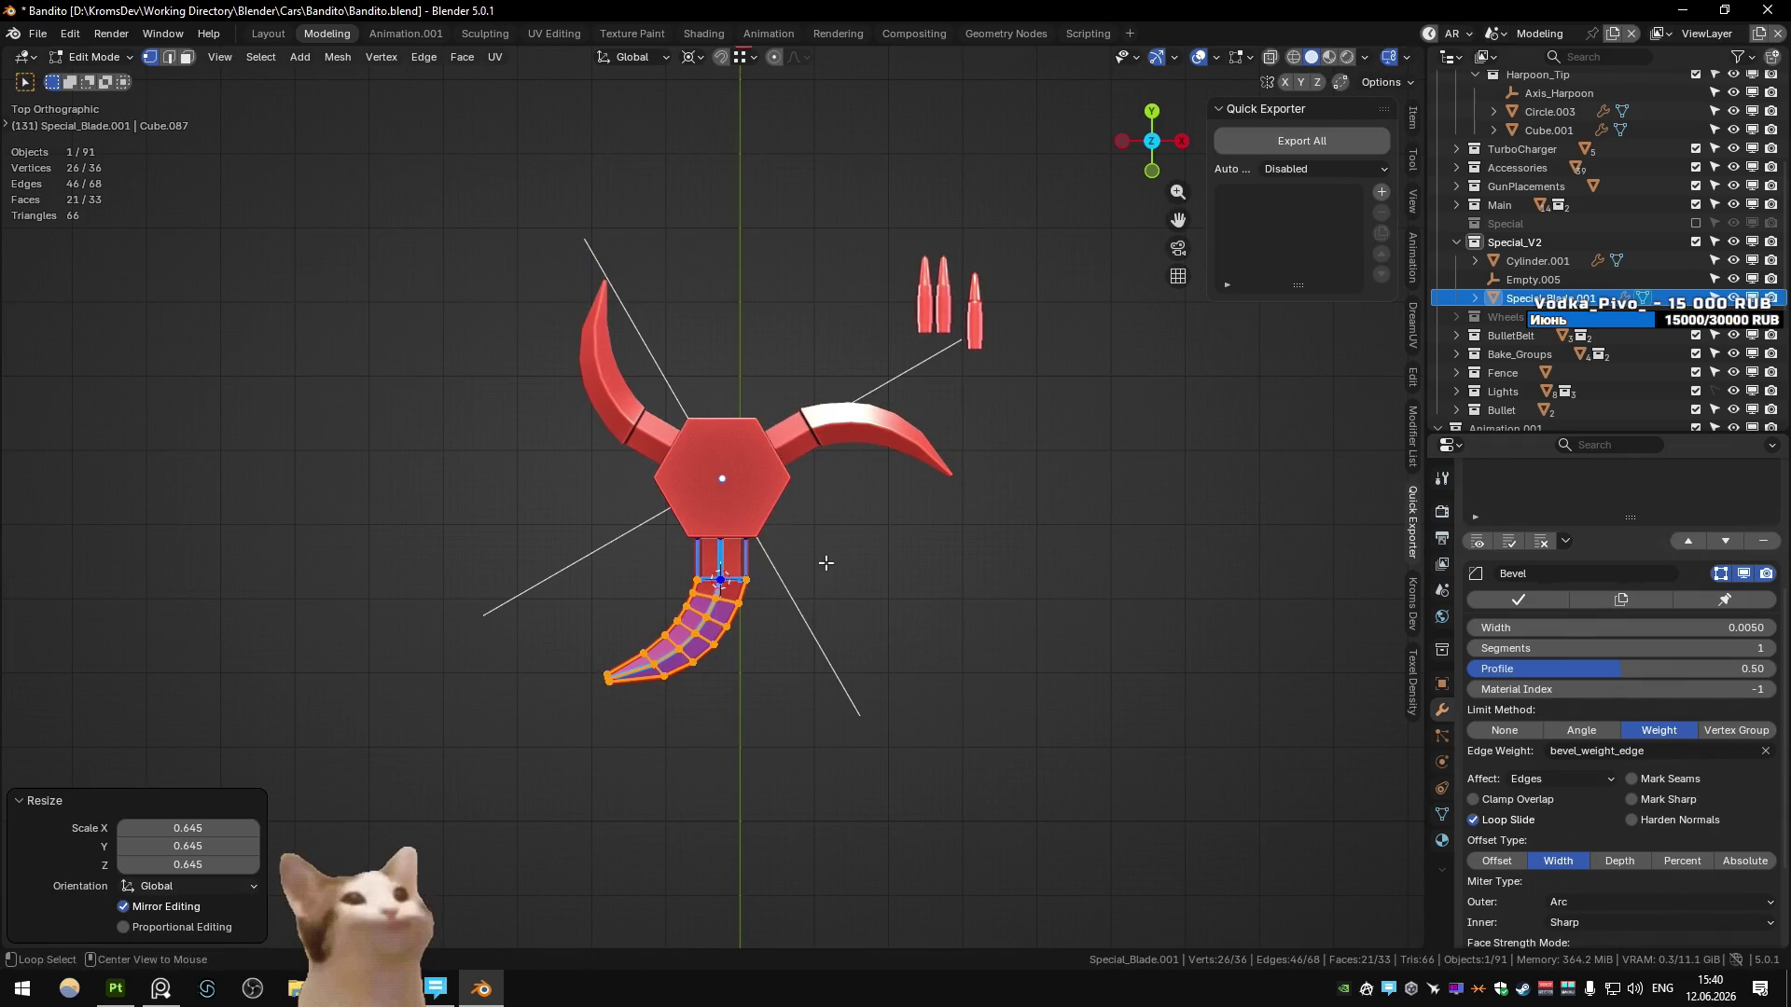
pyautogui.hotkey('alt', 'Tab')
pyautogui.hotkey('alt', 'Tab')
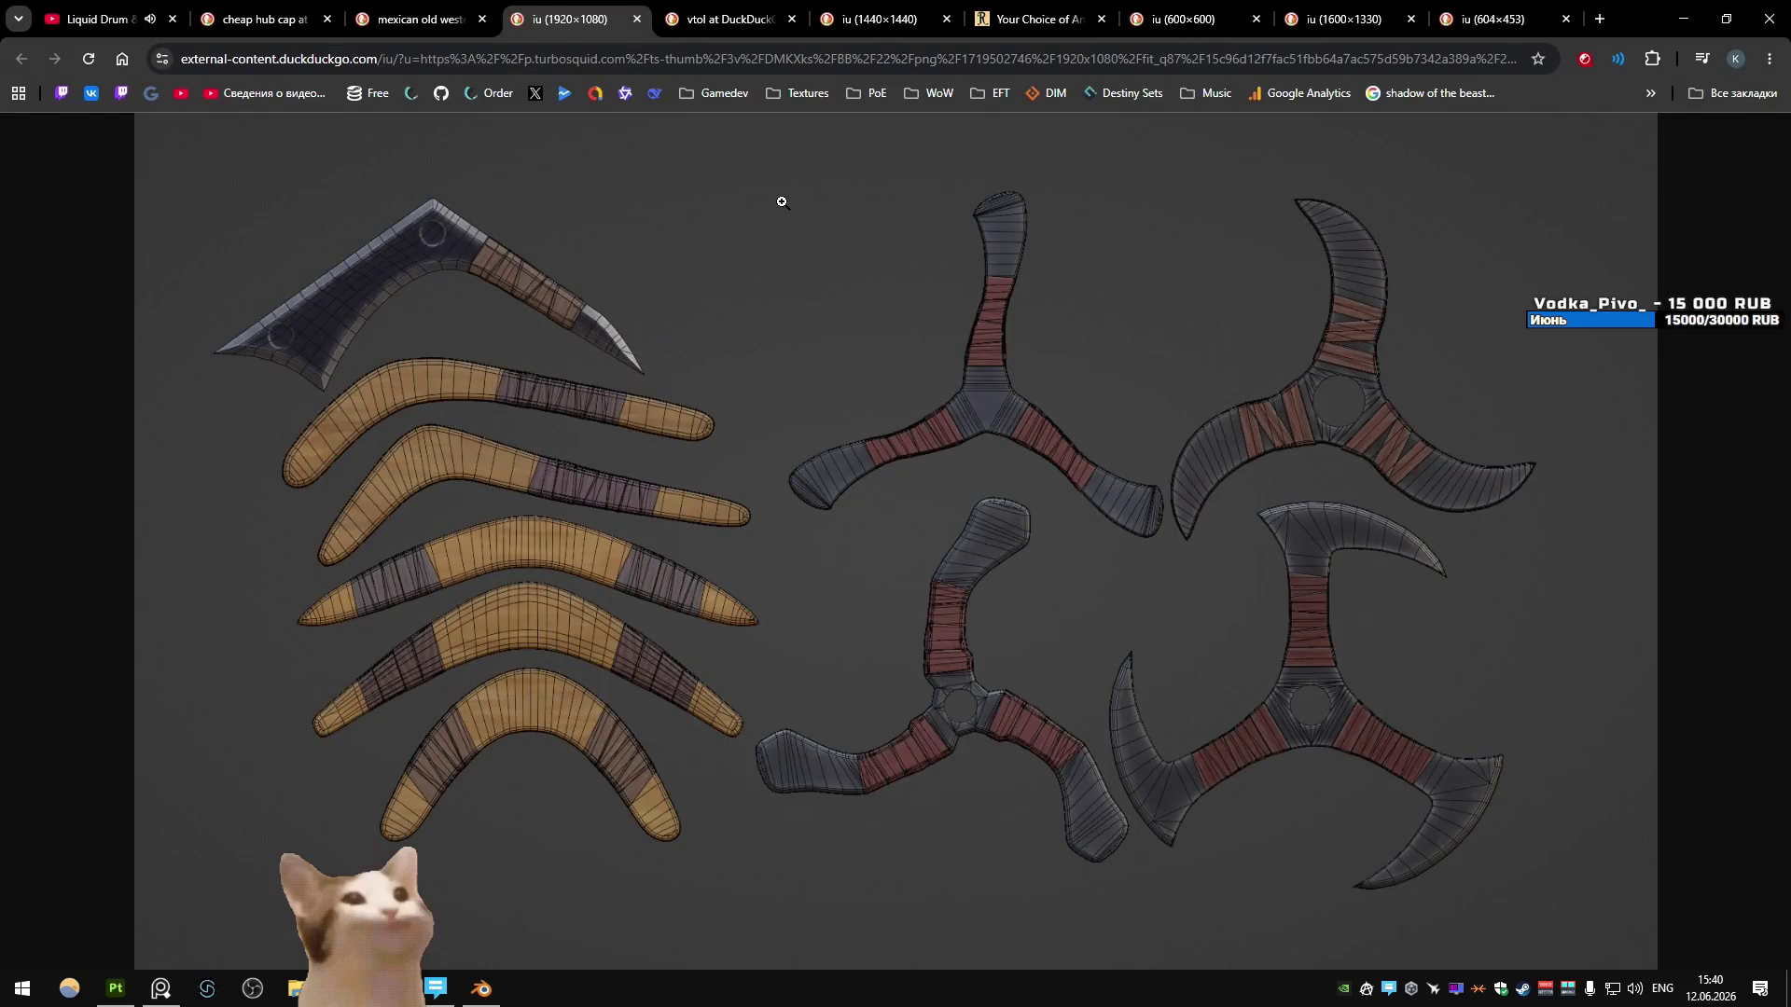
# - Browse the Option E, stump, kukri and dark-background knife reference tabs before returning to Blender
pyautogui.click(578, 19)
pyautogui.click(1035, 19)
pyautogui.click(1191, 8)
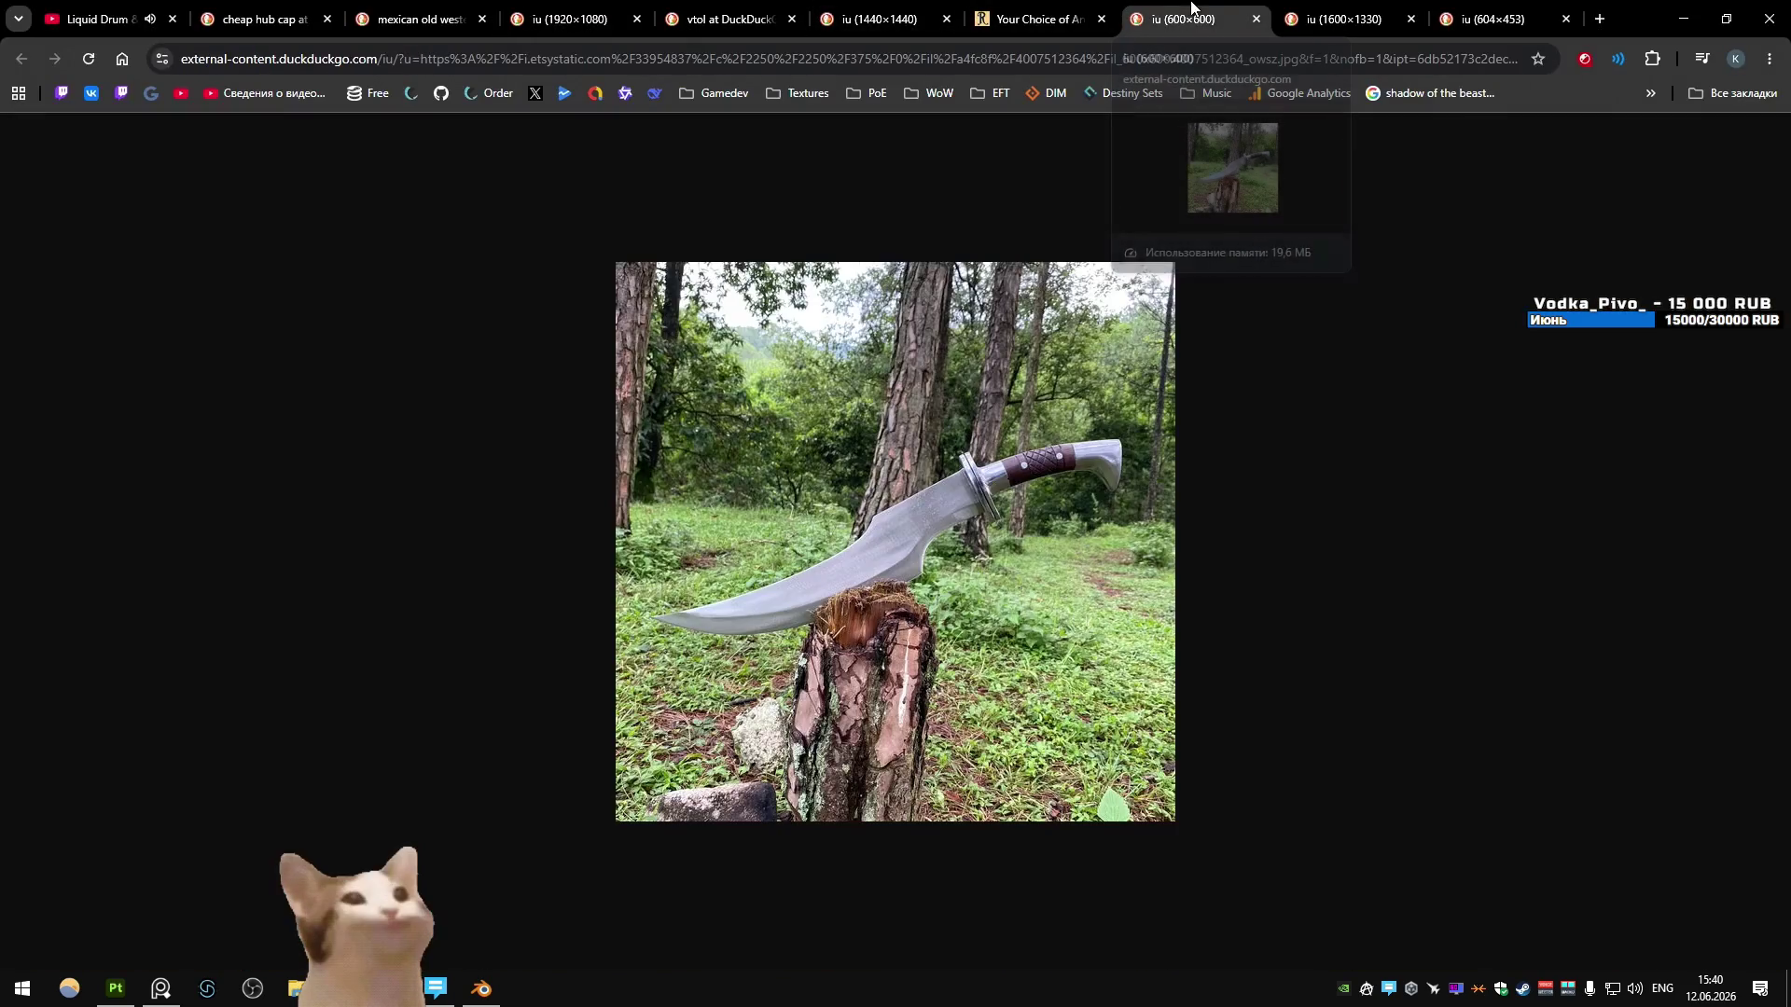
pyautogui.click(1317, 5)
pyautogui.click(1492, 11)
pyautogui.click(1343, 11)
pyautogui.click(1511, 7)
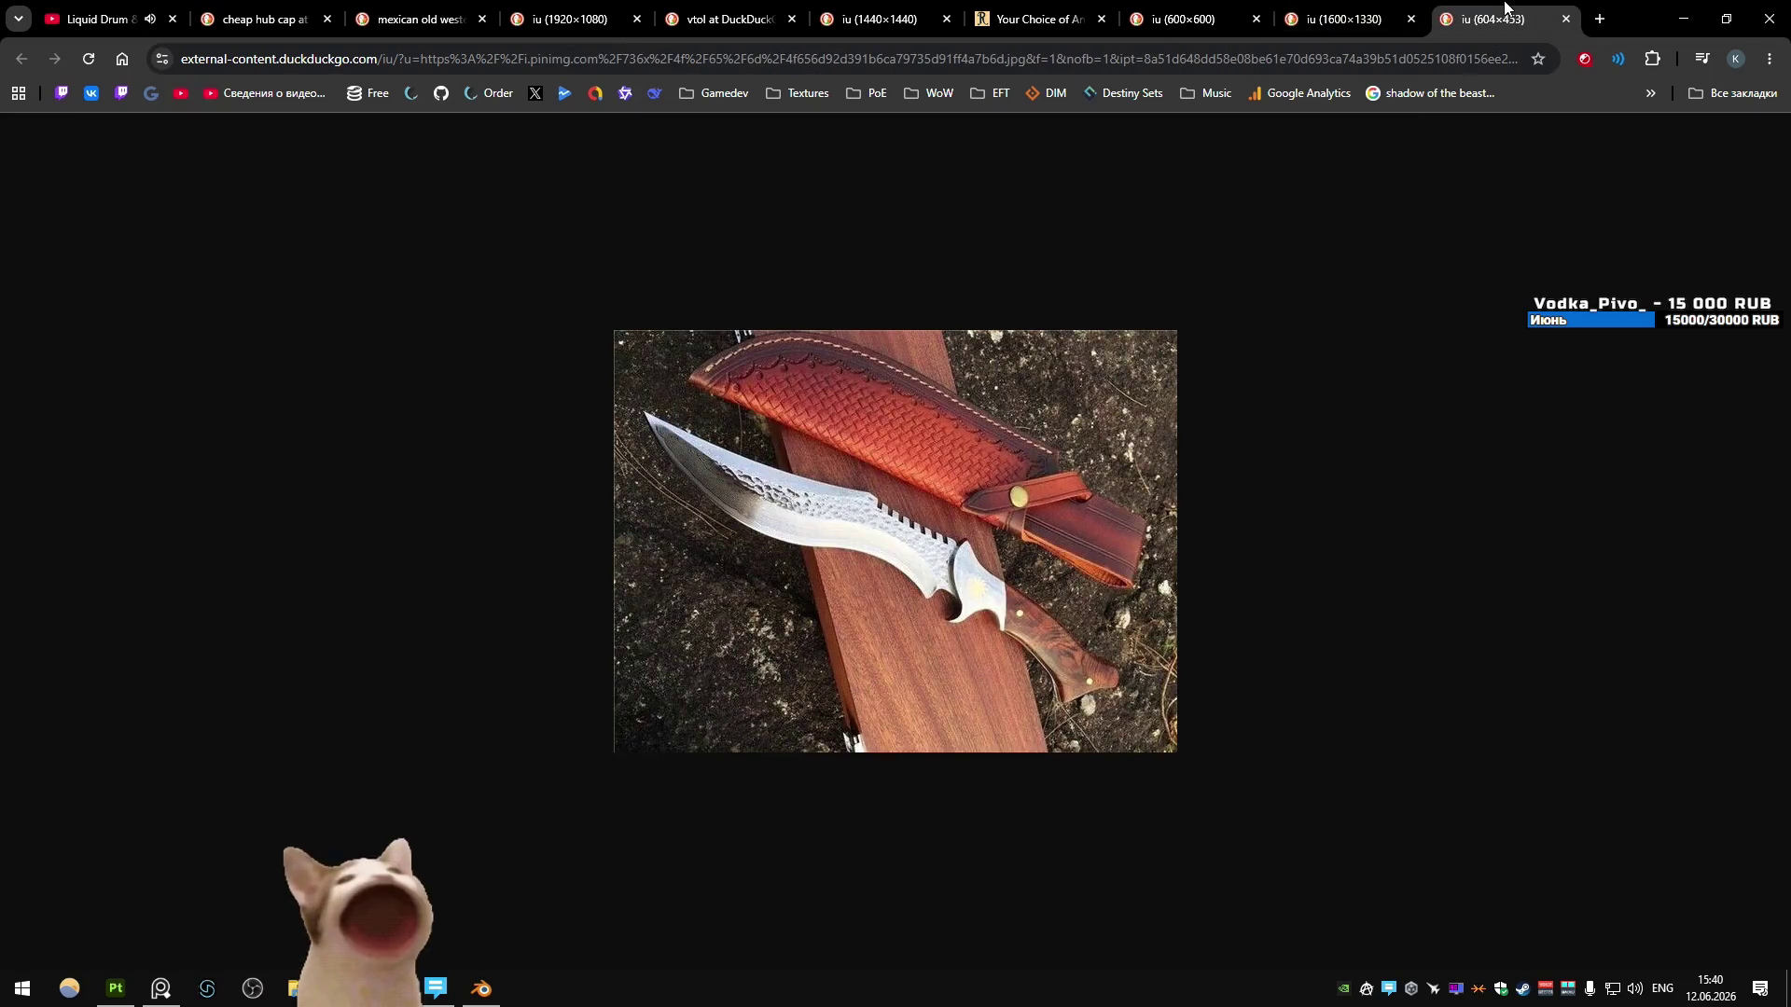
pyautogui.hotkey('alt', 'Tab')
pyautogui.hotkey('alt', 'Tab')
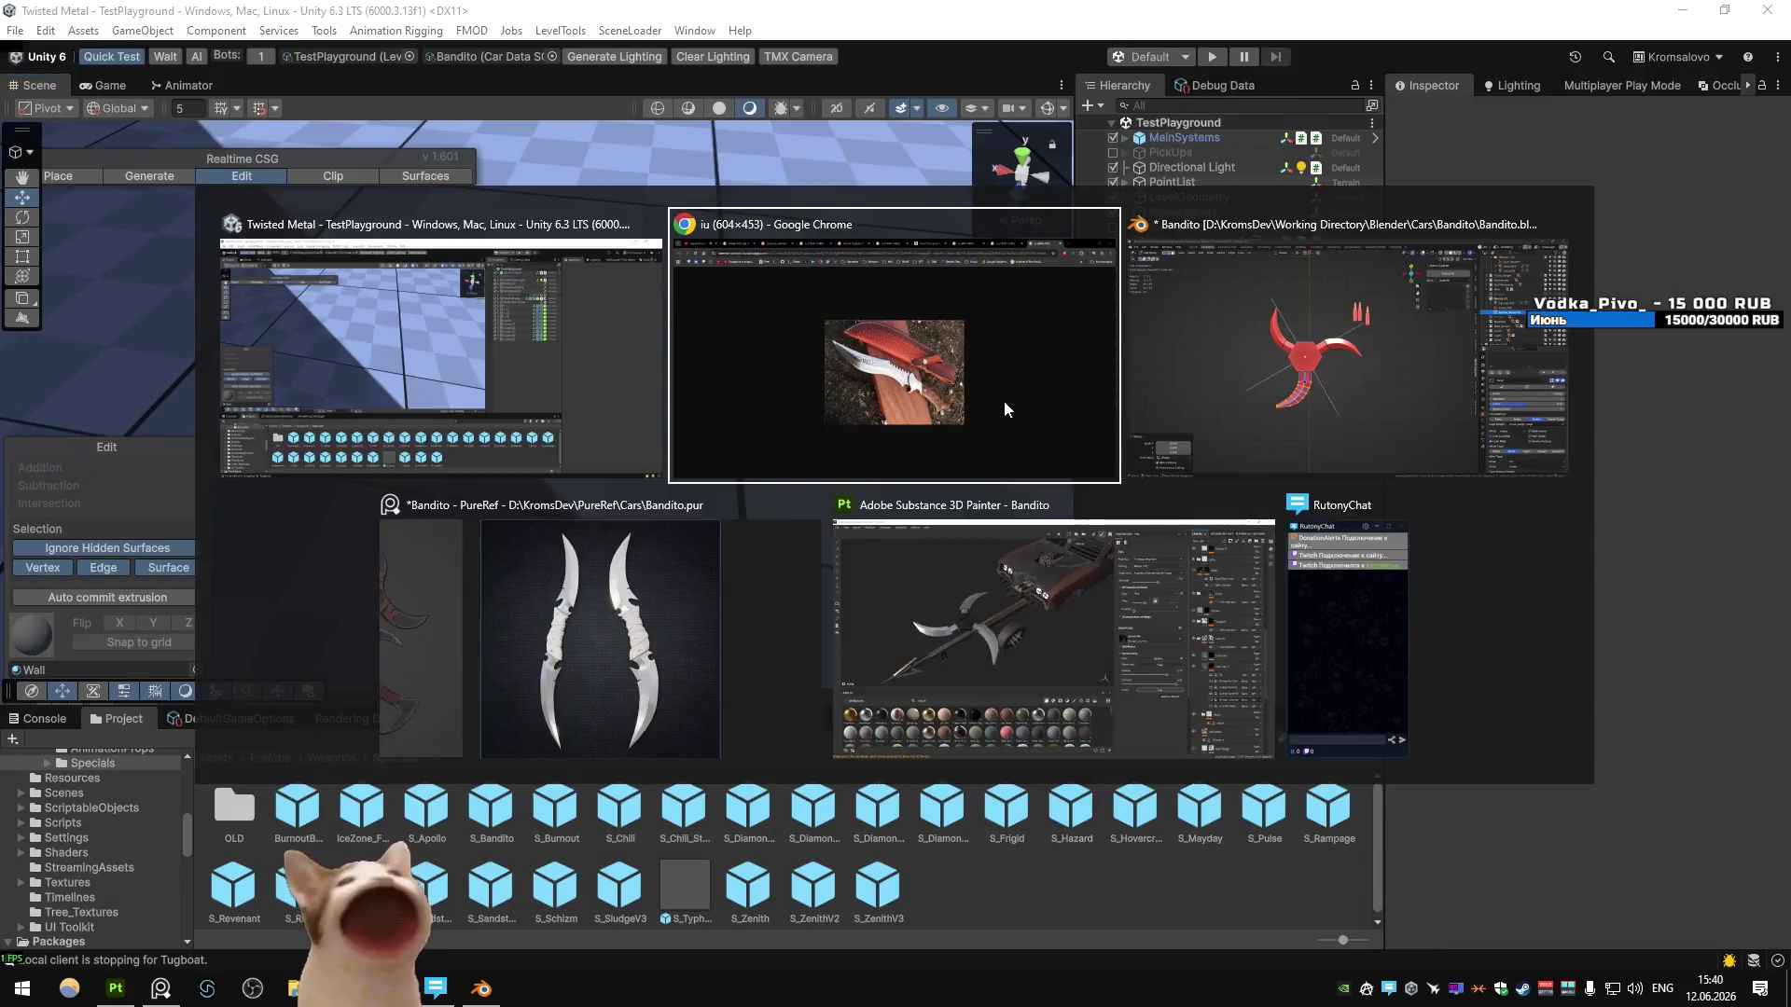
pyautogui.press('KP_Decimal')
# - Narrow the bottom blade by scaling all its geometry along X in top view
pyautogui.moveTo(529, 329)
pyautogui.mouseDown(button='middle')
pyautogui.moveTo(528, 433)
pyautogui.moveTo(623, 513)
pyautogui.mouseUp(button='middle')
pyautogui.click(623, 520)
pyautogui.press('KP_7')
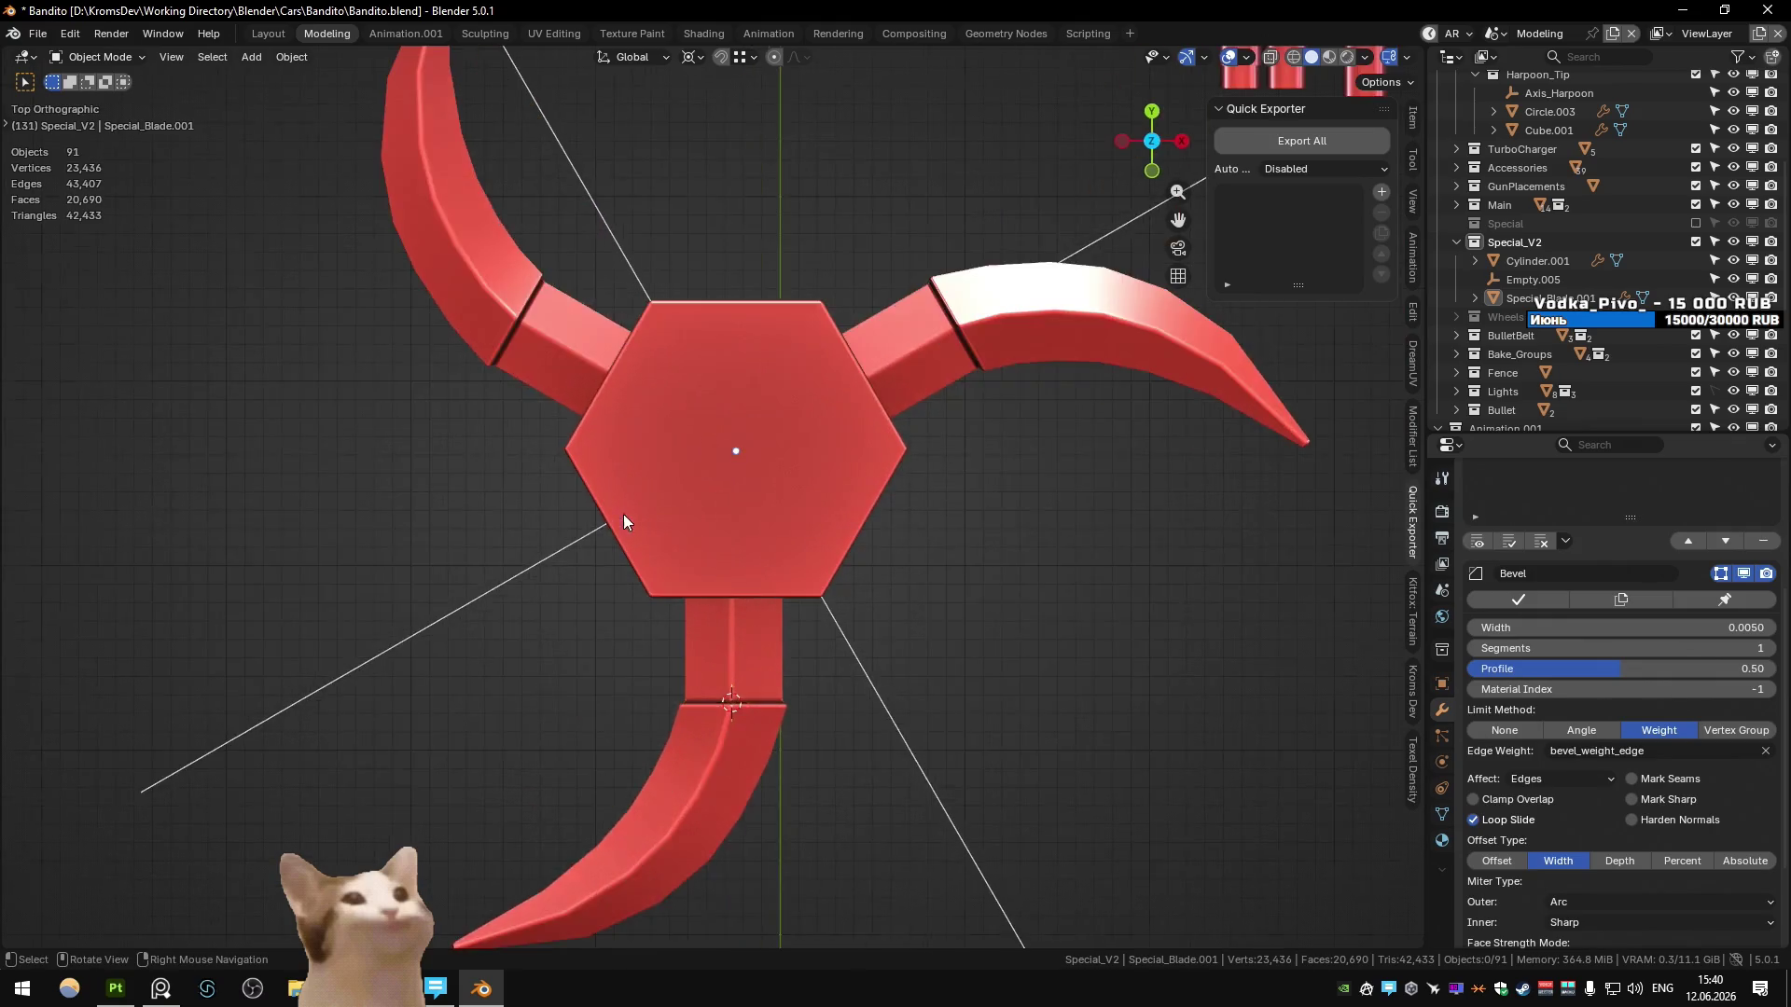
pyautogui.click(658, 739)
pyautogui.press('Tab')
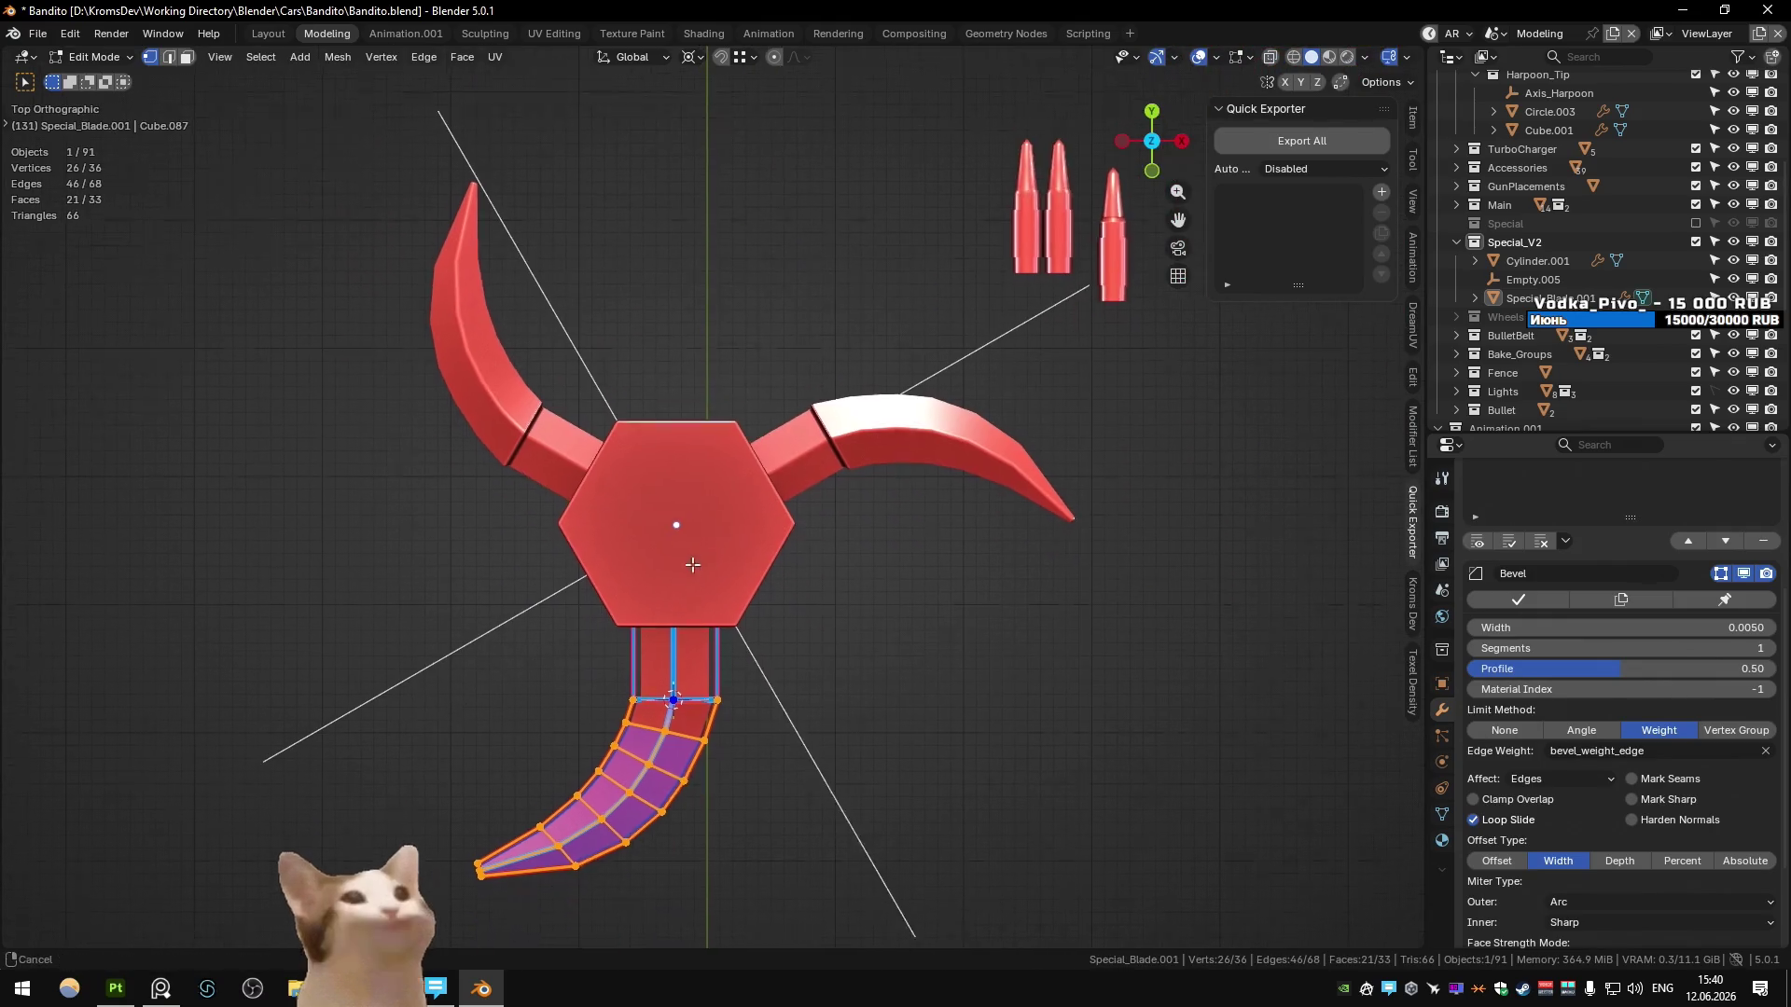
pyautogui.press('s')
pyautogui.press('x')
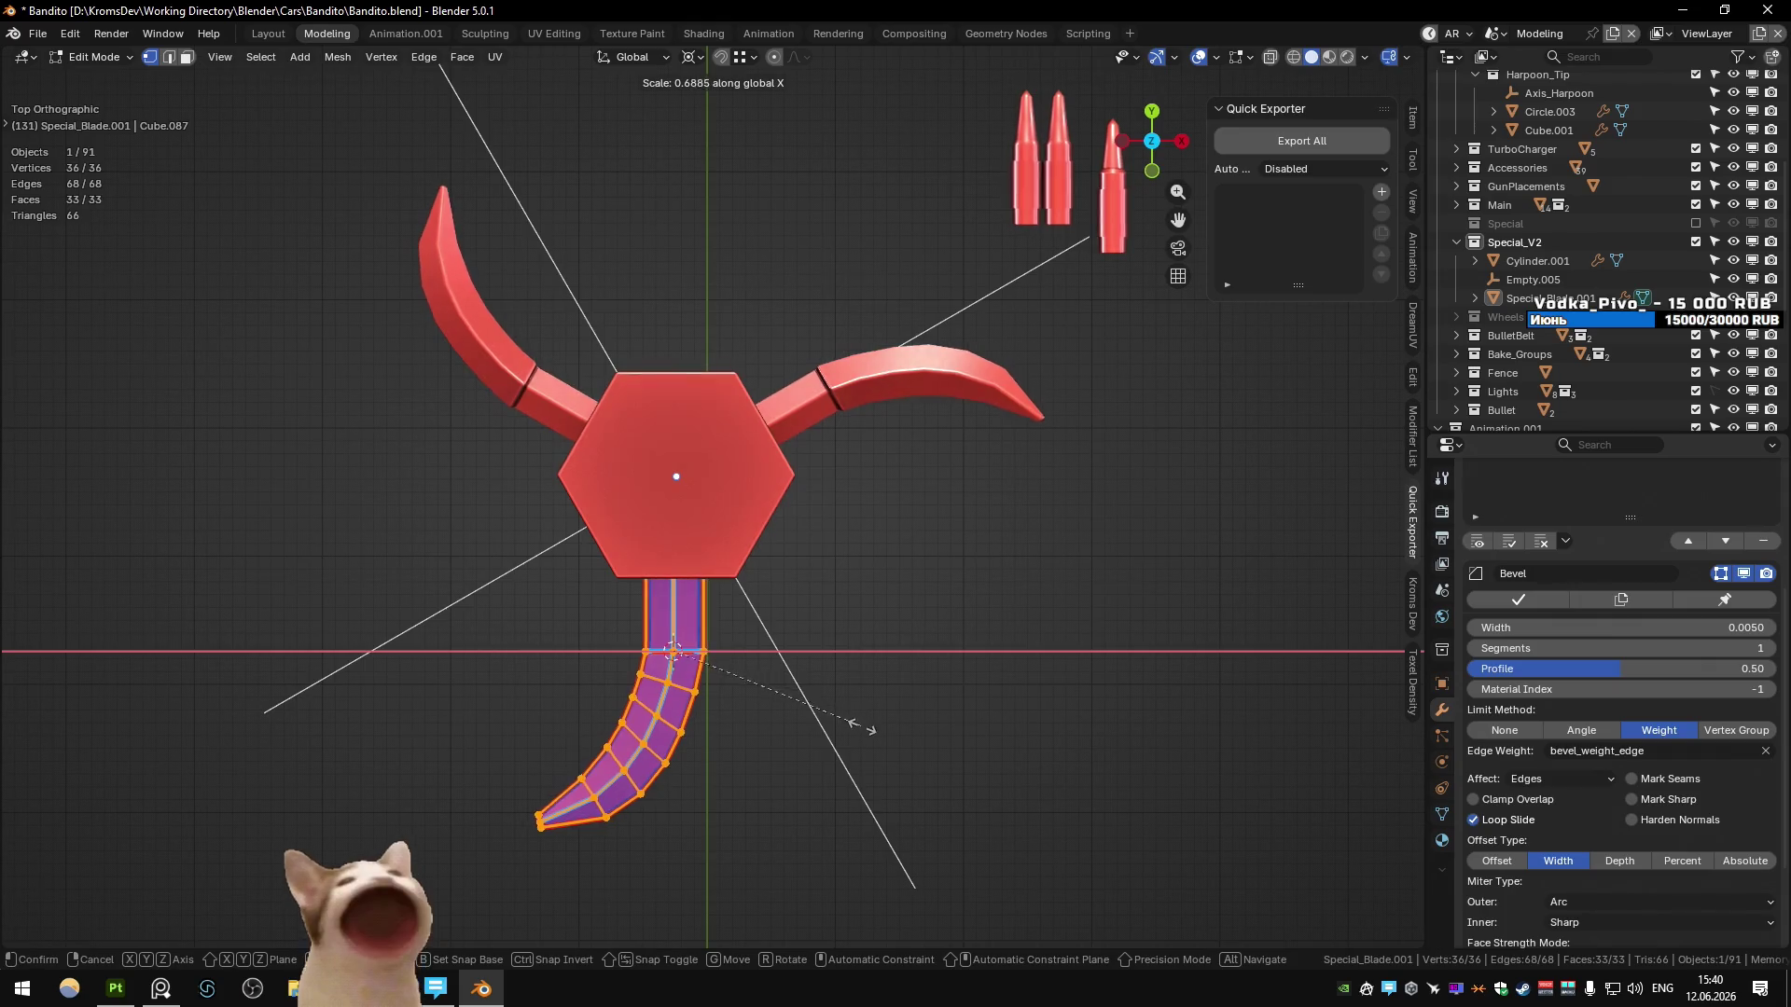
pyautogui.click(848, 722)
# - Check the blades from the side, undo the blade edits, and select the hexagonal hub
pyautogui.scroll(-5, 848, 722)
pyautogui.press('Tab')
pyautogui.moveTo(852, 746); pyautogui.dragTo(562, 484, button='middle')
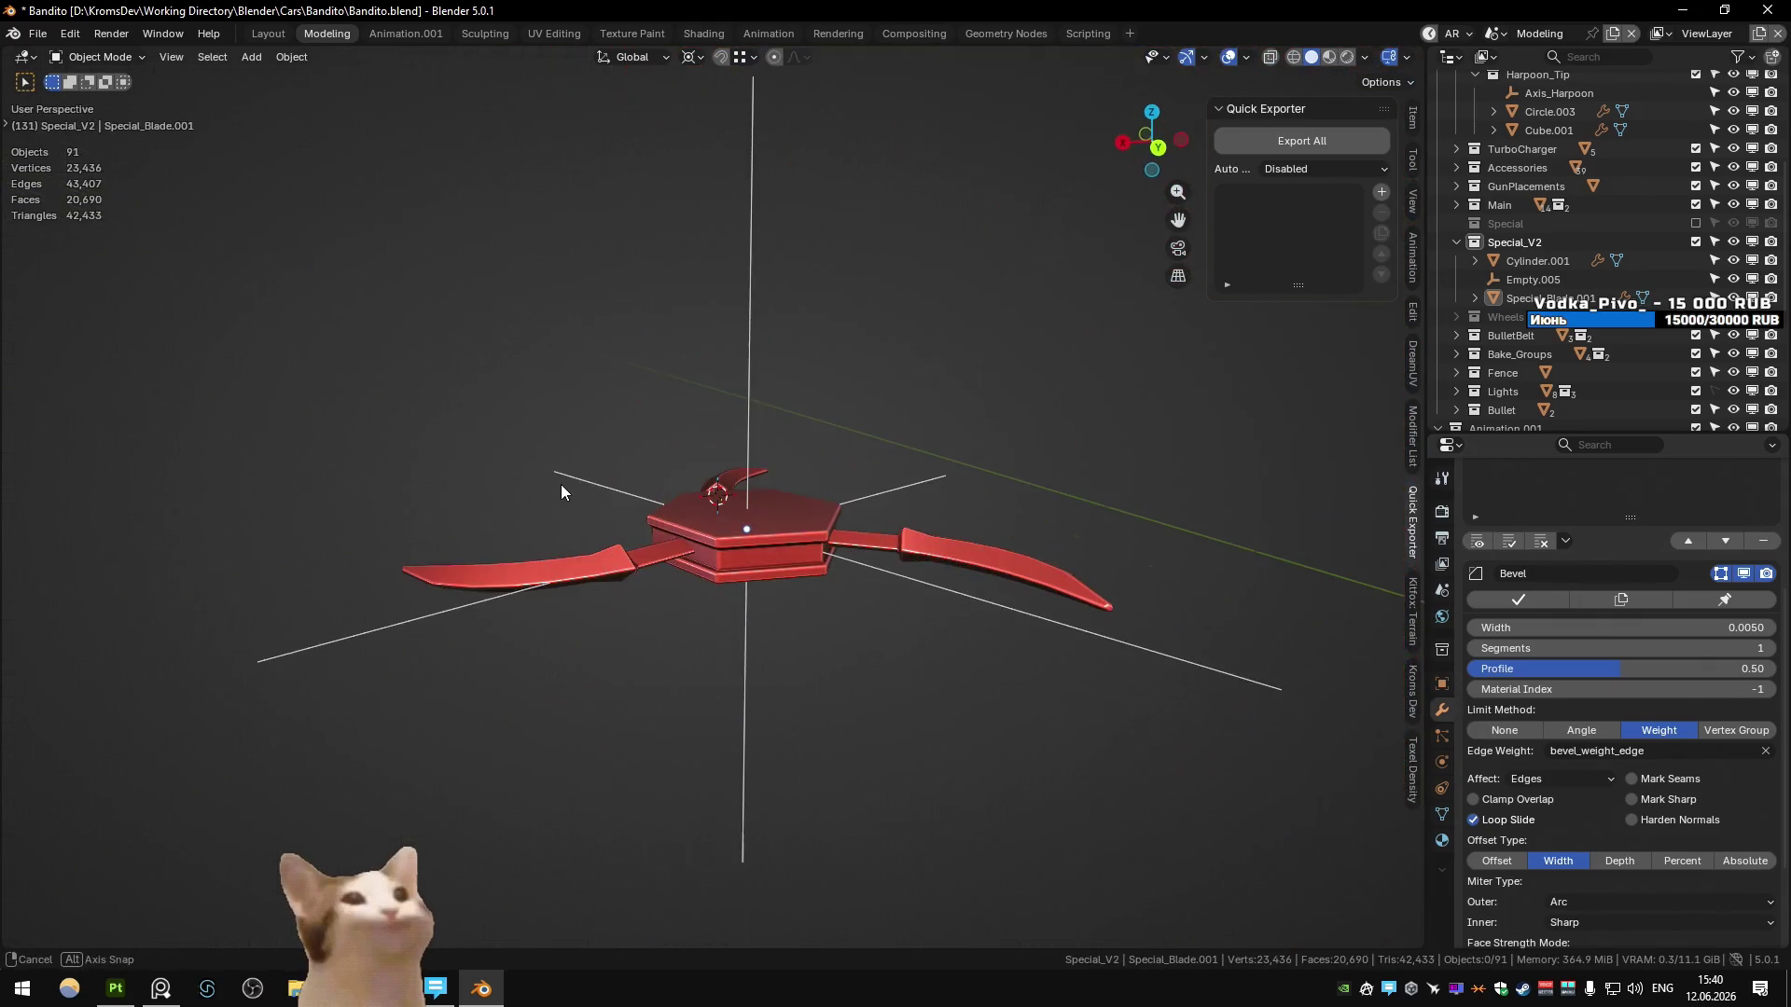
pyautogui.press('KP_7')
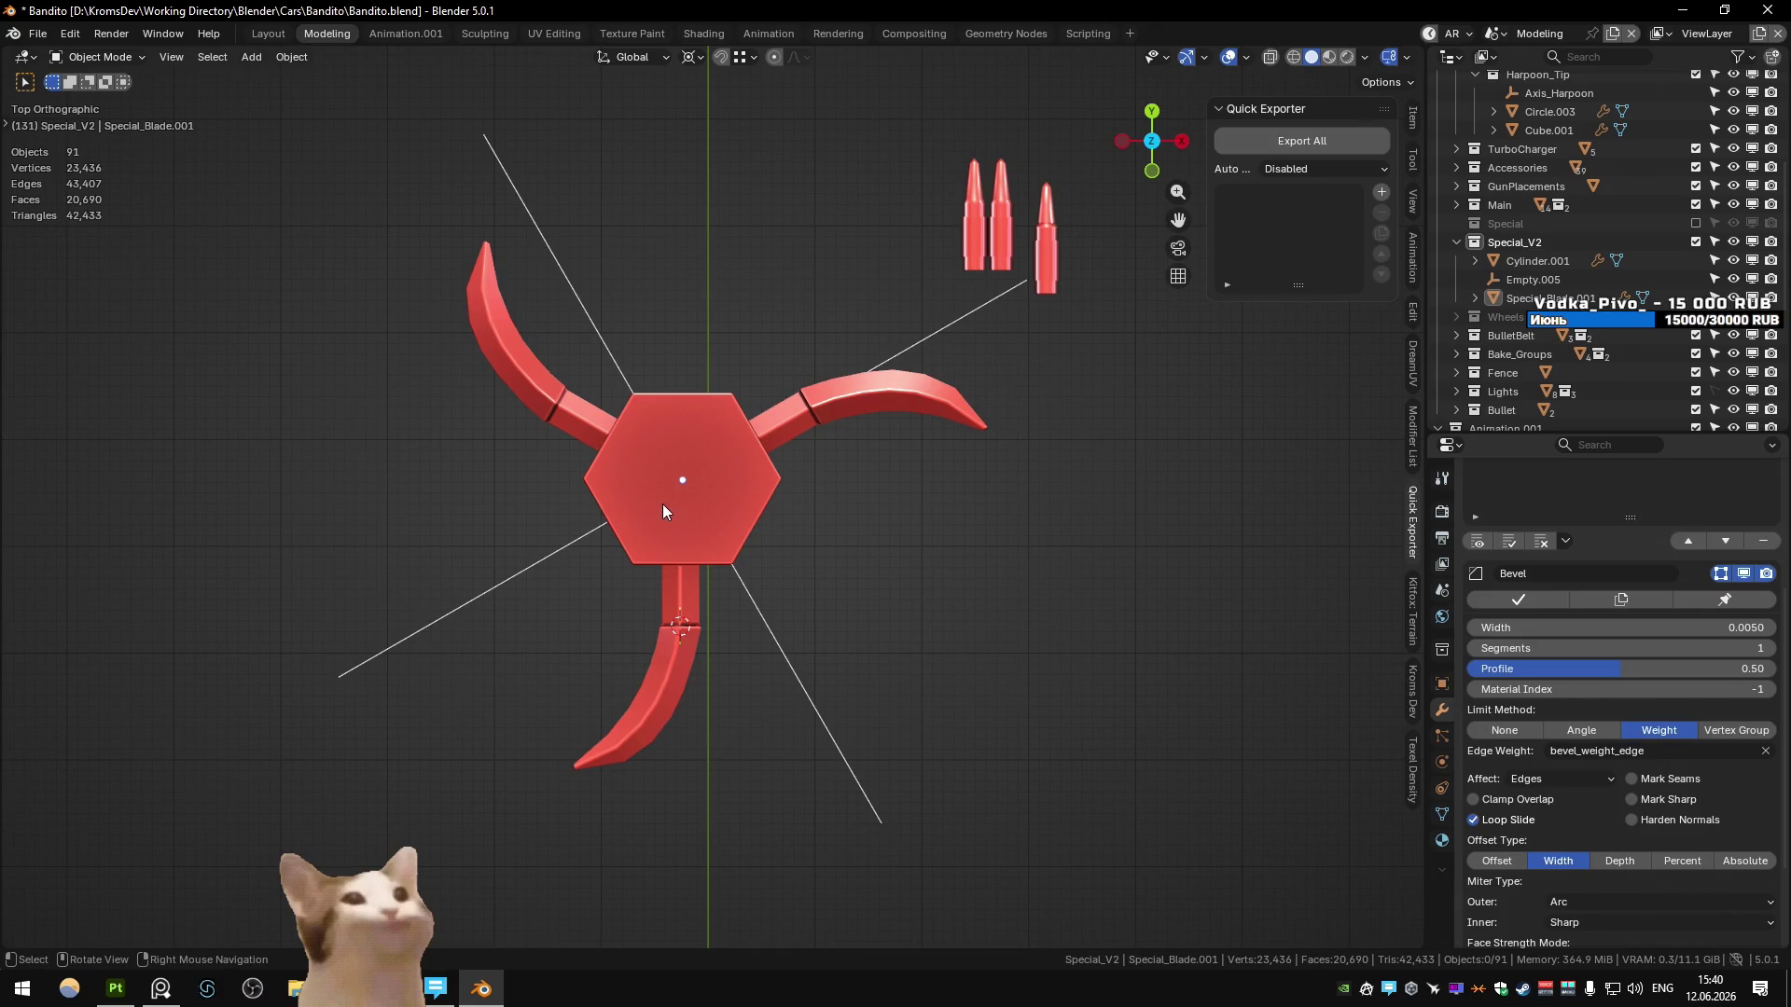
pyautogui.hotkey('ctrl', 'z')
pyautogui.hotkey('ctrl', 'z')
pyautogui.hotkey('ctrl', 'z')
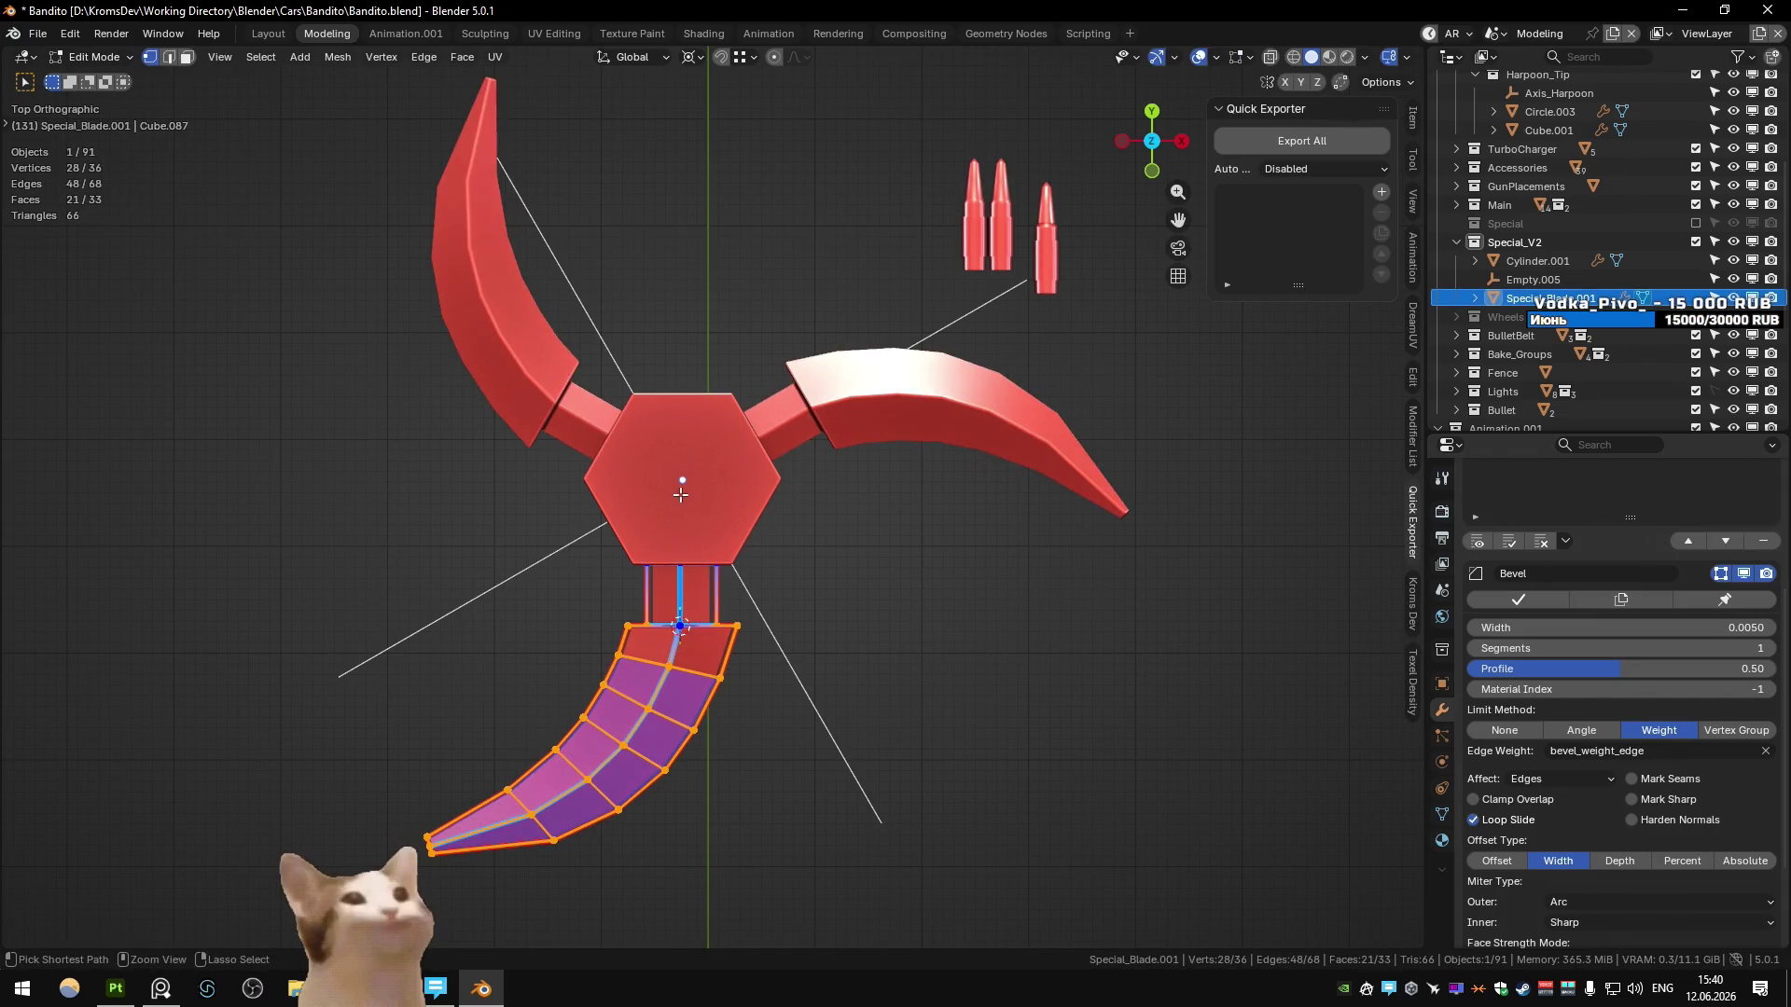
pyautogui.hotkey('ctrl', 'z')
pyautogui.scroll(-2, 681, 493)
pyautogui.hotkey('ctrl', 'z')
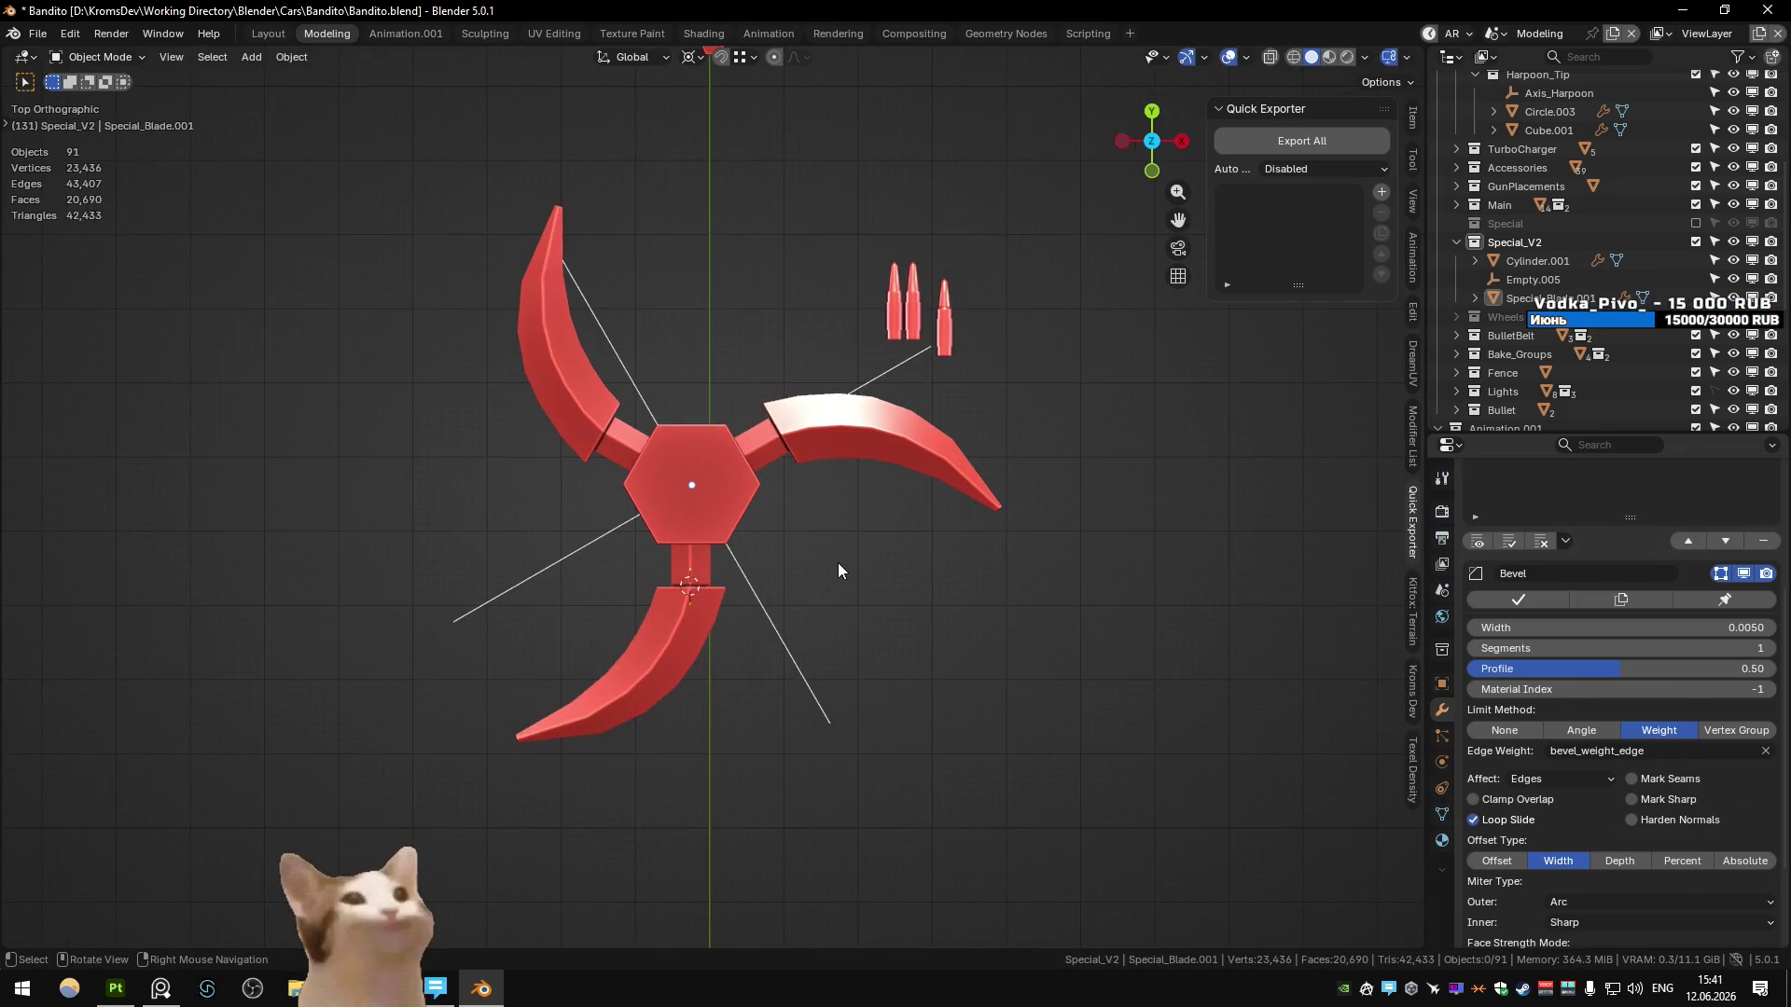
pyautogui.moveTo(837, 571)
pyautogui.mouseDown(button='middle')
pyautogui.moveTo(656, 474)
pyautogui.moveTo(783, 503)
pyautogui.moveTo(709, 485)
pyautogui.mouseUp(button='middle')
pyautogui.click(730, 501)
# - Save the file, frame the hub, and add a new cube at its centre
pyautogui.press('KP_Decimal')
pyautogui.hotkey('ctrl', 's')
pyautogui.press('Tab')
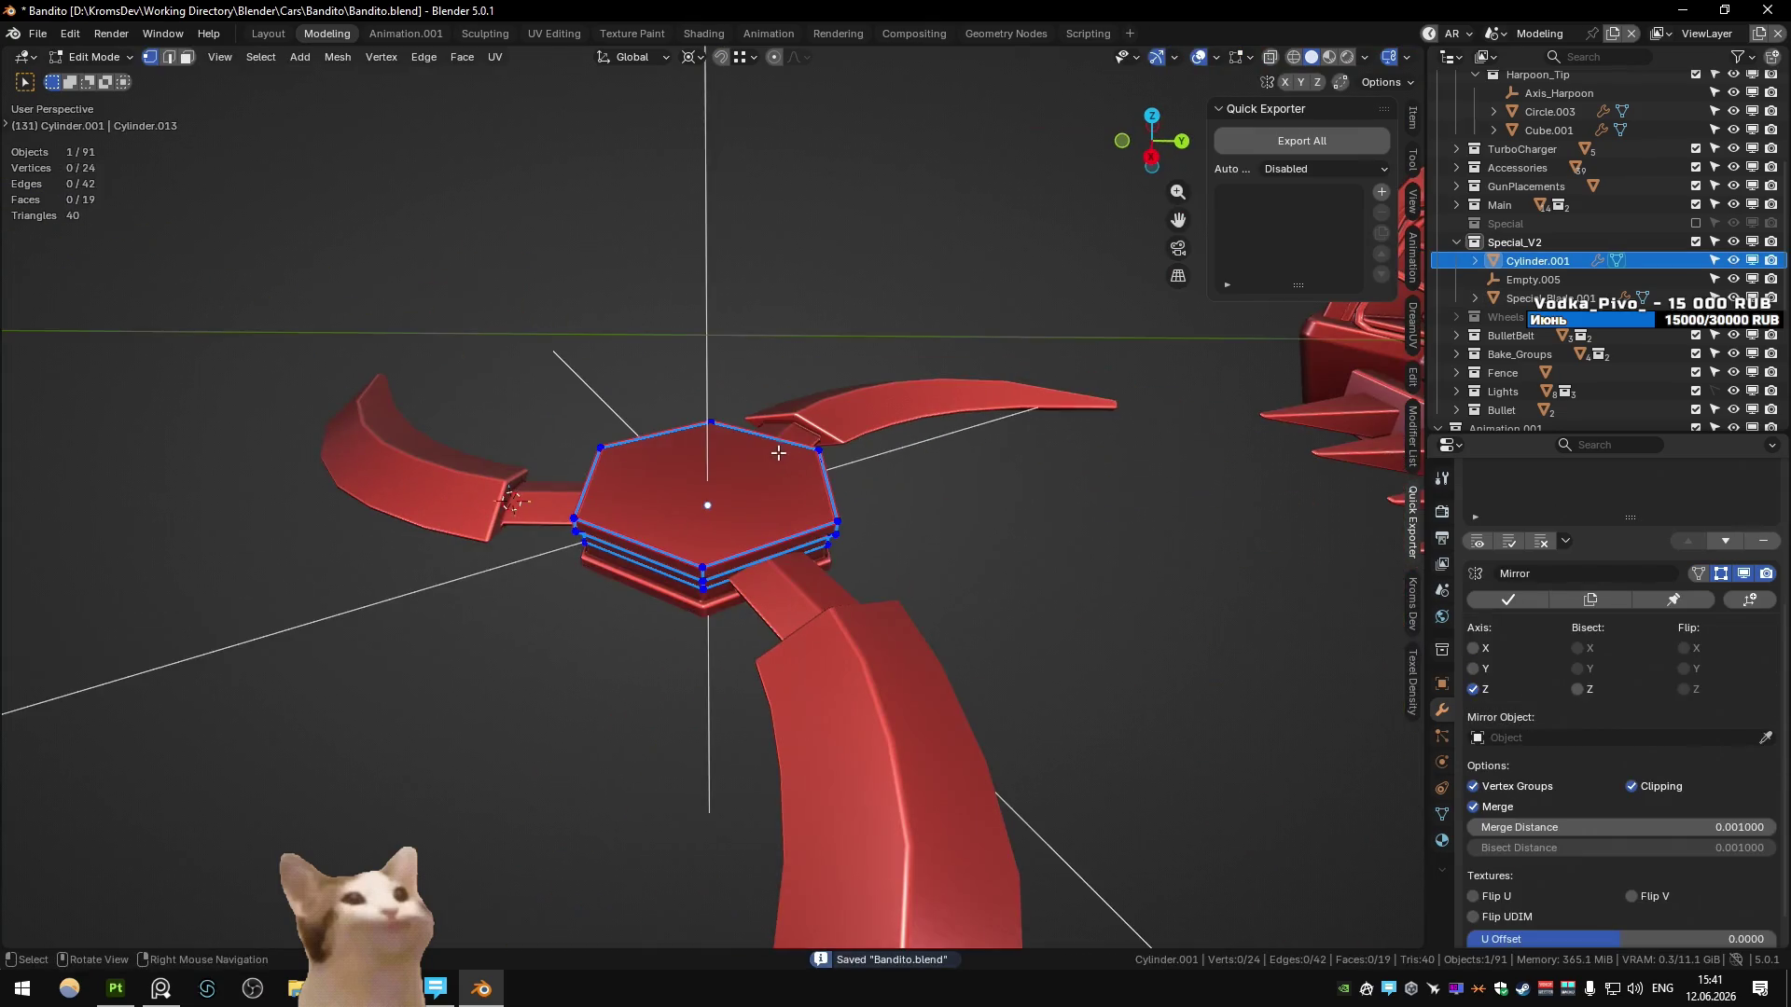
pyautogui.click(700, 476)
pyautogui.press('Tab')
pyautogui.hotkey('shift', 'a')
pyautogui.moveTo(747, 480)
pyautogui.click(821, 483)
# - Raise the cube vertically above the hub and delete its bottom face
pyautogui.press('Tab')
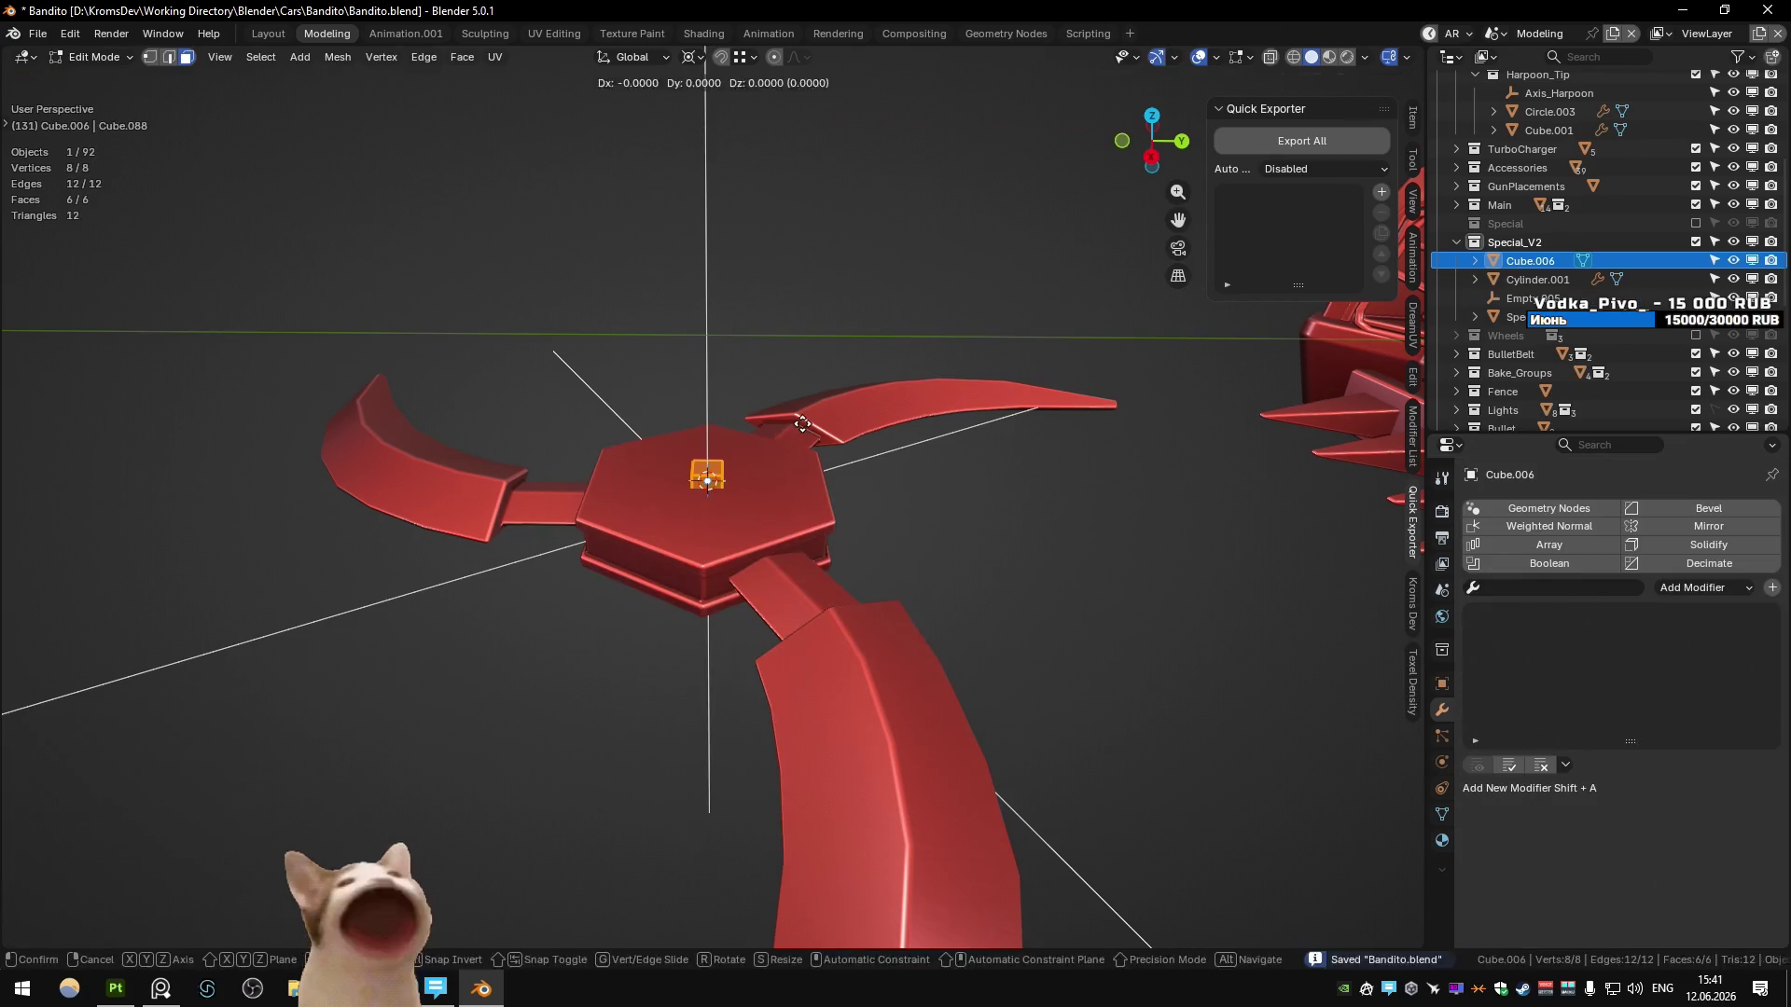
pyautogui.press('g')
pyautogui.press('z')
pyautogui.click(746, 420)
pyautogui.press('g')
pyautogui.press('z')
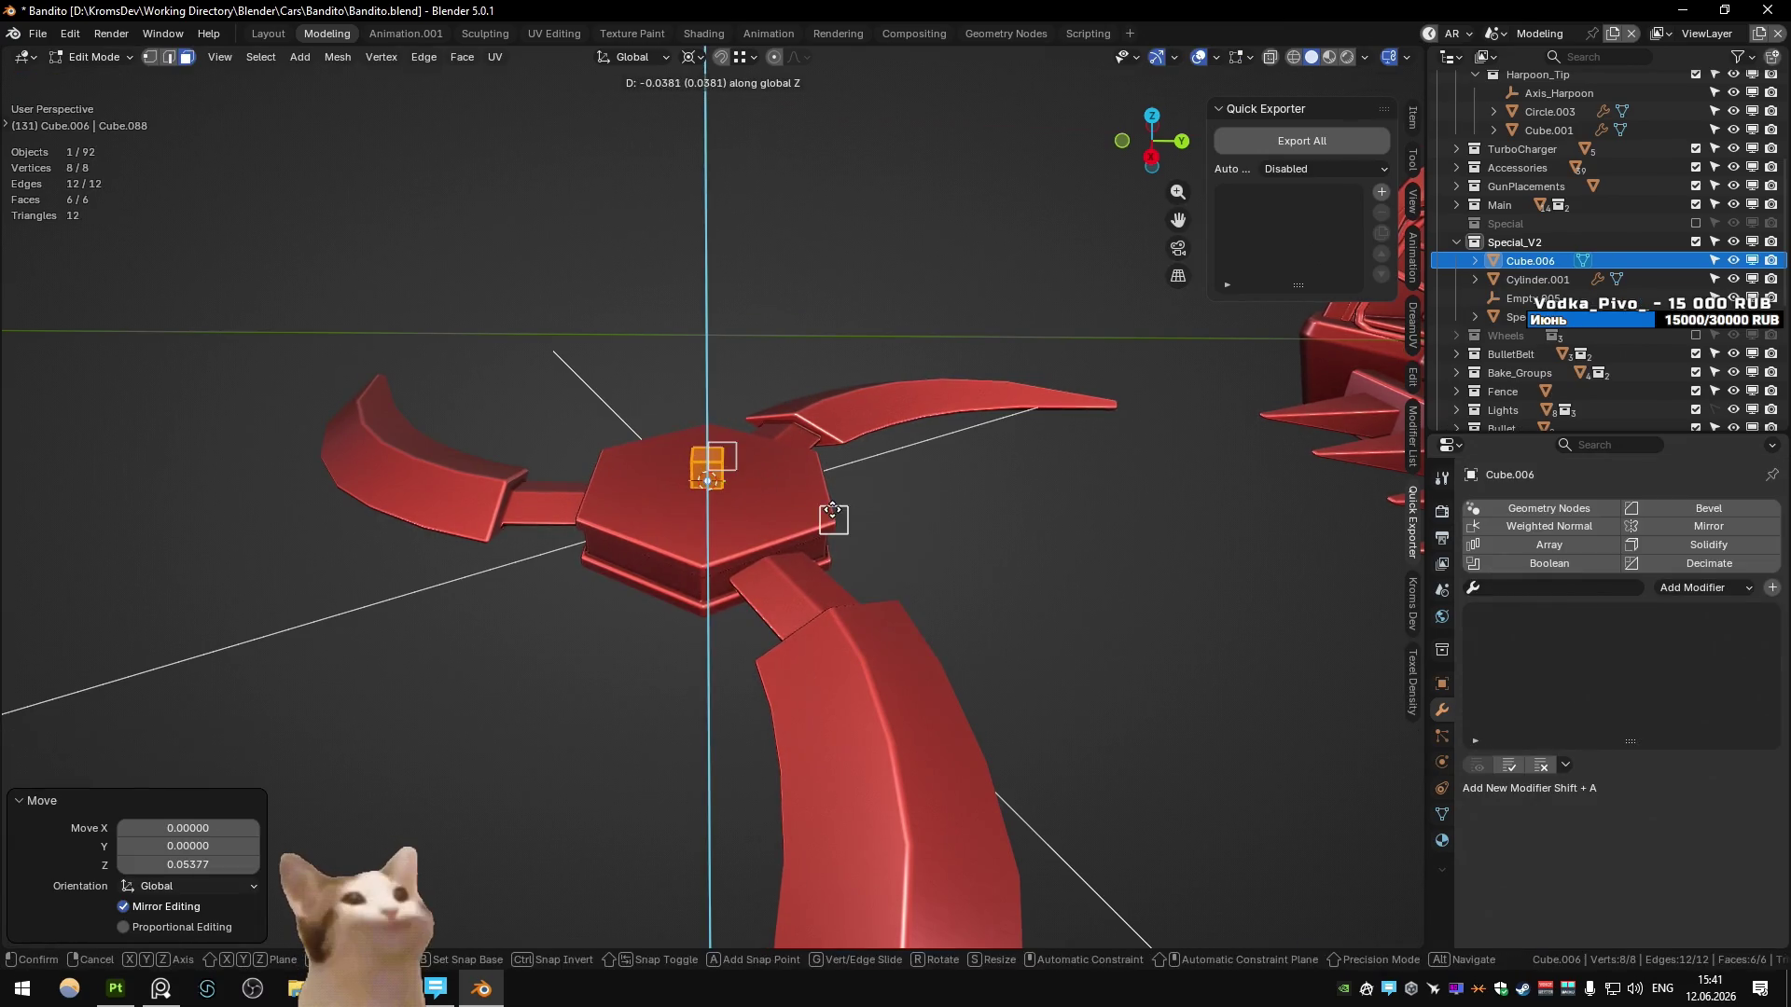
pyautogui.click(830, 510)
pyautogui.press('KP_Decimal')
pyautogui.click(640, 529)
pyautogui.press('Delete')
pyautogui.scroll(-5, 640, 529)
# - Stretch the cube along Y into a long strip, viewed from the top
pyautogui.press('a')
pyautogui.moveTo(640, 529)
pyautogui.mouseDown(button='middle')
pyautogui.moveTo(709, 466)
pyautogui.moveTo(782, 468)
pyautogui.moveTo(808, 360)
pyautogui.mouseUp(button='middle')
pyautogui.press('KP_7')
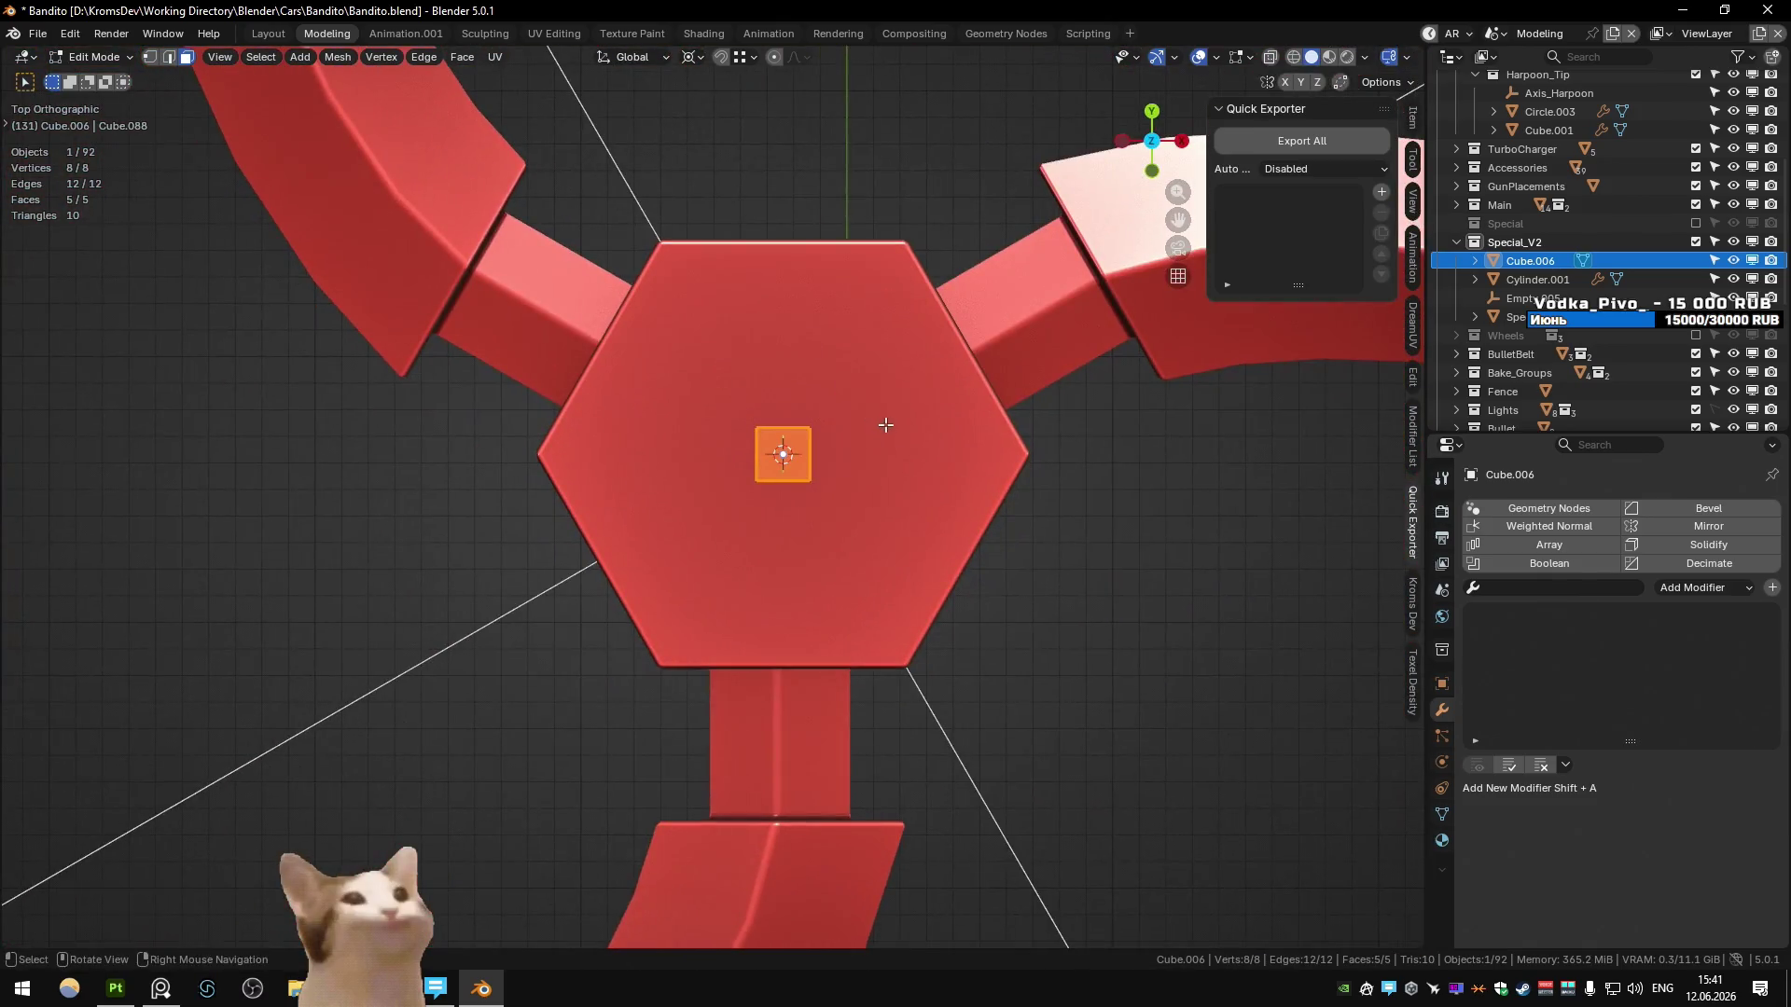
pyautogui.press('s')
pyautogui.press('y')
pyautogui.click(1198, 924)
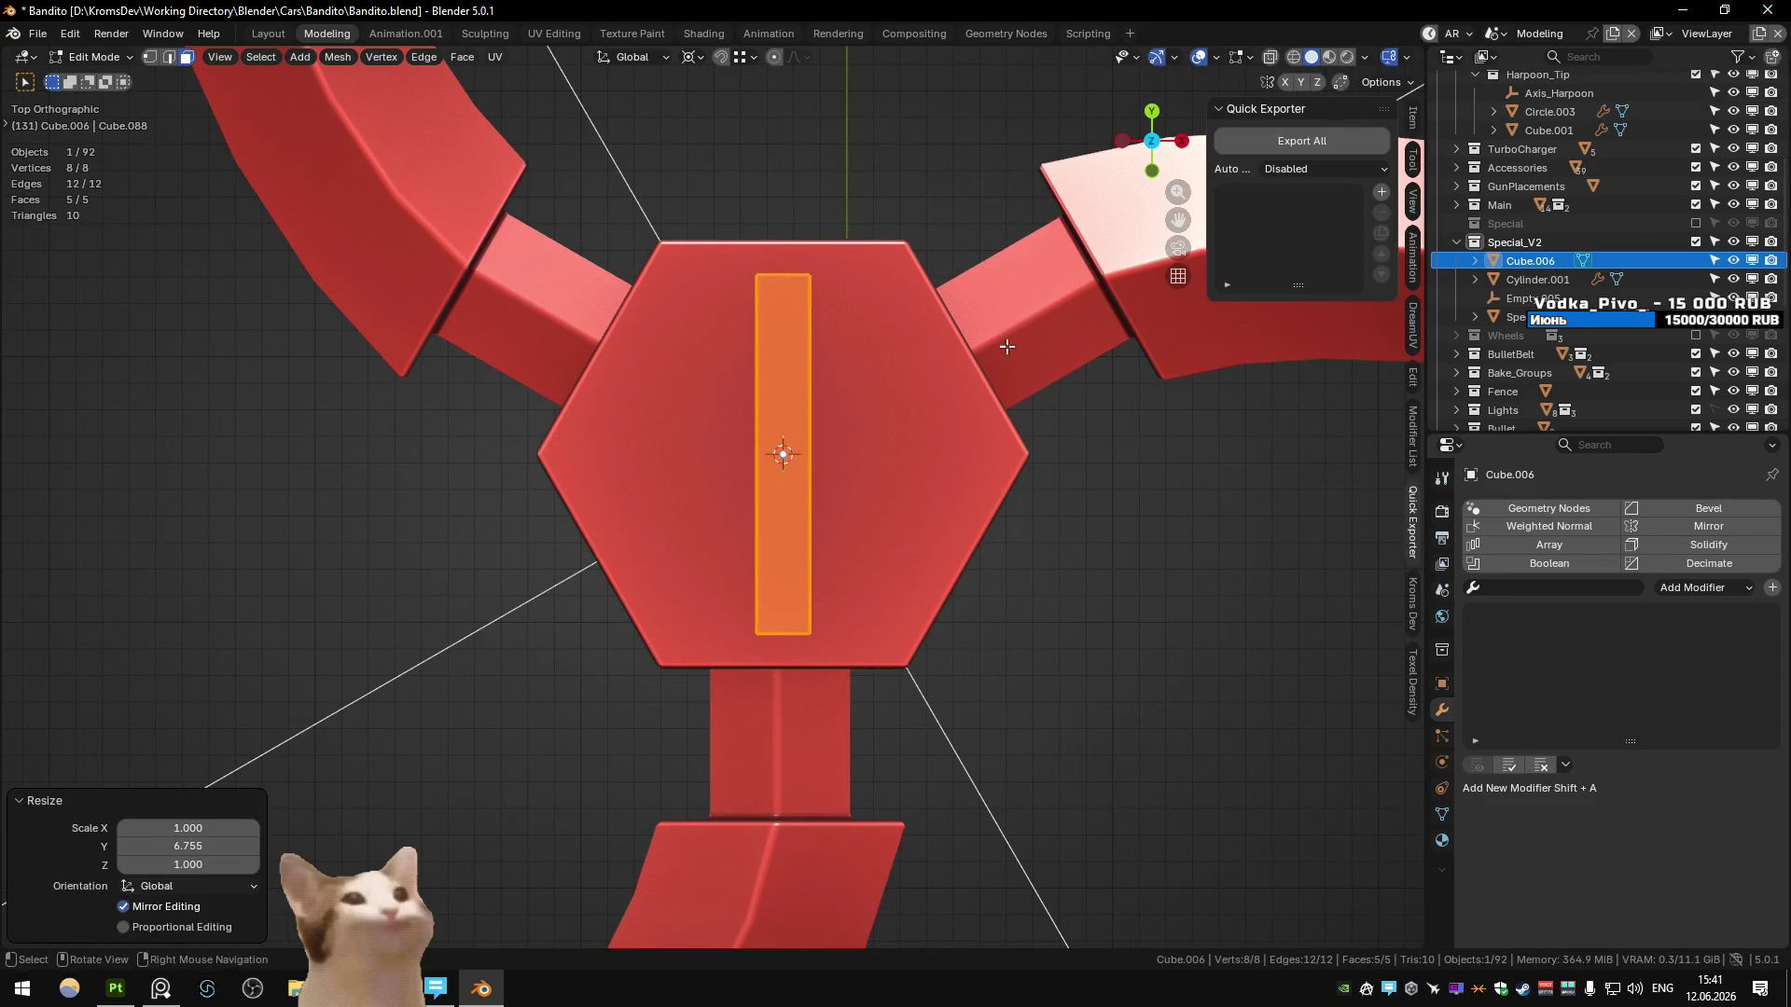
# - Narrow the strip along X and mirror it across the hub centre, leaving a gap
pyautogui.press('s')
pyautogui.press('x')
pyautogui.press('Return')
pyautogui.press('g')
pyautogui.press('x')
pyautogui.rightClick(1149, 415)
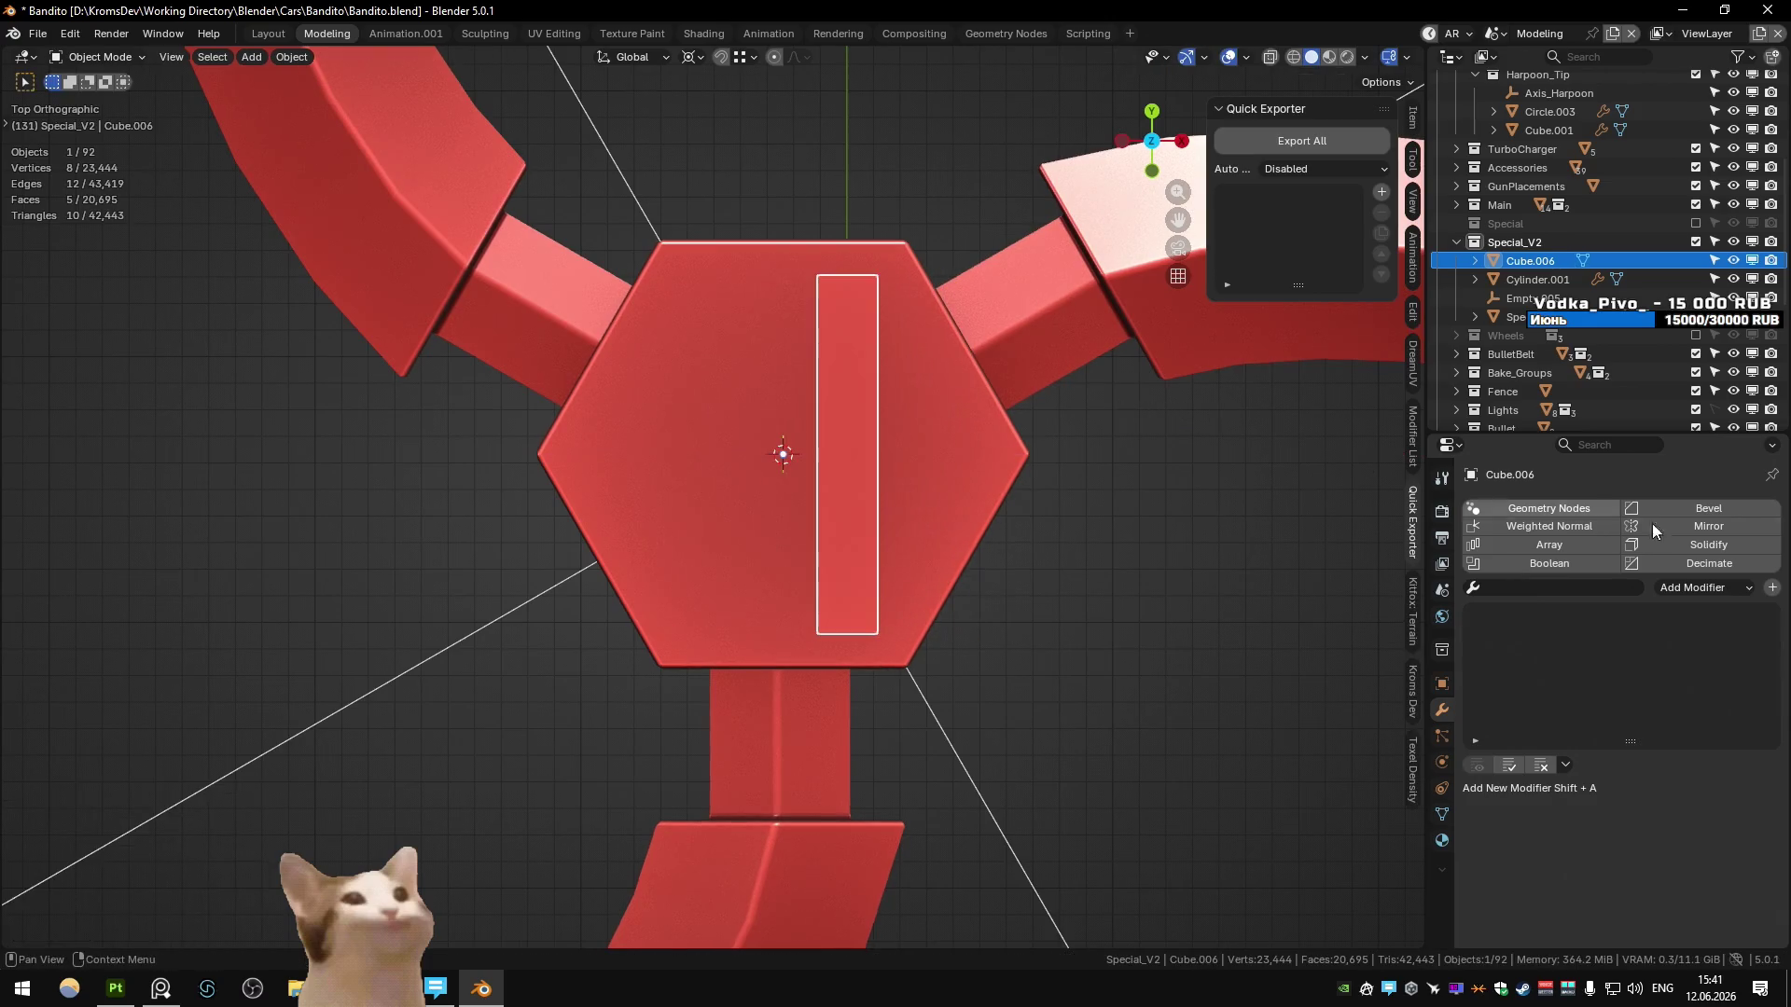
pyautogui.click(1653, 523)
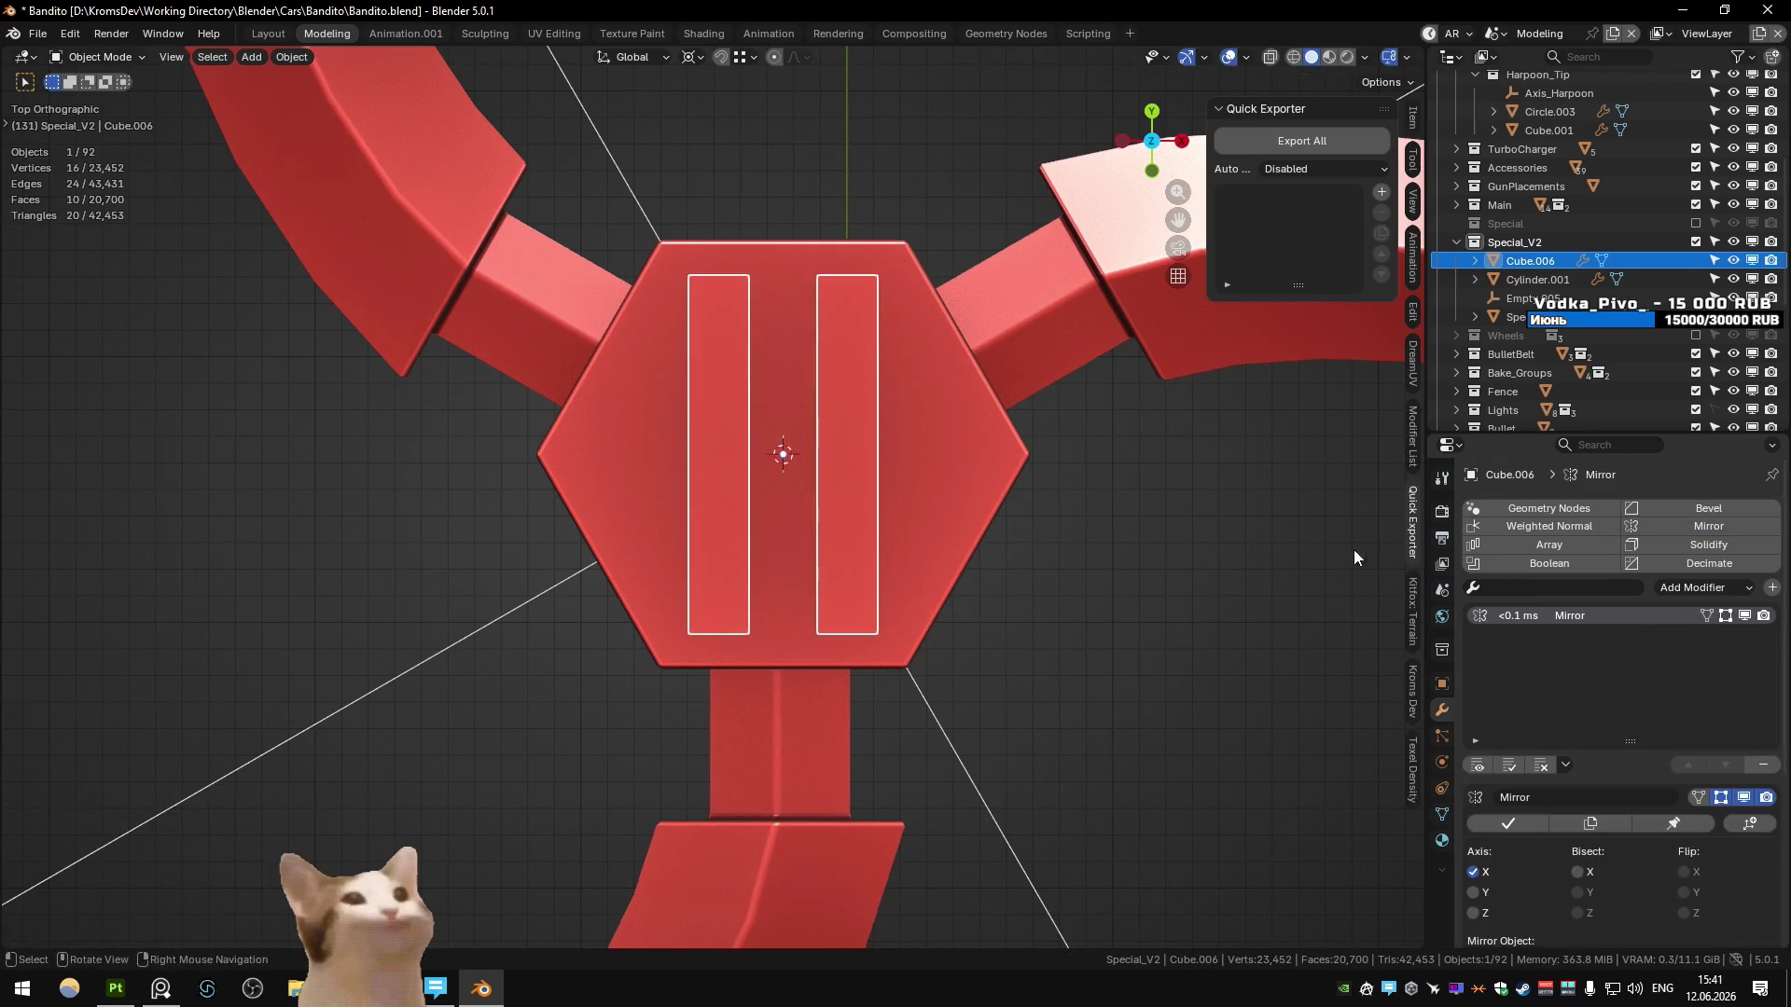
pyautogui.click(1132, 542)
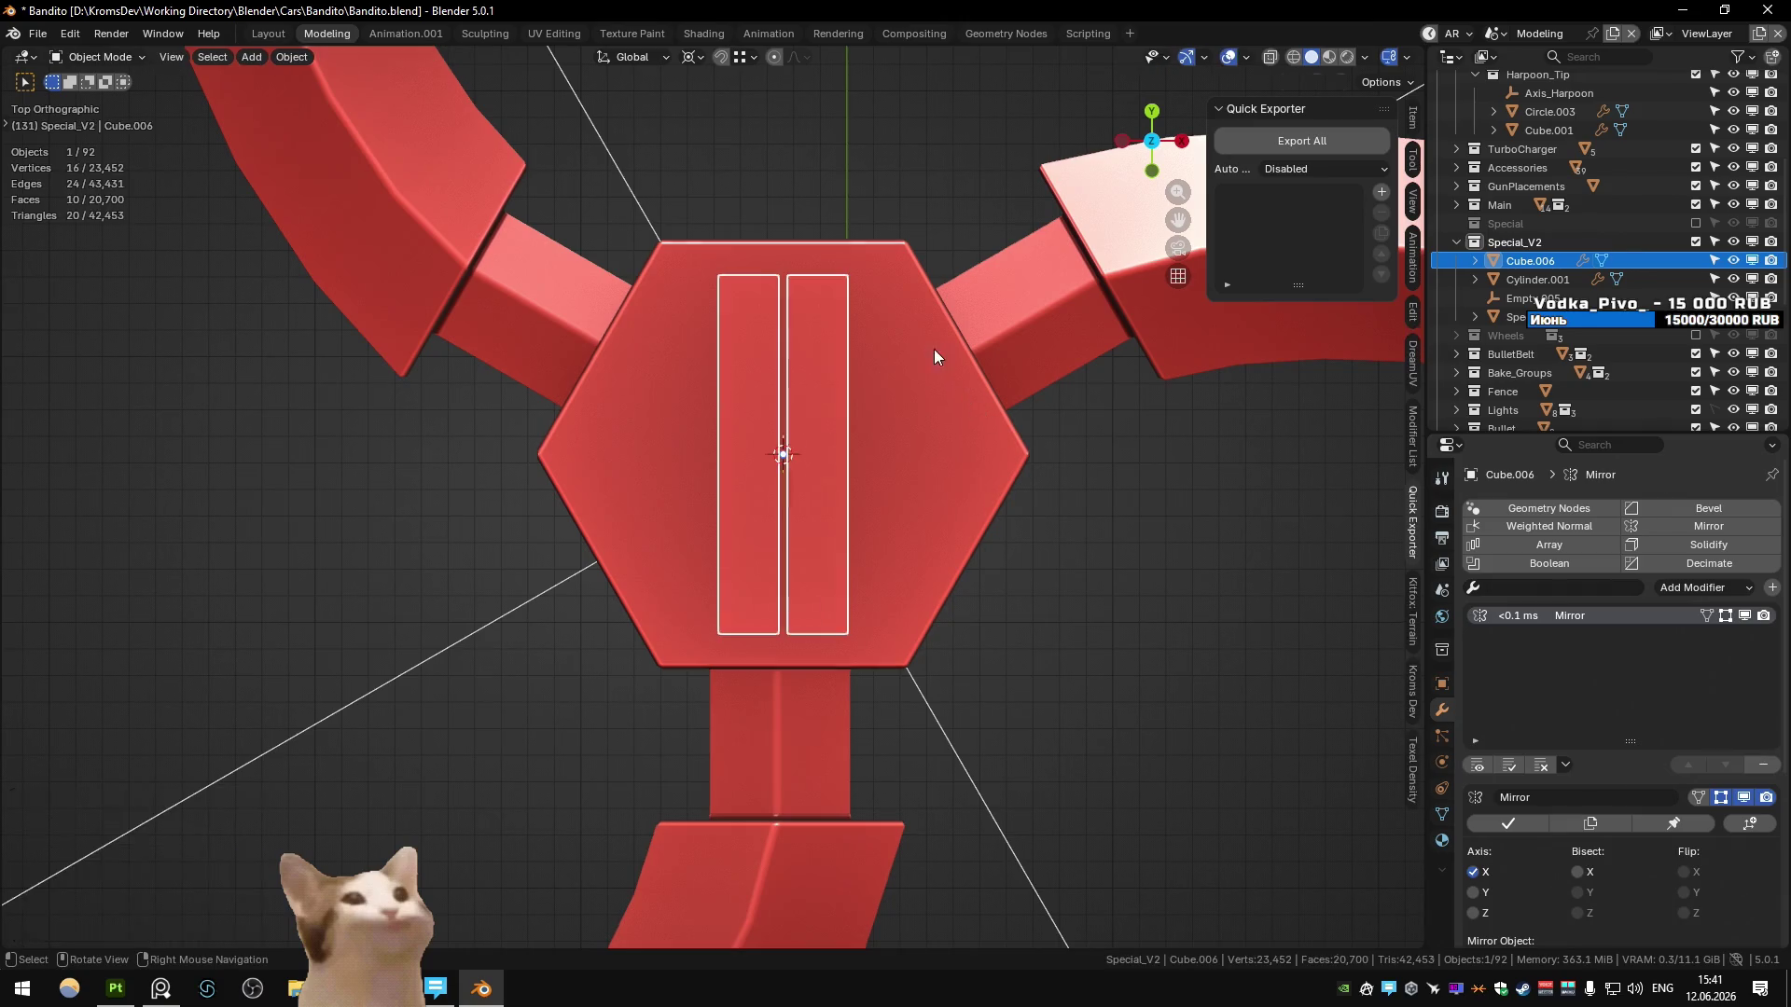
# - Widen each block by moving the strip's outer edge outward along X
pyautogui.press('1')
pyautogui.hotkey('alt', 'z')
pyautogui.hotkey('alt', 'z')
pyautogui.press('g')
pyautogui.press('x')
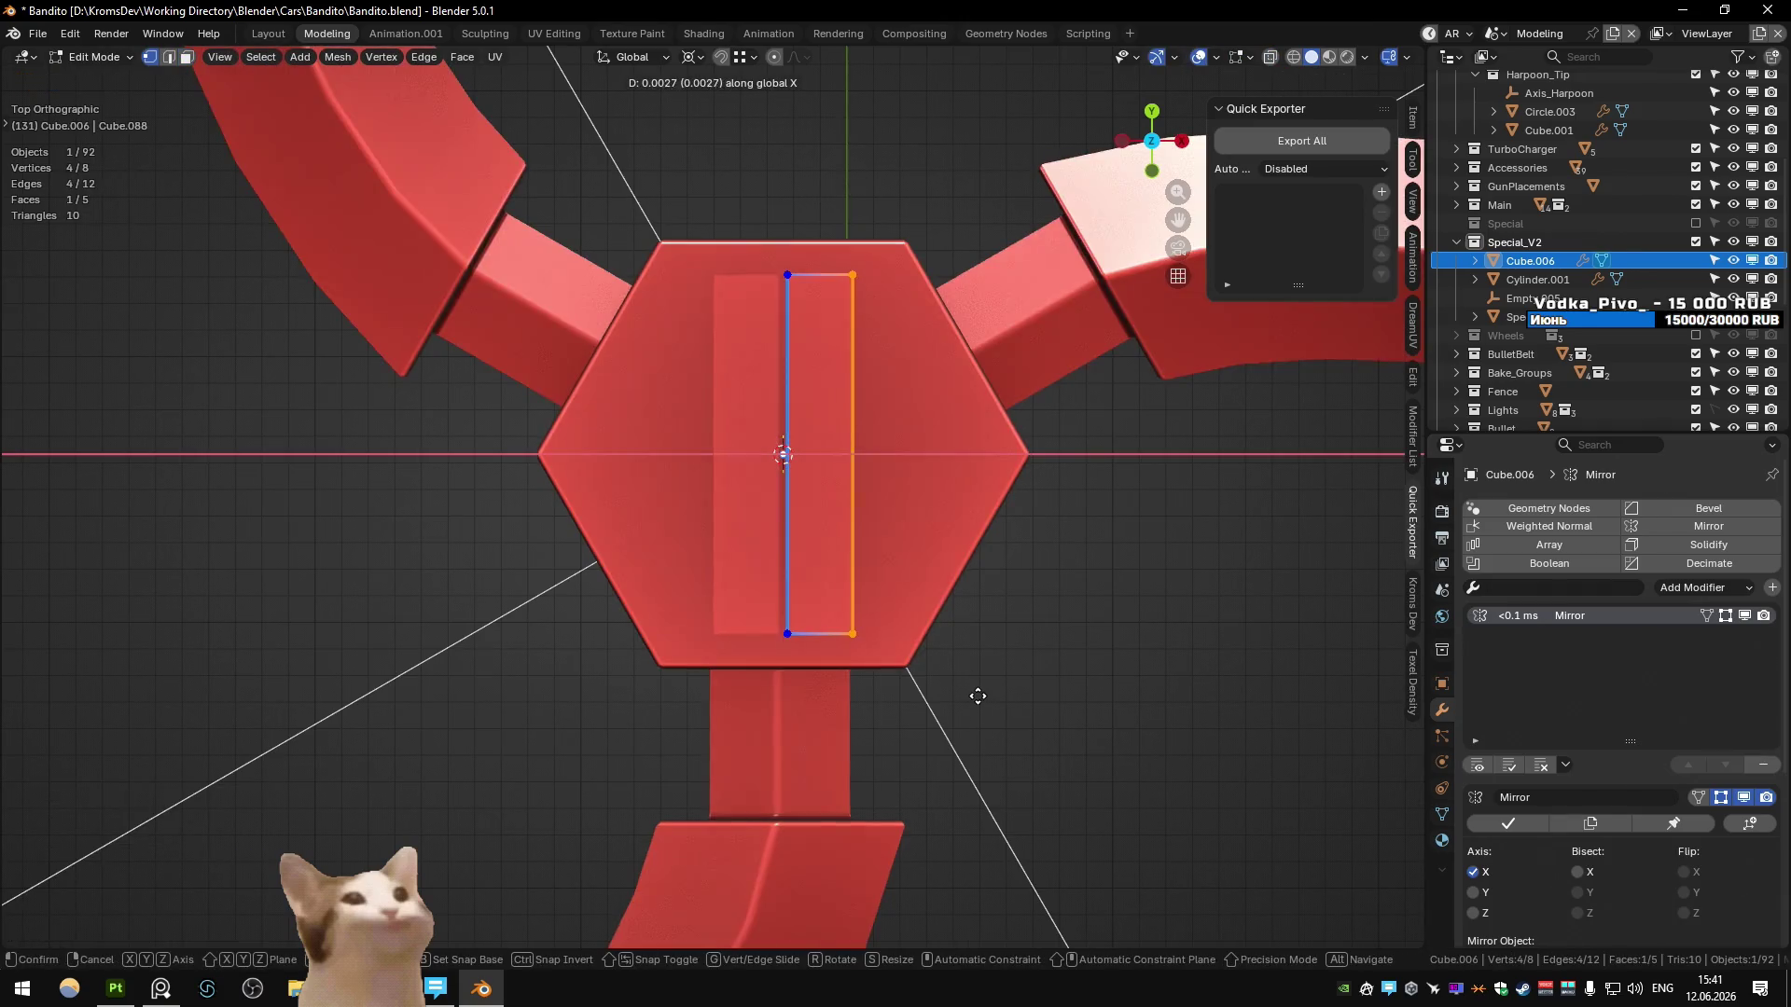
pyautogui.click(989, 697)
pyautogui.press('Tab')
pyautogui.moveTo(961, 606)
pyautogui.mouseDown(button='middle')
pyautogui.moveTo(918, 490)
pyautogui.moveTo(719, 488)
pyautogui.moveTo(782, 522)
pyautogui.moveTo(769, 556)
pyautogui.moveTo(839, 560)
pyautogui.mouseUp(button='middle')
# - Add a fine Bevel (about 0.004), Shade Auto Smooth at 60°, and Weighted Normal
pyautogui.click(1669, 507)
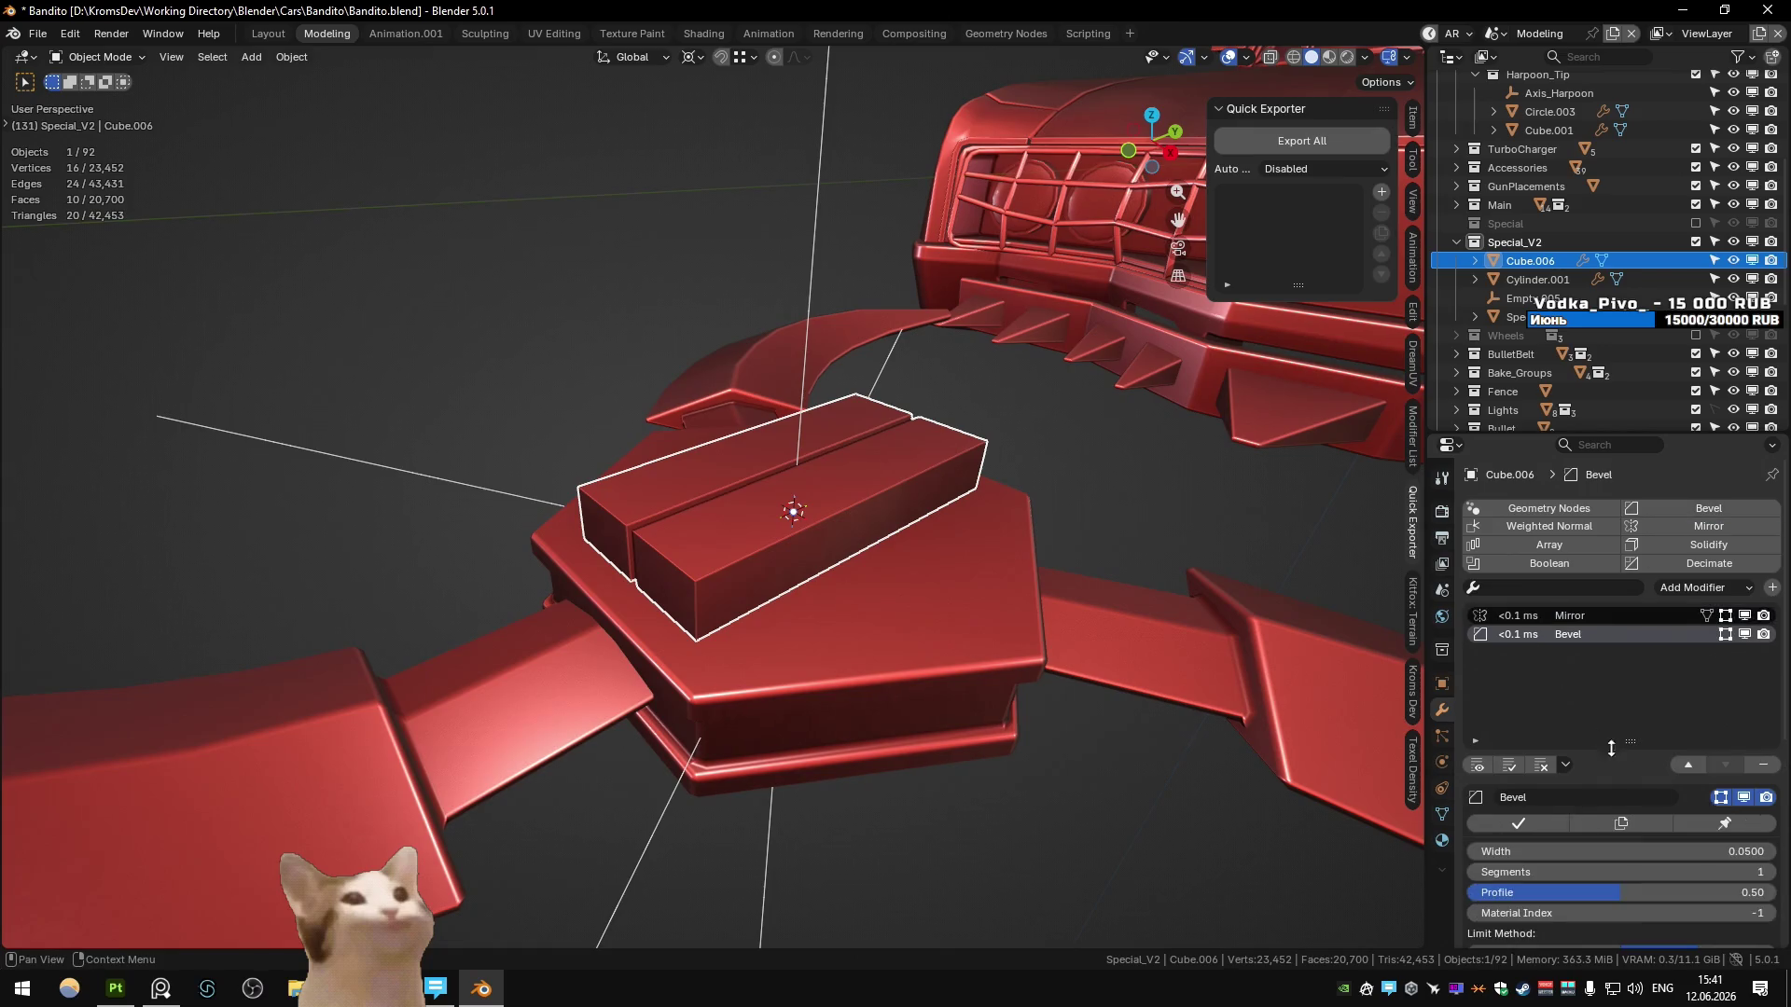
pyautogui.scroll(-4, 1671, 790)
pyautogui.moveTo(1622, 703); pyautogui.dragTo(1585, 702)
pyautogui.rightClick(877, 500)
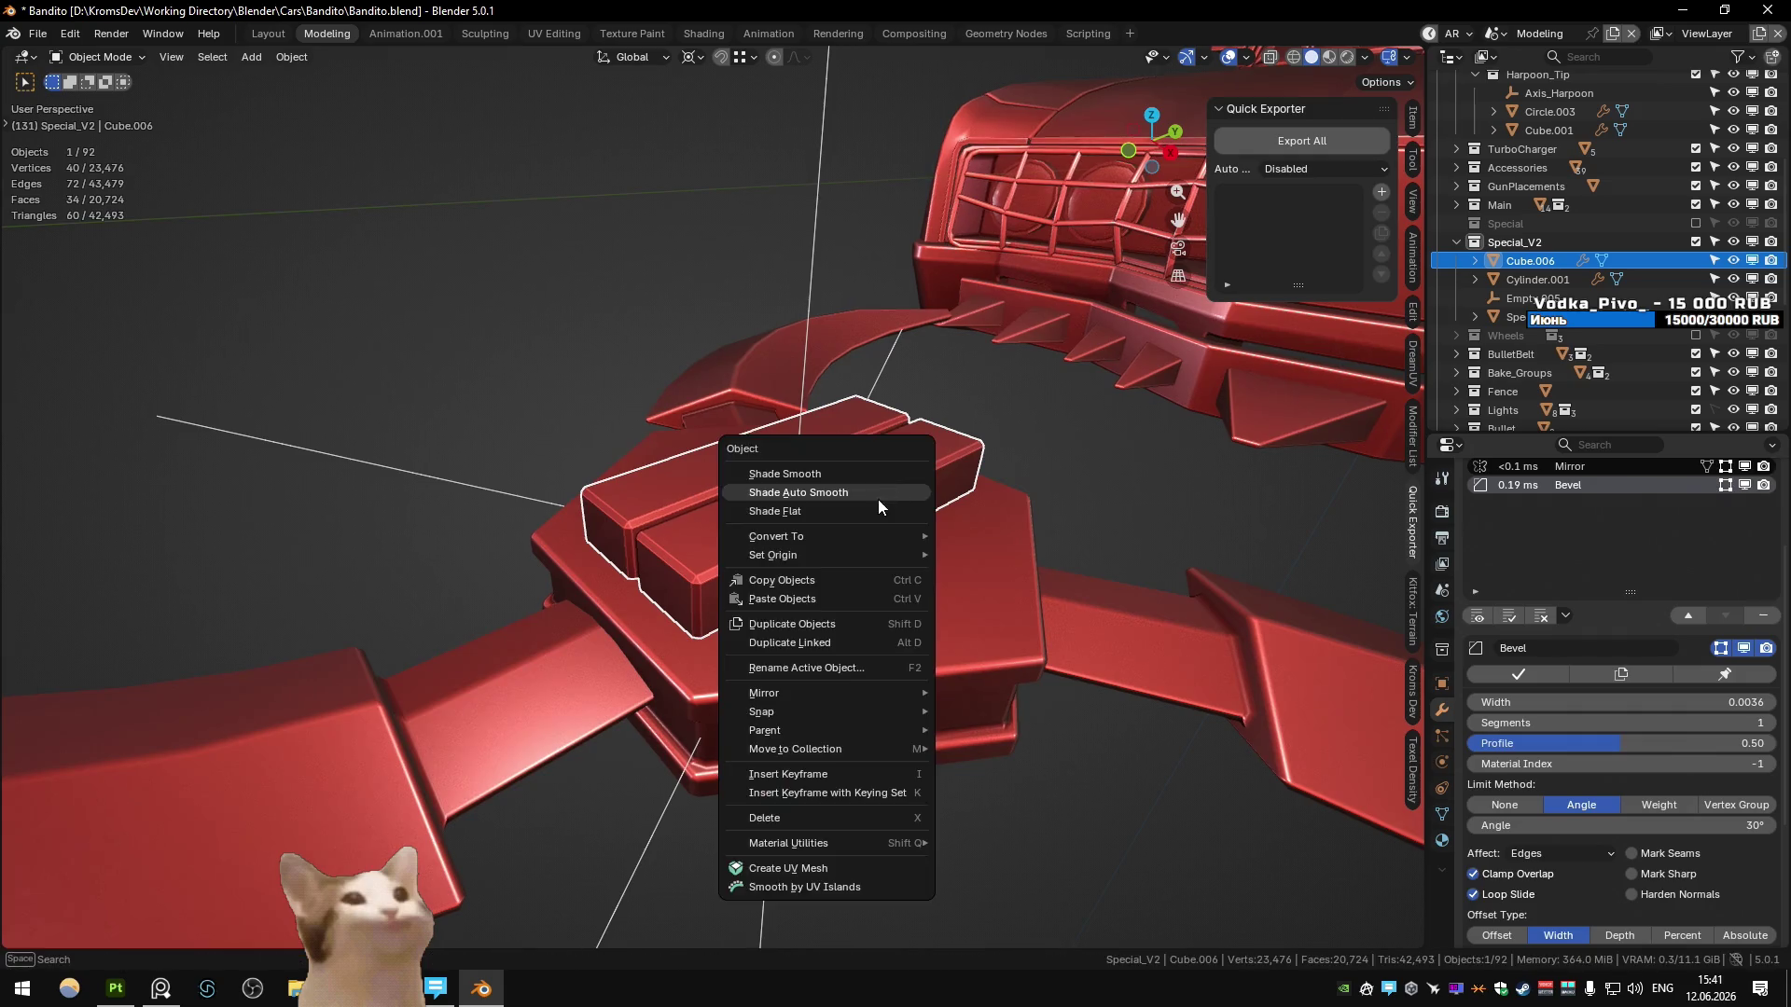
pyautogui.click(876, 494)
pyautogui.write('0')
pyautogui.press('Return')
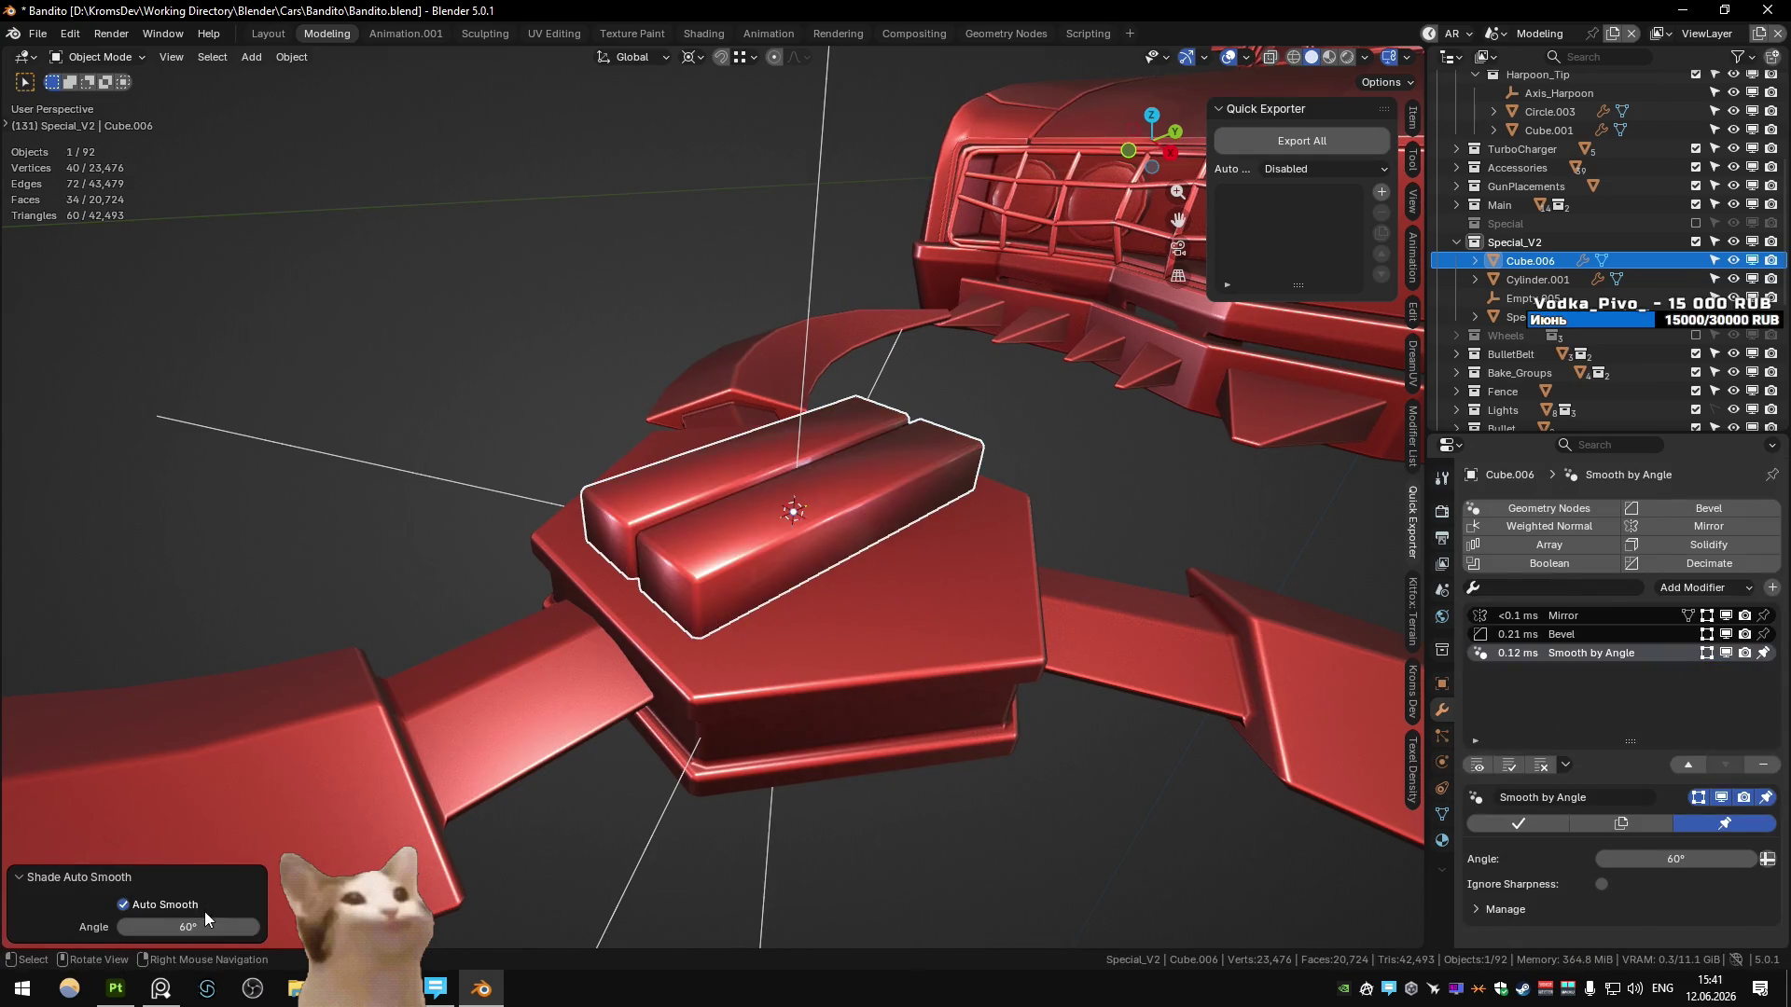
pyautogui.click(1585, 528)
# - Narrow the slot between the two blocks by moving the side face along X
pyautogui.moveTo(1100, 465)
pyautogui.mouseDown(button='middle')
pyautogui.moveTo(692, 425)
pyautogui.moveTo(750, 445)
pyautogui.mouseUp(button='middle')
pyautogui.press('KP_7')
pyautogui.press('Tab')
pyautogui.press('g')
pyautogui.press('x')
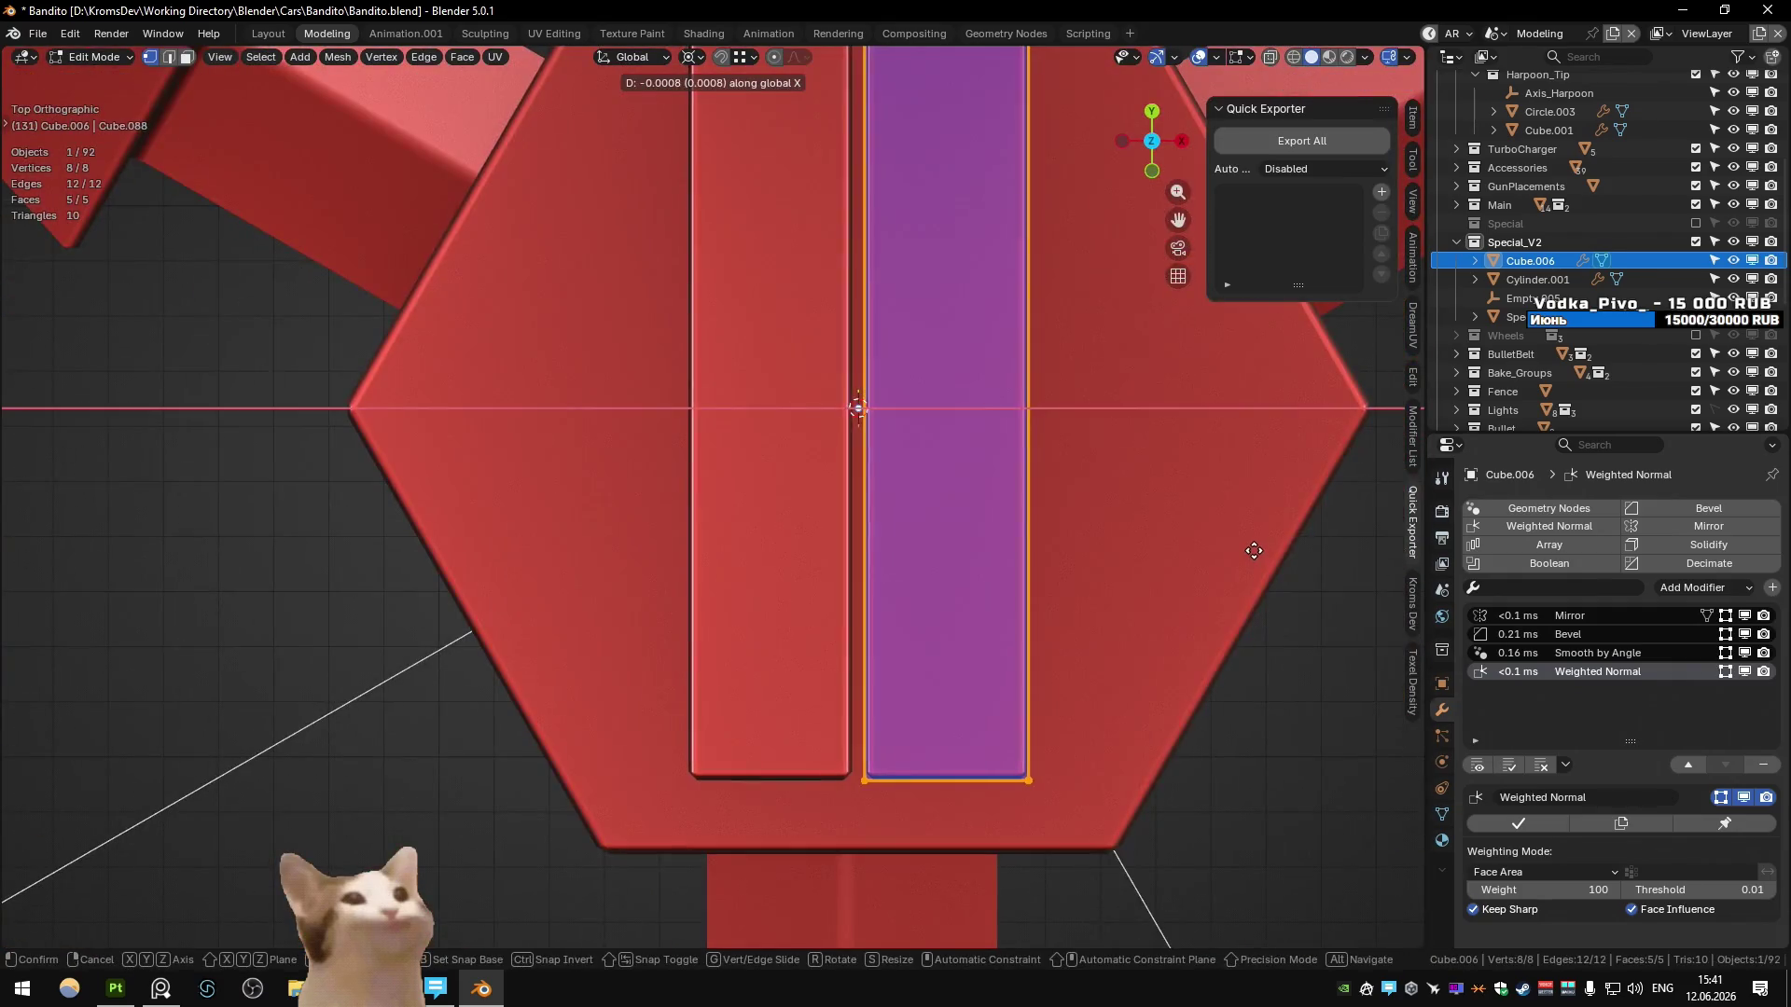
pyautogui.click(1251, 552)
pyautogui.press('Tab')
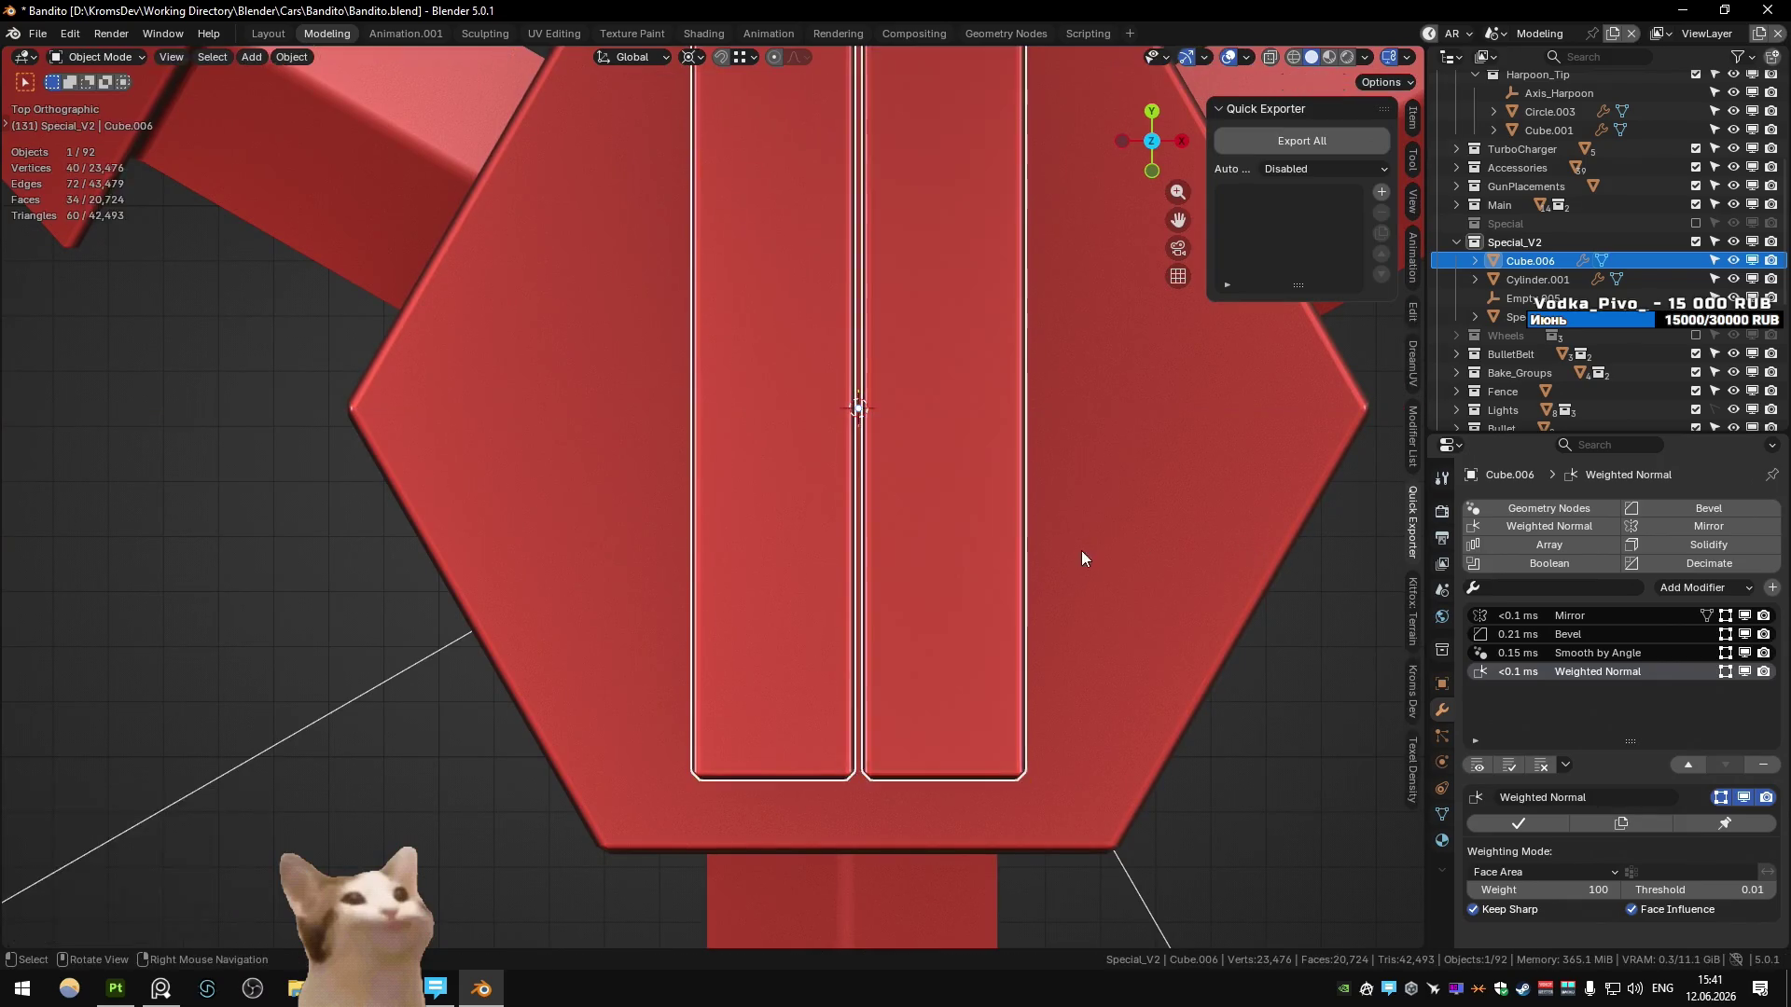
pyautogui.moveTo(1082, 550); pyautogui.dragTo(906, 500, button='middle')
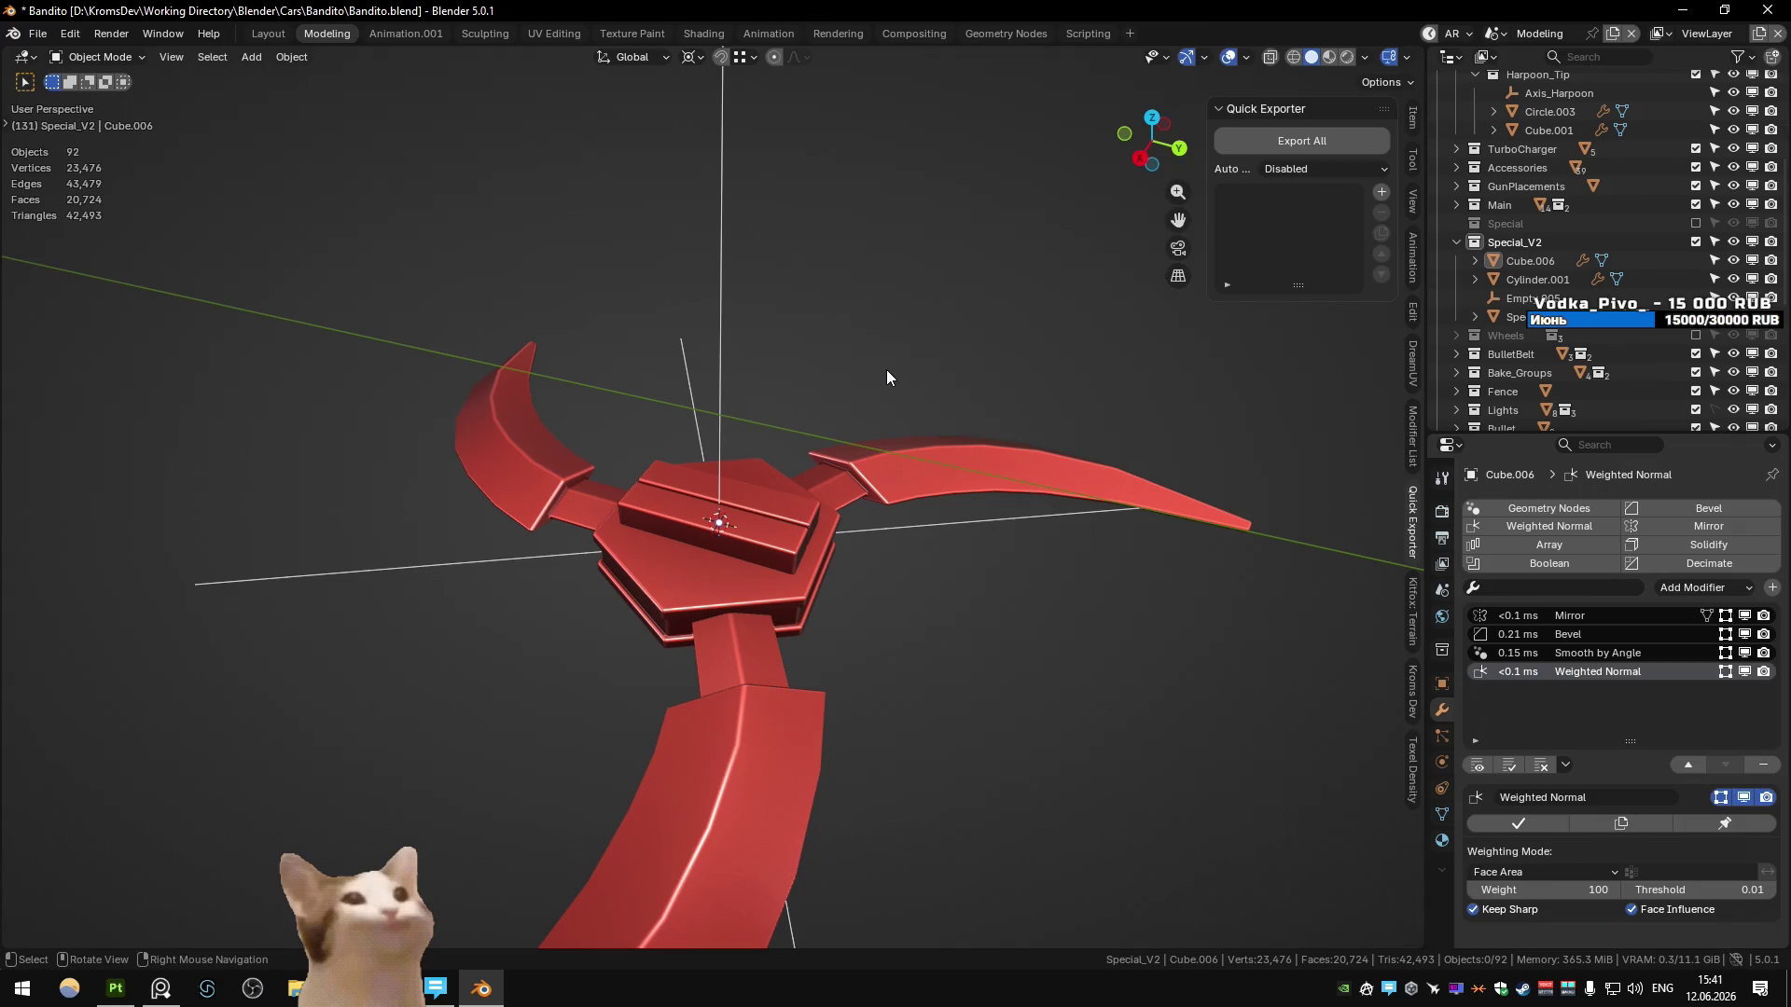
# - Reselect the slotted blocks and open their object context menu
pyautogui.moveTo(877, 364); pyautogui.dragTo(820, 395, button='middle')
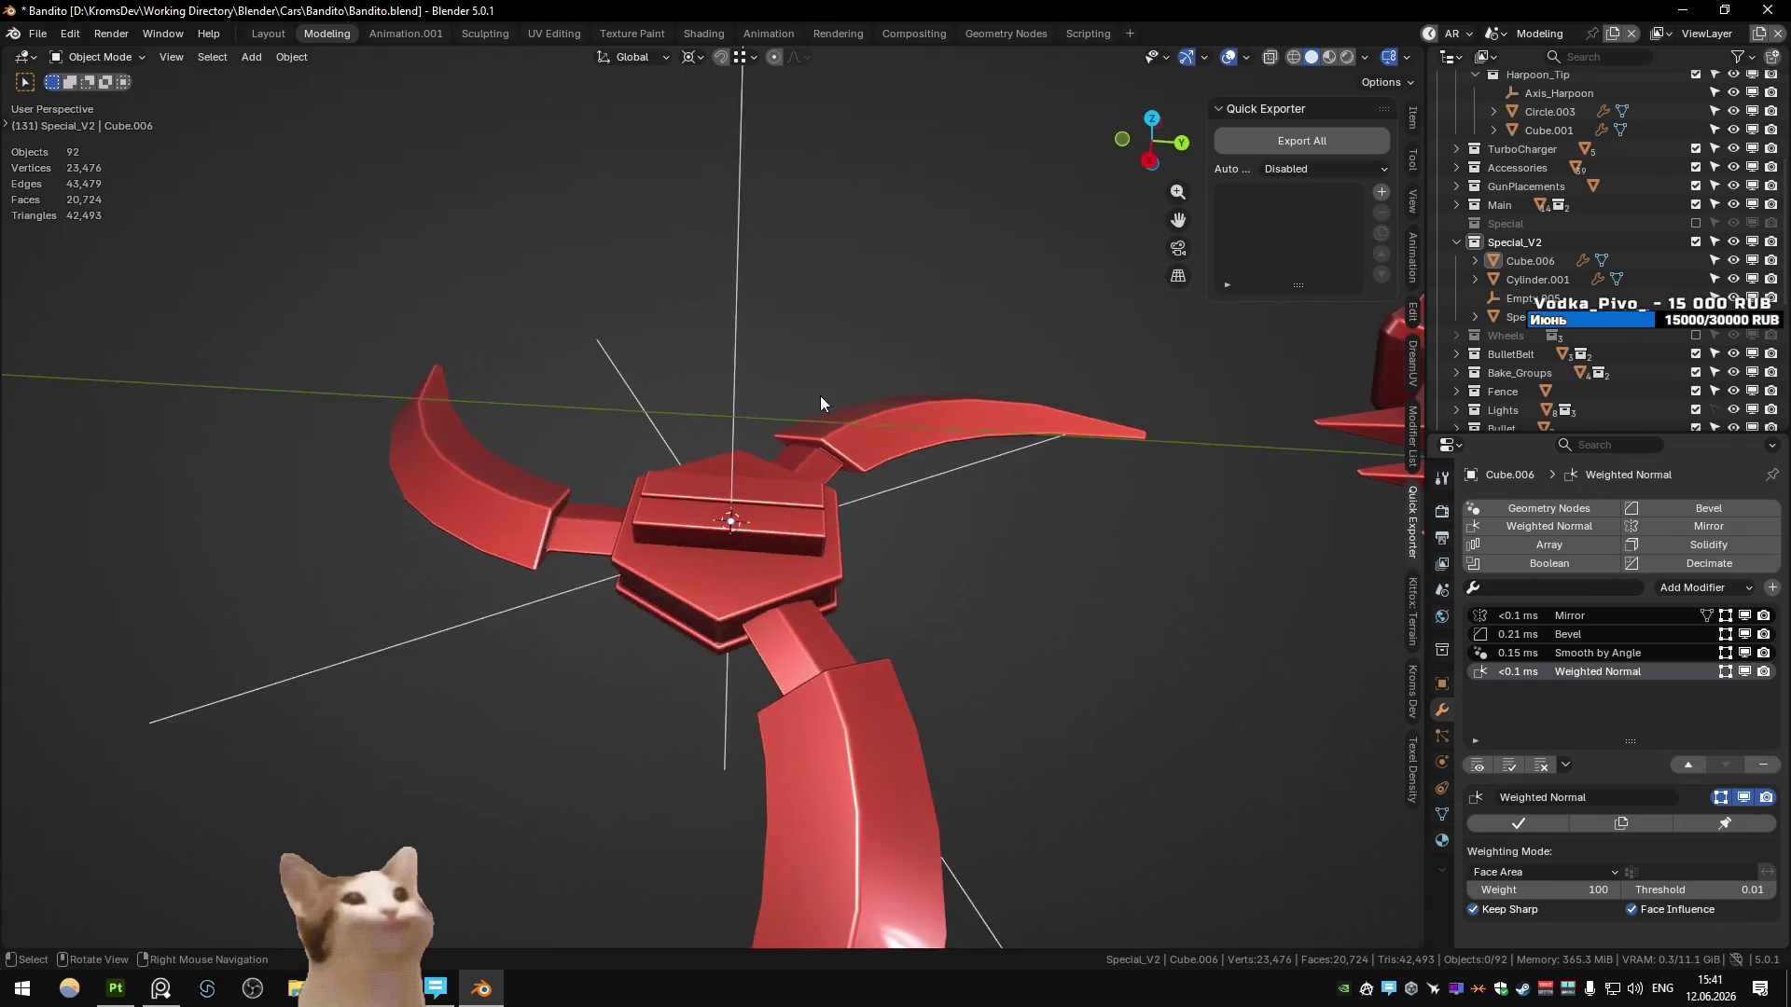
pyautogui.click(775, 483)
pyautogui.press('Tab')
pyautogui.scroll(5, 775, 483)
pyautogui.press('Tab')
pyautogui.rightClick(699, 500)
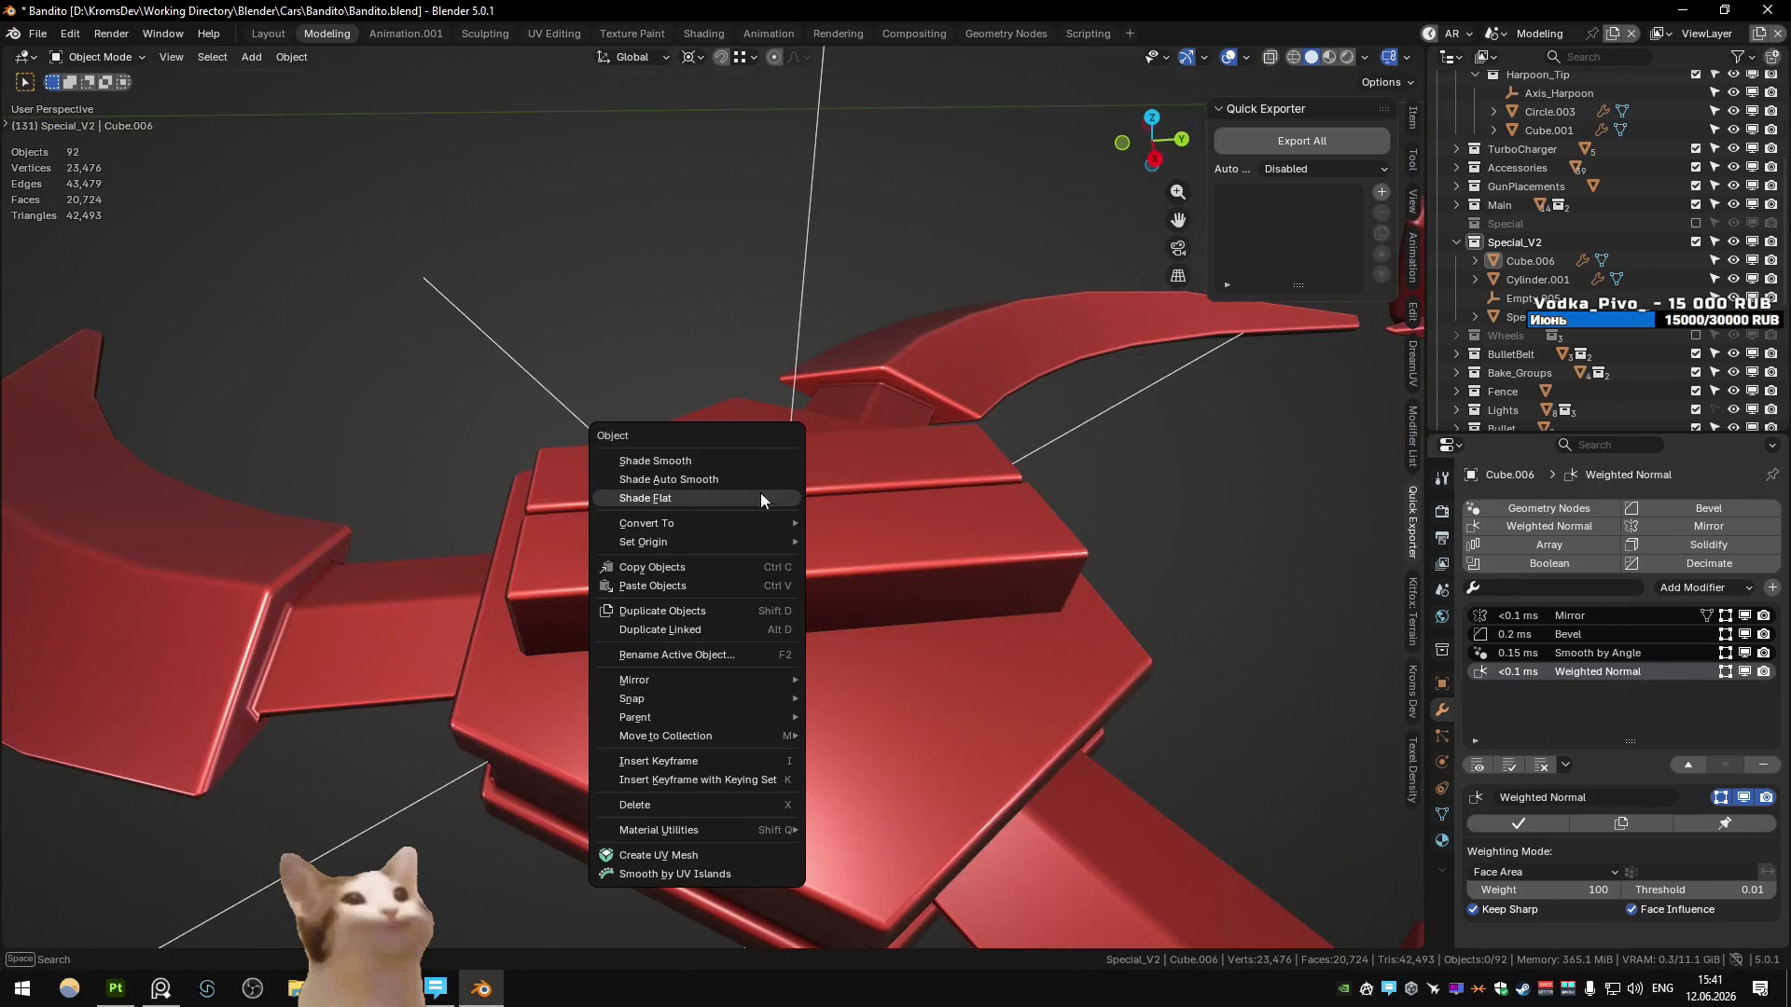
pyautogui.moveTo(873, 571)
pyautogui.mouseDown(button='middle')
pyautogui.moveTo(808, 561)
pyautogui.moveTo(878, 545)
pyautogui.mouseUp(button='middle')
# - Duplicate the slotted block, squash it along Y into a thin strap, and slide it across the blocks
pyautogui.hotkey('shift', 'd')
pyautogui.rightClick(879, 546)
pyautogui.press('Tab')
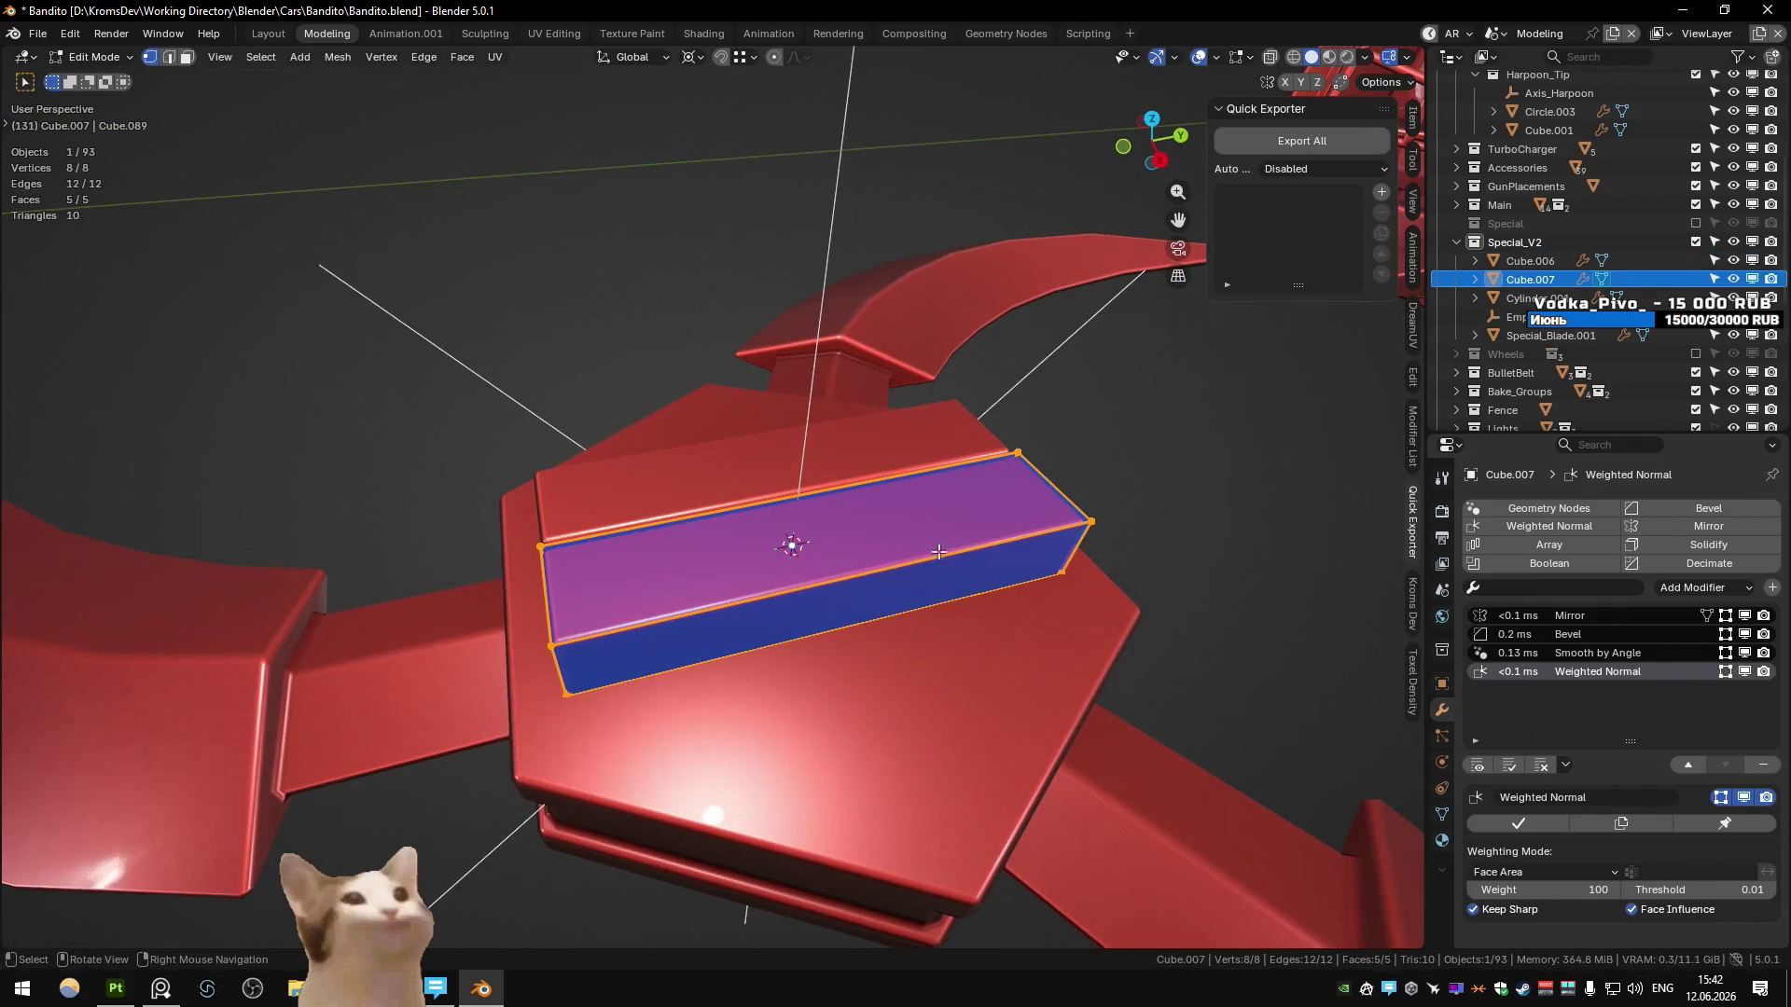
pyautogui.press('s')
pyautogui.press('y')
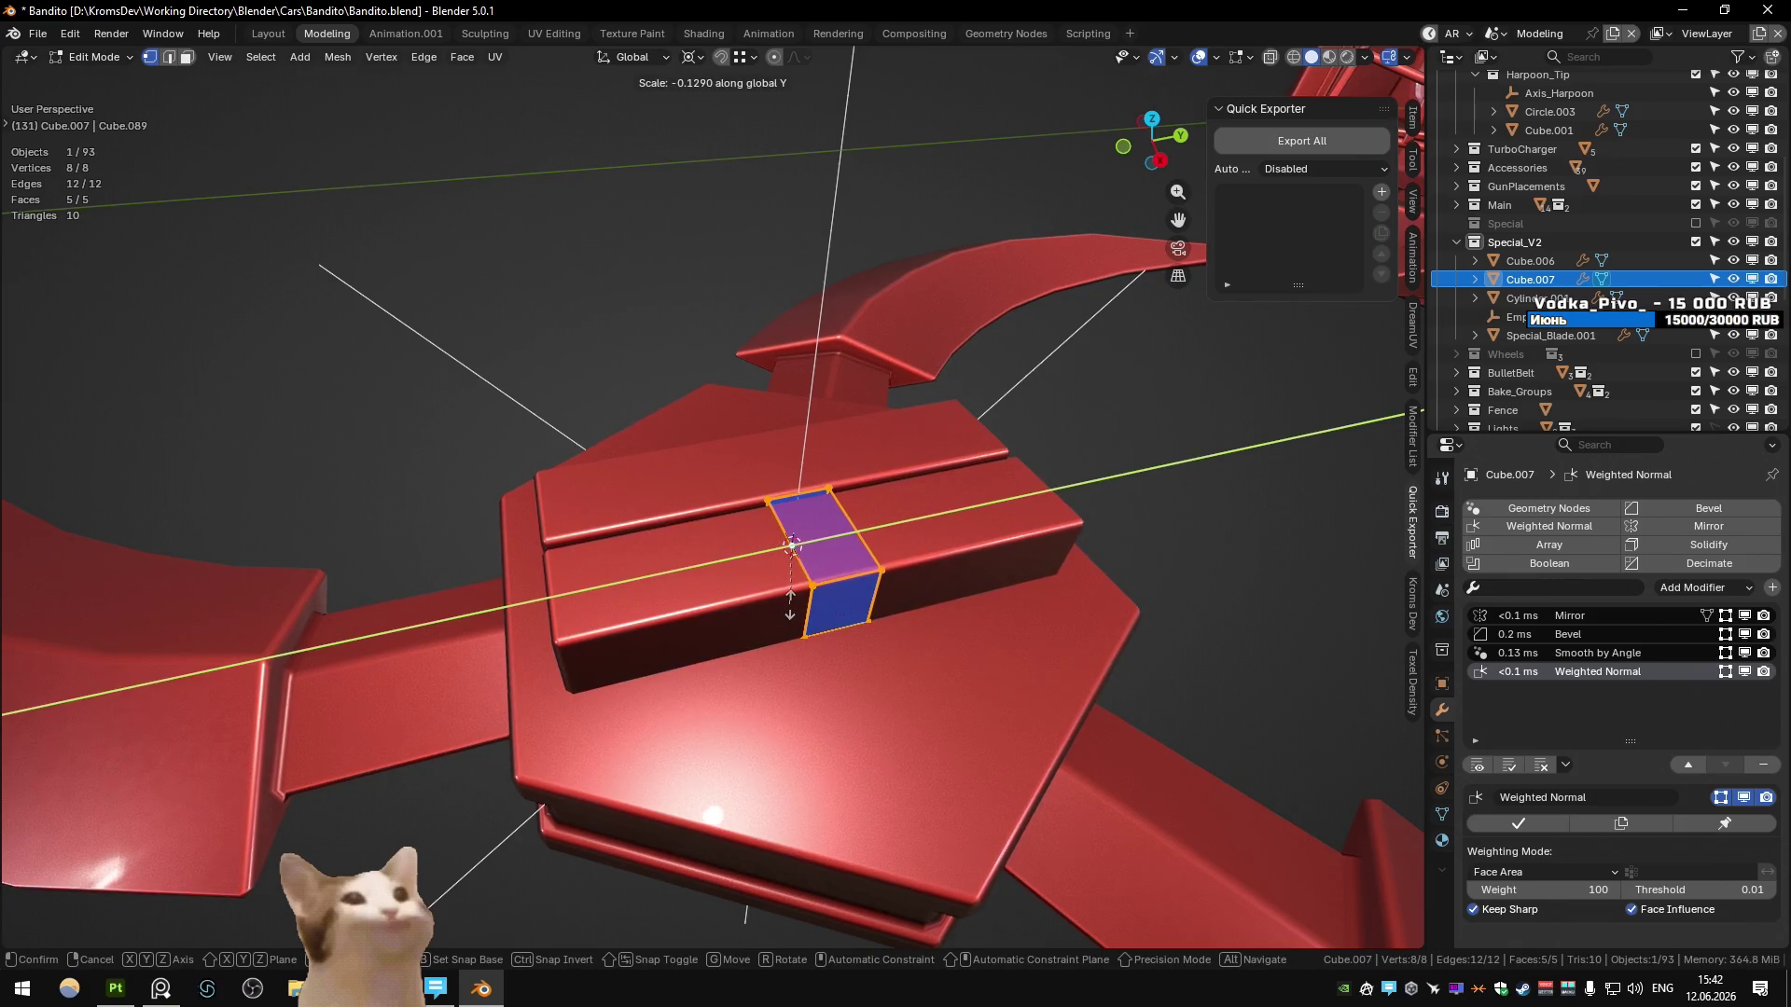
pyautogui.click(805, 605)
pyautogui.press('g')
pyautogui.press('y')
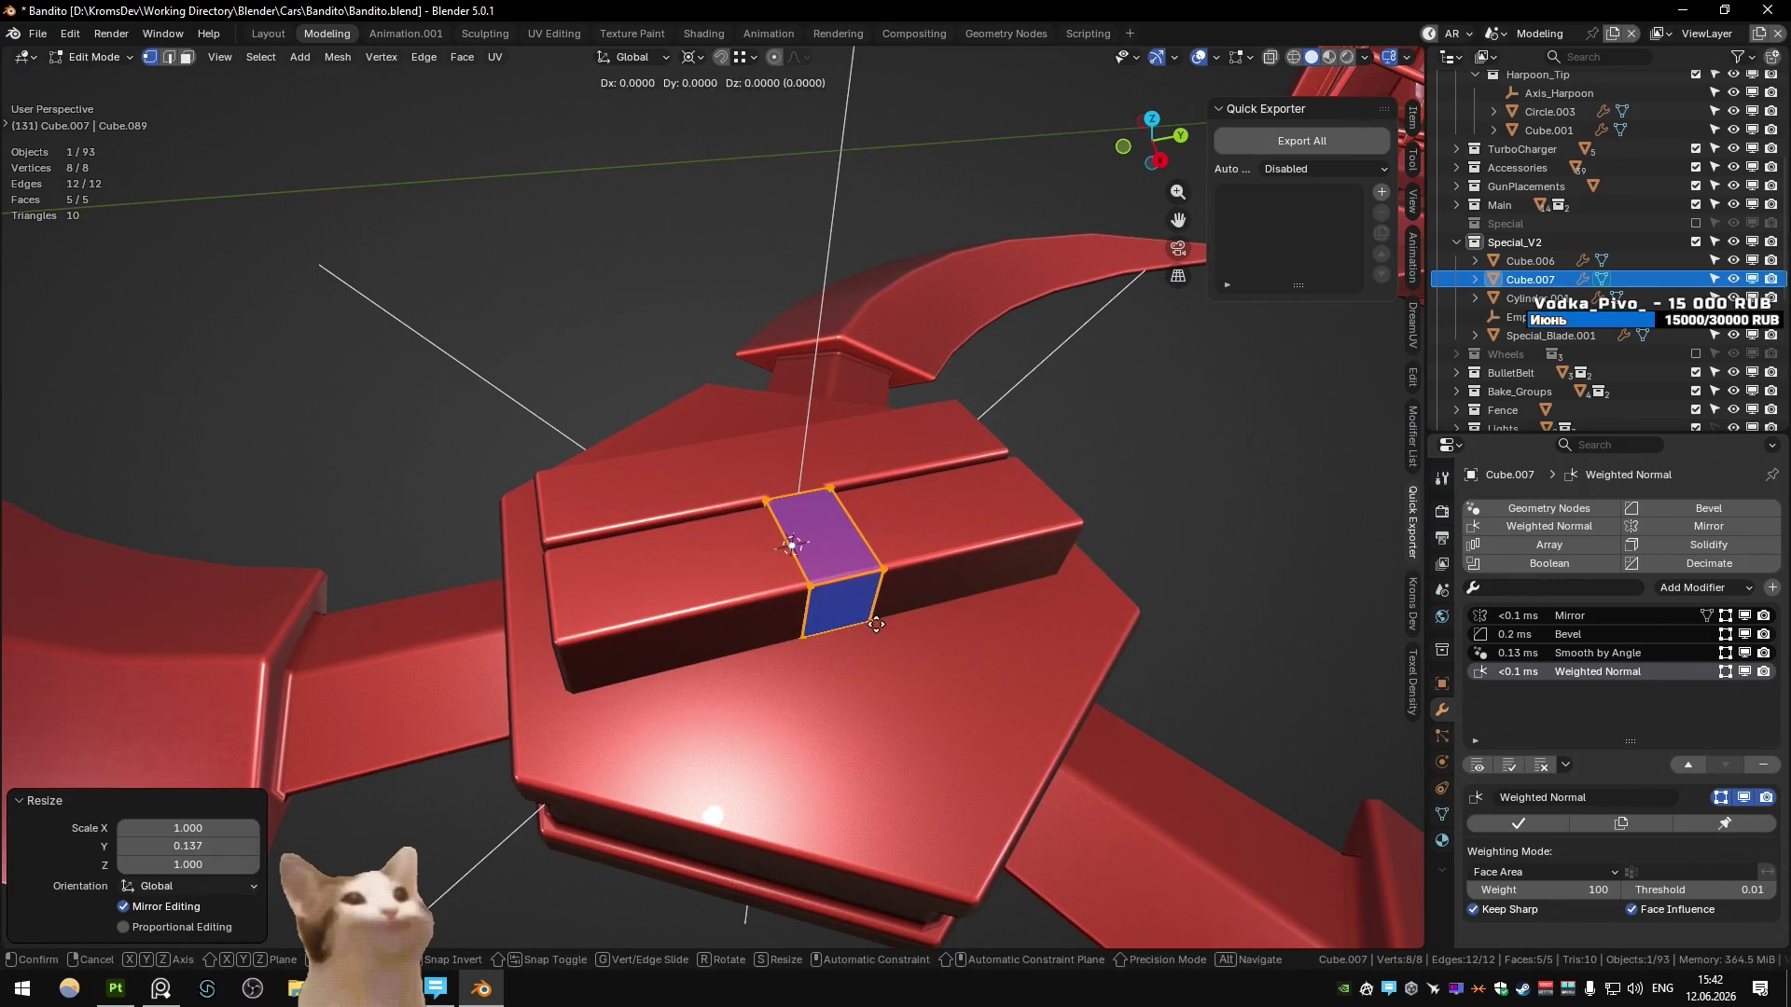
pyautogui.click(743, 645)
# - Extend two of the strap's corner vertices along X in see-through vertex mode
pyautogui.click(662, 559)
pyautogui.keyDown('shift'); pyautogui.click(677, 644); pyautogui.keyUp('shift')
pyautogui.moveTo(741, 625)
pyautogui.mouseDown(button='middle')
pyautogui.moveTo(774, 559)
pyautogui.moveTo(791, 581)
pyautogui.mouseUp(button='middle')
pyautogui.press('1')
pyautogui.hotkey('alt', 'a')
pyautogui.hotkey('alt', 'z')
pyautogui.click(766, 492)
pyautogui.press('g')
pyautogui.press('x')
pyautogui.click(812, 568)
pyautogui.keyDown('shift'); pyautogui.click(730, 528); pyautogui.keyUp('shift')
pyautogui.press('g')
pyautogui.press('x')
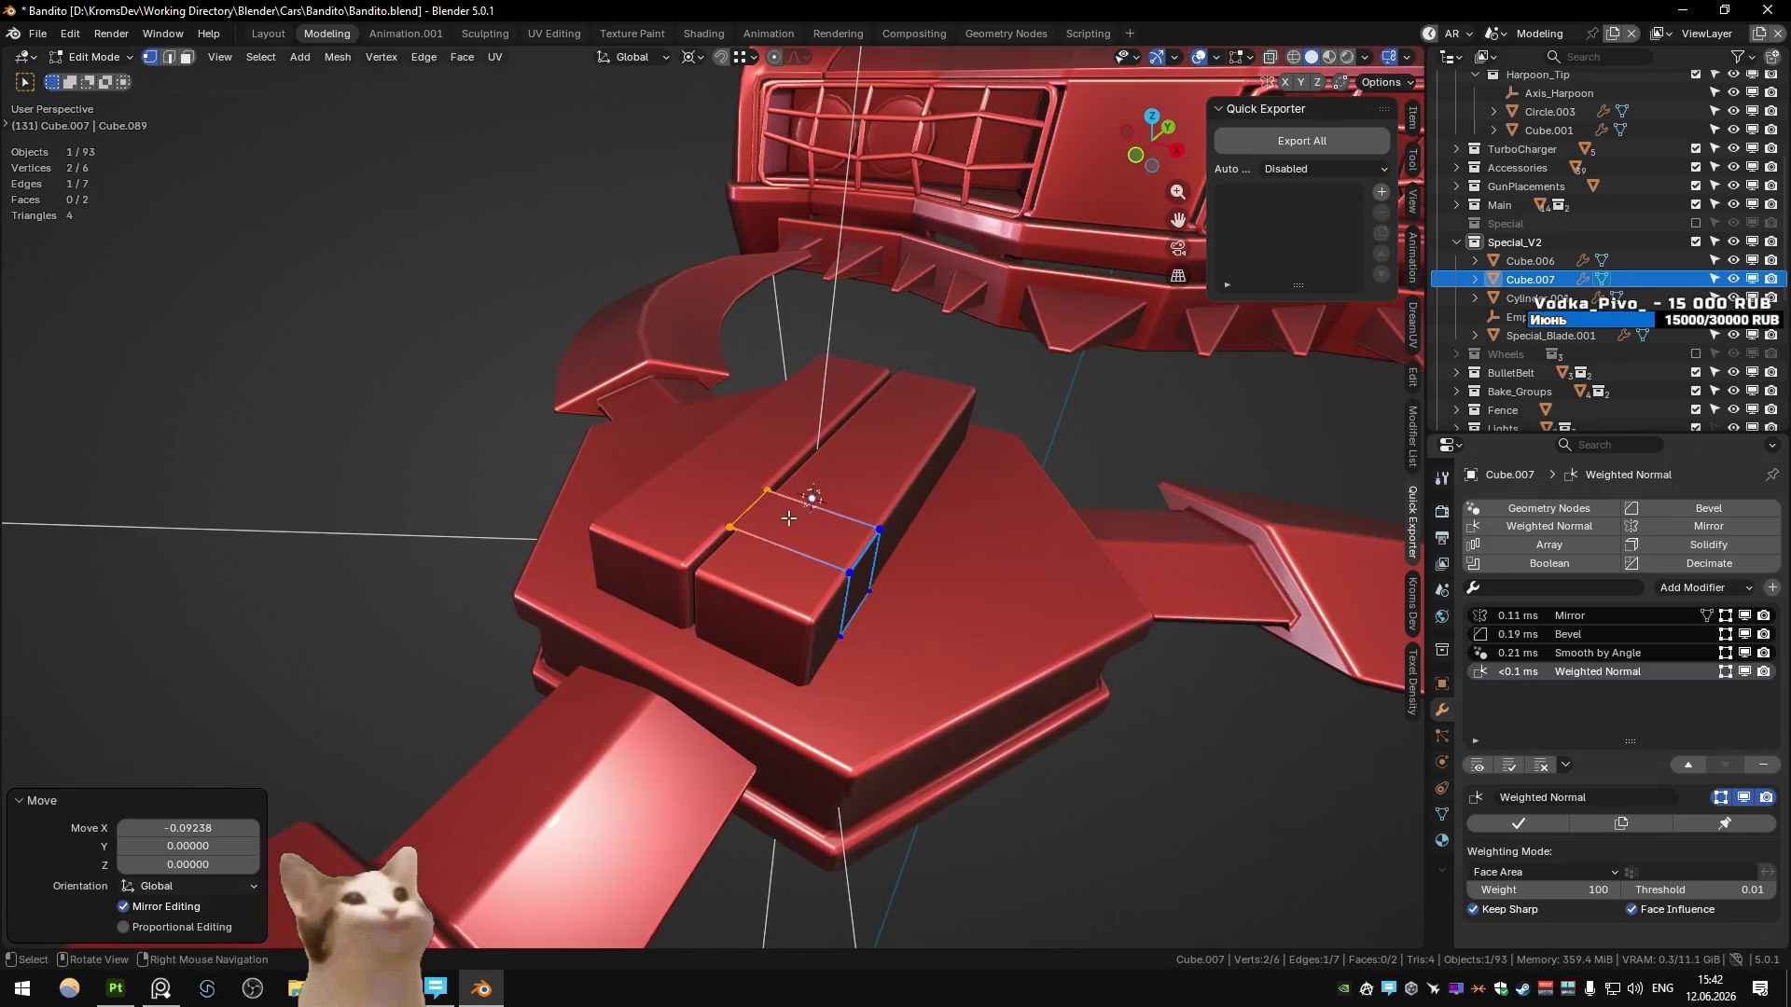
pyautogui.click(774, 550)
# - Select all strap faces and thicken the strap outward with Alt+S
pyautogui.hotkey('alt', 'z')
pyautogui.moveTo(774, 550); pyautogui.dragTo(756, 548, button='middle')
pyautogui.scroll(2, 757, 548)
pyautogui.press('a')
pyautogui.hotkey('alt', 's')
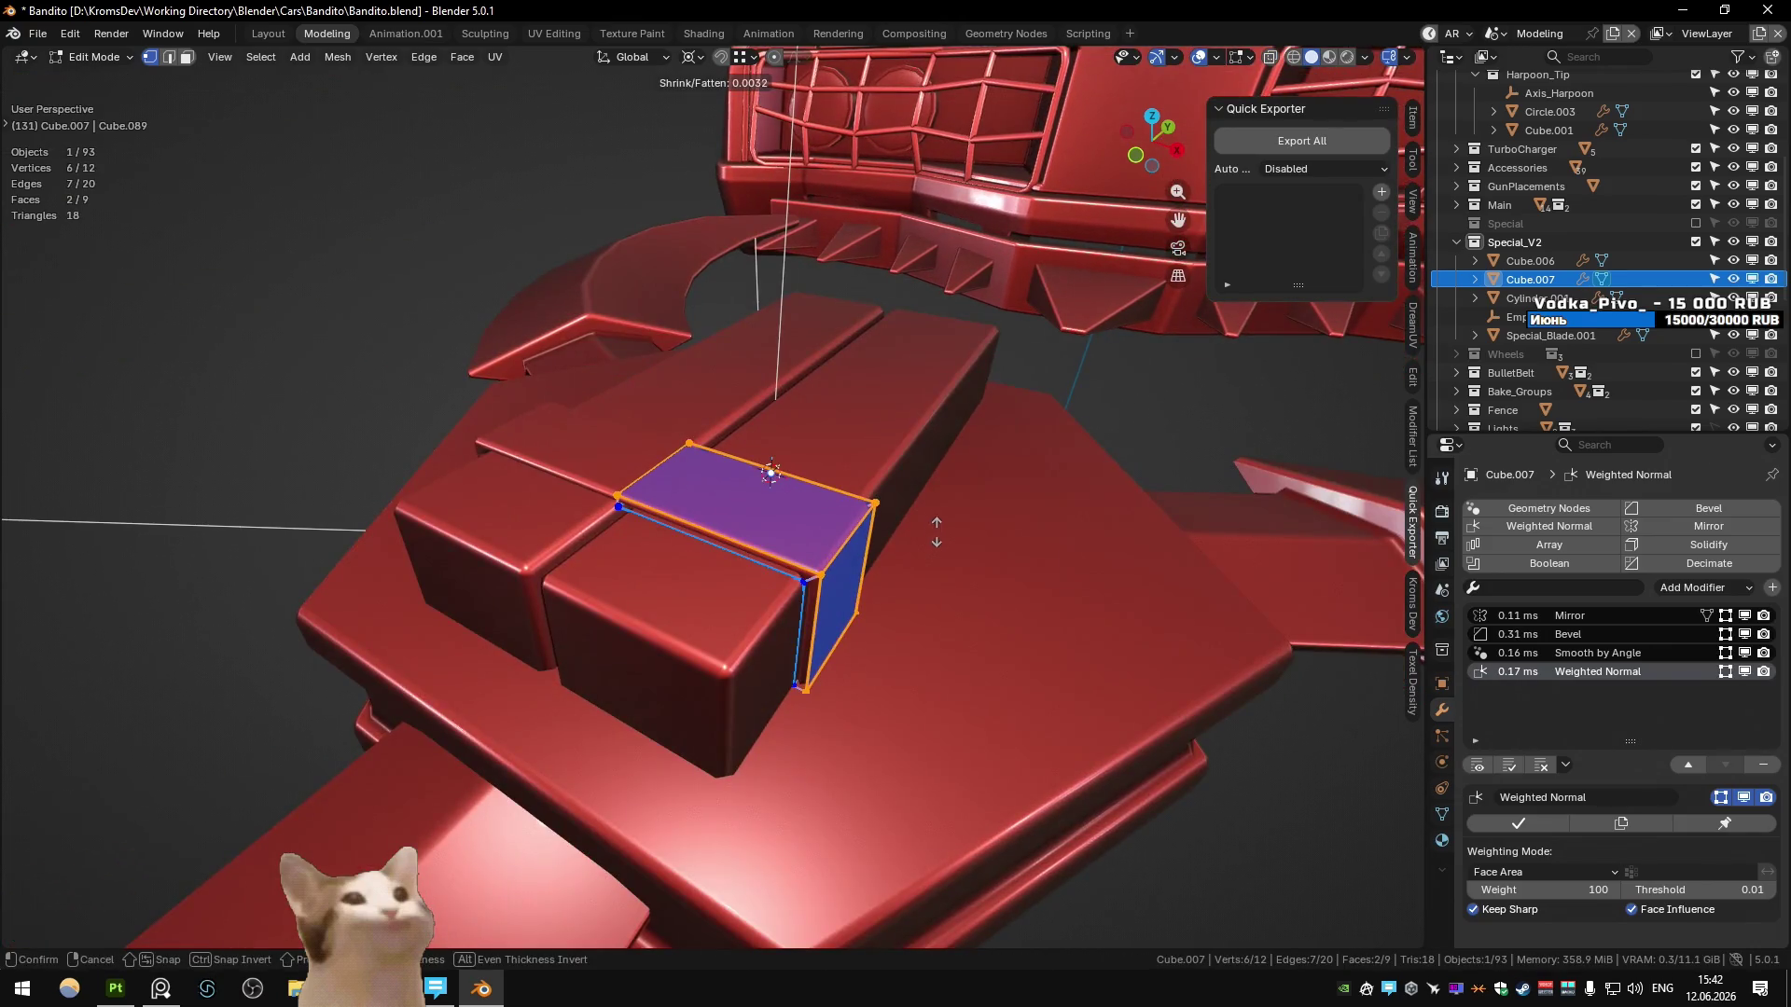
pyautogui.click(931, 649)
# - Delete the two unneeded faces from the strap mesh
pyautogui.press('Tab')
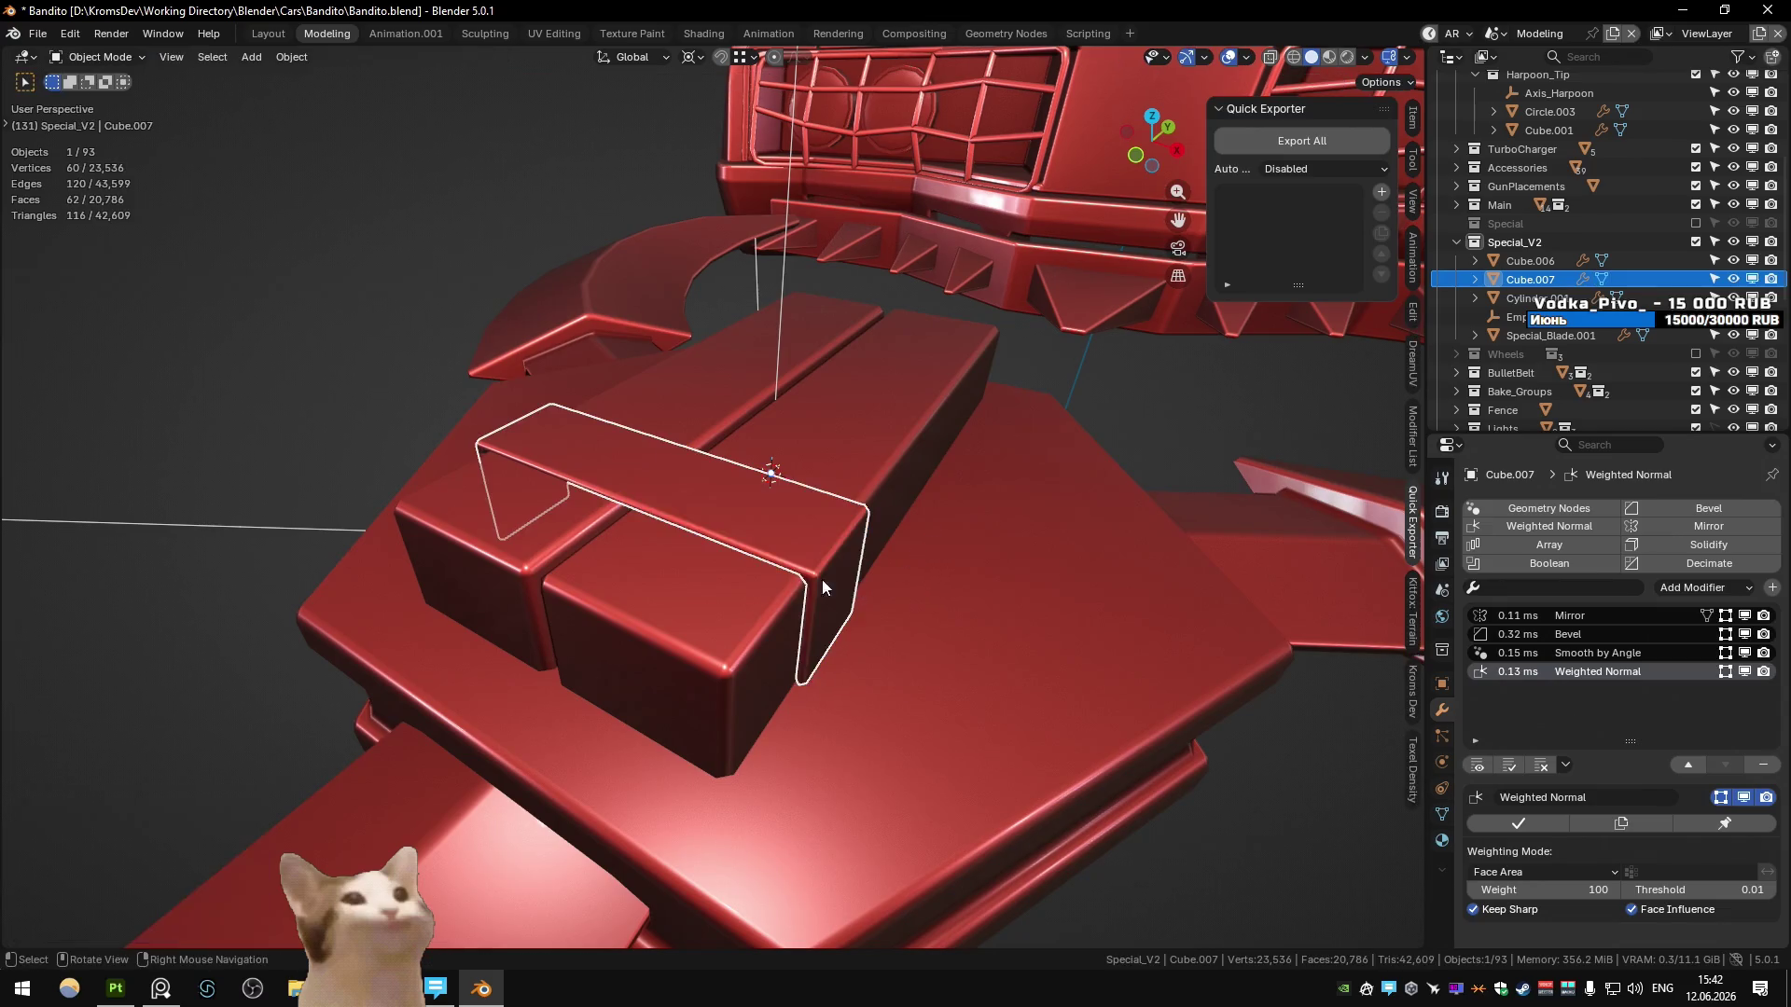
pyautogui.scroll(3, 828, 572)
pyautogui.press('Tab')
pyautogui.hotkey('alt', 'z')
pyautogui.hotkey('alt', 'z')
pyautogui.scroll(5, 768, 529)
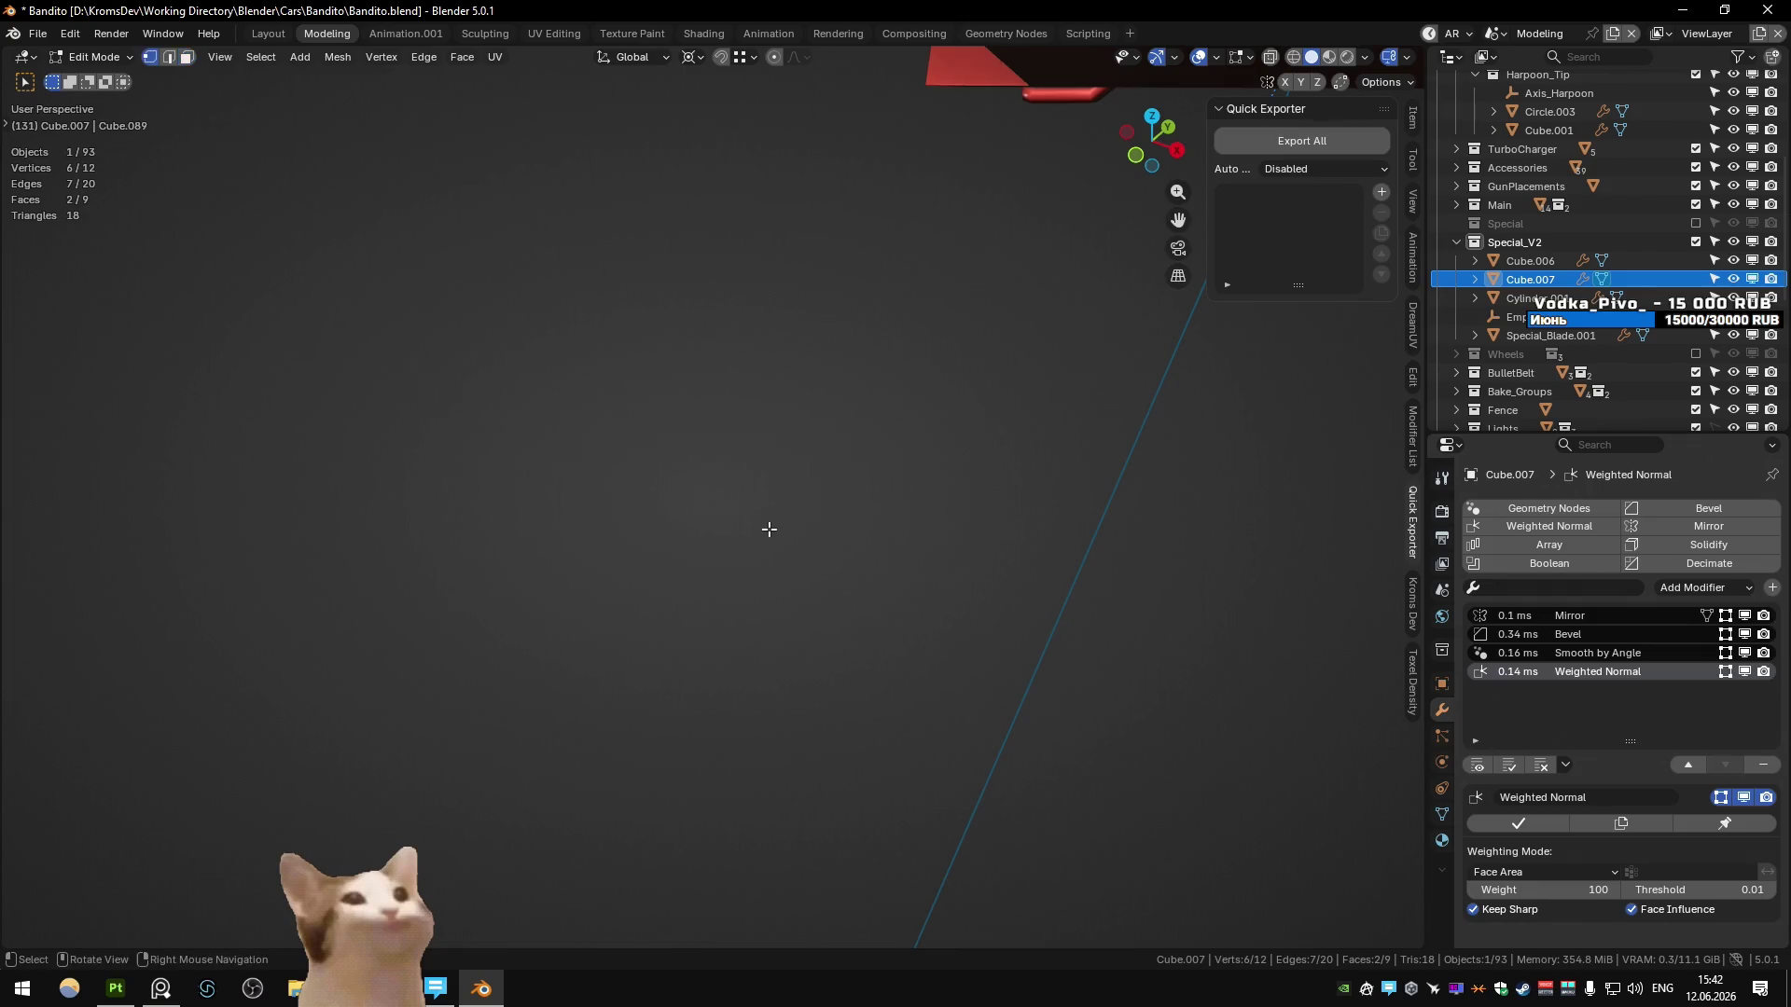
pyautogui.scroll(-6, 769, 529)
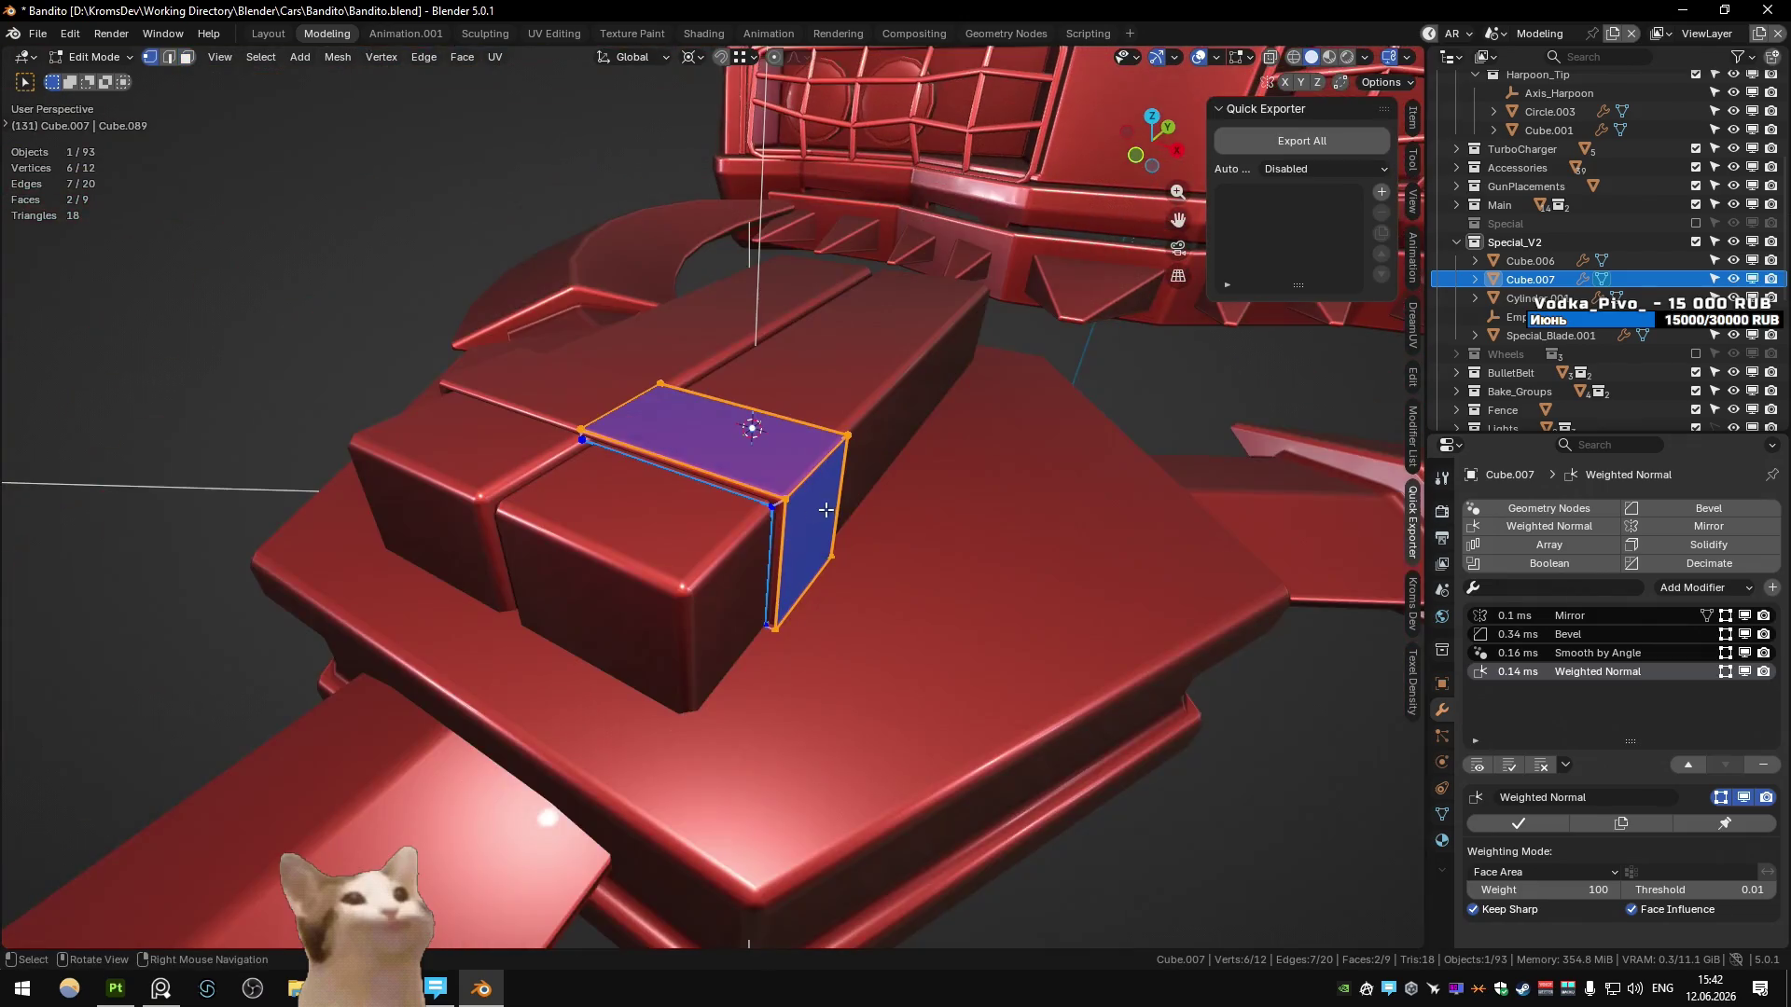
pyautogui.press('ctrl+KP_Add')
pyautogui.hotkey('alt', 'a')
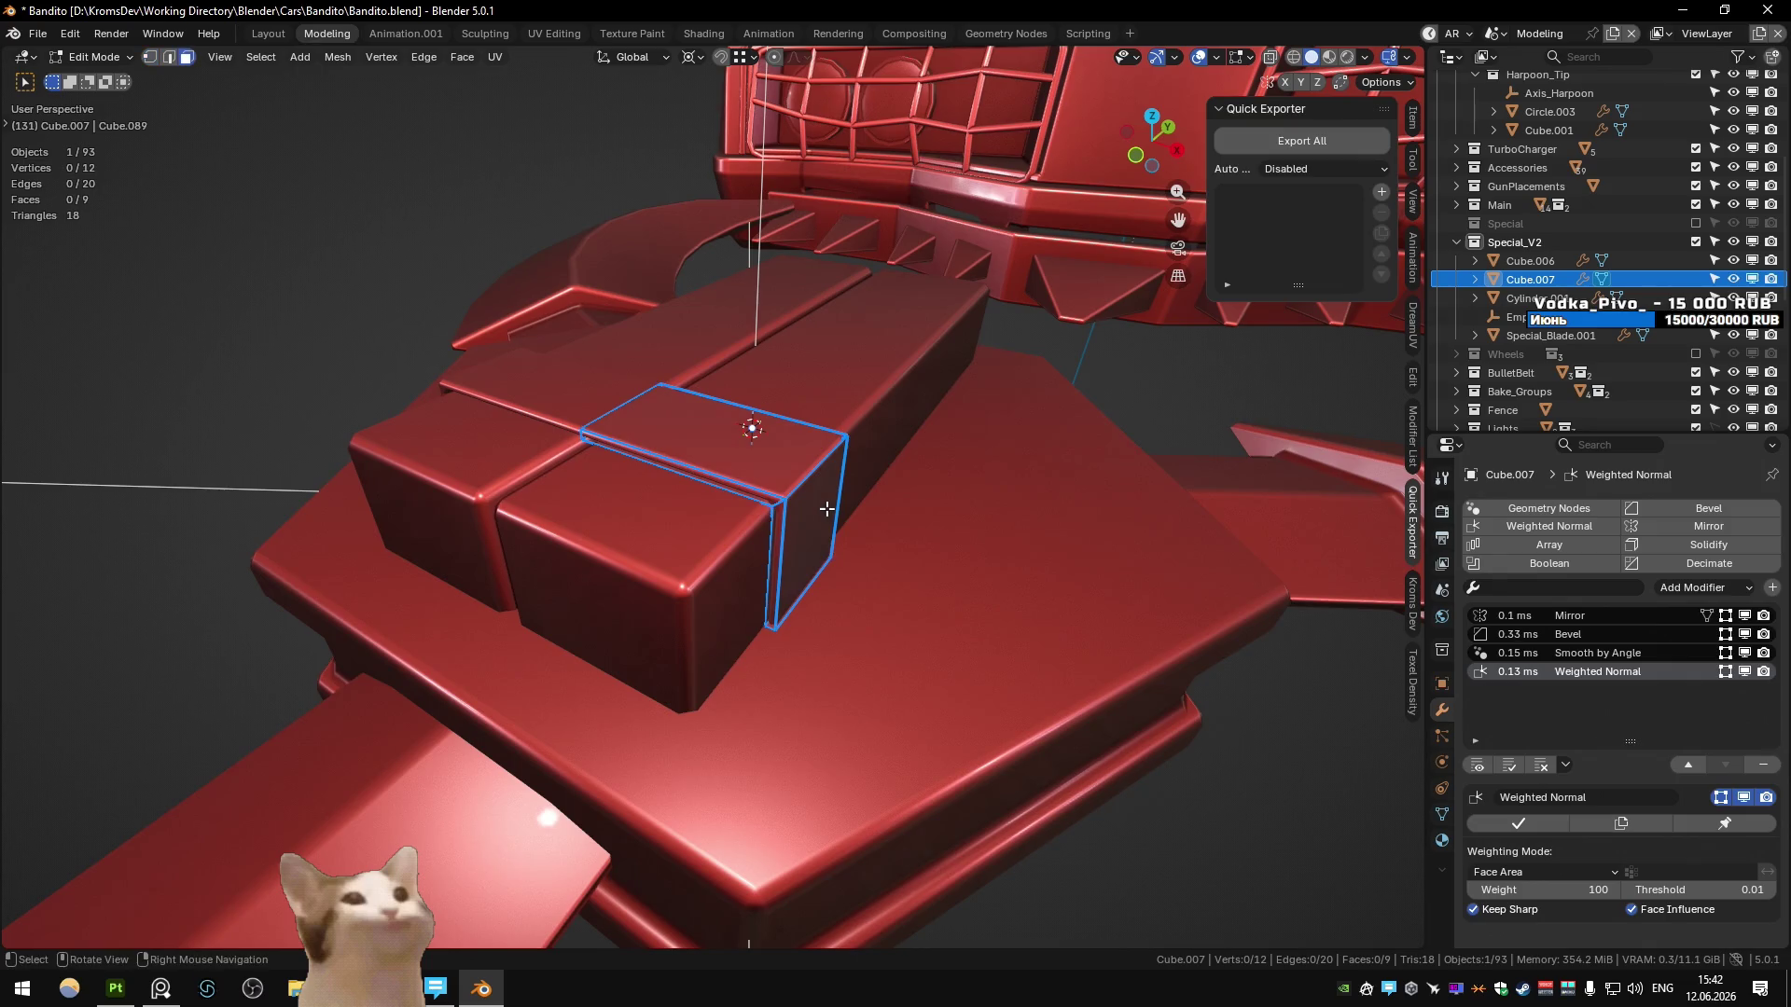
pyautogui.click(790, 466)
pyautogui.press('ctrl+KP_Add')
pyautogui.press('x')
pyautogui.press('f')
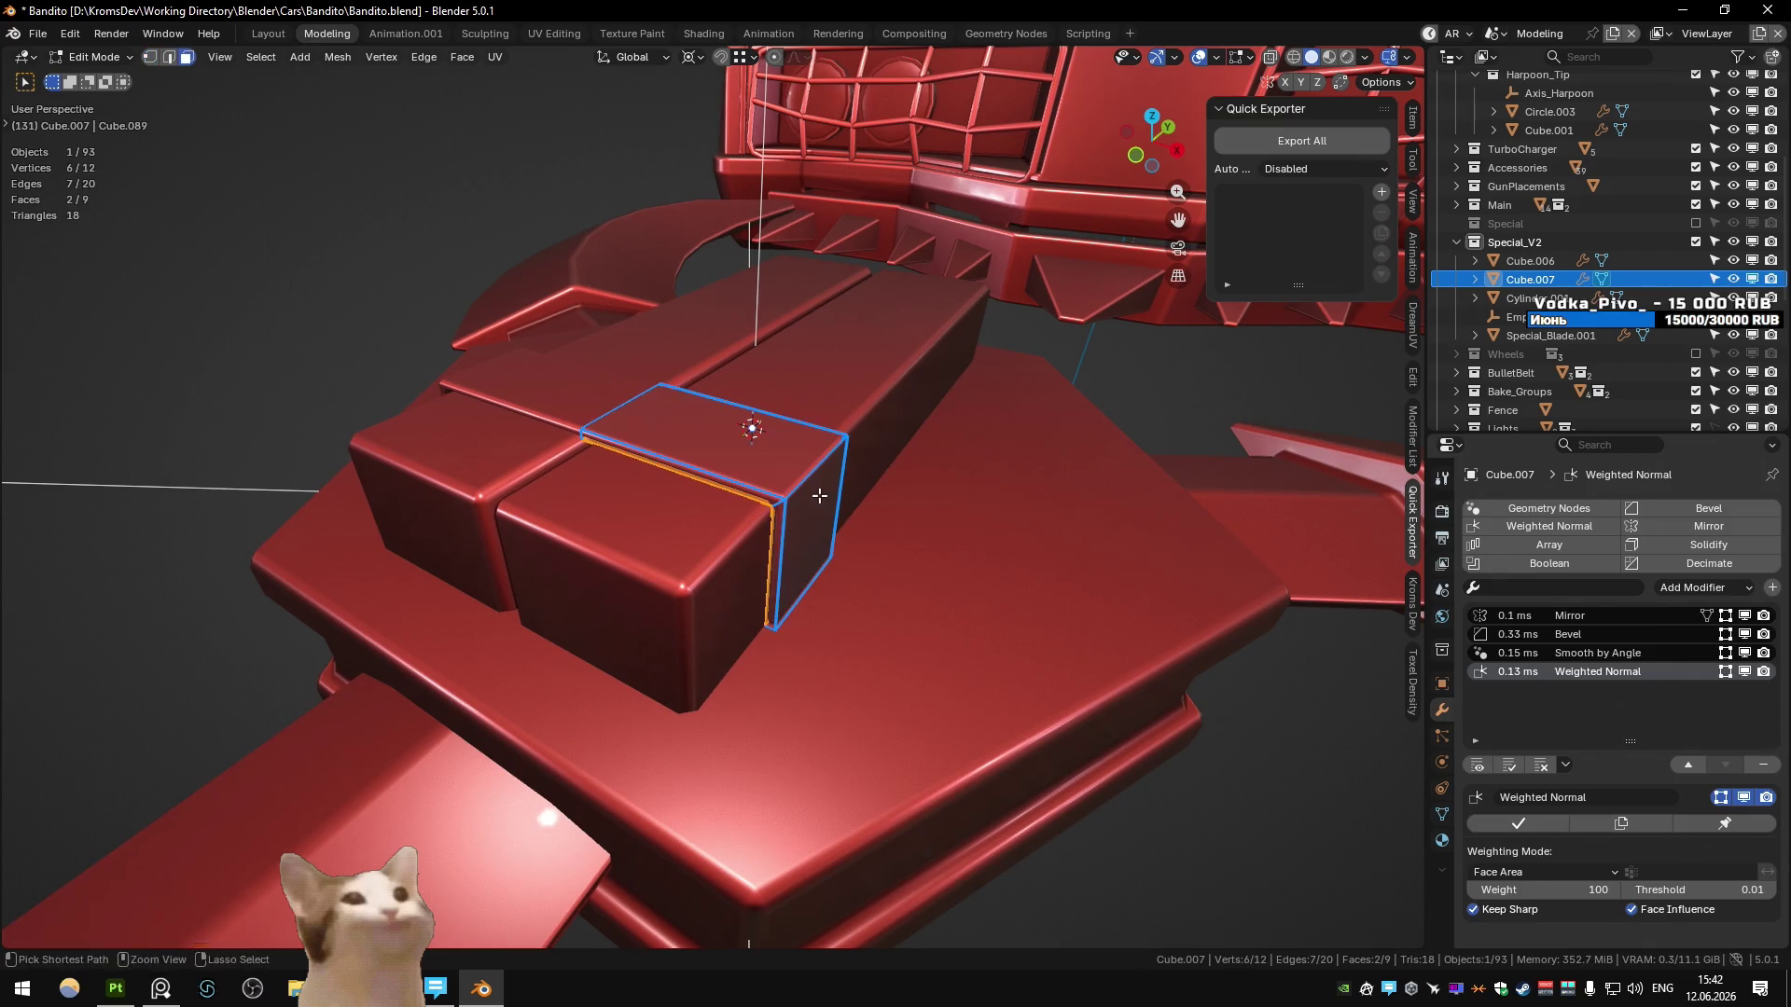
# - Reduce the strap's Bevel modifier width to 0.001
pyautogui.press('Tab')
pyautogui.hotkey('alt', 'z')
pyautogui.hotkey('alt', 'z')
pyautogui.scroll(2, 800, 494)
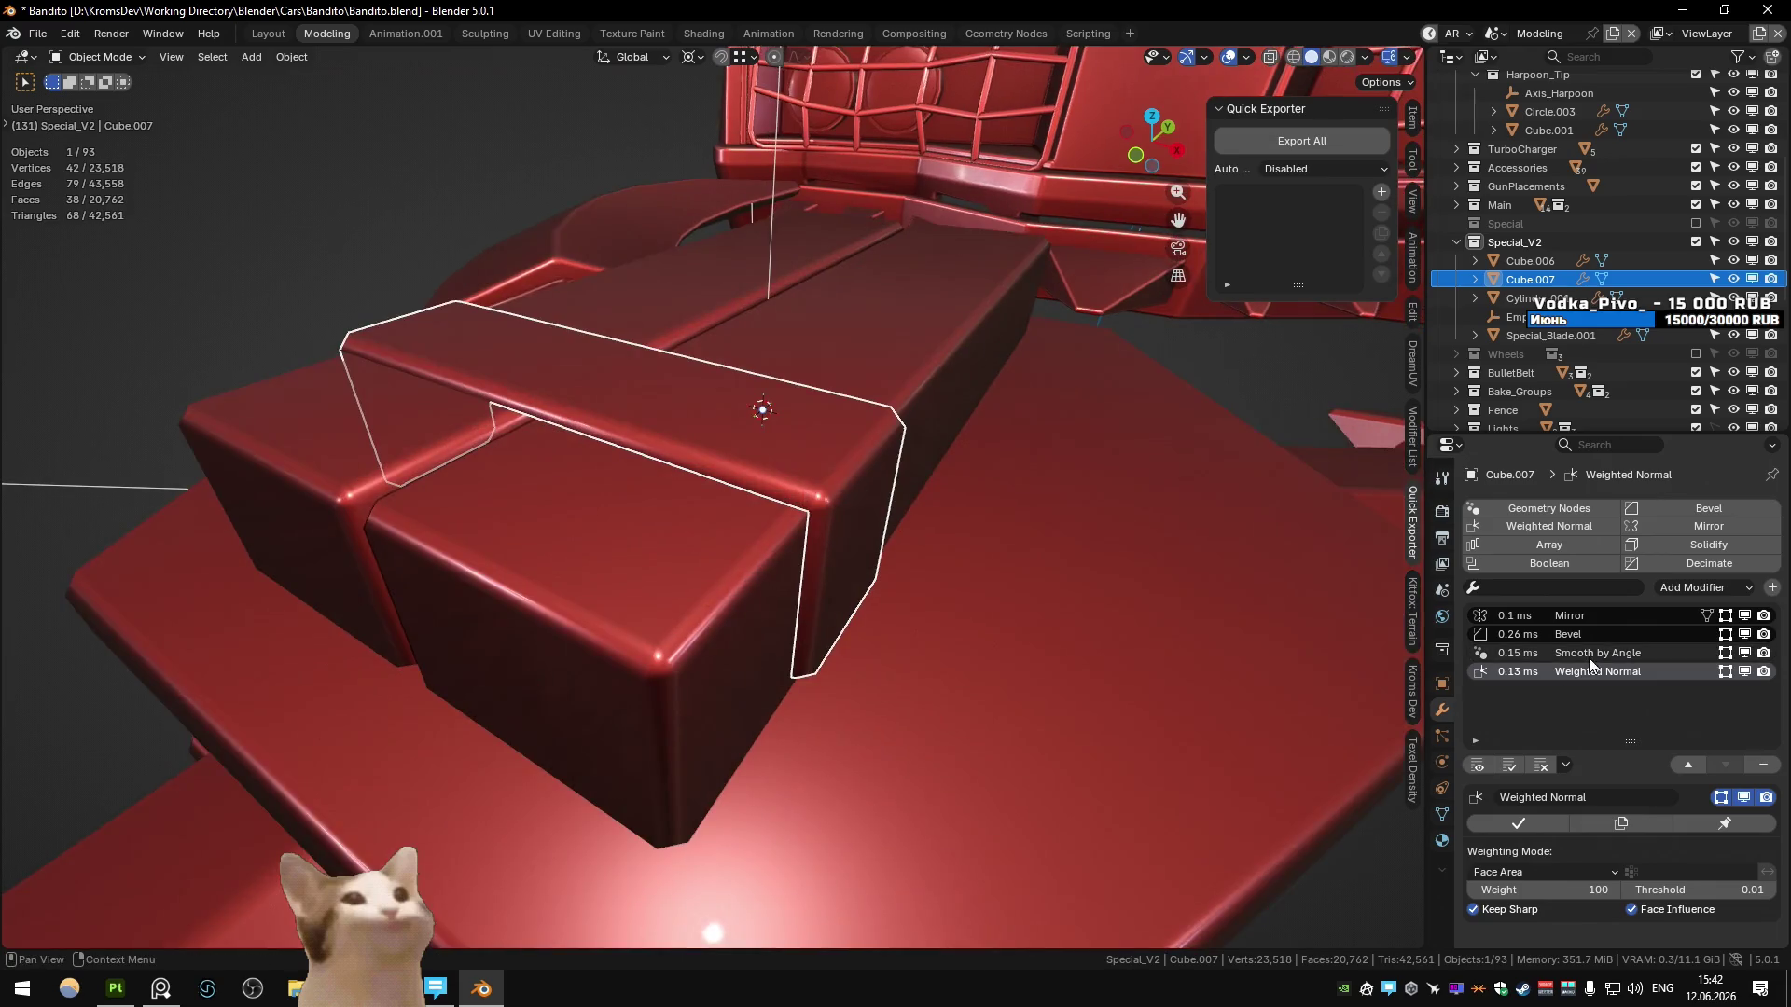
pyautogui.click(1586, 635)
pyautogui.click(1414, 116)
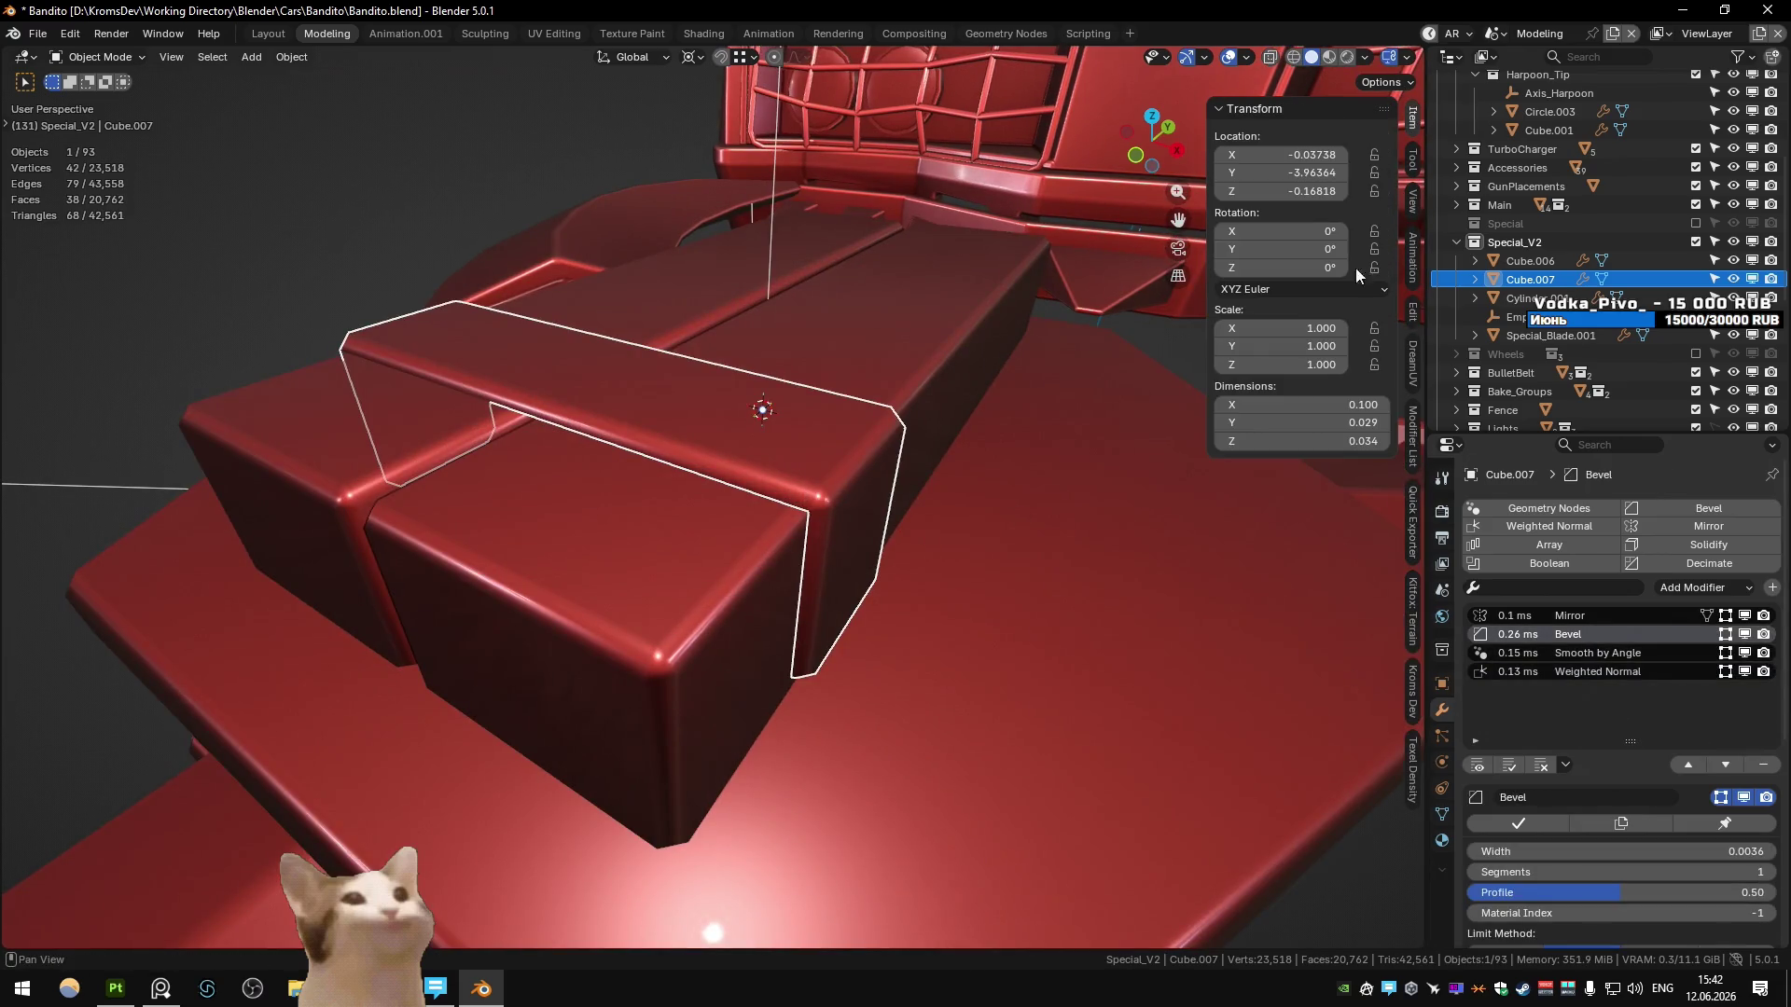
pyautogui.click(1507, 852)
pyautogui.press('Return')
# - Reselect the strap piece on the hub and enable its Mirror modifier's Y axis
pyautogui.moveTo(1182, 699)
pyautogui.mouseDown(button='middle')
pyautogui.moveTo(328, 306)
pyautogui.moveTo(825, 580)
pyautogui.moveTo(837, 554)
pyautogui.mouseUp(button='middle')
pyautogui.click(328, 306)
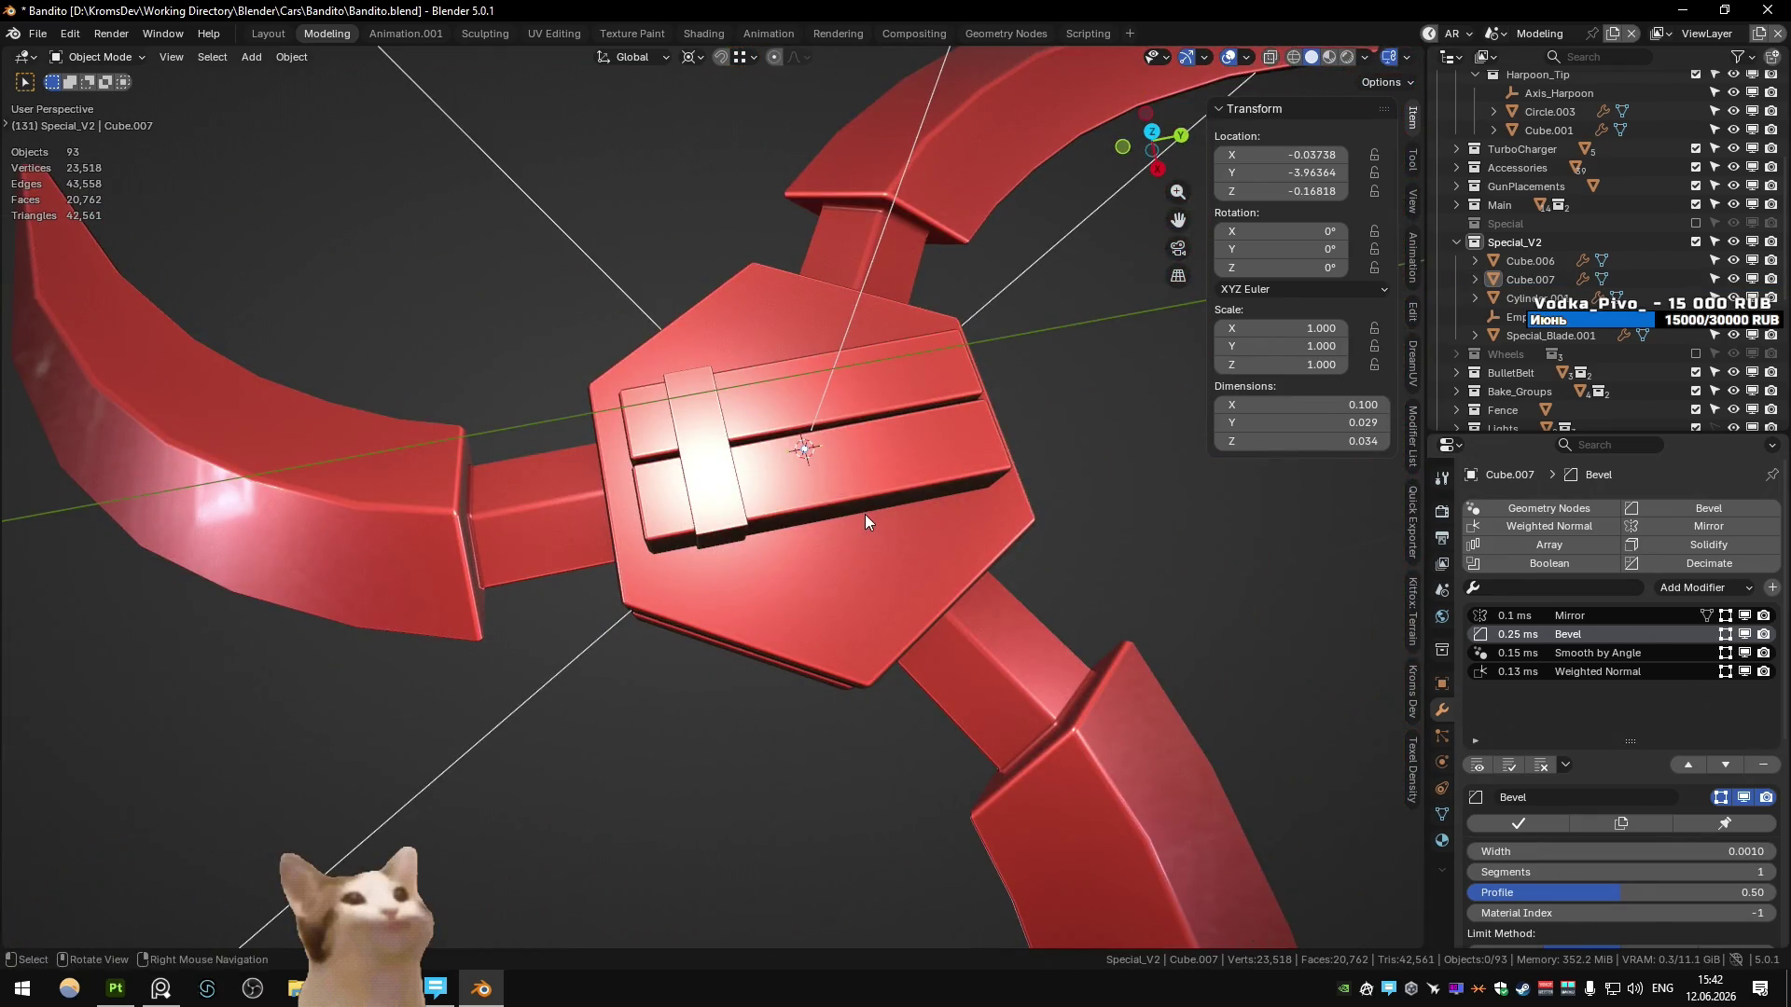
pyautogui.click(734, 512)
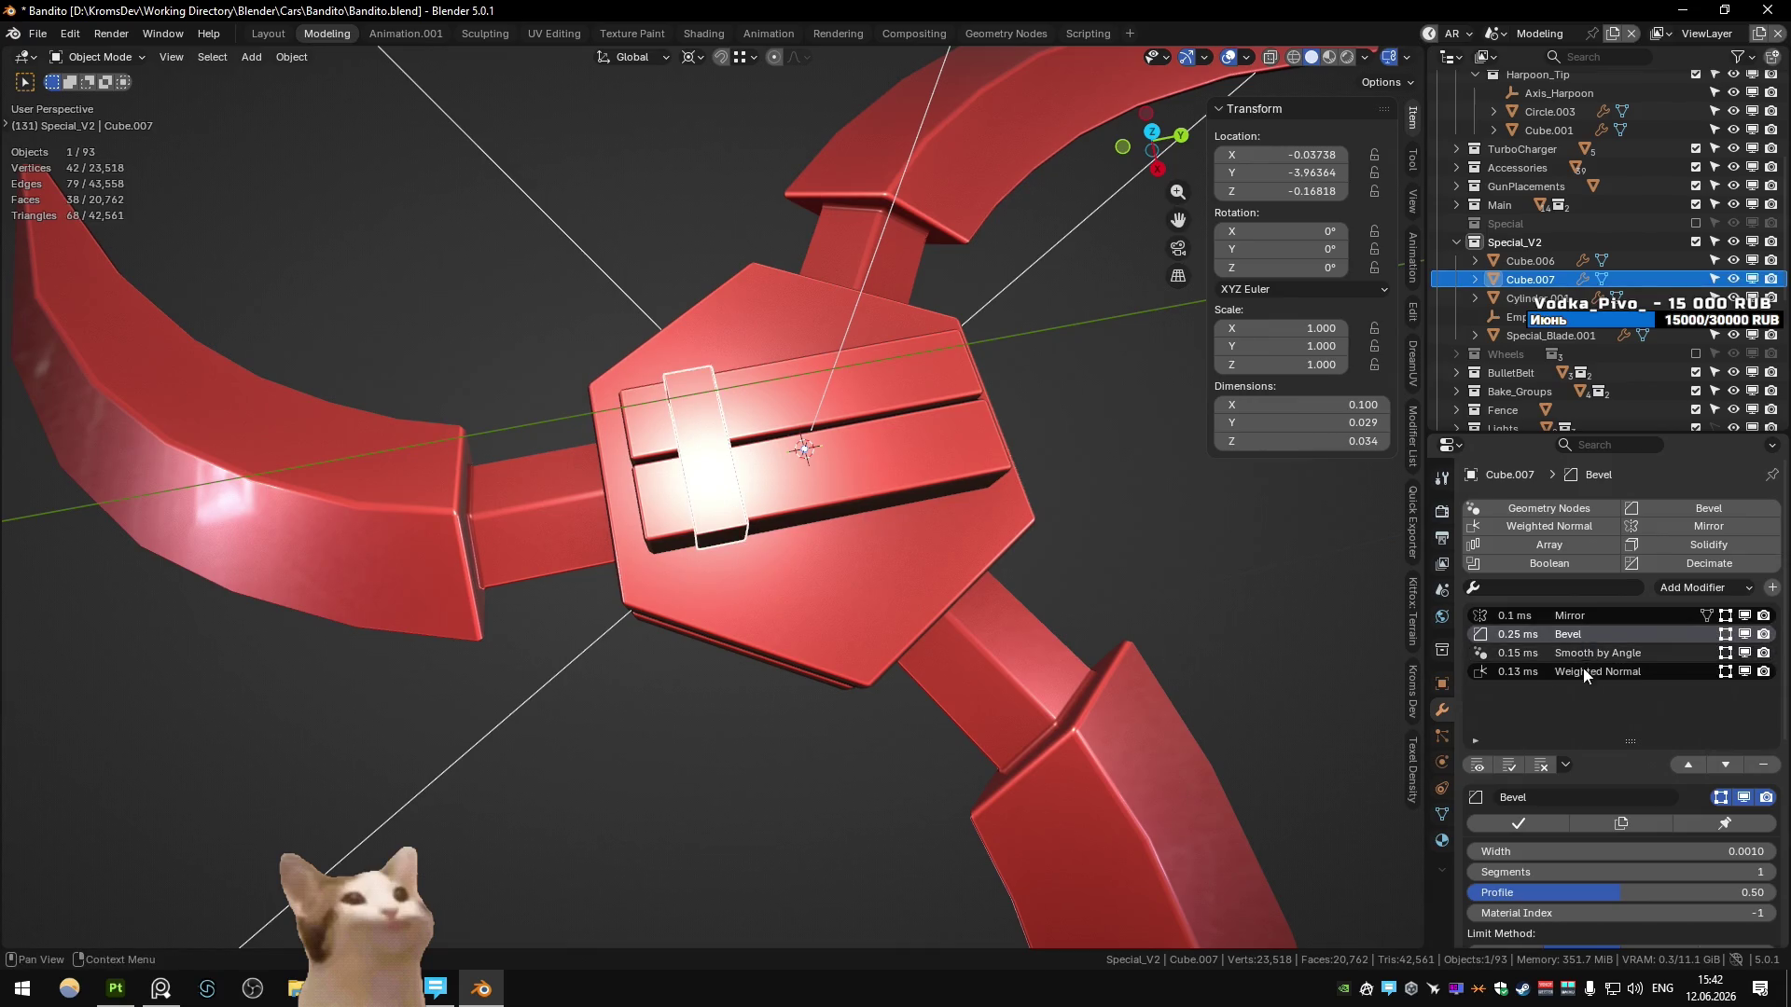
pyautogui.click(1590, 616)
pyautogui.click(1473, 892)
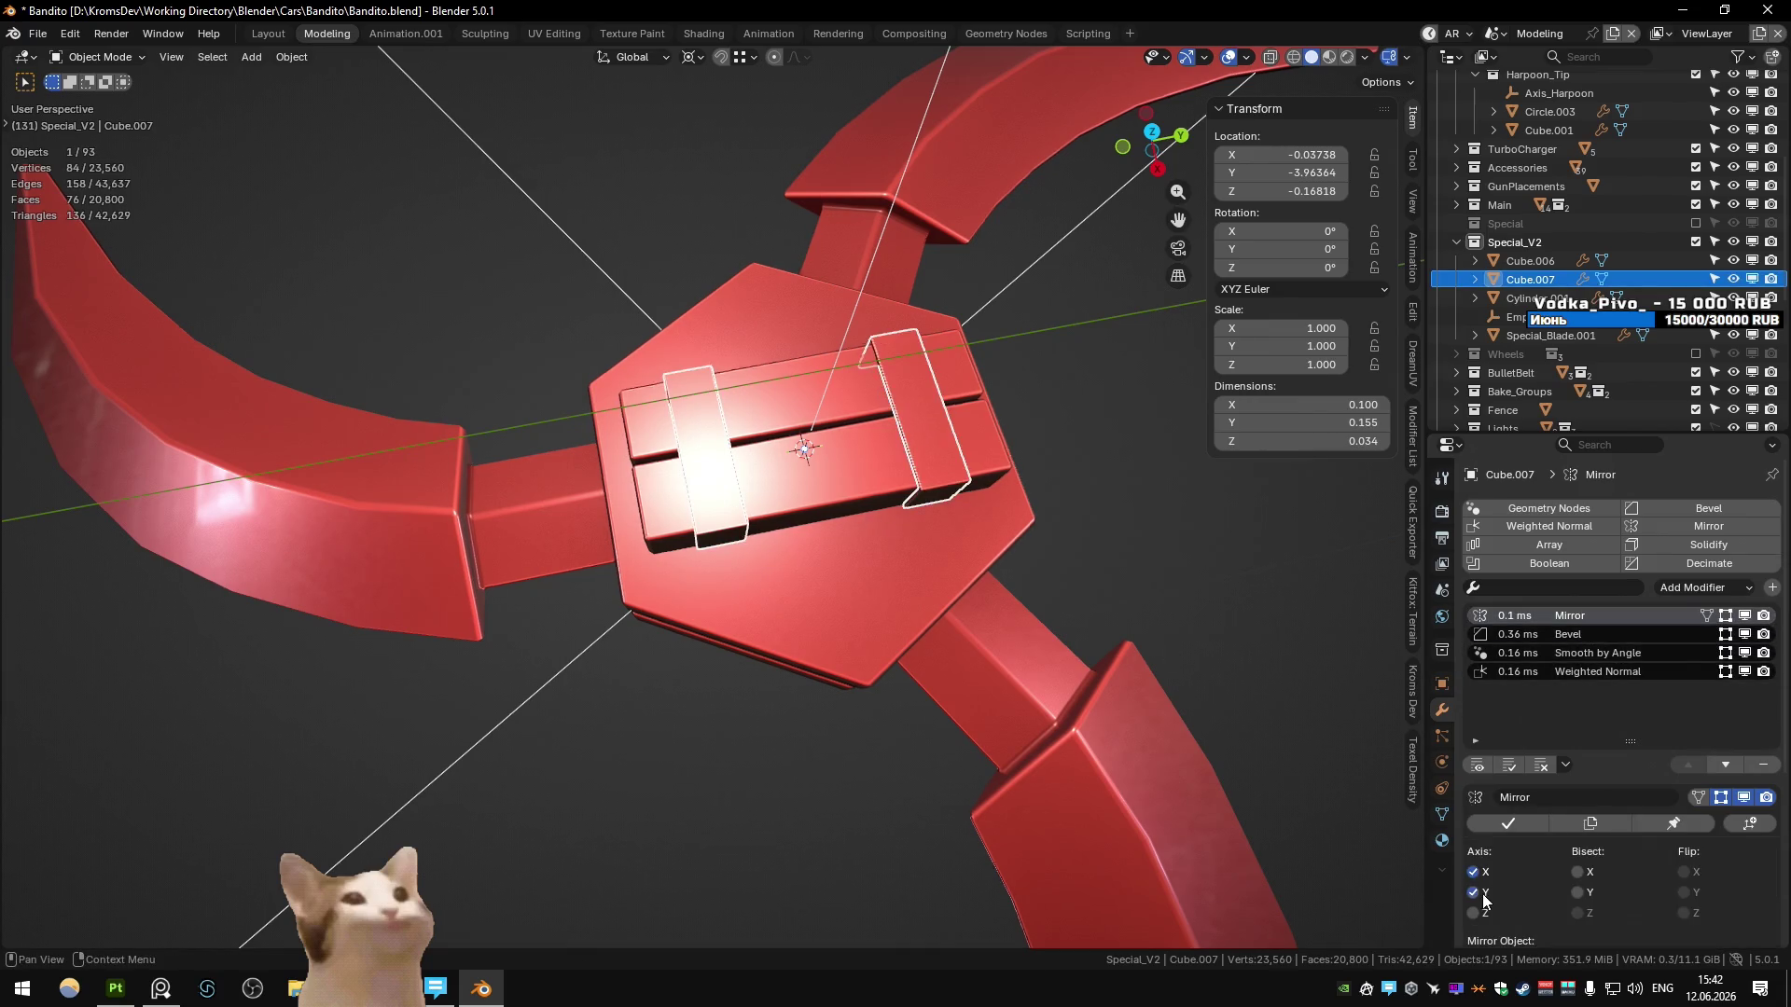
# - Duplicate the strap geometry along Y, then select Empty.005 and view the hub top from above
pyautogui.press('Tab')
pyautogui.press('KP_Decimal')
pyautogui.hotkey('shift', 'd')
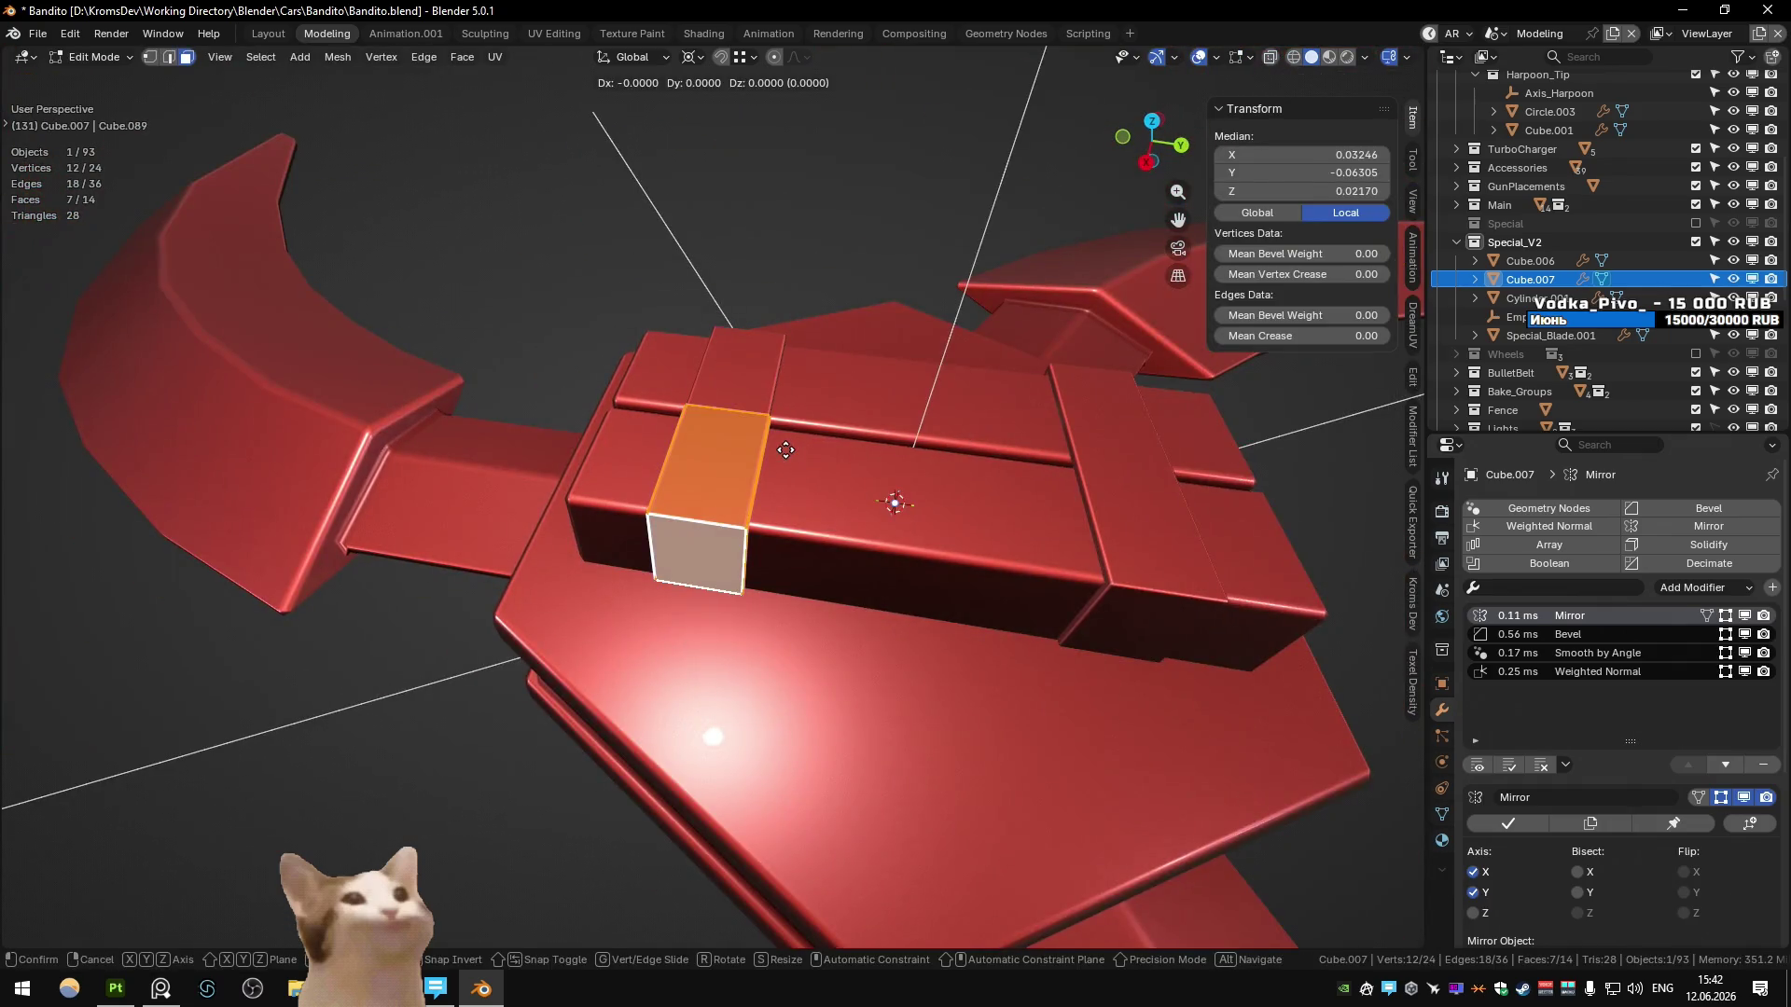
pyautogui.press('y')
pyautogui.click(927, 523)
pyautogui.press('Tab')
pyautogui.scroll(-5, 927, 513)
pyautogui.click(815, 332)
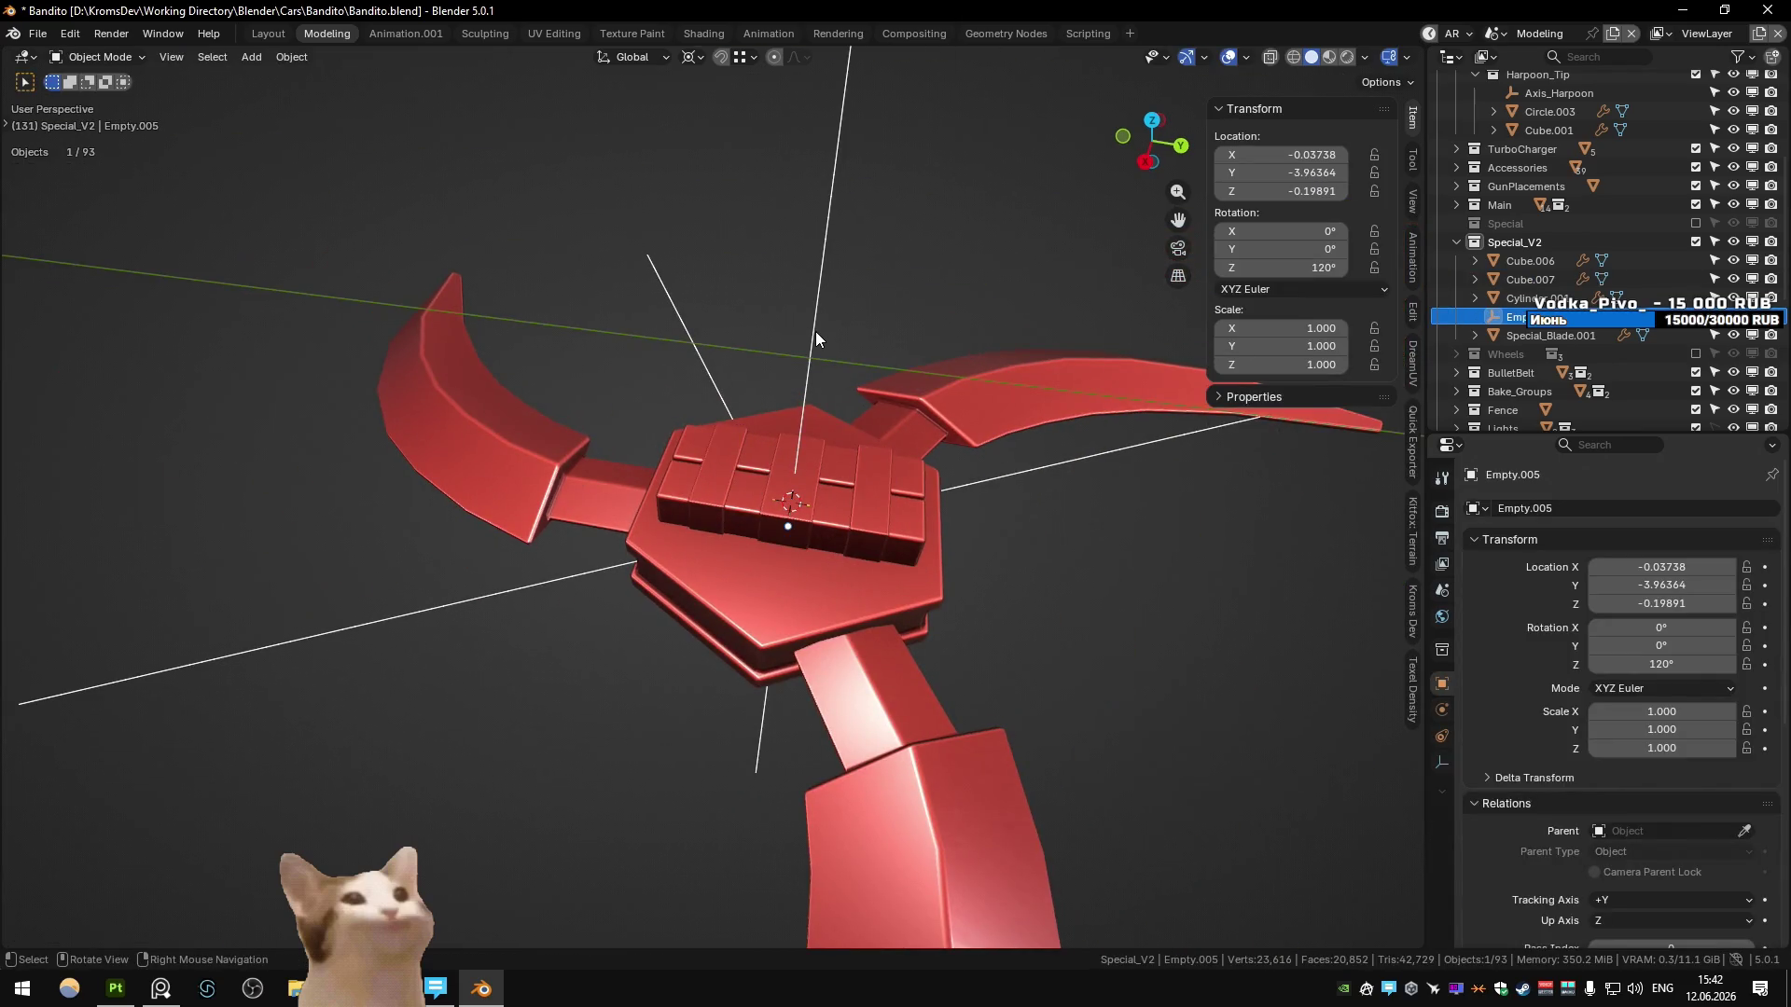
pyautogui.moveTo(820, 338)
pyautogui.mouseDown(button='middle')
pyautogui.moveTo(796, 425)
pyautogui.moveTo(840, 558)
pyautogui.moveTo(786, 573)
pyautogui.moveTo(770, 451)
pyautogui.moveTo(871, 485)
pyautogui.mouseUp(button='middle')
# - Isolate the strap's top face as the base for a new plate
pyautogui.click(786, 573)
pyautogui.press('Tab')
pyautogui.click(736, 458)
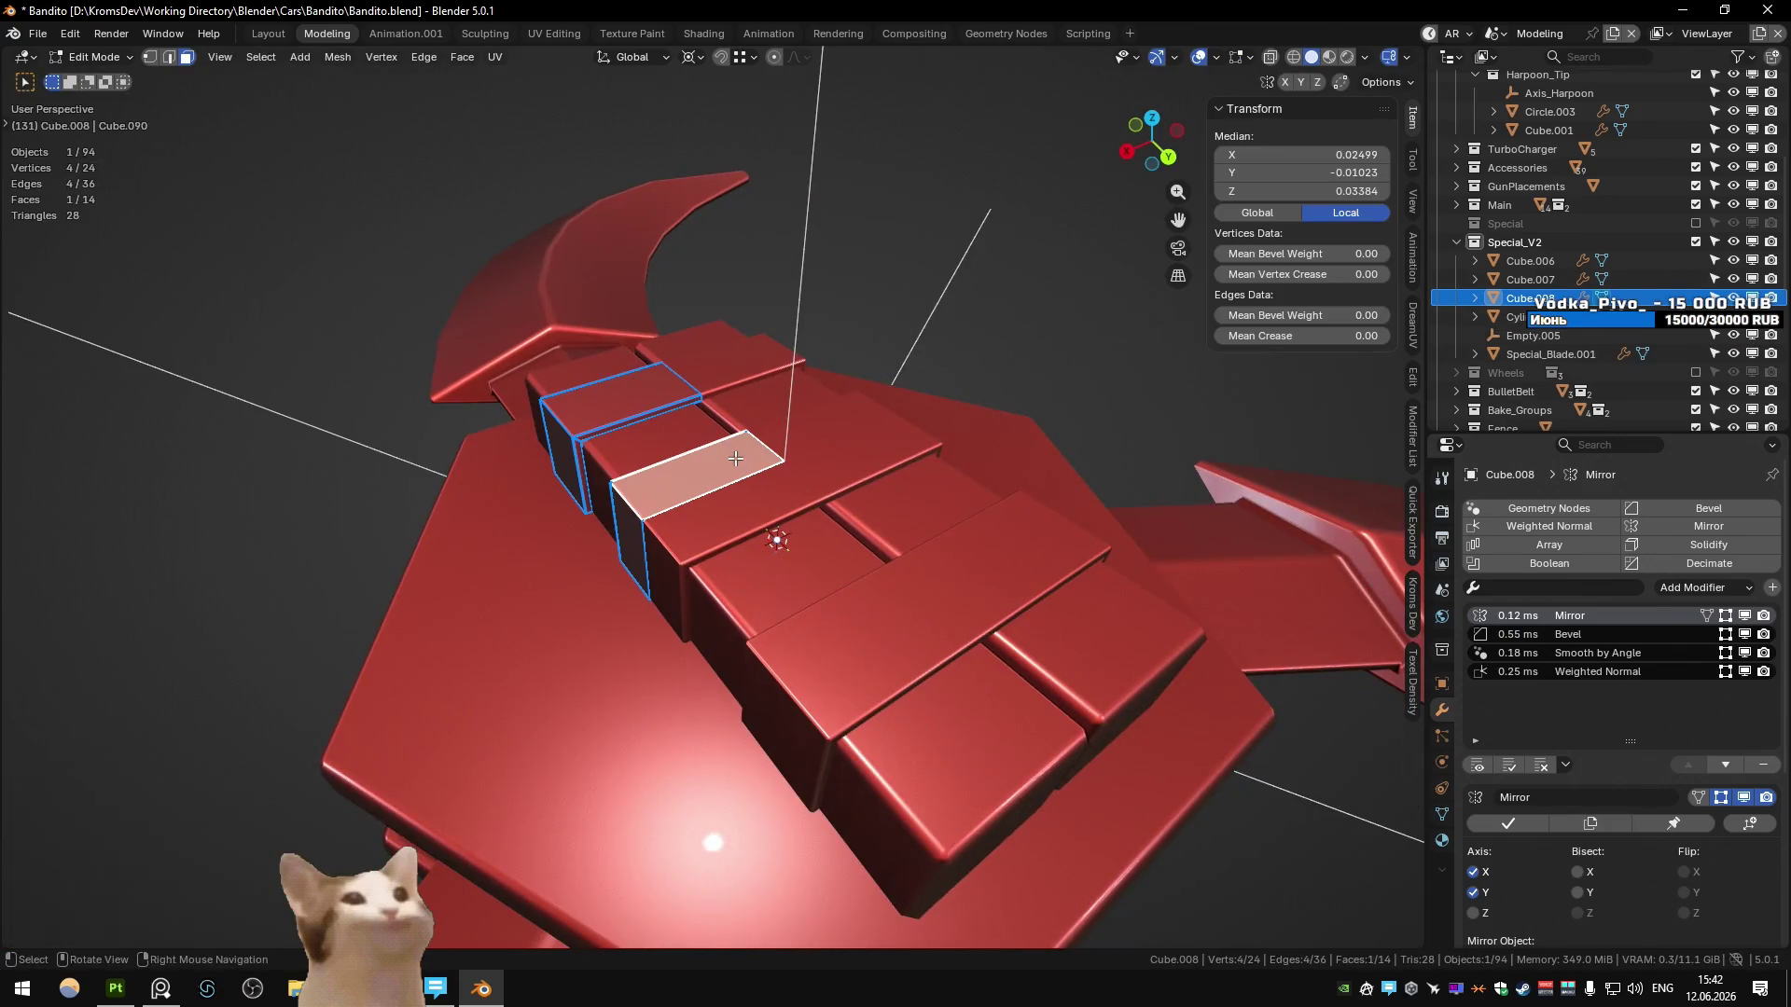
pyautogui.hotkey('shift', 'h')
pyautogui.moveTo(735, 459); pyautogui.dragTo(732, 504, button='middle')
# - Narrow the isolated face along X by moving its vertices
pyautogui.press('1')
pyautogui.moveTo(597, 420); pyautogui.dragTo(653, 536)
pyautogui.press('g')
pyautogui.press('x')
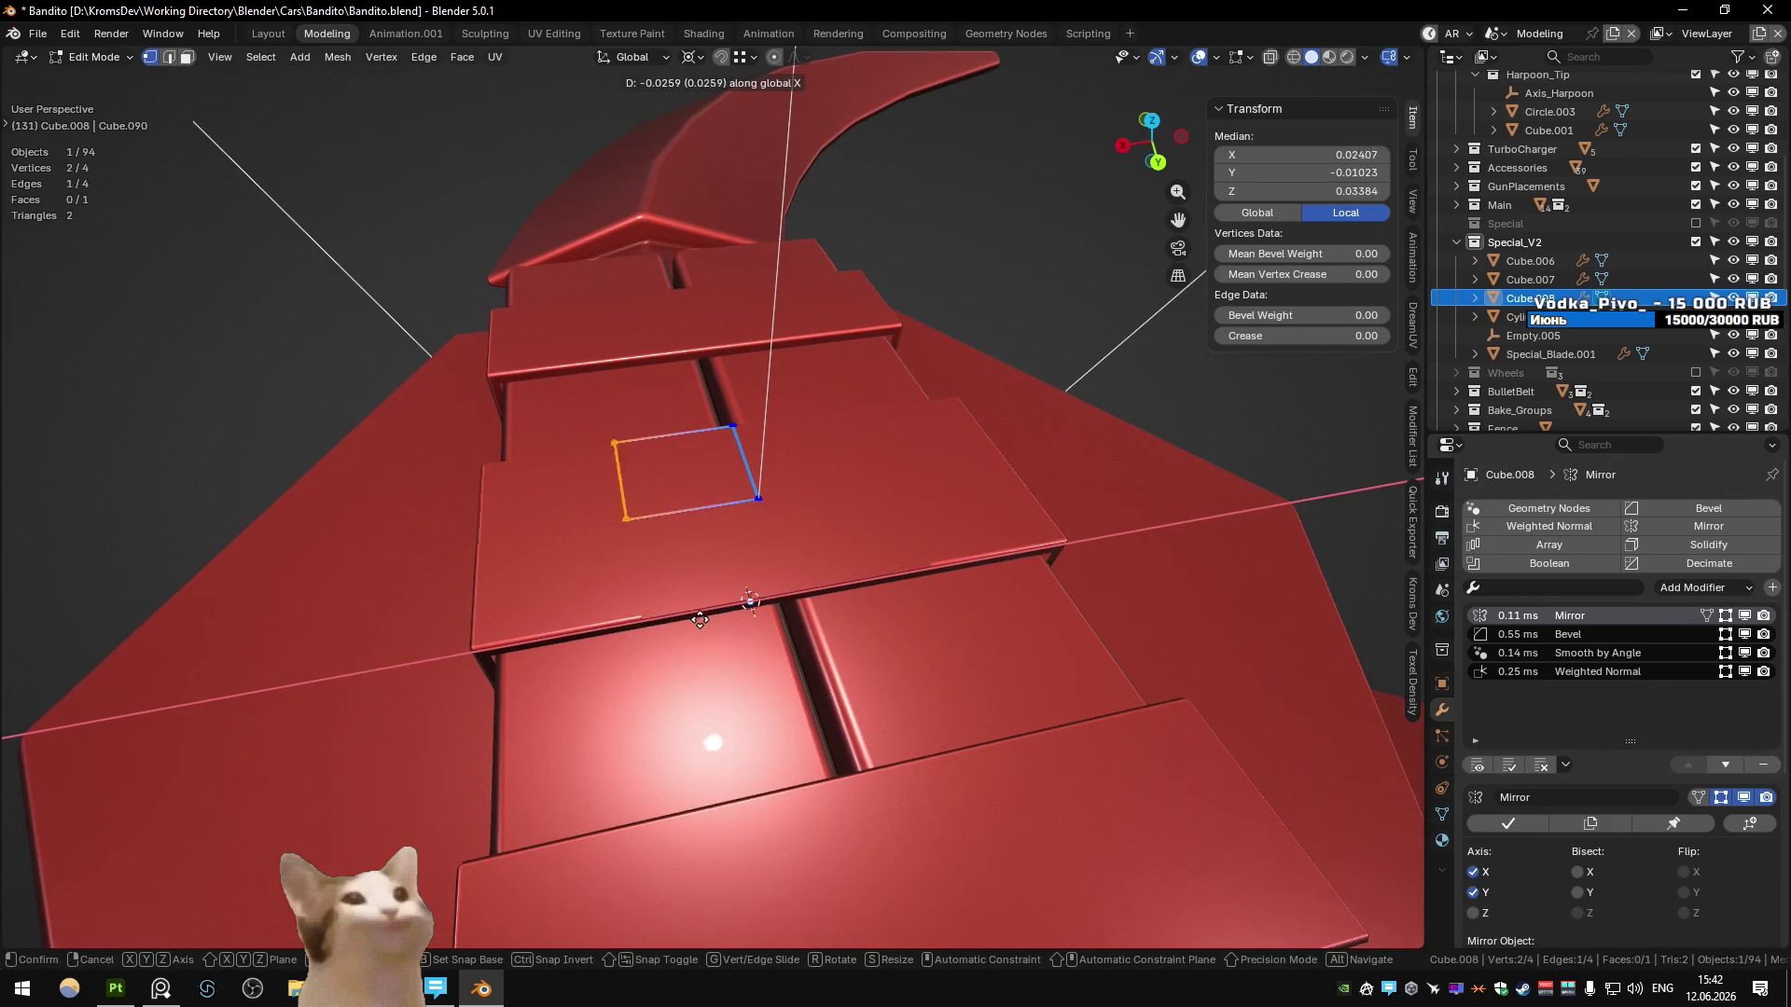
pyautogui.click(726, 612)
pyautogui.moveTo(725, 613); pyautogui.dragTo(855, 520, button='middle')
pyautogui.press('2')
pyautogui.click(858, 511)
pyautogui.press('g')
pyautogui.press('x')
pyautogui.rightClick(932, 519)
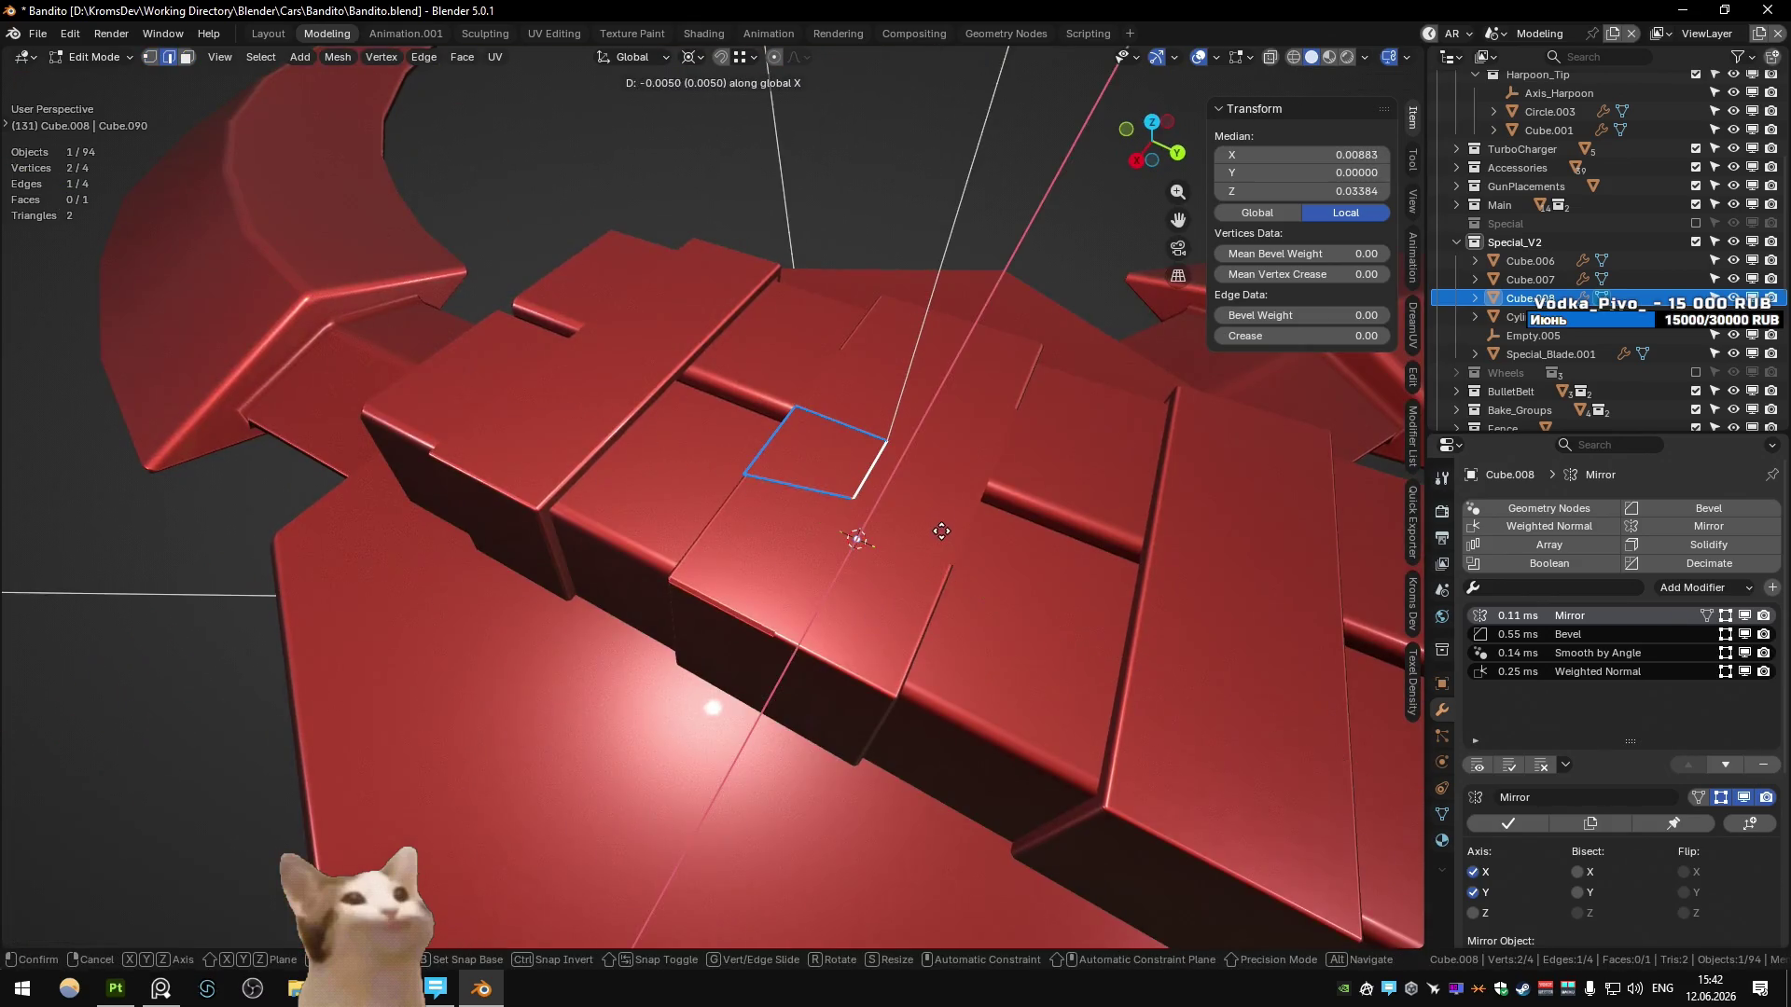
# - Widen the face along Y by moving its right and left edges
pyautogui.press('g')
pyautogui.press('y')
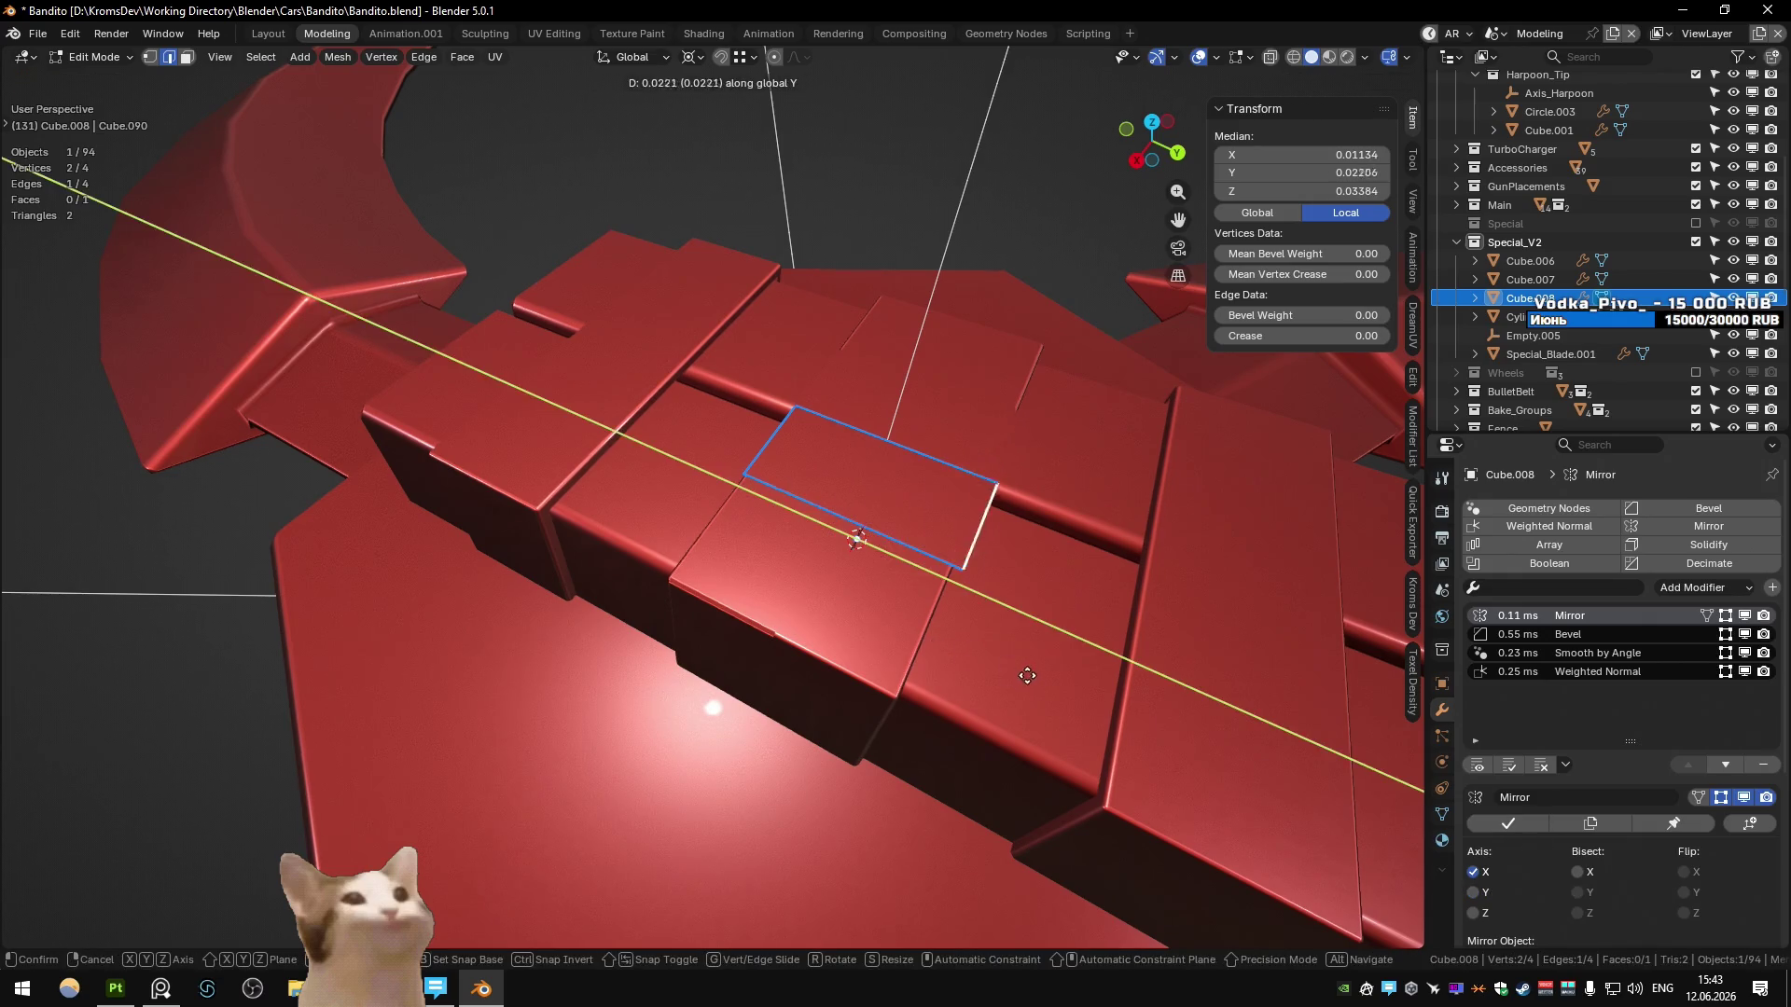
pyautogui.click(725, 439)
pyautogui.moveTo(828, 453)
pyautogui.mouseDown(button='middle')
pyautogui.moveTo(845, 478)
pyautogui.moveTo(780, 559)
pyautogui.mouseUp(button='middle')
pyautogui.click(774, 446)
pyautogui.press('g')
pyautogui.press('y')
pyautogui.click(824, 475)
# - Extrude the face upward into a plate and delete its bottom edge
pyautogui.press('a')
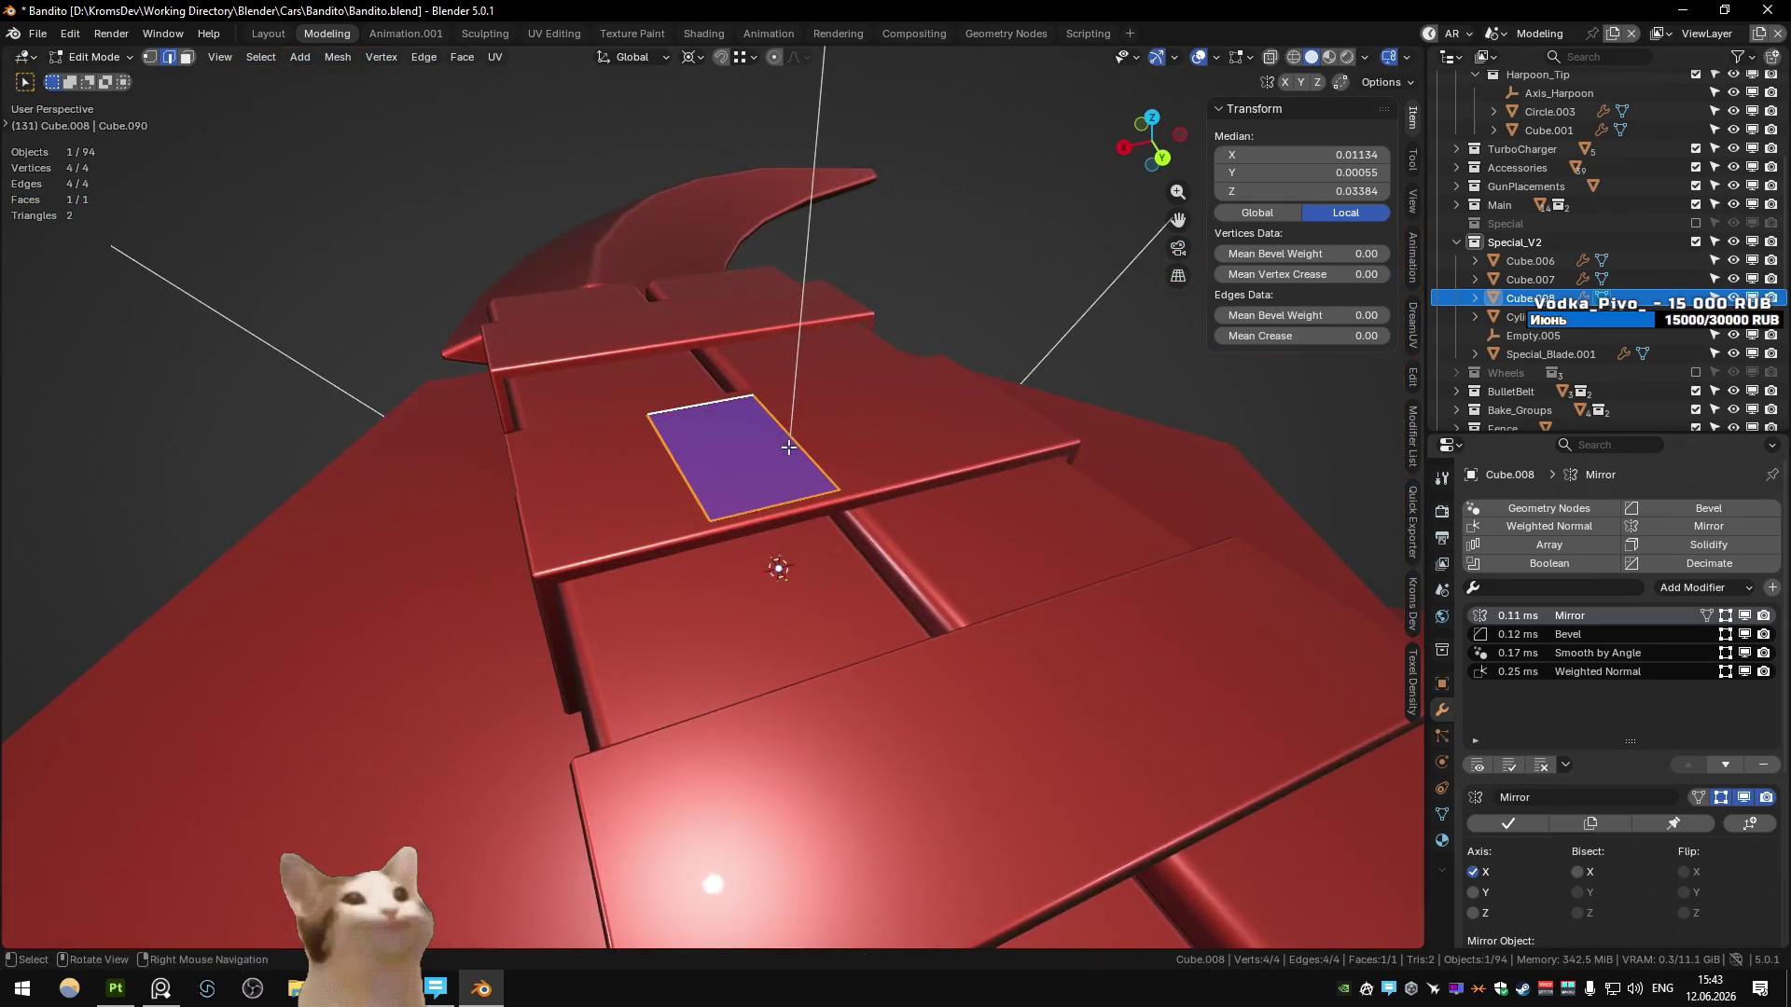
pyautogui.press('e')
pyautogui.click(788, 405)
pyautogui.hotkey('alt', 'z')
pyautogui.click(740, 444)
pyautogui.press('Delete')
pyautogui.hotkey('alt', 'z')
pyautogui.press('Tab')
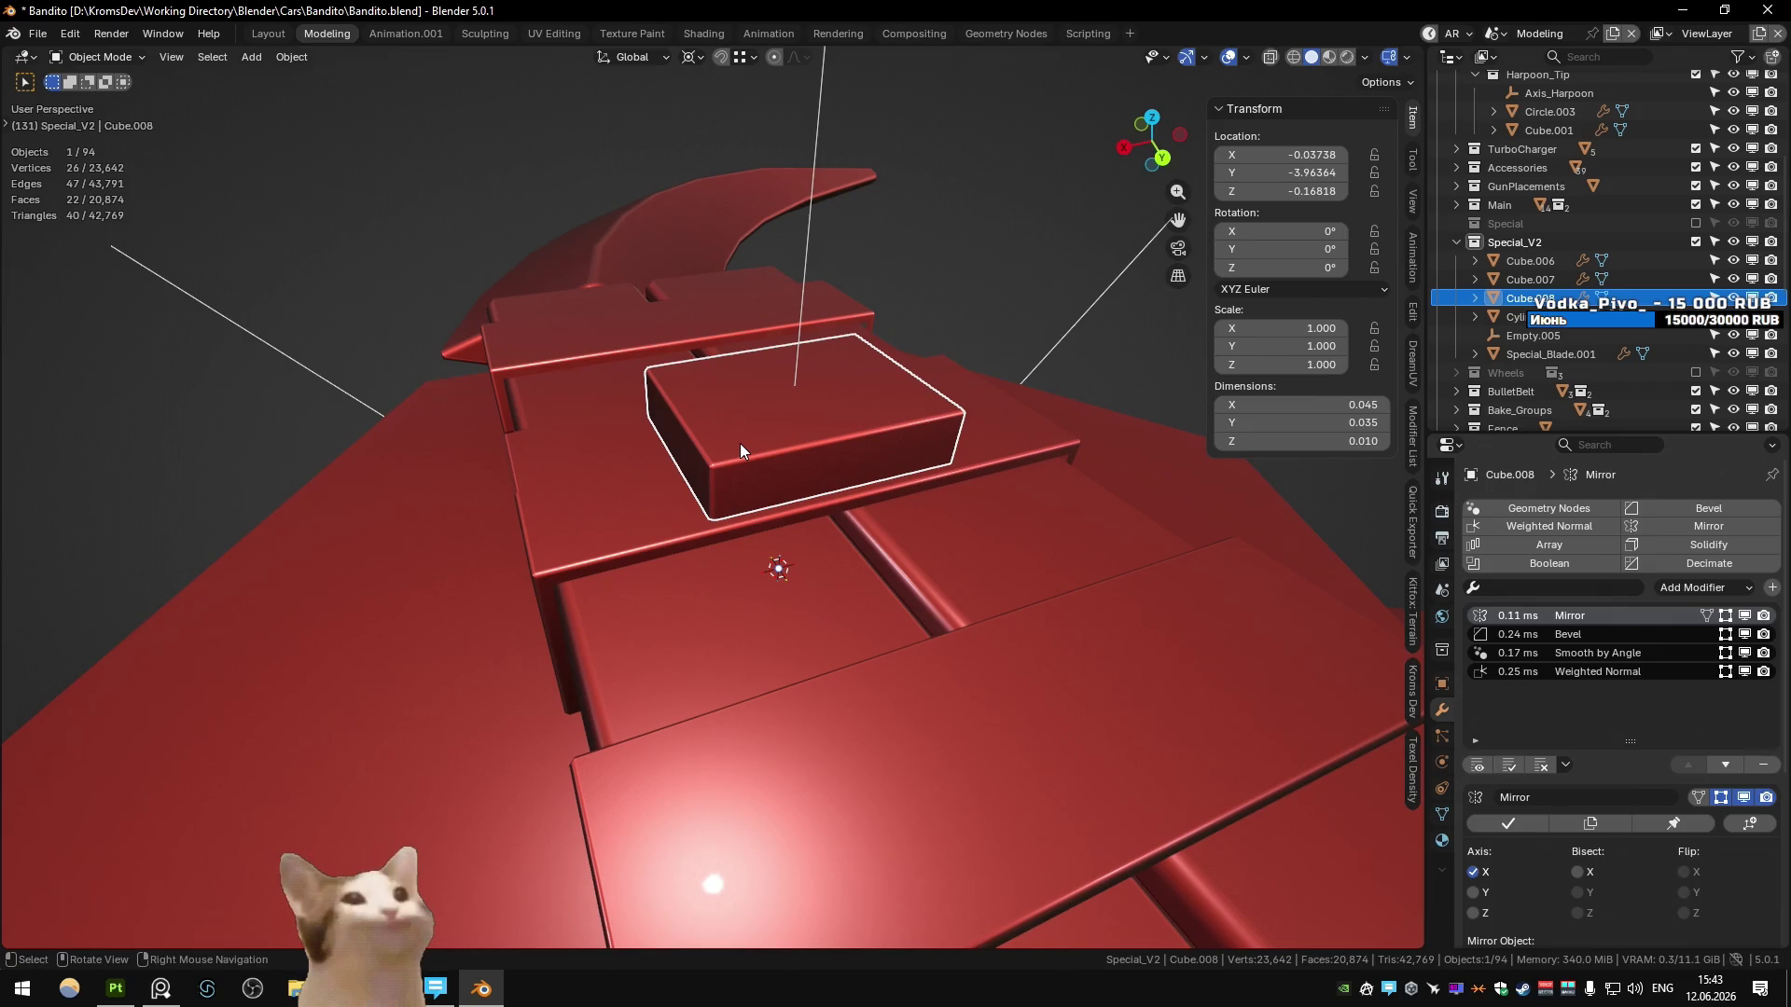
# - From top view, stretch the whole plate along Y
pyautogui.press('KP_7')
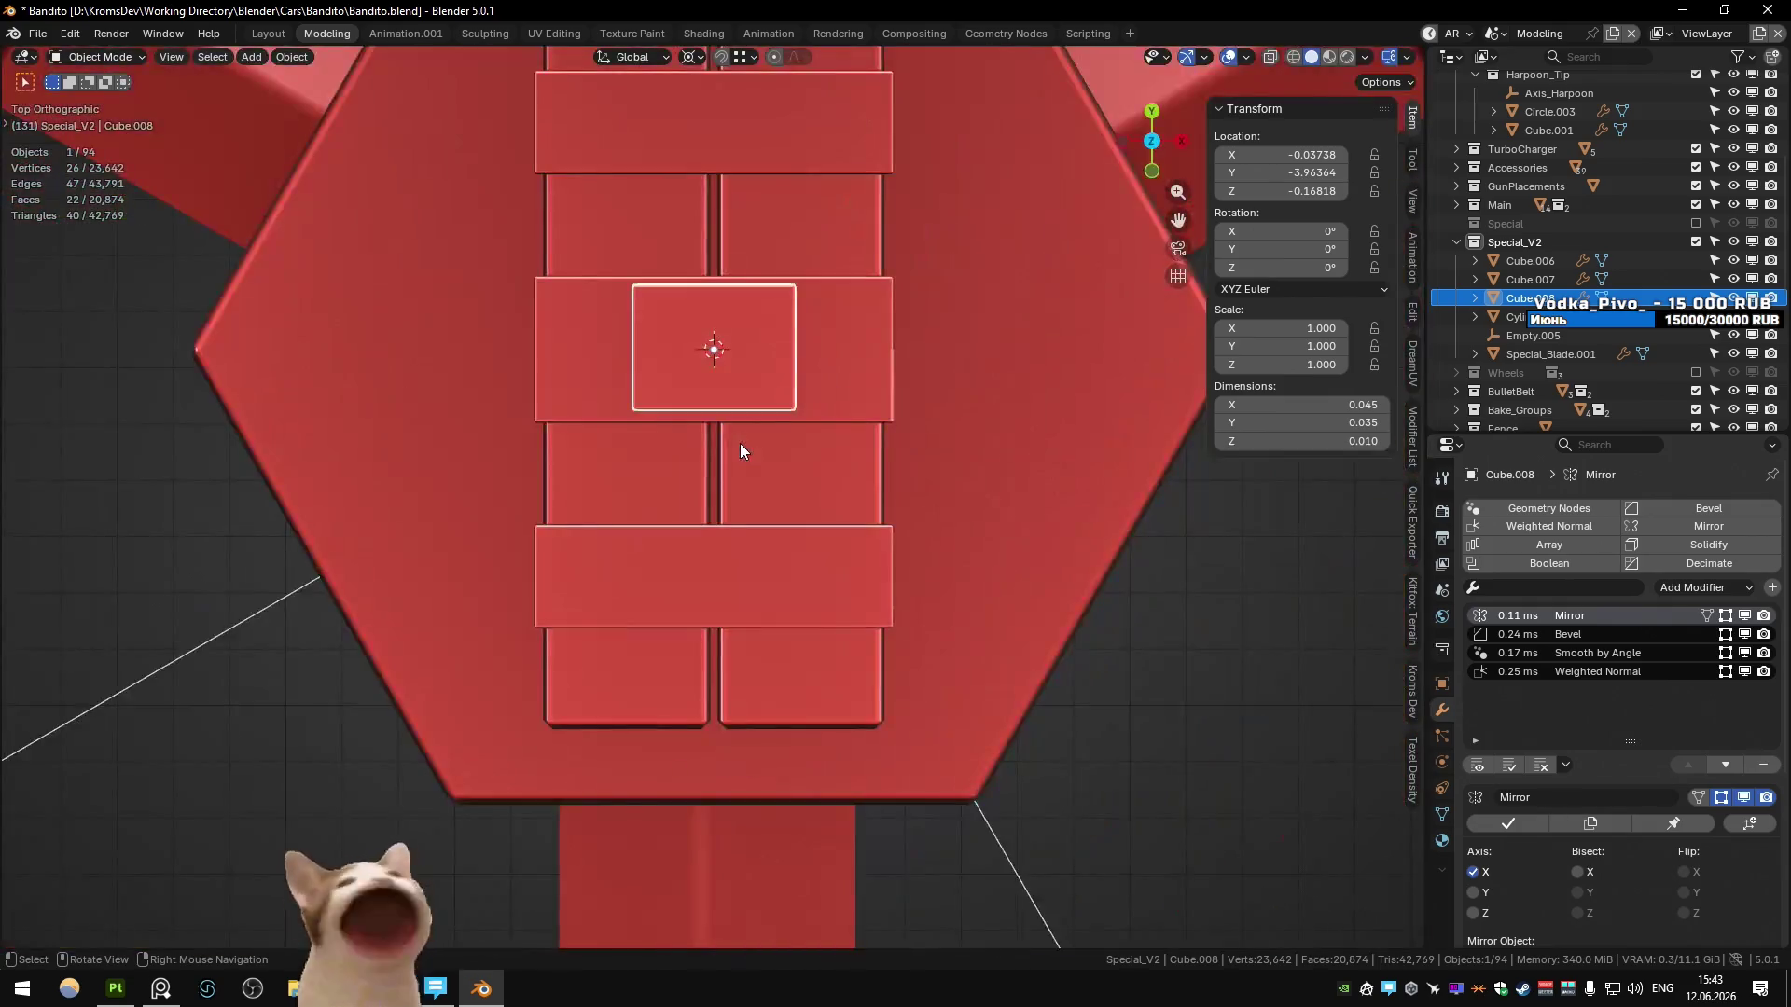
pyautogui.press('Tab')
pyautogui.scroll(1, 830, 487)
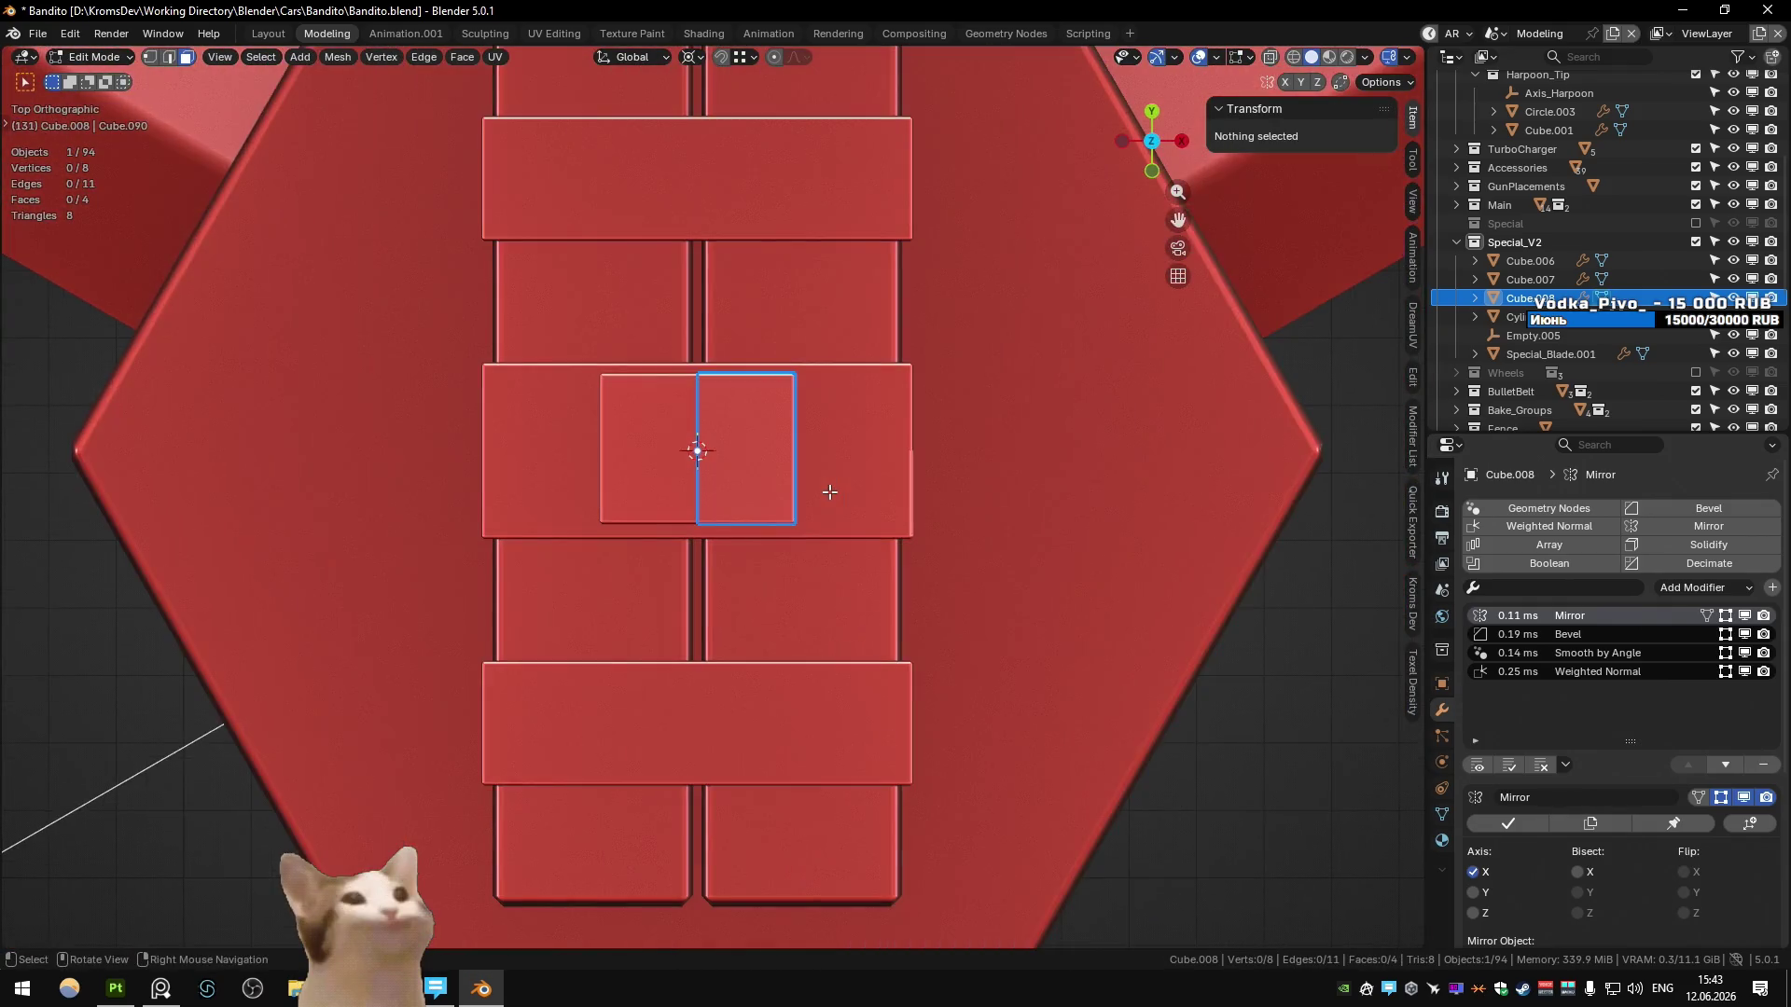
pyautogui.keyDown('shift'); pyautogui.moveTo(827, 491); pyautogui.dragTo(807, 560, button='middle'); pyautogui.keyUp('shift')
pyautogui.hotkey('alt', 'z')
pyautogui.press('a')
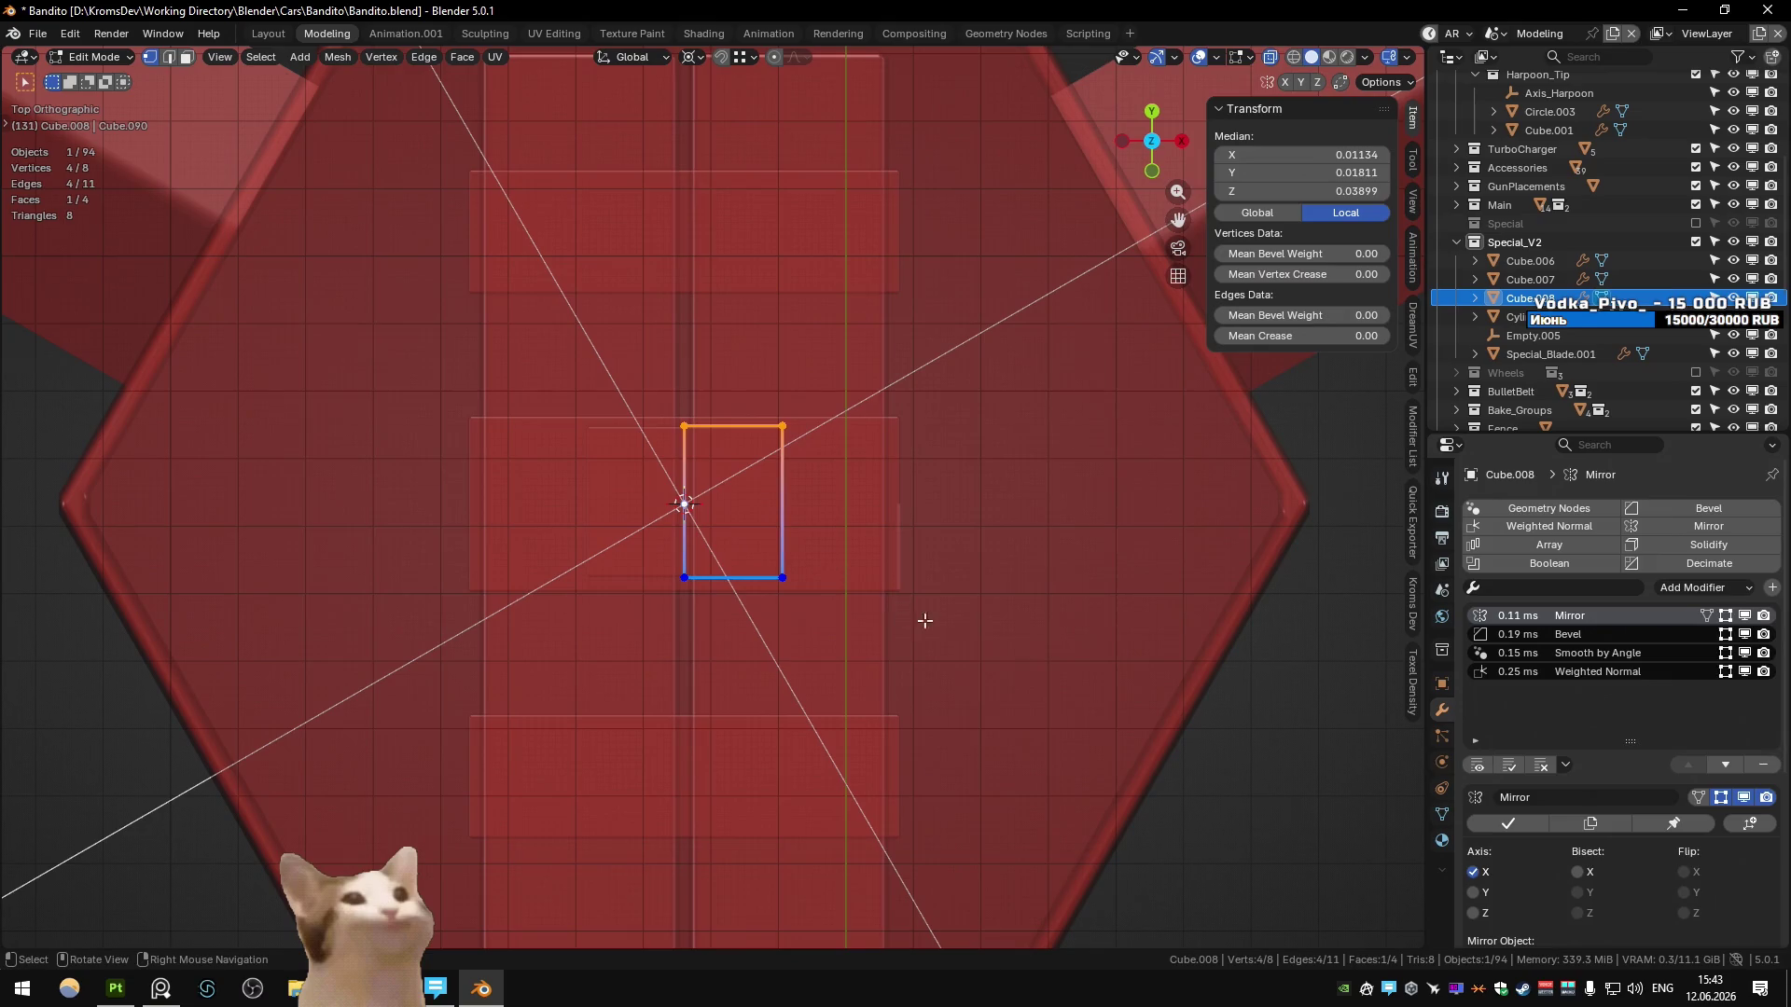
pyautogui.press('s')
pyautogui.press('y')
pyautogui.click(1357, 890)
pyautogui.press('Tab')
pyautogui.hotkey('alt', 'z')
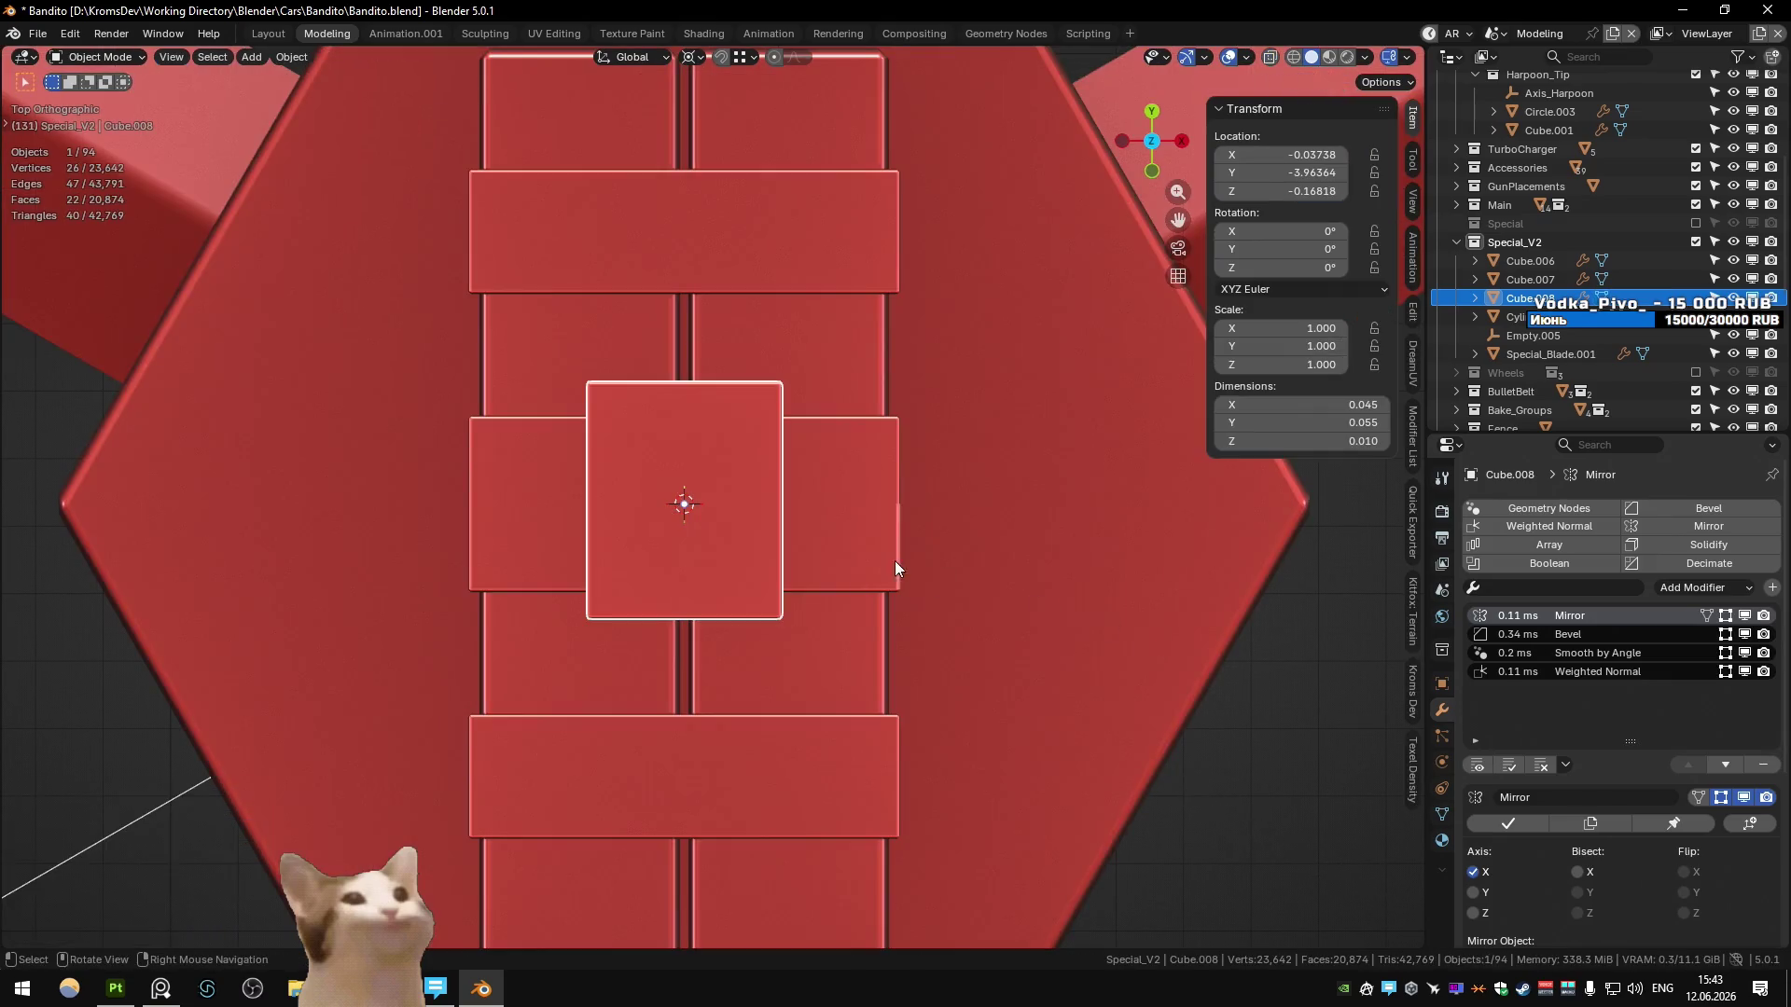
# - Shift the plate's side face along X to centre it on the hub top
pyautogui.press('Tab')
pyautogui.moveTo(892, 547)
pyautogui.mouseDown(button='middle')
pyautogui.moveTo(911, 560)
pyautogui.moveTo(966, 540)
pyautogui.mouseUp(button='middle')
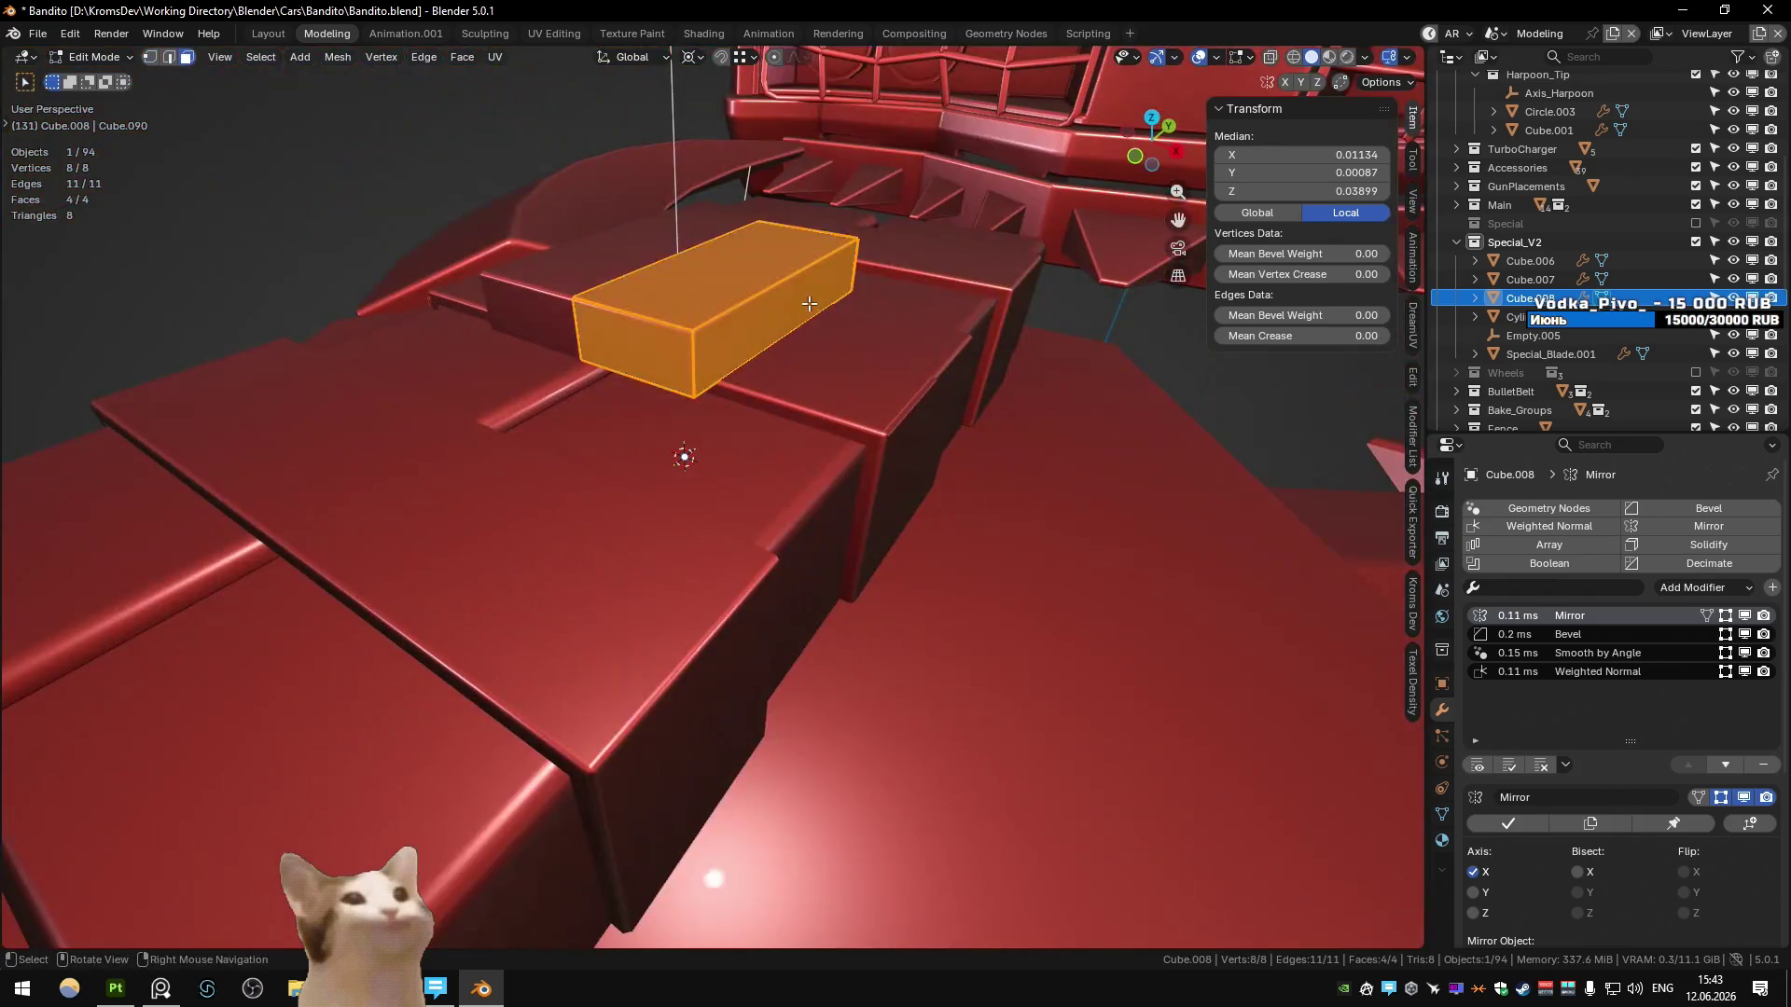
pyautogui.press('g')
pyautogui.press('x')
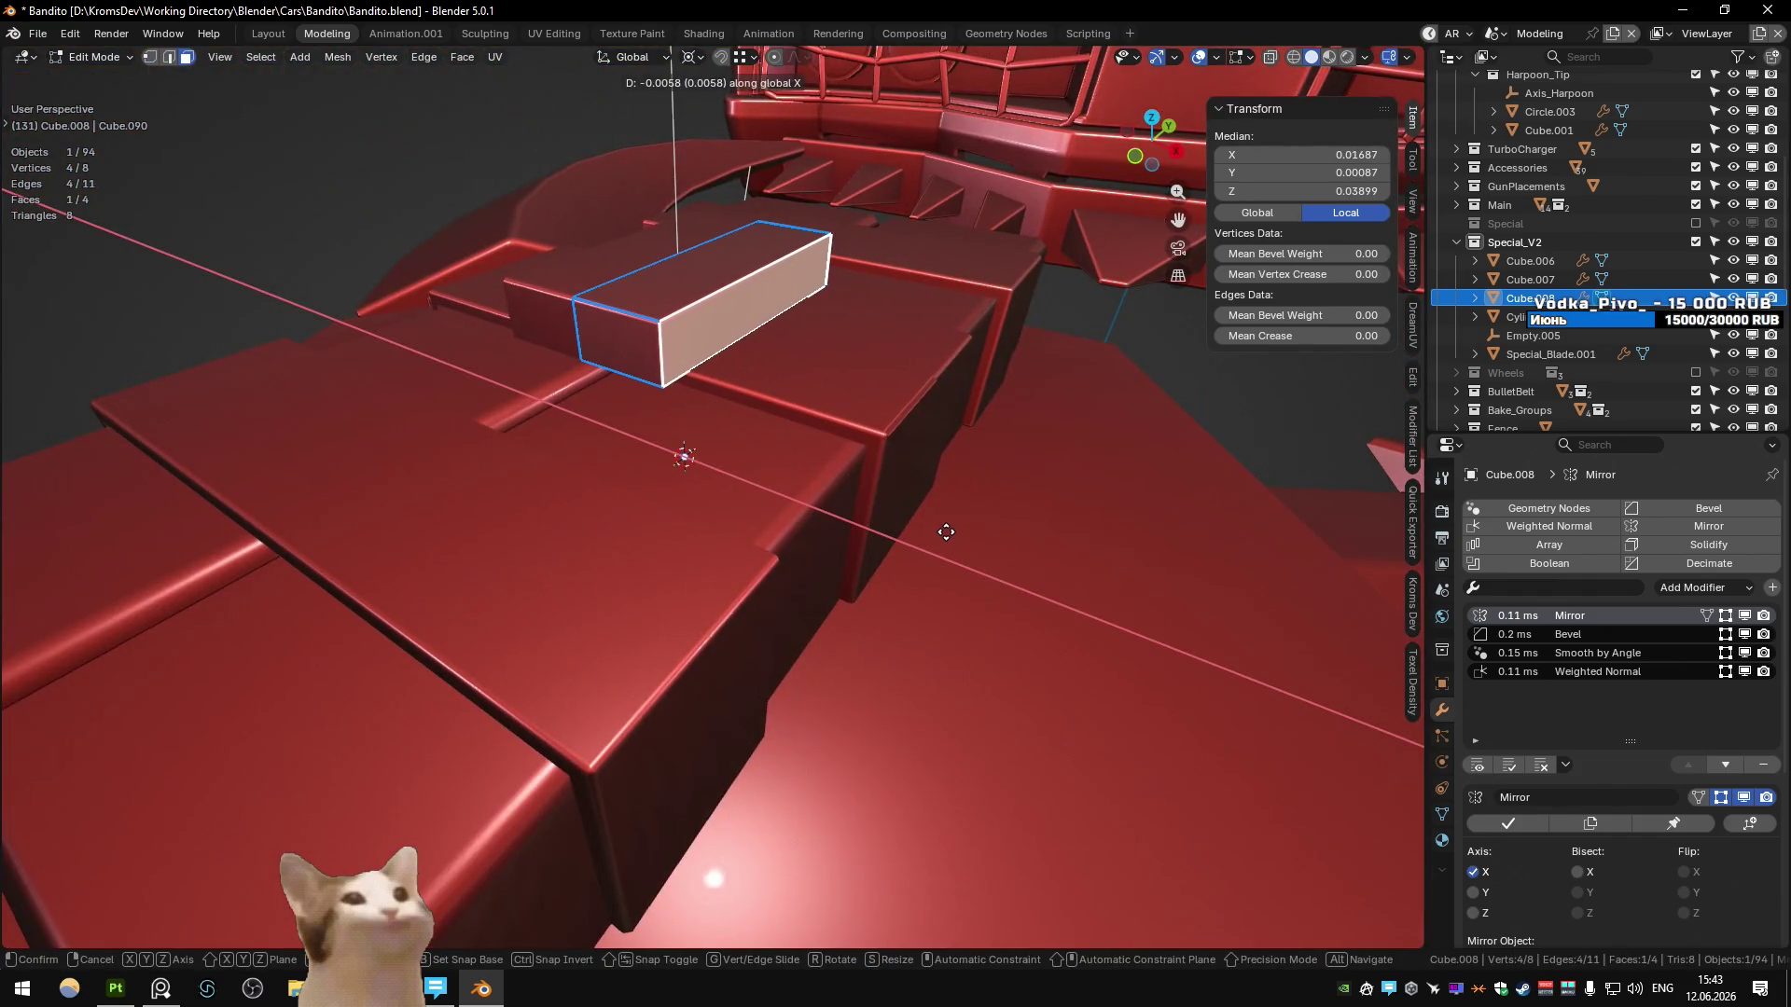
pyautogui.click(945, 532)
pyautogui.moveTo(667, 290)
pyautogui.mouseDown(button='middle')
pyautogui.moveTo(736, 494)
pyautogui.moveTo(884, 635)
pyautogui.moveTo(916, 372)
pyautogui.mouseUp(button='middle')
pyautogui.press('Tab')
pyautogui.press('Tab')
pyautogui.press('Tab')
pyautogui.scroll(-5, 916, 373)
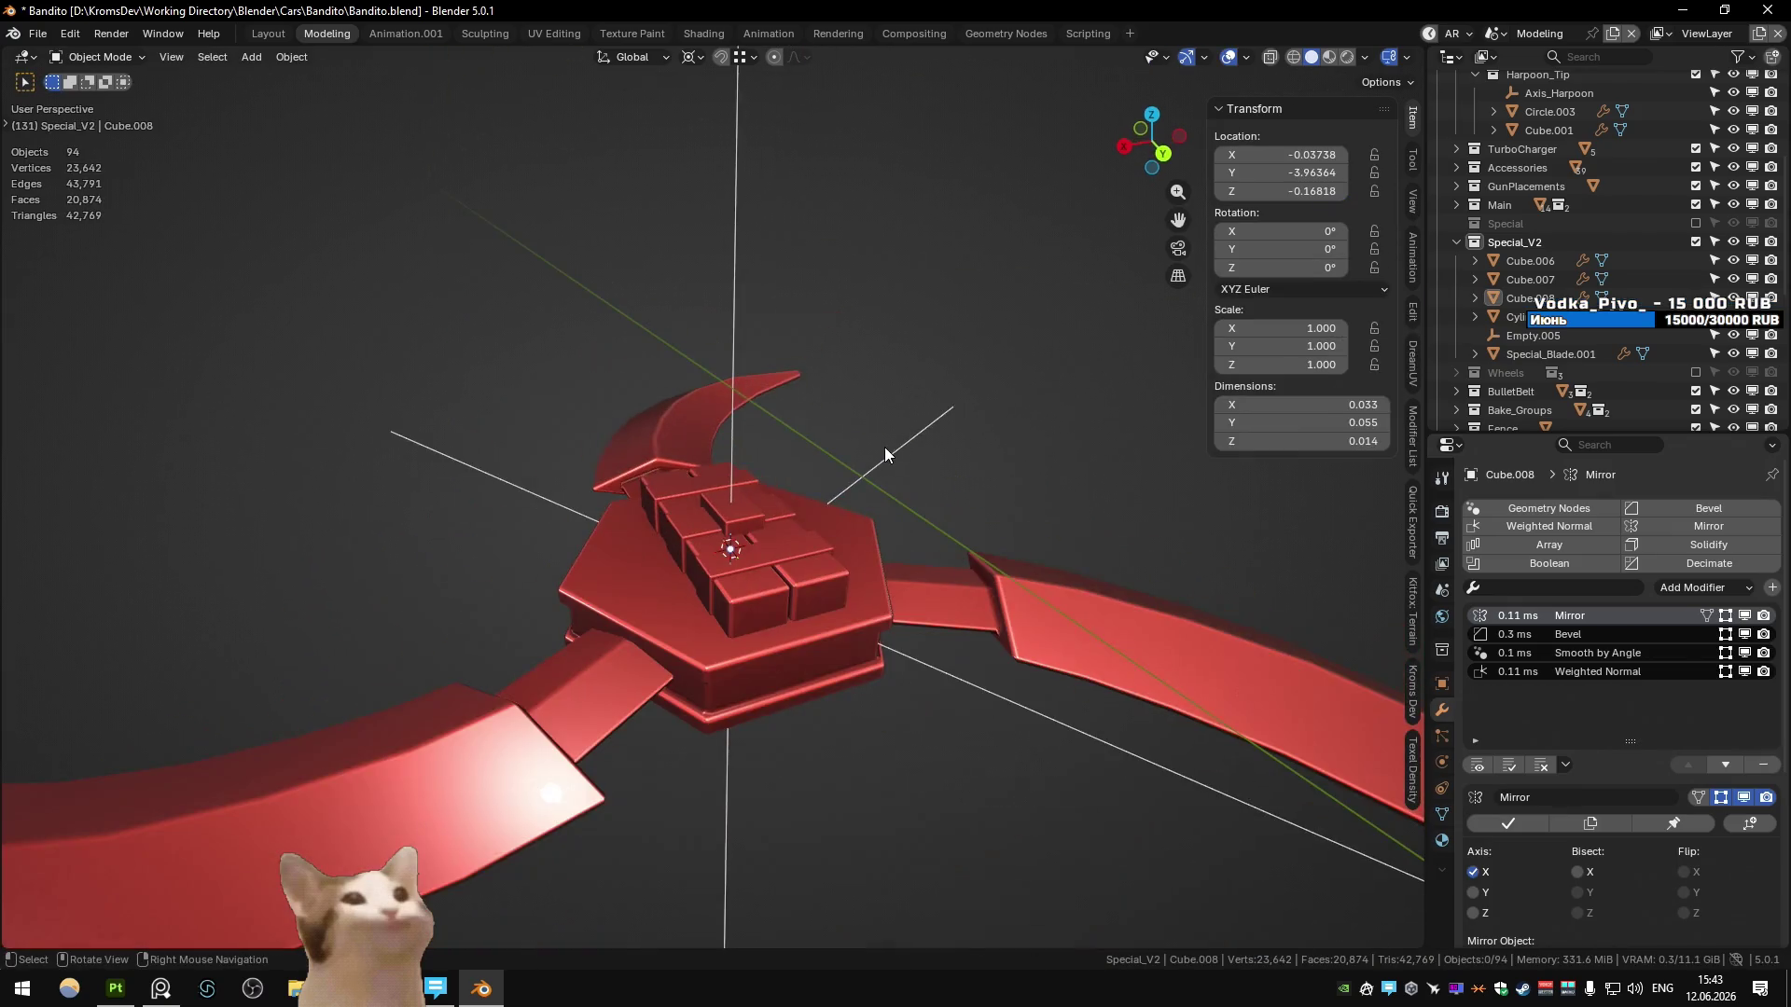
# - Select the hub's Empty.005 and save Bandito.blend with Ctrl+S
pyautogui.moveTo(884, 445); pyautogui.dragTo(849, 443, button='middle')
pyautogui.click(923, 407)
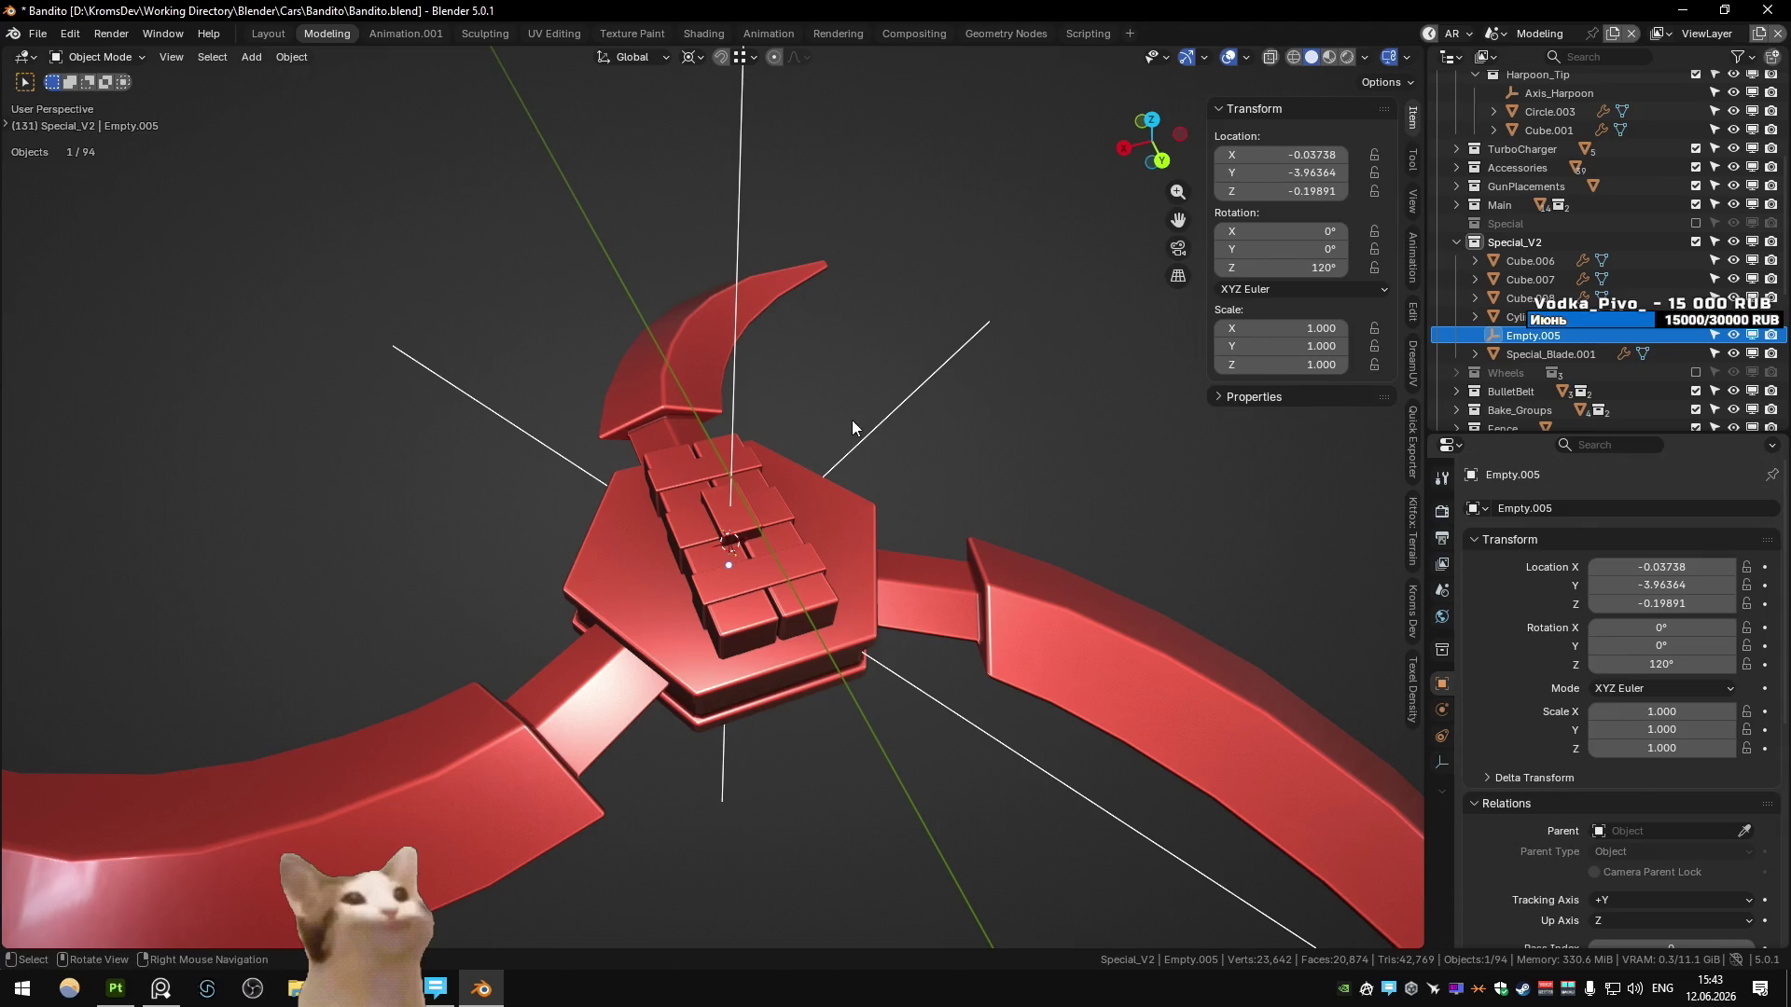
pyautogui.hotkey('ctrl', 'z')
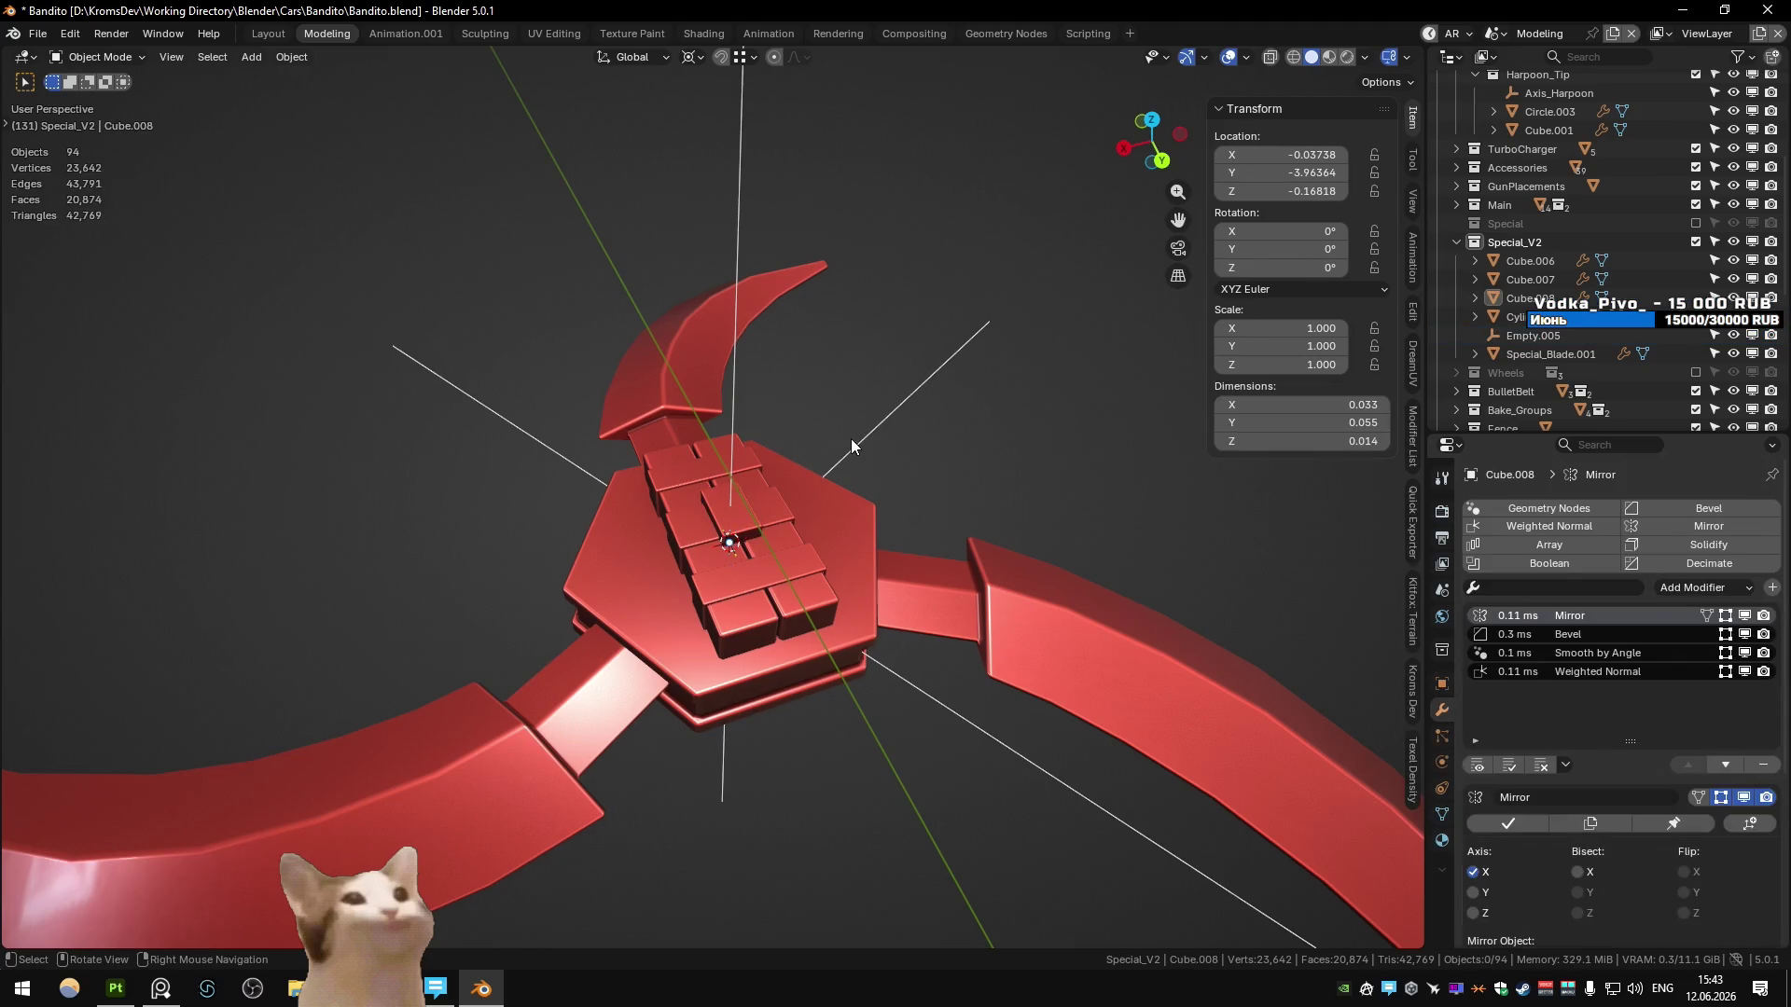
pyautogui.click(851, 442)
pyautogui.moveTo(708, 524)
pyautogui.mouseDown(button='middle')
pyautogui.moveTo(691, 544)
pyautogui.moveTo(811, 528)
pyautogui.mouseUp(button='middle')
pyautogui.hotkey('ctrl', 's')
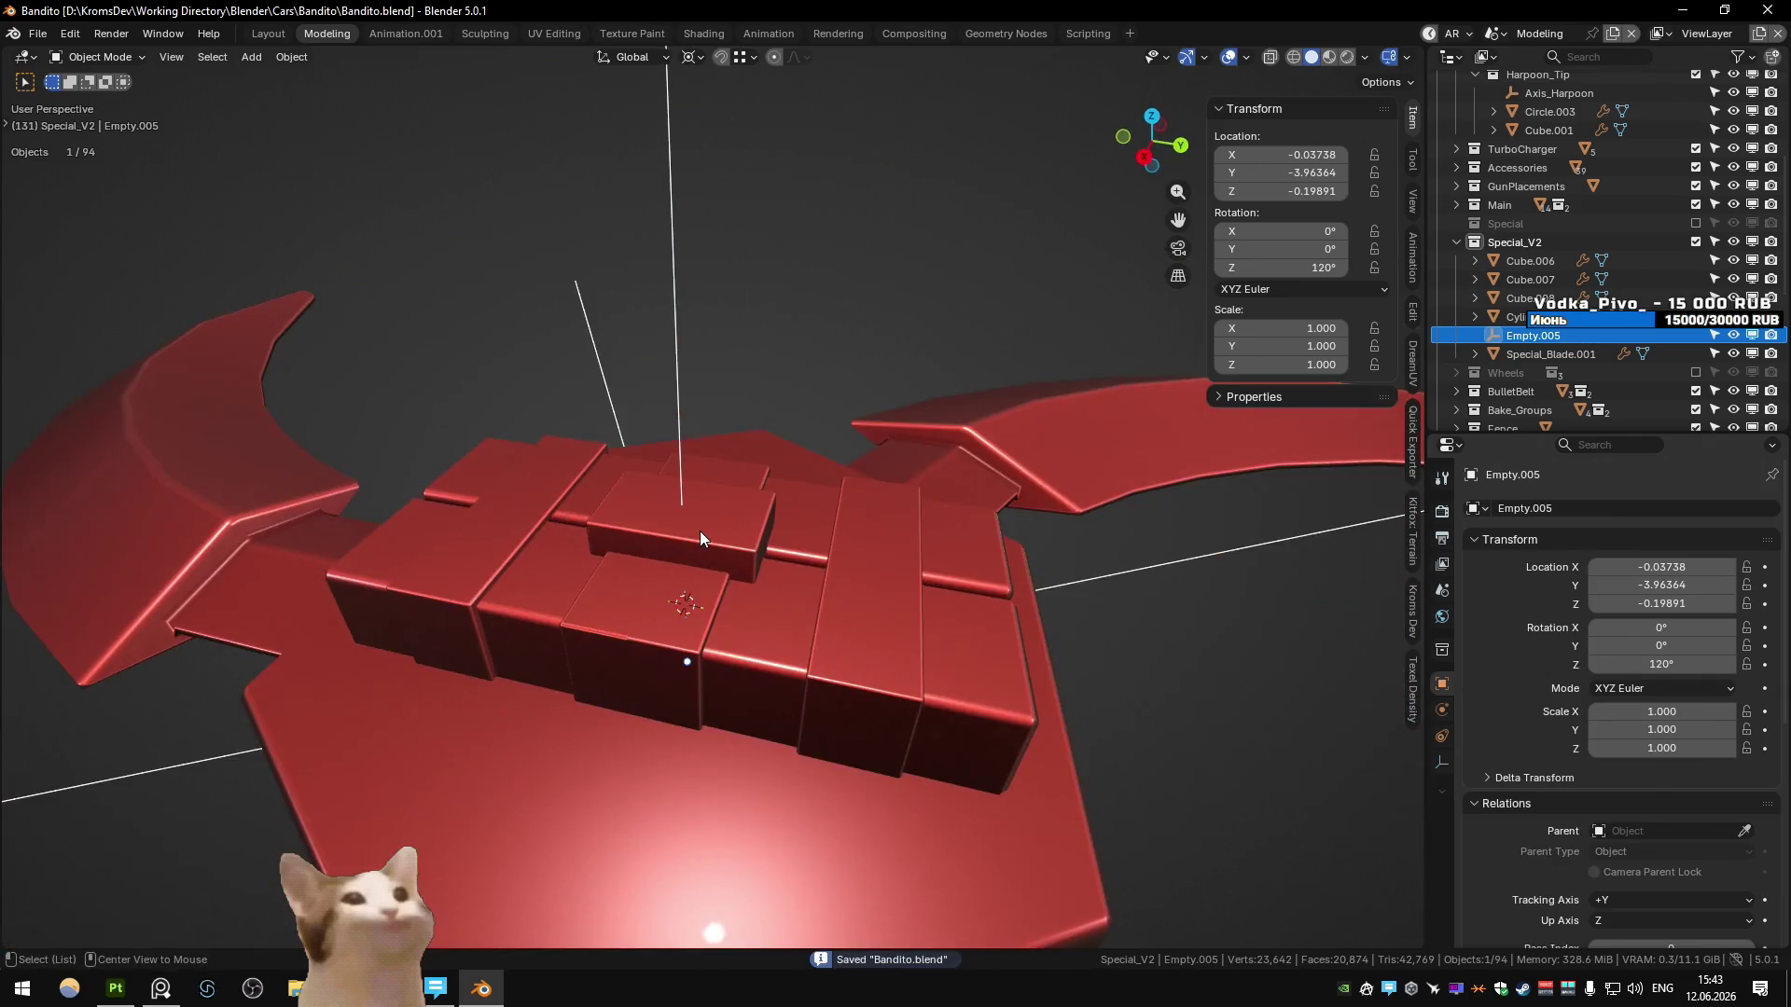
pyautogui.scroll(3, 700, 530)
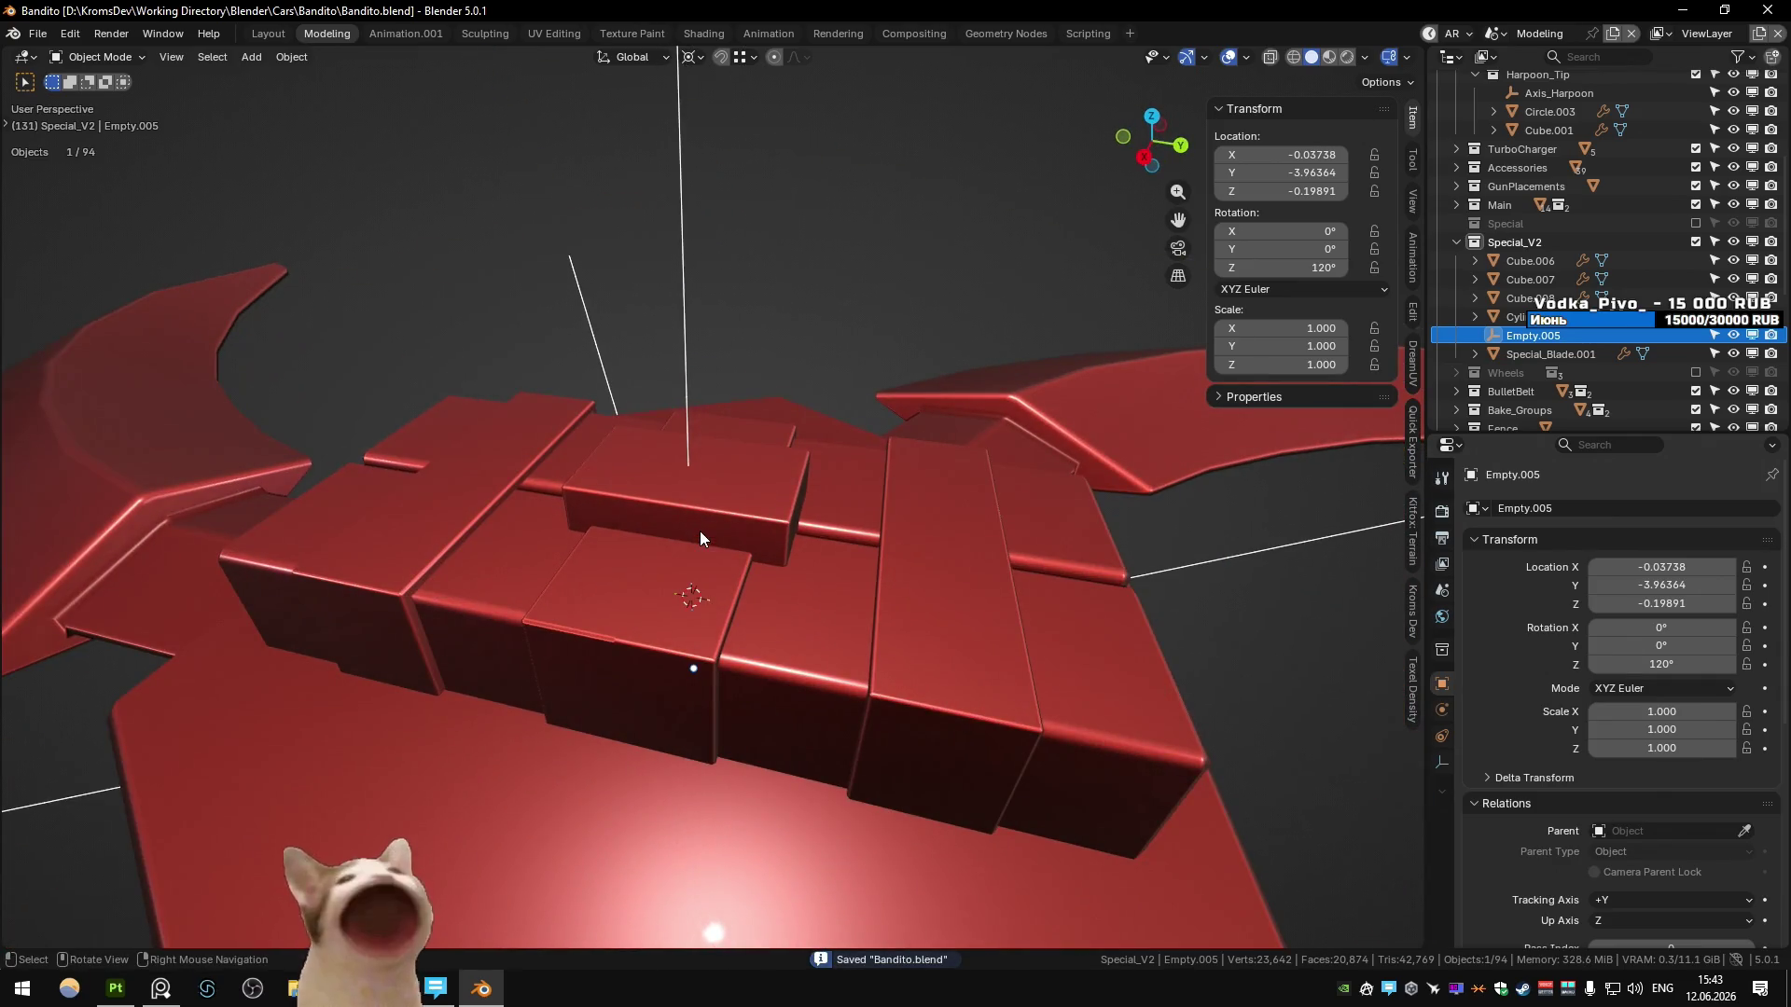
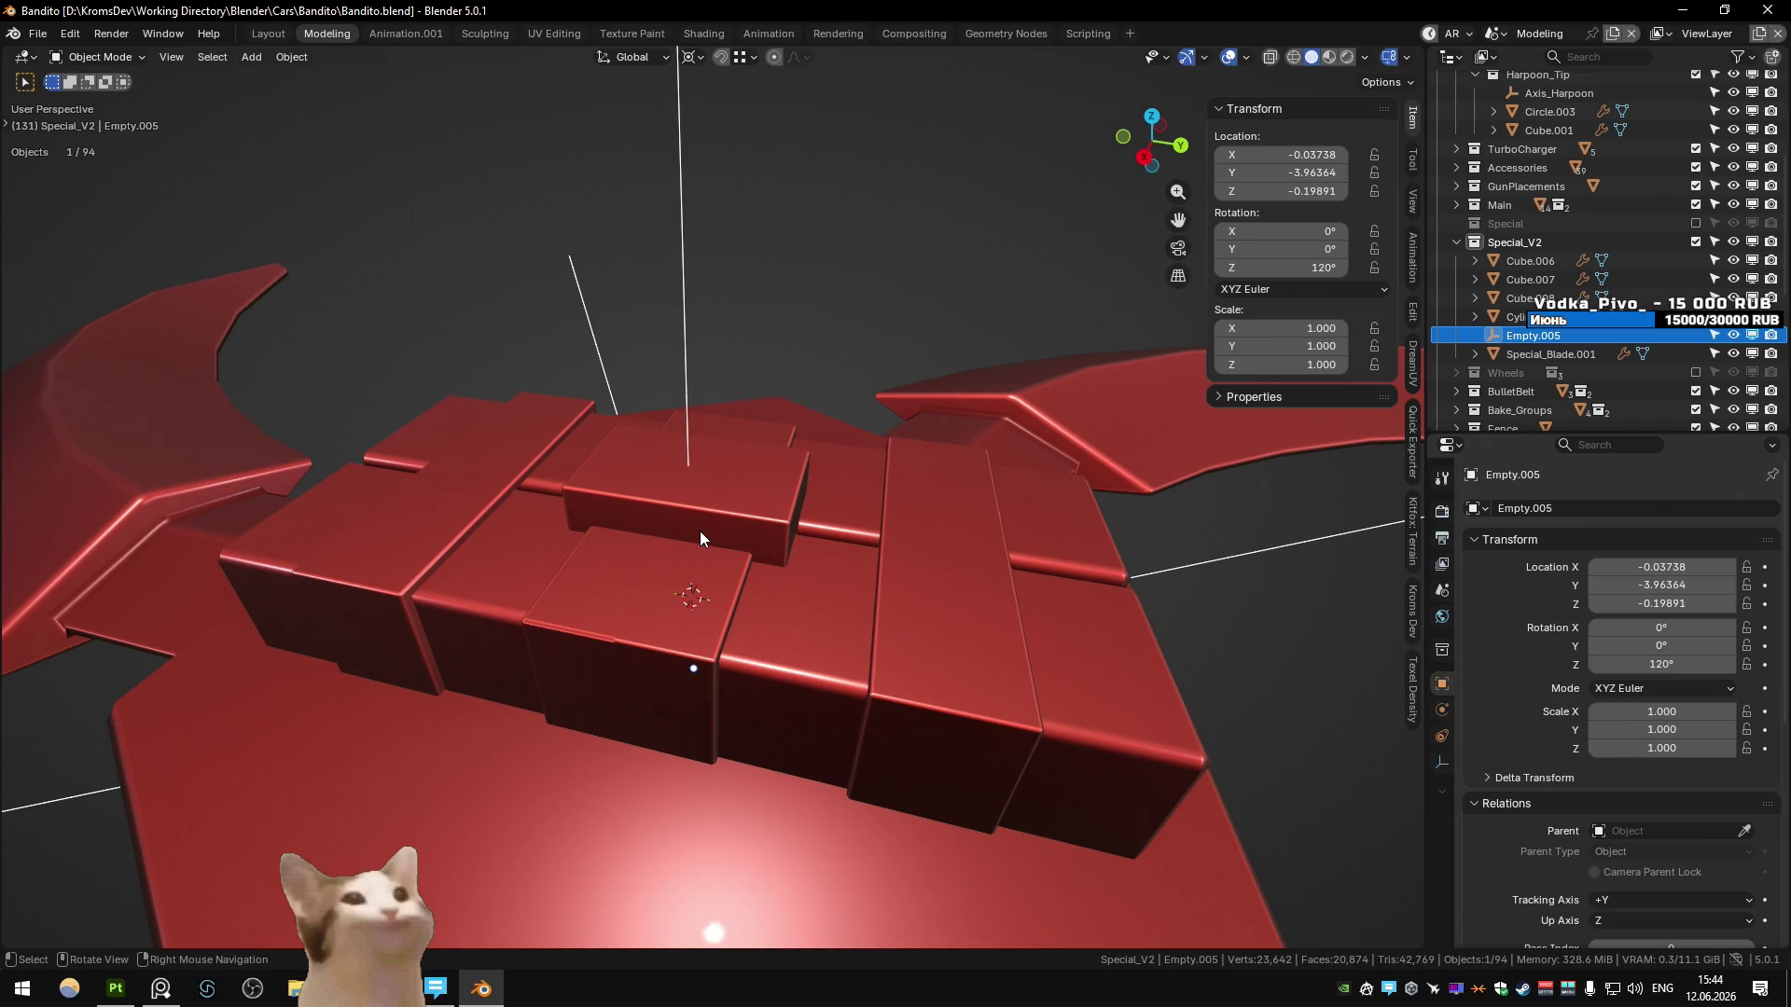
# - Select Cube.007 and apply Shade Auto Smooth to it
pyautogui.click(680, 679)
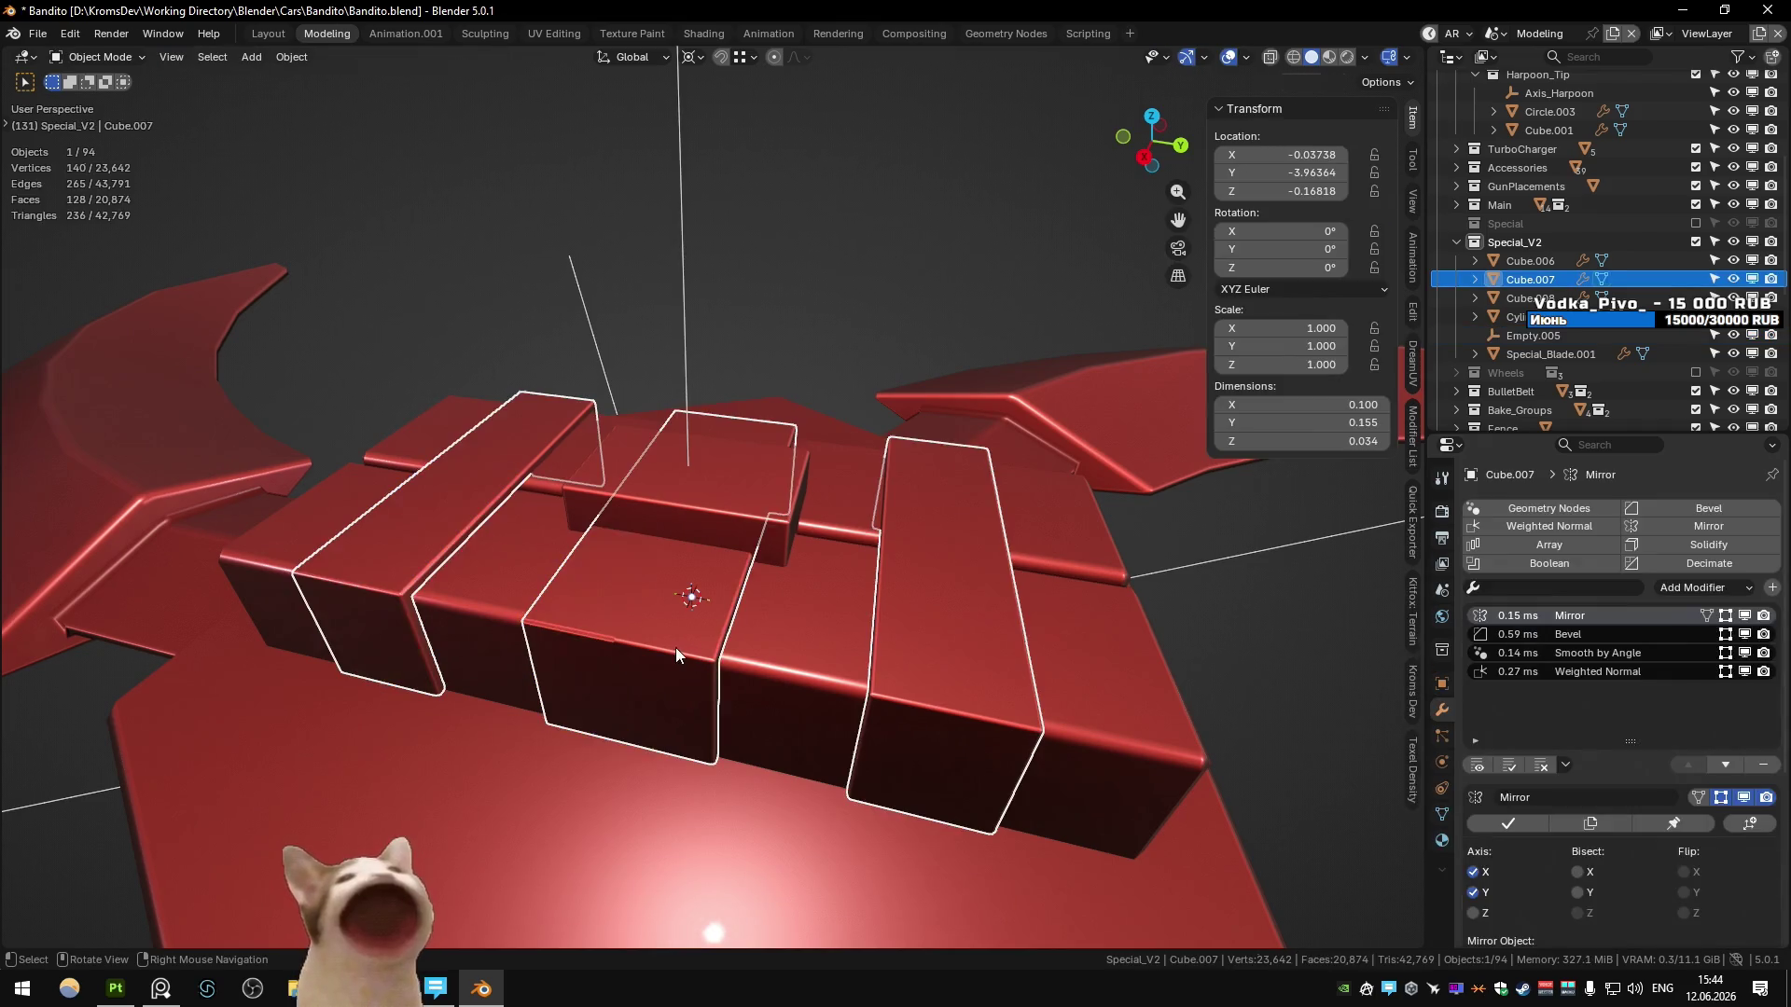
pyautogui.scroll(-2, 675, 647)
pyautogui.moveTo(579, 649); pyautogui.dragTo(735, 550, button='middle')
pyautogui.rightClick(735, 550)
pyautogui.click(735, 550)
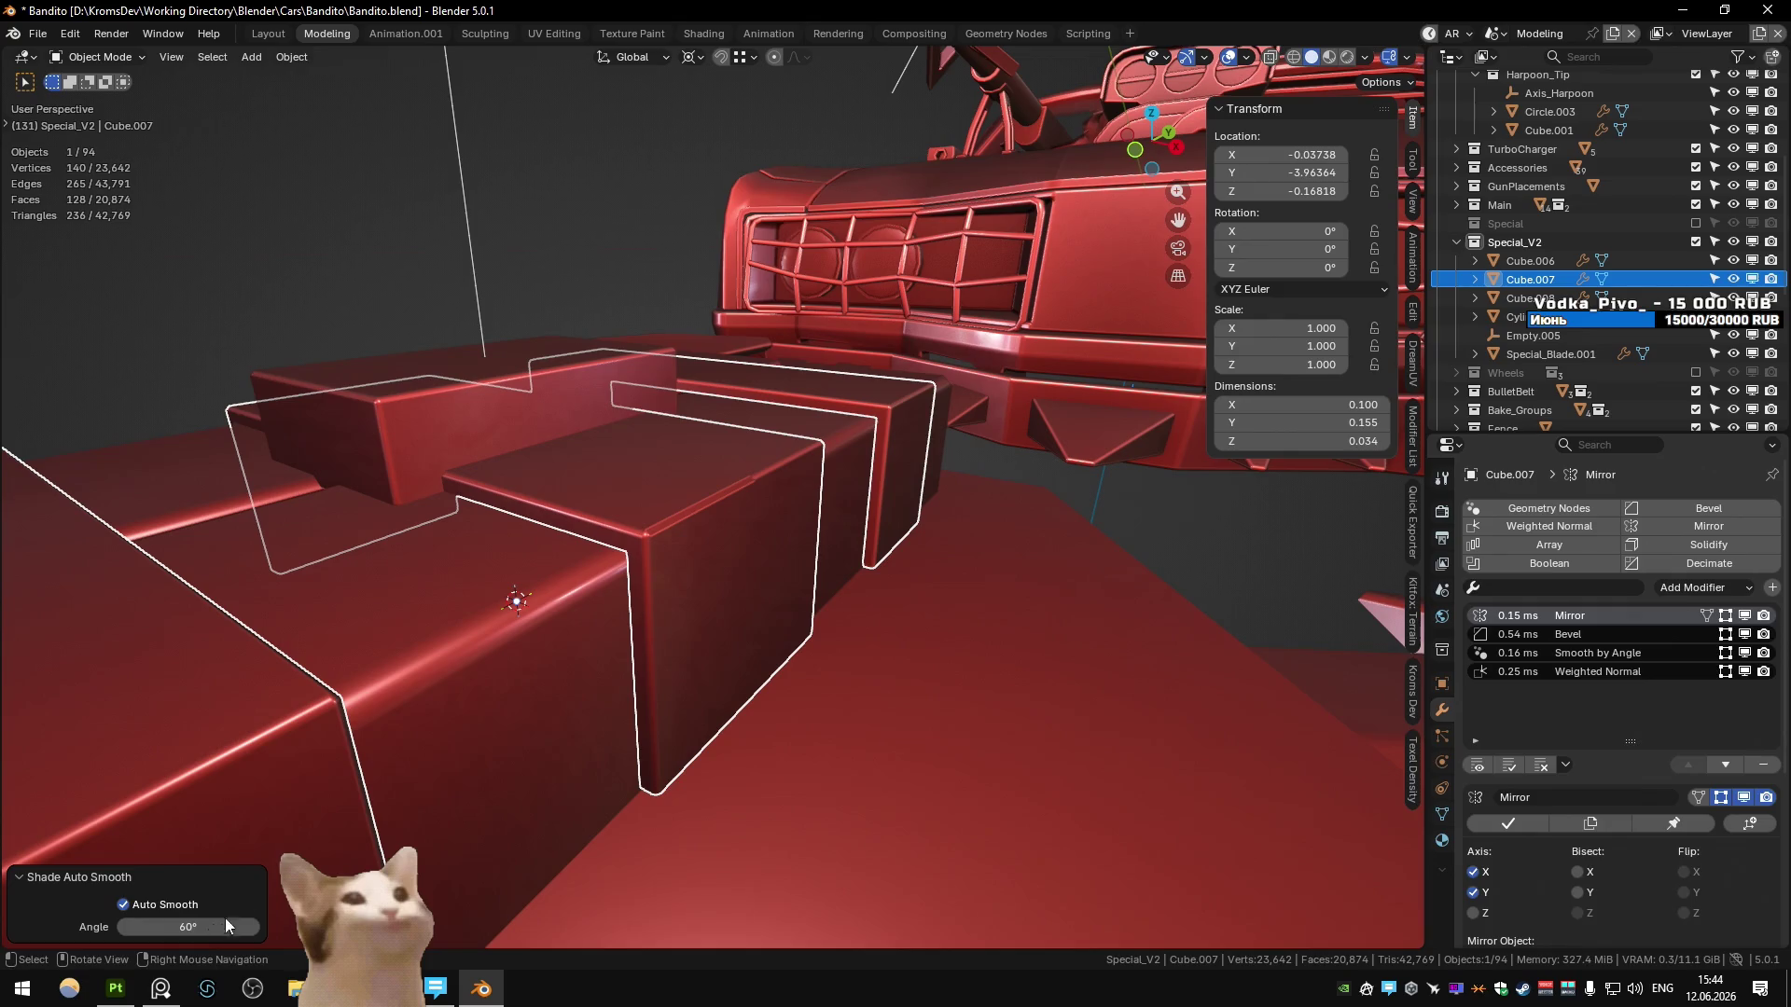
# - Merge Cube.007's duplicate vertices by distance and look over the cleaned mesh
pyautogui.press('Tab')
pyautogui.press('m')
pyautogui.click(708, 589)
pyautogui.press('Tab')
pyautogui.moveTo(709, 589)
pyautogui.mouseDown(button='middle')
pyautogui.moveTo(653, 580)
pyautogui.moveTo(731, 546)
pyautogui.mouseUp(button='middle')
pyautogui.scroll(1, 733, 544)
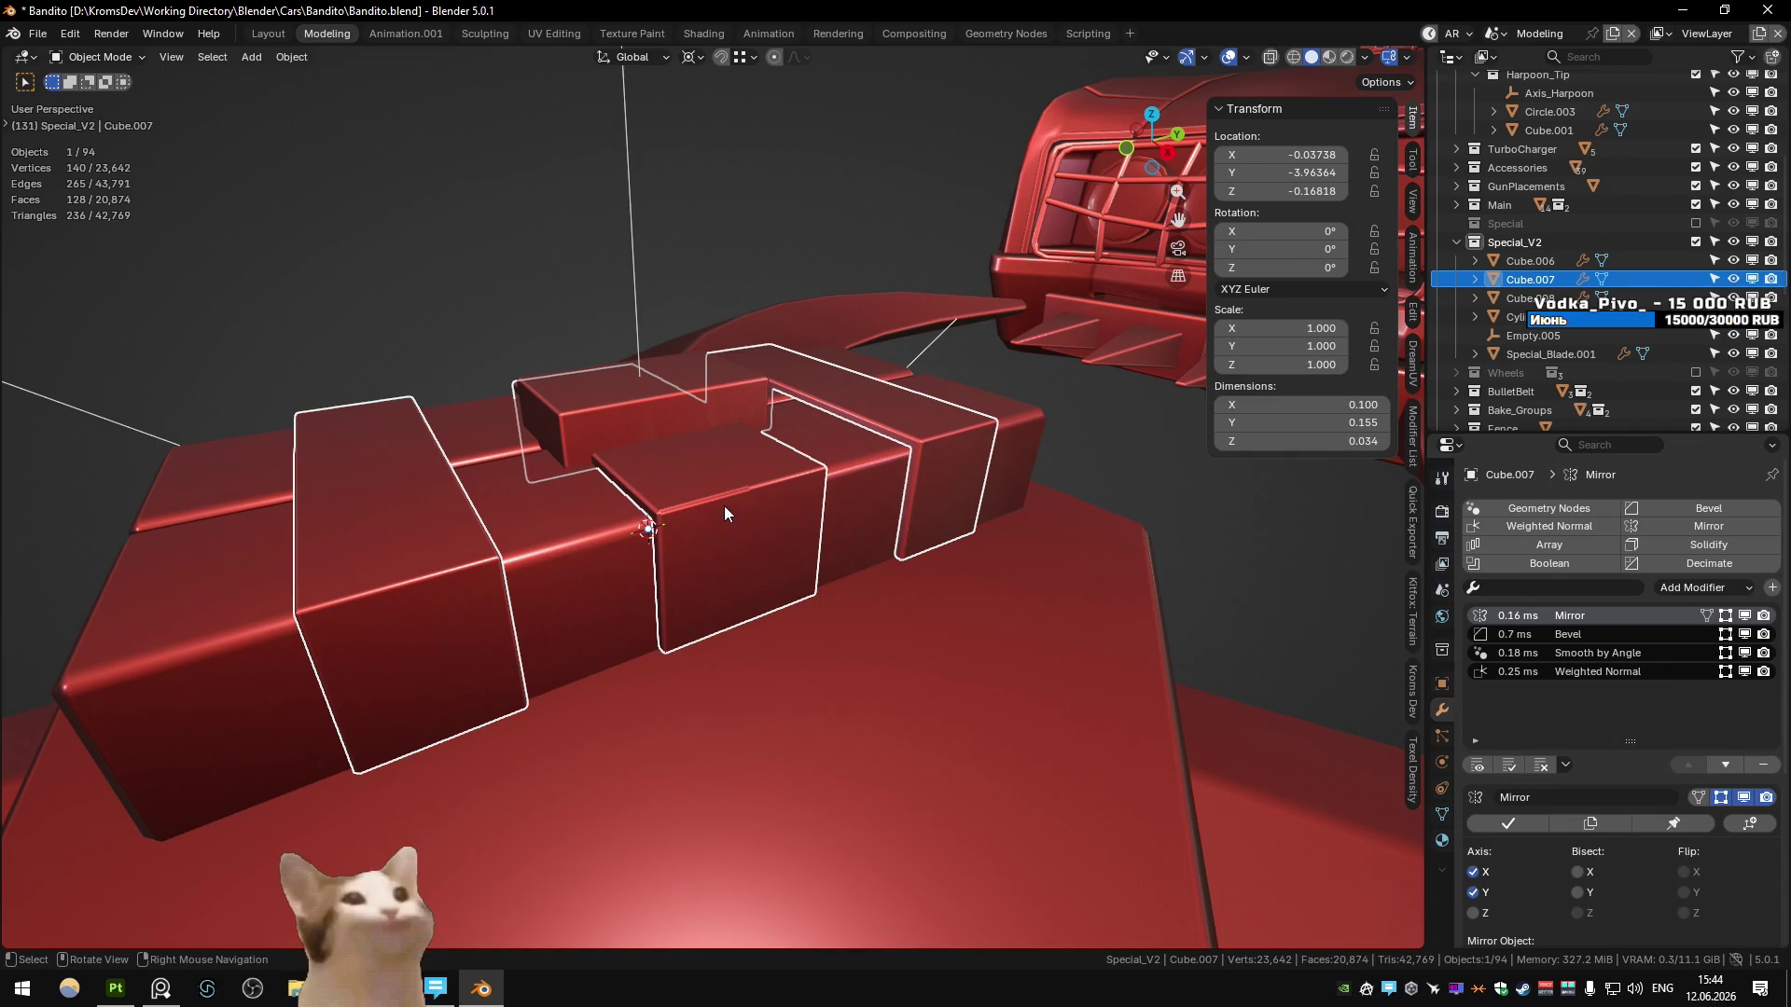
pyautogui.scroll(4, 724, 504)
pyautogui.moveTo(815, 511)
pyautogui.mouseDown(button='middle')
pyautogui.moveTo(823, 491)
pyautogui.moveTo(724, 506)
pyautogui.moveTo(816, 518)
pyautogui.mouseUp(button='middle')
pyautogui.press('Tab')
pyautogui.moveTo(1187, 611)
pyautogui.mouseDown(button='middle')
pyautogui.moveTo(843, 556)
pyautogui.moveTo(793, 571)
pyautogui.moveTo(904, 547)
pyautogui.mouseUp(button='middle')
pyautogui.press('Tab')
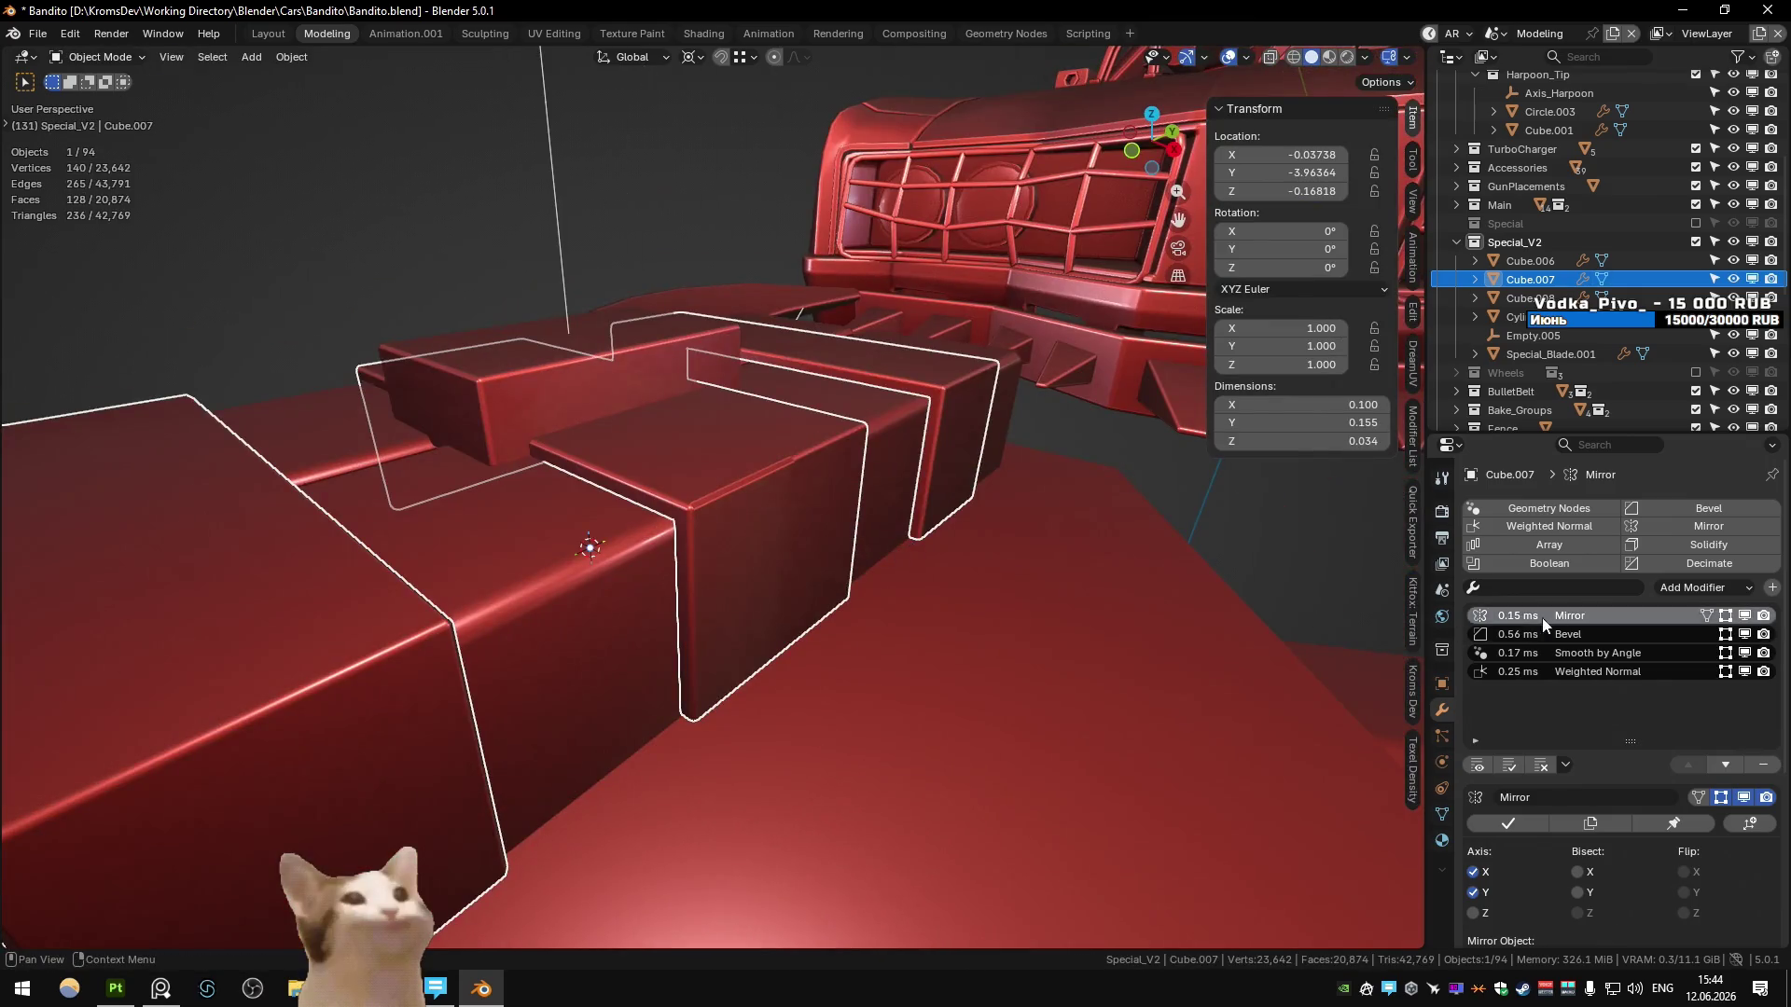
# - Hide the Smooth by Angle modifier in the viewport and select a box edge in Edit Mode
pyautogui.click(1576, 654)
pyautogui.click(1742, 654)
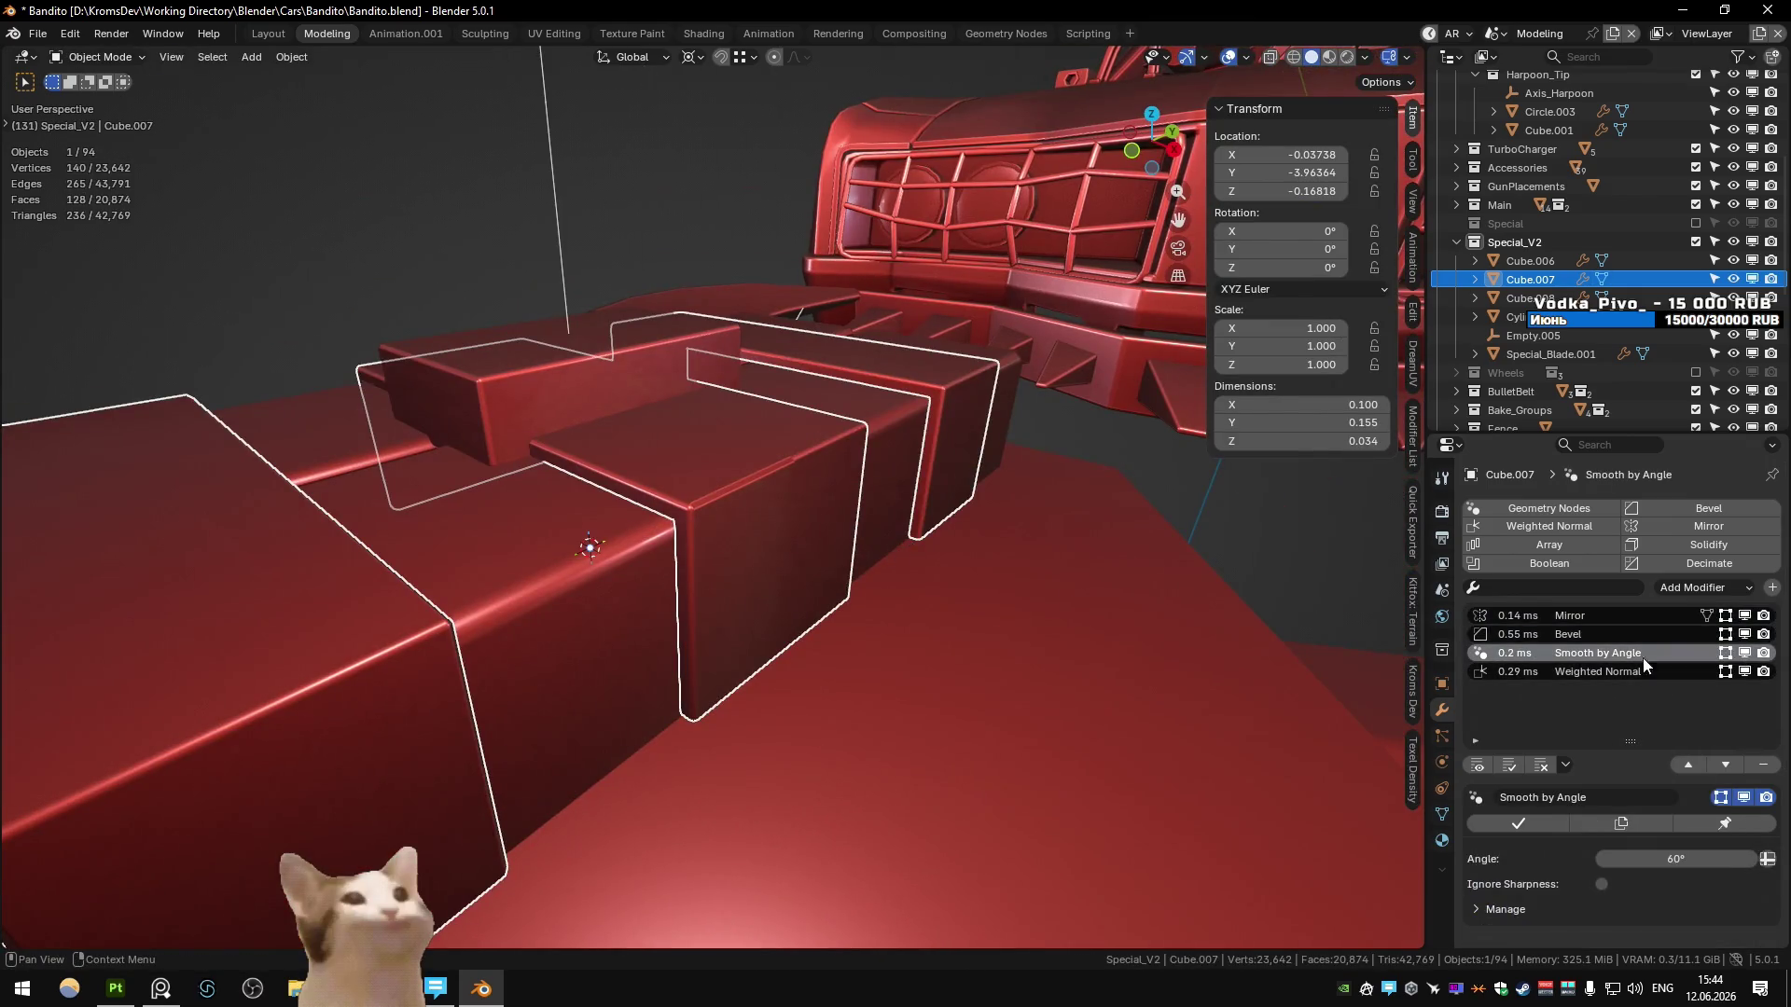
pyautogui.press('Tab')
pyautogui.press('2')
pyautogui.click(726, 489)
pyautogui.moveTo(725, 488)
pyautogui.mouseDown(button='middle')
pyautogui.moveTo(712, 499)
pyautogui.moveTo(739, 560)
pyautogui.moveTo(793, 535)
pyautogui.mouseUp(button='middle')
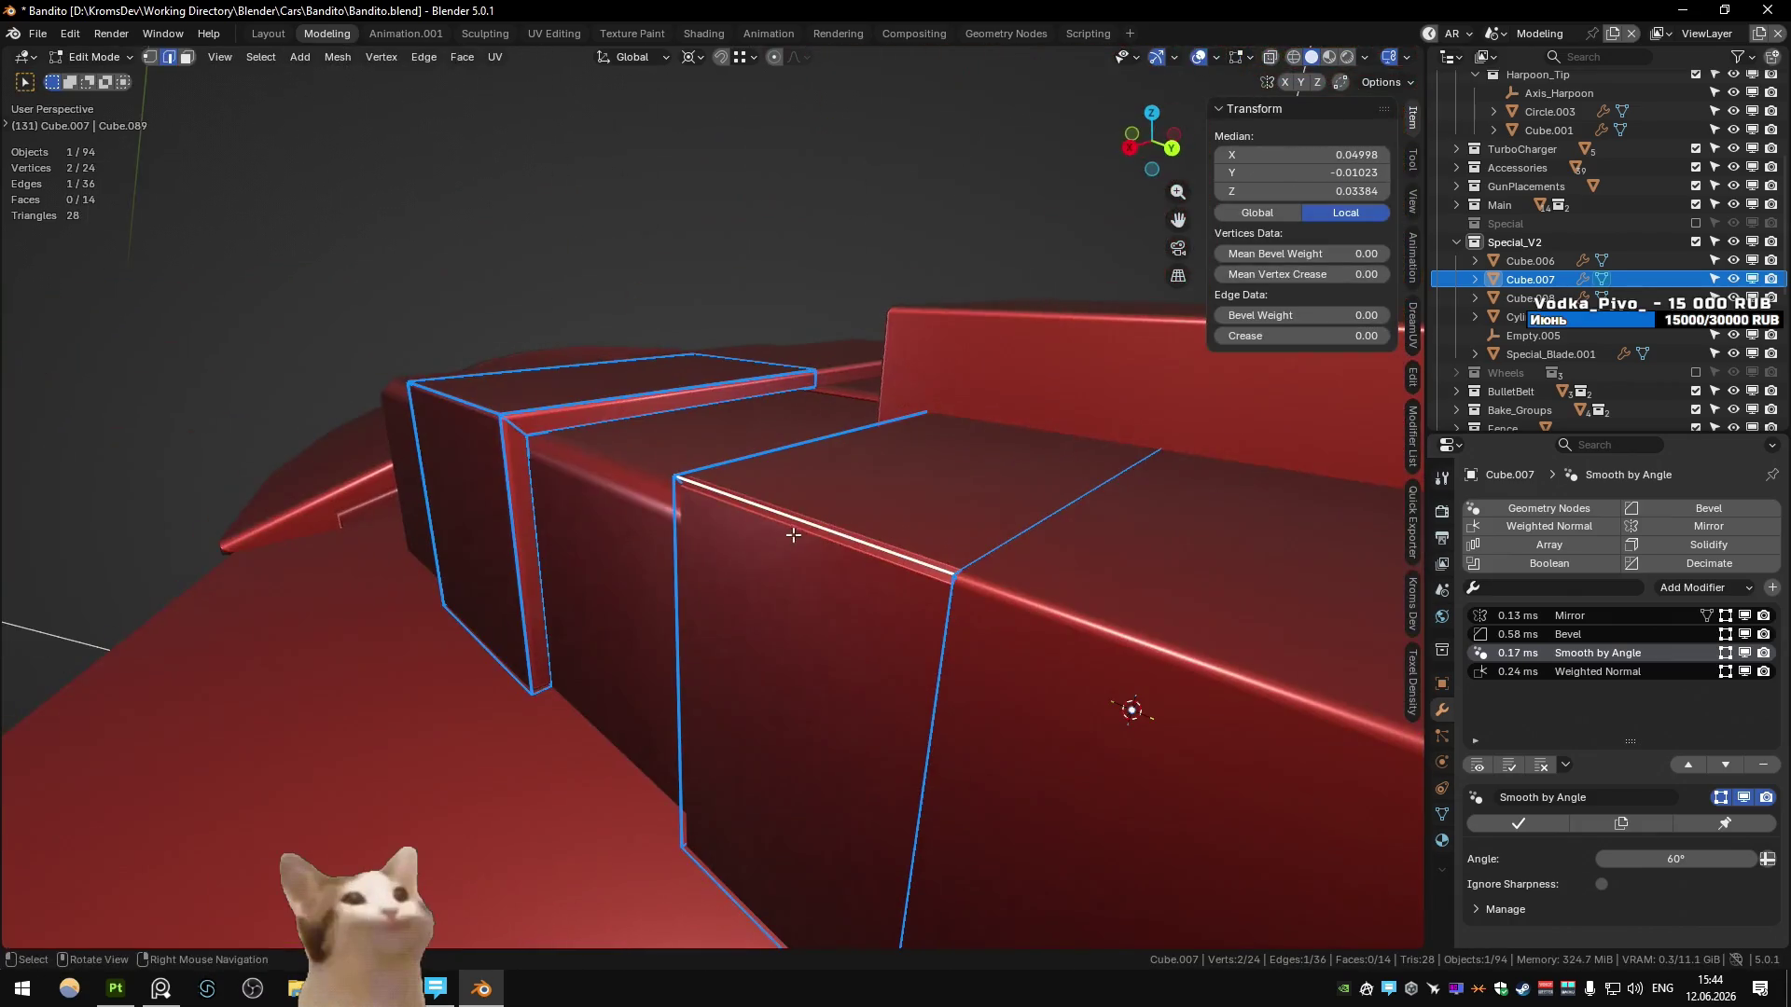
# - With X-ray on, delete the right and bottom face strips of the first box
pyautogui.hotkey('alt', 'z')
pyautogui.scroll(-3, 793, 534)
pyautogui.press('3')
pyautogui.keyDown('alt'); pyautogui.click(882, 547); pyautogui.keyUp('alt')
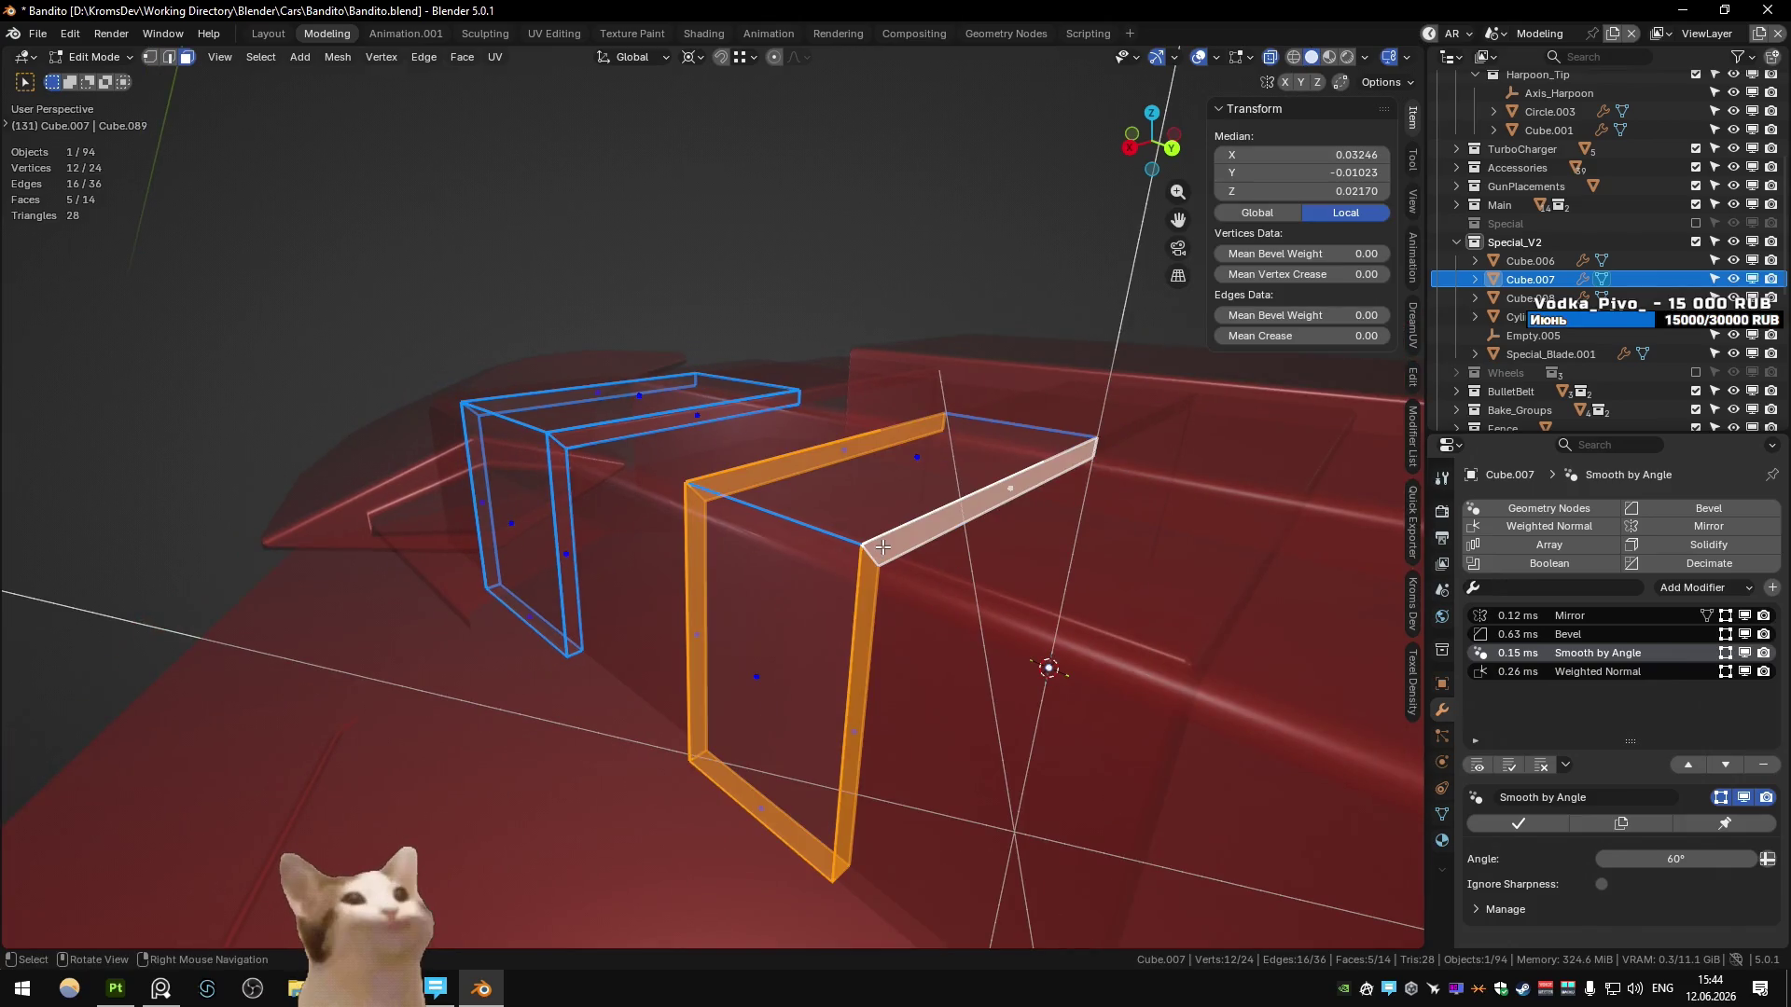
pyautogui.click(881, 599)
pyautogui.keyDown('alt'); pyautogui.click(860, 727); pyautogui.keyUp('alt')
pyautogui.press('x')
pyautogui.click(859, 727)
pyautogui.keyDown('alt'); pyautogui.click(775, 820); pyautogui.keyUp('alt')
pyautogui.press('x')
pyautogui.click(807, 682)
pyautogui.hotkey('alt', 'z')
pyautogui.moveTo(807, 681)
pyautogui.mouseDown(button='middle')
pyautogui.moveTo(799, 627)
pyautogui.moveTo(756, 615)
pyautogui.moveTo(856, 625)
pyautogui.moveTo(605, 644)
pyautogui.mouseUp(button='middle')
pyautogui.press('Tab')
# - Delete the bottom face strip of the left box and return to Object Mode
pyautogui.press('Tab')
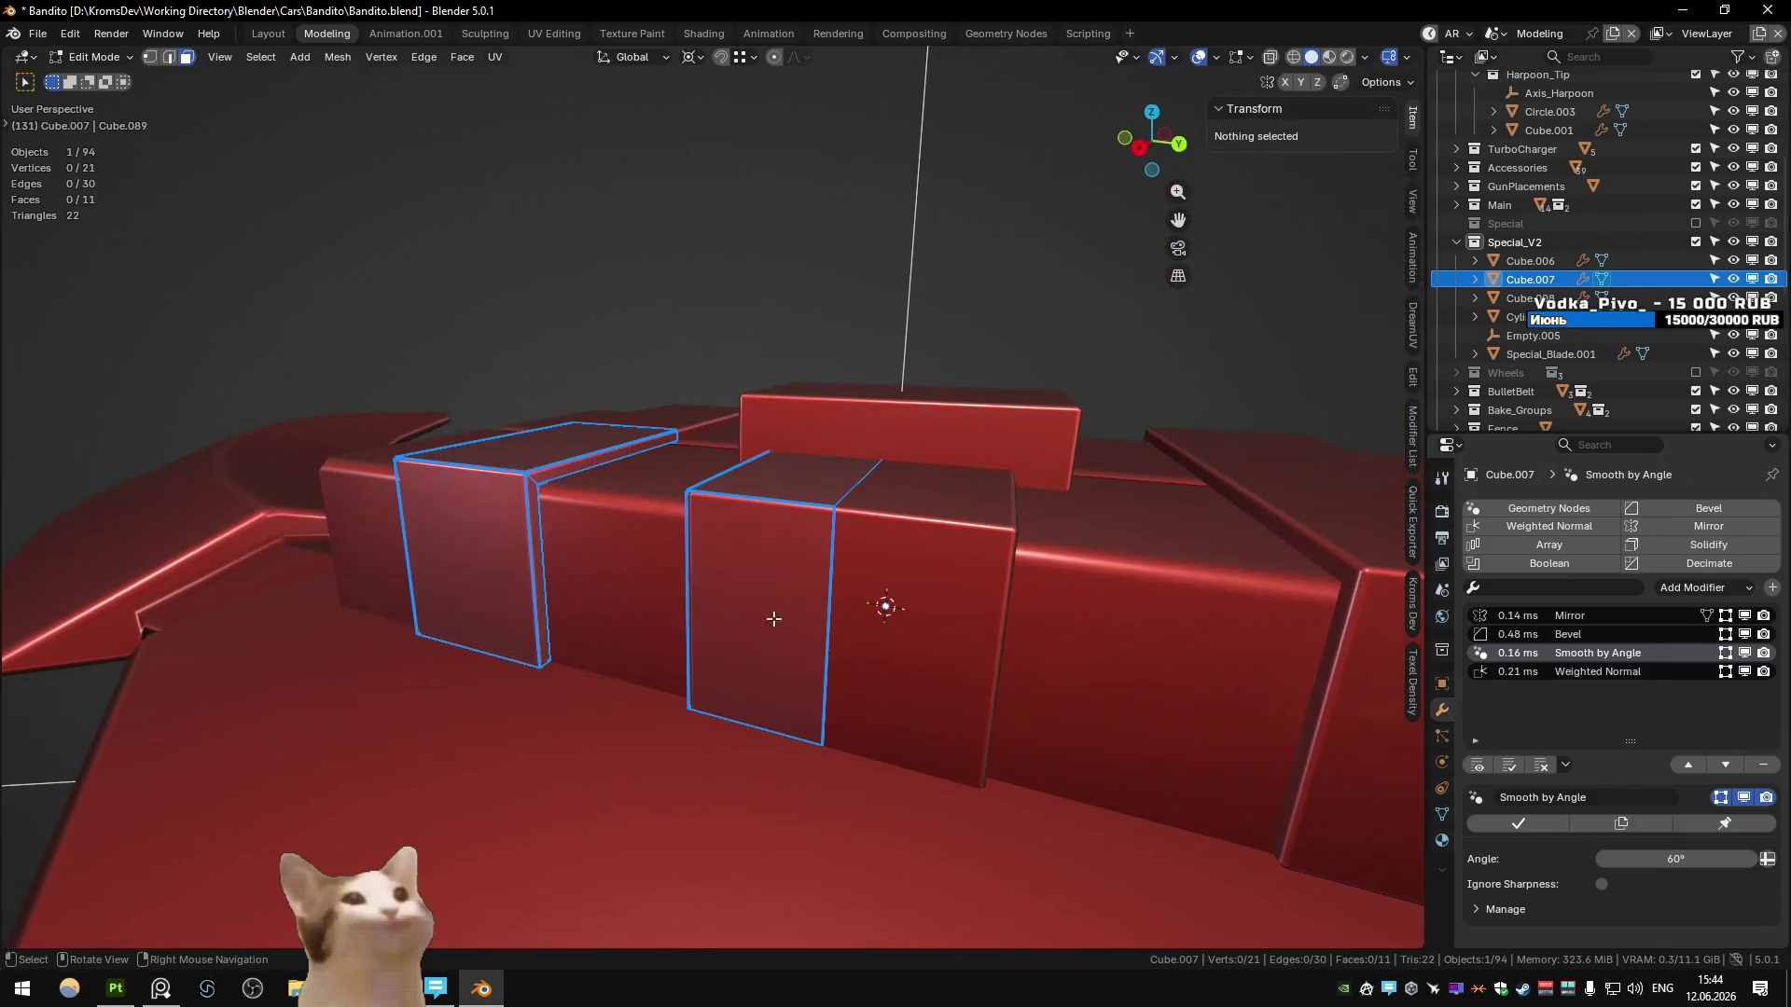
pyautogui.hotkey('alt', 'z')
pyautogui.click(475, 652)
pyautogui.moveTo(476, 653)
pyautogui.mouseDown(button='middle')
pyautogui.moveTo(539, 695)
pyautogui.moveTo(652, 709)
pyautogui.moveTo(733, 657)
pyautogui.mouseUp(button='middle')
pyautogui.press('x')
pyautogui.click(613, 698)
pyautogui.press('Tab')
pyautogui.press('Tab')
pyautogui.hotkey('alt', 'z')
pyautogui.press('Tab')
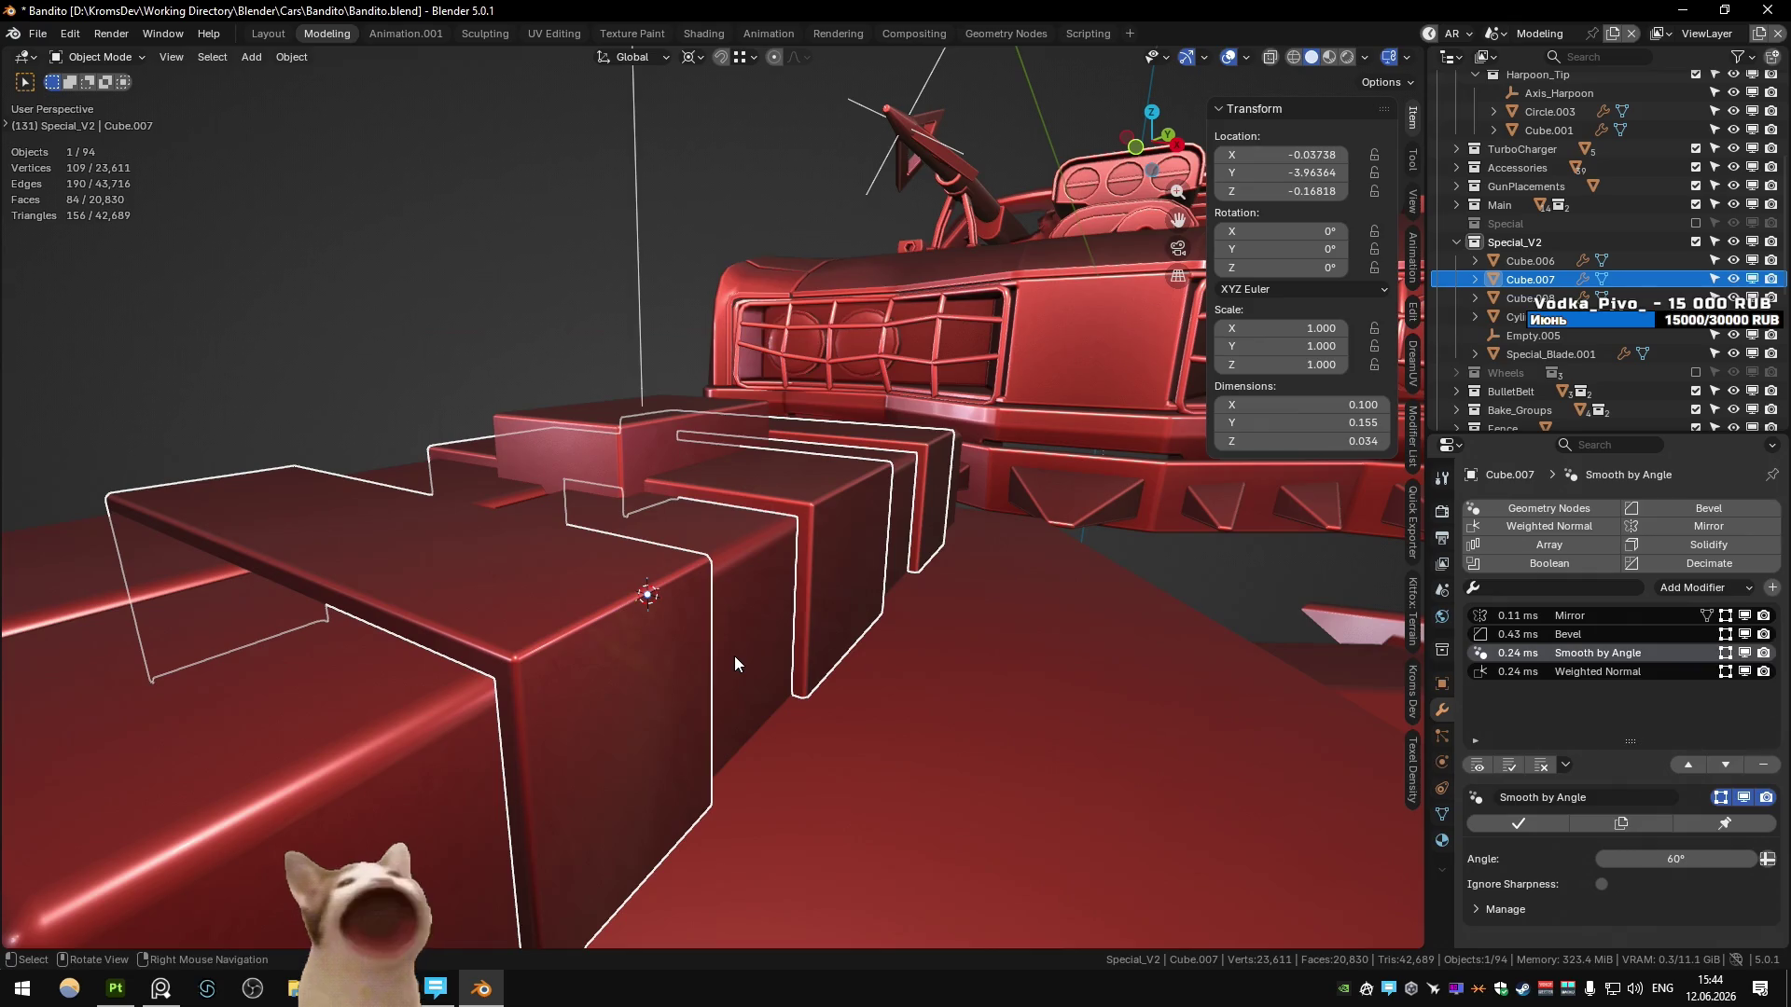
# - Frame the view on Cube.008 and save Bandito.blend
pyautogui.click(673, 448)
pyautogui.press('KP_Decimal')
pyautogui.scroll(-5, 562, 546)
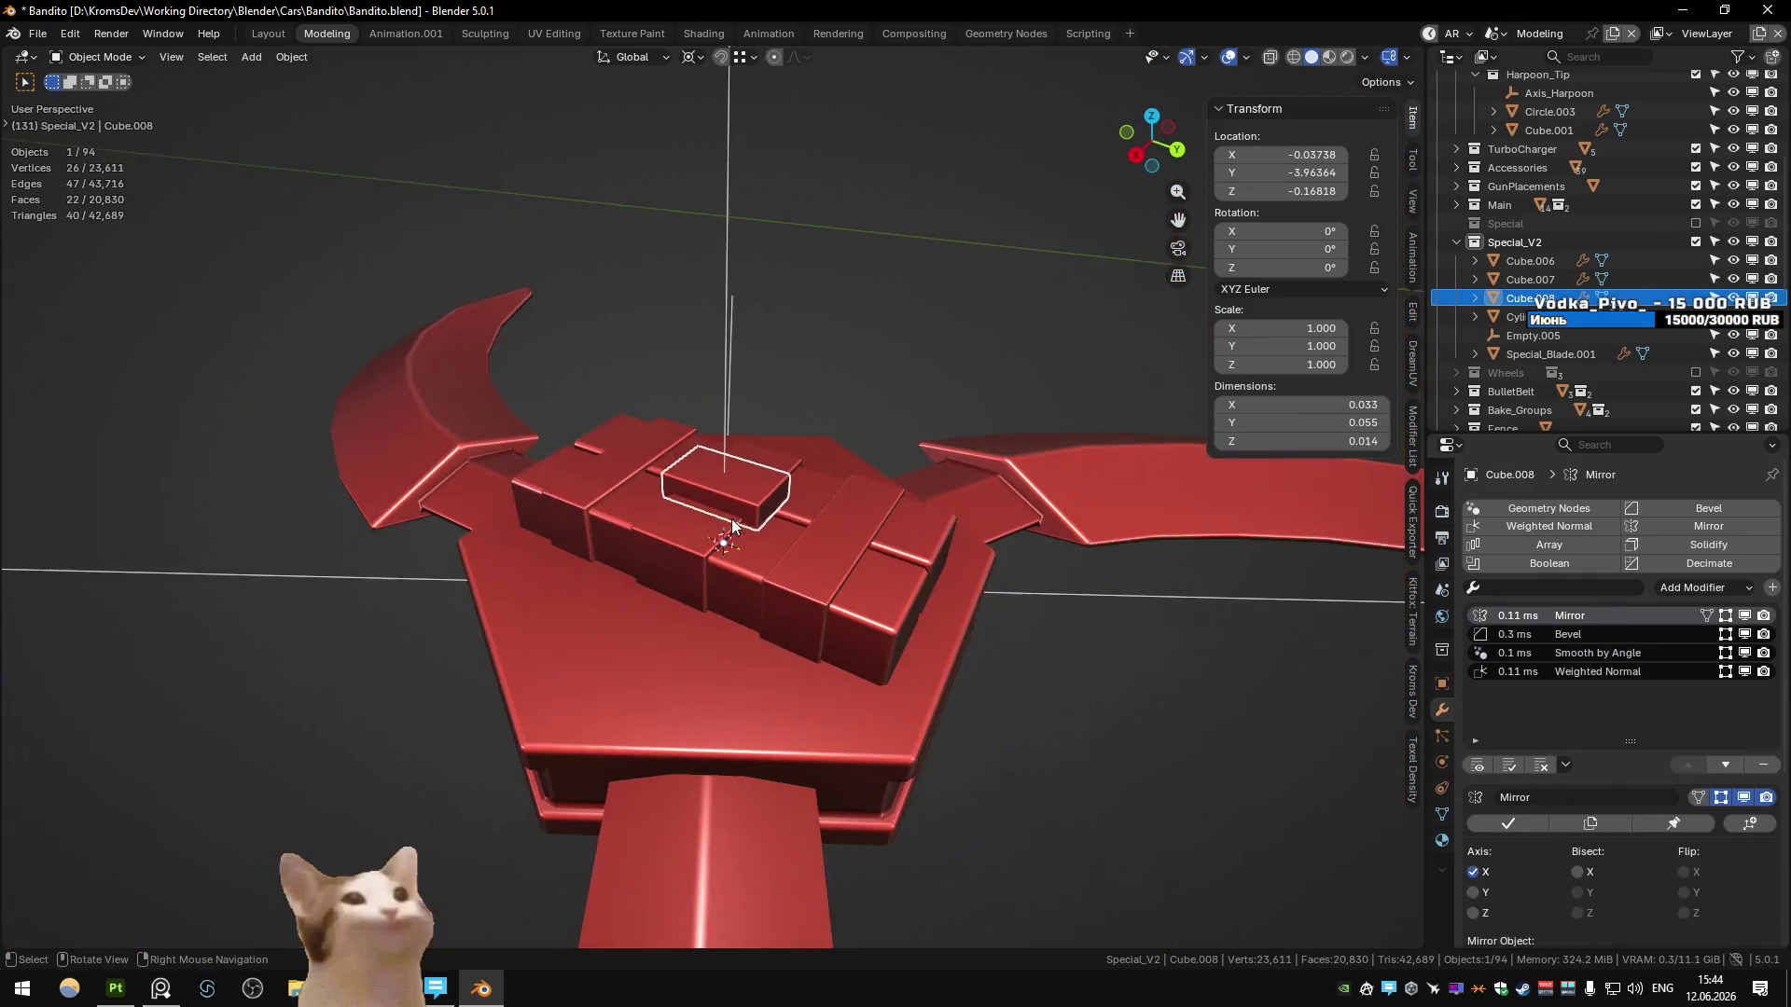
pyautogui.hotkey('alt', 'a')
pyautogui.hotkey('ctrl', 's')
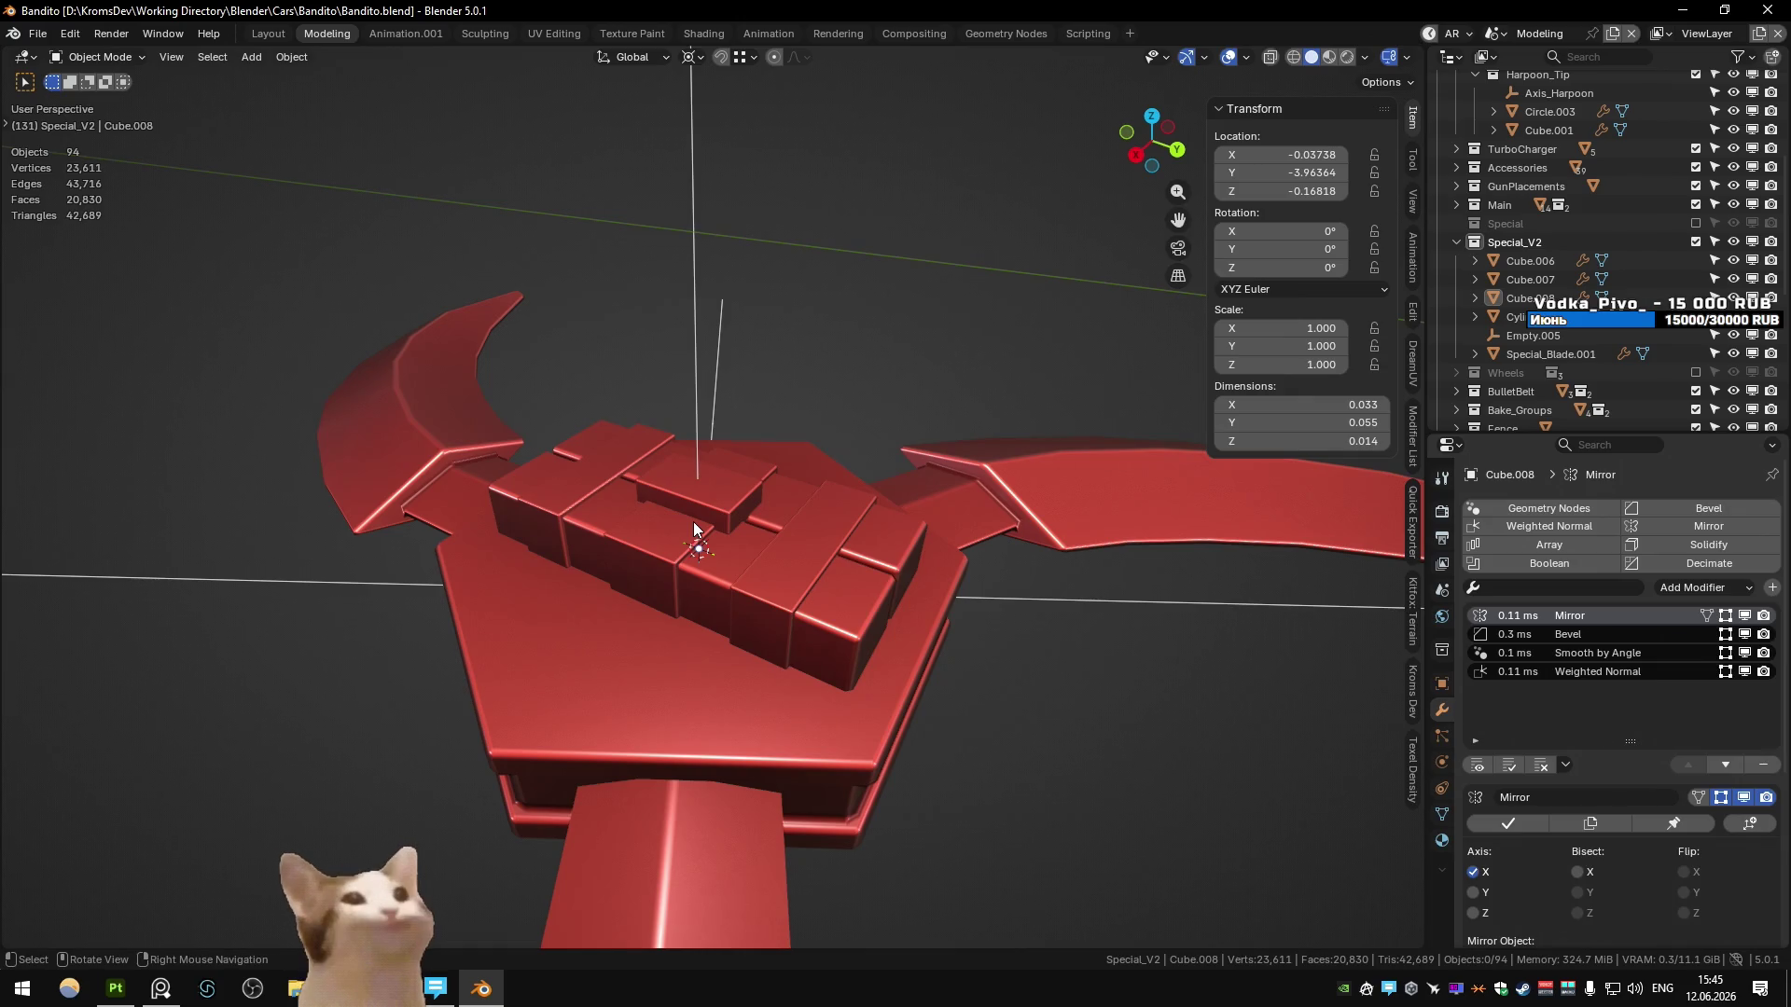
# - Reselect Cube.008, frame it again, and switch to Right Orthographic view
pyautogui.click(728, 494)
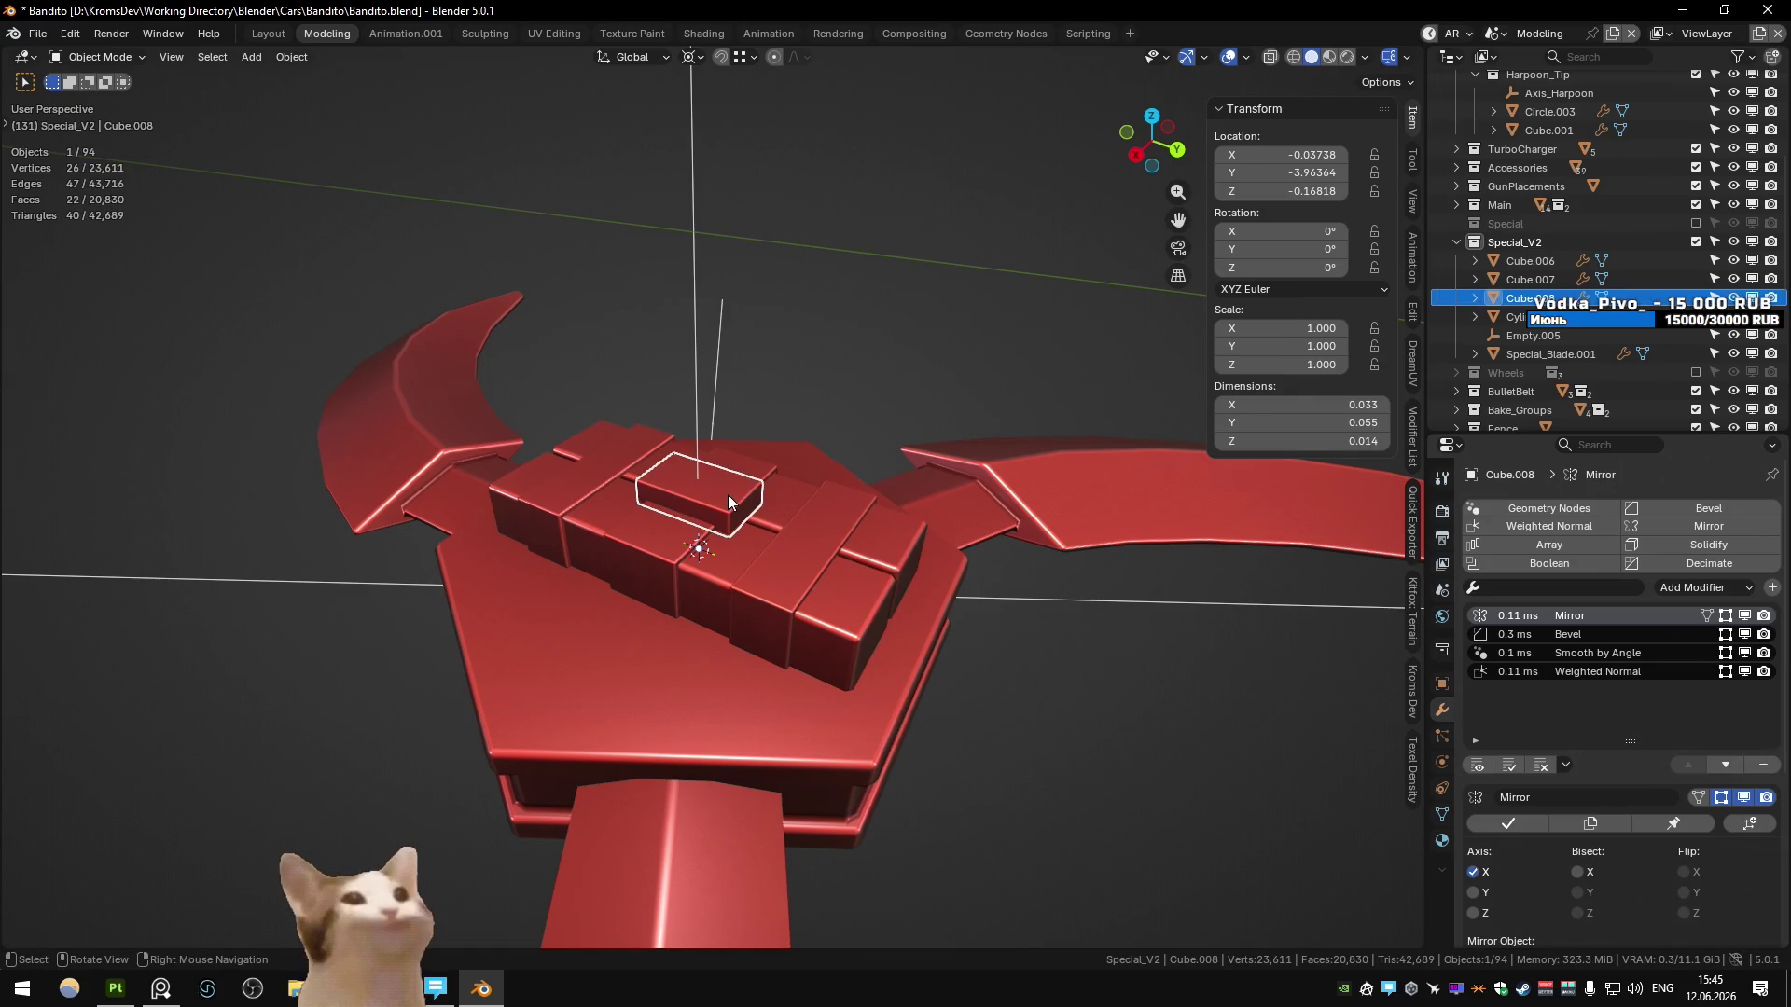
pyautogui.press('KP_Decimal')
pyautogui.moveTo(727, 495)
pyautogui.mouseDown(button='middle')
pyautogui.moveTo(735, 629)
pyautogui.moveTo(612, 535)
pyautogui.moveTo(700, 579)
pyautogui.moveTo(690, 524)
pyautogui.mouseUp(button='middle')
pyautogui.press('KP_3')
# - Move all of Cube.008's geometry about -0.001 along Y, then return to Object Mode
pyautogui.press('Tab')
pyautogui.press('a')
pyautogui.press('g')
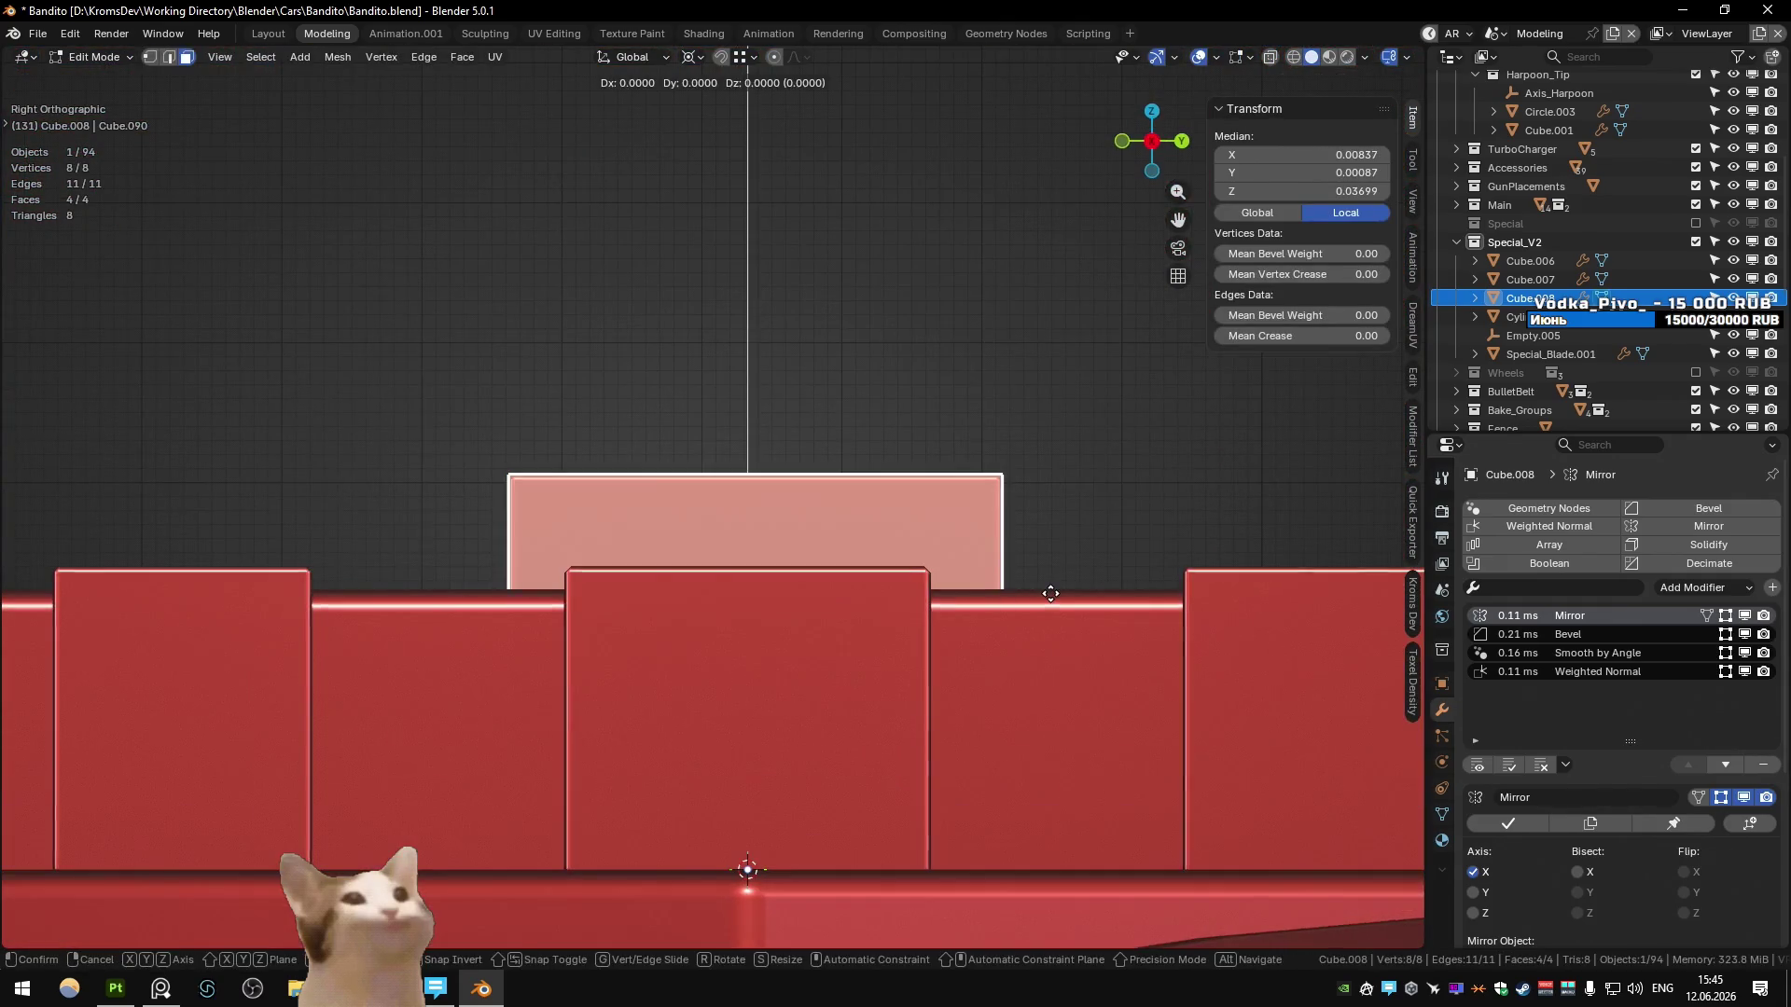
pyautogui.press('y')
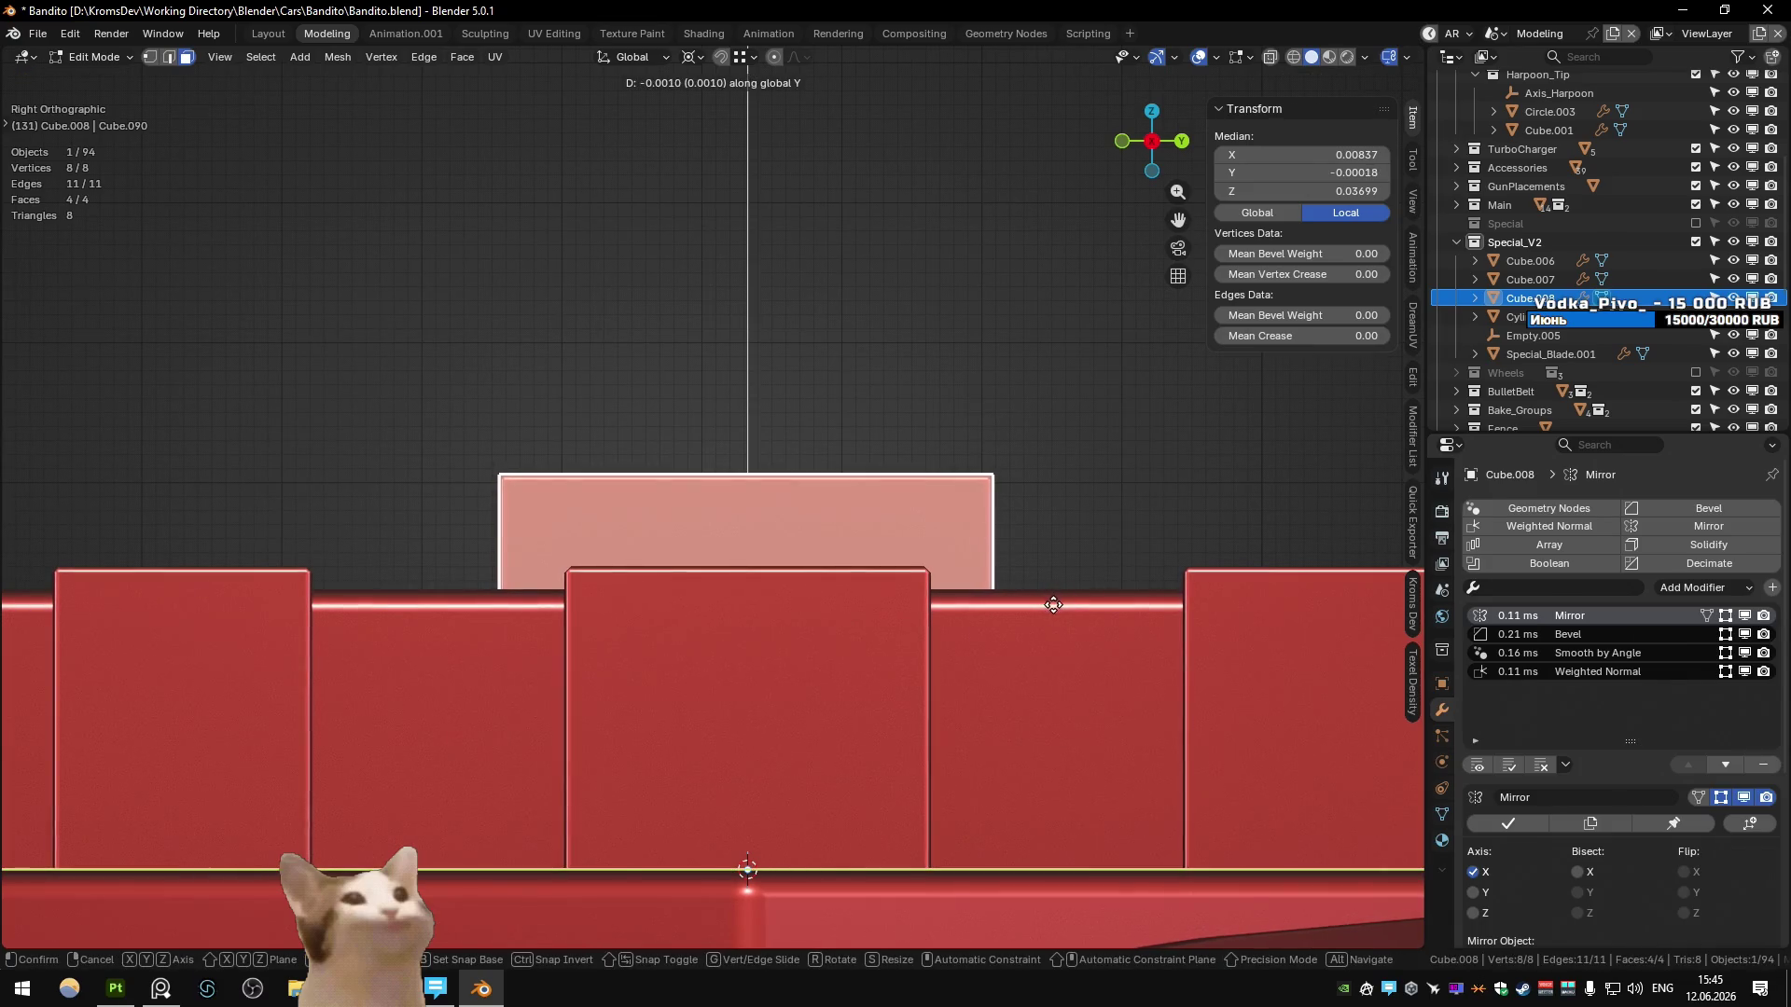
pyautogui.click(1050, 602)
pyautogui.press('Tab')
pyautogui.moveTo(1049, 602); pyautogui.dragTo(953, 426, button='middle')
pyautogui.click(955, 418)
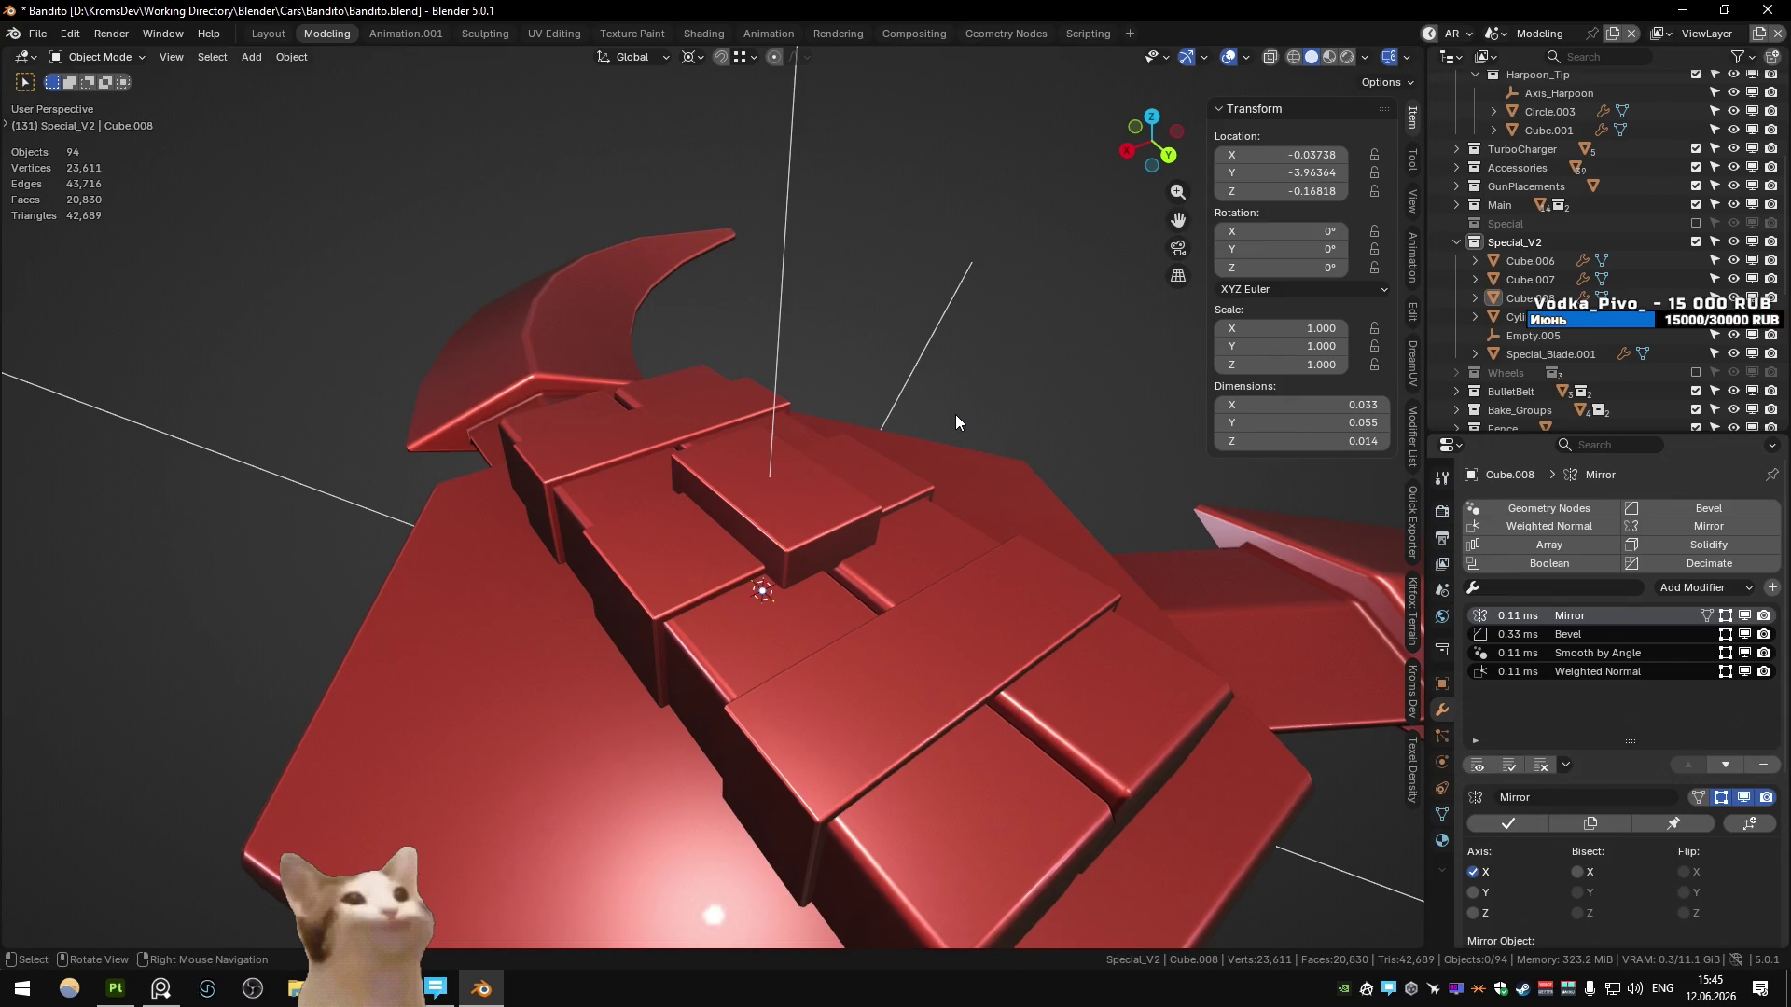
# - Duplicate the top hub block to create Cube.009
pyautogui.press('Tab')
pyautogui.moveTo(956, 422)
pyautogui.mouseDown(button='middle')
pyautogui.moveTo(826, 483)
pyautogui.moveTo(774, 465)
pyautogui.moveTo(848, 449)
pyautogui.moveTo(955, 507)
pyautogui.mouseUp(button='middle')
pyautogui.press('Tab')
pyautogui.click(845, 473)
pyautogui.hotkey('shift', 'd')
pyautogui.click(928, 453)
# - Scale Cube.009's mesh to 0.78 along Y and inflate it with a 0.002 Alt+S offset
pyautogui.press('Tab')
pyautogui.press('s')
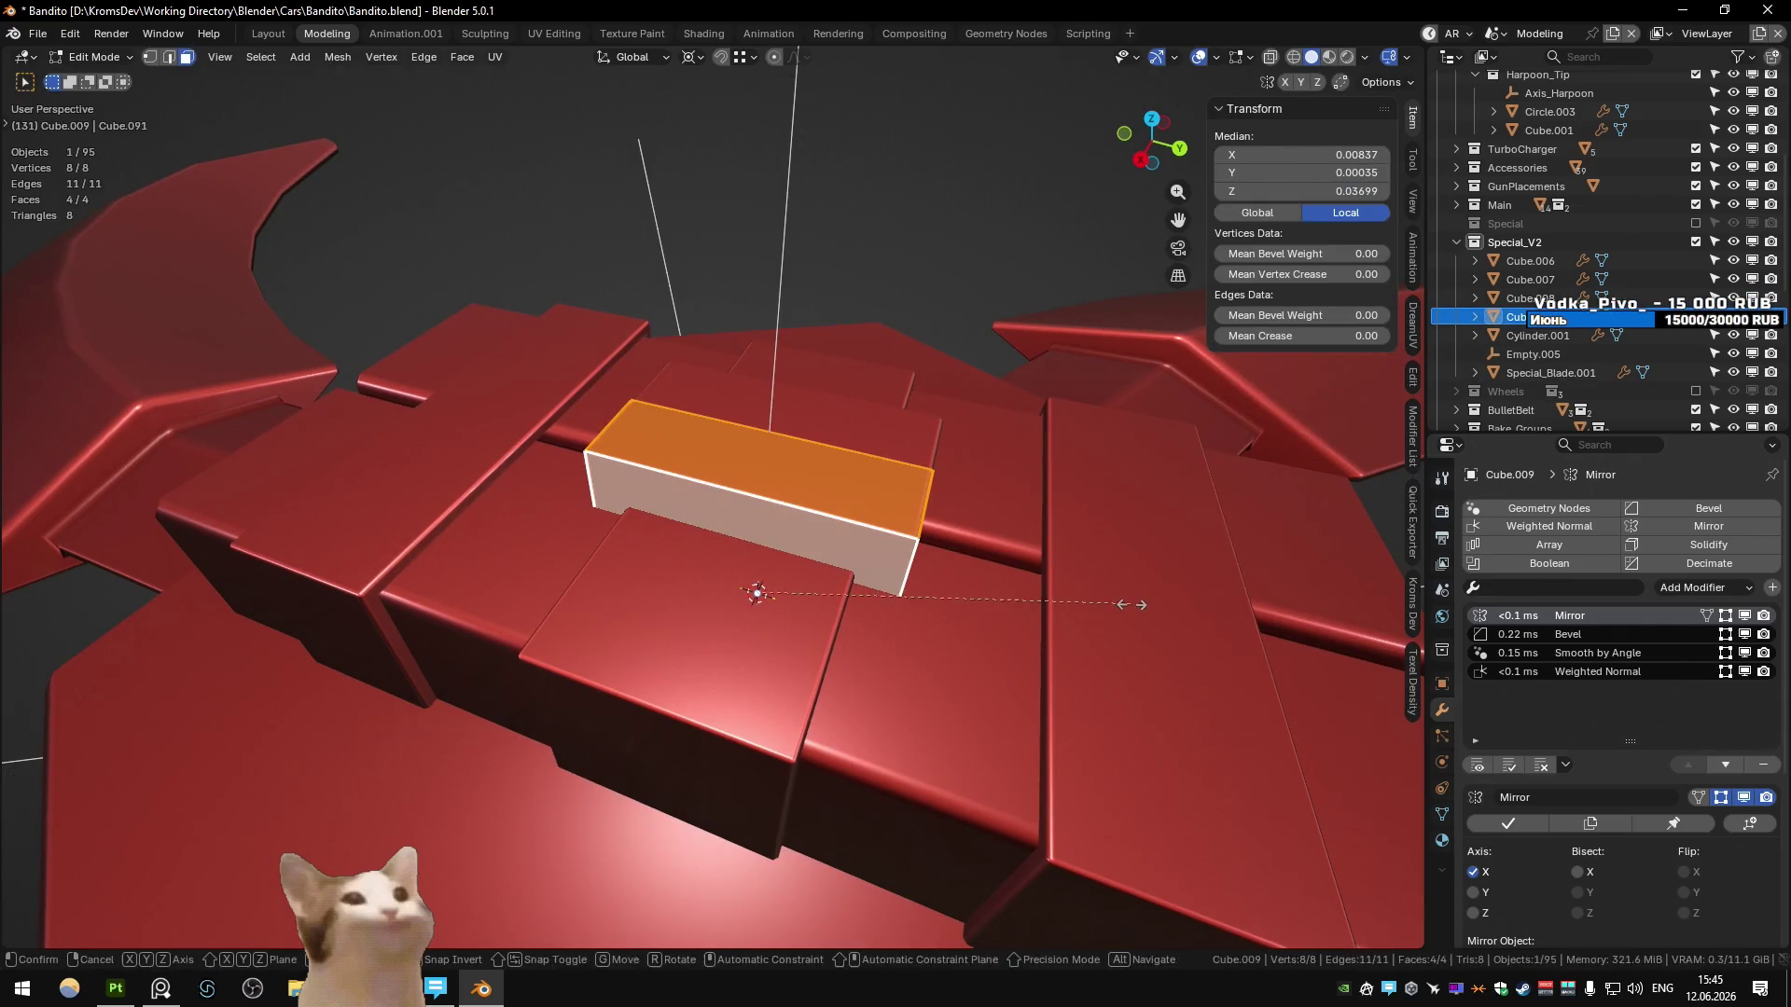
pyautogui.press('y')
pyautogui.click(1045, 602)
pyautogui.moveTo(1045, 601)
pyautogui.mouseDown(button='middle')
pyautogui.moveTo(928, 531)
pyautogui.moveTo(907, 542)
pyautogui.mouseUp(button='middle')
pyautogui.hotkey('alt', 'z')
pyautogui.hotkey('alt', 'z')
pyautogui.hotkey('alt', 's')
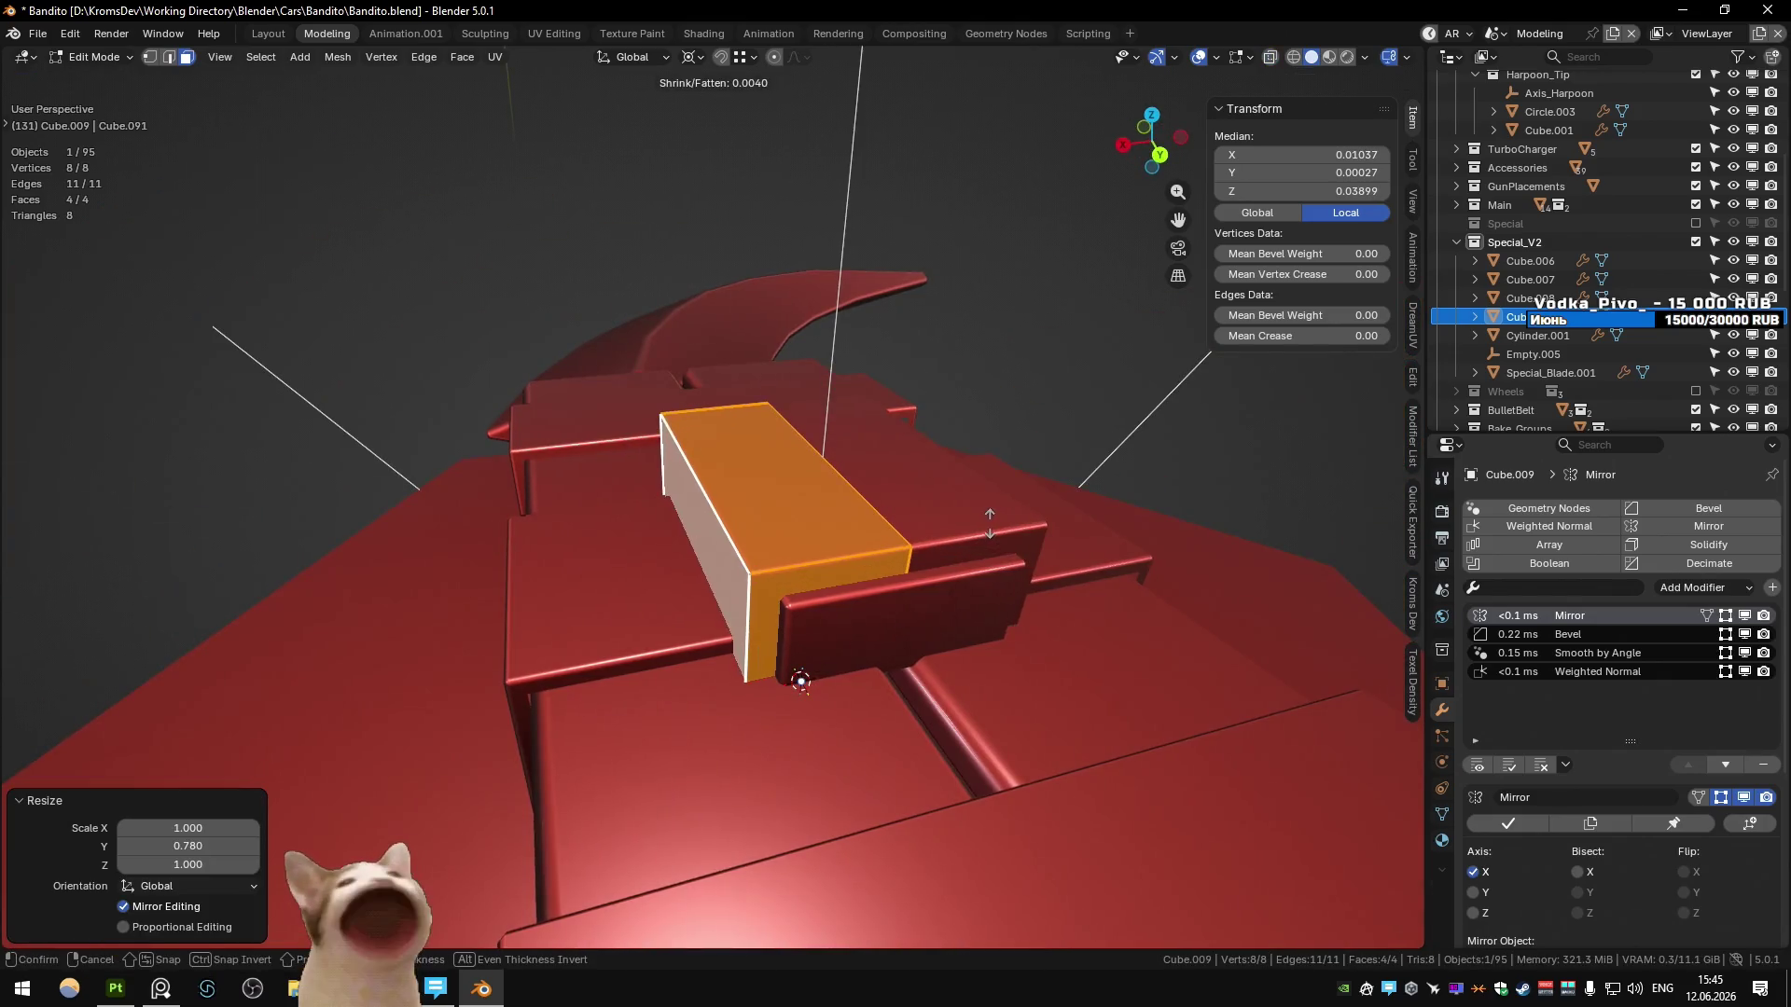
pyautogui.click(1192, 587)
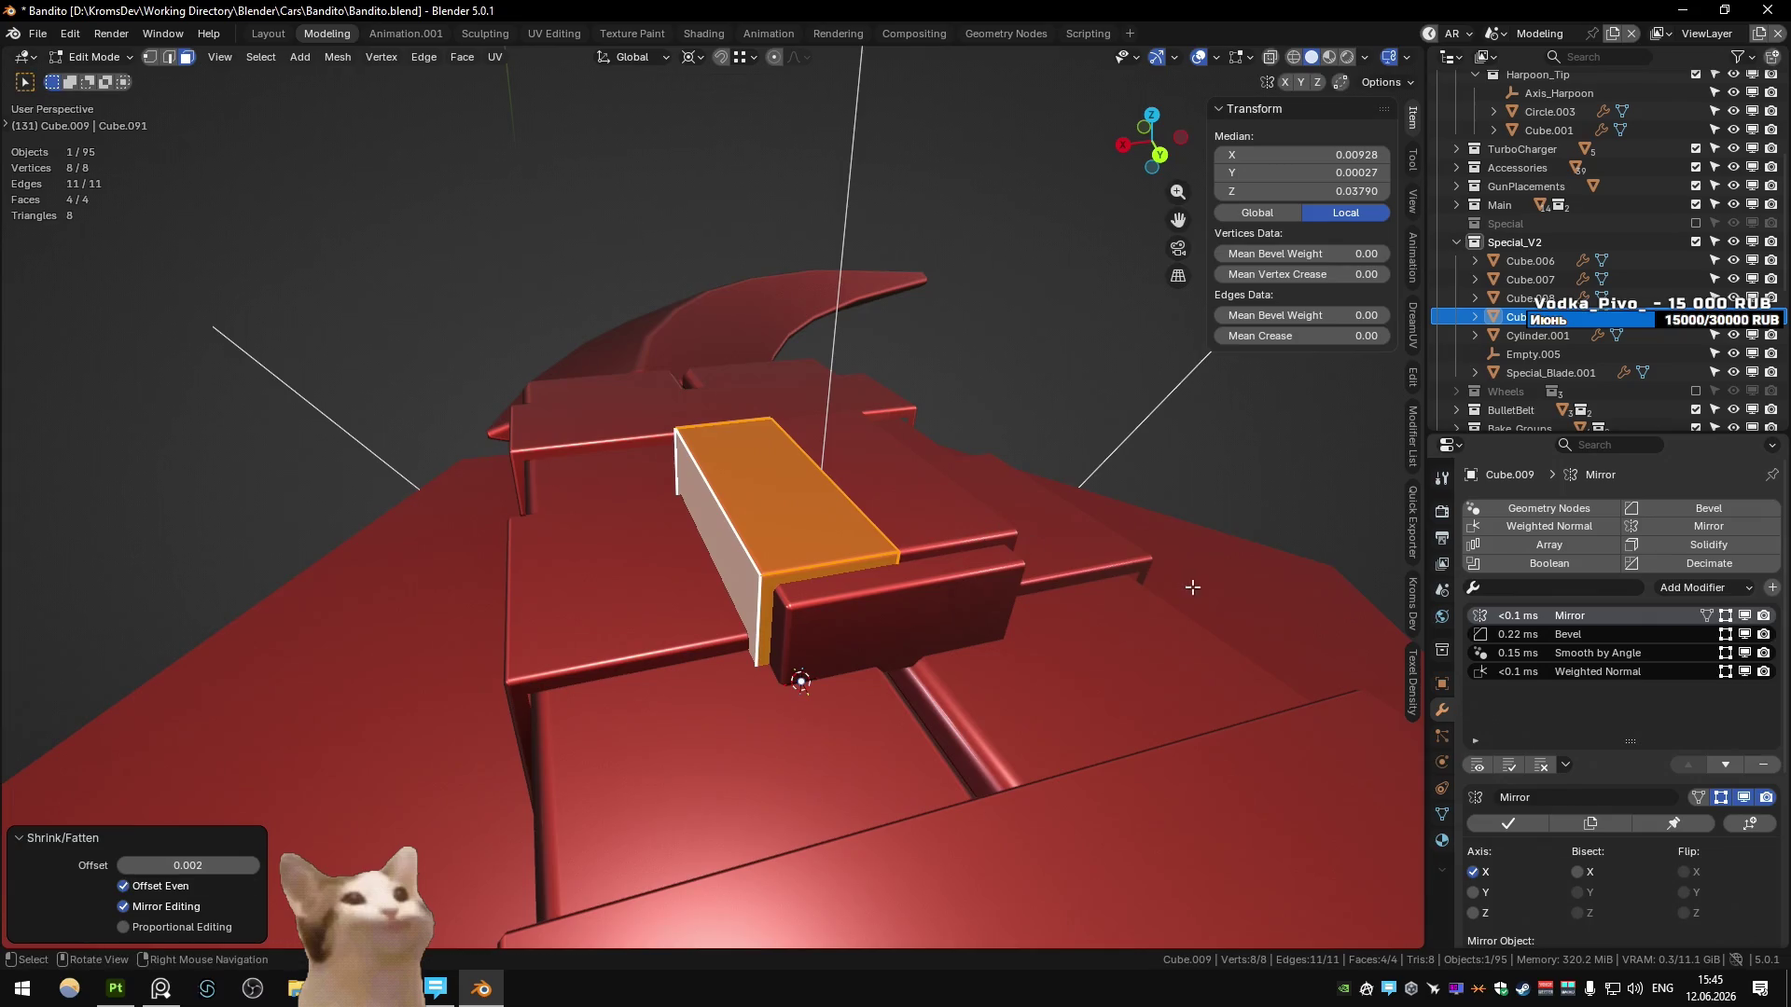
# - Scale the new block slightly and return to Object Mode
pyautogui.press('s')
pyautogui.click(1071, 652)
pyautogui.hotkey('alt', 'z')
pyautogui.moveTo(1072, 652); pyautogui.dragTo(762, 563, button='middle')
pyautogui.hotkey('alt', 'a')
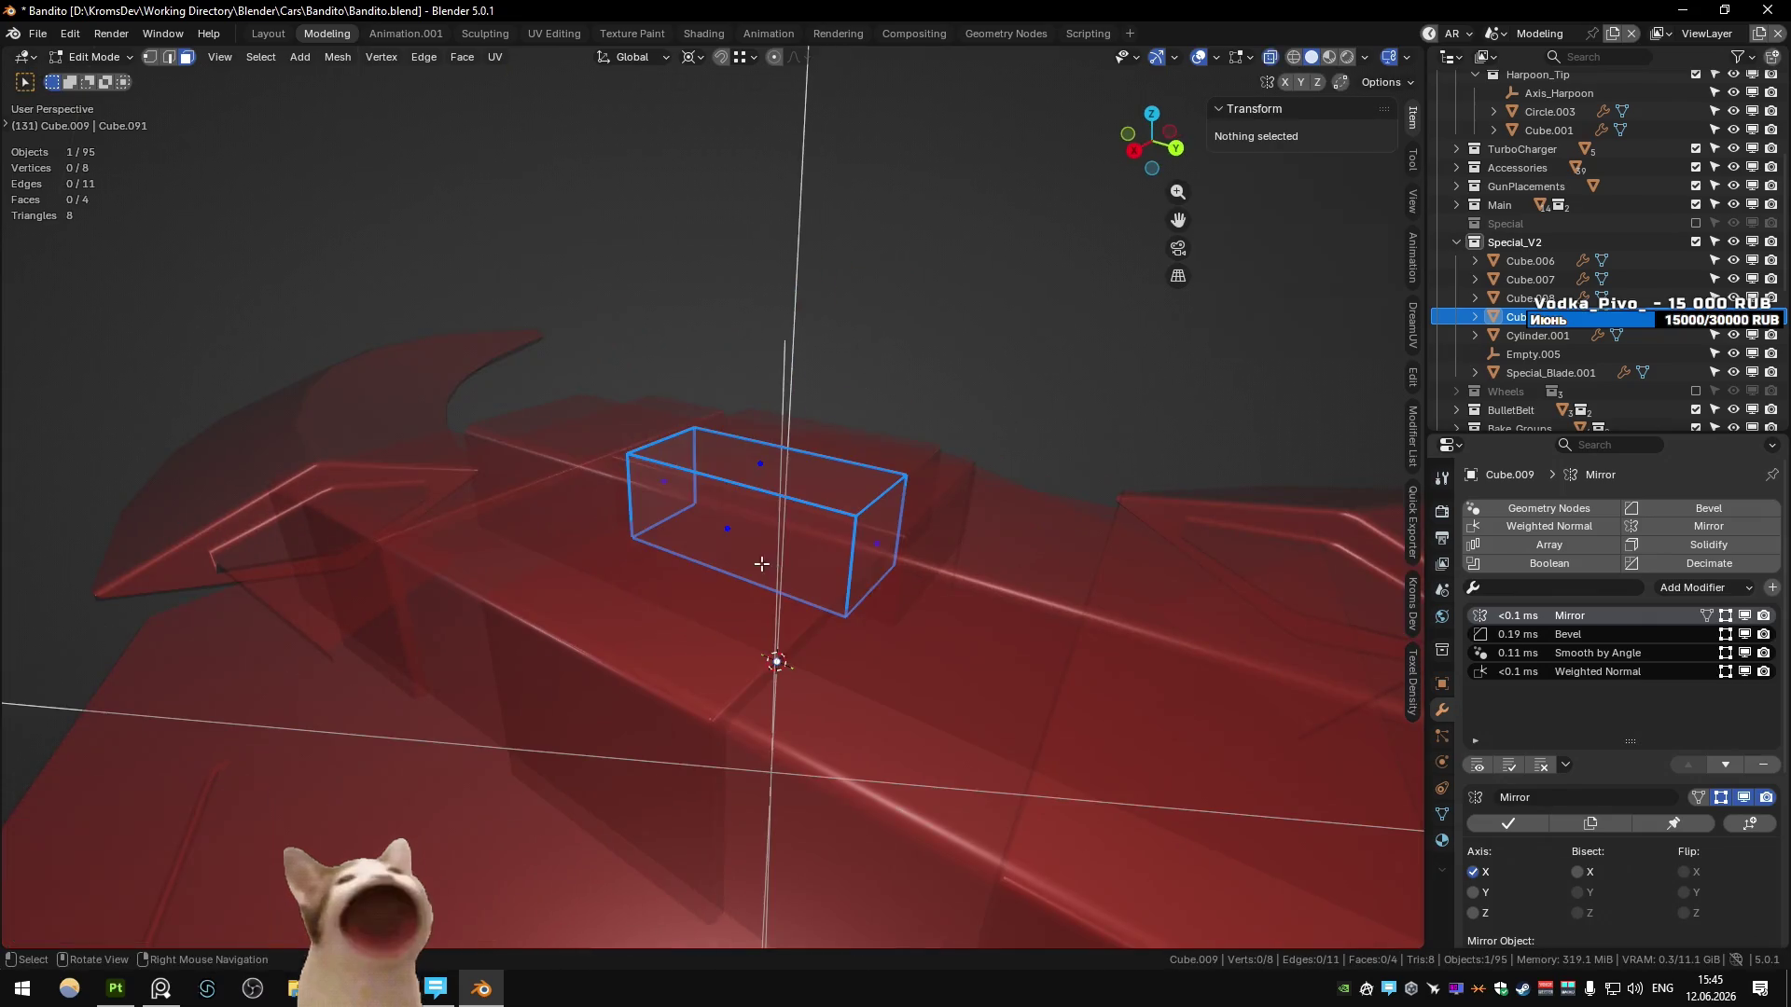
pyautogui.hotkey('alt', 'z')
pyautogui.press('Tab')
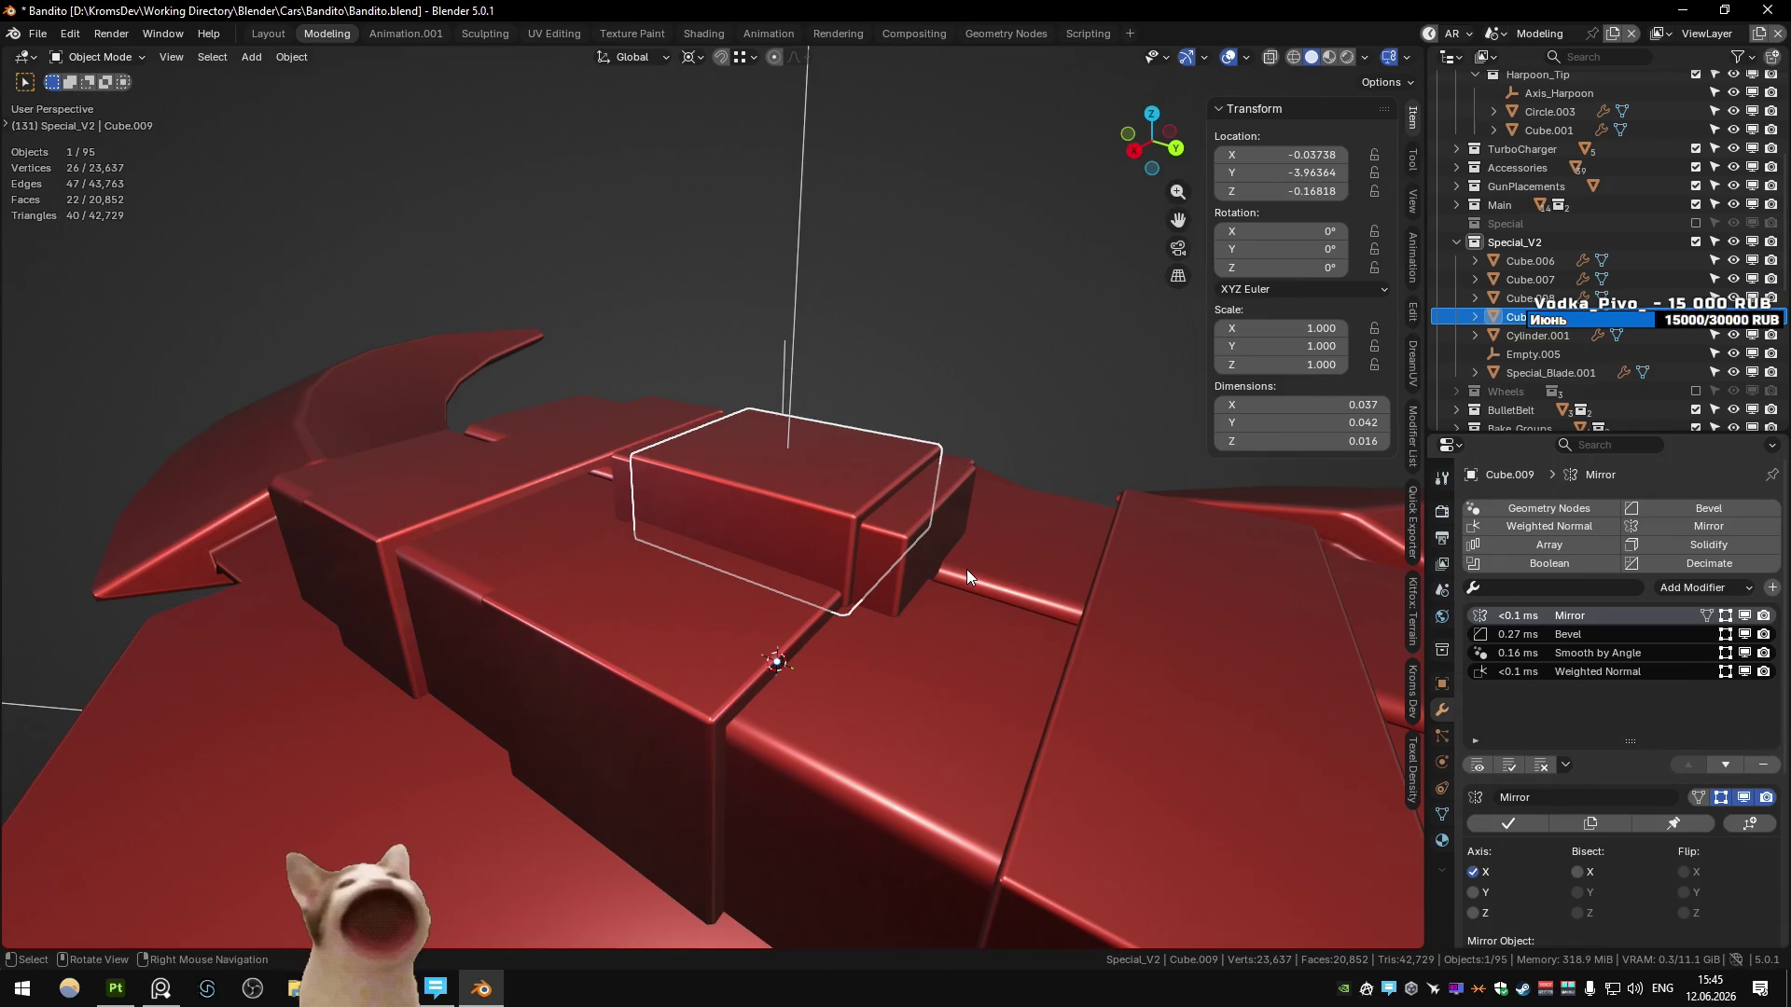
pyautogui.press('super')
# - In Paint, pencil-sketch wing loops and a centre loop, then close it with Don't Save
pyautogui.write('paint')
pyautogui.press('Return')
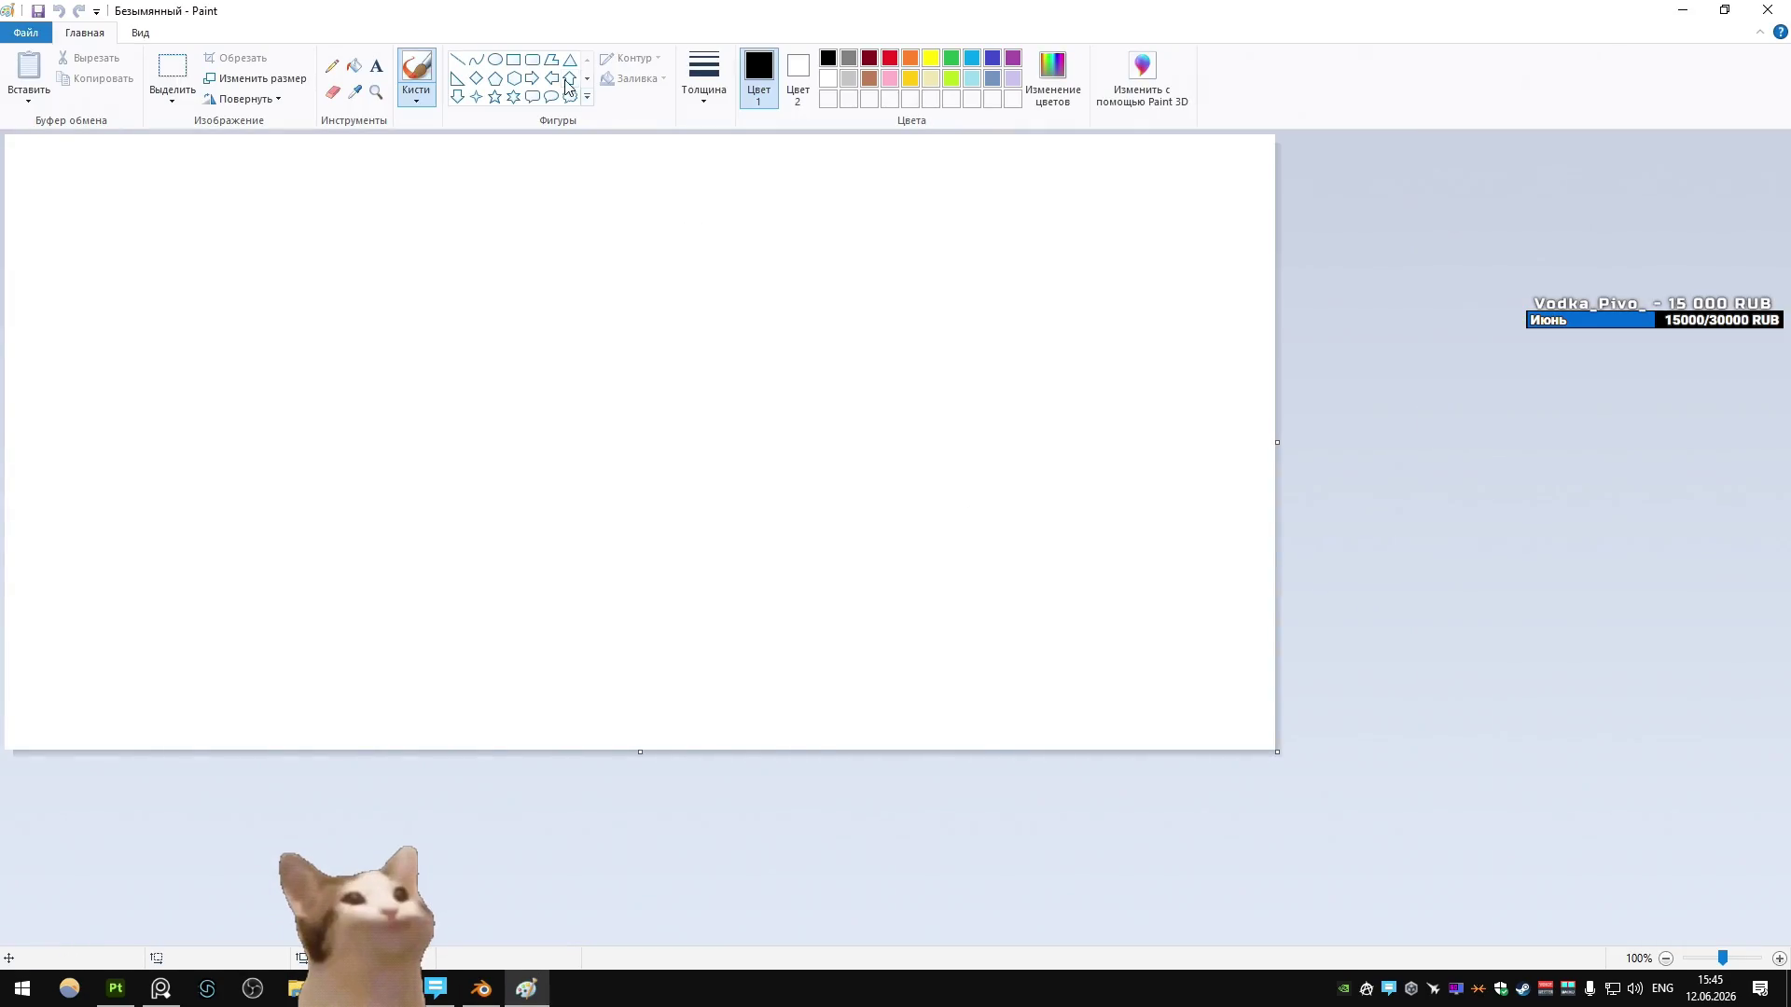
pyautogui.click(331, 65)
pyautogui.moveTo(687, 354)
pyautogui.mouseDown()
pyautogui.moveTo(675, 382)
pyautogui.moveTo(678, 362)
pyautogui.mouseUp()
pyautogui.moveTo(712, 358); pyautogui.dragTo(723, 371)
pyautogui.moveTo(682, 307)
pyautogui.mouseDown()
pyautogui.moveTo(712, 431)
pyautogui.moveTo(731, 312)
pyautogui.moveTo(668, 366)
pyautogui.mouseUp()
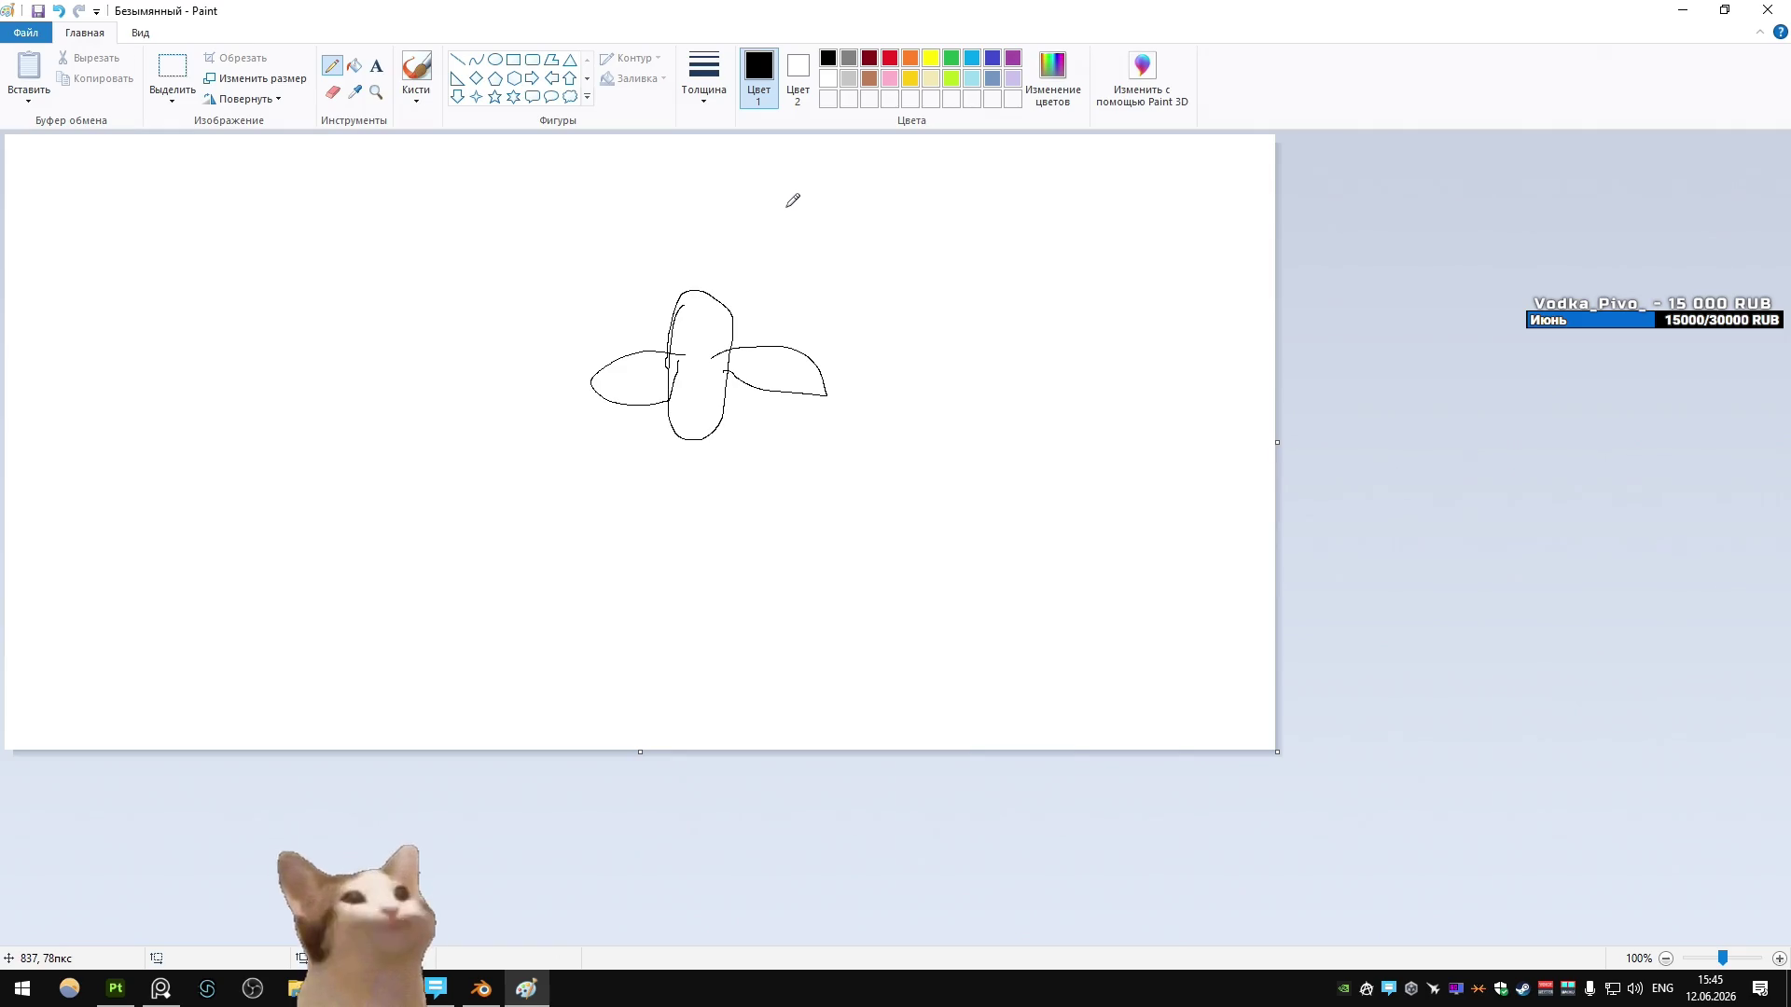
pyautogui.click(1767, 9)
pyautogui.click(946, 507)
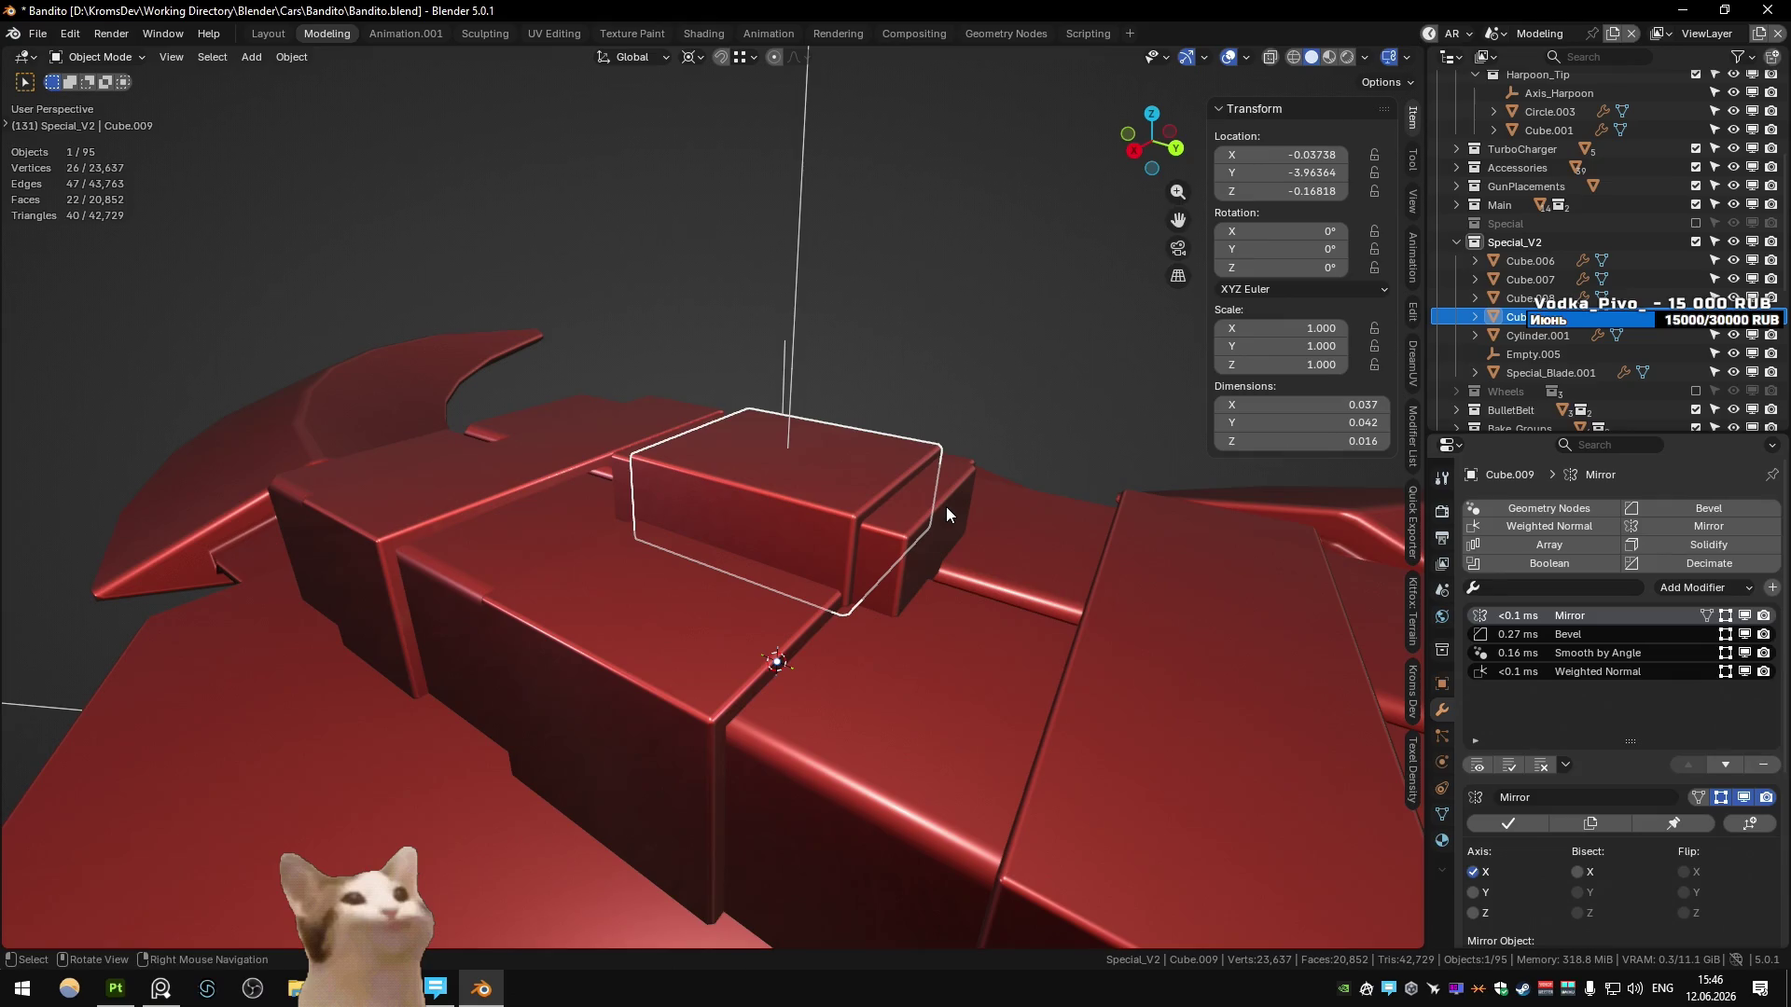
pyautogui.hotkey('alt', 'Tab')
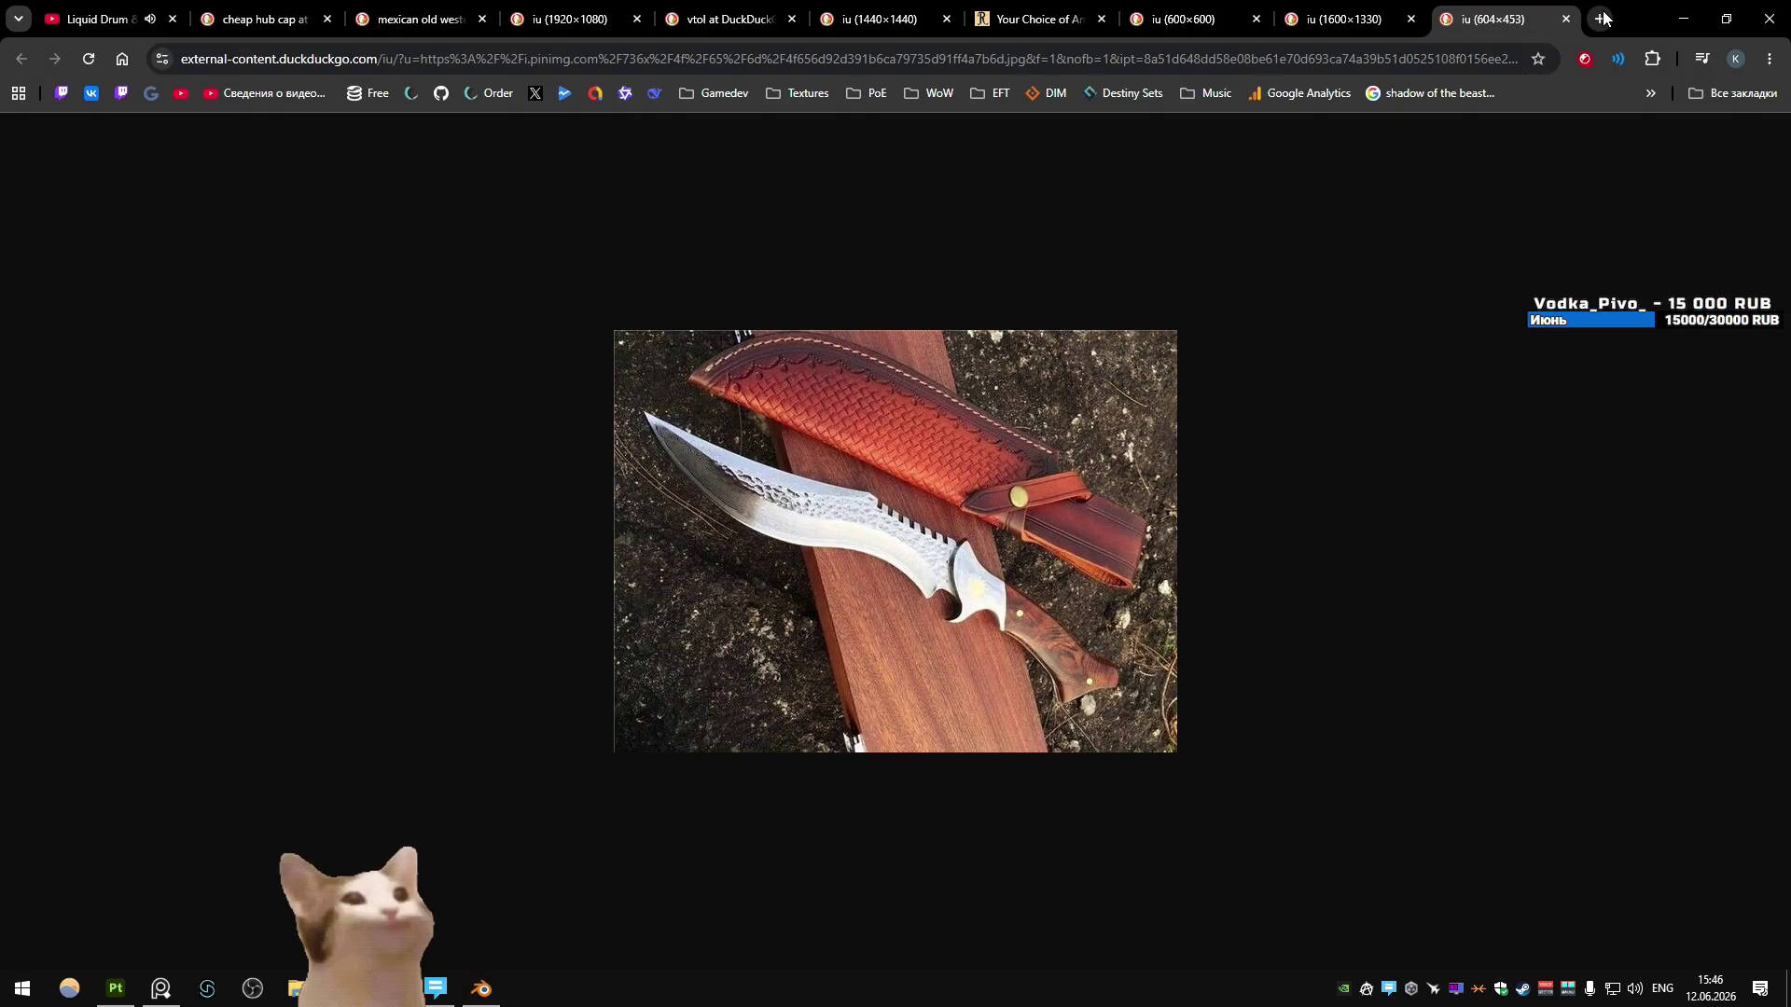
# - Search Google Images for 'ночная бабочка', browse a Pikabu moth preview, then close the tab
pyautogui.click(1599, 18)
pyautogui.hotkey('alt', 'shift')
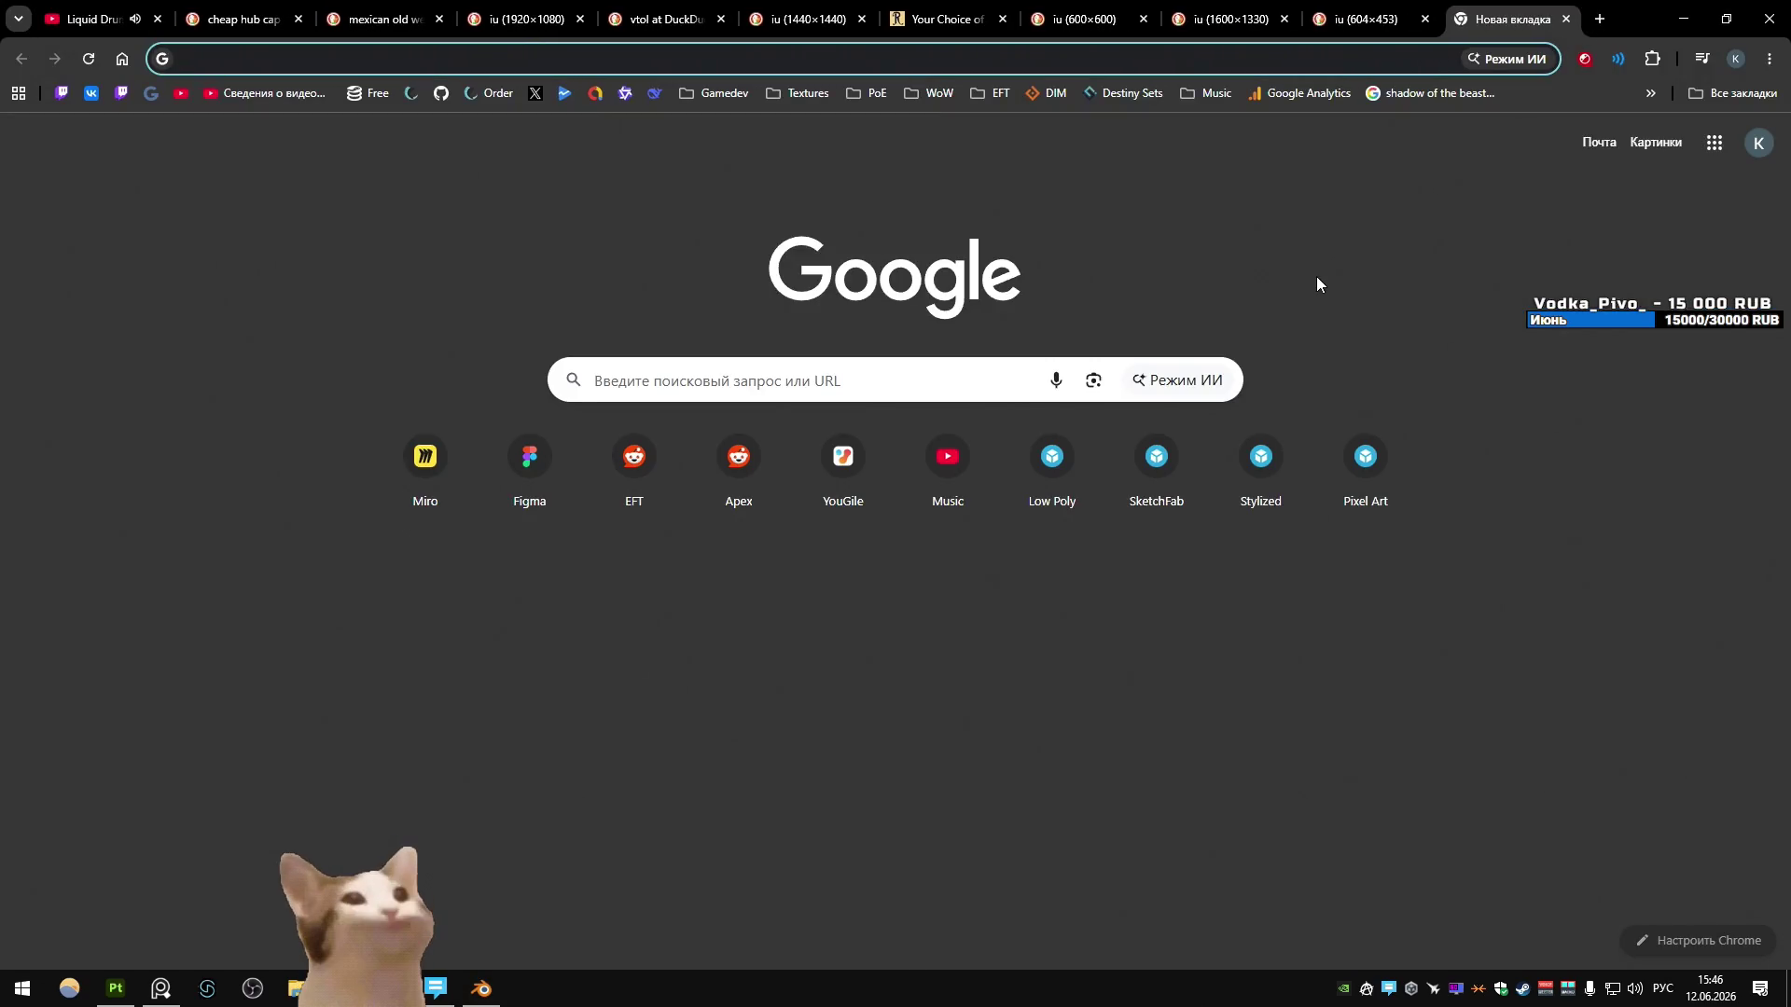
pyautogui.write('ночная б')
pyautogui.write('абочка')
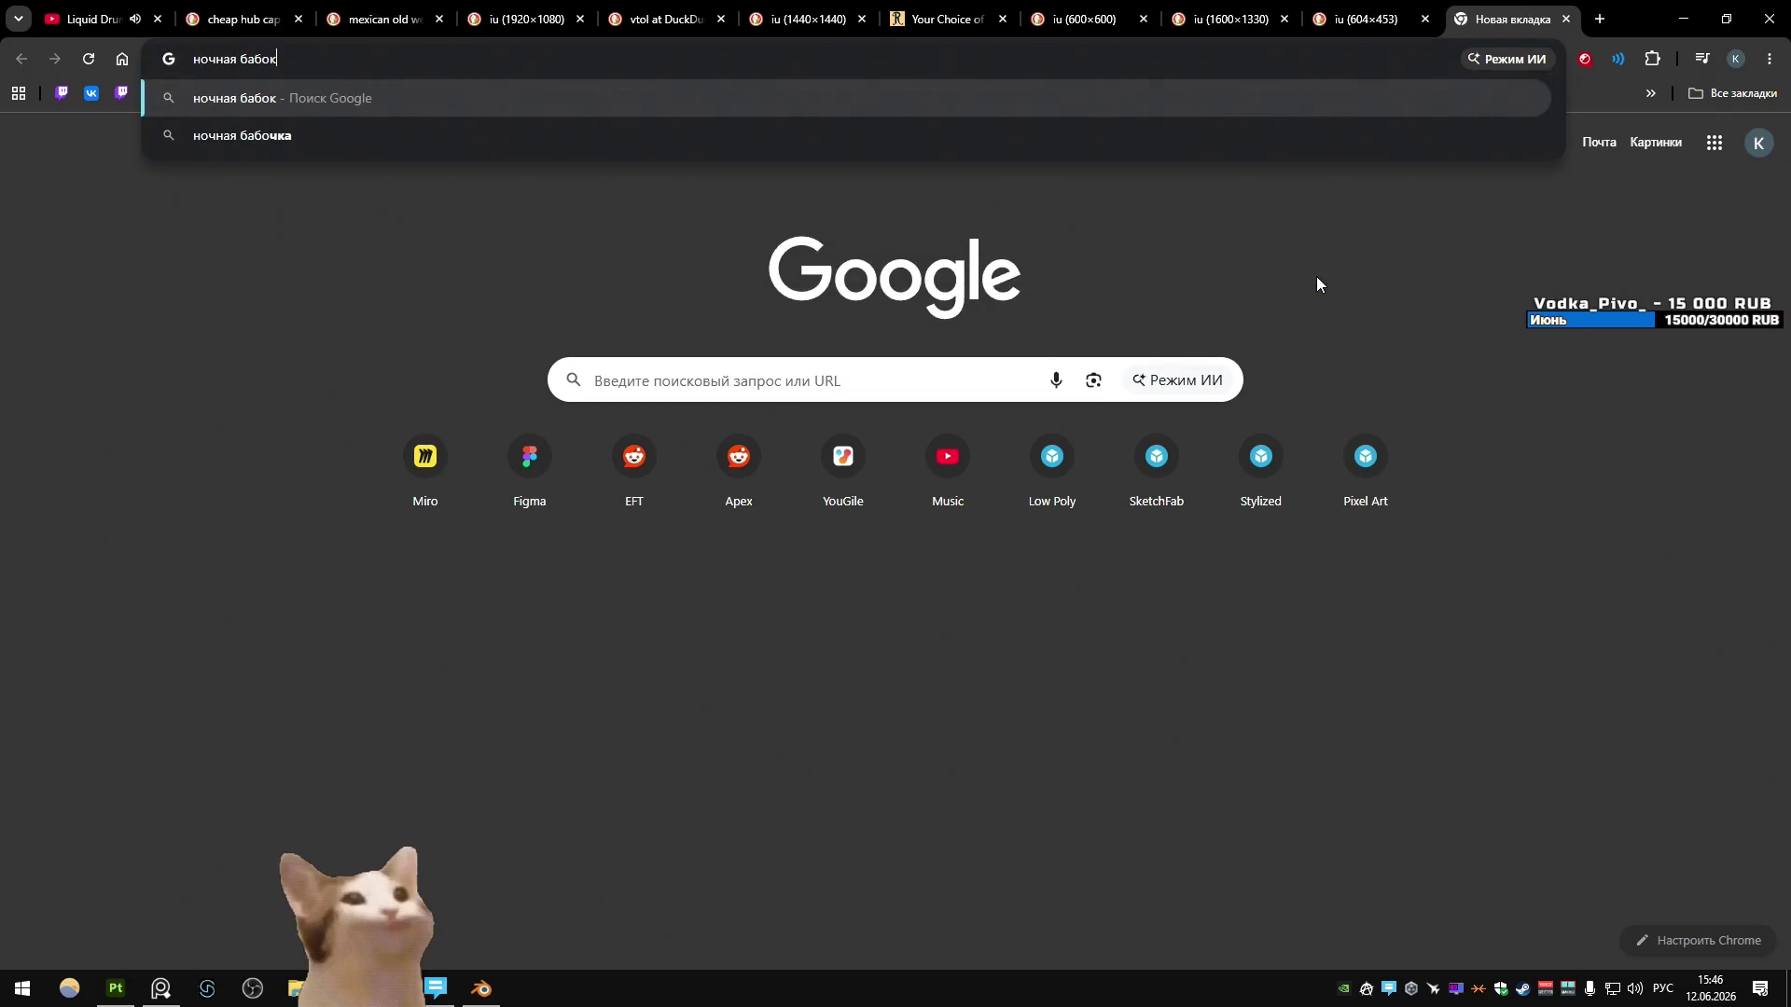
pyautogui.press('Return')
pyautogui.click(377, 220)
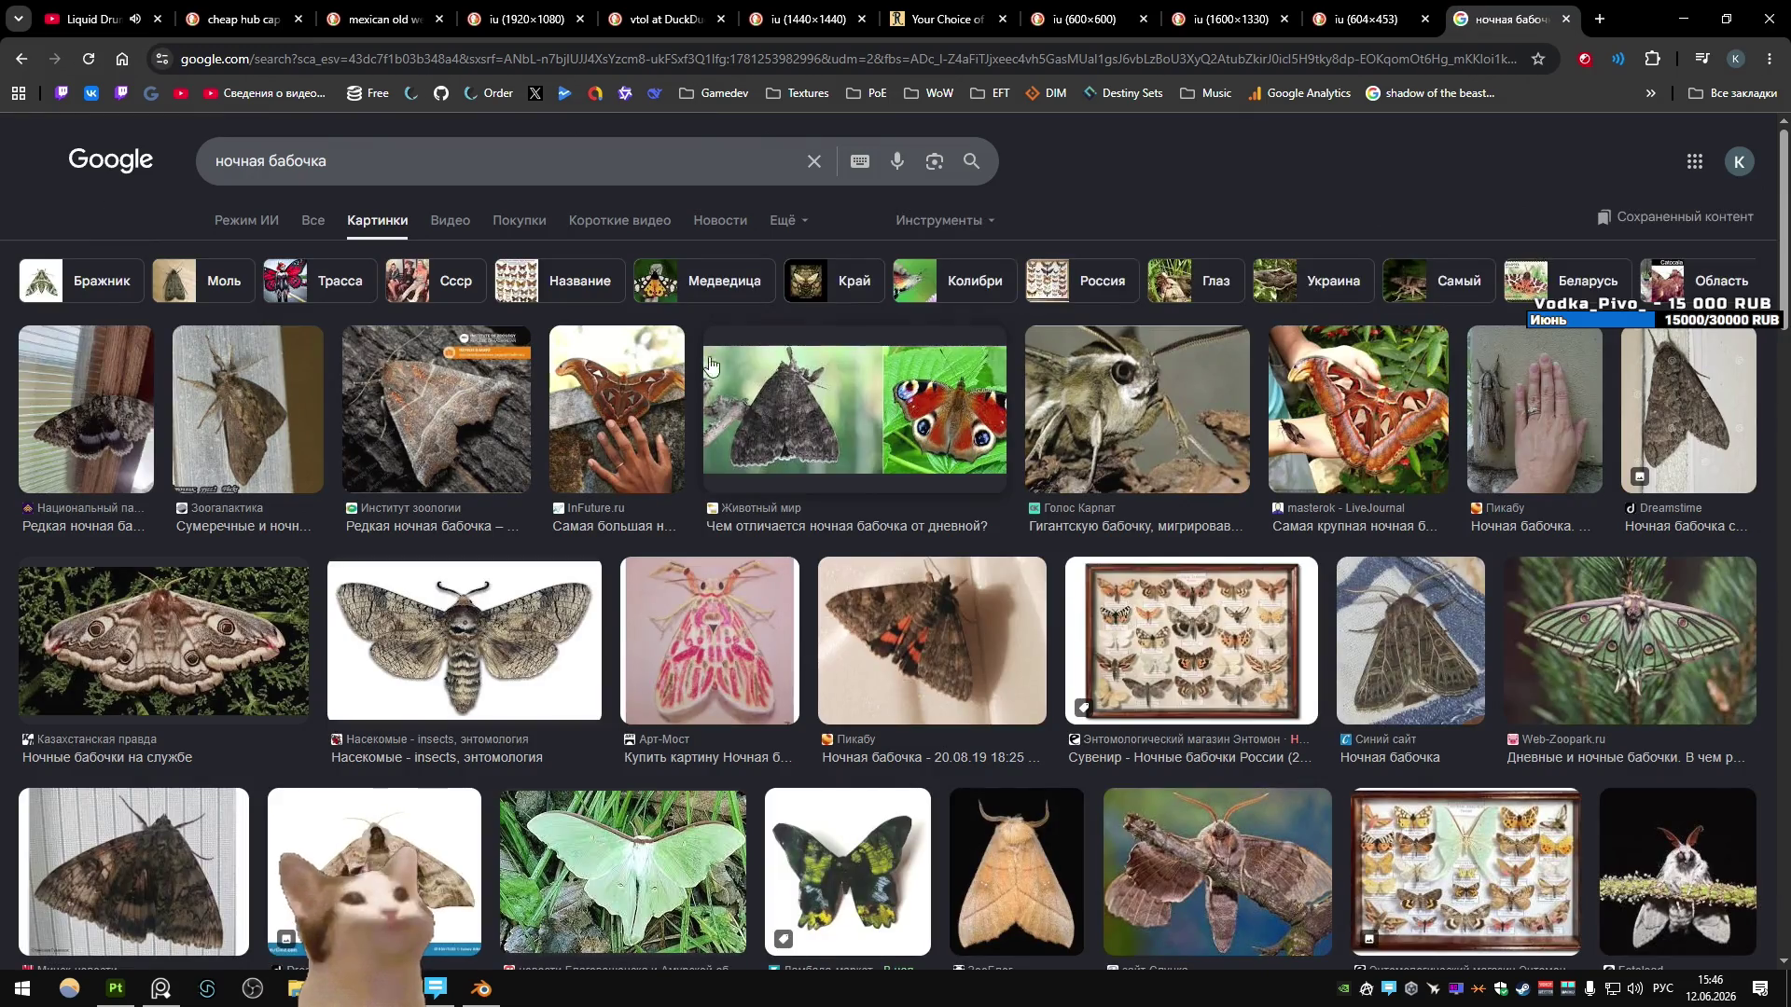
pyautogui.click(970, 597)
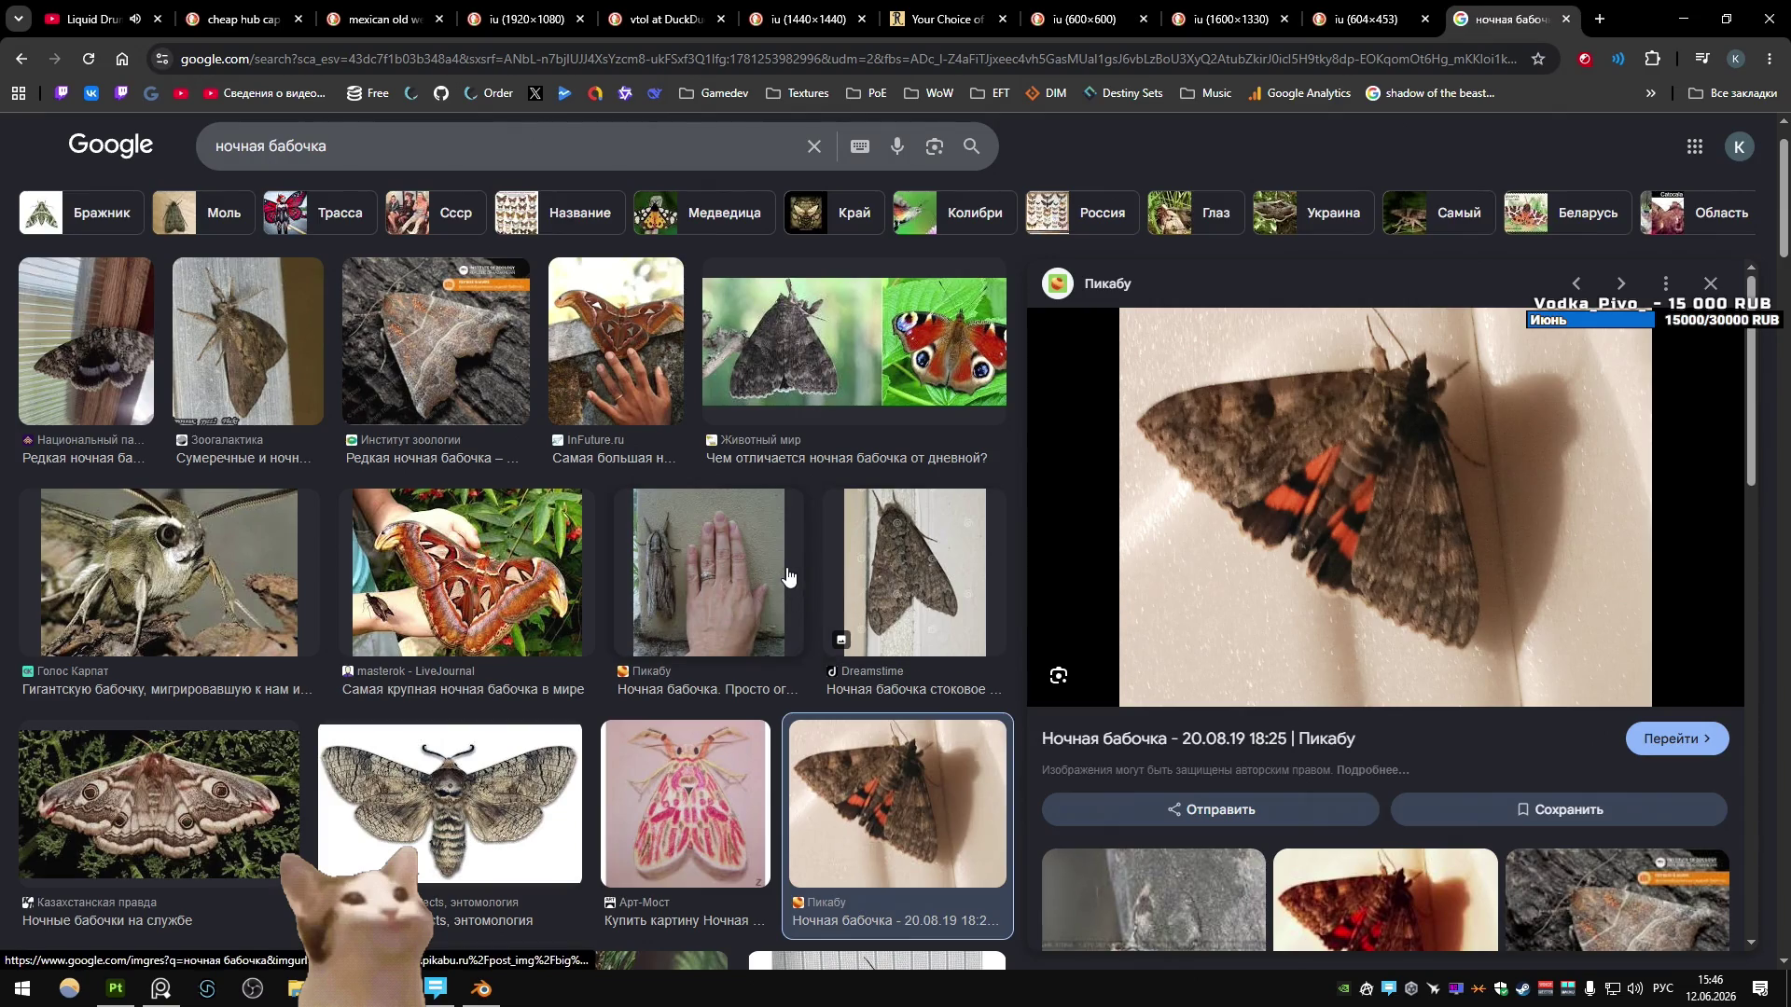
pyautogui.scroll(-12, 799, 589)
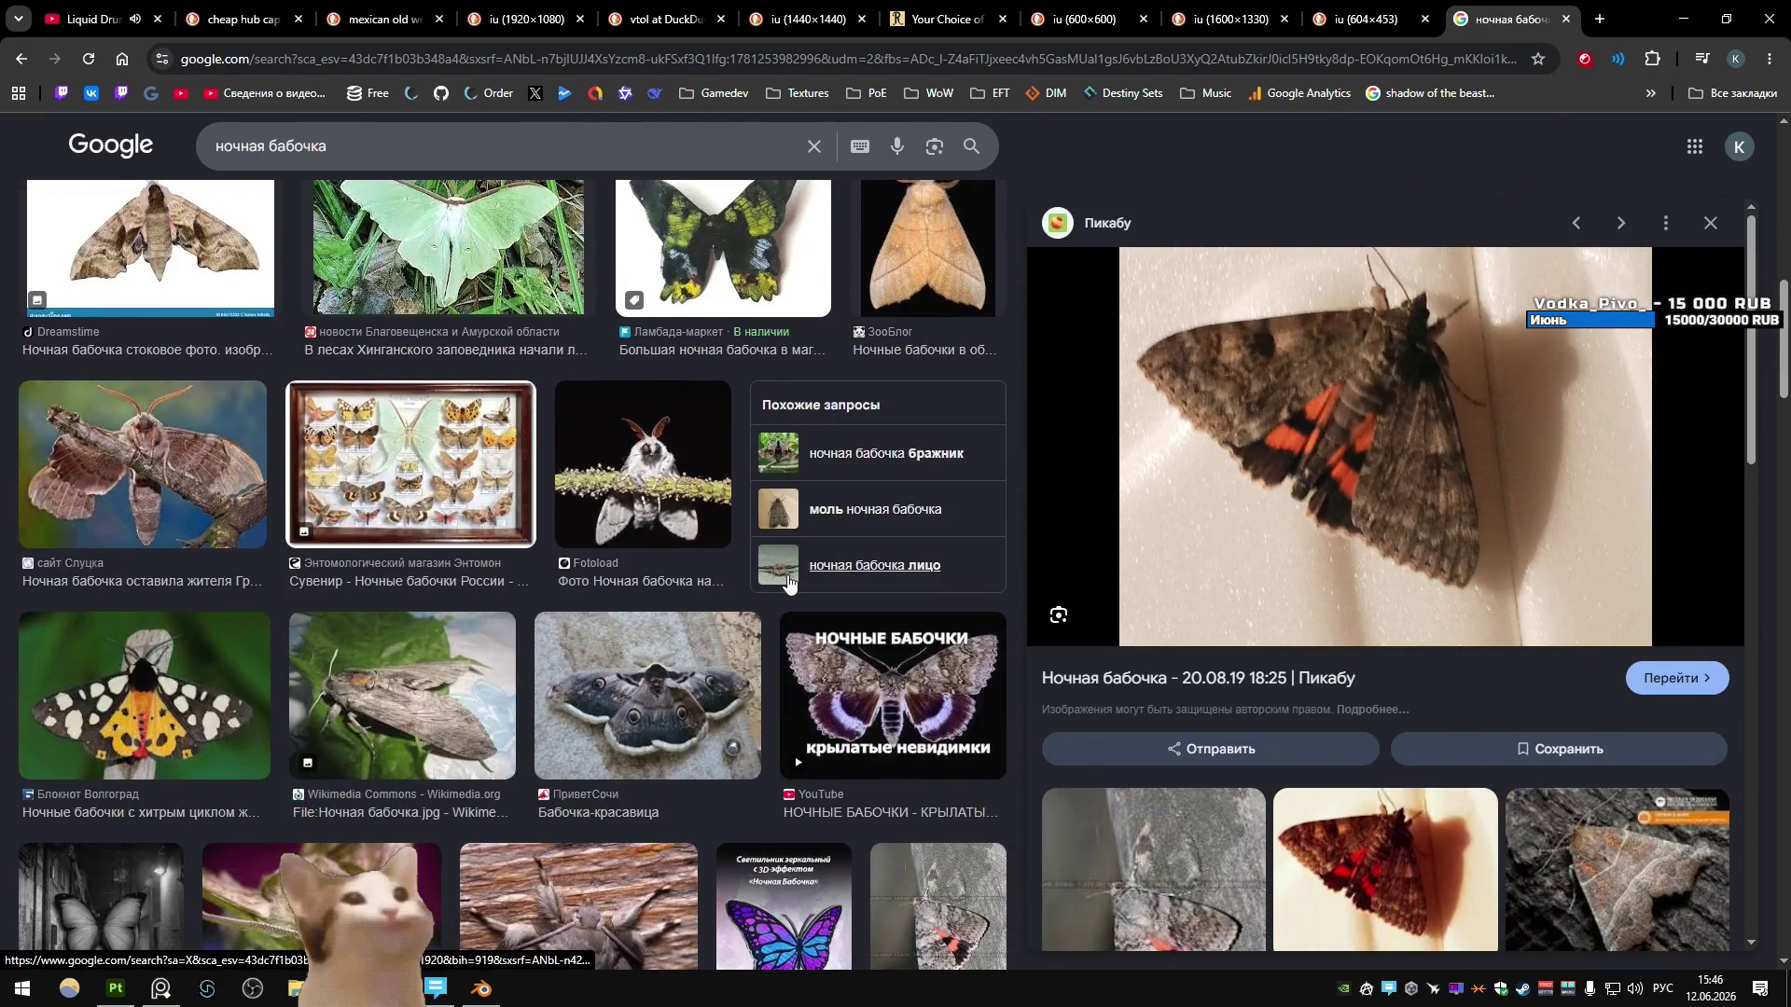
pyautogui.scroll(-4, 788, 583)
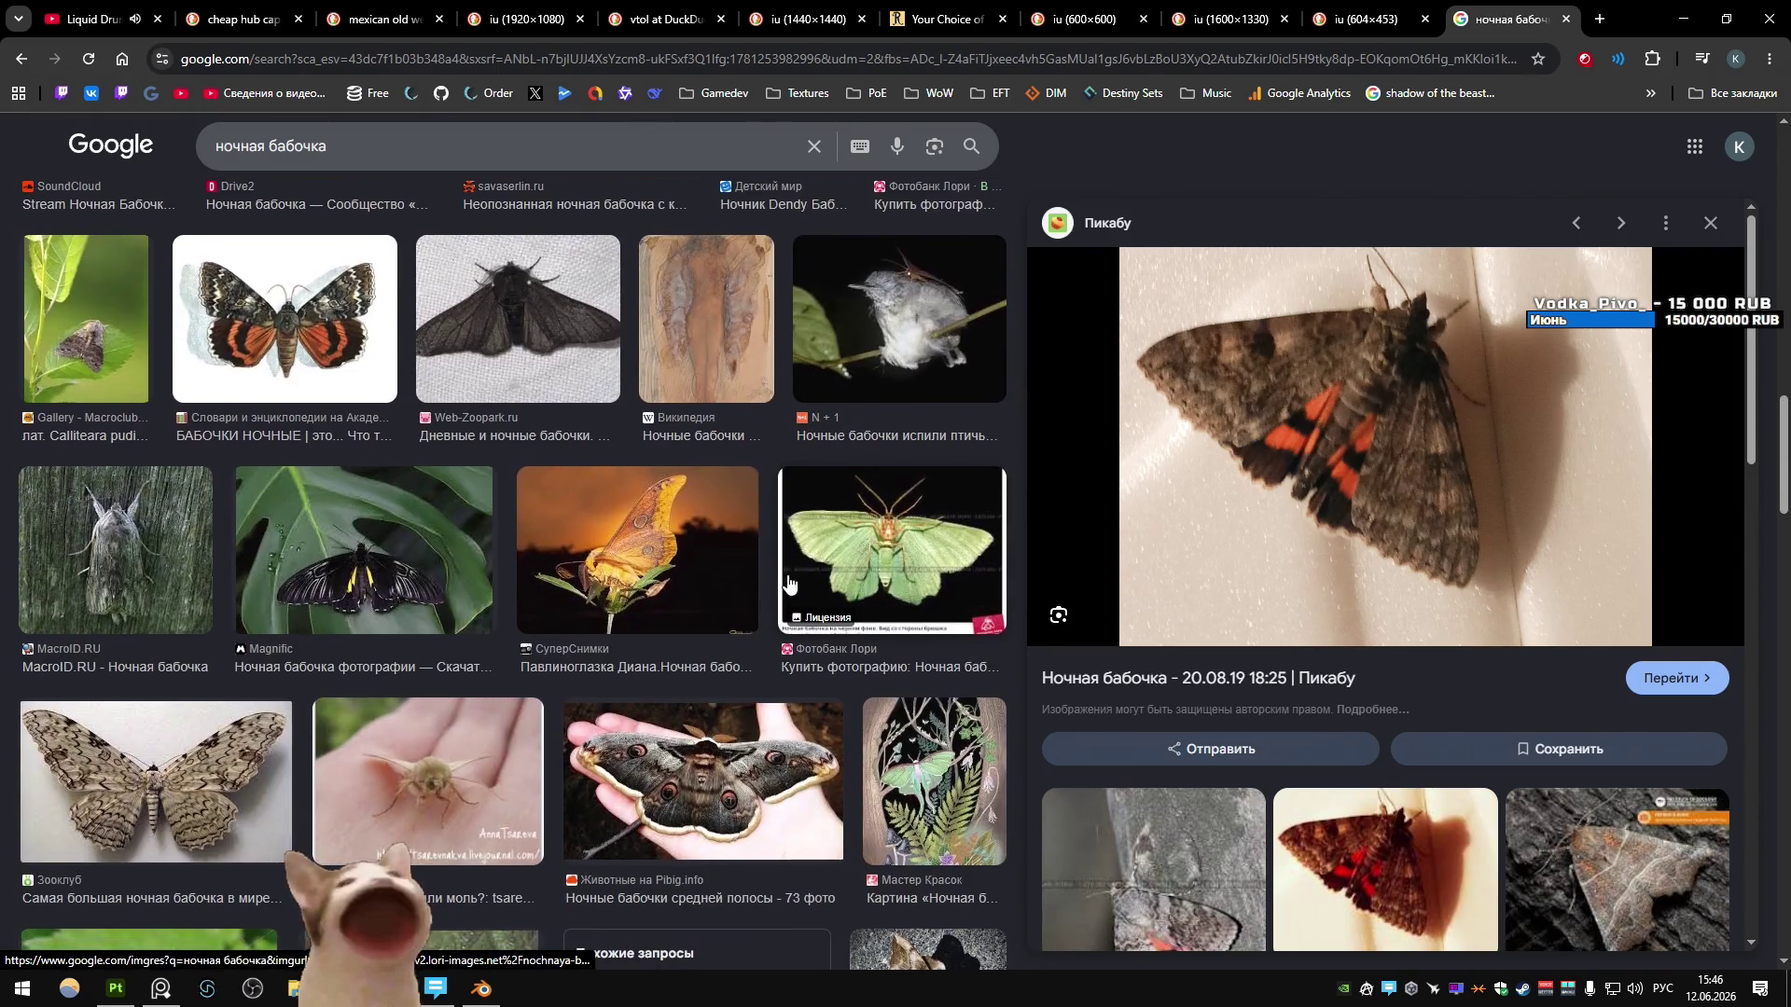
pyautogui.scroll(-1, 788, 583)
pyautogui.click(1565, 19)
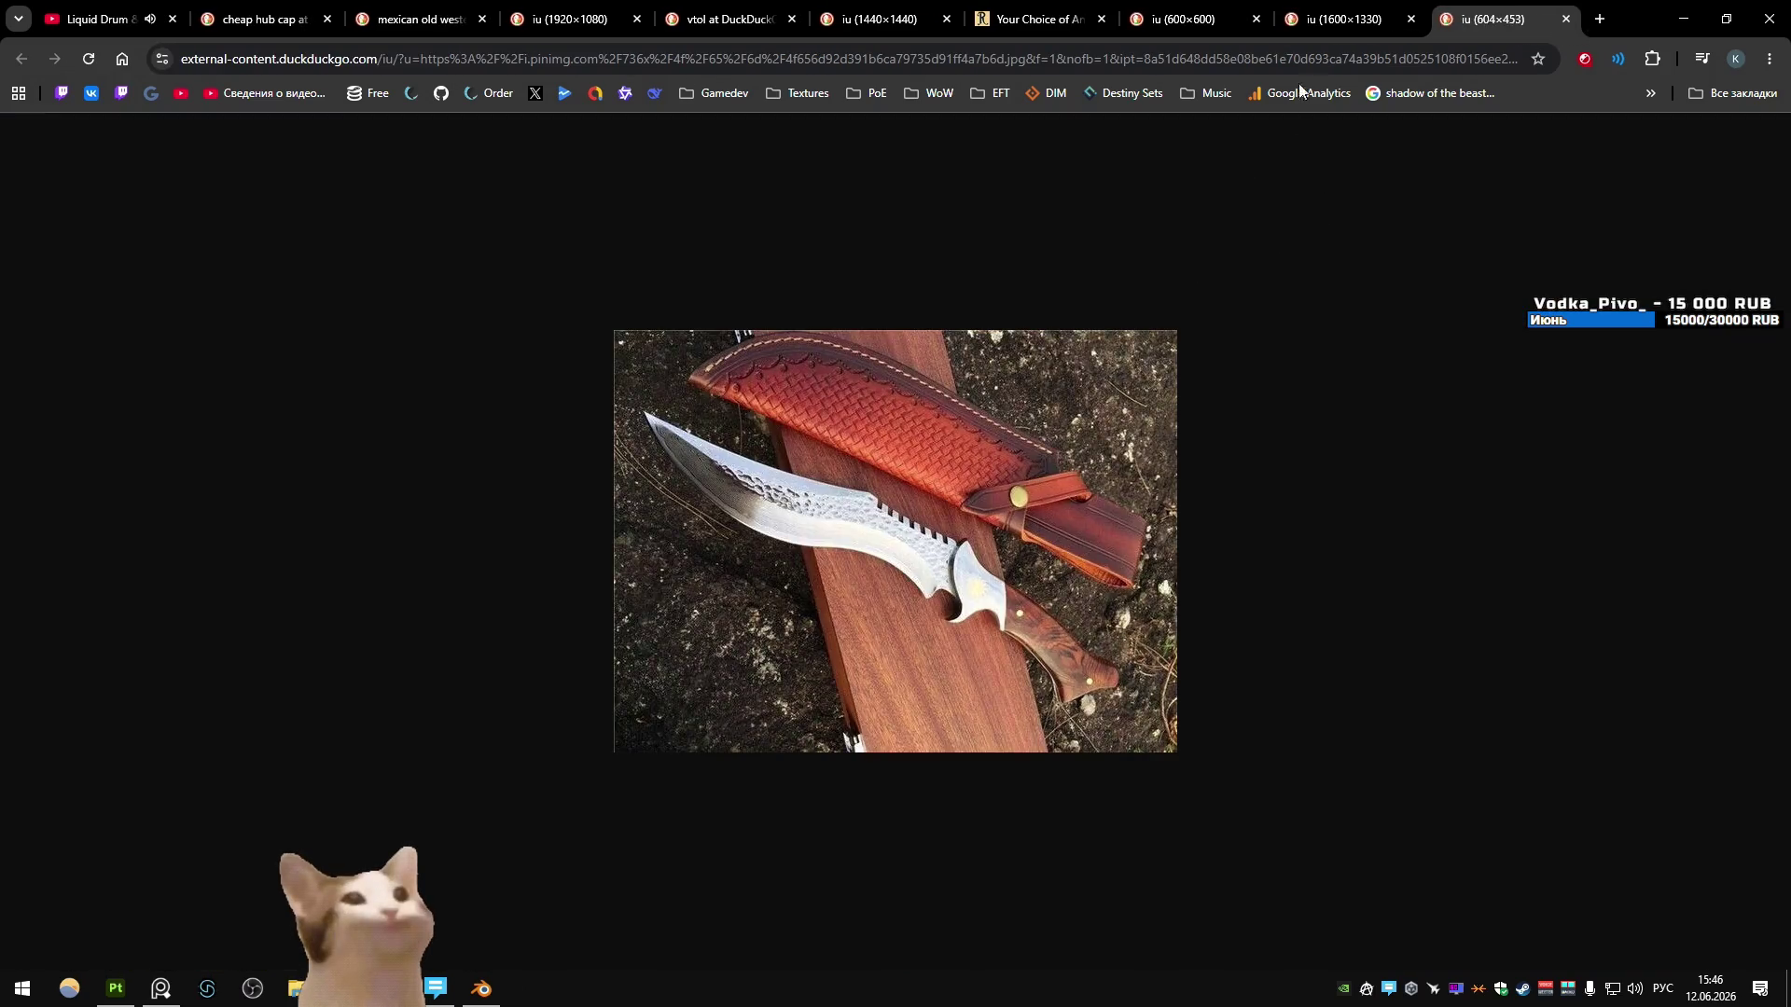
# - Compare the knife reference tabs, then reopen the closed 'ночная бабочка' image search
pyautogui.click(1343, 19)
pyautogui.click(1185, 18)
pyautogui.click(1060, 9)
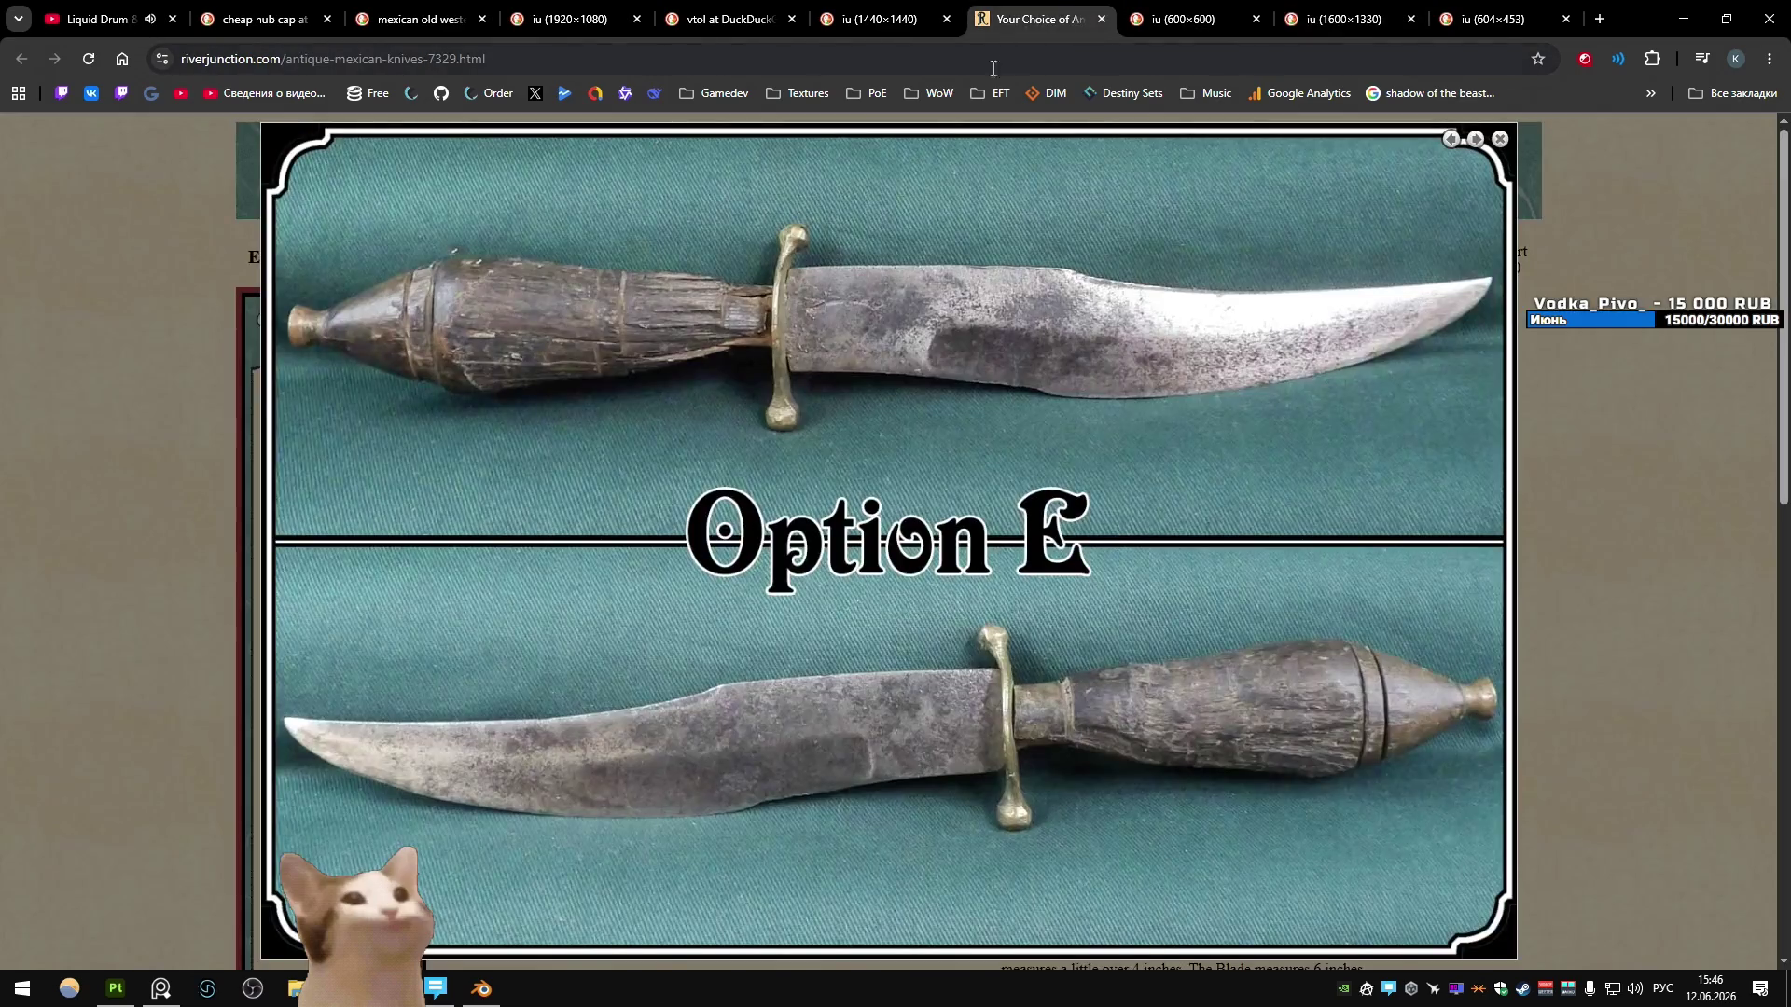
pyautogui.click(884, 9)
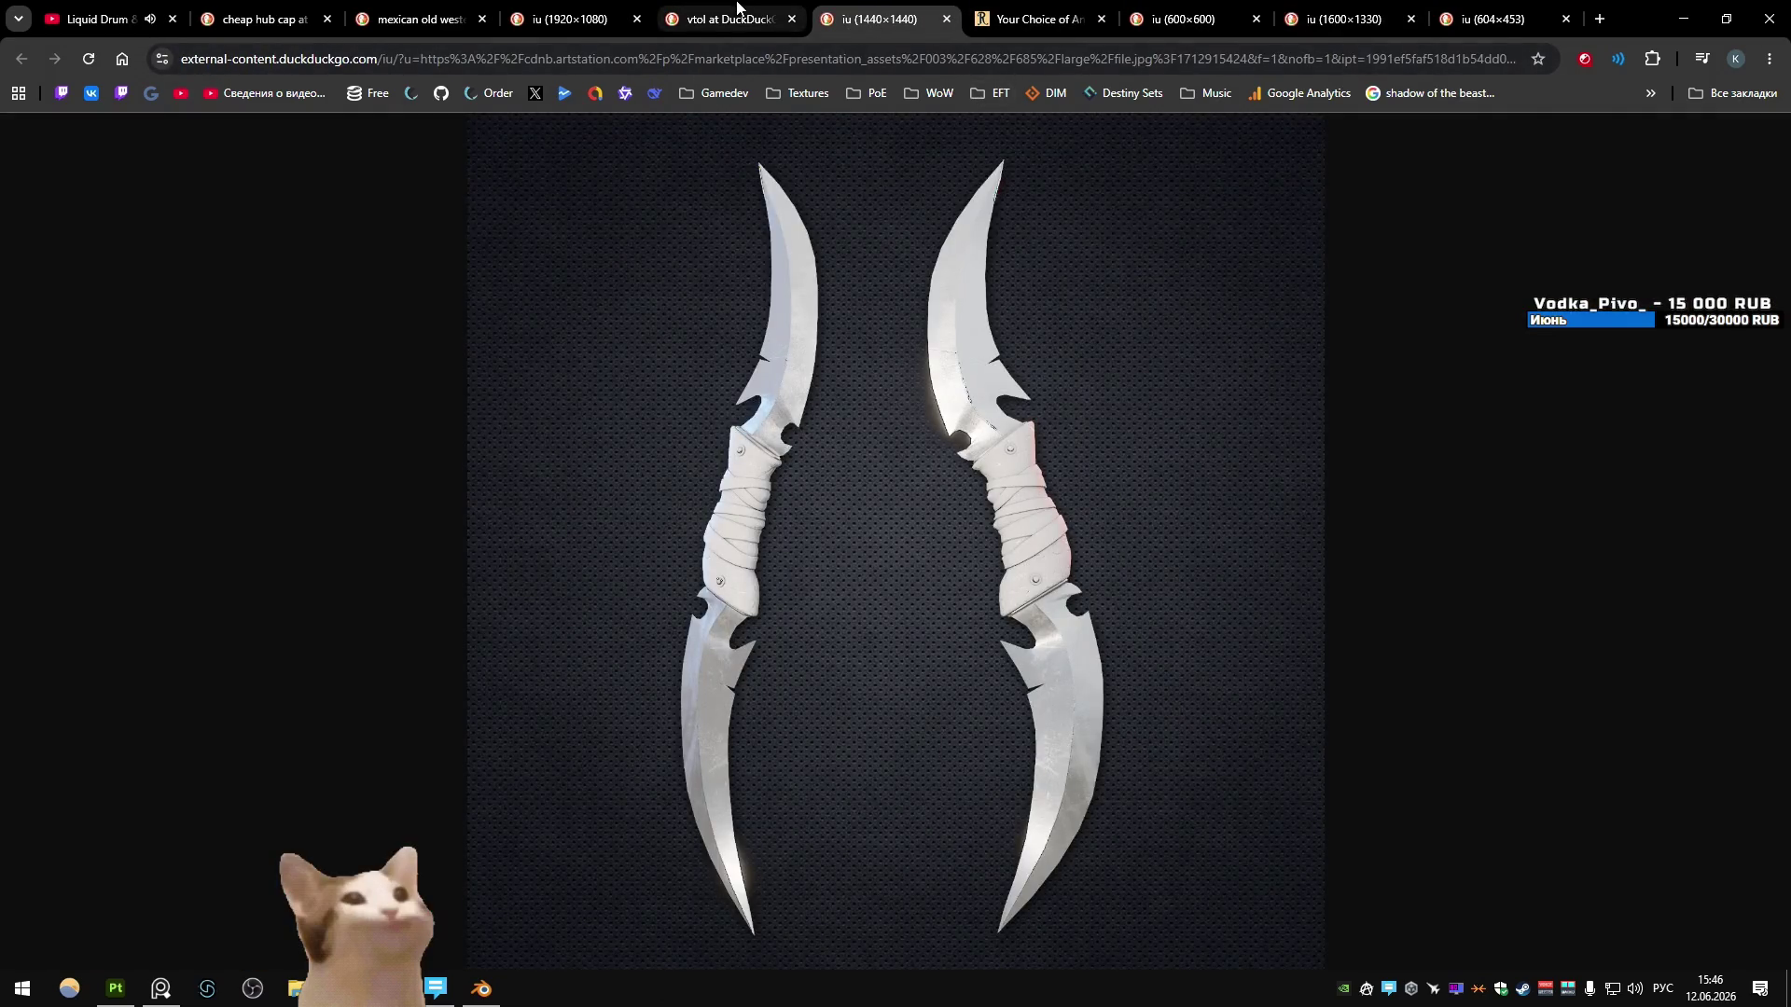
pyautogui.click(709, 9)
pyautogui.click(870, 16)
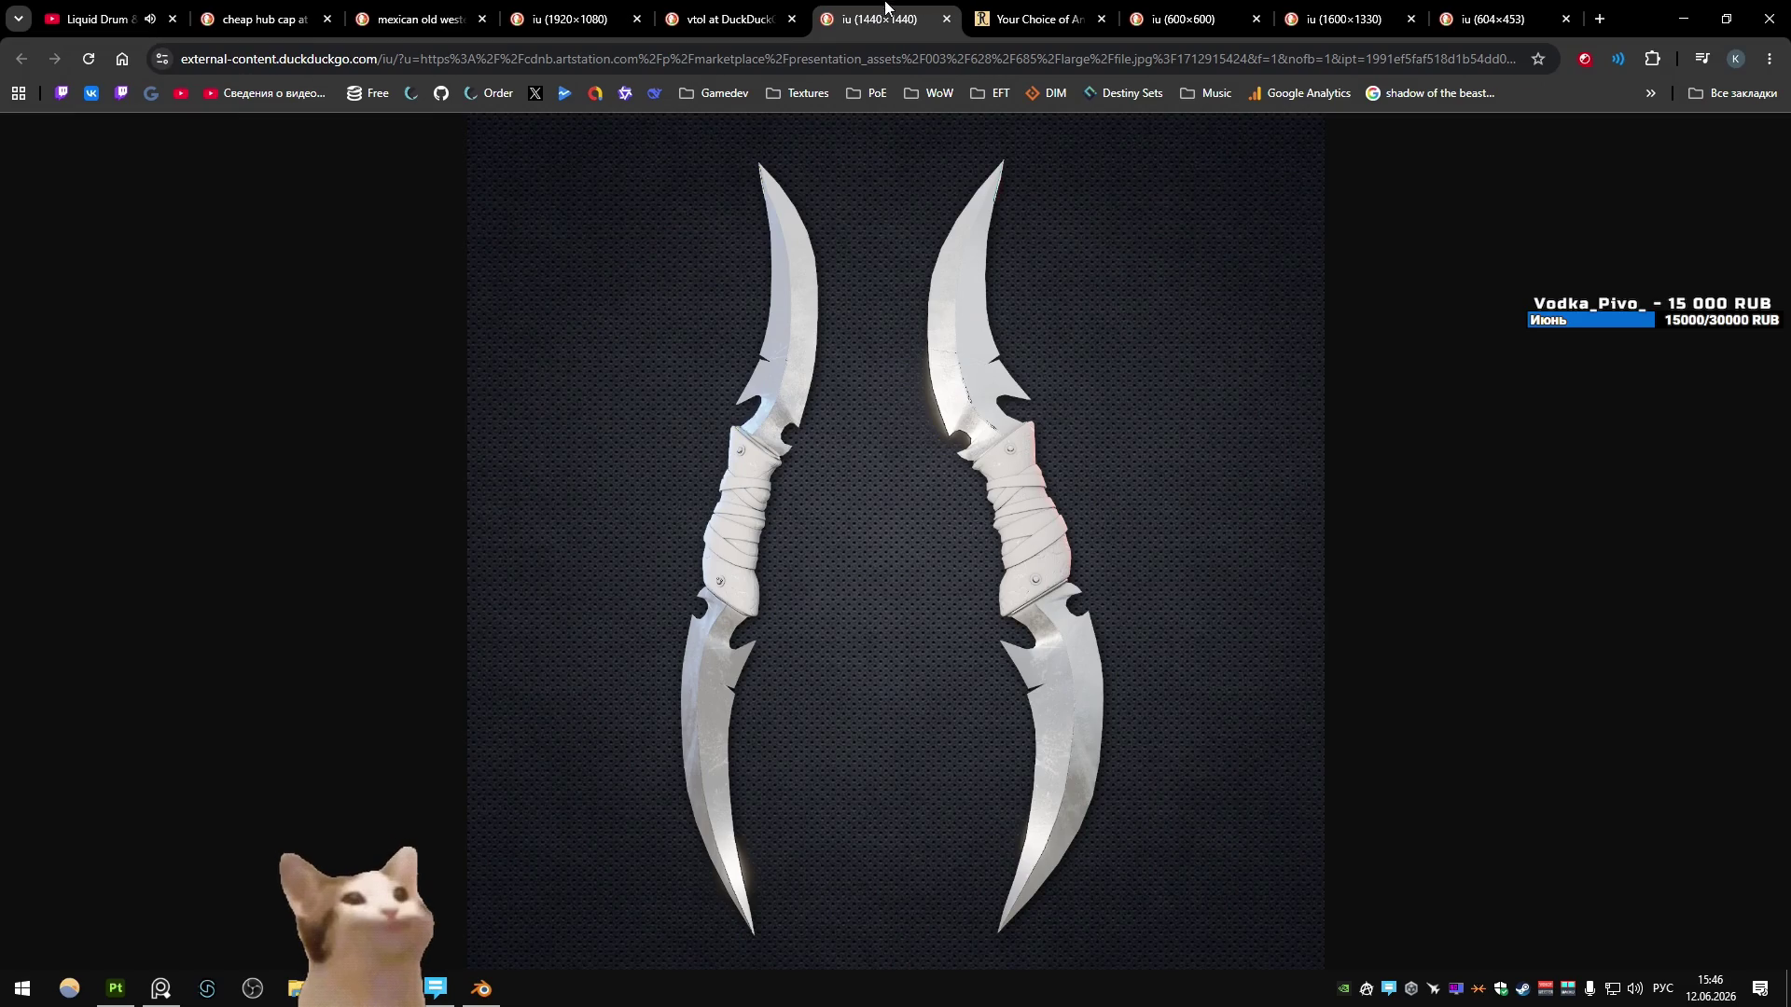
pyautogui.moveTo(1112, 31)
pyautogui.hotkey('ctrl', 'shift', 't')
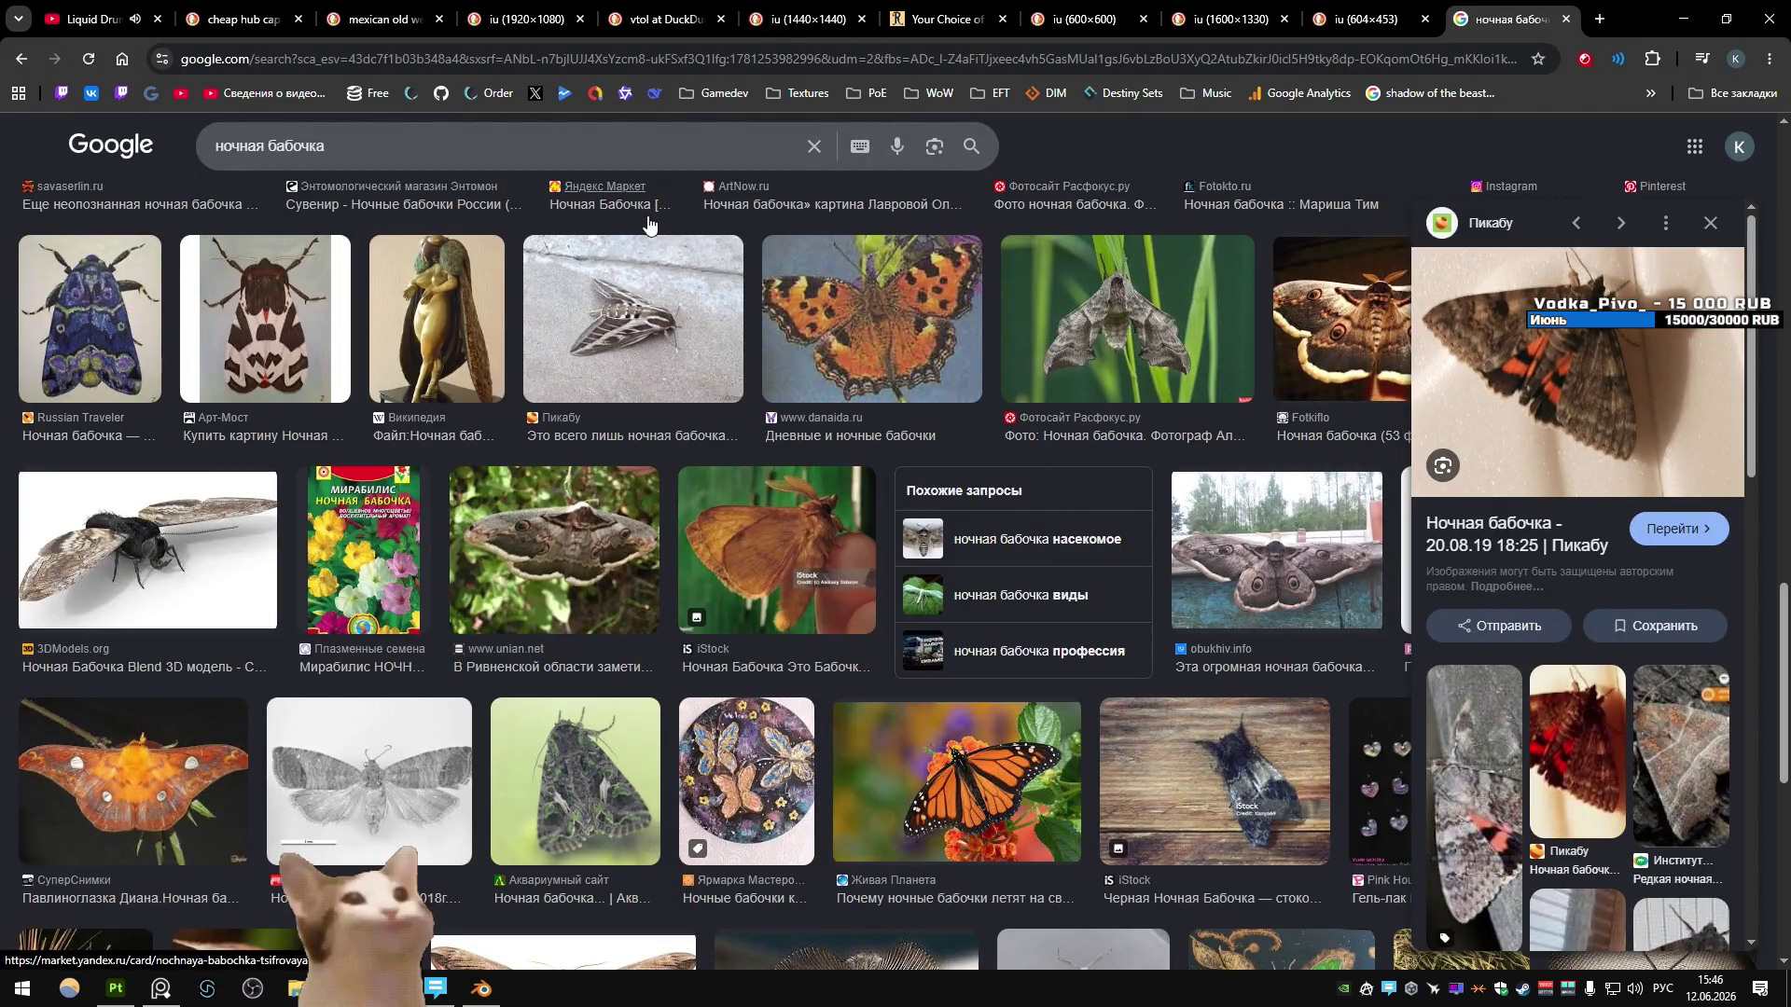
# - Replace the query with 'bumble bee', search, then go back to the moth results
pyautogui.tripleClick(233, 146)
pyautogui.write('и')
pyautogui.press('BackSpace')
pyautogui.hotkey('alt', 'shift')
pyautogui.write('bumble bee')
pyautogui.press('Return')
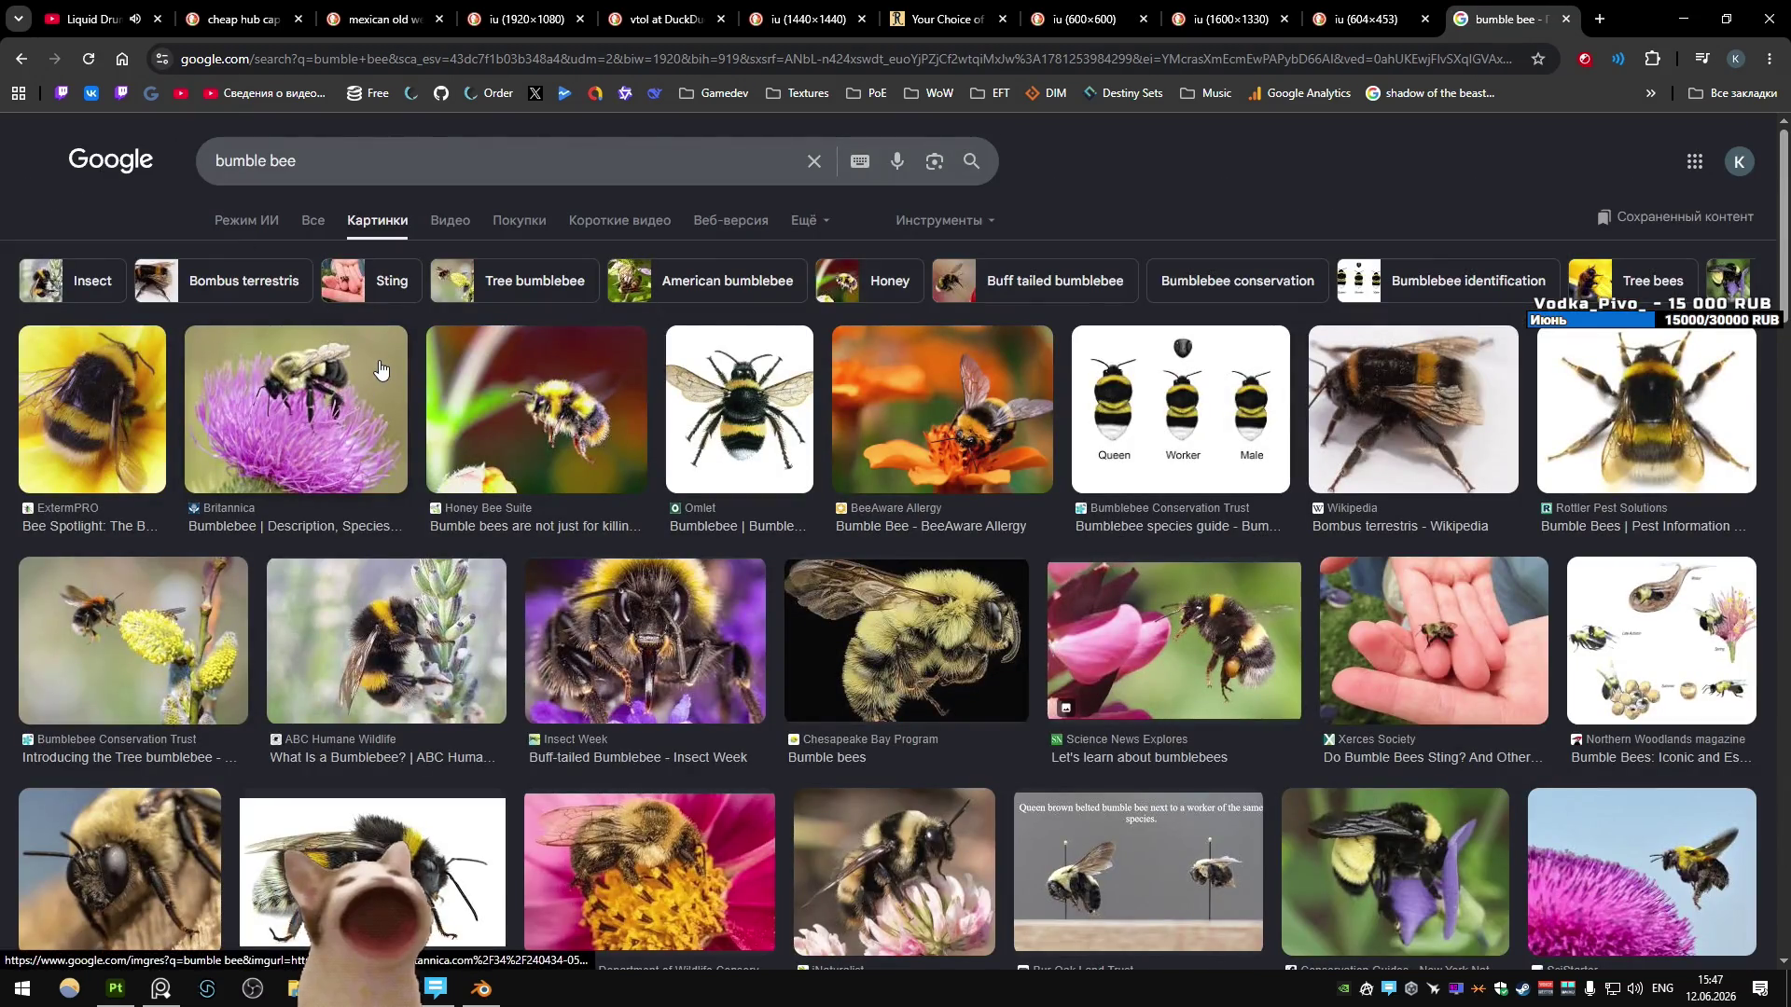
pyautogui.hotkey('alt', 'Left')
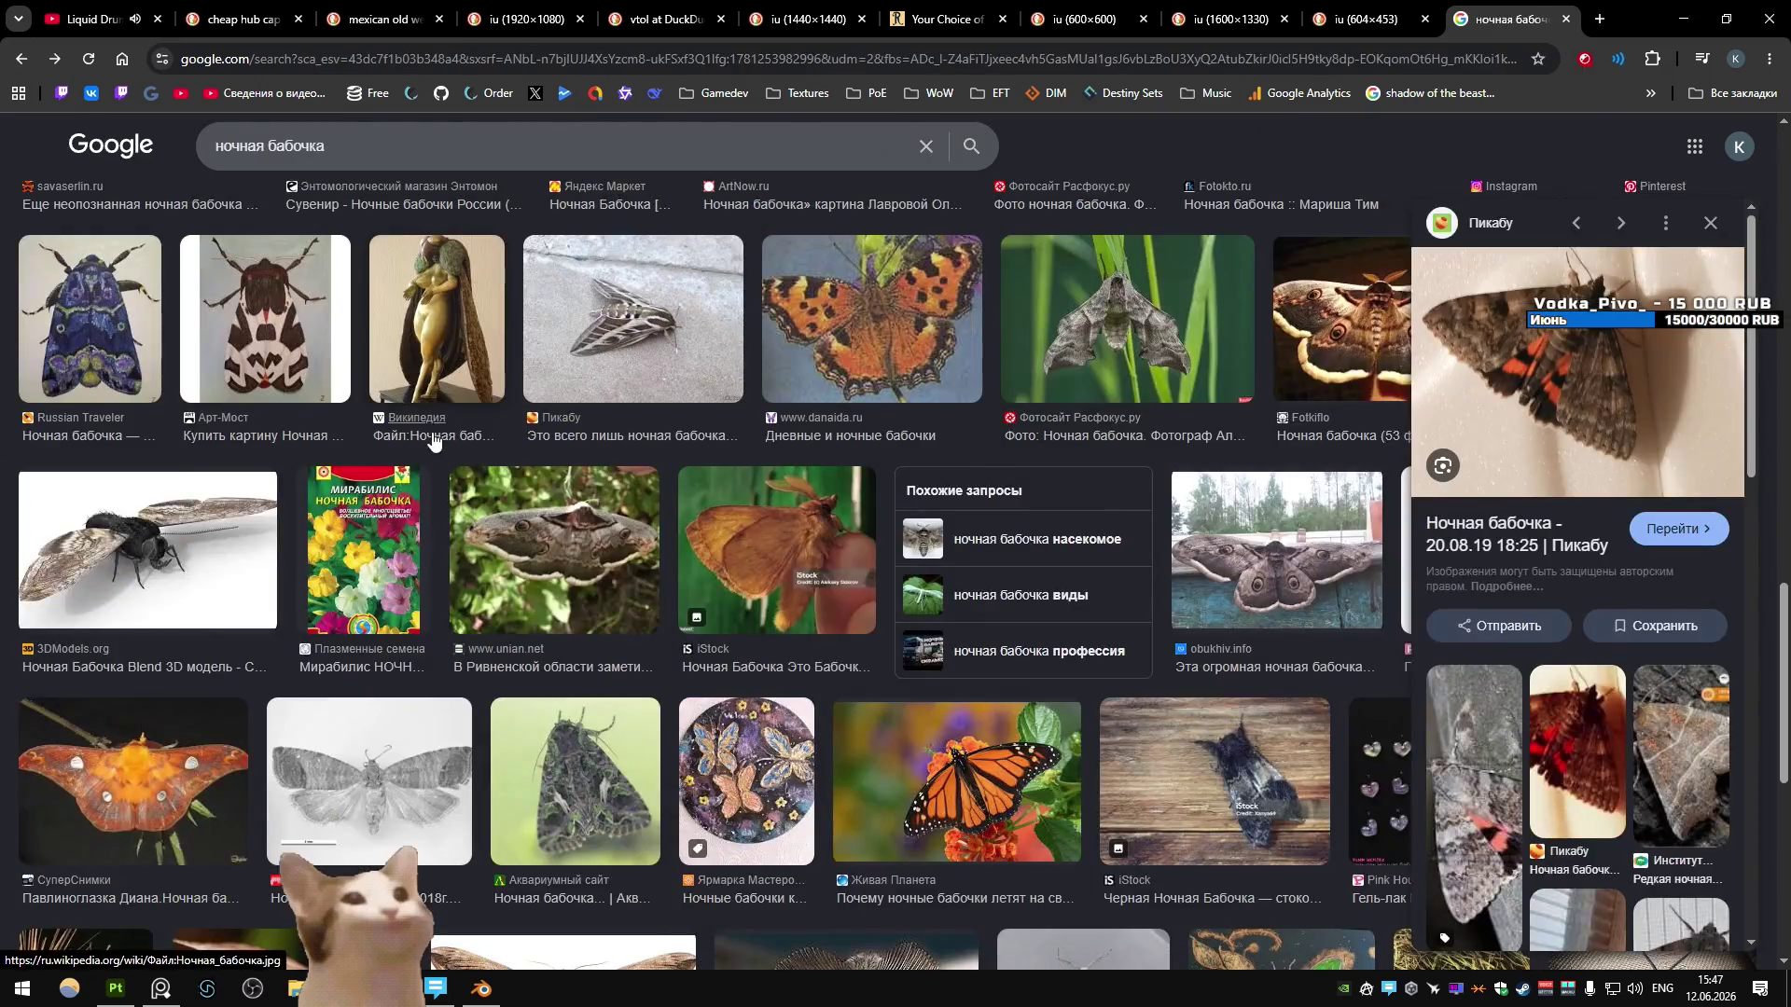
# - Scroll through the moth results and preview the grey moth from the insects site
pyautogui.scroll(-3, 444, 425)
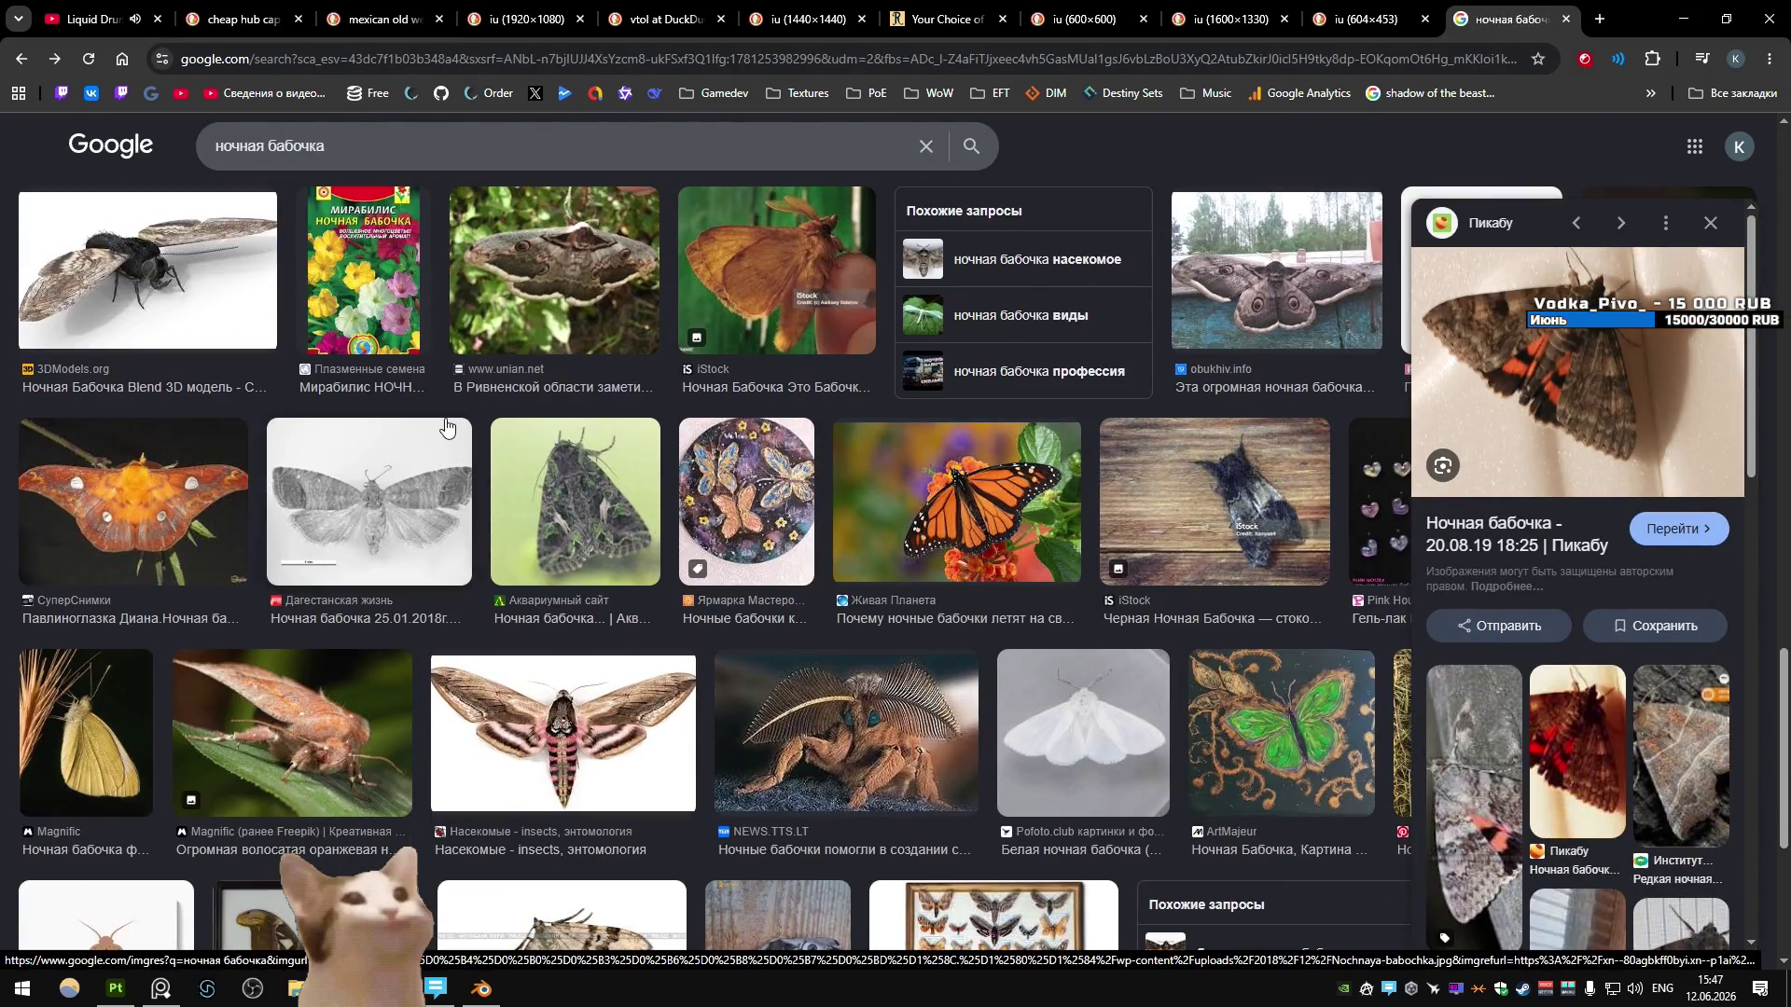
pyautogui.scroll(-5, 445, 426)
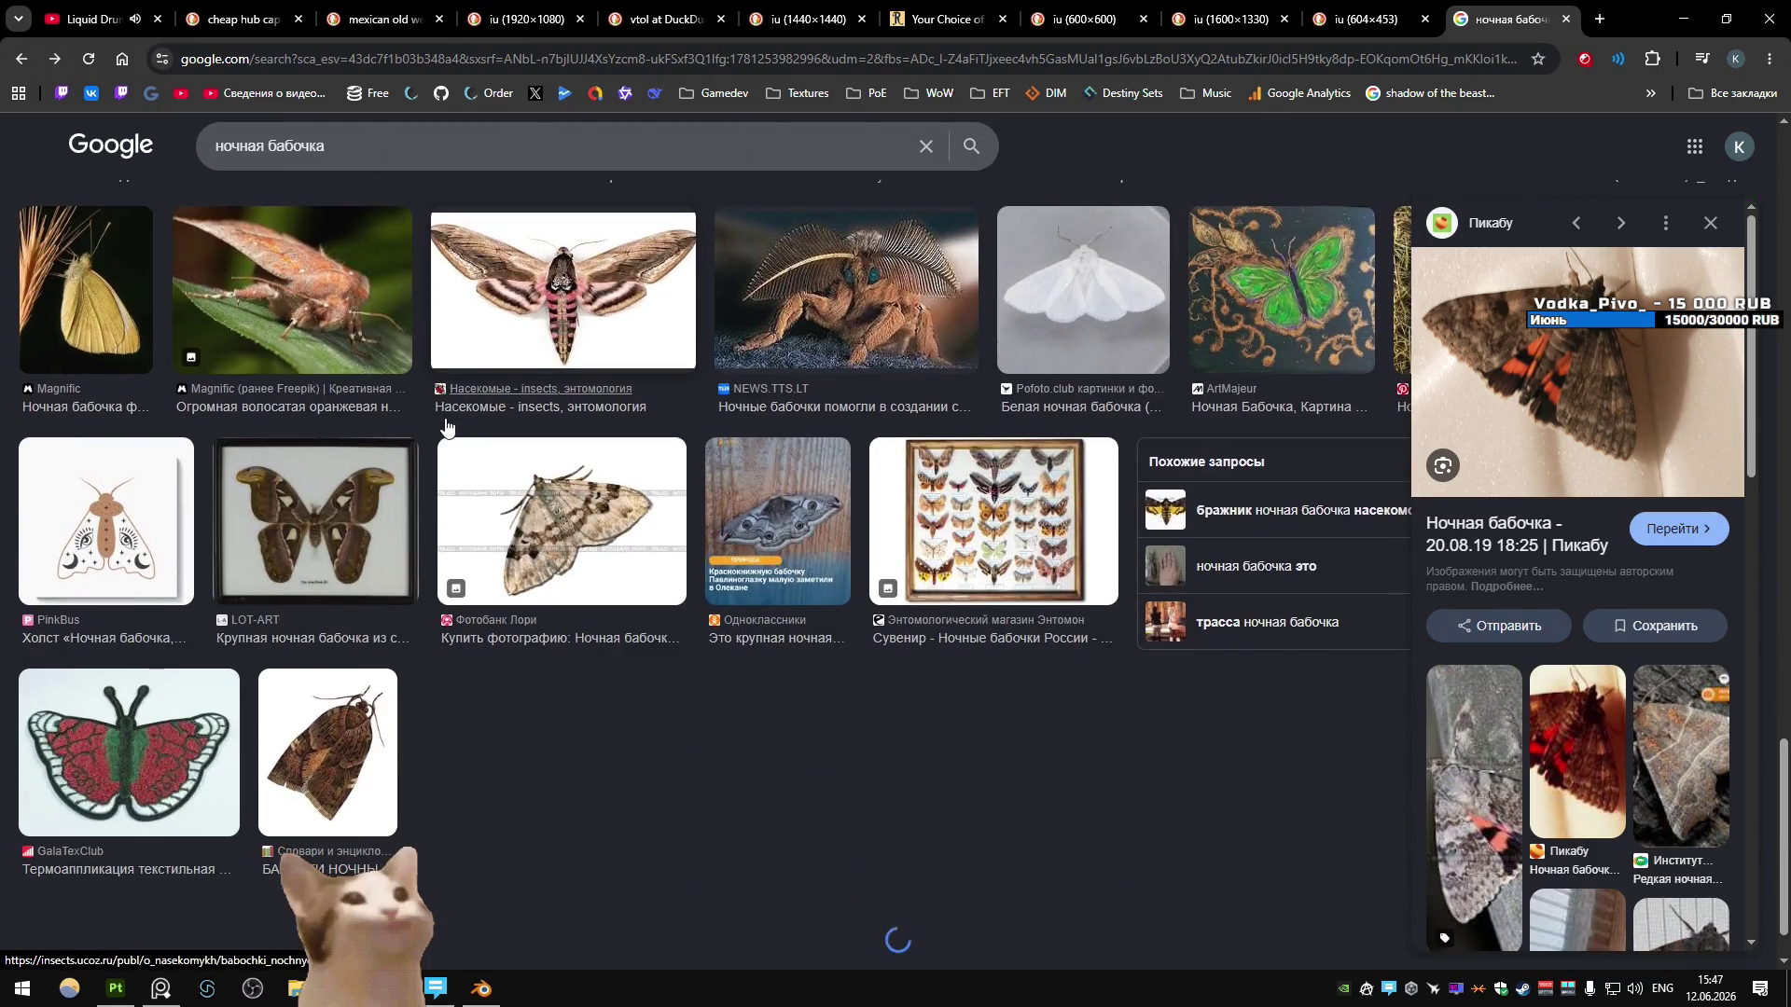
pyautogui.scroll(-3, 446, 425)
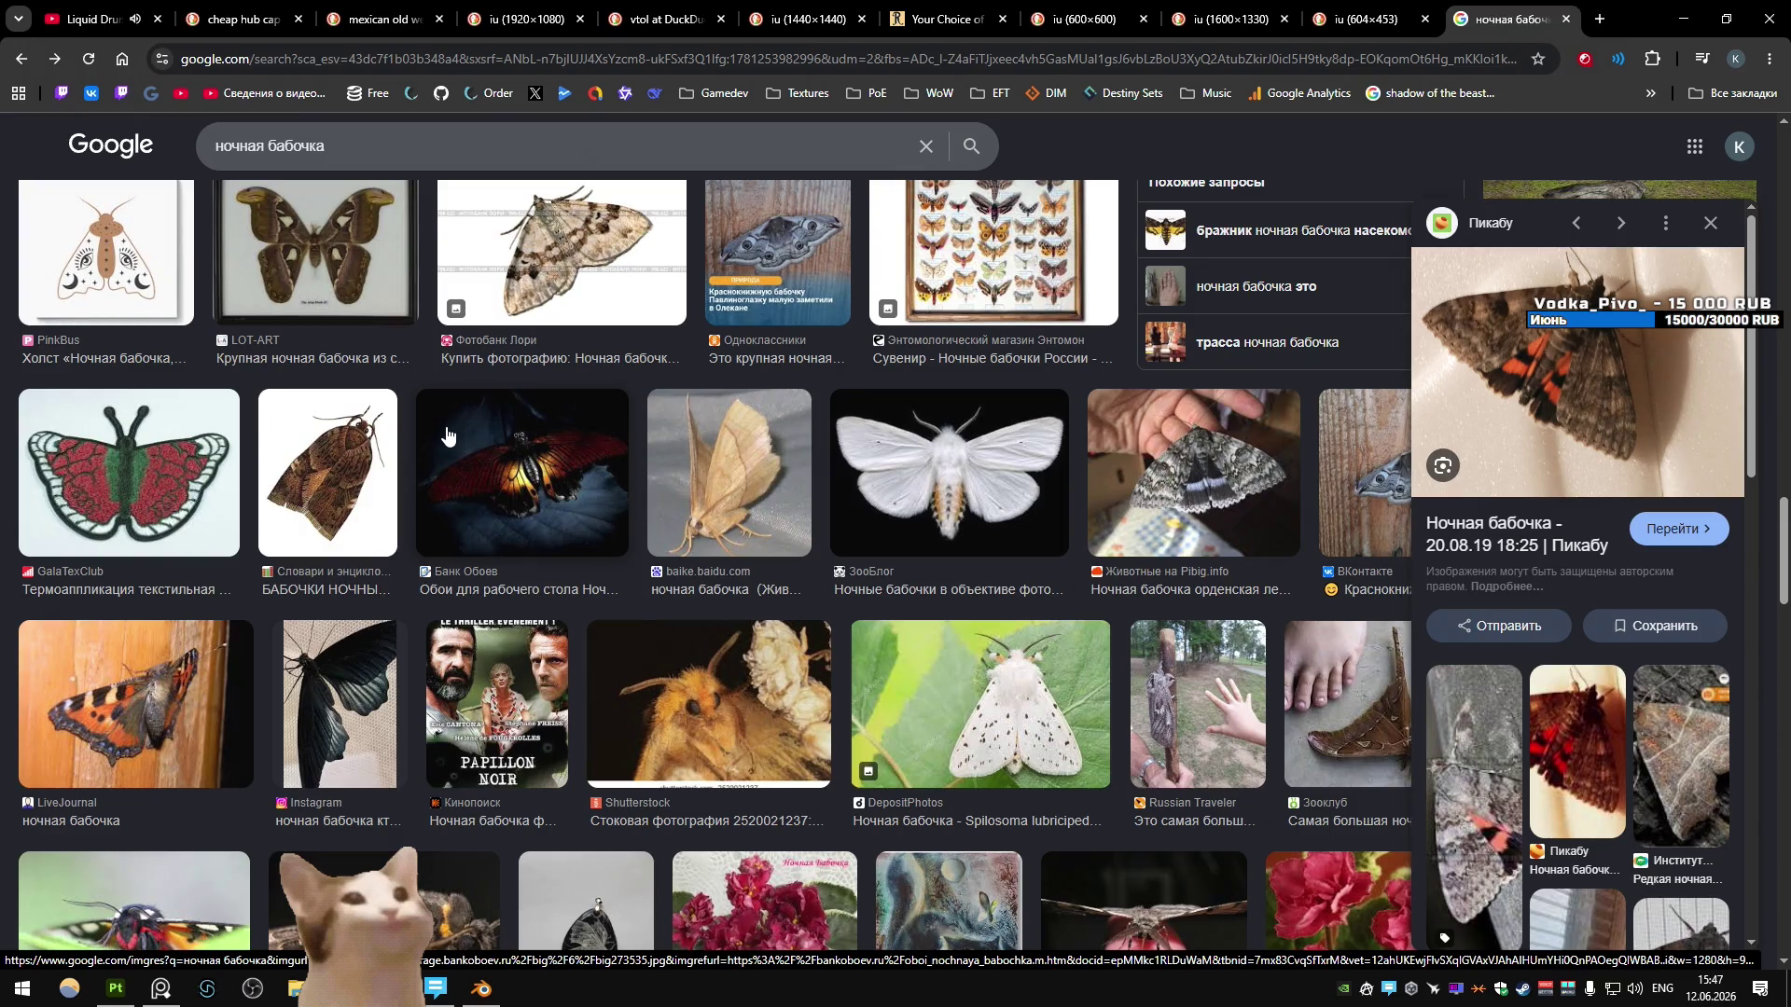
pyautogui.scroll(-5, 447, 432)
pyautogui.scroll(-4, 447, 430)
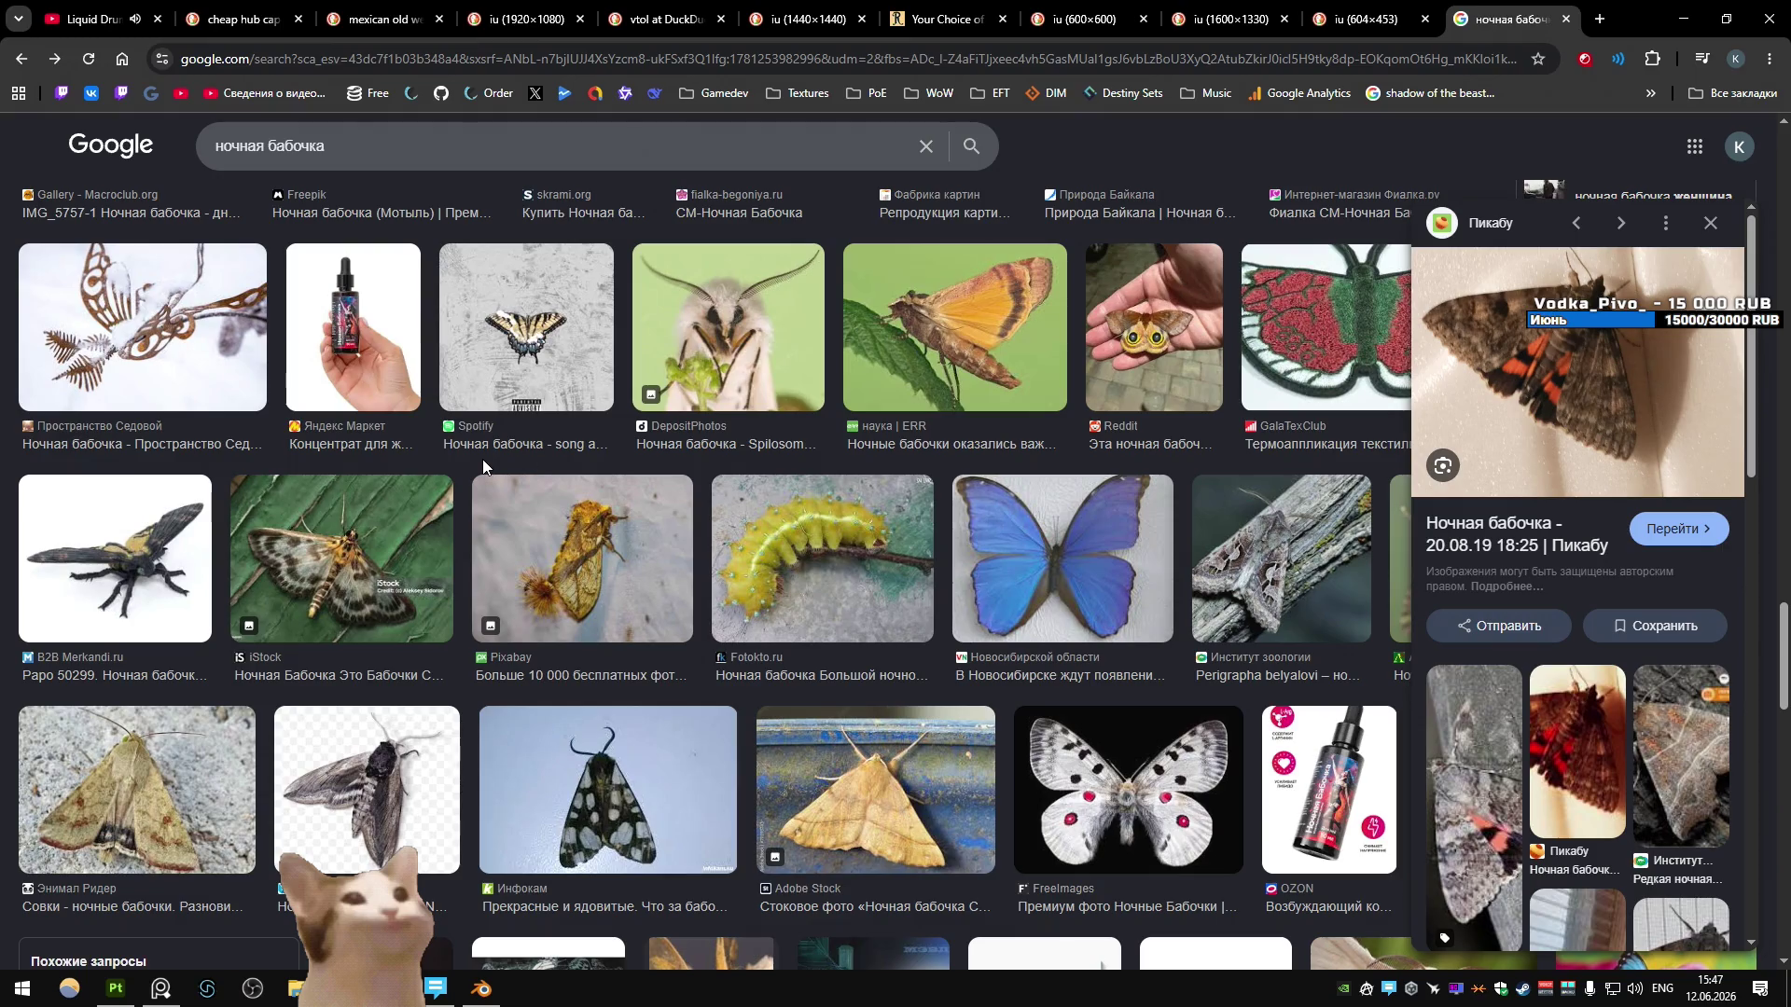
pyautogui.scroll(-2, 485, 466)
pyautogui.press('Escape')
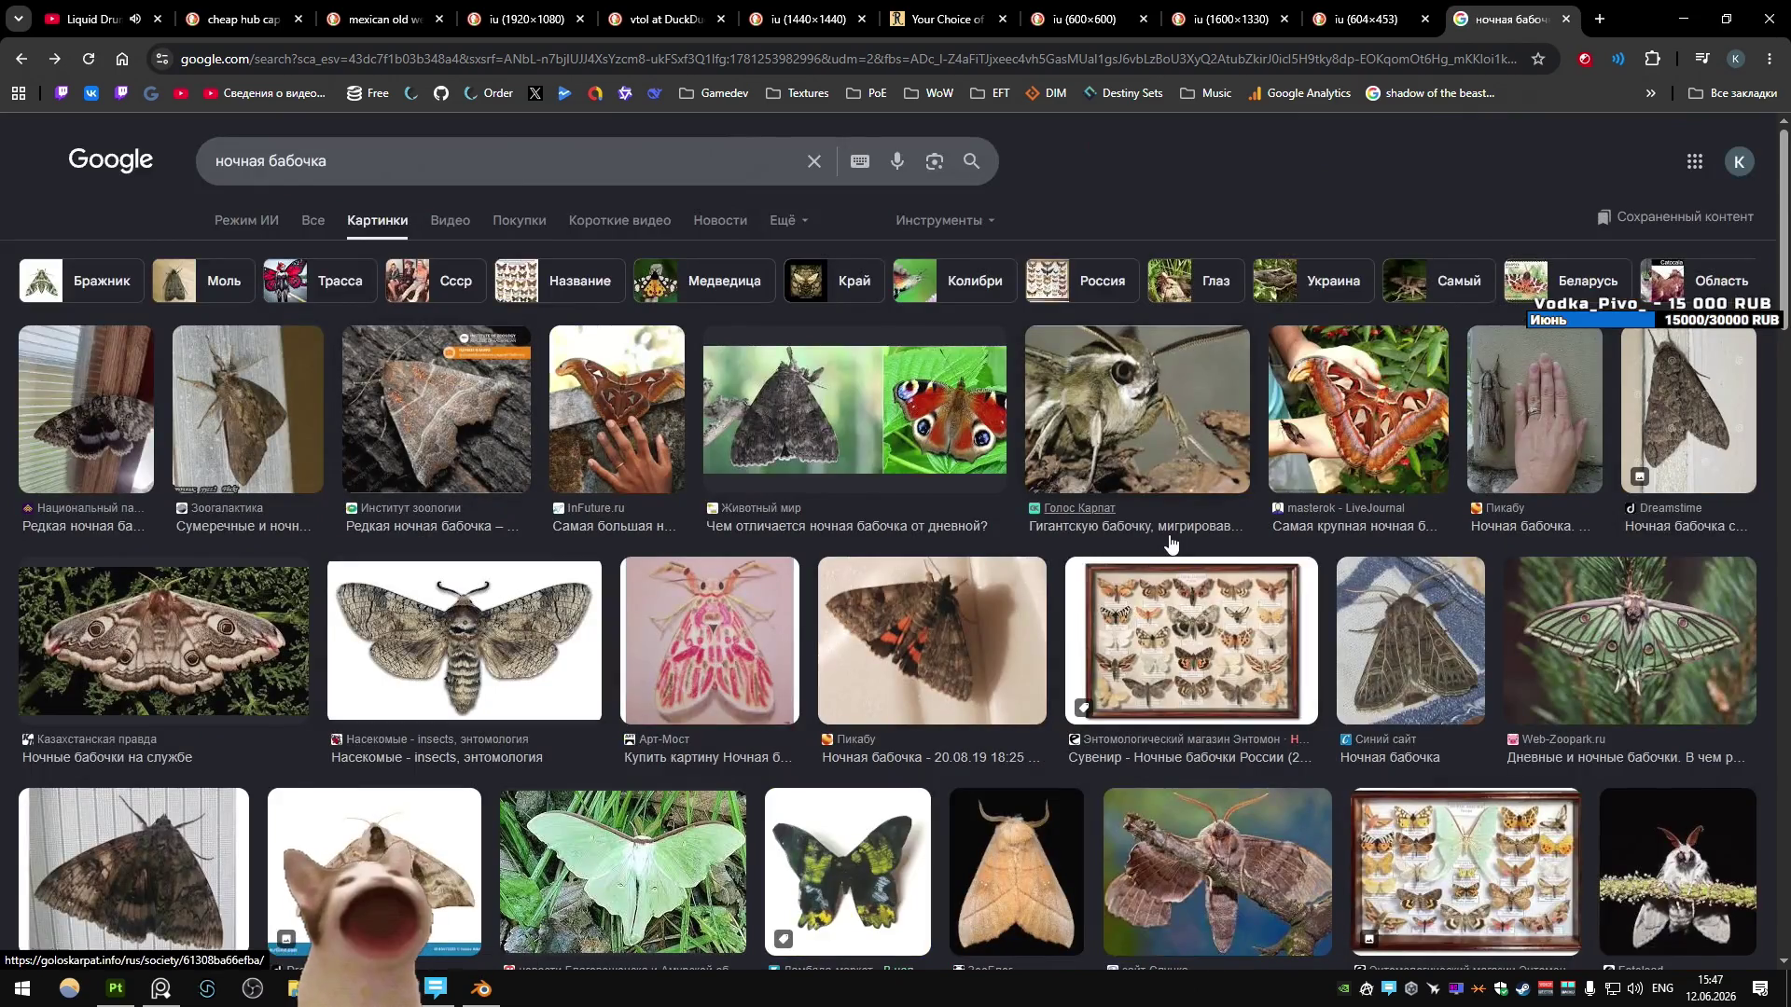
pyautogui.scroll(-3, 590, 608)
pyautogui.click(522, 392)
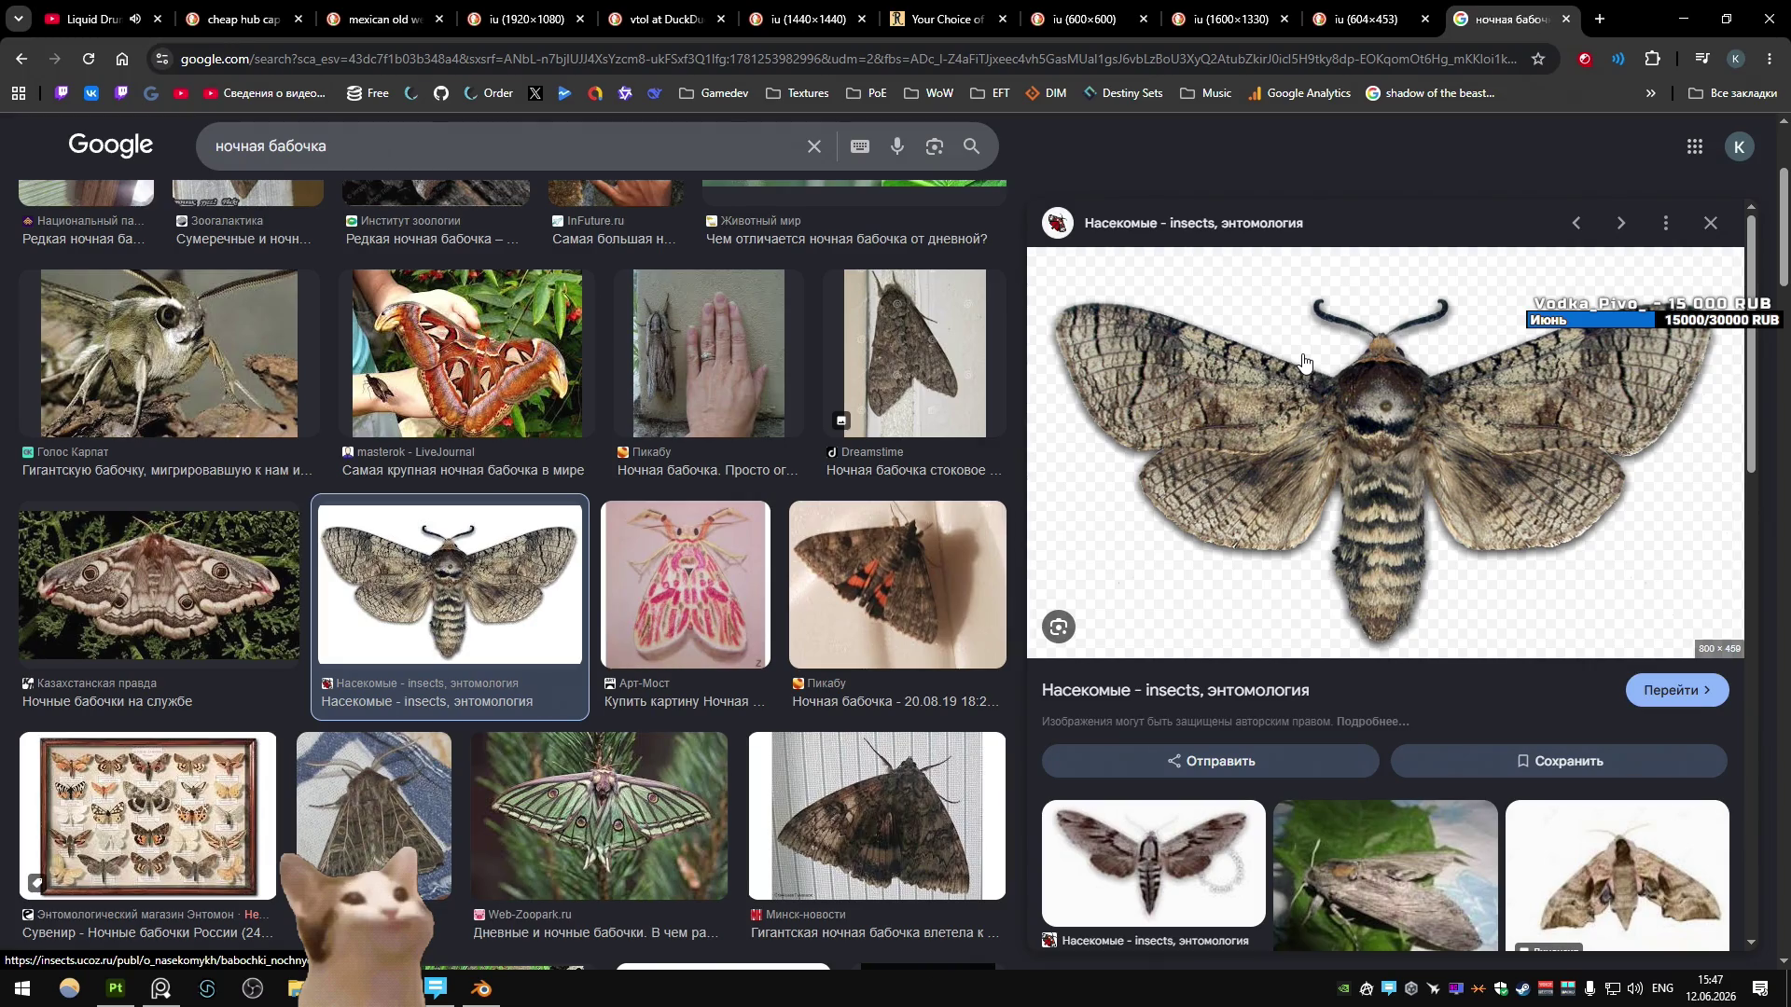
# - Close the Google Images tab to return to the knife and sheath reference
pyautogui.scroll(3, 966, 444)
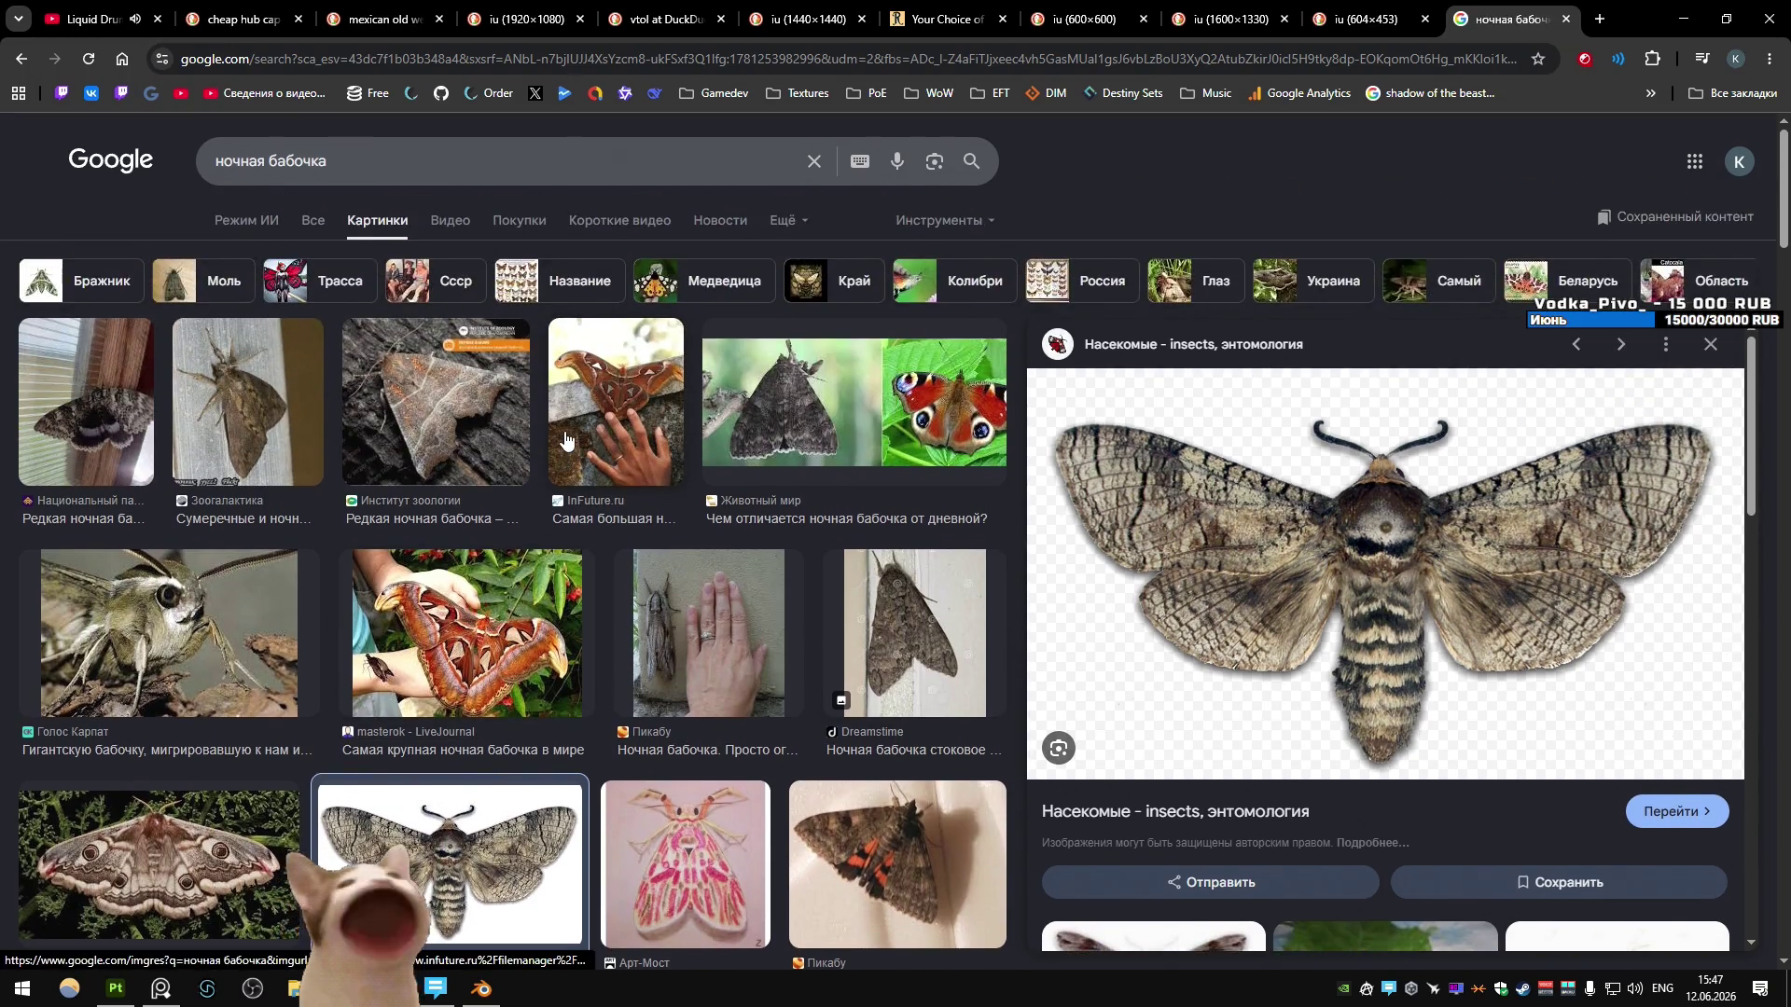
pyautogui.scroll(-10, 730, 429)
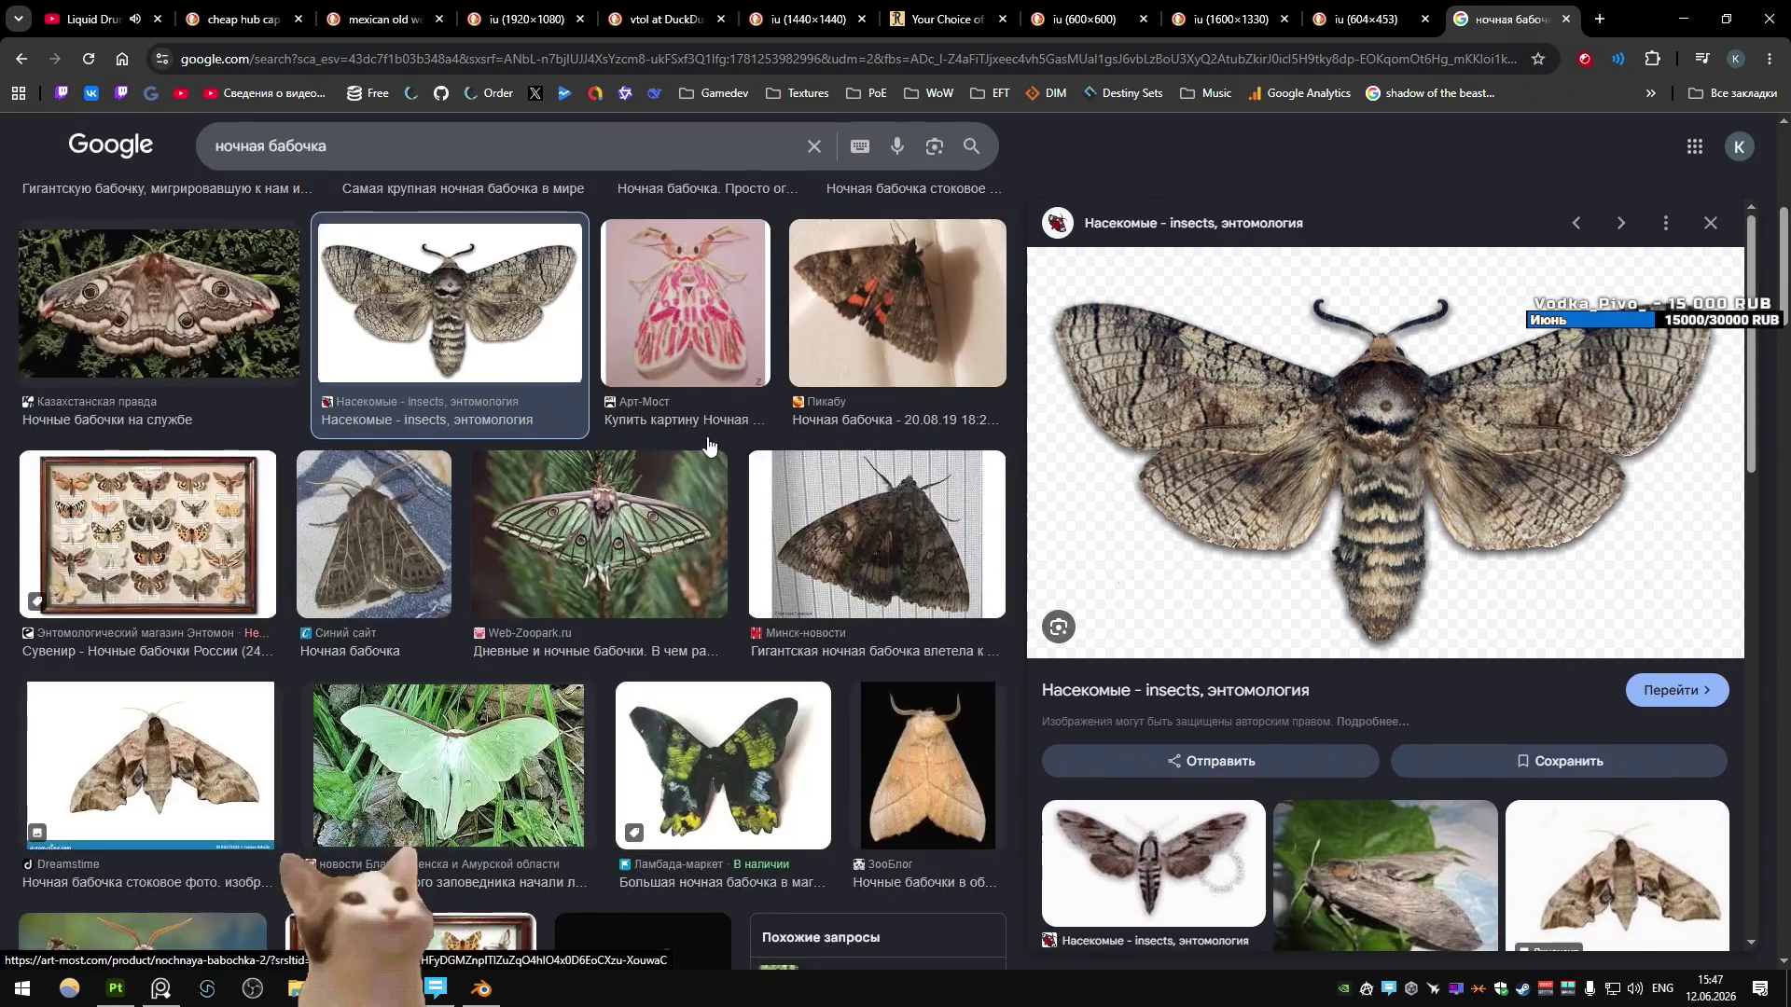
pyautogui.scroll(-5, 730, 429)
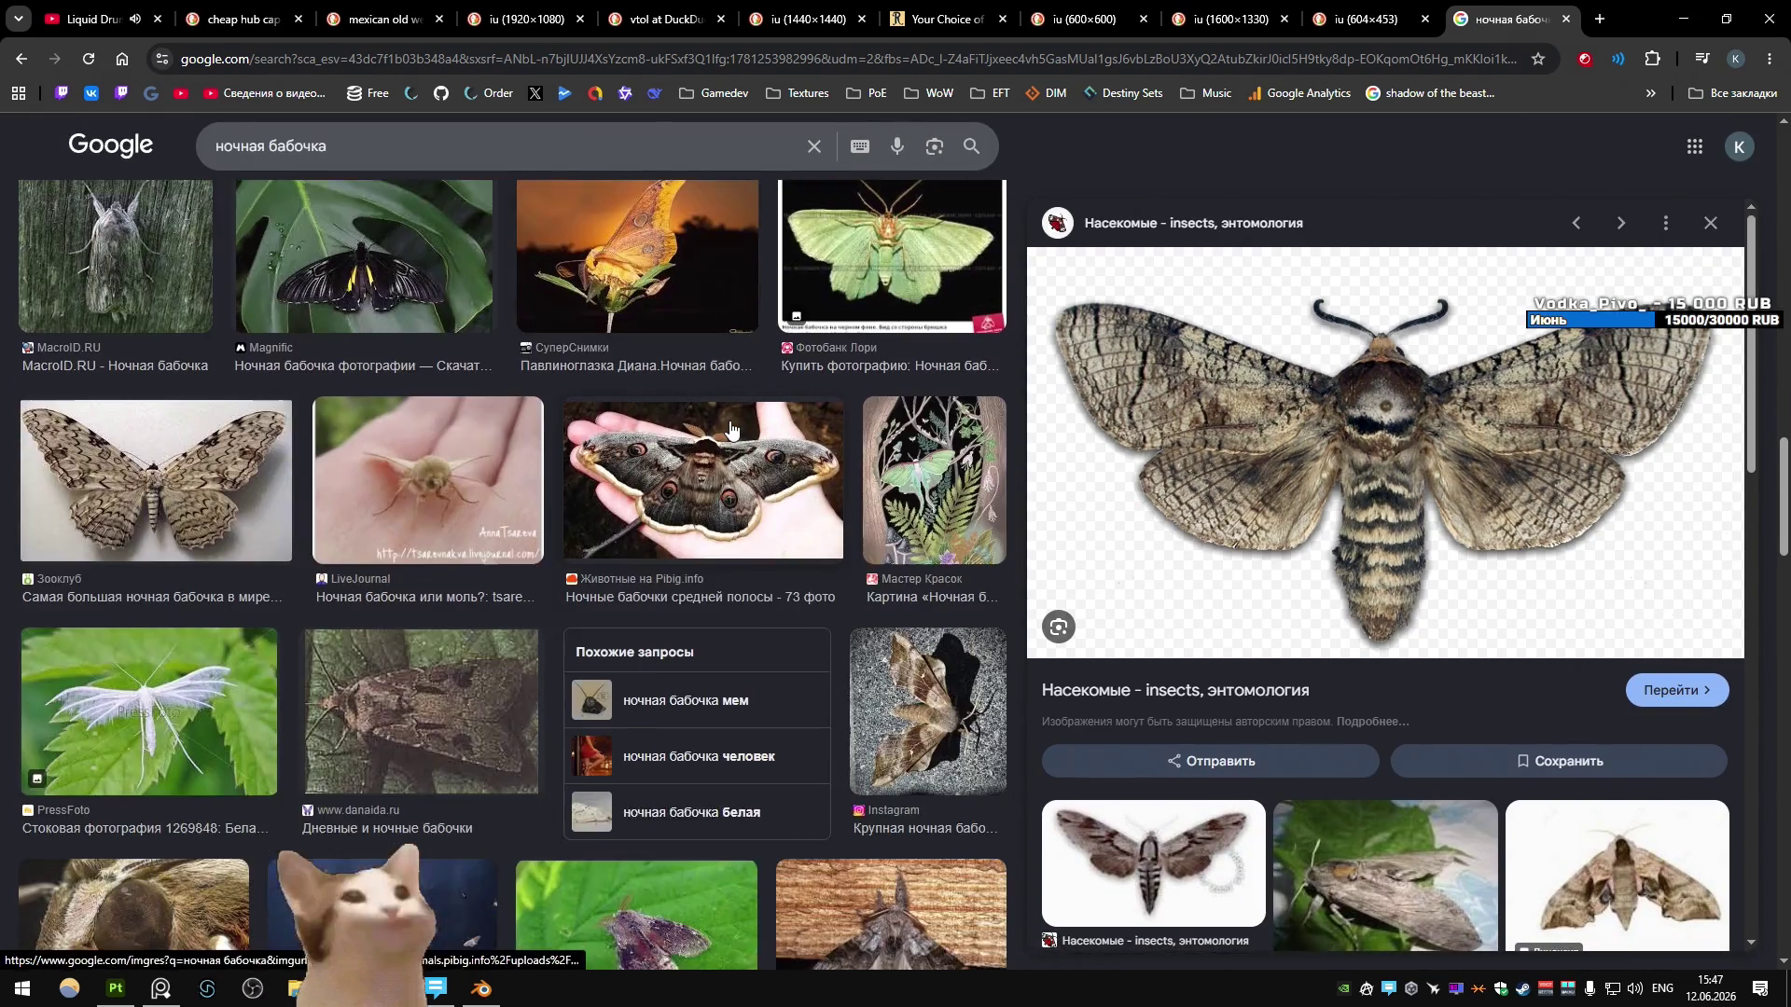
pyautogui.scroll(-5, 730, 429)
pyautogui.hotkey('ctrl', 'w')
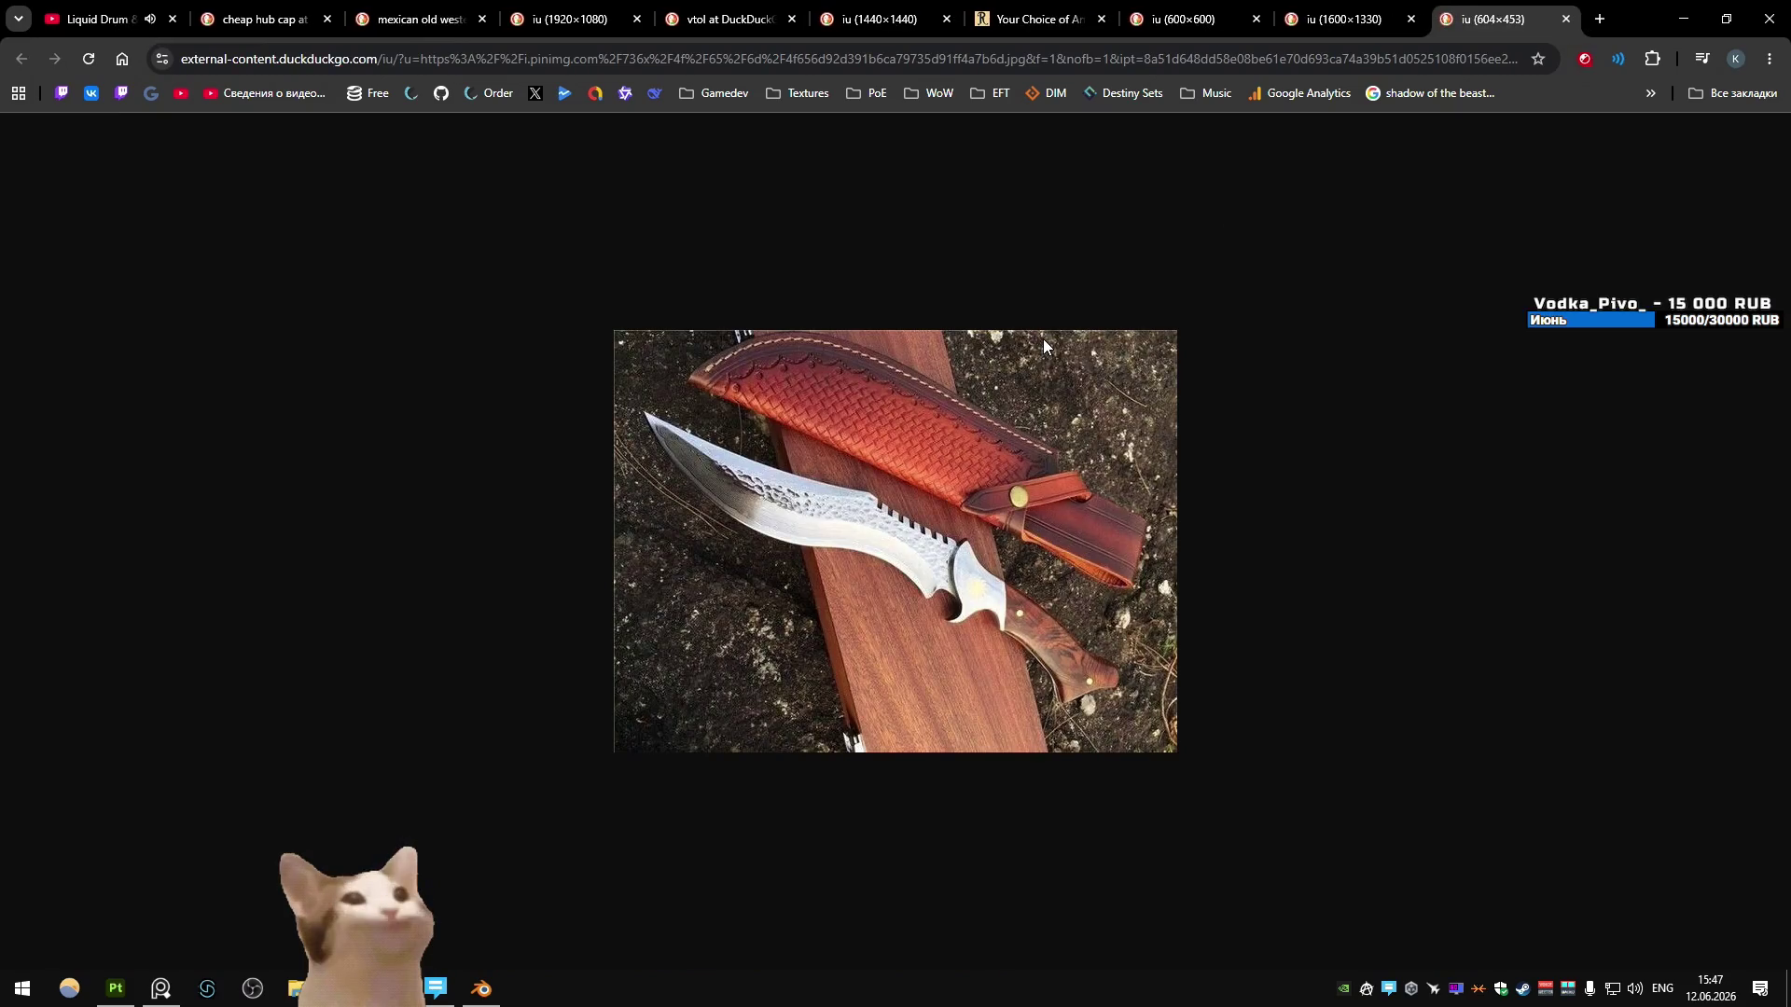
pyautogui.hotkey('alt', 'Tab')
# - Select the small box Cube.009 and narrow it along Y in Edit Mode
pyautogui.click(1016, 310)
pyautogui.moveTo(1017, 309); pyautogui.dragTo(780, 338, button='middle')
pyautogui.moveTo(787, 502)
pyautogui.mouseDown(button='middle')
pyautogui.moveTo(822, 593)
pyautogui.moveTo(776, 512)
pyautogui.moveTo(902, 508)
pyautogui.moveTo(804, 494)
pyautogui.moveTo(868, 527)
pyautogui.mouseUp(button='middle')
pyautogui.click(776, 512)
pyautogui.press('Tab')
pyautogui.press('s')
pyautogui.press('y')
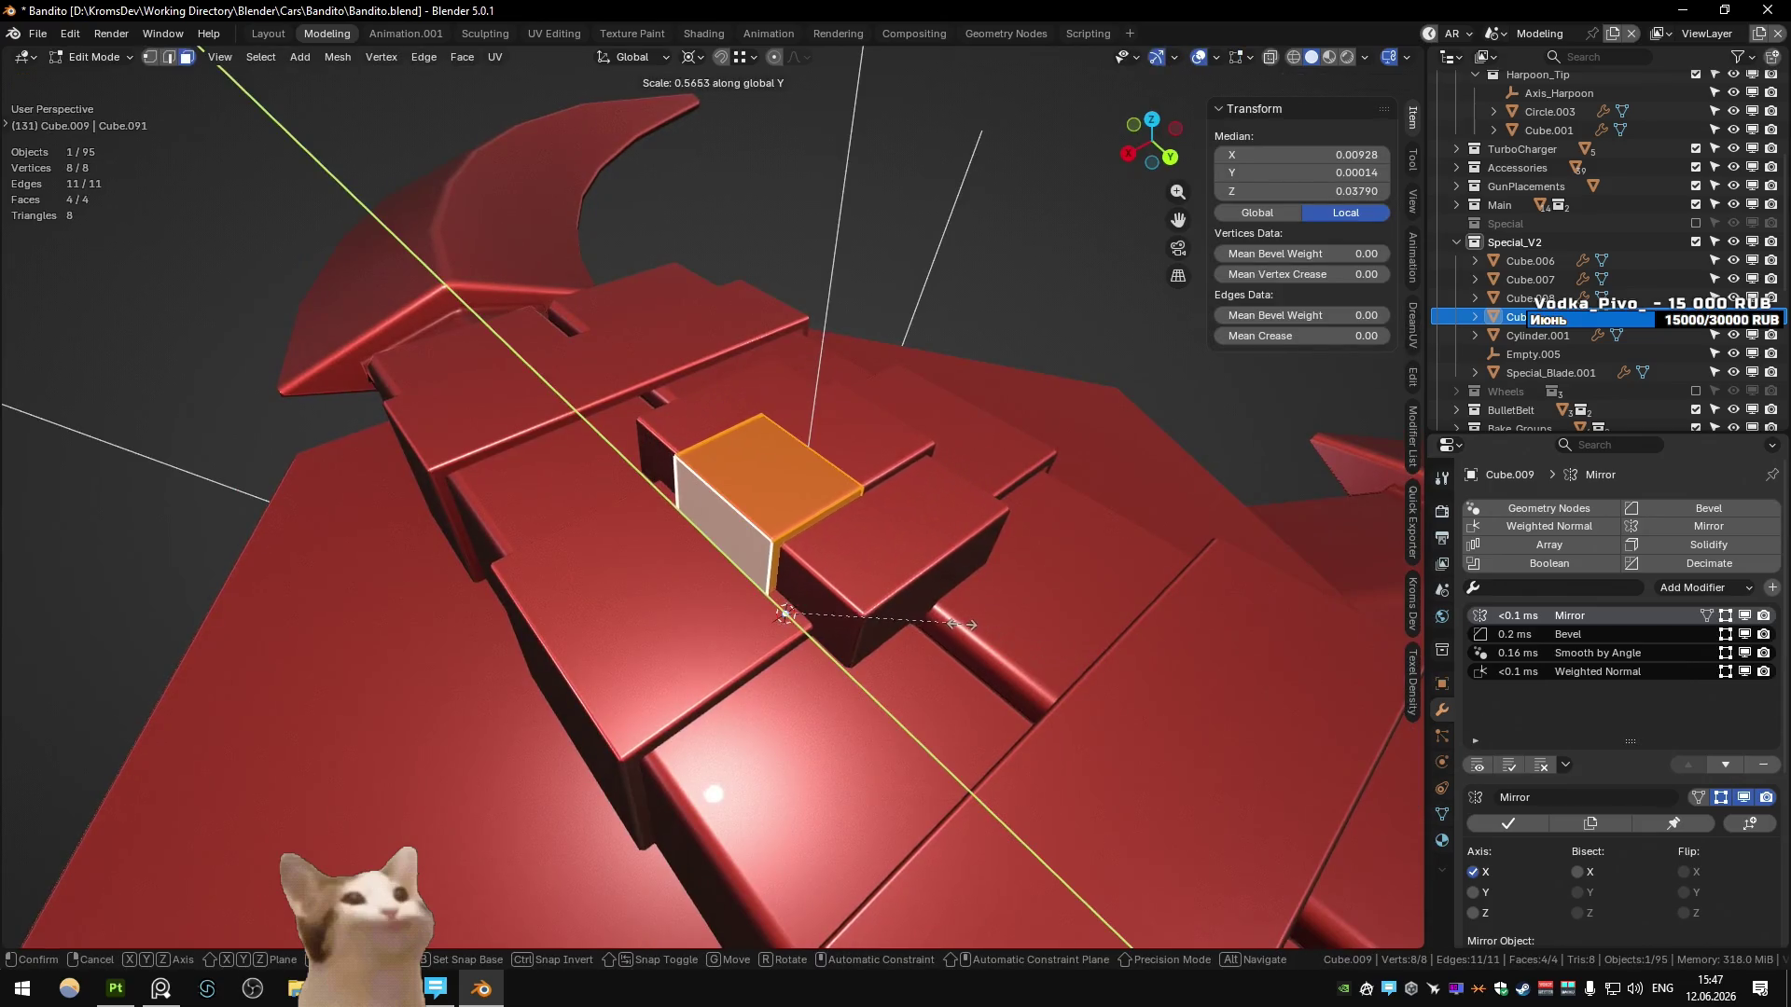
pyautogui.click(786, 614)
# - Move one top edge of Cube.009 to give the box a slanted face
pyautogui.moveTo(787, 614); pyautogui.dragTo(732, 571, button='middle')
pyautogui.press('2')
pyautogui.hotkey('alt', 'z')
pyautogui.click(702, 585)
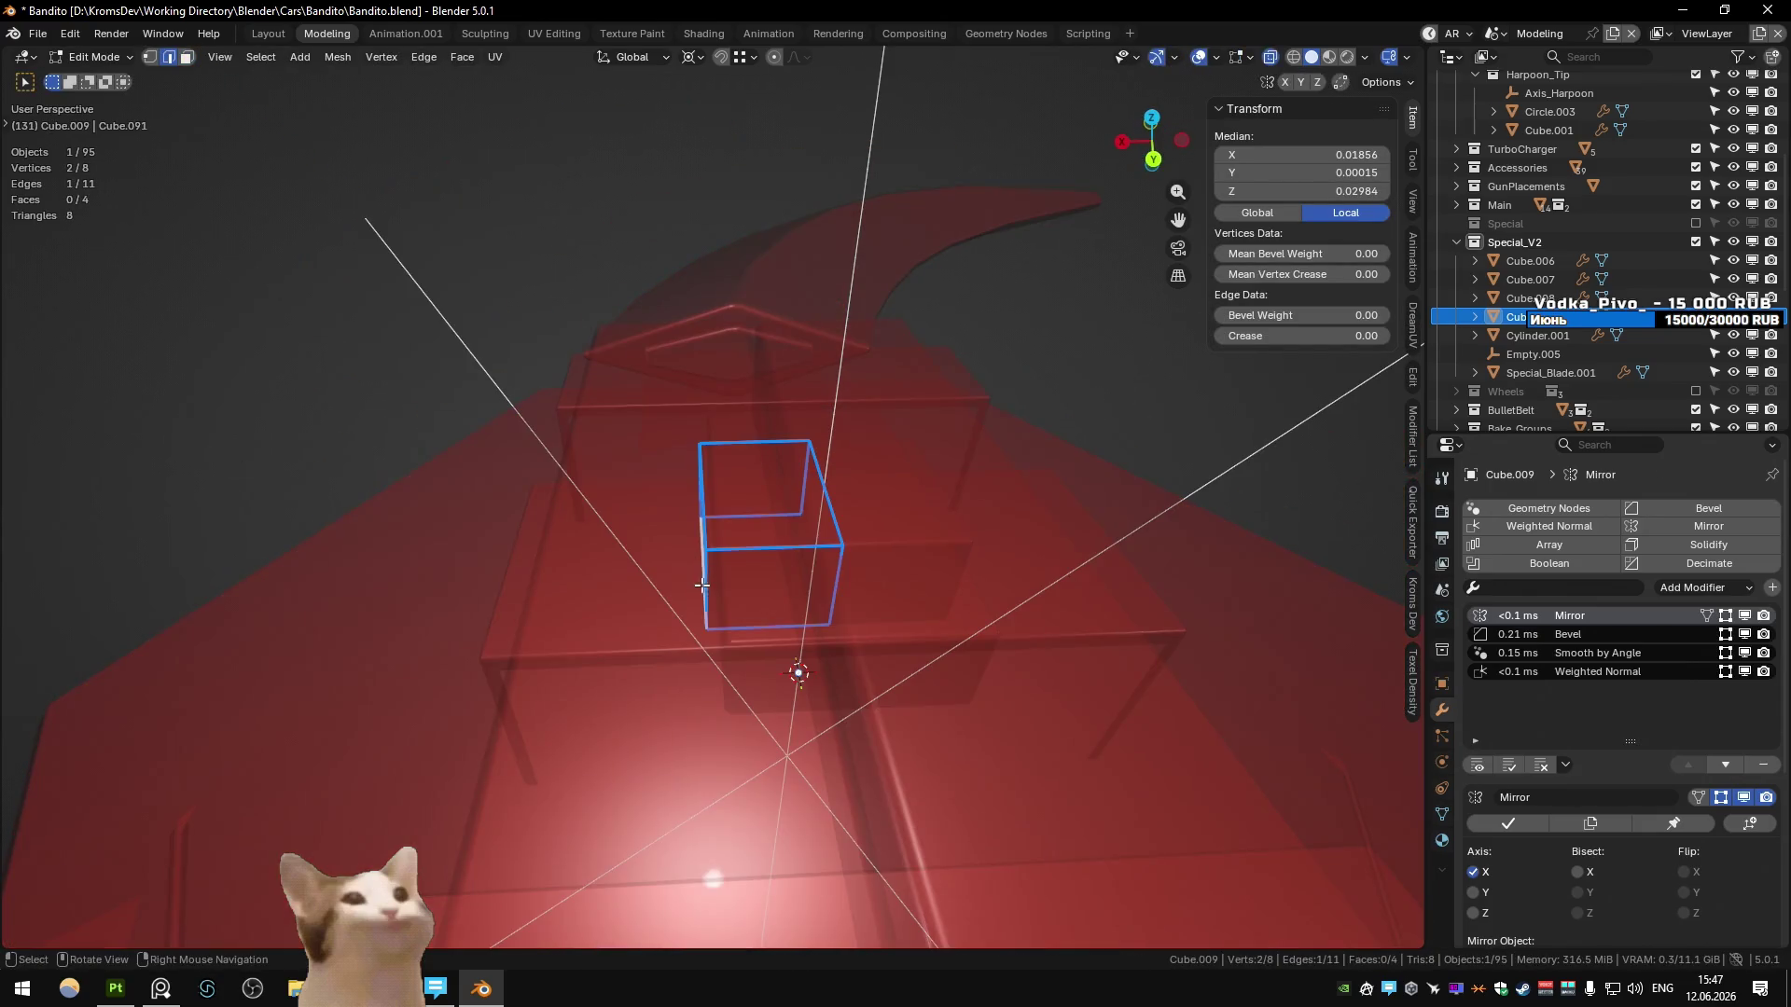
pyautogui.hotkey('alt', 'z')
pyautogui.press('g')
pyautogui.press('Return')
pyautogui.press('Tab')
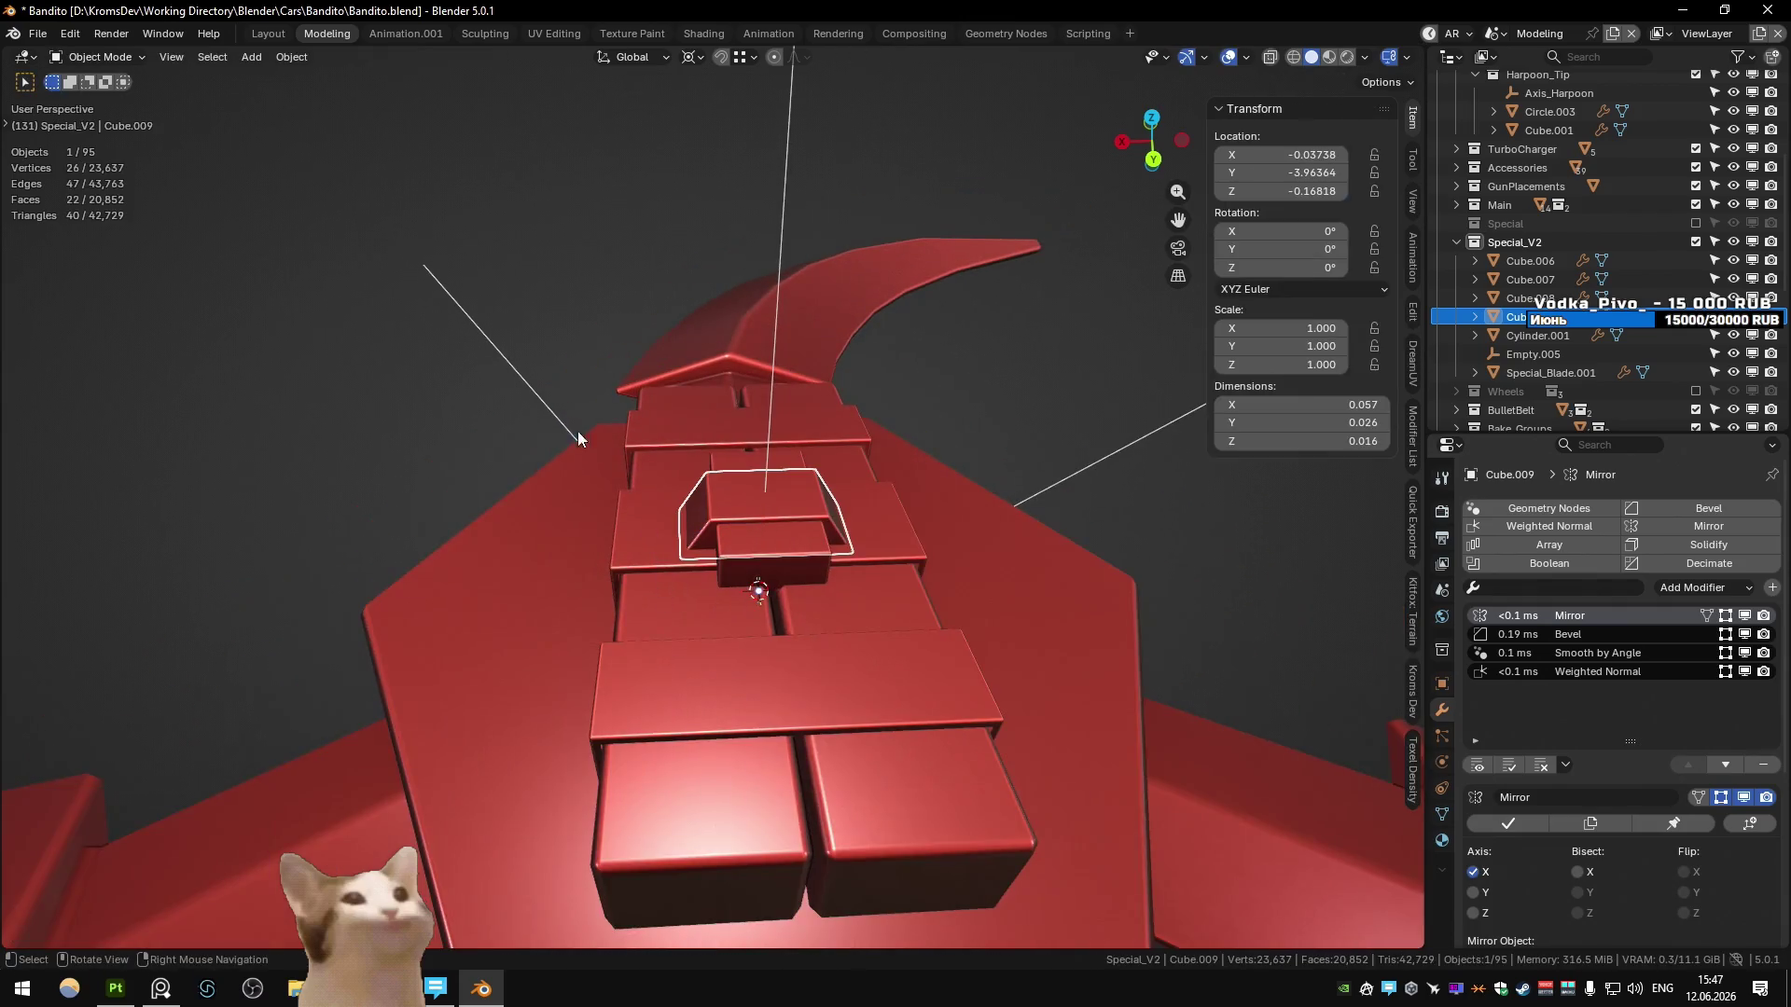
pyautogui.click(505, 399)
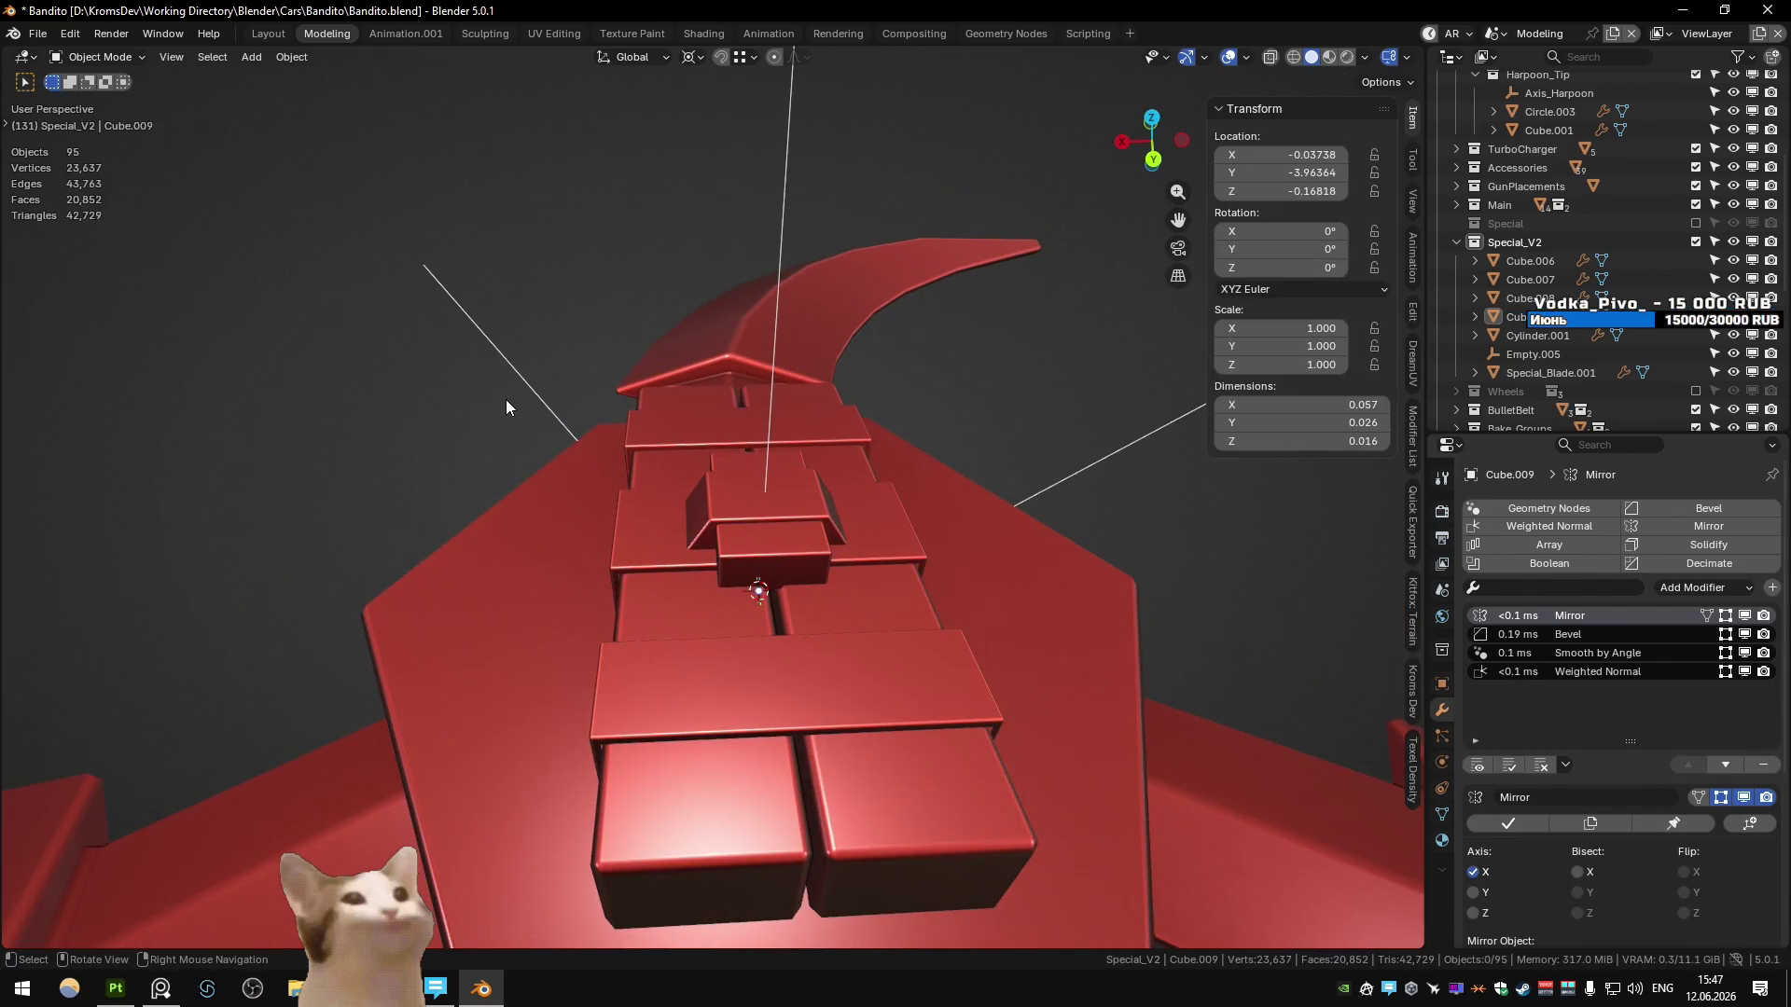
# - Raise Cube.009's top face along Z, taking its height from 0.016 to 0.018
pyautogui.click(735, 510)
pyautogui.press('Tab')
pyautogui.scroll(4, 741, 494)
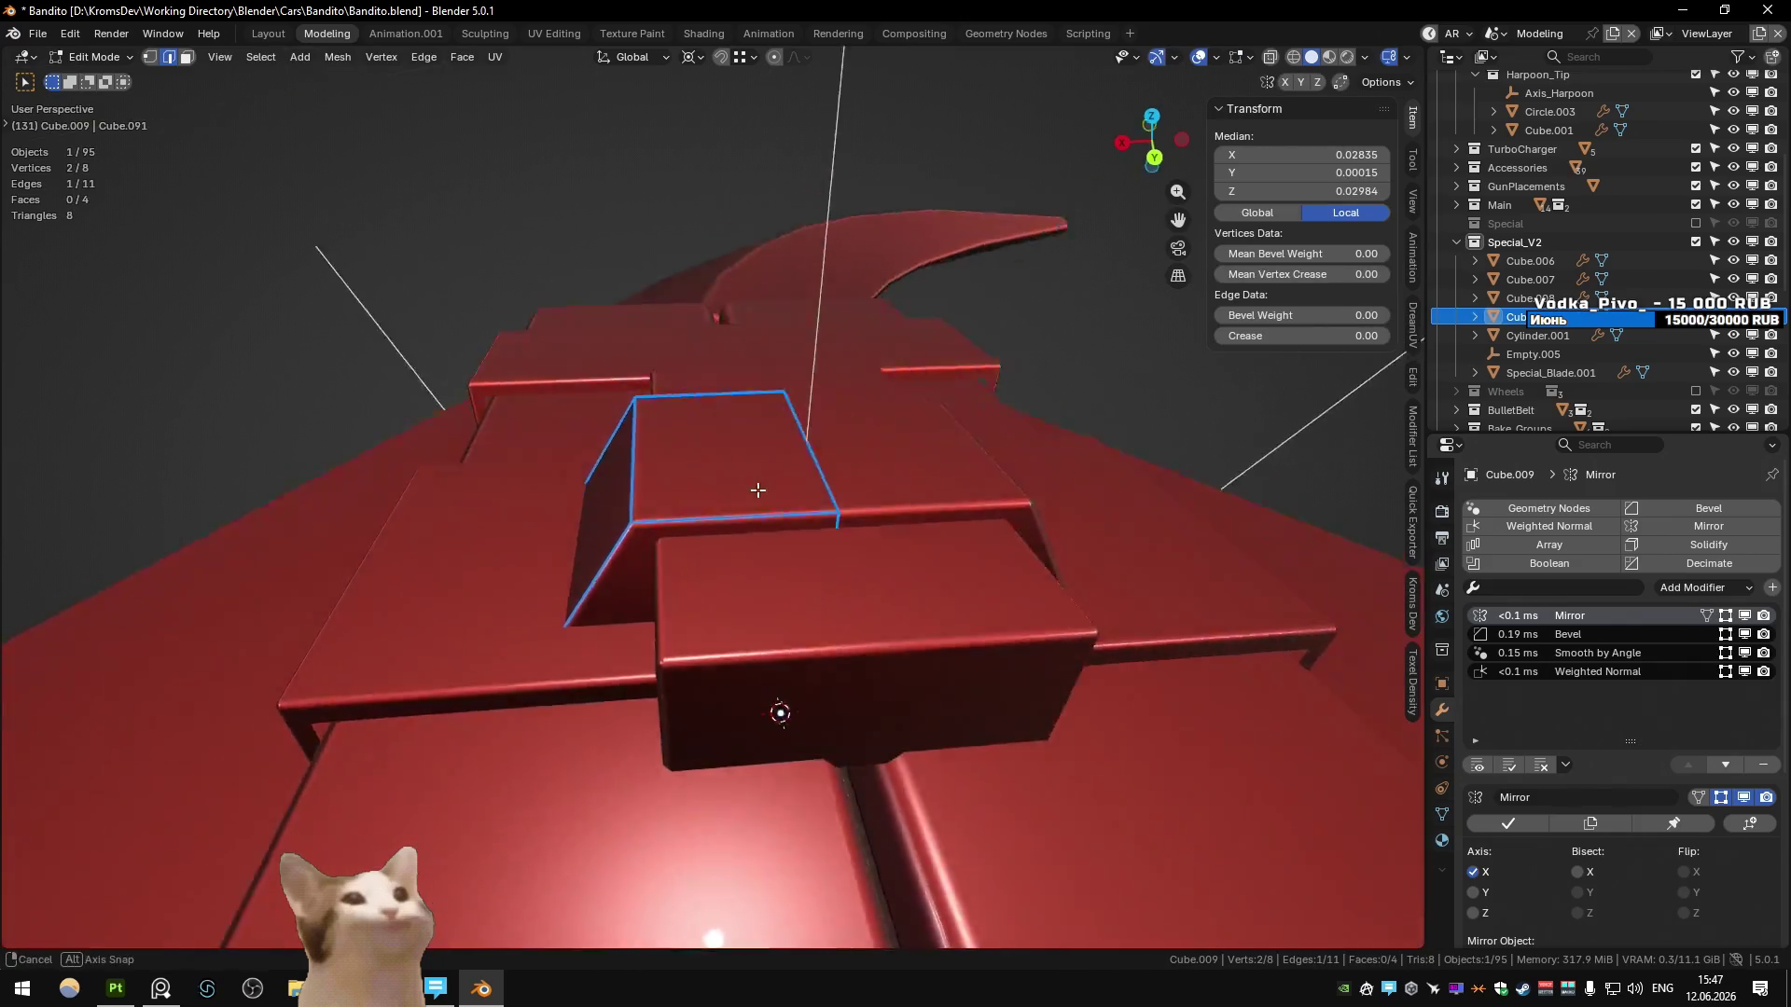
pyautogui.moveTo(742, 494); pyautogui.dragTo(709, 466, button='middle')
pyautogui.press('3')
pyautogui.click(708, 466)
pyautogui.press('g')
pyautogui.press('z')
pyautogui.press('Return')
pyautogui.press('Tab')
pyautogui.scroll(-2, 548, 359)
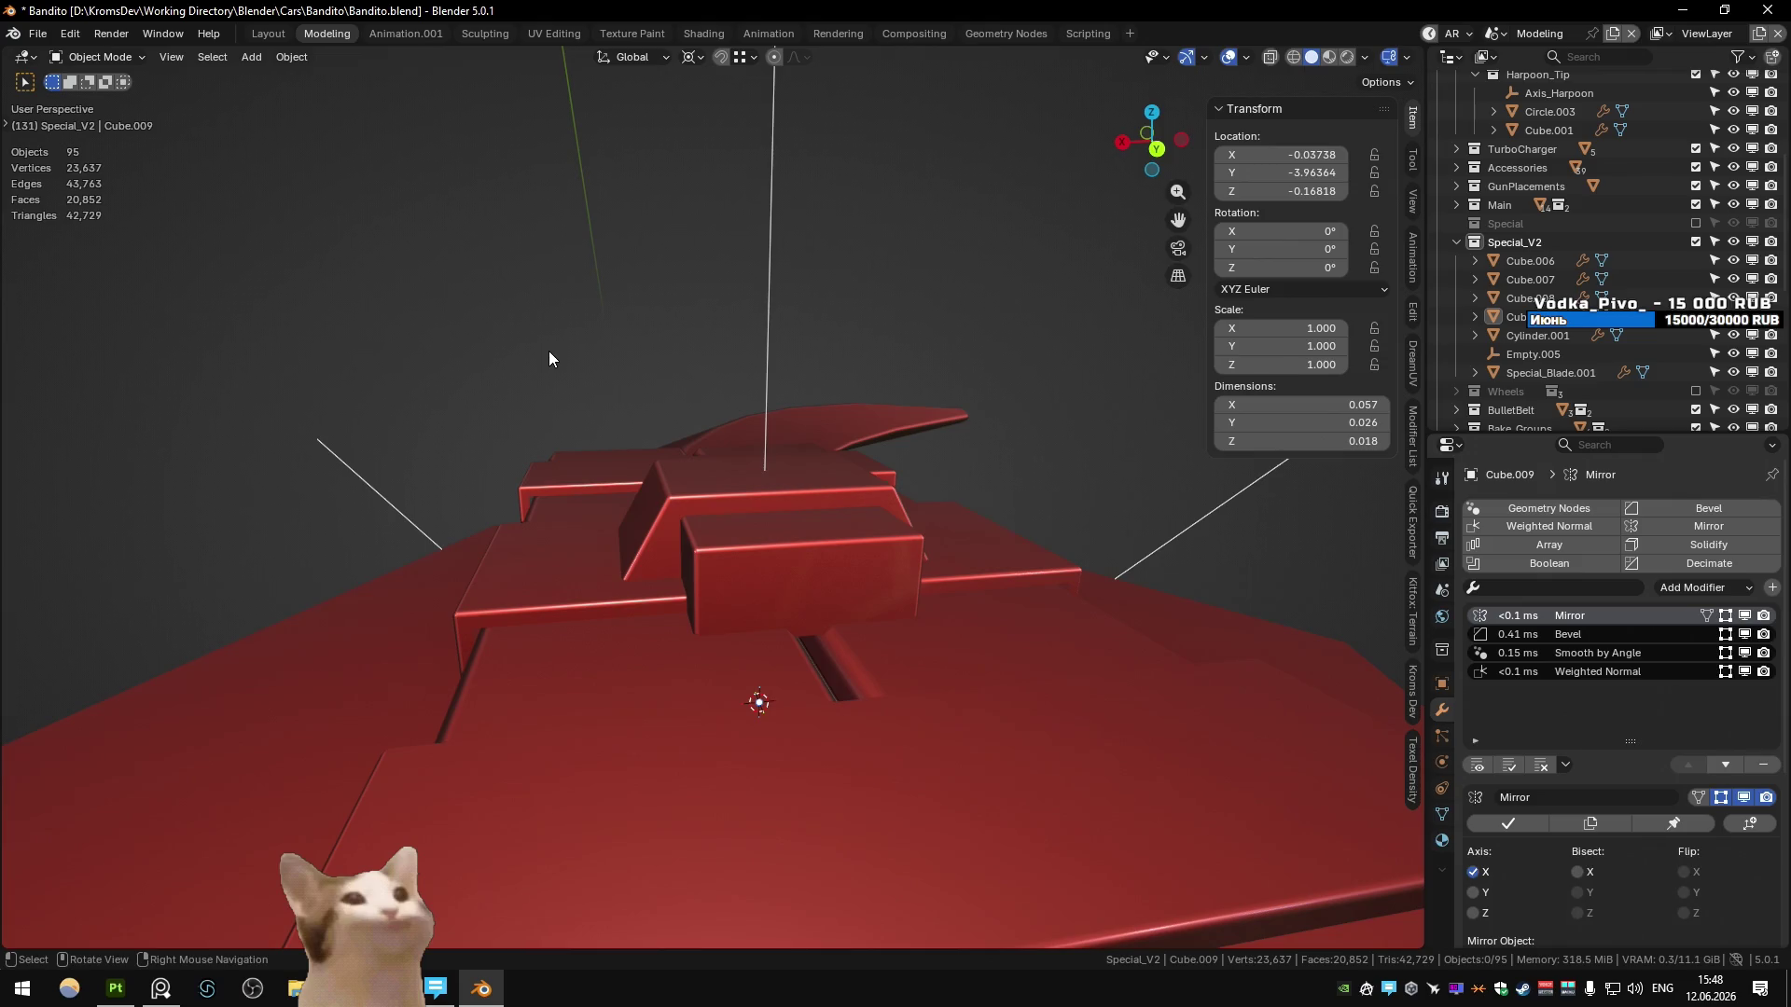
# - Select Cube.006 and the other boxes on top of the weapon hub
pyautogui.moveTo(511, 360); pyautogui.dragTo(649, 518, button='middle')
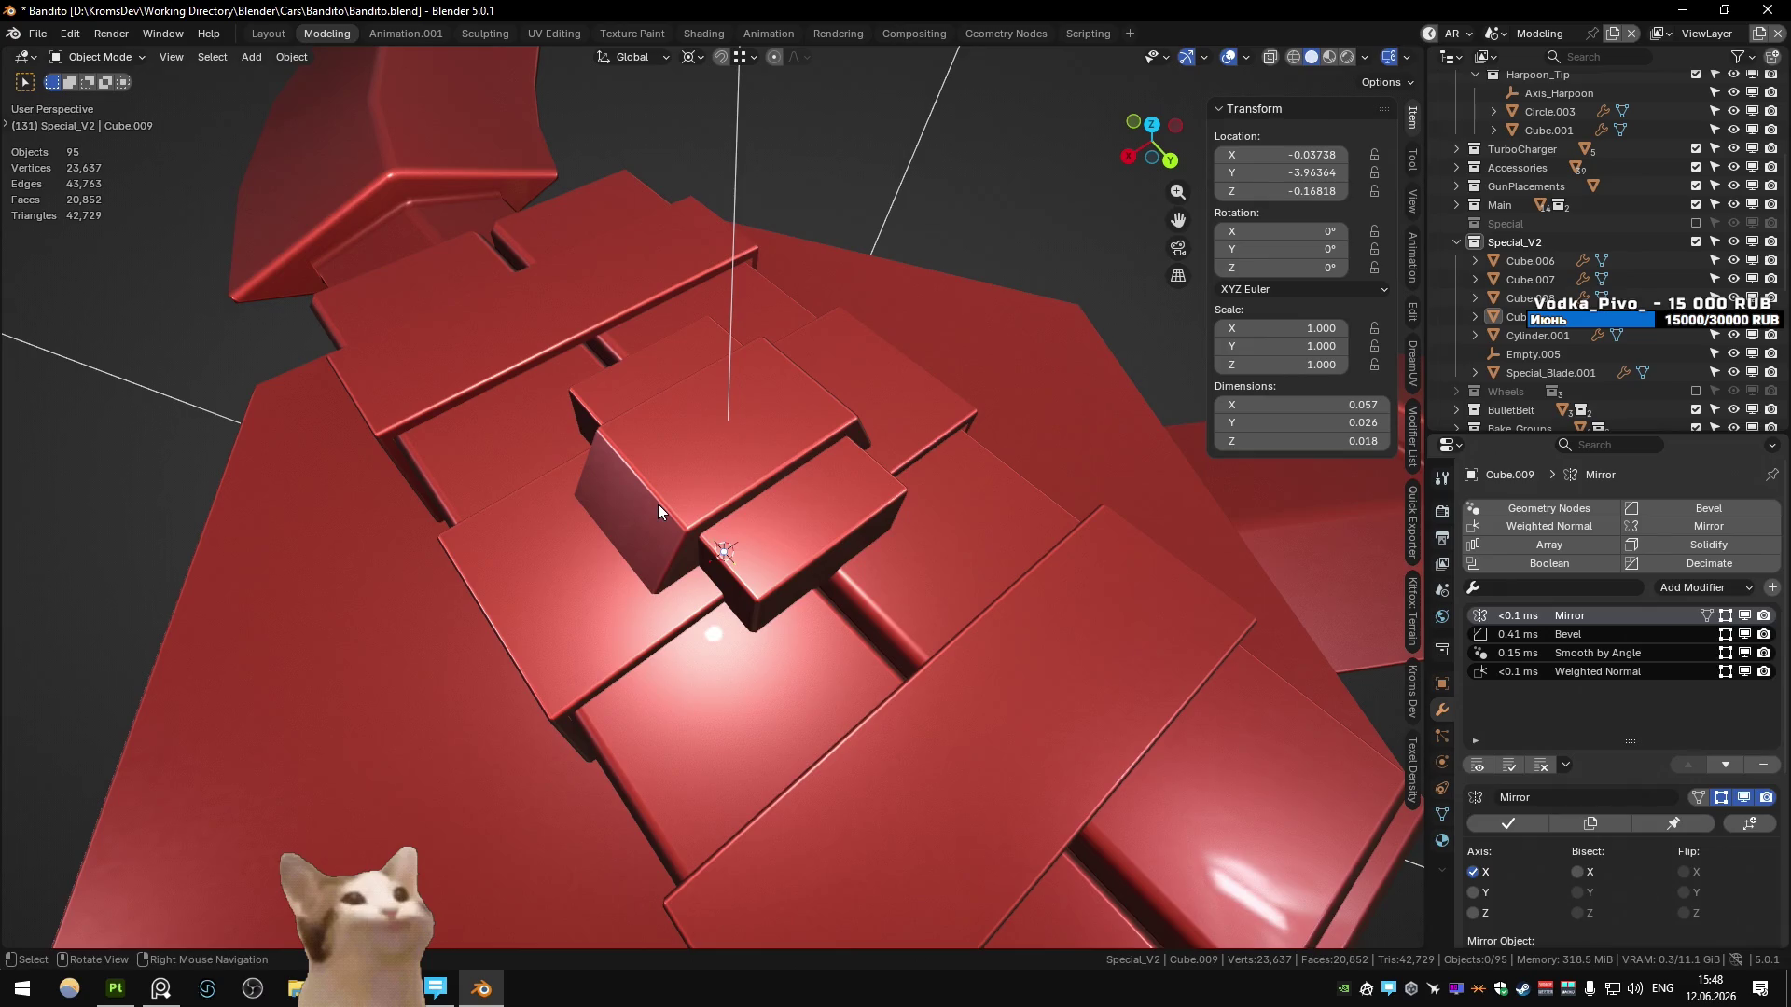
pyautogui.moveTo(657, 503)
pyautogui.mouseDown(button='middle')
pyautogui.moveTo(675, 439)
pyautogui.moveTo(584, 440)
pyautogui.moveTo(666, 482)
pyautogui.moveTo(589, 445)
pyautogui.moveTo(548, 396)
pyautogui.moveTo(606, 438)
pyautogui.moveTo(773, 410)
pyautogui.mouseUp(button='middle')
pyautogui.scroll(-10, 583, 439)
pyautogui.scroll(5, 590, 445)
pyautogui.scroll(4, 775, 479)
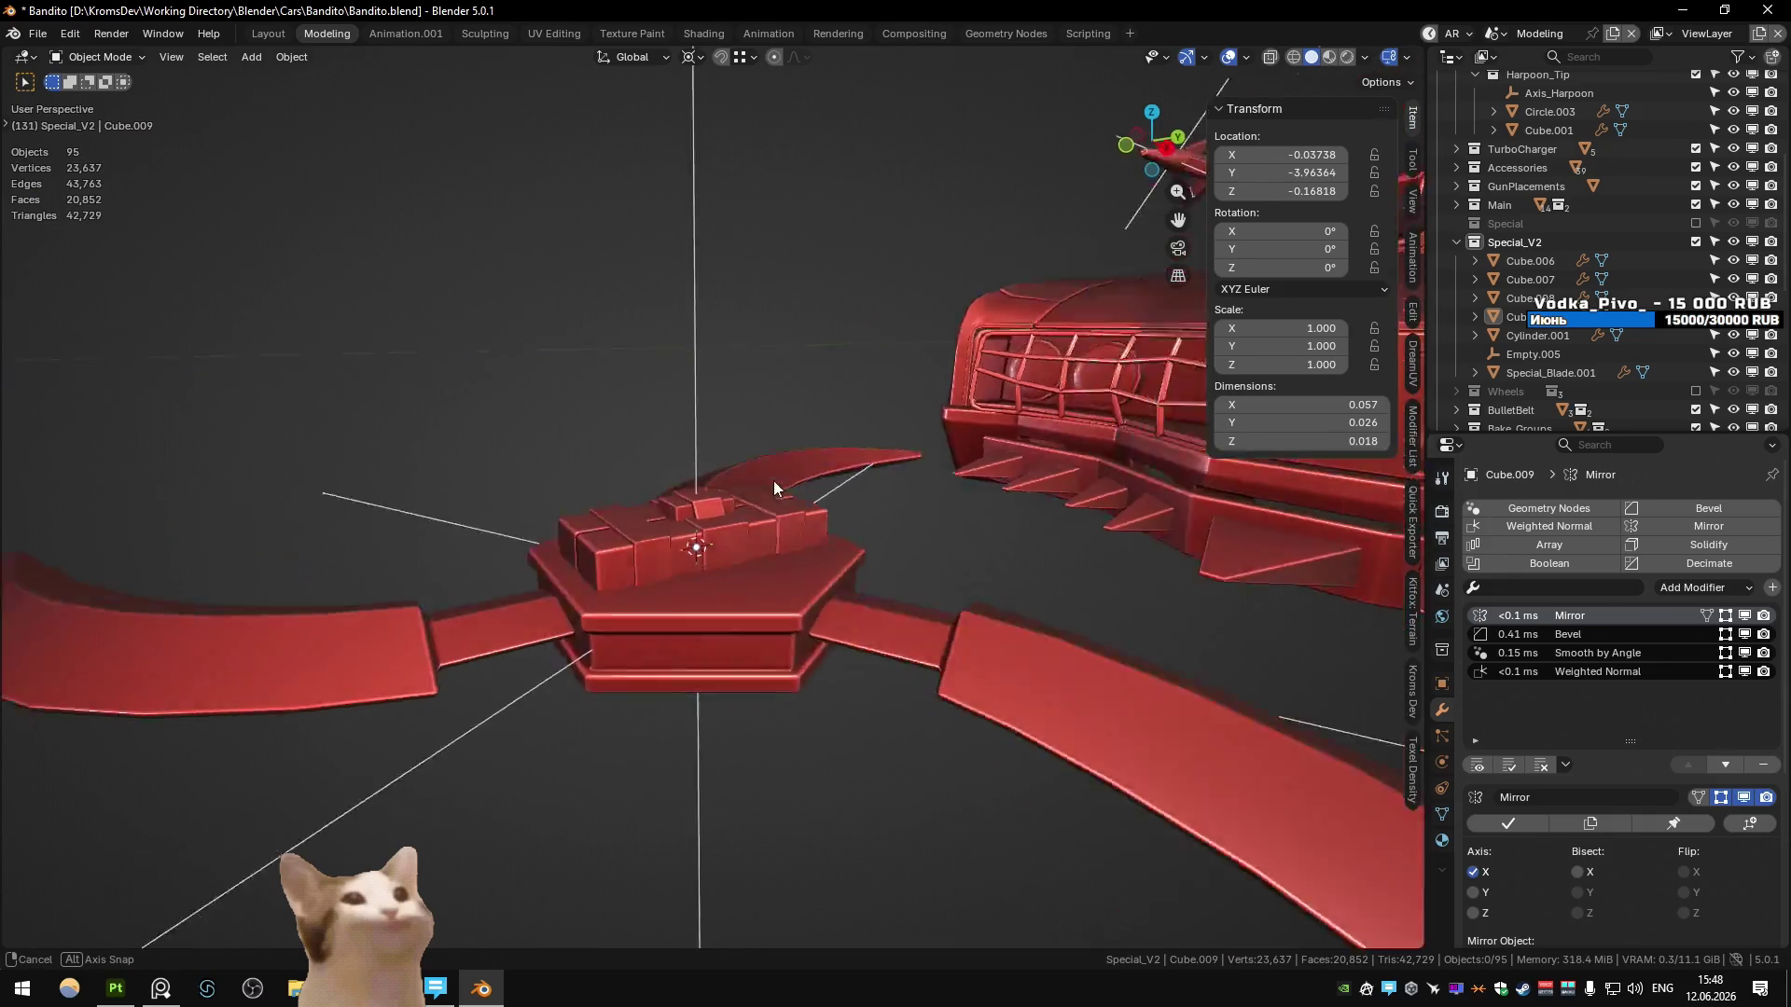
pyautogui.moveTo(774, 479); pyautogui.dragTo(780, 478, button='middle')
pyautogui.scroll(-5, 547, 524)
pyautogui.moveTo(547, 529)
pyautogui.mouseDown(button='middle')
pyautogui.moveTo(579, 568)
pyautogui.moveTo(528, 516)
pyautogui.moveTo(785, 539)
pyautogui.mouseUp(button='middle')
pyautogui.scroll(4, 604, 571)
pyautogui.click(605, 571)
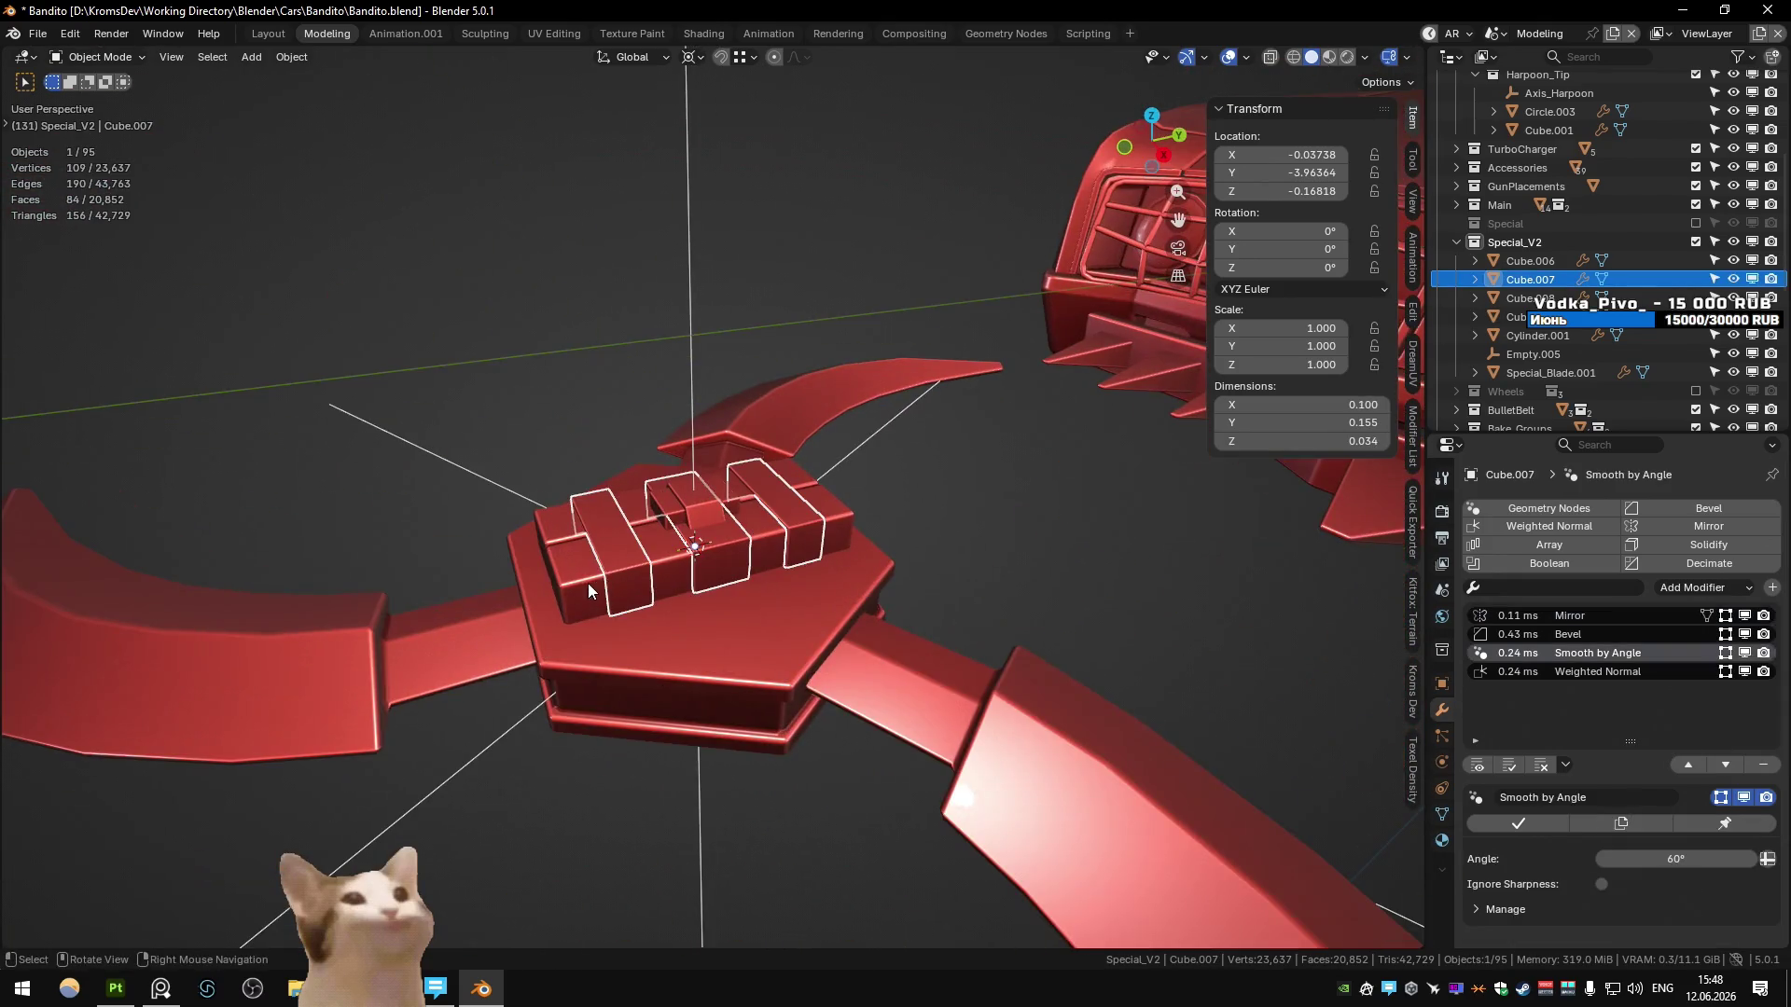
pyautogui.moveTo(588, 584); pyautogui.dragTo(635, 616, button='middle')
pyautogui.click(702, 578)
pyautogui.keyDown('shift'); pyautogui.click(709, 559); pyautogui.keyUp('shift')
pyautogui.keyDown('shift'); pyautogui.click(726, 537); pyautogui.keyUp('shift')
# - Scale the selected hub boxes up to 1.294 with Cube.007 active
pyautogui.keyDown('shift'); pyautogui.click(707, 567); pyautogui.keyUp('shift')
pyautogui.press('s')
pyautogui.click(778, 580)
pyautogui.hotkey('ctrl', 'z')
pyautogui.press('s')
pyautogui.click(886, 611)
# - Switch to the Unity_Special scene and show Bandito_Special's Quick Exporter settings
pyautogui.moveTo(886, 612)
pyautogui.mouseDown(button='middle')
pyautogui.moveTo(780, 579)
pyautogui.moveTo(539, 582)
pyautogui.moveTo(522, 508)
pyautogui.mouseUp(button='middle')
pyautogui.click(522, 508)
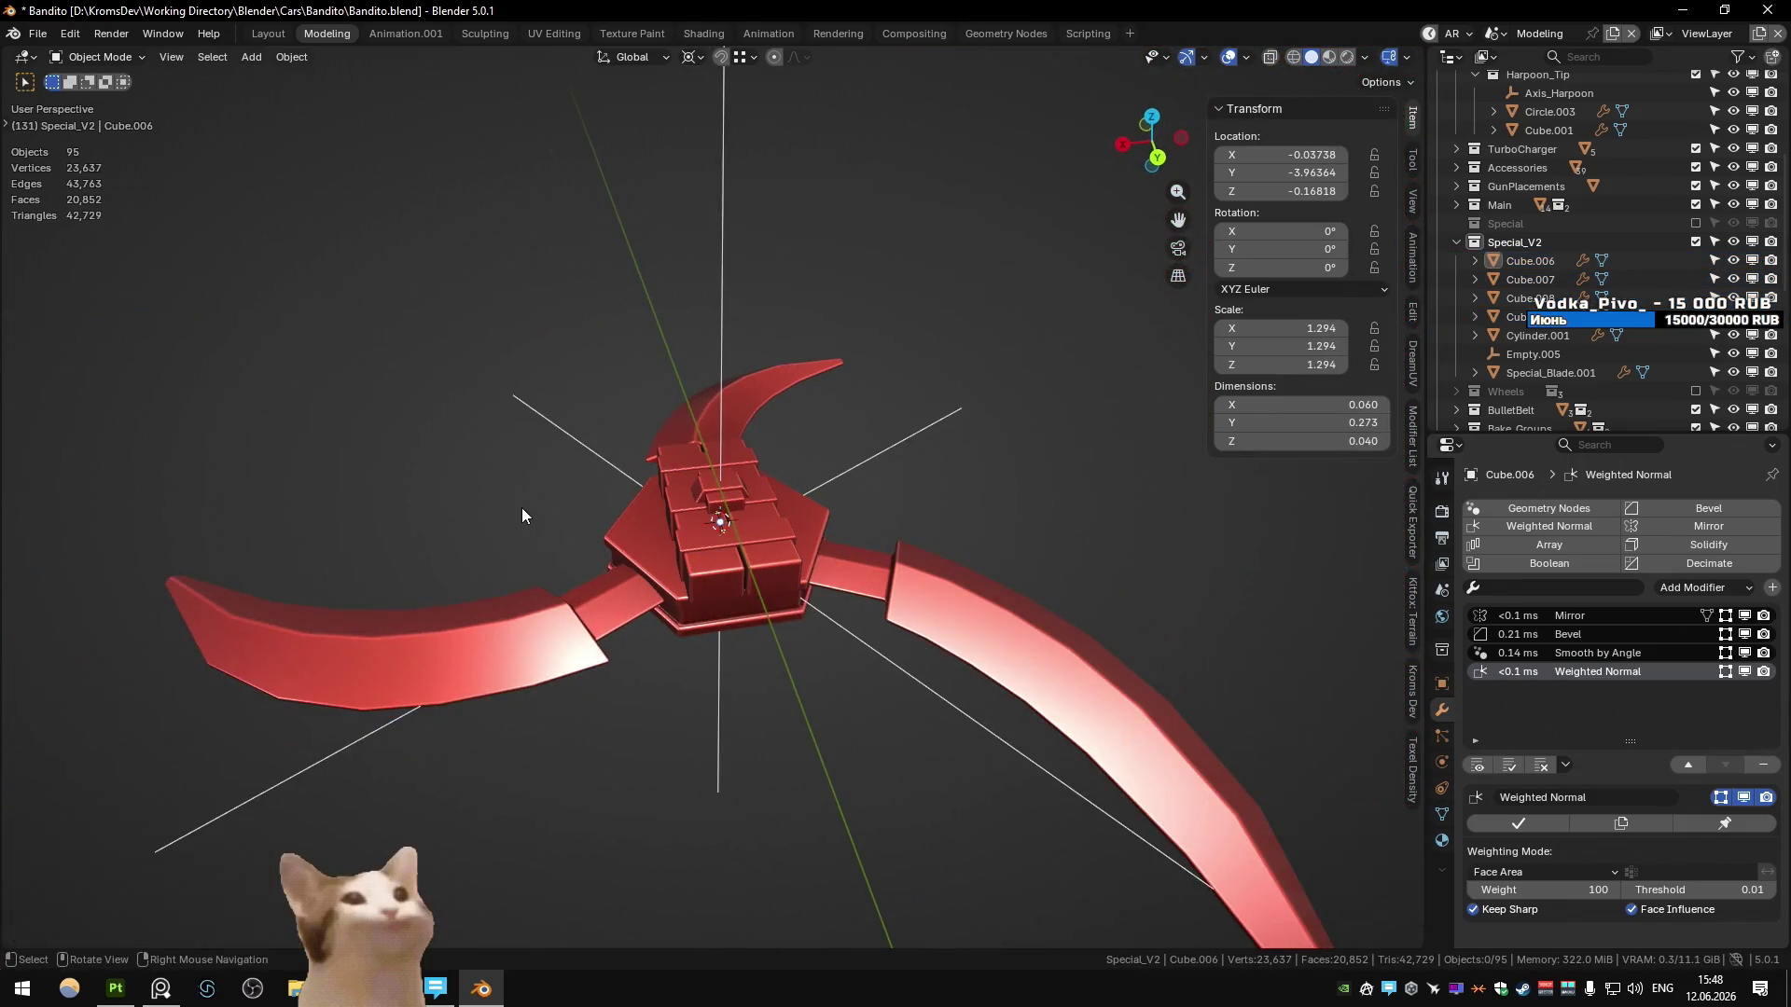
pyautogui.hotkey('ctrl', 'pagedown')
pyautogui.hotkey('ctrl', 'pagedown')
pyautogui.click(1411, 476)
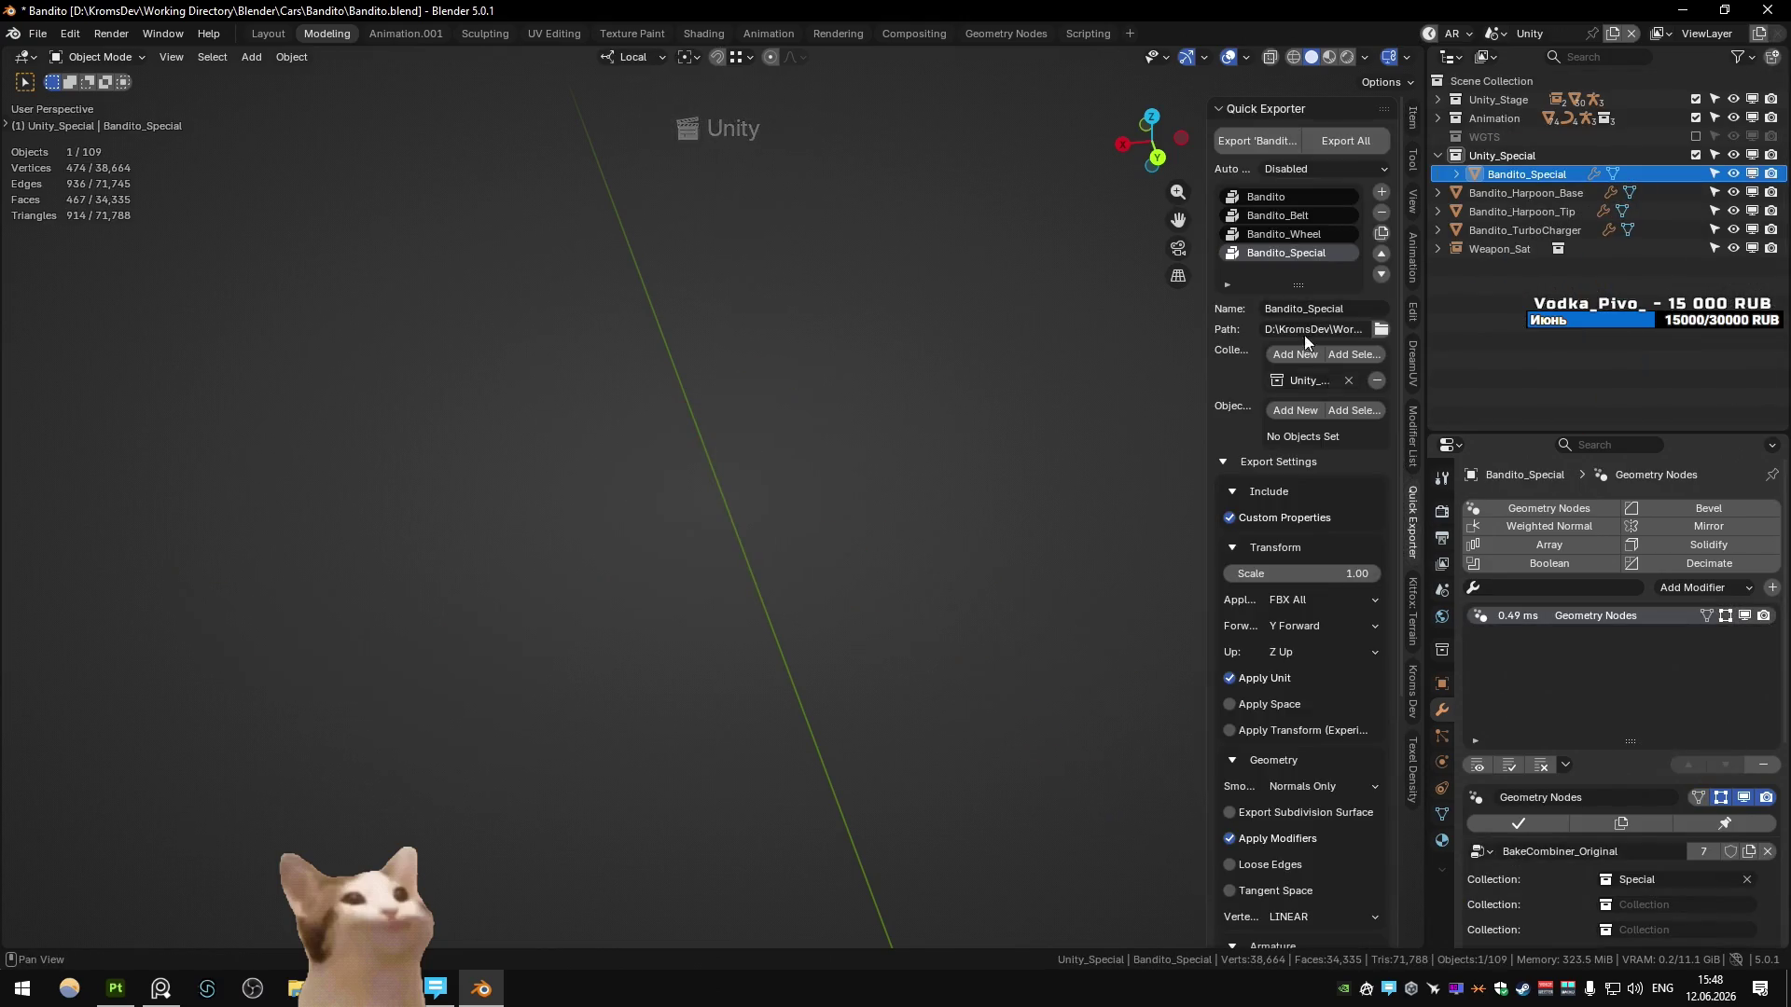
# - Test-drive the car in Unity play mode
pyautogui.hotkey('alt', 'Tab')
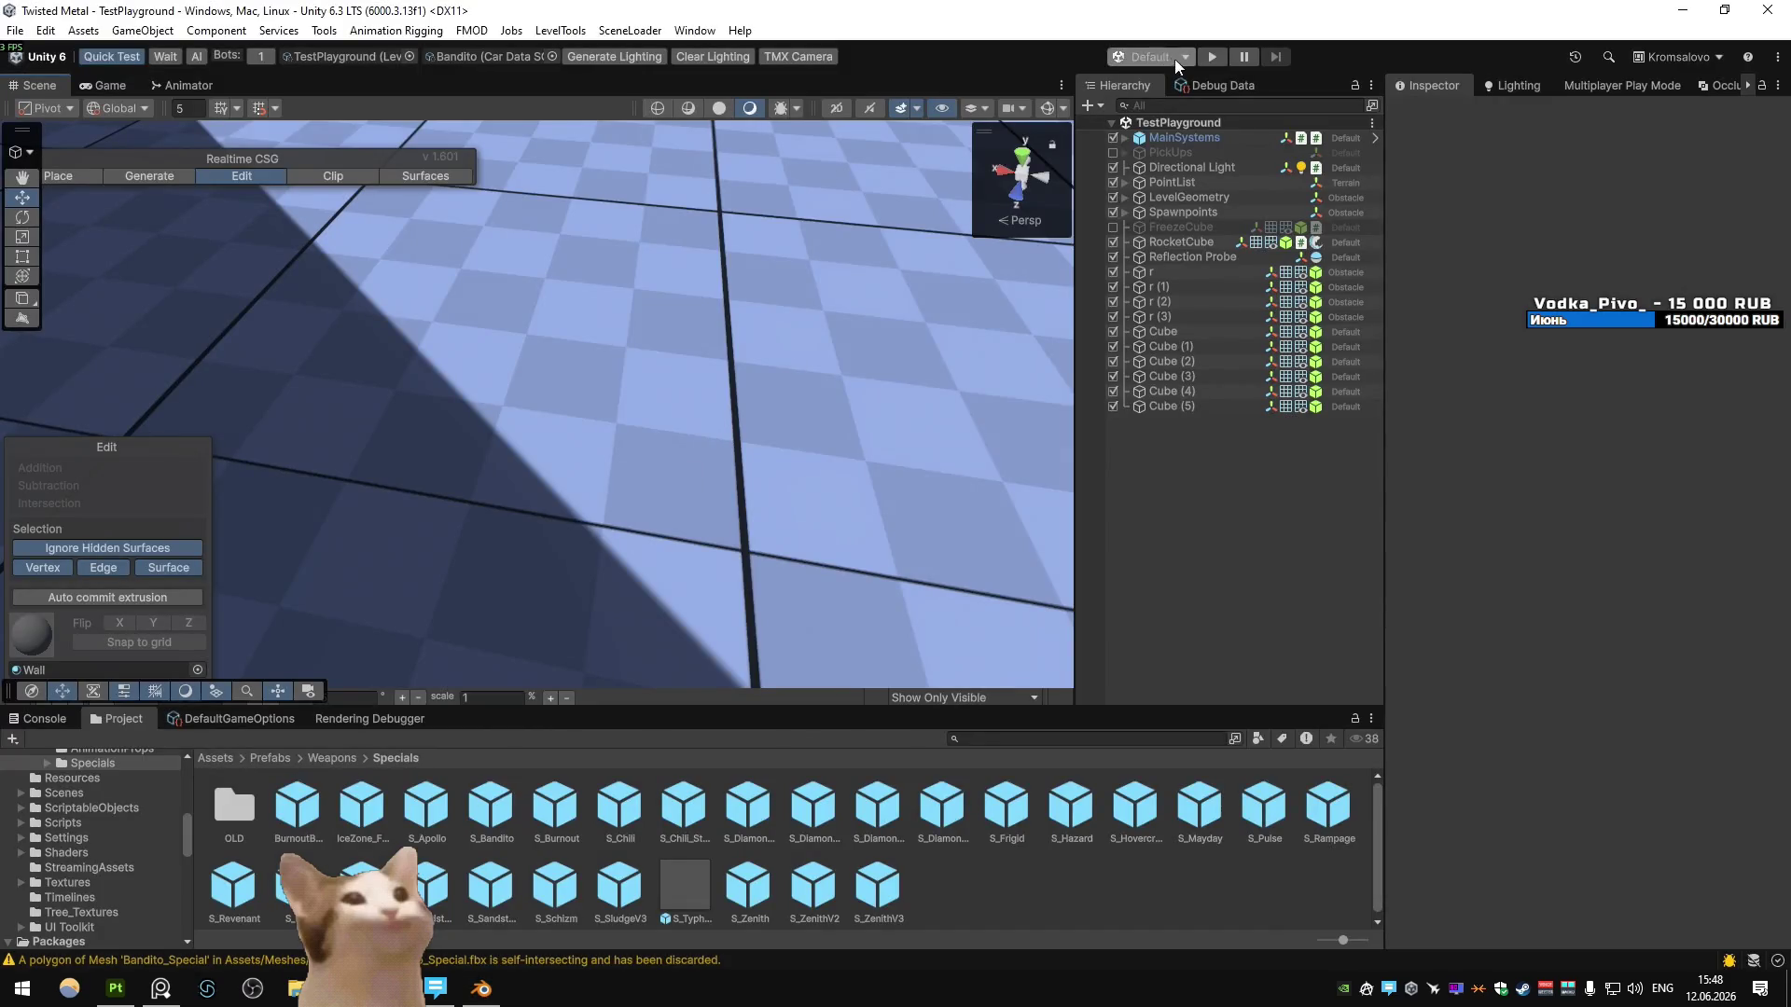
pyautogui.click(1209, 59)
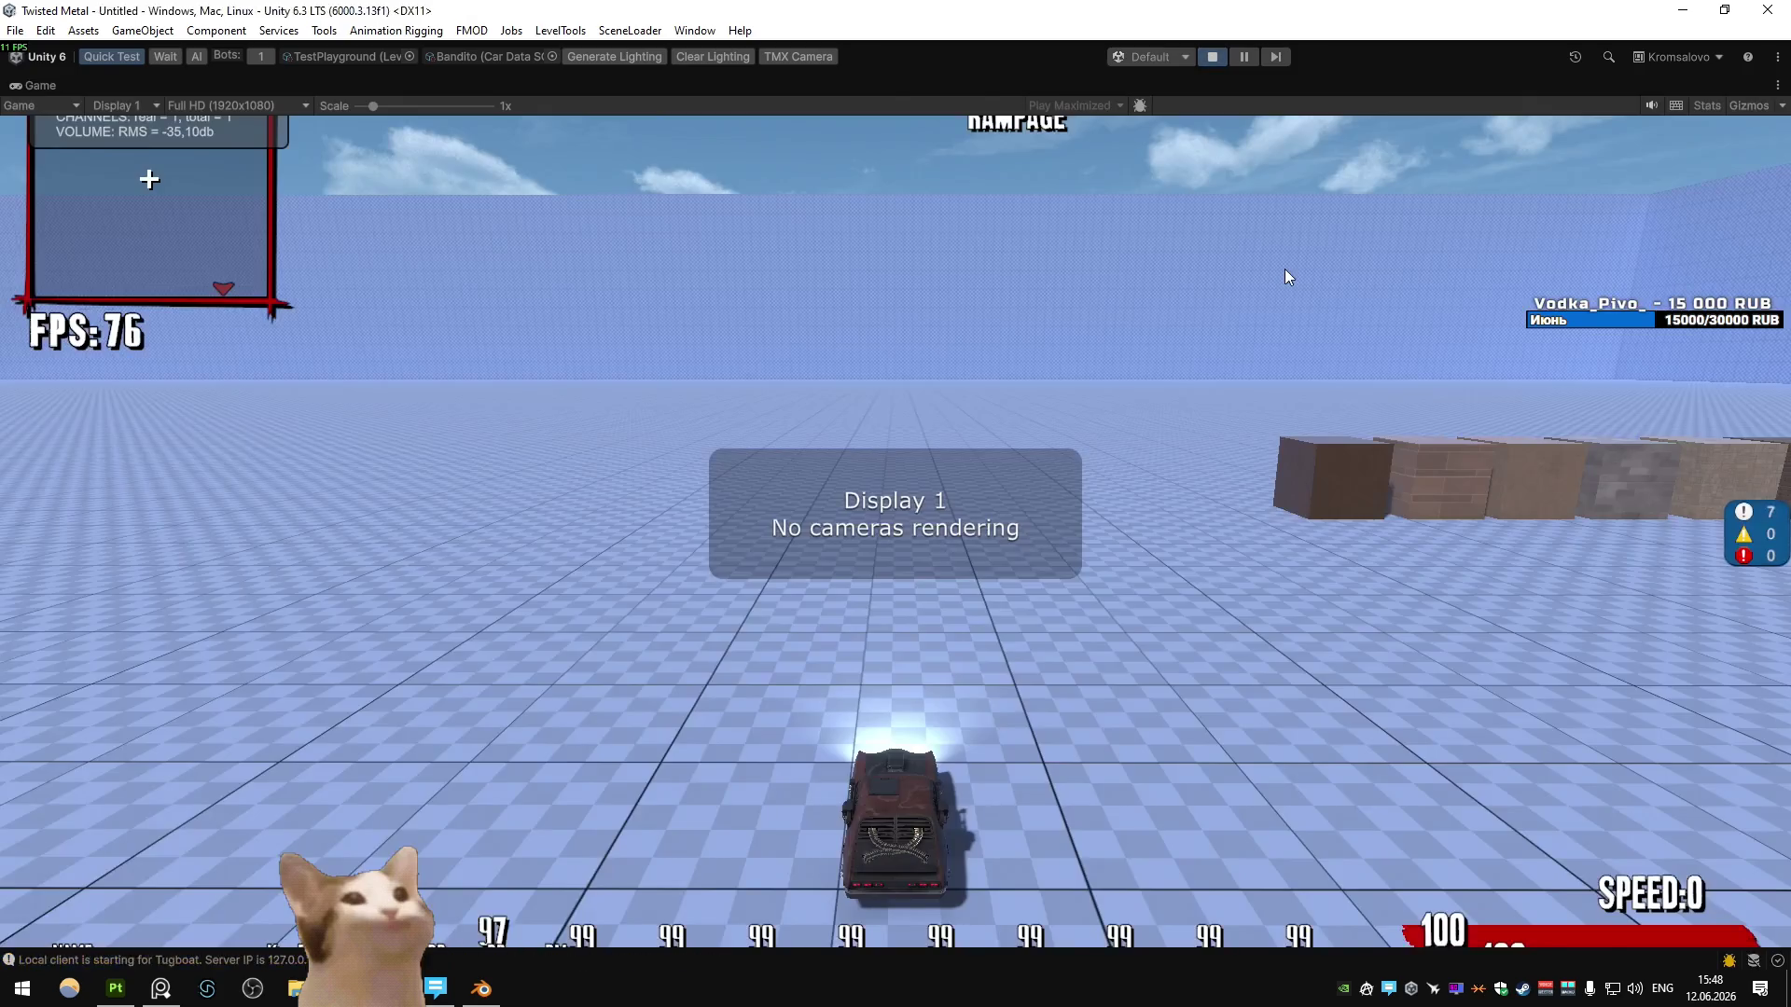
pyautogui.press('w')
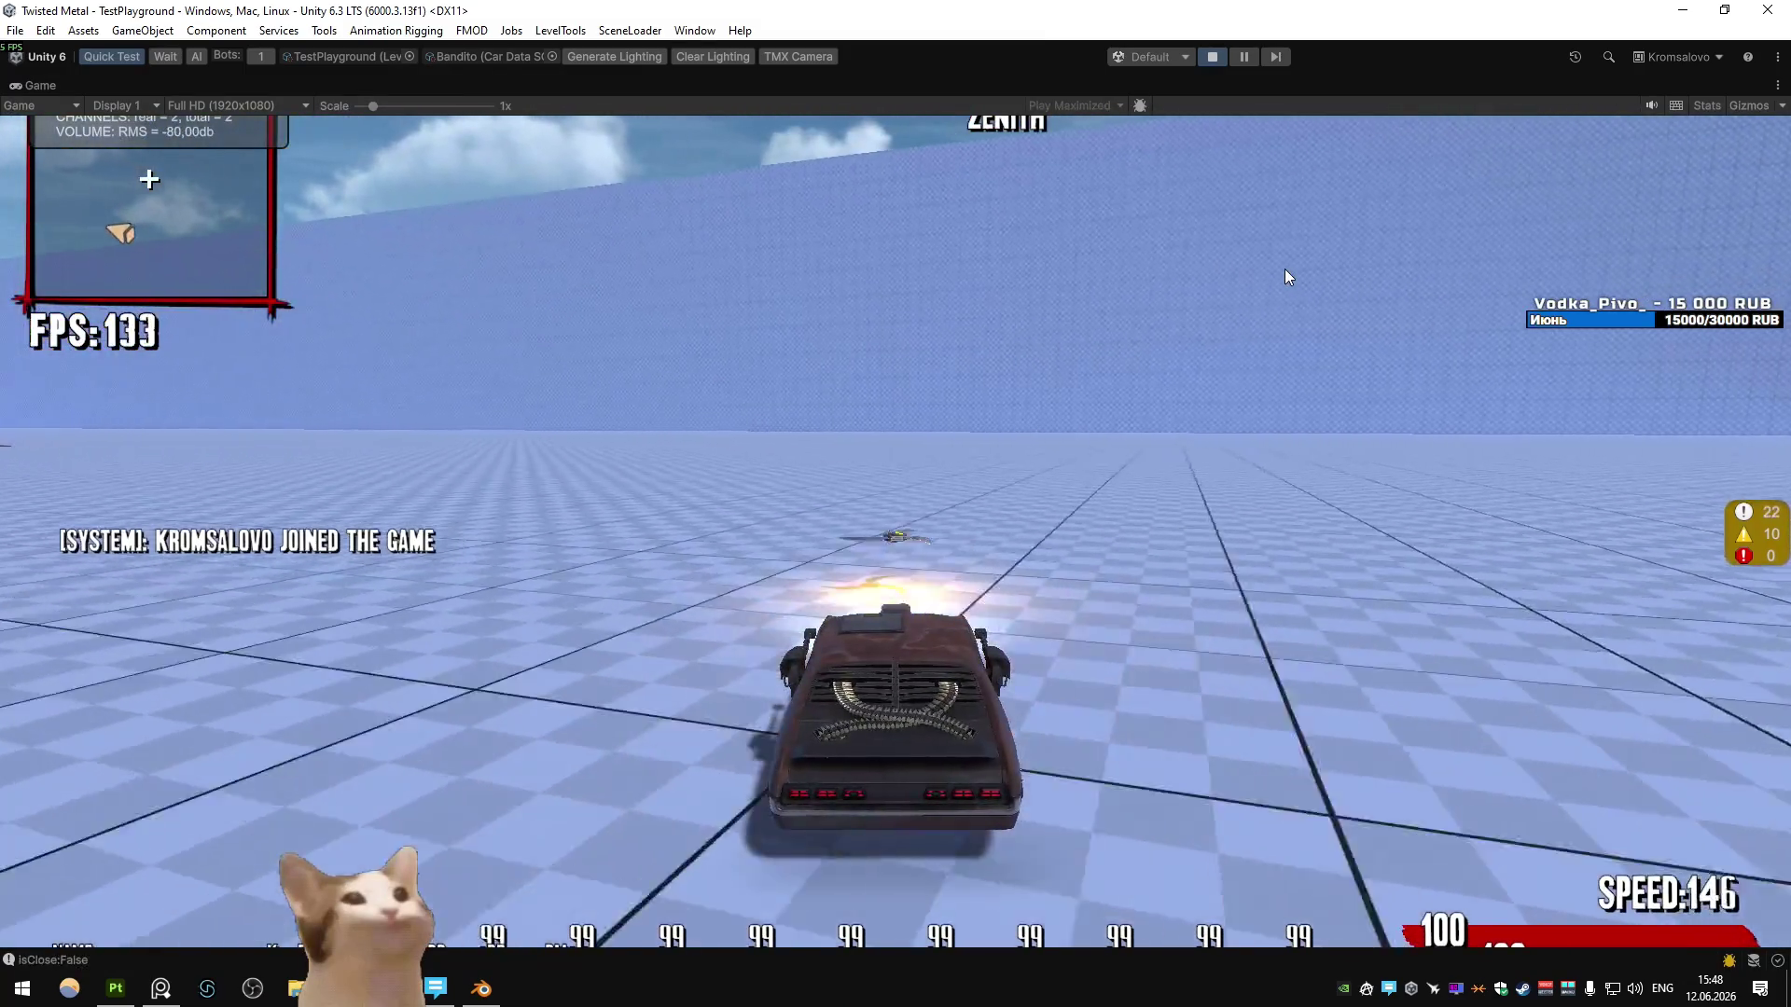
pyautogui.press('s')
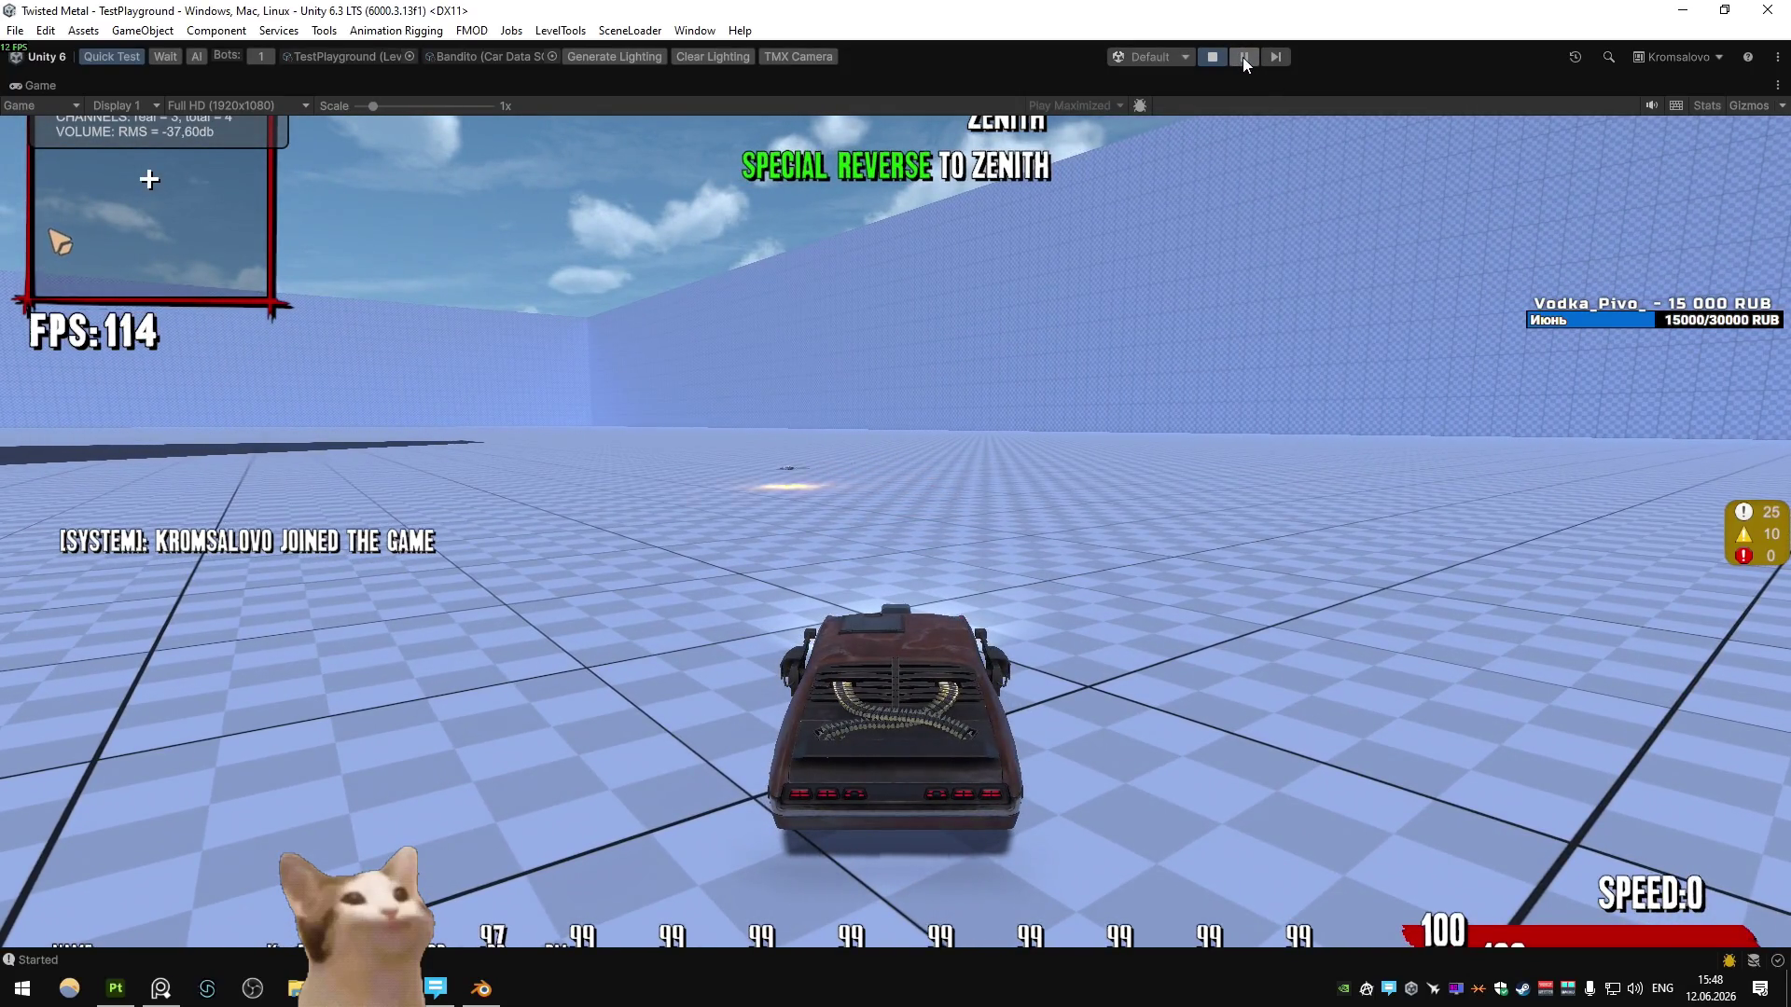
# - Pause the game and fly the Scene view to the triple-blade weapon
pyautogui.click(1242, 58)
pyautogui.moveTo(705, 361); pyautogui.dragTo(540, 568, button='right')
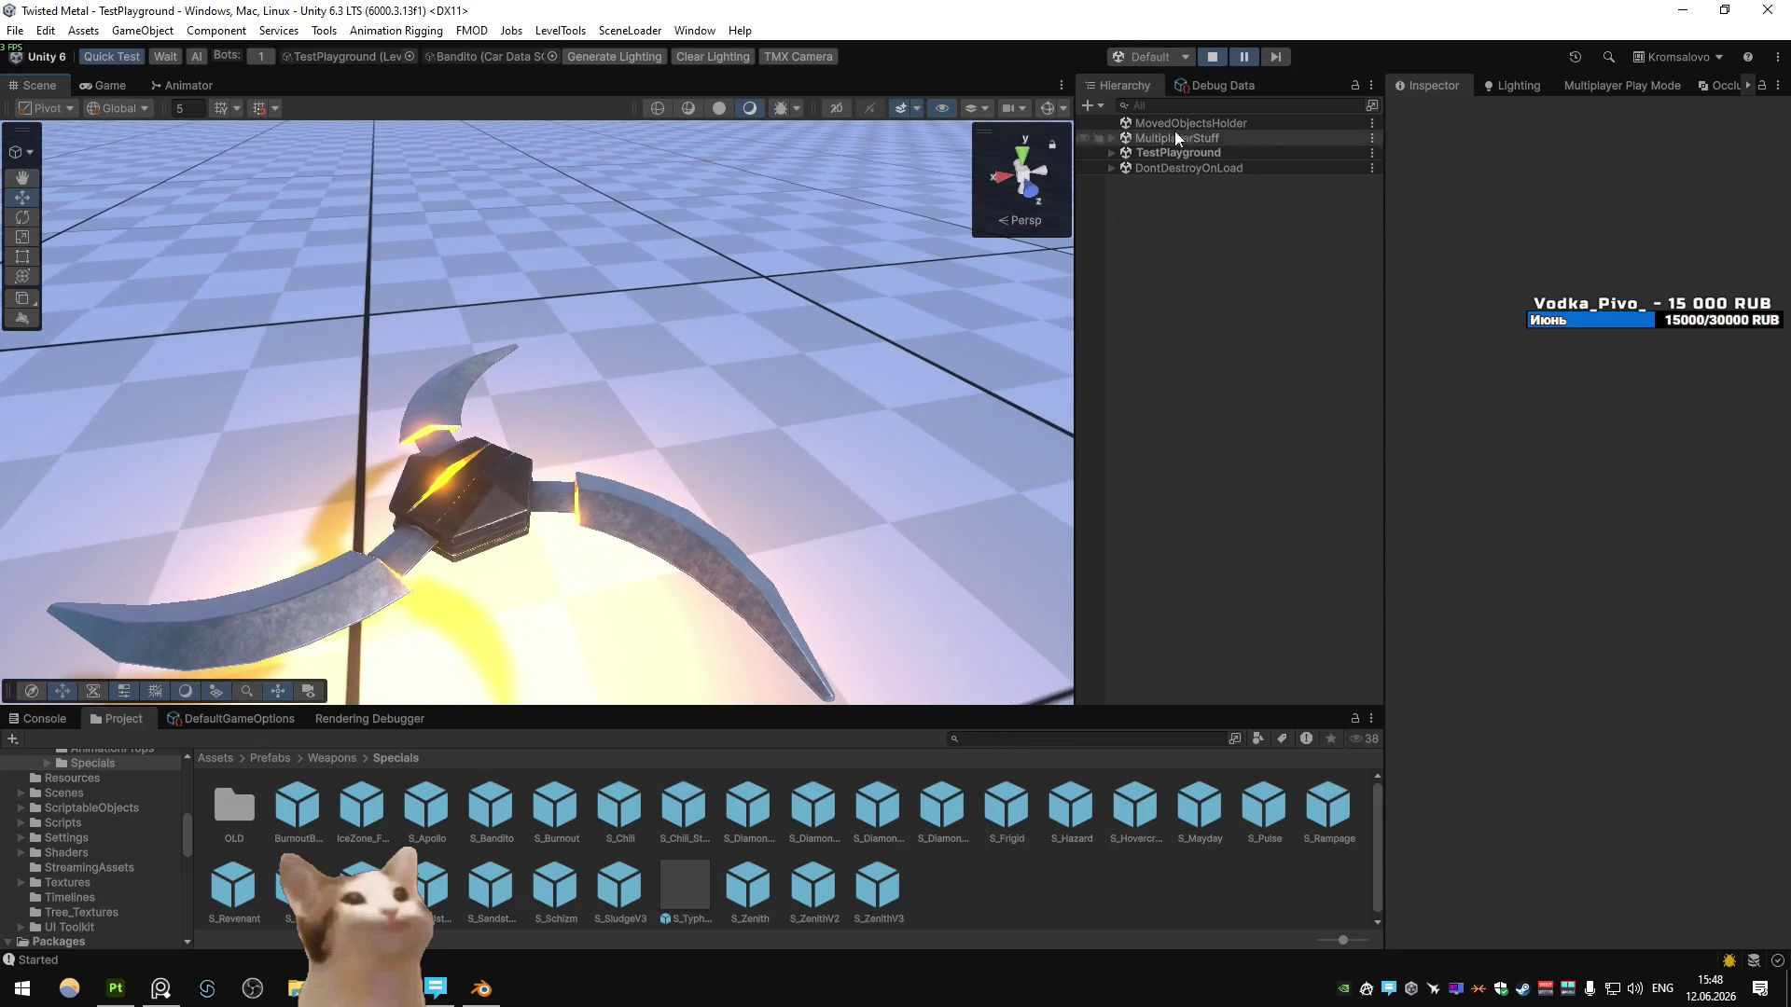
pyautogui.hotkey('alt', 'Tab')
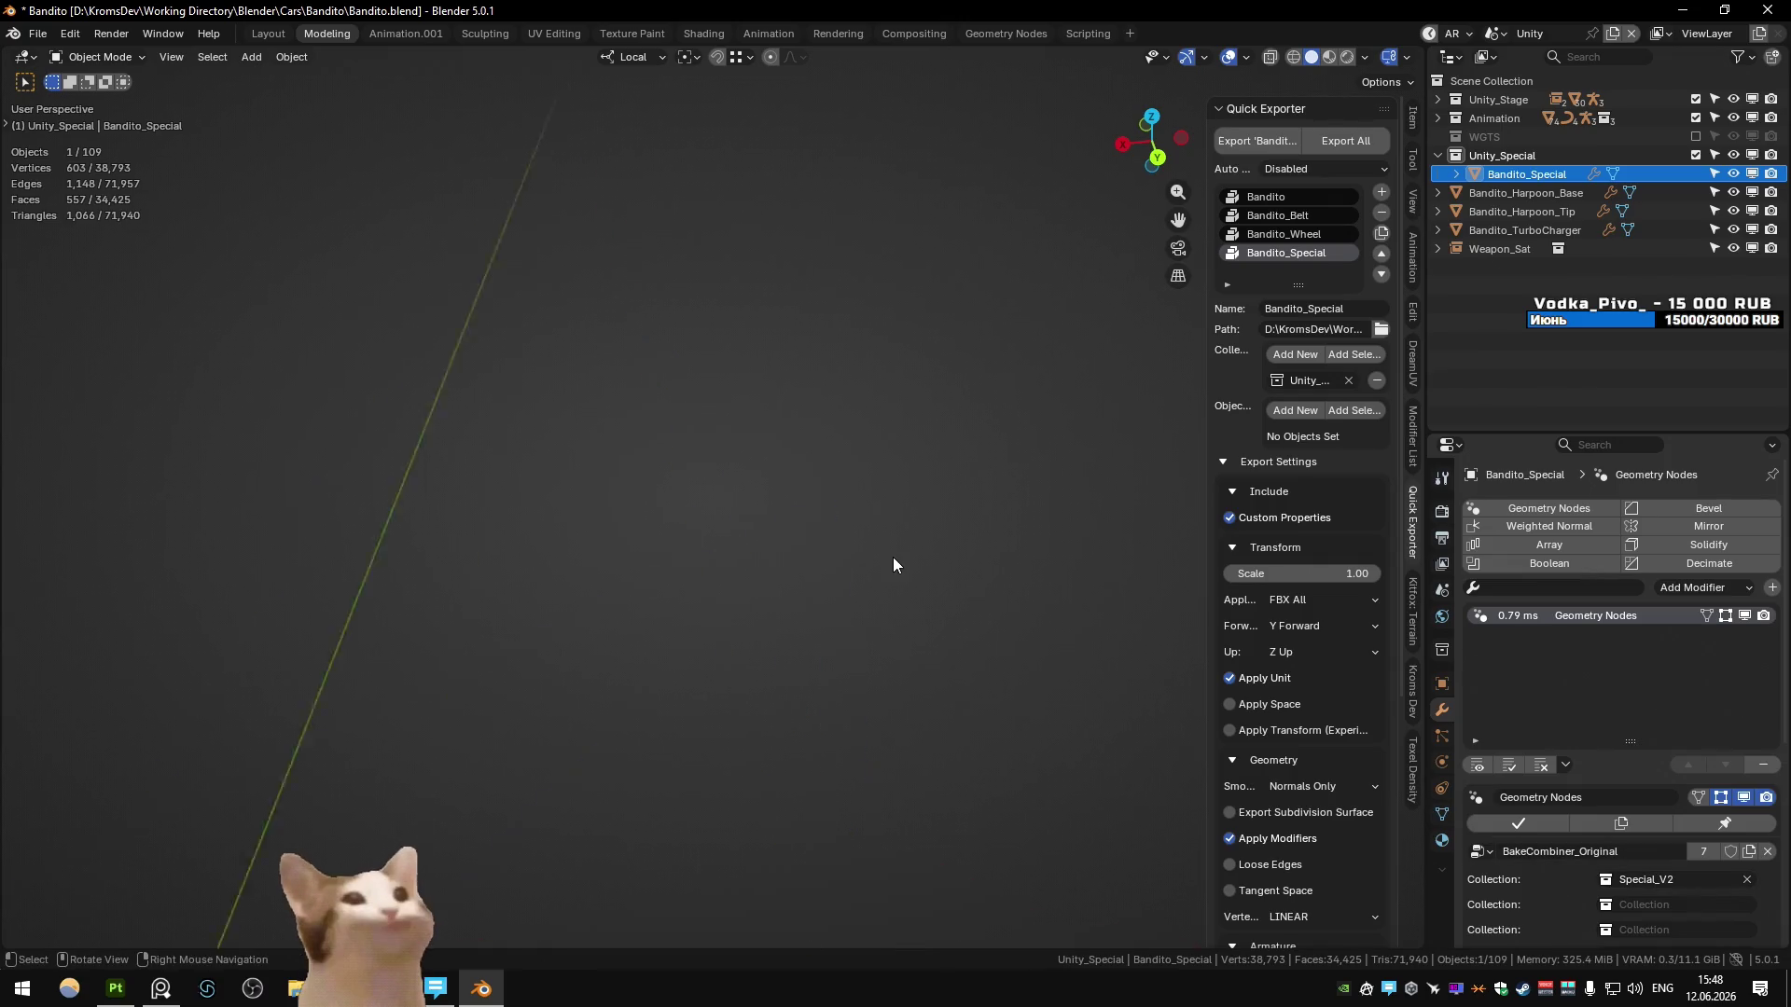
# - Start play mode in Unity and drive the Bandito around the arena
pyautogui.press('KP_Decimal')
pyautogui.hotkey('alt', 'Tab')
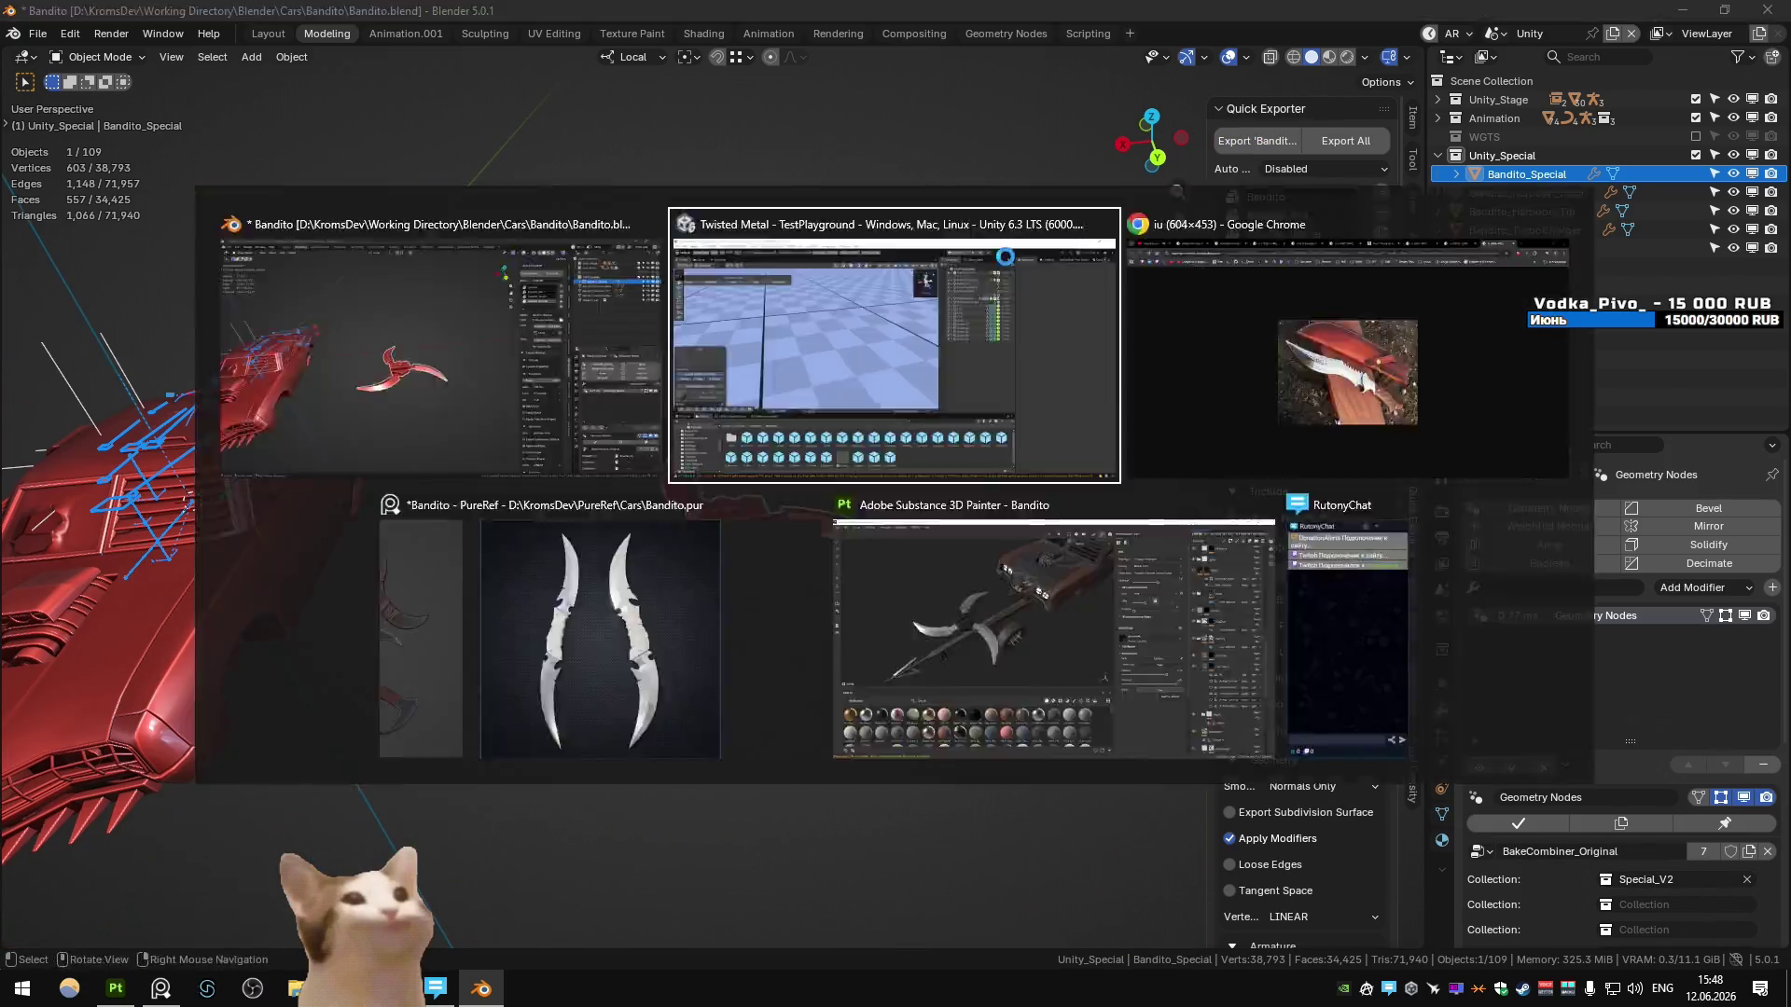
pyautogui.click(1145, 62)
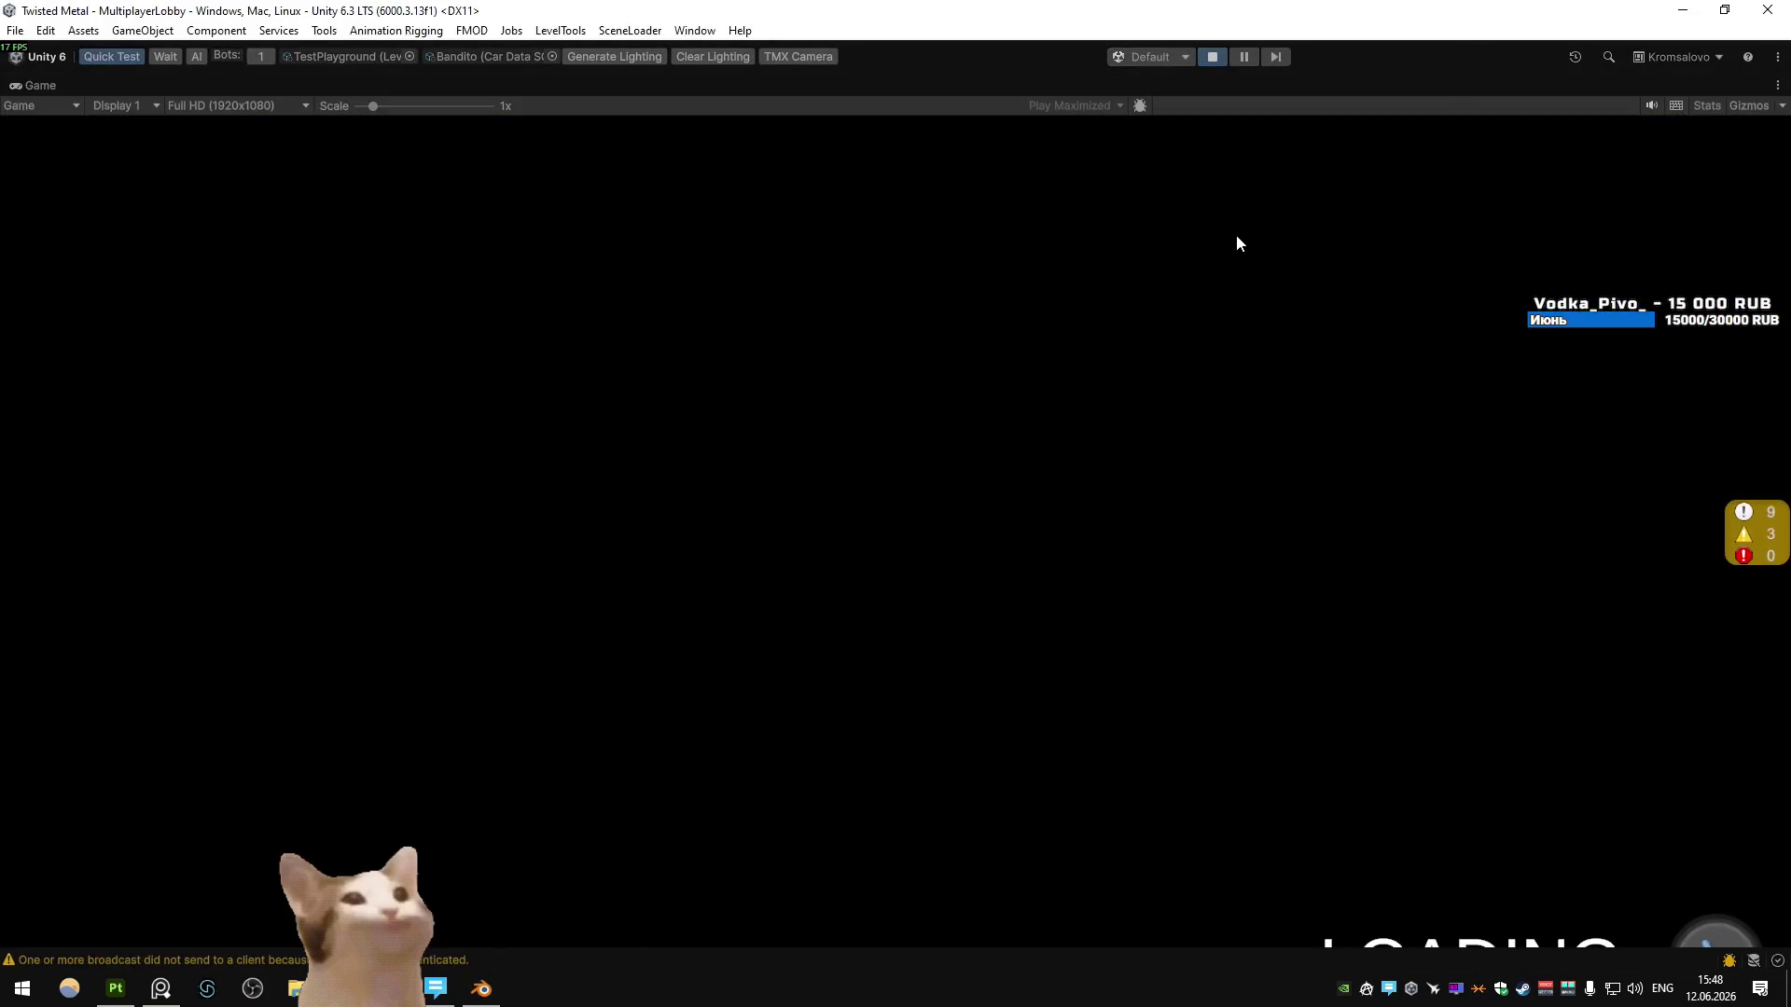
pyautogui.press('w')
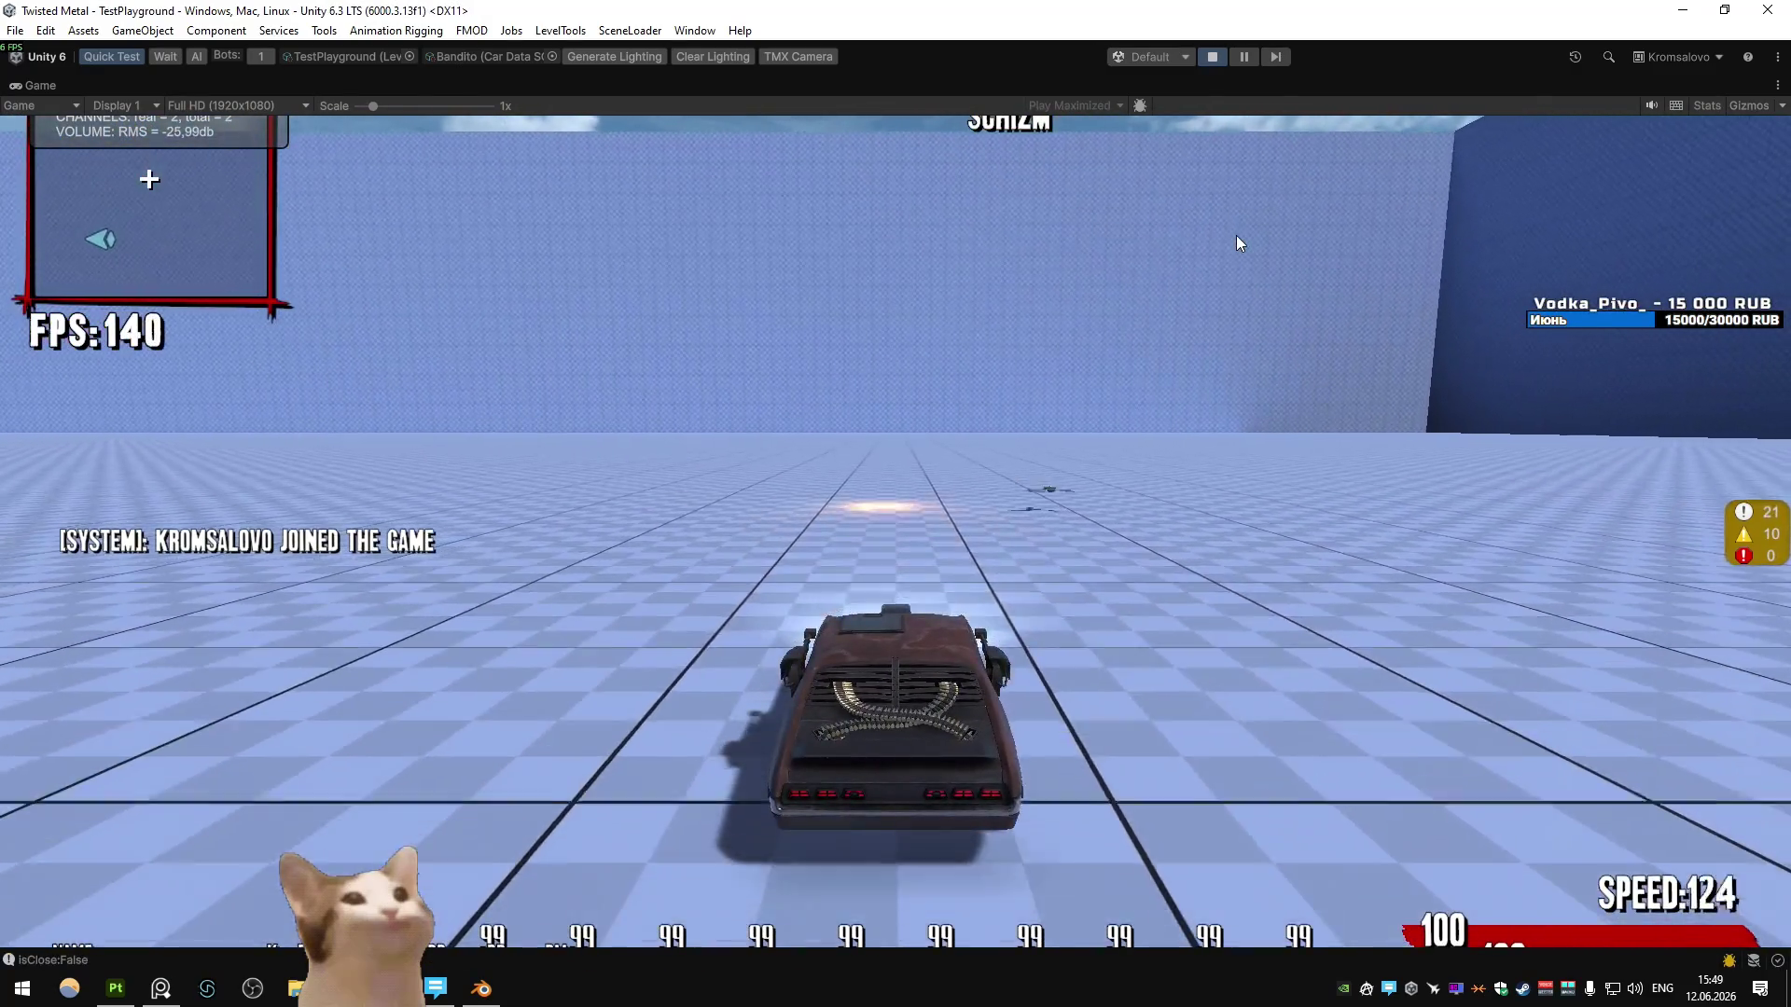
pyautogui.press('s')
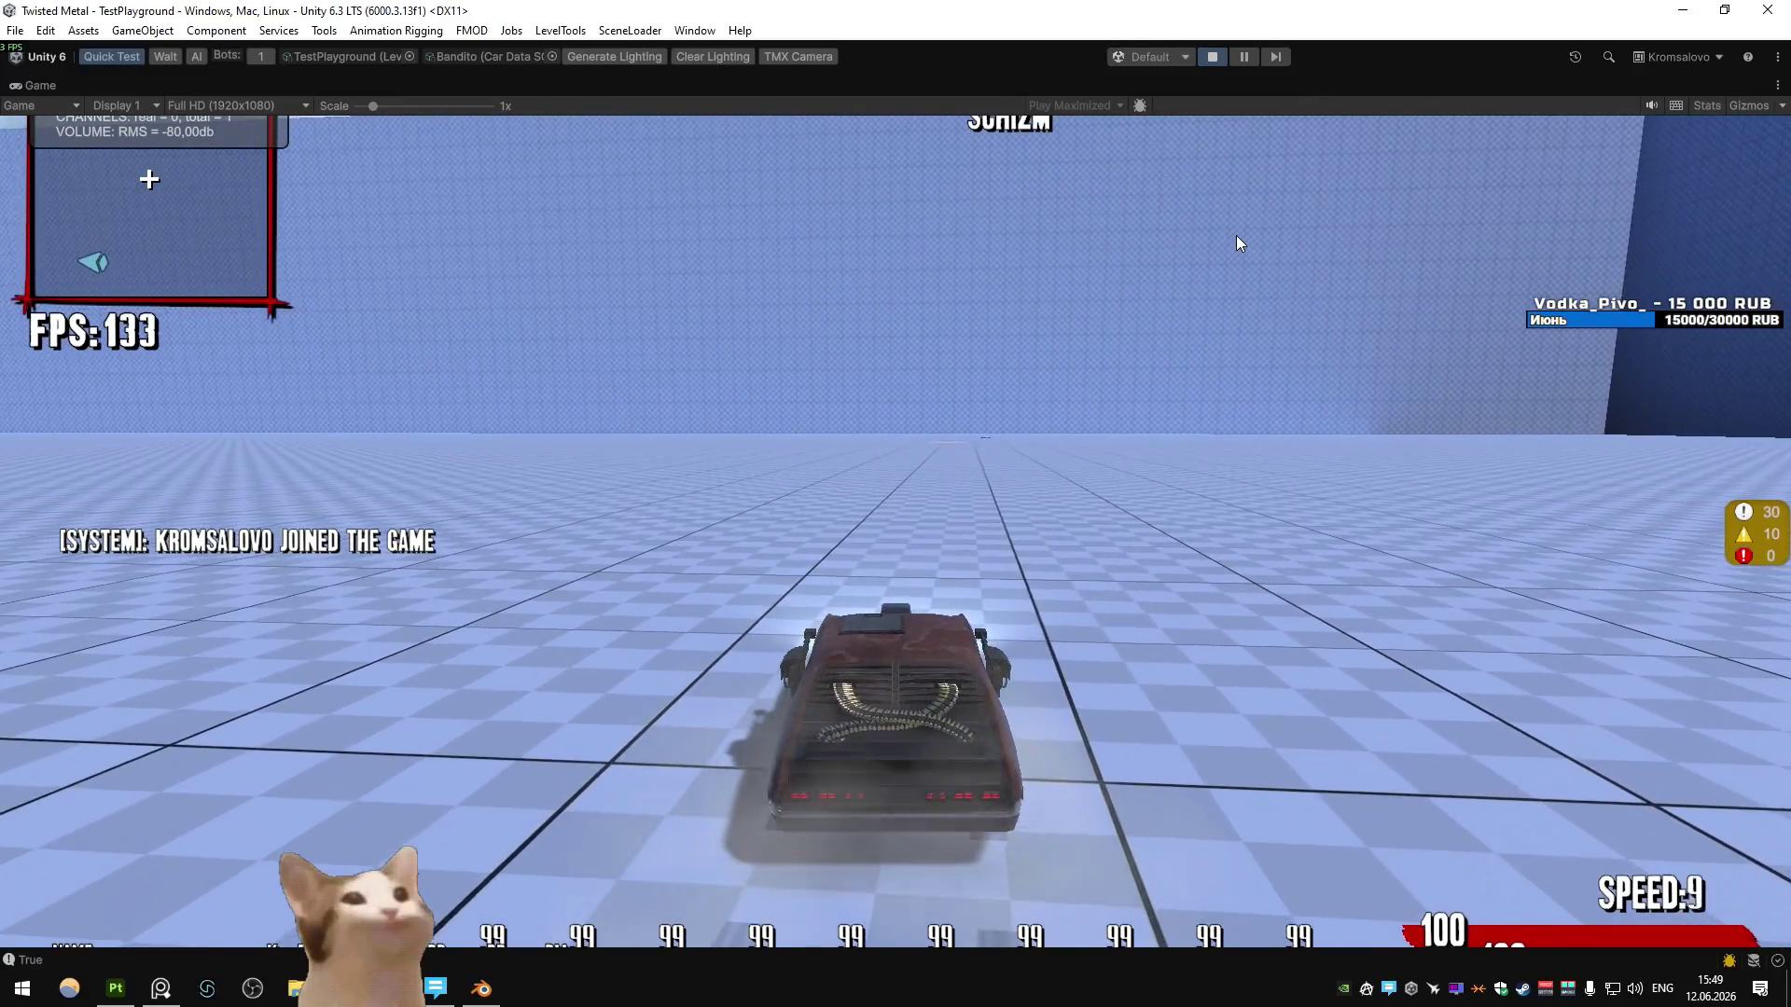
pyautogui.press('d')
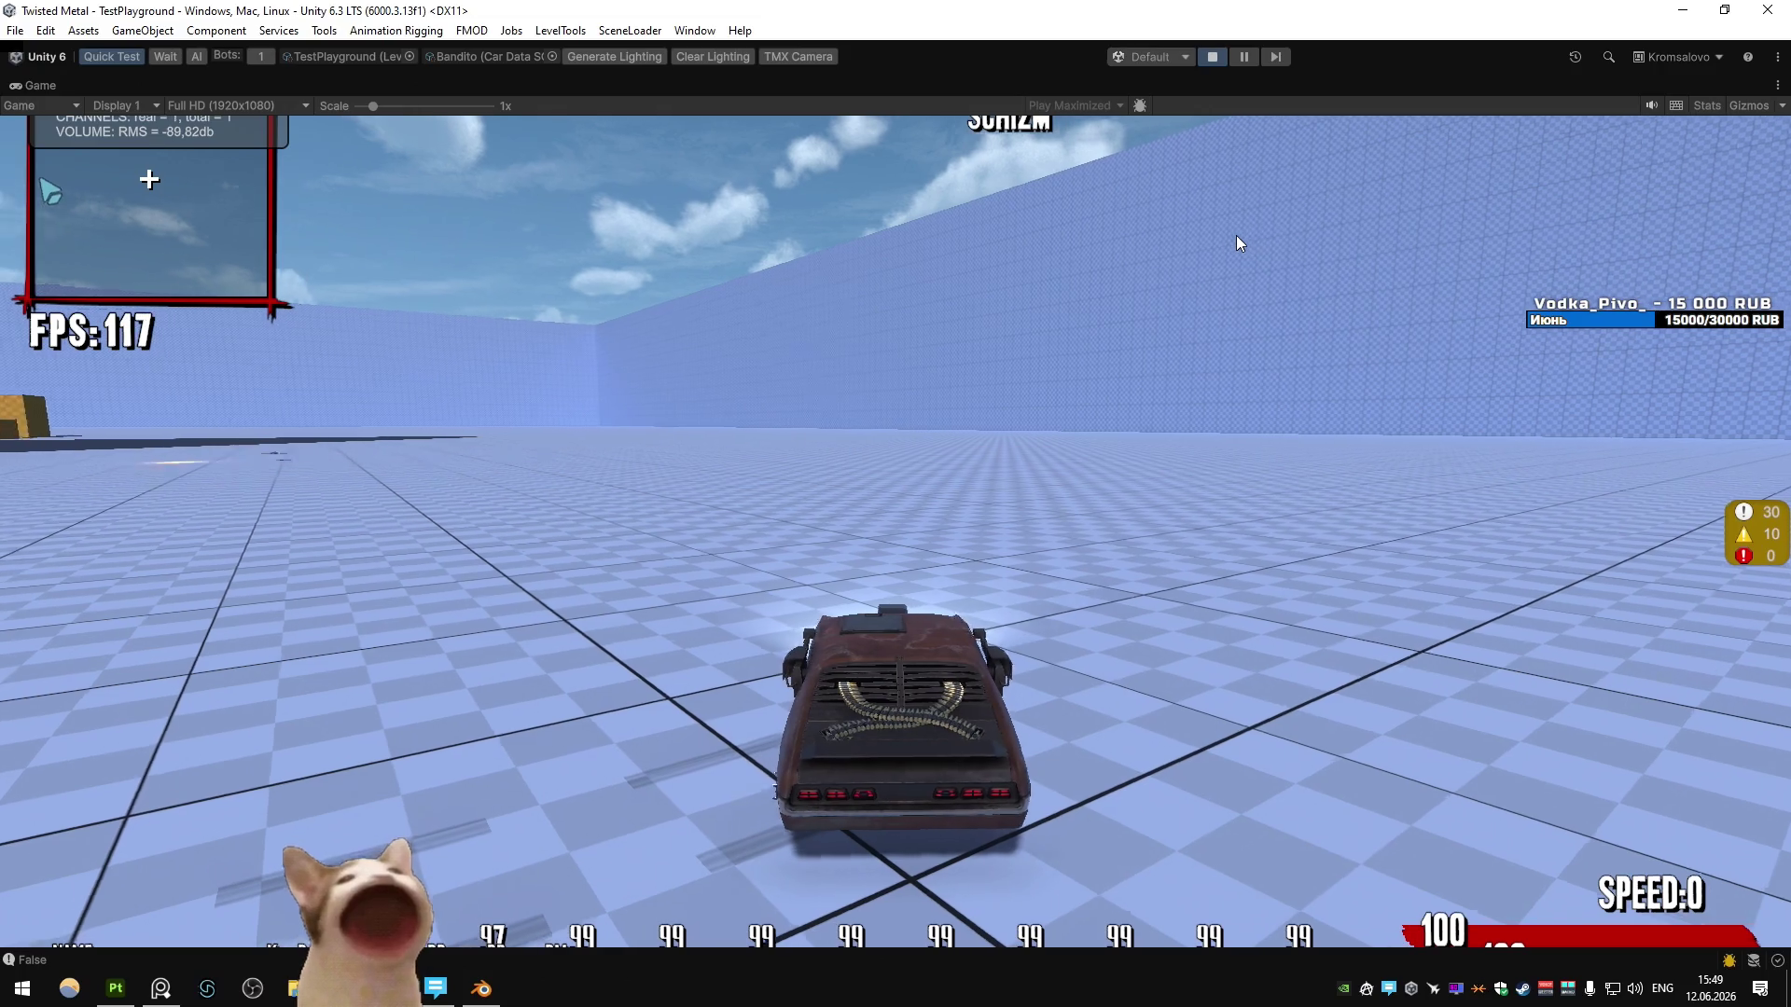
pyautogui.press('w')
pyautogui.press('s')
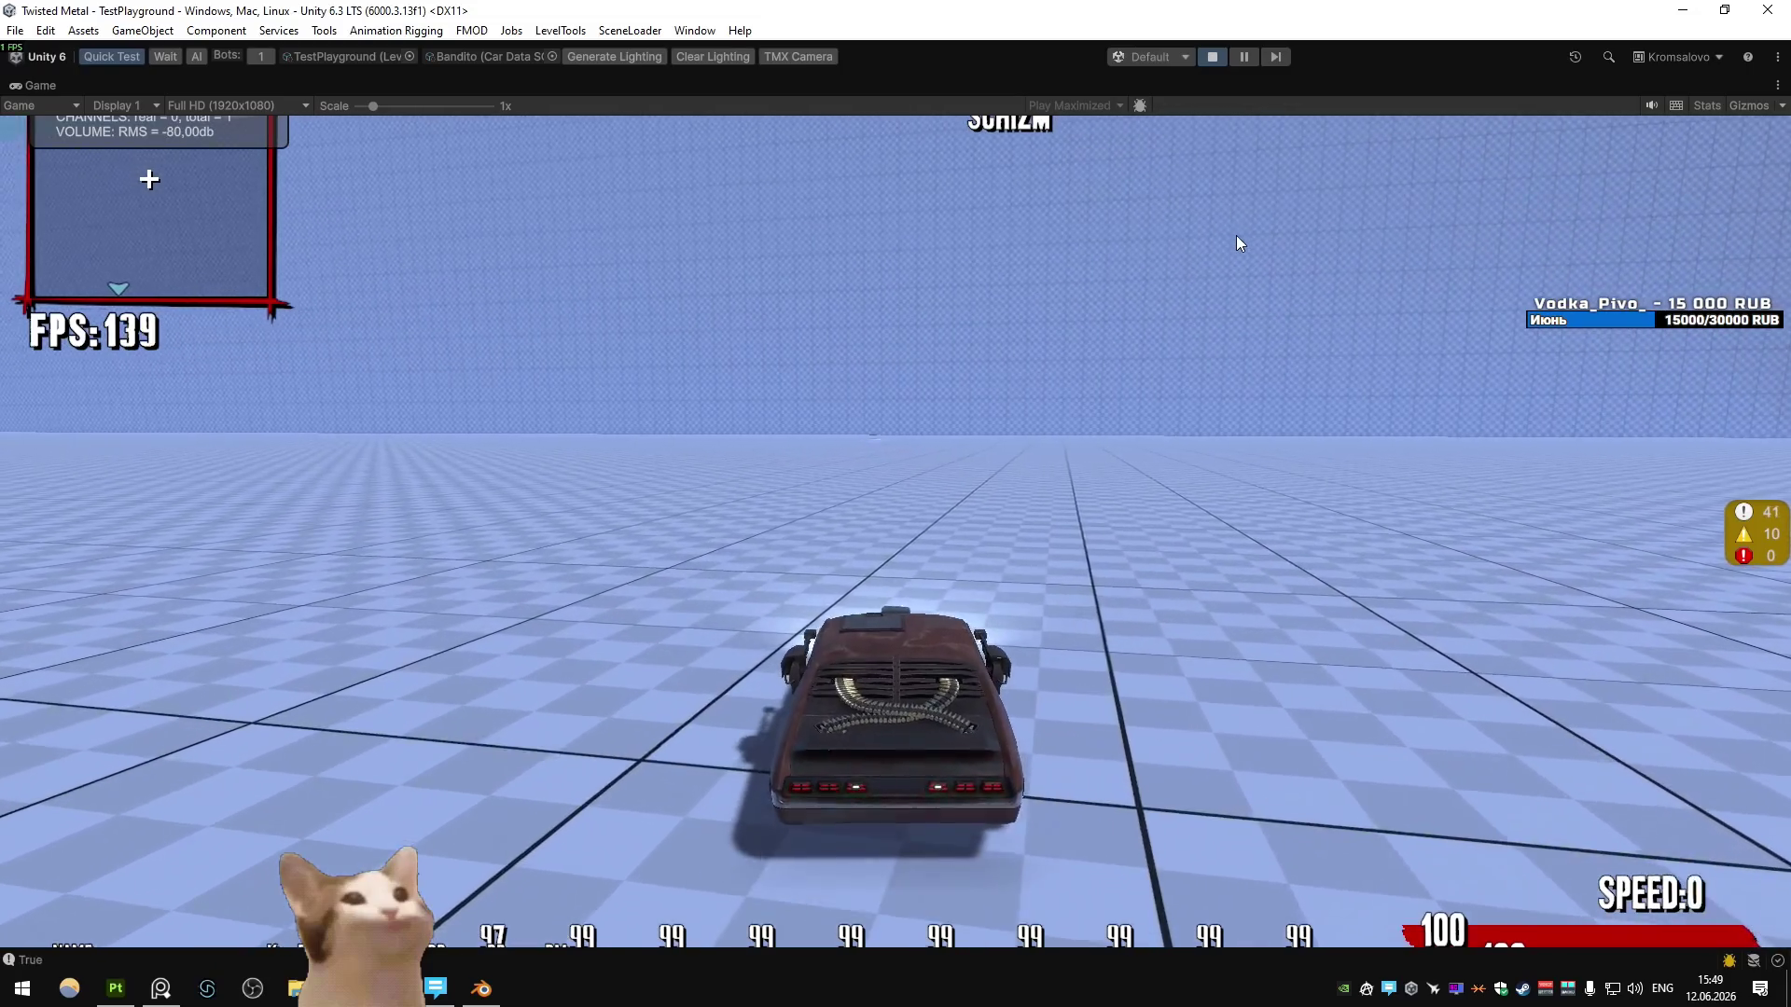
pyautogui.press('s')
# - Fire the special blade weapon at the Schizm bot, then return to Blender
pyautogui.click(1234, 235)
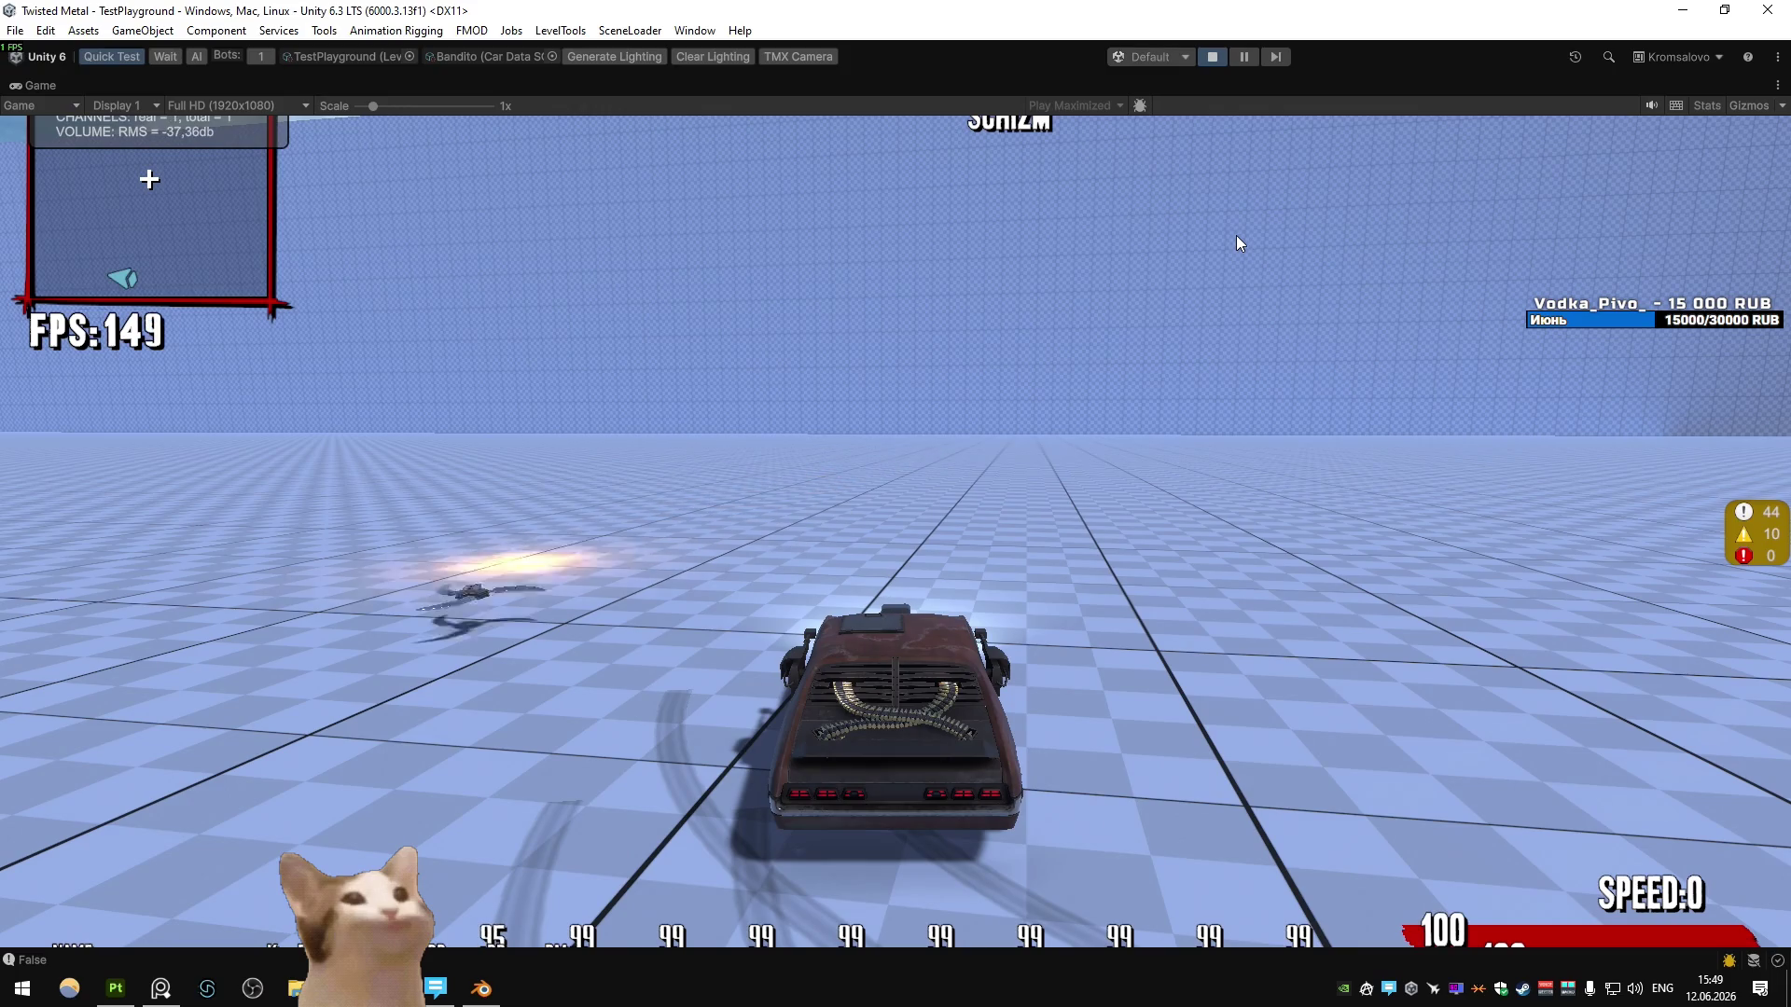
pyautogui.press('d')
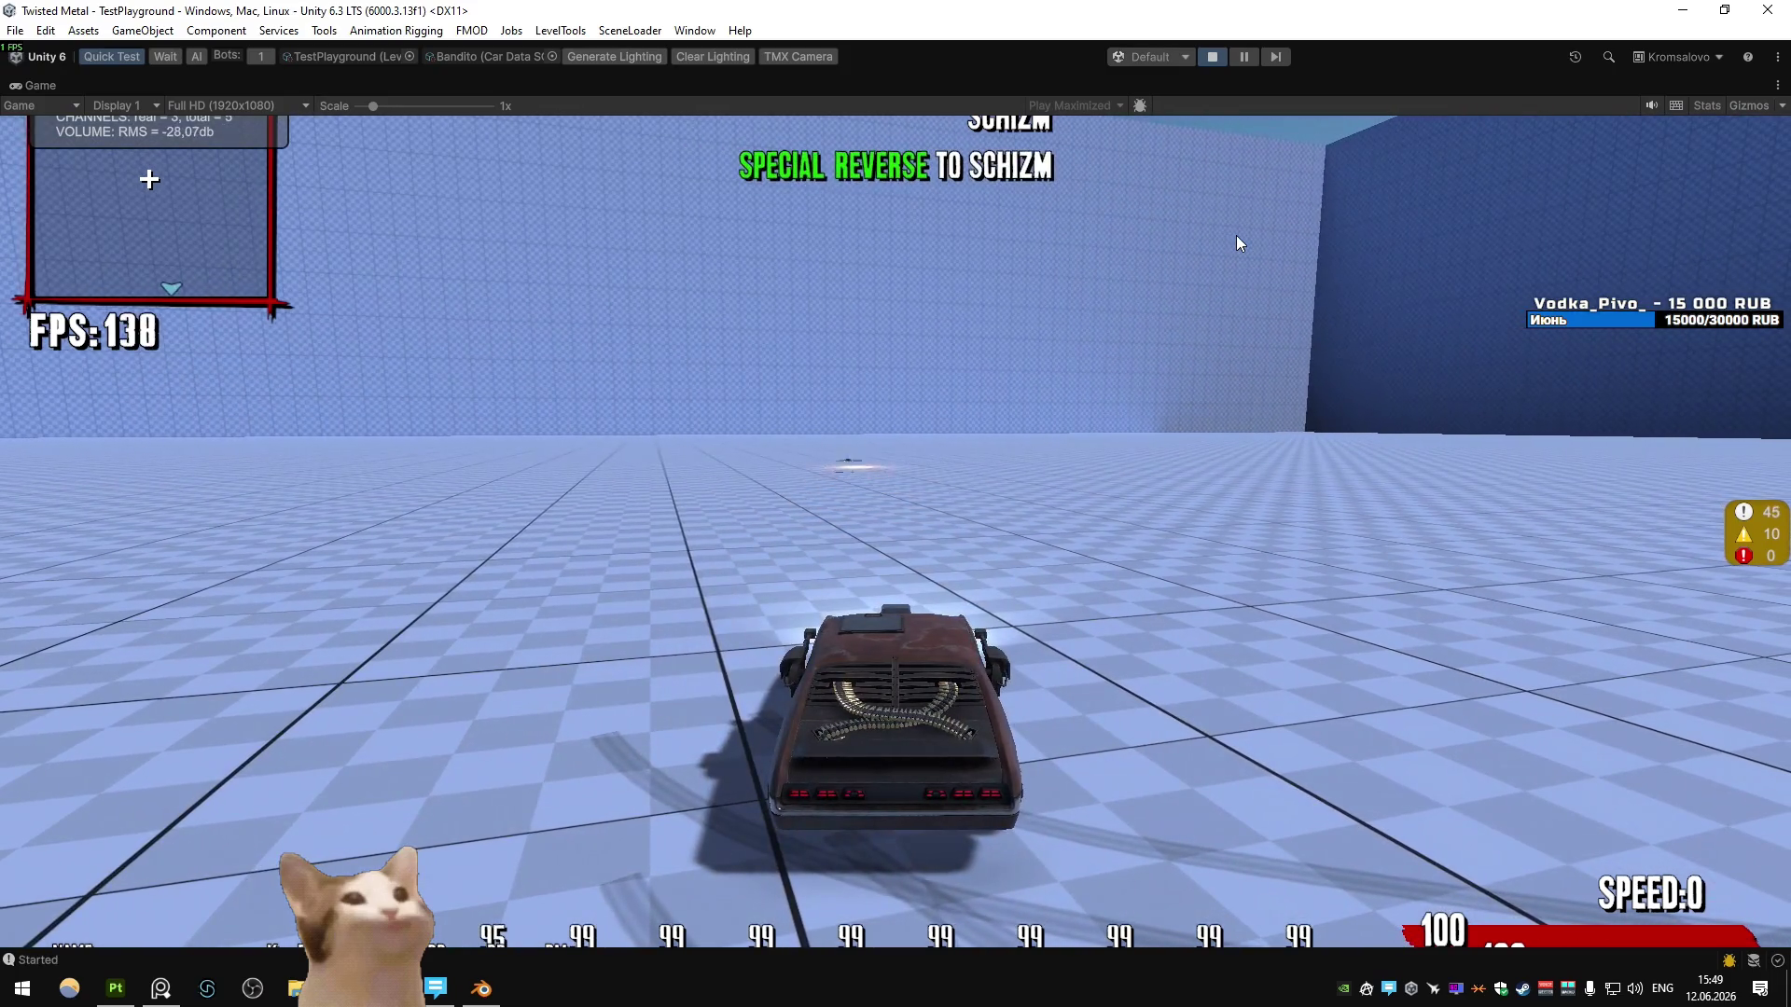
pyautogui.press('a')
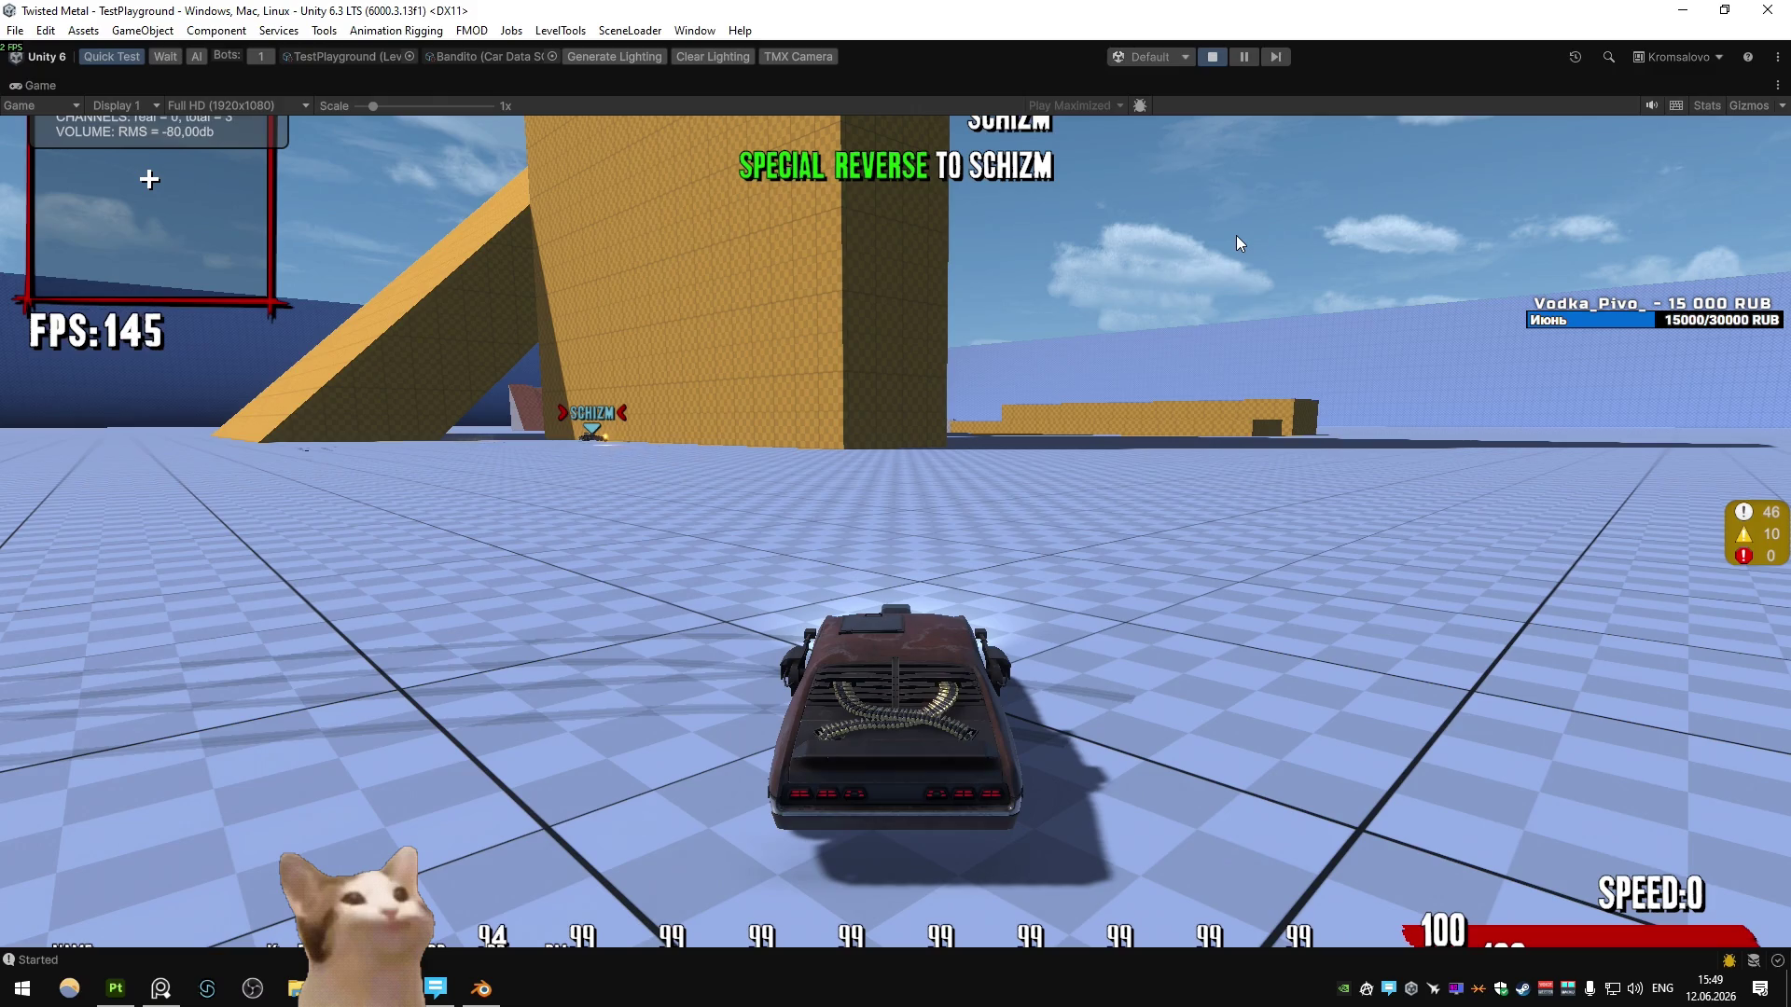
pyautogui.press('a')
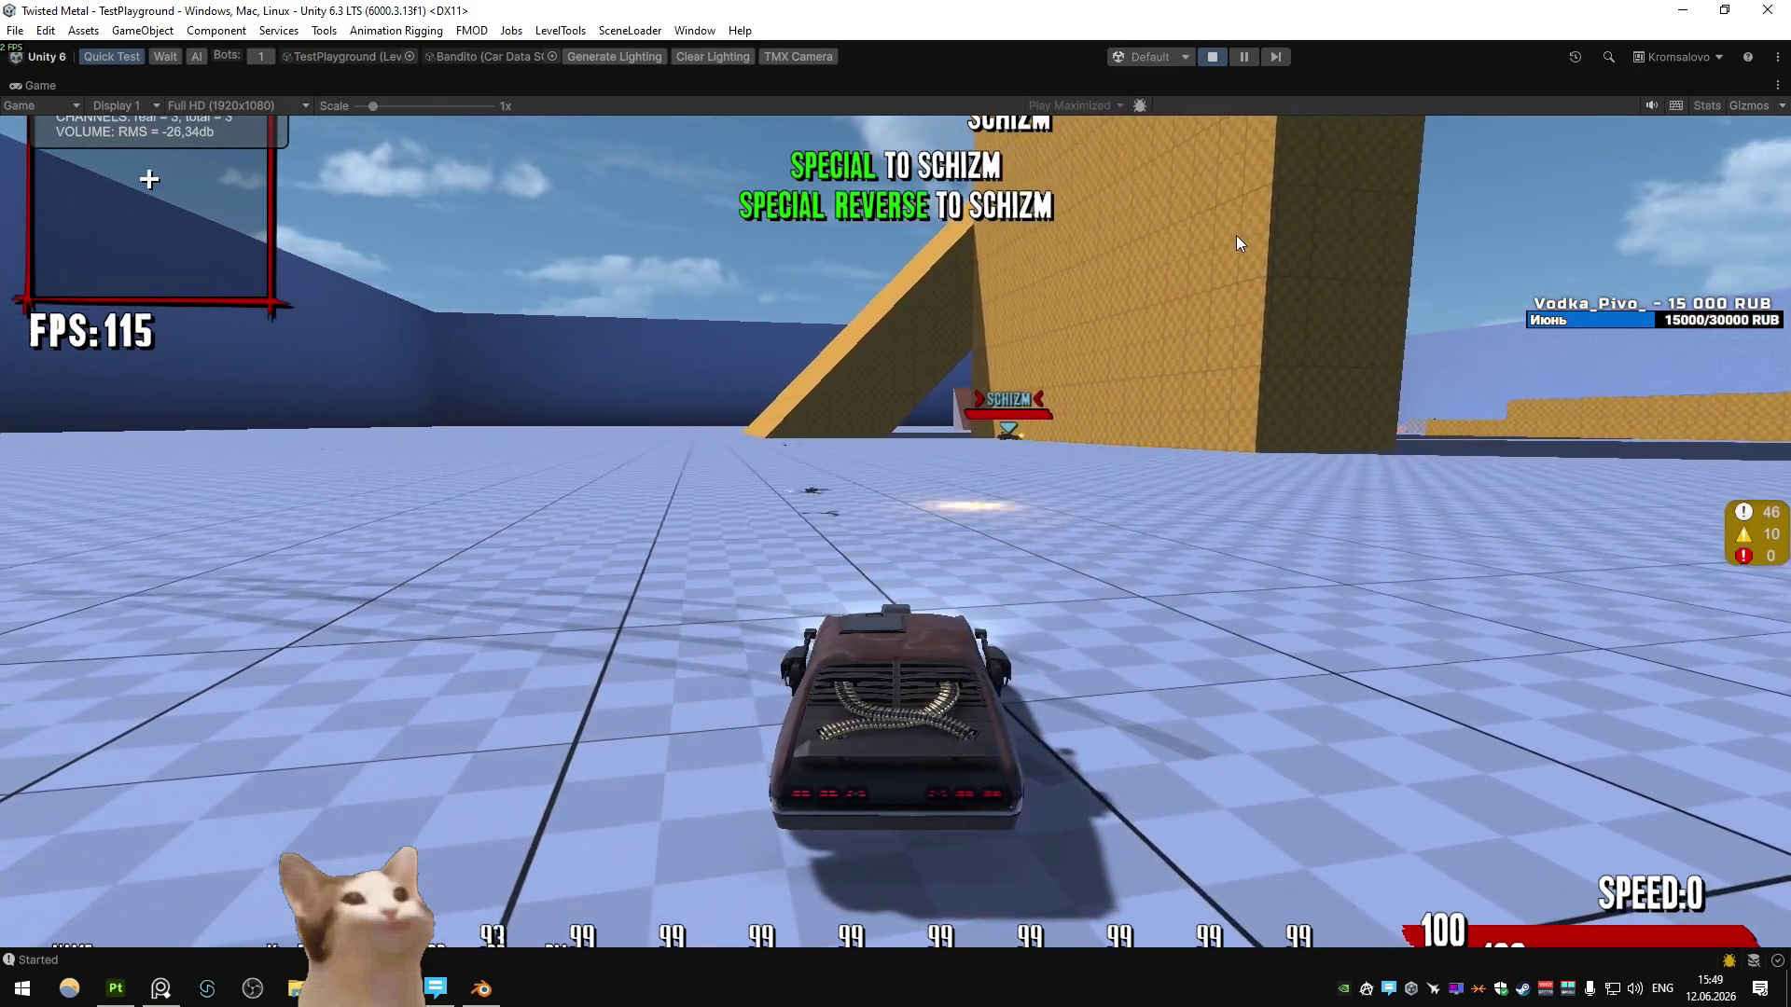
pyautogui.press('a')
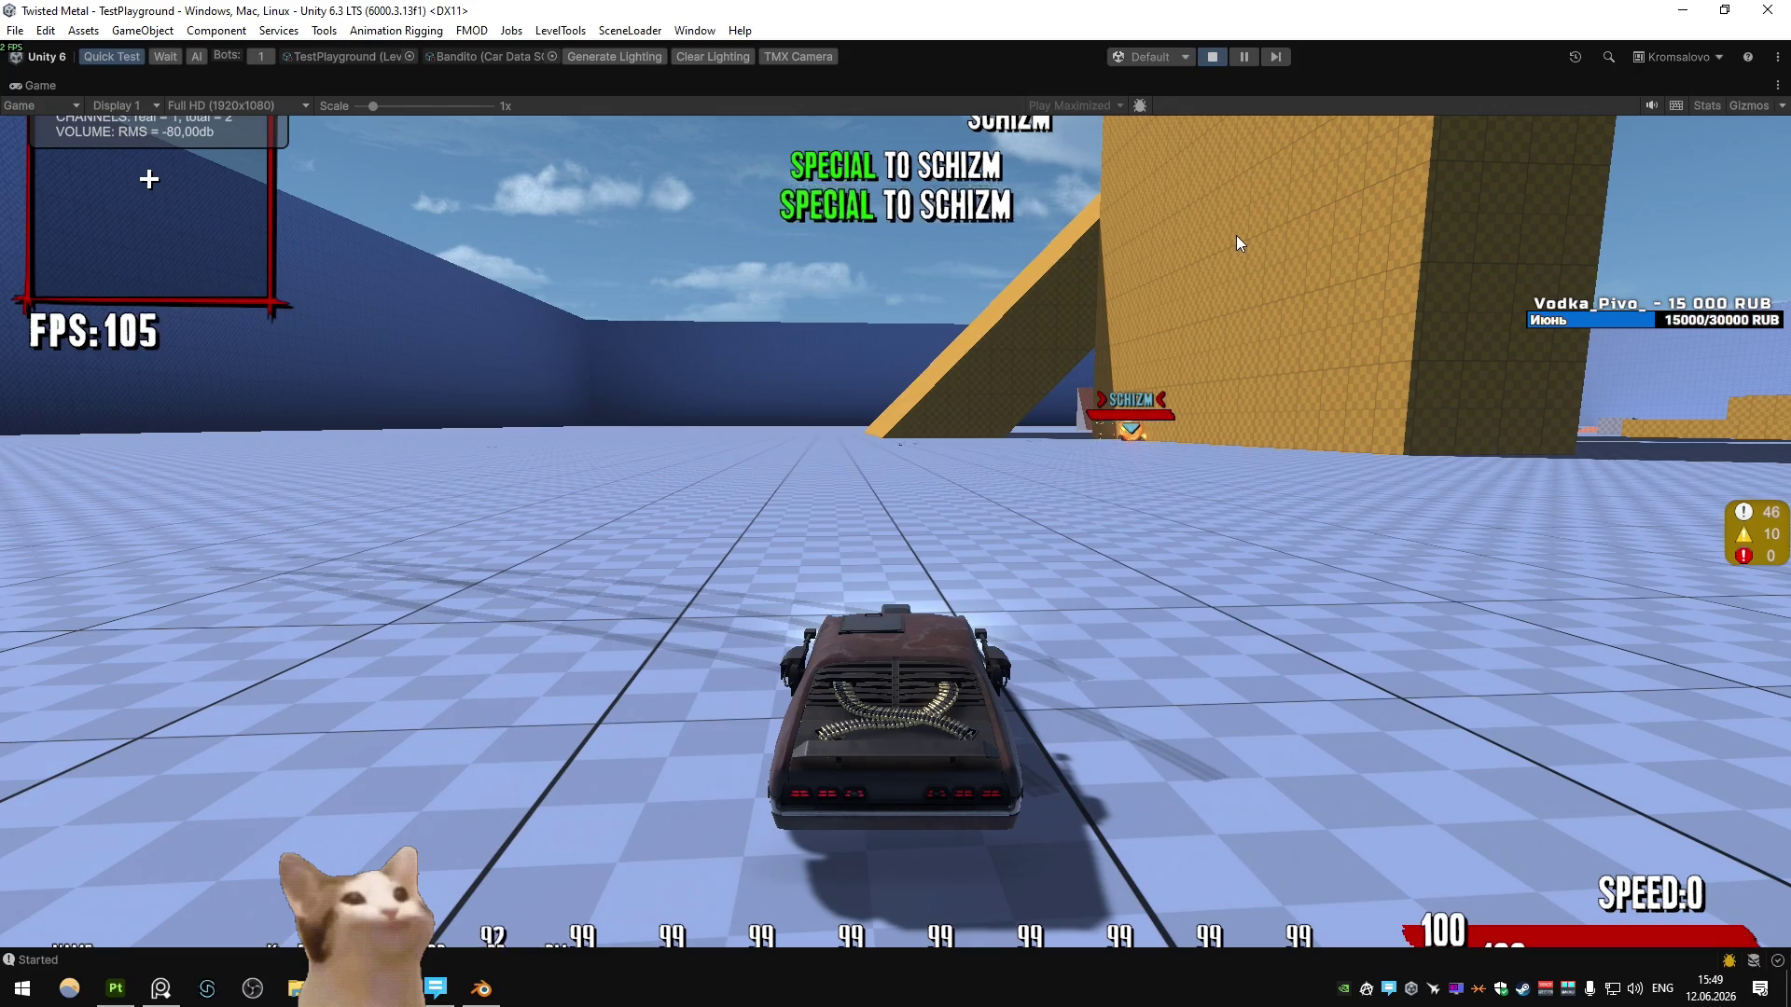
pyautogui.hotkey('alt', 'Tab')
pyautogui.press('Tab')
pyautogui.moveTo(761, 528); pyautogui.dragTo(902, 506, button='middle')
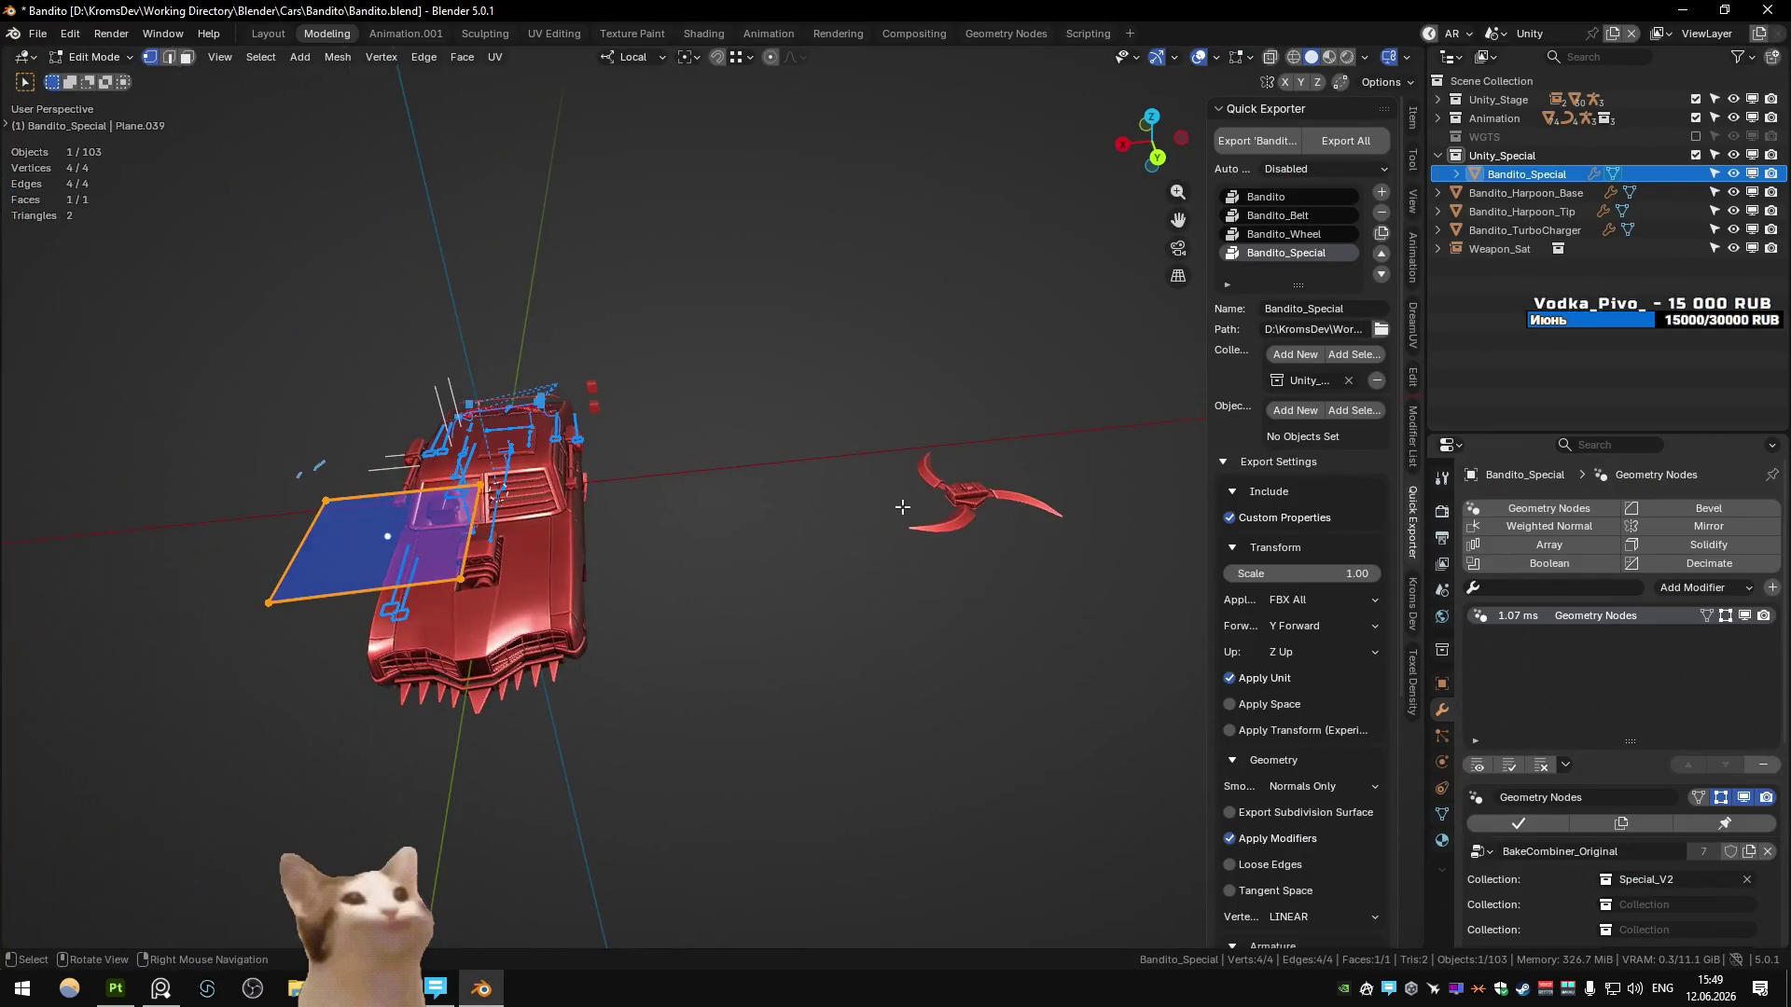
pyautogui.press('Tab')
pyautogui.hotkey('ctrl', 'pagedown')
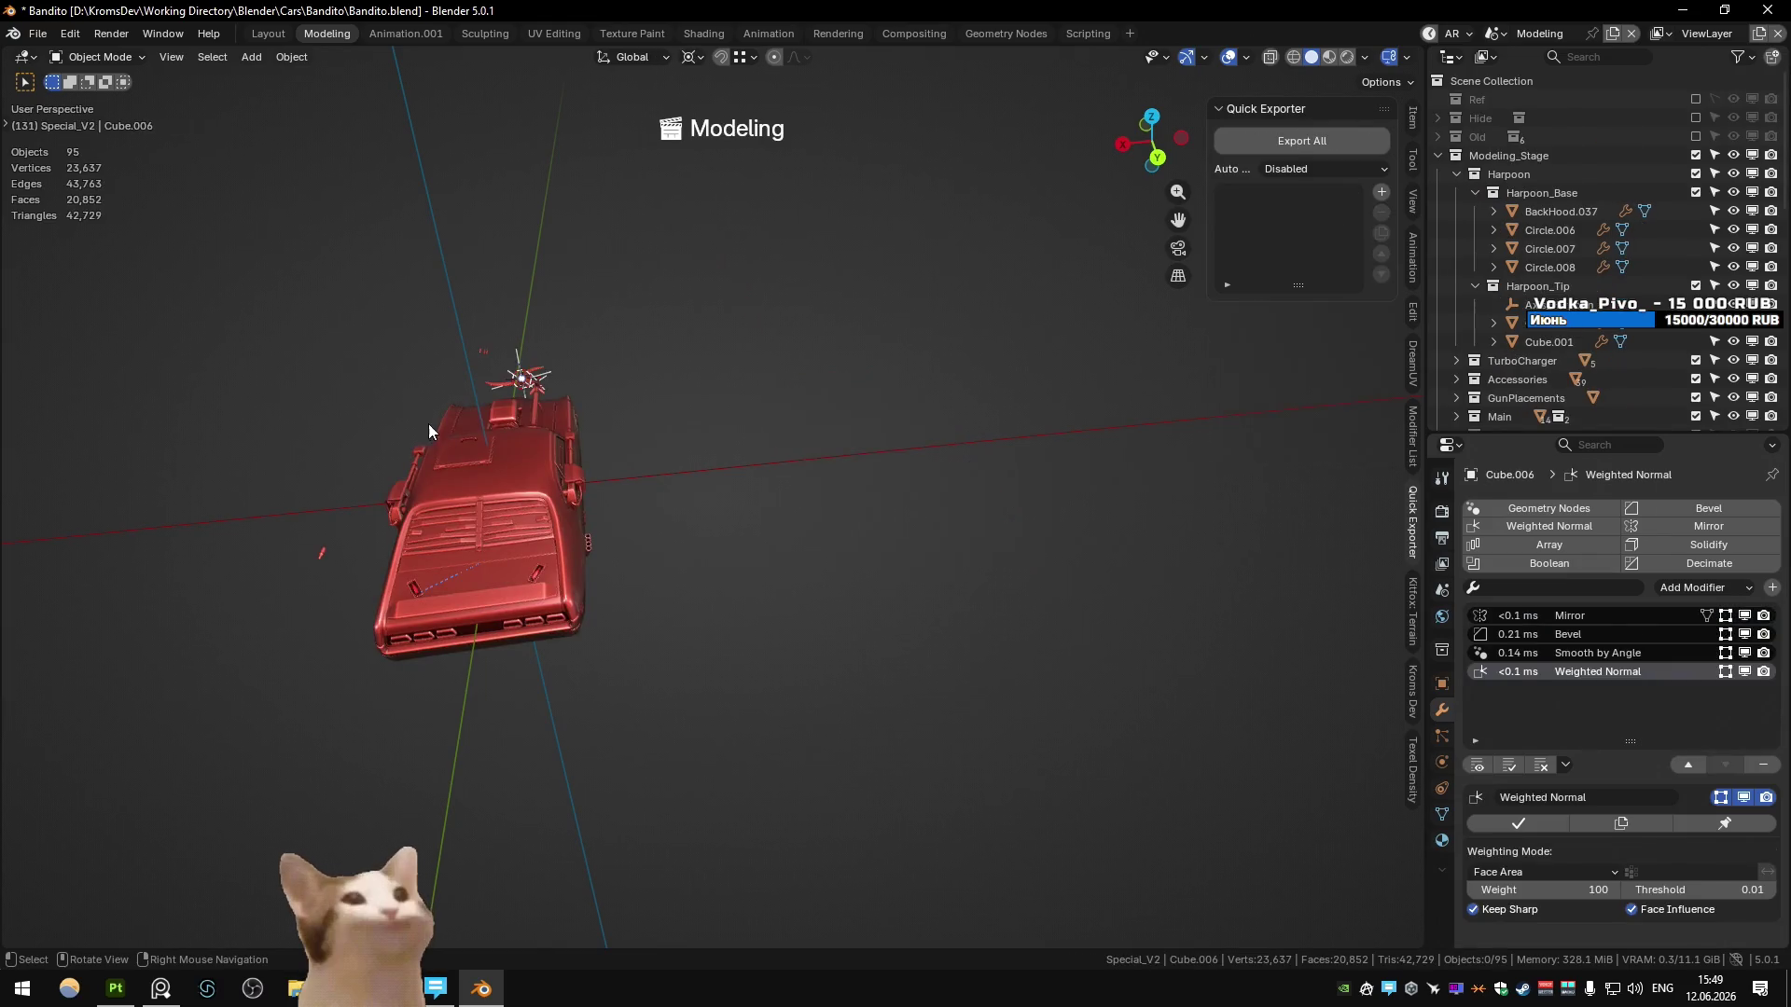
pyautogui.scroll(5, 428, 423)
pyautogui.moveTo(484, 412); pyautogui.dragTo(657, 629, button='middle')
pyautogui.click(625, 718)
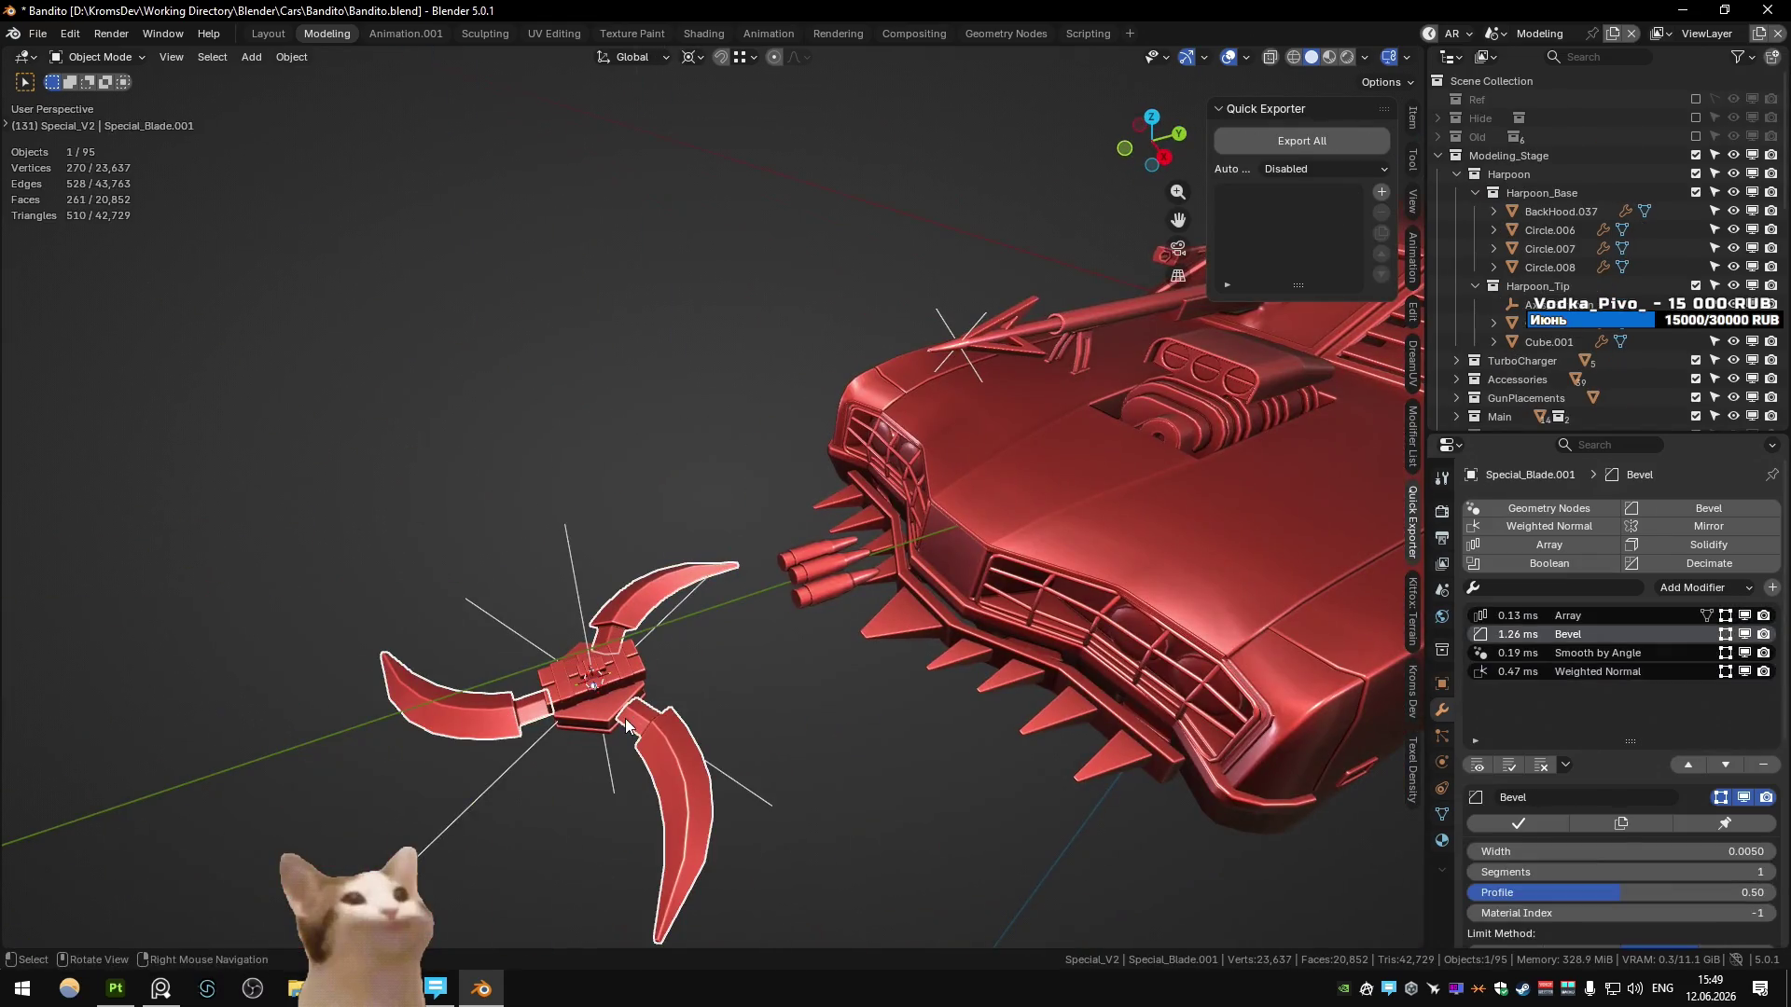
pyautogui.press('KP_Decimal')
pyautogui.click(1538, 128)
pyautogui.click(1510, 111)
pyautogui.press('q')
pyautogui.click(750, 506)
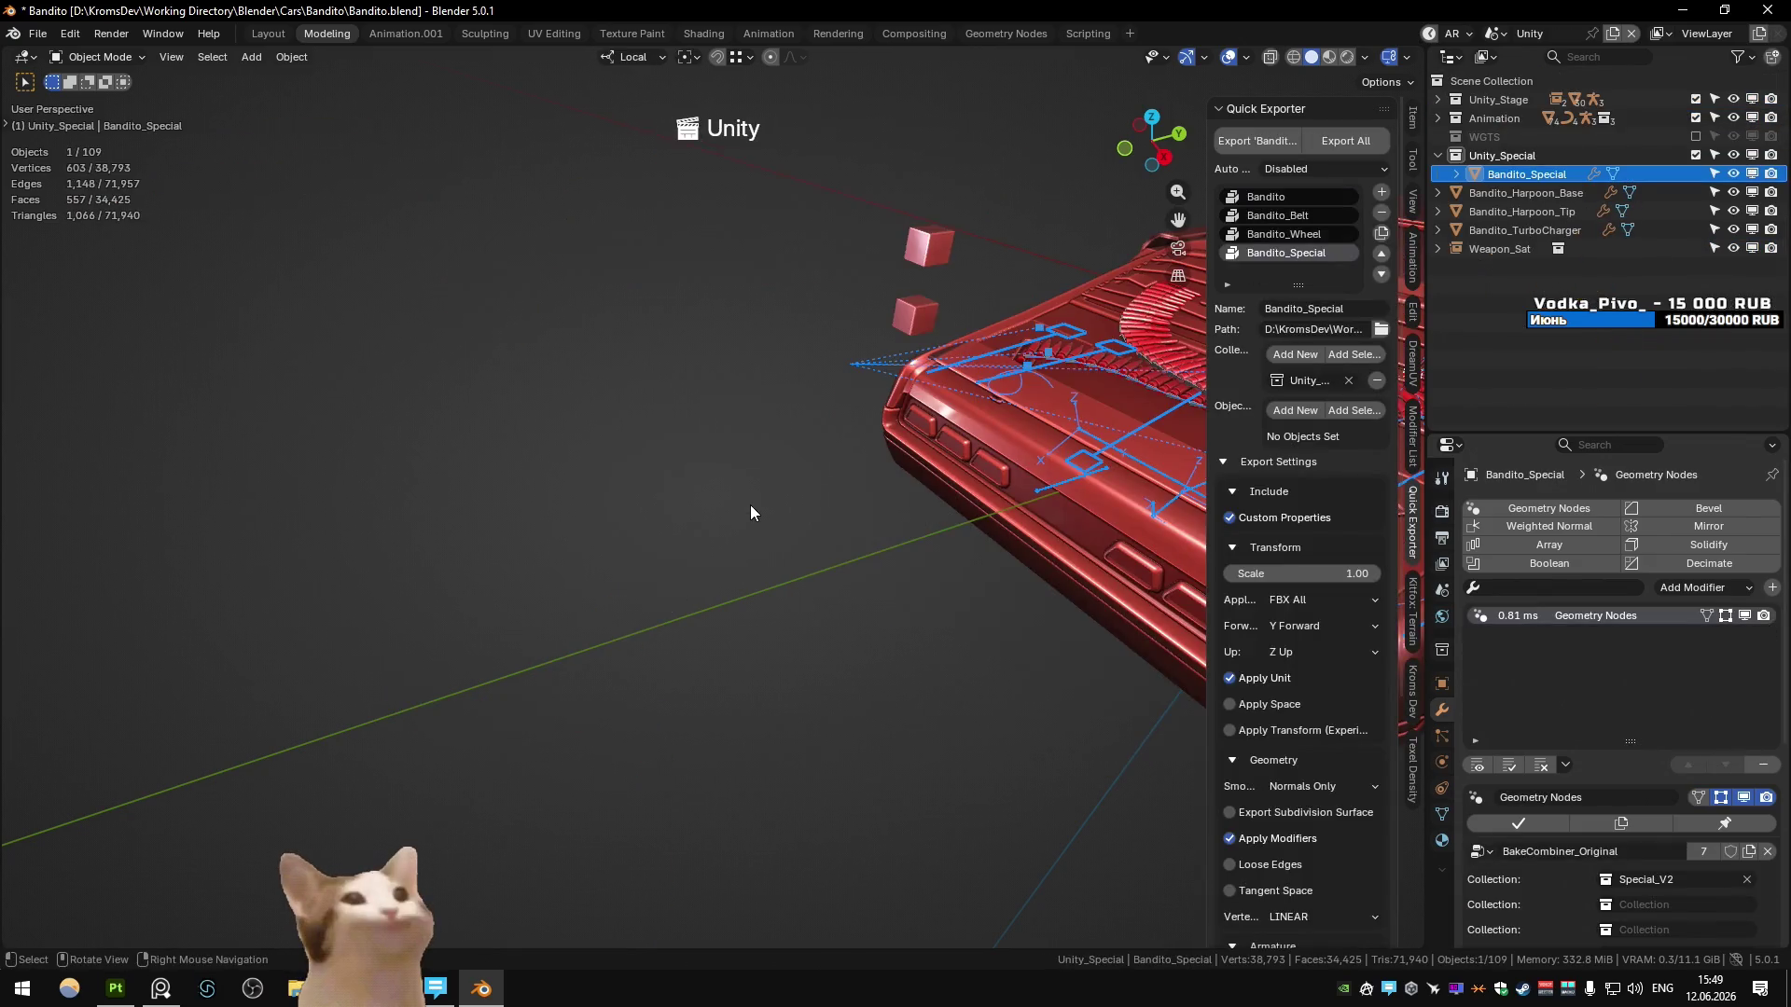
pyautogui.hotkey('alt', 'Tab')
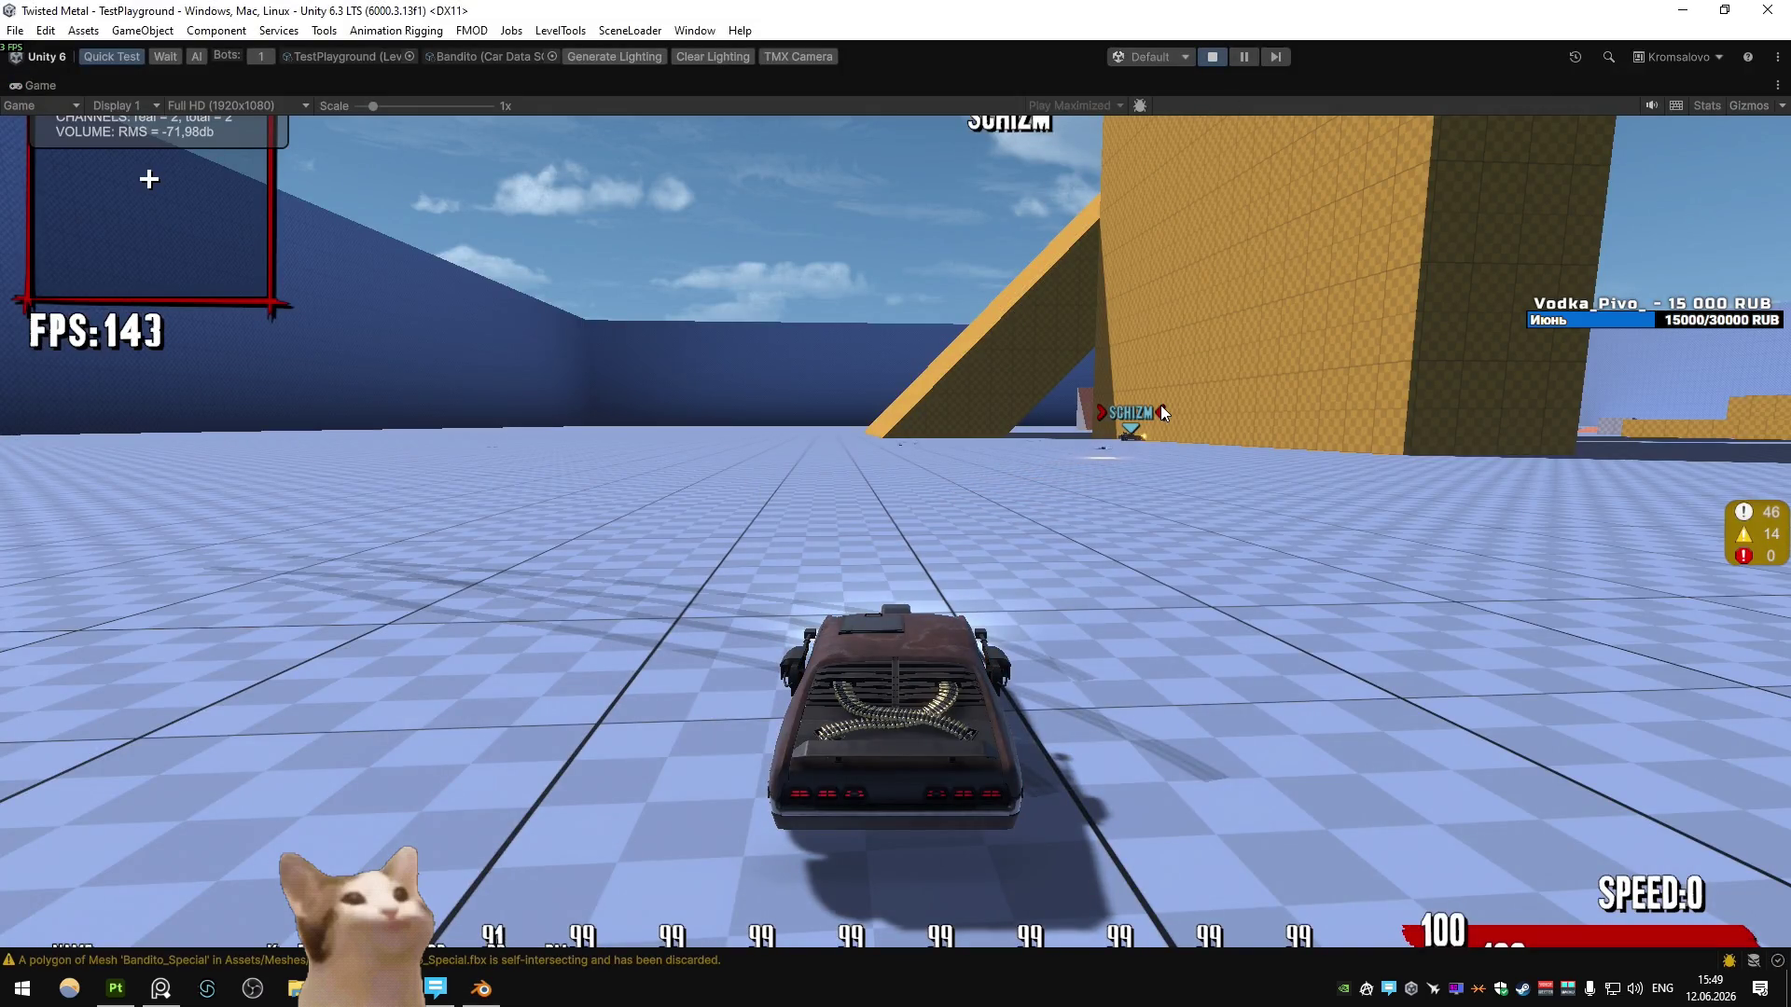
# - Spin and drive the car, fire the special backward at Schizm, then stop play mode
pyautogui.press('a')
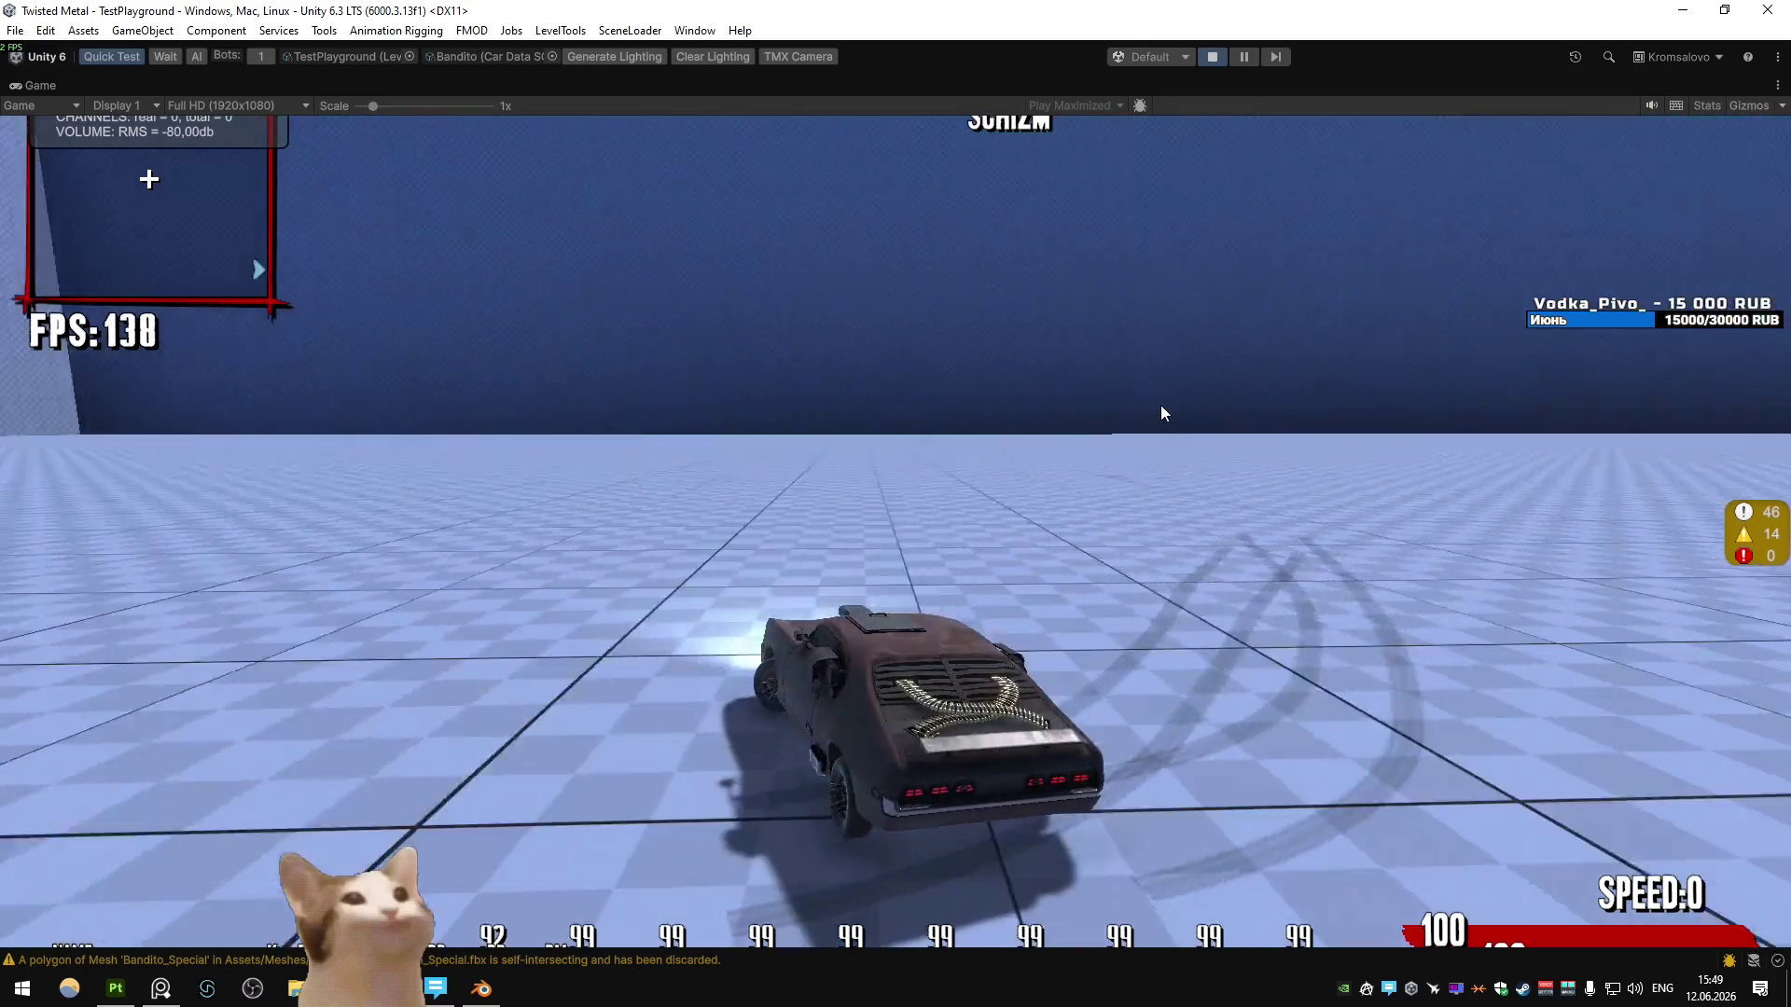
pyautogui.press('w')
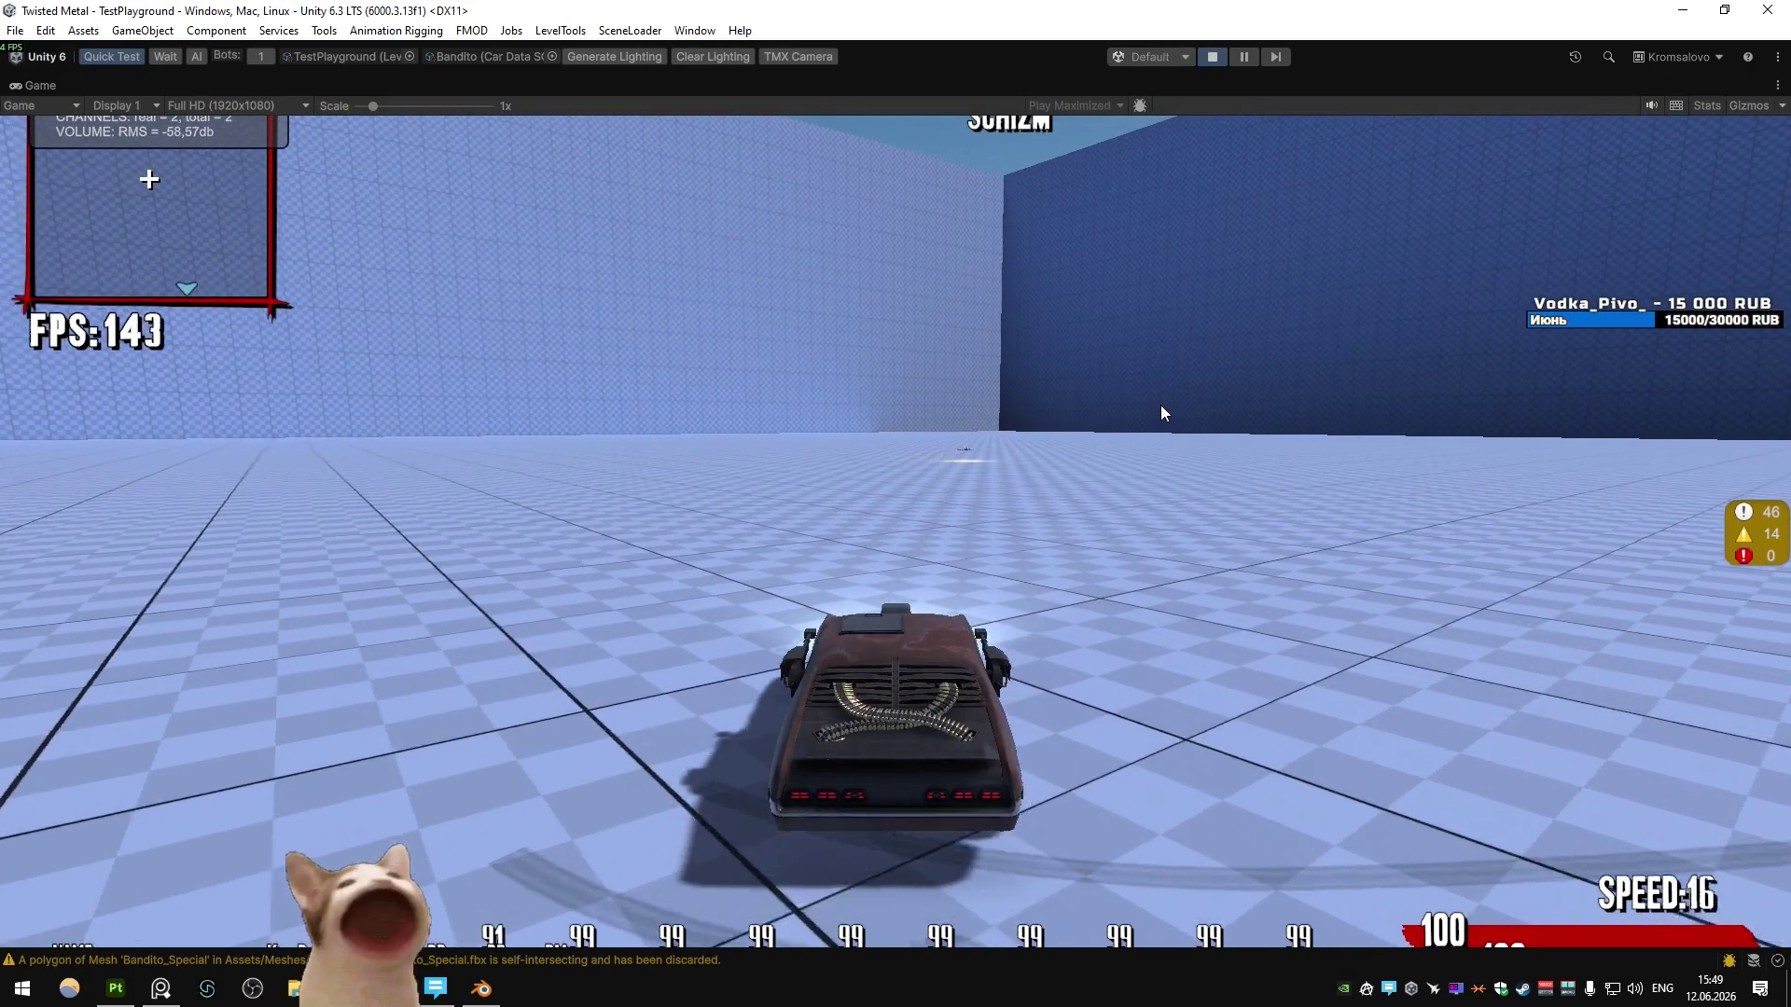
pyautogui.press('s')
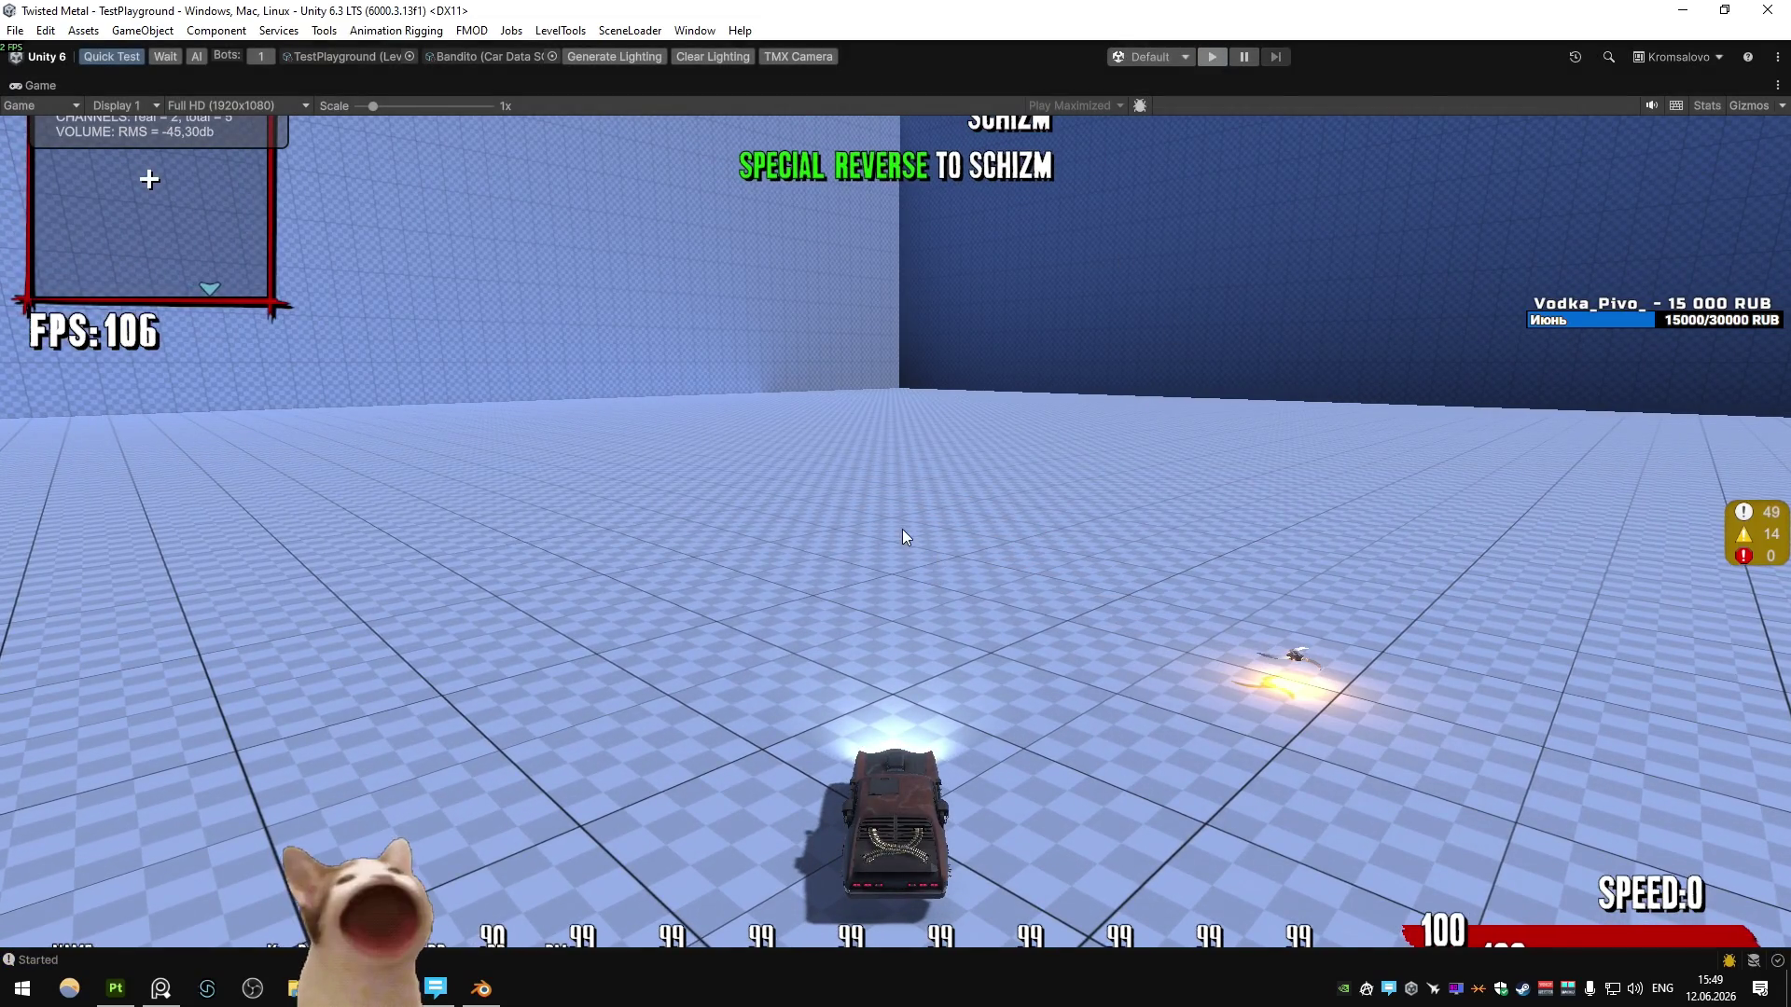
pyautogui.hotkey('ctrl', 'p')
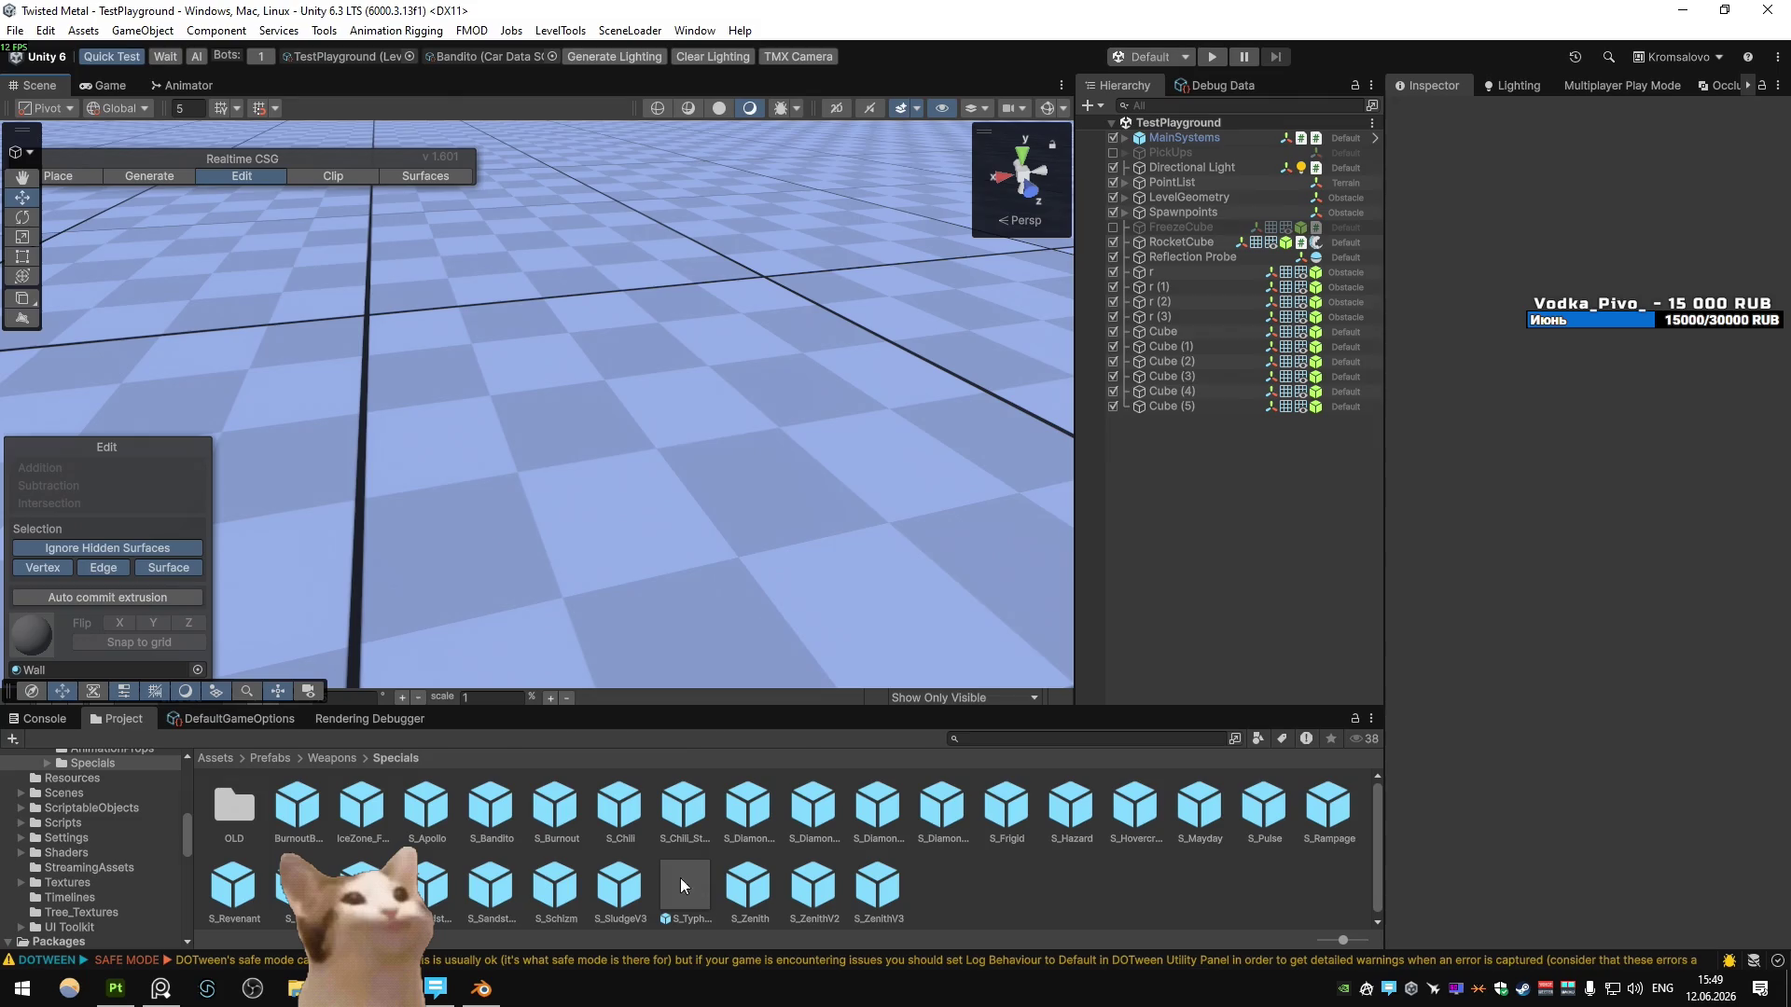
# - Enable MainObject in the S_Bandito prefab, lower its Point Light to Y -0.254, and replay
pyautogui.doubleClick(492, 805)
pyautogui.click(1205, 191)
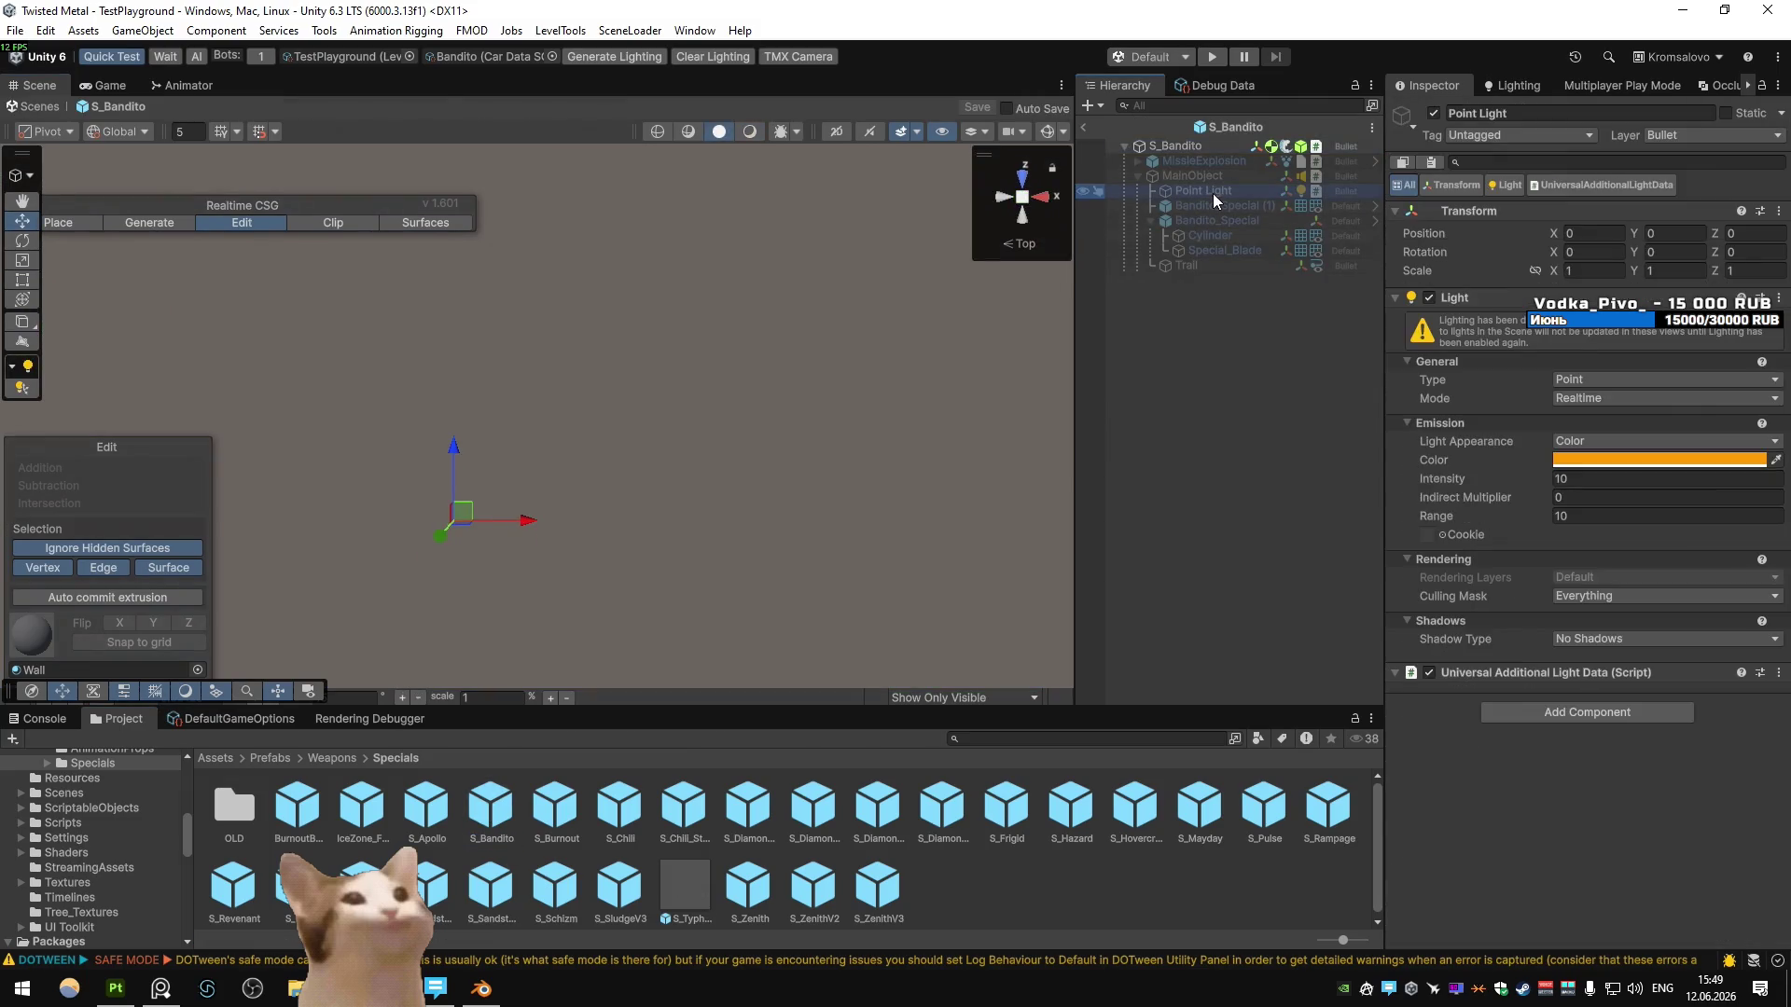
pyautogui.click(1203, 177)
pyautogui.click(1433, 114)
pyautogui.click(1201, 192)
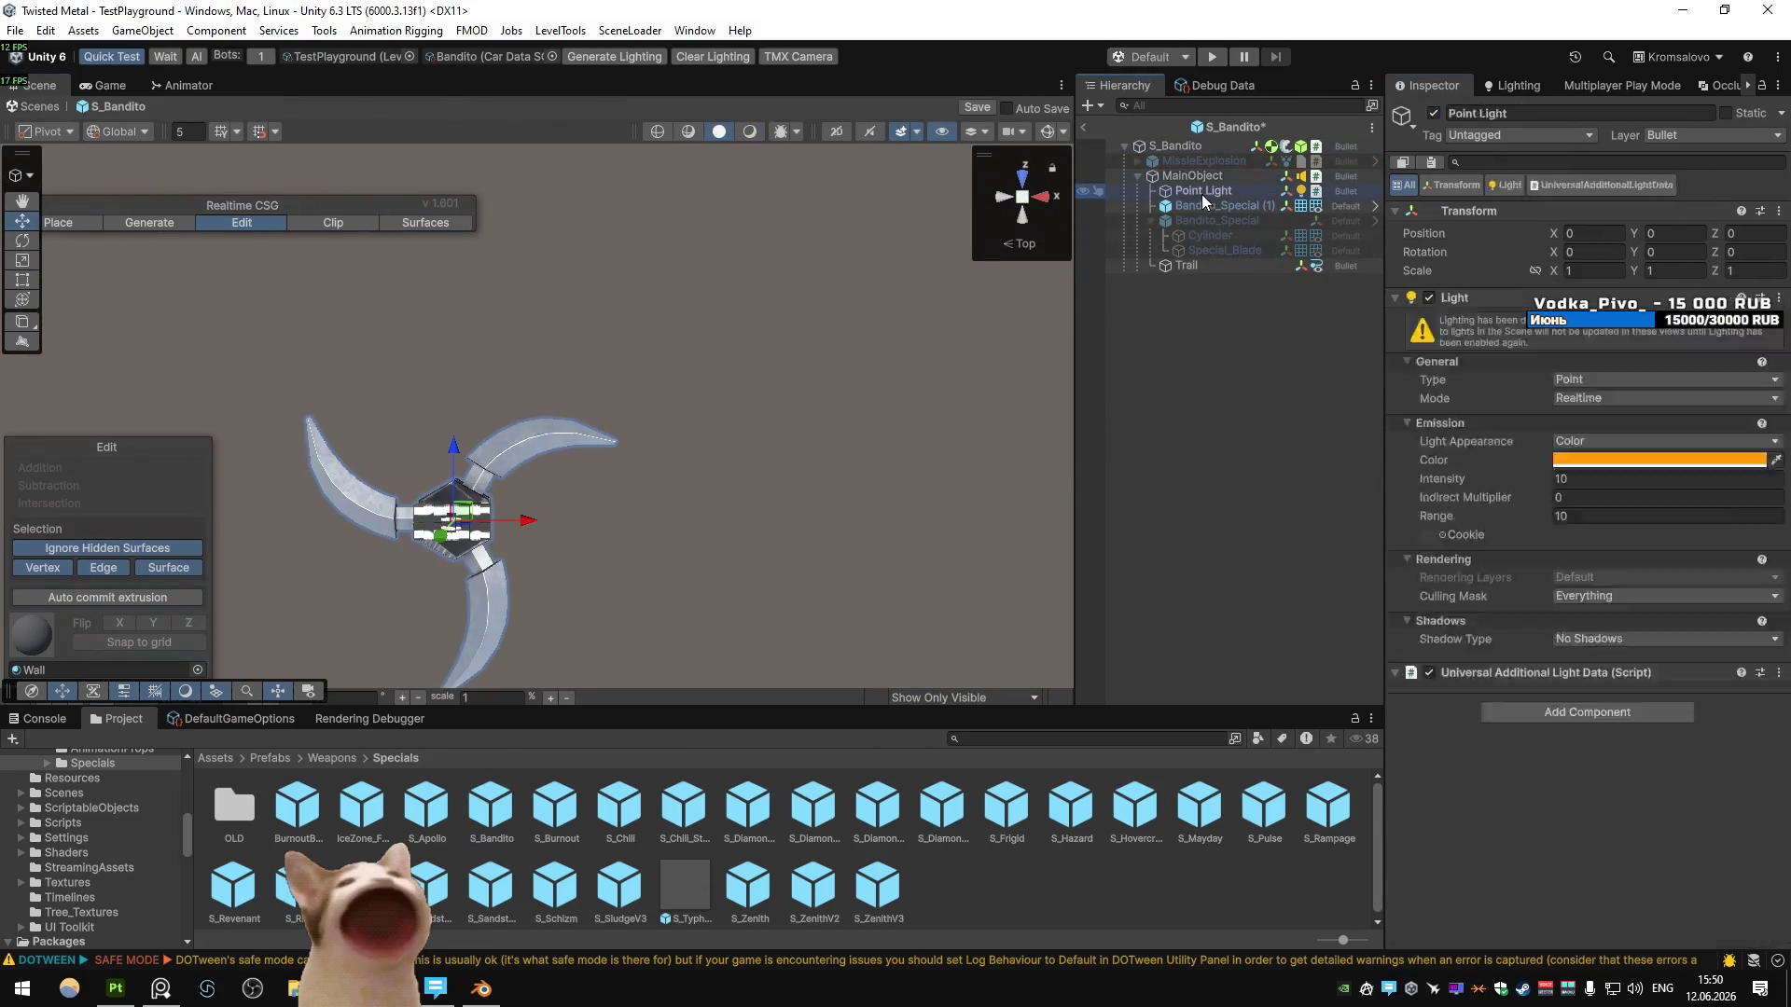
pyautogui.moveTo(714, 244)
pyautogui.keyDown('alt'); pyautogui.mouseDown()
pyautogui.moveTo(580, 452)
pyautogui.moveTo(608, 307)
pyautogui.moveTo(632, 434)
pyautogui.mouseUp(); pyautogui.keyUp('alt')
pyautogui.moveTo(743, 245)
pyautogui.keyDown('alt'); pyautogui.mouseDown()
pyautogui.moveTo(687, 247)
pyautogui.moveTo(652, 191)
pyautogui.moveTo(543, 289)
pyautogui.mouseUp(); pyautogui.keyUp('alt')
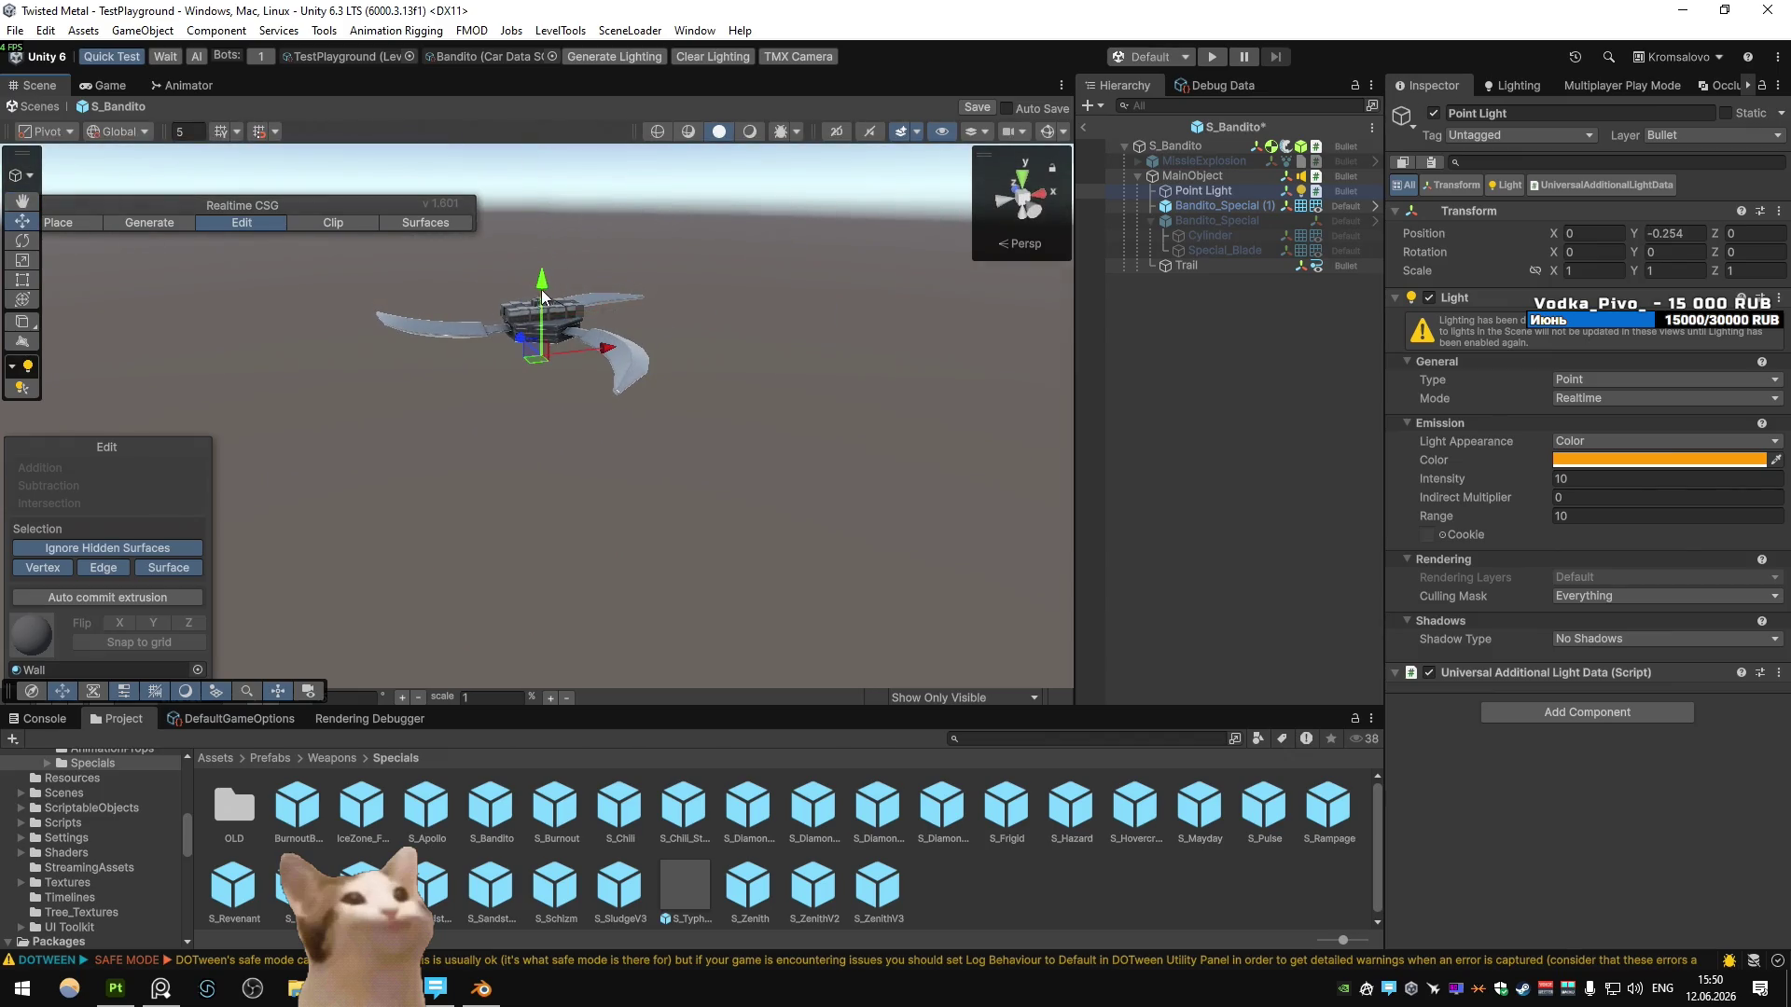
pyautogui.click(1083, 128)
pyautogui.press('Escape')
pyautogui.click(1212, 56)
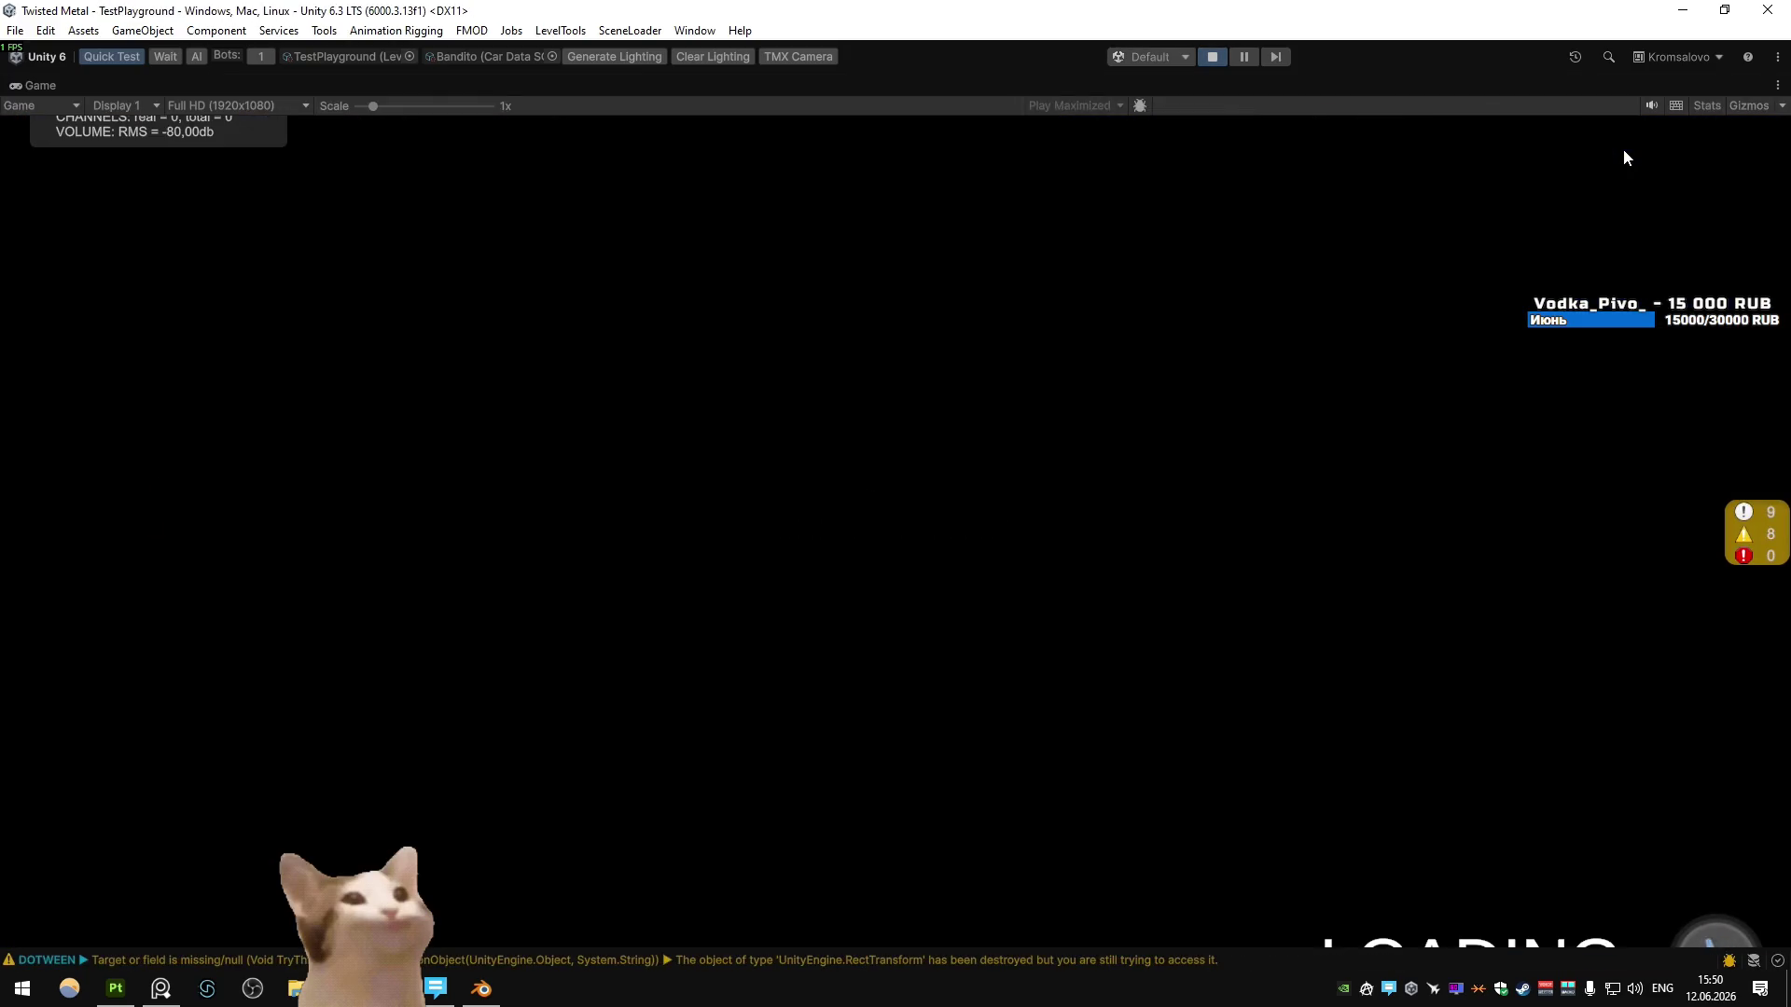
# - Fire the special in reverse at Conductor, stop the game, and return to Blender
pyautogui.press('w')
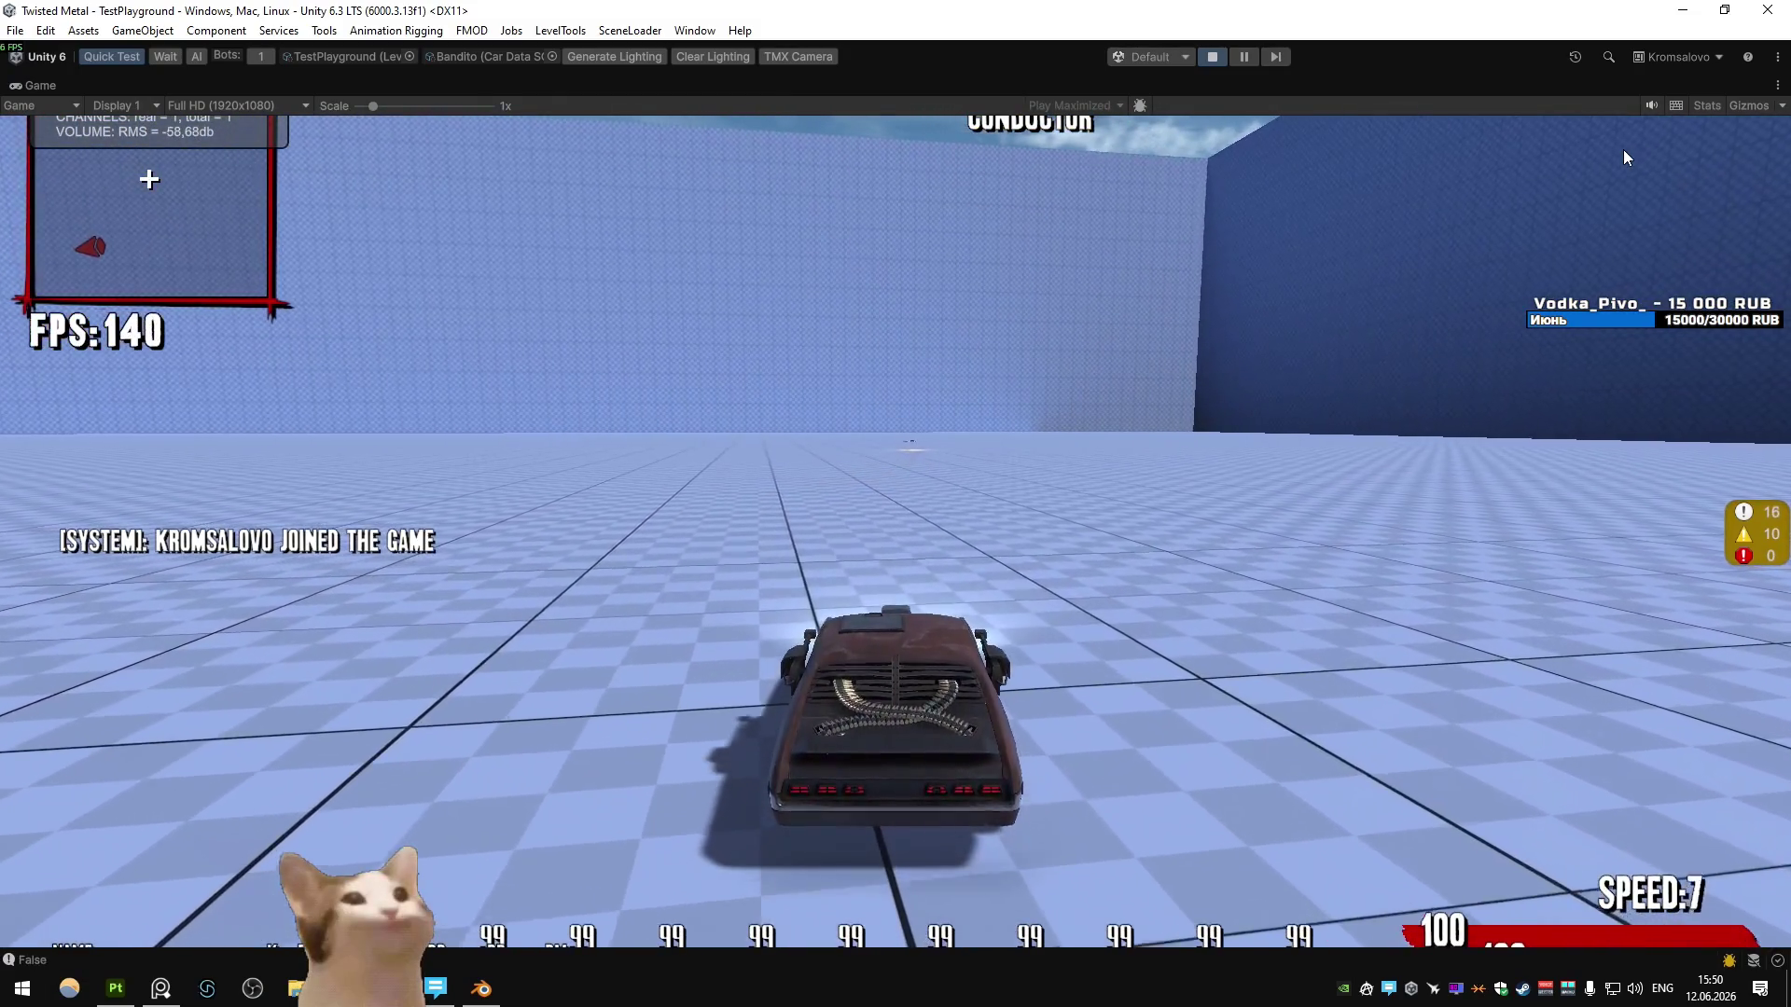
pyautogui.press('w')
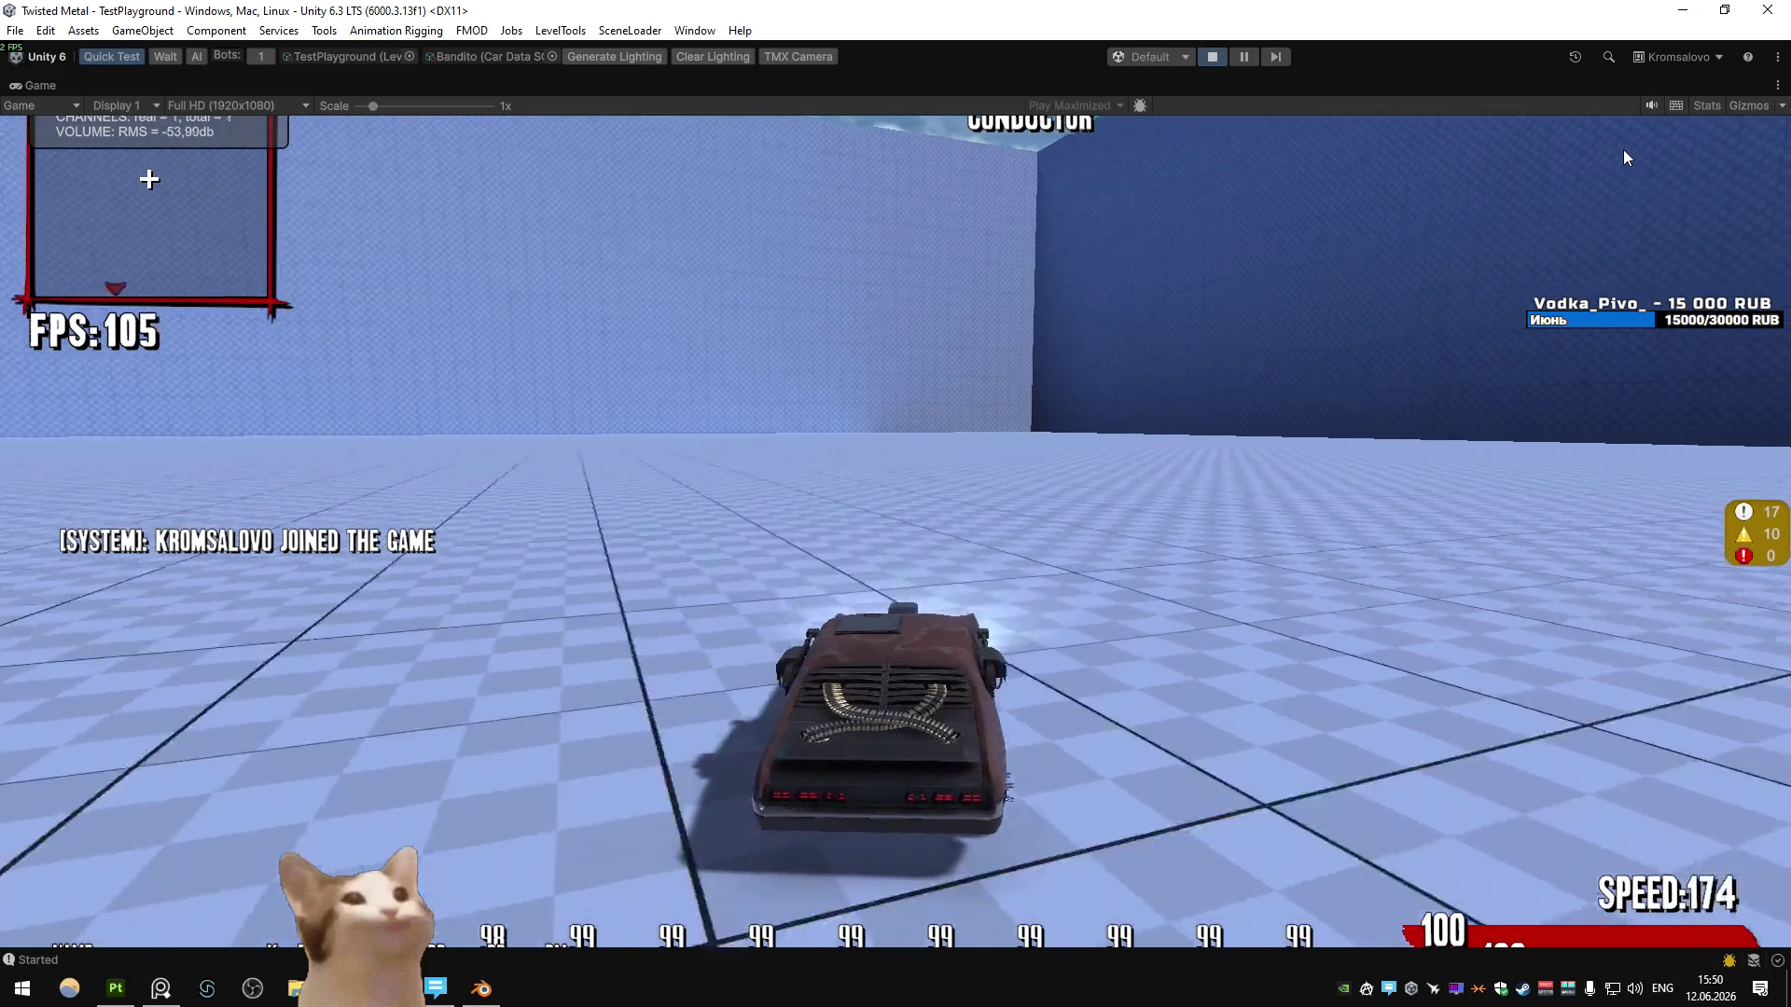
pyautogui.press('w')
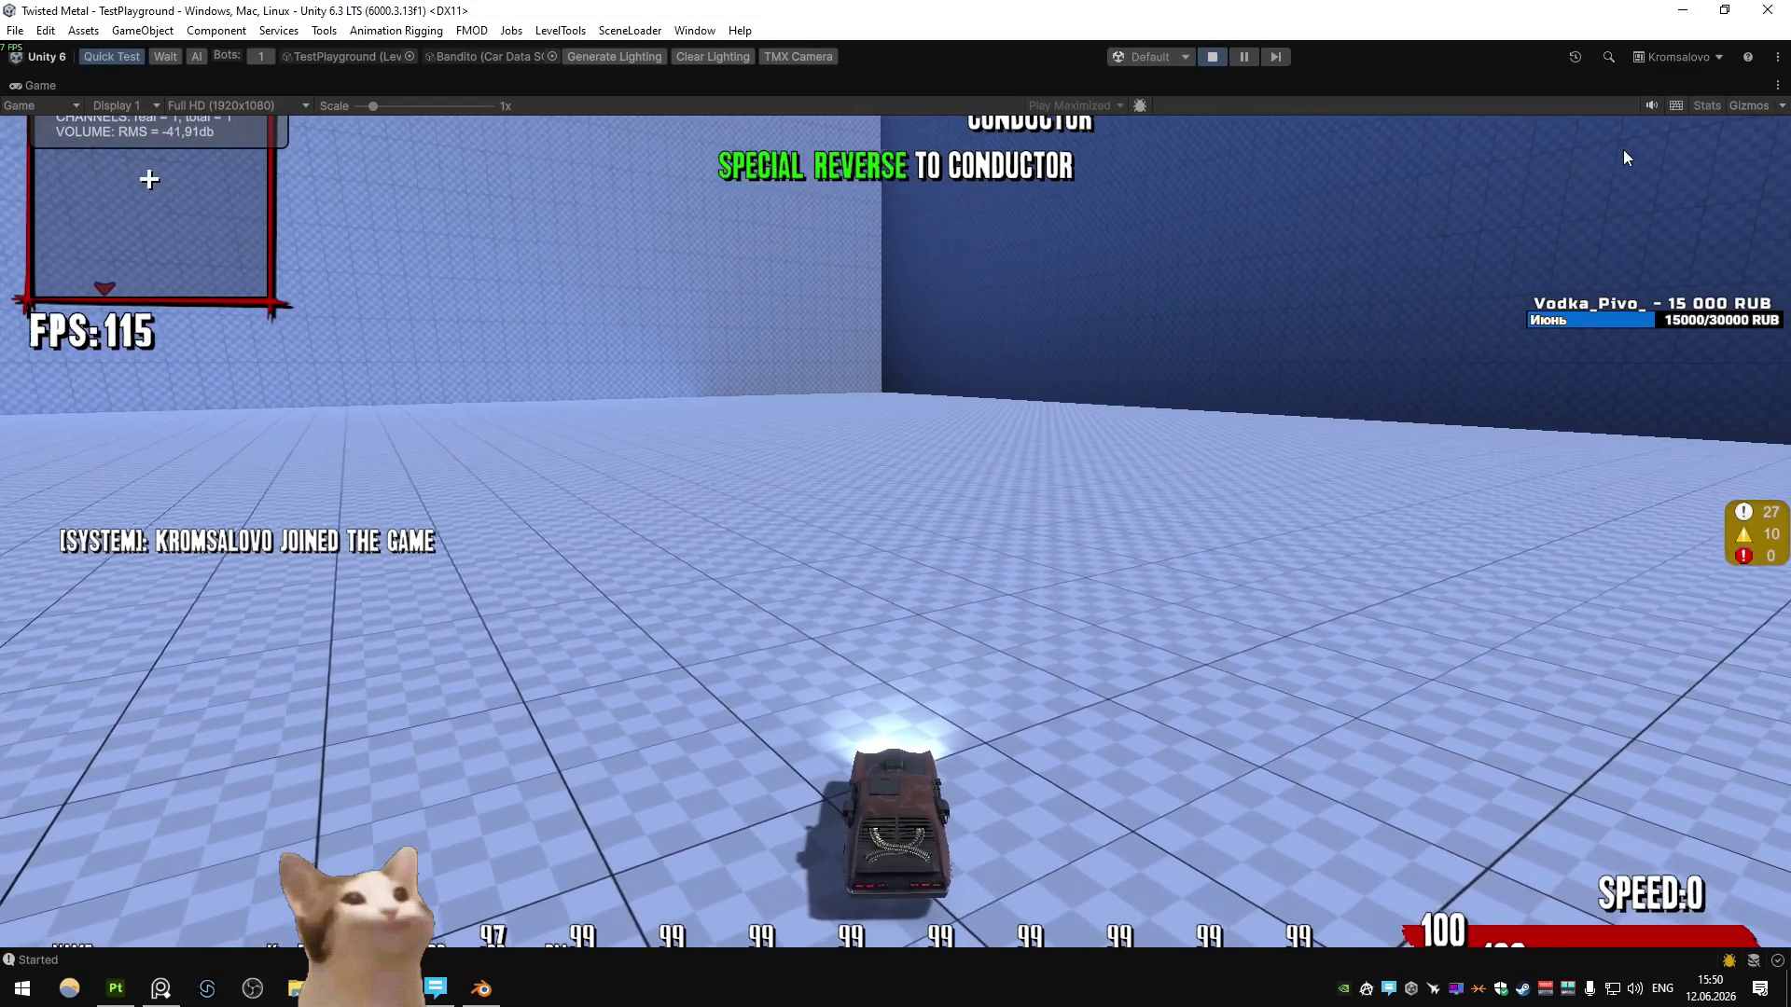
pyautogui.press('space')
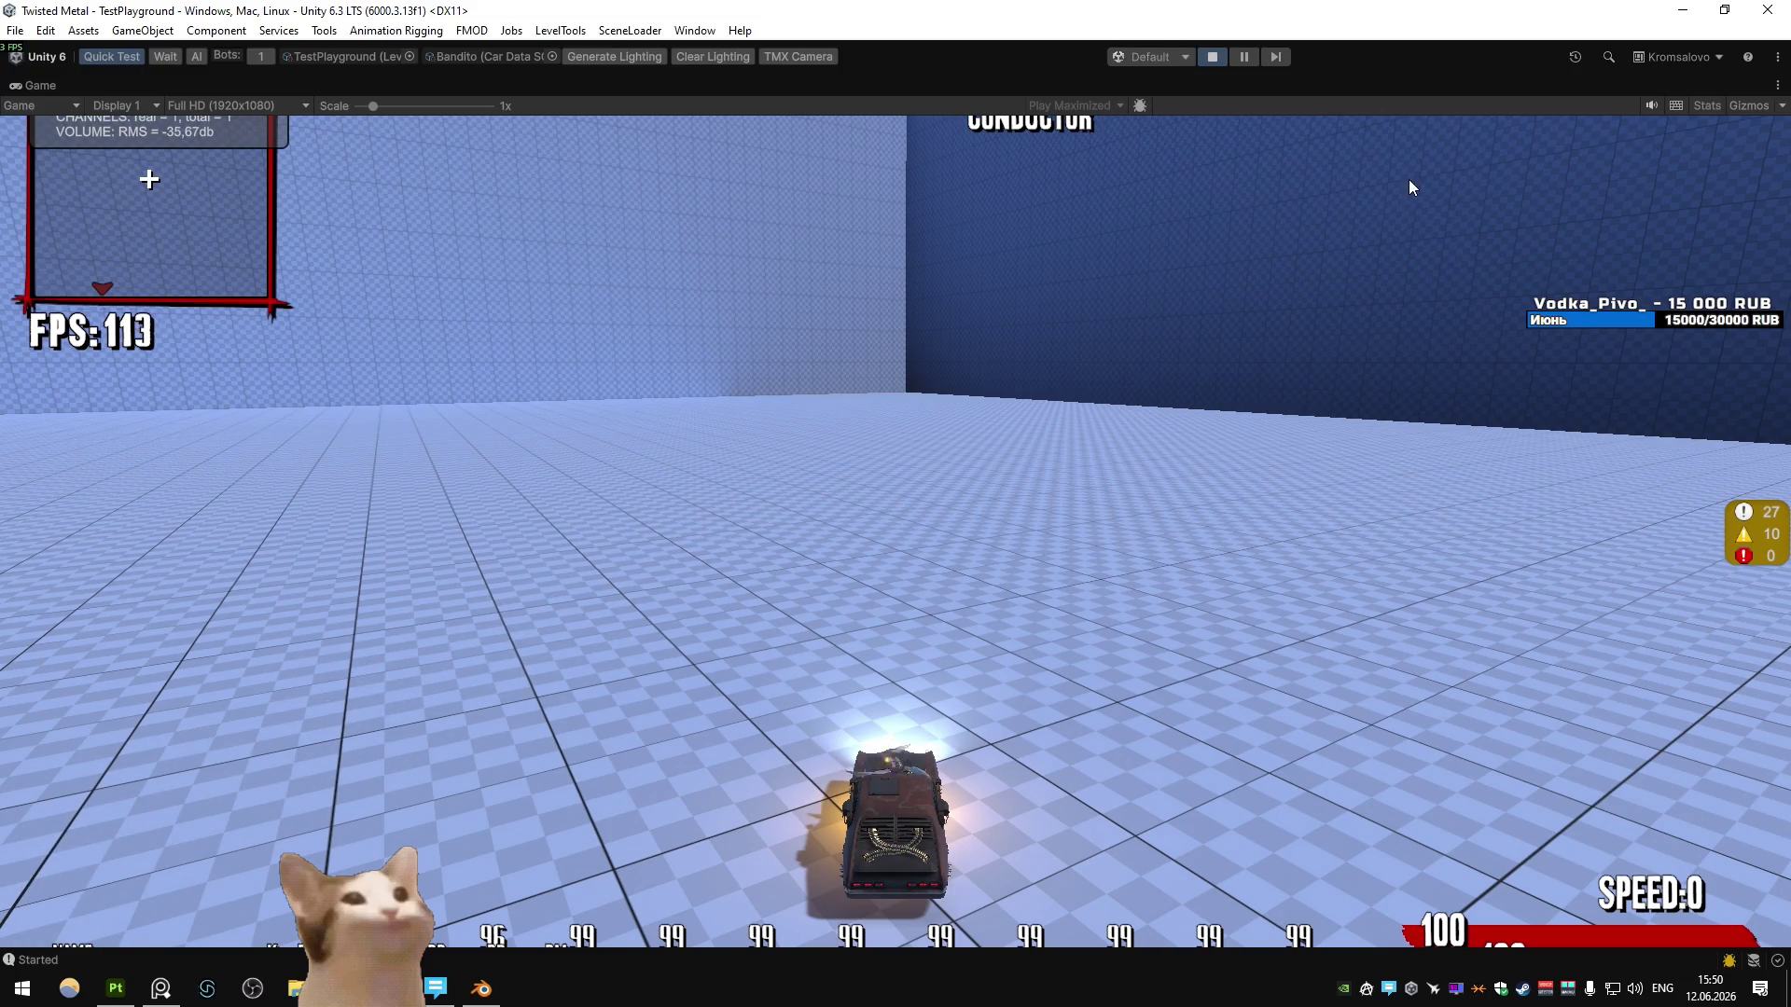
pyautogui.click(1211, 57)
pyautogui.click(481, 987)
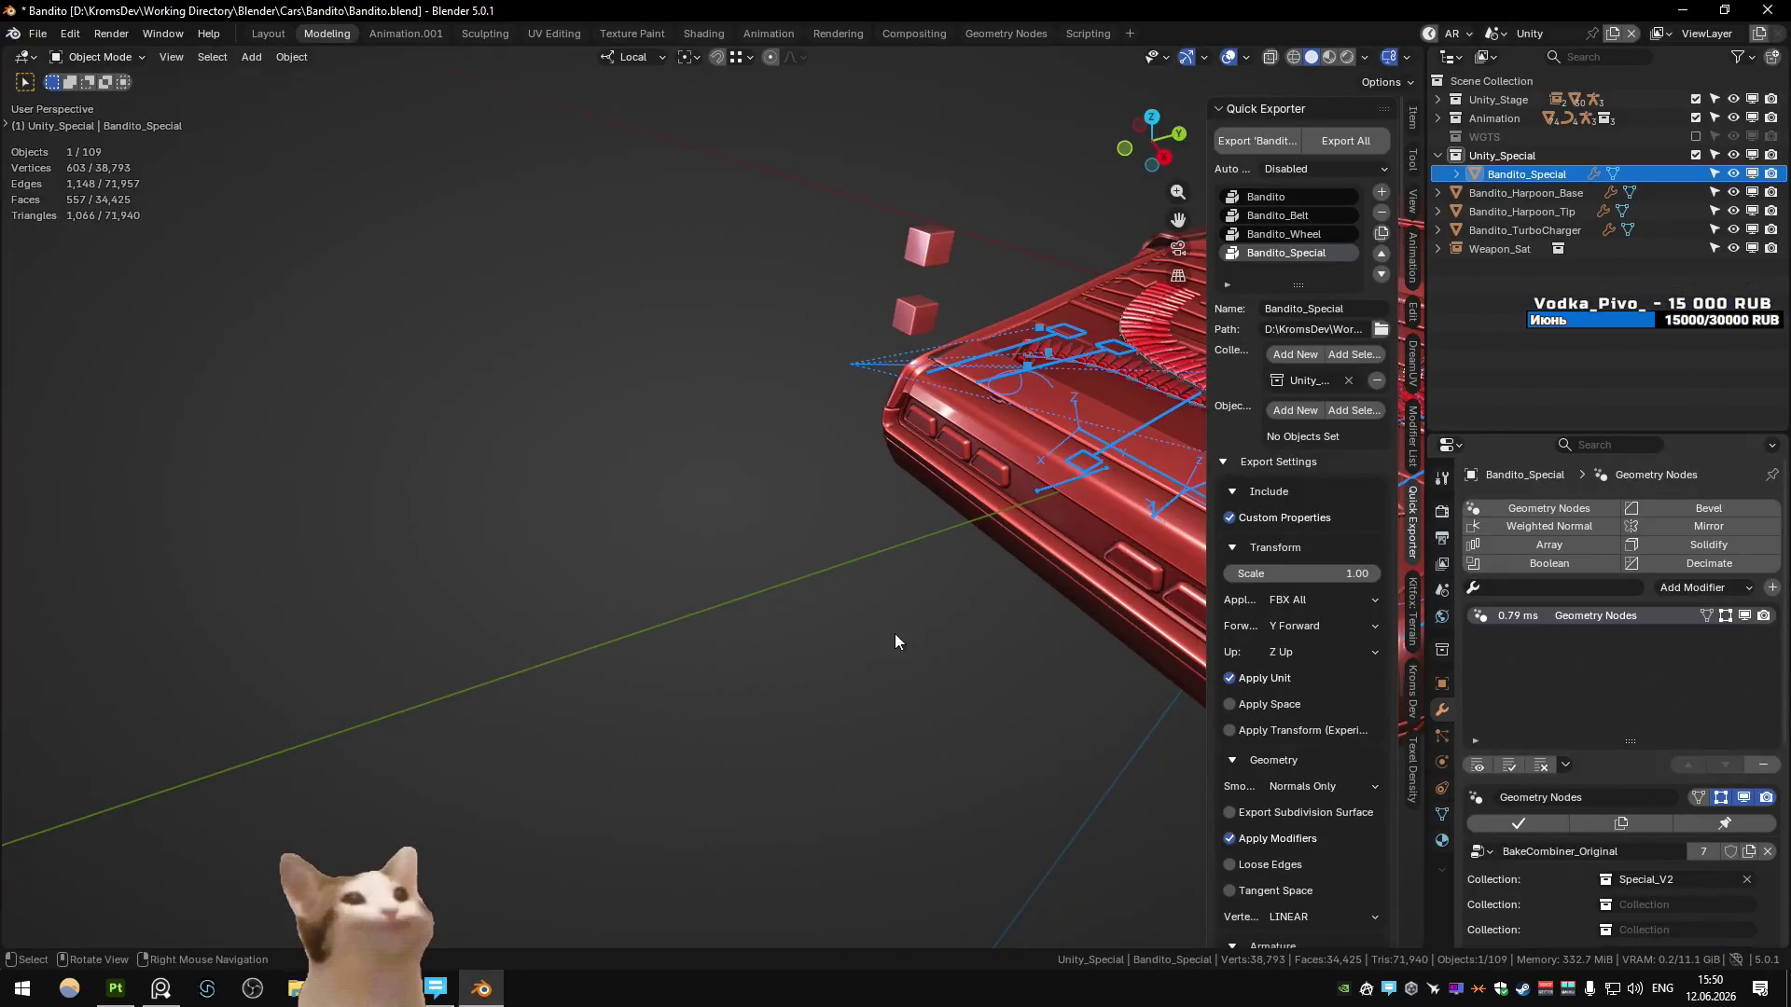
pyautogui.hotkey('ctrl', 'pagedown')
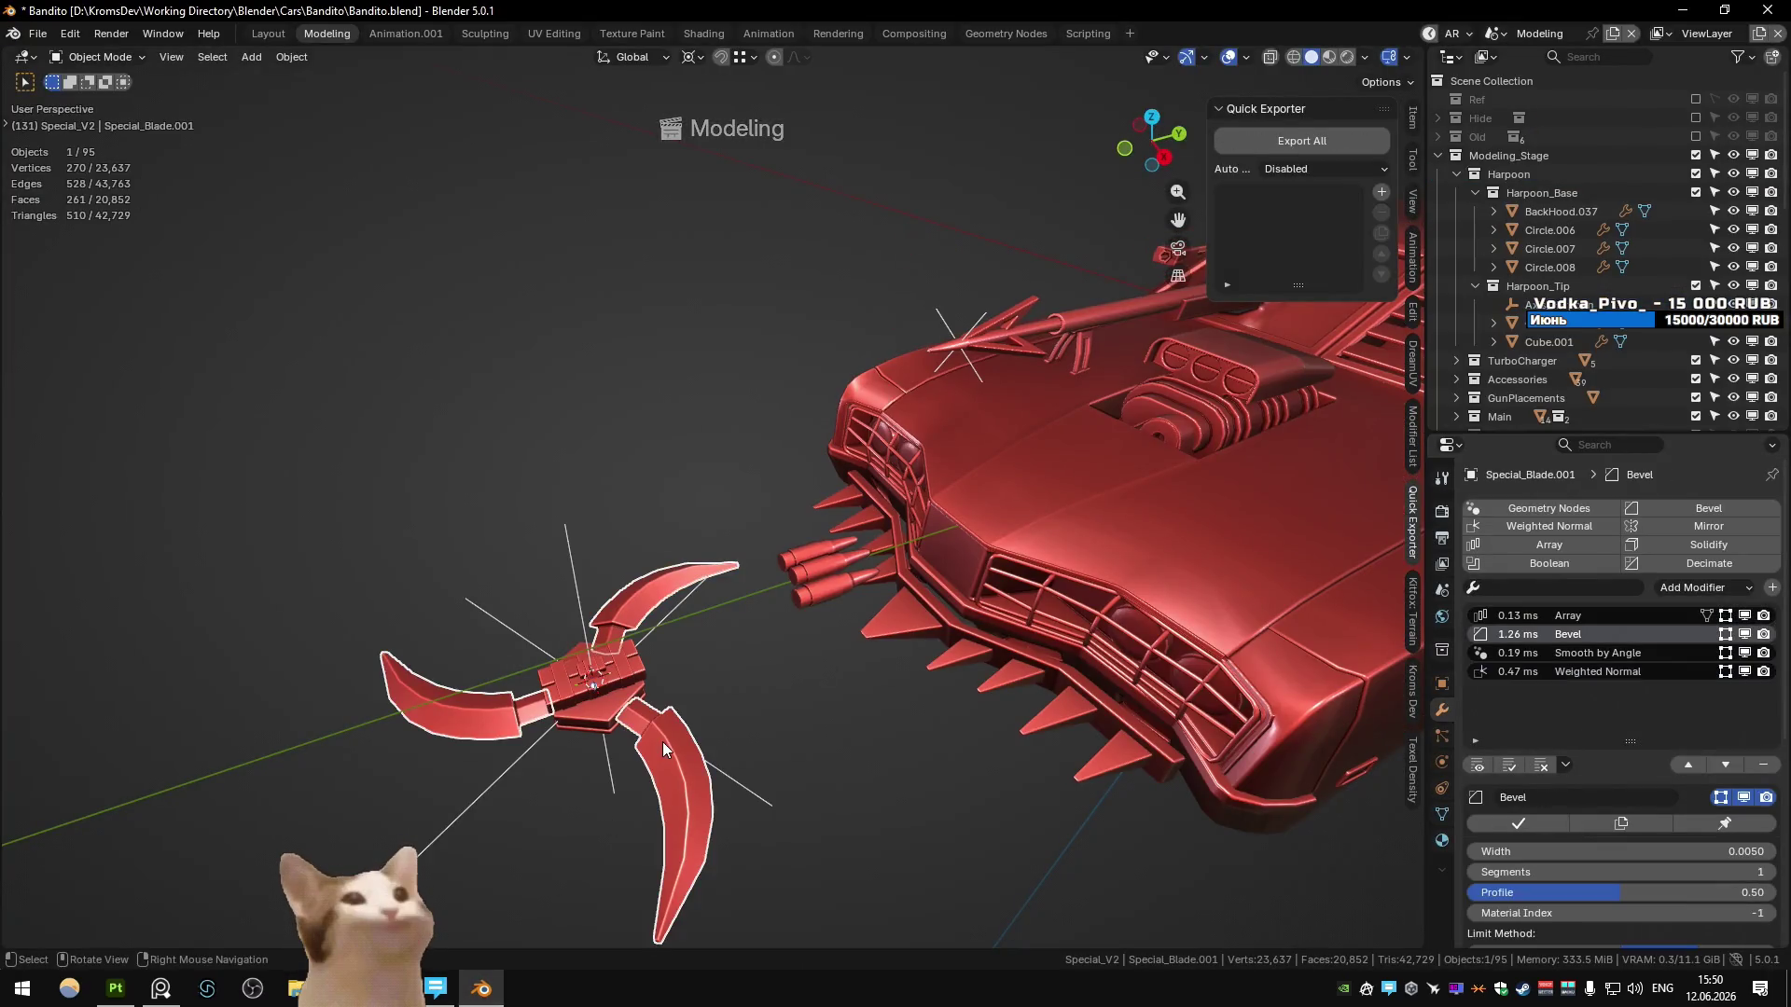
pyautogui.keyDown('alt'); pyautogui.middleClick(638, 714); pyautogui.keyUp('alt')
pyautogui.scroll(2, 682, 508)
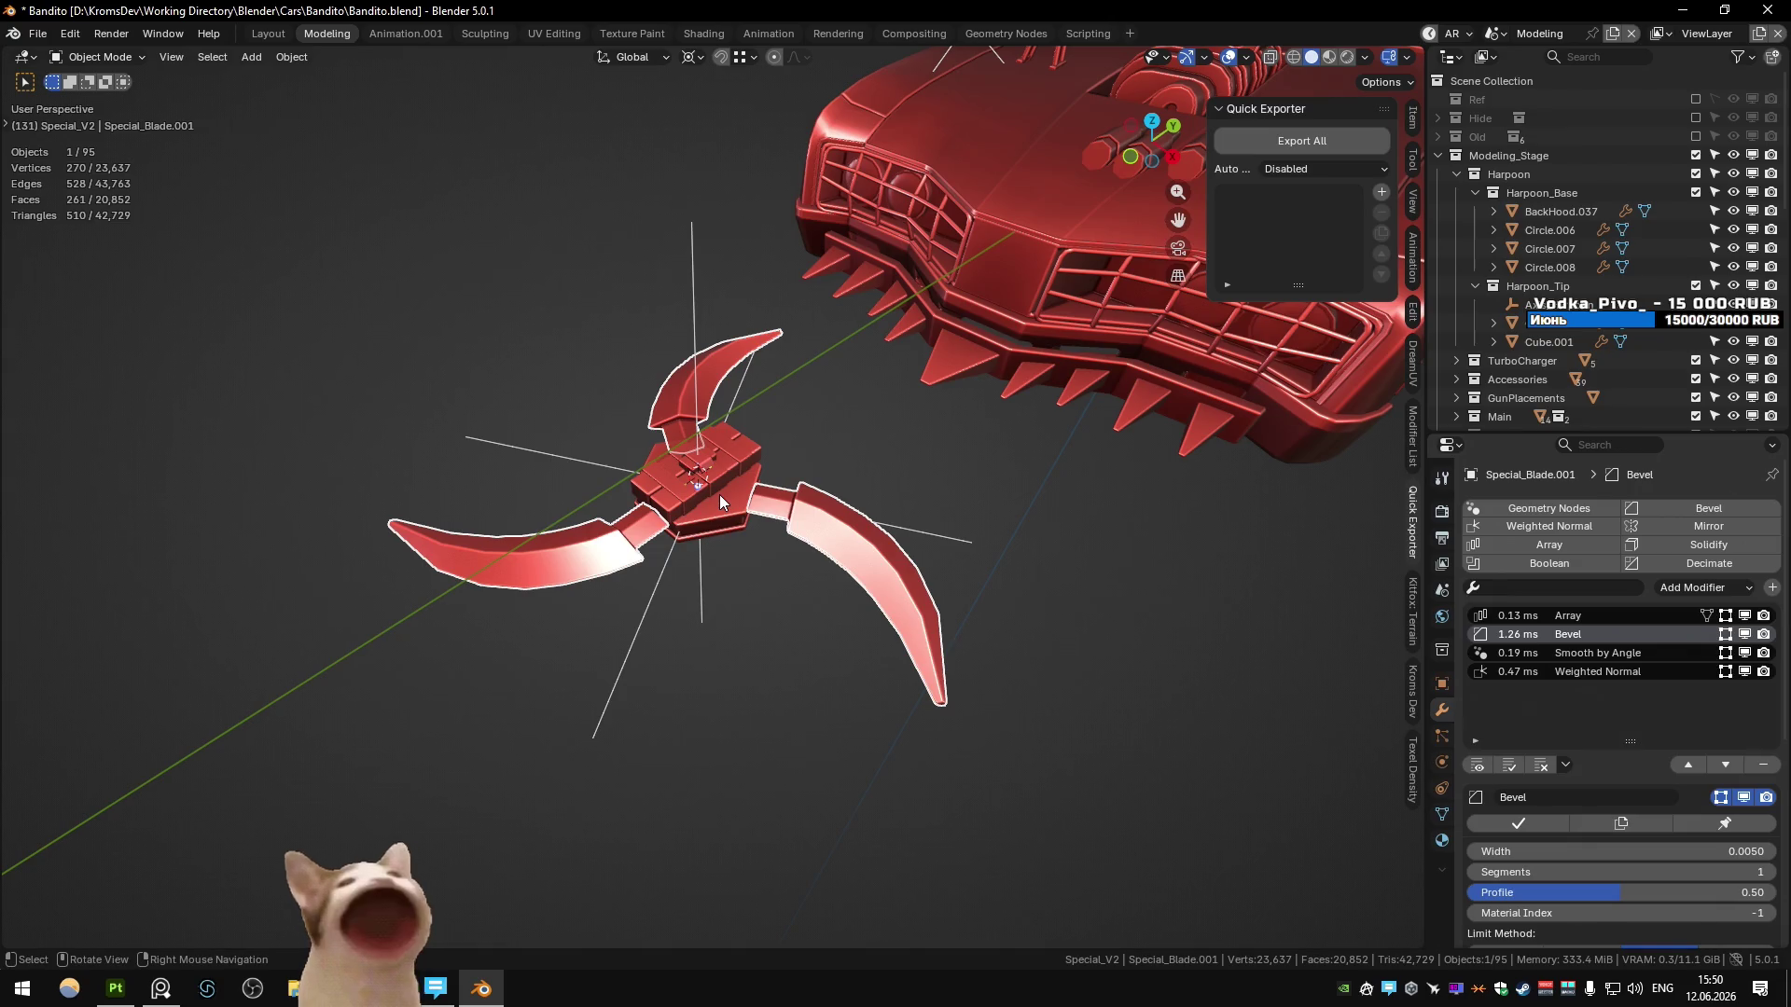
pyautogui.hotkey('alt', 'a')
pyautogui.moveTo(718, 479)
pyautogui.mouseDown(button='middle')
pyautogui.moveTo(597, 500)
pyautogui.moveTo(468, 487)
pyautogui.moveTo(674, 483)
pyautogui.moveTo(772, 546)
pyautogui.moveTo(858, 478)
pyautogui.moveTo(798, 504)
pyautogui.moveTo(791, 559)
pyautogui.mouseUp(button='middle')
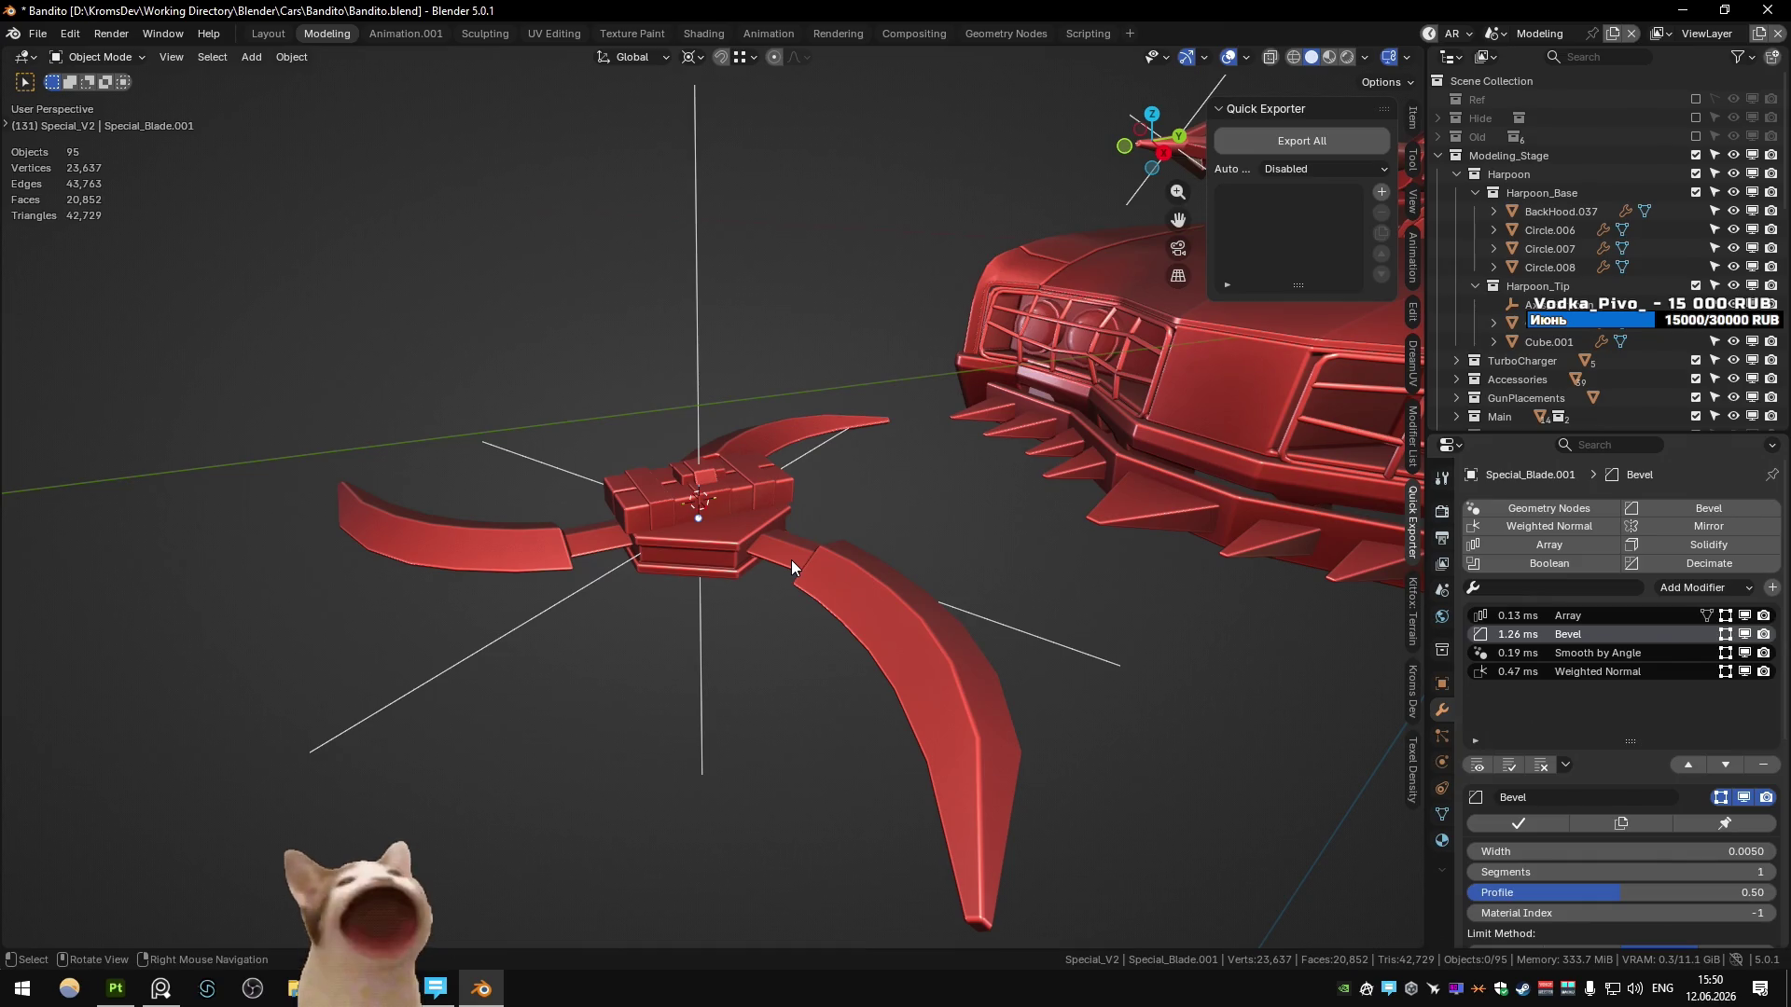
pyautogui.click(791, 559)
pyautogui.moveTo(798, 513); pyautogui.dragTo(849, 587, button='middle')
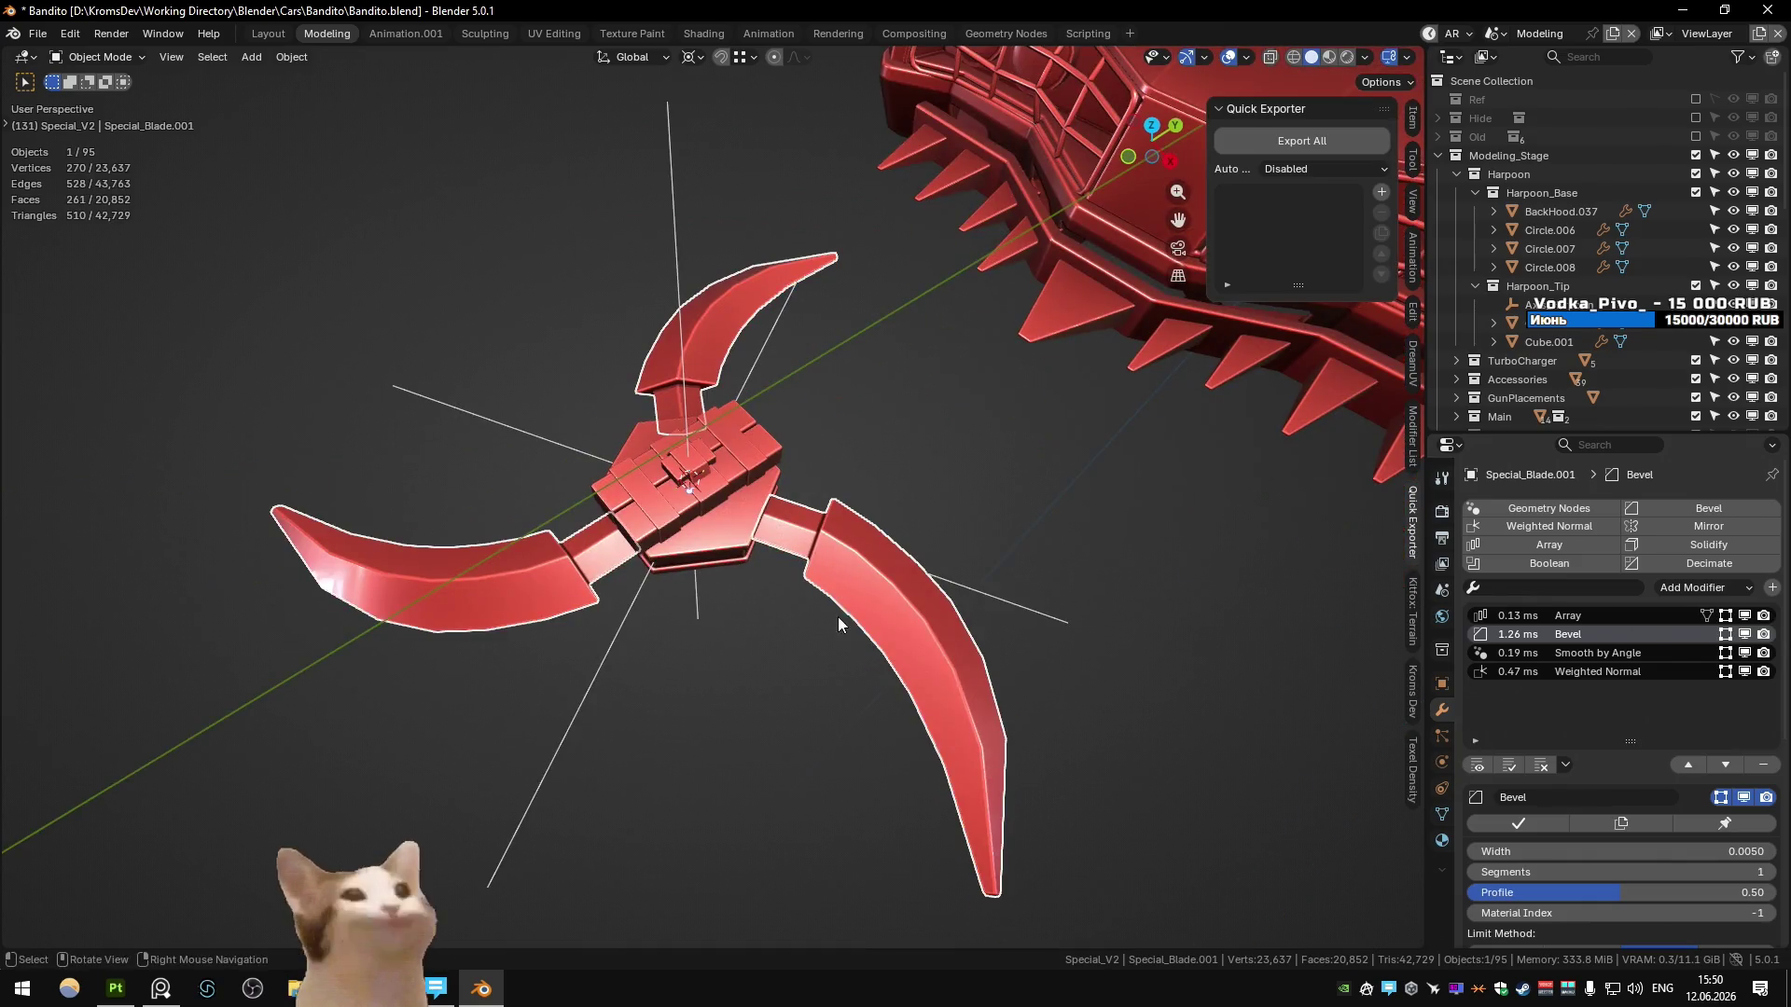
pyautogui.press('Tab')
pyautogui.hotkey('alt', 'a')
pyautogui.press('l')
pyautogui.press('Tab')
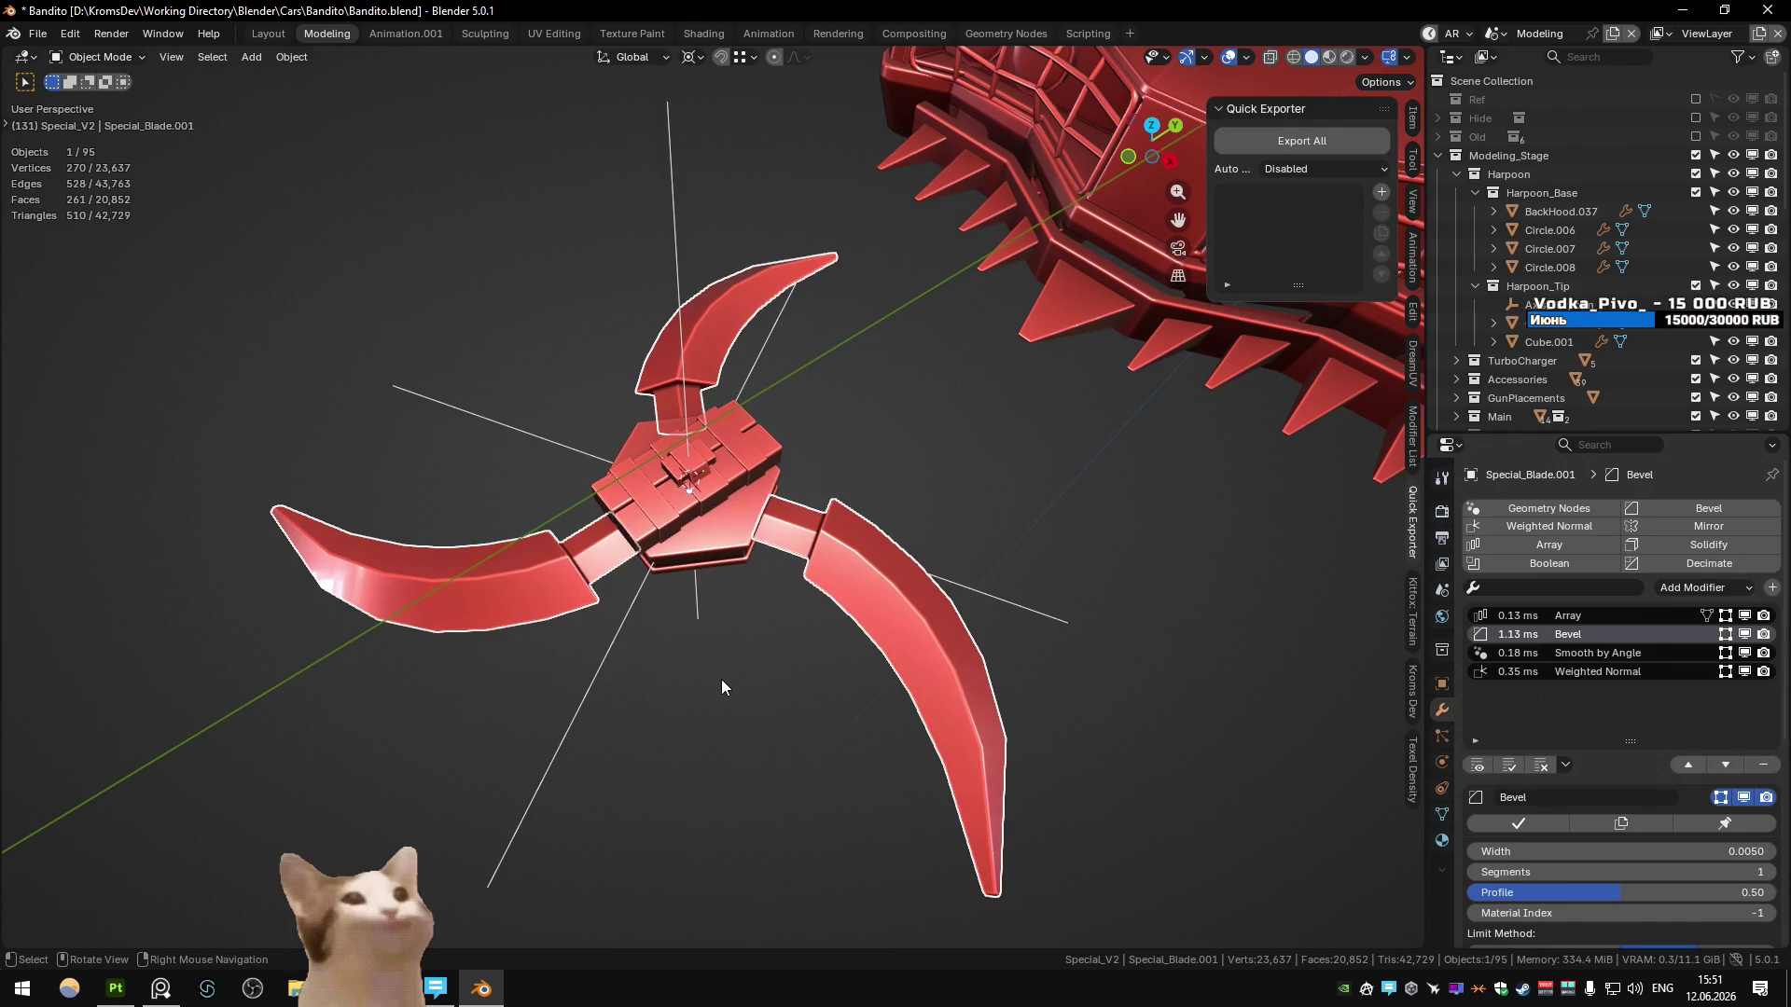
pyautogui.press('Tab')
pyautogui.press('Tab')
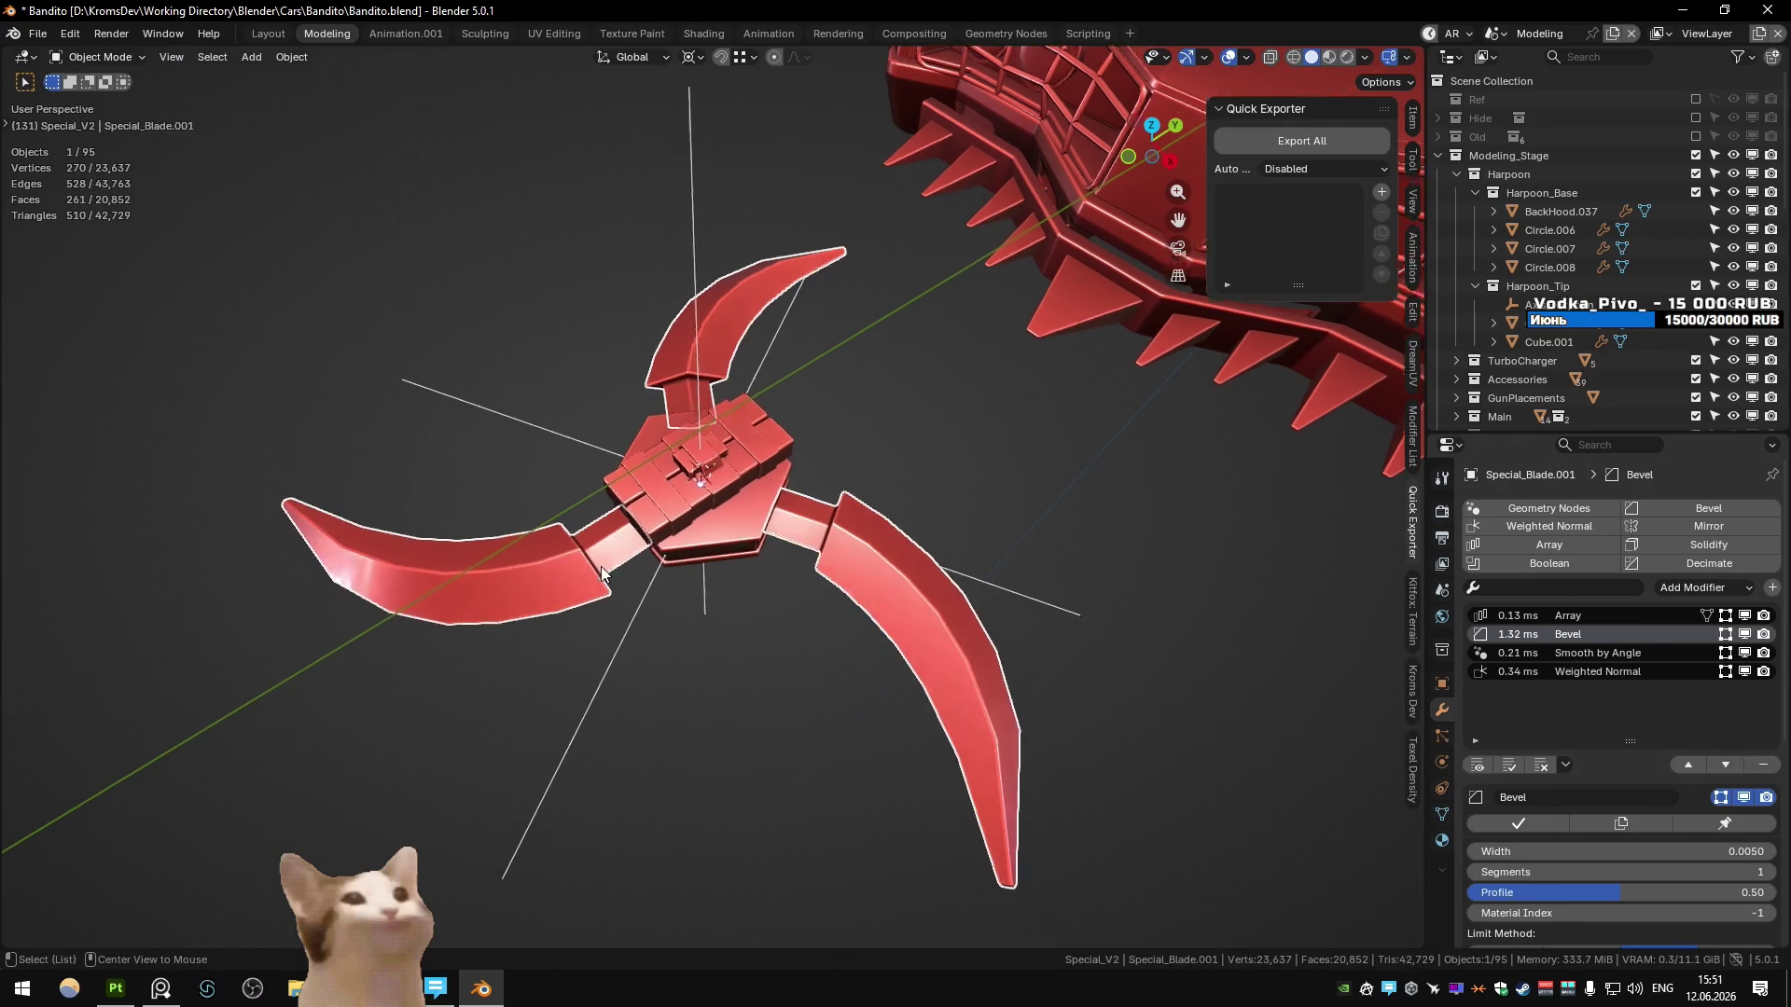
pyautogui.scroll(4, 600, 364)
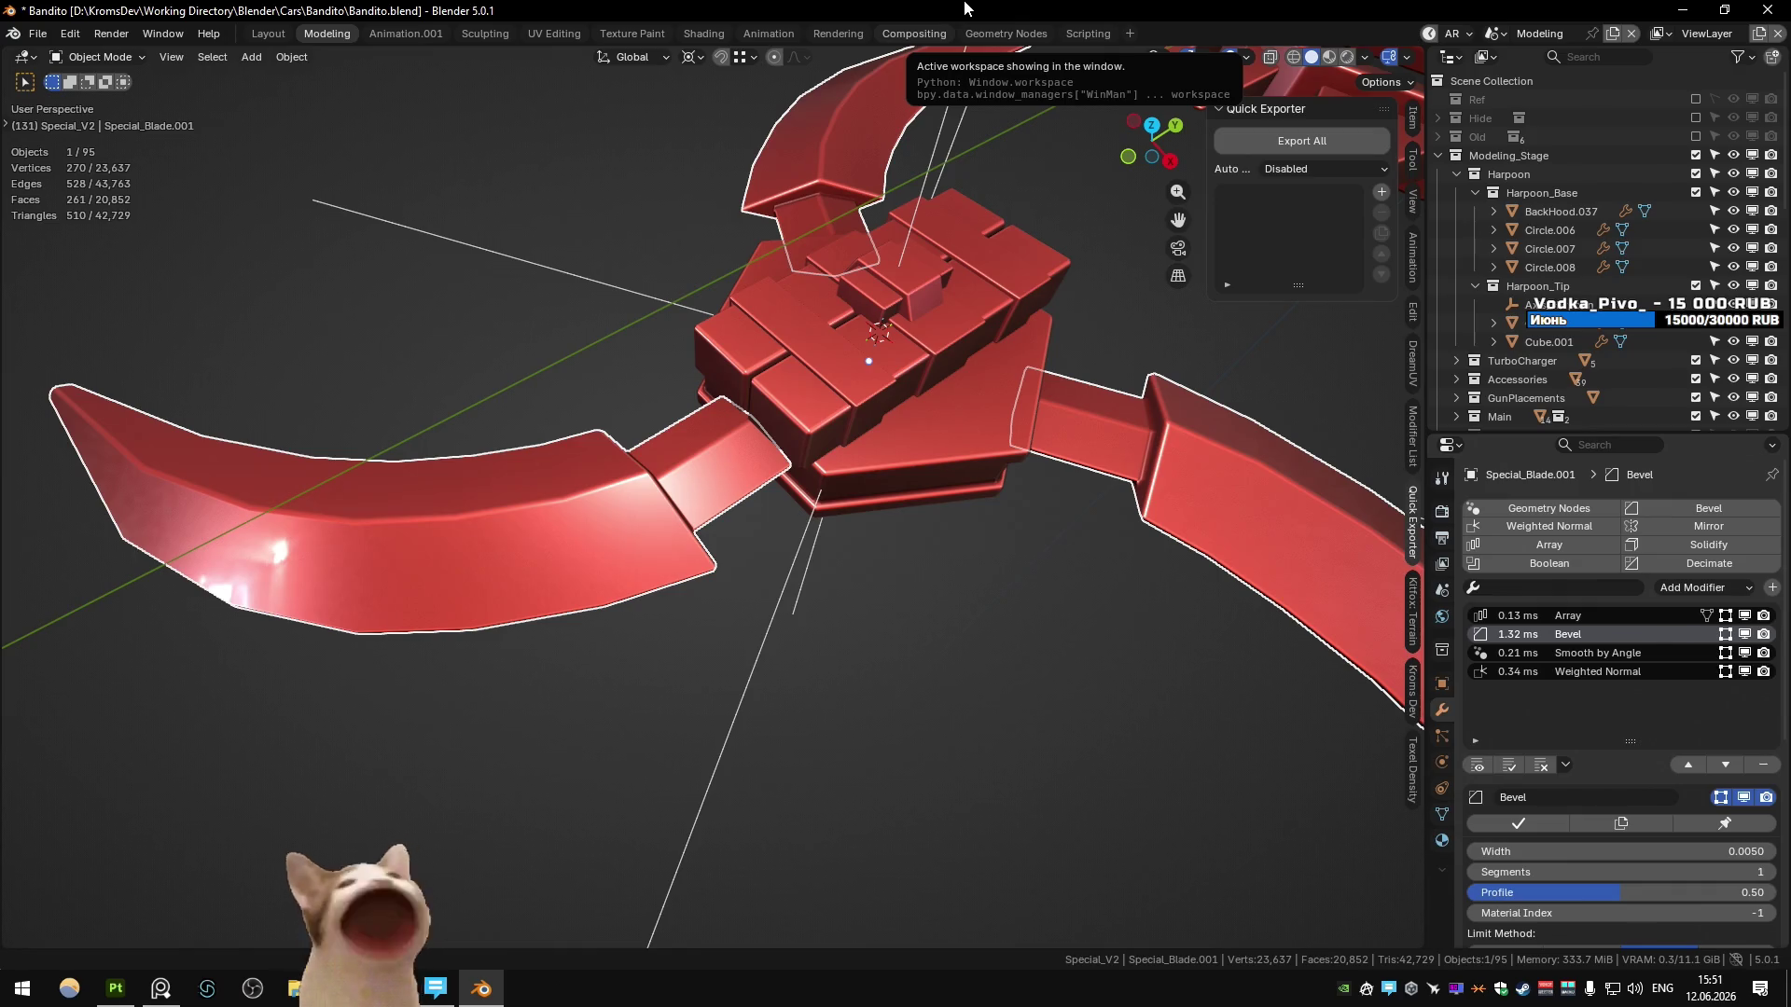
pyautogui.scroll(-5, 830, 392)
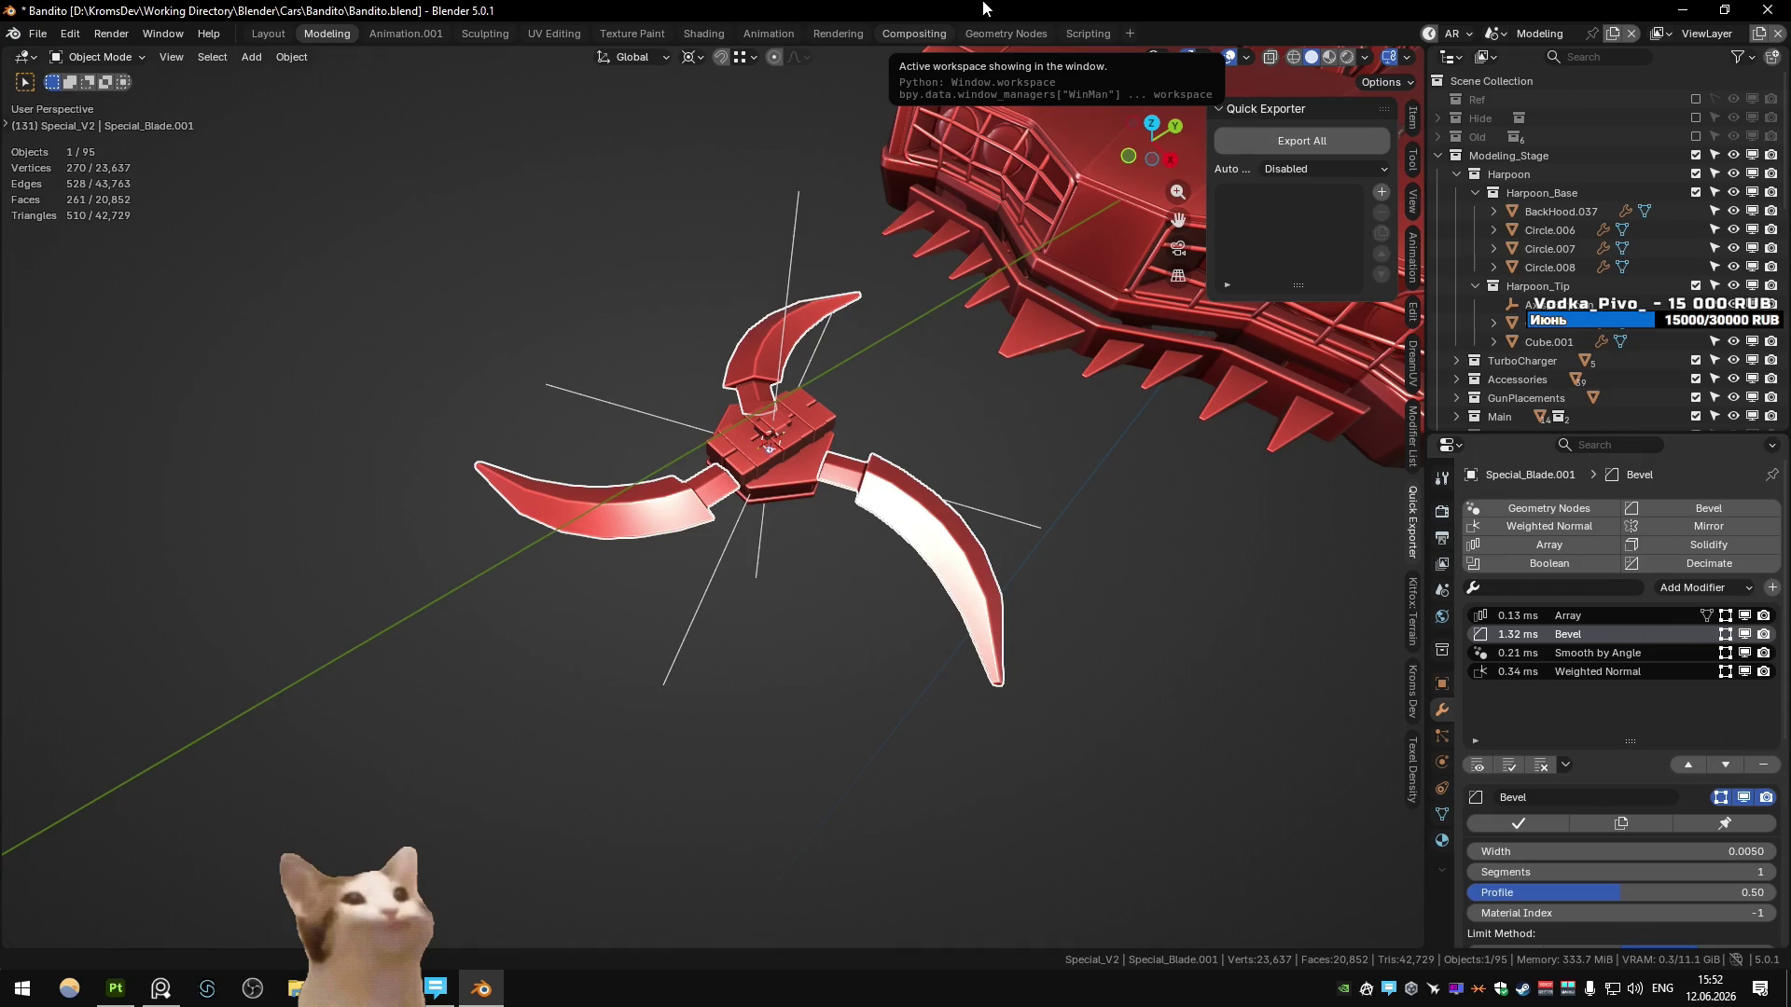
# - Box-select the lower blade's root vertices and move them along Y toward the hub
pyautogui.moveTo(550, 412)
pyautogui.mouseDown(button='middle')
pyautogui.moveTo(679, 492)
pyautogui.moveTo(773, 518)
pyautogui.mouseUp(button='middle')
pyautogui.press('Tab')
pyautogui.press('KP_7')
pyautogui.hotkey('alt', 'z')
pyautogui.press('1')
pyautogui.moveTo(772, 519)
pyautogui.mouseDown()
pyautogui.moveTo(564, 428)
pyautogui.moveTo(844, 537)
pyautogui.mouseUp()
pyautogui.hotkey('alt', 'z')
pyautogui.press('g')
pyautogui.press('y')
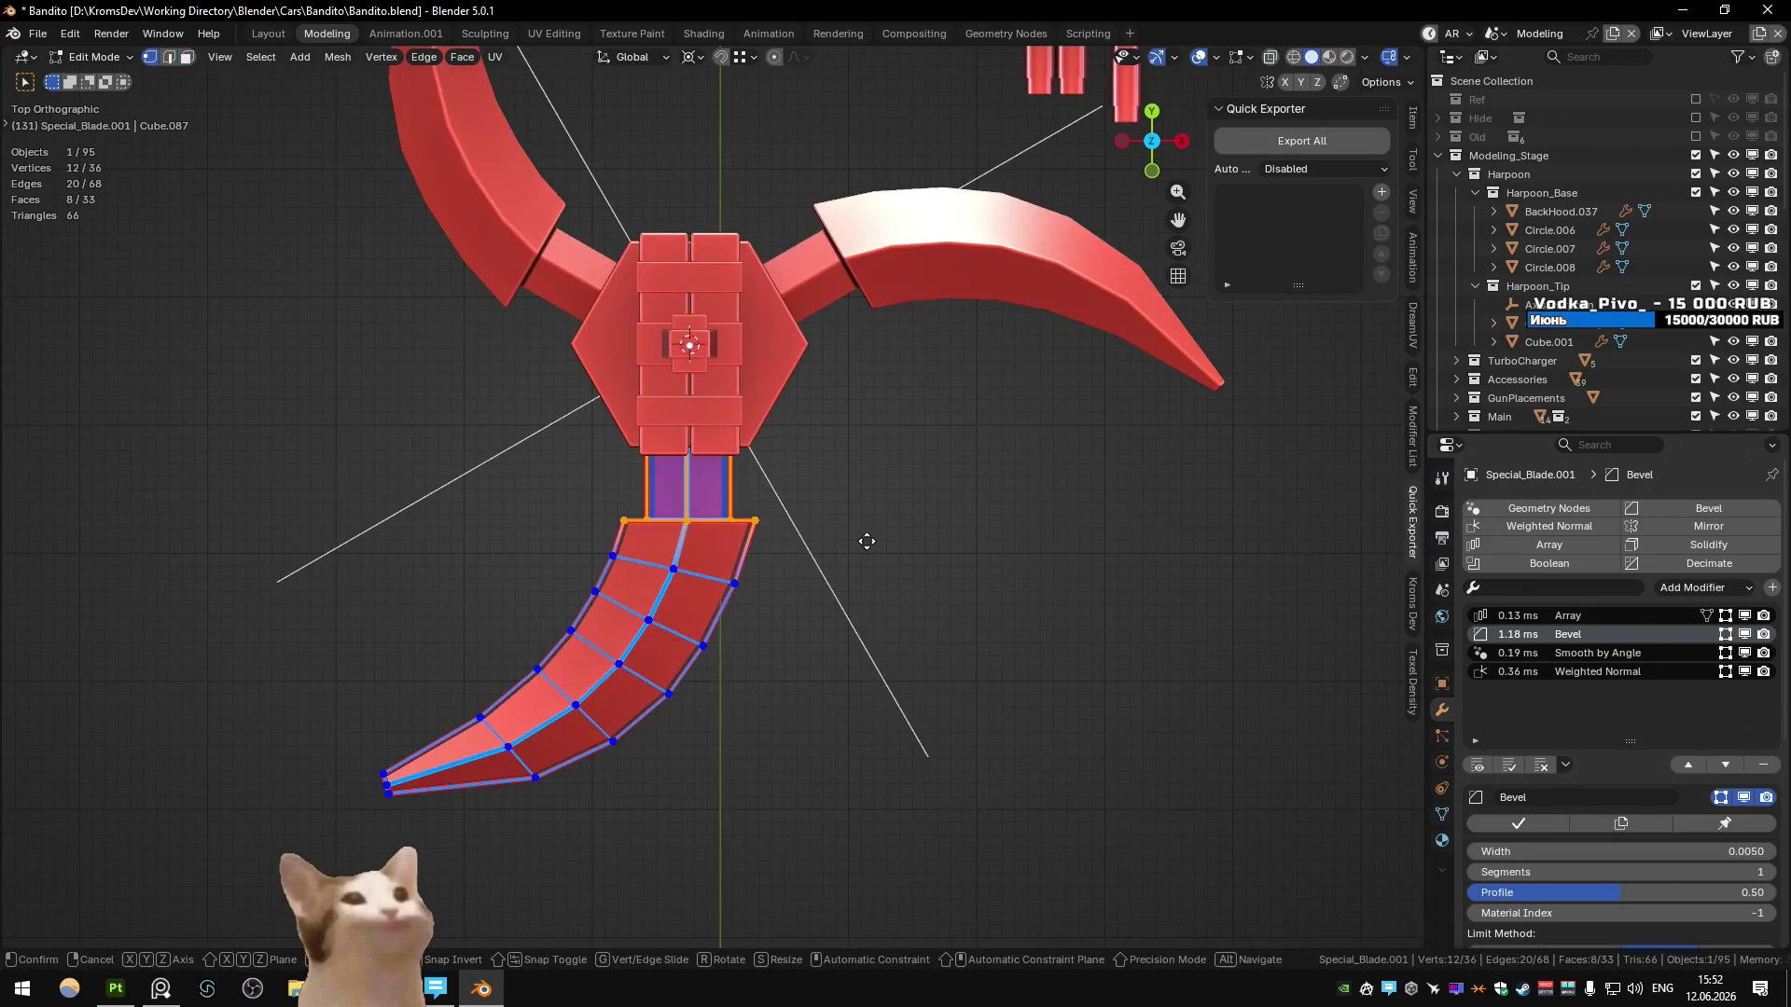
pyautogui.click(854, 462)
pyautogui.press('Tab')
pyautogui.moveTo(855, 462)
pyautogui.mouseDown(button='middle')
pyautogui.moveTo(651, 342)
pyautogui.moveTo(712, 479)
pyautogui.moveTo(765, 464)
pyautogui.mouseUp(button='middle')
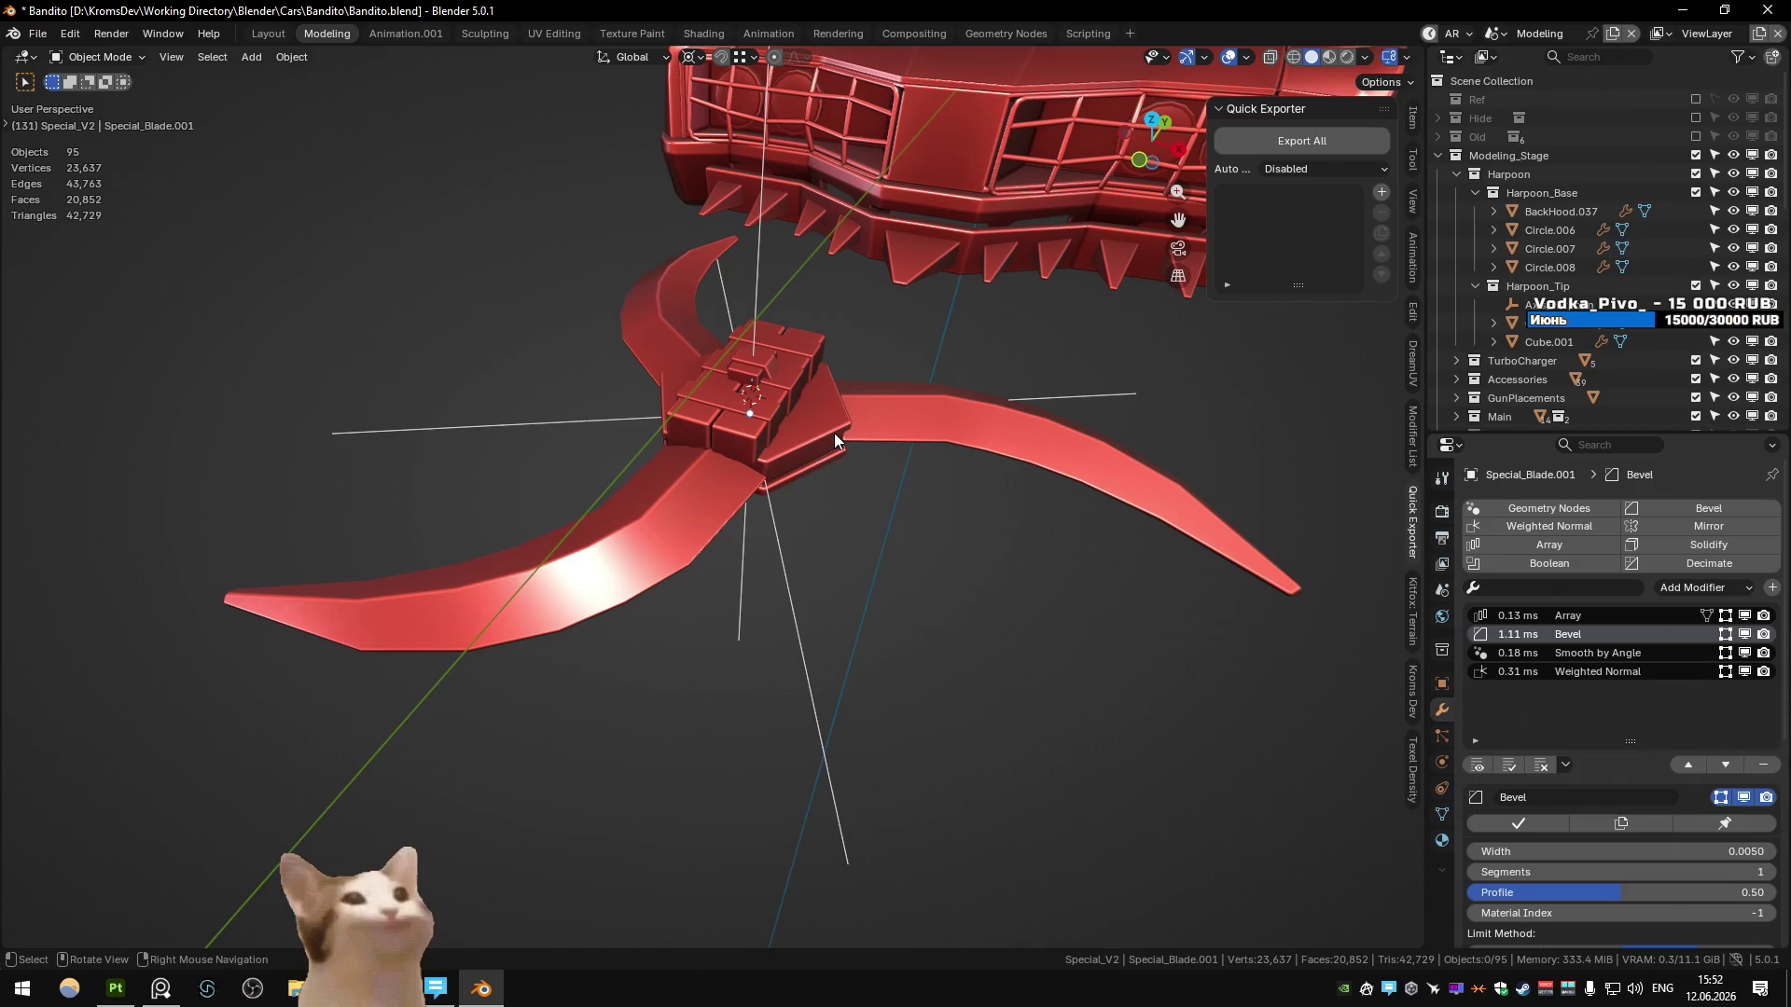
pyautogui.moveTo(834, 433)
pyautogui.mouseDown(button='middle')
pyautogui.moveTo(827, 388)
pyautogui.moveTo(771, 508)
pyautogui.moveTo(719, 559)
pyautogui.moveTo(784, 550)
pyautogui.mouseUp(button='middle')
# - Inspect the hub blades, select the small box Cube.008, and save Bandito.blend
pyautogui.press('Tab')
pyautogui.press('Tab')
pyautogui.moveTo(910, 556); pyautogui.dragTo(950, 467, button='middle')
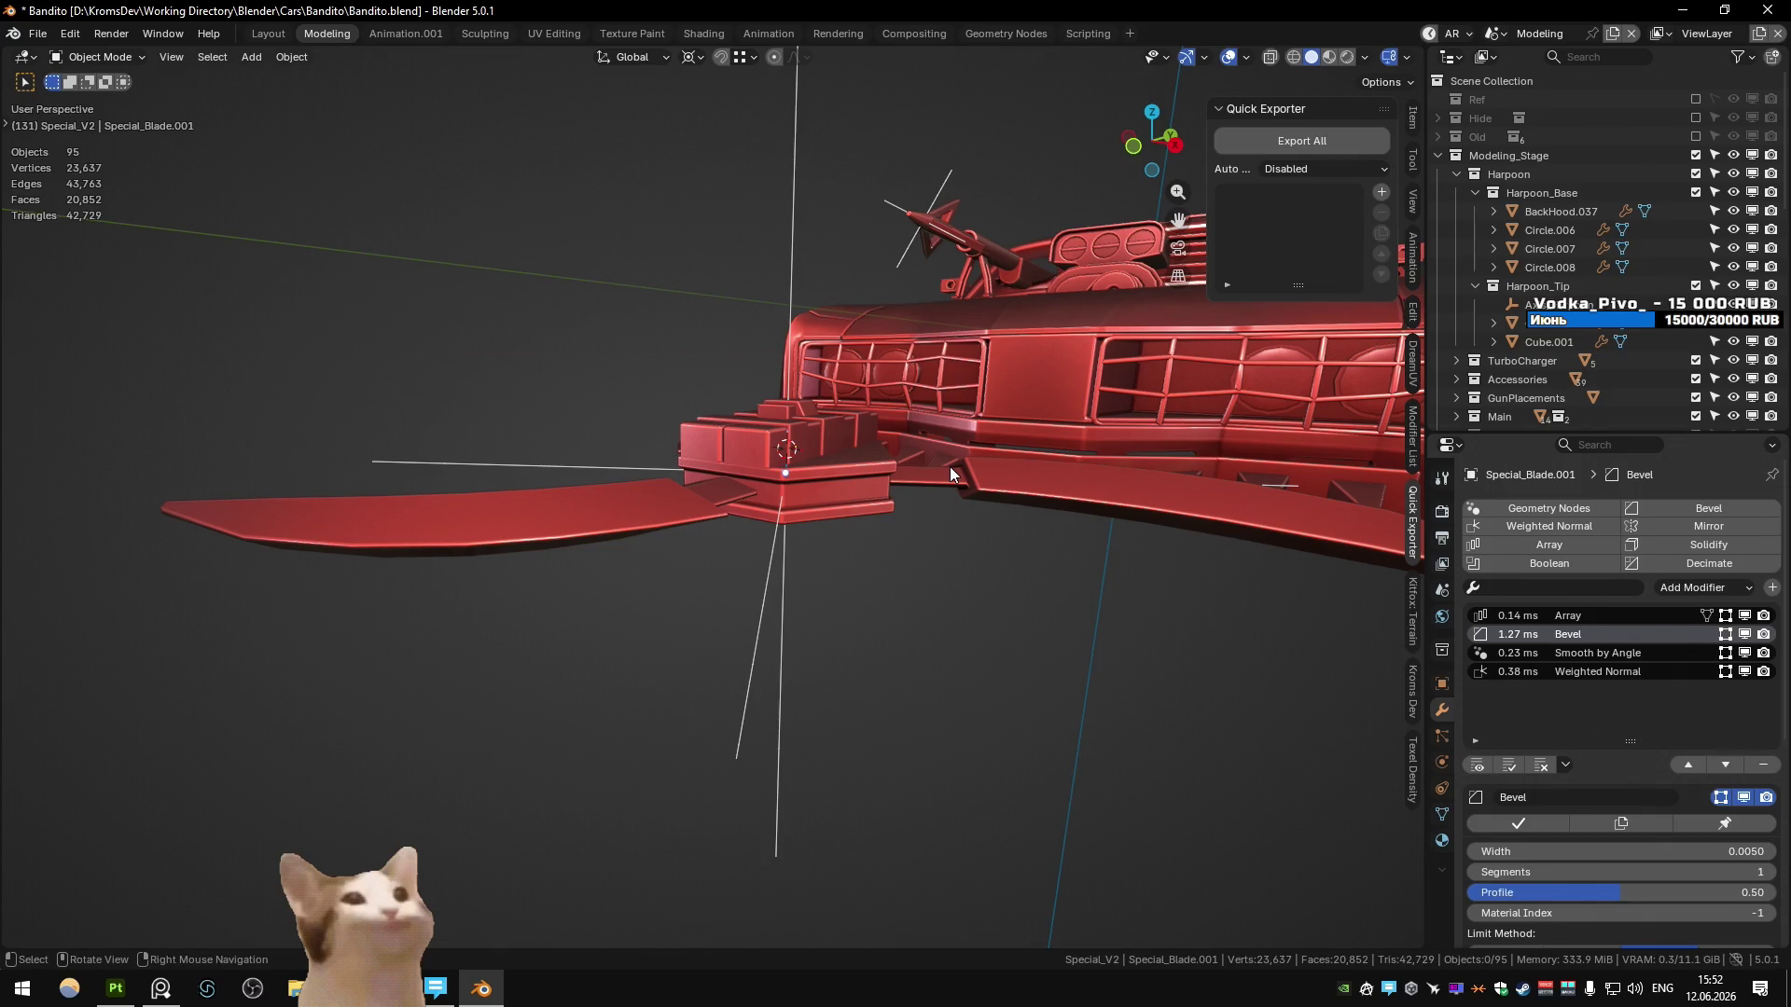
pyautogui.moveTo(949, 466)
pyautogui.mouseDown(button='middle')
pyautogui.moveTo(822, 576)
pyautogui.moveTo(865, 534)
pyautogui.moveTo(690, 539)
pyautogui.moveTo(852, 562)
pyautogui.moveTo(871, 483)
pyautogui.moveTo(839, 479)
pyautogui.mouseUp(button='middle')
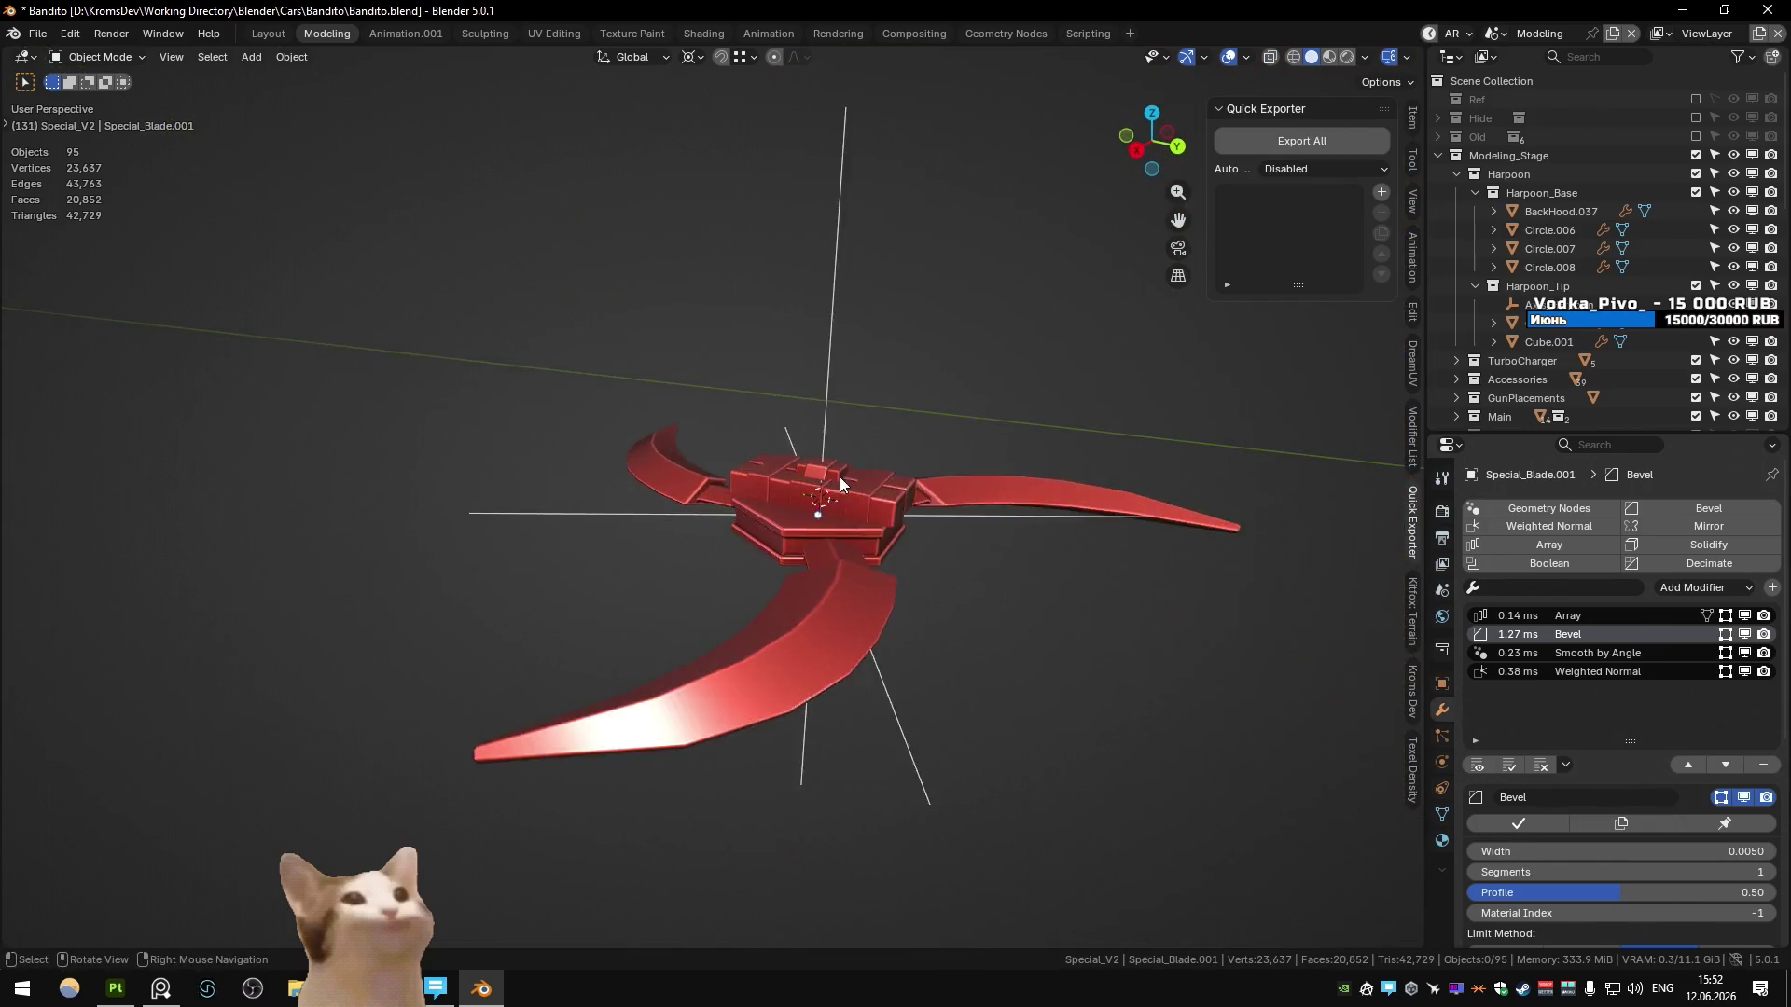
pyautogui.scroll(5, 939, 561)
pyautogui.moveTo(938, 561)
pyautogui.mouseDown(button='middle')
pyautogui.moveTo(786, 556)
pyautogui.moveTo(793, 507)
pyautogui.moveTo(810, 533)
pyautogui.mouseUp(button='middle')
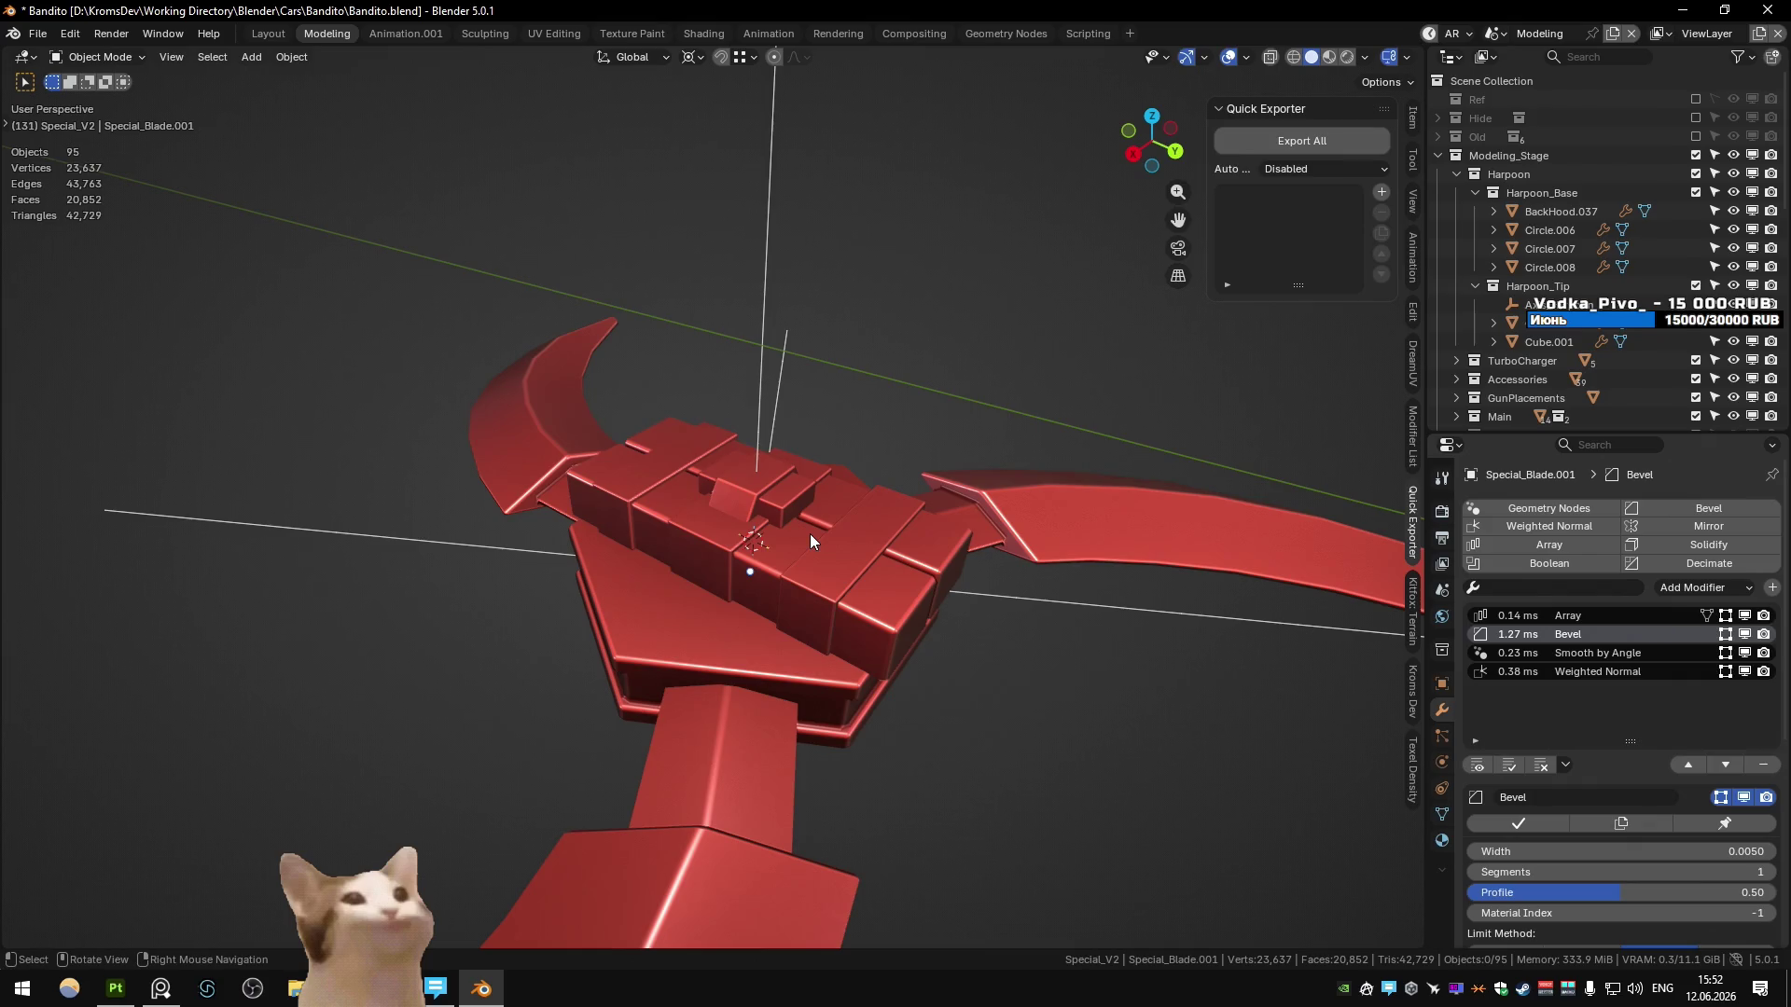
pyautogui.moveTo(809, 534); pyautogui.dragTo(791, 539, button='middle')
pyautogui.click(773, 468)
pyautogui.hotkey('ctrl', 's')
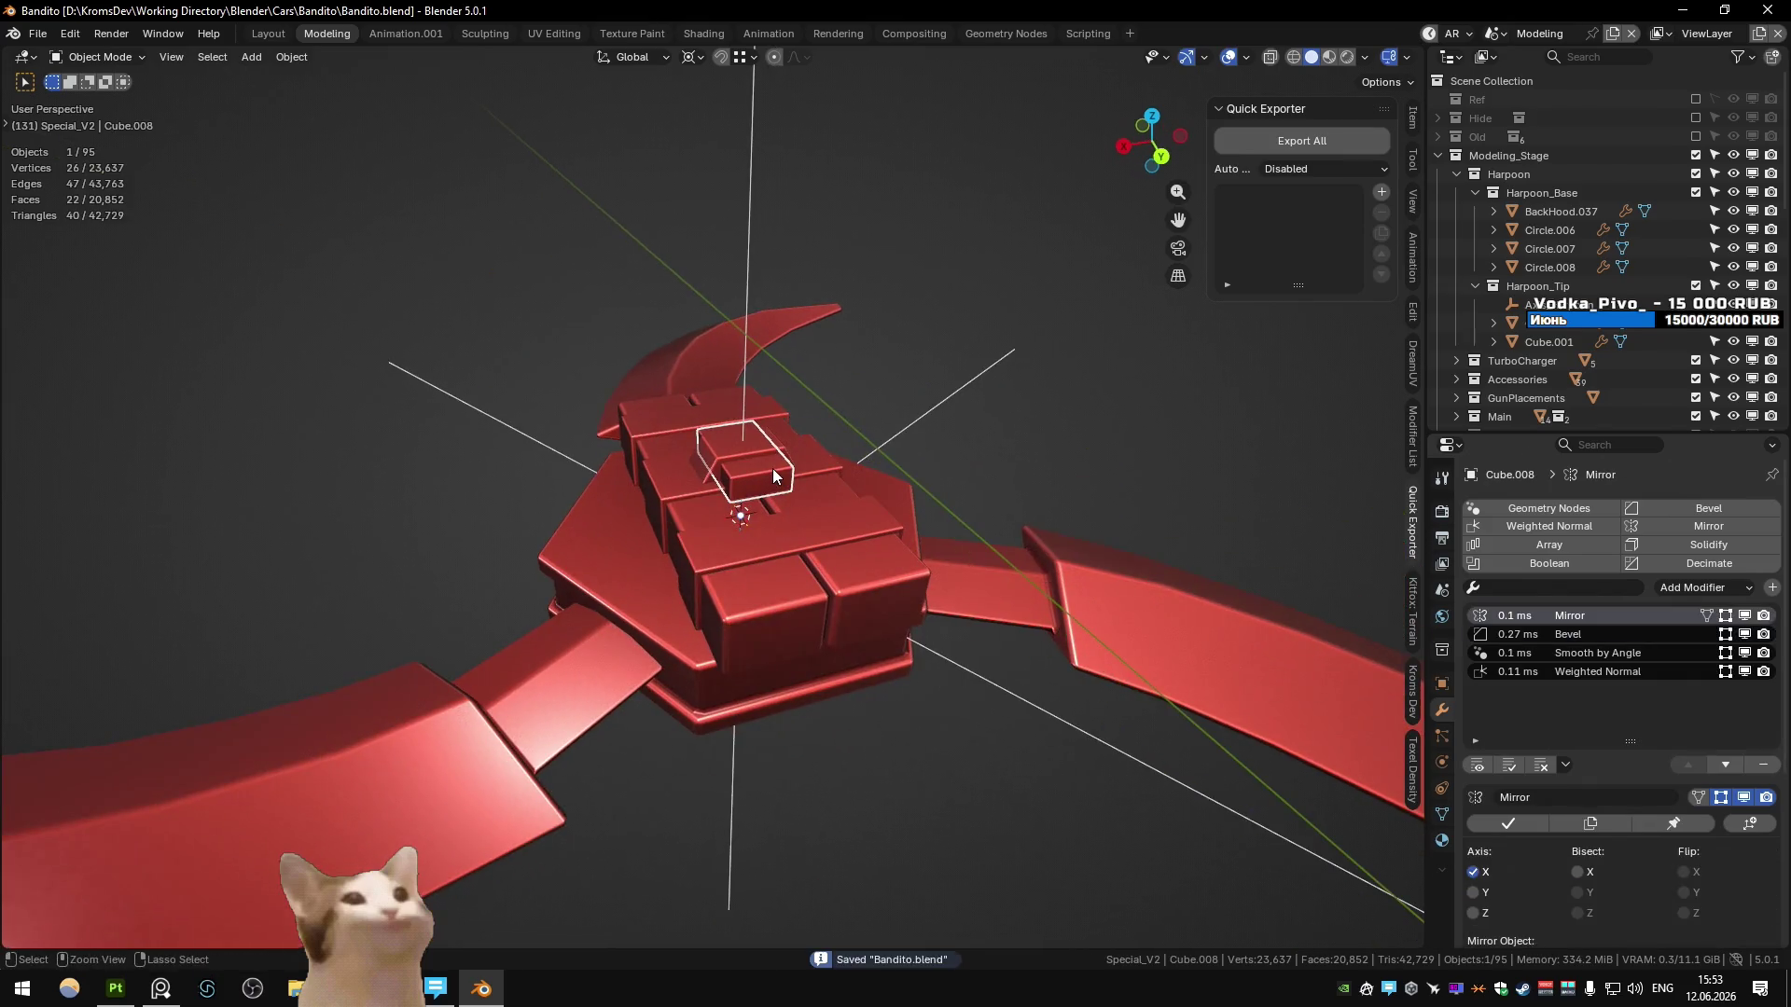
# - Add a test NURBS curve at the hub, delete it, save Bandito.blend, and switch to Chrome
pyautogui.press('Tab')
pyautogui.moveTo(772, 468); pyautogui.dragTo(762, 557, button='middle')
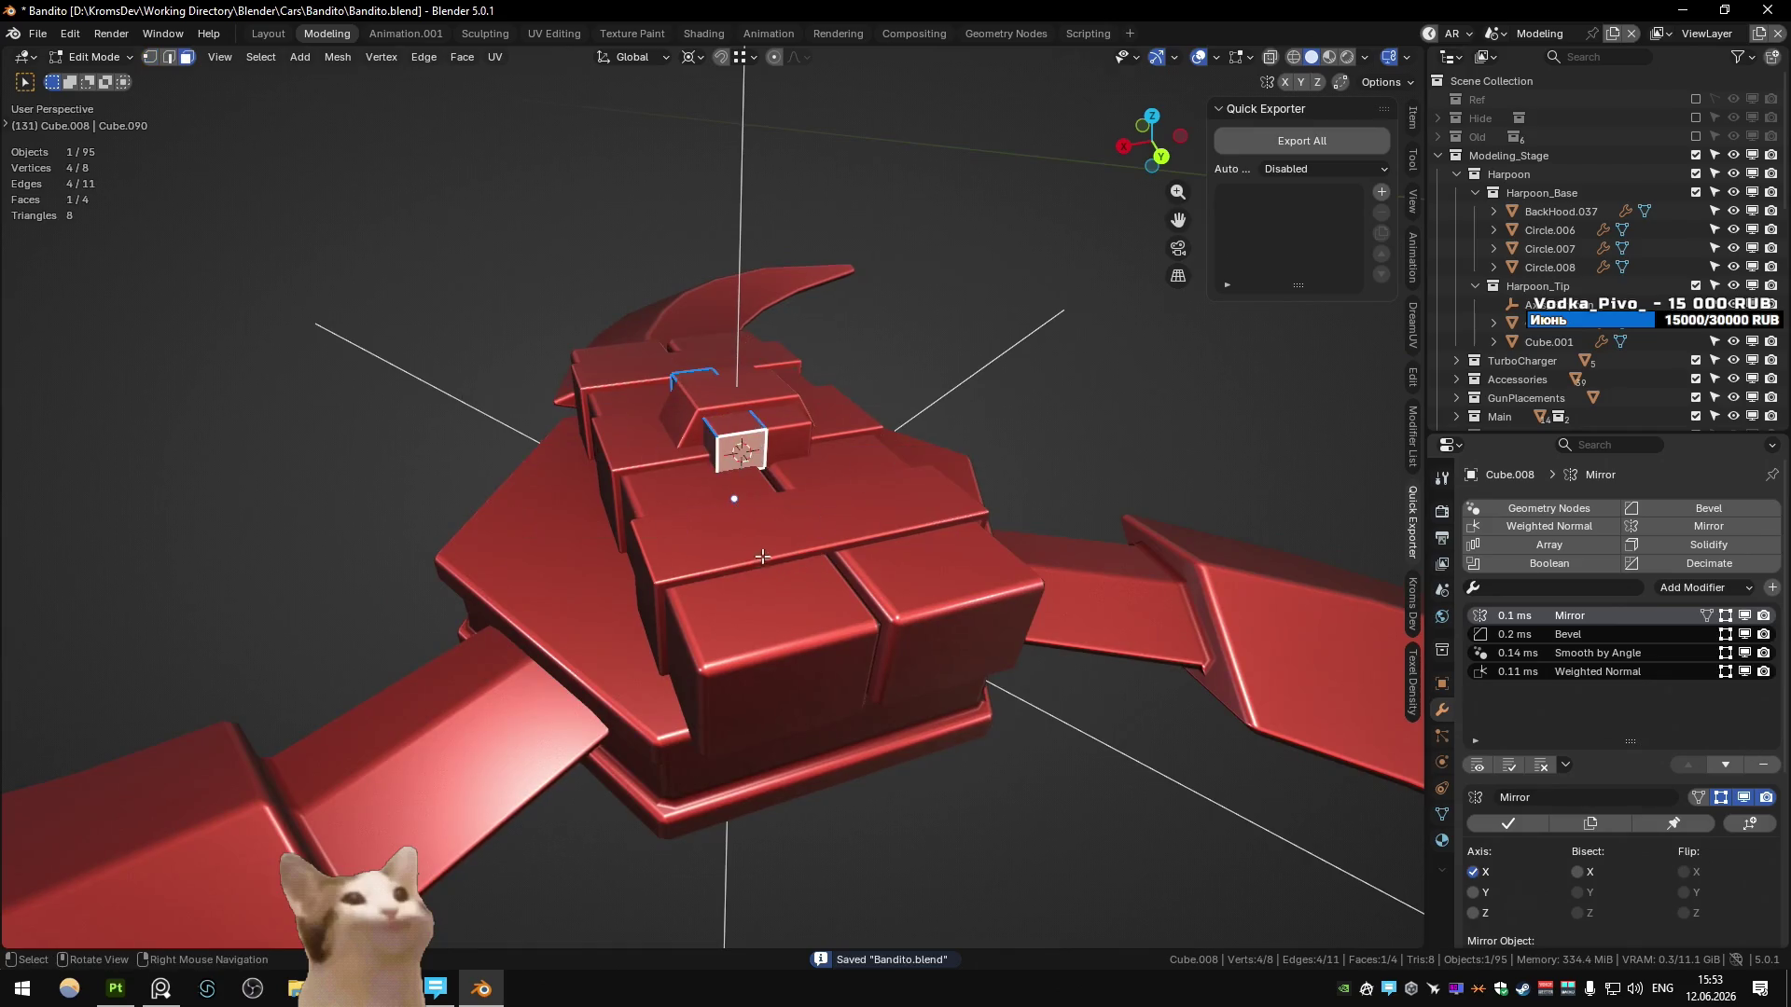
pyautogui.press('Tab')
pyautogui.hotkey('shift', 'a')
pyautogui.moveTo(798, 562)
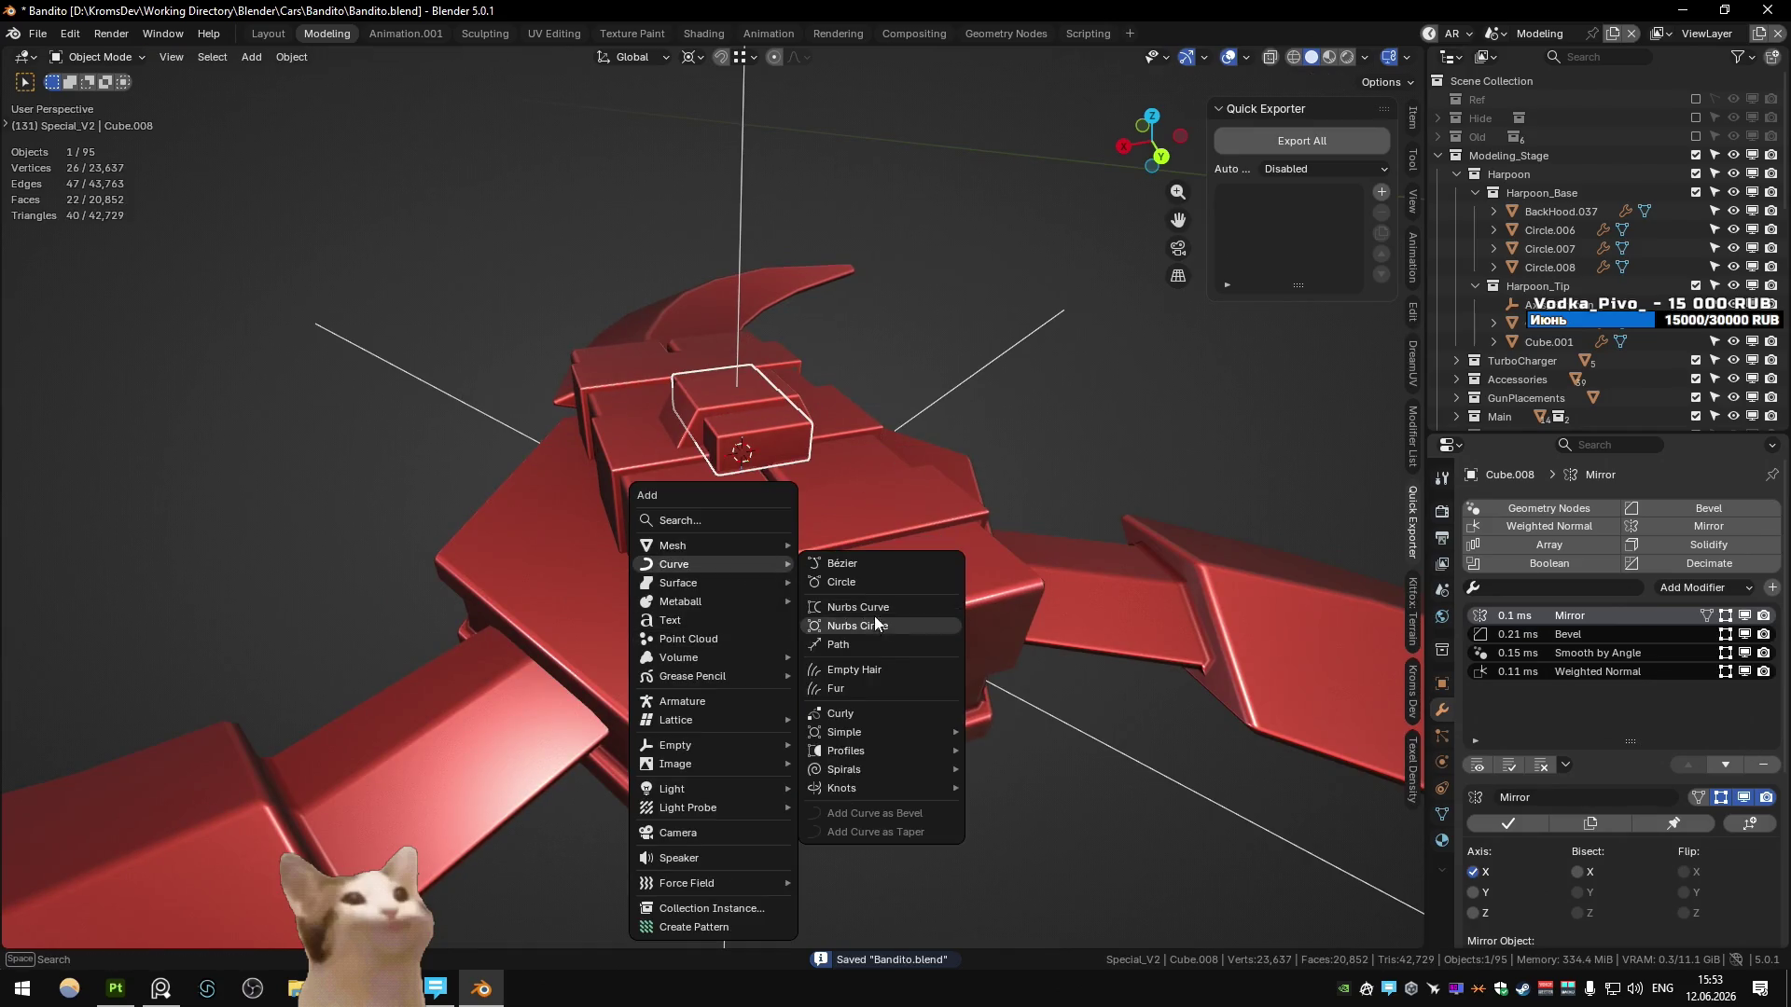
pyautogui.click(874, 607)
pyautogui.moveTo(802, 587); pyautogui.dragTo(837, 536, button='middle')
pyautogui.press('Tab')
pyautogui.hotkey('alt', 'z')
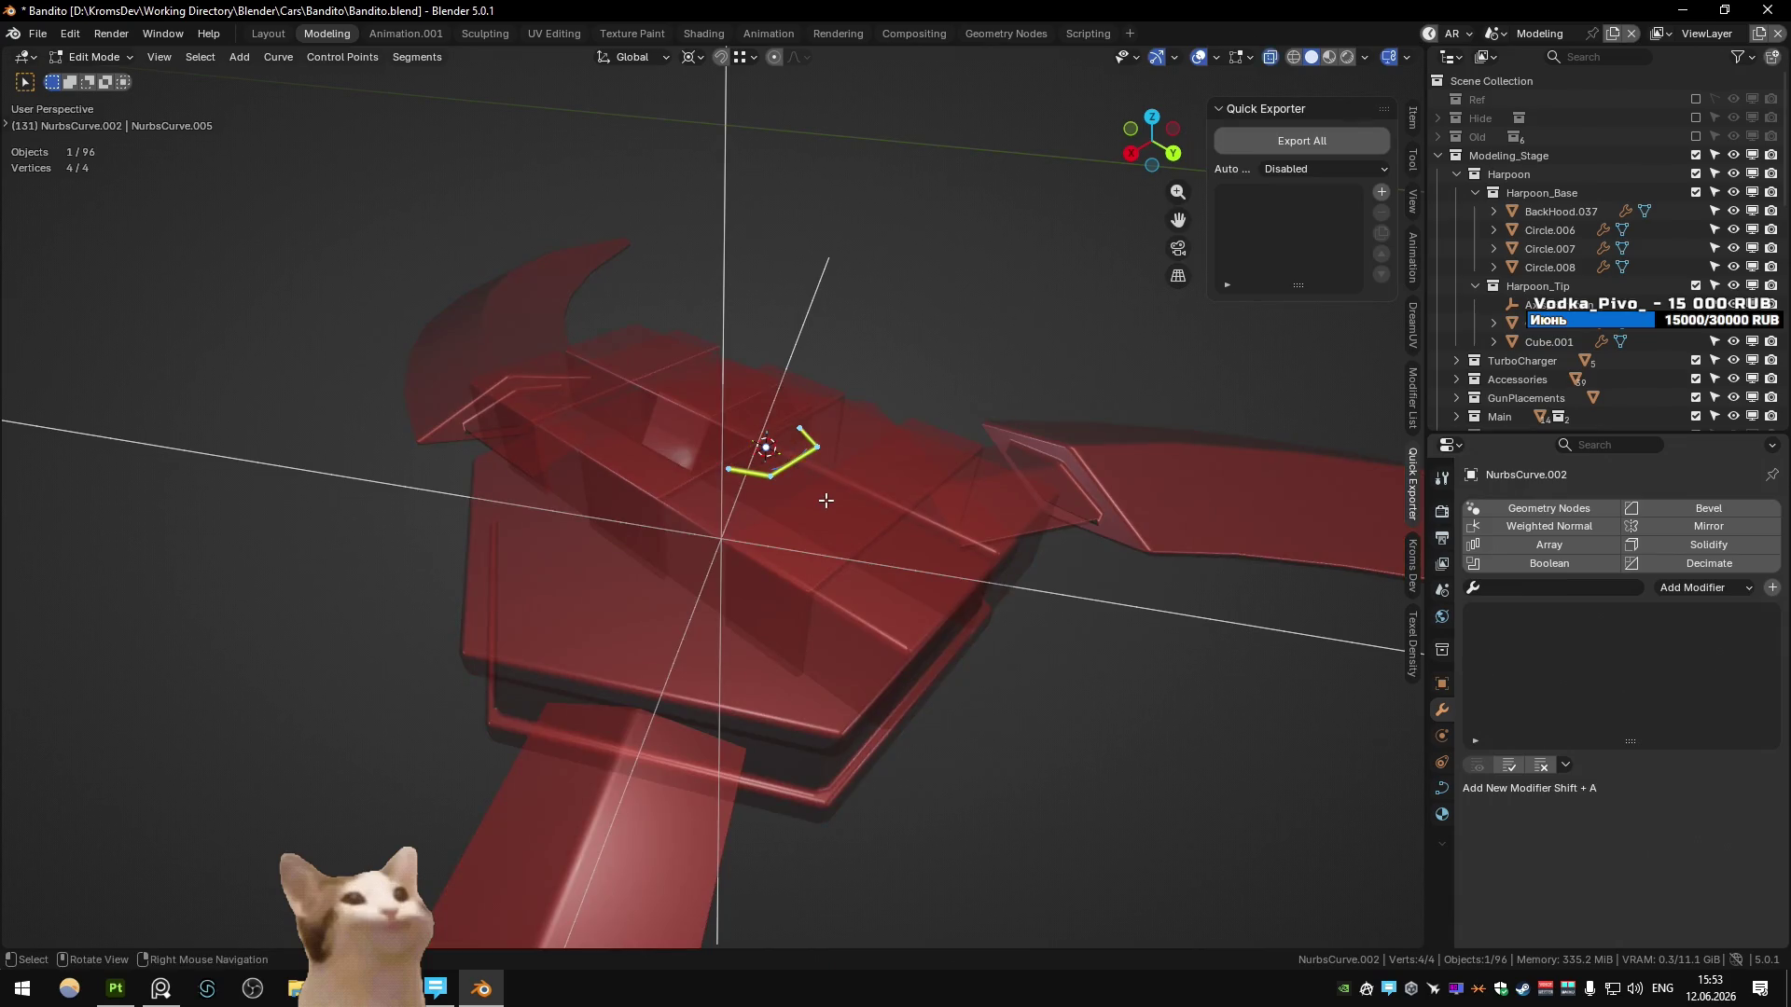
pyautogui.press('Tab')
pyautogui.press('Delete')
pyautogui.hotkey('alt', 'z')
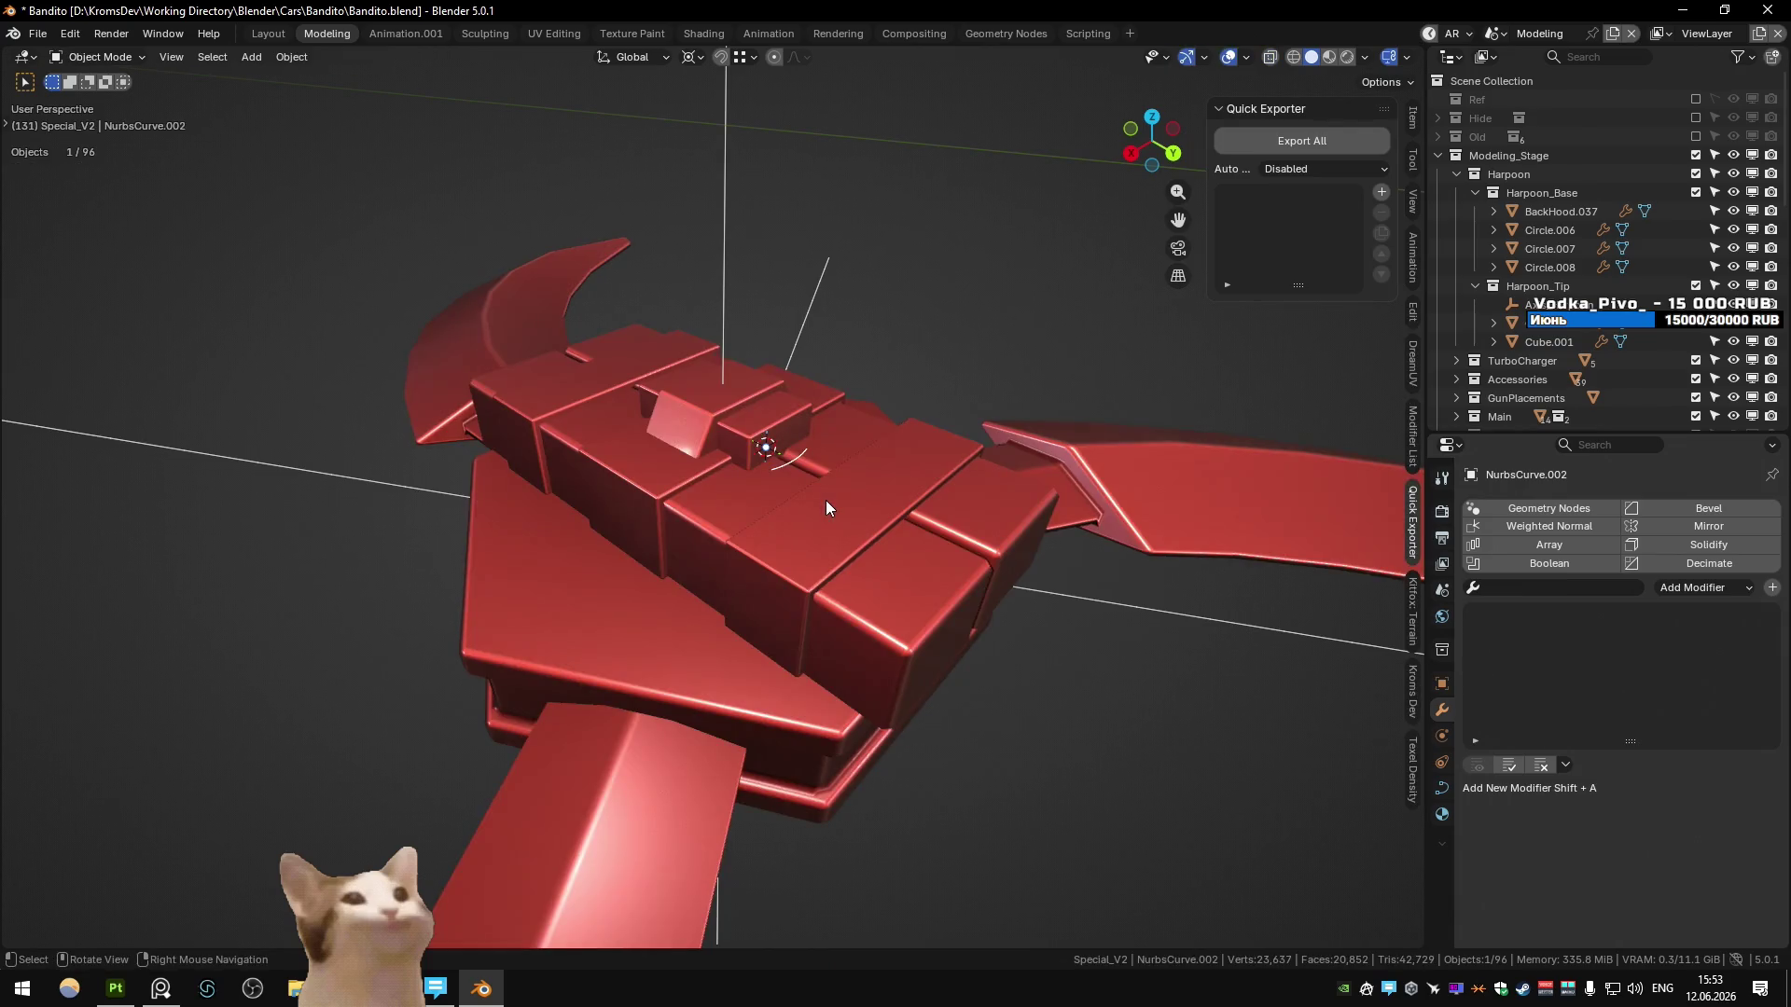
pyautogui.hotkey('ctrl', 's')
pyautogui.hotkey('alt', 'Tab')
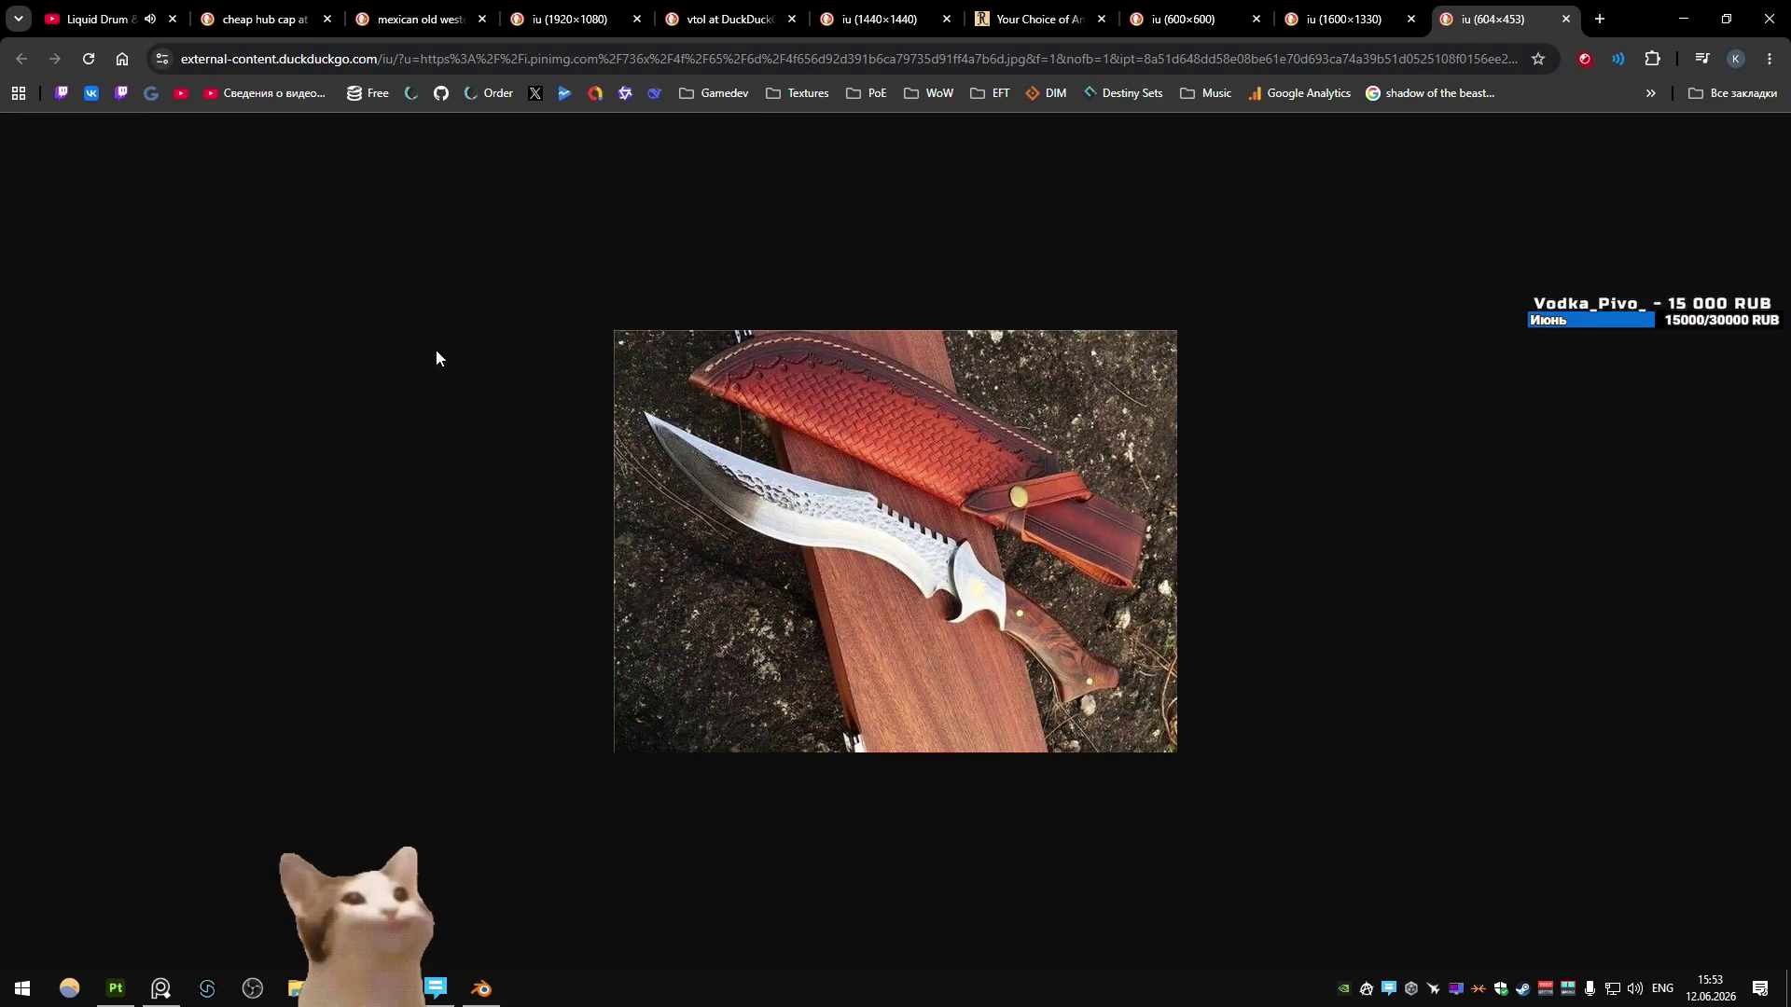
# - Replace the 'cheap hub cap' search with 'radiator fan' image results, then return to Blender
pyautogui.click(266, 19)
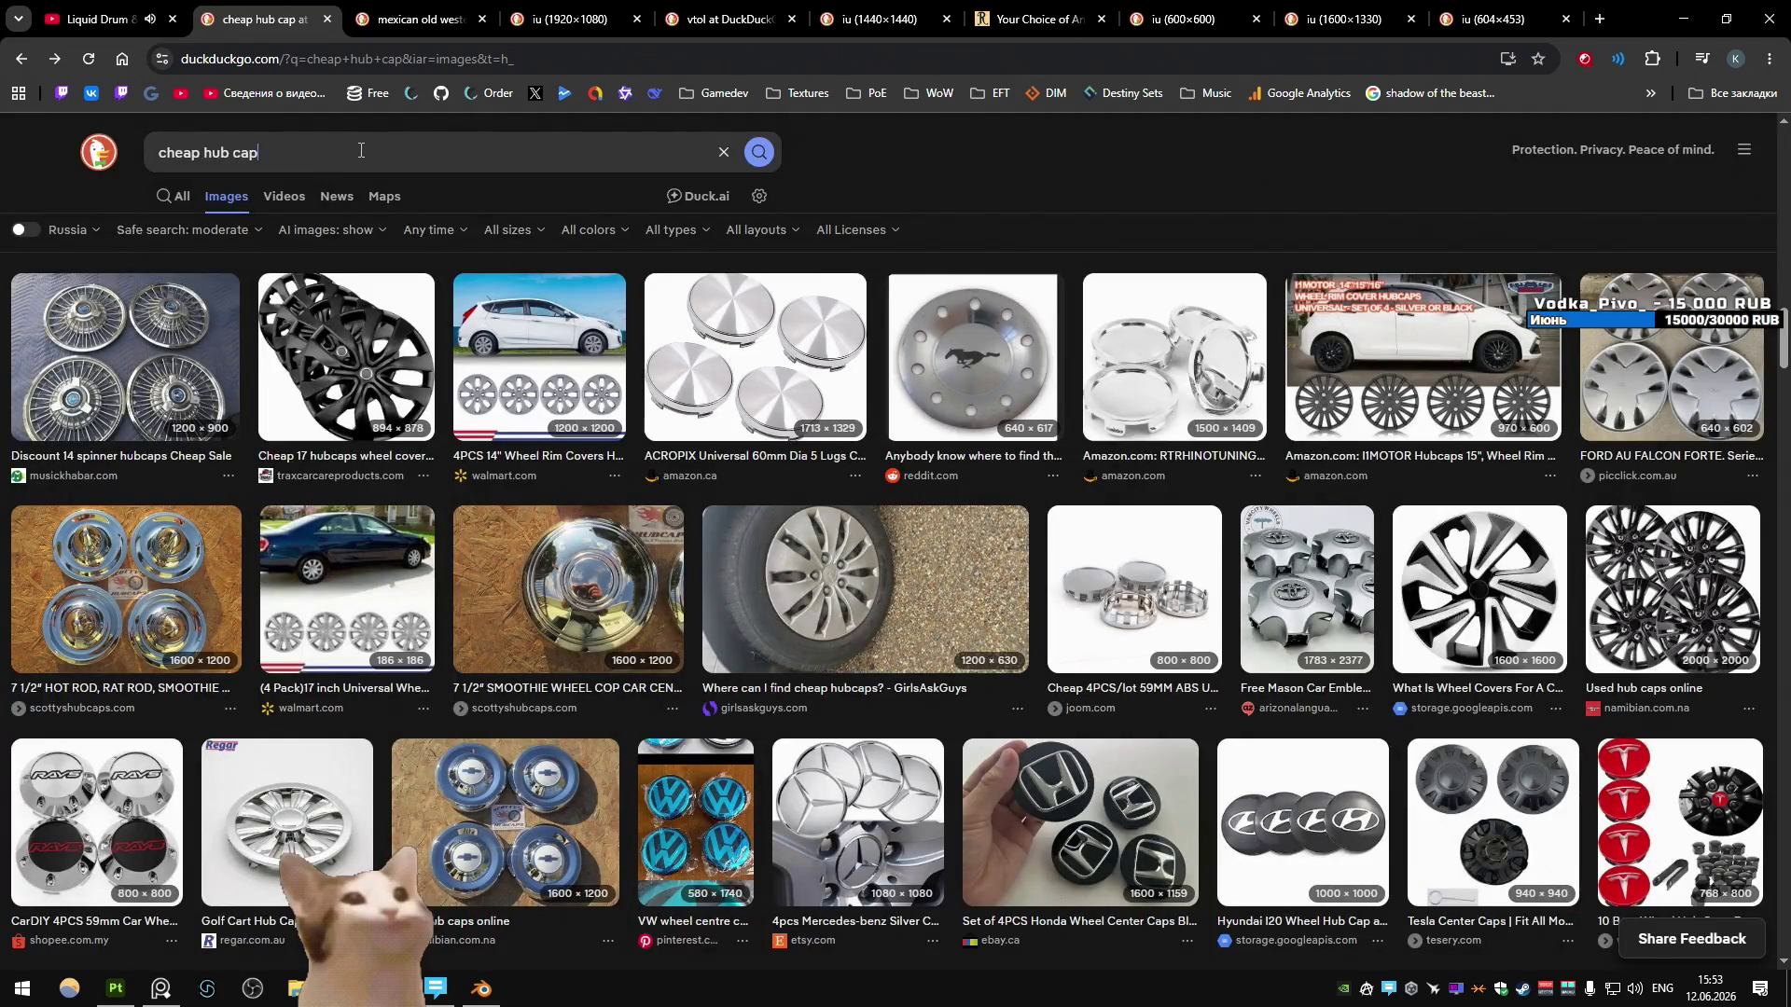
pyautogui.tripleClick(361, 150)
pyautogui.press('BackSpace')
pyautogui.write('radiator fan')
pyautogui.press('Return')
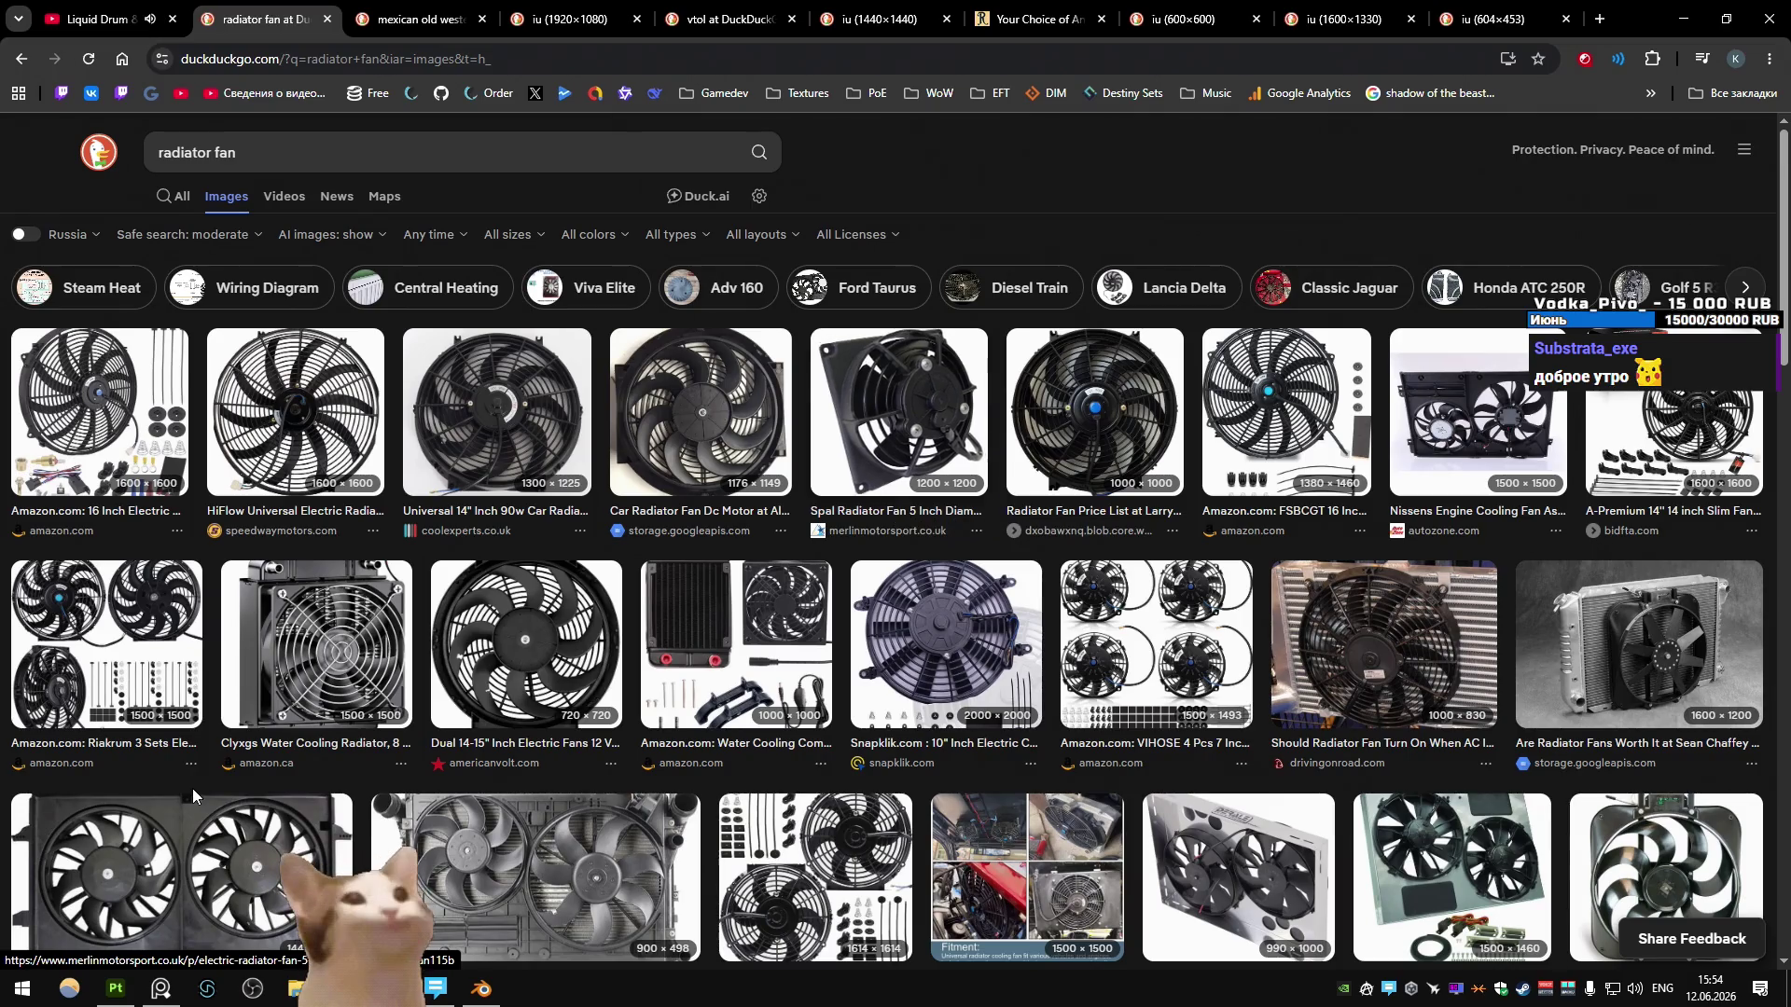
pyautogui.hotkey('alt', 'Tab')
# - Duplicate the Special_Blade.001 blade and convert the copy to a plain mesh
pyautogui.moveTo(750, 539)
pyautogui.mouseDown(button='middle')
pyautogui.moveTo(772, 524)
pyautogui.moveTo(784, 568)
pyautogui.mouseUp(button='middle')
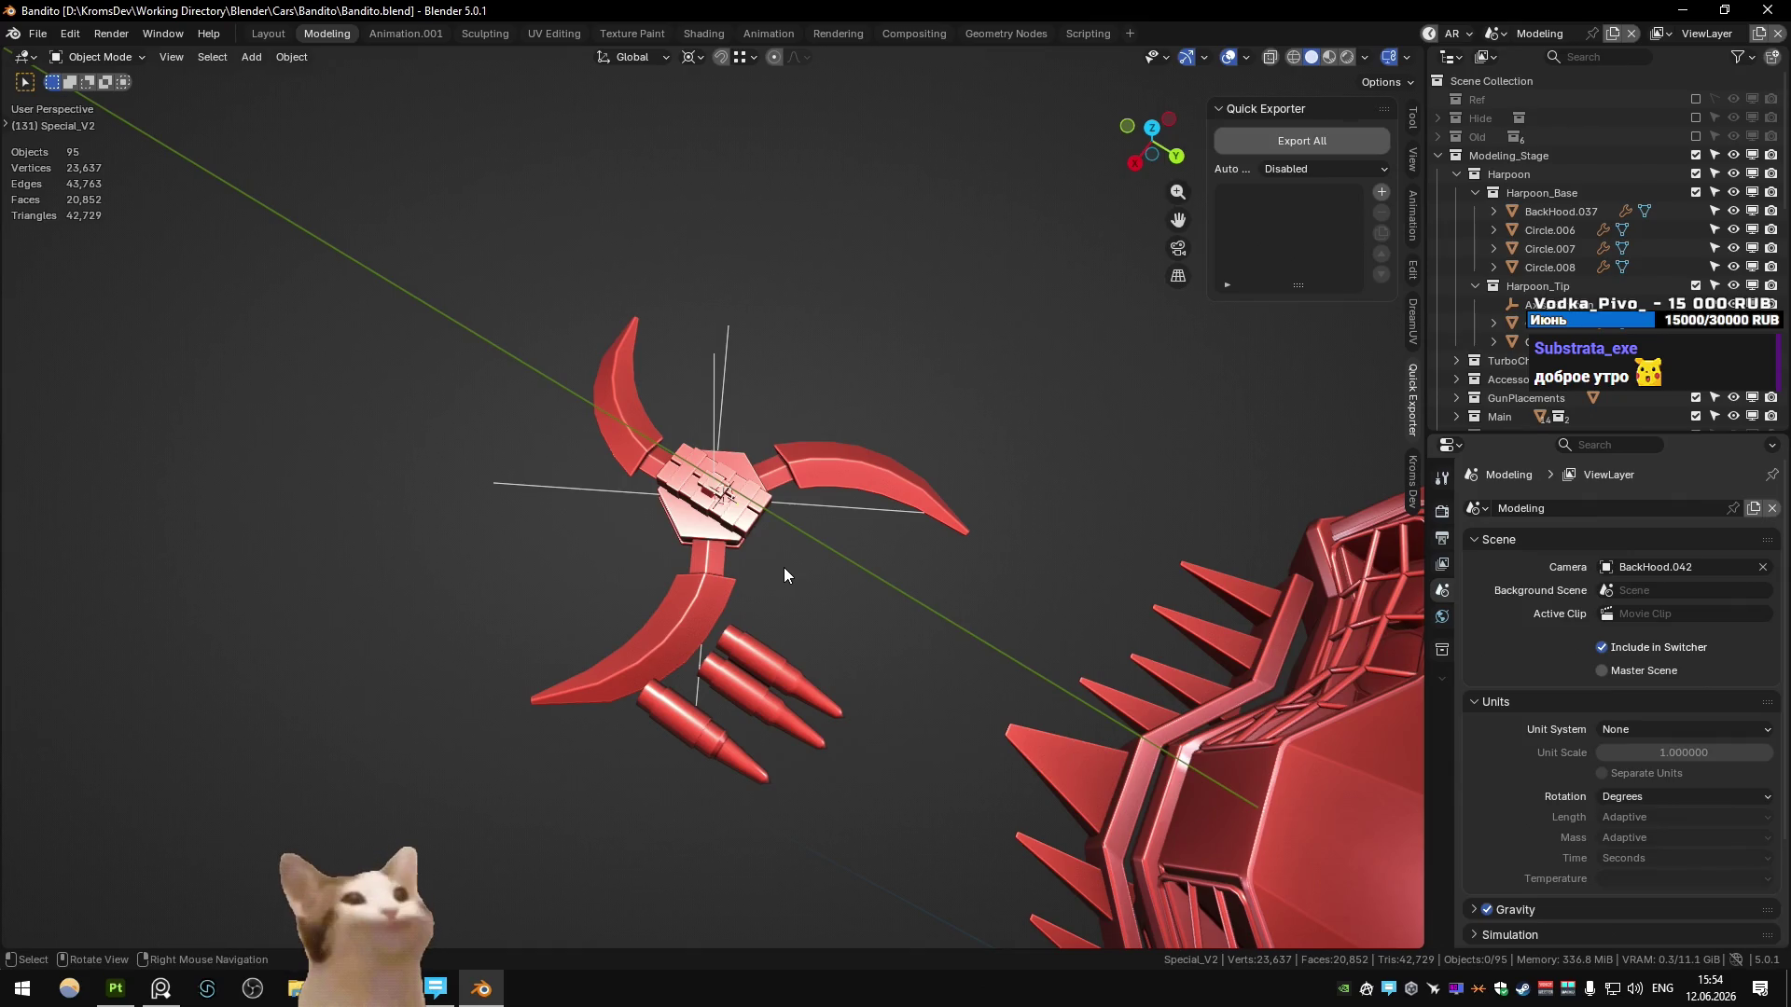
pyautogui.click(742, 566)
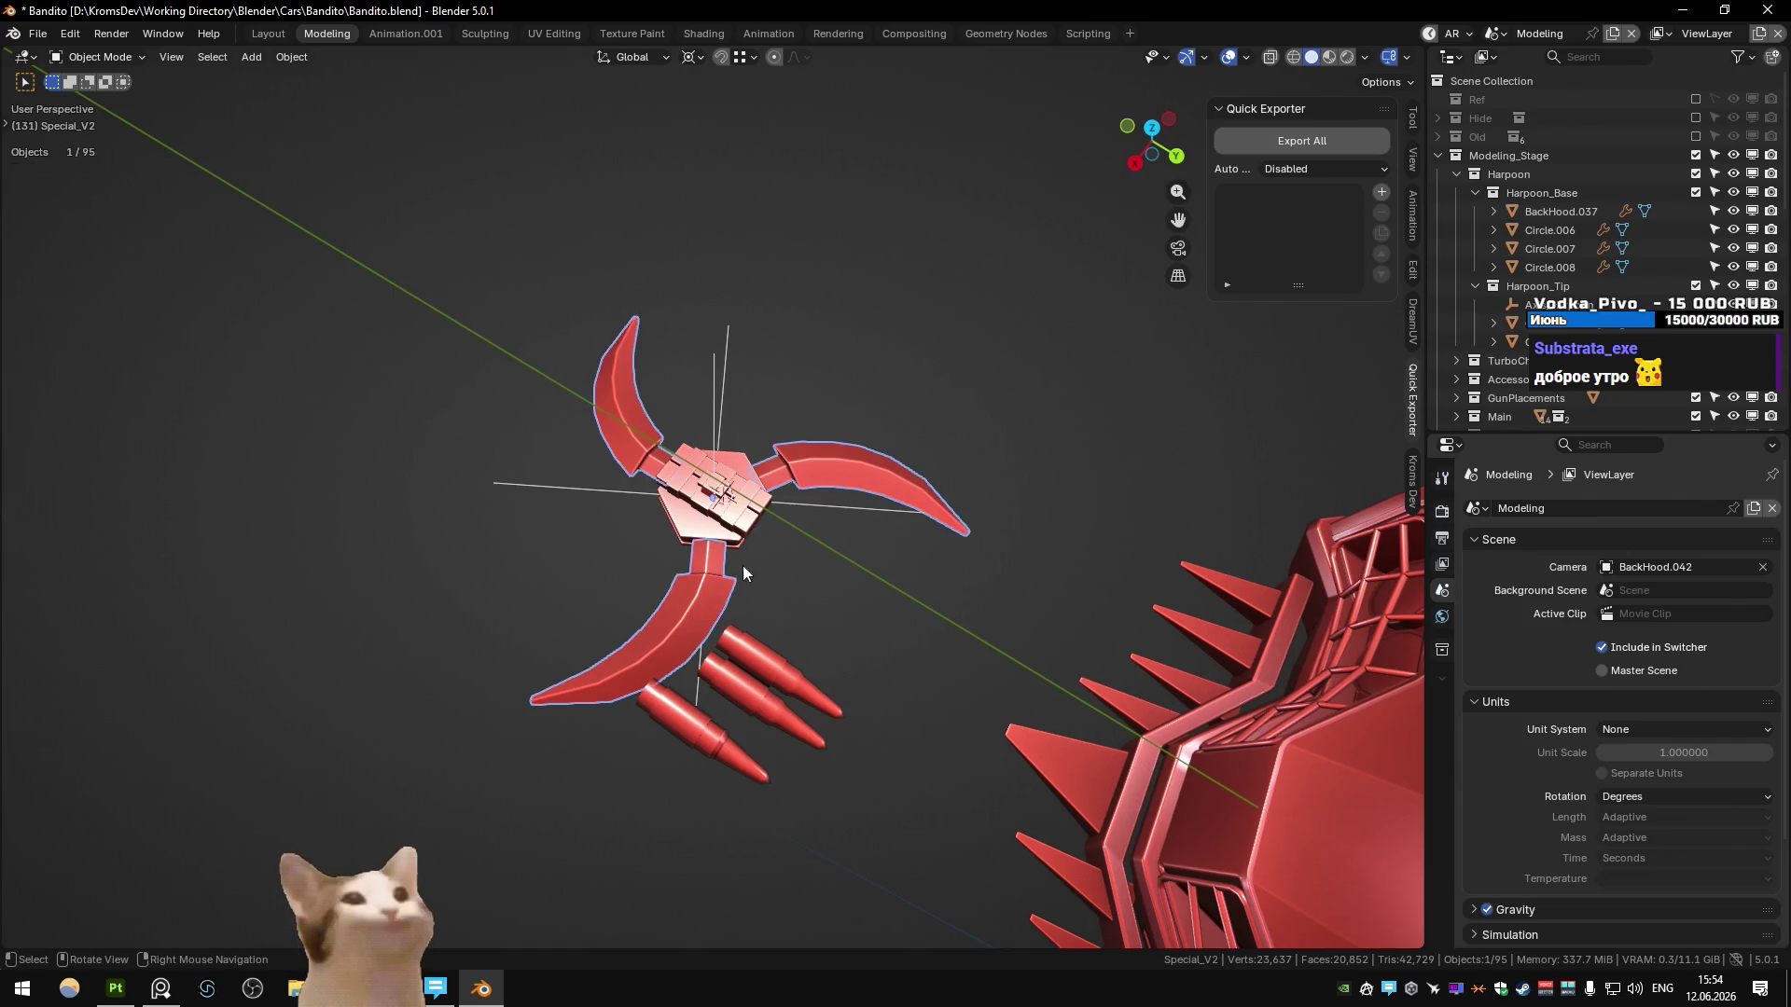
pyautogui.click(718, 610)
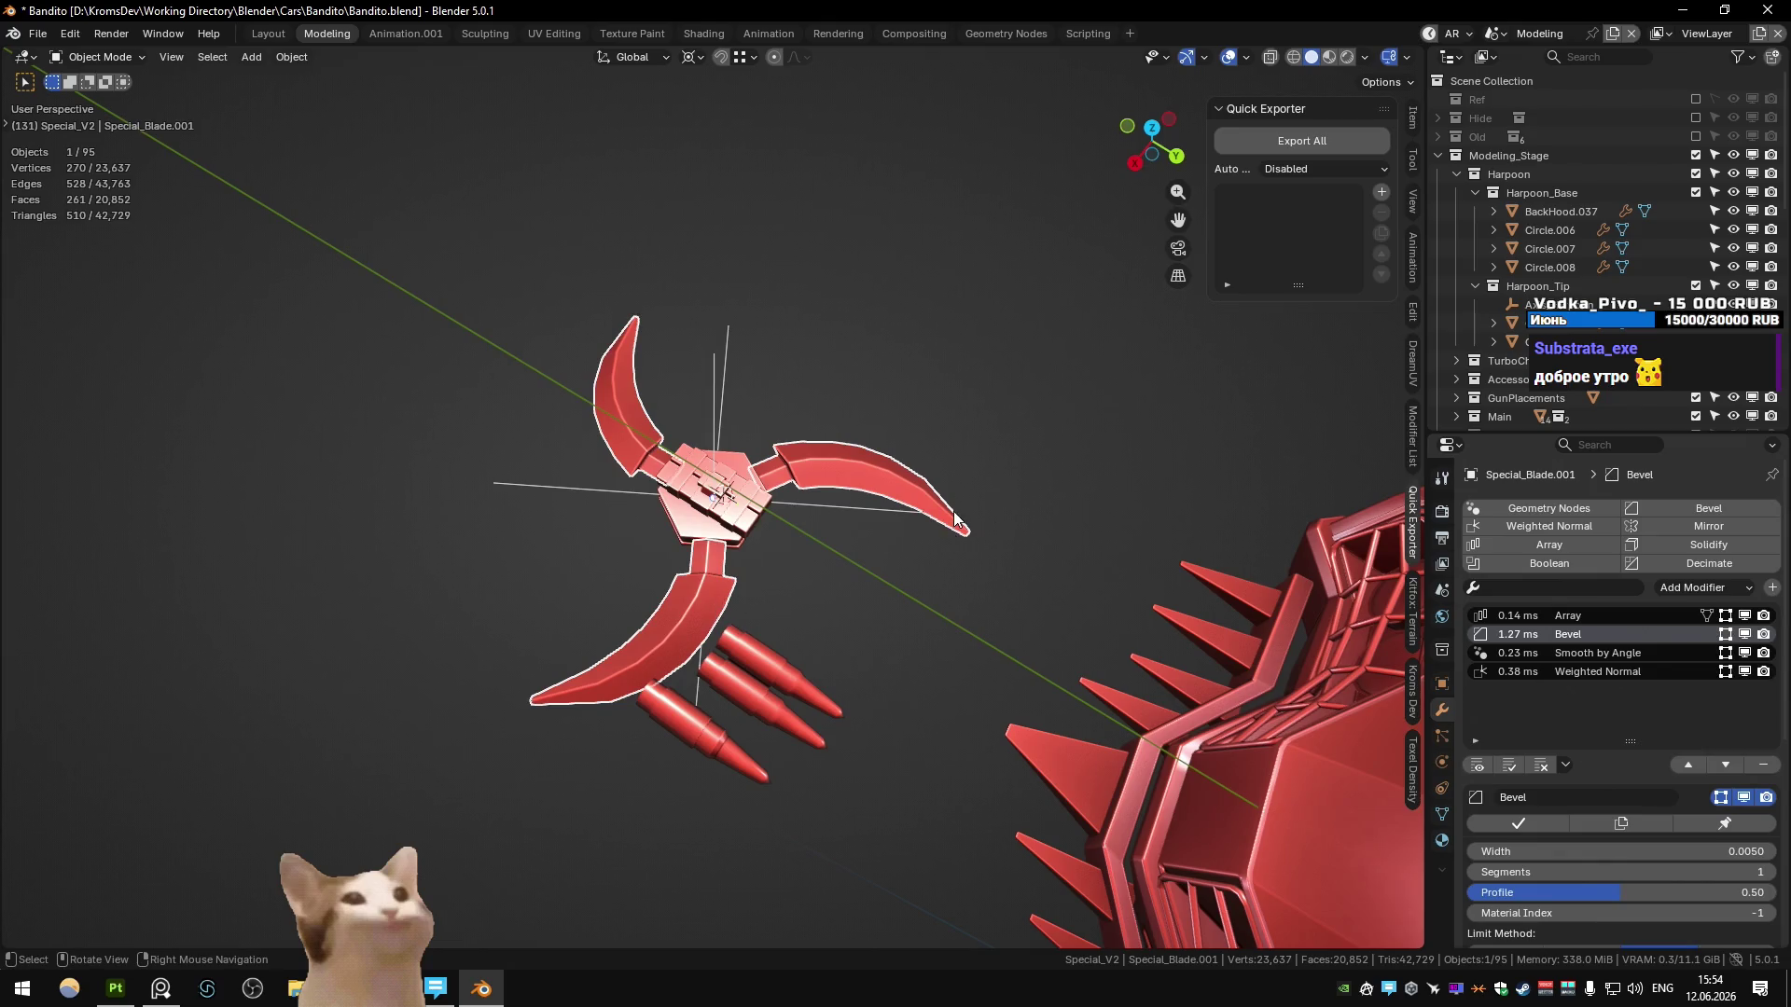
pyautogui.hotkey('shift', 'd')
pyautogui.press('Escape')
pyautogui.rightClick(966, 472)
pyautogui.moveTo(933, 518)
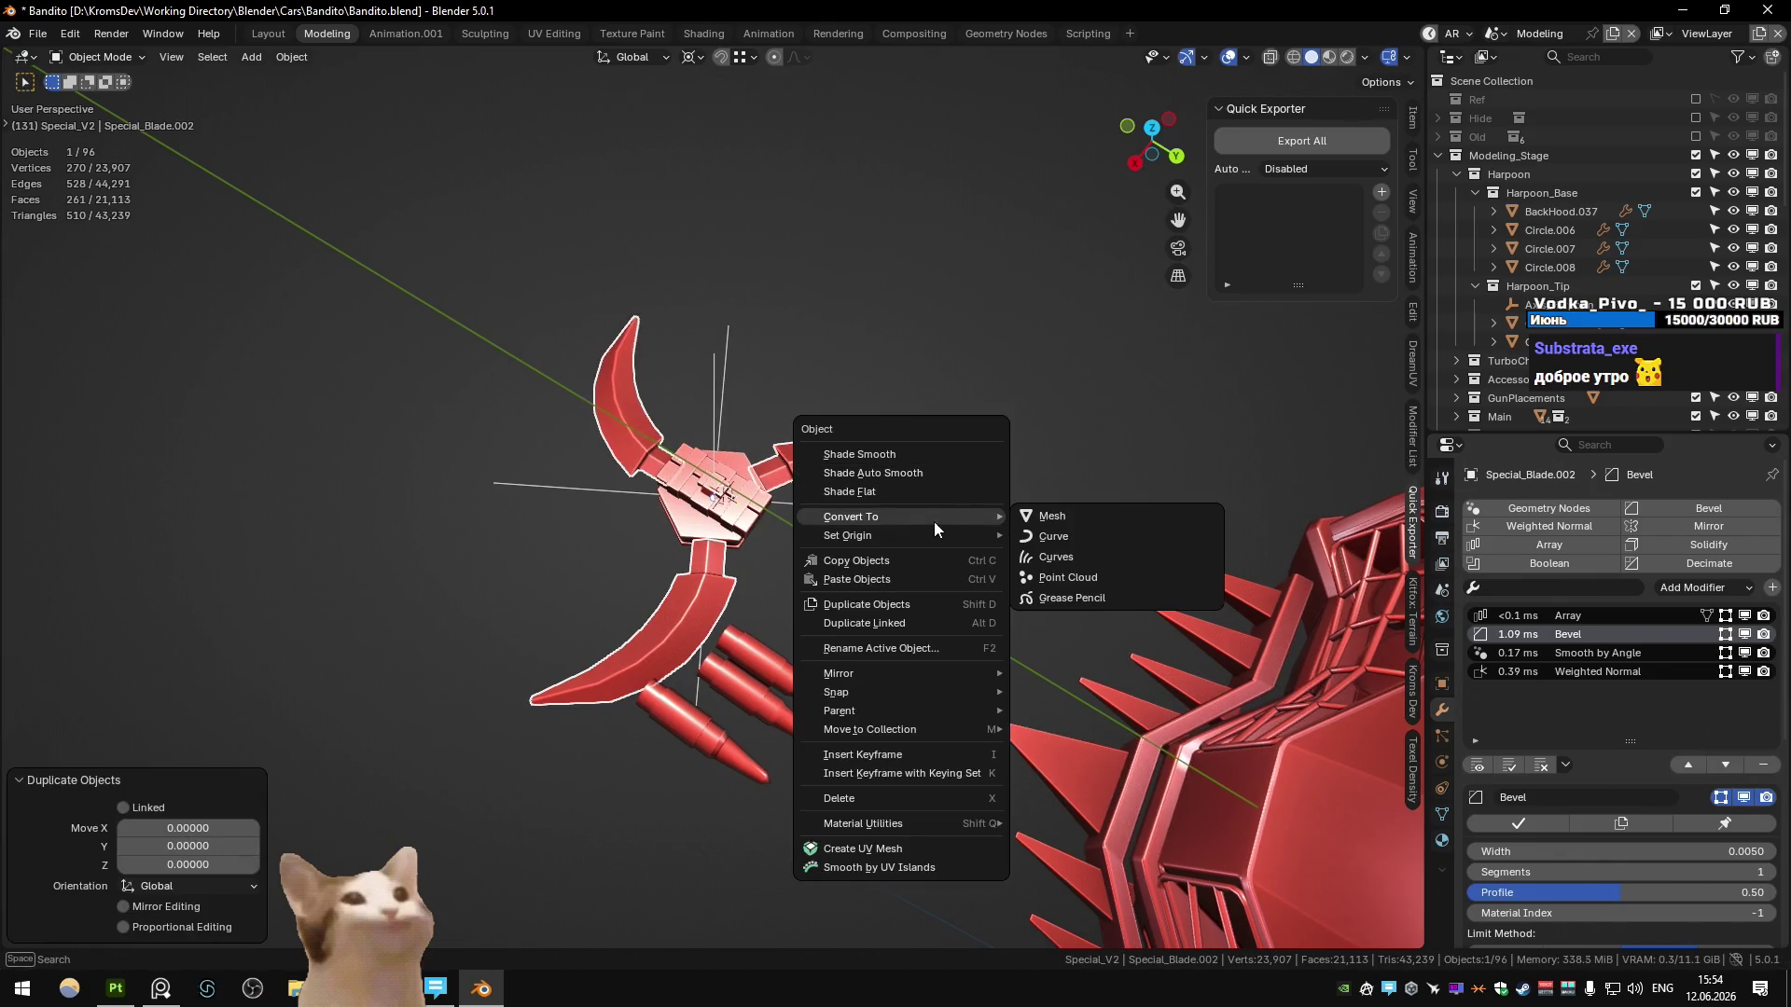
pyautogui.click(1086, 528)
# - Rotate the trial duplicate around Z, then delete it so the original blades stay unchanged
pyautogui.press('r')
pyautogui.click(1044, 428)
pyautogui.moveTo(1044, 427)
pyautogui.mouseDown(button='middle')
pyautogui.moveTo(905, 539)
pyautogui.moveTo(968, 483)
pyautogui.moveTo(882, 421)
pyautogui.moveTo(942, 518)
pyautogui.mouseUp(button='middle')
pyautogui.click(904, 539)
pyautogui.press('Delete')
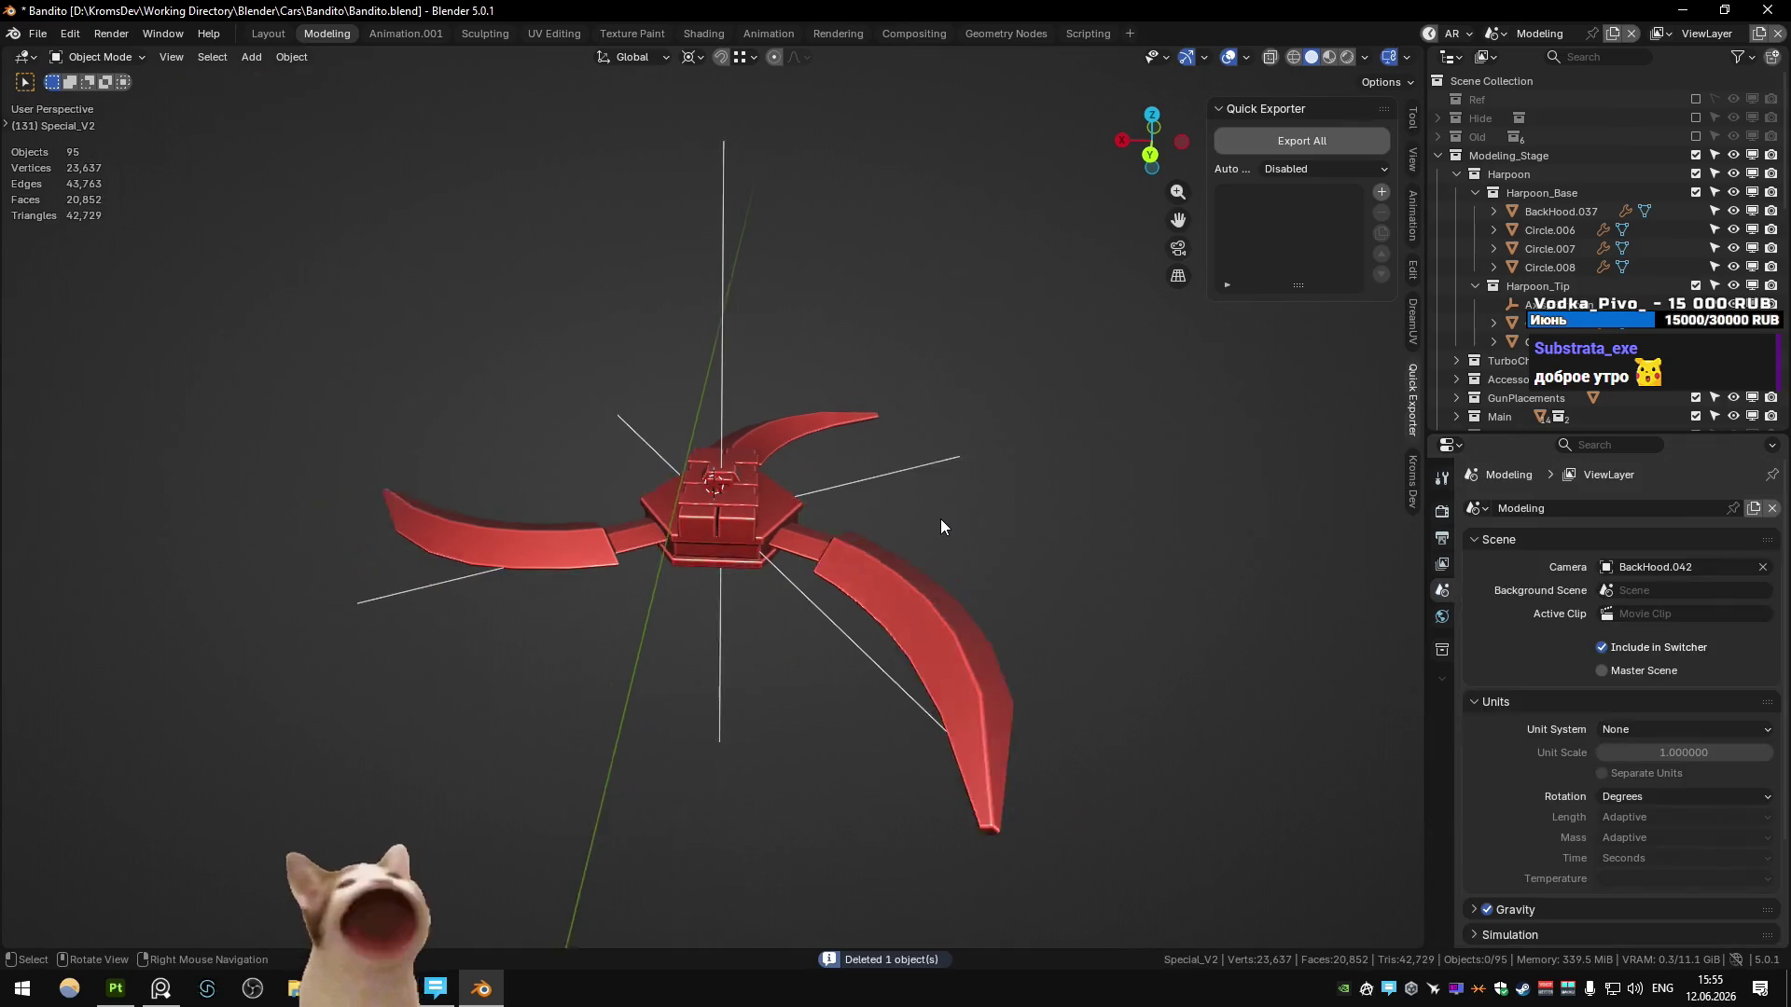
pyautogui.scroll(2, 937, 541)
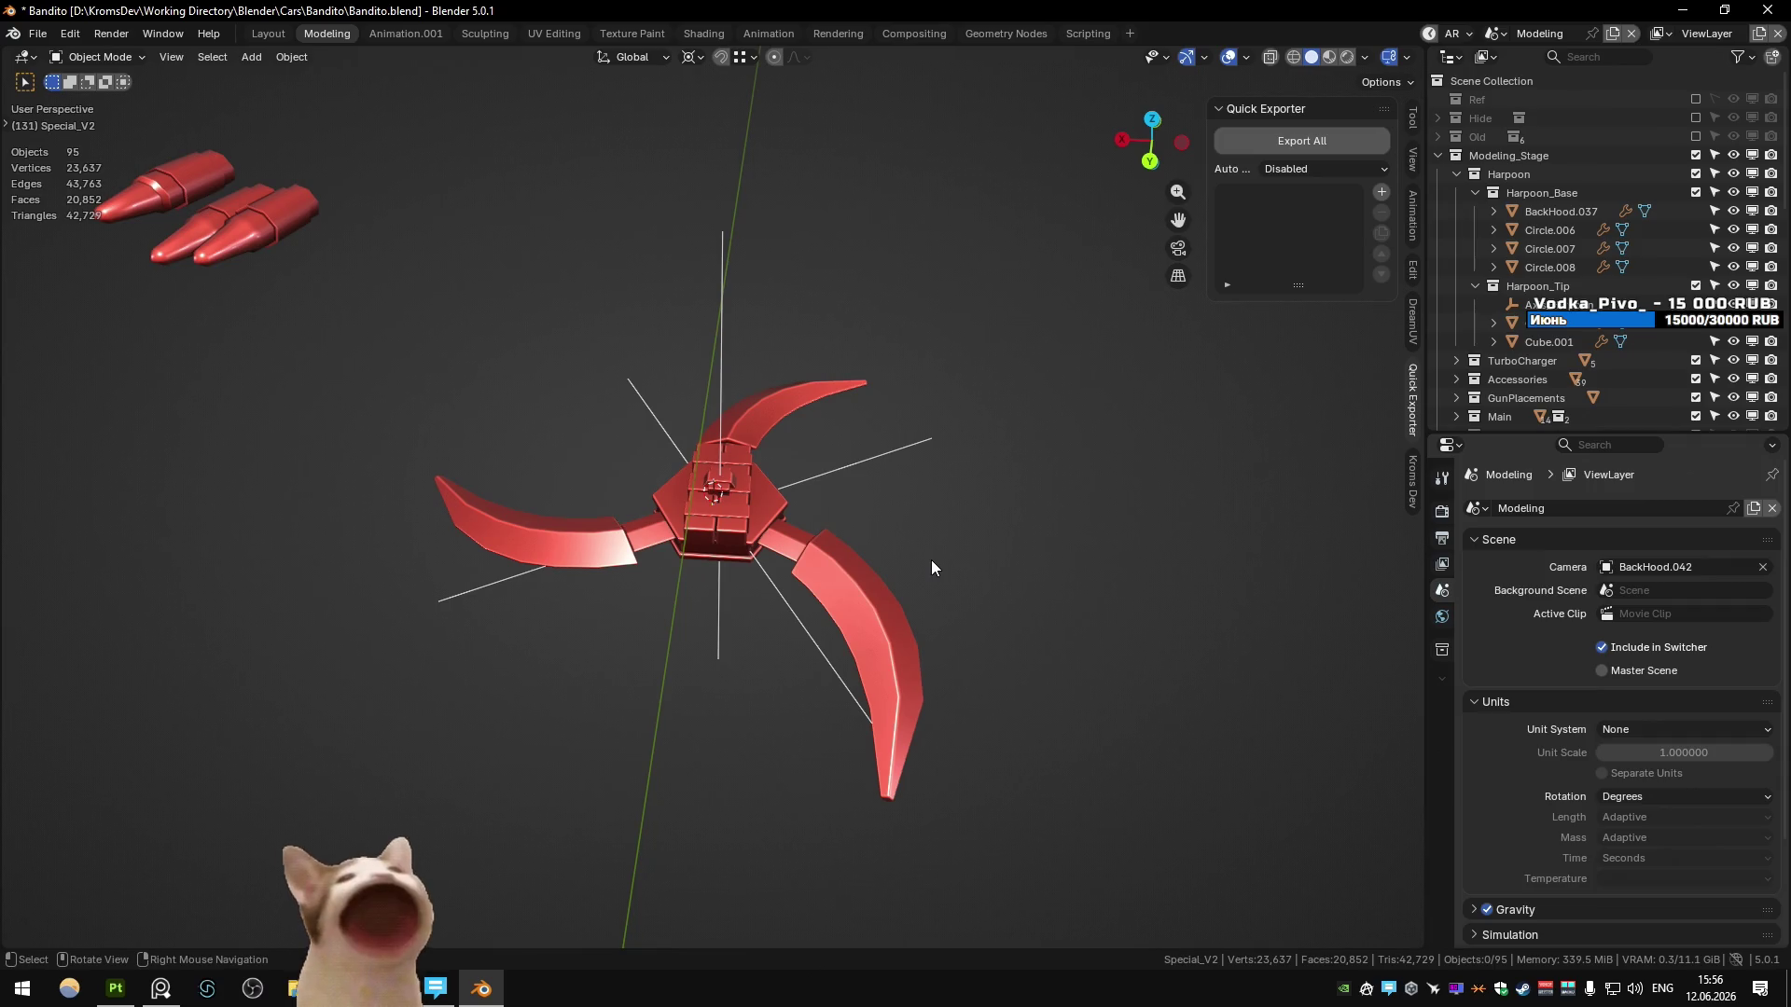
pyautogui.press('KP_7')
# - Move the lower blade's root ring up along Y toward the hub and scale it to 0.81
pyautogui.click(670, 669)
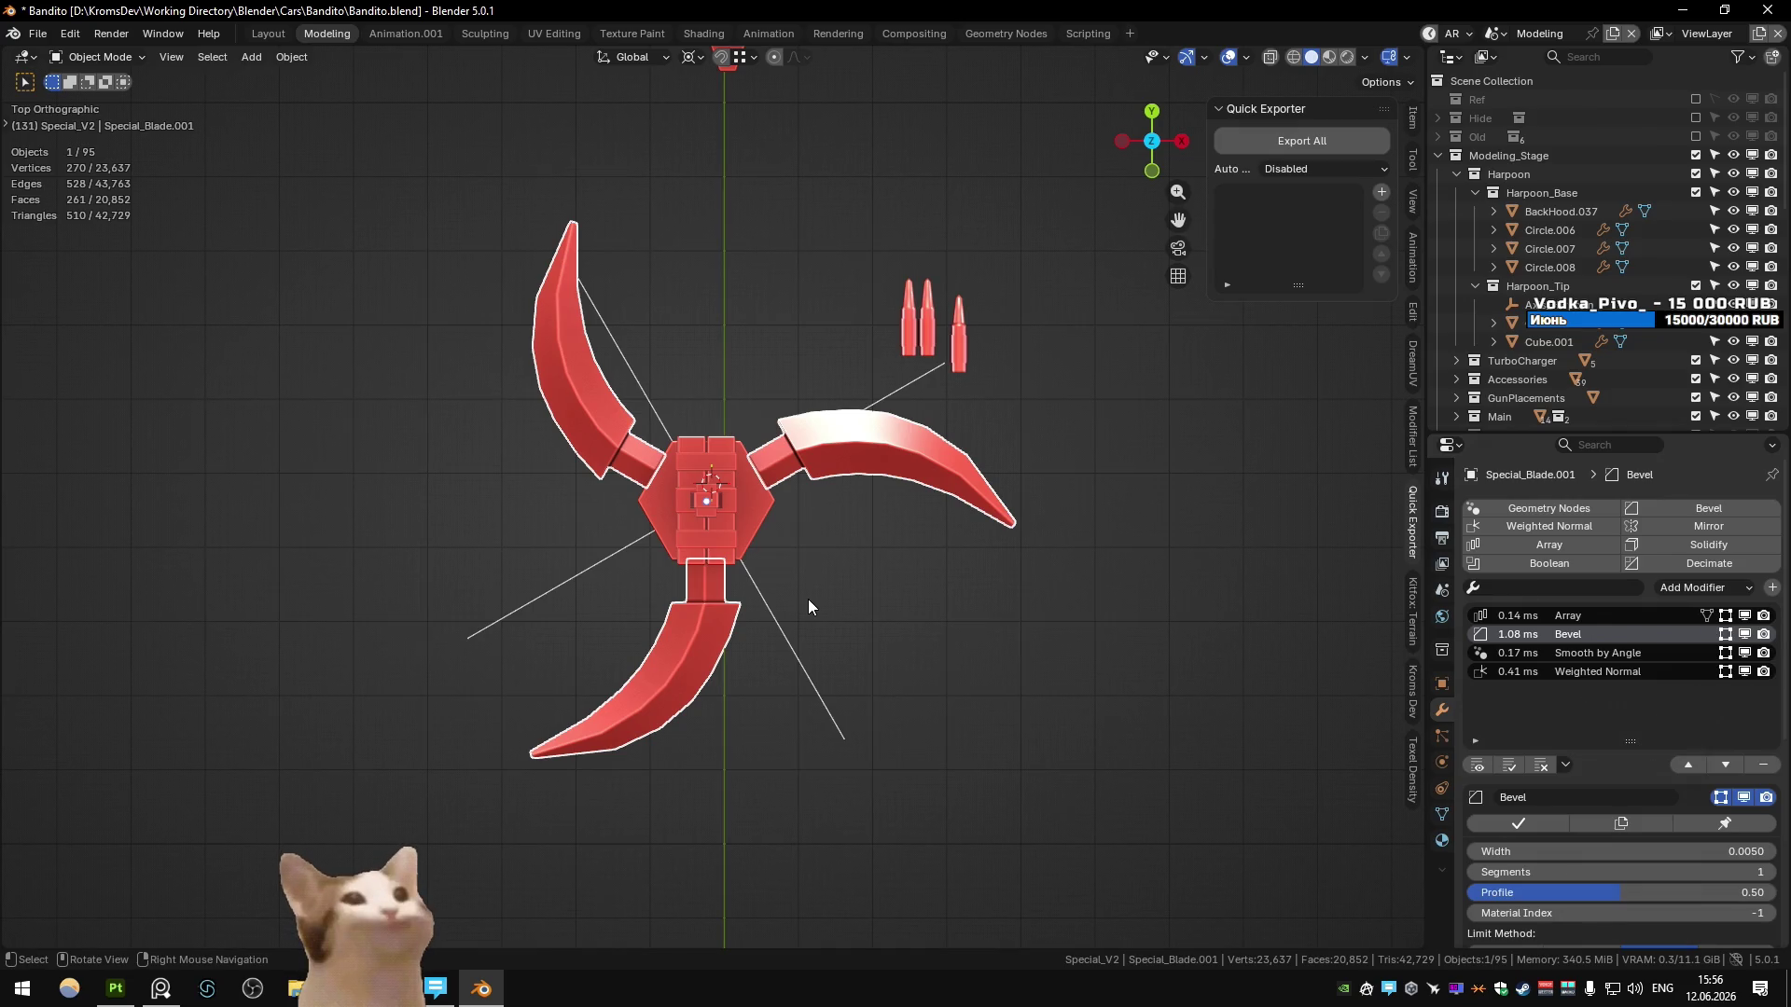
pyautogui.press('Tab')
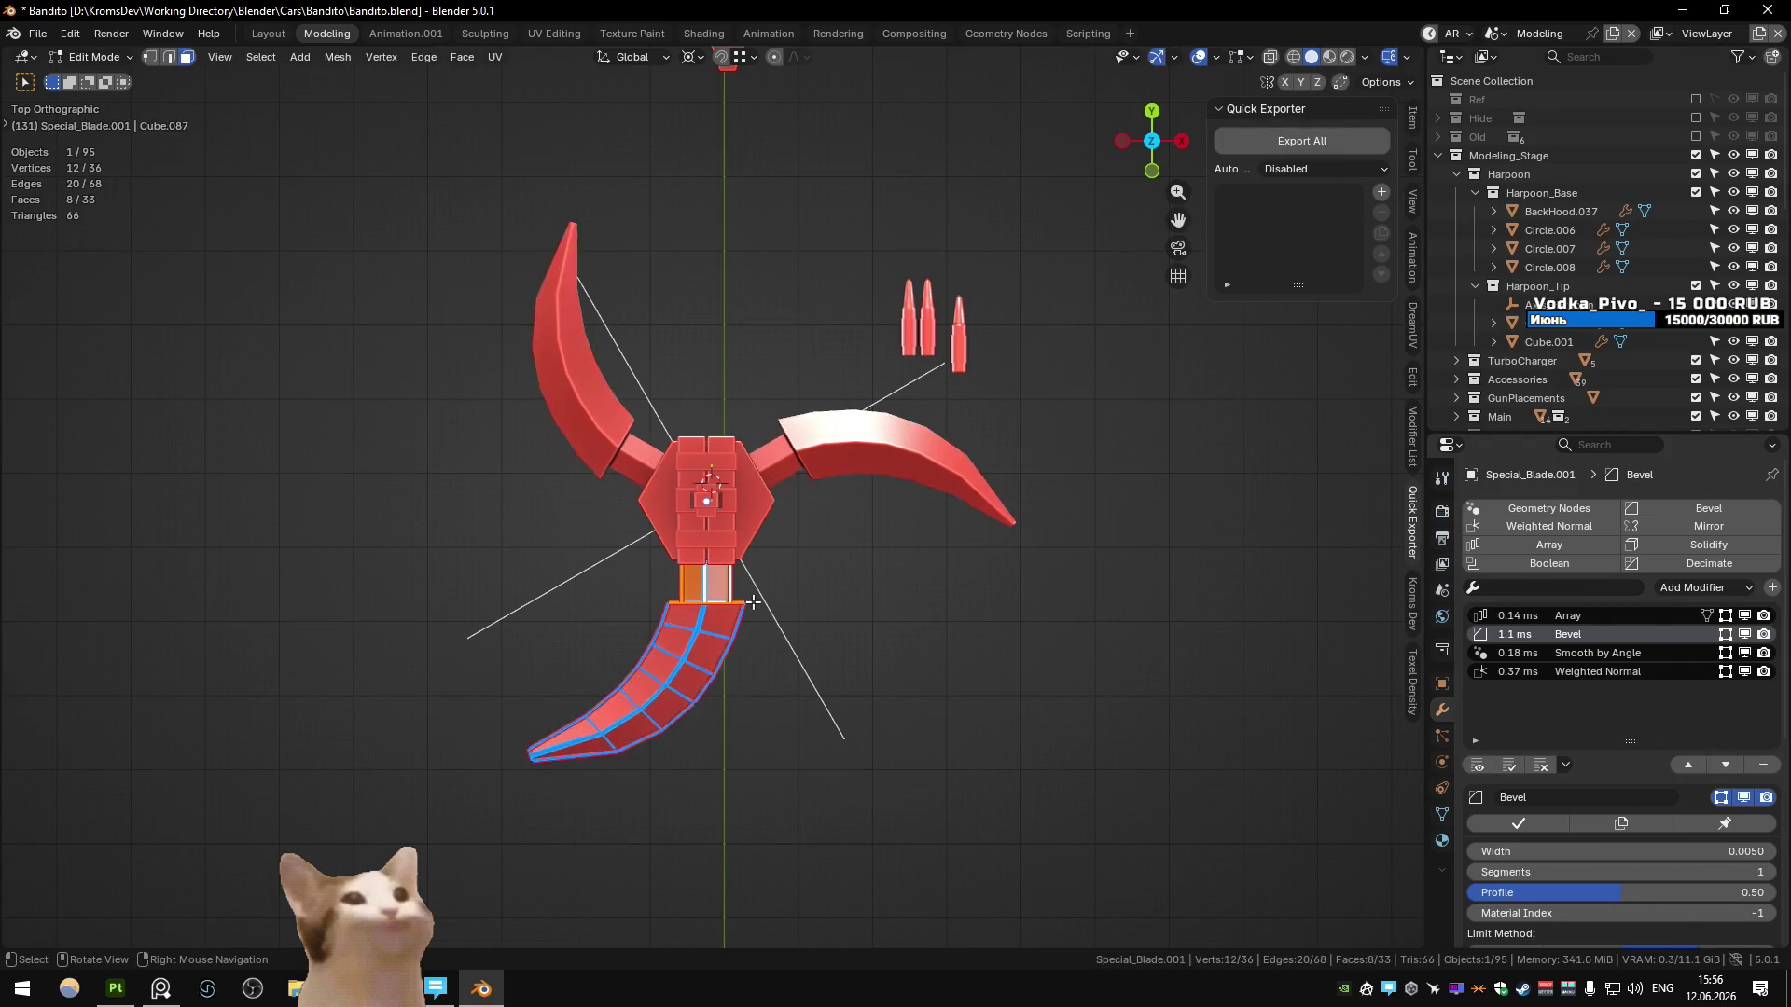
pyautogui.scroll(3, 807, 607)
pyautogui.keyDown('alt'); pyautogui.click(679, 603); pyautogui.keyUp('alt')
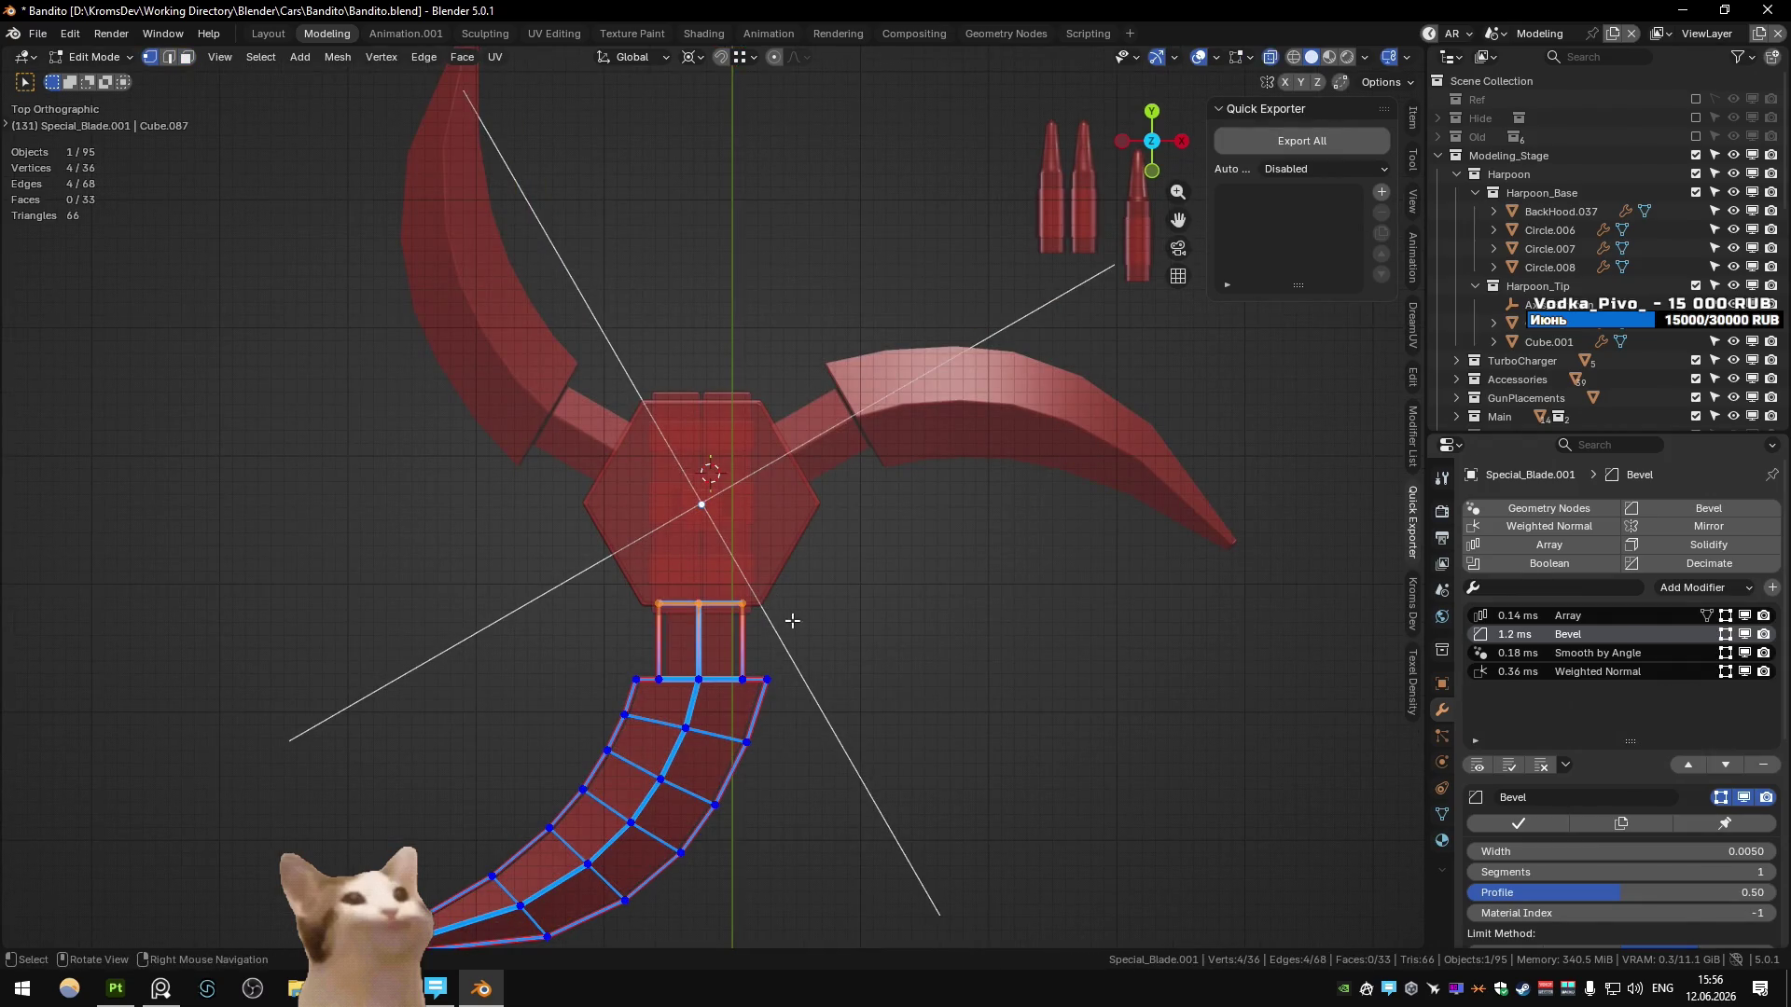
pyautogui.moveTo(572, 599); pyautogui.dragTo(852, 699)
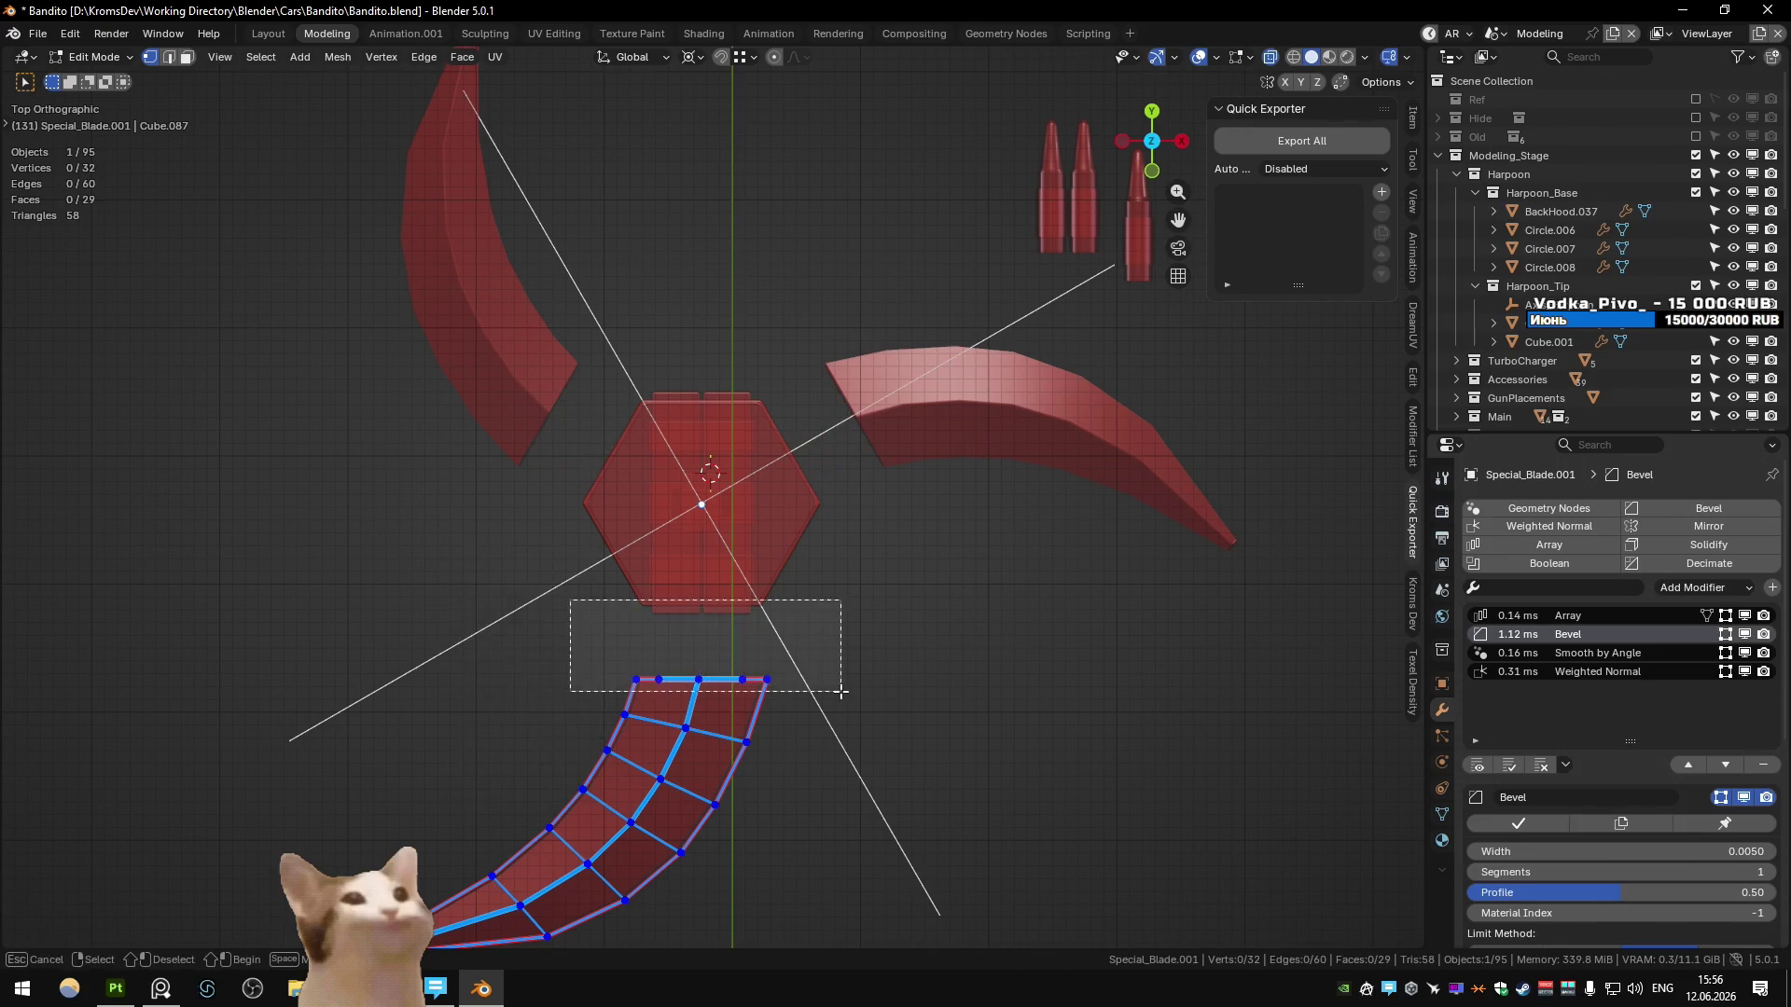
pyautogui.press('g')
pyautogui.press('y')
pyautogui.click(838, 616)
pyautogui.press('s')
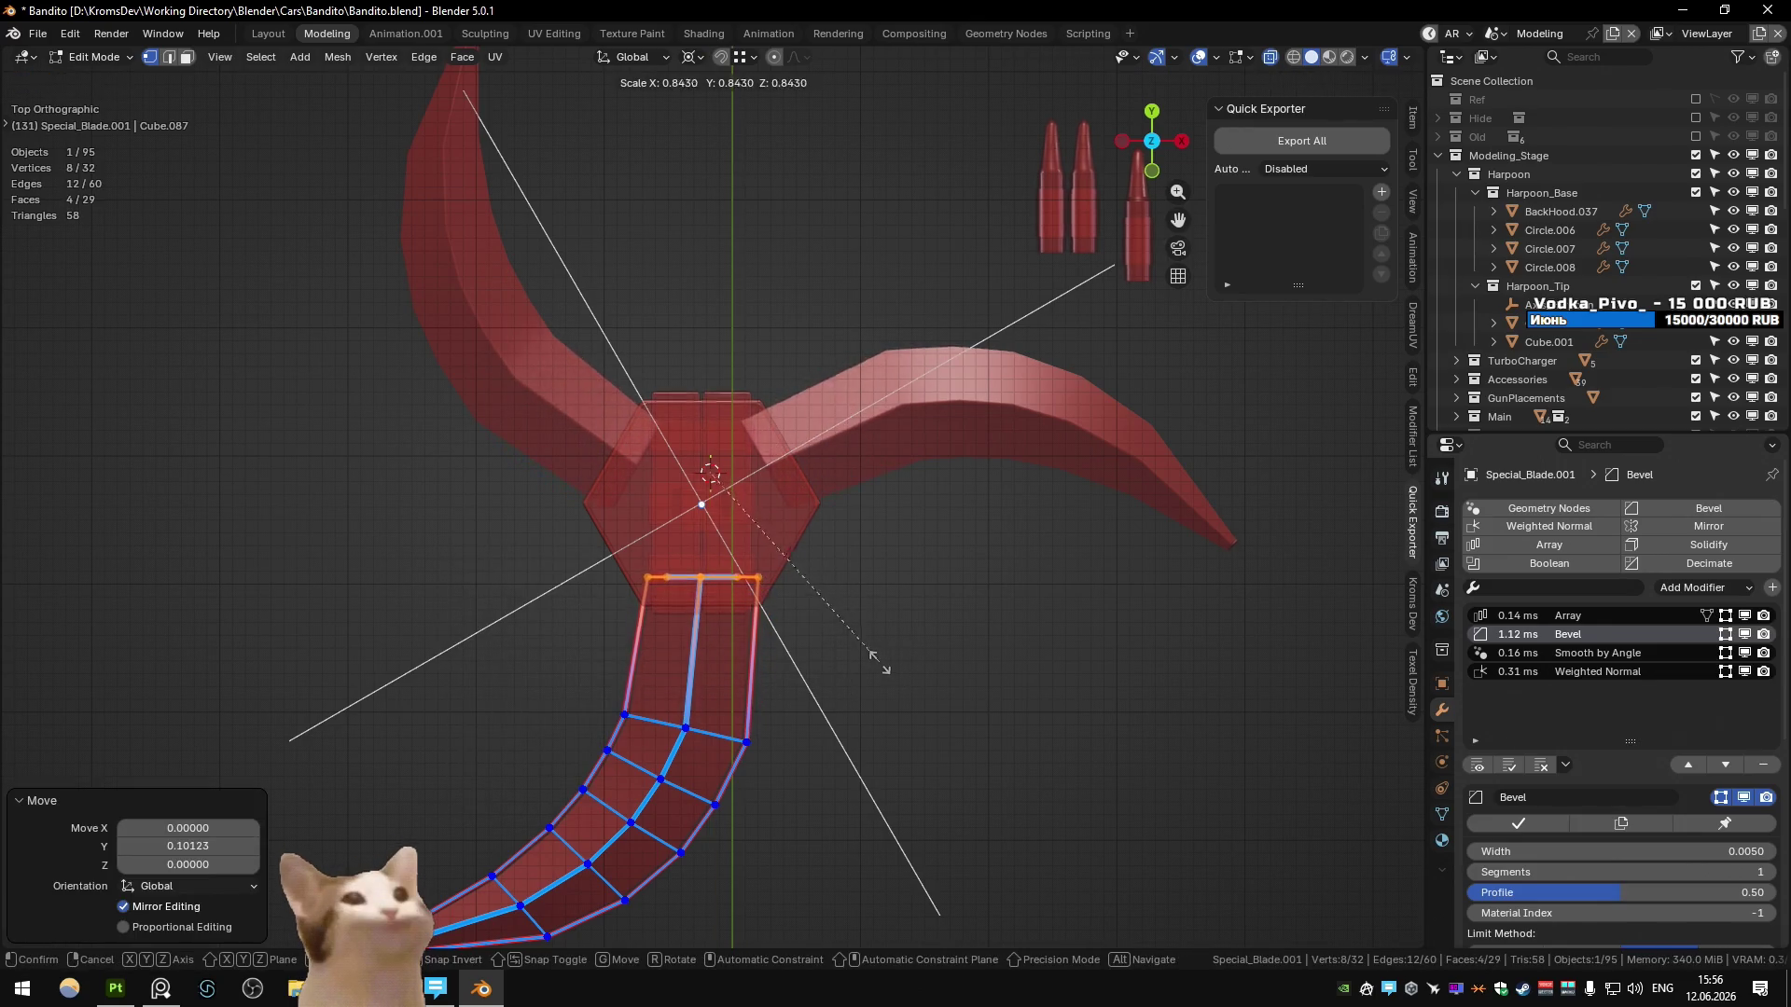
pyautogui.click(865, 660)
pyautogui.scroll(-3, 866, 661)
pyautogui.moveTo(865, 661)
pyautogui.mouseDown(button='middle')
pyautogui.moveTo(817, 534)
pyautogui.moveTo(875, 491)
pyautogui.moveTo(842, 474)
pyautogui.moveTo(841, 403)
pyautogui.mouseUp(button='middle')
# - Add a centred edge loop near the blade root and return to object mode
pyautogui.hotkey('ctrl', 'r')
pyautogui.click(634, 530)
pyautogui.rightClick(634, 529)
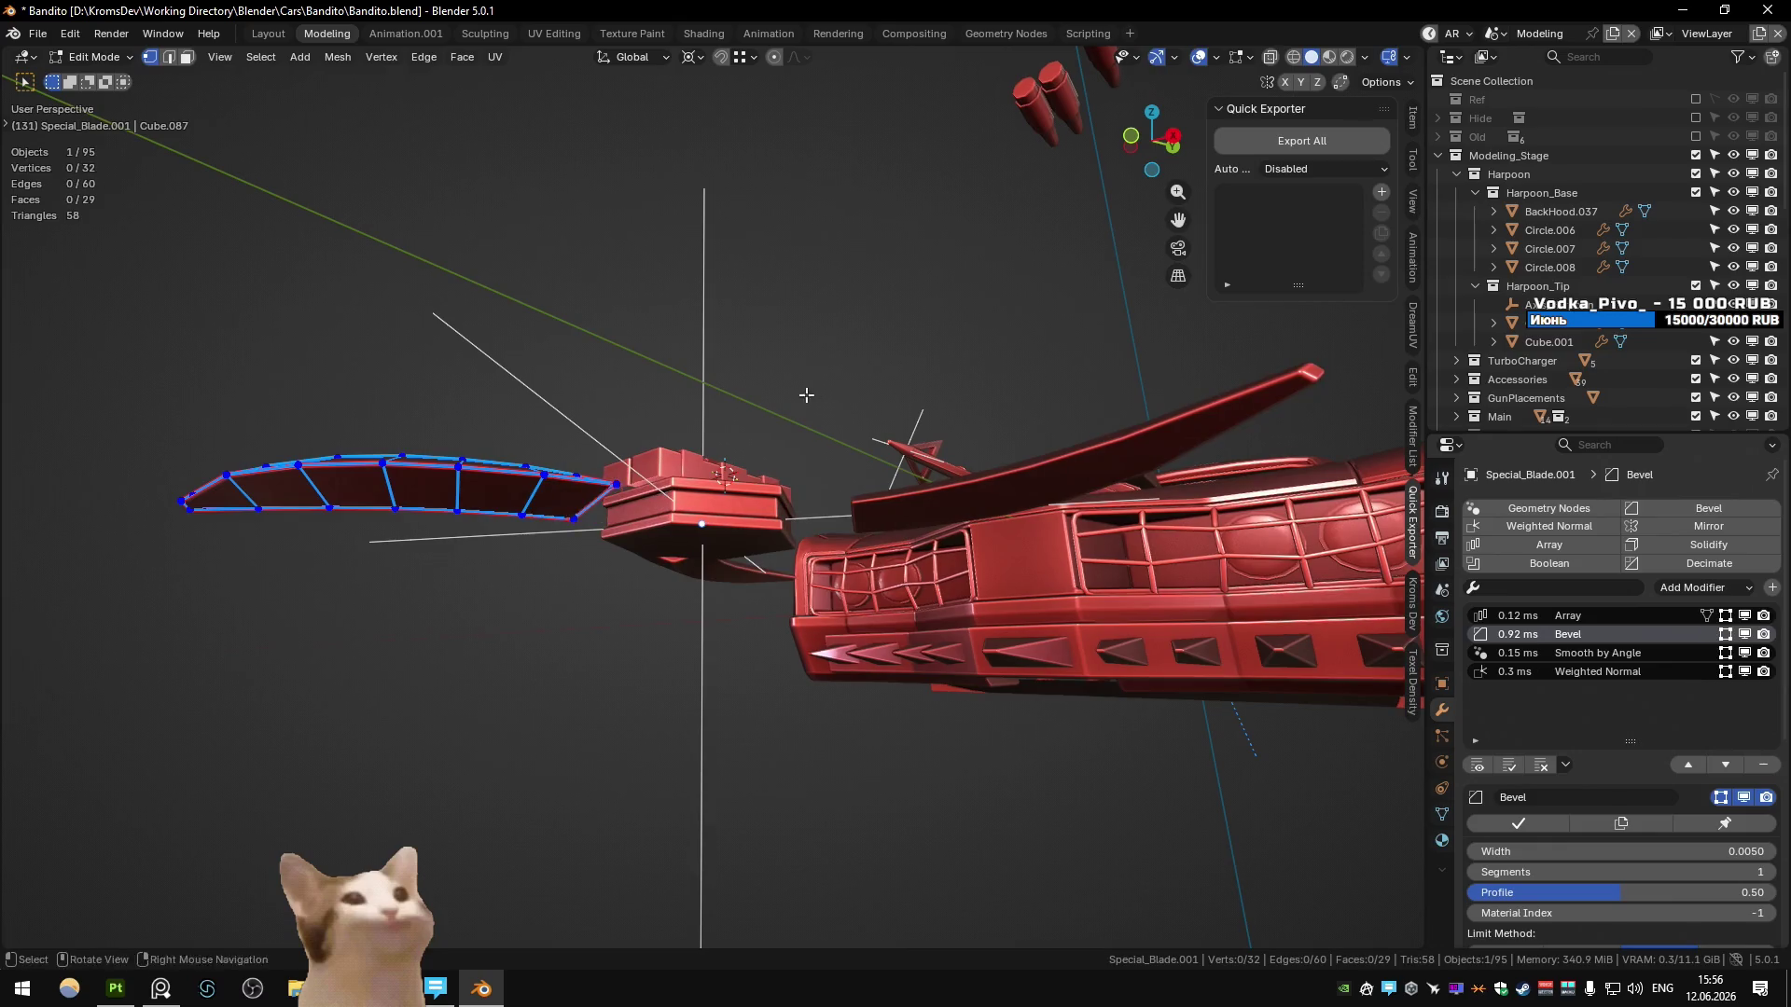
pyautogui.moveTo(634, 530); pyautogui.dragTo(758, 457, button='middle')
pyautogui.press('Tab')
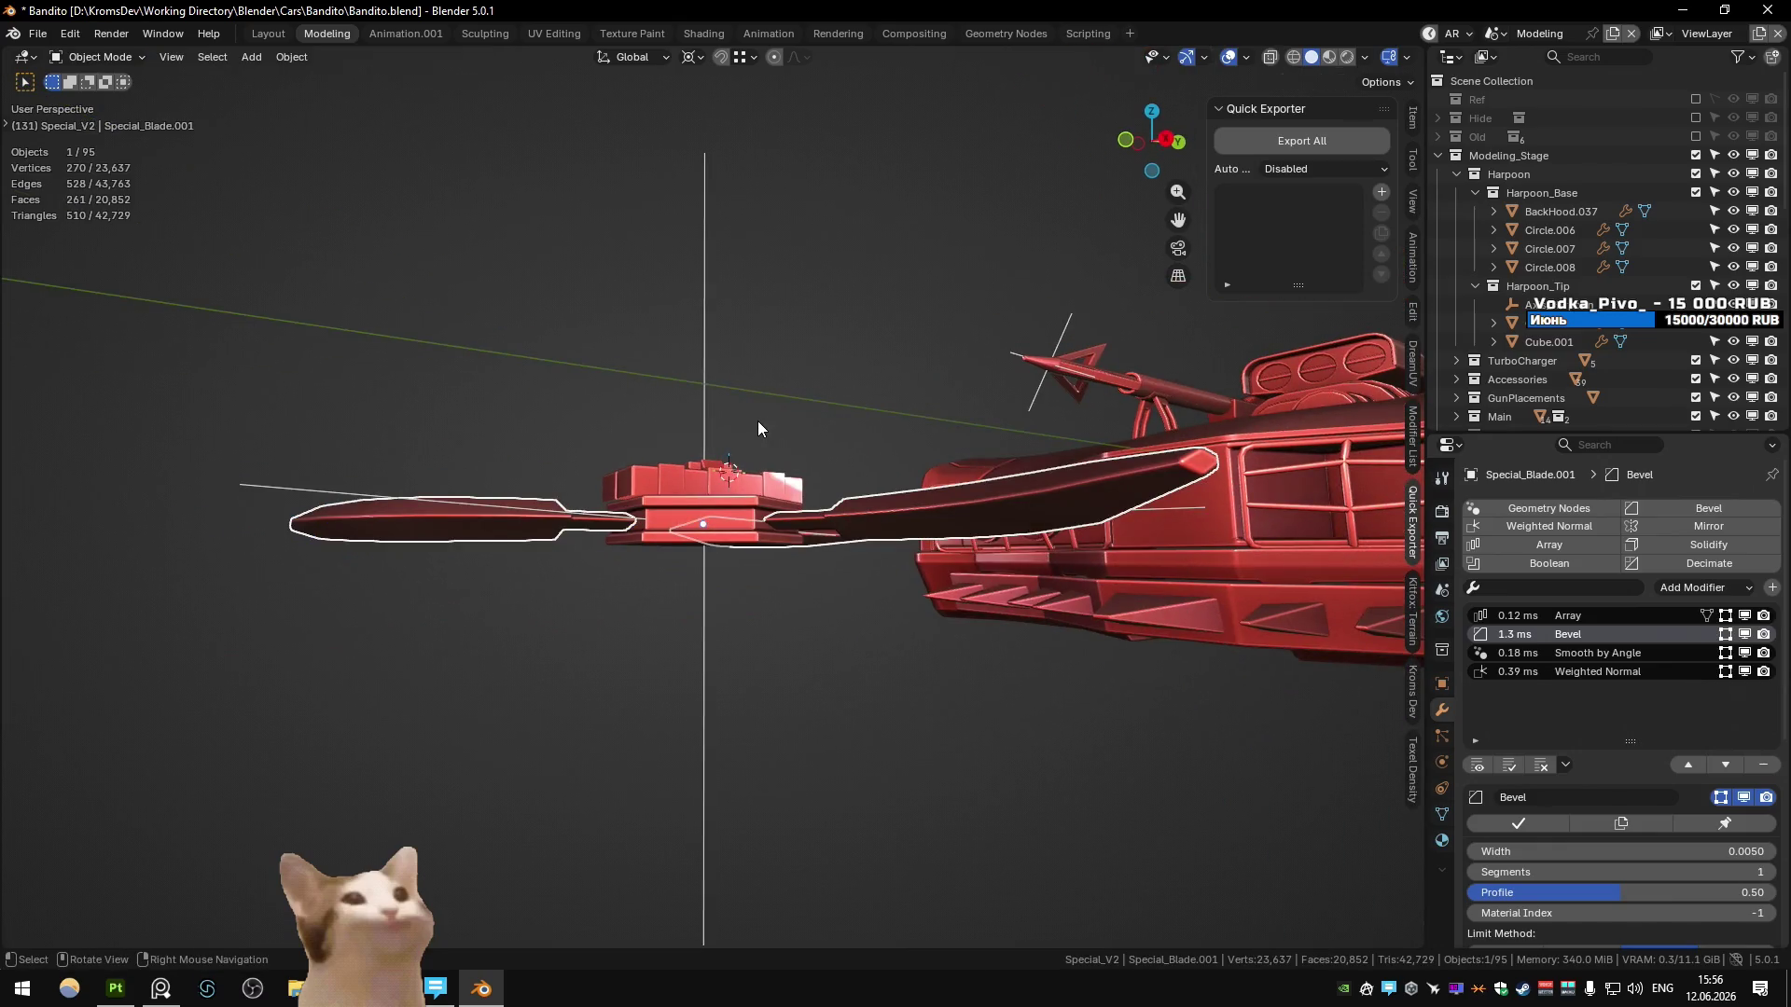
pyautogui.press('KP_3')
pyautogui.moveTo(670, 421)
pyautogui.mouseDown(button='middle')
pyautogui.moveTo(802, 500)
pyautogui.moveTo(516, 462)
pyautogui.moveTo(532, 473)
pyautogui.mouseUp(button='middle')
pyautogui.click(532, 473)
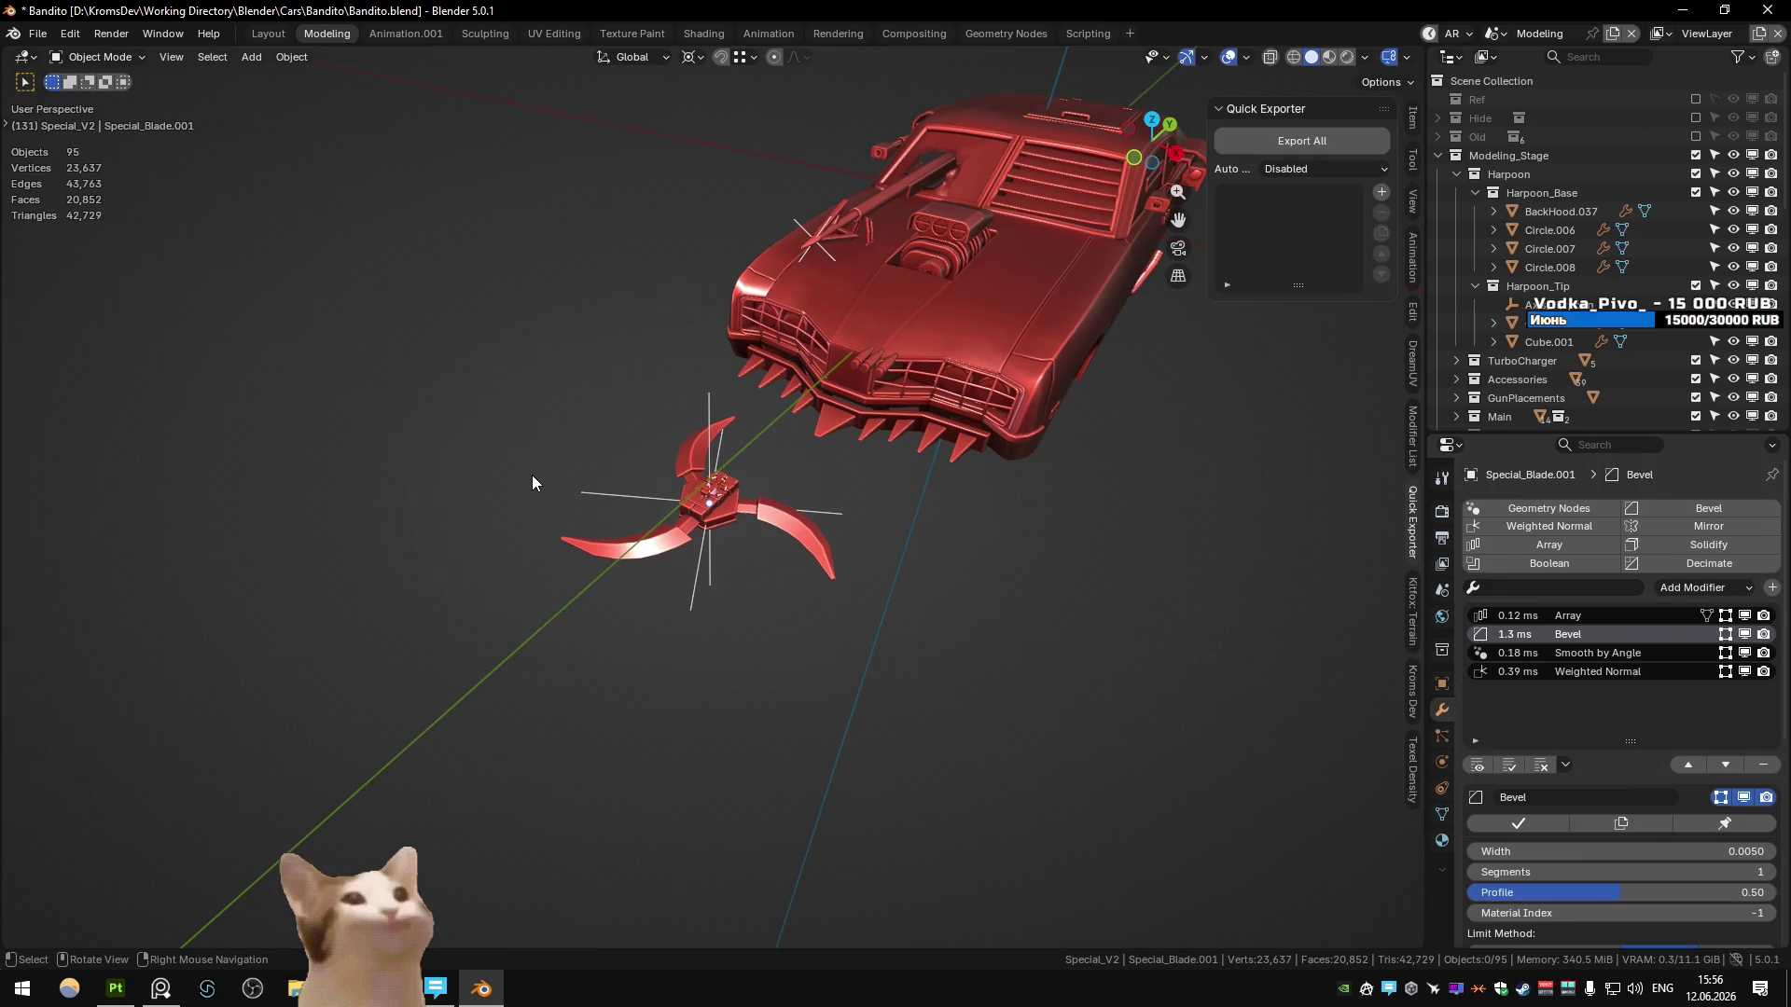
# - Snap the 3D cursor to the lower blade's base and set it as the pivot point
pyautogui.press('KP_7')
pyautogui.click(609, 580)
pyautogui.press('KP_Decimal')
pyautogui.press('Tab')
pyautogui.scroll(1, 718, 582)
pyautogui.hotkey('alt', 'z')
pyautogui.hotkey('shift', 's')
pyautogui.click(719, 749)
pyautogui.moveTo(462, 767); pyautogui.dragTo(523, 828)
pyautogui.press('.')
pyautogui.click(603, 623)
# - Bend the lower blade around its base using a rotation with proportional editing
pyautogui.press('r')
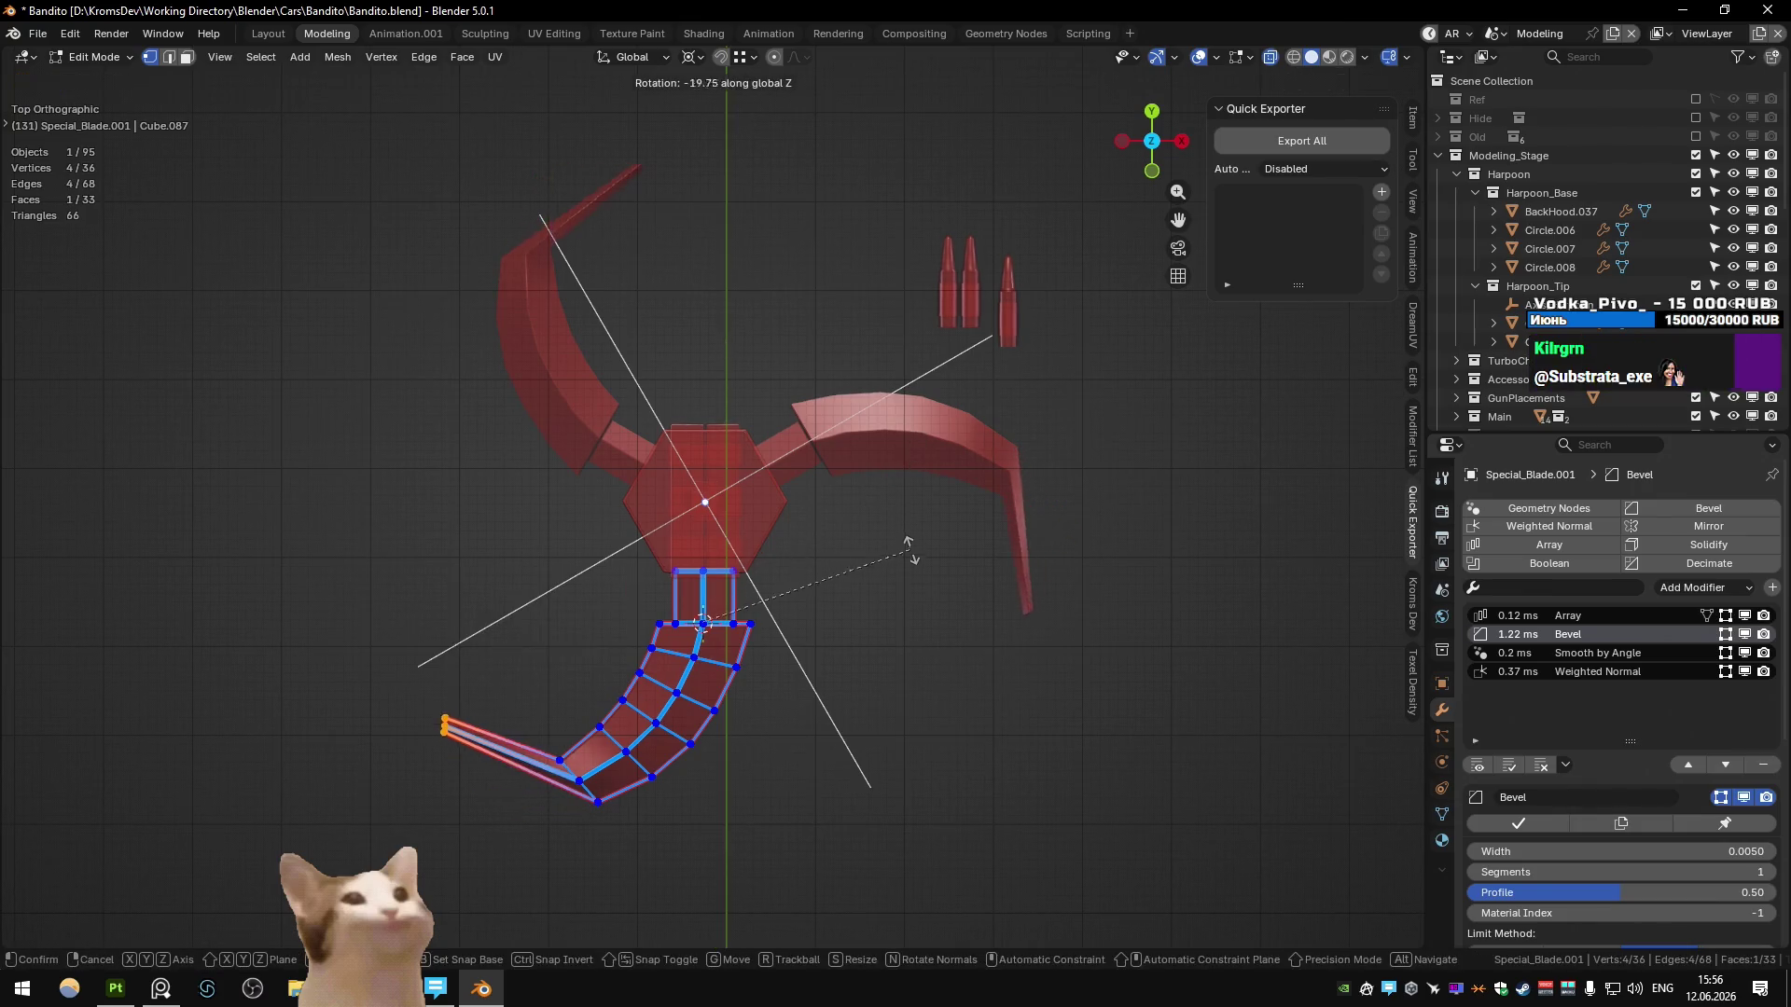
pyautogui.press('o')
pyautogui.scroll(4, 1018, 578)
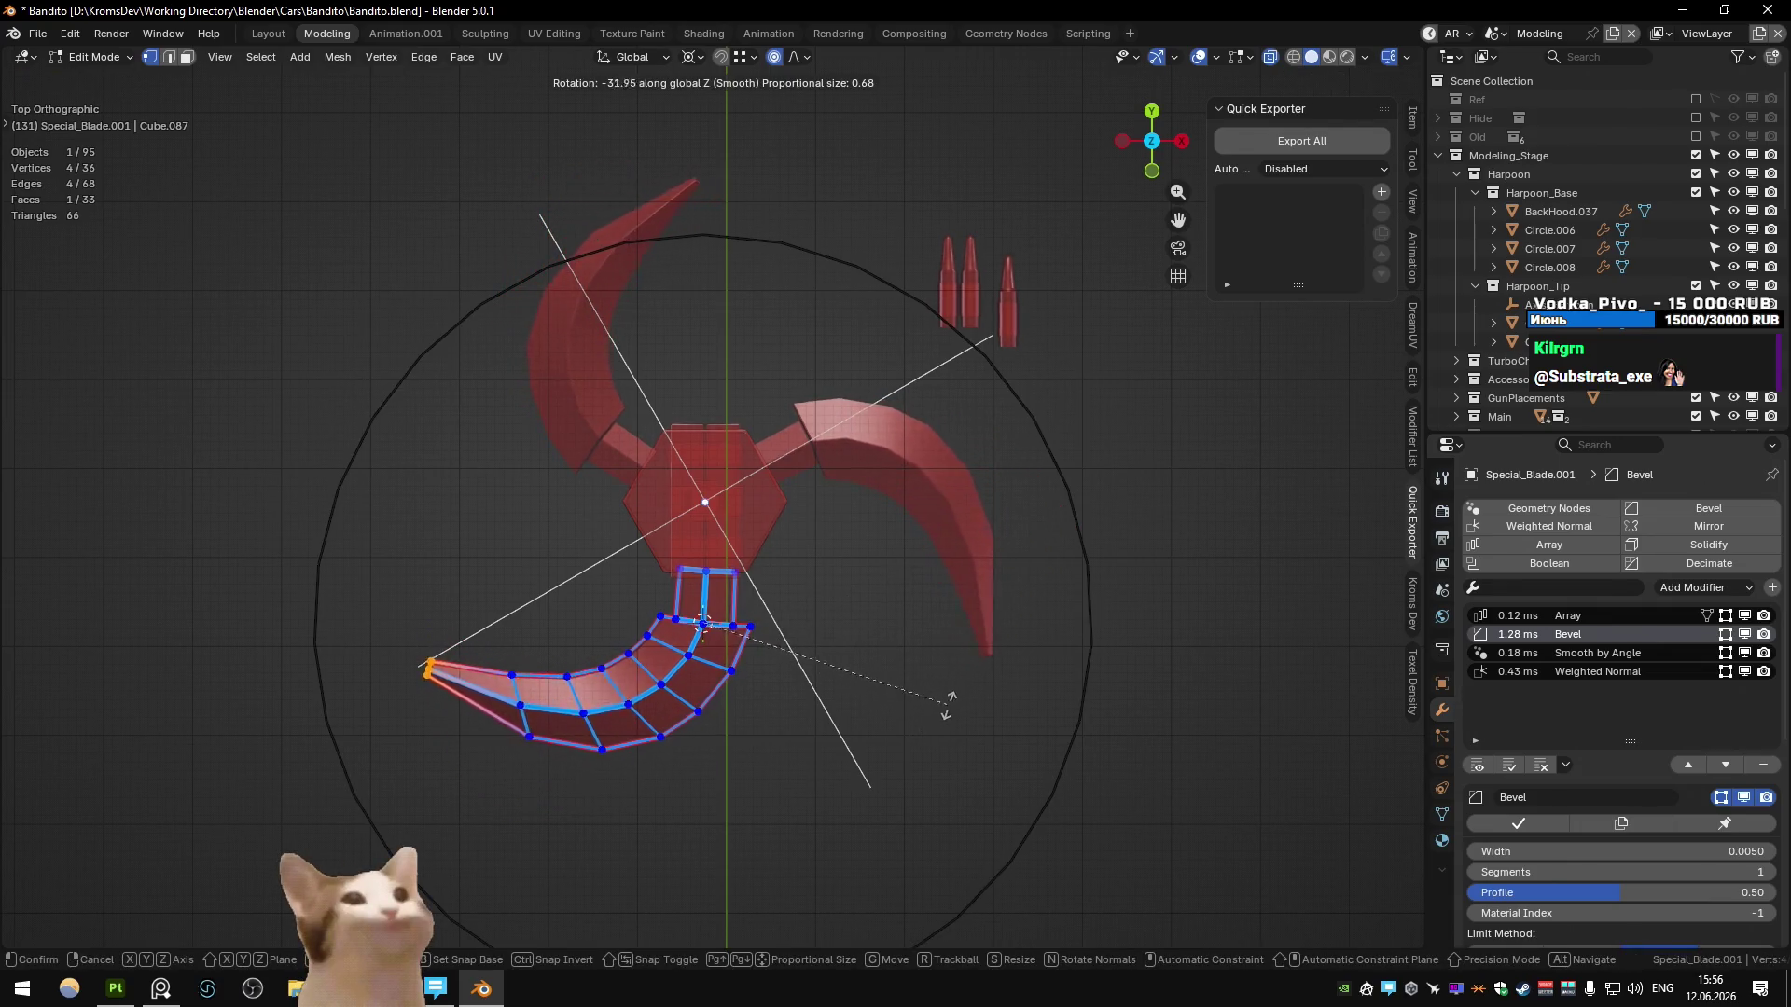
pyautogui.scroll(5, 951, 695)
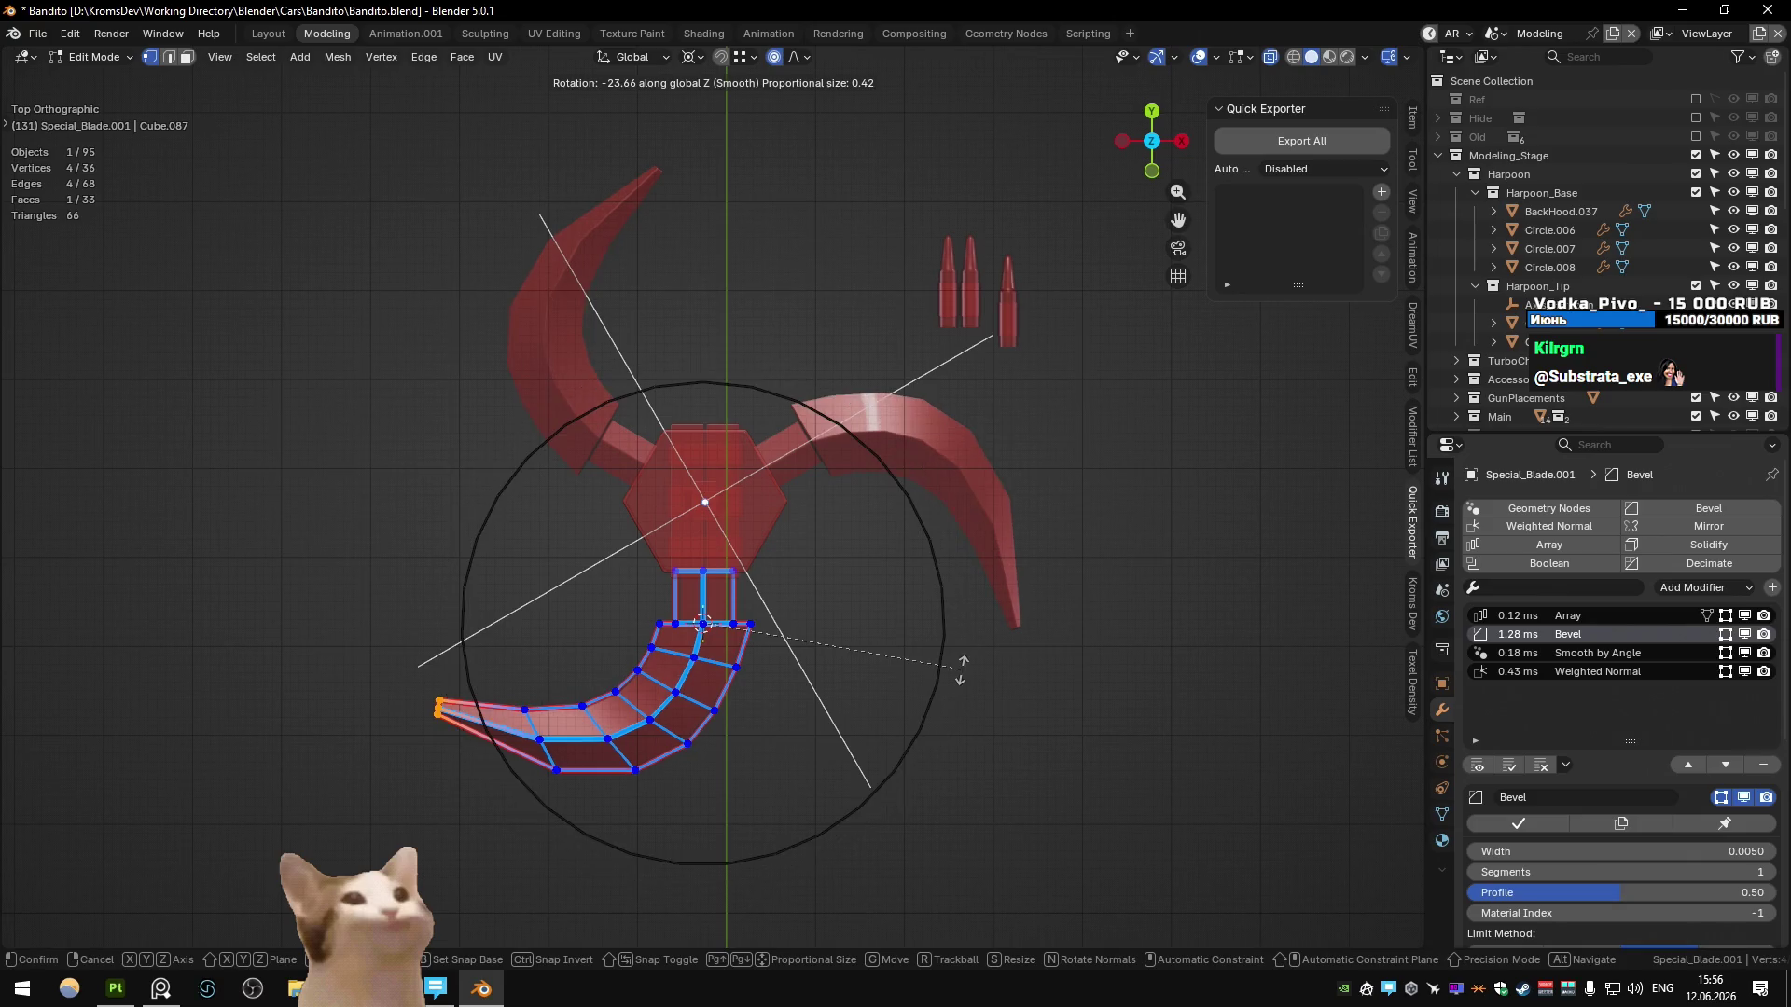
pyautogui.click(989, 623)
pyautogui.press('Tab')
pyautogui.moveTo(986, 618)
pyautogui.mouseDown(button='middle')
pyautogui.moveTo(638, 539)
pyautogui.moveTo(593, 585)
pyautogui.moveTo(597, 563)
pyautogui.moveTo(596, 663)
pyautogui.moveTo(753, 563)
pyautogui.mouseUp(button='middle')
pyautogui.scroll(2, 794, 533)
# - Undo a too-strong second bend and apply a gentler one so the blade matches the others
pyautogui.press('Tab')
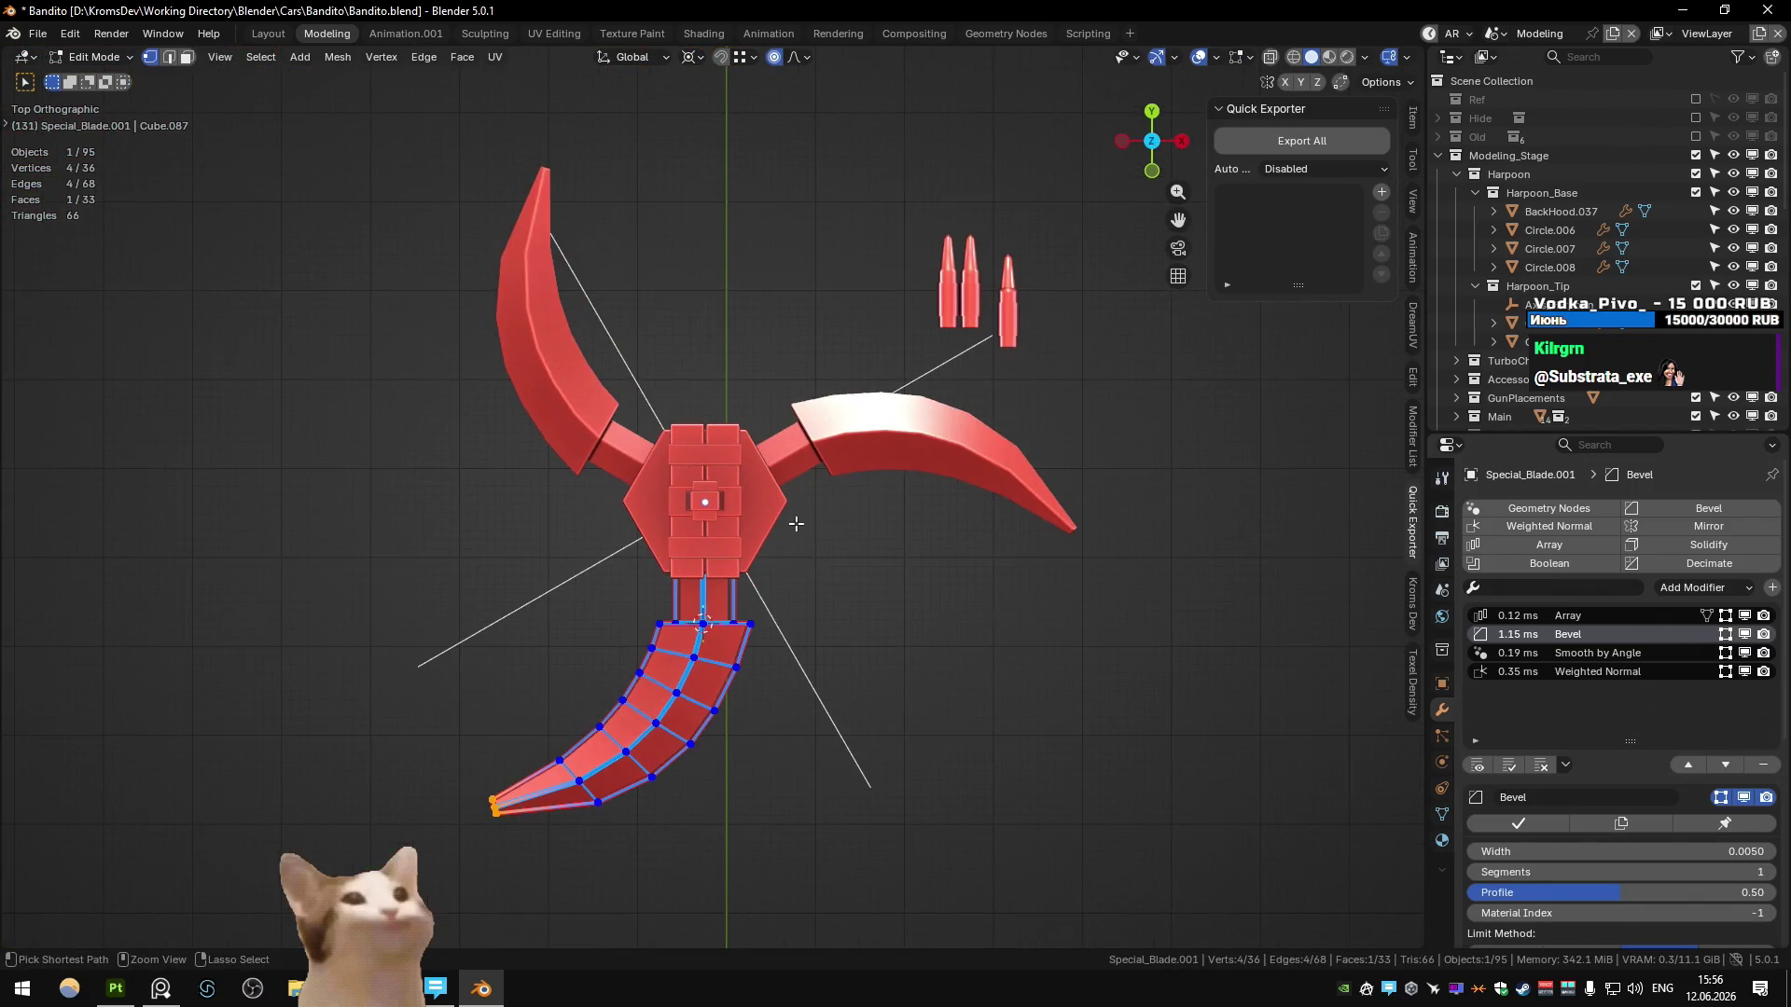
pyautogui.press('r')
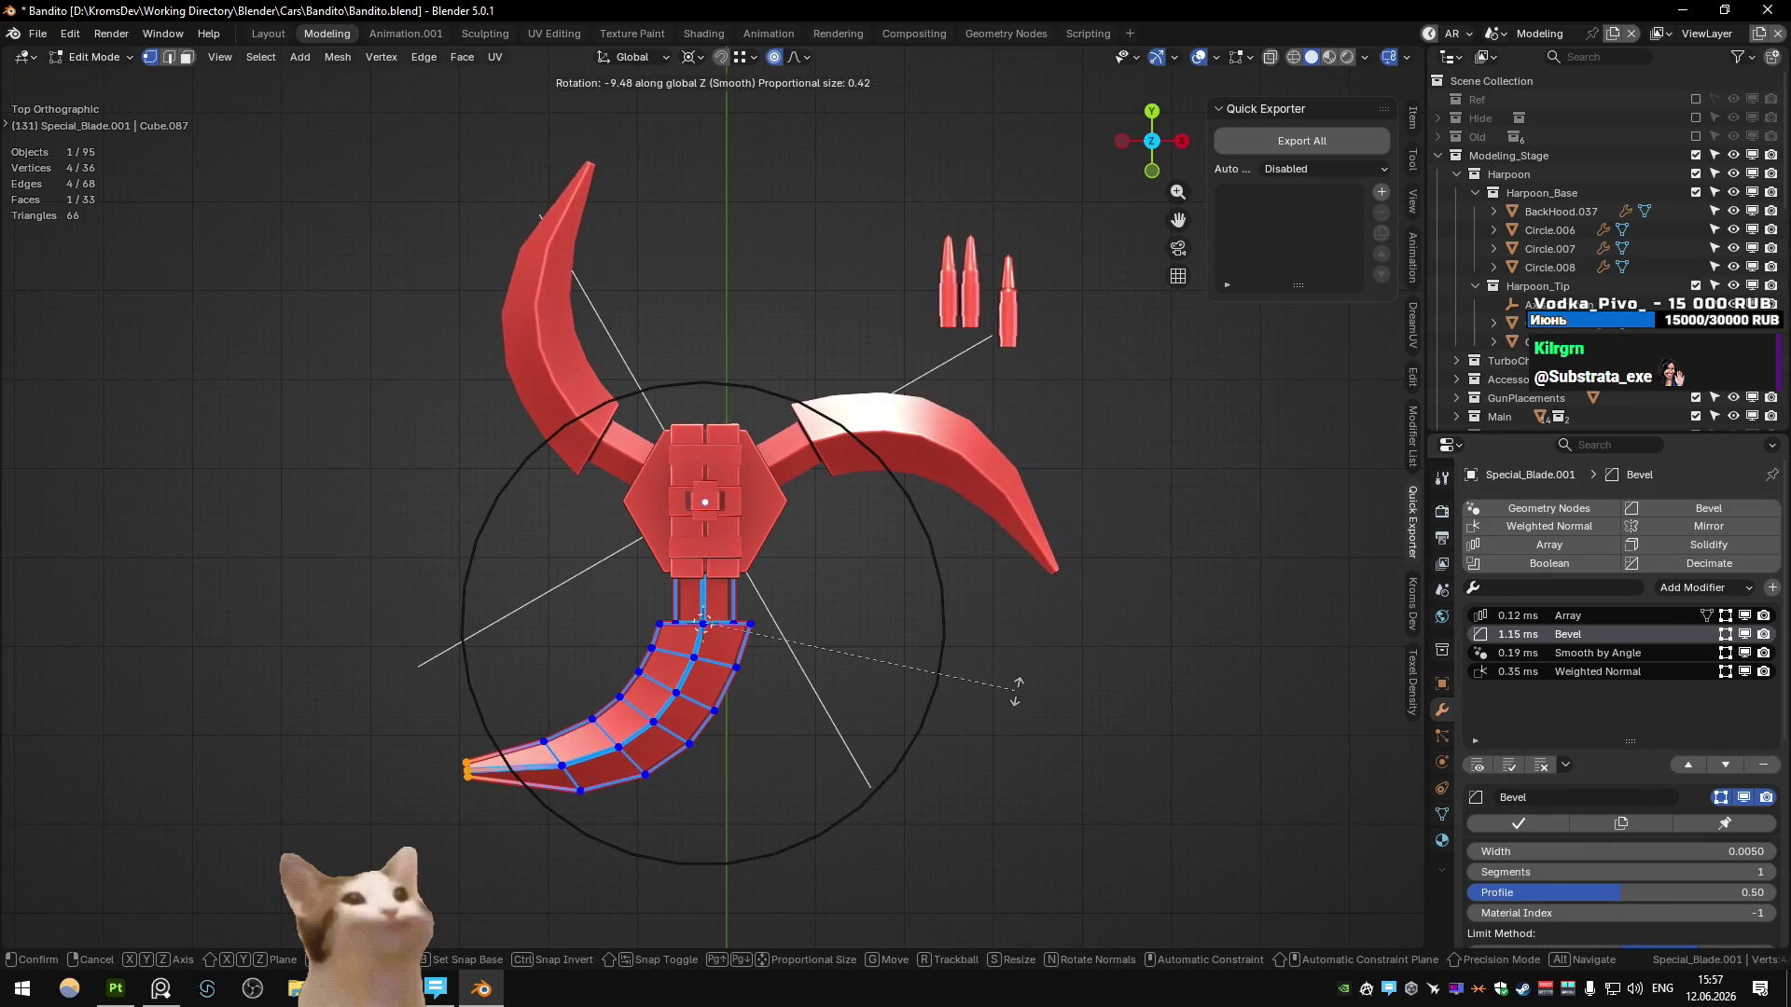
pyautogui.click(1014, 689)
pyautogui.hotkey('ctrl', 'z')
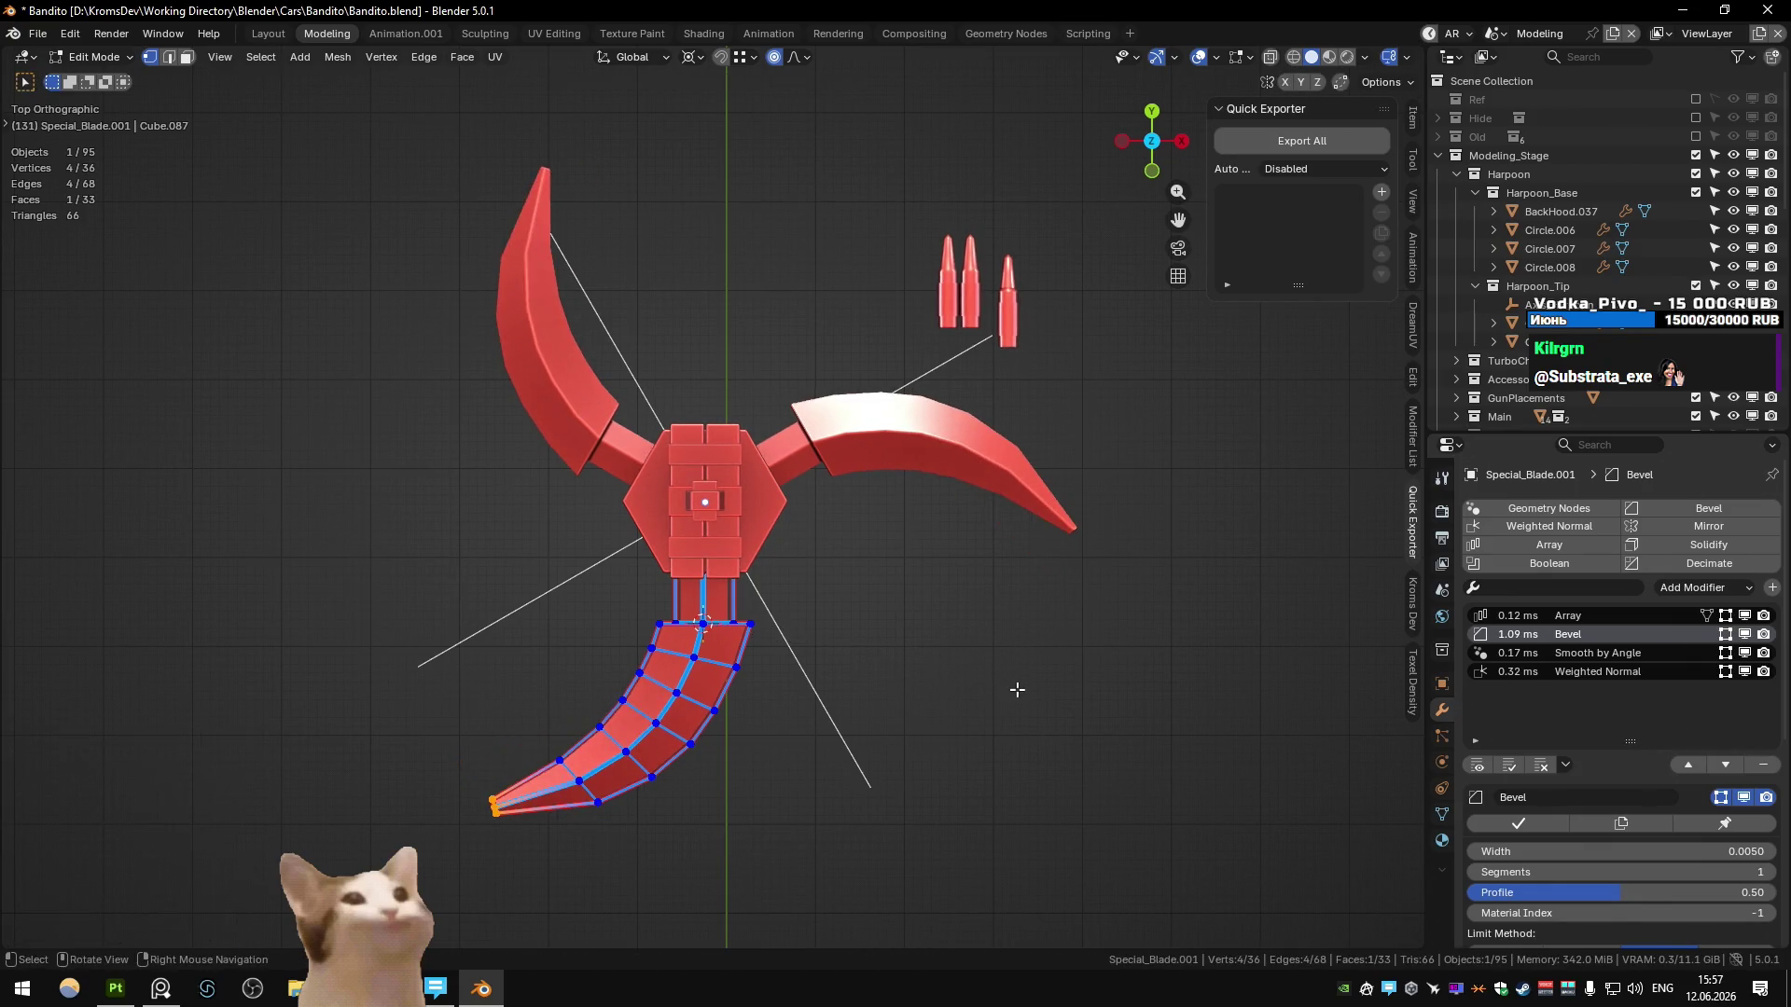
pyautogui.press('r')
pyautogui.click(998, 724)
pyautogui.press('Tab')
pyautogui.moveTo(953, 619)
pyautogui.mouseDown(button='middle')
pyautogui.moveTo(594, 481)
pyautogui.moveTo(540, 522)
pyautogui.moveTo(585, 493)
pyautogui.moveTo(585, 610)
pyautogui.moveTo(582, 584)
pyautogui.mouseUp(button='middle')
pyautogui.press('KP_7')
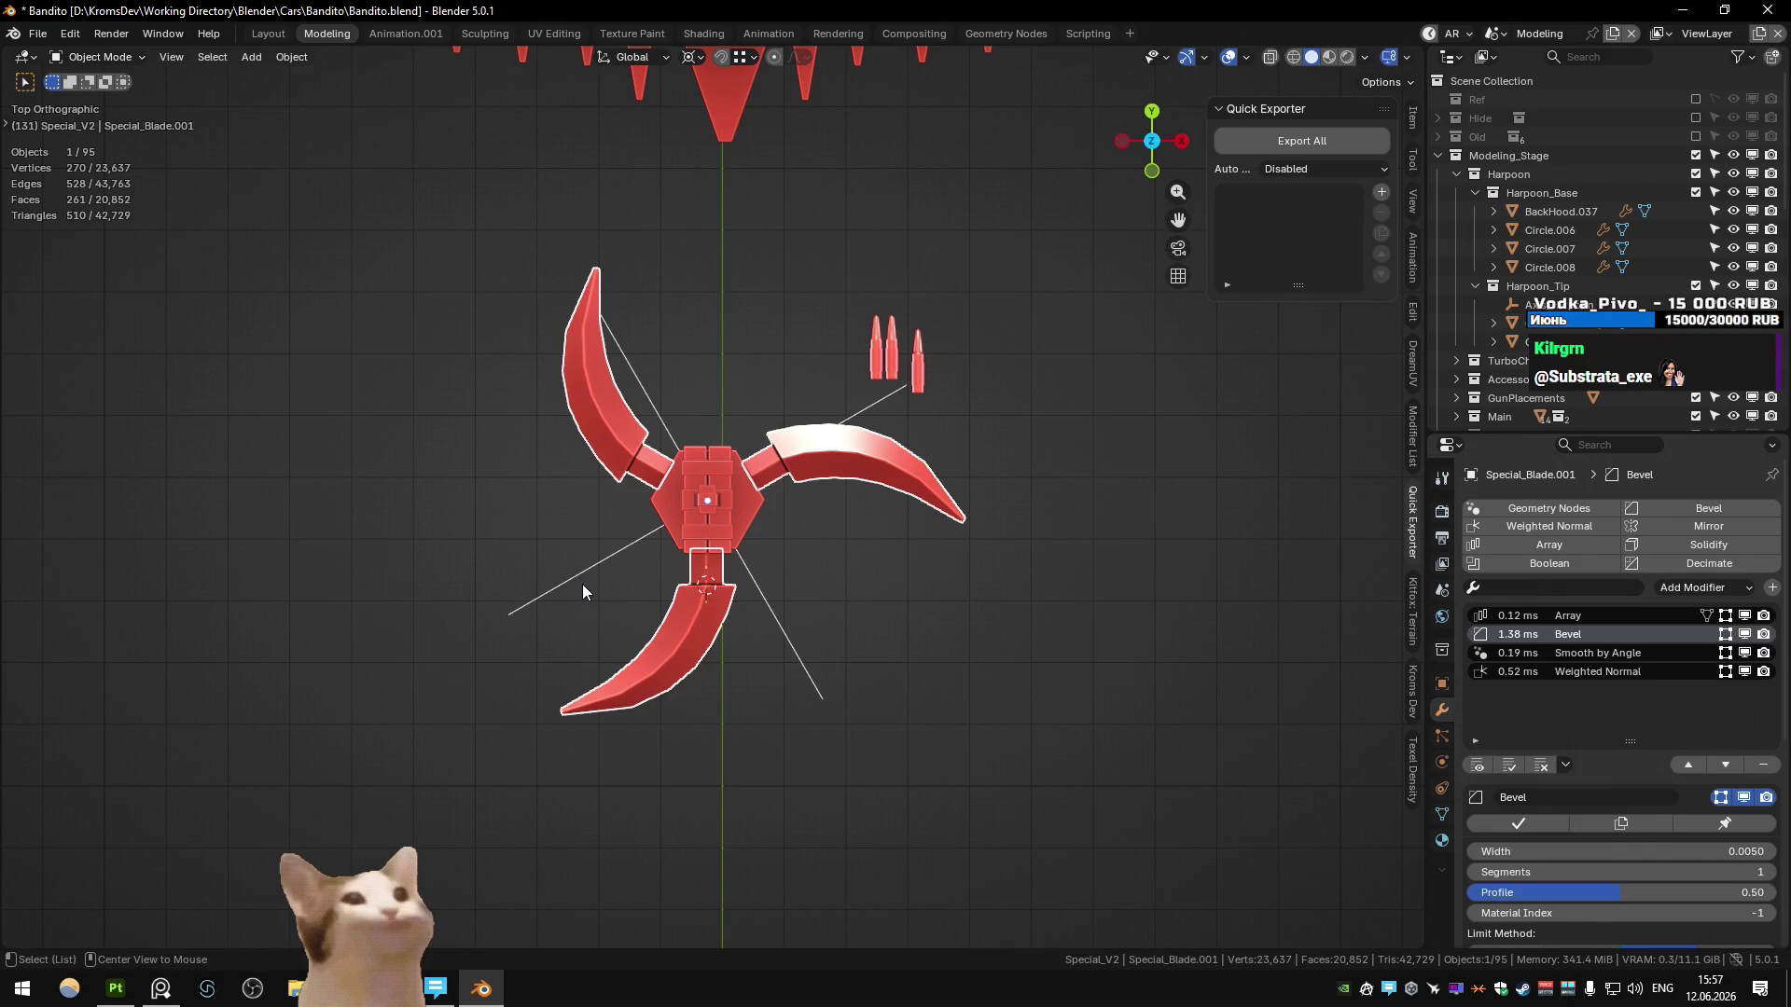
pyautogui.hotkey('alt', 'Tab')
pyautogui.hotkey('alt', 'Tab')
pyautogui.hotkey('alt', 'Tab')
pyautogui.click(1216, 58)
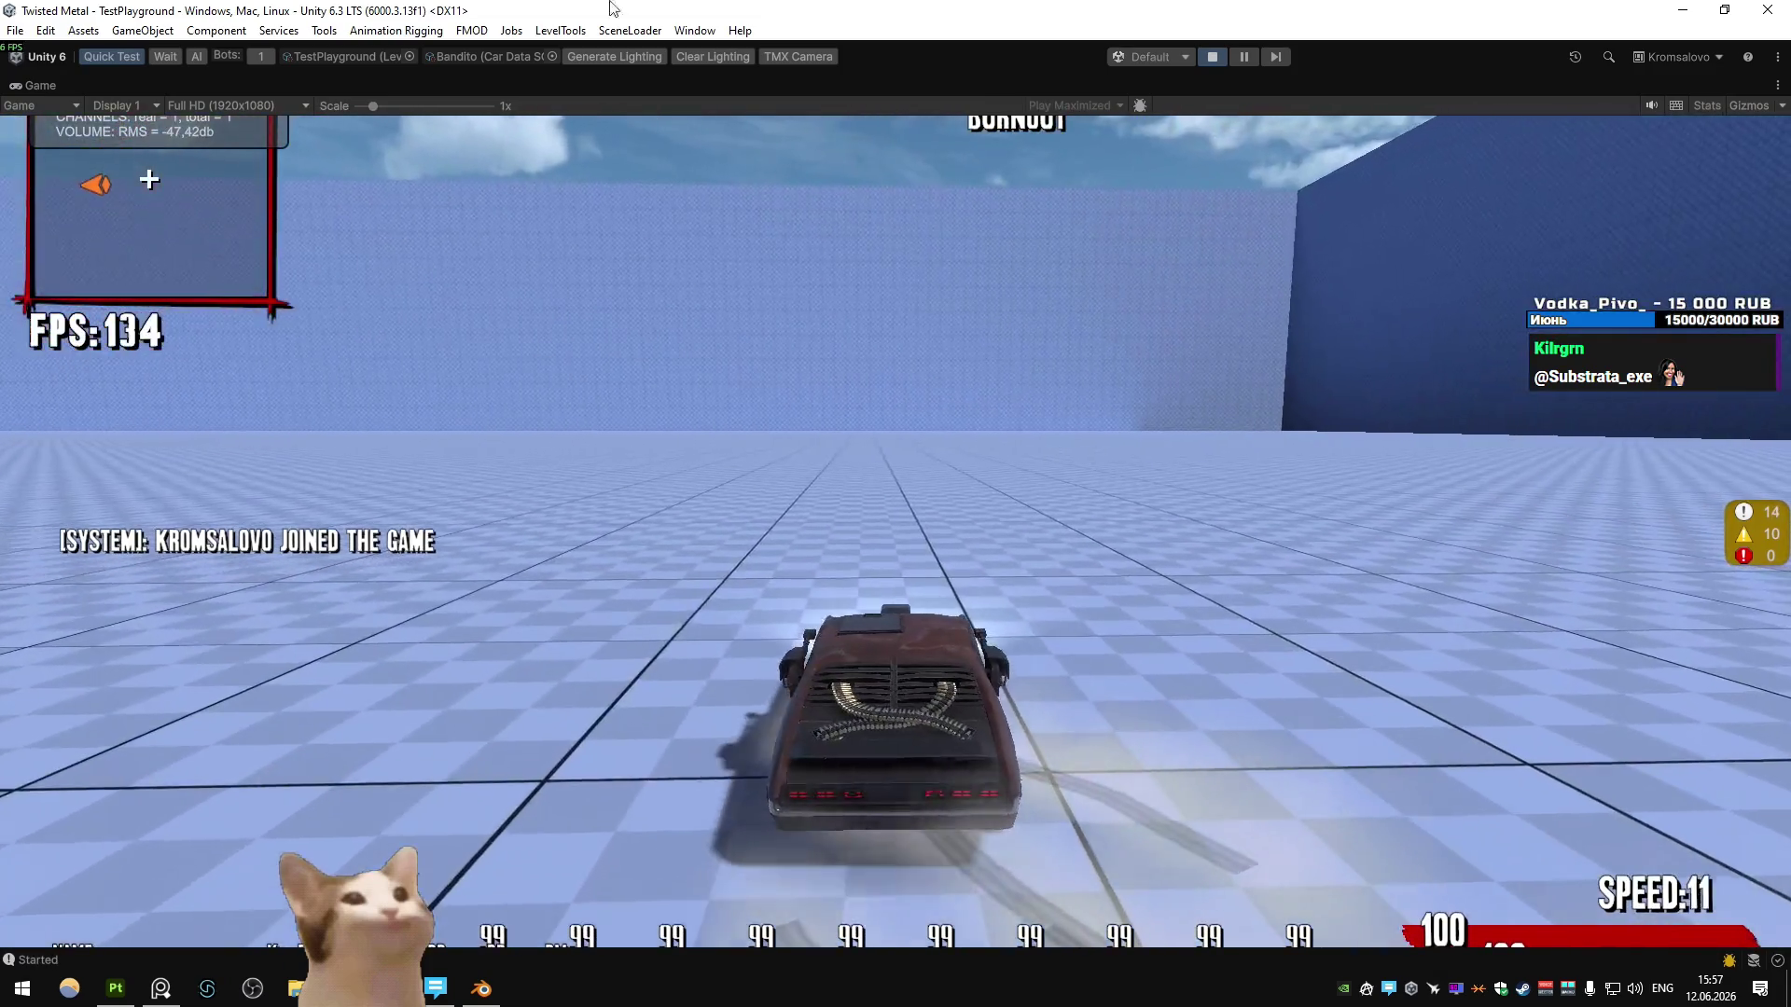
# - With bots set to 0, drive the Bandito, fire its weapons and deploy the blade special repeatedly
pyautogui.click(253, 56)
pyautogui.write('0')
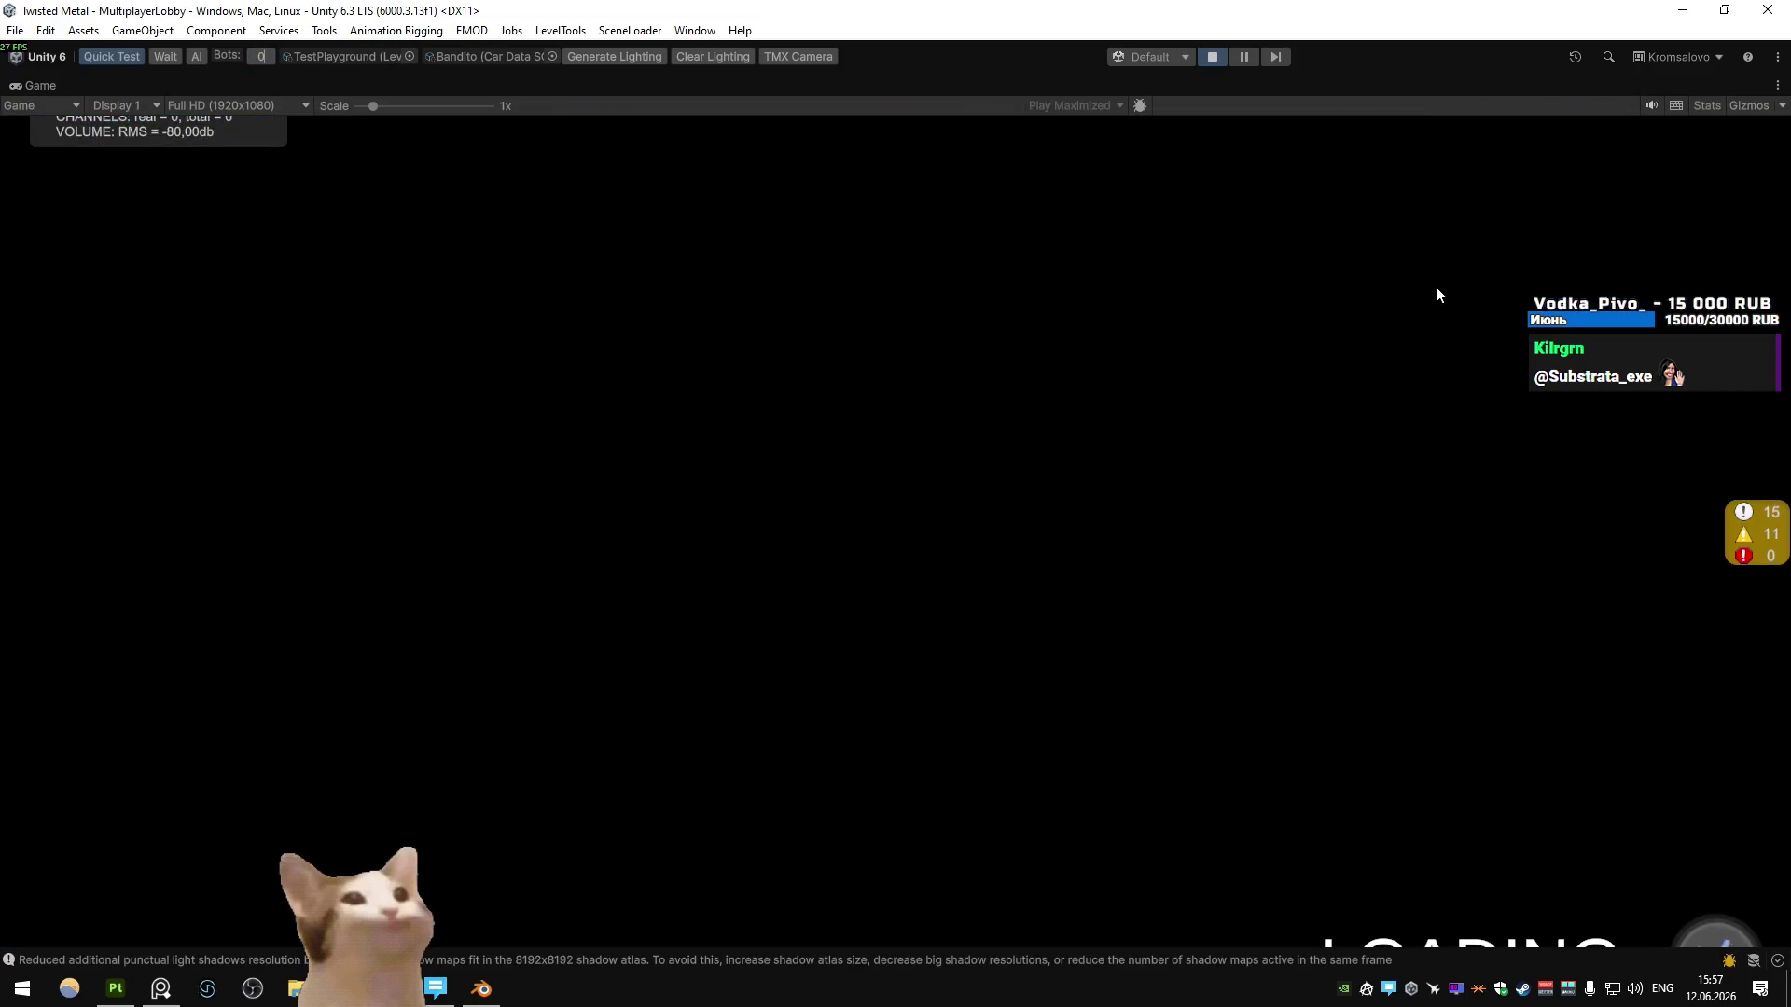
pyautogui.write('w')
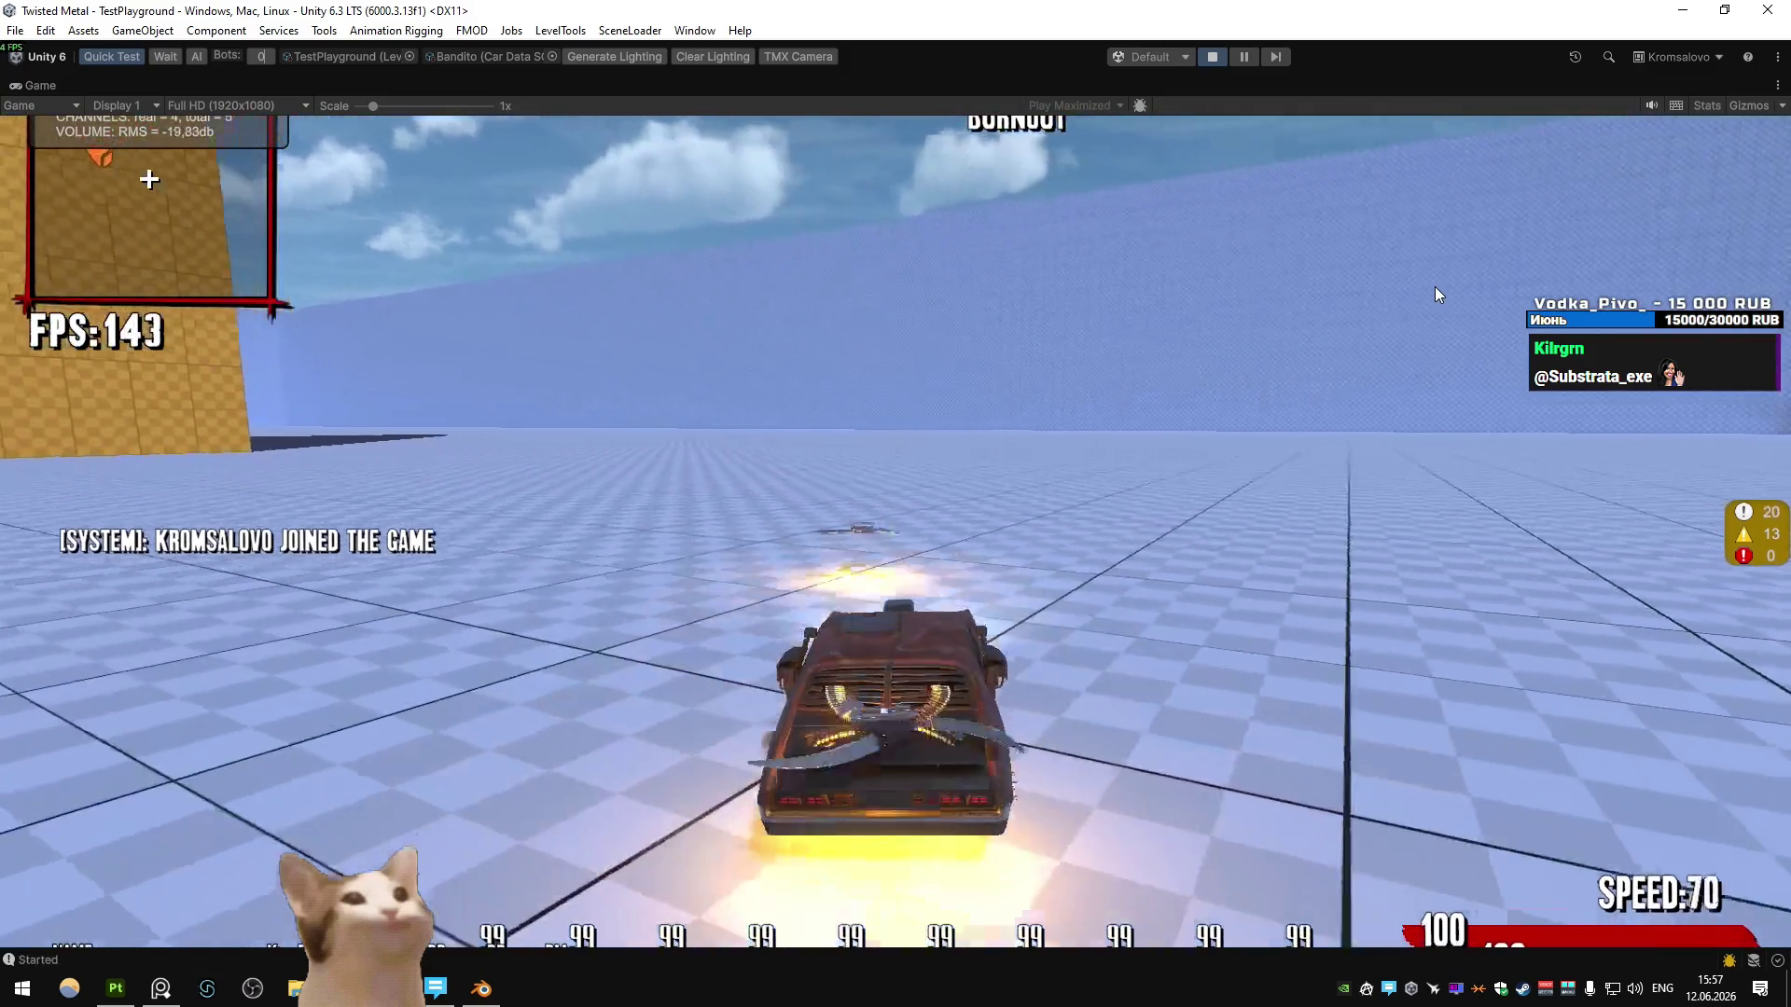
pyautogui.write('d')
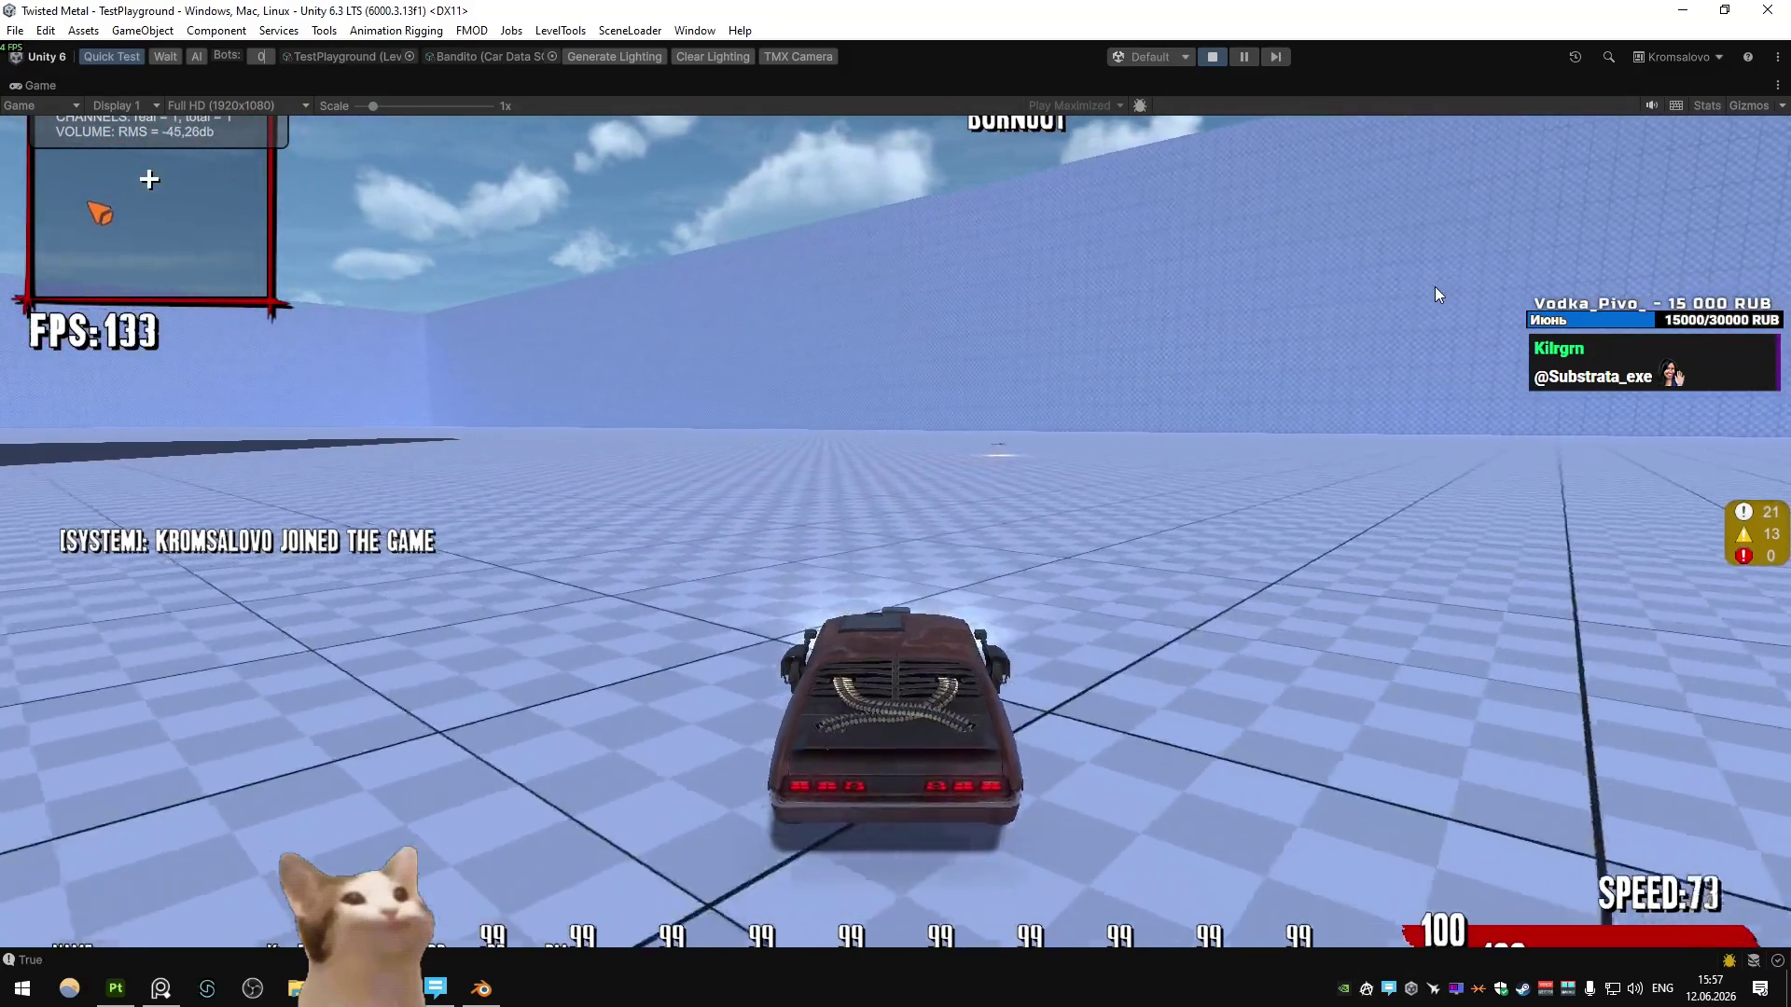
pyautogui.write('s')
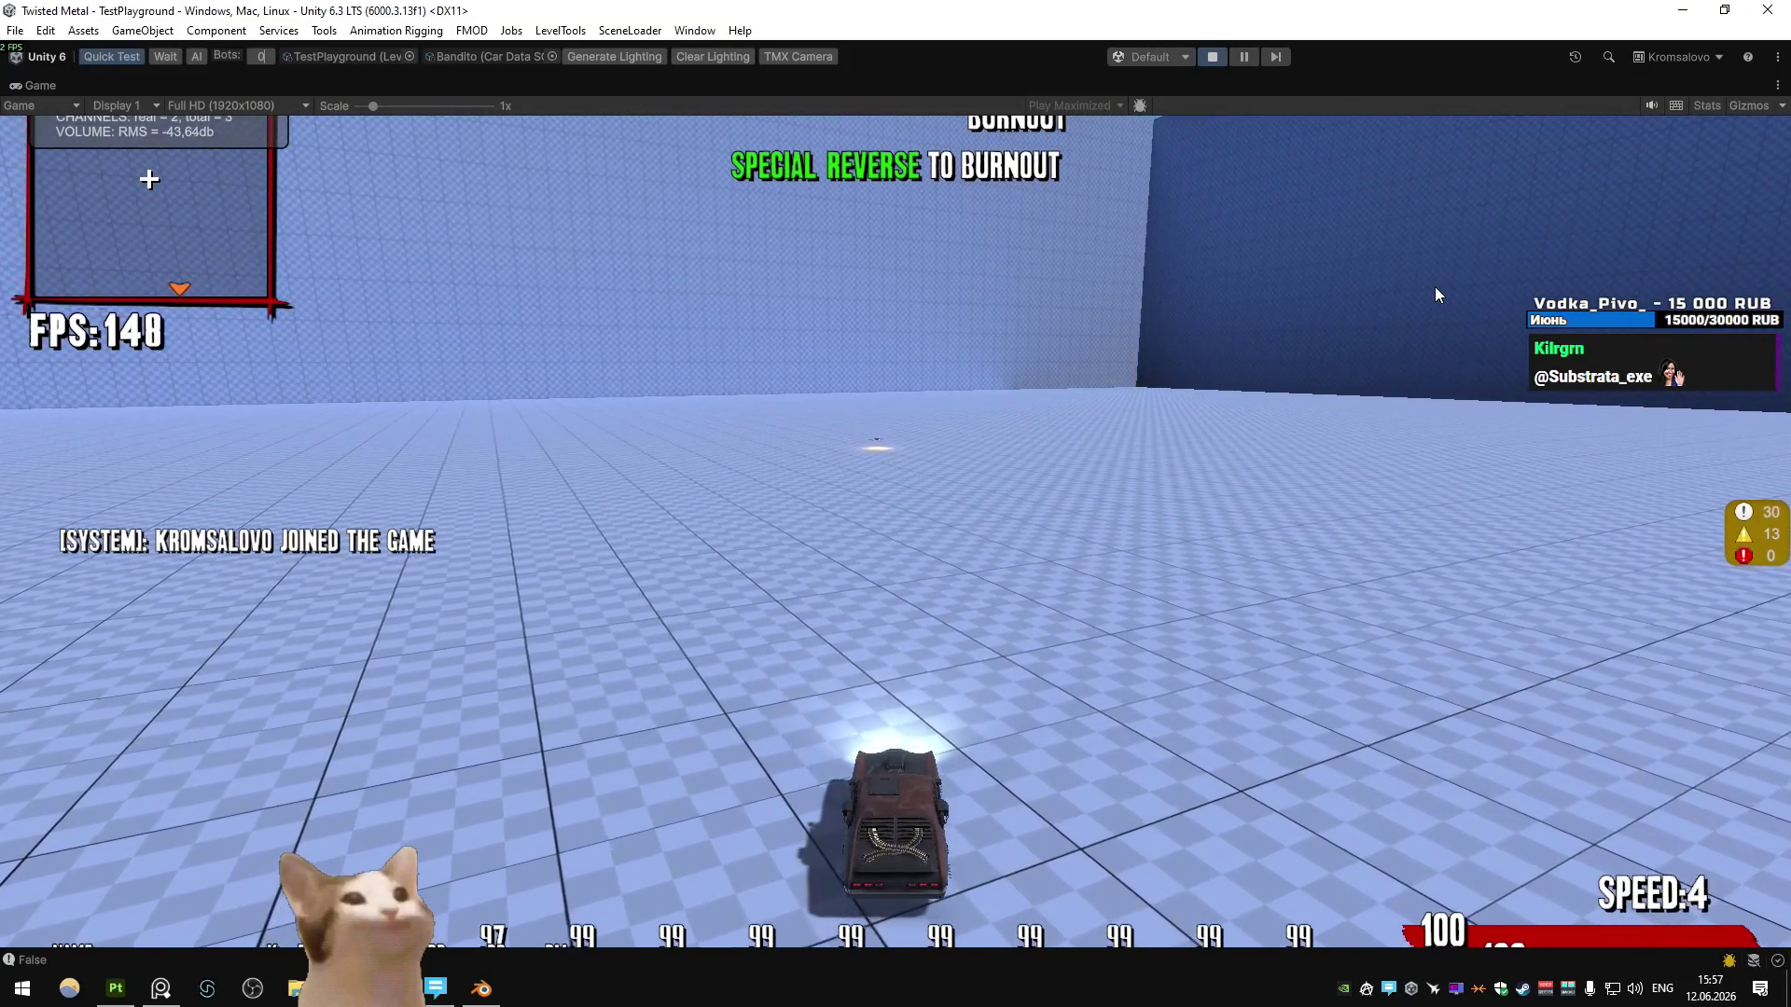
pyautogui.click(1435, 287)
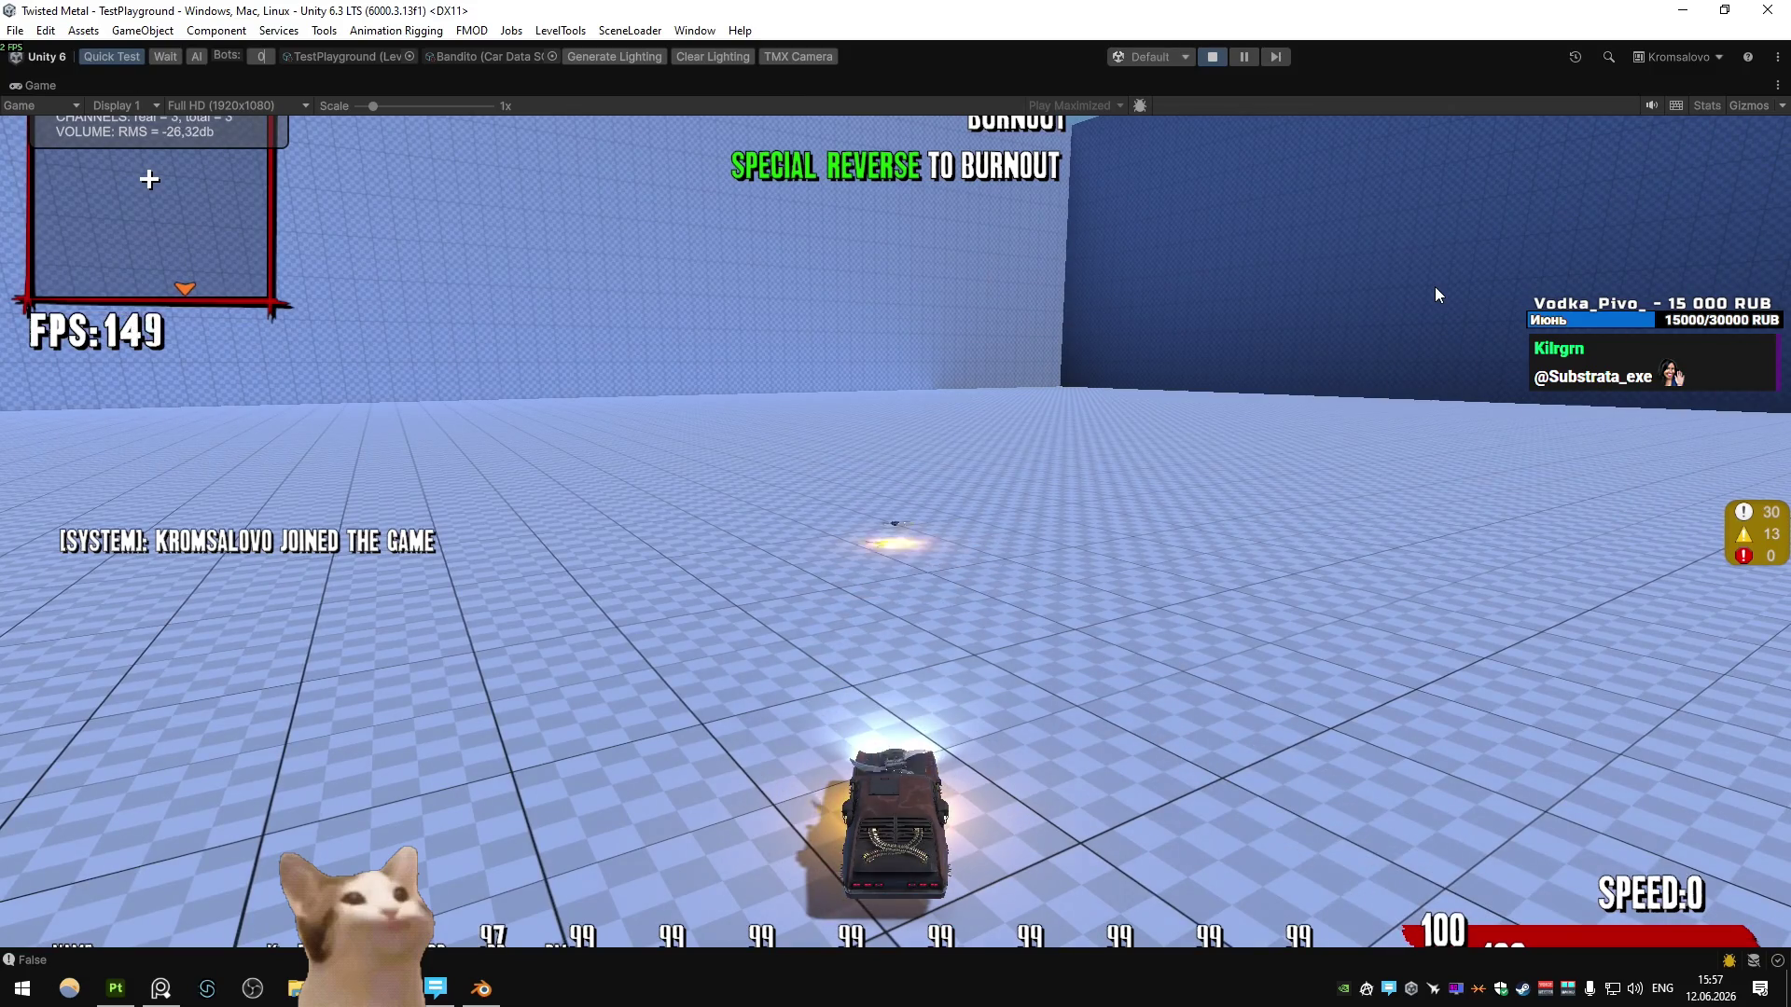
pyautogui.press('w')
pyautogui.press('s')
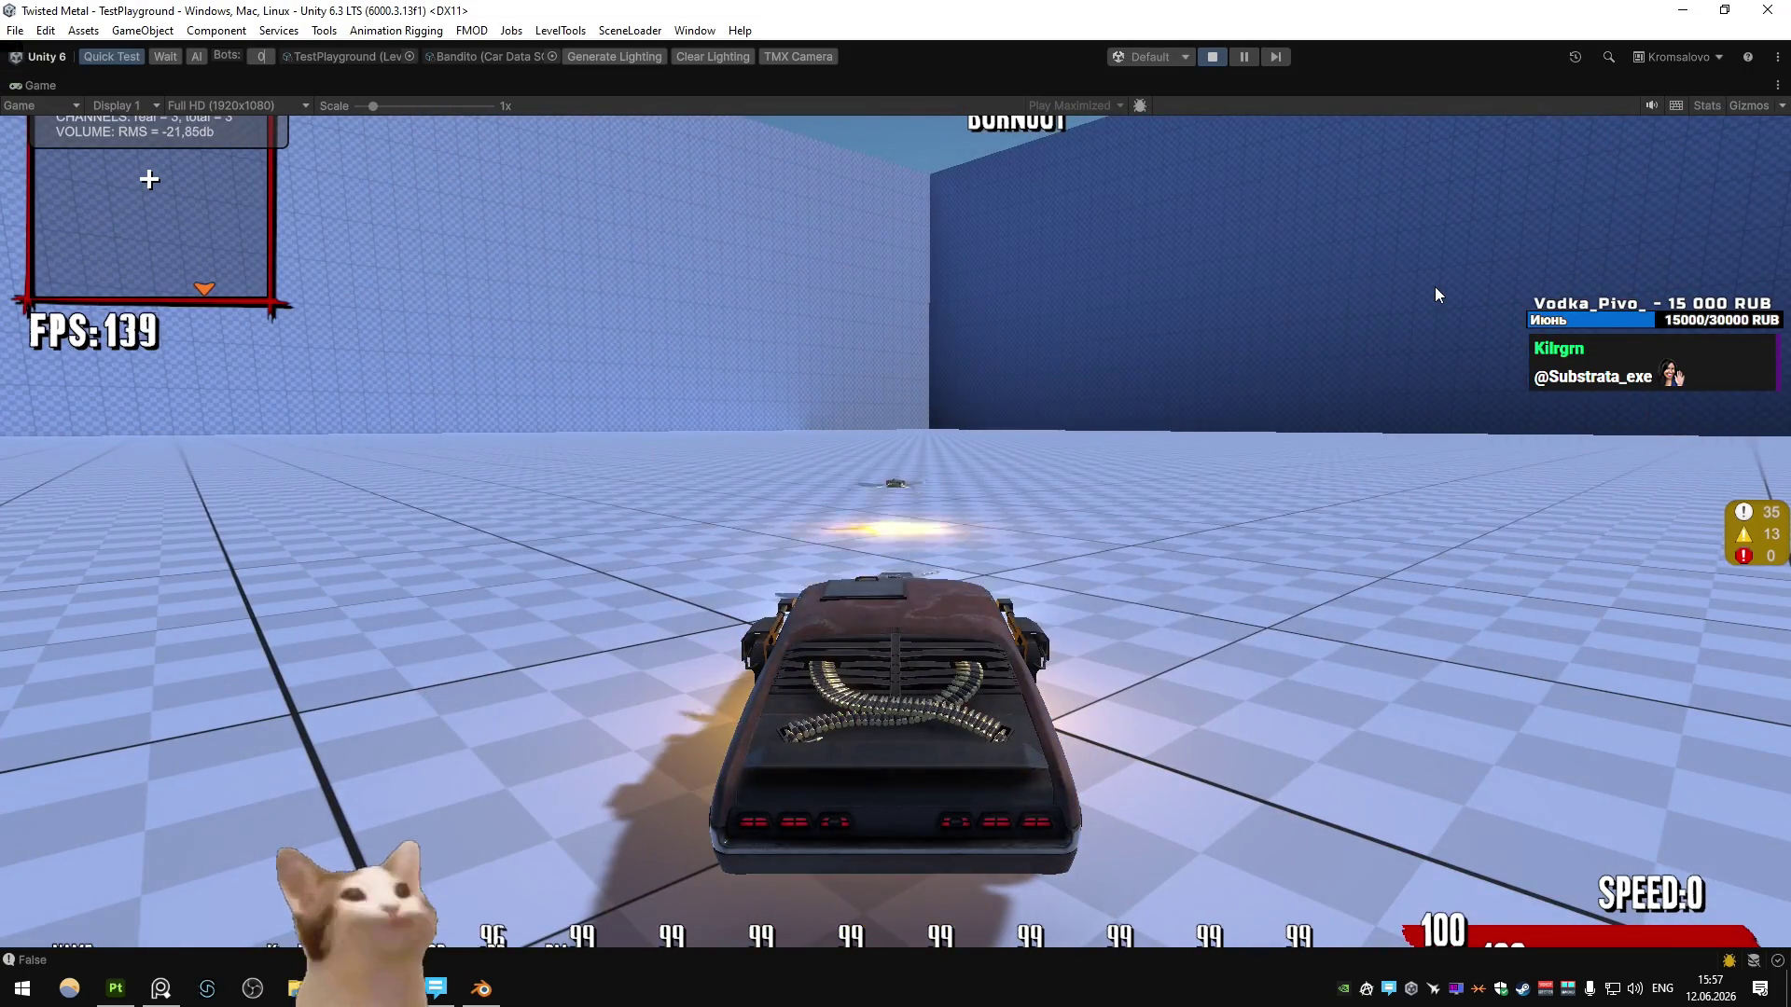
pyautogui.press('s')
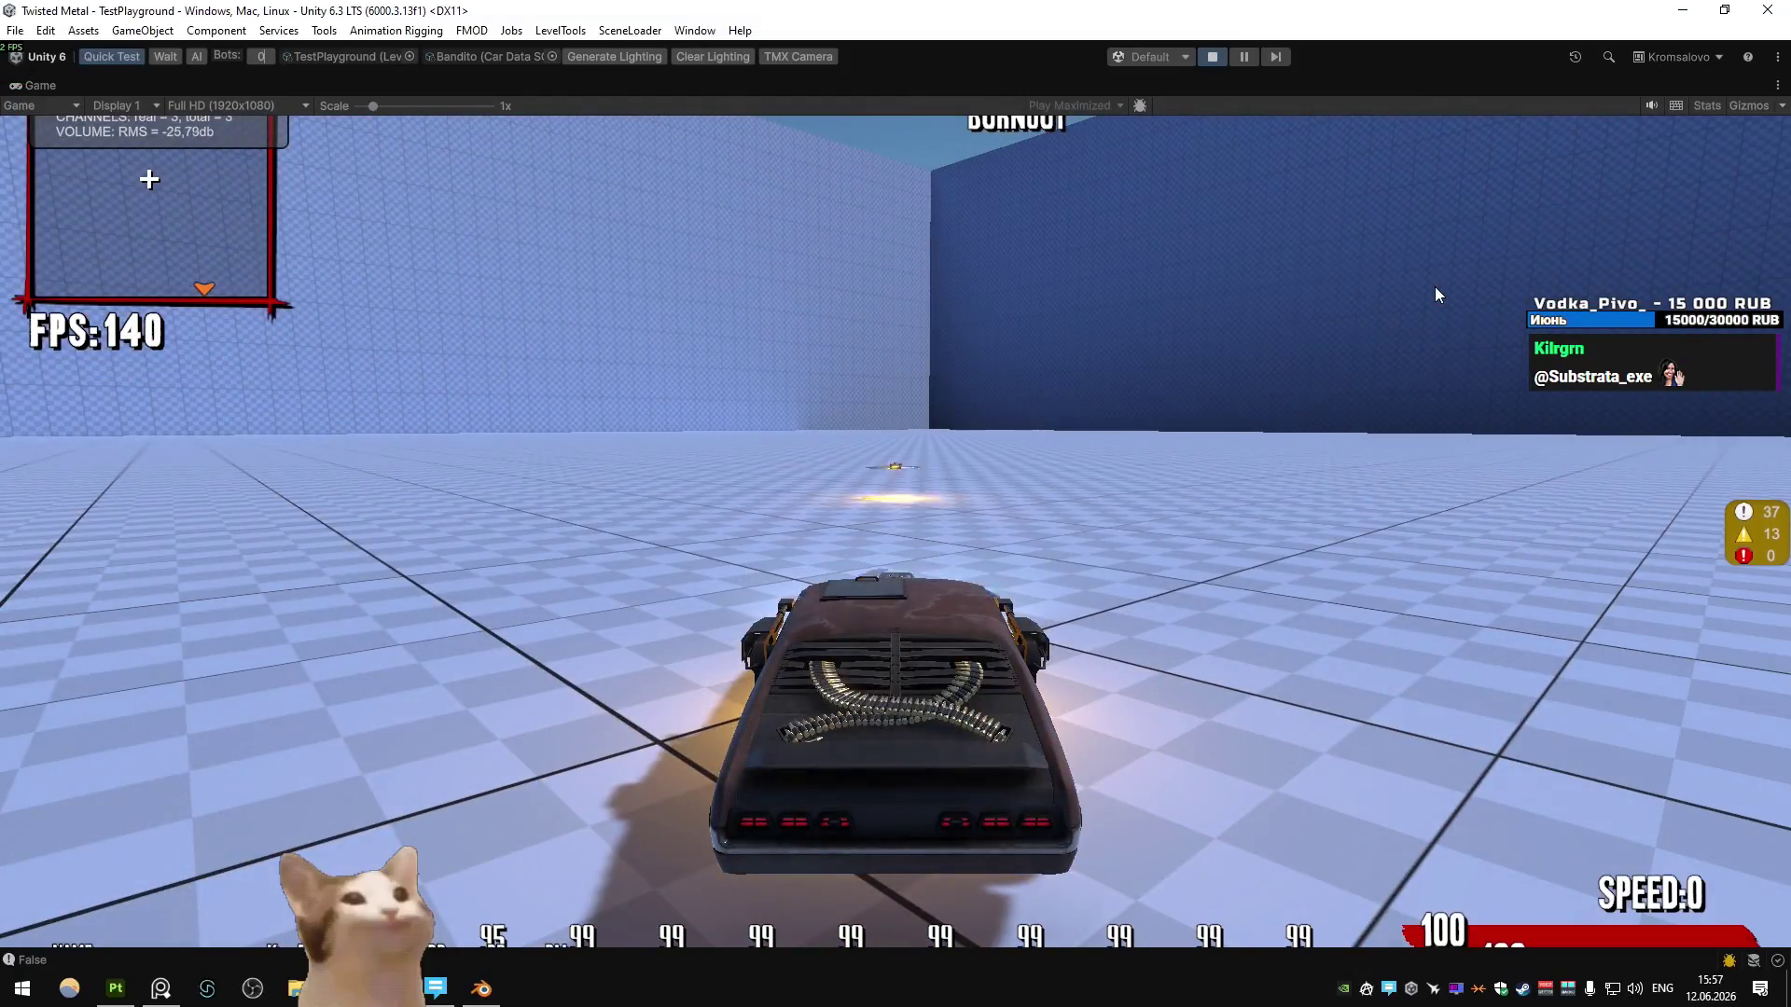
pyautogui.press('w')
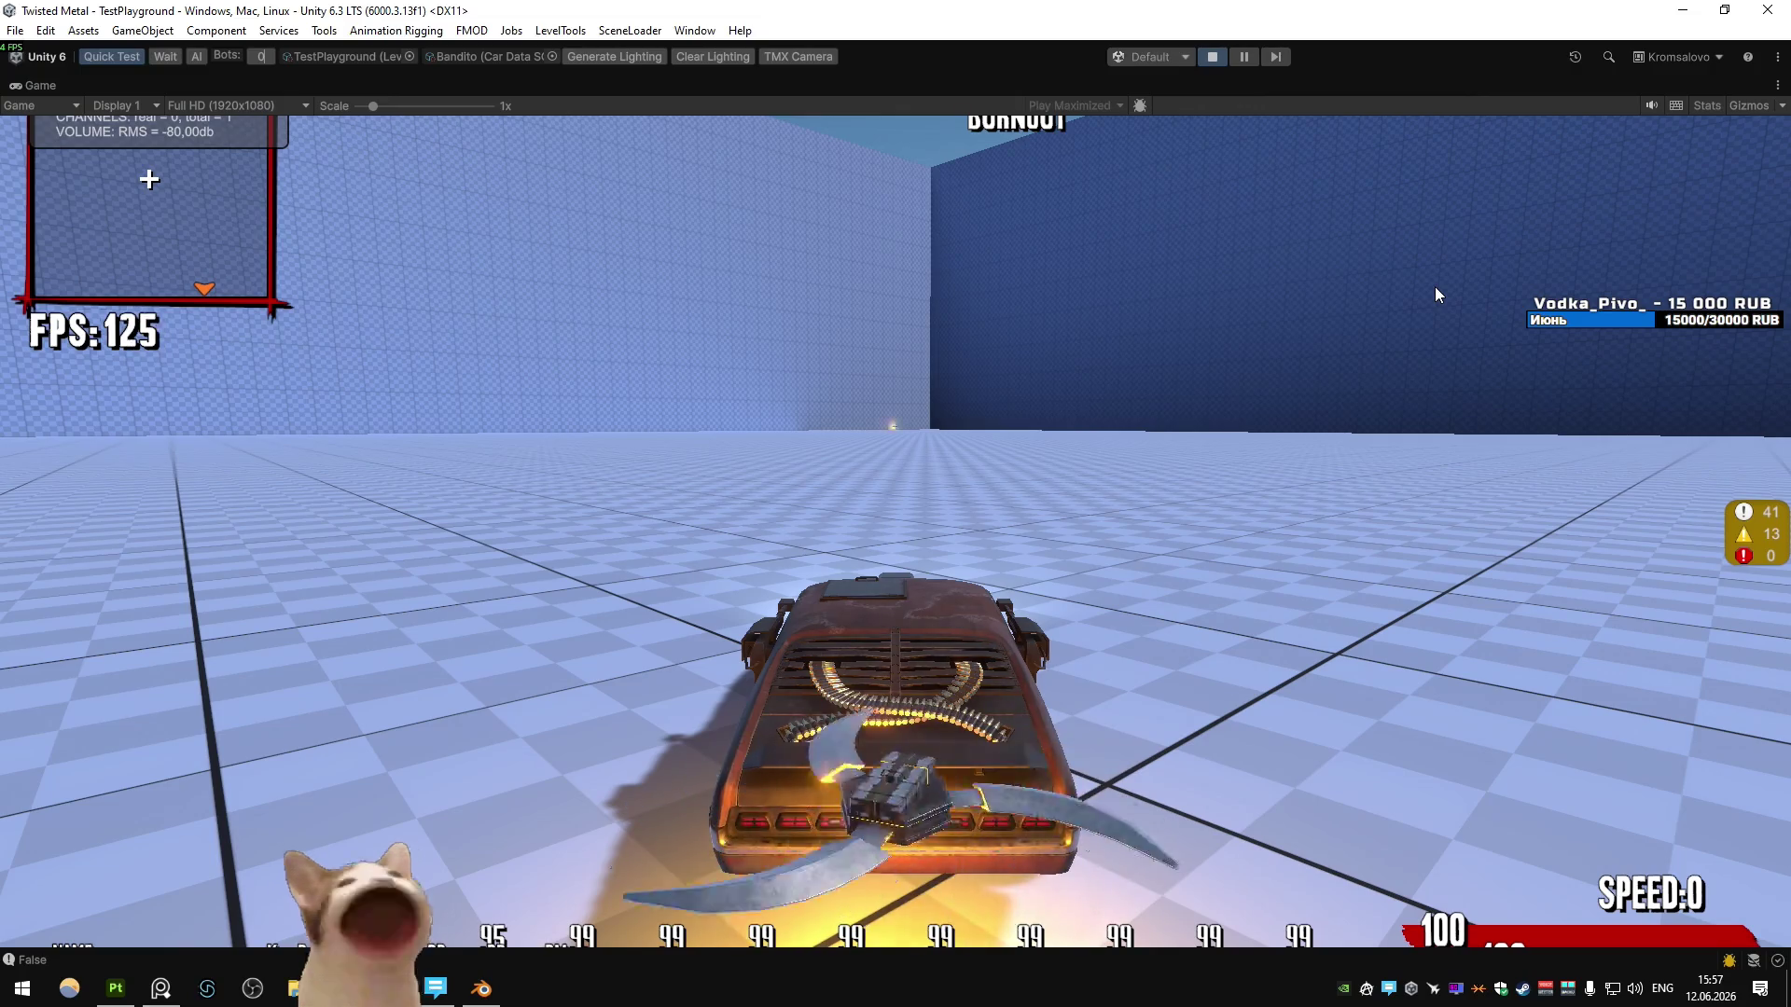
pyautogui.click(1435, 294)
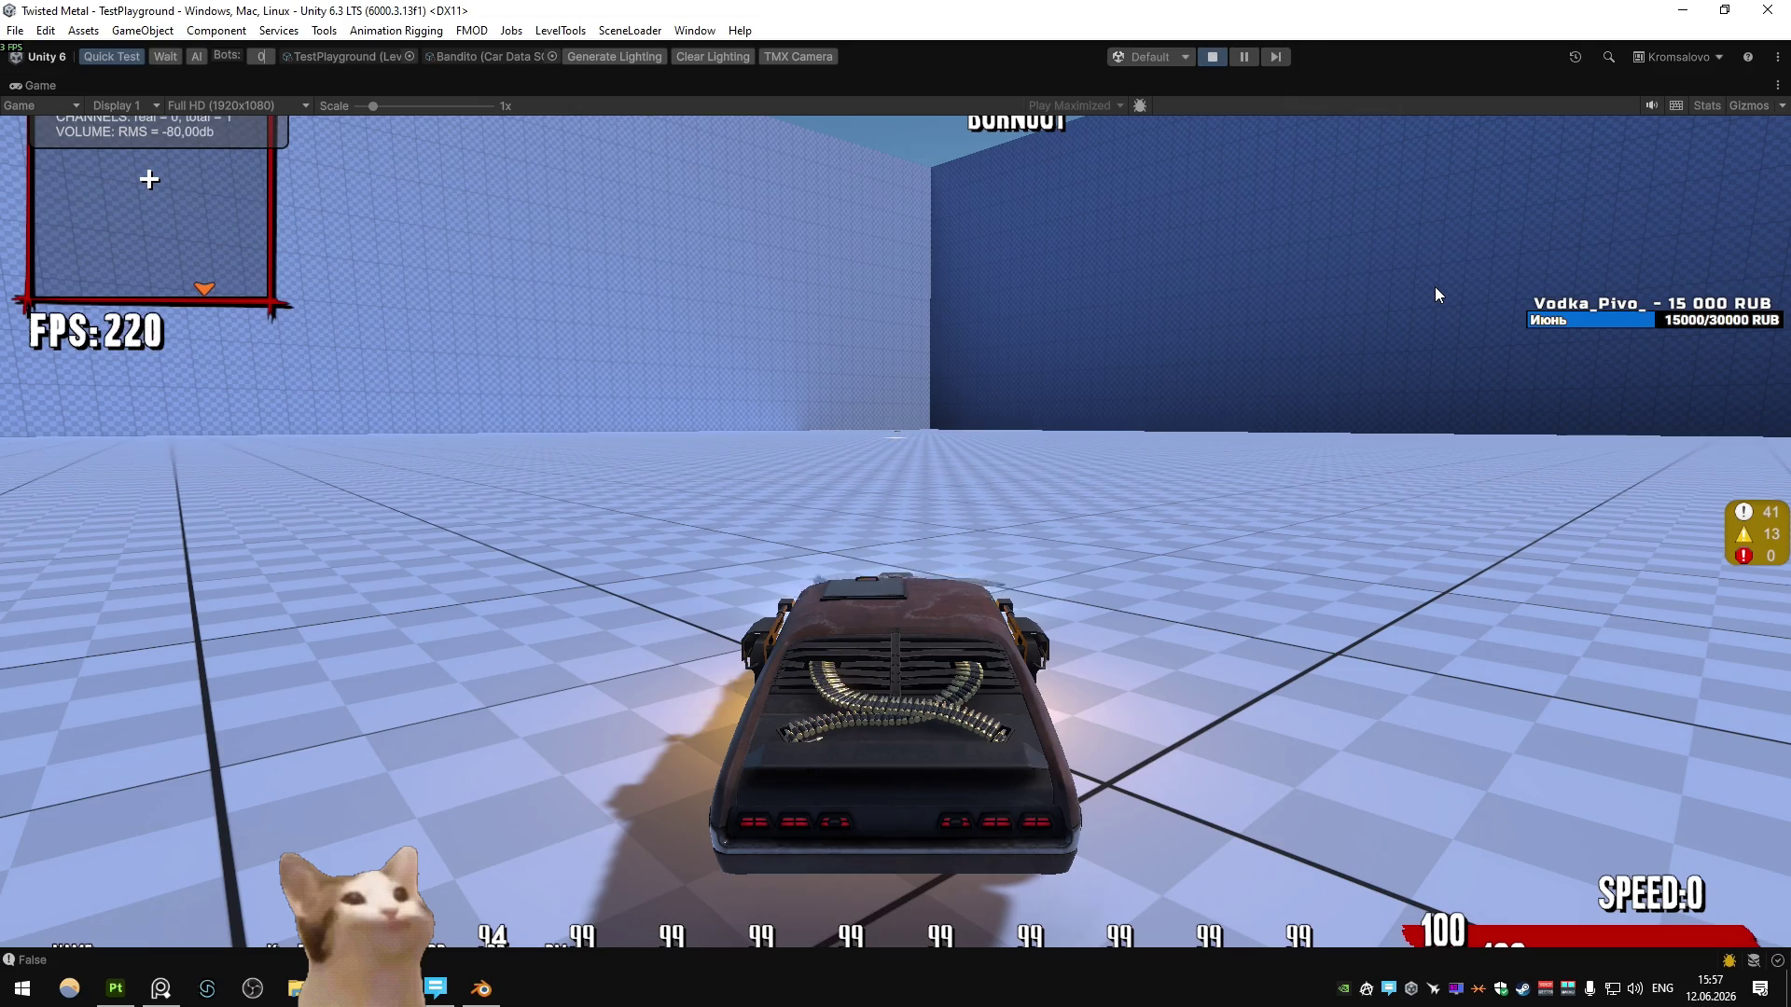
pyautogui.click(1435, 288)
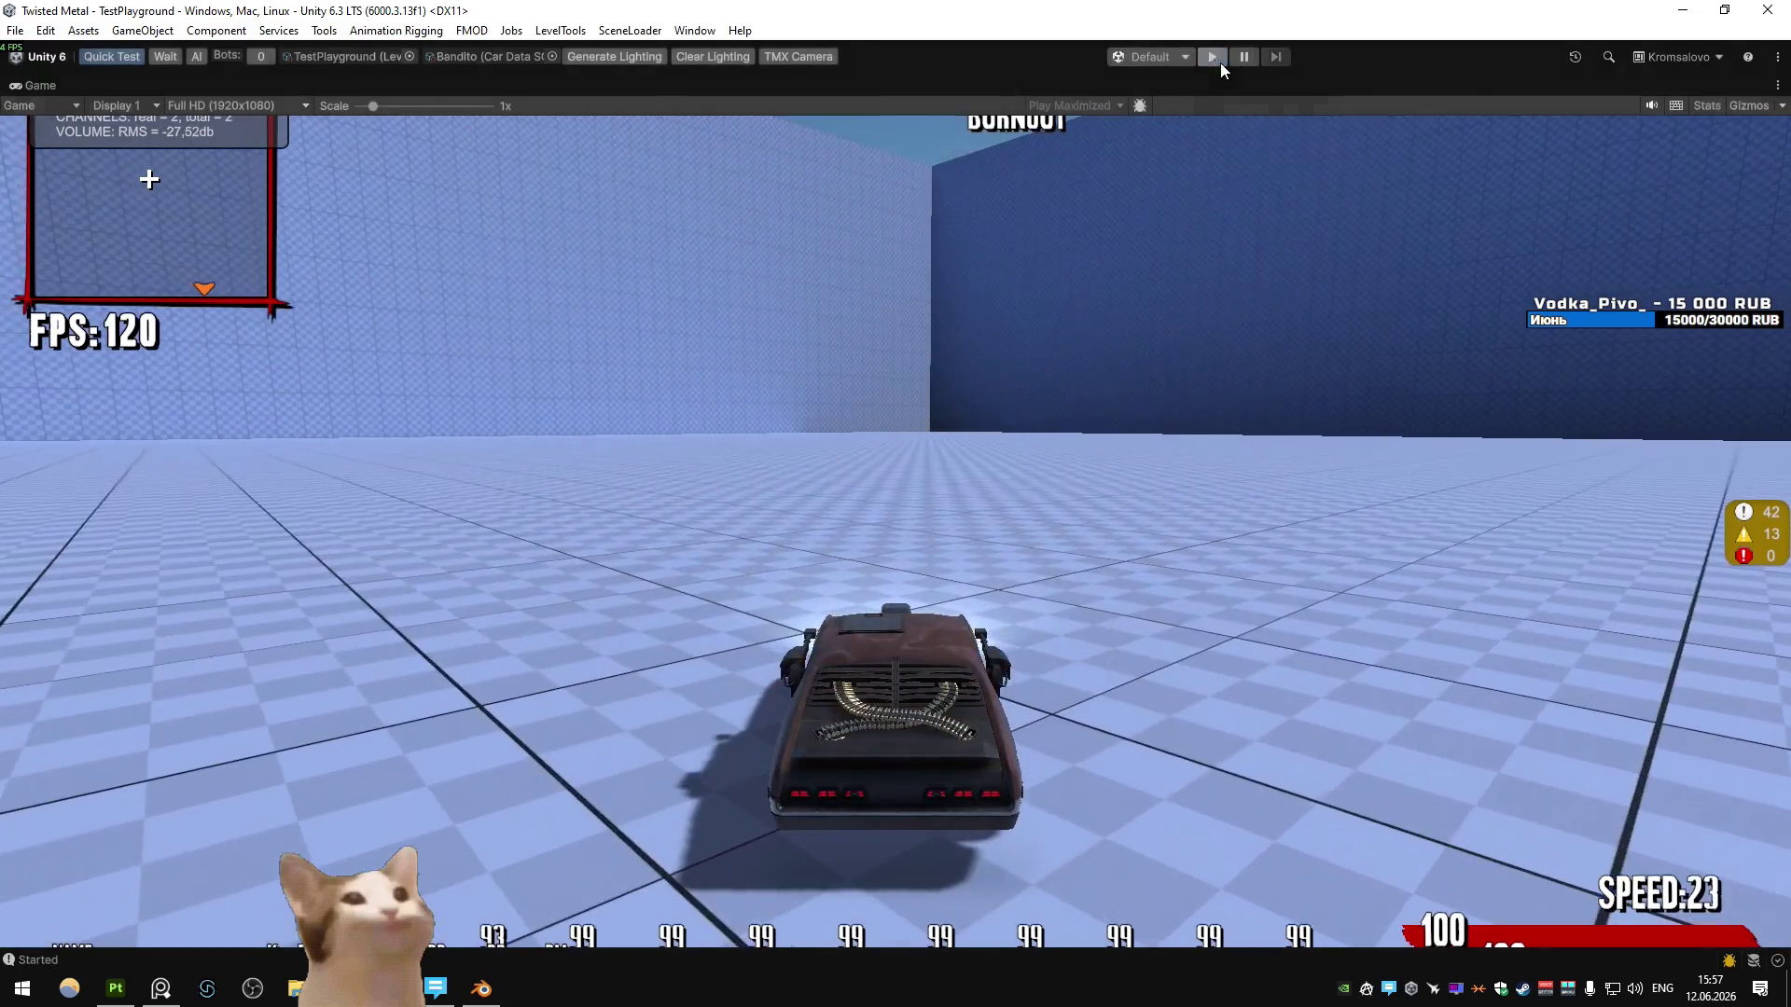
pyautogui.click(495, 979)
pyautogui.click(115, 987)
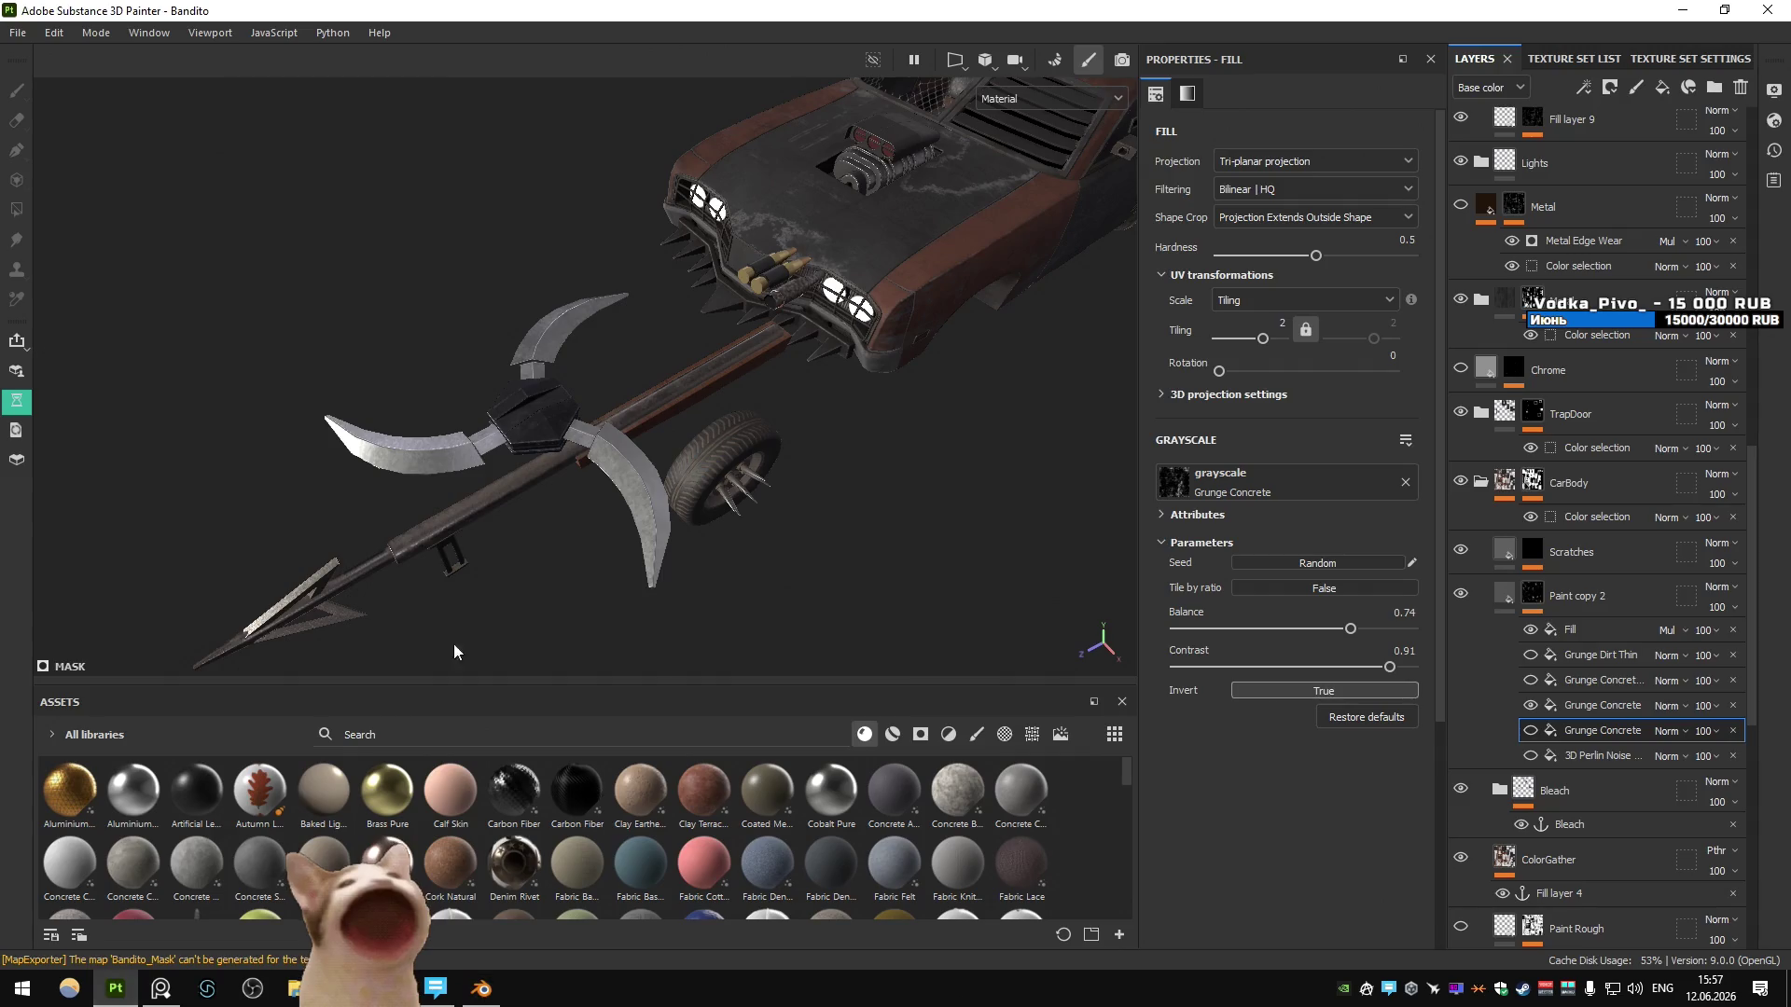
# - Zoom and orbit Substance Painter's viewport to view the textured blades from above
pyautogui.scroll(10, 506, 530)
pyautogui.scroll(-5, 622, 439)
pyautogui.keyDown('alt'); pyautogui.moveTo(622, 438); pyautogui.dragTo(554, 538); pyautogui.keyUp('alt')
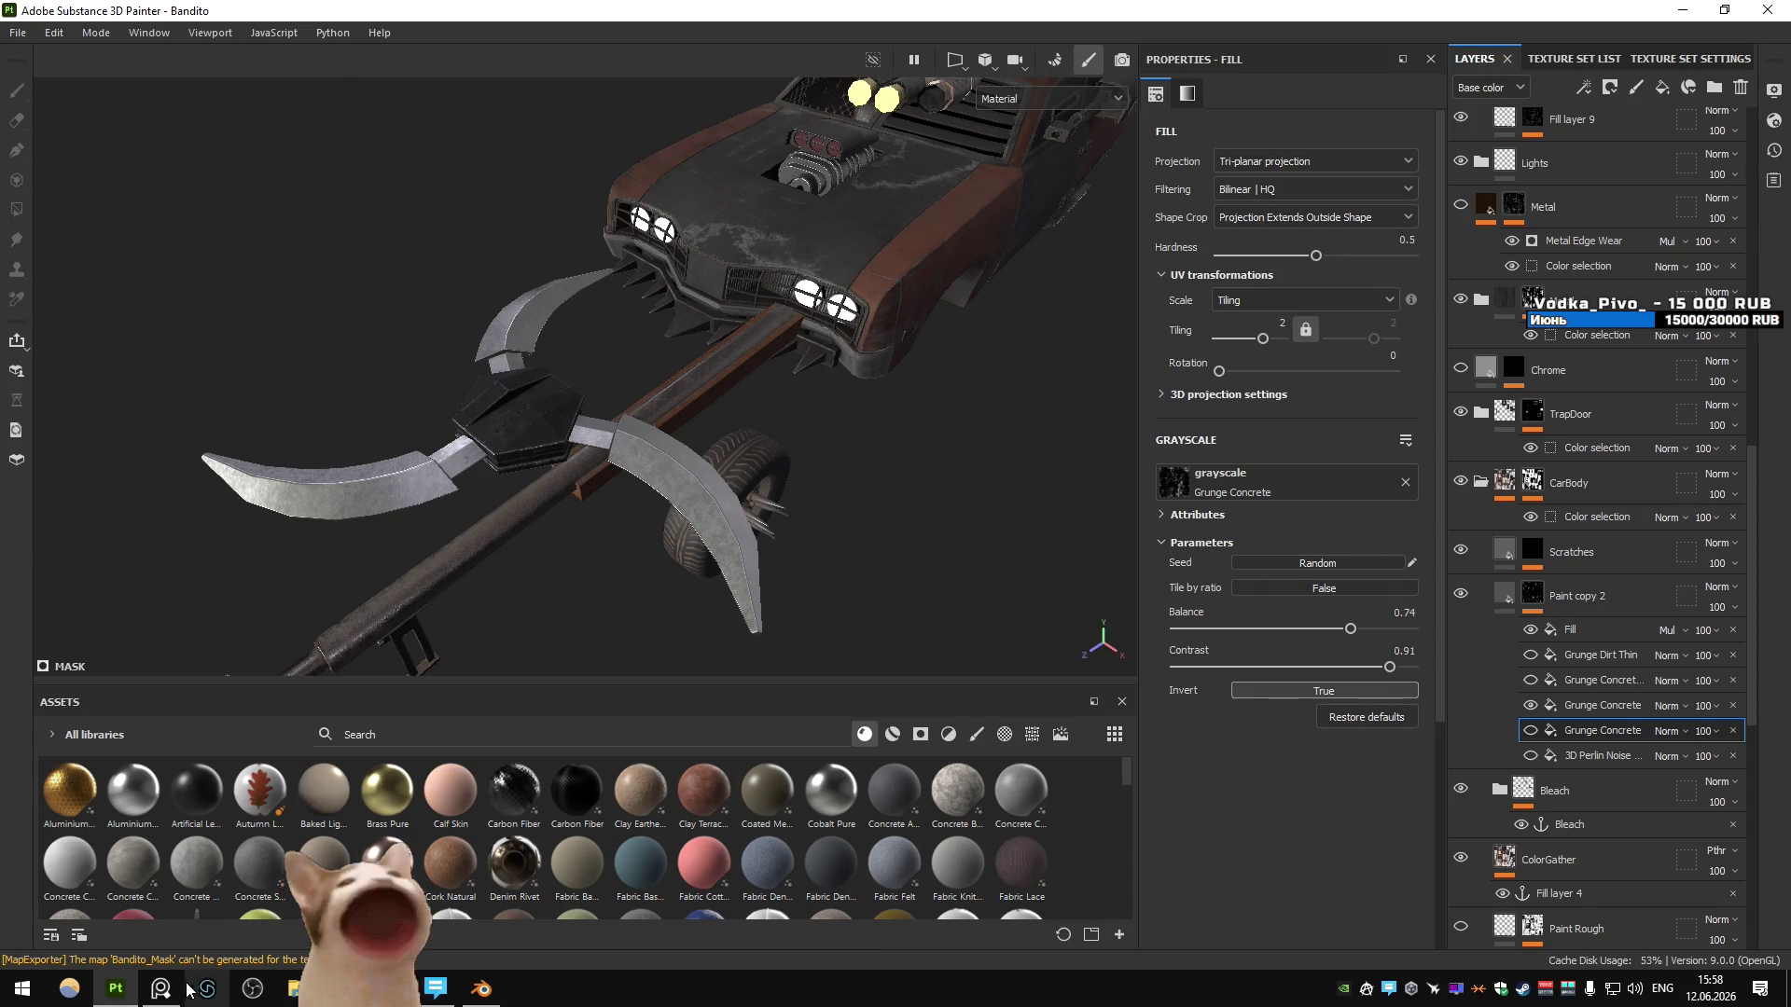
pyautogui.hotkey('alt', 'Tab')
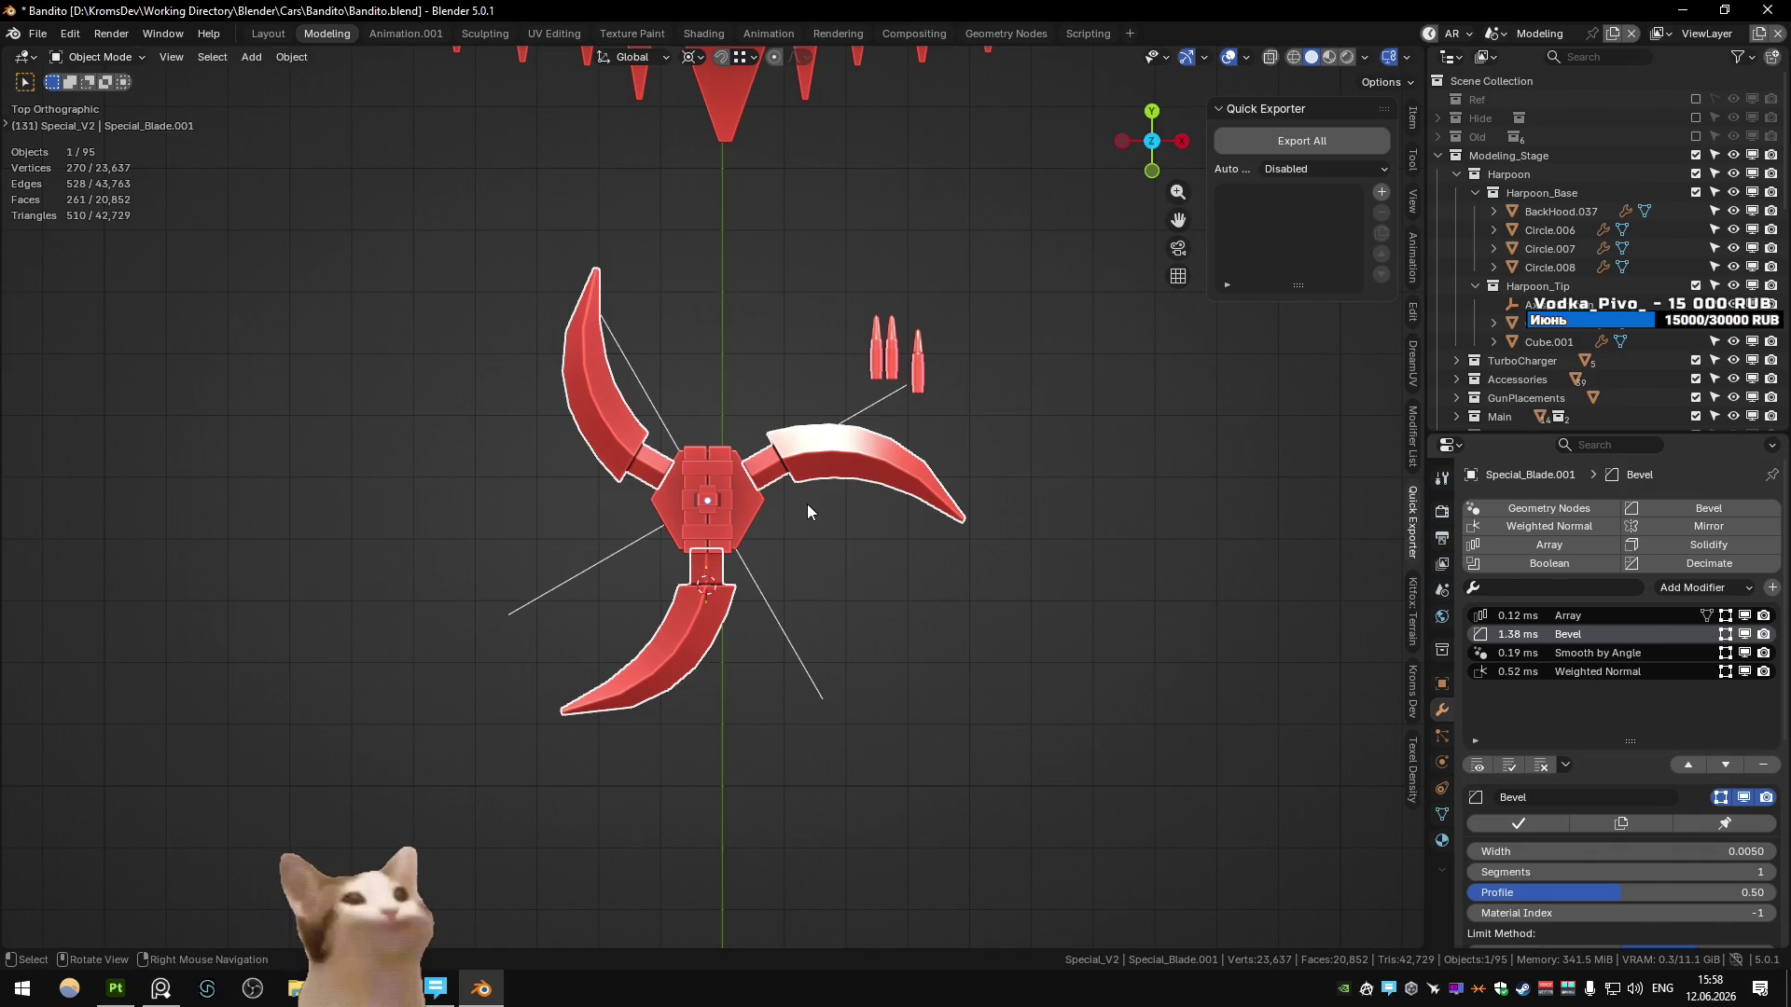
pyautogui.click(808, 503)
pyautogui.moveTo(815, 513)
pyautogui.mouseDown(button='middle')
pyautogui.moveTo(809, 418)
pyautogui.moveTo(932, 418)
pyautogui.moveTo(876, 463)
pyautogui.mouseUp(button='middle')
pyautogui.scroll(3, 808, 418)
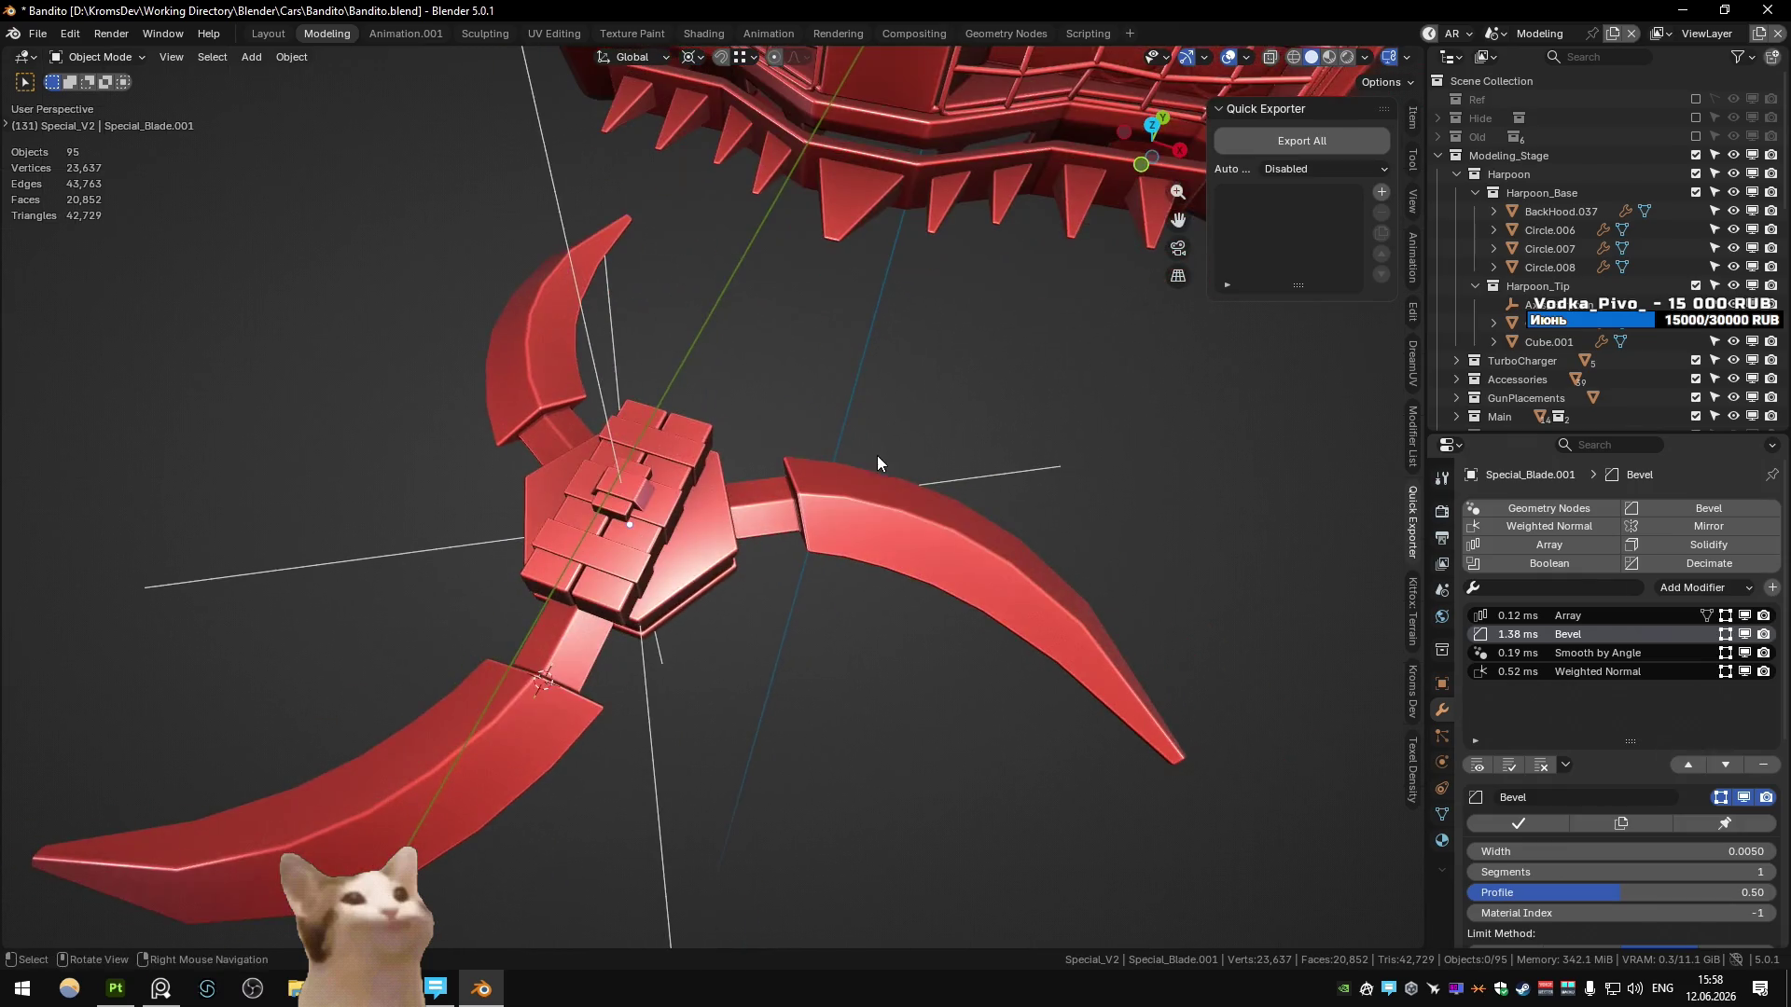
pyautogui.scroll(3, 774, 516)
pyautogui.moveTo(774, 516); pyautogui.dragTo(737, 504, button='middle')
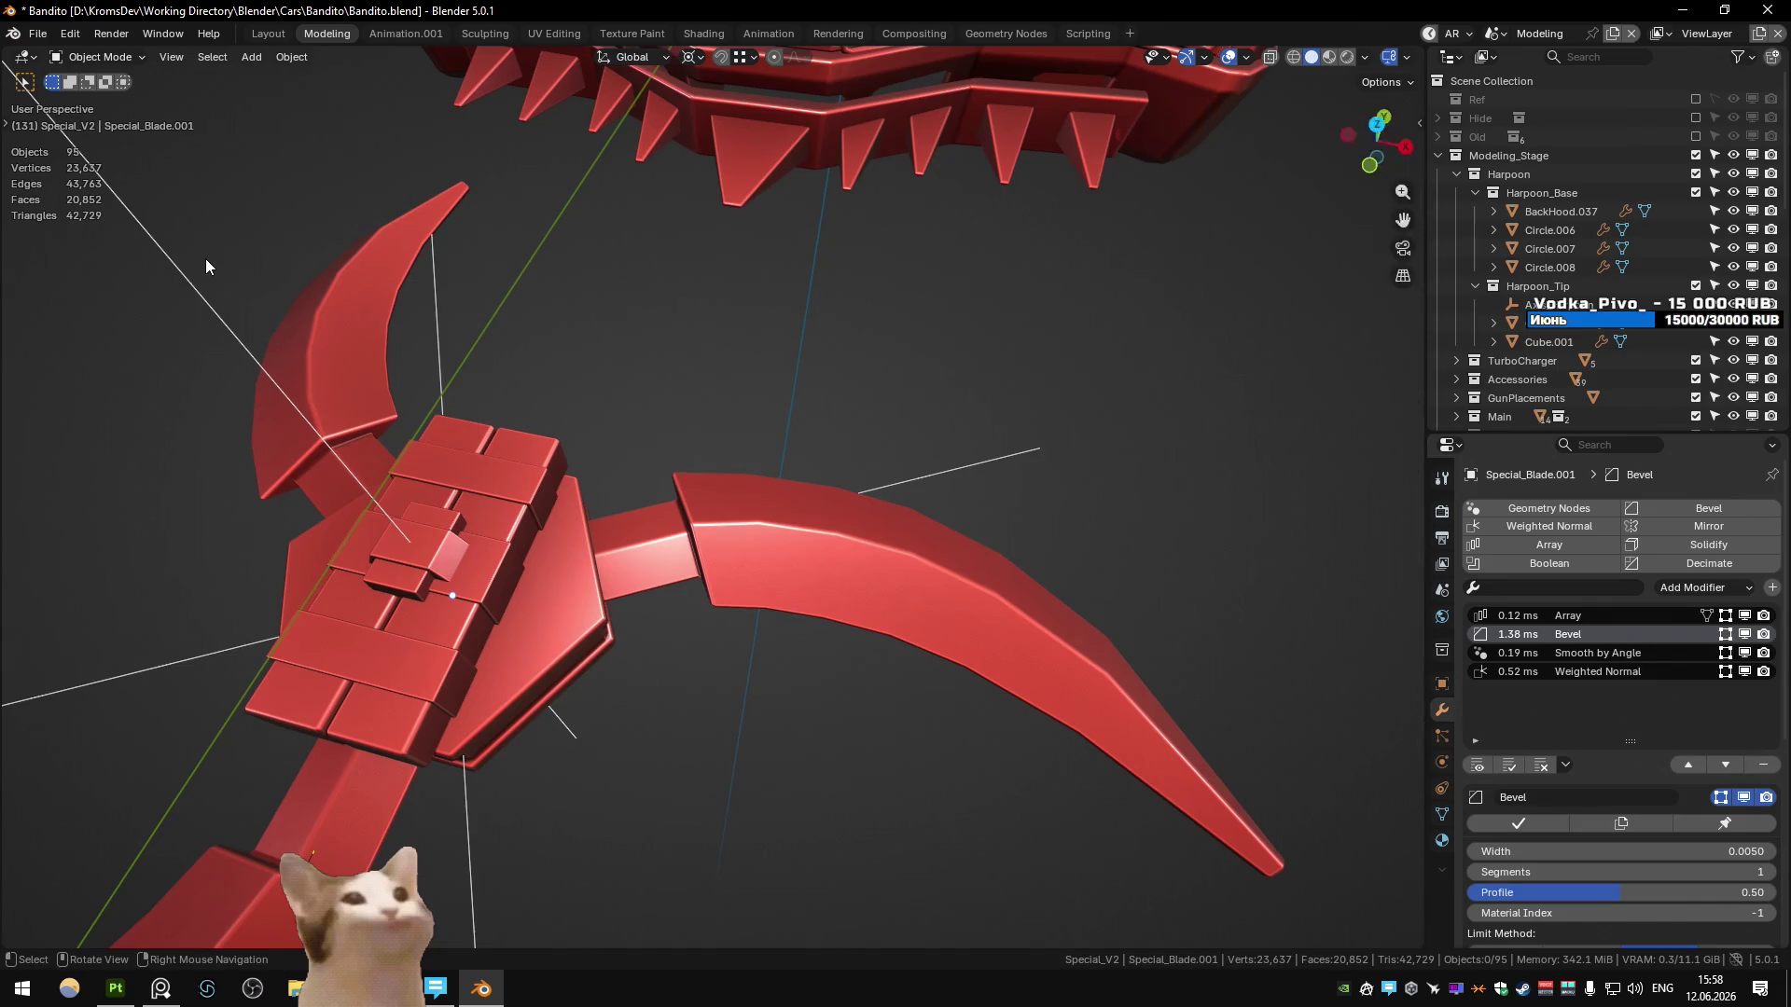
pyautogui.press('t')
pyautogui.click(28, 322)
pyautogui.moveTo(629, 606)
pyautogui.mouseDown()
pyautogui.moveTo(690, 493)
pyautogui.moveTo(718, 589)
pyautogui.mouseUp()
pyautogui.moveTo(755, 475); pyautogui.dragTo(821, 614)
pyautogui.moveTo(810, 492); pyautogui.dragTo(744, 603)
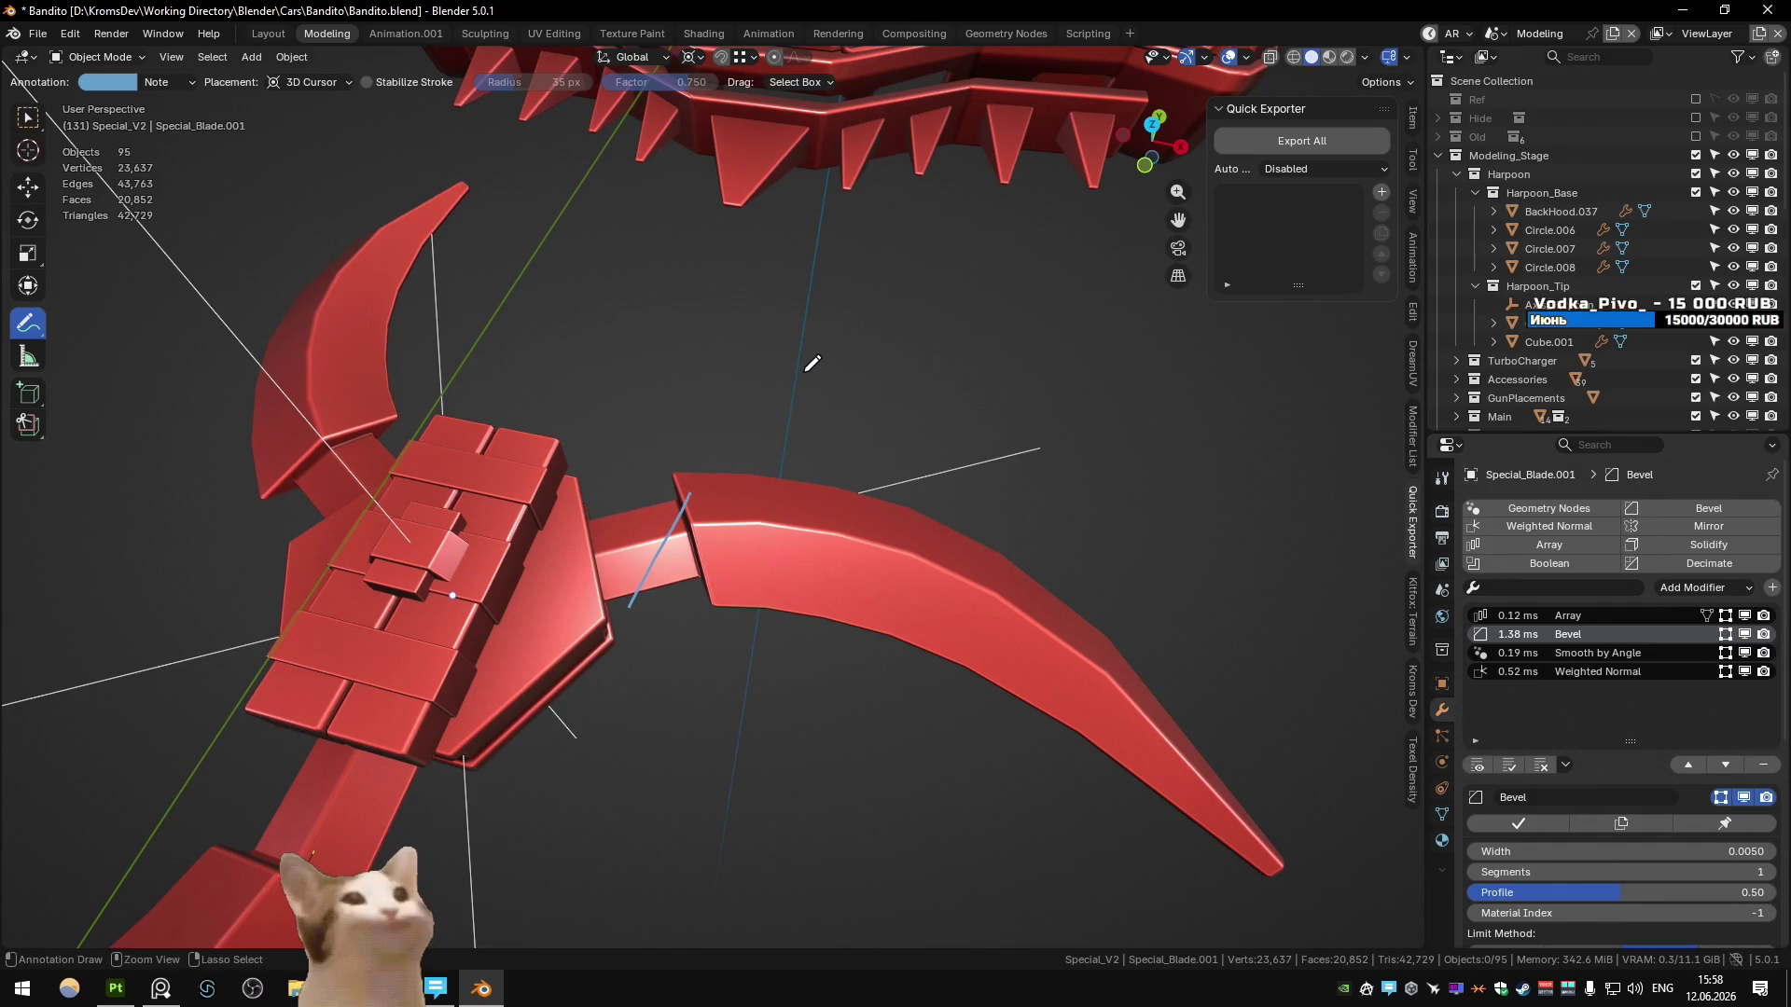
pyautogui.hotkey('ctrl', 'z')
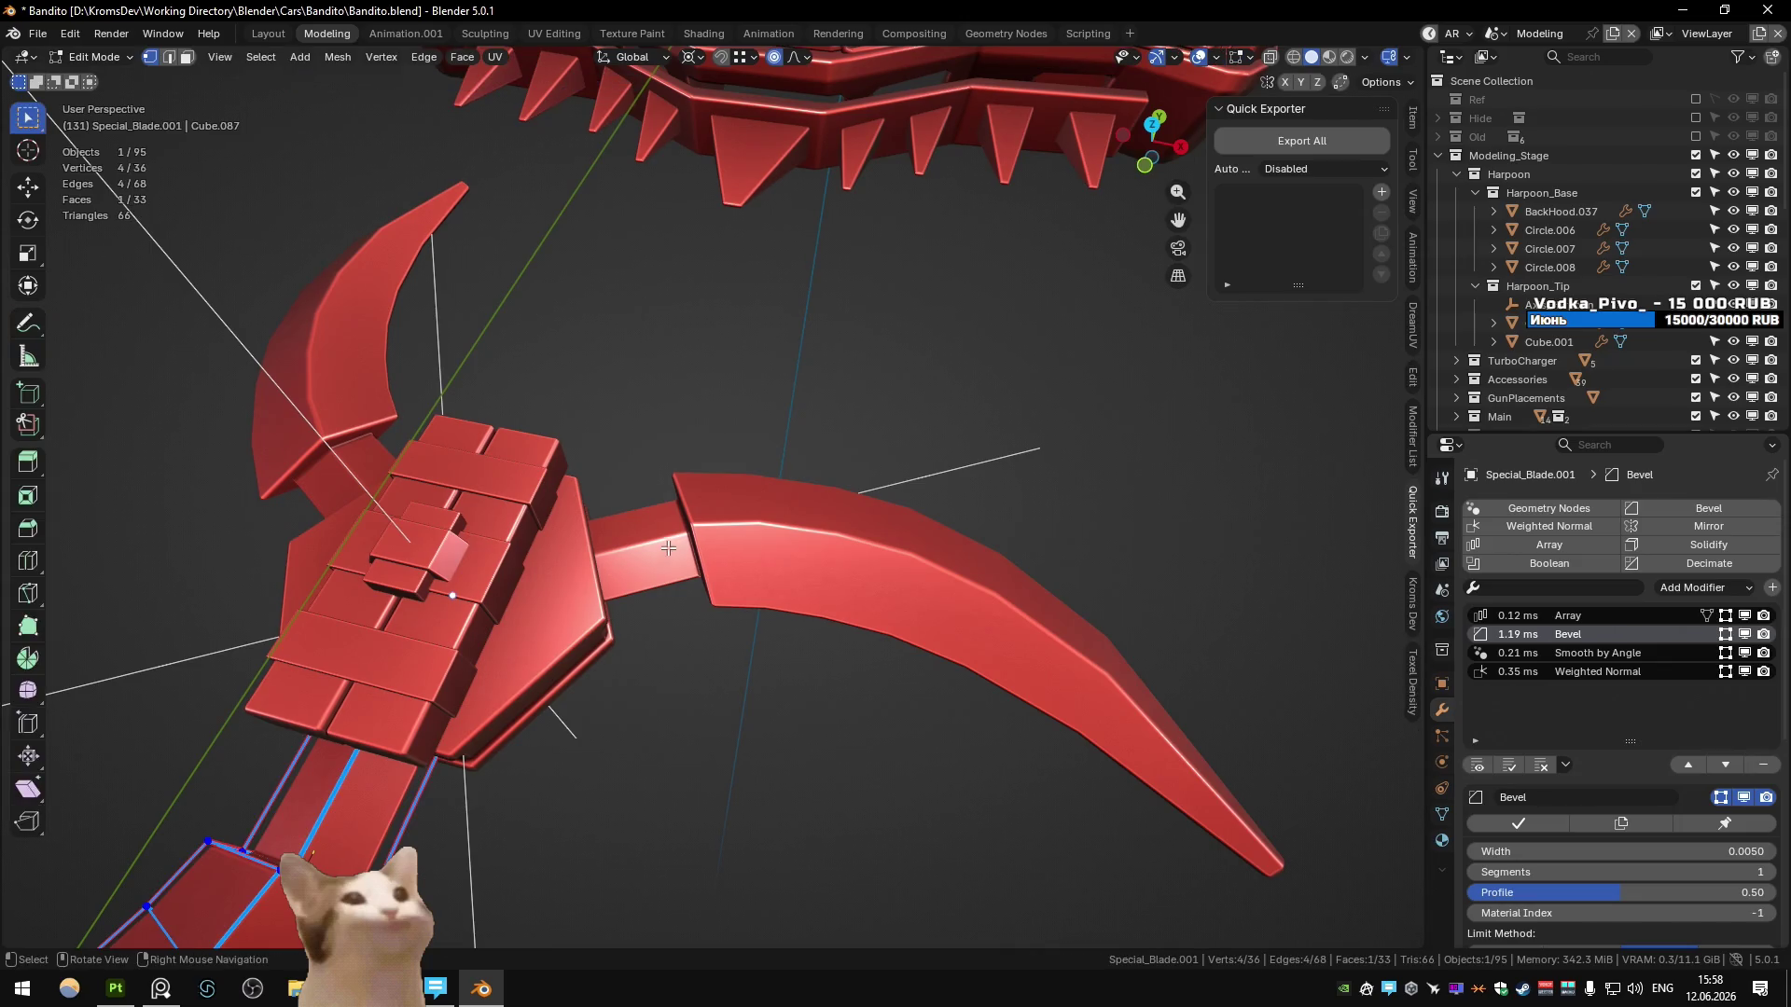
pyautogui.moveTo(671, 550); pyautogui.dragTo(497, 474, button='middle')
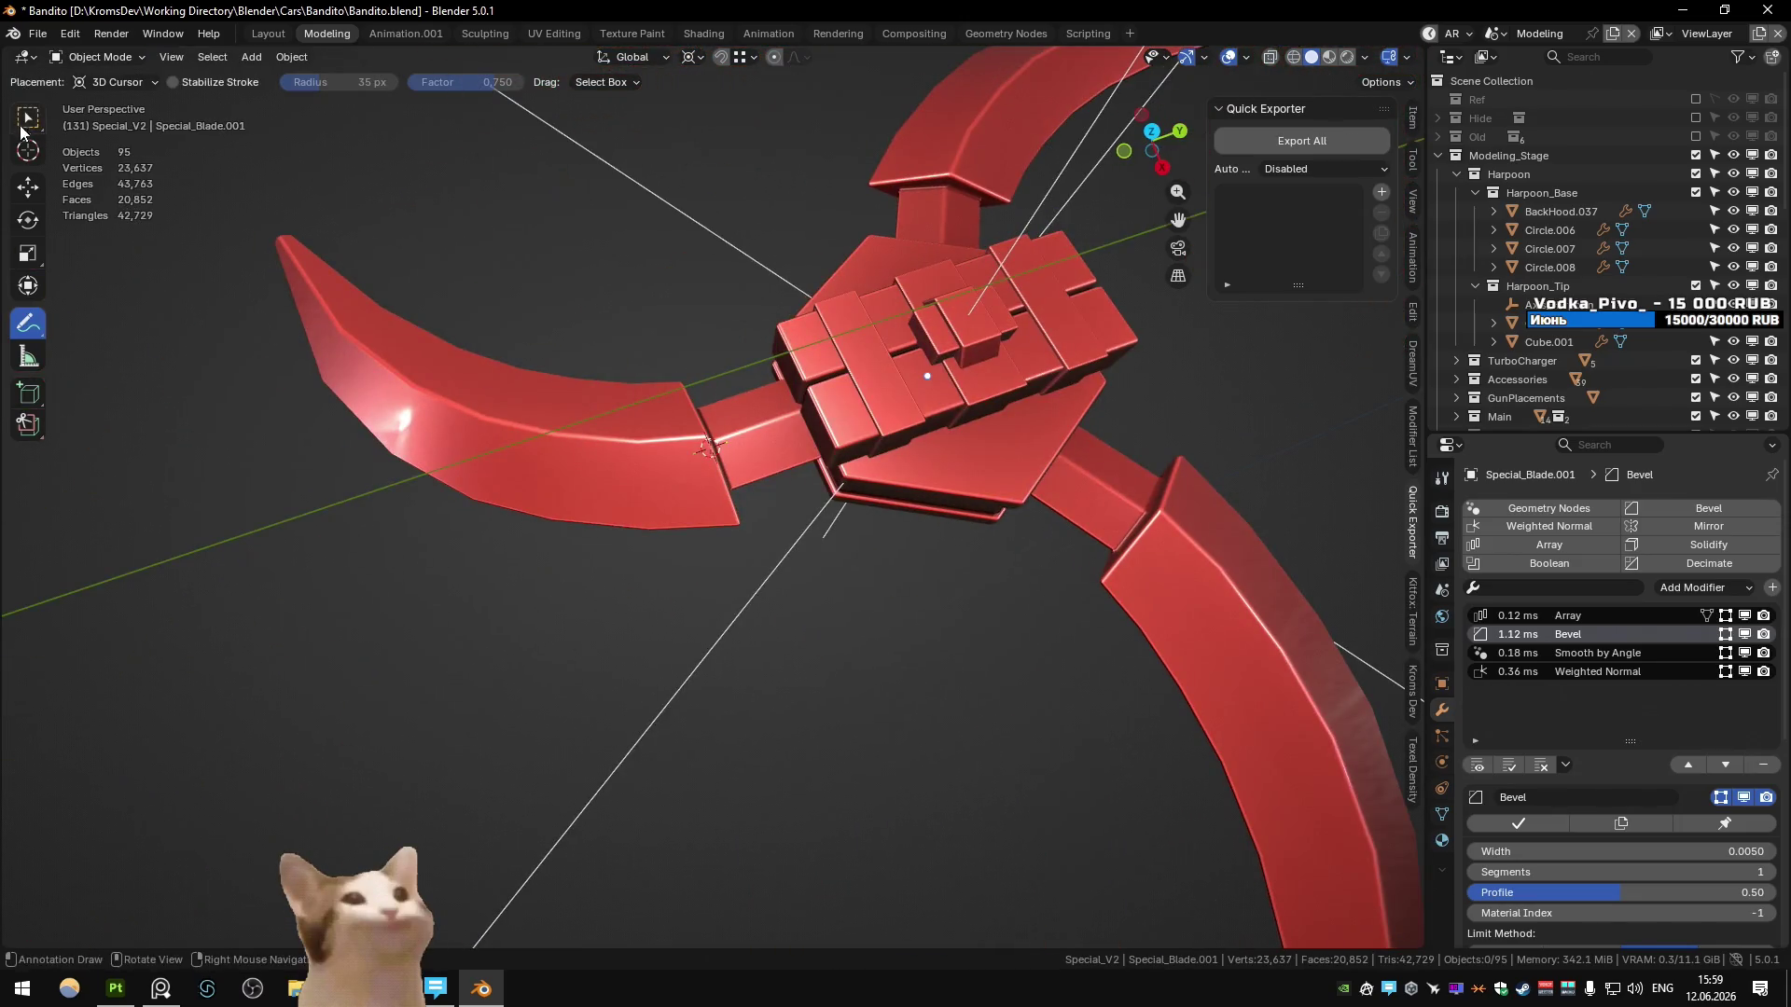
# - Select the blade and duplicate its geometry
pyautogui.press('w')
pyautogui.click(627, 467)
pyautogui.press('Tab')
pyautogui.press('Tab')
pyautogui.hotkey('shift', 'd')
pyautogui.press('Escape')
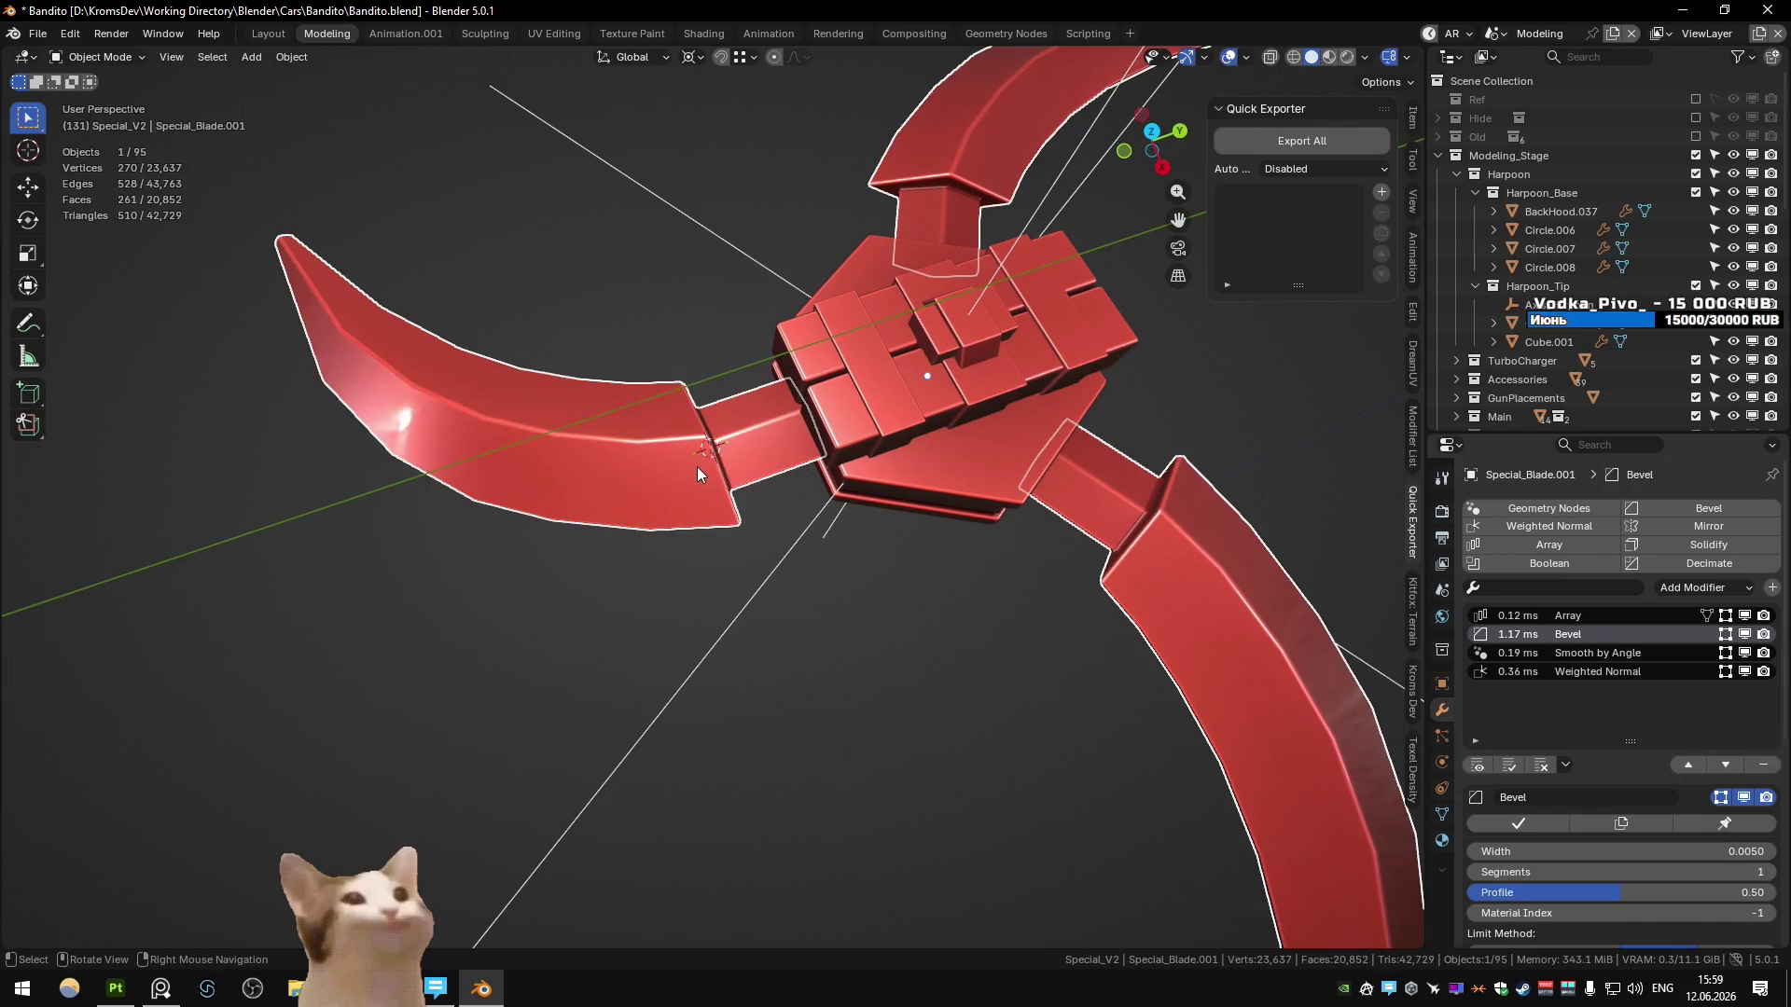
pyautogui.moveTo(696, 467); pyautogui.dragTo(740, 445, button='middle')
pyautogui.press('Tab')
# - Delete the duplicate's curved blade, keeping only the connector strip, and remove its Bevel modifier
pyautogui.click(767, 455)
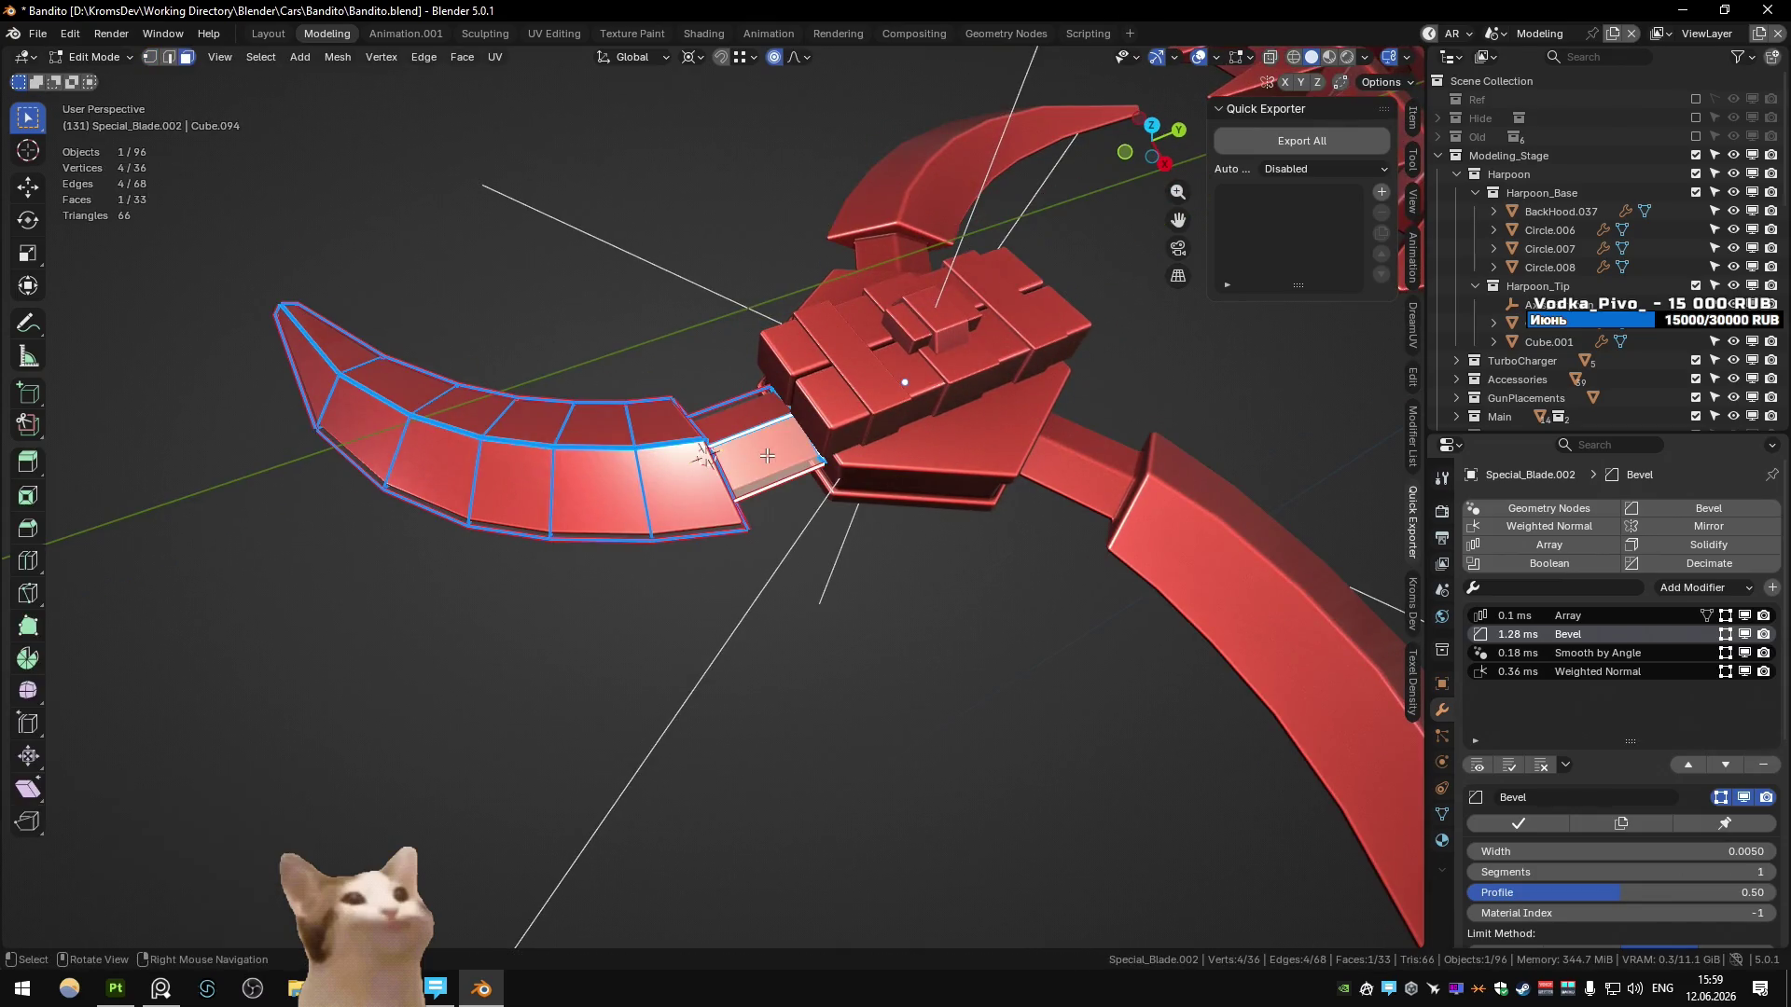
pyautogui.press('a')
pyautogui.press('x')
pyautogui.click(767, 455)
pyautogui.press('Tab')
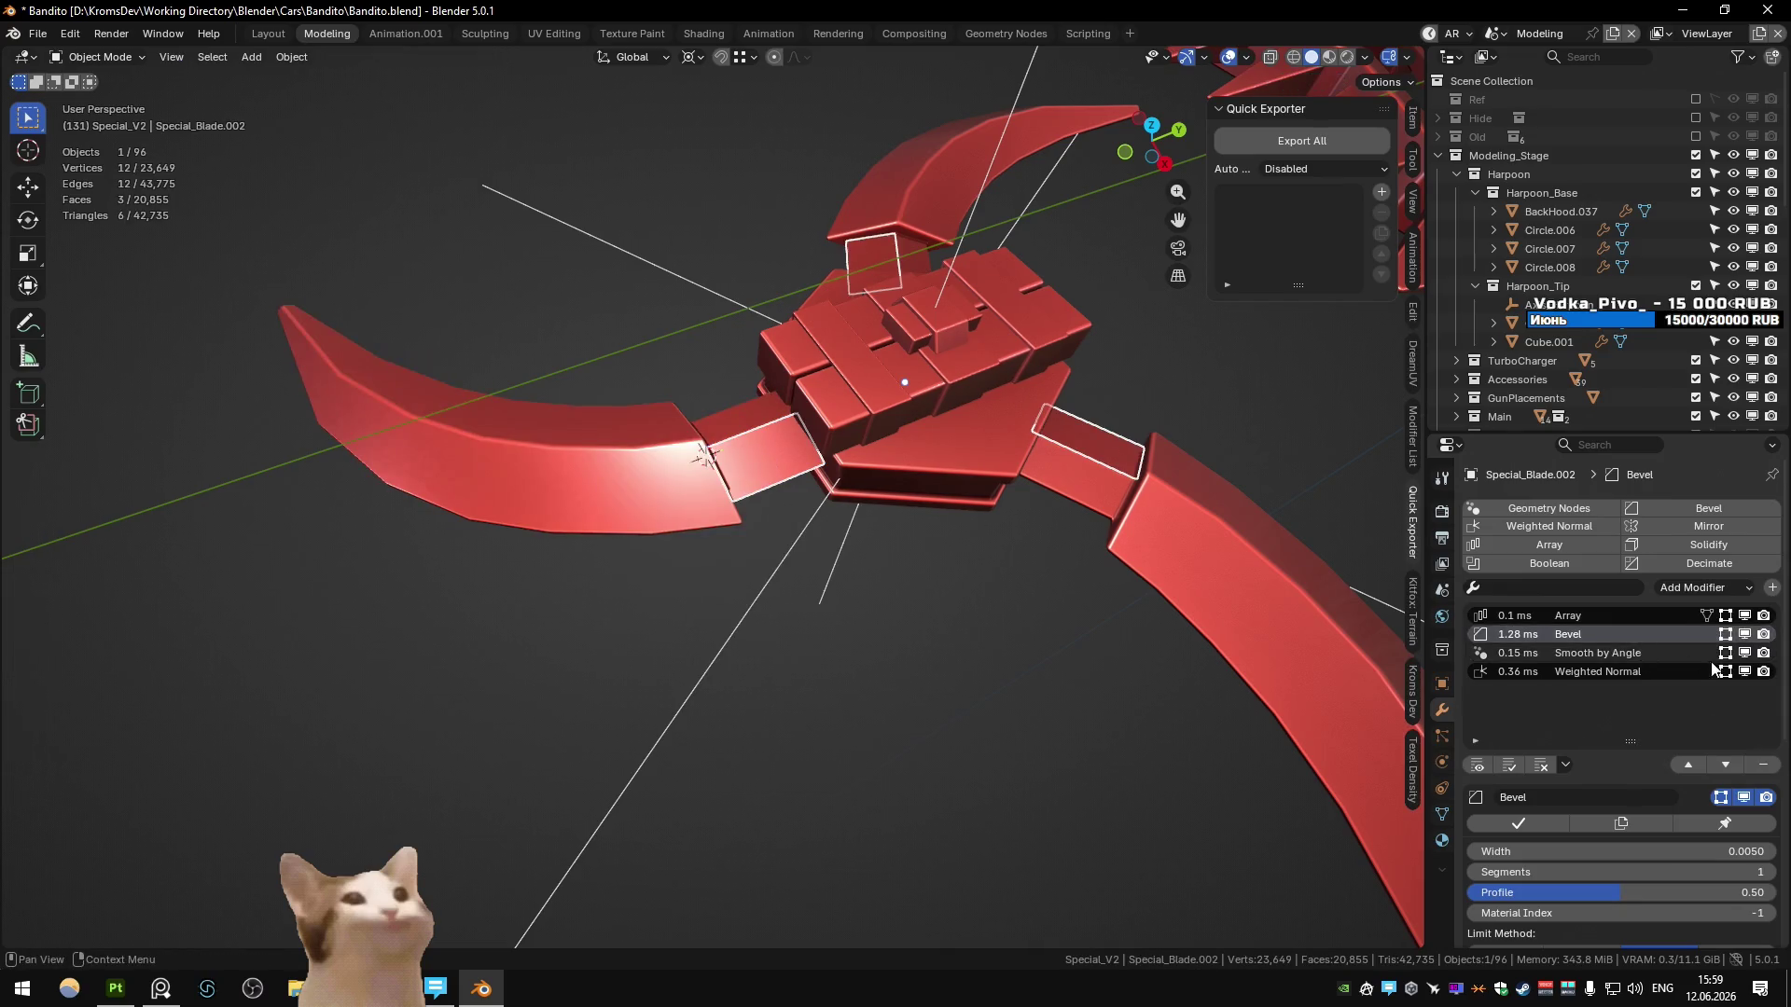
pyautogui.click(1762, 765)
# - In edge select mode, slide one connector edge to a new position along the strip
pyautogui.moveTo(999, 502)
pyautogui.mouseDown(button='middle')
pyautogui.moveTo(827, 457)
pyautogui.moveTo(864, 412)
pyautogui.moveTo(750, 464)
pyautogui.moveTo(853, 471)
pyautogui.moveTo(727, 596)
pyautogui.mouseUp(button='middle')
pyautogui.scroll(2, 750, 464)
pyautogui.press('Tab')
pyautogui.press('2')
pyautogui.click(706, 602)
pyautogui.rightClick(706, 602)
pyautogui.press('Escape')
pyautogui.press('g')
pyautogui.press('g')
pyautogui.rightClick(683, 593)
pyautogui.press('g')
pyautogui.press('g')
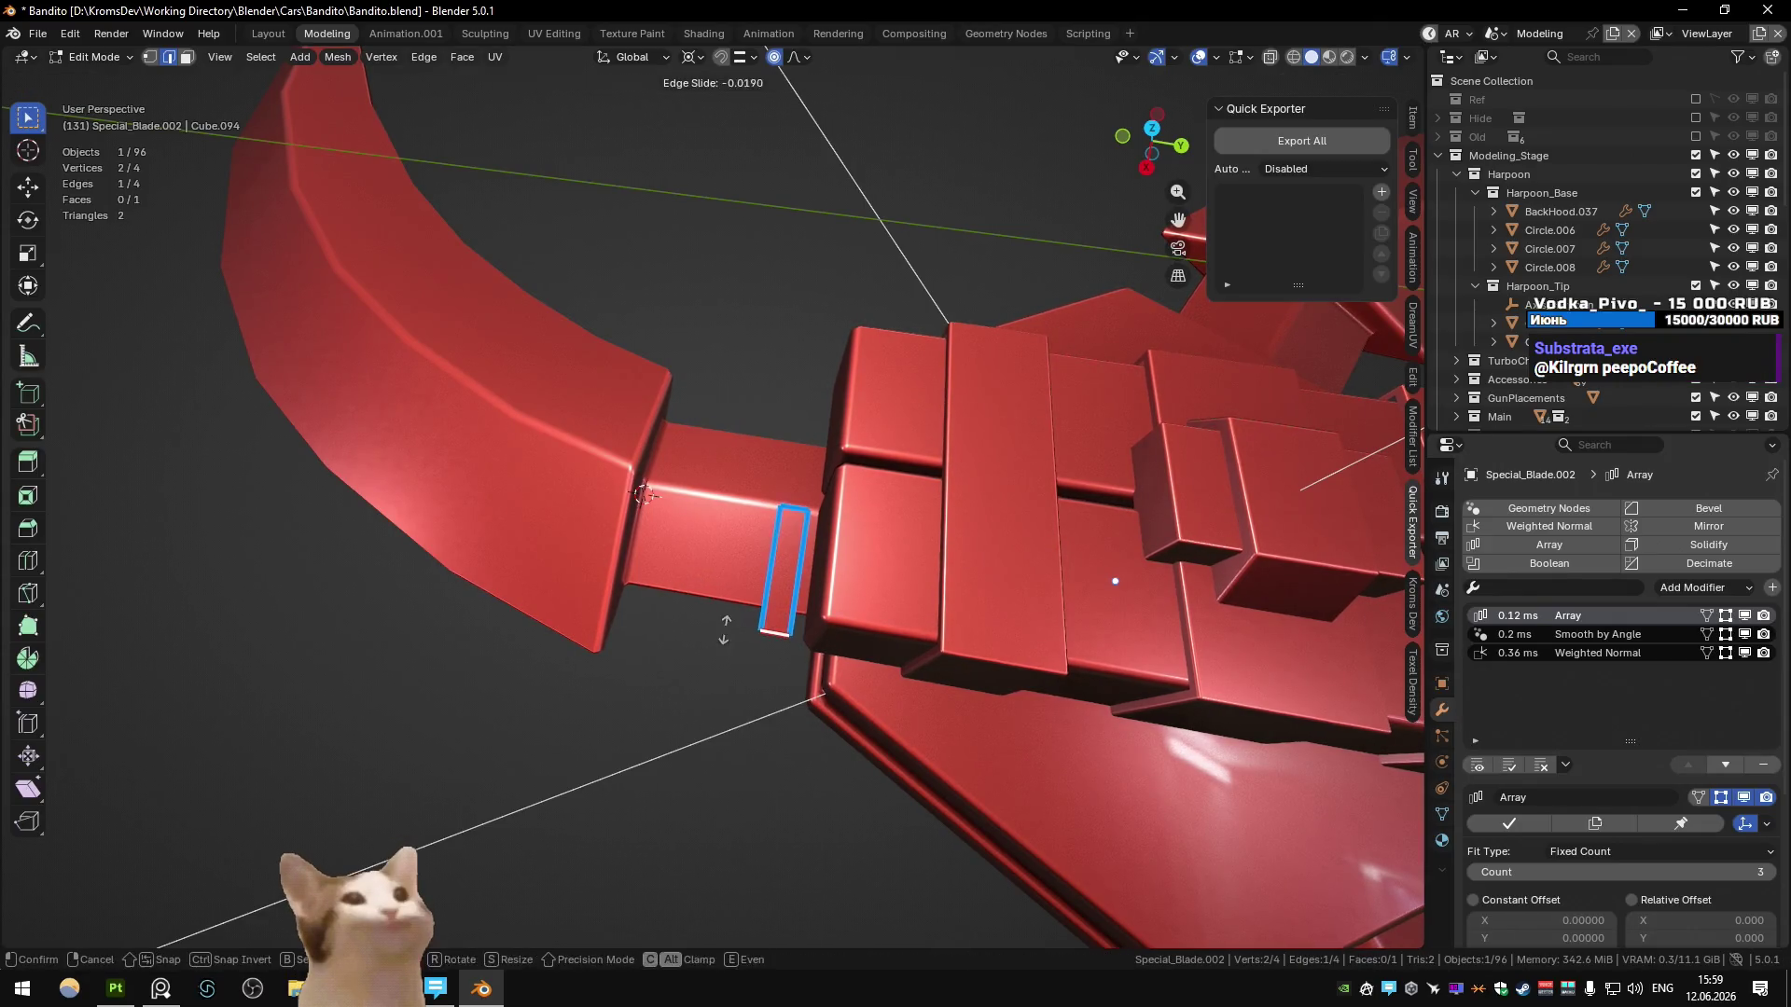
pyautogui.click(698, 602)
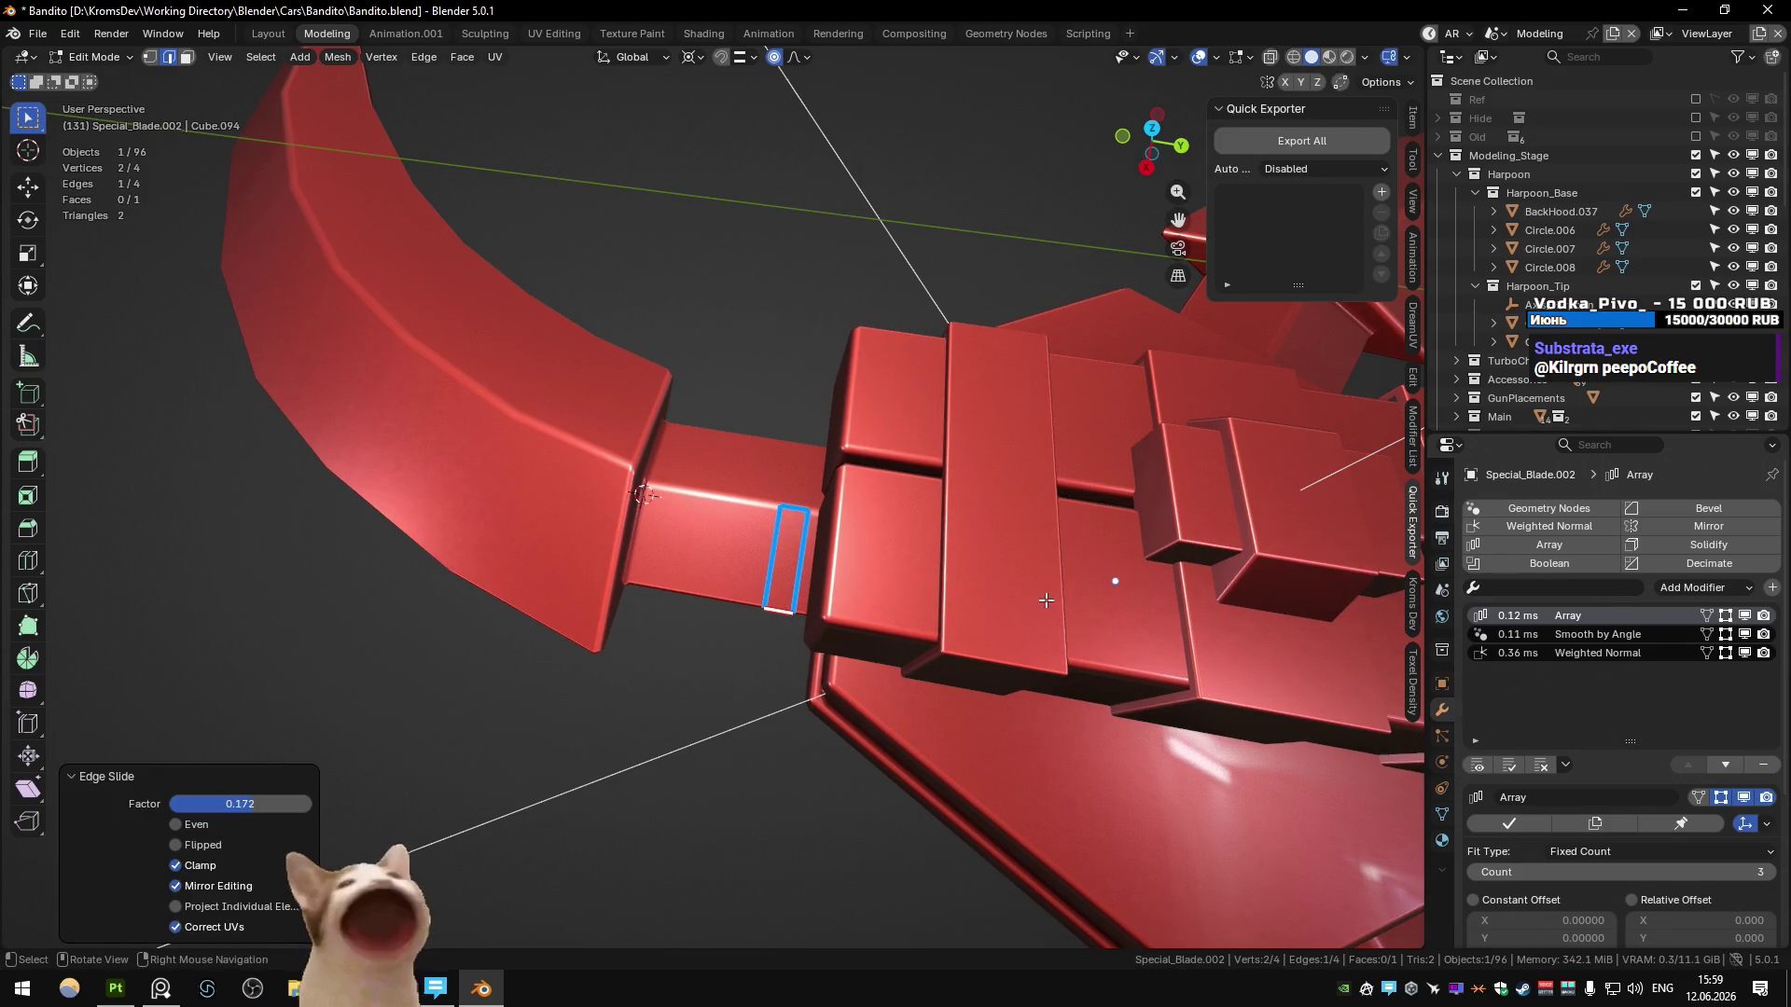
# - Reduce the strip to a single edge and move one vertex with proportional editing off
pyautogui.press('a')
pyautogui.press('g')
pyautogui.press('Escape')
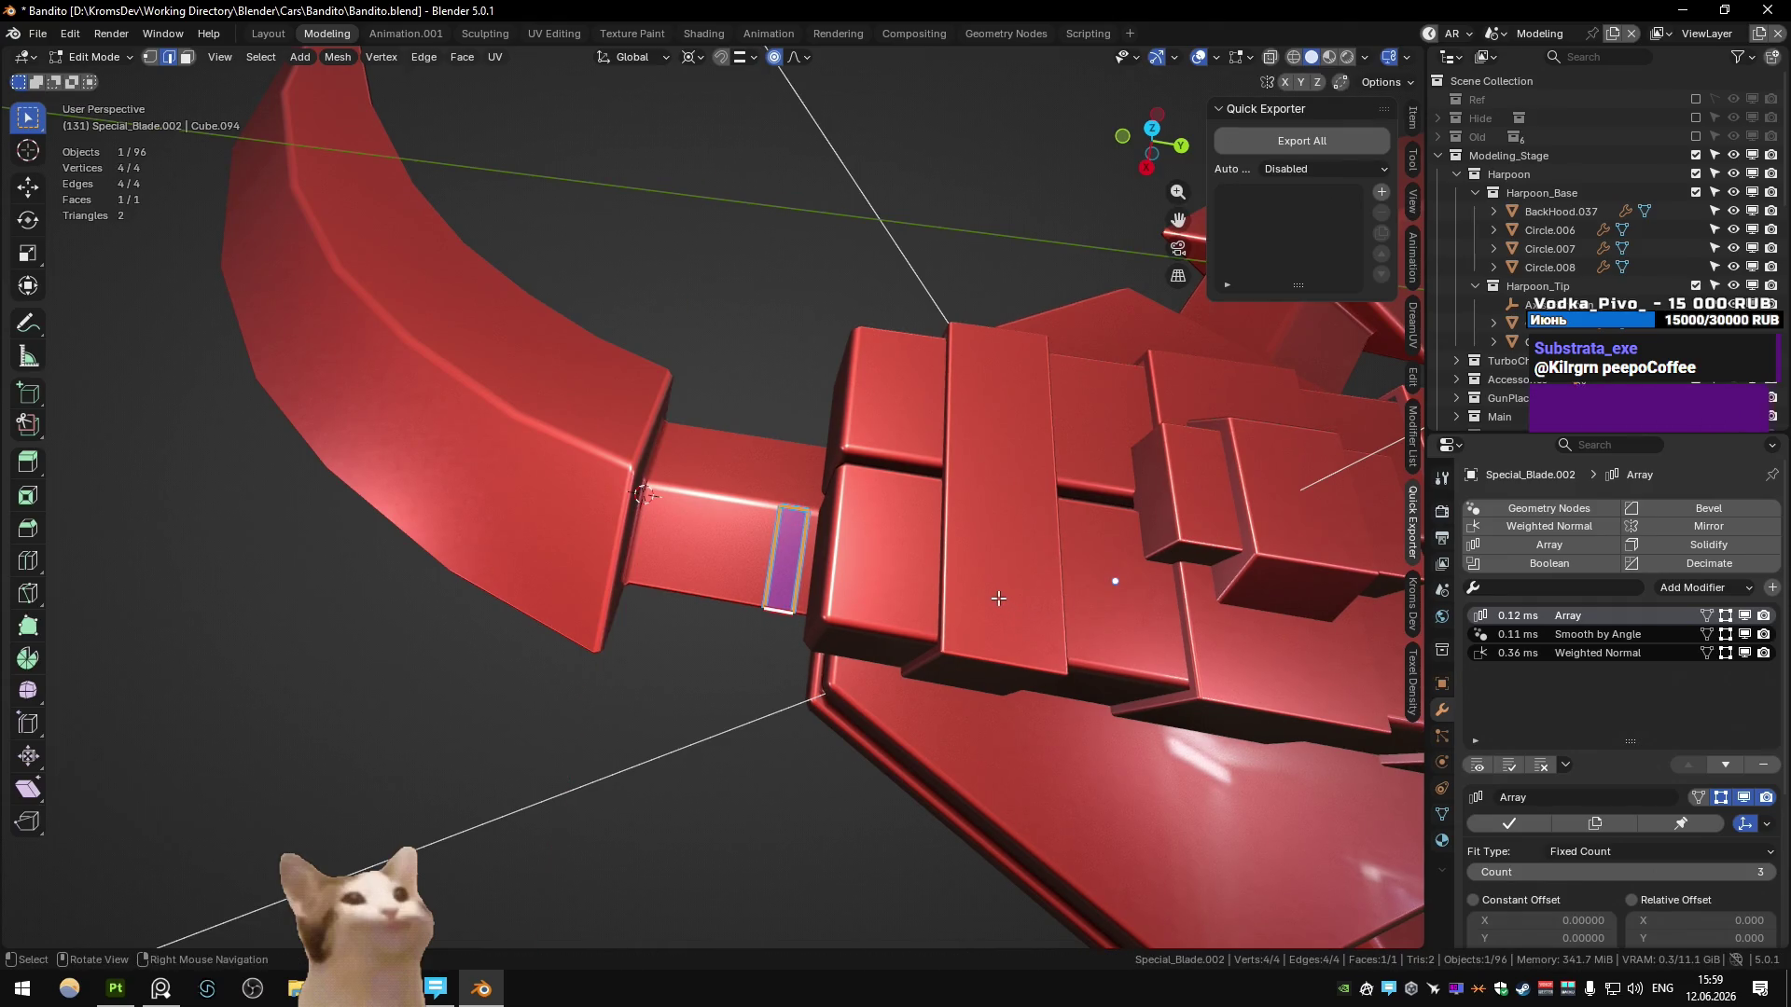
pyautogui.moveTo(998, 597)
pyautogui.mouseDown(button='middle')
pyautogui.moveTo(813, 445)
pyautogui.moveTo(835, 535)
pyautogui.mouseUp(button='middle')
pyautogui.press('Tab')
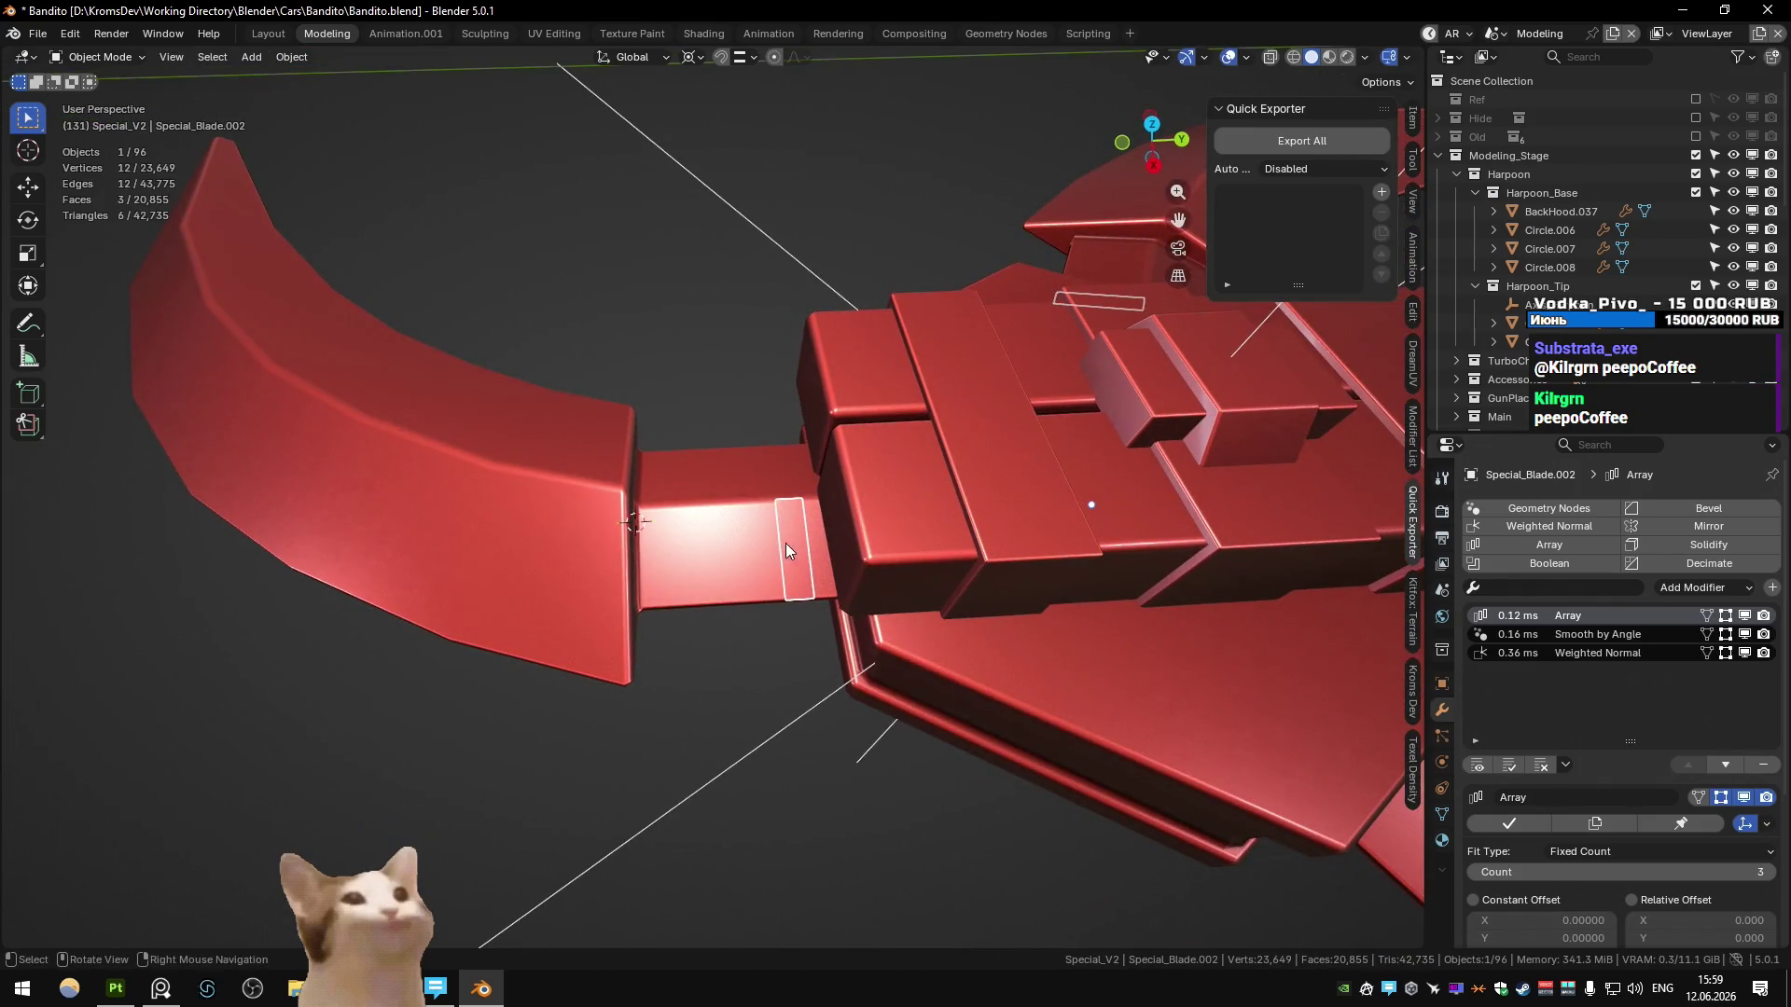
pyautogui.press('Tab')
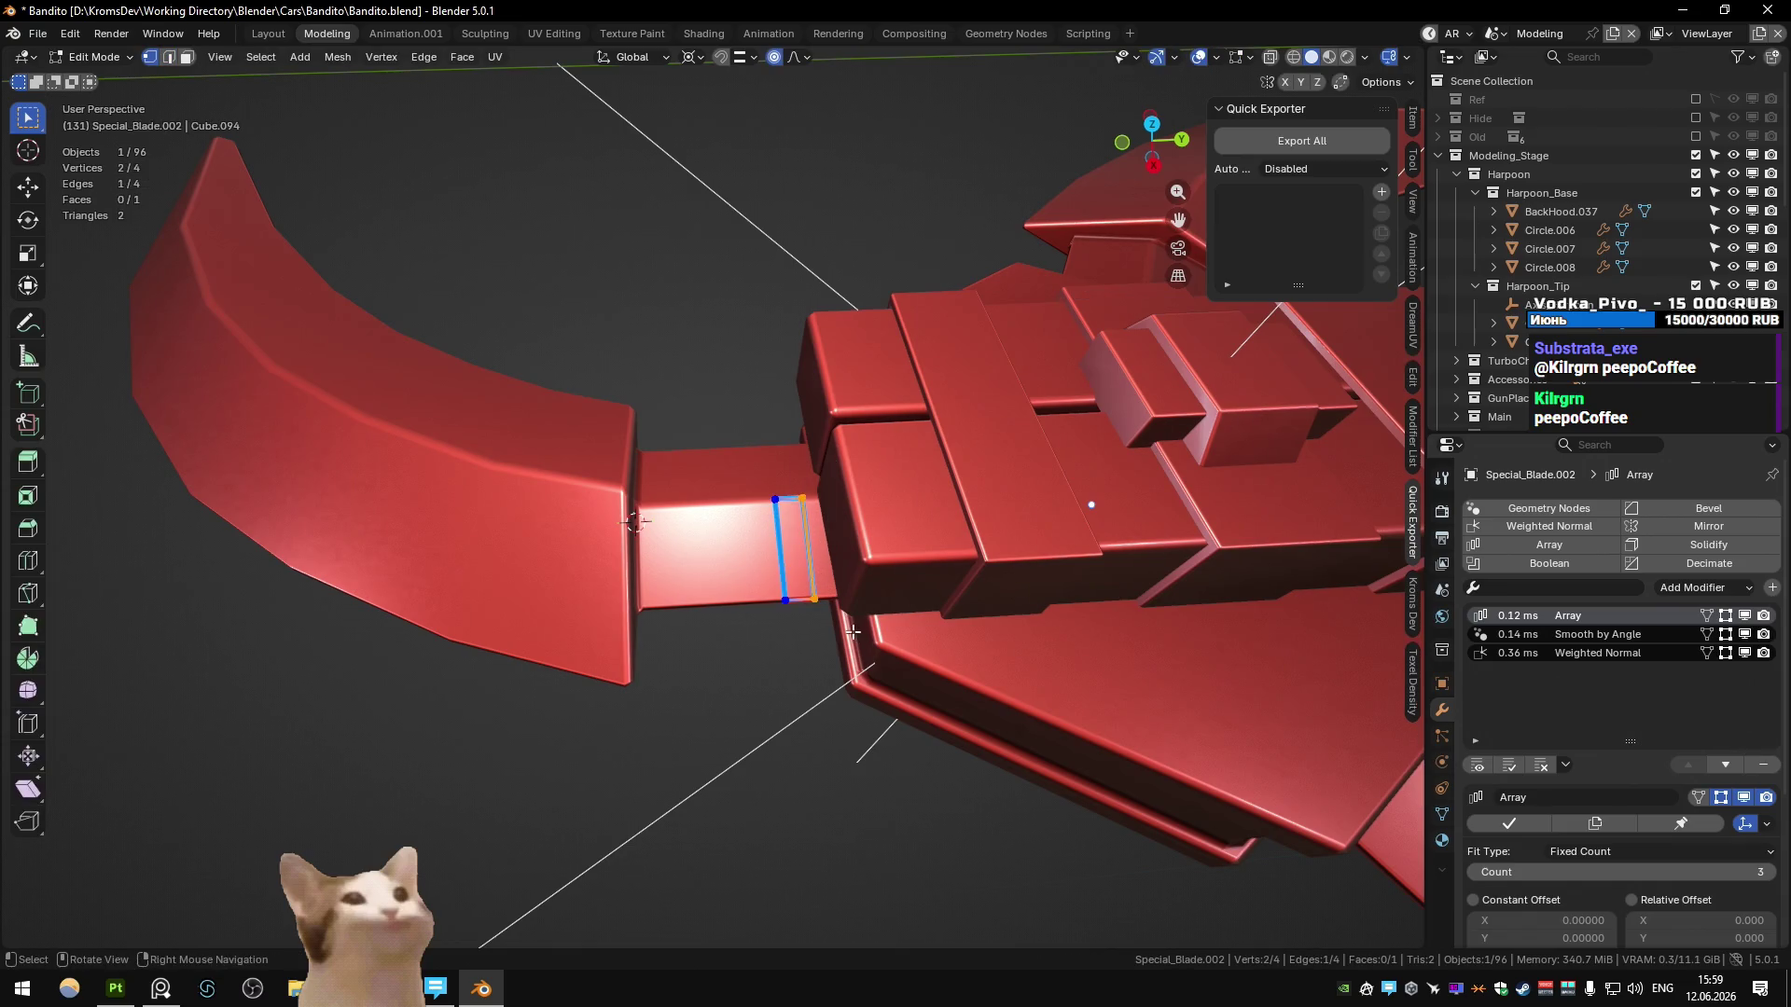
pyautogui.moveTo(809, 585)
pyautogui.mouseDown(button='middle')
pyautogui.moveTo(683, 552)
pyautogui.moveTo(653, 522)
pyautogui.mouseUp(button='middle')
pyautogui.hotkey('ctrl', 'shift', 'Tab')
pyautogui.press('g')
pyautogui.press('Escape')
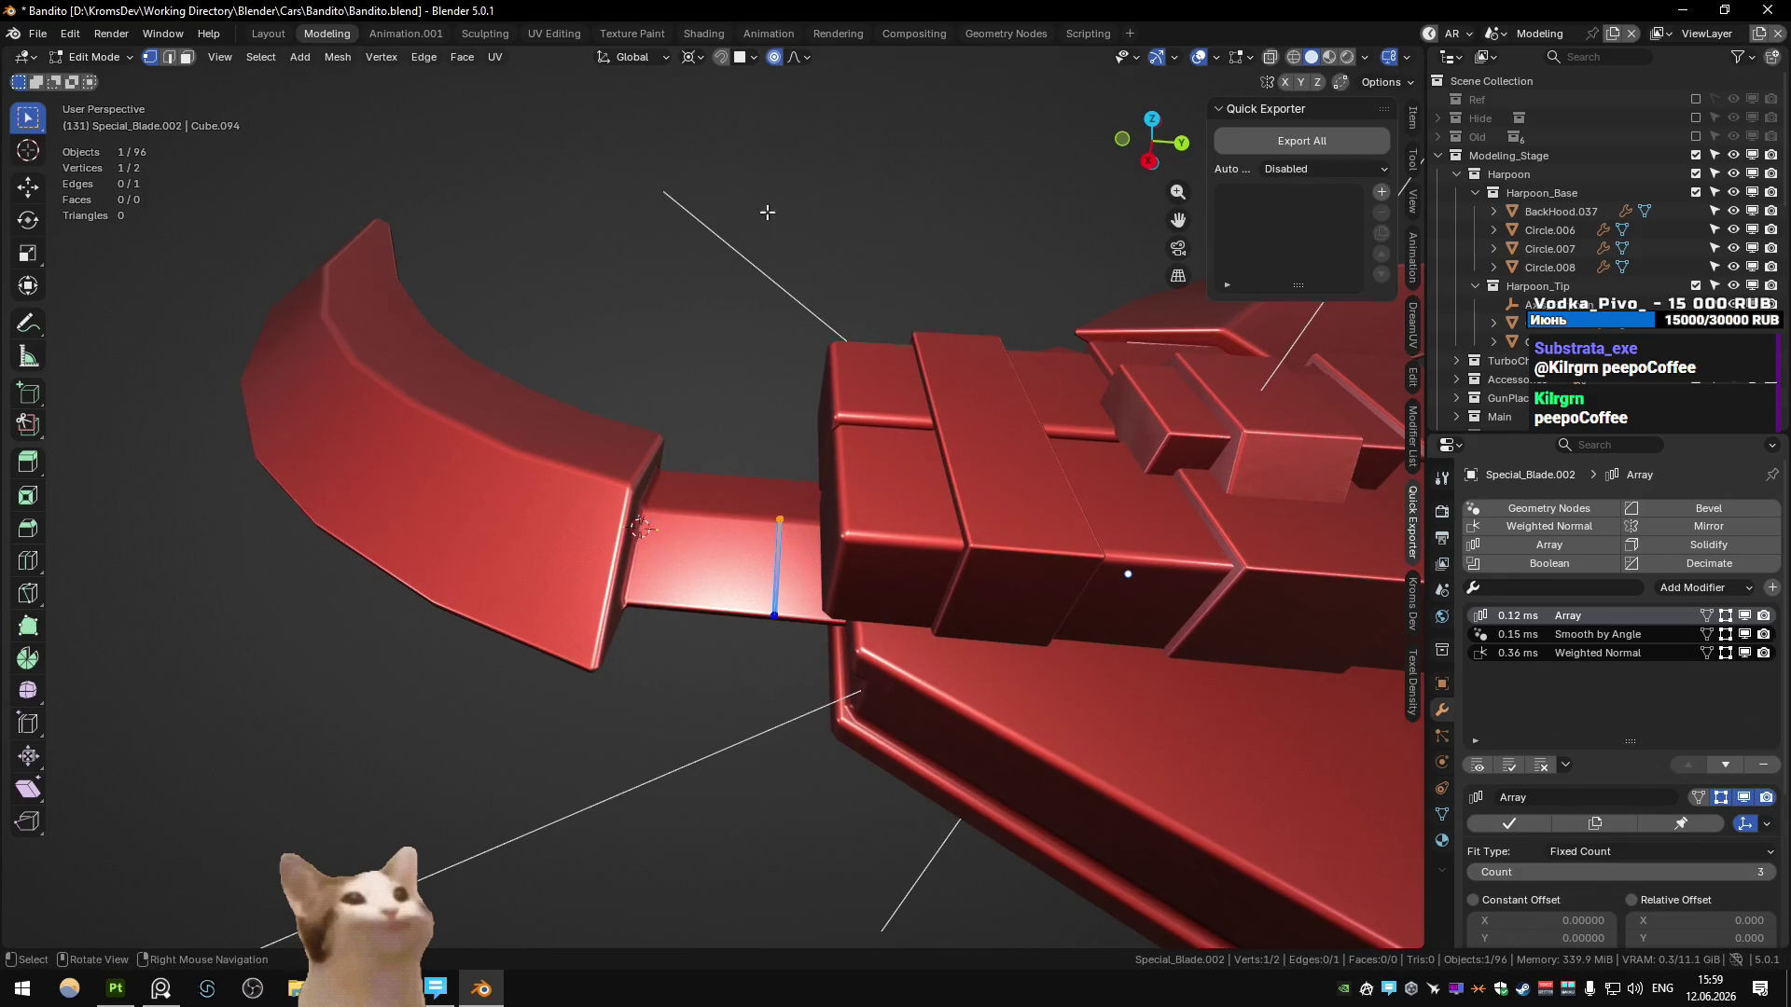
pyautogui.click(774, 57)
pyautogui.press('g')
pyautogui.click(510, 482)
# - Raise the selected vertex slightly along the Z axis
pyautogui.moveTo(510, 481); pyautogui.dragTo(671, 535, button='middle')
pyautogui.hotkey('ctrl', 'shift', 'Tab')
pyautogui.press('g')
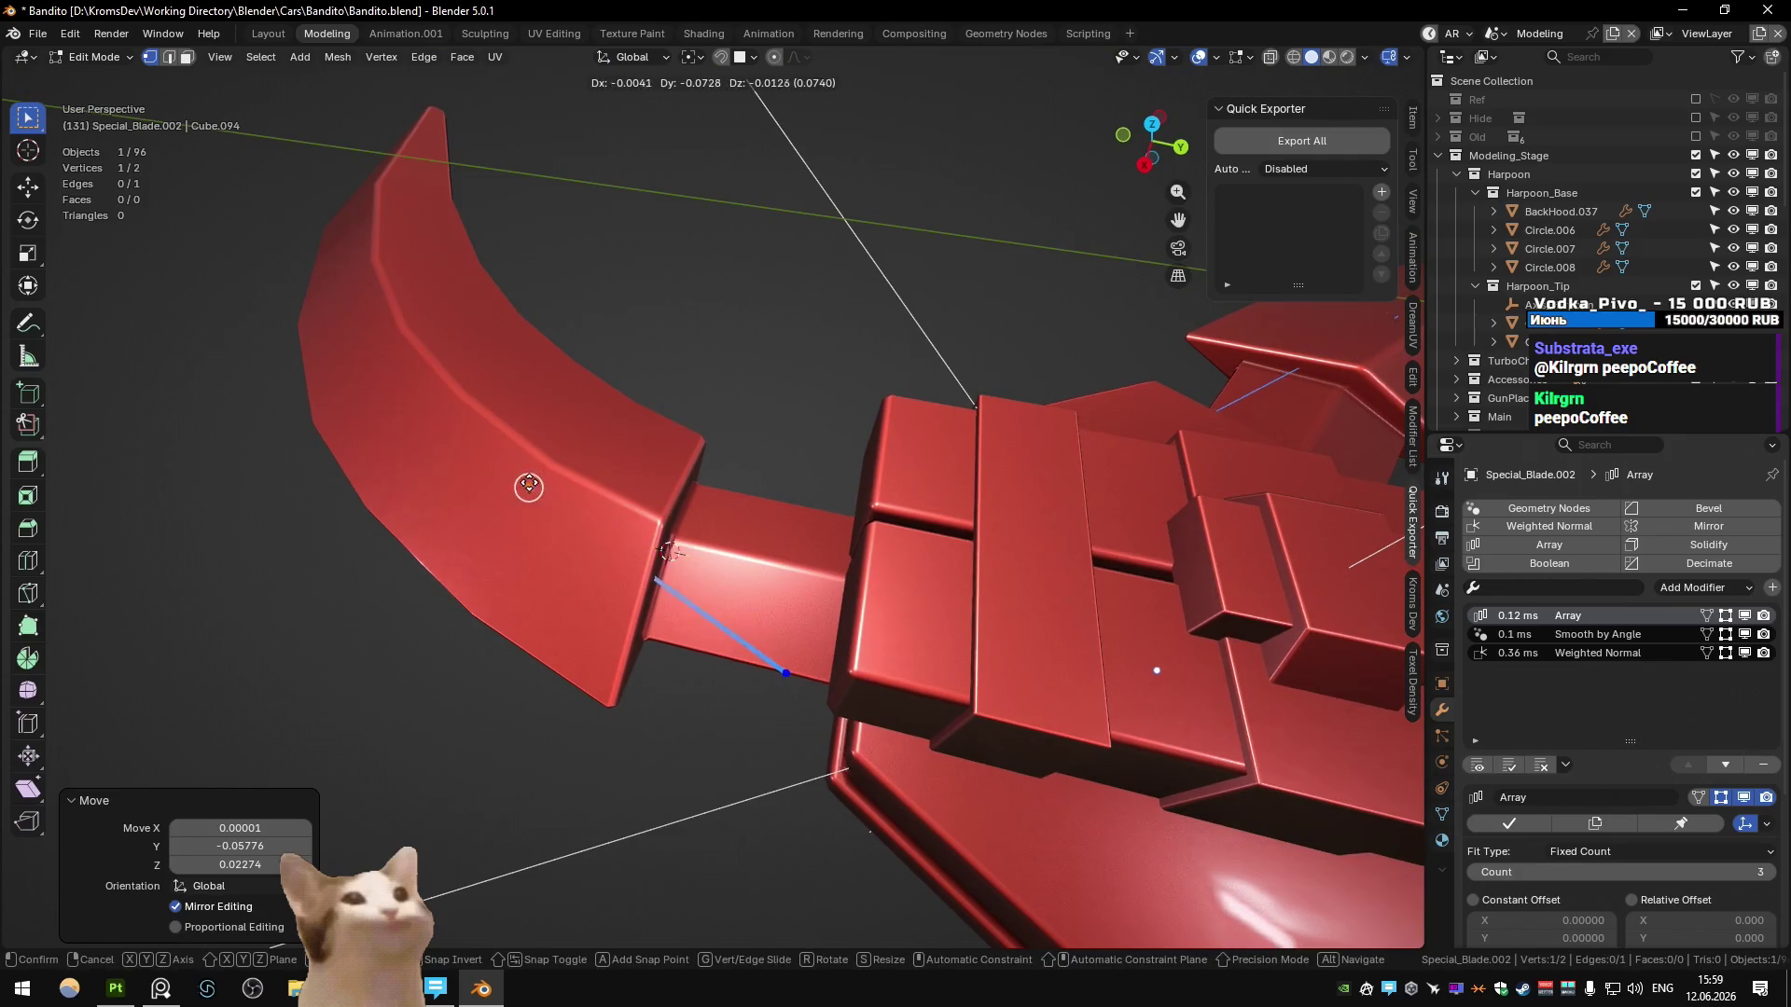
pyautogui.press('z')
pyautogui.click(560, 504)
# - Loop cut the edge at its centre and reposition the new middle vertex
pyautogui.moveTo(560, 504)
pyautogui.mouseDown(button='middle')
pyautogui.moveTo(607, 398)
pyautogui.moveTo(684, 590)
pyautogui.mouseUp(button='middle')
pyautogui.hotkey('ctrl', 'r')
pyautogui.click(684, 589)
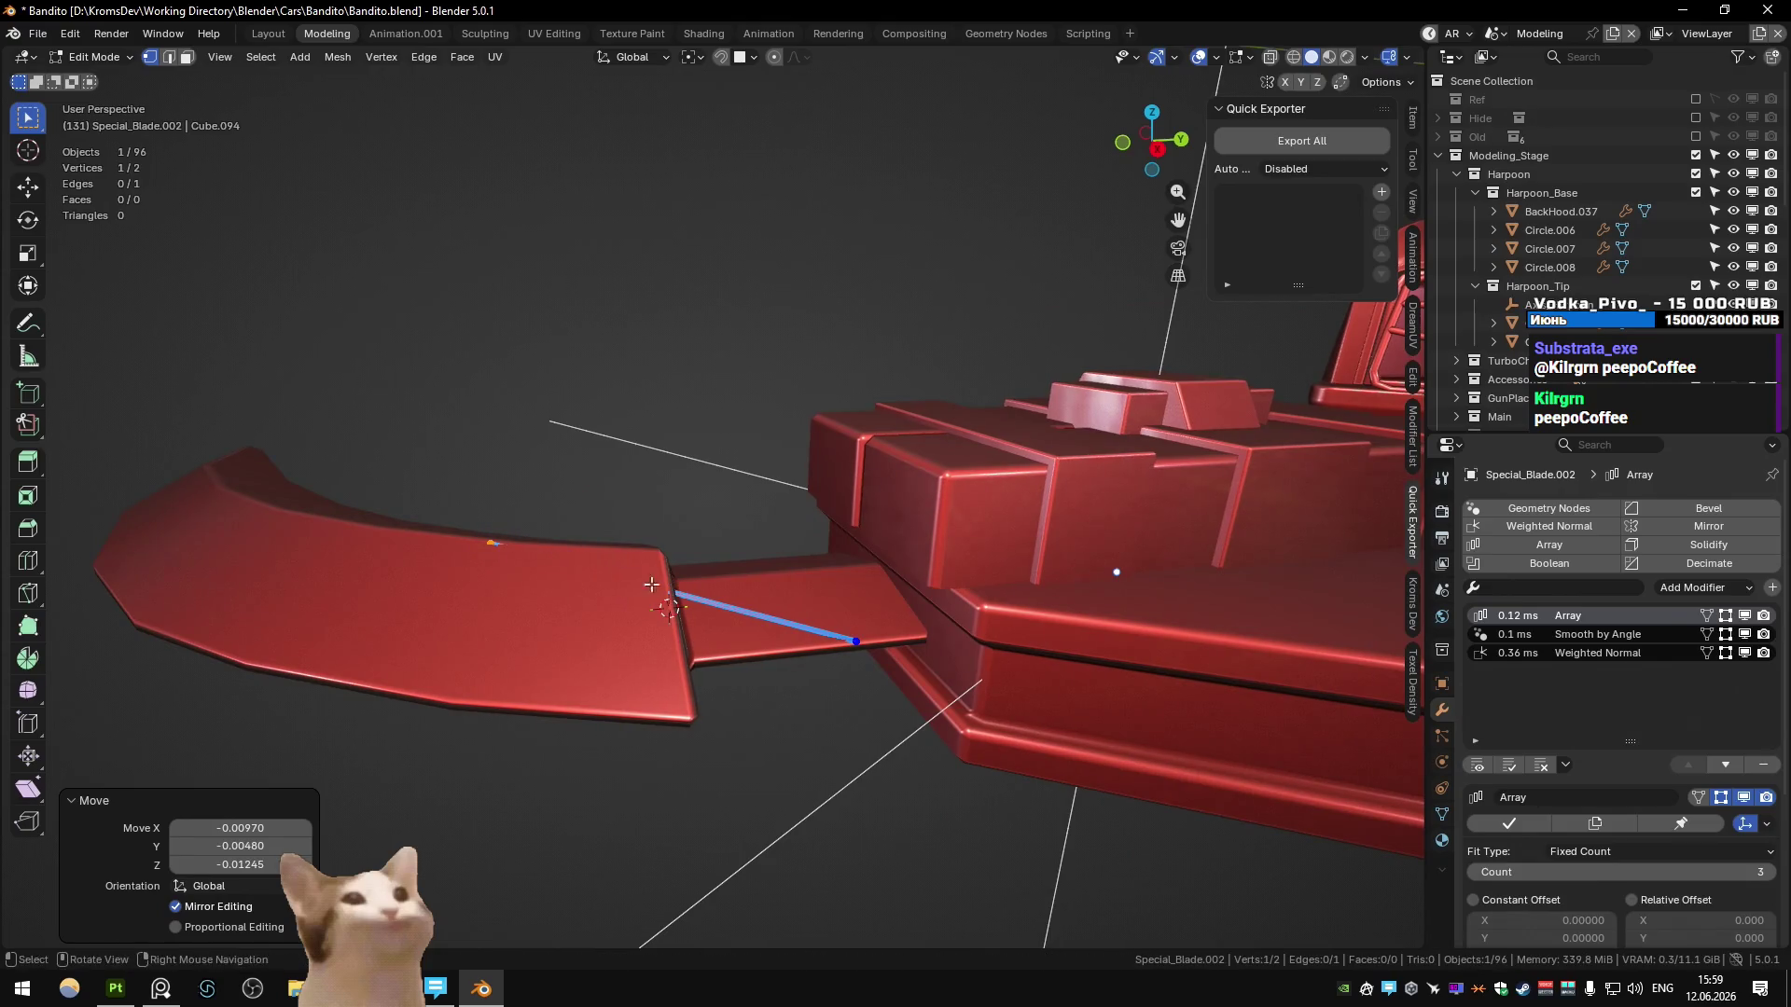
pyautogui.rightClick(683, 589)
pyautogui.press('g')
pyautogui.click(653, 580)
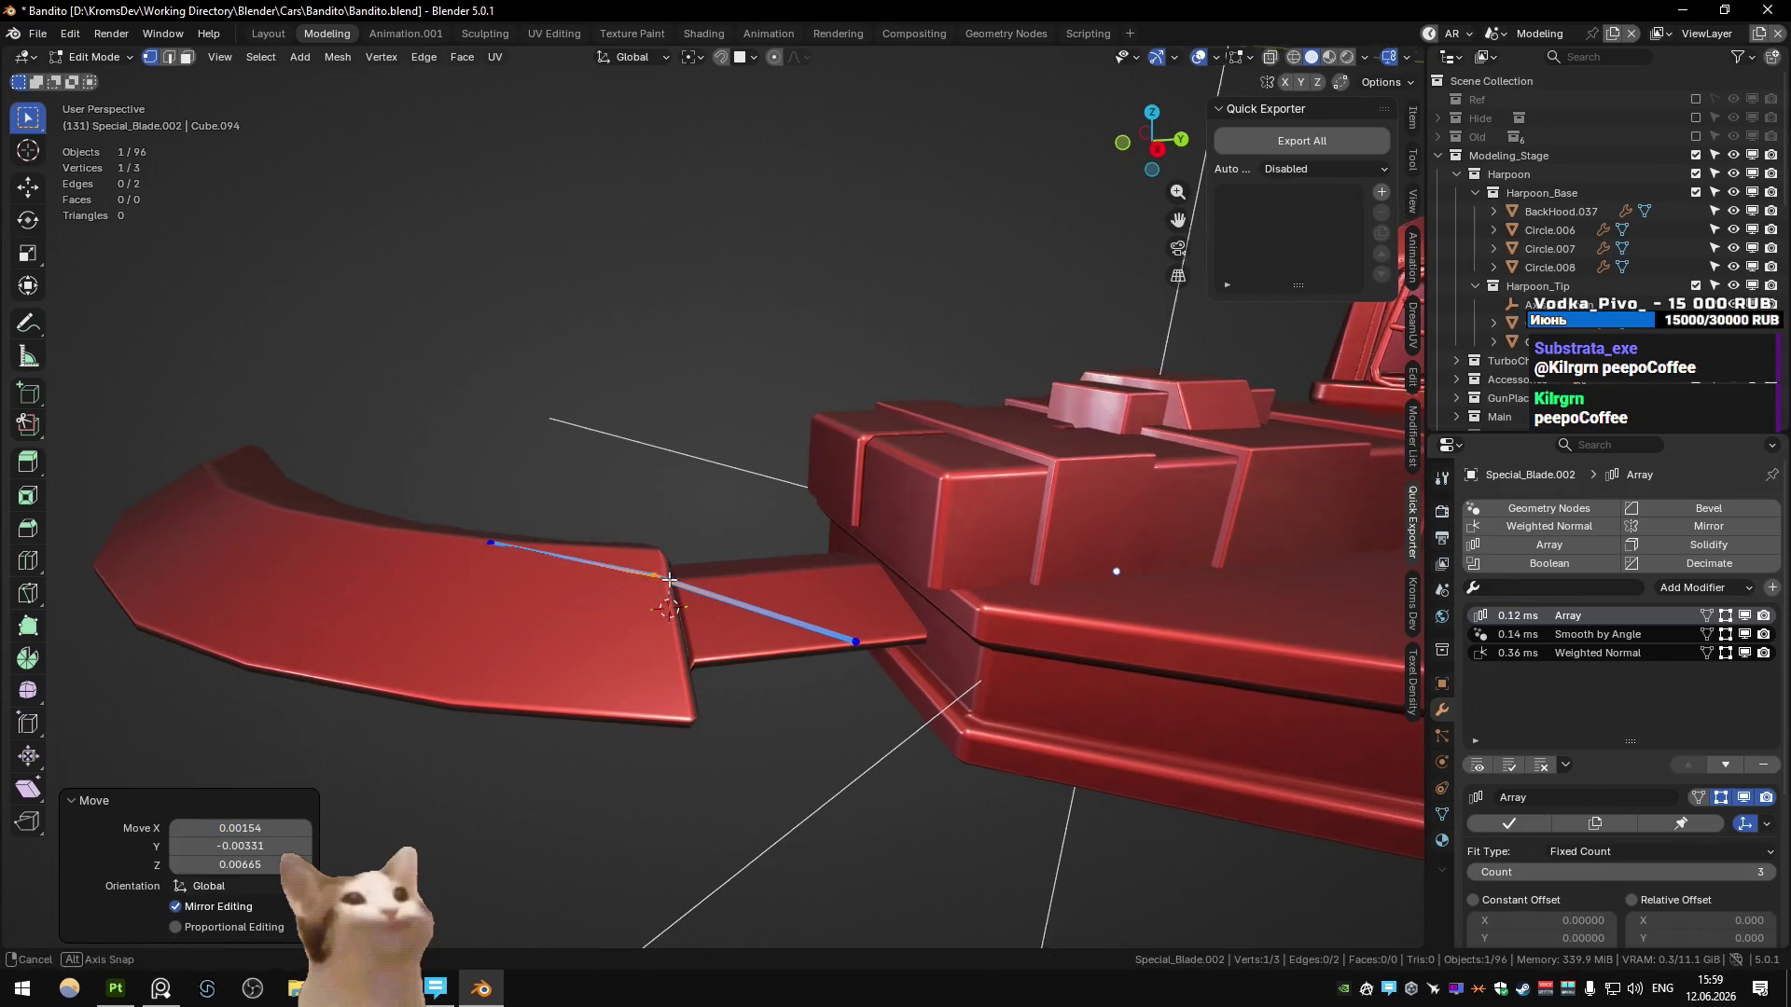
# - In top view, move the top and middle vertices across the connecting arm
pyautogui.moveTo(652, 580); pyautogui.dragTo(589, 639, button='middle')
pyautogui.moveTo(619, 578)
pyautogui.mouseDown(button='middle')
pyautogui.moveTo(746, 612)
pyautogui.moveTo(824, 372)
pyautogui.moveTo(895, 415)
pyautogui.moveTo(883, 451)
pyautogui.mouseUp(button='middle')
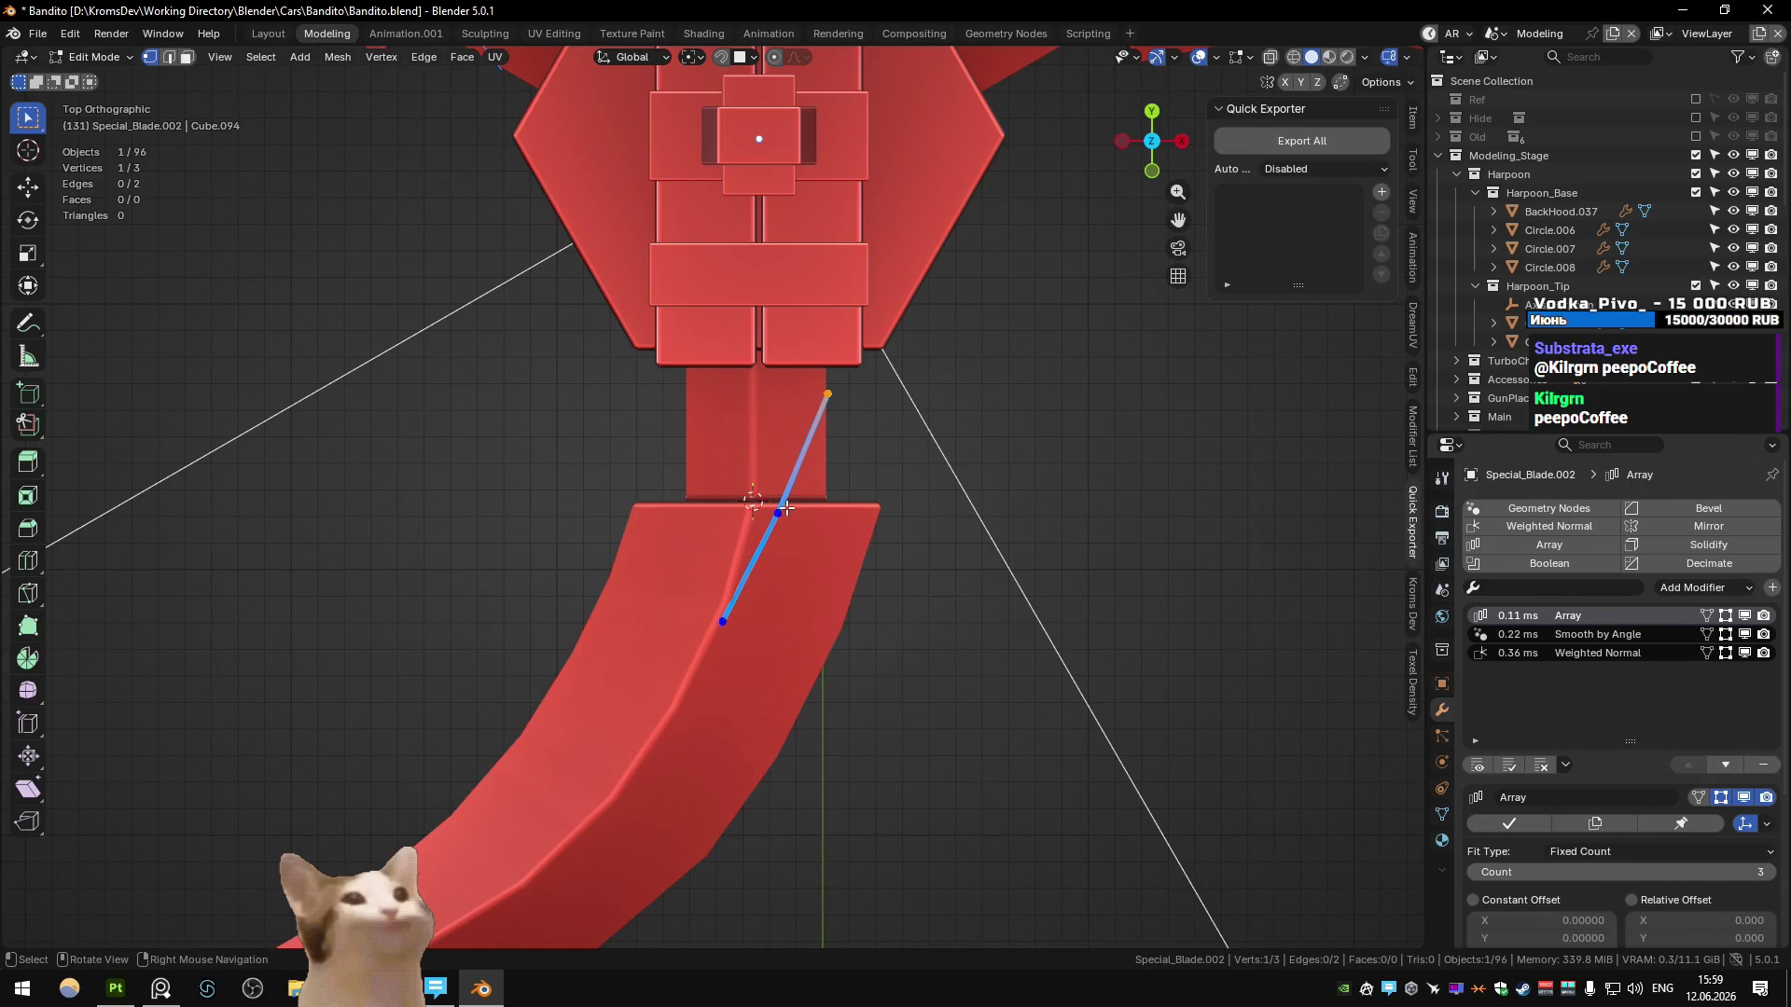
pyautogui.press('g')
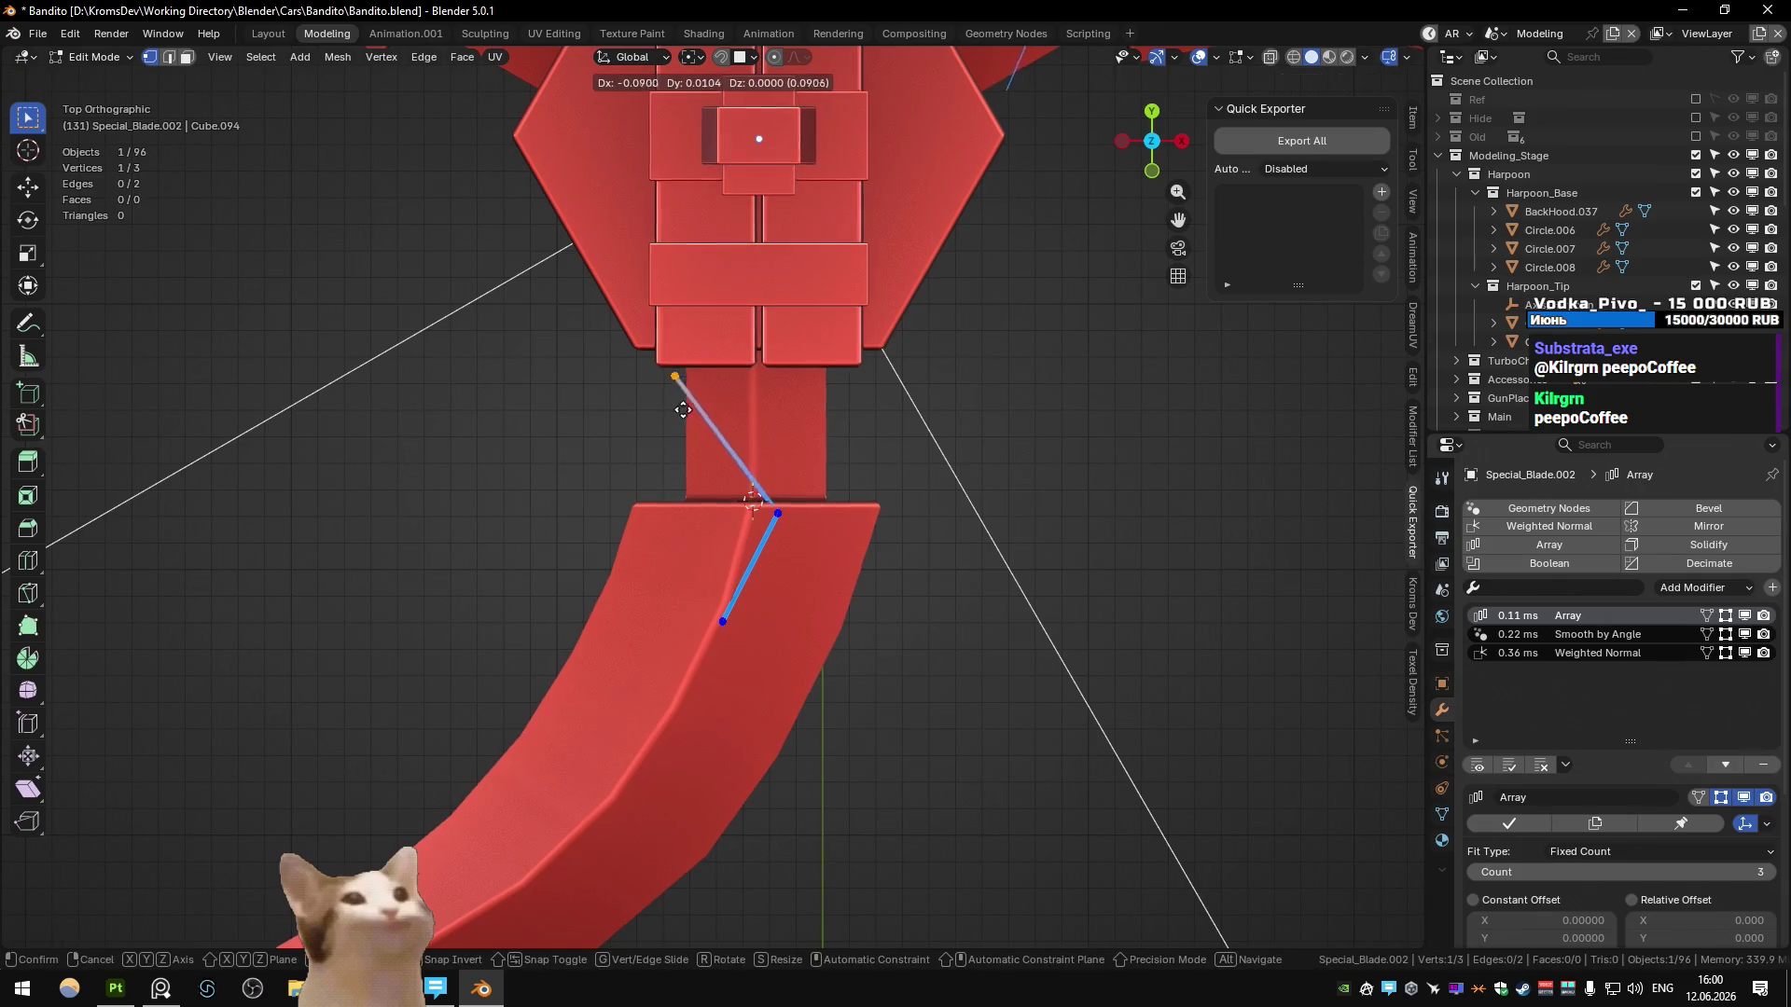
pyautogui.click(691, 434)
pyautogui.click(780, 488)
pyautogui.press('g')
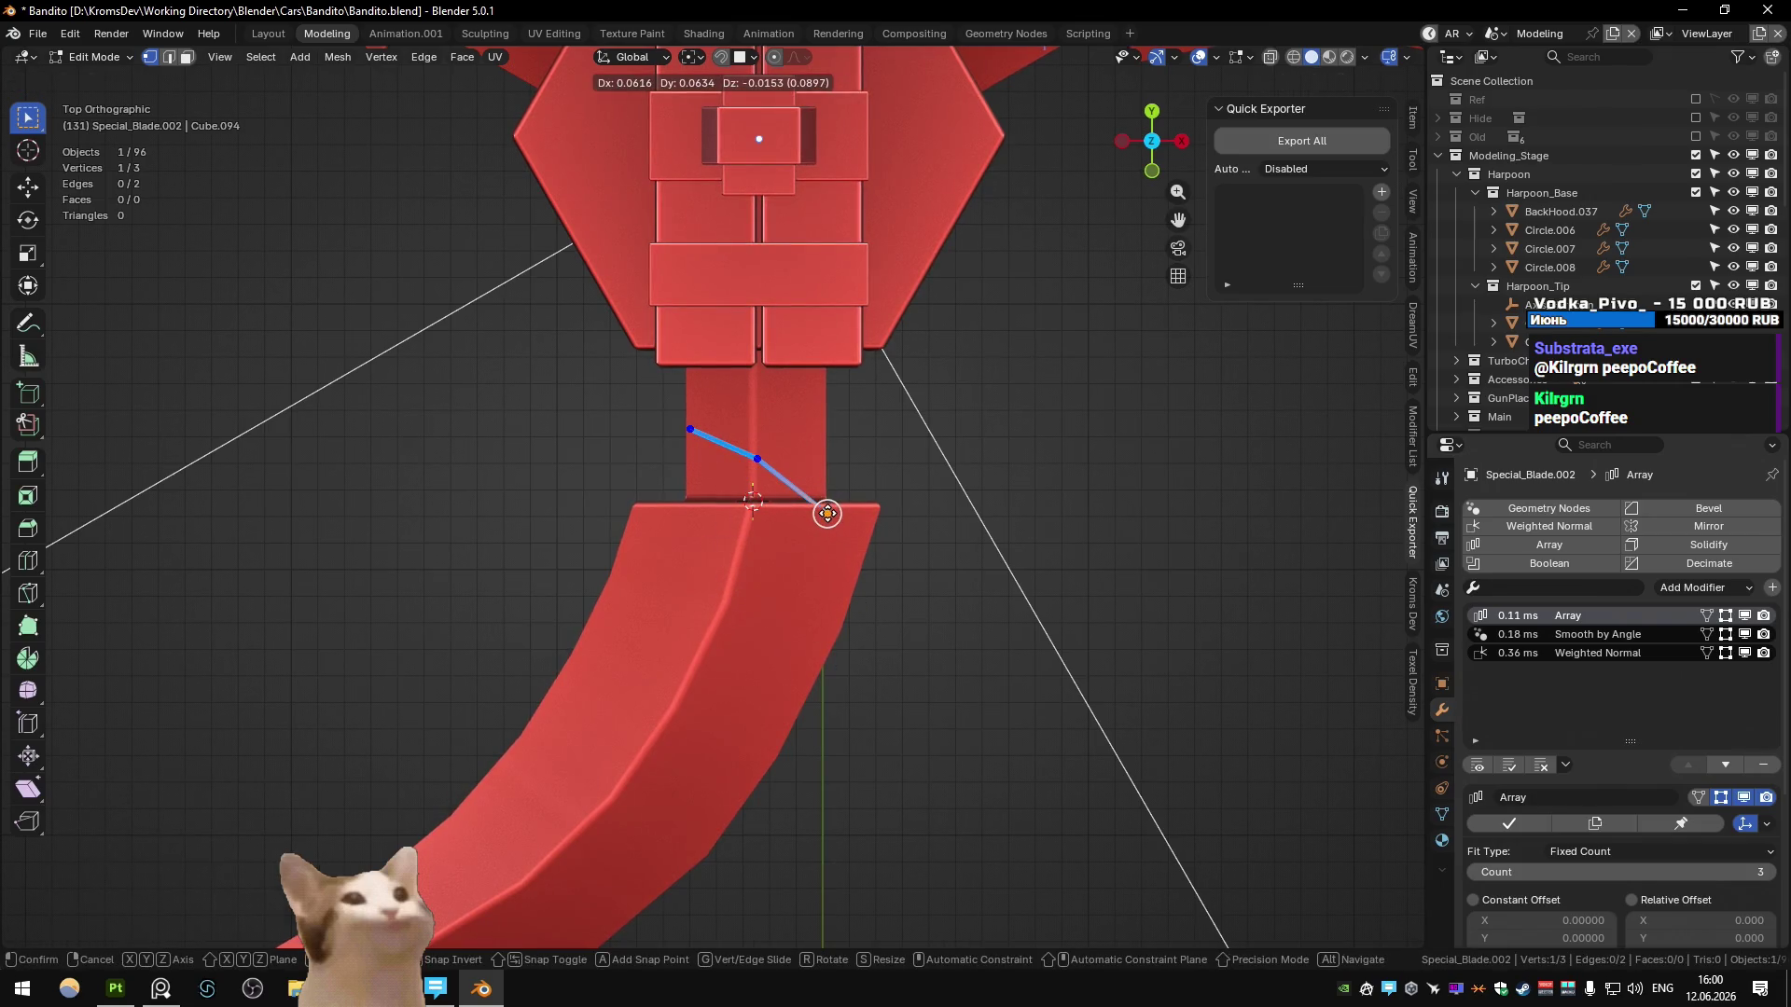
pyautogui.click(828, 513)
# - Extrude three vertices from the chain end along the blade corner and joint
pyautogui.press('e')
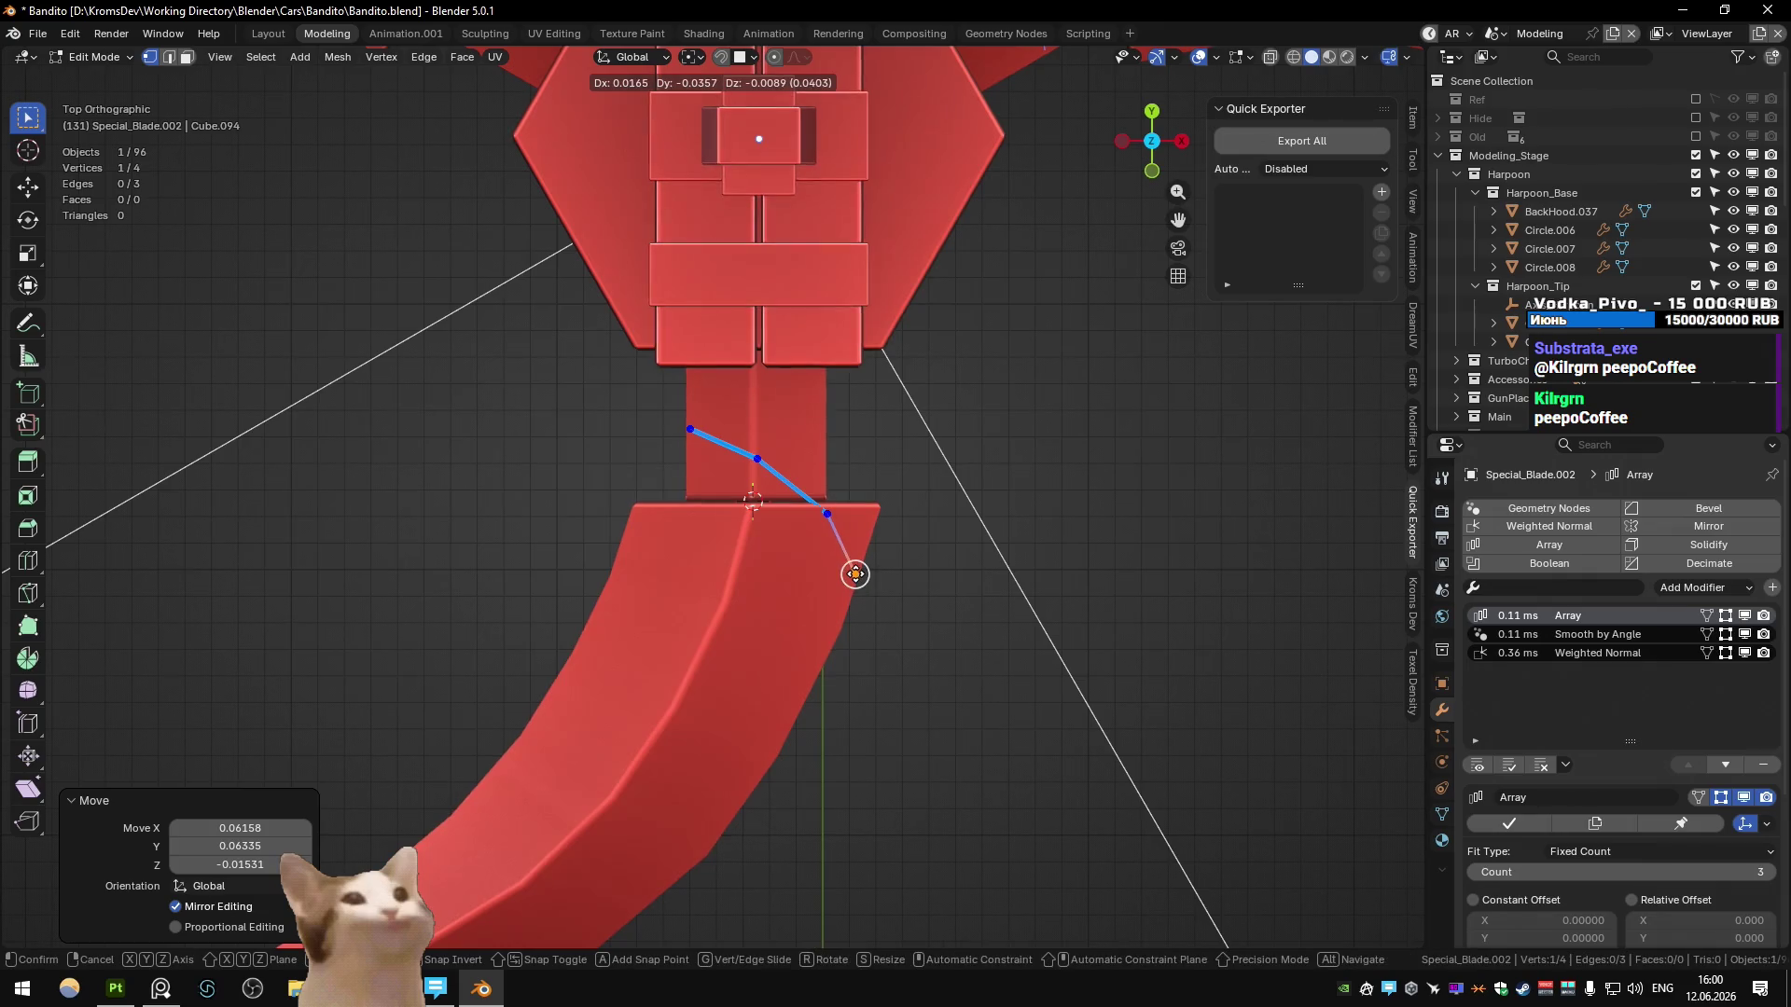
pyautogui.click(857, 576)
pyautogui.moveTo(852, 572); pyautogui.dragTo(830, 380, button='middle')
pyautogui.press('e')
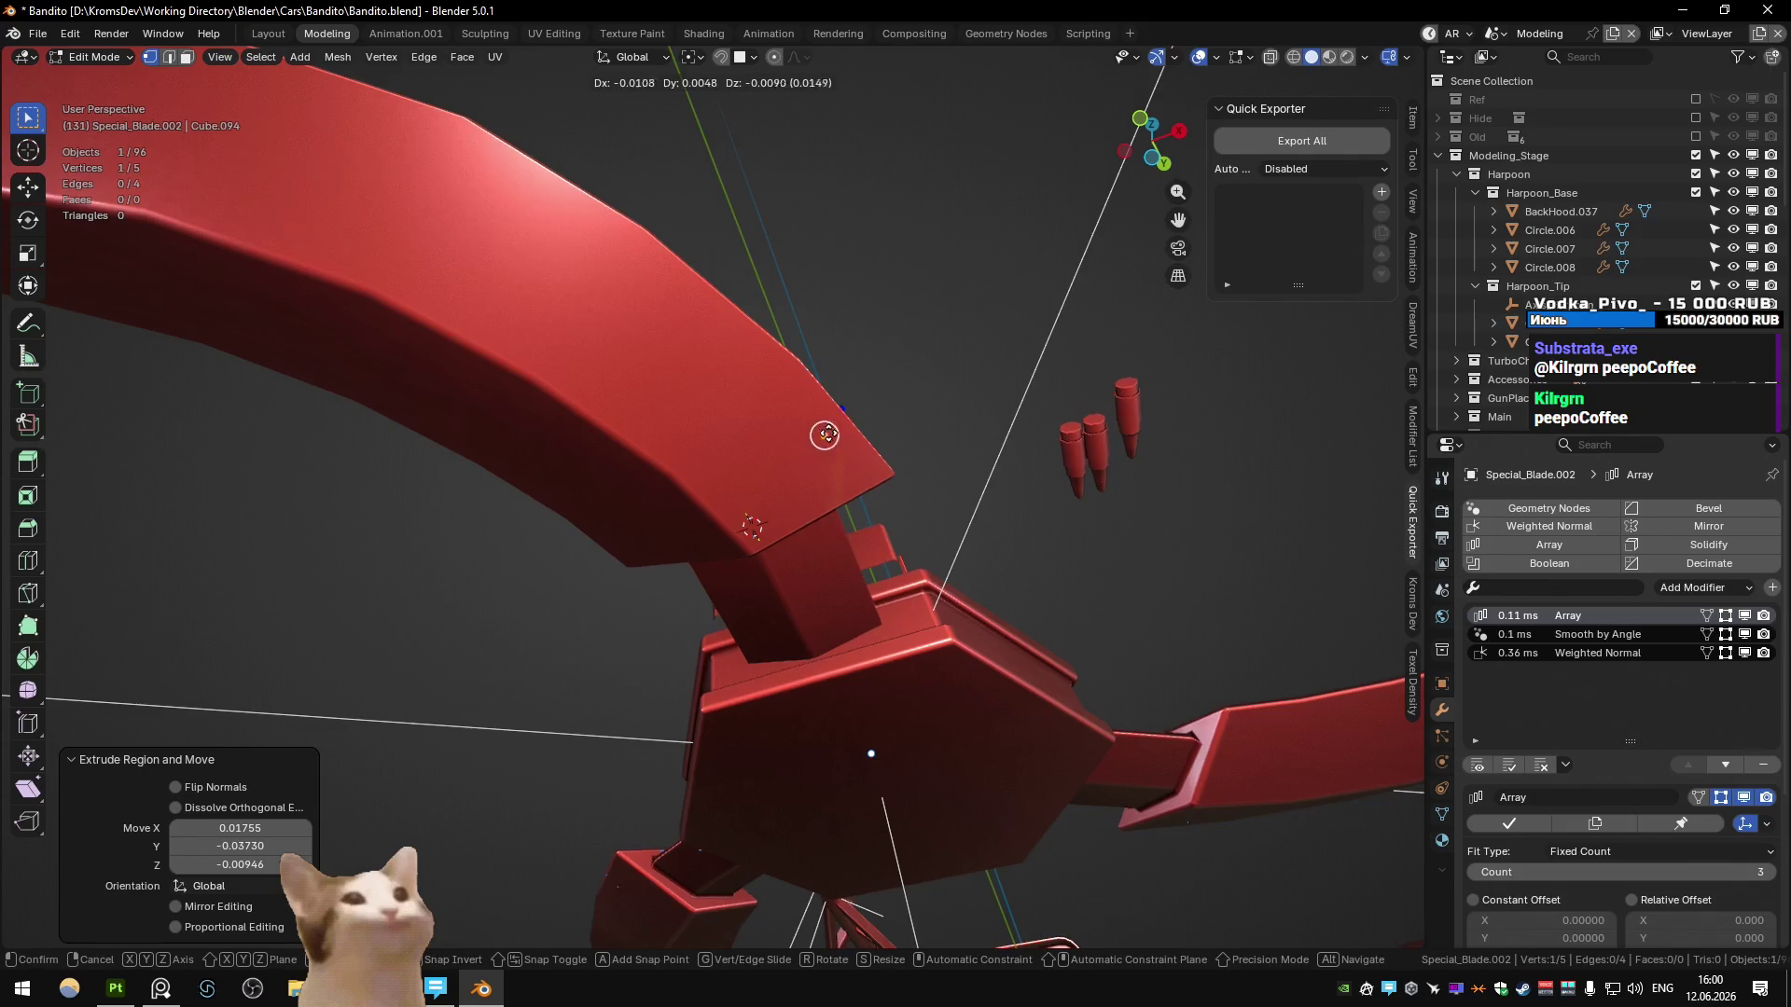
pyautogui.click(788, 516)
pyautogui.press('e')
pyautogui.click(719, 512)
# - Extrude three more vertices to finish the chain around the blade joint
pyautogui.moveTo(719, 512)
pyautogui.mouseDown(button='middle')
pyautogui.moveTo(804, 476)
pyautogui.moveTo(960, 703)
pyautogui.moveTo(940, 588)
pyautogui.moveTo(788, 454)
pyautogui.moveTo(621, 409)
pyautogui.moveTo(737, 471)
pyautogui.moveTo(780, 670)
pyautogui.moveTo(788, 652)
pyautogui.mouseUp(button='middle')
pyautogui.press('e')
pyautogui.click(619, 391)
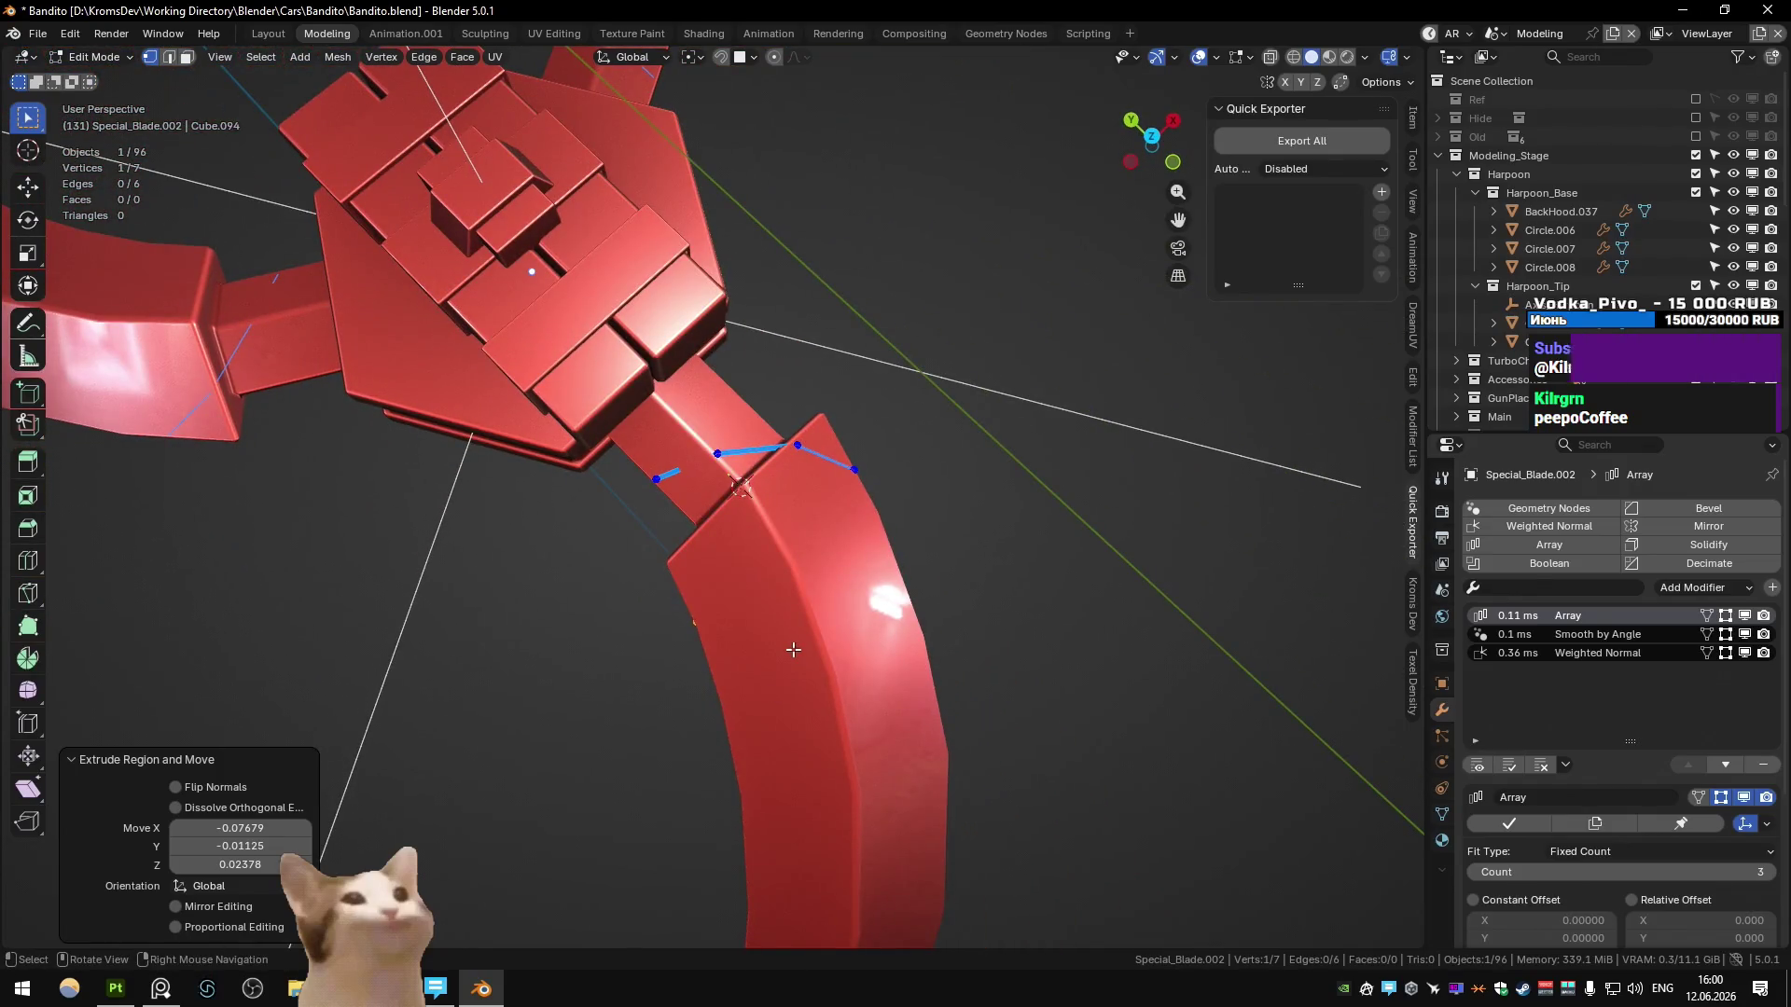
pyautogui.press('e')
pyautogui.click(796, 608)
pyautogui.press('e')
pyautogui.click(903, 598)
# - Adjust the final vertex's position and select the whole nine-vertex chain
pyautogui.moveTo(902, 598)
pyautogui.mouseDown(button='middle')
pyautogui.moveTo(740, 519)
pyautogui.moveTo(820, 522)
pyautogui.mouseUp(button='middle')
pyautogui.press('g')
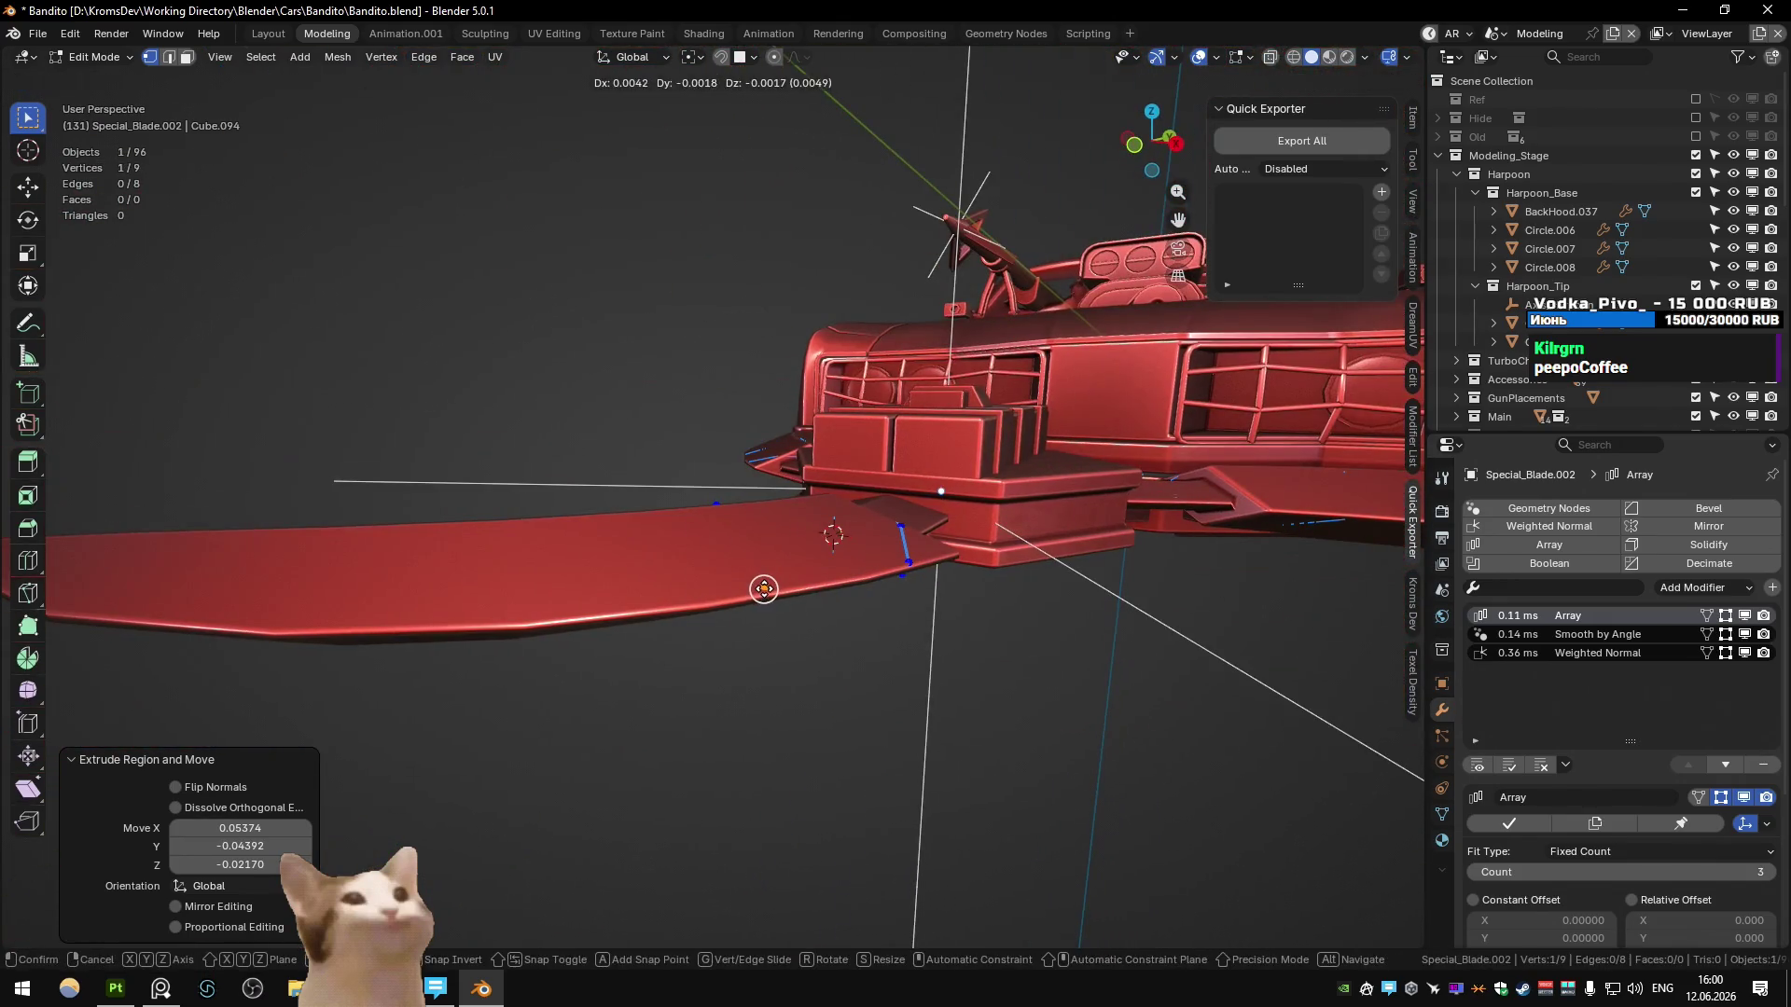
pyautogui.click(764, 588)
pyautogui.moveTo(765, 587)
pyautogui.mouseDown(button='middle')
pyautogui.moveTo(751, 685)
pyautogui.moveTo(896, 632)
pyautogui.mouseUp(button='middle')
pyautogui.press('a')
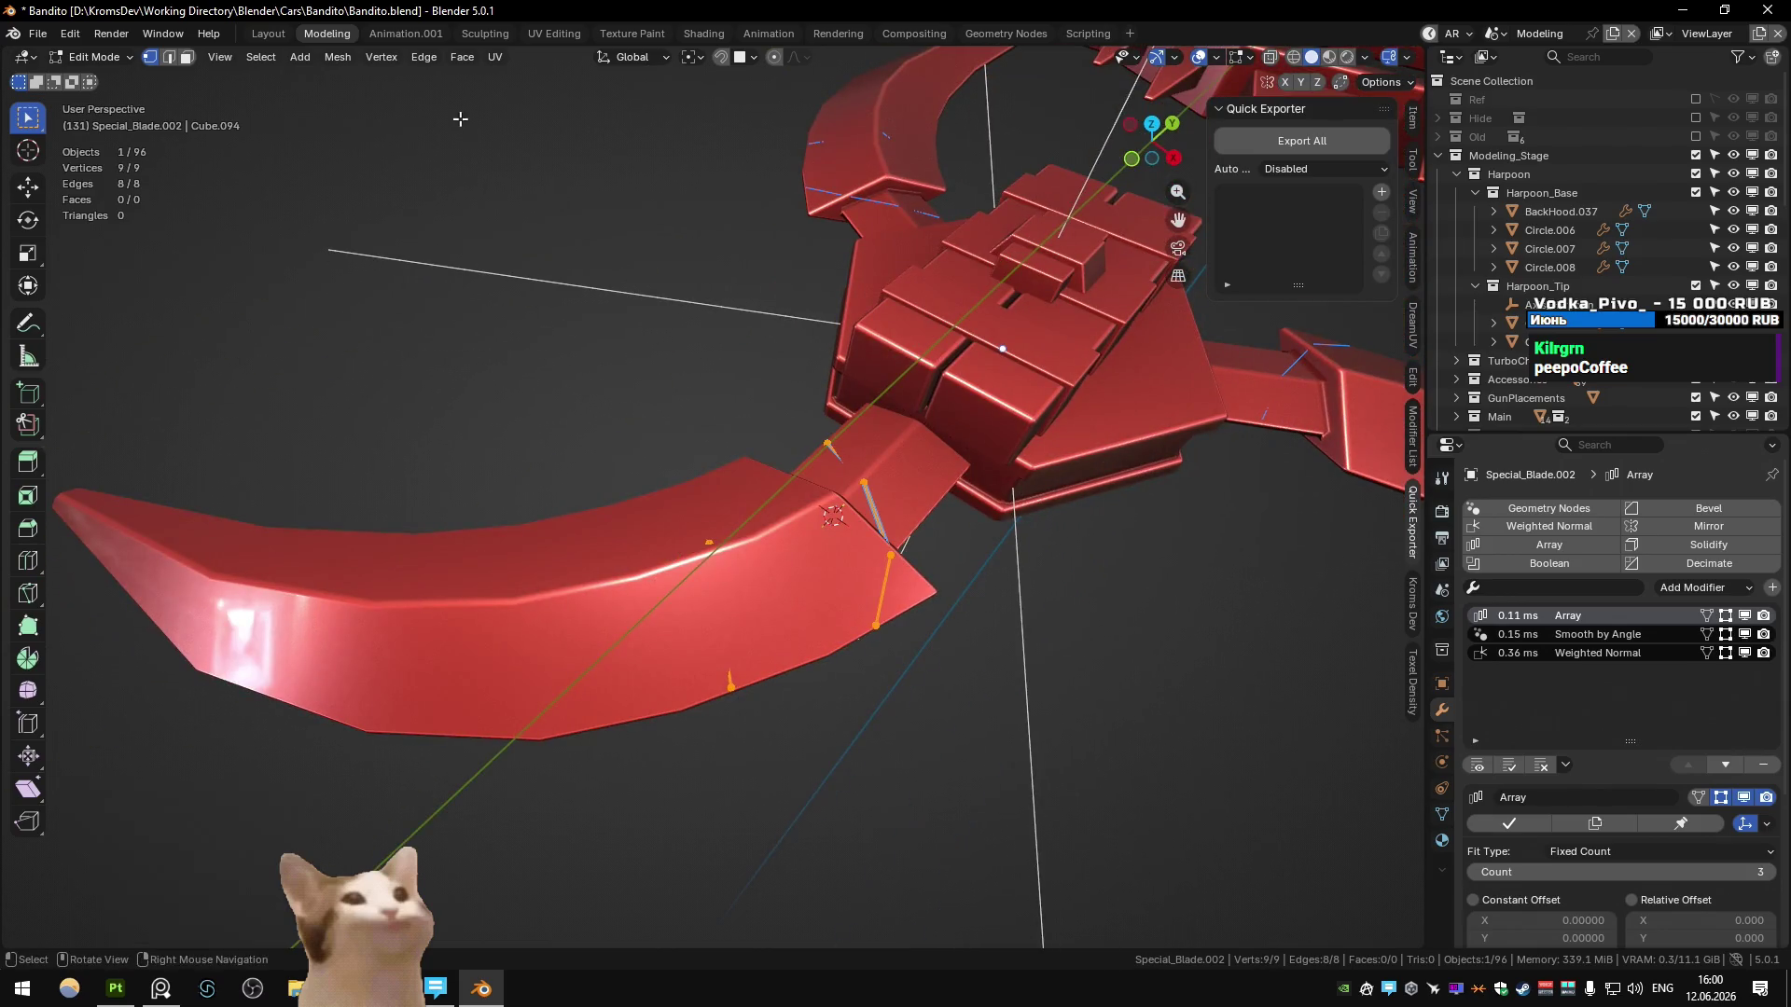
pyautogui.click(423, 57)
# - Offset the edge chain into a 0.0110-wide strip, trying Follow Face on and off
pyautogui.moveTo(559, 114)
pyautogui.click(676, 80)
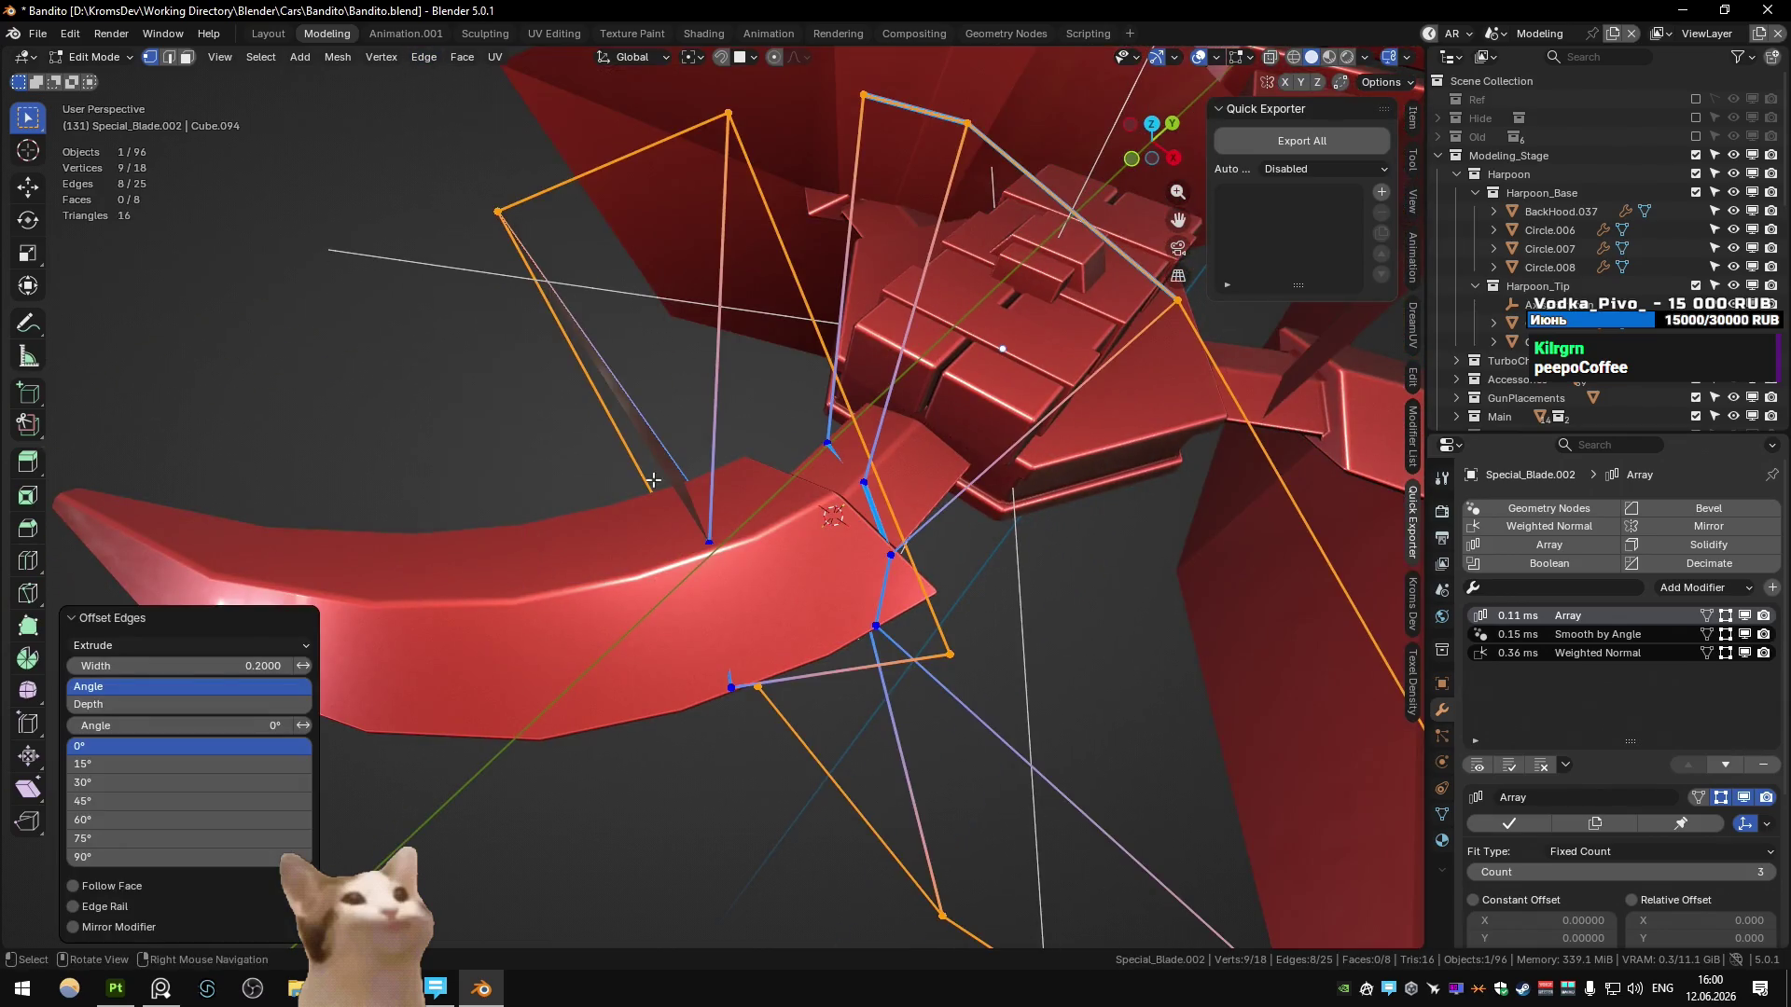
pyautogui.moveTo(225, 658)
pyautogui.mouseDown()
pyautogui.moveTo(181, 658)
pyautogui.moveTo(243, 659)
pyautogui.mouseUp()
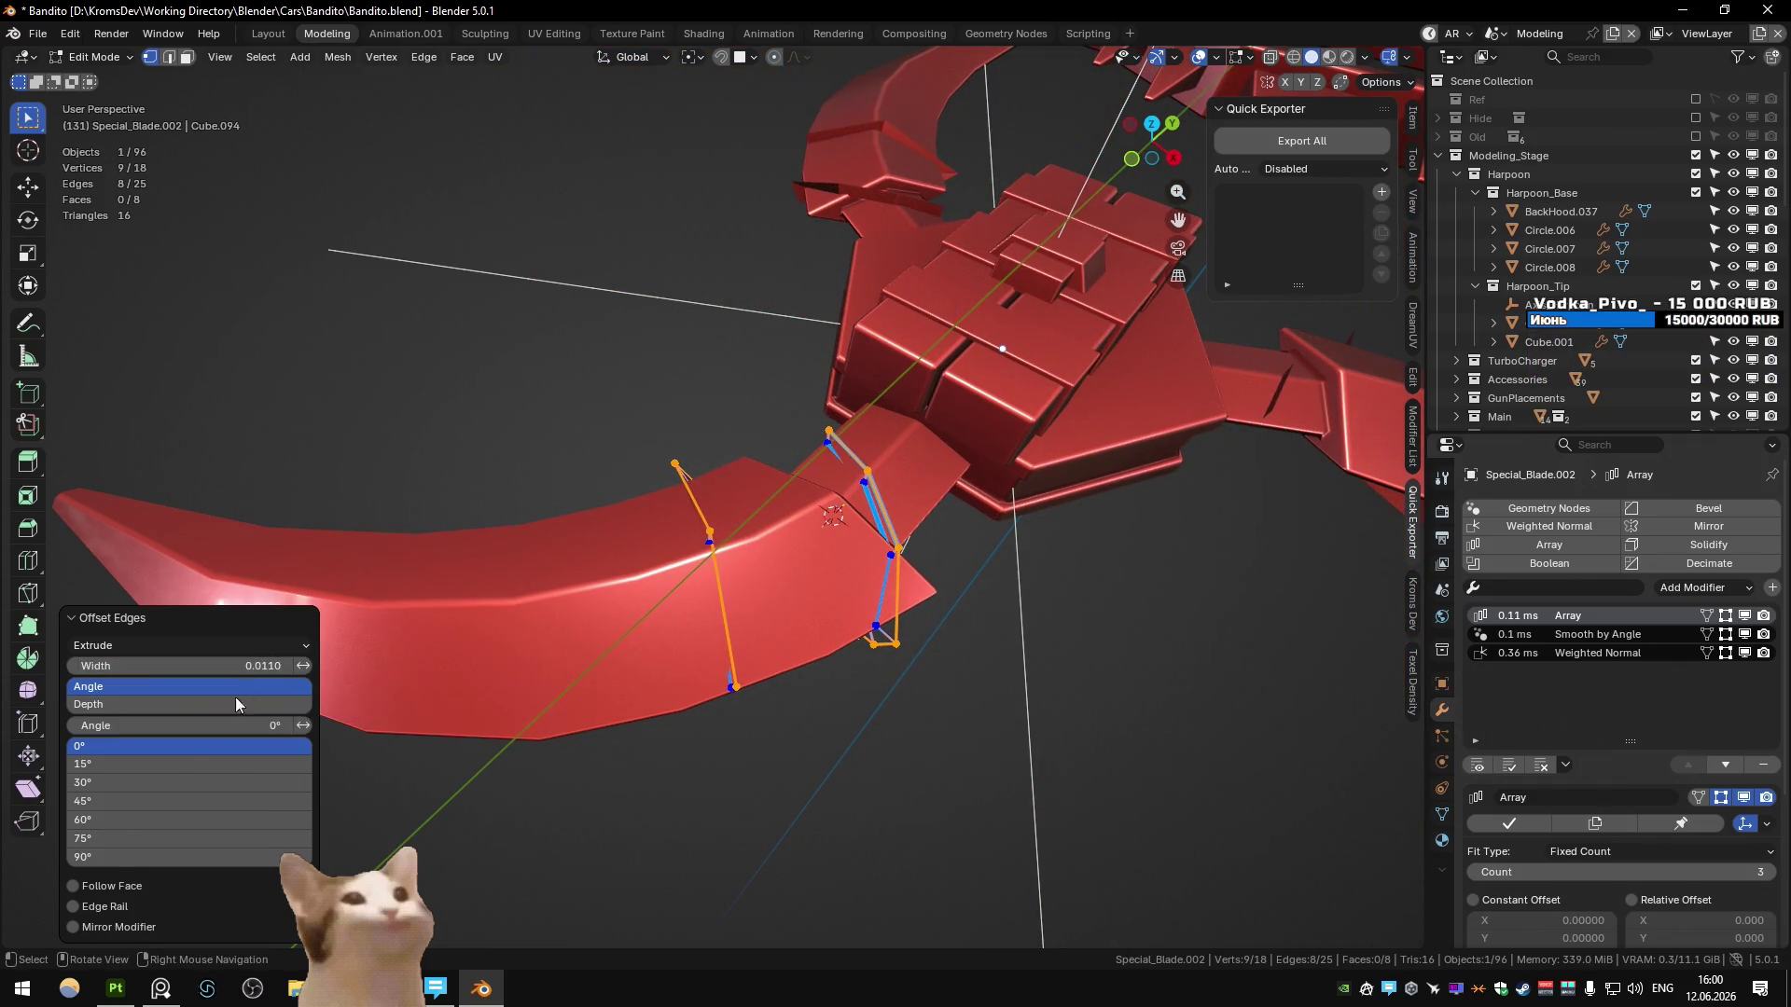
pyautogui.click(101, 886)
pyautogui.click(116, 863)
# - Cancel the Y-axis move, undo the offset edges, and return to Object Mode
pyautogui.press('g')
pyautogui.moveTo(690, 681); pyautogui.dragTo(839, 587, button='middle')
pyautogui.press('y')
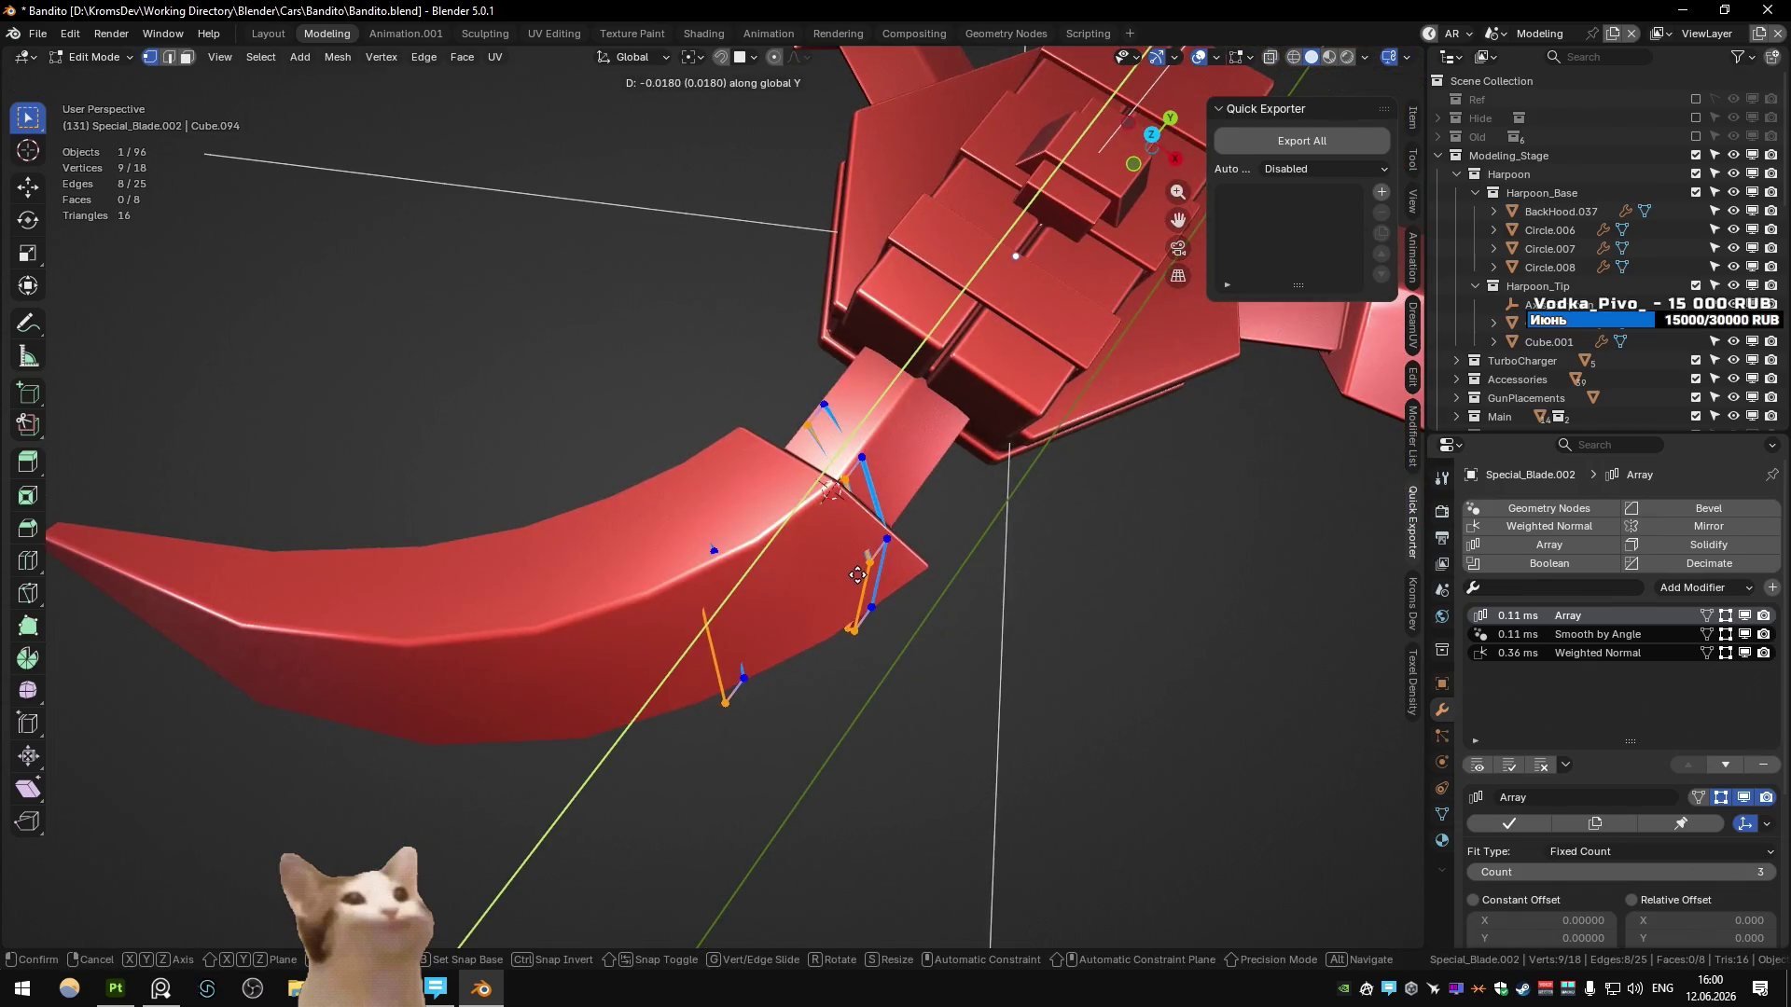
pyautogui.rightClick(861, 571)
pyautogui.hotkey('ctrl', 'z')
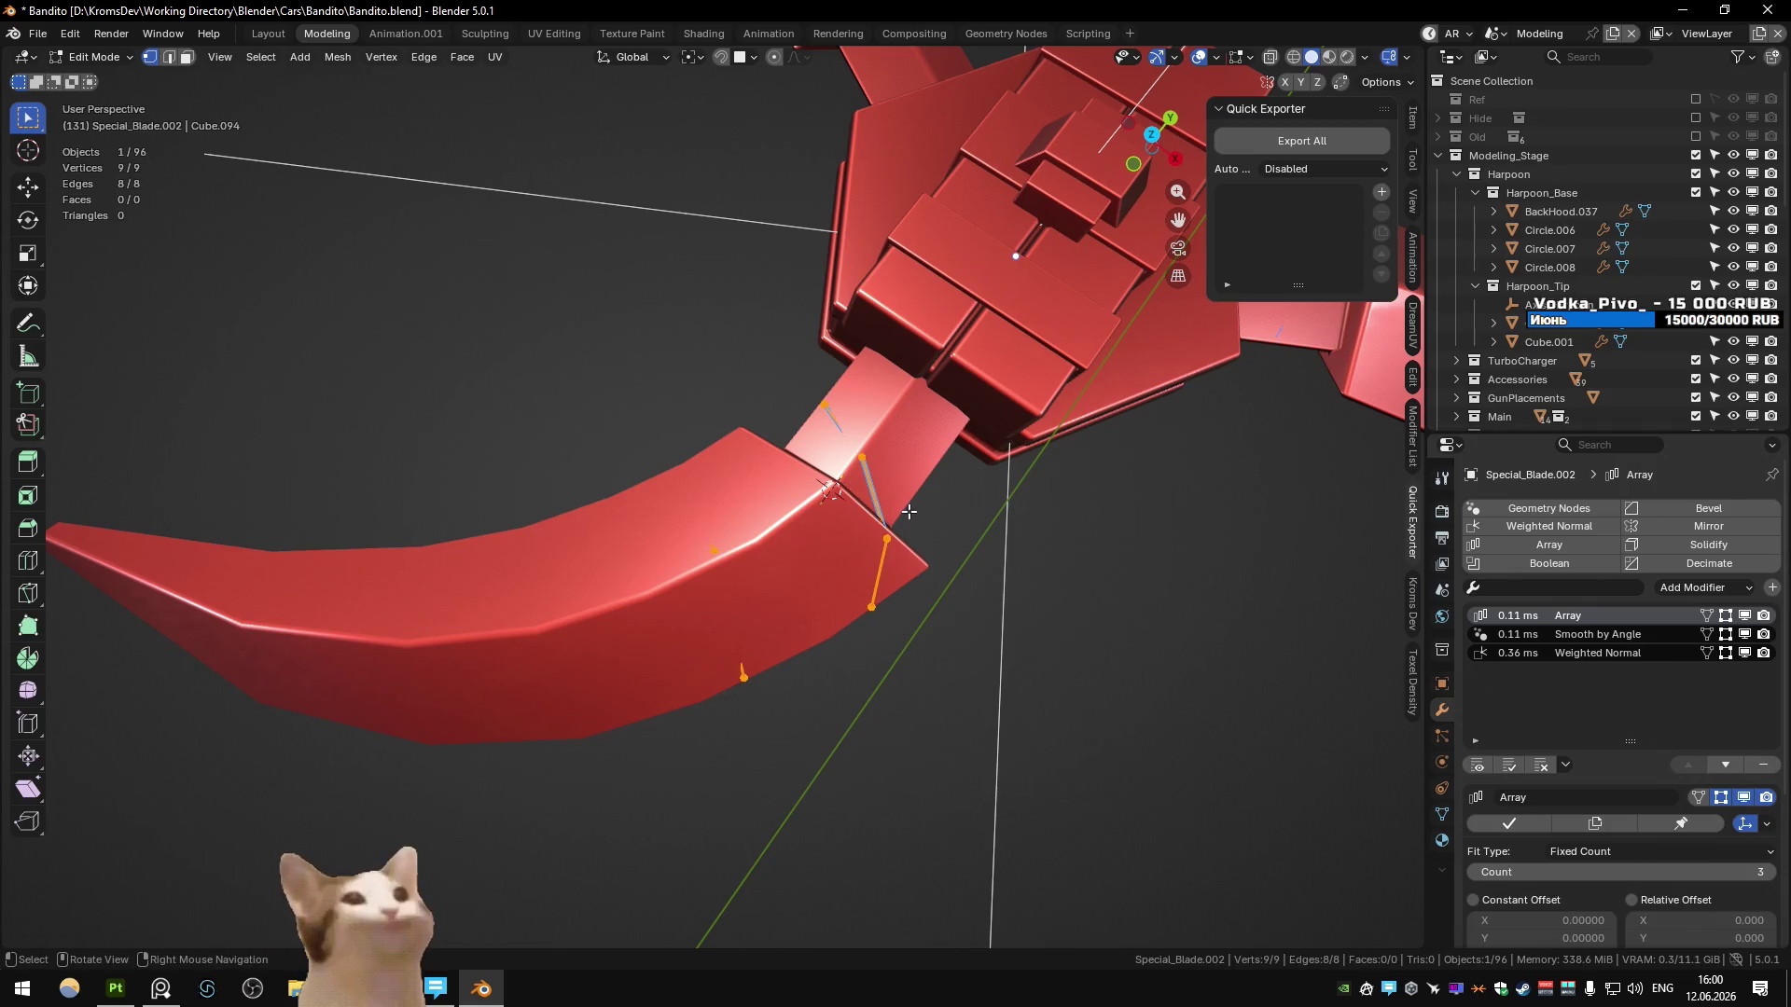
pyautogui.moveTo(923, 553); pyautogui.dragTo(779, 503, button='middle')
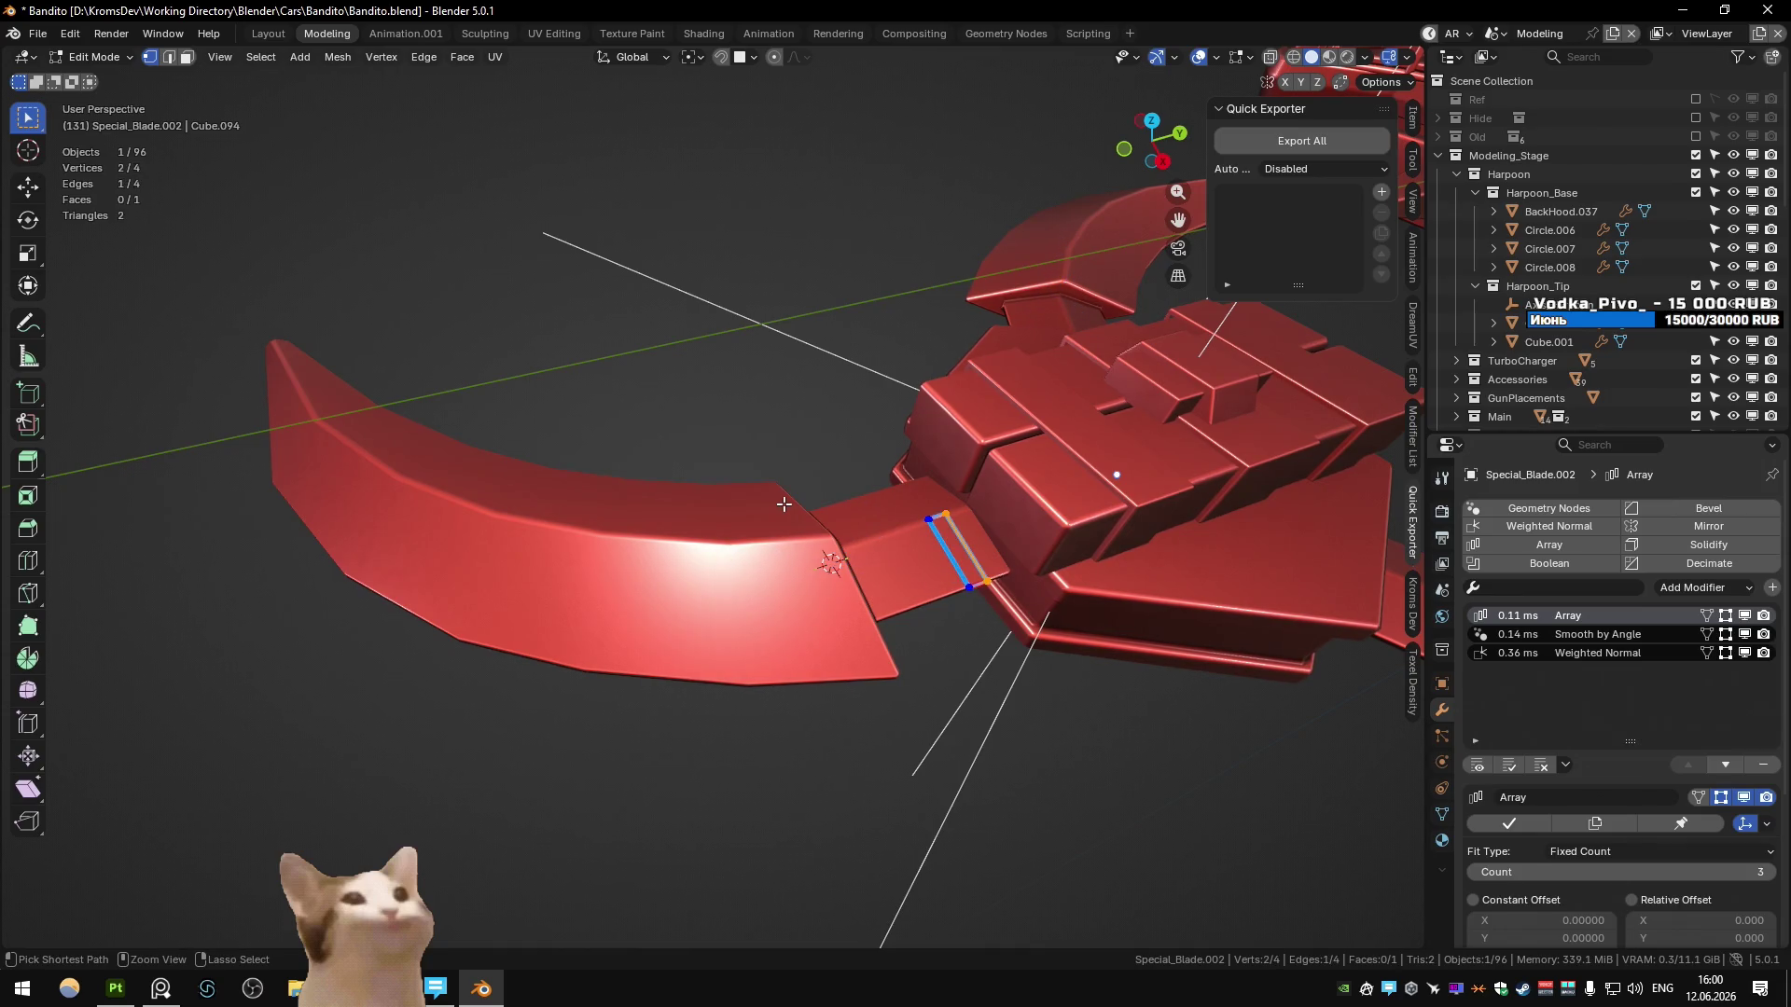
pyautogui.press('Tab')
# - Add a Shrinkwrap modifier at the top of the stack targeting Special_Blade.001
pyautogui.click(1586, 588)
pyautogui.write('shrink')
pyautogui.press('Return')
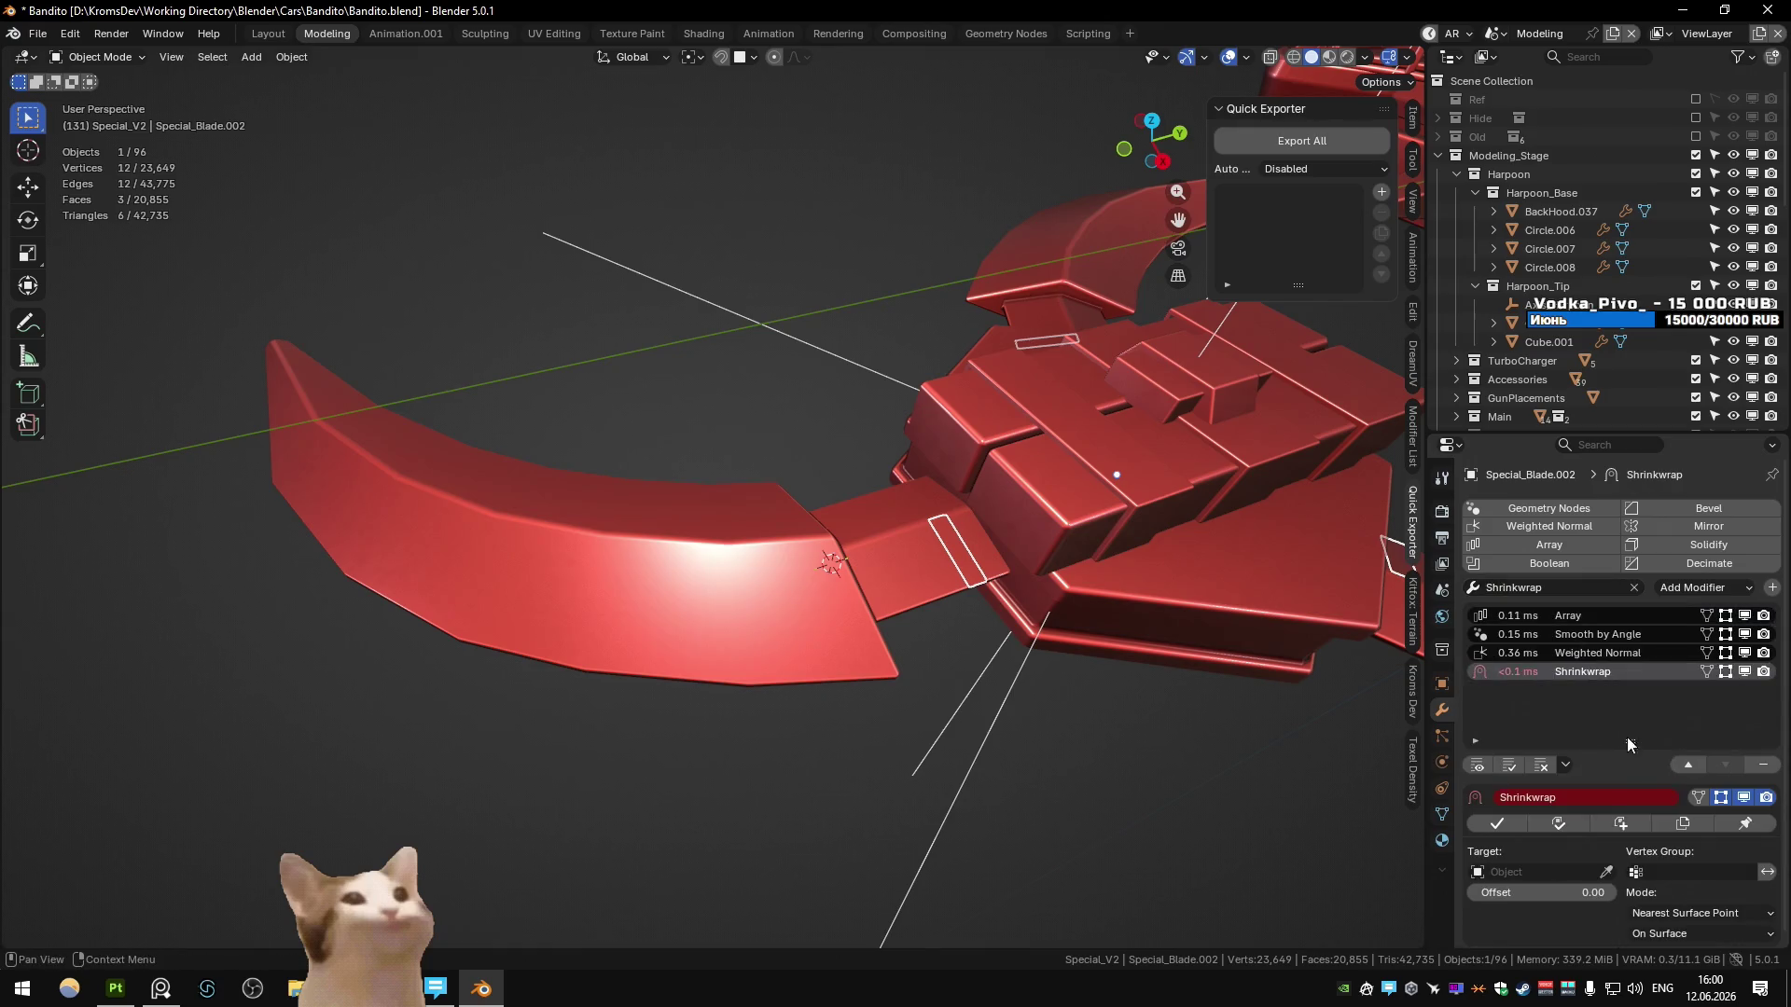
pyautogui.click(1692, 765)
pyautogui.click(1693, 764)
pyautogui.click(1693, 765)
pyautogui.click(1605, 871)
pyautogui.click(820, 592)
pyautogui.moveTo(820, 591)
pyautogui.mouseDown(button='middle')
pyautogui.moveTo(927, 540)
pyautogui.moveTo(1072, 522)
pyautogui.mouseUp(button='middle')
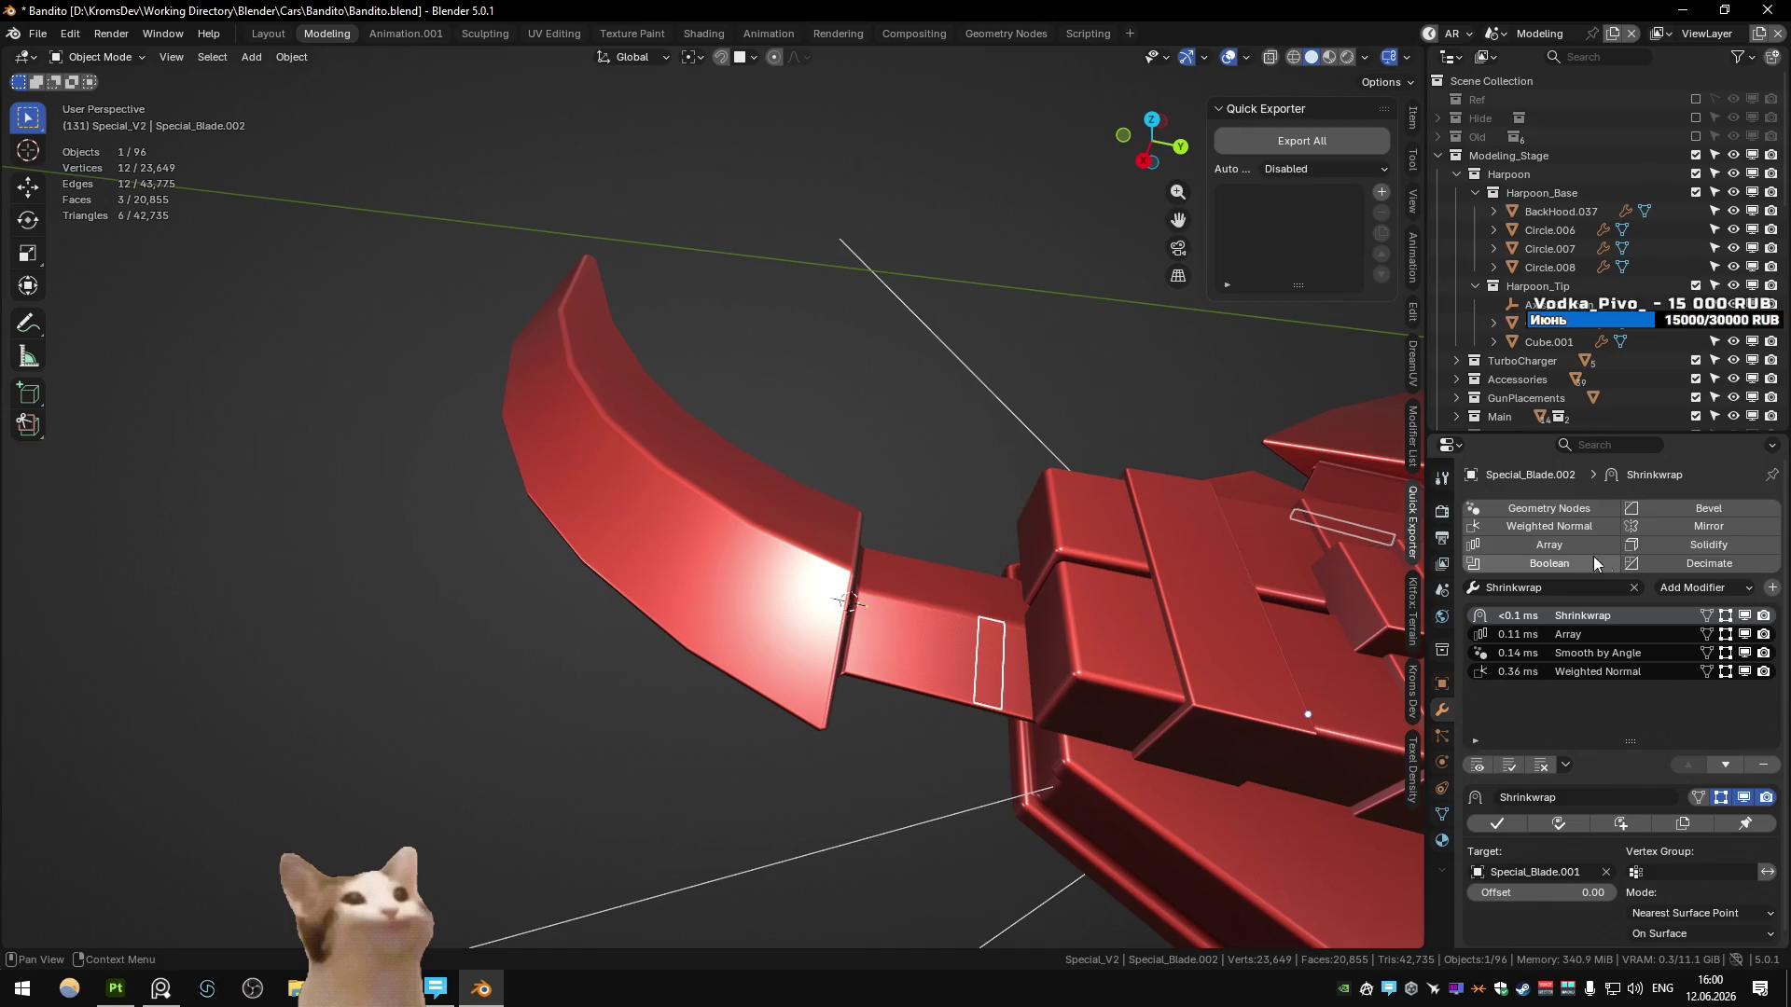
# - Add a Solidify modifier second in the stack with offset 1.0000 and unflipped normals
pyautogui.click(1708, 544)
pyautogui.click(1688, 765)
pyautogui.click(1688, 764)
pyautogui.click(1688, 765)
pyautogui.moveTo(1276, 735)
pyautogui.mouseDown(button='middle')
pyautogui.moveTo(996, 617)
pyautogui.moveTo(1504, 793)
pyautogui.mouseUp(button='middle')
pyautogui.press('Return')
pyautogui.click(1647, 888)
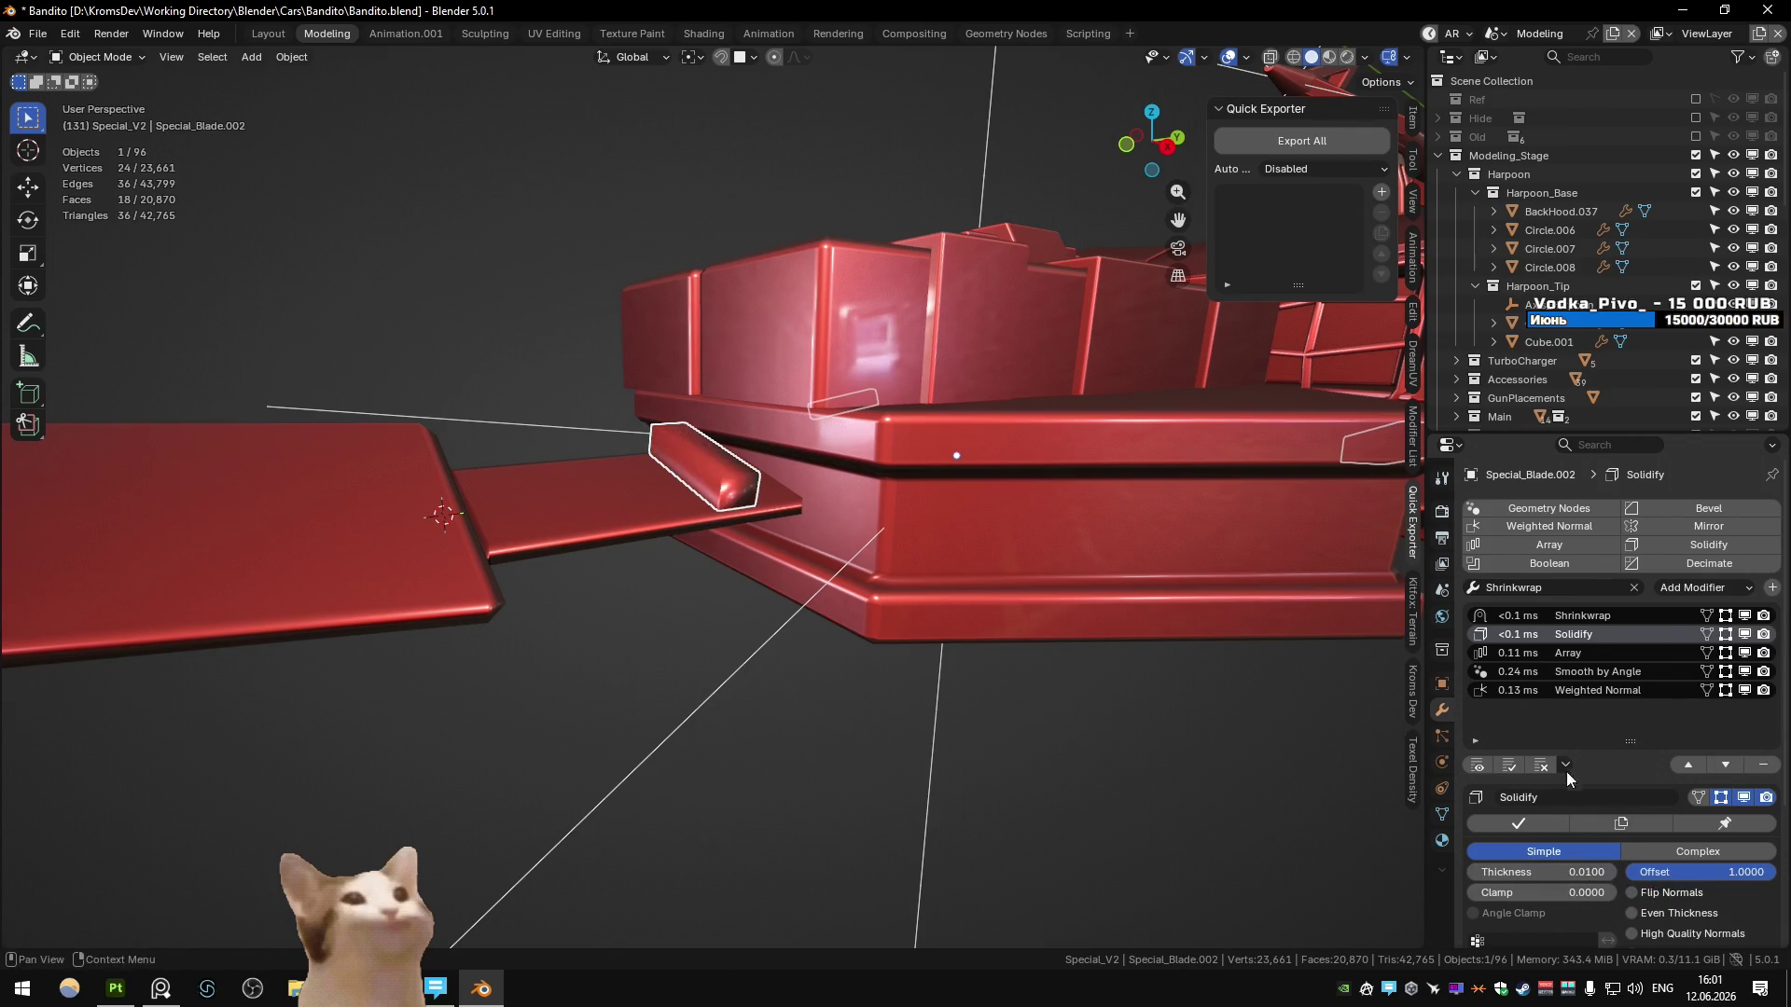
# - Set the Solidify thickness to 0.0050
pyautogui.click(1545, 873)
pyautogui.click(1501, 871)
pyautogui.press('BackSpace')
pyautogui.write('05')
pyautogui.press('Return')
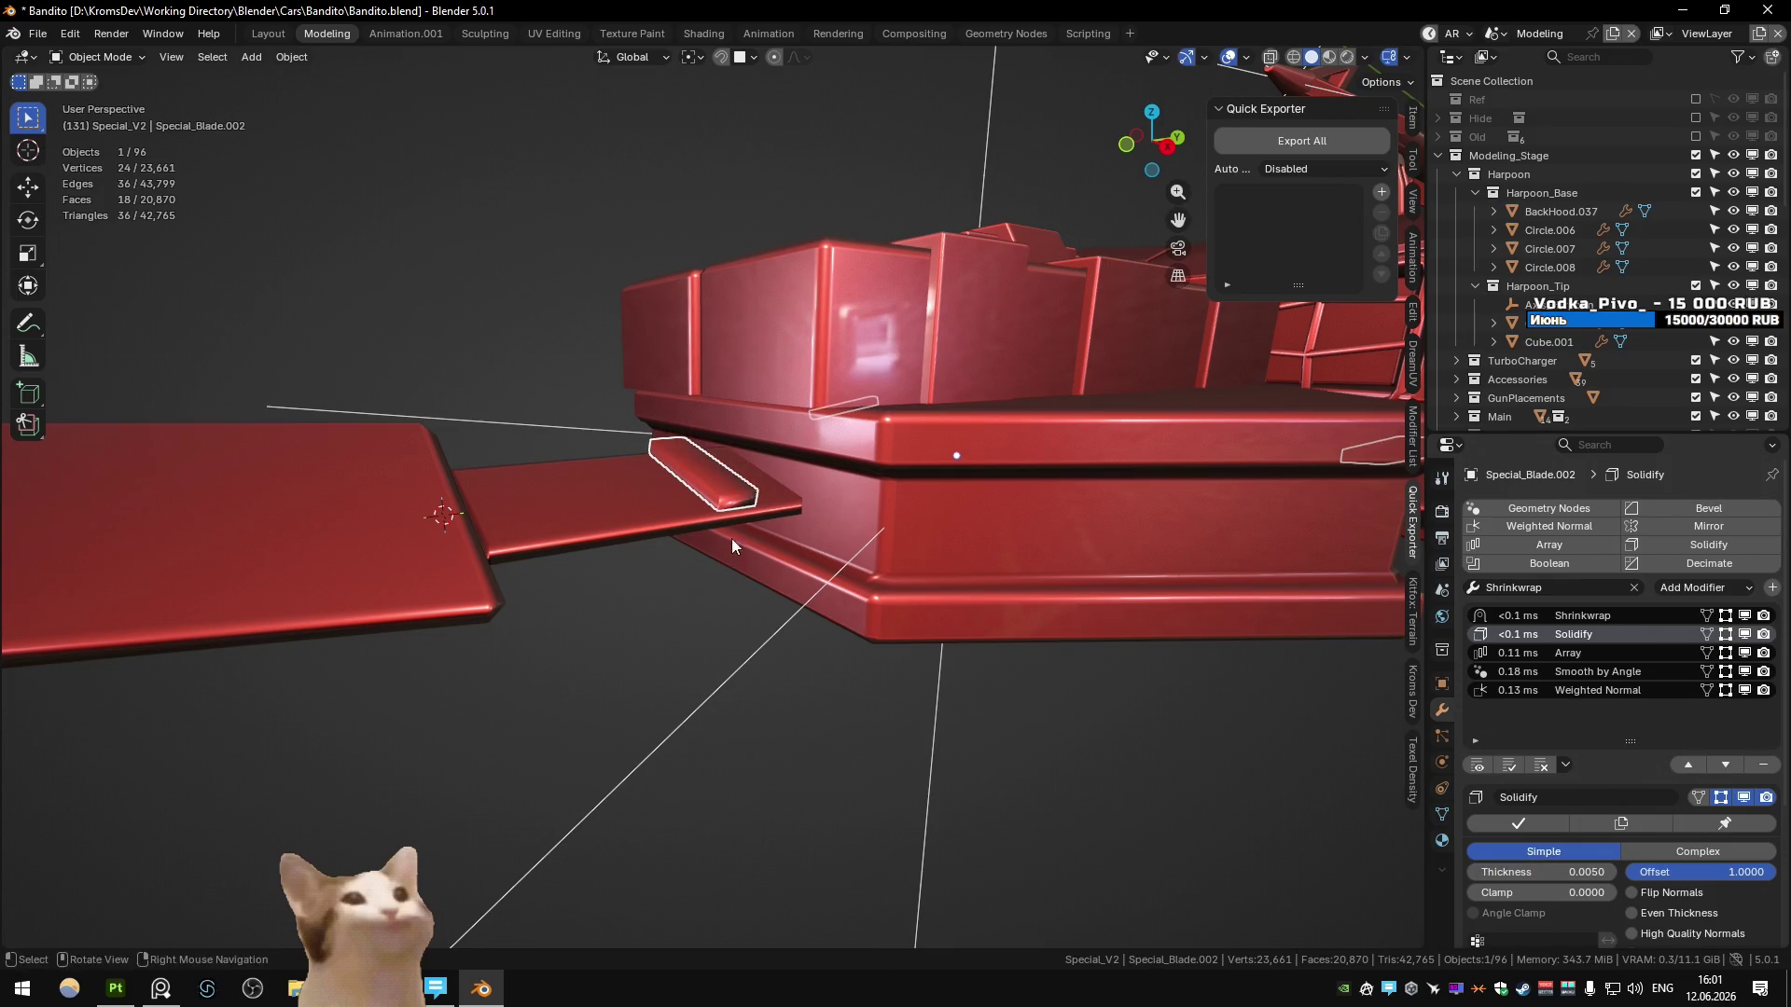
# - Add a Bevel modifier and test flipping the Solidify normals, leaving them unflipped
pyautogui.scroll(5, 709, 511)
pyautogui.click(1709, 507)
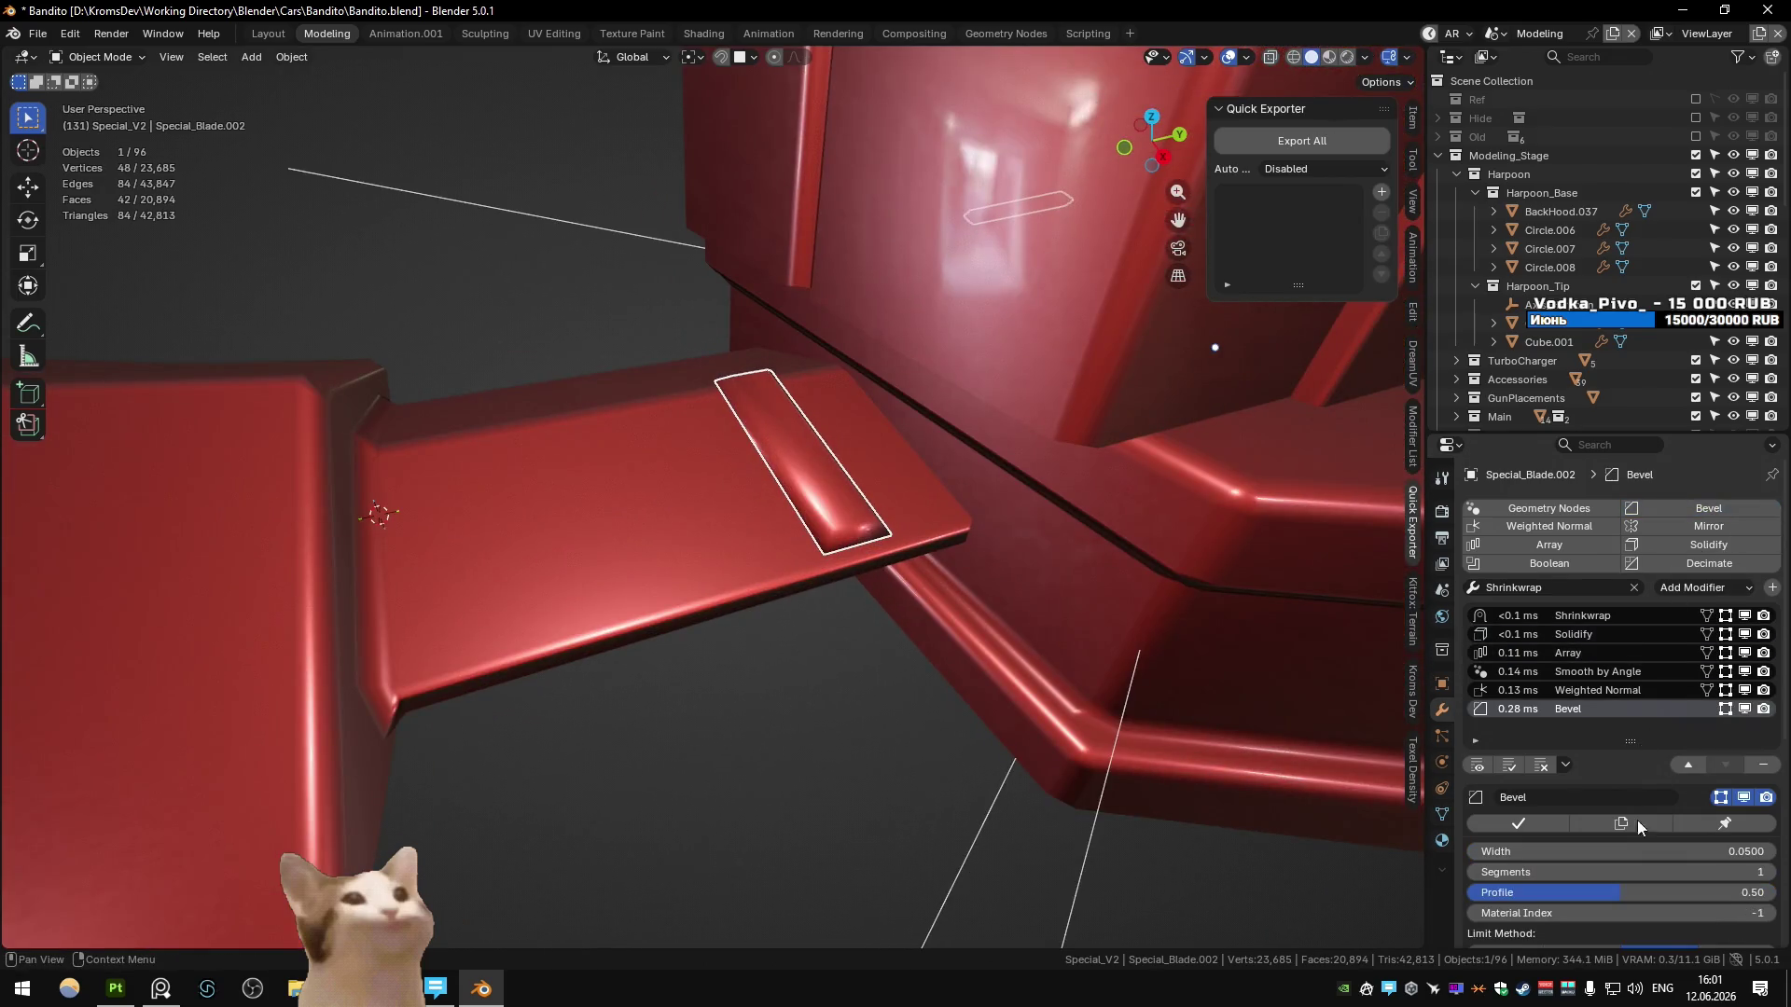
pyautogui.scroll(-3, 1639, 852)
pyautogui.moveTo(1623, 739); pyautogui.dragTo(1560, 740)
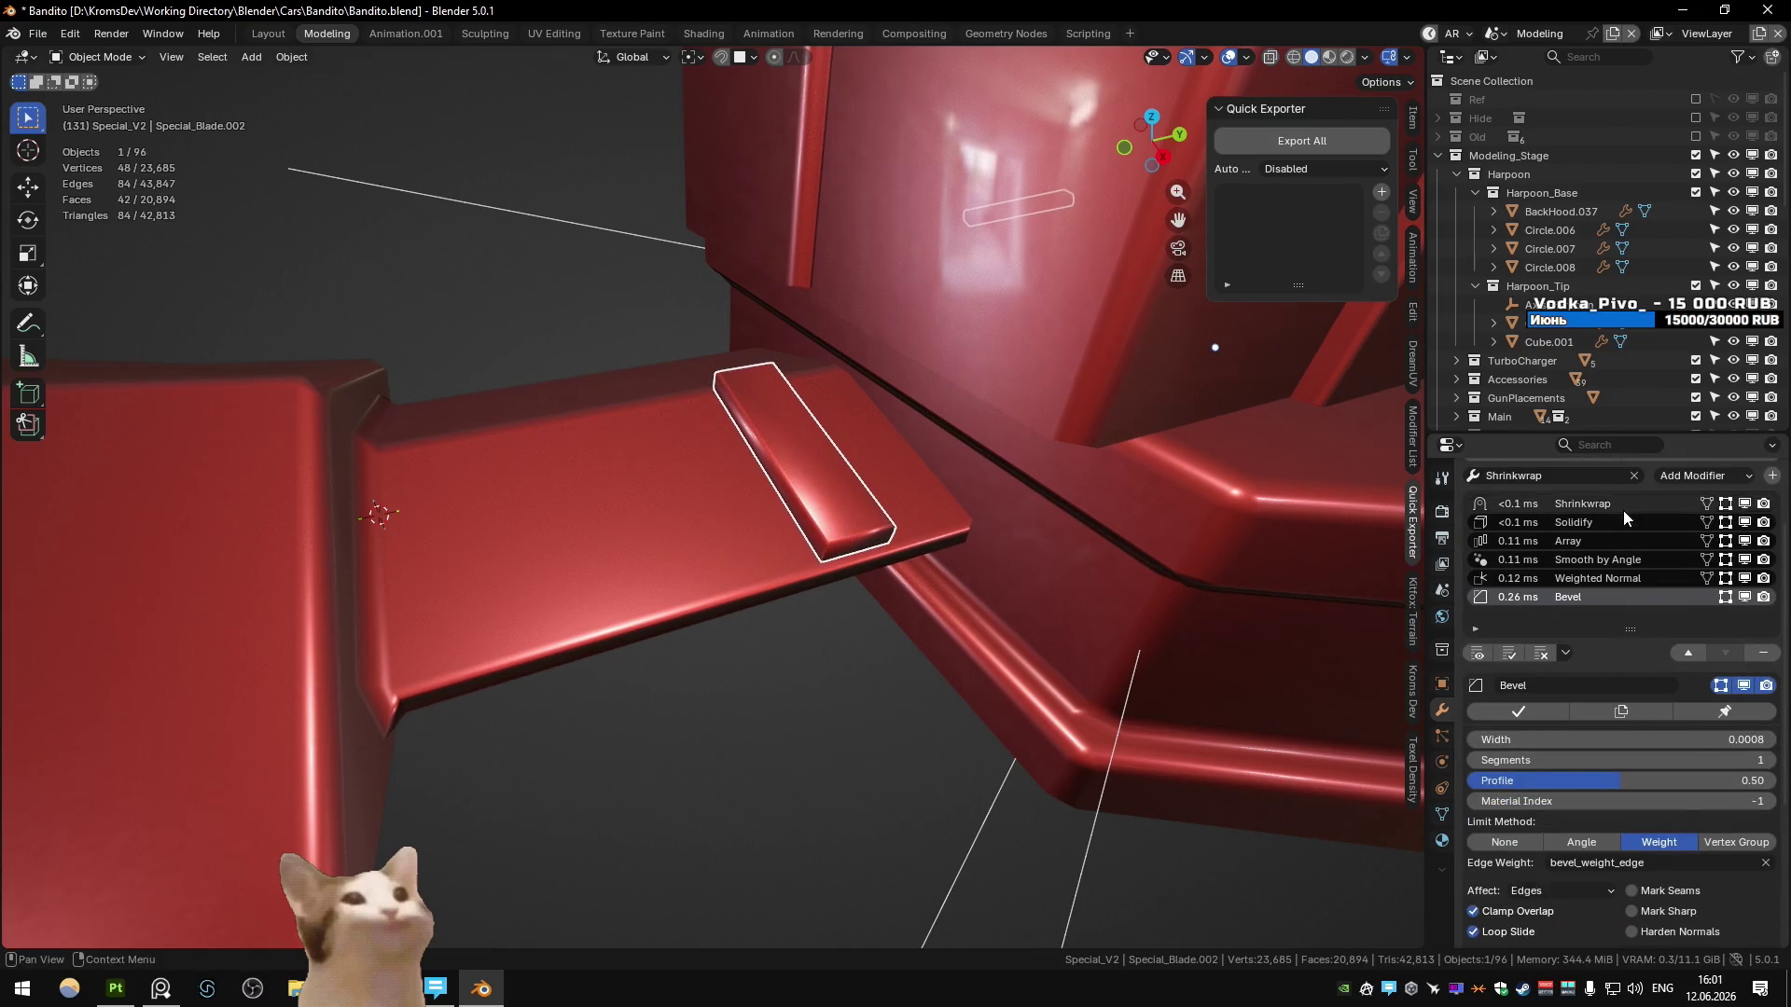
pyautogui.scroll(3, 1623, 511)
pyautogui.click(1586, 628)
pyautogui.click(1683, 890)
pyautogui.click(1683, 890)
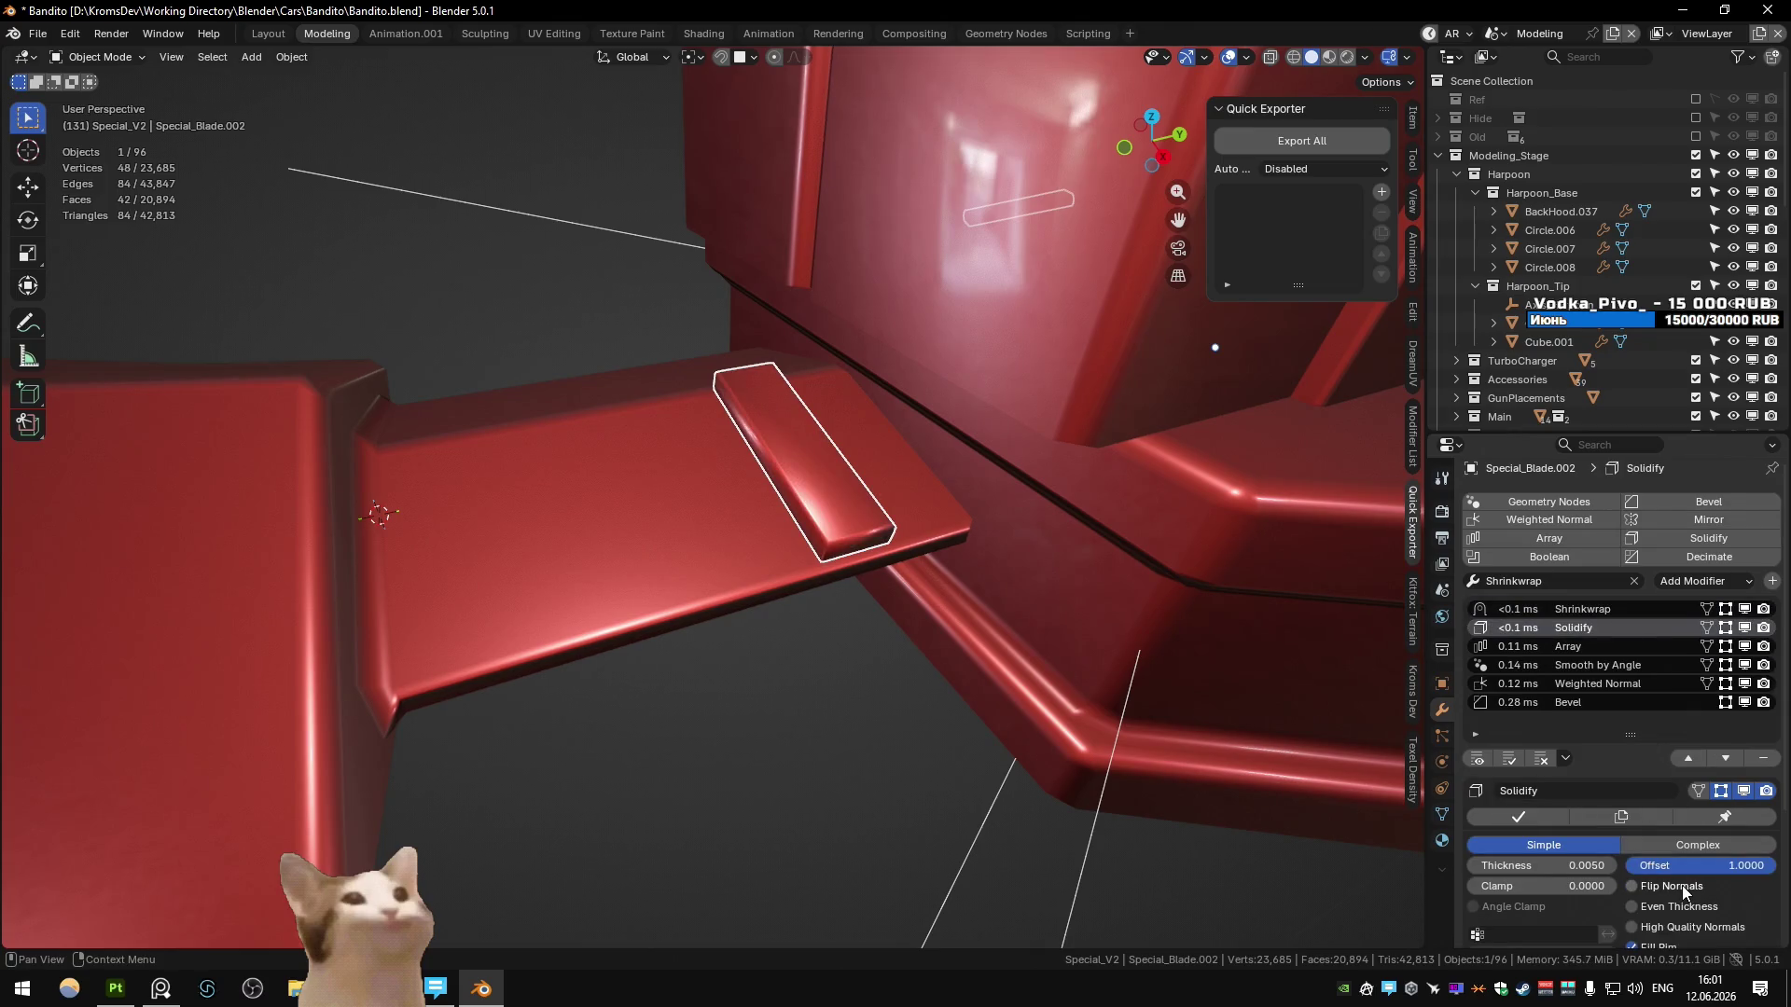
pyautogui.press('Tab')
pyautogui.press('Tab')
pyautogui.press('Tab')
pyautogui.press('Tab')
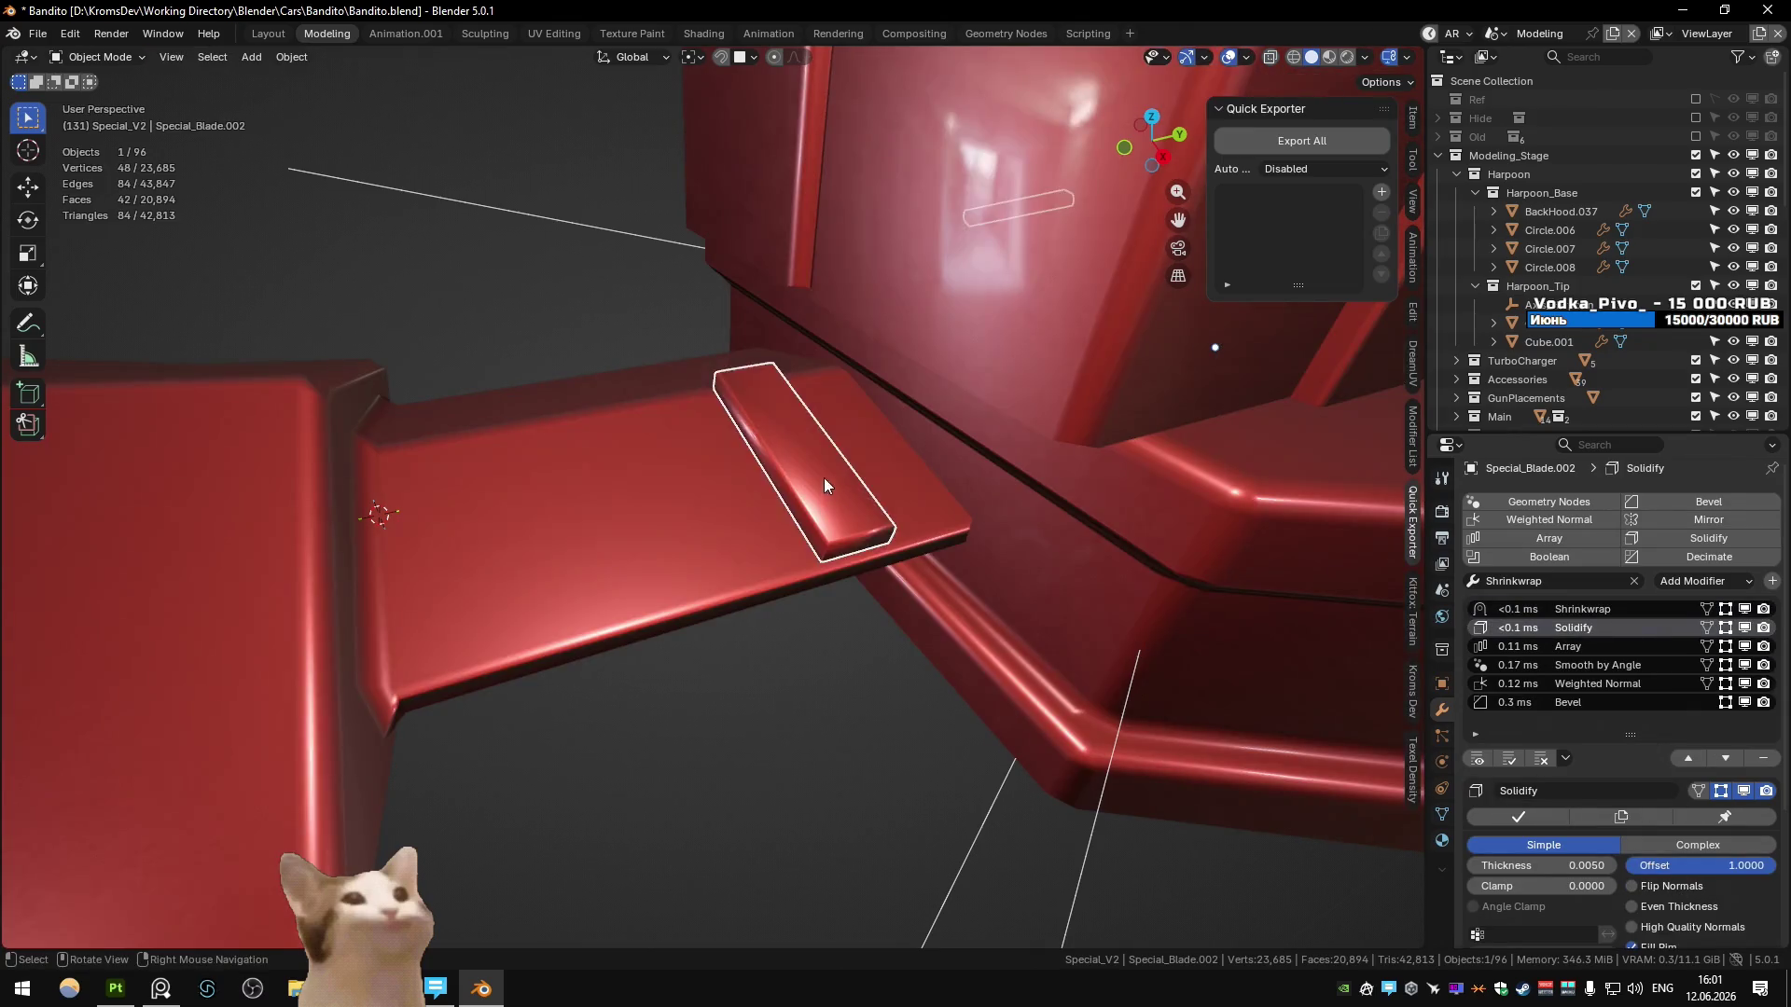
# - Move Array to the bottom, compare modifiers on/off, and keep Smooth by Angle at 60°
pyautogui.click(1537, 653)
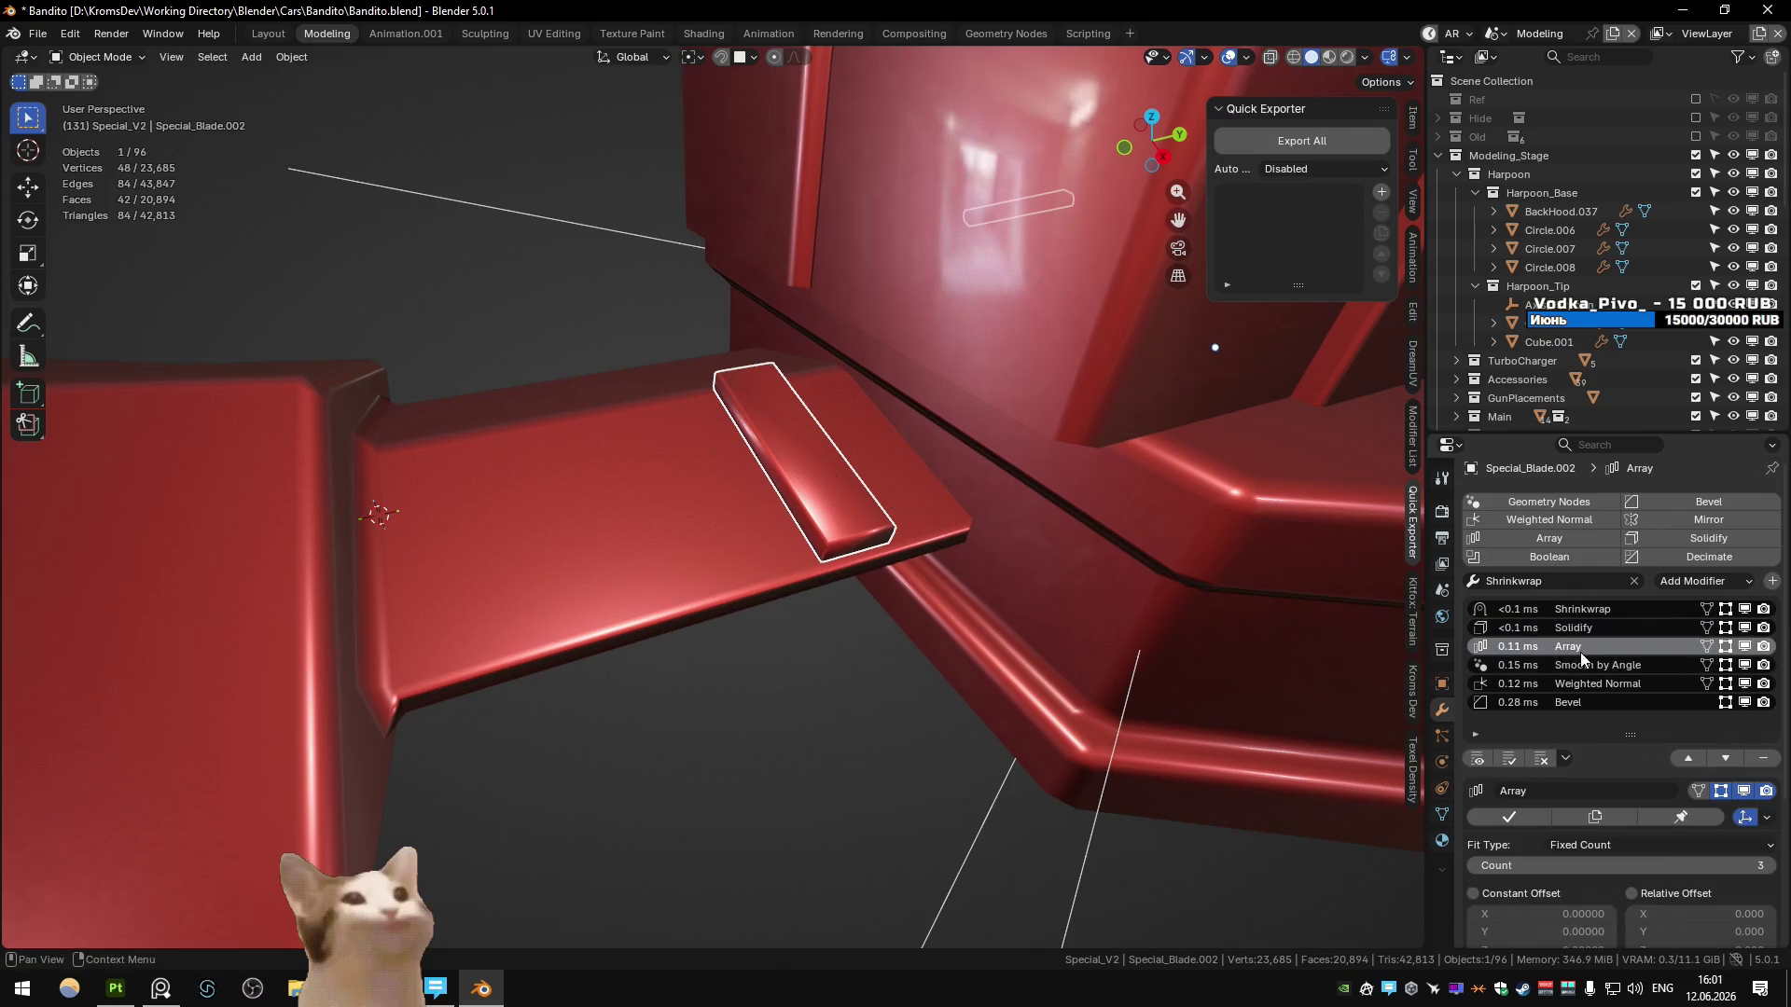
pyautogui.click(1727, 757)
pyautogui.click(1727, 757)
pyautogui.click(1727, 758)
pyautogui.click(1630, 604)
pyautogui.click(1744, 627)
pyautogui.click(1744, 627)
pyautogui.click(1744, 646)
pyautogui.click(1744, 646)
pyautogui.click(1670, 647)
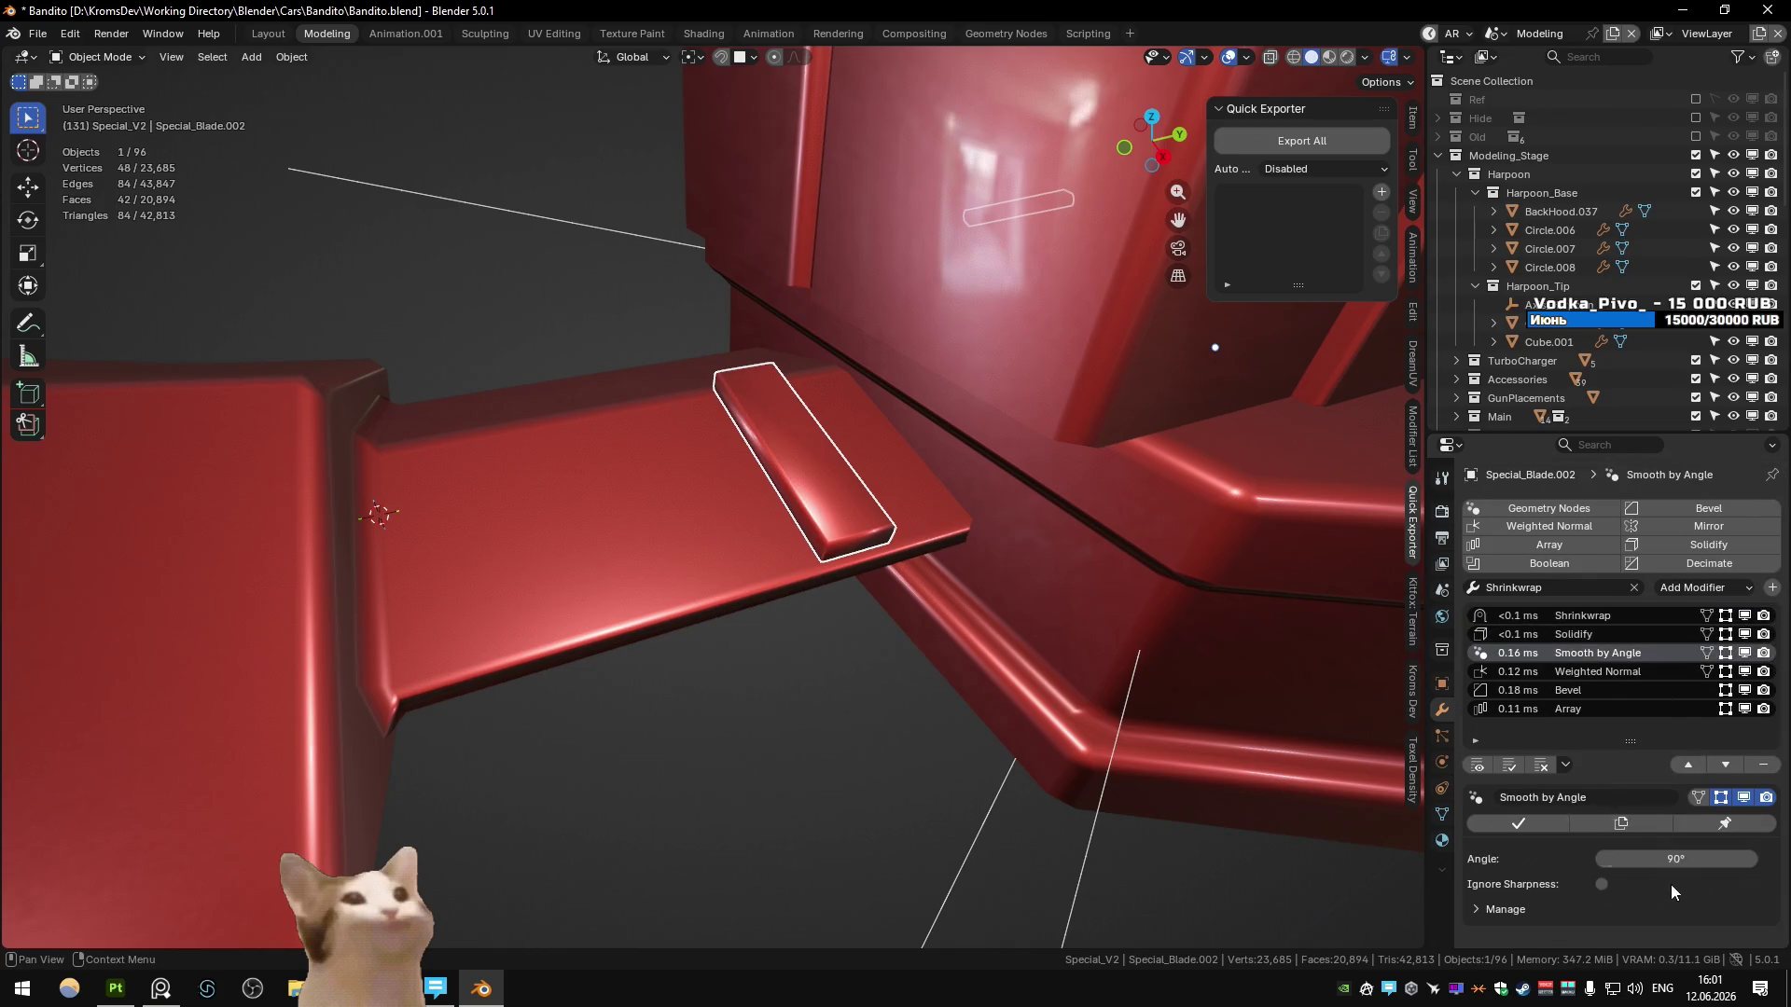
pyautogui.press('Return')
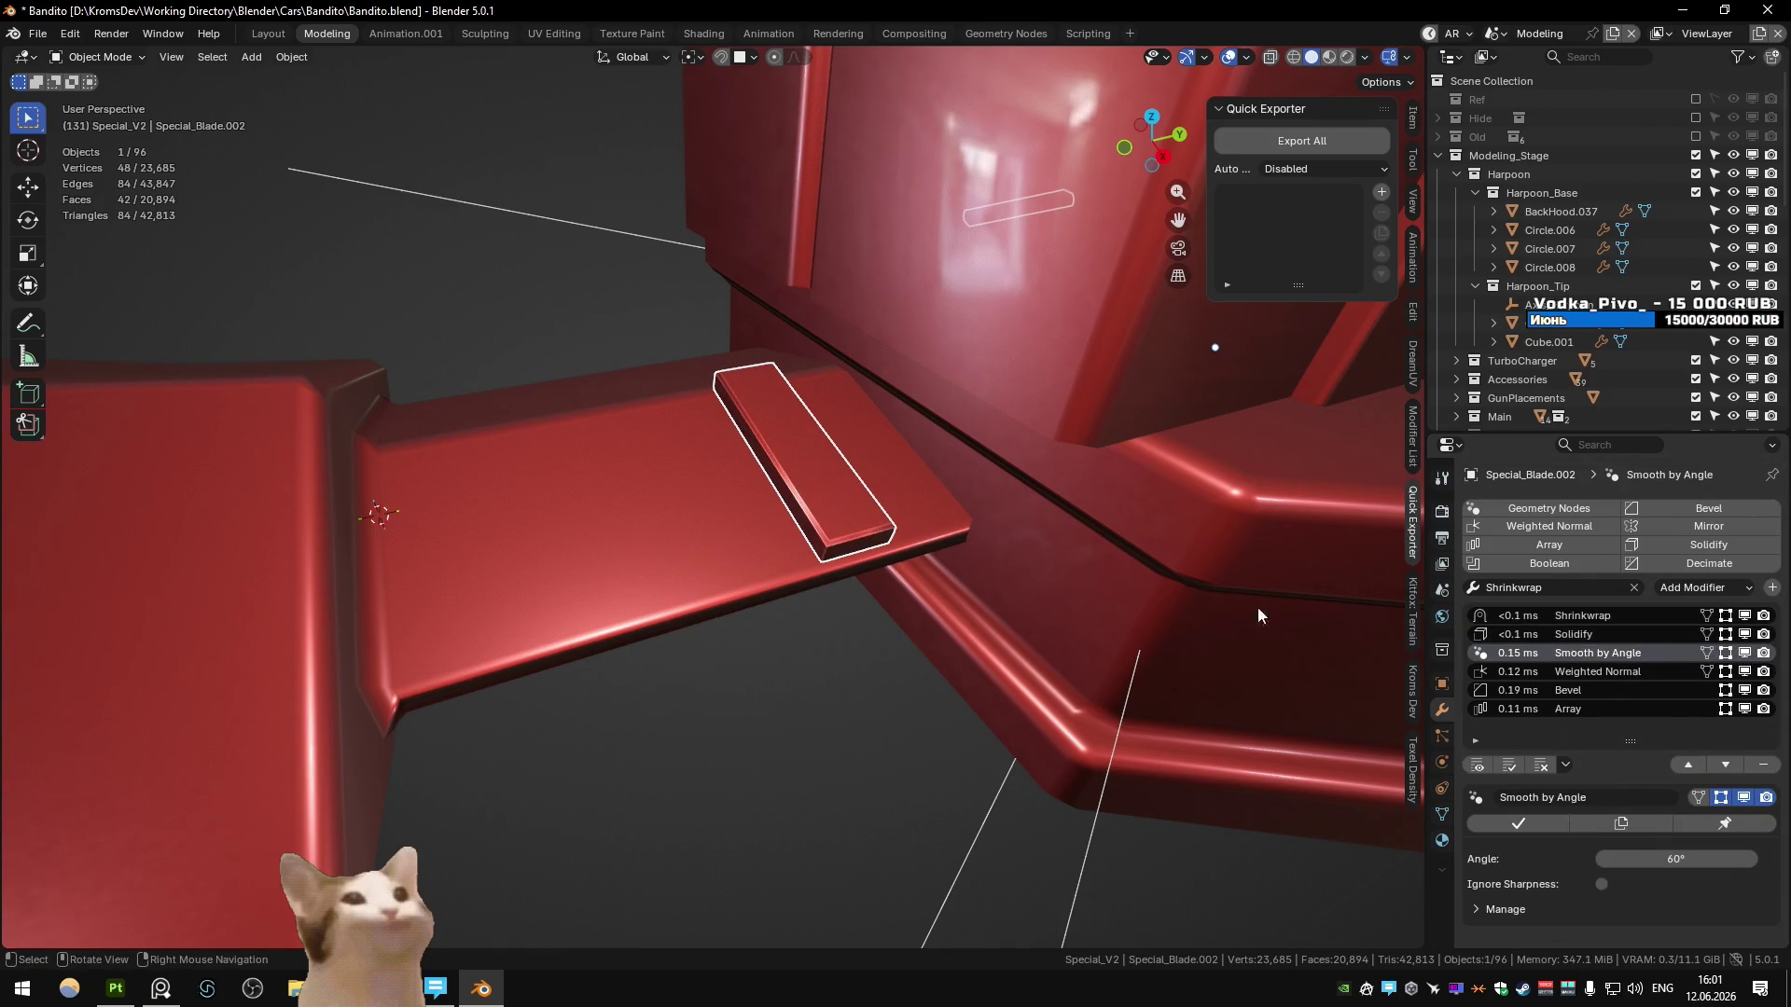
# - Uncheck Ignore Sharpness on Smooth by Angle and raise its angle slightly above 60°
pyautogui.press('Tab')
pyautogui.press('q')
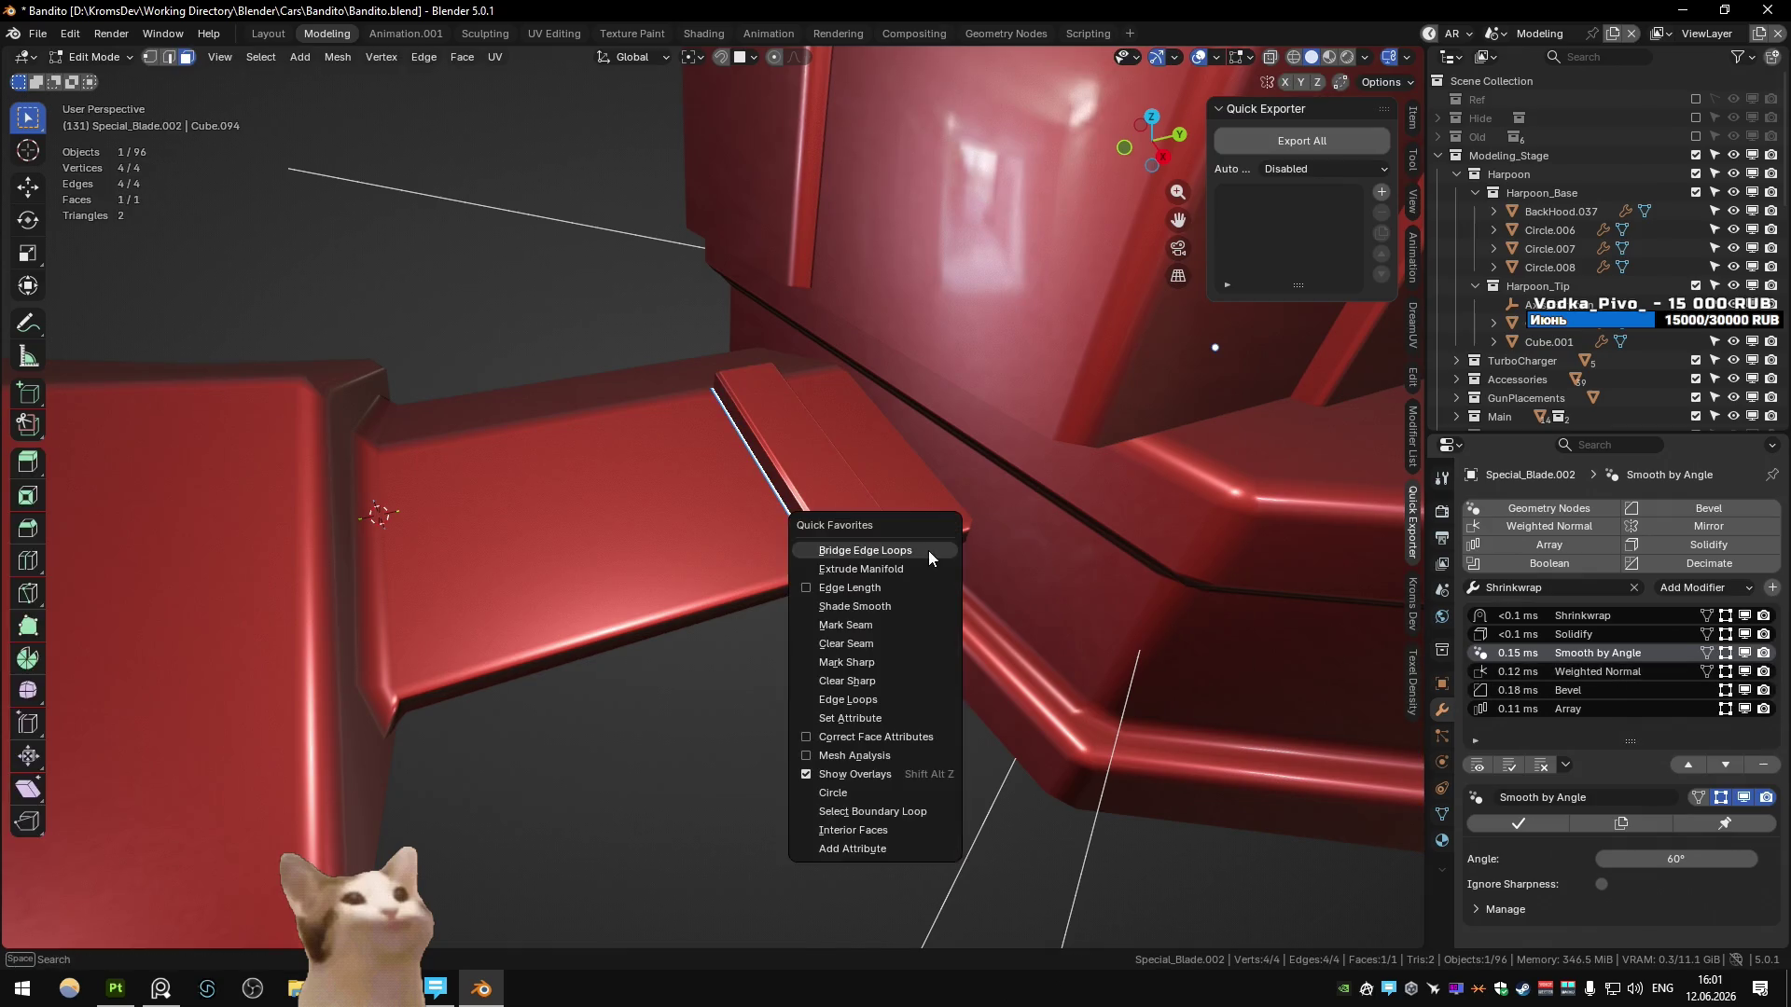
pyautogui.click(890, 679)
pyautogui.press('Tab')
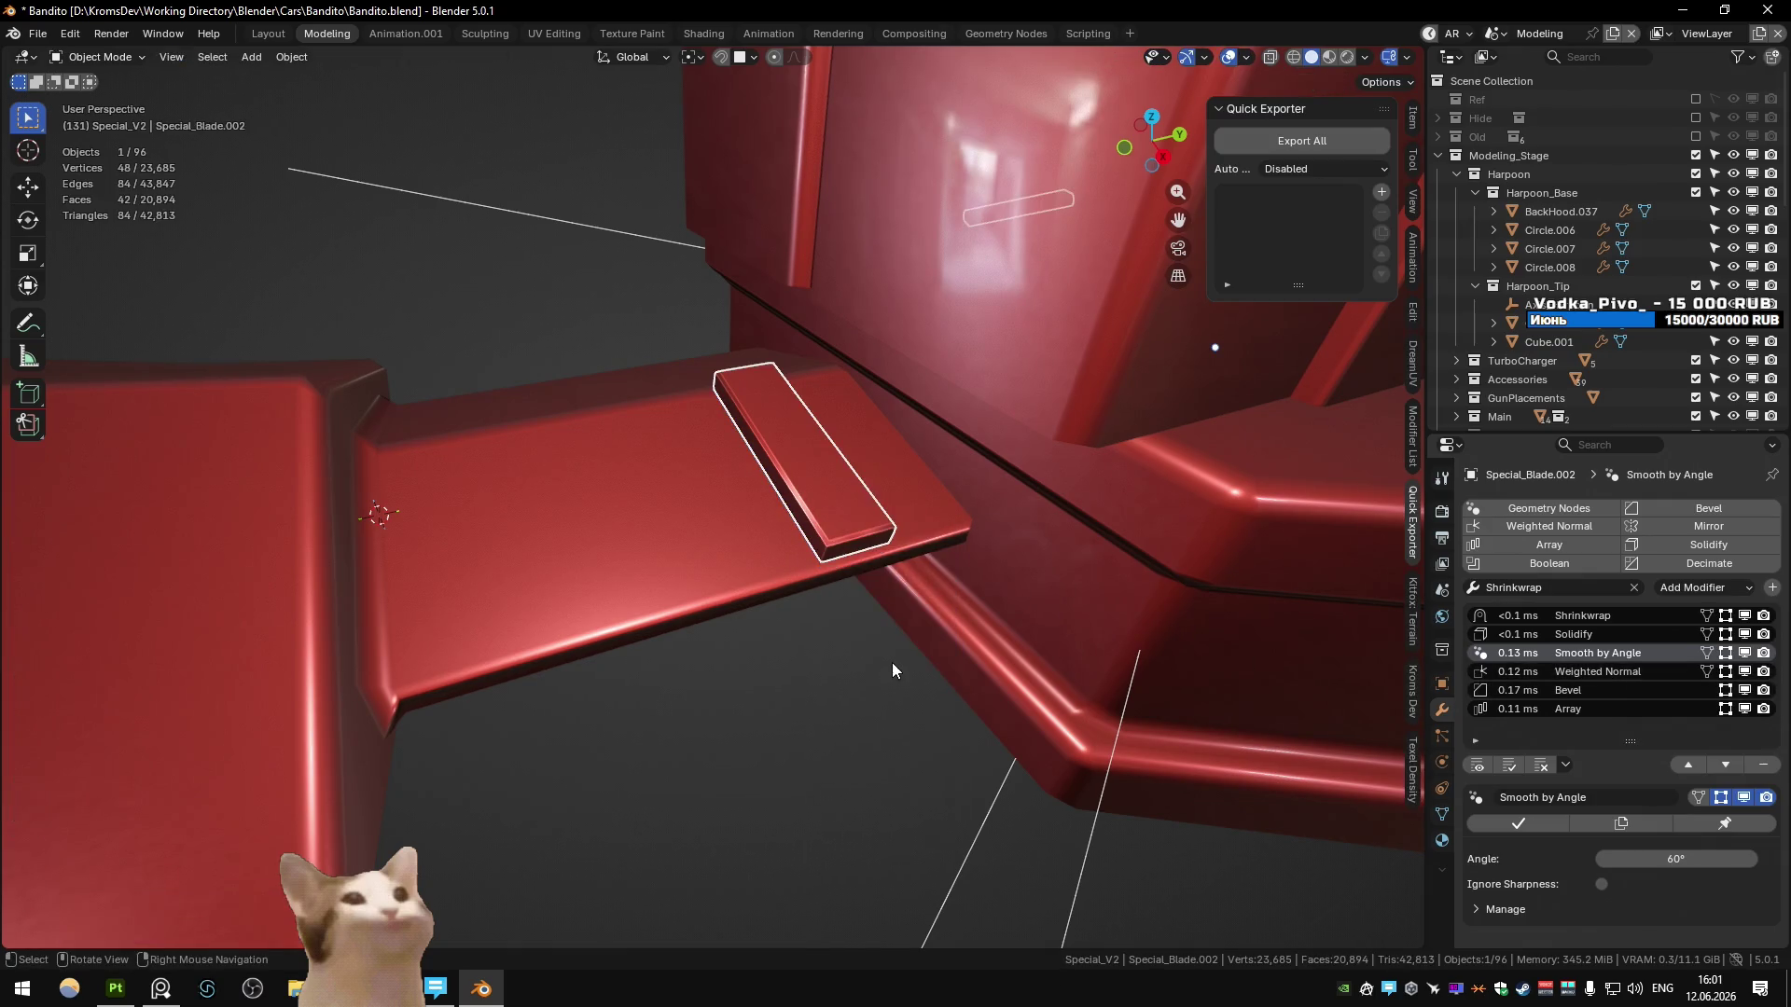
pyautogui.click(1621, 672)
pyautogui.click(1625, 655)
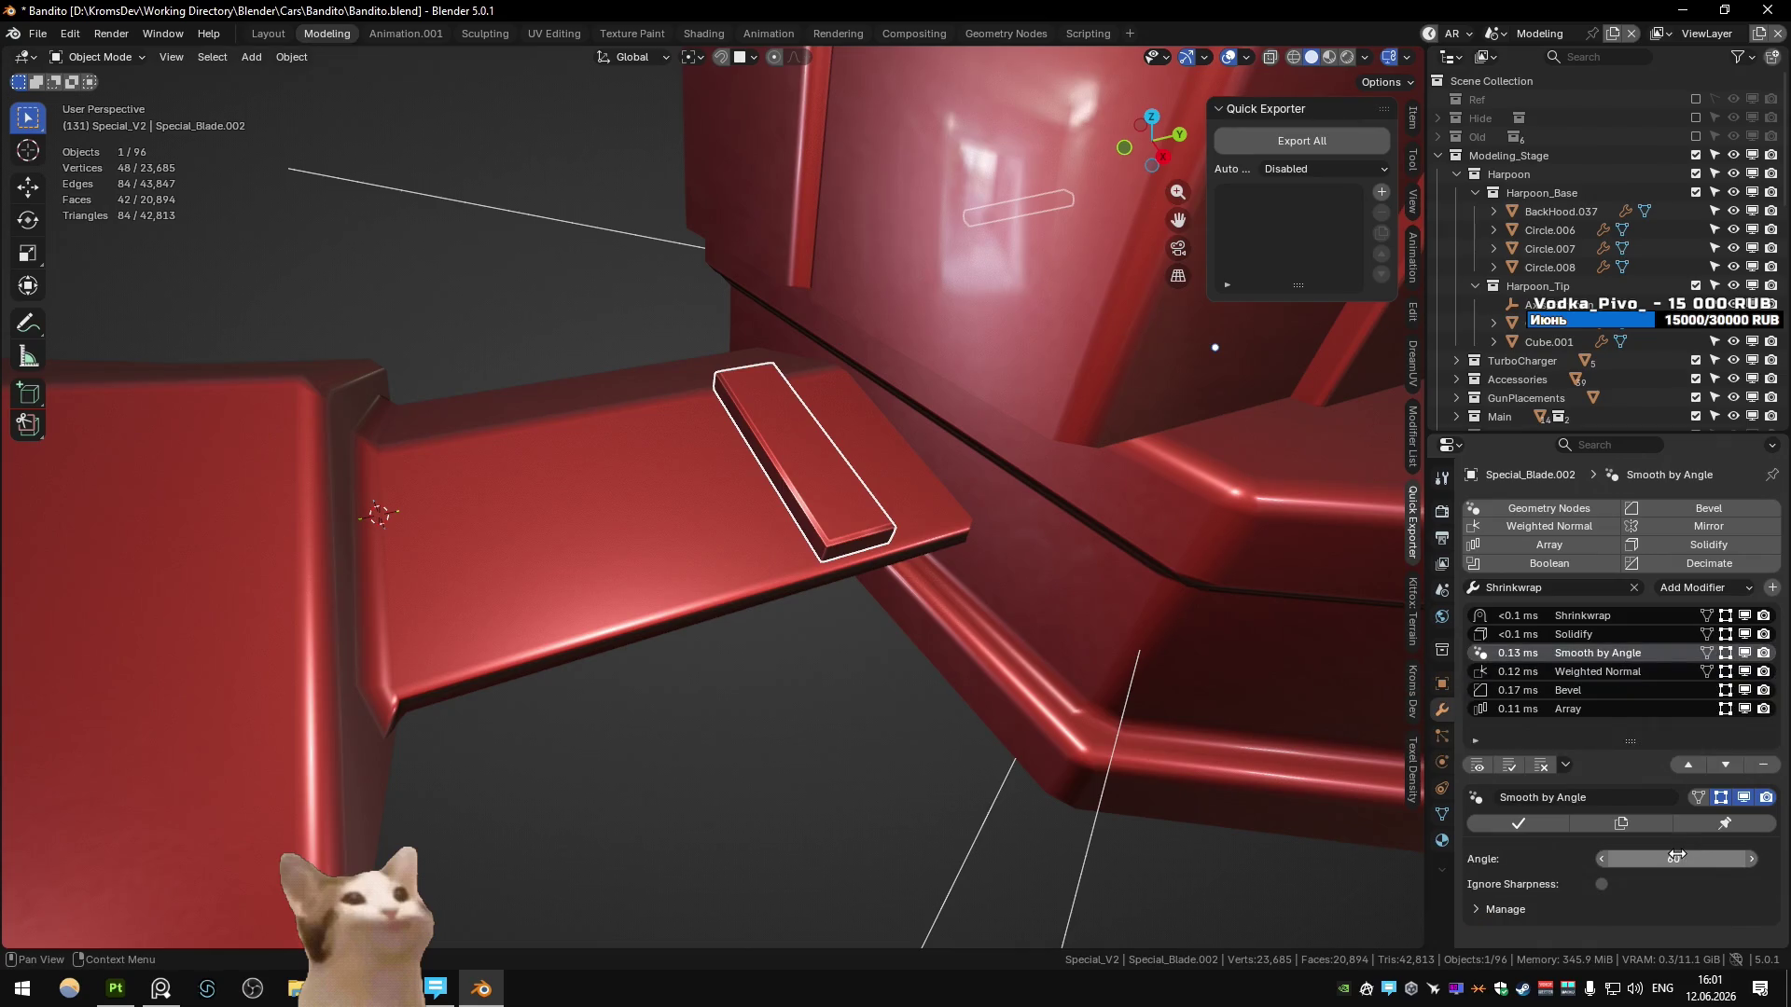
pyautogui.click(1603, 884)
pyautogui.moveTo(1676, 859); pyautogui.dragTo(1676, 858)
# - Move Bevel two places up above Smooth by Angle, set its Limit Method to Angle, and enter Edit Mode in top view
pyautogui.click(1641, 691)
pyautogui.click(1688, 765)
pyautogui.click(1688, 765)
pyautogui.moveTo(895, 562)
pyautogui.mouseDown(button='middle')
pyautogui.moveTo(811, 549)
pyautogui.moveTo(862, 467)
pyautogui.moveTo(1101, 589)
pyautogui.mouseUp(button='middle')
pyautogui.scroll(-4, 1606, 828)
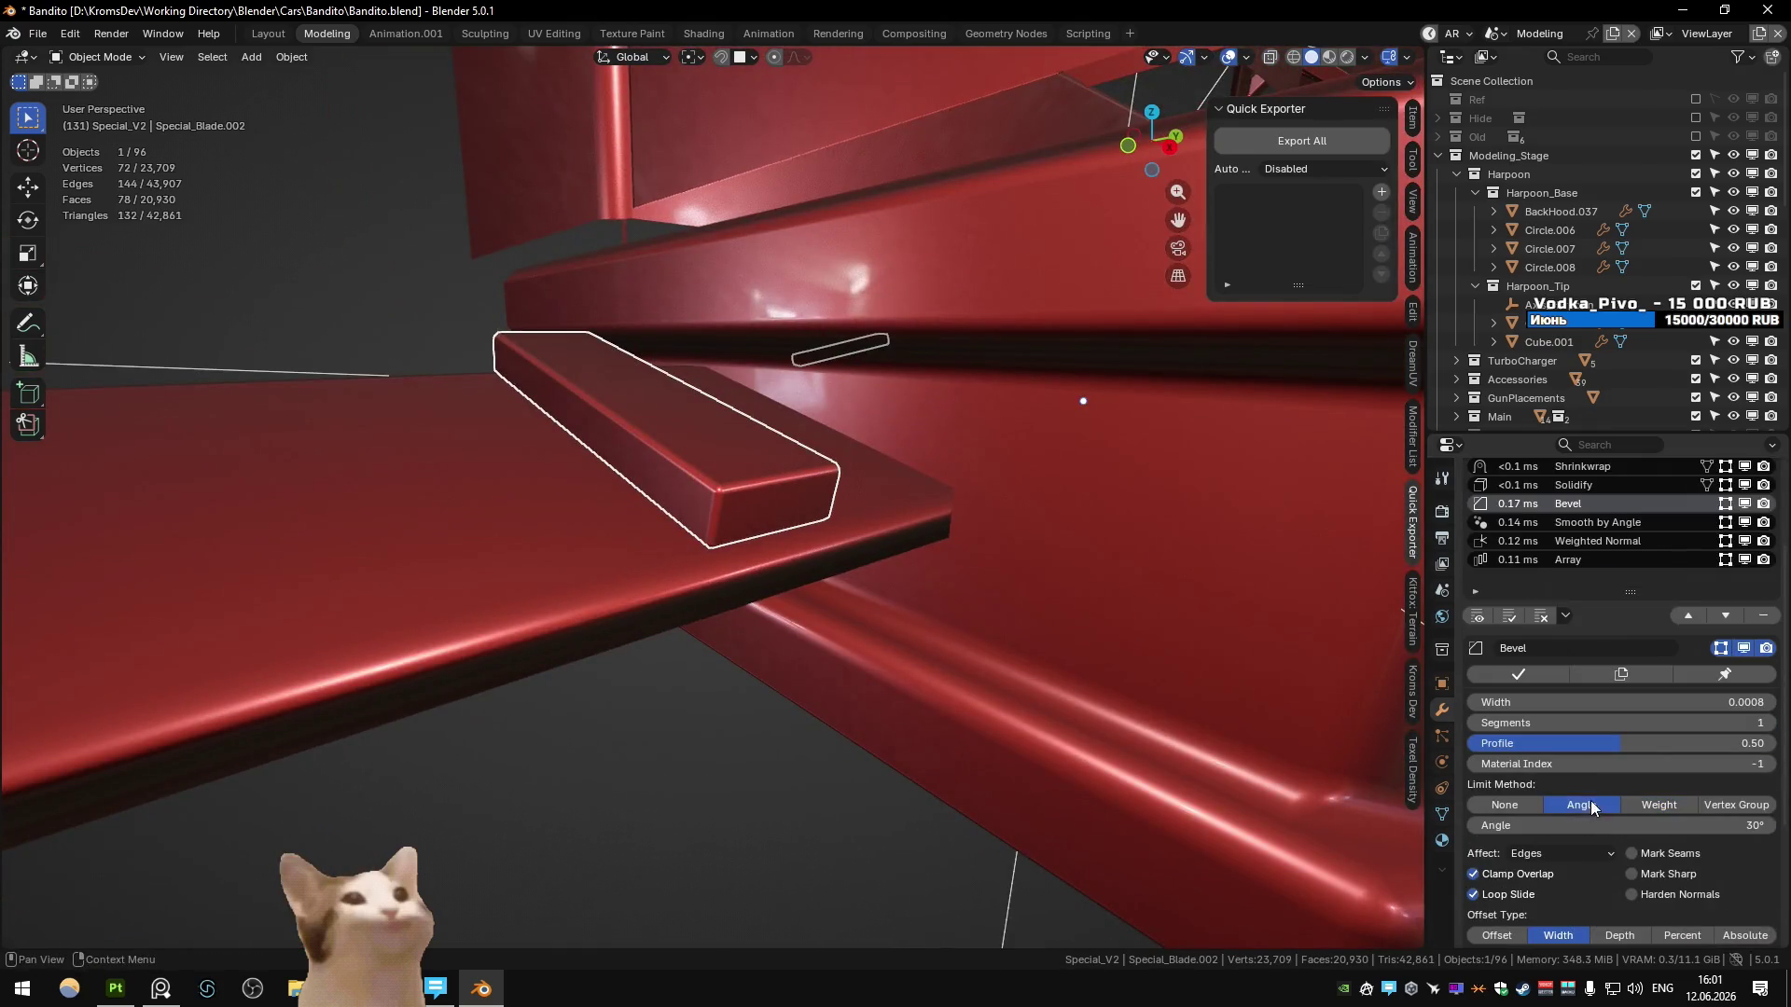
pyautogui.click(1592, 808)
pyautogui.moveTo(774, 512)
pyautogui.mouseDown(button='middle')
pyautogui.moveTo(657, 552)
pyautogui.moveTo(715, 512)
pyautogui.mouseUp(button='middle')
pyautogui.press('KP_7')
pyautogui.press('Tab')
pyautogui.press('KP_7')
pyautogui.scroll(-3, 840, 448)
# - Angle one short edge of the plate diagonally and extrude it into a new face
pyautogui.press('1')
pyautogui.hotkey('alt', 'z')
pyautogui.keyDown('alt'); pyautogui.click(752, 421); pyautogui.keyUp('alt')
pyautogui.hotkey('alt', 'z')
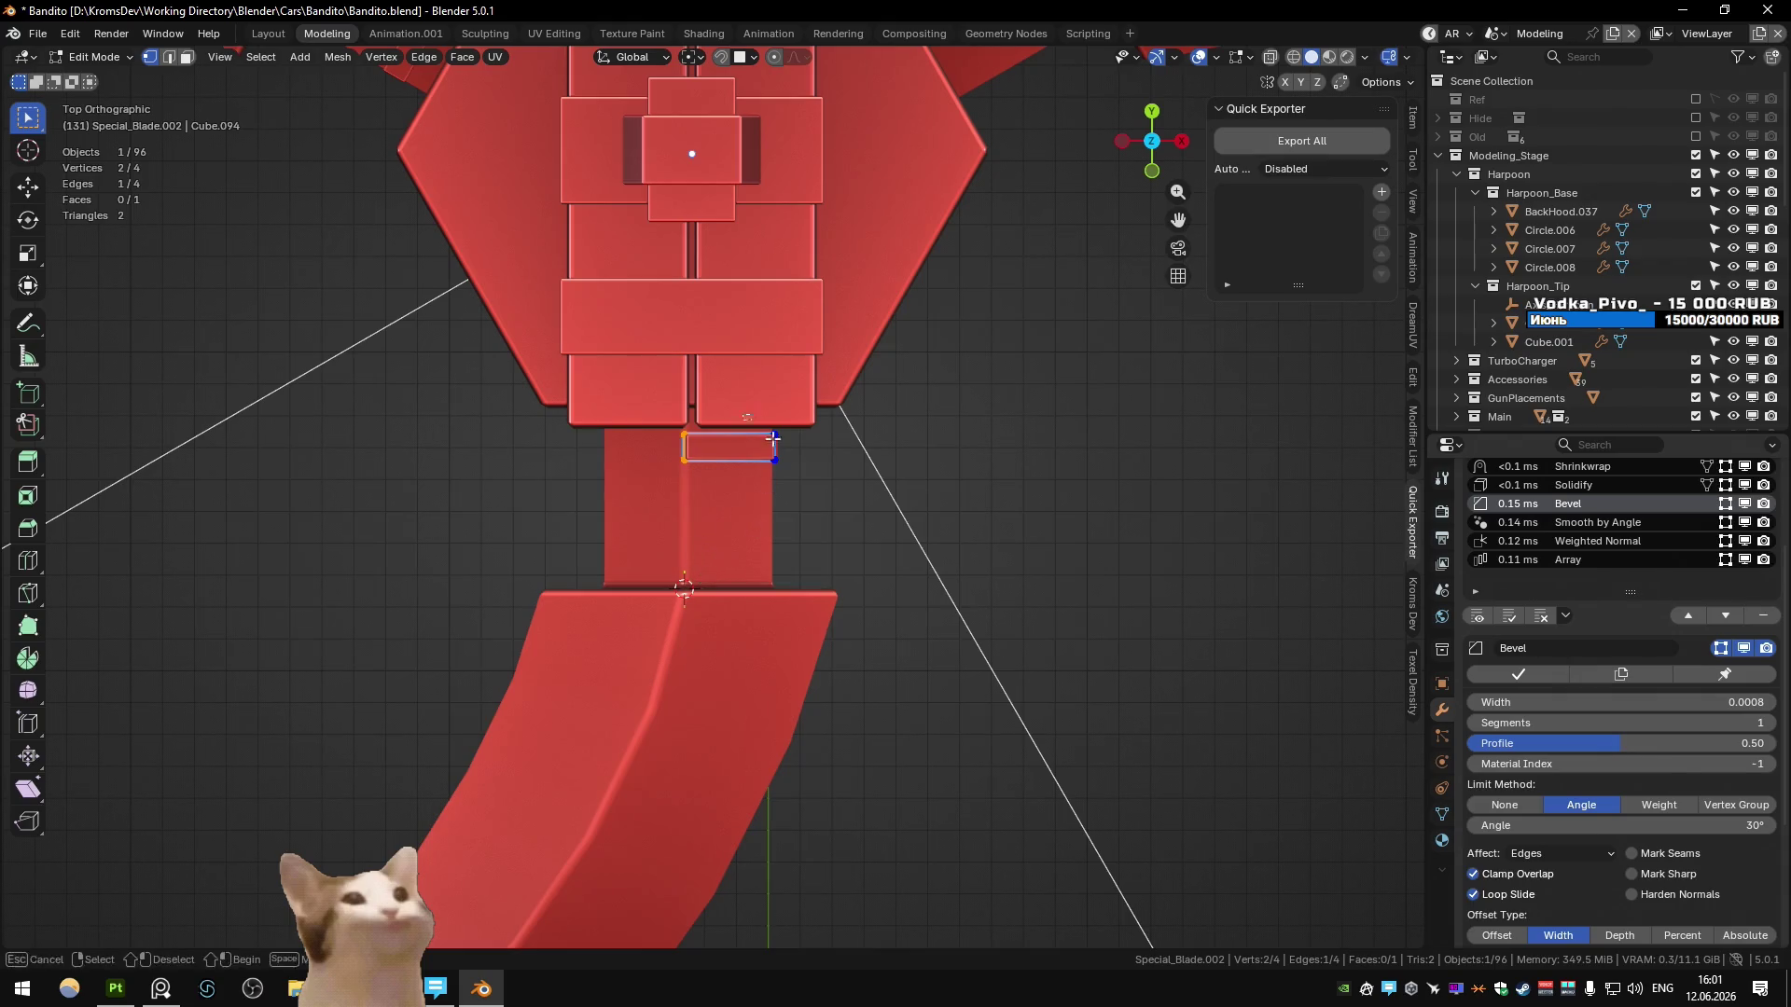
pyautogui.press('r')
pyautogui.click(915, 443)
pyautogui.press('g')
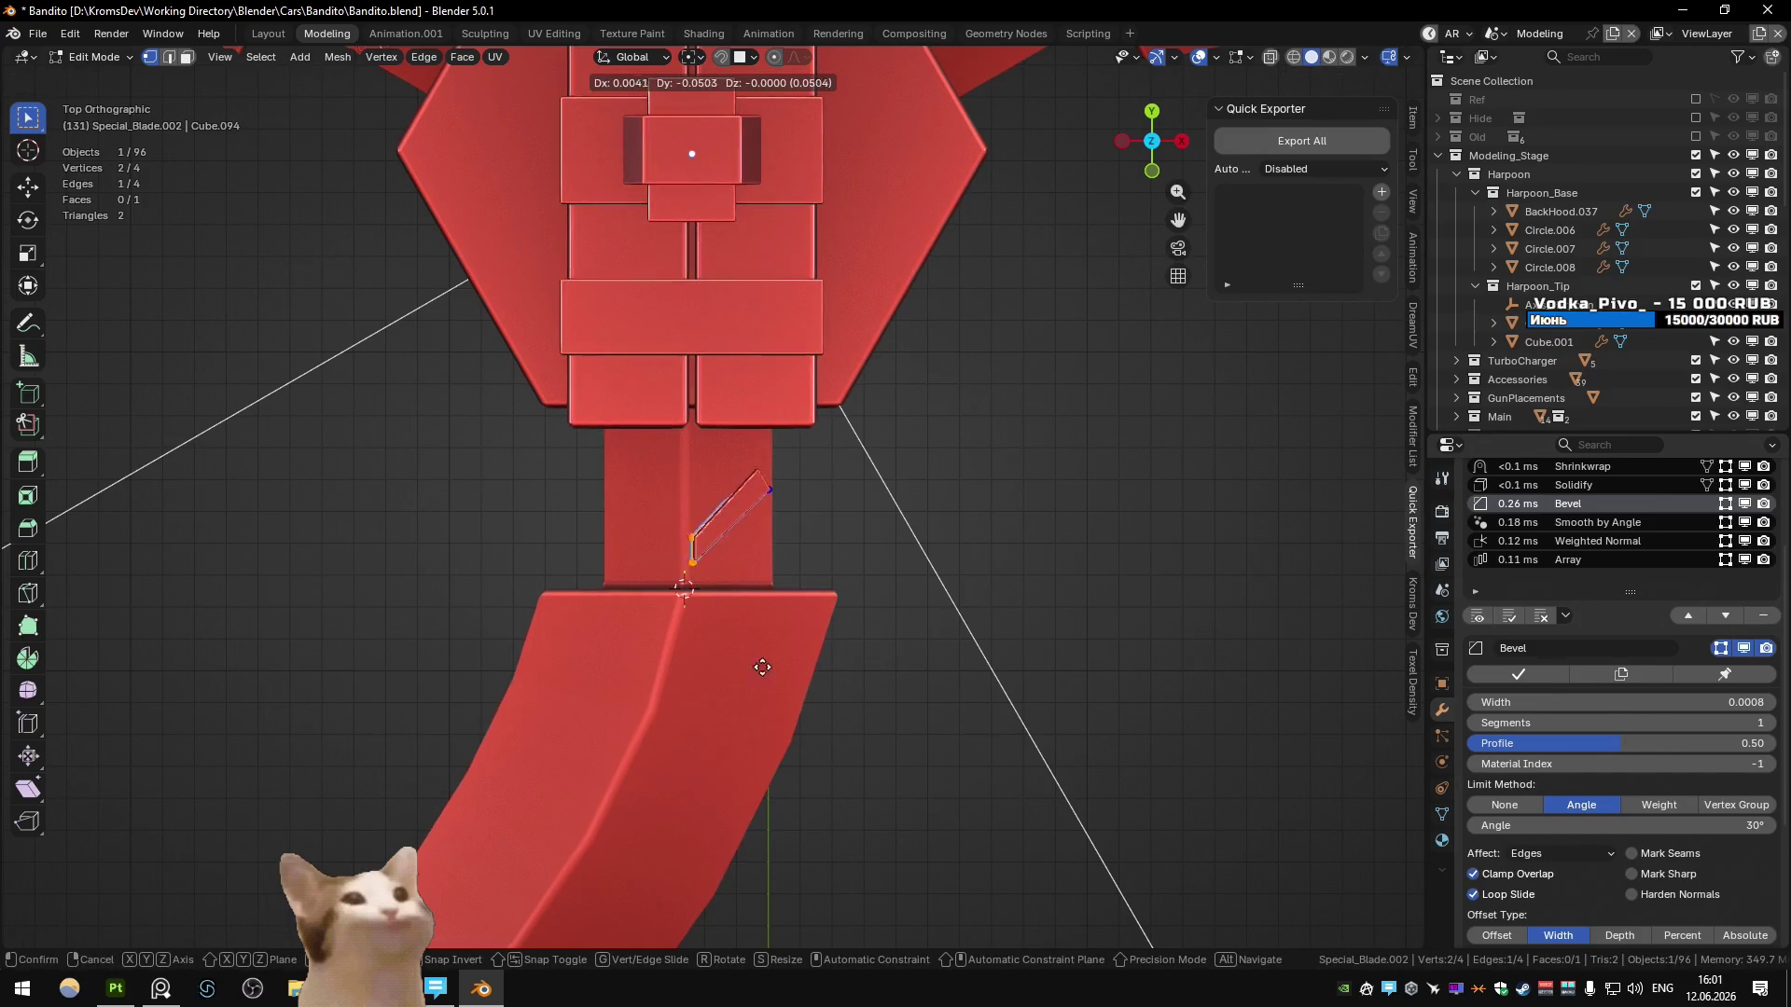
pyautogui.press('Escape')
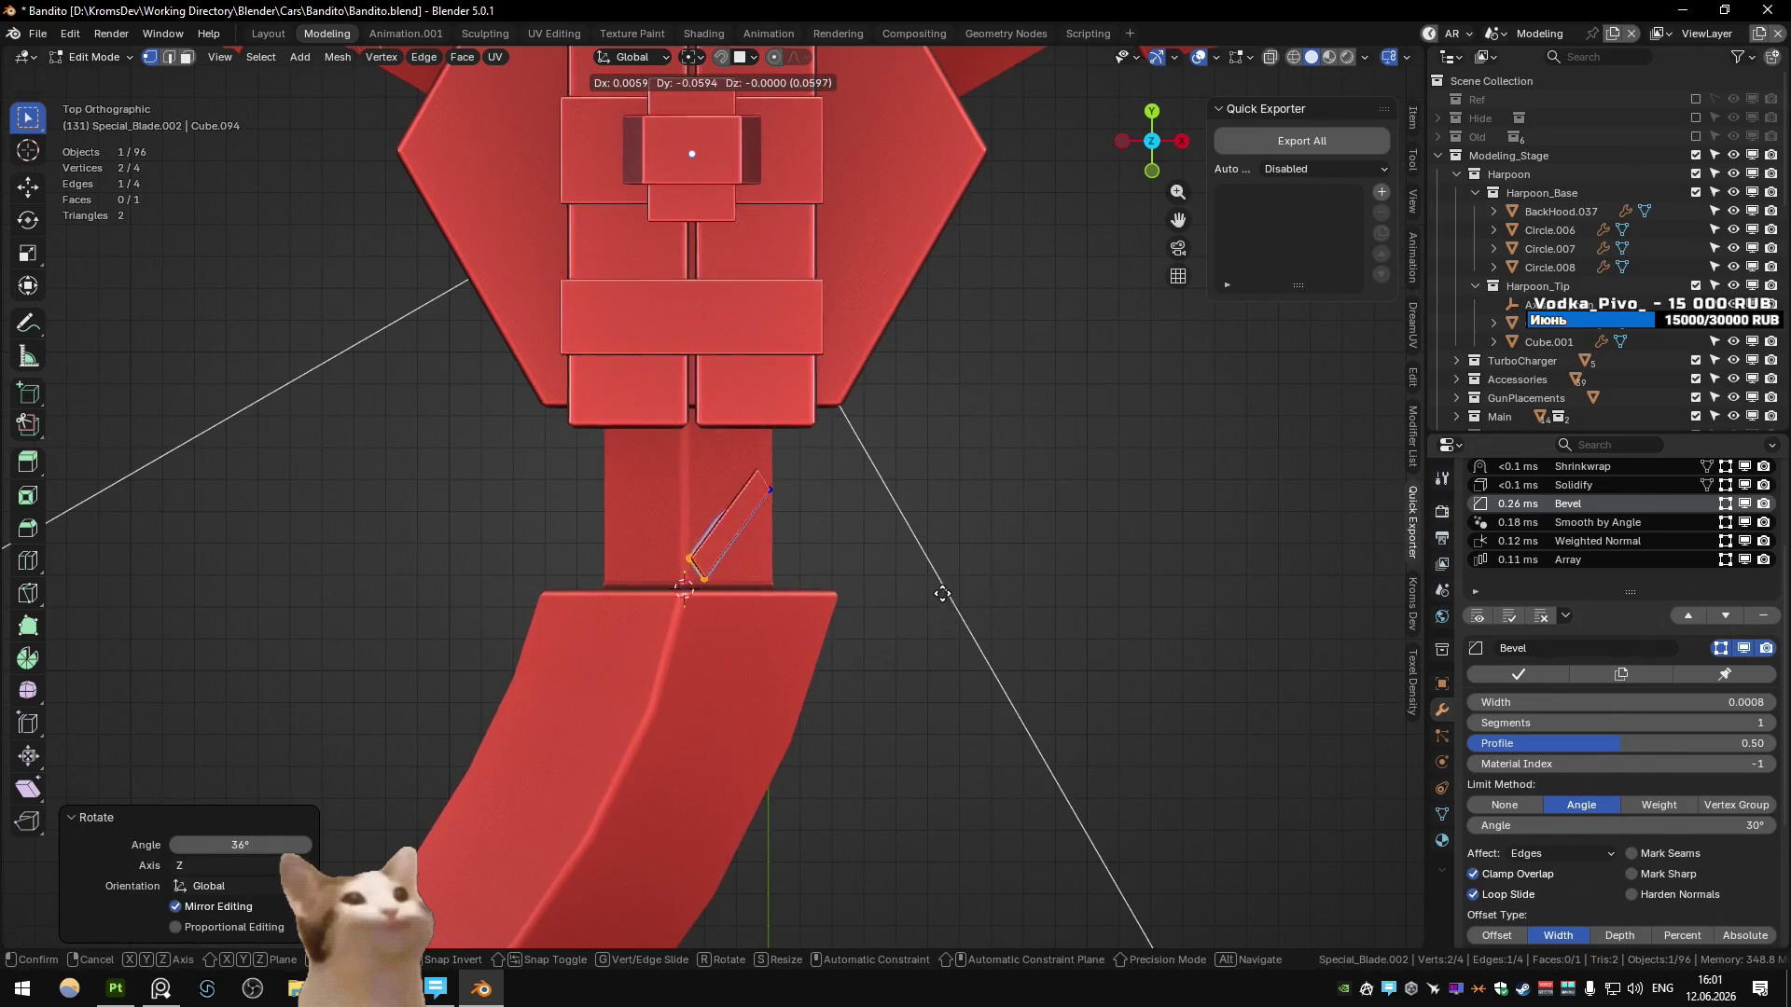
pyautogui.click(966, 566)
pyautogui.press('r')
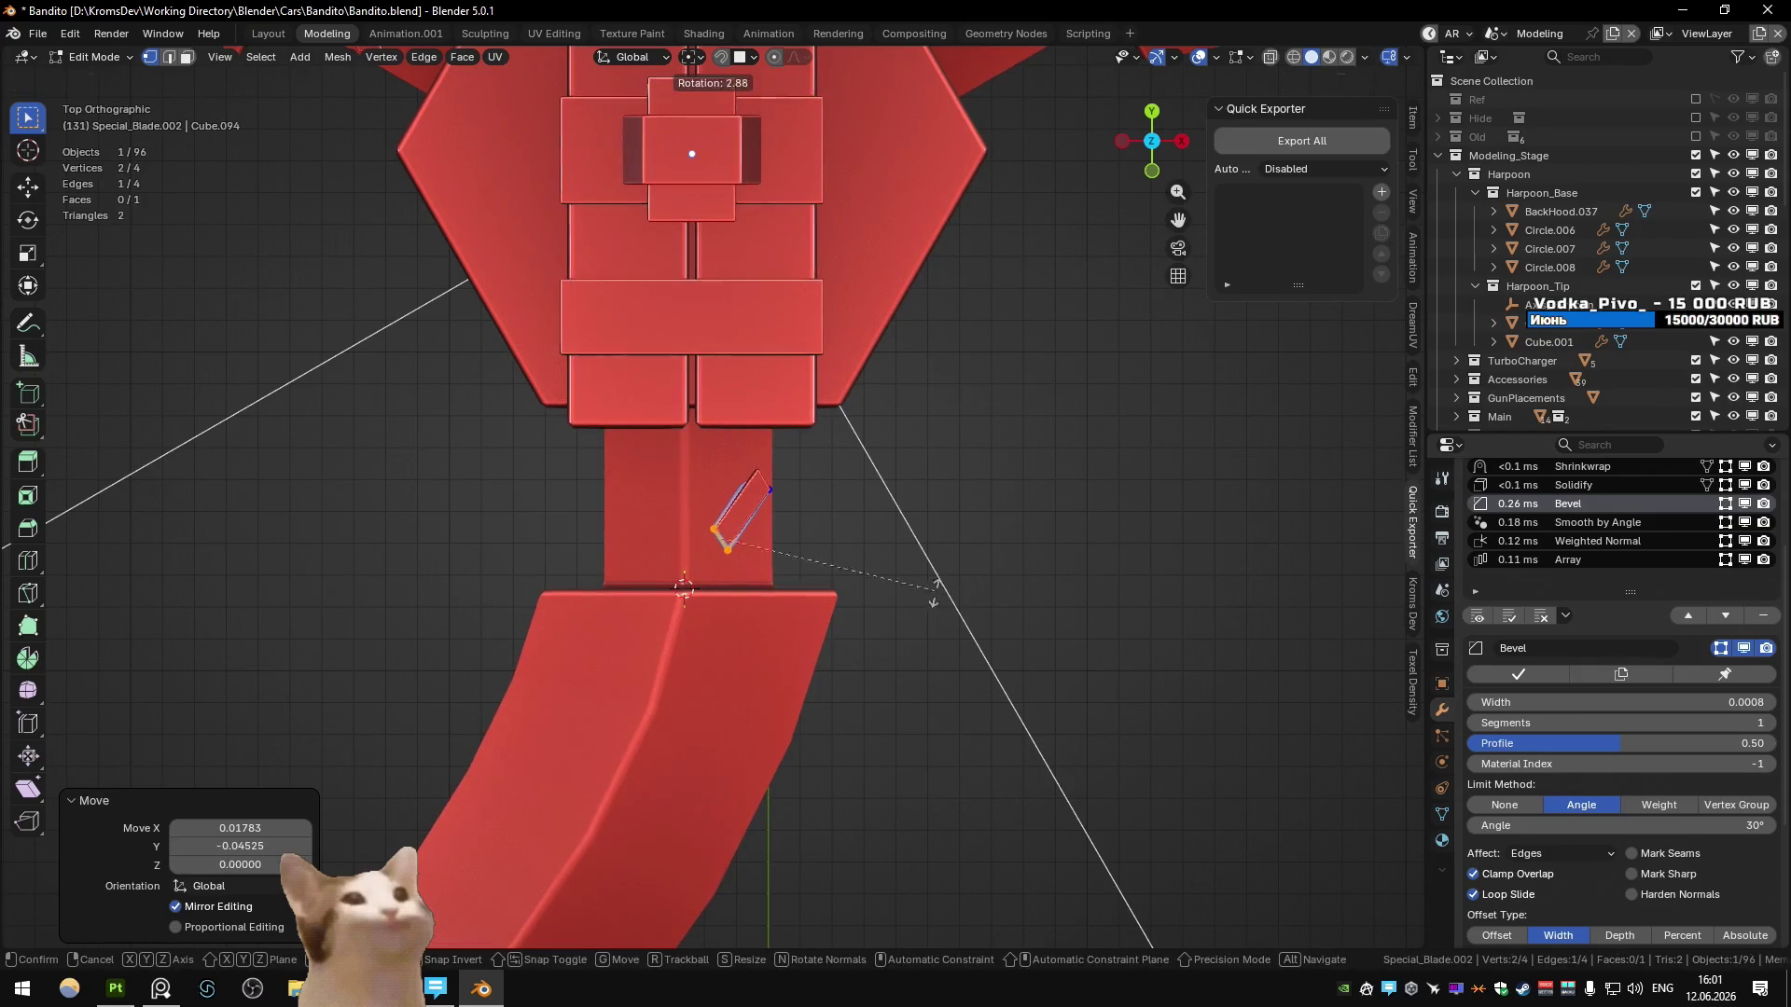
pyautogui.press('Escape')
pyautogui.press('e')
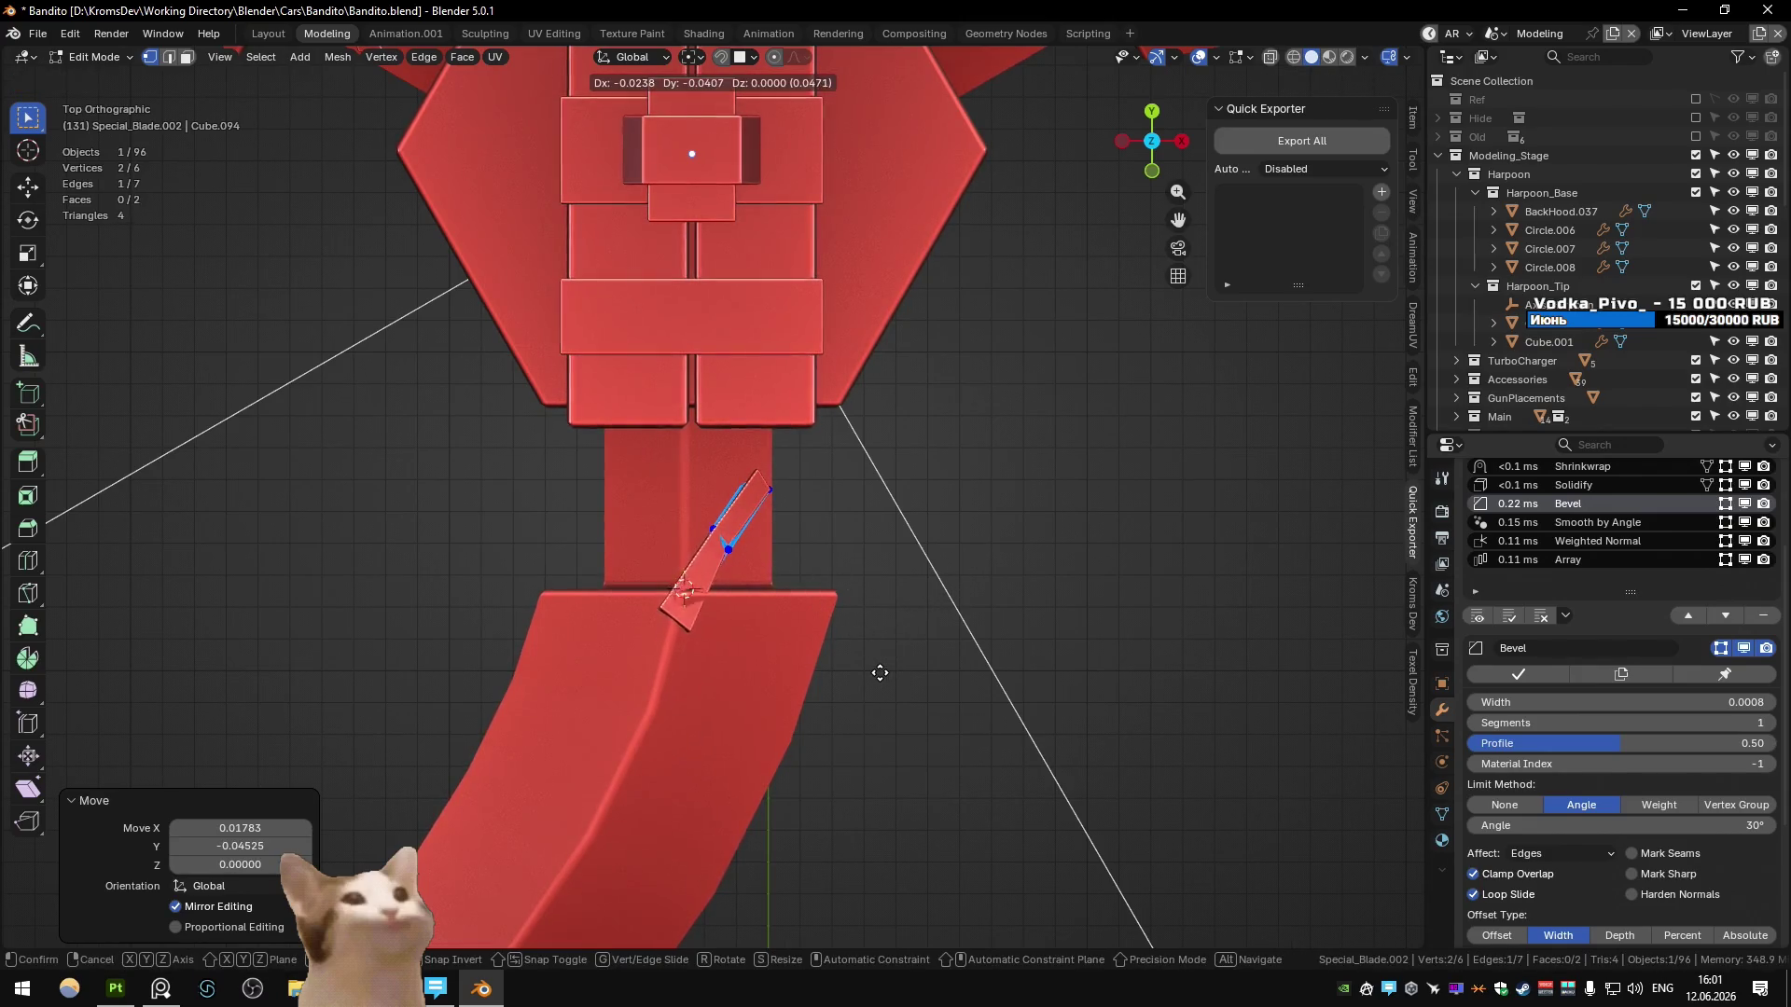
pyautogui.click(876, 679)
# - Set the Shrinkwrap modifier to Project mode with the Negative direction enabled
pyautogui.press('Tab')
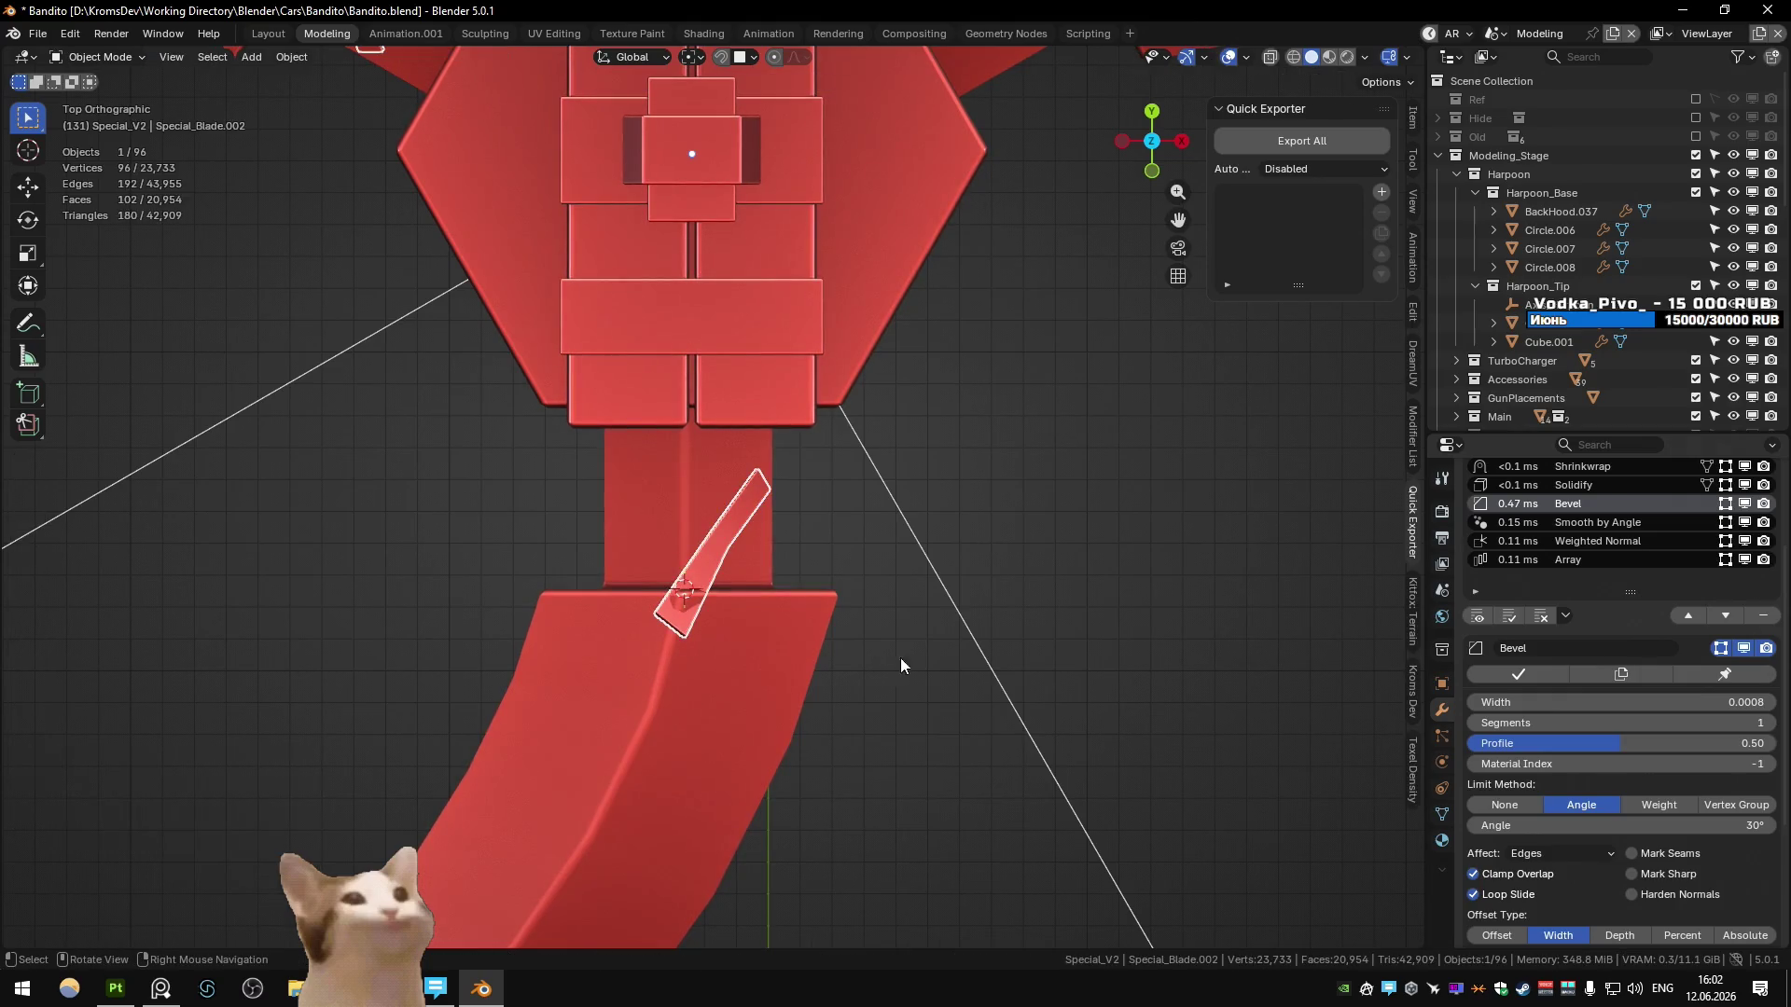
pyautogui.click(1585, 467)
pyautogui.scroll(5, 1593, 506)
pyautogui.click(1692, 907)
pyautogui.click(1675, 860)
pyautogui.scroll(-3, 1667, 843)
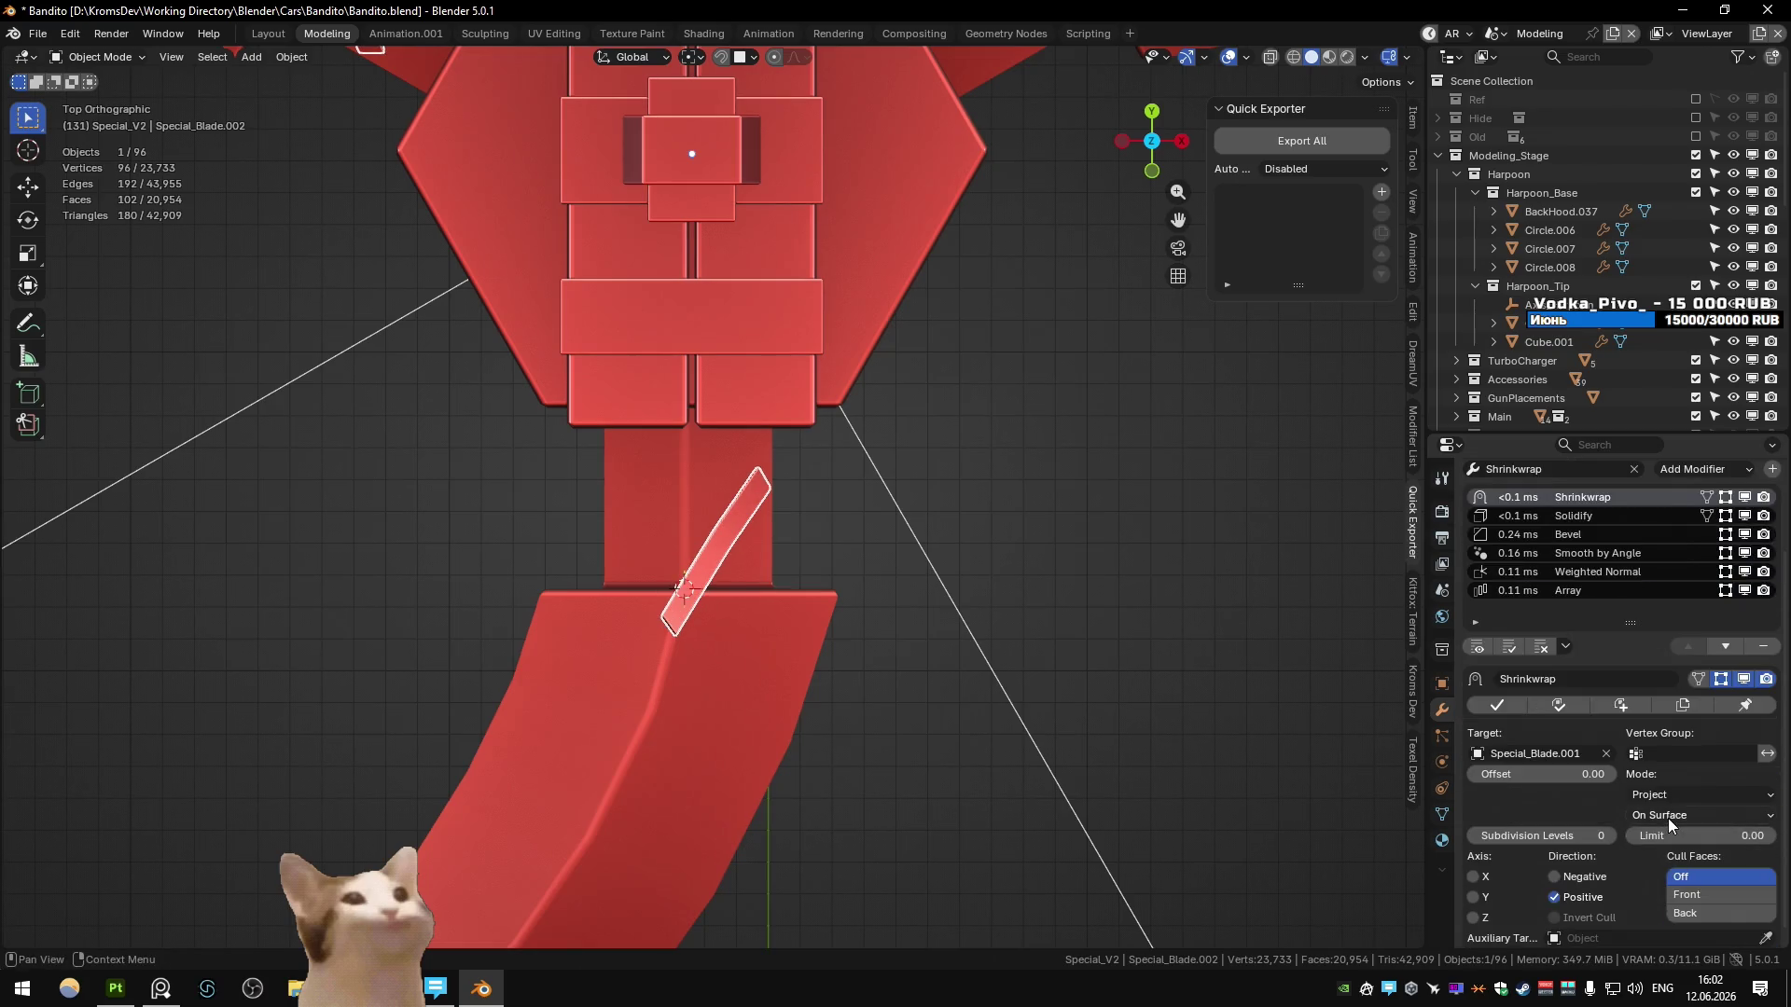
pyautogui.click(1552, 878)
# - Add a loop cut across the middle of the strip
pyautogui.moveTo(802, 635)
pyautogui.mouseDown(button='middle')
pyautogui.moveTo(600, 500)
pyautogui.moveTo(652, 522)
pyautogui.moveTo(594, 545)
pyautogui.mouseUp(button='middle')
pyautogui.press('Tab')
pyautogui.scroll(5, 638, 468)
pyautogui.hotkey('ctrl', 'r')
pyautogui.click(653, 522)
pyautogui.click(644, 531)
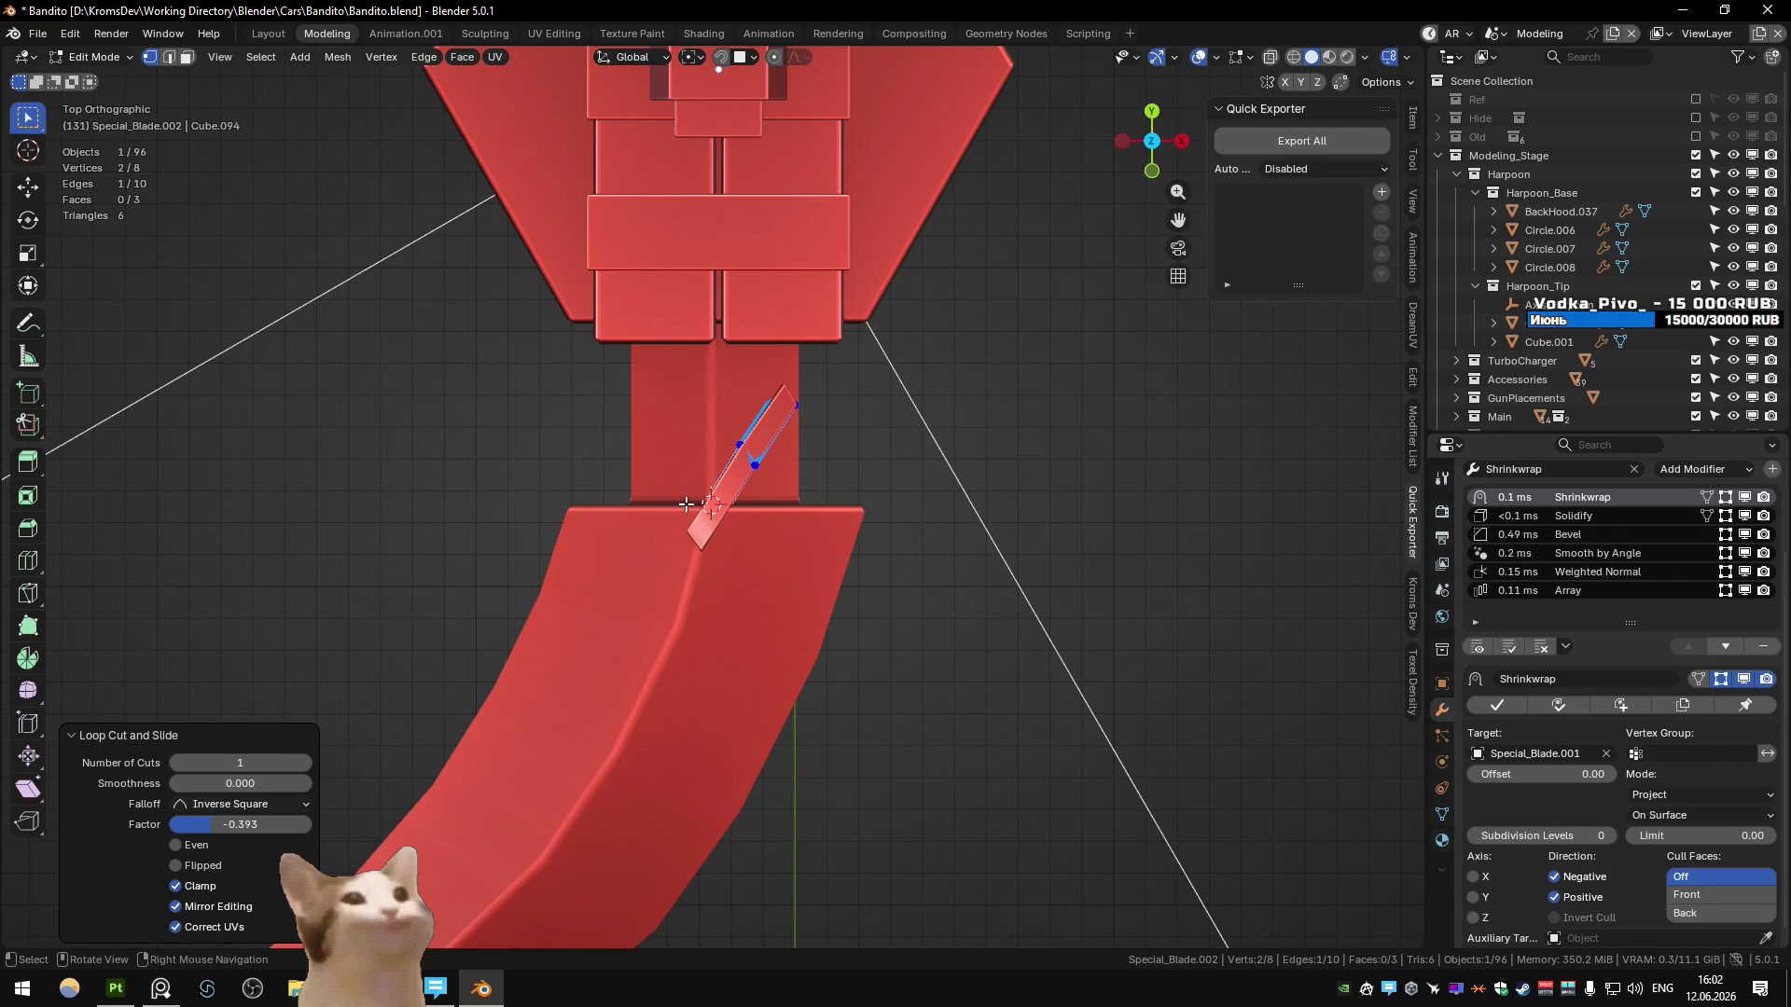
# - Rotate and move the strip's end vertices to bend it along the blade arm
pyautogui.press('r')
pyautogui.click(880, 524)
pyautogui.press('g')
pyautogui.click(658, 500)
pyautogui.press('g')
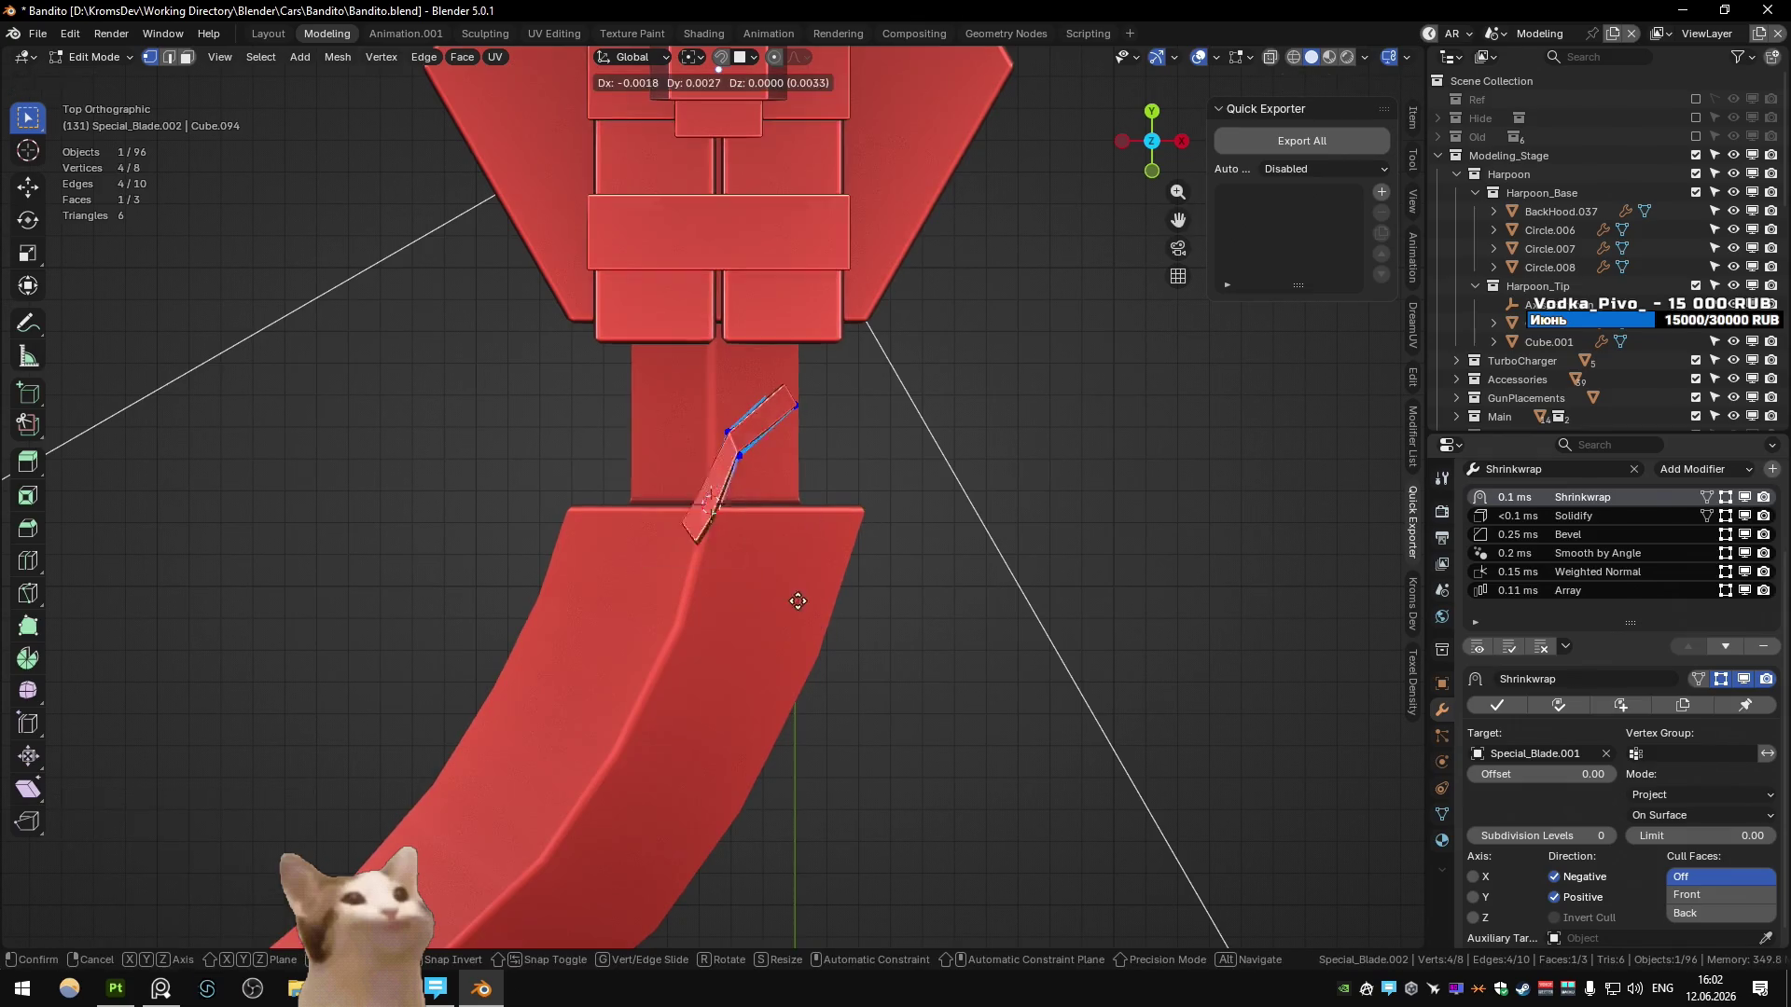
pyautogui.click(760, 571)
pyautogui.press('r')
pyautogui.click(811, 582)
pyautogui.press('g')
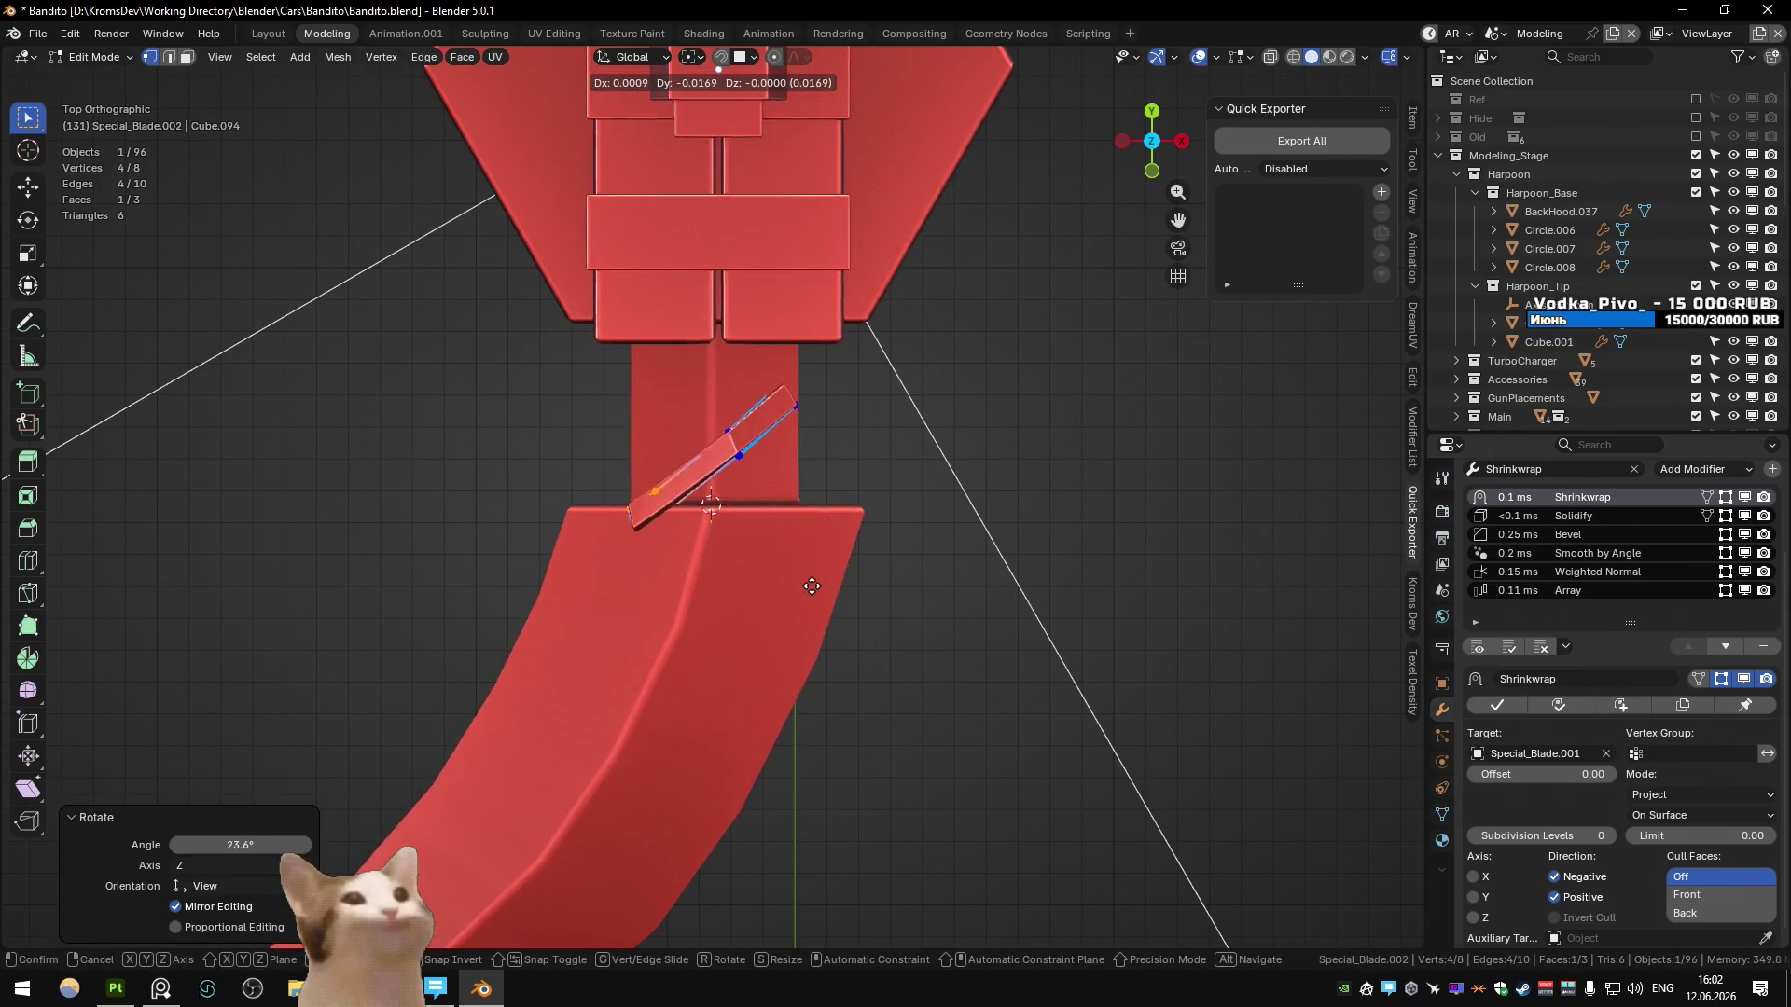
pyautogui.click(778, 604)
# - Reposition the strip's left end, then extrude its edge downward twice over the blade
pyautogui.click(585, 560)
pyautogui.press('g')
pyautogui.click(565, 610)
pyautogui.moveTo(565, 610)
pyautogui.mouseDown(button='middle')
pyautogui.moveTo(756, 445)
pyautogui.moveTo(750, 485)
pyautogui.mouseUp(button='middle')
pyautogui.press('e')
pyautogui.click(732, 559)
pyautogui.moveTo(736, 550)
pyautogui.mouseDown(button='middle')
pyautogui.moveTo(831, 460)
pyautogui.moveTo(812, 404)
pyautogui.moveTo(796, 500)
pyautogui.moveTo(728, 468)
pyautogui.moveTo(798, 413)
pyautogui.moveTo(788, 448)
pyautogui.moveTo(811, 466)
pyautogui.moveTo(780, 475)
pyautogui.moveTo(759, 420)
pyautogui.moveTo(774, 597)
pyautogui.mouseUp(button='middle')
pyautogui.press('e')
pyautogui.click(810, 455)
pyautogui.press('g')
pyautogui.click(845, 449)
# - Adjust a single strap vertex, keeping its height, until it sits on the blade edge
pyautogui.click(788, 471)
pyautogui.press('g')
pyautogui.click(777, 478)
pyautogui.press('g')
pyautogui.hotkey('shift', 'z')
pyautogui.rightClick(783, 581)
pyautogui.press('g')
pyautogui.hotkey('shift', 'z')
pyautogui.click(844, 634)
pyautogui.press('g')
pyautogui.press('z')
pyautogui.moveTo(851, 641)
pyautogui.mouseDown(button='middle')
pyautogui.moveTo(815, 452)
pyautogui.moveTo(883, 432)
pyautogui.moveTo(871, 402)
pyautogui.mouseUp(button='middle')
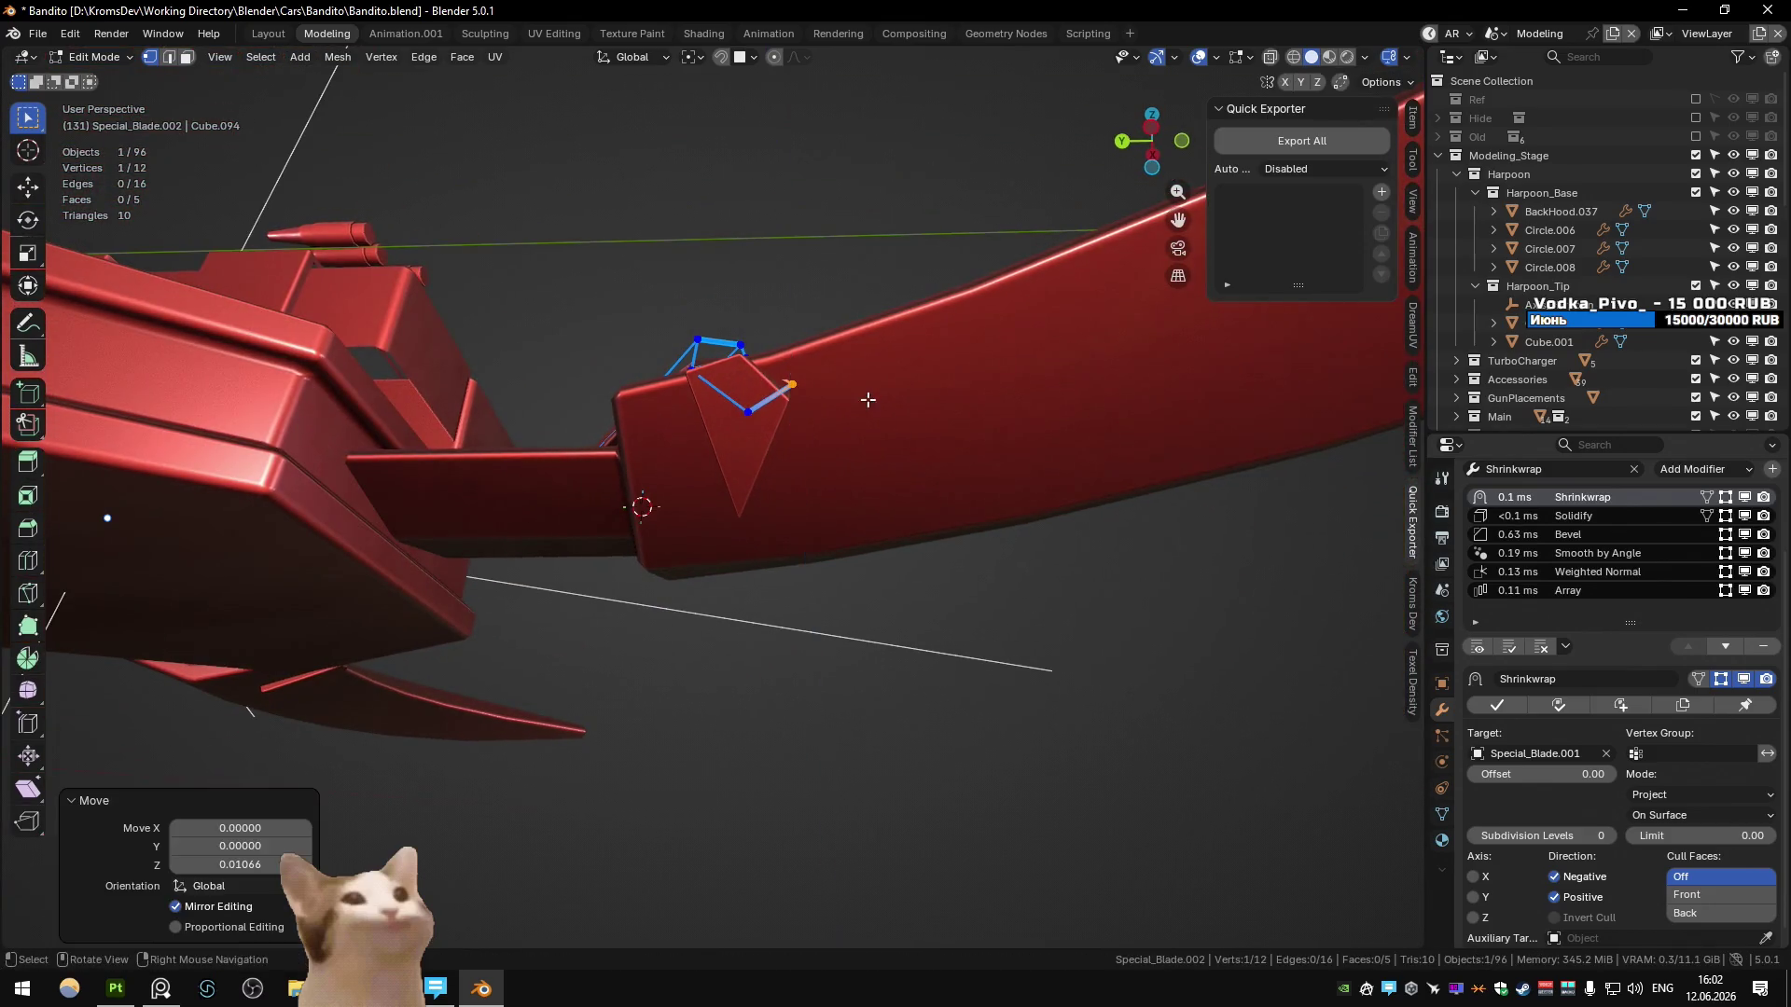
pyautogui.press('z')
pyautogui.press('z')
pyautogui.press('z')
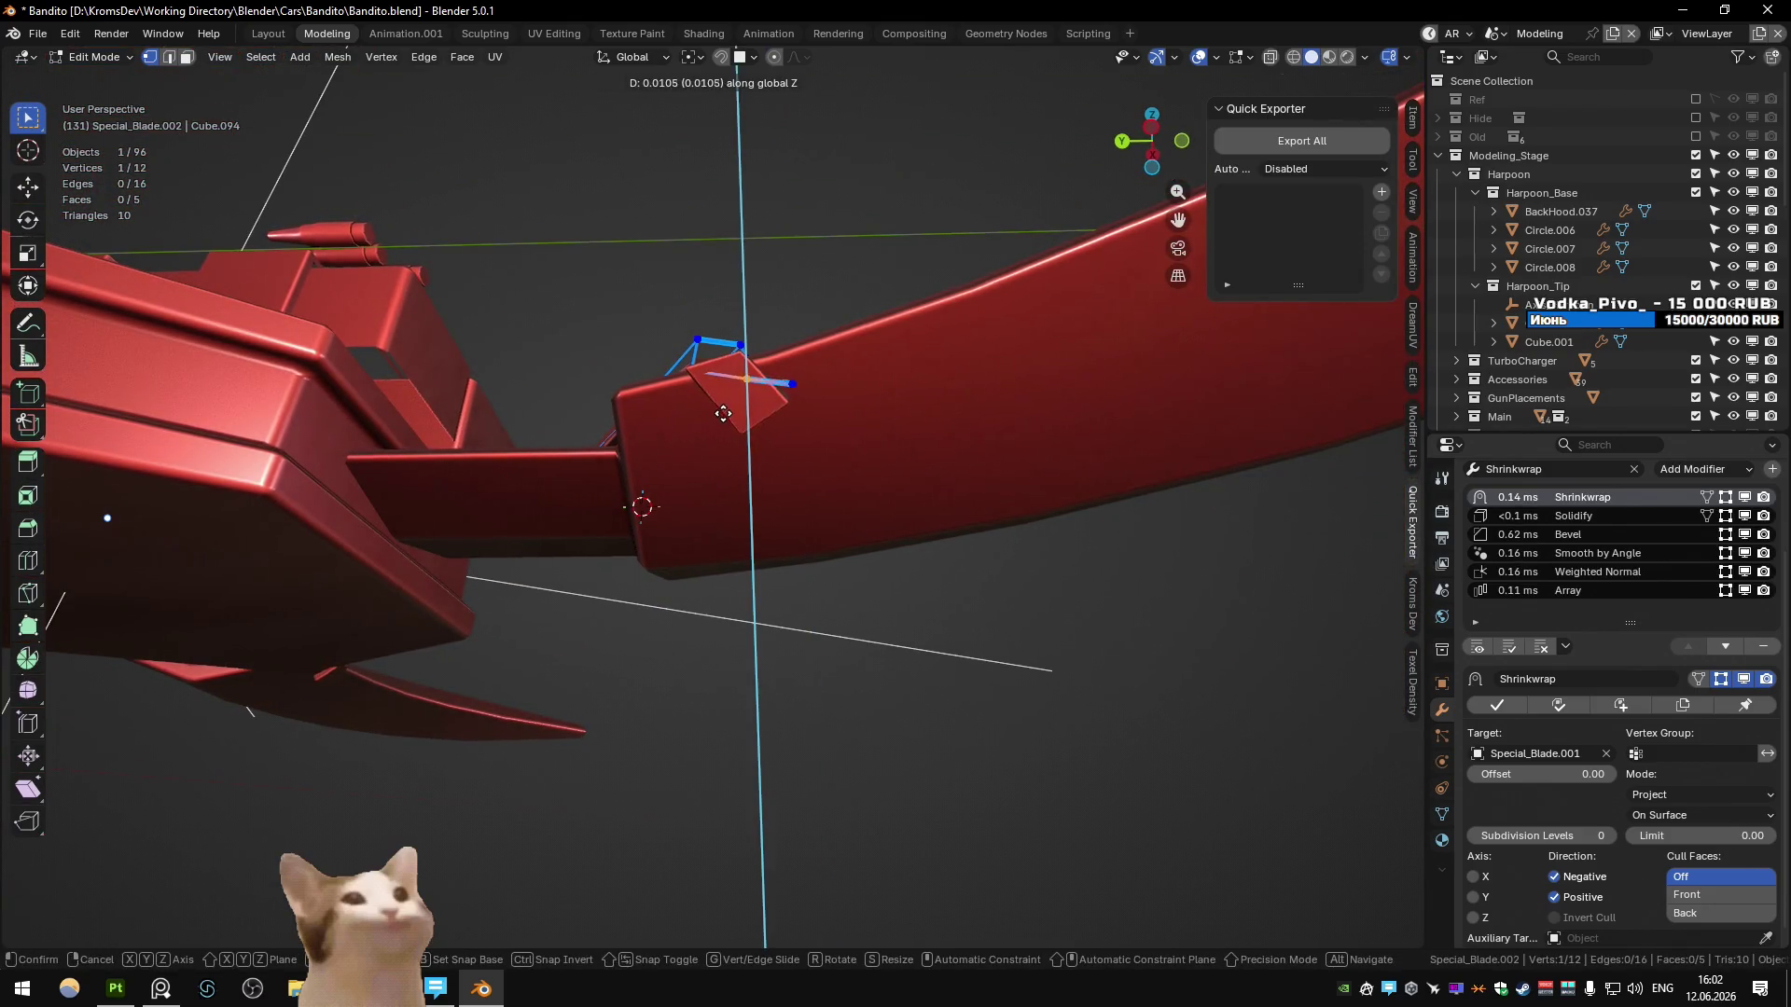
pyautogui.click(722, 414)
# - Extrude the two-vertex edge into another strap face and move it into place
pyautogui.keyDown('shift'); pyautogui.click(791, 383); pyautogui.keyUp('shift')
pyautogui.press('e')
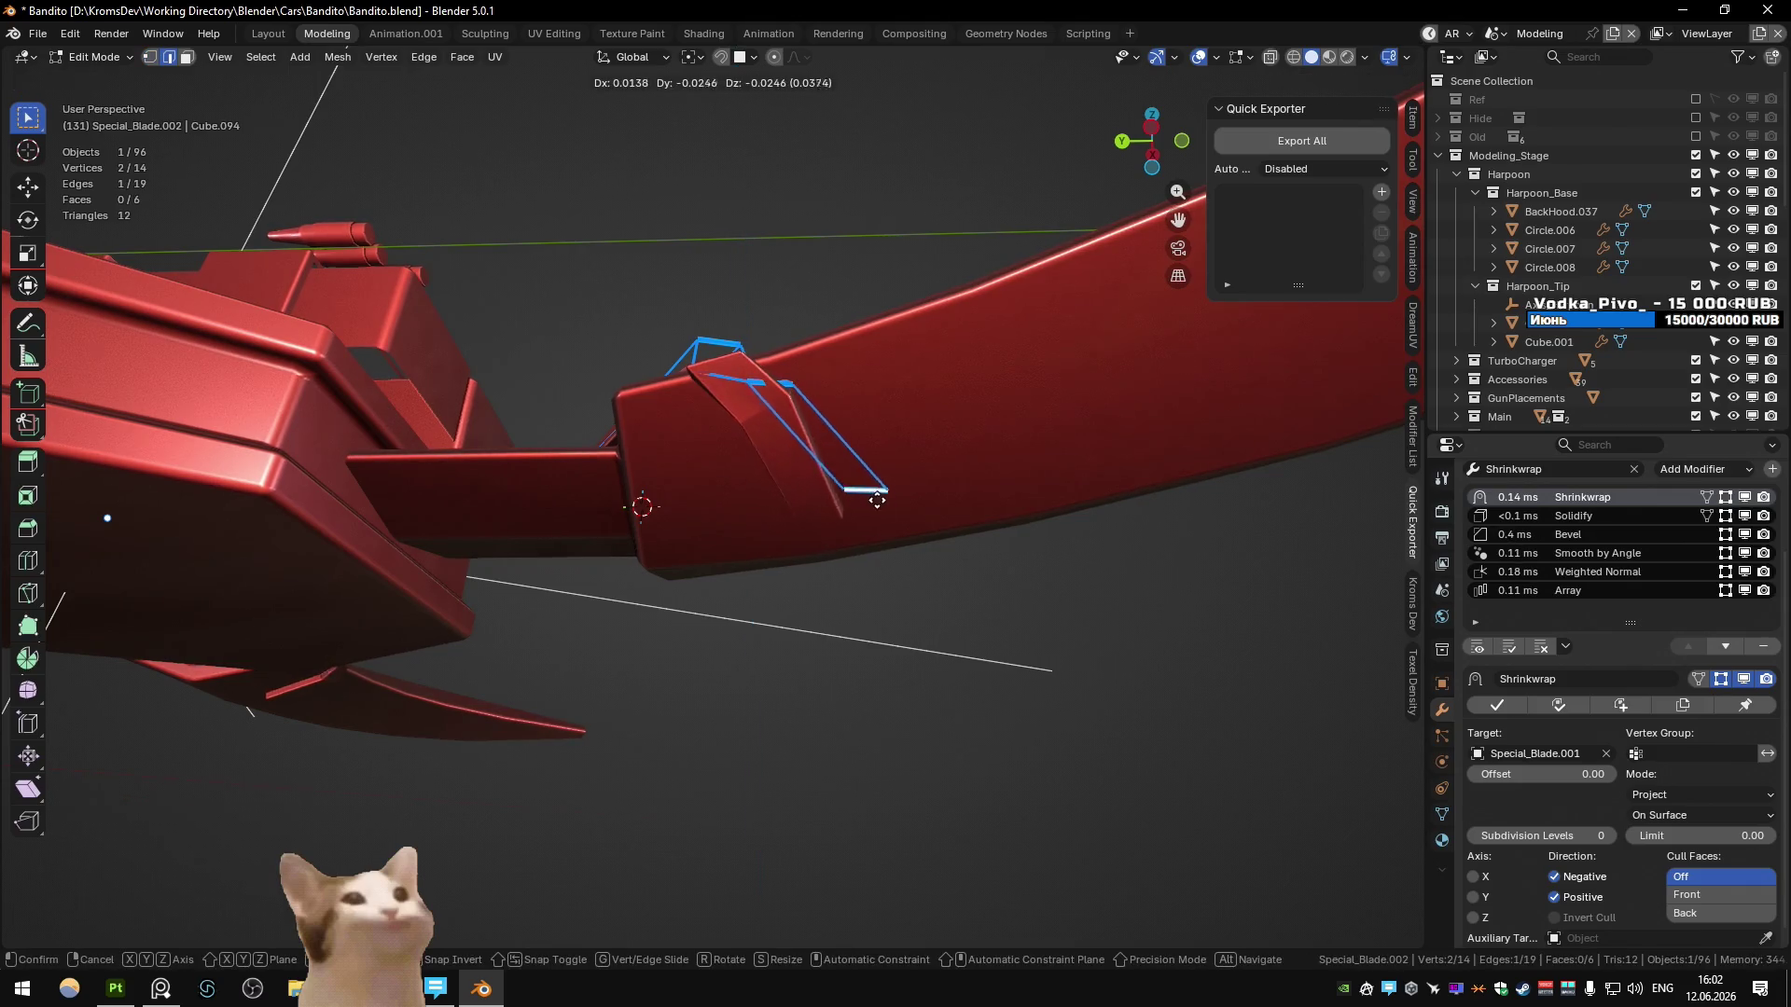
pyautogui.click(912, 512)
pyautogui.moveTo(914, 511)
pyautogui.mouseDown(button='middle')
pyautogui.moveTo(723, 478)
pyautogui.moveTo(873, 498)
pyautogui.mouseUp(button='middle')
pyautogui.press('g')
pyautogui.click(698, 468)
# - In front view, rotate the end edge about Z and set its height
pyautogui.press('KP_1')
pyautogui.press('r')
pyautogui.press('z')
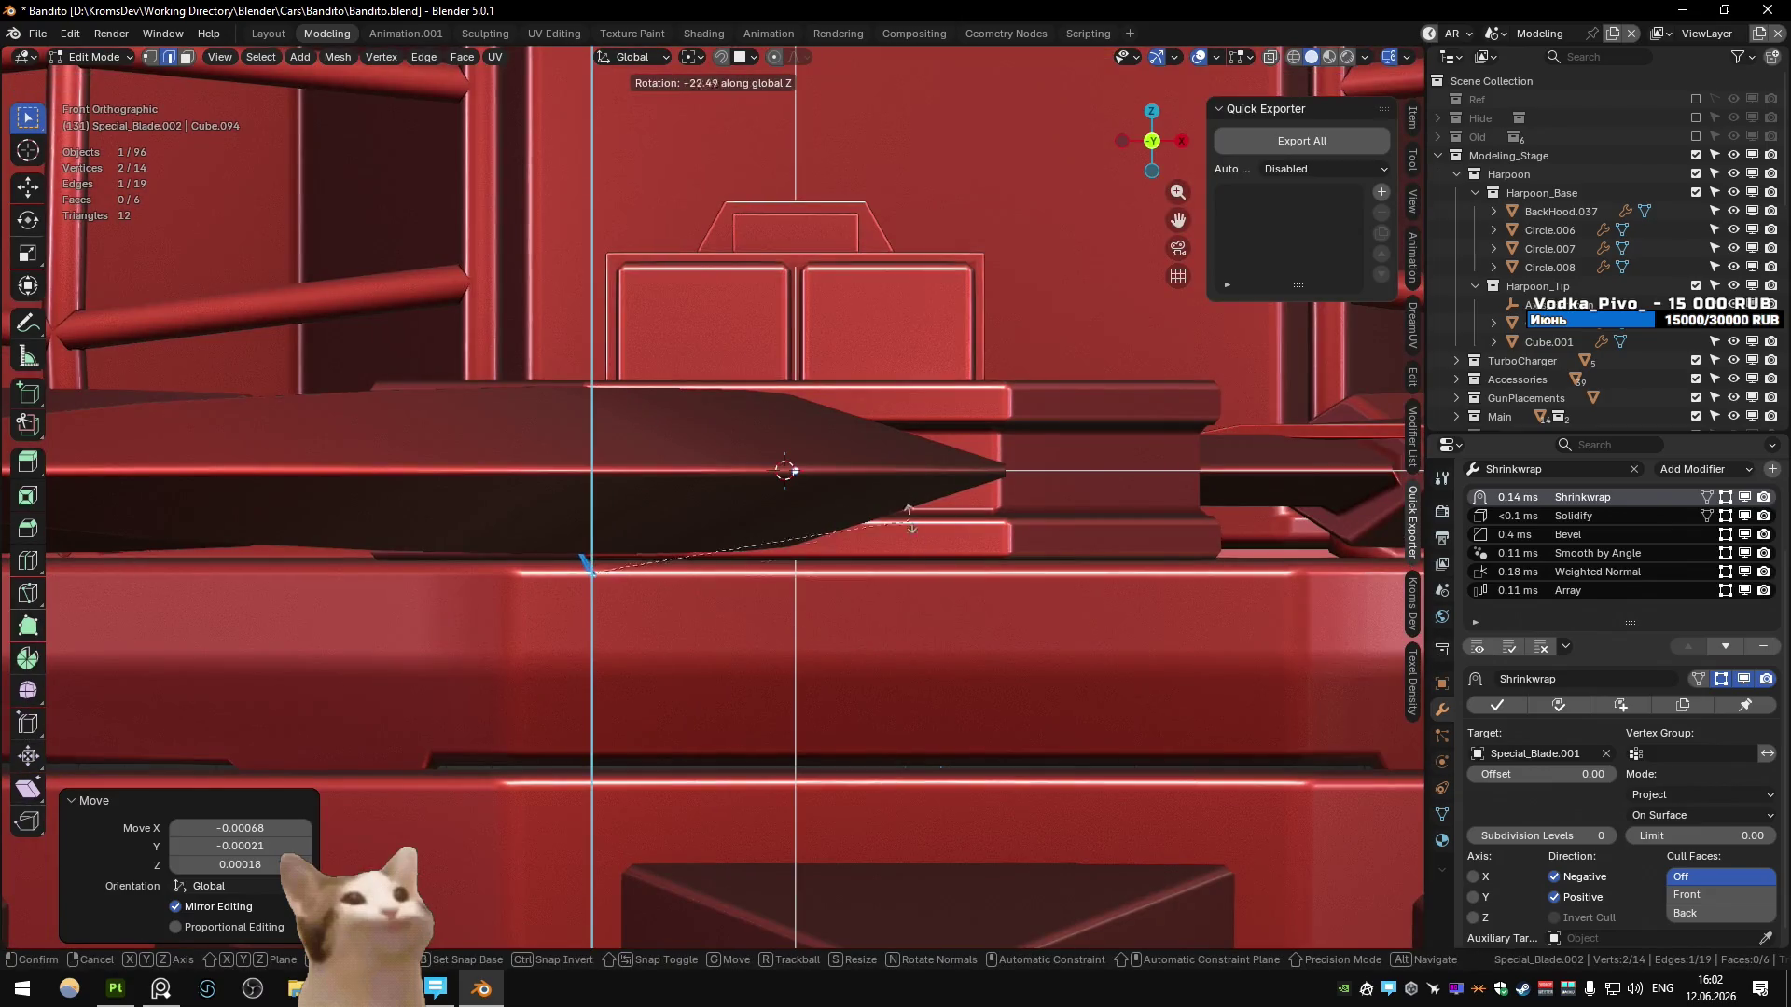
pyautogui.press('y')
pyautogui.click(770, 475)
pyautogui.press('g')
pyautogui.press('z')
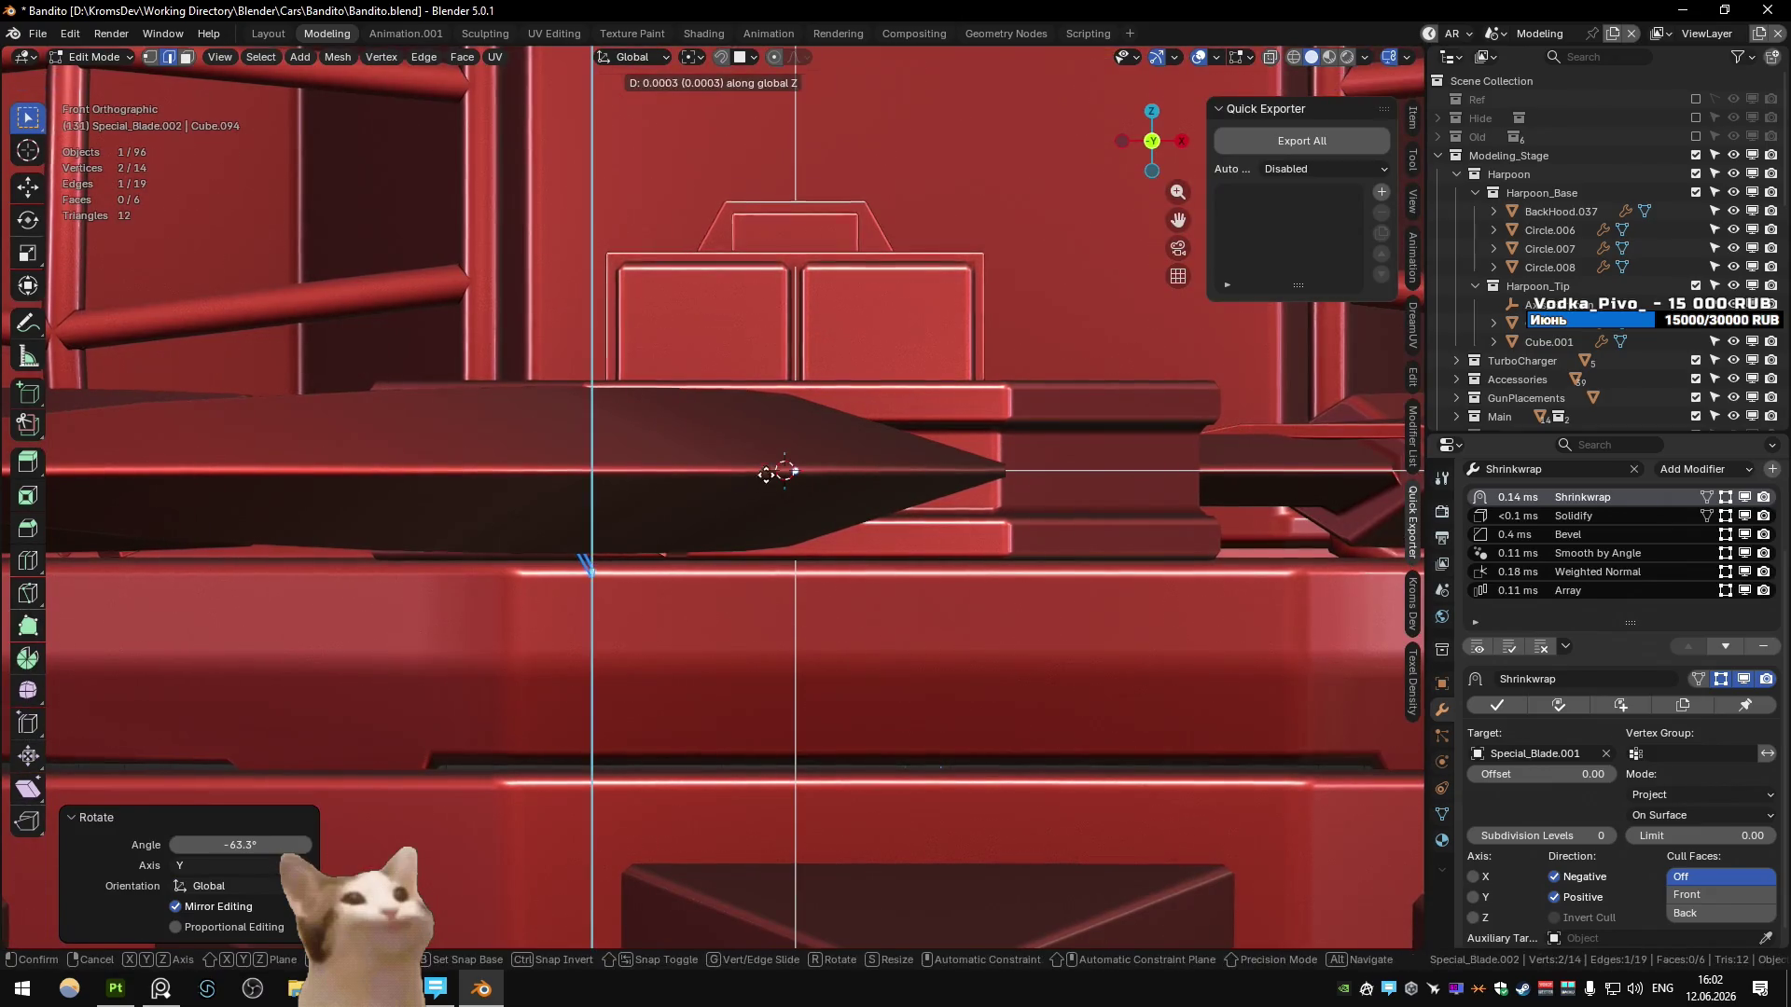
pyautogui.click(778, 465)
pyautogui.moveTo(778, 466)
pyautogui.mouseDown(button='middle')
pyautogui.moveTo(787, 316)
pyautogui.moveTo(963, 360)
pyautogui.moveTo(887, 348)
pyautogui.moveTo(866, 307)
pyautogui.mouseUp(button='middle')
# - Try extruding the strap edge along X, then undo that extrusion
pyautogui.press('r')
pyautogui.press('x')
pyautogui.press('y')
pyautogui.press('Escape')
pyautogui.hotkey('shift', '1')
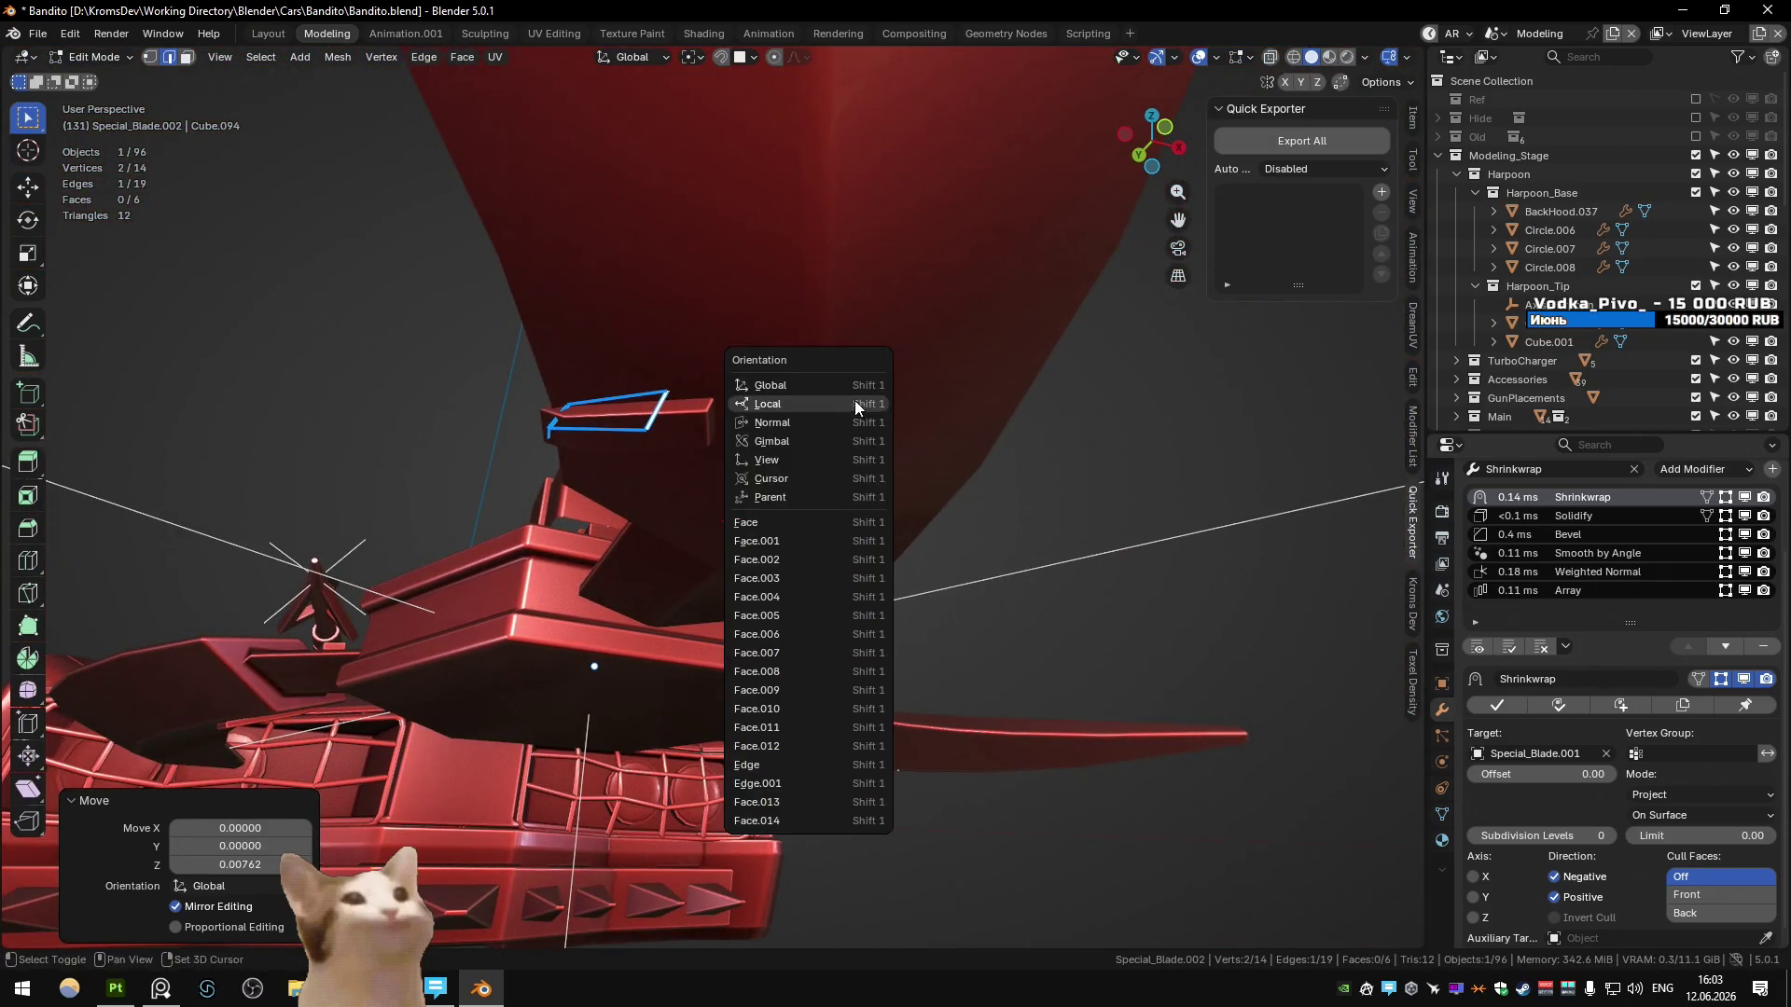
pyautogui.press('Escape')
pyautogui.press('e')
pyautogui.press('x')
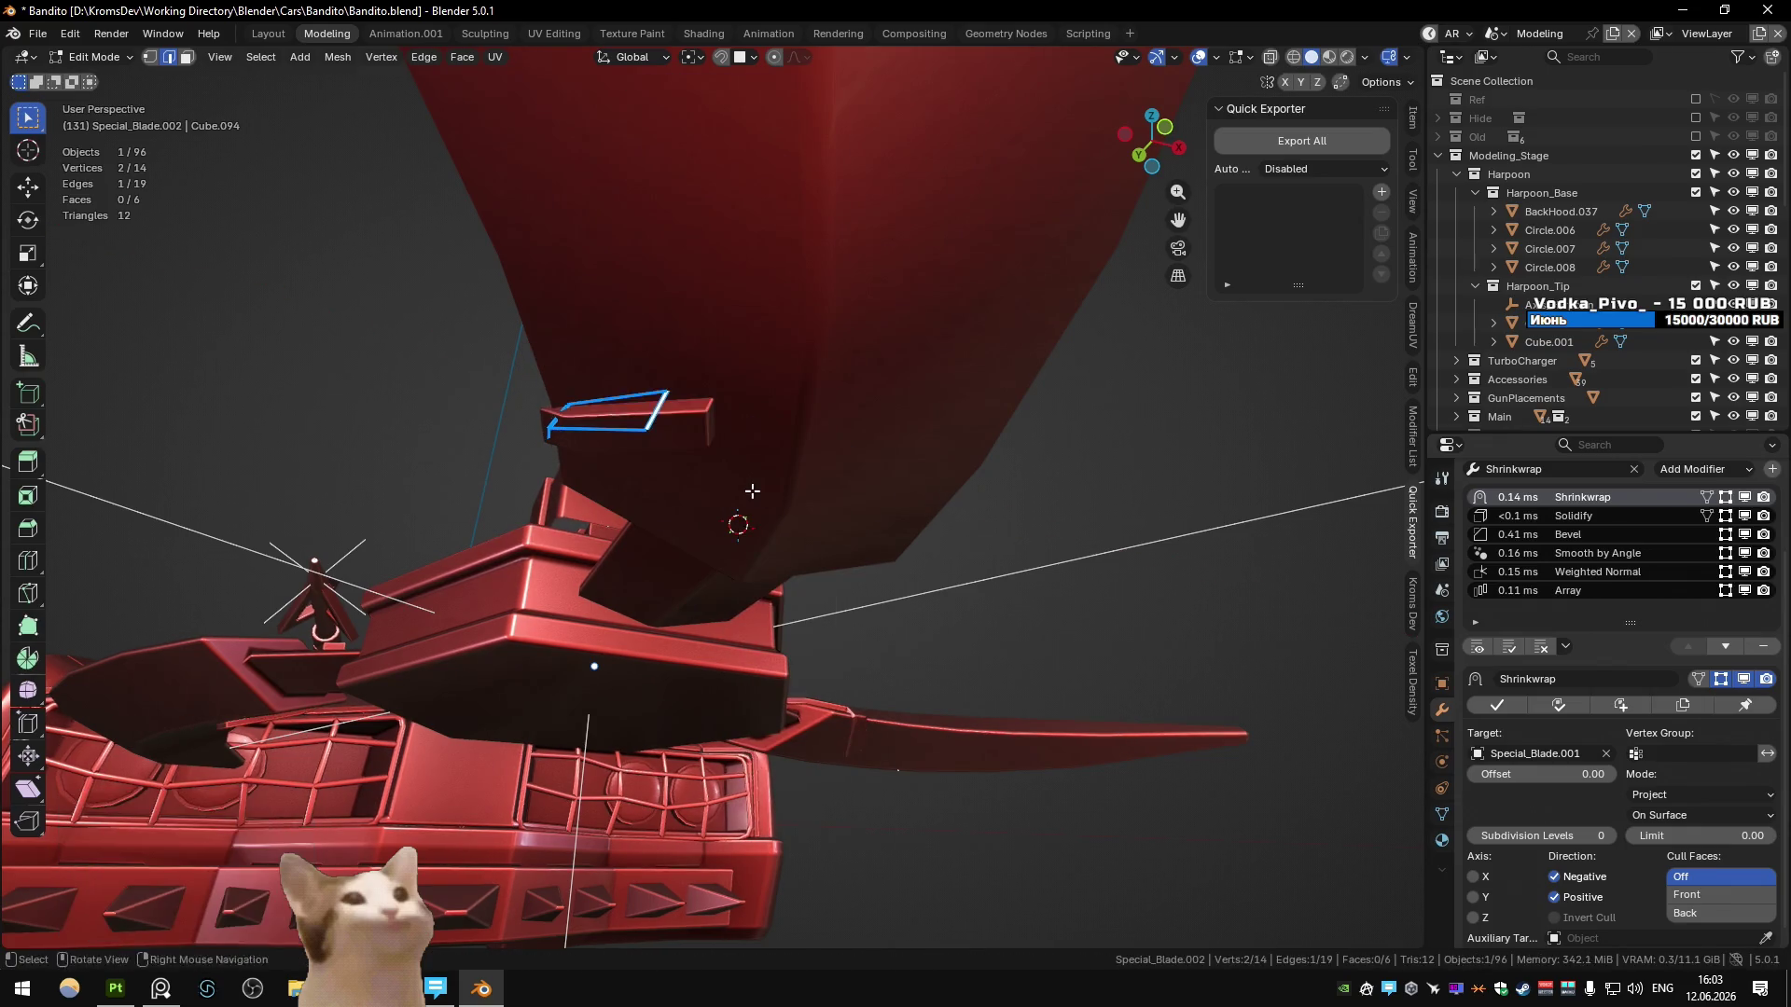
pyautogui.click(895, 554)
pyautogui.press('g')
pyautogui.press('x')
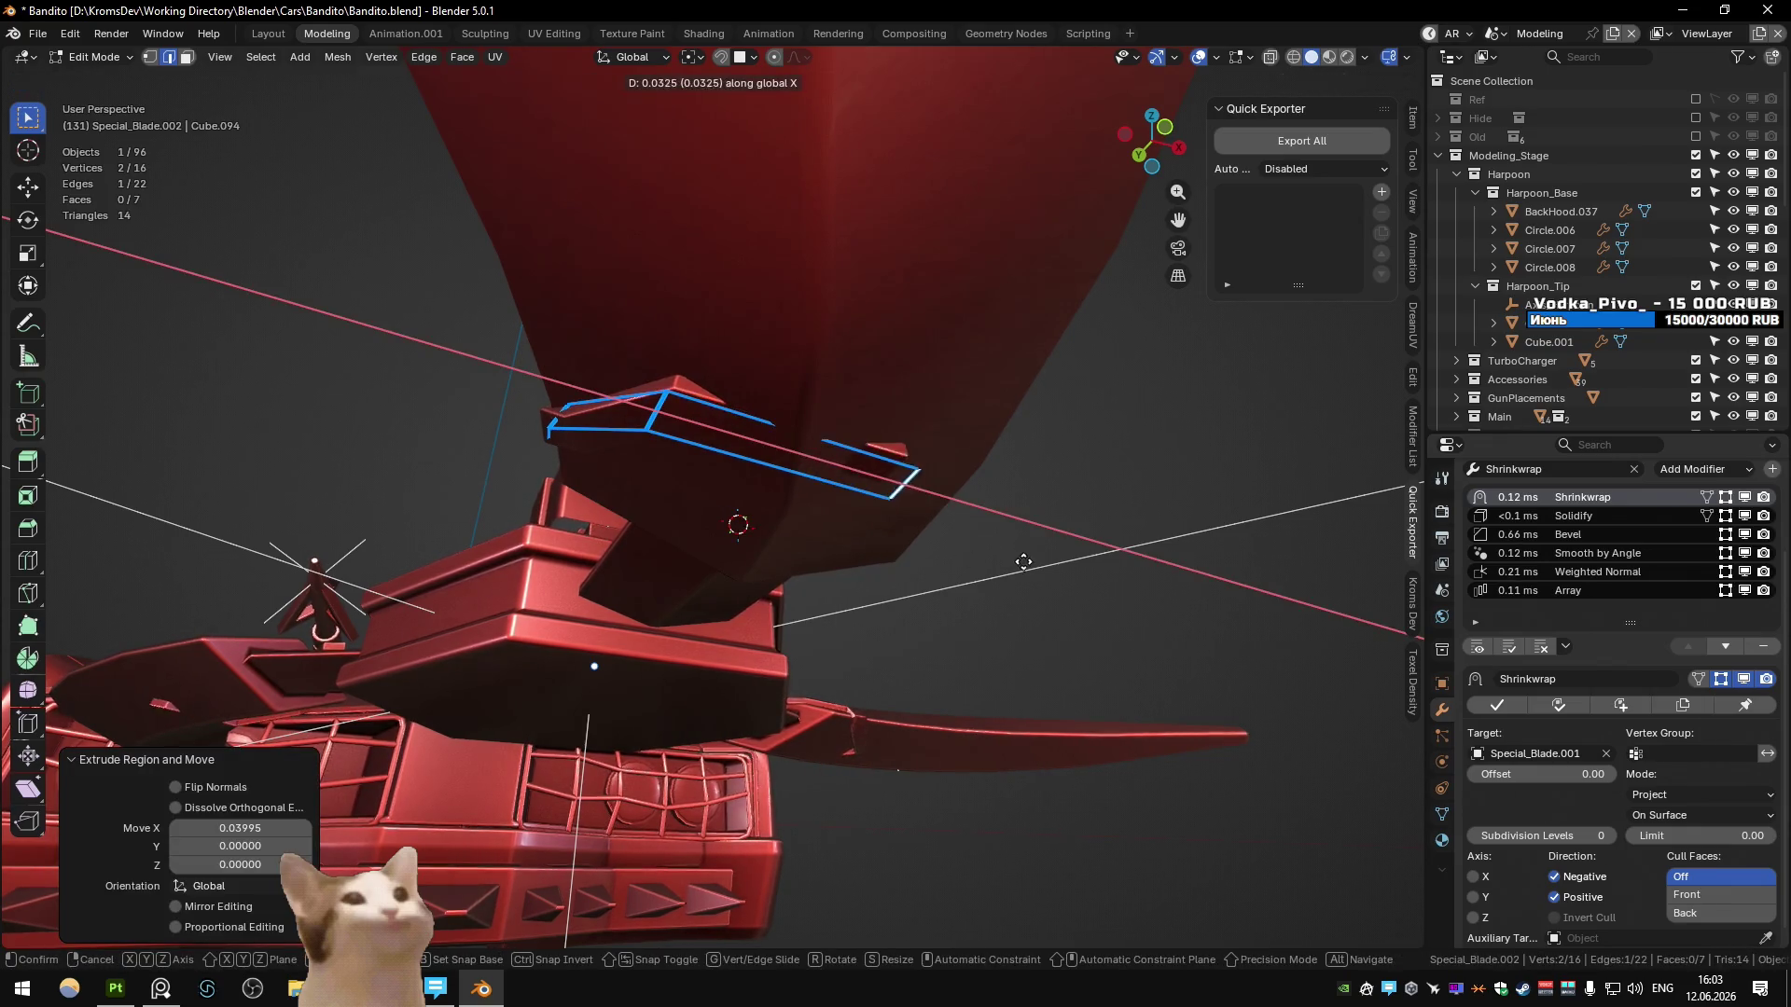
pyautogui.press('Escape')
pyautogui.hotkey('ctrl', 'z')
pyautogui.press('g')
pyautogui.press('x')
pyautogui.press('Escape')
# - Extrude the strap edge along X across the blade, undoing a trial face move along Y
pyautogui.press('e')
pyautogui.press('x')
pyautogui.click(1091, 476)
pyautogui.moveTo(1091, 476)
pyautogui.mouseDown(button='middle')
pyautogui.moveTo(1055, 409)
pyautogui.moveTo(1012, 415)
pyautogui.mouseUp(button='middle')
pyautogui.click(821, 326)
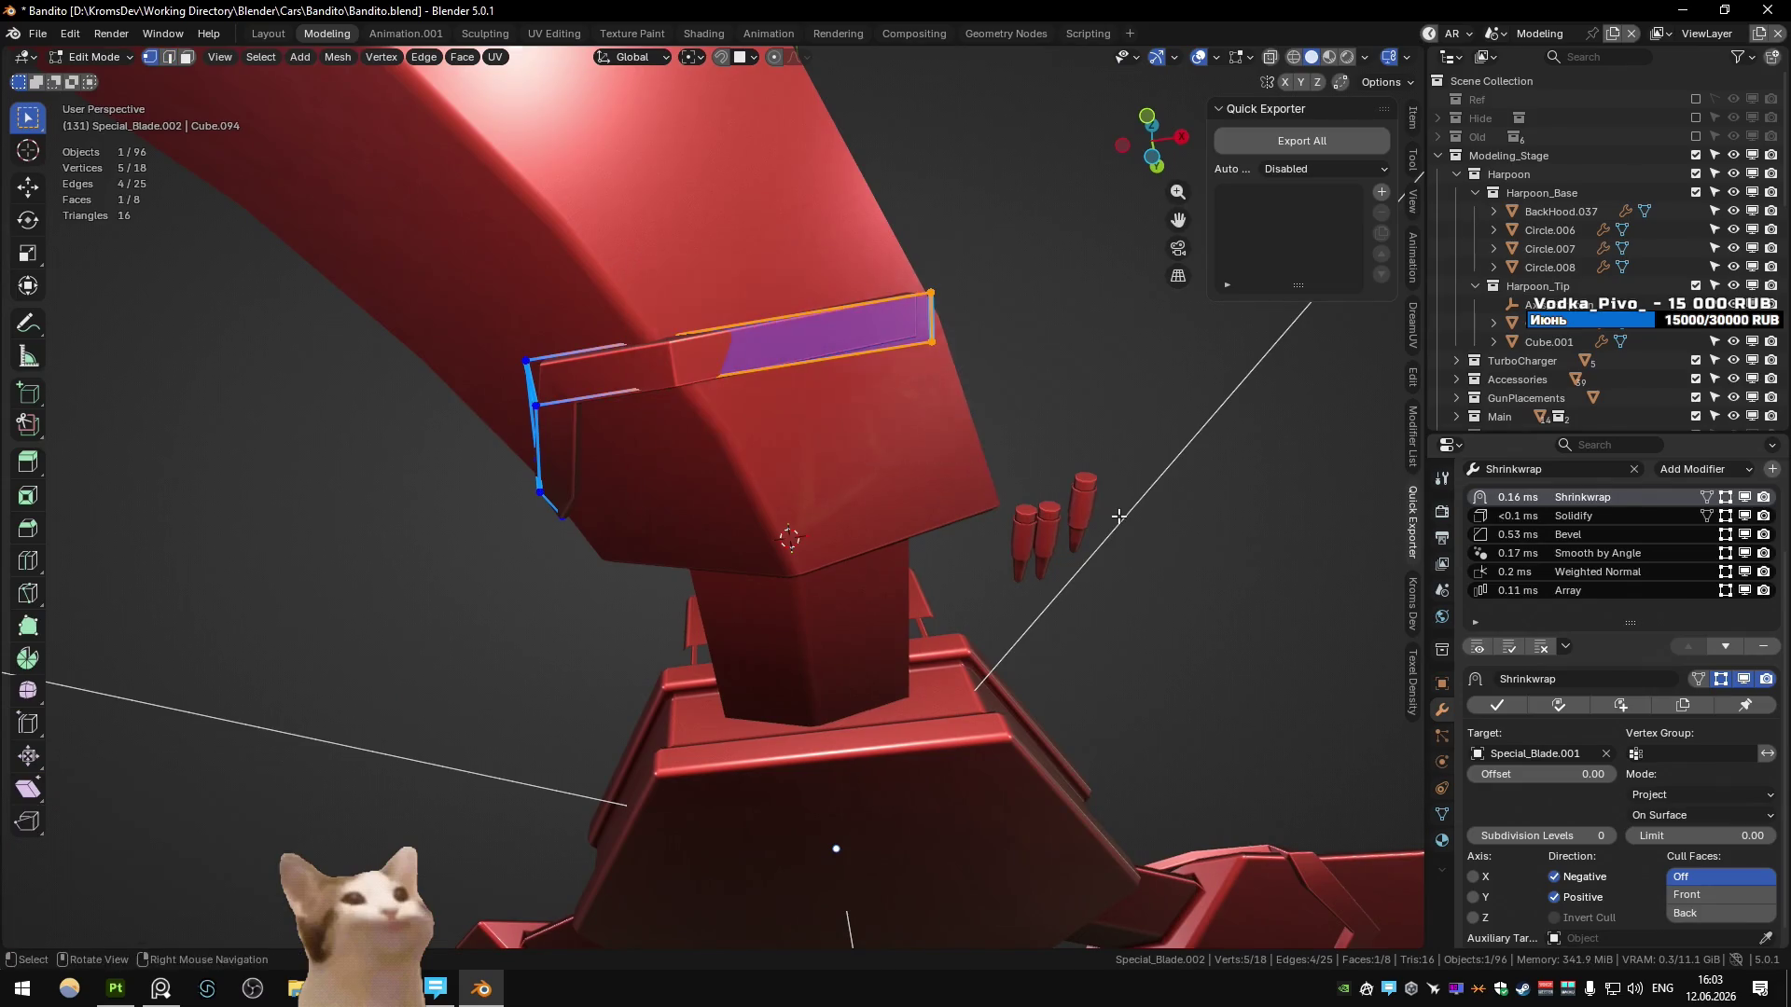
pyautogui.press('g')
pyautogui.press('y')
pyautogui.click(567, 228)
pyautogui.hotkey('ctrl', 'z')
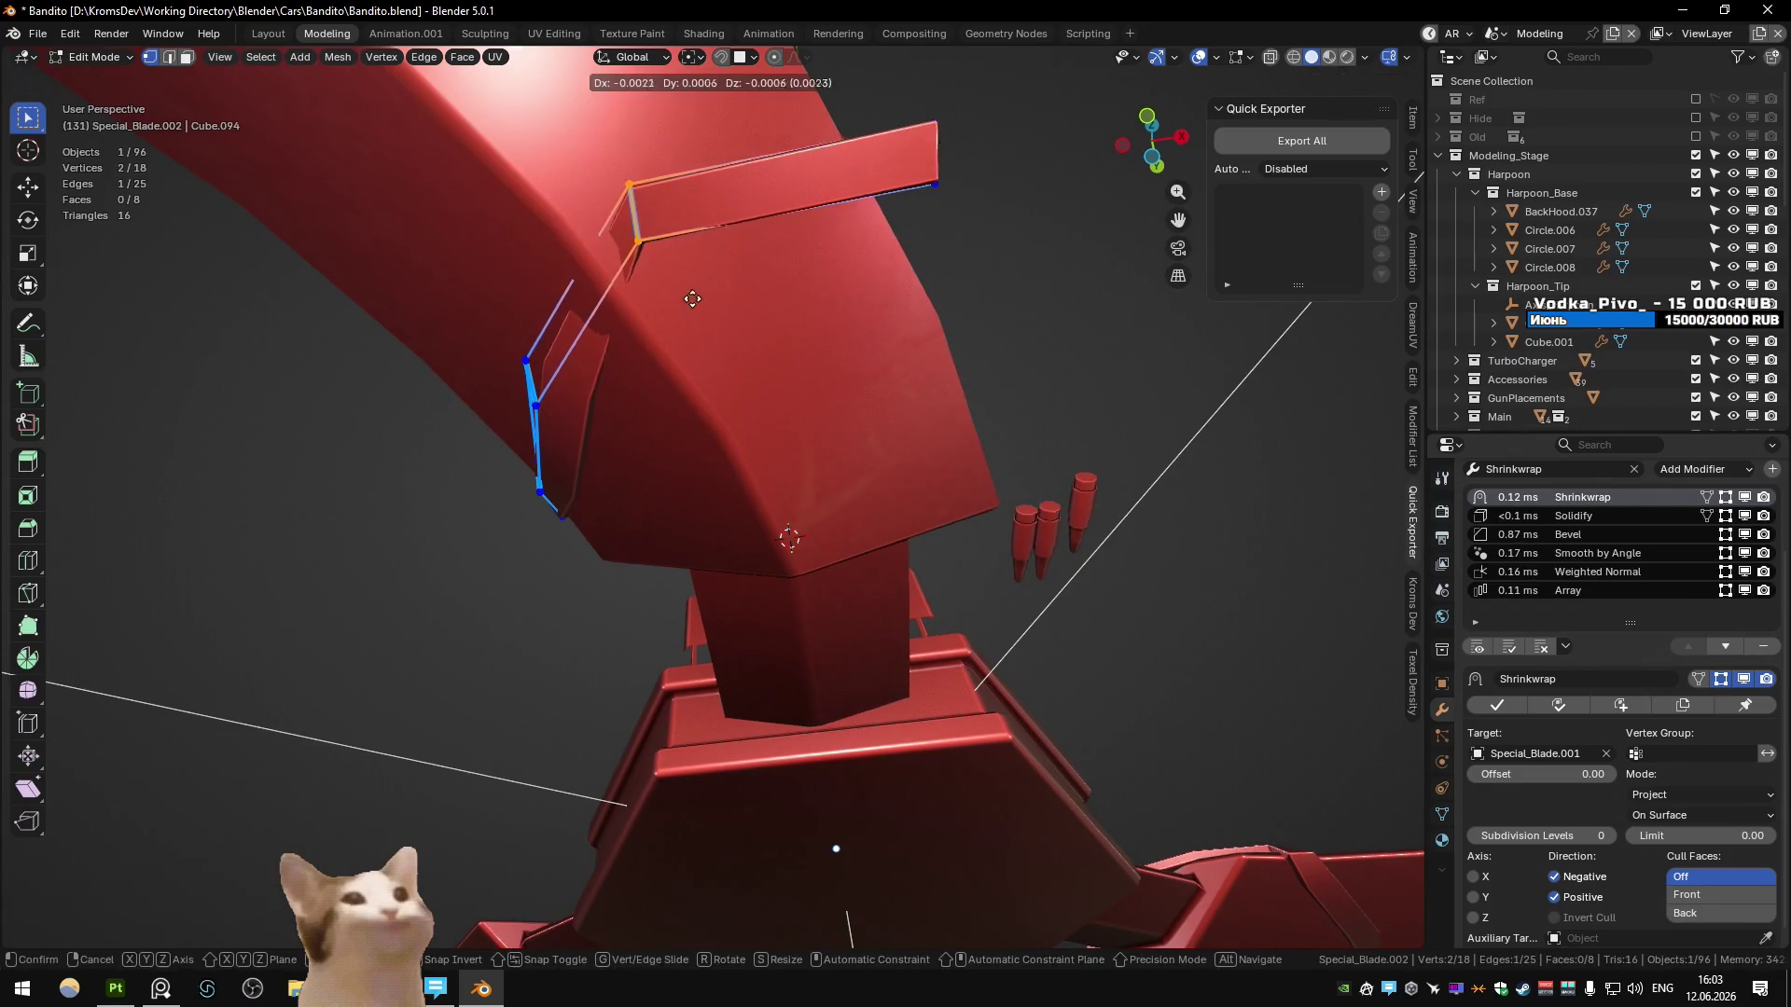
# - Move the new section's corner vertices so the strap hugs the blade surface
pyautogui.click(615, 302)
pyautogui.press('g')
pyautogui.click(686, 342)
pyautogui.click(587, 237)
pyautogui.press('g')
pyautogui.click(767, 265)
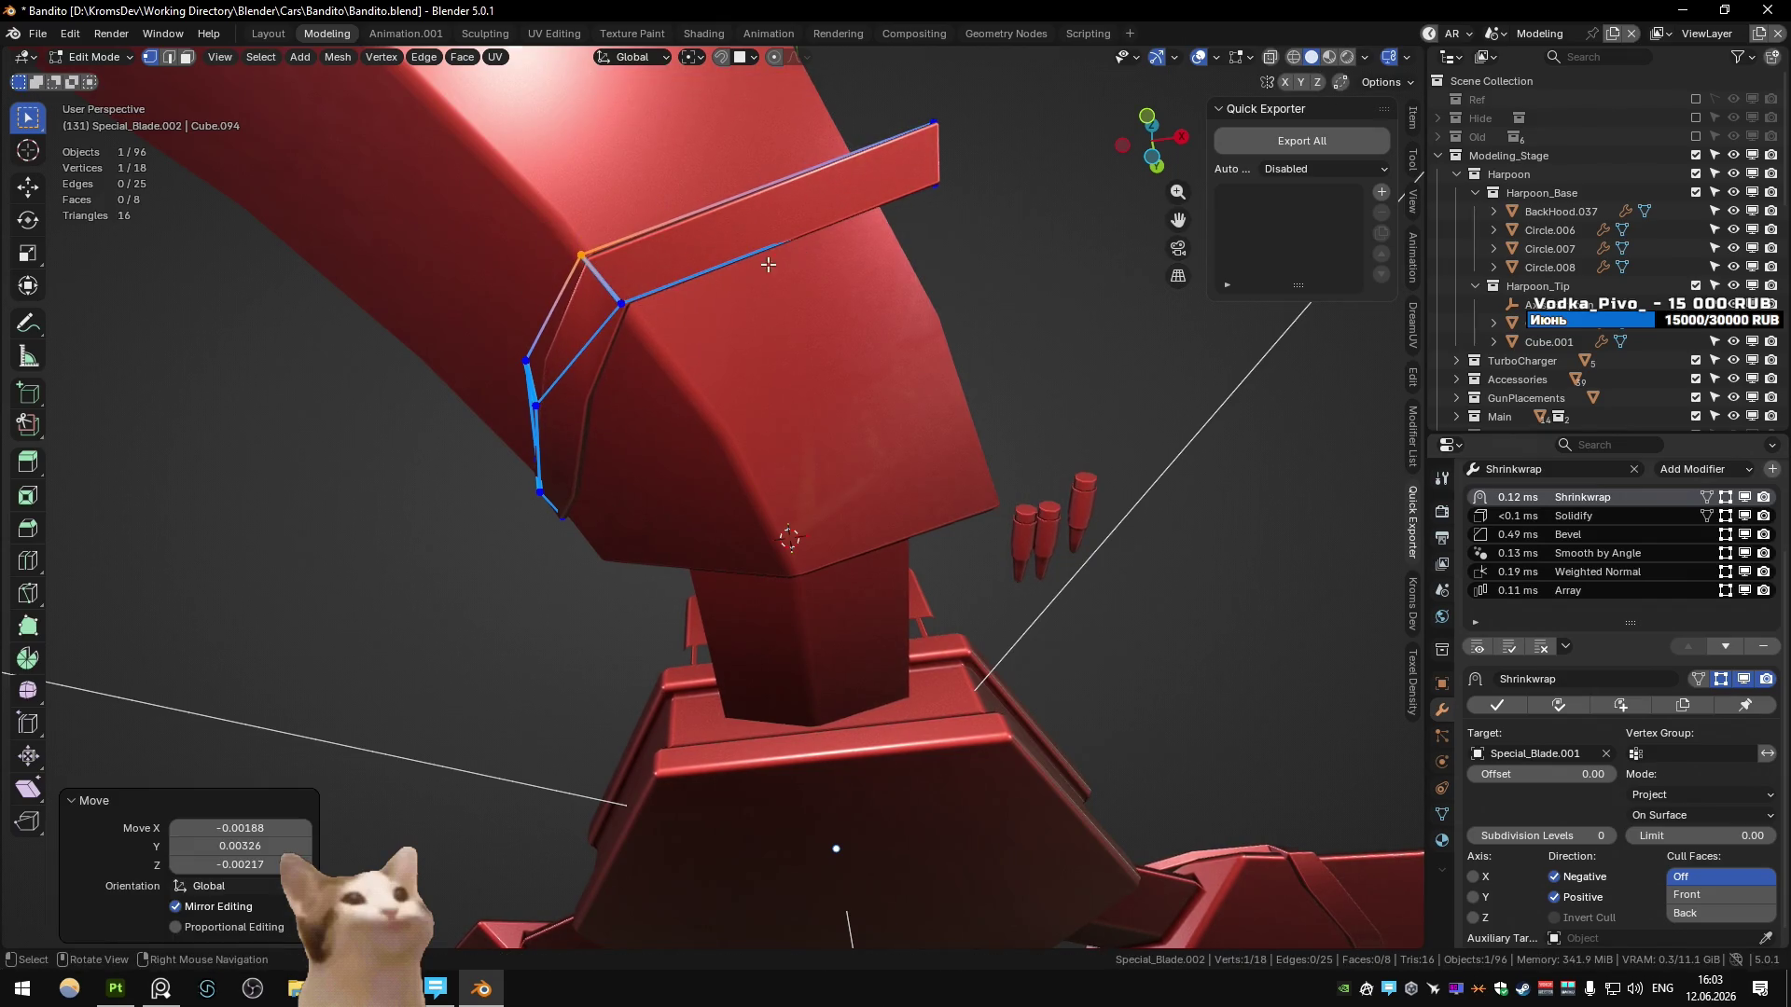
pyautogui.click(911, 113)
pyautogui.press('g')
pyautogui.click(909, 187)
pyautogui.click(860, 213)
pyautogui.press('g')
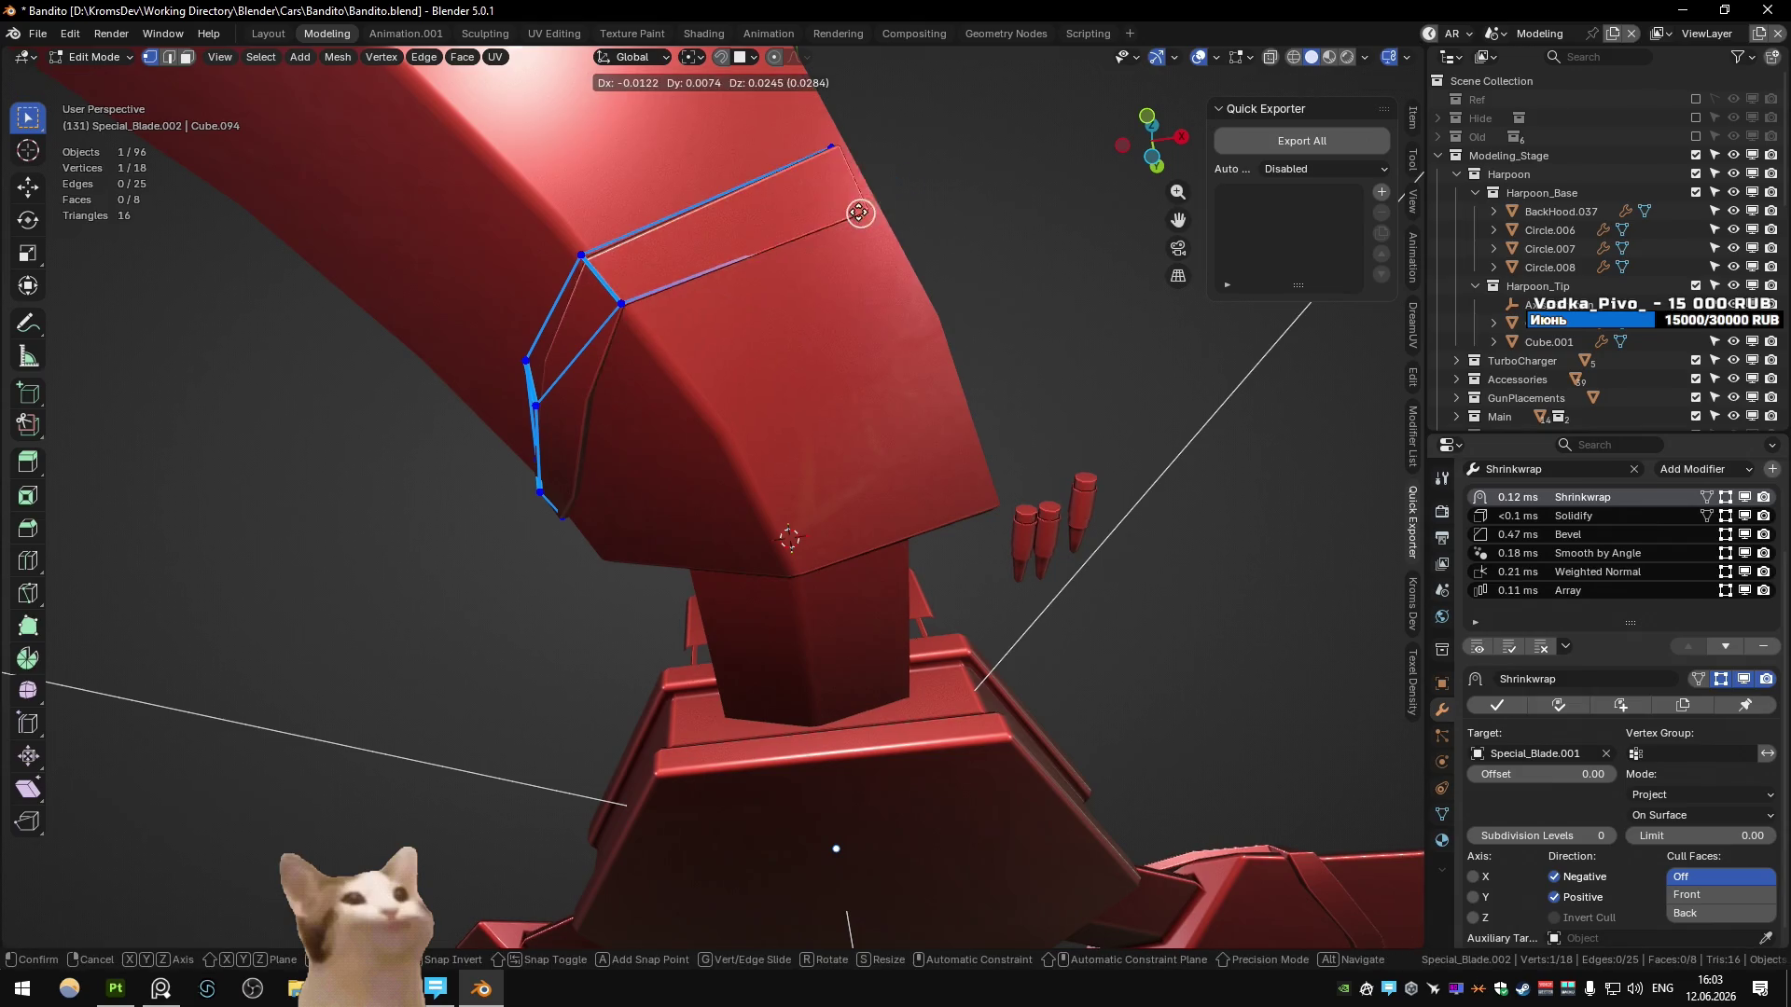
pyautogui.click(870, 205)
# - Place the last vertex under the blade in see-through view, then return to Object Mode
pyautogui.moveTo(869, 204)
pyautogui.mouseDown(button='middle')
pyautogui.moveTo(812, 292)
pyautogui.moveTo(823, 468)
pyautogui.moveTo(788, 504)
pyautogui.moveTo(821, 653)
pyautogui.moveTo(881, 672)
pyautogui.moveTo(877, 560)
pyautogui.moveTo(895, 545)
pyautogui.moveTo(821, 504)
pyautogui.mouseUp(button='middle')
pyautogui.hotkey('alt', 'z')
pyautogui.press('g')
pyautogui.click(806, 483)
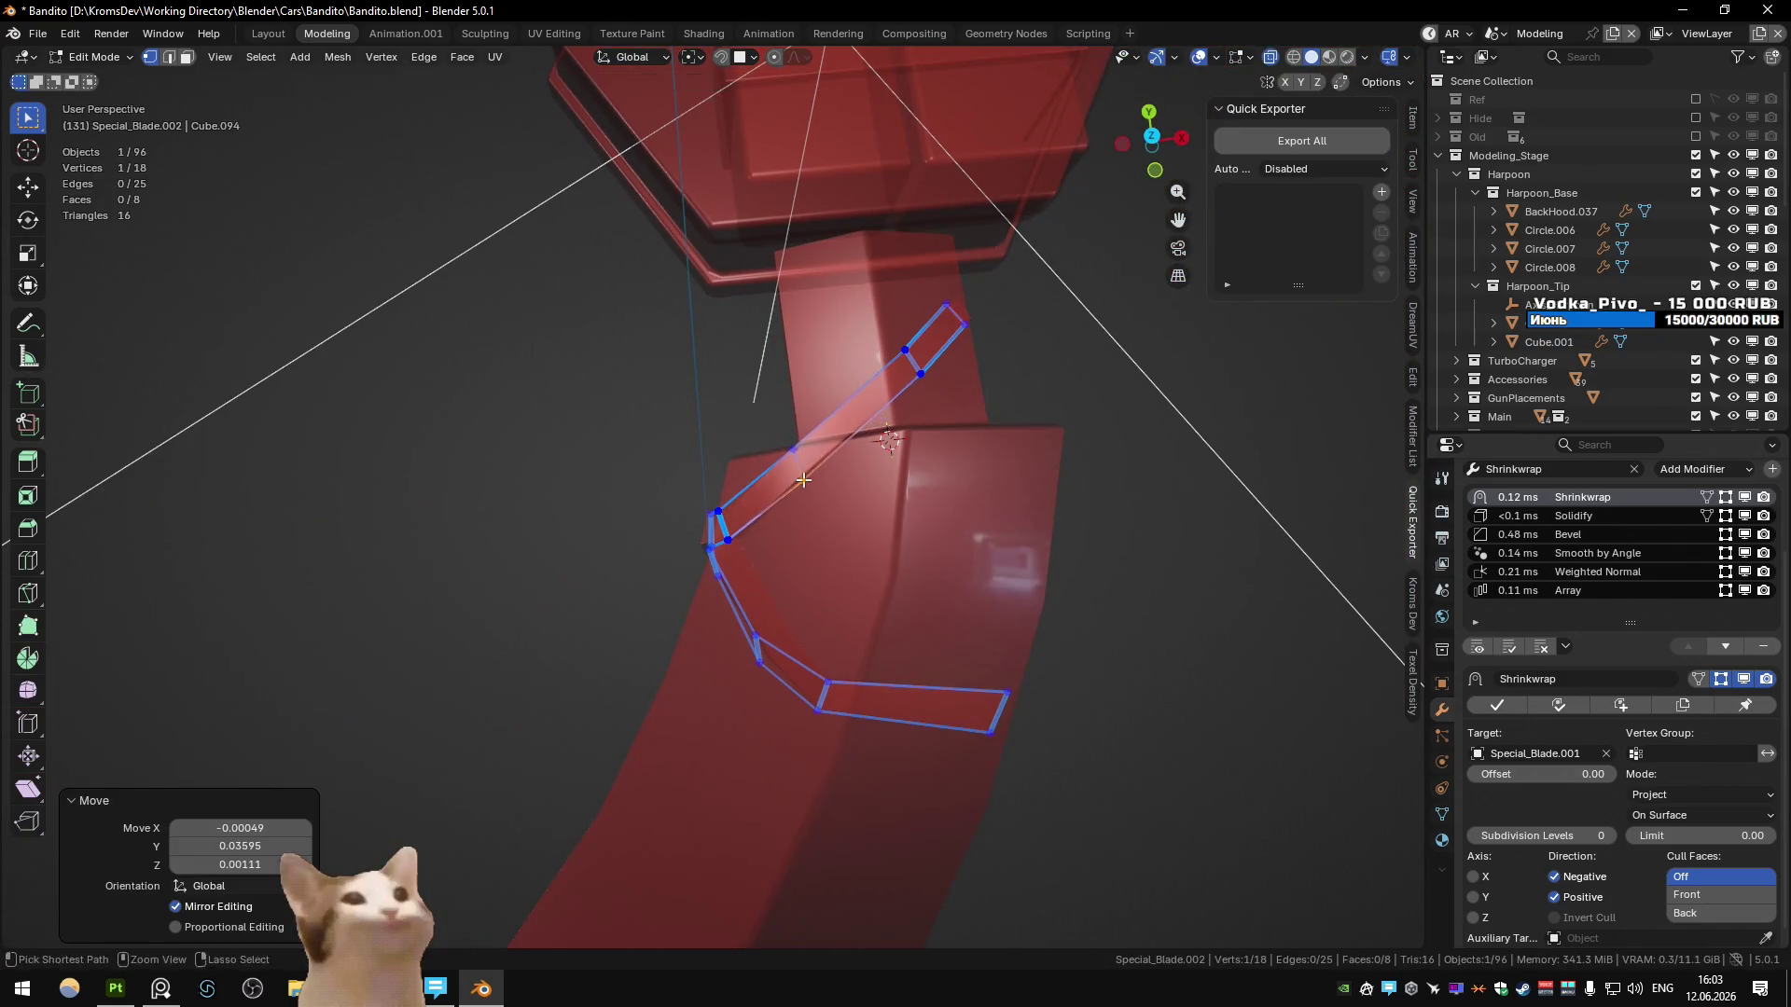
pyautogui.hotkey('alt', 'z')
pyautogui.press('g')
pyautogui.click(807, 483)
pyautogui.scroll(-5, 806, 483)
pyautogui.press('Tab')
pyautogui.moveTo(807, 484)
pyautogui.mouseDown(button='middle')
pyautogui.moveTo(792, 519)
pyautogui.moveTo(692, 550)
pyautogui.moveTo(647, 479)
pyautogui.moveTo(527, 514)
pyautogui.moveTo(562, 418)
pyautogui.moveTo(735, 551)
pyautogui.moveTo(669, 605)
pyautogui.moveTo(631, 484)
pyautogui.moveTo(620, 578)
pyautogui.mouseUp(button='middle')
pyautogui.press('Tab')
# - In edge select mode, extrude the selected edge twice to start a second strap across the blade
pyautogui.press('2')
pyautogui.press('e')
pyautogui.moveTo(699, 620)
pyautogui.mouseDown(button='middle')
pyautogui.moveTo(699, 566)
pyautogui.moveTo(726, 644)
pyautogui.mouseUp(button='middle')
pyautogui.click(699, 566)
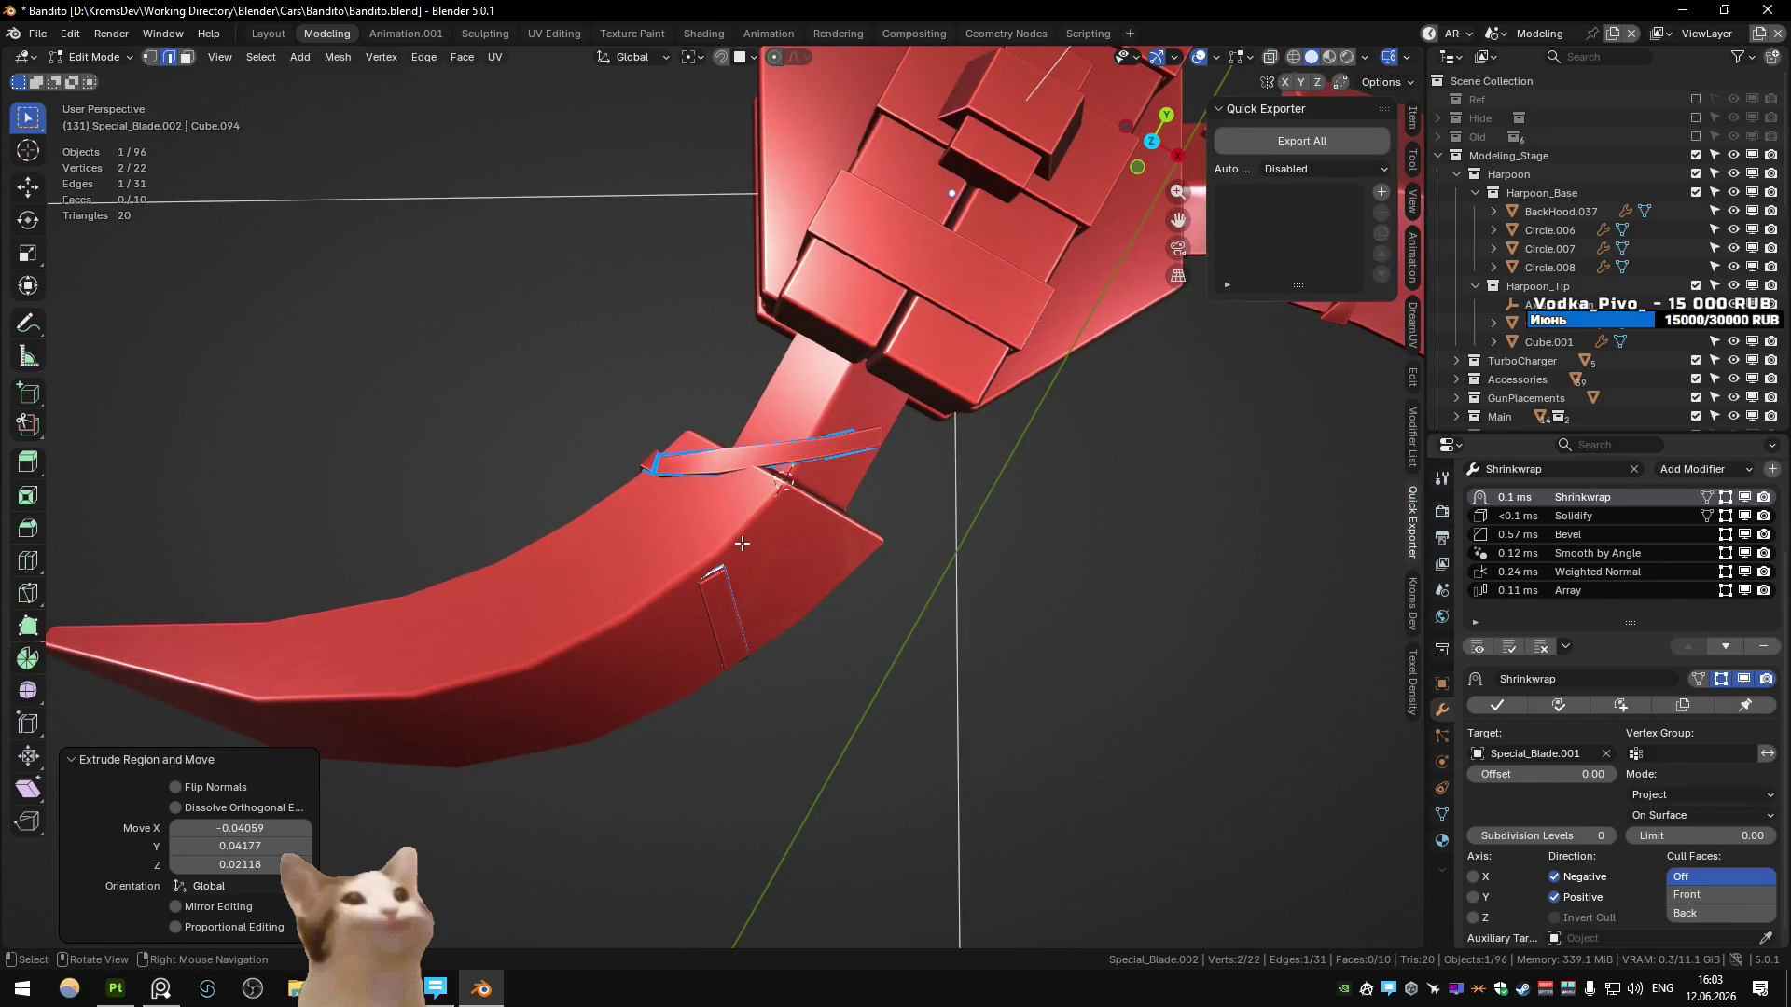
pyautogui.press('e')
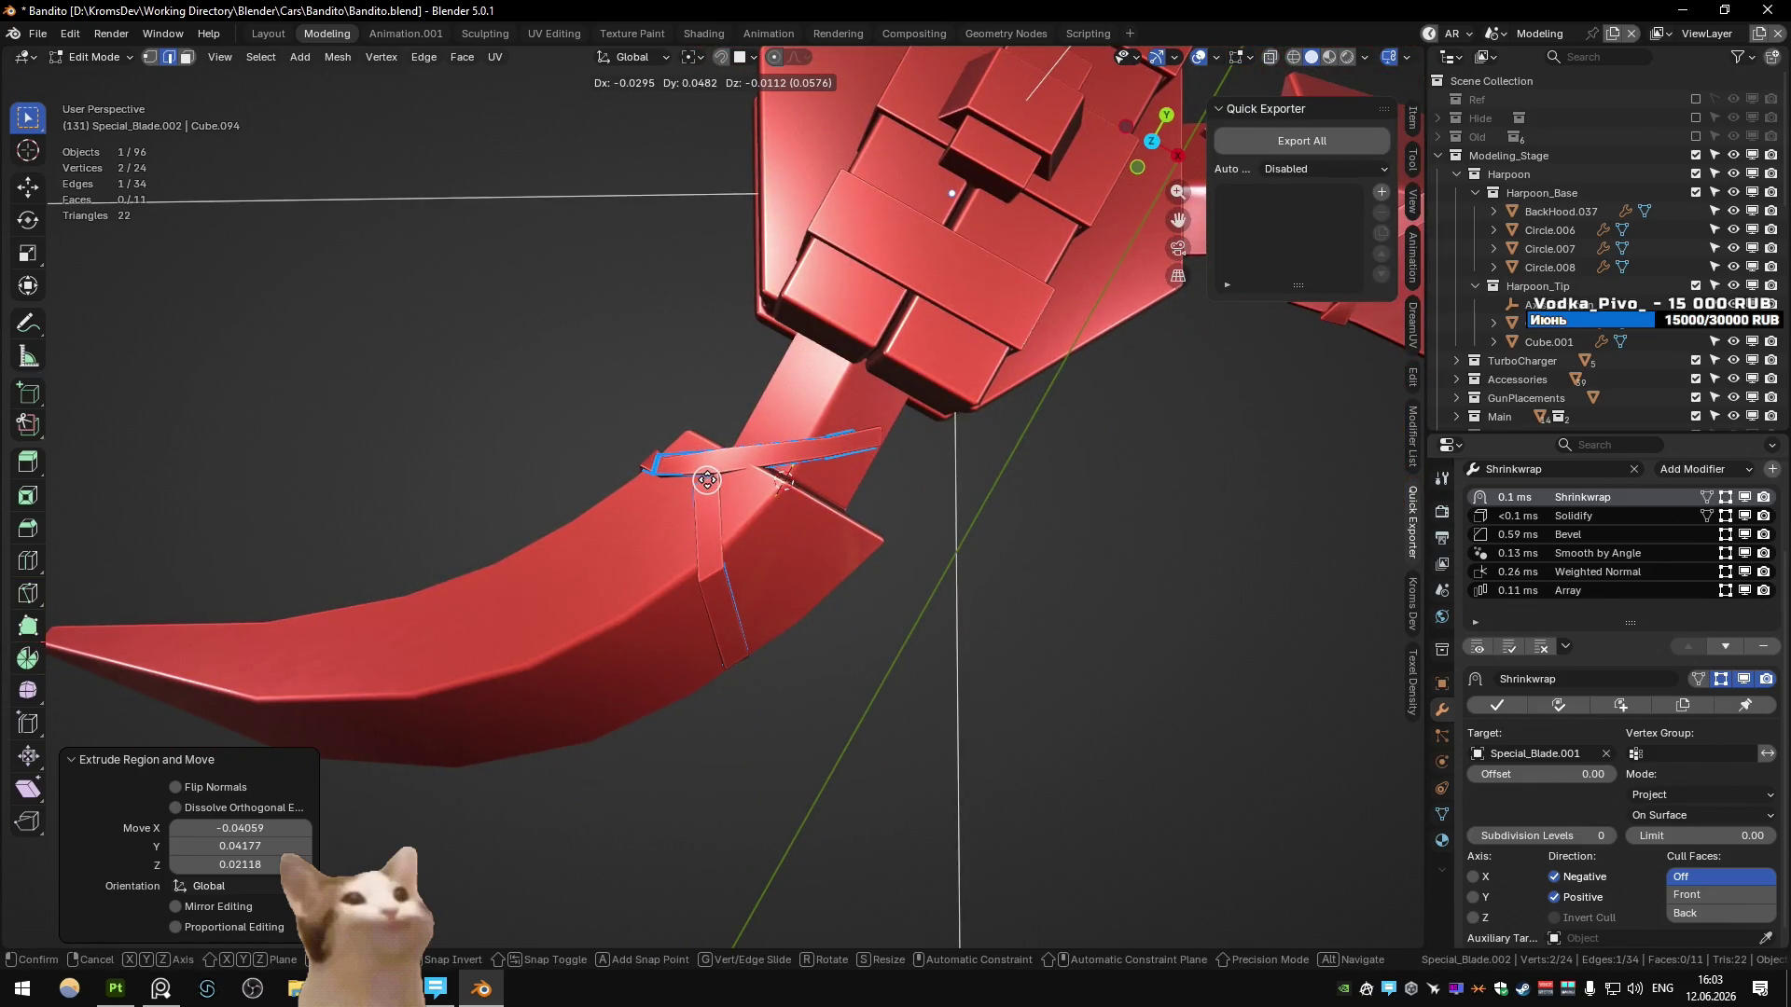
pyautogui.click(707, 480)
pyautogui.moveTo(707, 480); pyautogui.dragTo(767, 479, button='middle')
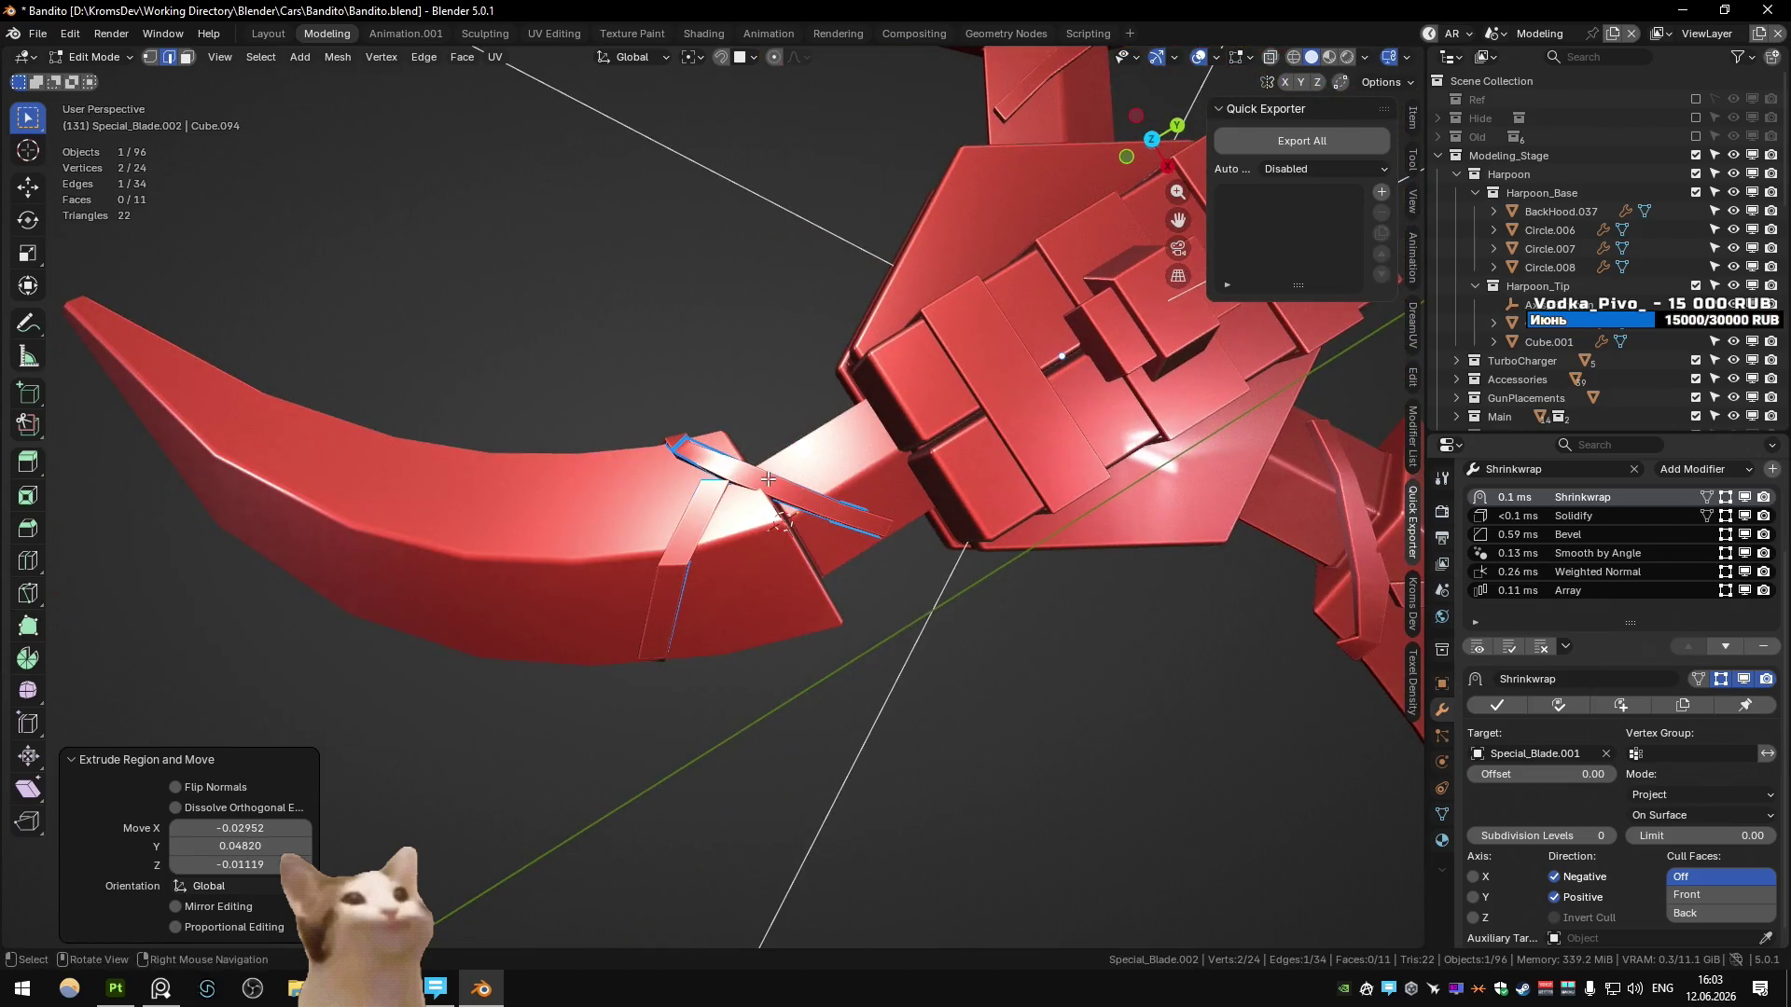
pyautogui.press('g')
pyautogui.press('Return')
# - Move the strap's end edge into place and extrude it into the crossing strap
pyautogui.moveTo(684, 455)
pyautogui.mouseDown()
pyautogui.moveTo(726, 501)
pyautogui.moveTo(707, 490)
pyautogui.mouseUp()
pyautogui.press('g')
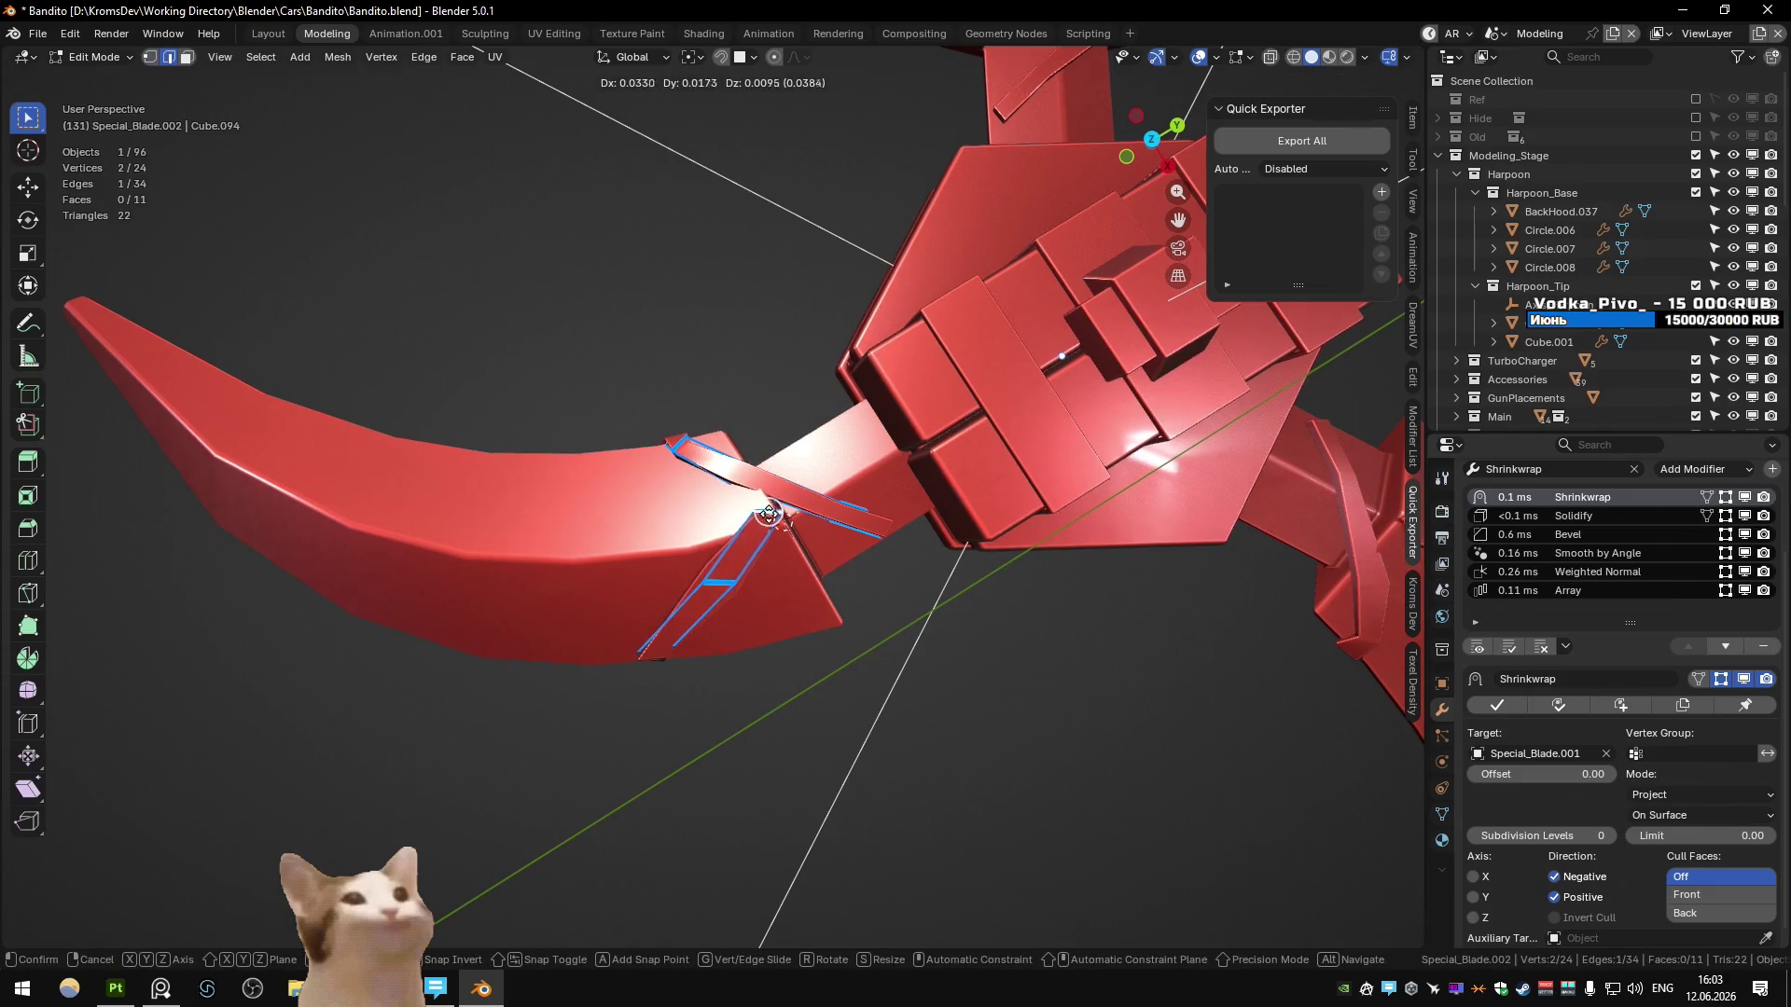
pyautogui.click(759, 527)
pyautogui.press('e')
pyautogui.click(765, 508)
pyautogui.moveTo(764, 509)
pyautogui.mouseDown(button='middle')
pyautogui.moveTo(594, 396)
pyautogui.moveTo(643, 527)
pyautogui.mouseUp(button='middle')
# - Add a loop cut to the strap, raise it along Z, then return to Object Mode and deselect
pyautogui.hotkey('ctrl', 'r')
pyautogui.click(644, 529)
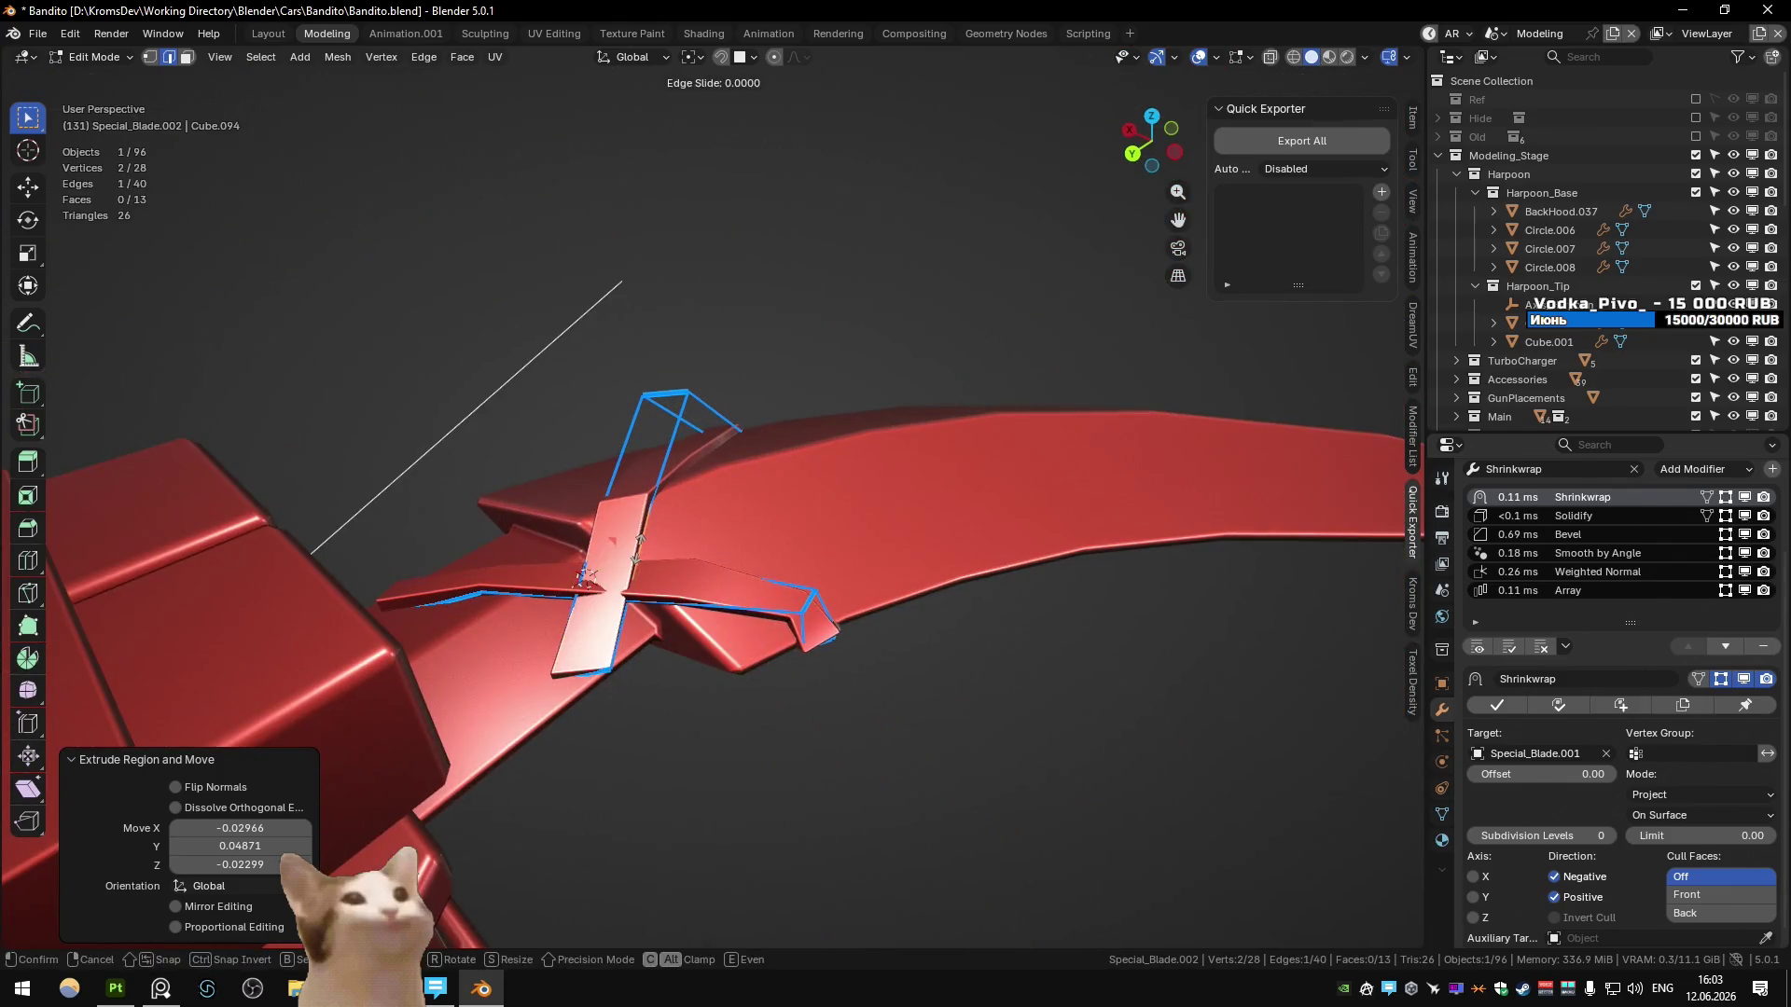
pyautogui.rightClick(644, 529)
pyautogui.press('g')
pyautogui.press('z')
pyautogui.click(648, 531)
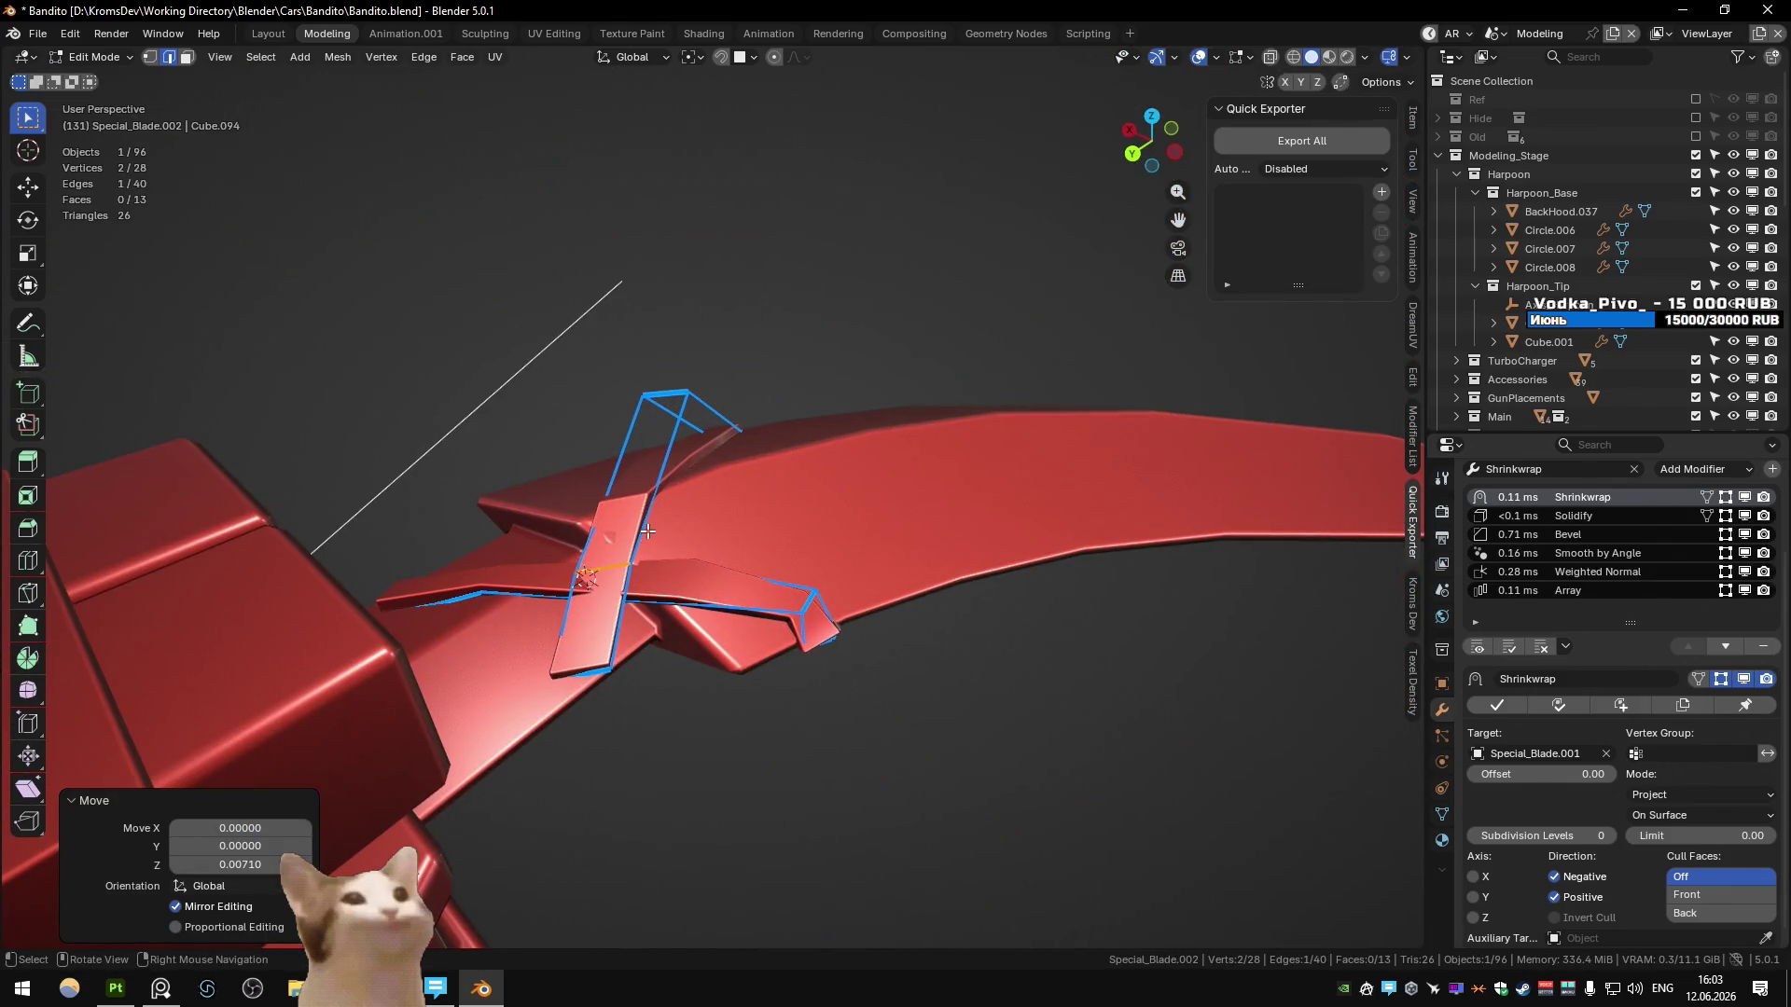
pyautogui.scroll(-3, 586, 668)
pyautogui.press('Tab')
pyautogui.moveTo(652, 643)
pyautogui.mouseDown(button='middle')
pyautogui.moveTo(813, 607)
pyautogui.moveTo(886, 630)
pyautogui.moveTo(832, 641)
pyautogui.mouseUp(button='middle')
pyautogui.hotkey('alt', 'a')
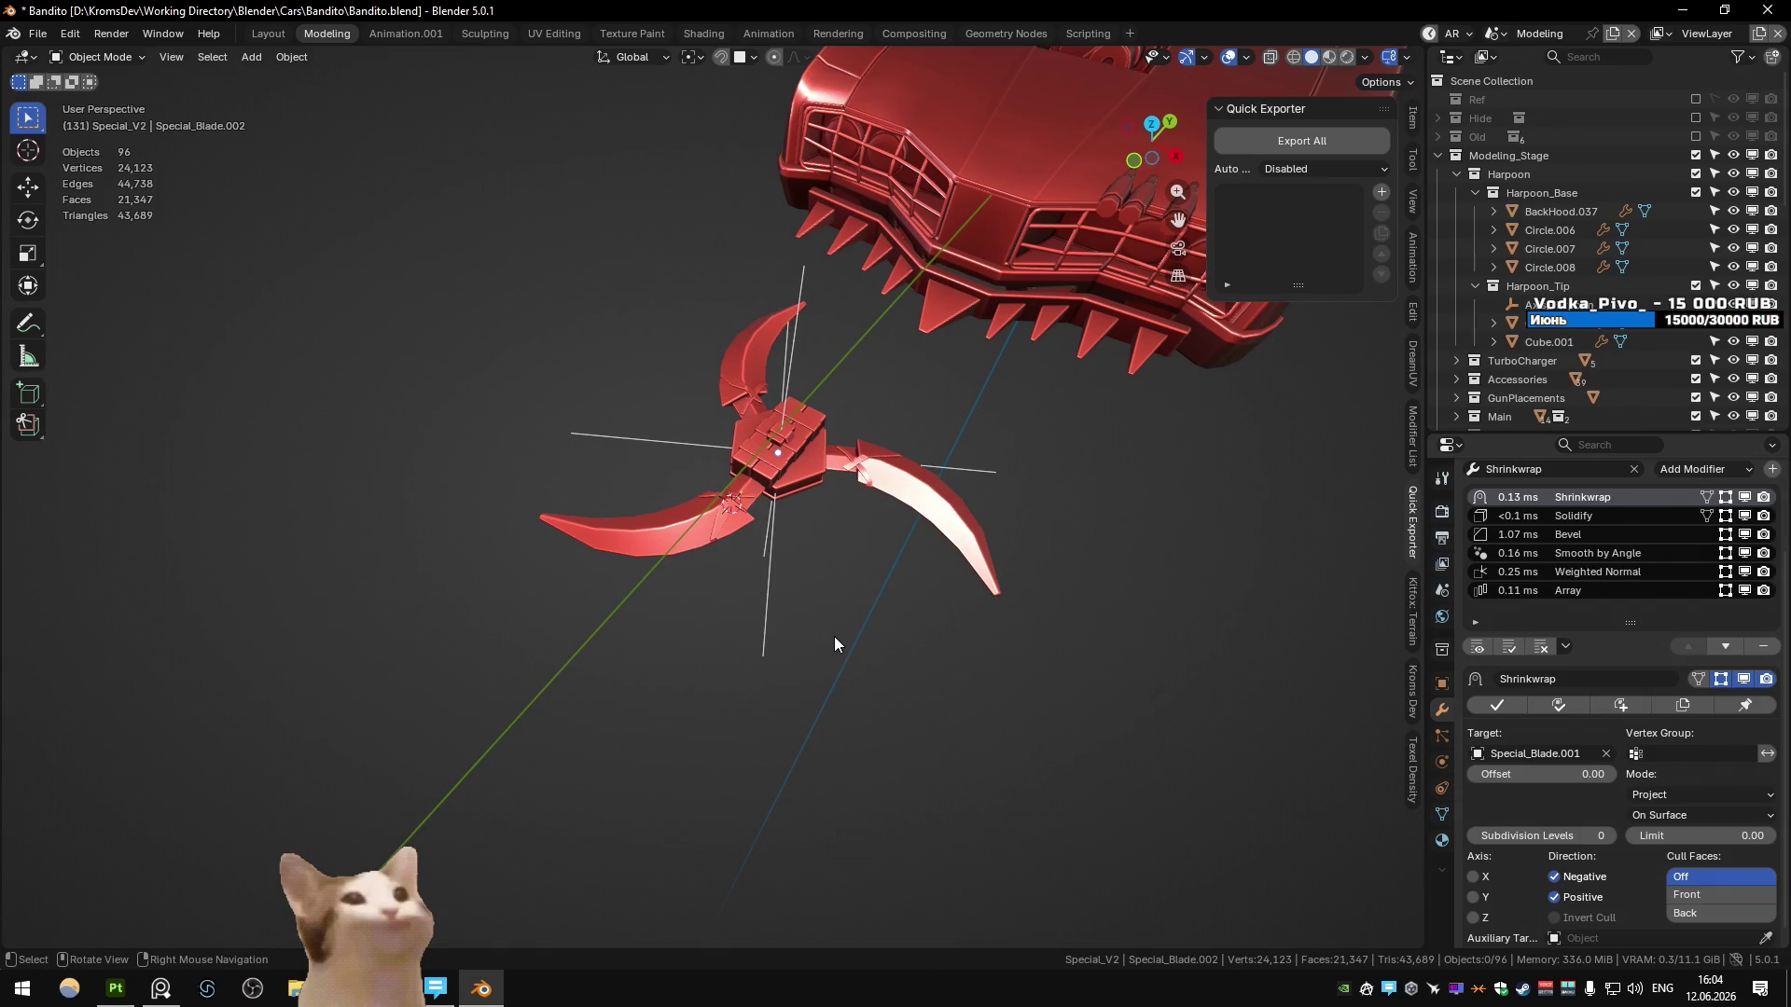
# - In top orthographic view, delete the crossed Special_Blade.002 strap piece at the blade base
pyautogui.moveTo(748, 504)
pyautogui.keyDown('alt'); pyautogui.mouseDown(button='middle')
pyautogui.moveTo(814, 612)
pyautogui.moveTo(679, 556)
pyautogui.mouseUp(button='middle'); pyautogui.keyUp('alt')
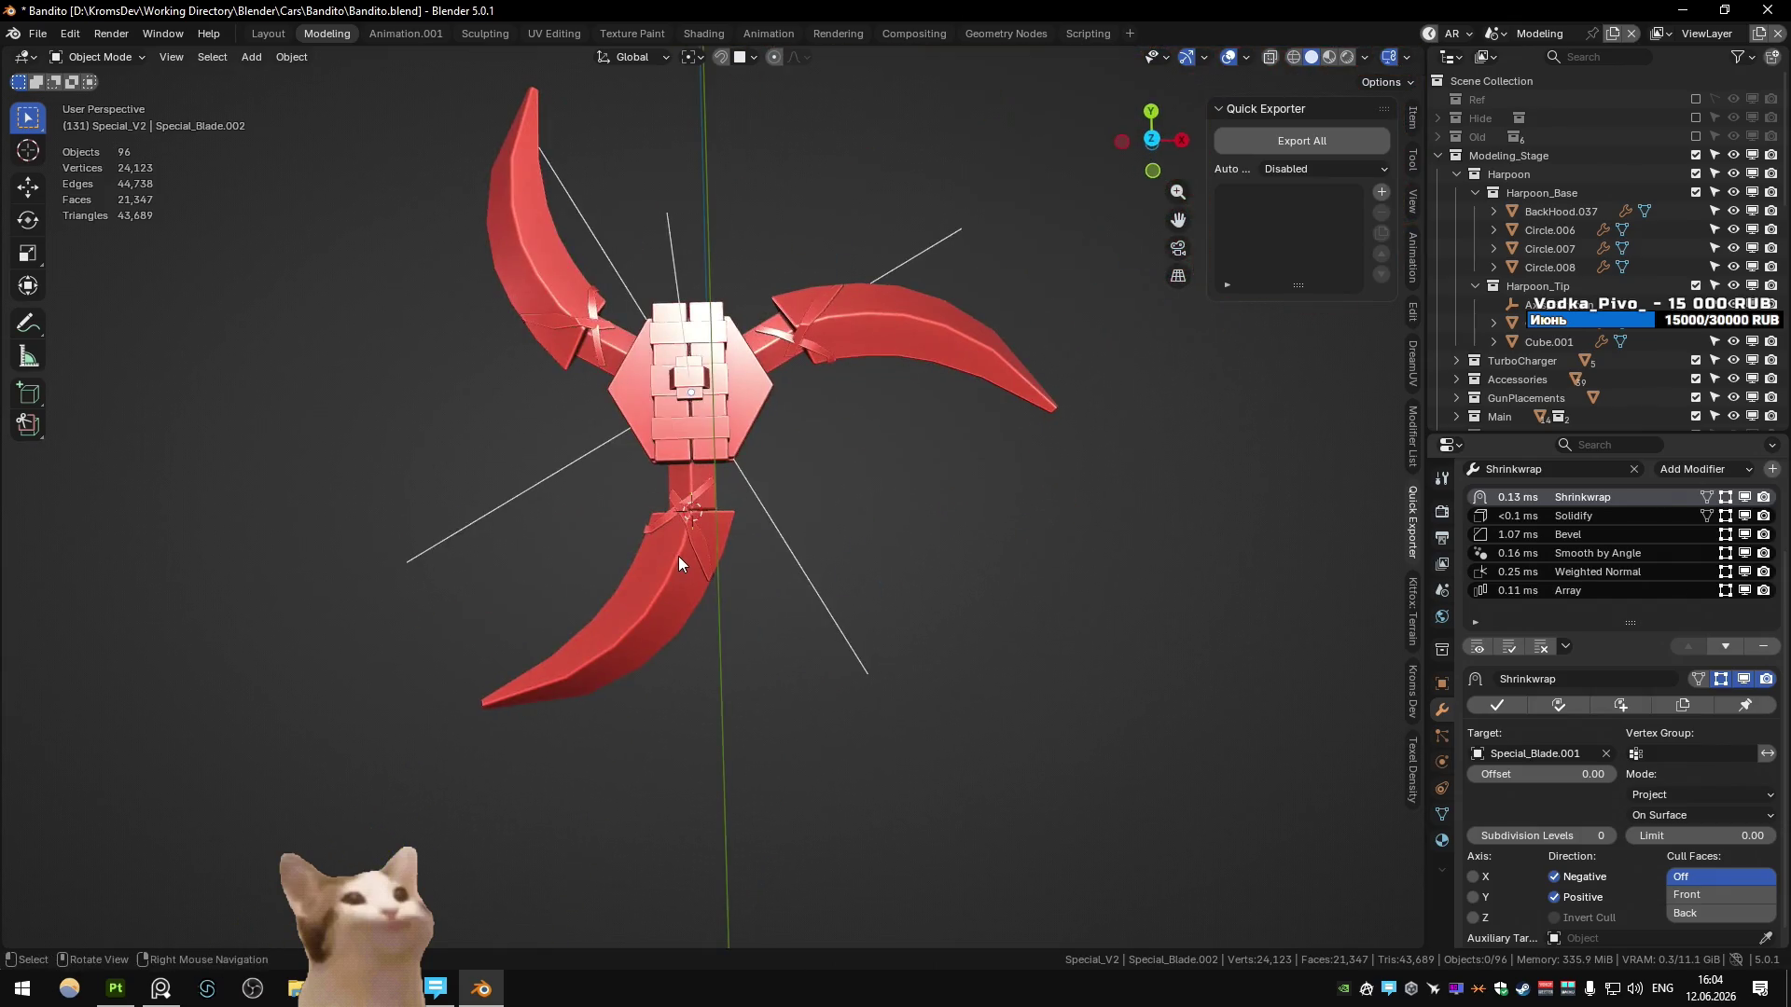
pyautogui.scroll(4, 679, 556)
pyautogui.press('KP_7')
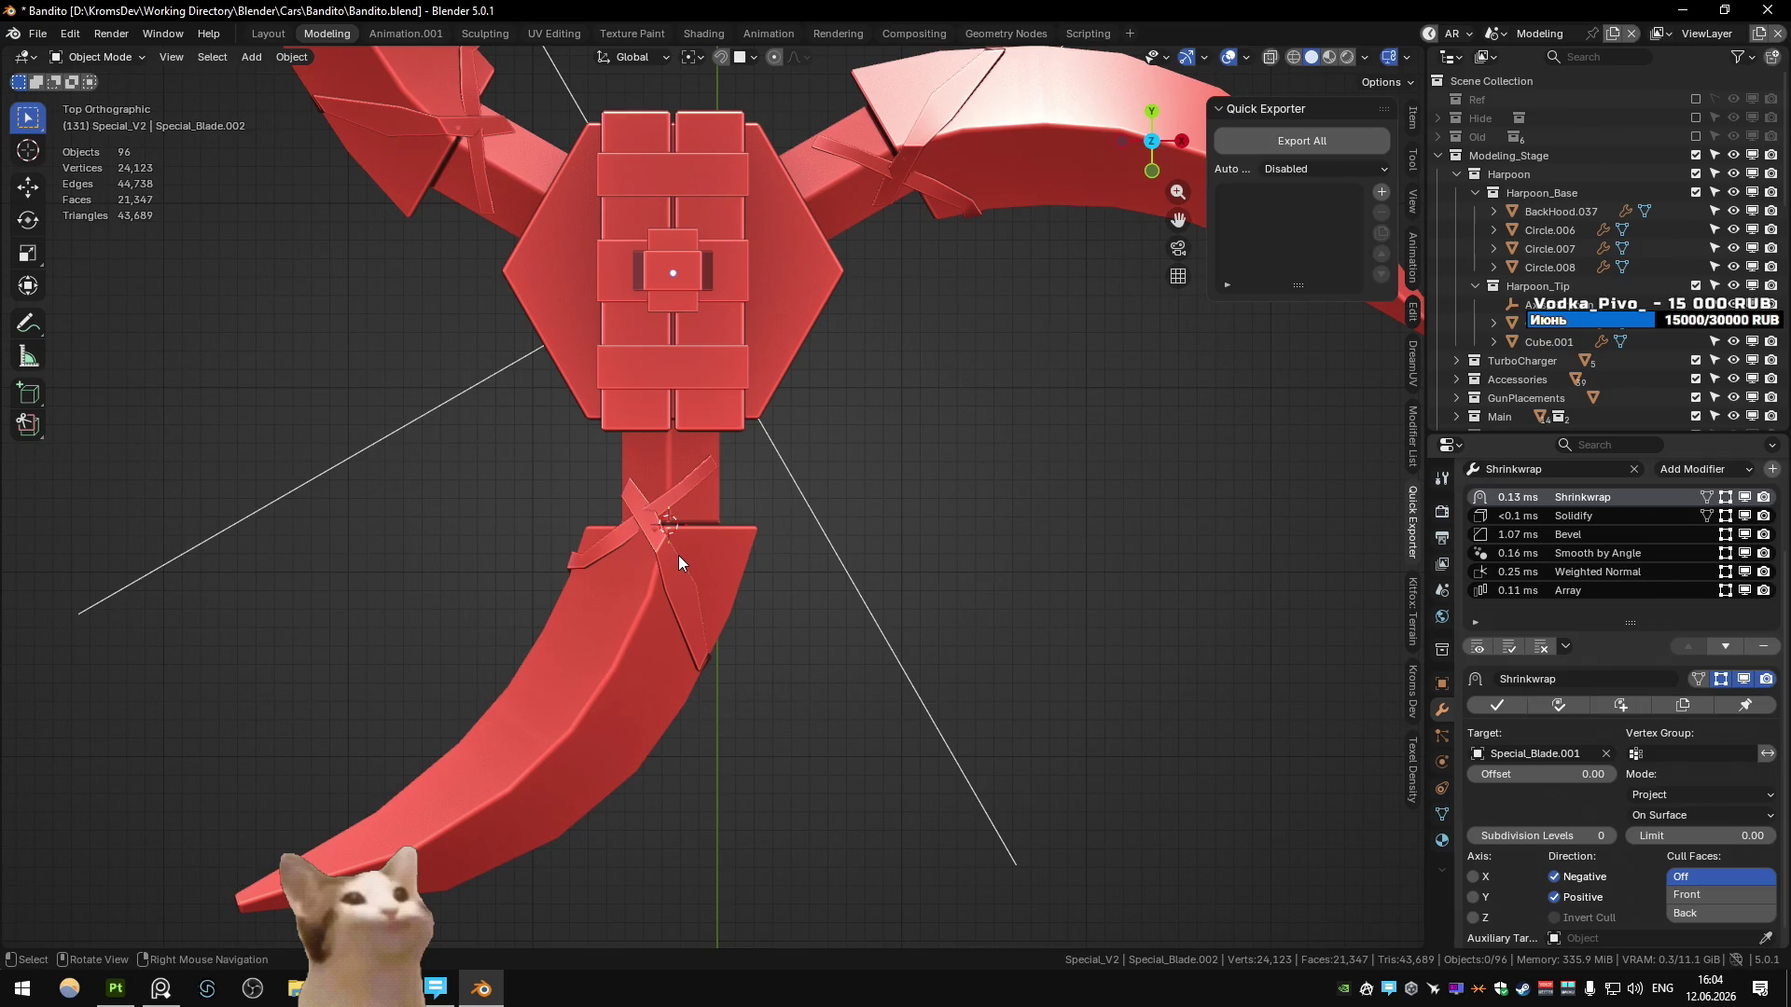
pyautogui.click(679, 556)
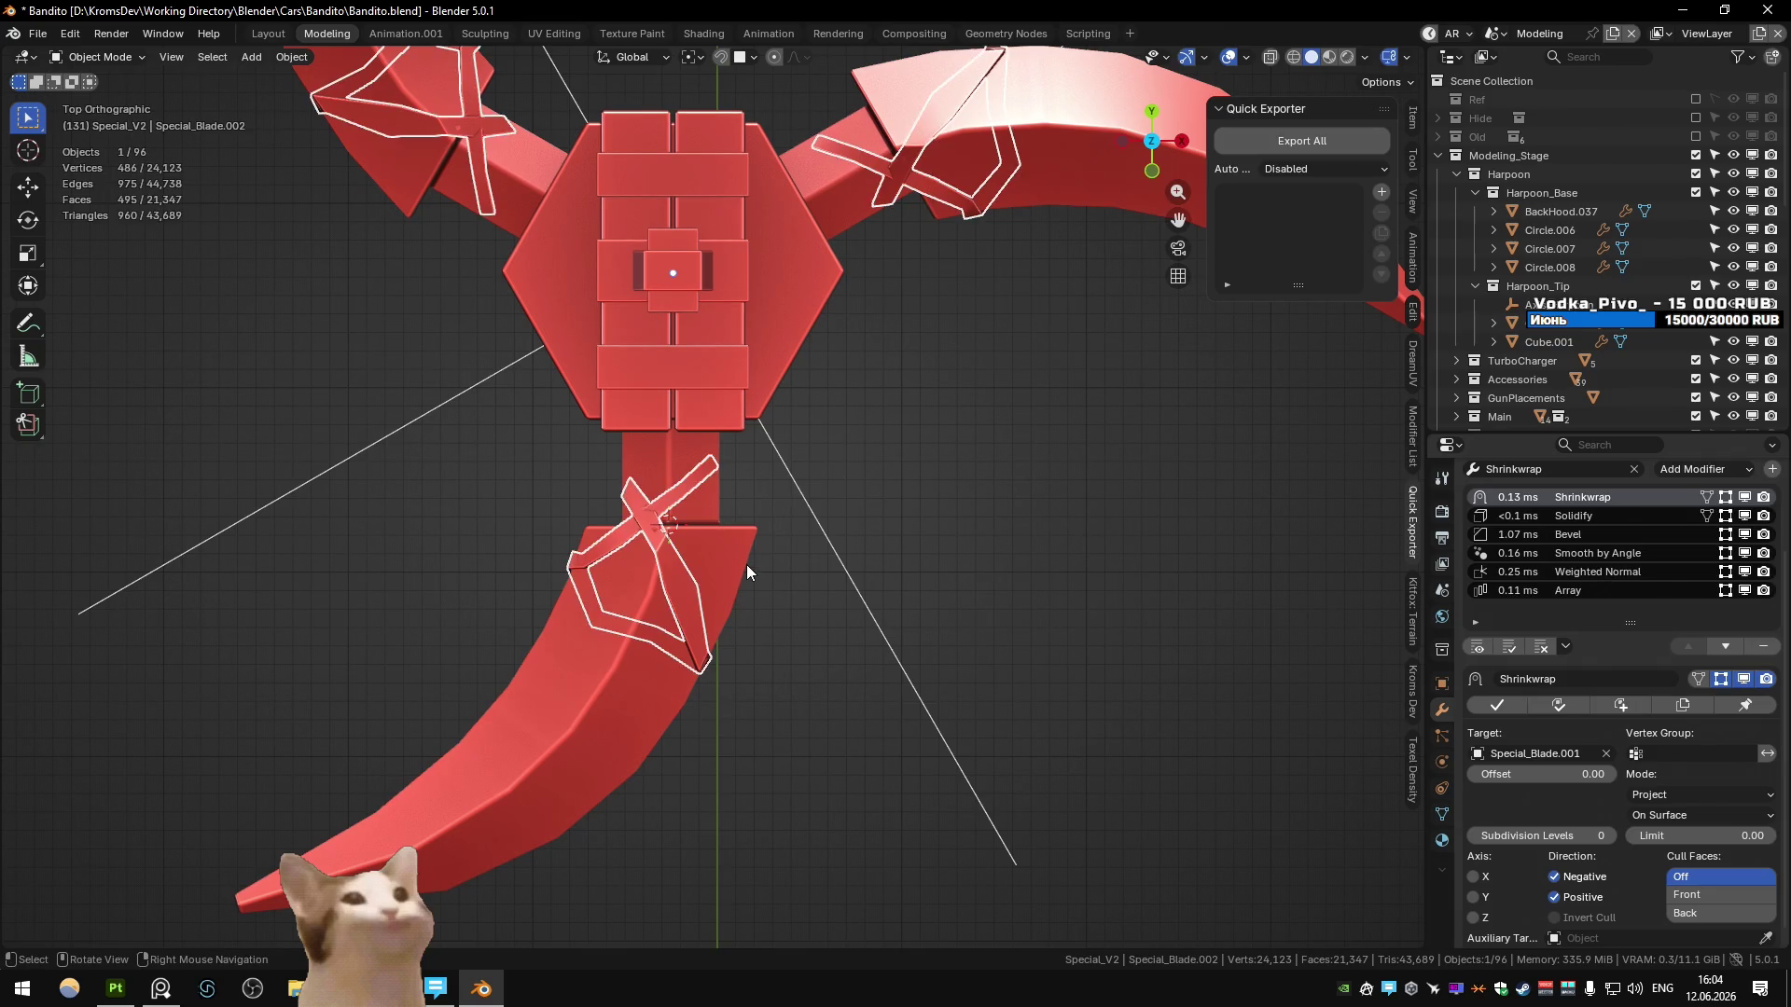
pyautogui.press('Delete')
pyautogui.moveTo(587, 546)
pyautogui.mouseDown(button='middle')
pyautogui.moveTo(580, 431)
pyautogui.moveTo(802, 444)
pyautogui.moveTo(709, 457)
pyautogui.mouseUp(button='middle')
# - Save Bandito.blend while staying in the Modeling scene
pyautogui.scroll(5, 708, 457)
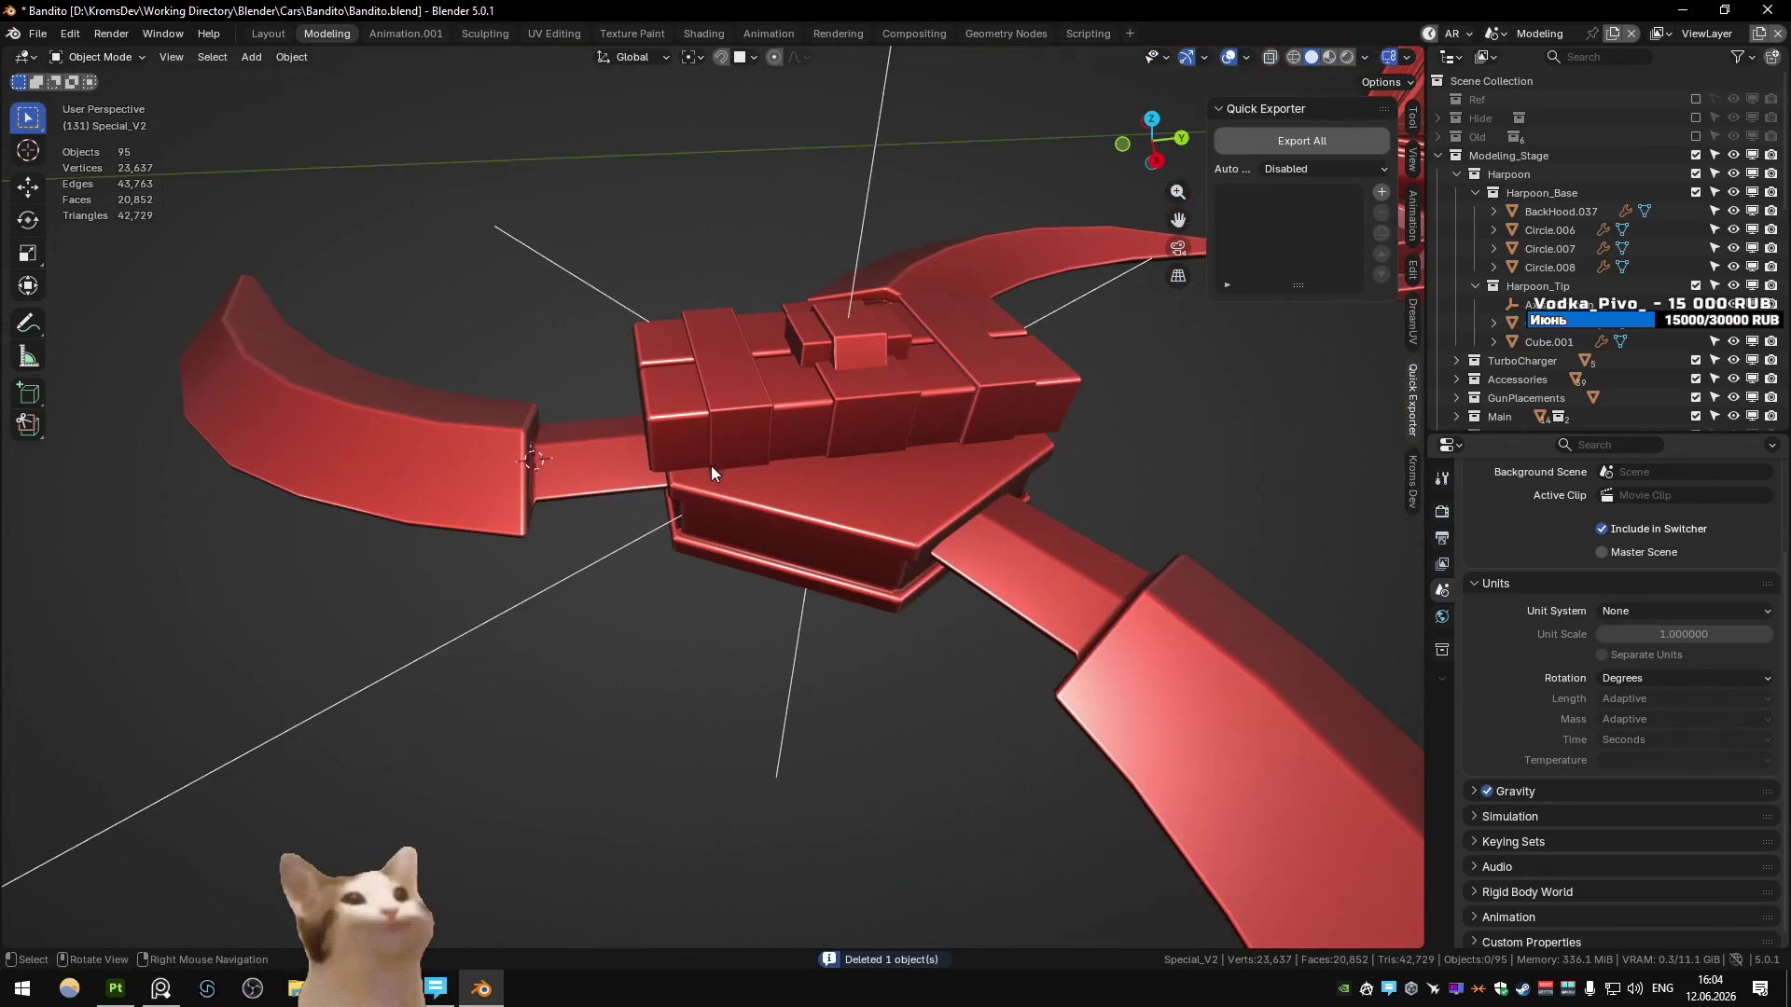
pyautogui.scroll(-4, 755, 438)
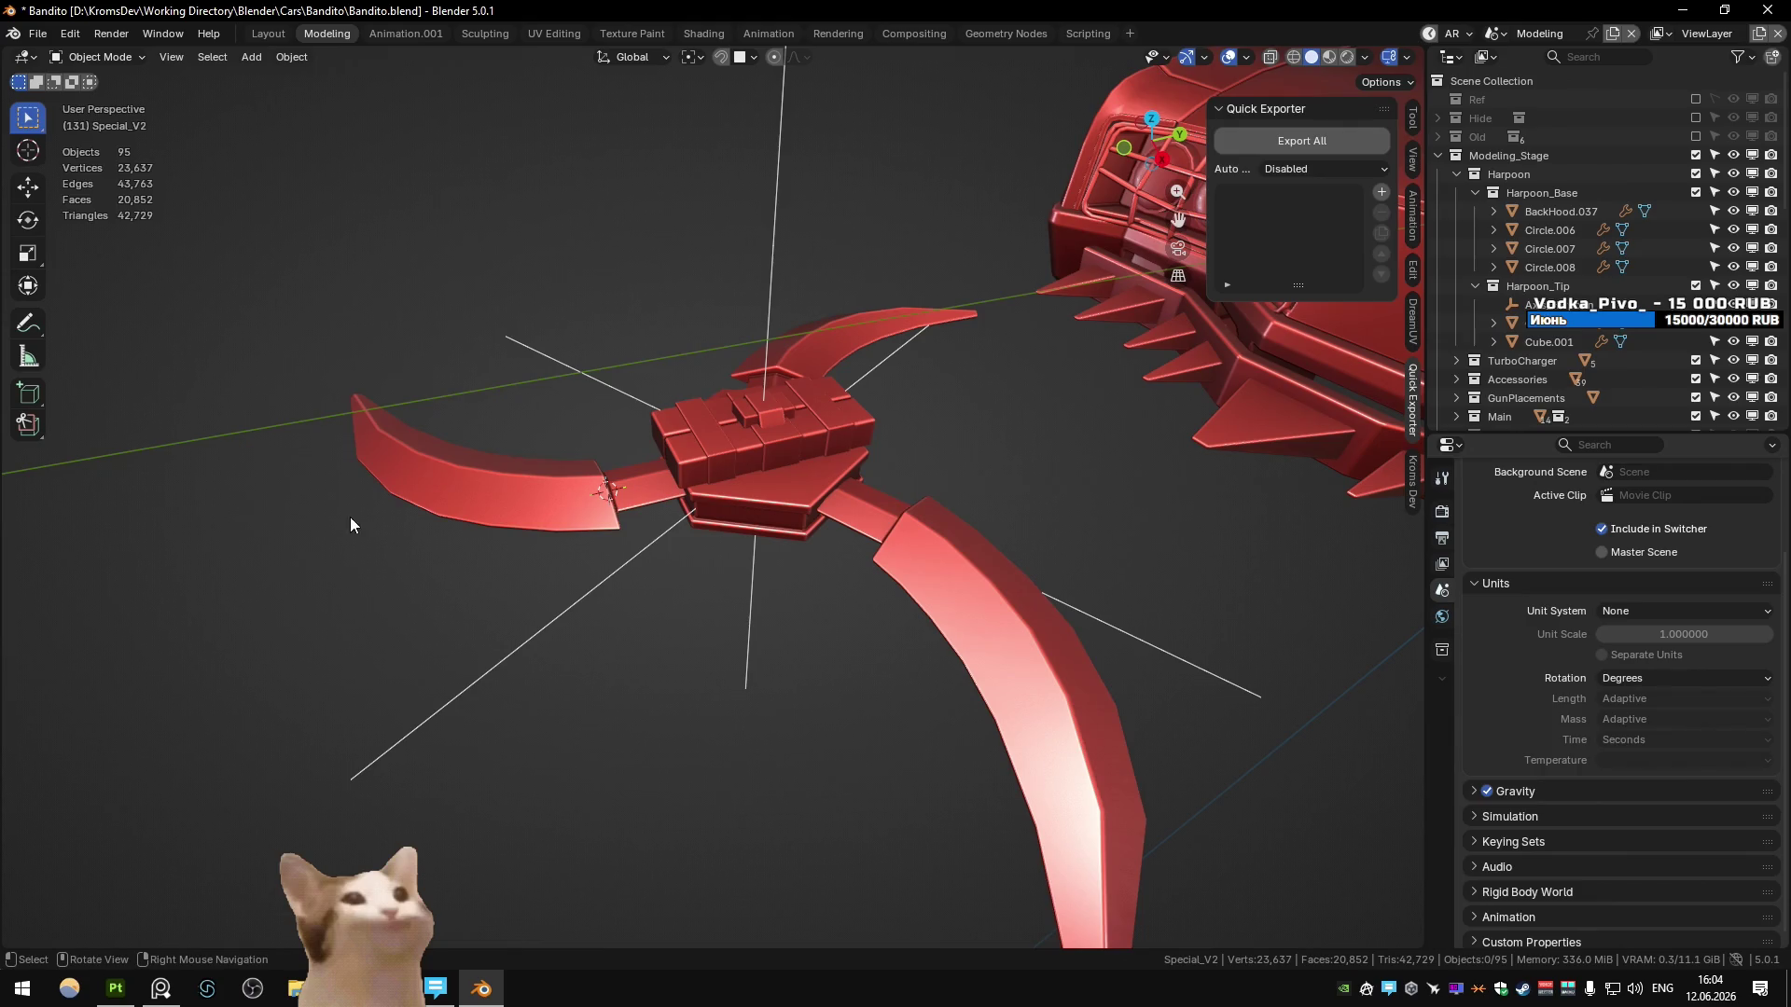
pyautogui.moveTo(673, 369)
pyautogui.keyDown('ctrl'); pyautogui.mouseDown(button='middle')
pyautogui.moveTo(747, 453)
pyautogui.moveTo(655, 500)
pyautogui.moveTo(679, 463)
pyautogui.moveTo(642, 456)
pyautogui.moveTo(679, 494)
pyautogui.moveTo(666, 511)
pyautogui.mouseUp(button='middle'); pyautogui.keyUp('ctrl')
pyautogui.scroll(-5, 643, 459)
pyautogui.hotkey('ctrl', 's')
pyautogui.hotkey('ctrl', 'pagedown')
pyautogui.hotkey('ctrl', 'pageup')
# - Show the central block Cube.006 alone in local view in the UV Editing workspace
pyautogui.click(701, 503)
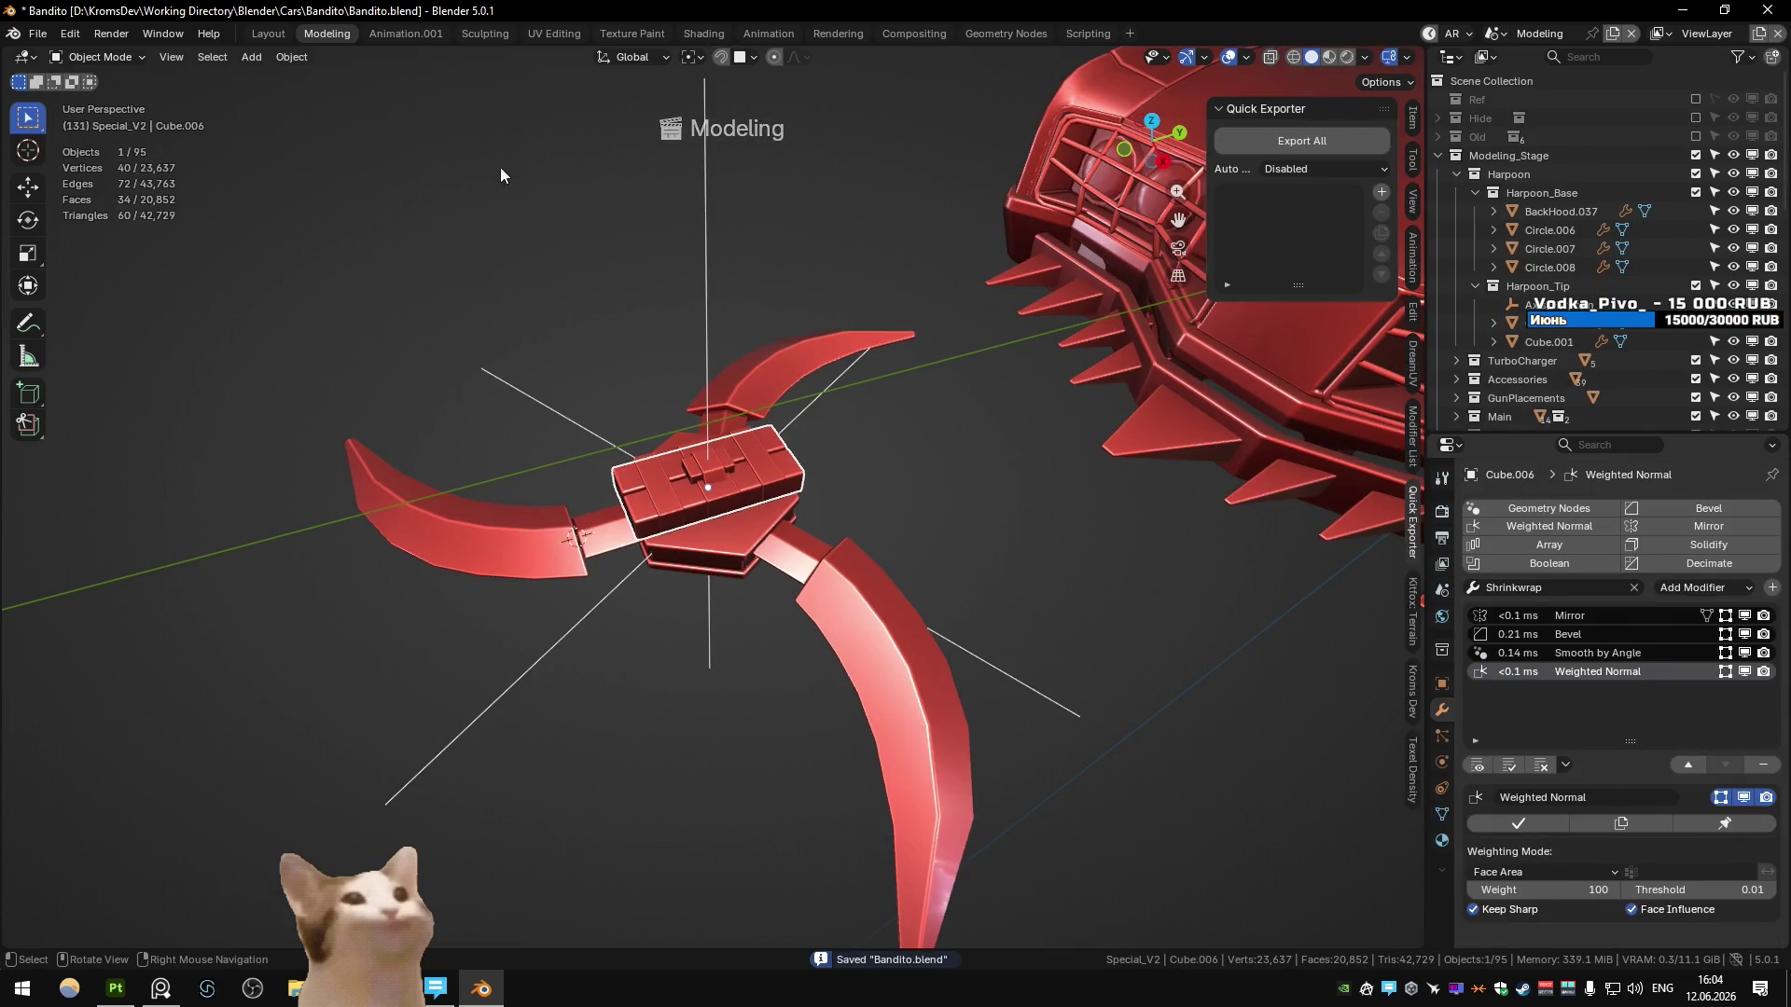
pyautogui.click(580, 33)
pyautogui.press('KP_Divide')
pyautogui.moveTo(954, 528)
pyautogui.mouseDown(button='middle')
pyautogui.moveTo(1149, 588)
pyautogui.moveTo(1073, 560)
pyautogui.mouseUp(button='middle')
# - Enlarge the 3D view, locate the weapon parts and select Cube.007 alone
pyautogui.moveTo(845, 237); pyautogui.dragTo(636, 238)
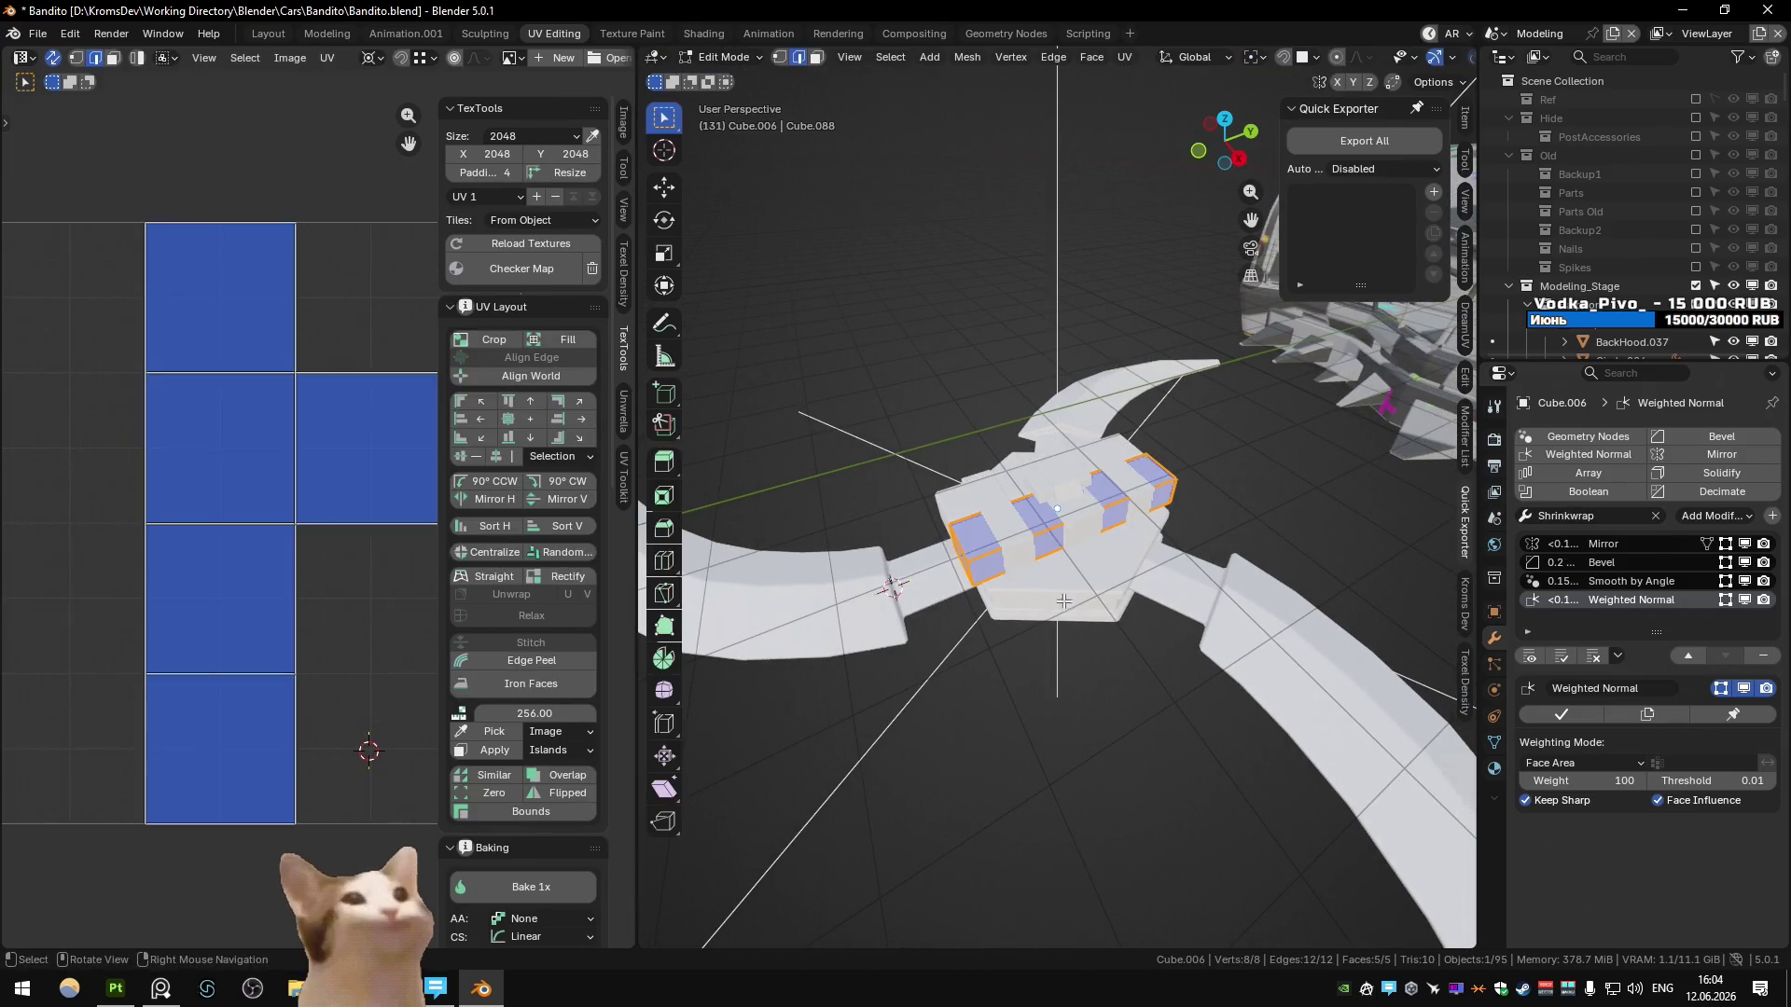
pyautogui.press('KP_Decimal')
pyautogui.scroll(5, 1585, 242)
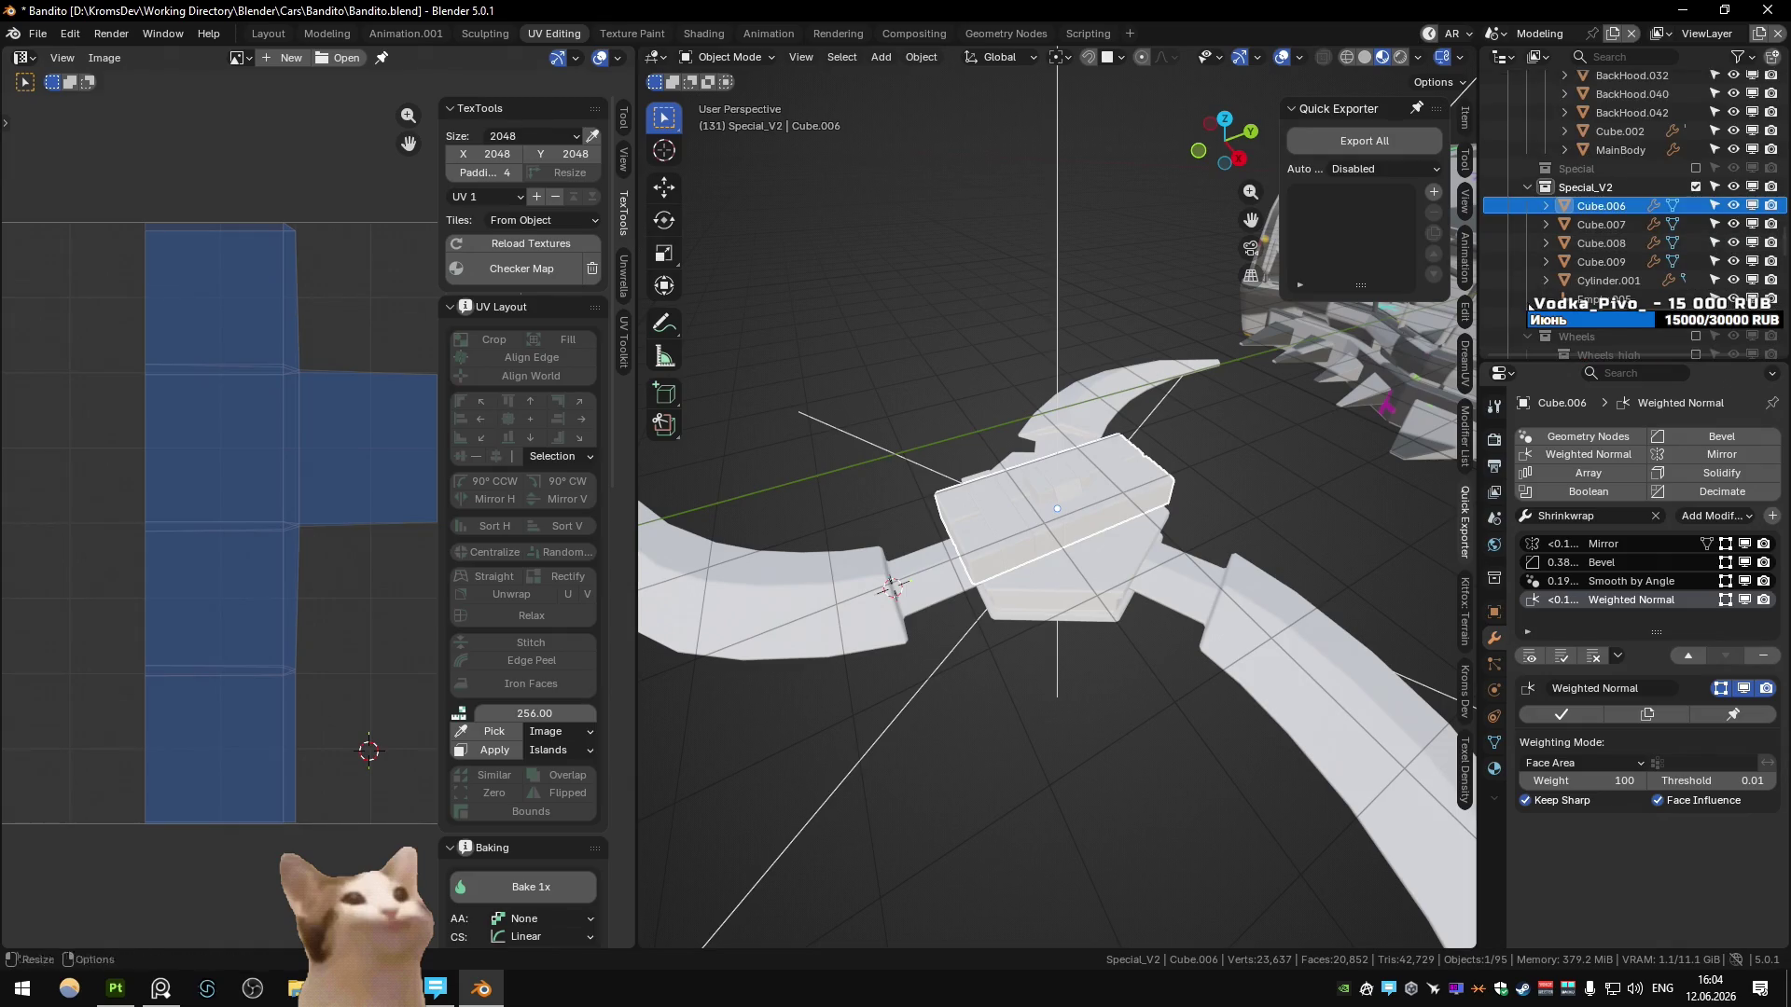
pyautogui.scroll(-5, 1693, 334)
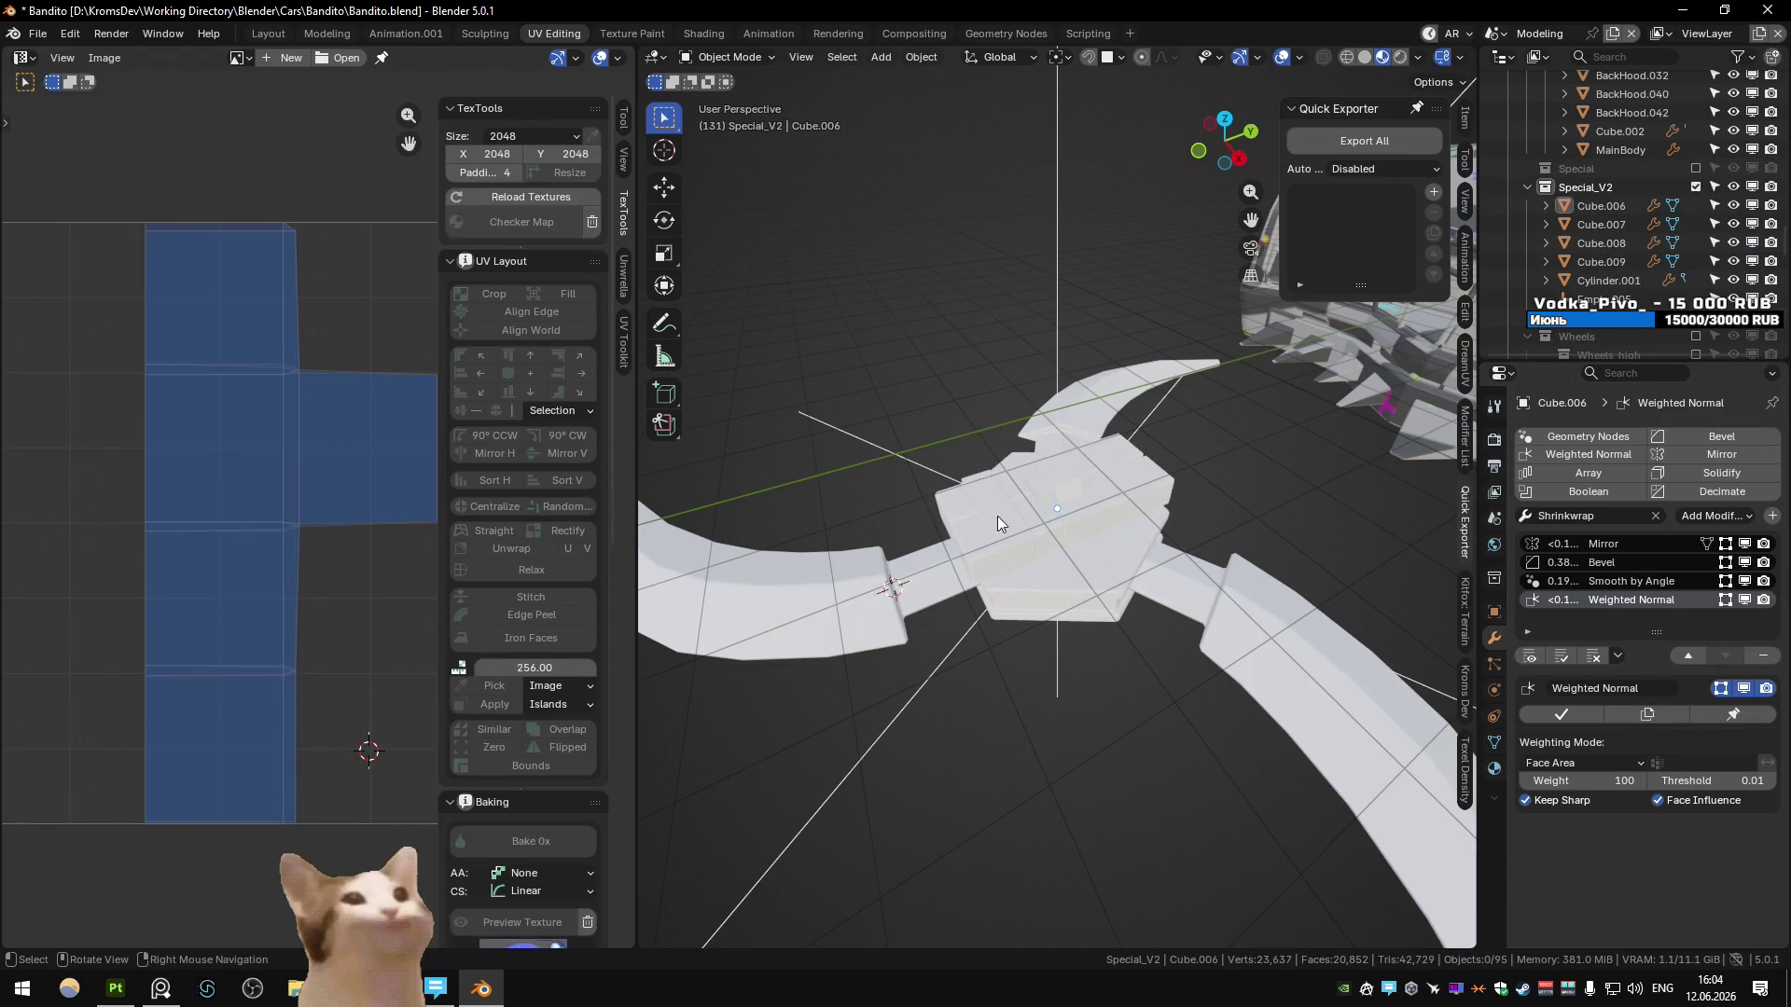
pyautogui.click(1011, 541)
pyautogui.scroll(-3, 942, 423)
pyautogui.moveTo(840, 377)
pyautogui.mouseDown()
pyautogui.moveTo(1078, 607)
pyautogui.moveTo(1133, 635)
pyautogui.mouseUp()
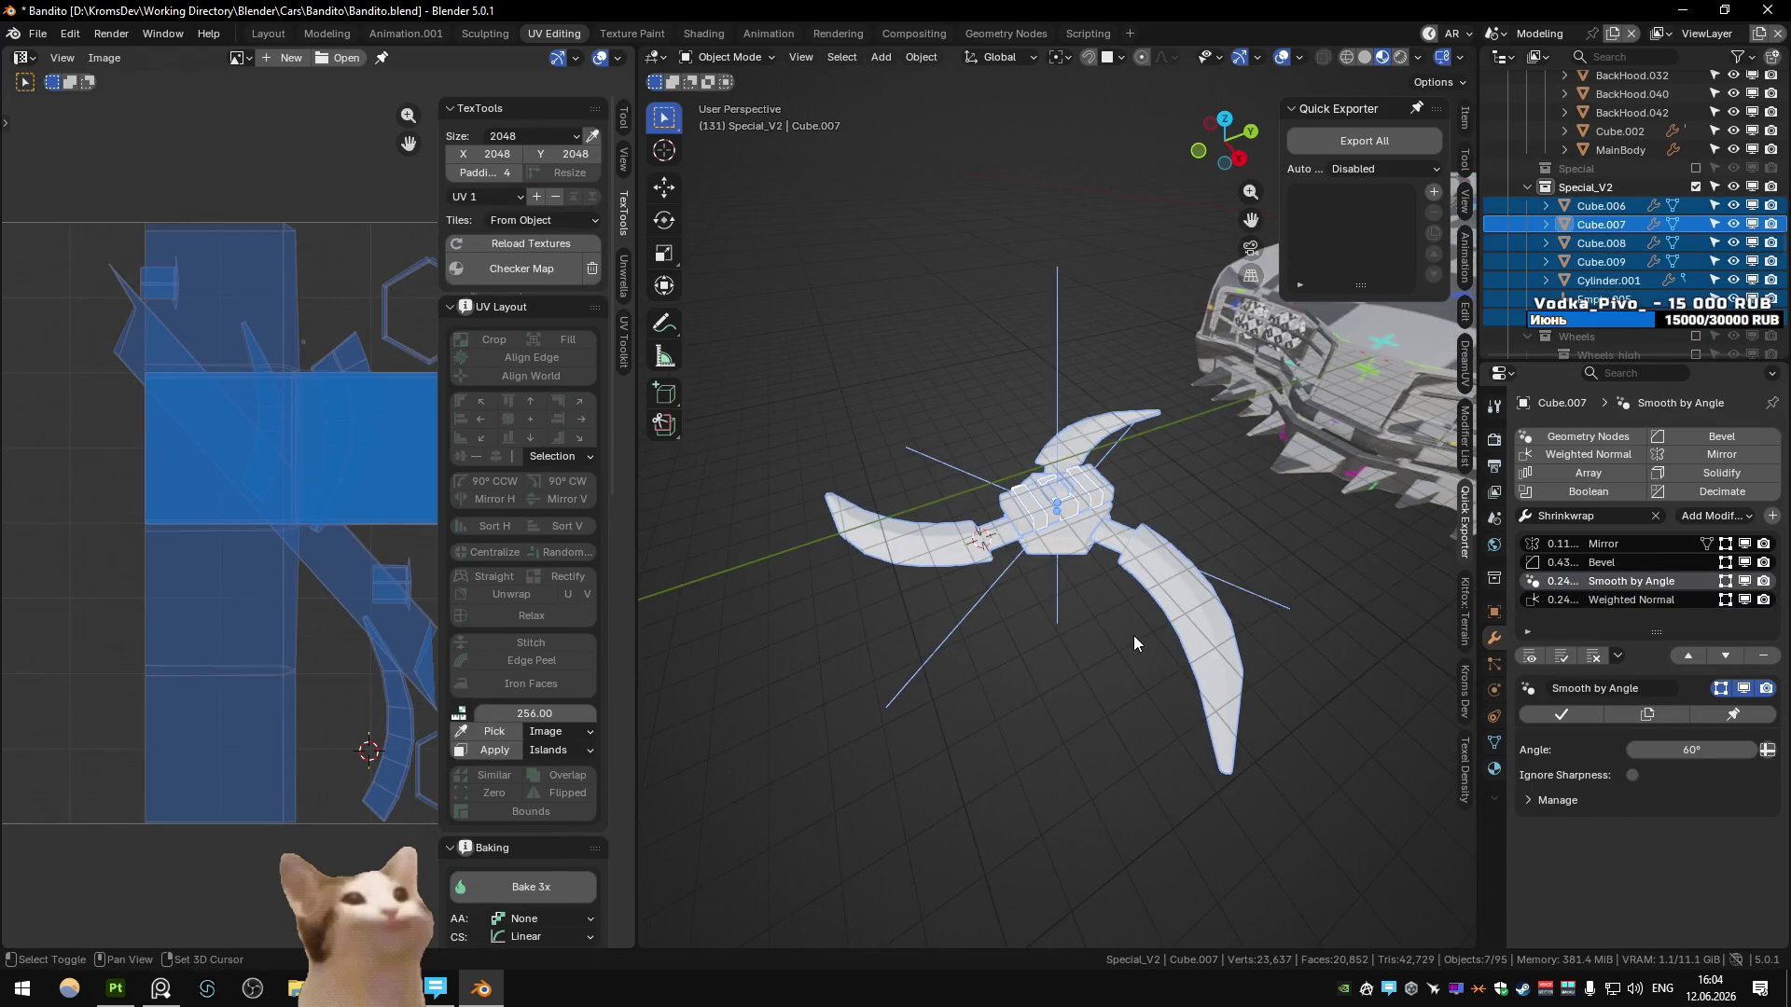
pyautogui.hotkey('shift', 'h')
pyautogui.hotkey('alt', 'h')
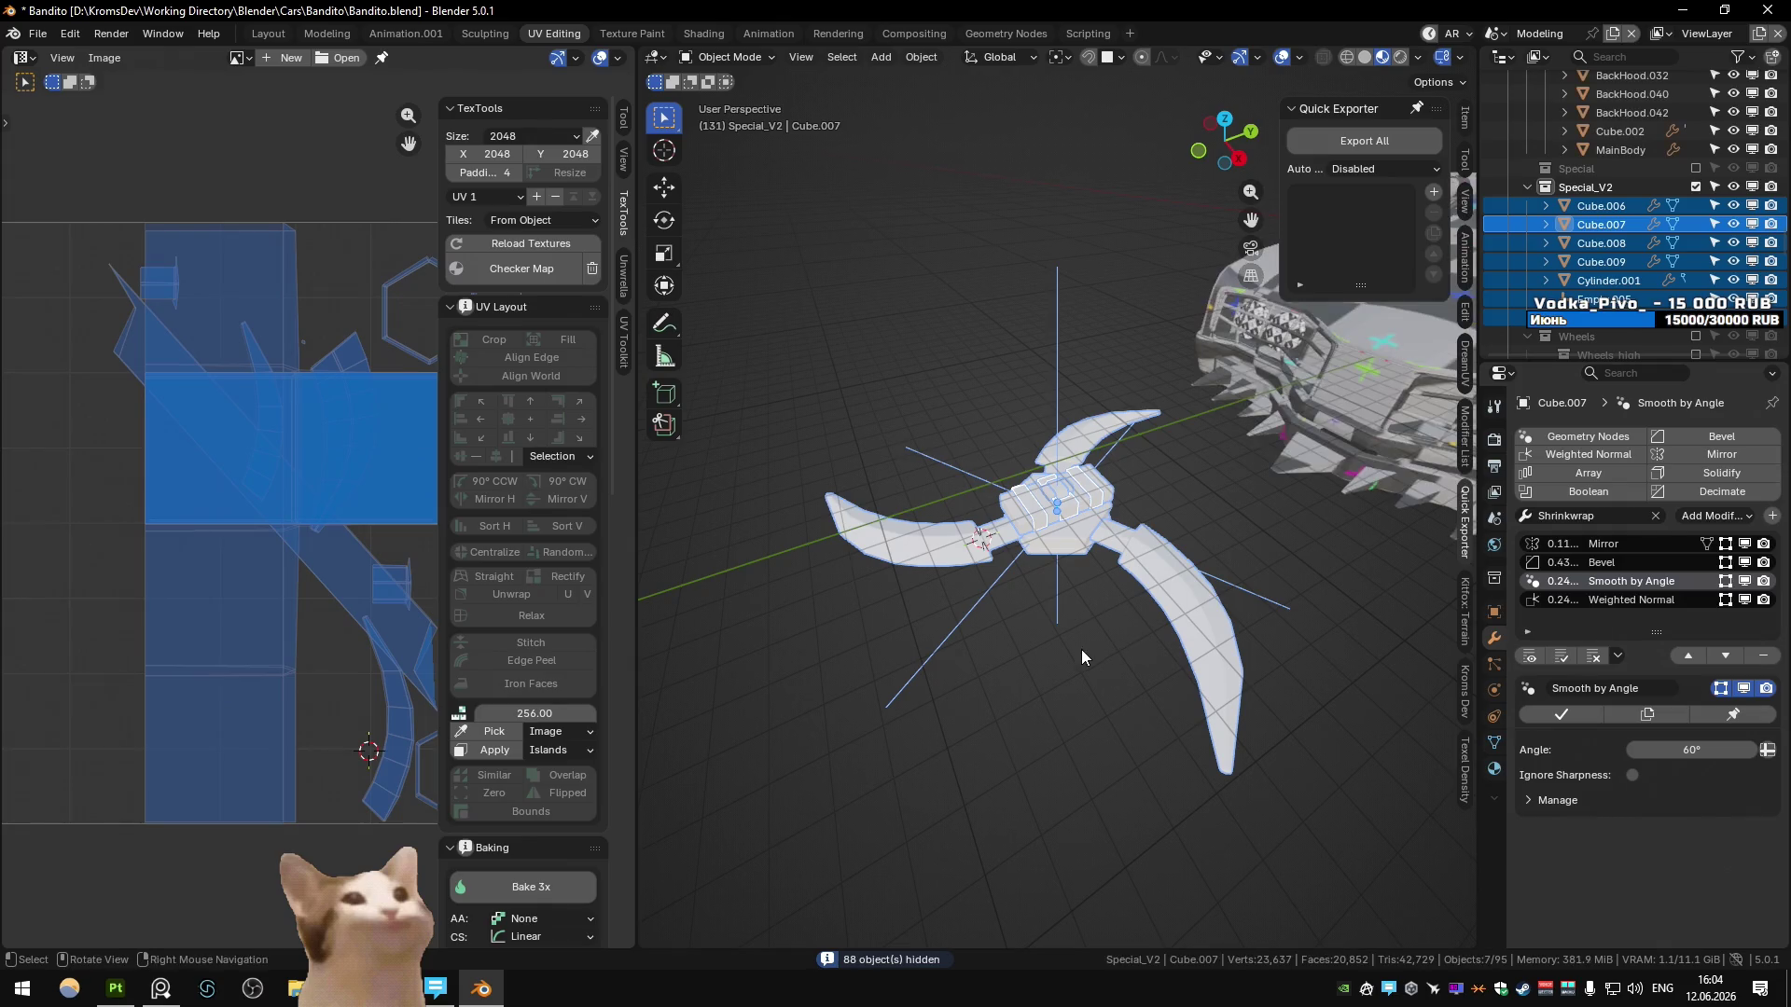
pyautogui.click(1043, 516)
pyautogui.scroll(2, 1044, 517)
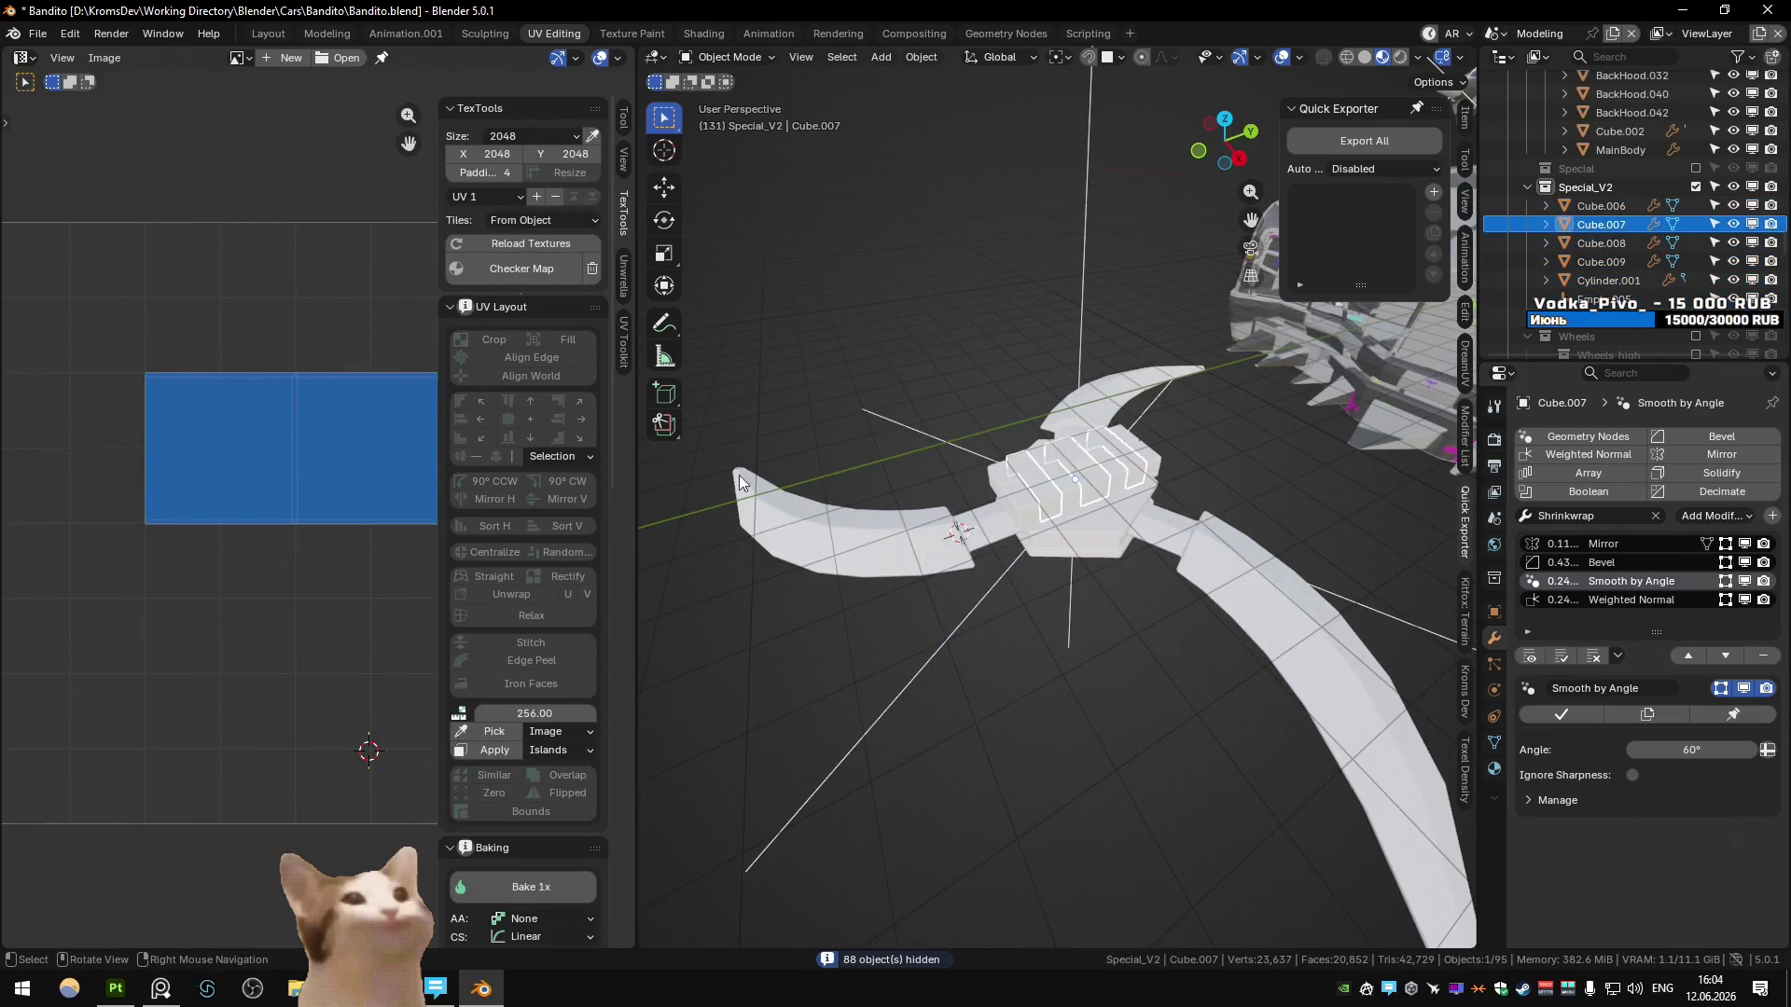
# - Apply the checker map to Cube.007 and select its edges in Edit Mode
pyautogui.click(506, 271)
pyautogui.scroll(8, 1009, 473)
pyautogui.press('Tab')
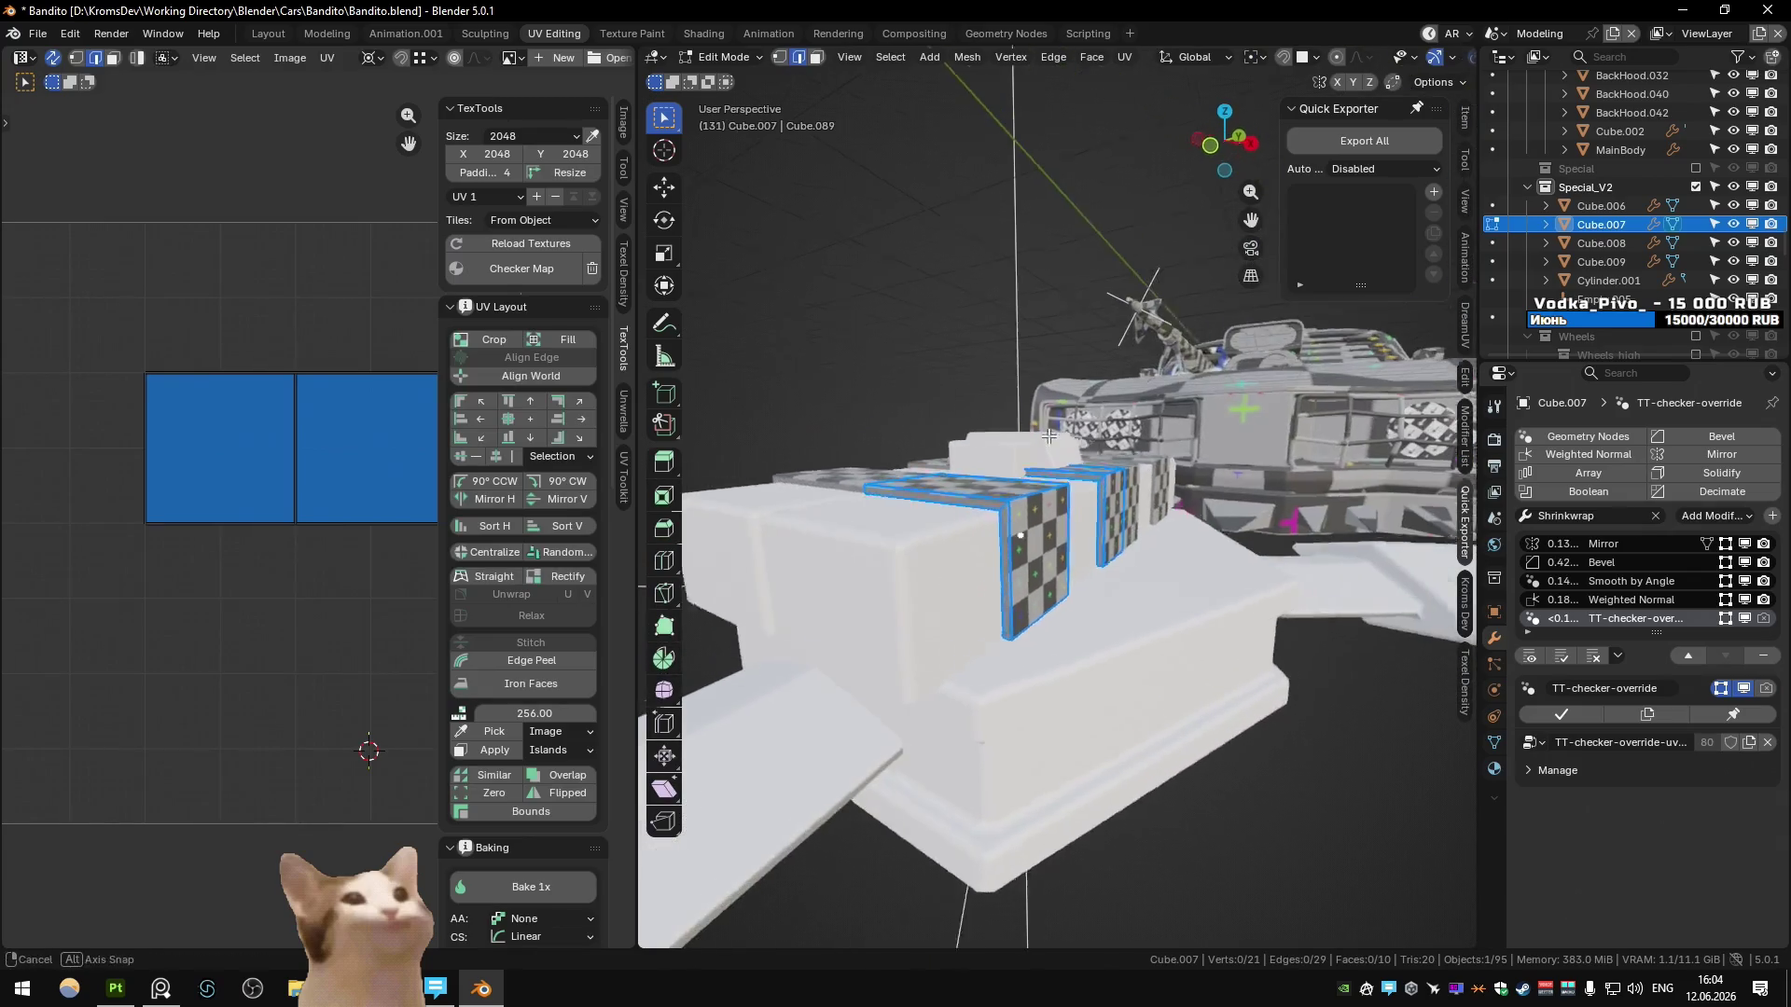
pyautogui.keyDown('alt'); pyautogui.middleClick(1018, 487); pyautogui.keyUp('alt')
pyautogui.scroll(2, 995, 509)
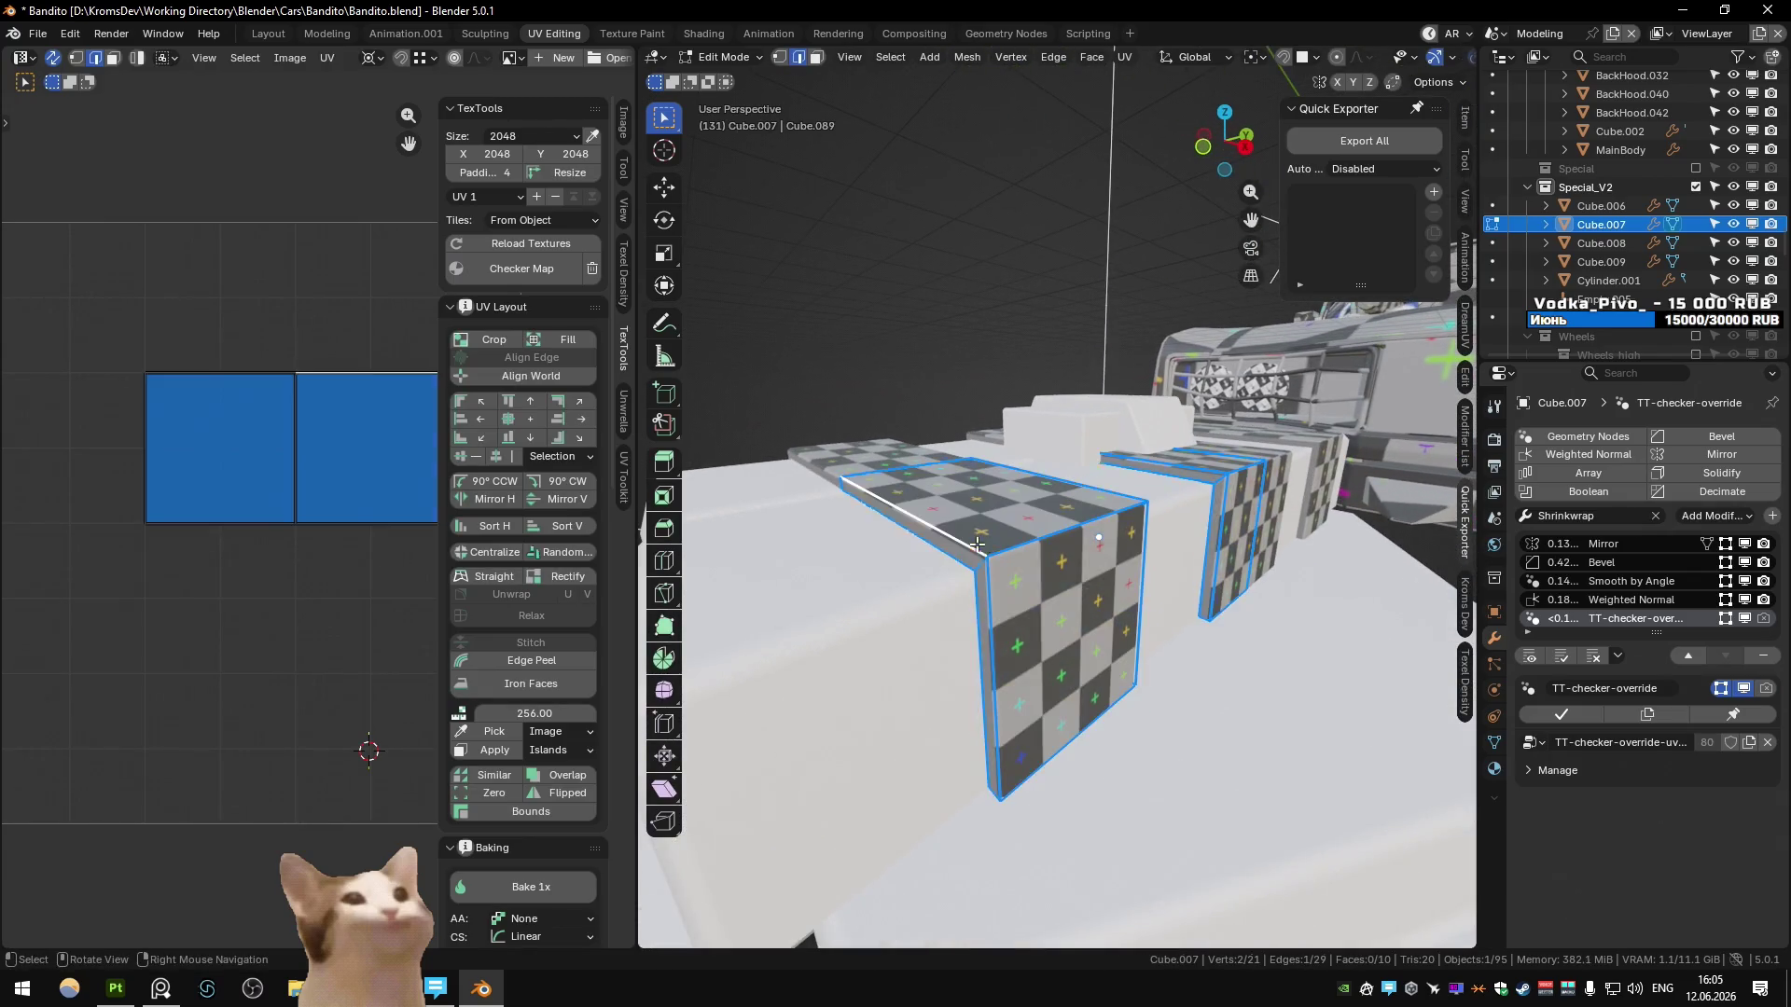
pyautogui.click(977, 543)
pyautogui.moveTo(976, 543)
pyautogui.mouseDown(button='middle')
pyautogui.moveTo(1017, 524)
pyautogui.moveTo(1070, 535)
pyautogui.mouseUp(button='middle')
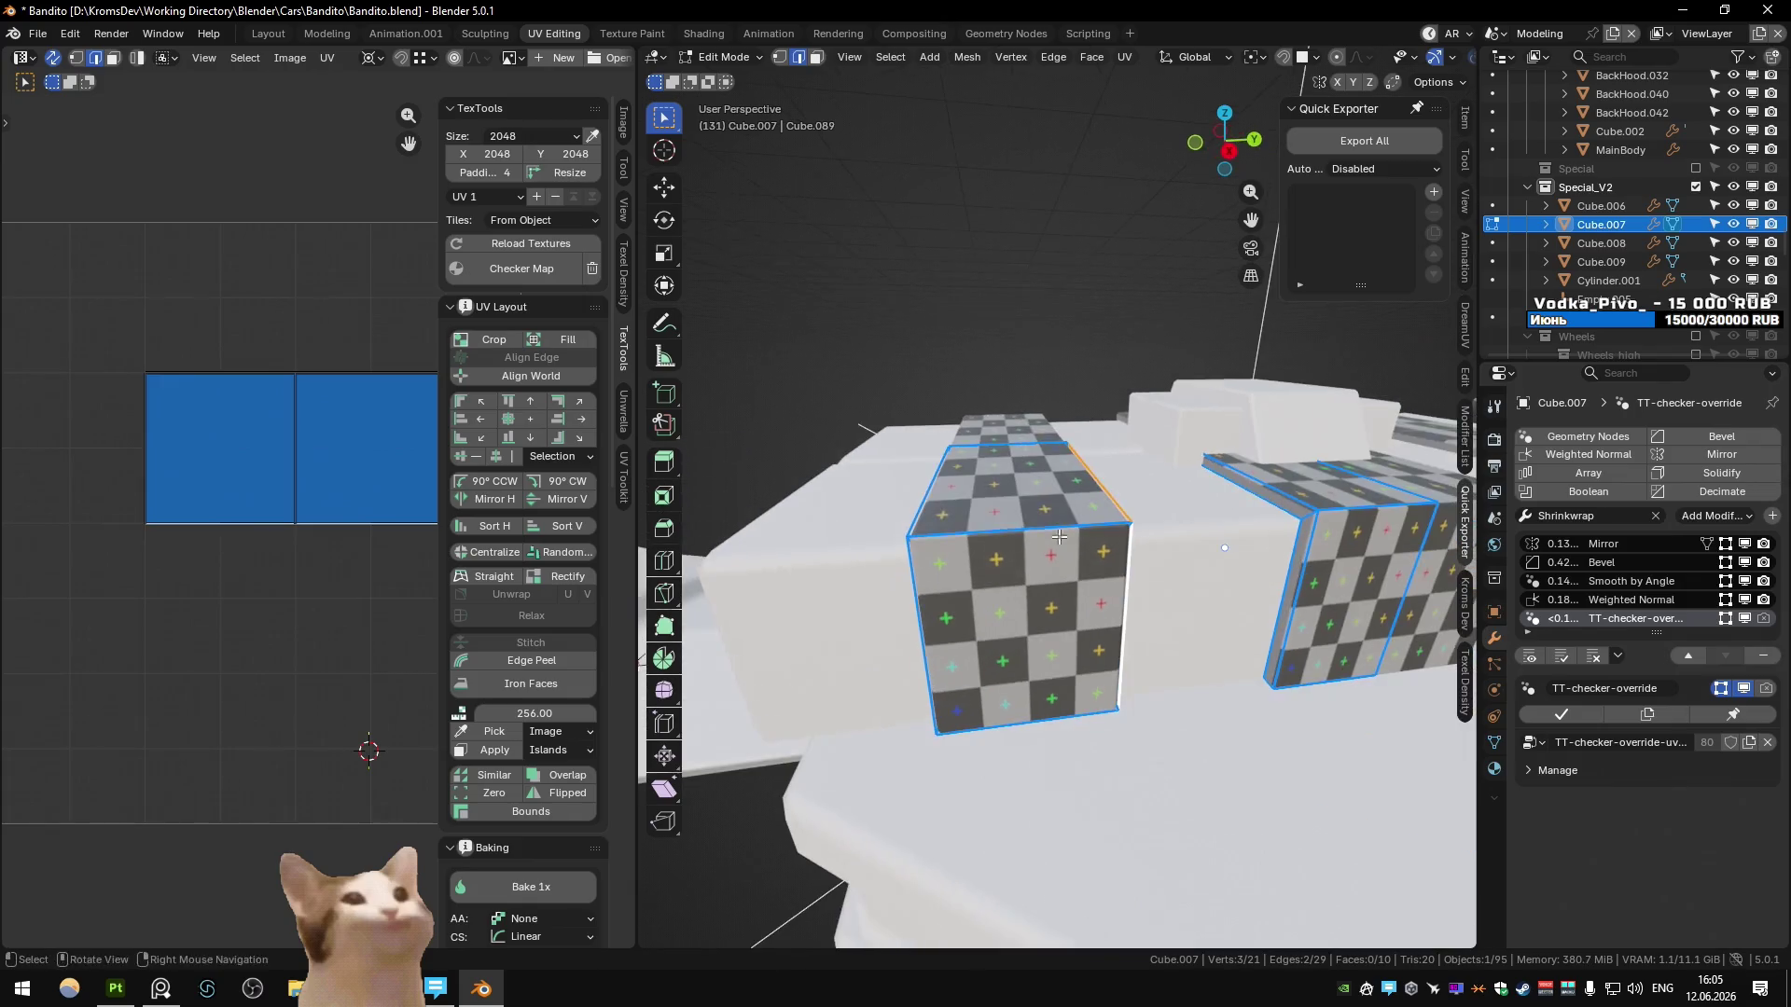
# - Mark seams on Cube.007's selected edges, redoing after an undo, then leave Edit Mode
pyautogui.keyDown('shift'); pyautogui.click(922, 566); pyautogui.keyUp('shift')
pyautogui.press('q')
pyautogui.click(878, 511)
pyautogui.hotkey('ctrl', 'z')
pyautogui.press('q')
pyautogui.click(878, 516)
pyautogui.moveTo(879, 516); pyautogui.dragTo(1148, 529, button='middle')
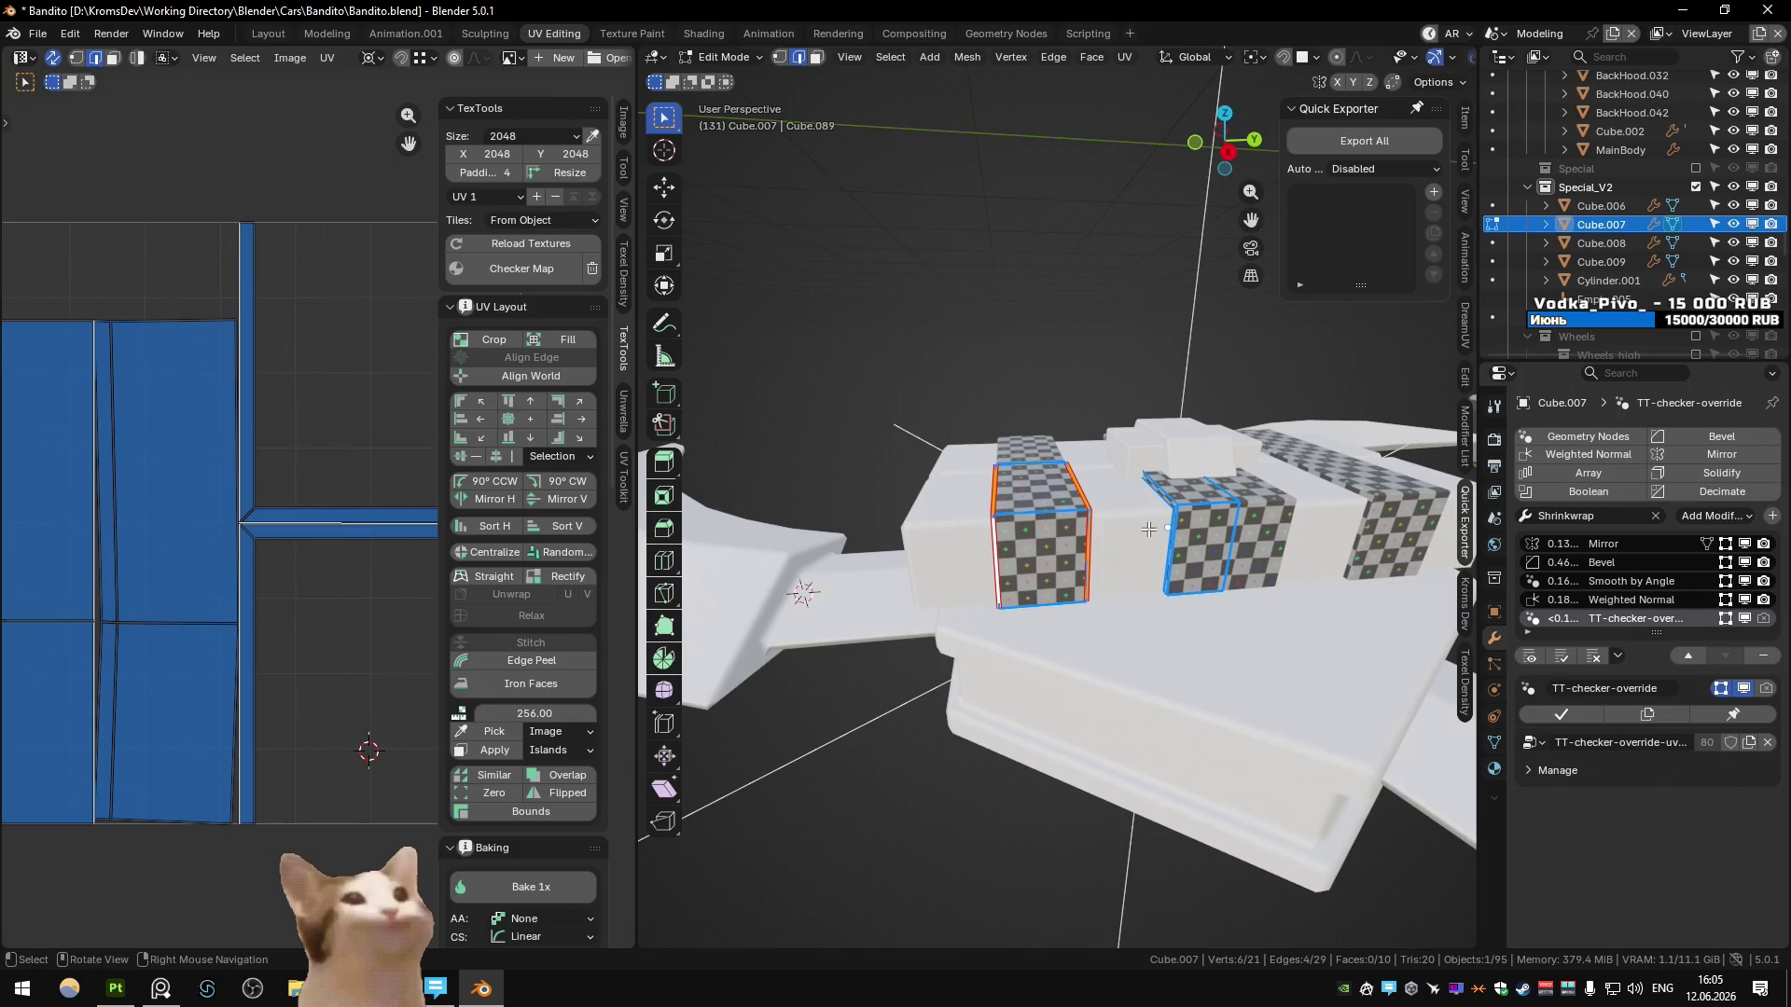
pyautogui.moveTo(1029, 520); pyautogui.dragTo(1042, 555, button='middle')
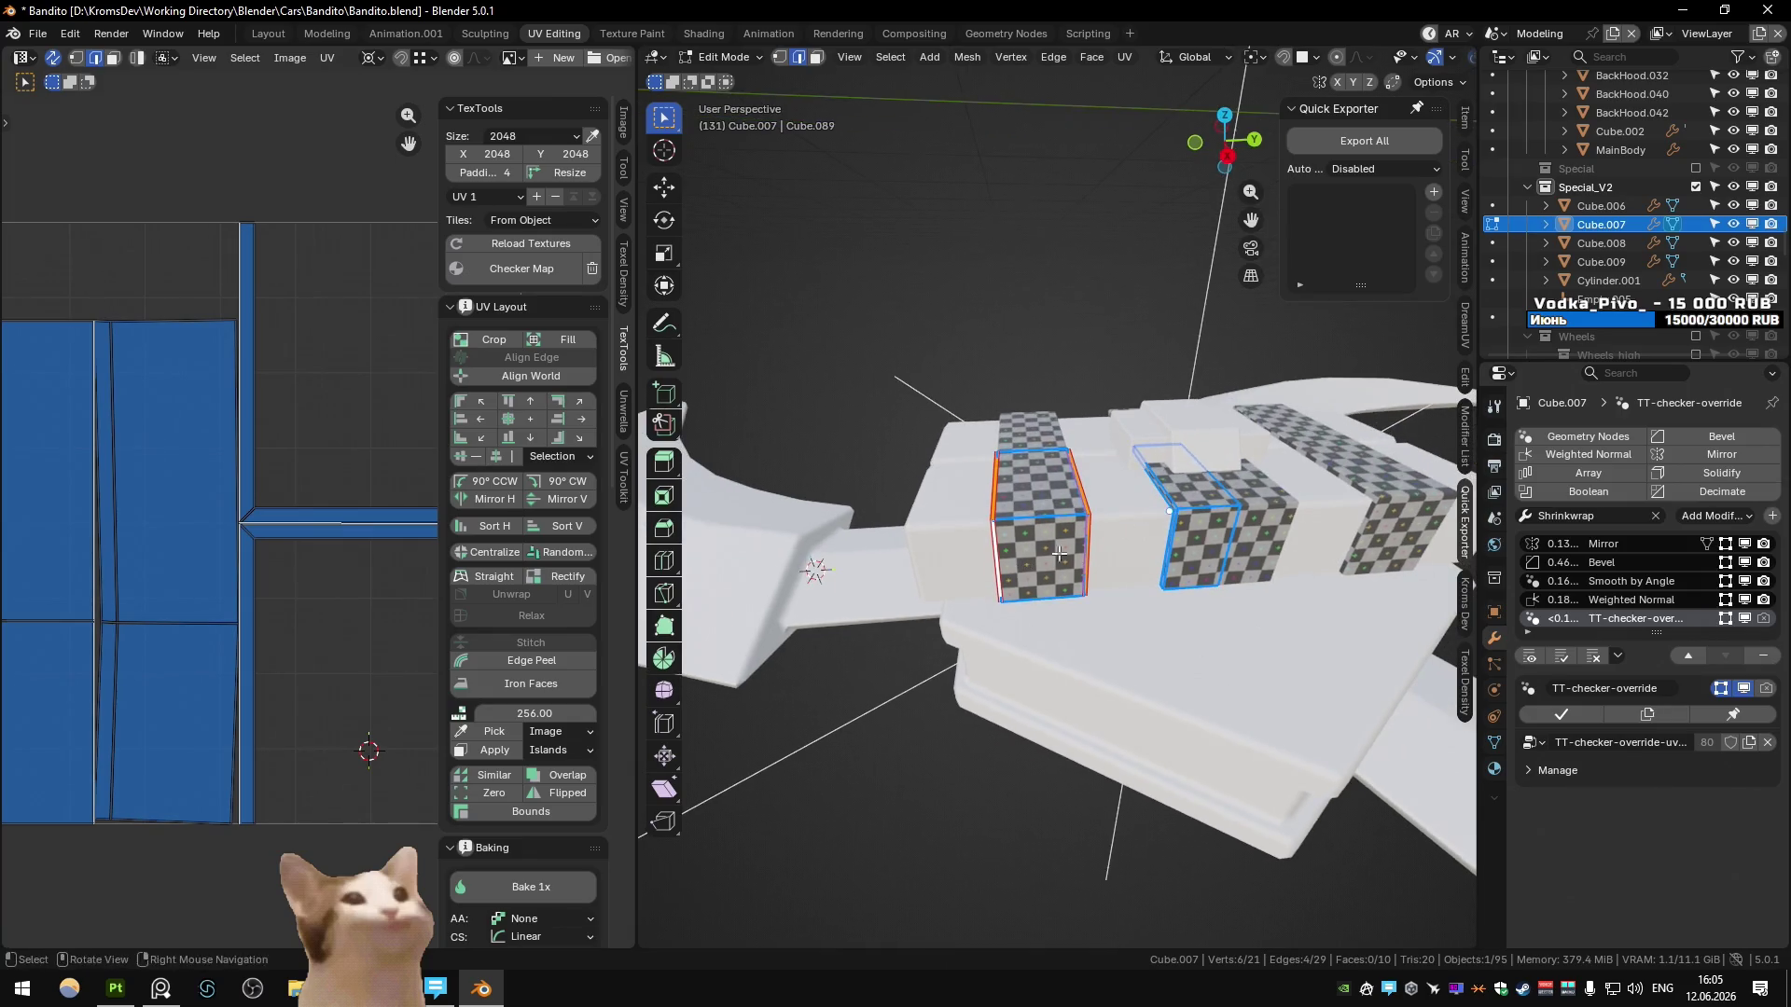
pyautogui.click(1161, 504)
pyautogui.press('Tab')
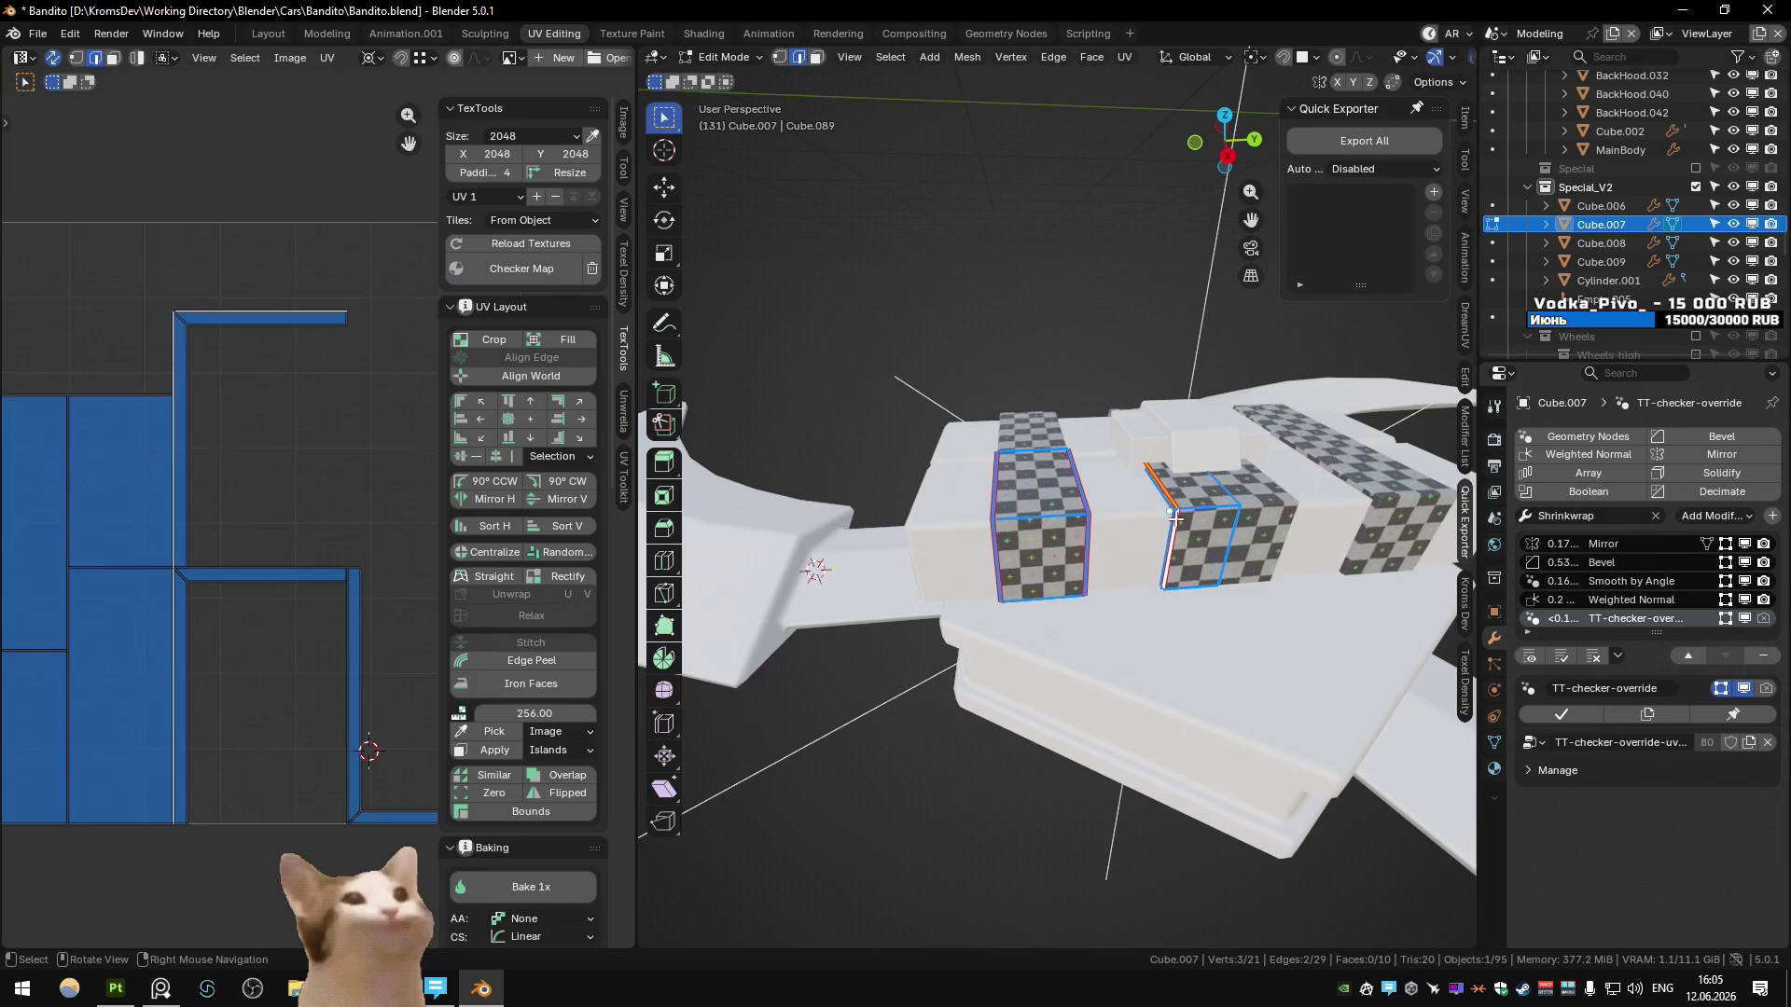
# - Apply the checker map to Cube.006 and mark seams on its selected face edges
pyautogui.scroll(-3, 1175, 518)
pyautogui.moveTo(1174, 518); pyautogui.dragTo(1058, 562, button='middle')
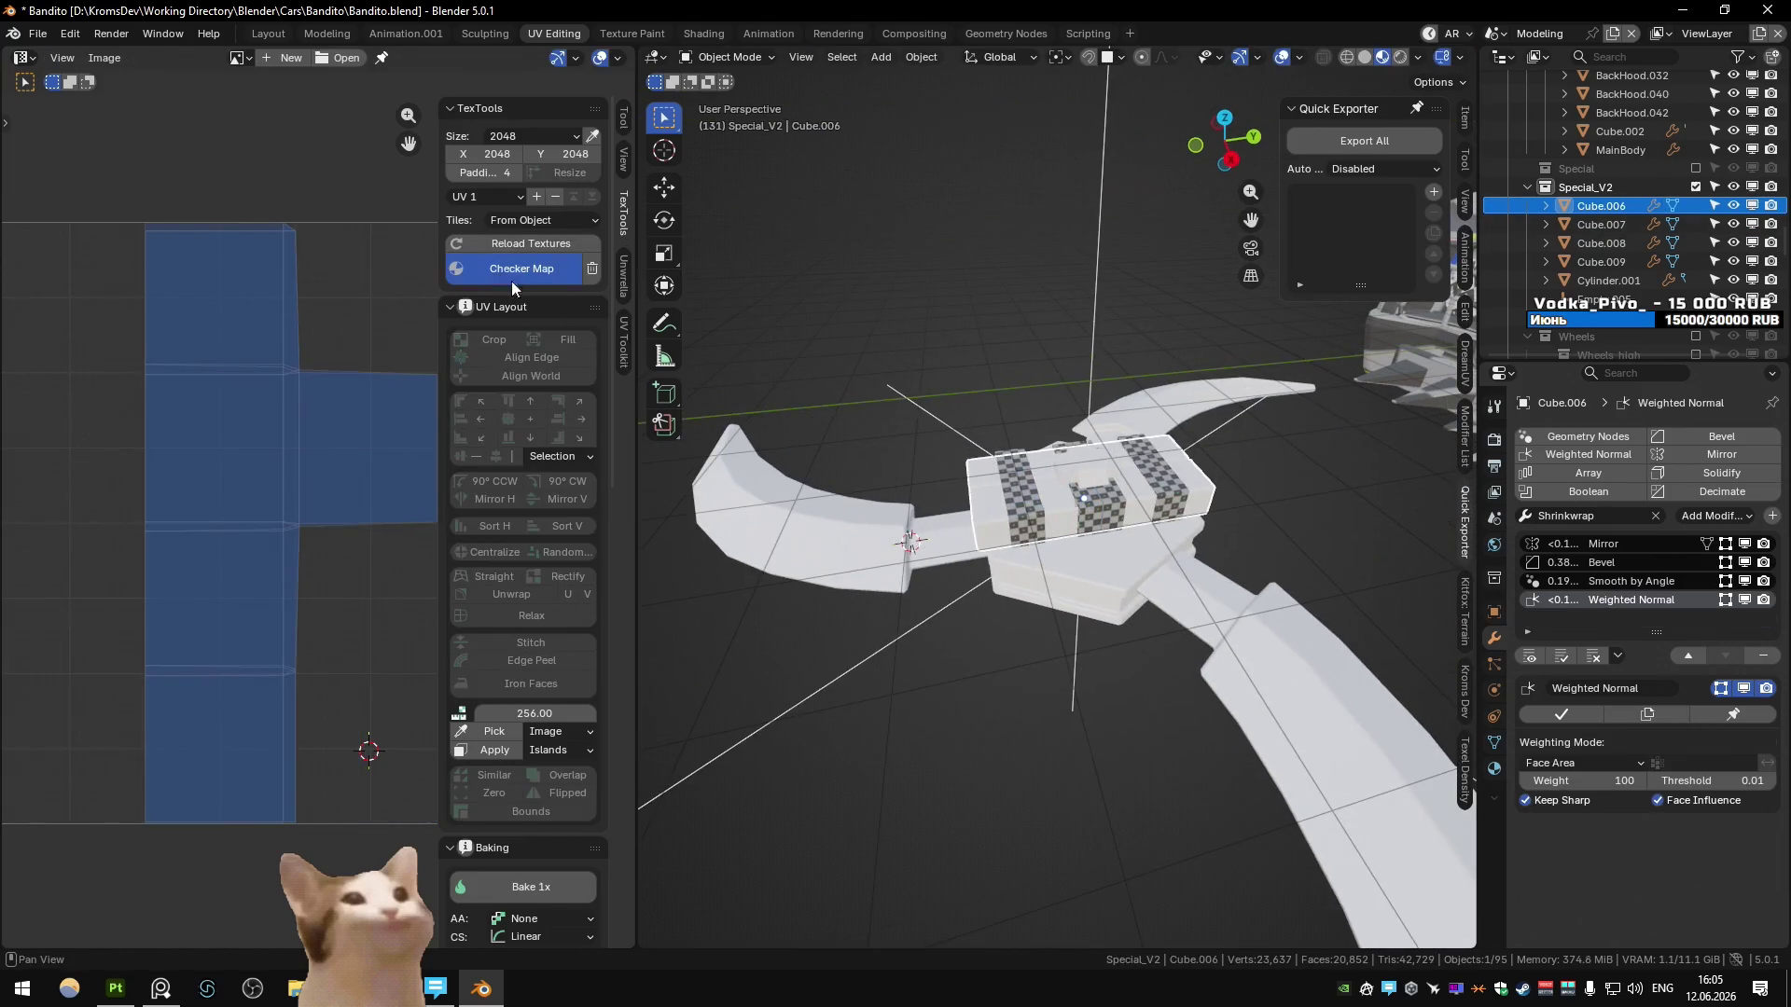
pyautogui.click(522, 268)
pyautogui.press('KP_Decimal')
pyautogui.press('Tab')
pyautogui.moveTo(932, 522)
pyautogui.mouseDown(button='middle')
pyautogui.moveTo(998, 574)
pyautogui.moveTo(1152, 613)
pyautogui.moveTo(1072, 560)
pyautogui.mouseUp(button='middle')
pyautogui.press('q')
pyautogui.click(998, 569)
pyautogui.press('Tab')
# - Give Special_Blade.001 the checker map and unwrap the whole blade Angle Based
pyautogui.scroll(-3, 1153, 613)
pyautogui.click(933, 559)
pyautogui.moveTo(932, 559); pyautogui.dragTo(989, 522, button='middle')
pyautogui.click(522, 271)
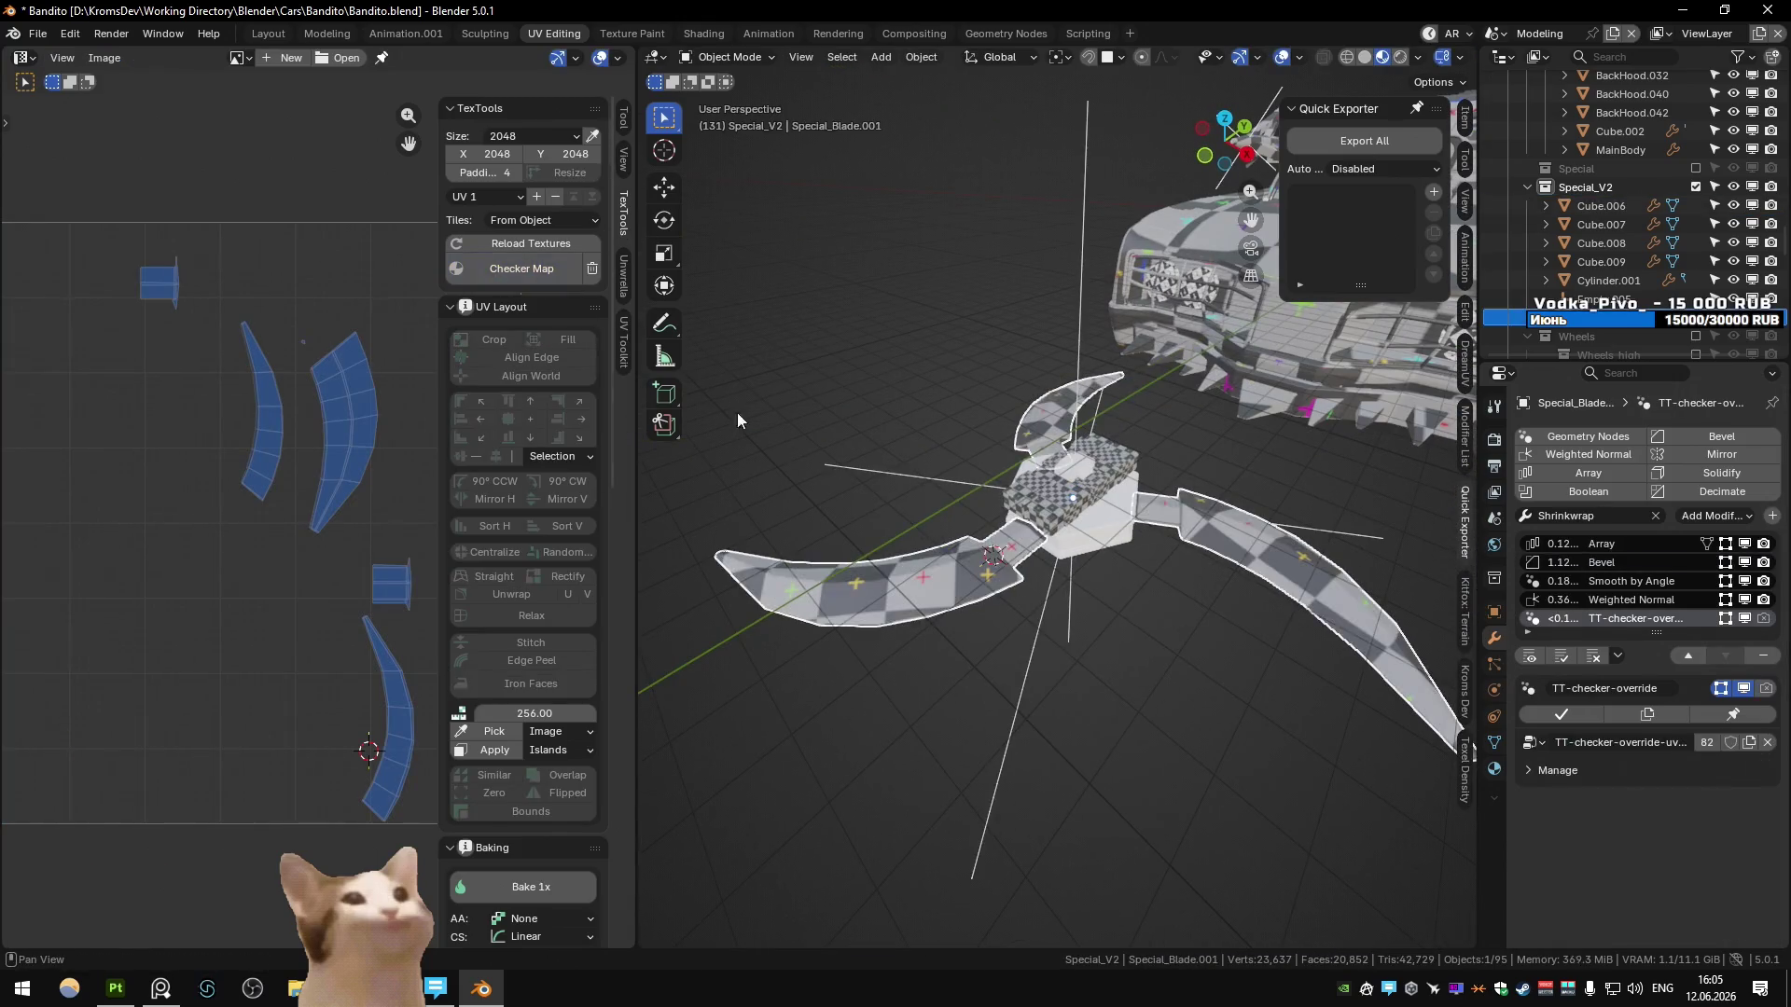
pyautogui.press('Tab')
pyautogui.press('a')
pyautogui.press('u')
pyautogui.click(991, 559)
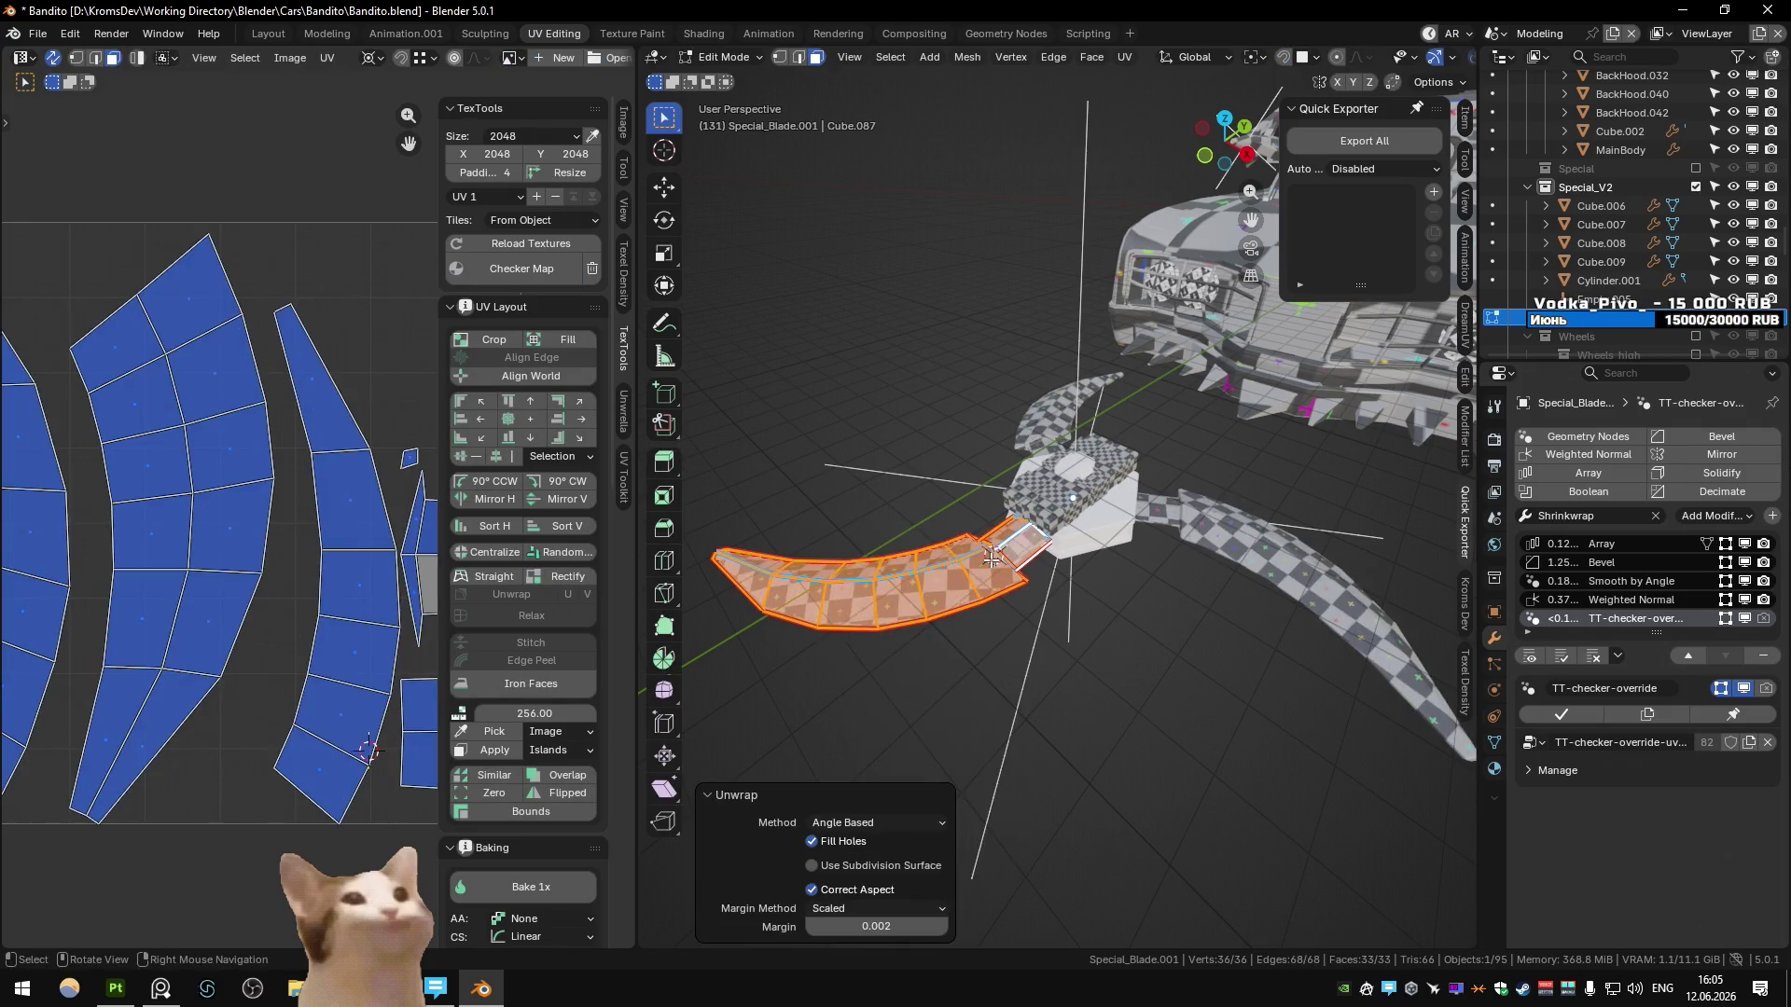
pyautogui.press('Tab')
# - Unwrap all of Cylinder.001 Angle Based and apply the checker map to it
pyautogui.click(1095, 546)
pyautogui.press('Tab')
pyautogui.press('a')
pyautogui.press('u')
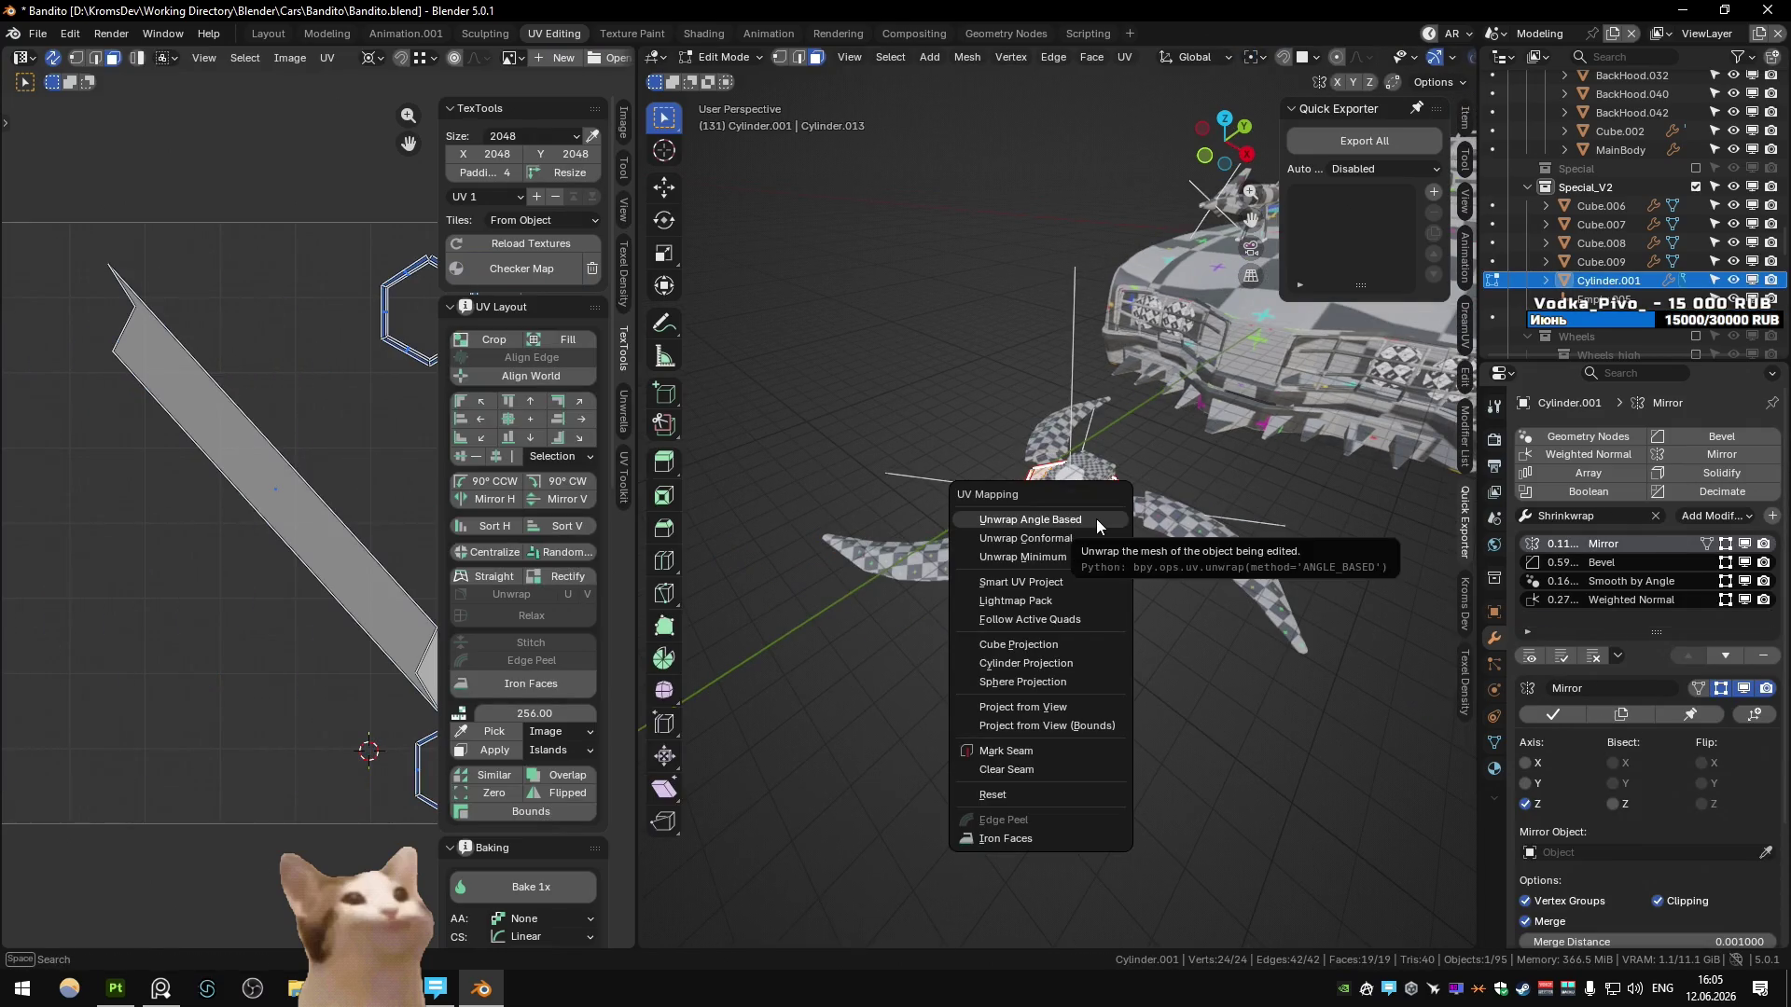
pyautogui.click(1094, 519)
pyautogui.click(536, 271)
pyautogui.press('u')
pyautogui.click(1041, 502)
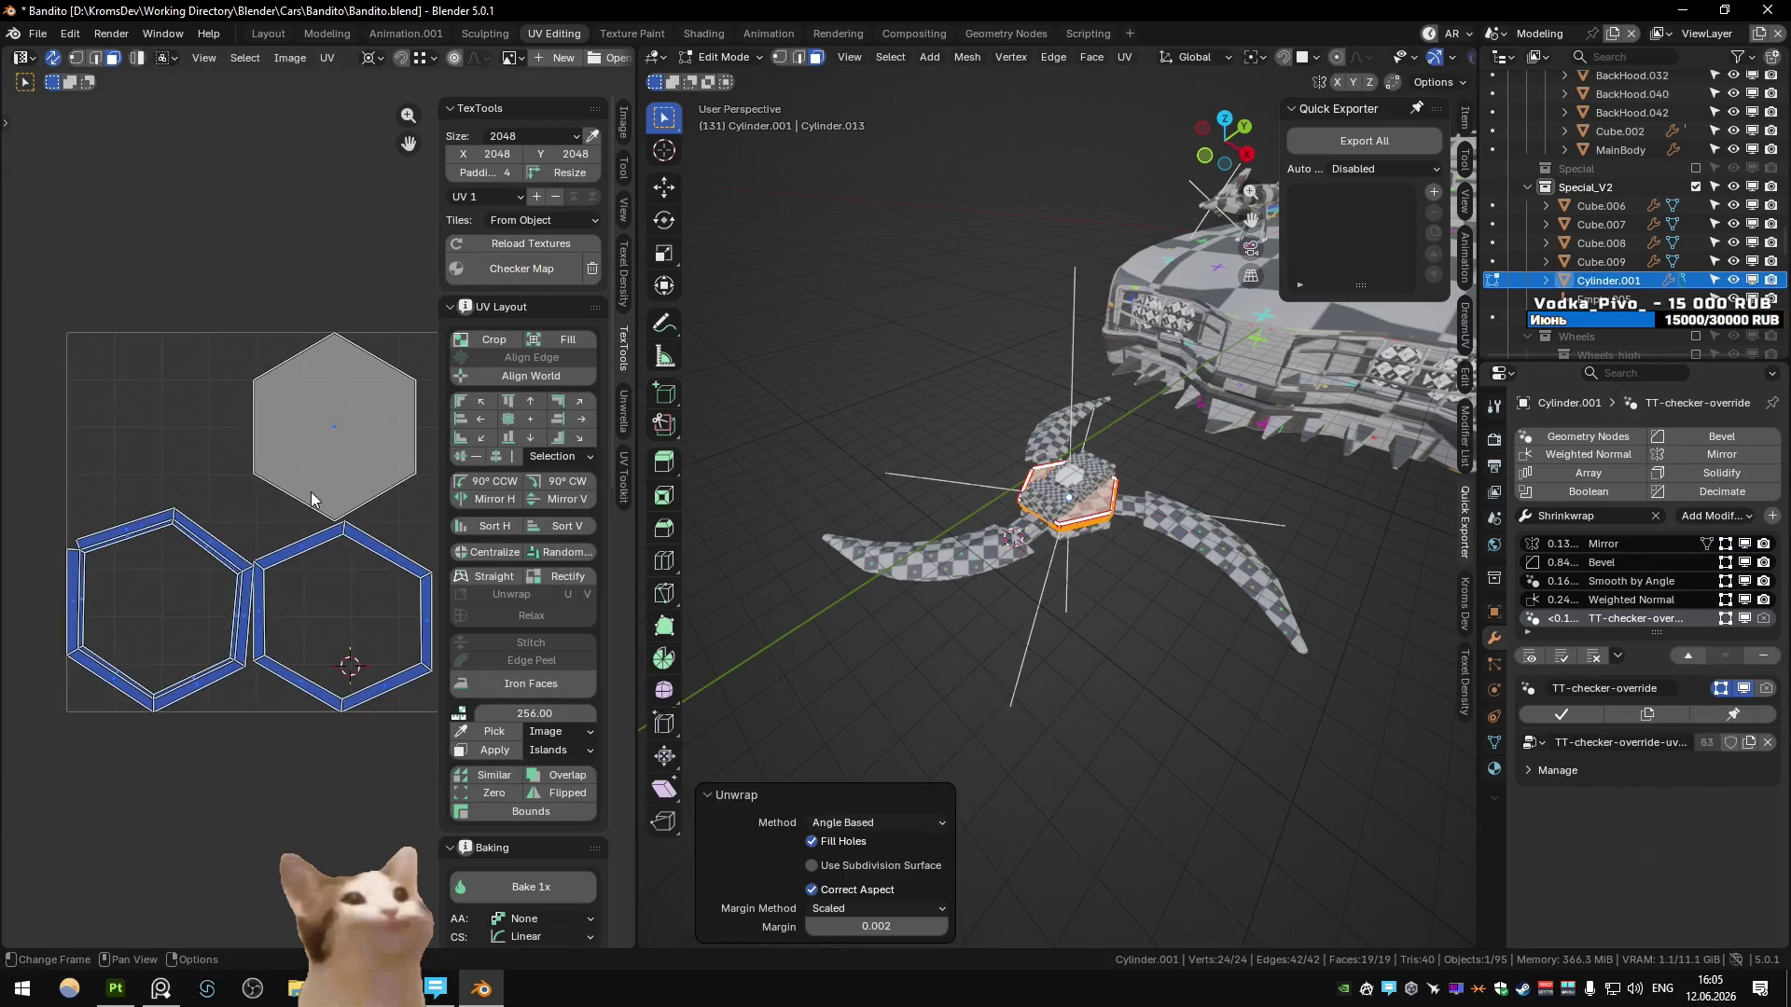
pyautogui.press('Tab')
# - Mark seams around two selected faces of Cube.008
pyautogui.scroll(3, 1072, 515)
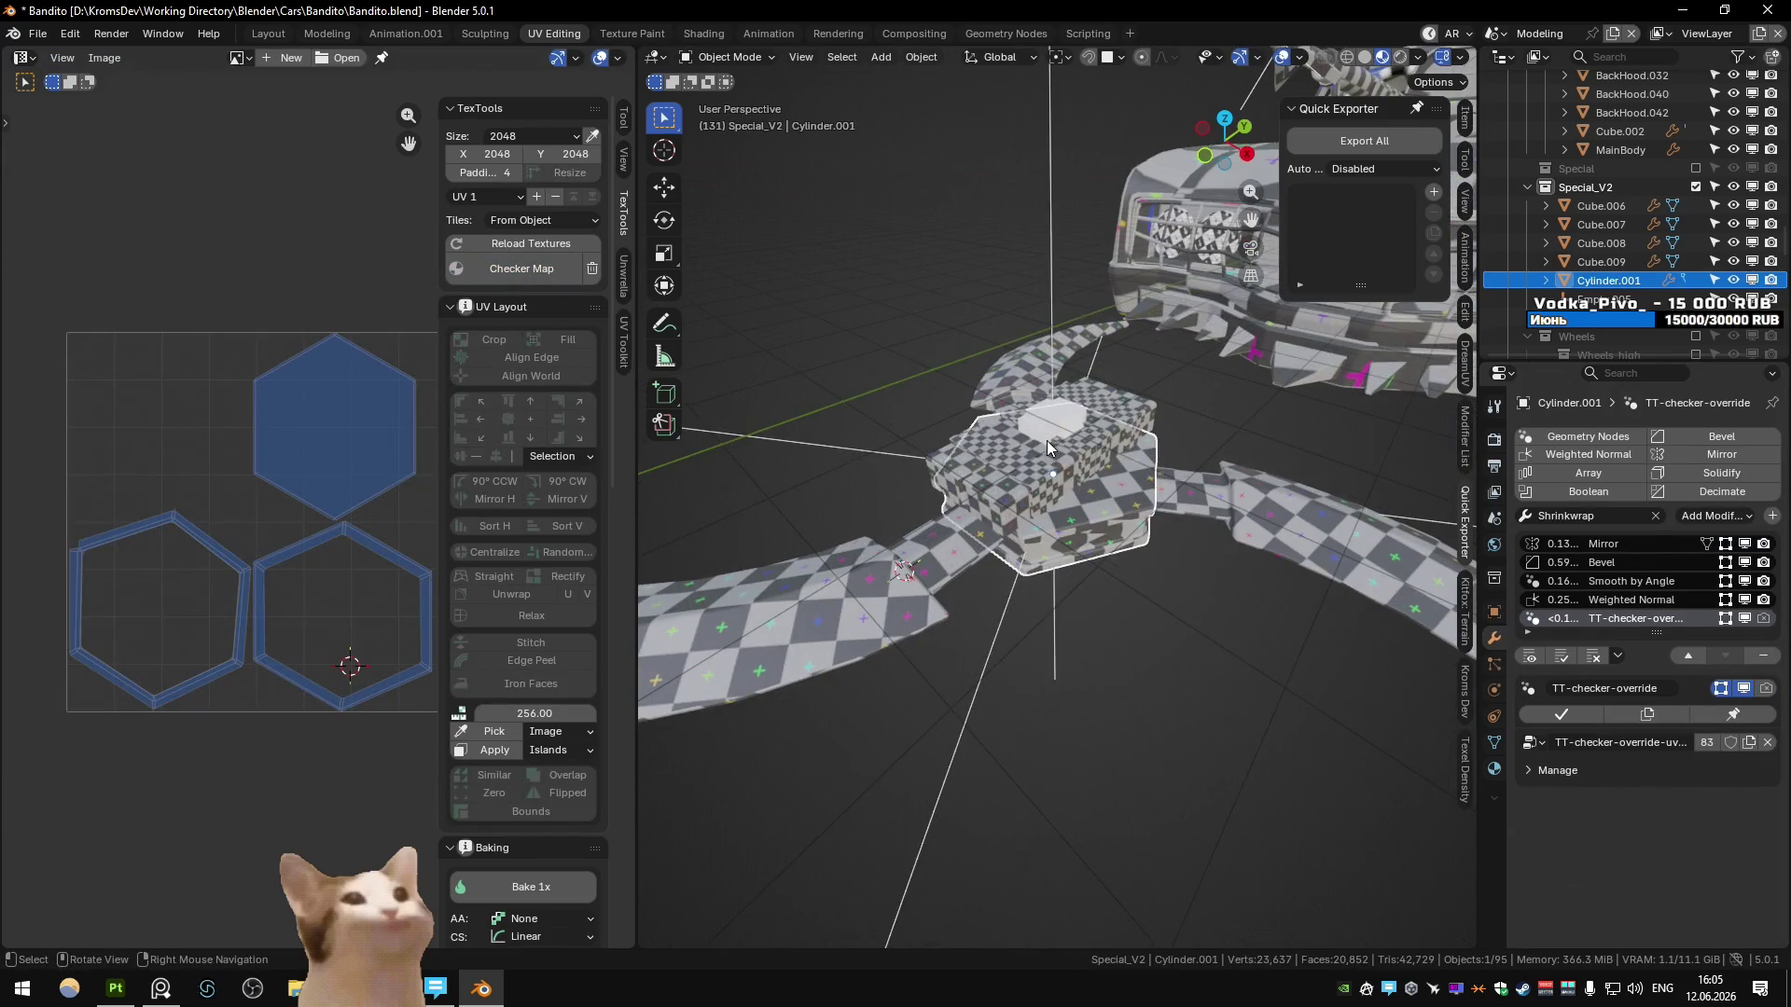
pyautogui.click(1046, 444)
pyautogui.press('Tab')
pyautogui.press('KP_Decimal')
pyautogui.click(1031, 471)
pyautogui.moveTo(1030, 471); pyautogui.dragTo(873, 588, button='middle')
pyautogui.keyDown('shift'); pyautogui.click(872, 588); pyautogui.keyUp('shift')
pyautogui.press('q')
pyautogui.click(851, 566)
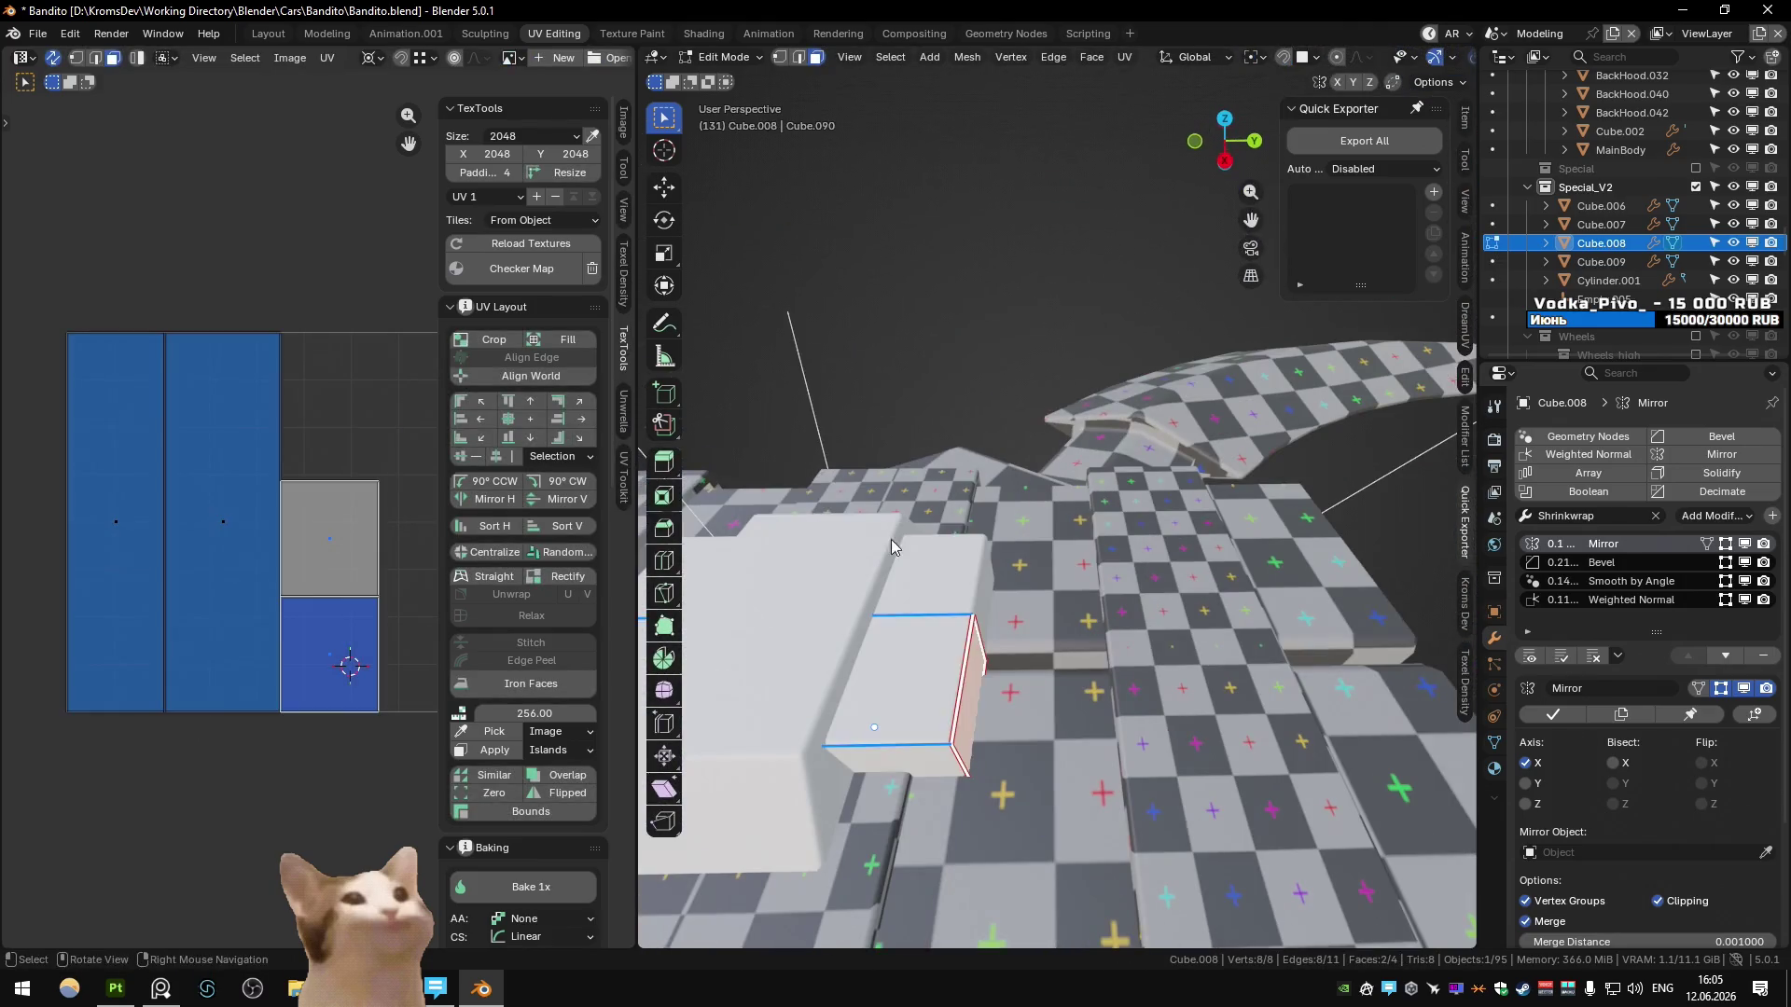
pyautogui.press('Tab')
# - Apply the checker map to Cube.009 and mark seams around its selected faces
pyautogui.click(1055, 459)
pyautogui.moveTo(1054, 460); pyautogui.dragTo(990, 569, button='middle')
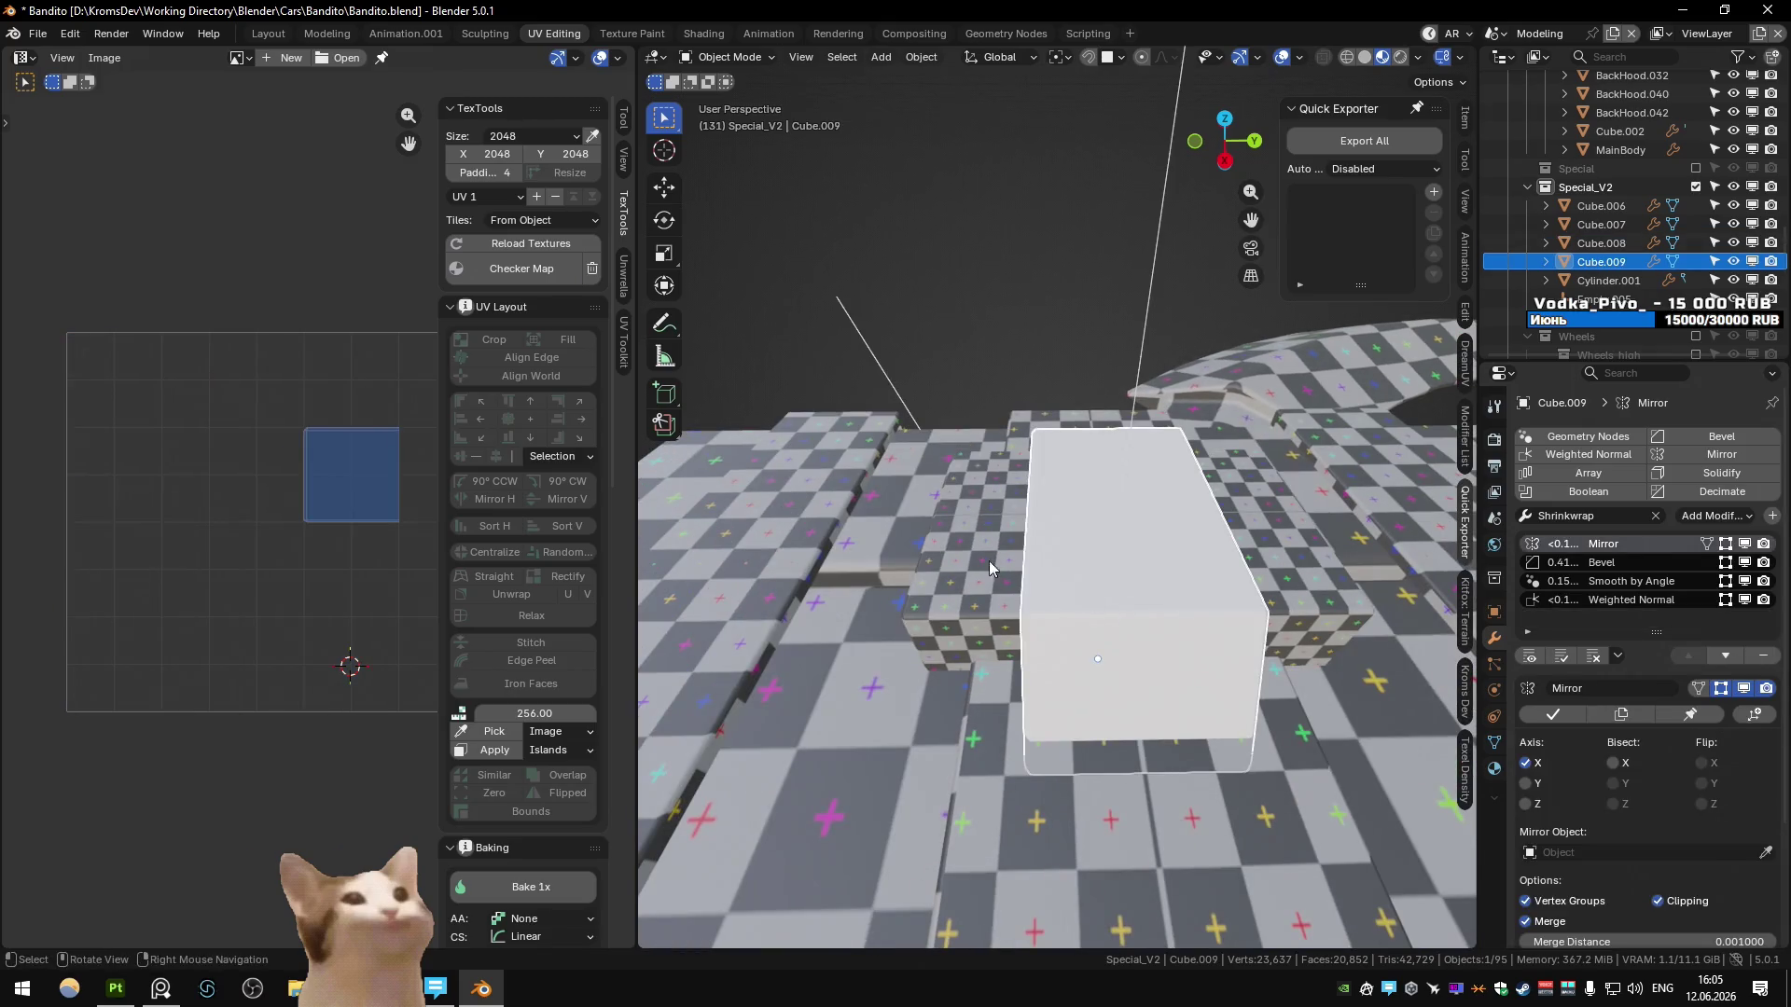
pyautogui.click(541, 271)
pyautogui.press('Tab')
pyautogui.moveTo(1072, 653)
pyautogui.mouseDown(button='middle')
pyautogui.moveTo(895, 532)
pyautogui.moveTo(1190, 523)
pyautogui.mouseUp(button='middle')
pyautogui.keyDown('shift'); pyautogui.click(895, 531); pyautogui.keyUp('shift')
pyautogui.press('q')
pyautogui.click(1190, 523)
pyautogui.press('Tab')
# - Save Bandito.blend and widen the 3D view over the weapon and car
pyautogui.scroll(-5, 965, 500)
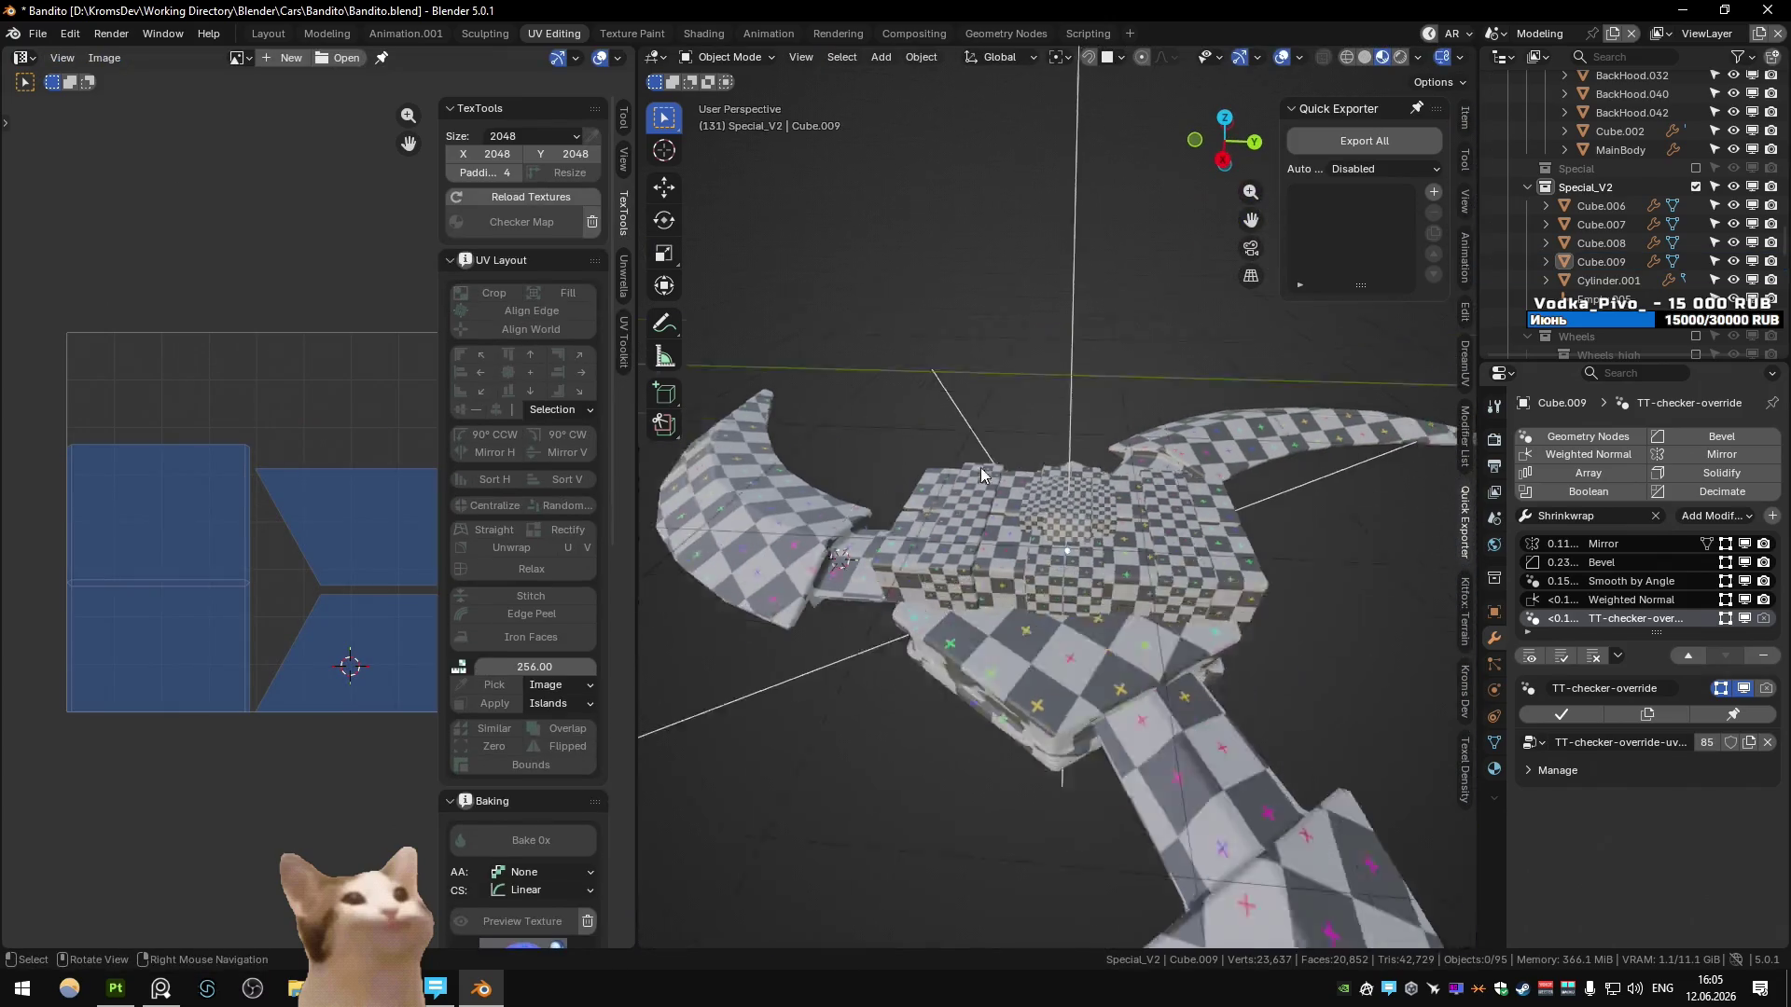
pyautogui.scroll(-4, 965, 500)
pyautogui.hotkey('ctrl', 's')
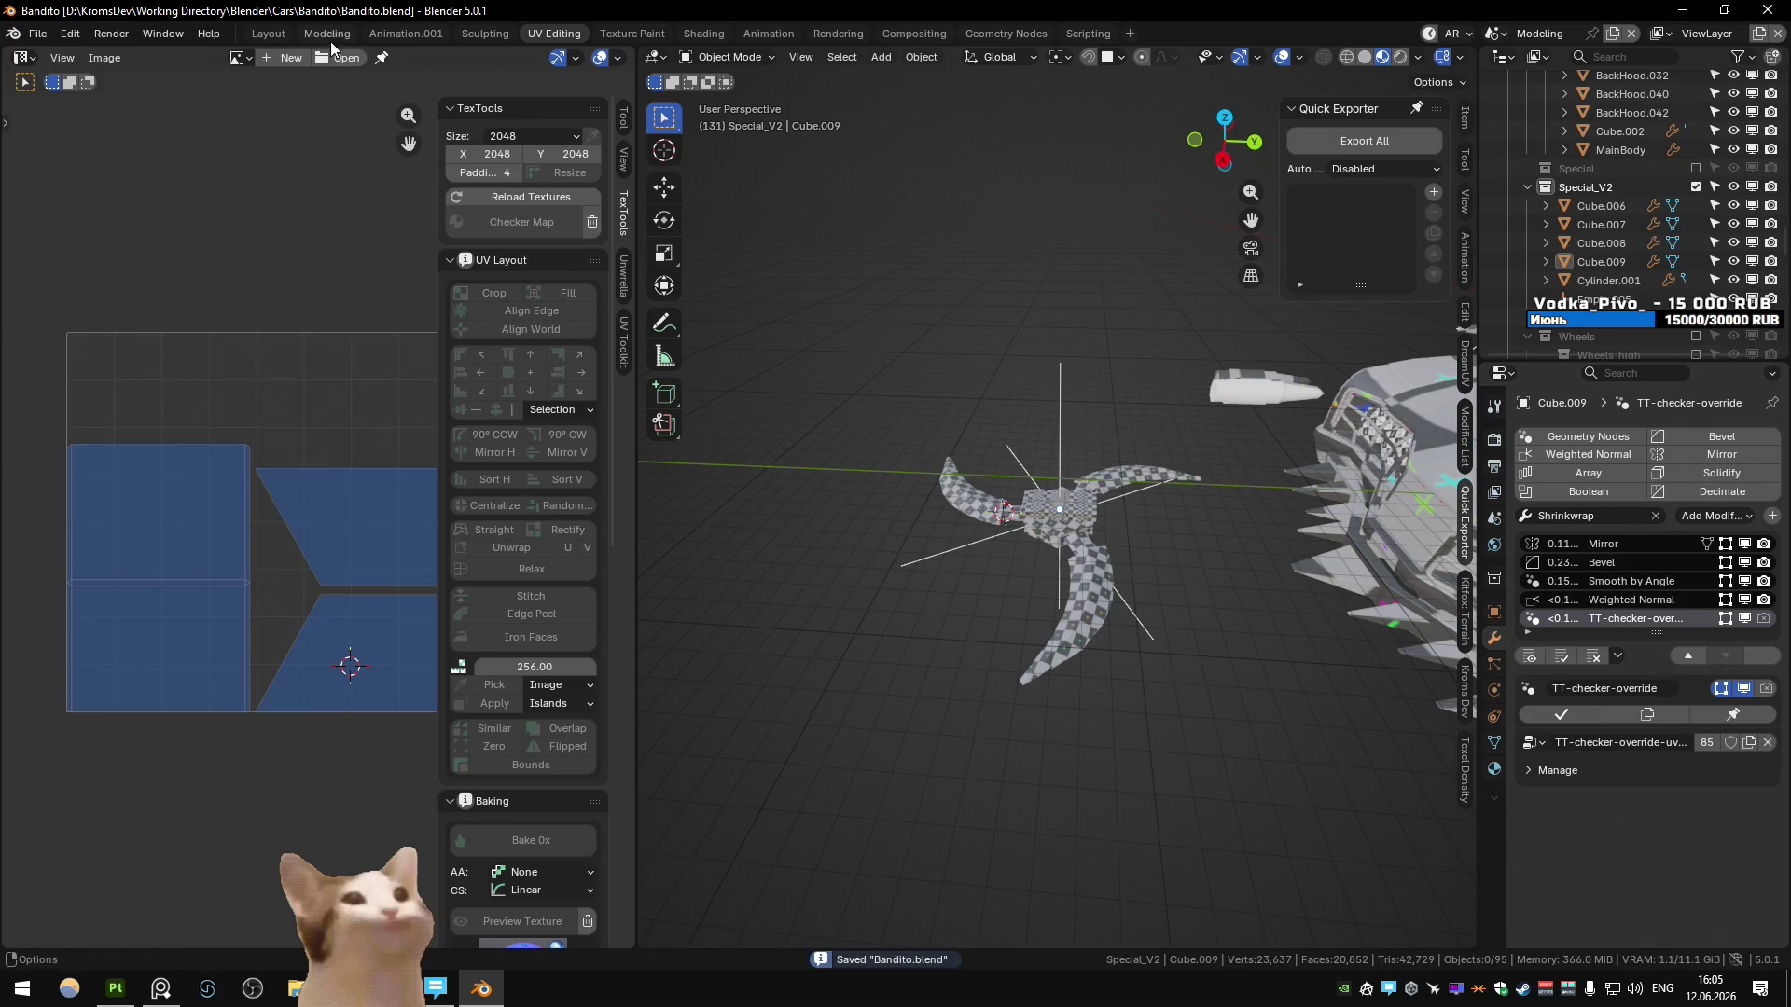
pyautogui.moveTo(644, 289); pyautogui.dragTo(543, 288)
pyautogui.moveTo(932, 419); pyautogui.dragTo(1078, 431, button='middle')
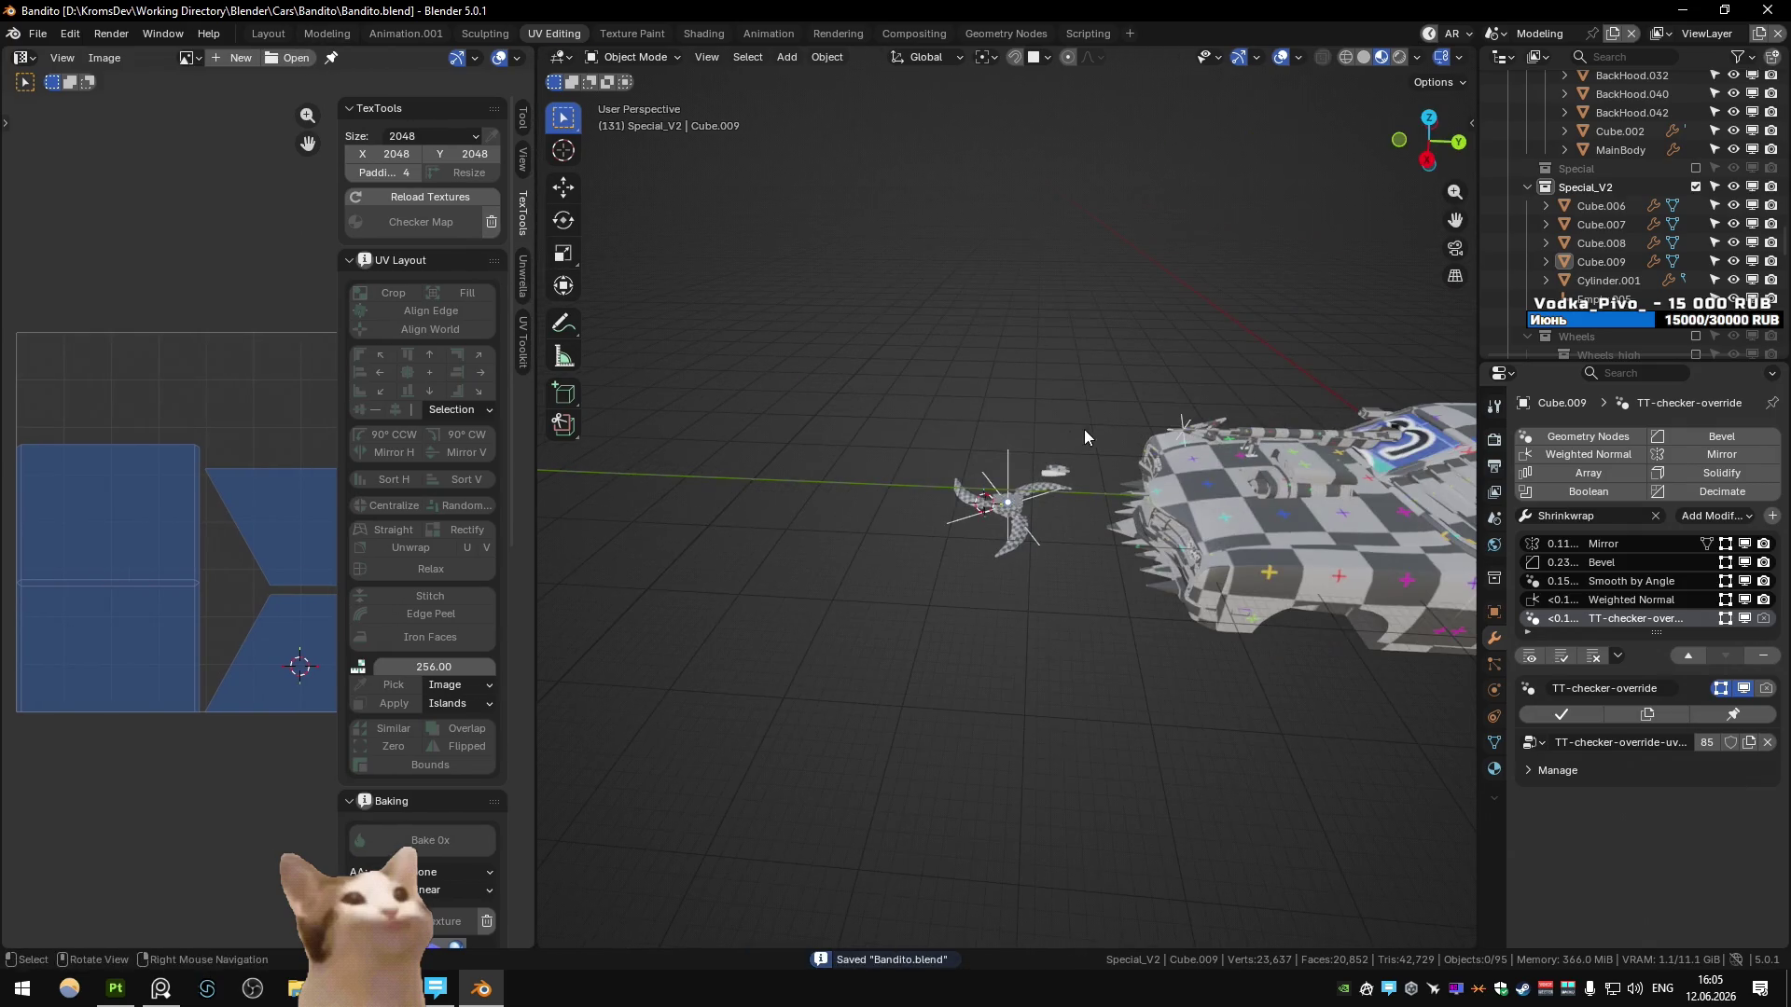
pyautogui.moveTo(1010, 508)
pyautogui.mouseDown(button='middle')
pyautogui.moveTo(1106, 490)
pyautogui.moveTo(907, 485)
pyautogui.mouseUp(button='middle')
# - In the UV_Wheels scene, exclude the Special collection and make the bullet object active
pyautogui.press('1')
pyautogui.press('2')
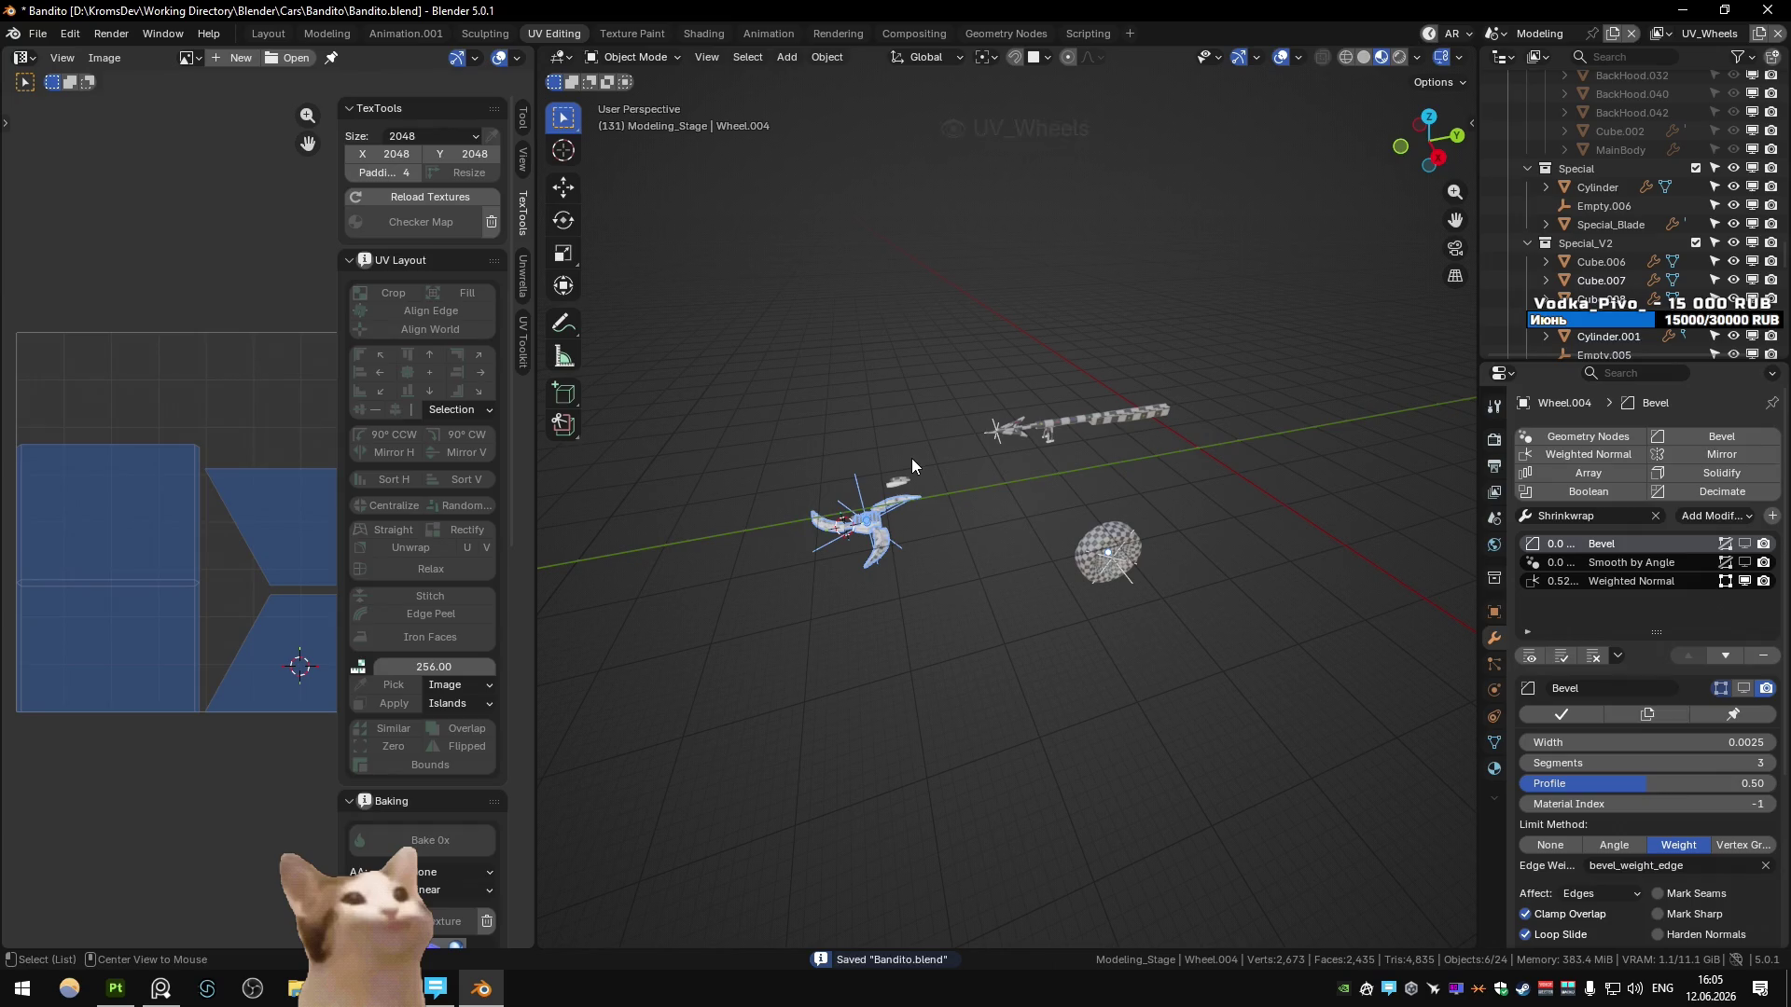
pyautogui.scroll(4, 910, 445)
pyautogui.click(811, 557)
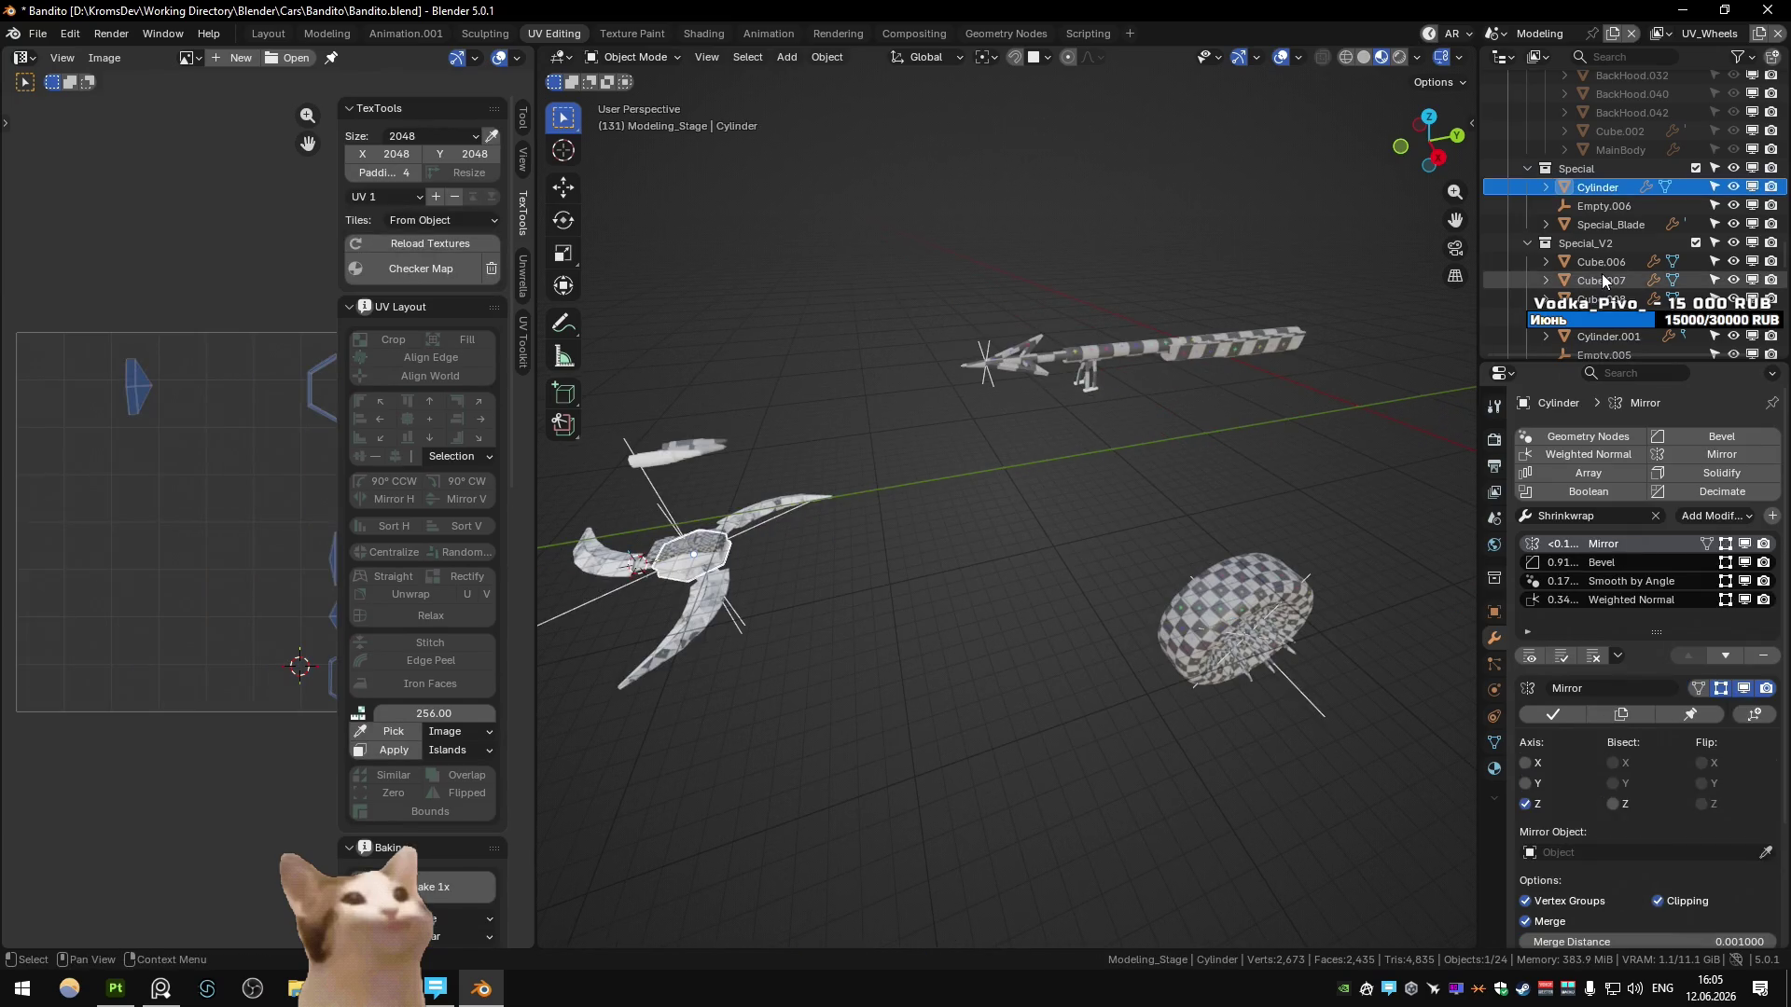
pyautogui.click(1696, 169)
pyautogui.click(695, 469)
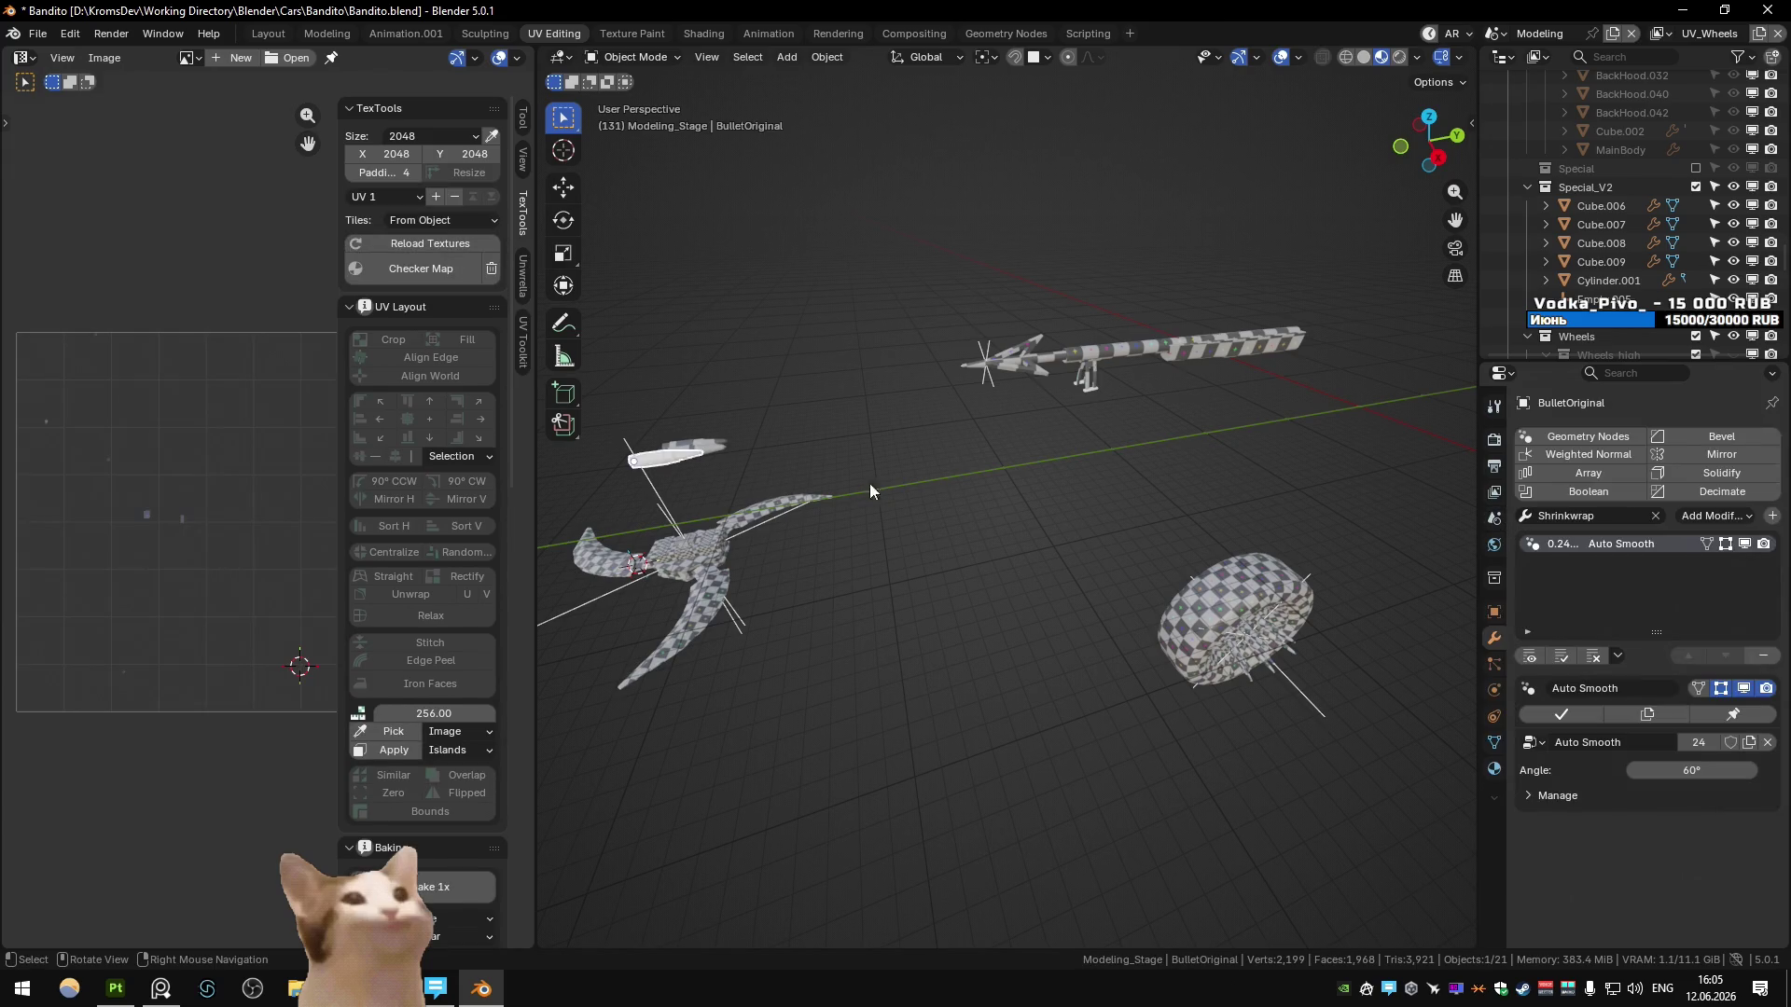
pyautogui.scroll(-3, 882, 483)
# - Save the file and open the box-selected weapon blade objects together in Edit Mode
pyautogui.hotkey('ctrl', 's')
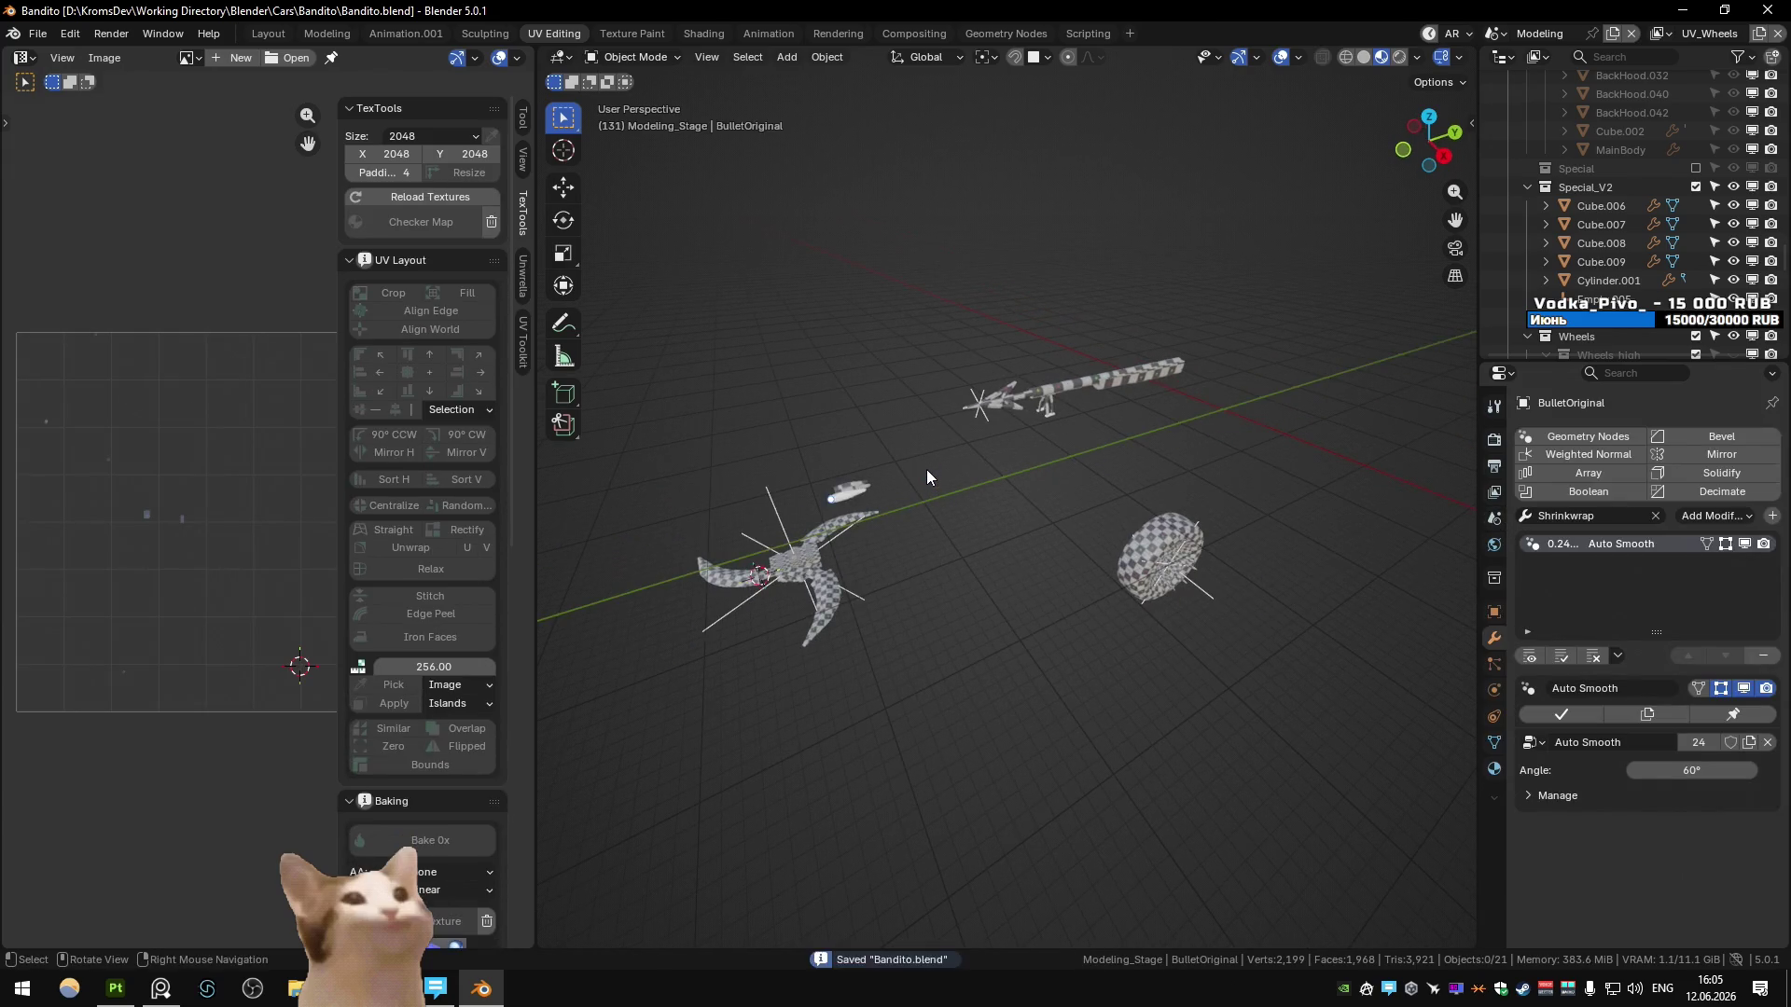
pyautogui.press('a')
pyautogui.moveTo(681, 419); pyautogui.dragTo(814, 574)
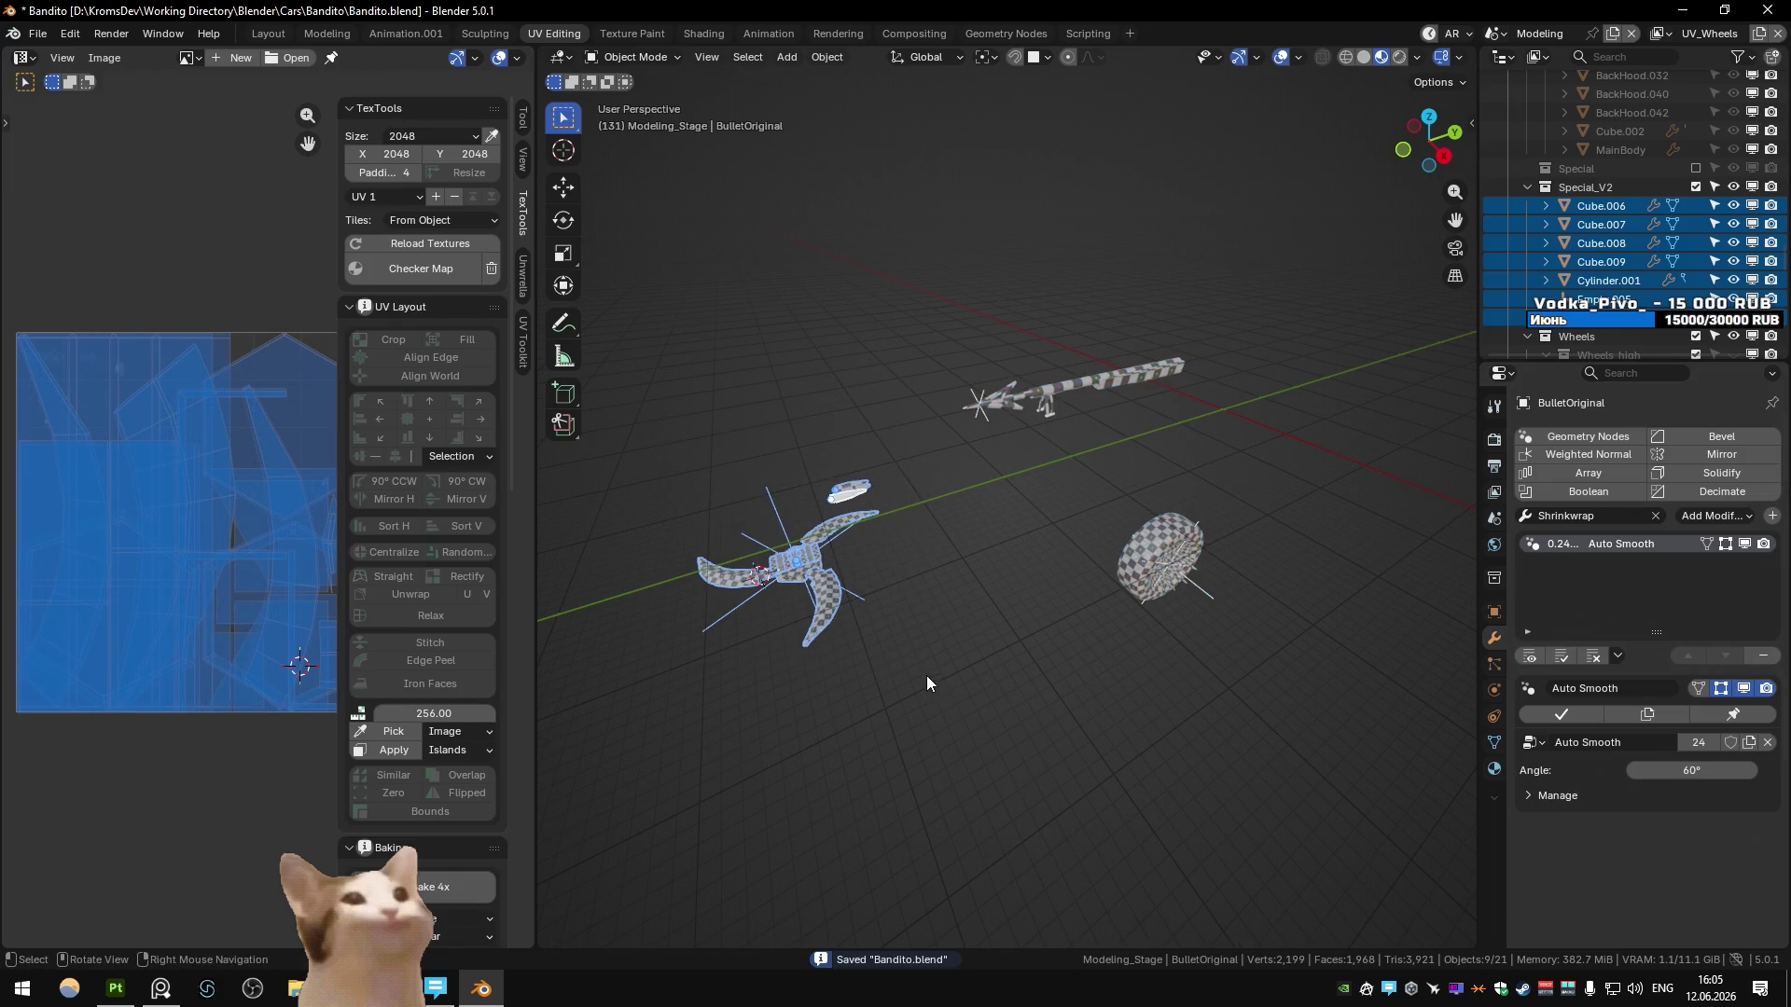
pyautogui.press('Tab')
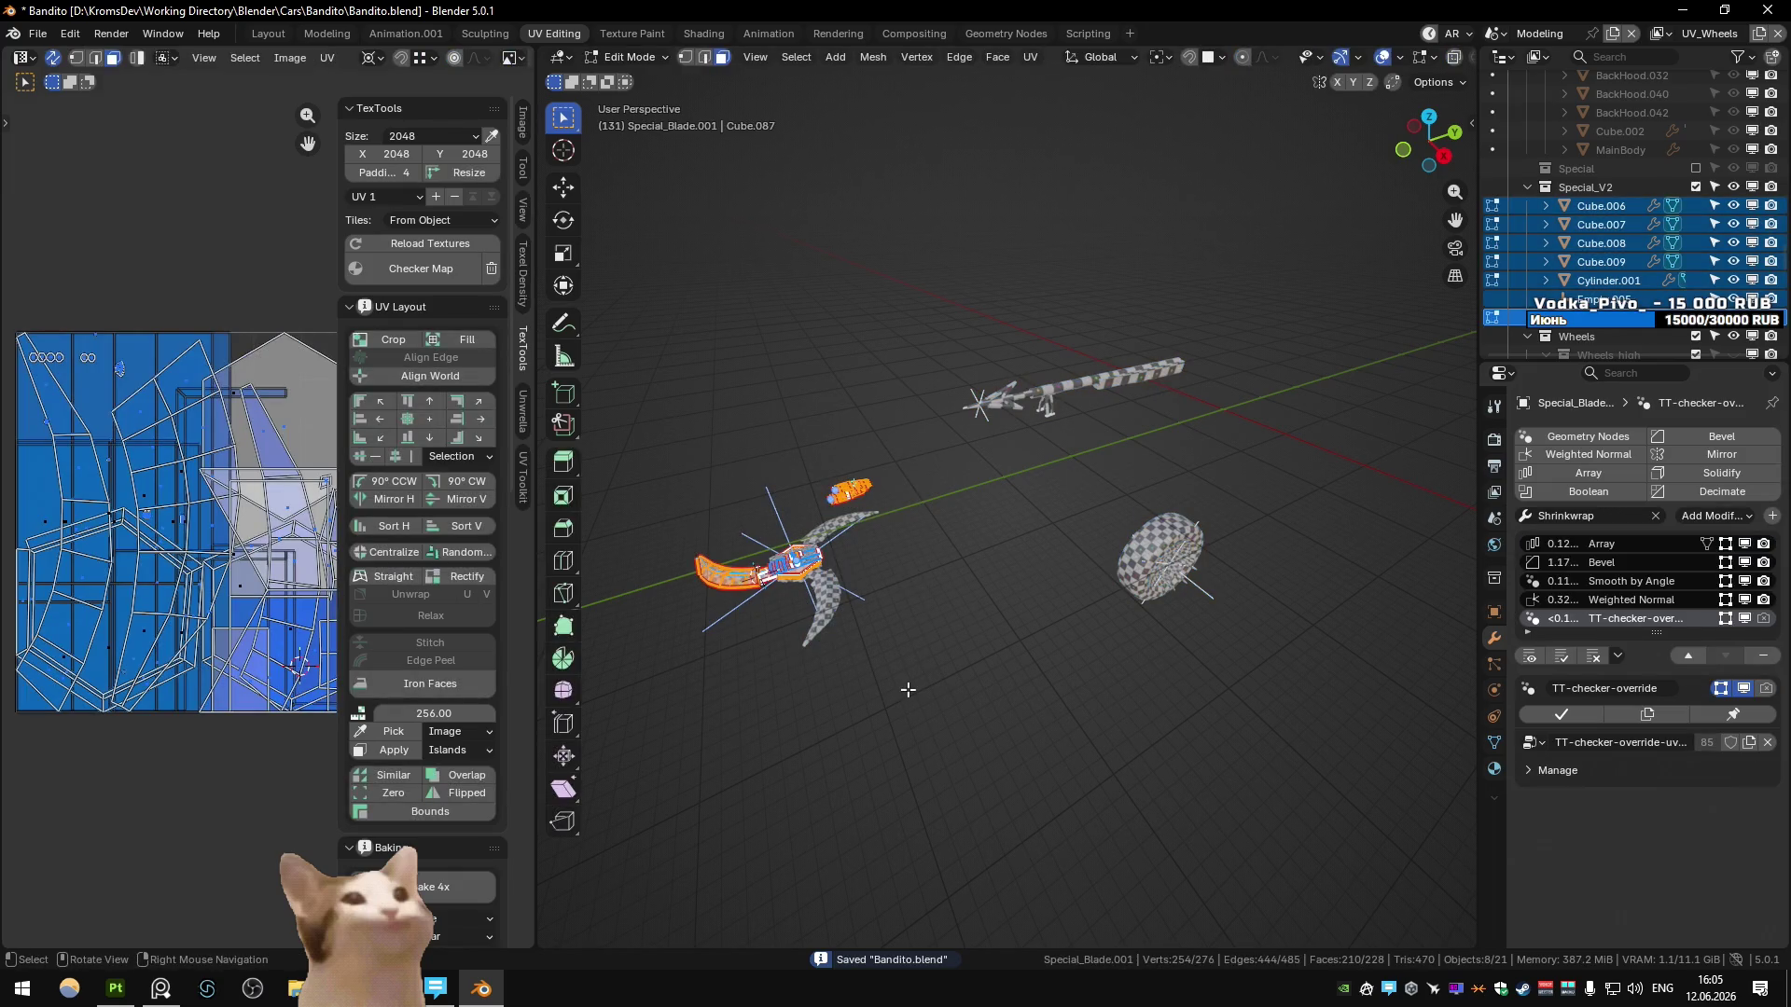
# - Select all geometry and UVs across the 18 objects and pack the UV islands
pyautogui.press('Tab')
pyautogui.press('a')
pyautogui.press('Tab')
pyautogui.press('n')
pyautogui.hotkey('ctrl', 'p')
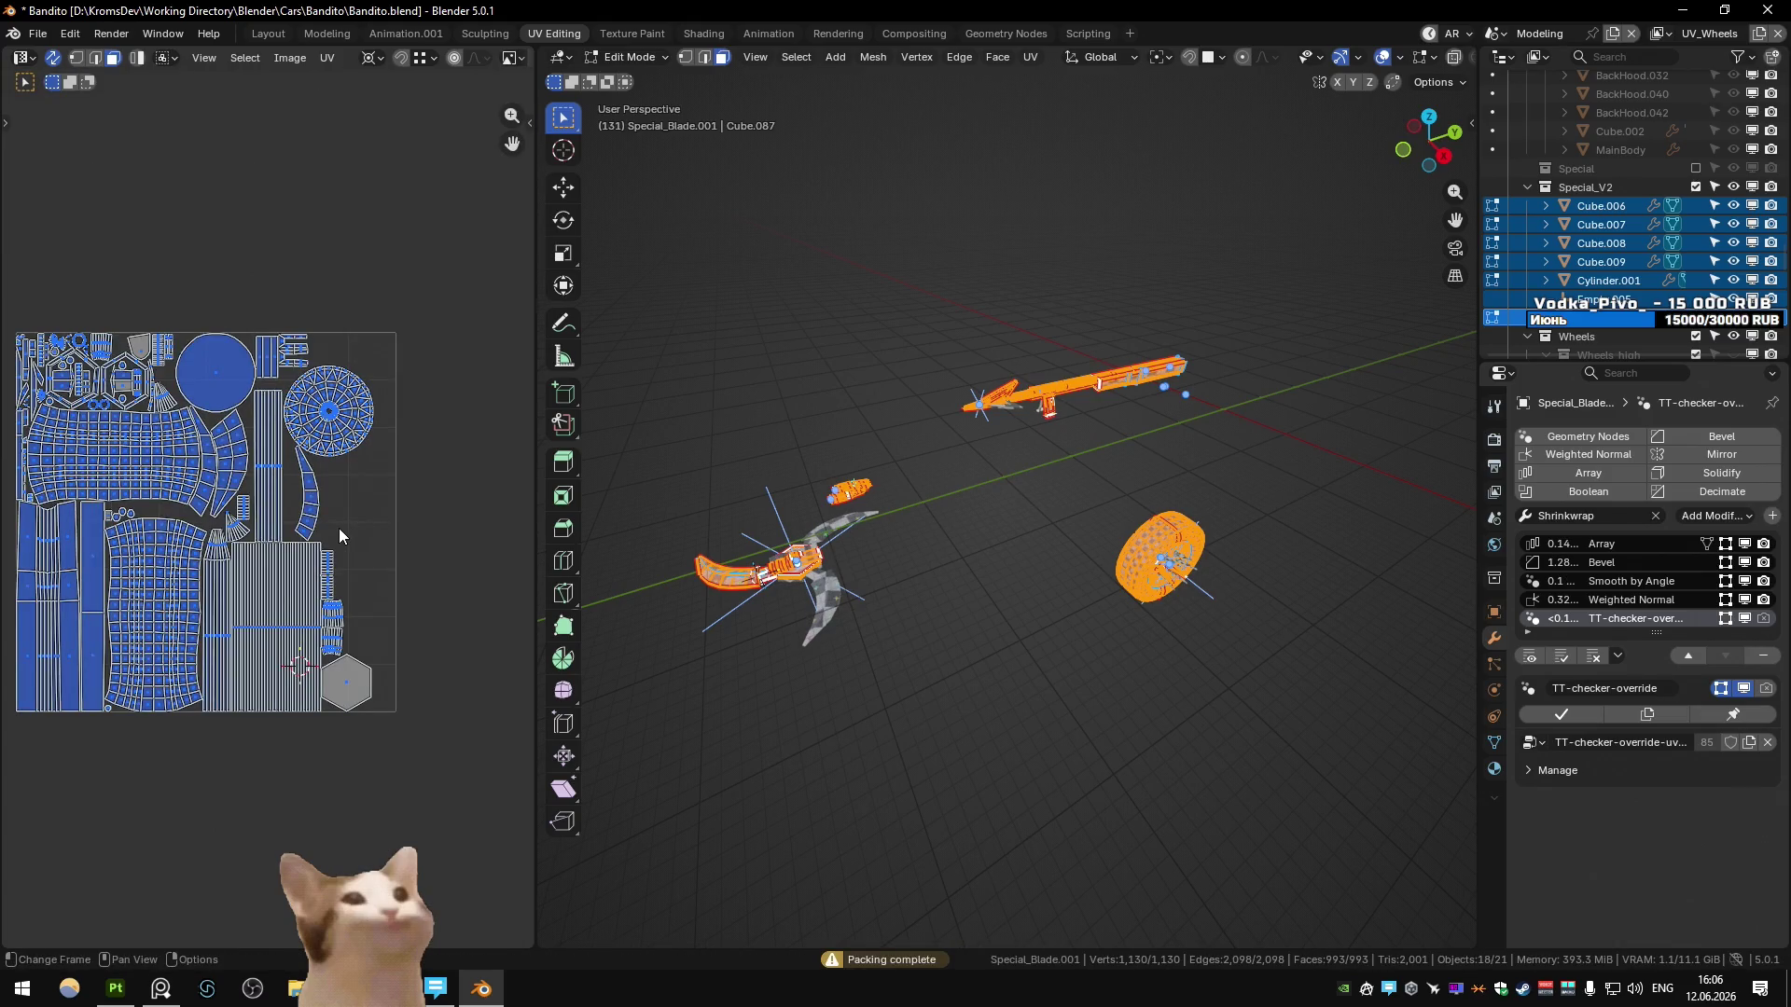
# - Straighten the two grid-like UV islands with TexTools Rectify
pyautogui.hotkey('alt', 'a')
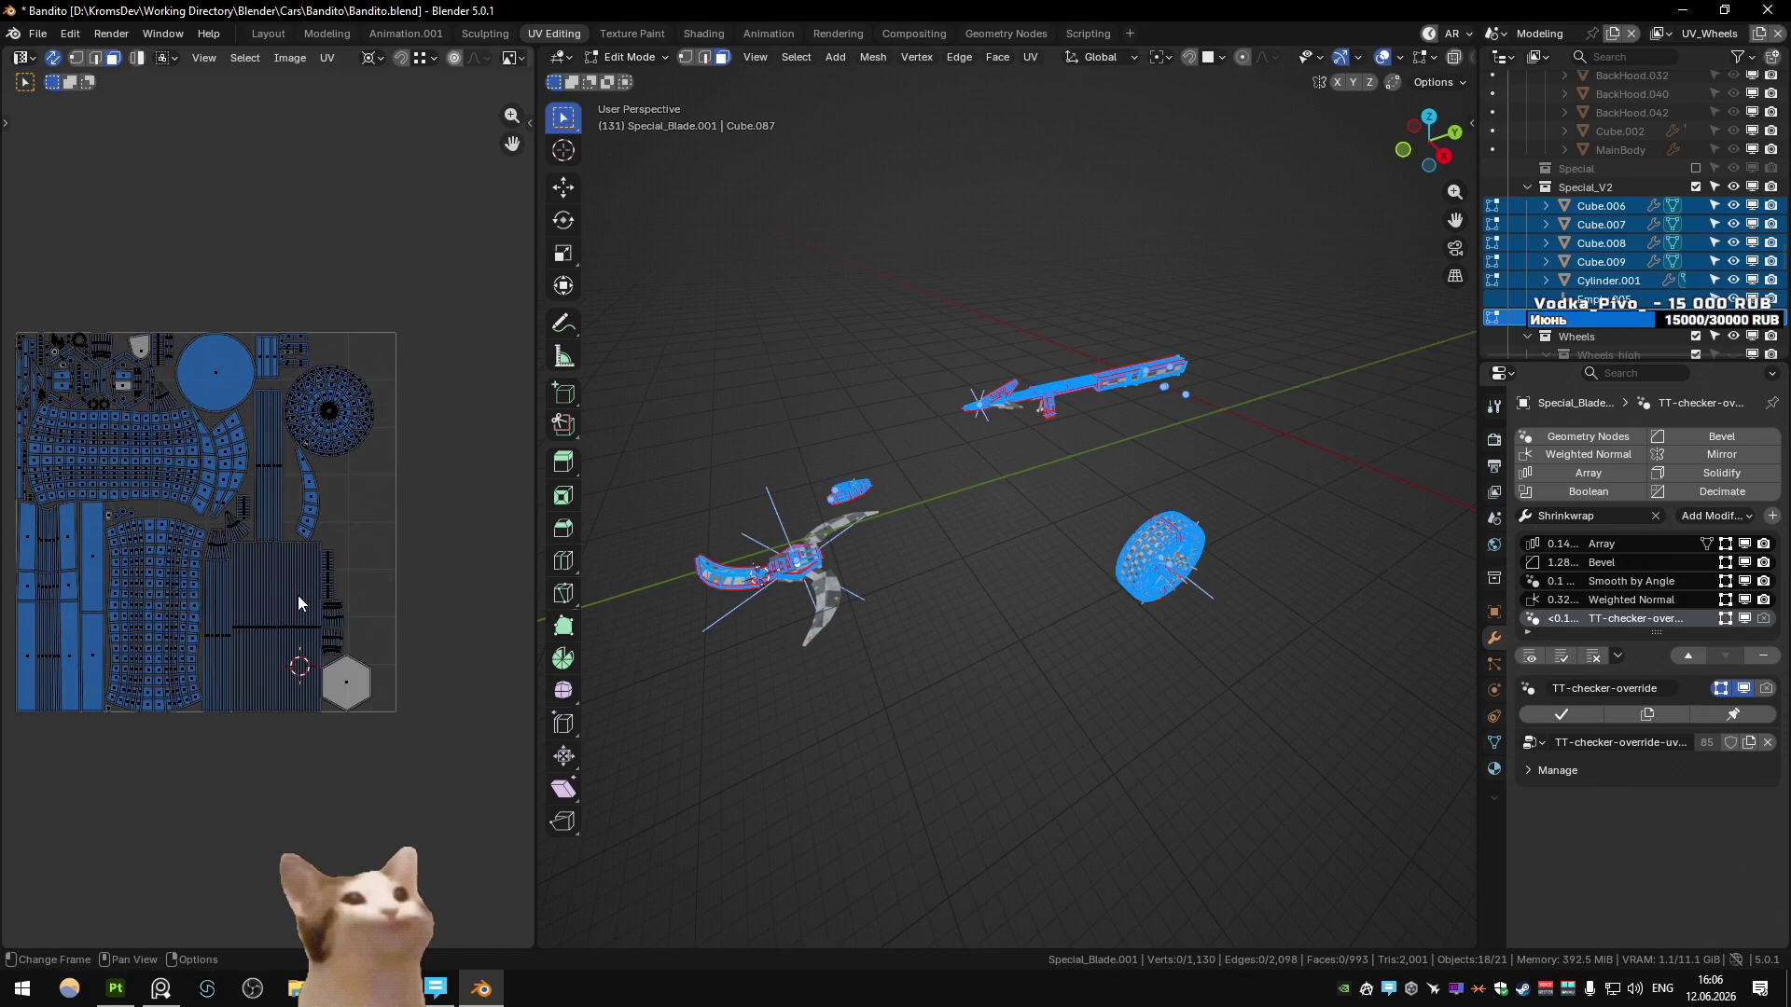
pyautogui.press('n')
pyautogui.press('l')
pyautogui.press('l')
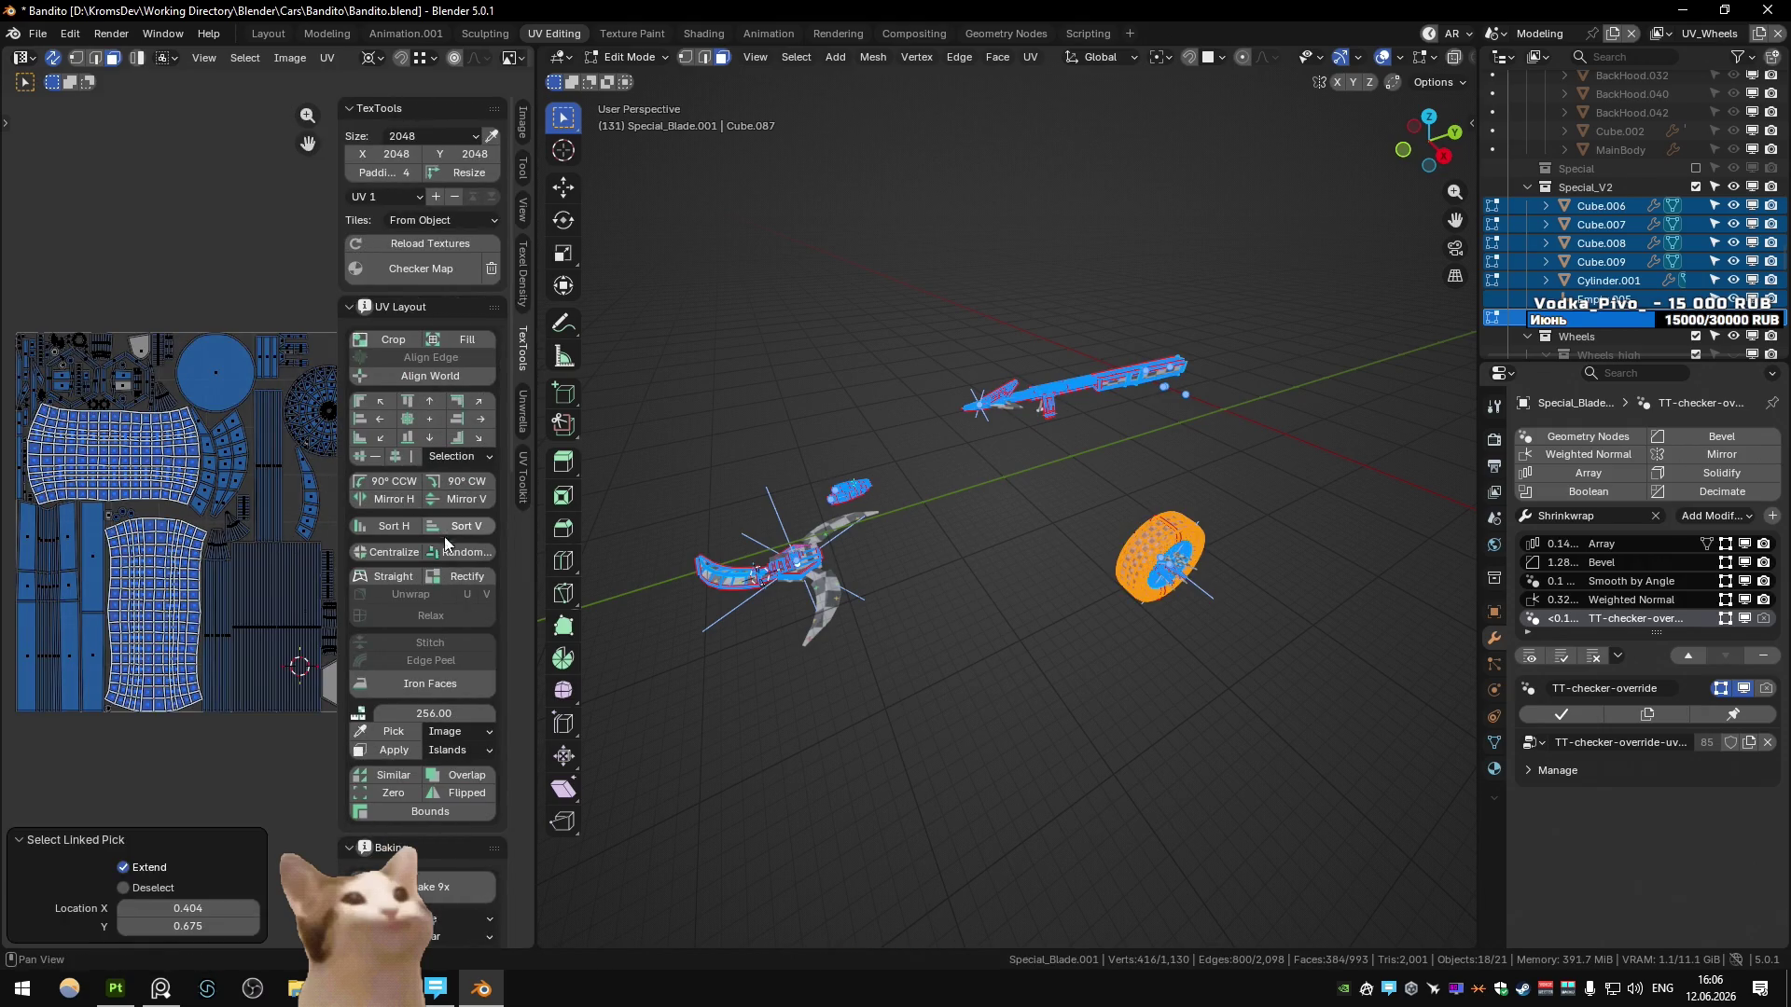
pyautogui.click(457, 578)
pyautogui.hotkey('alt', 'a')
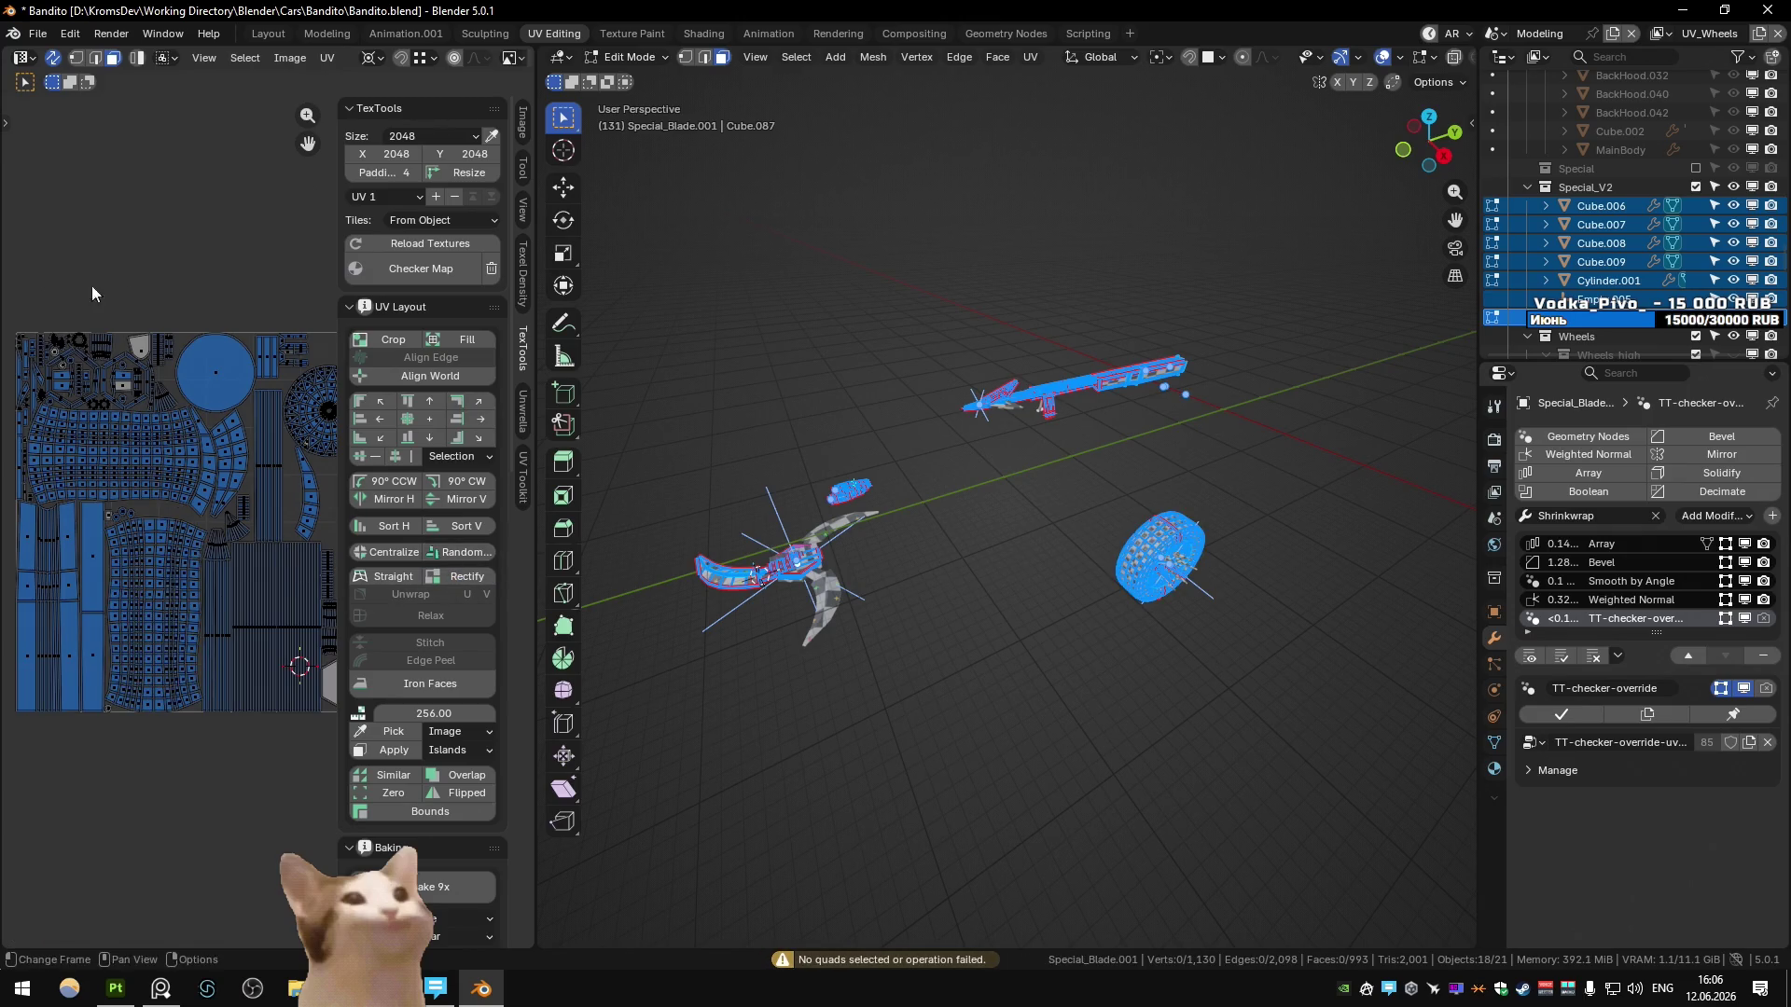
# - With UV sync selection off, pick the grid islands and rectify them again
pyautogui.click(53, 59)
pyautogui.press('a')
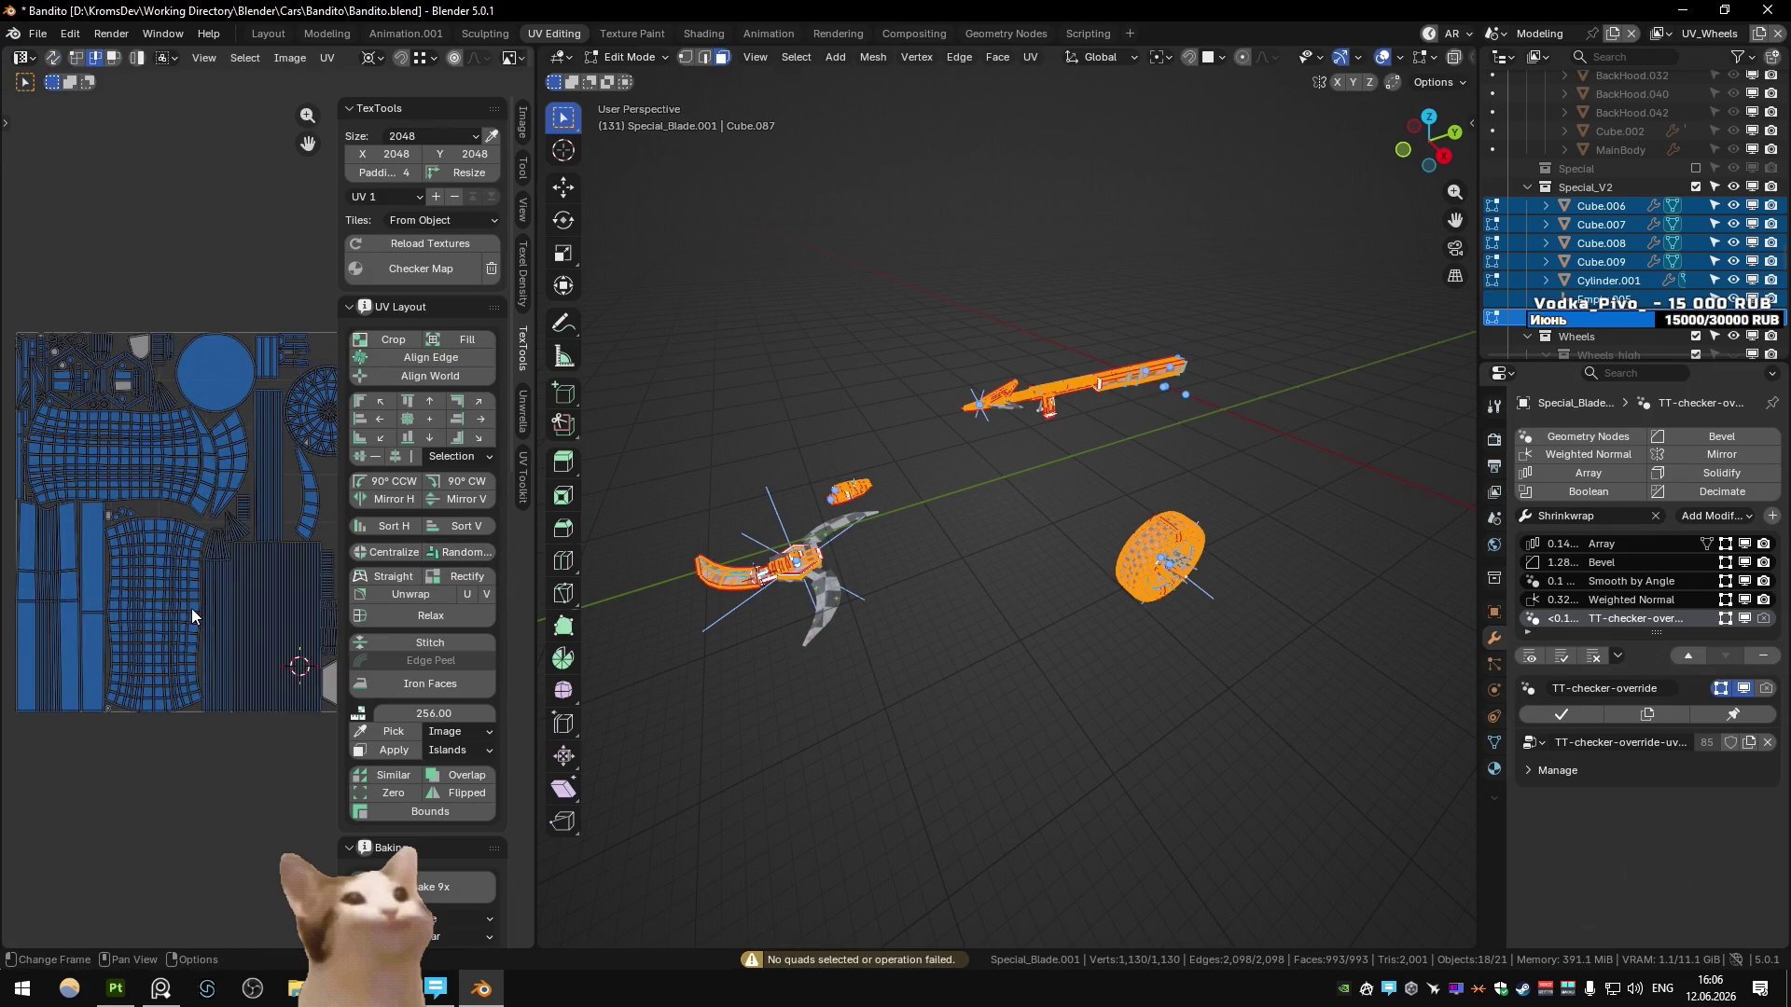
pyautogui.press('l')
pyautogui.press('l')
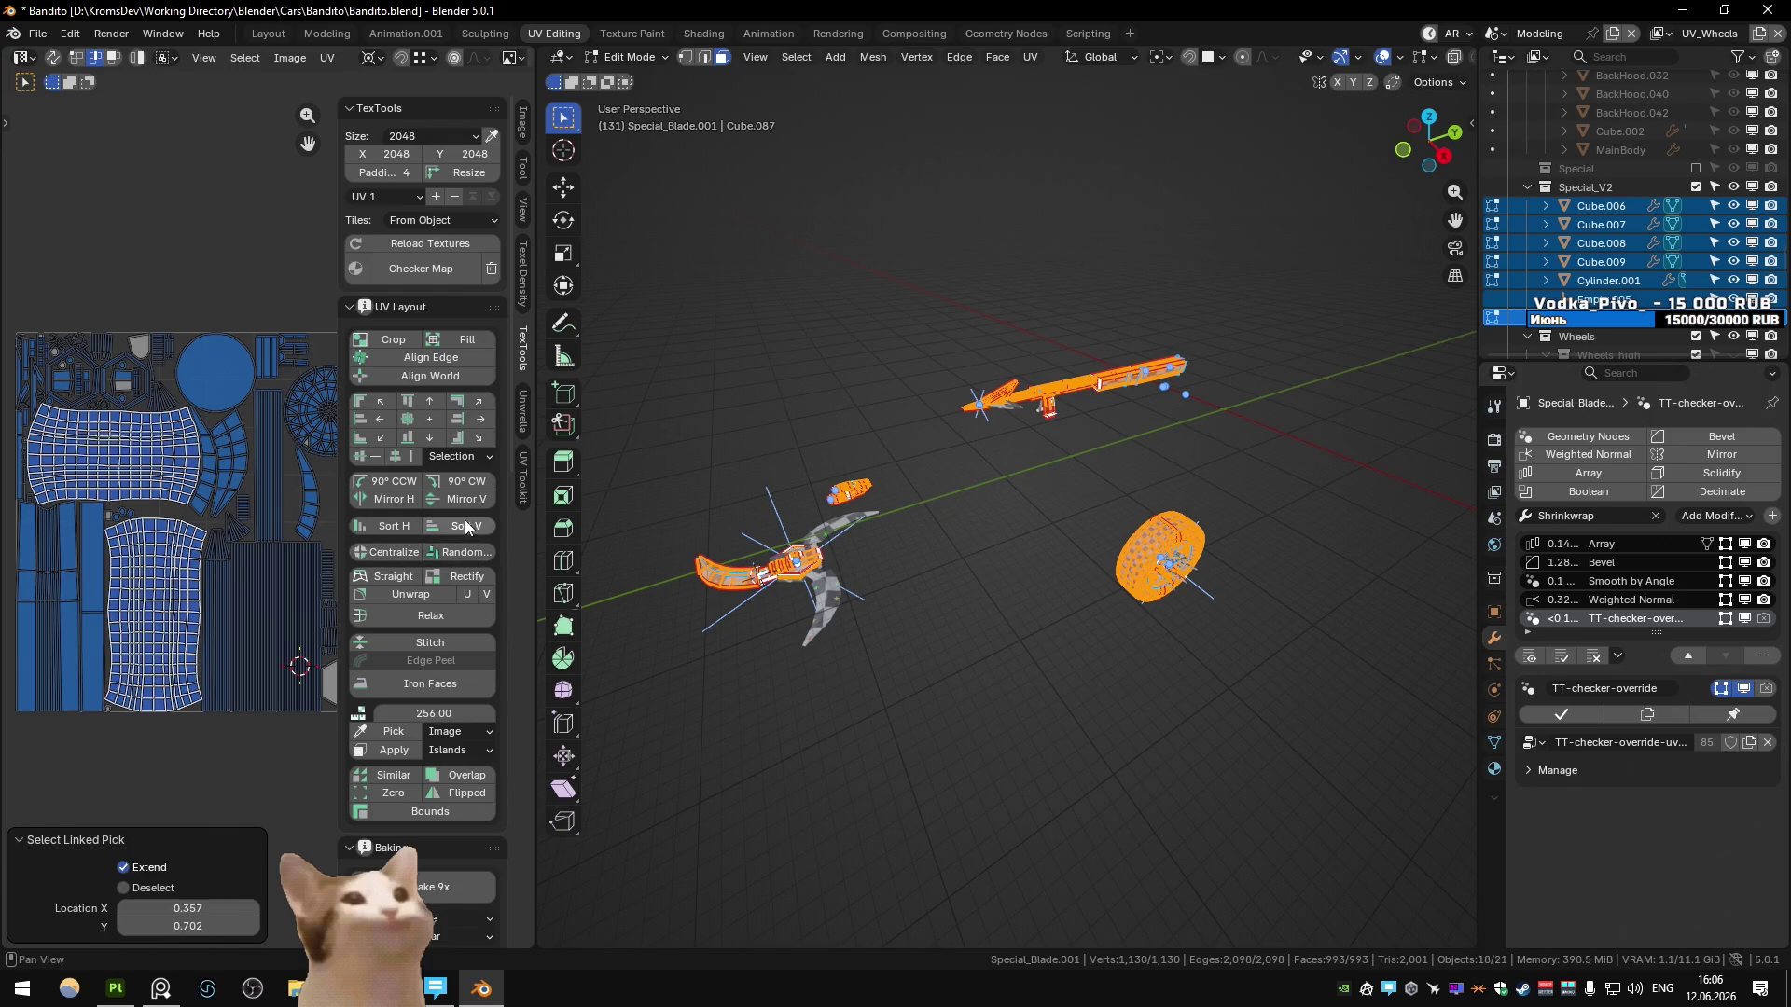
pyautogui.click(474, 582)
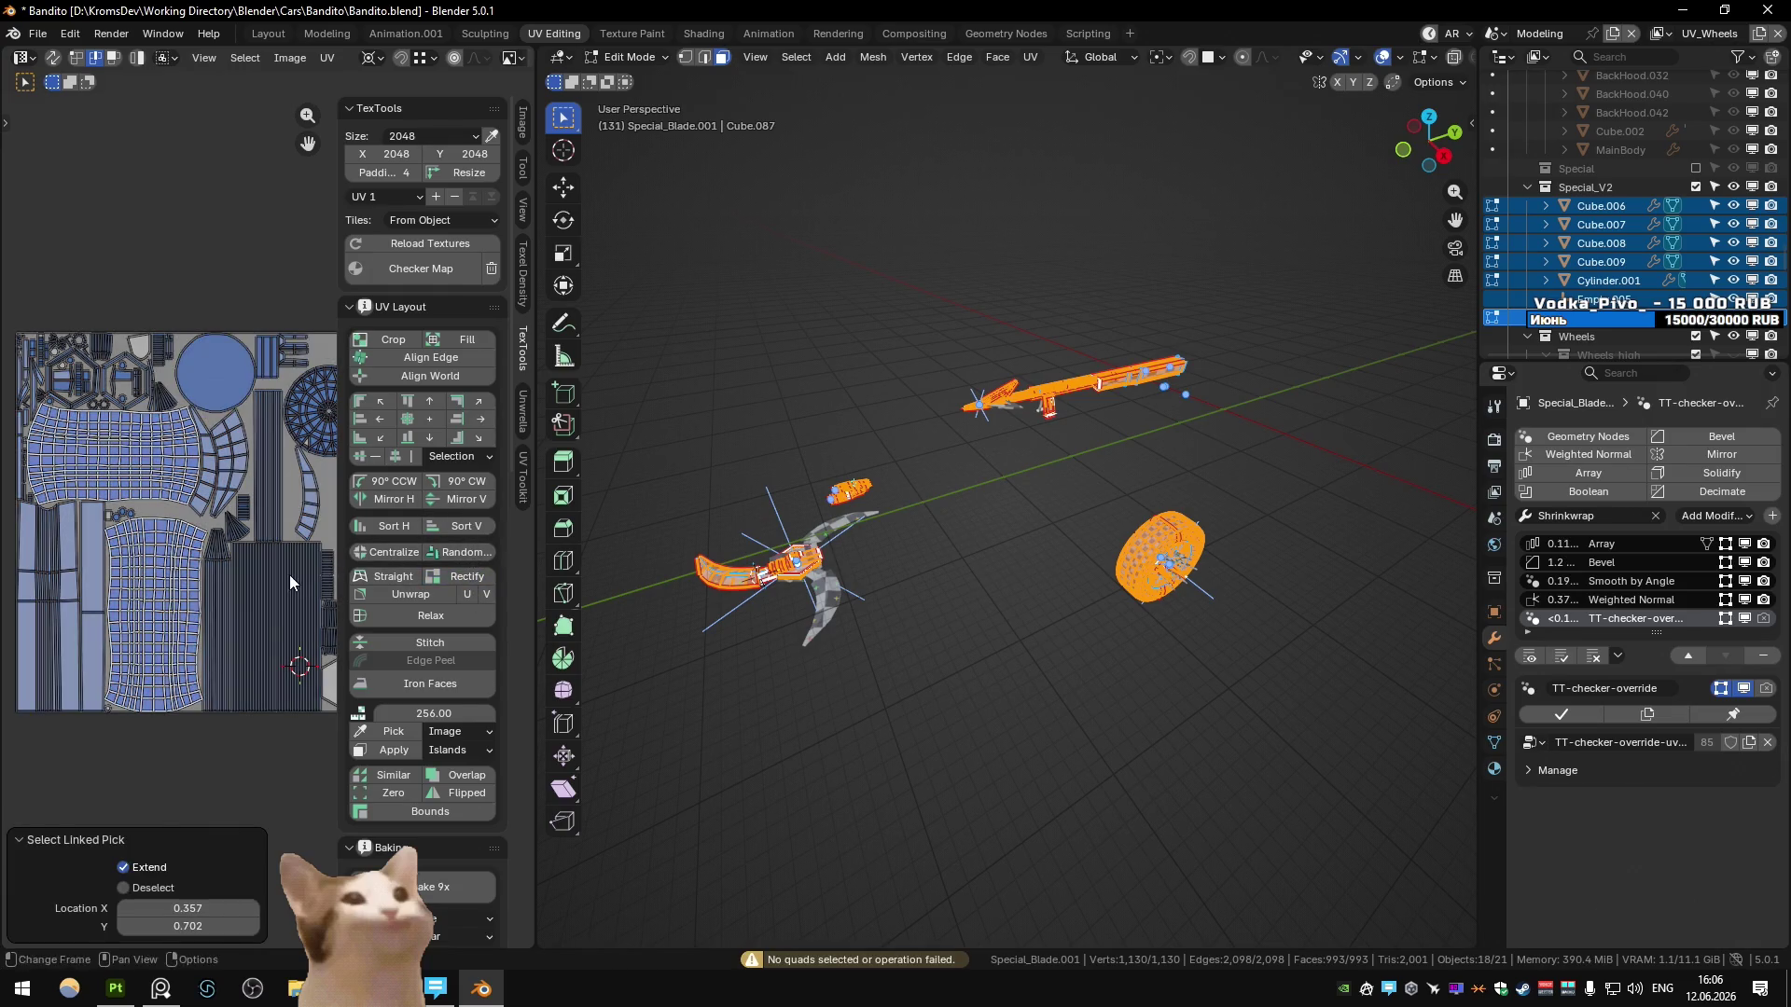
# - Re-unwrap the lower grid island Angle Based with a 0.002 margin
pyautogui.hotkey('alt', 'a')
pyautogui.press('l')
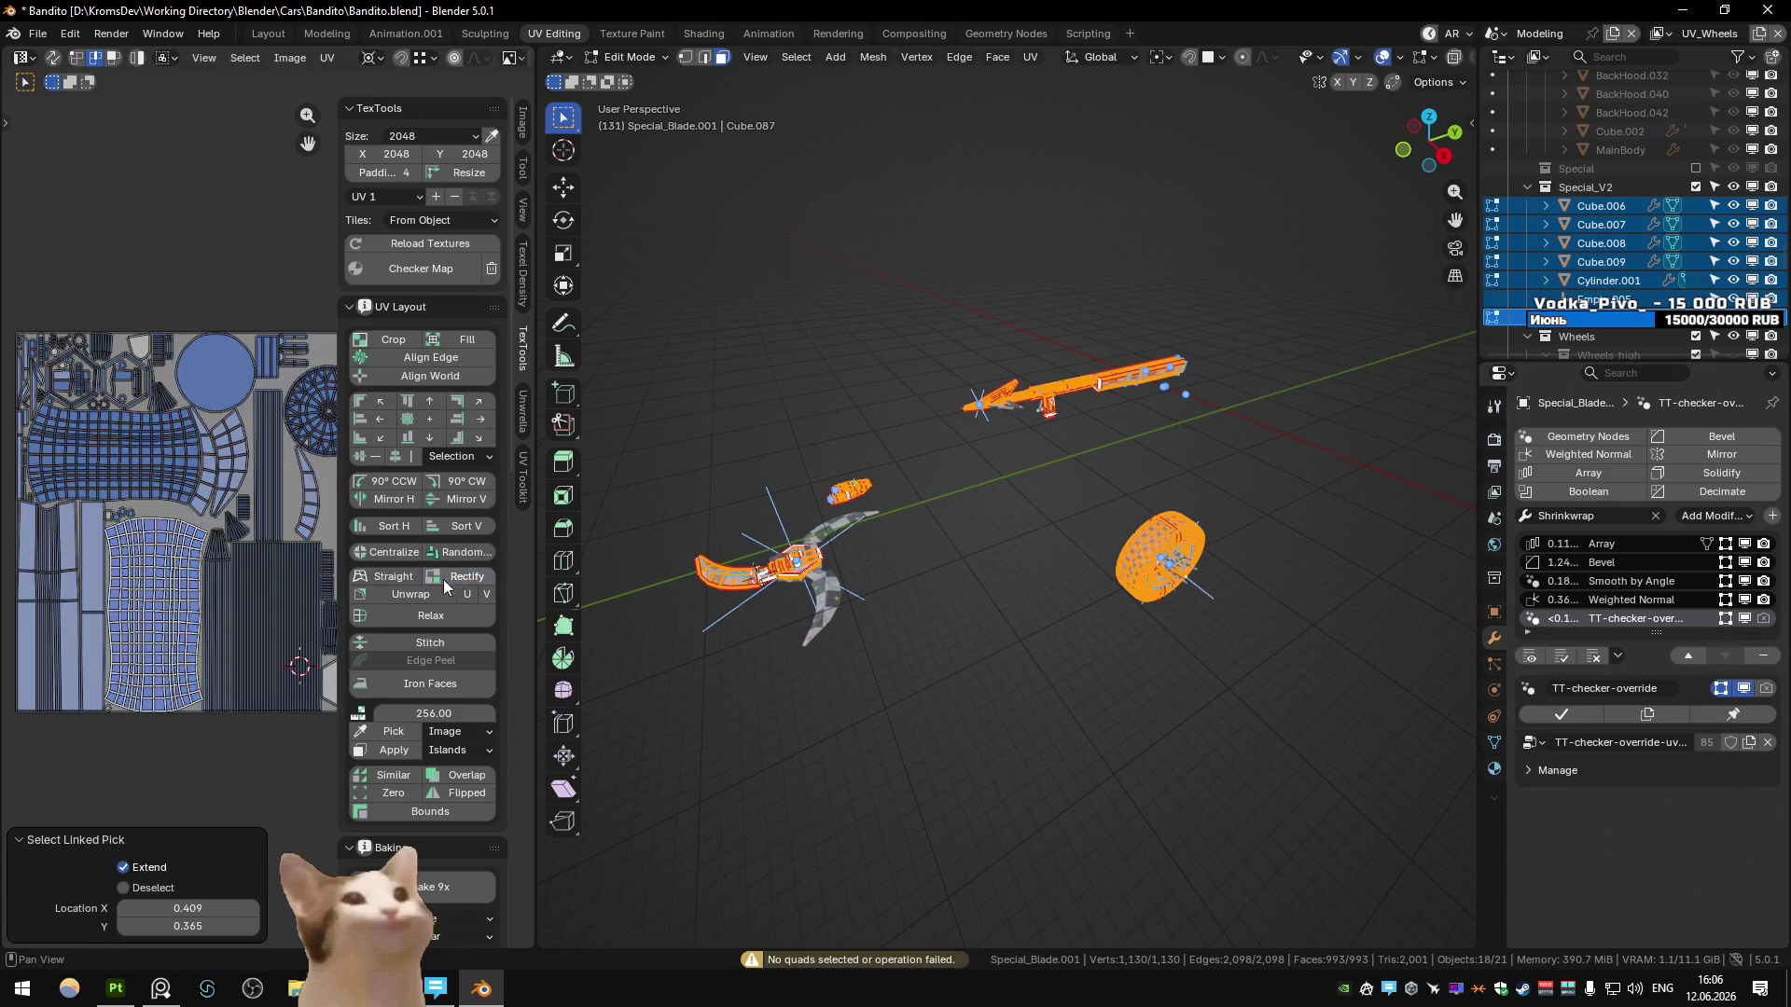
pyautogui.press('u')
pyautogui.click(1095, 567)
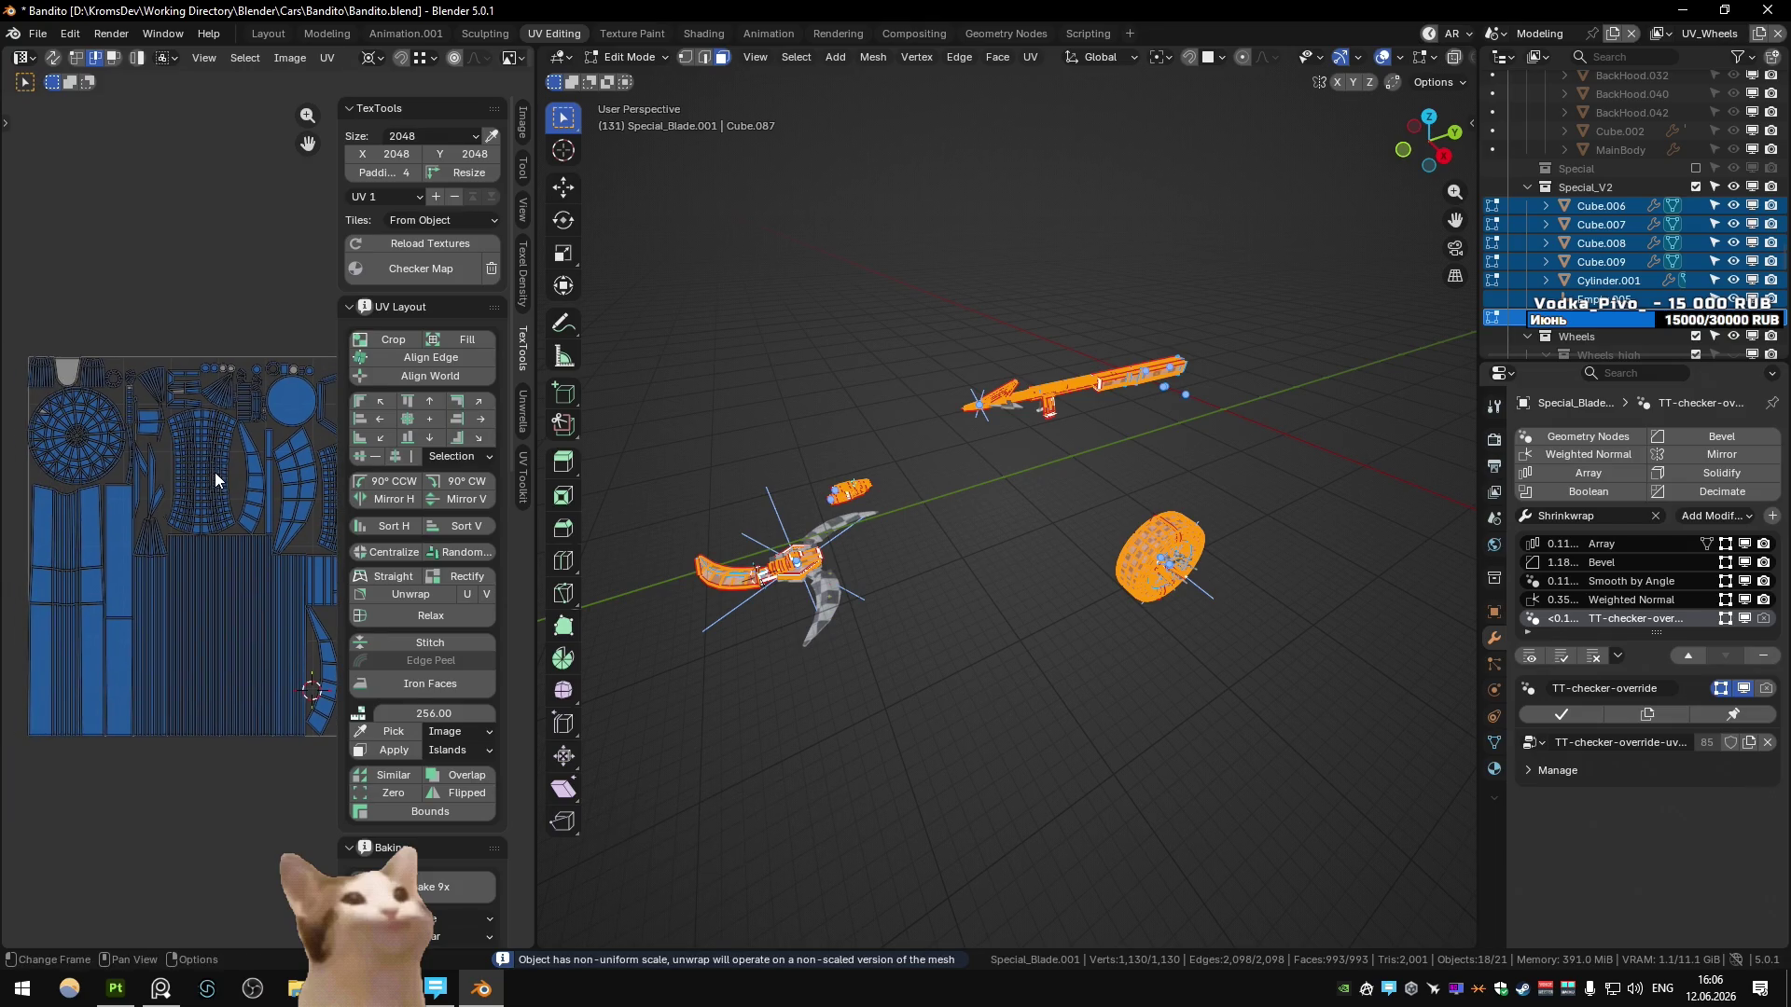
# - Rectify the grid island once more, inspect another island, and undo the last change
pyautogui.press('l')
pyautogui.keyDown('ctrl'); pyautogui.hscroll(2, 193, 496); pyautogui.keyUp('ctrl')
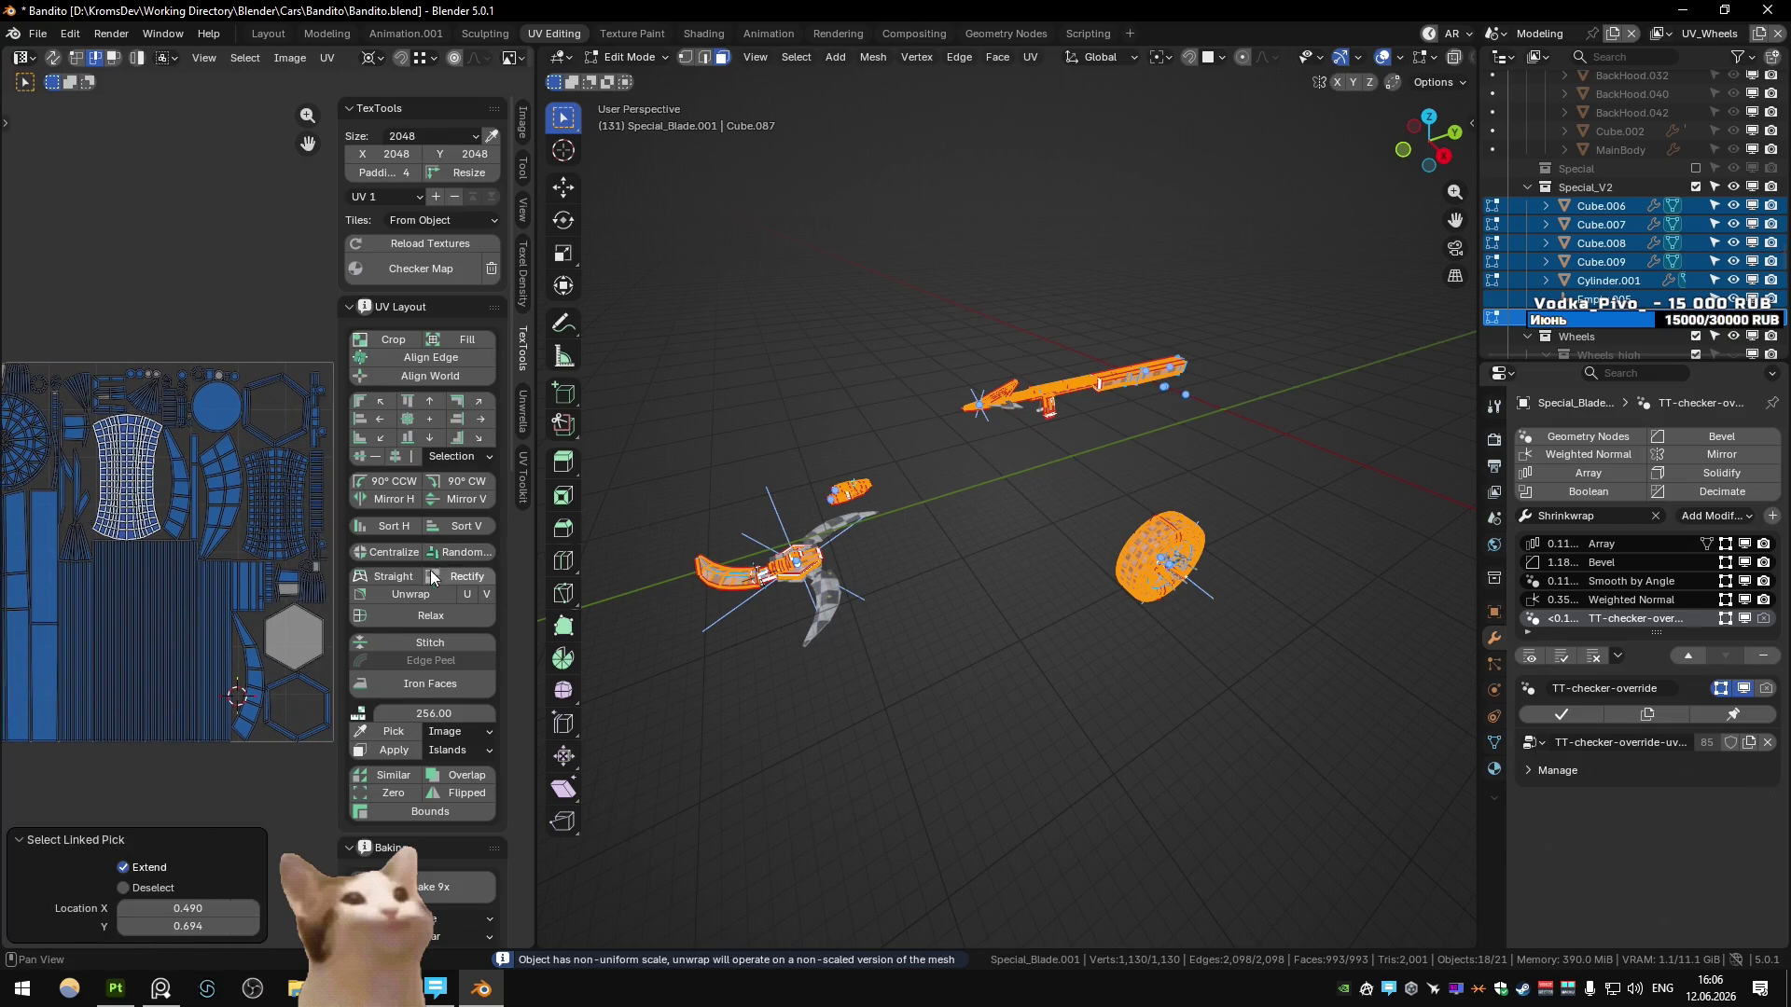
pyautogui.click(465, 577)
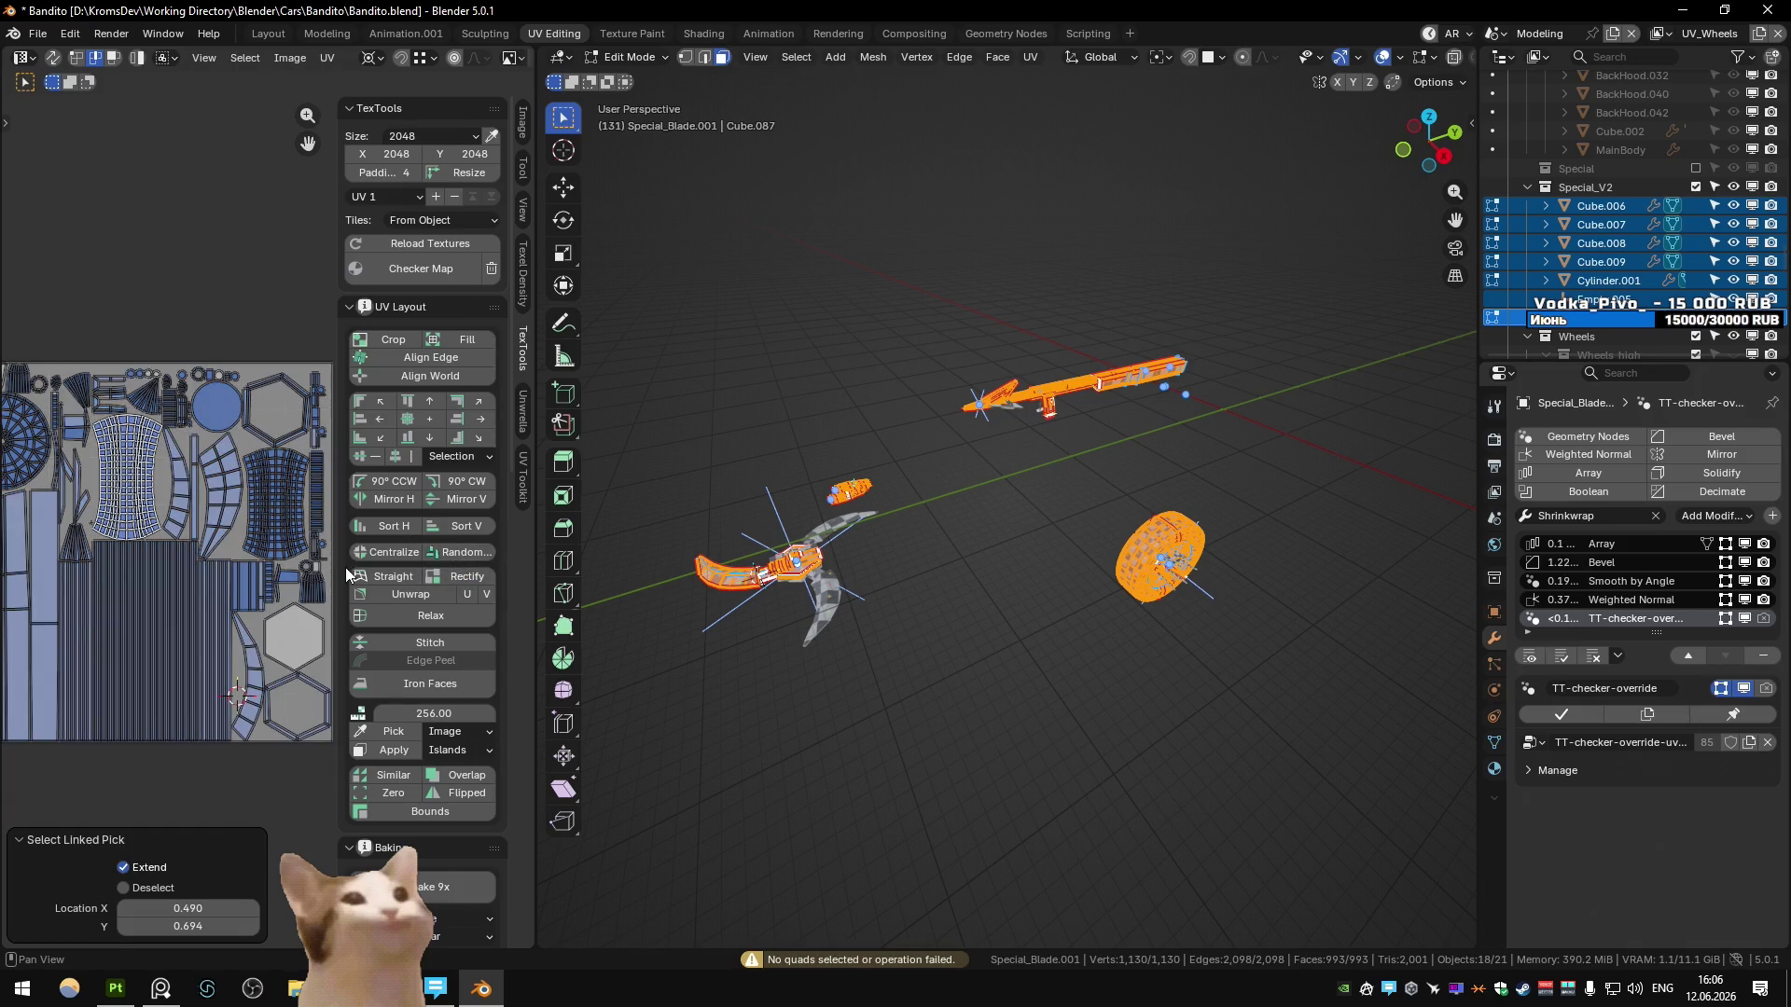
pyautogui.click(202, 539)
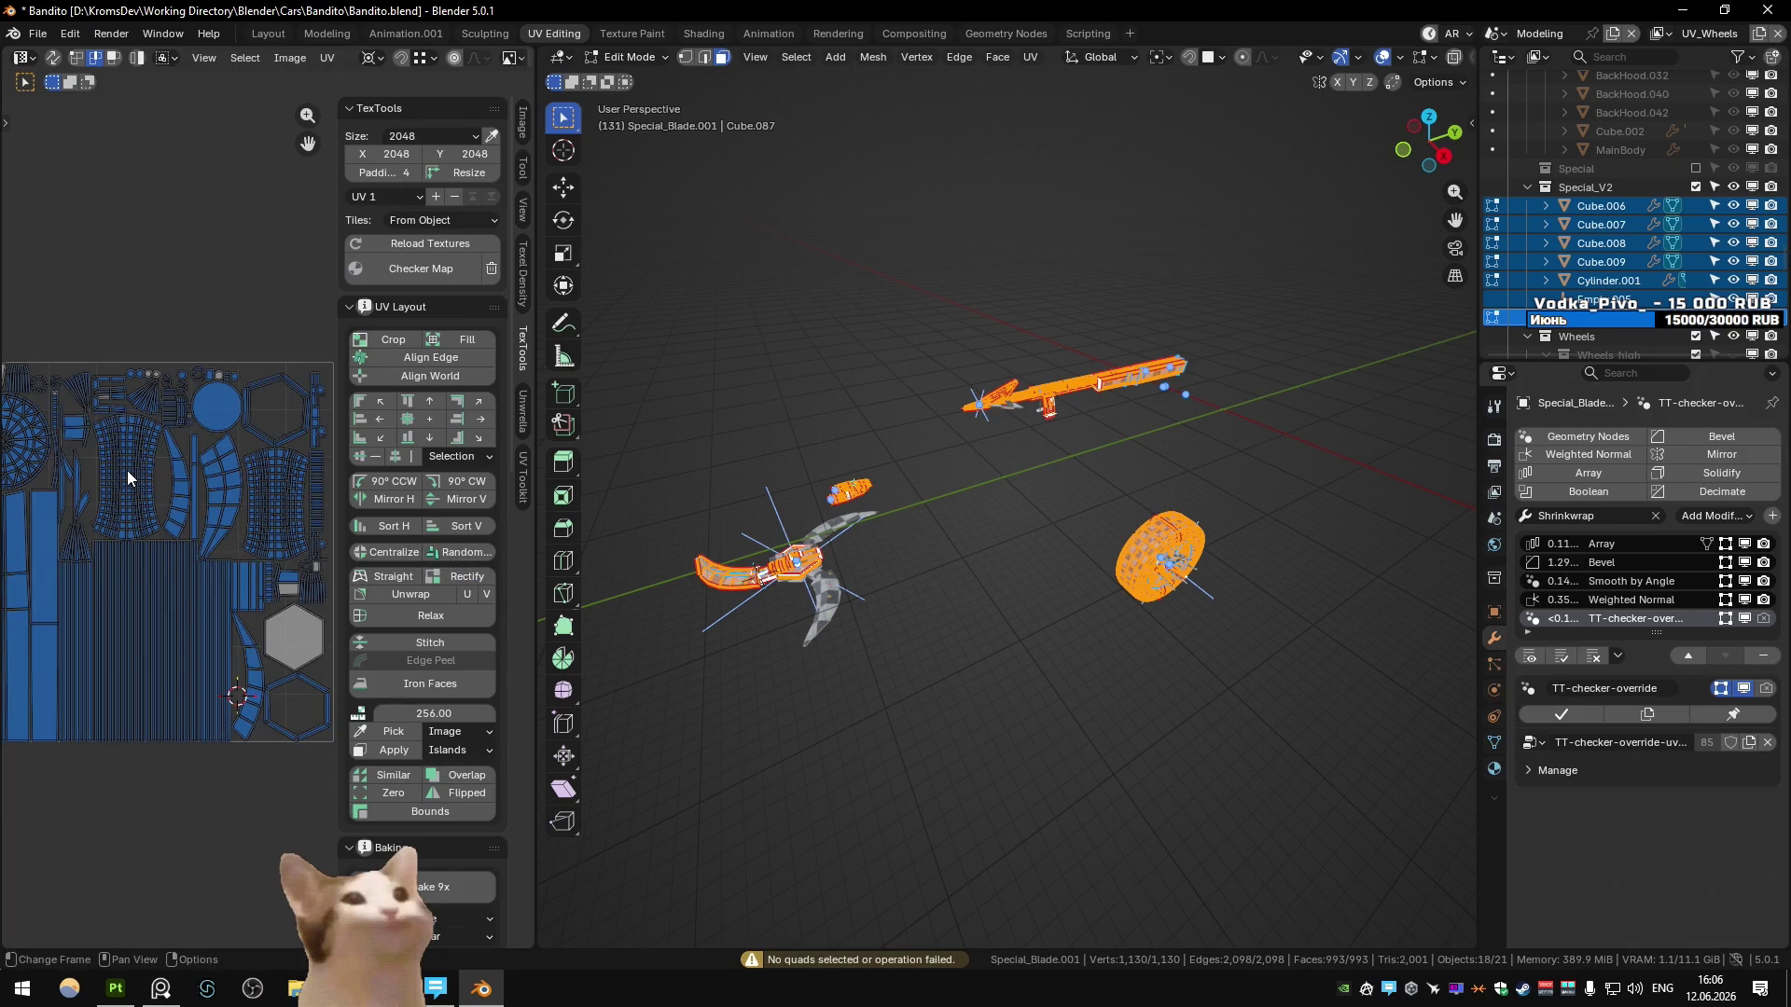
pyautogui.press('l')
pyautogui.scroll(3, 127, 470)
pyautogui.scroll(-5, 175, 494)
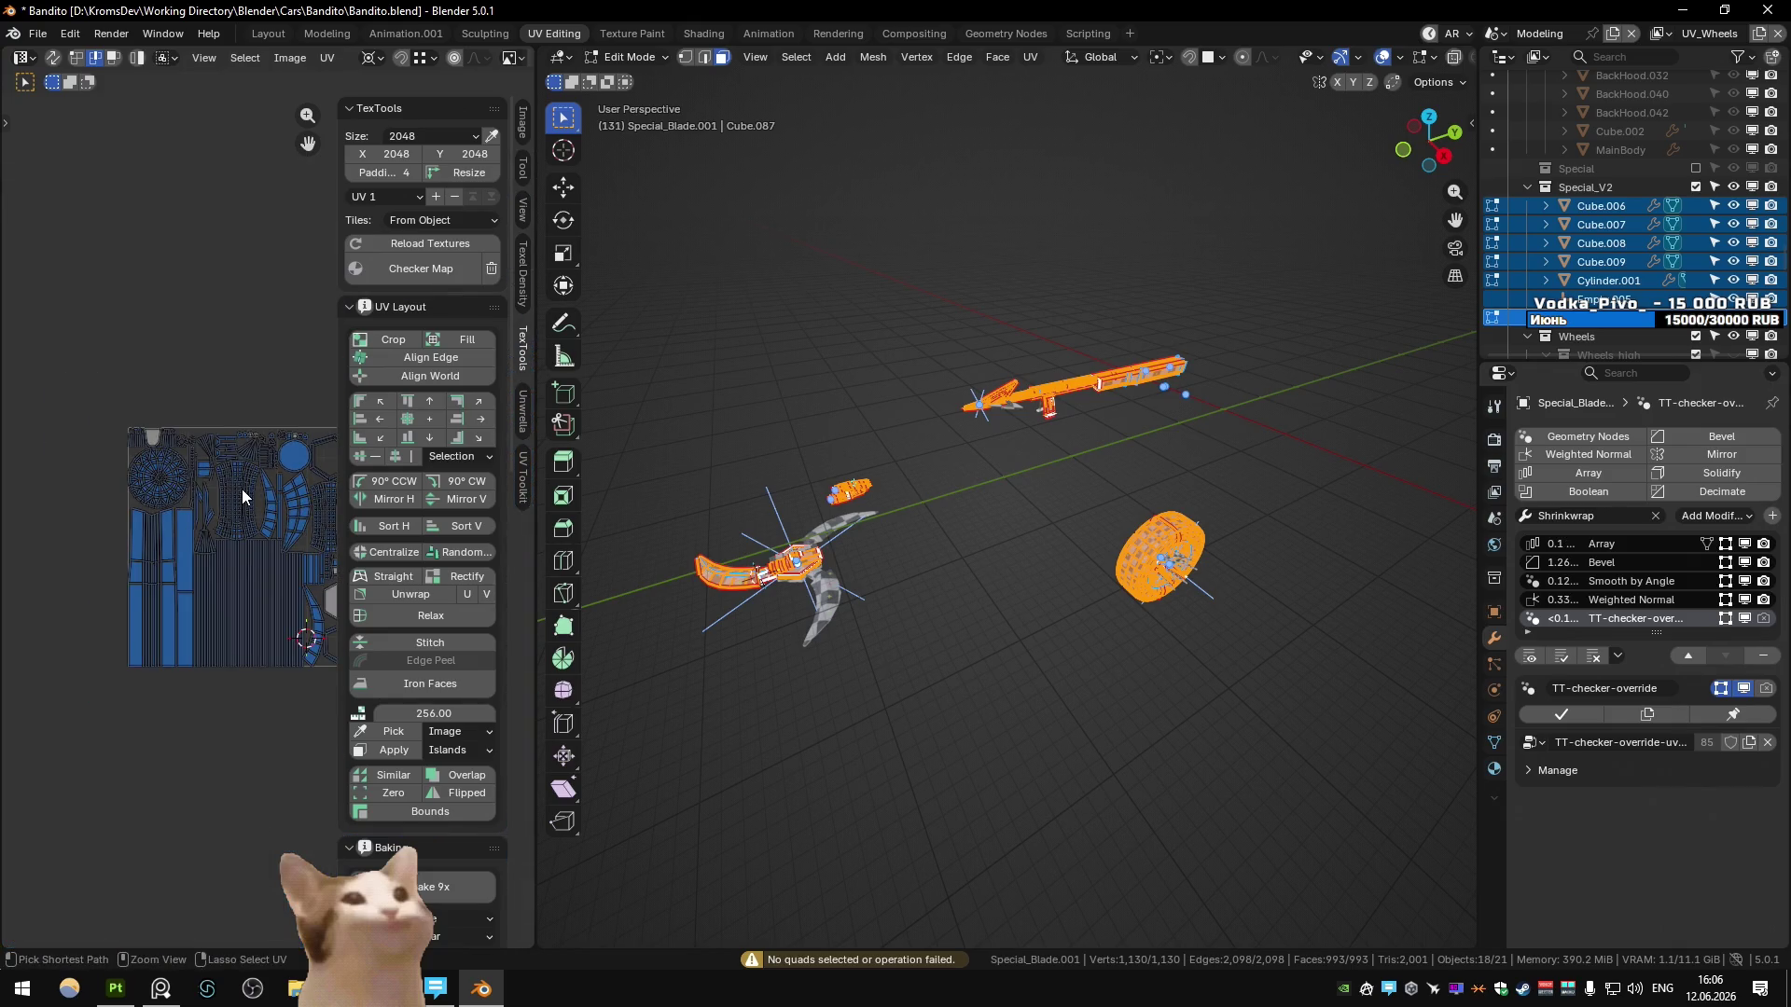
pyautogui.hotkey('ctrl', 'z')
pyautogui.hotkey('ctrl', 'z')
pyautogui.hotkey('ctrl', 'z')
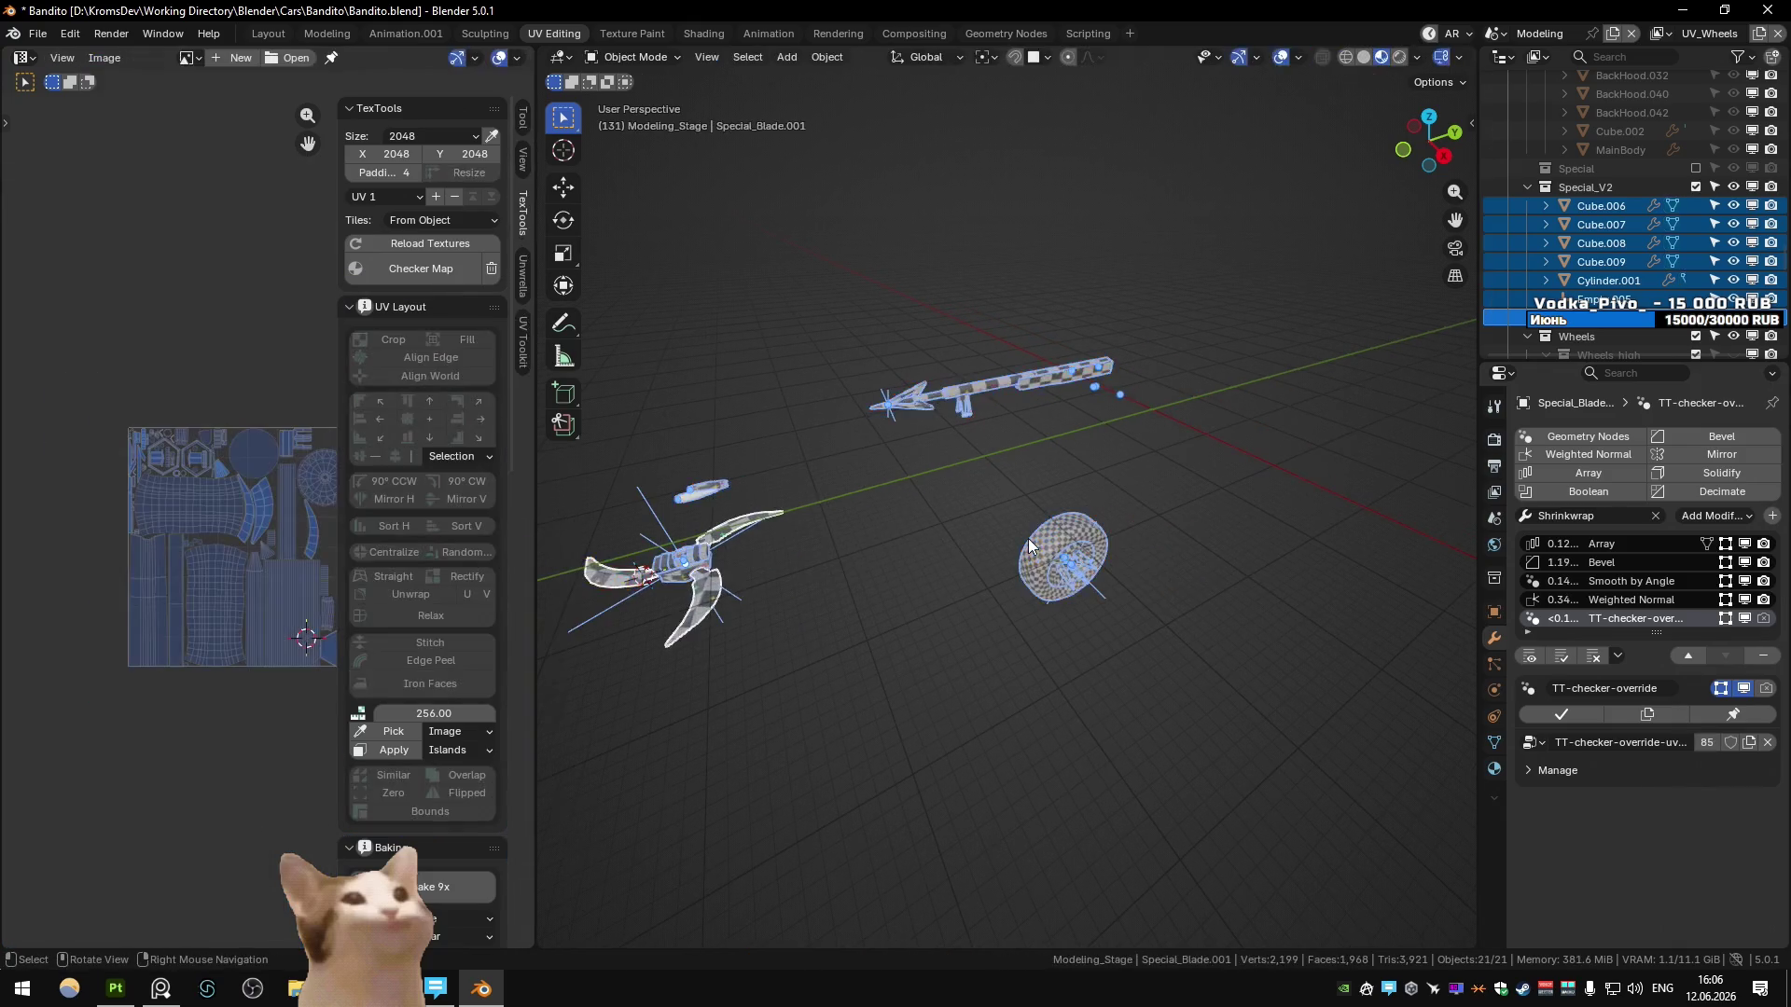
# - Back in Object Mode, apply scale to the wheel
pyautogui.click(1471, 123)
pyautogui.click(1465, 117)
pyautogui.moveTo(902, 312)
pyautogui.mouseDown(button='middle')
pyautogui.moveTo(1027, 295)
pyautogui.moveTo(897, 299)
pyautogui.mouseUp(button='middle')
pyautogui.click(1097, 513)
pyautogui.hotkey('ctrl', 'a')
pyautogui.click(1097, 513)
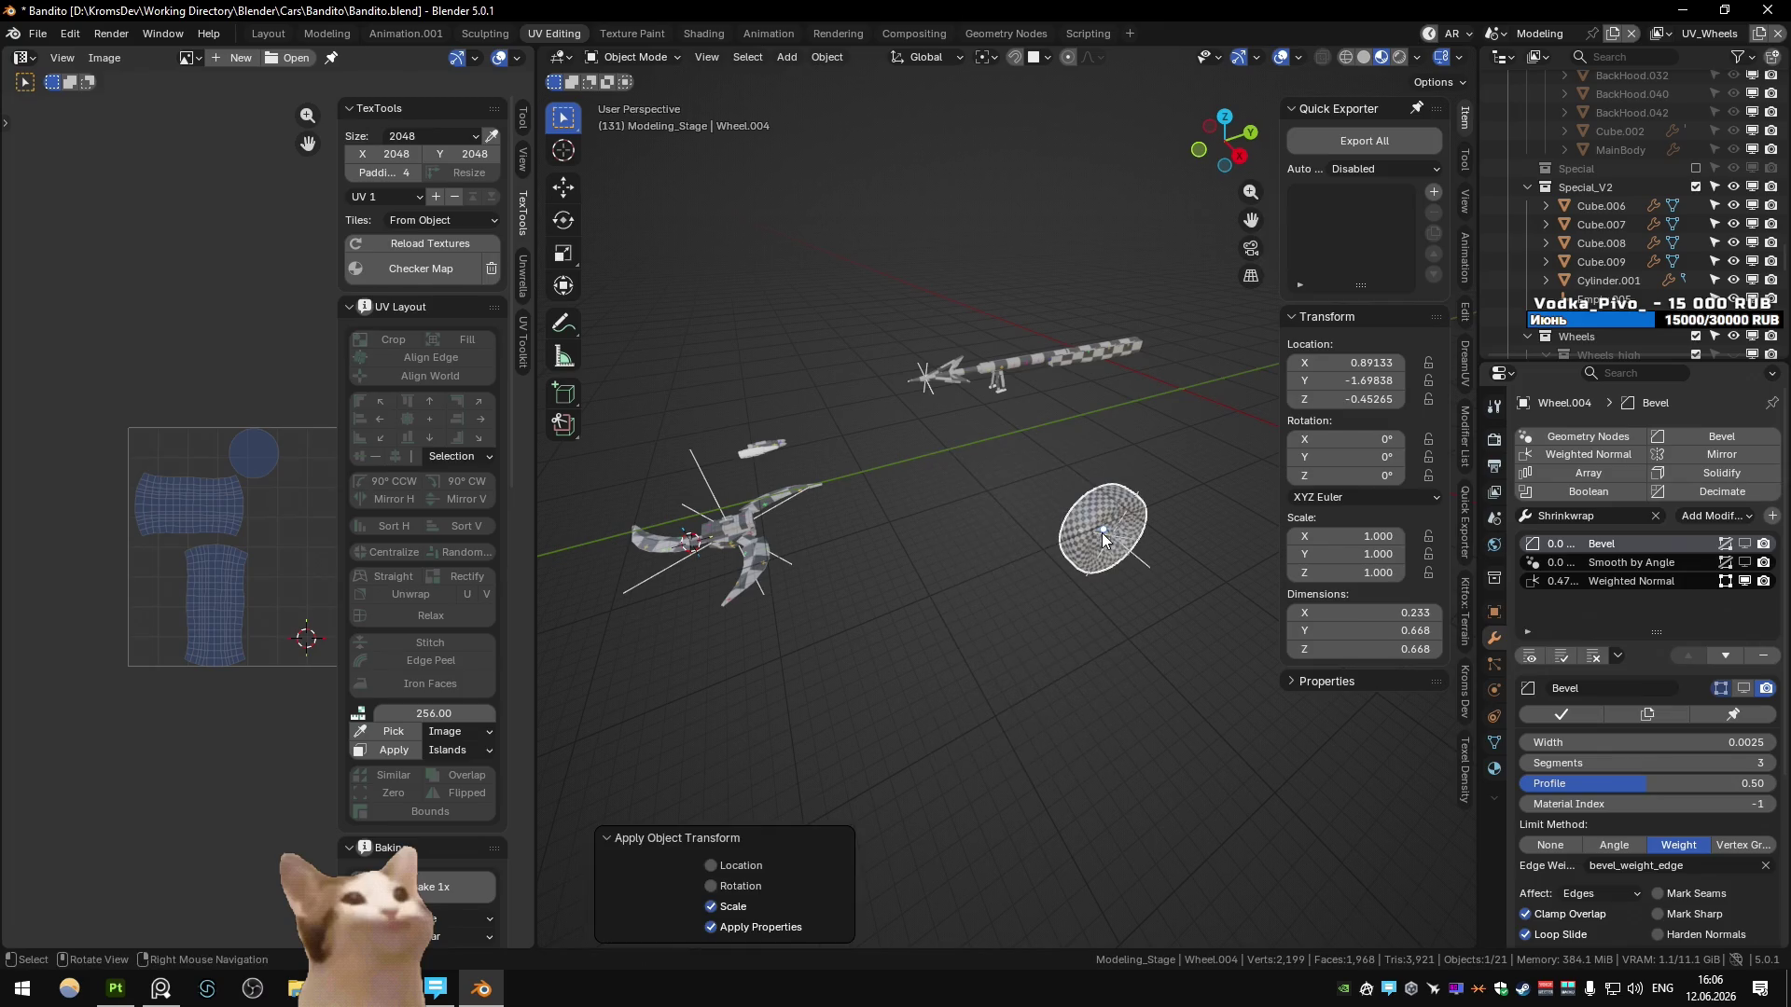
# - Apply scale to the weapon's circle part
pyautogui.press('h')
pyautogui.click(1101, 538)
pyautogui.hotkey('alt', 'h')
pyautogui.click(1108, 541)
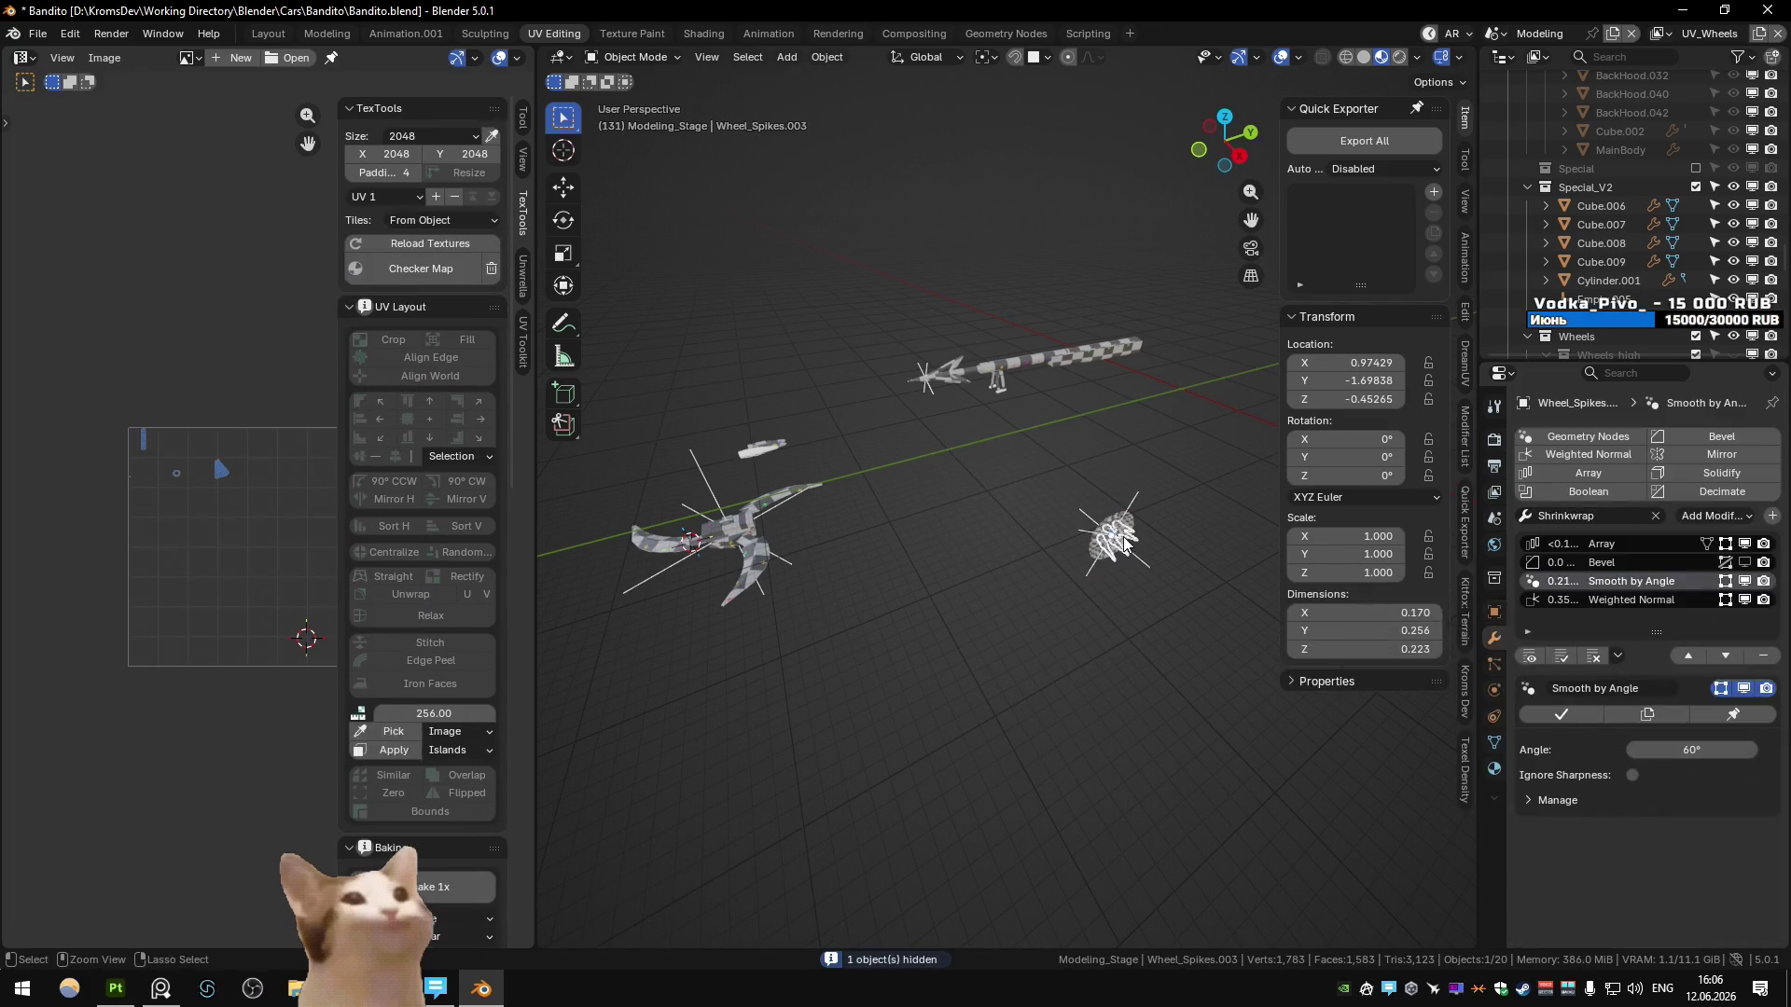
pyautogui.click(1062, 355)
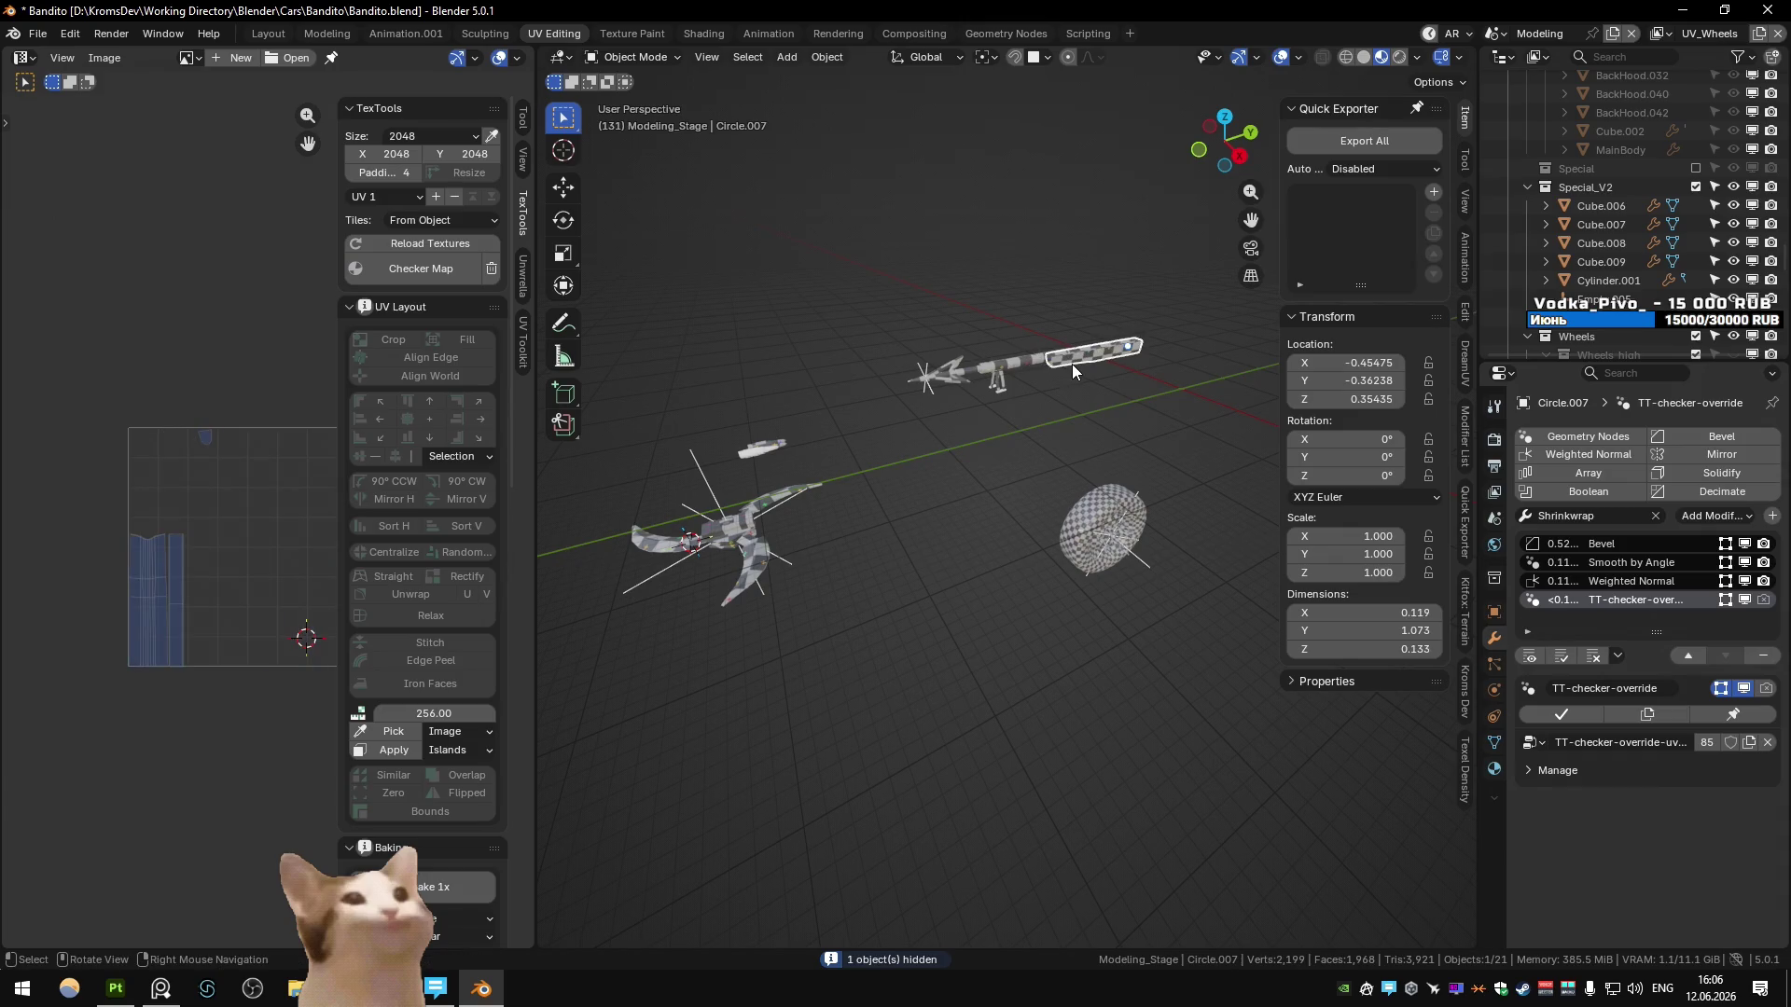
pyautogui.hotkey('ctrl', 'a')
pyautogui.click(1066, 348)
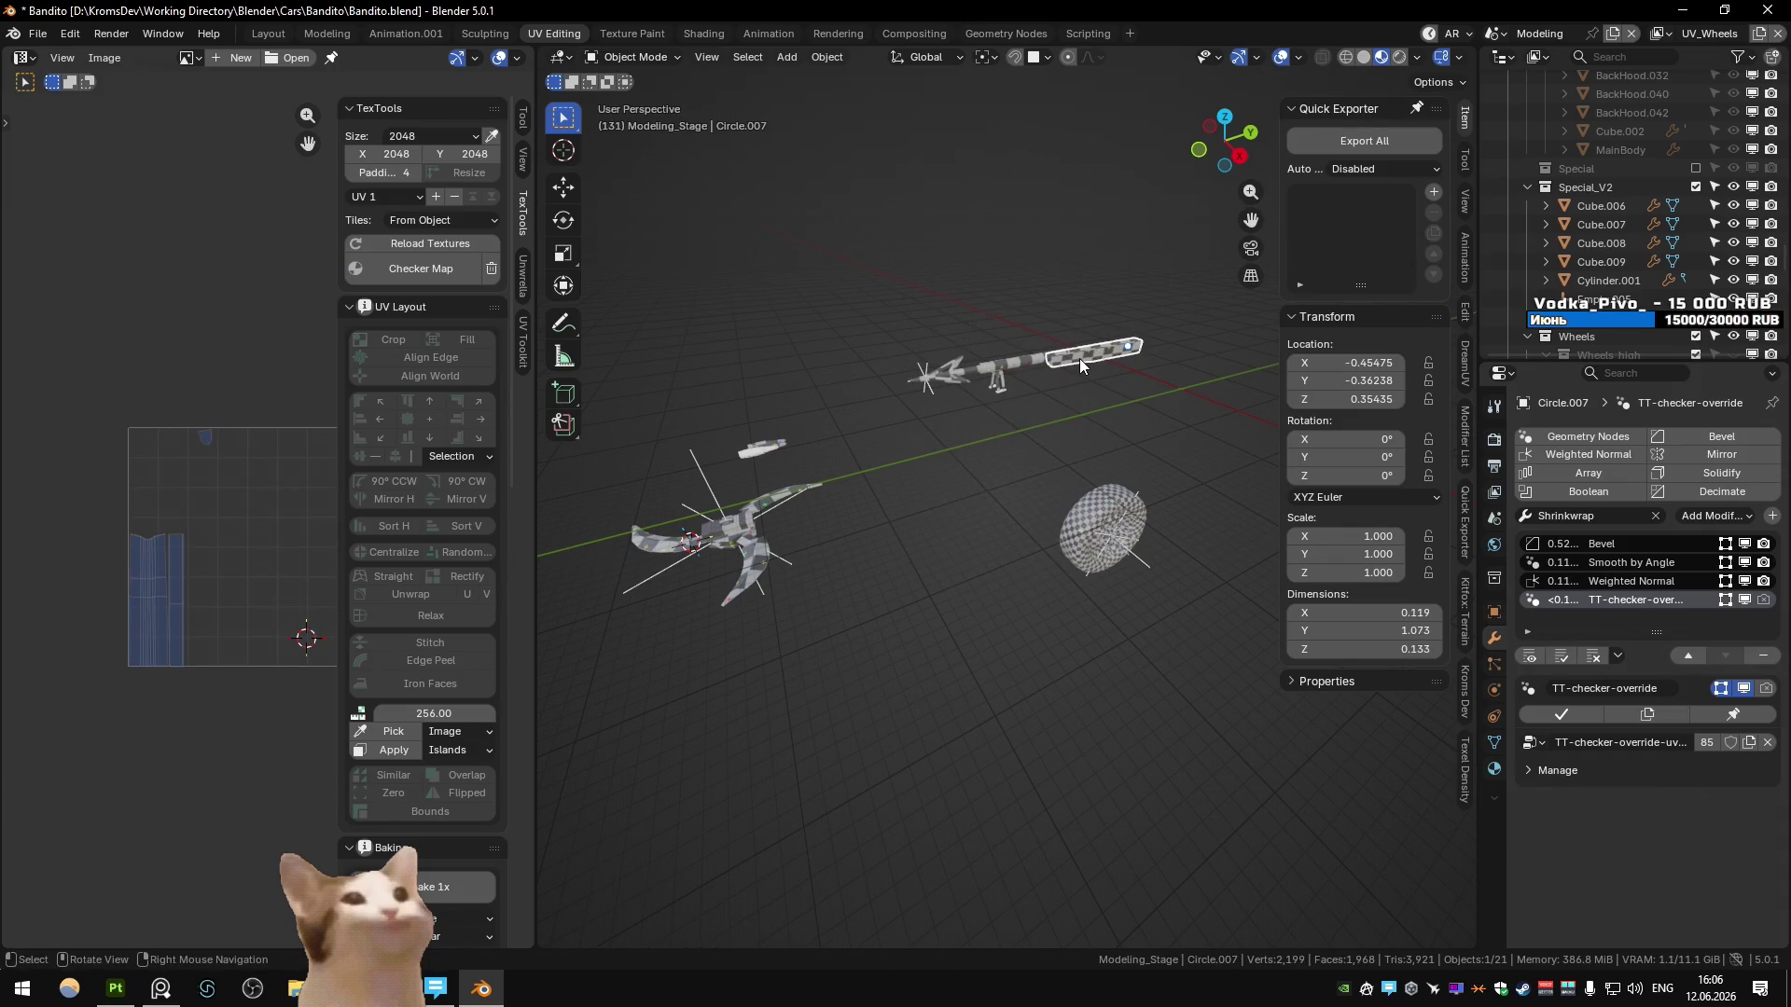
# - Apply scale to the weapon's long bar, back hood and cube parts
pyautogui.click(999, 377)
pyautogui.keyDown('shift'); pyautogui.click(1000, 391); pyautogui.keyUp('shift')
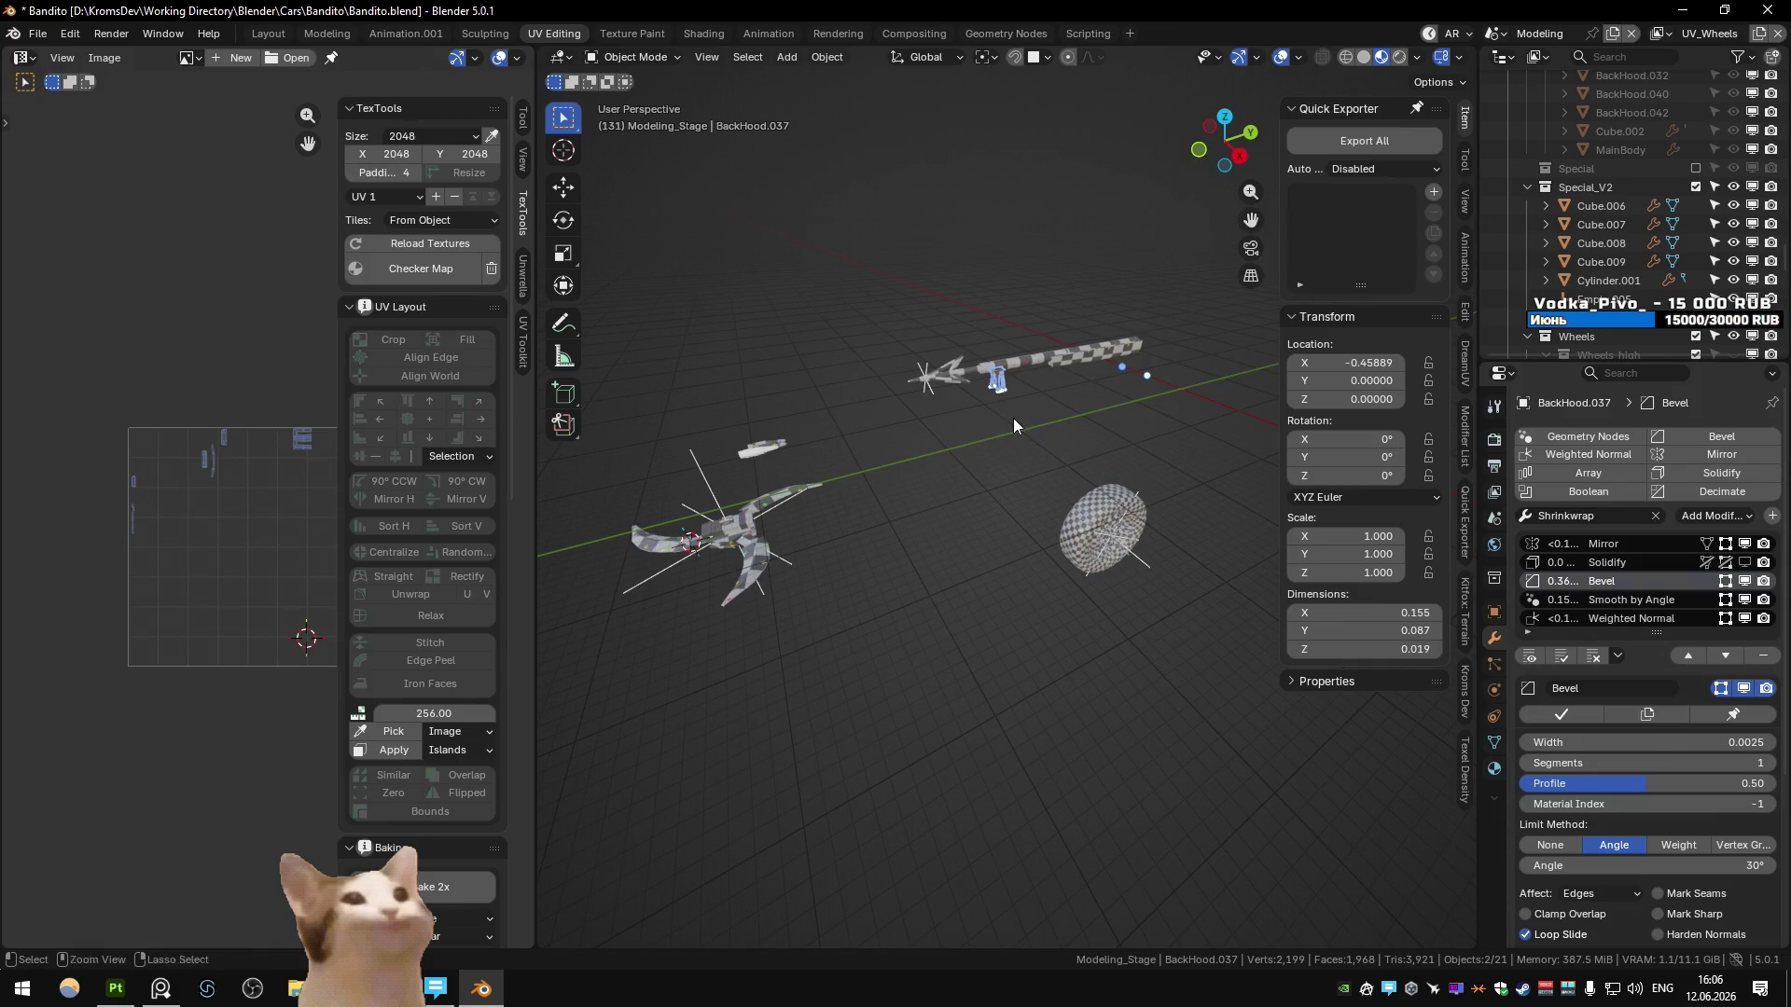
pyautogui.hotkey('ctrl', 'a')
pyautogui.click(1020, 422)
pyautogui.click(956, 381)
pyautogui.hotkey('ctrl', 'a')
pyautogui.click(914, 375)
# - Apply scale to the rod, then to all objects with the special blade active
pyautogui.click(914, 378)
pyautogui.hotkey('ctrl', 'a')
pyautogui.click(914, 374)
pyautogui.click(914, 375)
pyautogui.click(914, 375)
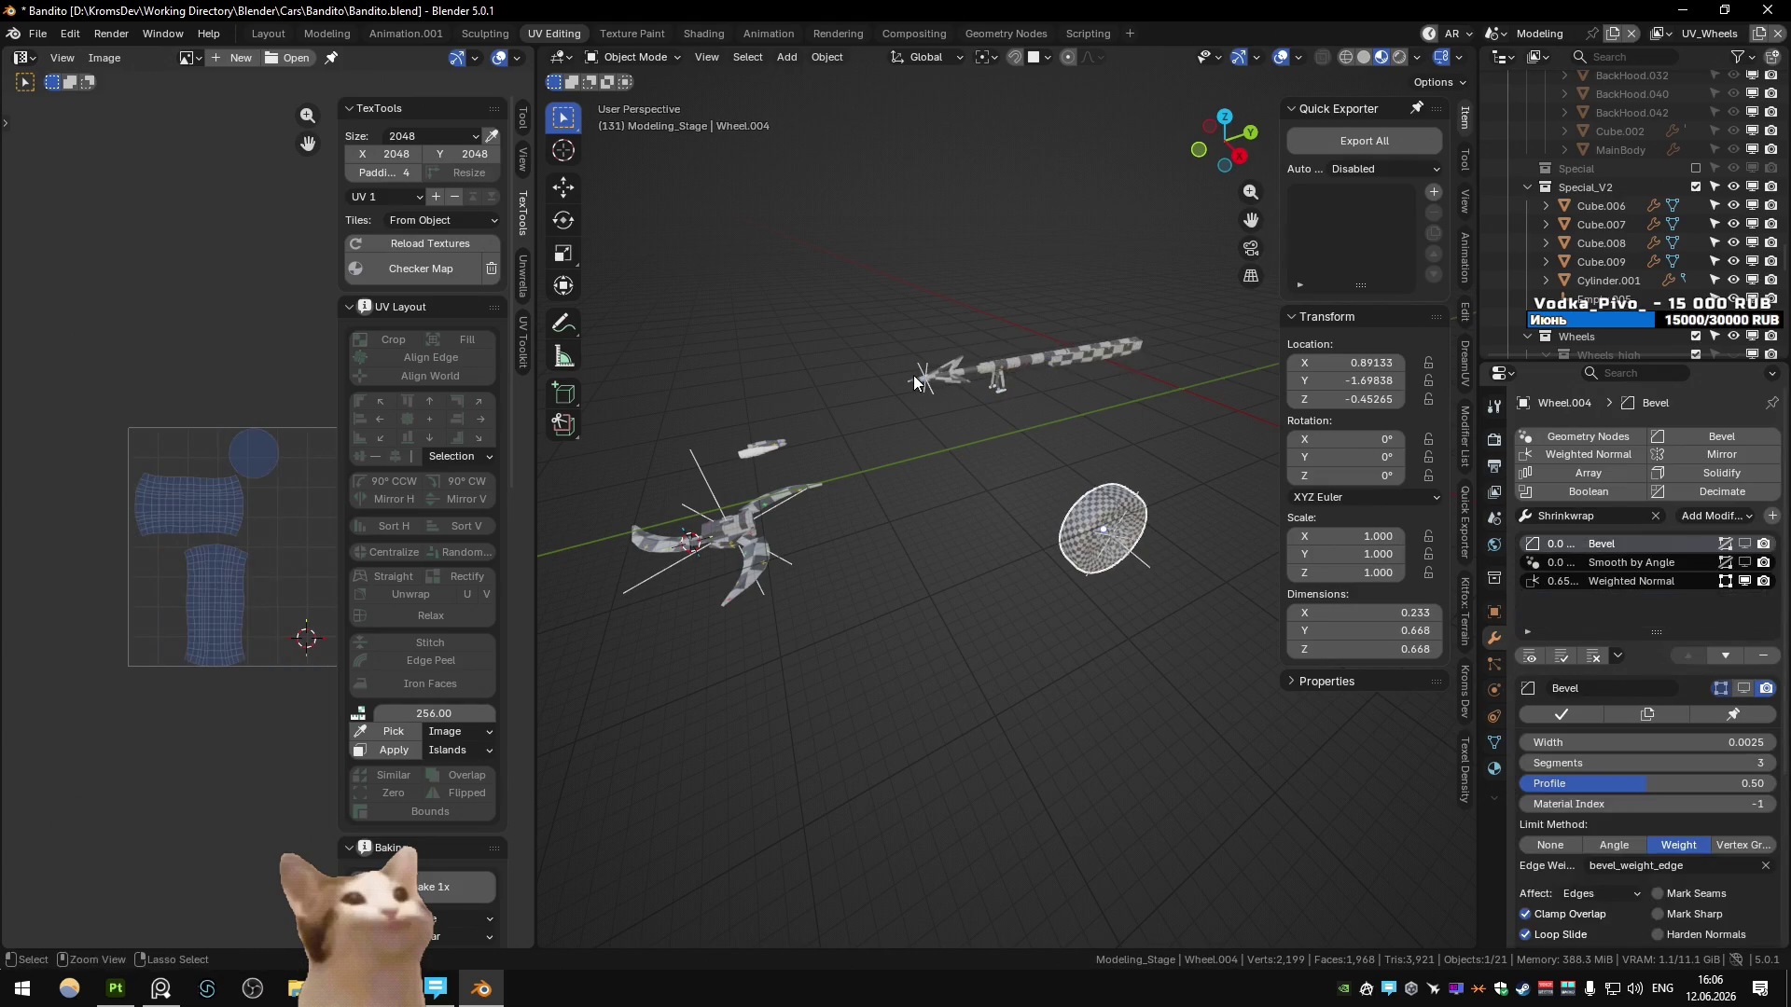
pyautogui.press('a')
pyautogui.hotkey('ctrl', 'a')
pyautogui.click(914, 375)
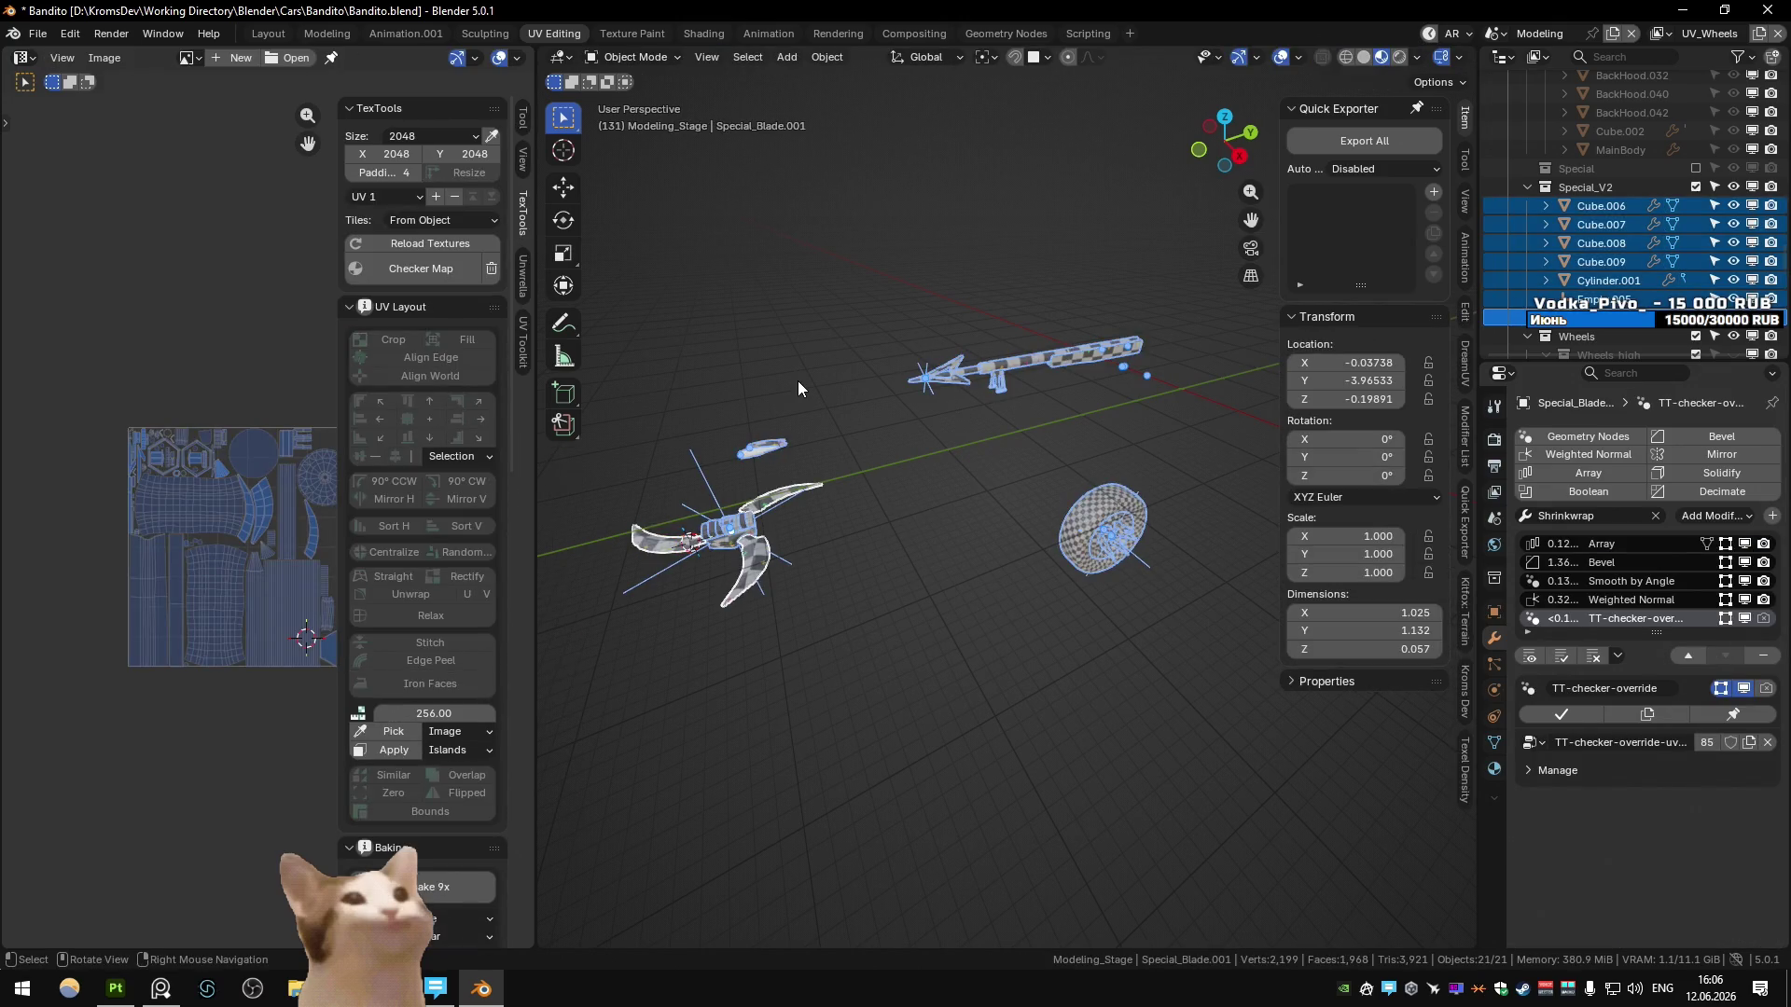
# - Export the Substance scene's high and low meshes with Quick Exporter
pyautogui.hotkey('ctrl', 'pagedown')
pyautogui.click(1317, 138)
pyautogui.hotkey('alt', 'Tab')
# - Bake mesh maps for the Bandito and Bandito_Wheel texture sets
pyautogui.hotkey('ctrl', 'shift', 'b')
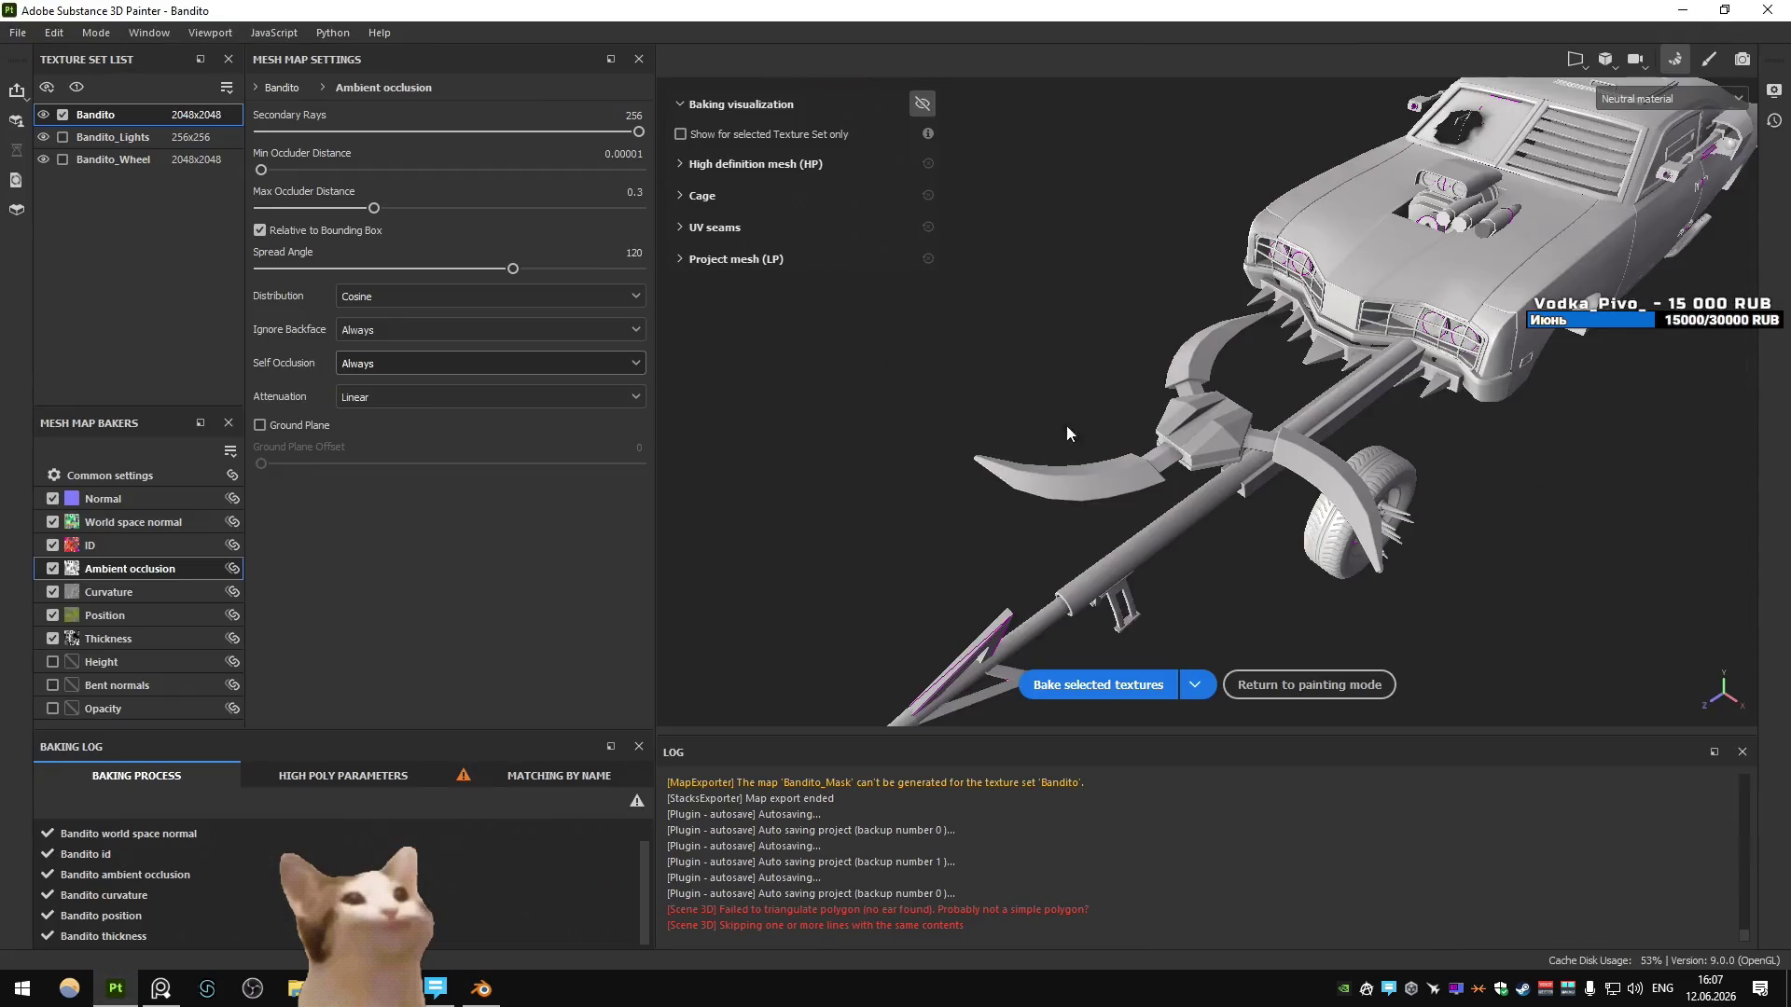
pyautogui.keyDown('alt'); pyautogui.moveTo(1037, 419); pyautogui.dragTo(1171, 399); pyautogui.keyUp('alt')
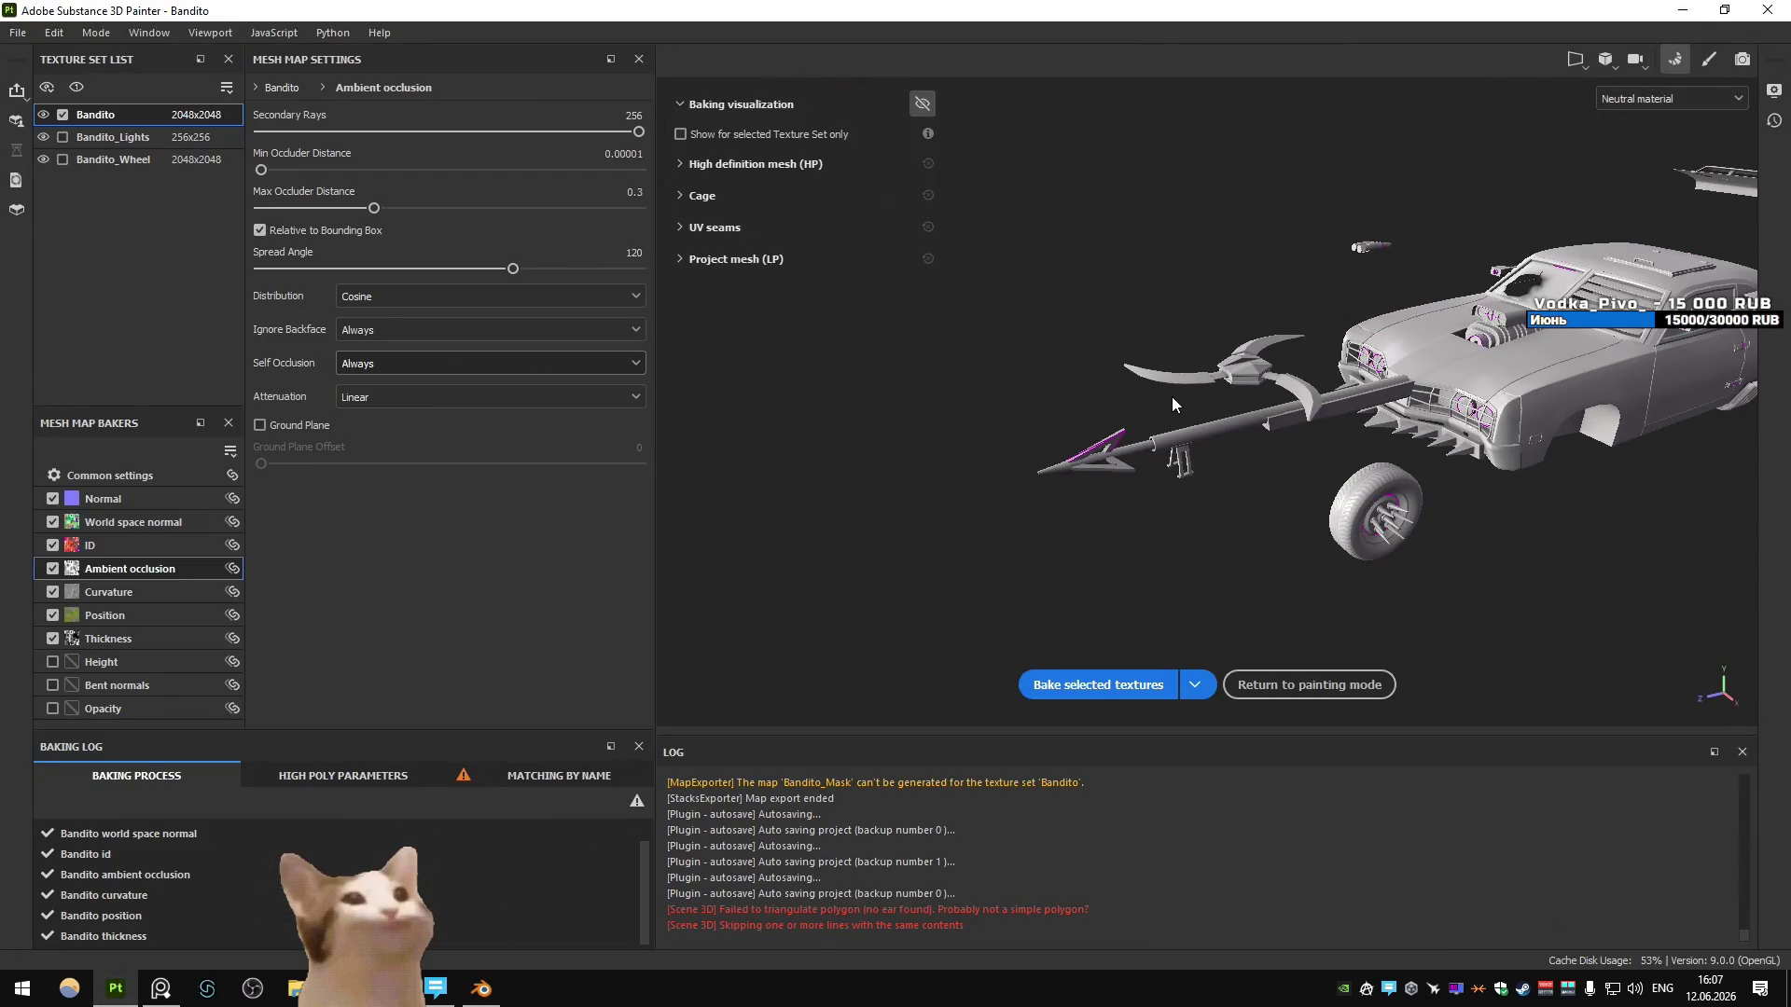
pyautogui.click(62, 164)
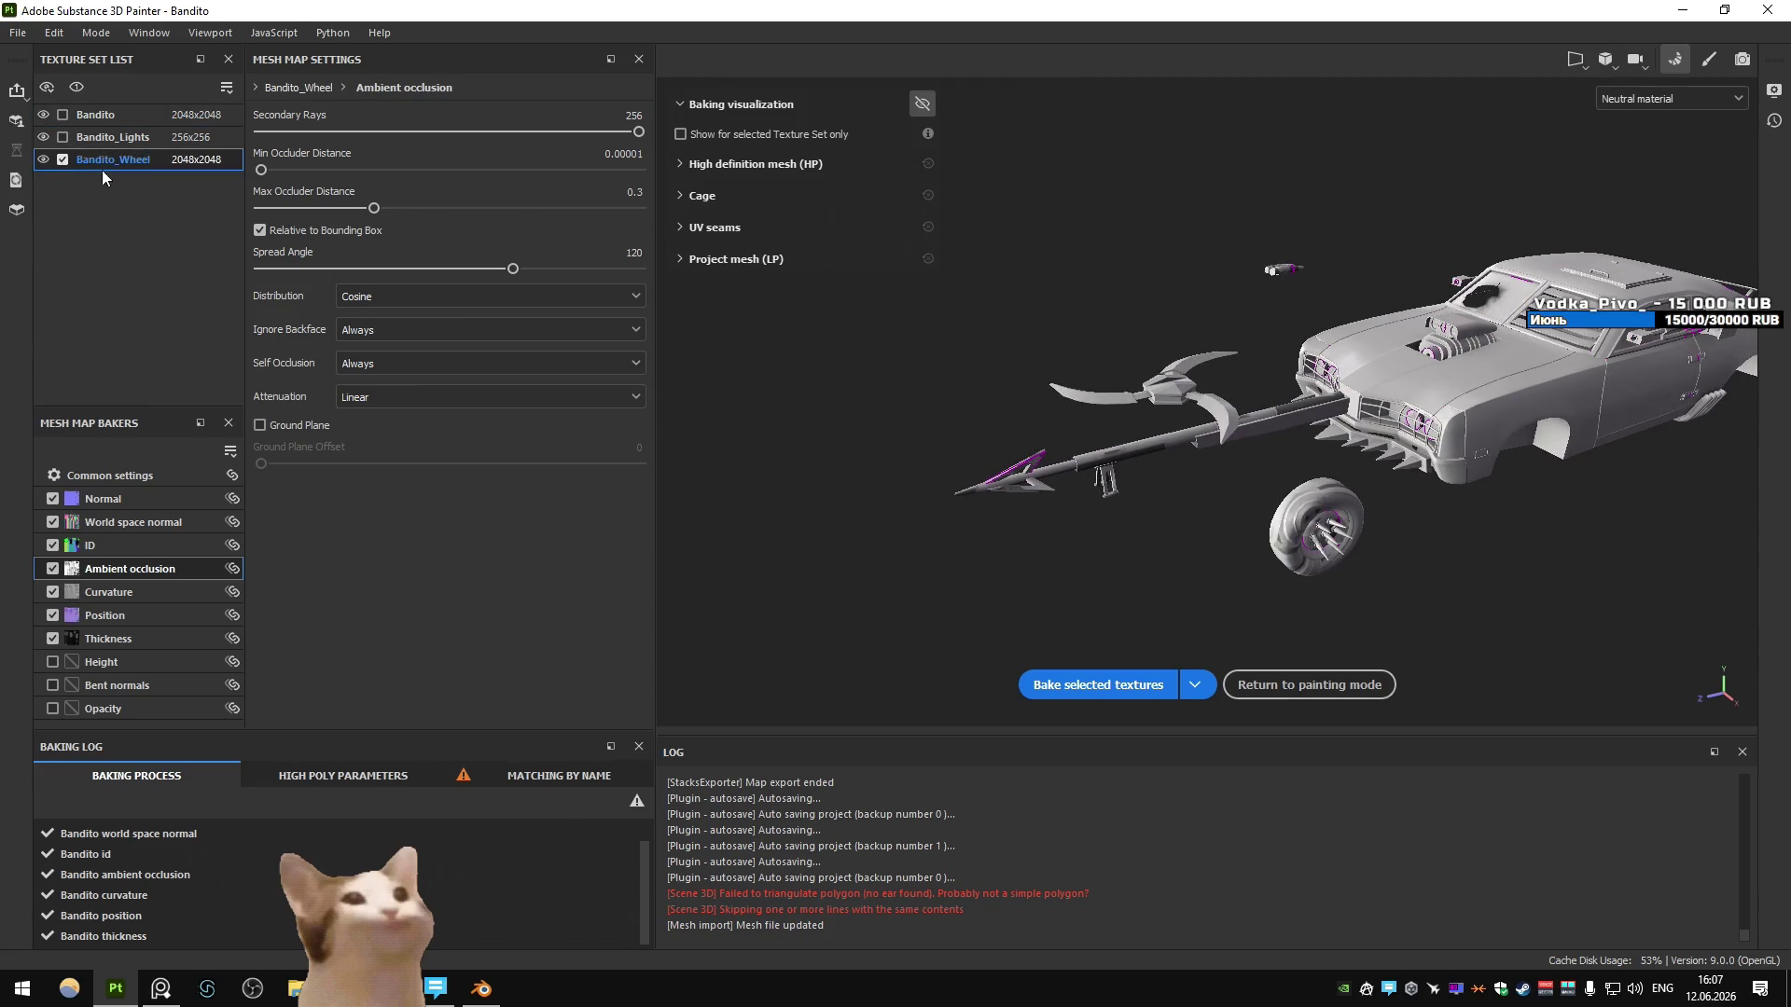
pyautogui.click(1097, 685)
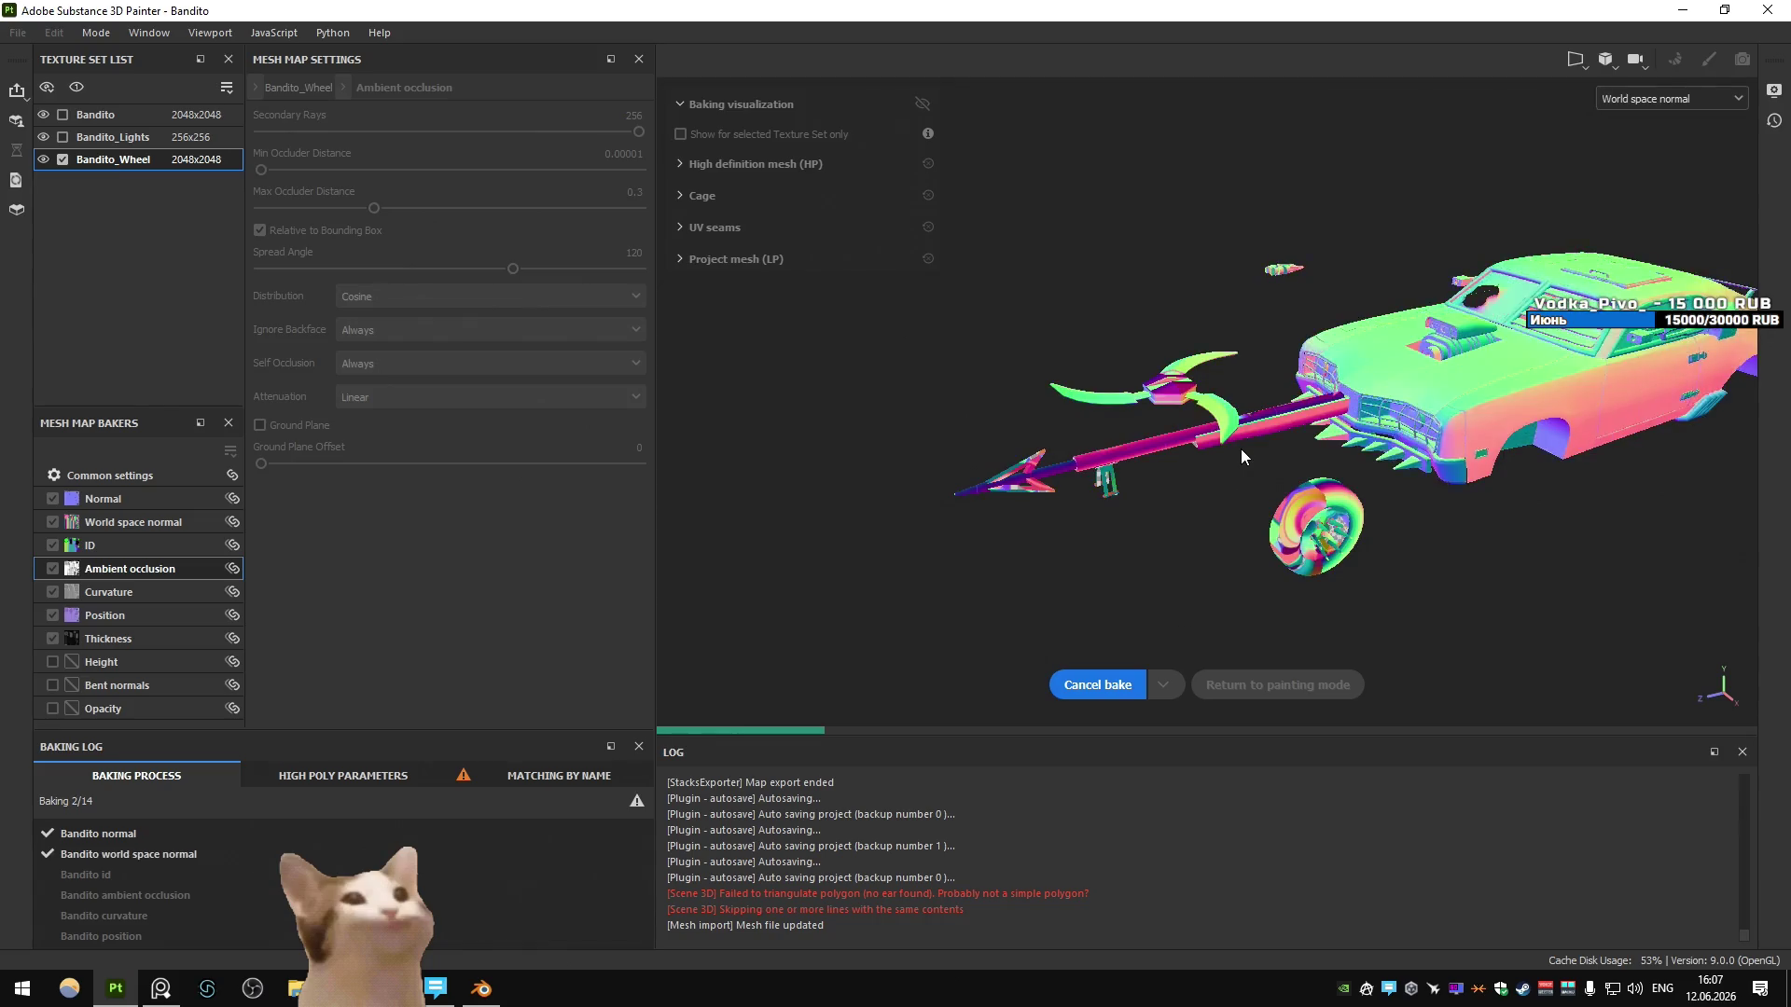
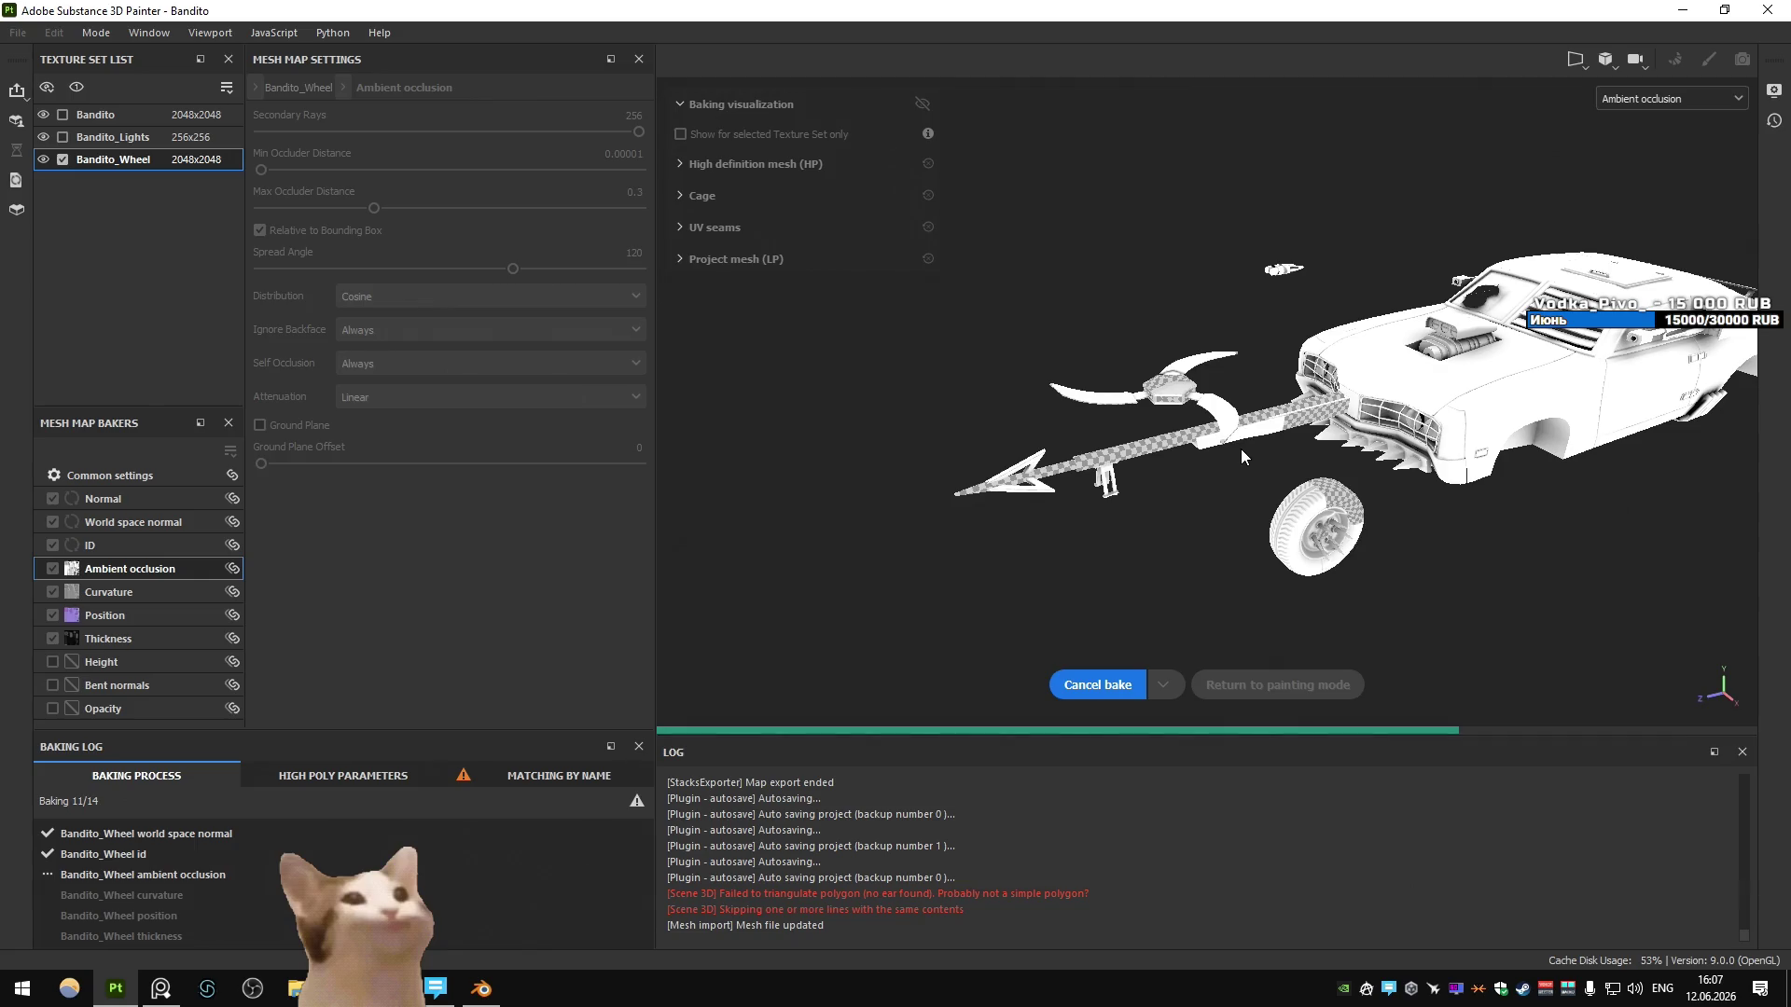
# - Wait for the Bandito_Wheel mesh map bake to reach 14/14, then bring Blender forward
pyautogui.scroll(5, 1085, 321)
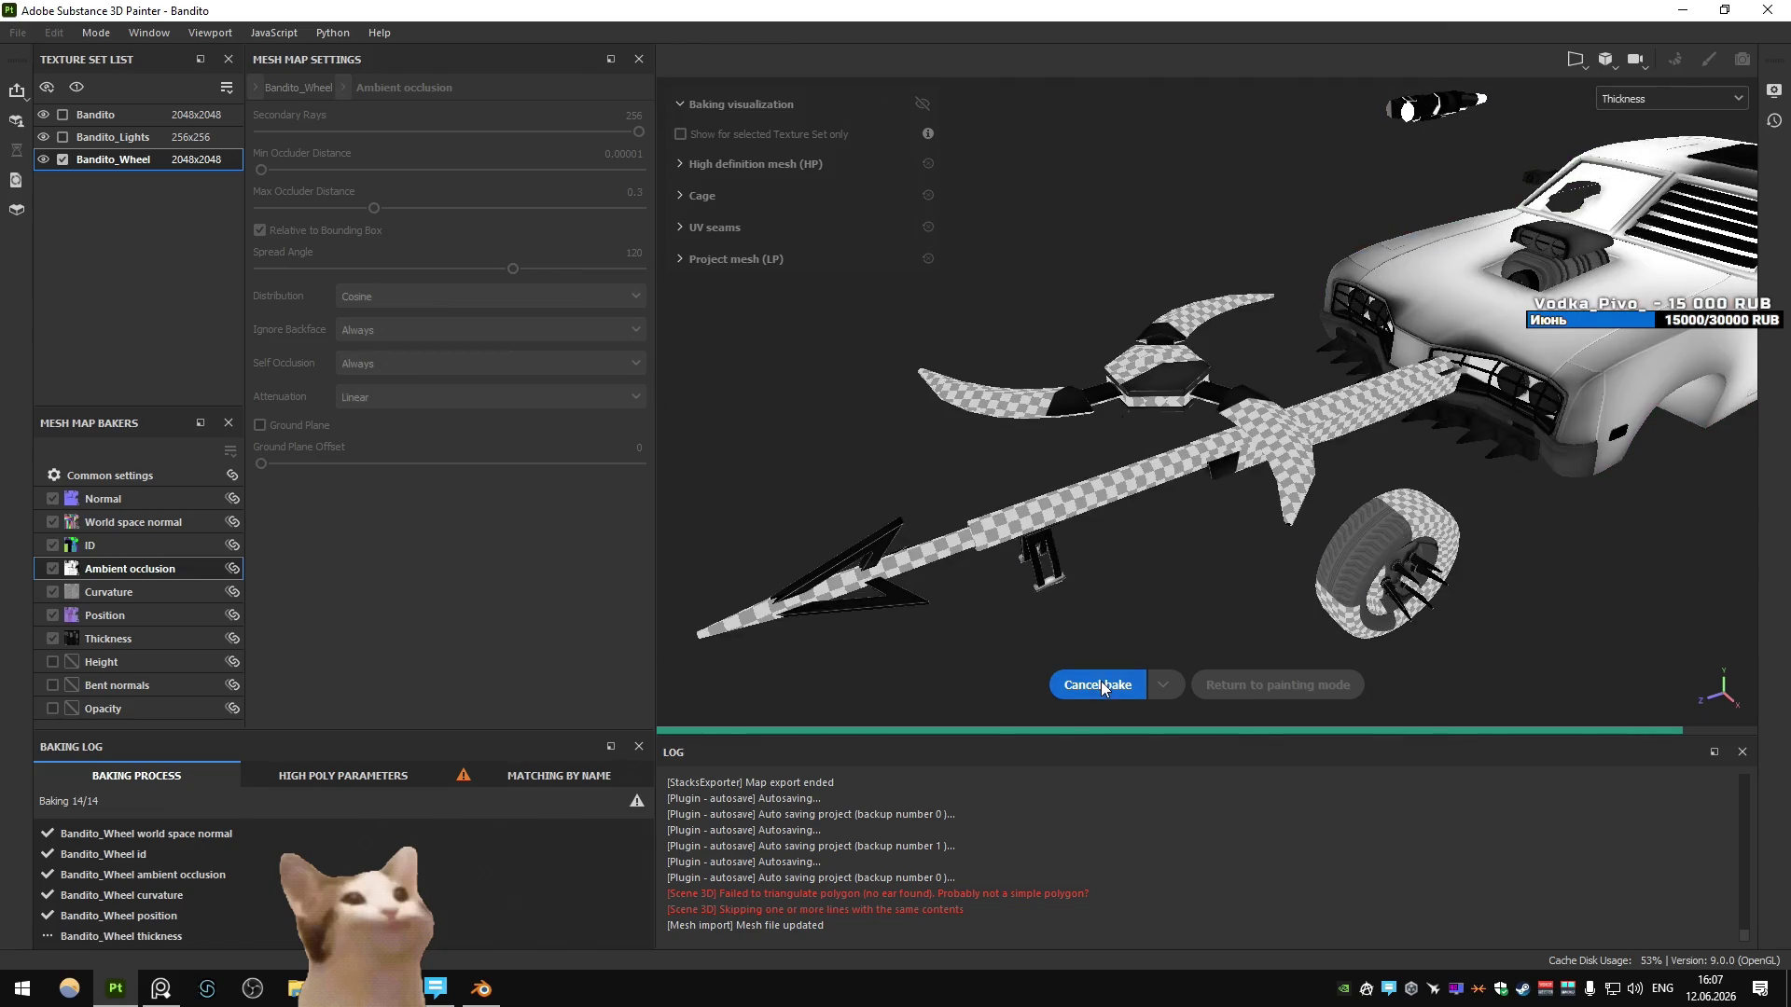
pyautogui.hotkey('alt', 'Tab')
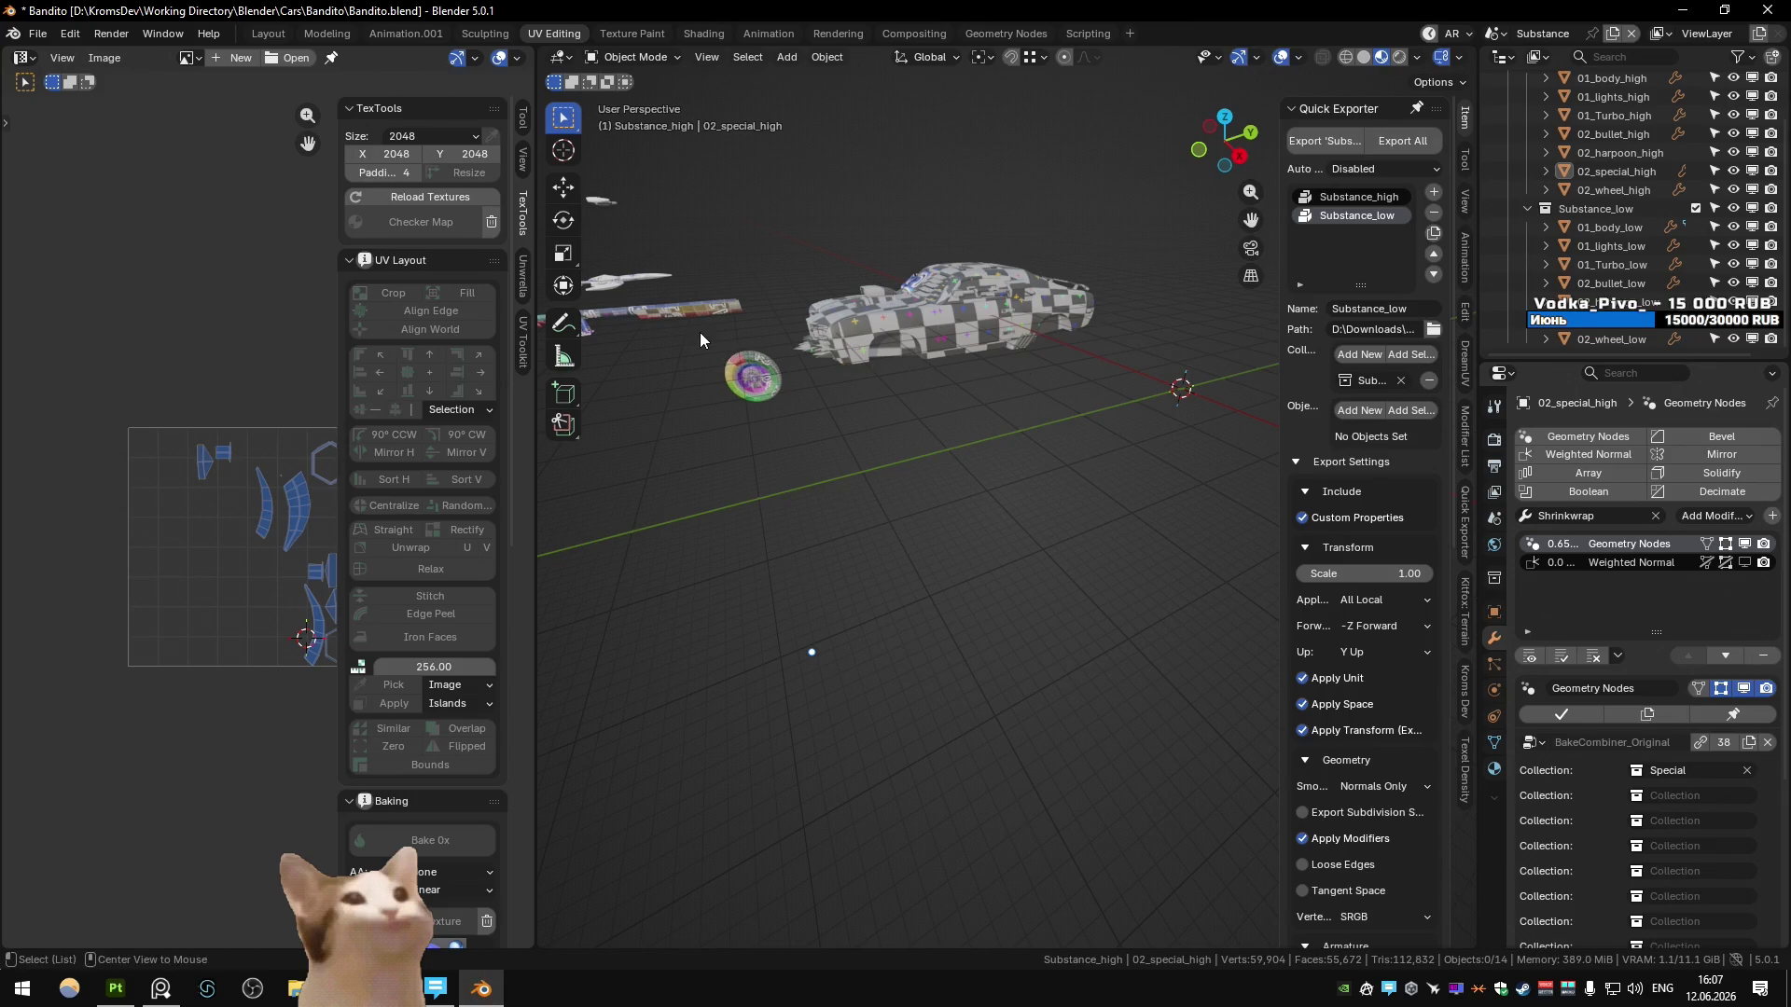
# - Set the Geometry Nodes collection to Special_V2 on both 02_special_high and 02_special_low
pyautogui.moveTo(700, 334); pyautogui.dragTo(825, 388, button='middle')
pyautogui.click(826, 390)
pyautogui.press('KP_Decimal')
pyautogui.click(1712, 769)
pyautogui.write('Special_V2')
pyautogui.press('Return')
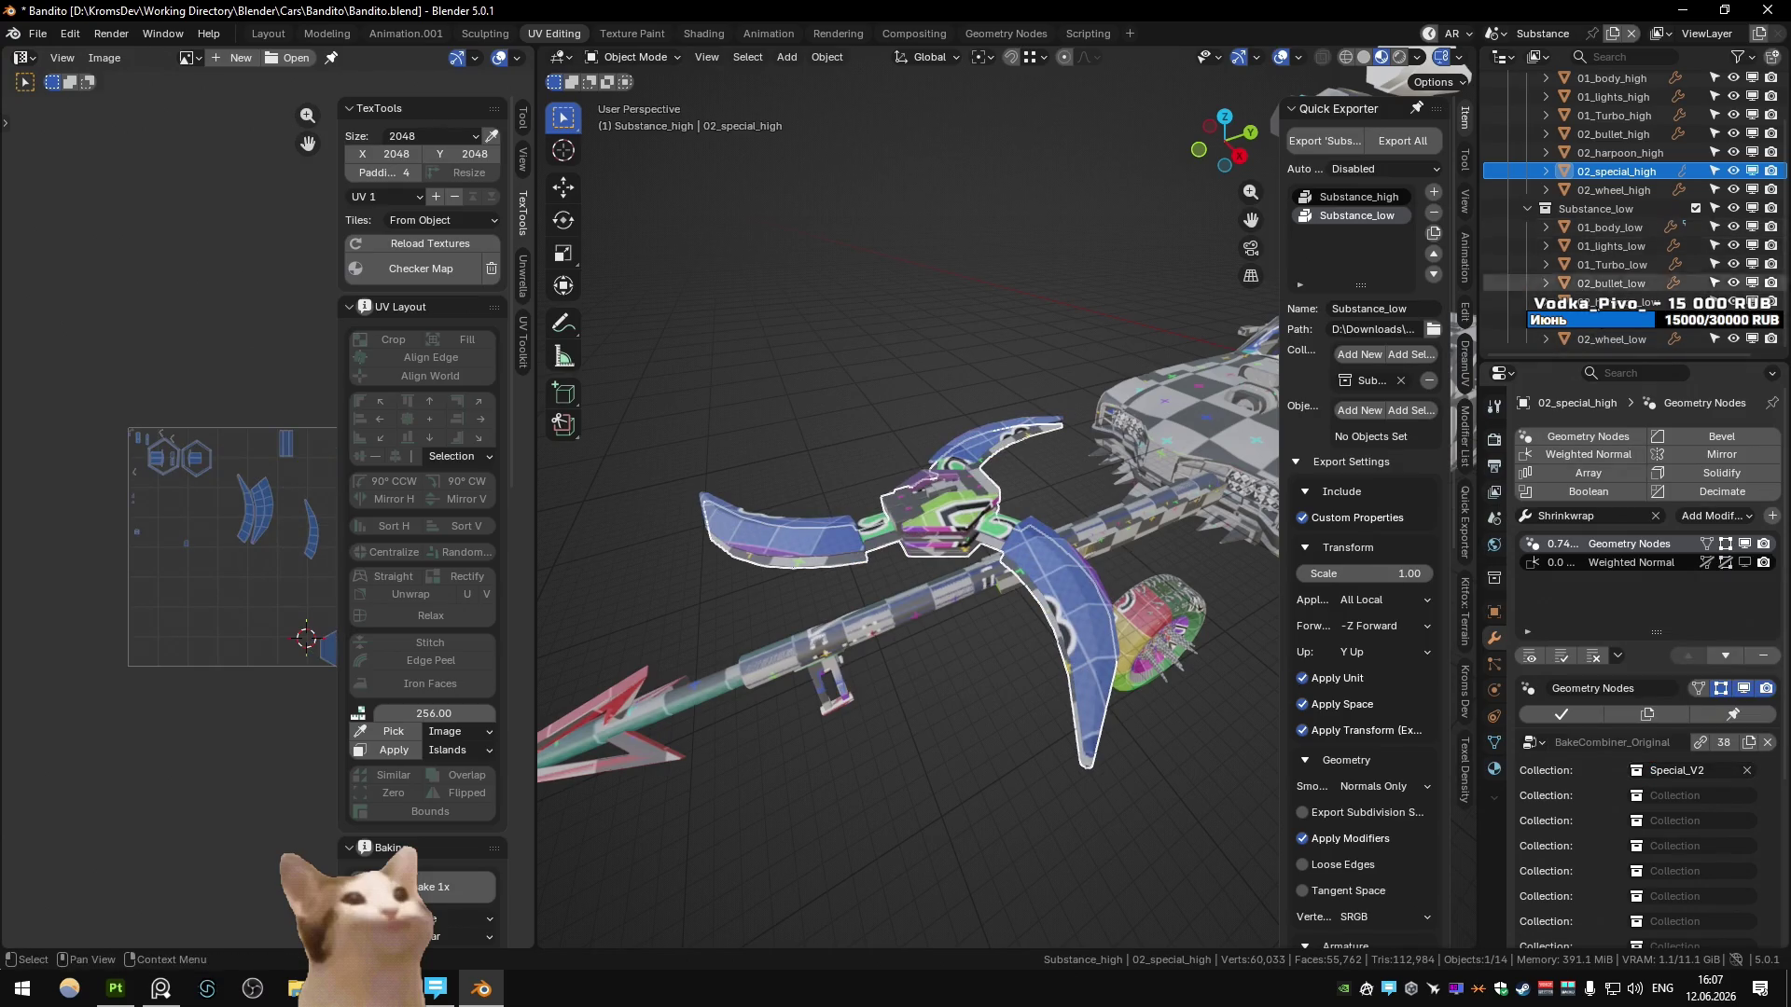
pyautogui.click(1597, 326)
pyautogui.click(1679, 821)
pyautogui.write('SPEC')
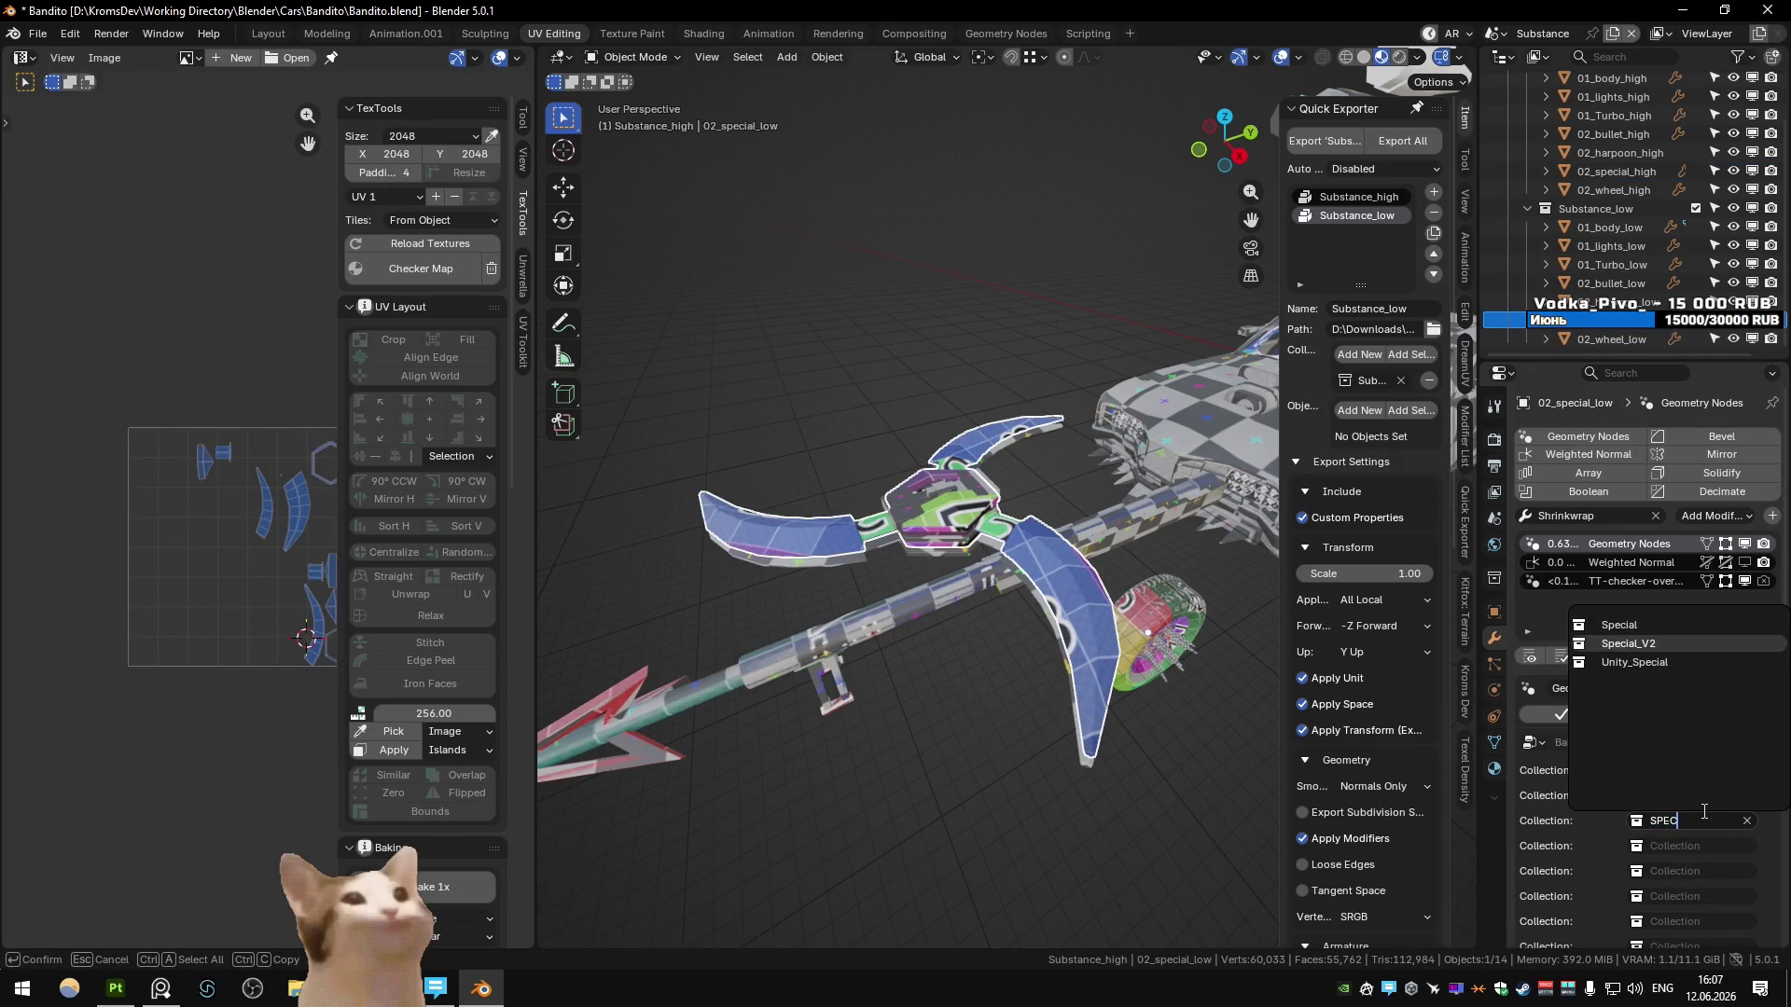
pyautogui.click(1693, 793)
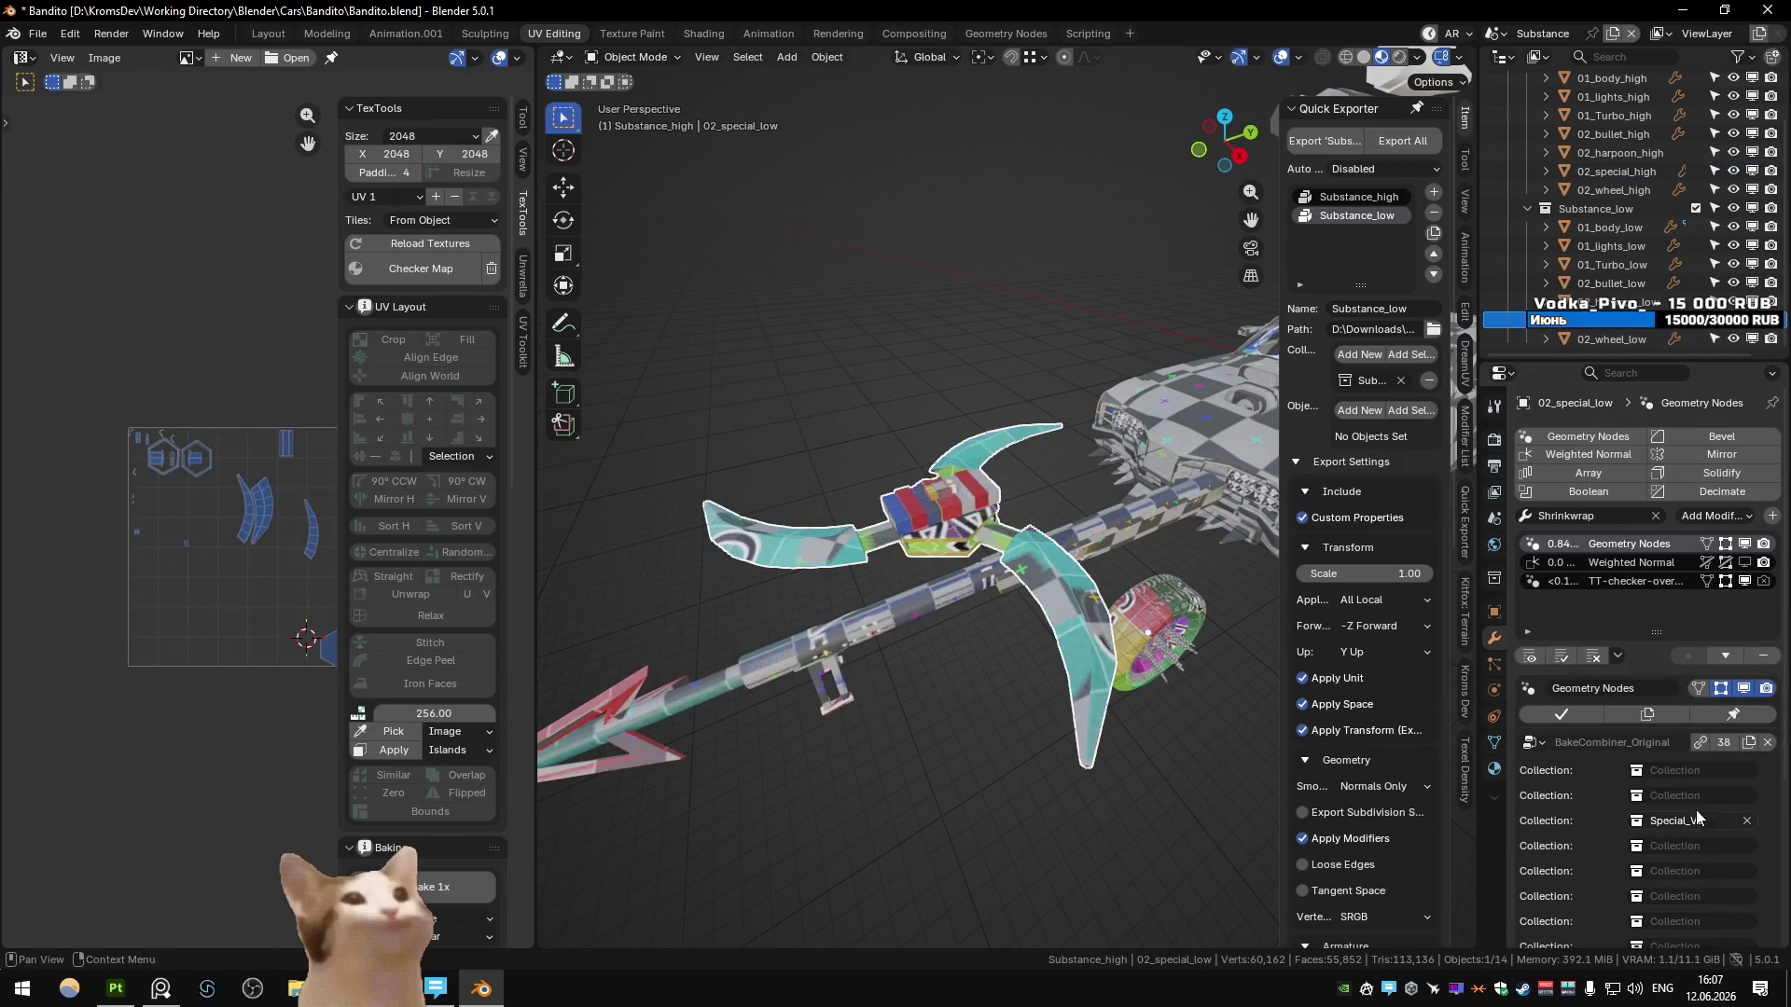
# - Export the 'Substance' meshes with Quick Exporter and return to Substance Painter
pyautogui.click(938, 343)
pyautogui.moveTo(909, 492)
pyautogui.mouseDown(button='middle')
pyautogui.moveTo(998, 512)
pyautogui.moveTo(992, 558)
pyautogui.moveTo(1127, 351)
pyautogui.mouseUp(button='middle')
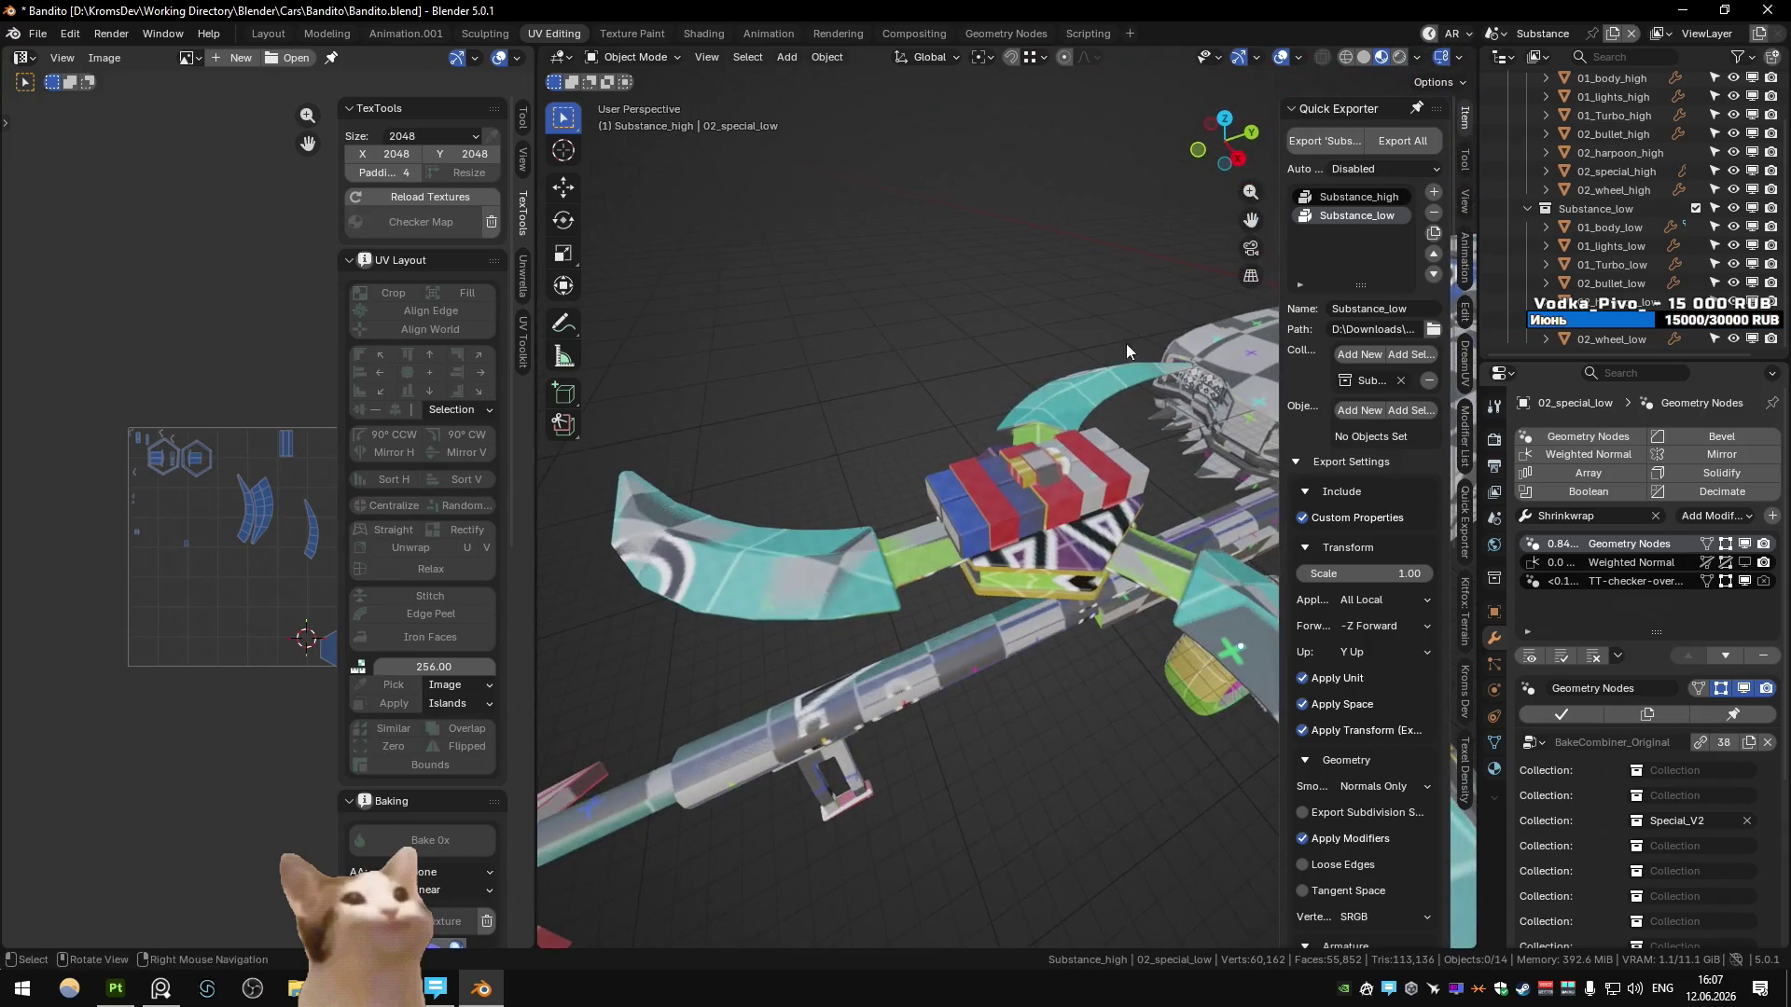
pyautogui.click(1325, 141)
pyautogui.click(137, 982)
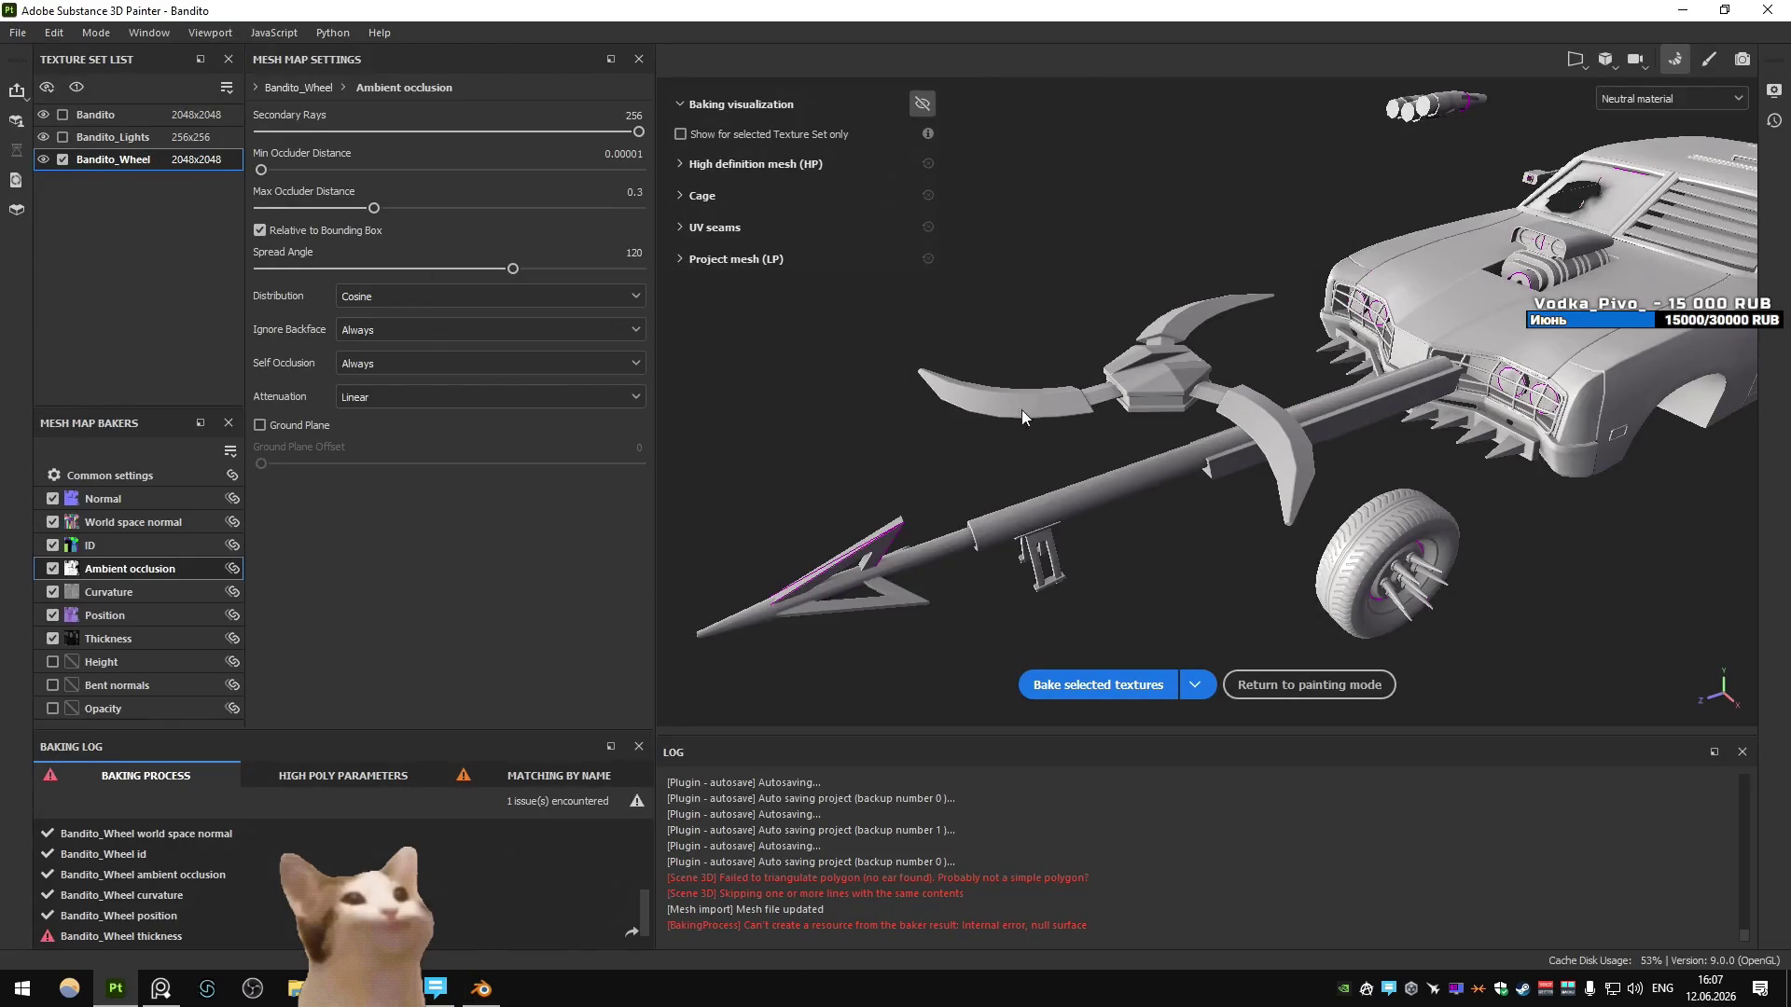
# - Select the Bandito_Wheel texture set and bake its mesh maps again
pyautogui.click(65, 160)
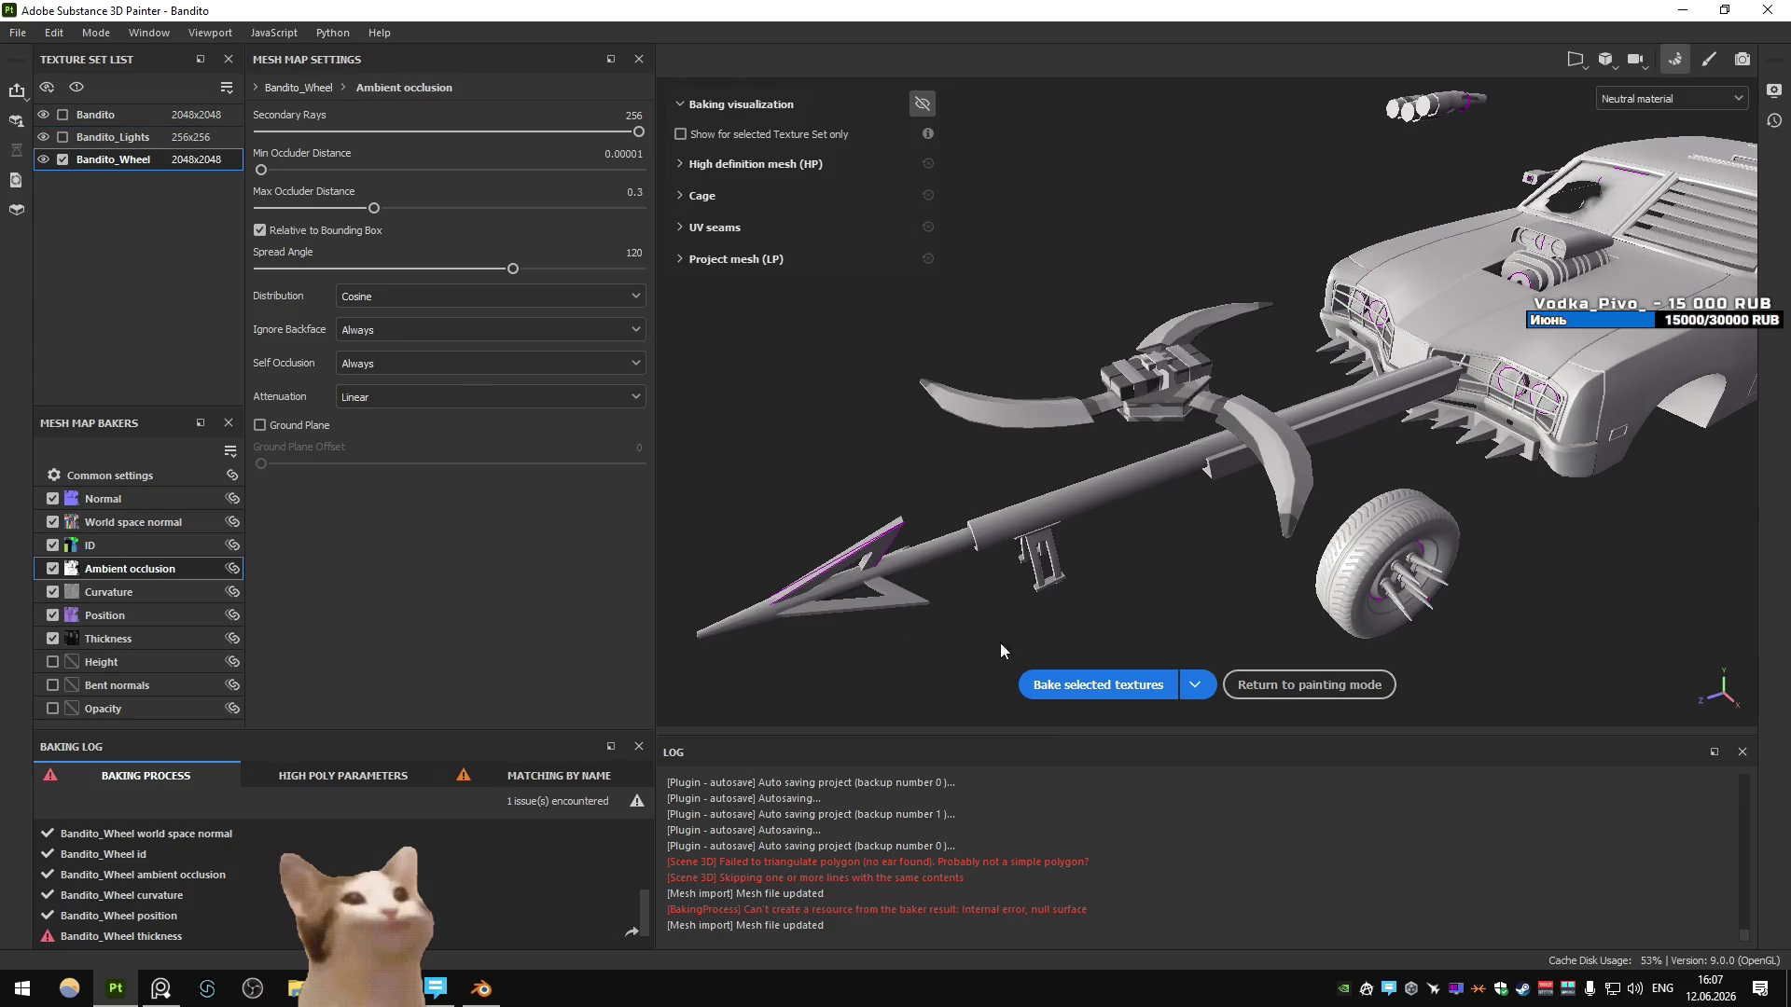
pyautogui.click(1149, 727)
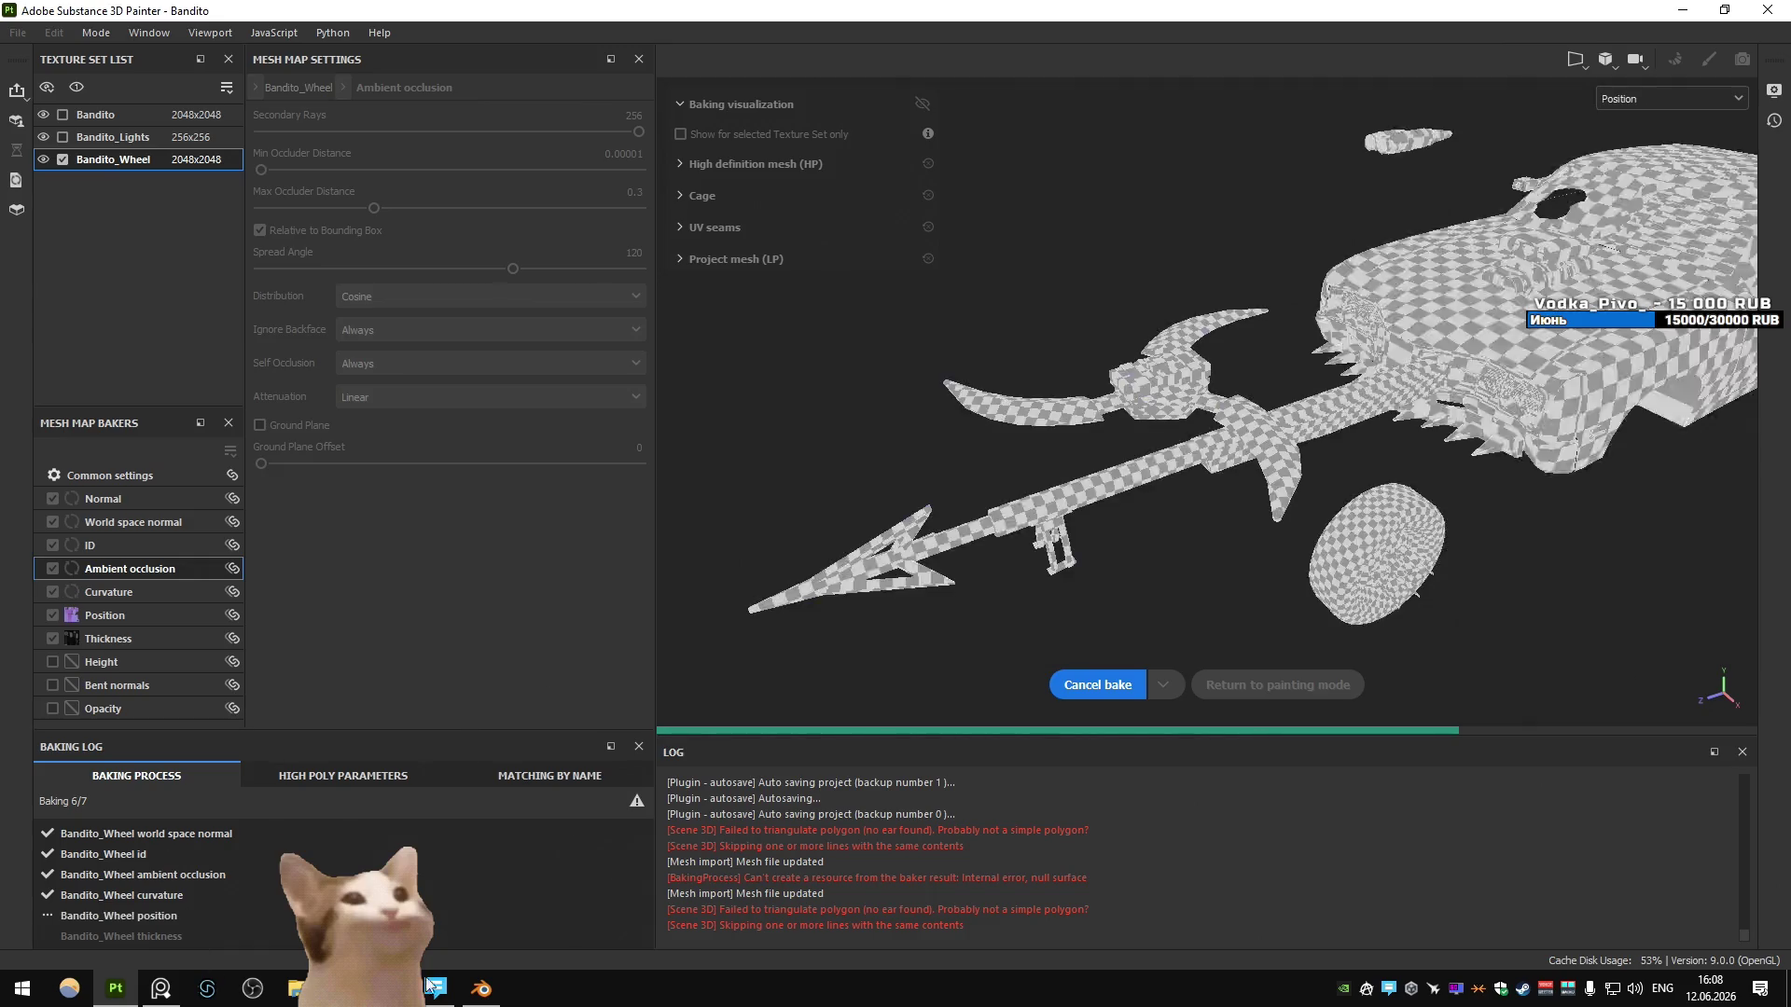
# - In Blender's Modeling workspace, set viewport shading to Studio lighting with Attribute colours
pyautogui.click(494, 996)
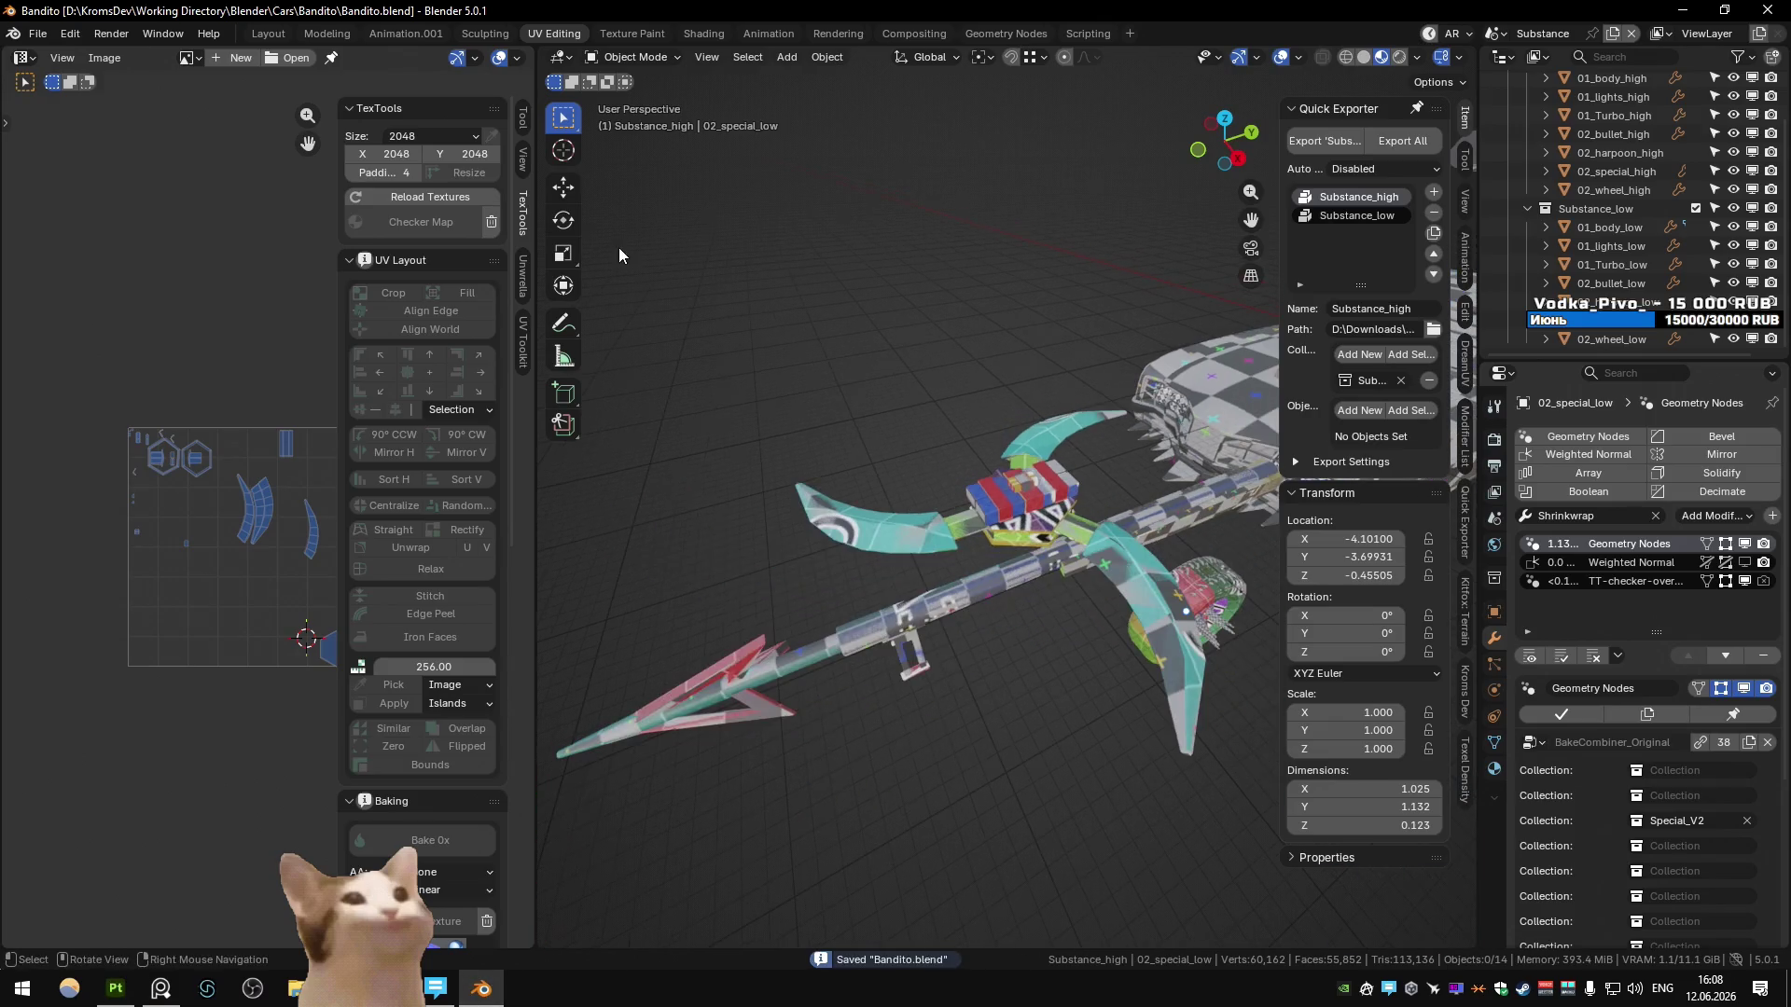
pyautogui.click(322, 33)
pyautogui.scroll(-6, 672, 371)
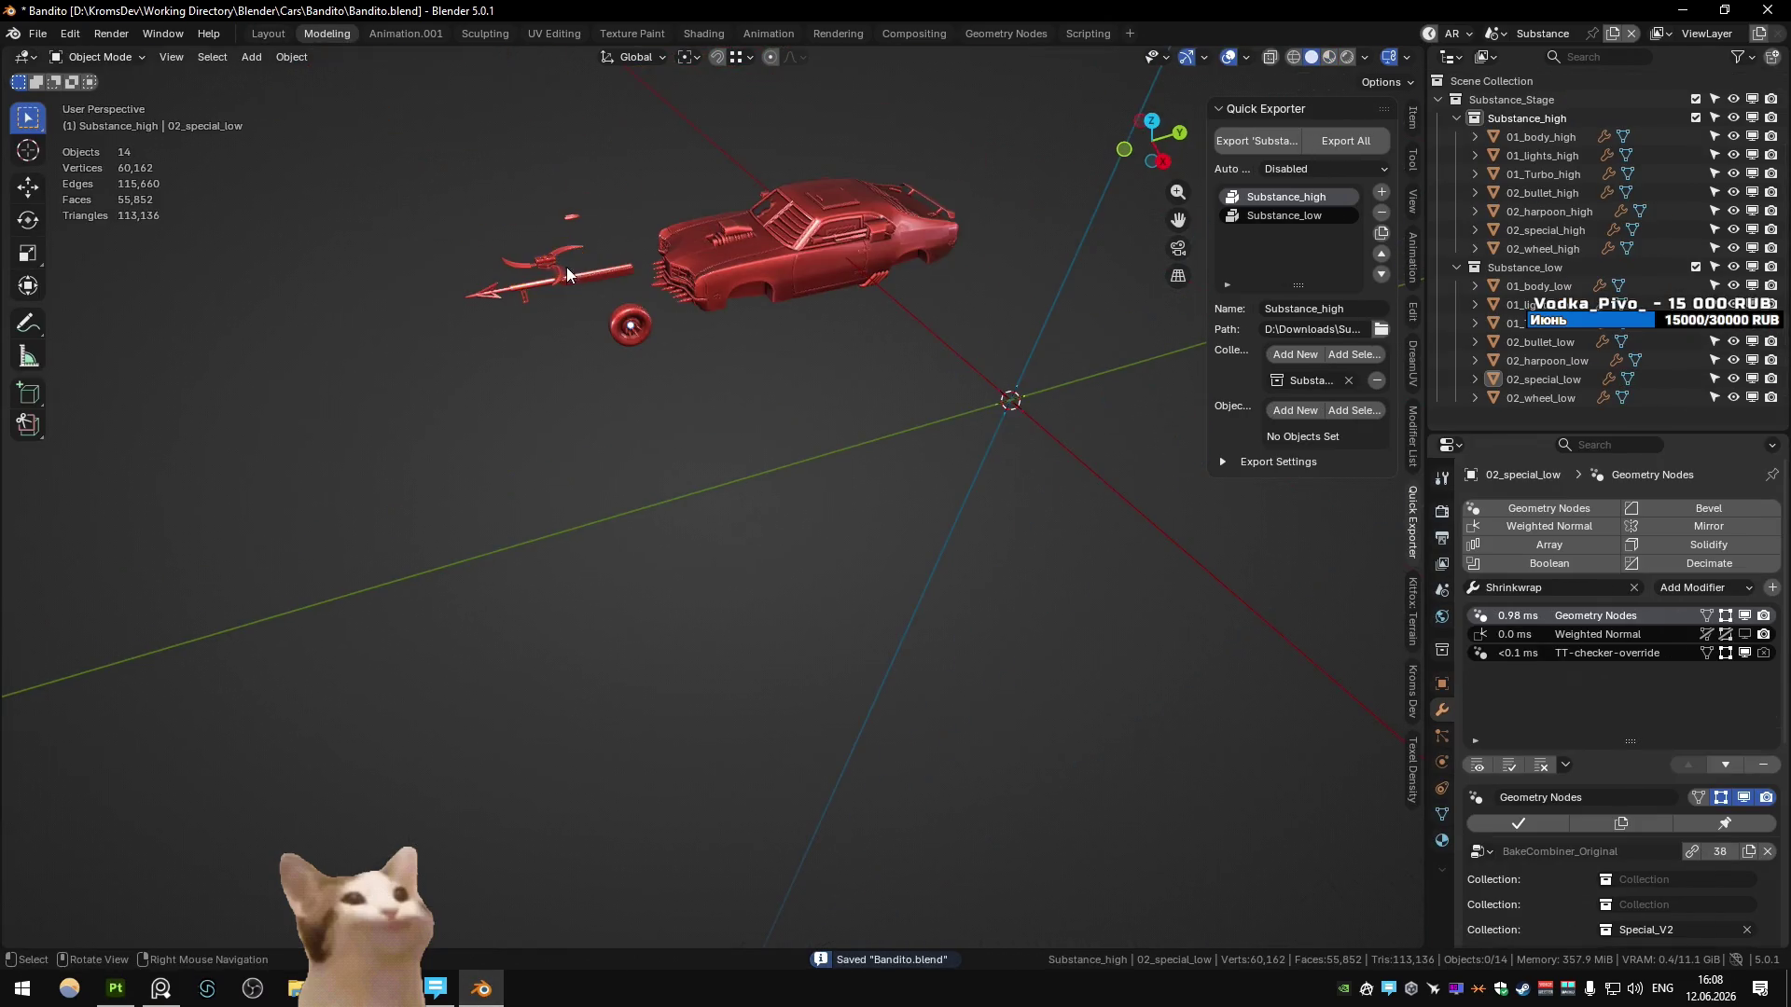
pyautogui.scroll(3, 681, 414)
pyautogui.click(1366, 58)
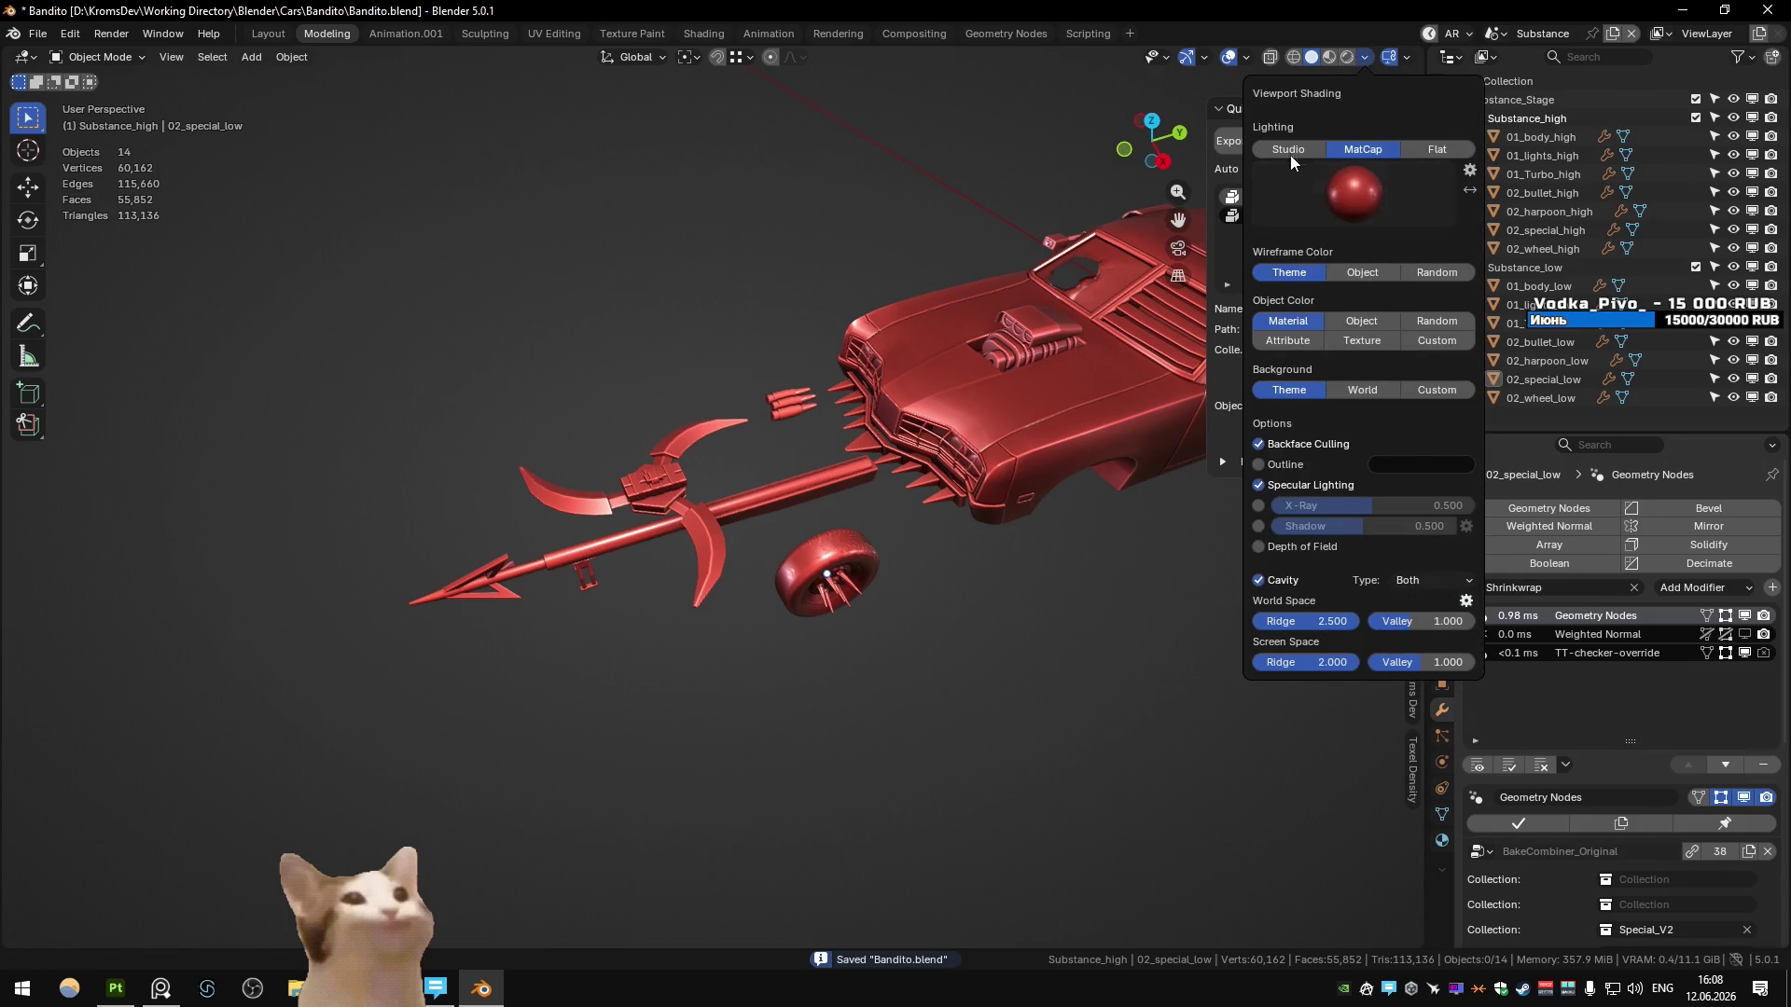
pyautogui.click(1290, 152)
pyautogui.click(1292, 342)
pyautogui.scroll(5, 666, 485)
pyautogui.scroll(-3, 681, 464)
# - Hide the low-poly wheel and orbit to the harpoon's central block
pyautogui.click(899, 582)
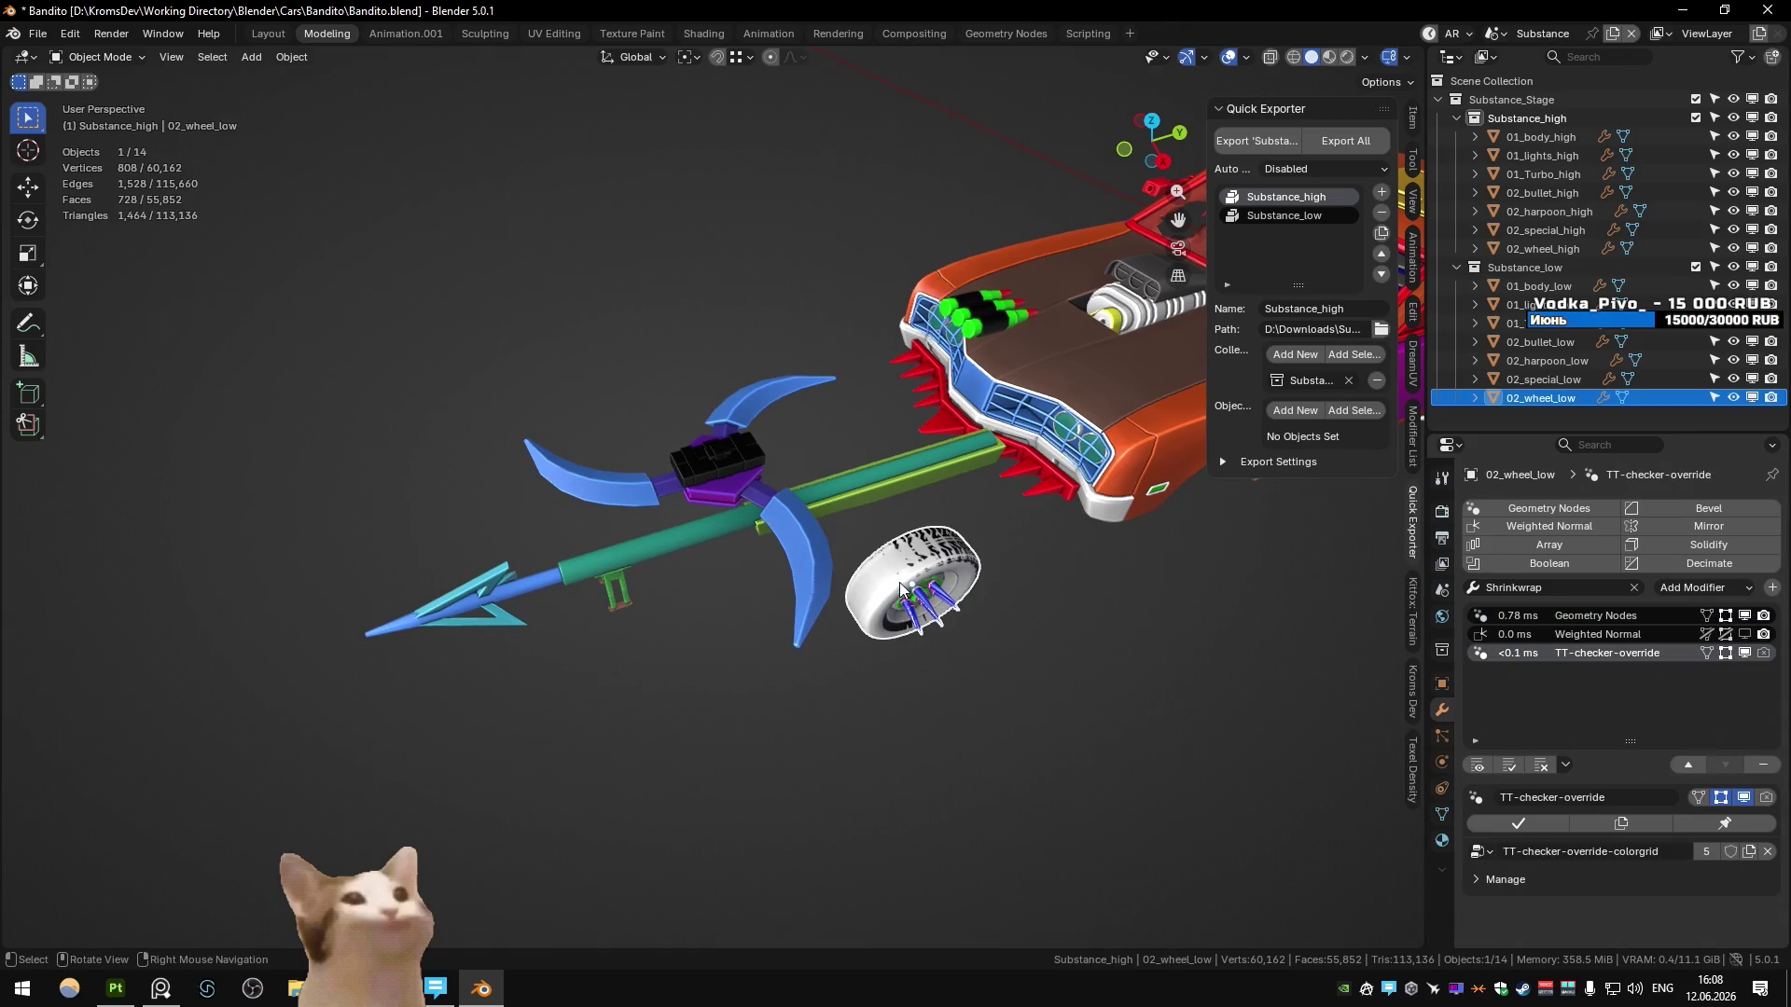
pyautogui.press('h')
pyautogui.hotkey('alt', 'h')
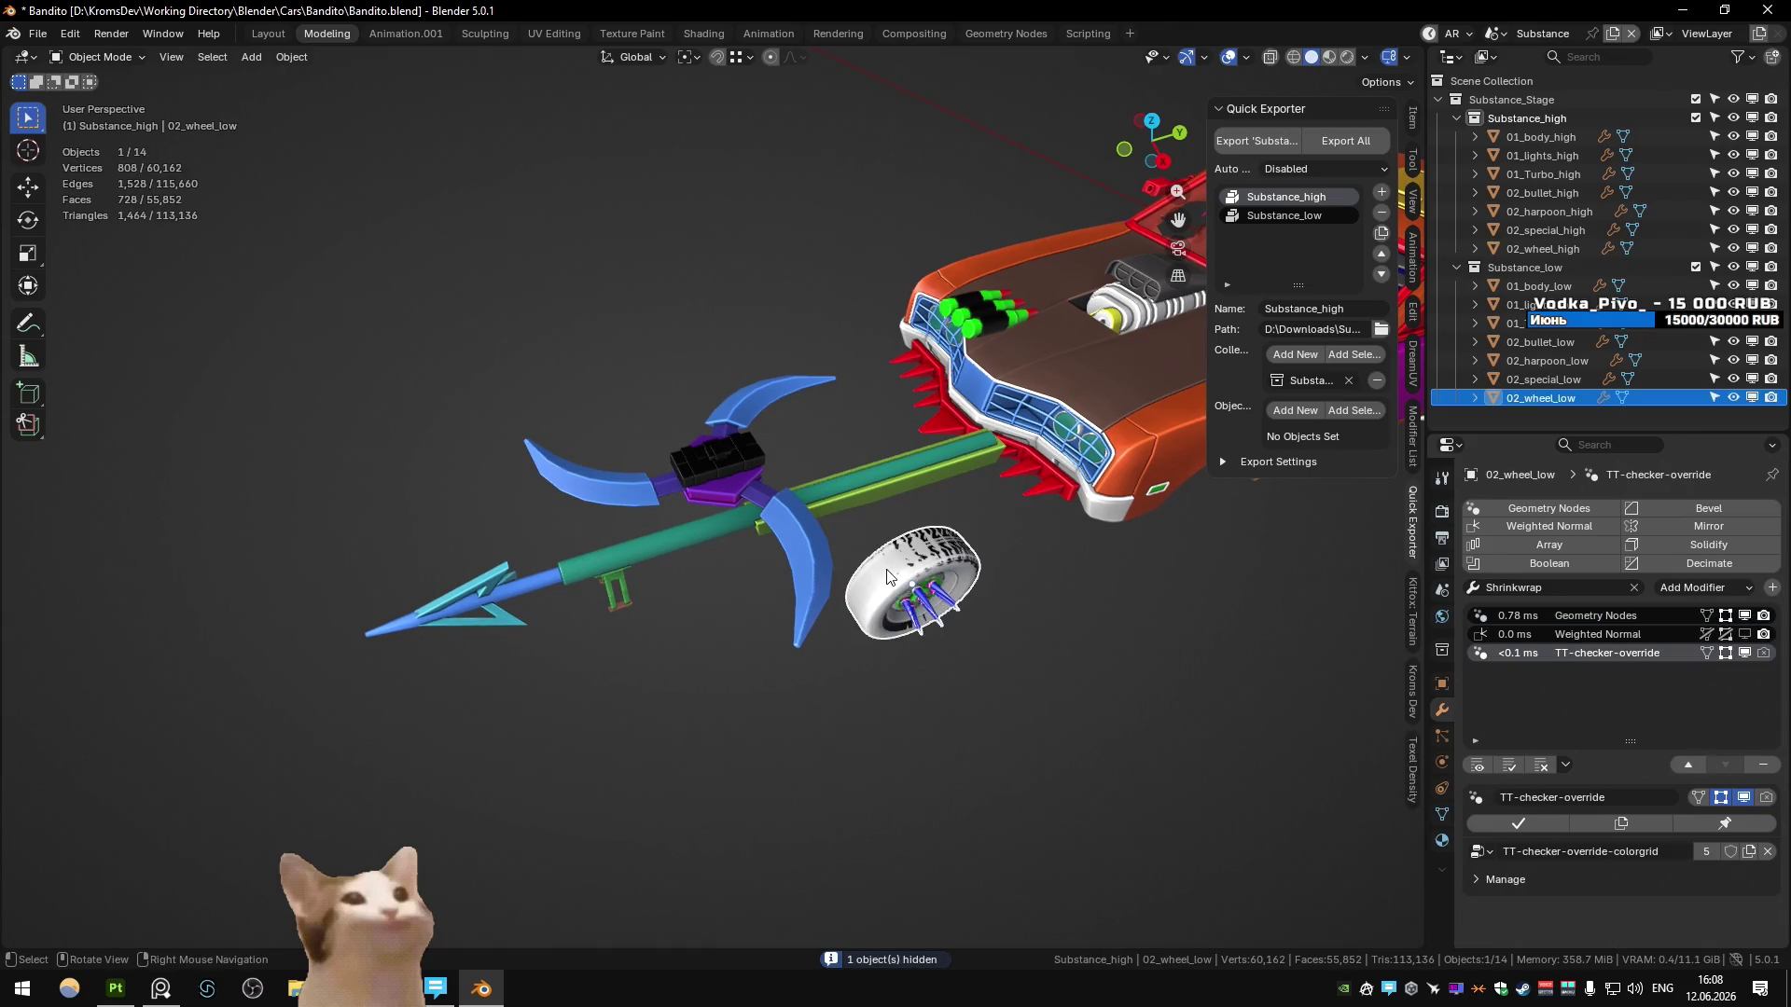
pyautogui.scroll(10, 764, 556)
pyautogui.scroll(3, 763, 464)
pyautogui.moveTo(684, 508); pyautogui.dragTo(763, 439, button='middle')
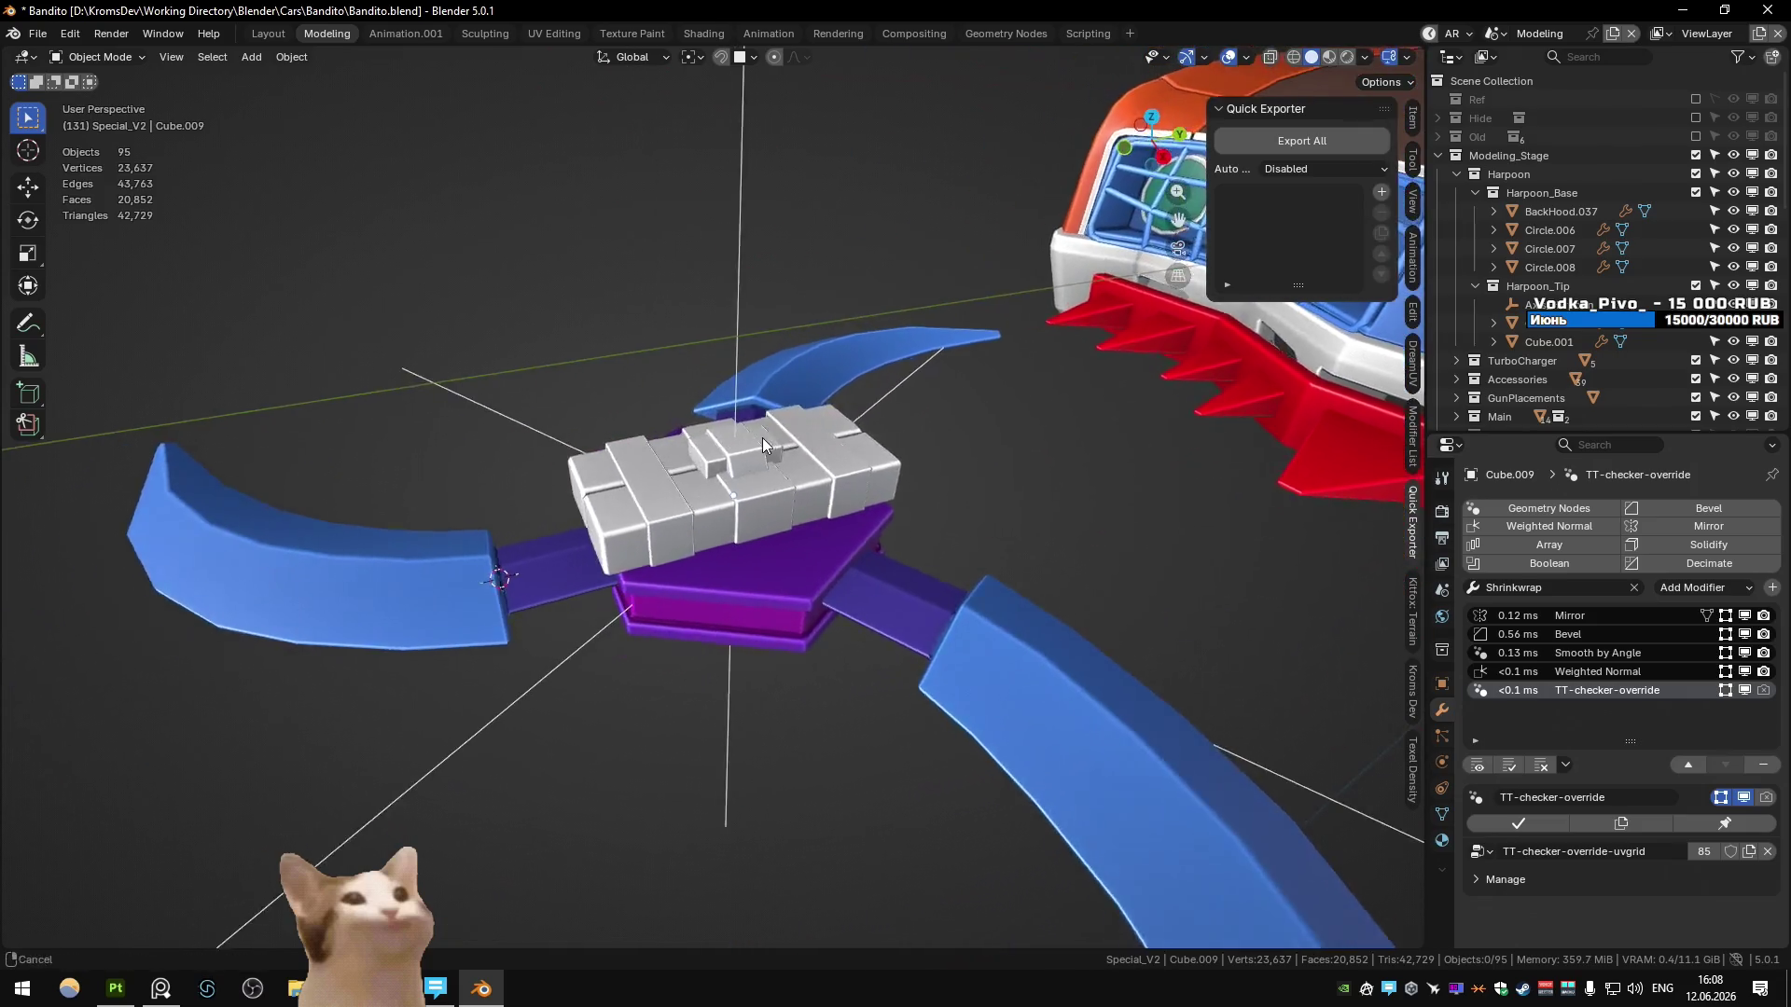
pyautogui.scroll(-5, 761, 438)
pyautogui.scroll(4, 761, 438)
pyautogui.scroll(3, 758, 443)
# - Select the grey box on the harpoon's centre and frame it in UV Editing with Studio lighting
pyautogui.click(646, 519)
pyautogui.click(554, 34)
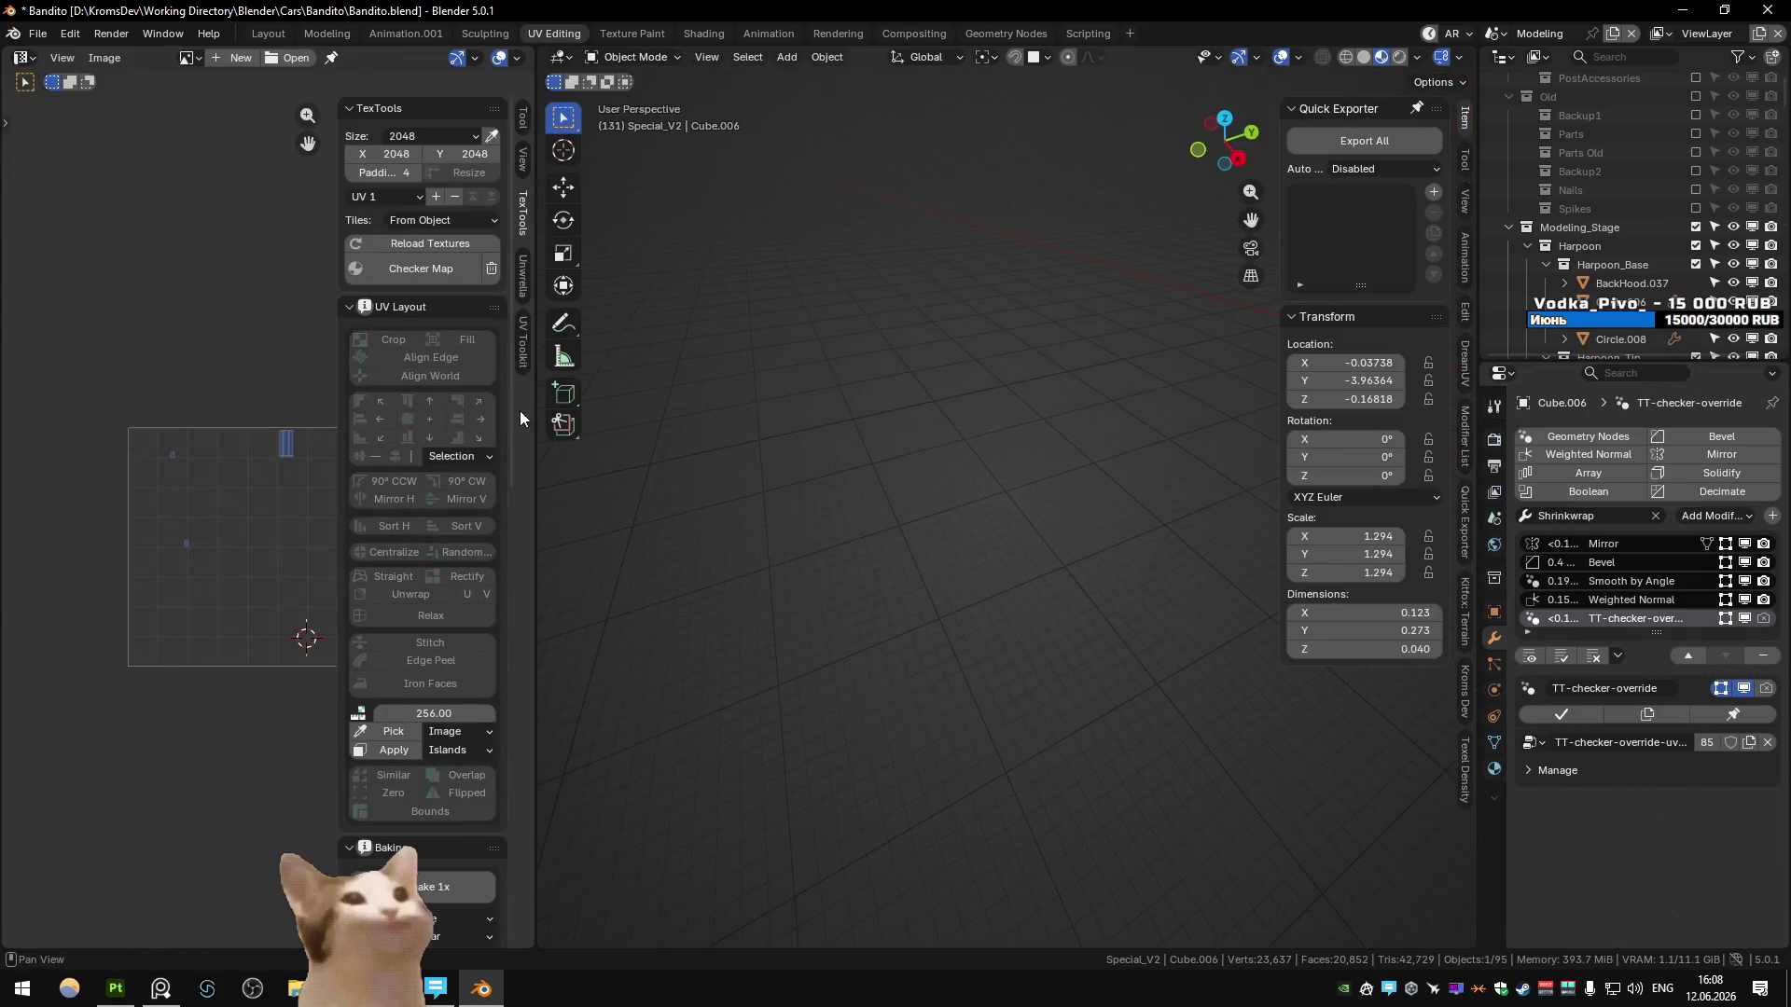
pyautogui.press('KP_Decimal')
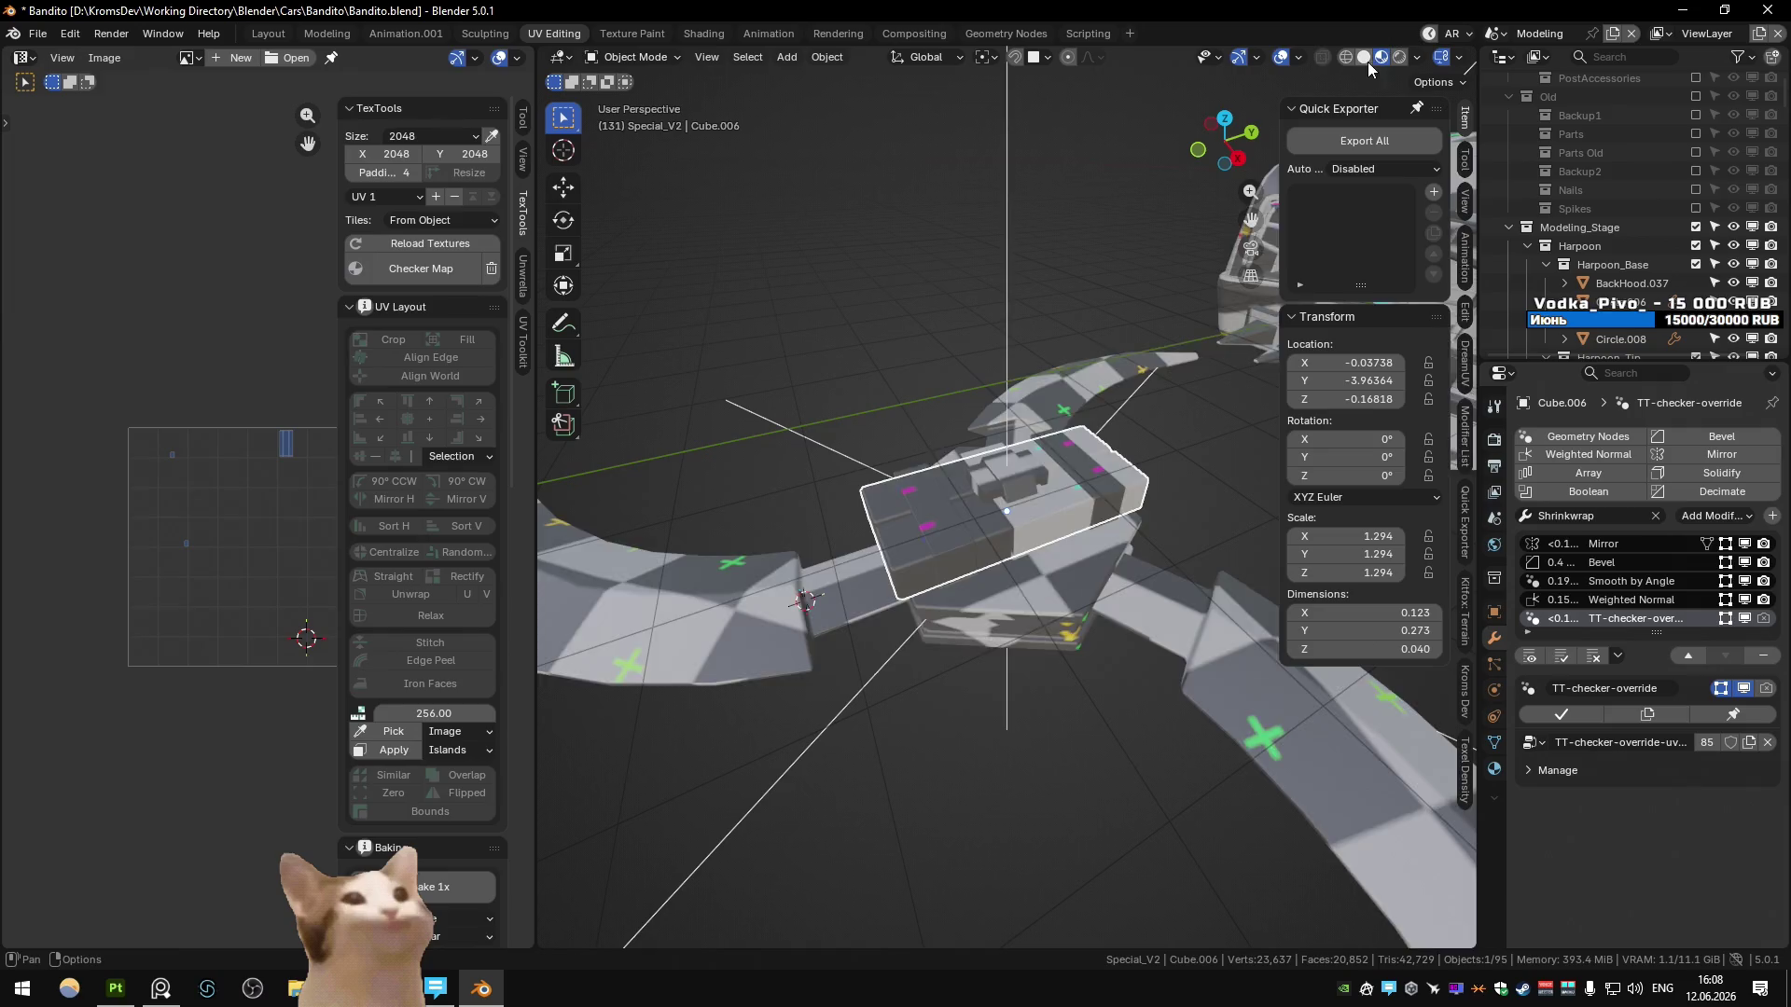
pyautogui.click(1417, 60)
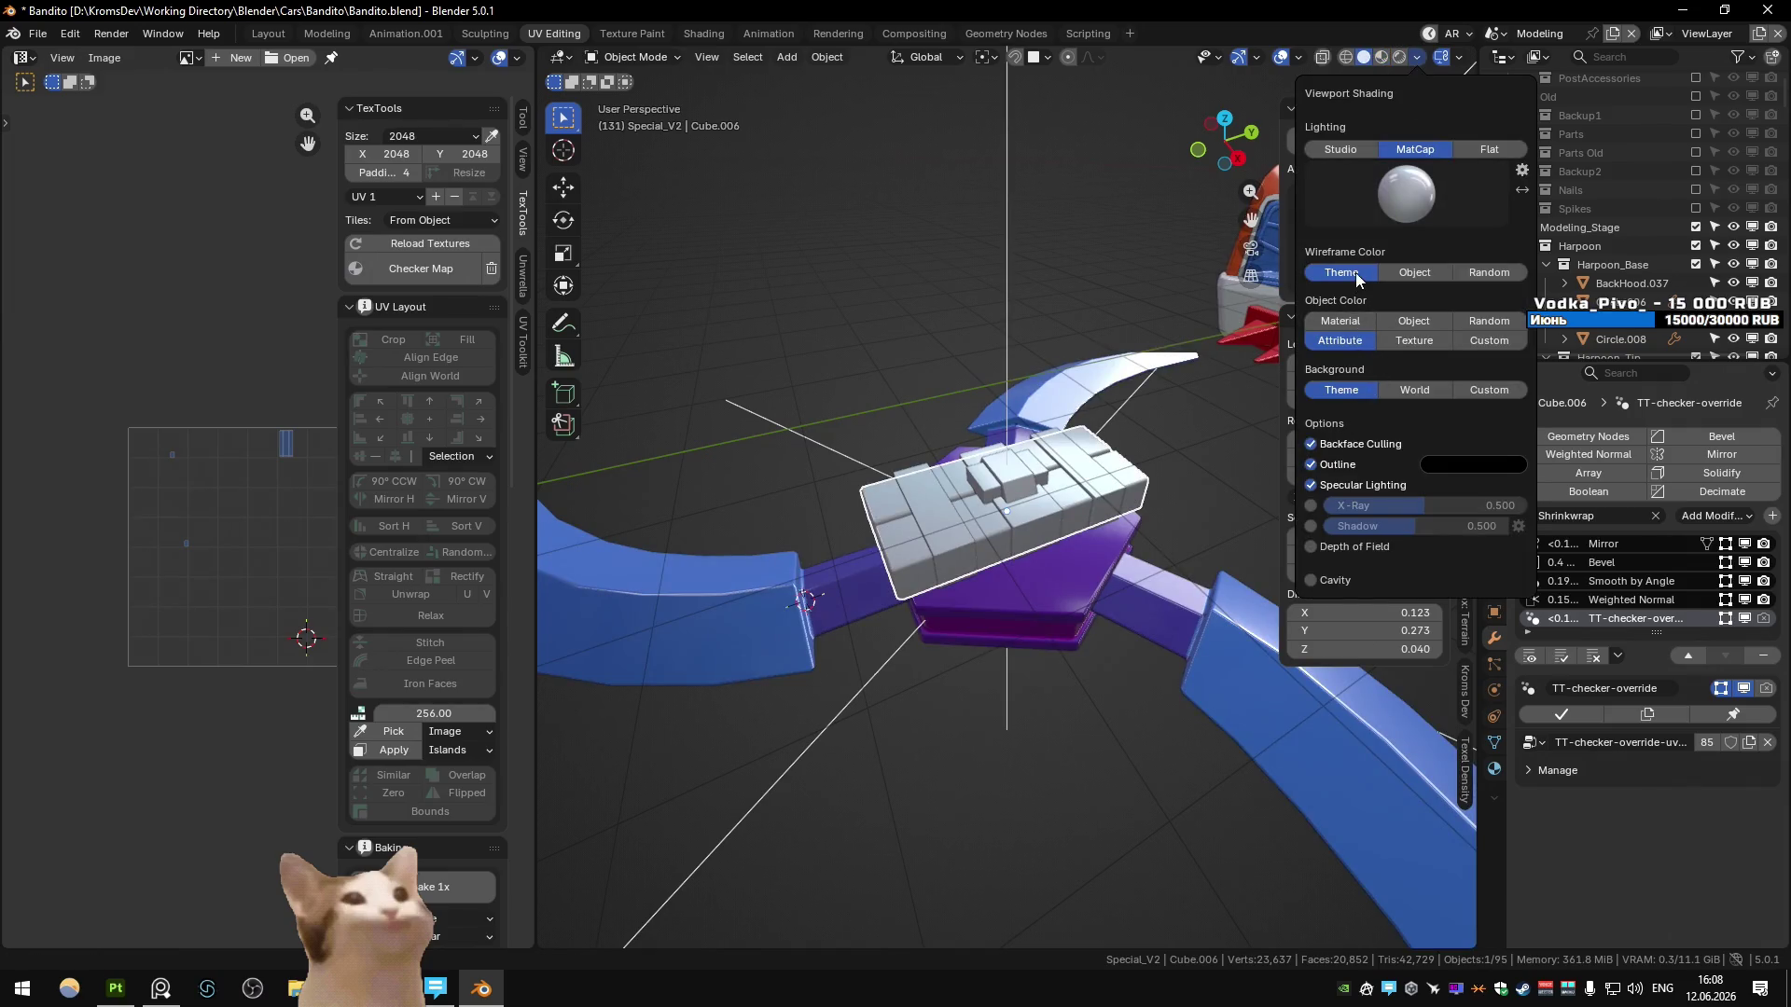
pyautogui.click(1344, 147)
pyautogui.scroll(-6, 477, 508)
pyautogui.scroll(-15, 478, 507)
pyautogui.hotkey('ctrl', 'z')
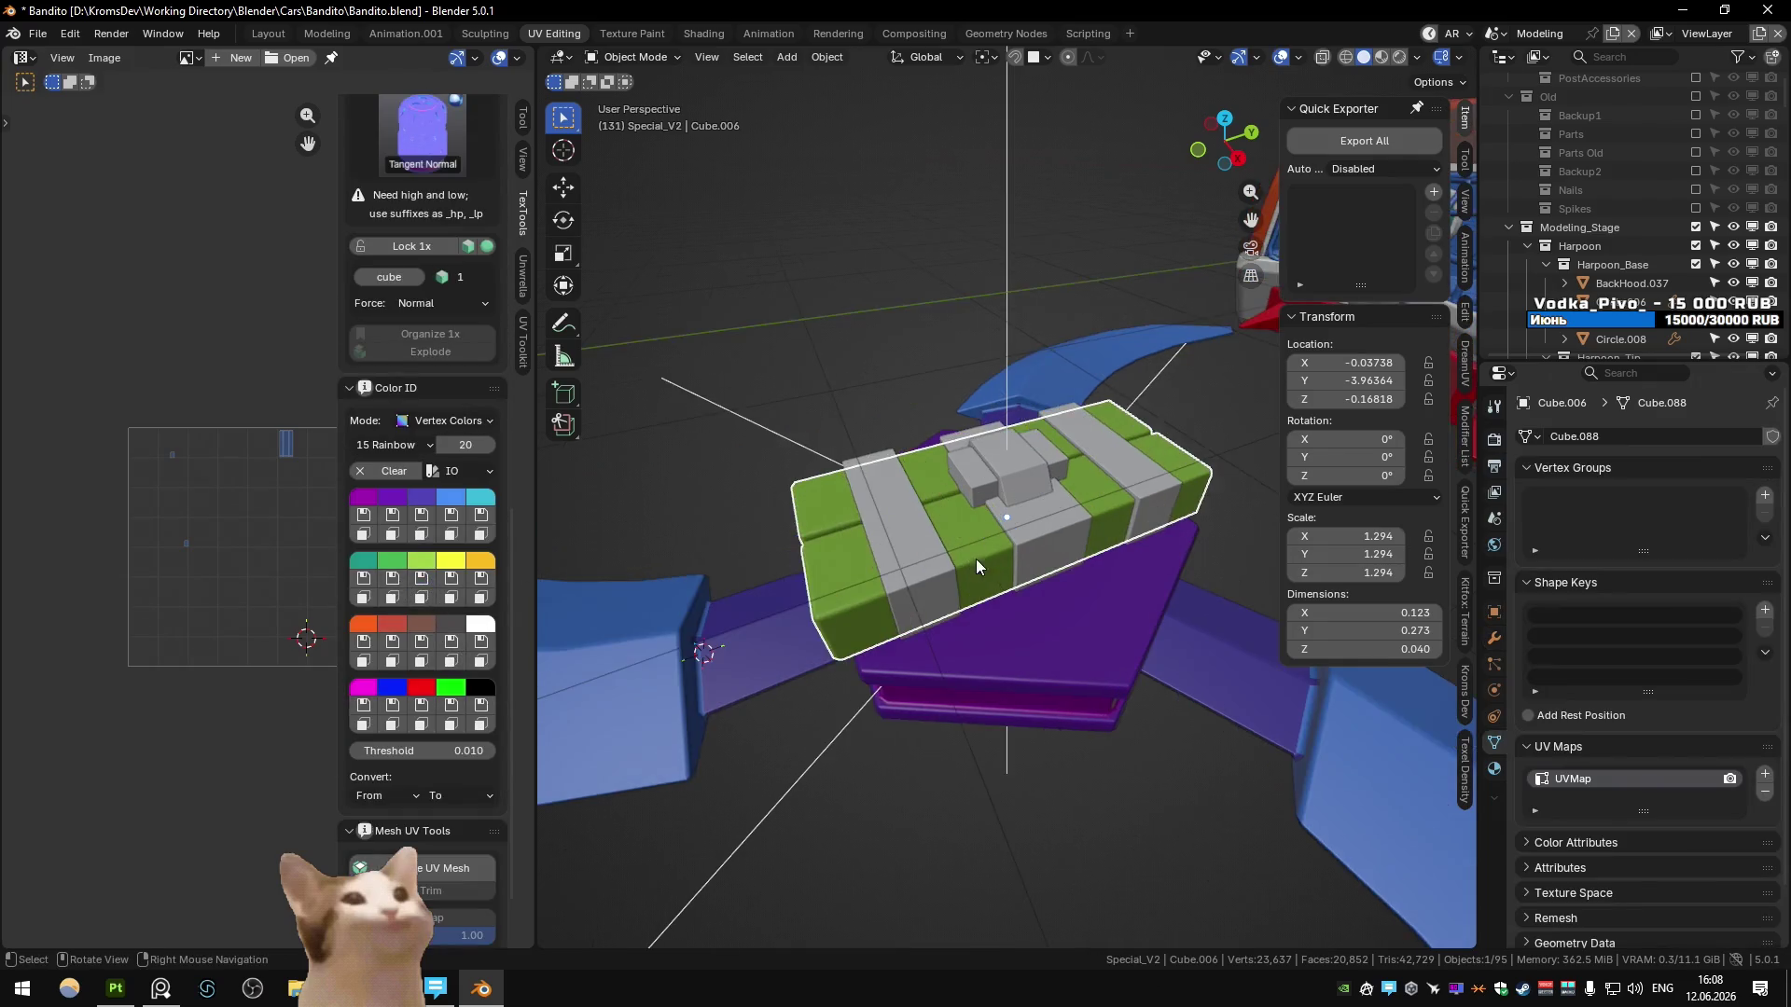
# - Colour the lower grey block and the small top box brown from the Color ID palette
pyautogui.click(1012, 499)
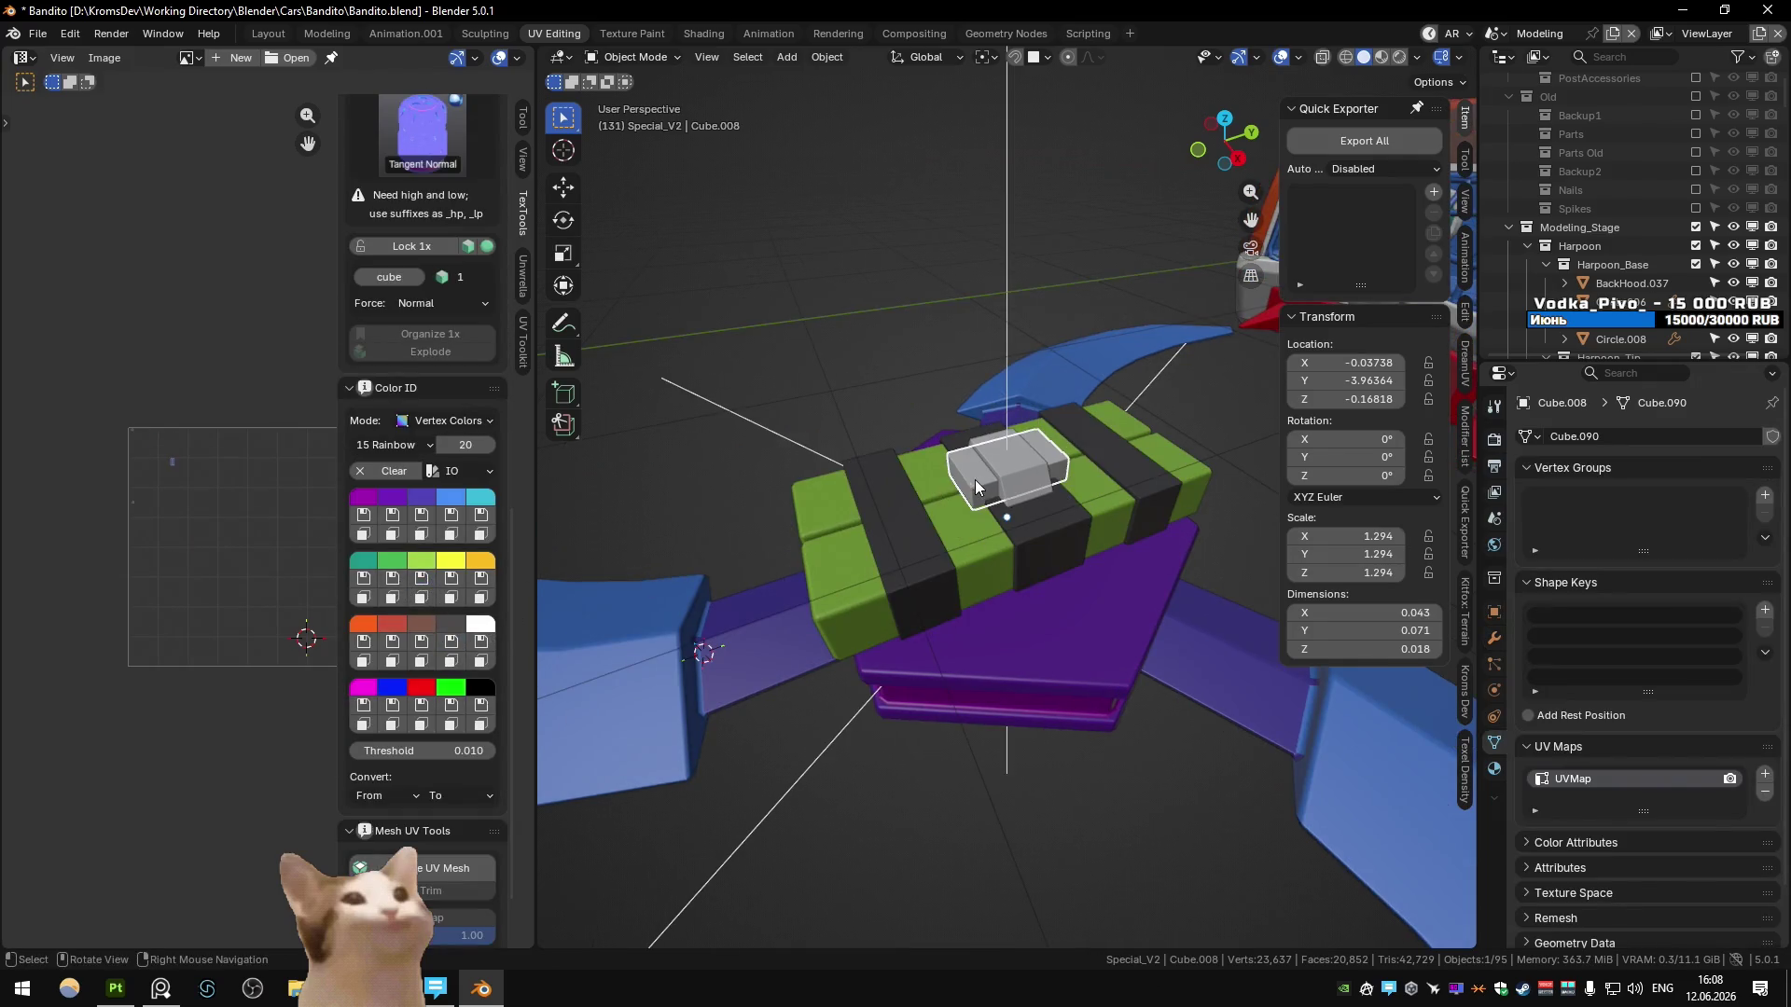
pyautogui.click(420, 641)
pyautogui.click(1022, 474)
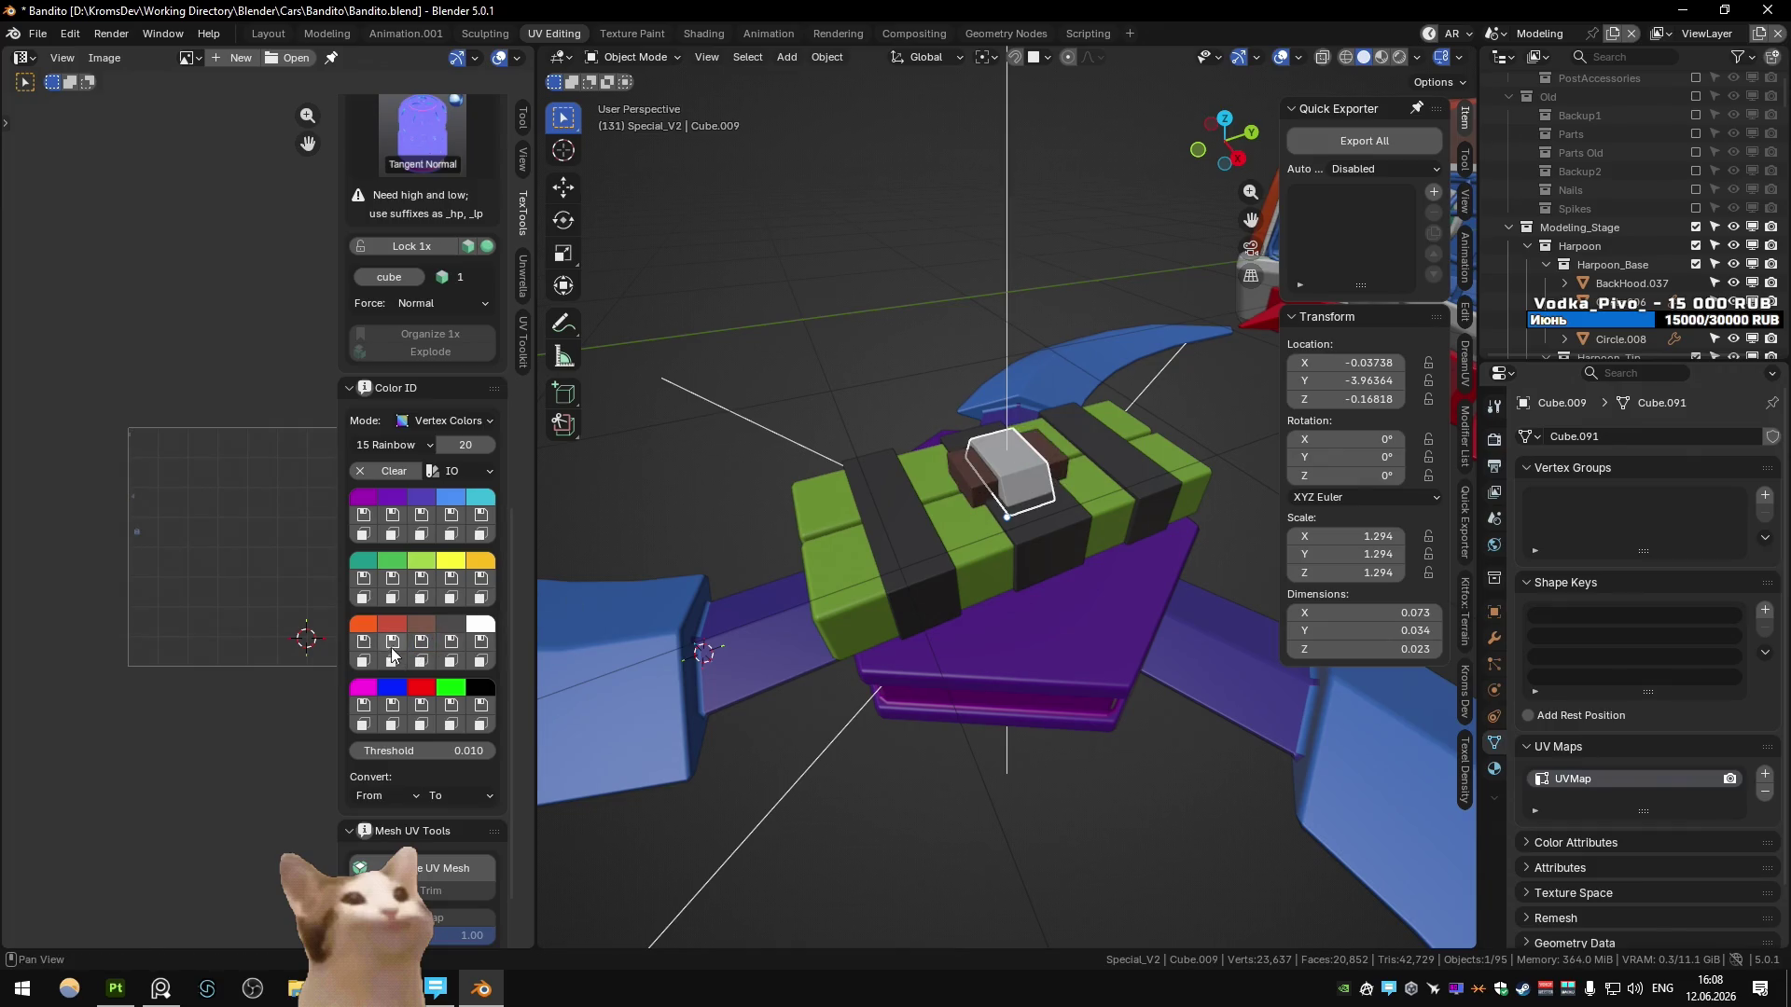
pyautogui.click(420, 641)
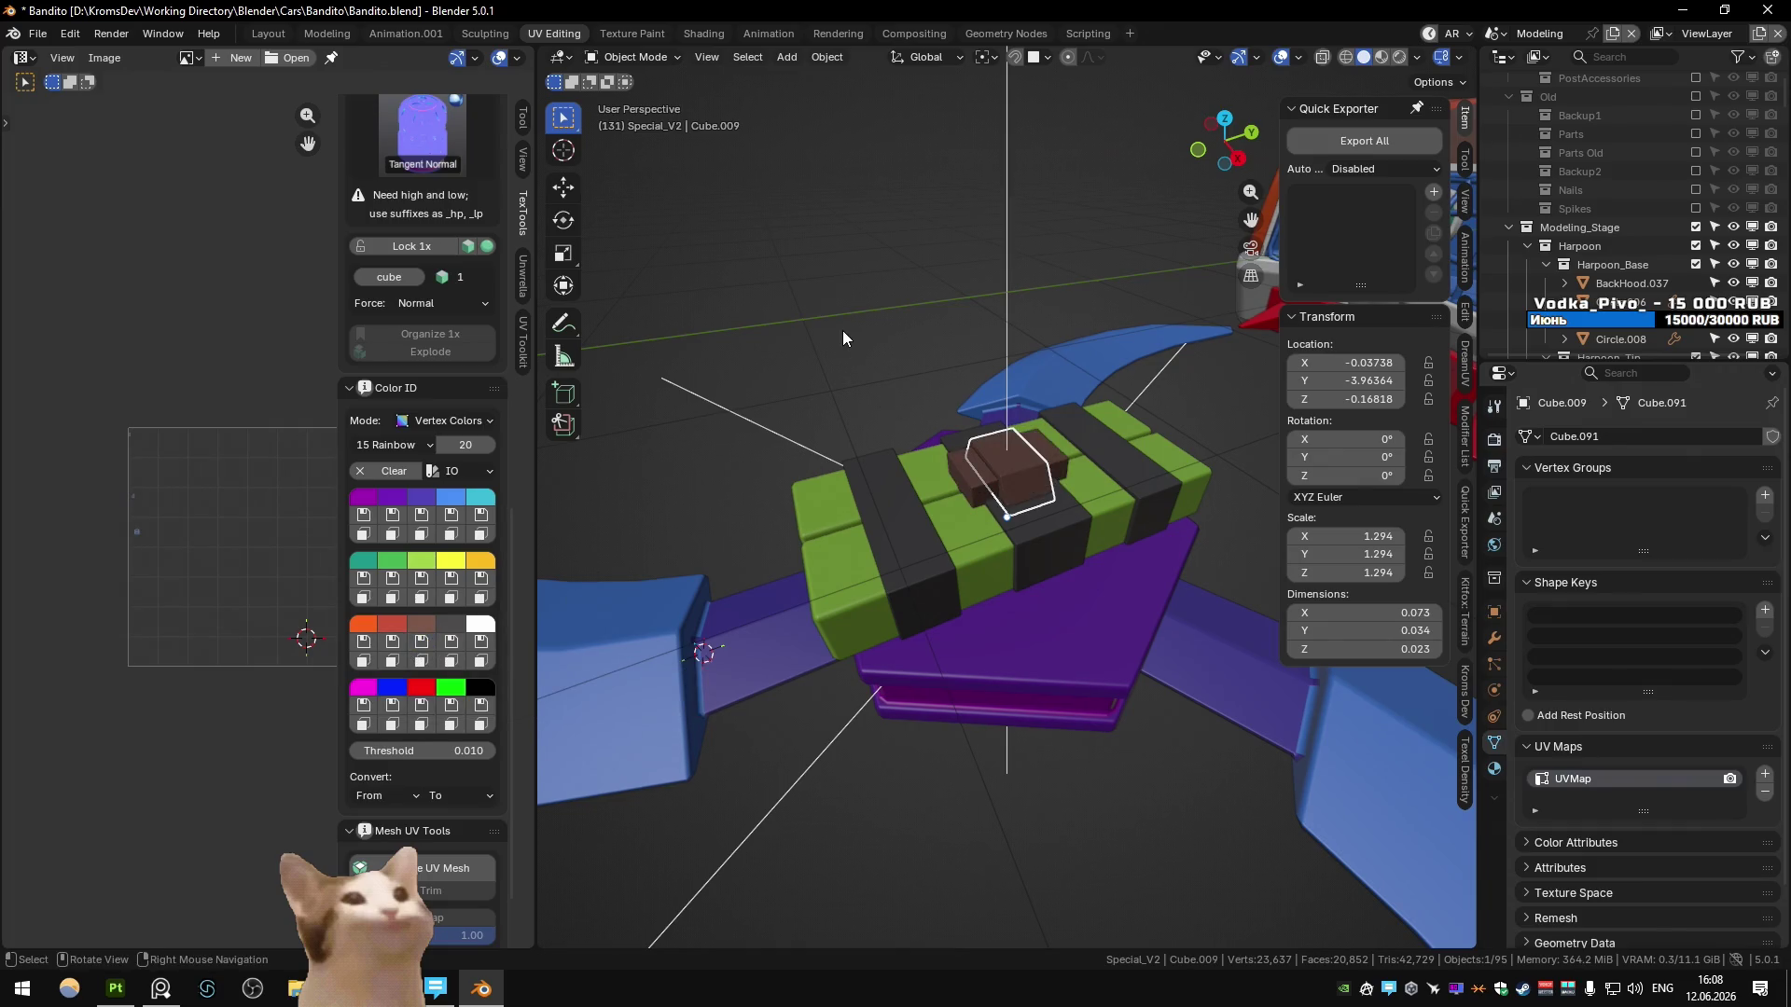
# - Clear the selection, switch back to the Substance scene and return to Painter
pyautogui.click(842, 330)
pyautogui.scroll(-5, 842, 330)
pyautogui.moveTo(842, 331)
pyautogui.mouseDown(button='middle')
pyautogui.moveTo(932, 420)
pyautogui.moveTo(942, 362)
pyautogui.moveTo(930, 384)
pyautogui.mouseUp(button='middle')
pyautogui.scroll(-4, 919, 414)
pyautogui.hotkey('ctrl', 'pagedown')
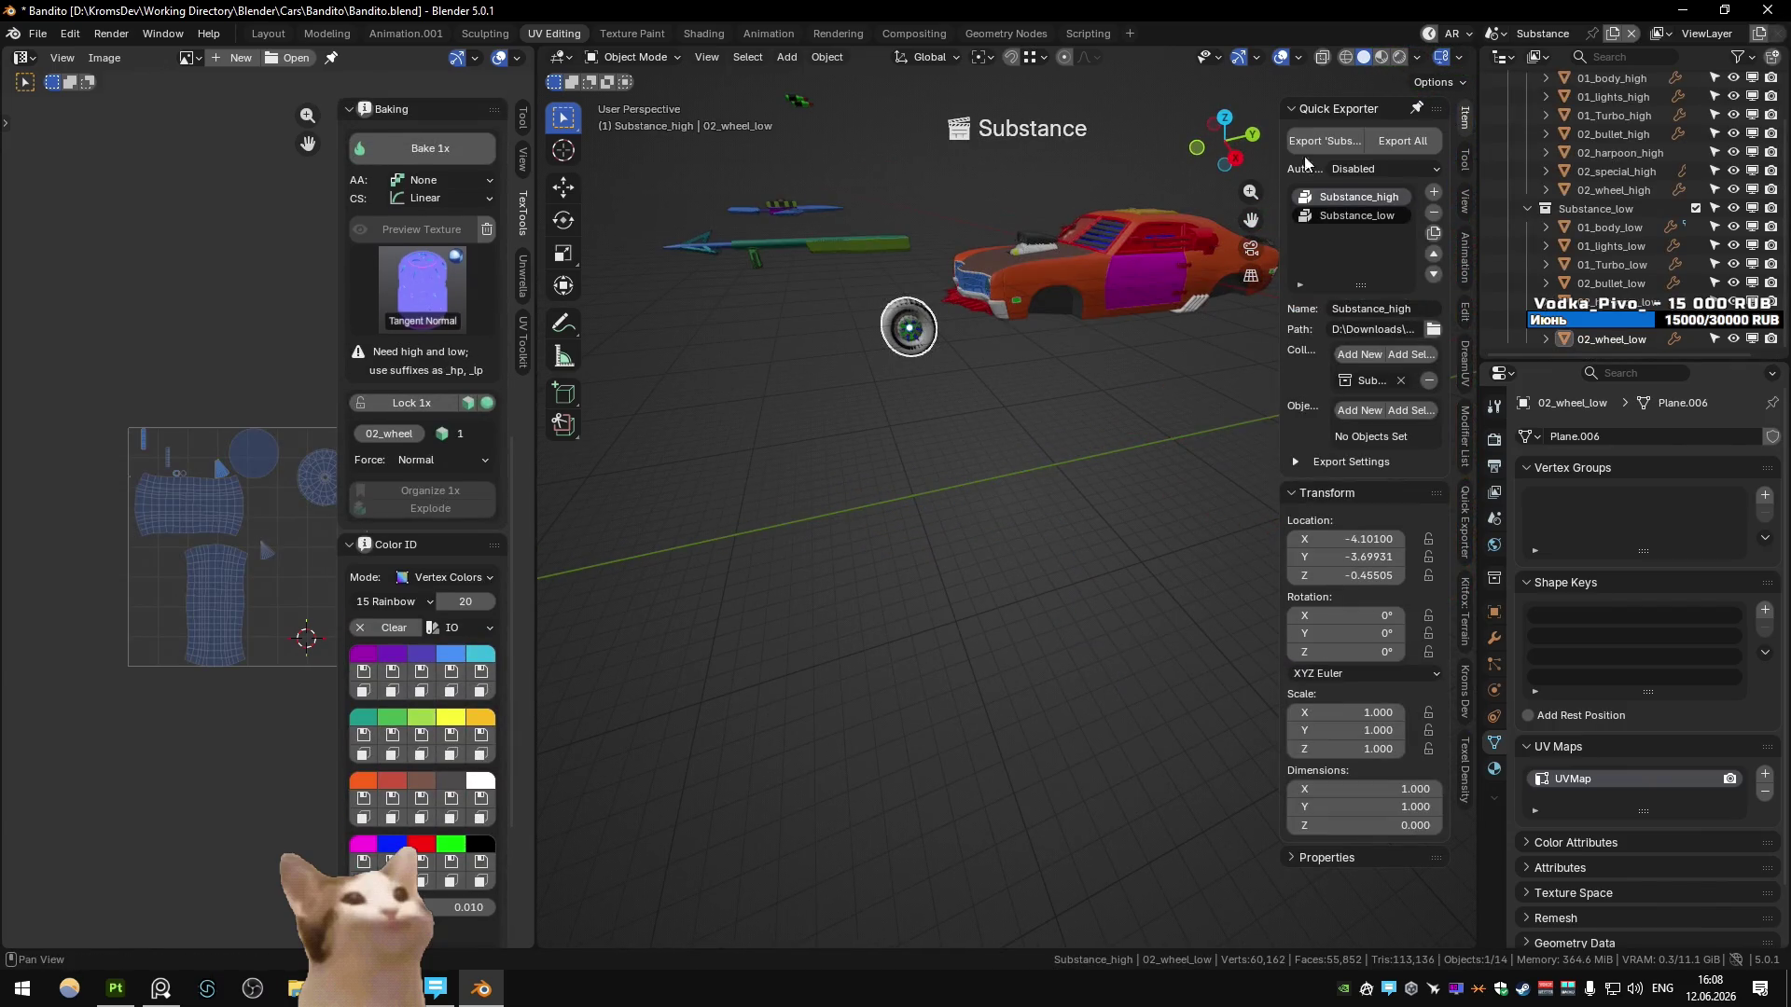
pyautogui.click(116, 988)
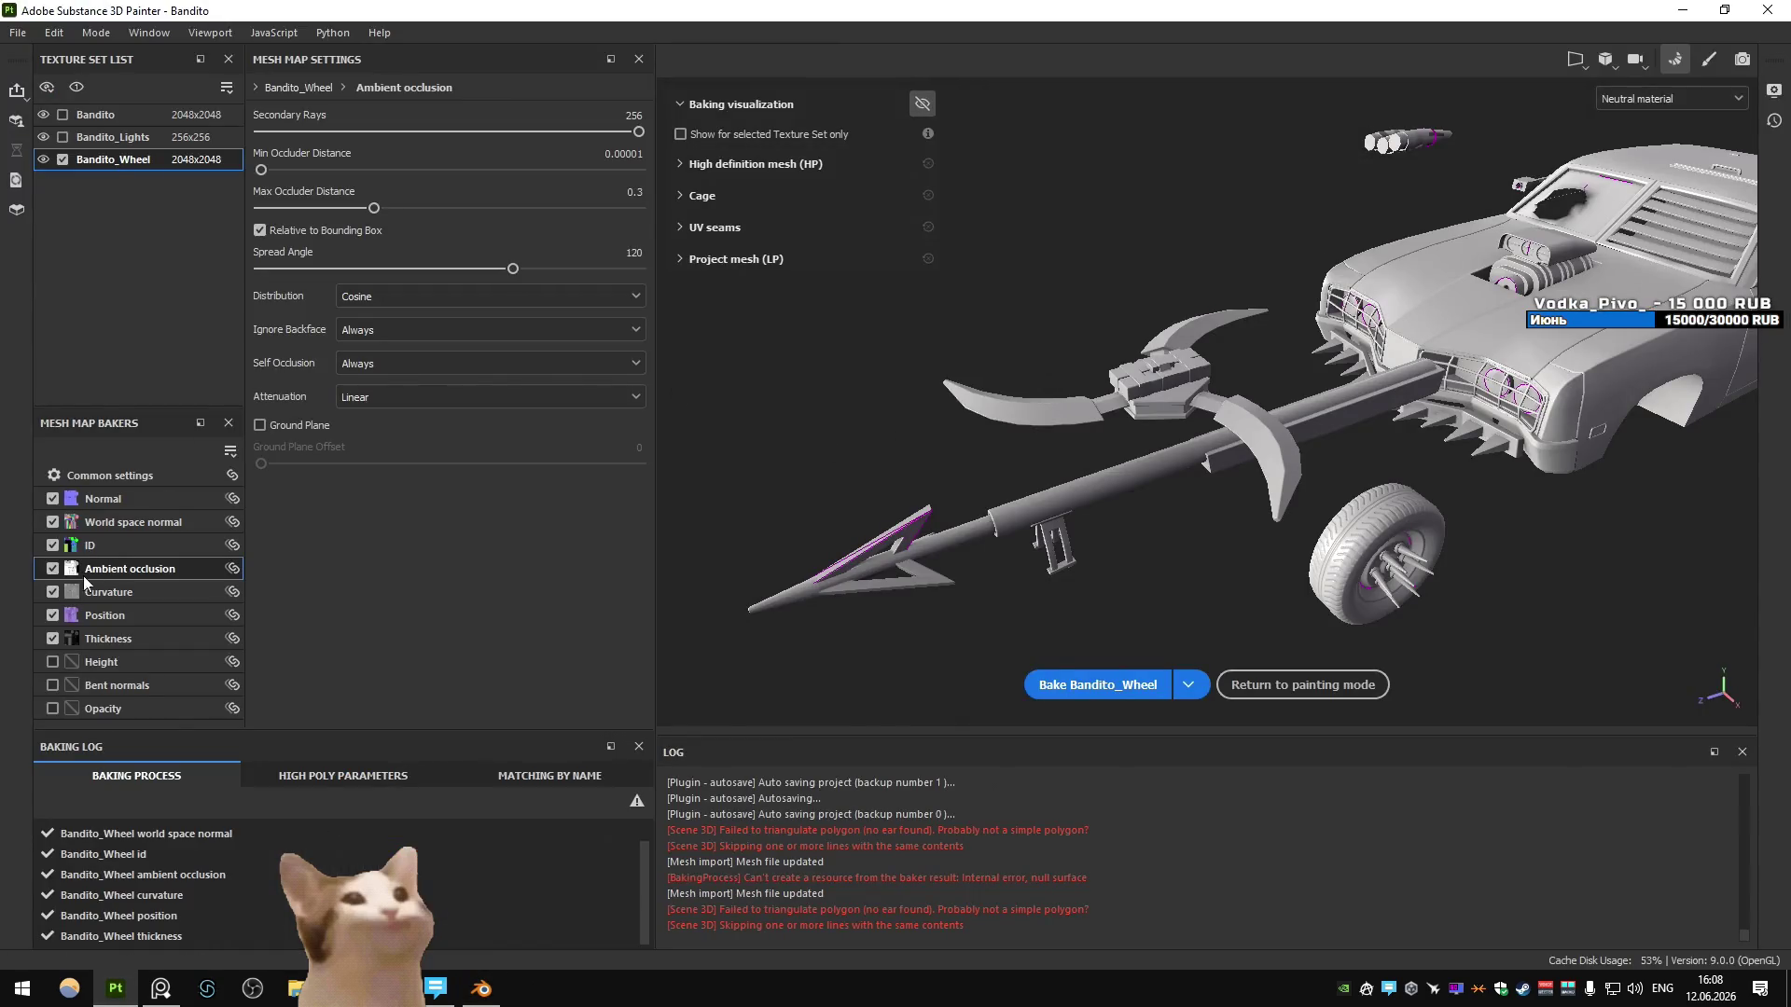
# - Re-bake only the ID map for Bandito_Wheel and return to painting mode
pyautogui.click(90, 545)
pyautogui.click(1097, 685)
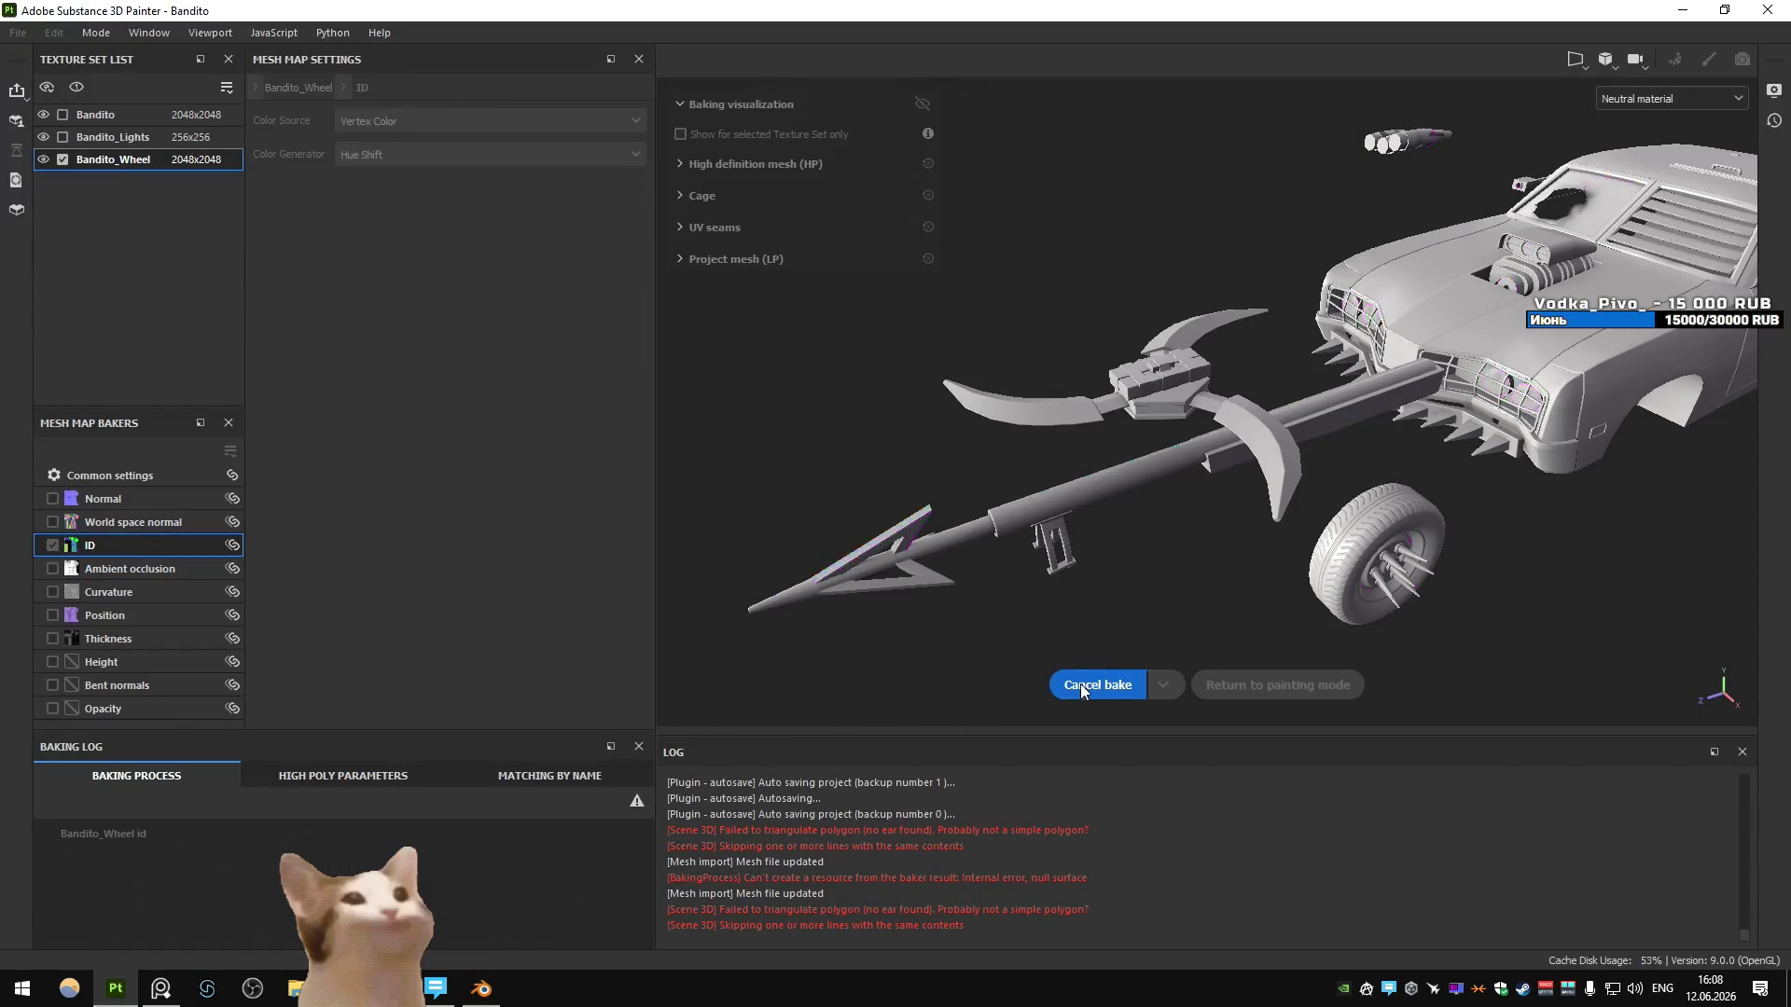
pyautogui.press('Escape')
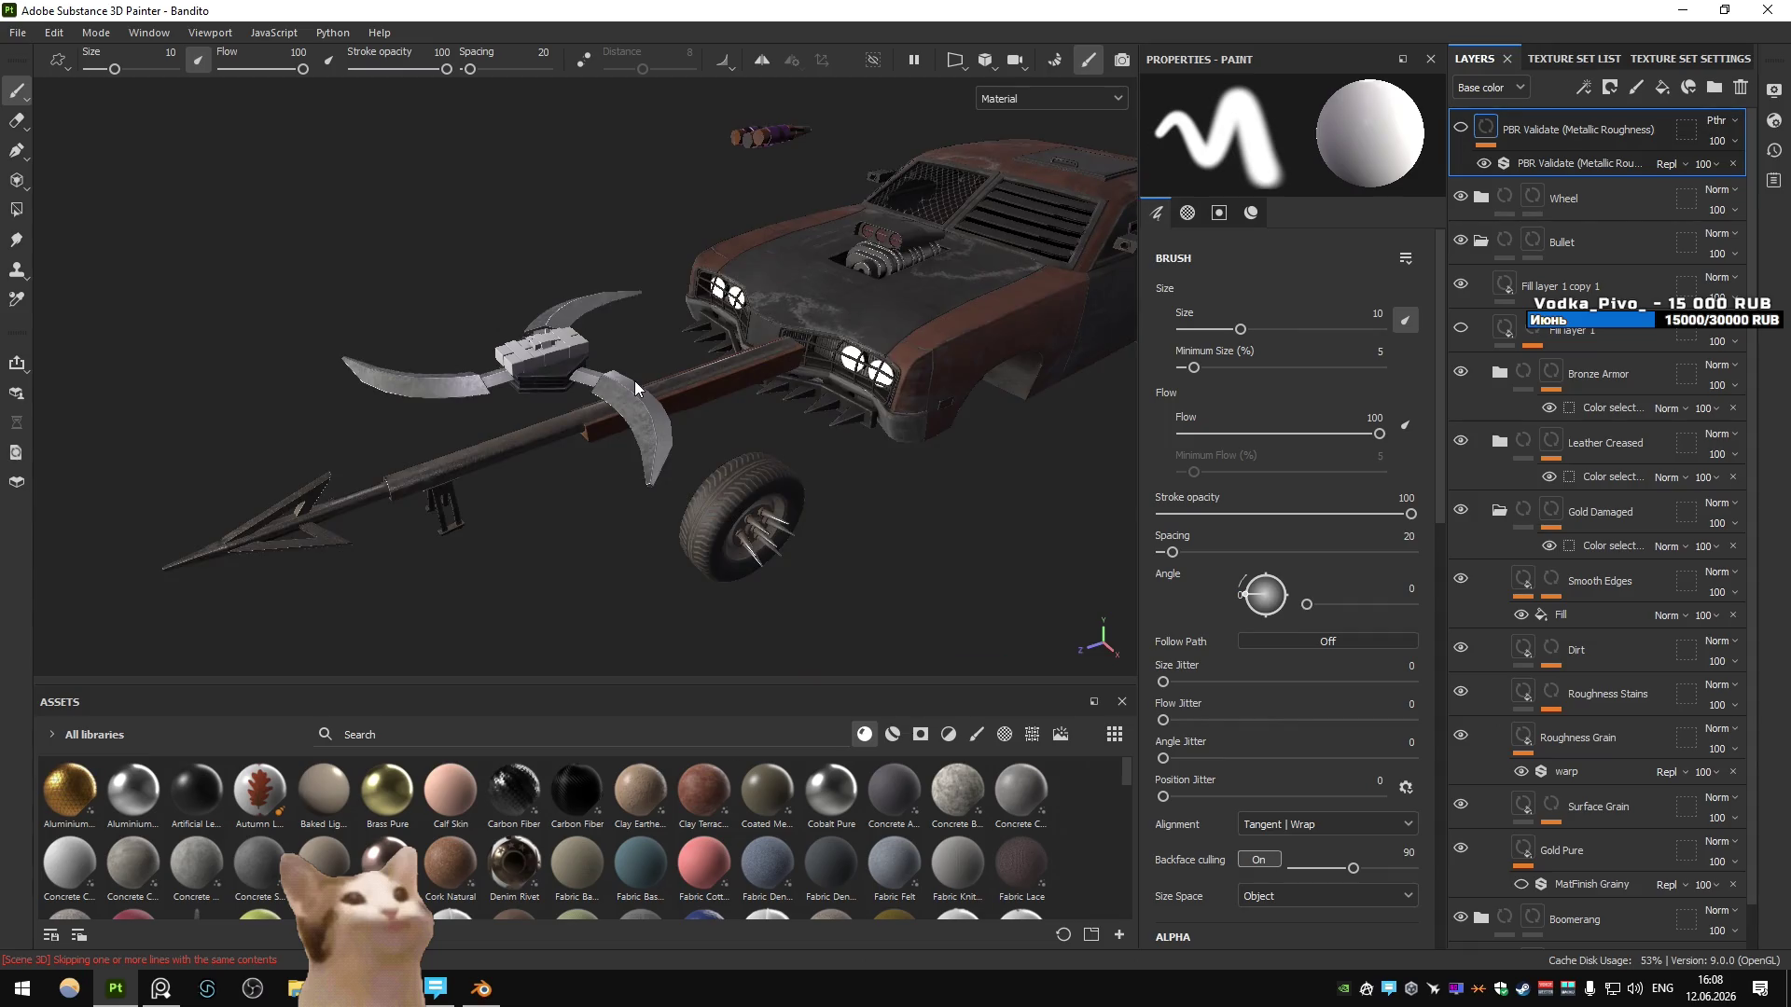
# - Select the Bandito_Wheel texture set and inspect the Boomerang folder's Steel Gun Matte layer and mask
pyautogui.scroll(3, 610, 264)
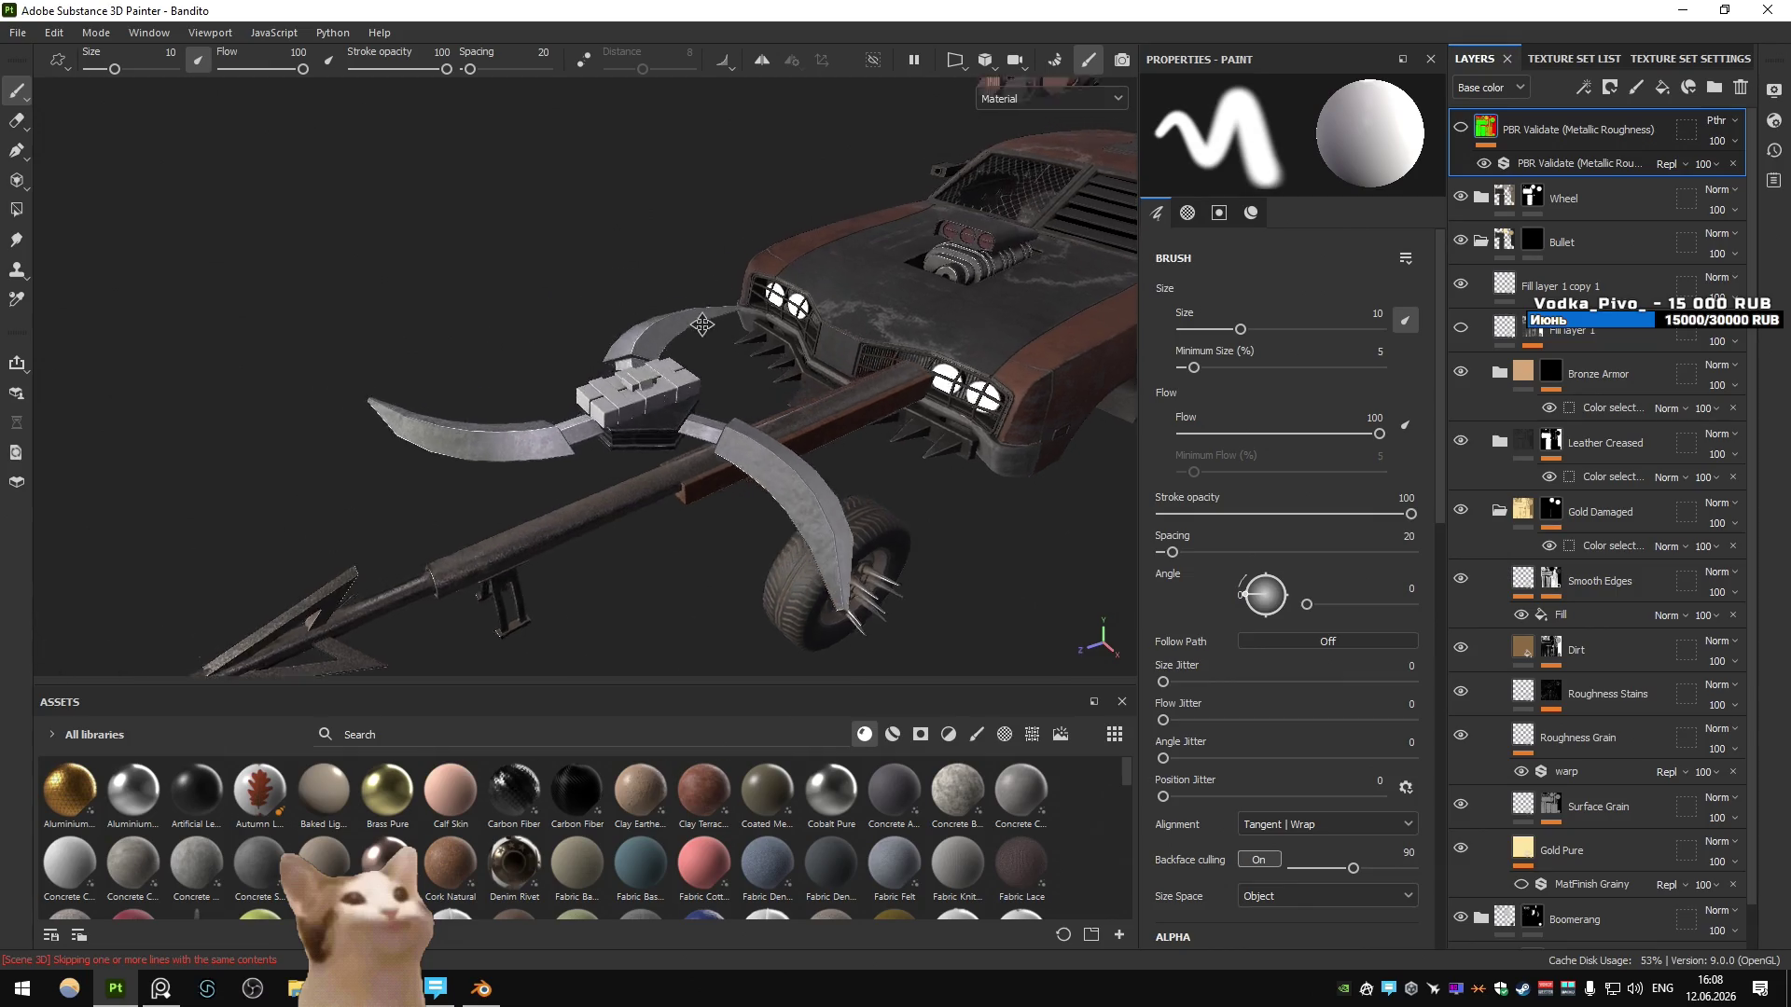
pyautogui.click(1600, 58)
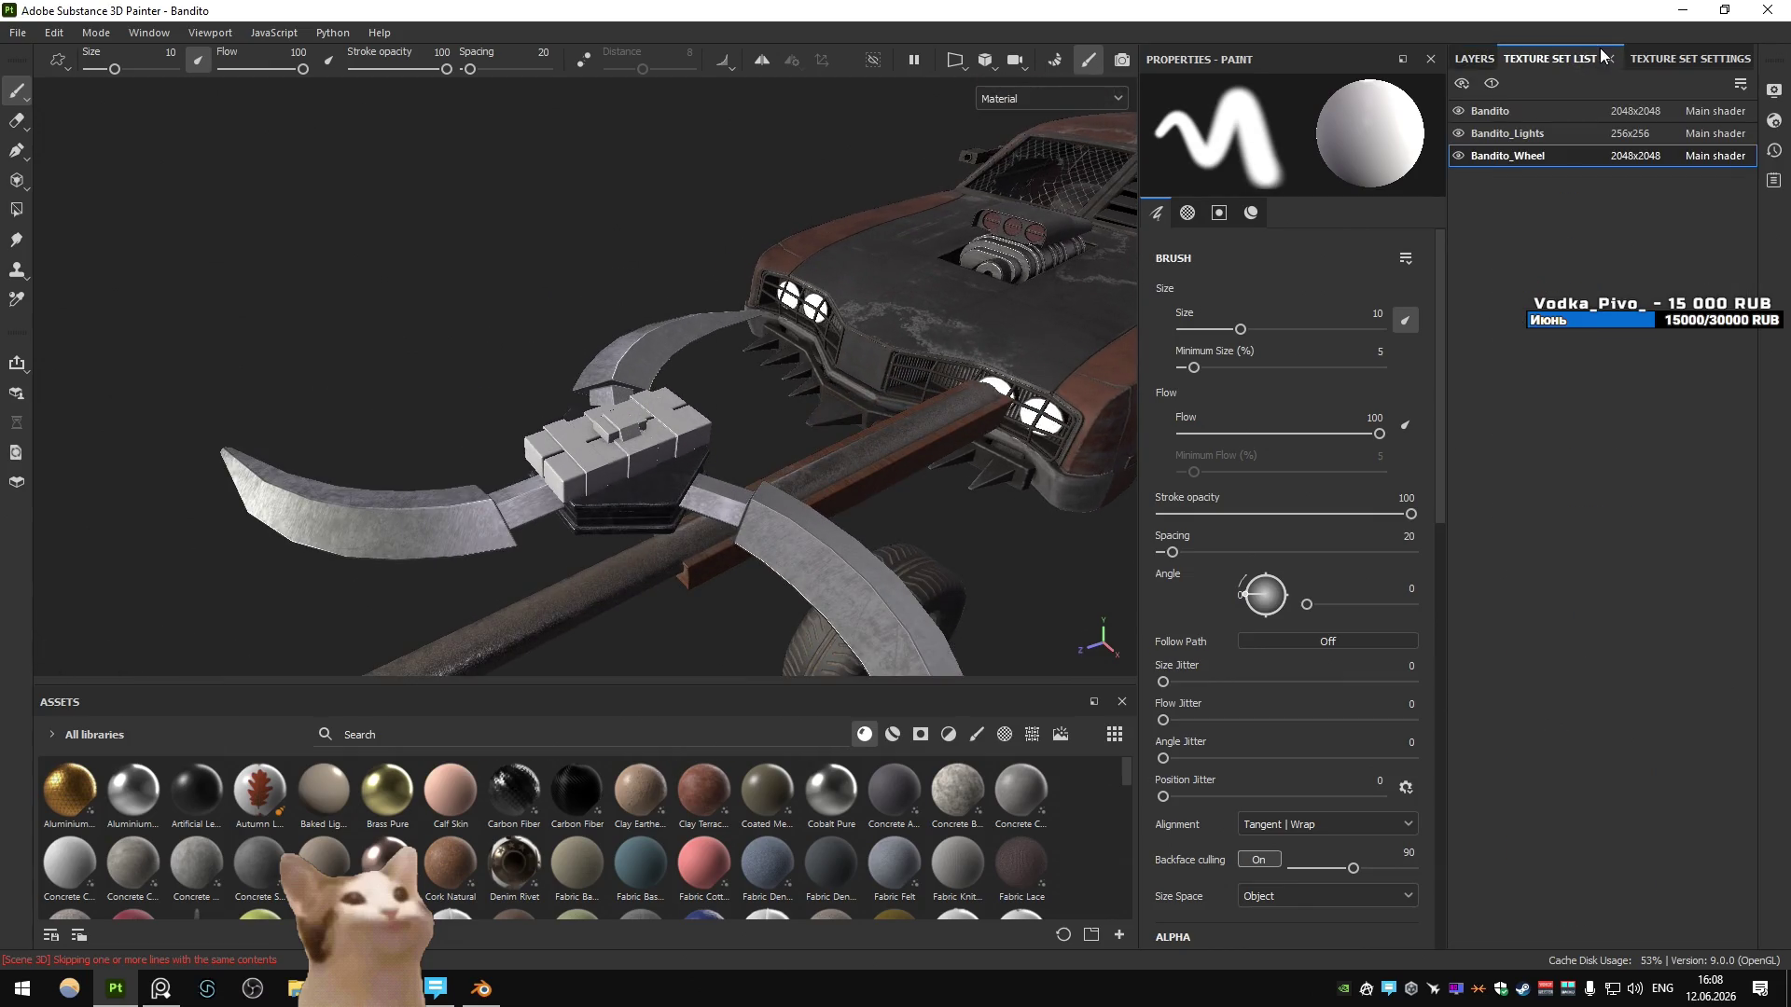
pyautogui.click(1506, 157)
pyautogui.click(1480, 245)
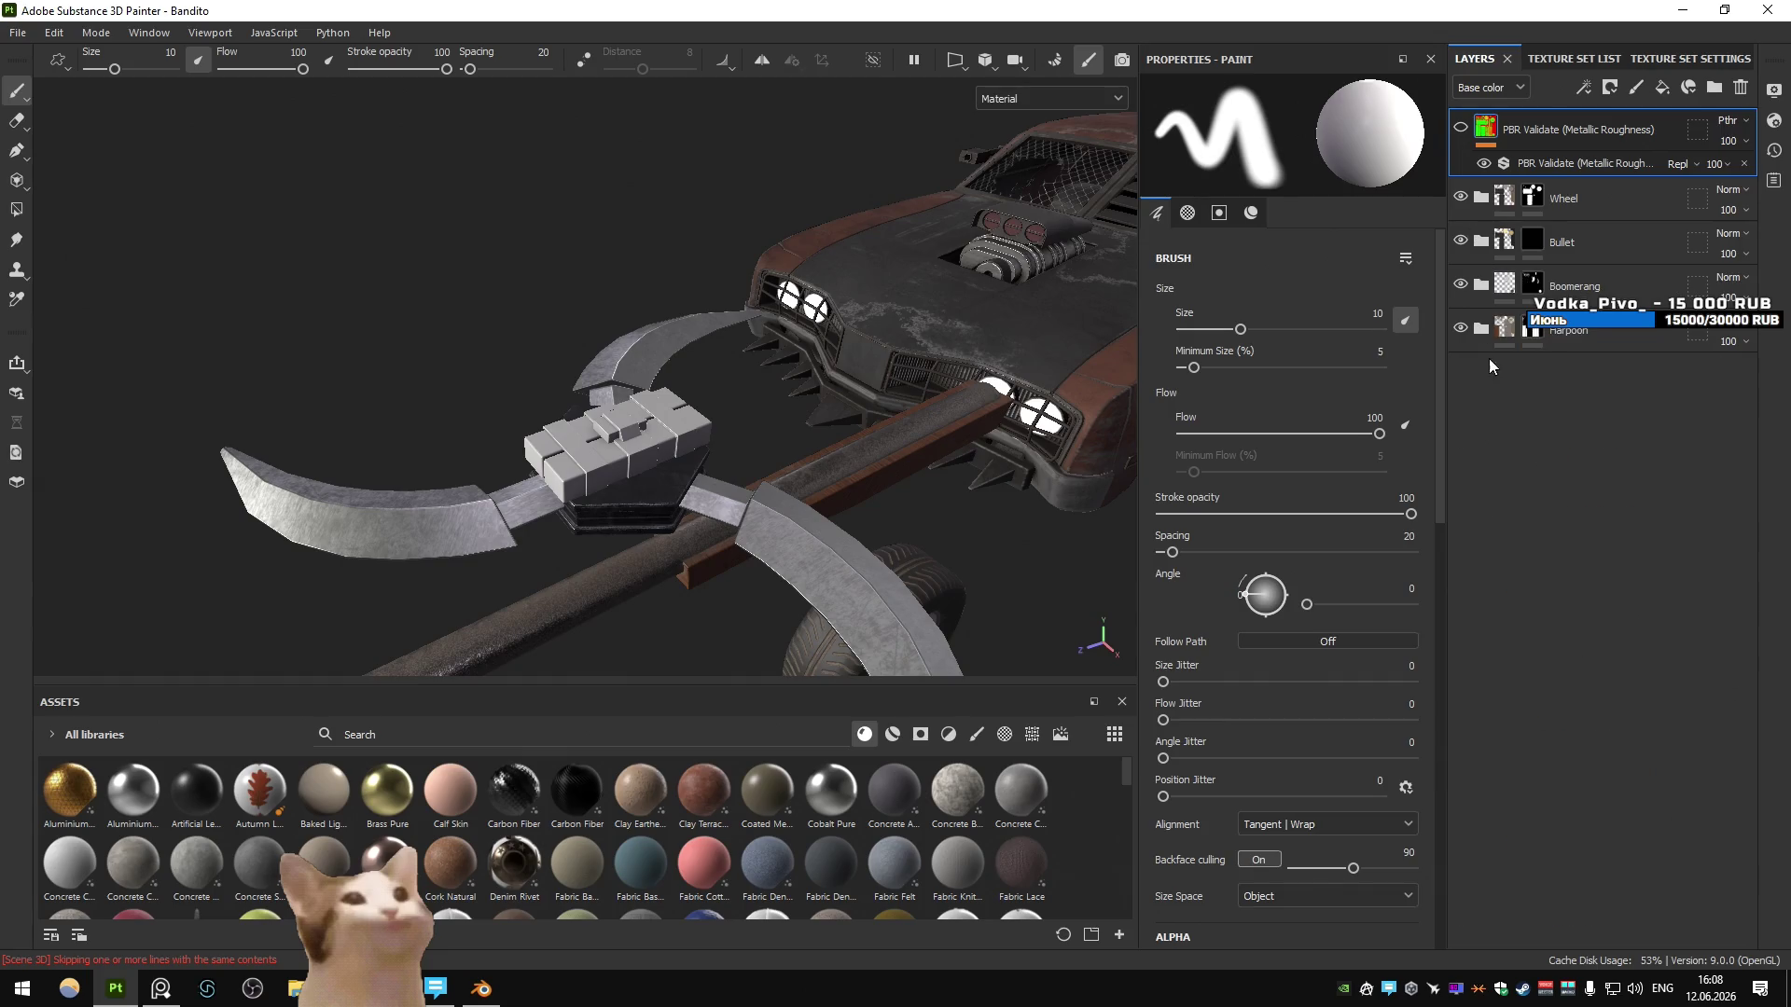
pyautogui.press('4')
pyautogui.click(1477, 291)
pyautogui.click(1619, 332)
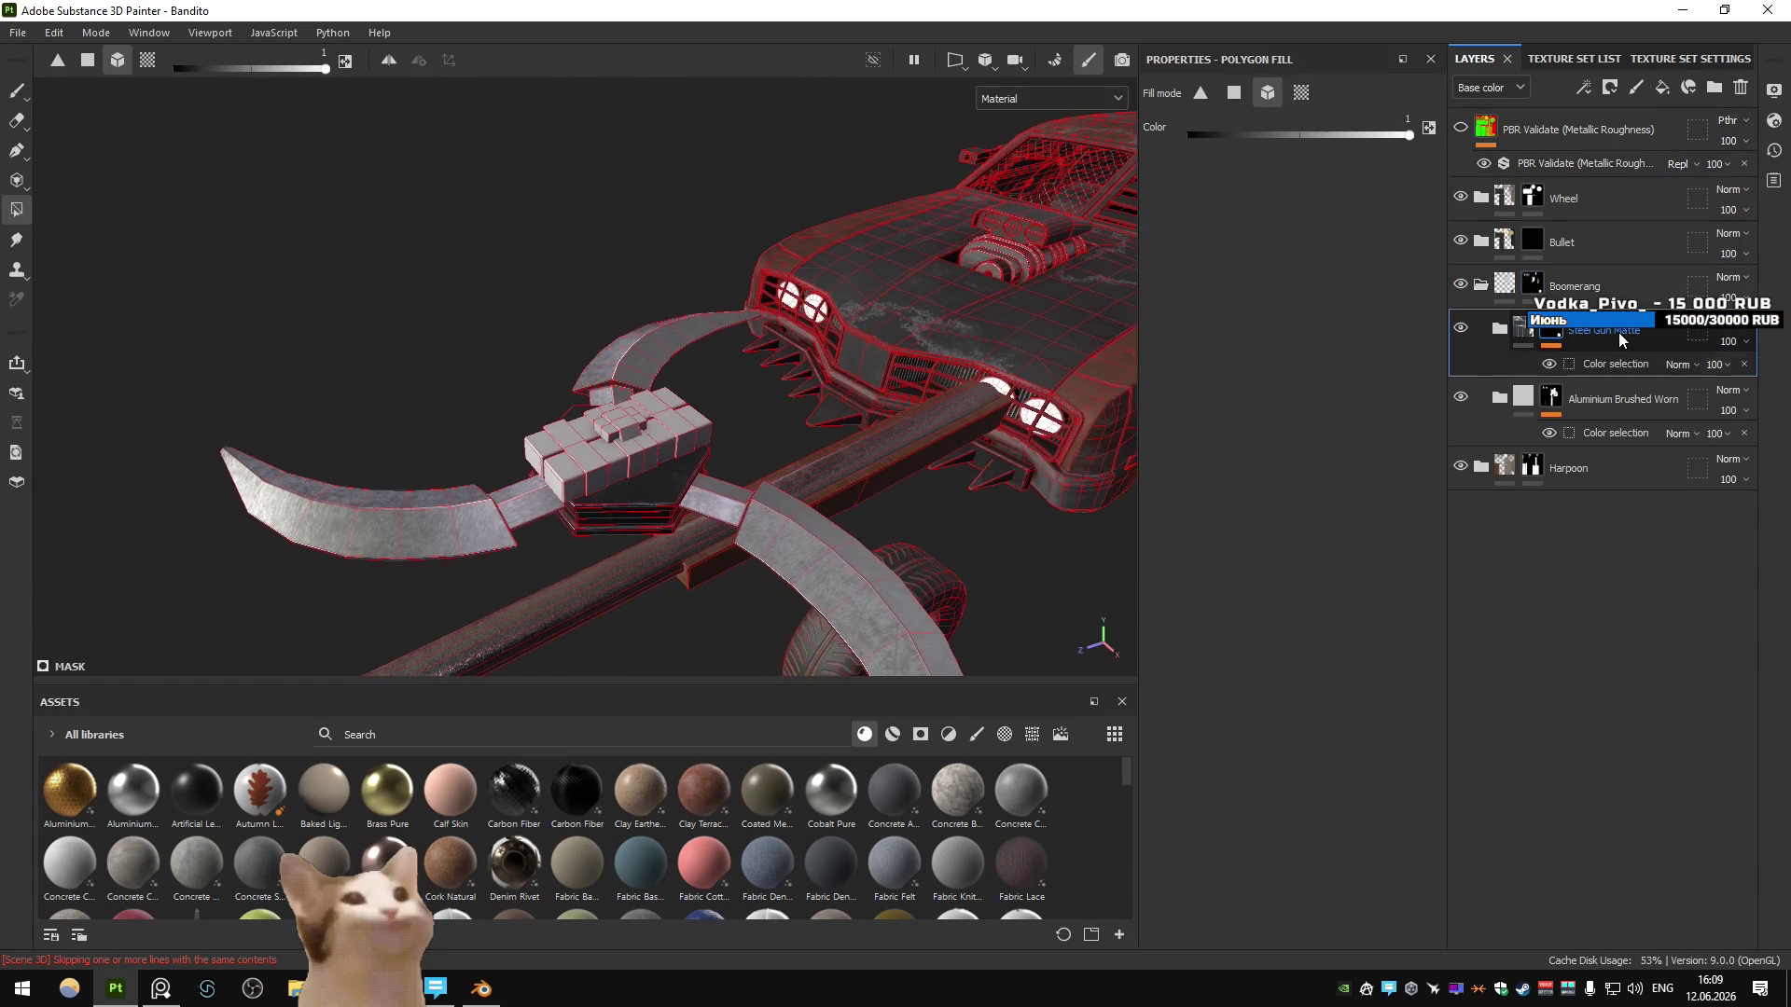
pyautogui.moveTo(776, 406)
pyautogui.keyDown('alt'); pyautogui.mouseDown()
pyautogui.moveTo(811, 377)
pyautogui.moveTo(732, 373)
pyautogui.moveTo(712, 336)
pyautogui.moveTo(1021, 382)
pyautogui.mouseUp(); pyautogui.keyUp('alt')
pyautogui.keyDown('alt'); pyautogui.click(1532, 283); pyautogui.keyUp('alt')
pyautogui.click(1555, 336)
pyautogui.scroll(5, 716, 407)
pyautogui.moveTo(716, 406)
pyautogui.keyDown('alt'); pyautogui.mouseDown()
pyautogui.moveTo(718, 356)
pyautogui.moveTo(692, 390)
pyautogui.mouseUp(); pyautogui.keyUp('alt')
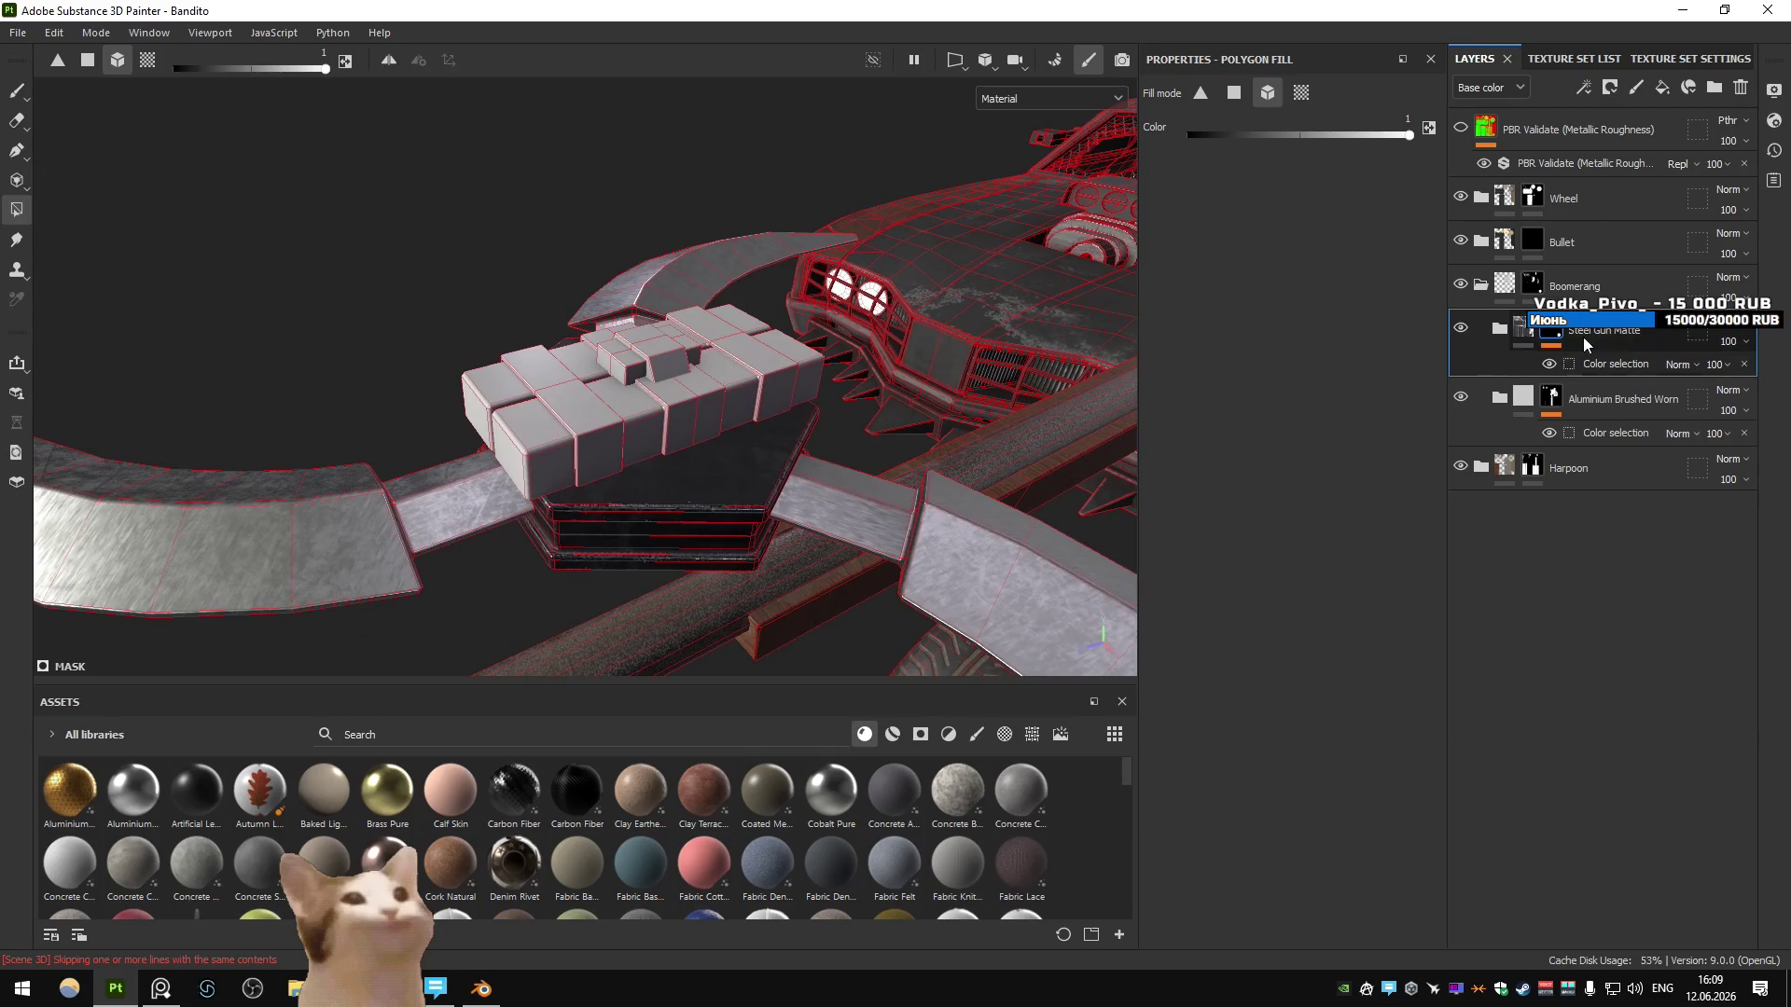
# - Add an Aluminium Brushed Worn layer to Boomerang inside a new folder named C4
pyautogui.moveTo(197, 788)
pyautogui.mouseDown()
pyautogui.moveTo(404, 753)
pyautogui.moveTo(811, 765)
pyautogui.moveTo(867, 742)
pyautogui.mouseUp()
pyautogui.click(893, 734)
pyautogui.moveTo(134, 791)
pyautogui.mouseDown()
pyautogui.moveTo(1171, 638)
pyautogui.moveTo(1618, 278)
pyautogui.moveTo(1618, 331)
pyautogui.mouseUp()
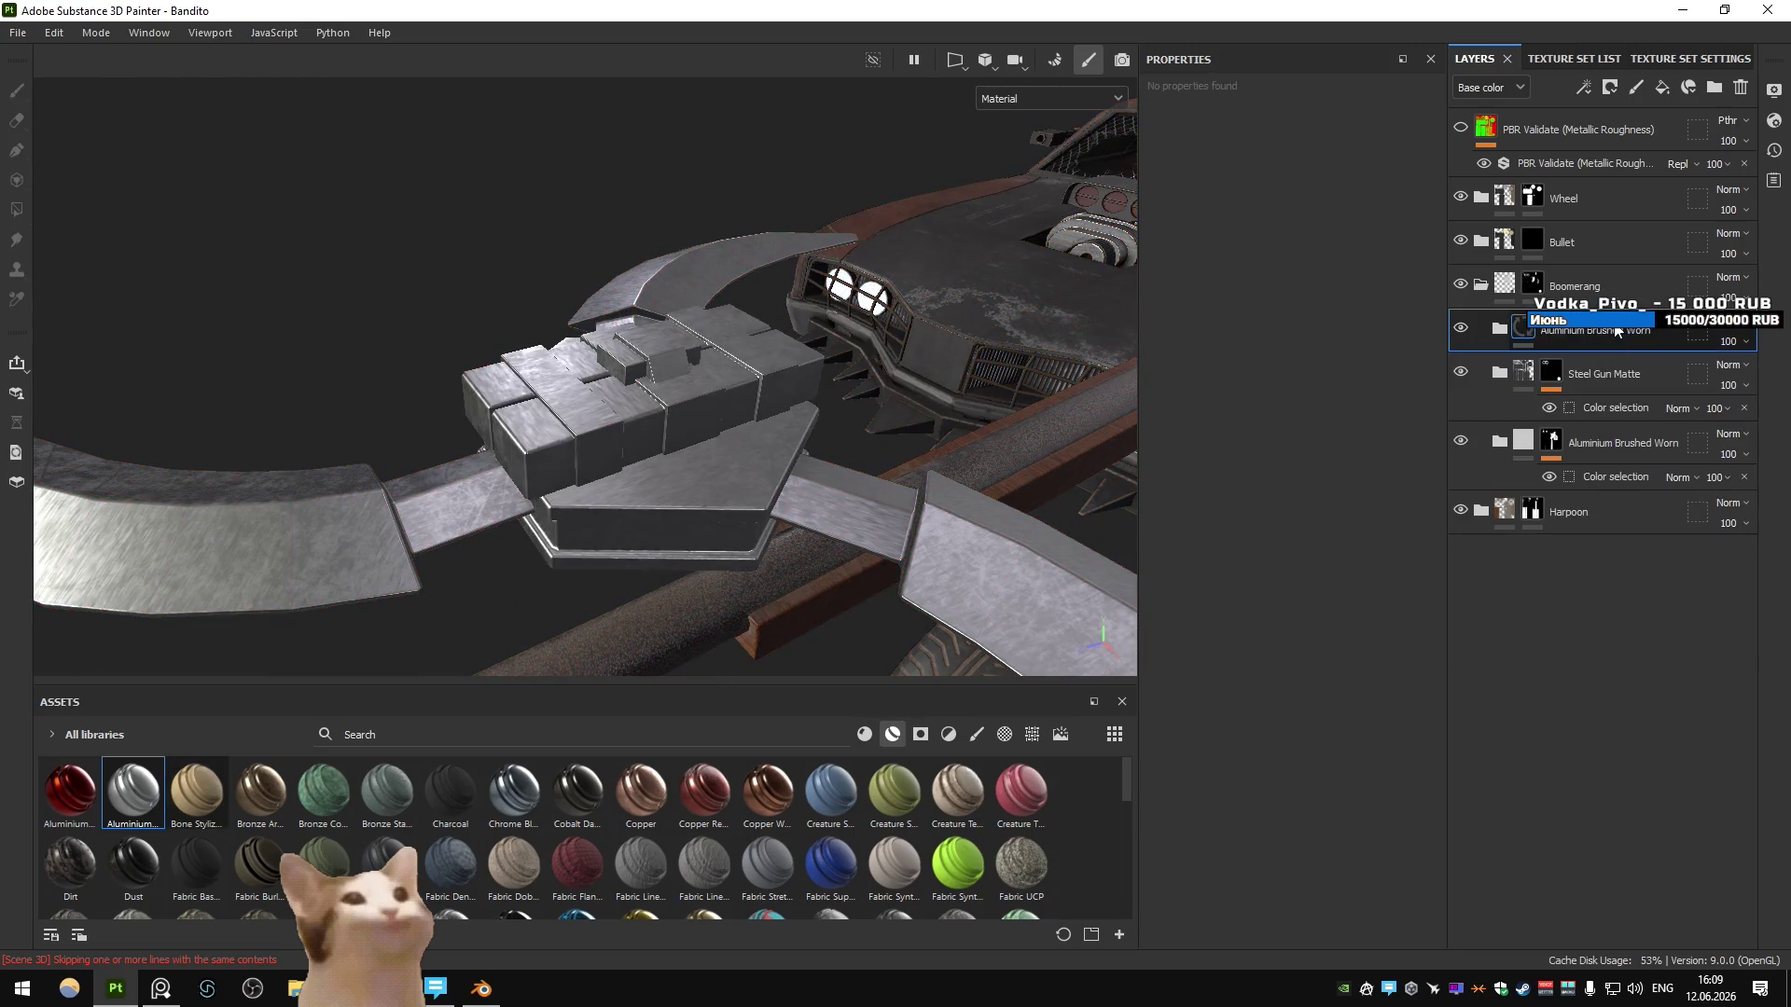
pyautogui.click(1721, 94)
pyautogui.doubleClick(1533, 338)
pyautogui.write('C4')
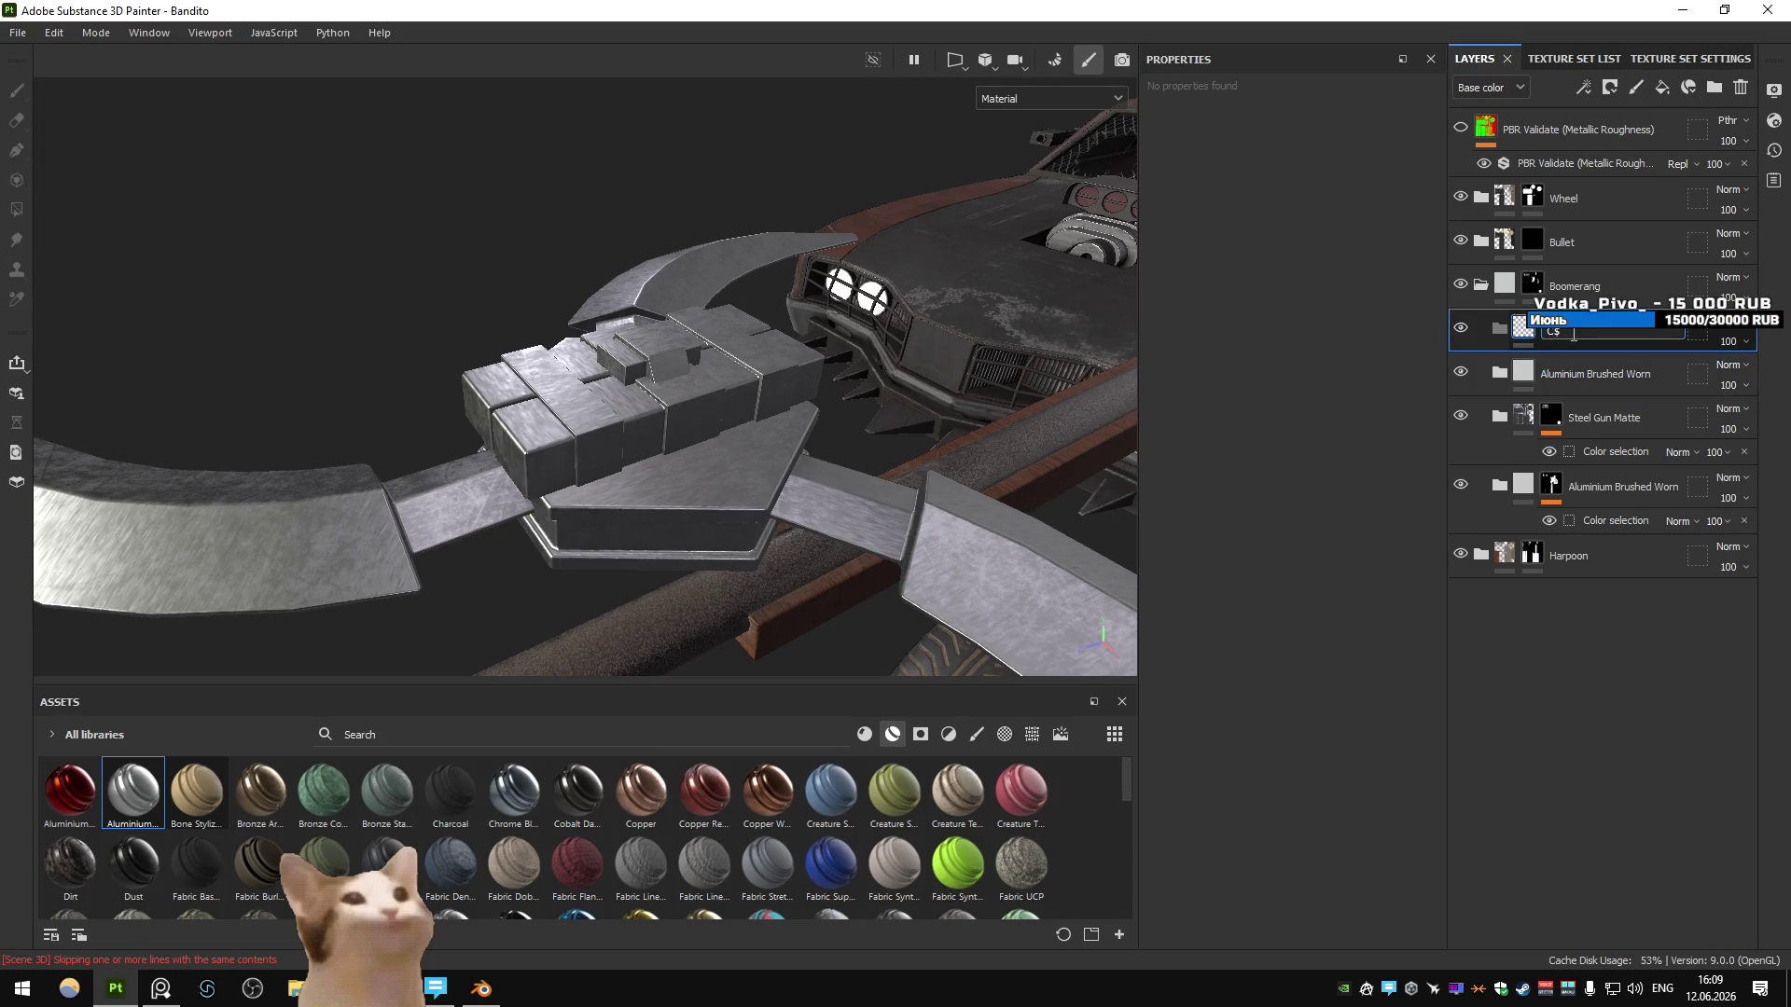
pyautogui.press('Return')
pyautogui.moveTo(1585, 373)
pyautogui.mouseDown()
pyautogui.moveTo(1598, 345)
pyautogui.moveTo(1583, 331)
pyautogui.mouseUp()
# - Give the aluminium layer a black mask with Color Selection picking the C4 block's grey strips
pyautogui.click(1613, 373)
pyautogui.click(1609, 87)
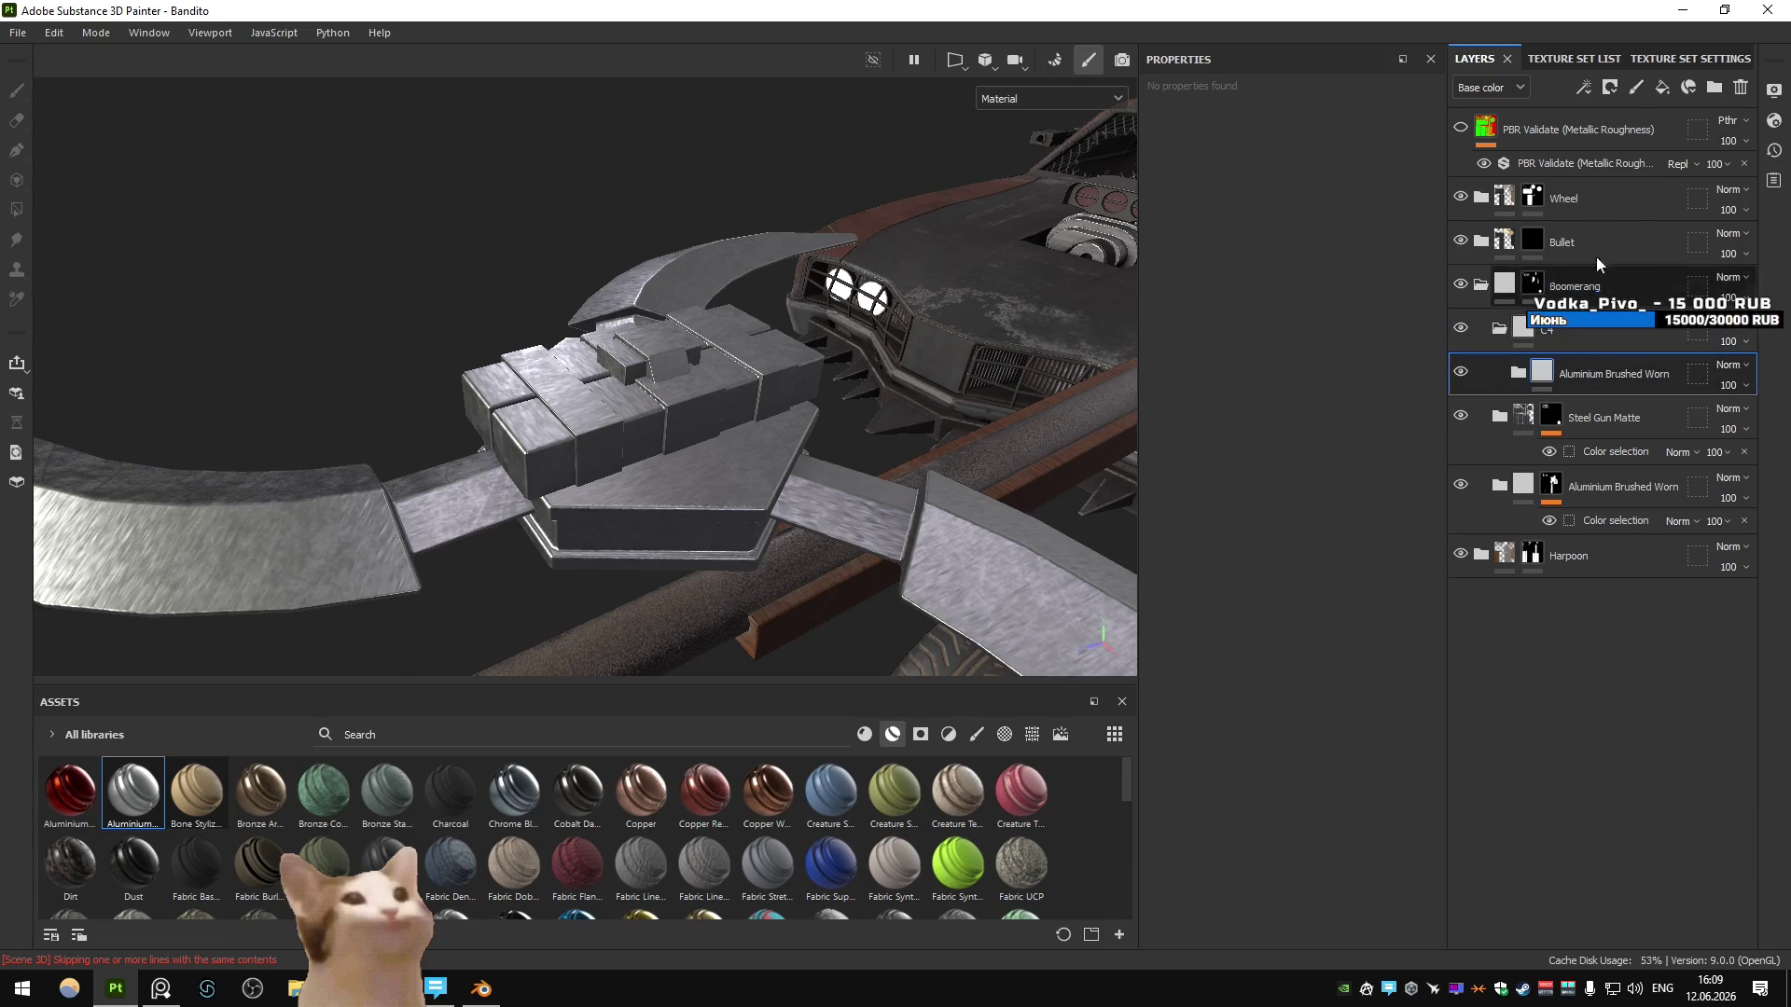
pyautogui.click(1642, 187)
pyautogui.click(1396, 312)
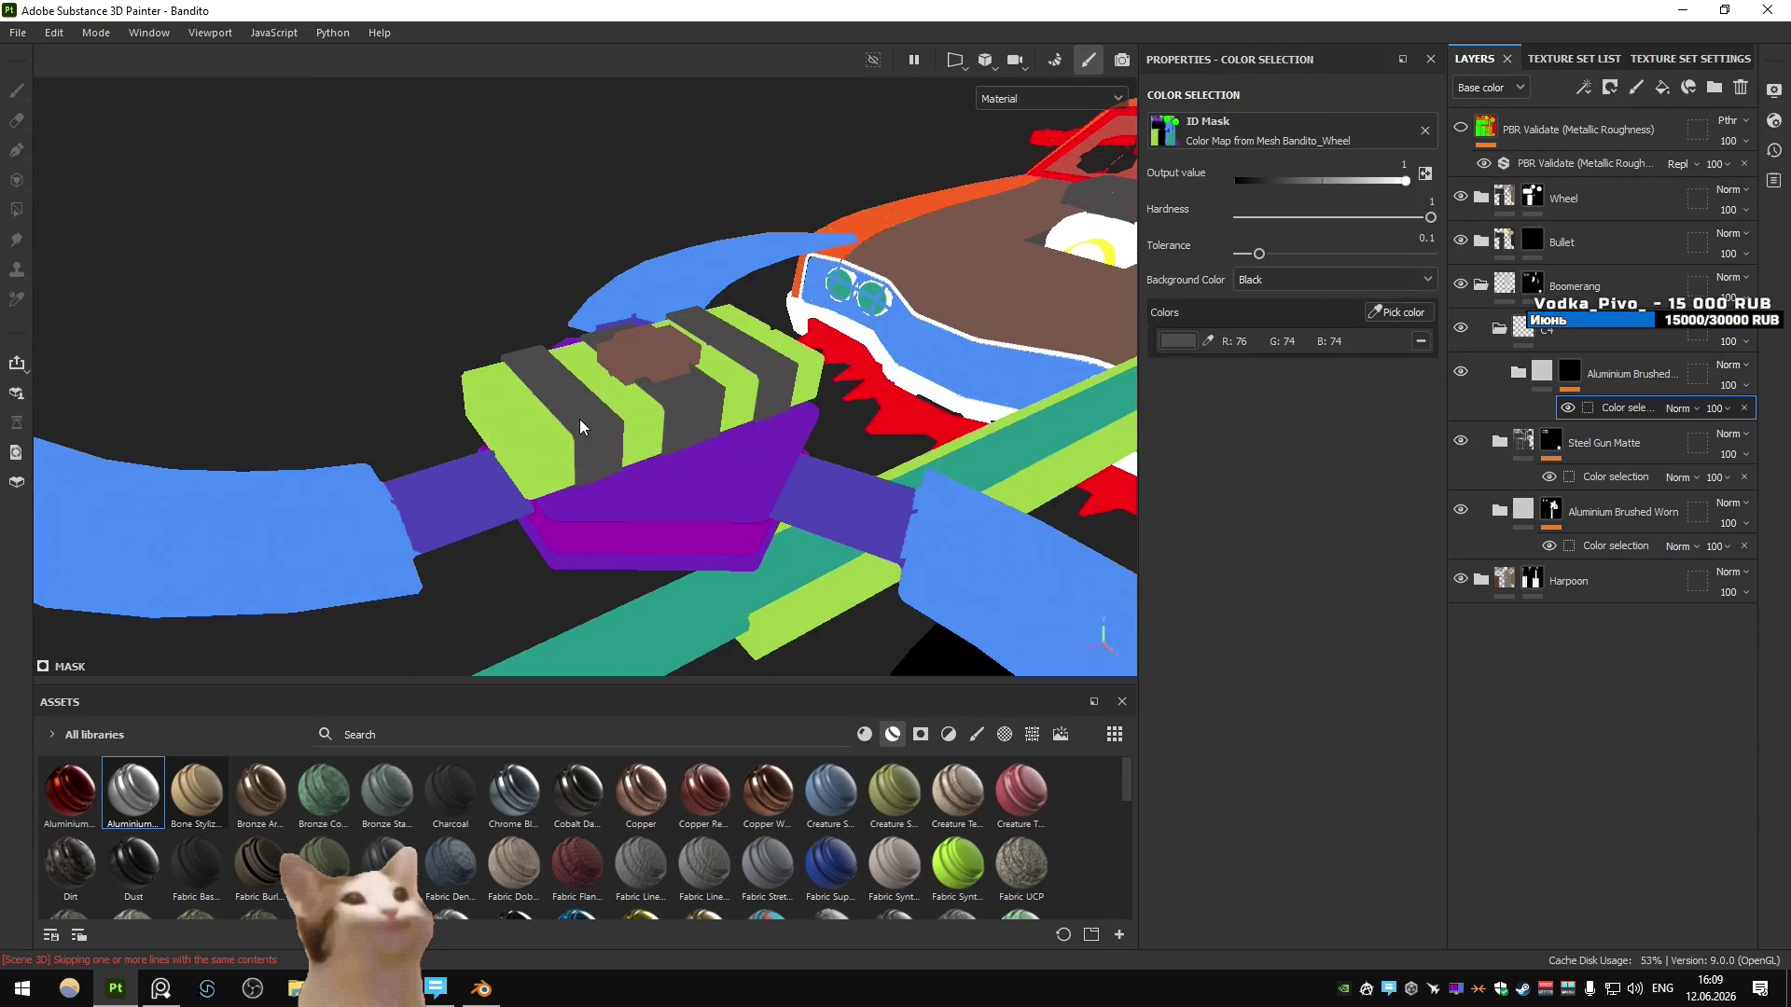
pyautogui.click(643, 361)
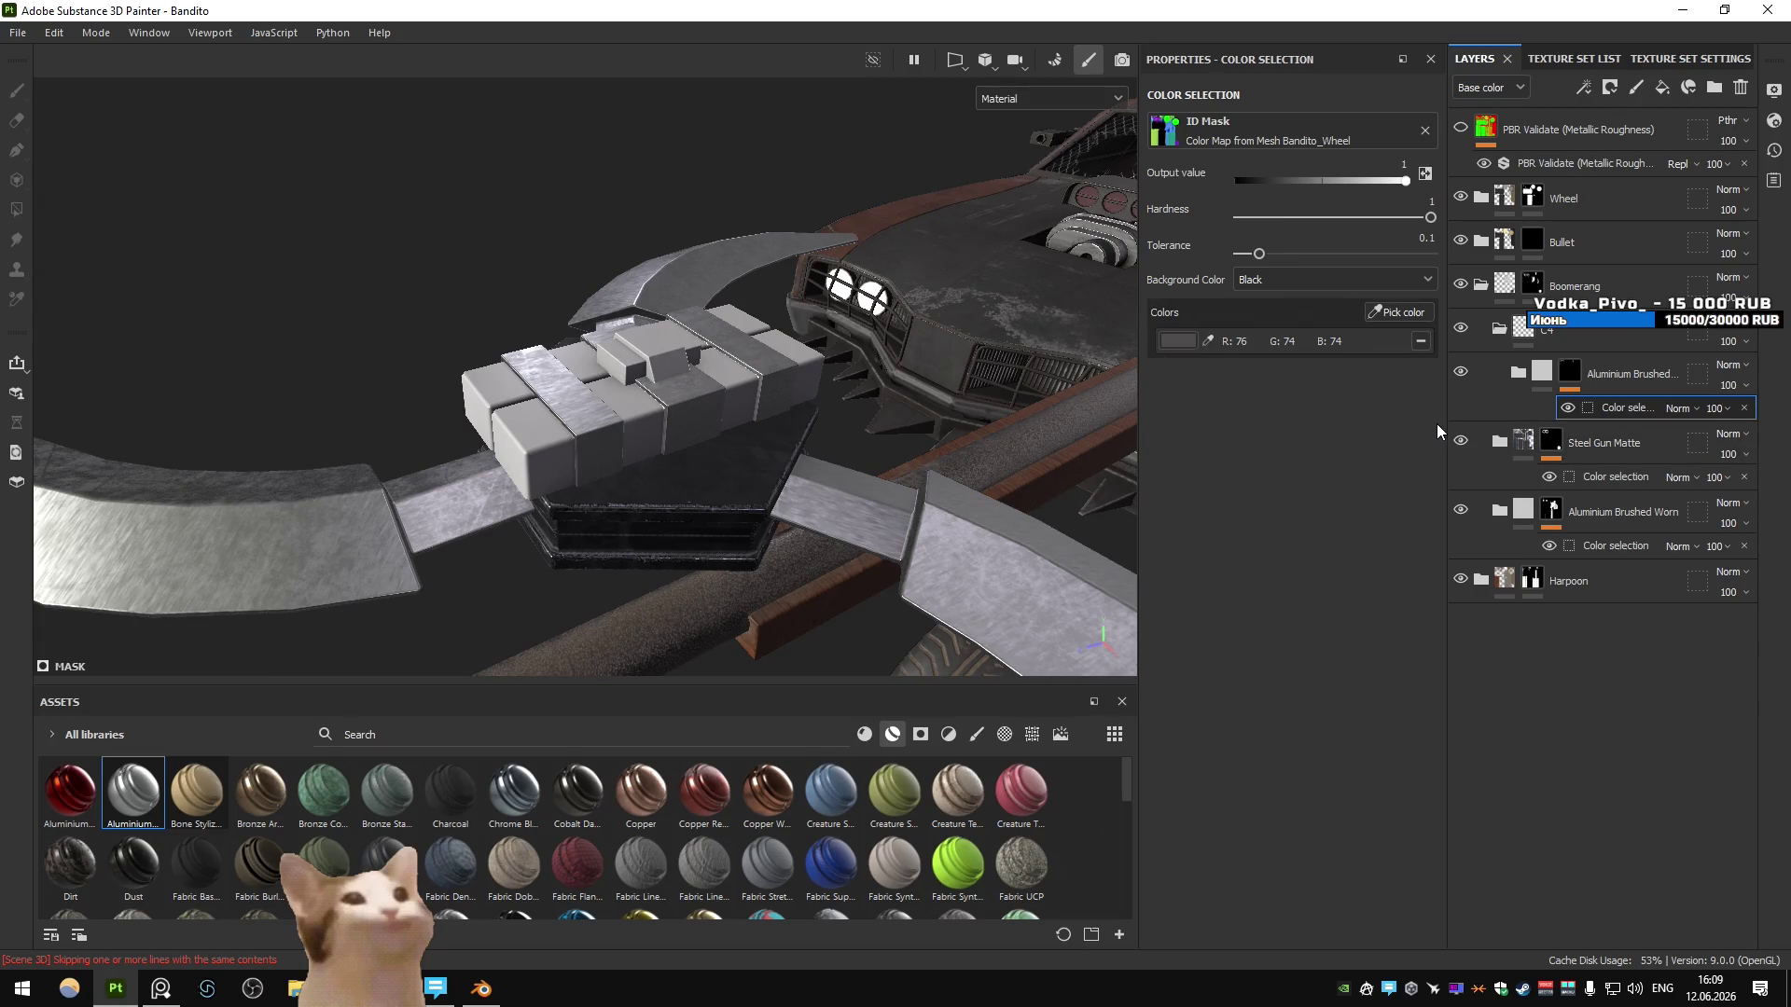
pyautogui.click(1632, 375)
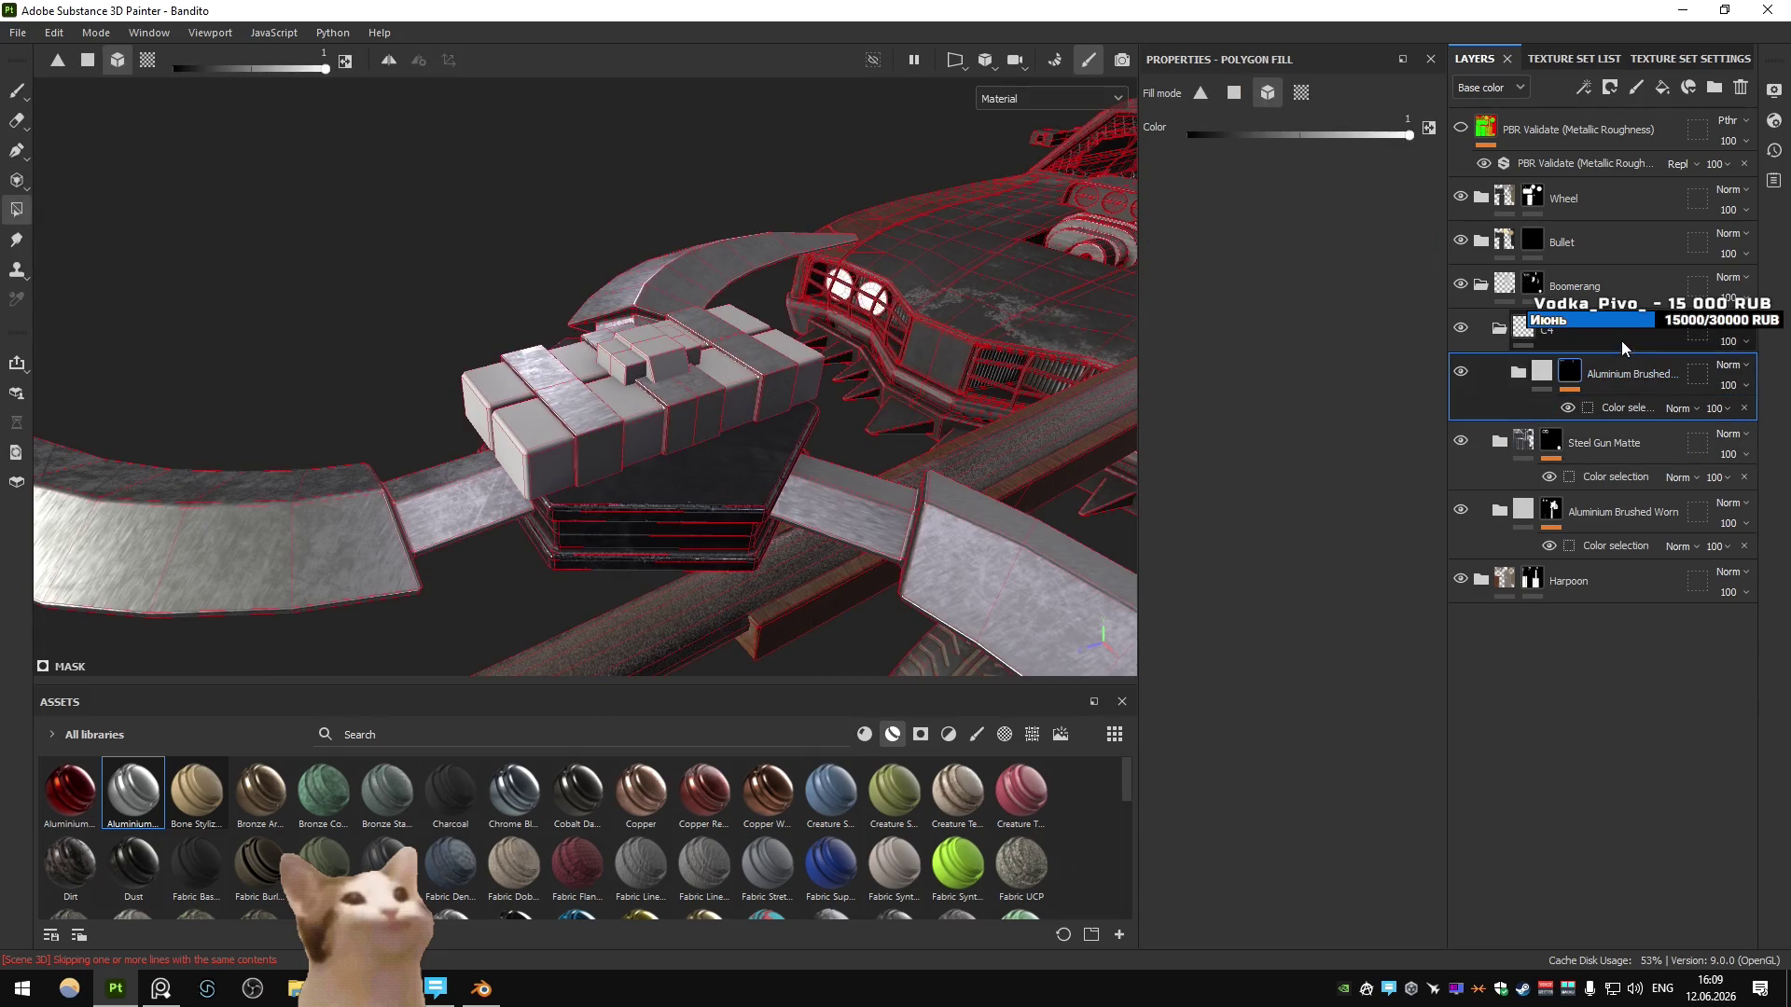
# - Search the material library for clay
pyautogui.scroll(-10, 537, 797)
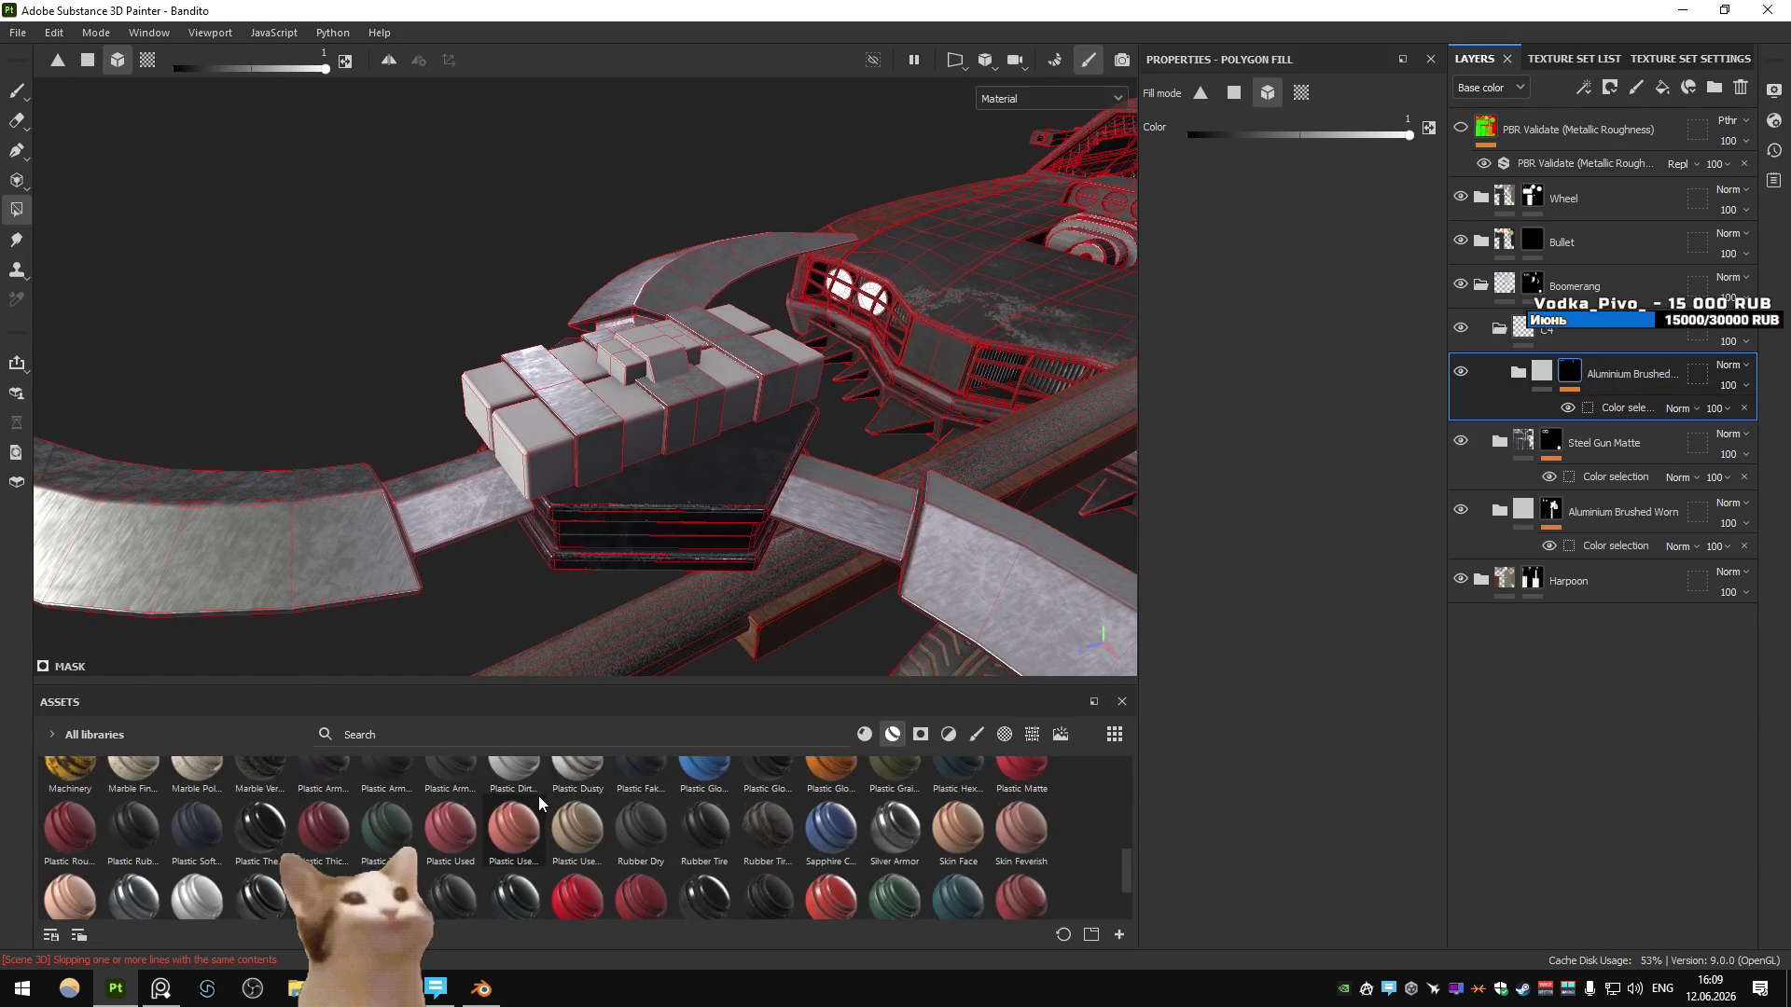
pyautogui.scroll(5, 537, 797)
pyautogui.click(565, 732)
pyautogui.write('cLAY')
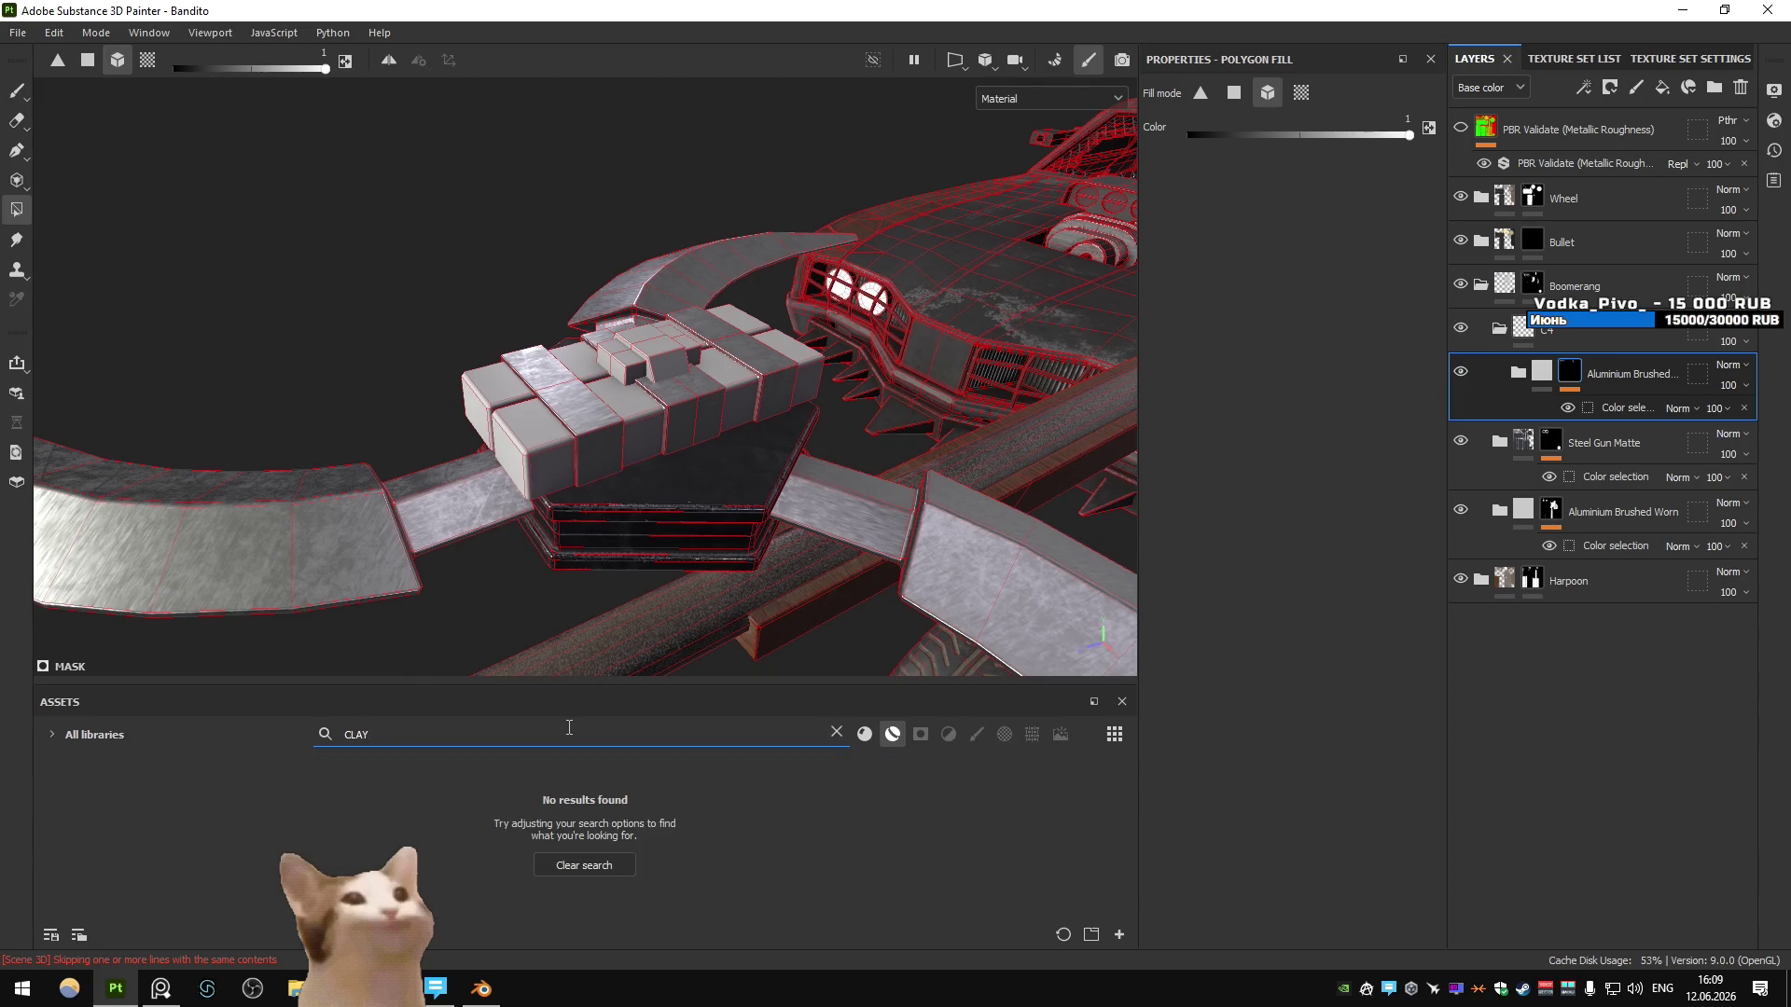
pyautogui.press('BackSpace')
pyautogui.press('BackSpace')
pyautogui.press('BackSpace')
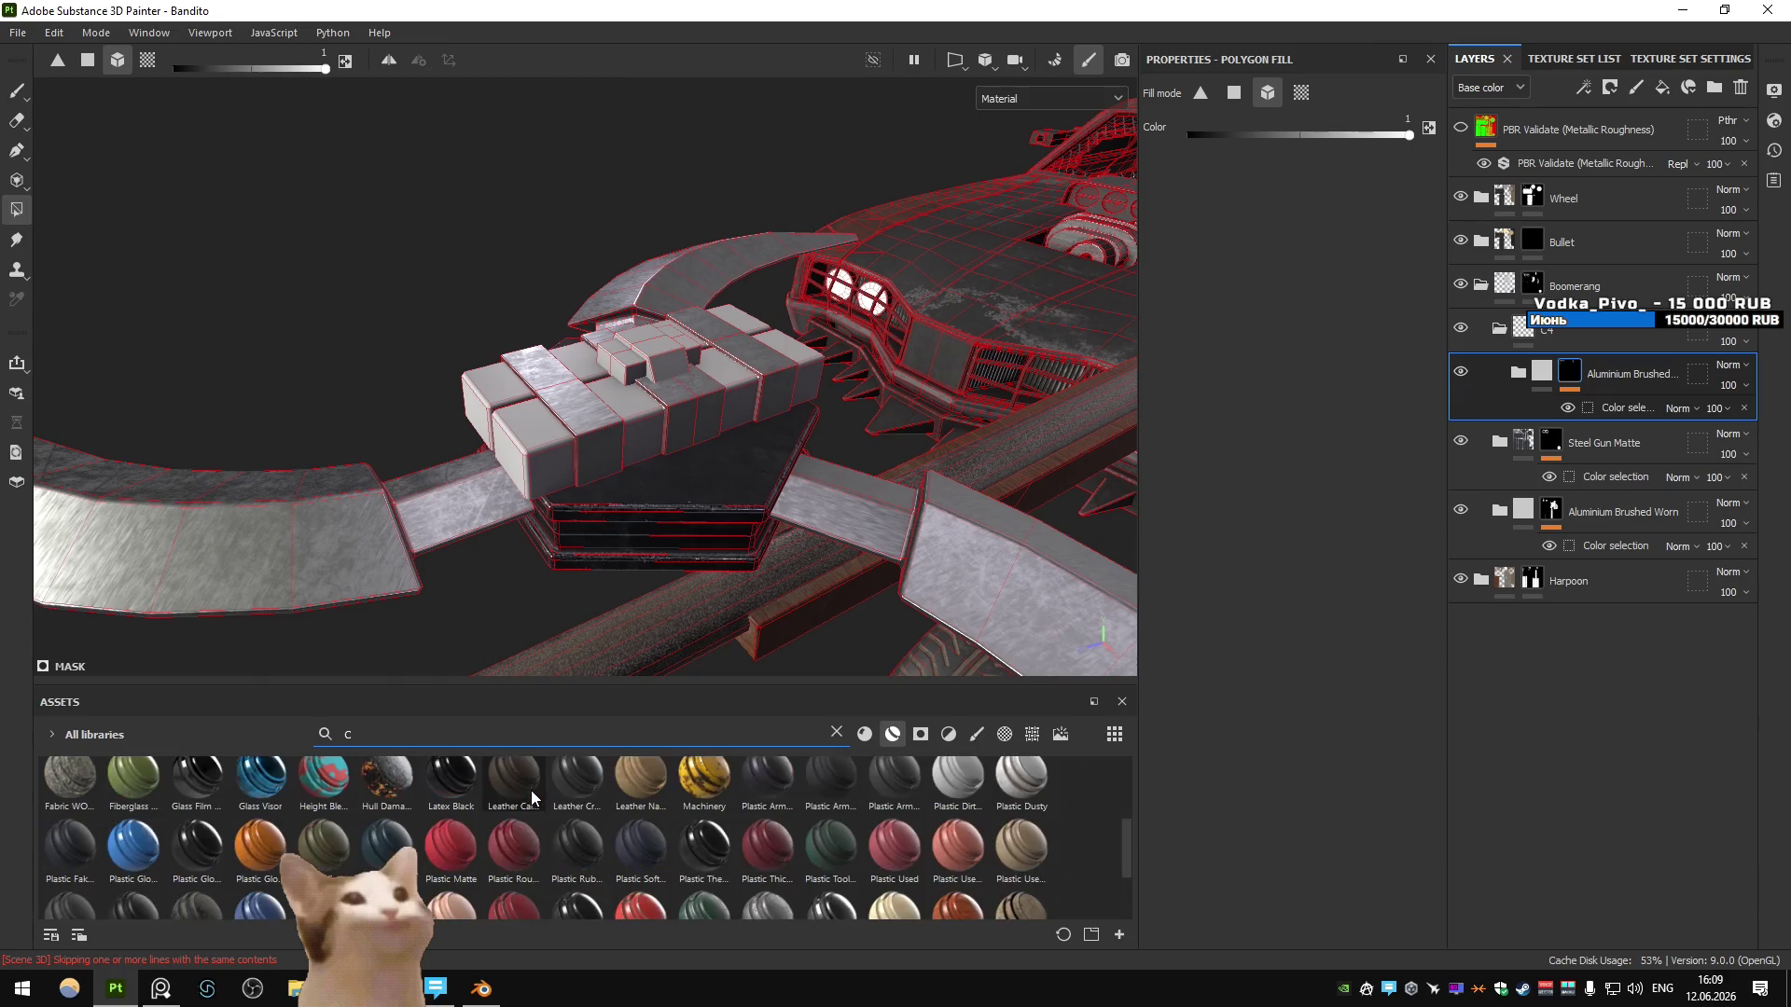
# - Create folders named C4 and Foil and move the Aluminium Brushed layer into Foil
pyautogui.click(1722, 93)
pyautogui.doubleClick(1571, 374)
pyautogui.write('4')
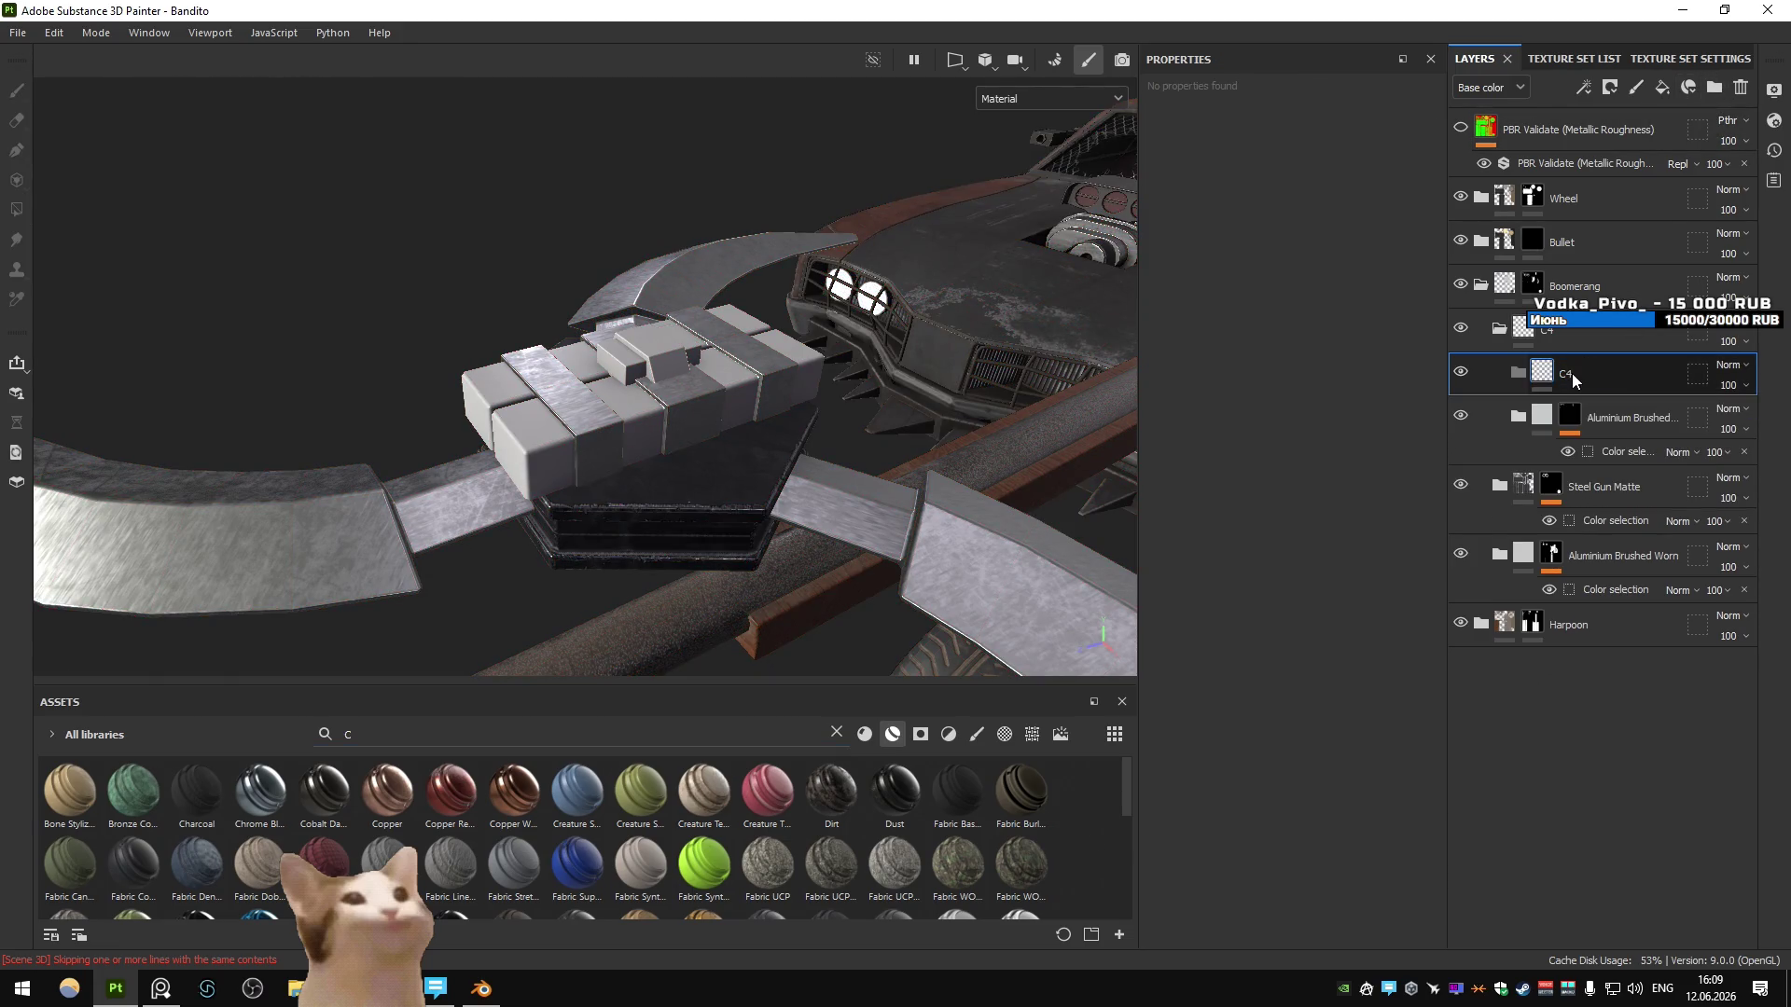
pyautogui.press('Return')
pyautogui.click(1714, 87)
pyautogui.doubleClick(1598, 417)
pyautogui.write('F')
pyautogui.press('Return')
pyautogui.moveTo(1570, 459)
pyautogui.mouseDown()
pyautogui.moveTo(1555, 411)
pyautogui.moveTo(1520, 410)
pyautogui.mouseUp()
# - Add a fill layer inside C4 with an olive-brown base colour
pyautogui.click(1595, 378)
pyautogui.click(1662, 86)
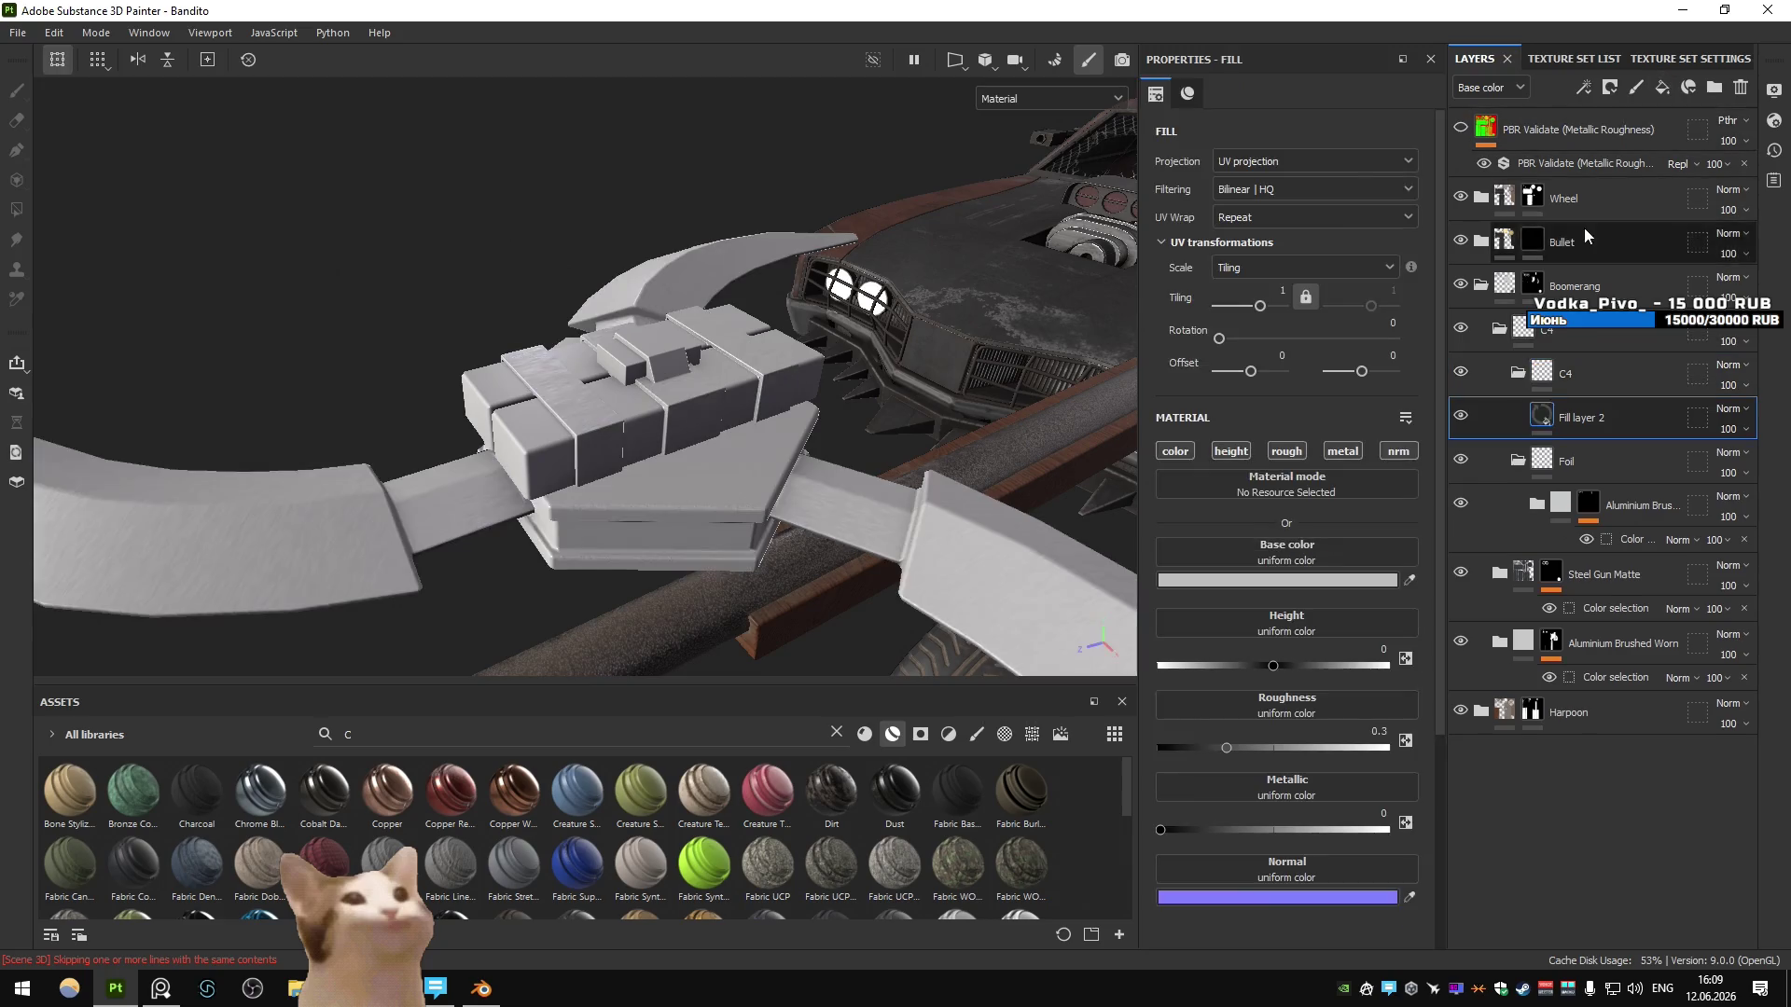
pyautogui.click(1296, 580)
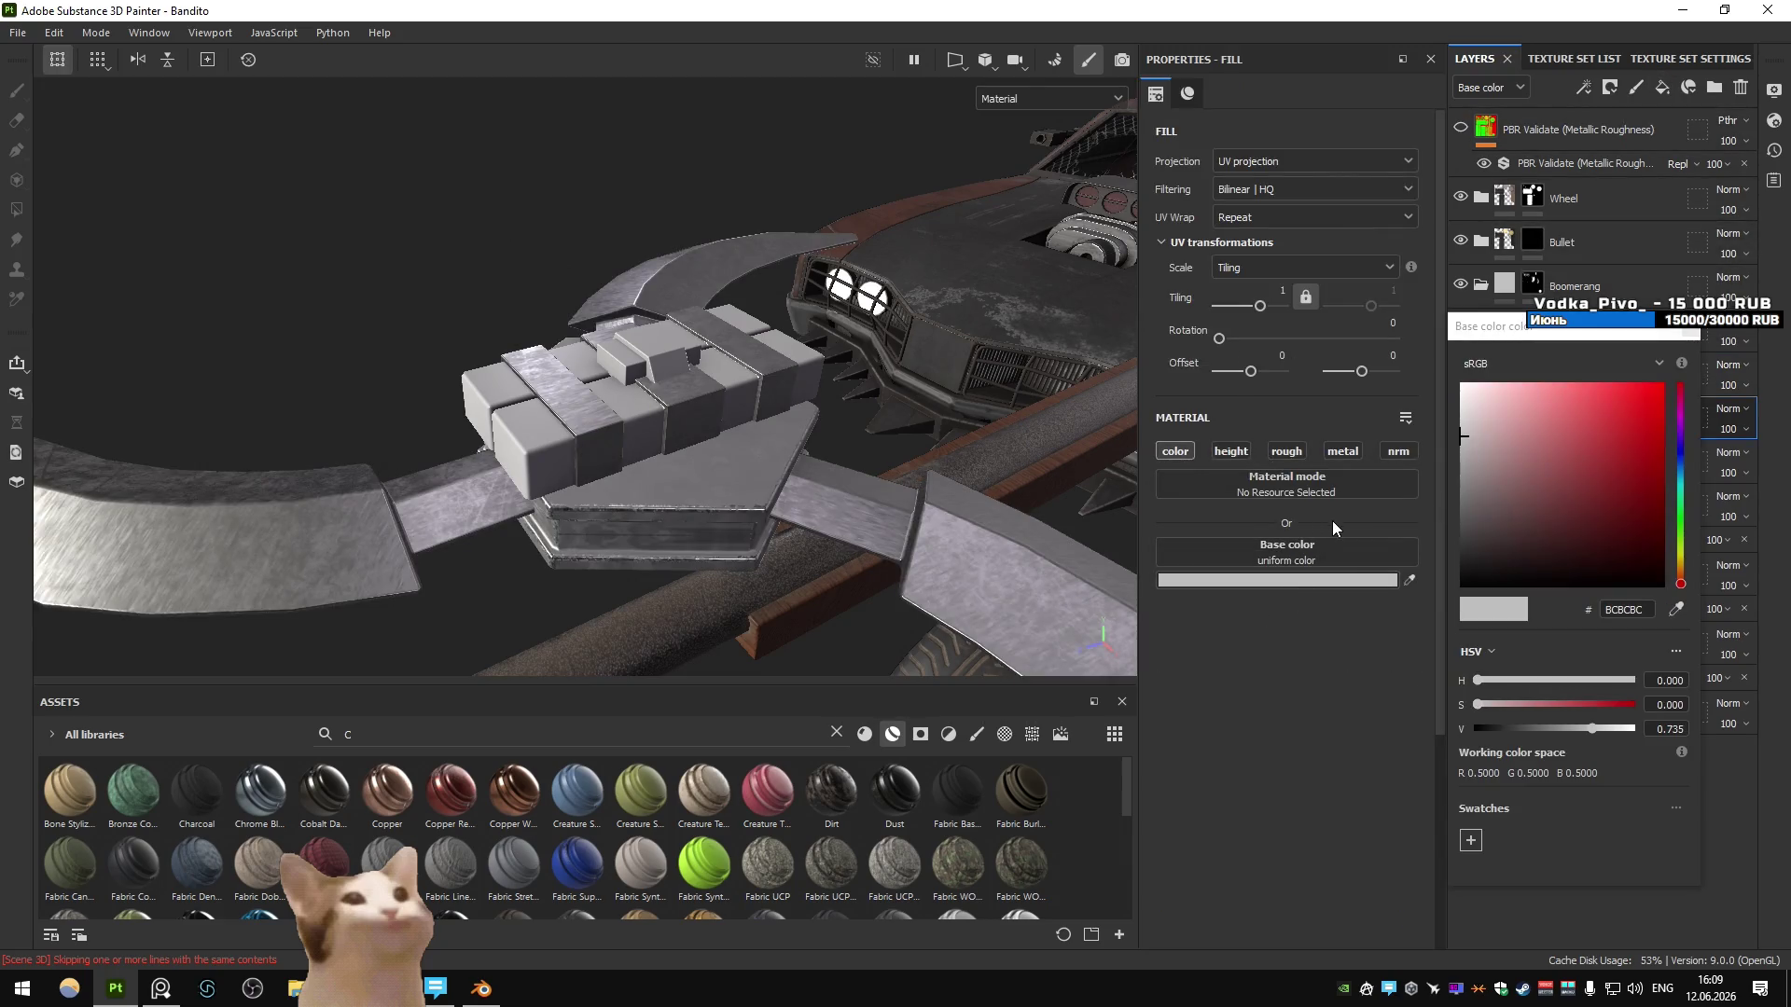
pyautogui.click(1680, 556)
pyautogui.click(1662, 549)
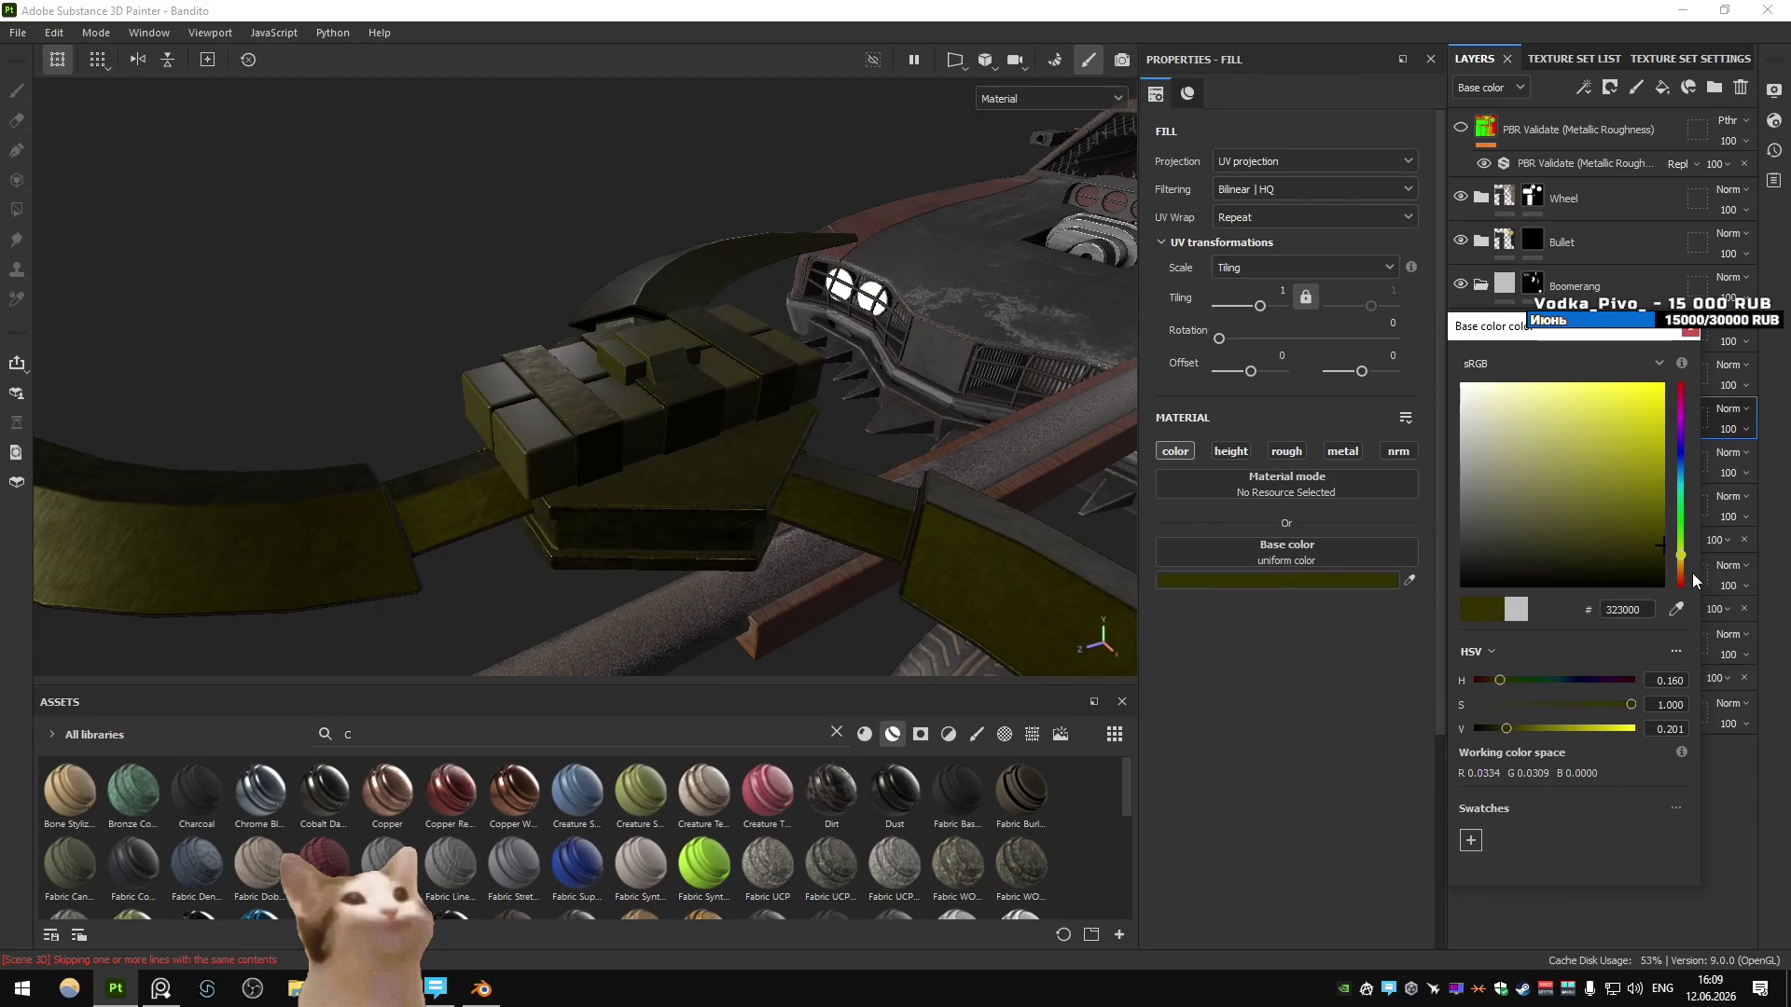
pyautogui.click(1680, 570)
pyautogui.moveTo(1637, 539)
pyautogui.mouseDown()
pyautogui.moveTo(1651, 521)
pyautogui.moveTo(1584, 517)
pyautogui.moveTo(1588, 550)
pyautogui.moveTo(1545, 528)
pyautogui.mouseUp()
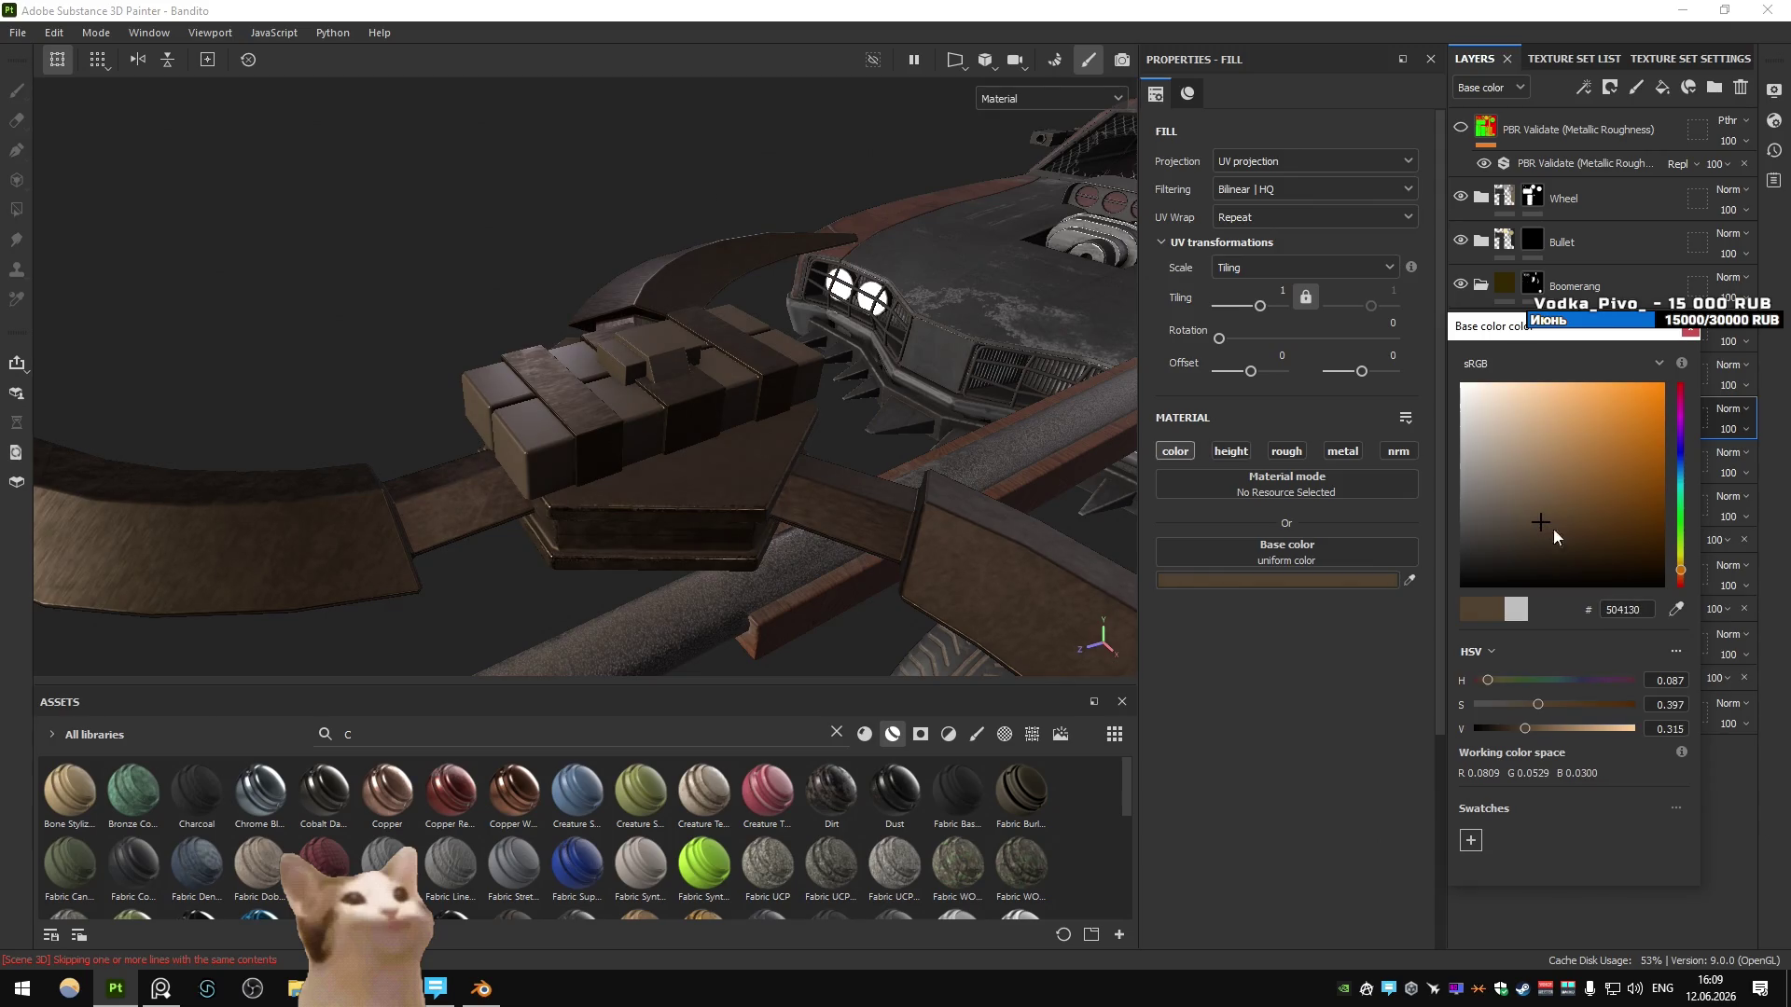
pyautogui.click(1682, 557)
pyautogui.moveTo(1682, 556); pyautogui.dragTo(1682, 570)
pyautogui.moveTo(1578, 550)
pyautogui.mouseDown()
pyautogui.moveTo(1584, 512)
pyautogui.moveTo(1563, 512)
pyautogui.mouseUp()
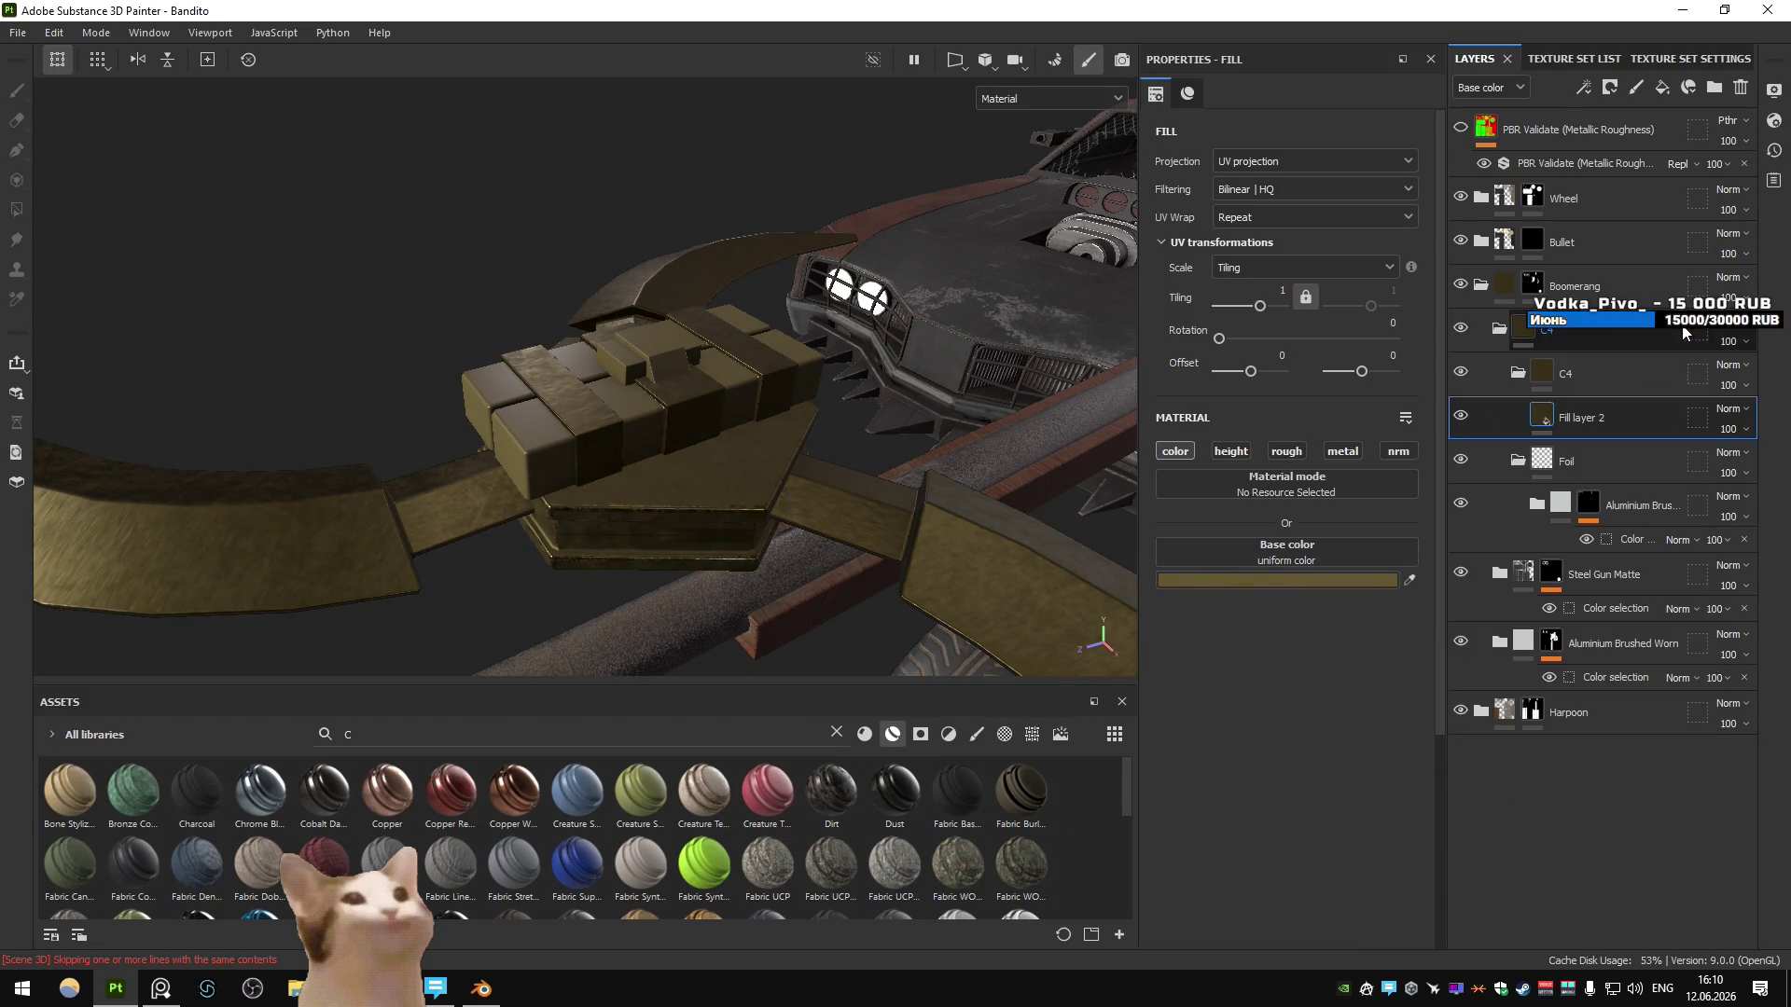
pyautogui.click(1586, 373)
# - Mask the C4 folder with a Color Selection picking the green ID areas of the blocks
pyautogui.click(1610, 87)
pyautogui.click(1660, 181)
pyautogui.click(1399, 311)
pyautogui.click(756, 426)
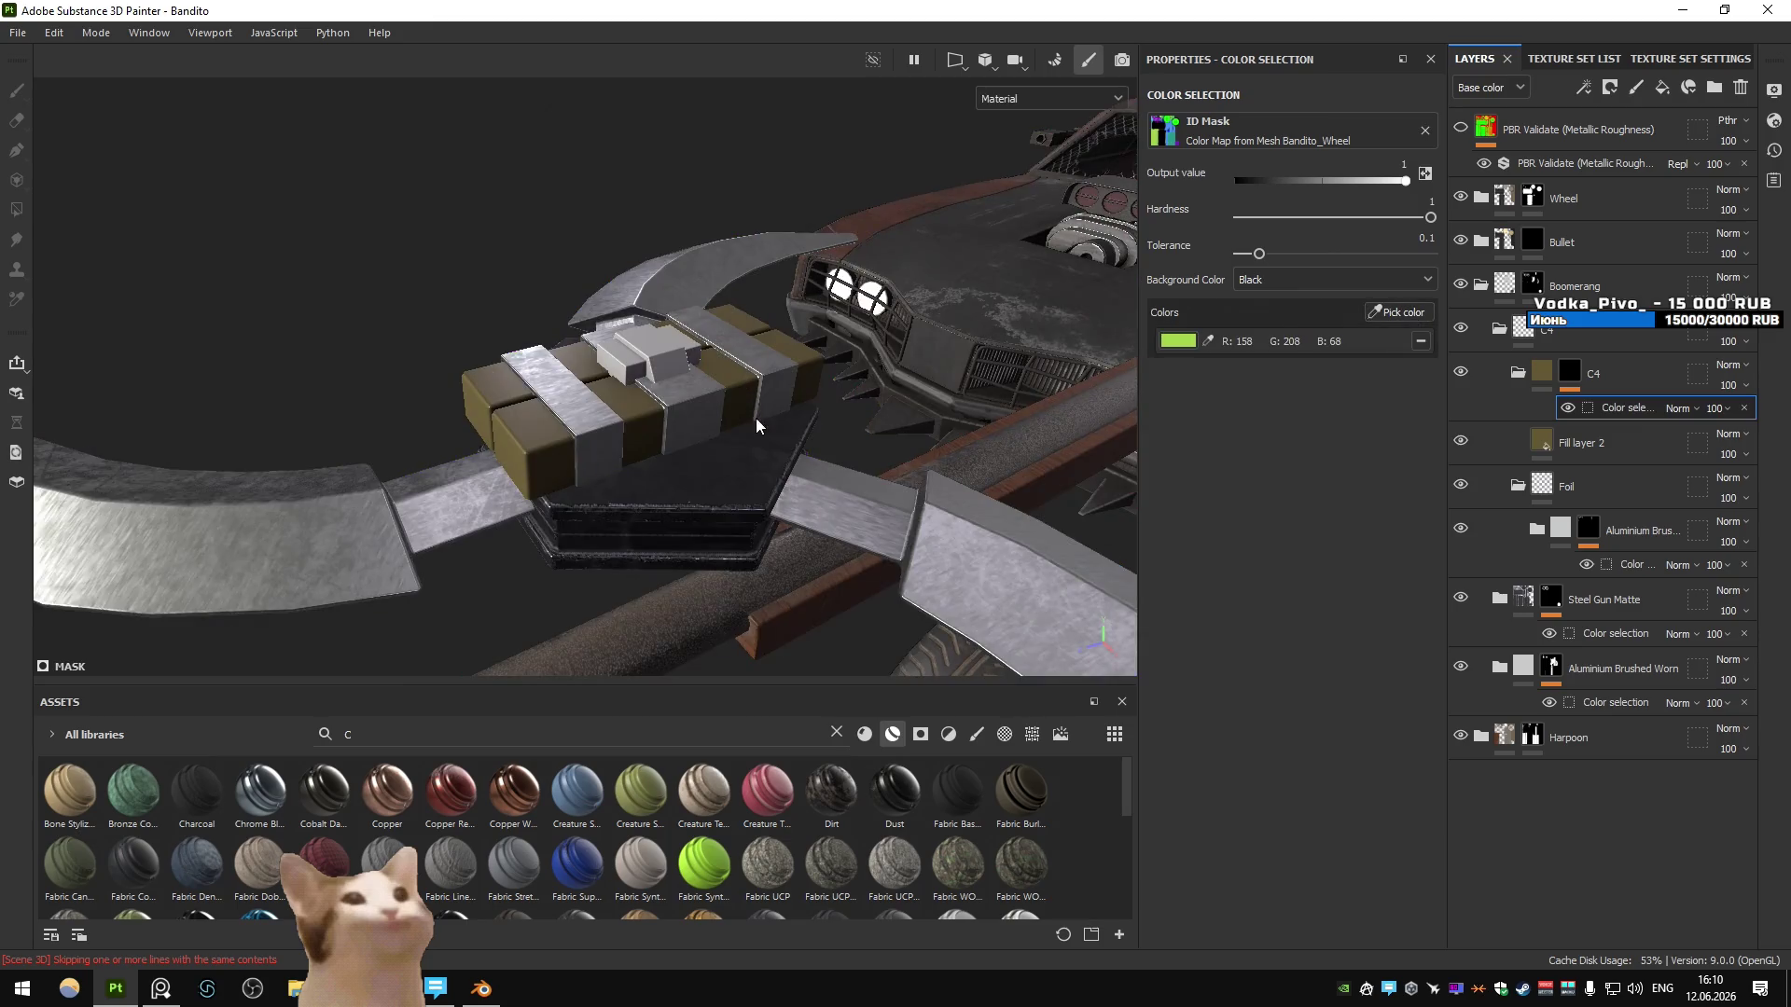
# - Try a height-only fill effect of about 0.12 on Fill layer 2, then undo it
pyautogui.click(1488, 454)
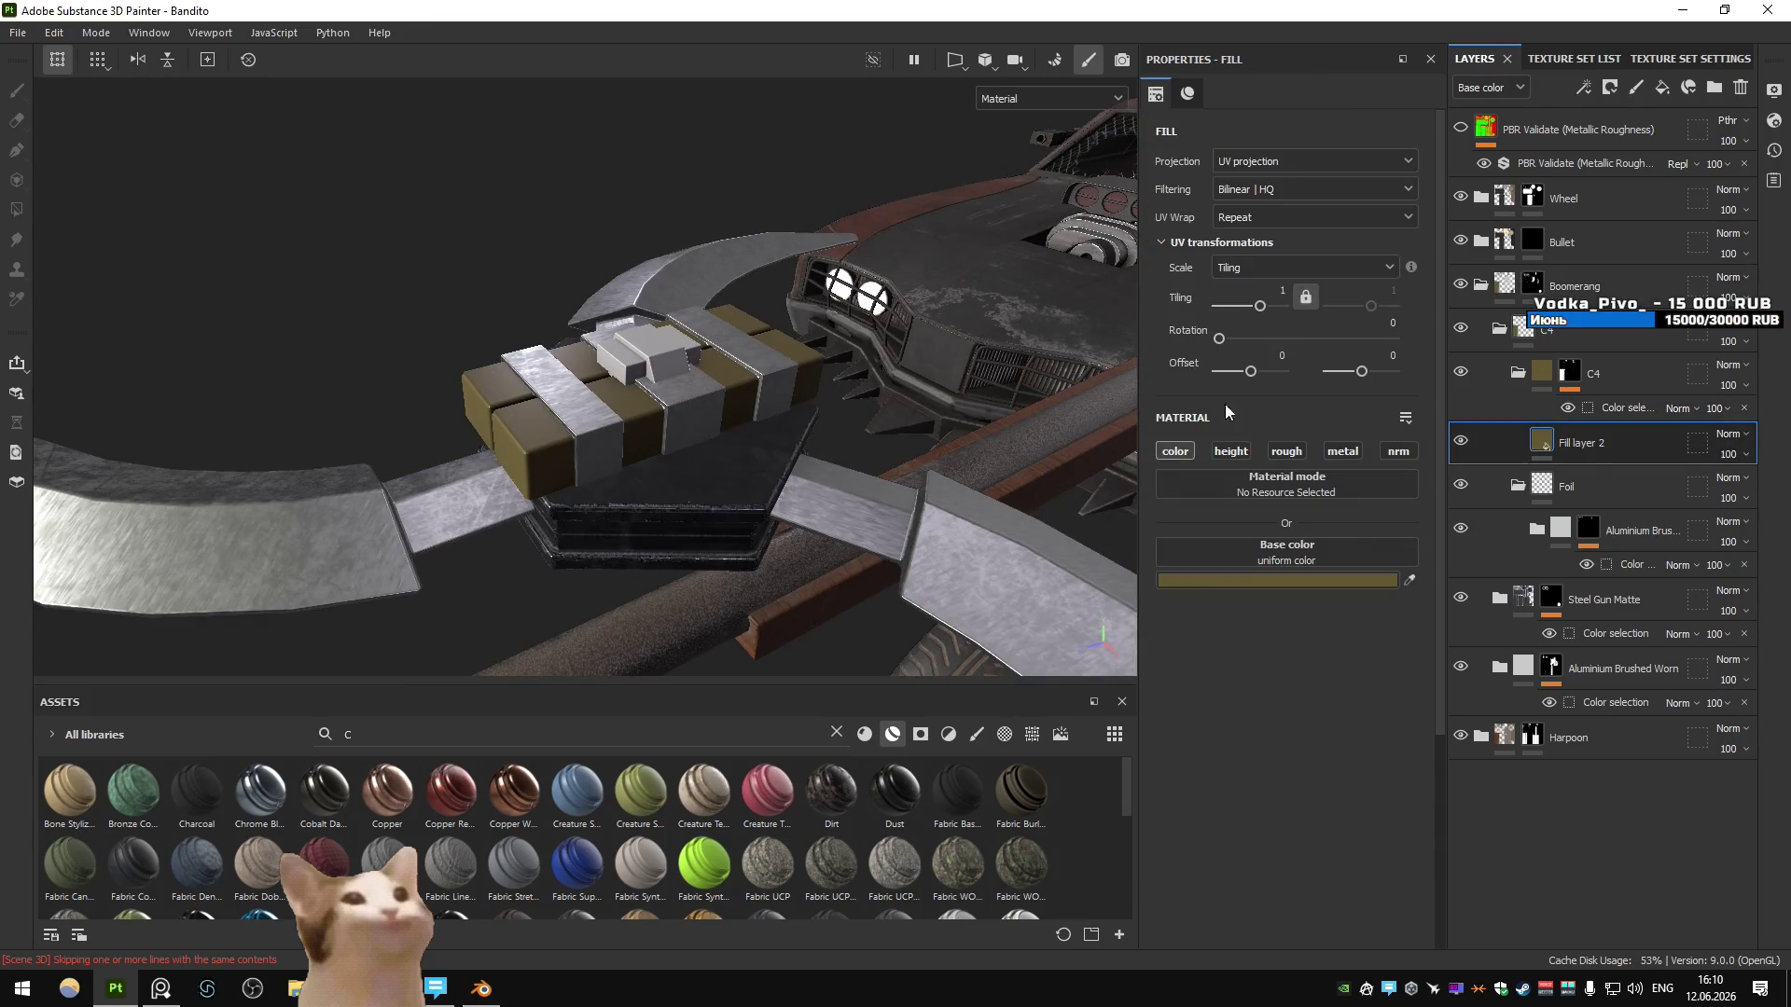
pyautogui.scroll(3, 590, 394)
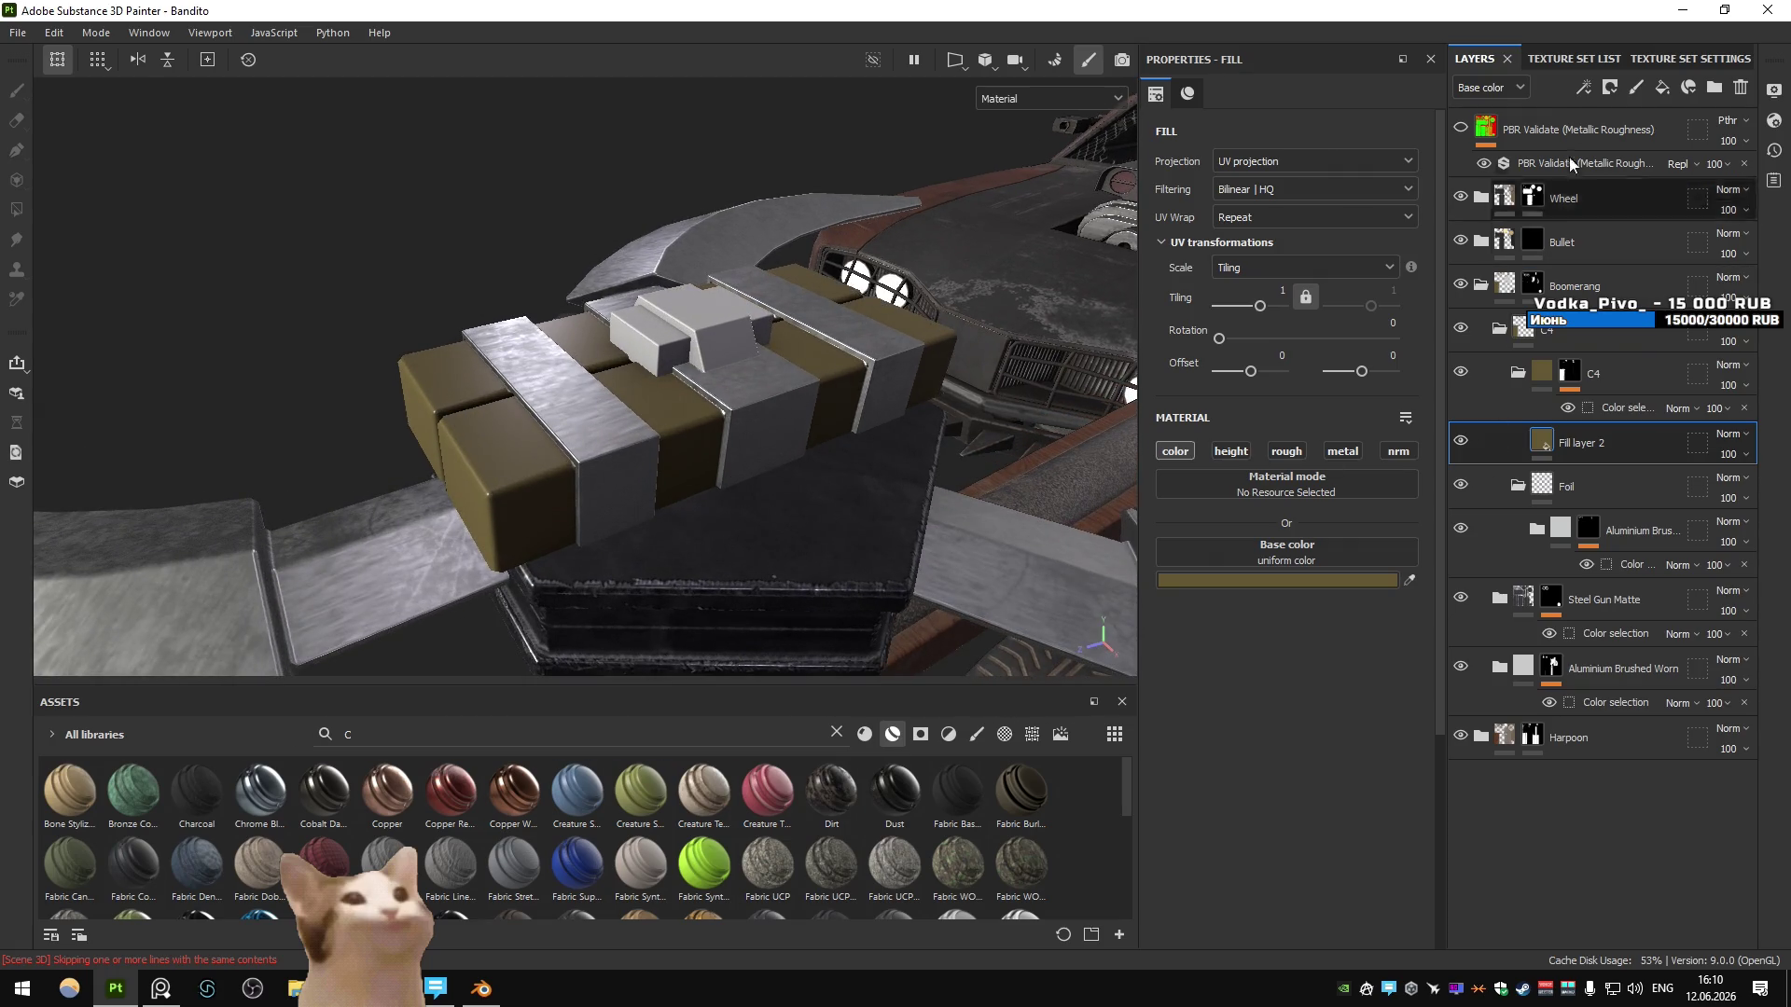
pyautogui.click(1583, 87)
pyautogui.click(1623, 161)
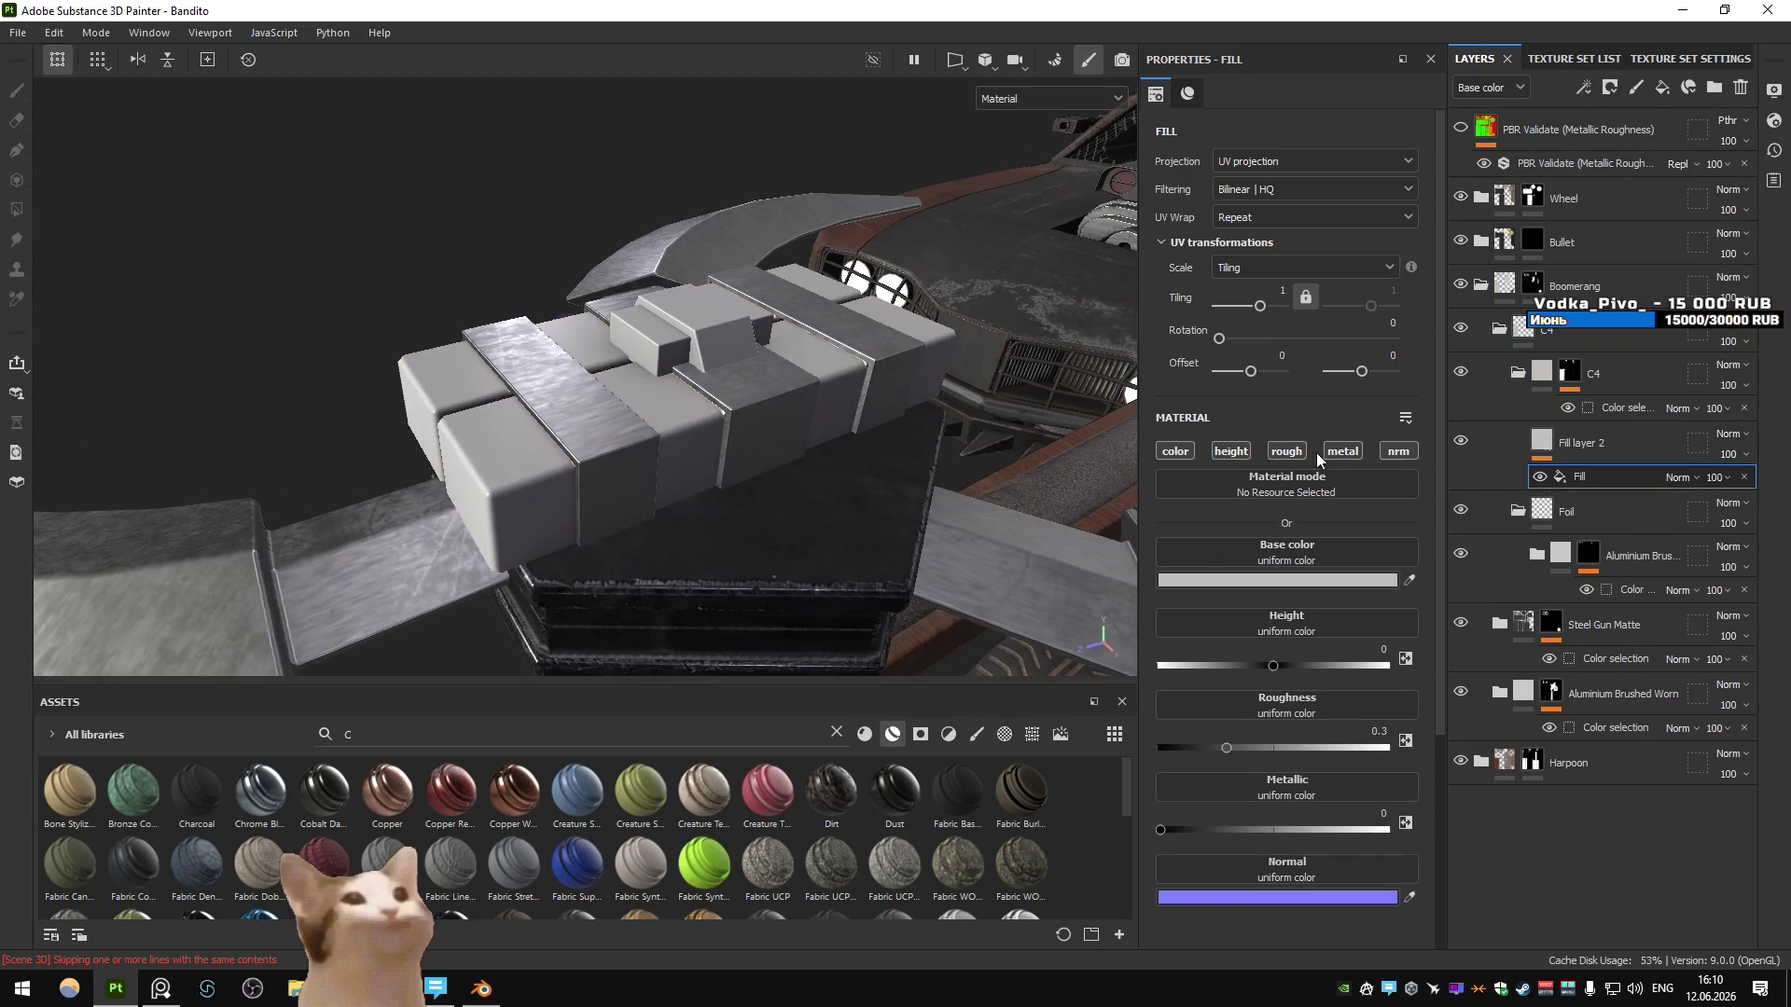
pyautogui.click(1231, 451)
pyautogui.moveTo(1273, 594); pyautogui.dragTo(1287, 594)
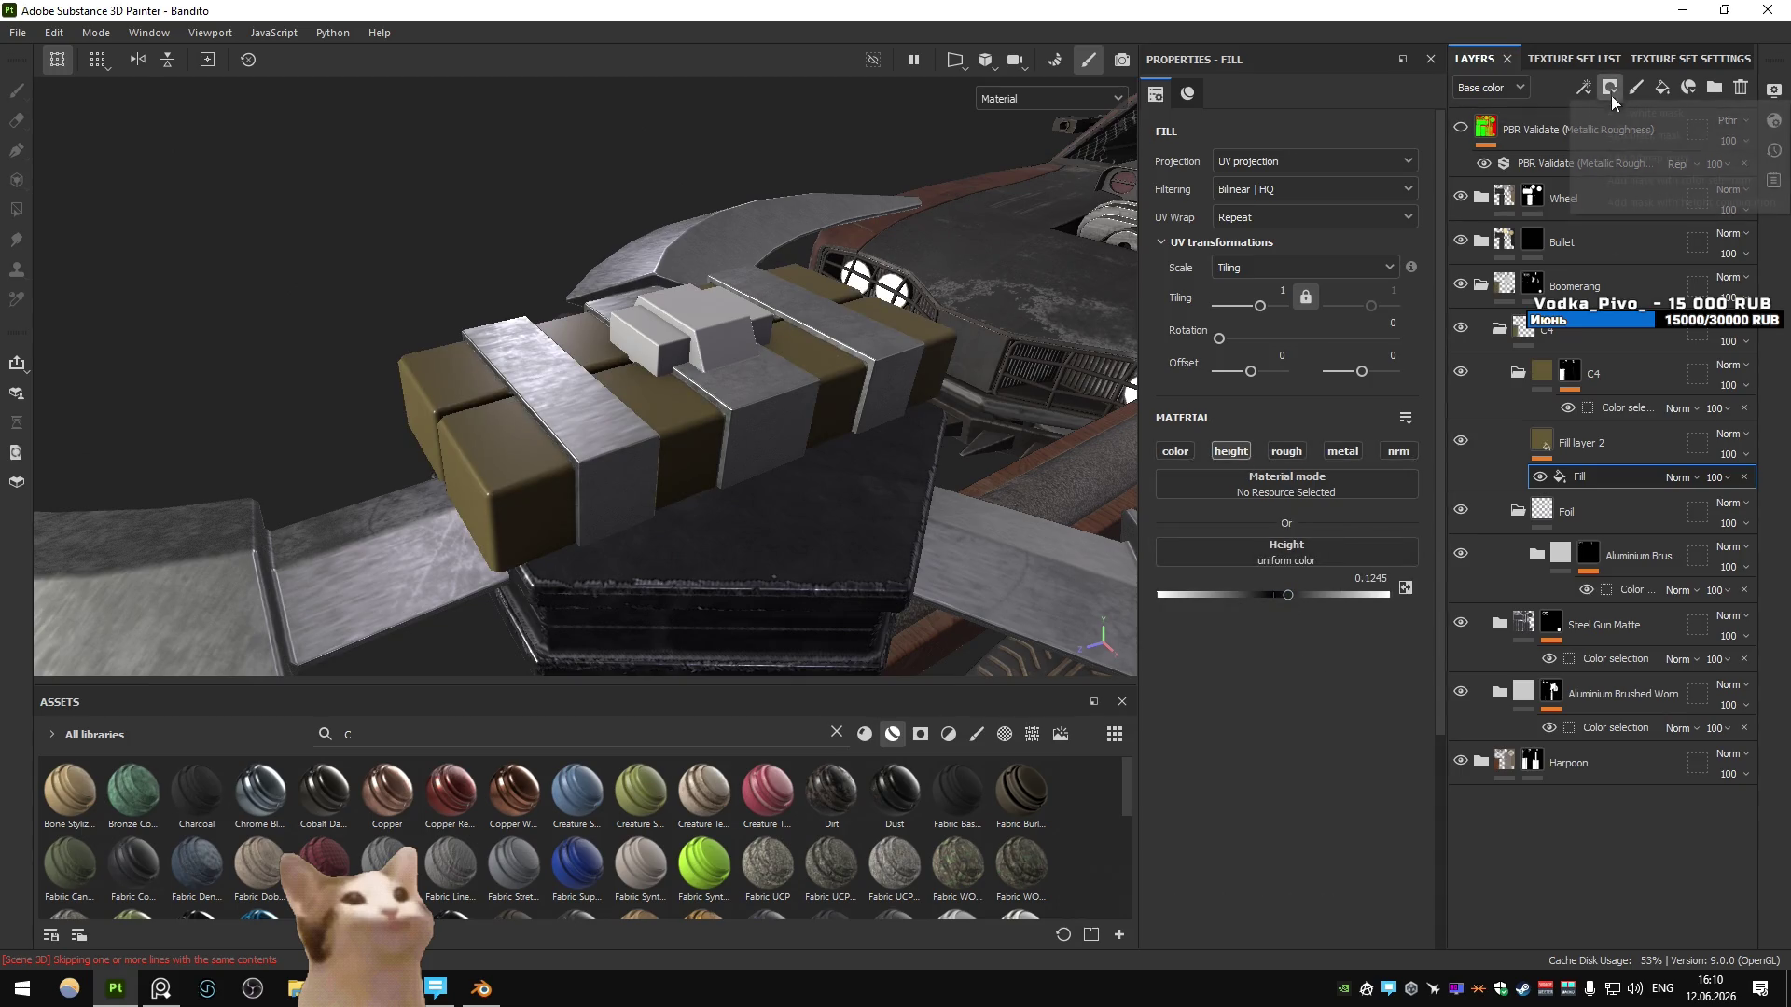
pyautogui.click(1585, 451)
pyautogui.hotkey('ctrl', 'z')
pyautogui.hotkey('ctrl', 'z')
pyautogui.hotkey('ctrl', 'z')
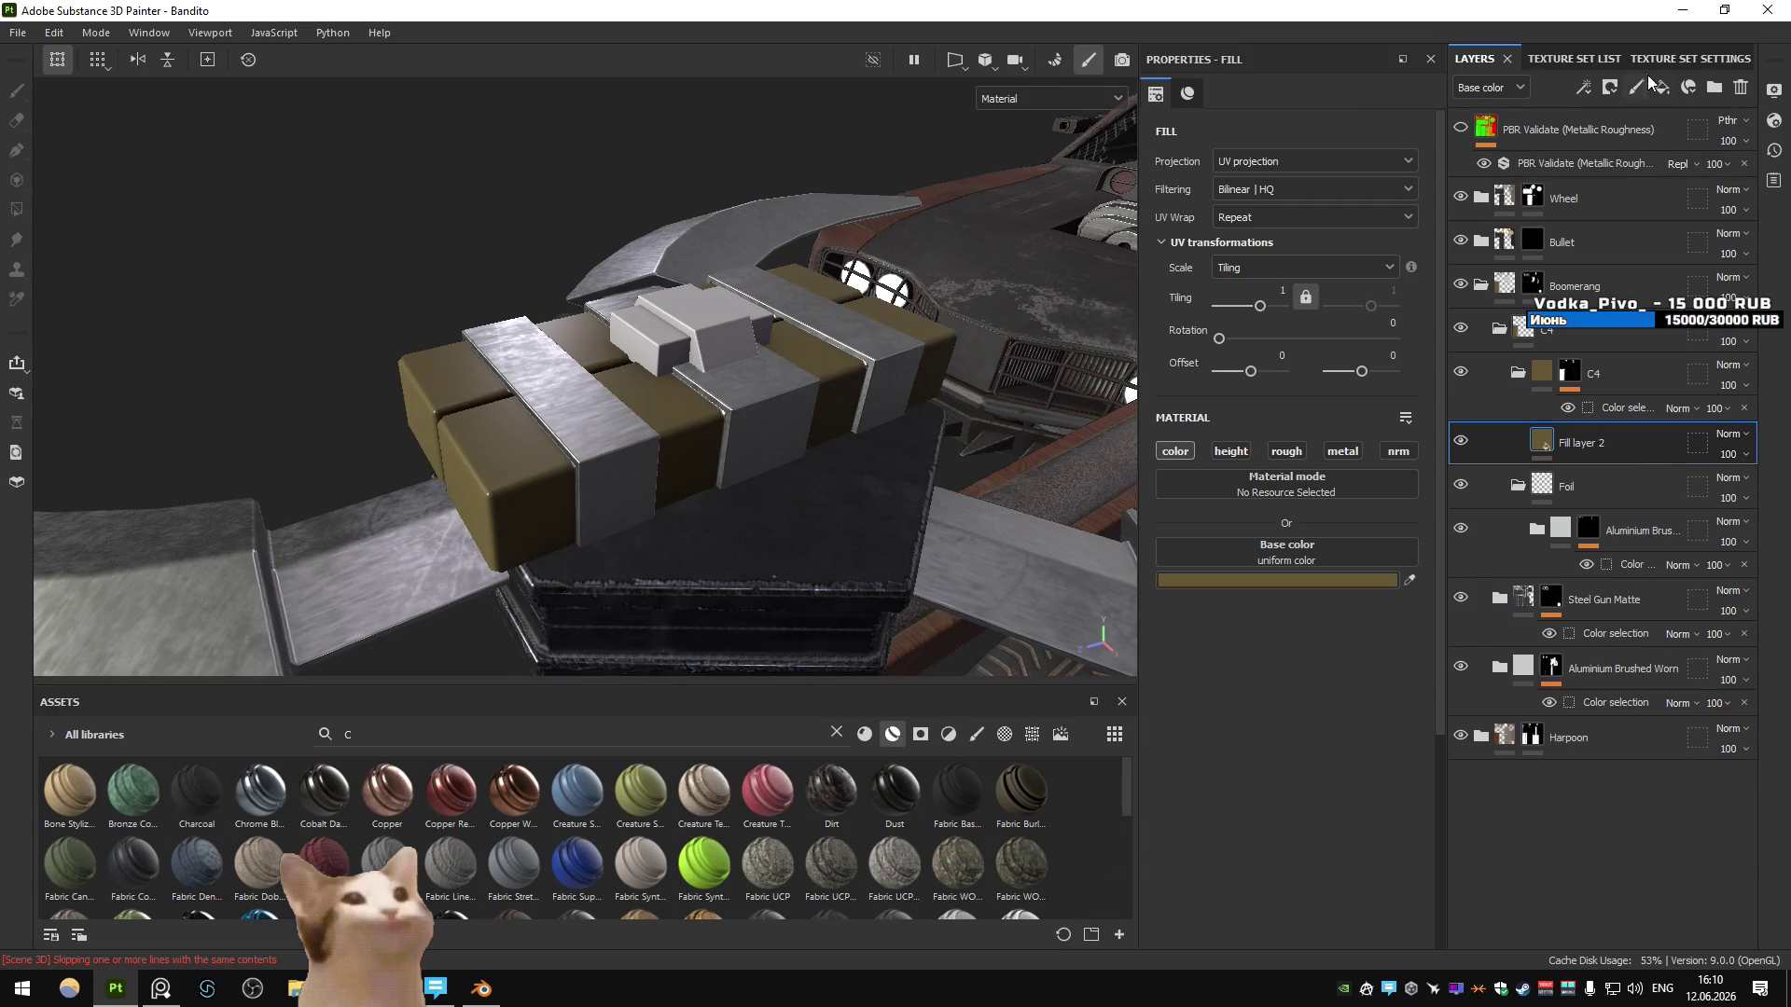
# - Add Fill layer 3 using only the height channel, with a black mask holding a fill effect
pyautogui.click(1662, 87)
pyautogui.click(1283, 452)
pyautogui.click(1610, 87)
pyautogui.click(1642, 135)
pyautogui.click(1583, 87)
pyautogui.click(1630, 158)
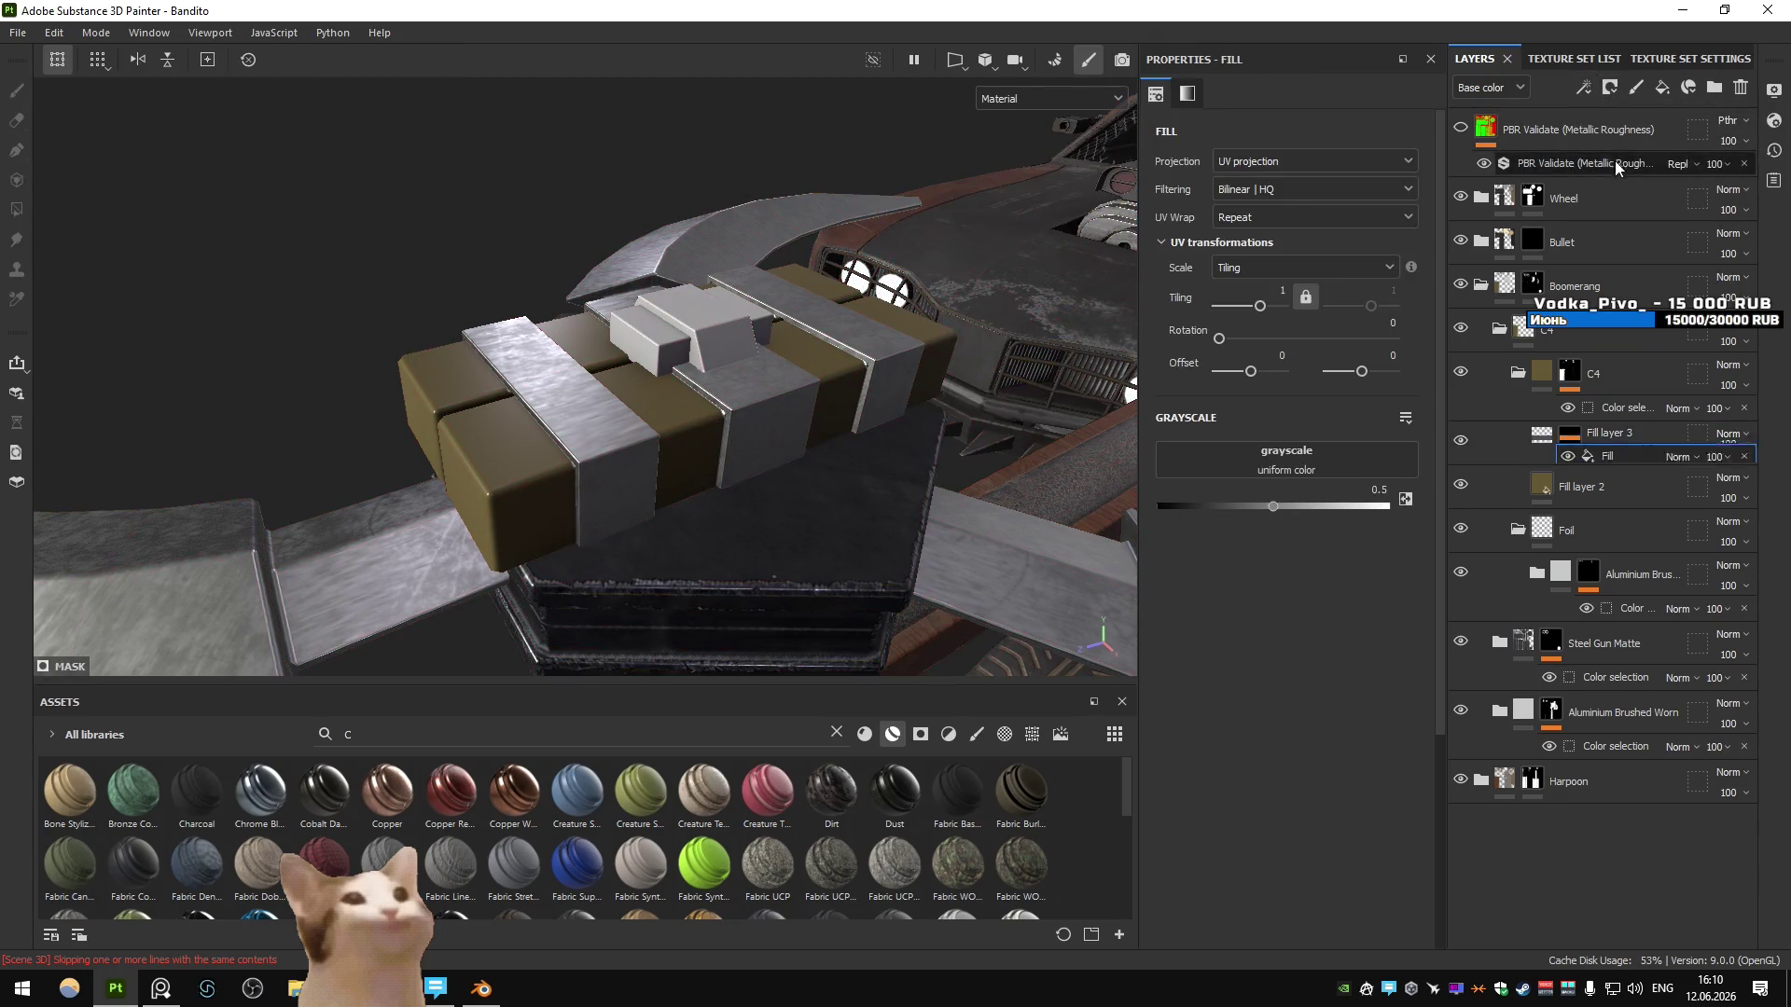
# - Keep the 3D Perlin noise in Fill layer 3's mask and reduce its scale to about 8
pyautogui.click(1255, 448)
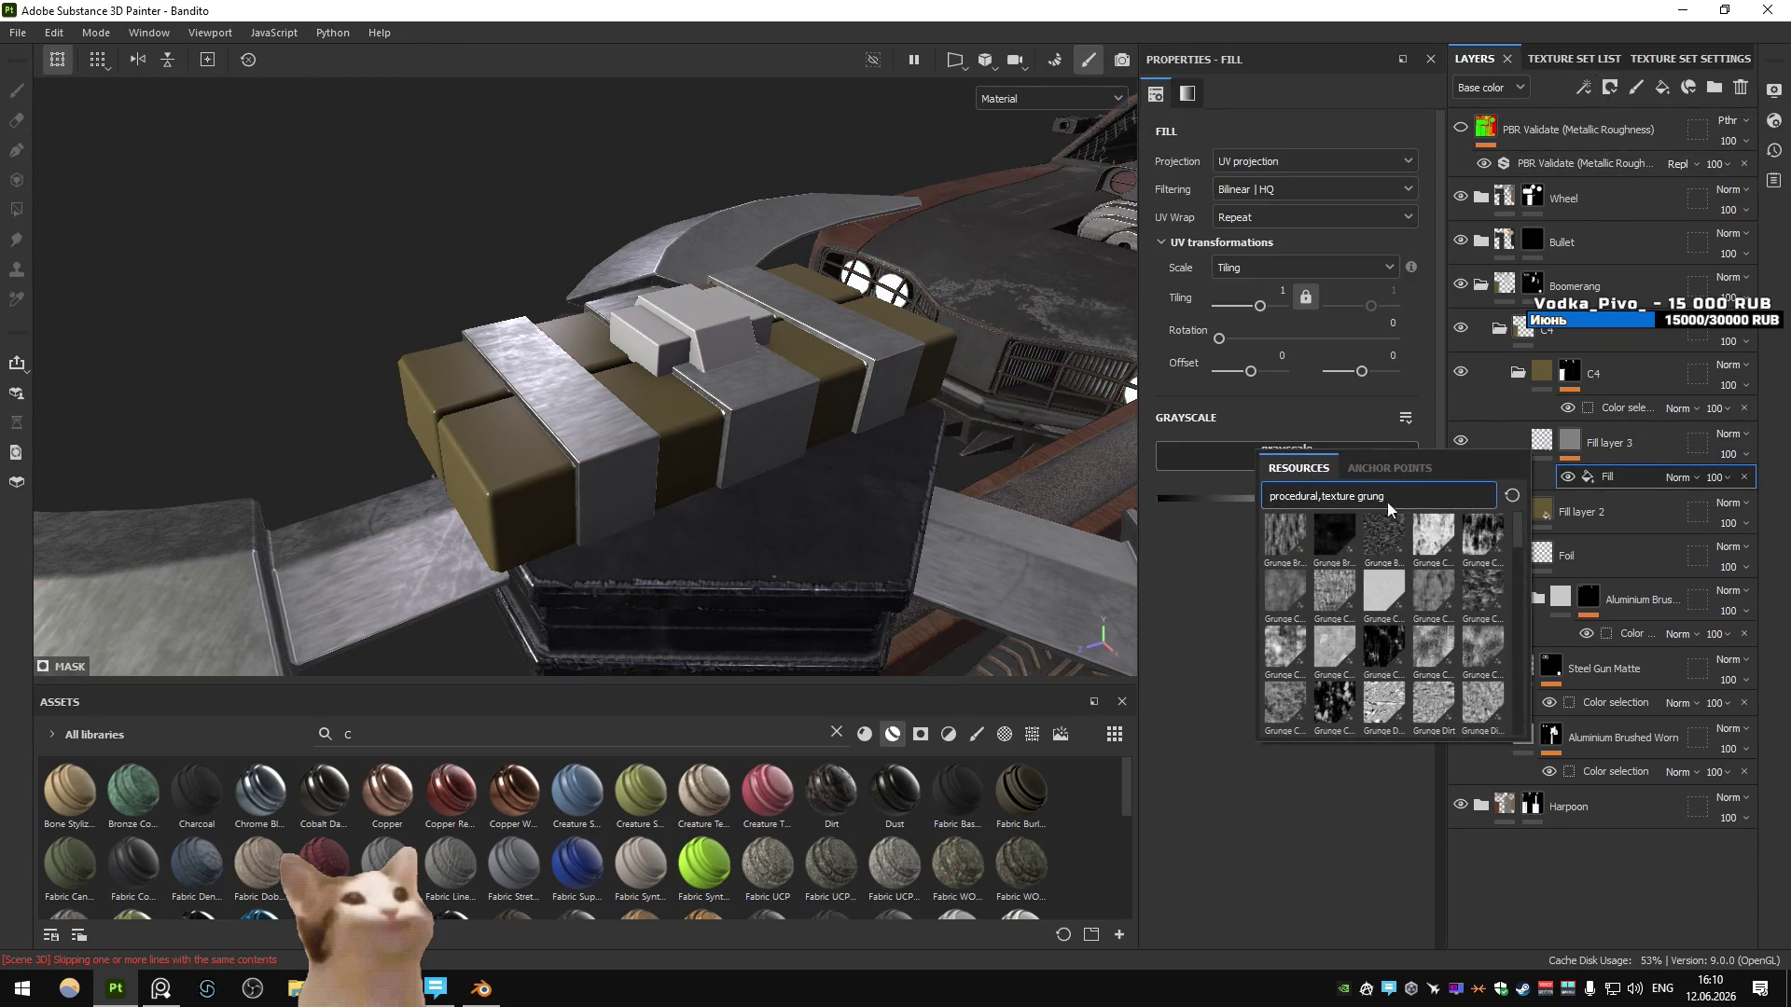
pyautogui.write('nois')
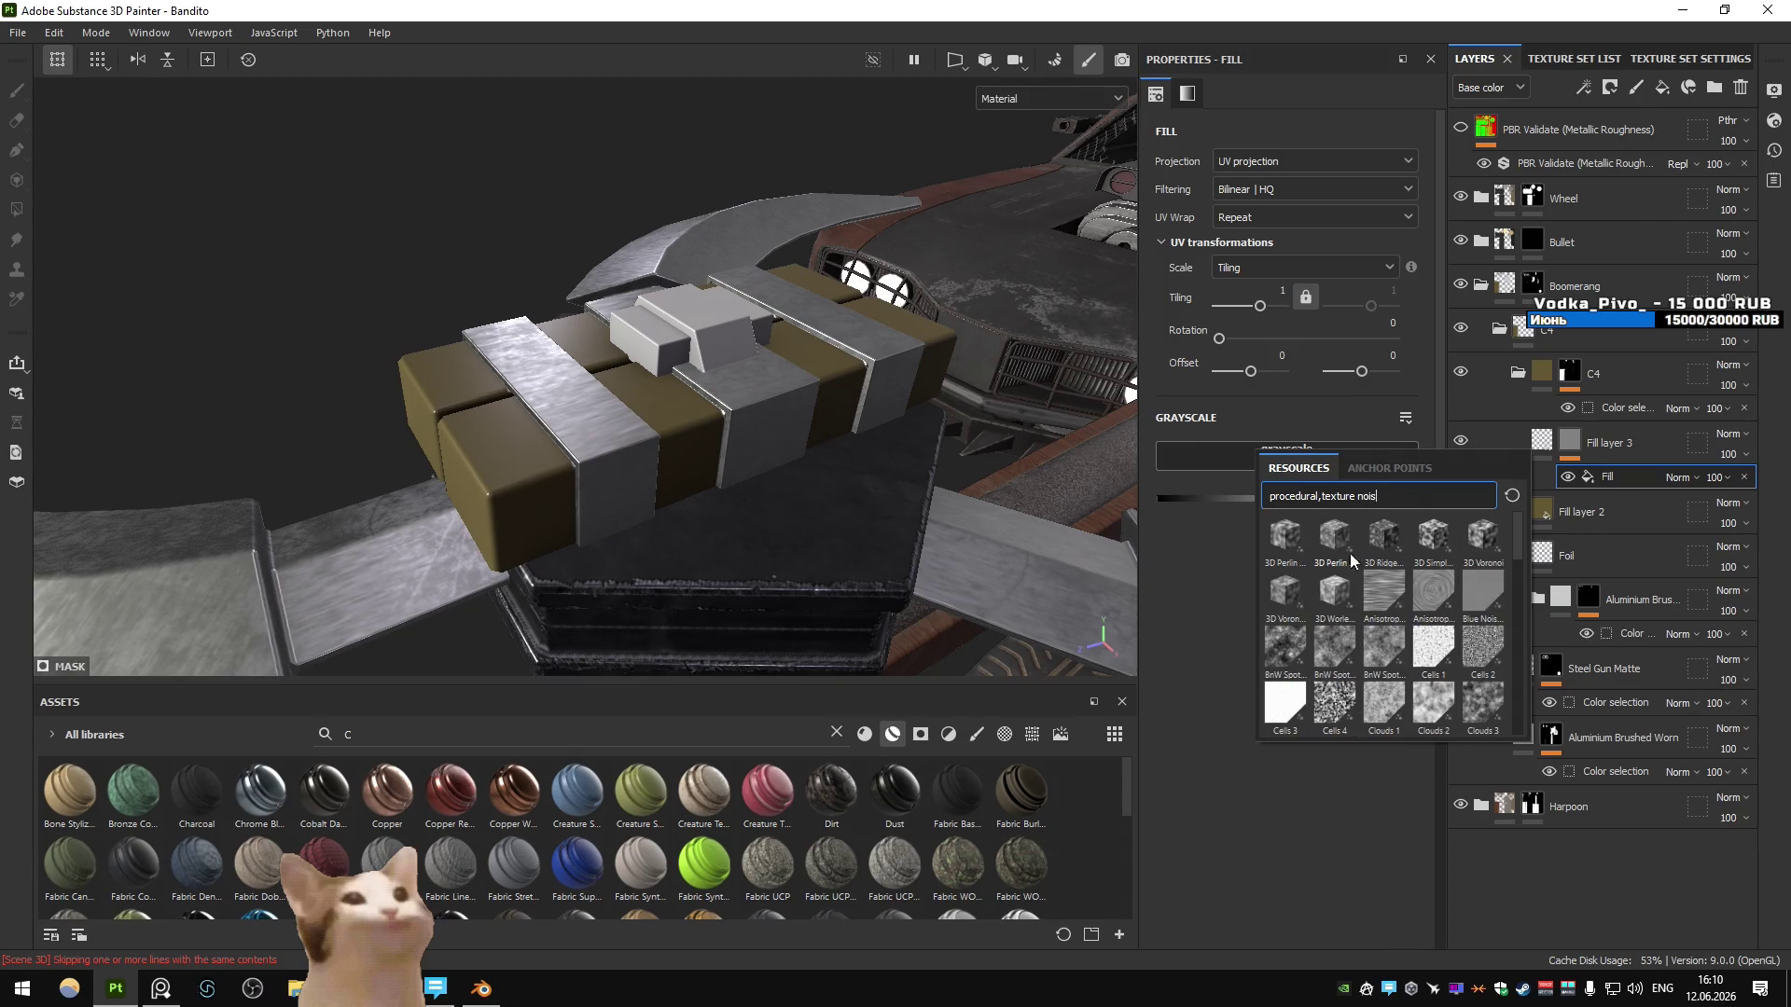
pyautogui.press('Escape')
pyautogui.hotkey('ctrl', 'z')
pyautogui.moveTo(1284, 595); pyautogui.dragTo(1292, 597)
pyautogui.hotkey('ctrl', 'y')
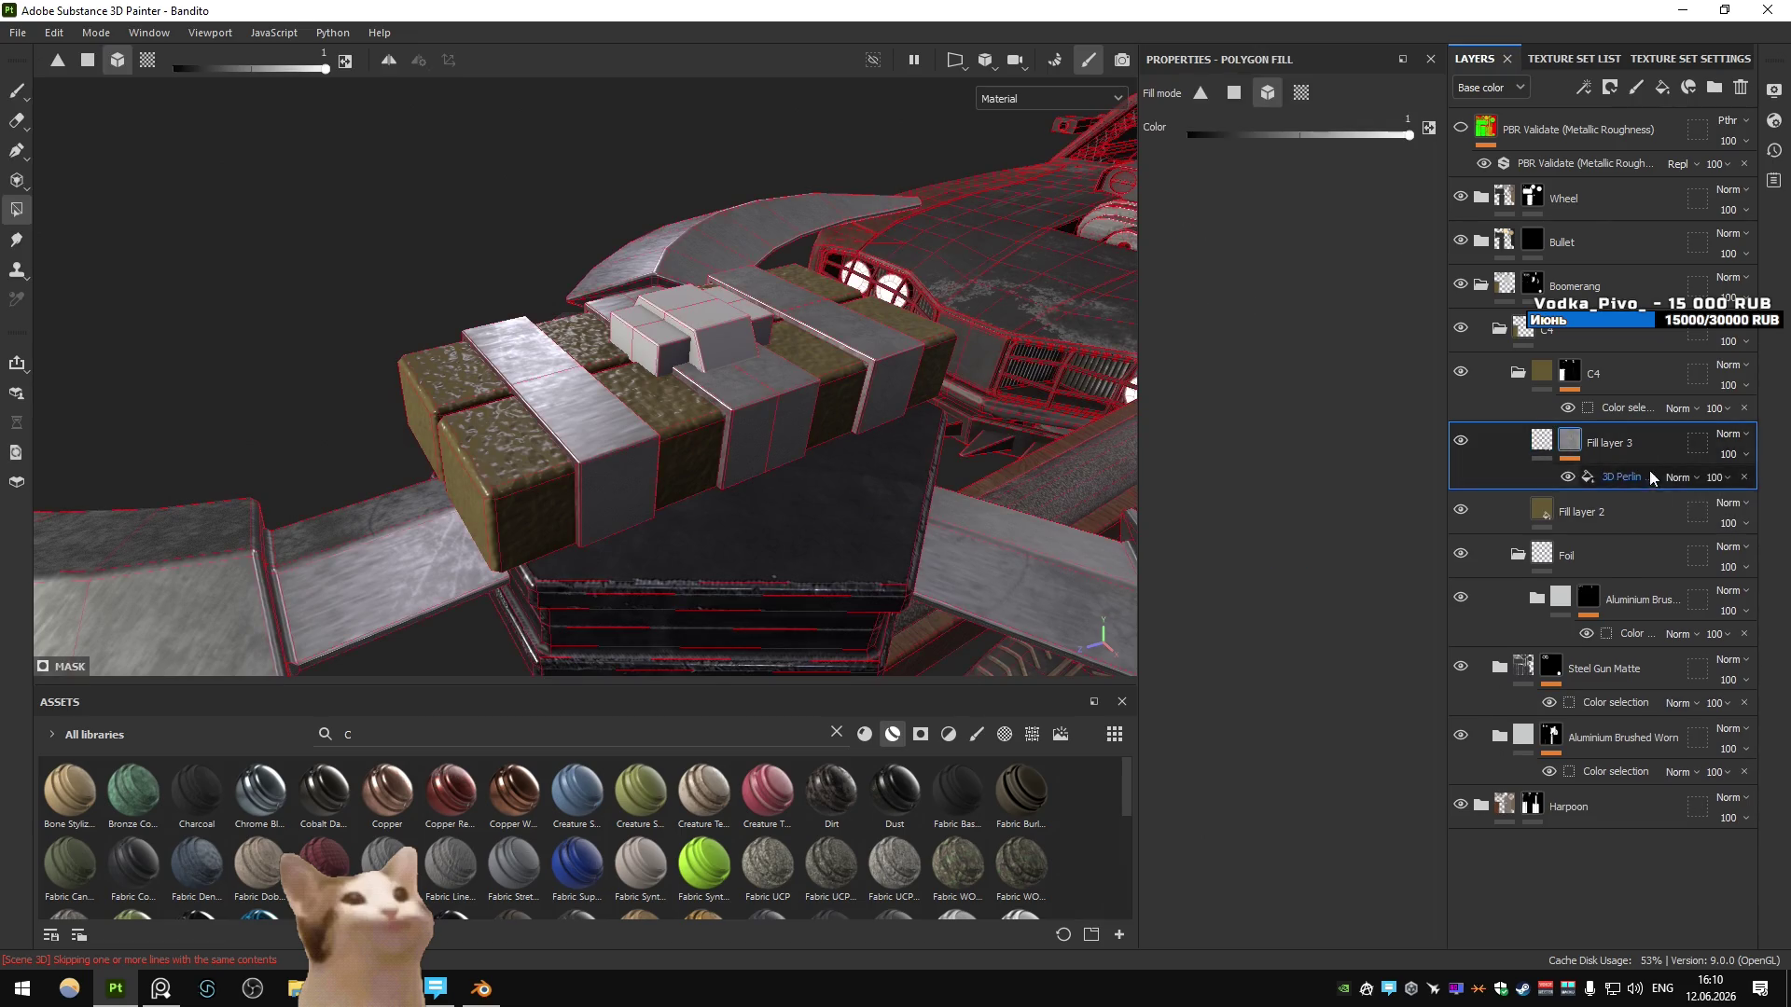
pyautogui.moveTo(1290, 725)
pyautogui.mouseDown()
pyautogui.moveTo(1208, 739)
pyautogui.moveTo(1325, 700)
pyautogui.mouseUp()
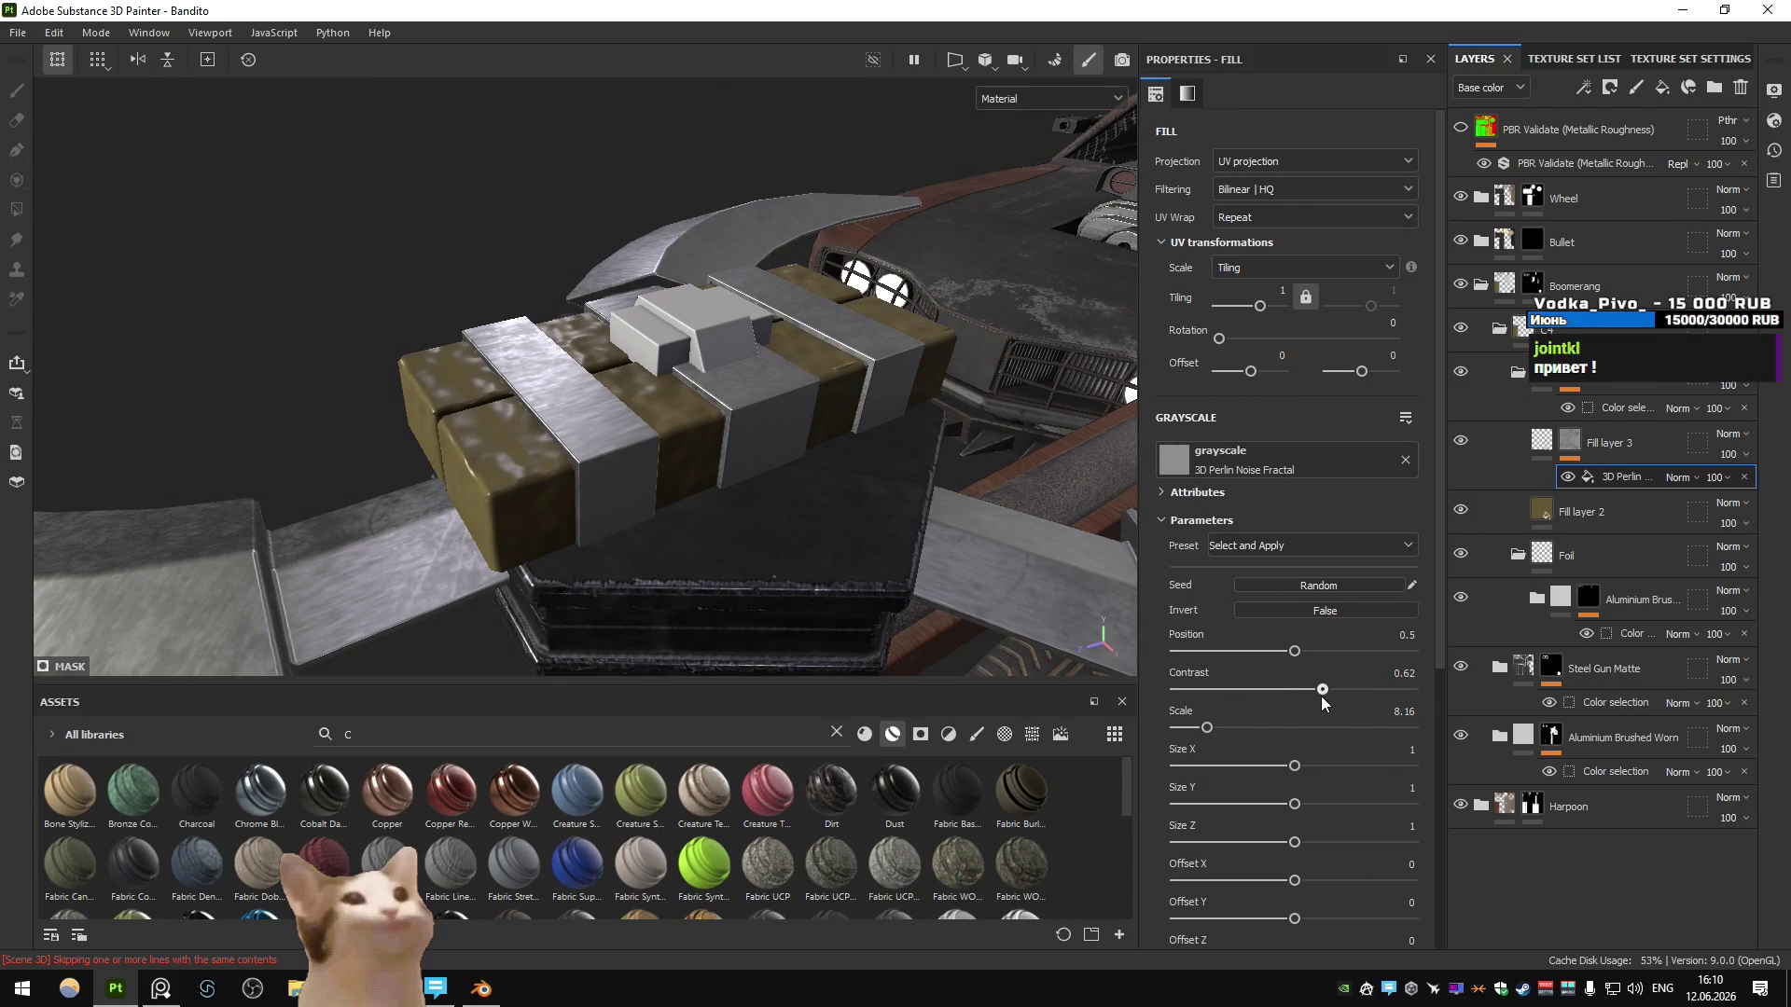
# - Fine-tune Fill layer 3's height to about 0.11
pyautogui.click(1548, 443)
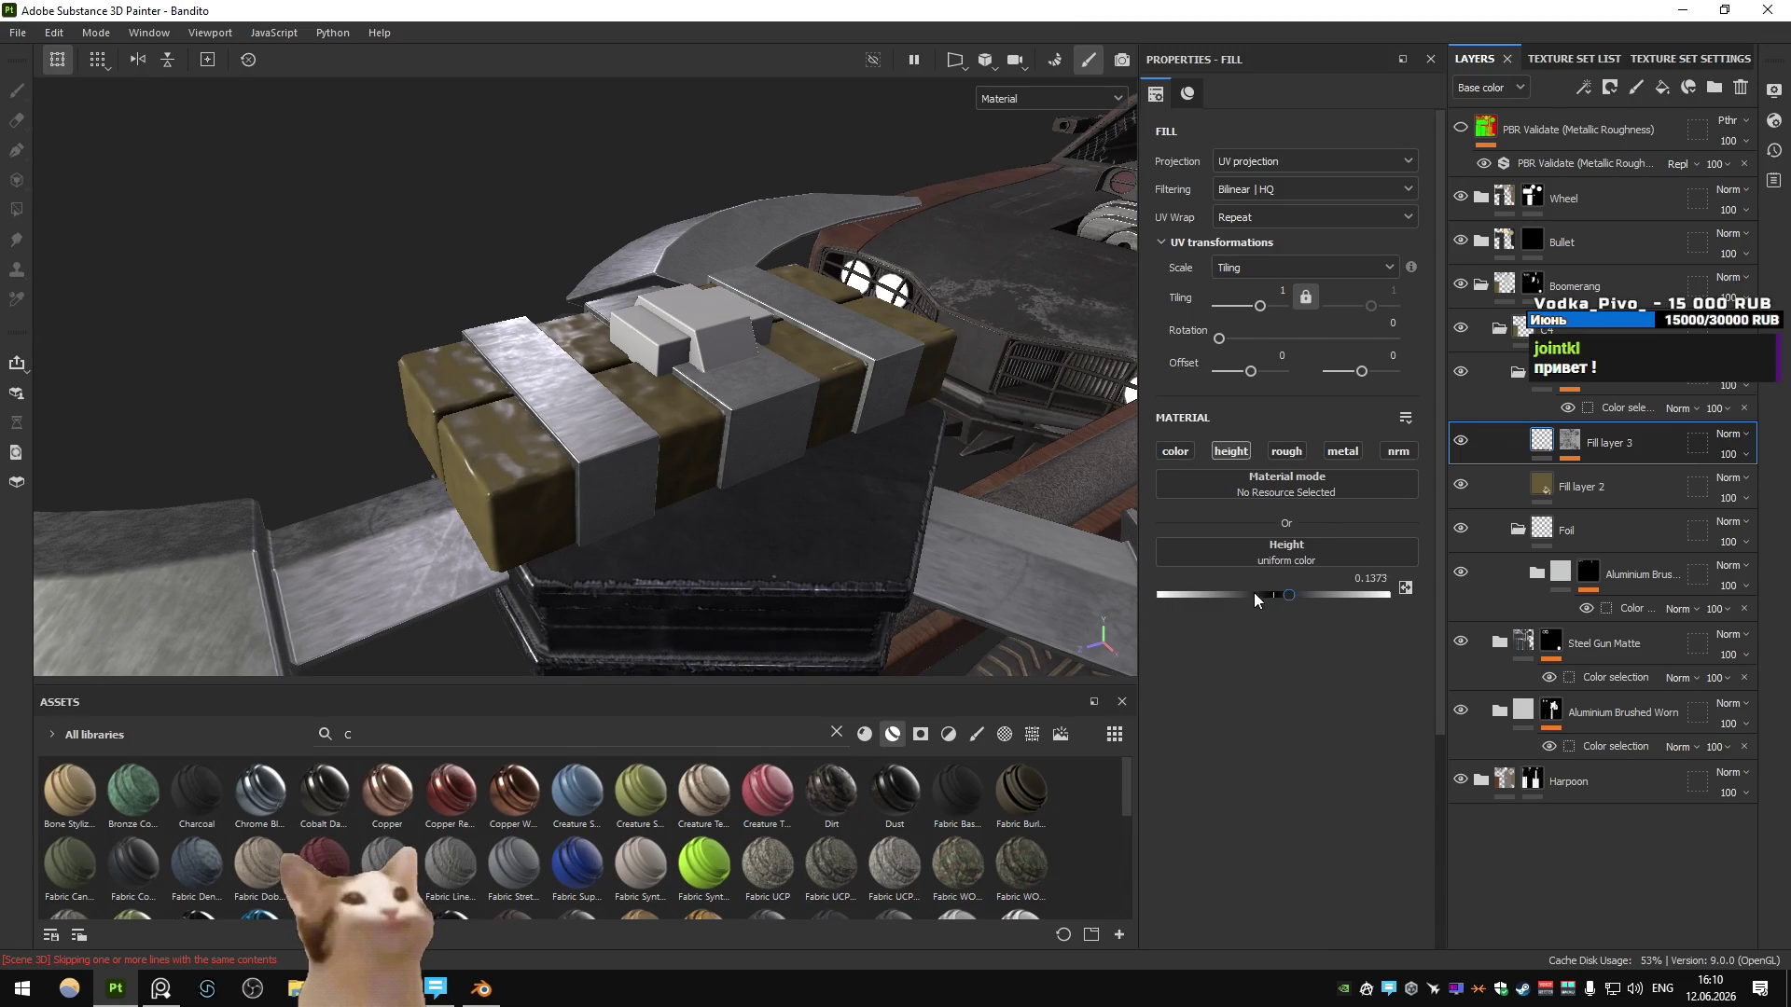
pyautogui.moveTo(1208, 602); pyautogui.dragTo(1235, 601)
pyautogui.keyDown('alt'); pyautogui.moveTo(788, 522); pyautogui.dragTo(770, 425); pyautogui.keyUp('alt')
pyautogui.scroll(2, 769, 425)
# - Set the mask's Perlin noise tiling to 2 and adjust its lacunarity
pyautogui.keyDown('alt'); pyautogui.click(1570, 441); pyautogui.keyUp('alt')
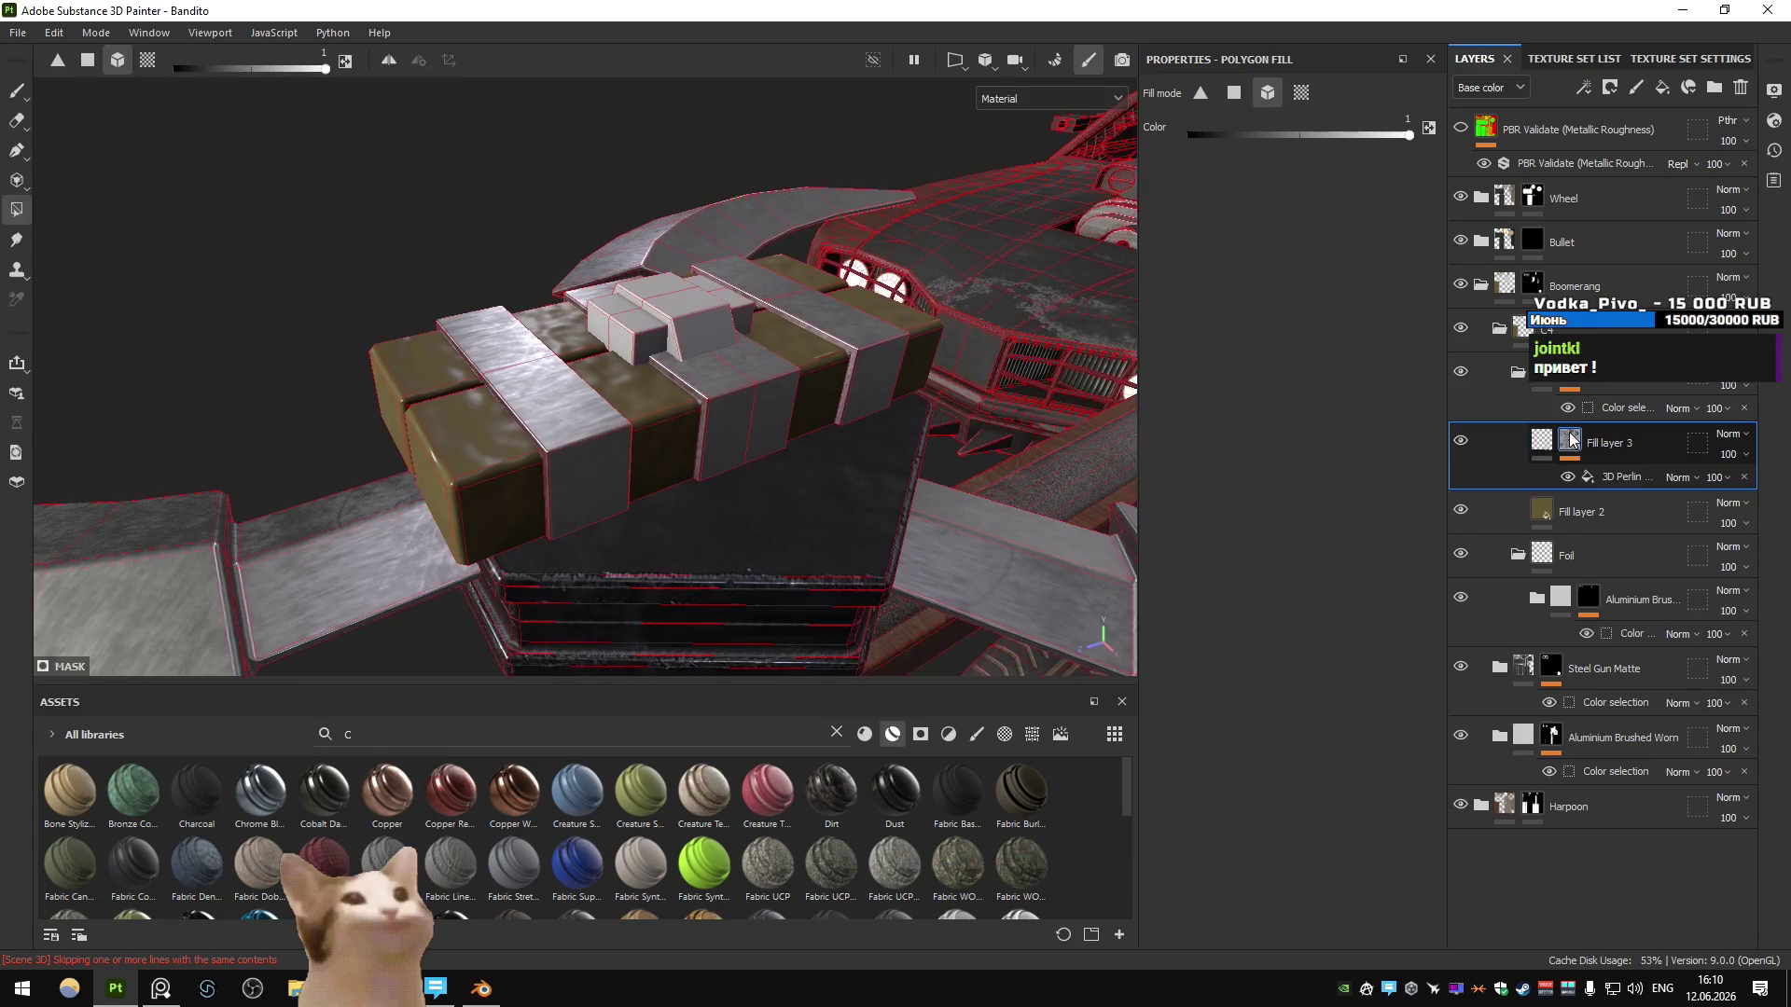
pyautogui.click(1624, 476)
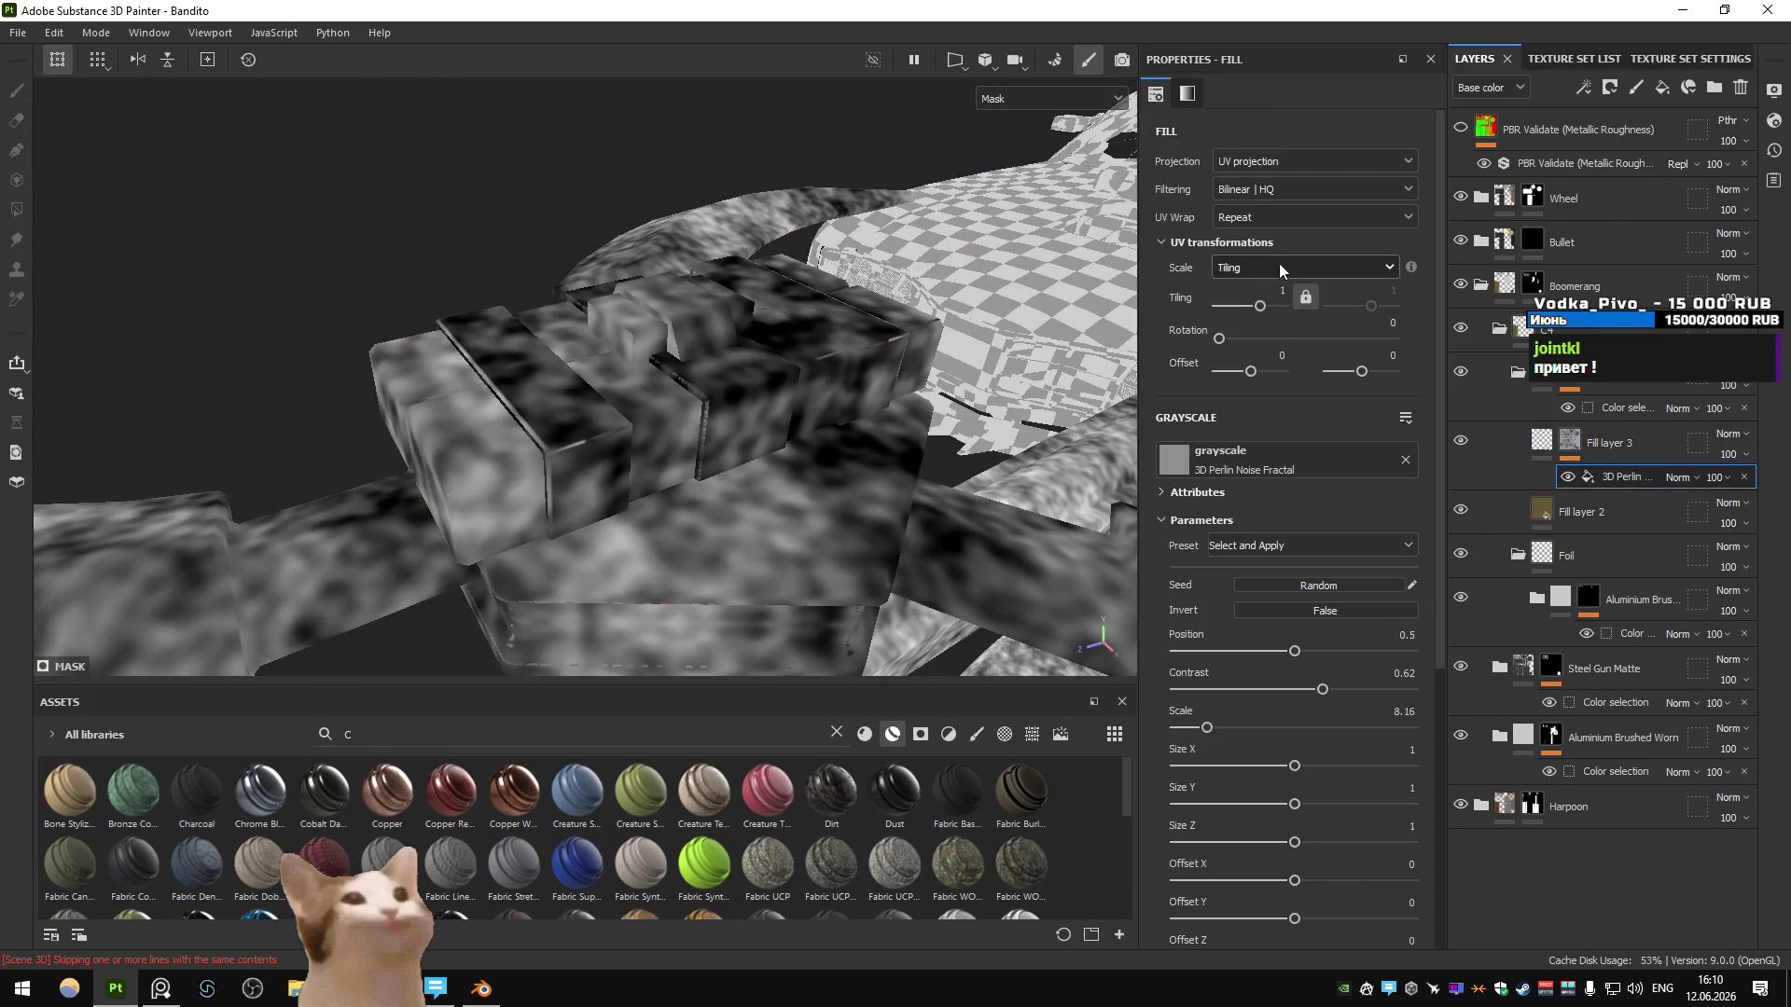
pyautogui.write('2')
pyautogui.press('Return')
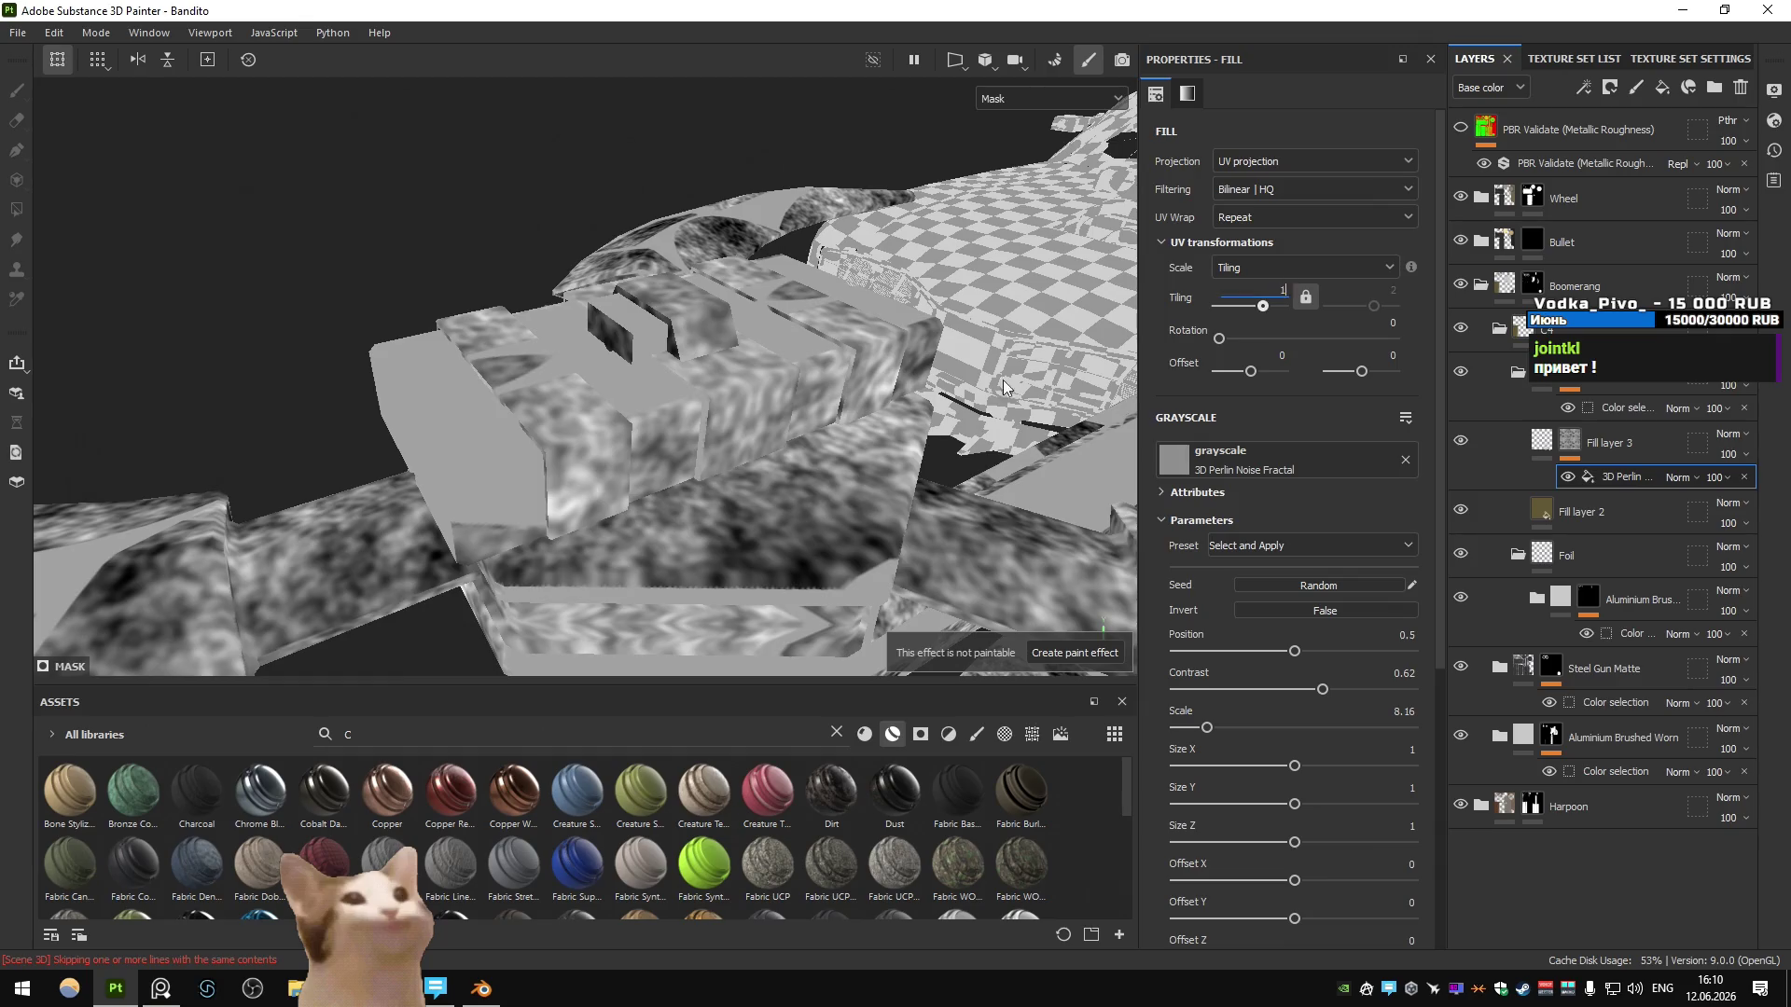
pyautogui.scroll(-5, 1271, 680)
pyautogui.moveTo(1265, 767); pyautogui.dragTo(1292, 778)
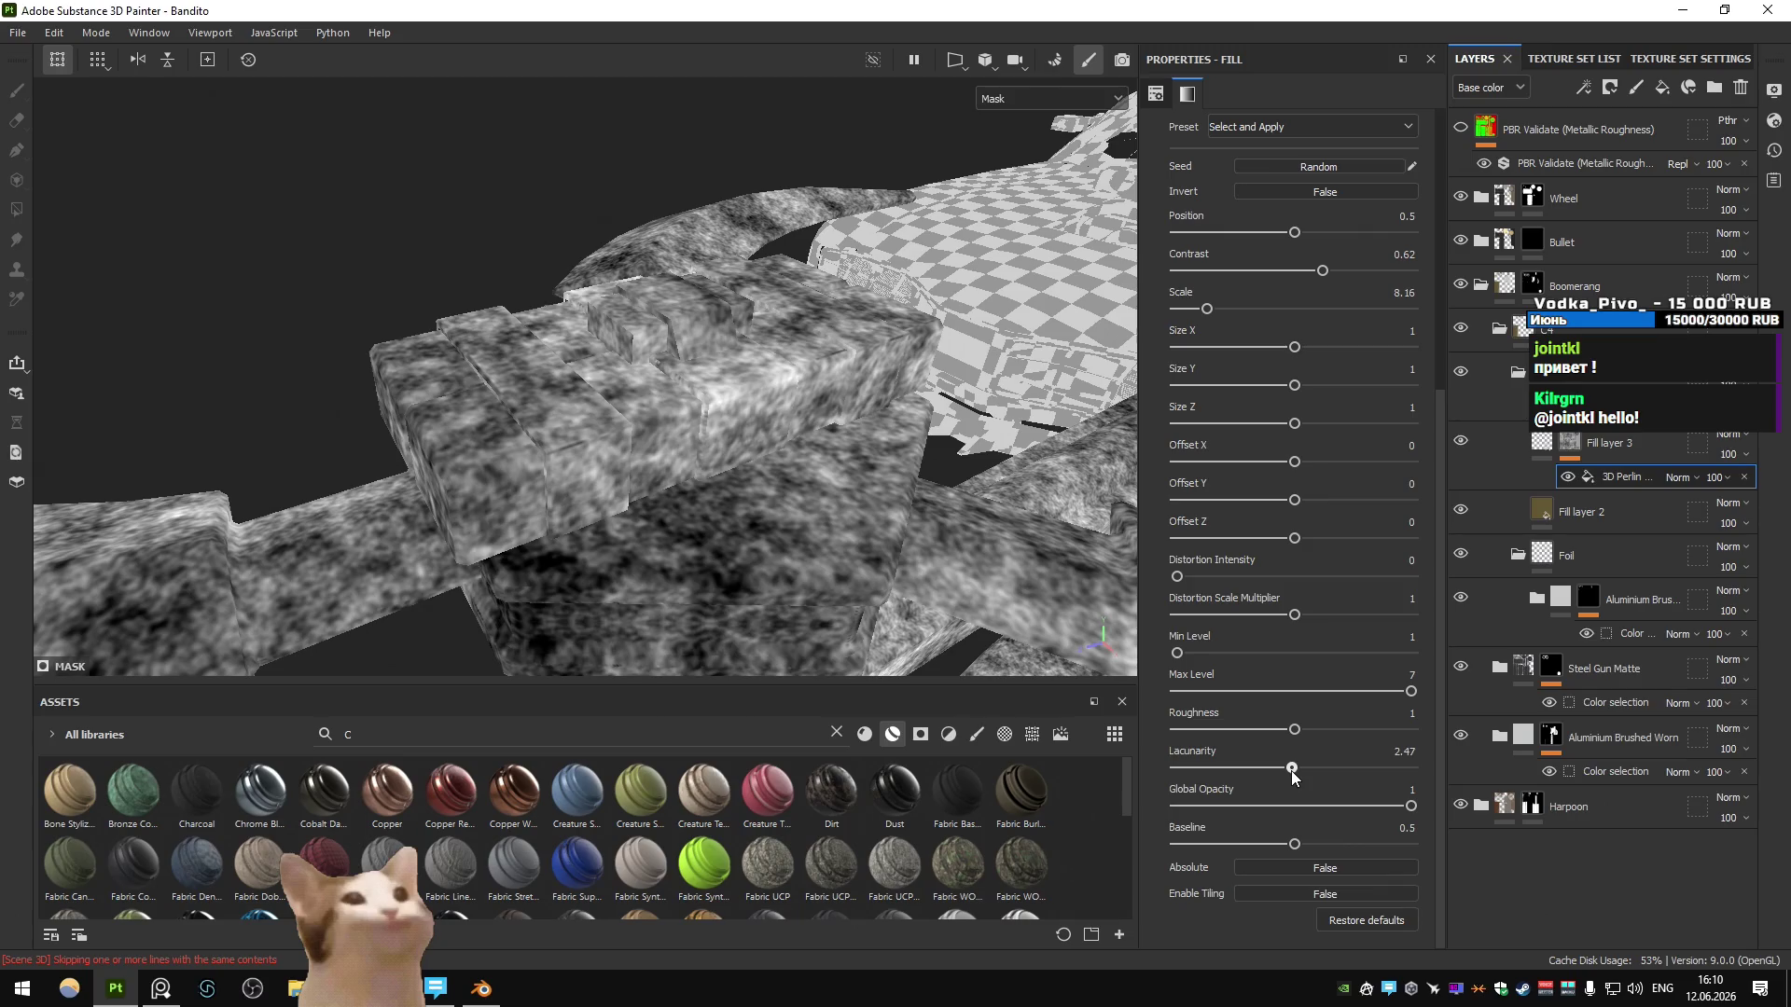
pyautogui.click(1541, 445)
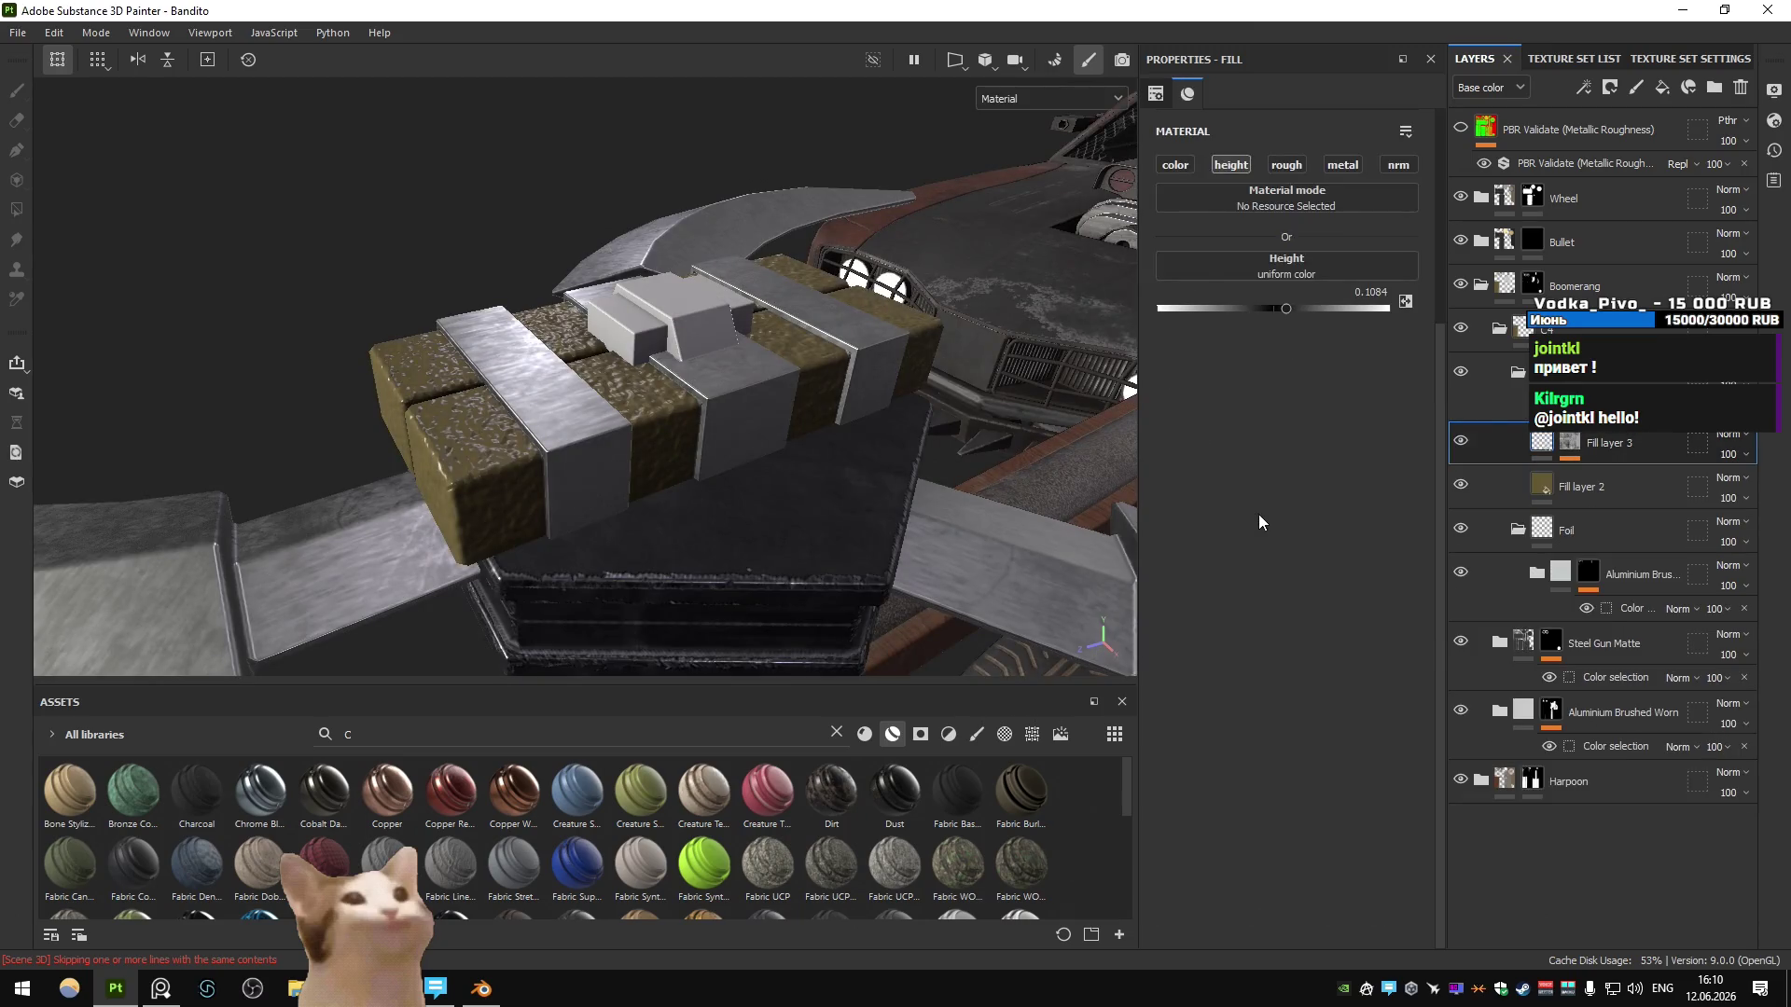
# - Lower the Perlin noise scale to about 3.82 to enlarge the C4 pattern
pyautogui.click(1575, 446)
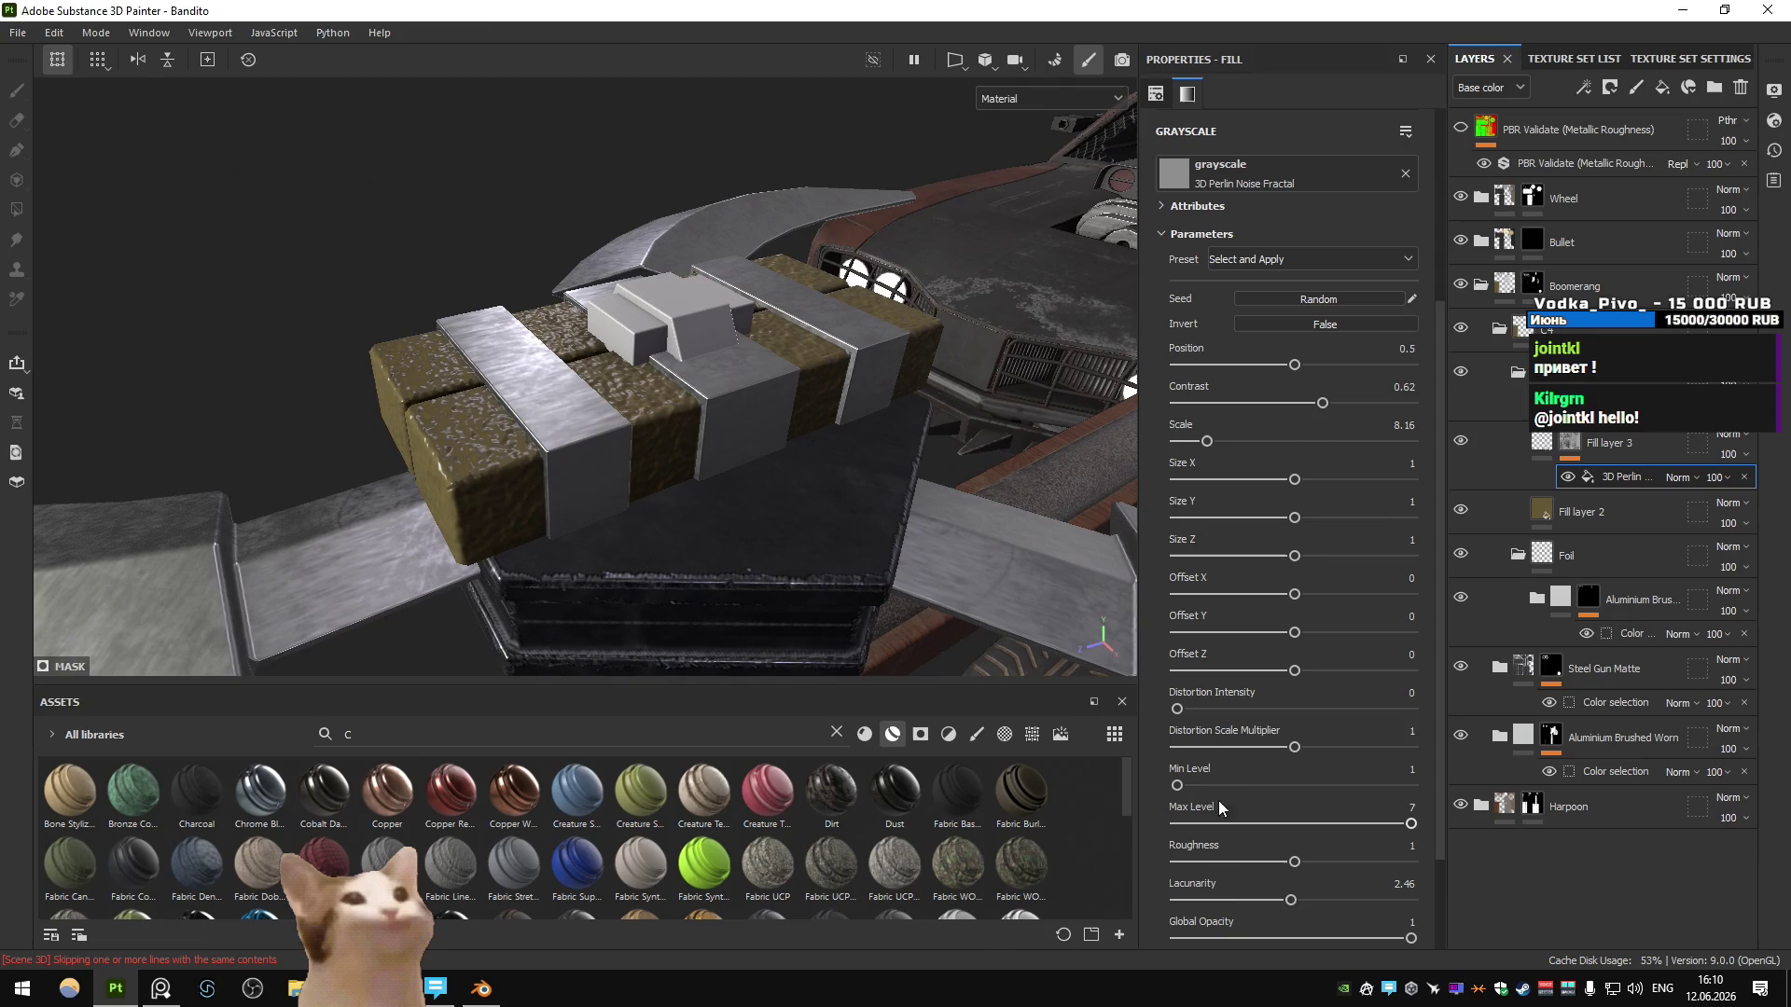
pyautogui.moveTo(1209, 442); pyautogui.dragTo(1204, 442)
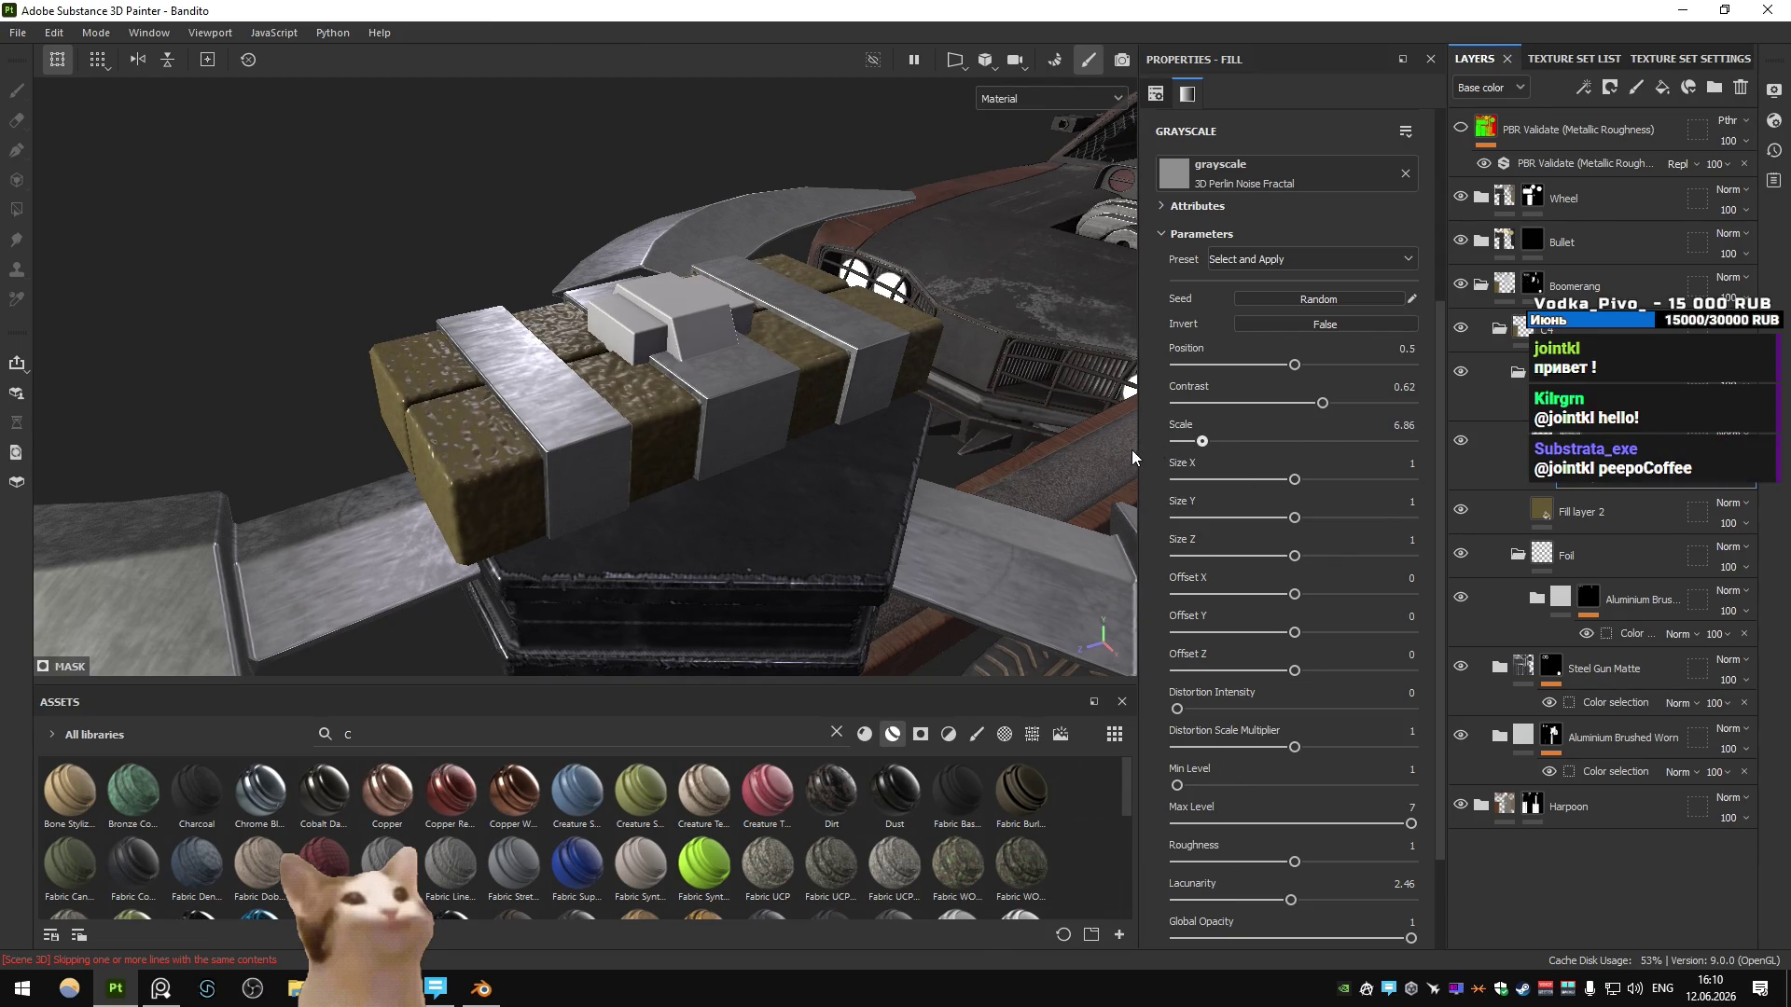
pyautogui.moveTo(1206, 442); pyautogui.dragTo(1193, 447)
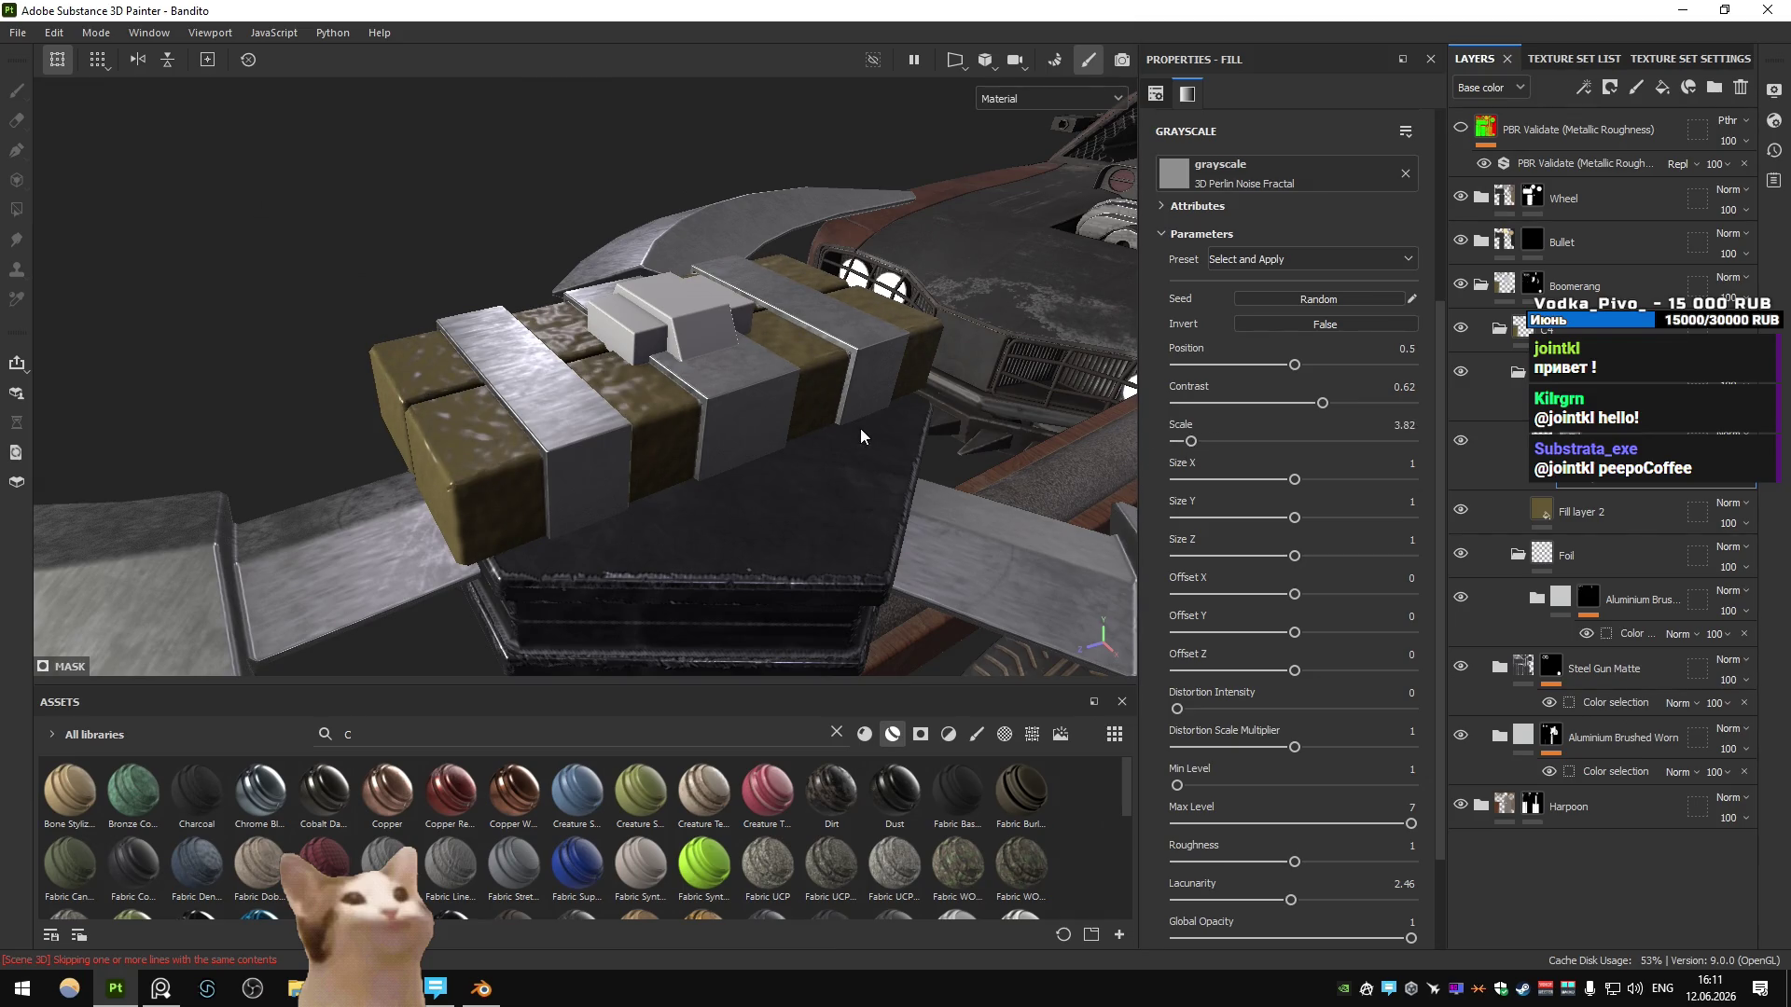
pyautogui.scroll(-3, 861, 433)
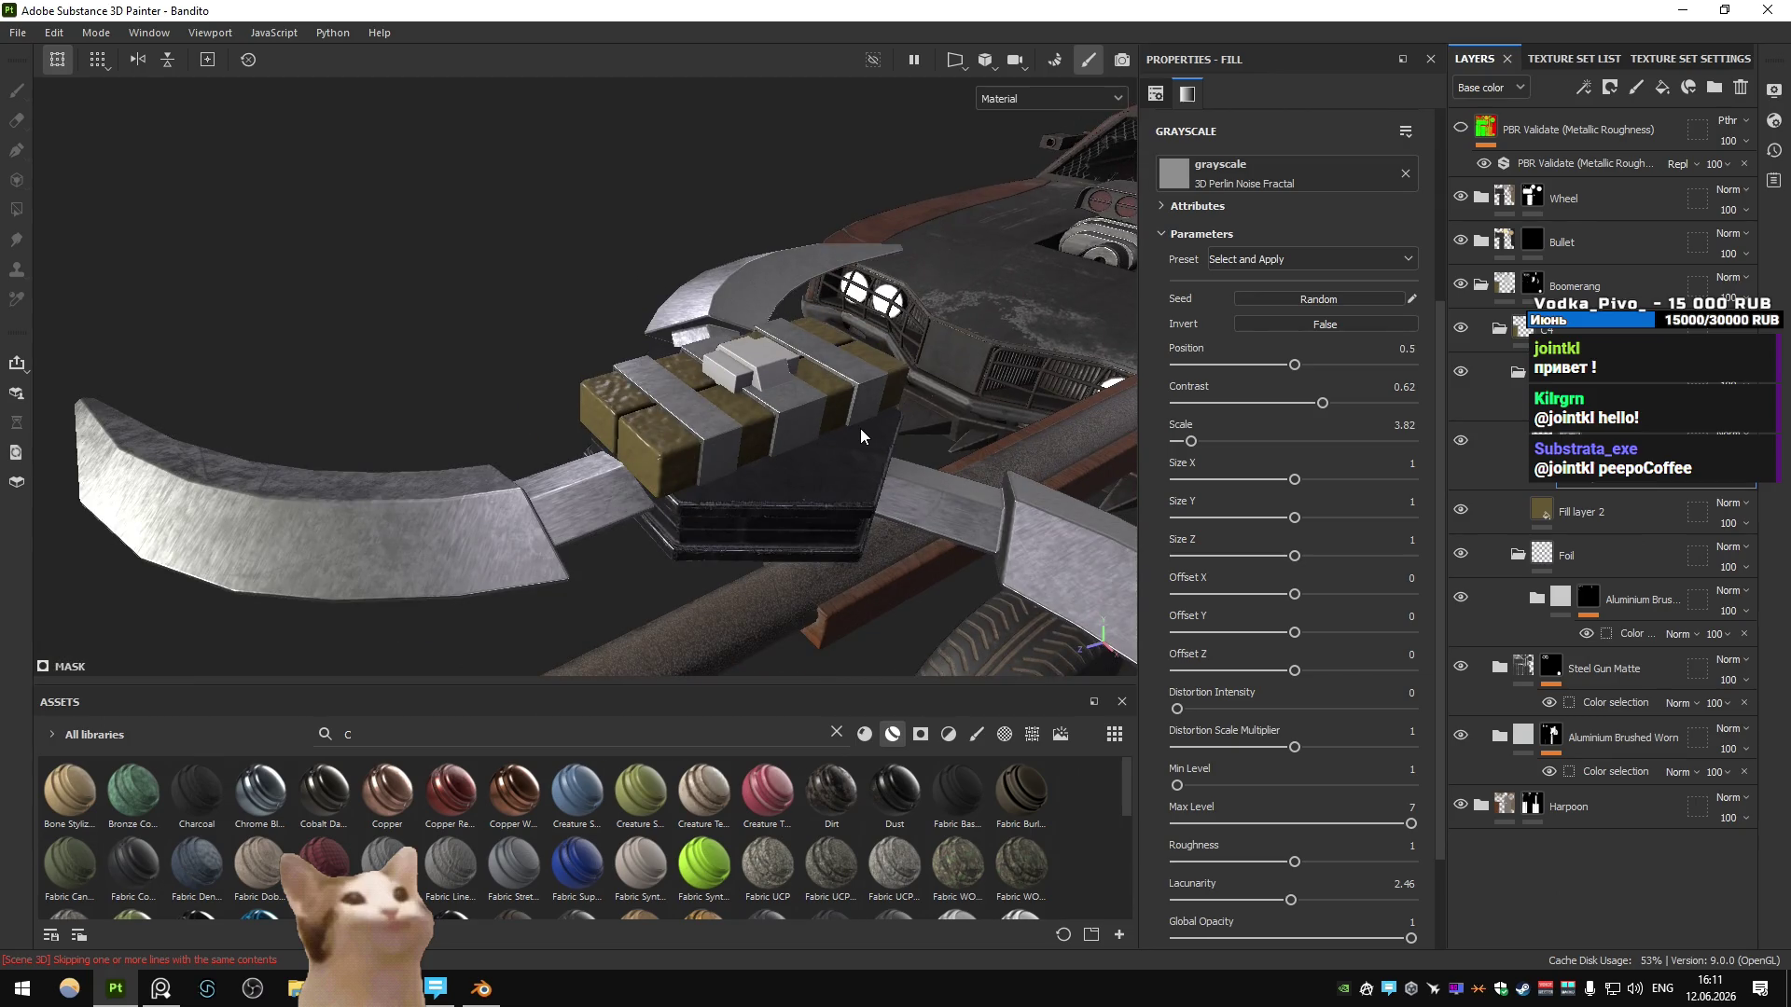
# - Set Fill layer 3's height to 0.075 and duplicate it above Aluminium Brushed
pyautogui.click(1585, 439)
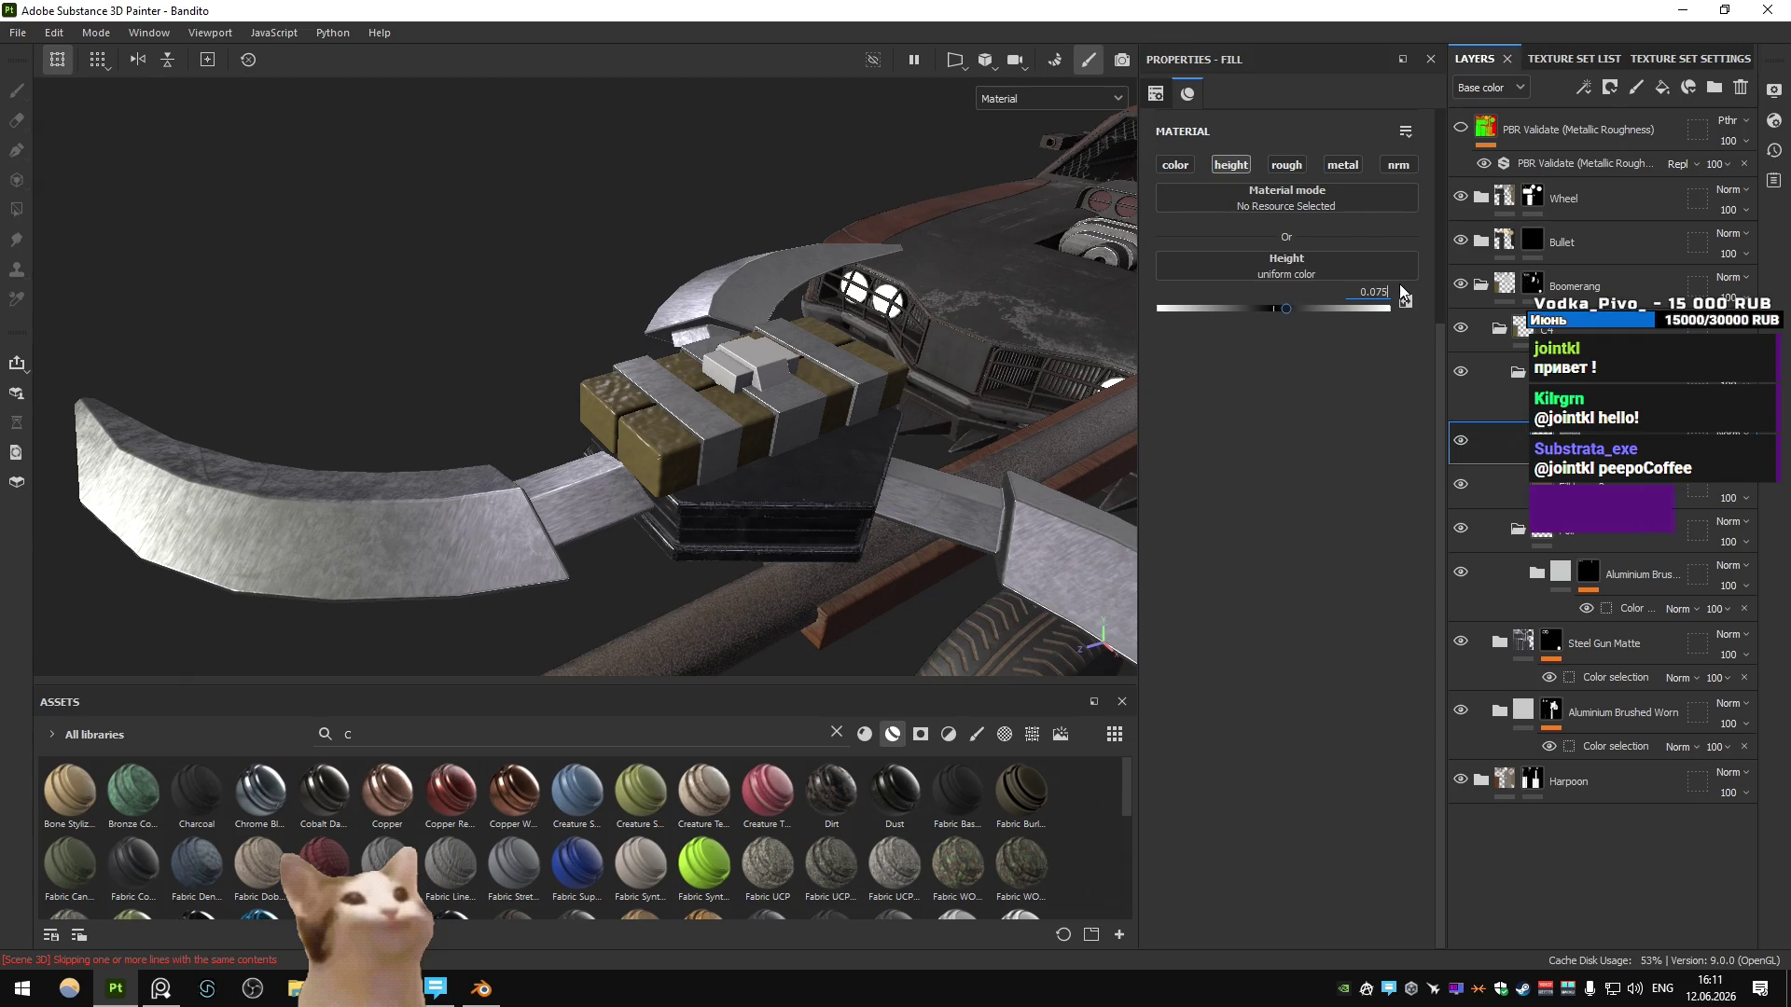
pyautogui.press('Escape')
pyautogui.keyDown('alt'); pyautogui.moveTo(664, 300); pyautogui.dragTo(611, 296); pyautogui.keyUp('alt')
pyautogui.scroll(2, 615, 296)
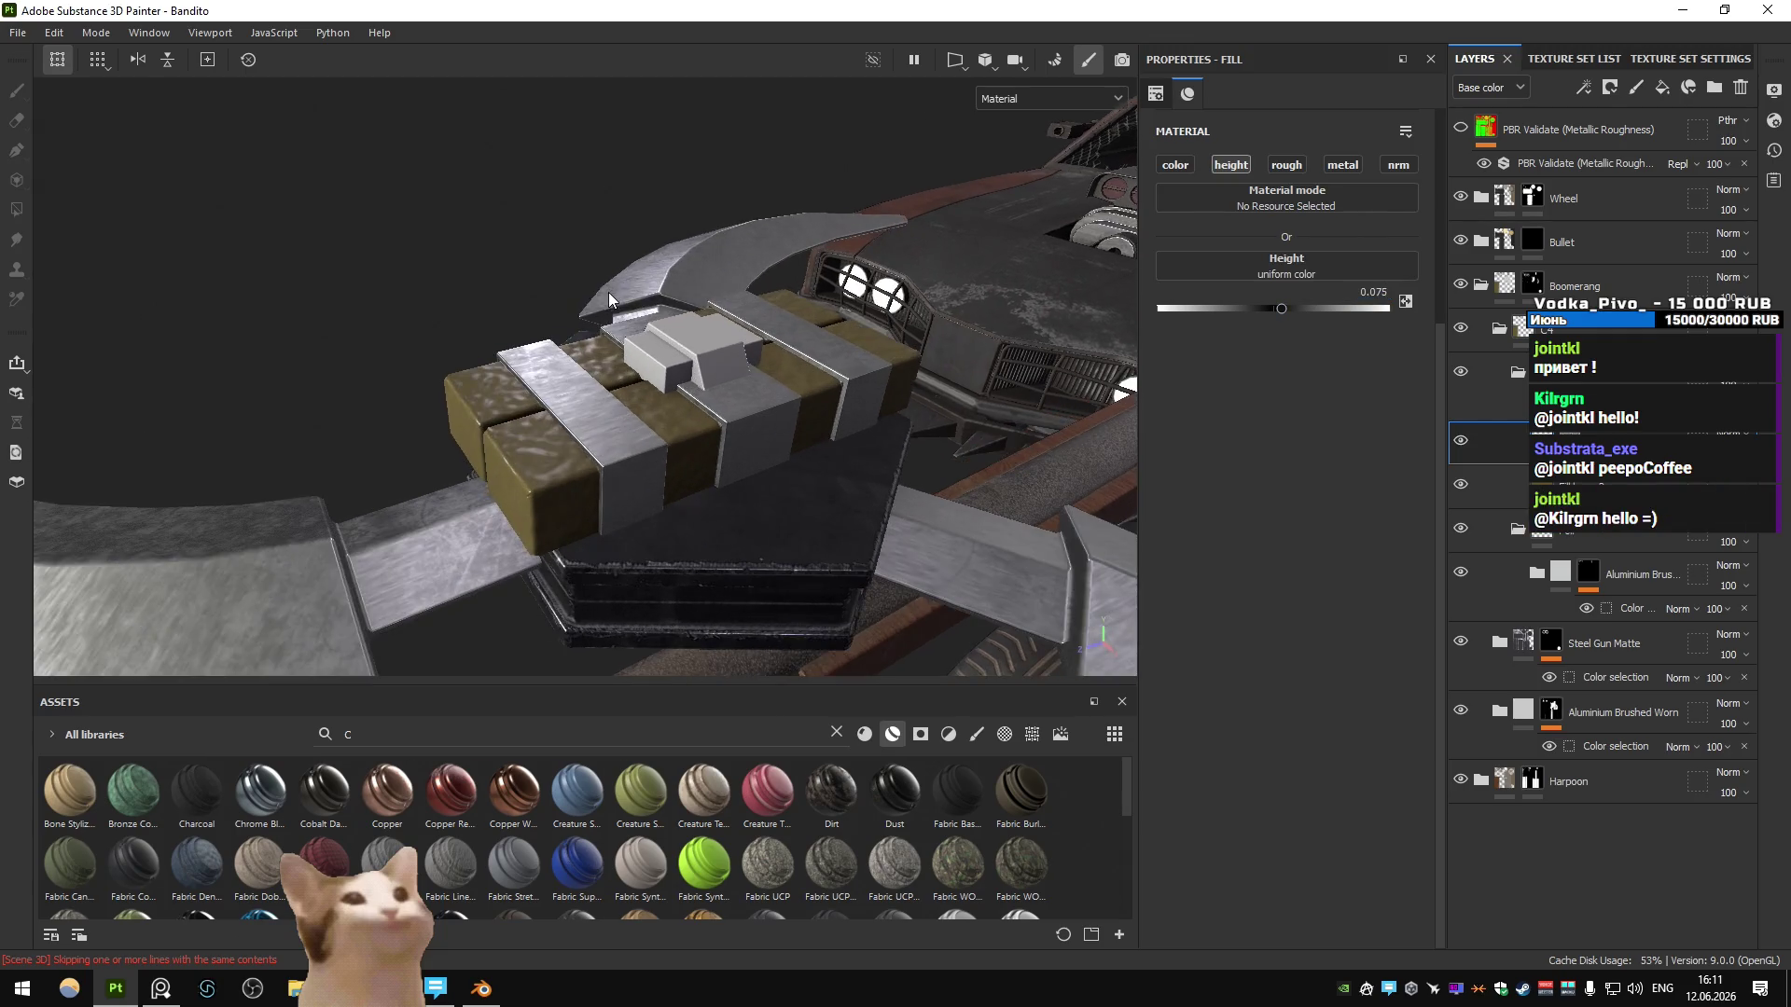
pyautogui.moveTo(1585, 439)
pyautogui.keyDown('ctrl'); pyautogui.mouseDown()
pyautogui.moveTo(1679, 608)
pyautogui.moveTo(1606, 590)
pyautogui.mouseUp(); pyautogui.keyUp('ctrl')
pyautogui.rightClick(1570, 572)
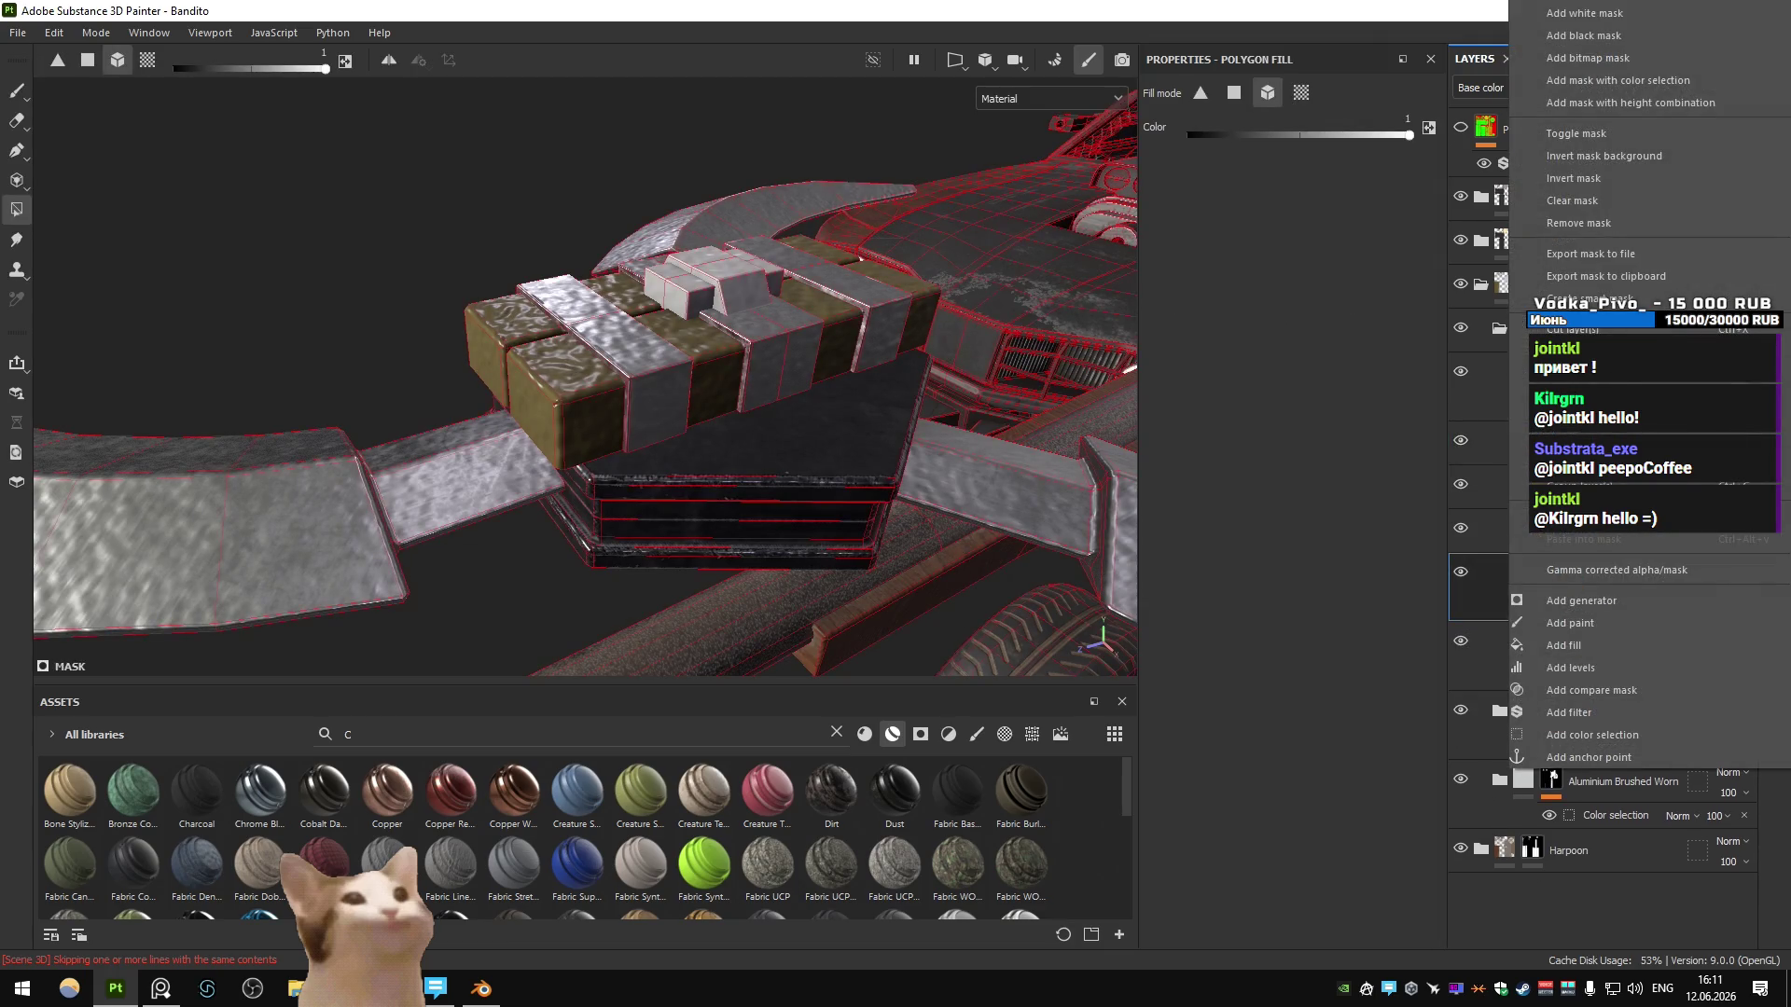
# - Lower Fill layer 3 copy 1's height from 0.05 to 0.025 on the aluminium parts
pyautogui.click(1604, 224)
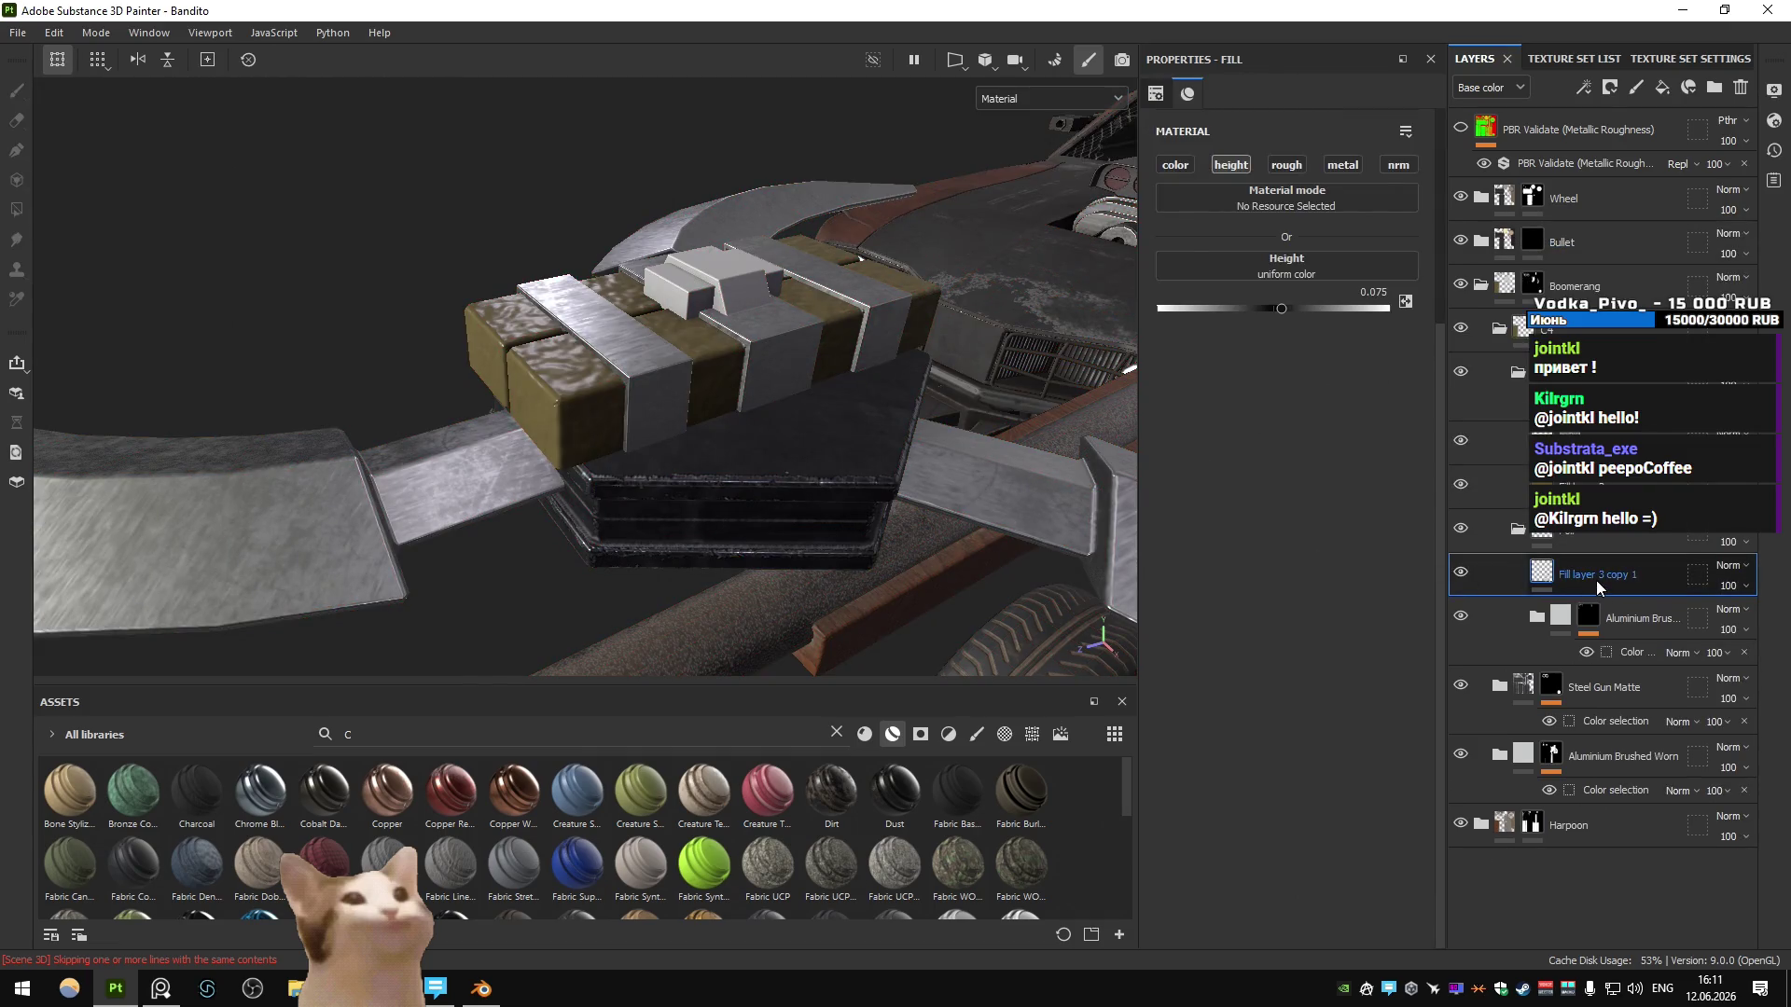
pyautogui.hotkey('ctrl', 'z')
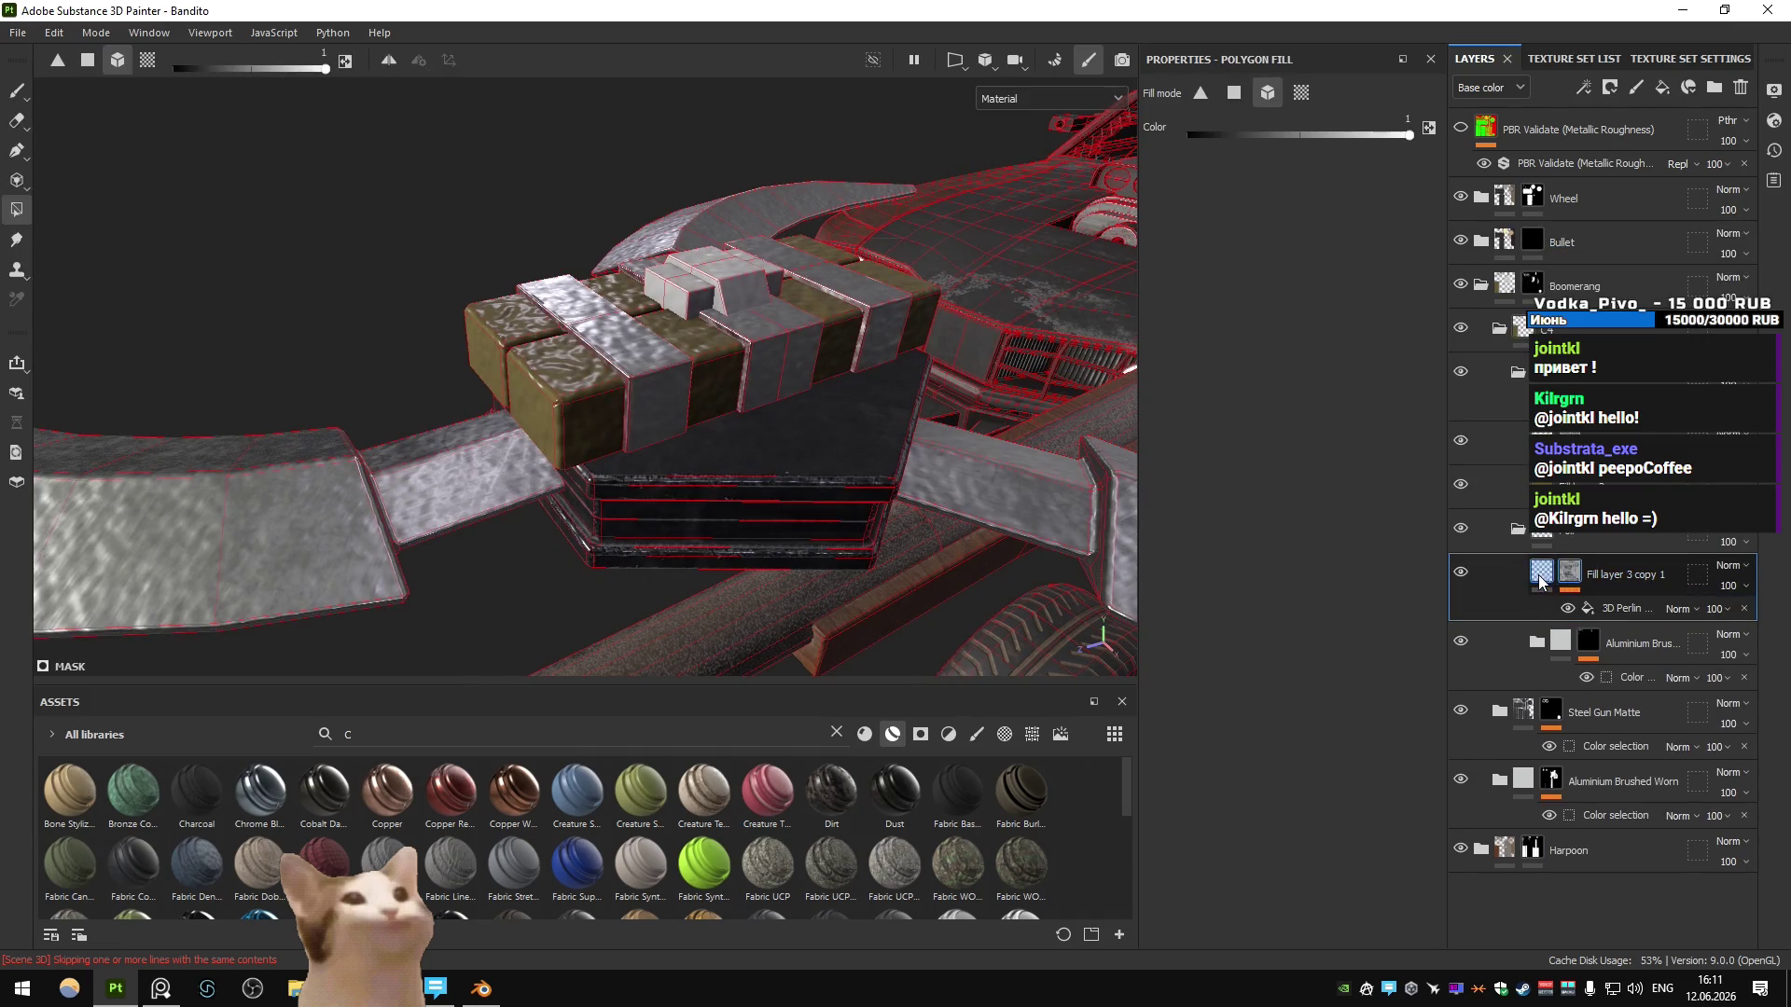
pyautogui.click(1570, 573)
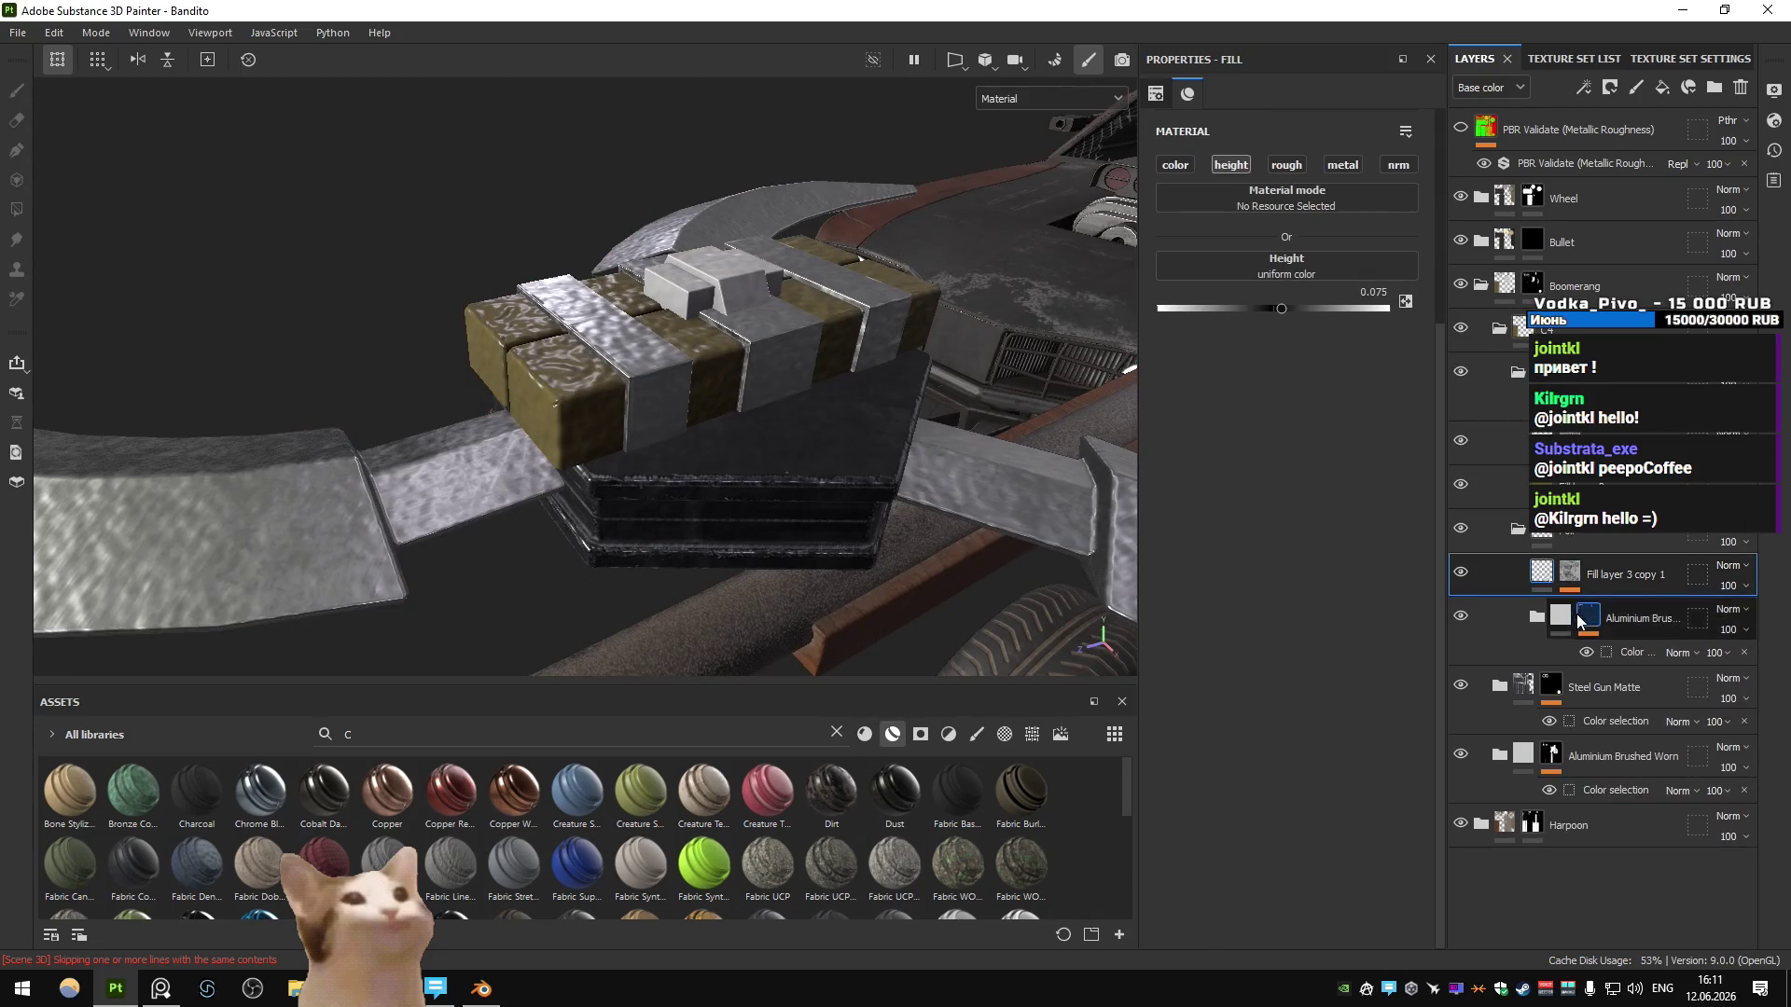
pyautogui.click(1578, 620)
pyautogui.click(1570, 573)
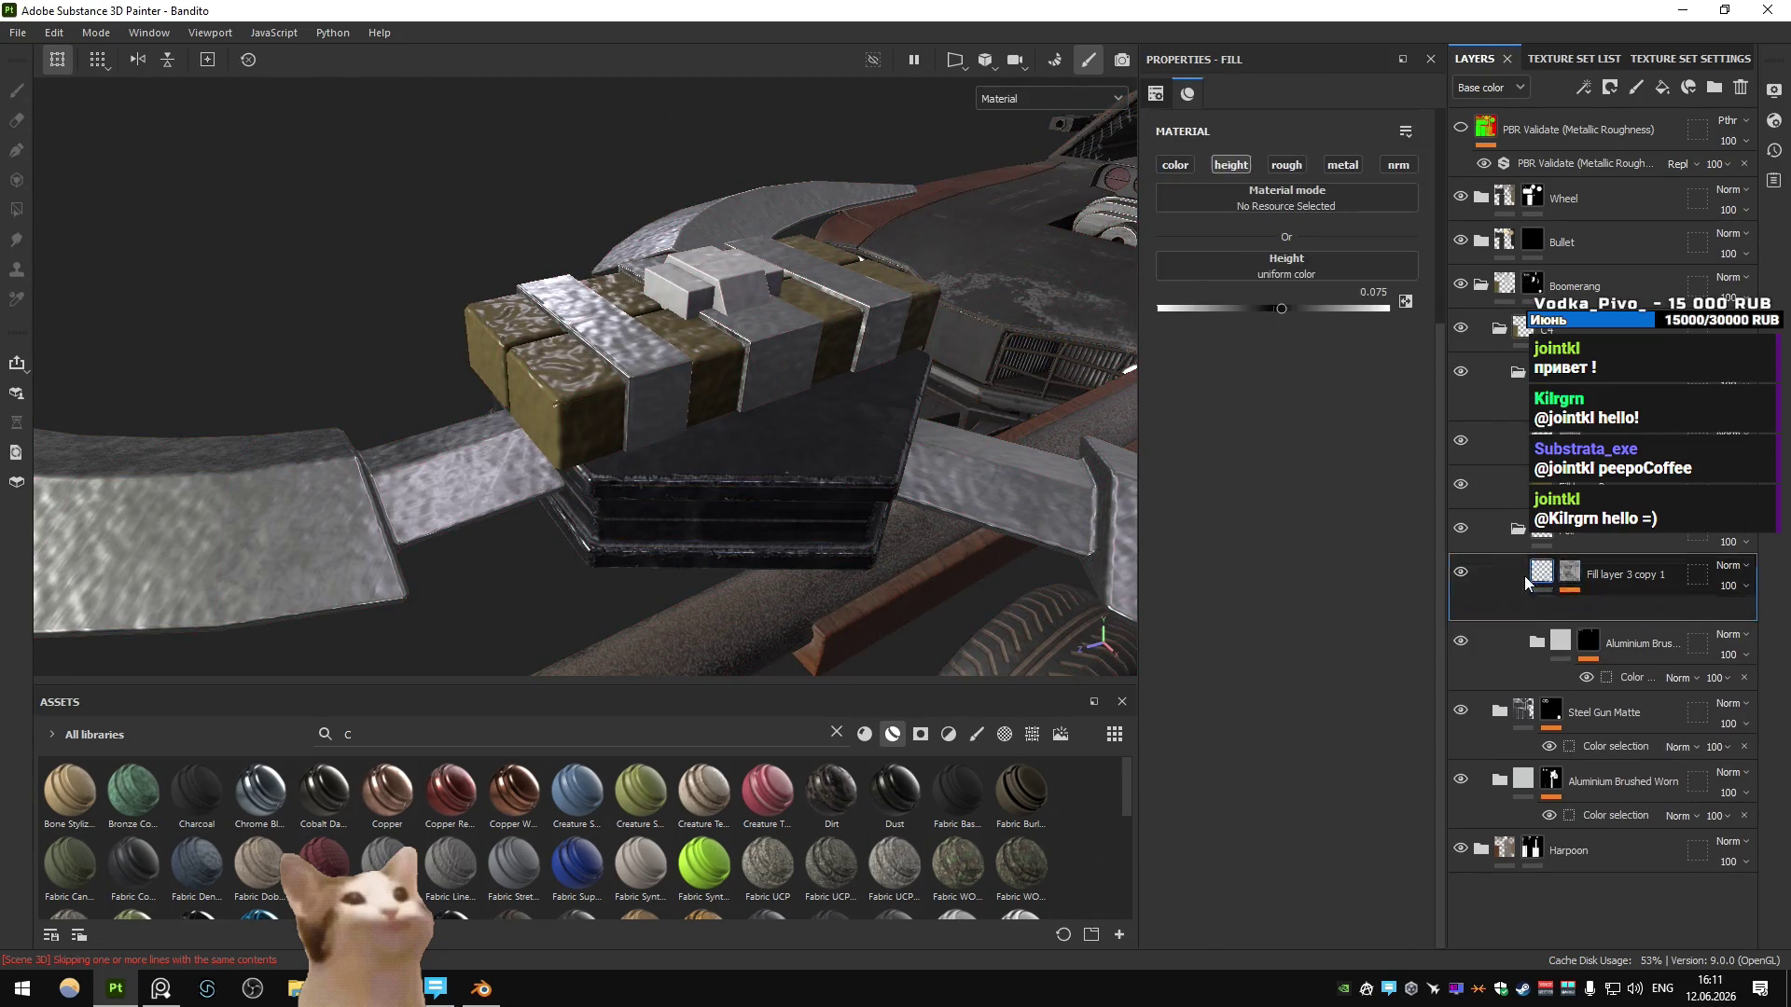
pyautogui.write('procedural,texture nois')
pyautogui.click(1384, 291)
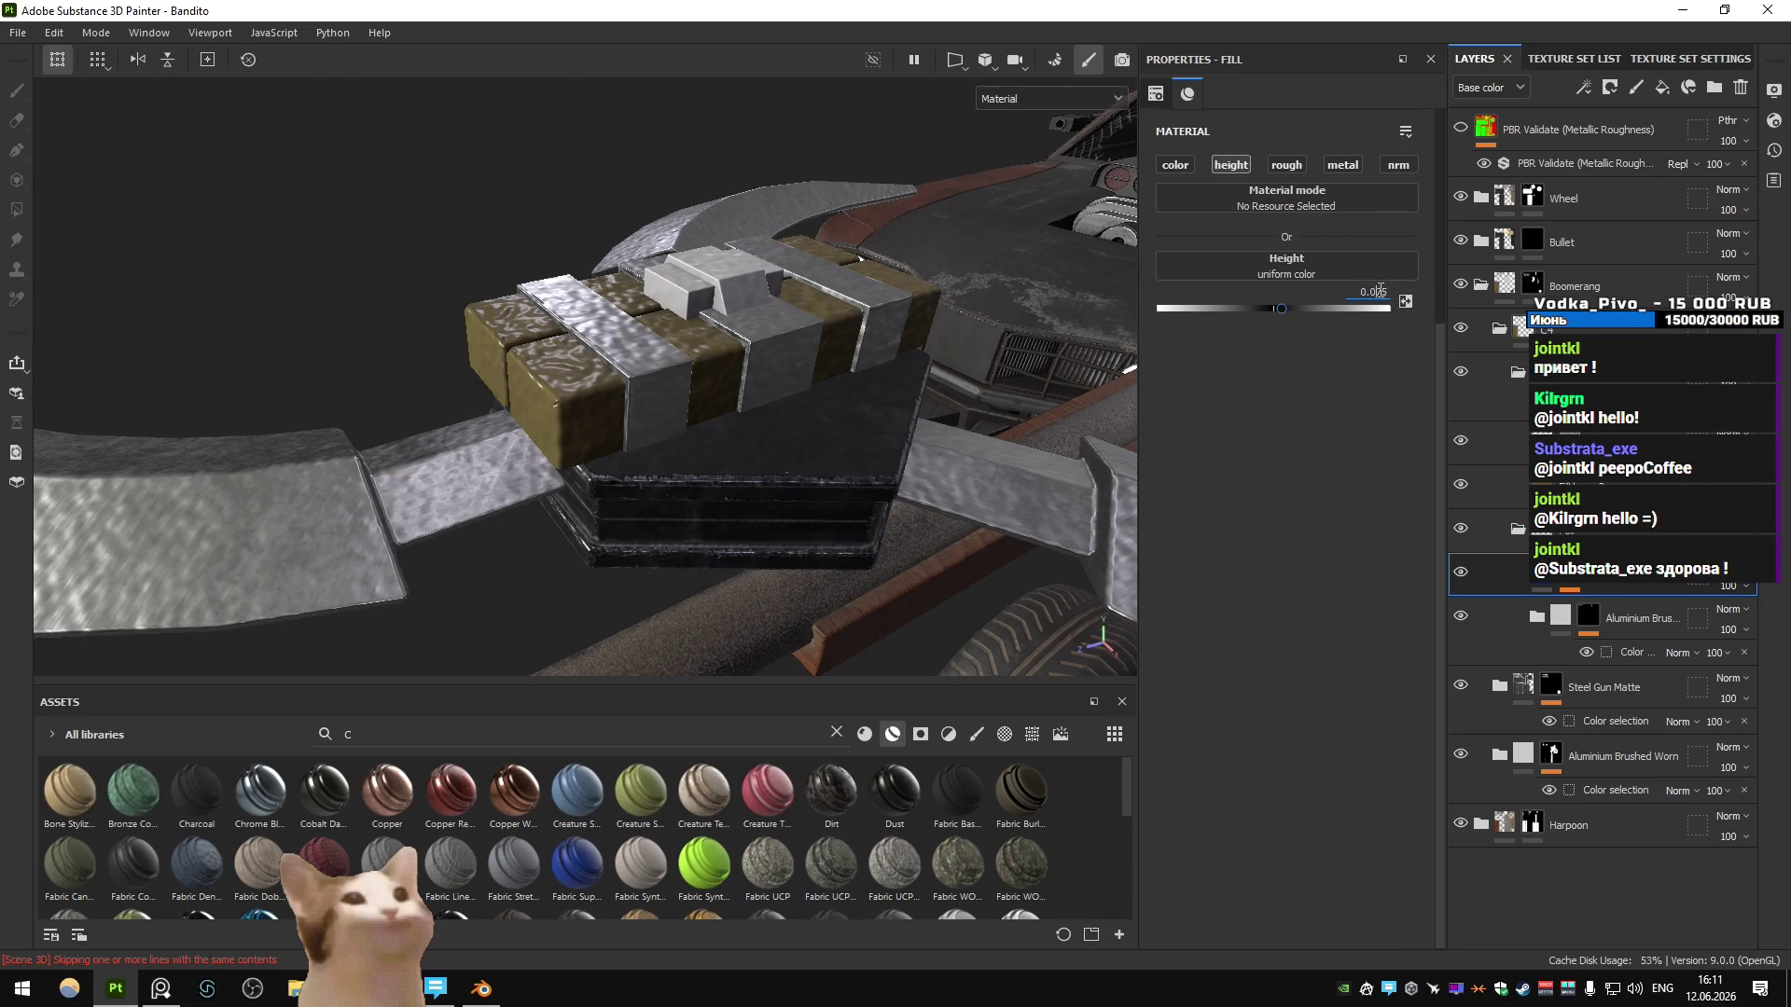
pyautogui.press('Return')
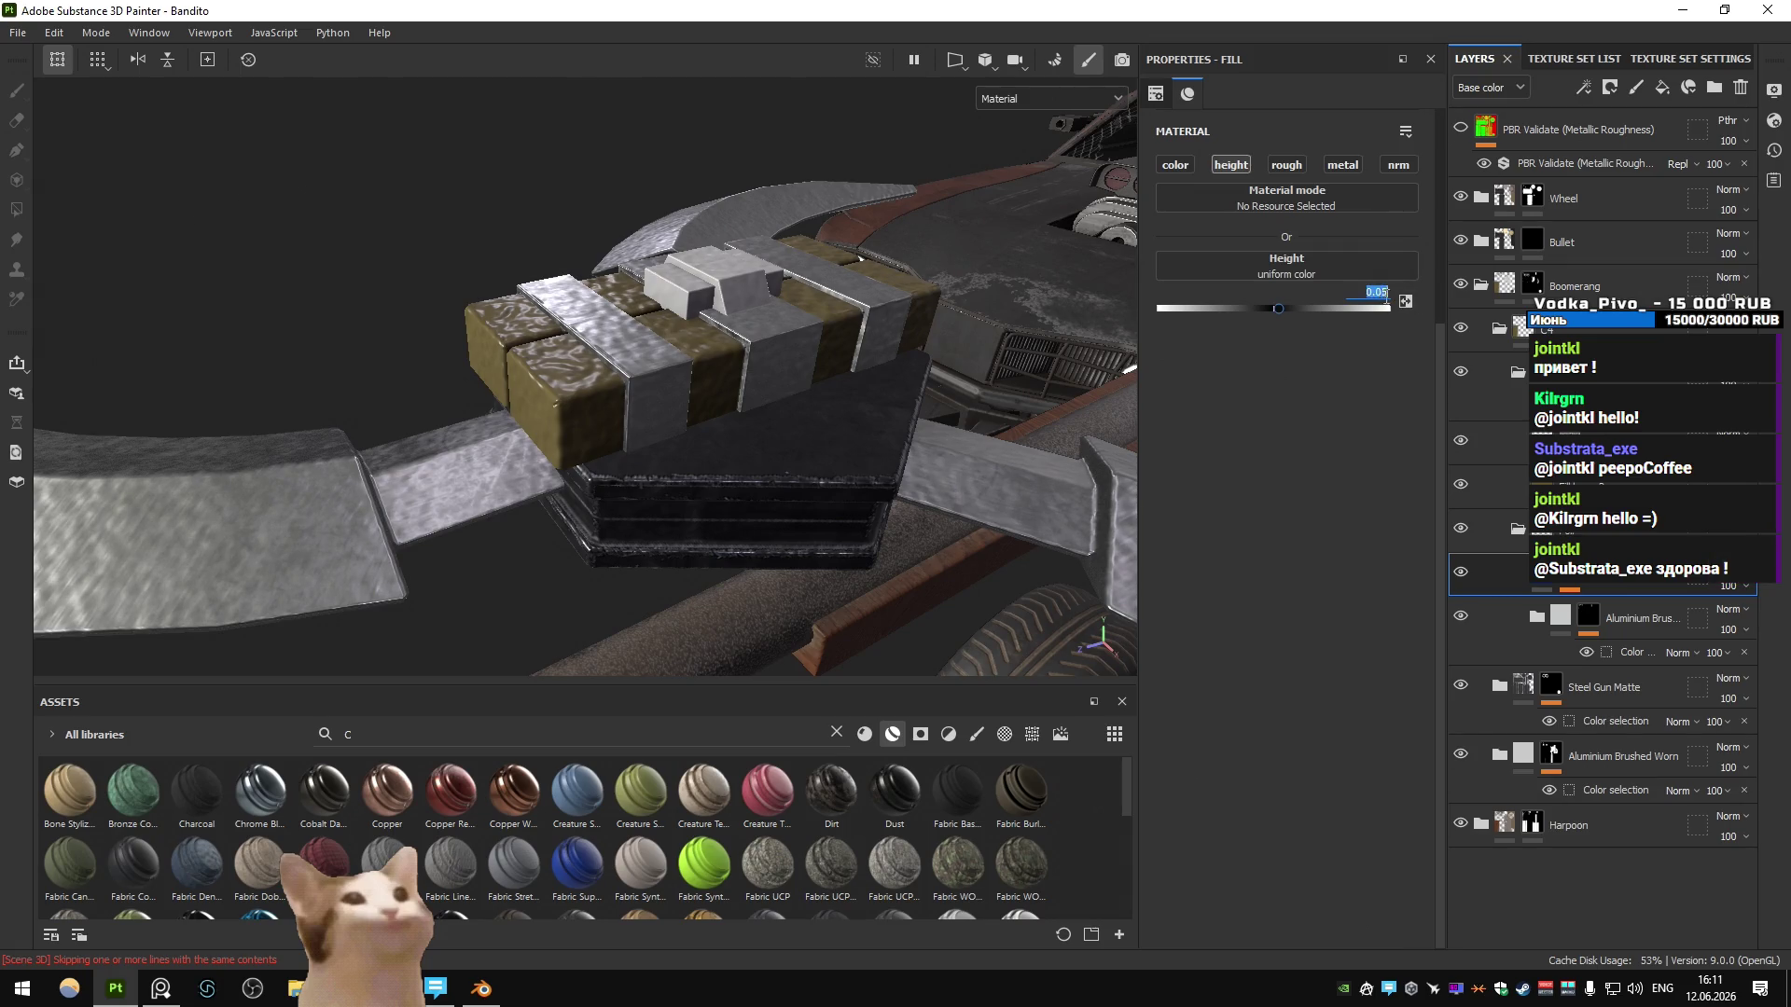
pyautogui.write('0.025')
pyautogui.press('Return')
pyautogui.moveTo(895, 410)
pyautogui.keyDown('alt'); pyautogui.mouseDown()
pyautogui.moveTo(491, 400)
pyautogui.moveTo(646, 378)
pyautogui.moveTo(710, 444)
pyautogui.mouseUp(); pyautogui.keyUp('alt')
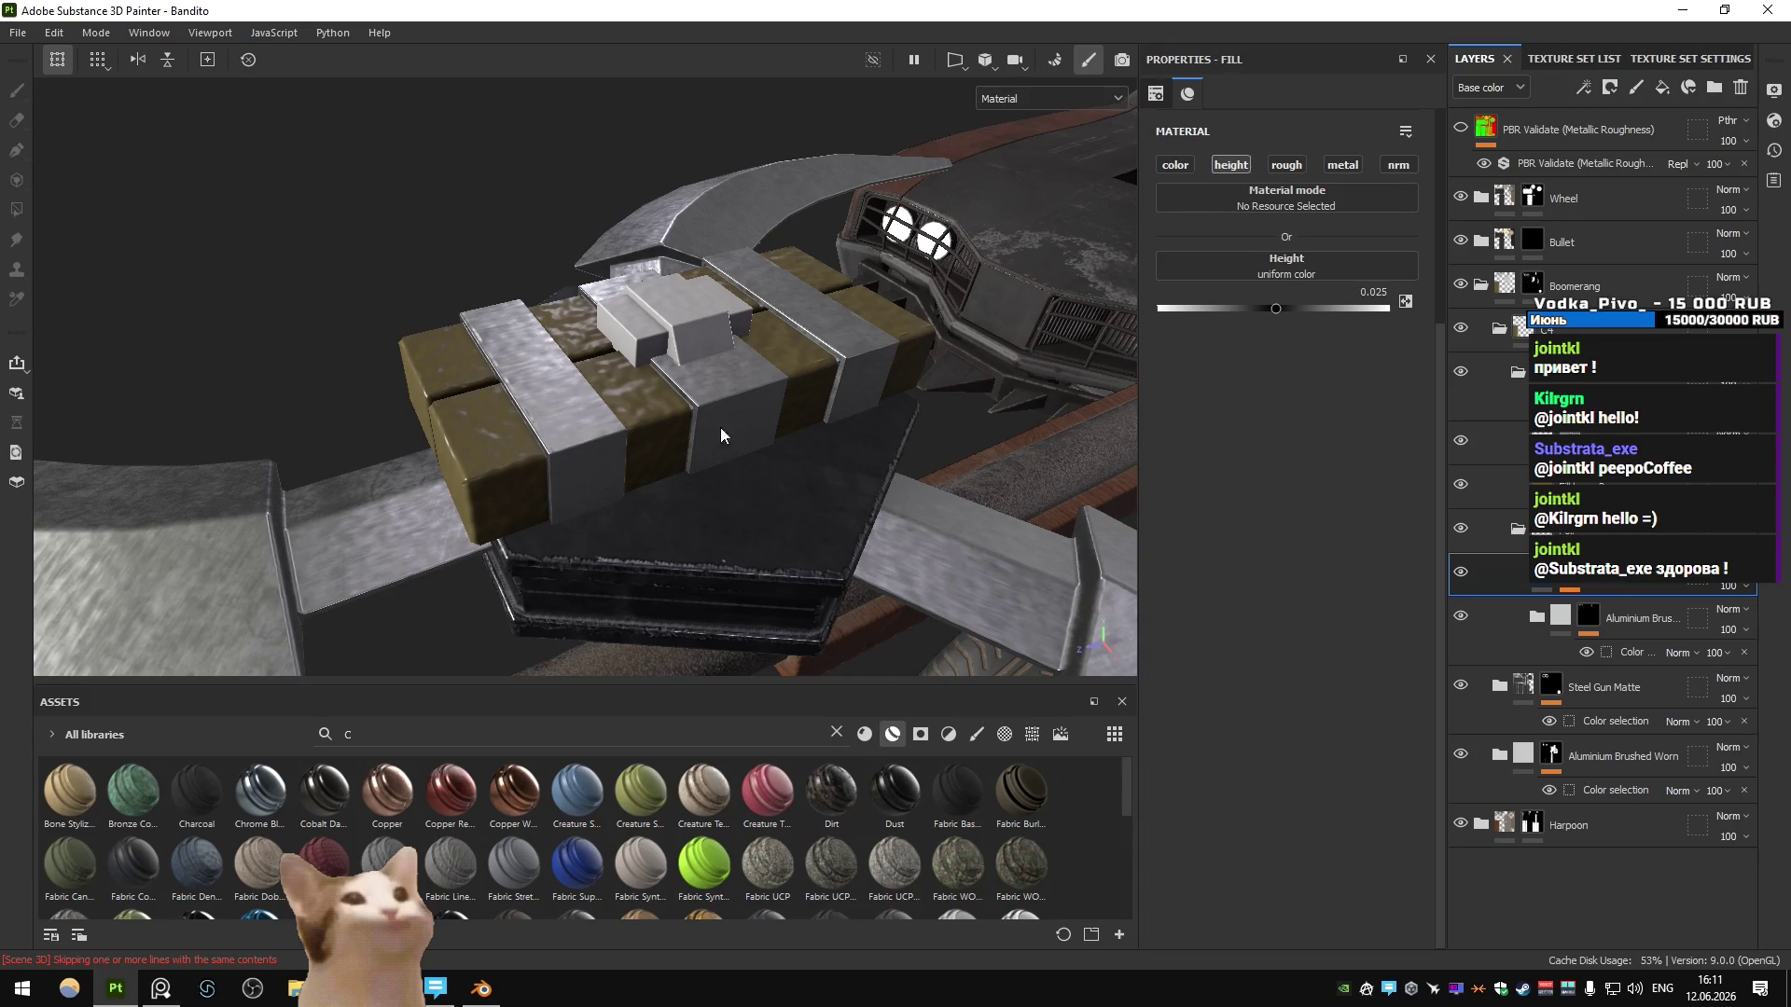
pyautogui.click(1539, 620)
# - Darken the Aluminium Base colour to mid grey 6F6F6F
pyautogui.click(1566, 656)
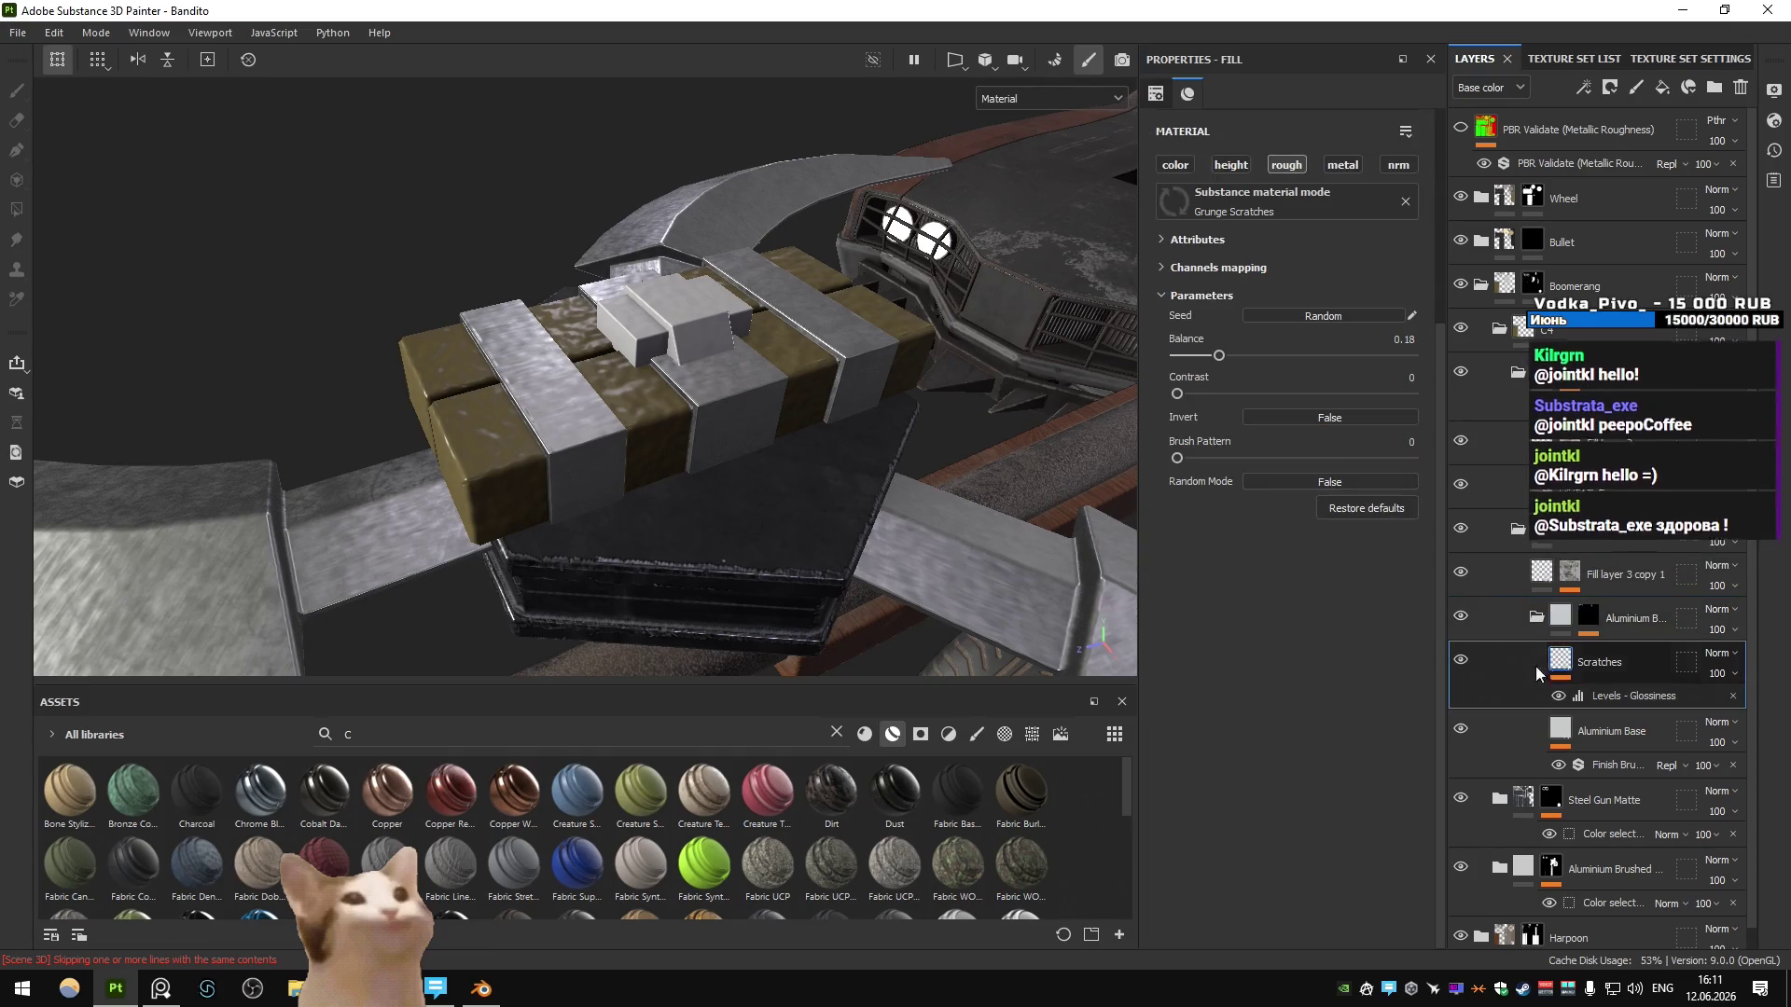
pyautogui.click(1525, 741)
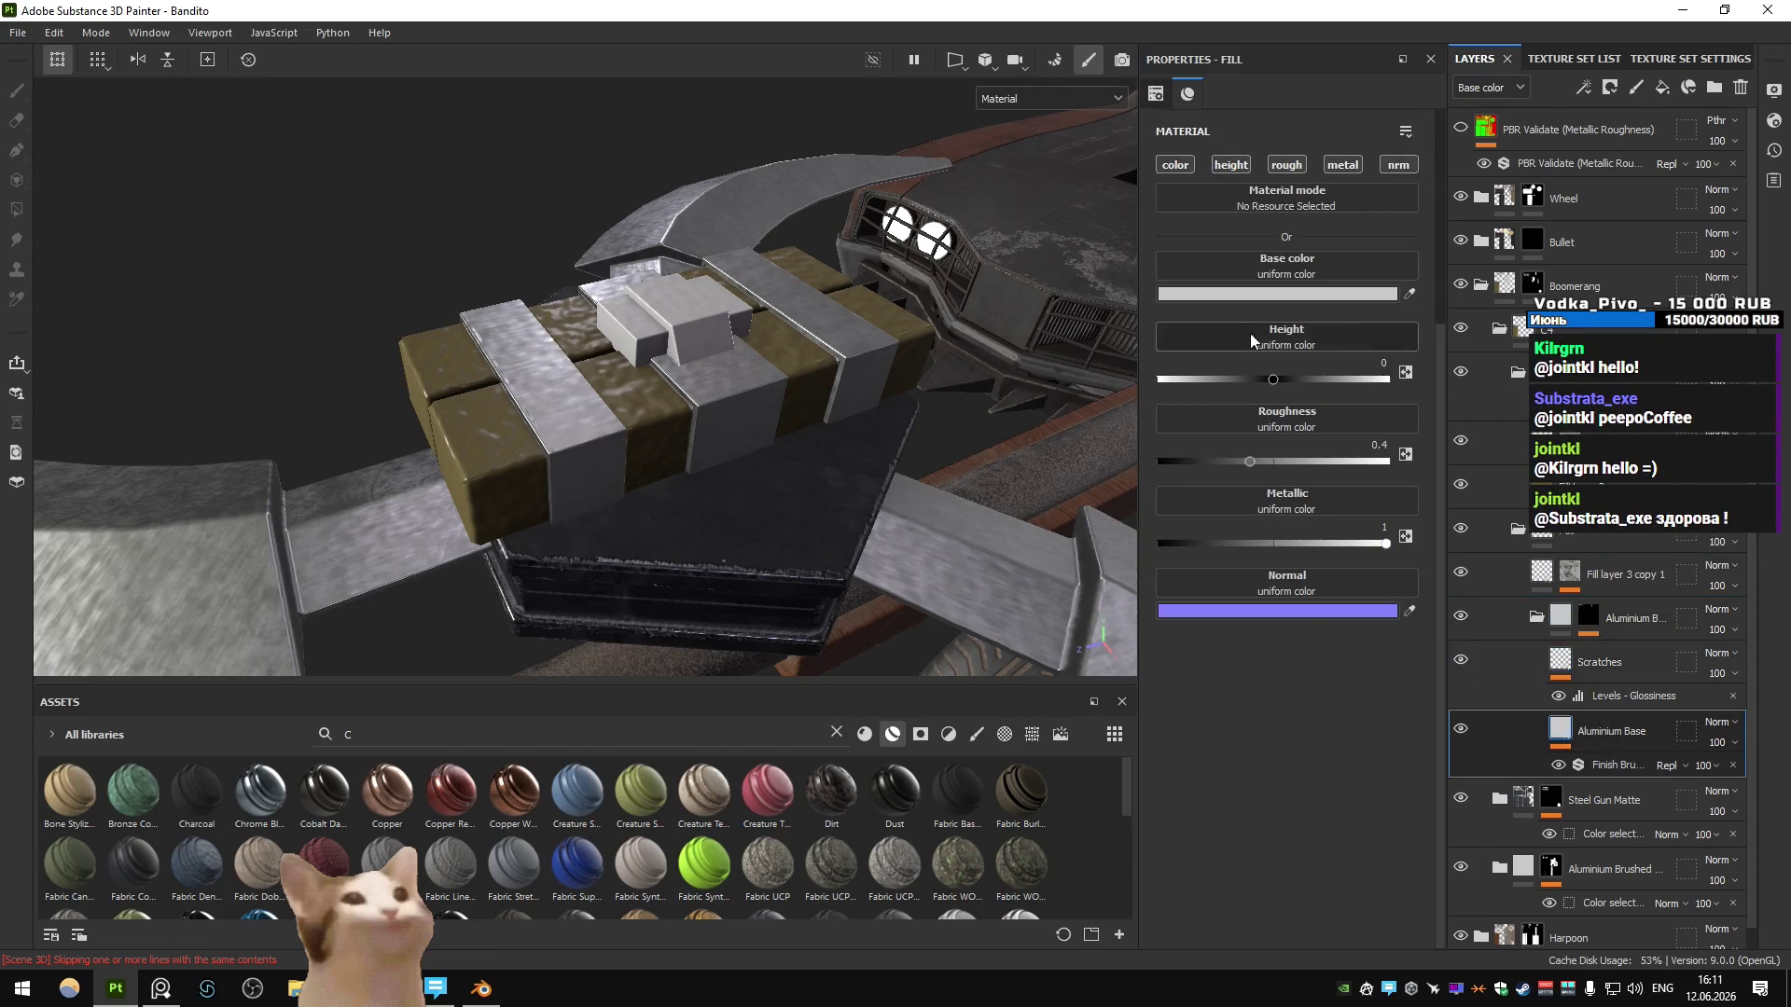
pyautogui.click(1287, 293)
pyautogui.moveTo(1473, 427)
pyautogui.mouseDown()
pyautogui.moveTo(1425, 517)
pyautogui.moveTo(1414, 493)
pyautogui.mouseUp()
pyautogui.click(1353, 502)
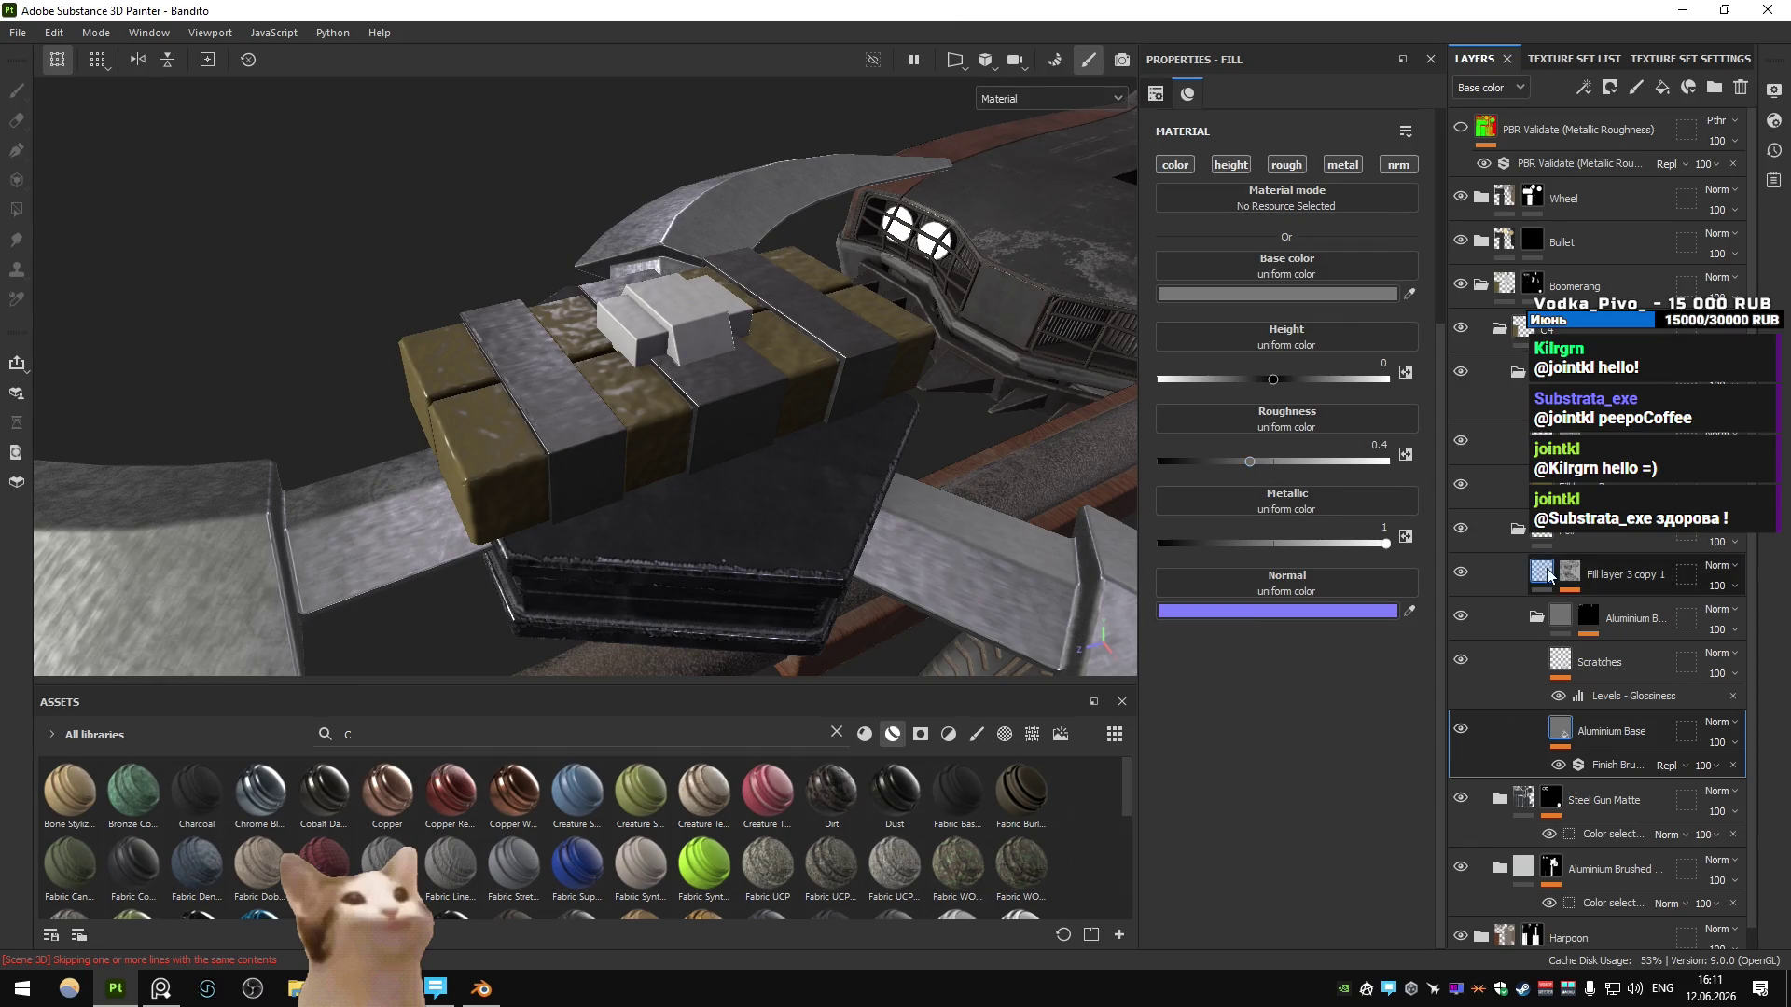
# - Collapse the Foil folder and select the C4 folder's mask in polygon-fill mode
pyautogui.moveTo(1548, 566)
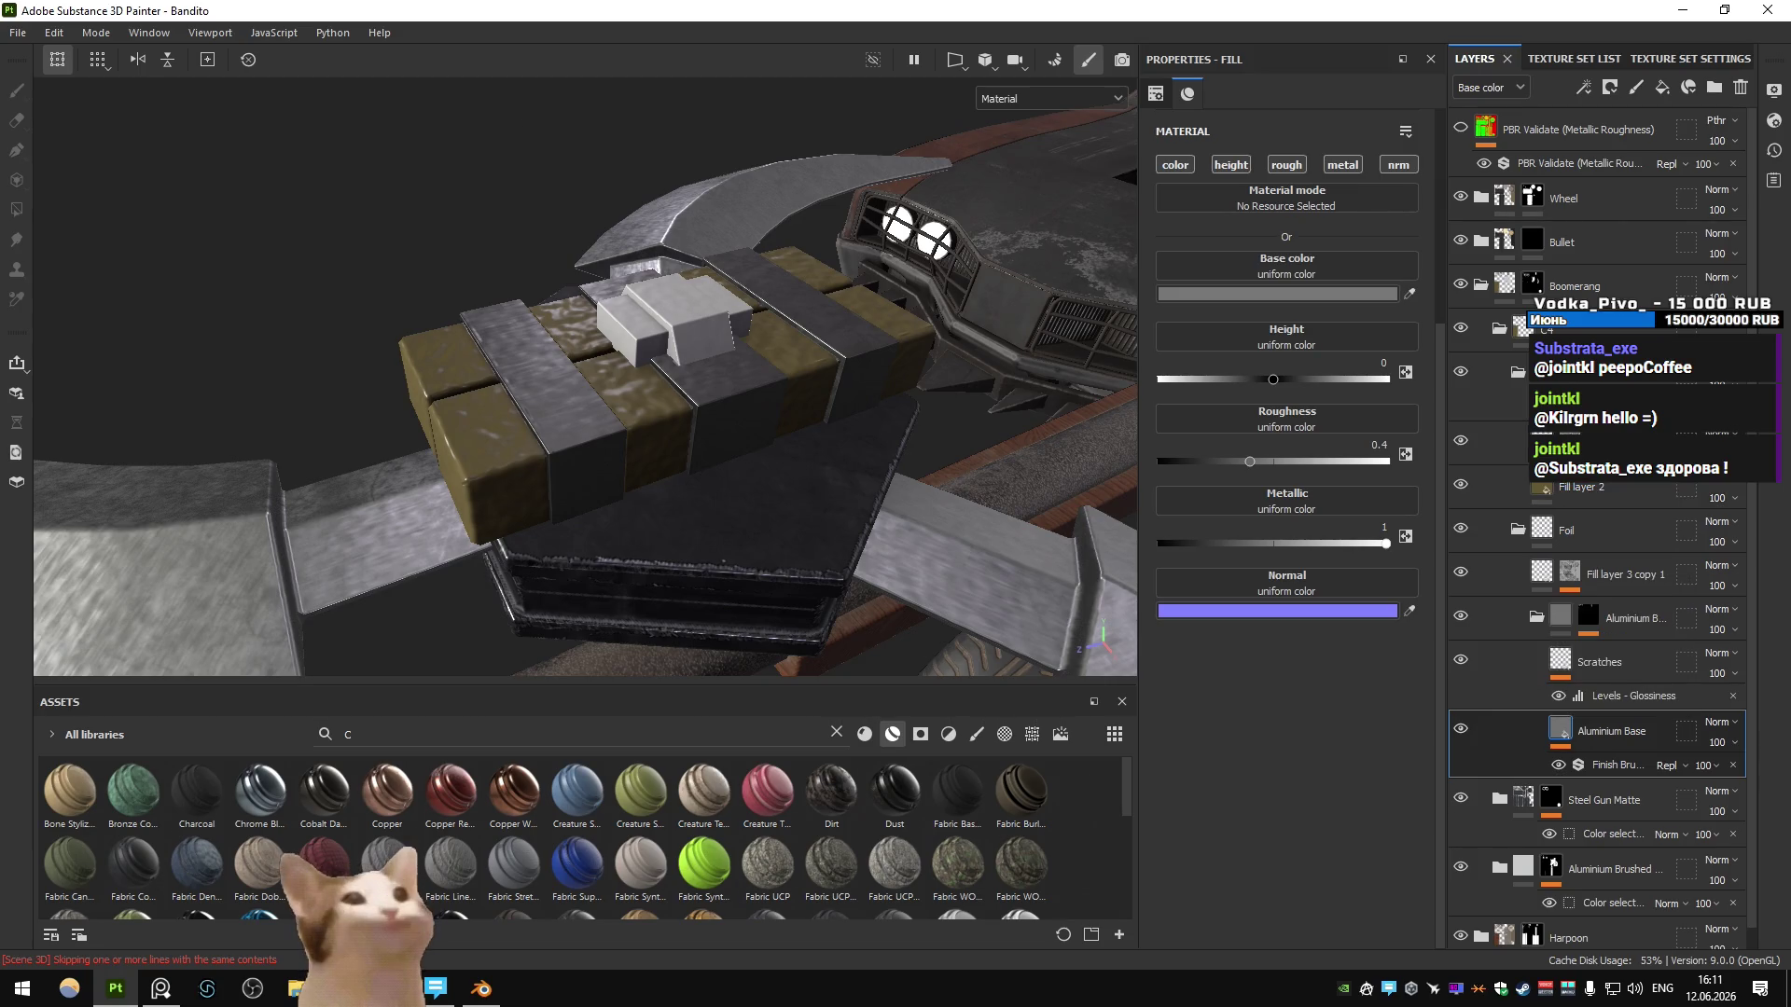
pyautogui.click(1517, 529)
pyautogui.click(1569, 372)
pyautogui.press('4')
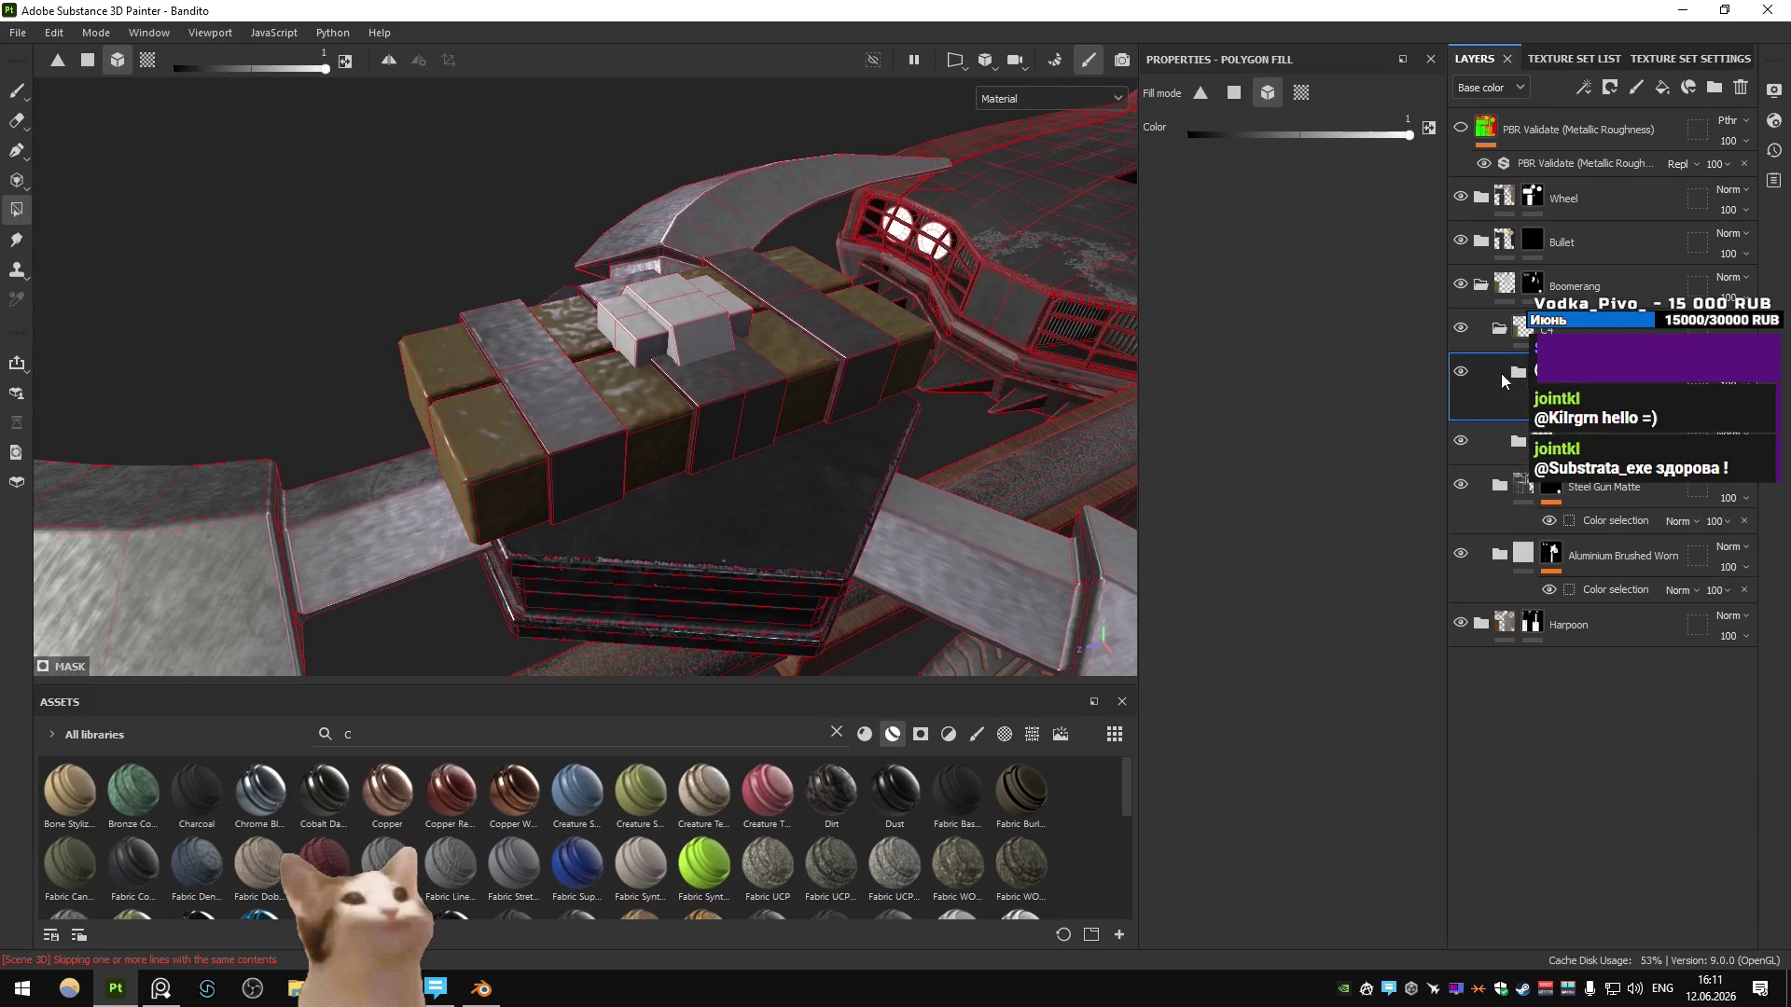
# - Add a colour-only Fill layer 4 in the C4 folder set to dark grey 2F2F2F
pyautogui.click(1662, 87)
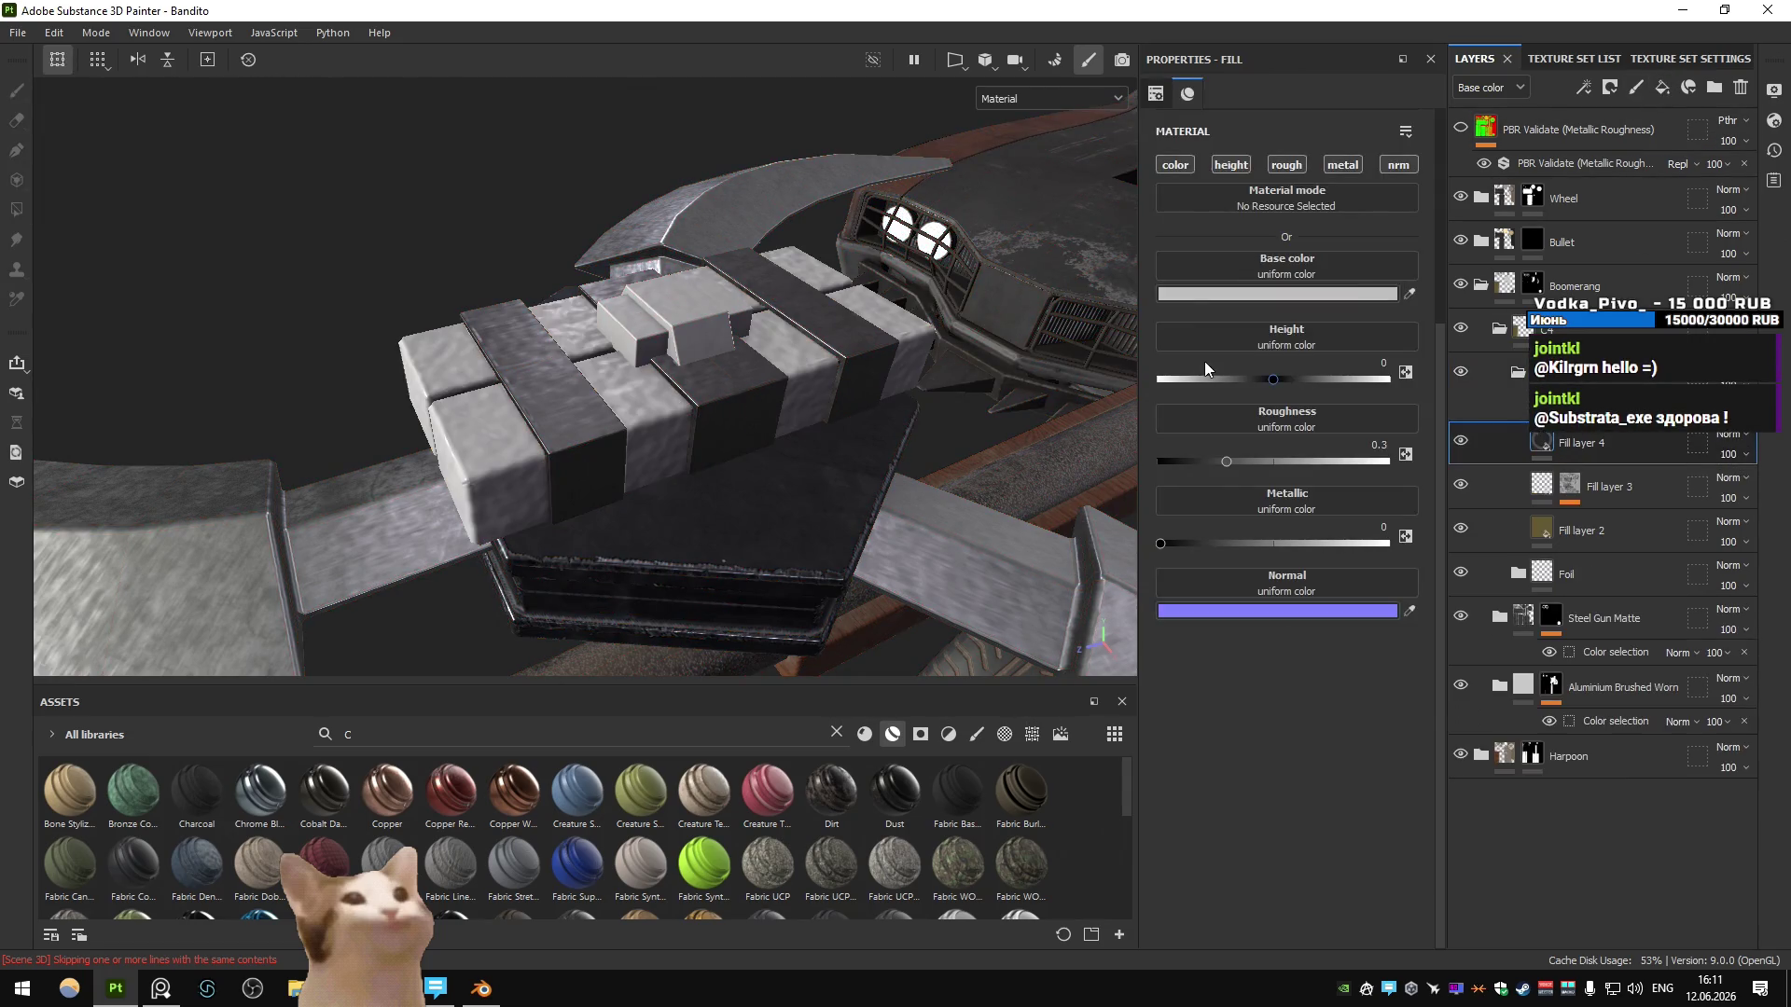
pyautogui.click(1191, 168)
pyautogui.click(1268, 289)
pyautogui.moveTo(1478, 546); pyautogui.dragTo(1435, 550)
pyautogui.click(1620, 91)
pyautogui.hotkey('ctrl', 'z')
# - Mask Fill layer 4 by colour selection on the green ID colour and group it into a folder
pyautogui.click(1612, 86)
pyautogui.click(1638, 177)
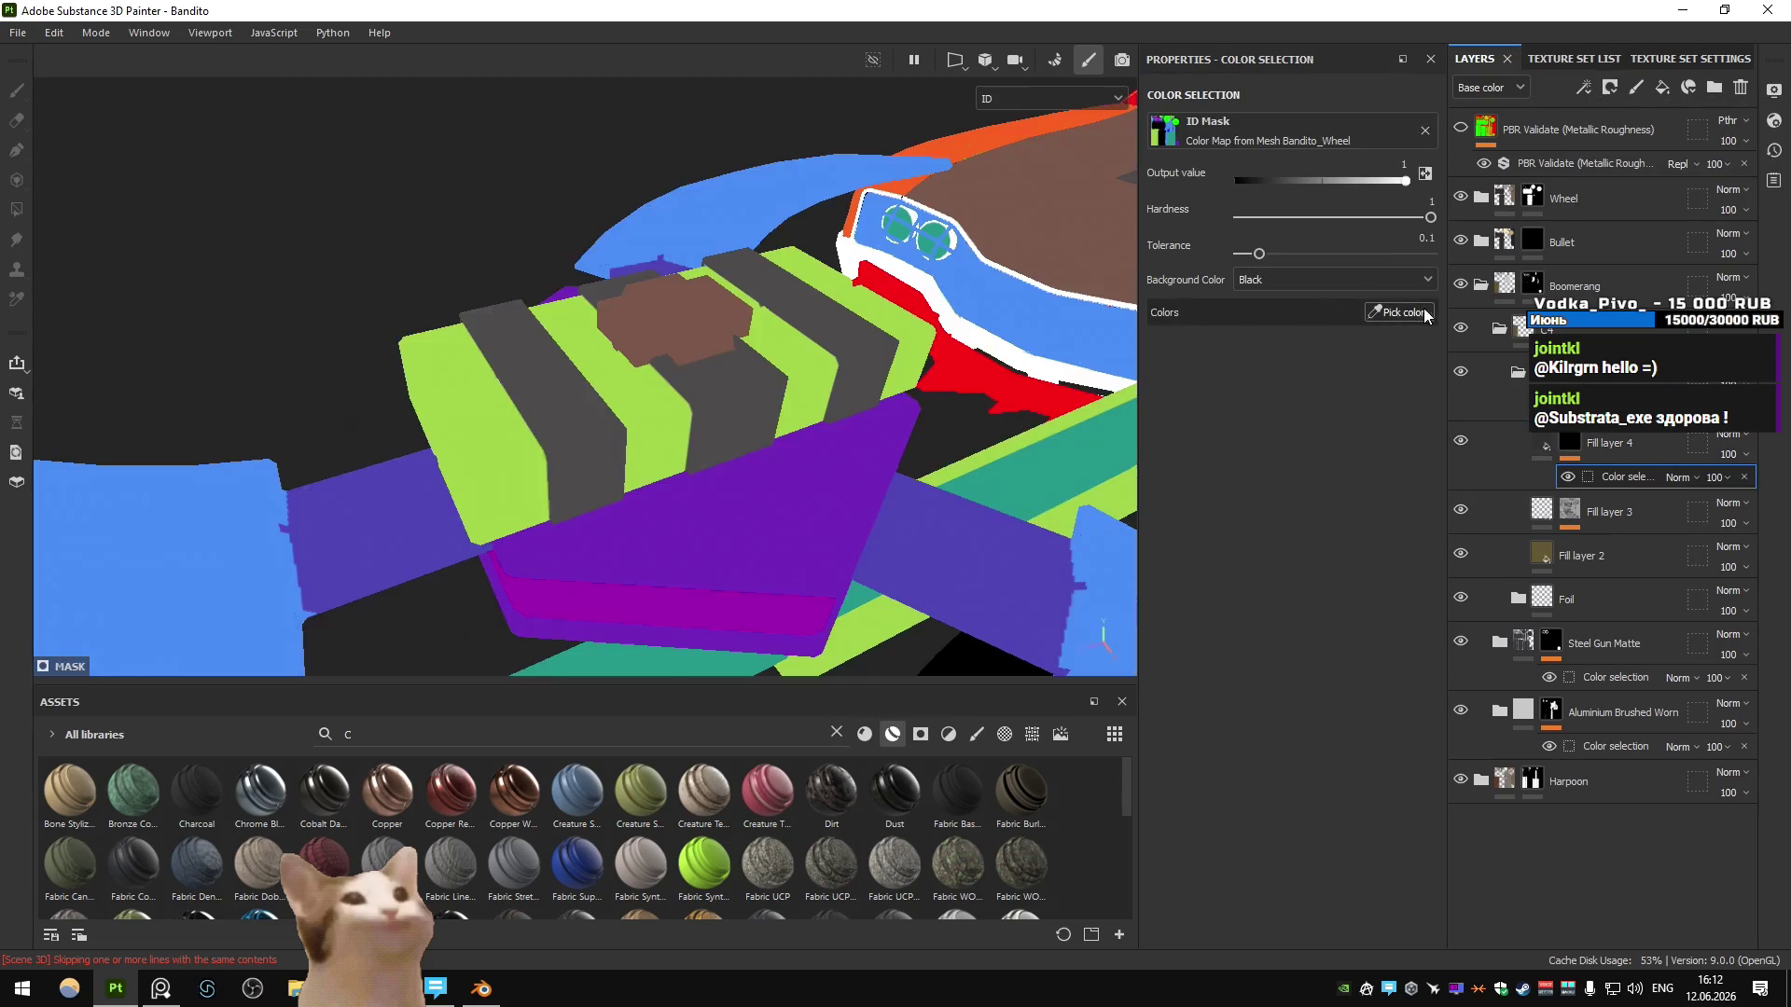
pyautogui.click(678, 331)
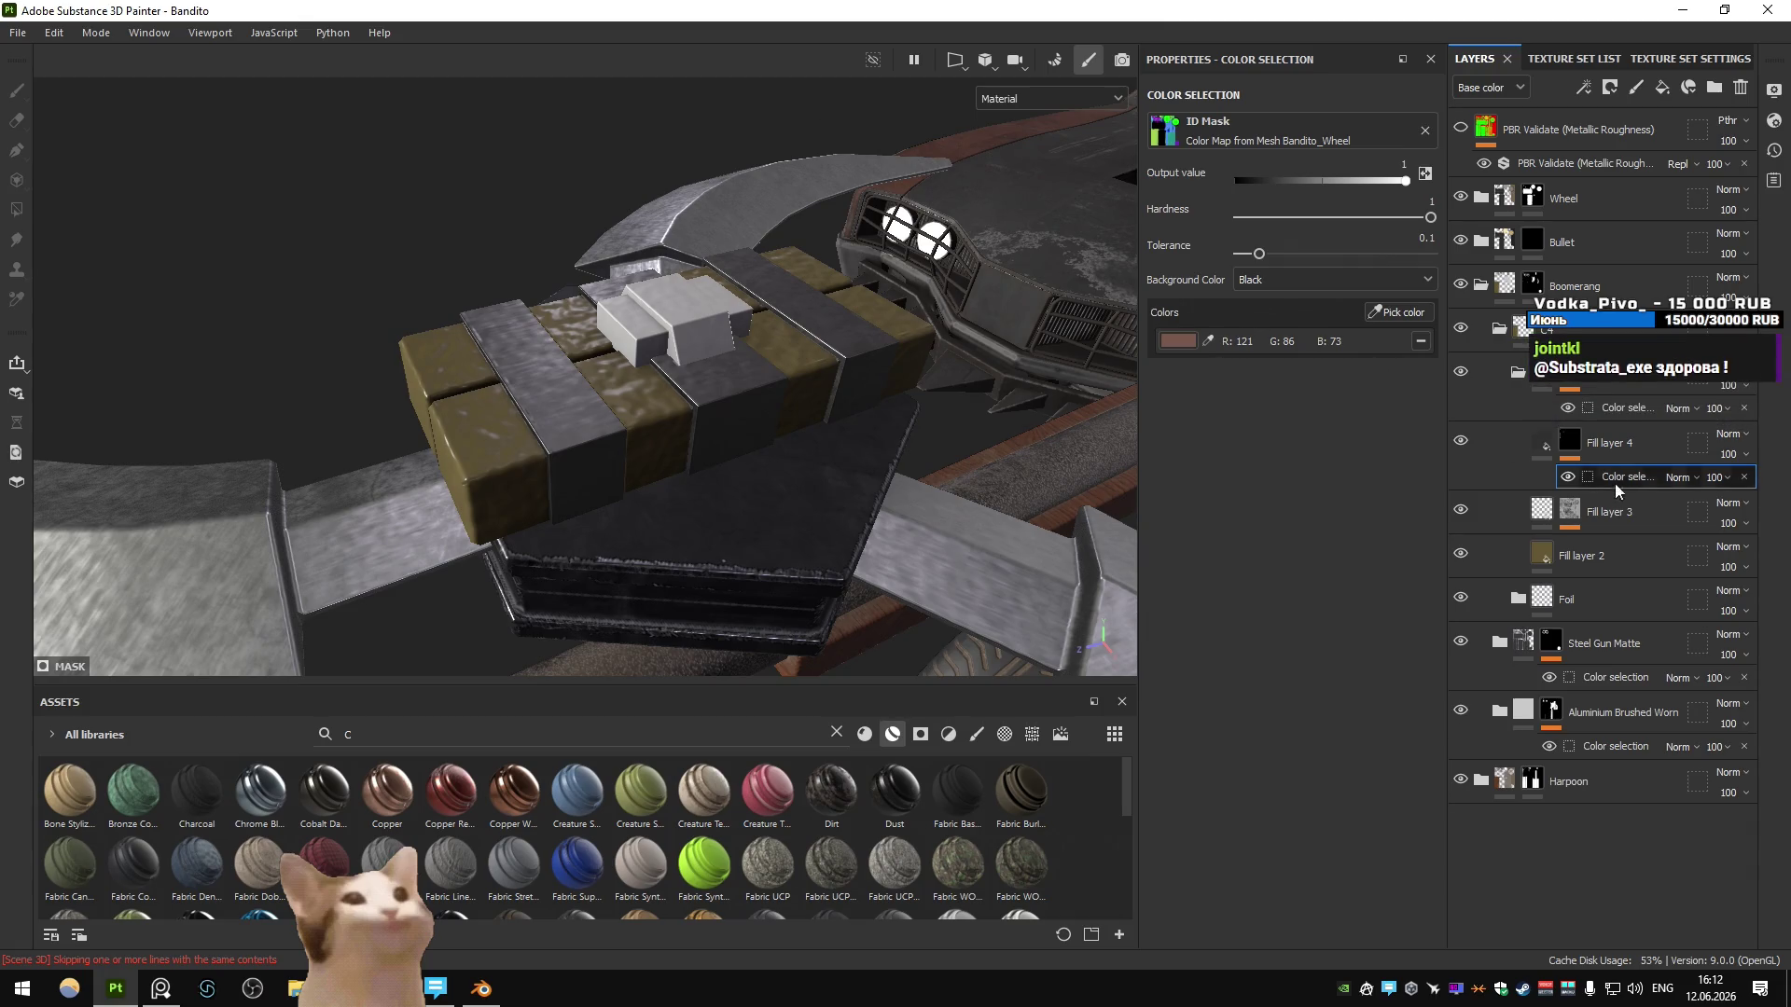
pyautogui.keyDown('alt'); pyautogui.click(1572, 446); pyautogui.keyUp('alt')
pyautogui.click(1502, 446)
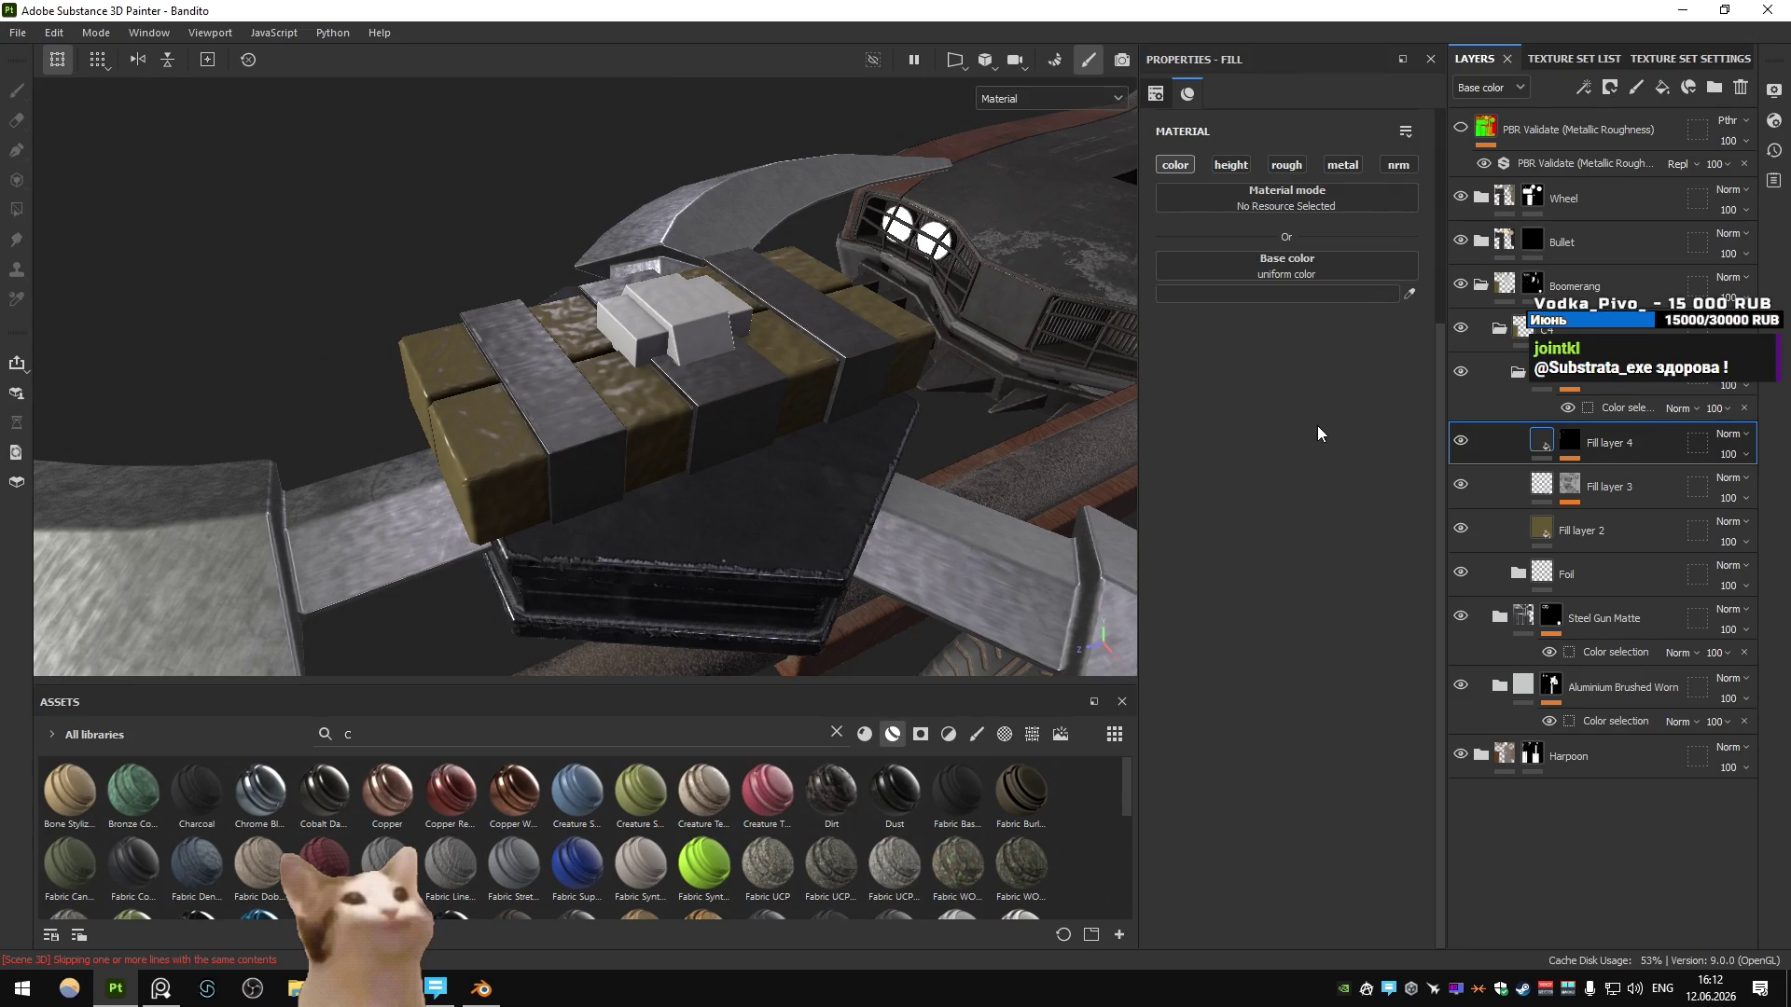
pyautogui.click(1606, 405)
pyautogui.click(1398, 312)
pyautogui.click(686, 333)
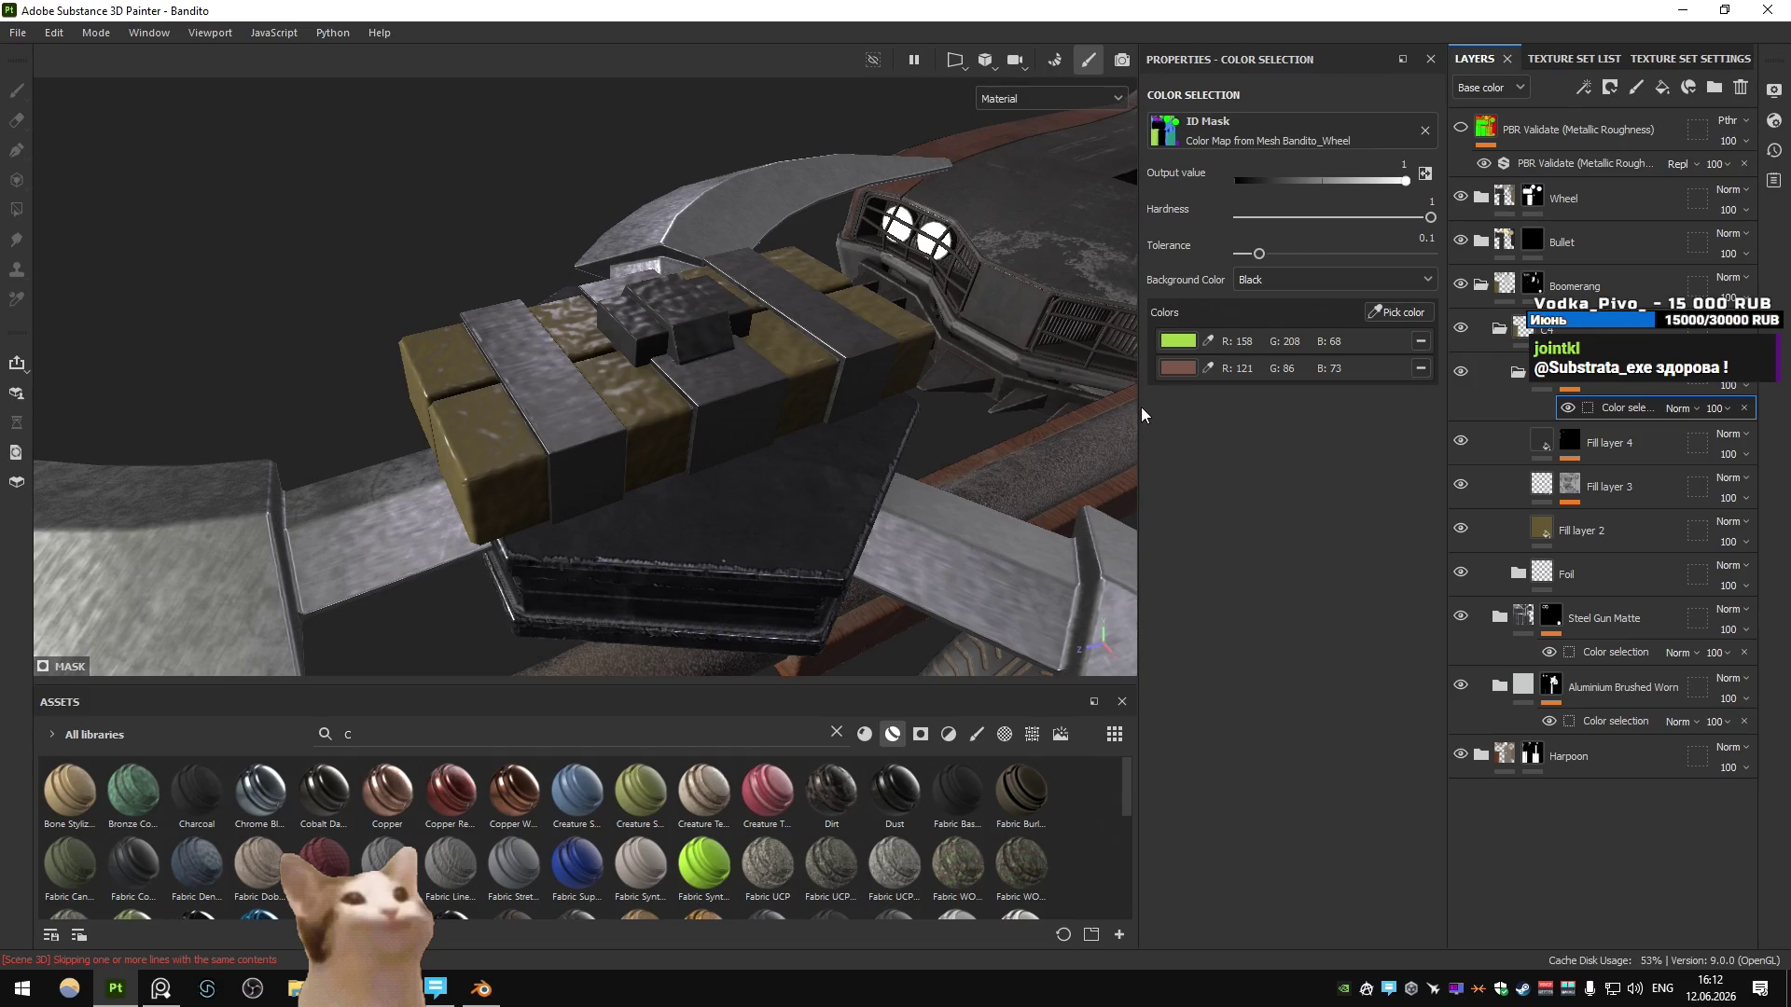
pyautogui.hotkey('ctrl', 'z')
pyautogui.hotkey('ctrl', 'z')
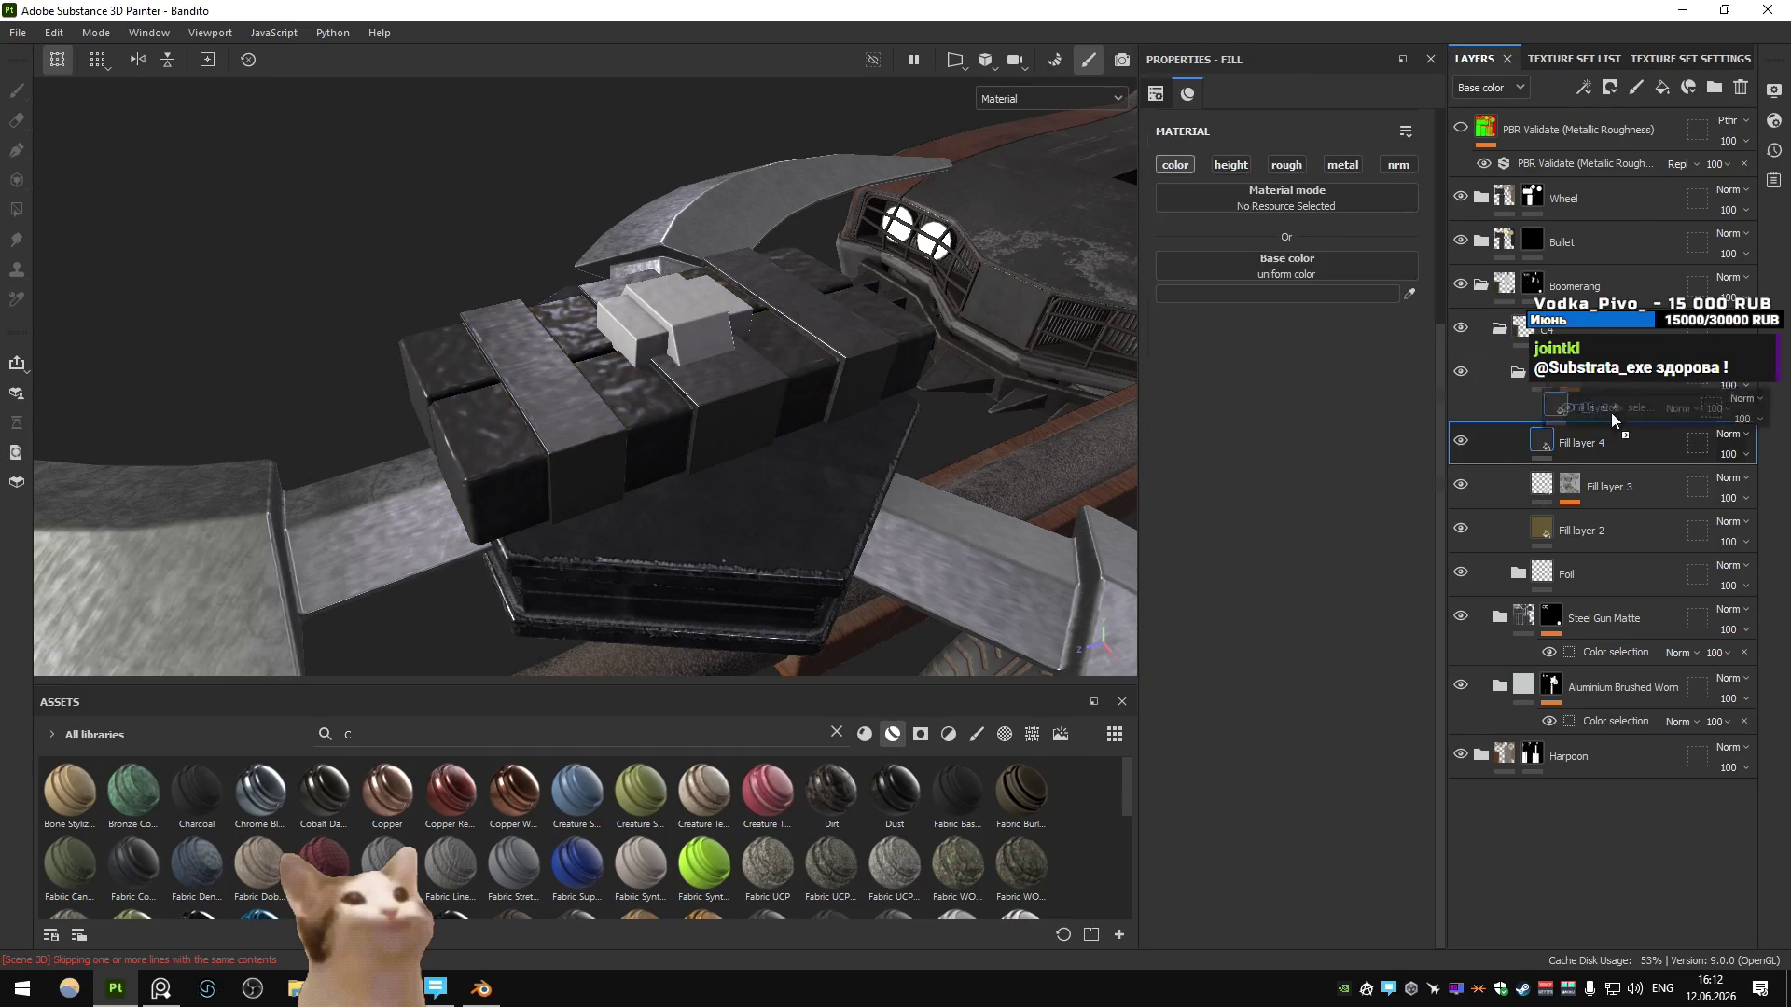
pyautogui.click(1714, 87)
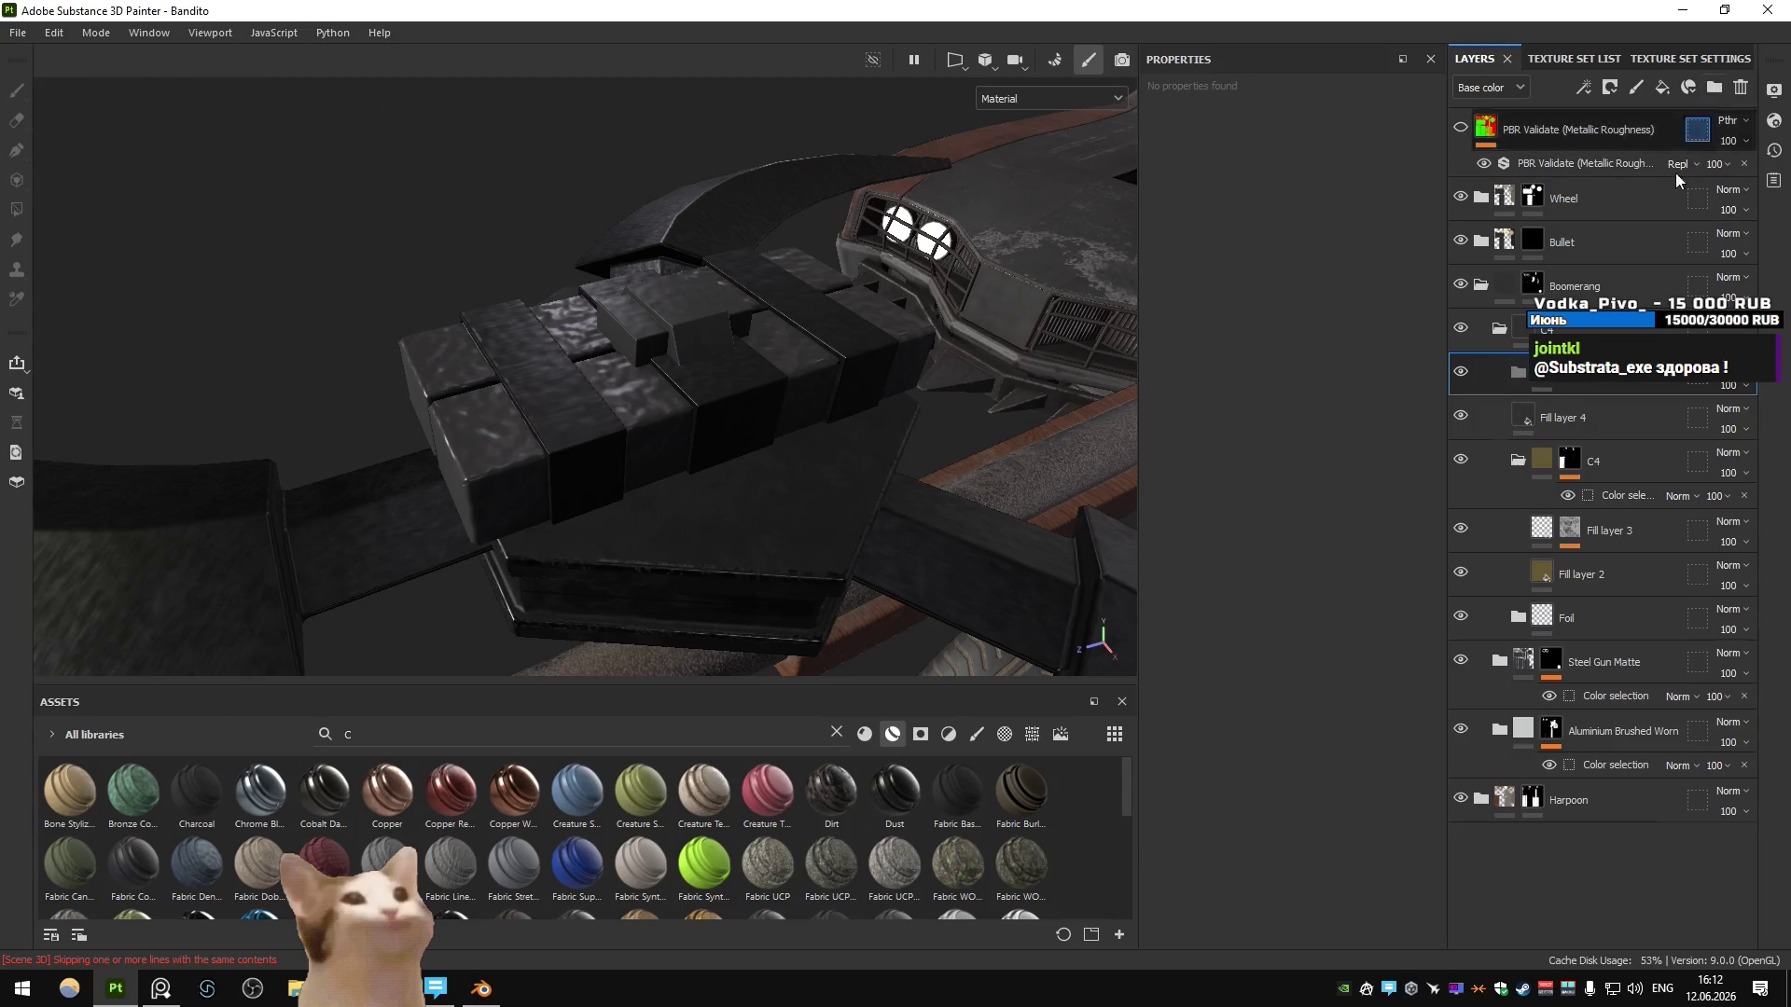
# - Name the folder Screen, move Fill layer 4 inside, and mask it by the screen's ID colour
pyautogui.press('Return')
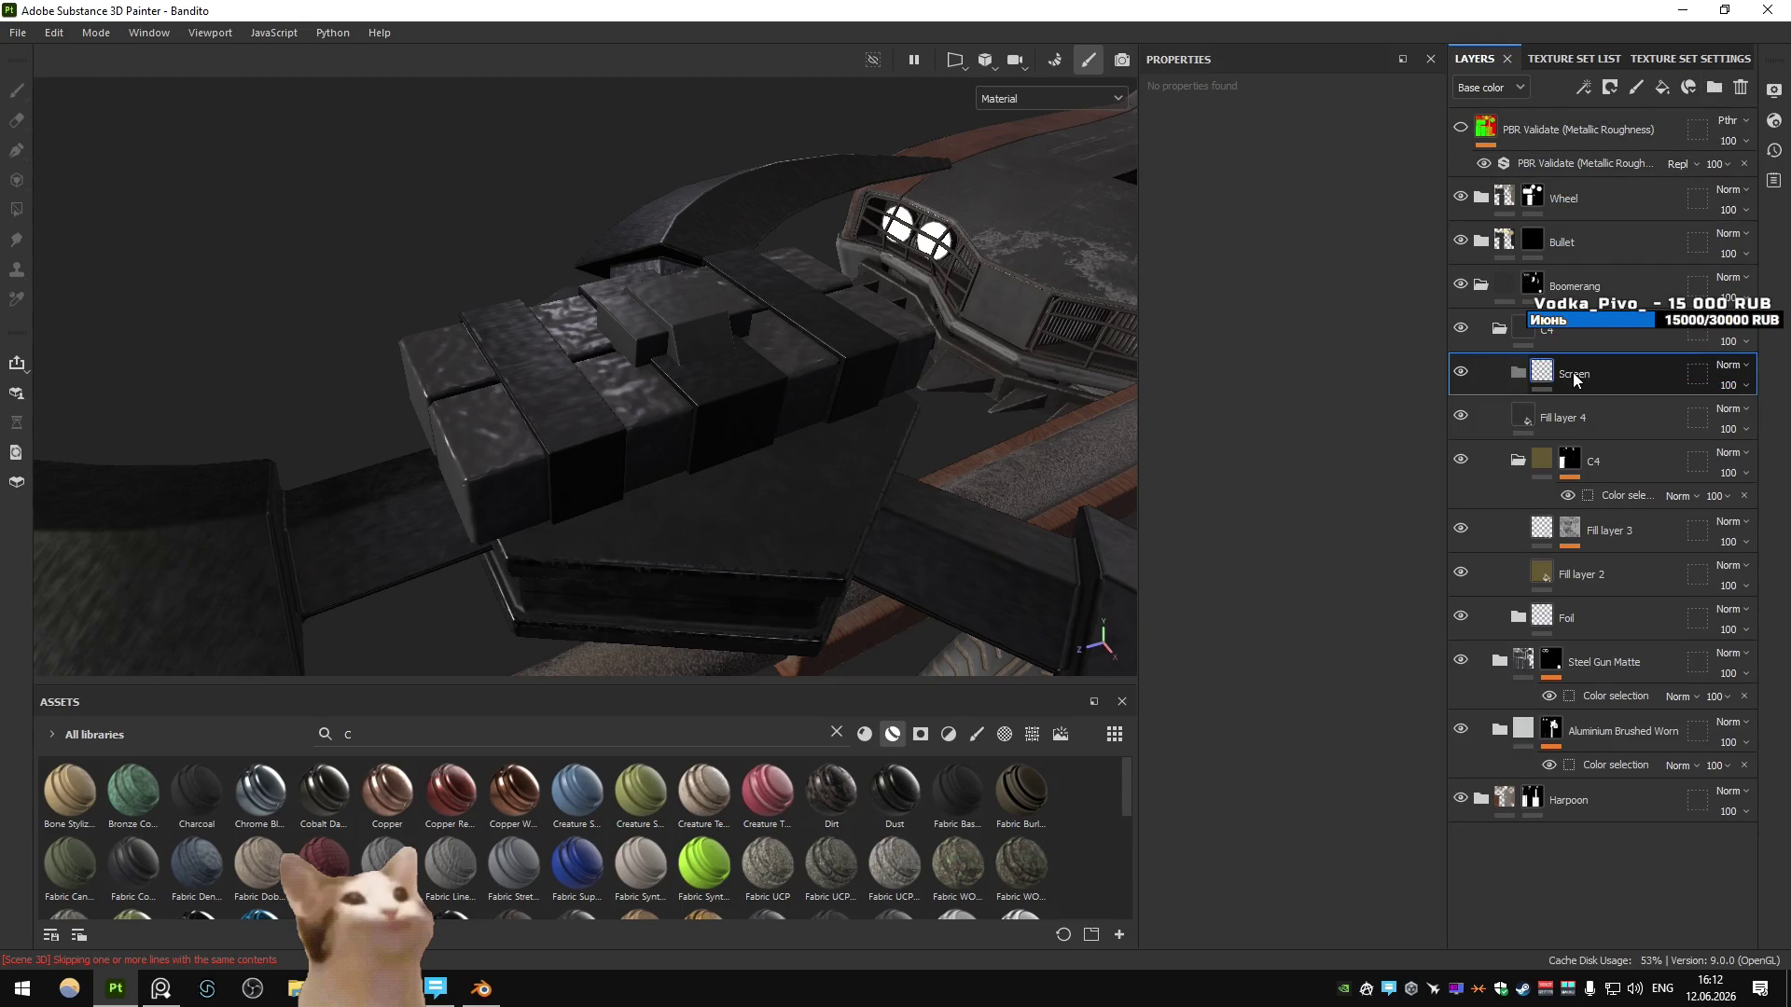
pyautogui.moveTo(1576, 416); pyautogui.dragTo(1576, 373)
pyautogui.click(1609, 86)
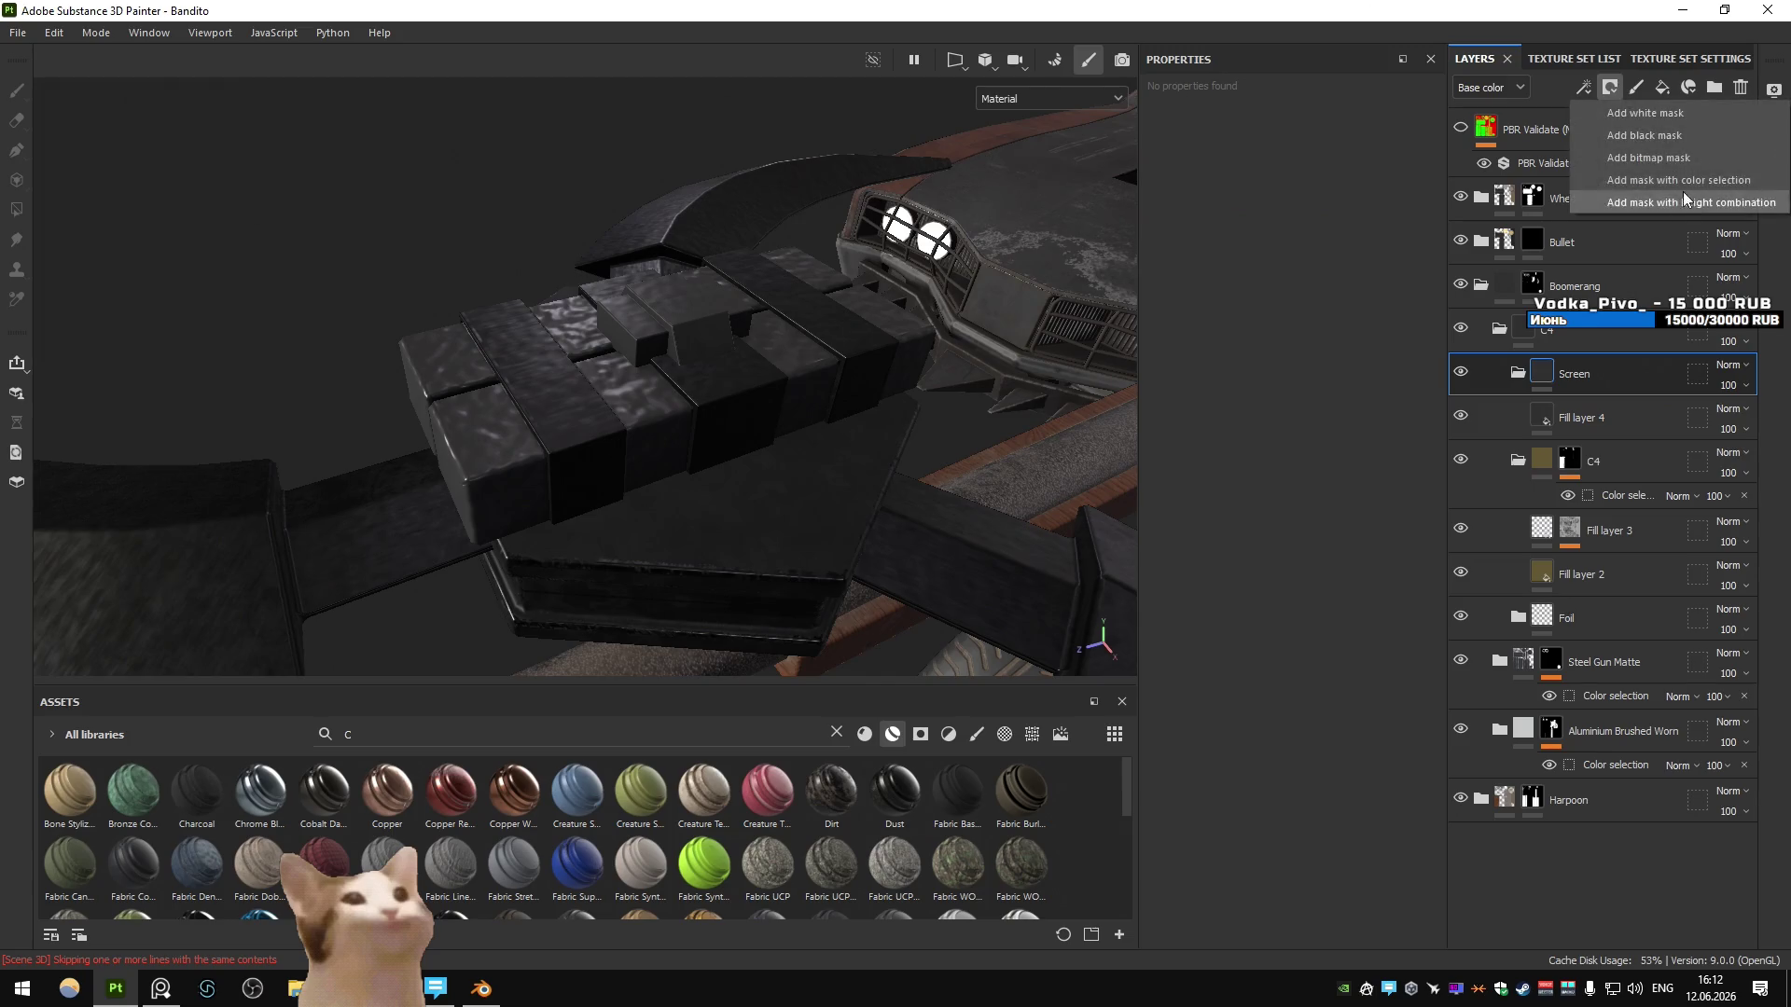
pyautogui.click(1632, 170)
pyautogui.click(1394, 311)
pyautogui.click(702, 336)
# - Enable roughness at 0.2088 and the height channel on Fill layer 4
pyautogui.click(1624, 444)
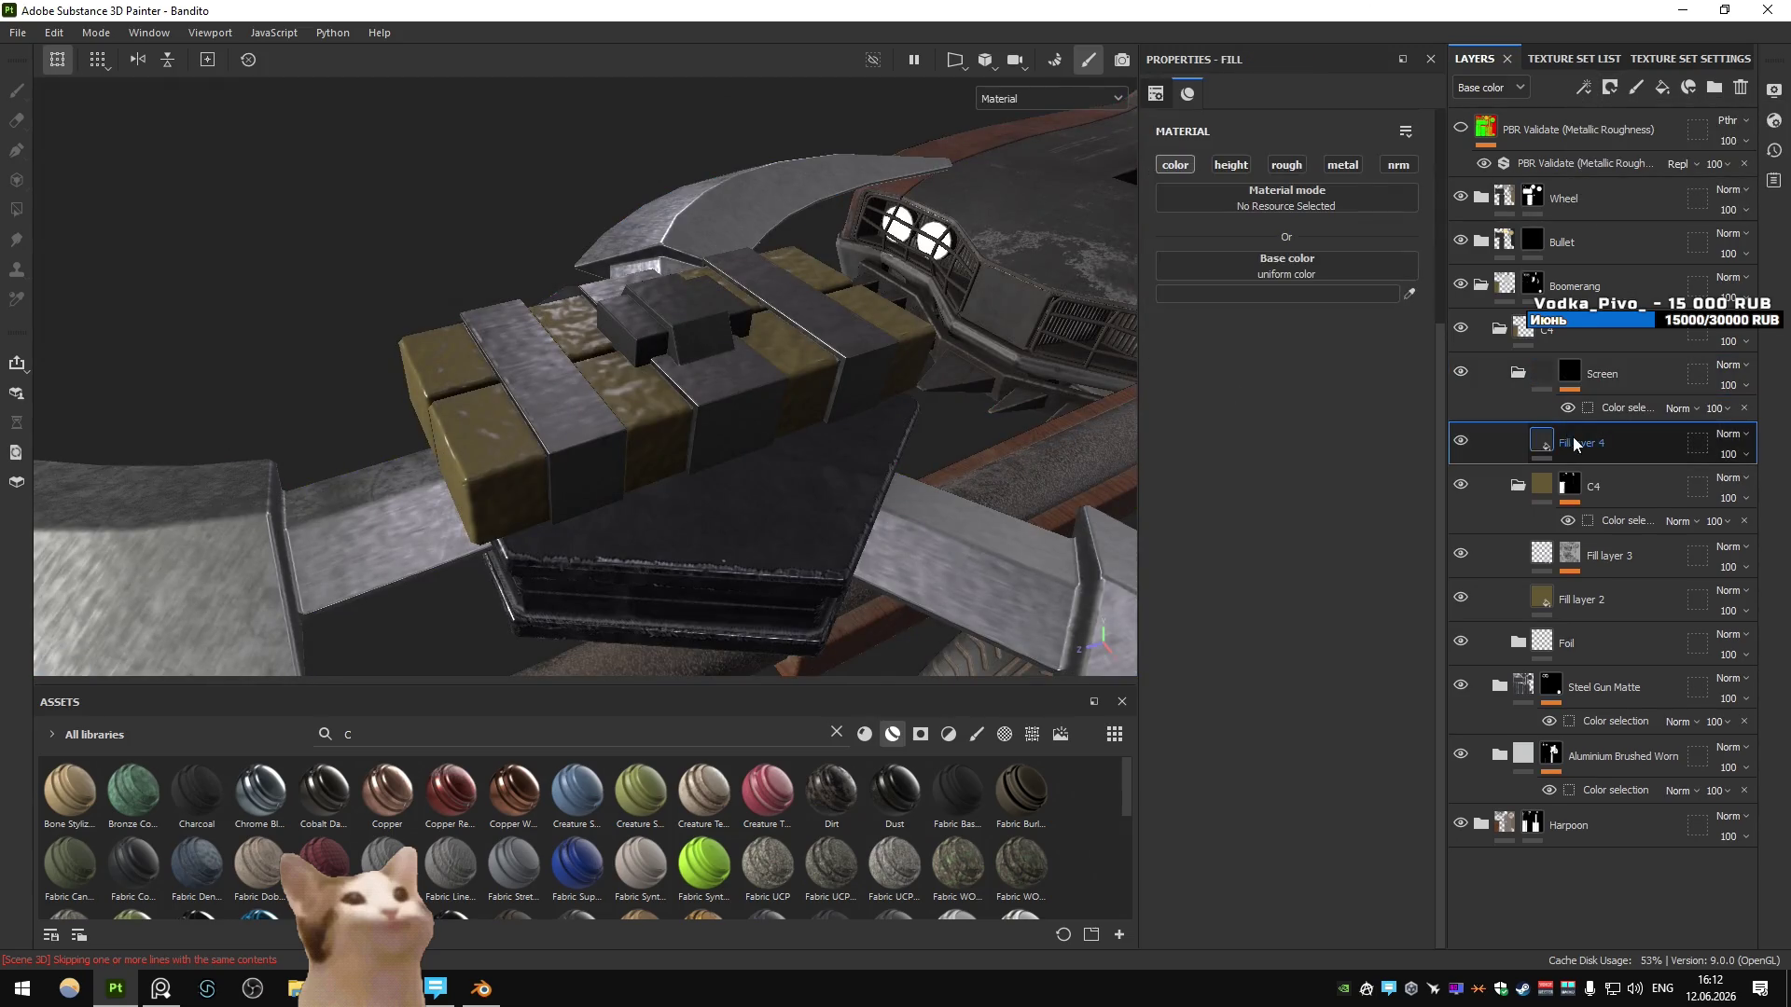
pyautogui.click(1283, 166)
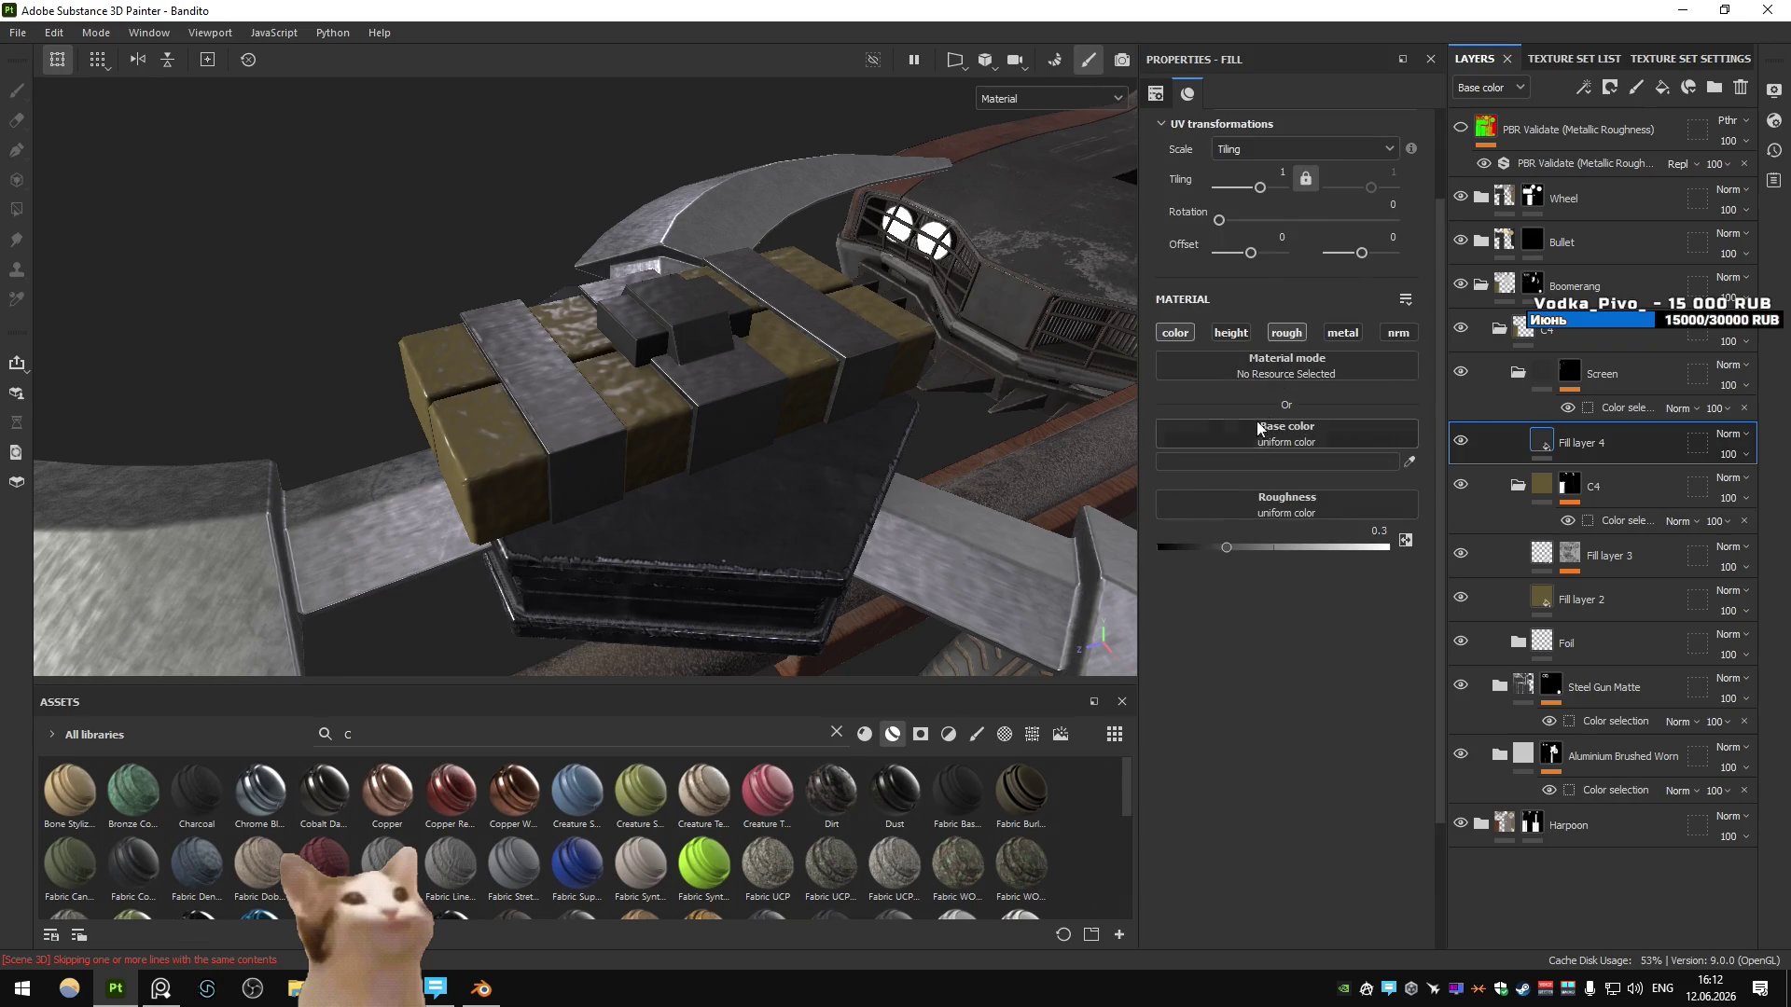
pyautogui.moveTo(1216, 548); pyautogui.dragTo(1203, 547)
pyautogui.scroll(5, 706, 349)
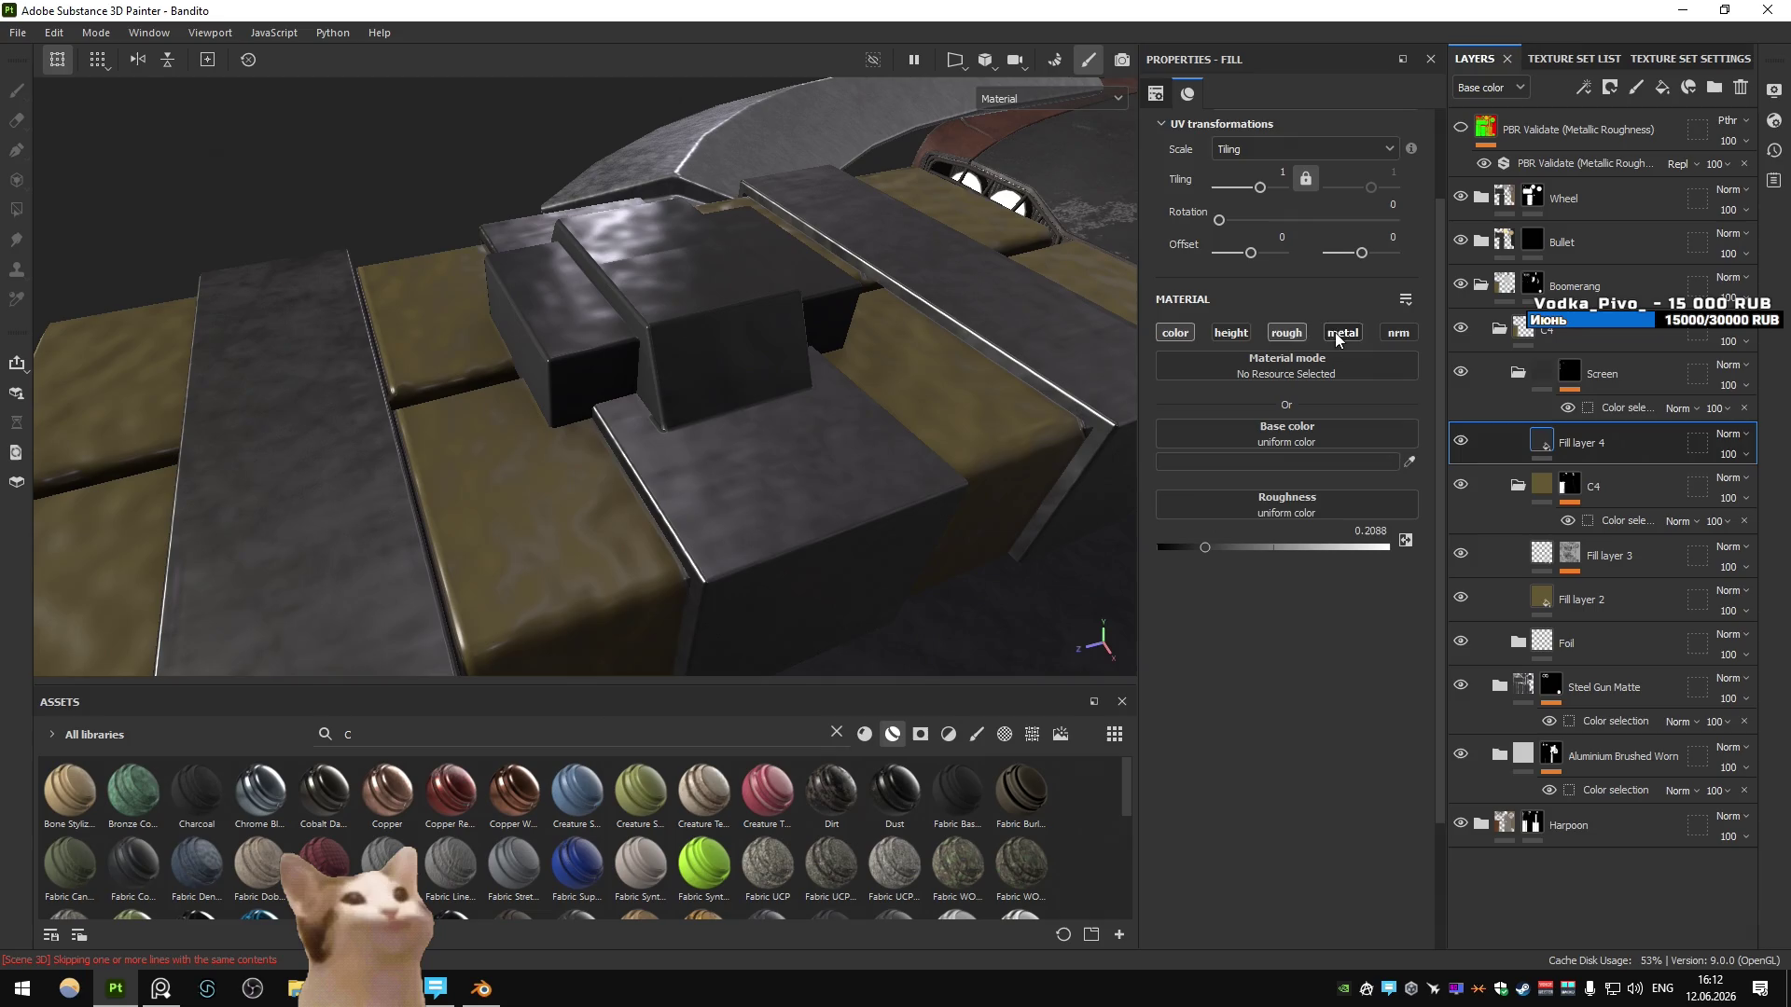
pyautogui.click(1231, 333)
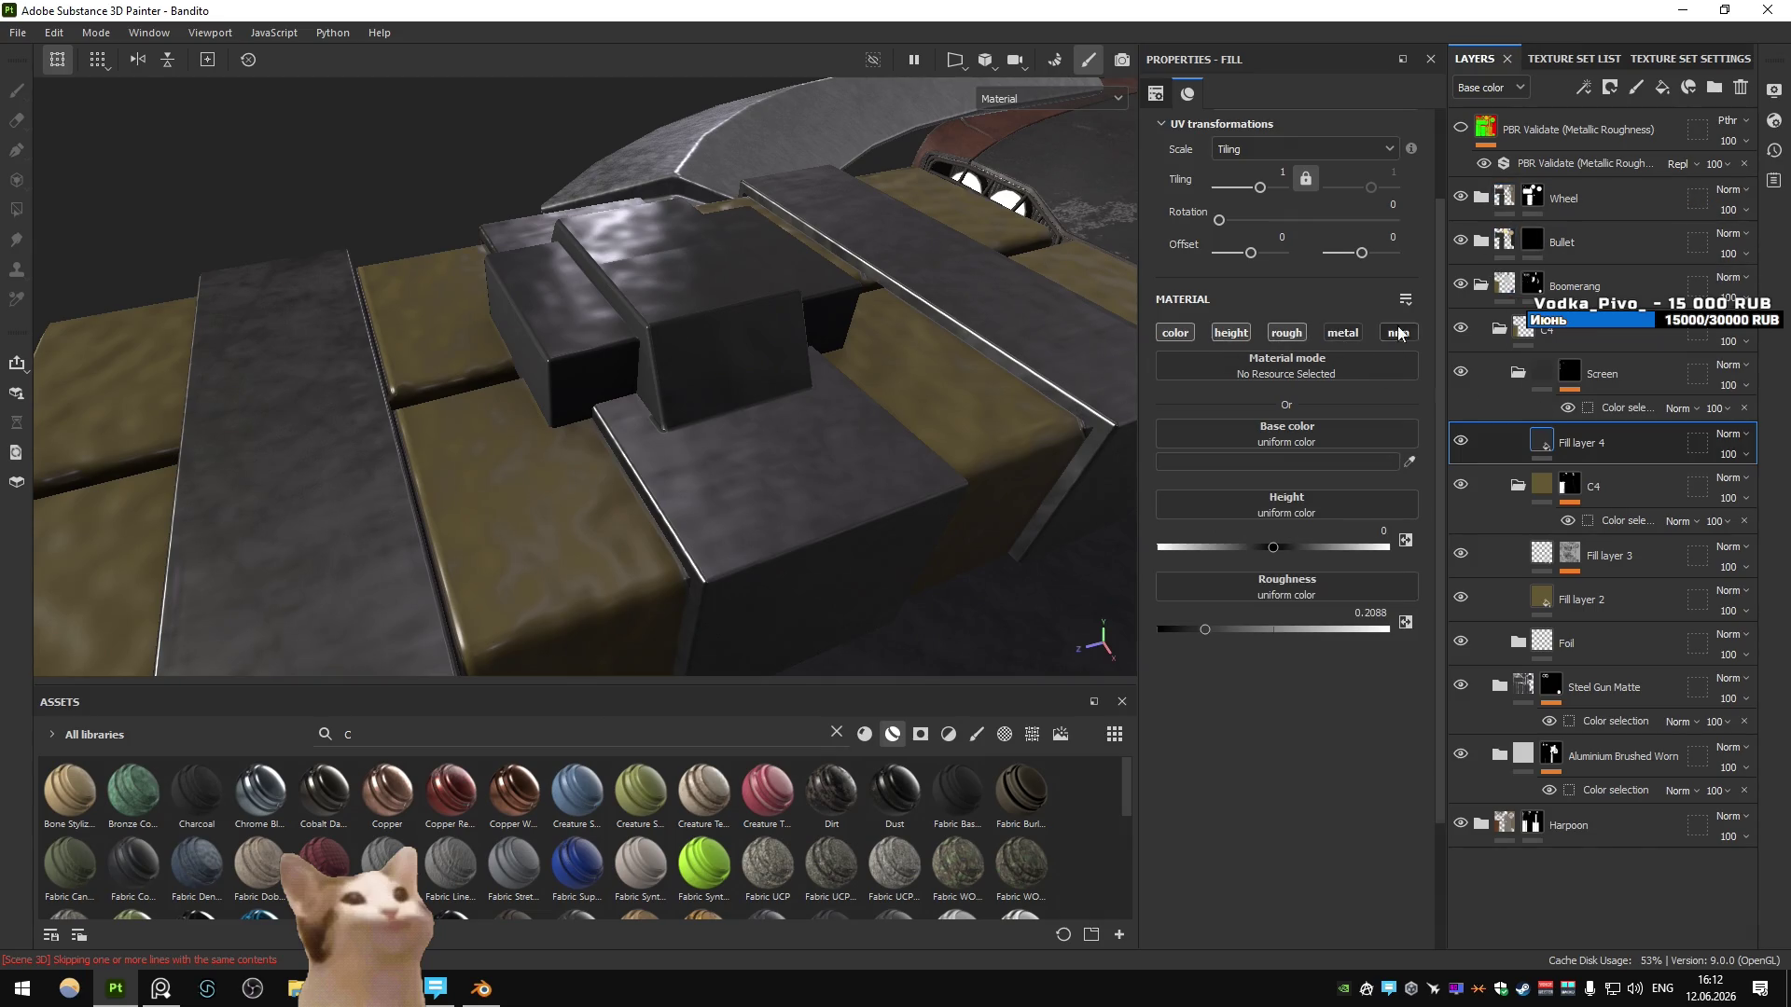
# - Set Height blending to Replace on both Fill layer 4 and the Screen folder
pyautogui.click(1492, 87)
pyautogui.click(1491, 131)
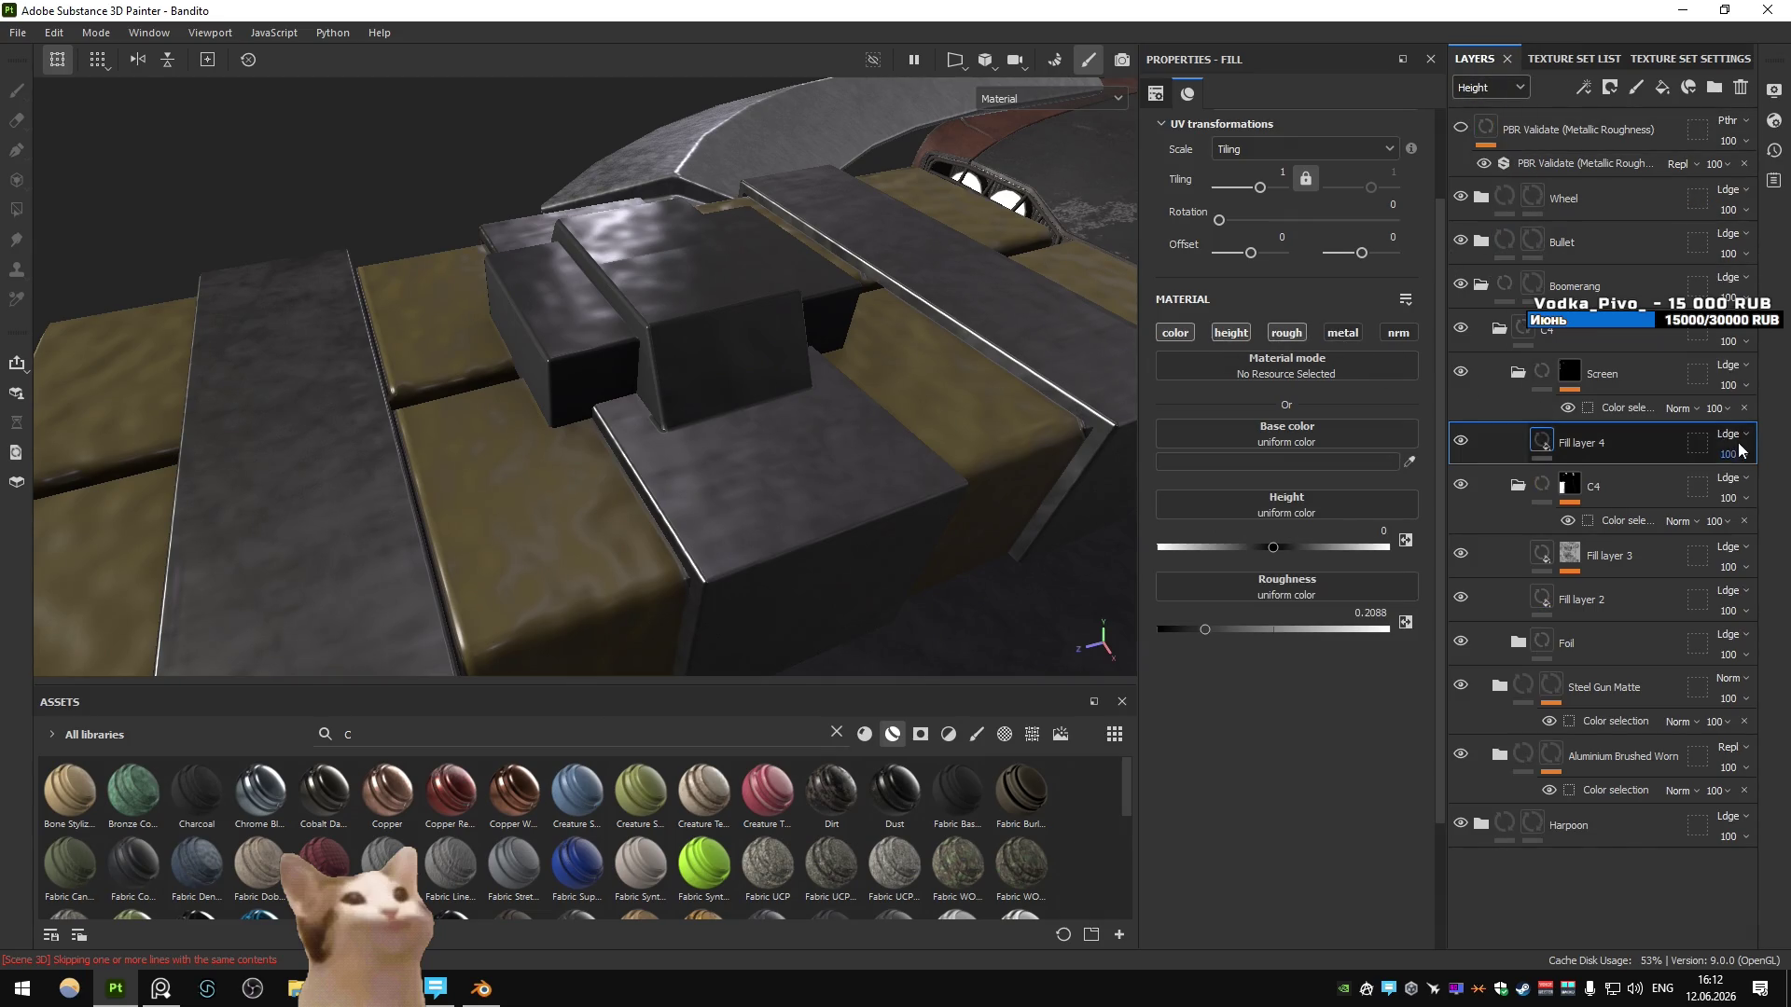
pyautogui.click(1730, 433)
pyautogui.click(1694, 166)
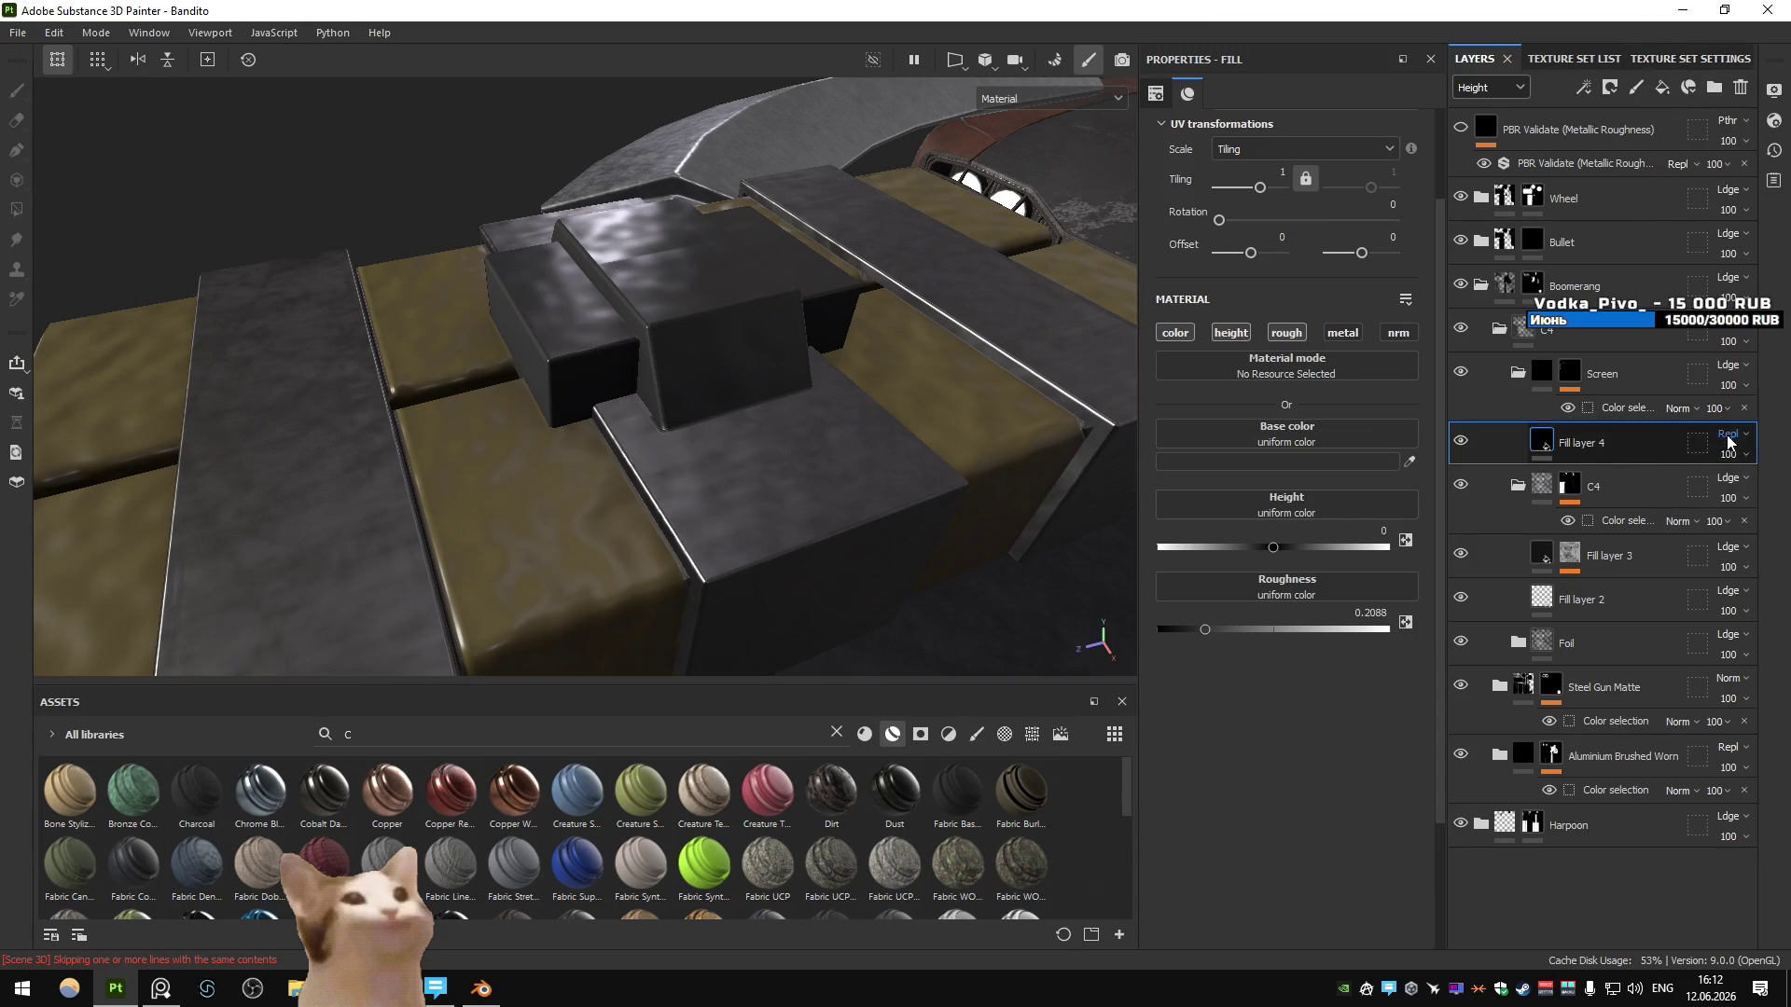
pyautogui.click(1694, 165)
pyautogui.click(1714, 168)
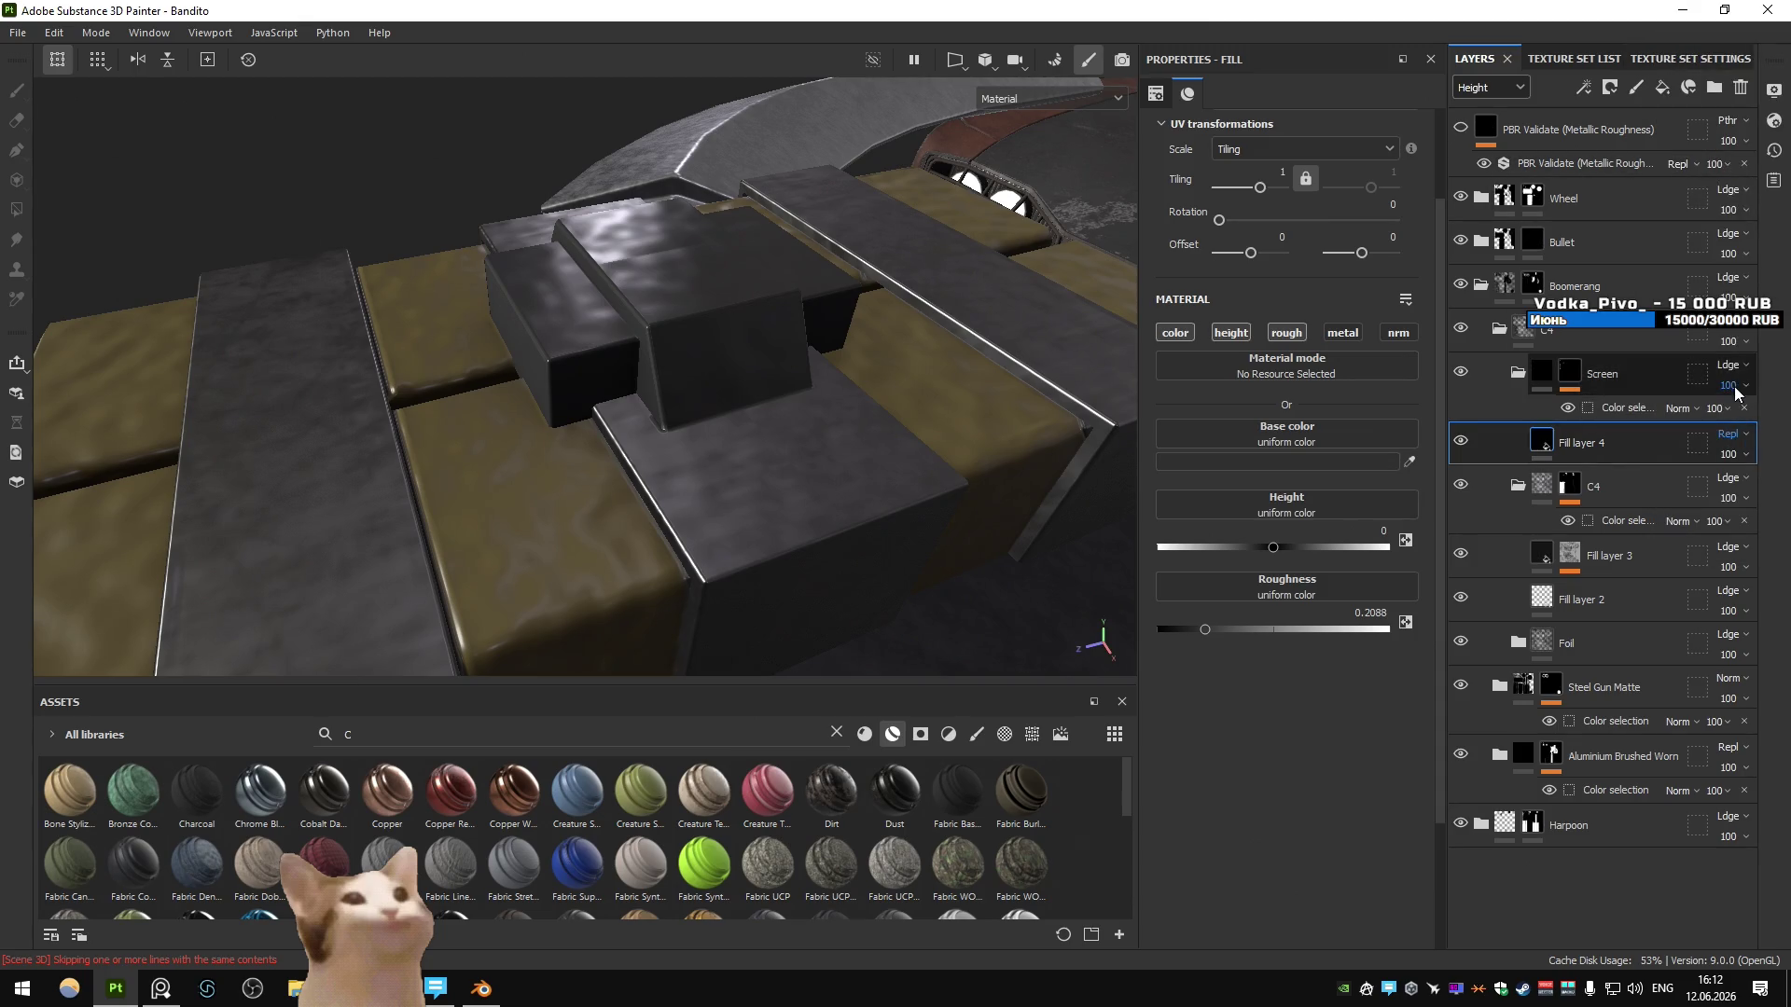
pyautogui.click(1732, 364)
pyautogui.click(1734, 432)
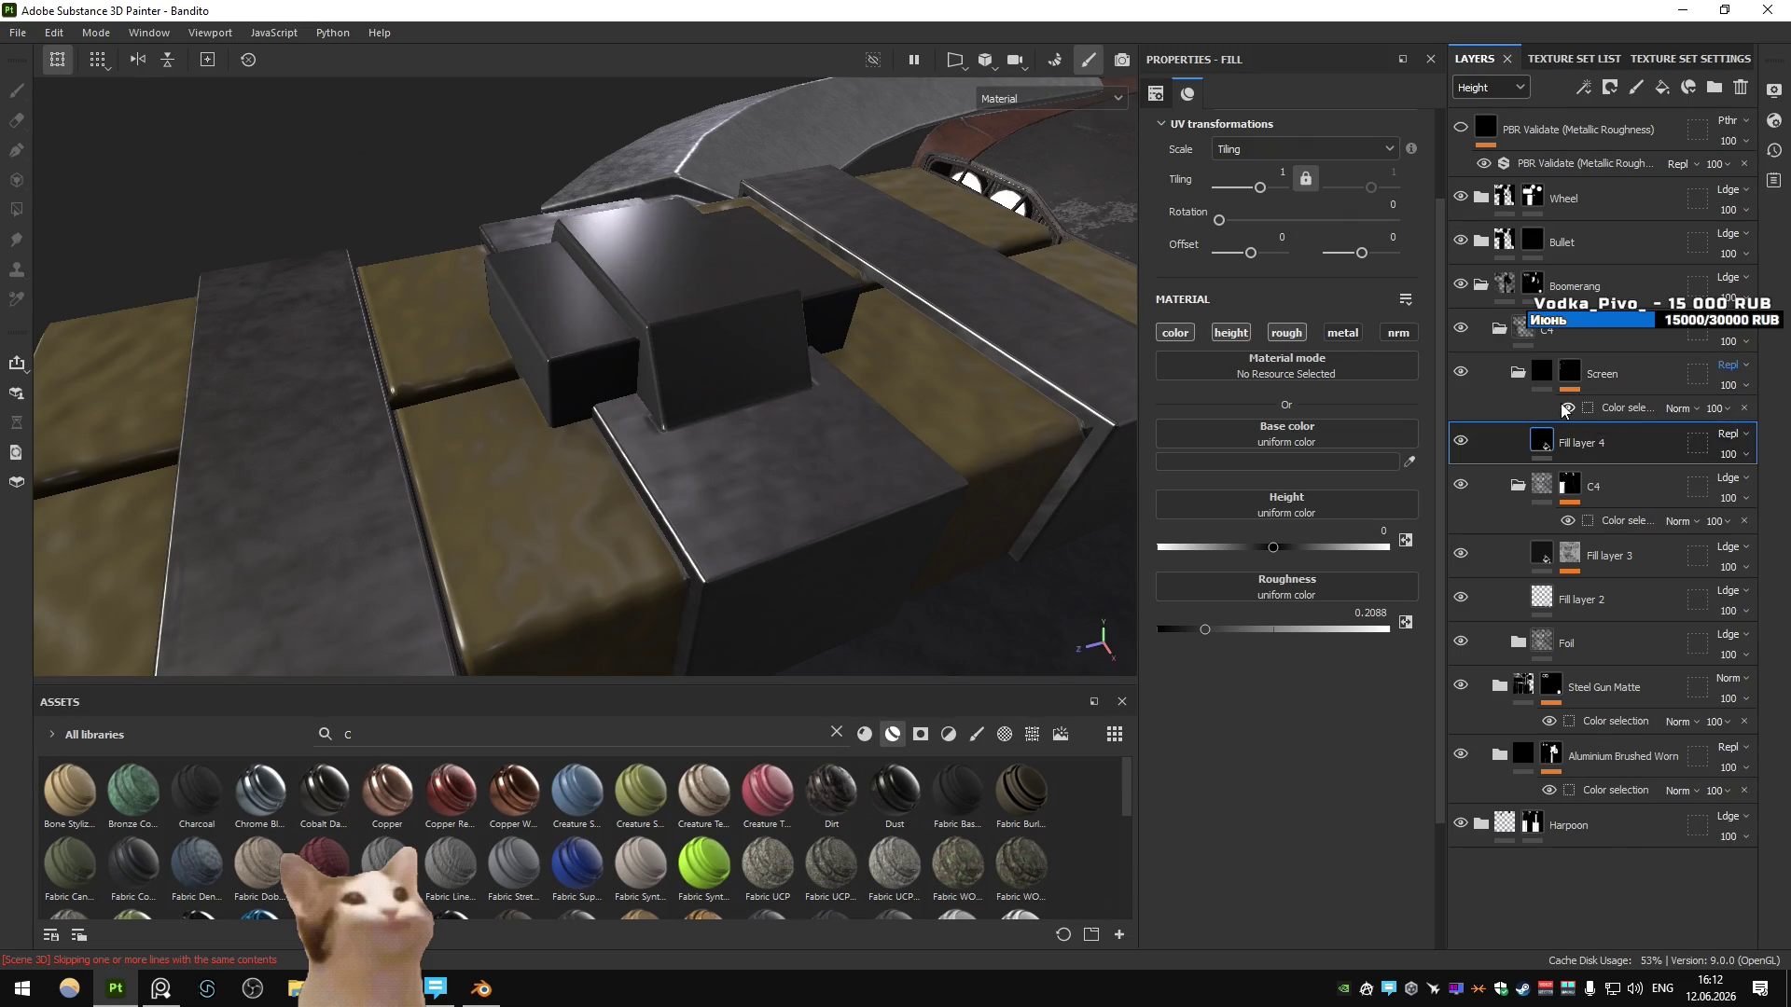
# - Add a filter effect to Fill layer 3
pyautogui.click(1510, 557)
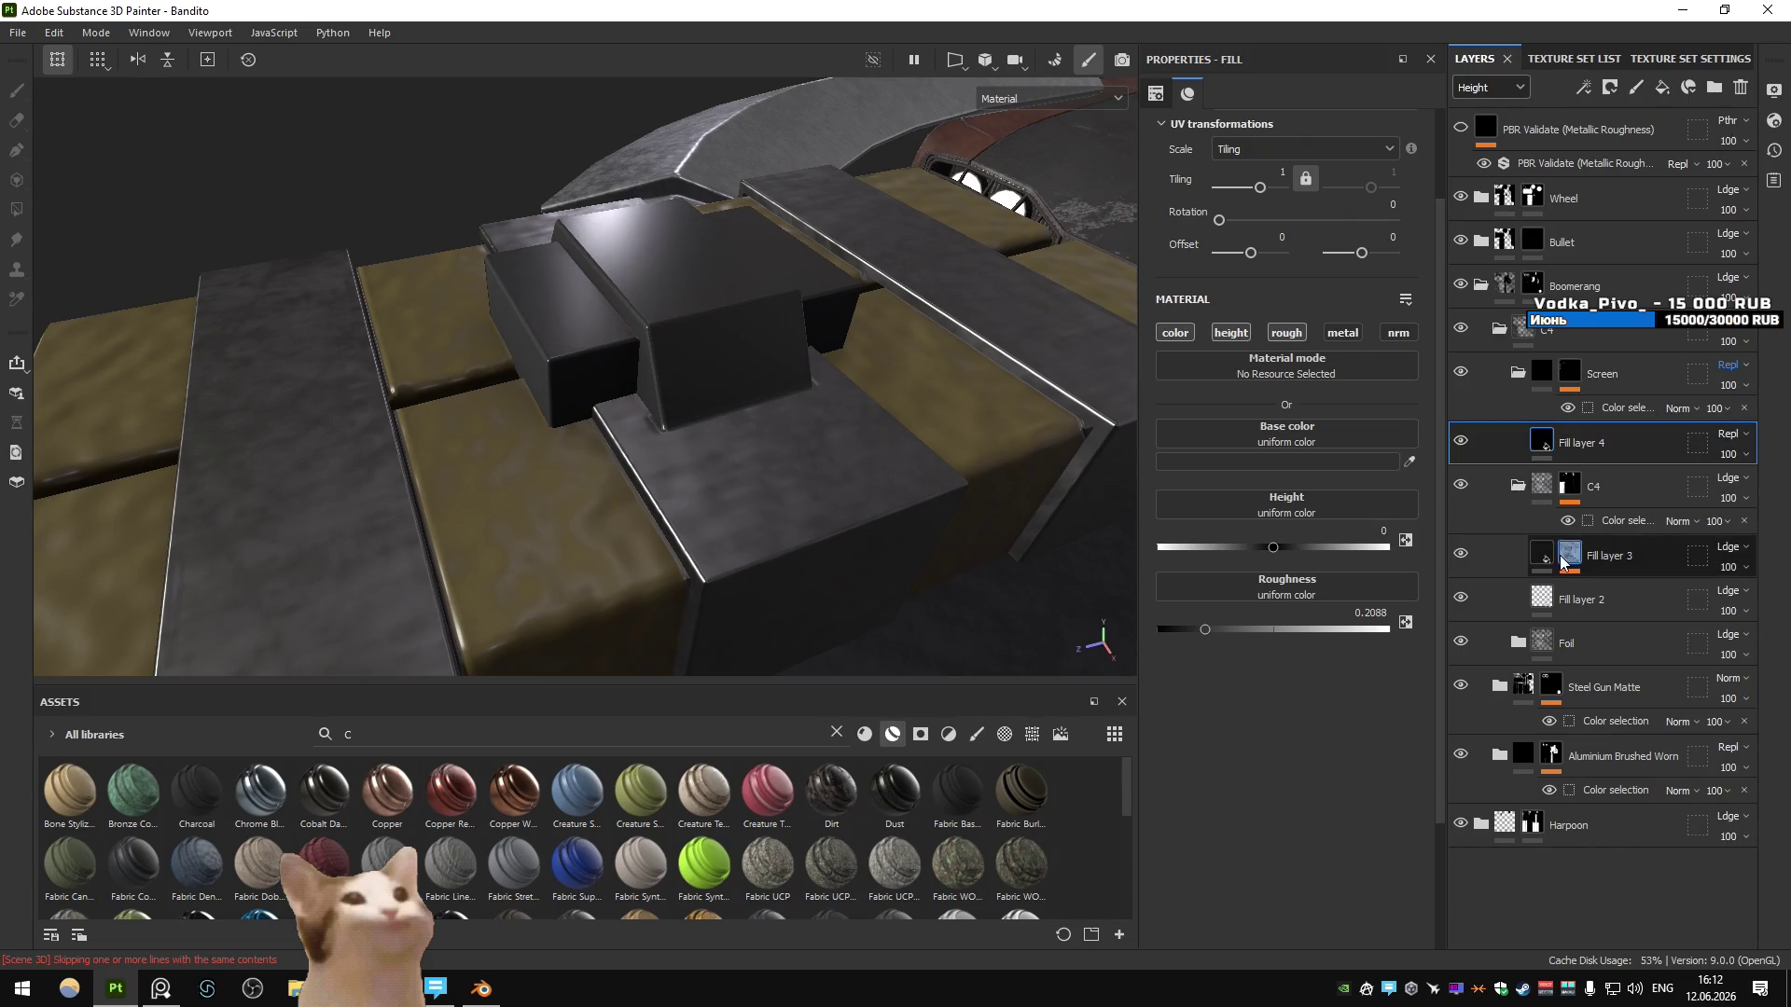
pyautogui.click(1580, 88)
pyautogui.click(1631, 224)
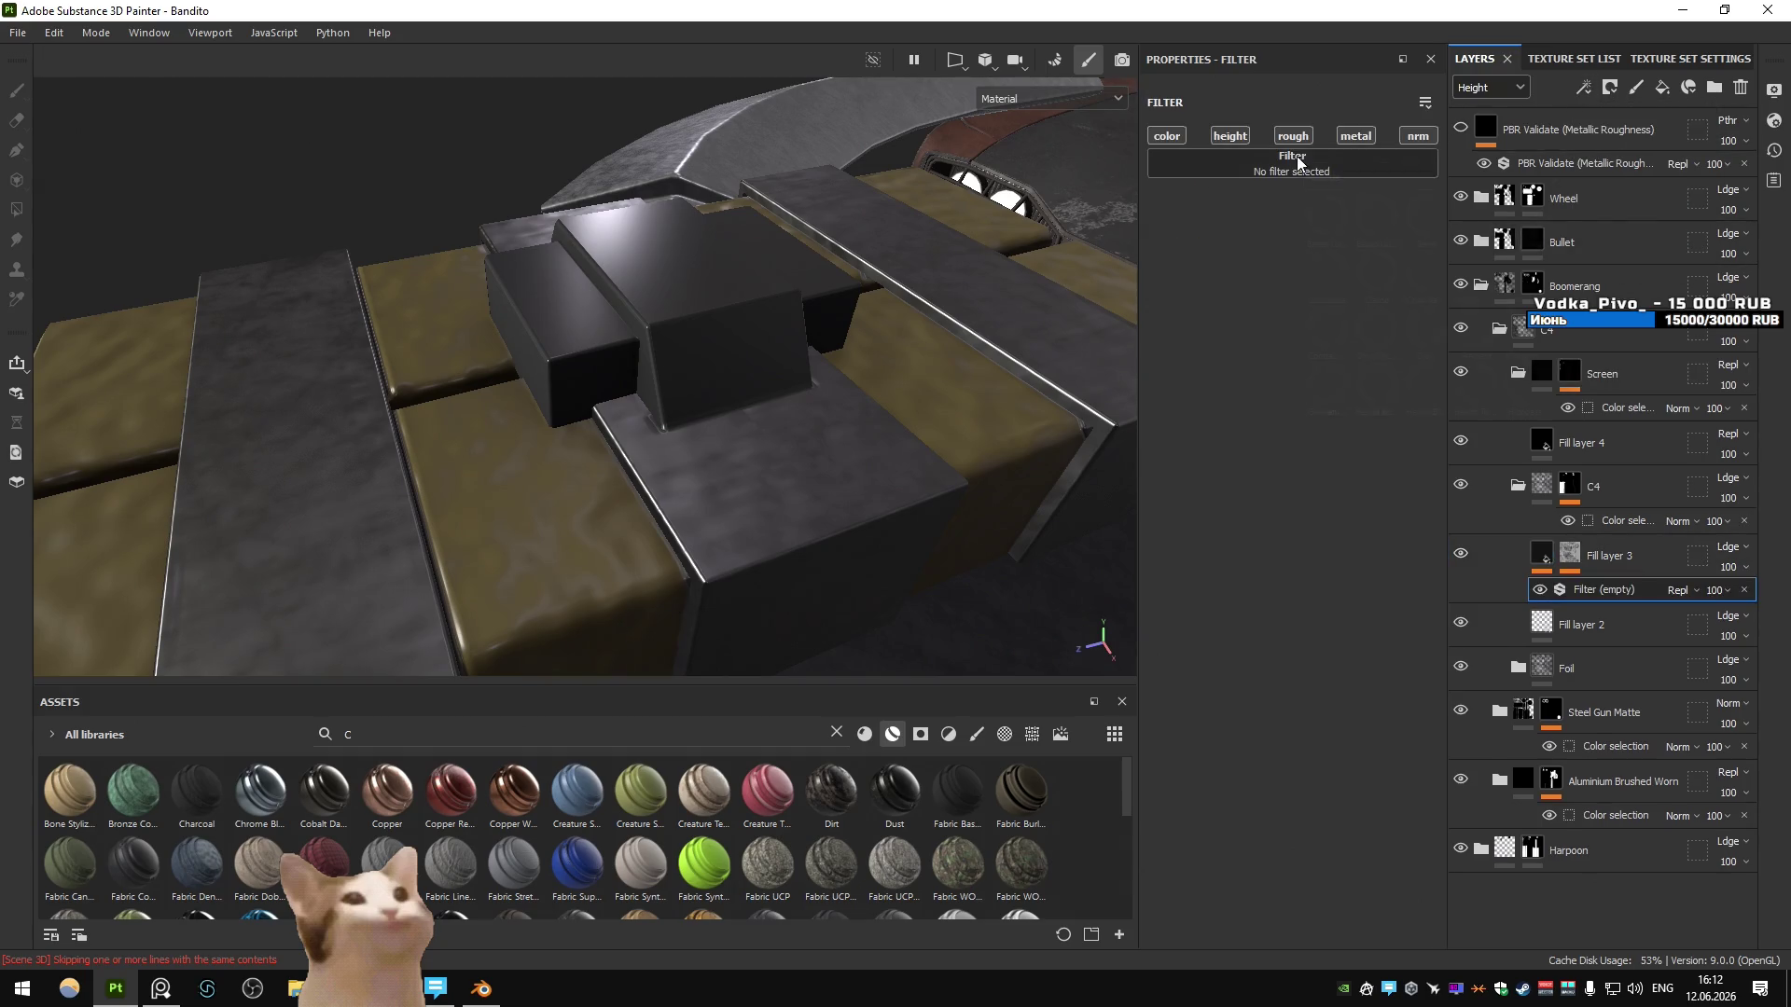
# - Apply MatFinish Powder Coated to Fill layer 3, then delete that filter
pyautogui.write('mat')
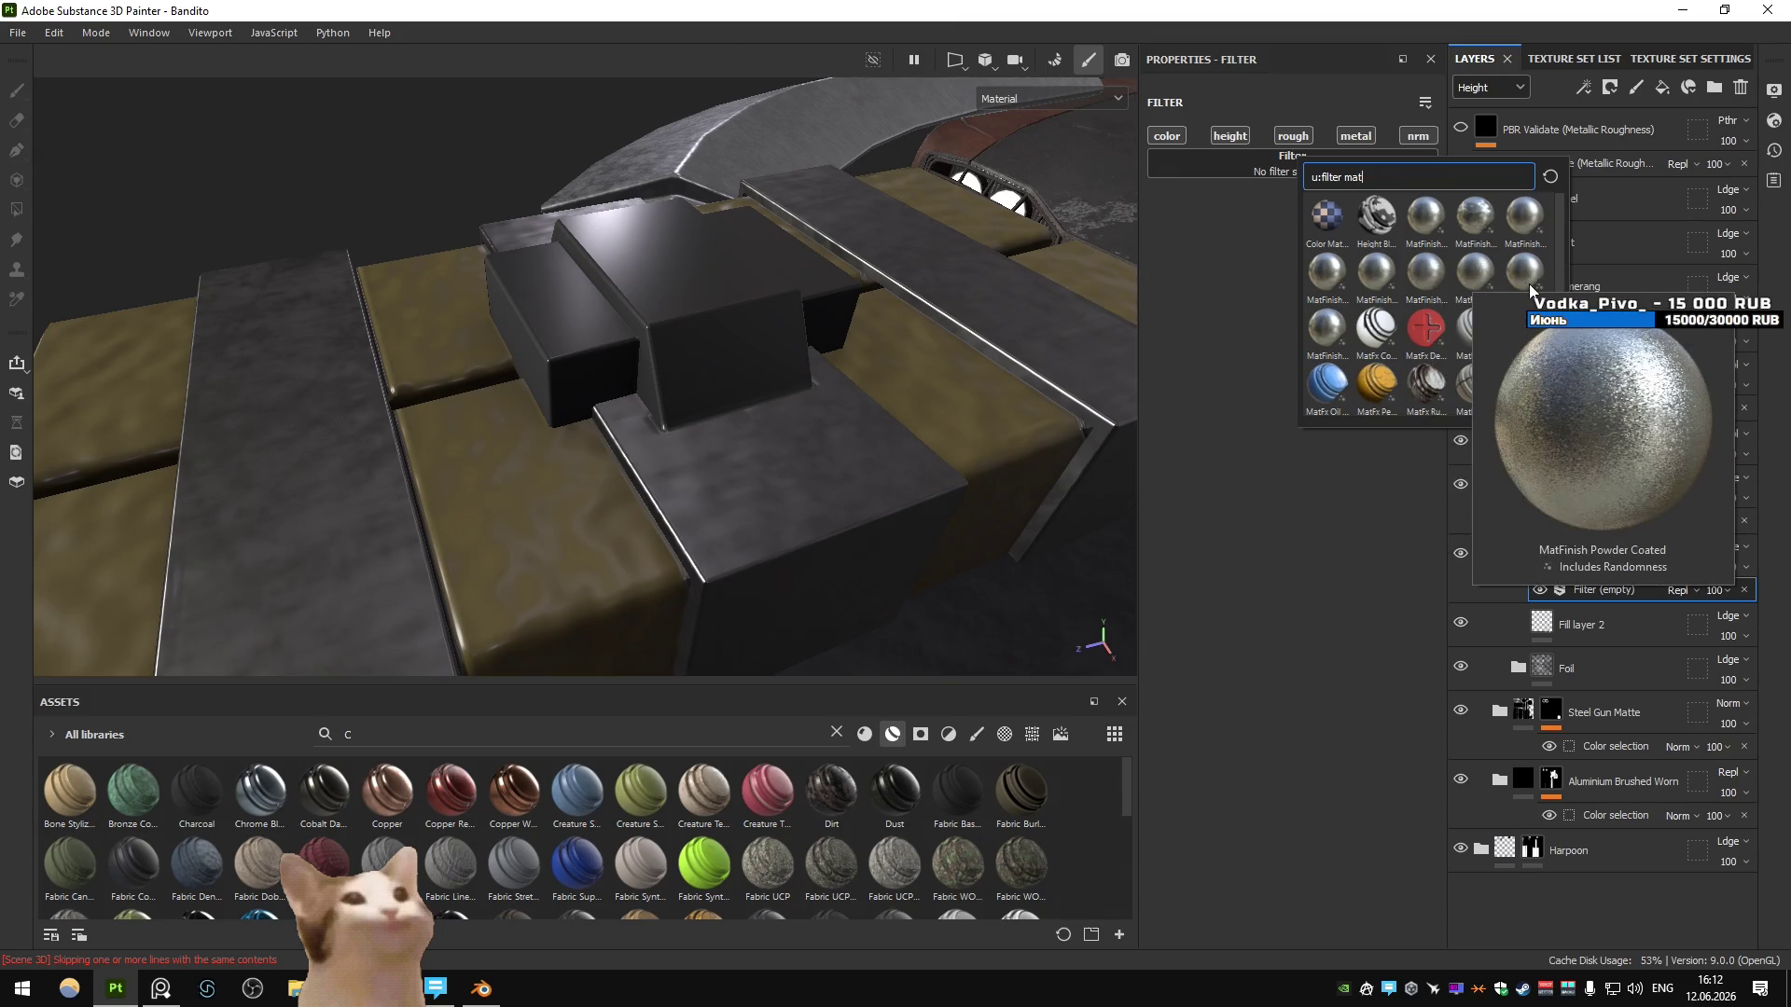
pyautogui.click(1475, 272)
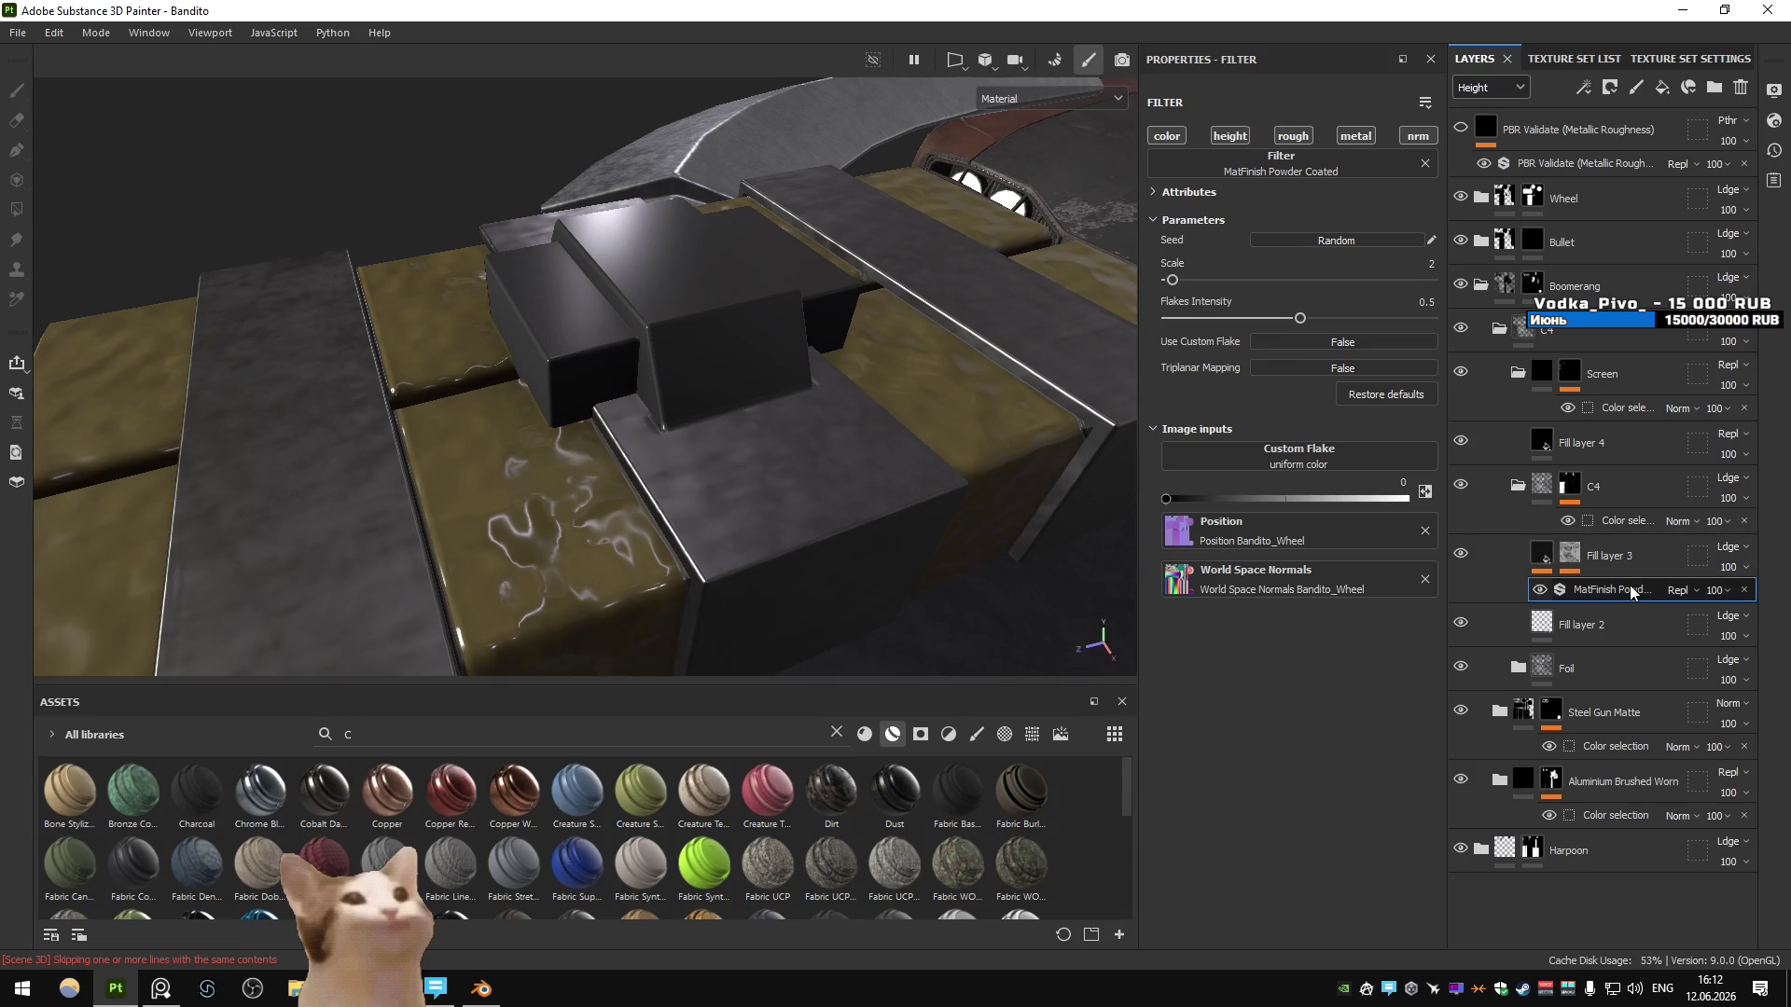
pyautogui.press('Delete')
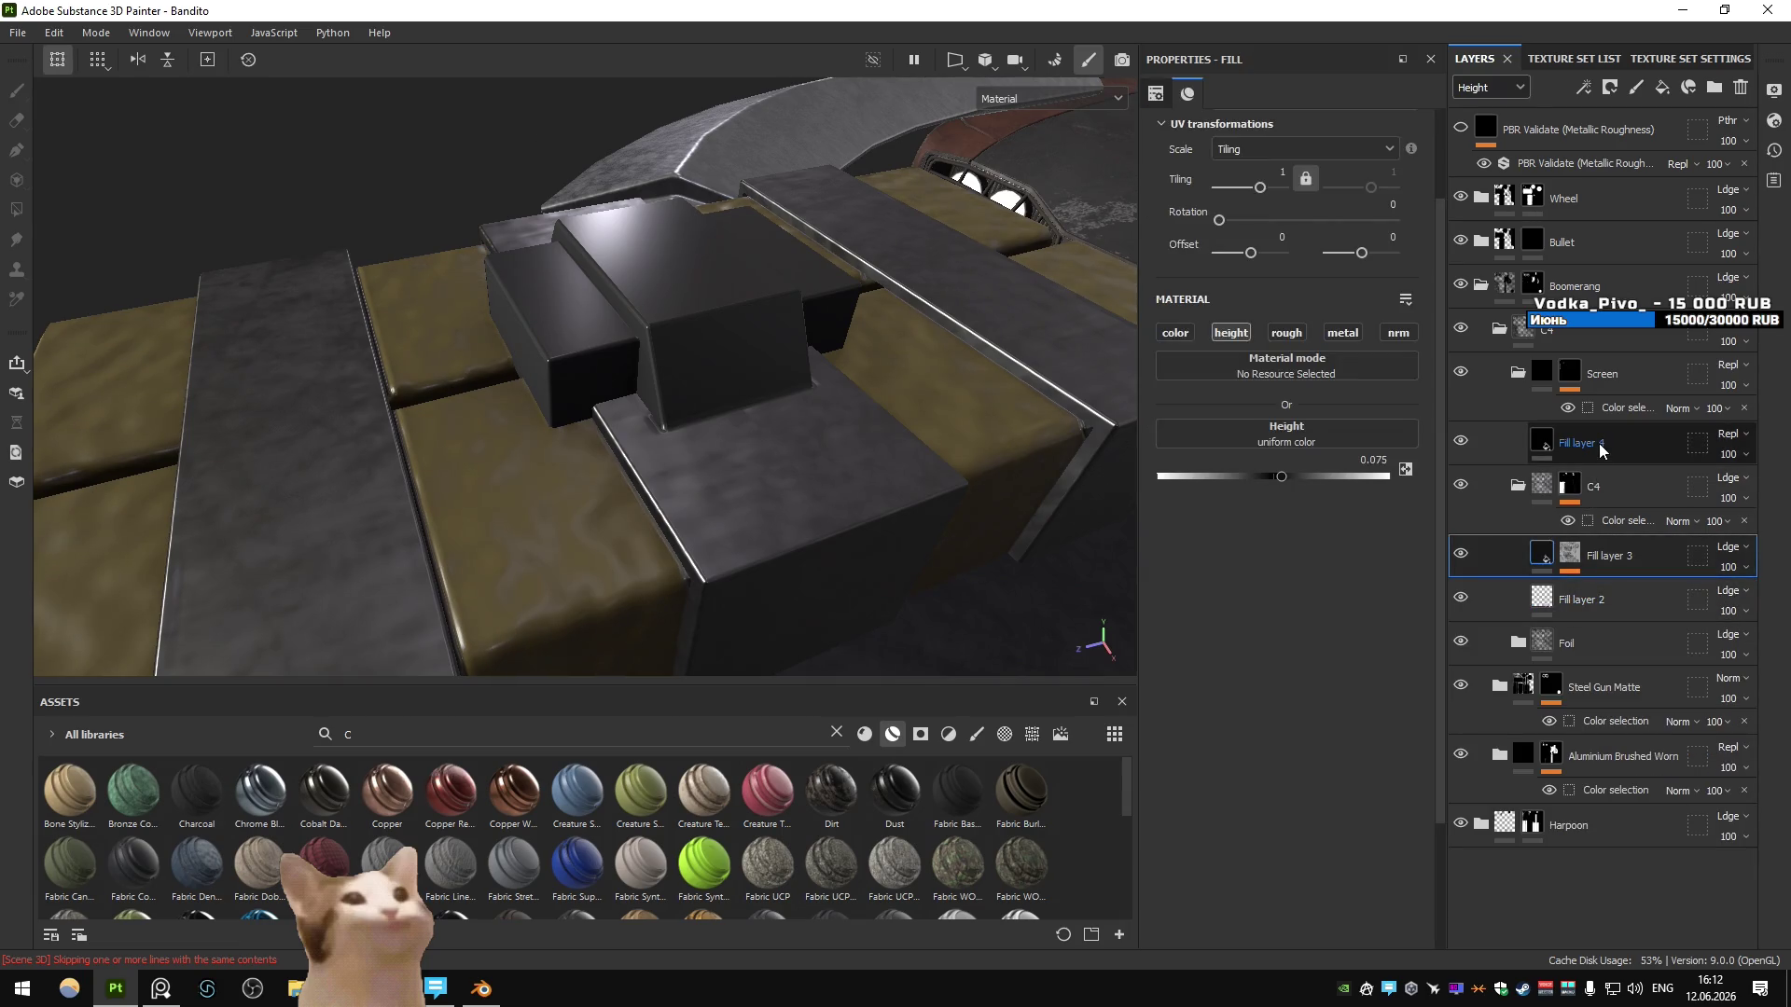
# - Add a MatFinish Powder Coated filter to Fill layer 4 with scale 34 and flakes intensity 0.07
pyautogui.click(1598, 444)
pyautogui.click(1582, 87)
pyautogui.click(1613, 164)
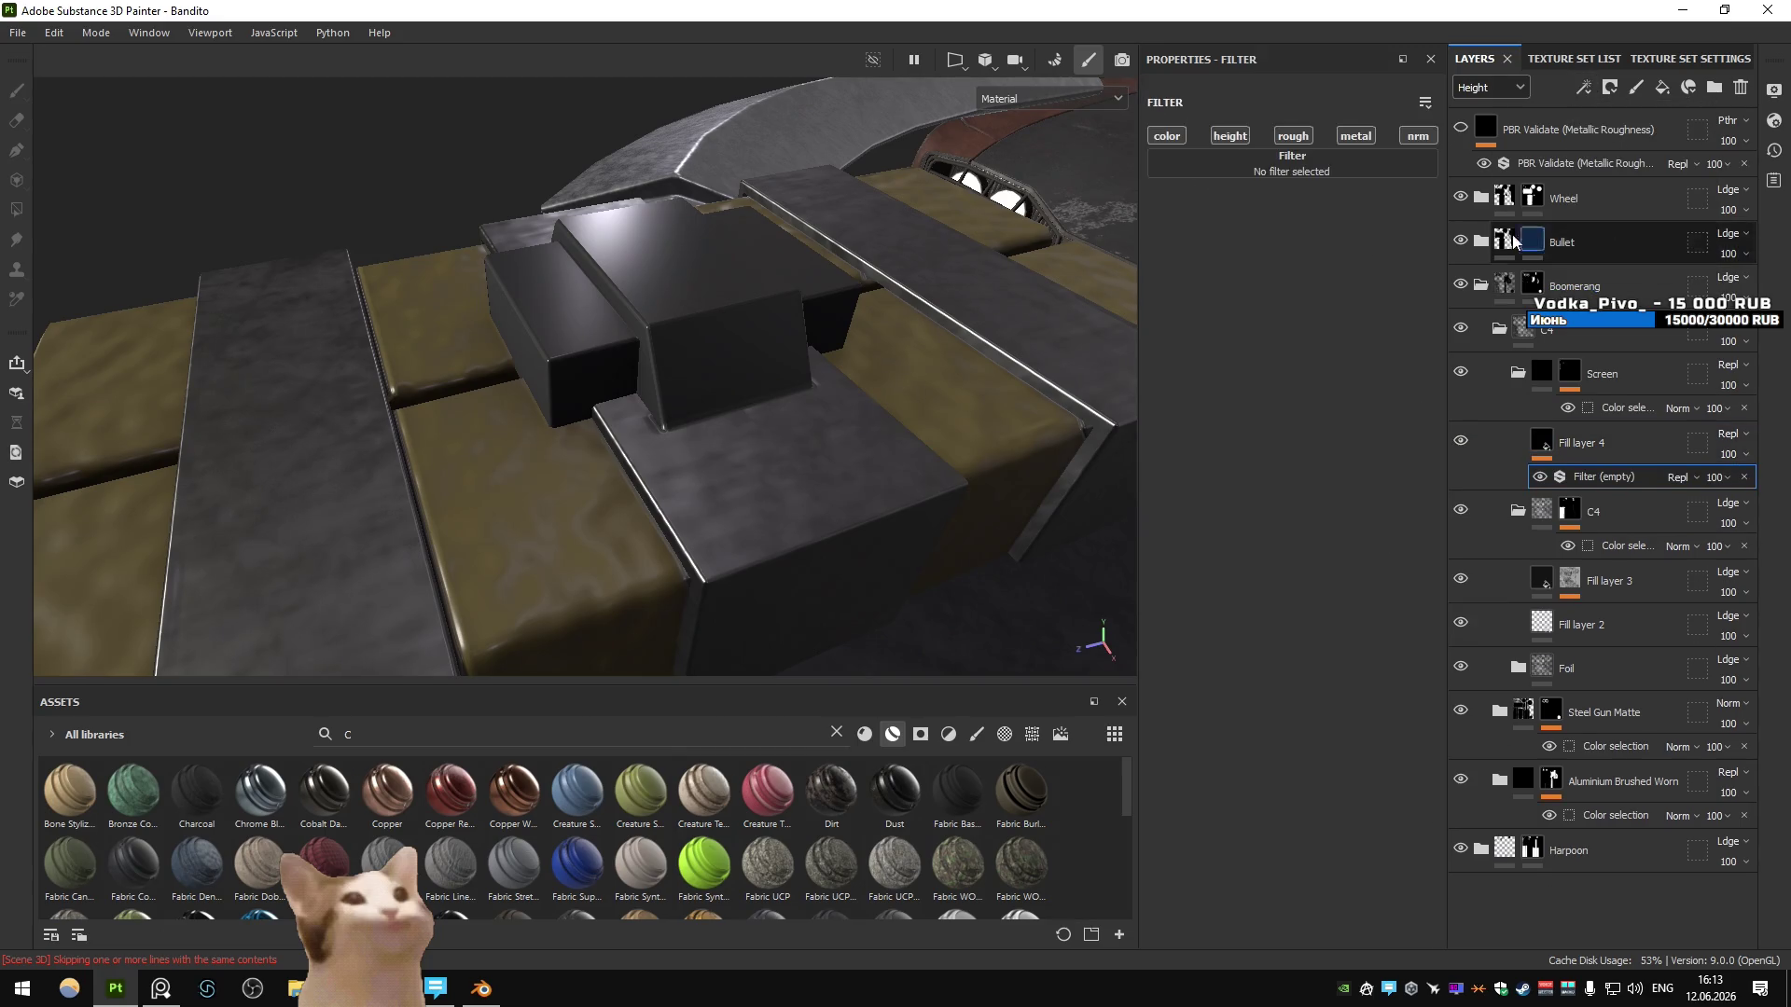
pyautogui.click(1291, 164)
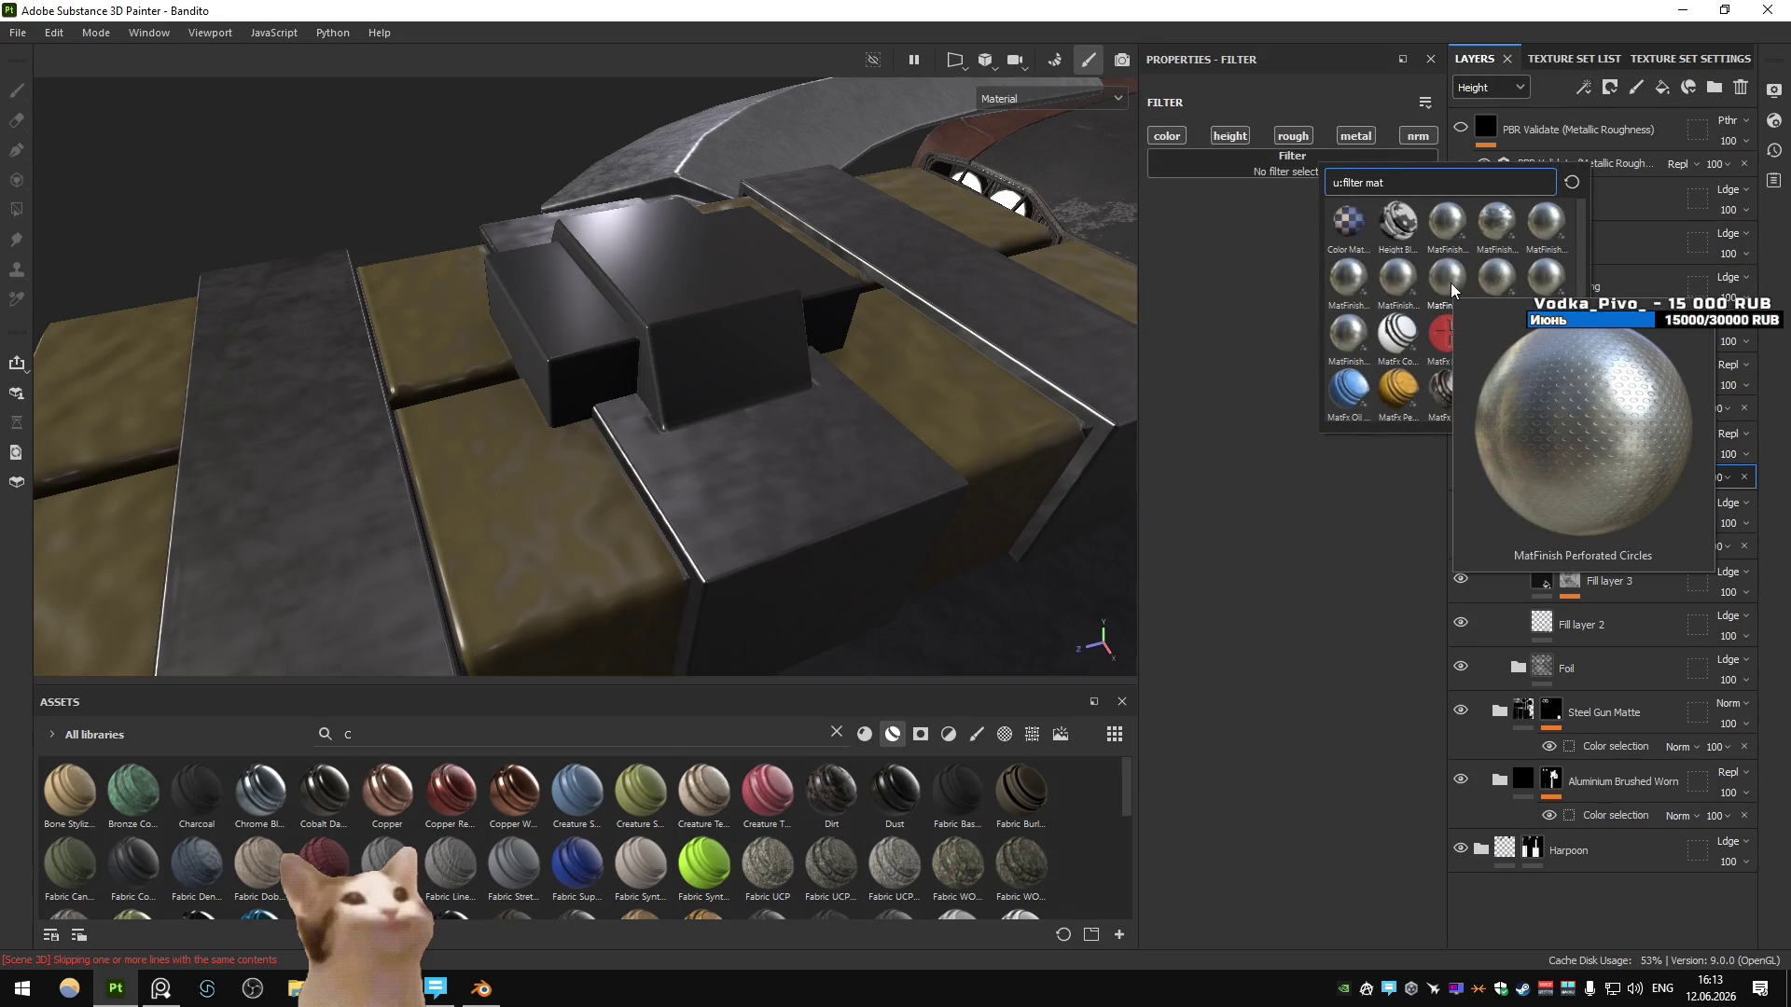
pyautogui.click(1451, 283)
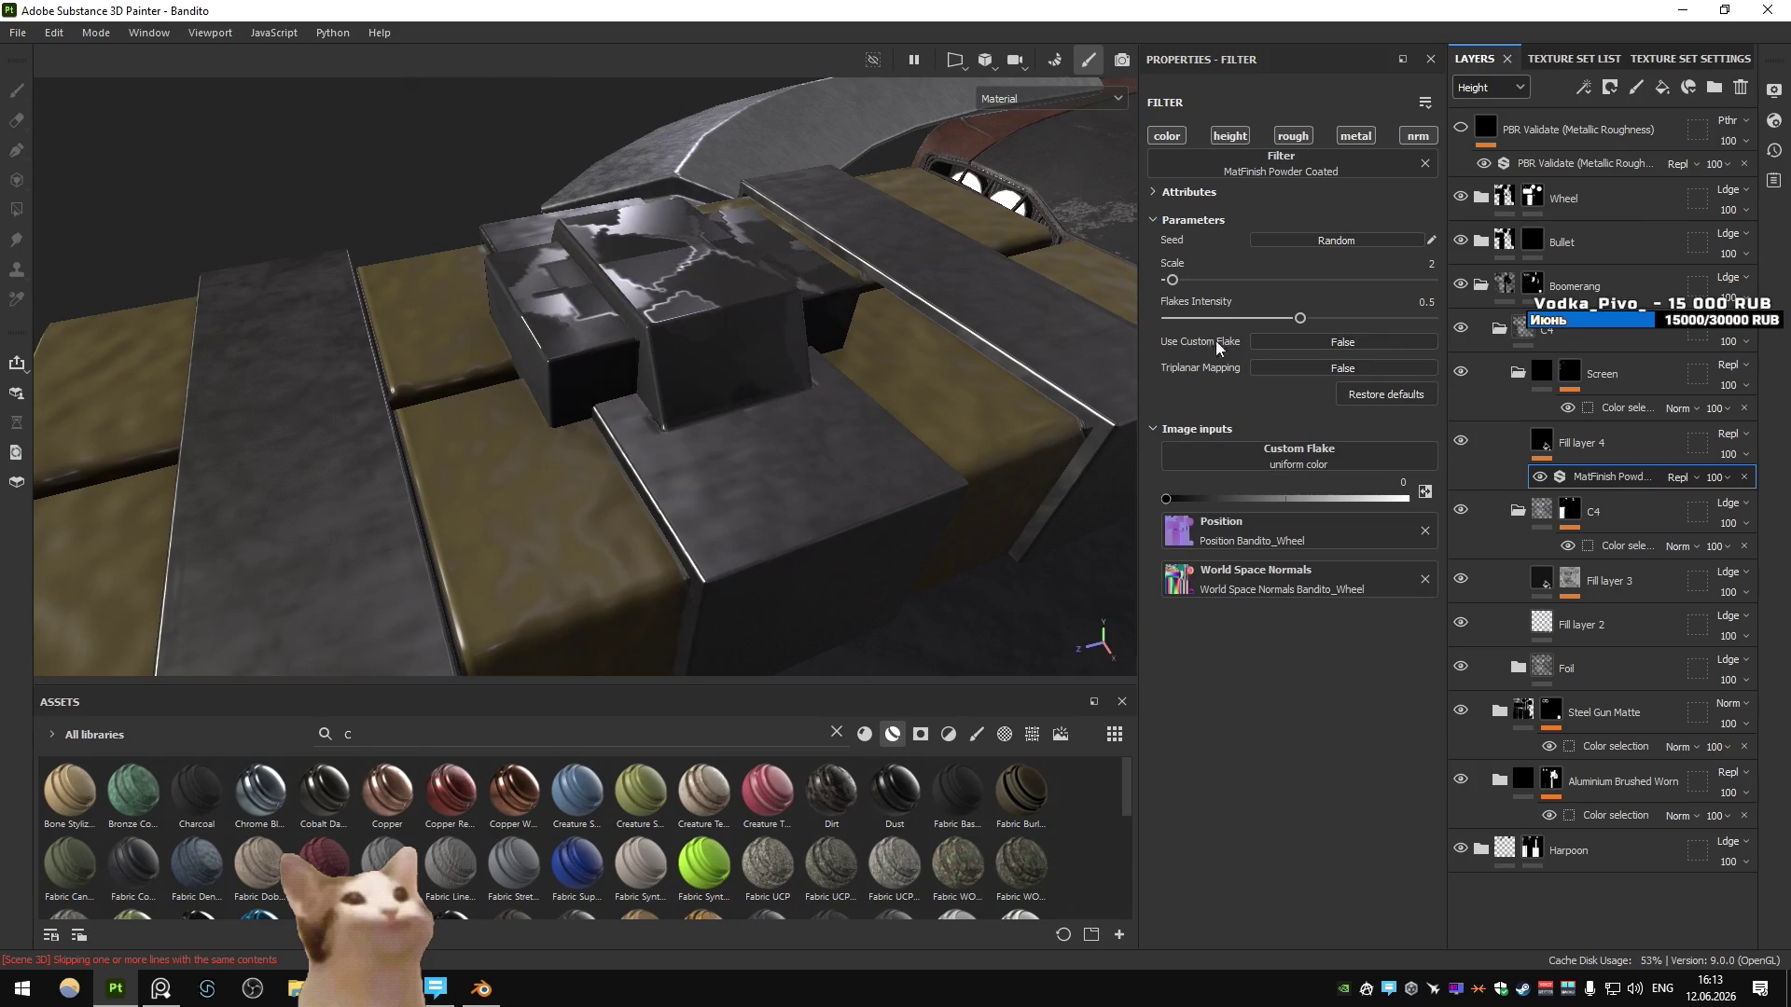
pyautogui.moveTo(1175, 280); pyautogui.dragTo(1305, 280)
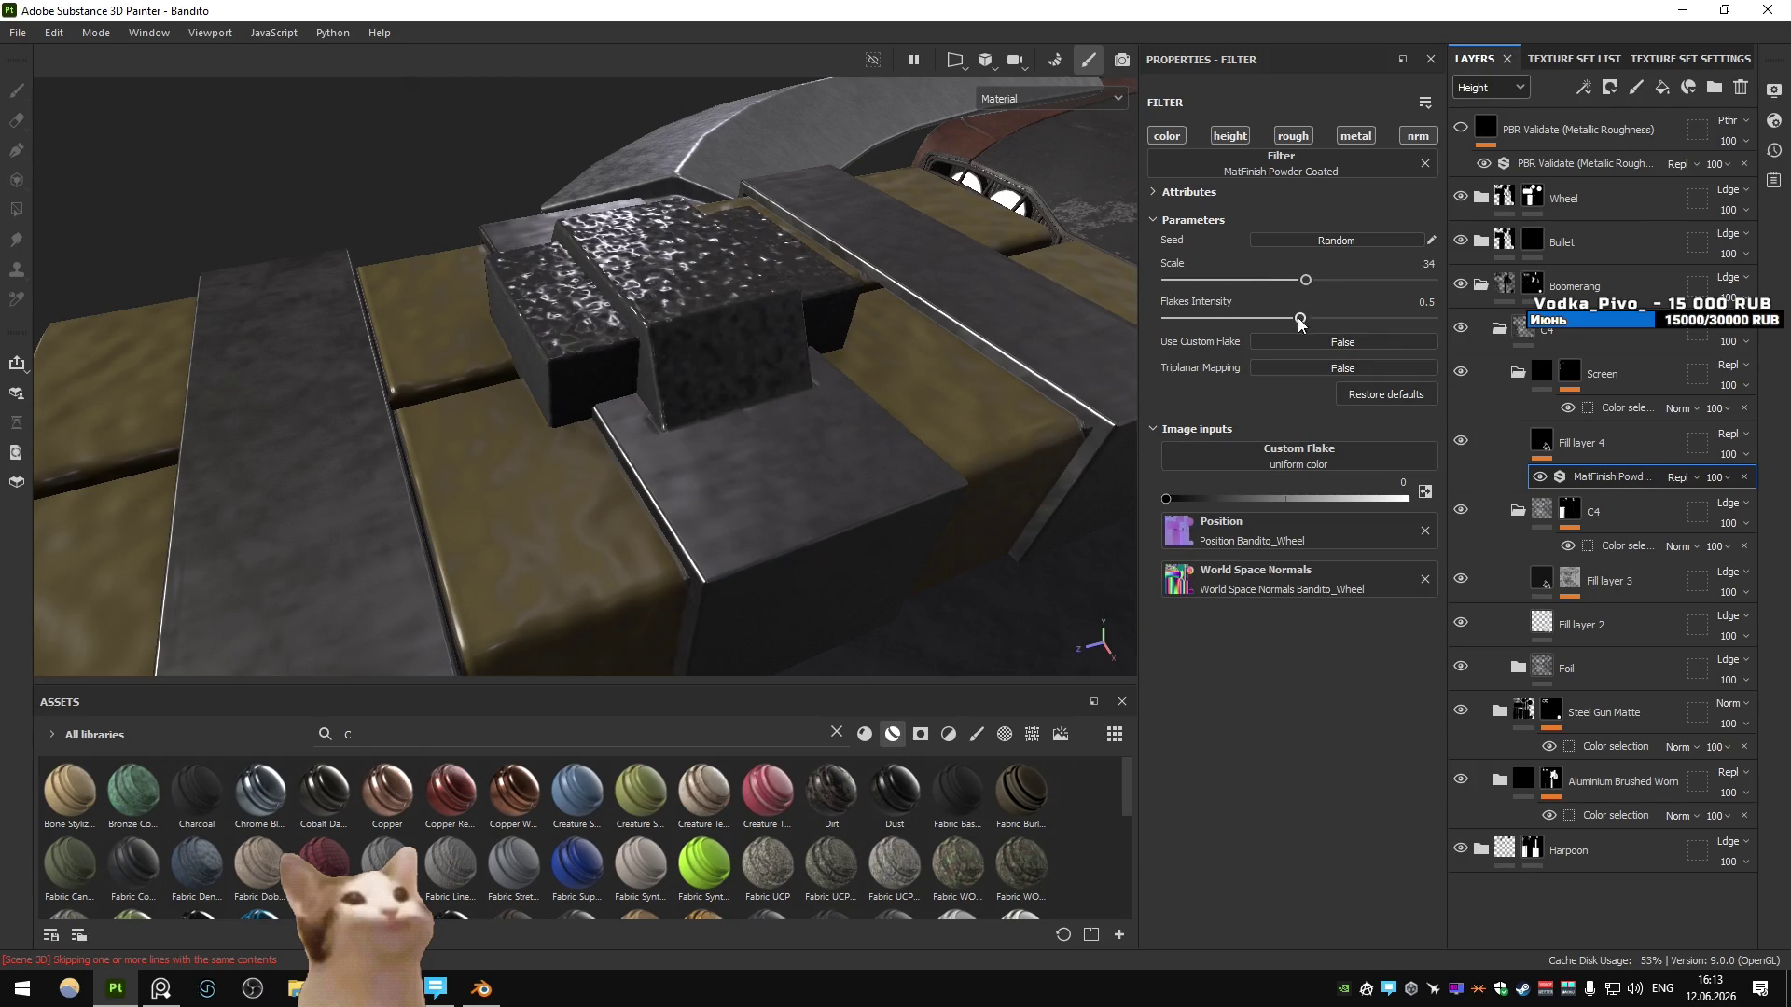
pyautogui.moveTo(1269, 318)
pyautogui.mouseDown()
pyautogui.moveTo(1170, 318)
pyautogui.moveTo(1185, 322)
pyautogui.mouseUp()
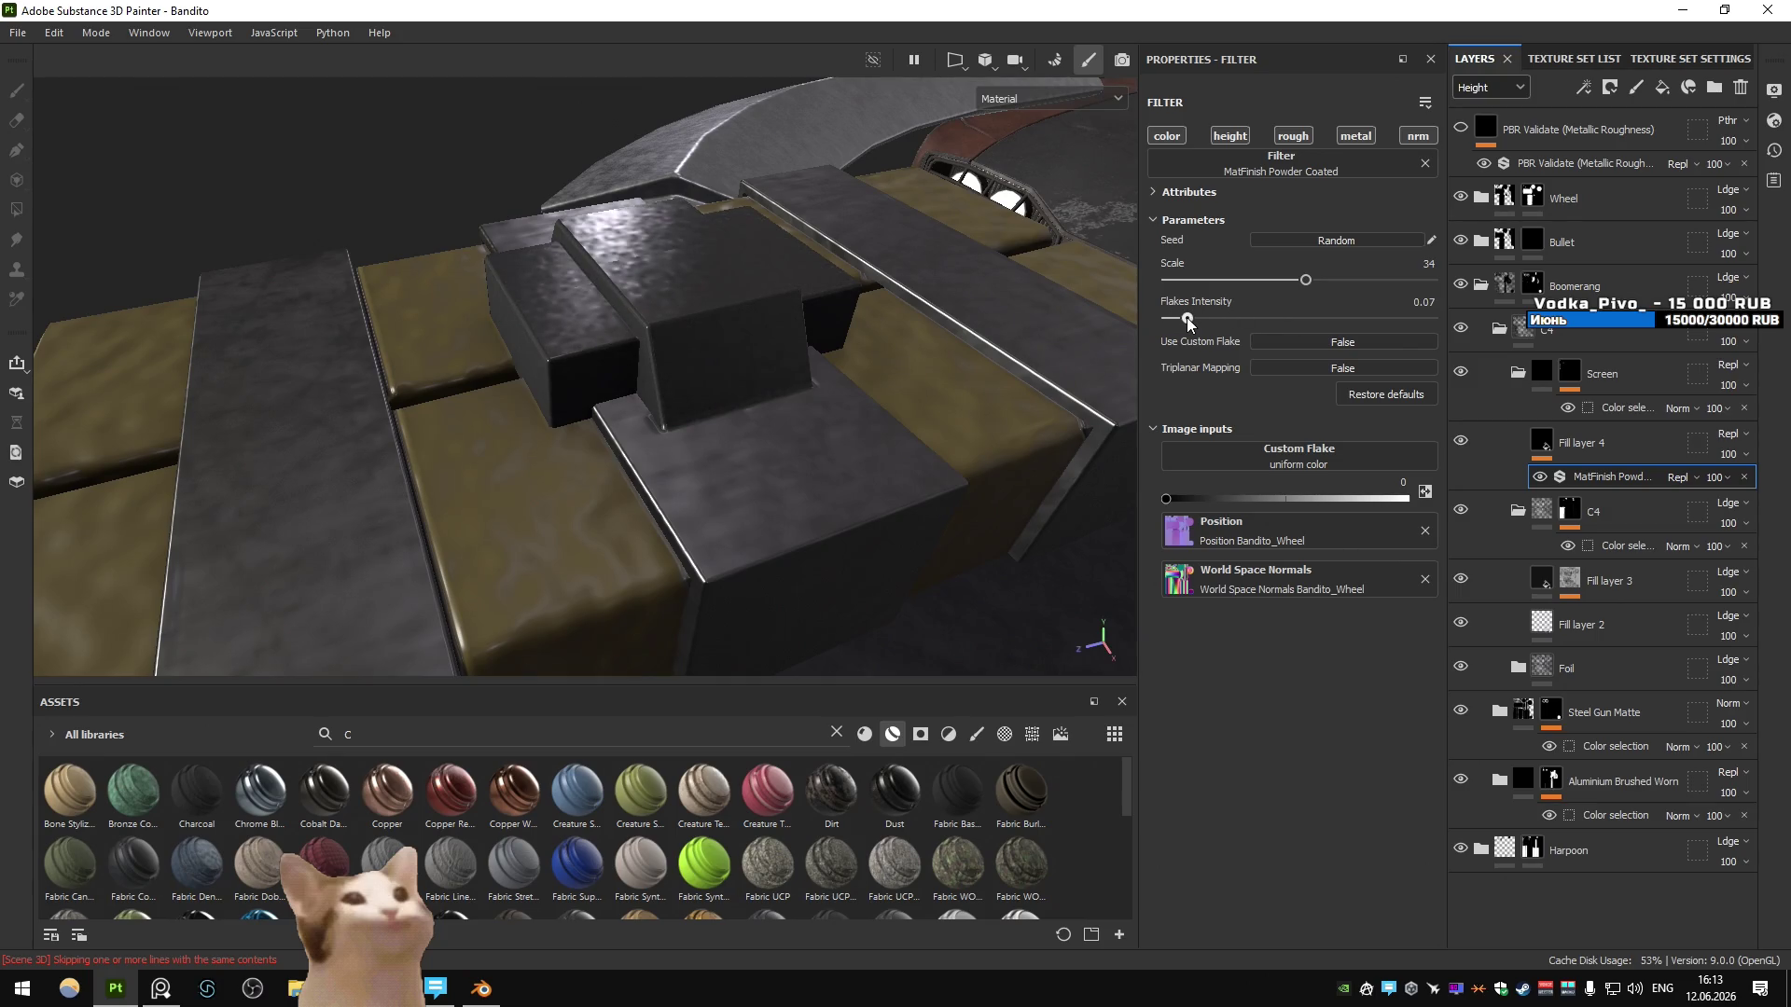
pyautogui.scroll(-5, 821, 355)
pyautogui.moveTo(821, 354)
pyautogui.keyDown('alt'); pyautogui.mouseDown()
pyautogui.moveTo(802, 359)
pyautogui.moveTo(820, 355)
pyautogui.mouseUp(); pyautogui.keyUp('alt')
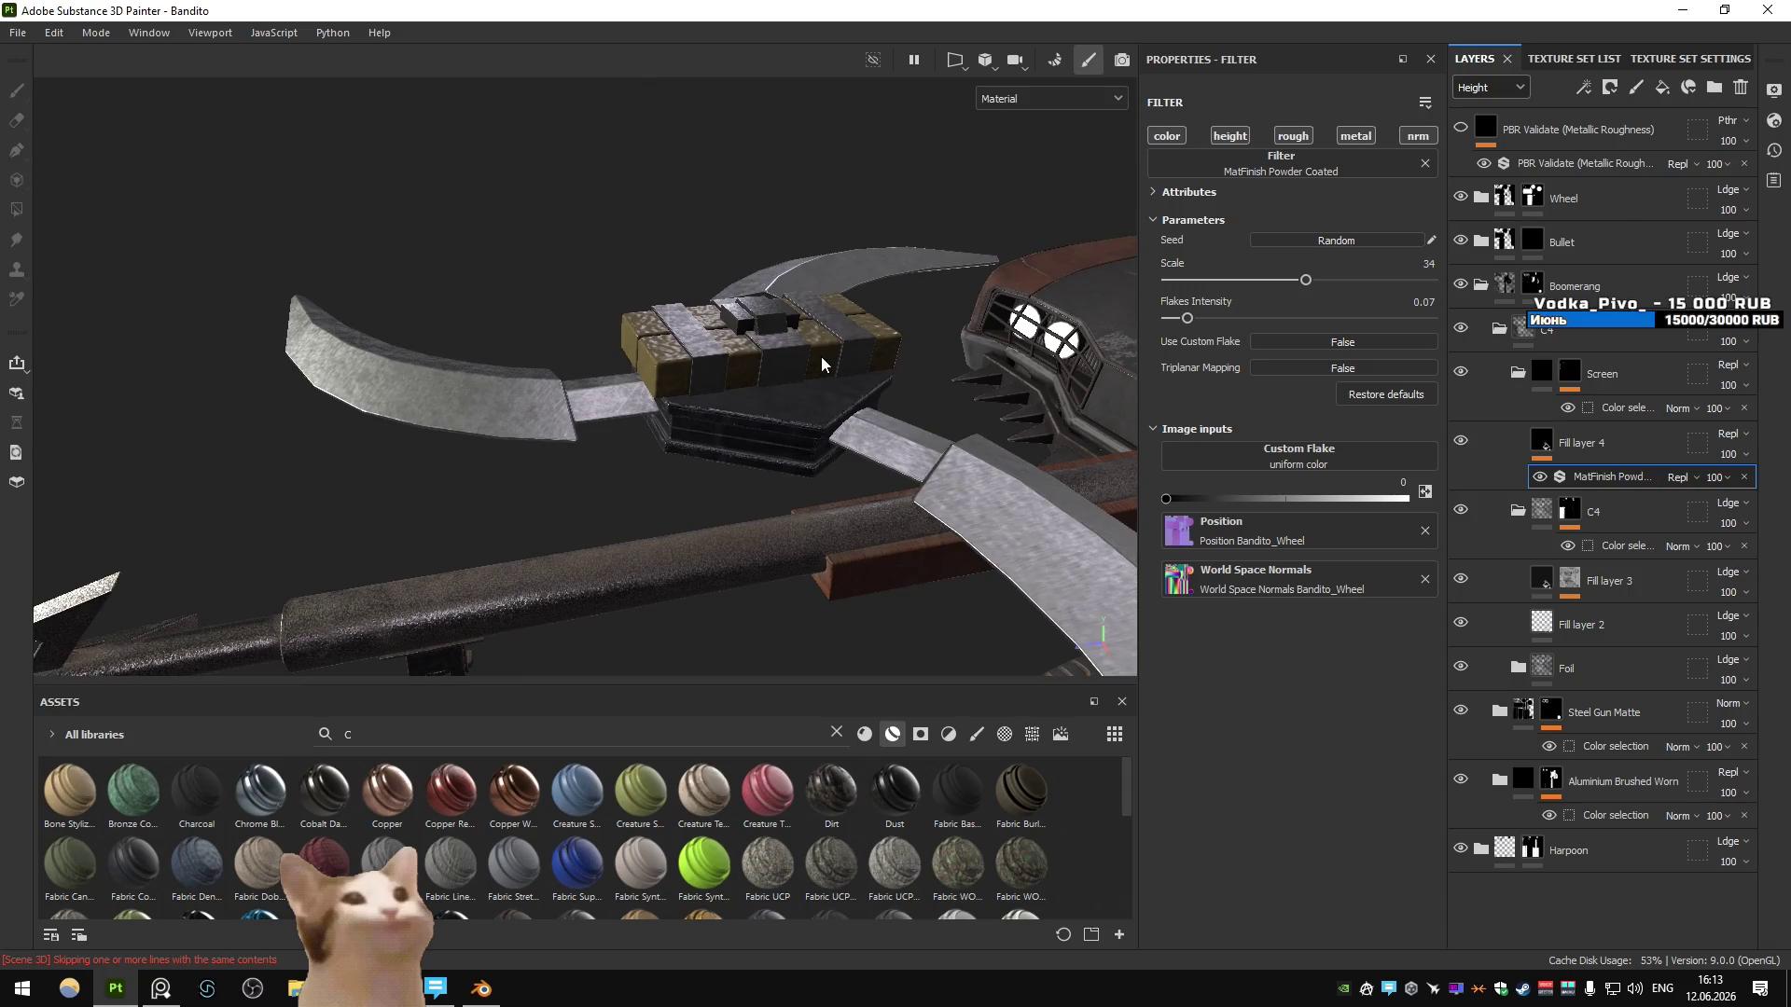
# - Give Fill layer 4 a darker #444444 grey base colour
pyautogui.click(1581, 442)
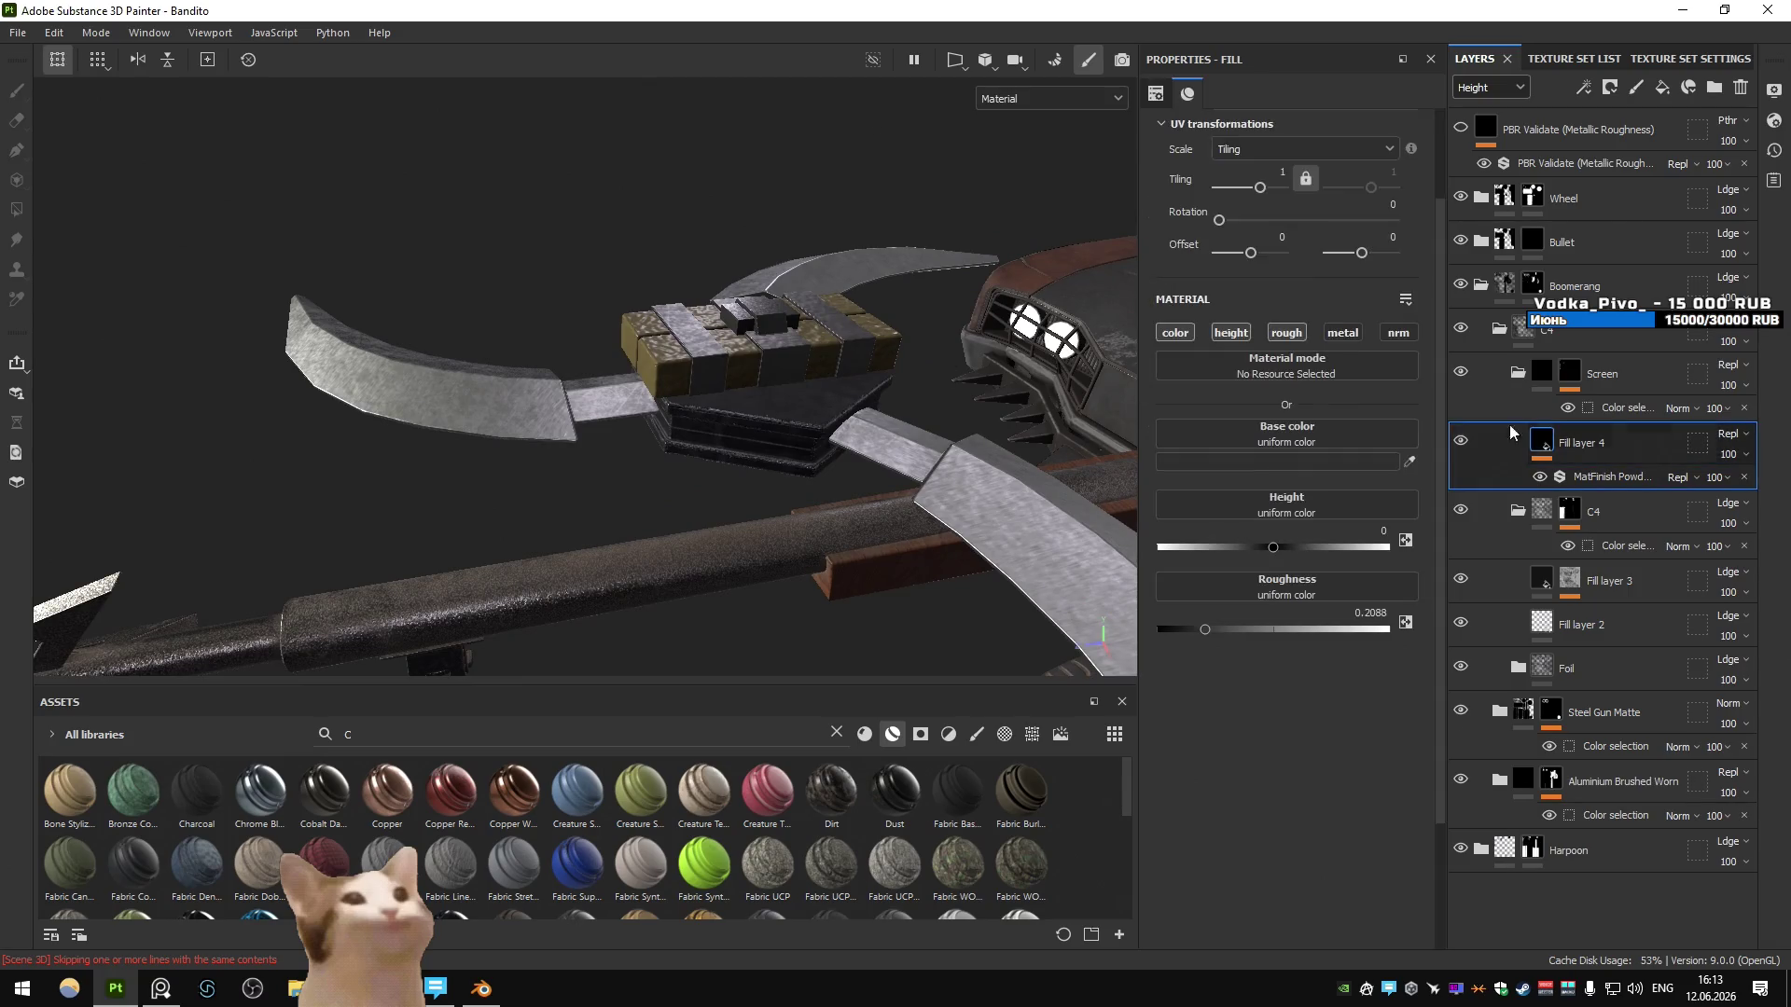
pyautogui.scroll(-3, 880, 351)
pyautogui.scroll(3, 778, 315)
pyautogui.keyDown('alt'); pyautogui.moveTo(778, 315); pyautogui.dragTo(1108, 467); pyautogui.keyUp('alt')
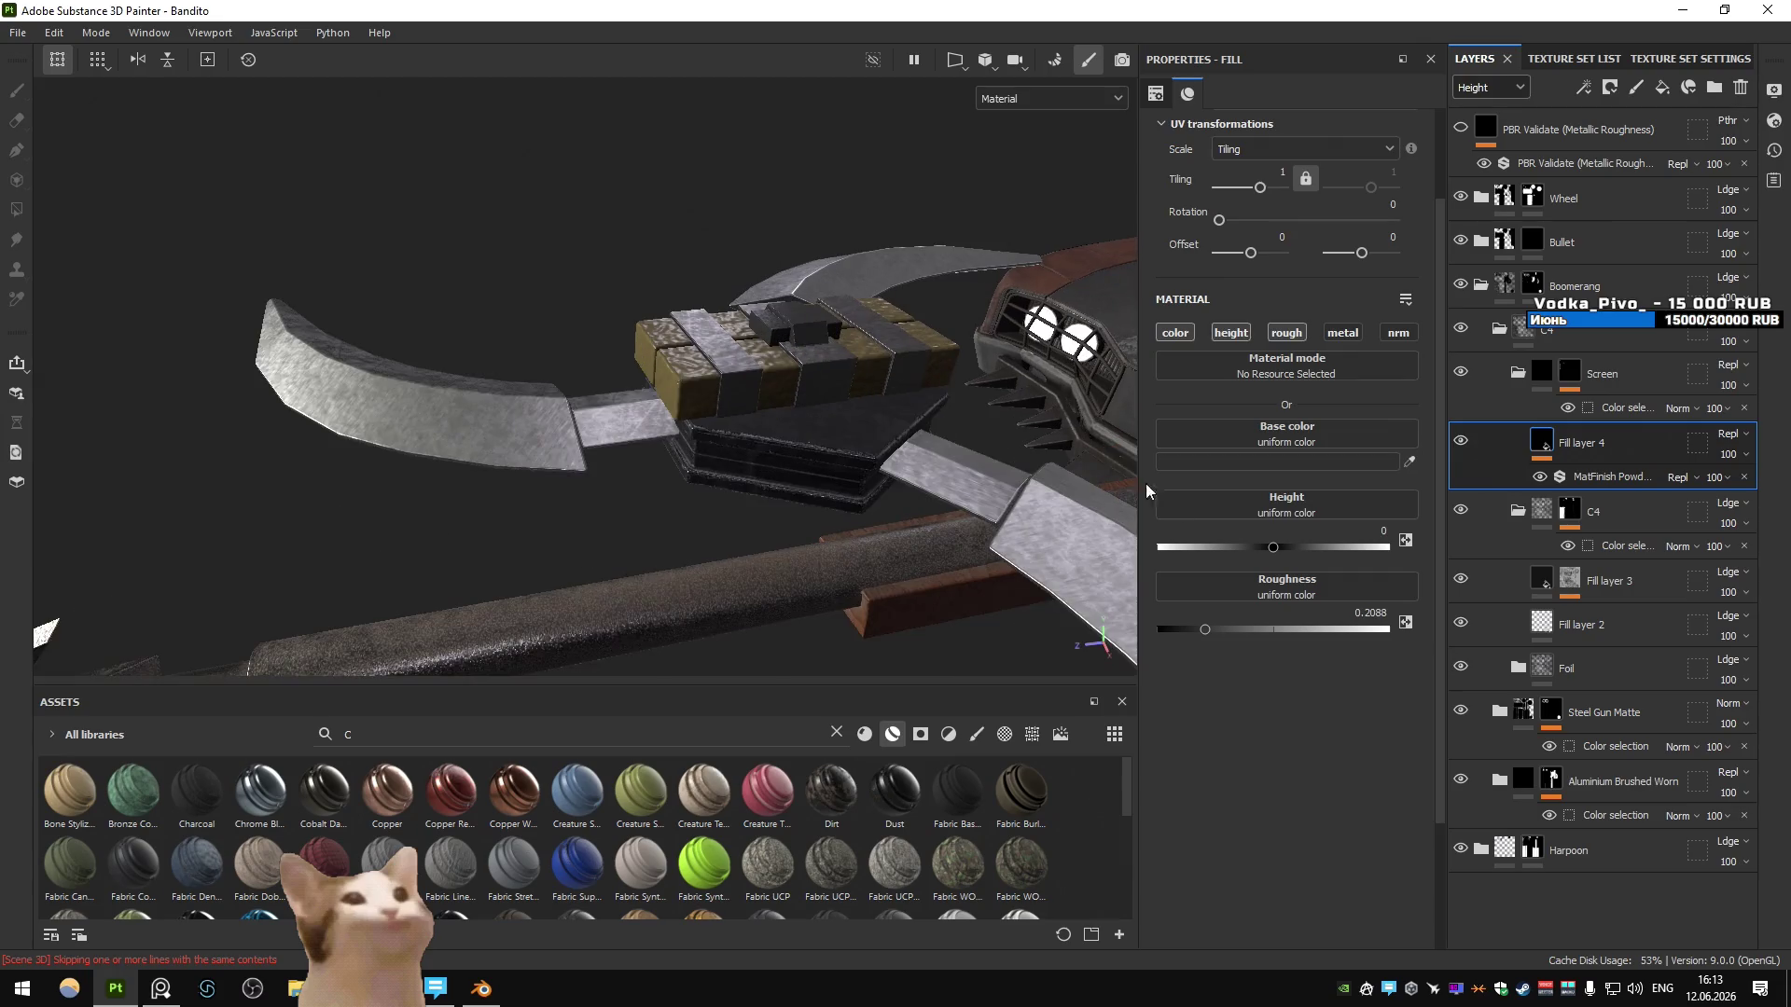
pyautogui.click(1216, 462)
pyautogui.moveTo(1469, 532)
pyautogui.mouseDown()
pyautogui.moveTo(1441, 507)
pyautogui.moveTo(1425, 533)
pyautogui.mouseUp()
pyautogui.keyDown('alt'); pyautogui.moveTo(820, 428); pyautogui.dragTo(1015, 408); pyautogui.keyUp('alt')
pyautogui.press('Escape')
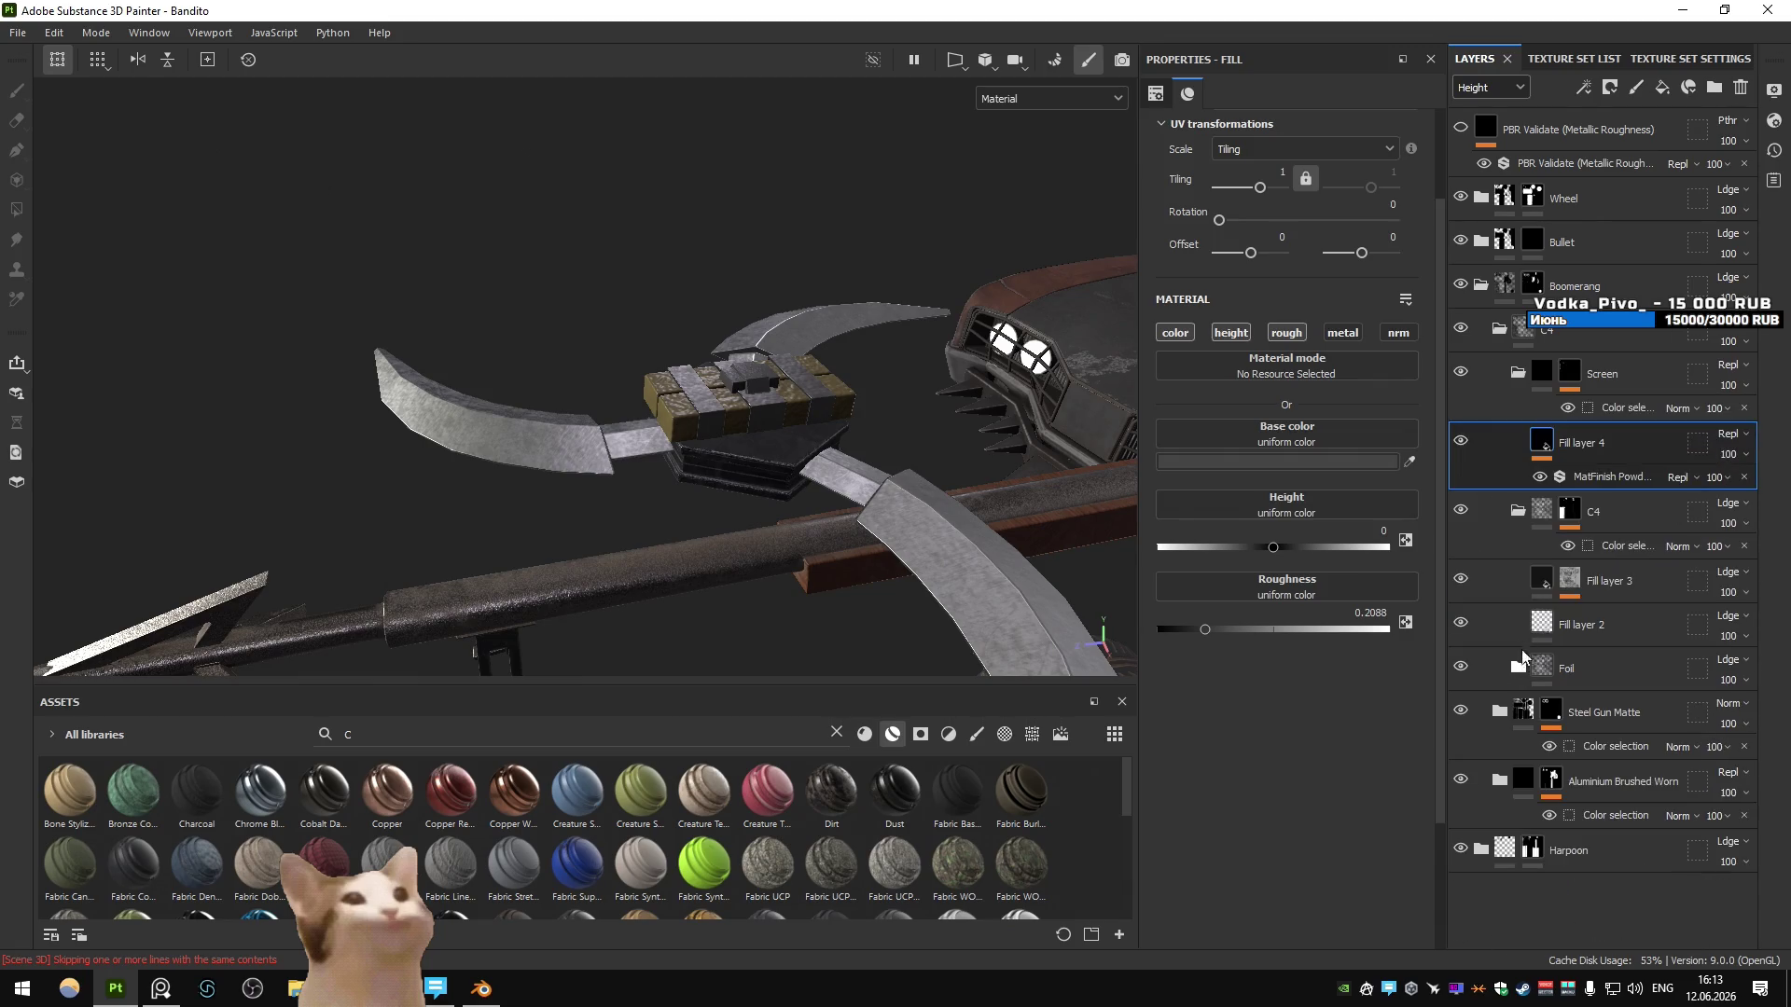
pyautogui.click(1518, 579)
pyautogui.click(1548, 620)
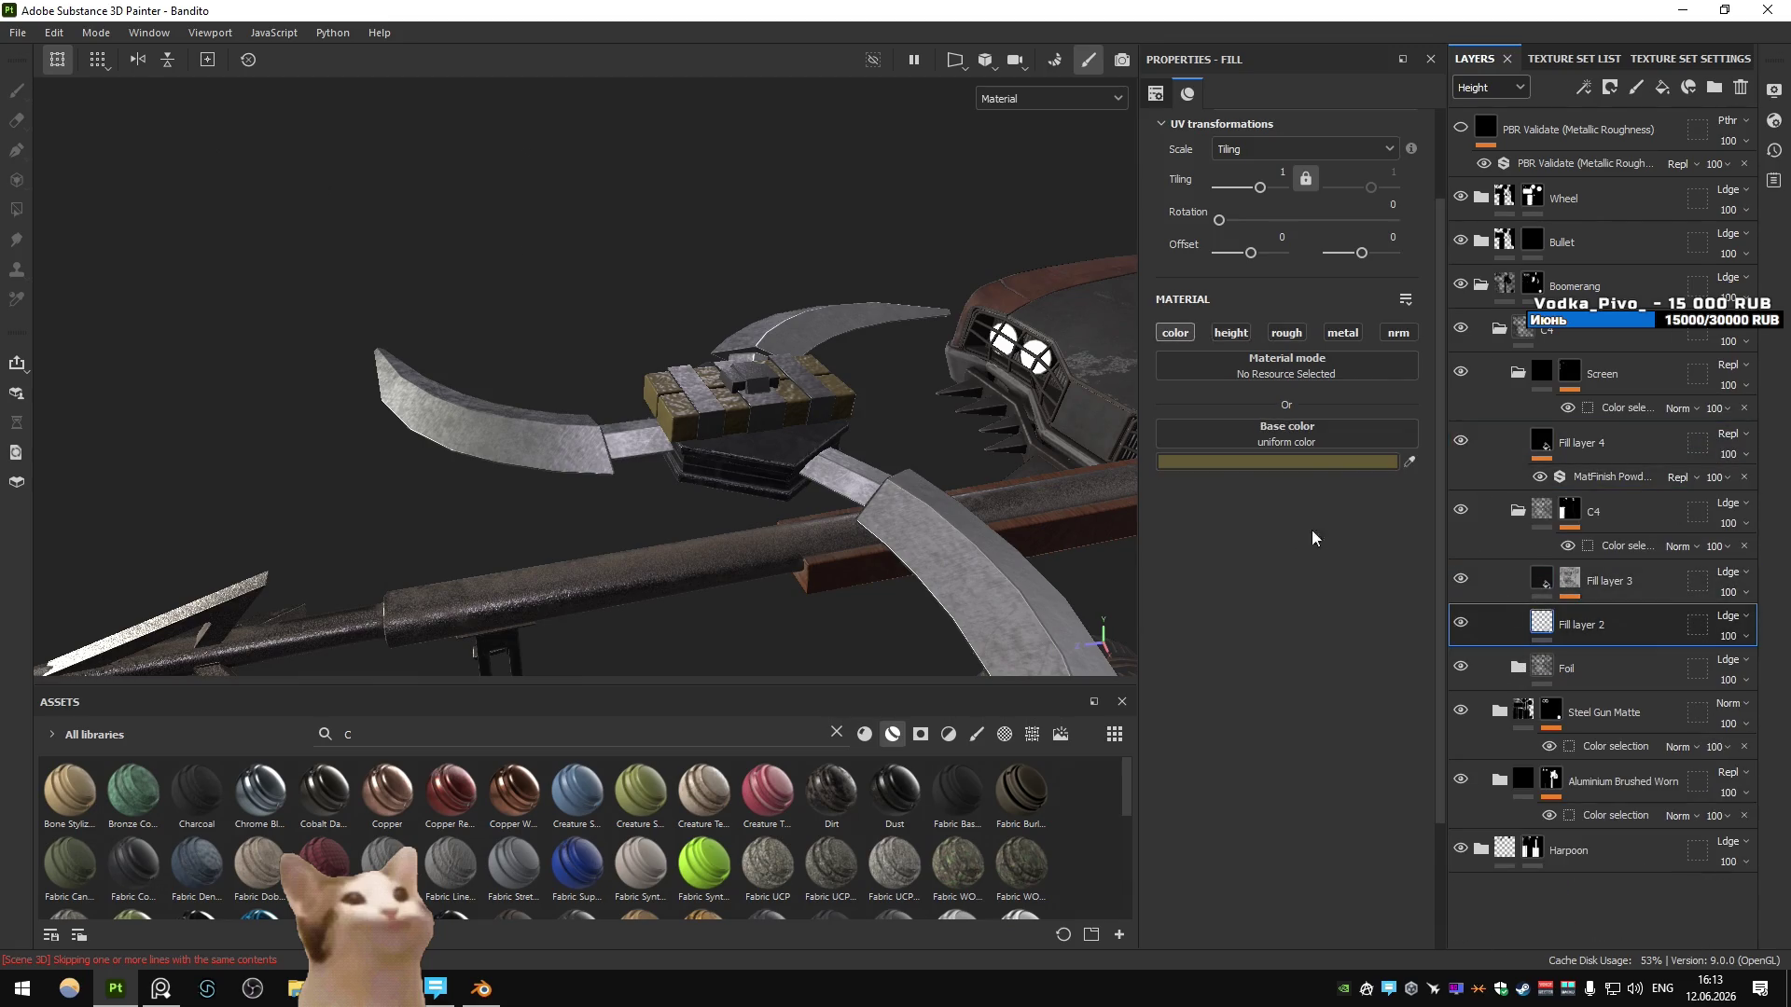
# - Change Fill layer 2's base colour to a duller, less saturated olive
pyautogui.click(1343, 462)
pyautogui.click(1482, 168)
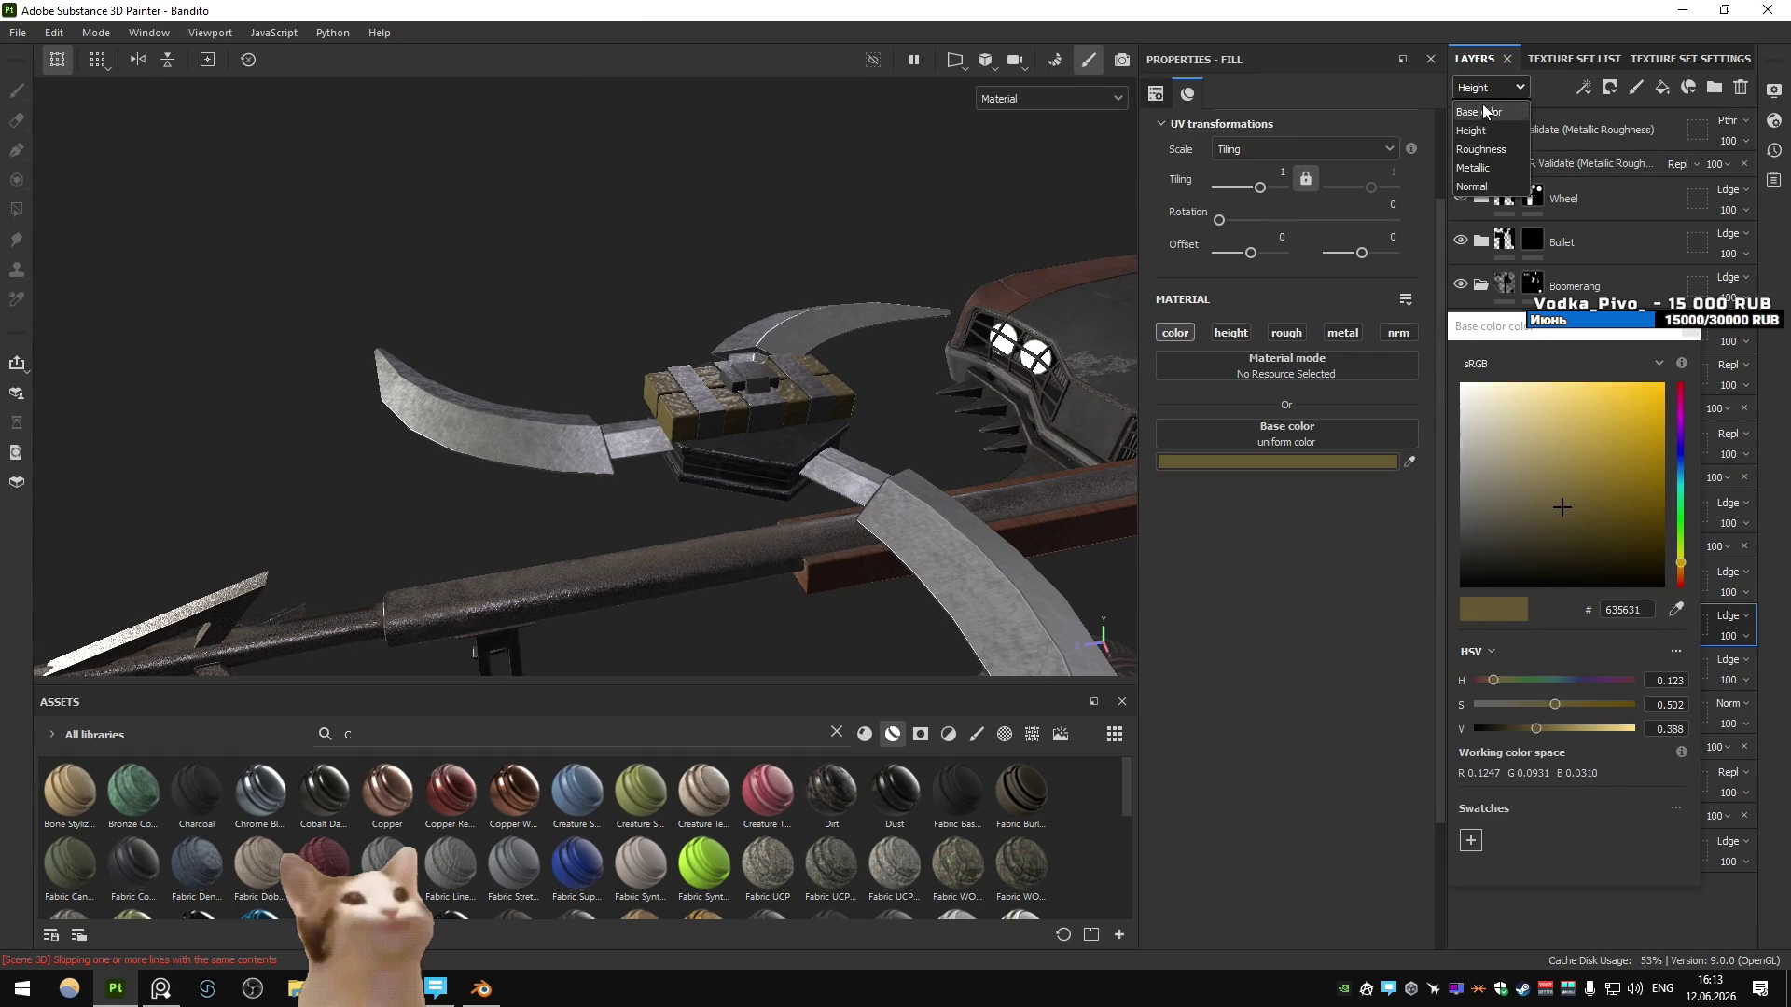
pyautogui.click(1581, 505)
pyautogui.moveTo(1582, 504); pyautogui.dragTo(1614, 487)
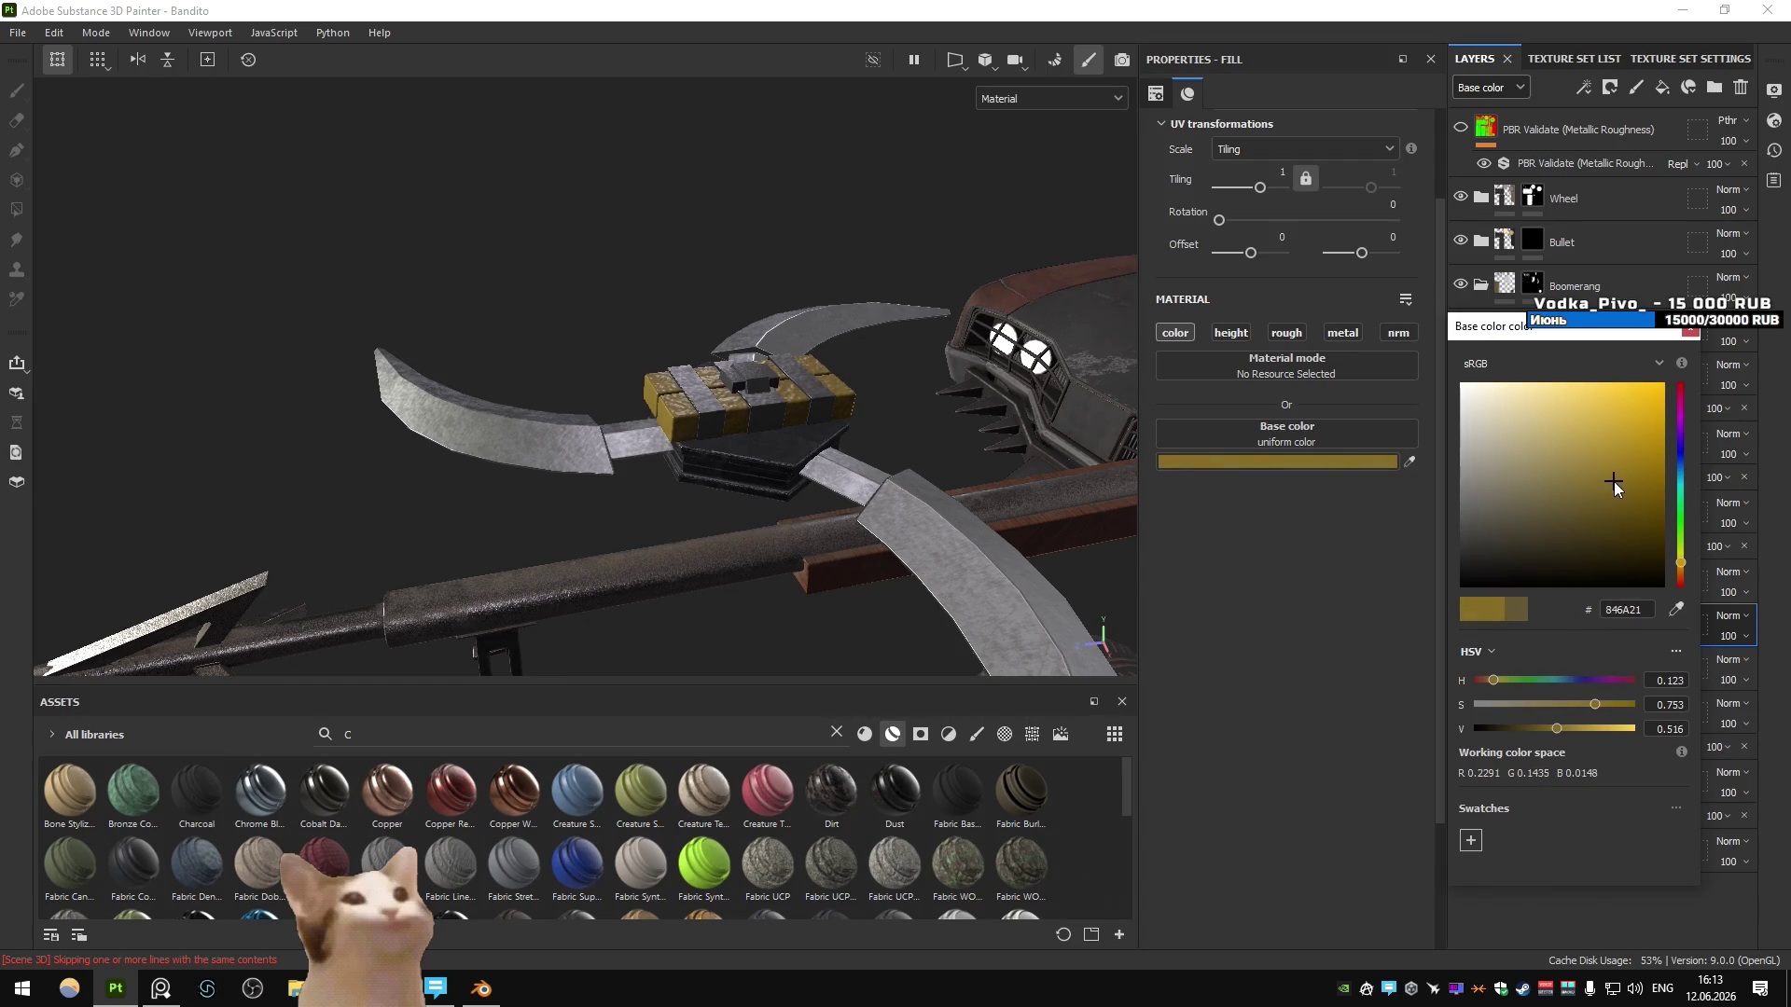
pyautogui.moveTo(1684, 550); pyautogui.dragTo(1675, 566)
pyautogui.moveTo(1619, 492)
pyautogui.mouseDown()
pyautogui.moveTo(1571, 486)
pyautogui.moveTo(1575, 464)
pyautogui.moveTo(1557, 490)
pyautogui.moveTo(1586, 517)
pyautogui.moveTo(1564, 485)
pyautogui.moveTo(1550, 501)
pyautogui.mouseUp()
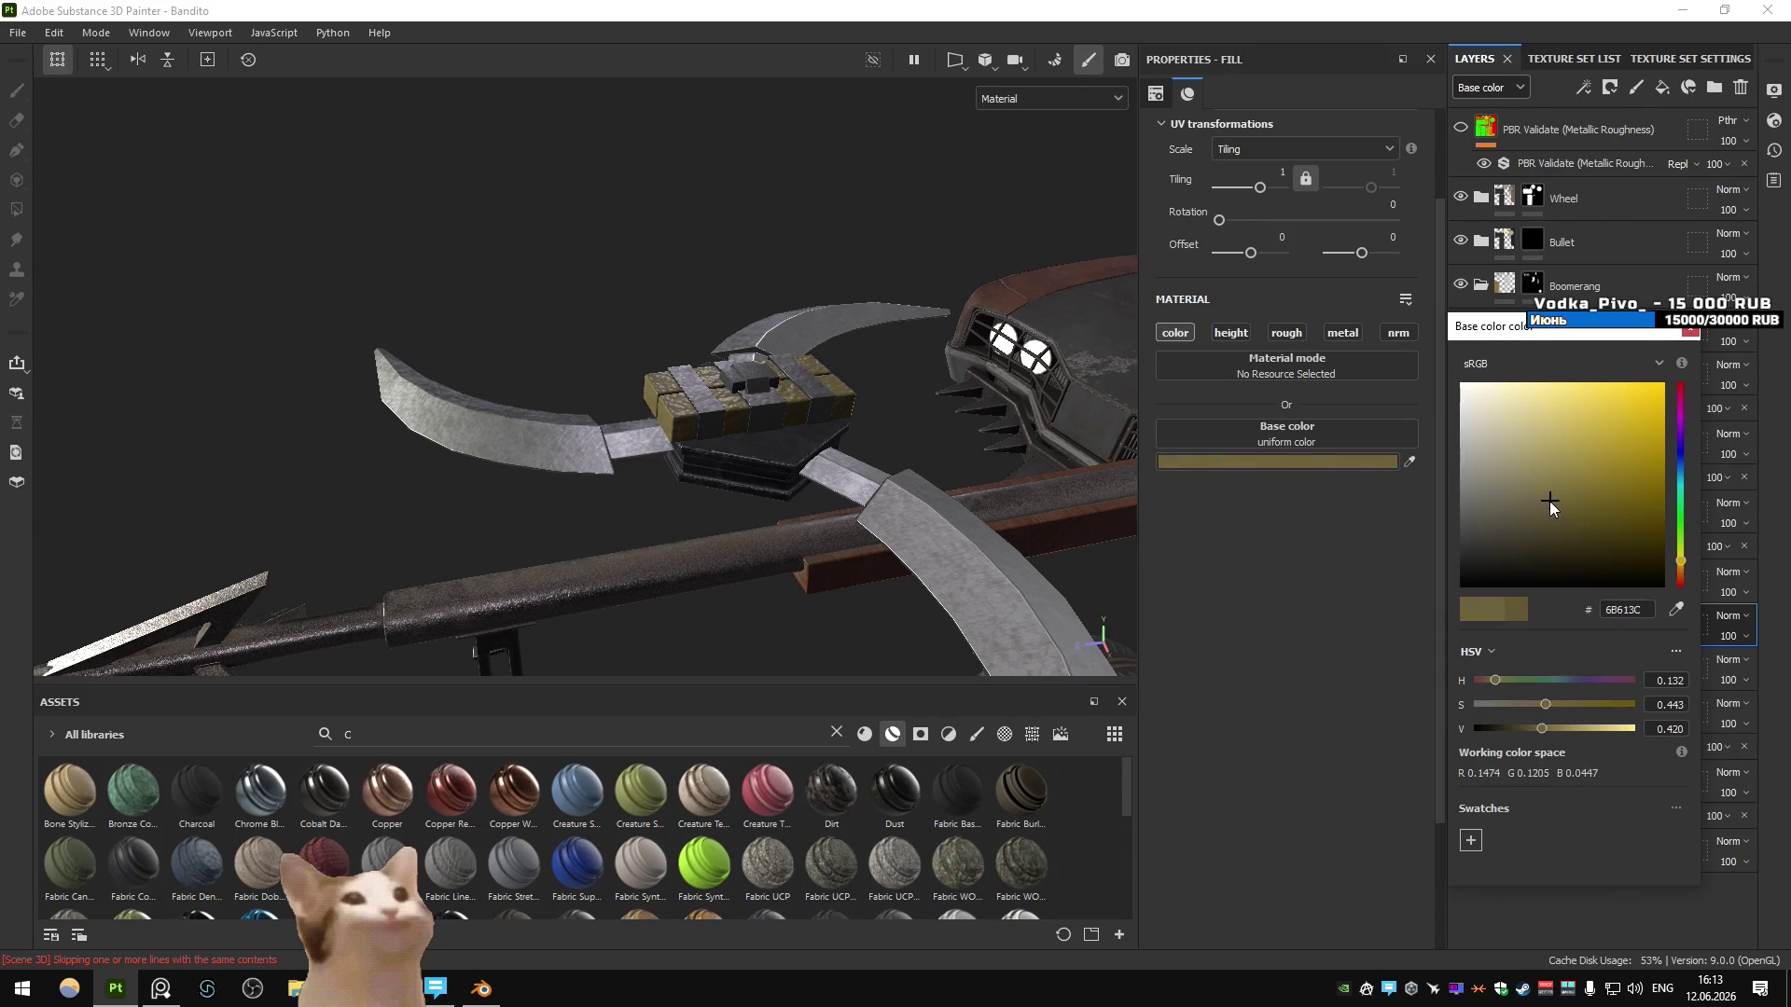
pyautogui.click(1690, 331)
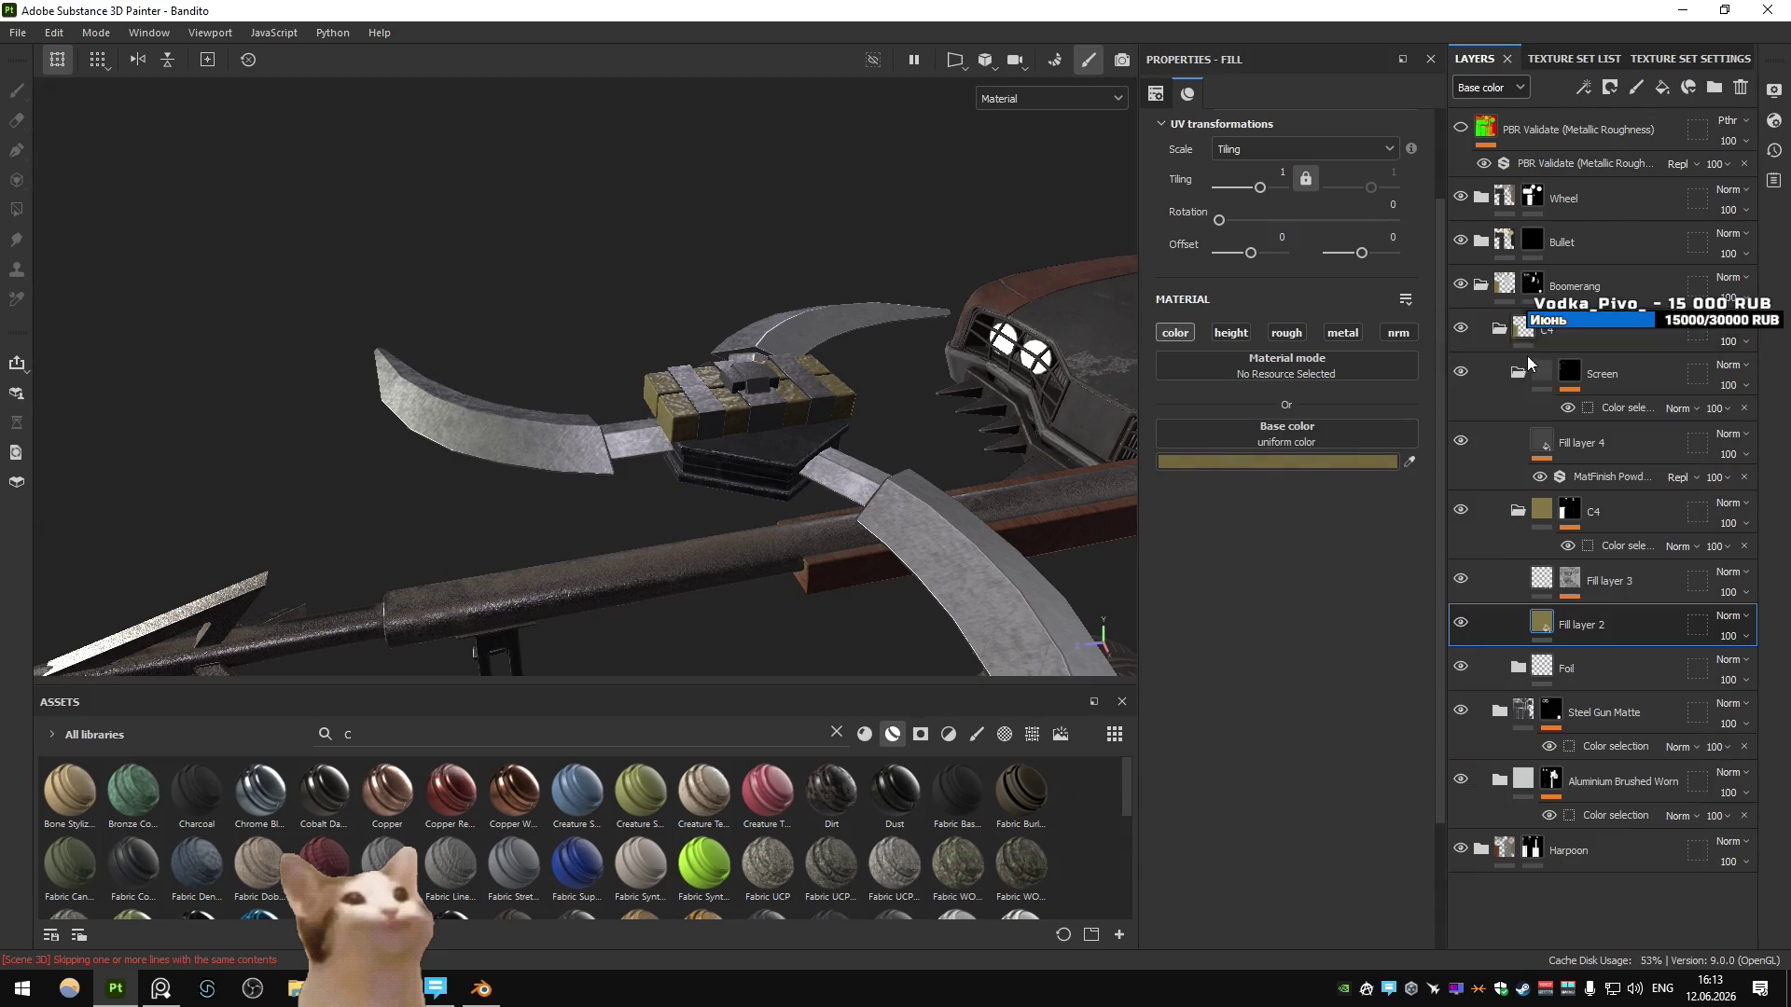
# - Enable roughness 0.3896 on Fill layer 2 and open the Export textures dialog
pyautogui.click(1291, 333)
pyautogui.moveTo(1233, 546)
pyautogui.mouseDown()
pyautogui.moveTo(1280, 529)
pyautogui.moveTo(1246, 524)
pyautogui.mouseUp()
pyautogui.scroll(5, 725, 418)
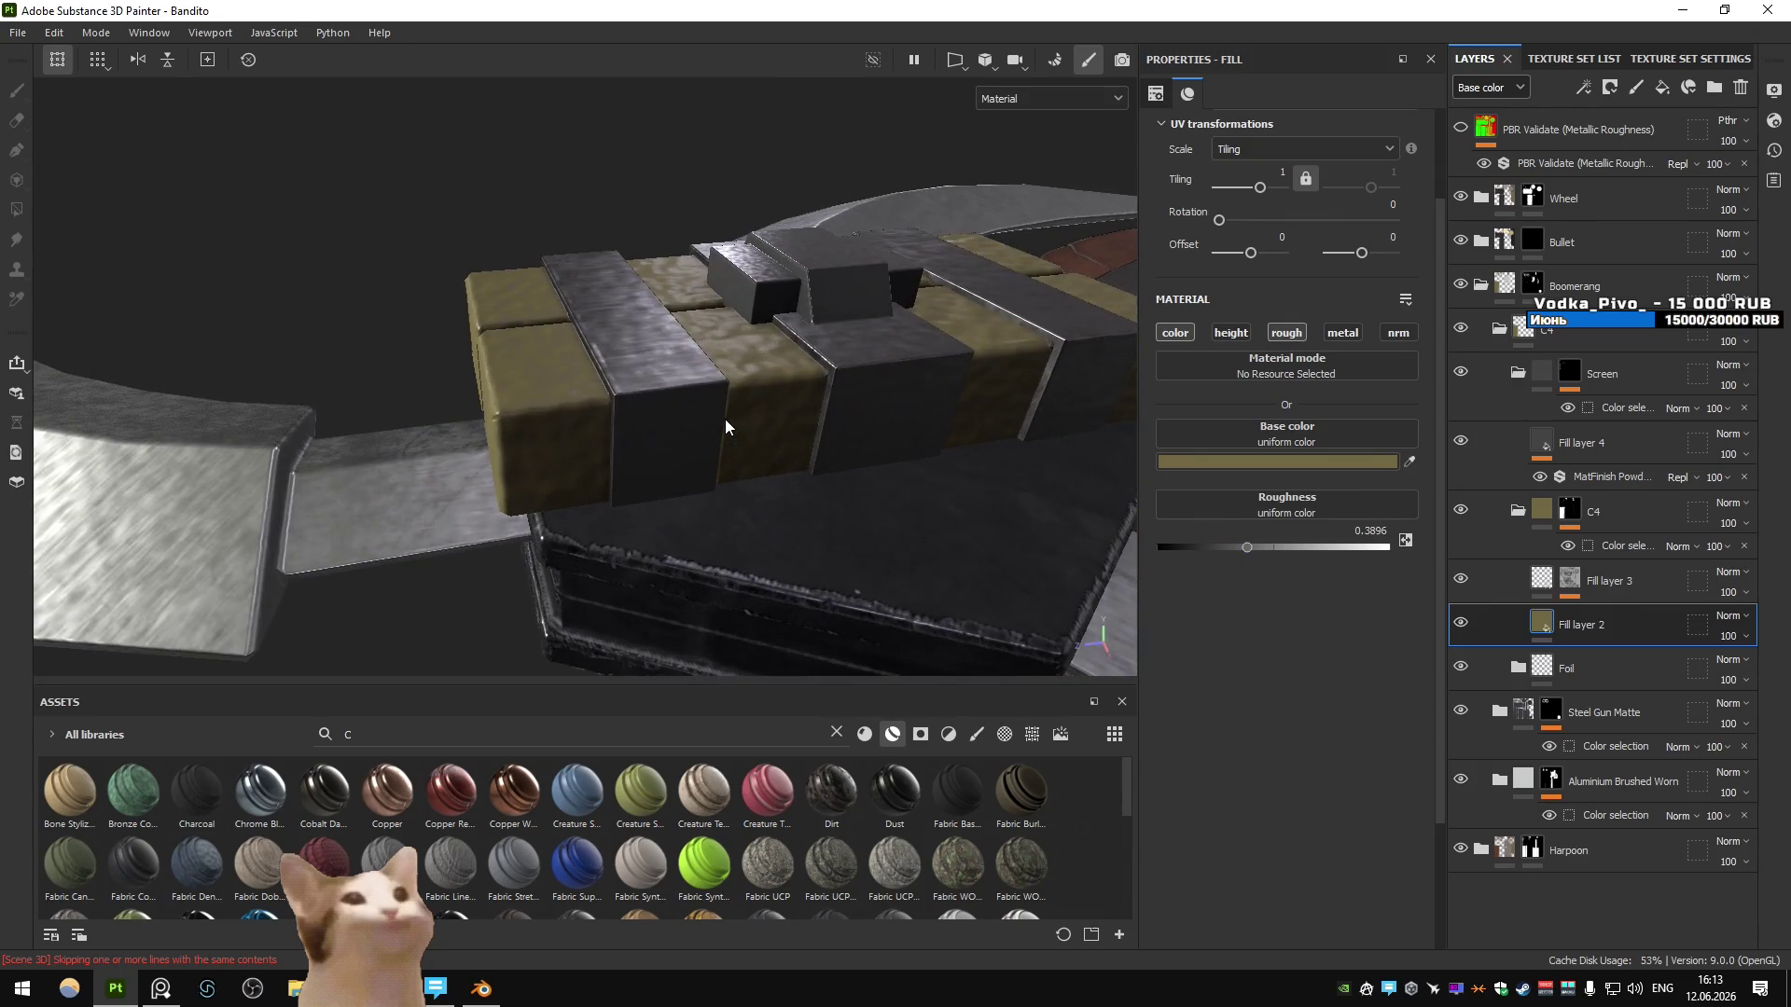
pyautogui.scroll(-5, 725, 418)
pyautogui.scroll(-3, 824, 407)
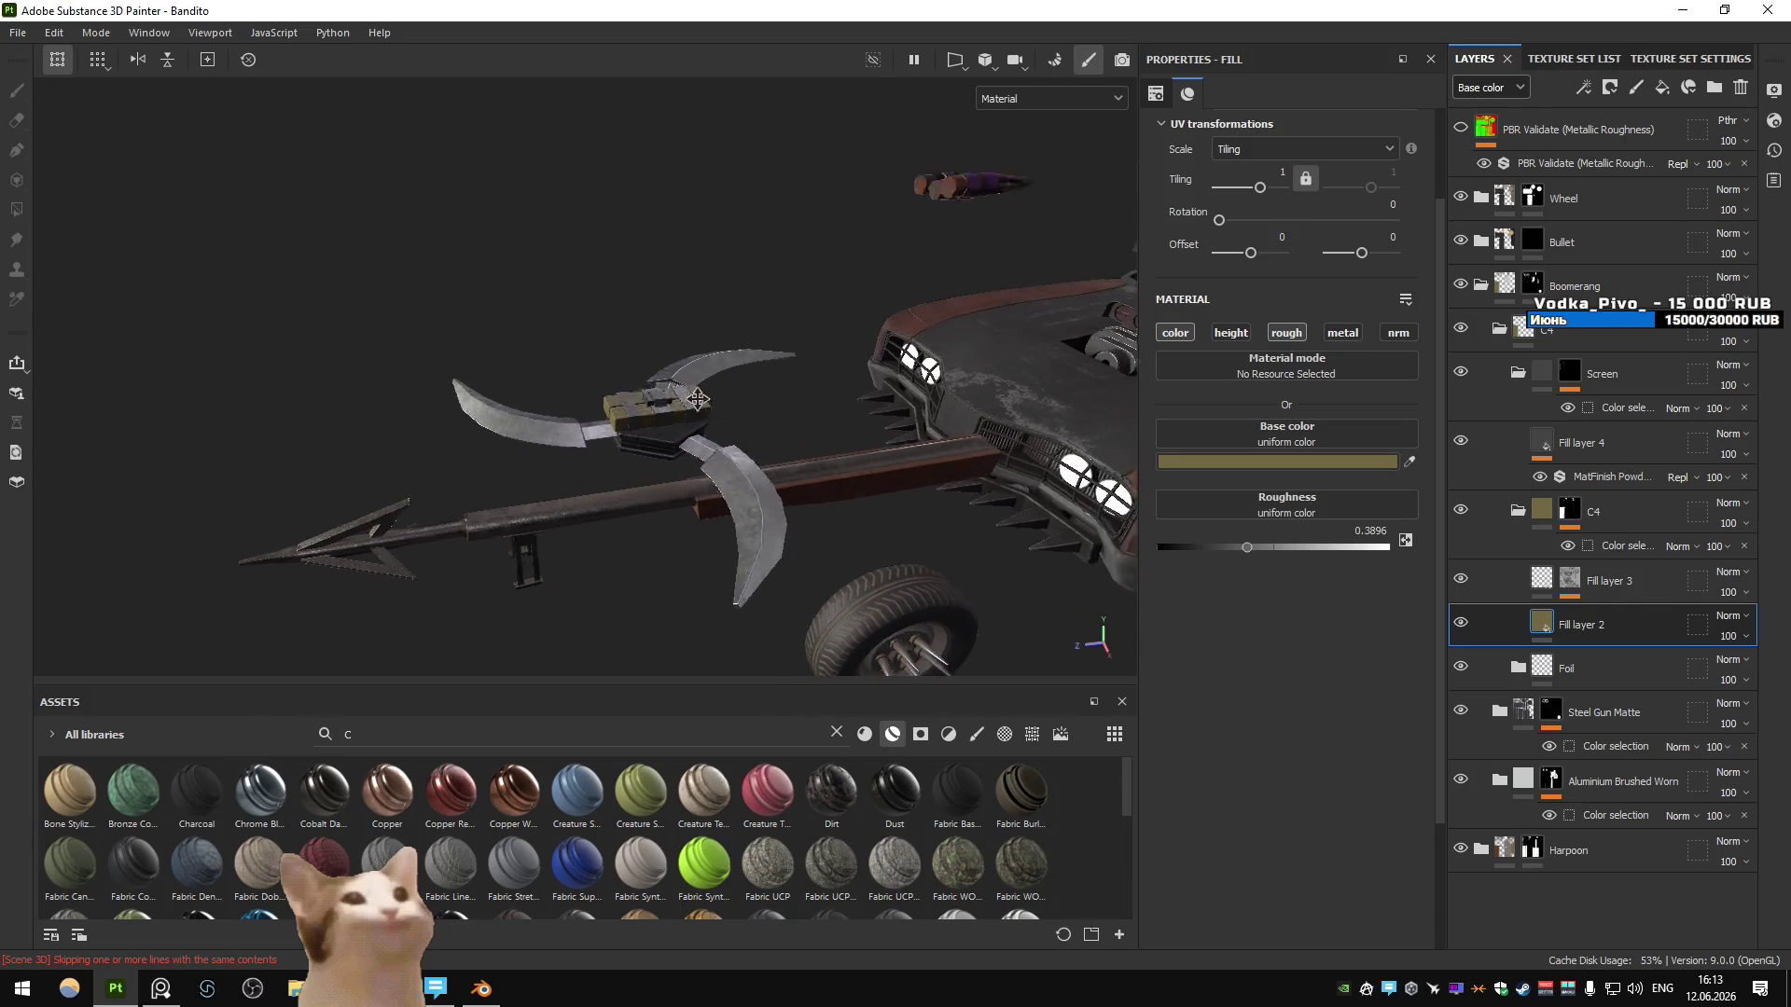
pyautogui.hotkey('ctrl', 'shift', 'e')
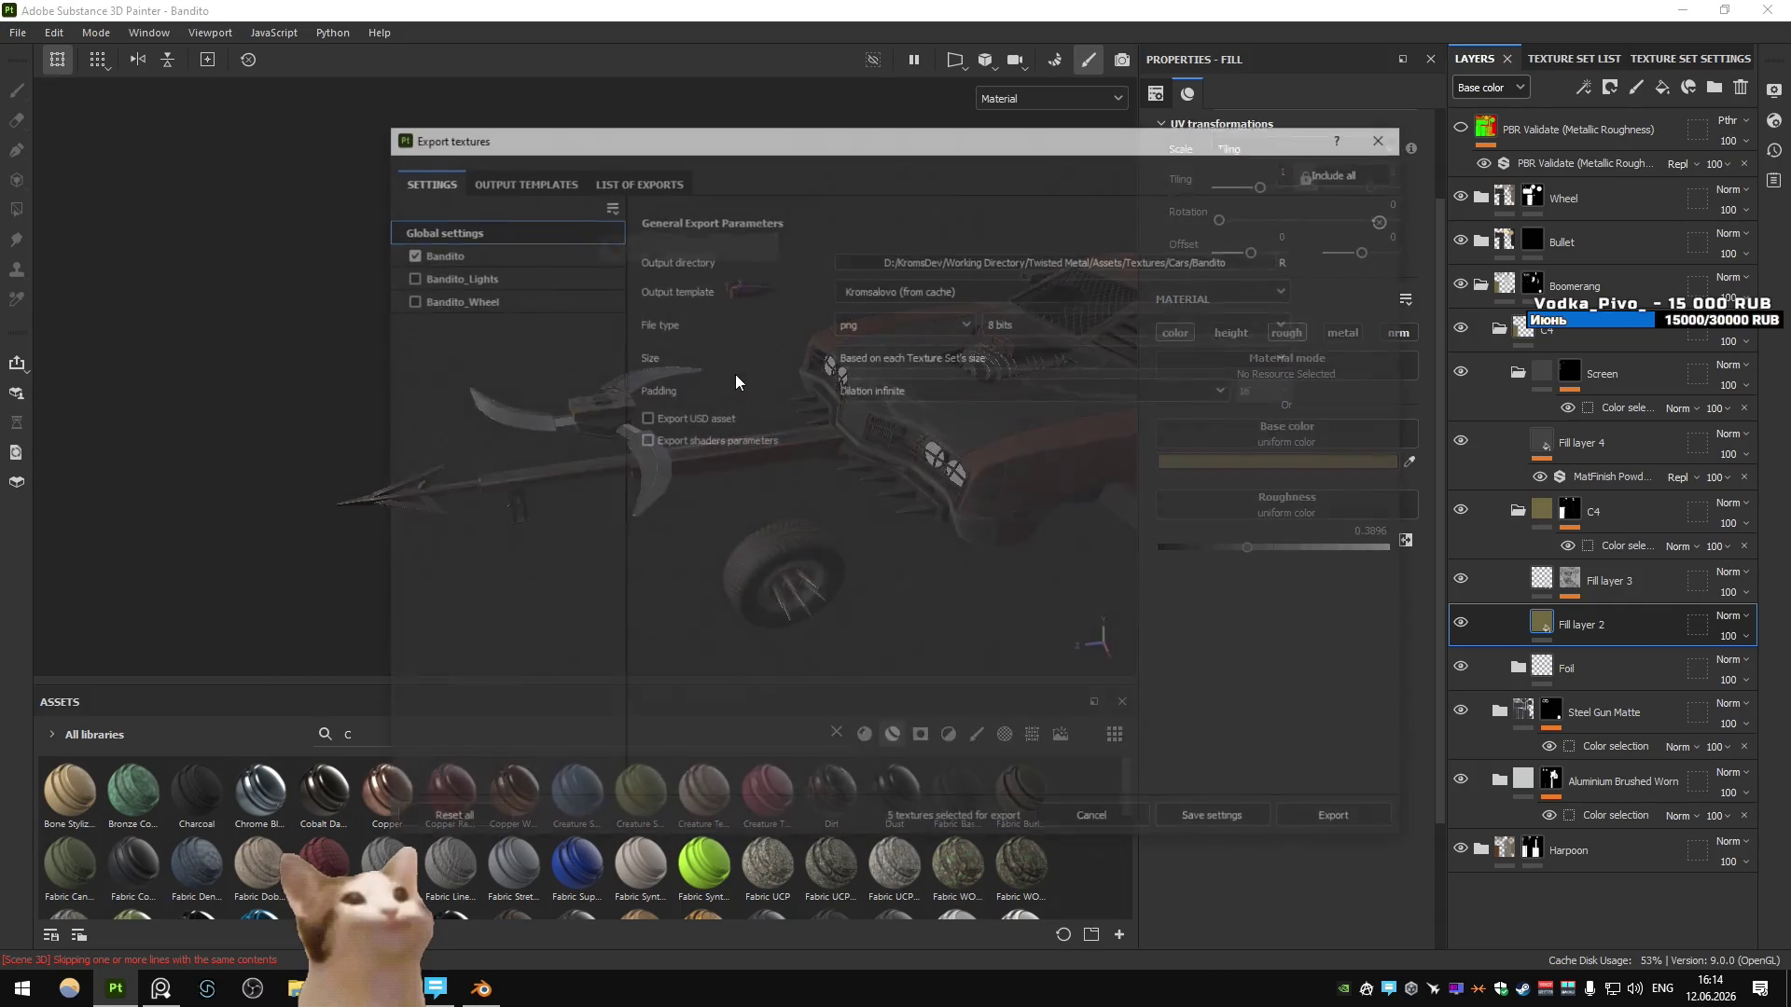
# - Close the export dialog and inspect the Bullet folder's mask
pyautogui.press('Escape')
pyautogui.scroll(3, 720, 305)
pyautogui.moveTo(768, 289)
pyautogui.keyDown('alt'); pyautogui.mouseDown()
pyautogui.moveTo(597, 563)
pyautogui.moveTo(742, 349)
pyautogui.mouseUp(); pyautogui.keyUp('alt')
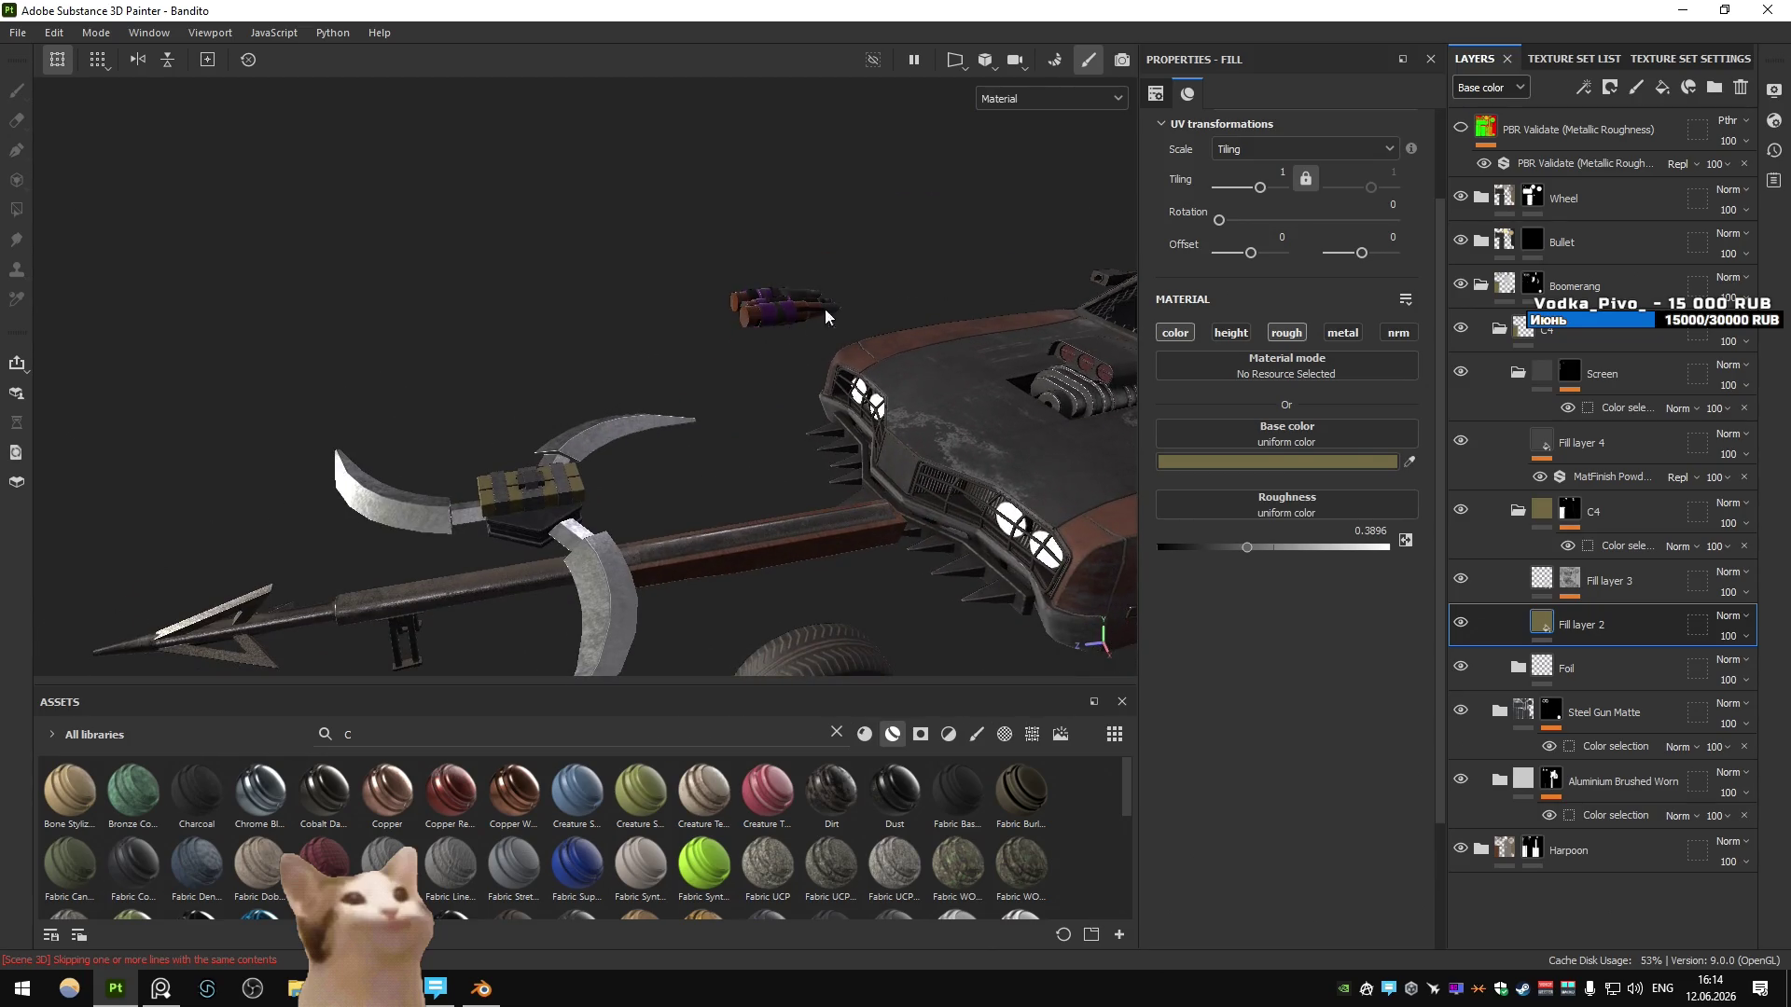
pyautogui.click(1481, 241)
pyautogui.click(1537, 238)
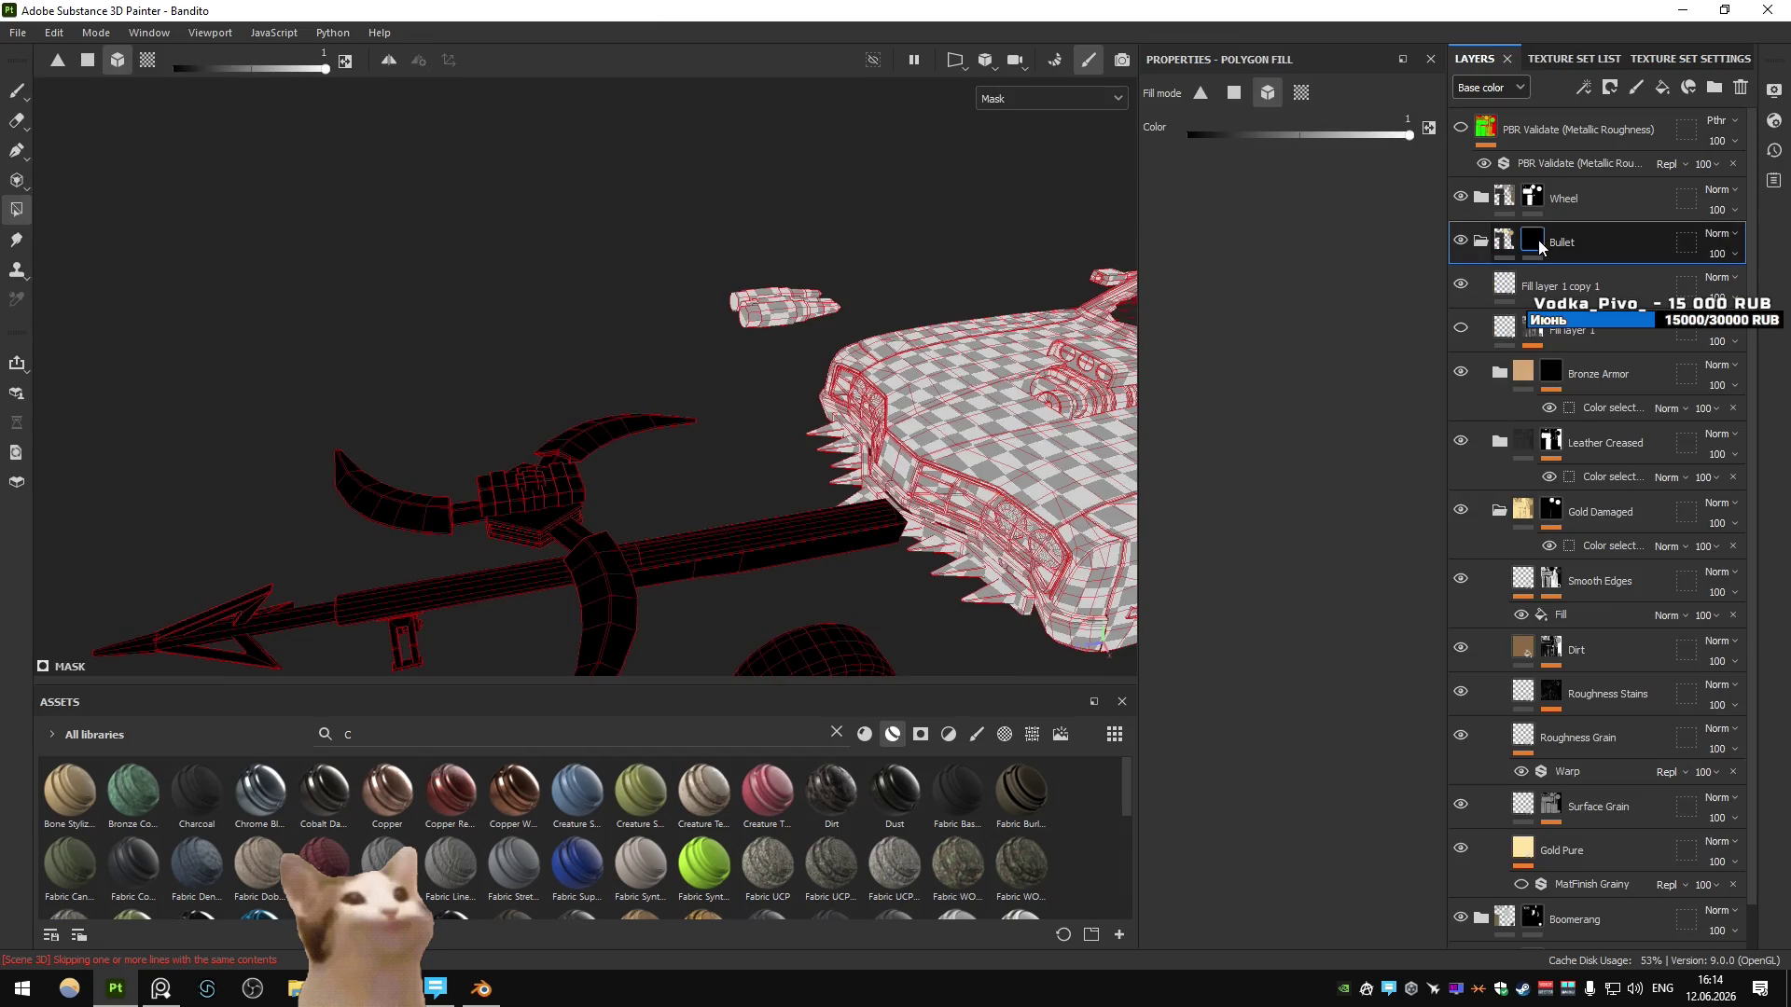
pyautogui.scroll(-3, 1051, 351)
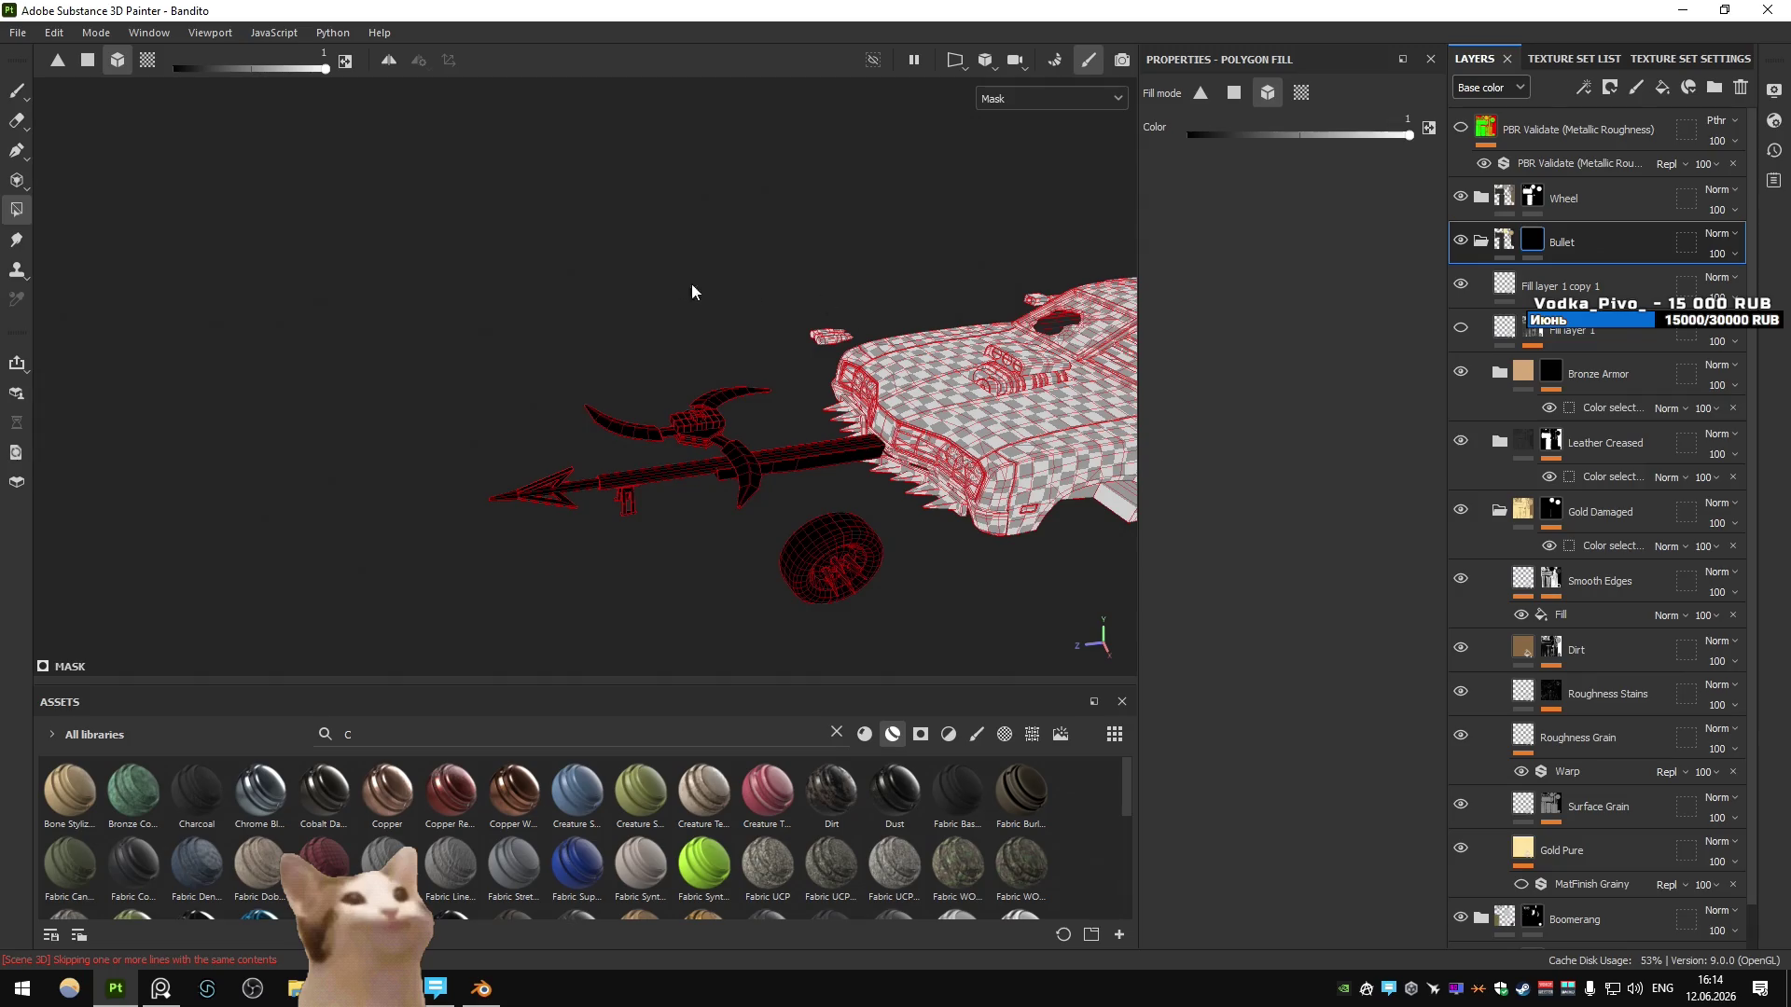
pyautogui.scroll(3, 705, 303)
pyautogui.scroll(2, 560, 308)
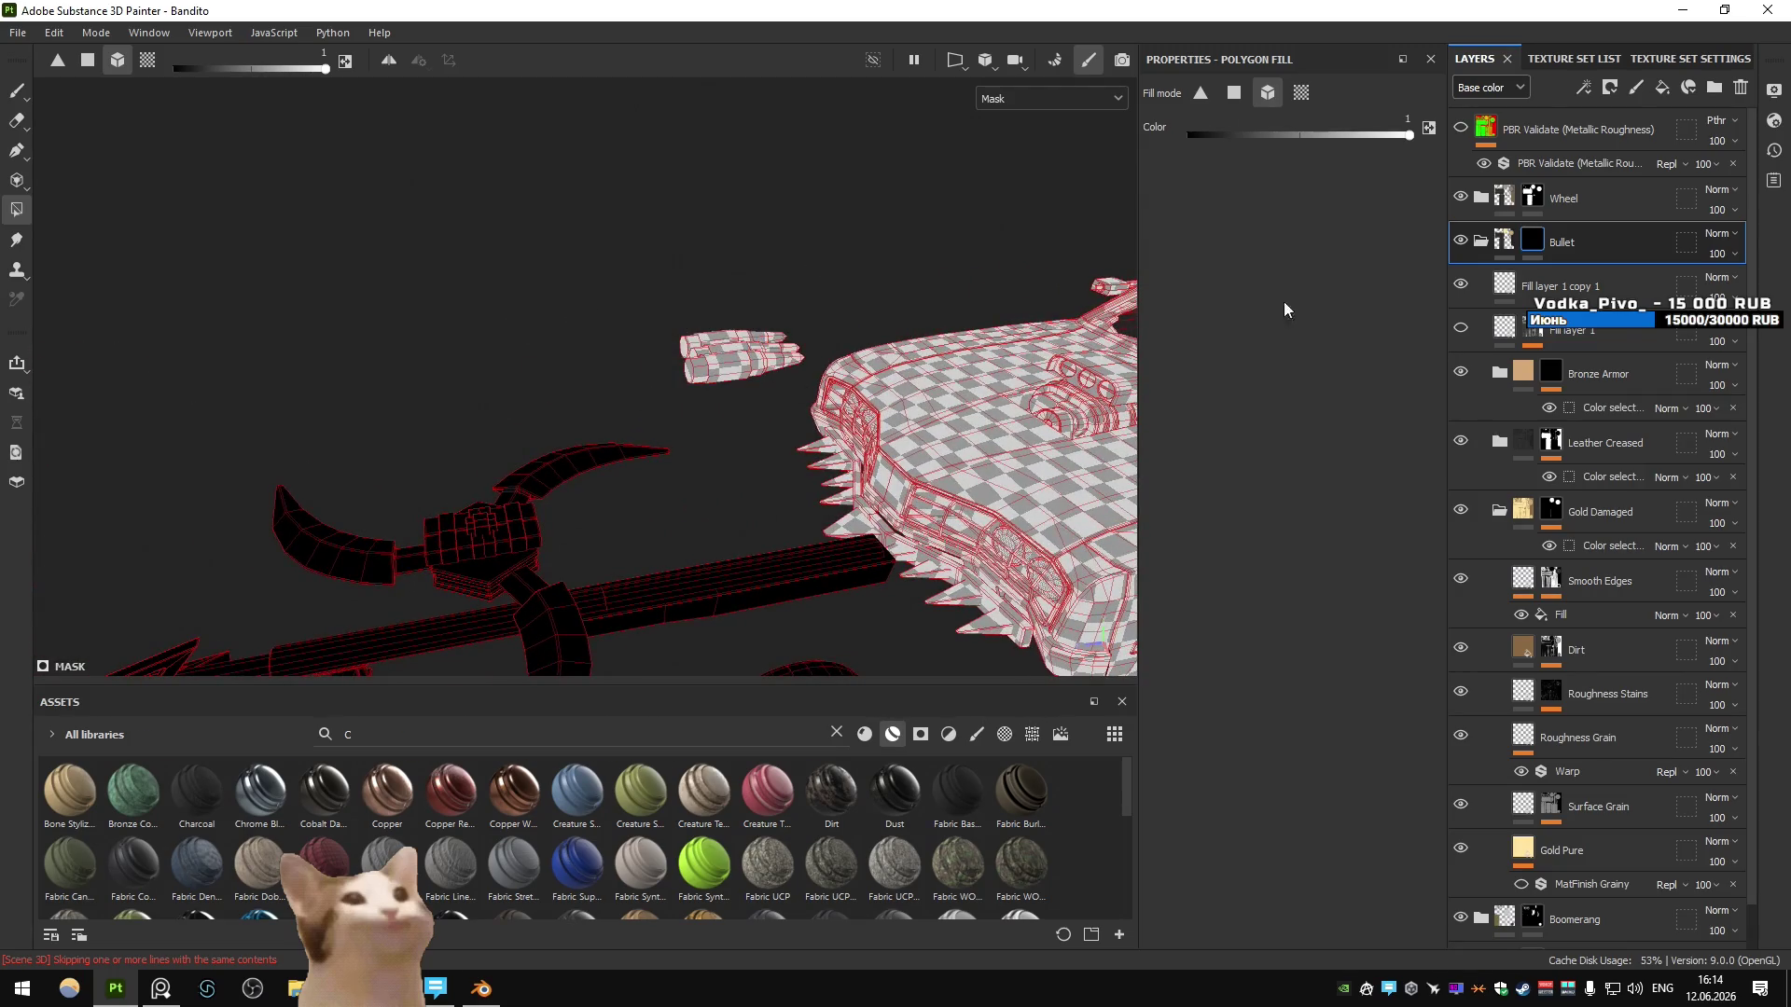
pyautogui.click(1481, 241)
pyautogui.click(1505, 240)
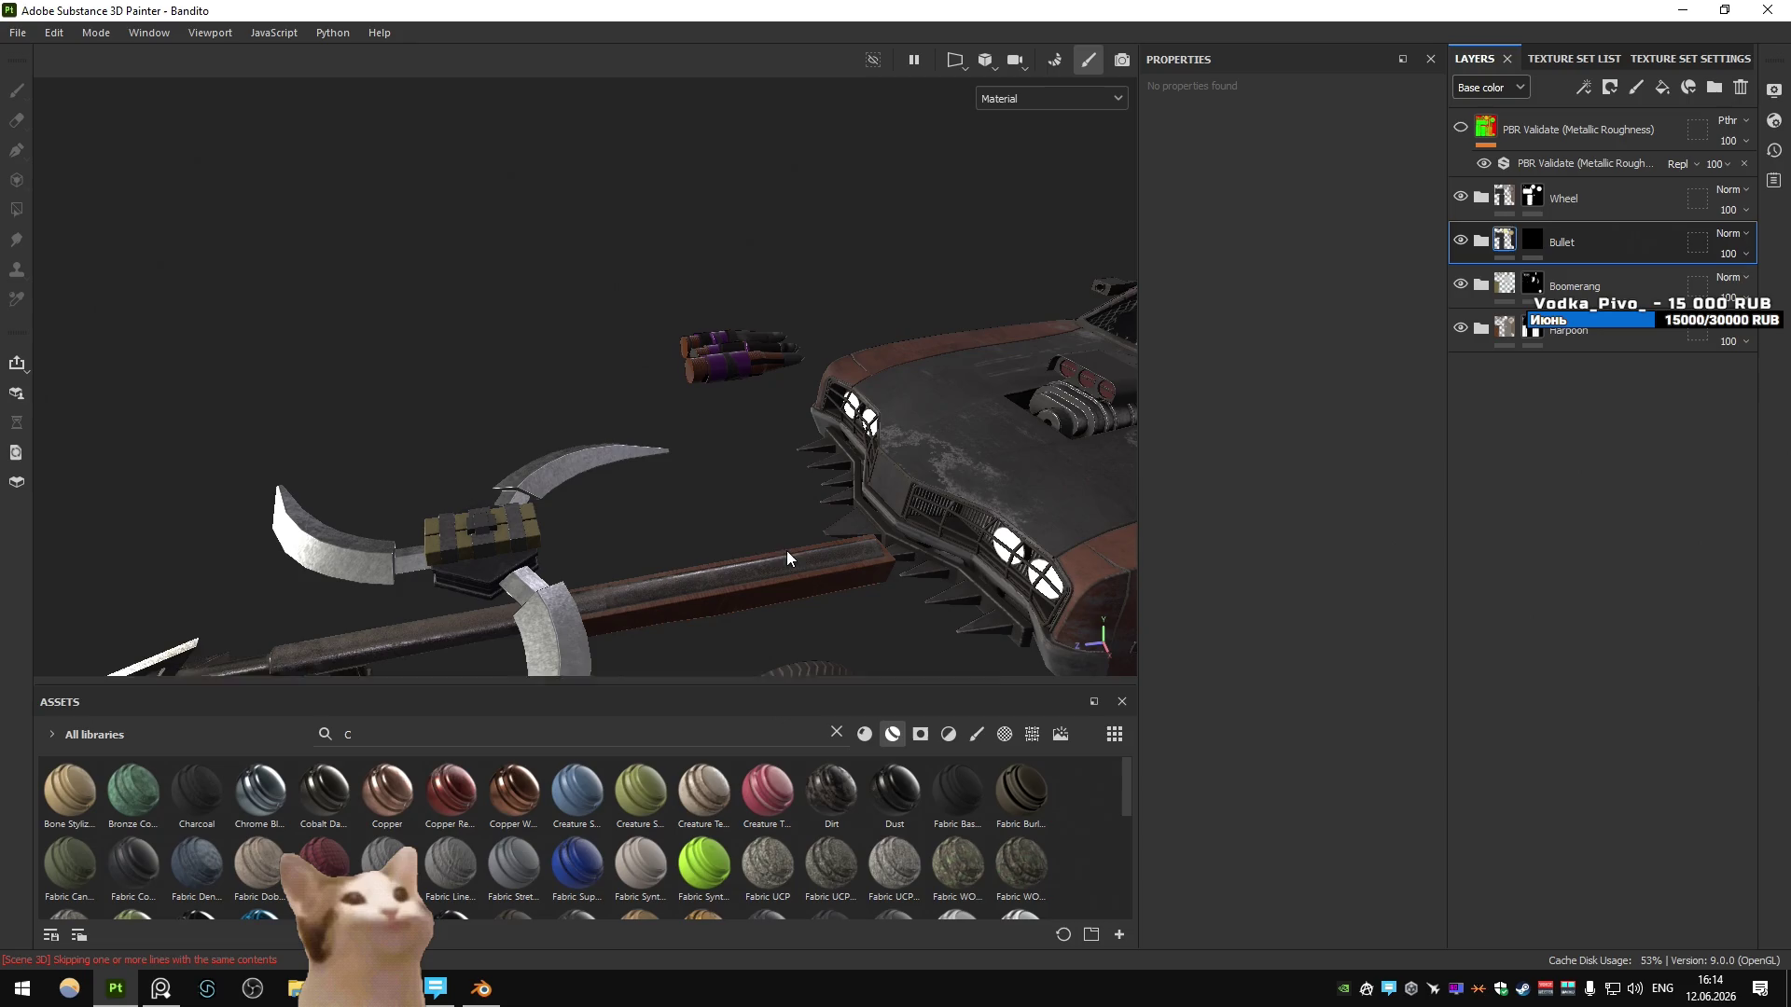
# - In Blender, view the Bandito scene in Material Preview and select 02_bullet_high
pyautogui.click(481, 988)
pyautogui.moveTo(805, 185)
pyautogui.mouseDown(button='middle')
pyautogui.moveTo(1005, 468)
pyautogui.moveTo(938, 371)
pyautogui.moveTo(845, 158)
pyautogui.moveTo(850, 127)
pyautogui.moveTo(907, 310)
pyautogui.mouseUp(button='middle')
pyautogui.click(1382, 57)
pyautogui.click(947, 339)
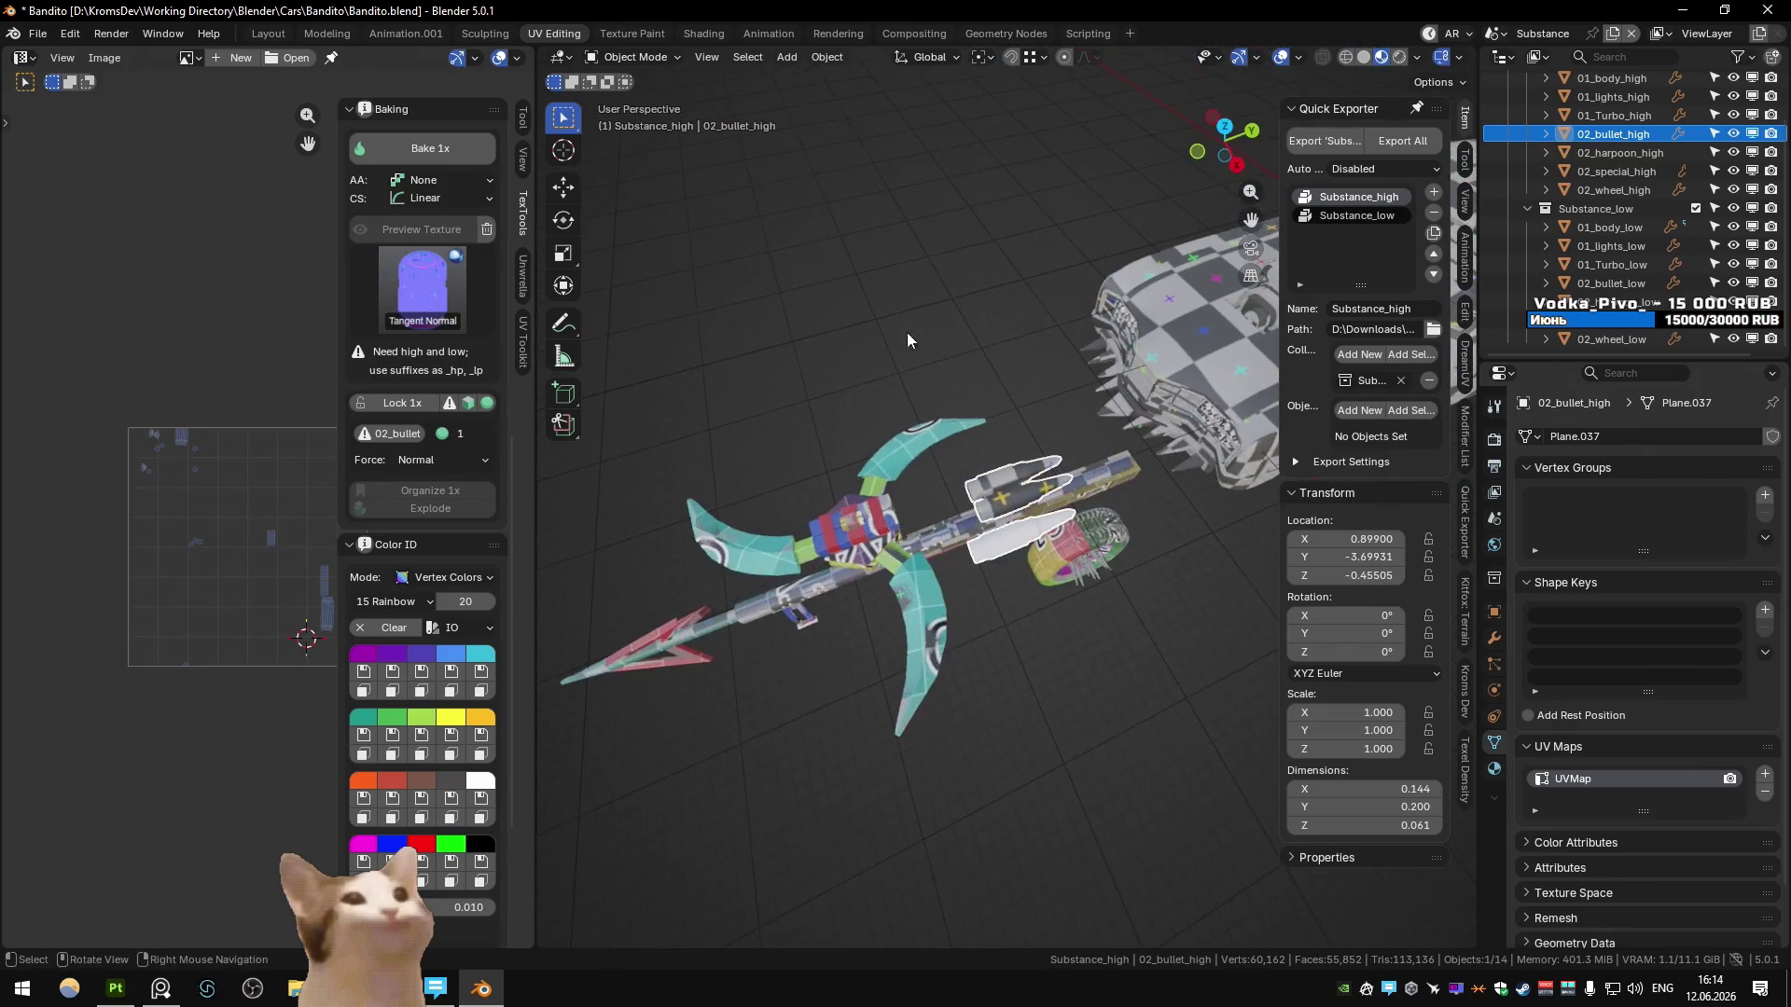
# - Hide 02_bullet_high and toggle the TexTools checker map on 02_bullet_low to inspect its coloured texture
pyautogui.scroll(15, 428, 429)
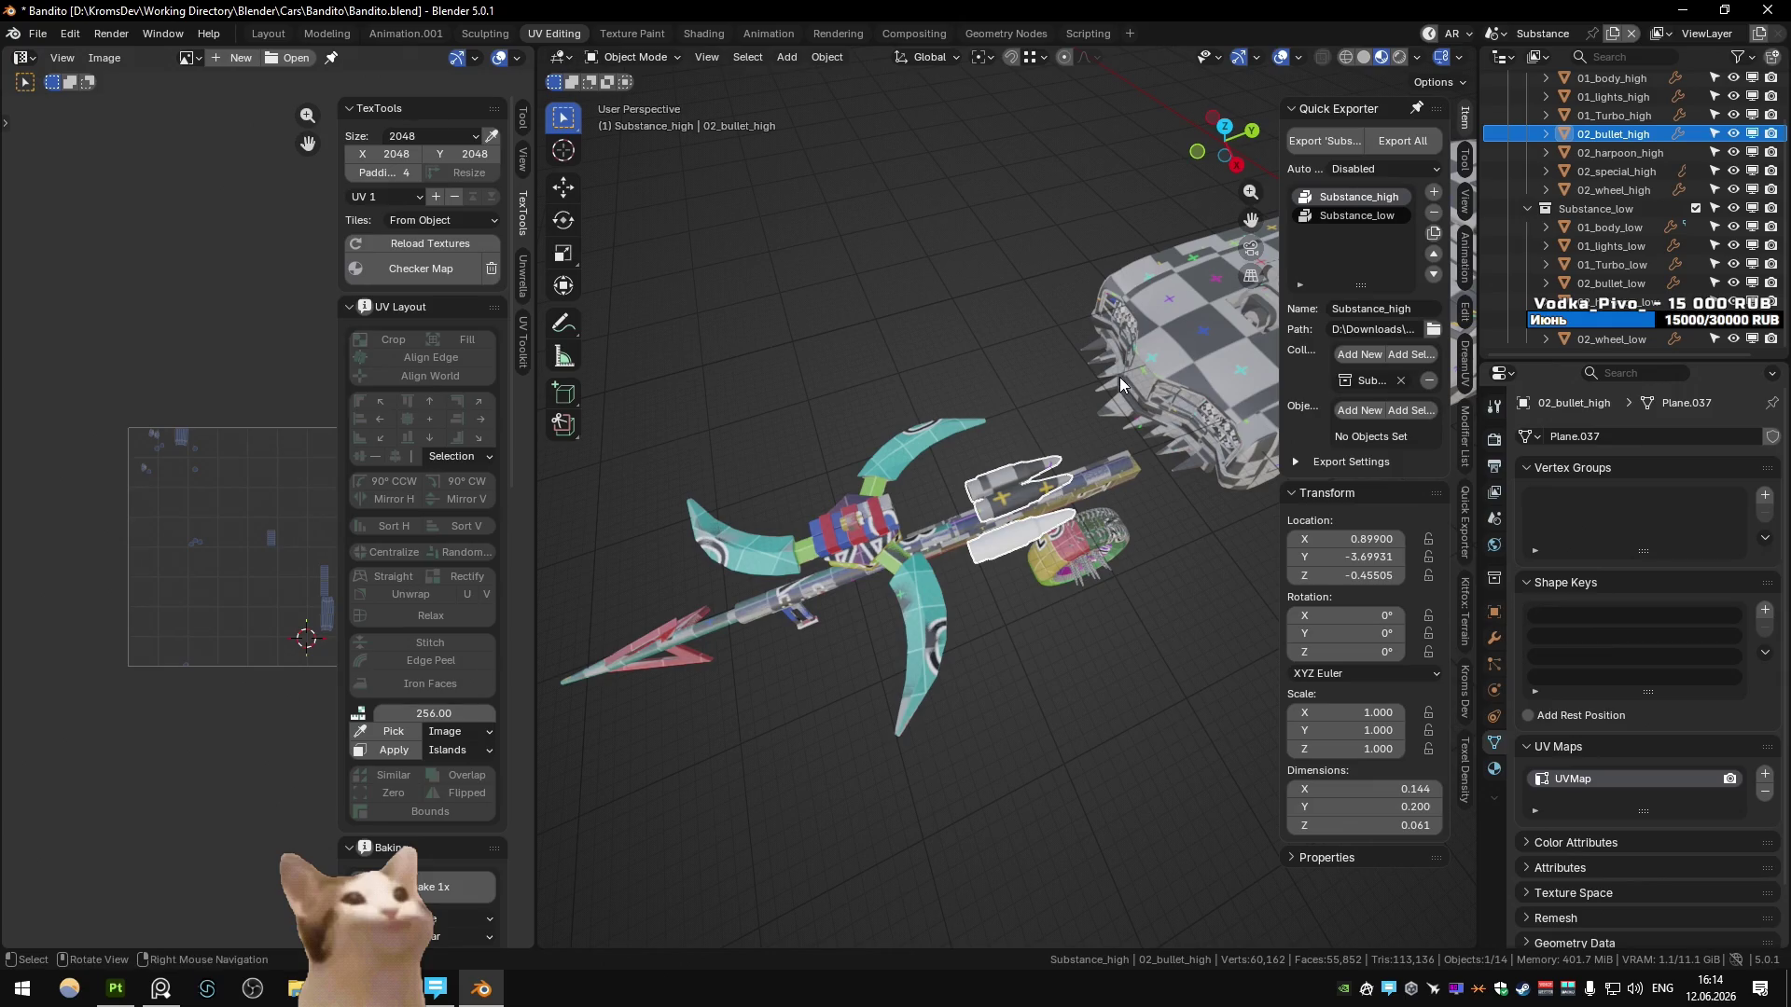
pyautogui.press('h')
pyautogui.click(1017, 474)
pyautogui.click(433, 274)
pyautogui.click(434, 274)
pyautogui.moveTo(803, 315); pyautogui.dragTo(982, 286, button='middle')
pyautogui.click(984, 287)
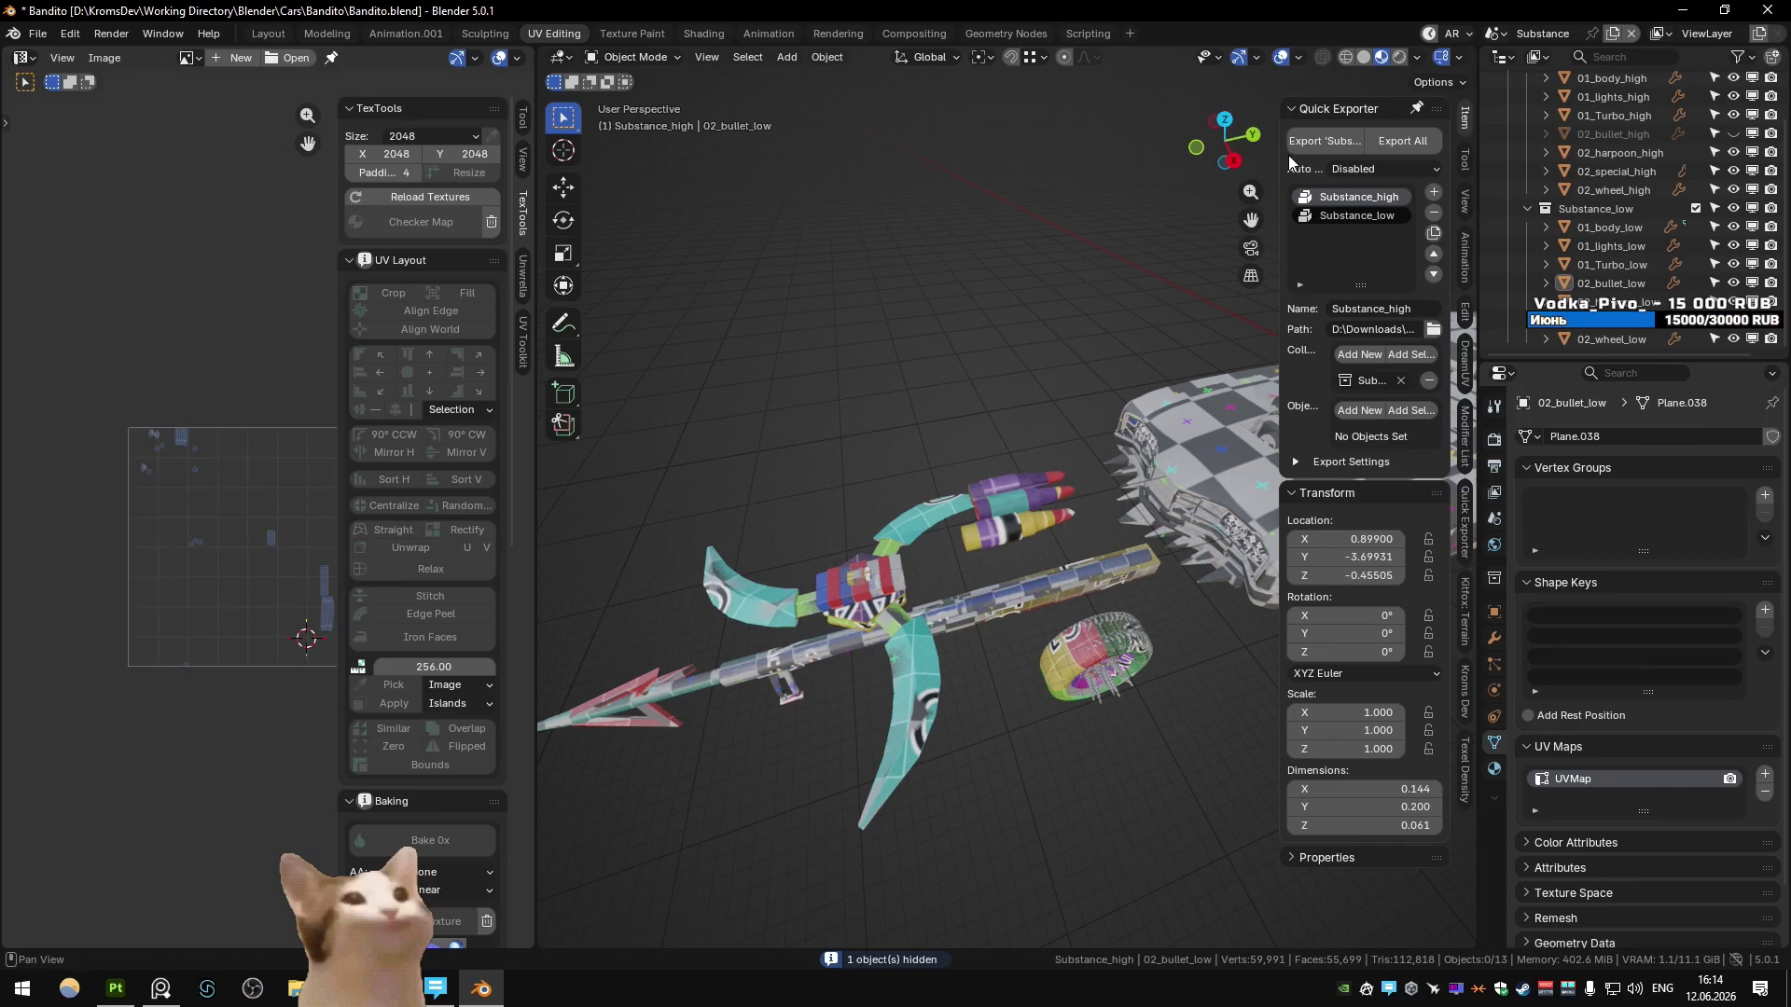
# - Unhide the high-poly bullet, reselect the Substance_high export set, and return to Substance Painter
pyautogui.click(1338, 213)
pyautogui.hotkey('alt', 'h')
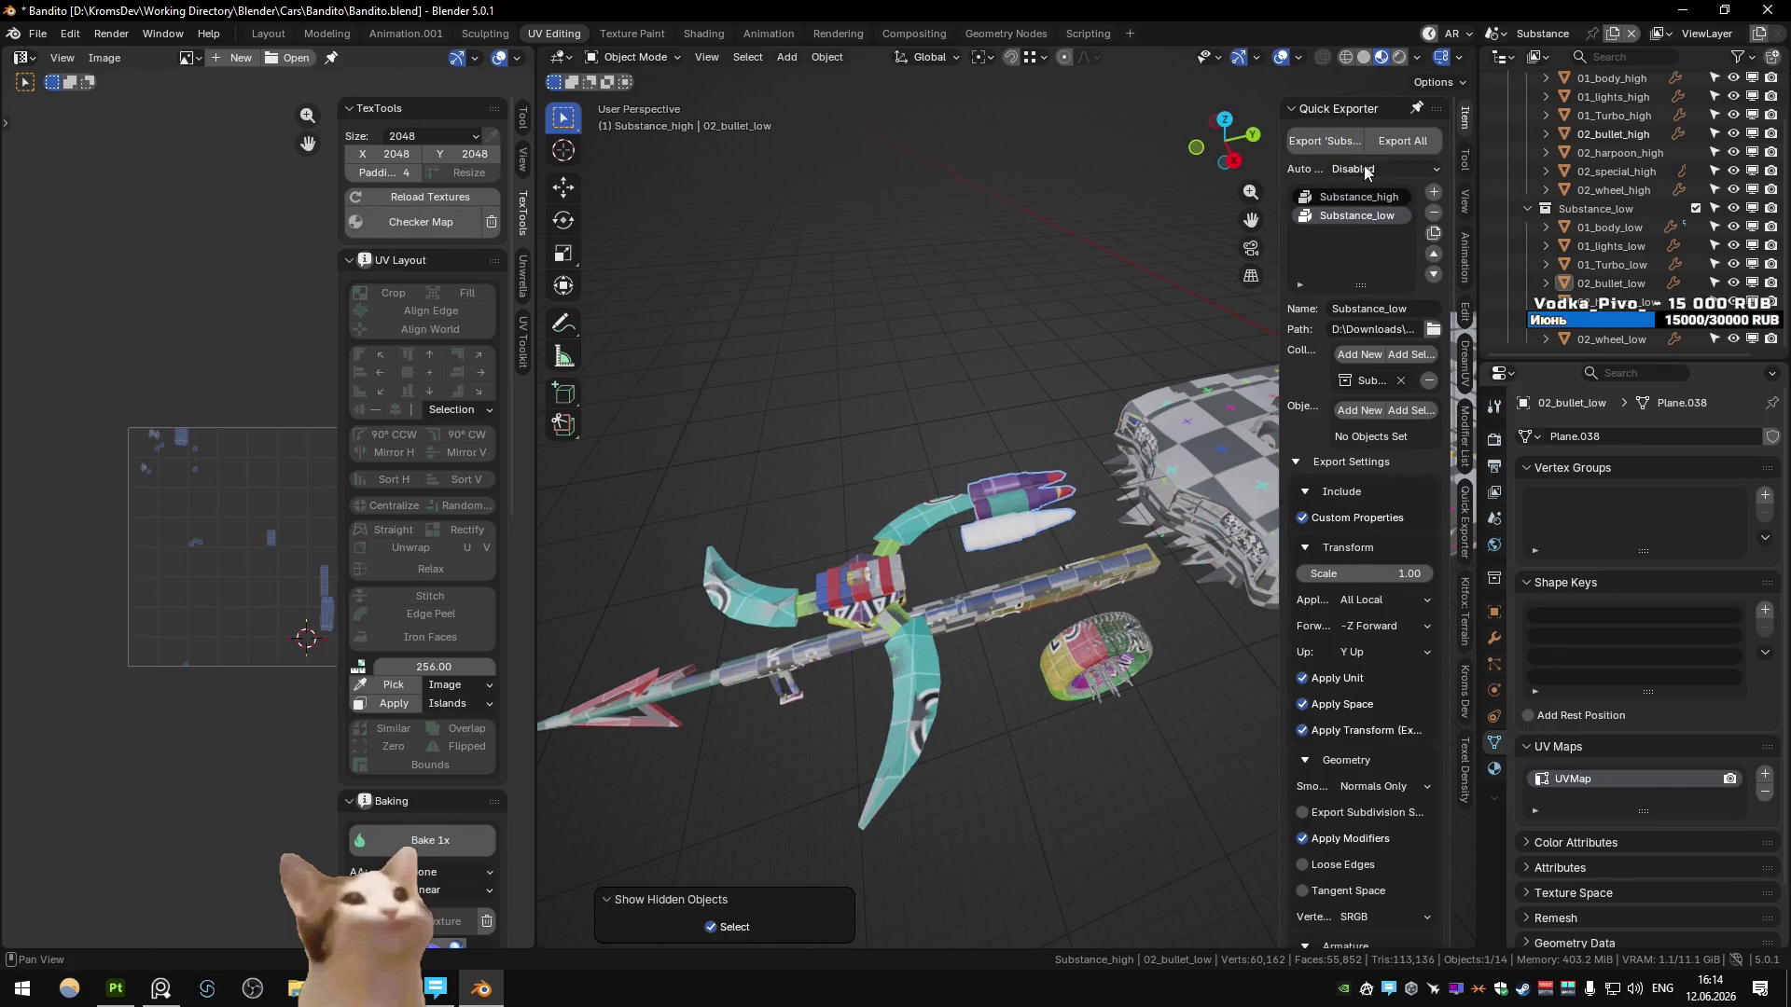
pyautogui.click(1336, 196)
pyautogui.hotkey('alt', 'Tab')
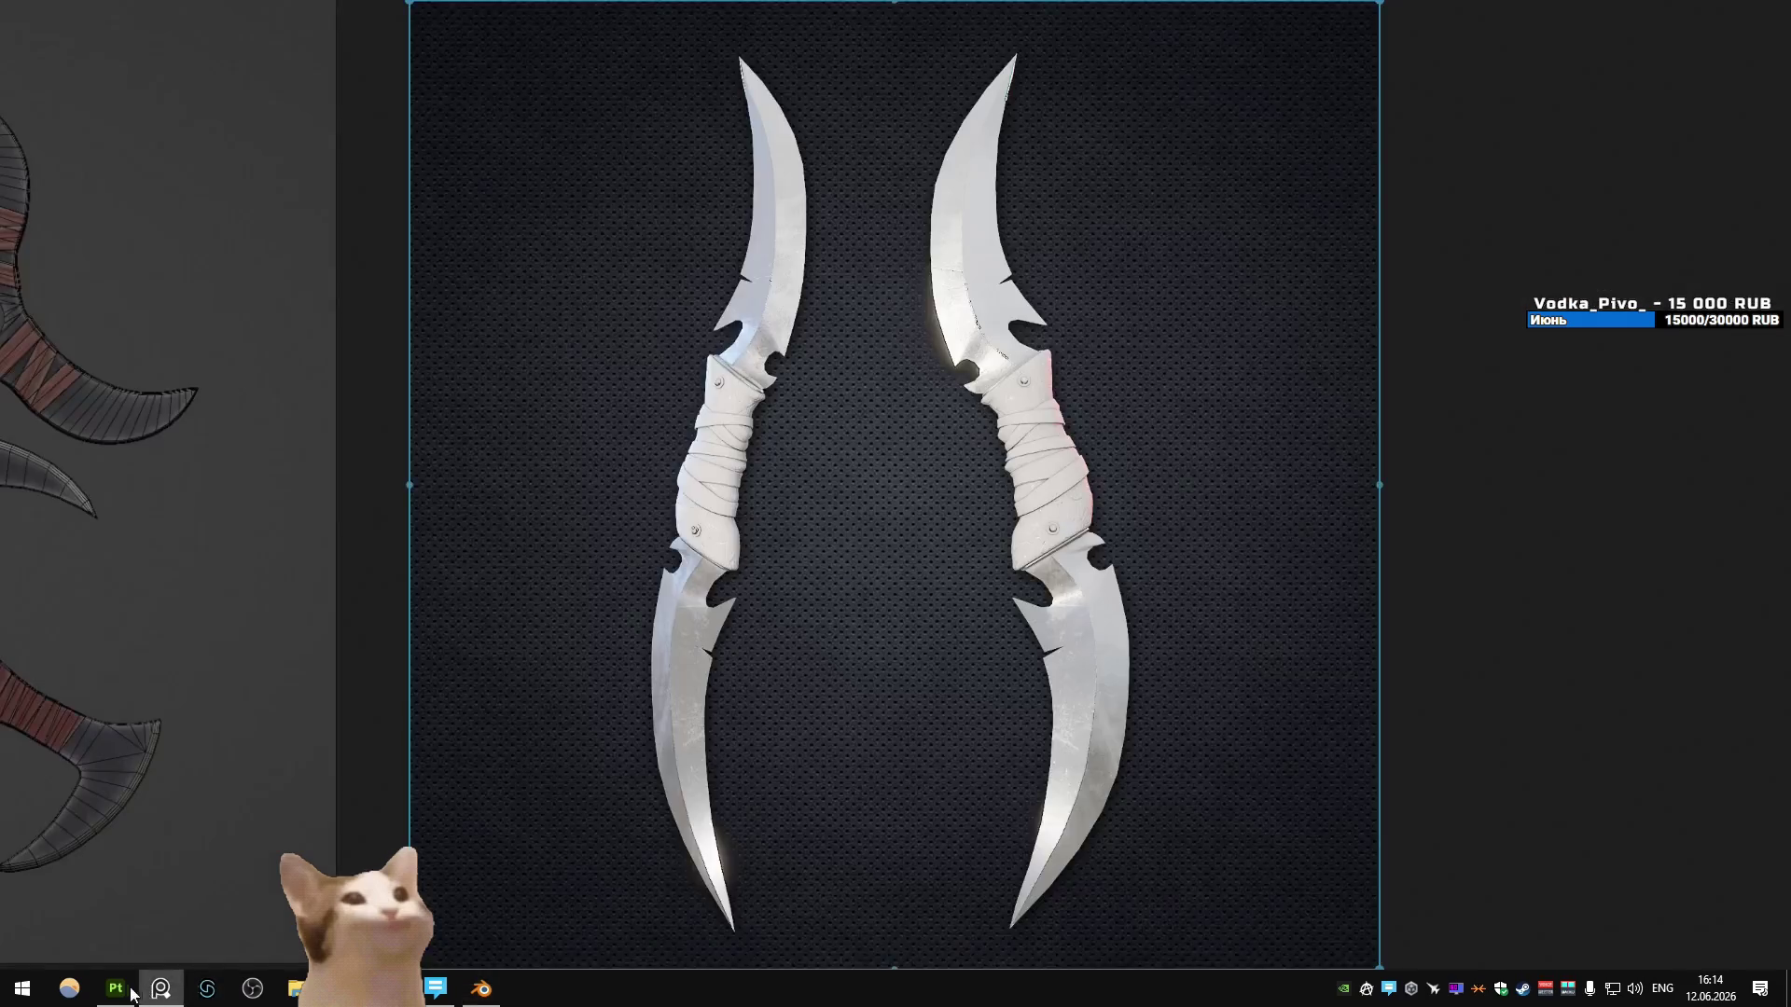
# - Bake all seven mesh maps for Bandito_Wheel only, then return to painting mode
pyautogui.hotkey('ctrl', 'shift', 'b')
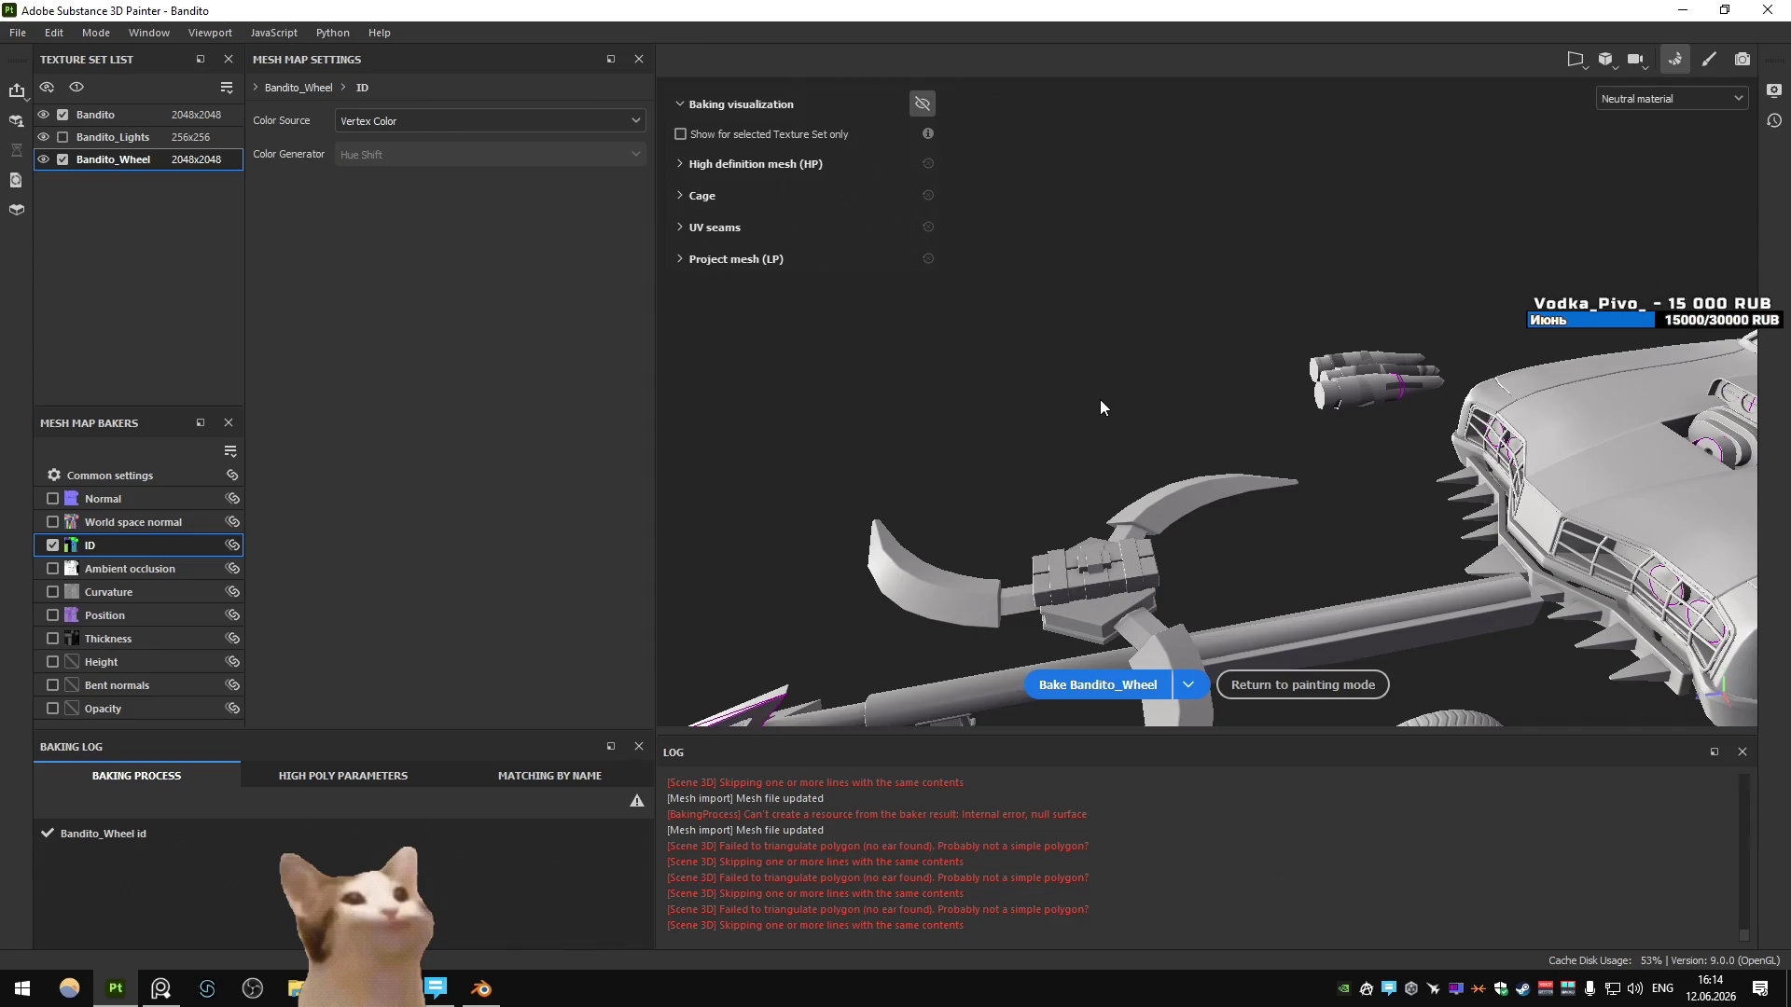
pyautogui.click(95, 113)
pyautogui.click(62, 159)
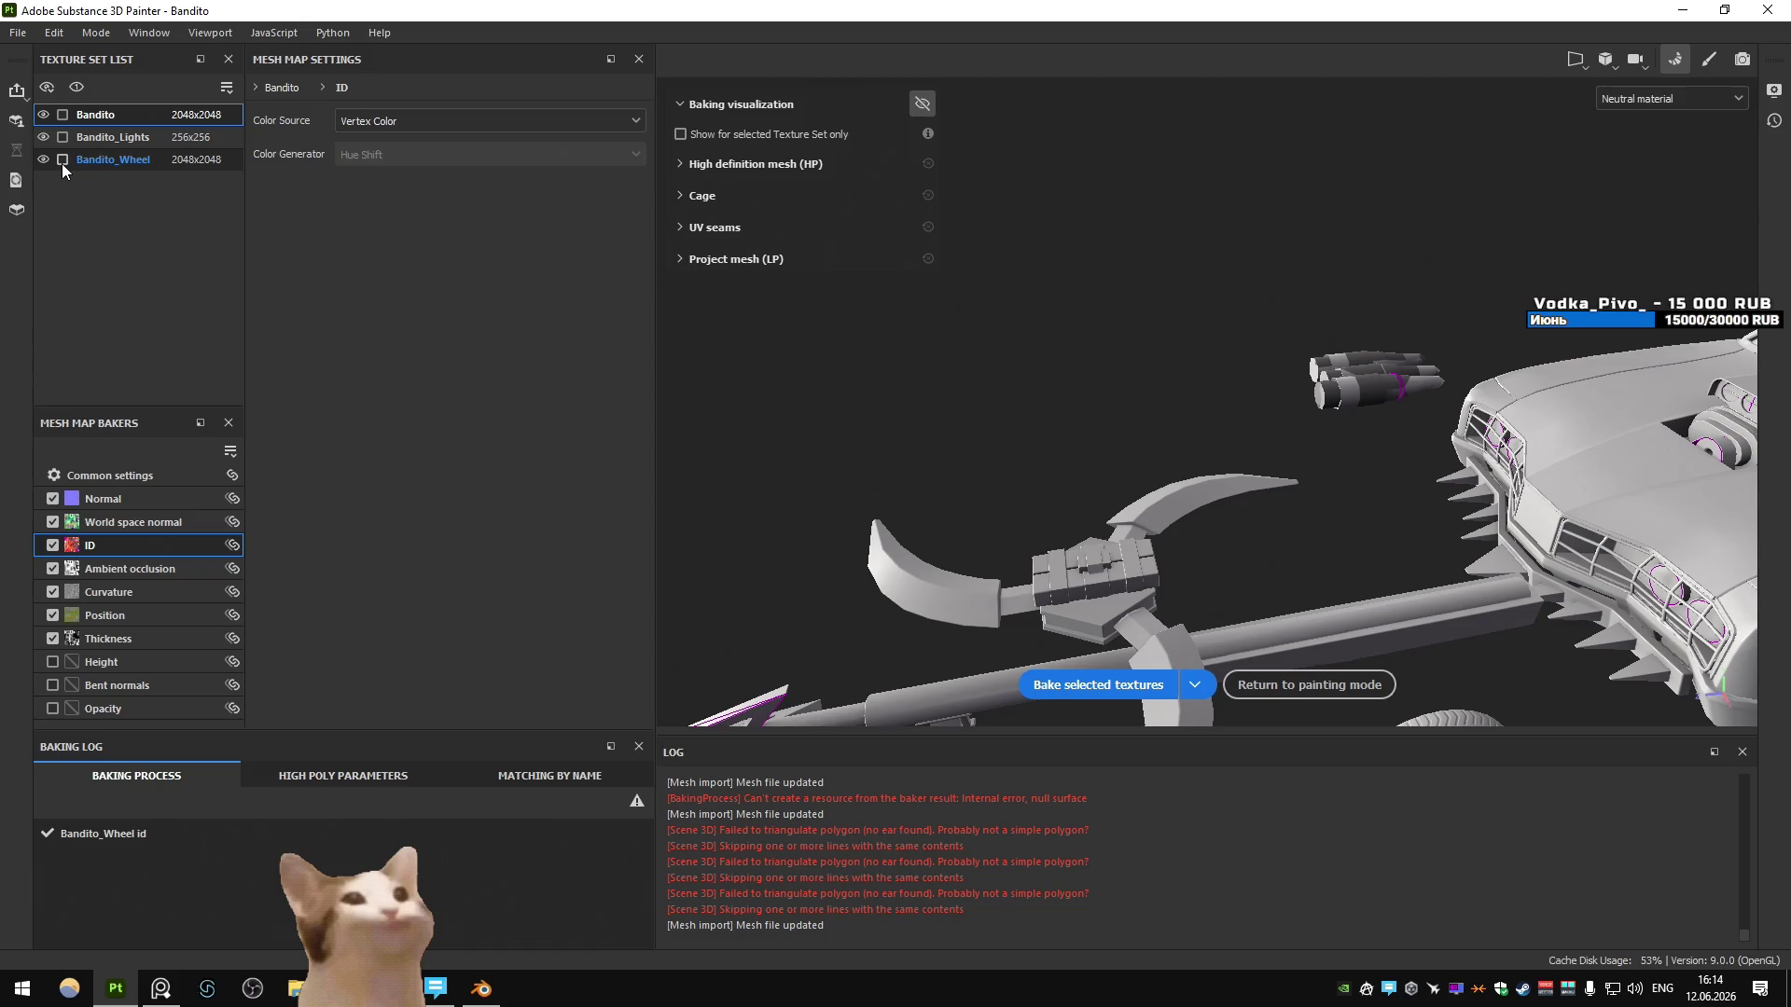
pyautogui.click(61, 165)
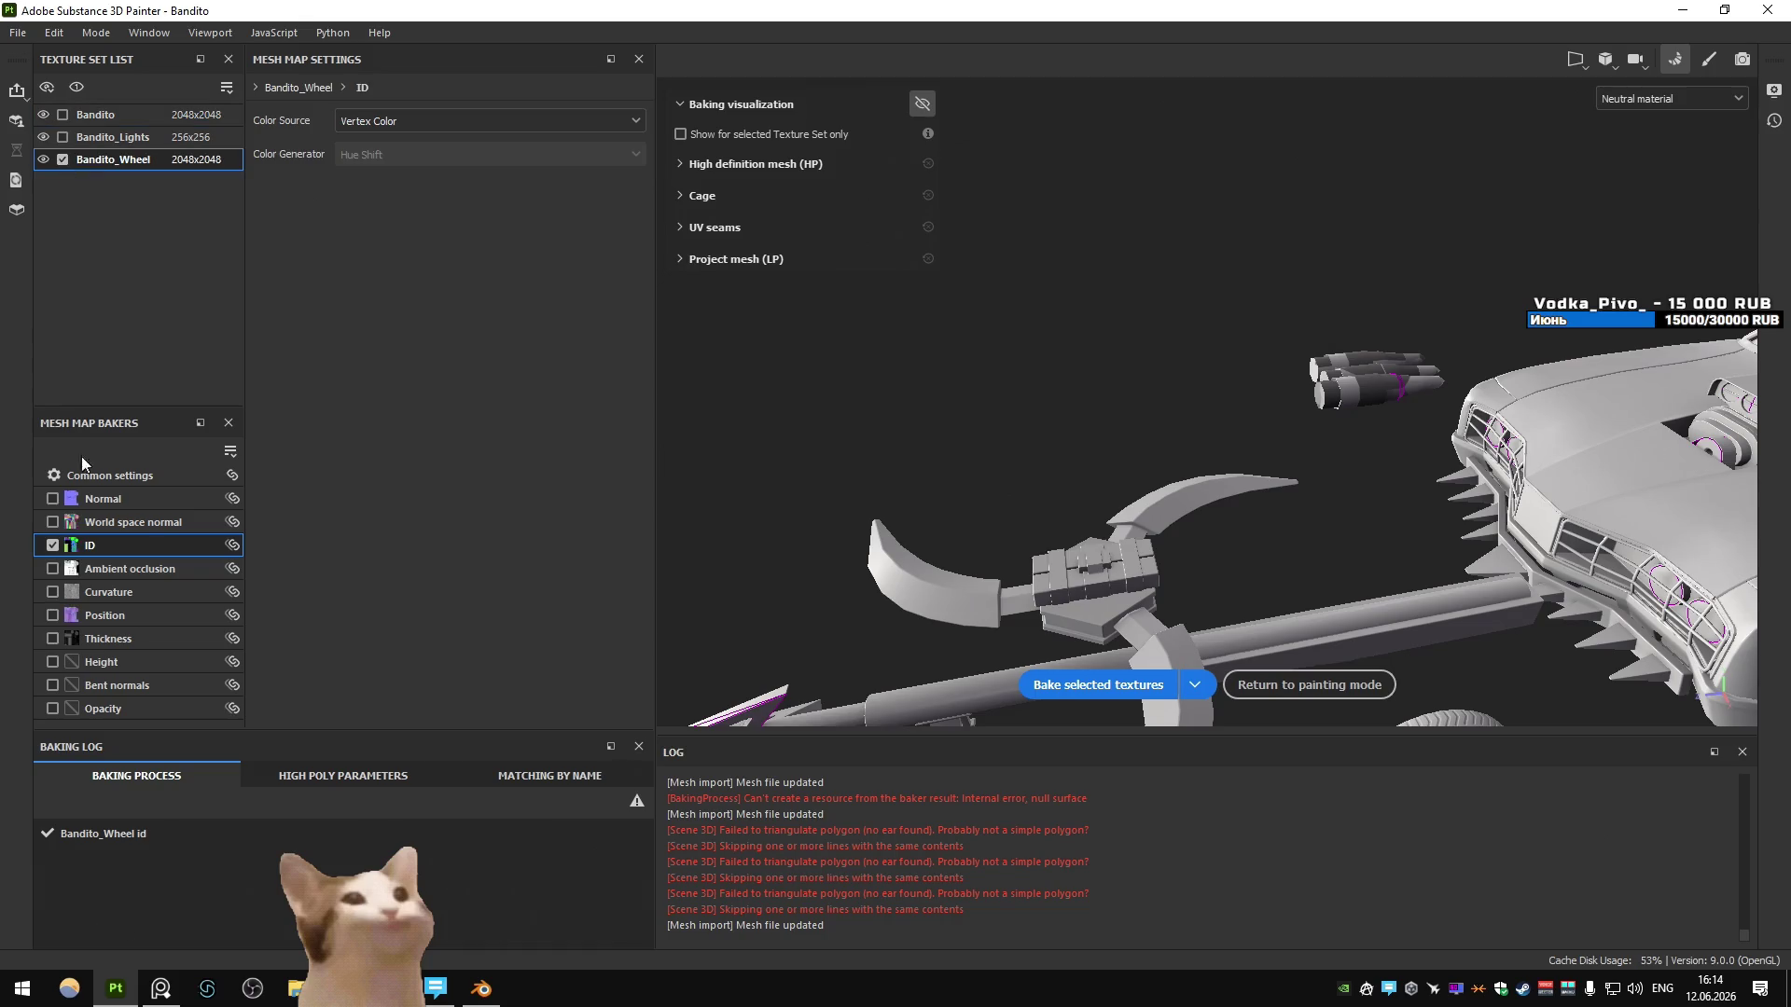
pyautogui.click(1194, 684)
pyautogui.click(1165, 711)
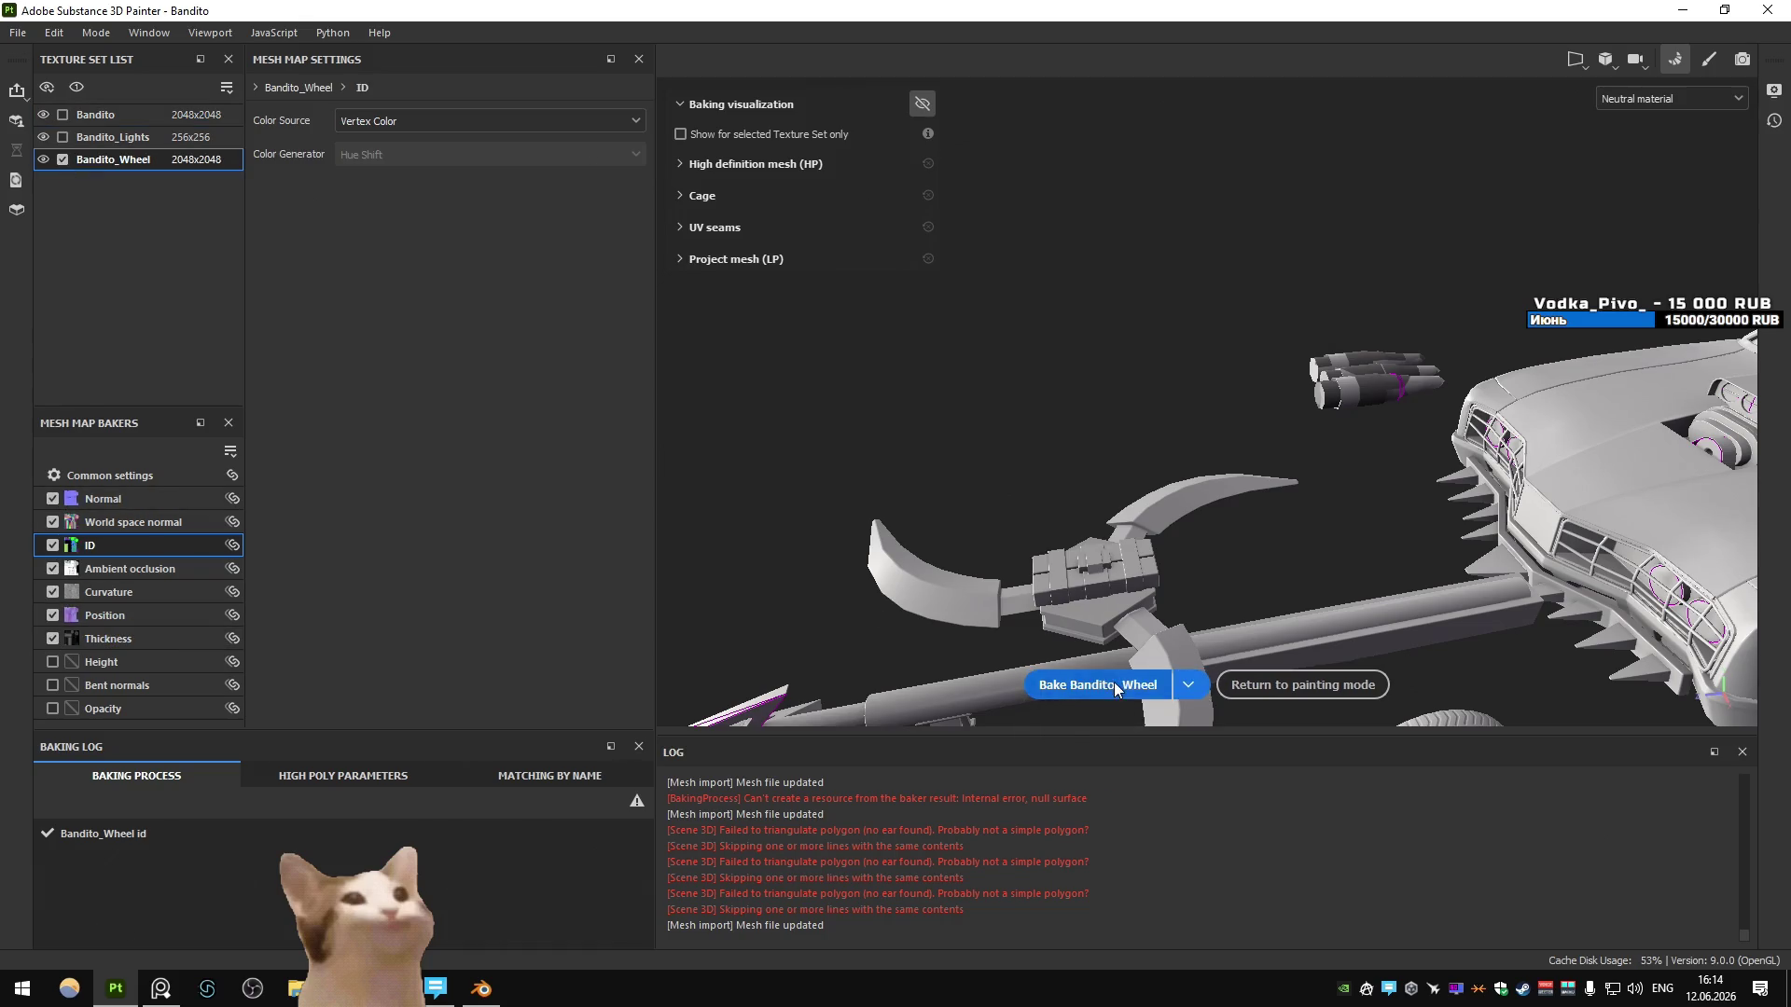
pyautogui.click(1115, 684)
pyautogui.moveTo(1496, 434)
pyautogui.keyDown('alt'); pyautogui.mouseDown()
pyautogui.moveTo(1220, 334)
pyautogui.moveTo(1257, 336)
pyautogui.mouseUp(); pyautogui.keyUp('alt')
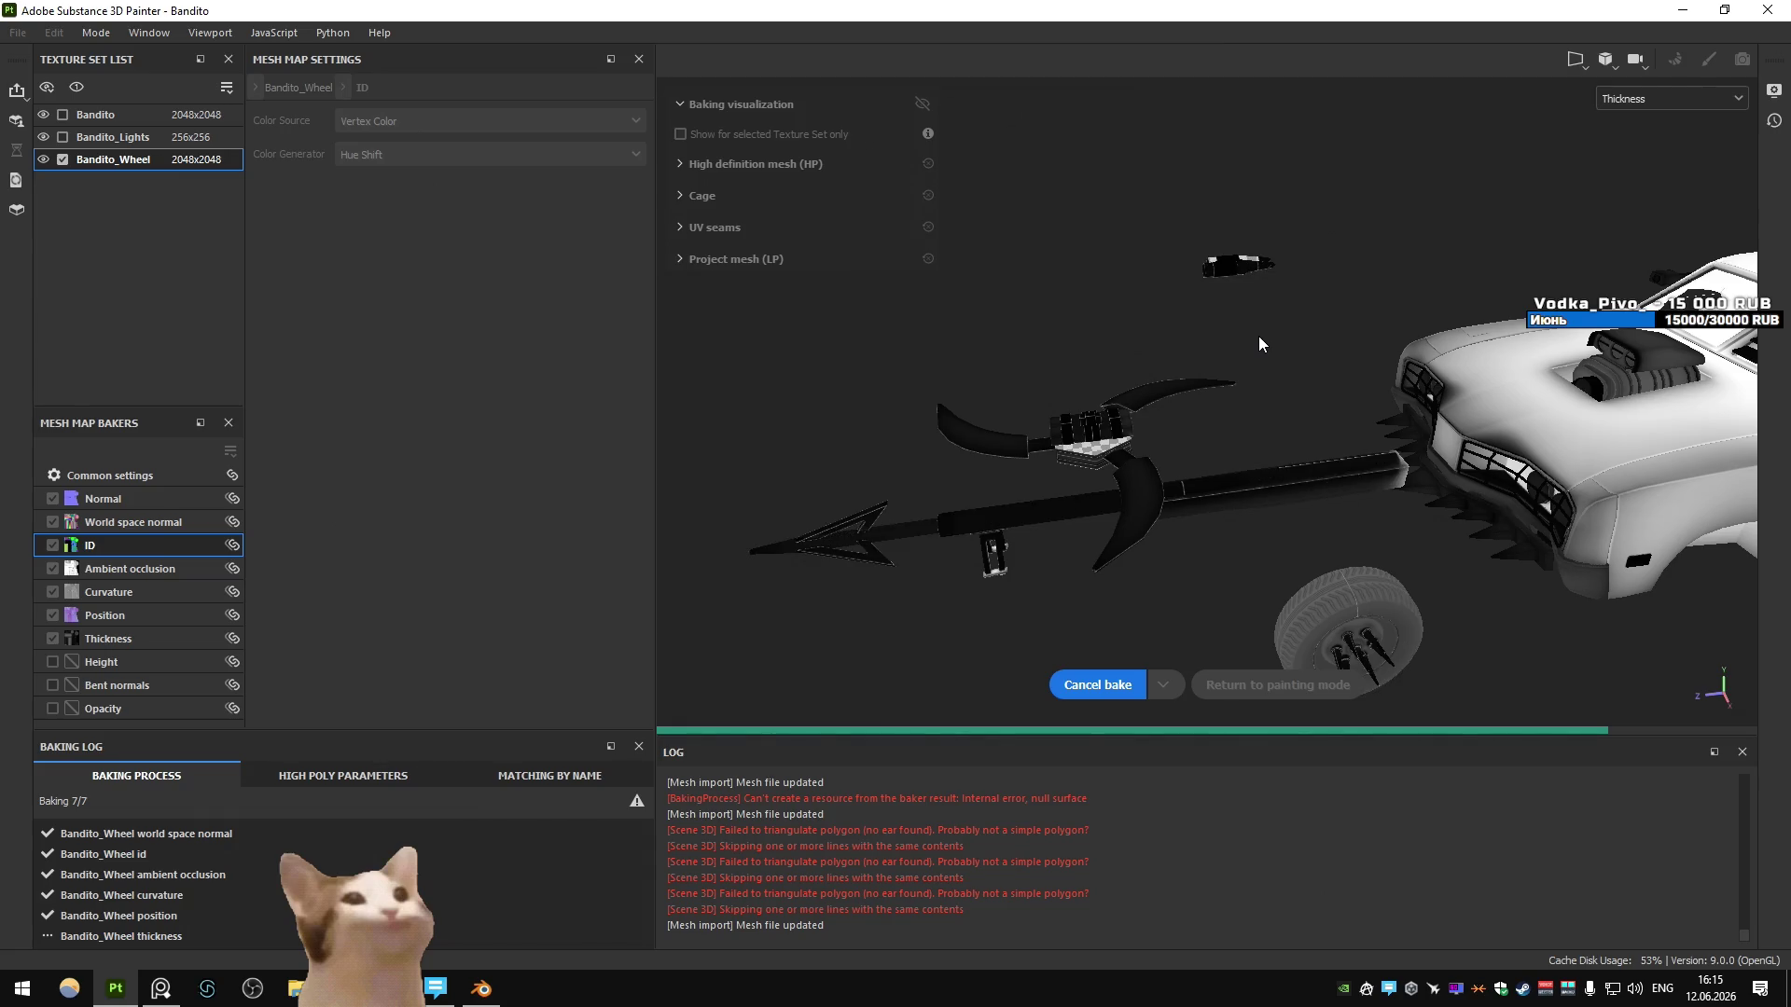
pyautogui.hotkey('ctrl', 'b')
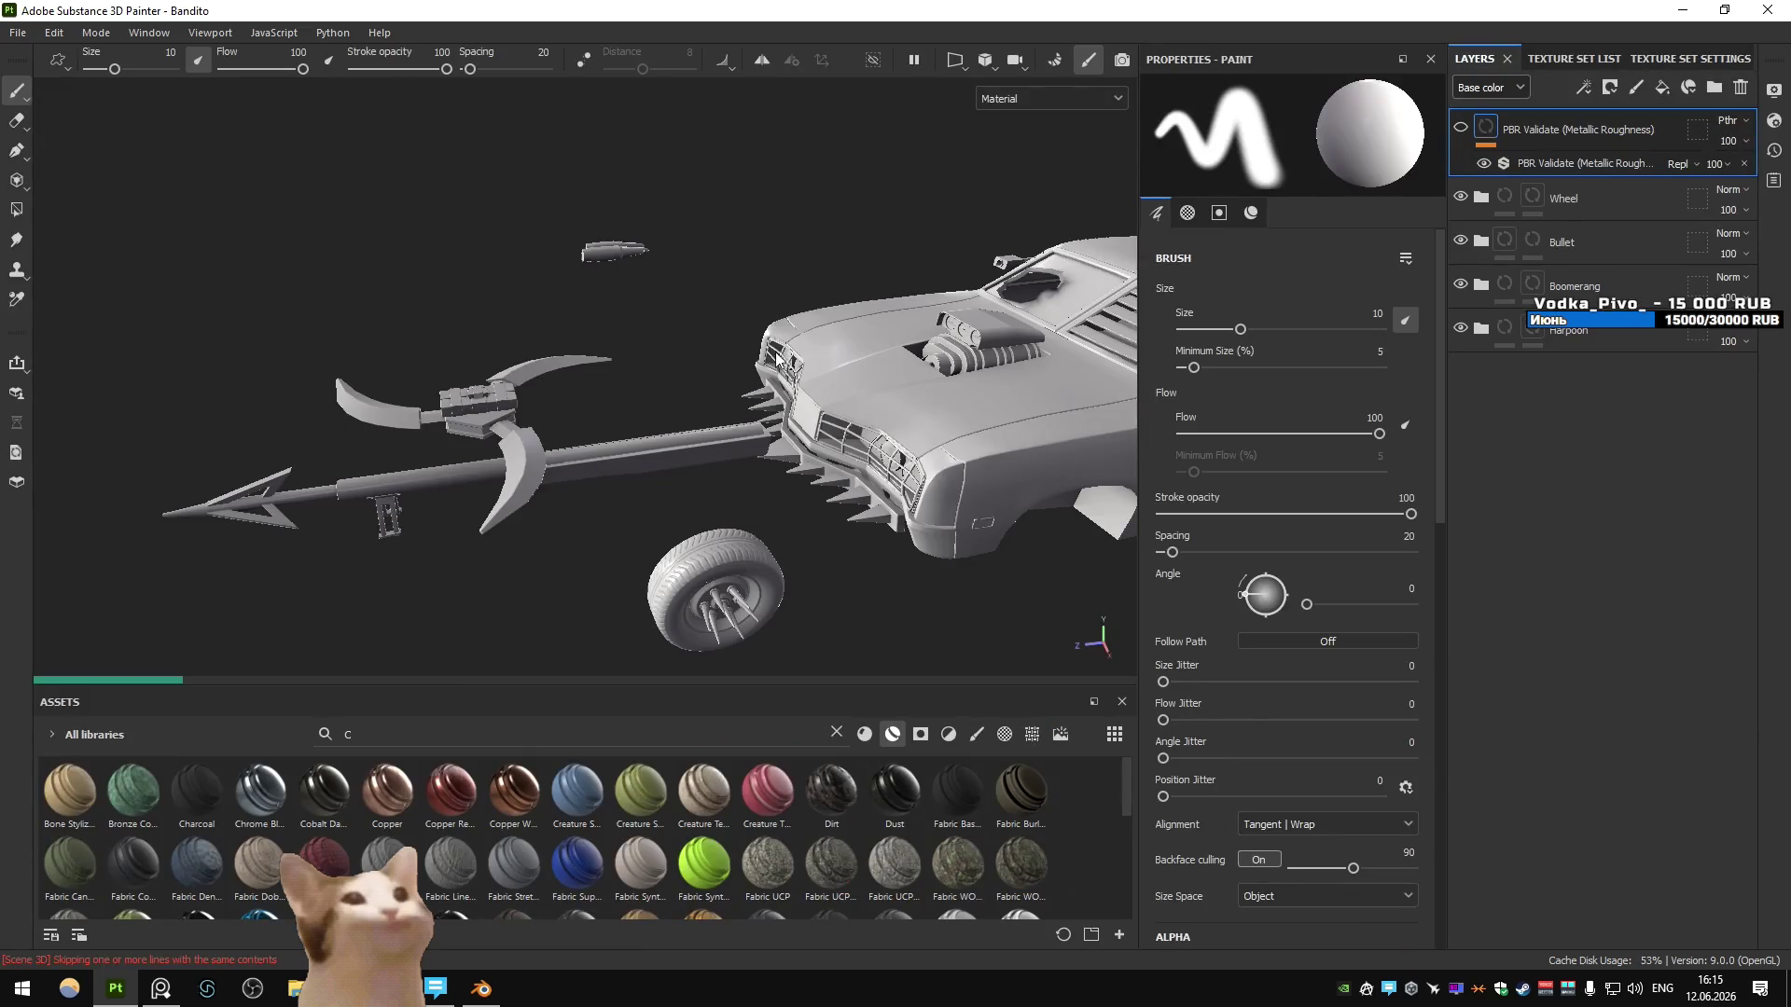
# - Orbit and zoom around the car to inspect the harpoon's brass bullets
pyautogui.moveTo(771, 349)
pyautogui.keyDown('alt'); pyautogui.mouseDown()
pyautogui.moveTo(777, 370)
pyautogui.moveTo(802, 322)
pyautogui.mouseUp(); pyautogui.keyUp('alt')
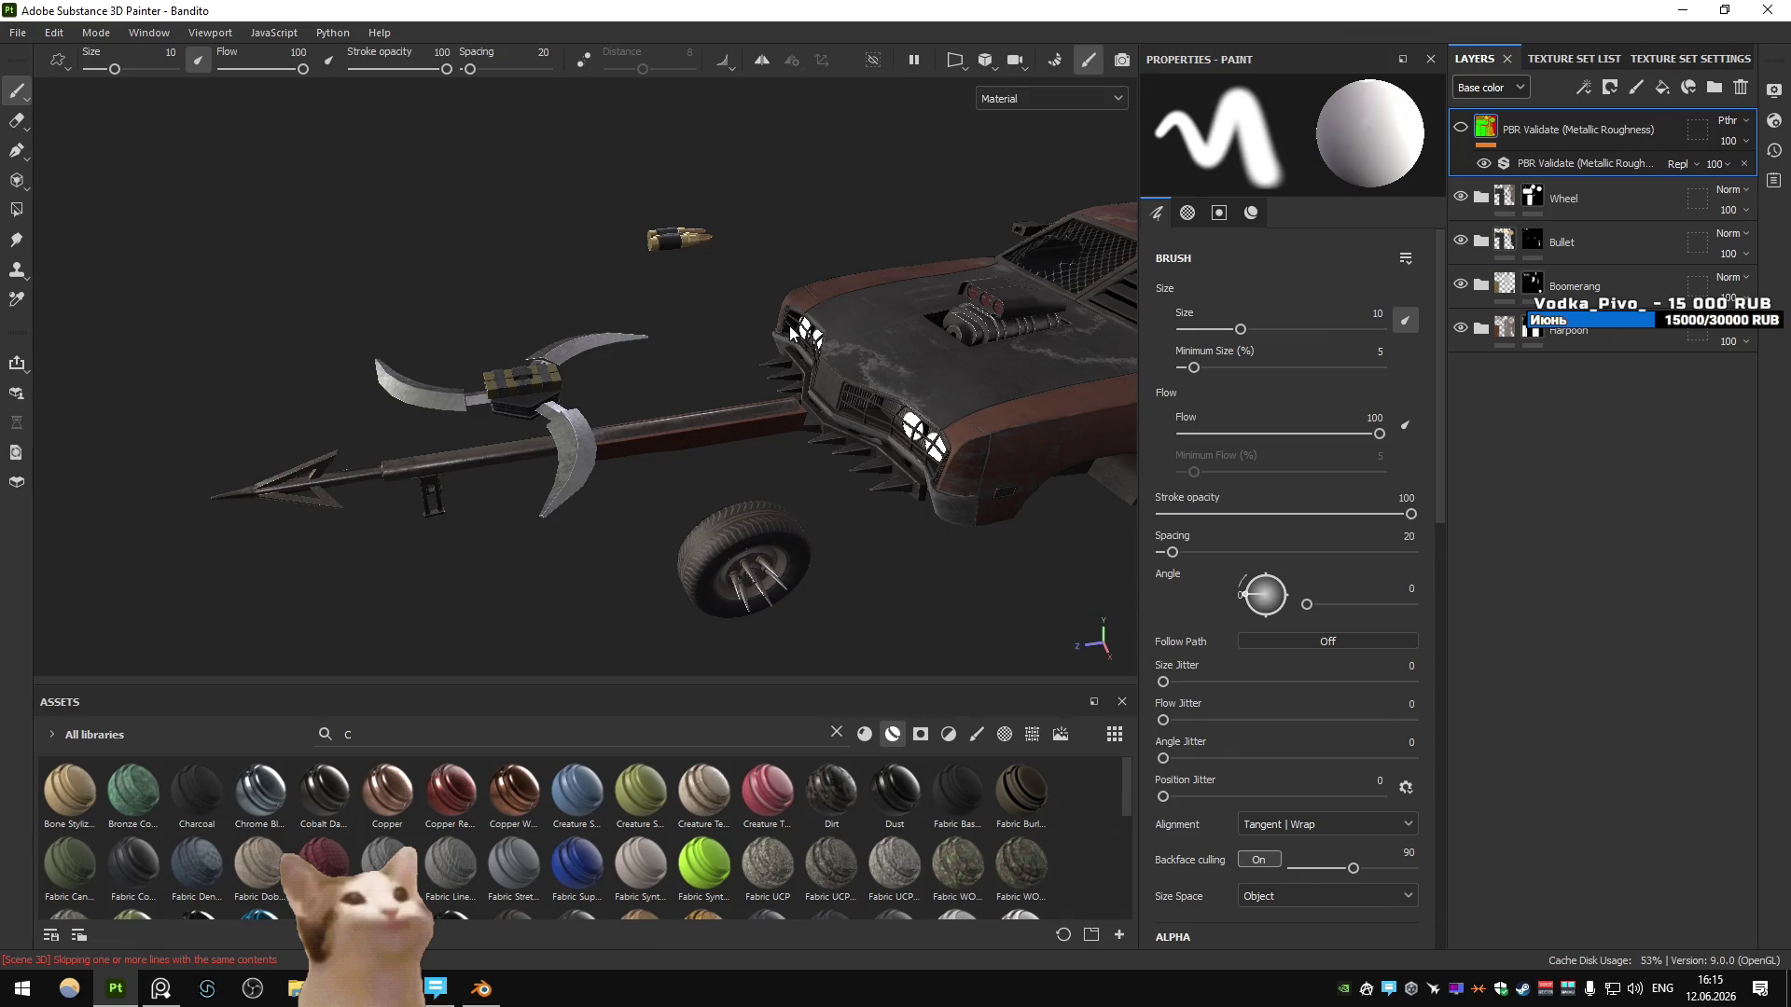
pyautogui.scroll(5, 719, 340)
pyautogui.keyDown('alt'); pyautogui.moveTo(723, 367); pyautogui.dragTo(772, 316); pyautogui.keyUp('alt')
pyautogui.scroll(5, 773, 316)
pyautogui.scroll(-5, 770, 316)
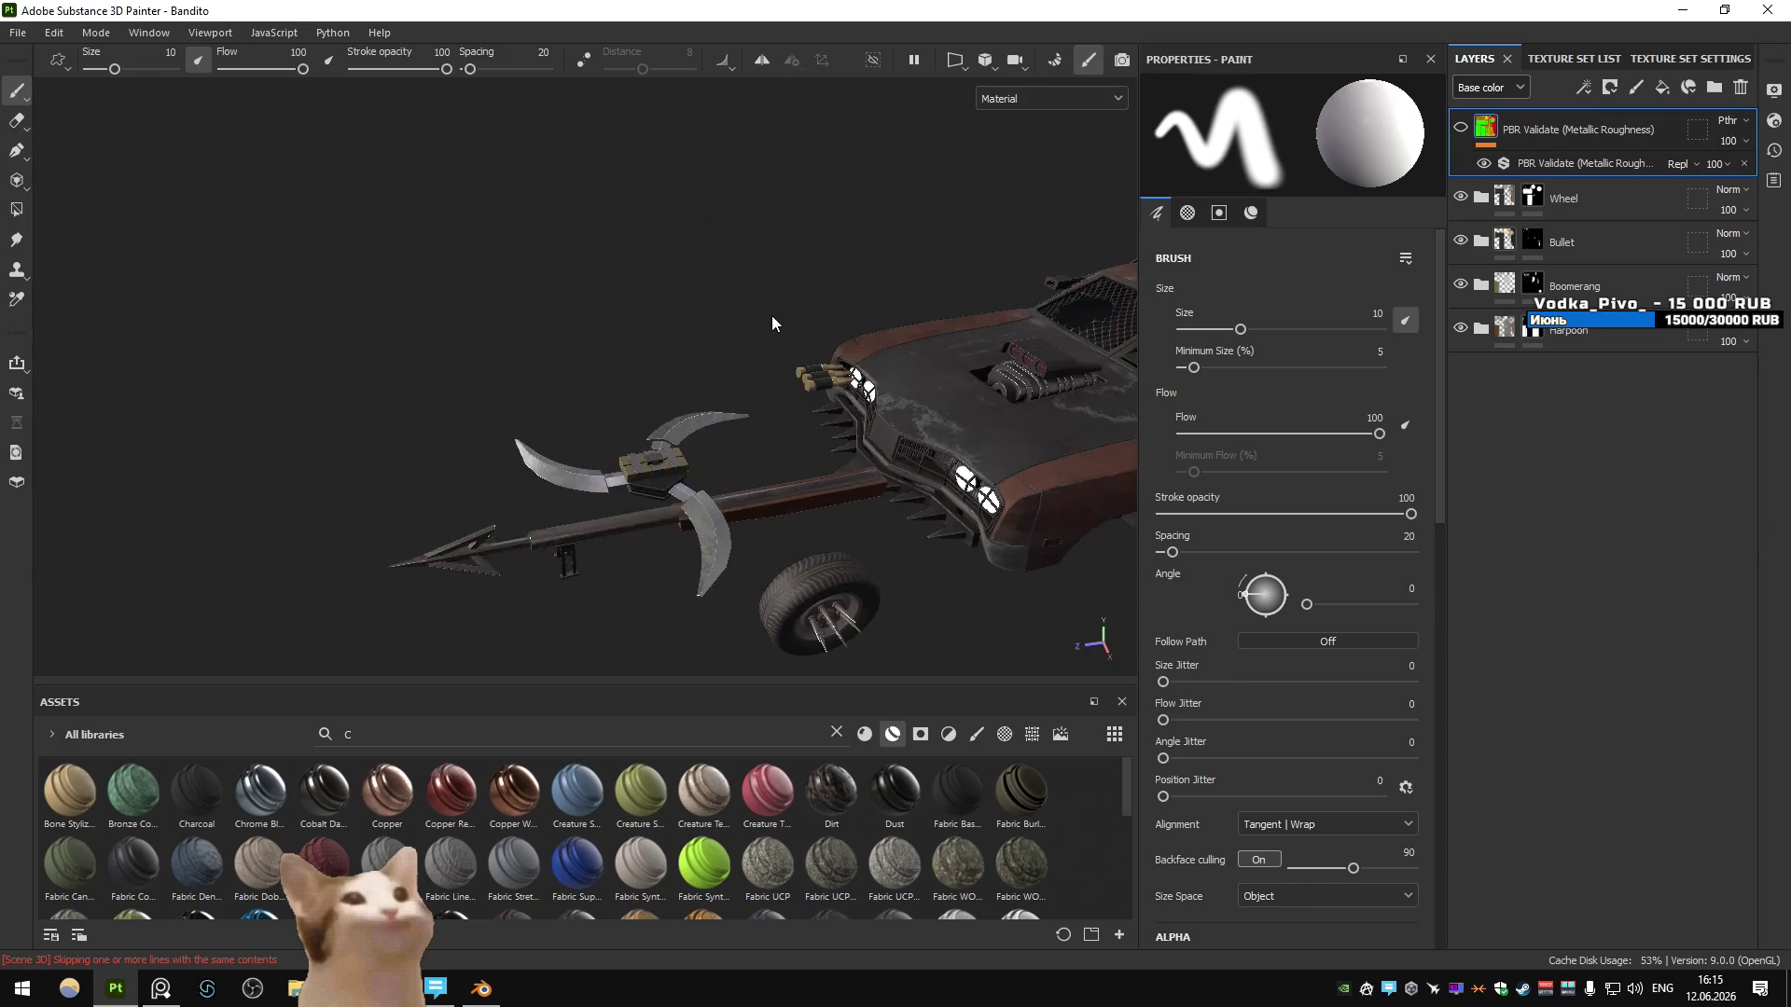
# - Export only the Bandito_Wheel texture set as 8-bit PNGs, then go to Blender's Unity scene
pyautogui.hotkey('ctrl', 'shift', 'e')
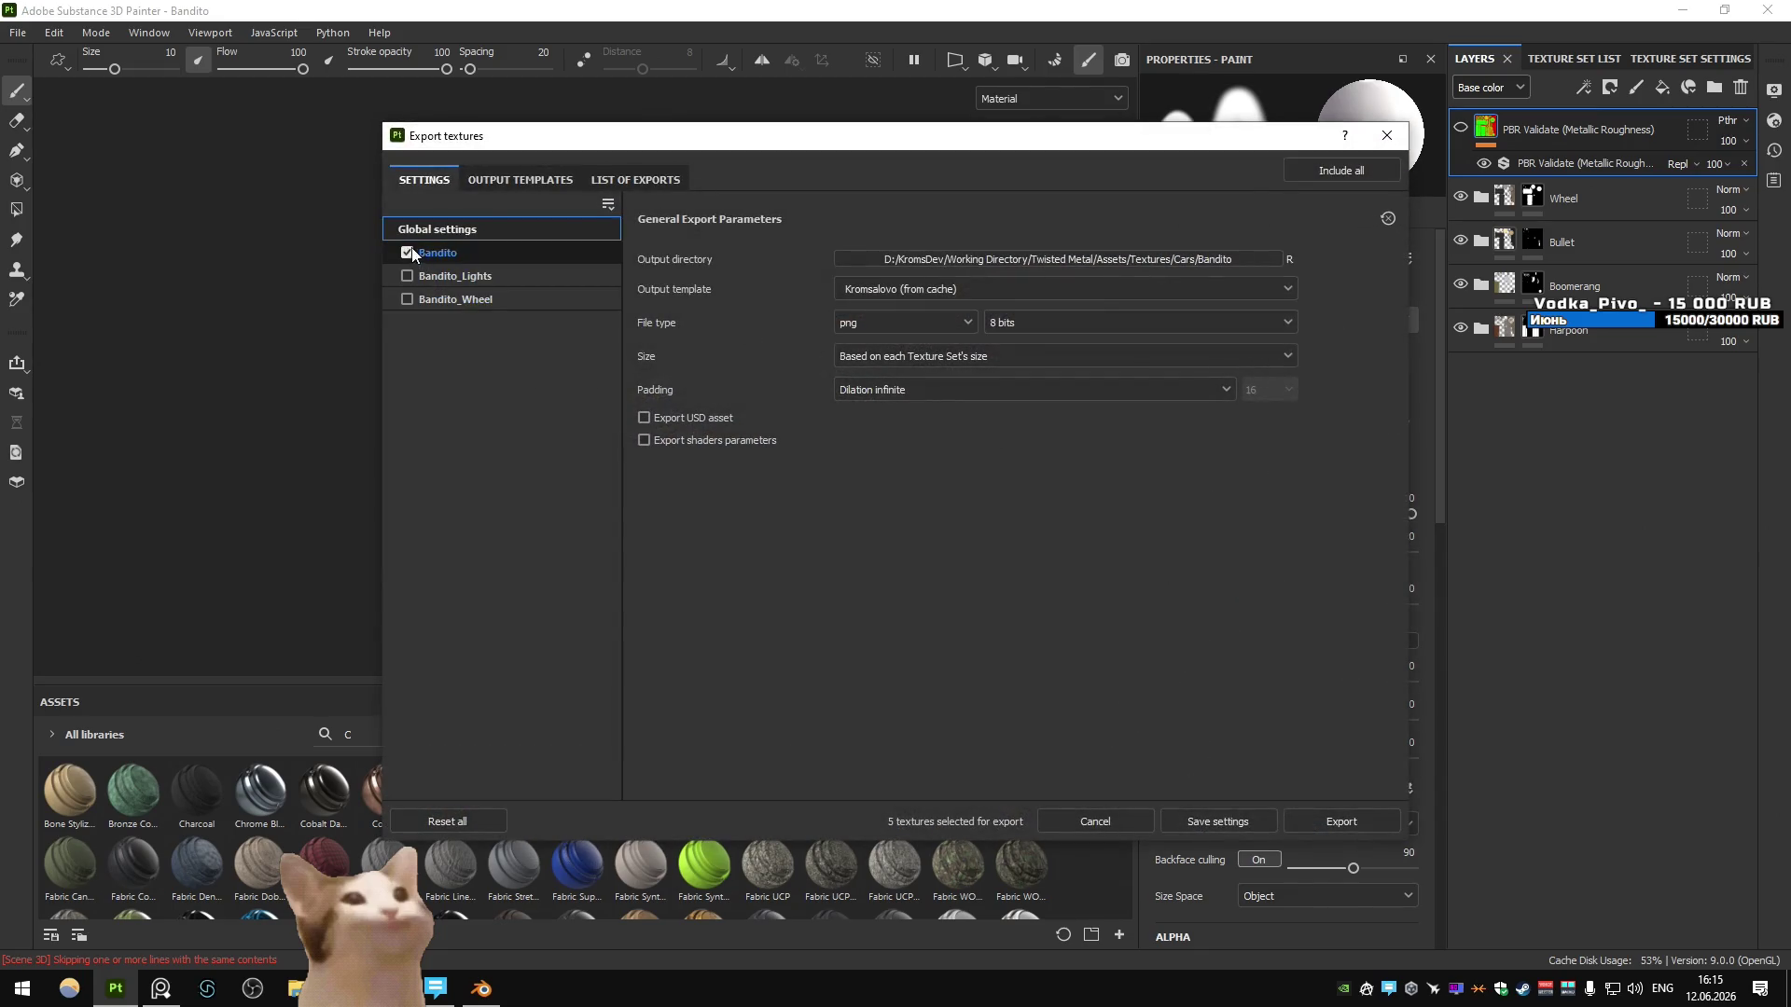
pyautogui.click(407, 252)
pyautogui.click(411, 299)
pyautogui.click(407, 298)
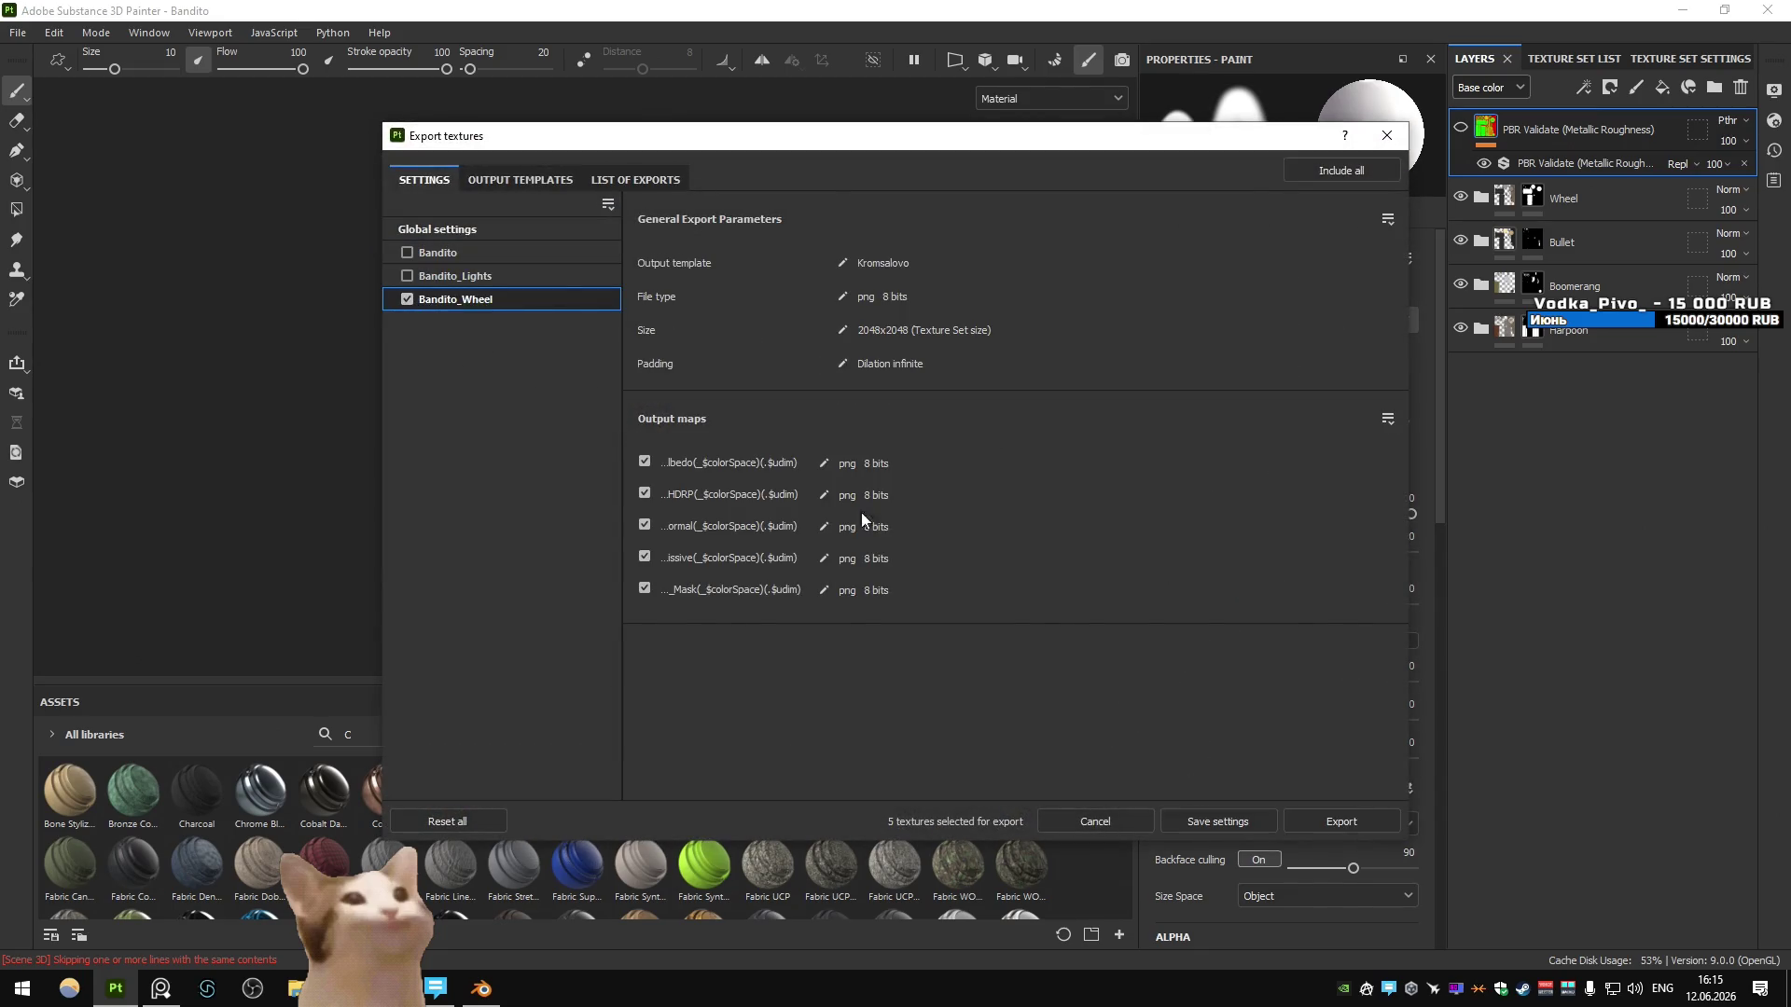
pyautogui.click(1341, 821)
pyautogui.click(1110, 821)
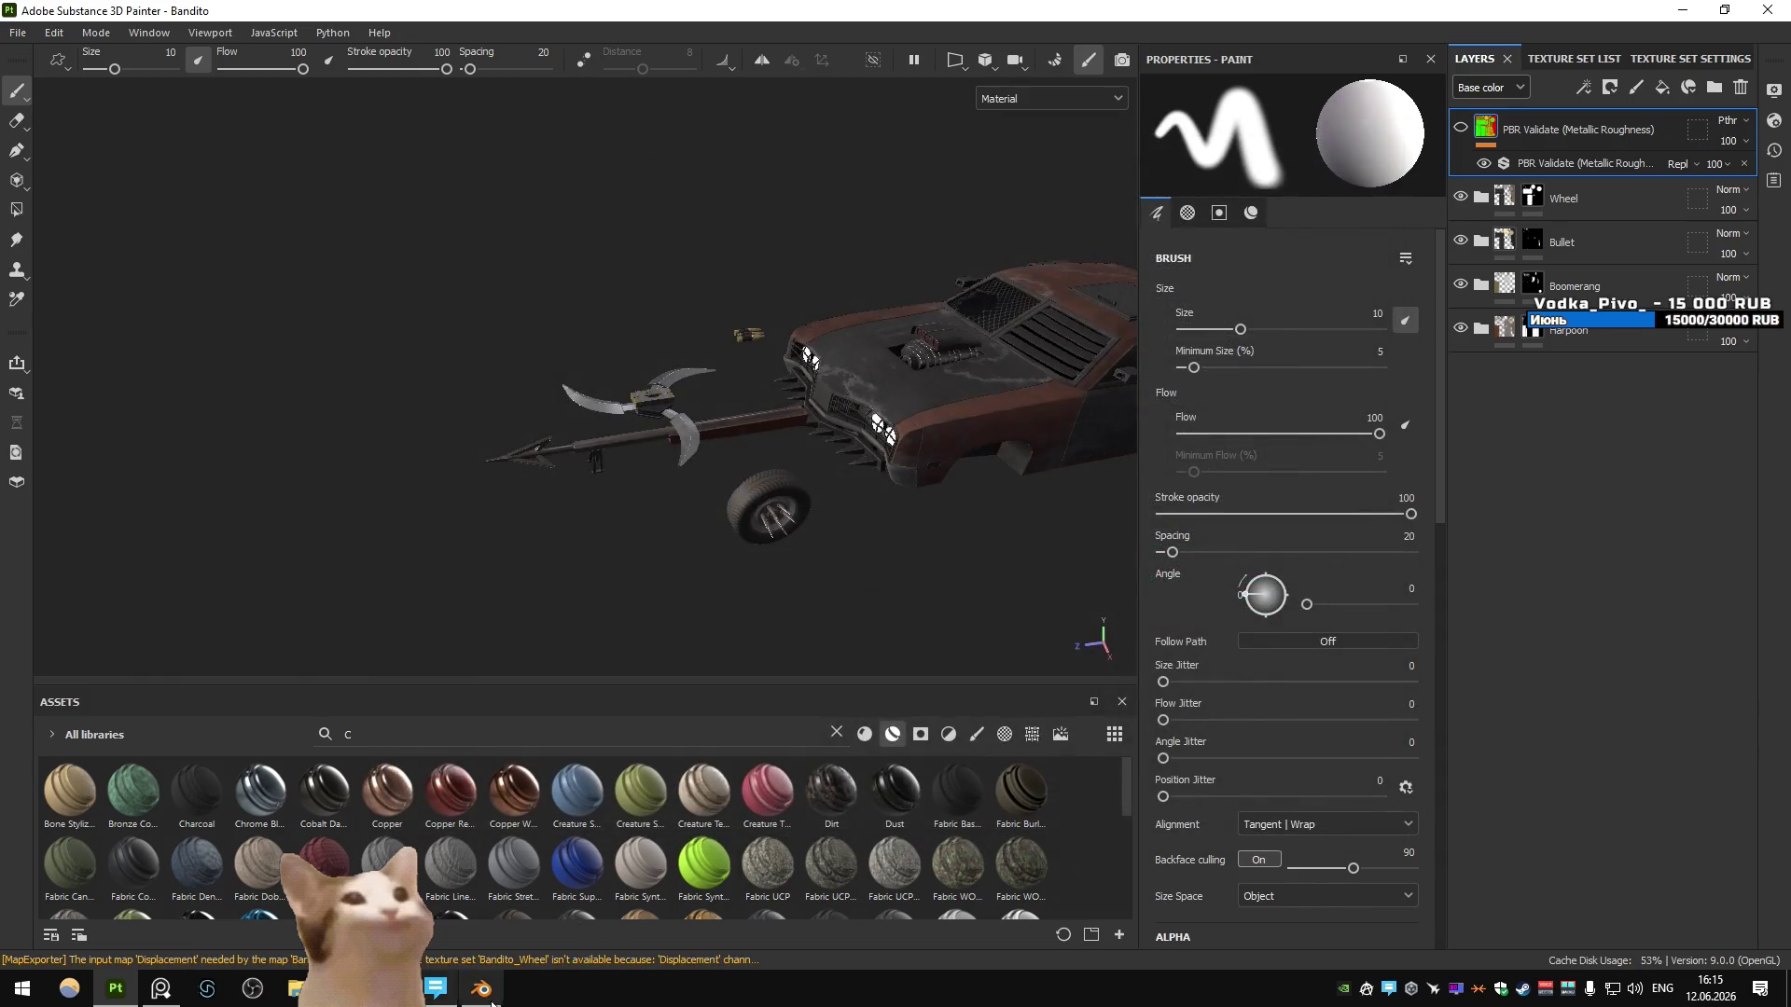
pyautogui.hotkey('alt', 'Tab')
pyautogui.hotkey('ctrl', 'pagedown')
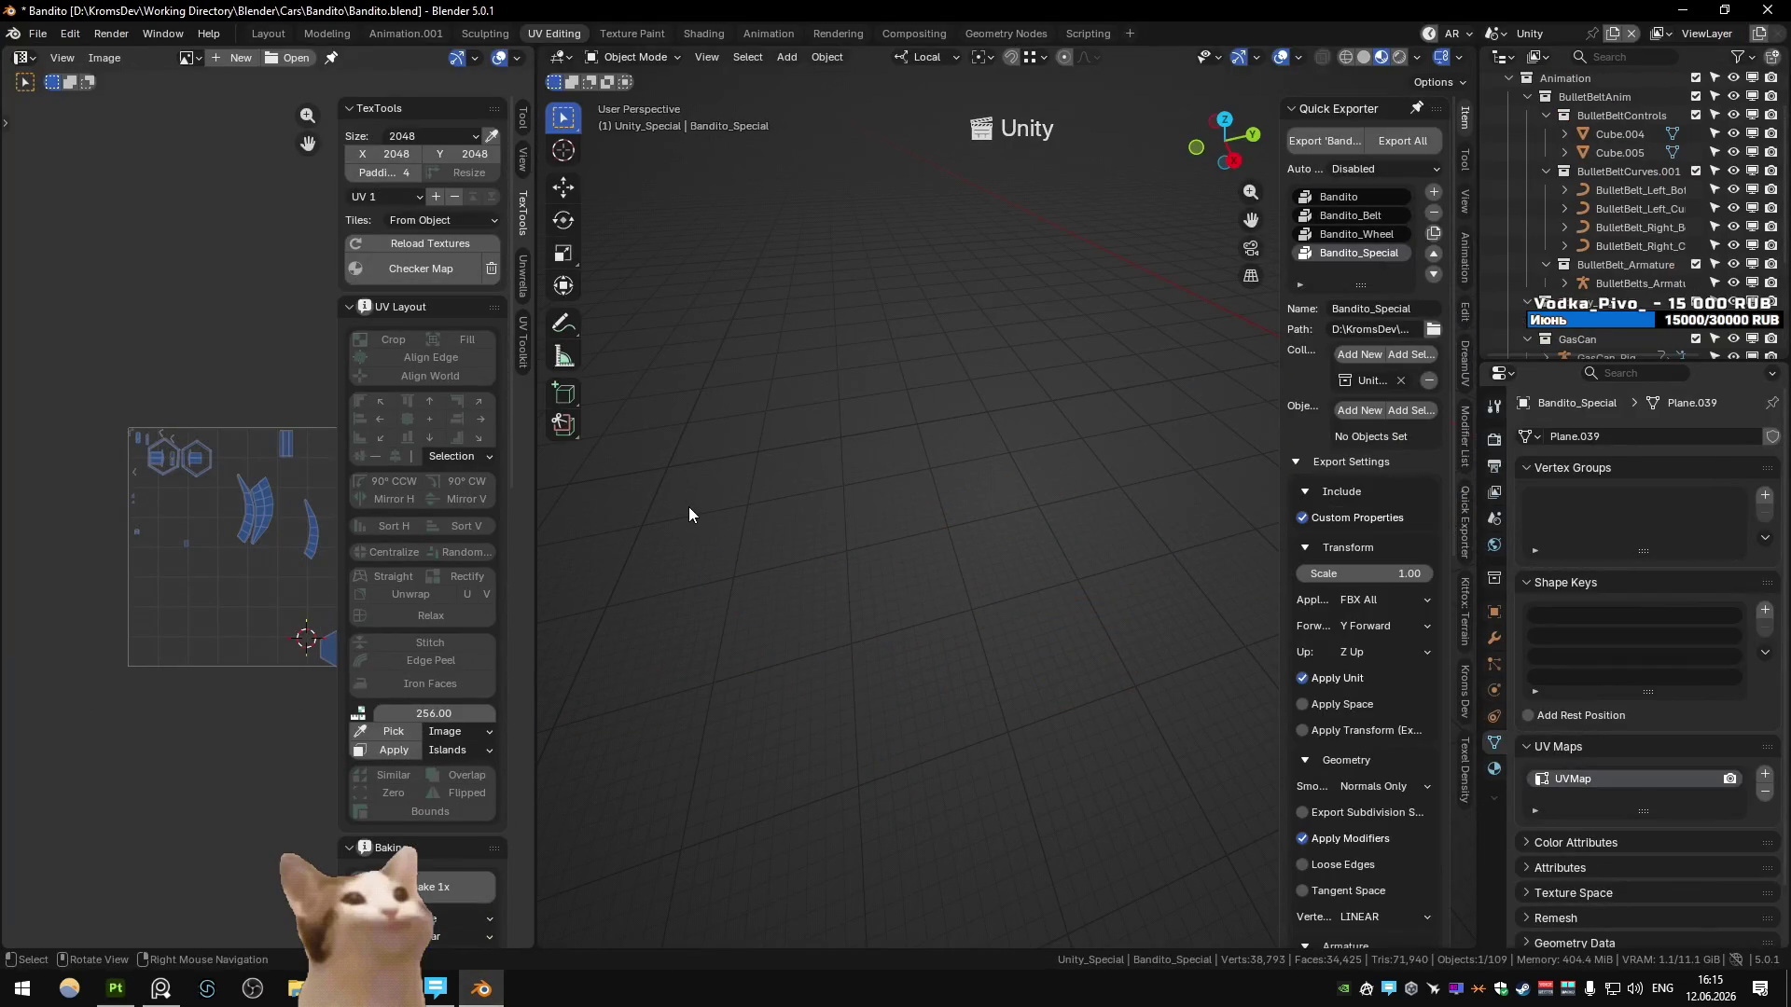
# - Choose the Bandito_Wheel set in the Quick Exporter panel for re-export
pyautogui.click(1347, 233)
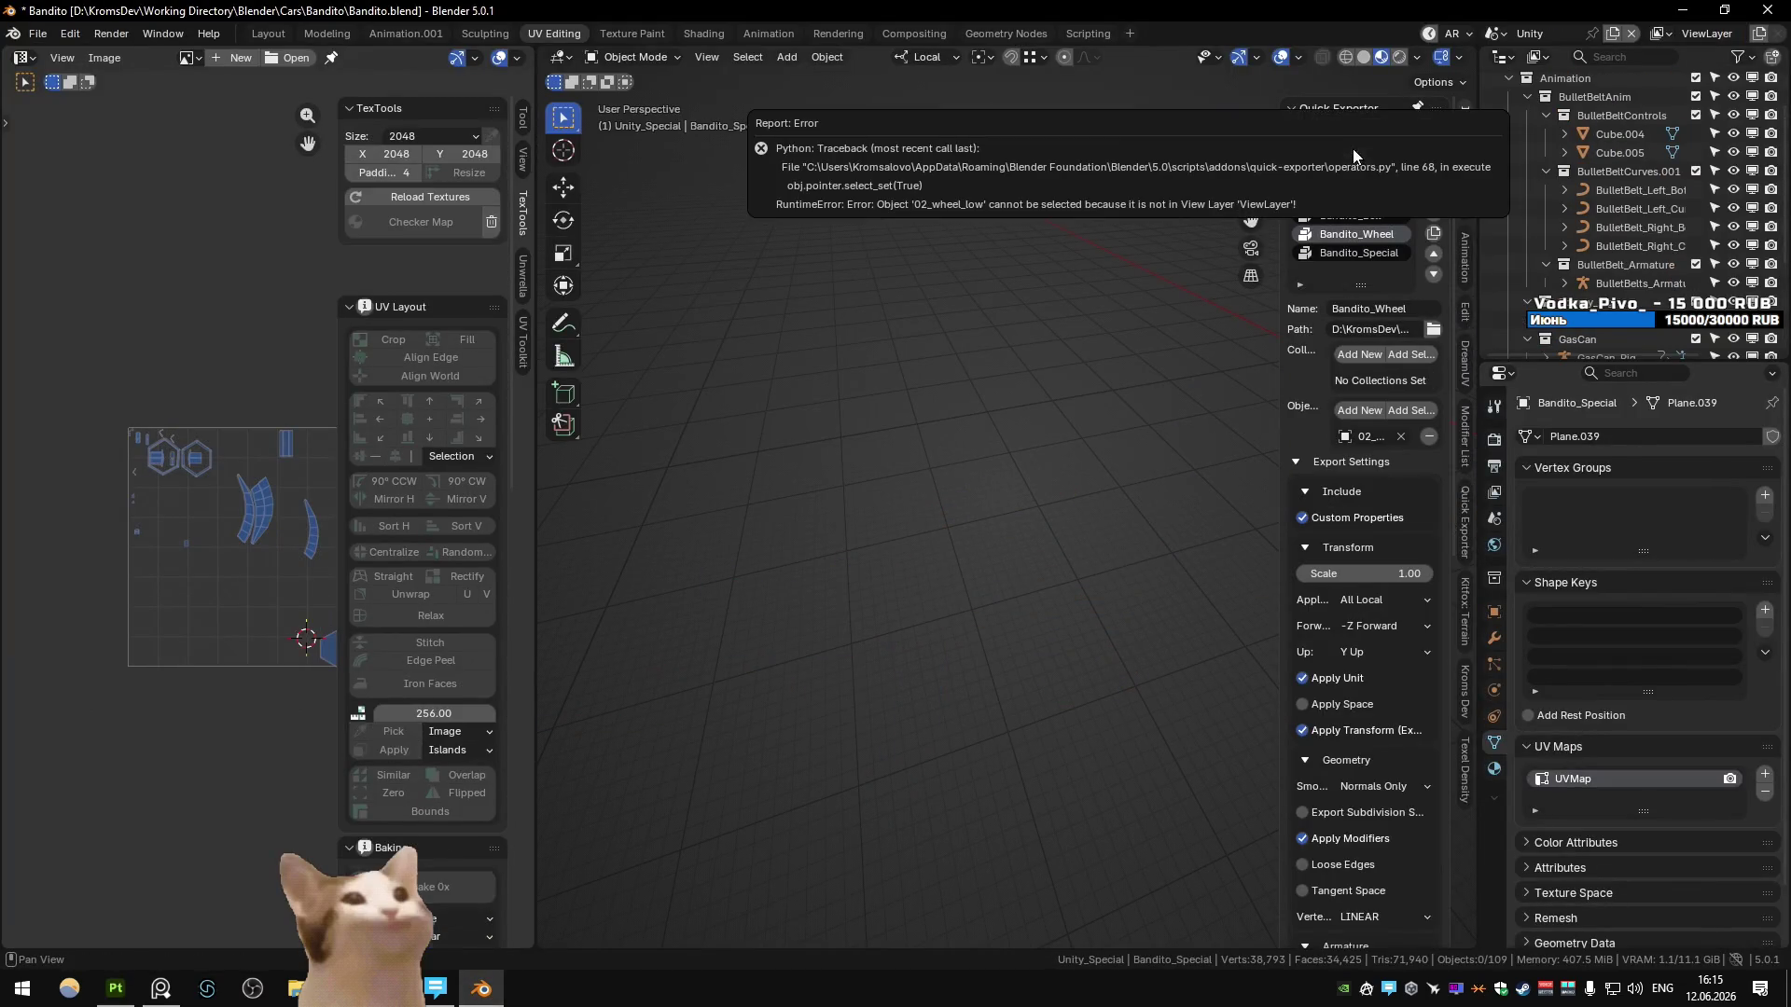
pyautogui.click(1343, 233)
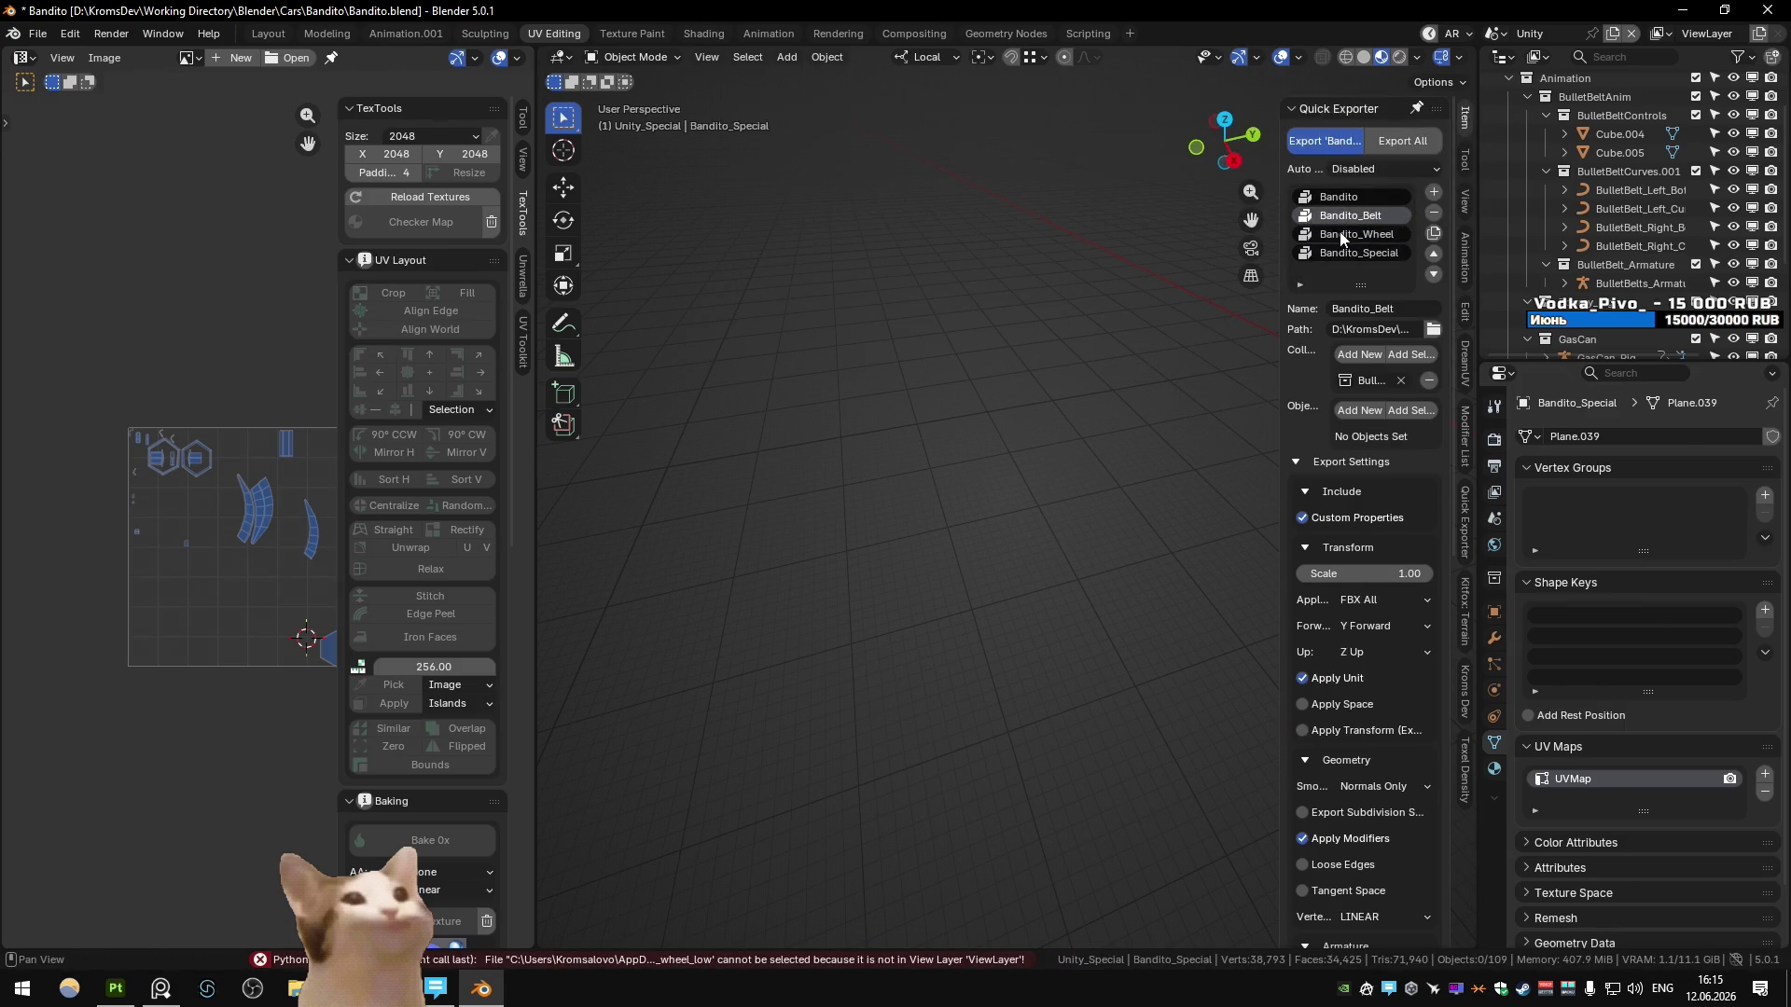